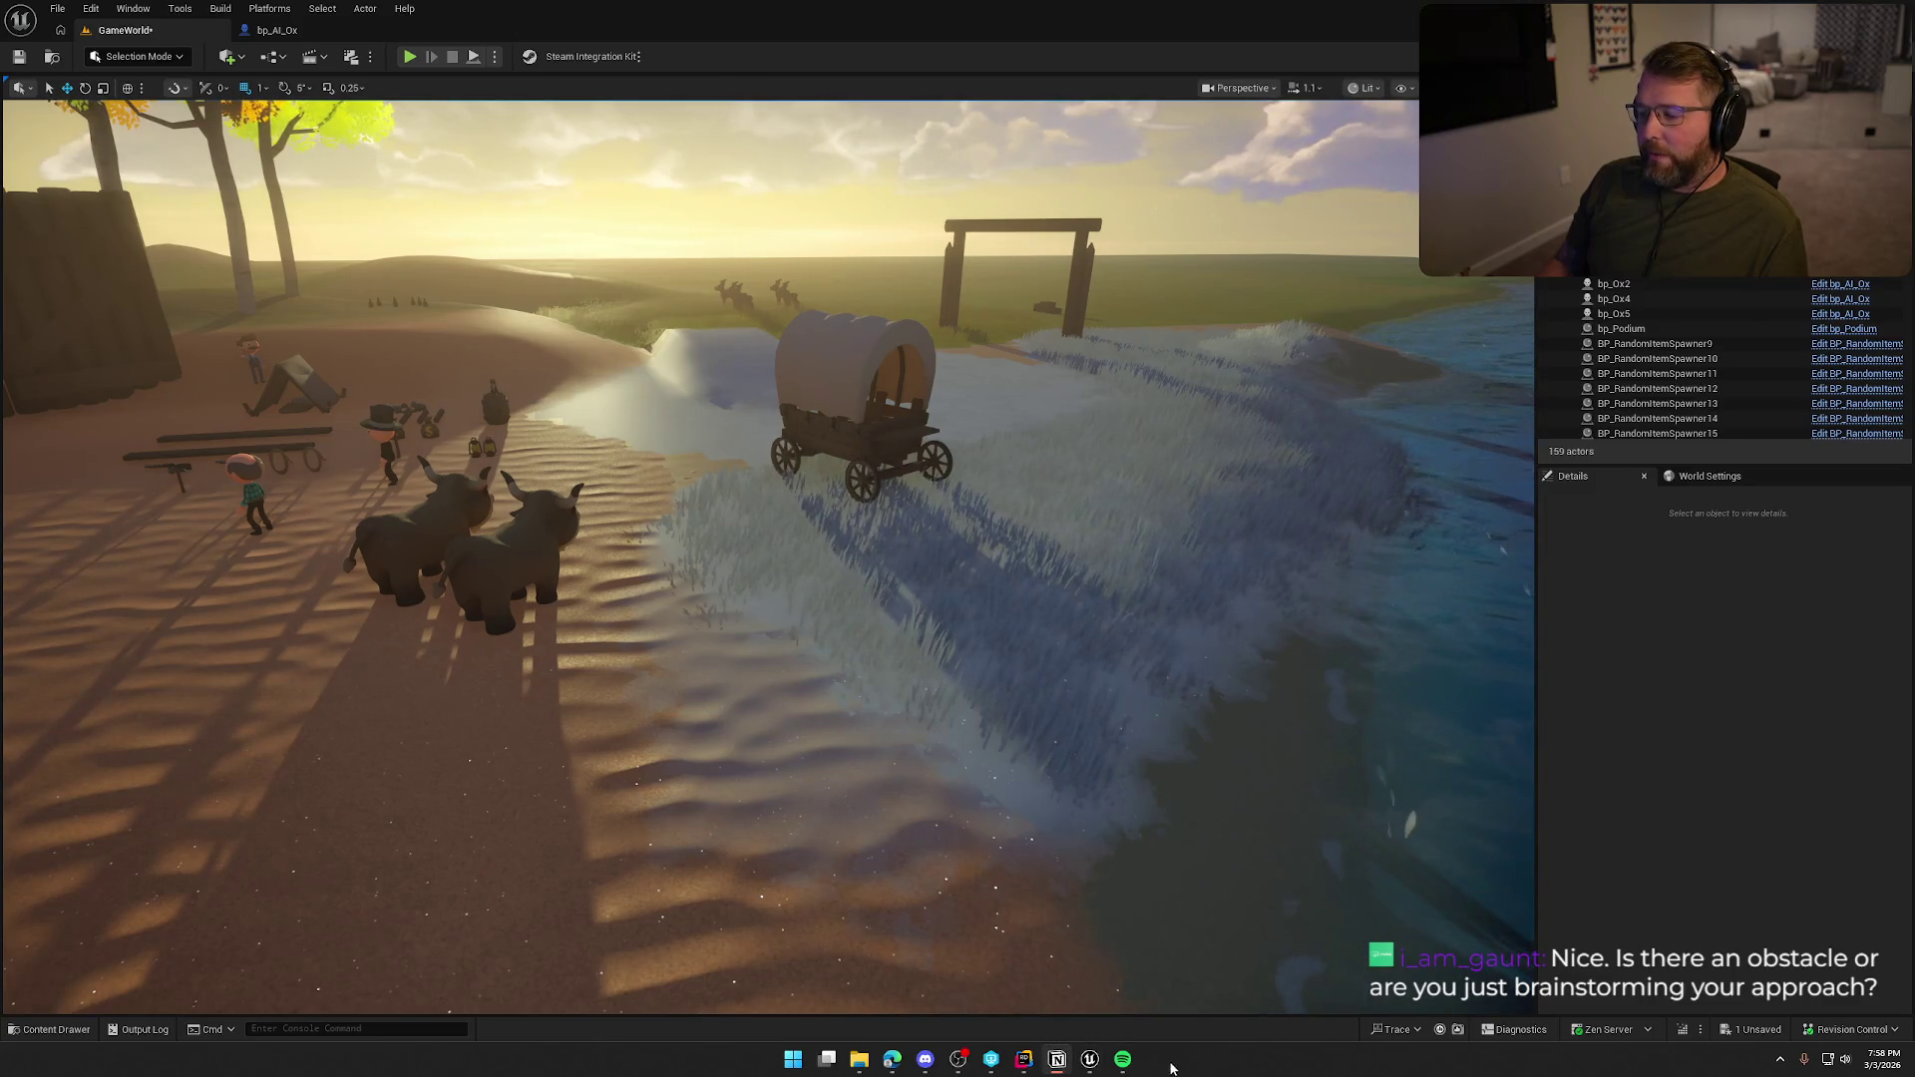
Switch from the Unreal Editor to the ChatGPT 'Hitching AI Oxen to Wagon' chat in Chrome.
key("alt+Tab")
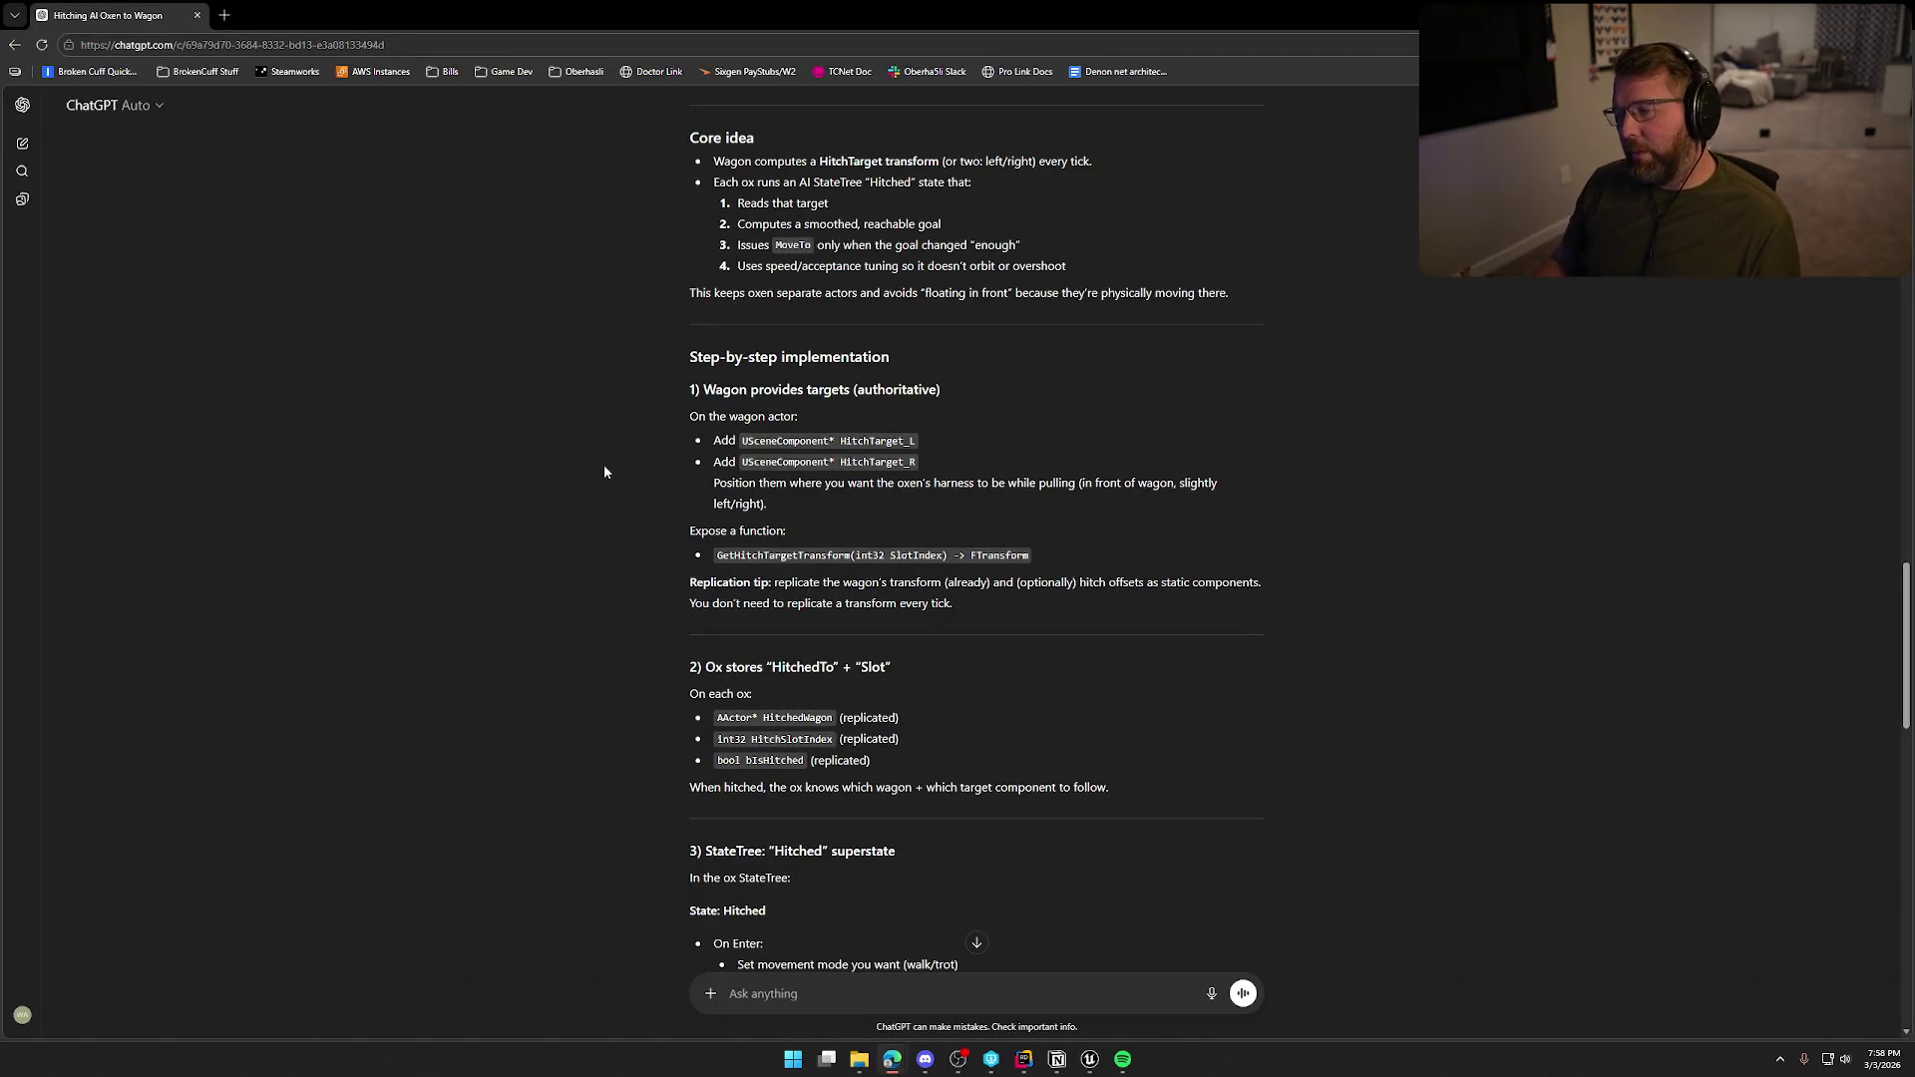
Read through ChatGPT's step-by-step hitching plan, then return to the Unreal Editor.
scroll(607, 409, "up", 1)
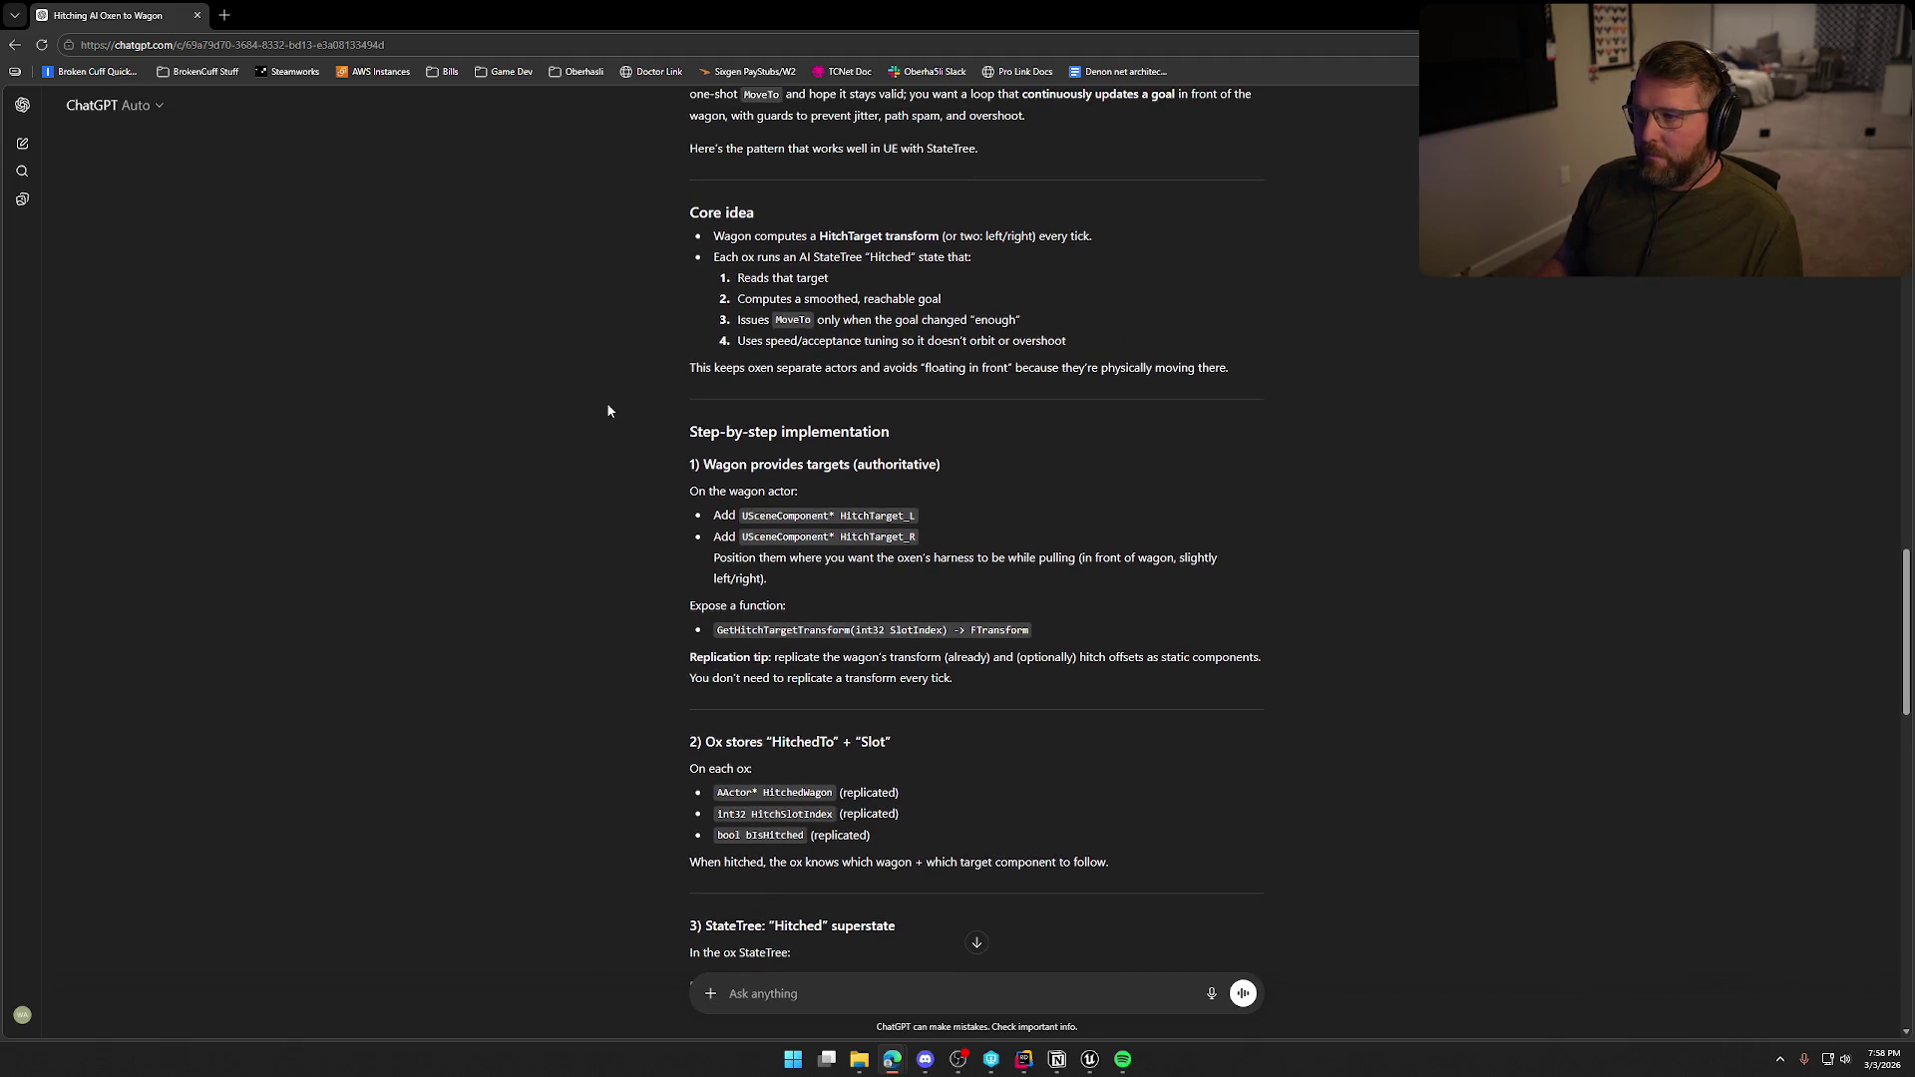
scroll(607, 410, "down", 1)
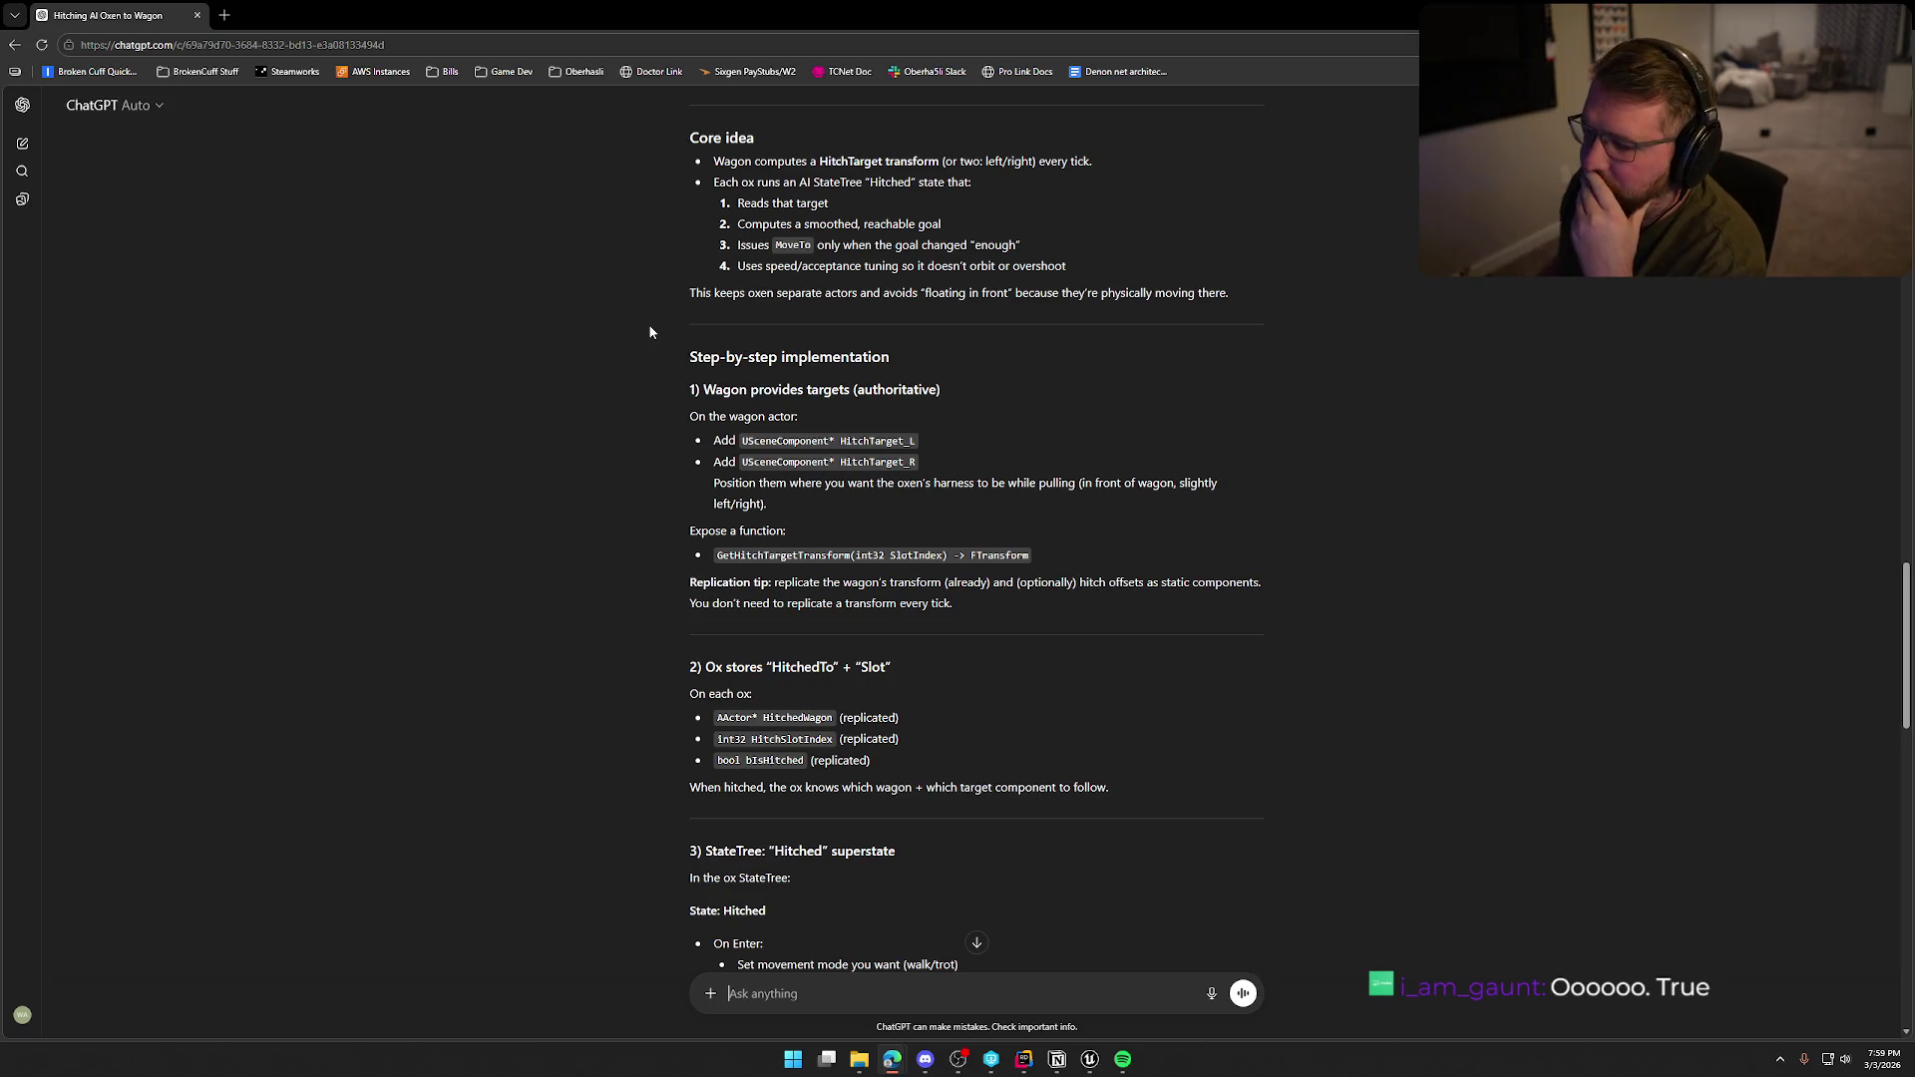
scroll(610, 369, "down", 2)
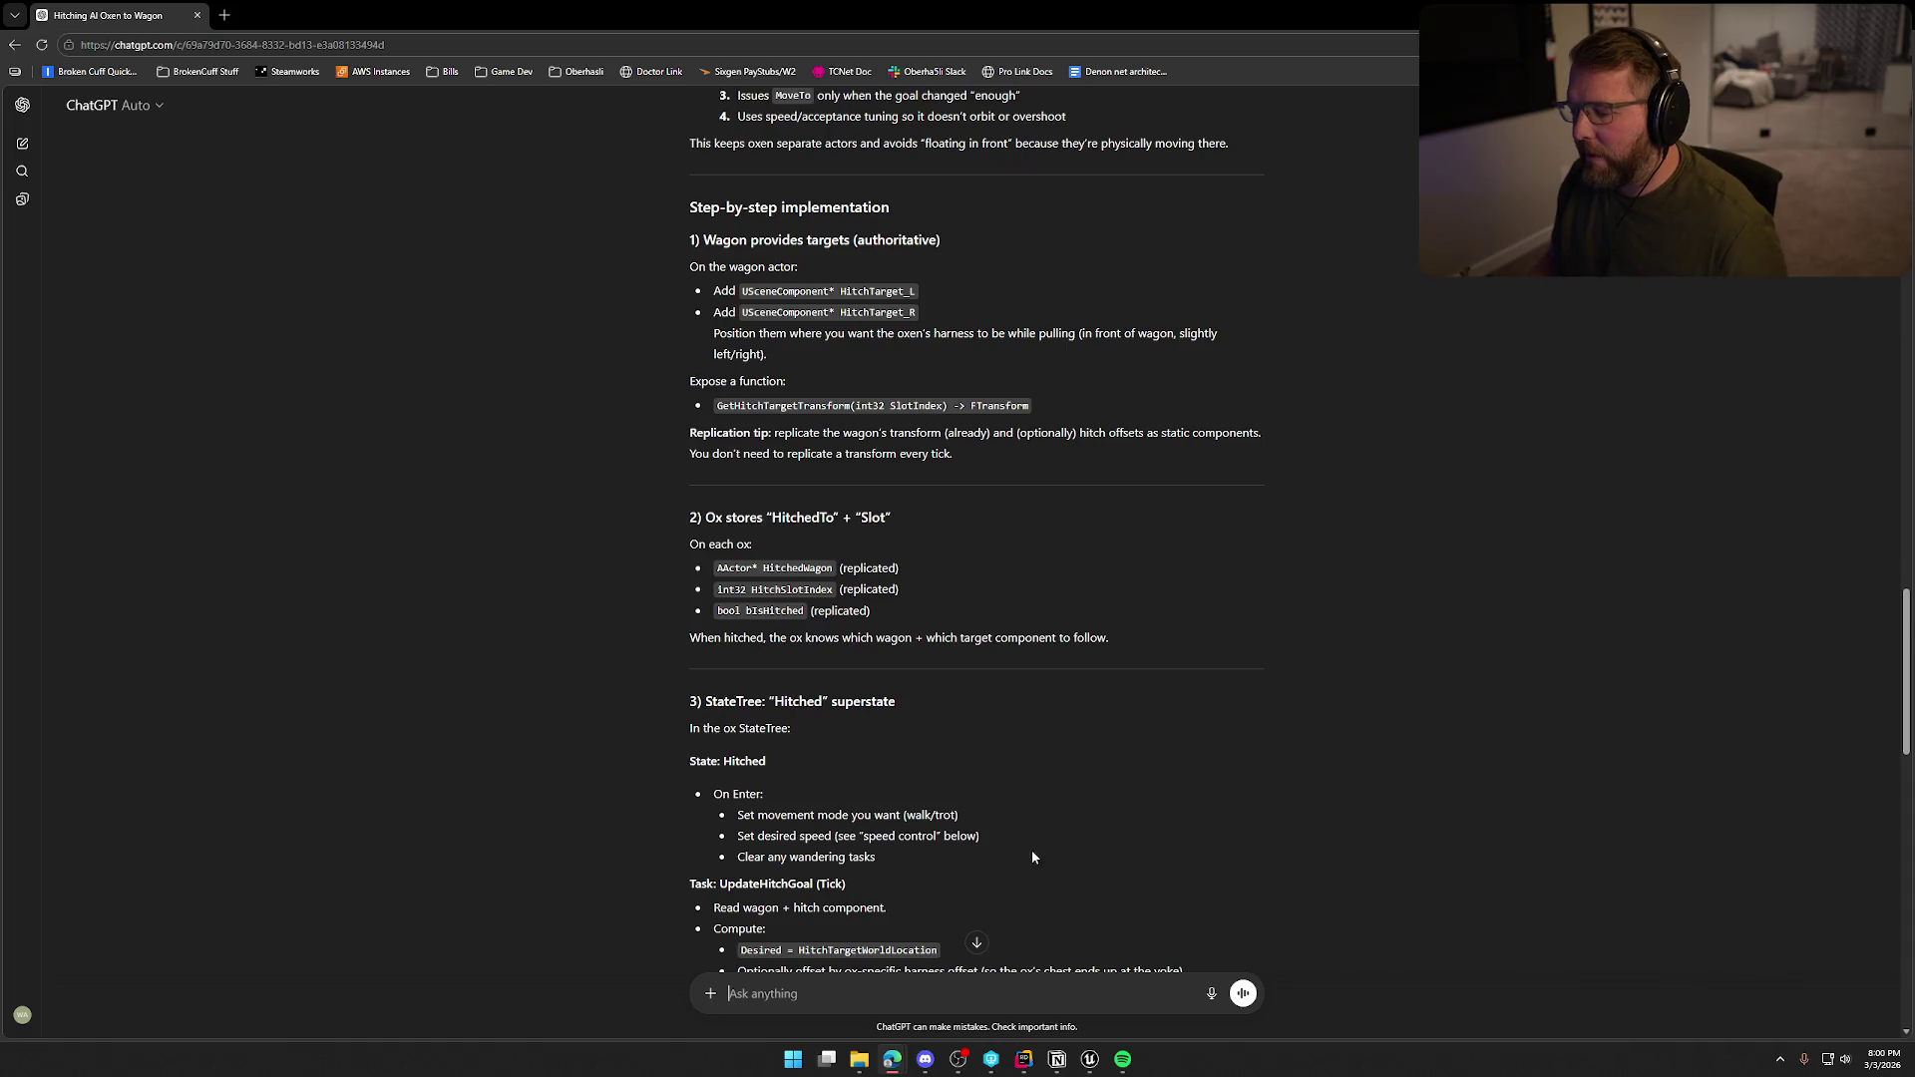
left_click(1097, 1073)
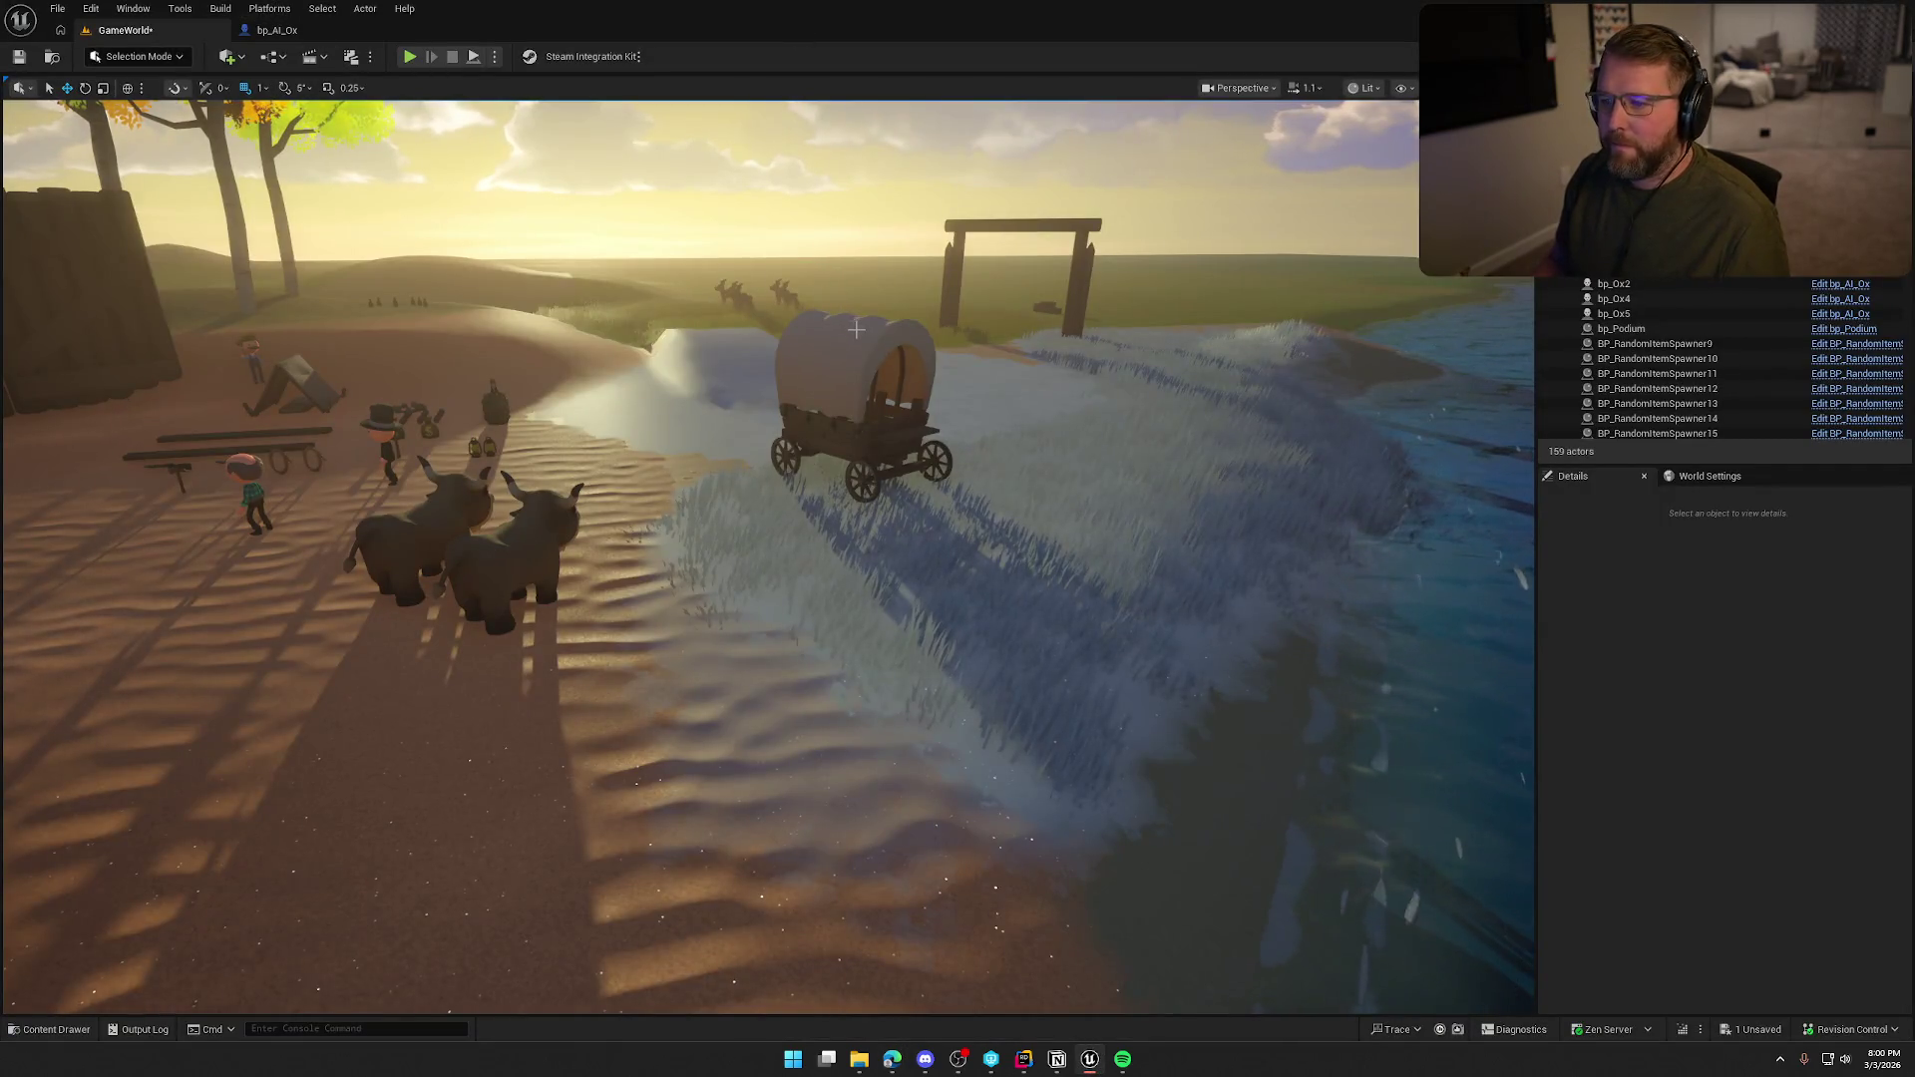
Open bp_AVSWagon in the Viewport and frame the Ox_Loc_Follow point.
key("ctrl+e")
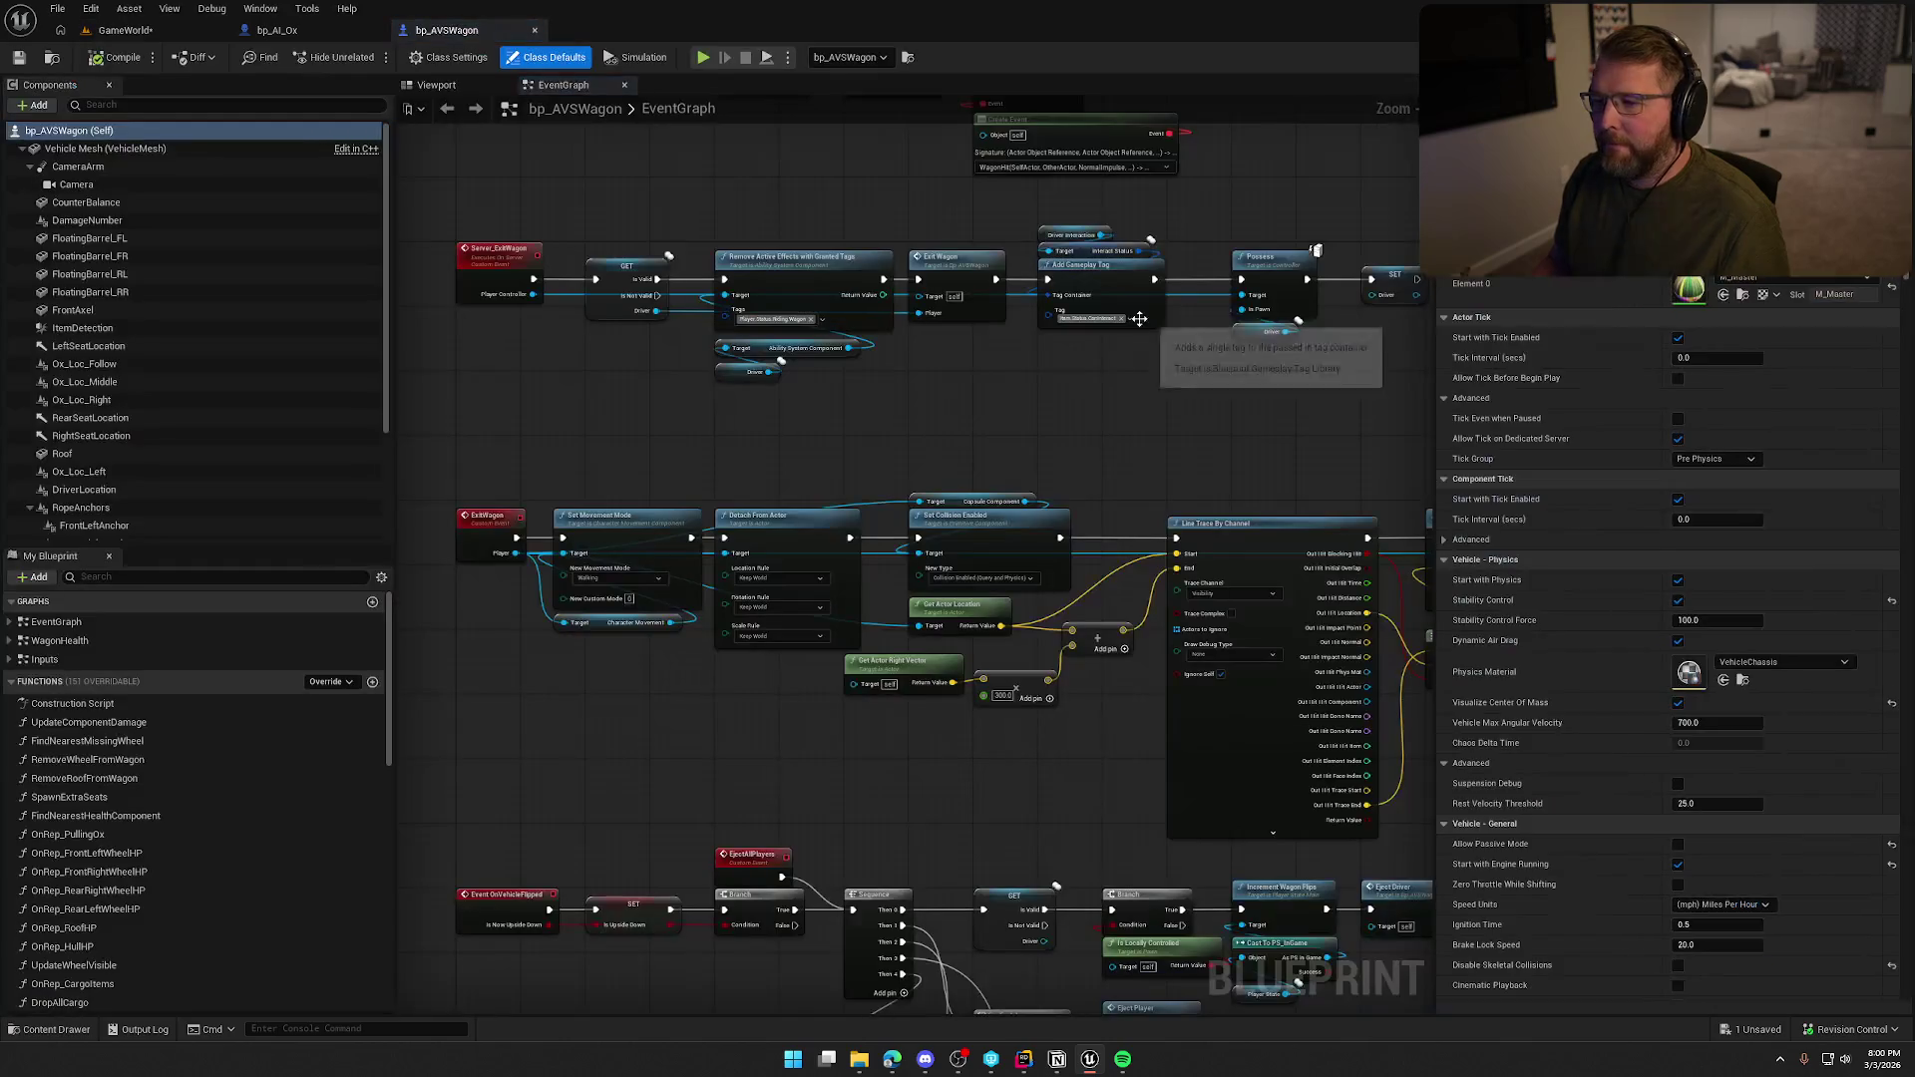
left_click(431, 87)
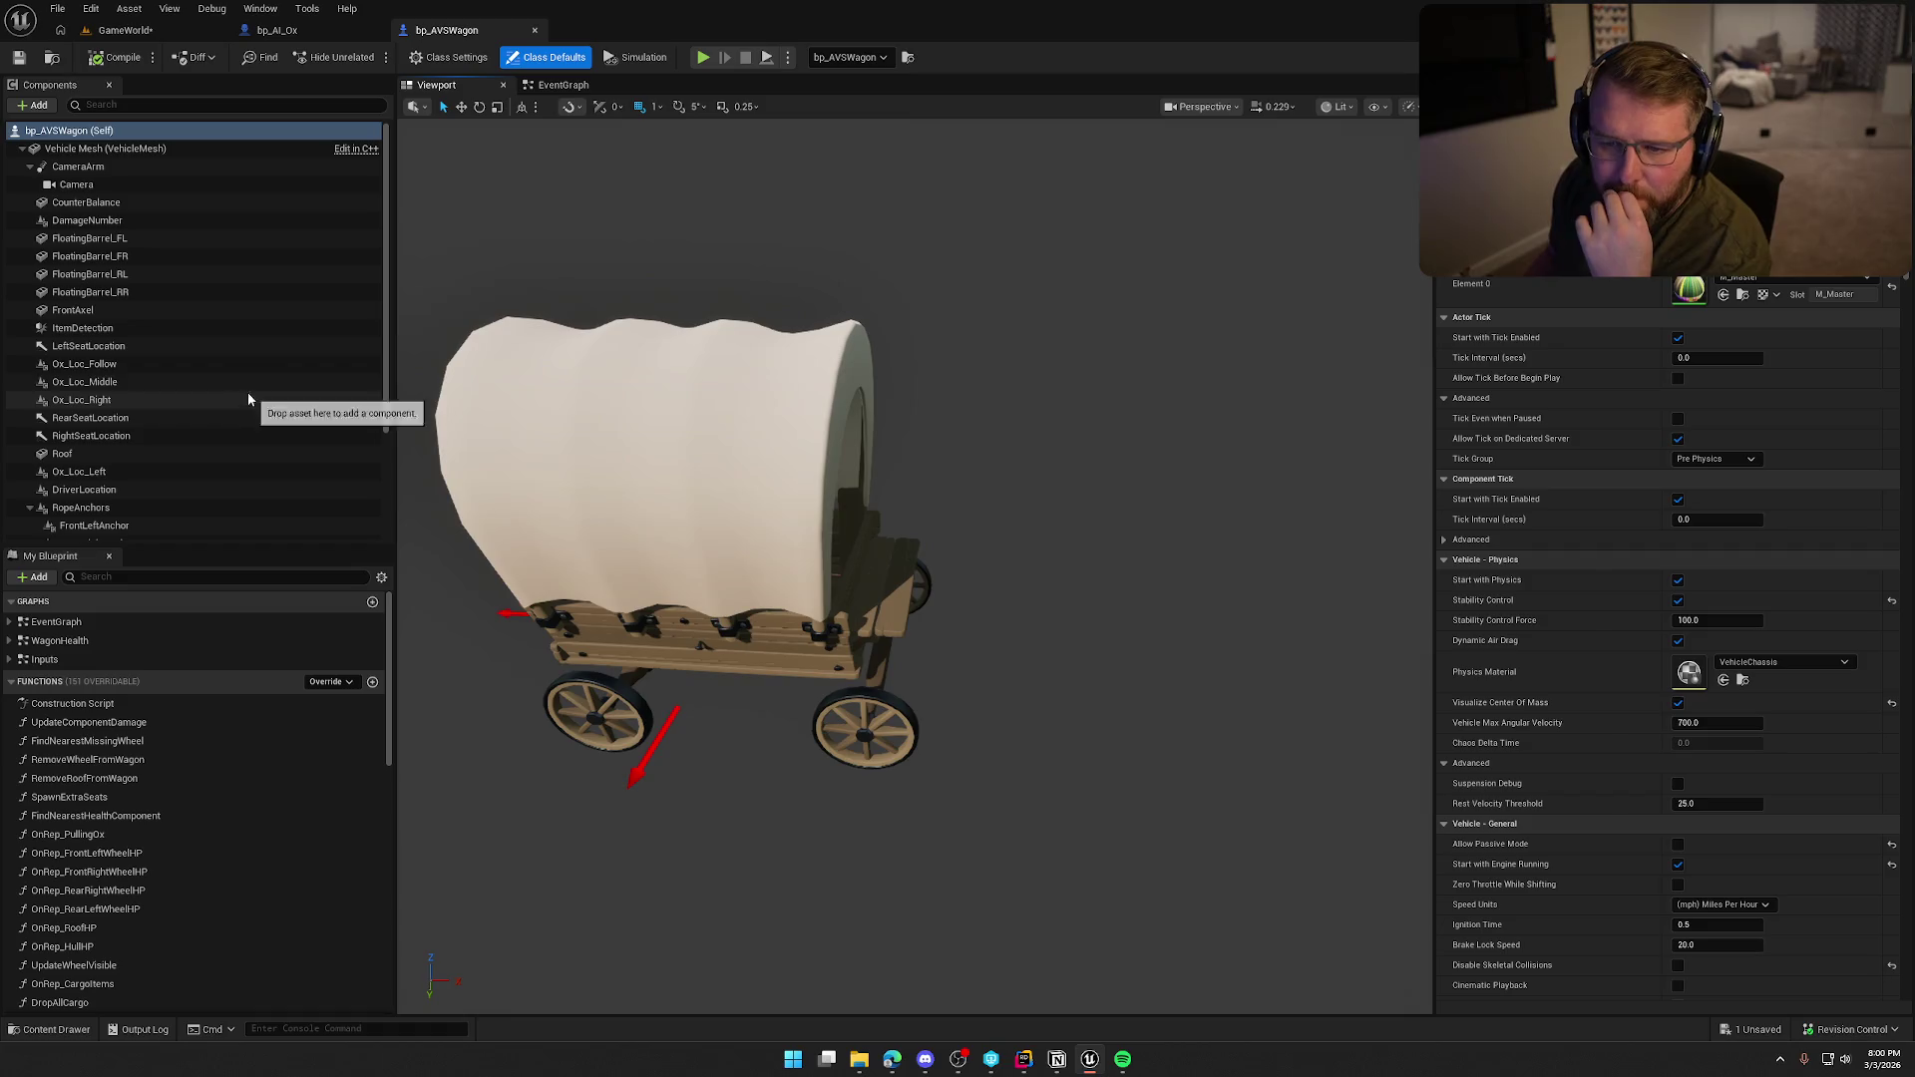
left_click(168, 364)
key("f")
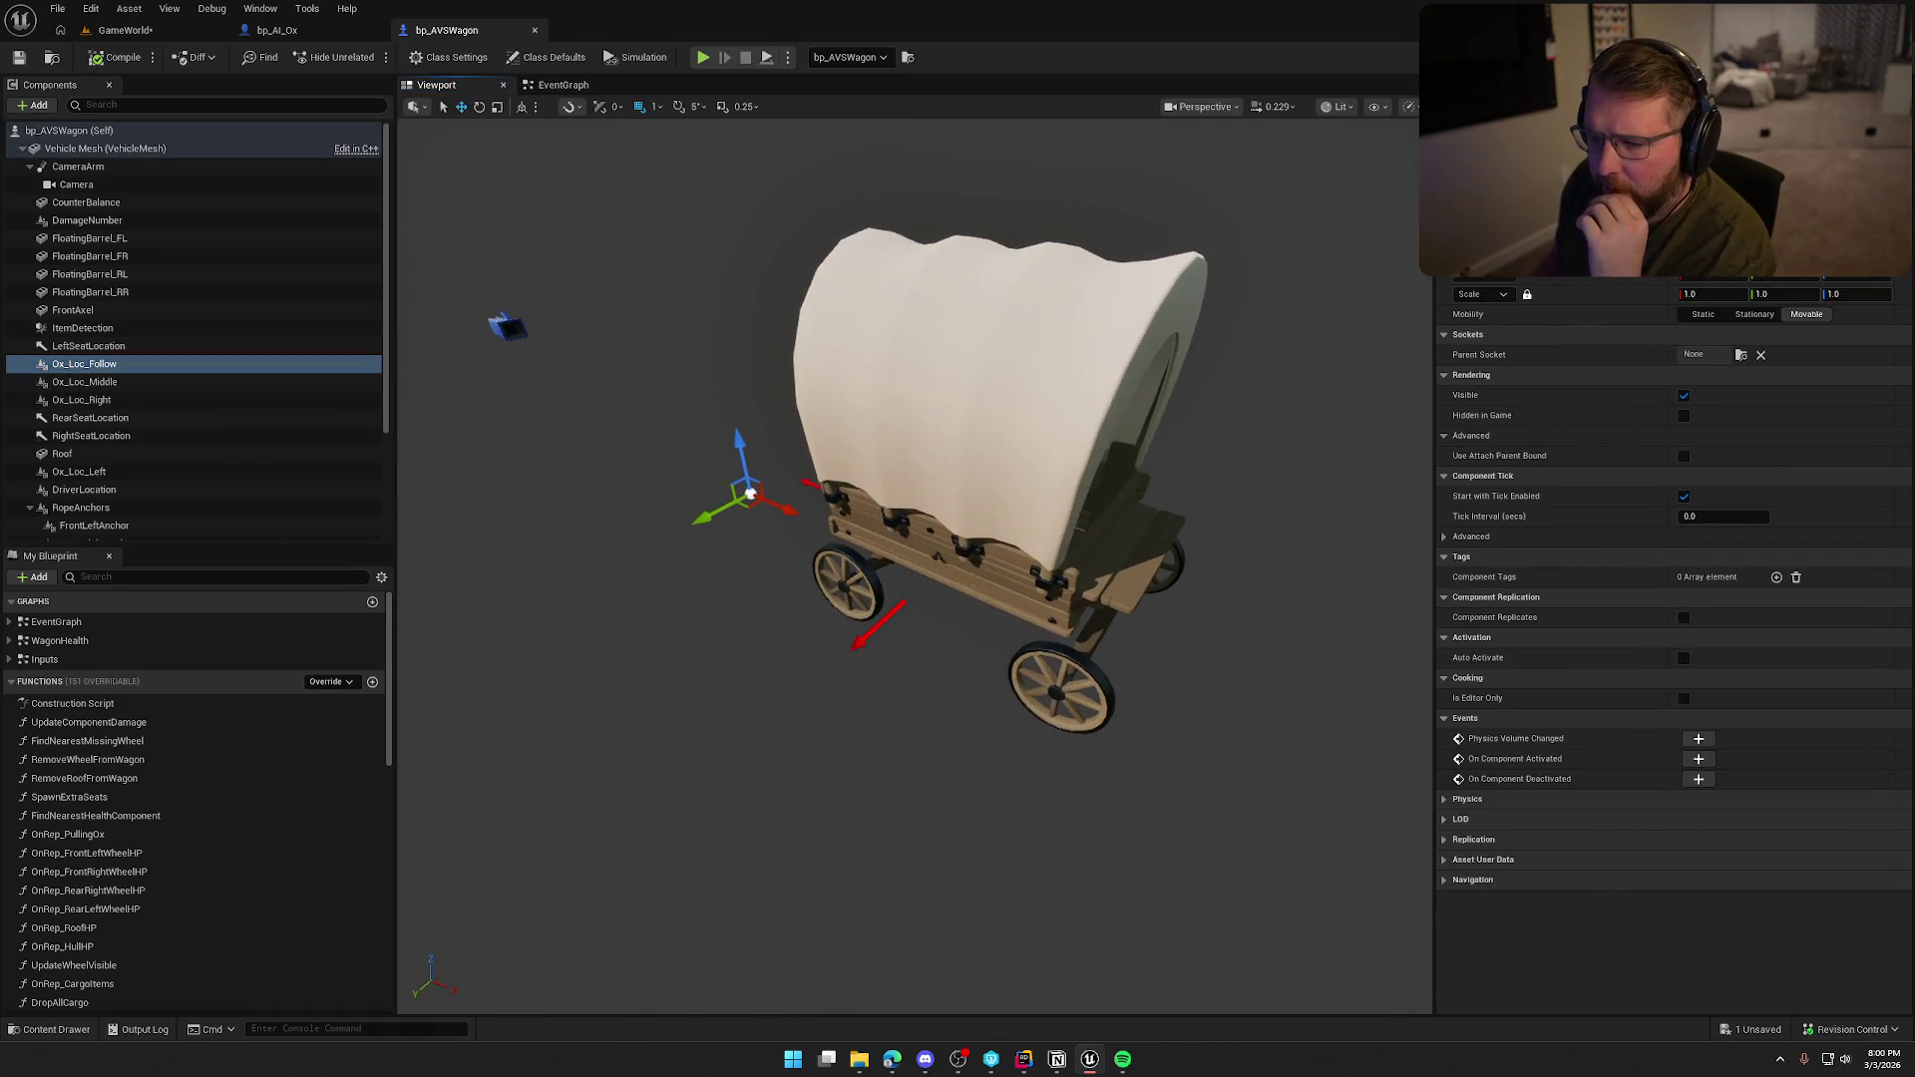
left_click_drag(780, 393, 688, 396)
Inspect the Ox_Loc_Middle, Ox_Loc_Right and Ox_Loc_Left points, then reframe Ox_Loc_Follow.
left_click(140, 382)
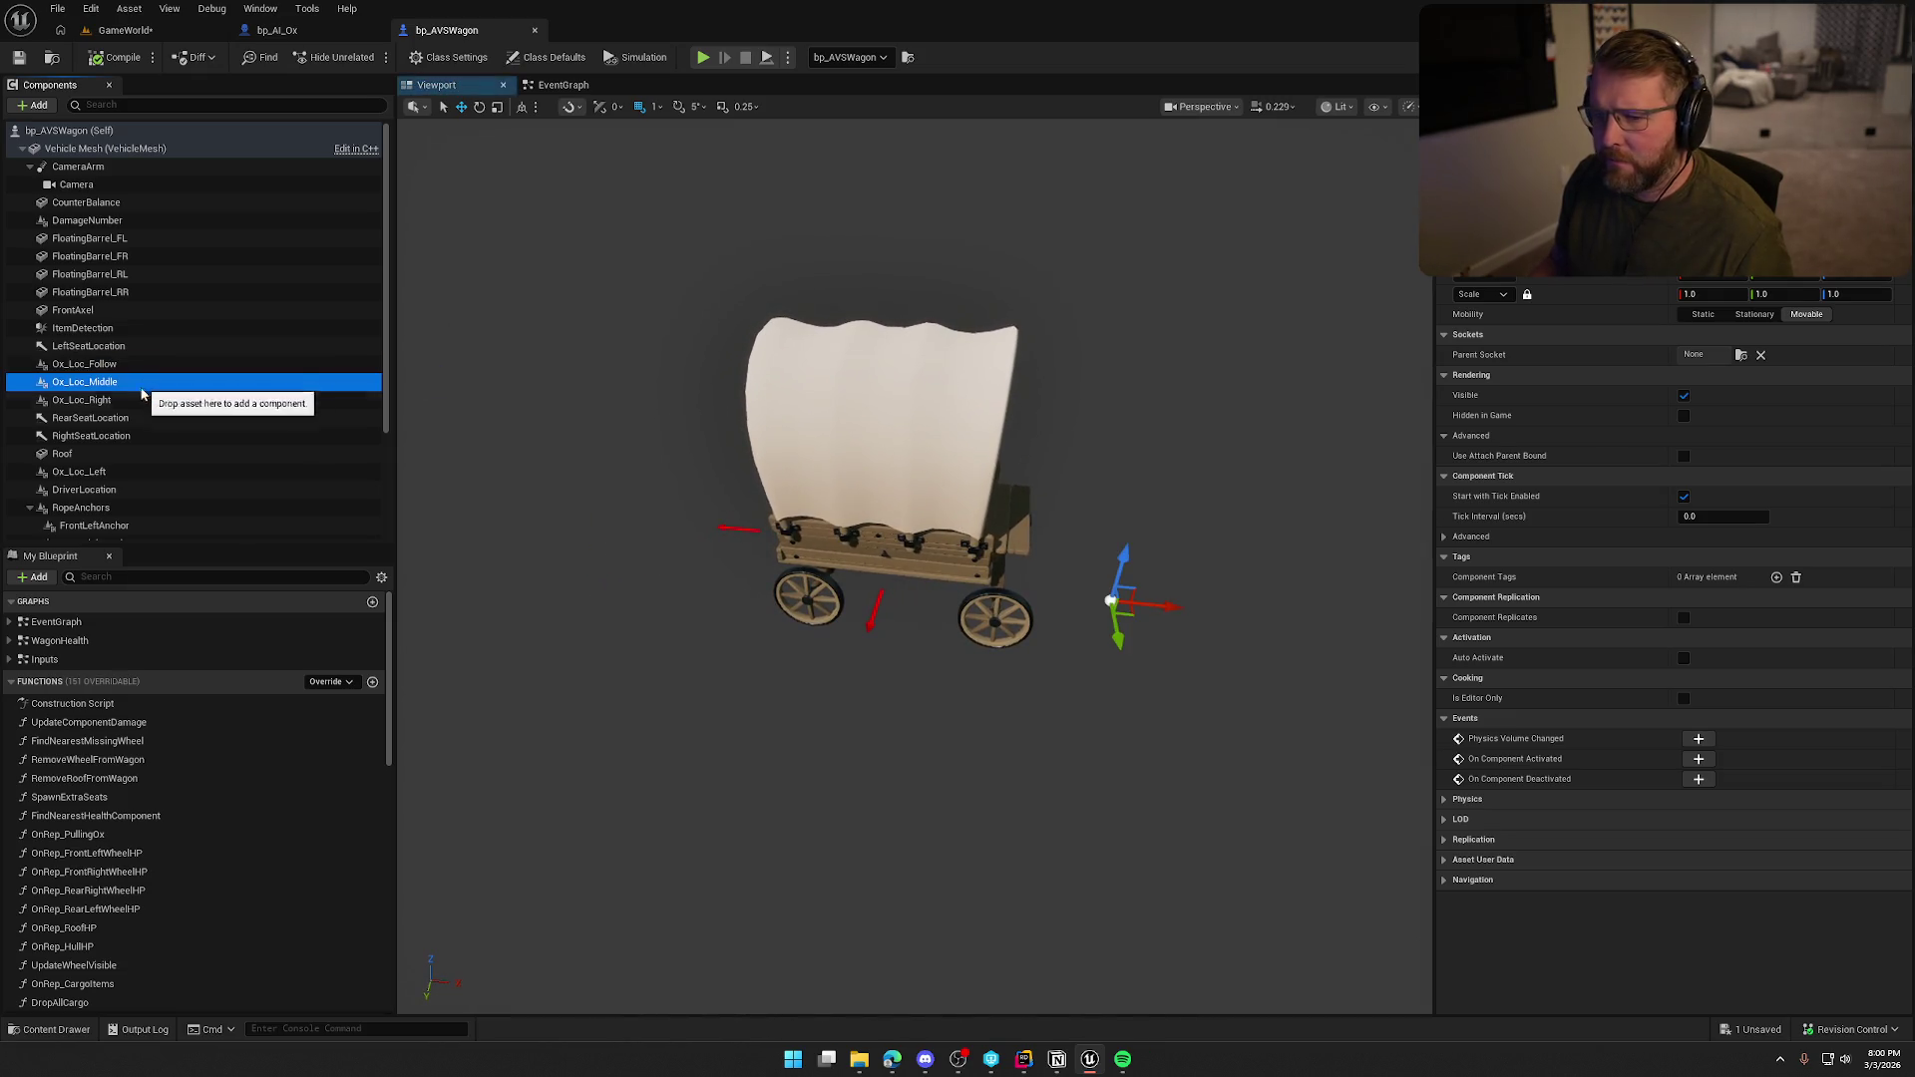
left_click(141, 400)
key("f")
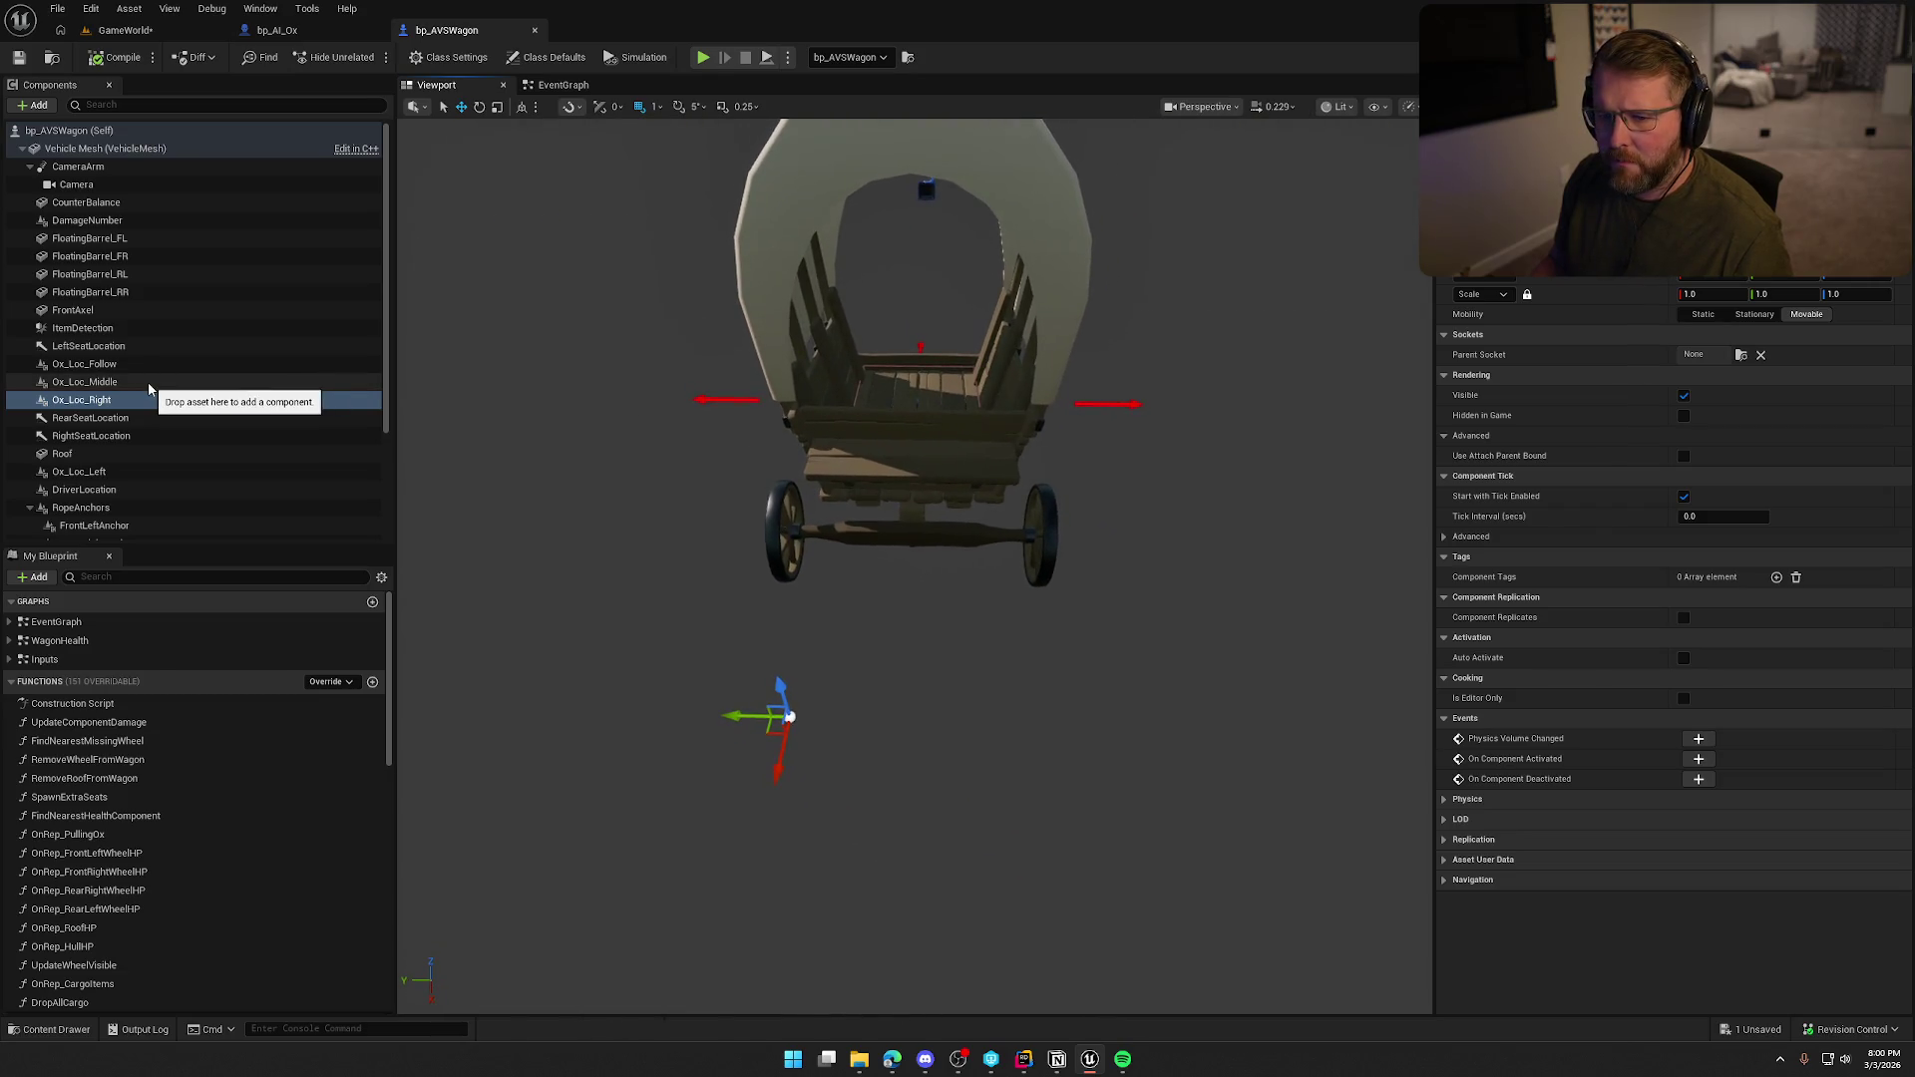
left_click(137, 400)
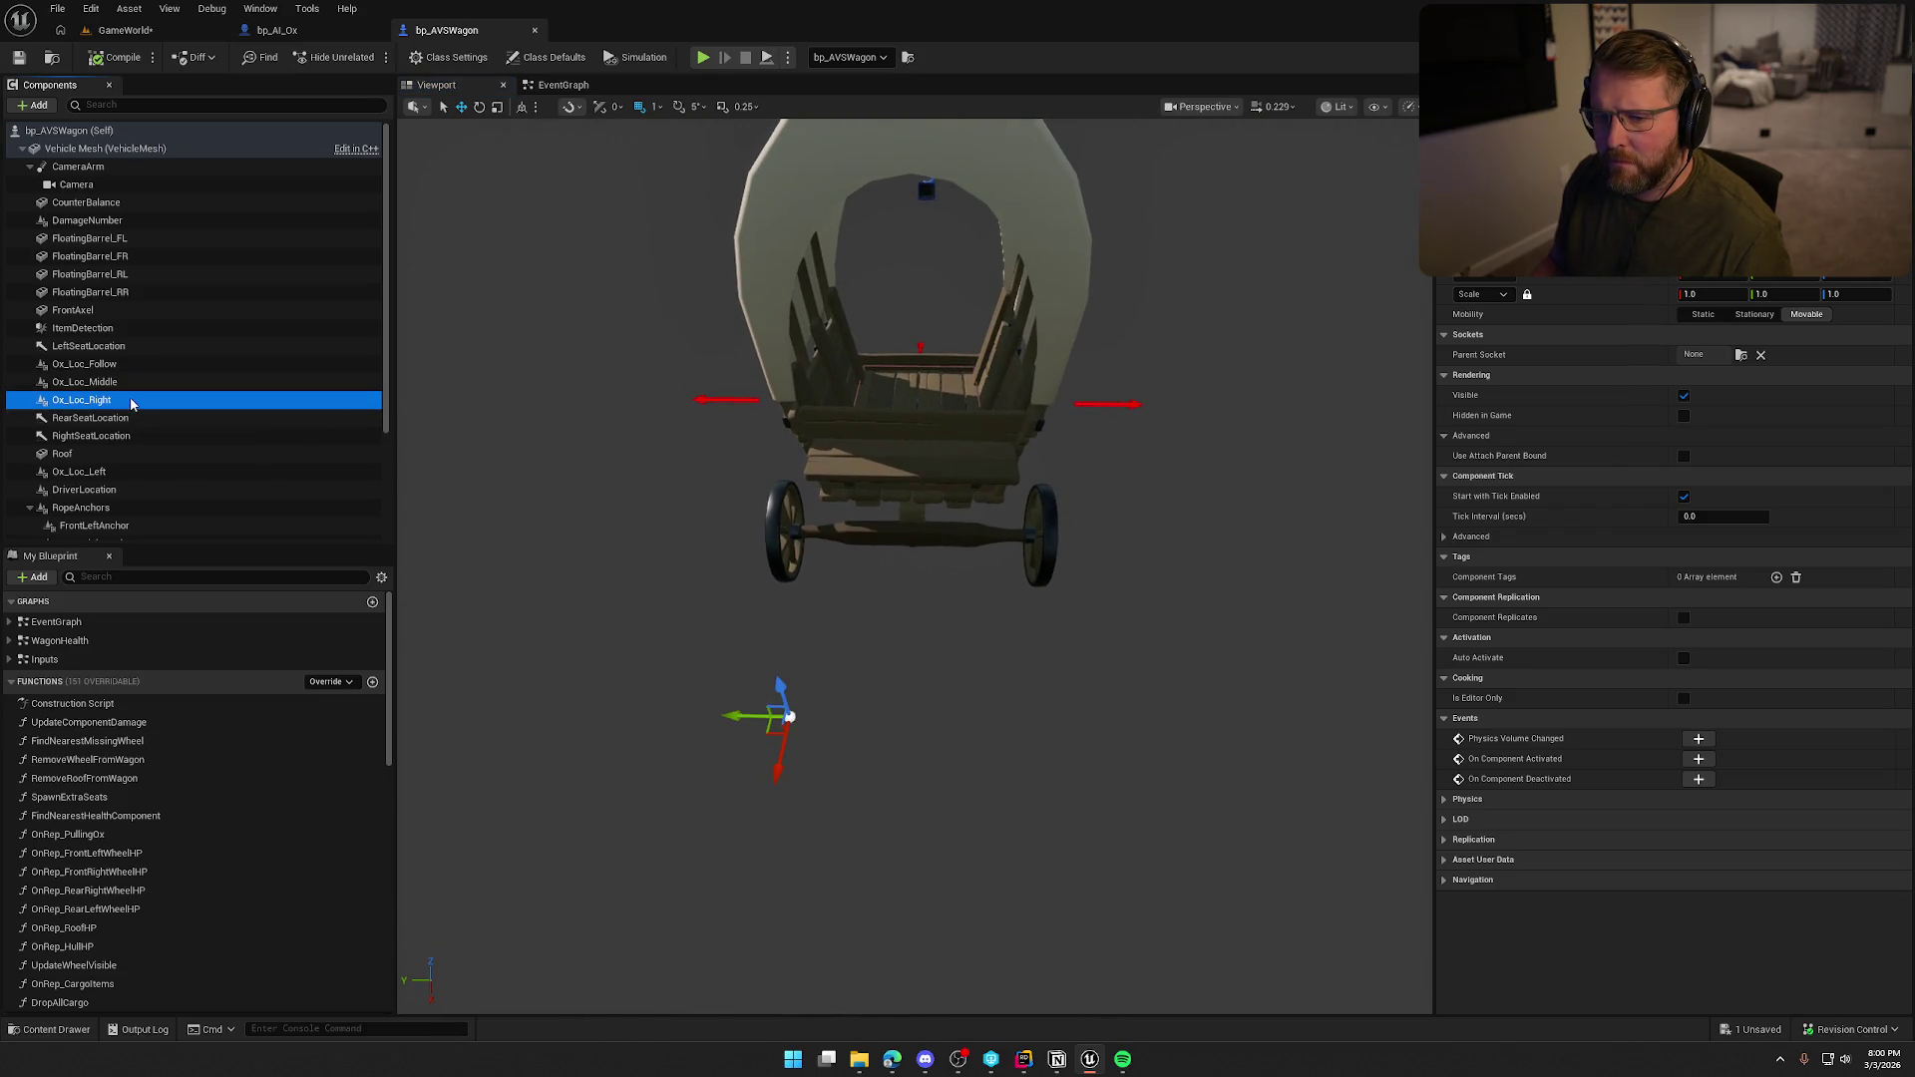
left_click(137, 473)
key("f")
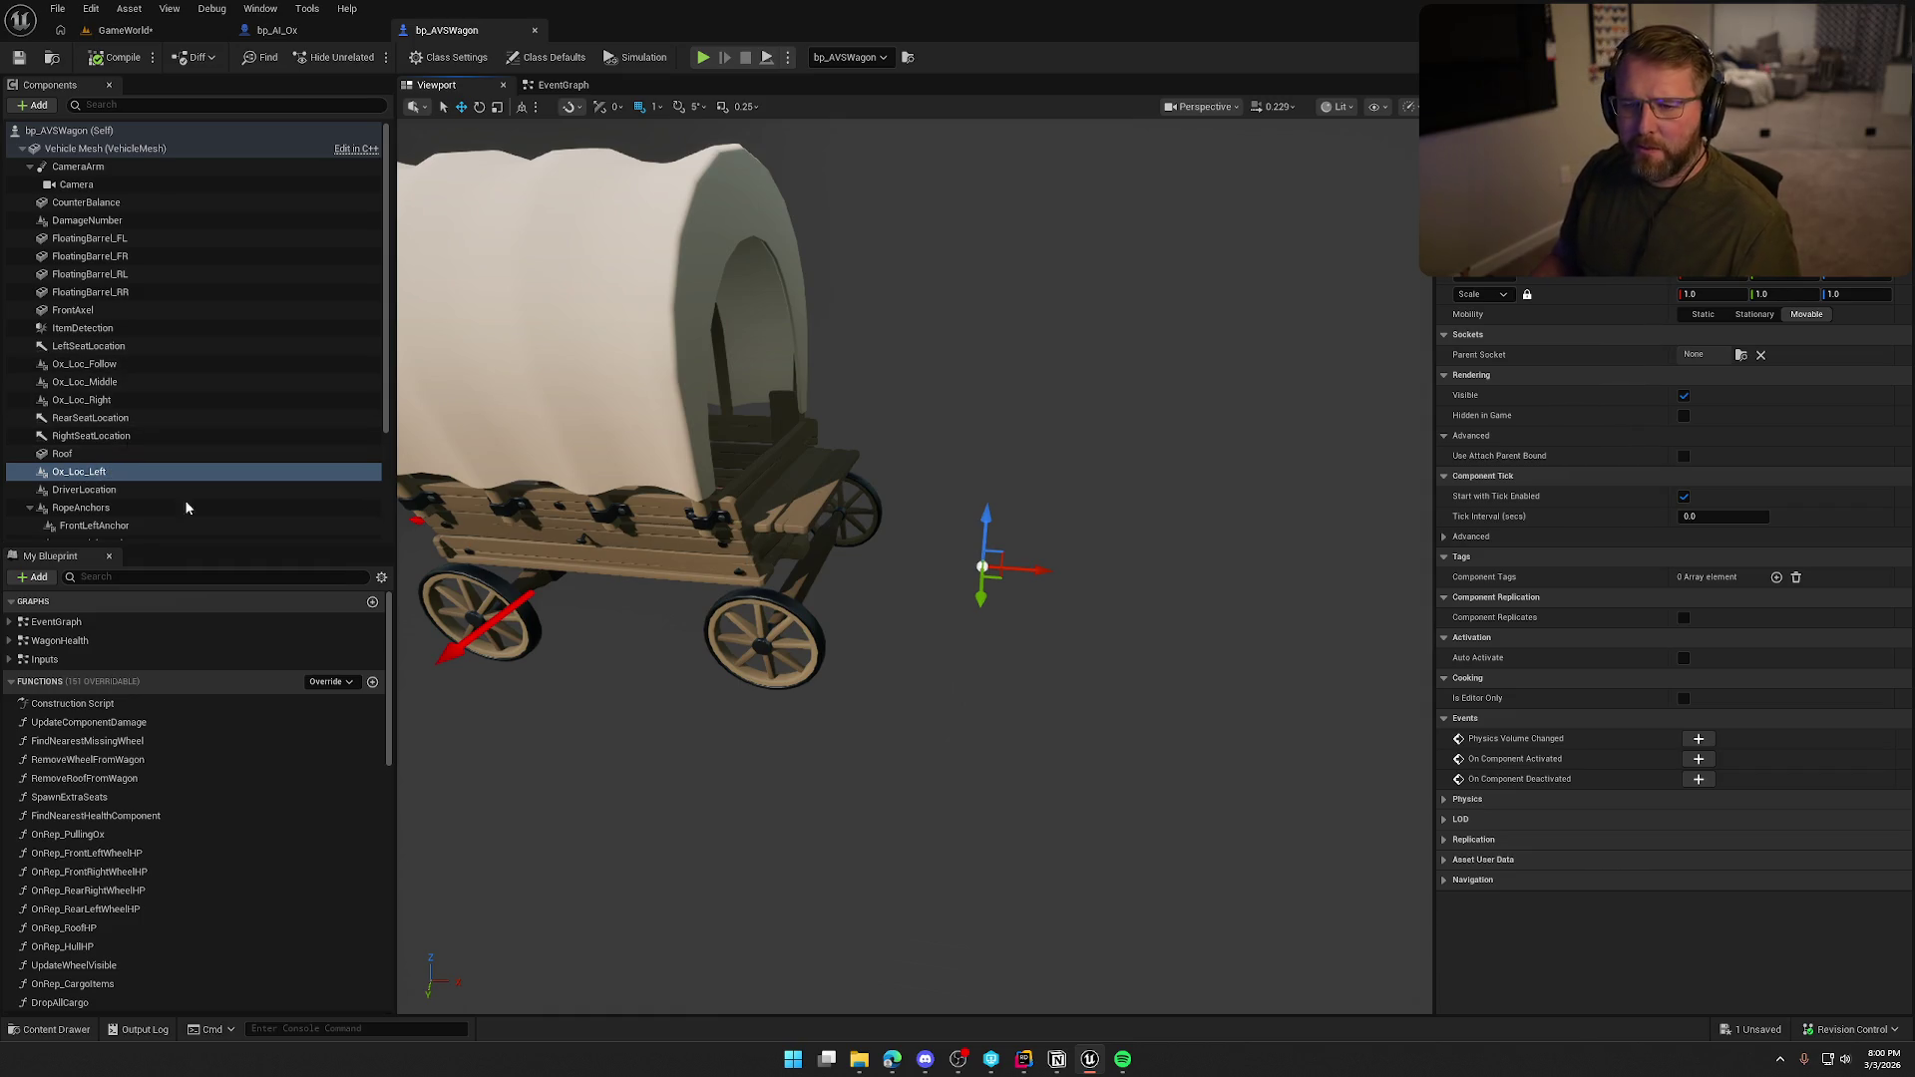
left_click(160, 365)
key("f")
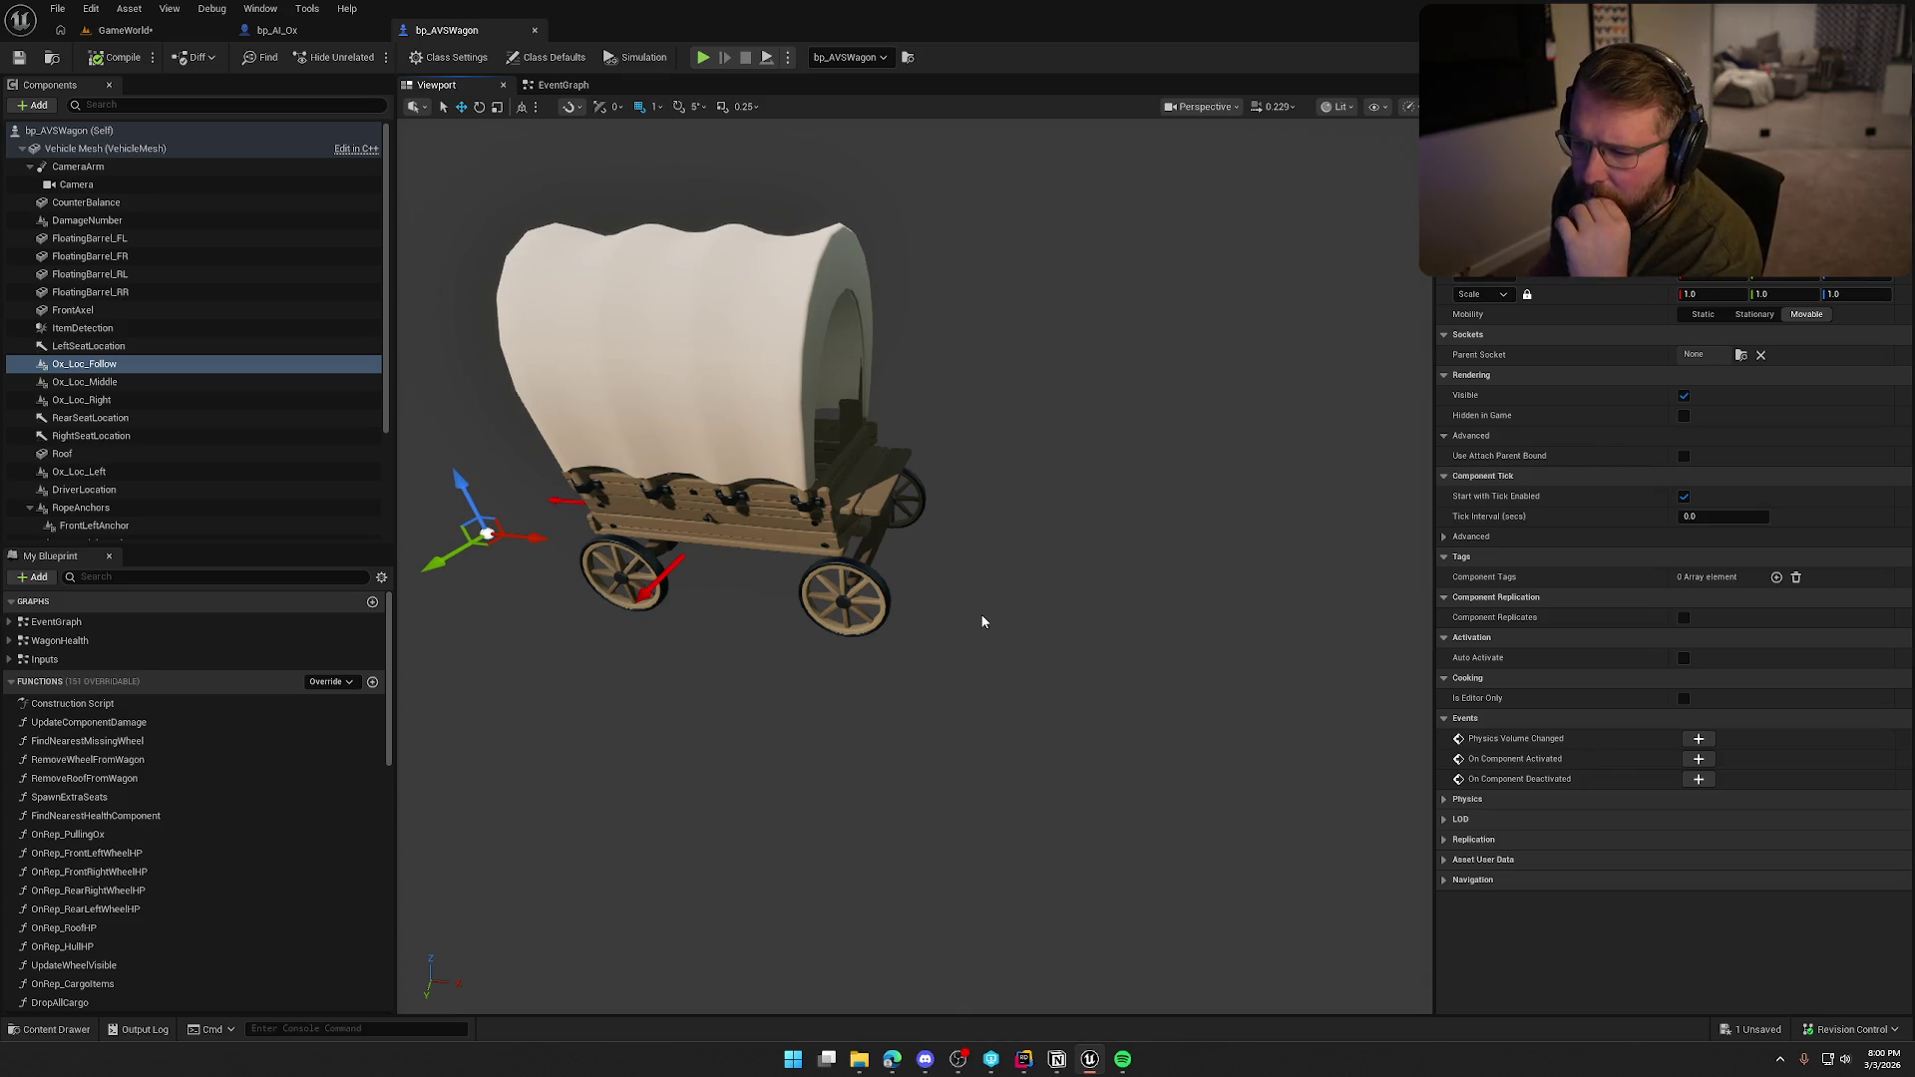
Slide Ox_Loc_Follow sideways along Y, save bp_AVSWagon, and switch back to ChatGPT.
mouse_move(983, 621)
left_mouse_down()
mouse_move(958, 598)
mouse_move(927, 638)
mouse_move(821, 574)
left_mouse_up()
left_click_drag(613, 512, 470, 536)
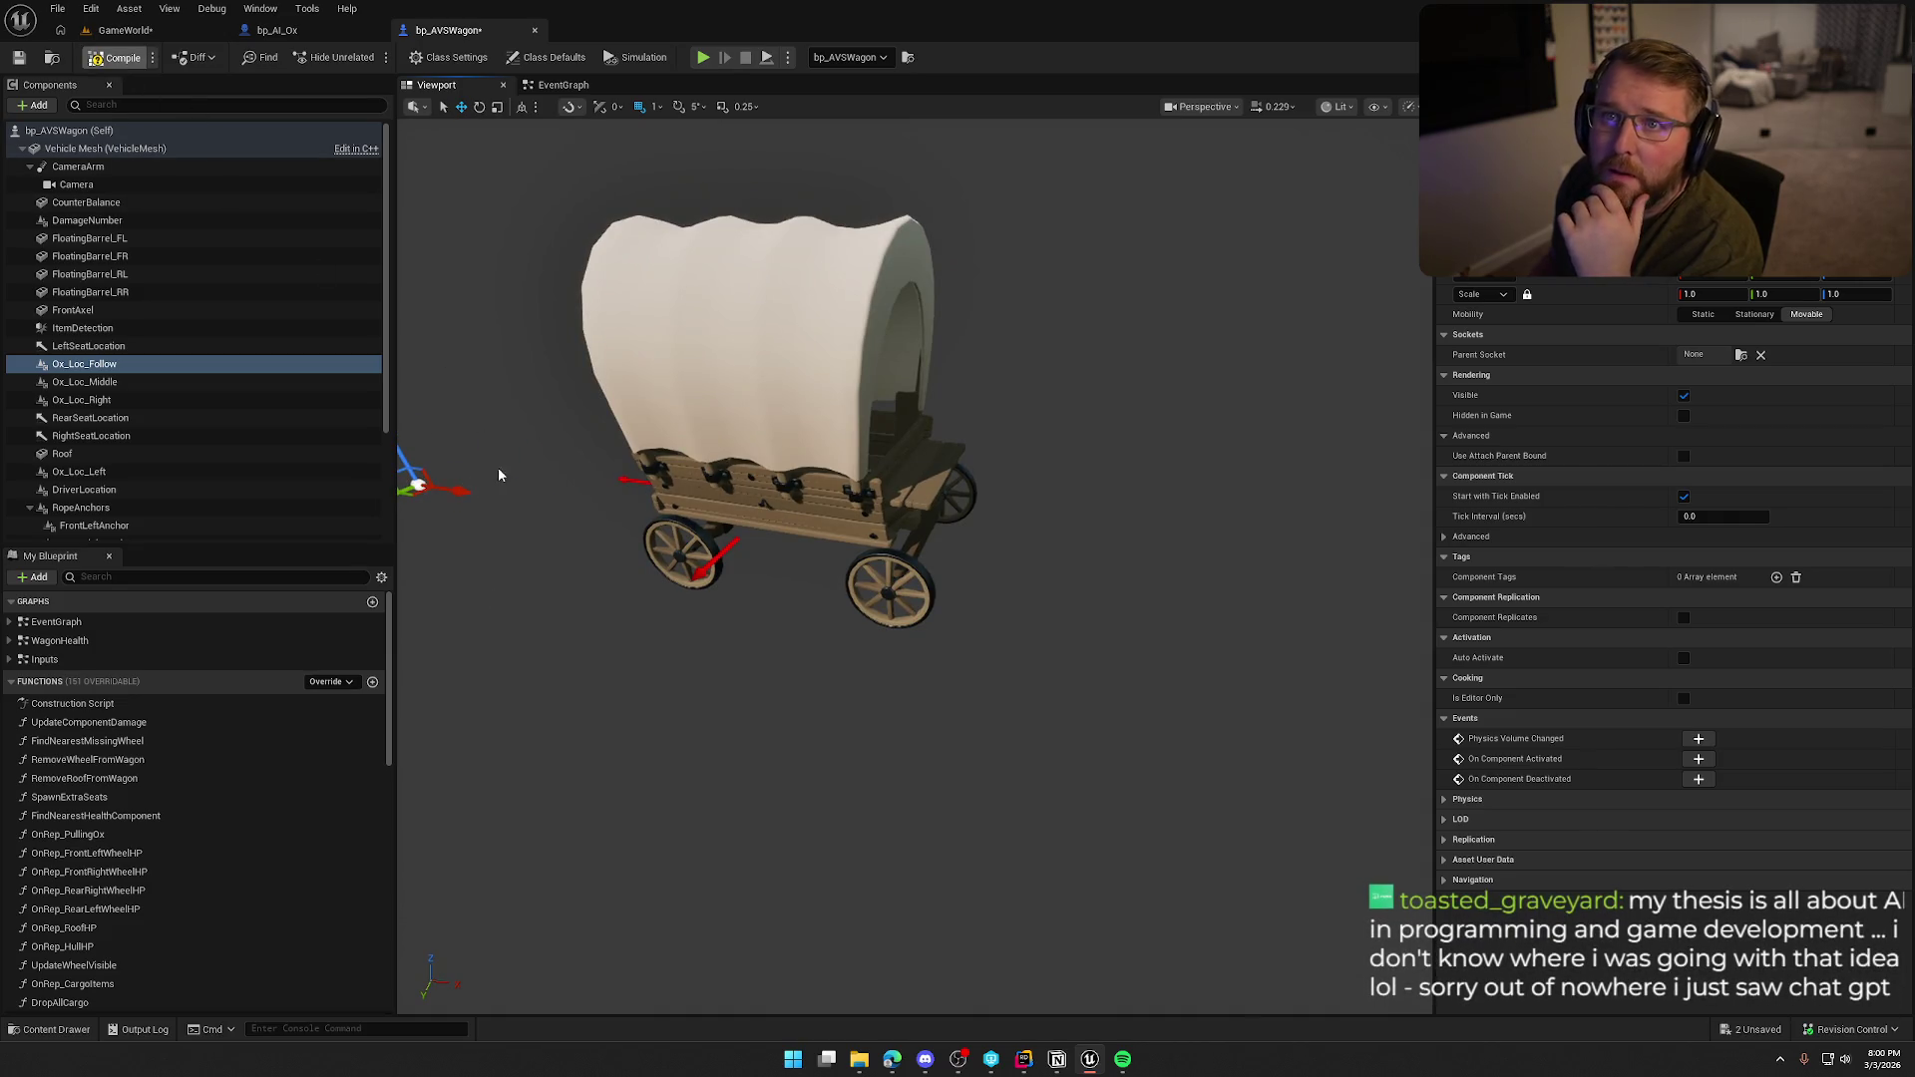
key("ctrl+s")
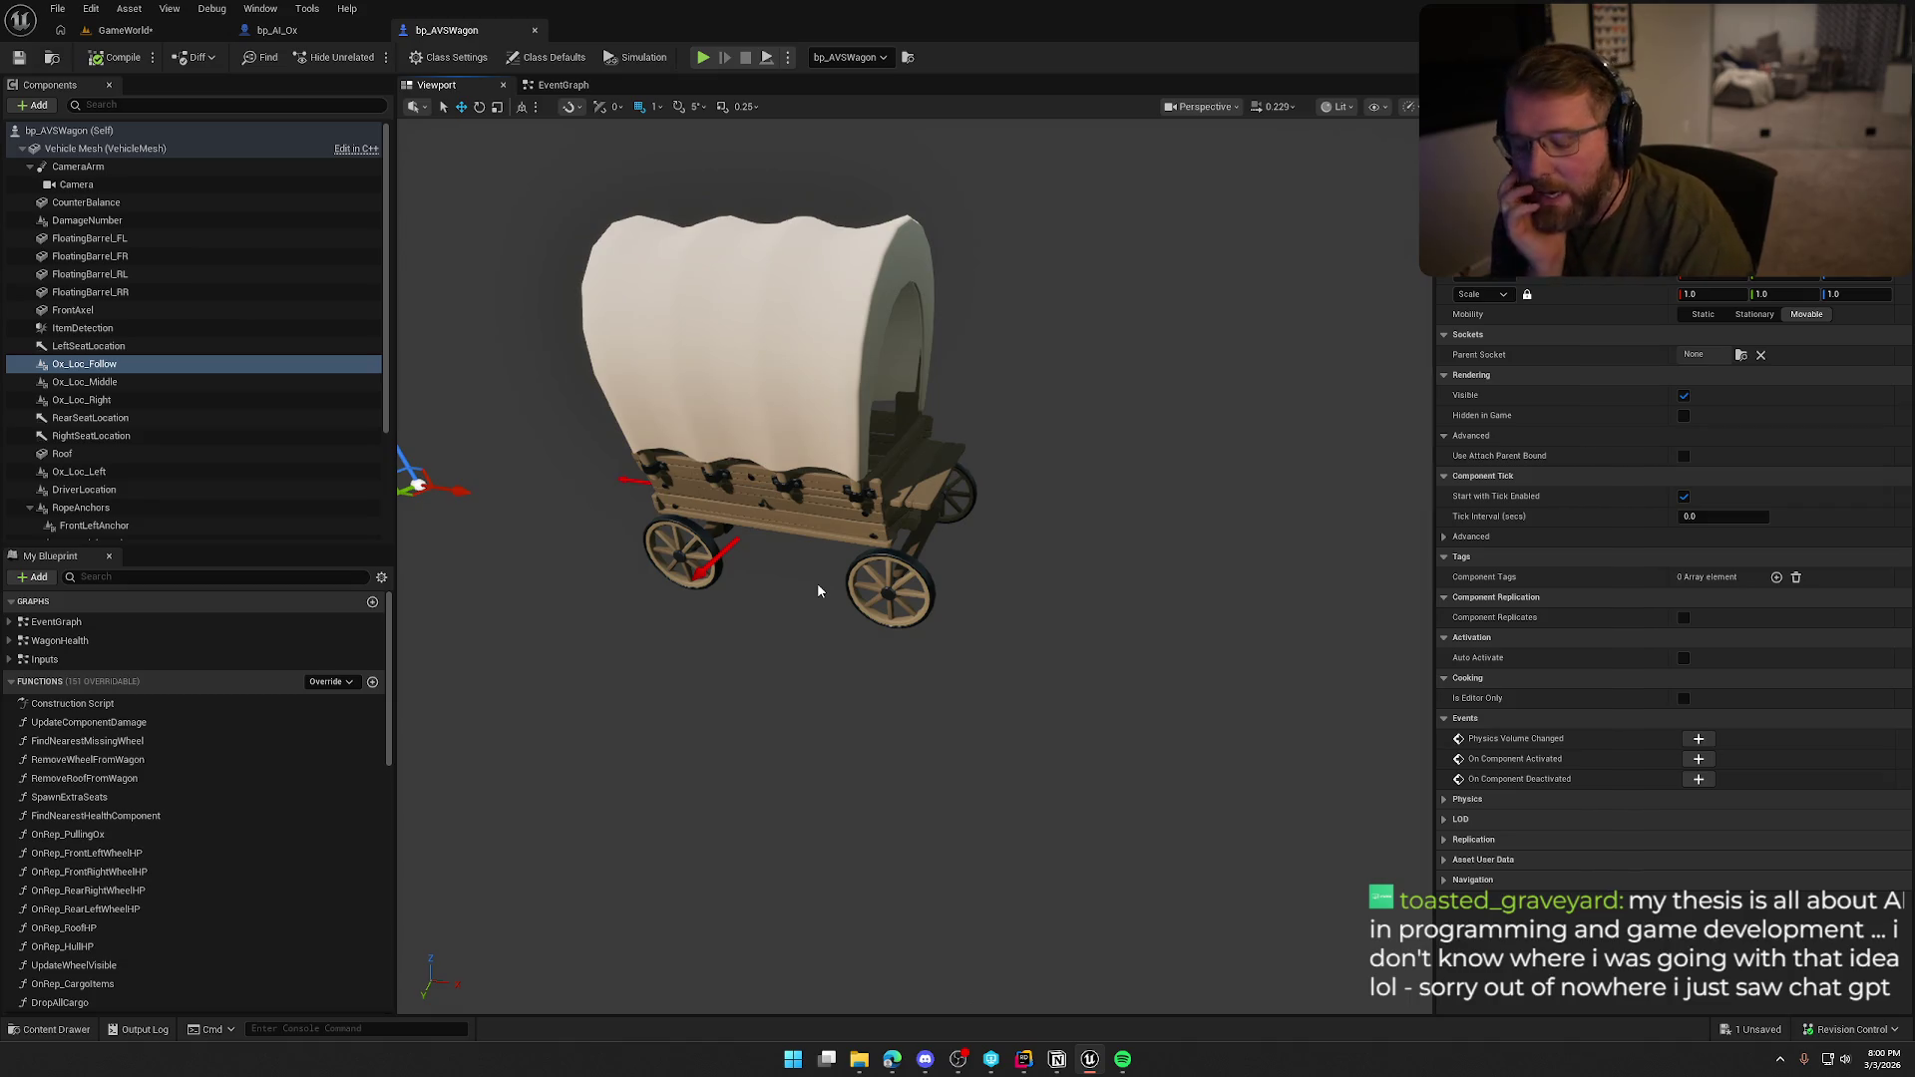
key("alt+Tab")
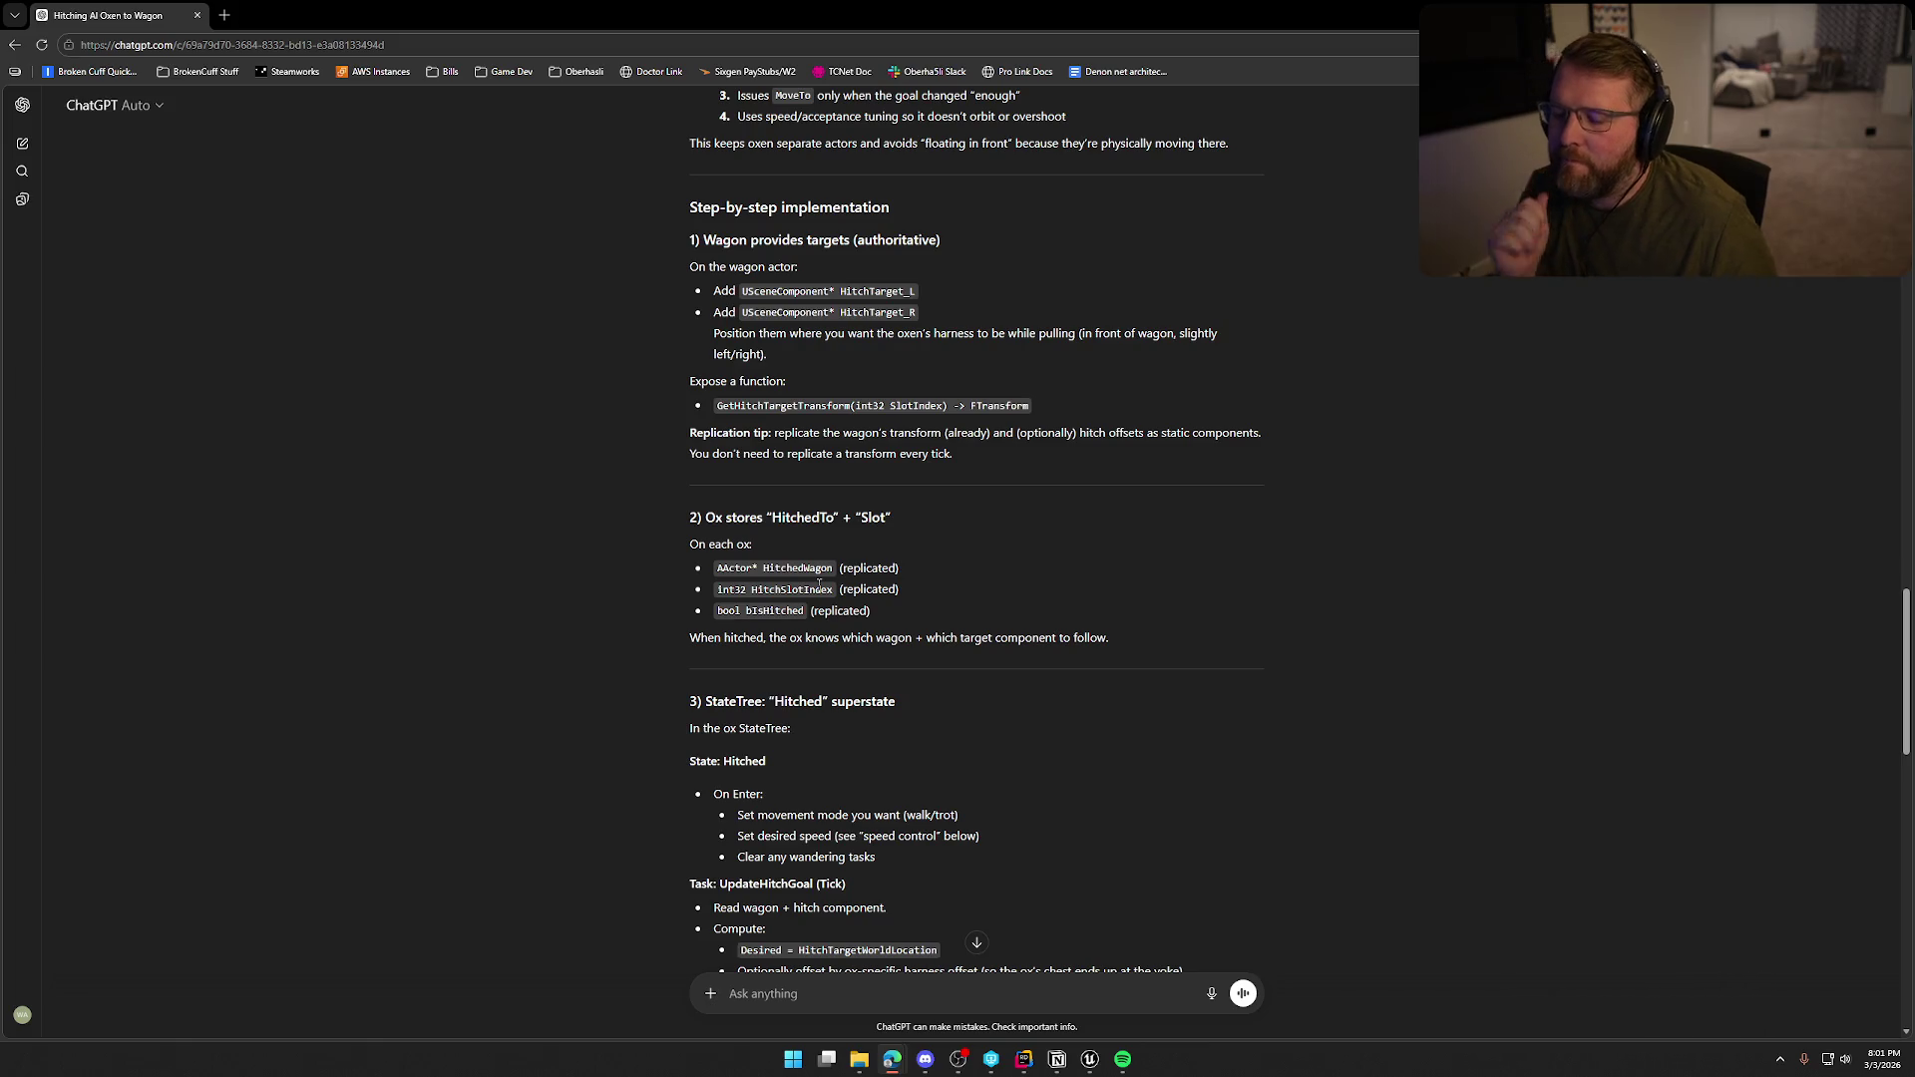
scroll(627, 529, "down", 5)
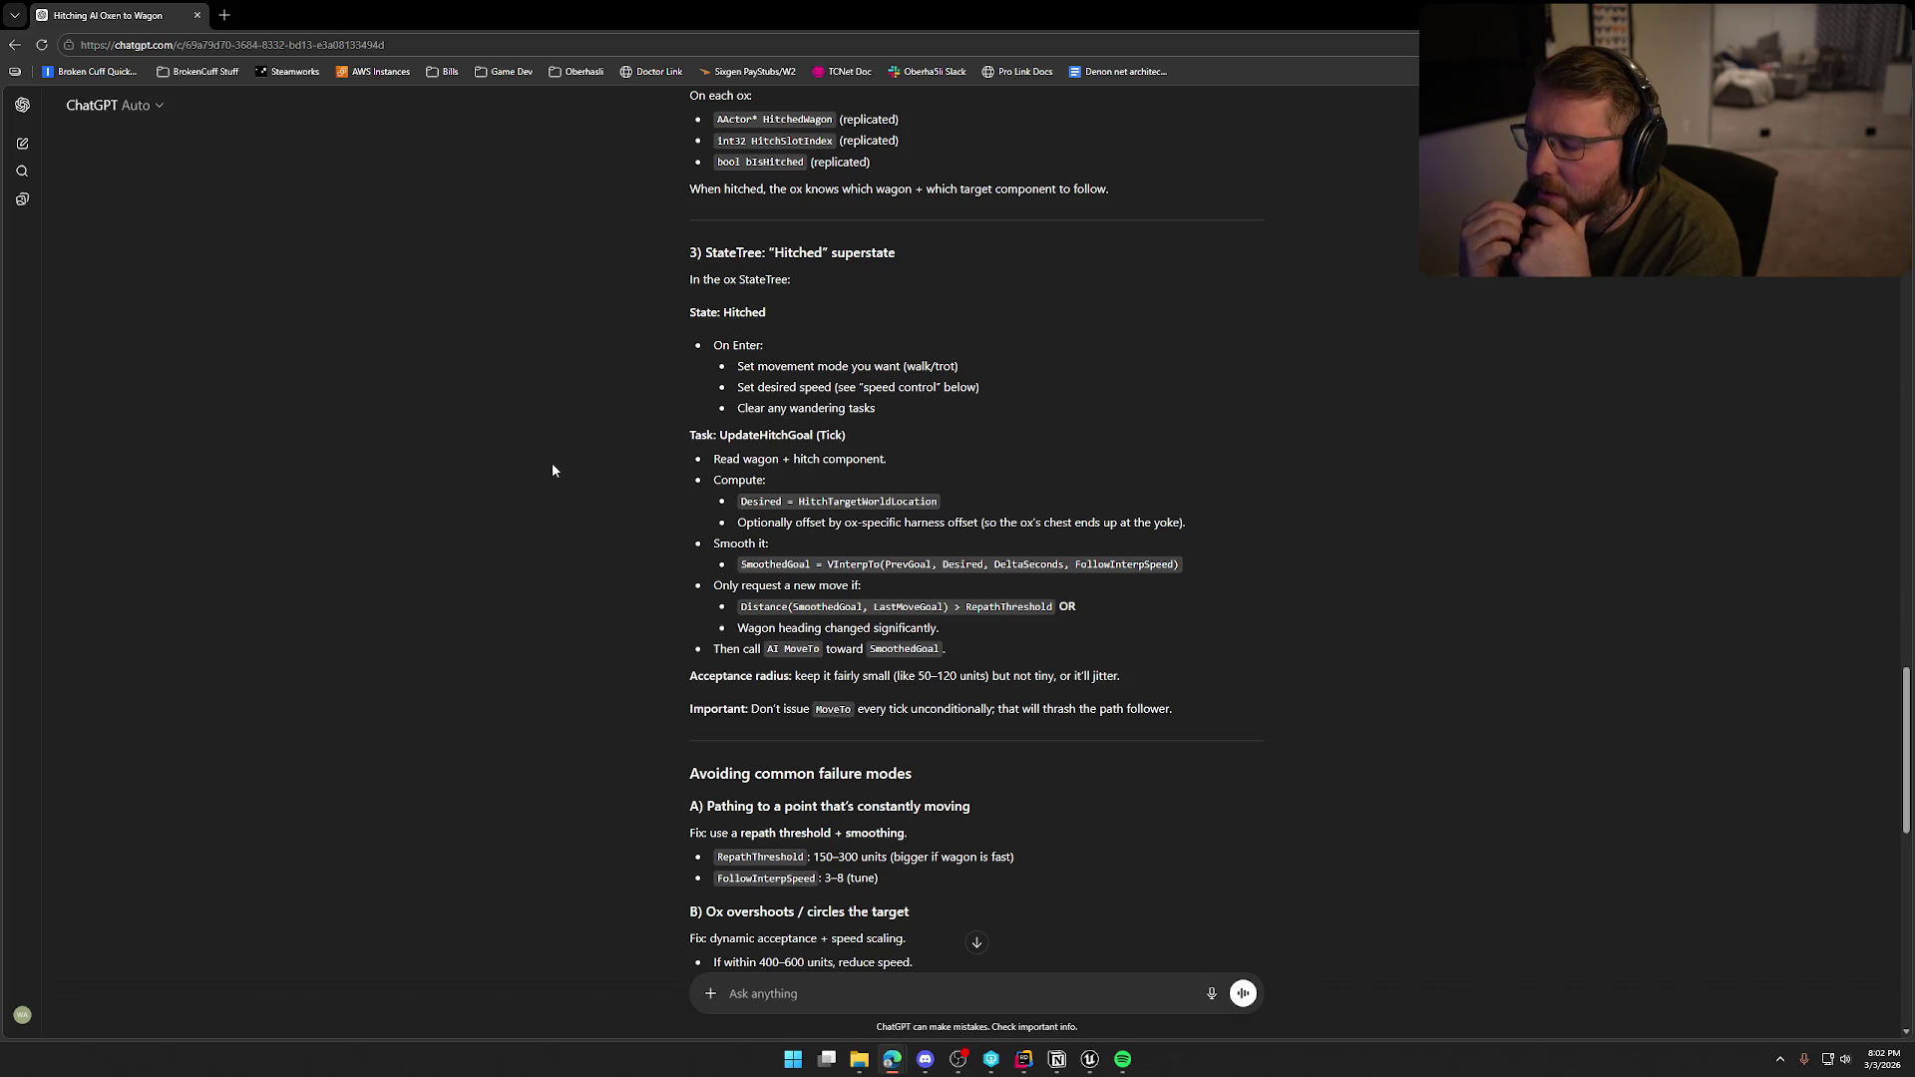
scroll(553, 465, "down", 3)
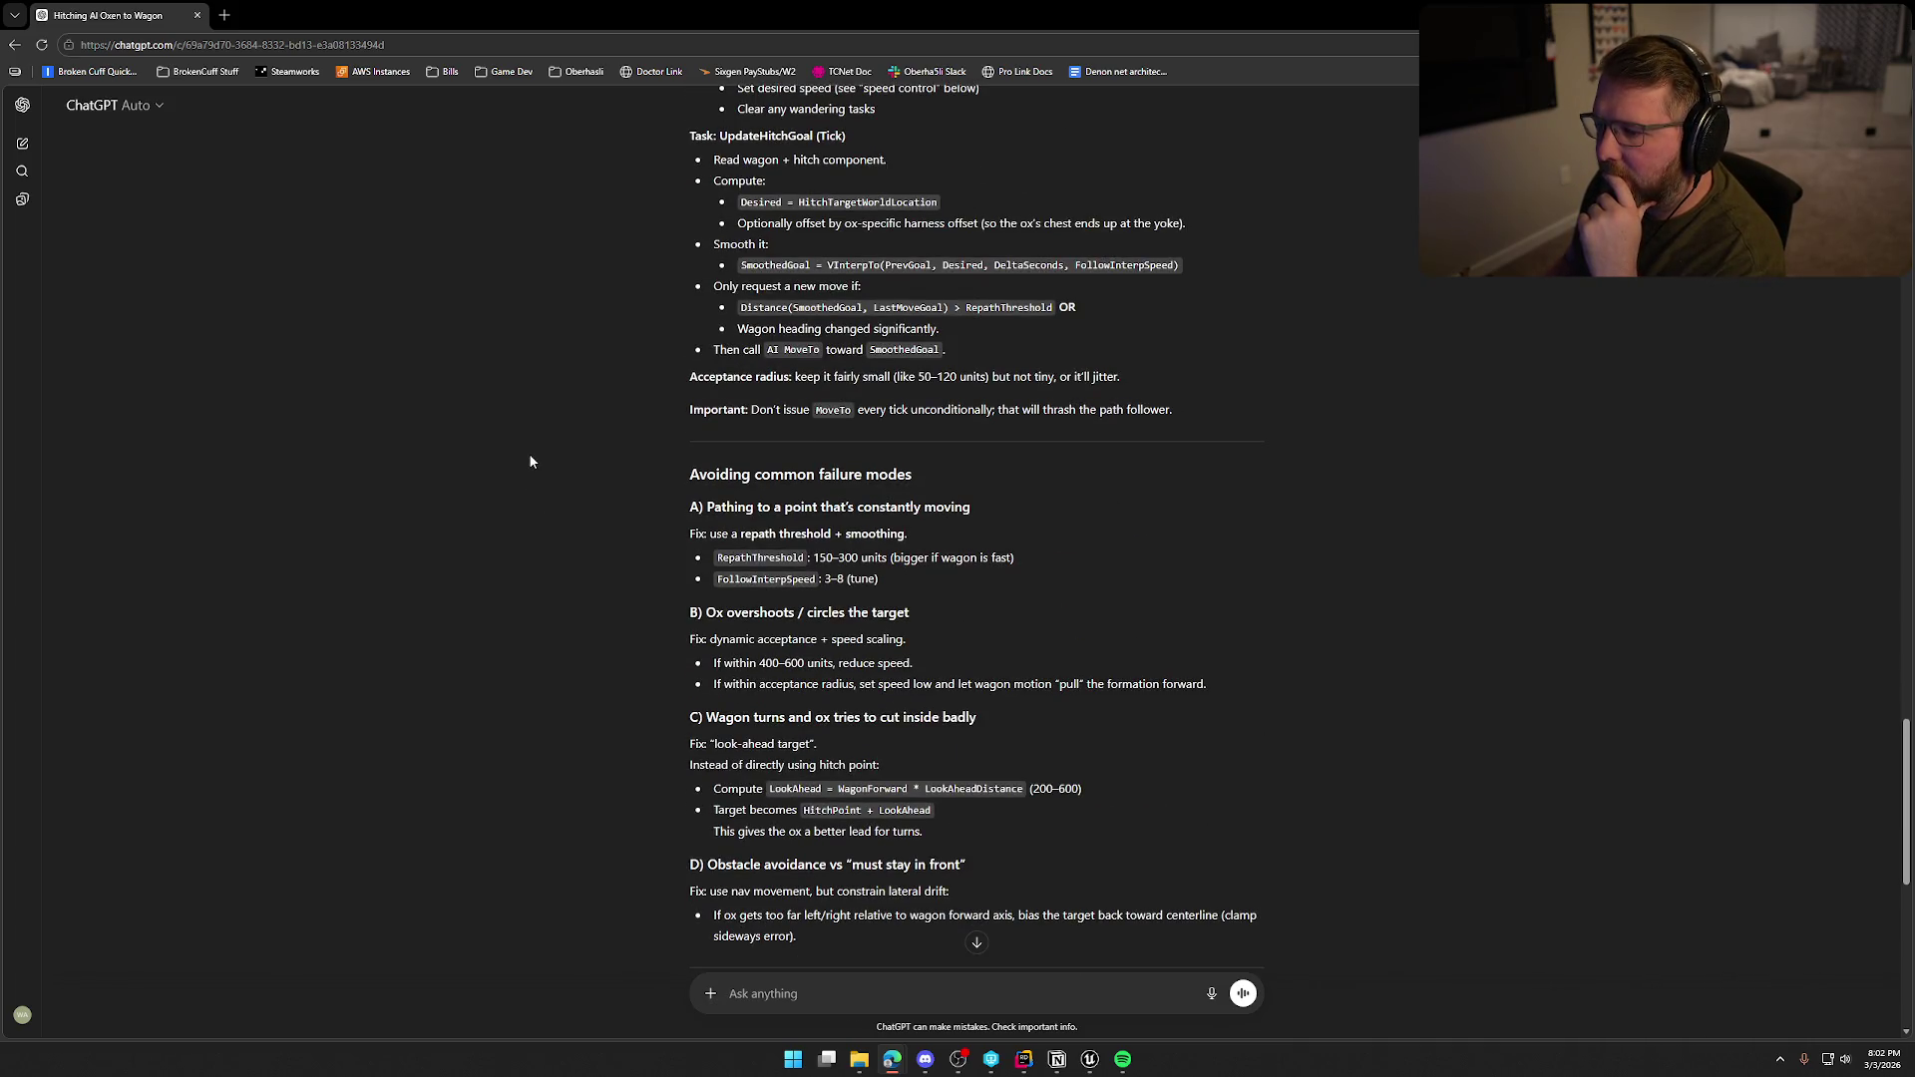
scroll(530, 461, "down", 1)
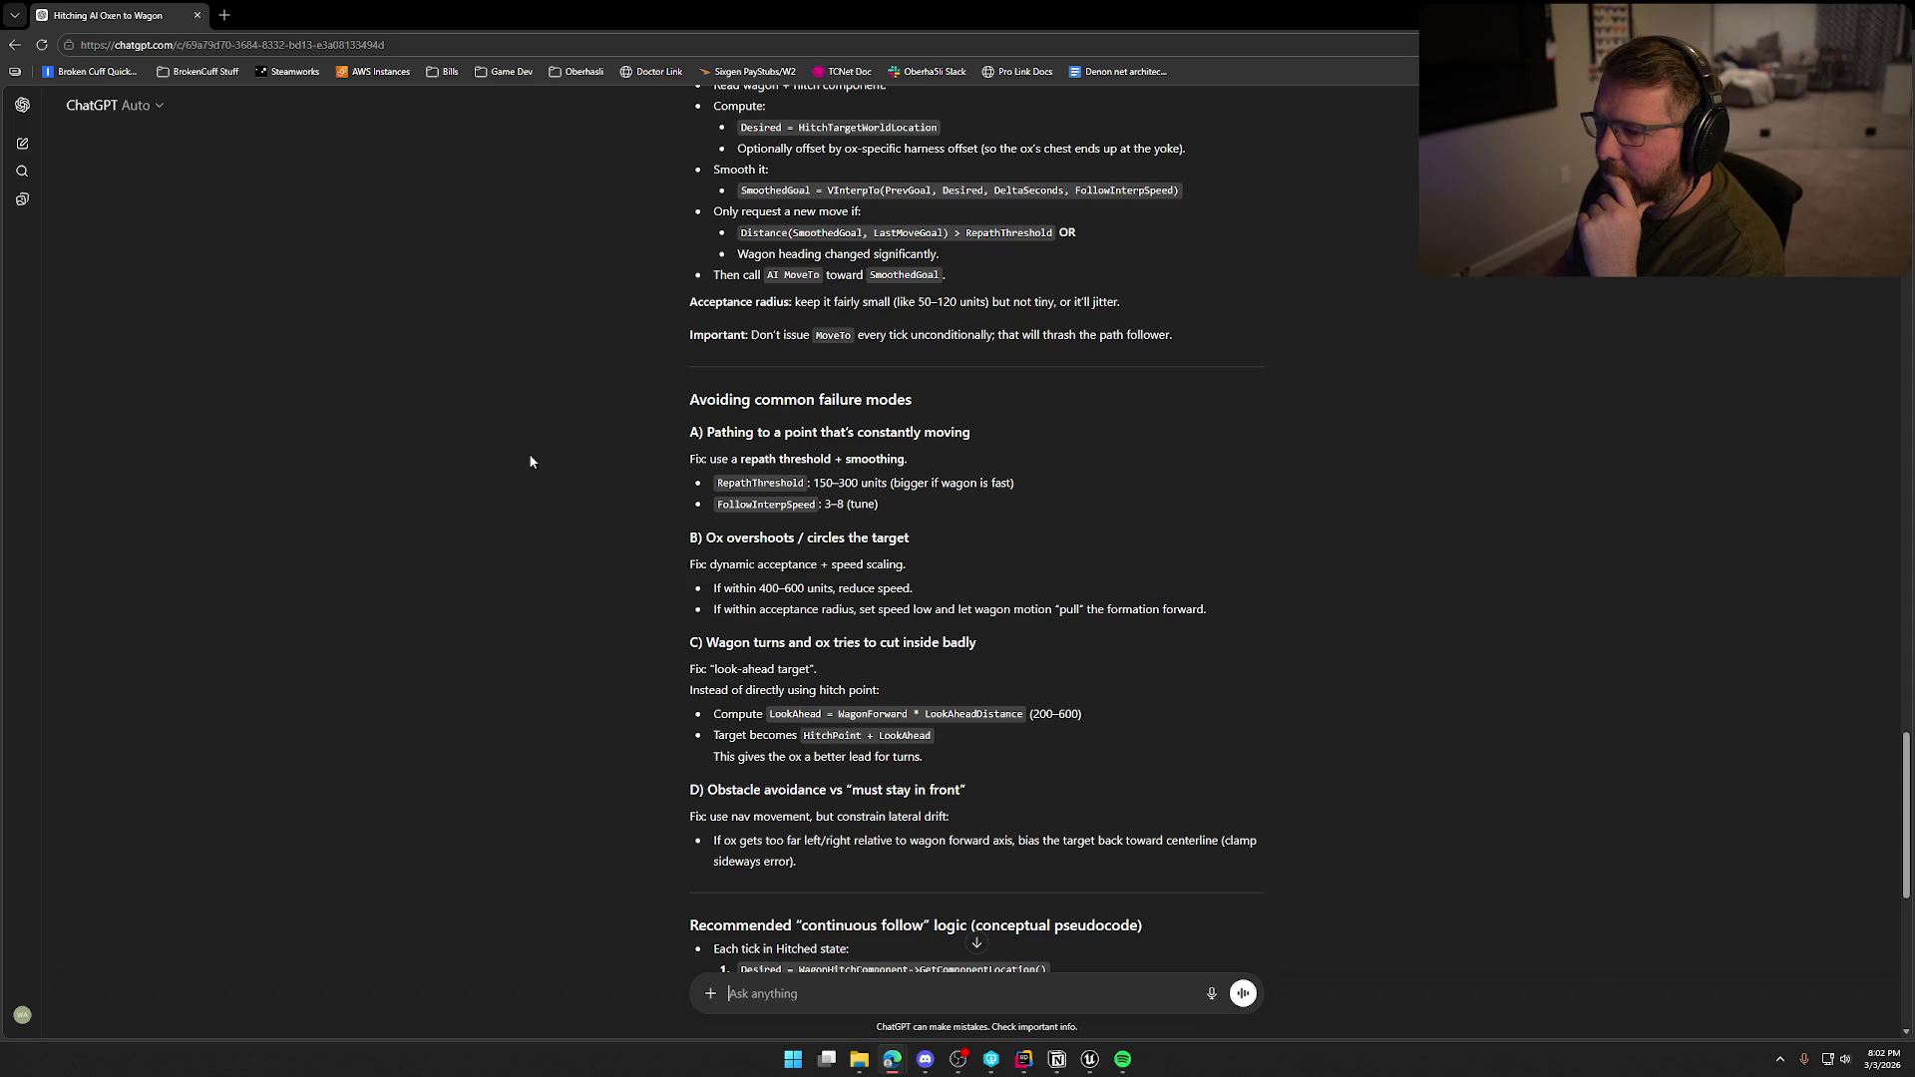
scroll(529, 460, "down", 3)
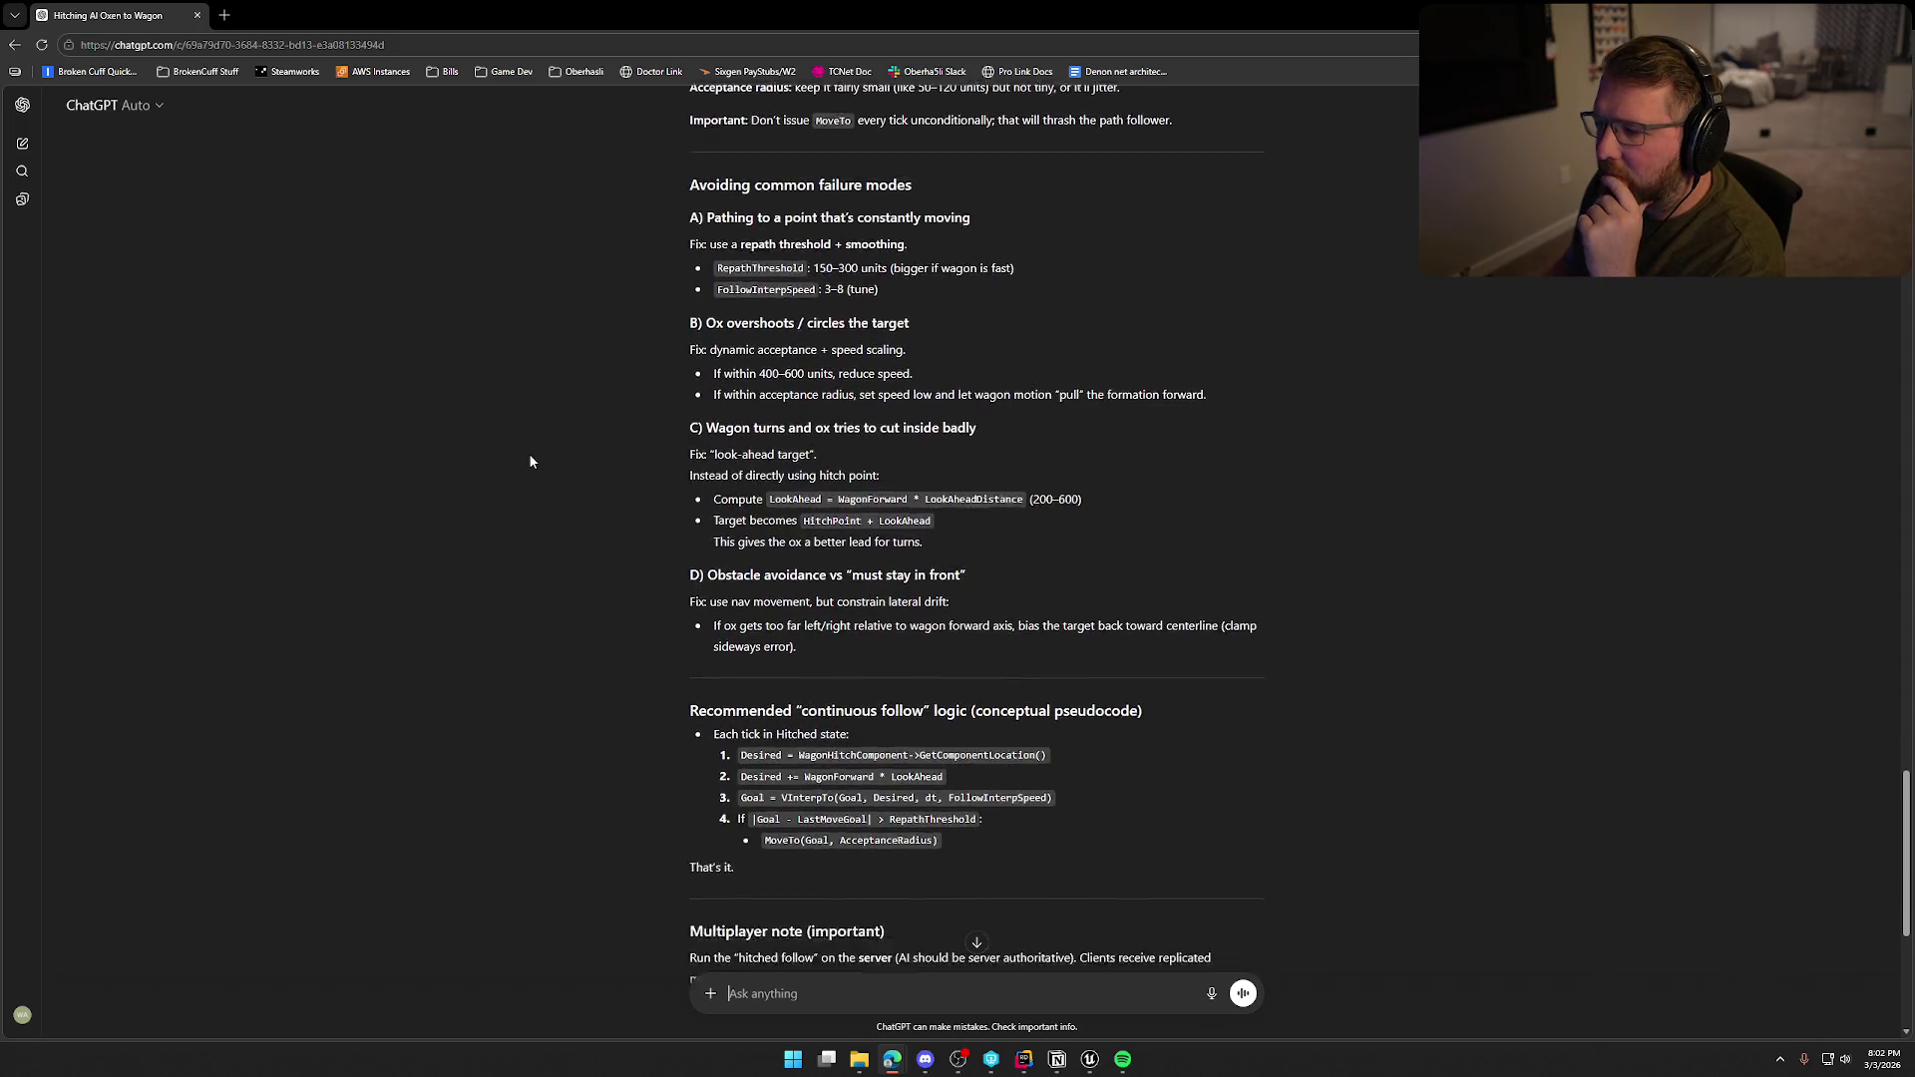
scroll(529, 461, "down", 4)
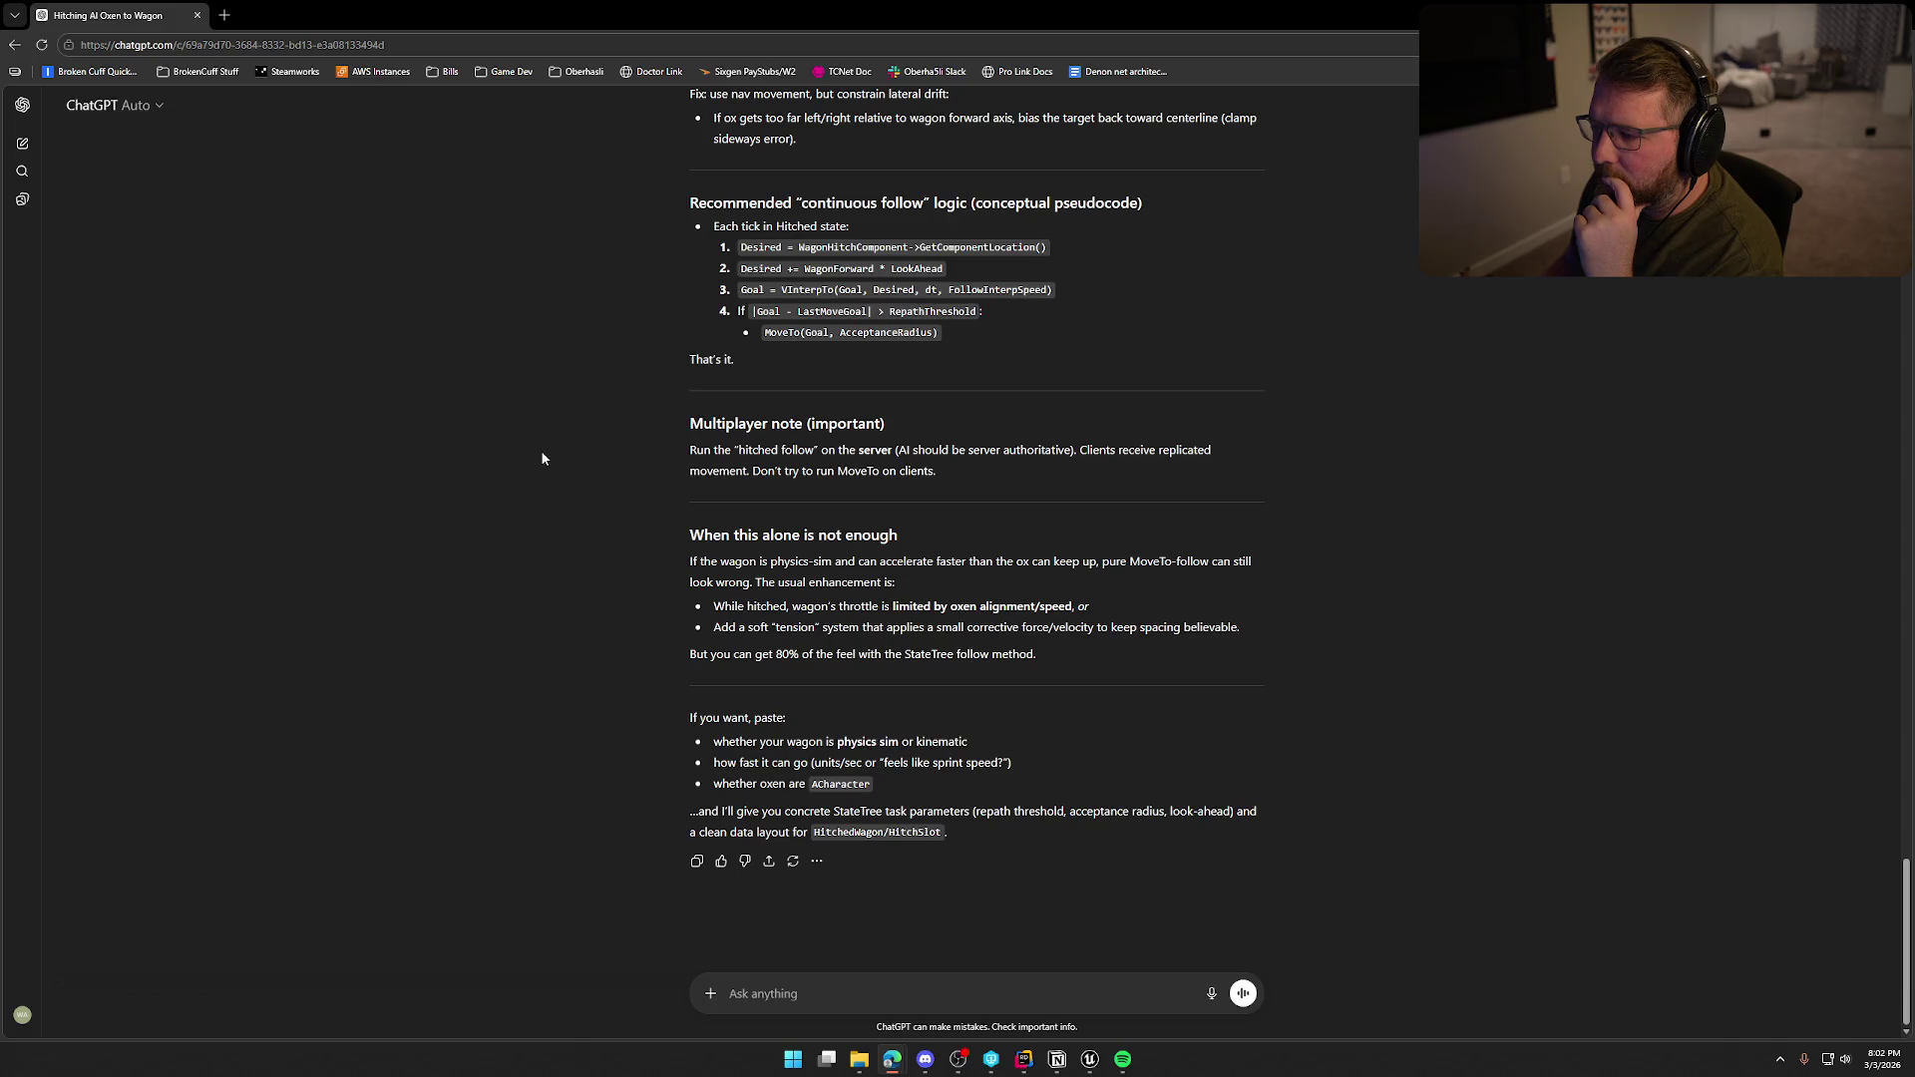
scroll(541, 458, "up", 12)
scroll(553, 457, "up", 4)
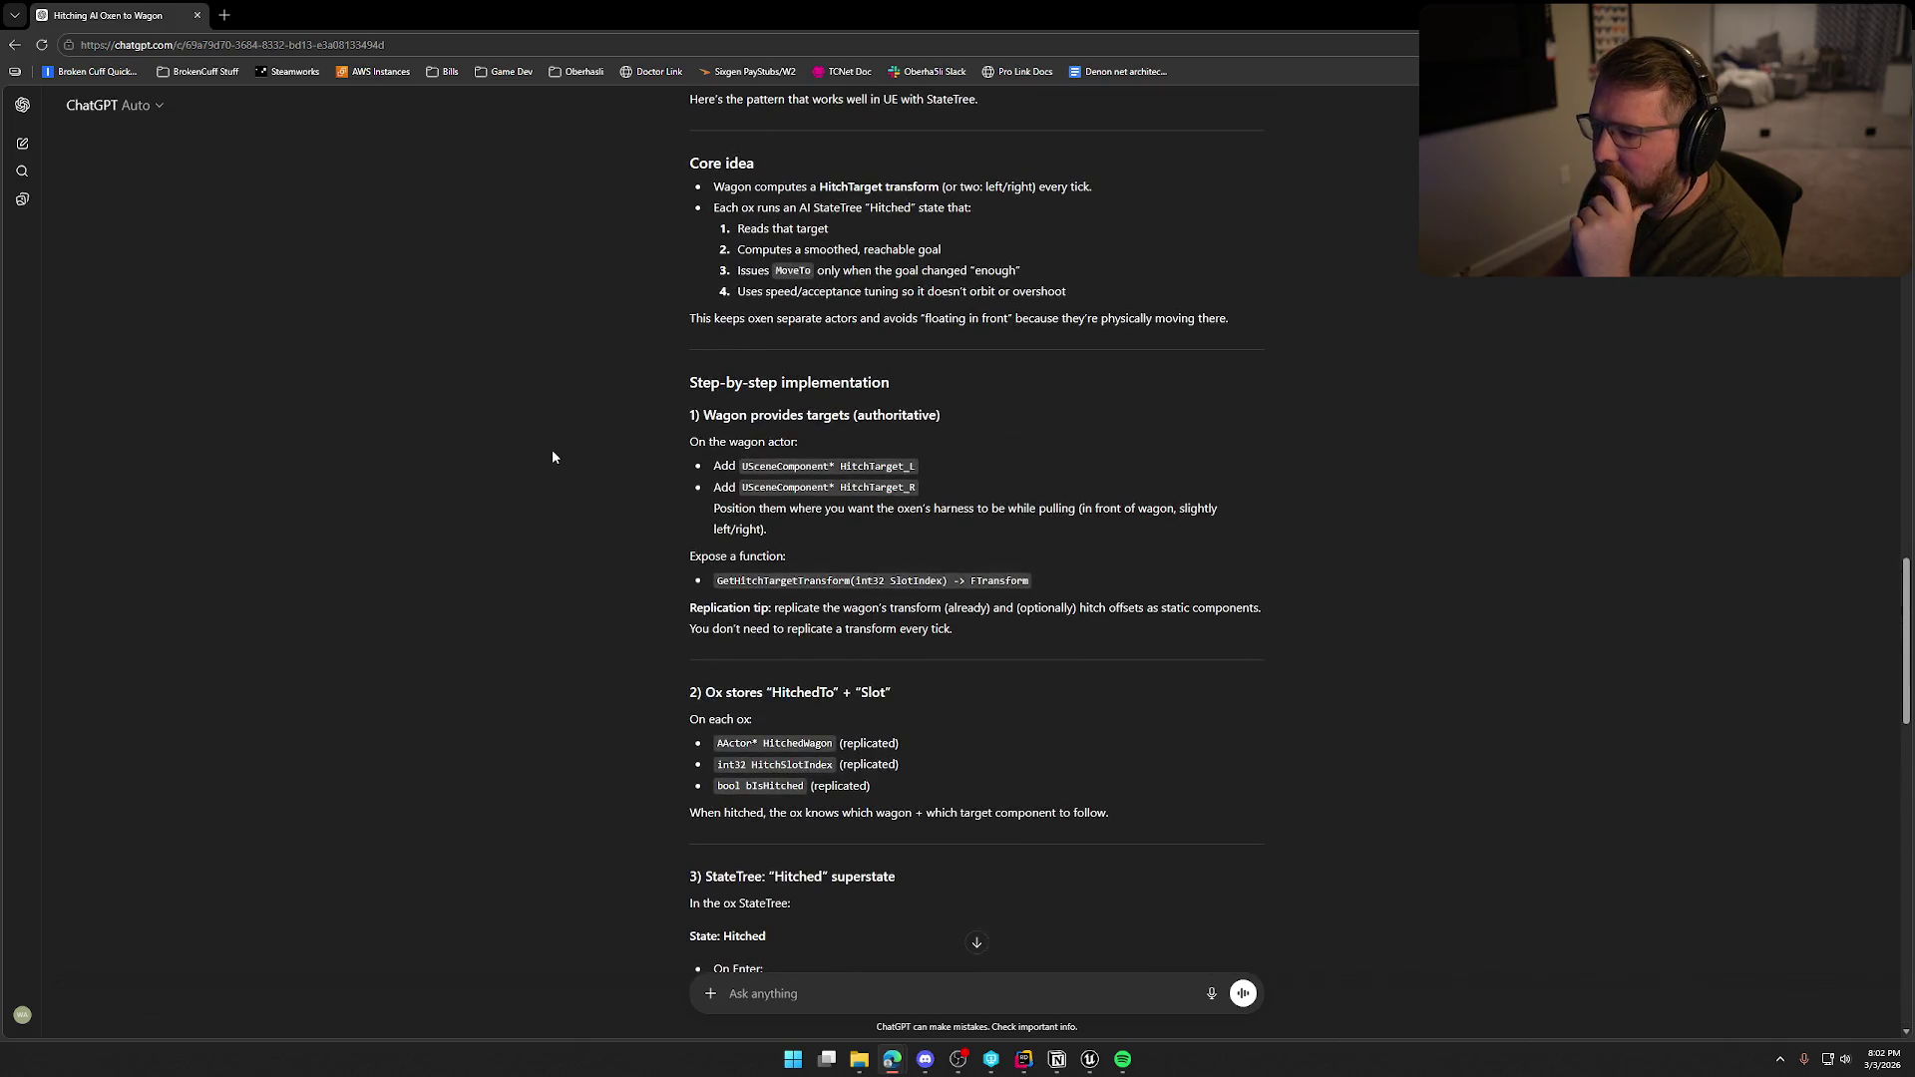
scroll(848, 606, "down", 2)
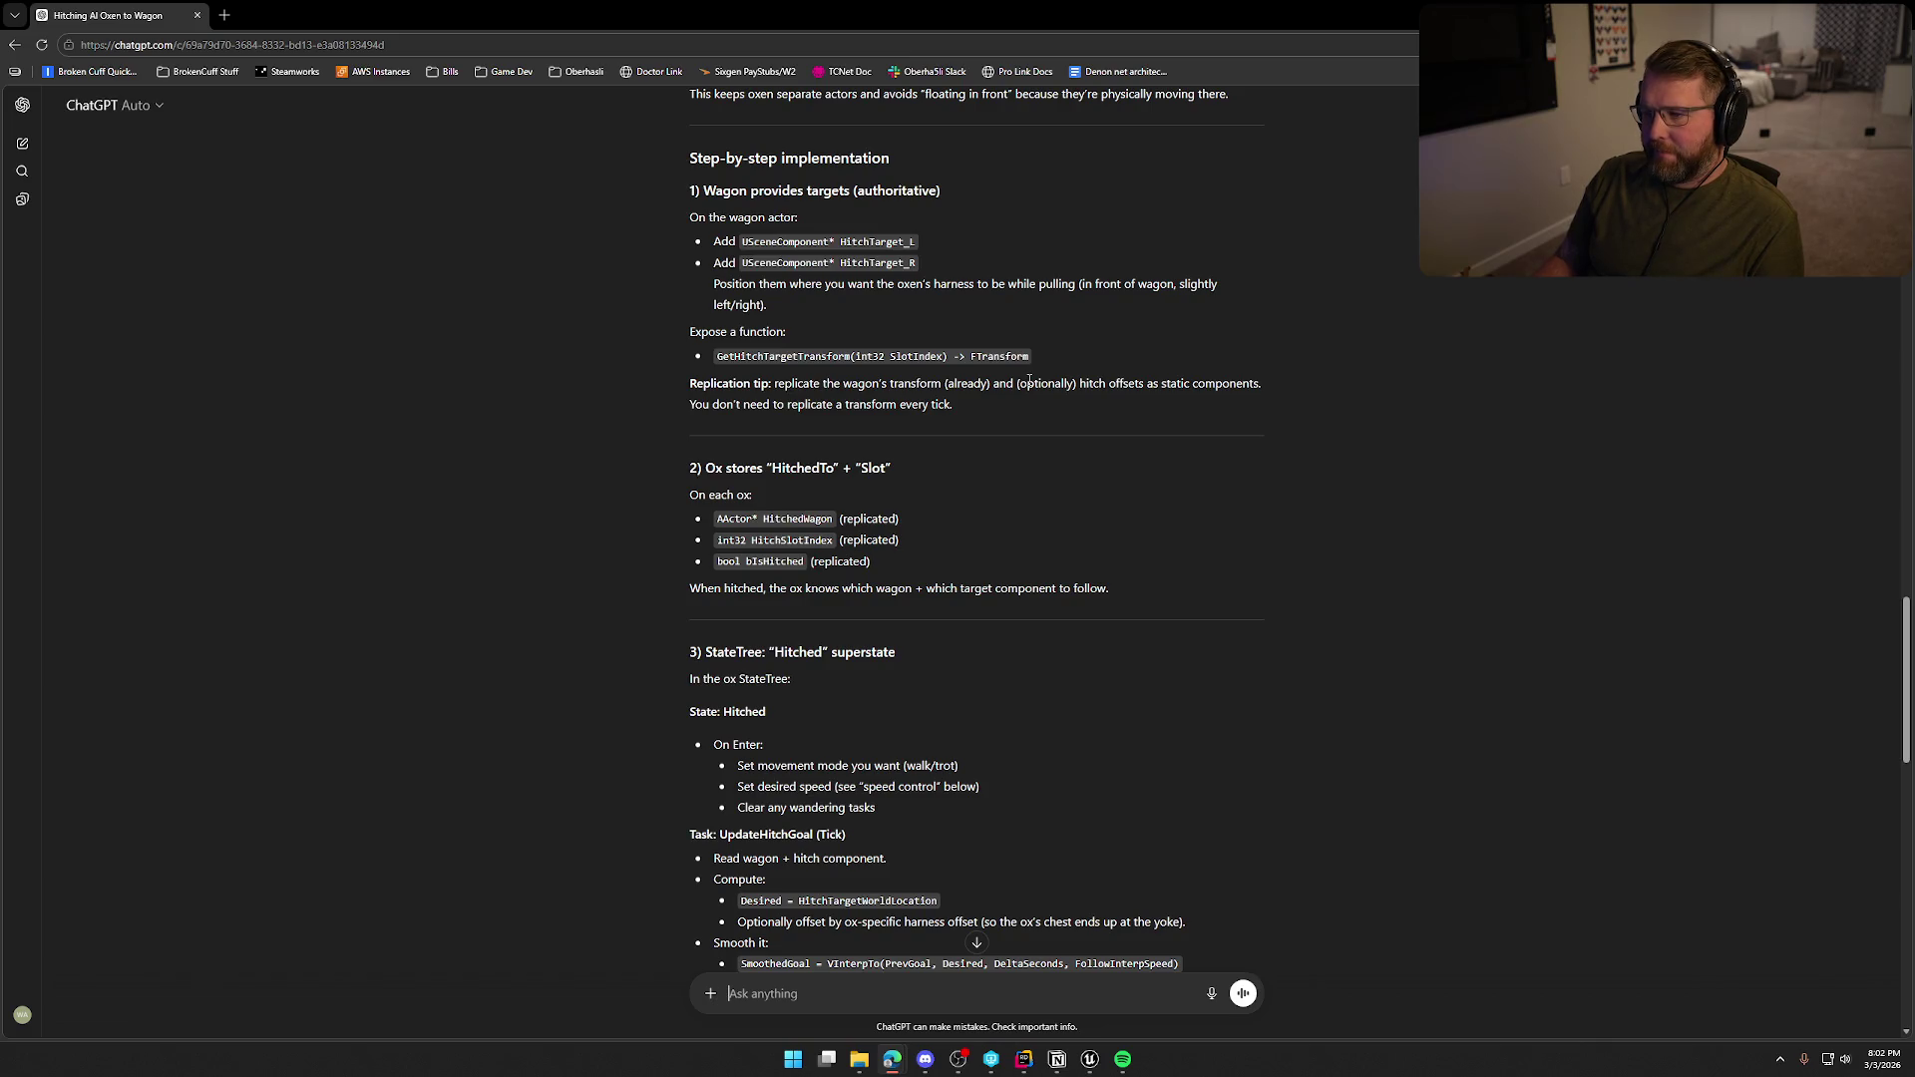
Back in the wagon blueprint, check the Ox_Loc points and the PullingOx array variable.
key("alt+Tab")
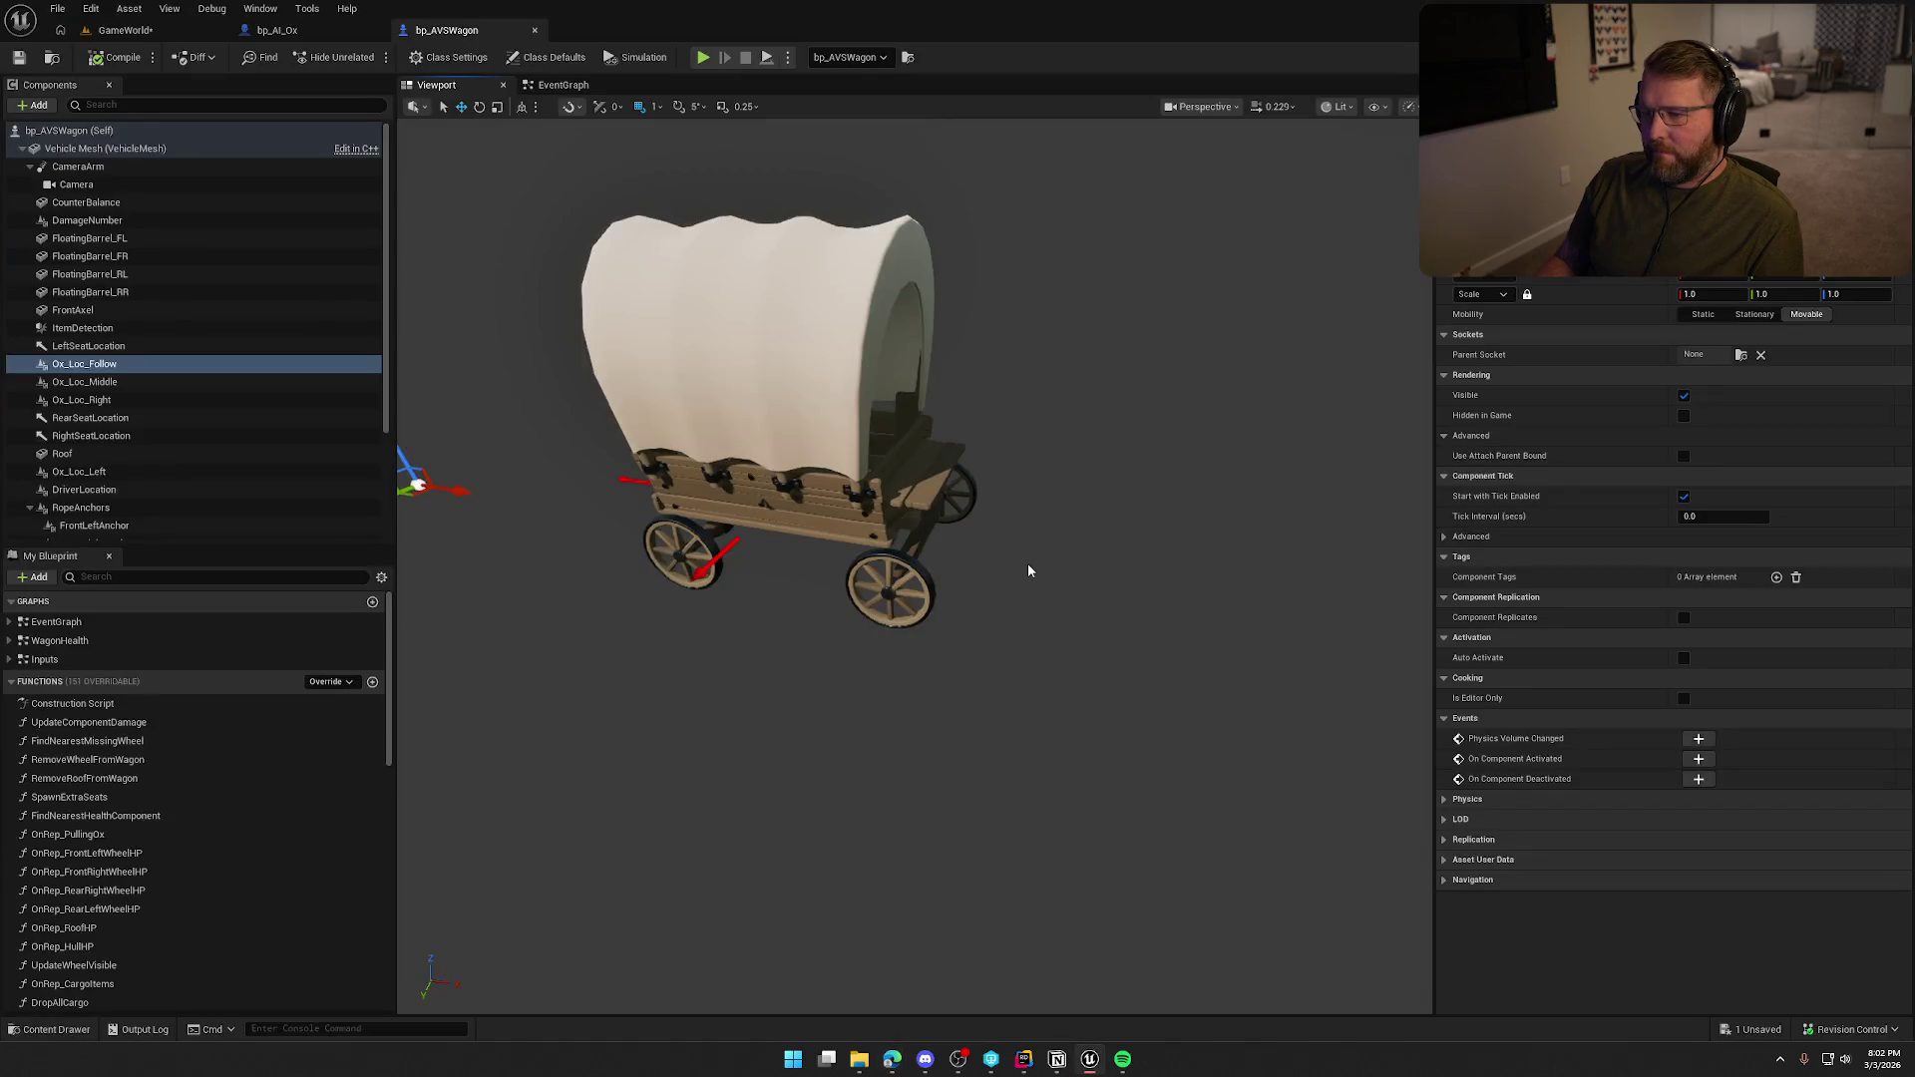
left_click(127, 384)
left_click(127, 399)
left_click(123, 473)
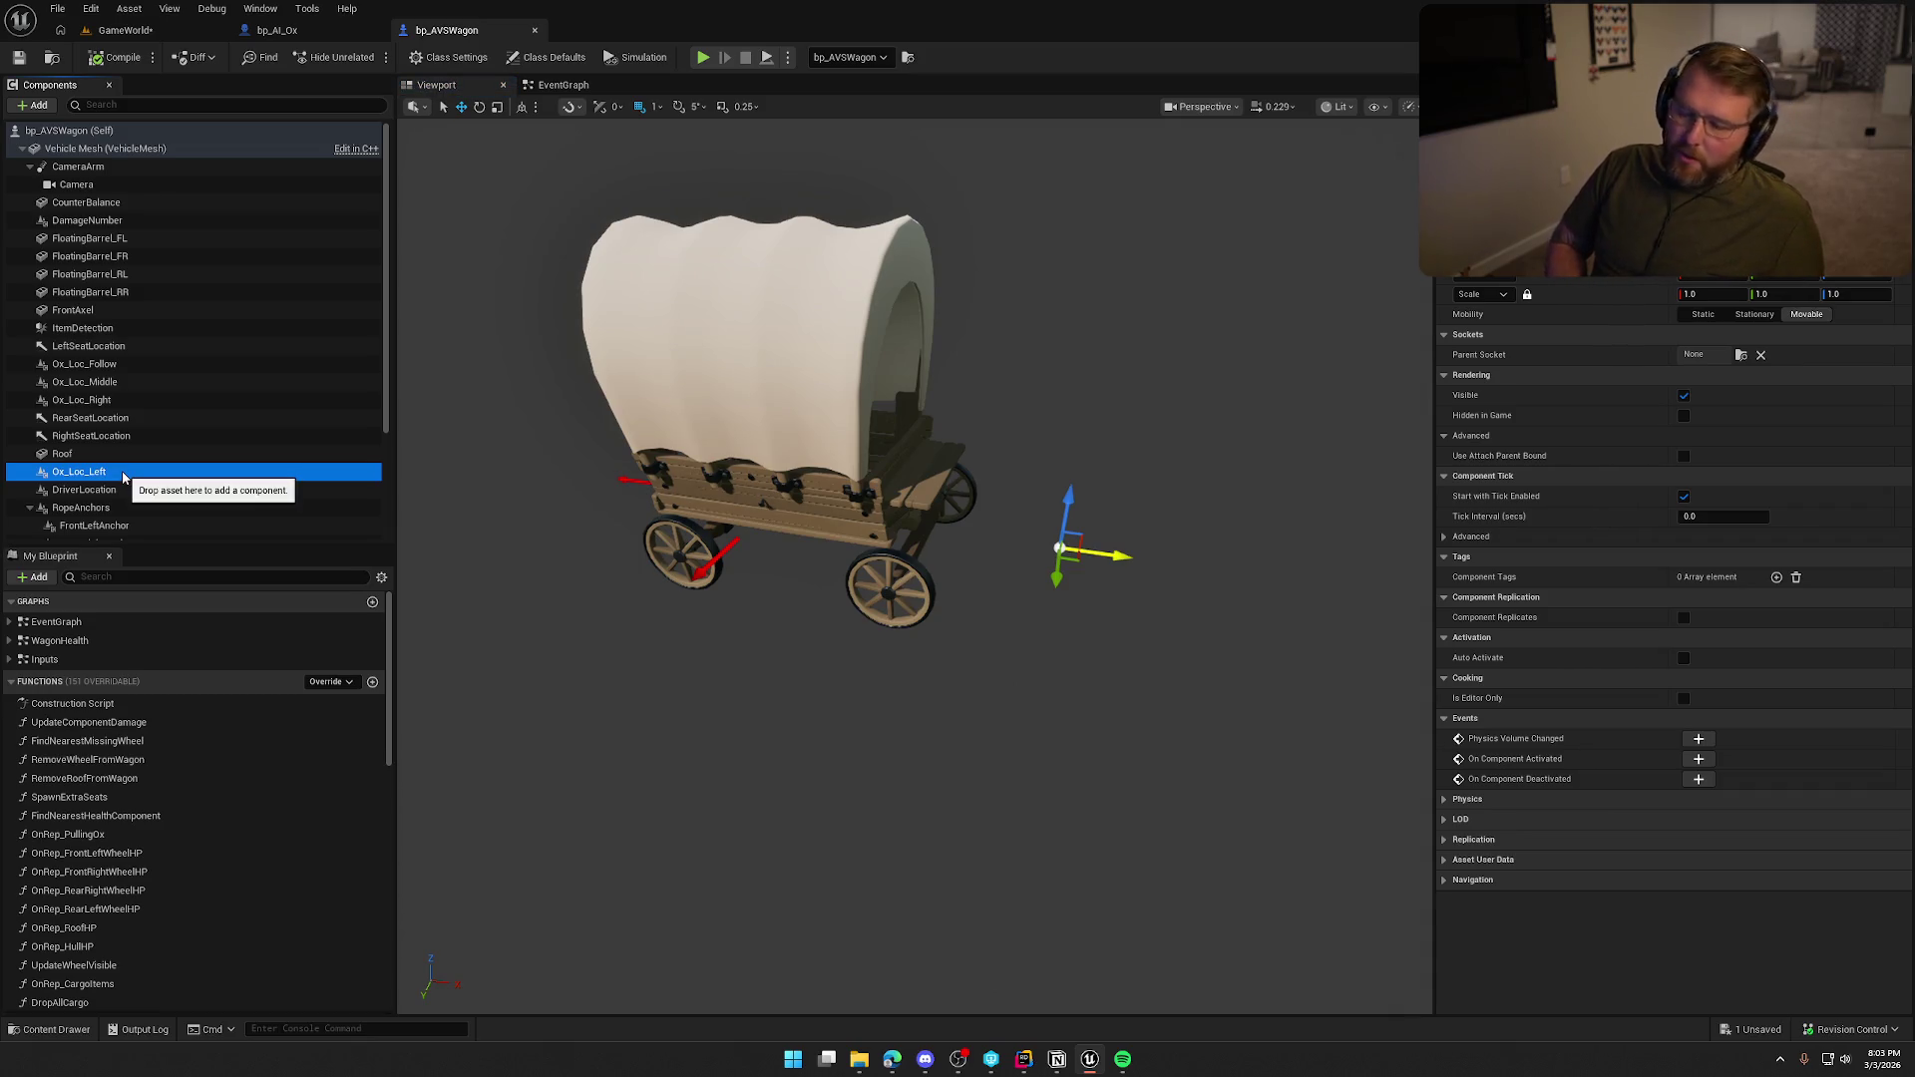
scroll(176, 436, "down", 1)
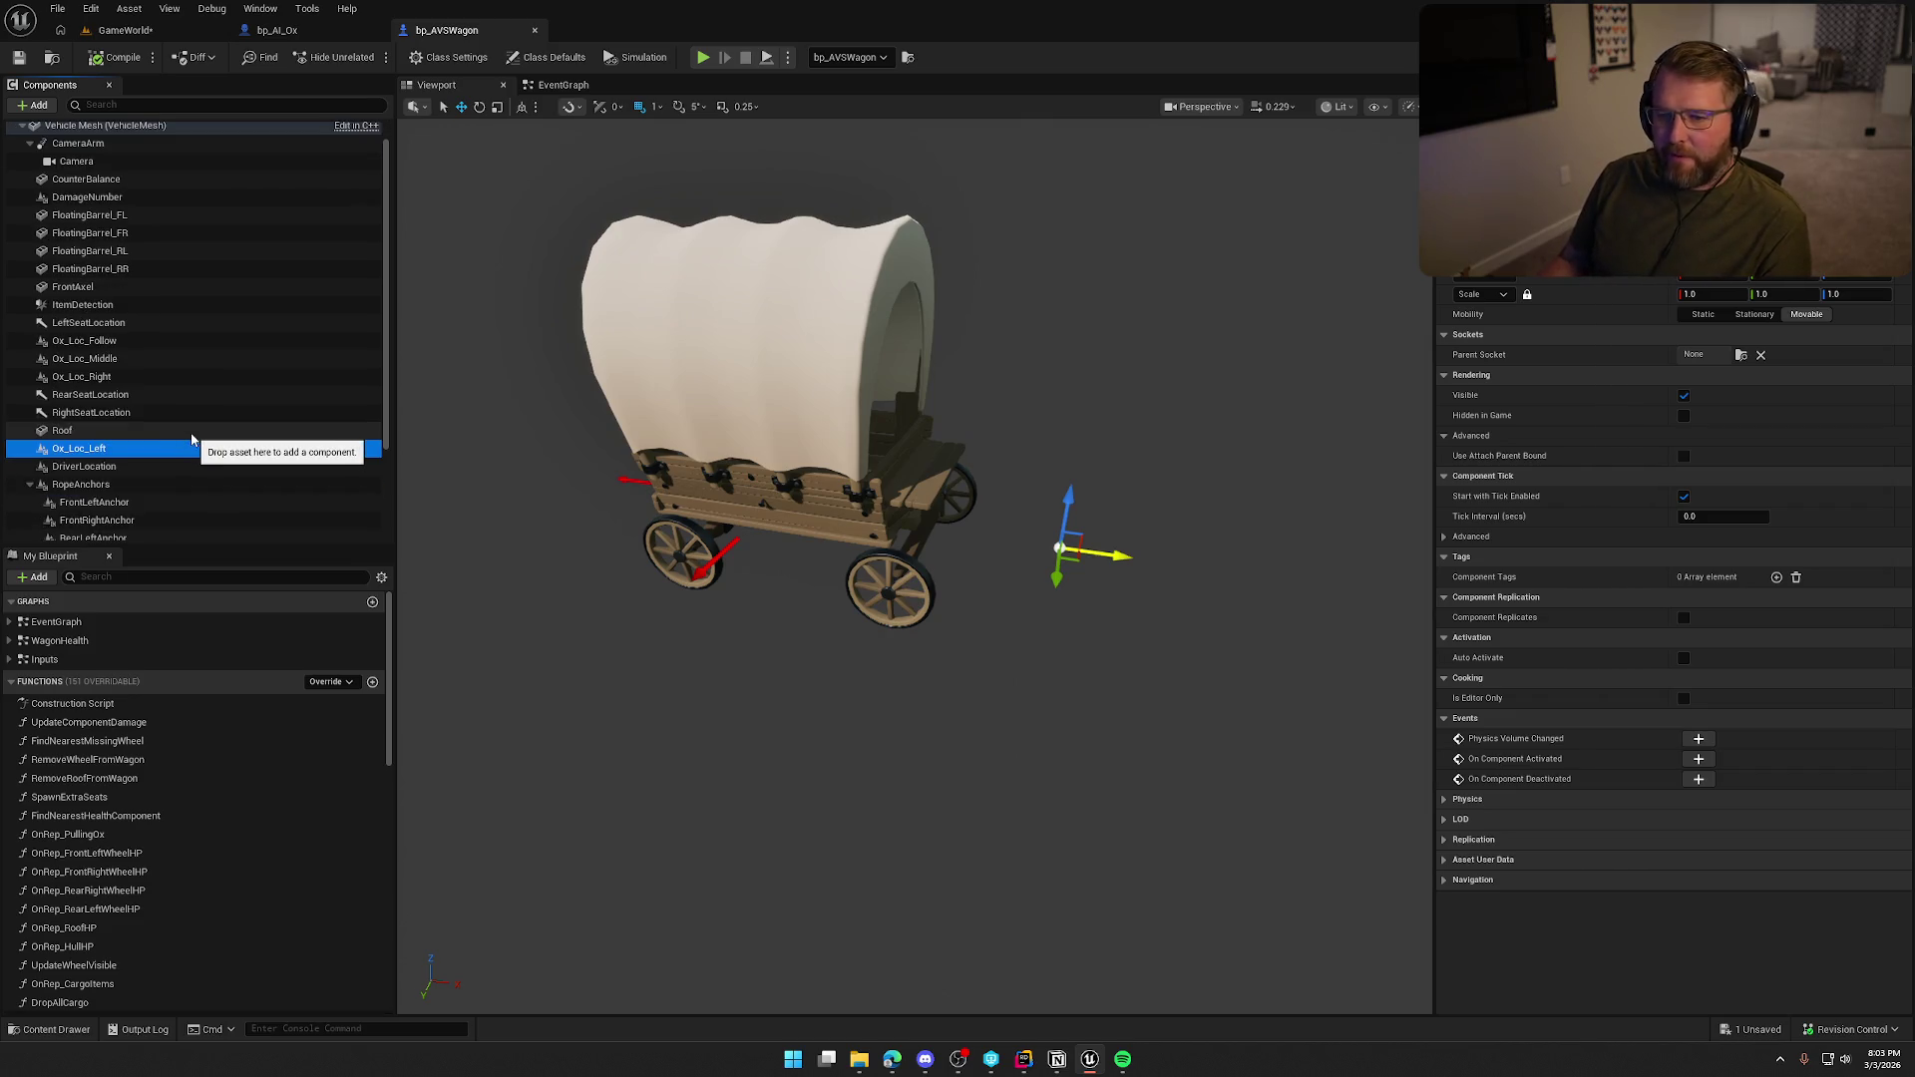
scroll(237, 906, "down", 5)
scroll(249, 924, "down", 5)
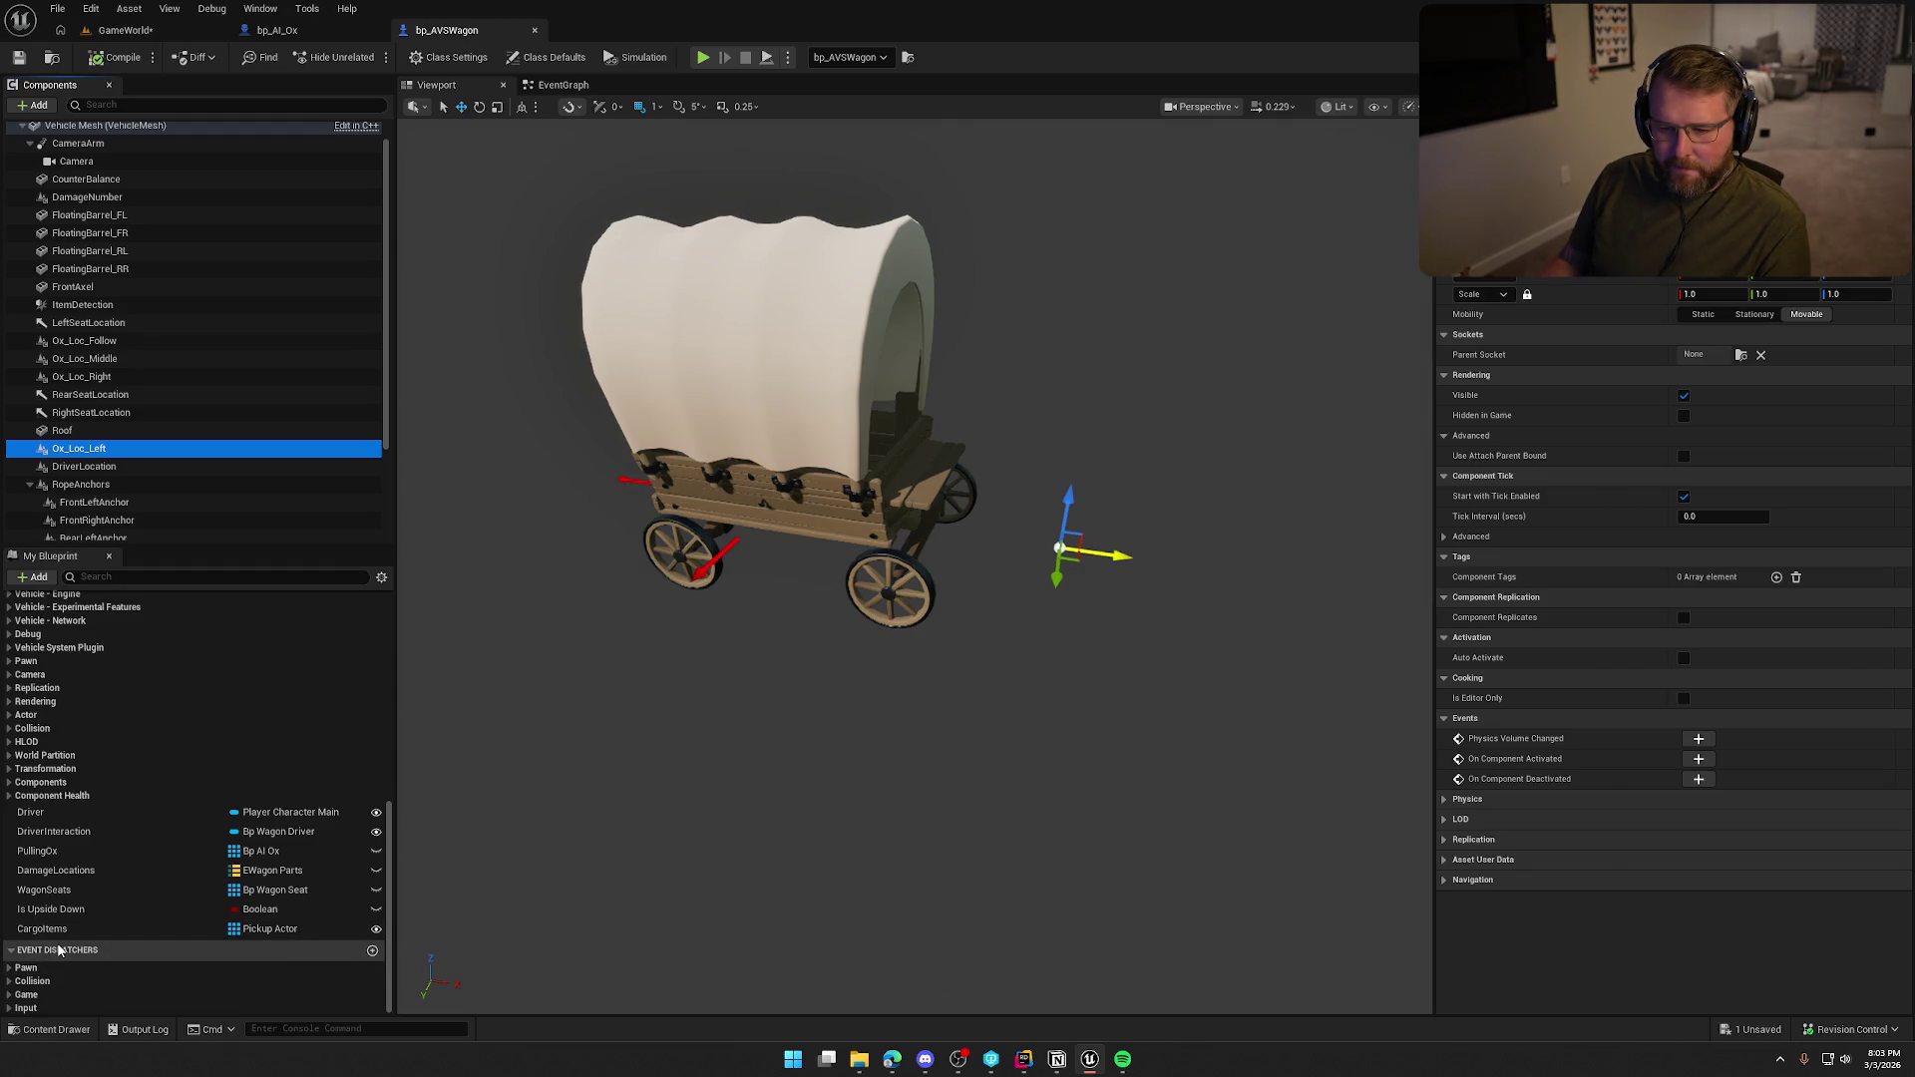
left_click(44, 851)
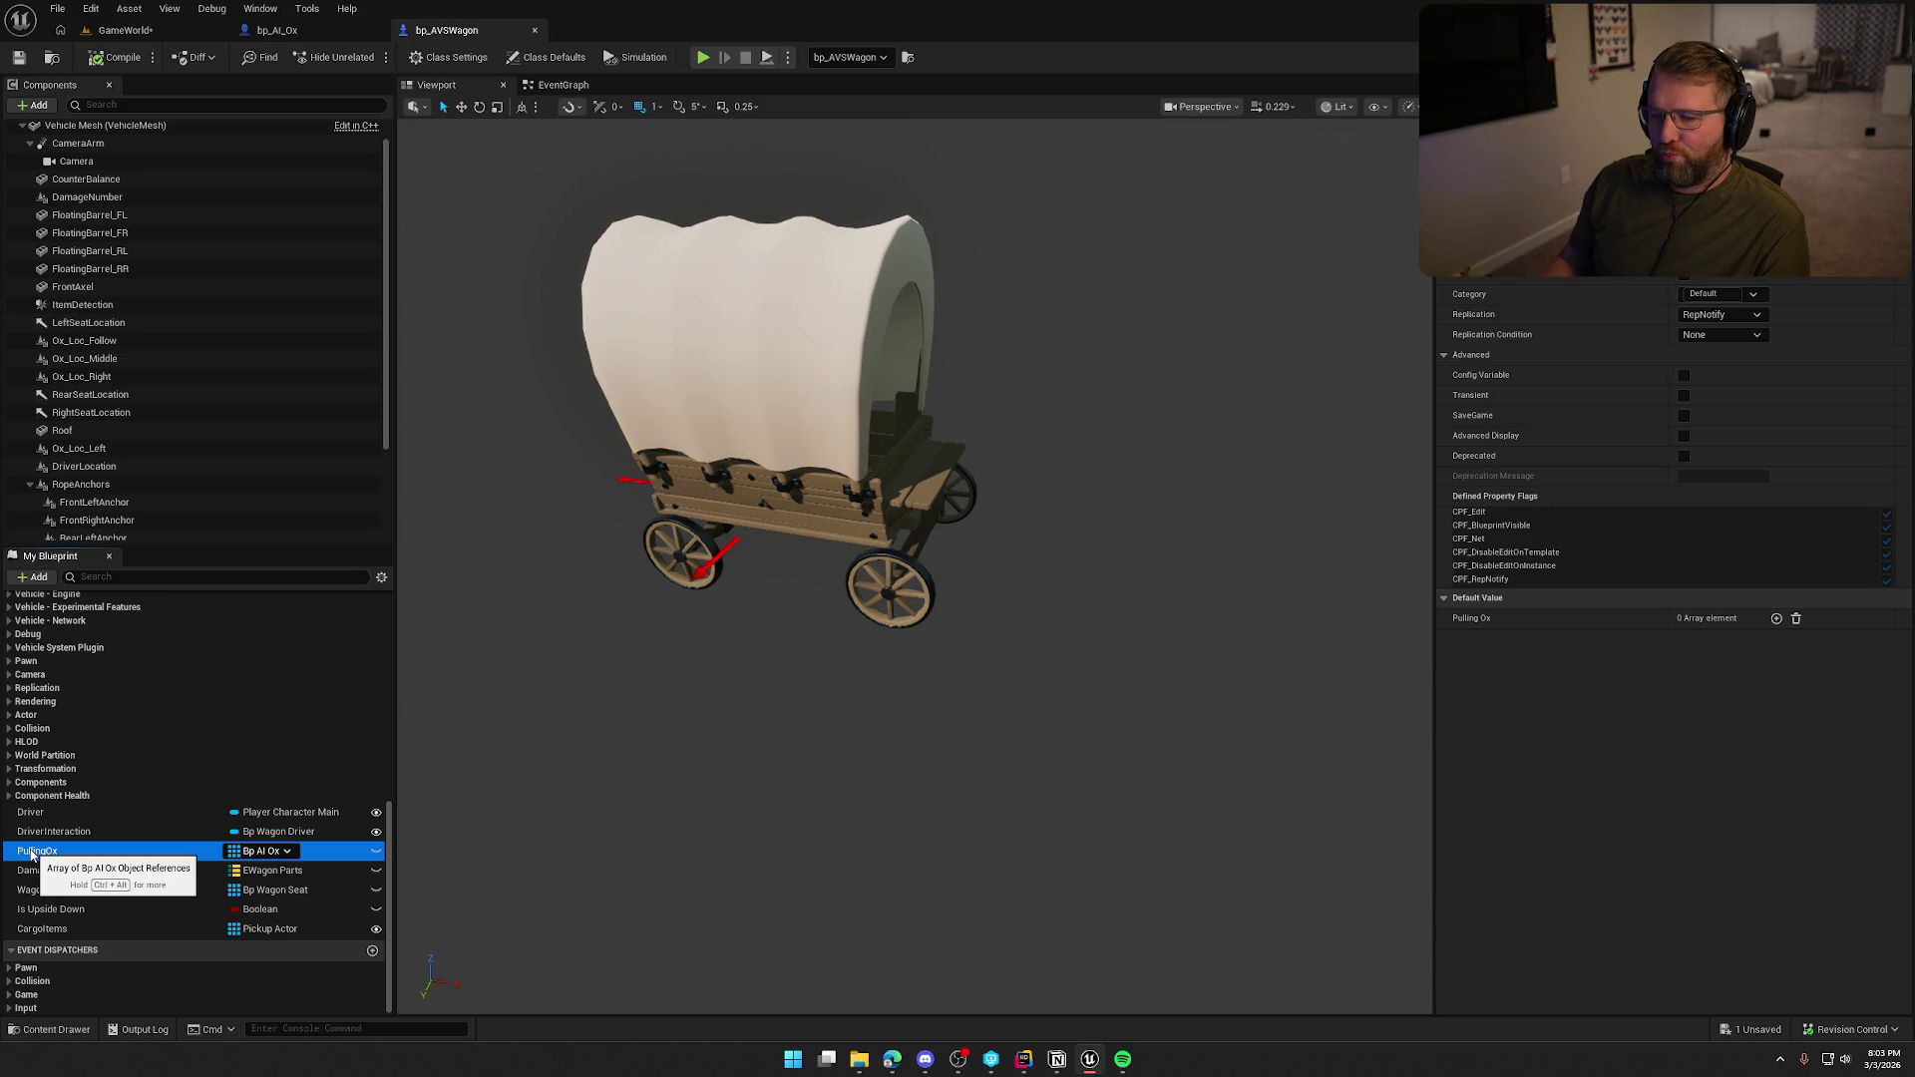
Switch to bp_RideableAnimalMaster's Inputs graph and pan across its Dismount logic.
left_click(278, 30)
mouse_move(521, 461)
left_mouse_down()
mouse_move(720, 738)
mouse_move(651, 628)
left_mouse_up()
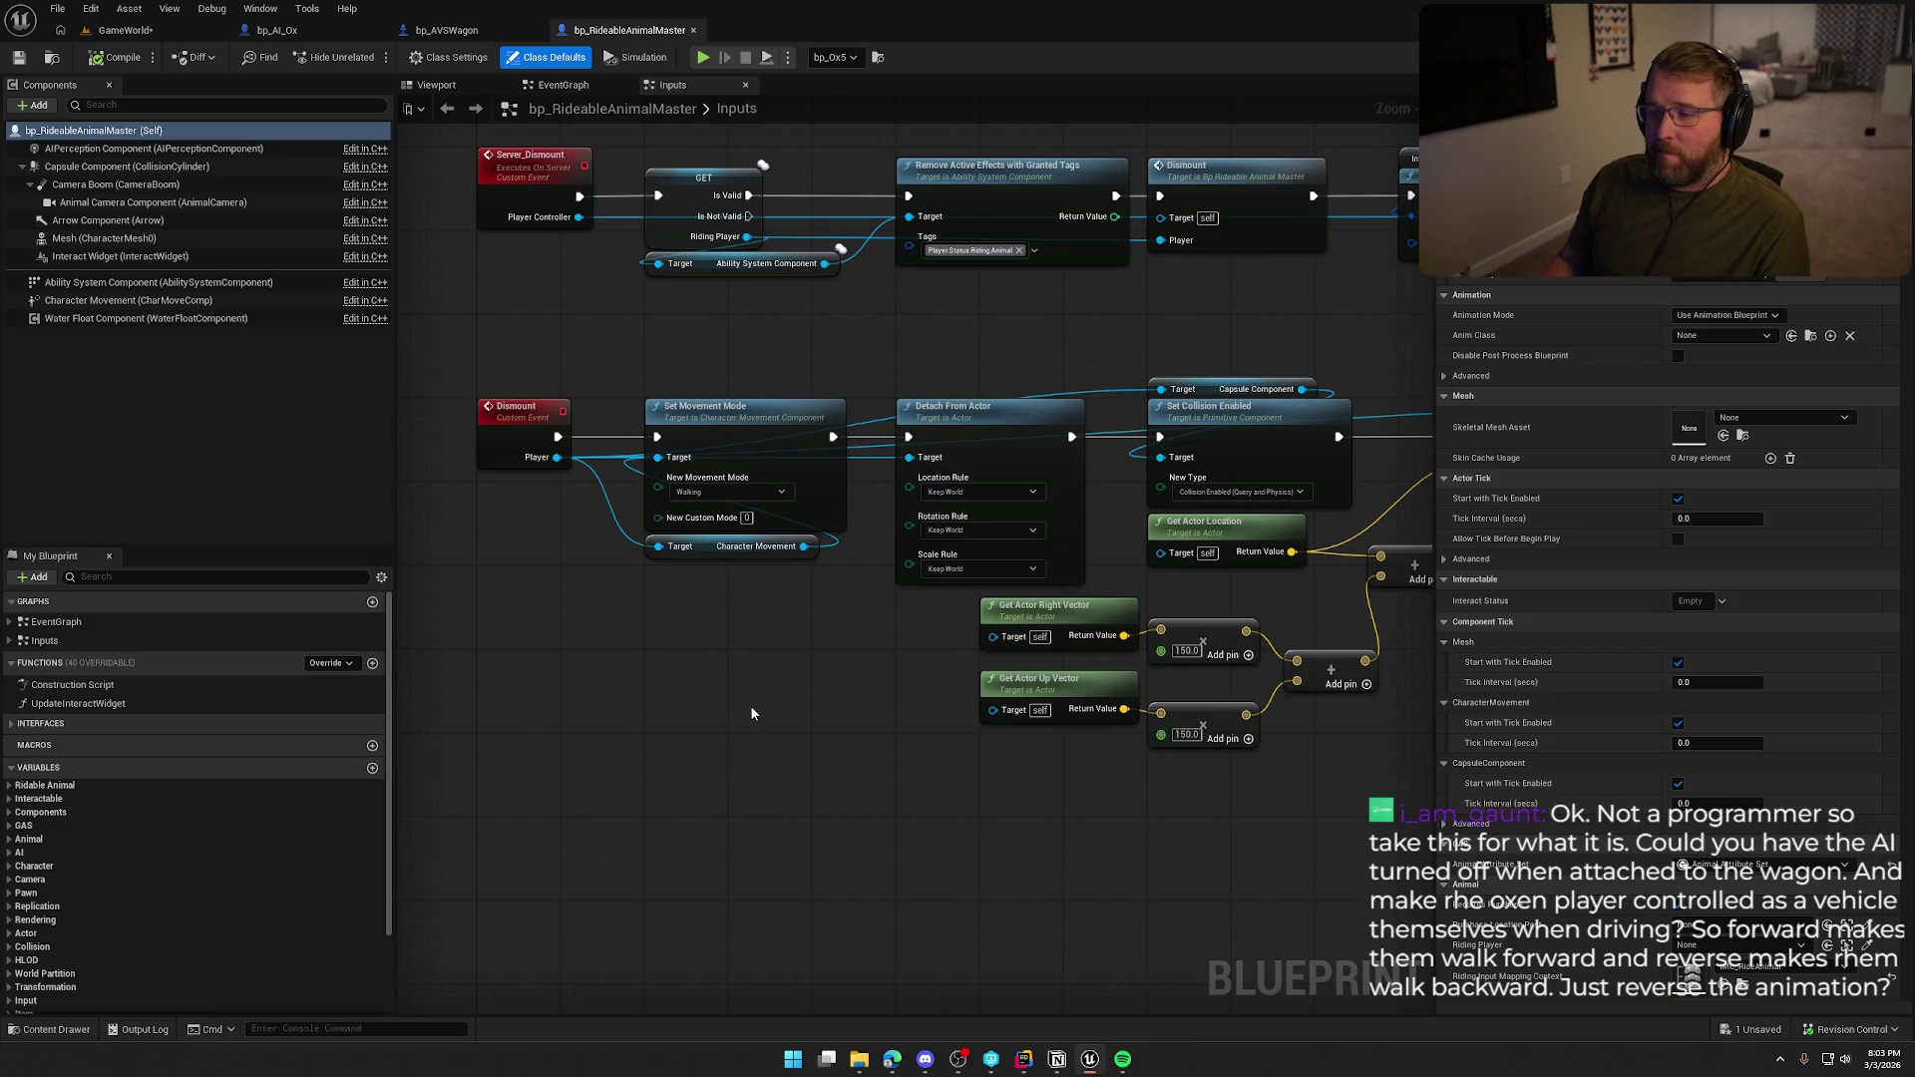
mouse_move(750, 704)
left_mouse_down()
mouse_move(820, 962)
mouse_move(806, 535)
left_mouse_up()
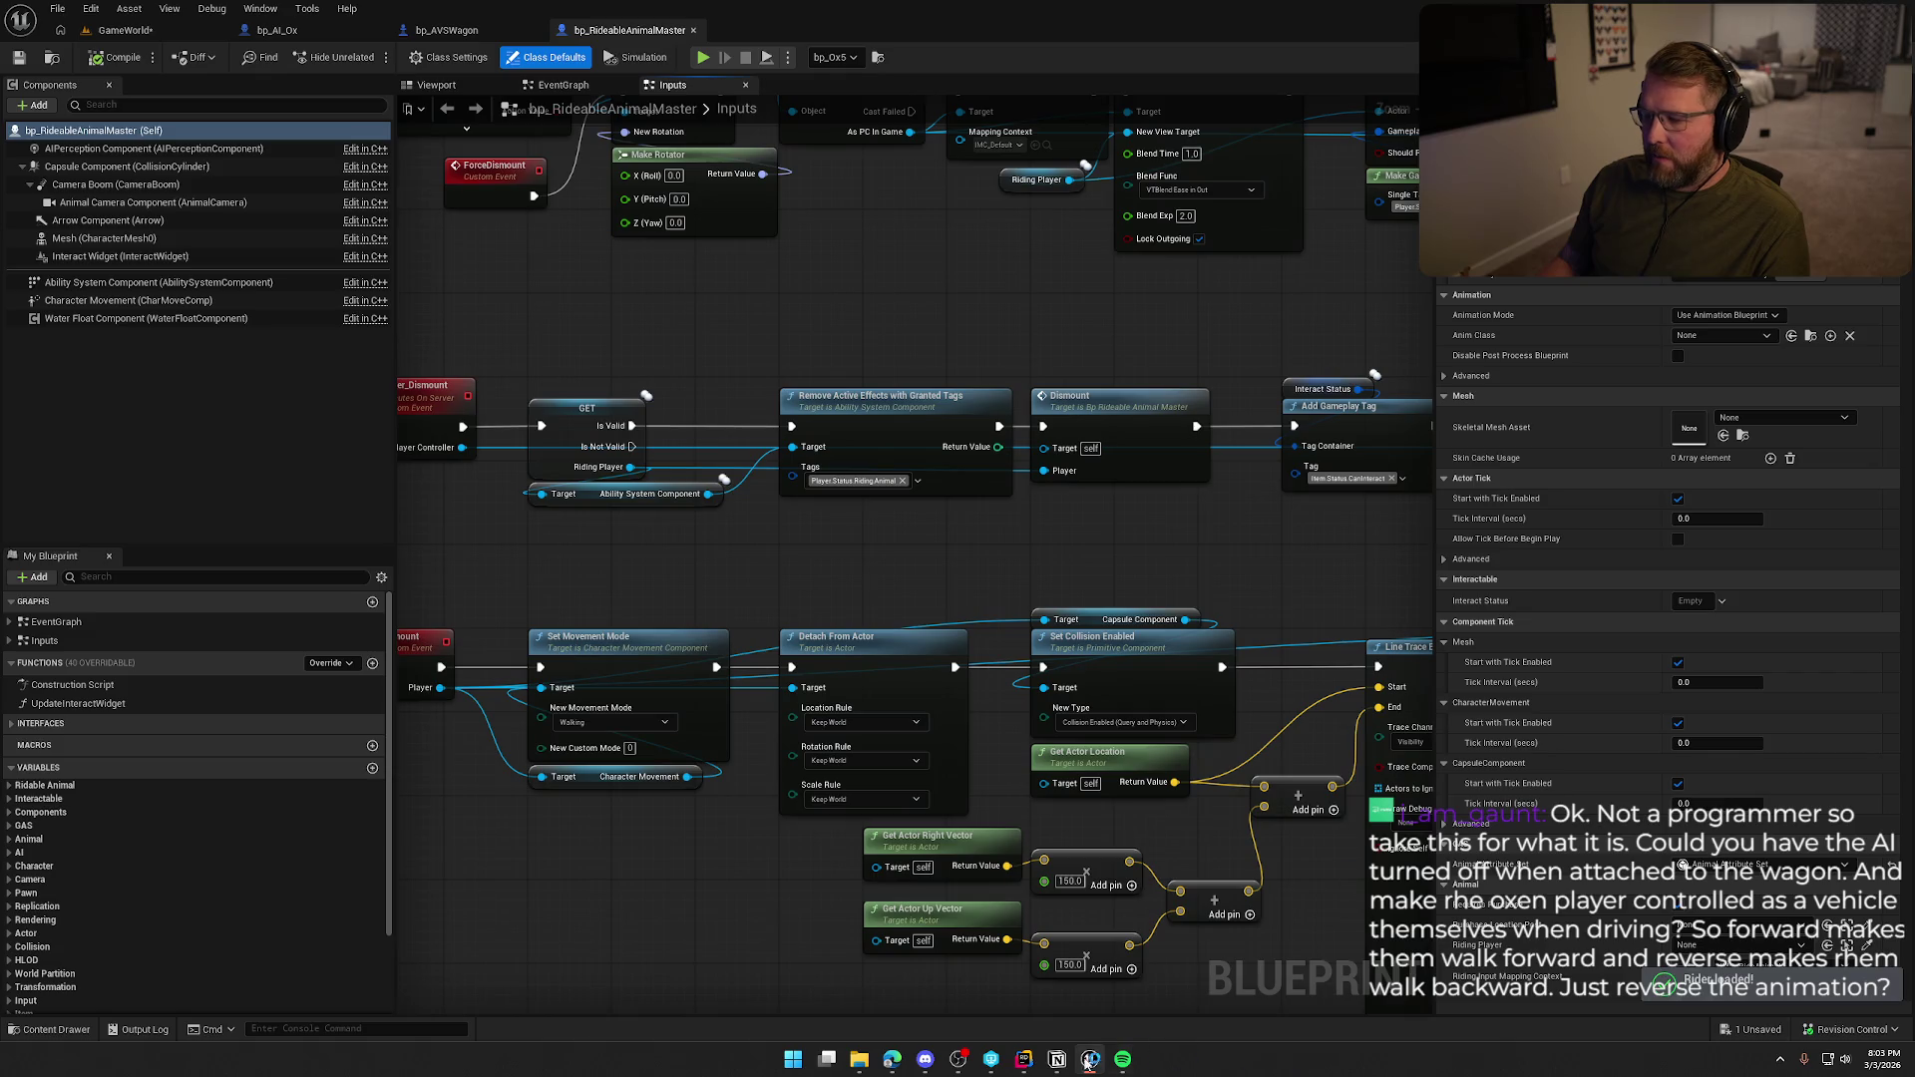
left_click(1022, 1061)
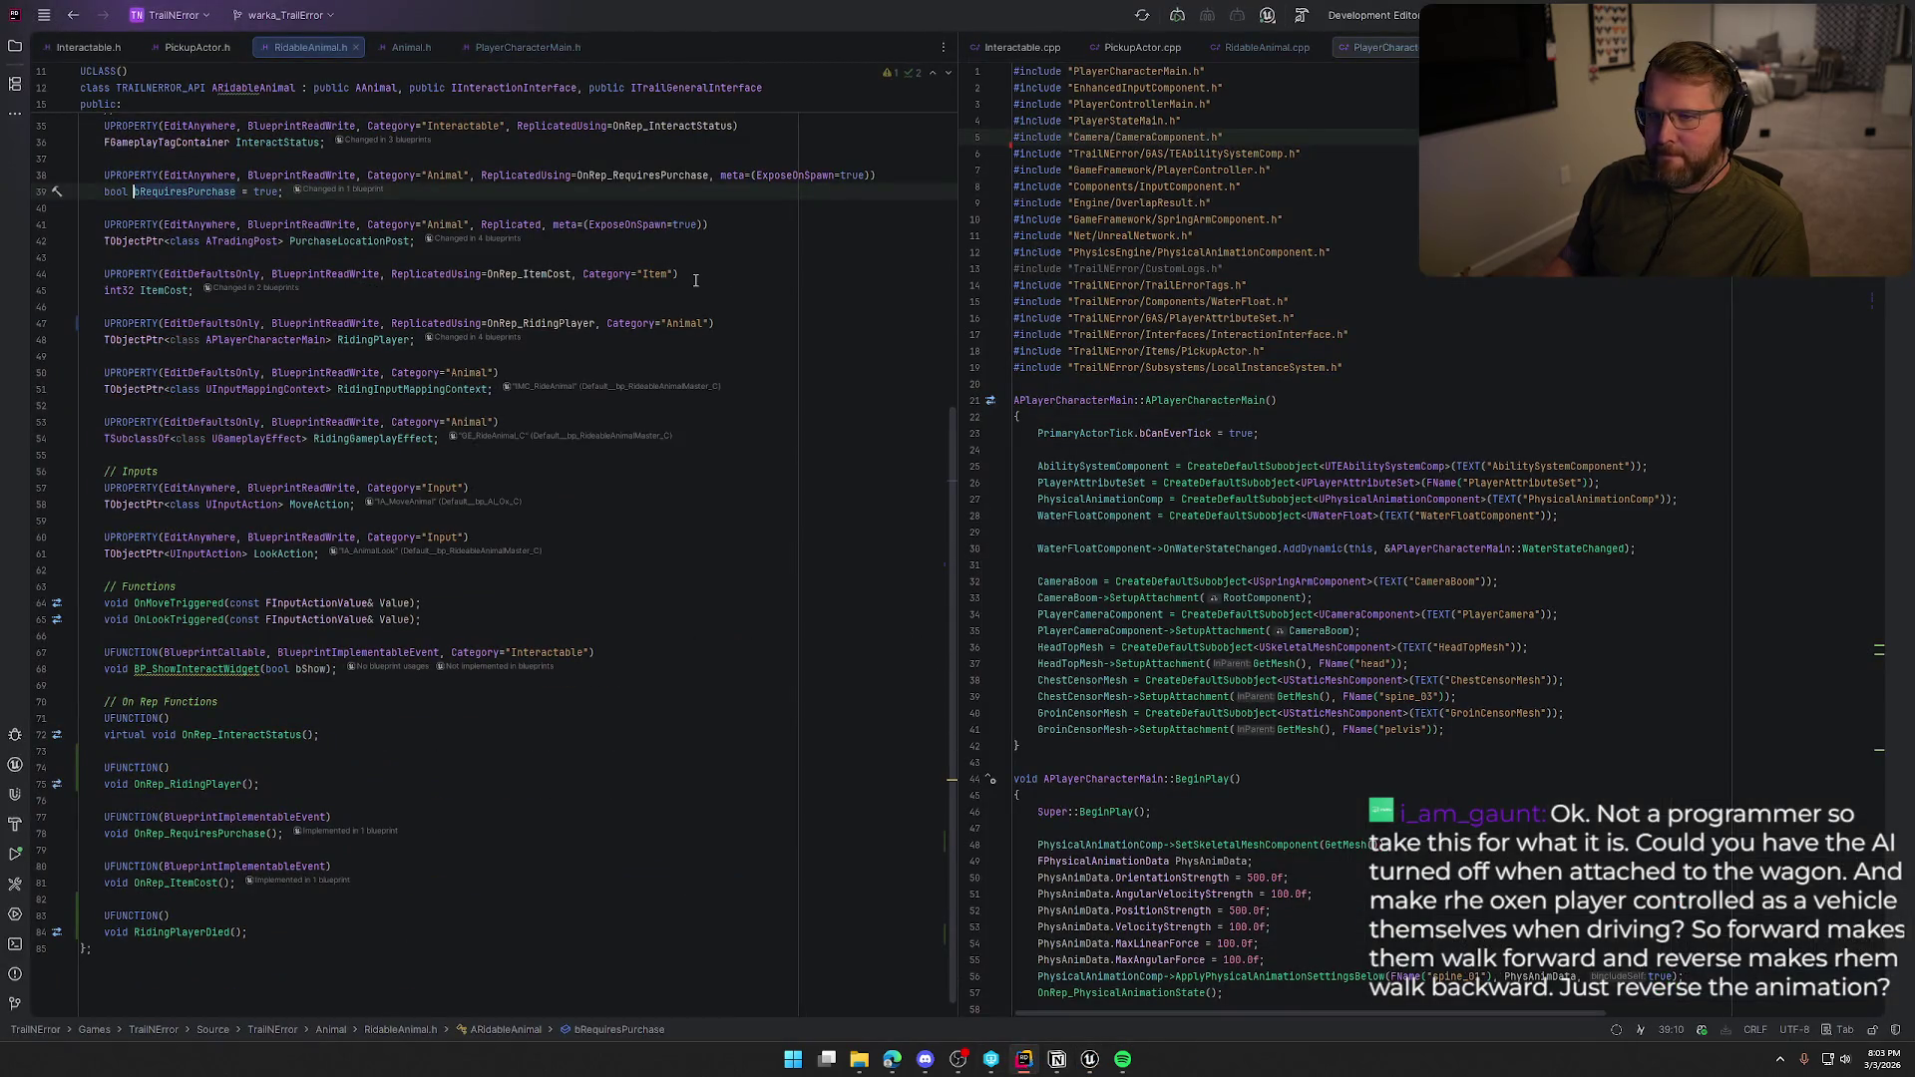
scroll(334, 366, "up", 10)
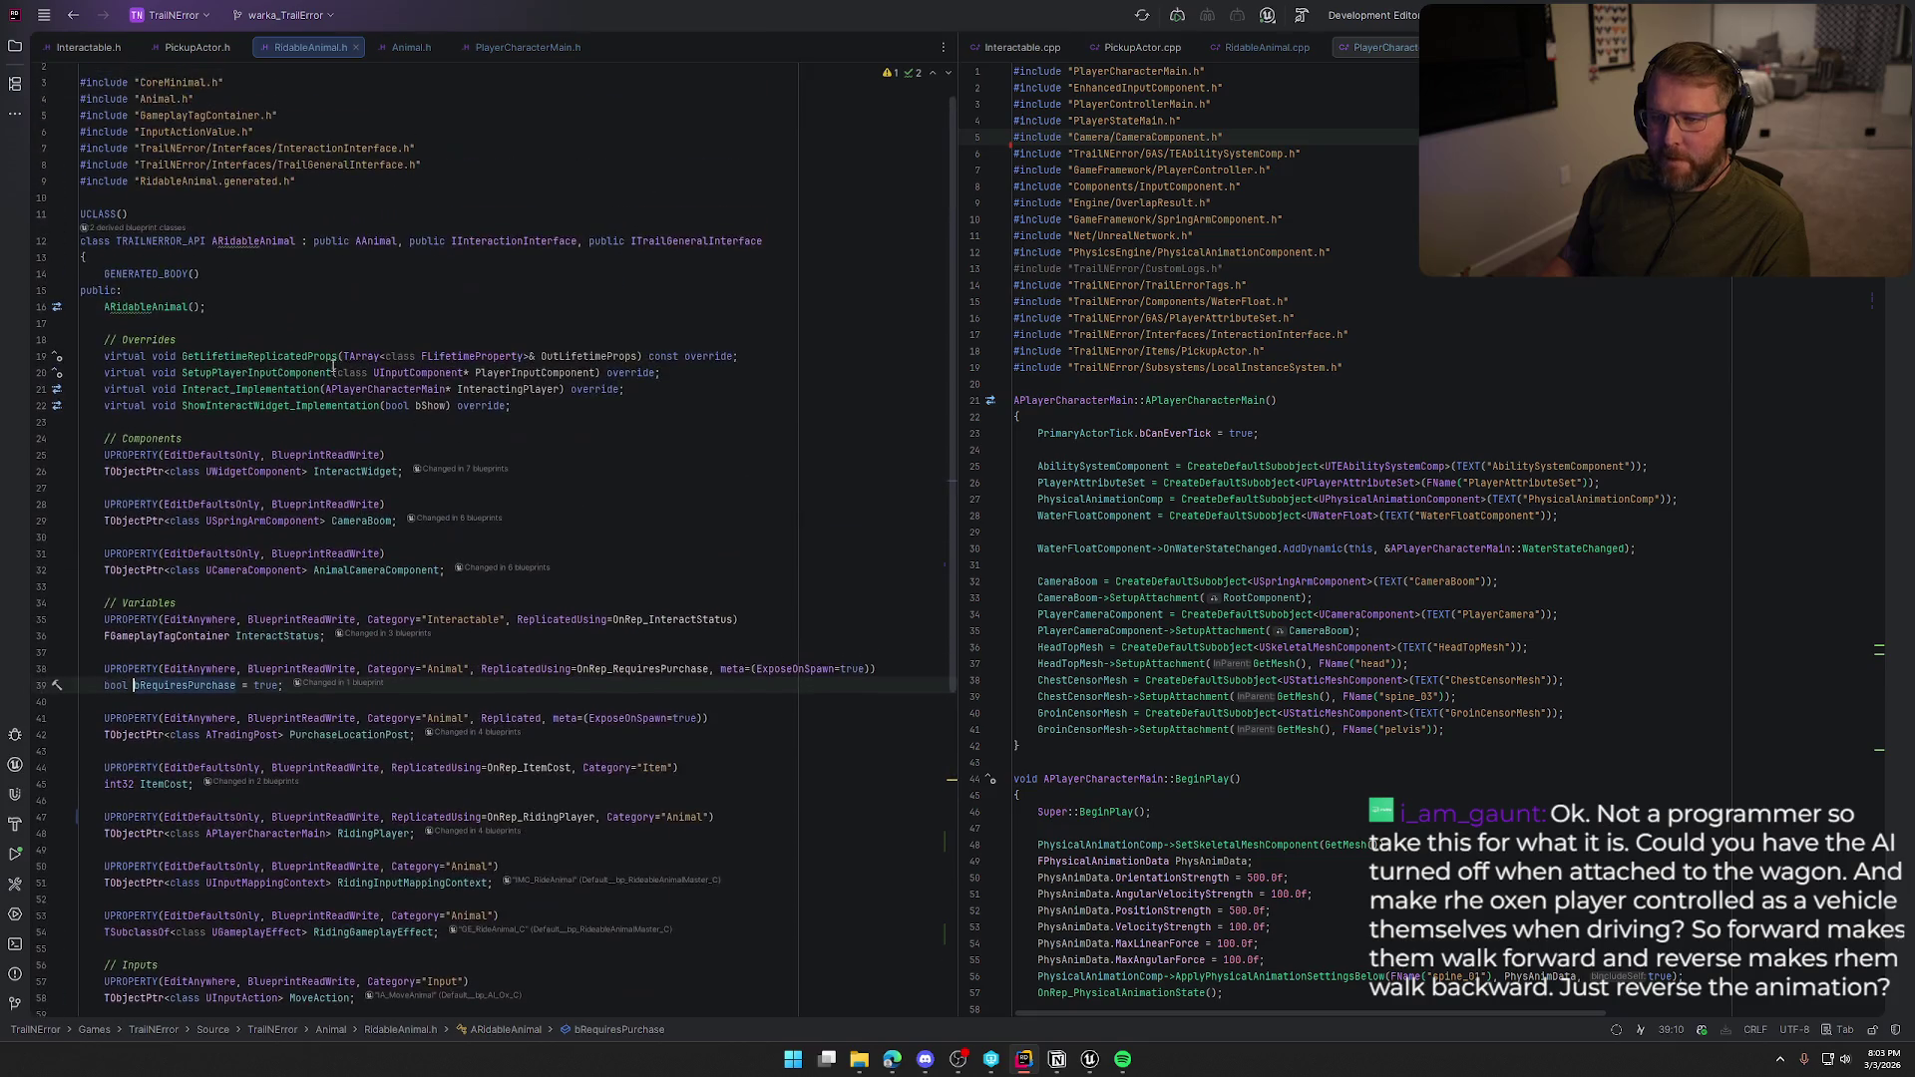
left_click(267, 398, "ctrl")
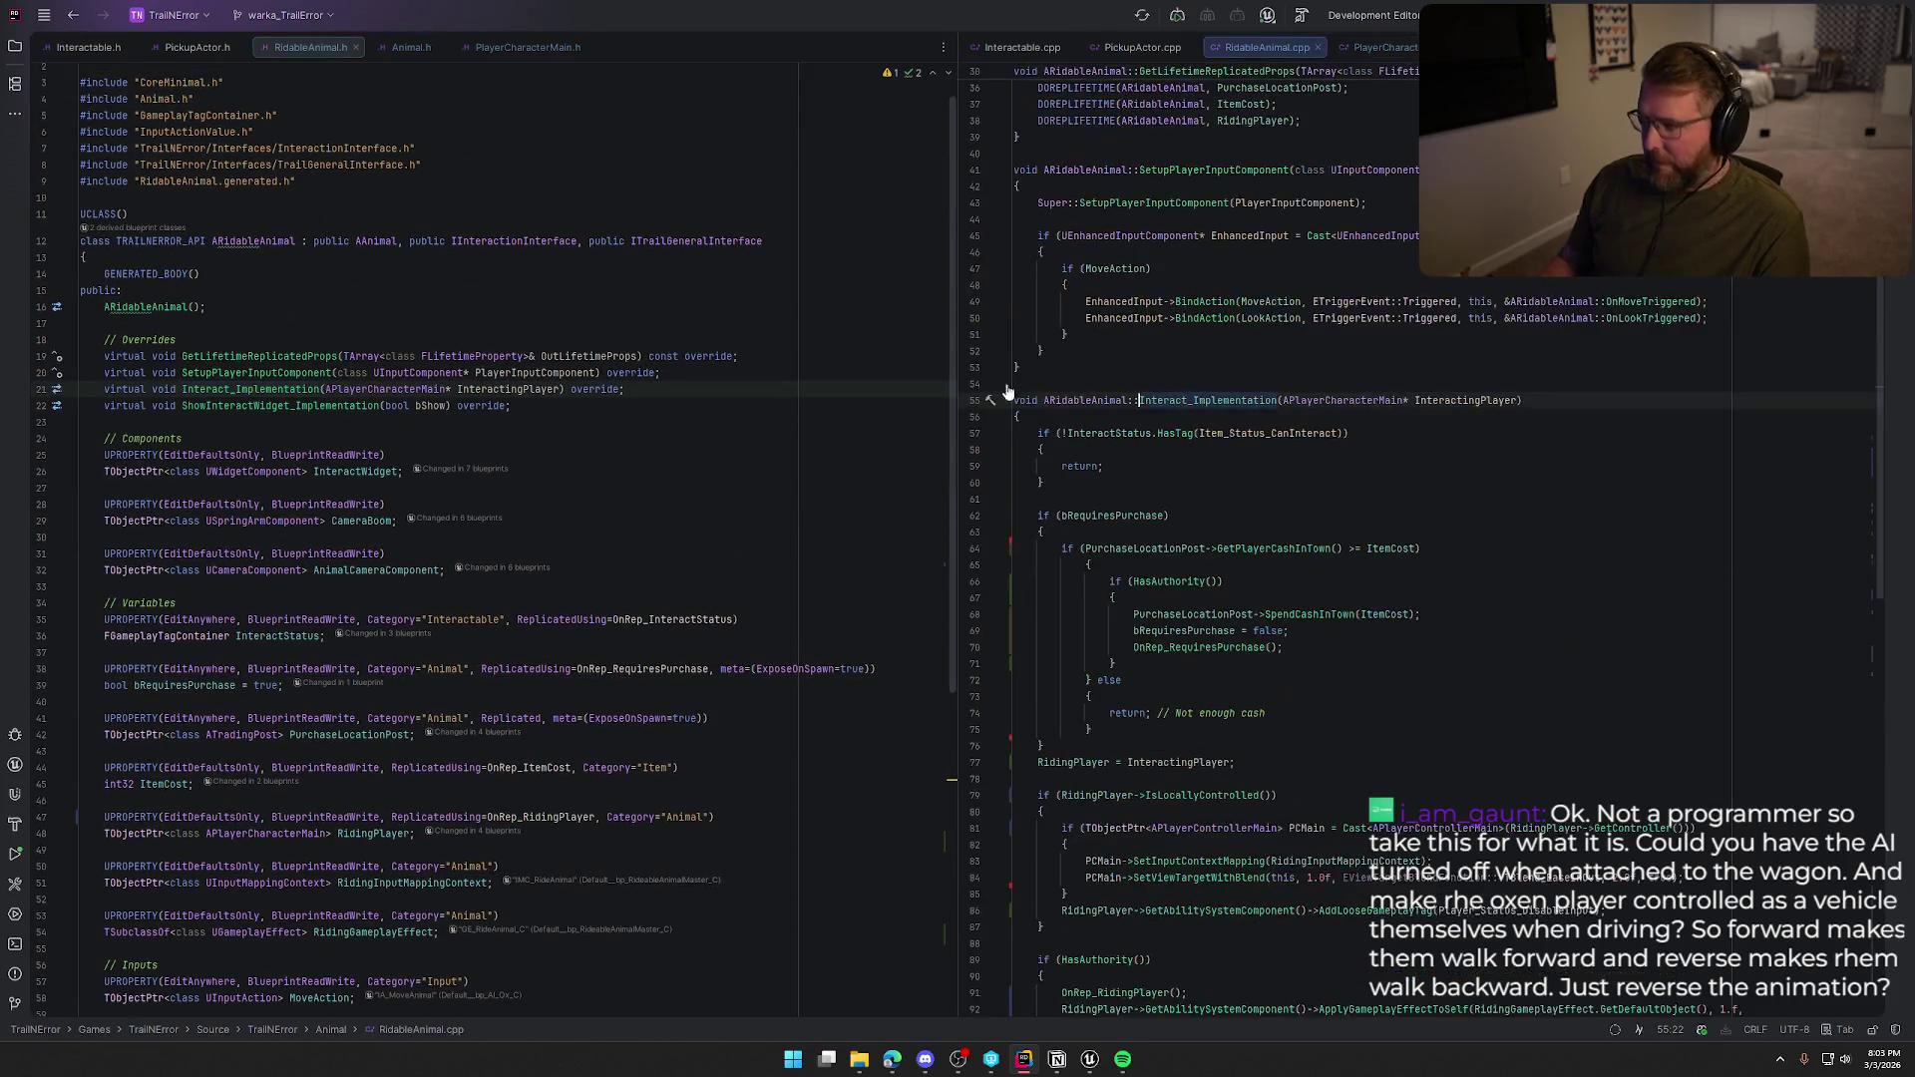
scroll(1313, 570, "down", 8)
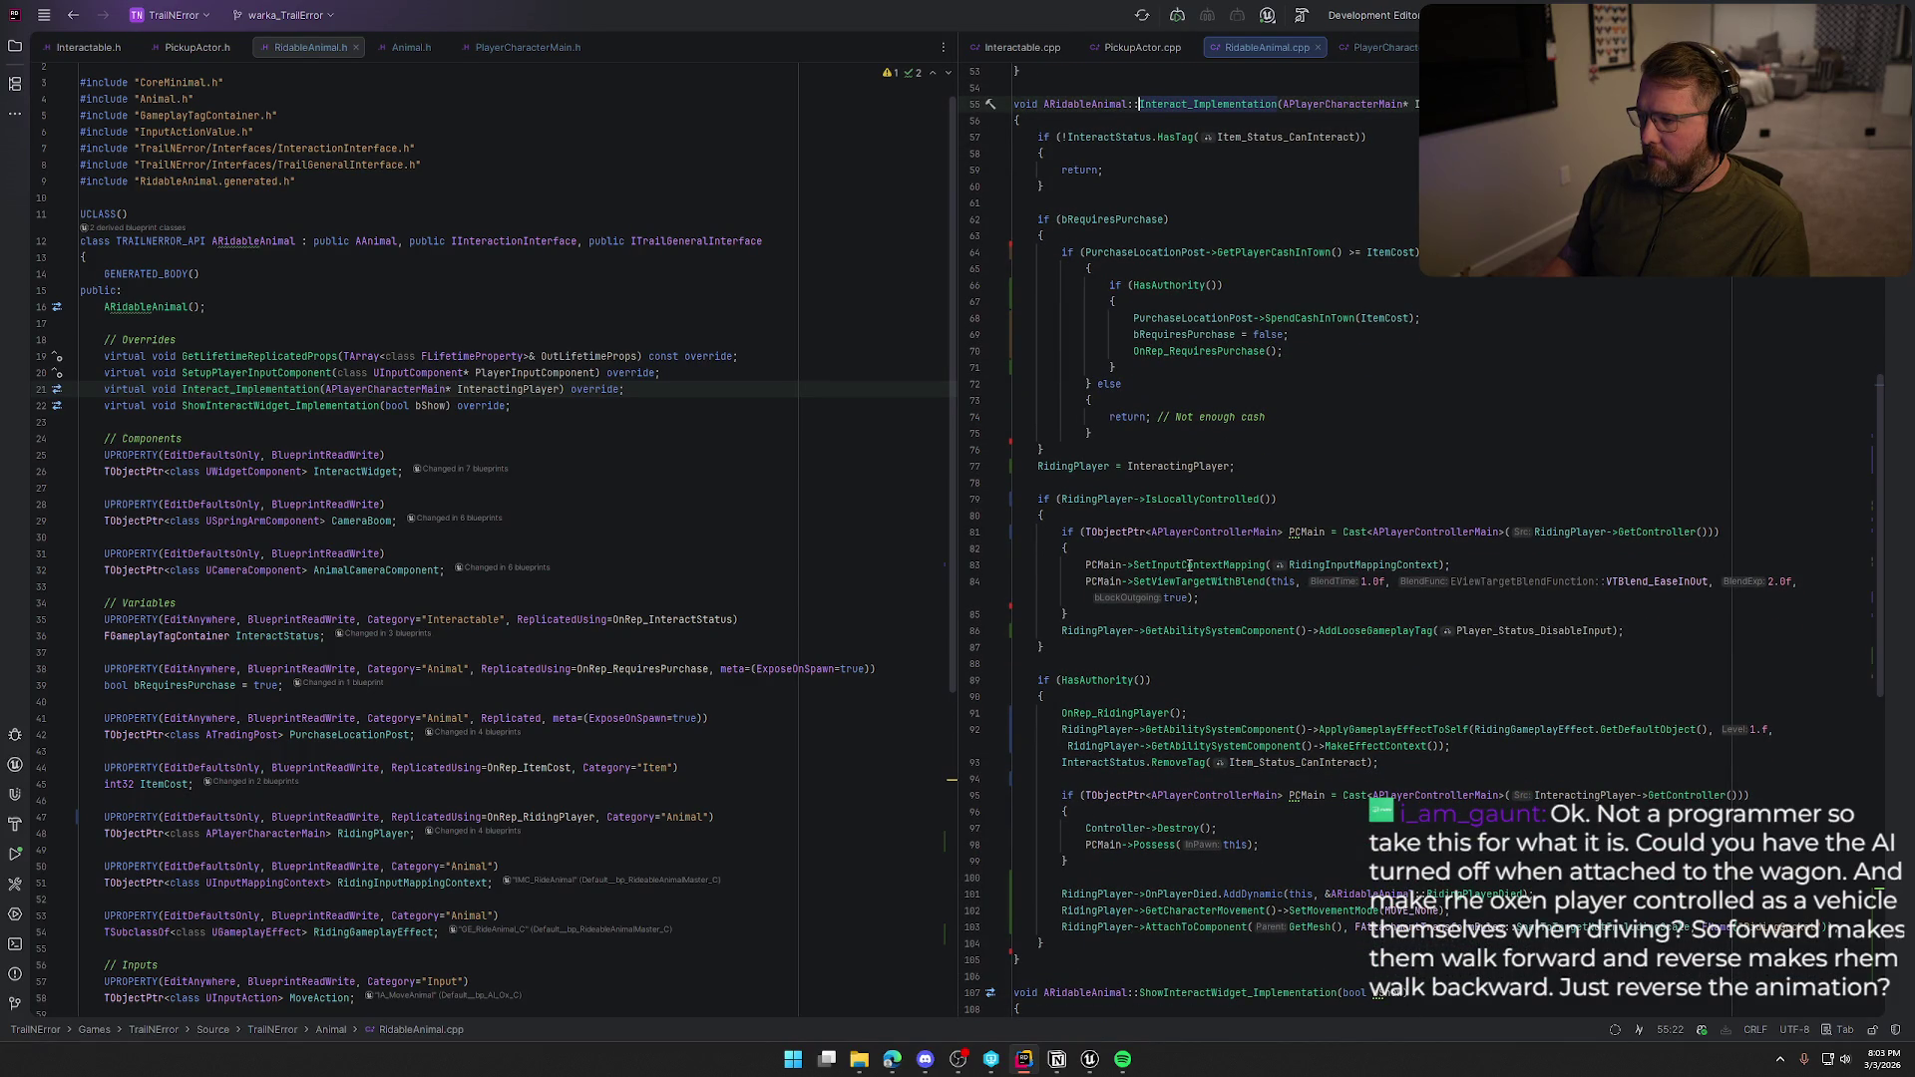
left_click(1383, 566)
In bp_AI_Ox, find the Riding Input Mapping Context default under the Animal category.
key("alt+Tab")
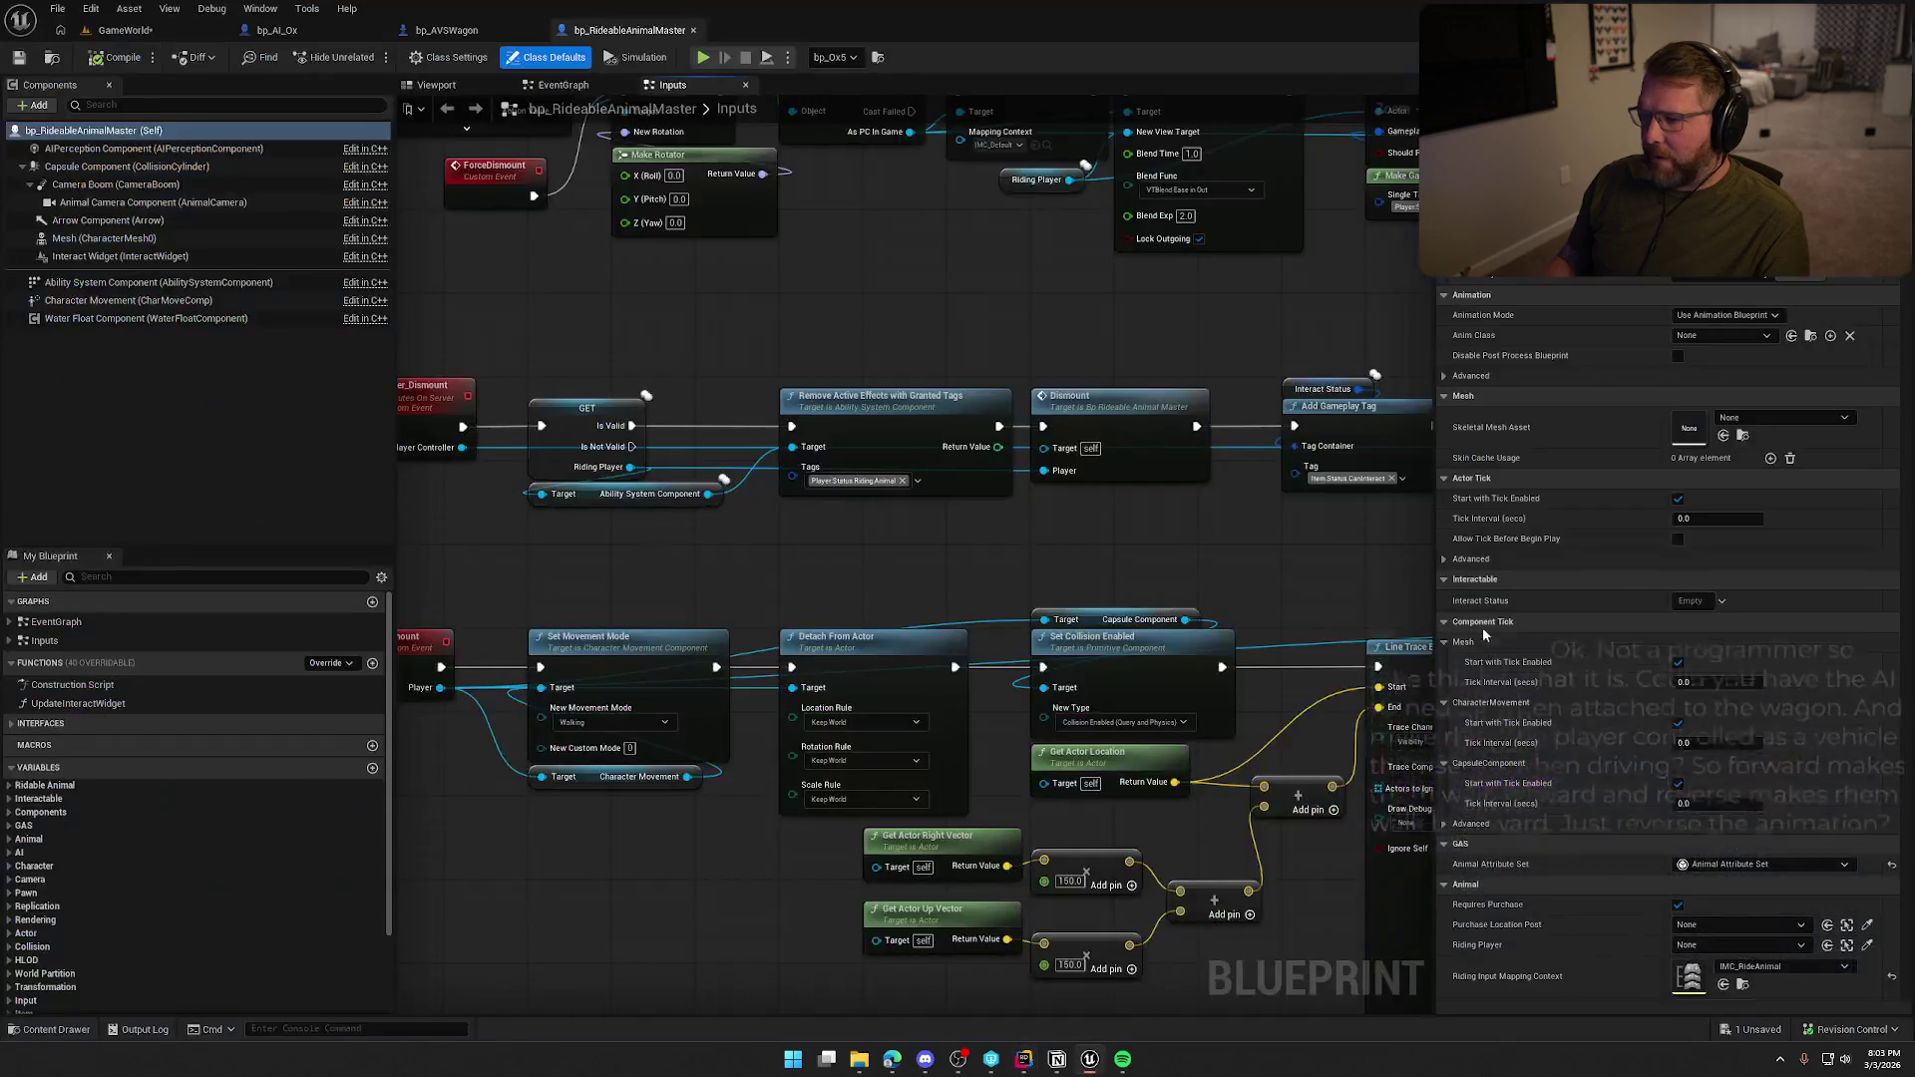
left_click(271, 30)
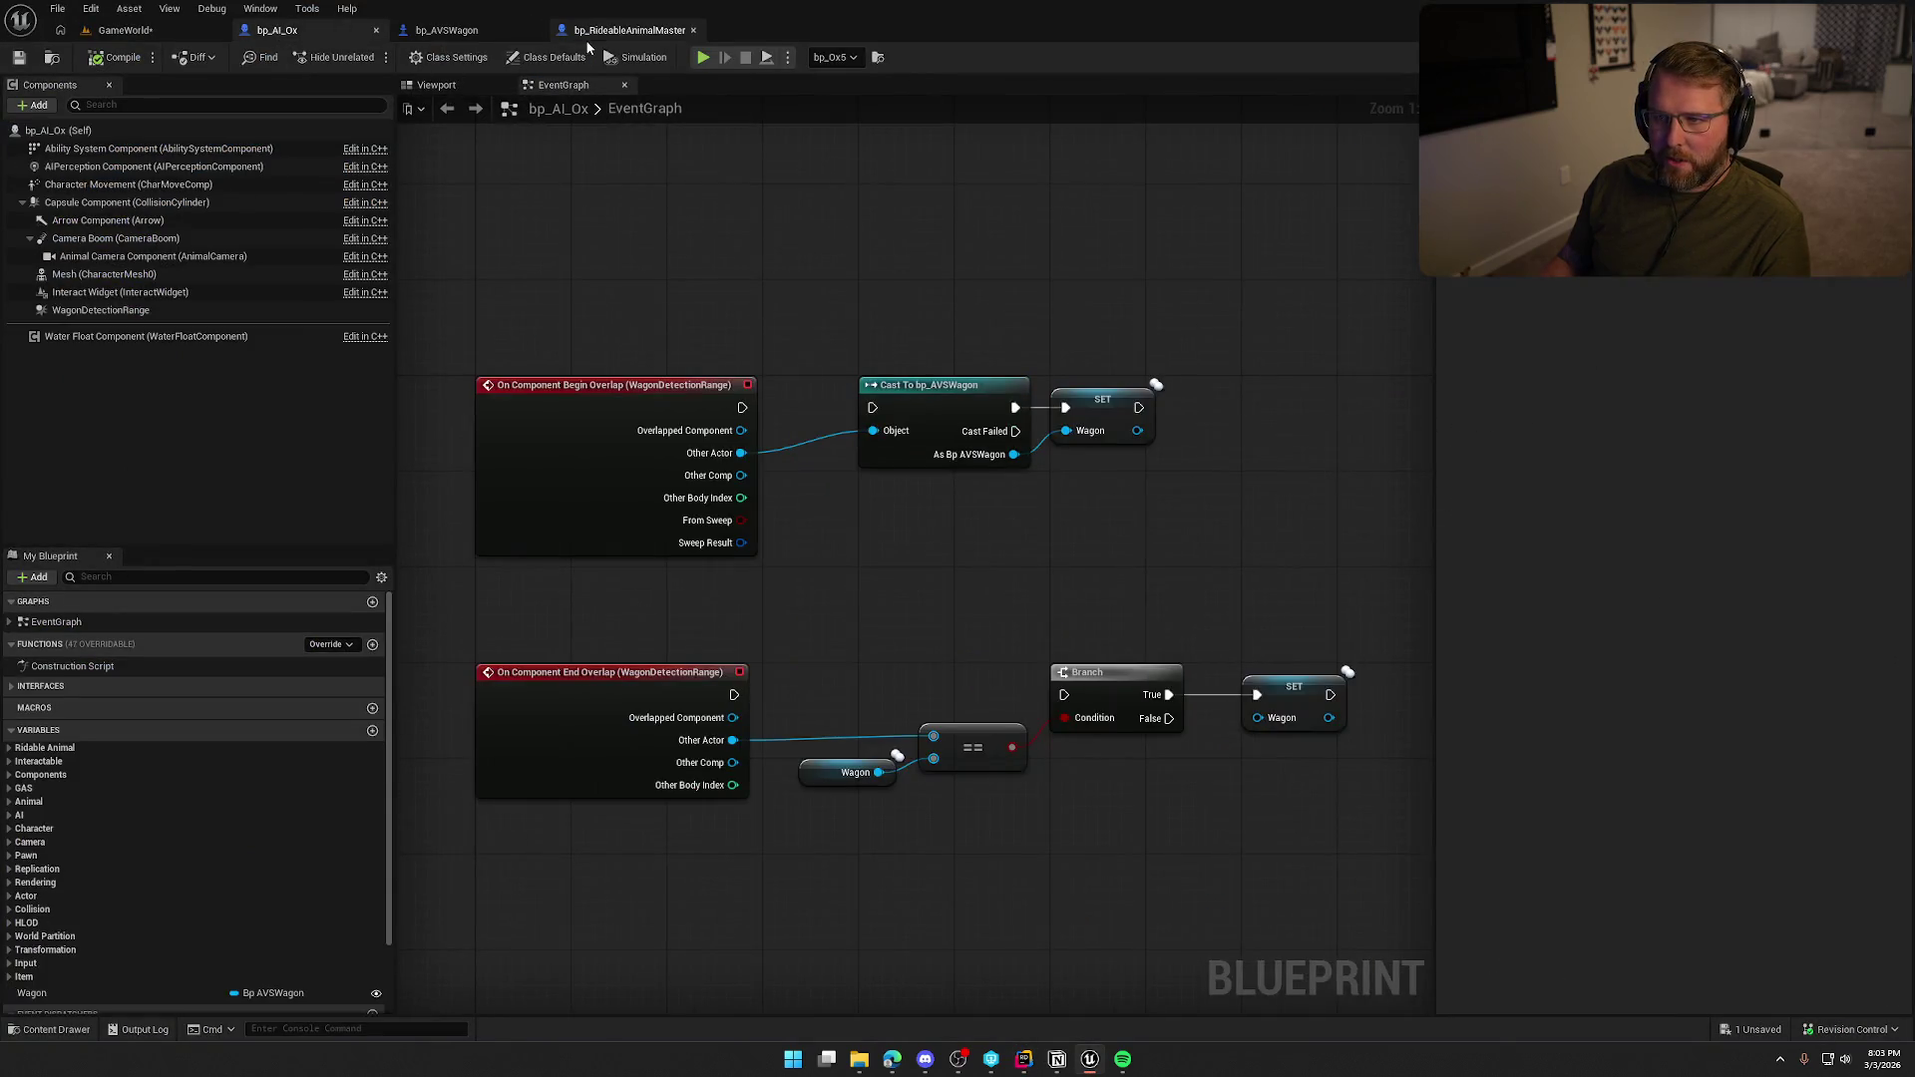
scroll(172, 866, "down", 2)
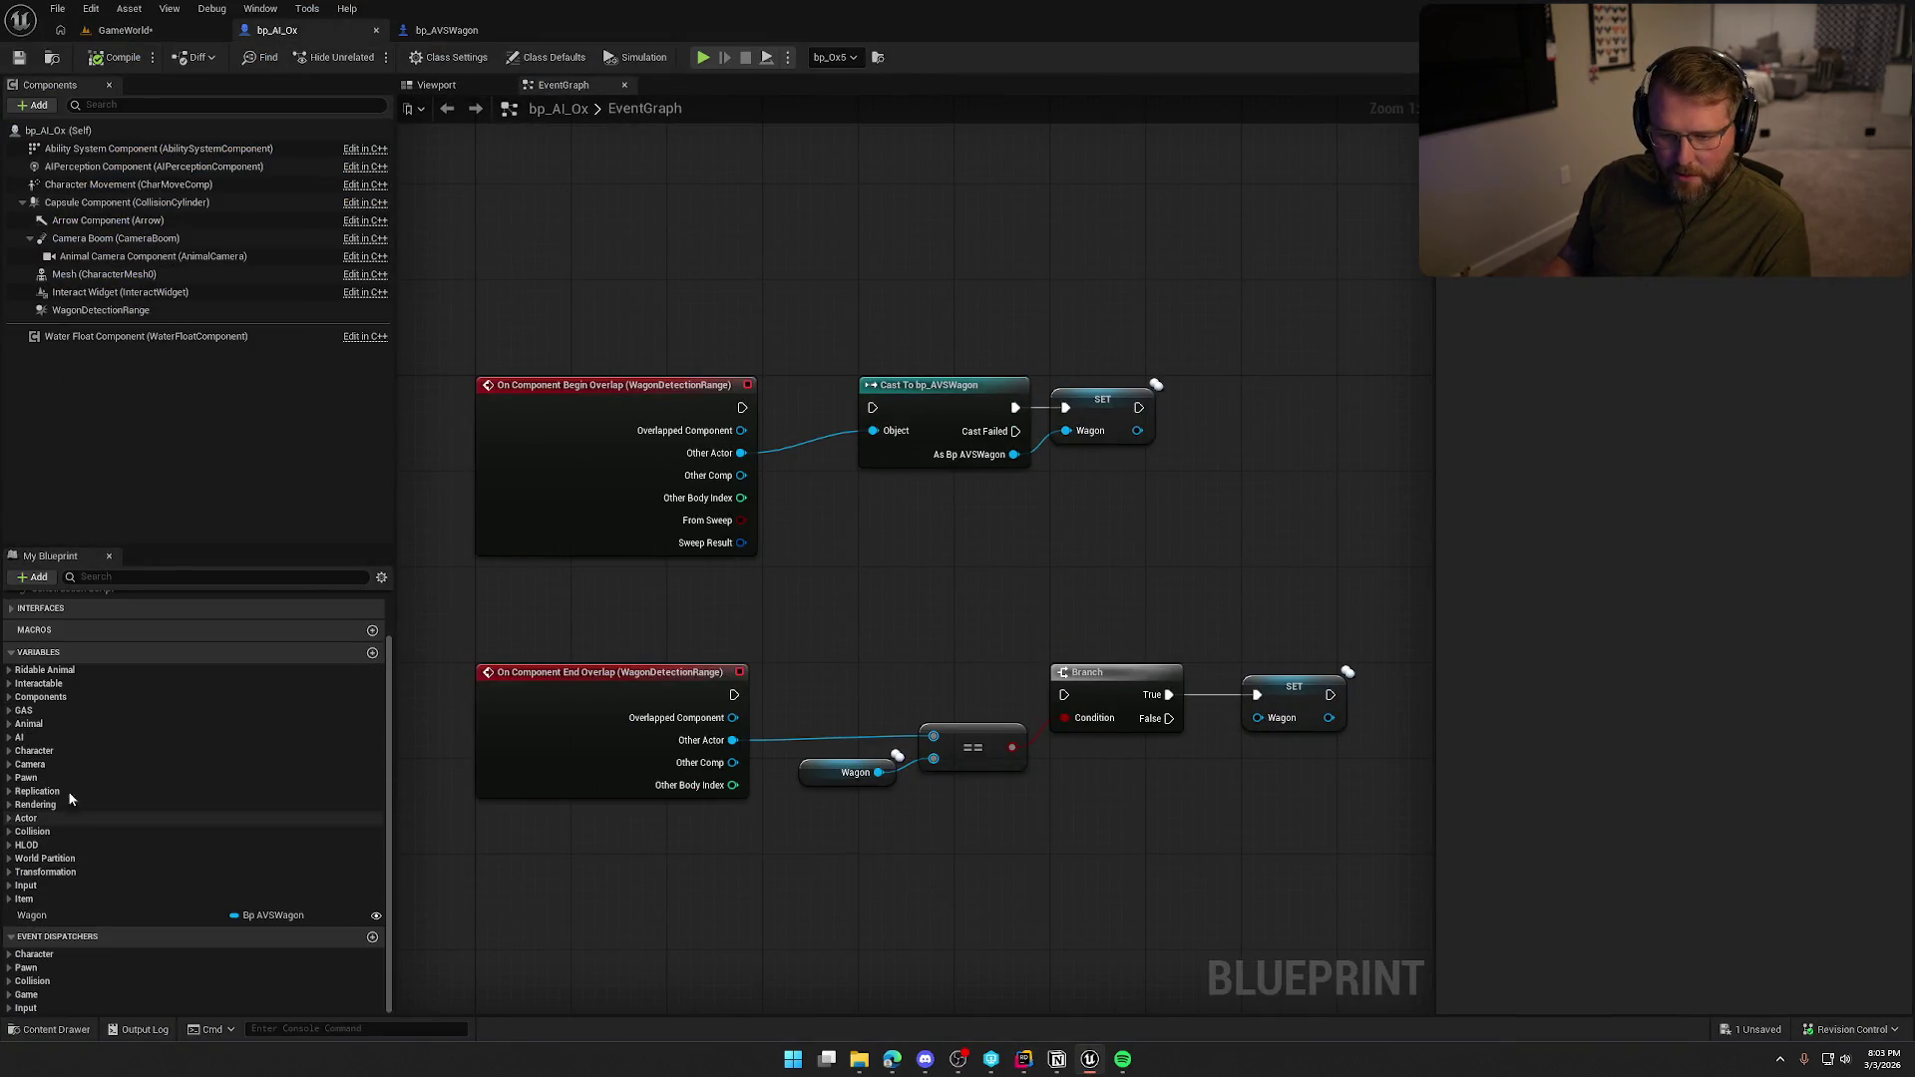
left_click(11, 672)
left_click(10, 672)
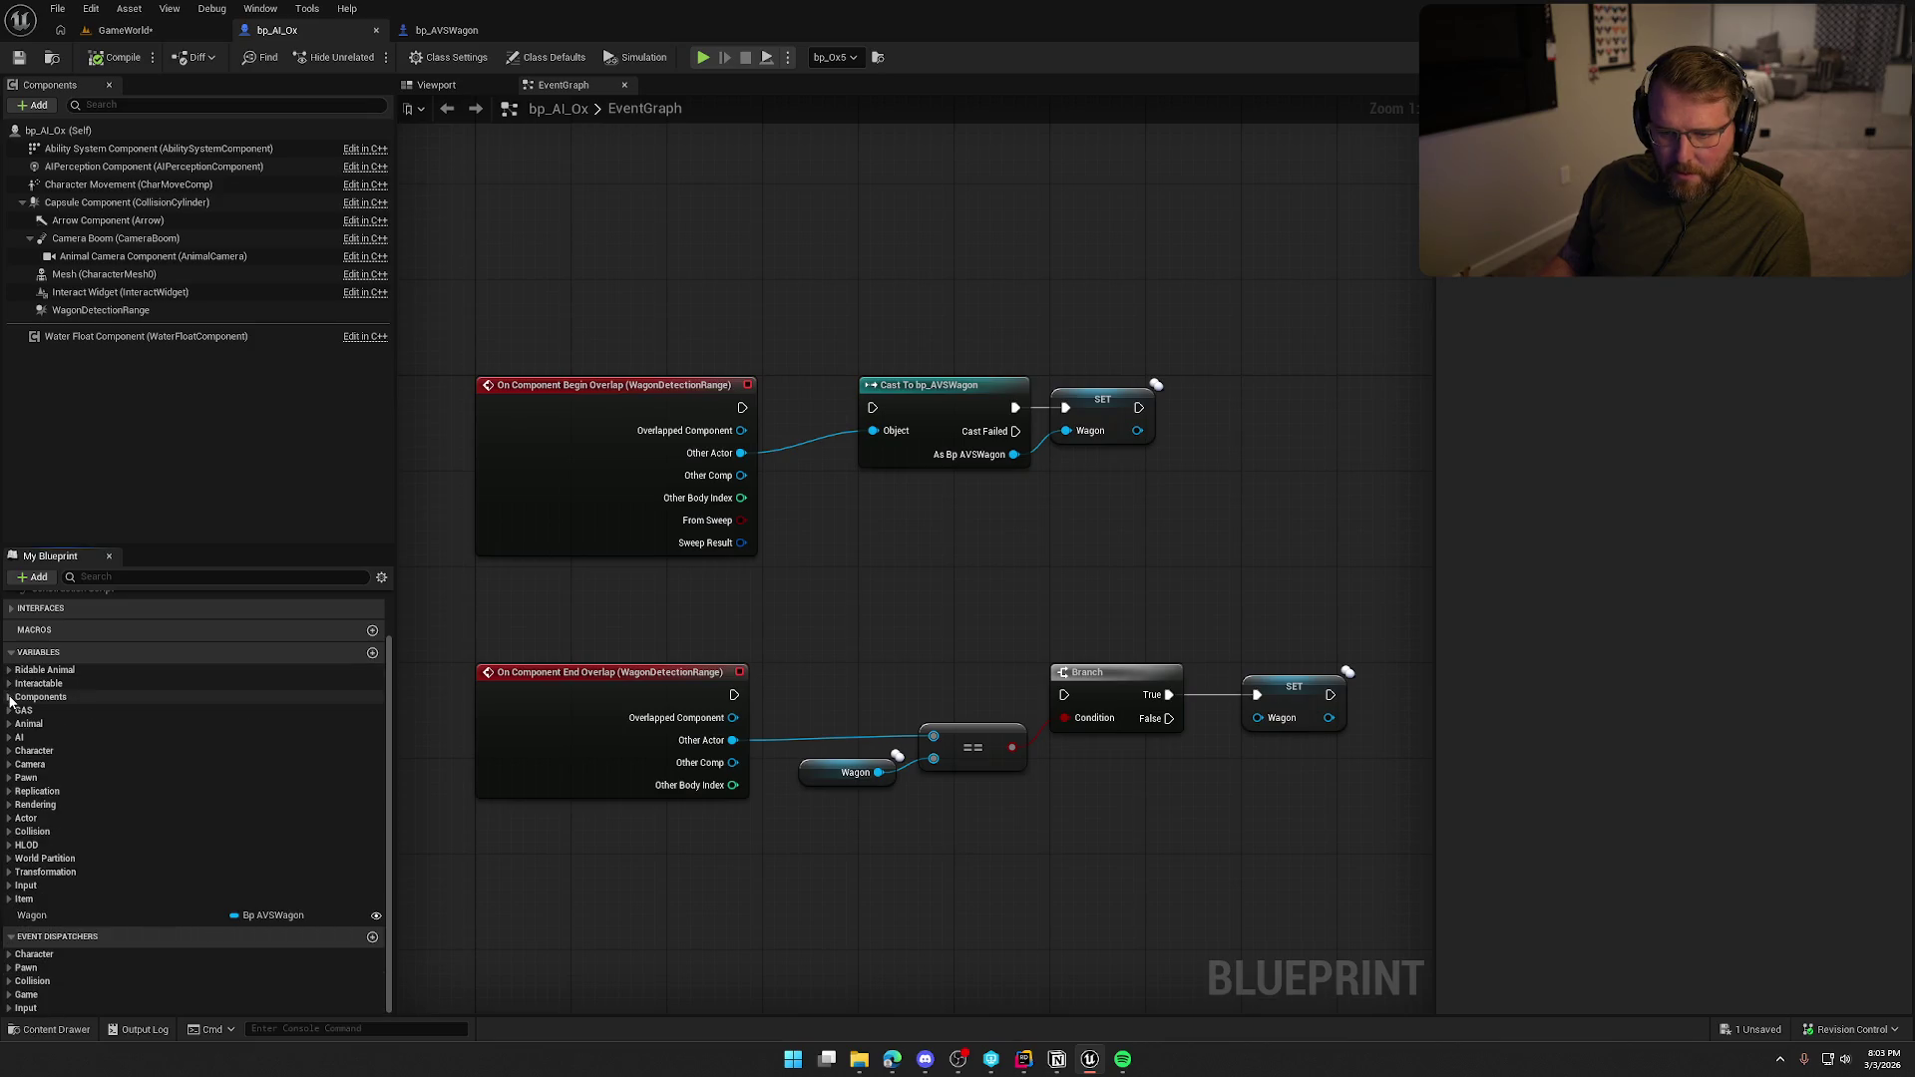
left_click(10, 724)
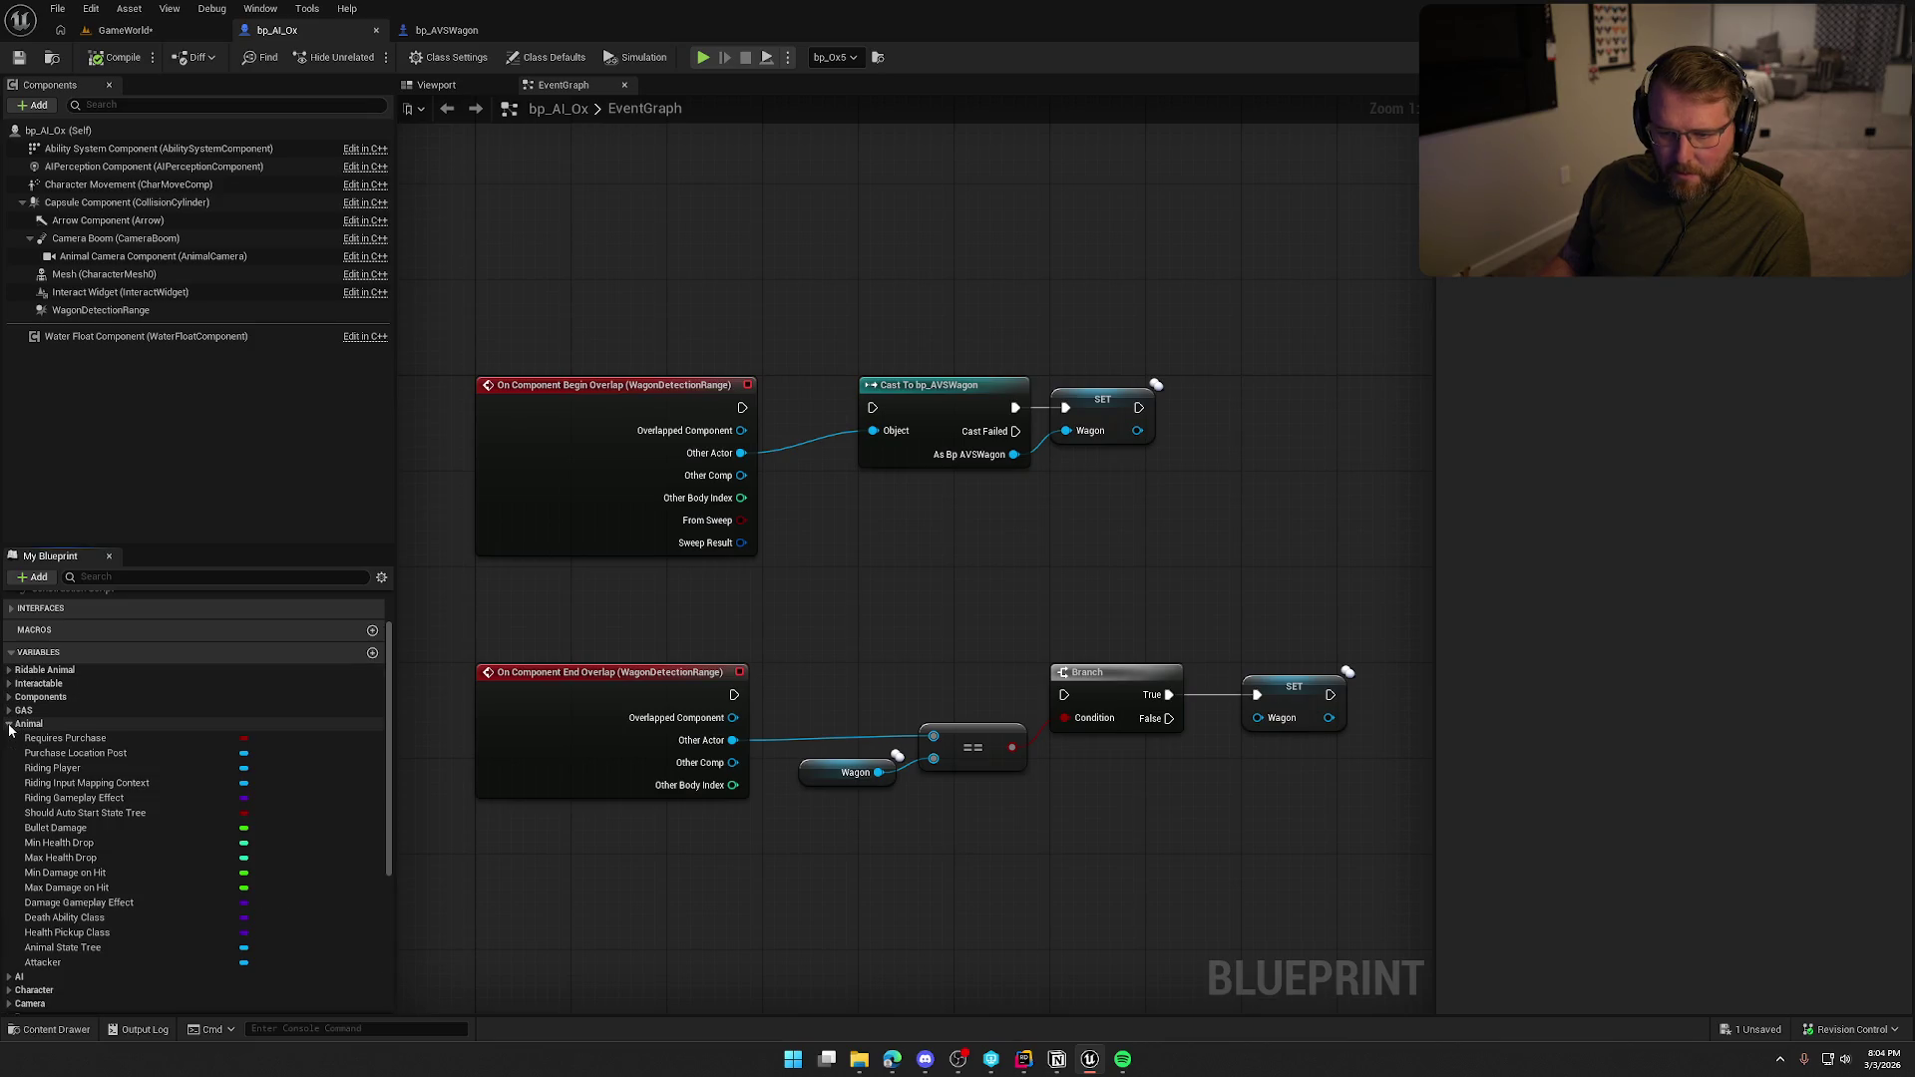
left_click(154, 780)
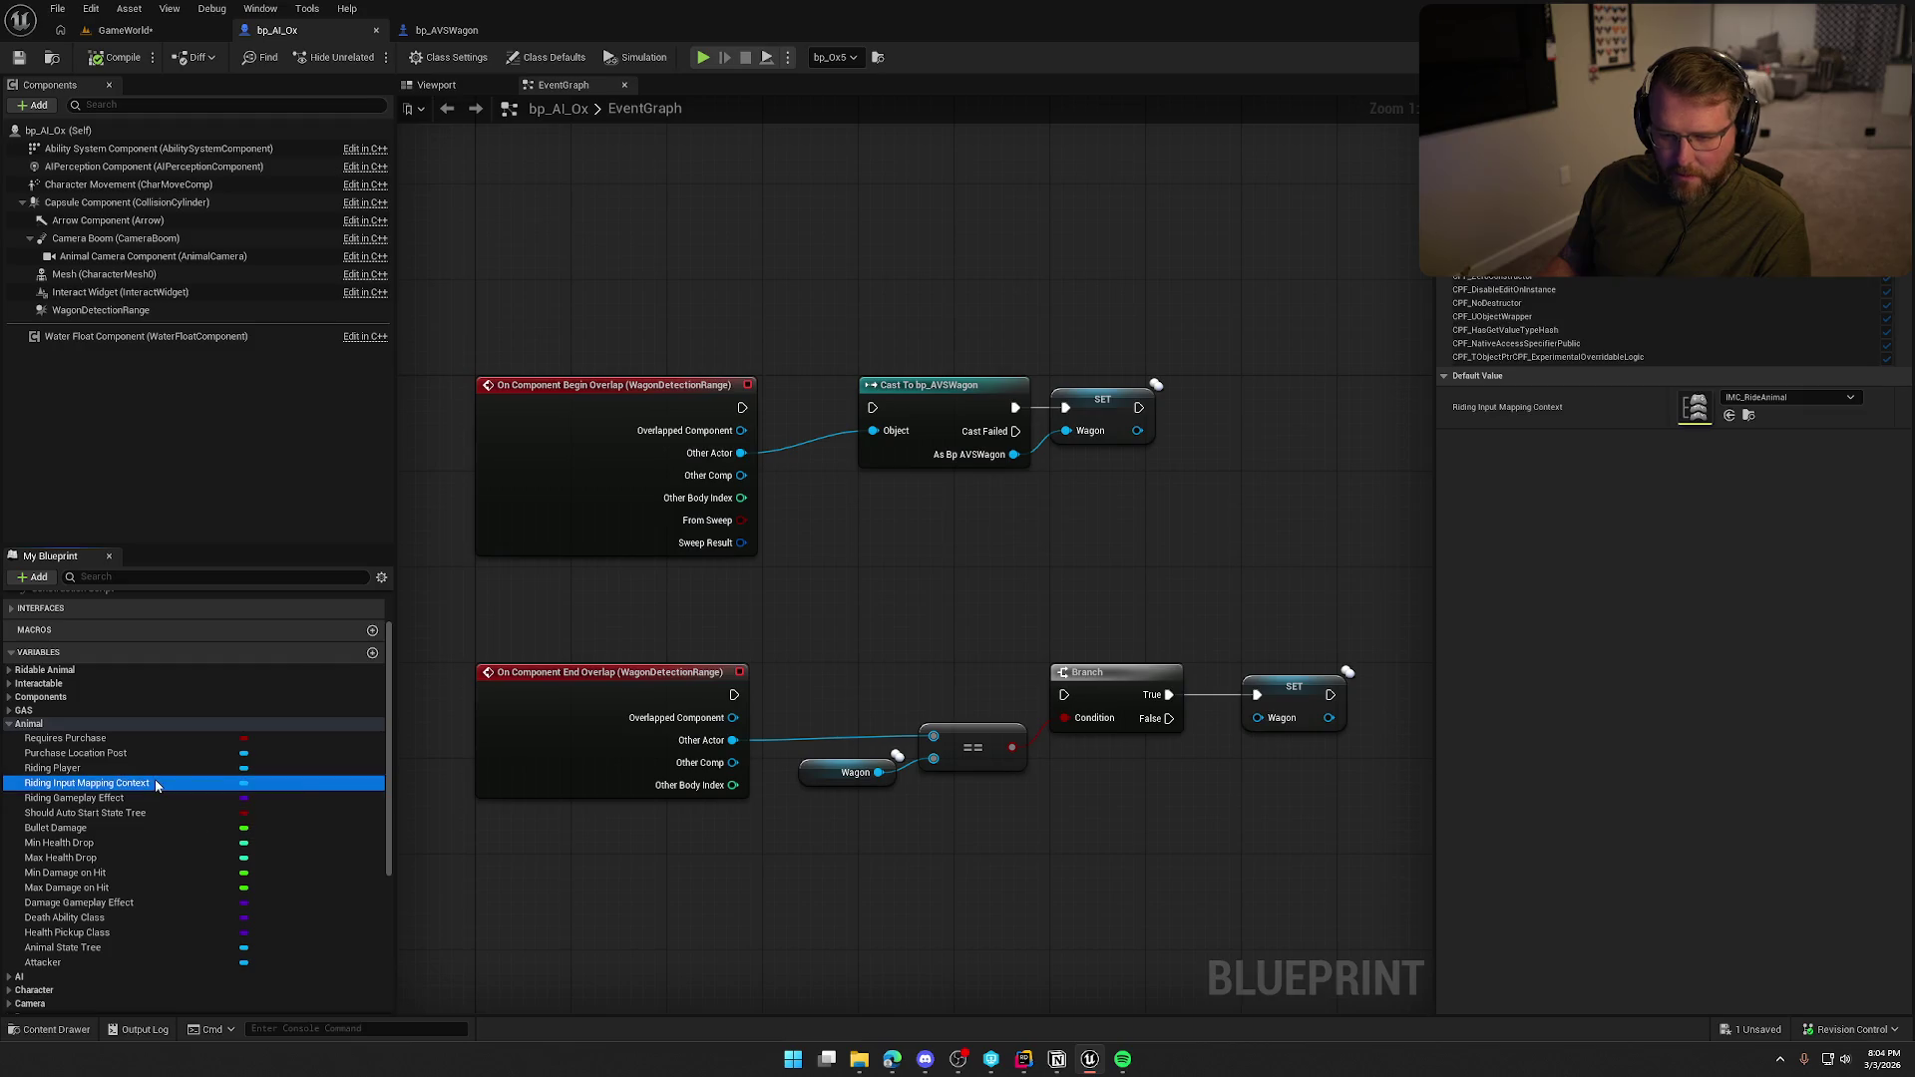
Open IMC_RideAnimal, collapse its existing mappings, and add a new empty action mapping.
double_click(1695, 407)
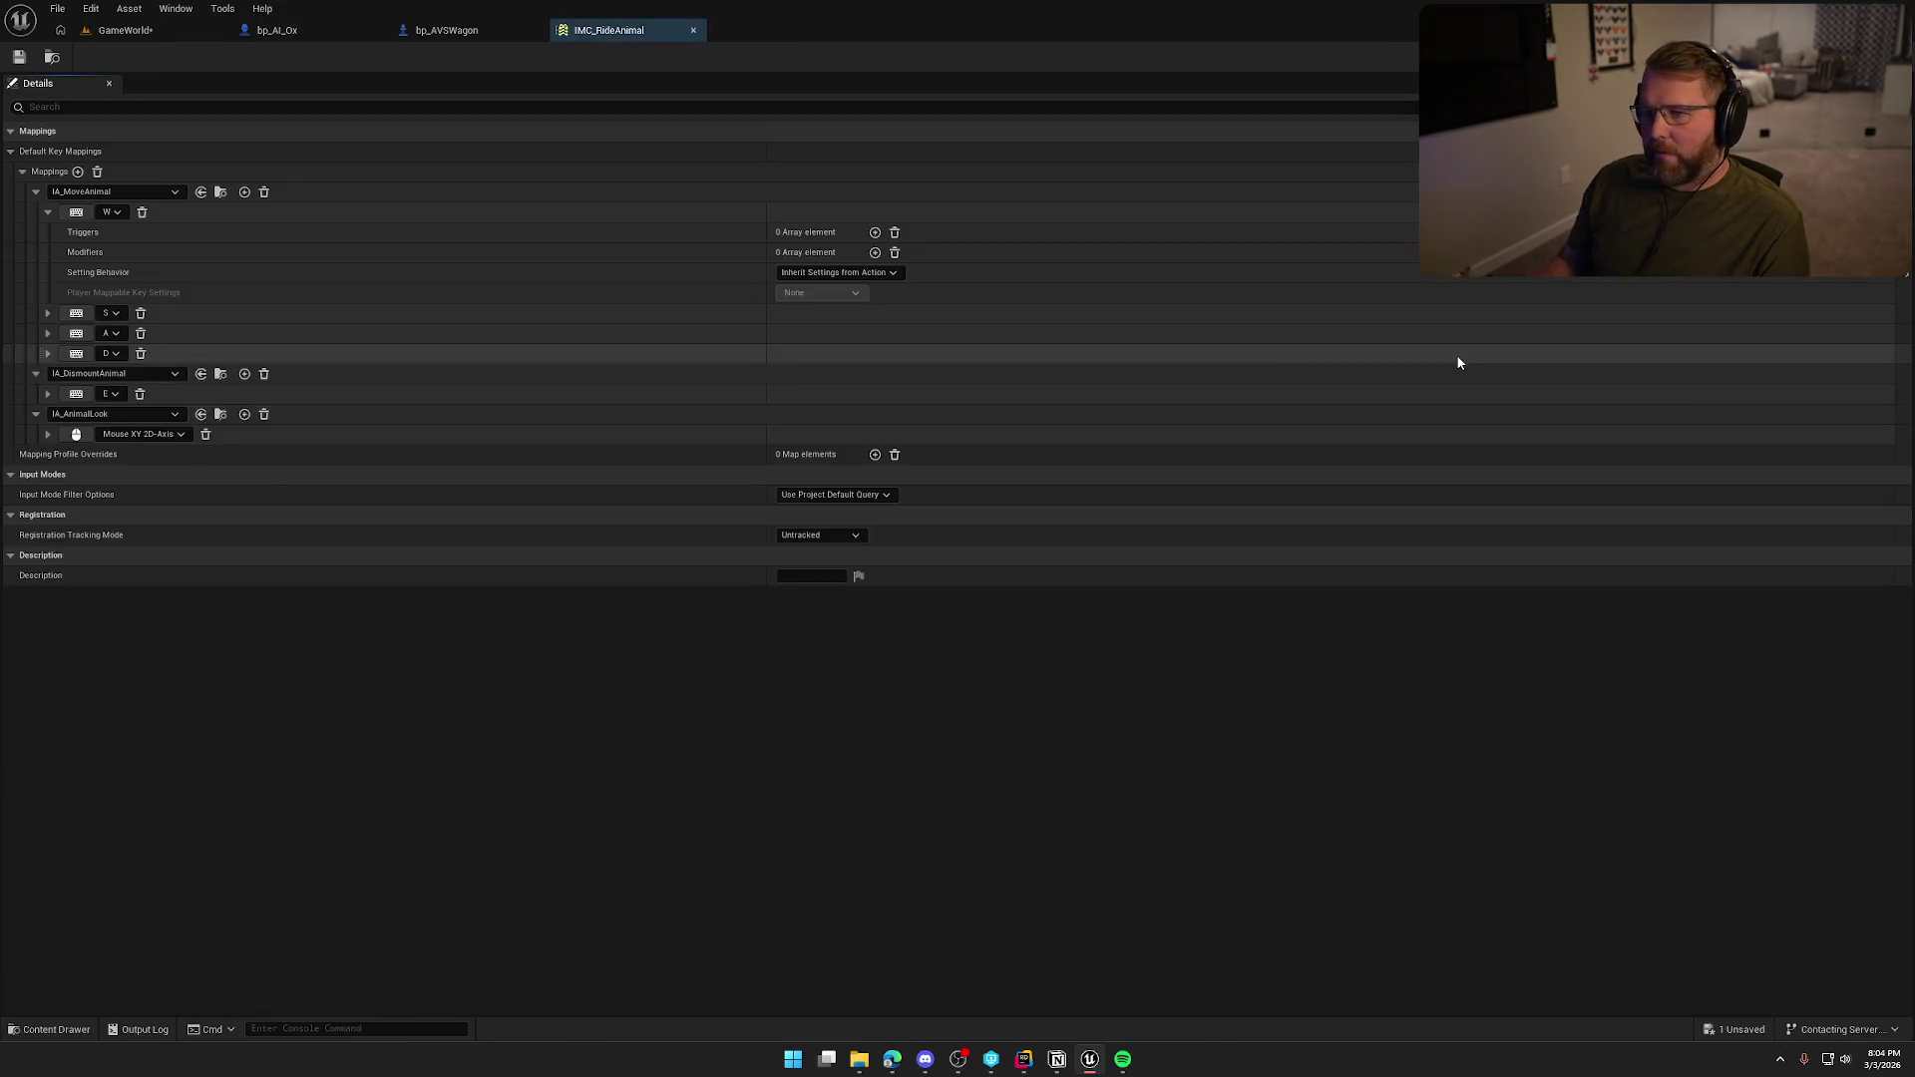
left_click(36, 192)
left_click(35, 213)
left_click(36, 232)
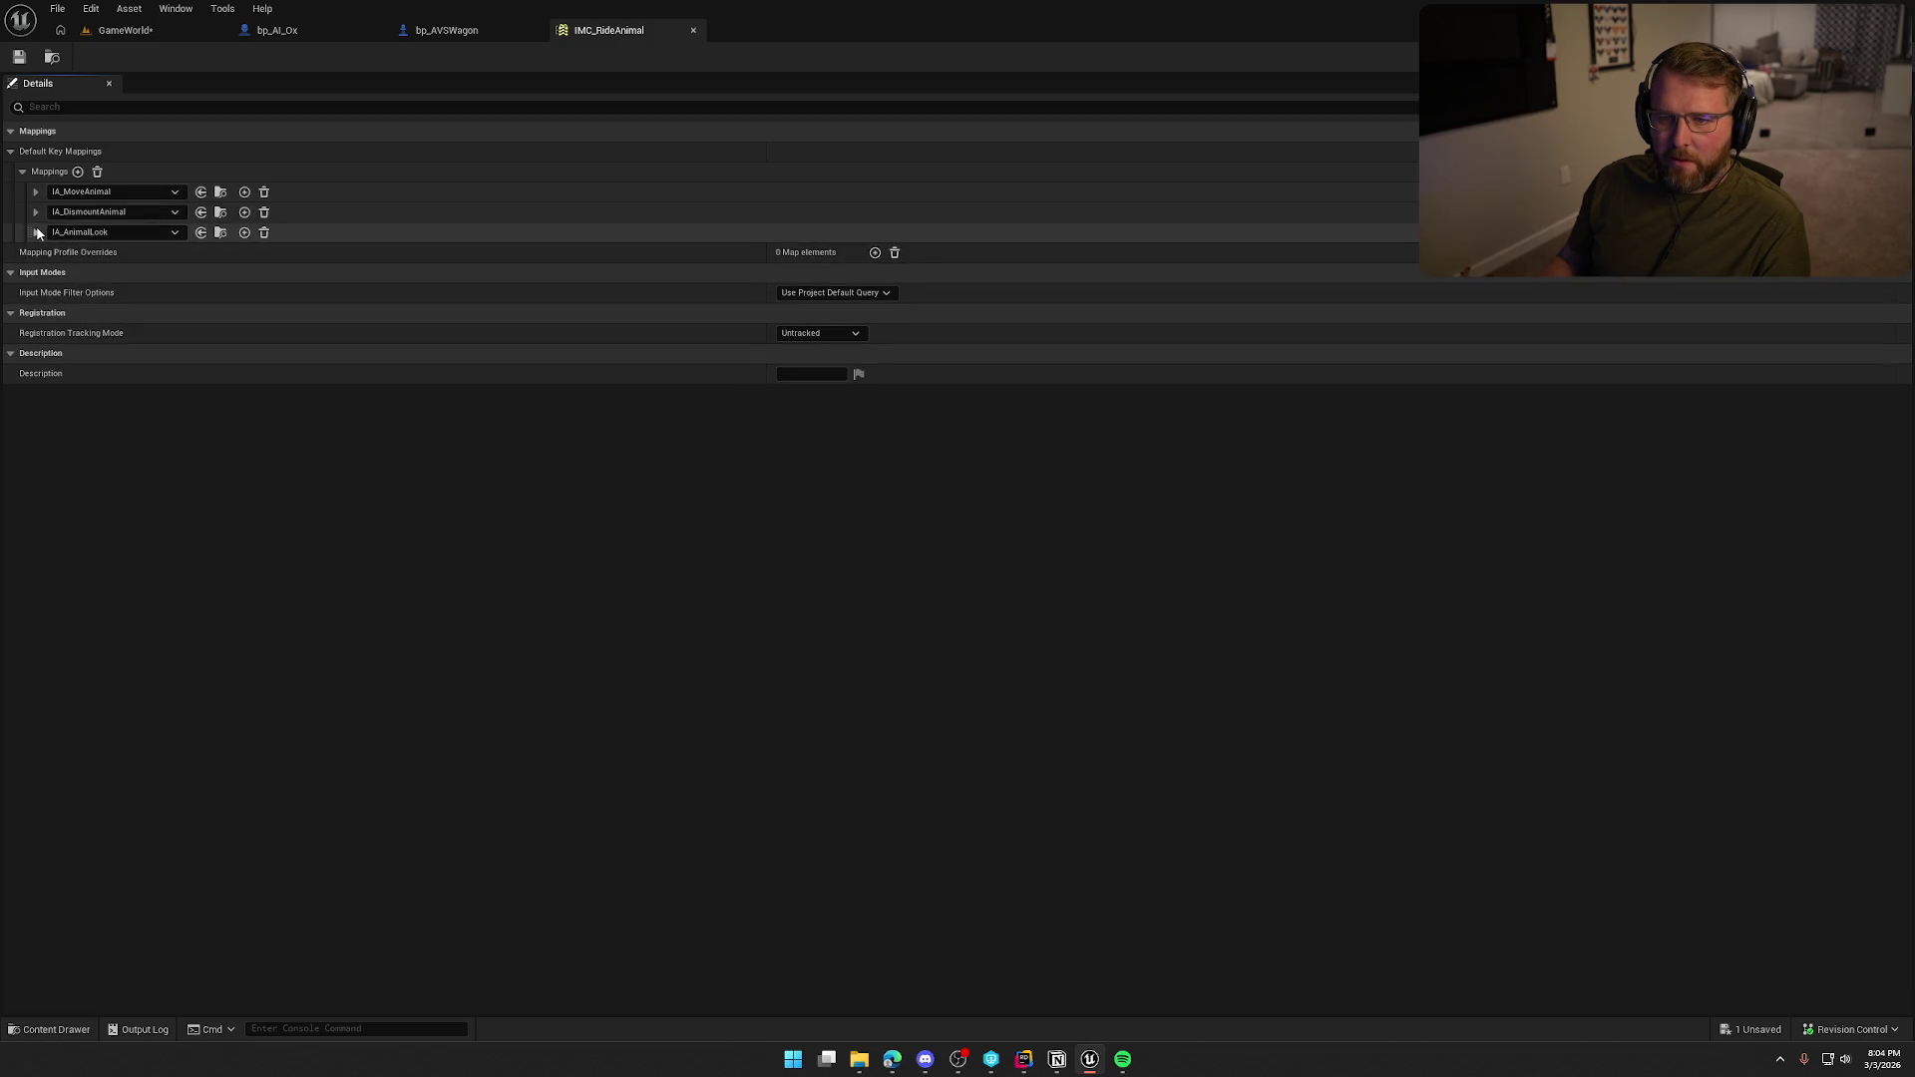
left_click(77, 171)
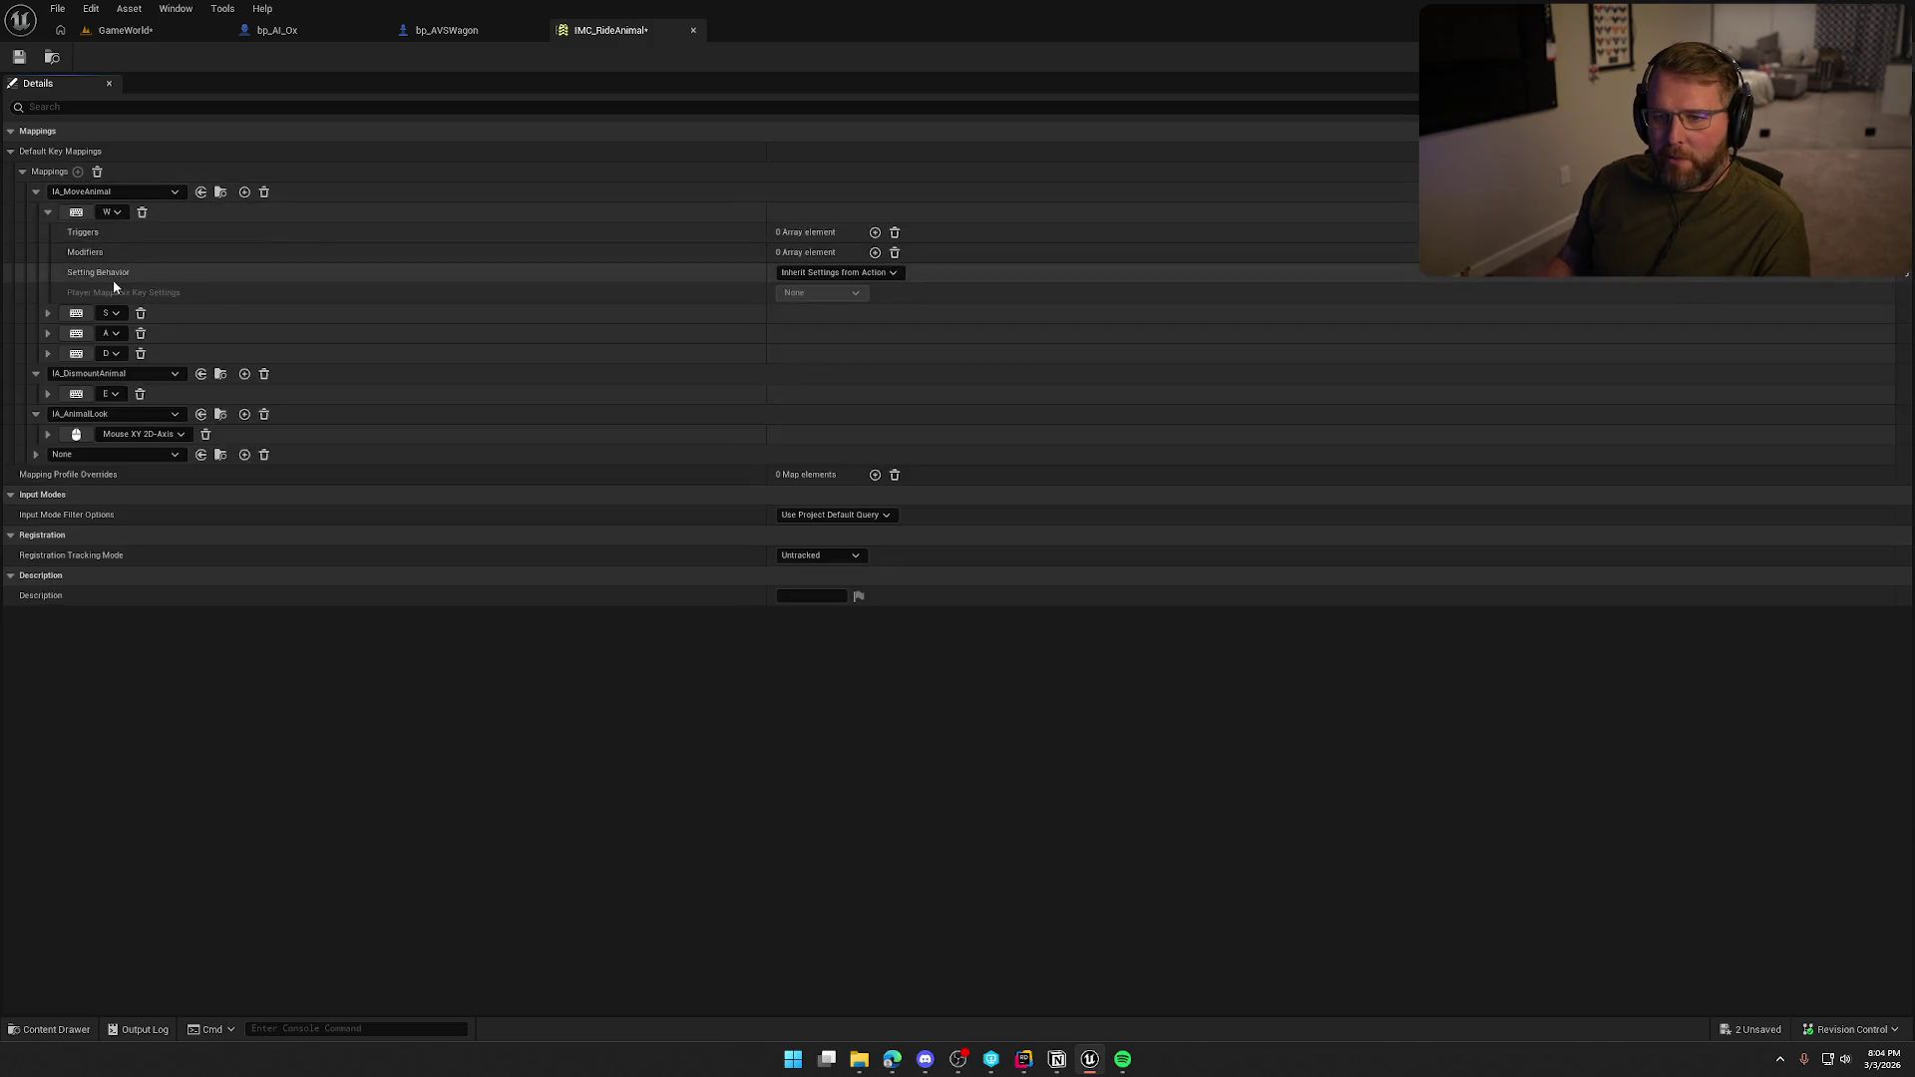
left_click(73, 455)
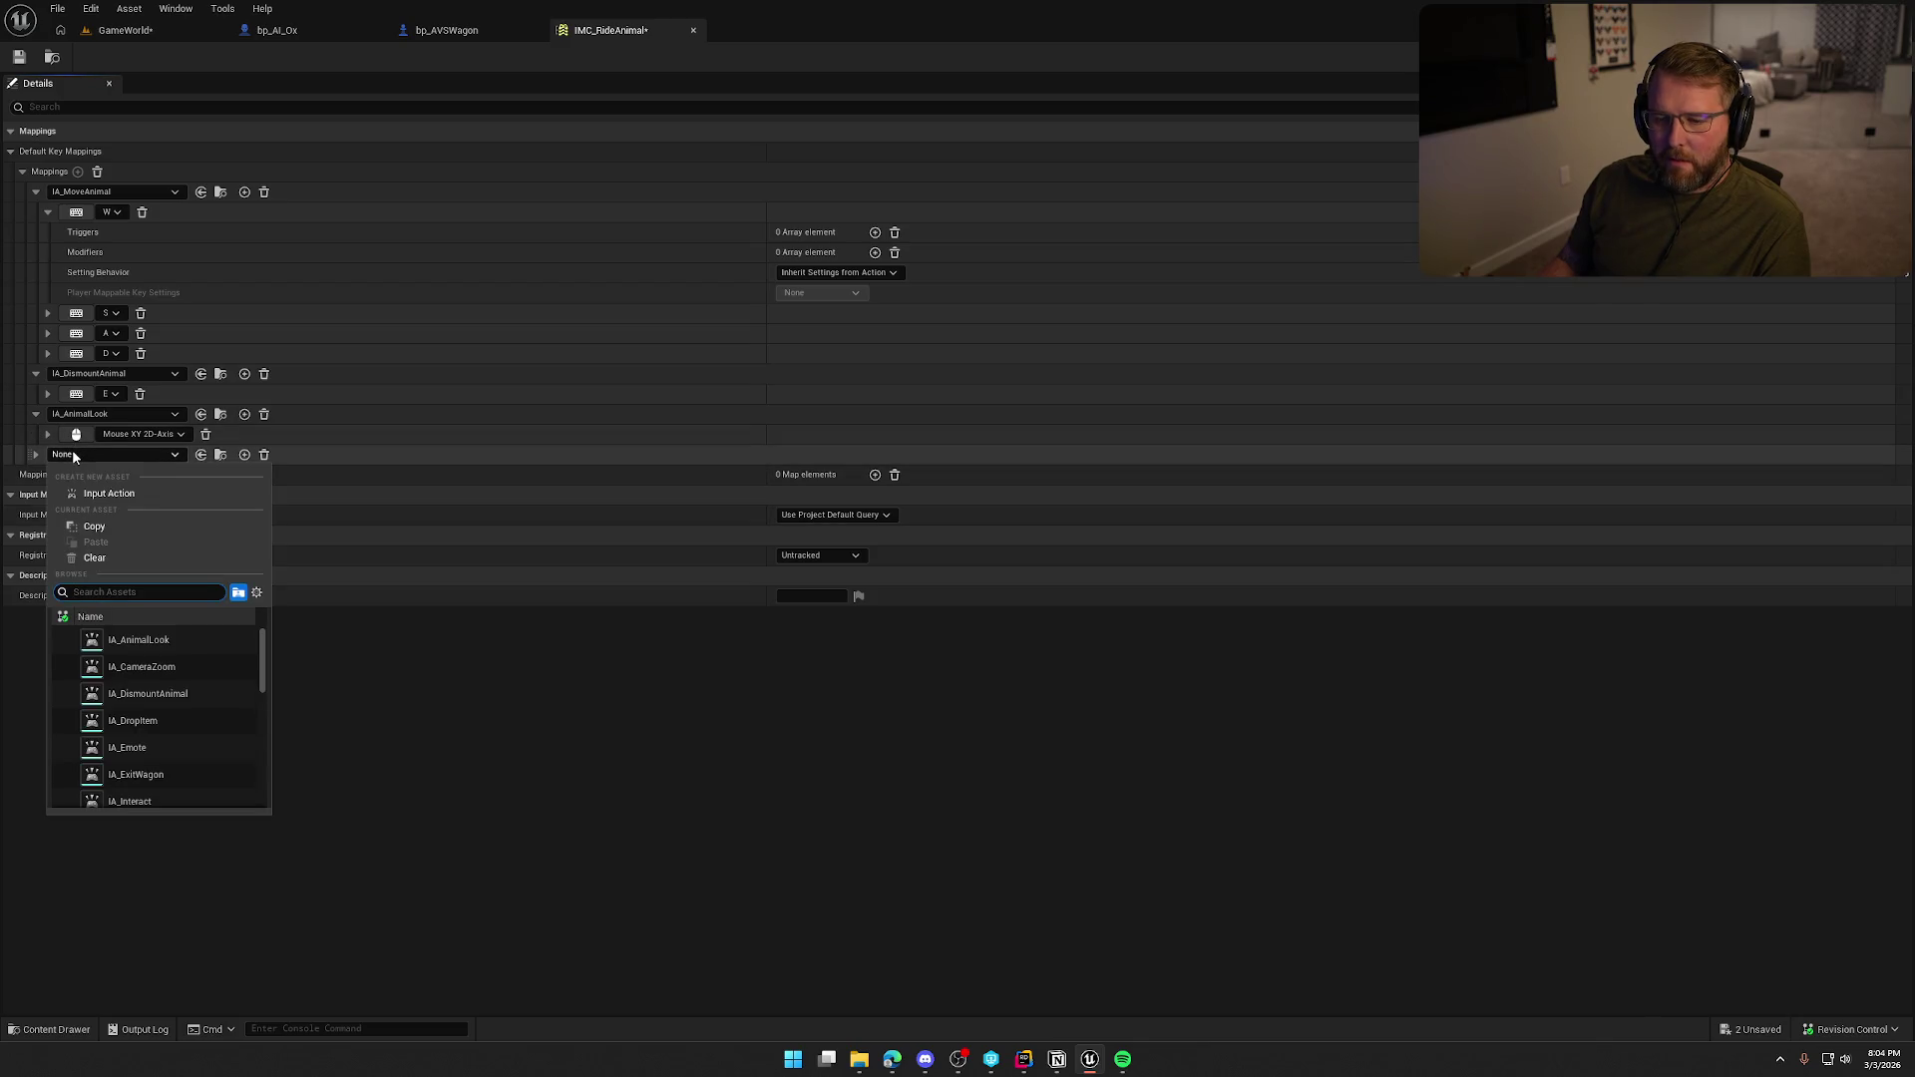
scroll(233, 633, "down", 3)
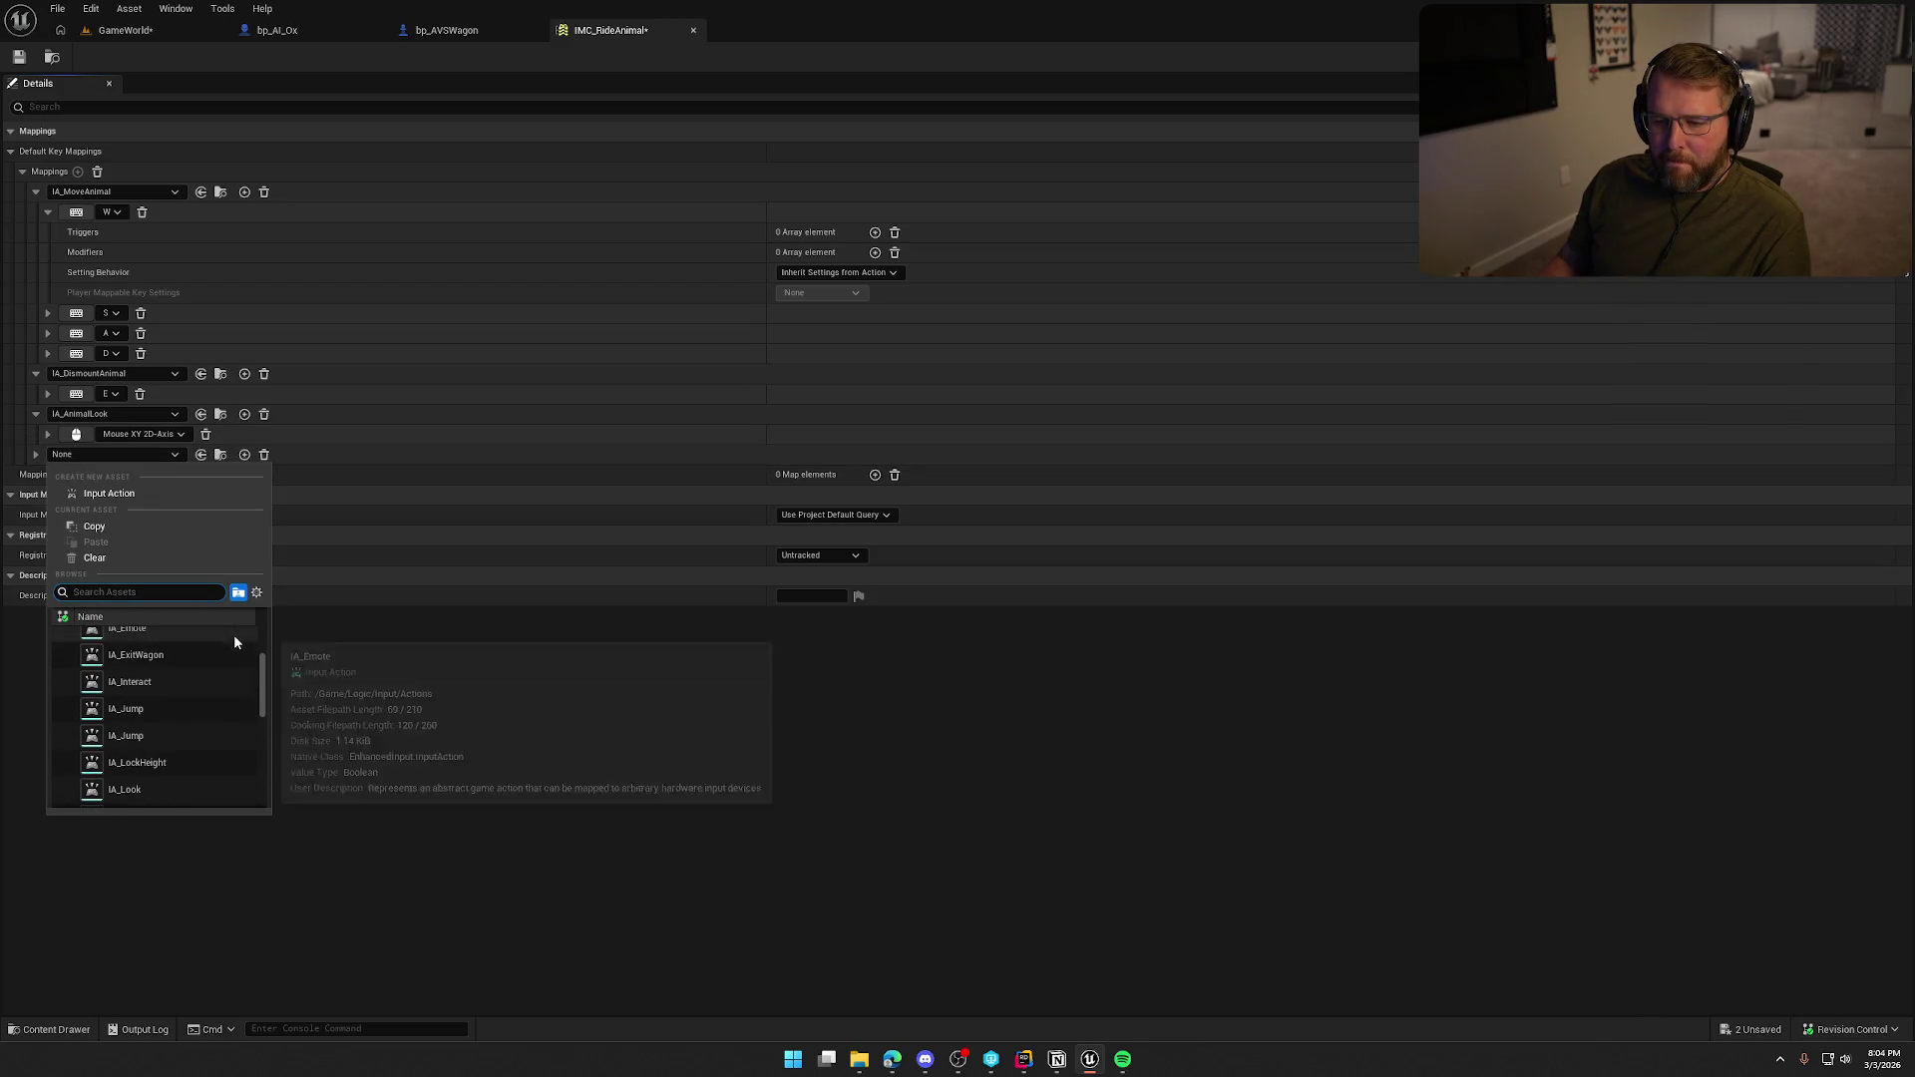
scroll(231, 682, "down", 2)
left_click(544, 736)
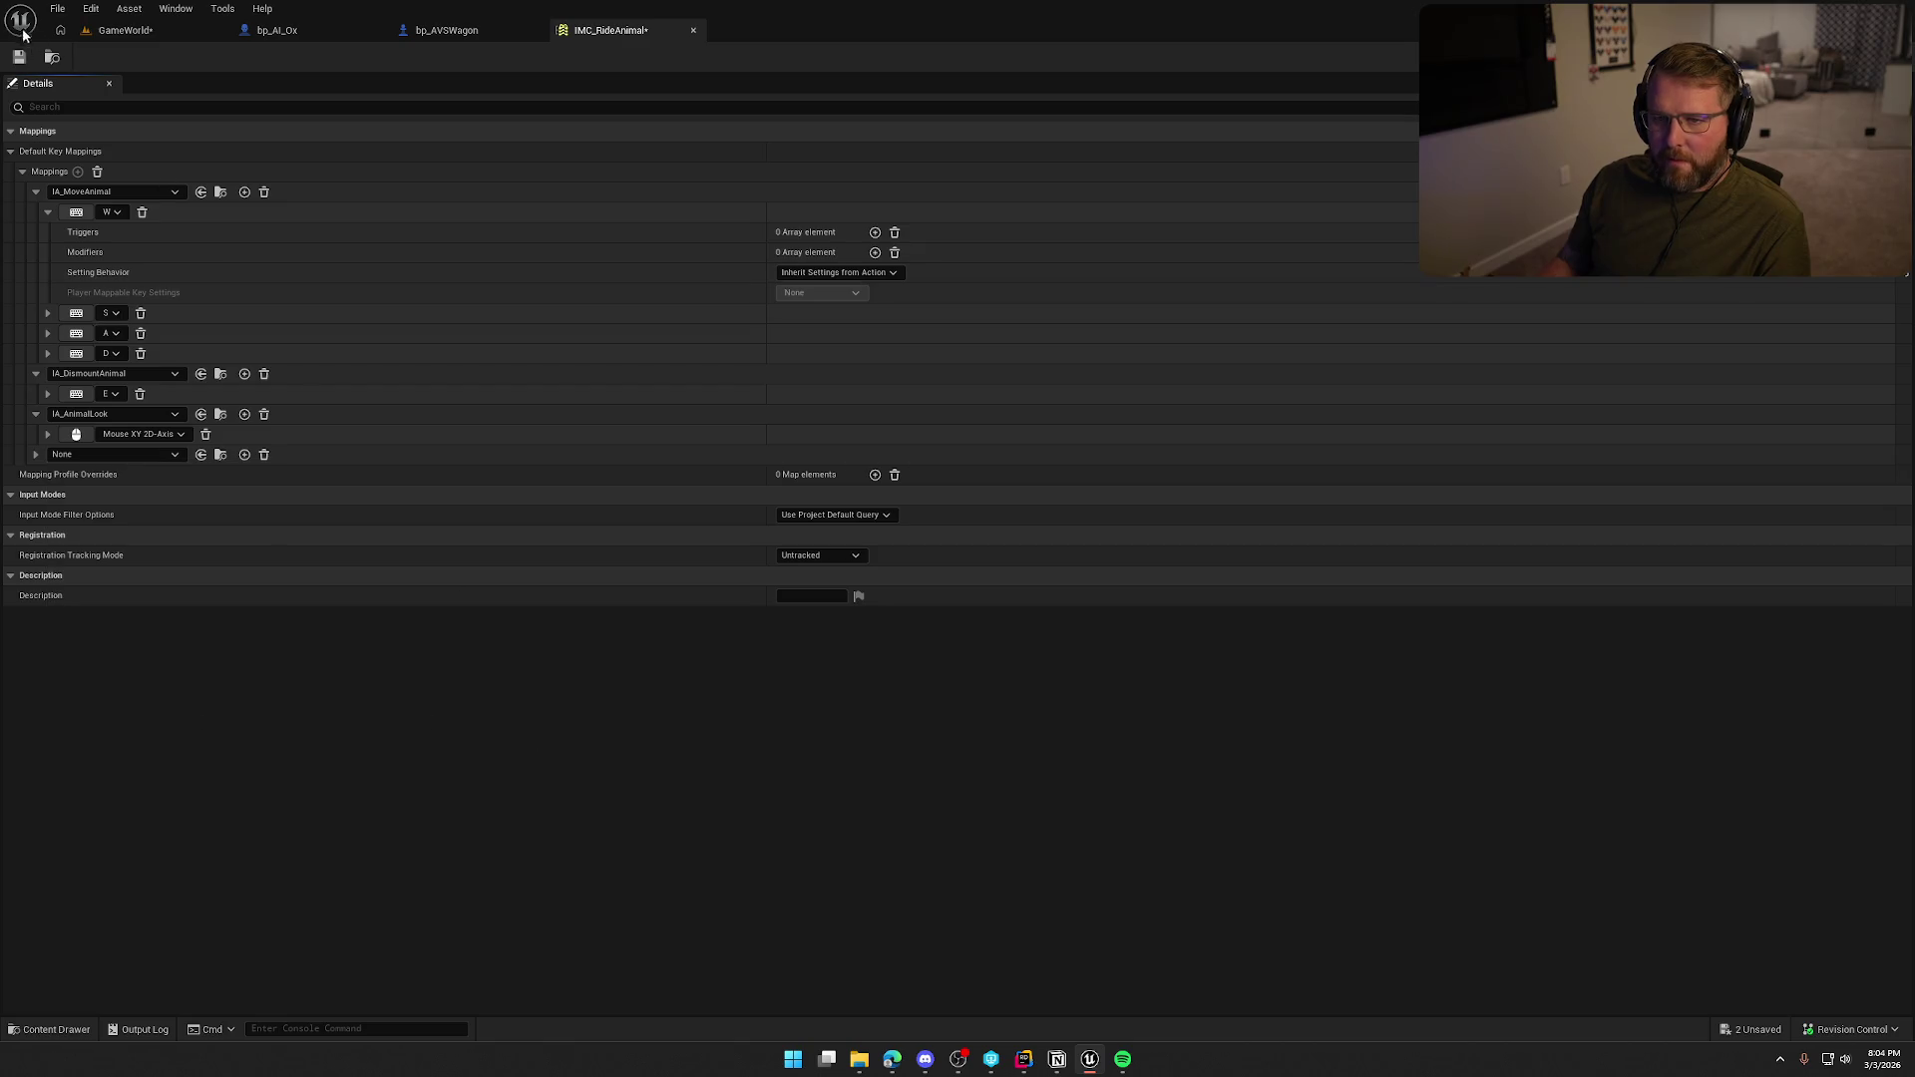
Check which key IA_UseItem is bound to in IMC_Default.
key("ctrl+space")
double_click(301, 766)
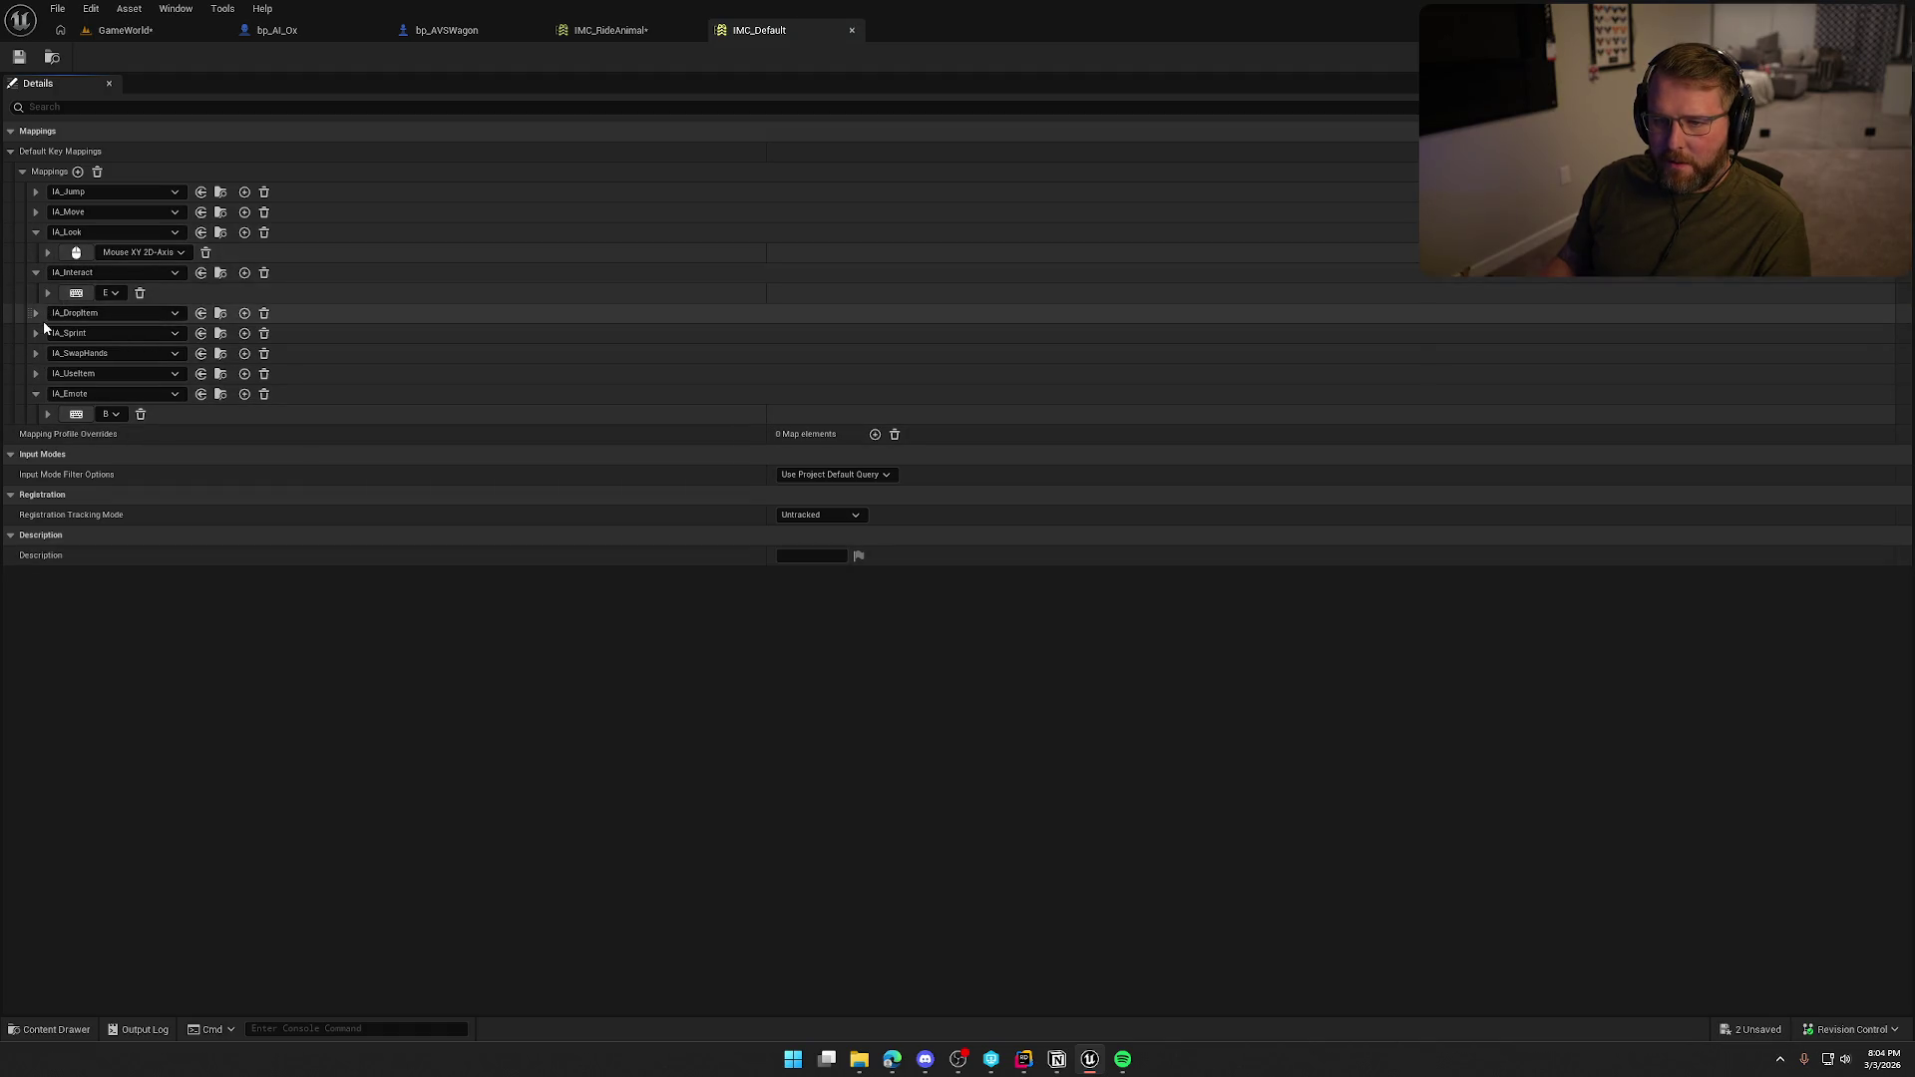
left_click(39, 374)
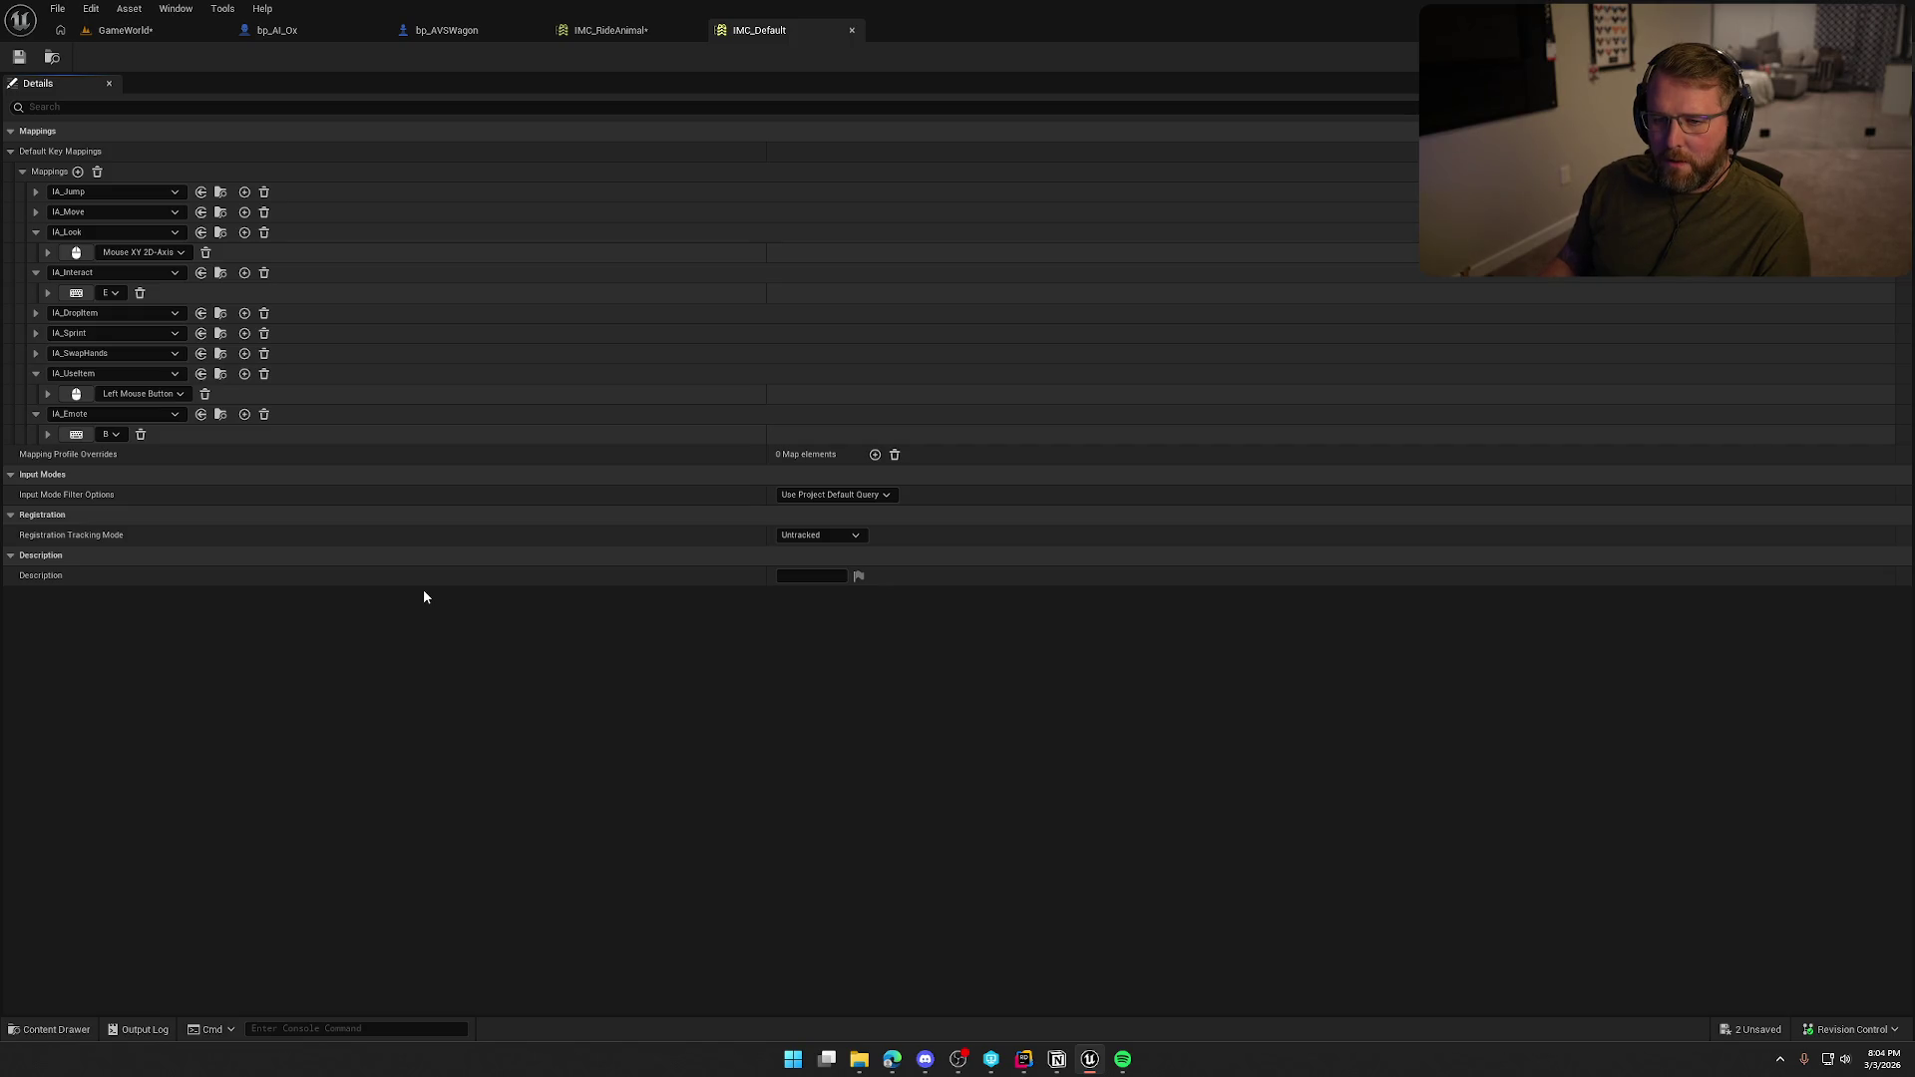
left_click(628, 30)
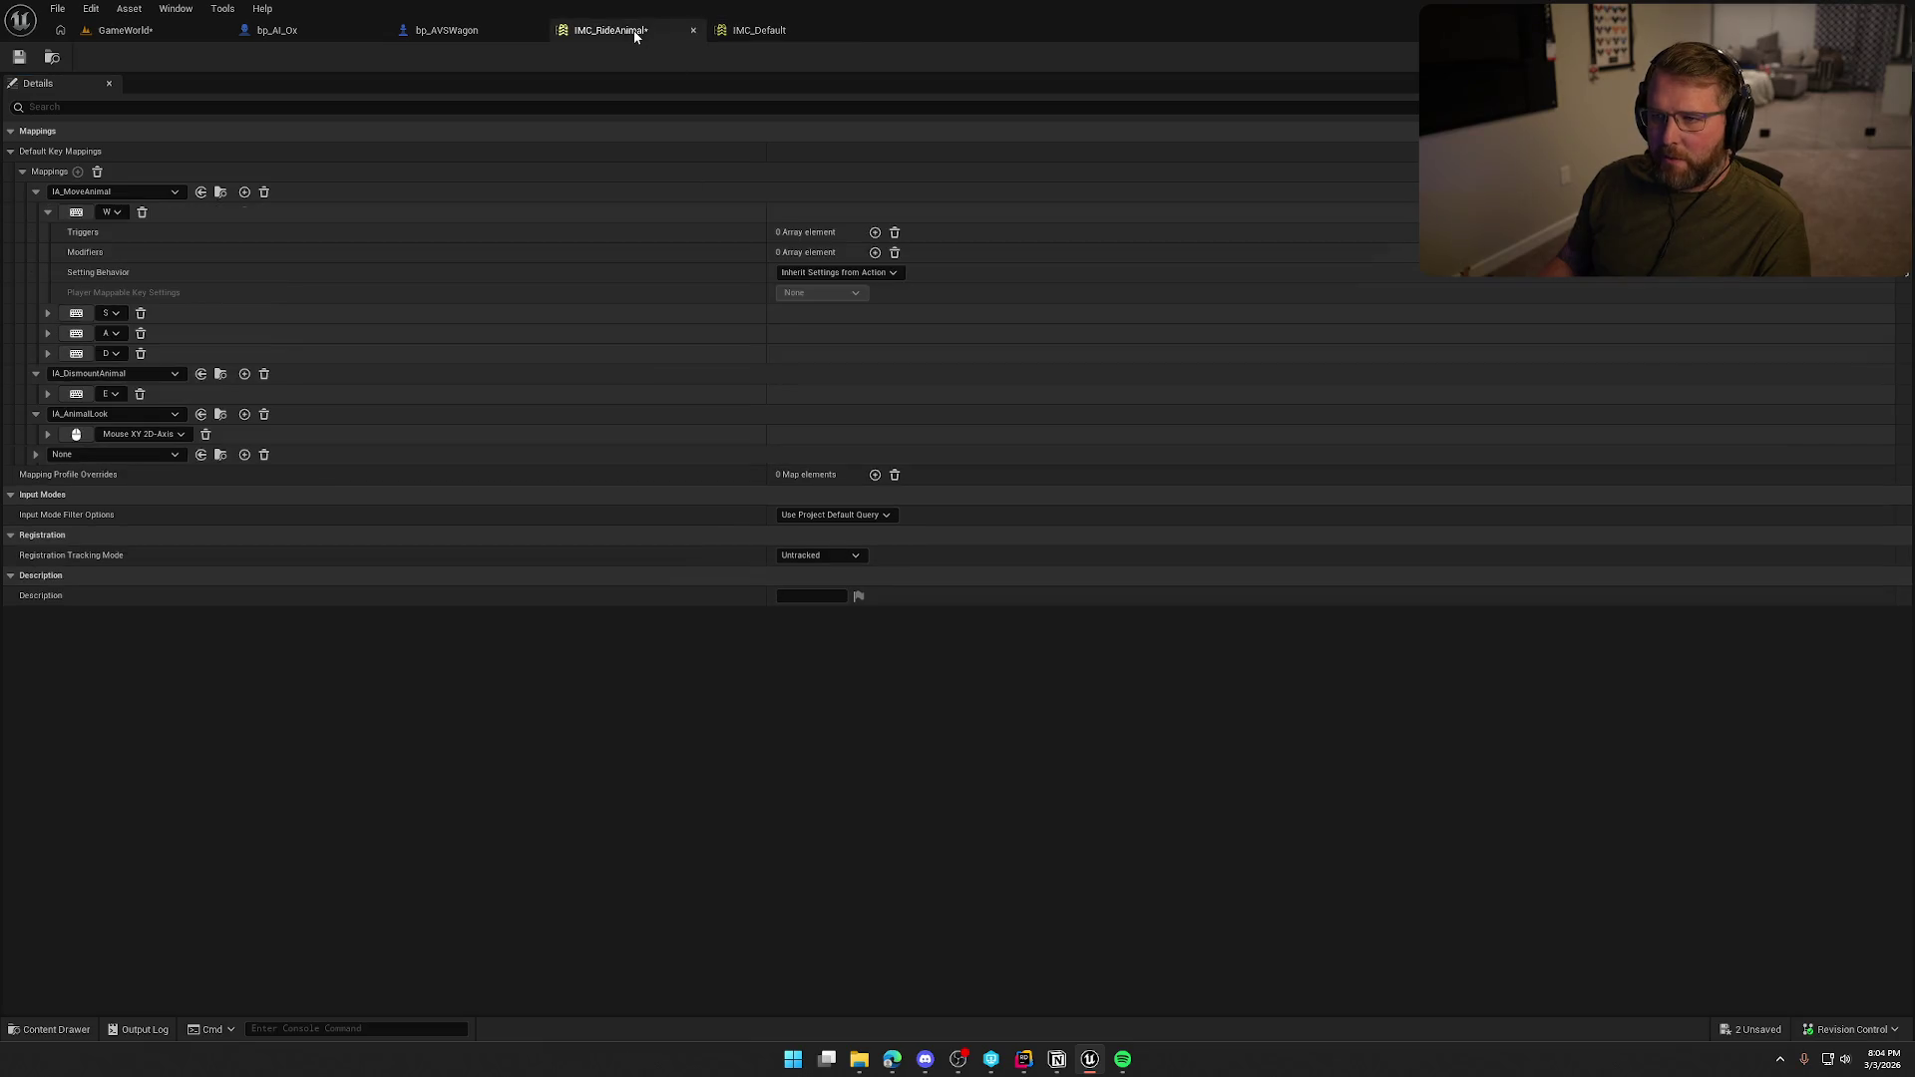
Assign IA_UseItem to the new mapping with Left Mouse Button, then check out and save.
left_click(86, 454)
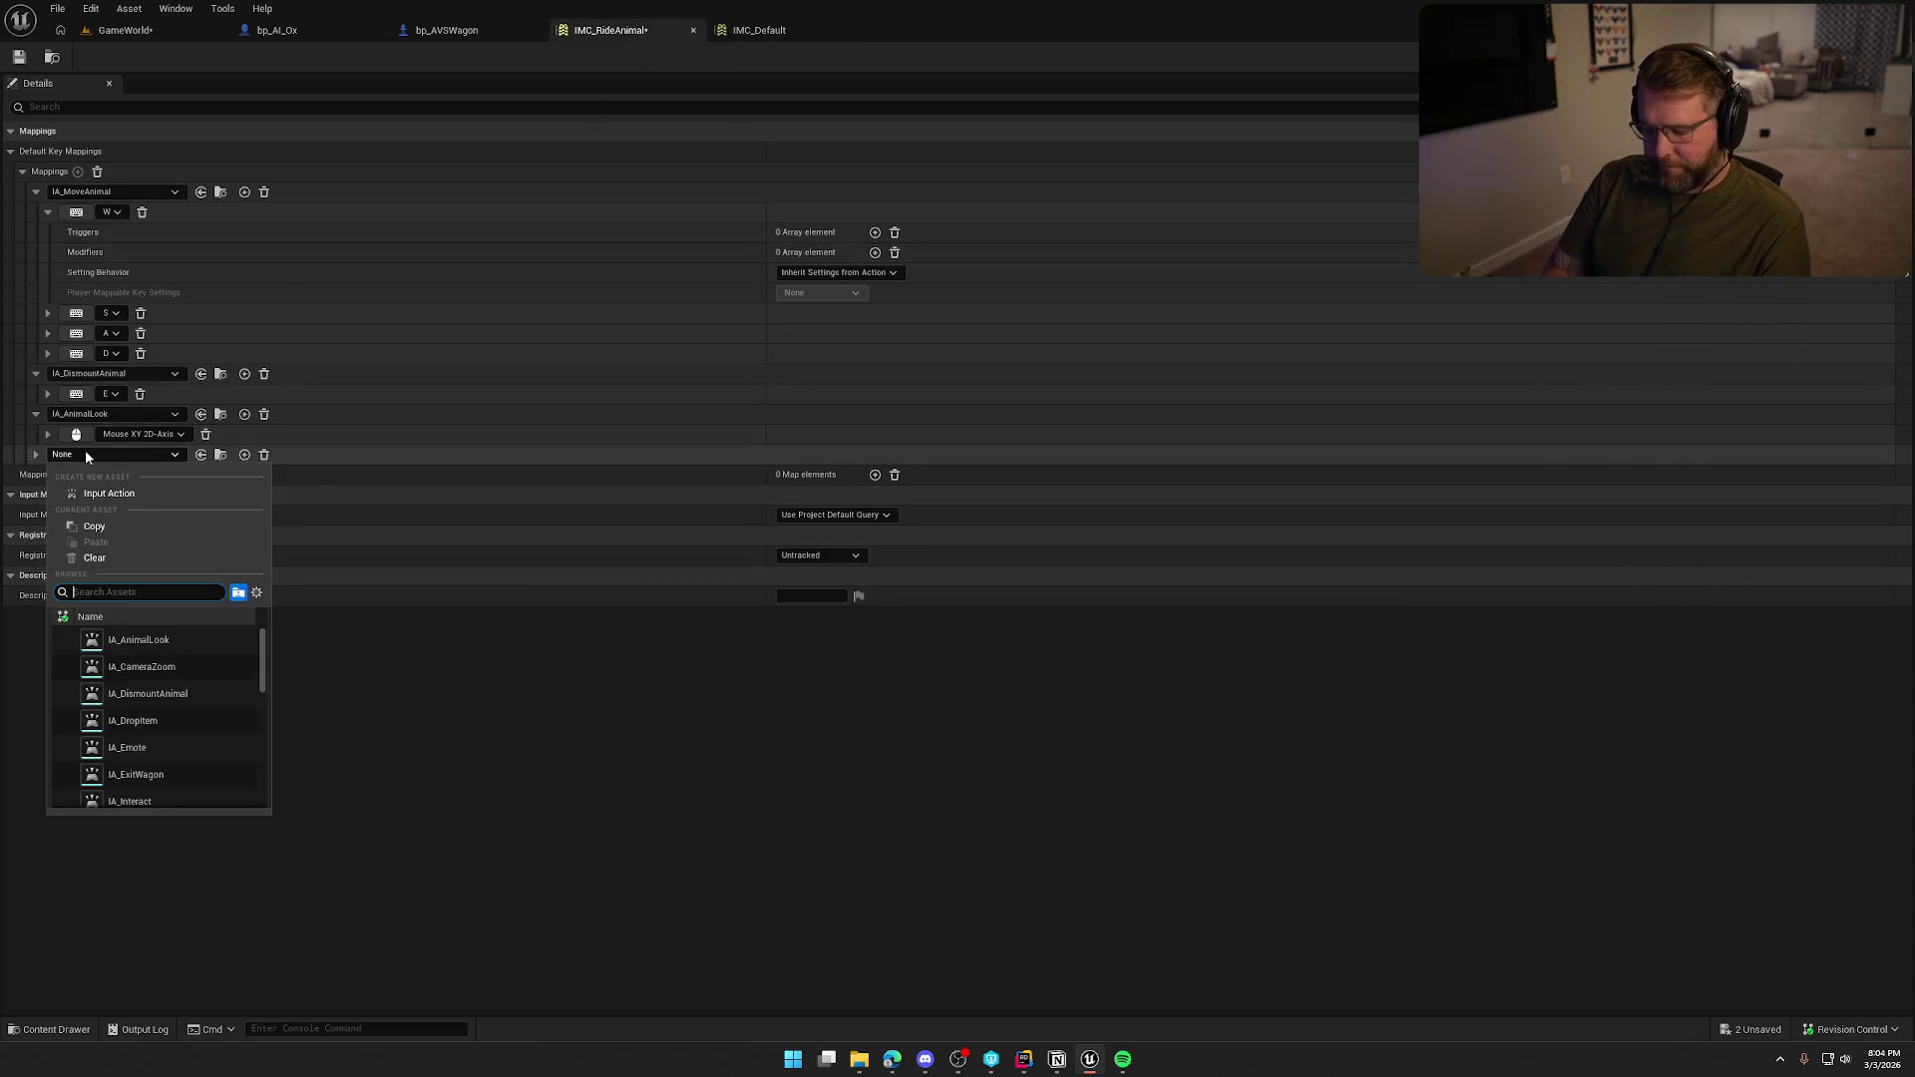
left_click(125, 639)
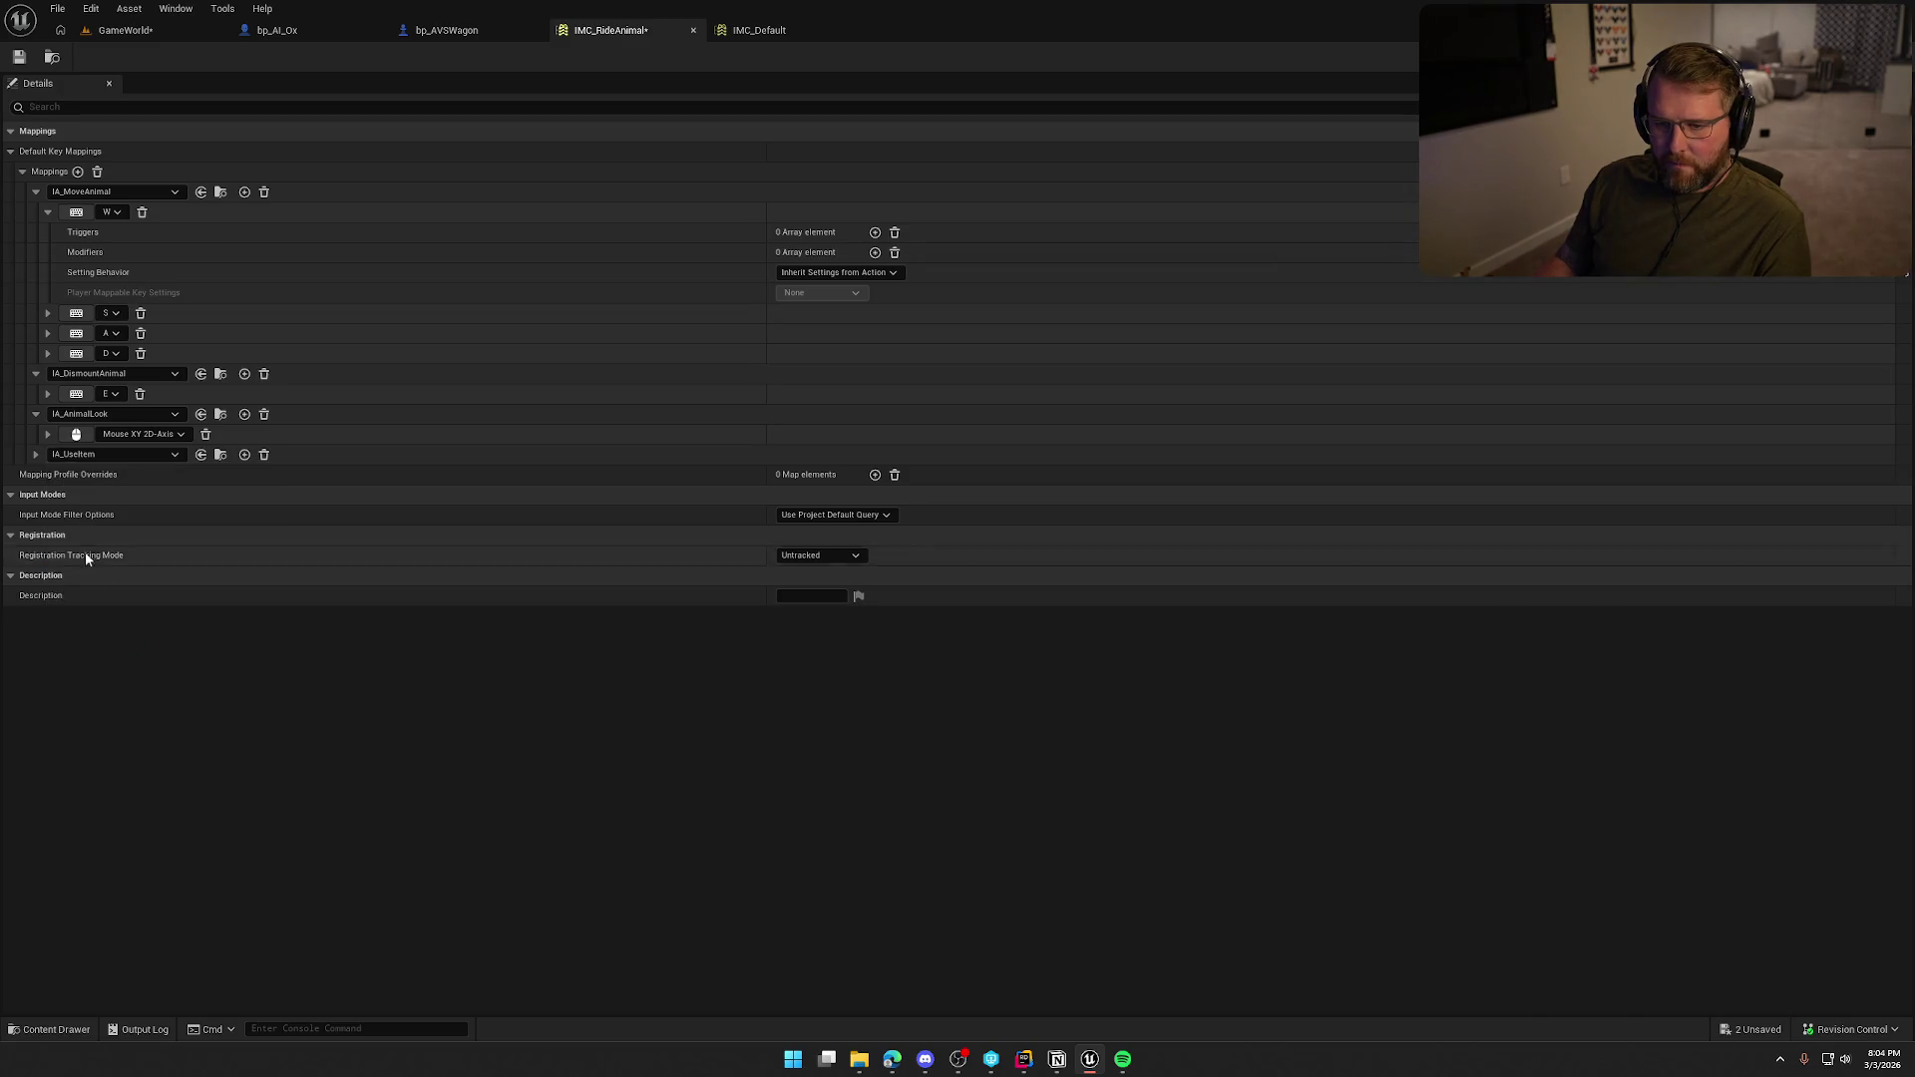
double_click(76, 474)
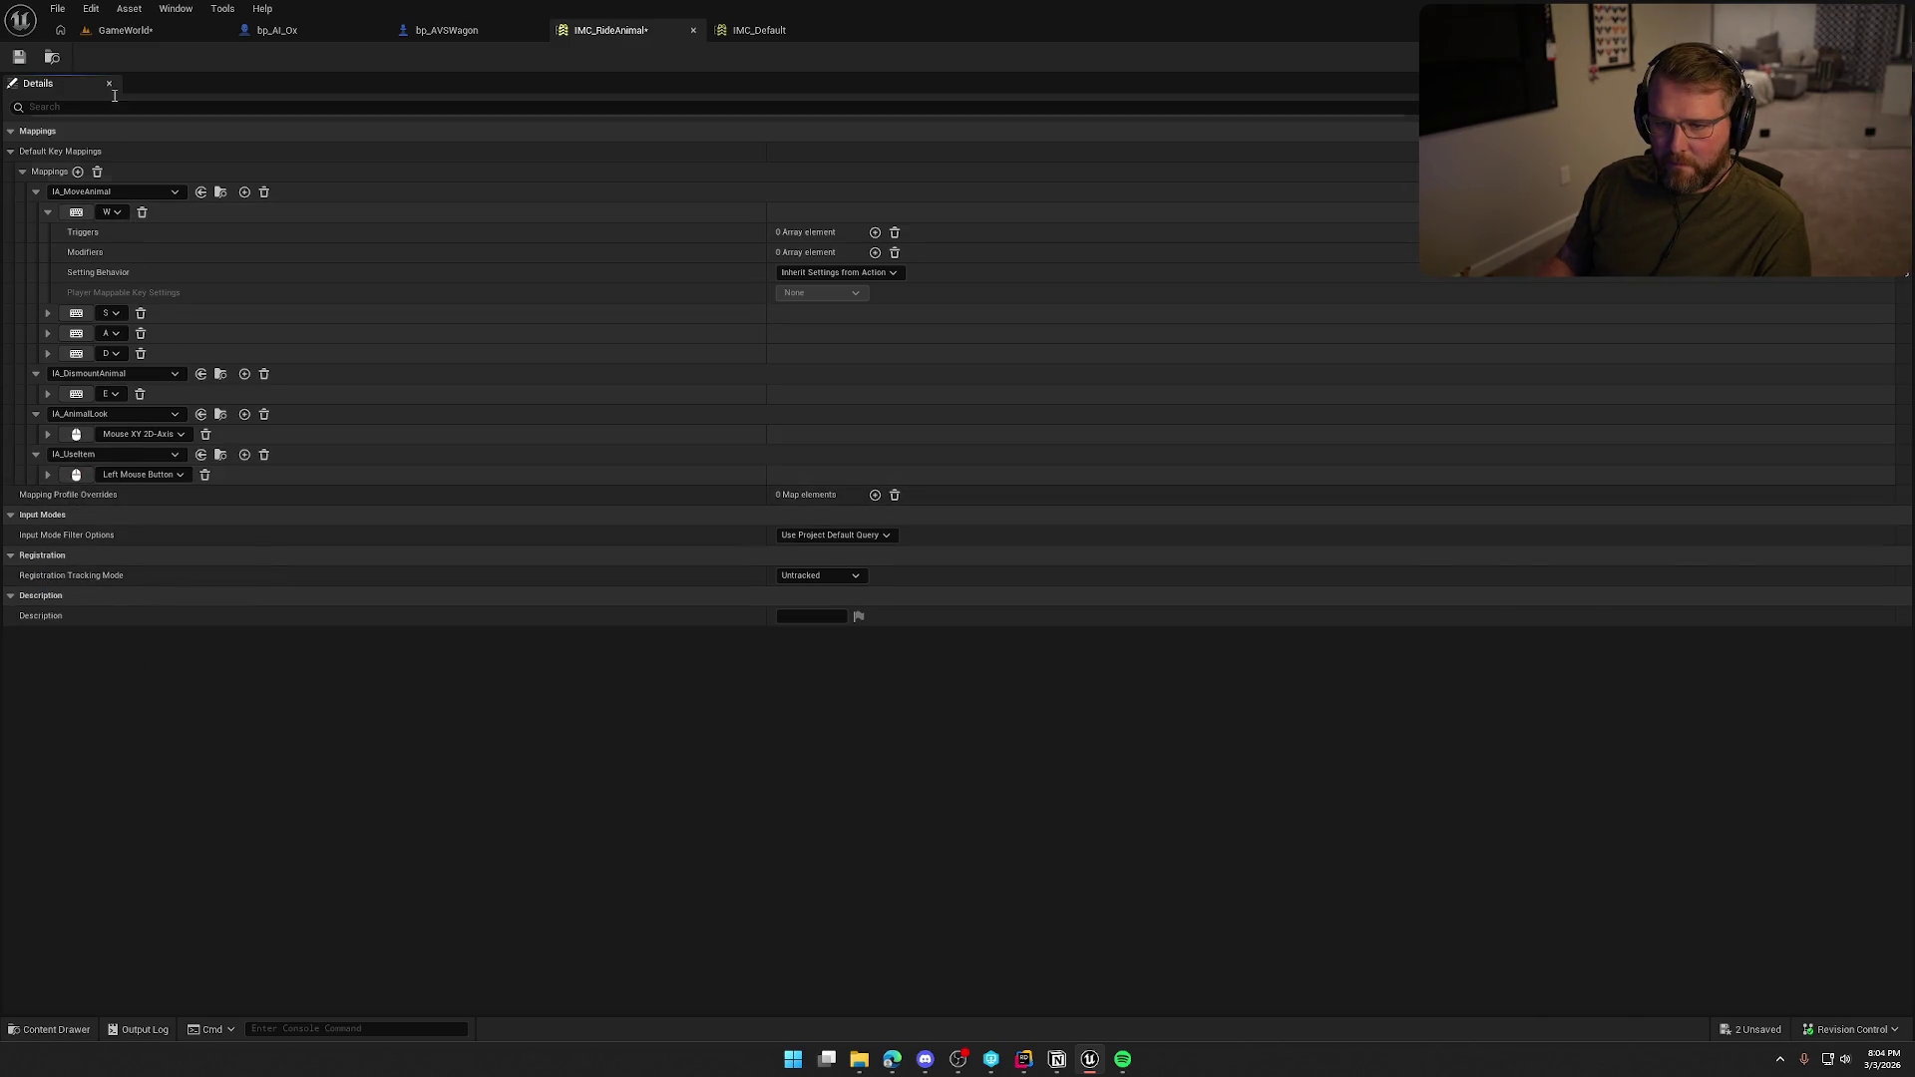
key("ctrl+s")
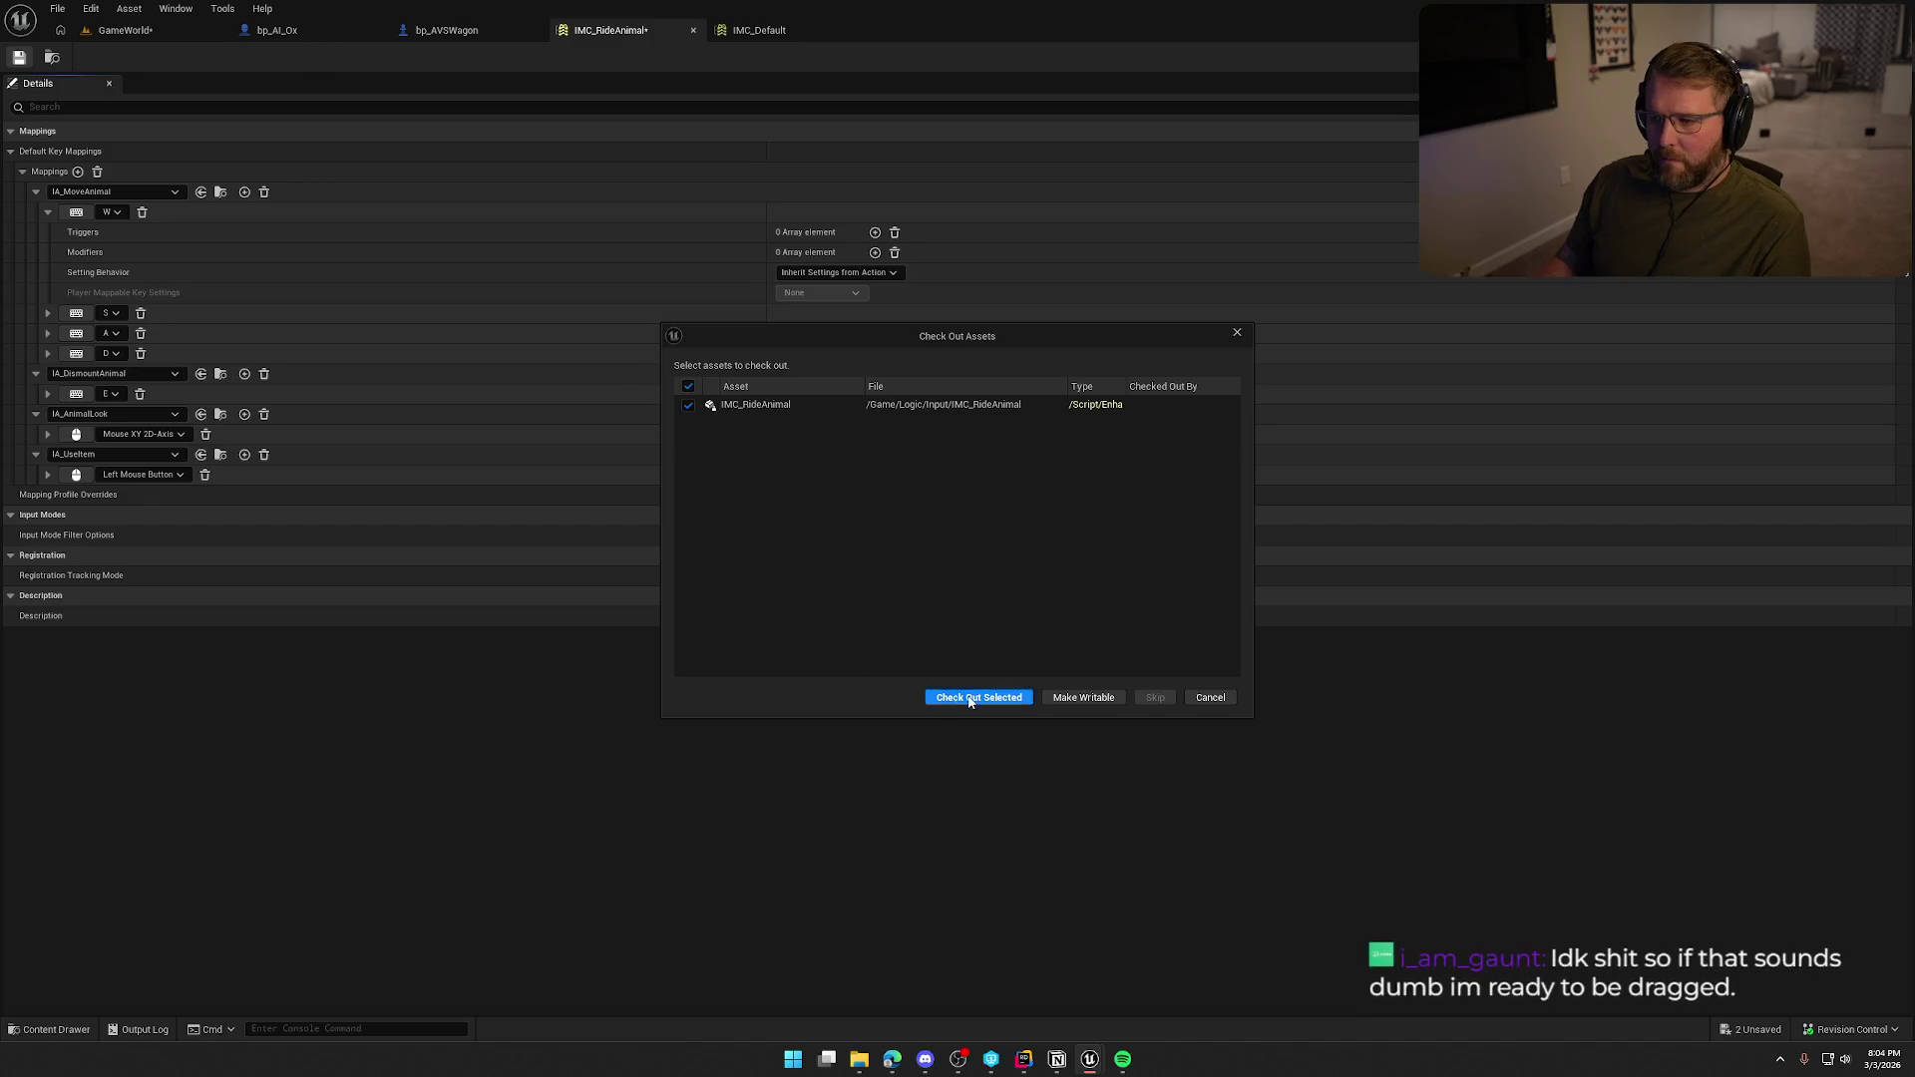
left_click(976, 693)
left_click(311, 37)
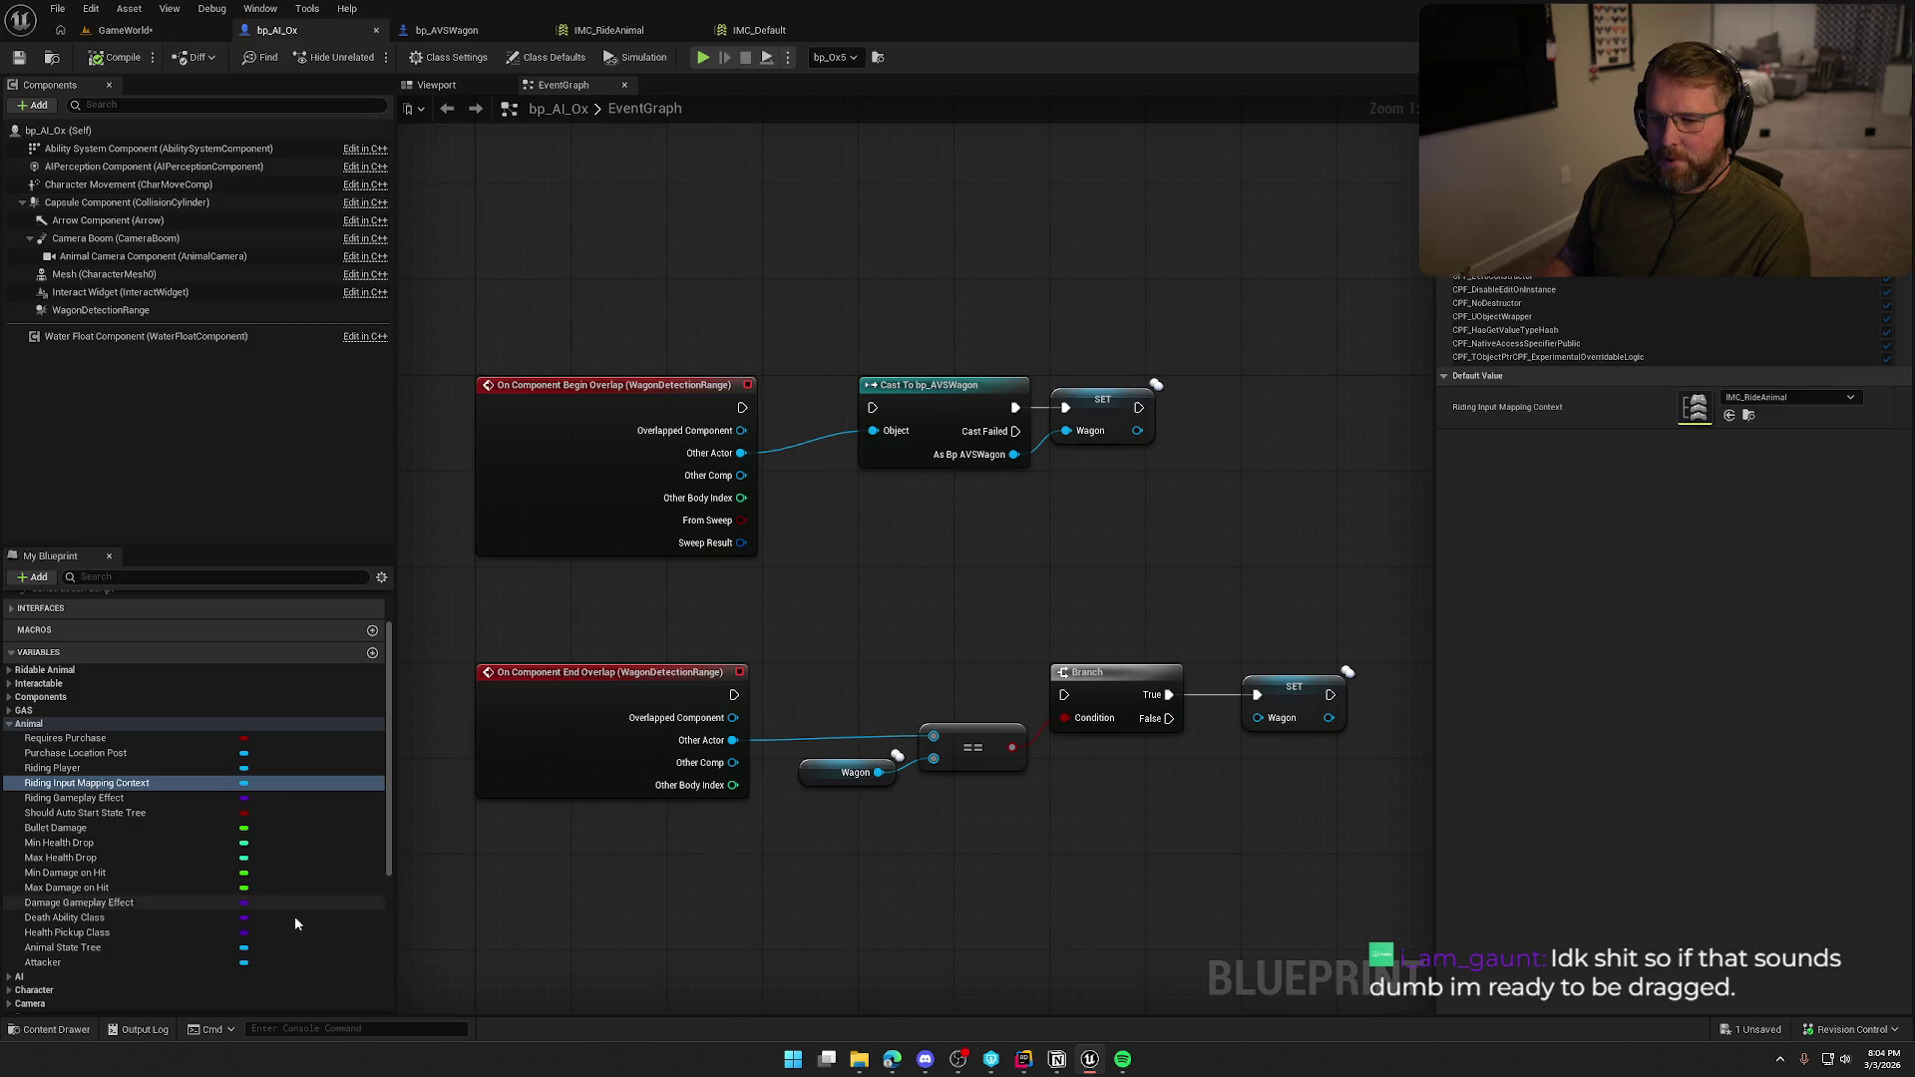
Add a new graph named Input to bp_AI_Ox.
left_click(12, 725)
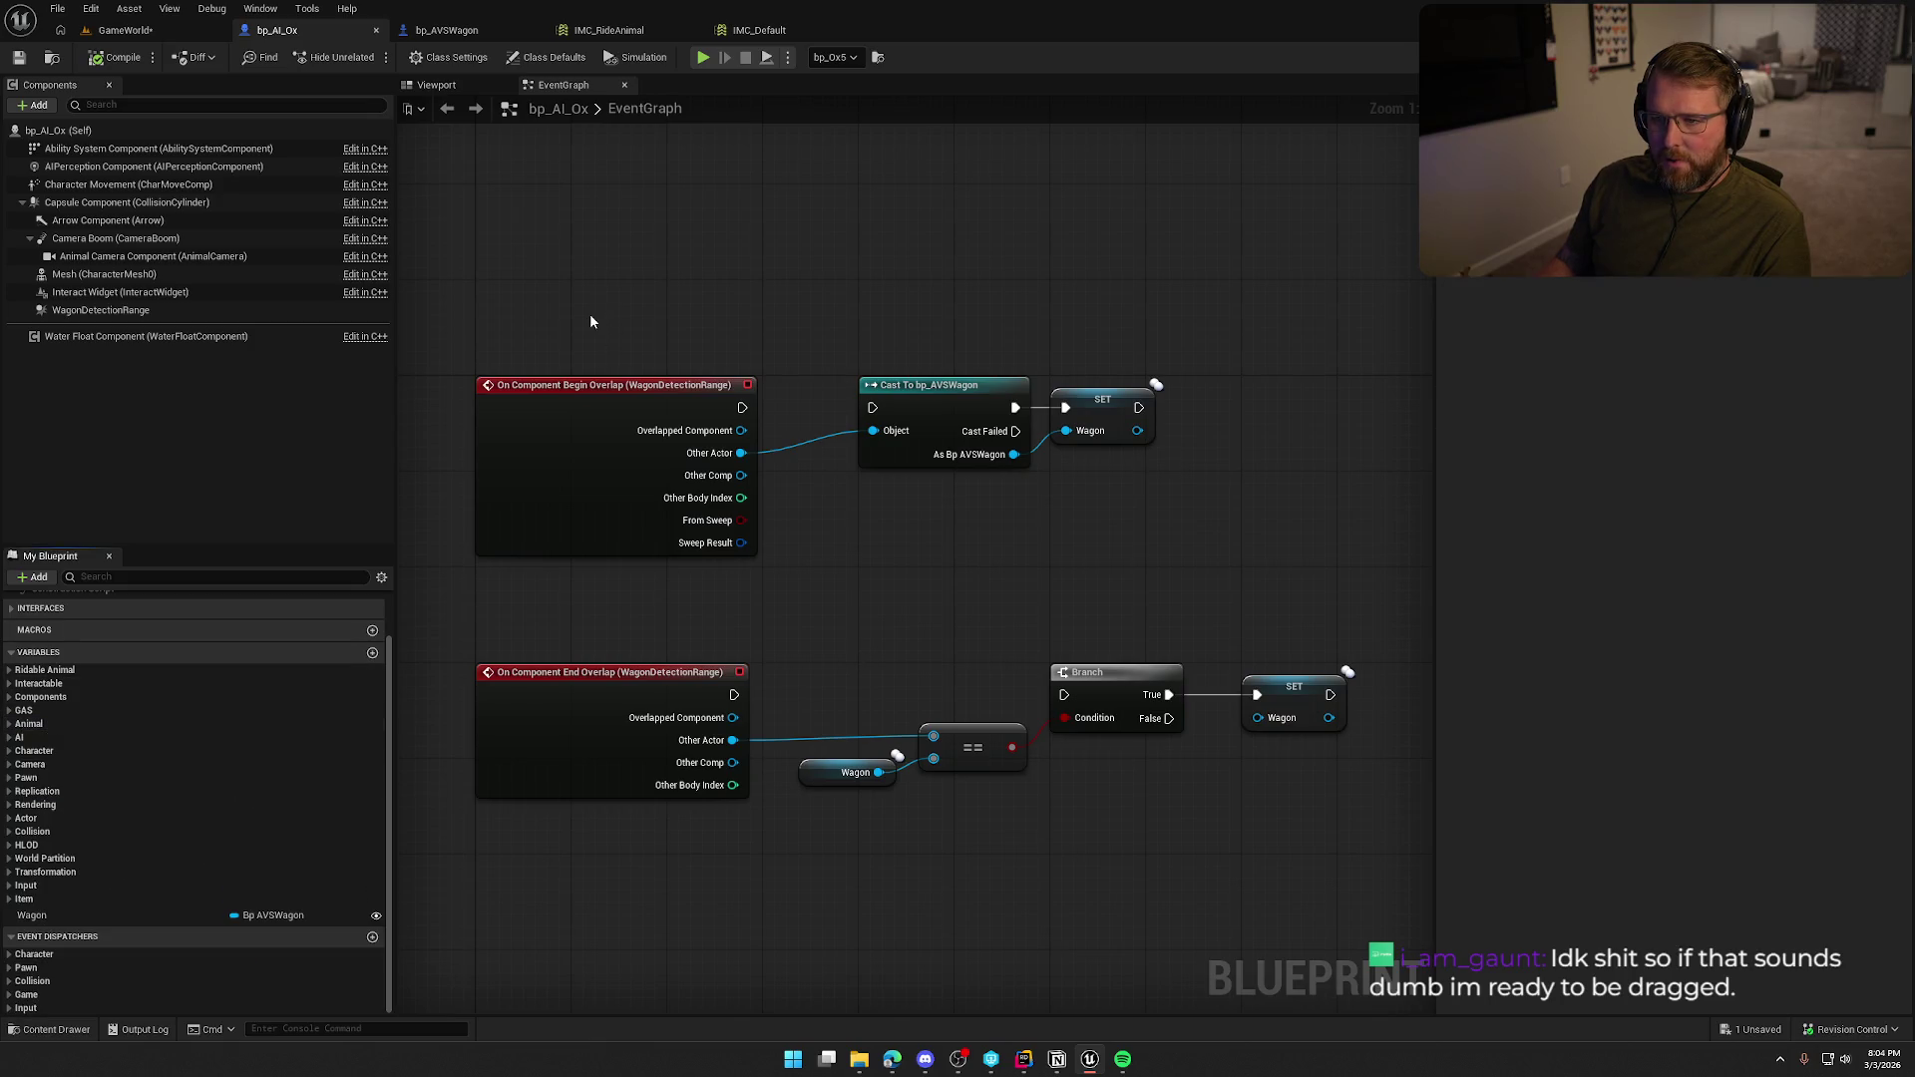
scroll(174, 733, "up", 2)
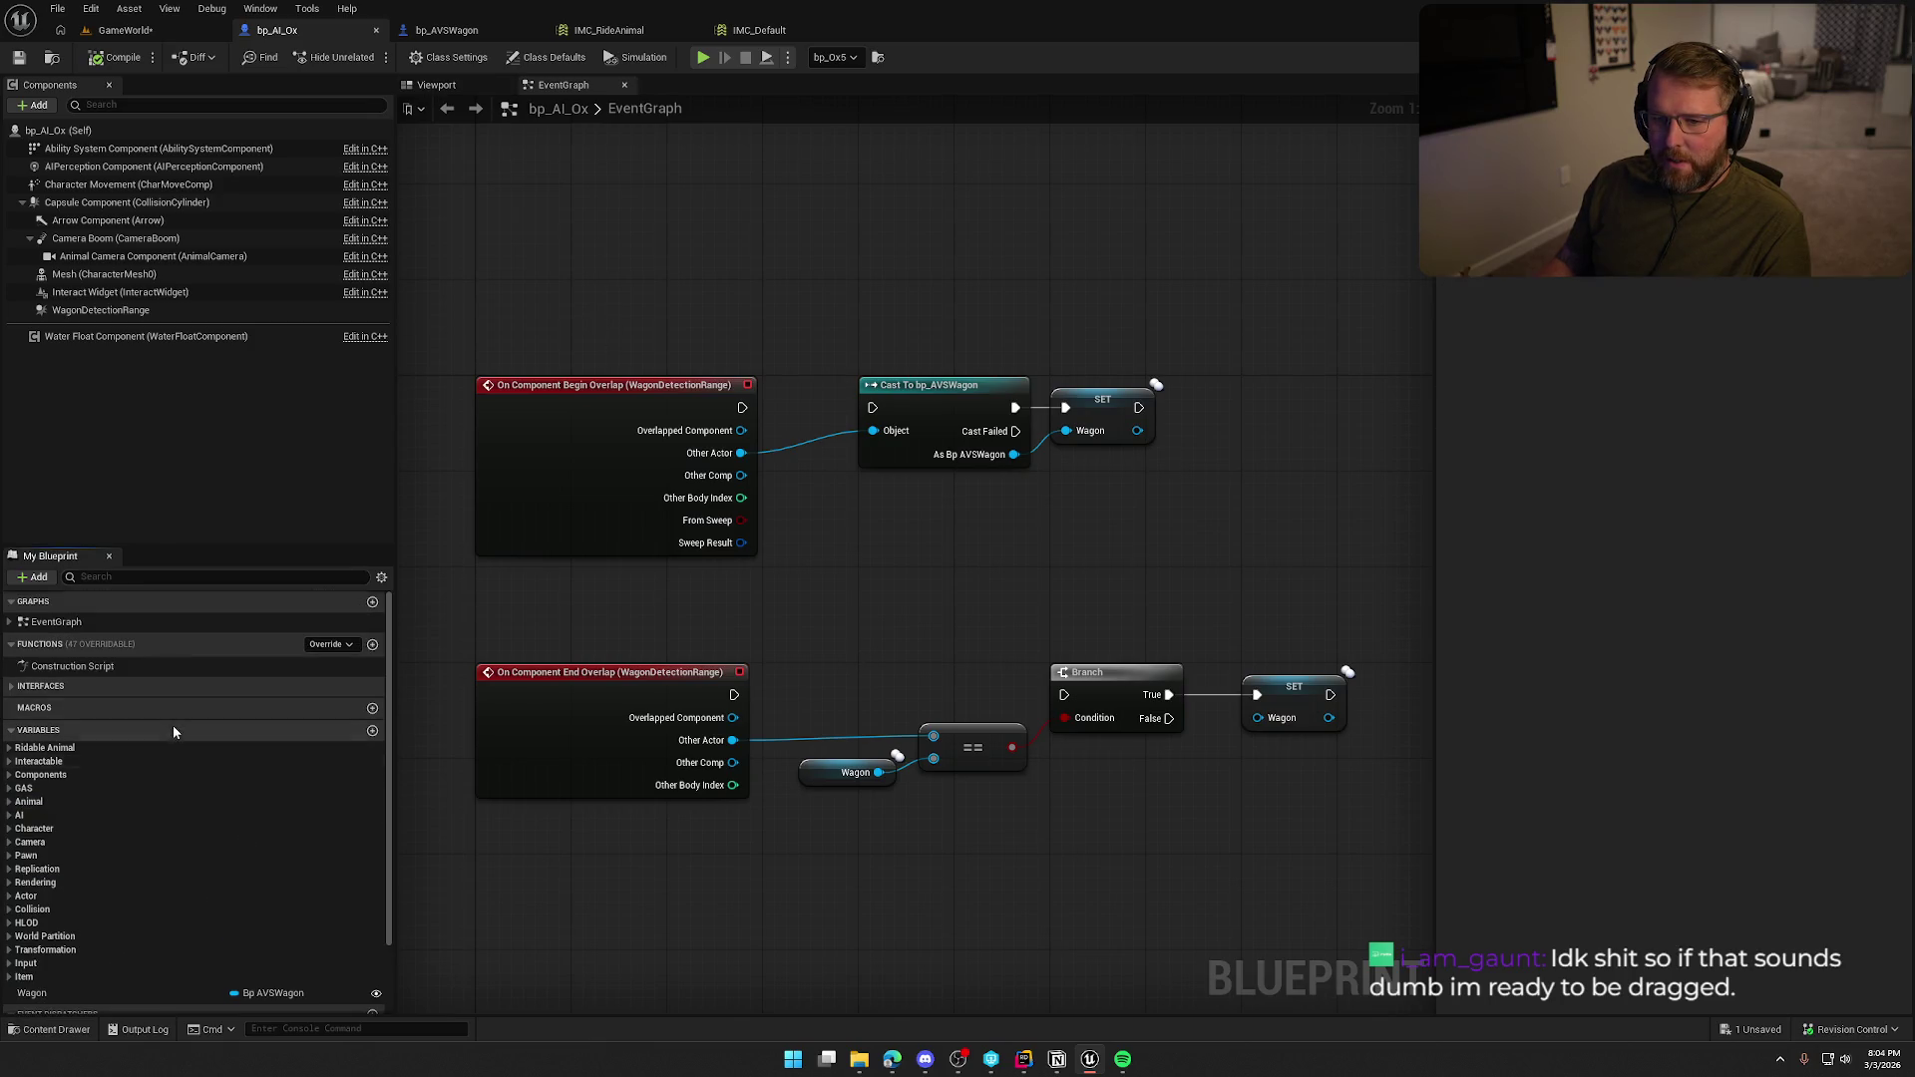
left_click(372, 601)
type("Input")
key("Return")
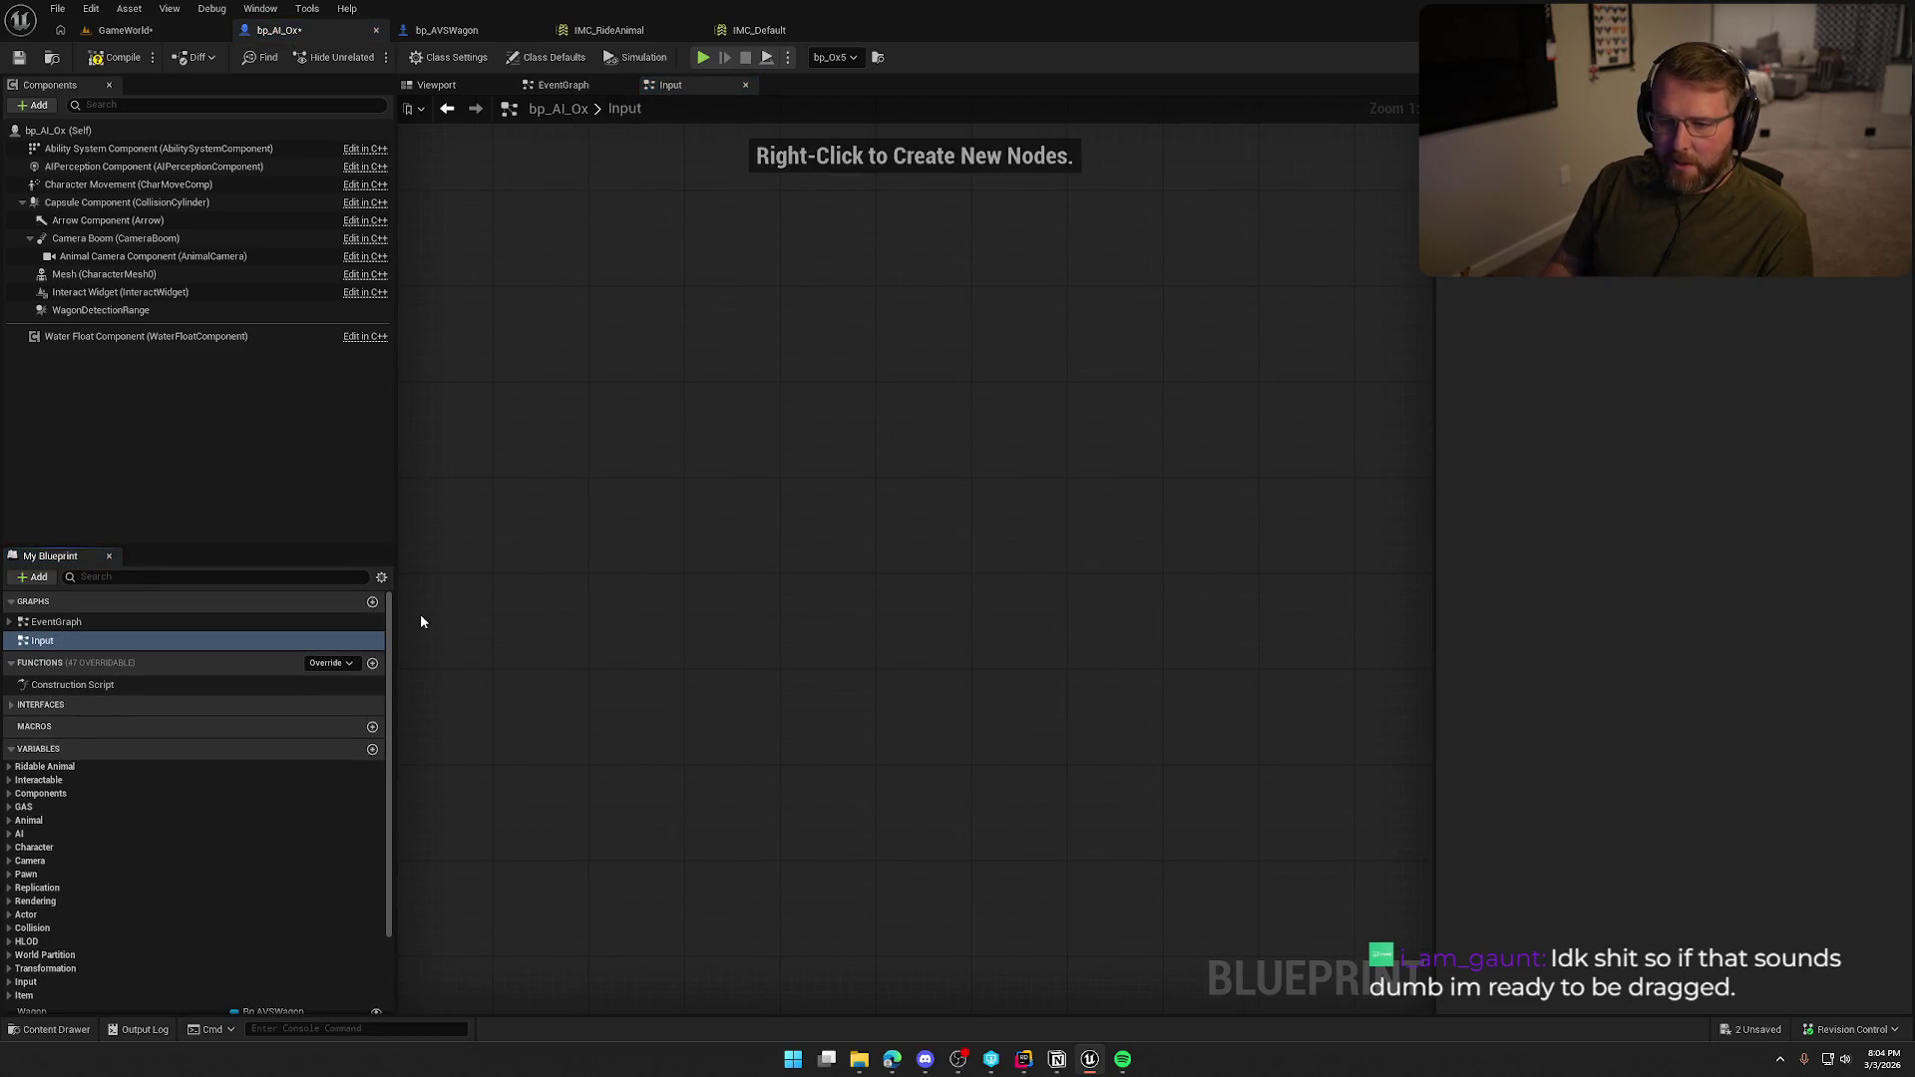
Place an IA_UseItem input event node and show its extra execution pins.
right_click(738, 391)
type("useitem")
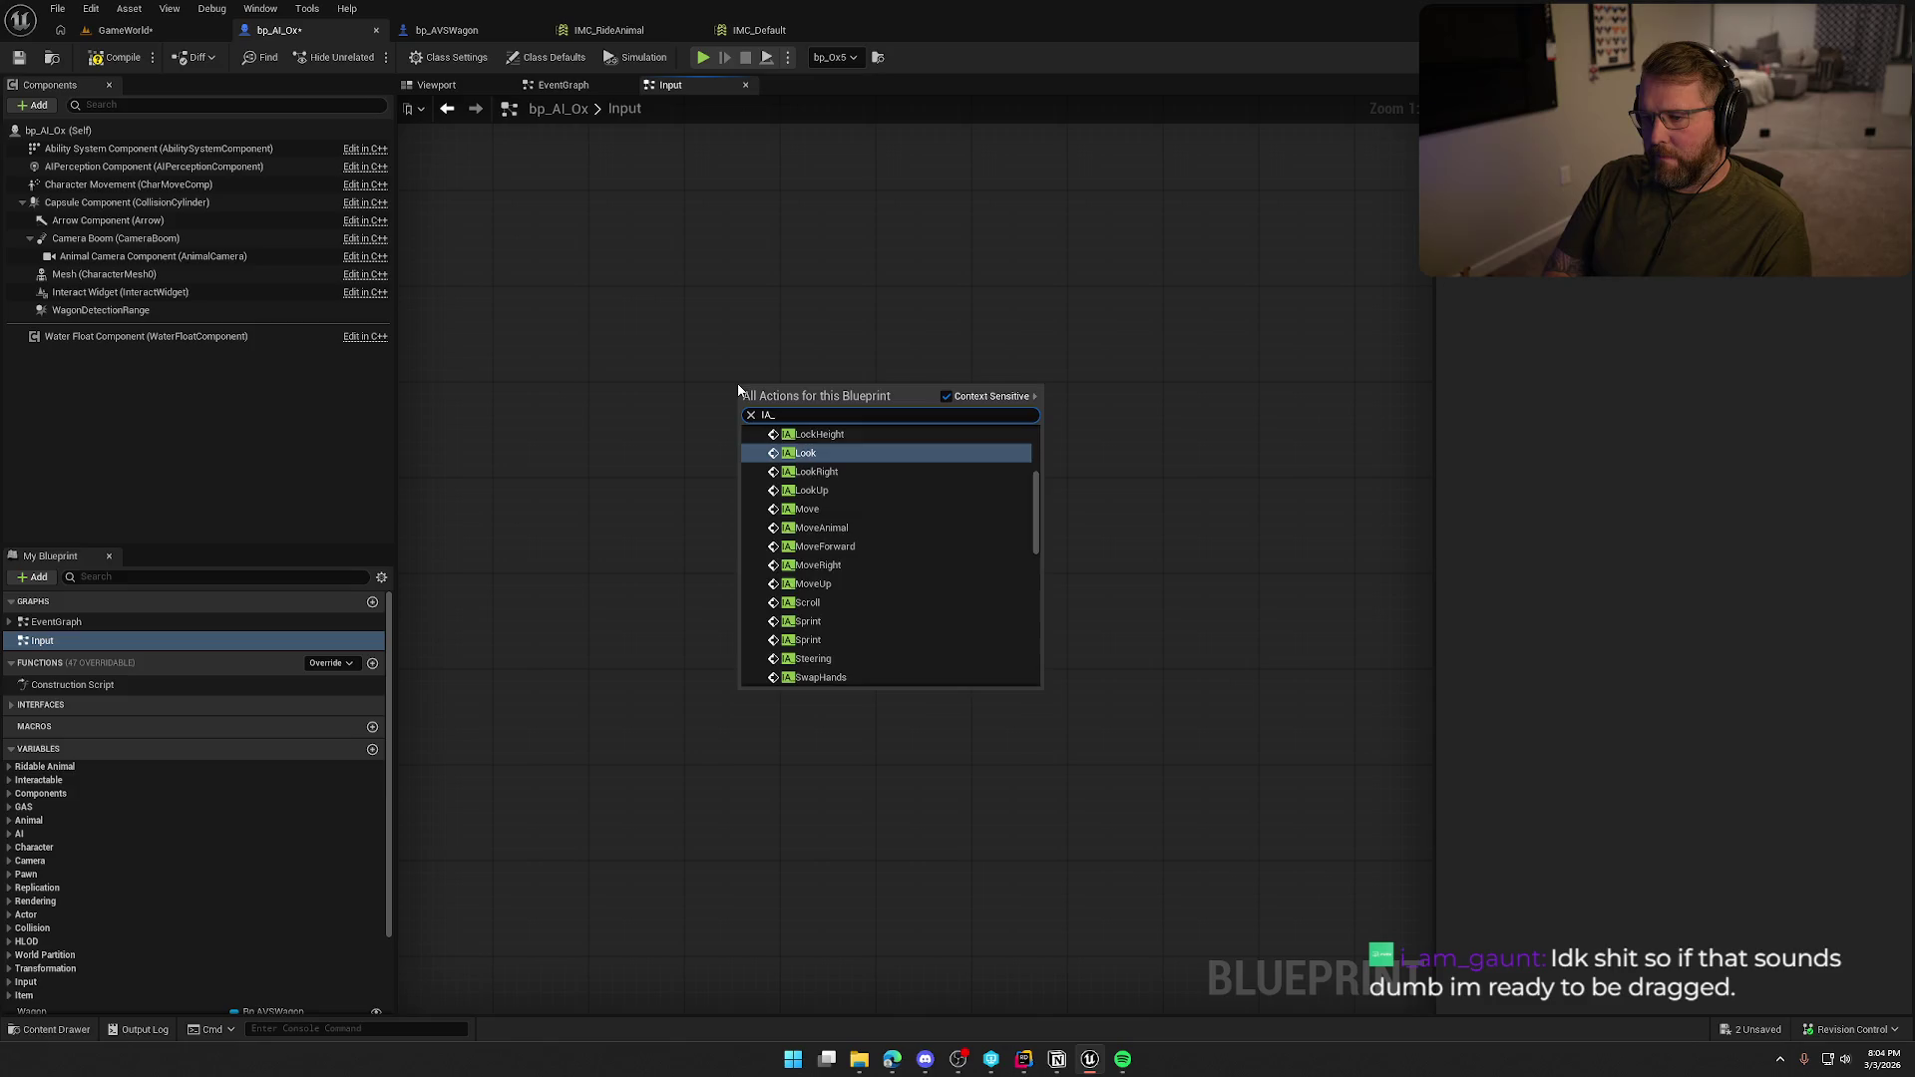
key("Return")
scroll(810, 533, "down", 10)
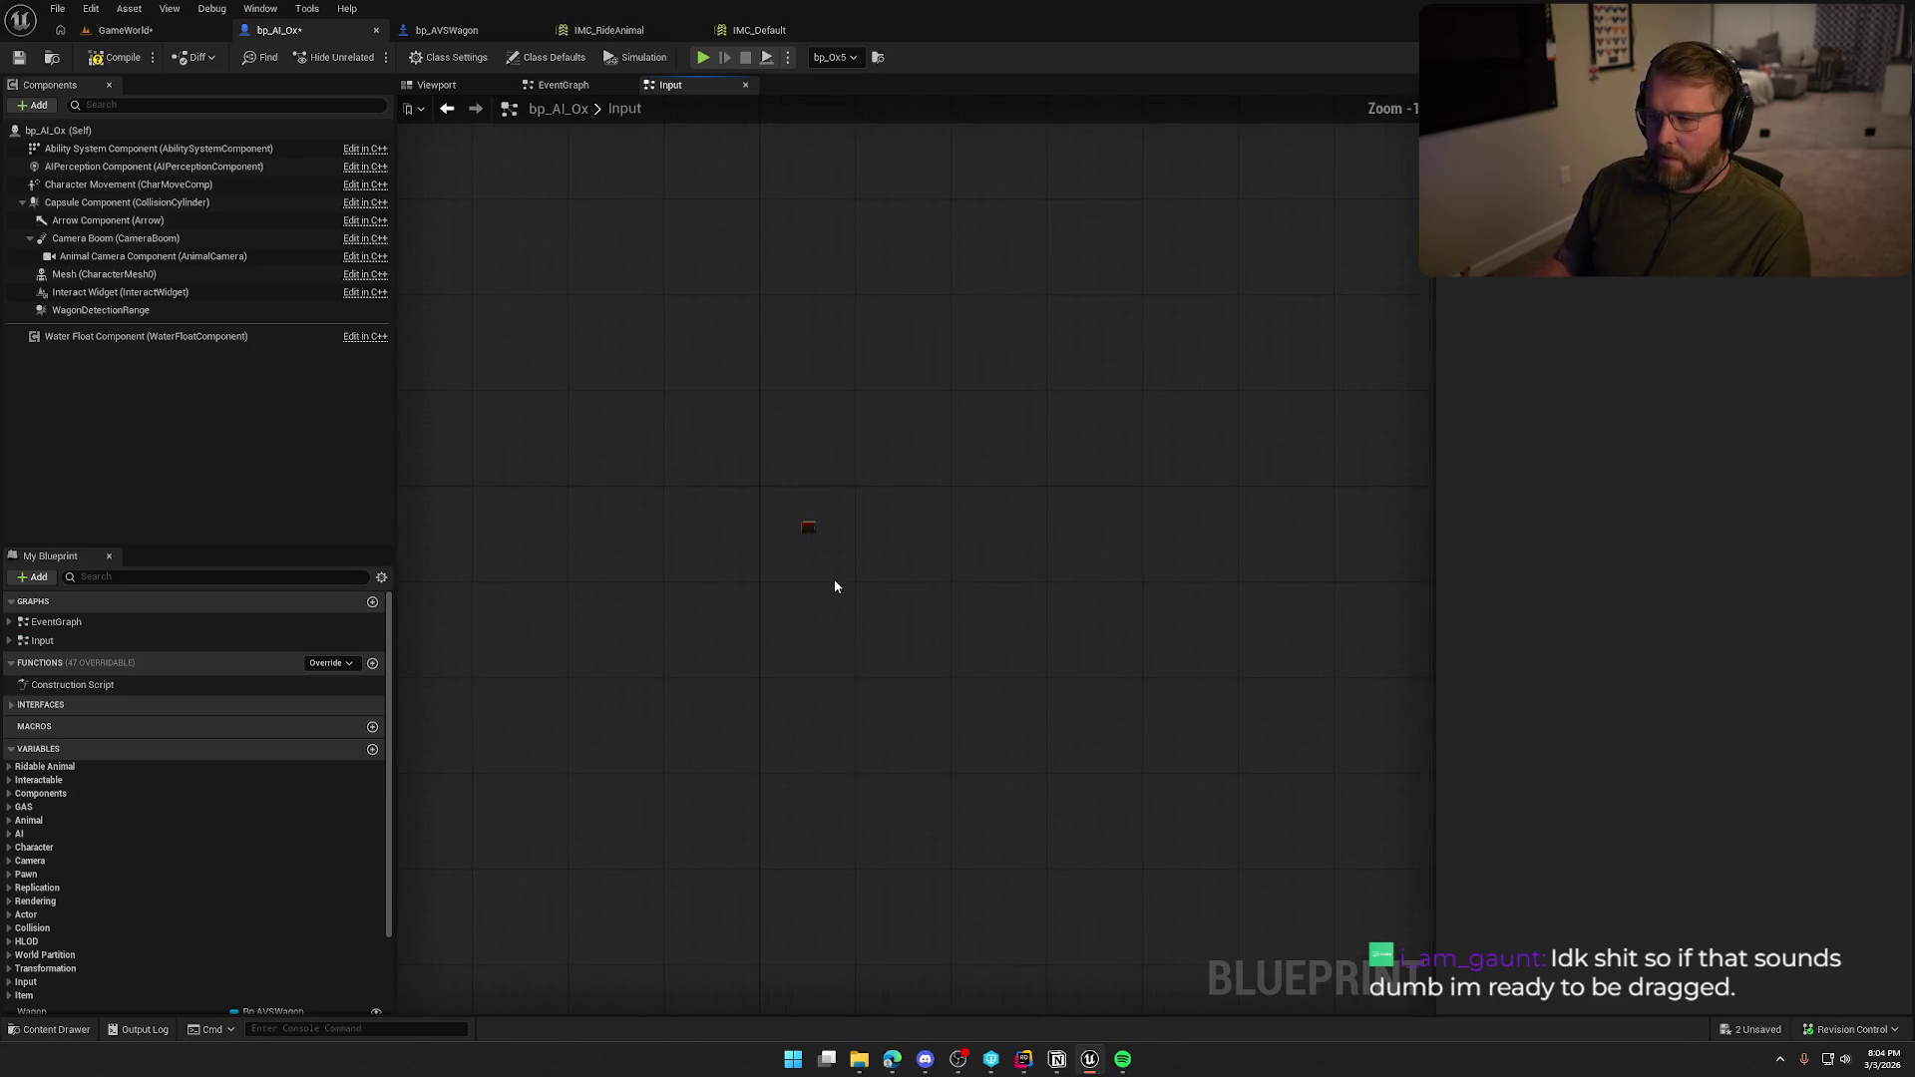
scroll(773, 498, "up", 10)
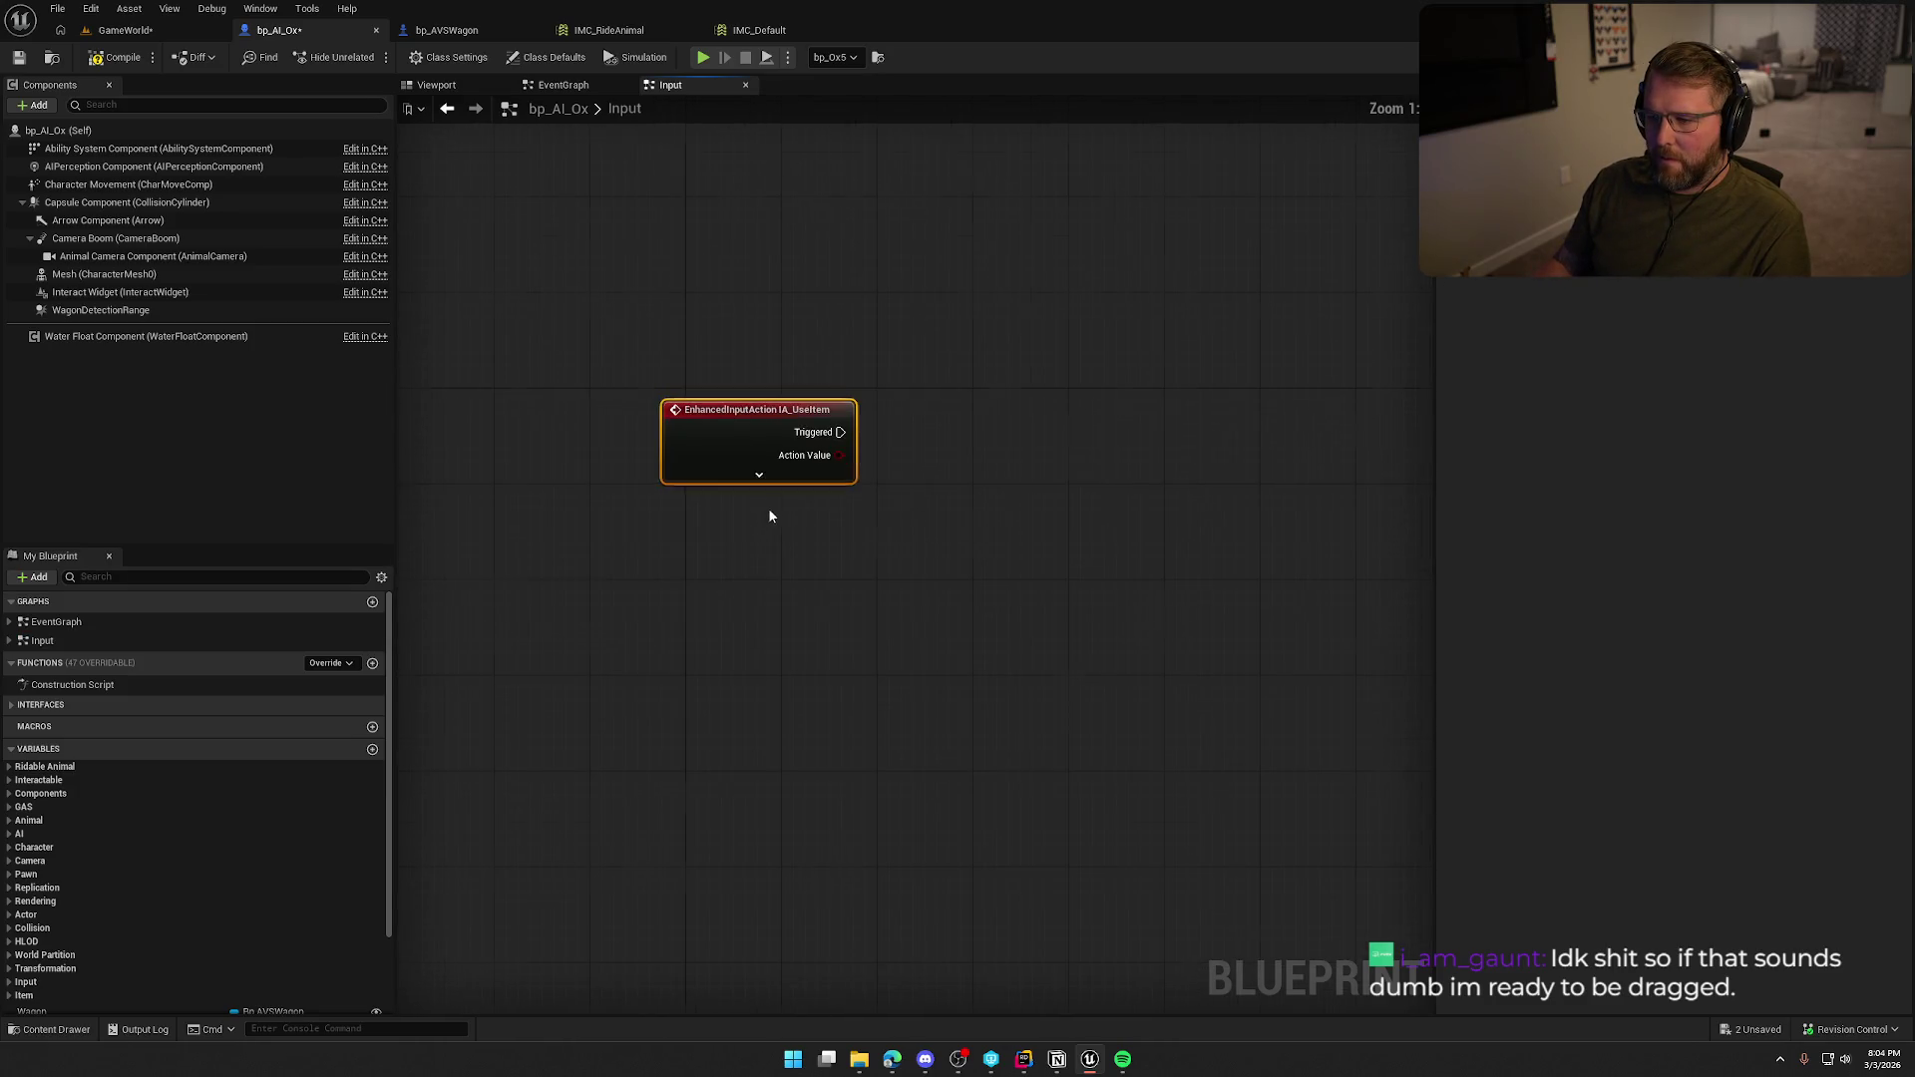
left_click(610, 441)
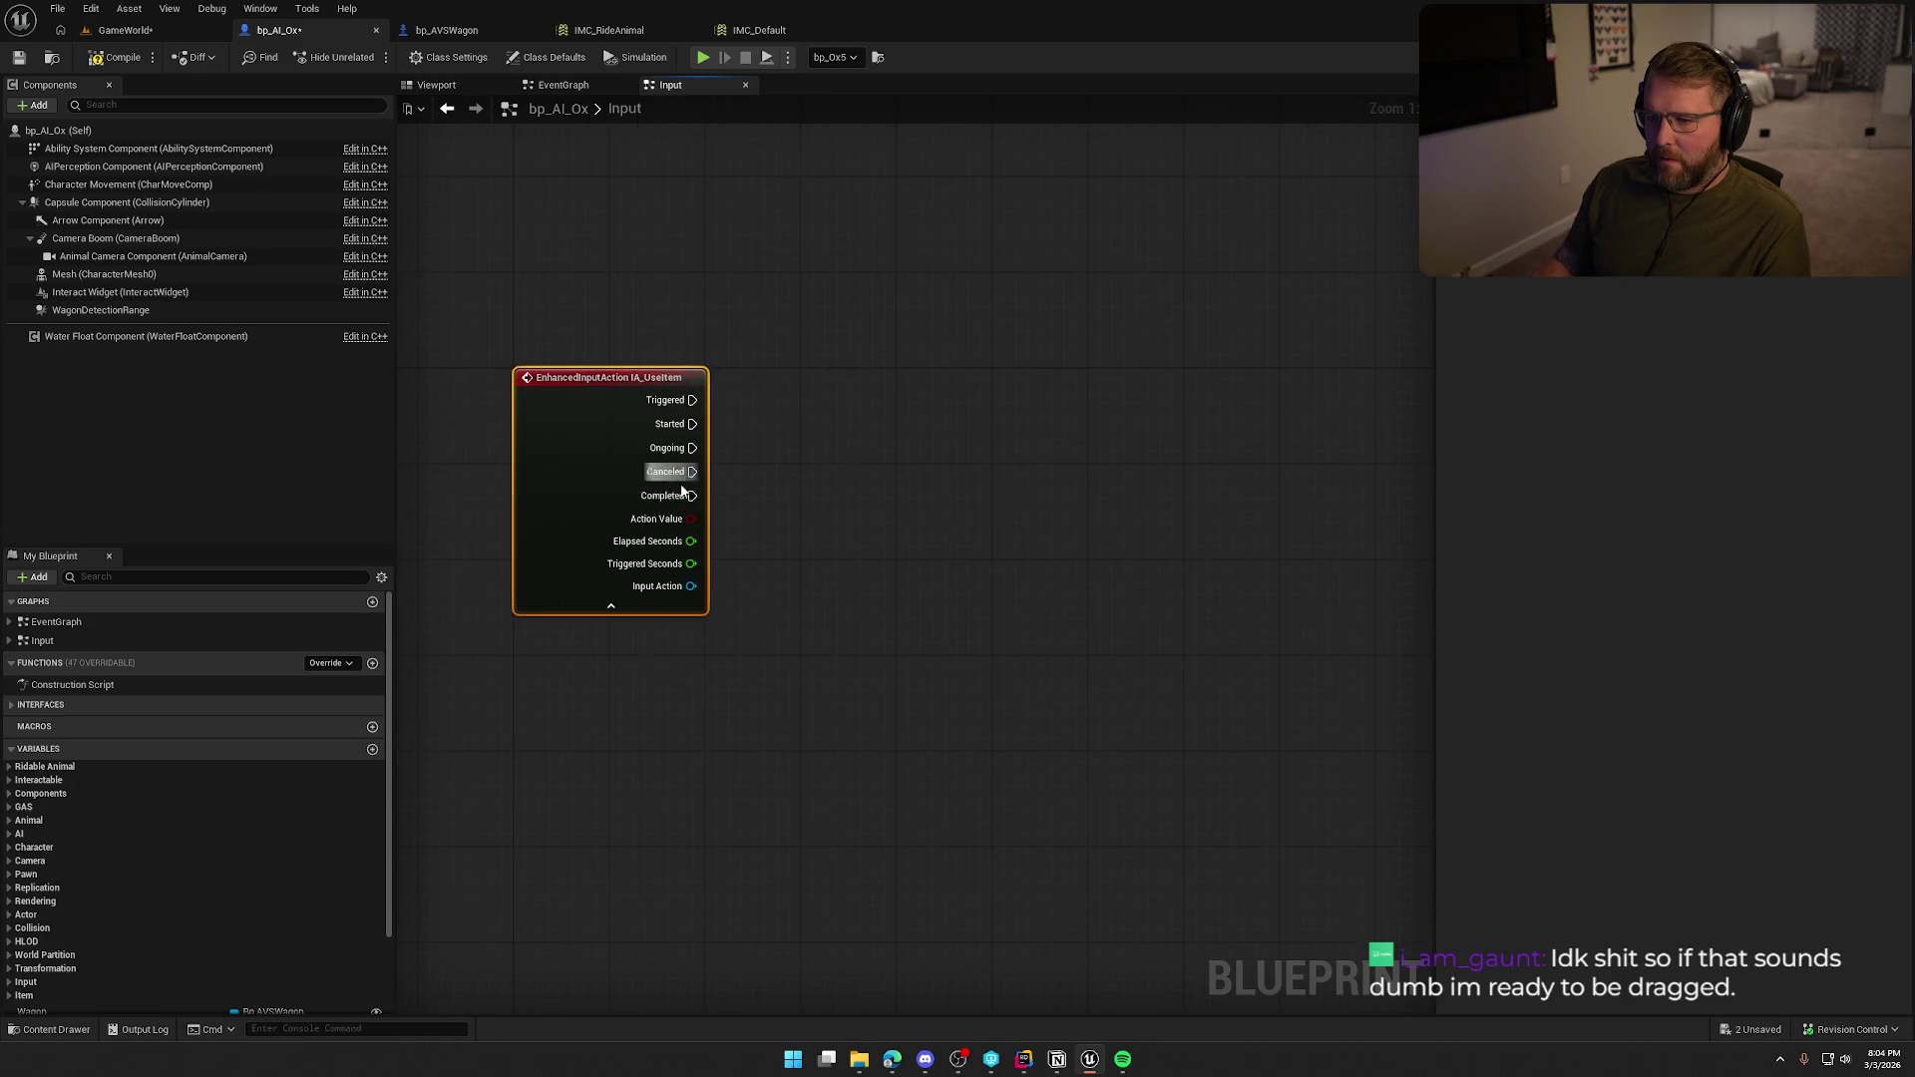
Connect a Print String to Started with the message 'Left click on ox'.
mouse_move(695, 424)
left_mouse_down()
mouse_move(891, 415)
mouse_move(855, 415)
left_mouse_up()
type("print string")
key("Return")
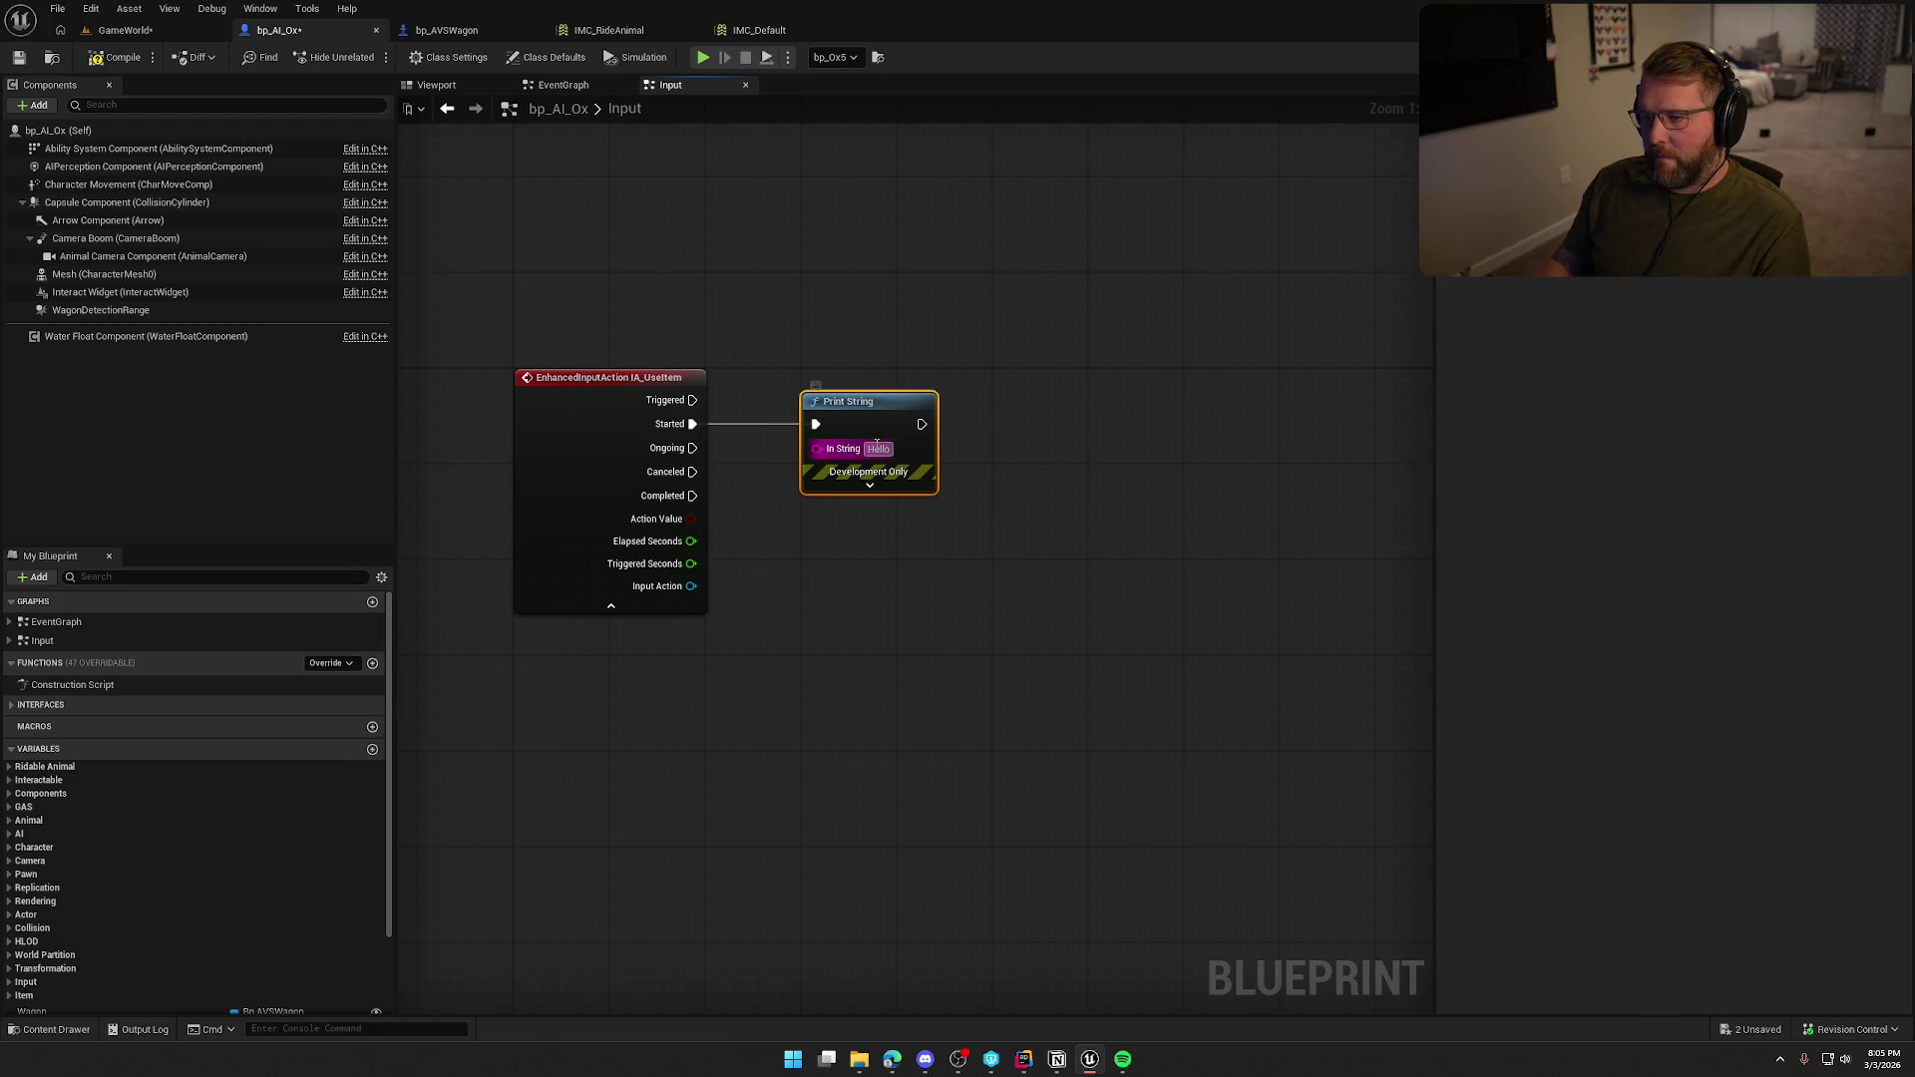
left_click(877, 449)
key("BackSpace")
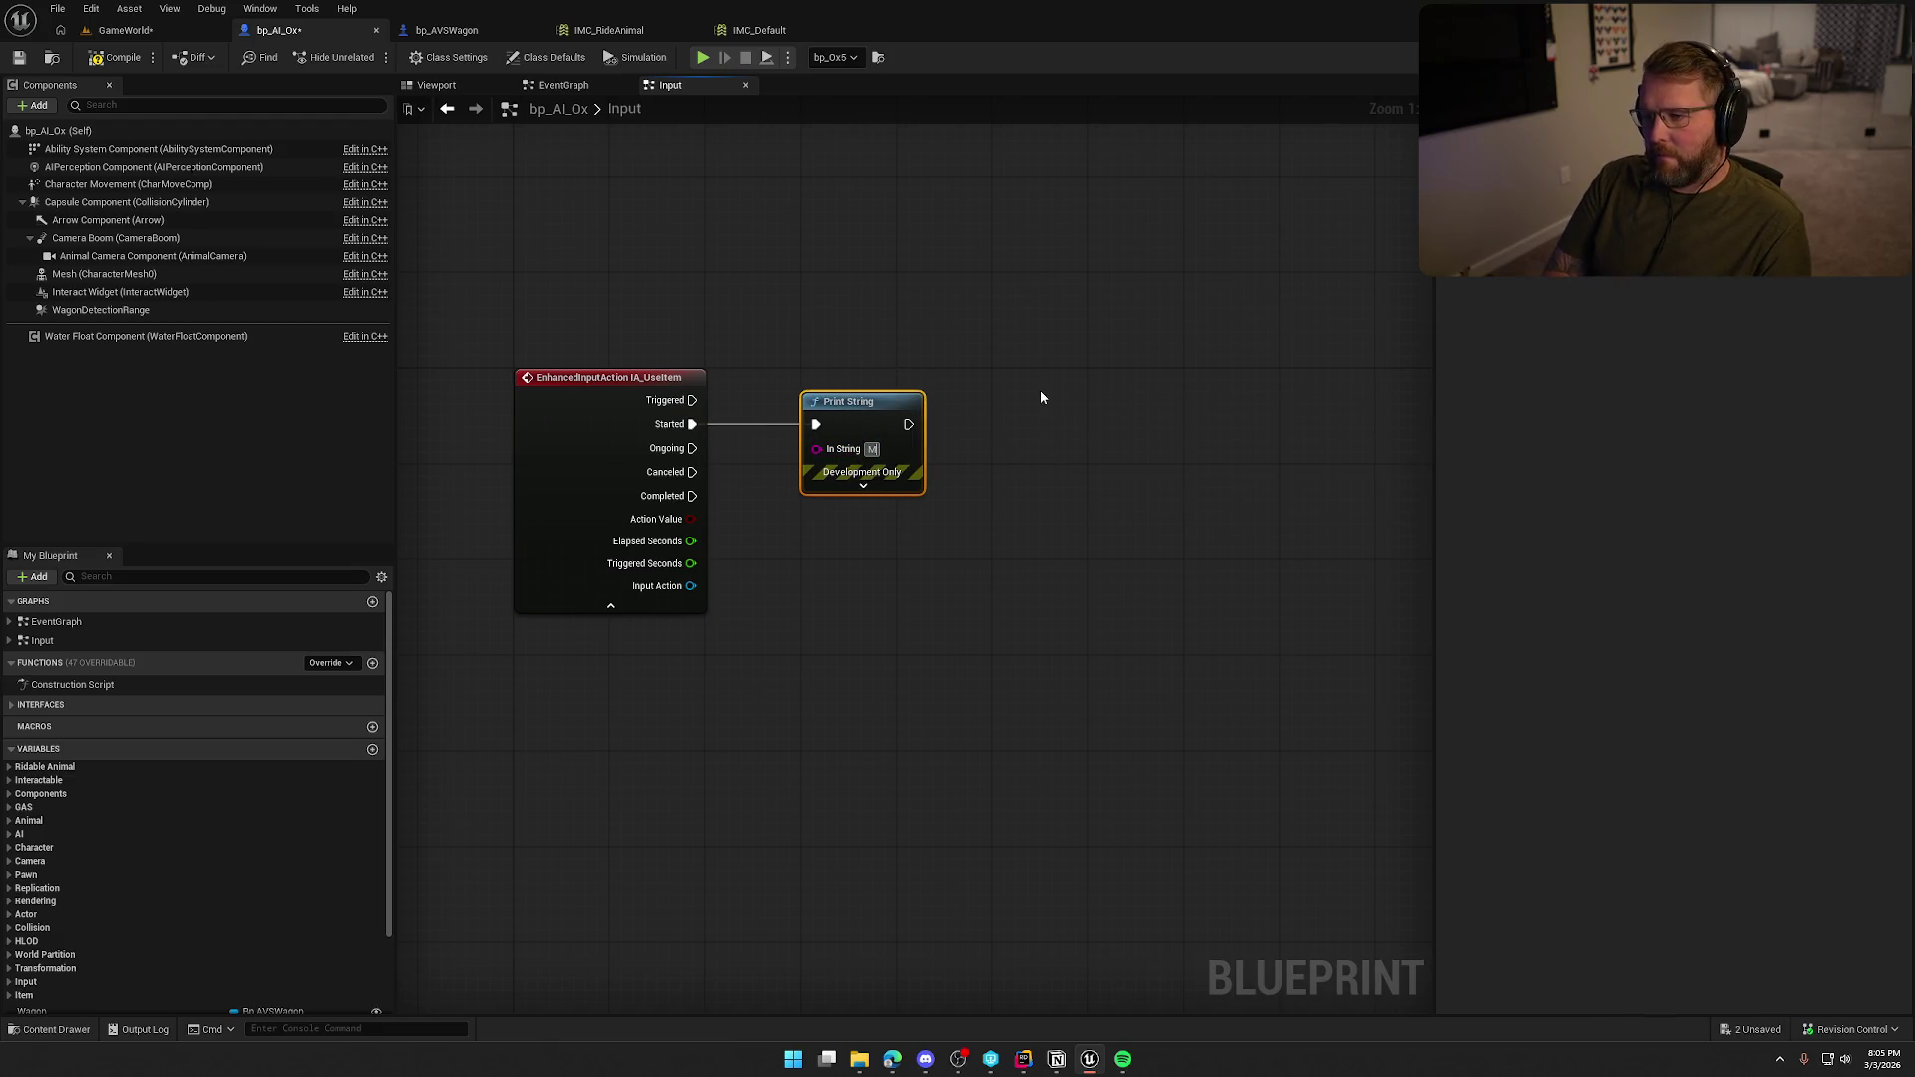
type("Left click o")
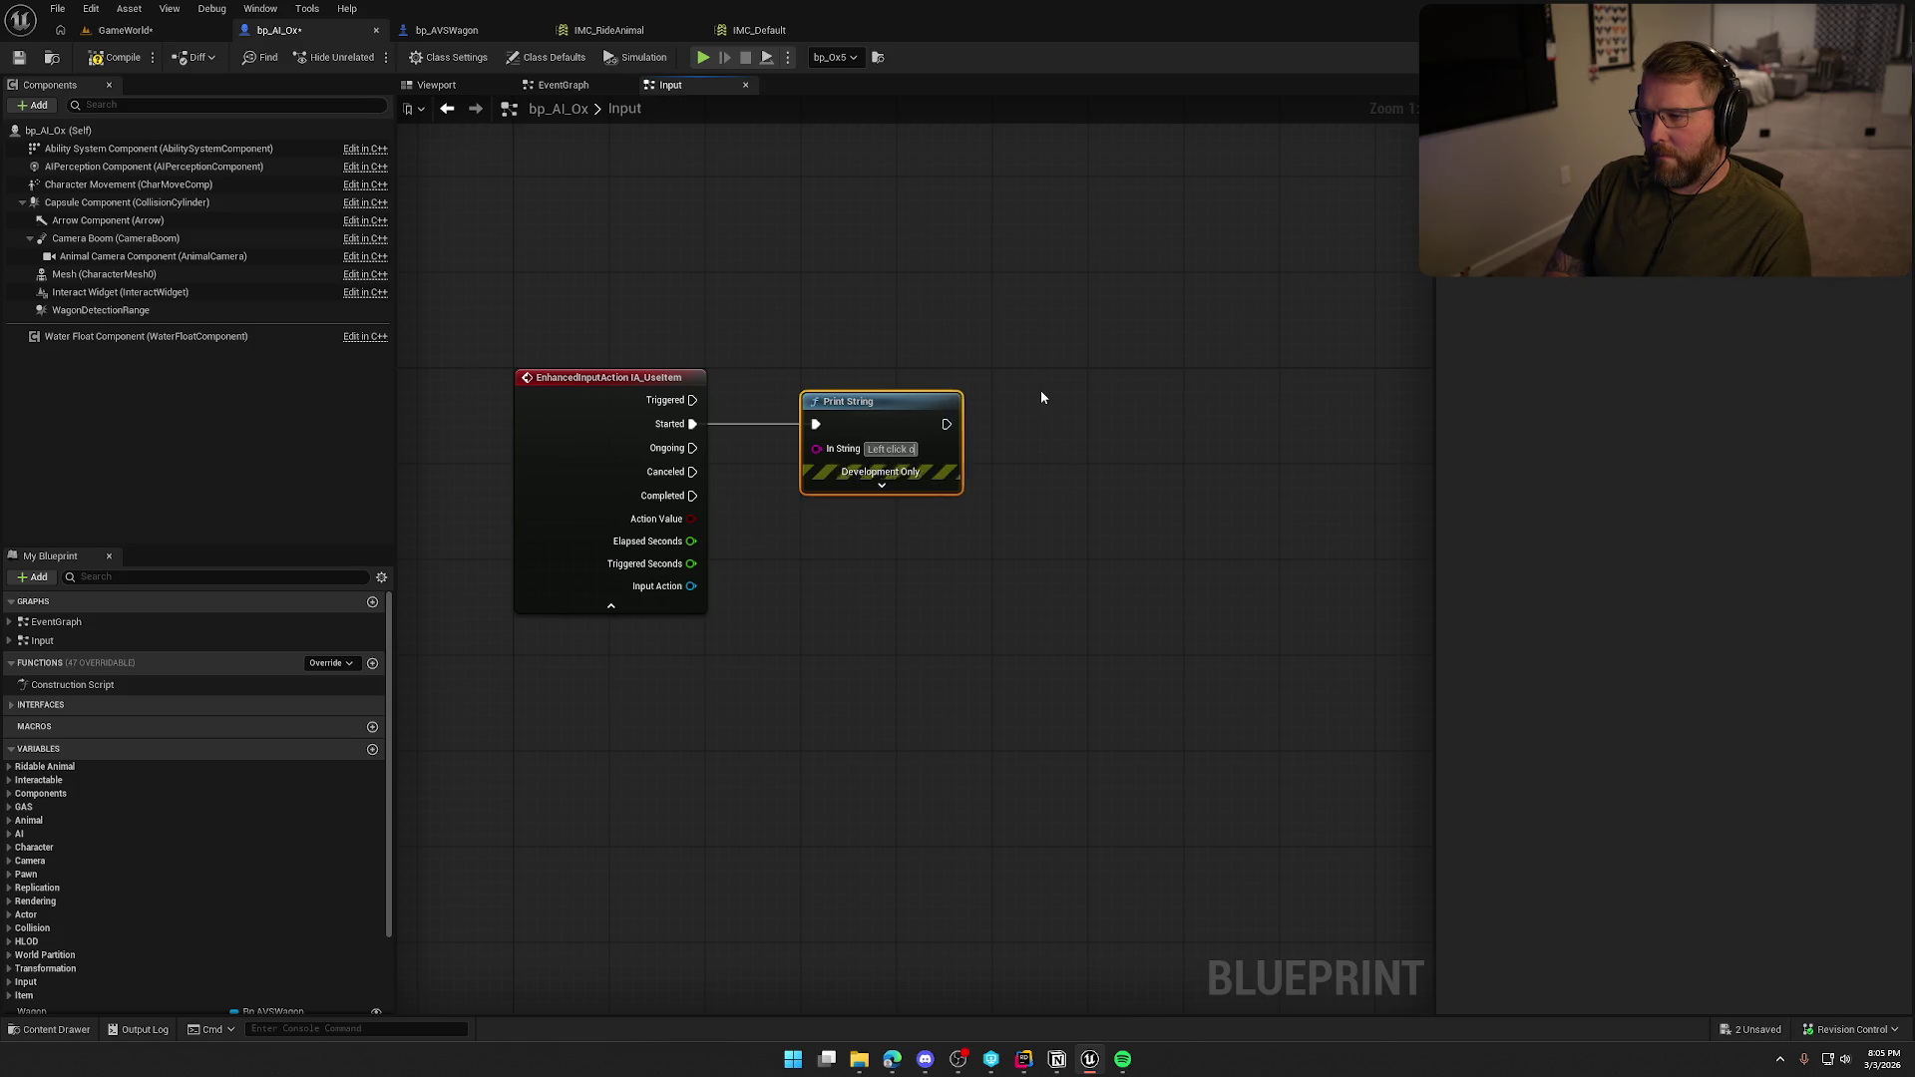
type("n ox")
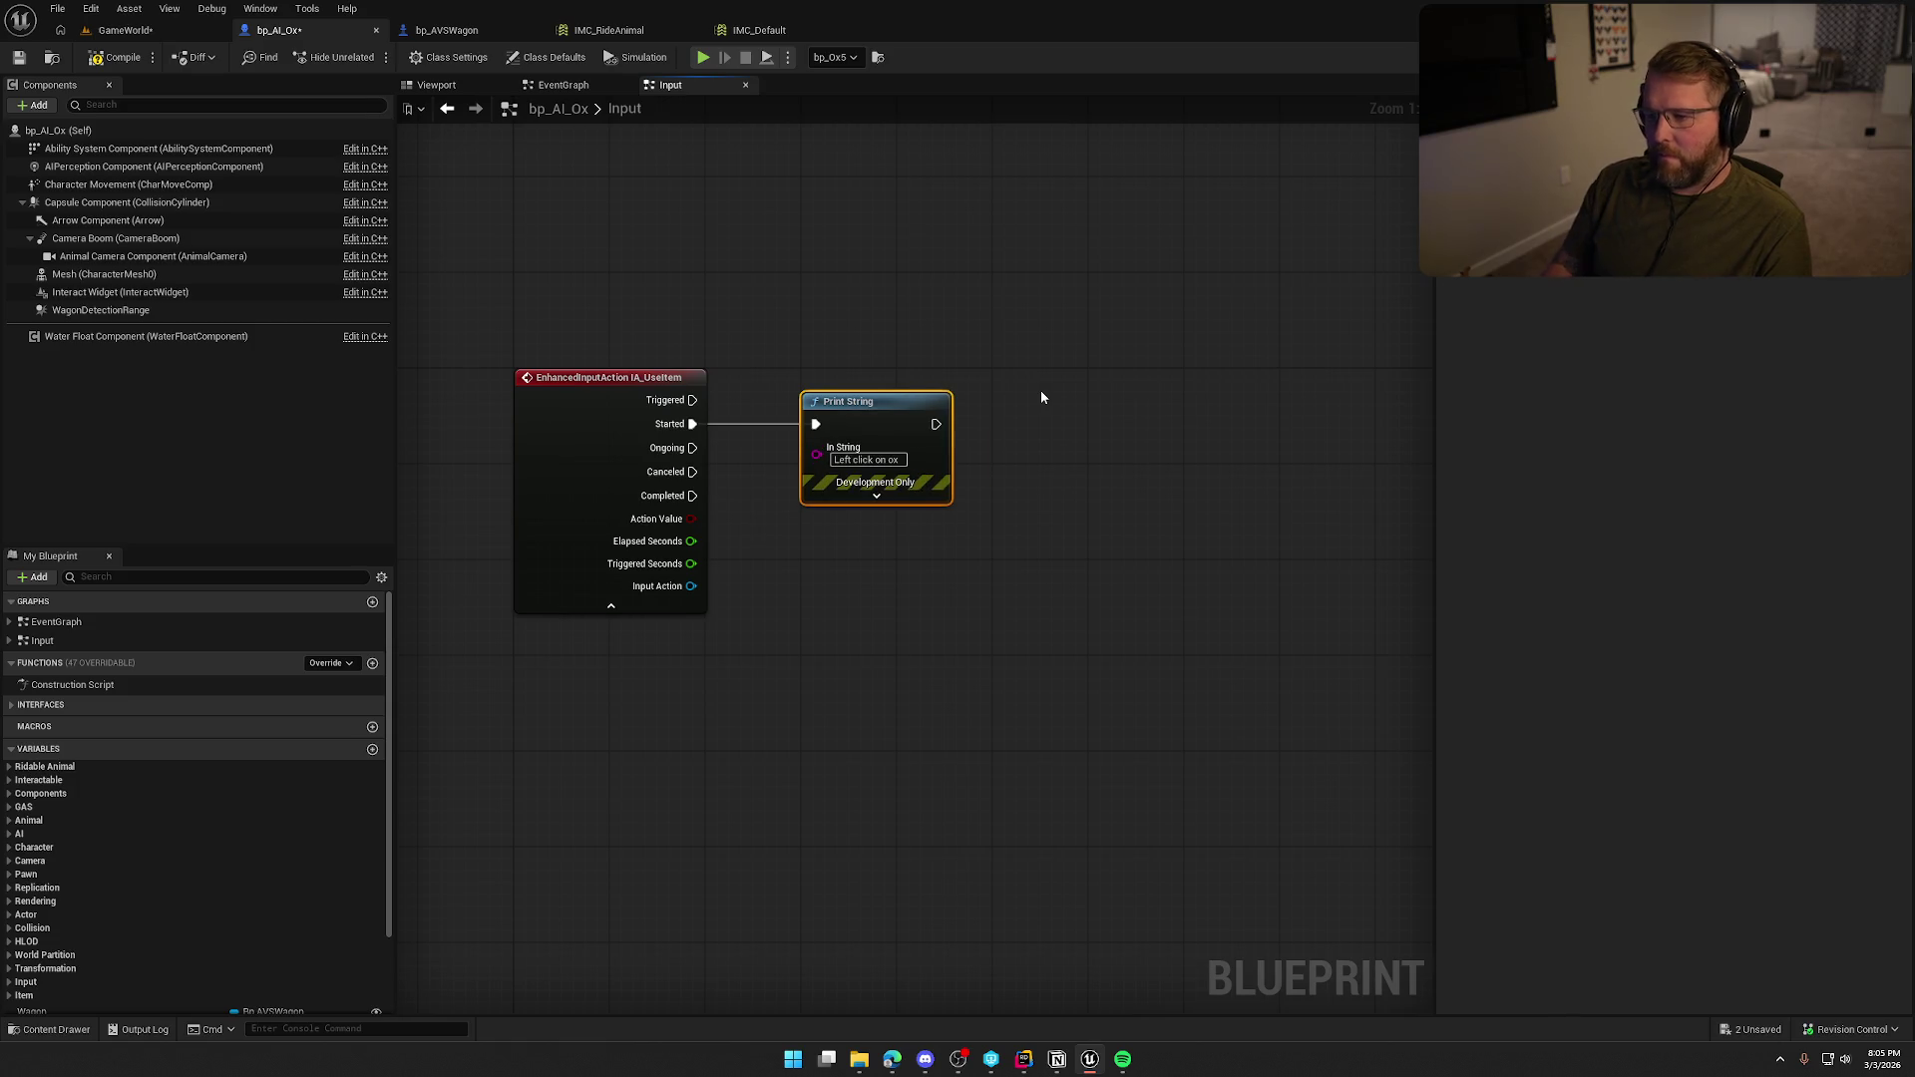
left_click(1041, 397)
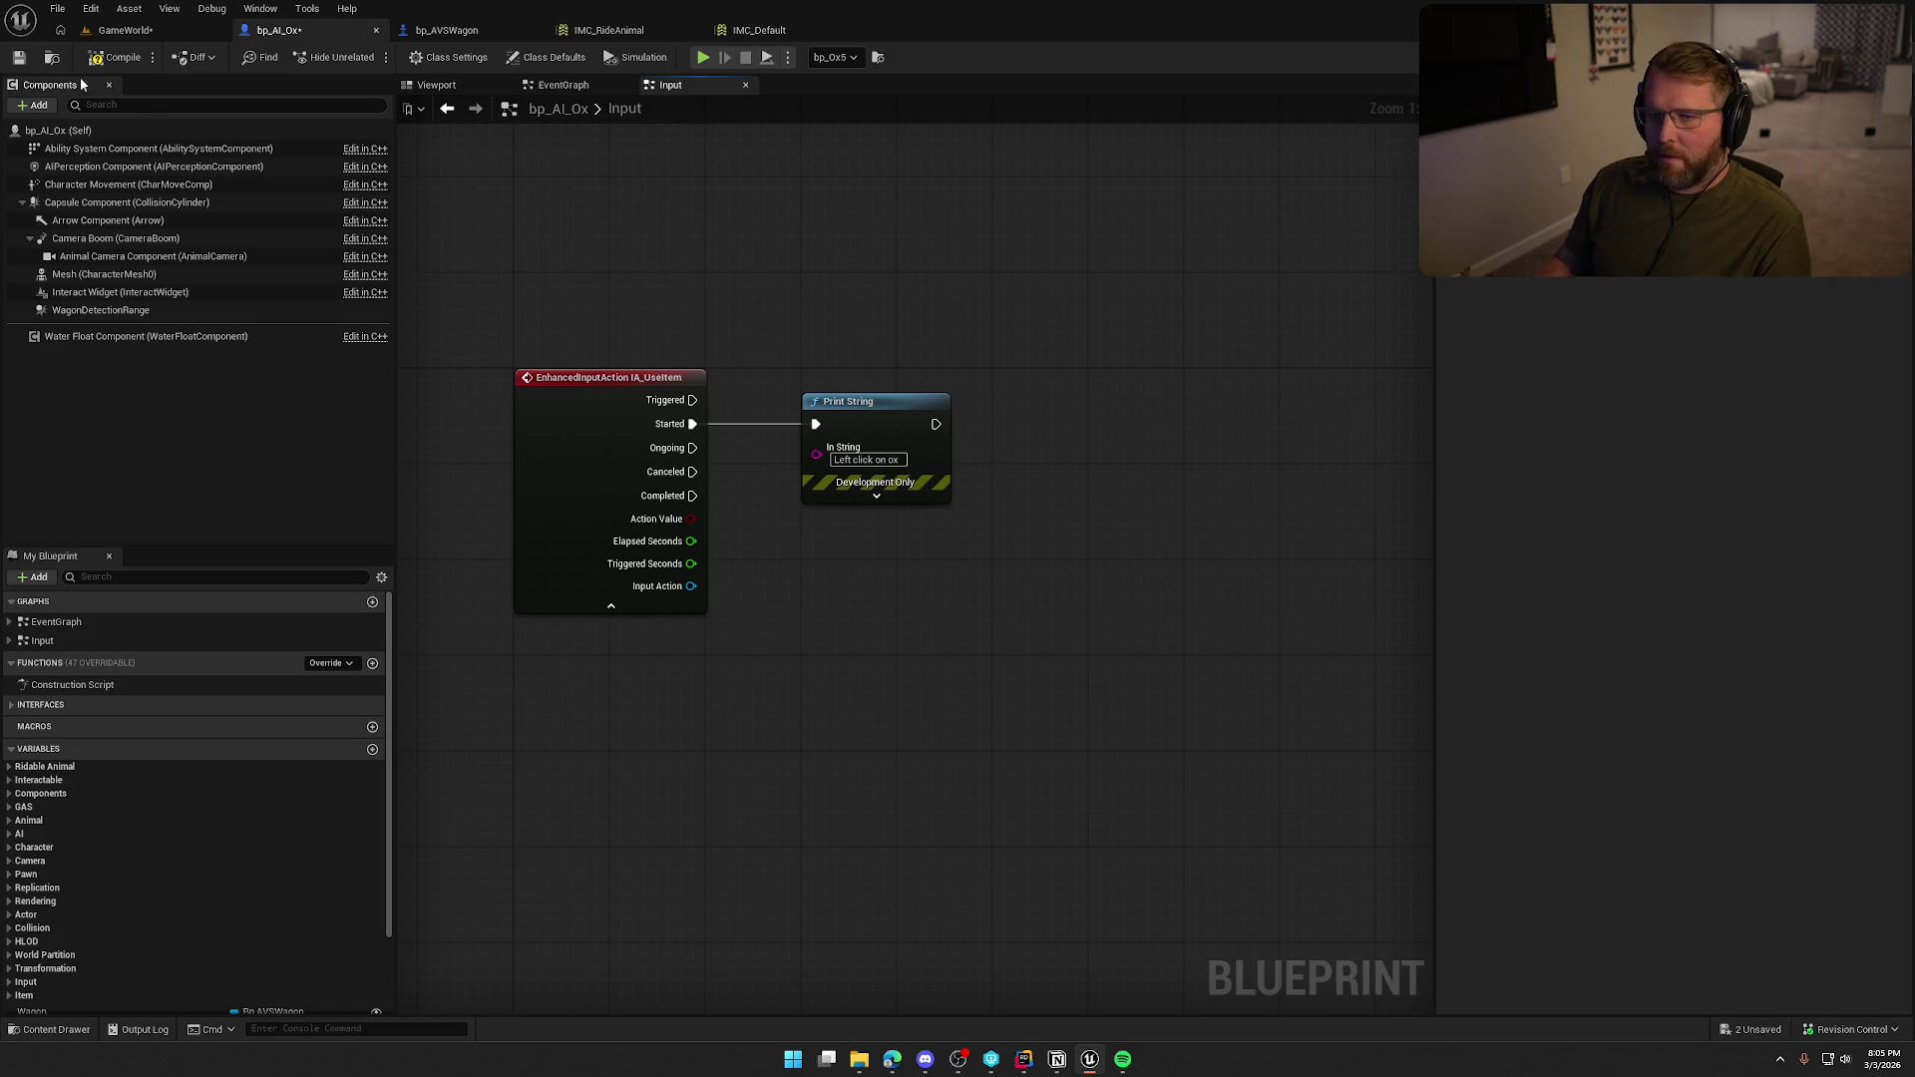
left_click(130, 28)
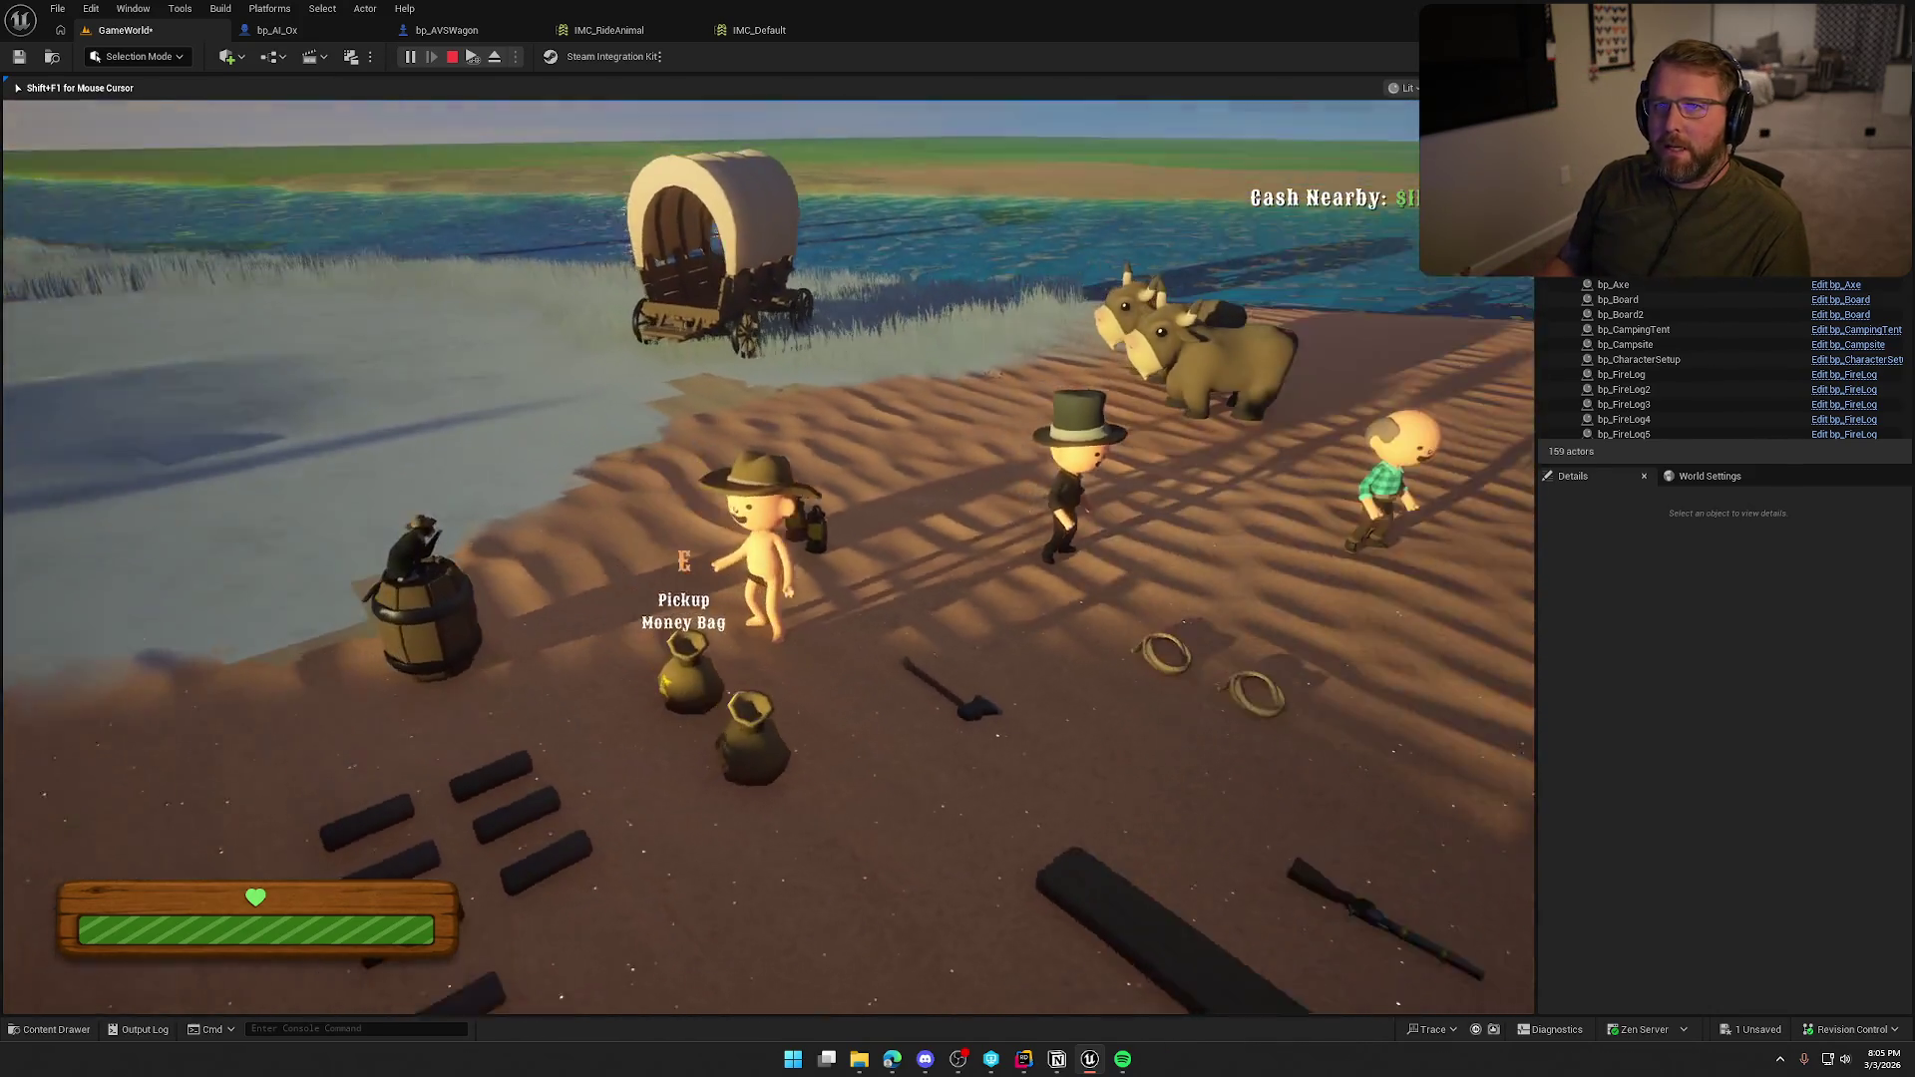
Buy and ride the ox to the wagon, left-click to check the message, then stop play.
key("w")
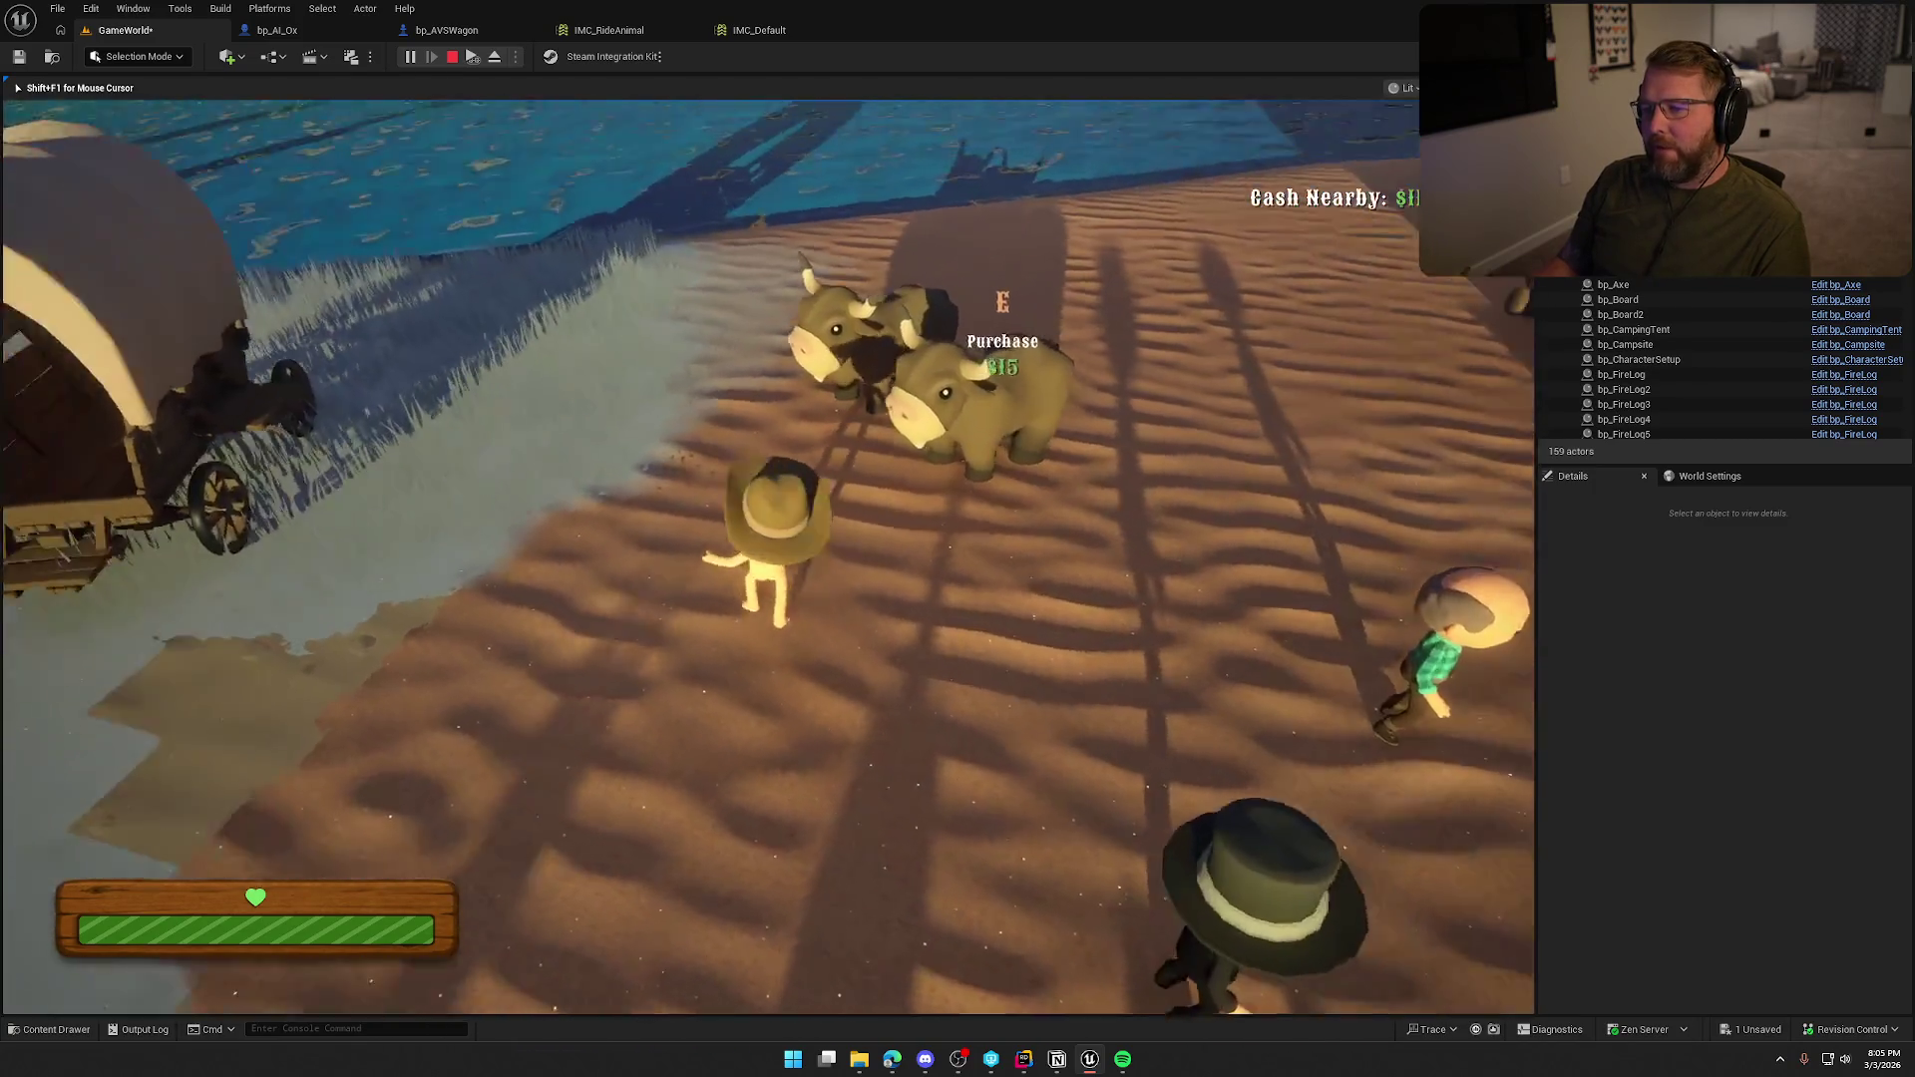
key("e")
key("w")
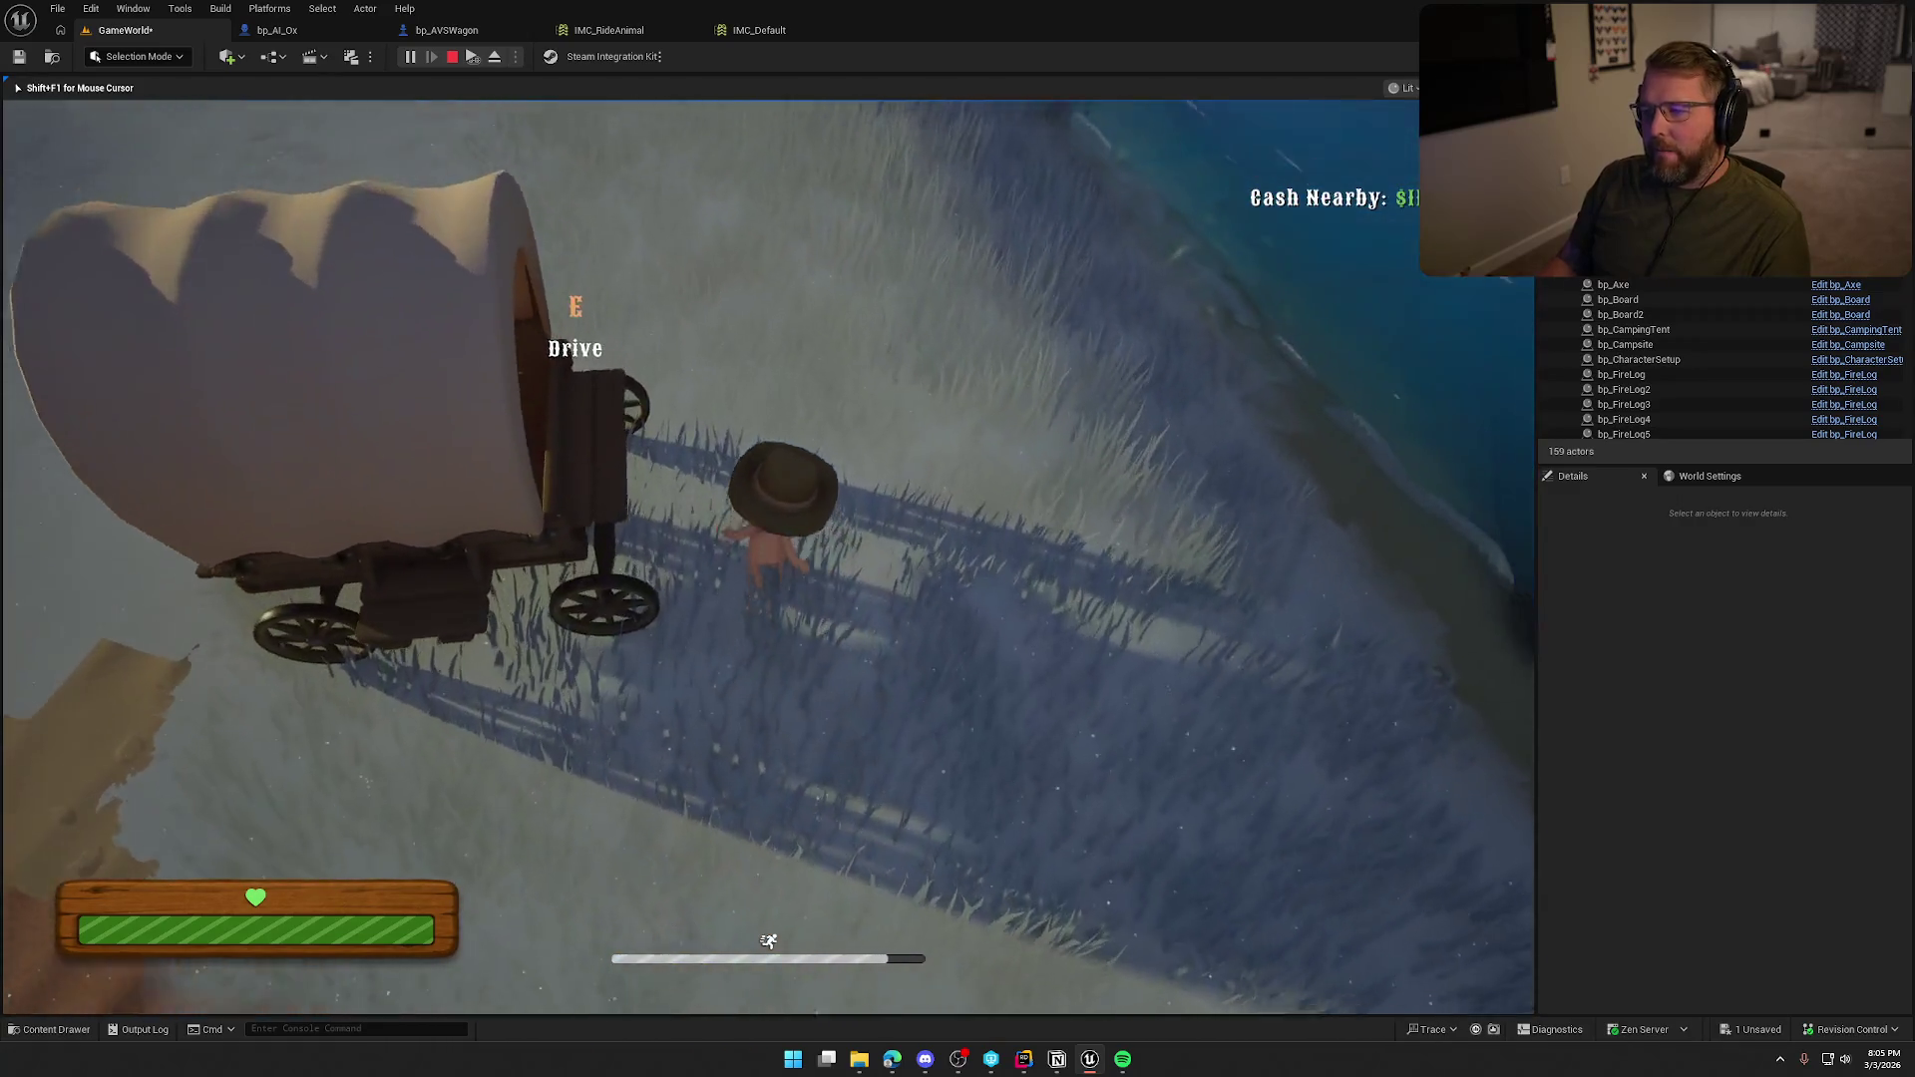
key("w")
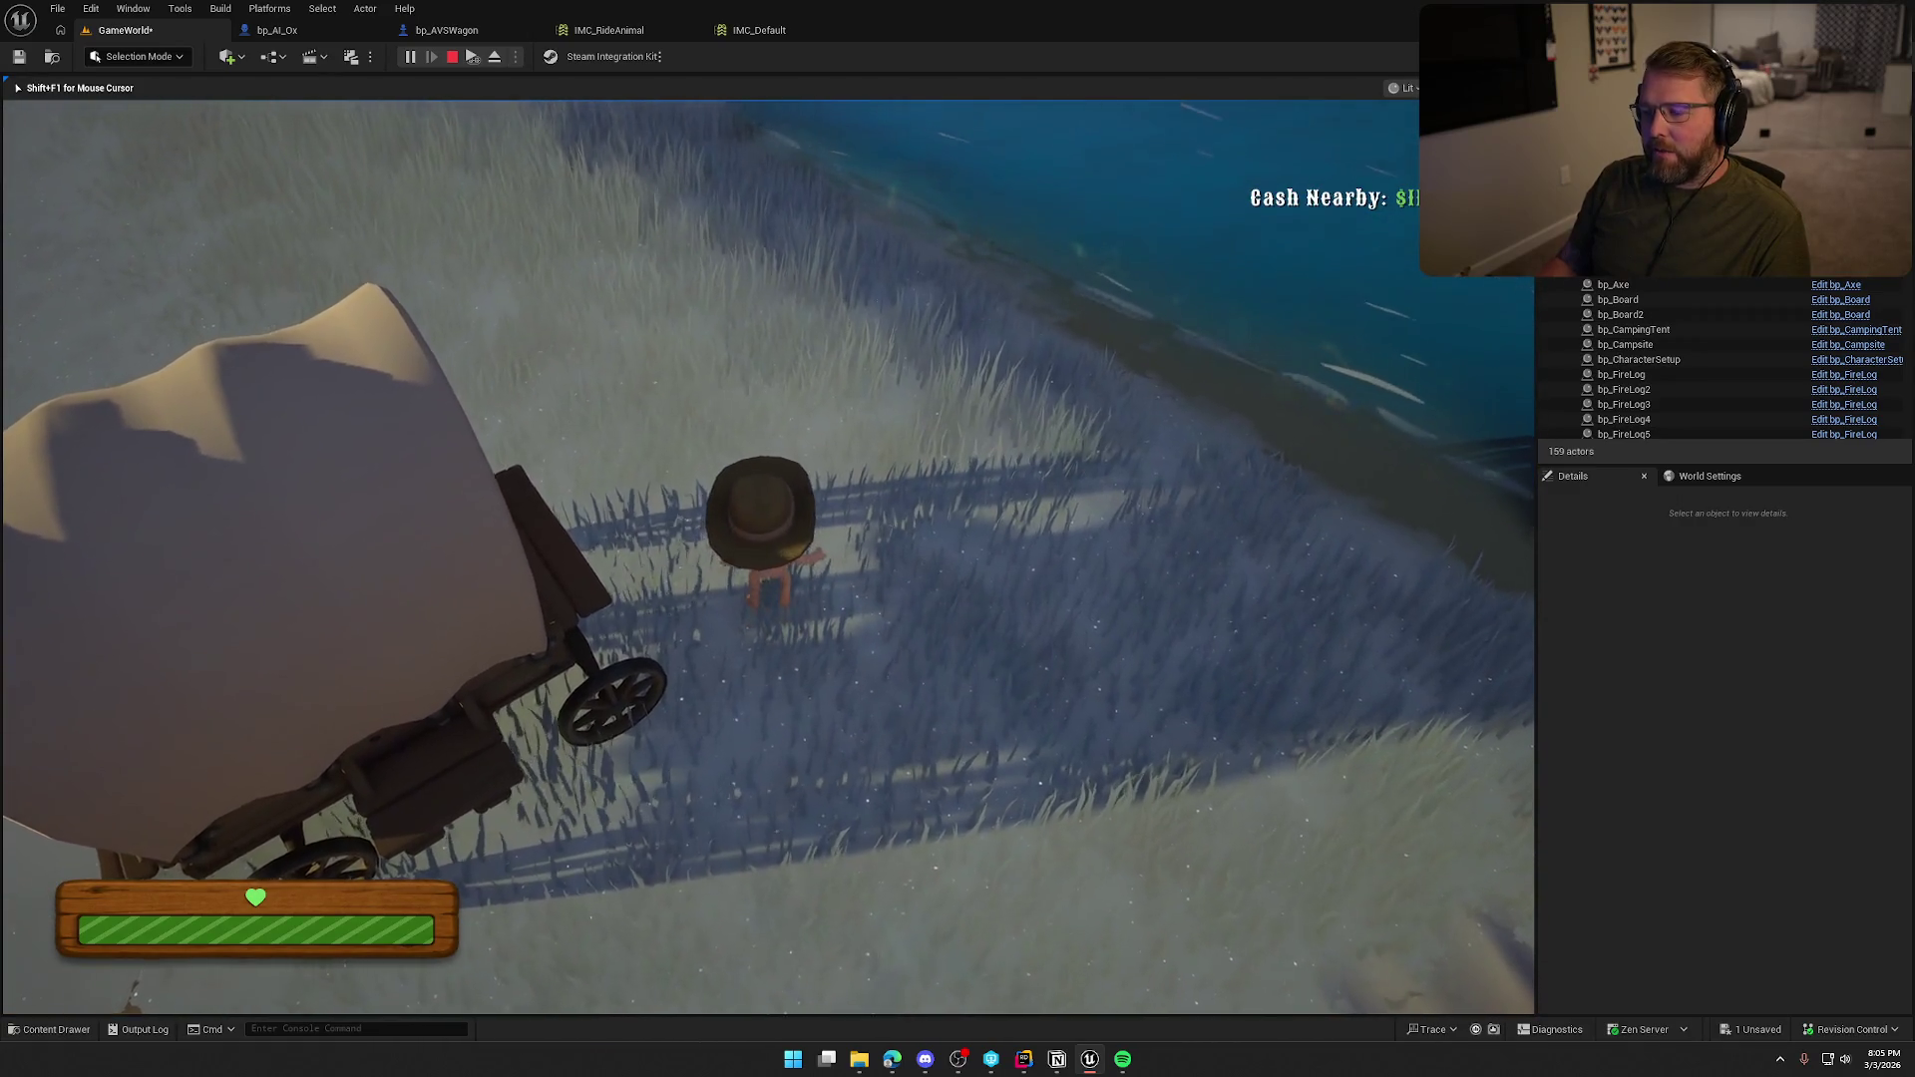
key("w")
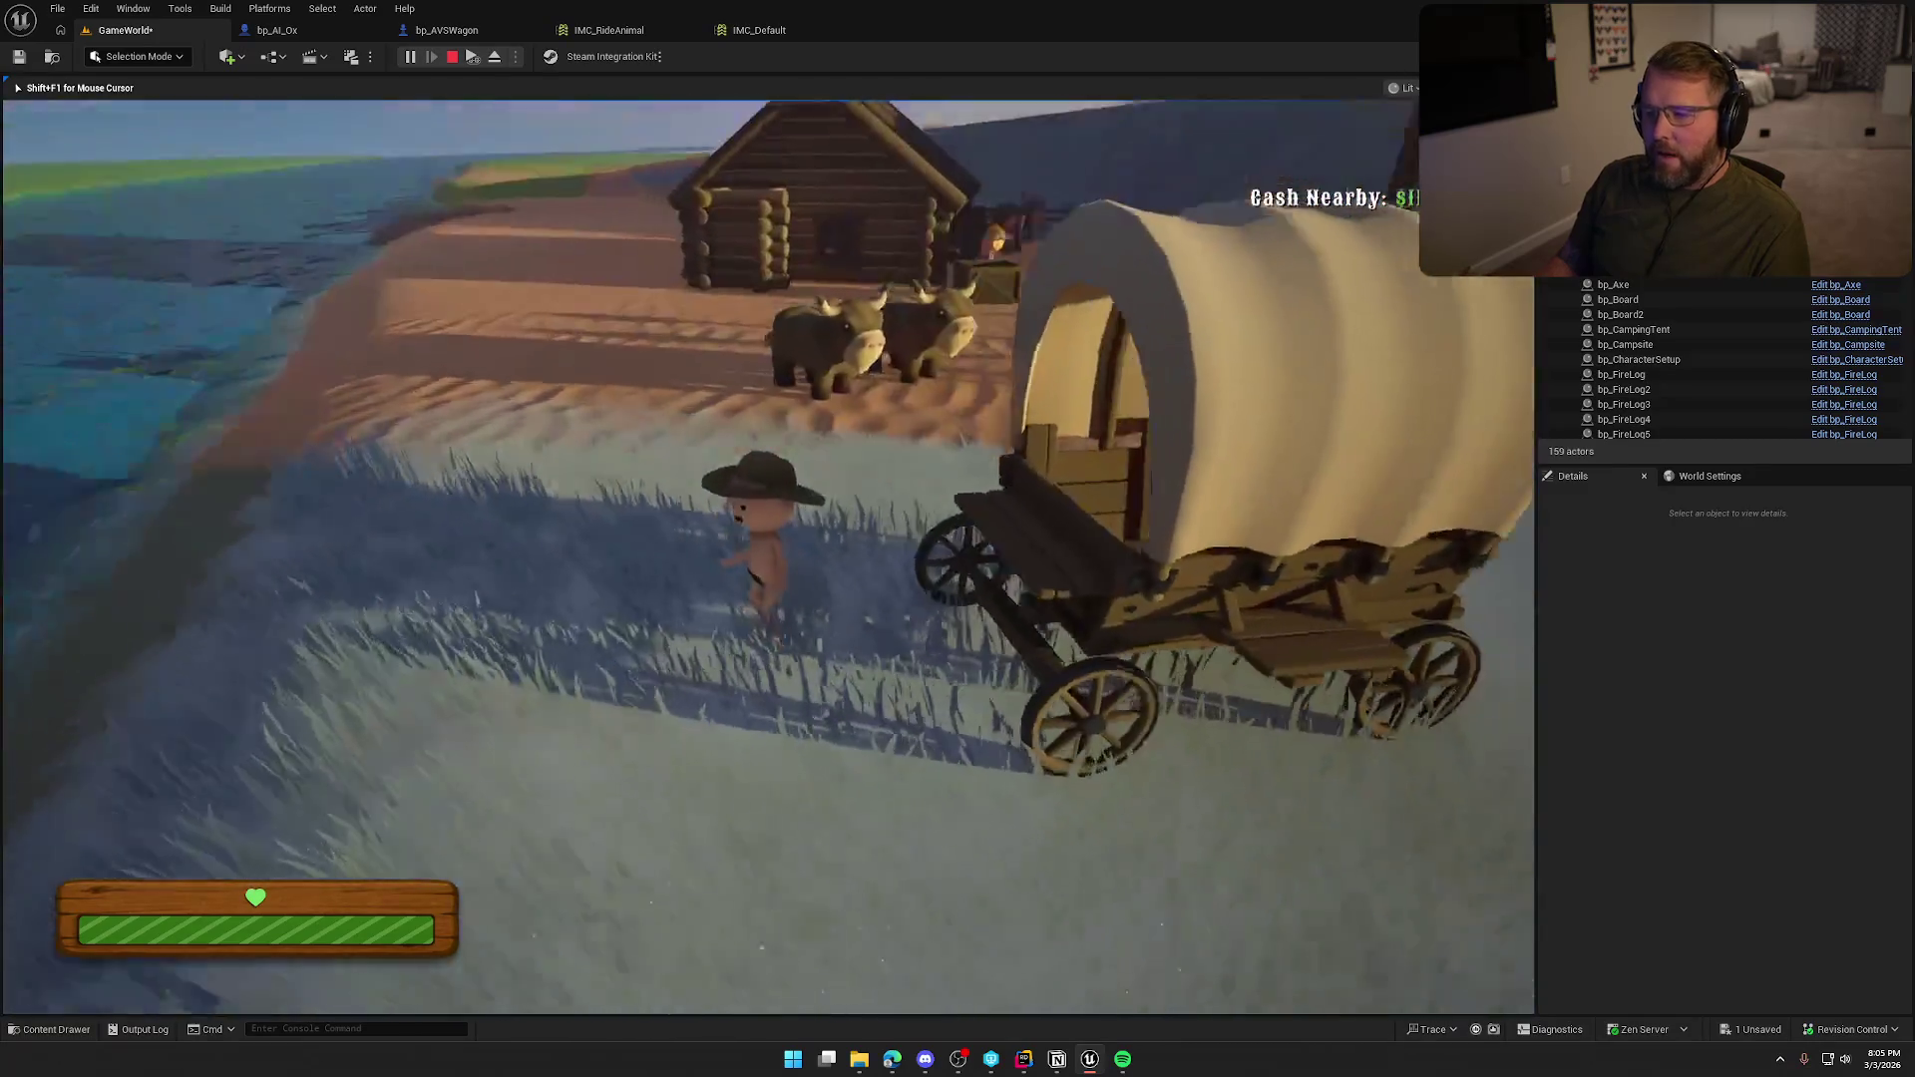
key("w")
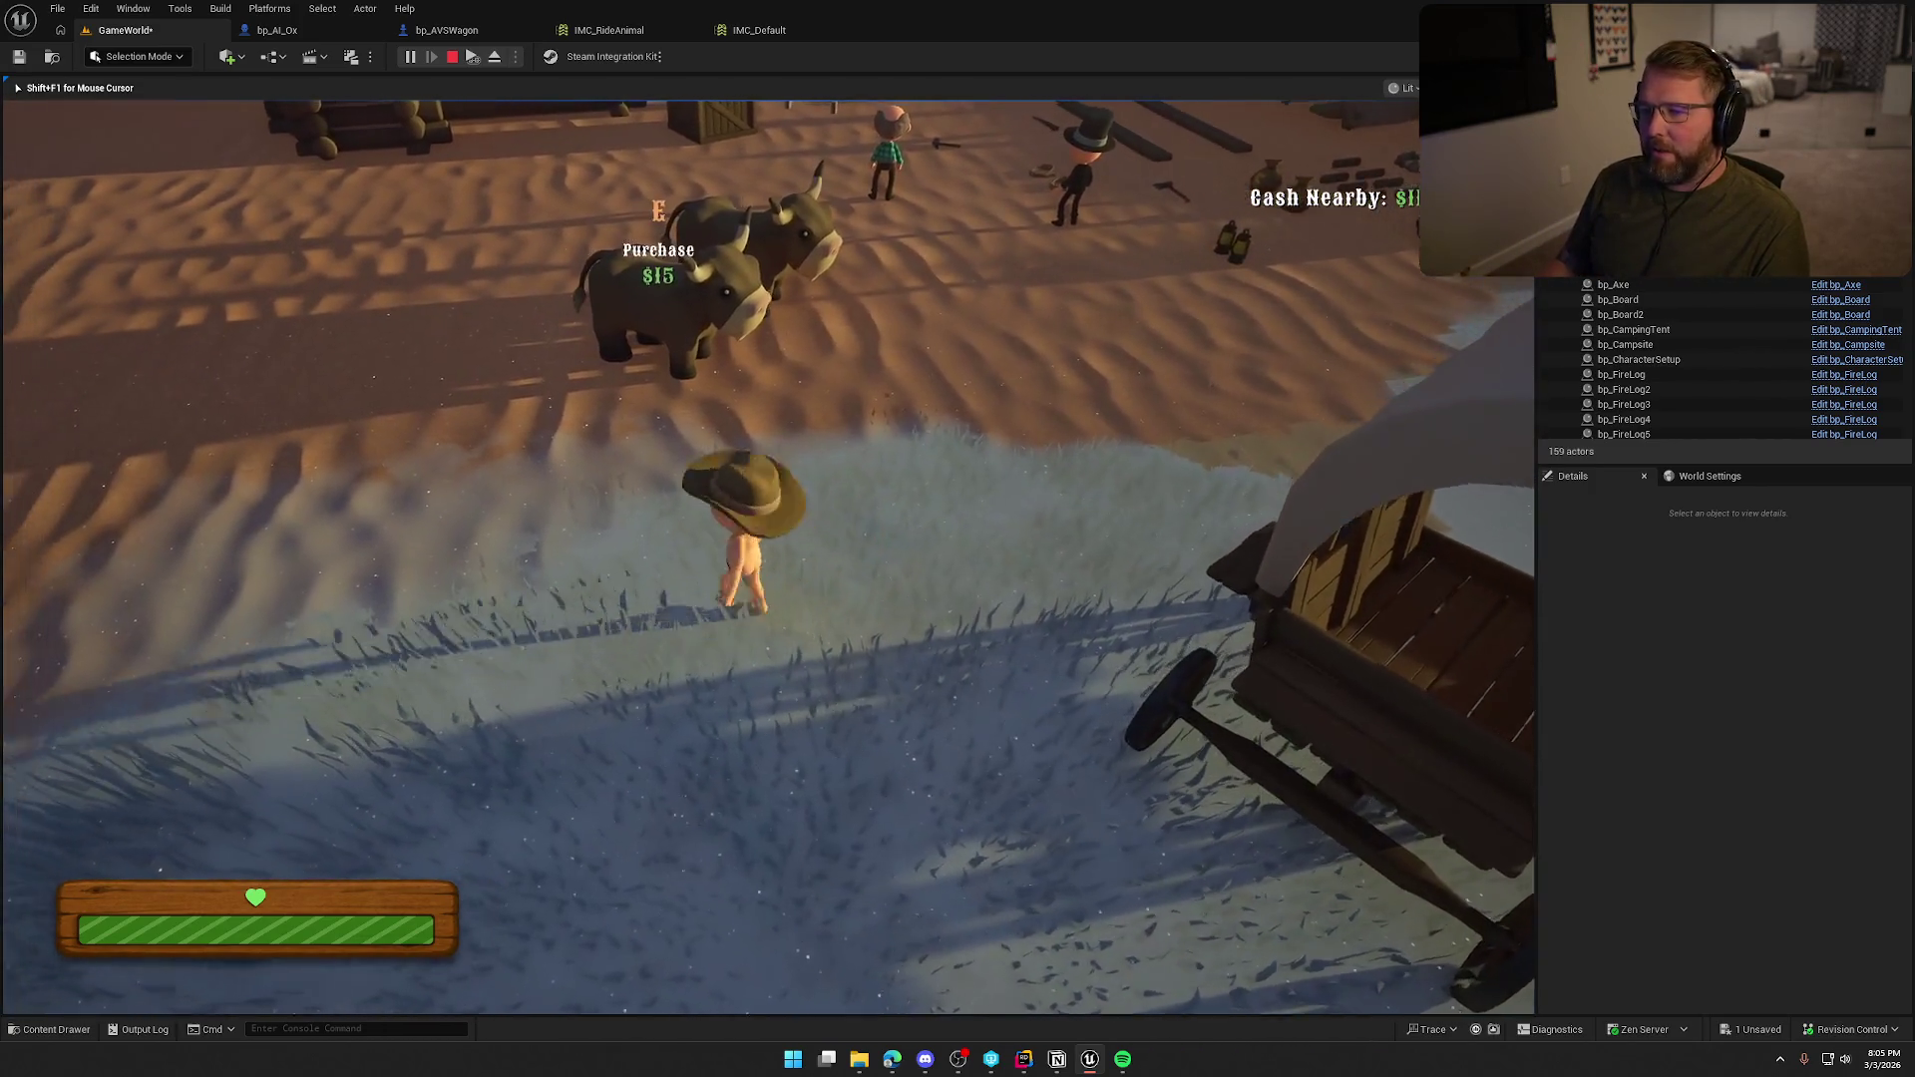
key("e")
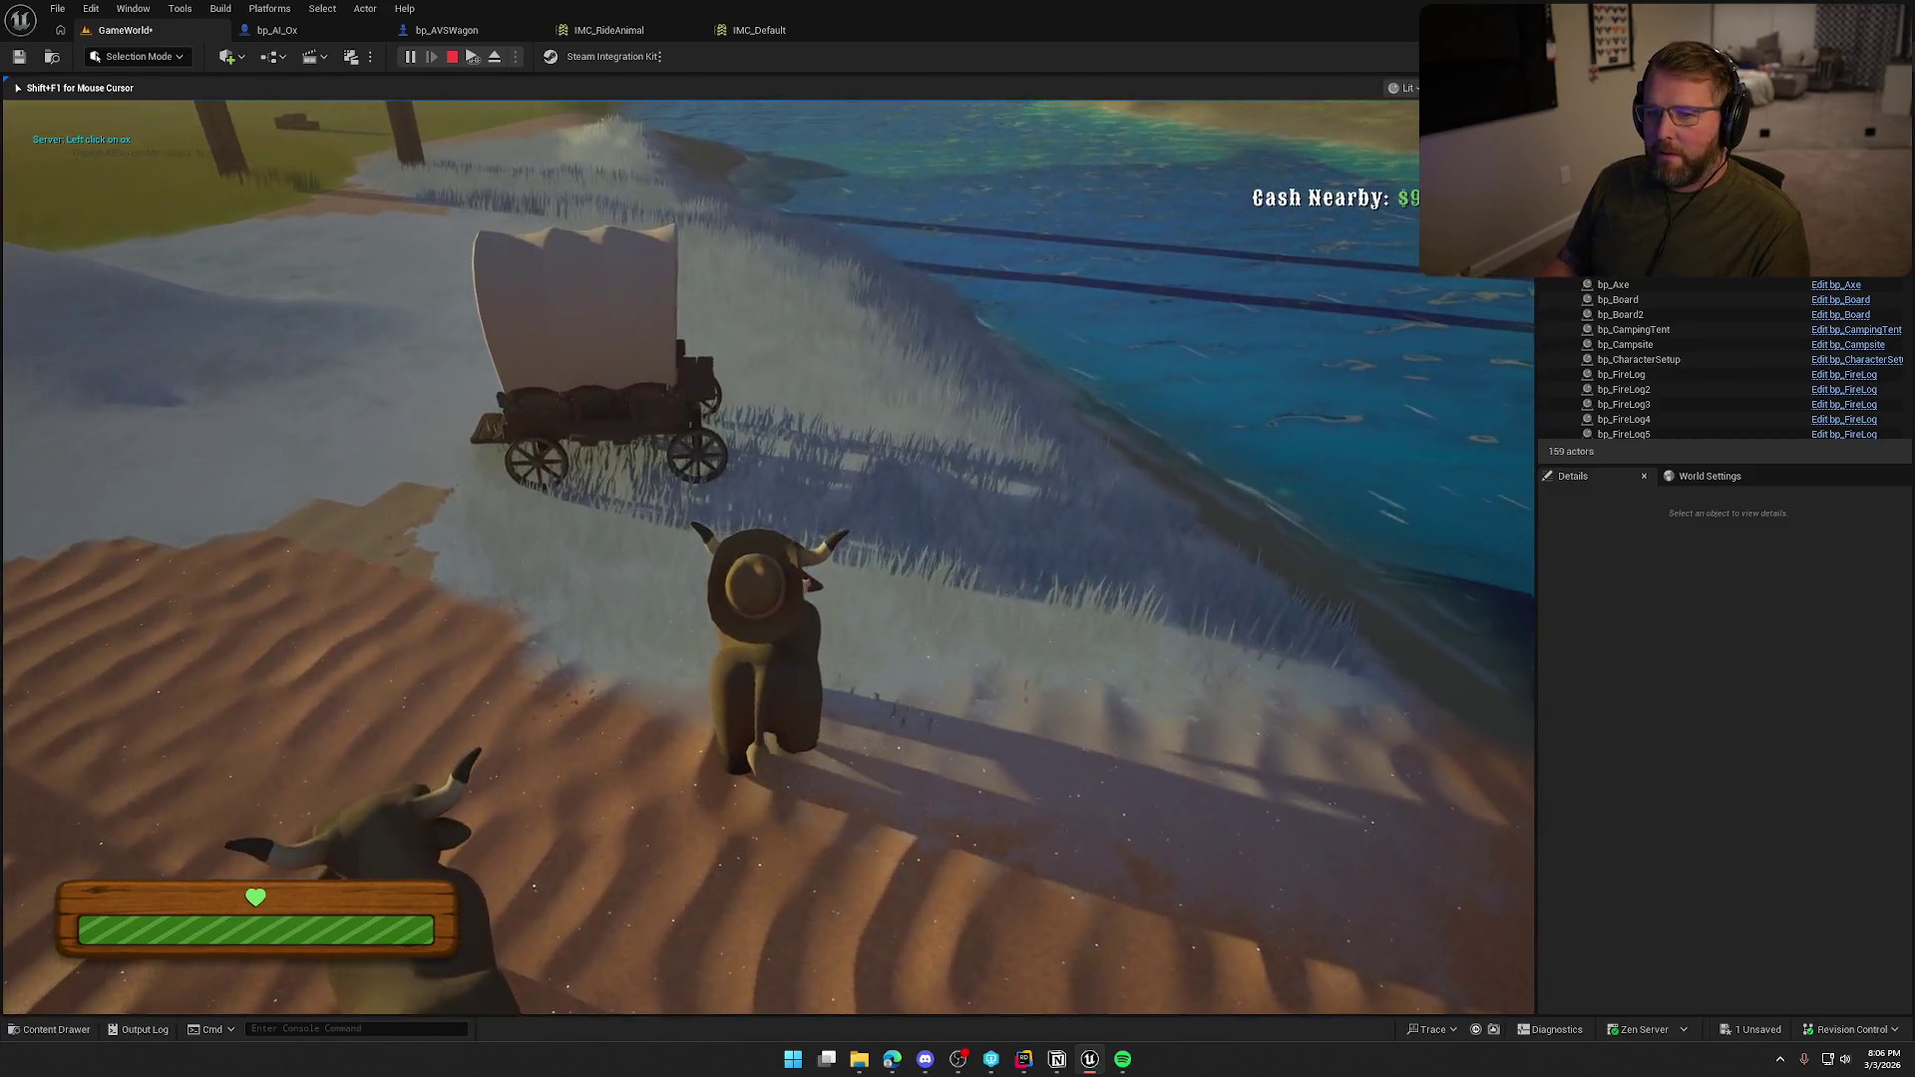
left_click(768, 557)
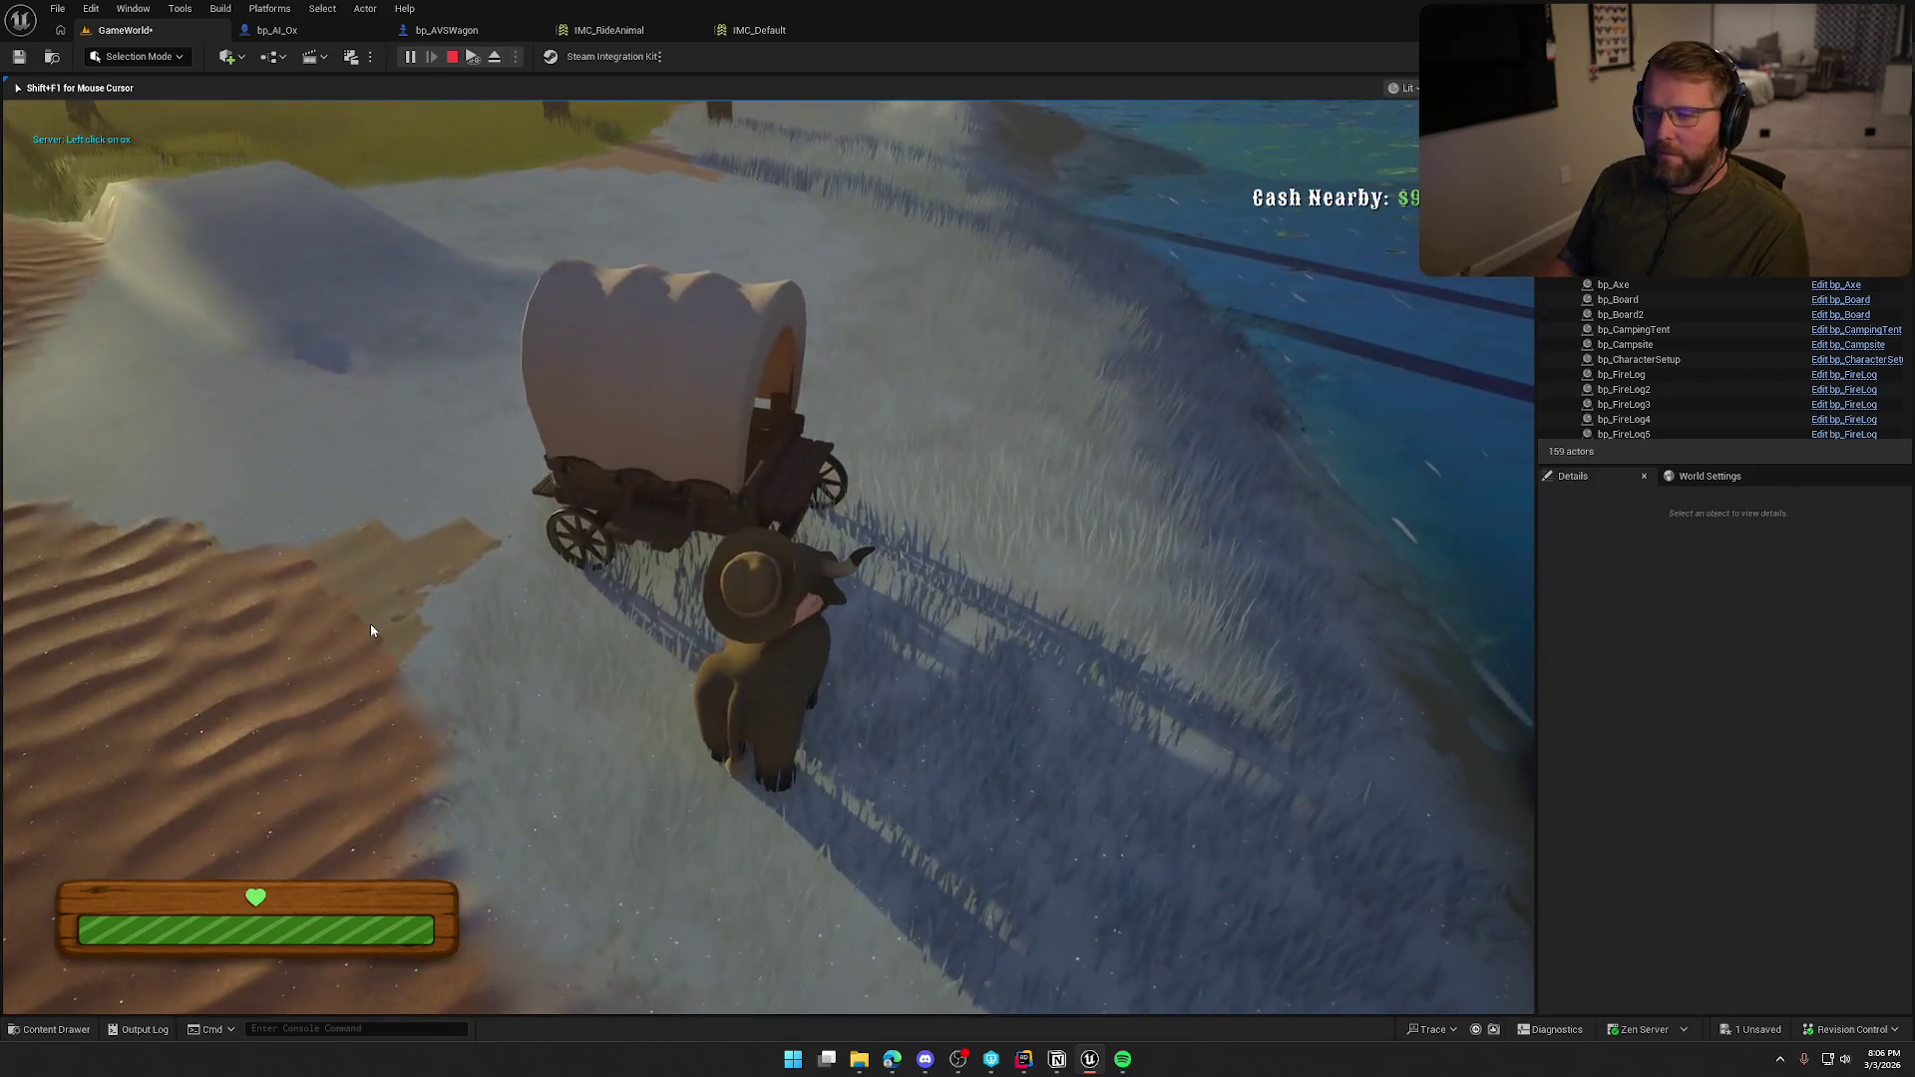
key("Escape")
left_click(277, 29)
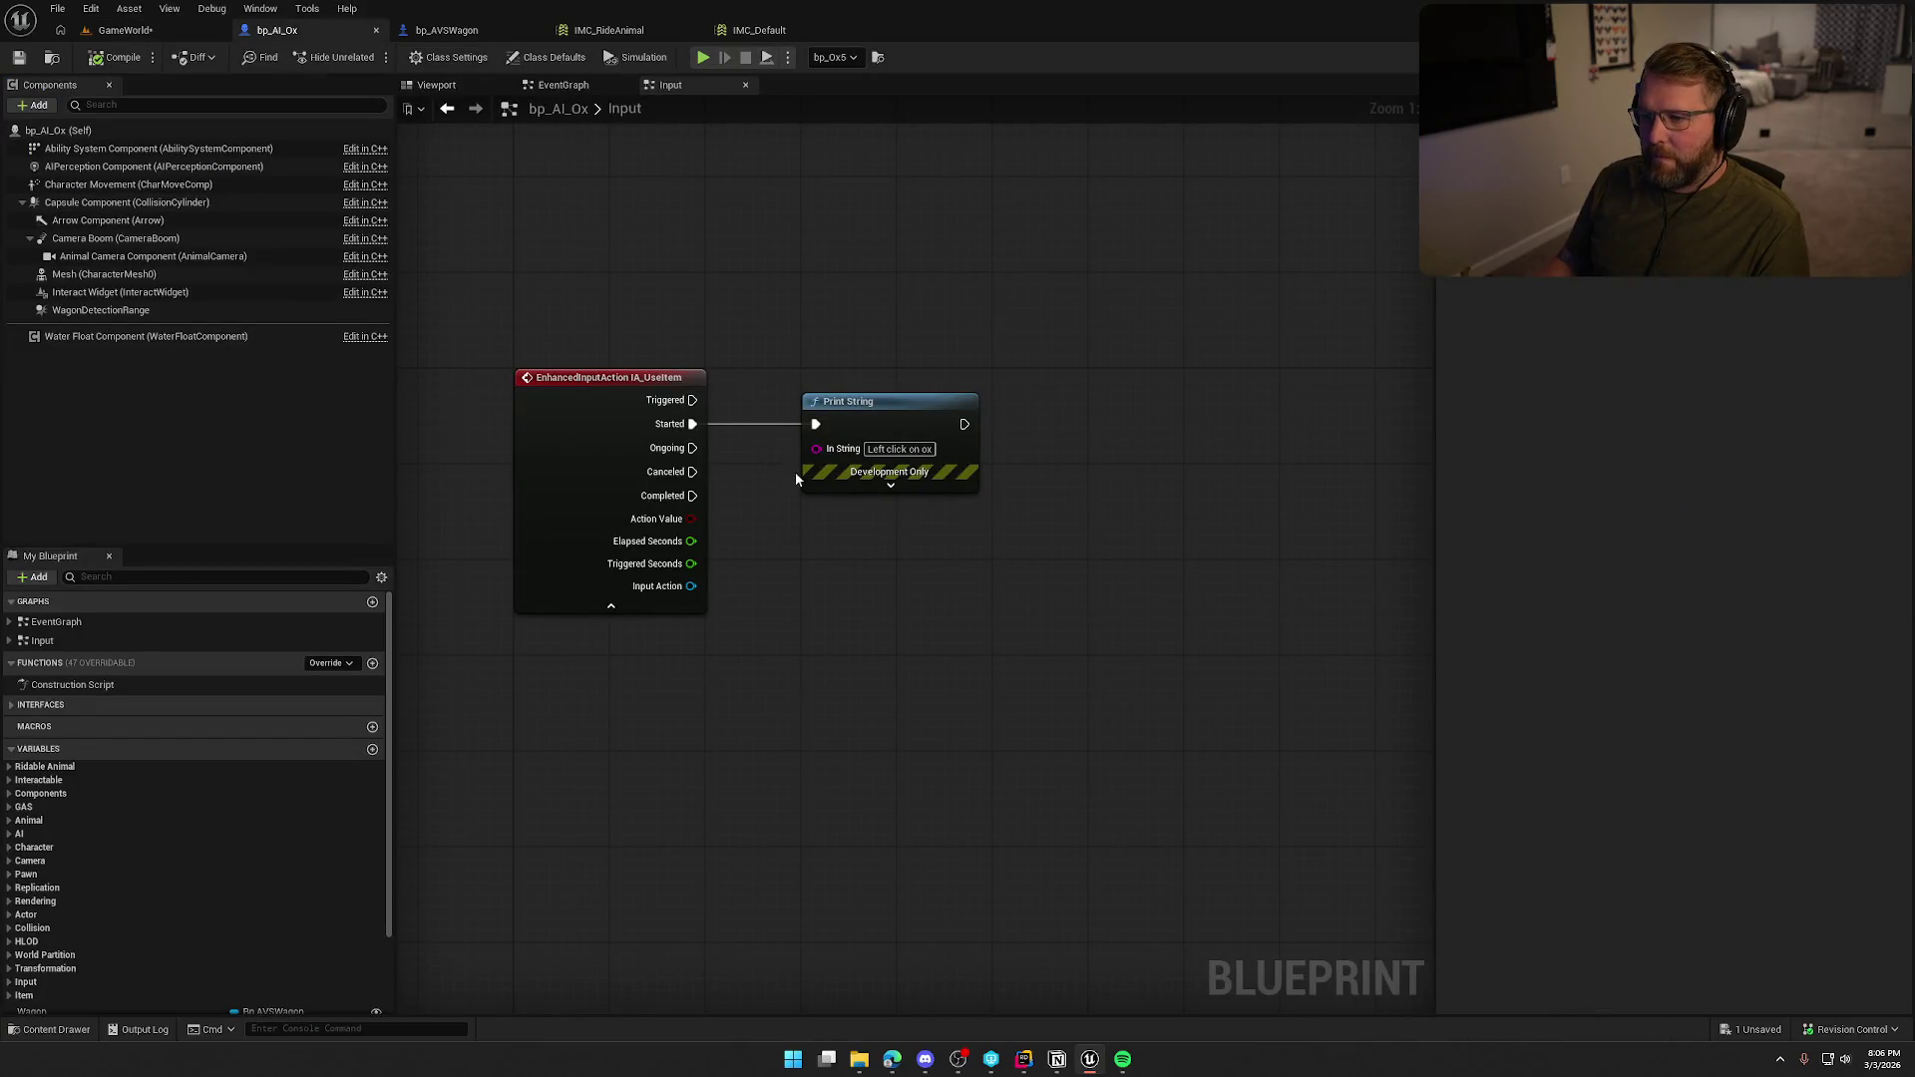
Check the wagon's variables and locate the parent animal's ForceDismount event.
left_click(480, 34)
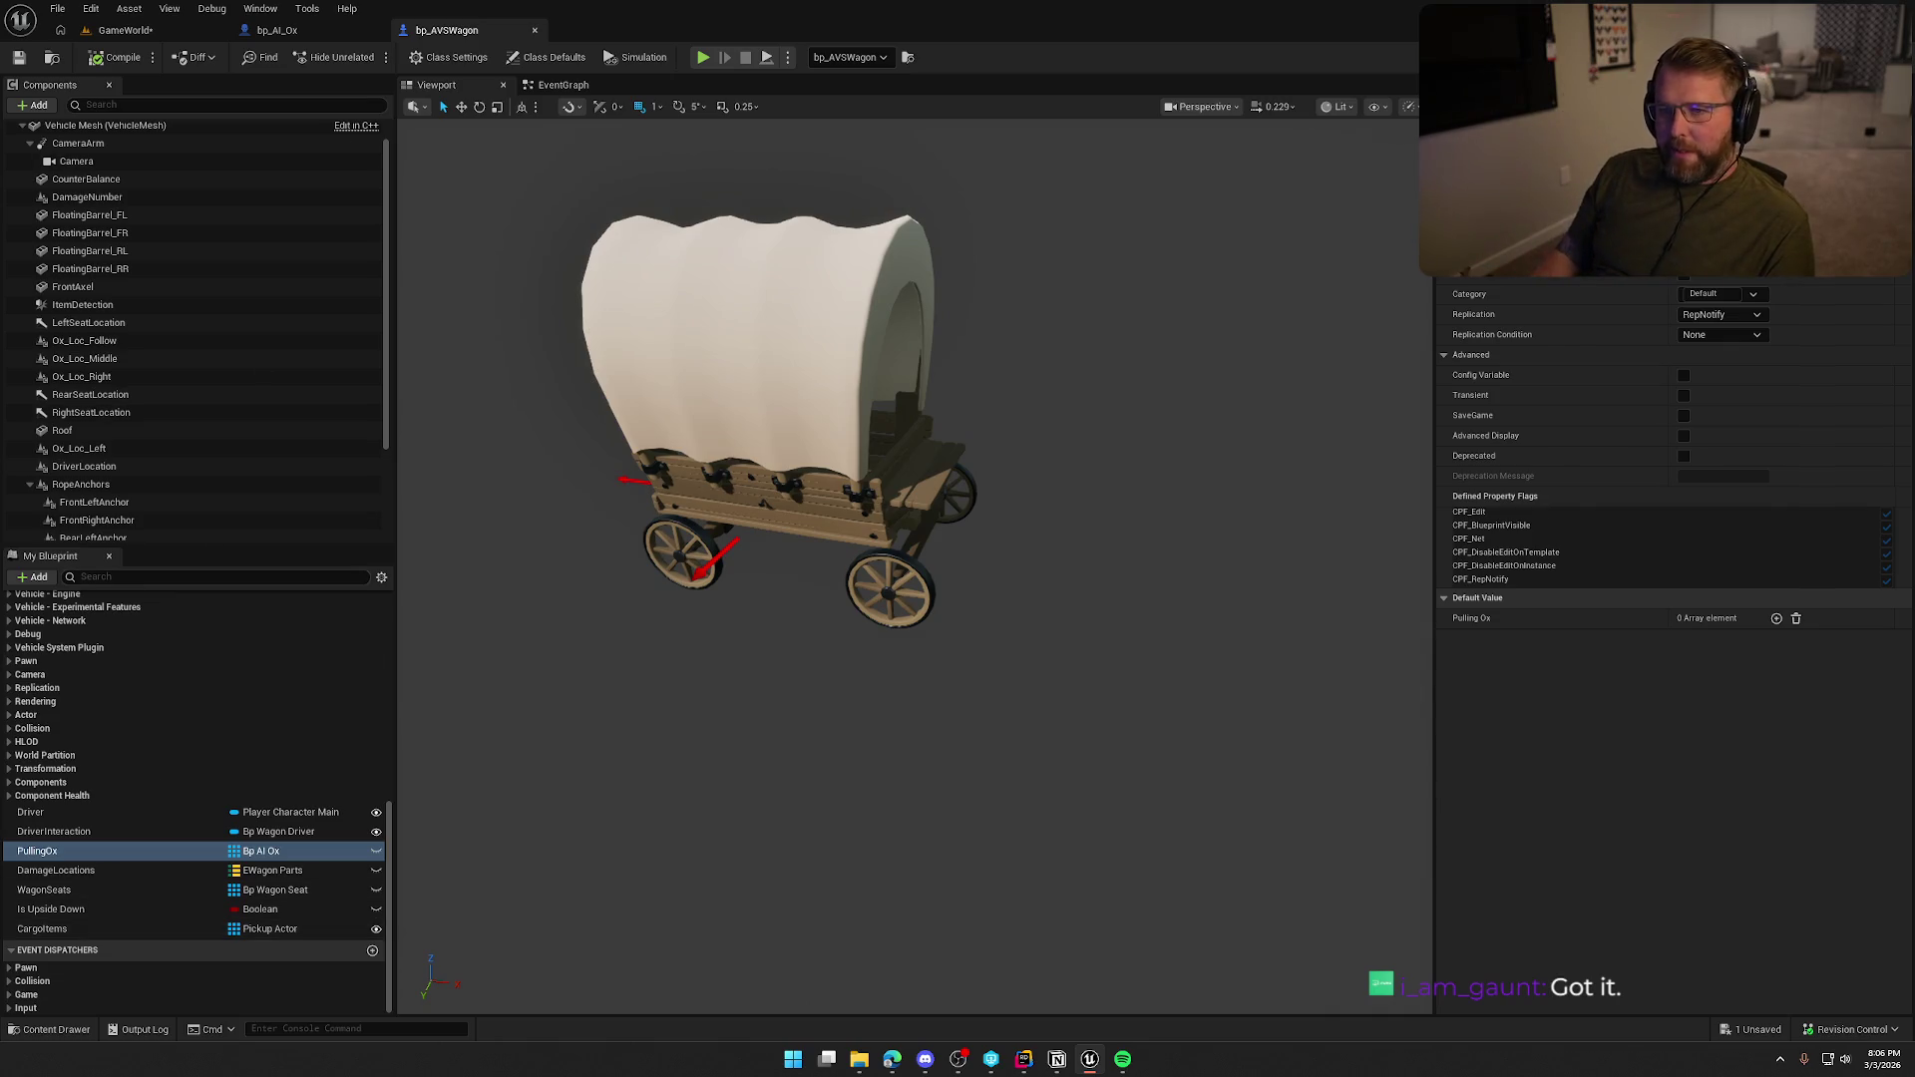
left_click(285, 32)
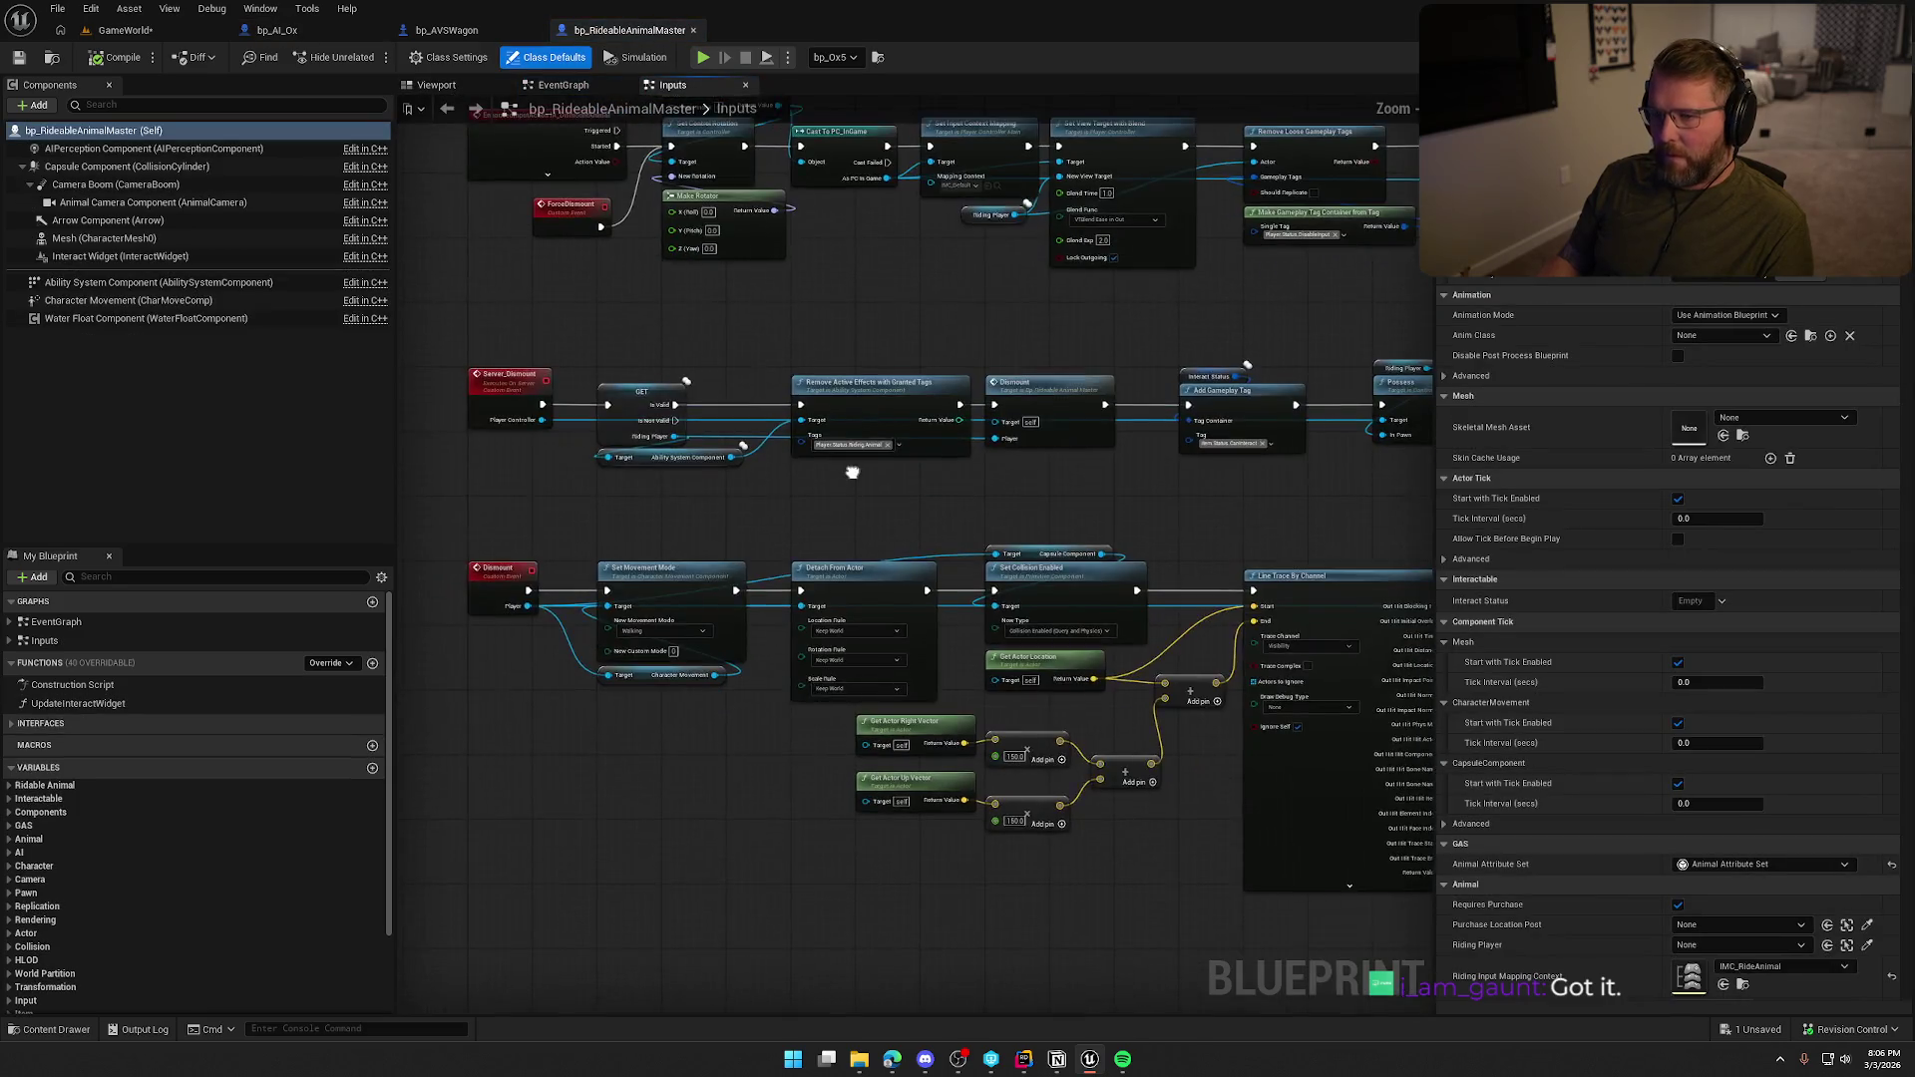
scroll(678, 506, "up", 2)
left_click_drag(690, 507, 523, 417)
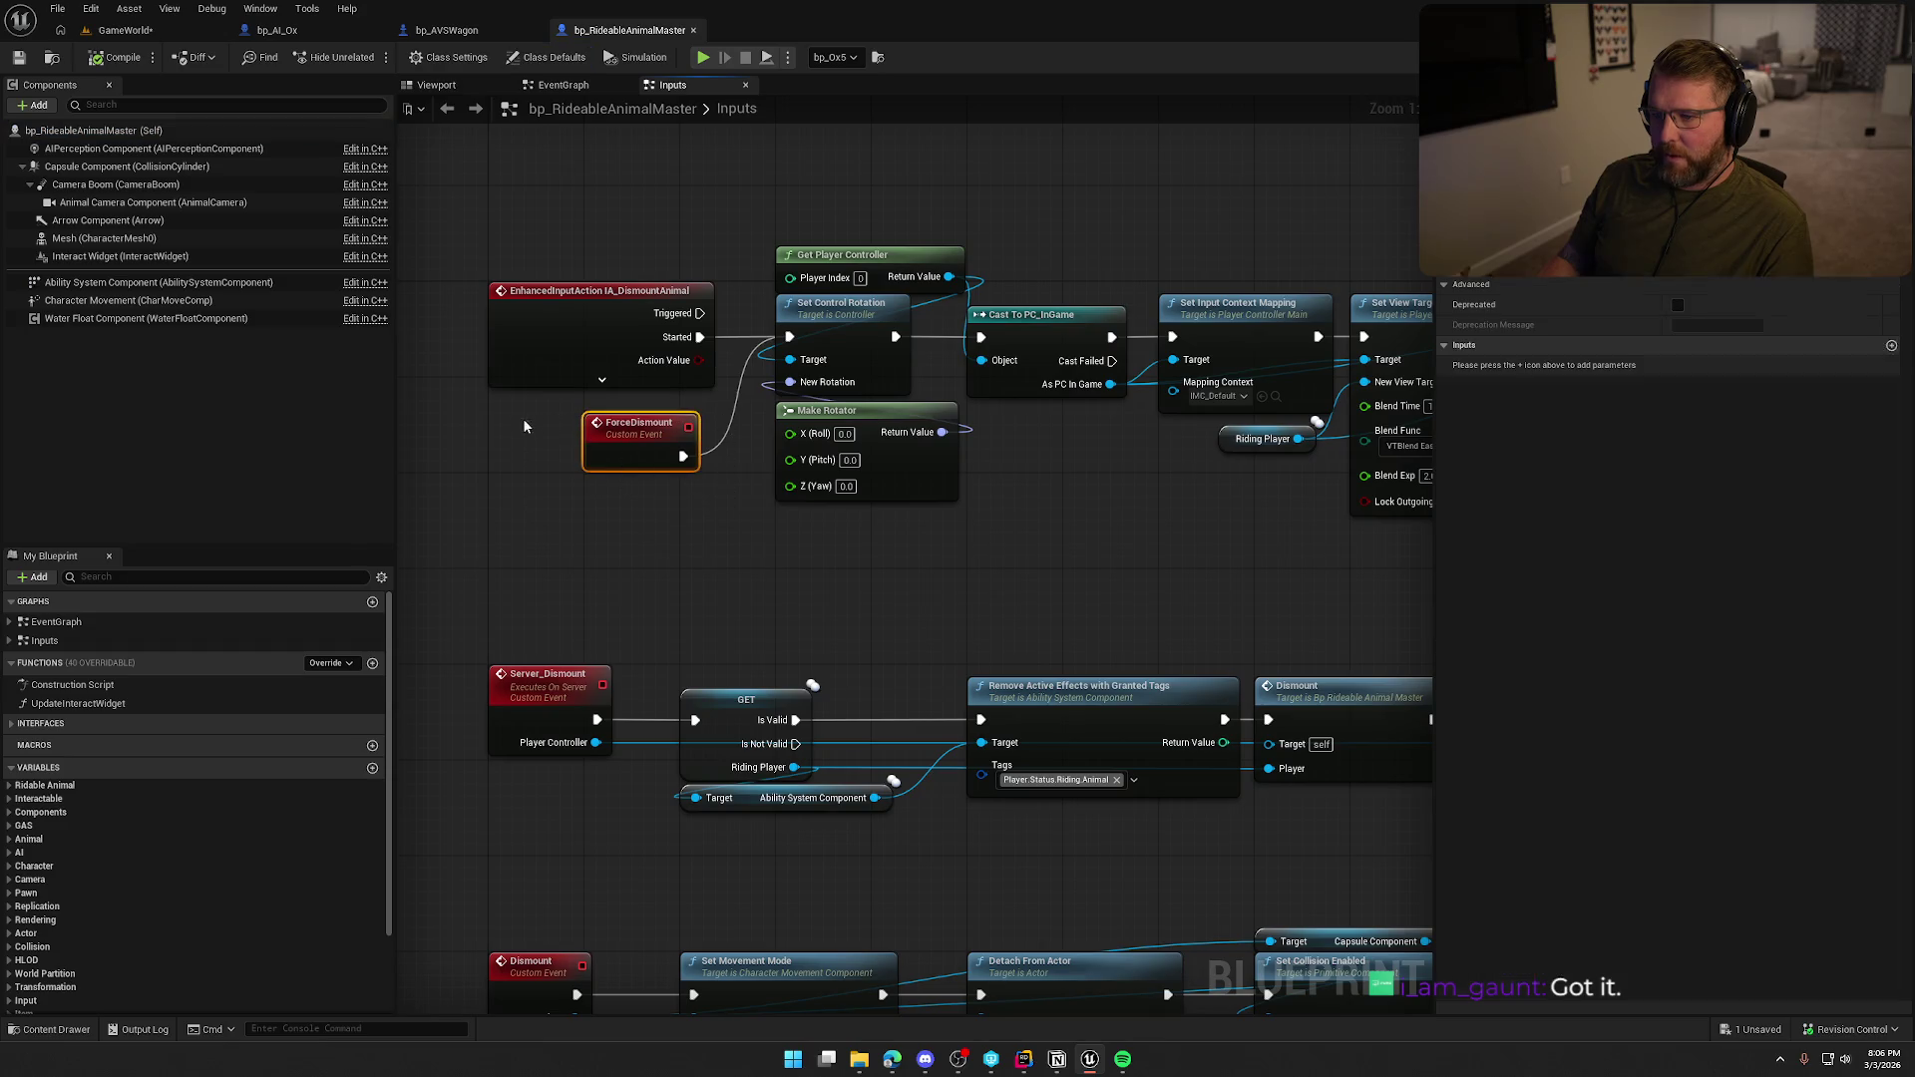
left_click(566, 87)
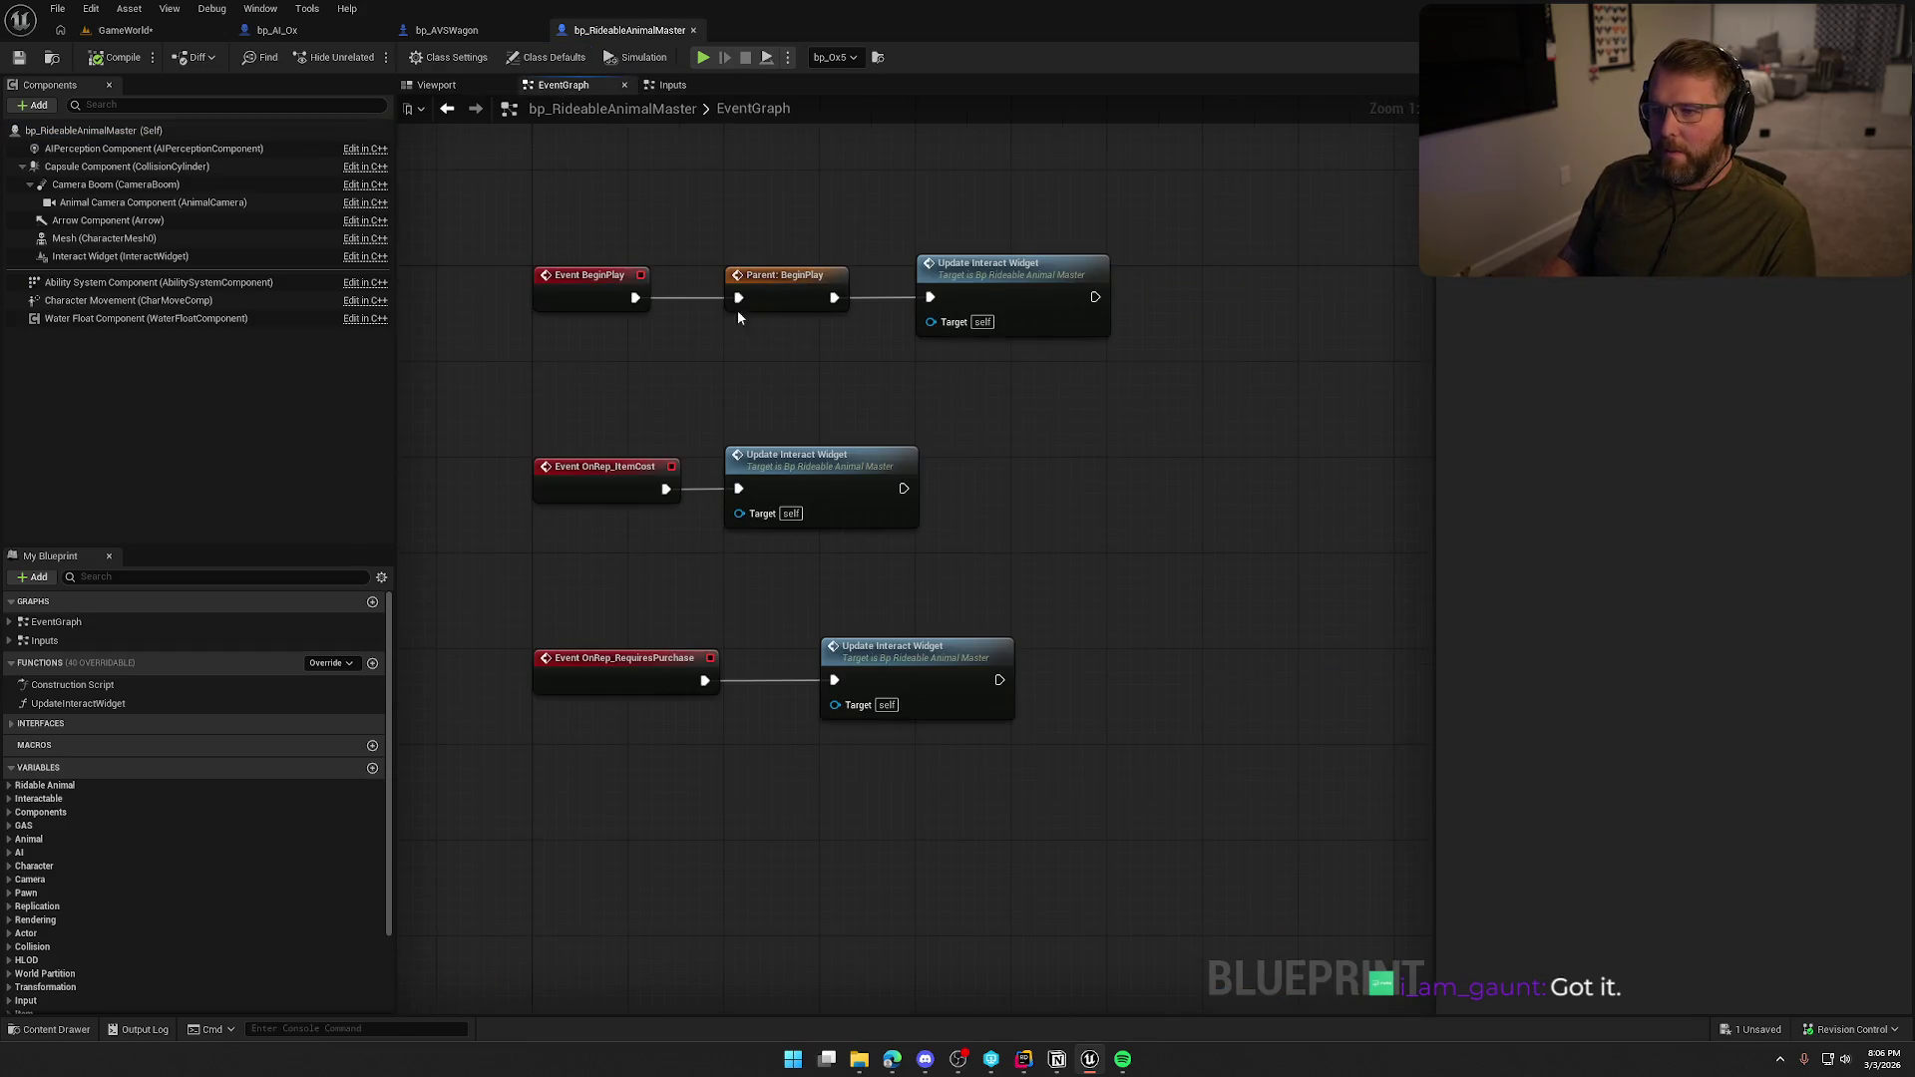
left_click(278, 31)
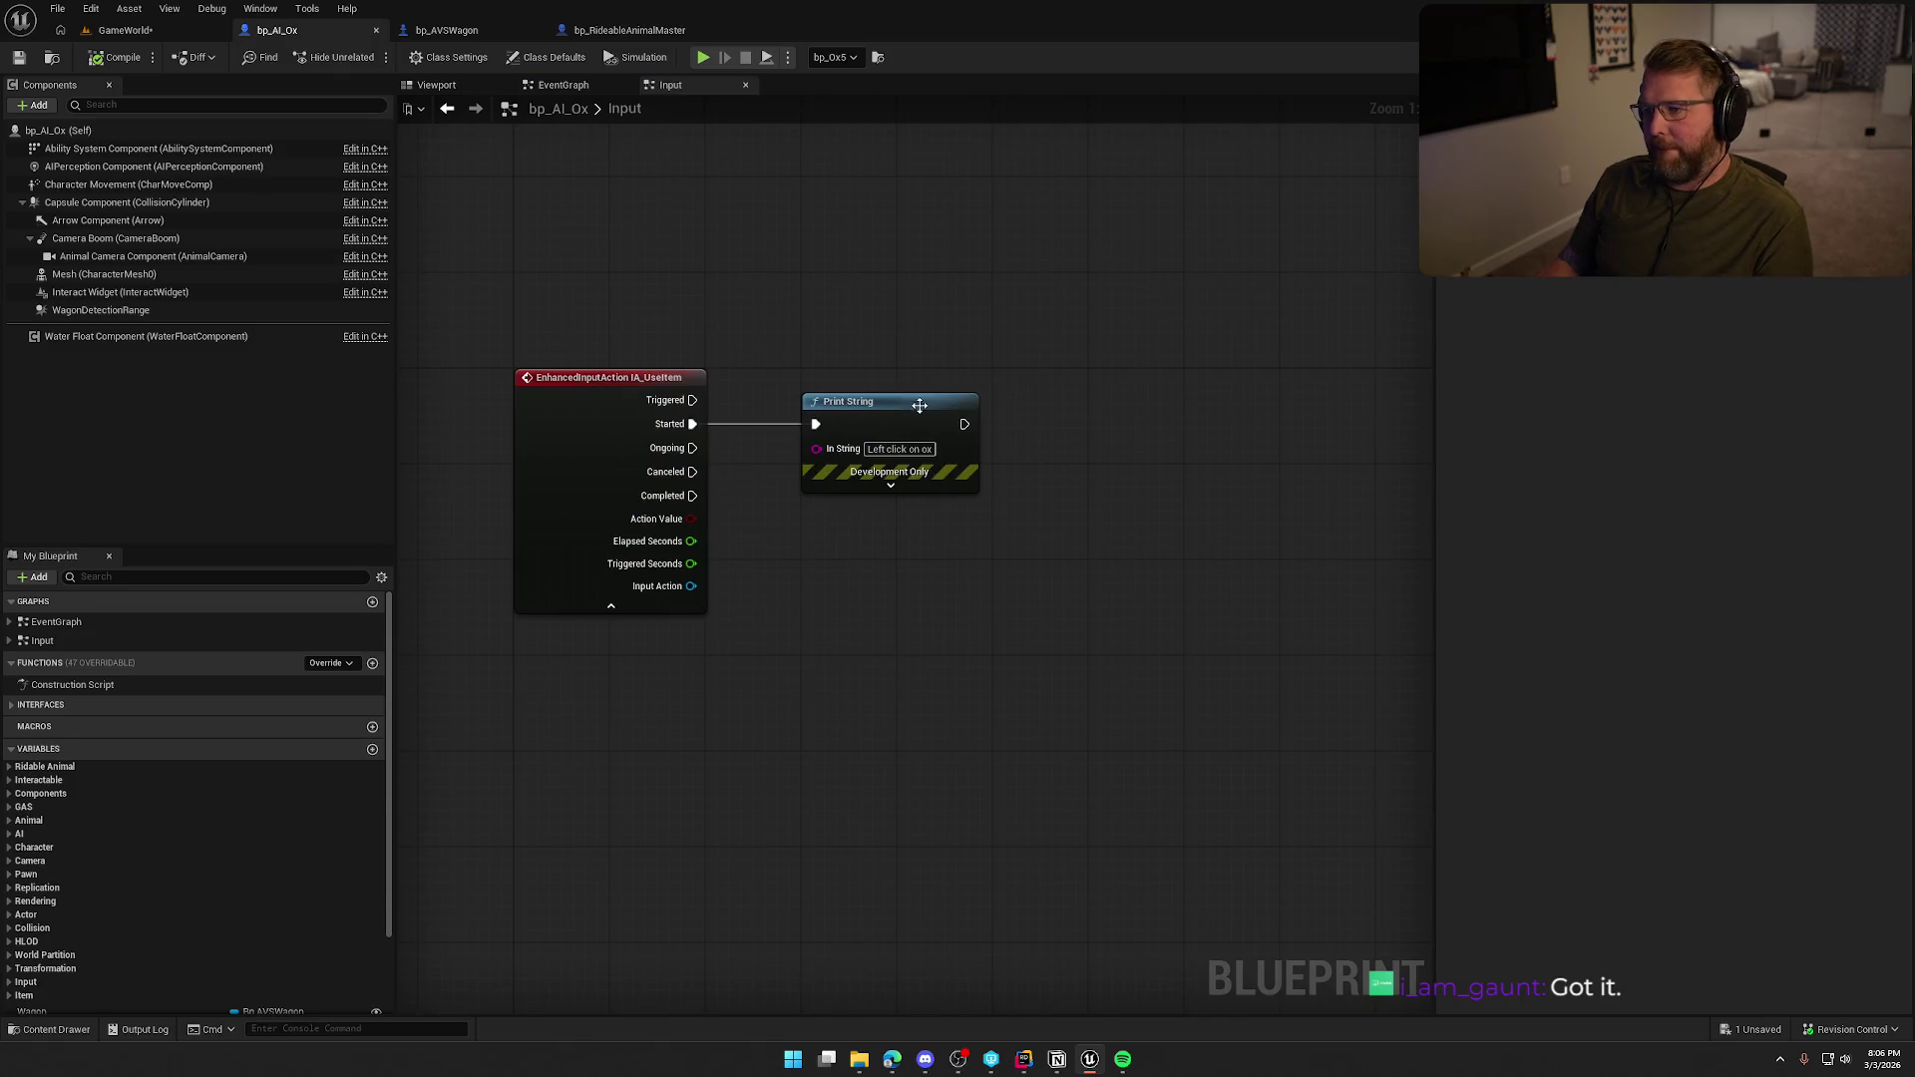
Chain a Force Dismount call after Print String and start a new play session.
left_click_drag(963, 423, 1054, 420)
type("force dismount")
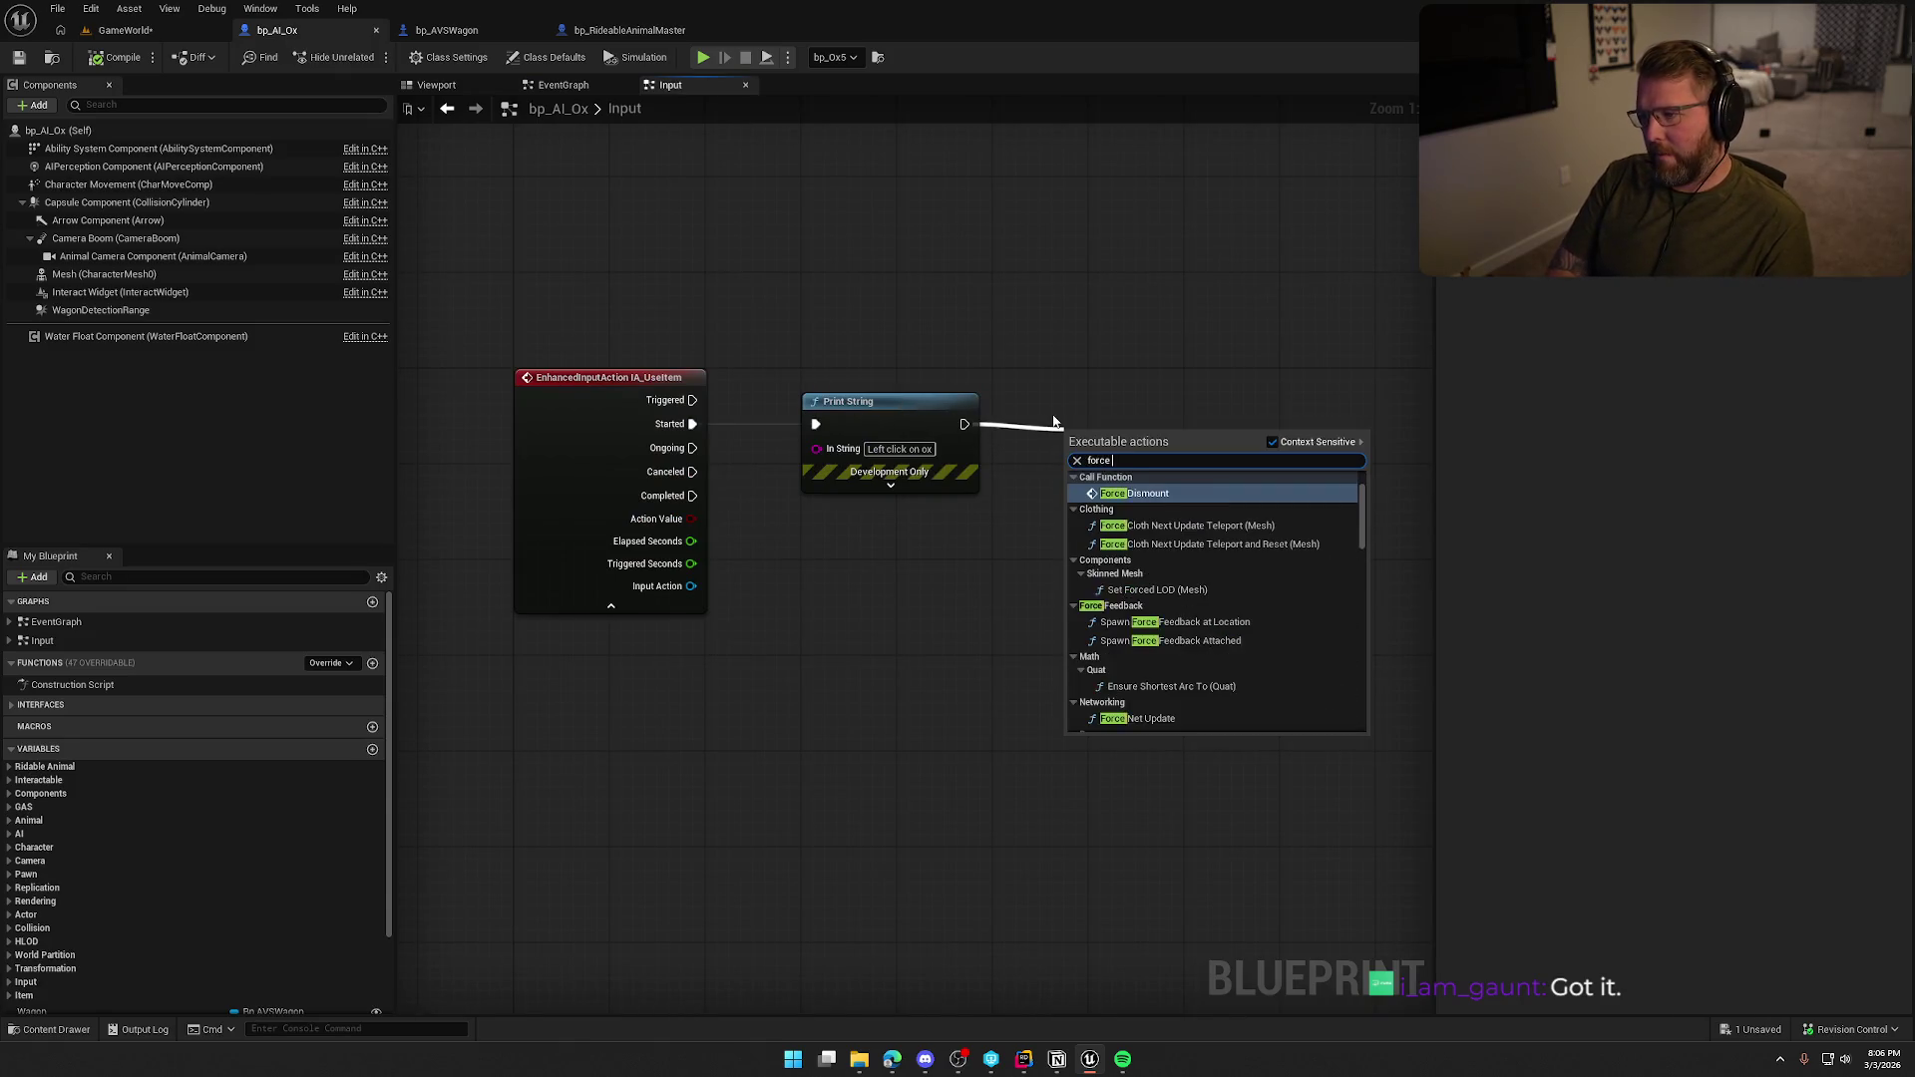
key("Return")
left_click_drag(1133, 473, 1074, 425)
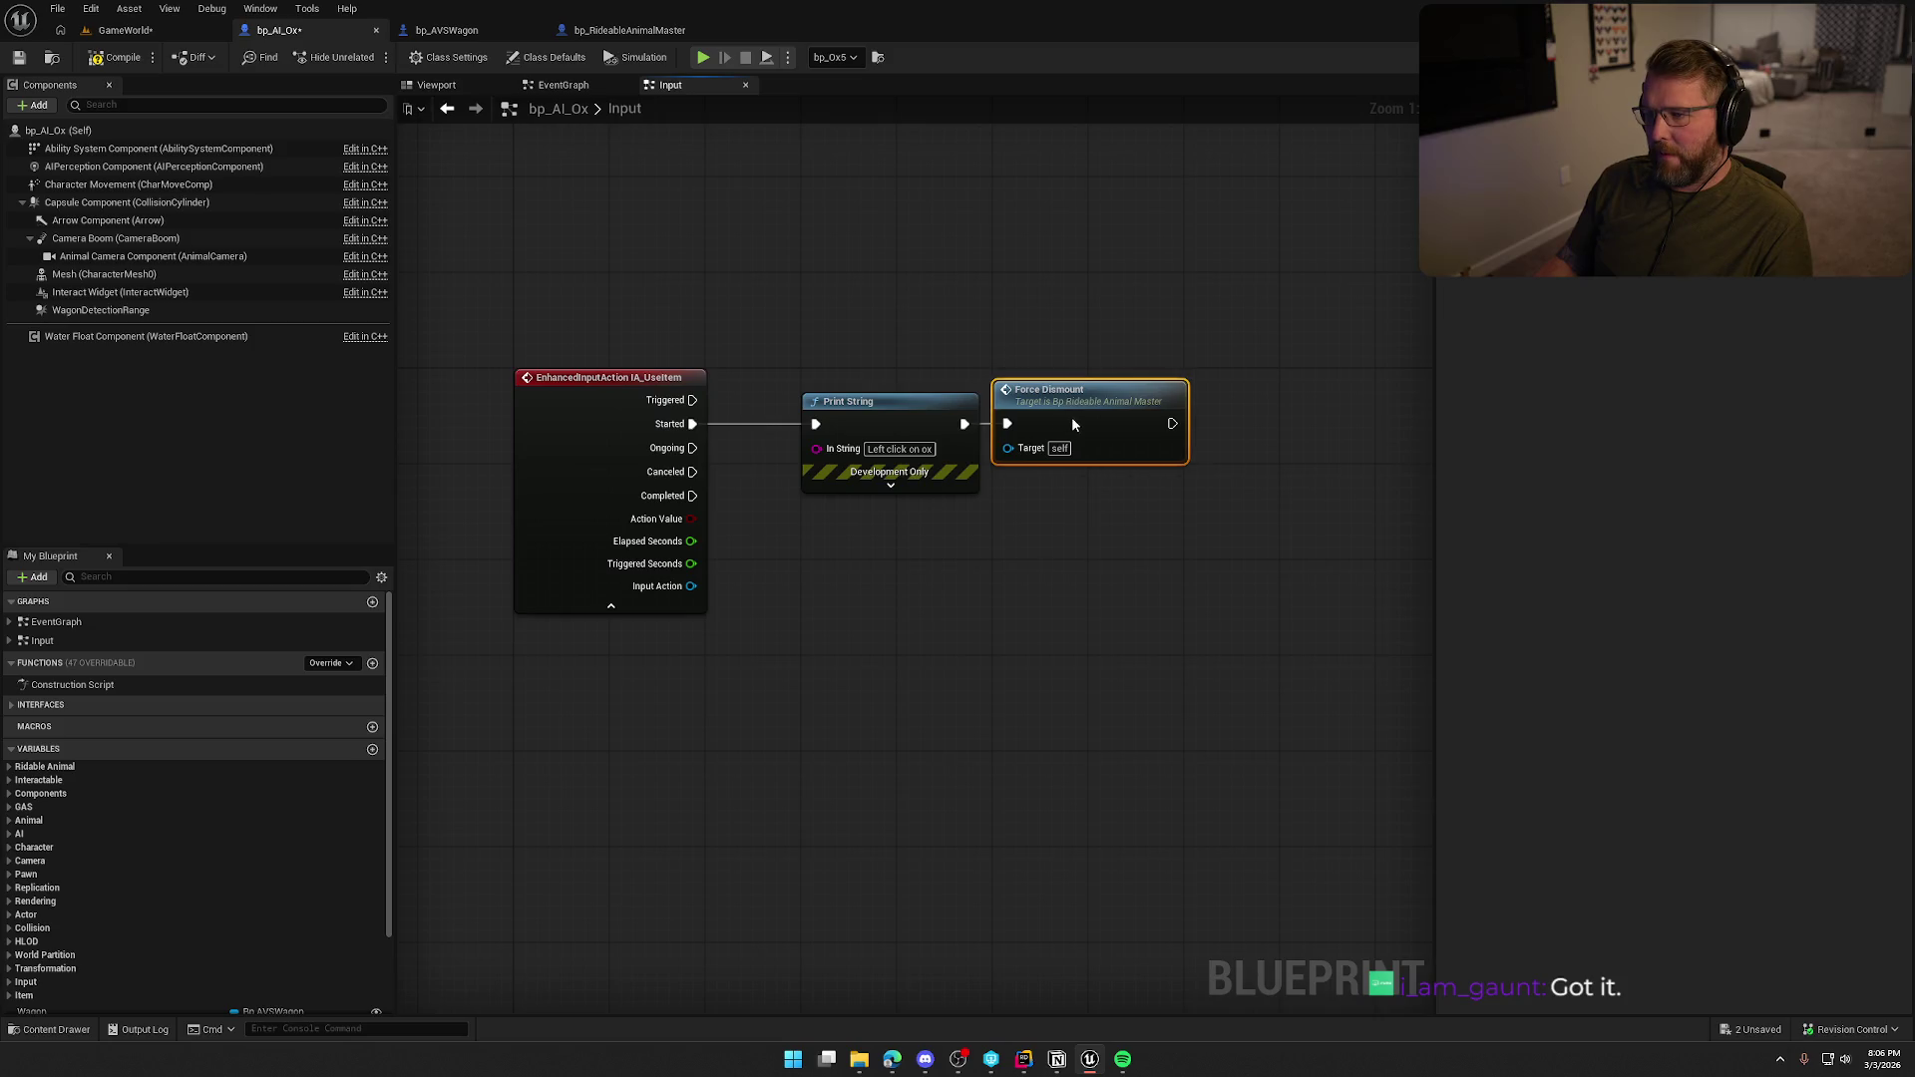
double_click(1047, 394)
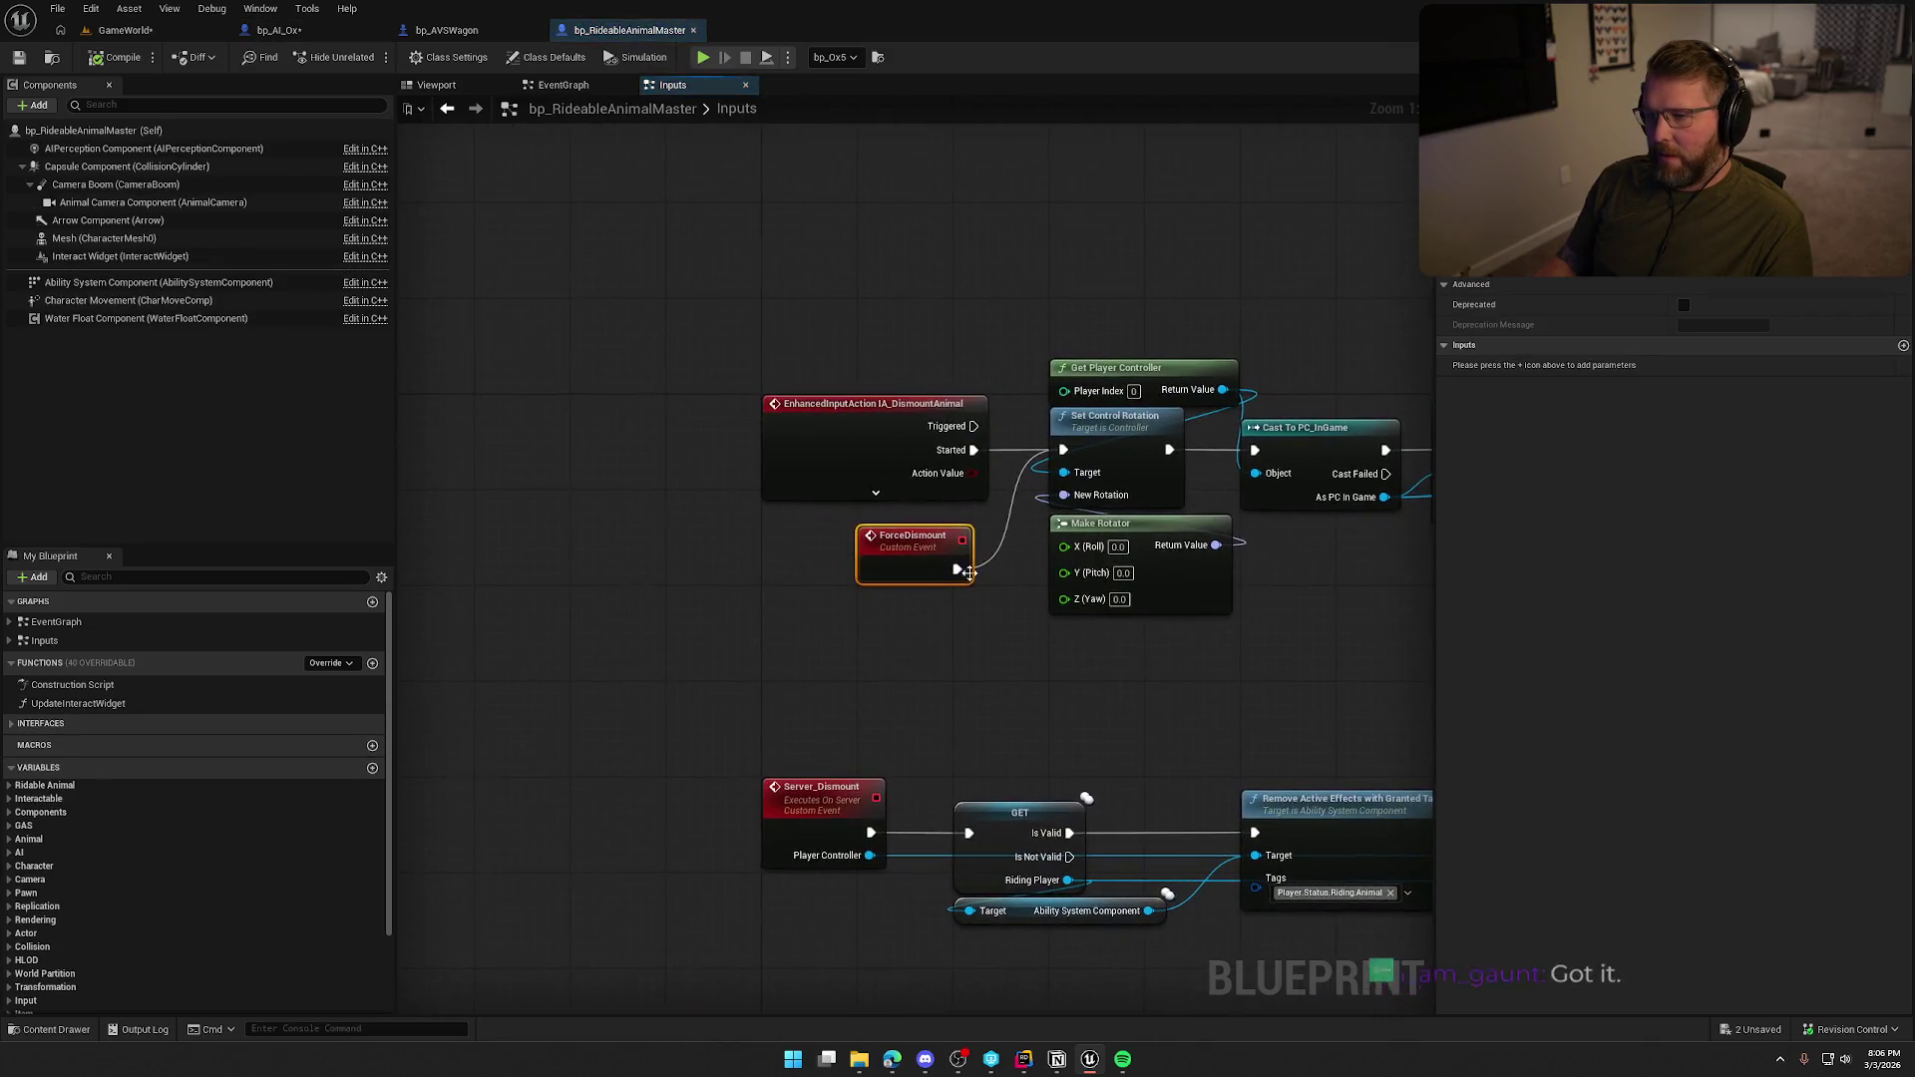
left_click(121, 34)
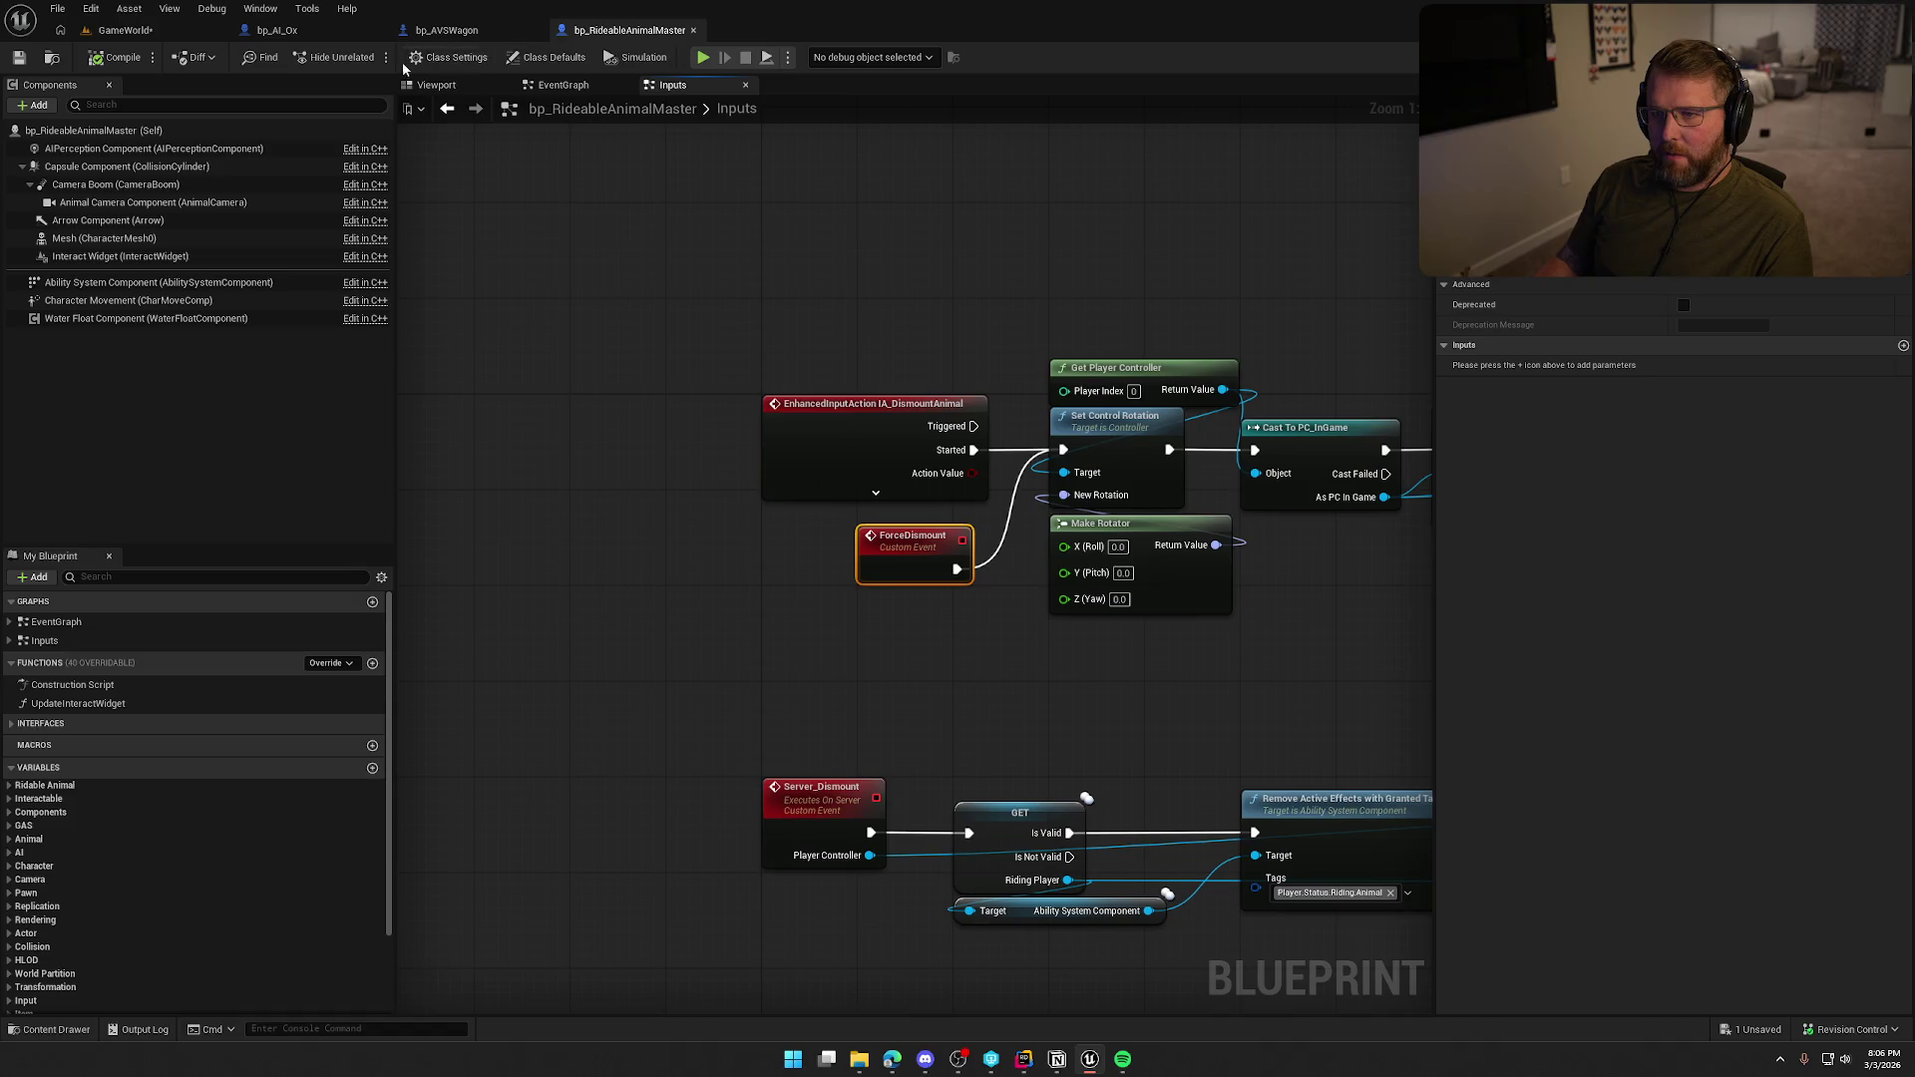
left_click(408, 57)
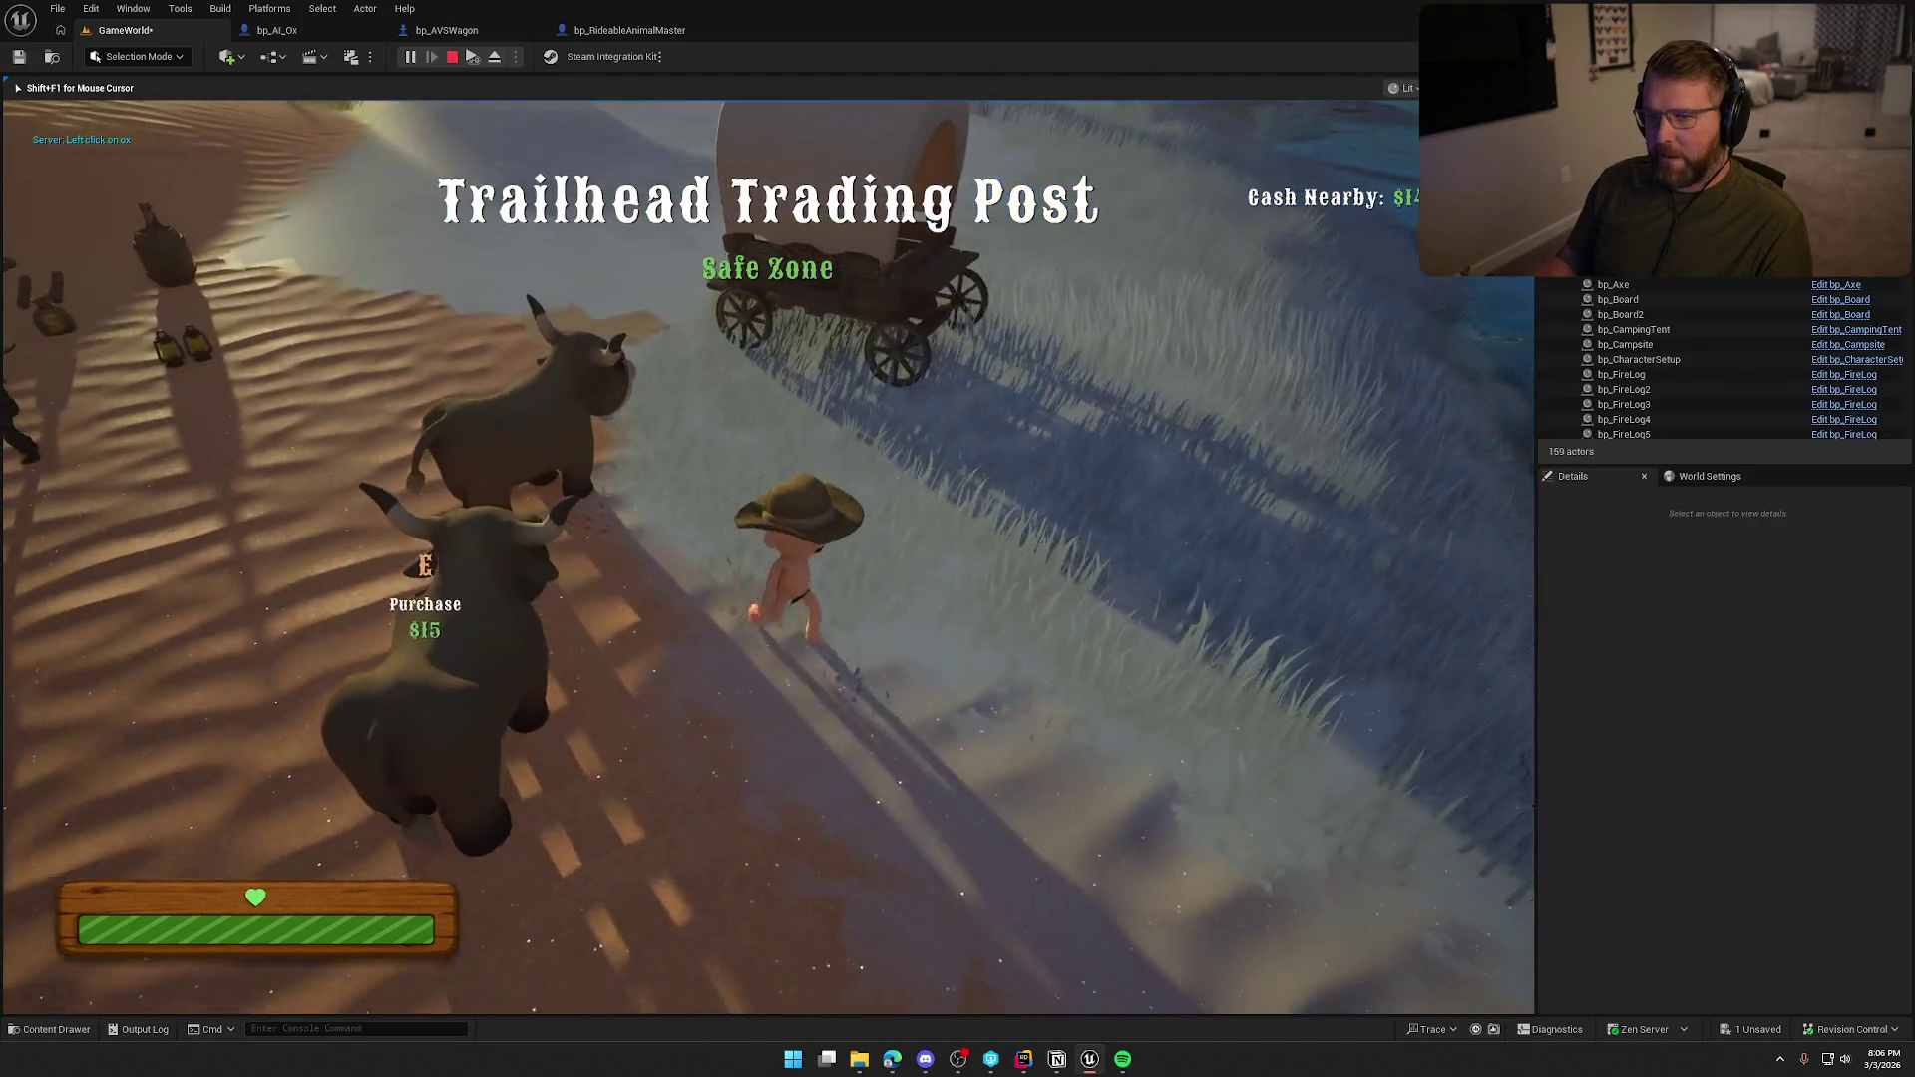
Stop play, delete every node in bp_AI_Ox's EventGraph, and remove the WagonDetectionRange component.
key("Escape")
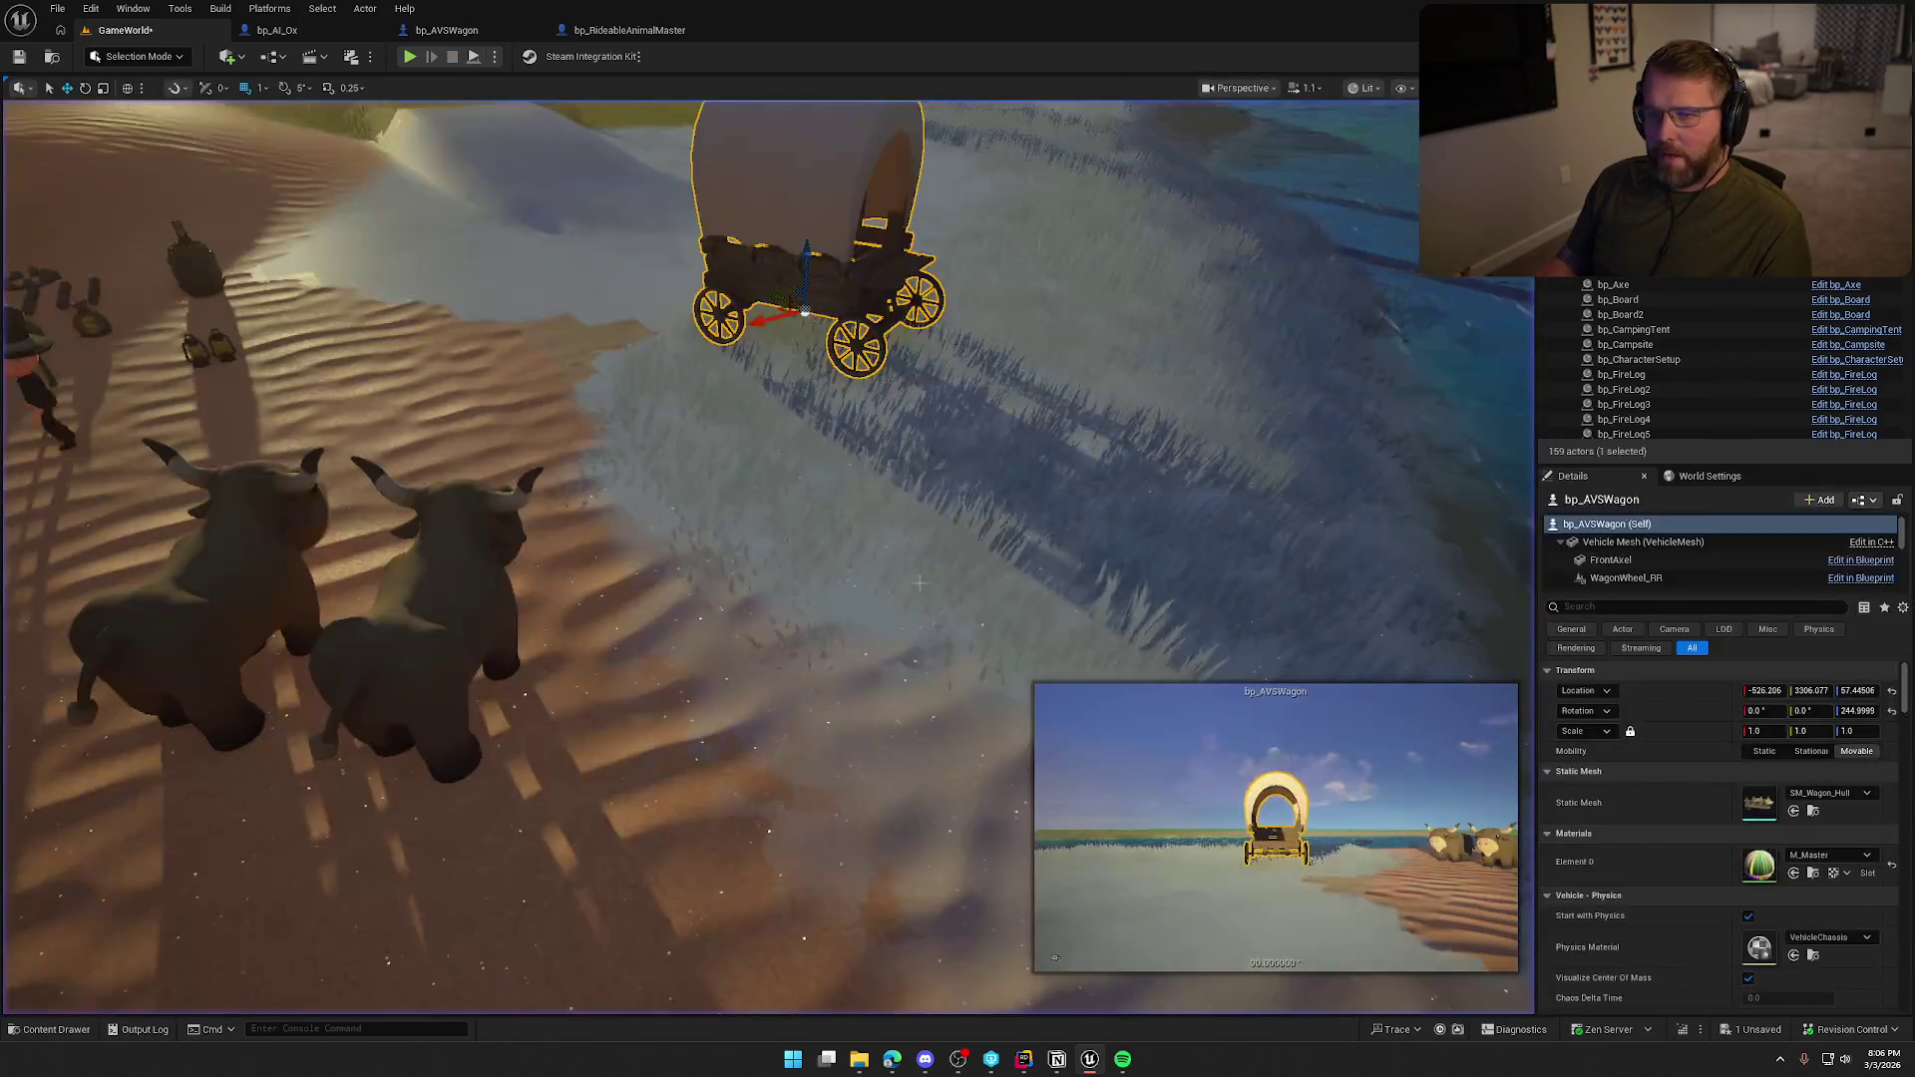
left_click(364, 25)
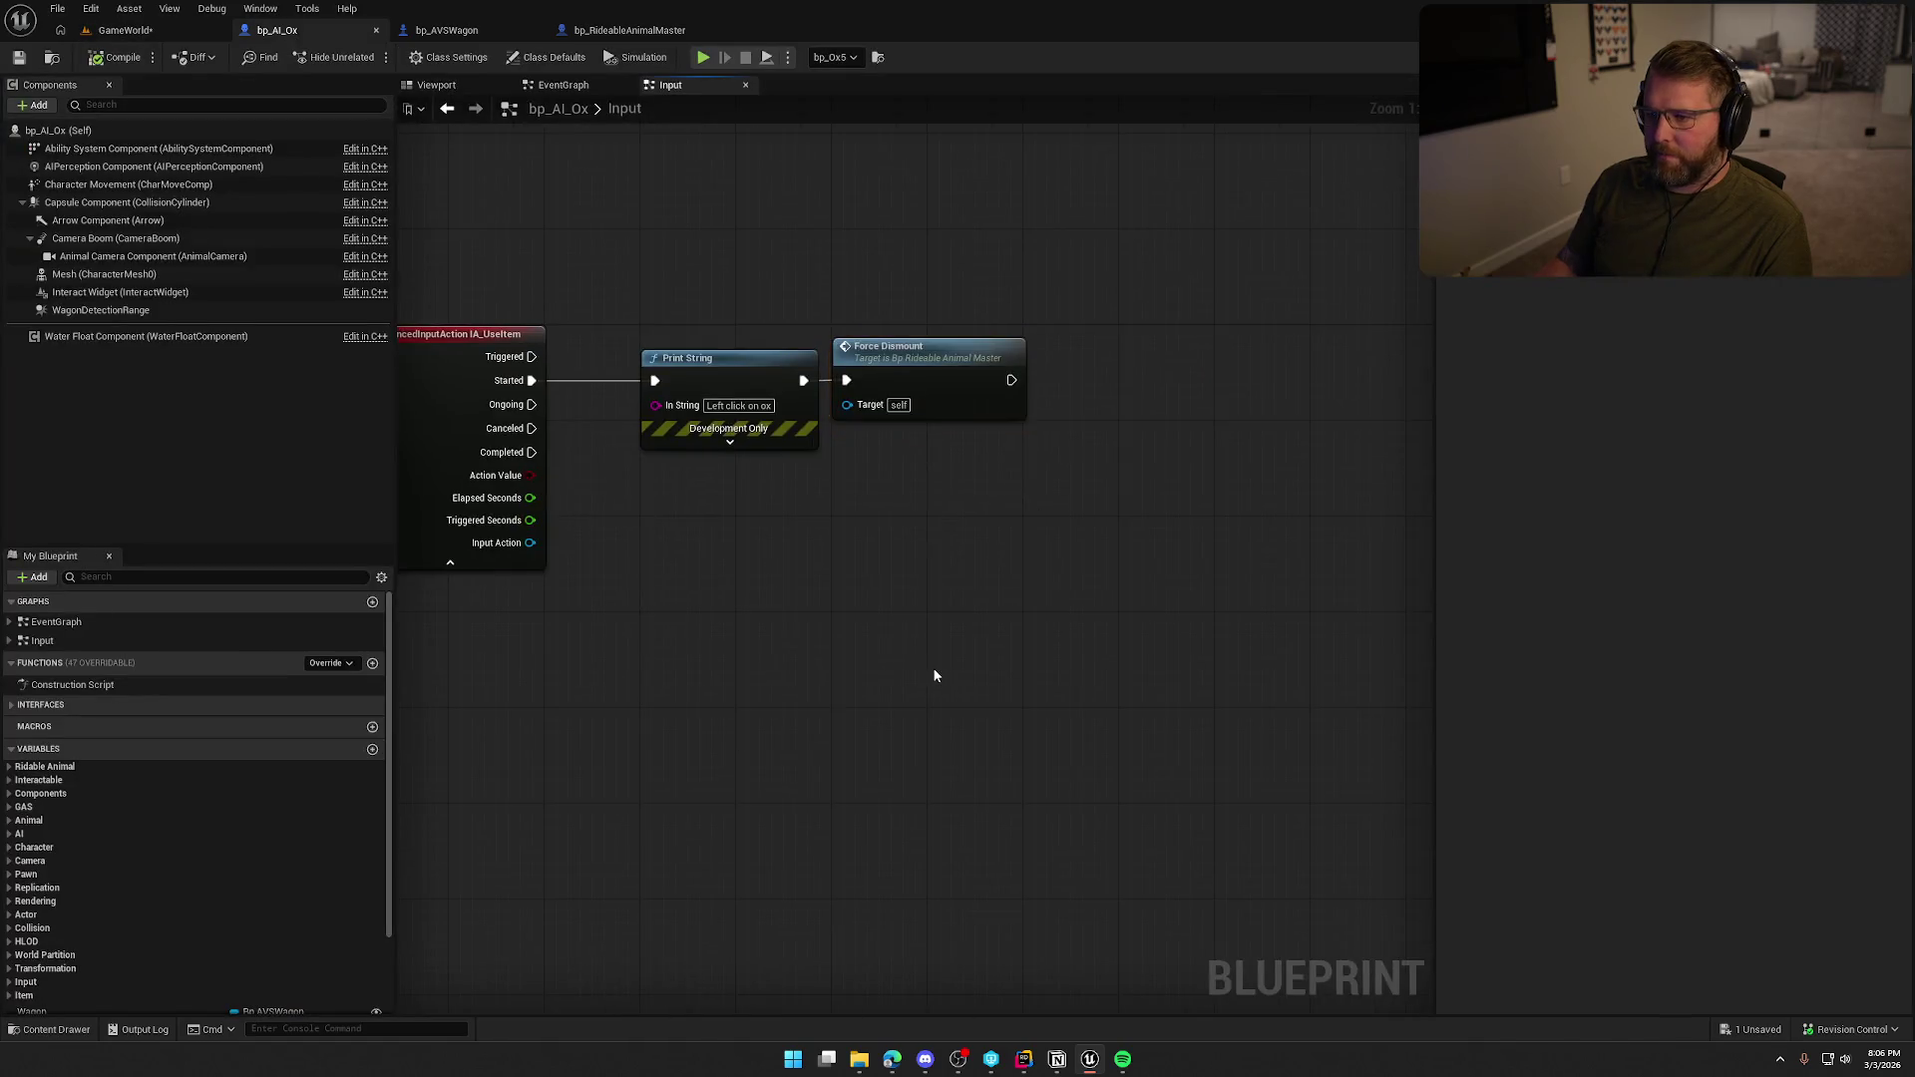
left_click(562, 85)
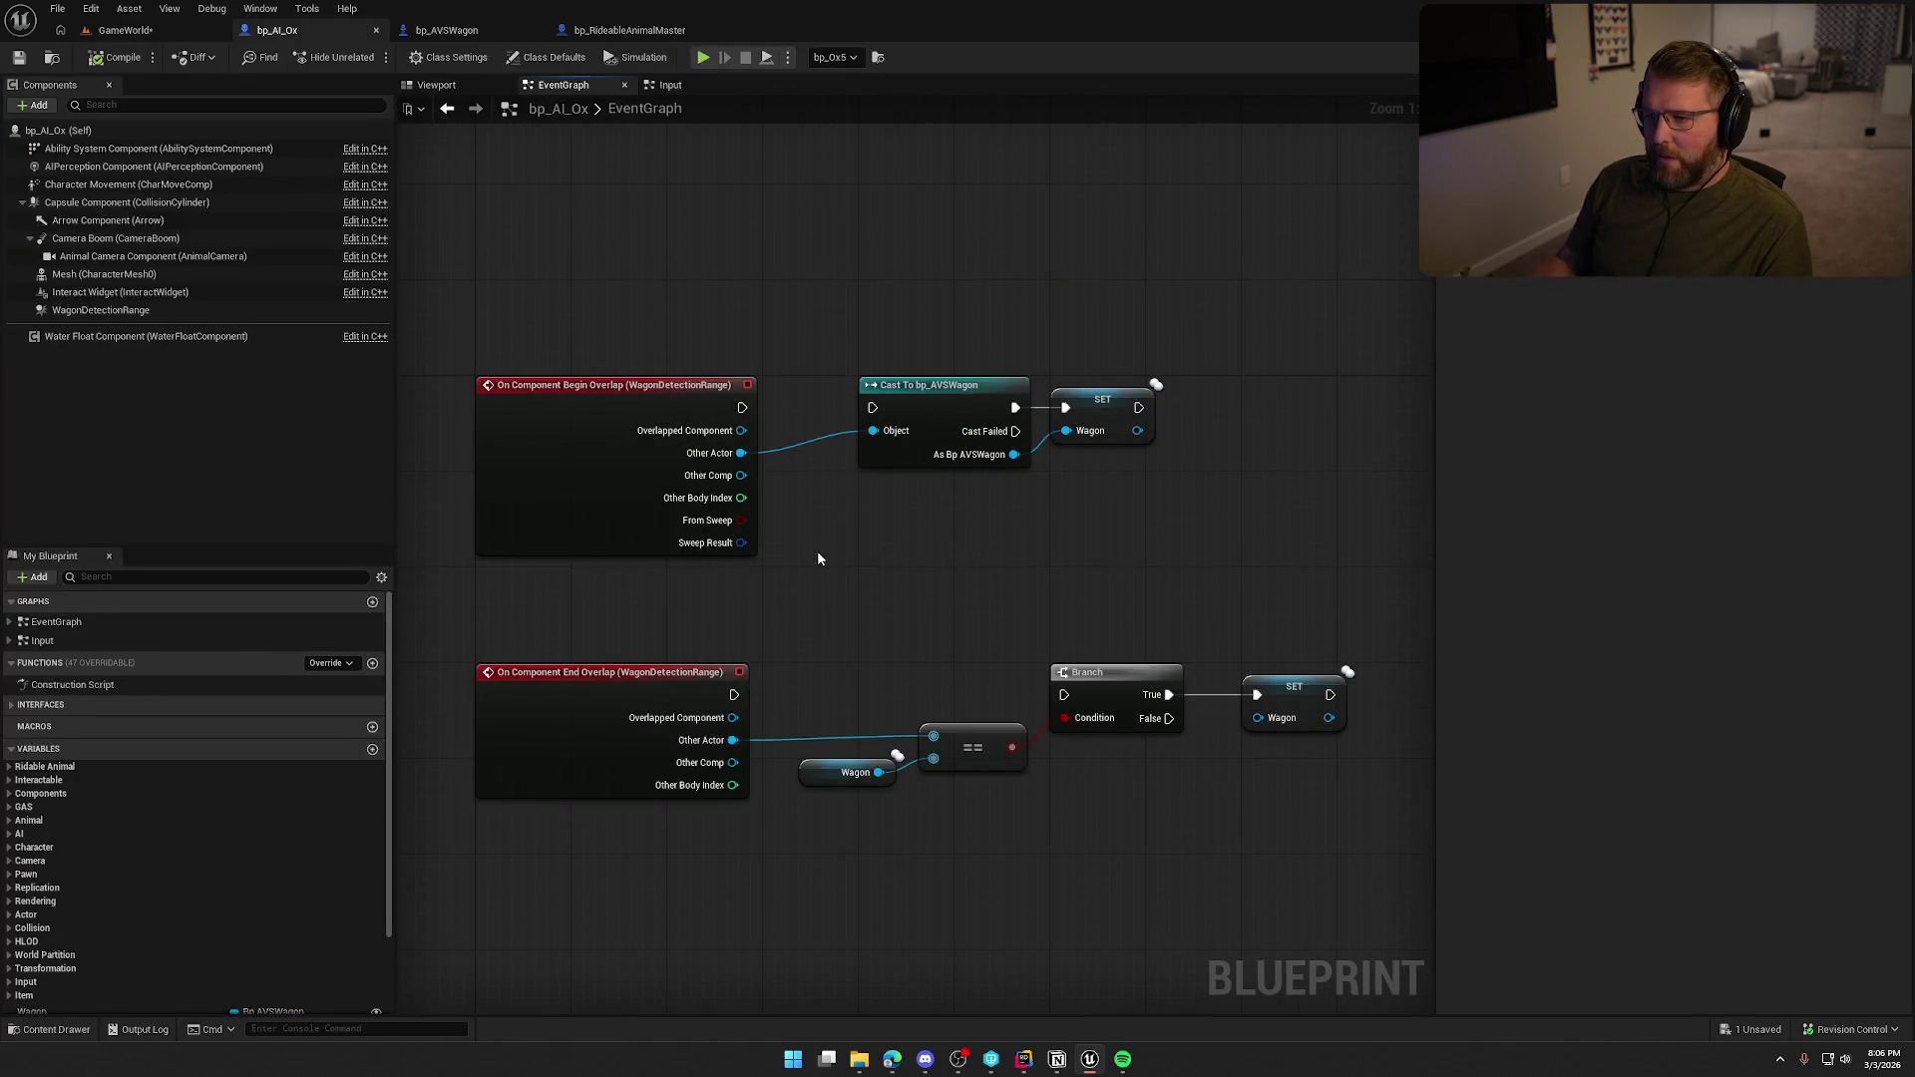
left_click_drag(586, 320, 1321, 860)
key("Delete")
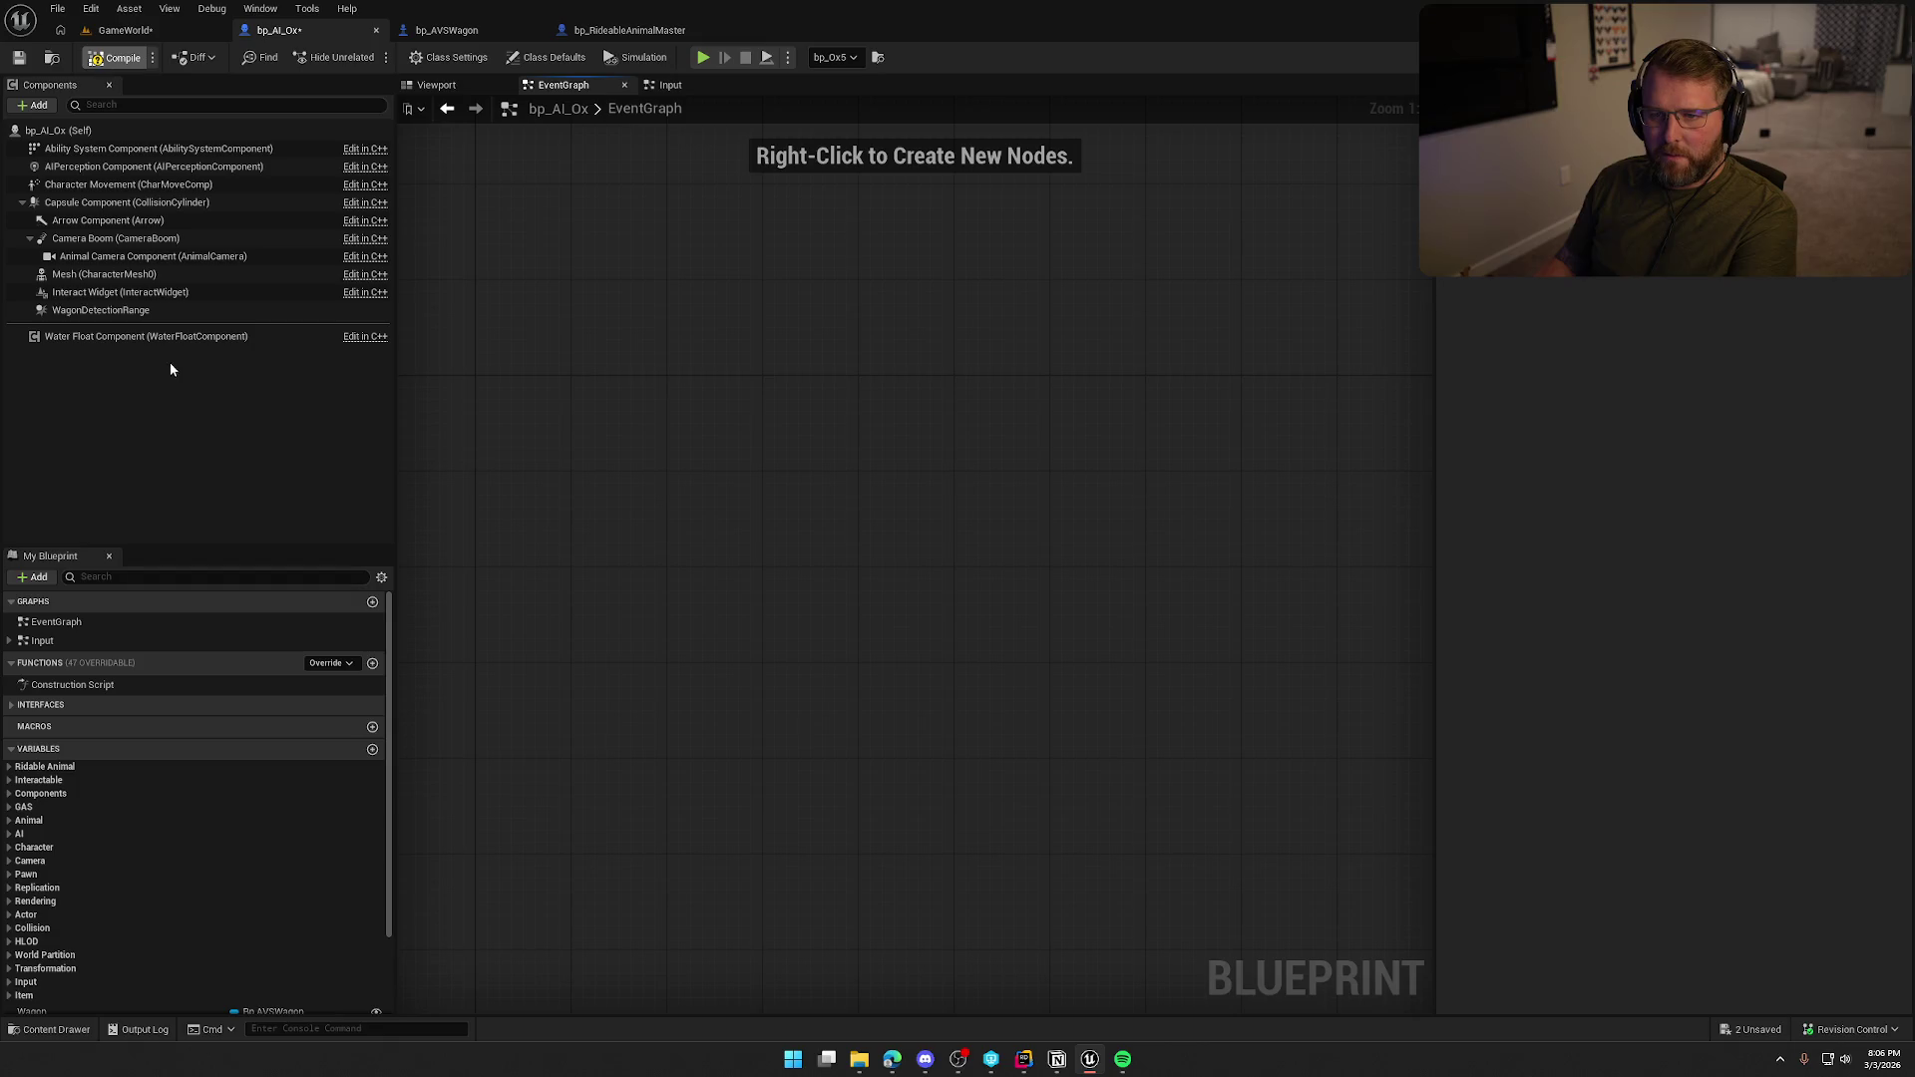
left_click(109, 311)
key("Delete")
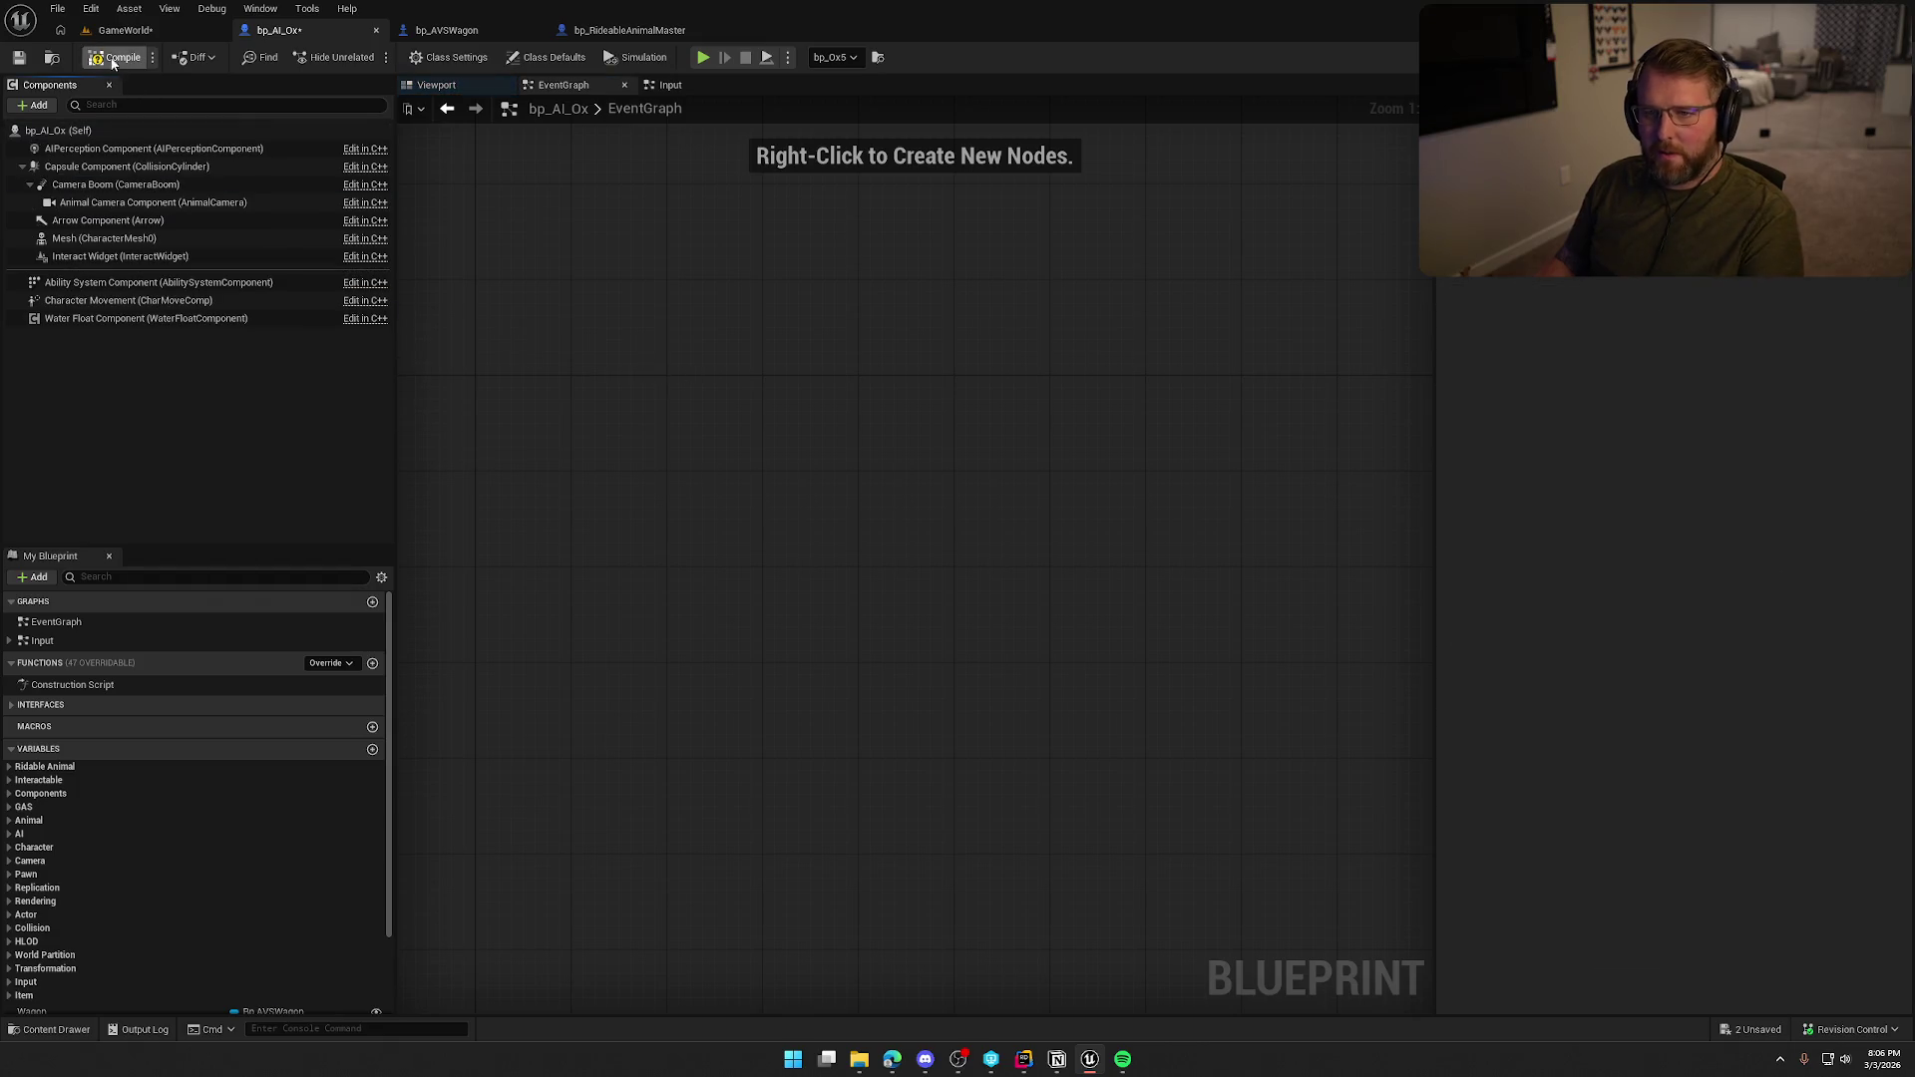
Wire a Sphere Overlap Actors node to Started and move Print String and Force Dismount below.
left_click(670, 85)
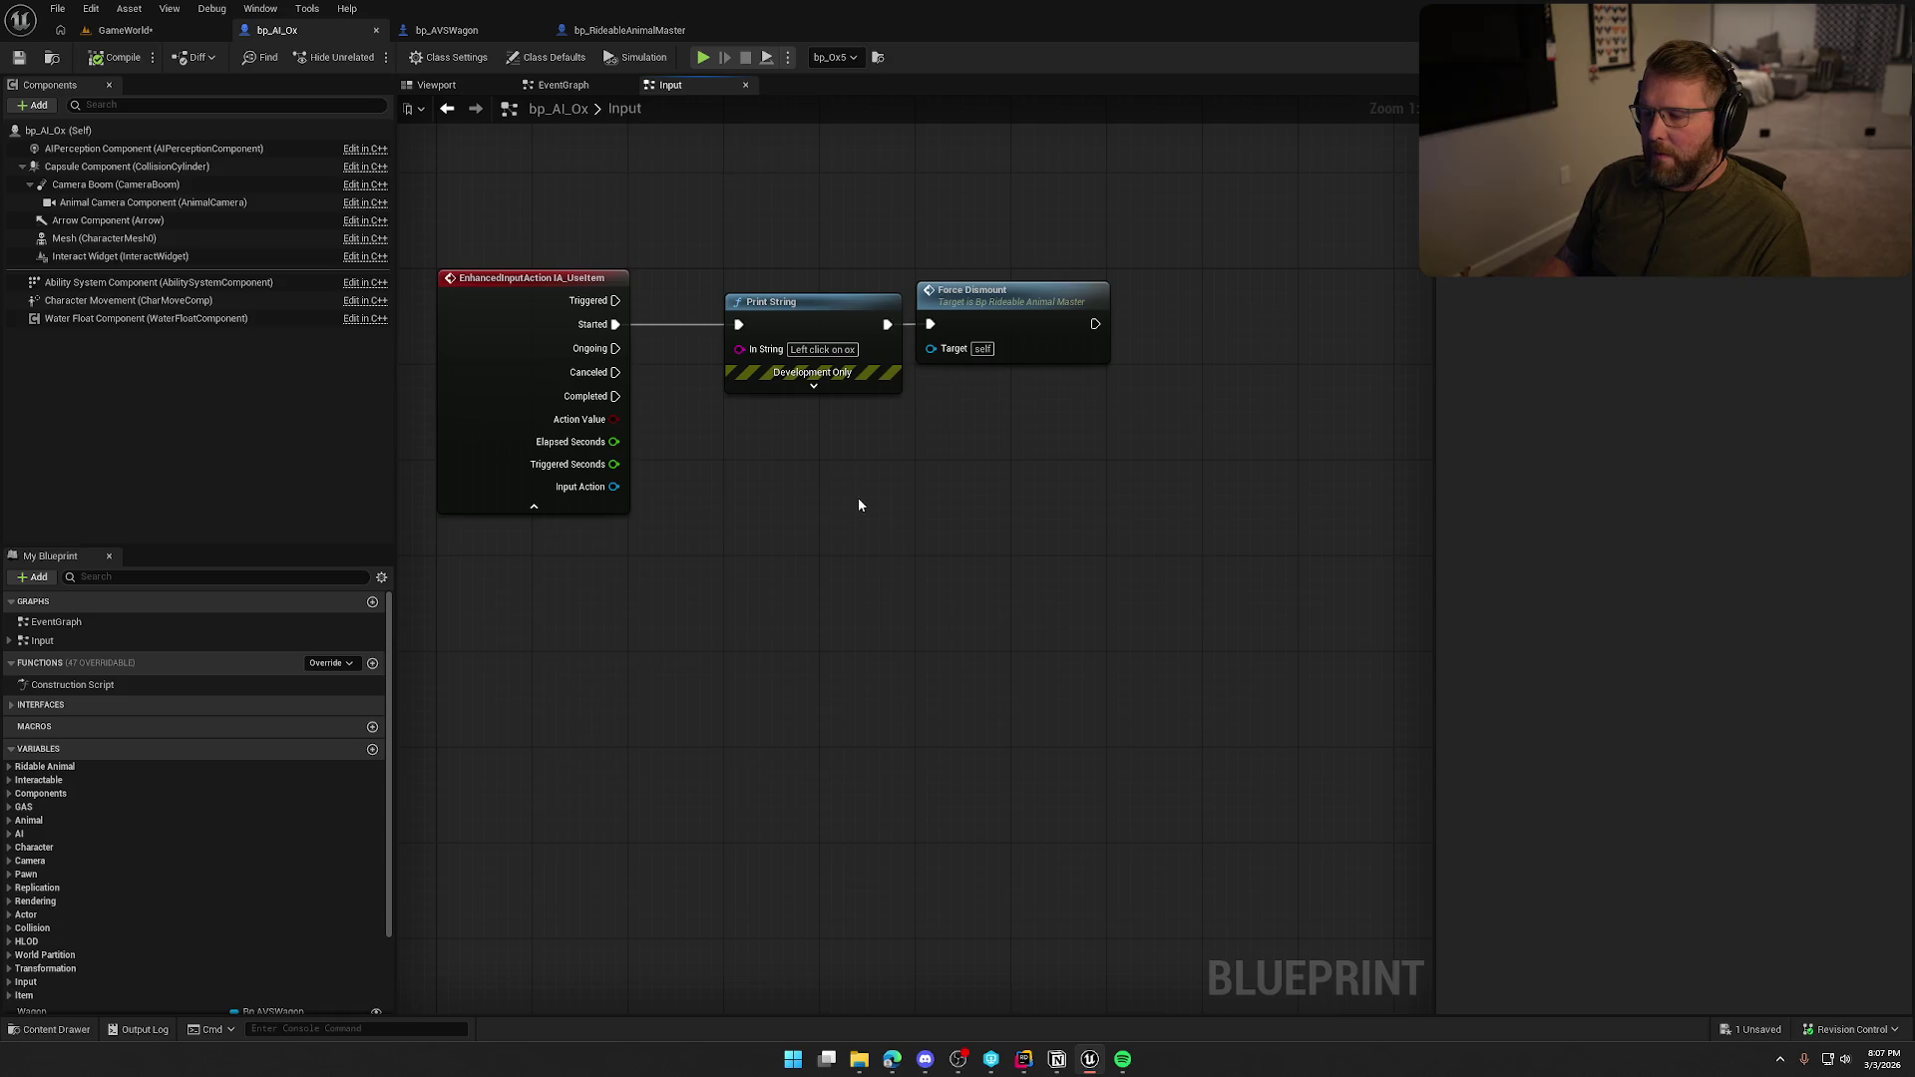
right_click(842, 458)
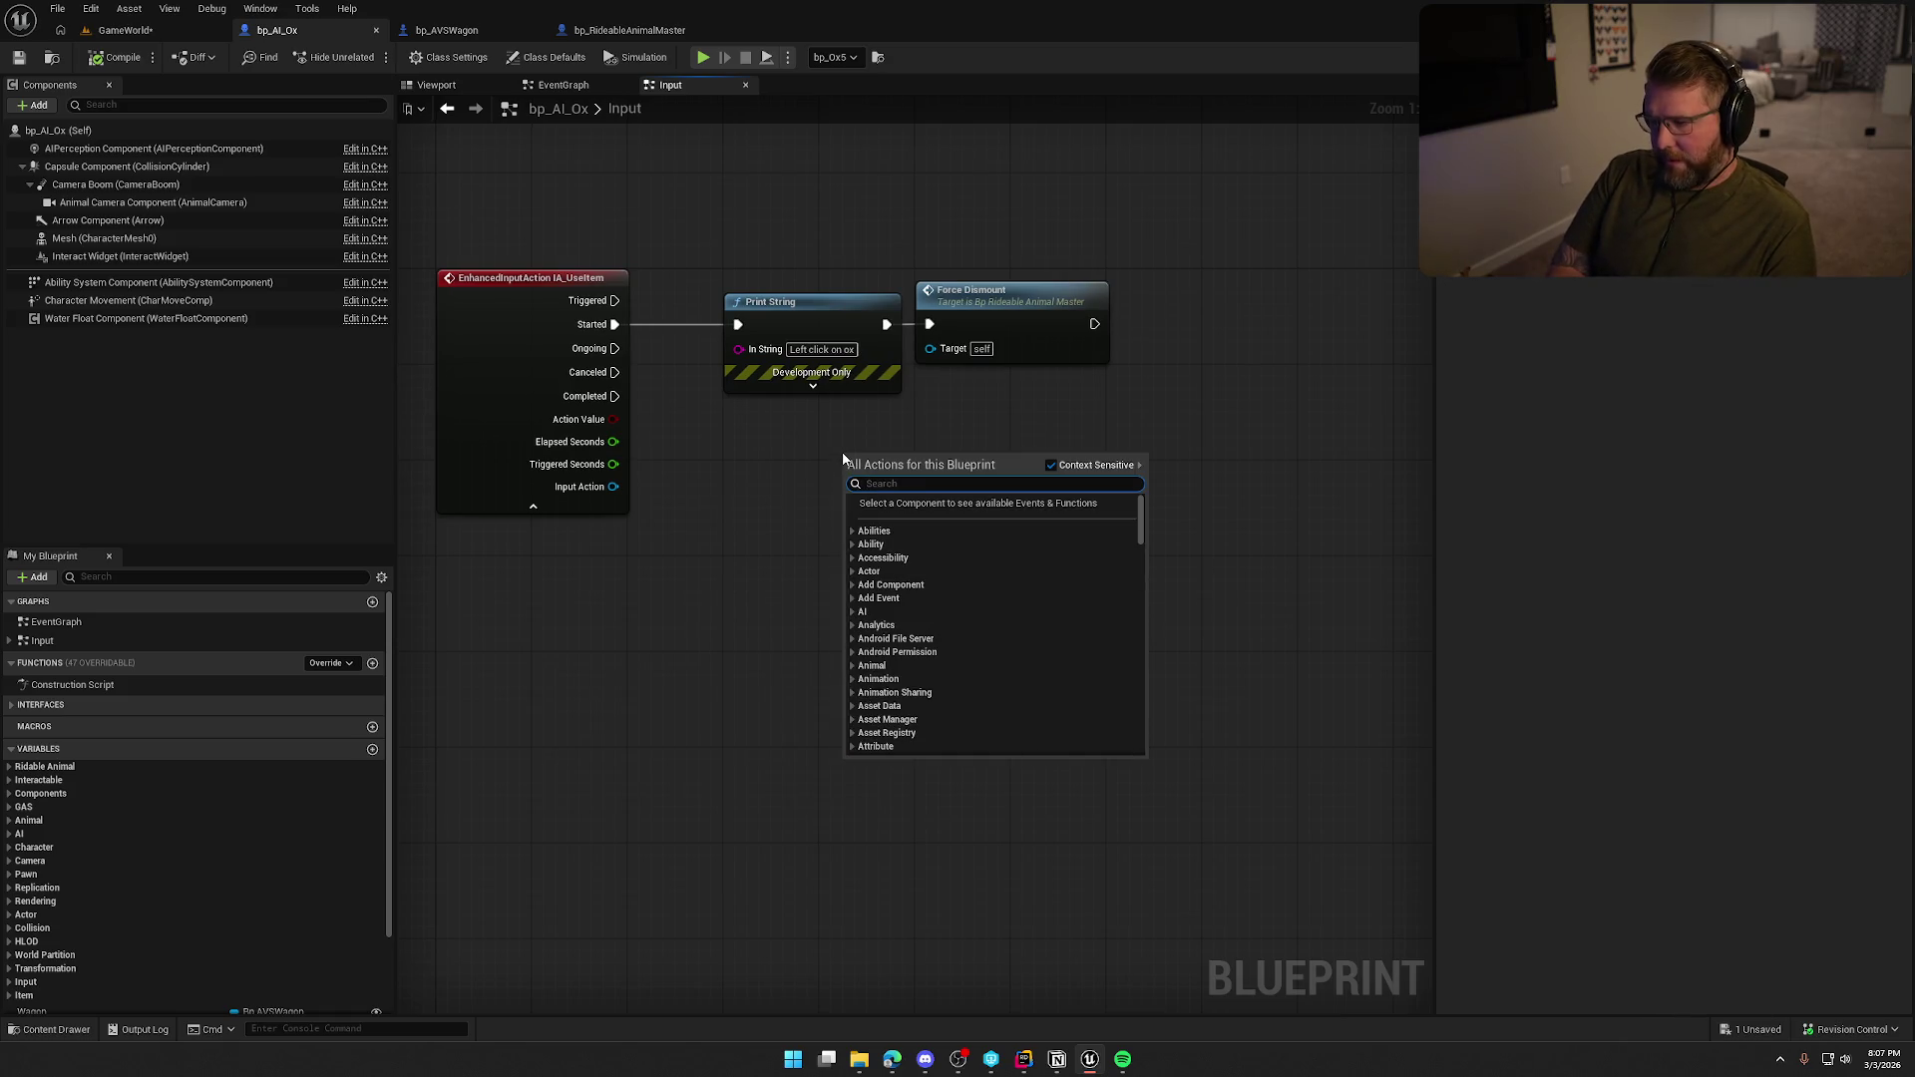
type("sphere overlap actors")
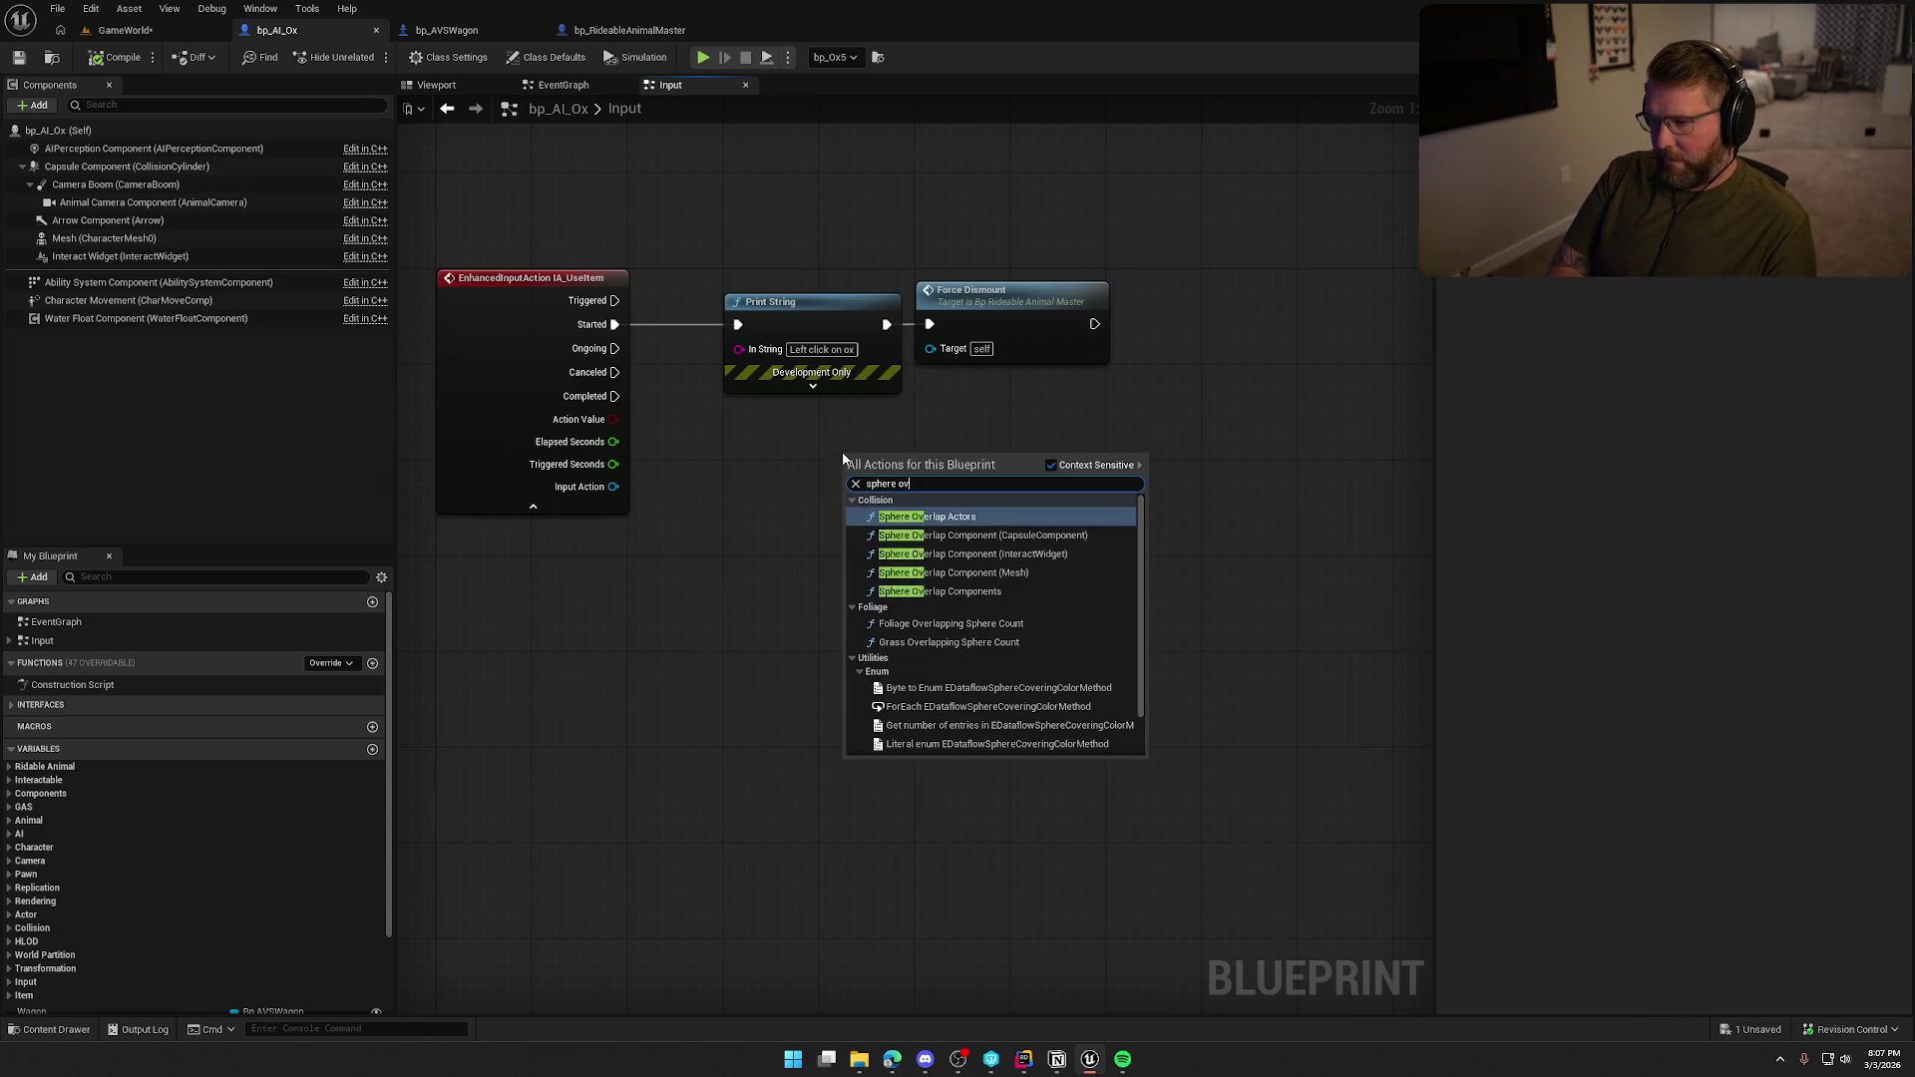
key("Return")
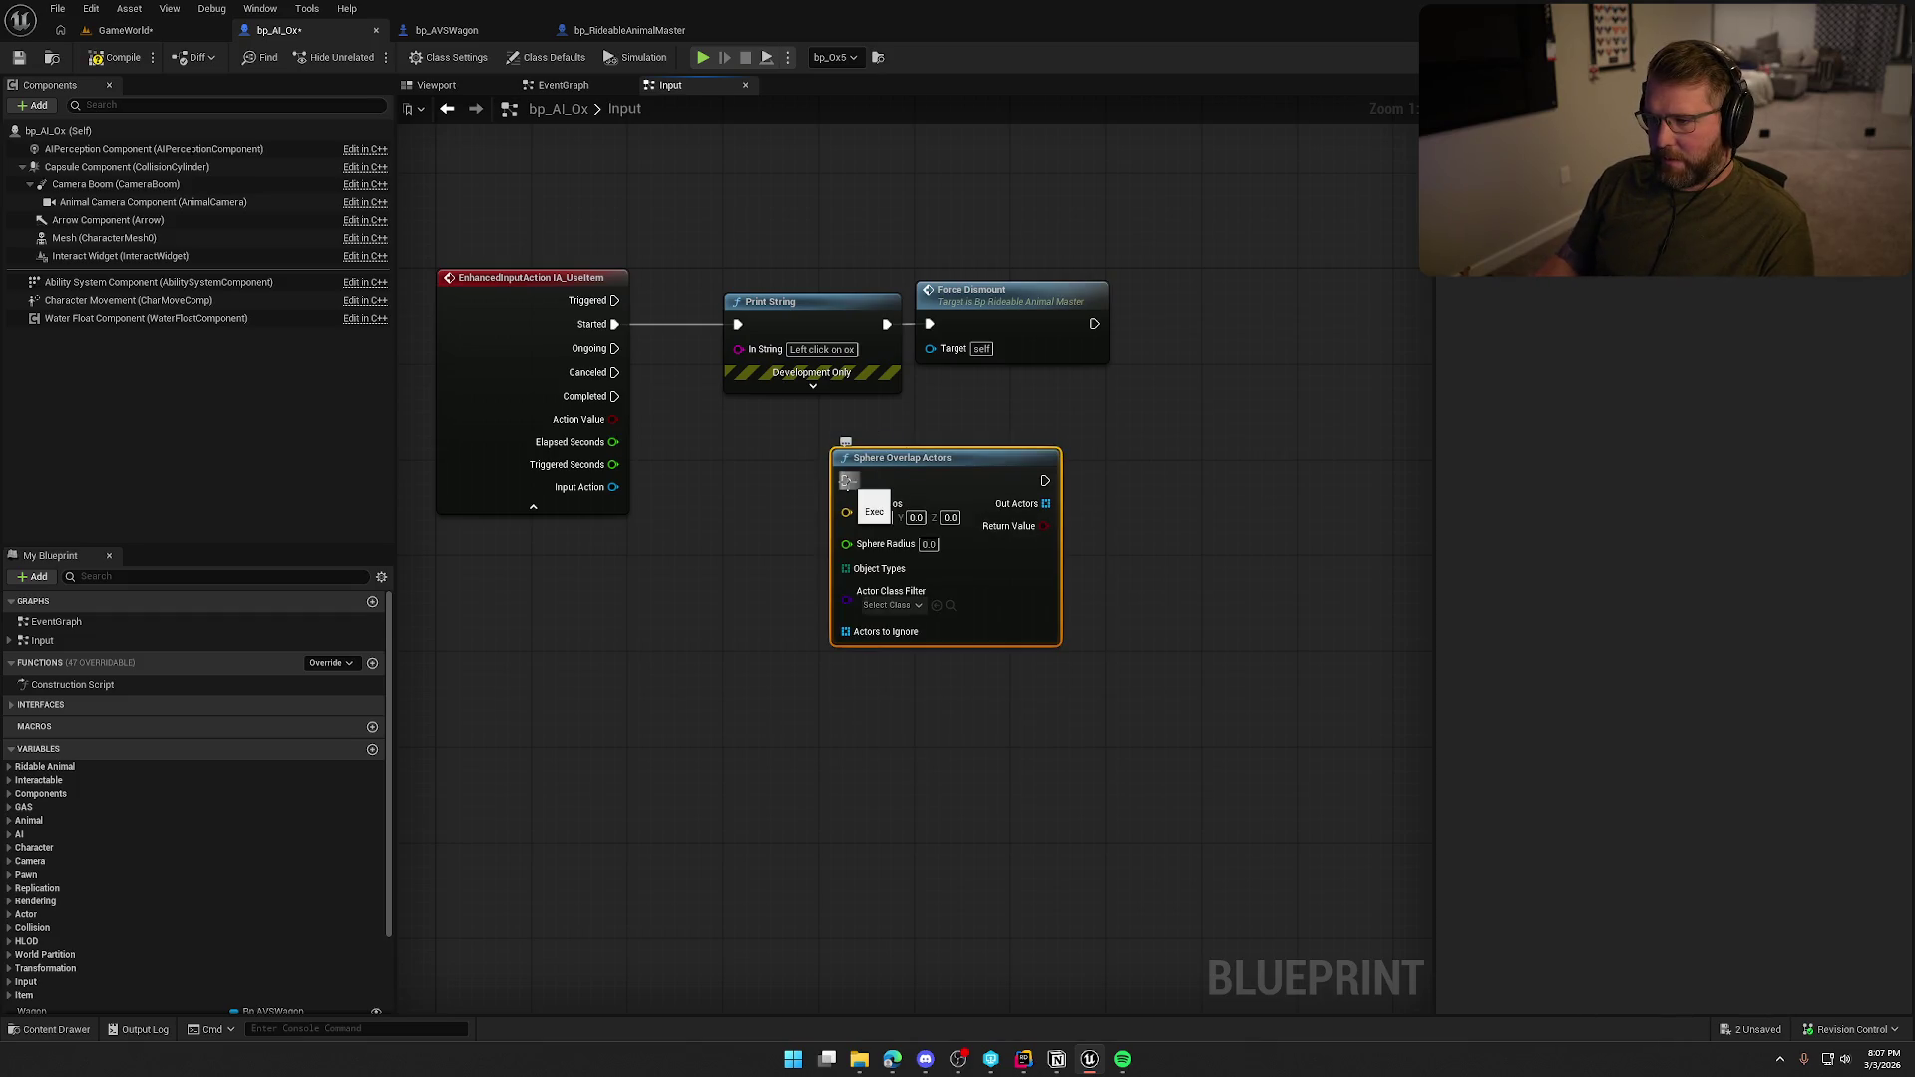
left_click_drag(846, 481, 615, 325)
left_click_drag(699, 259, 1122, 404)
mouse_move(908, 393)
left_mouse_down()
mouse_move(1002, 443)
mouse_move(1038, 932)
left_mouse_up()
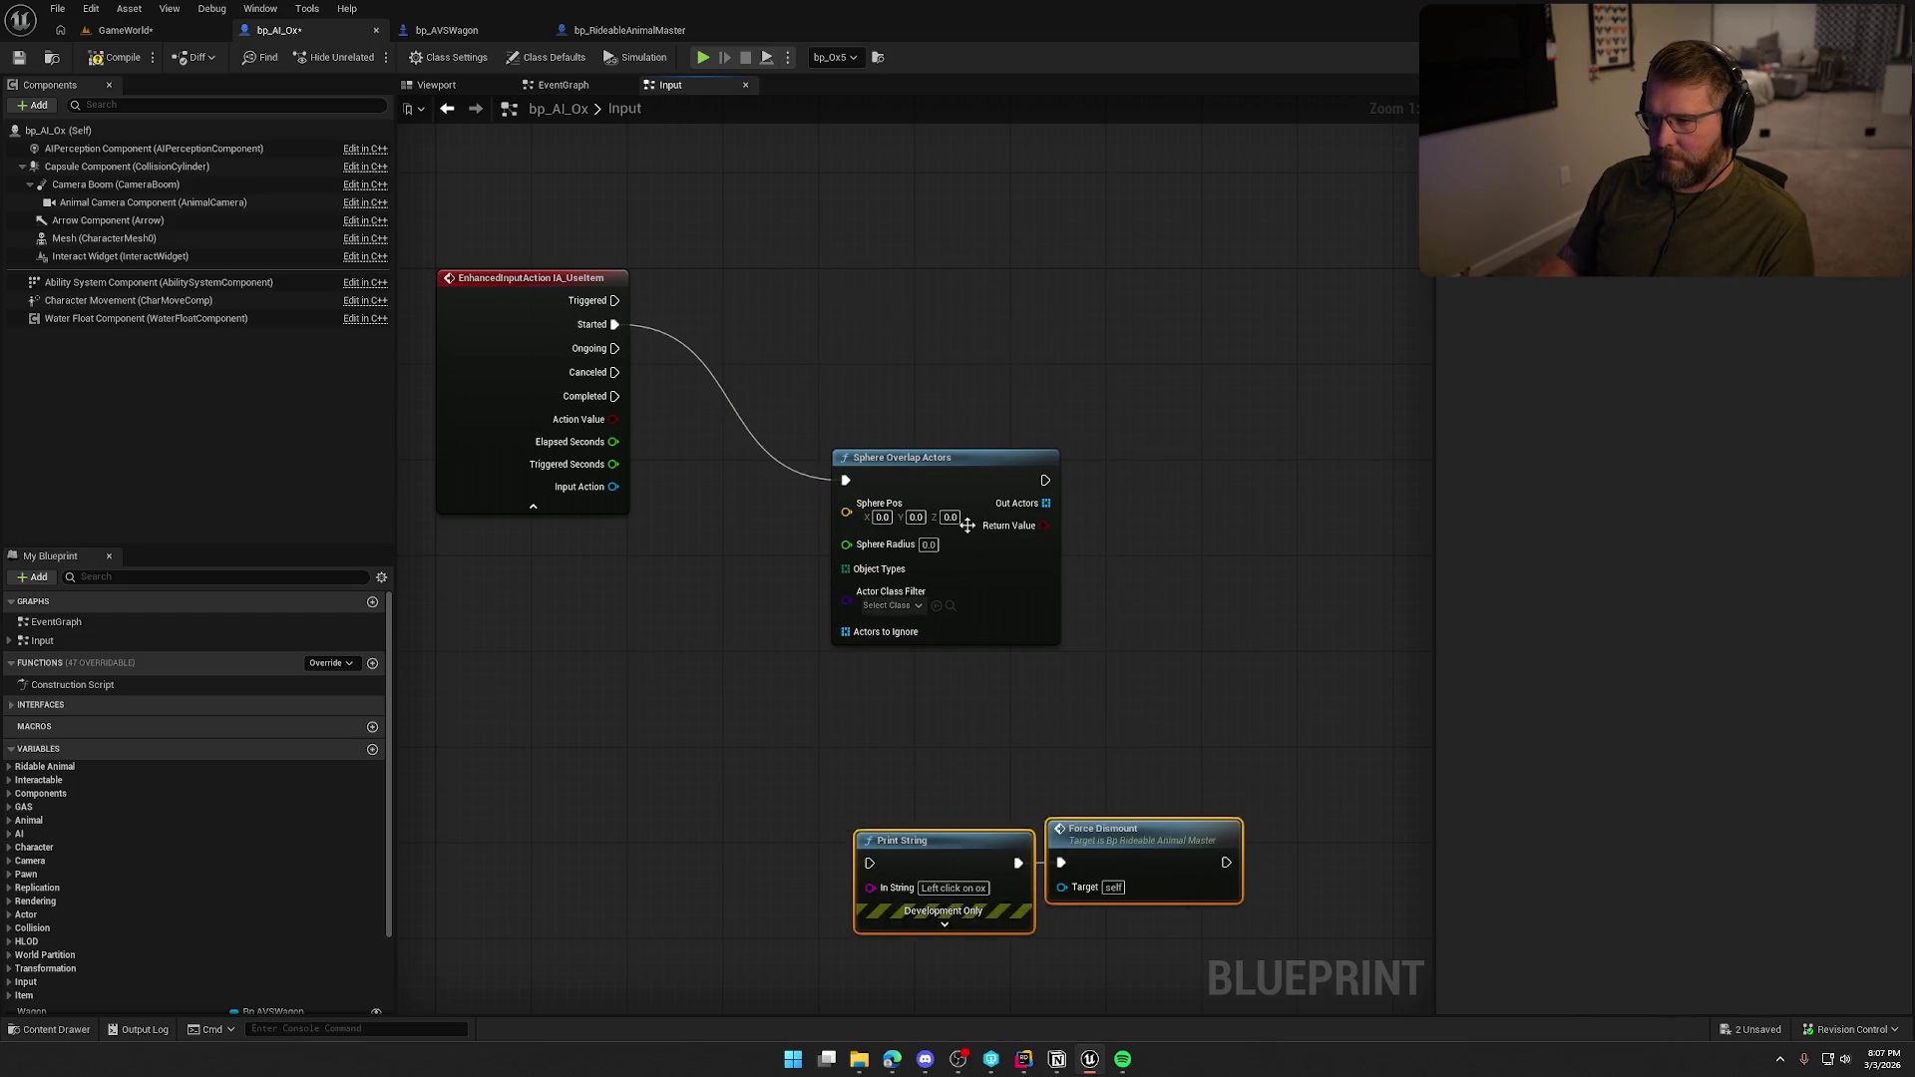
mouse_move(966, 526)
left_mouse_down()
mouse_move(894, 368)
mouse_move(1067, 356)
left_mouse_up()
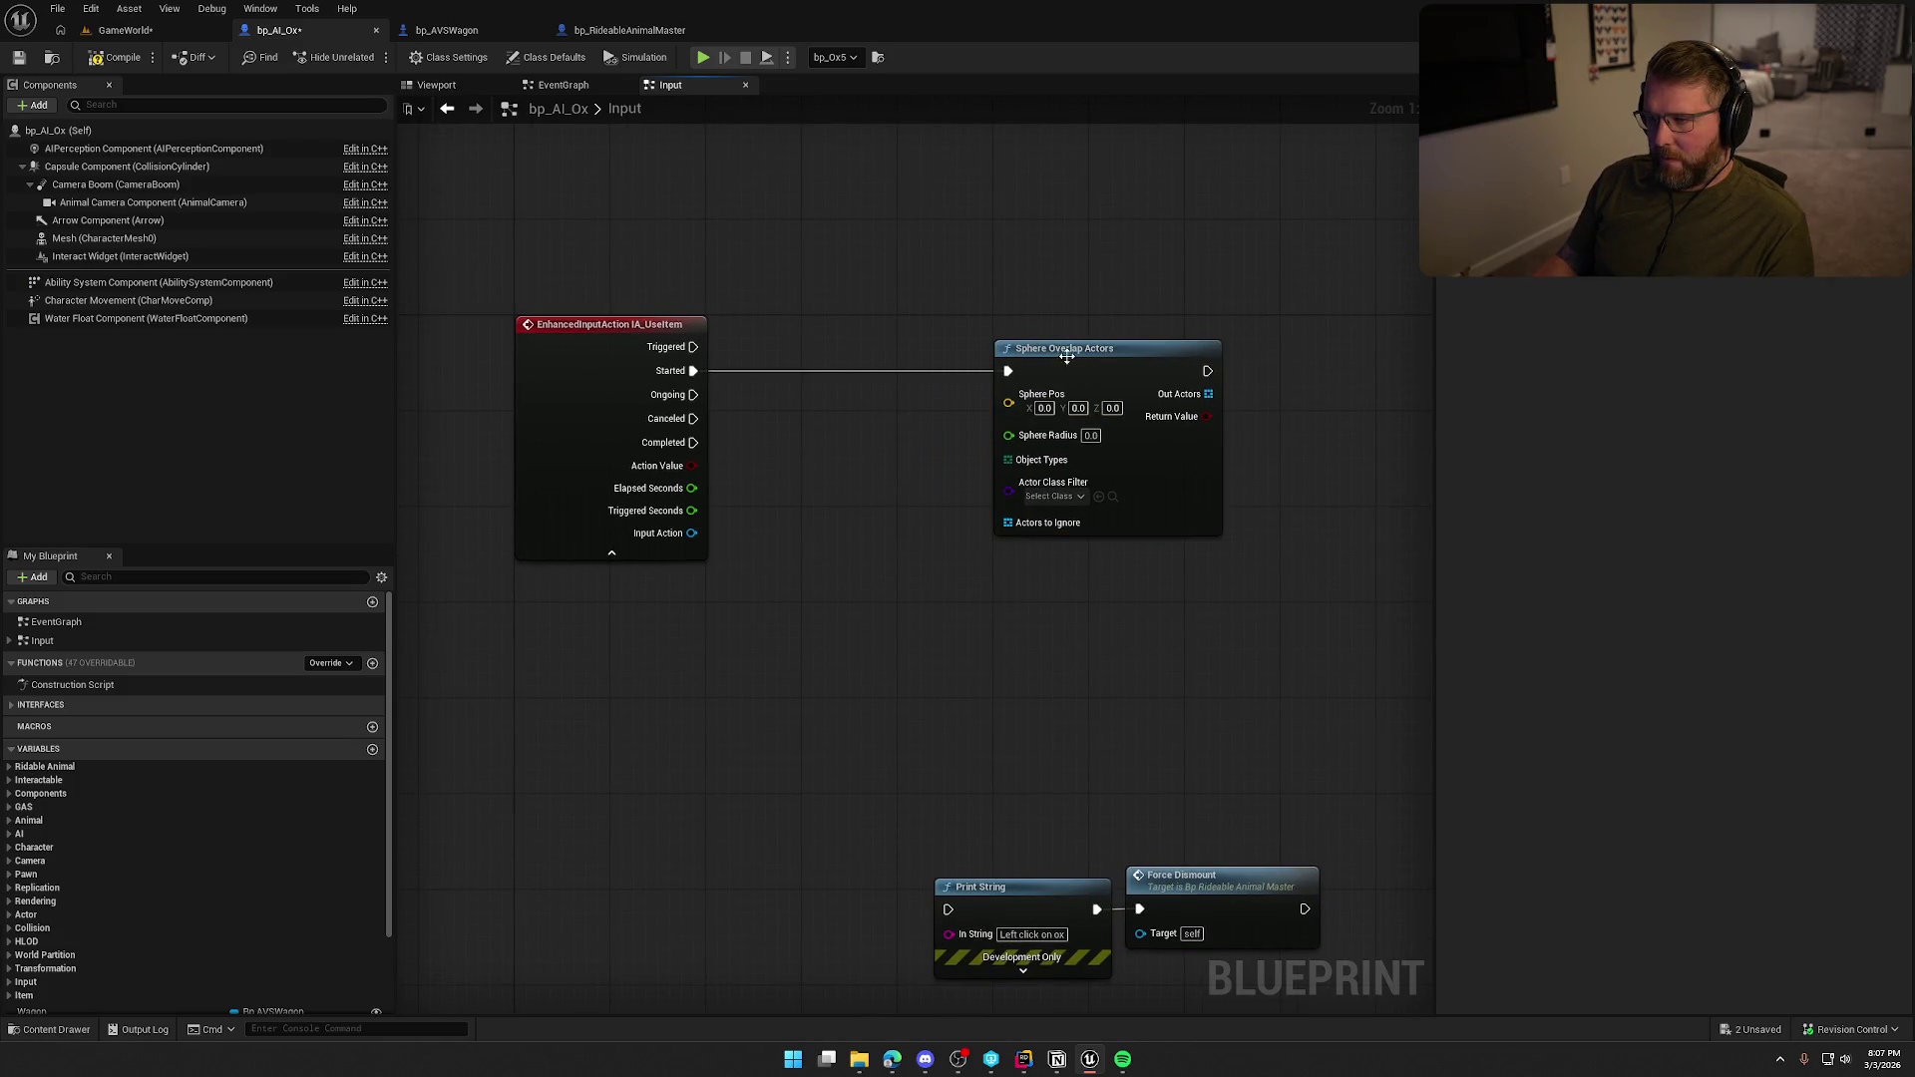
Feed a Get Actor Location node into Sphere Pos and tidy the nodes.
right_click(815, 436)
type("get actor loca")
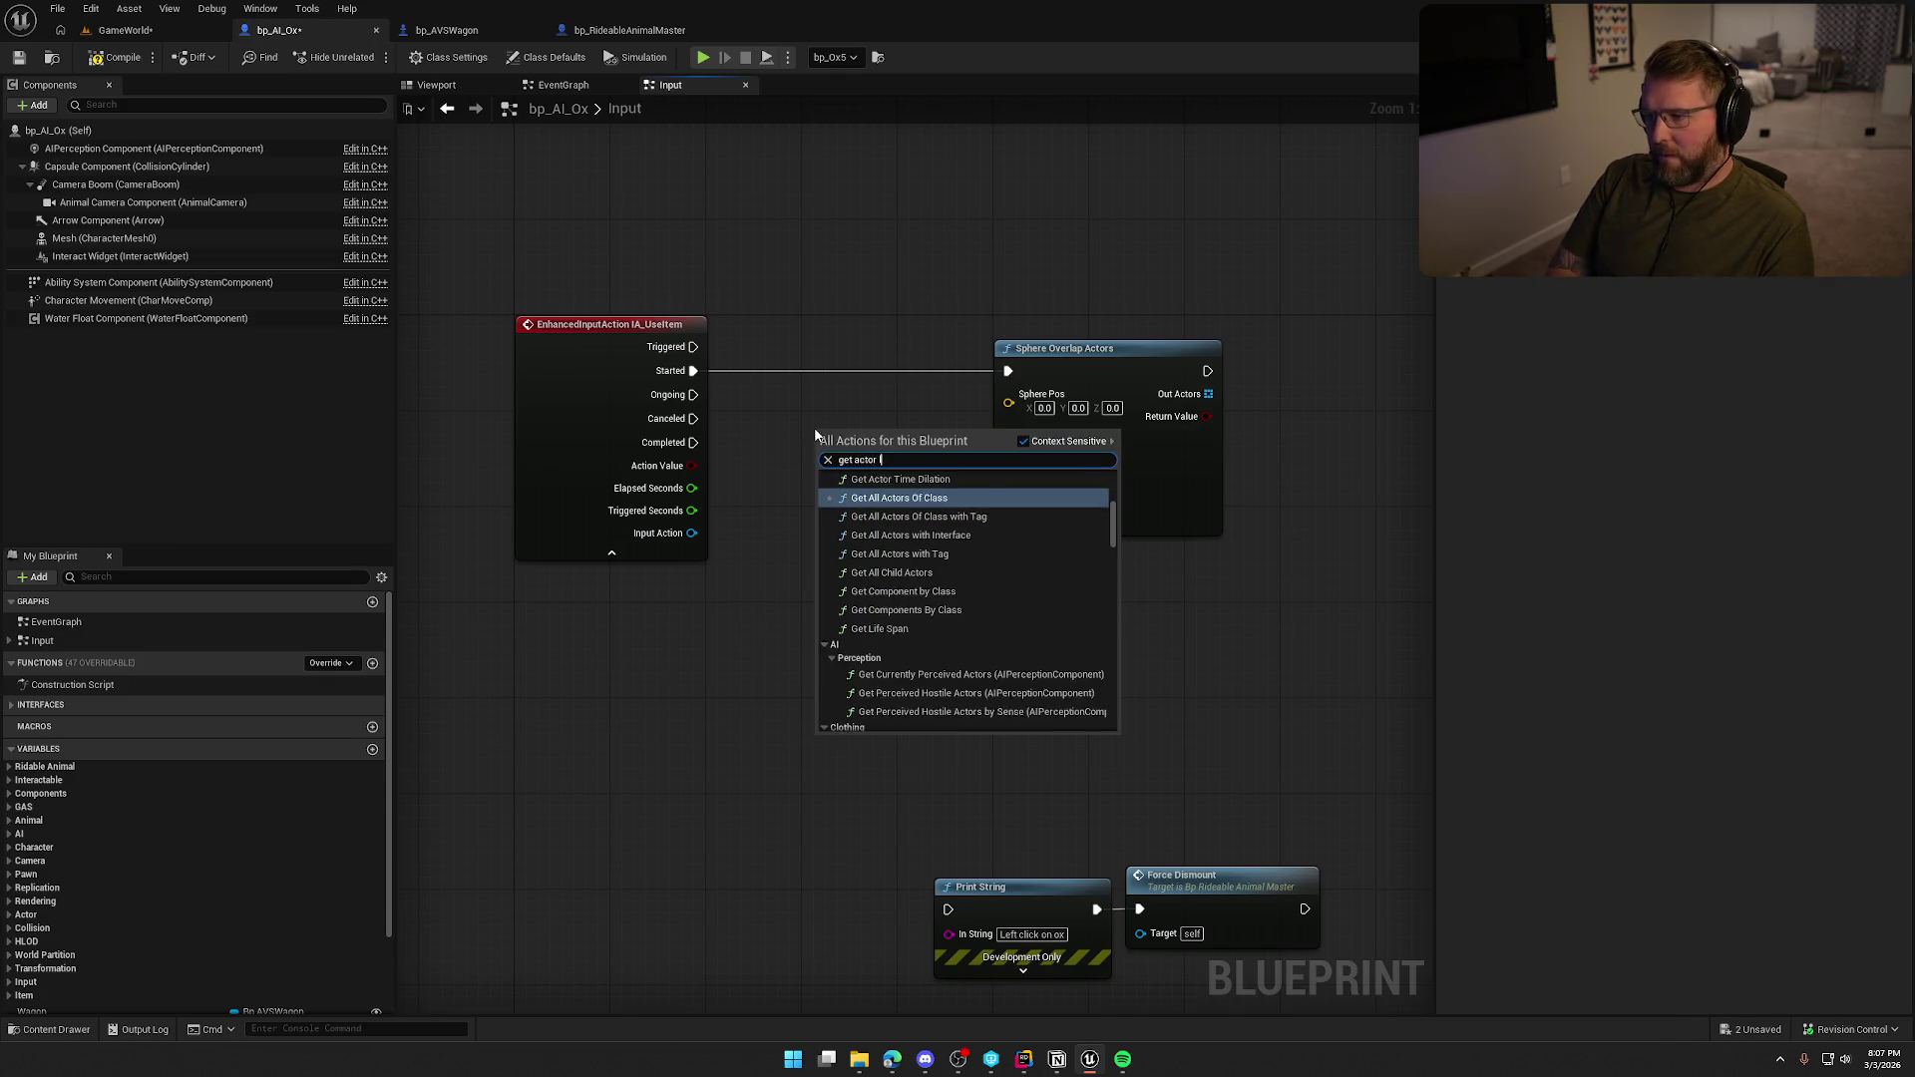
left_click(891, 557)
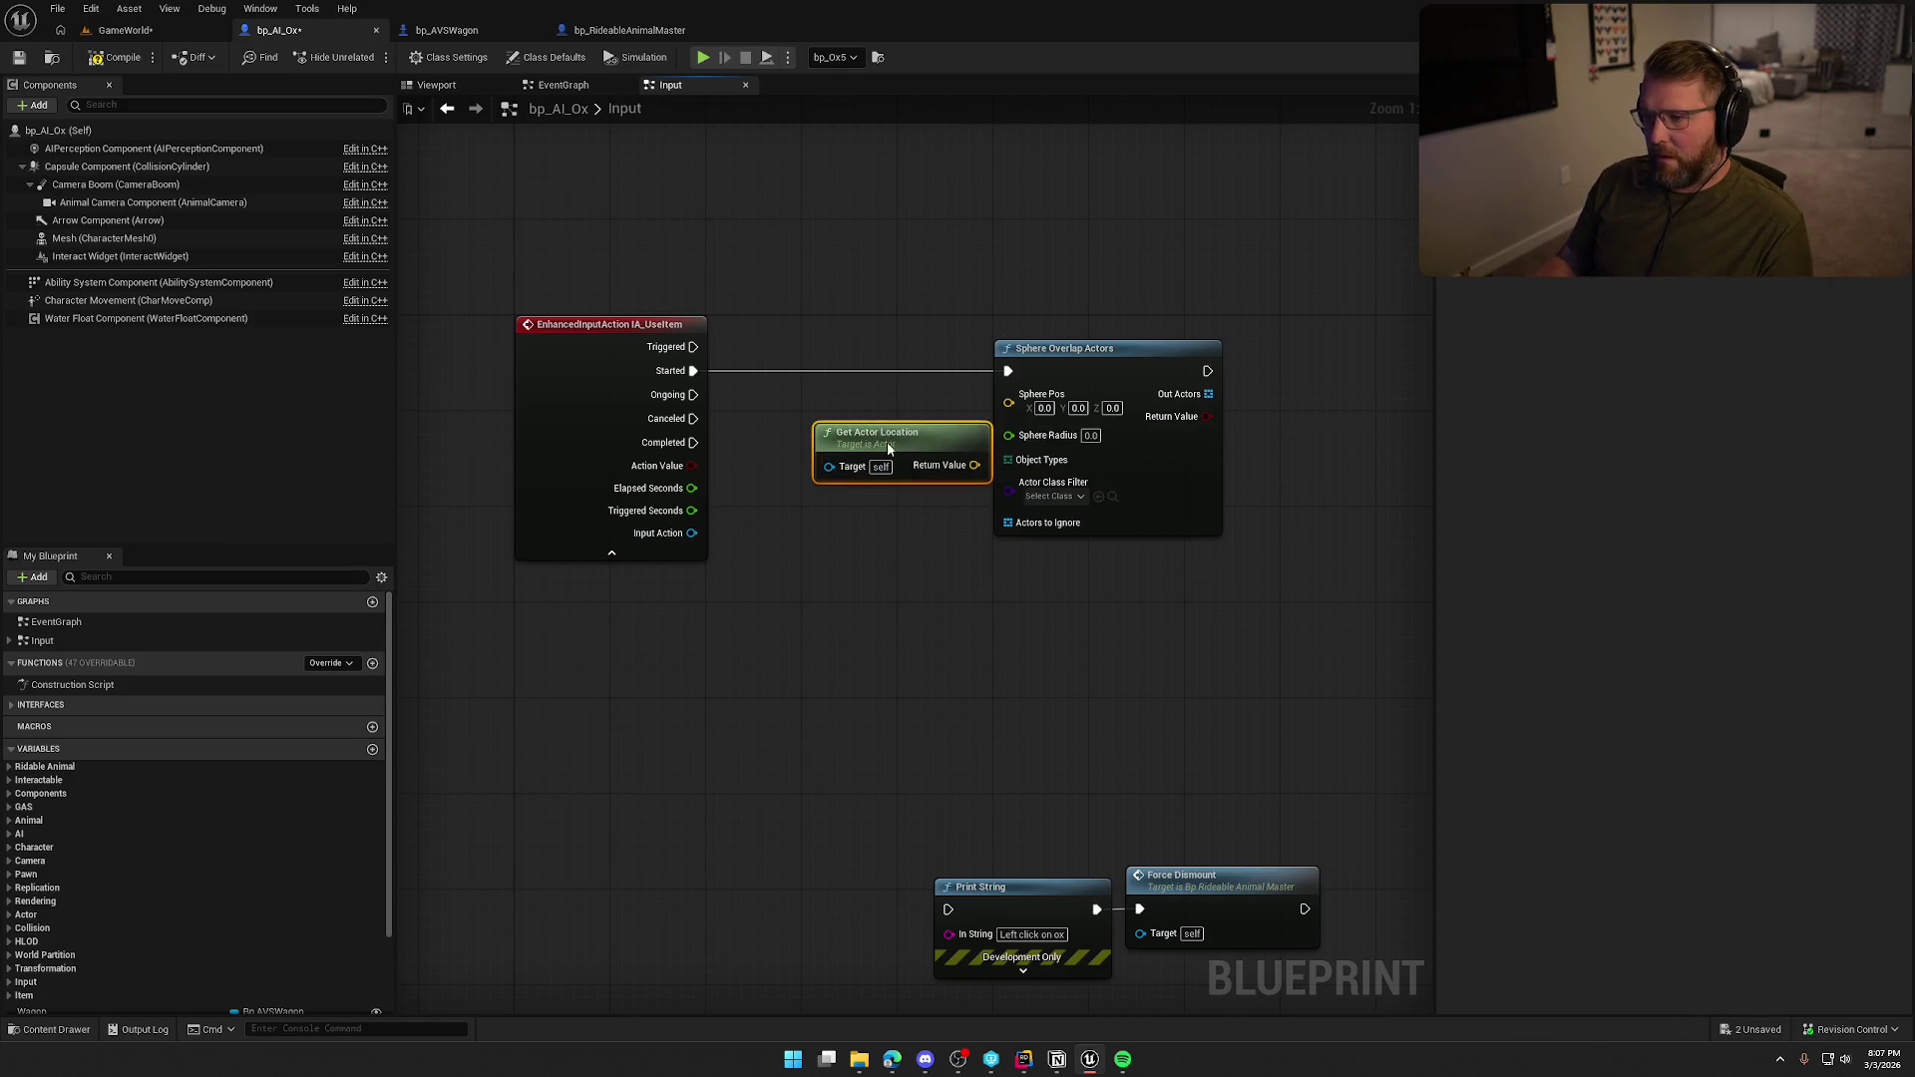
left_click_drag(888, 441, 860, 441)
left_click_drag(1007, 416, 920, 383)
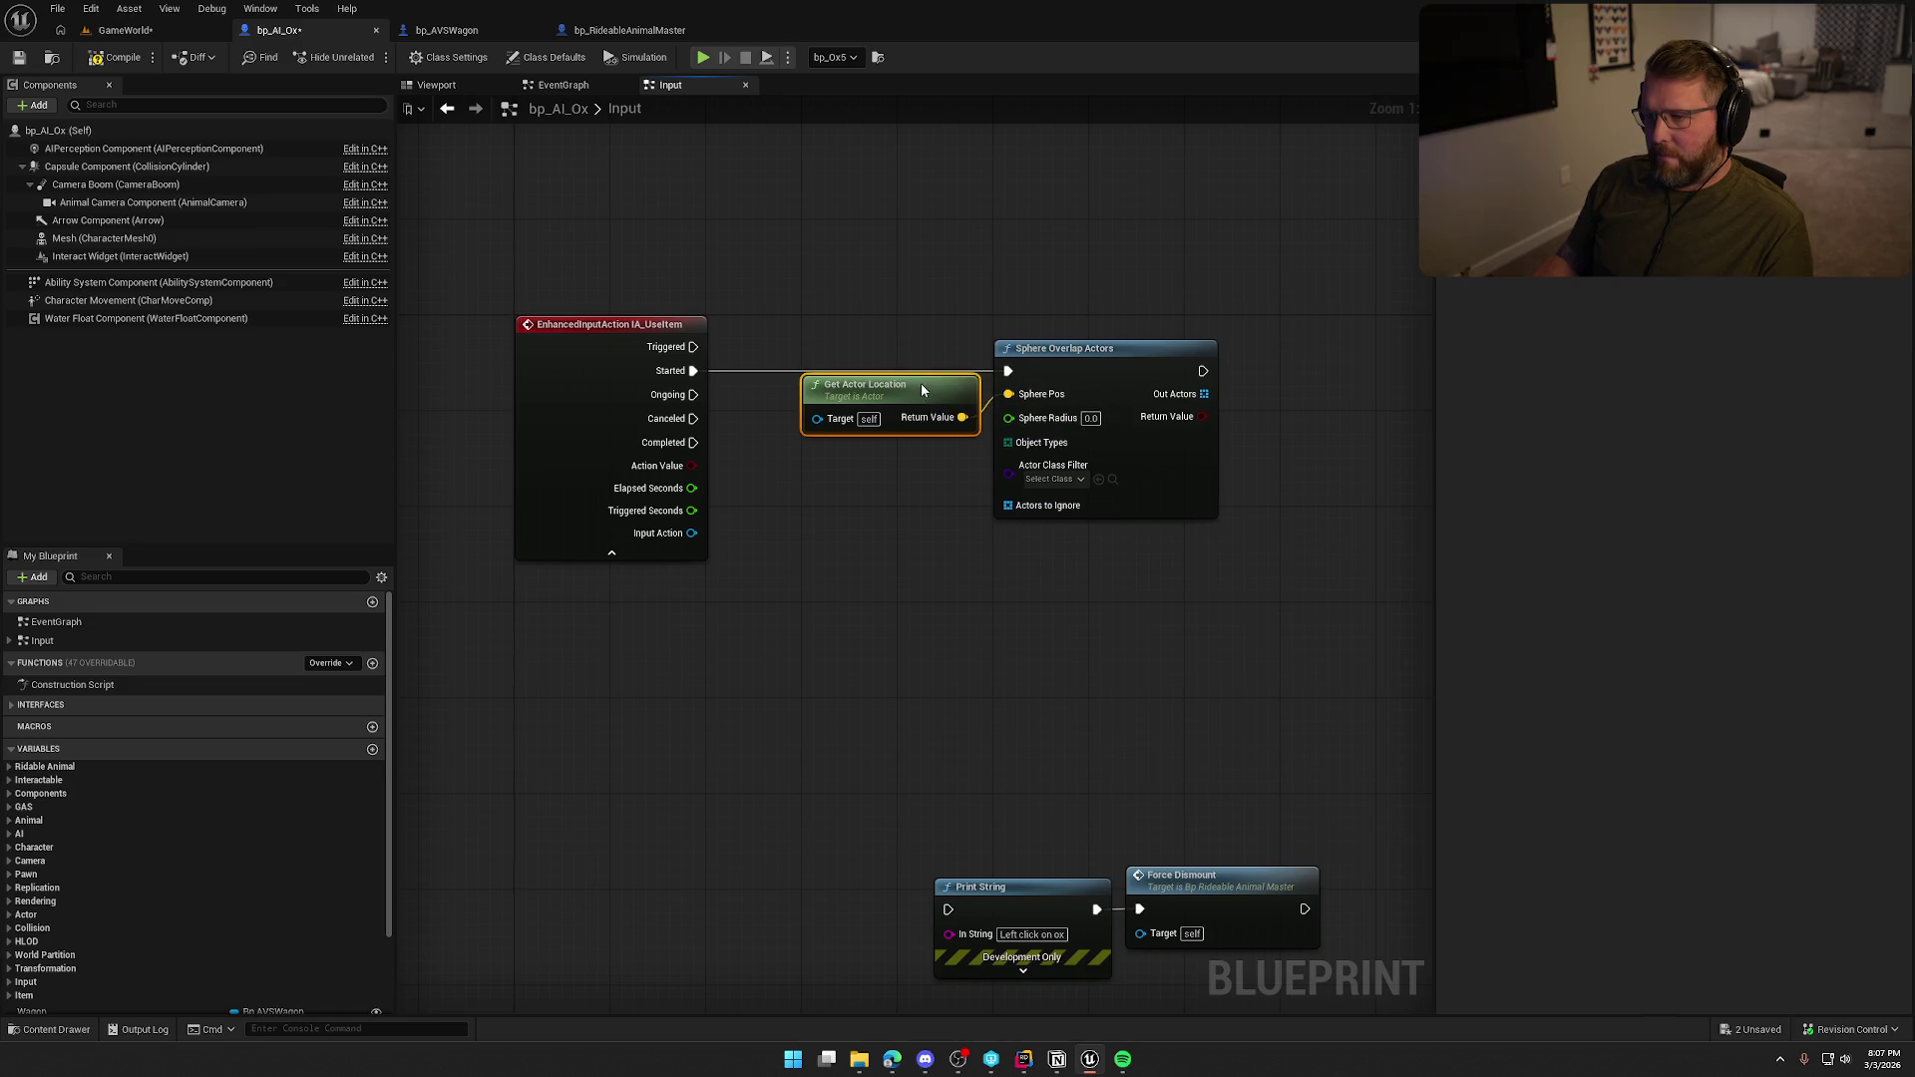
mouse_move(858, 528)
left_mouse_down()
mouse_move(762, 524)
mouse_move(784, 584)
mouse_move(814, 549)
left_mouse_up()
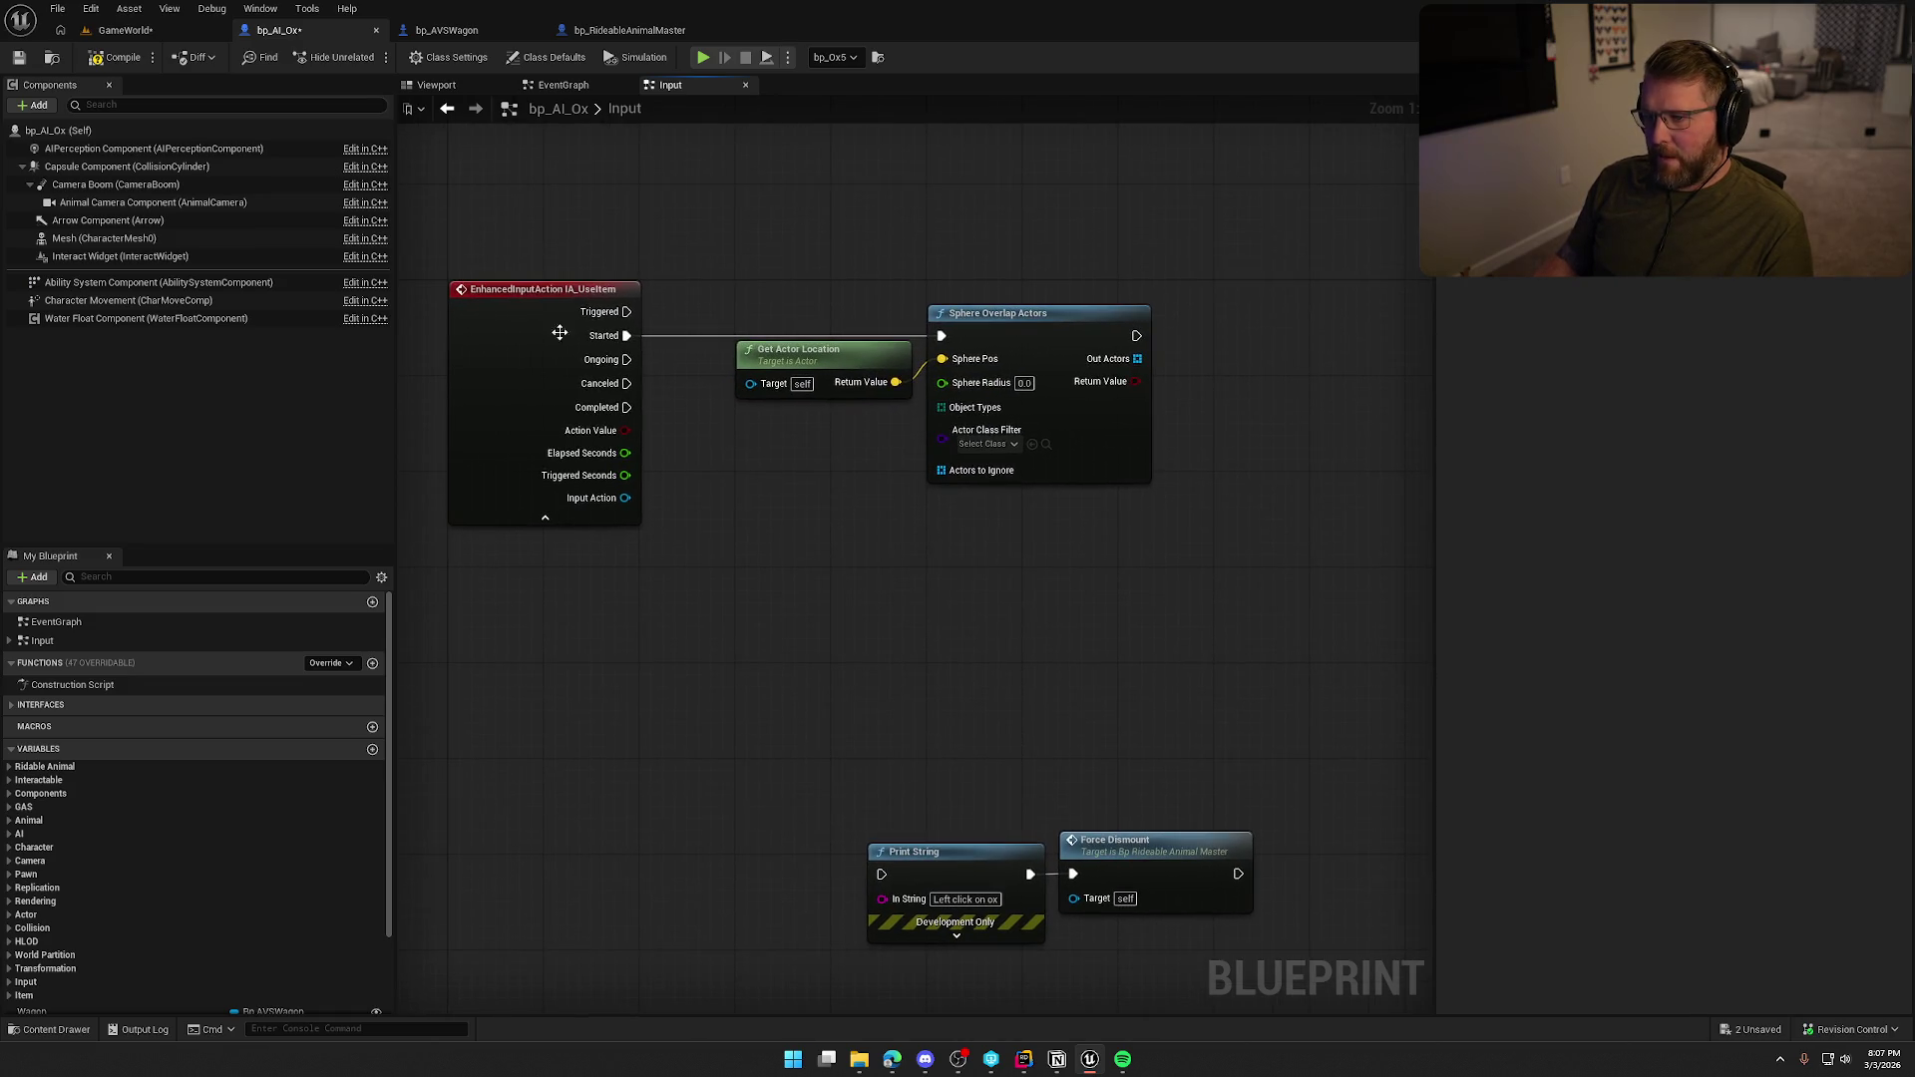
mouse_move(489, 261)
left_mouse_down()
mouse_move(1261, 698)
mouse_move(1245, 636)
left_mouse_up()
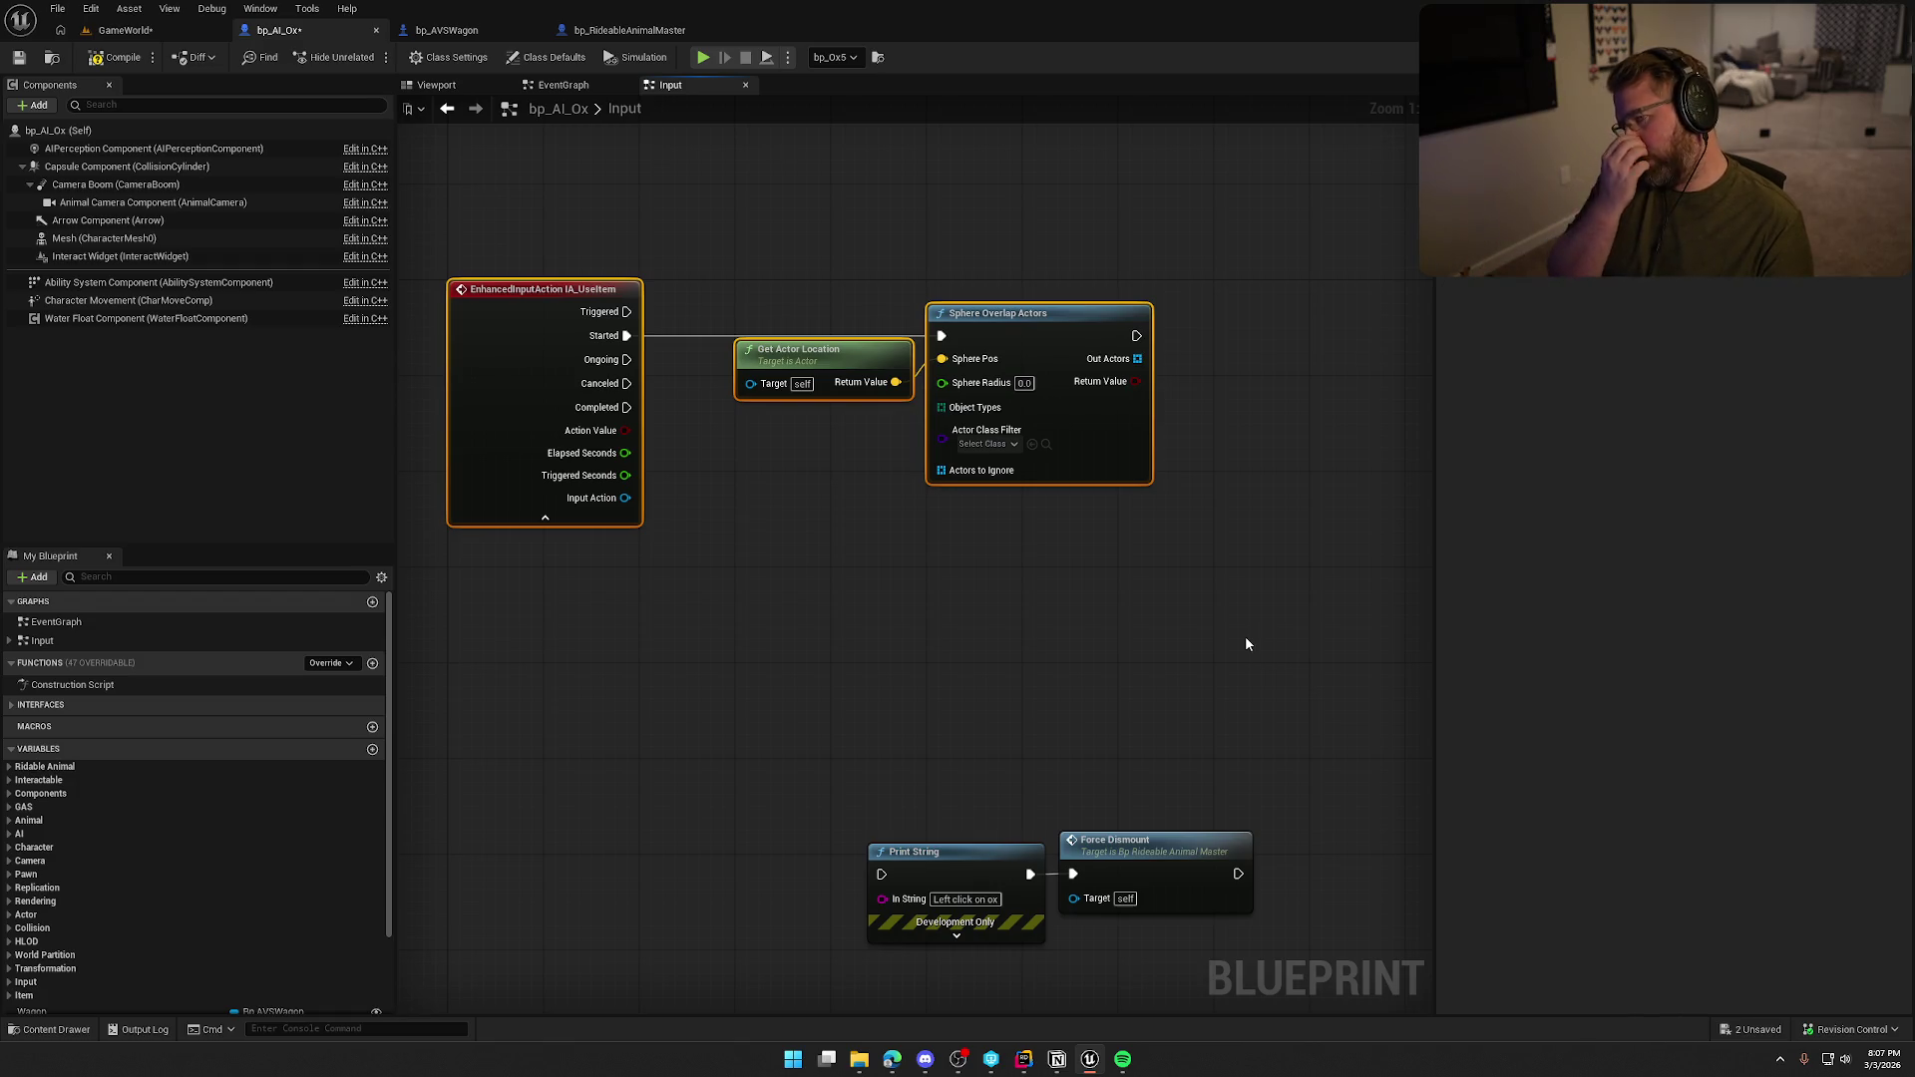
left_click(1252, 631)
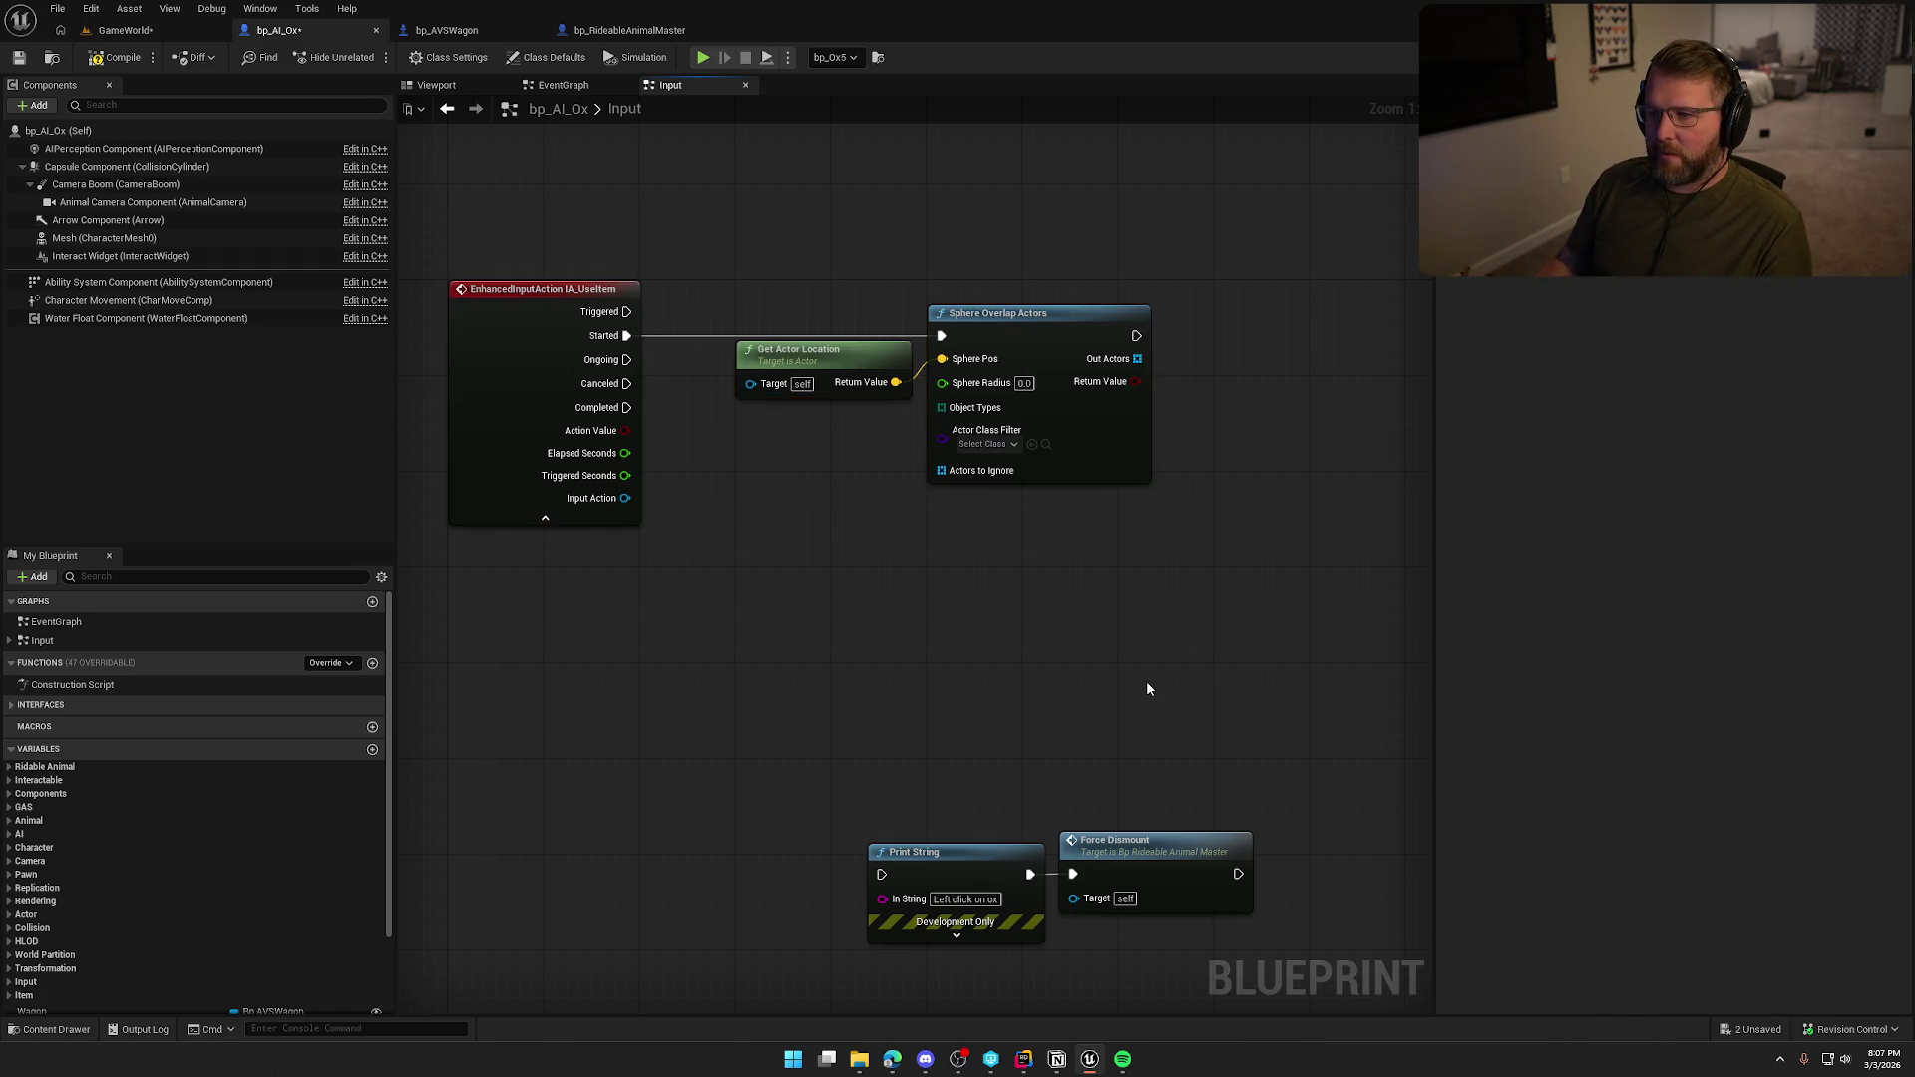
Compile the ox blueprint, find the overlap error, and review the wagon's Vehicle Mesh collision settings.
left_click(127, 64)
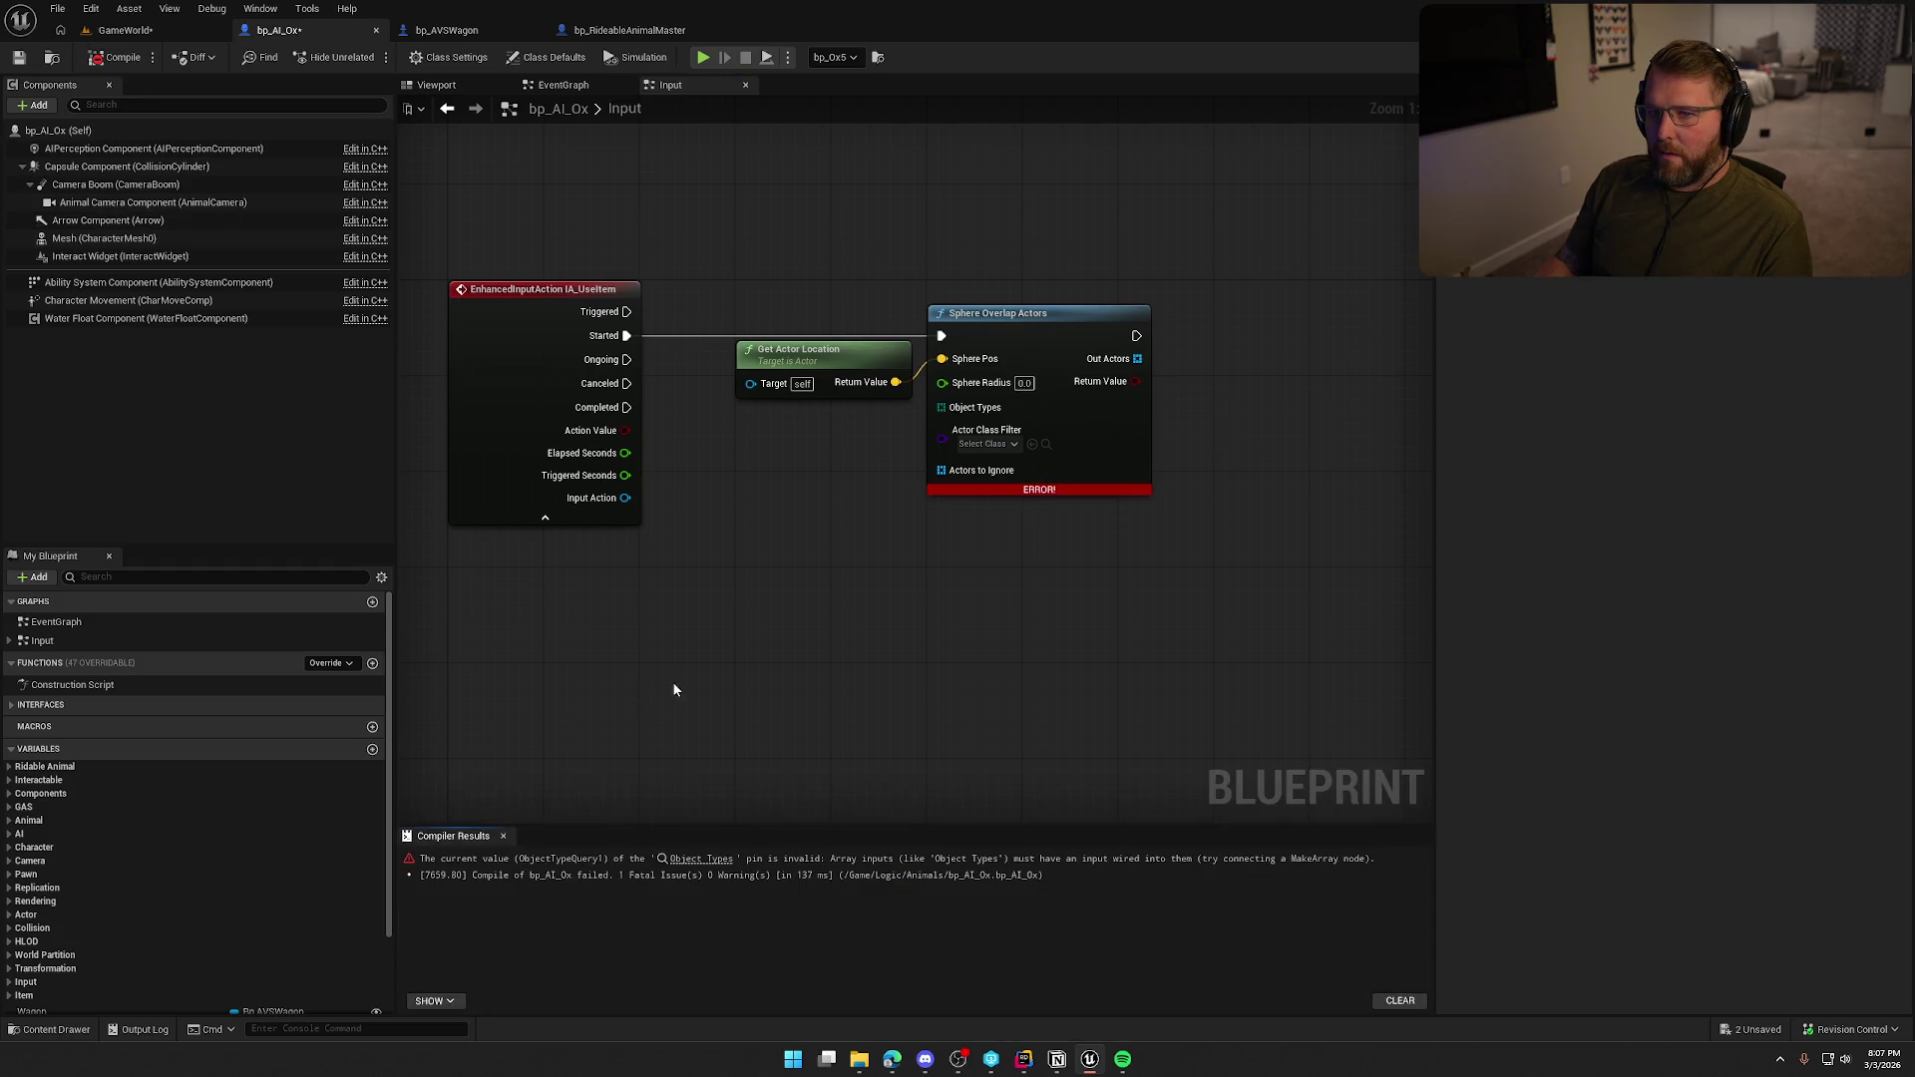
mouse_move(938, 399)
left_mouse_down()
mouse_move(917, 429)
mouse_move(952, 391)
mouse_move(938, 404)
left_mouse_up()
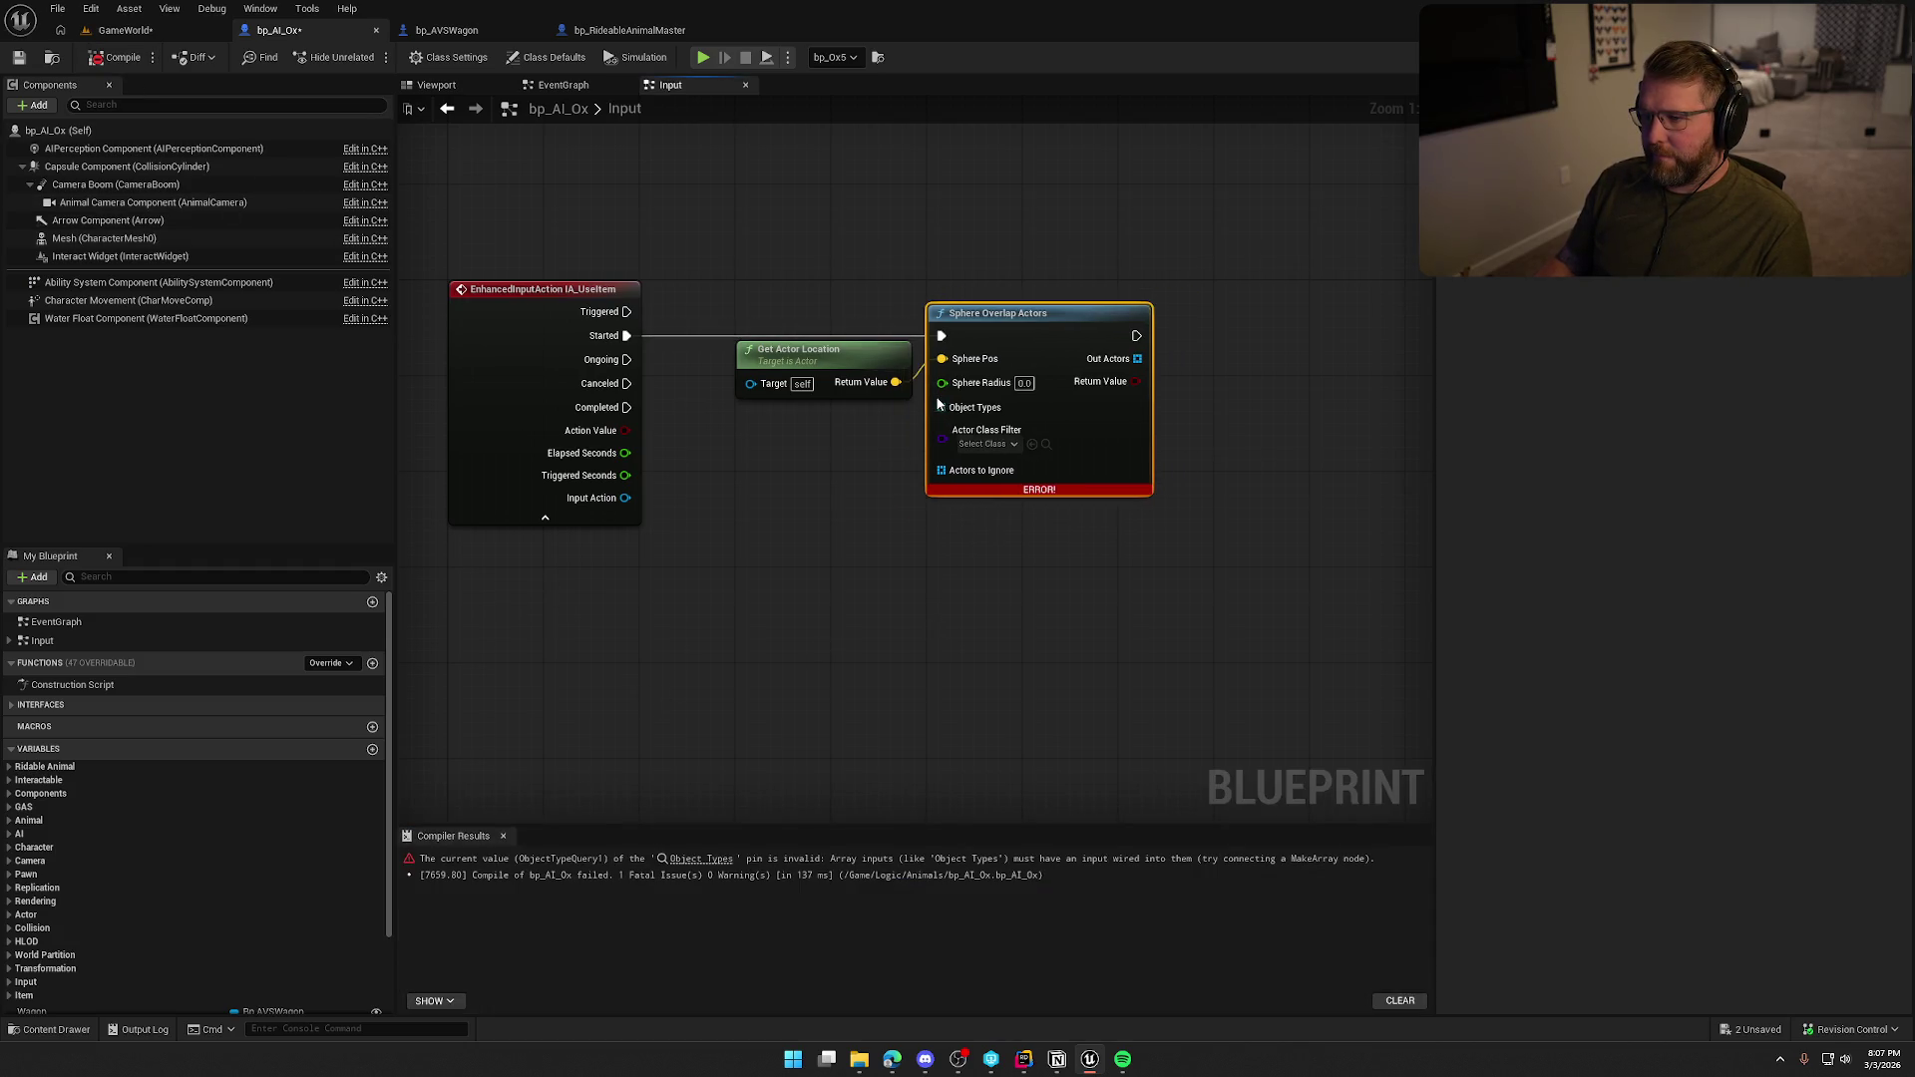
left_click(446, 30)
left_click(129, 147)
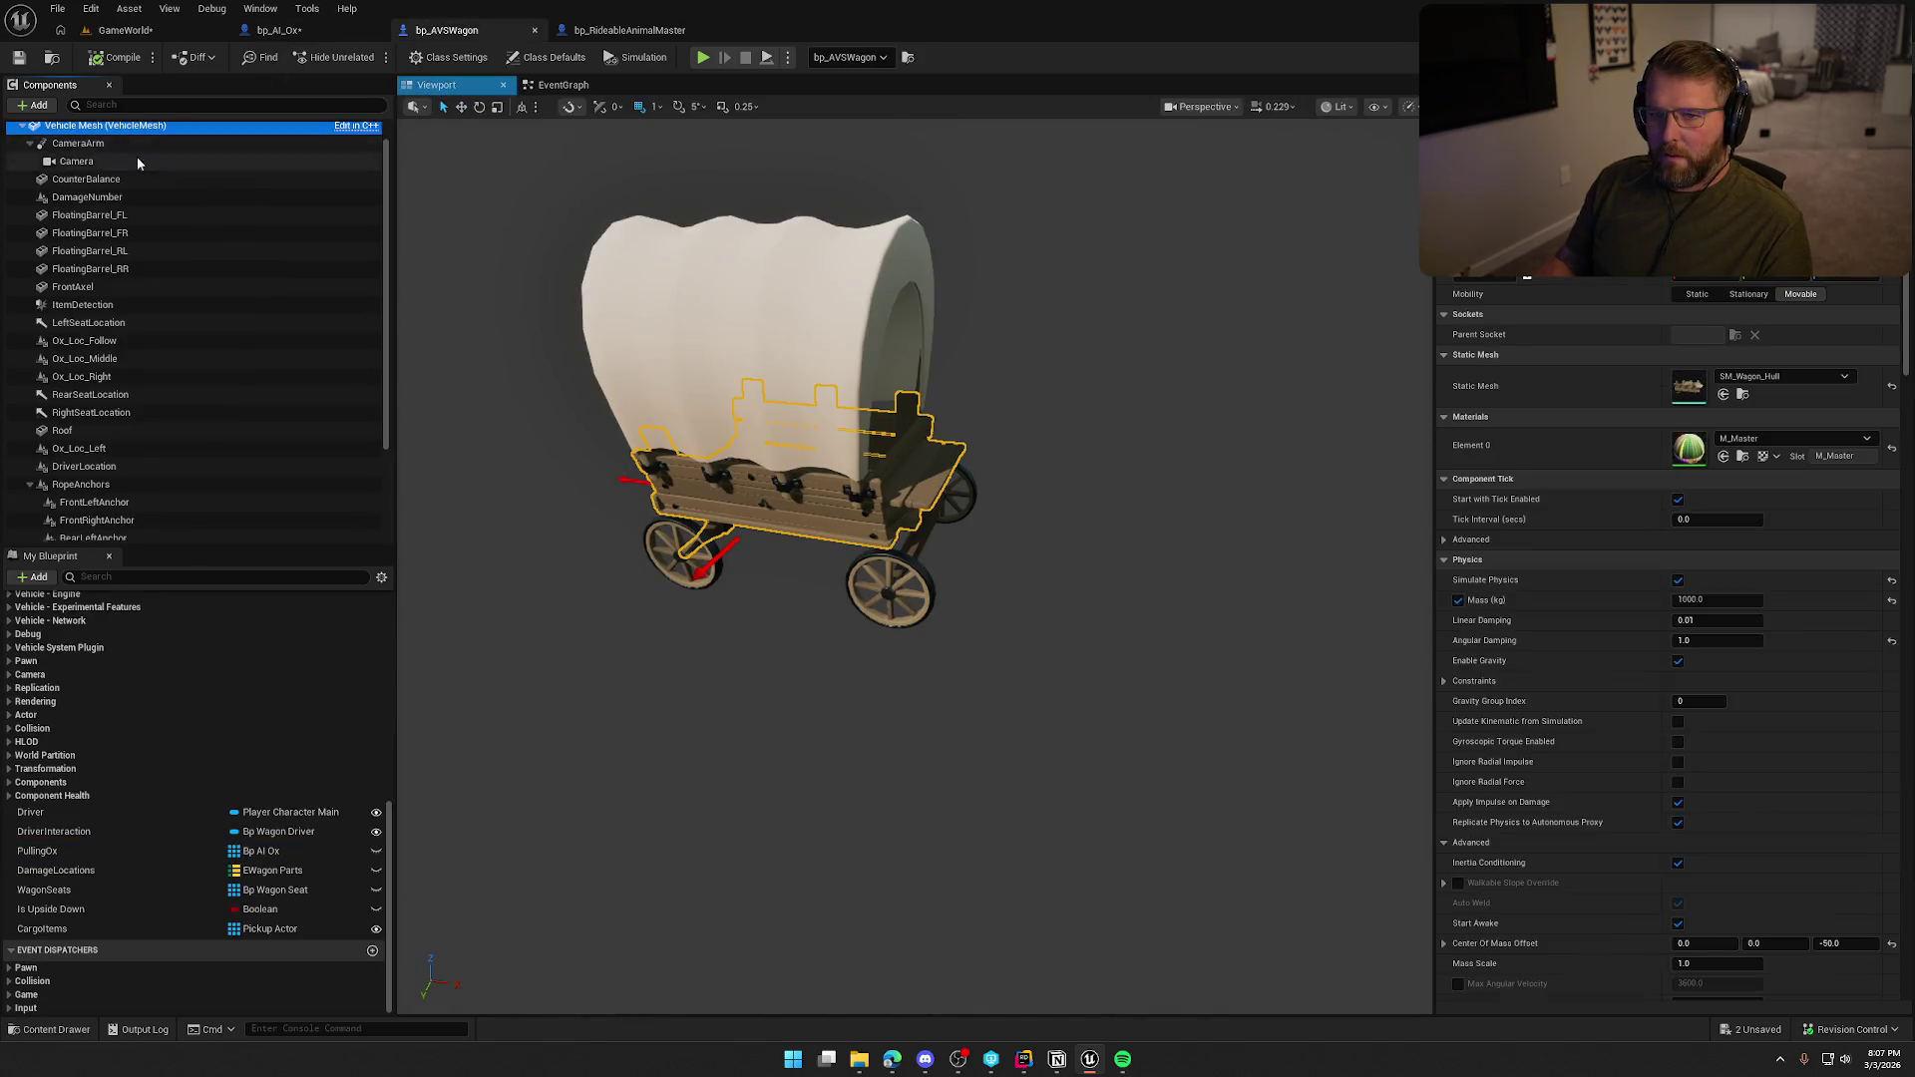
scroll(1558, 728, "down", 10)
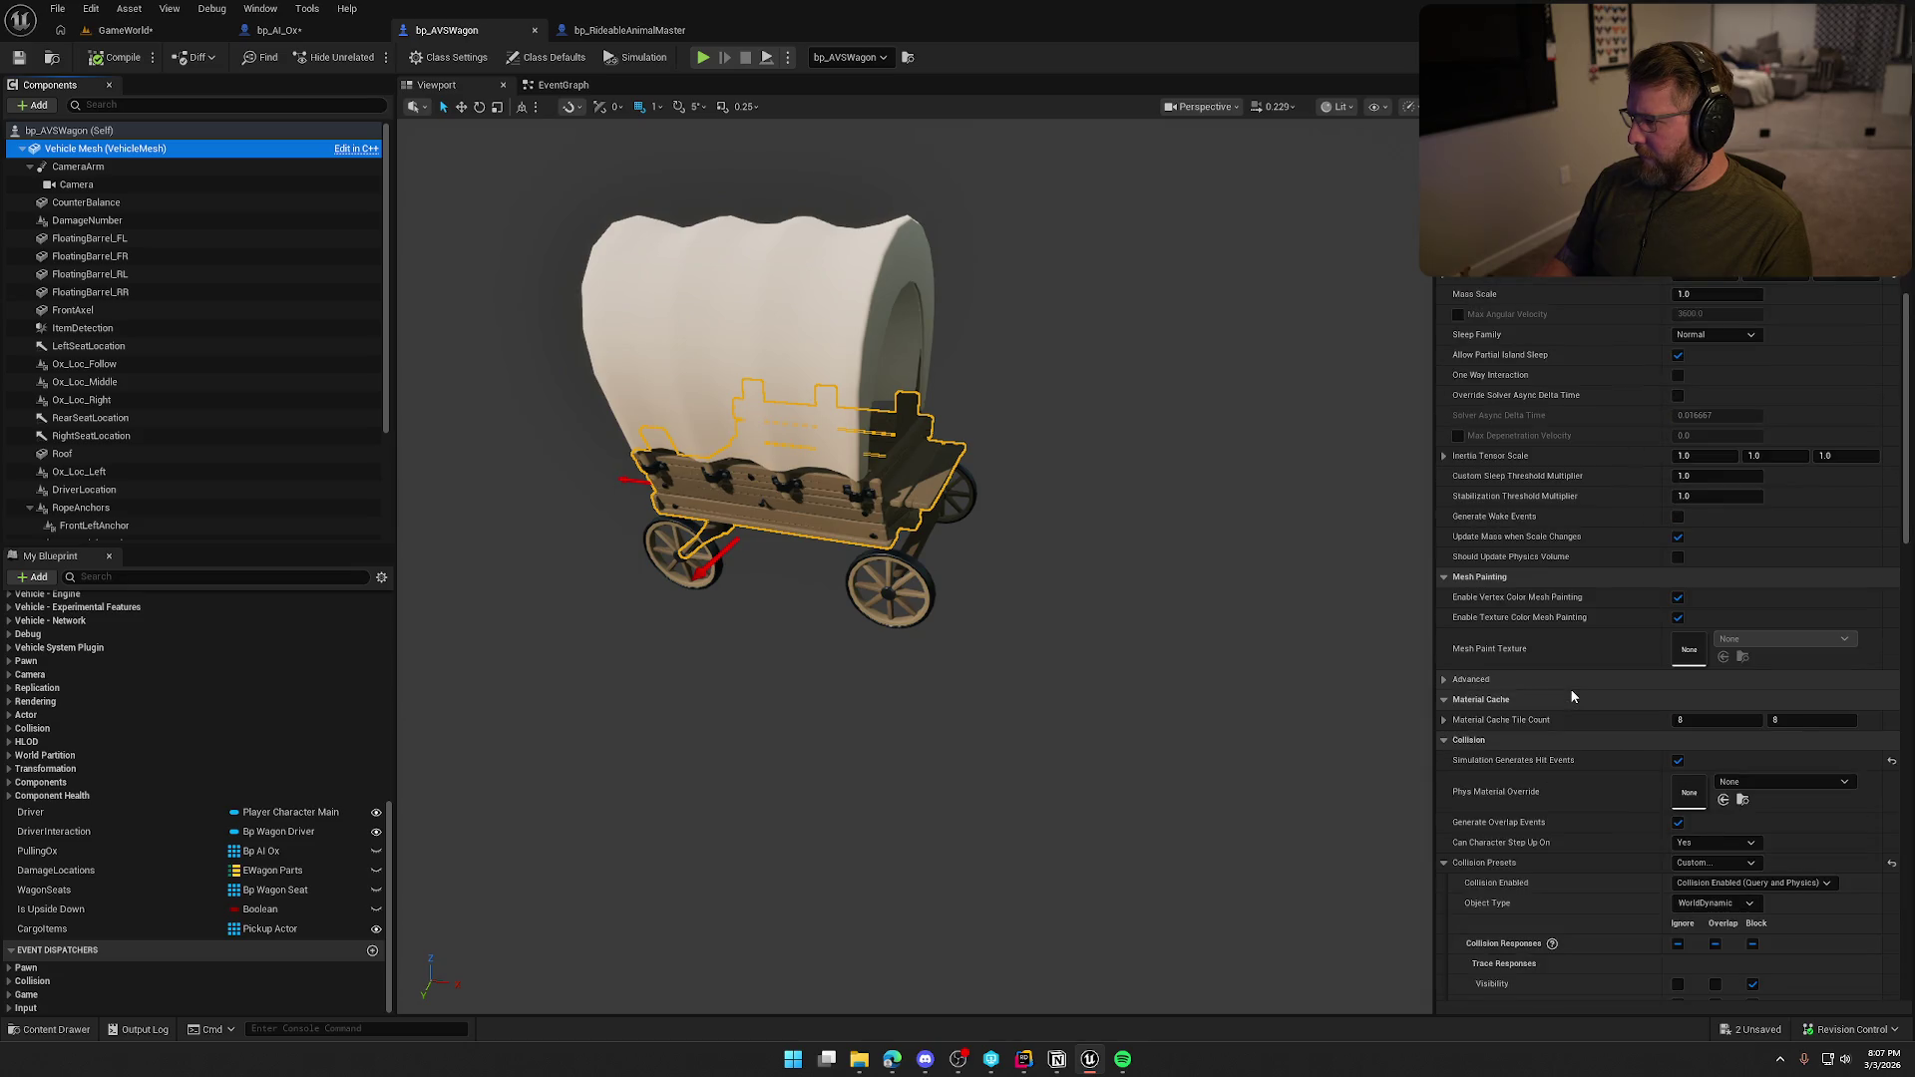
scroll(1573, 695, "down", 3)
key("ctrl+Tab")
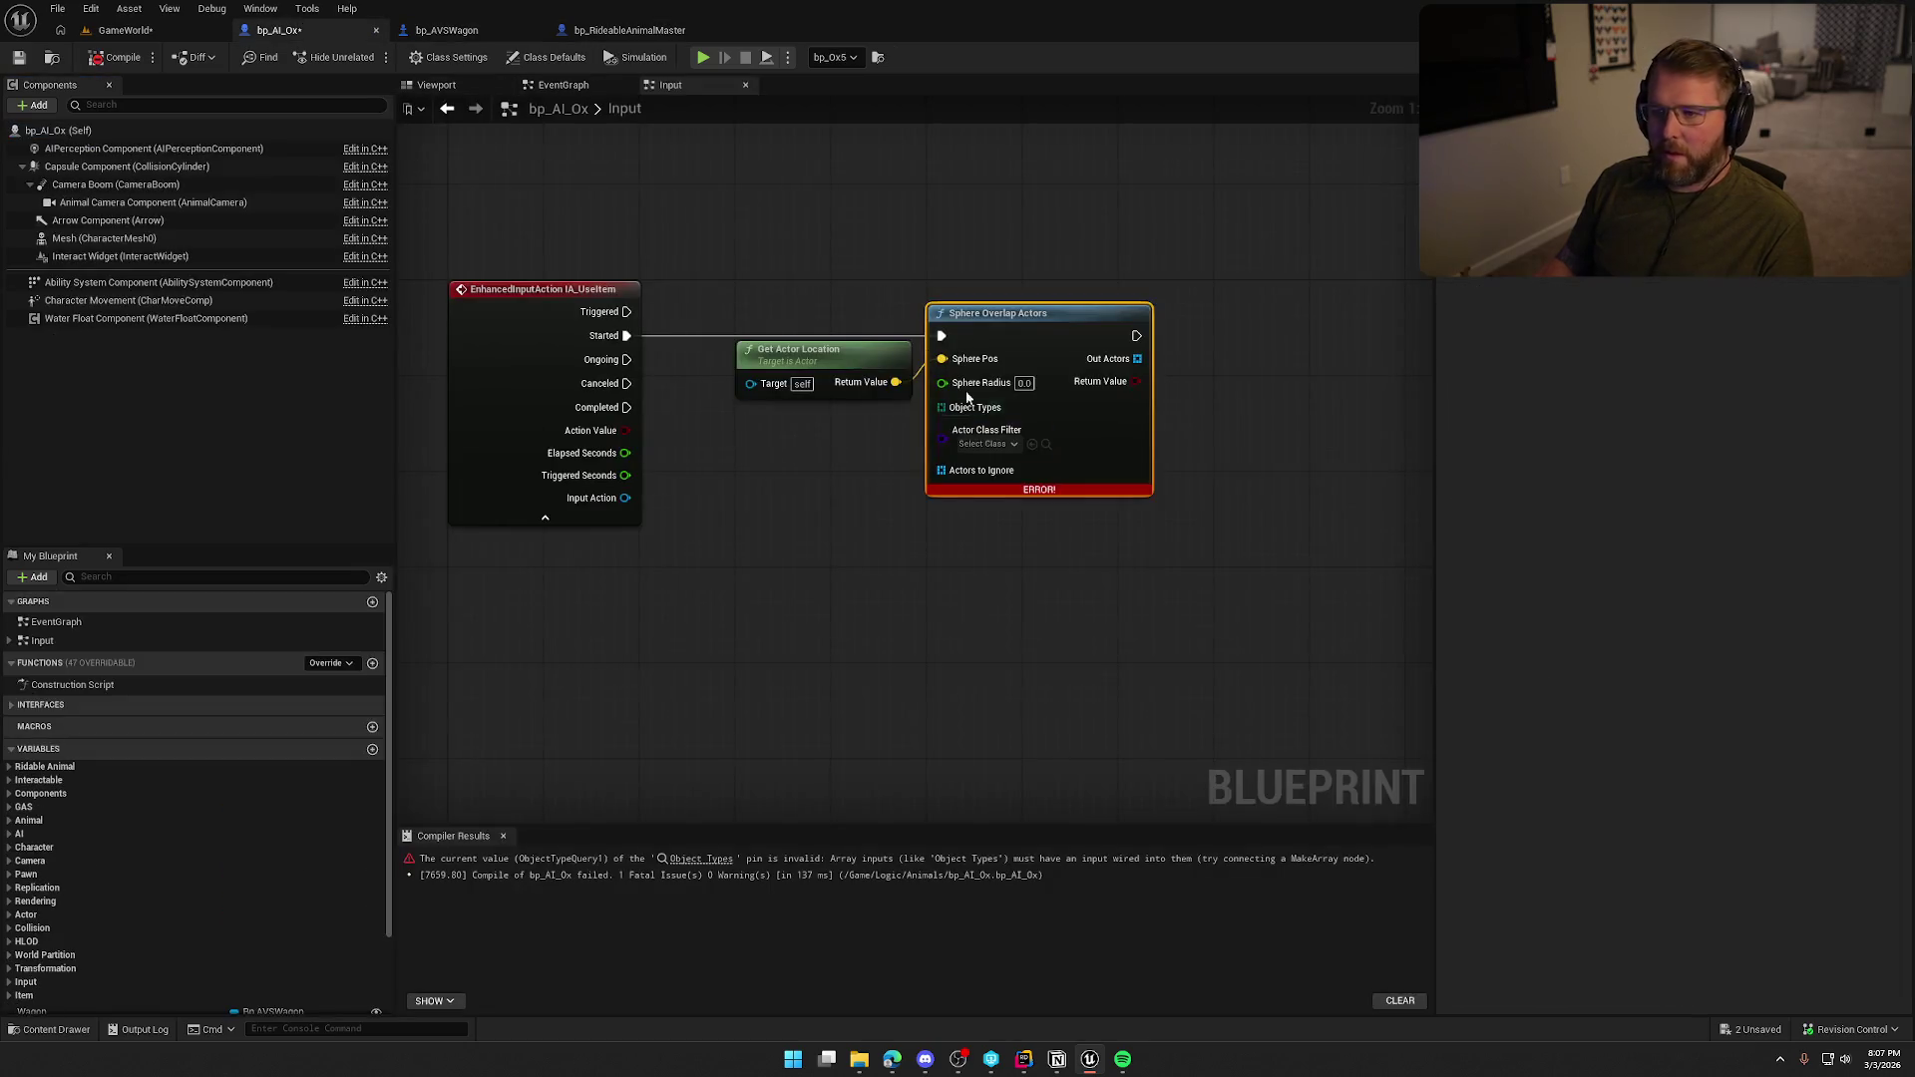
Feed Sphere Overlap Actors' Object Types from a Make Array set to WorldDynamic.
mouse_move(941, 407)
left_mouse_down()
mouse_move(869, 435)
mouse_move(740, 401)
left_mouse_up()
type("make array")
key("Return")
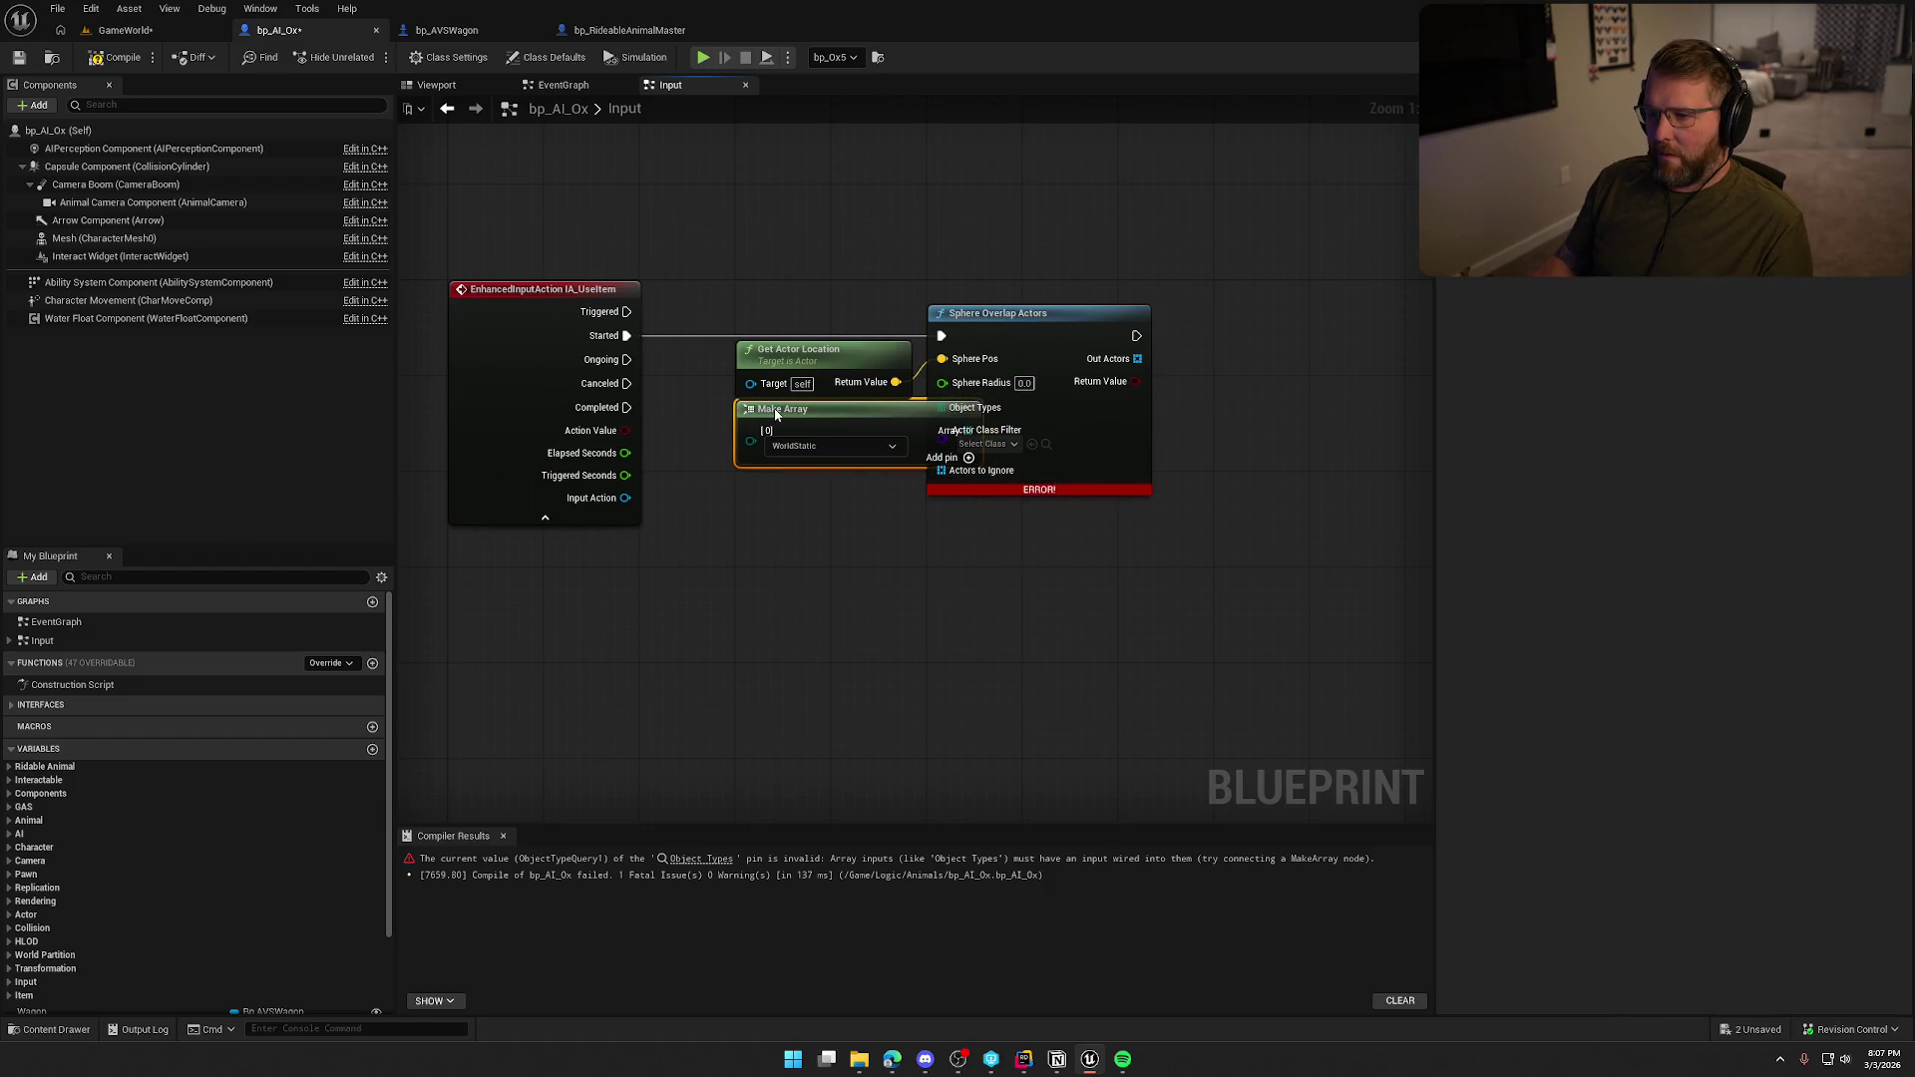
left_click(1023, 320)
left_click_drag(1024, 320, 1117, 319)
left_click(858, 445)
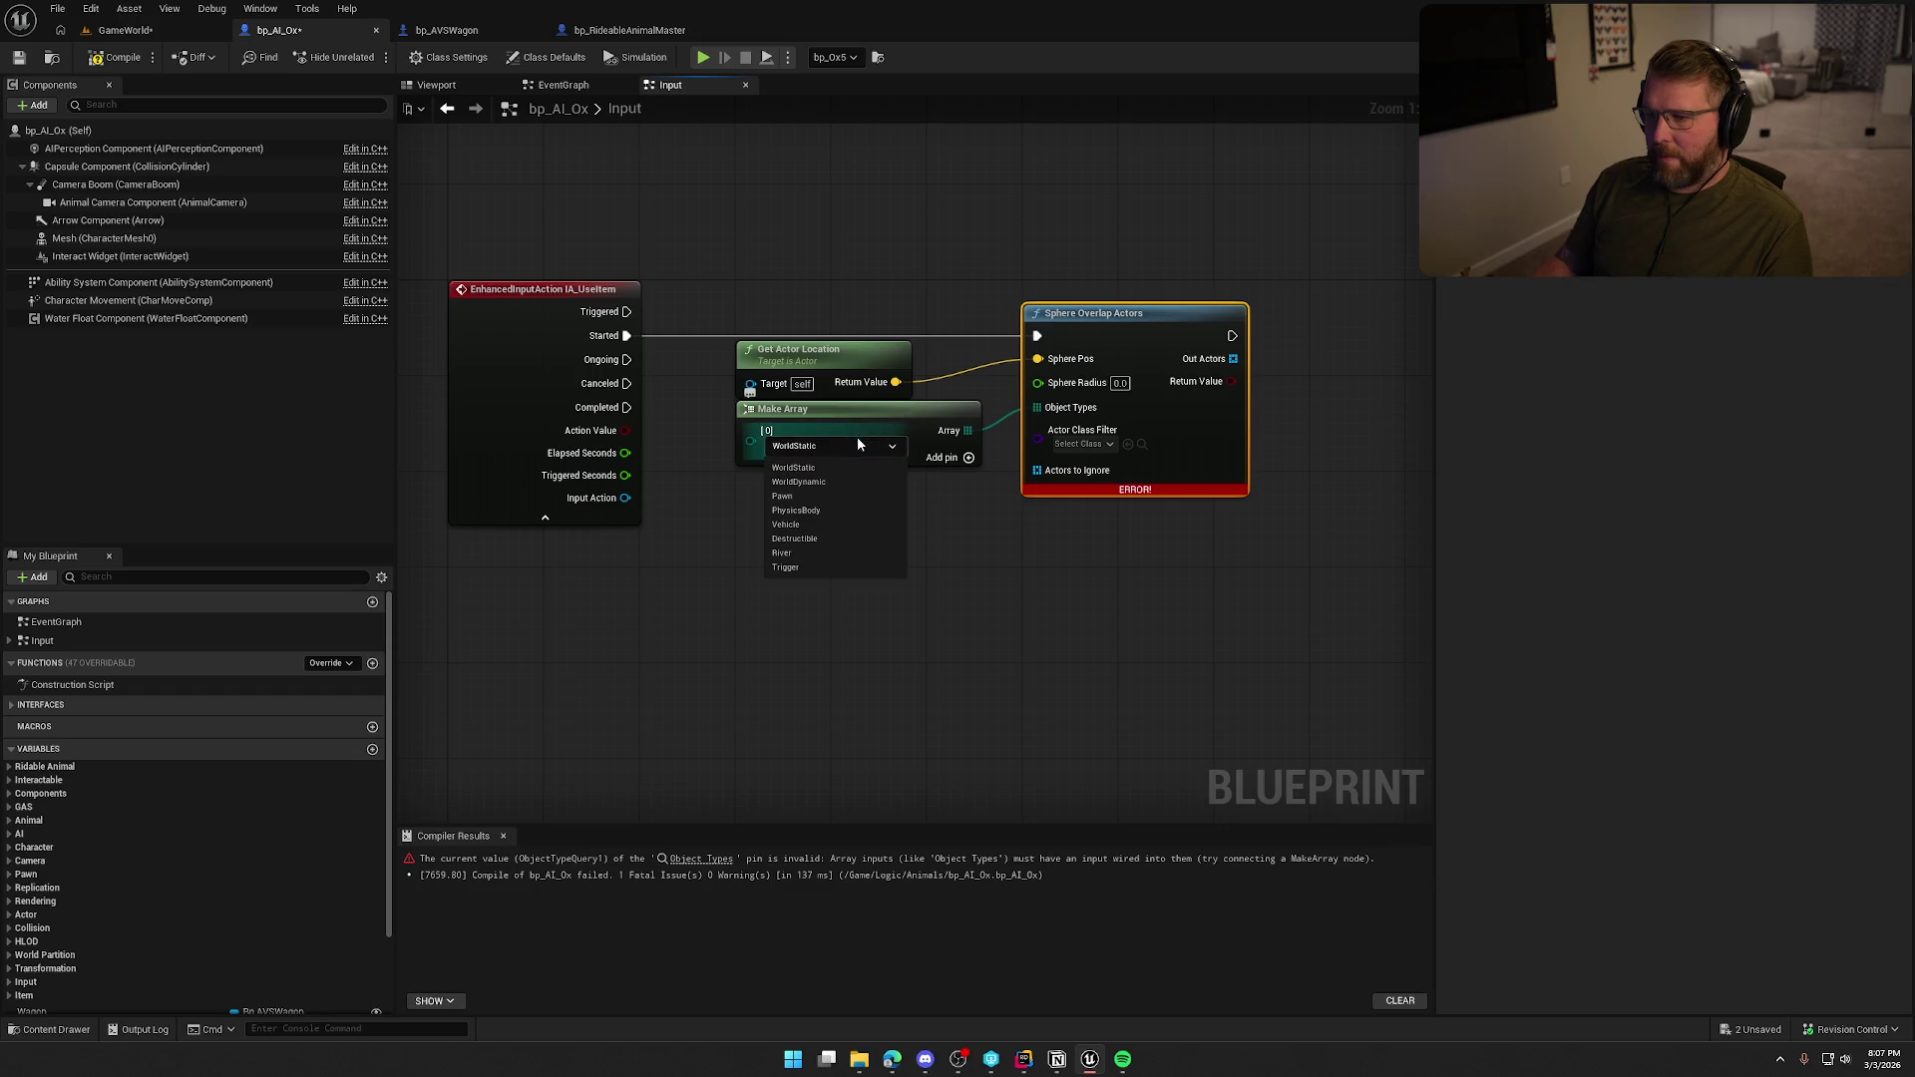
left_click(798, 482)
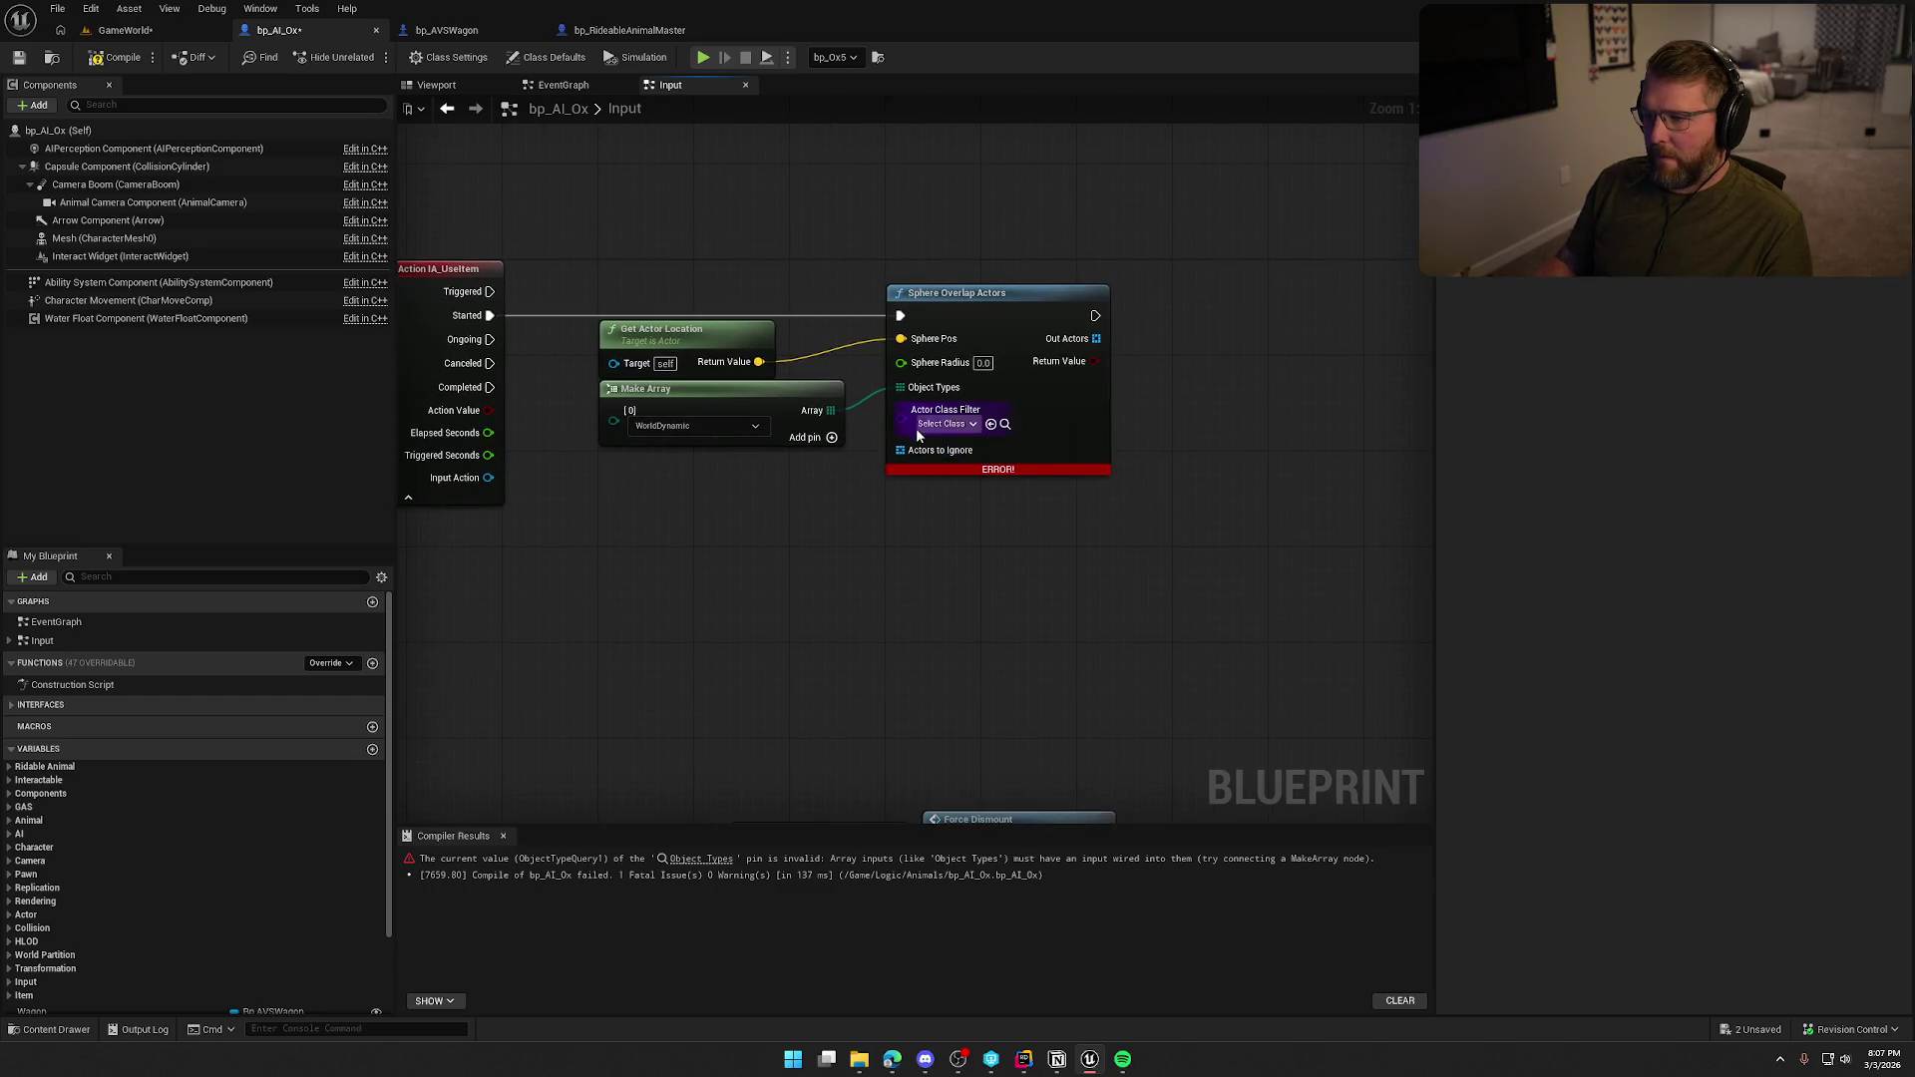
Set the overlap's Actor Class Filter to Bp AVSWagon and recompile.
left_click(942, 423)
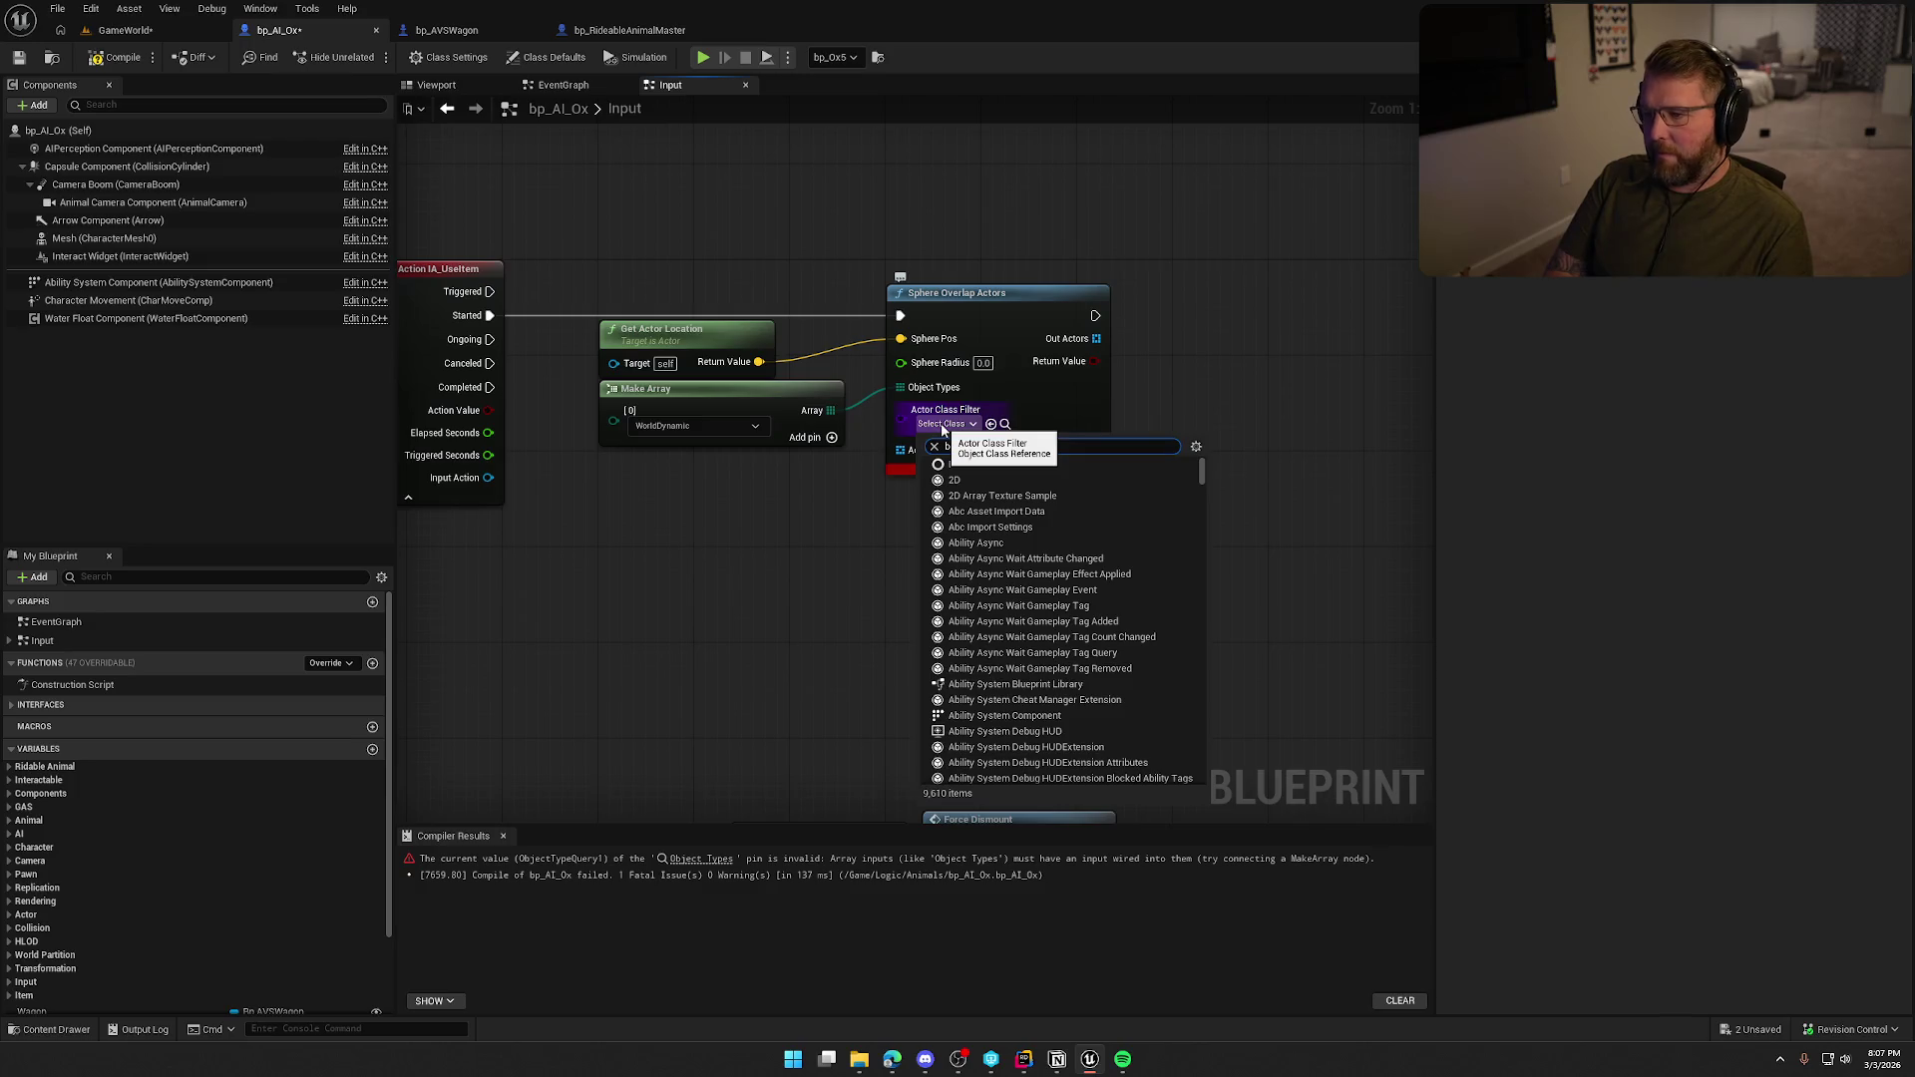
type("p_avs")
left_click(1001, 478)
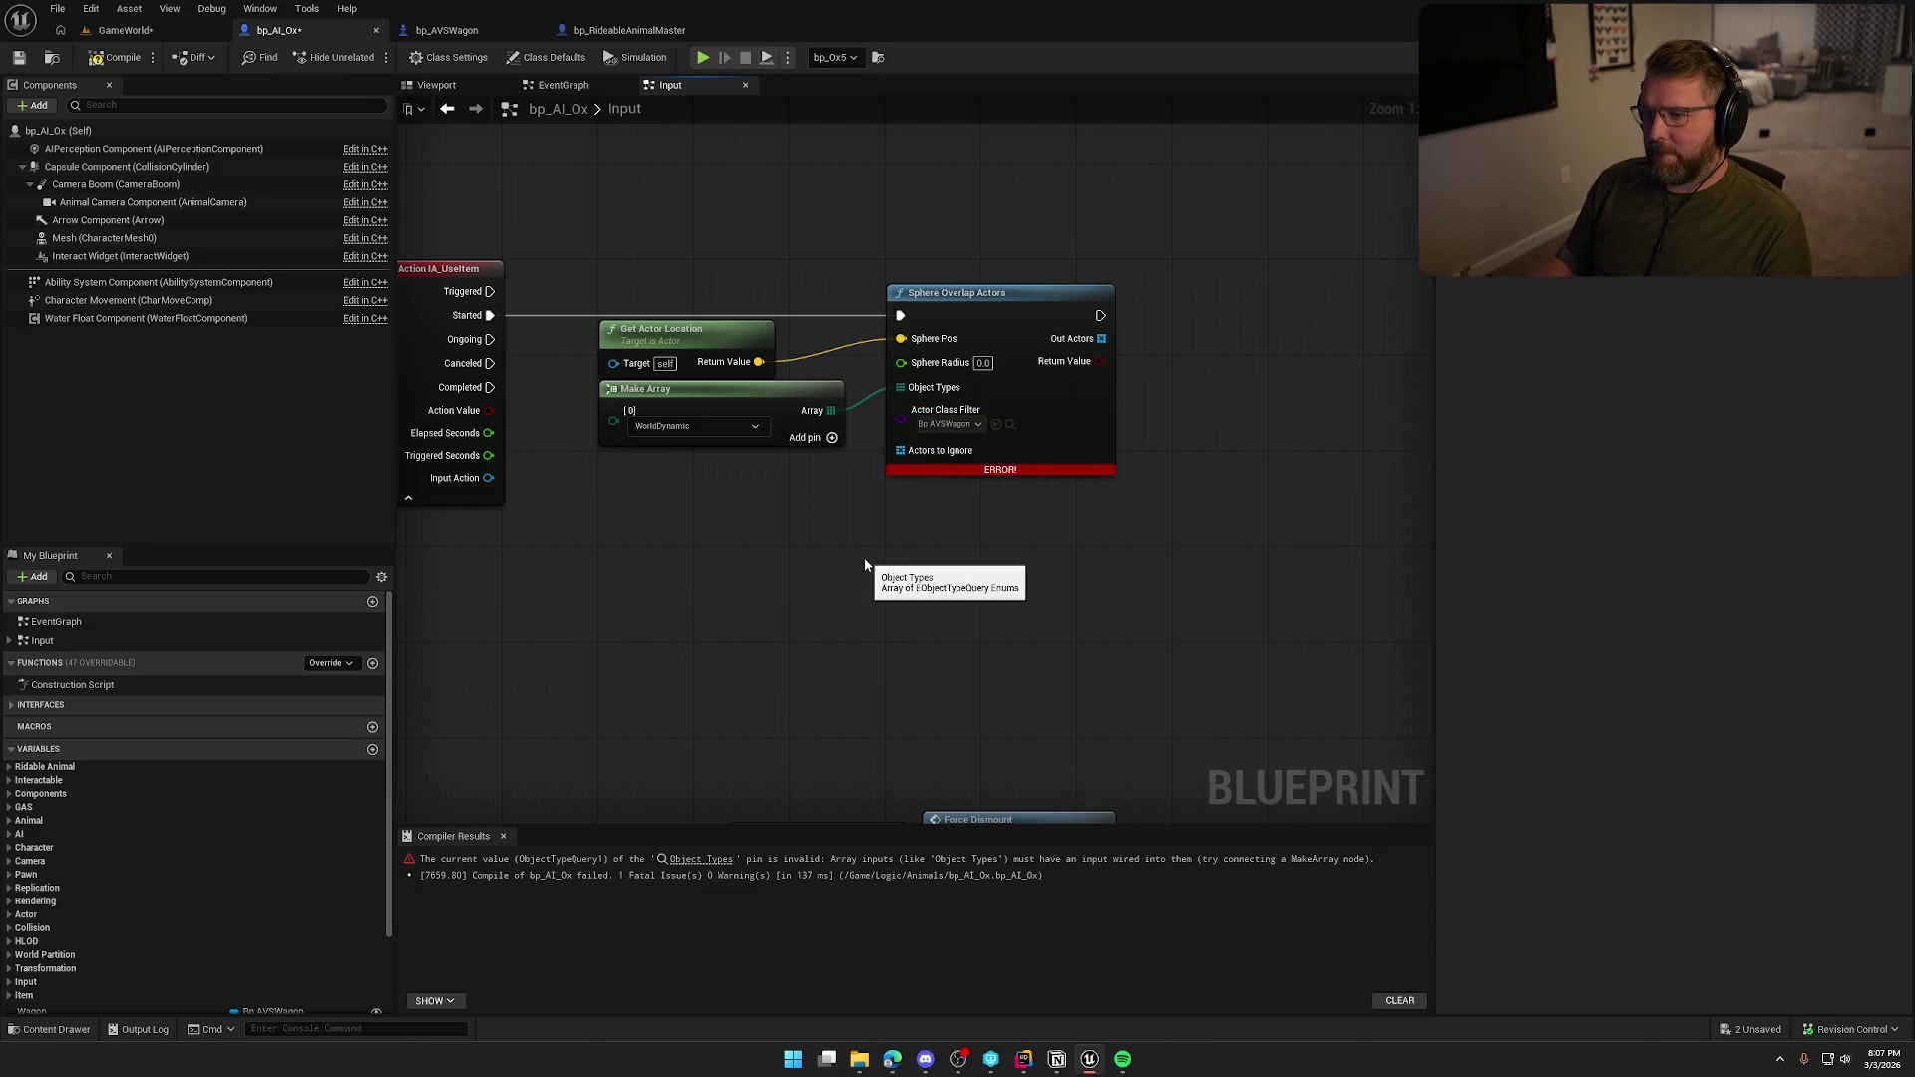
mouse_move(642, 527)
left_mouse_down()
mouse_move(834, 534)
mouse_move(787, 529)
left_mouse_up()
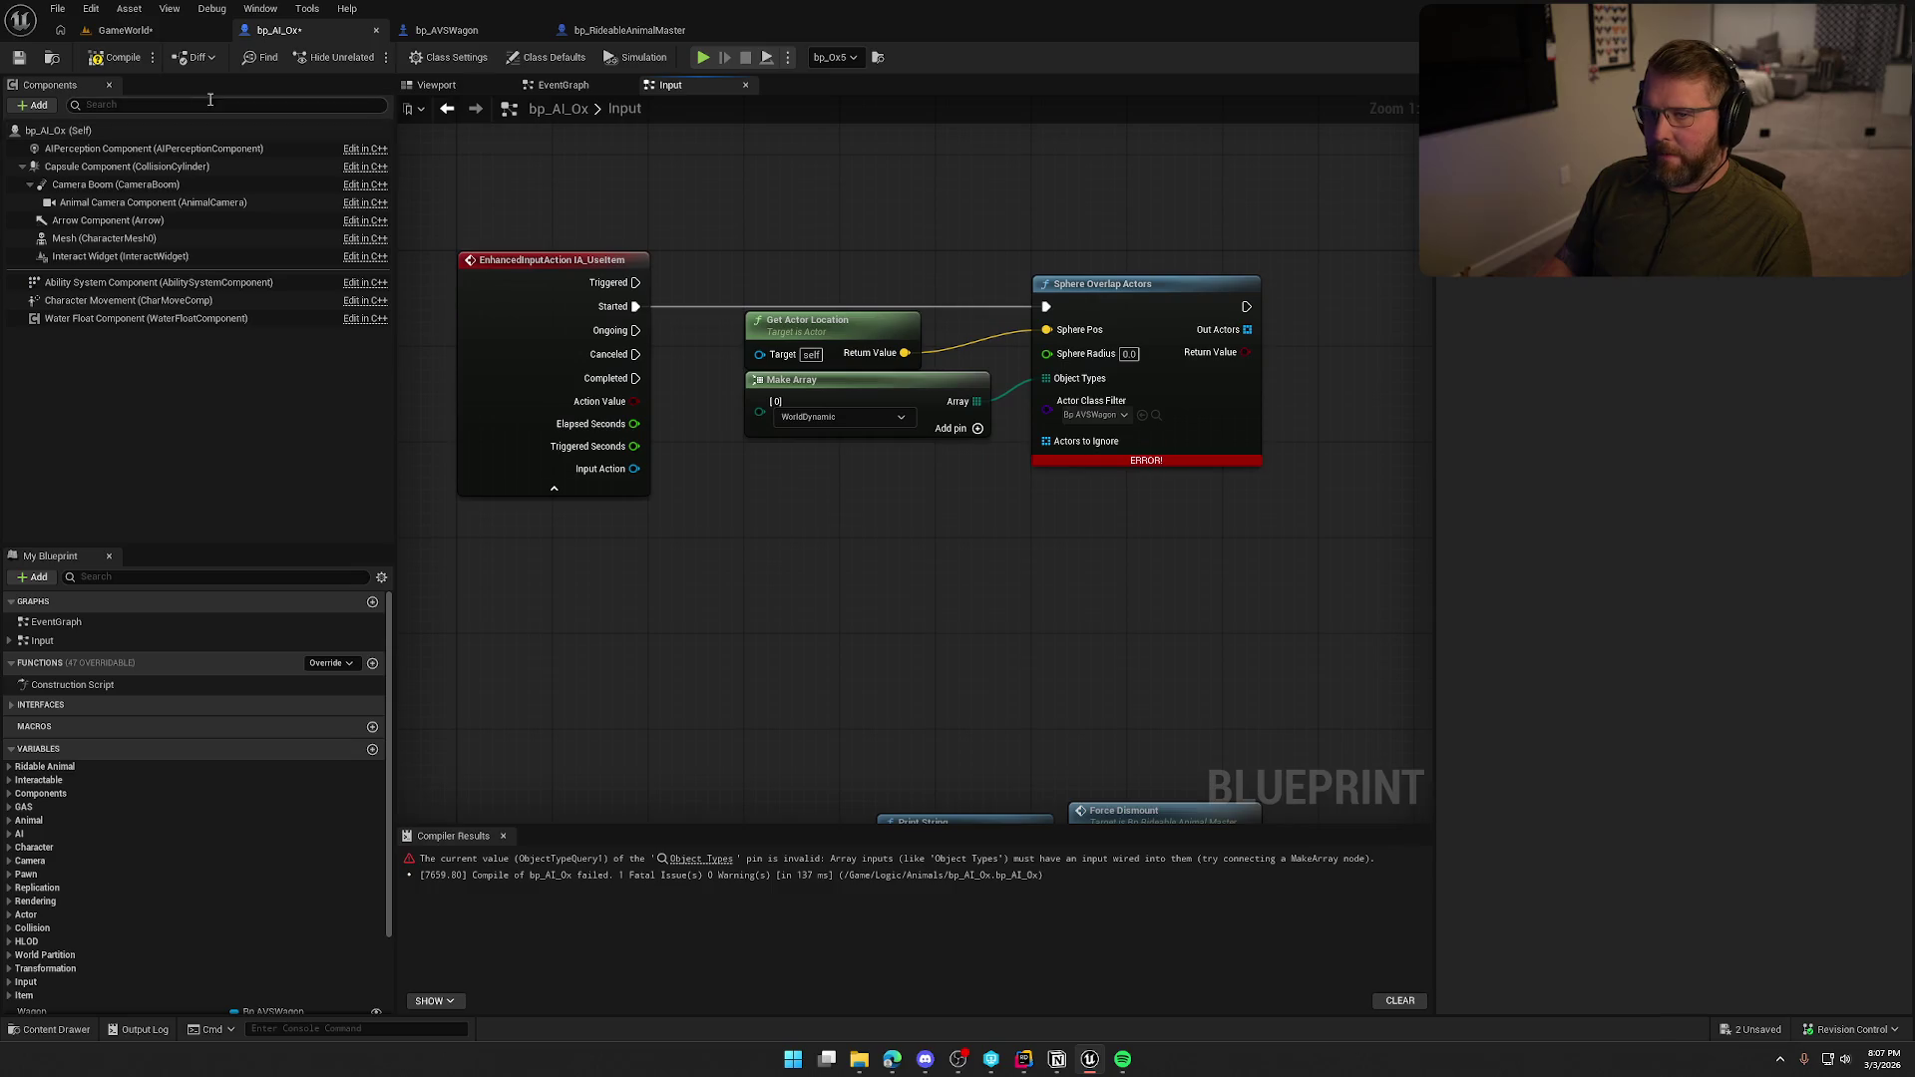
key("F7")
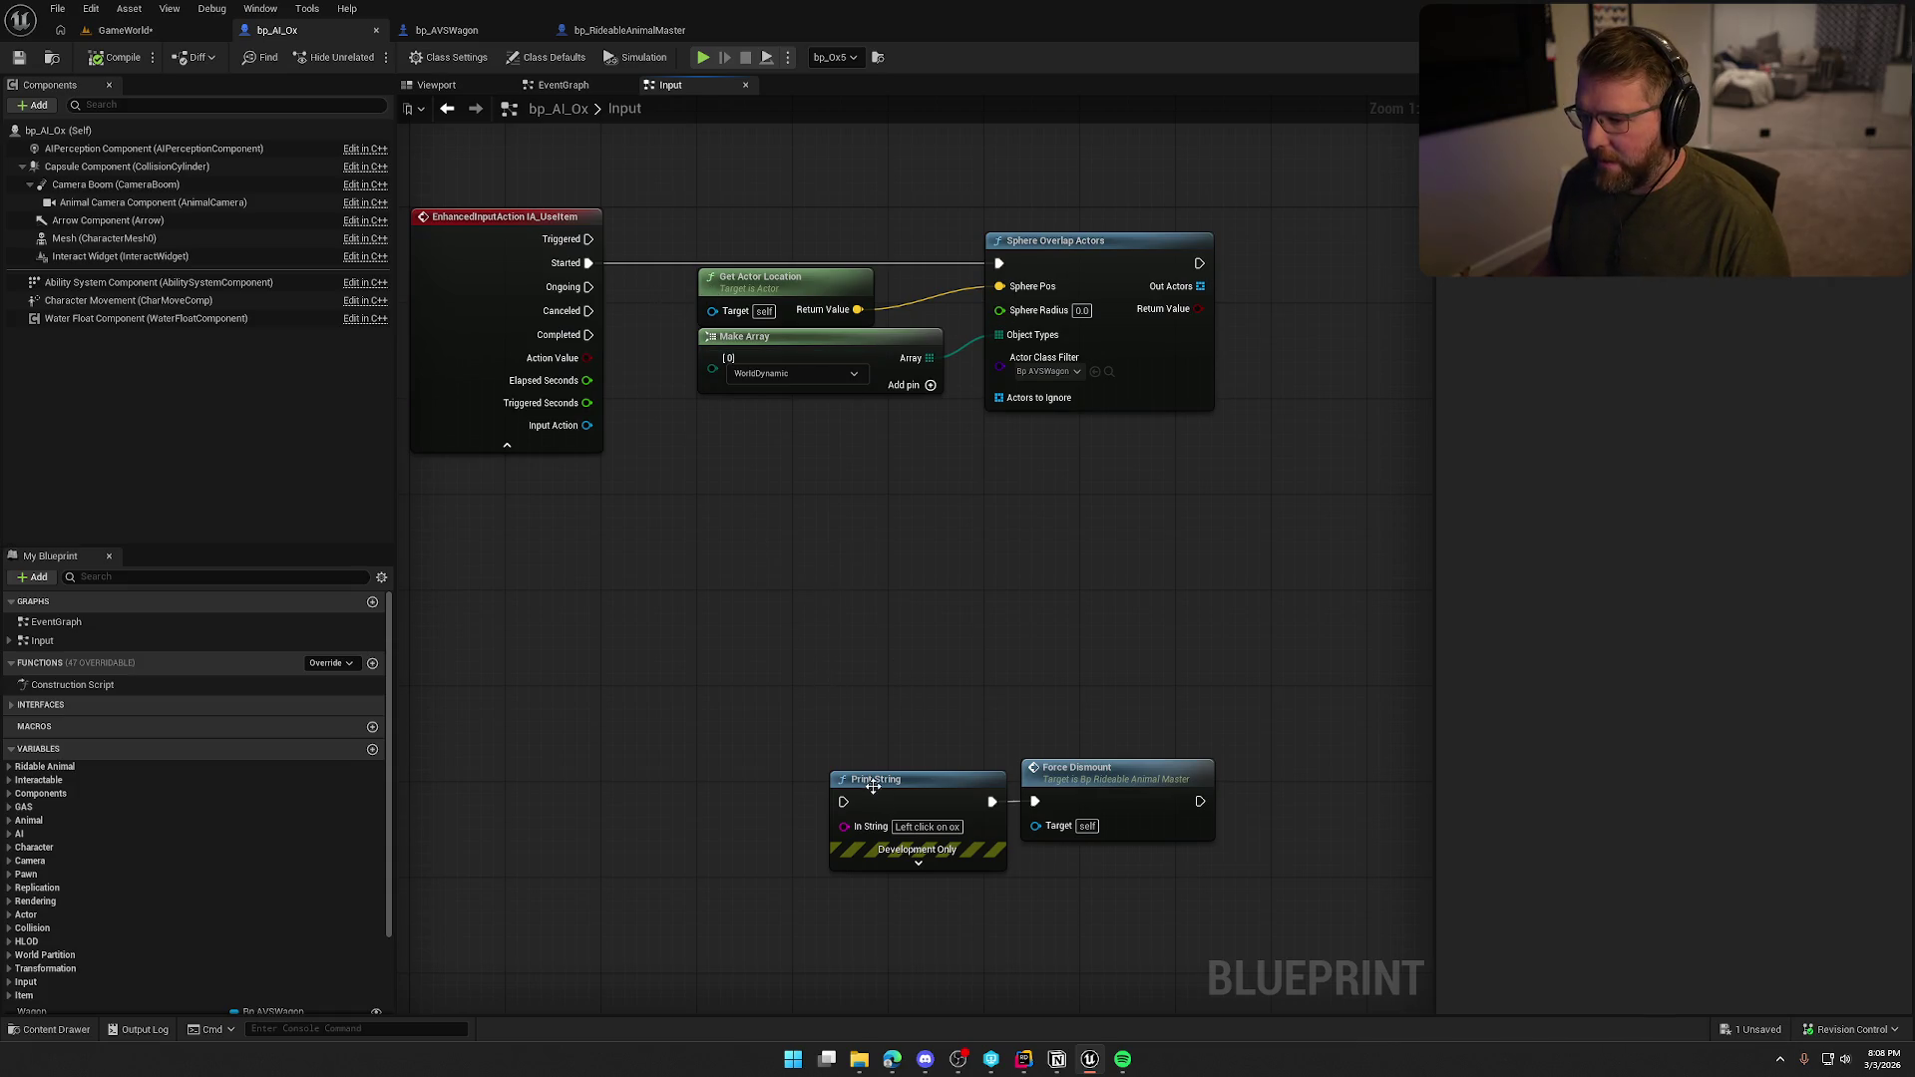
Add a custom event named Server_AttachToWagon to the Input graph.
right_click(599, 538)
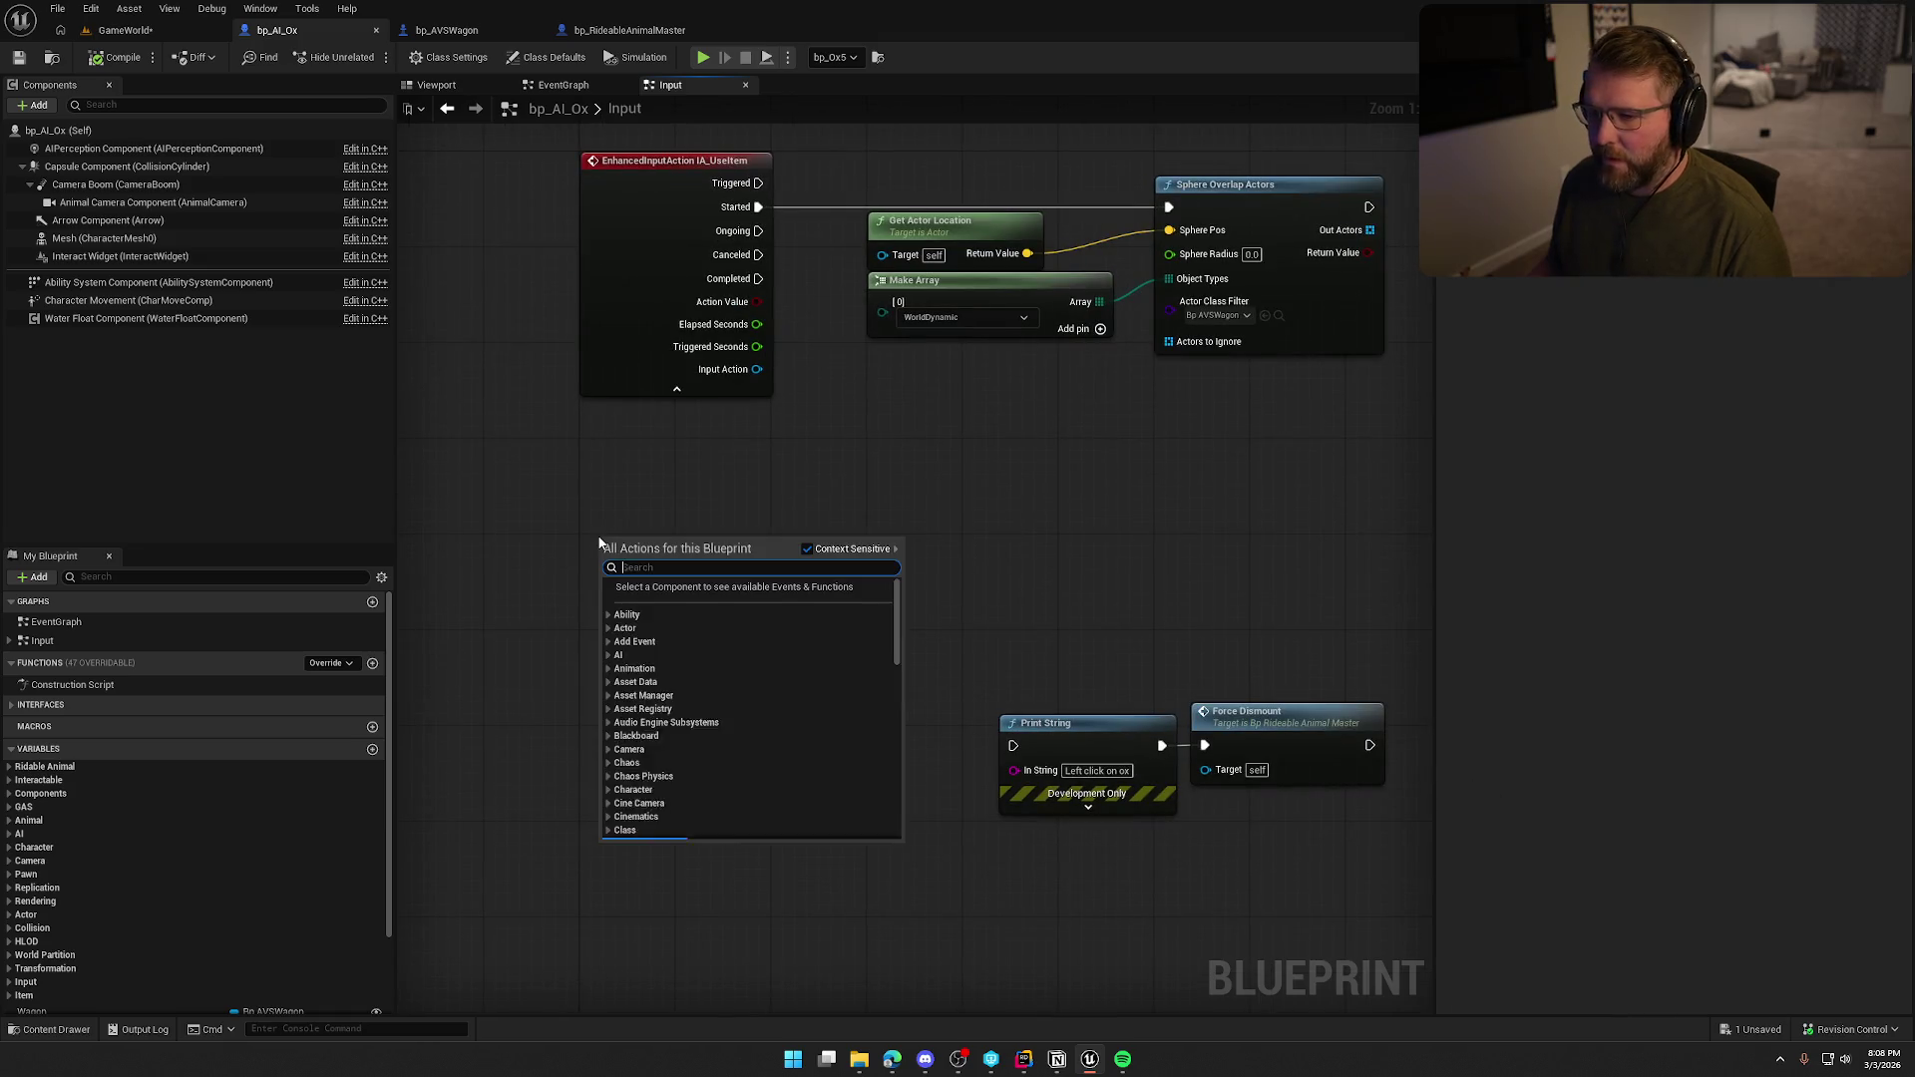
type("custom event")
key("Return")
type("S")
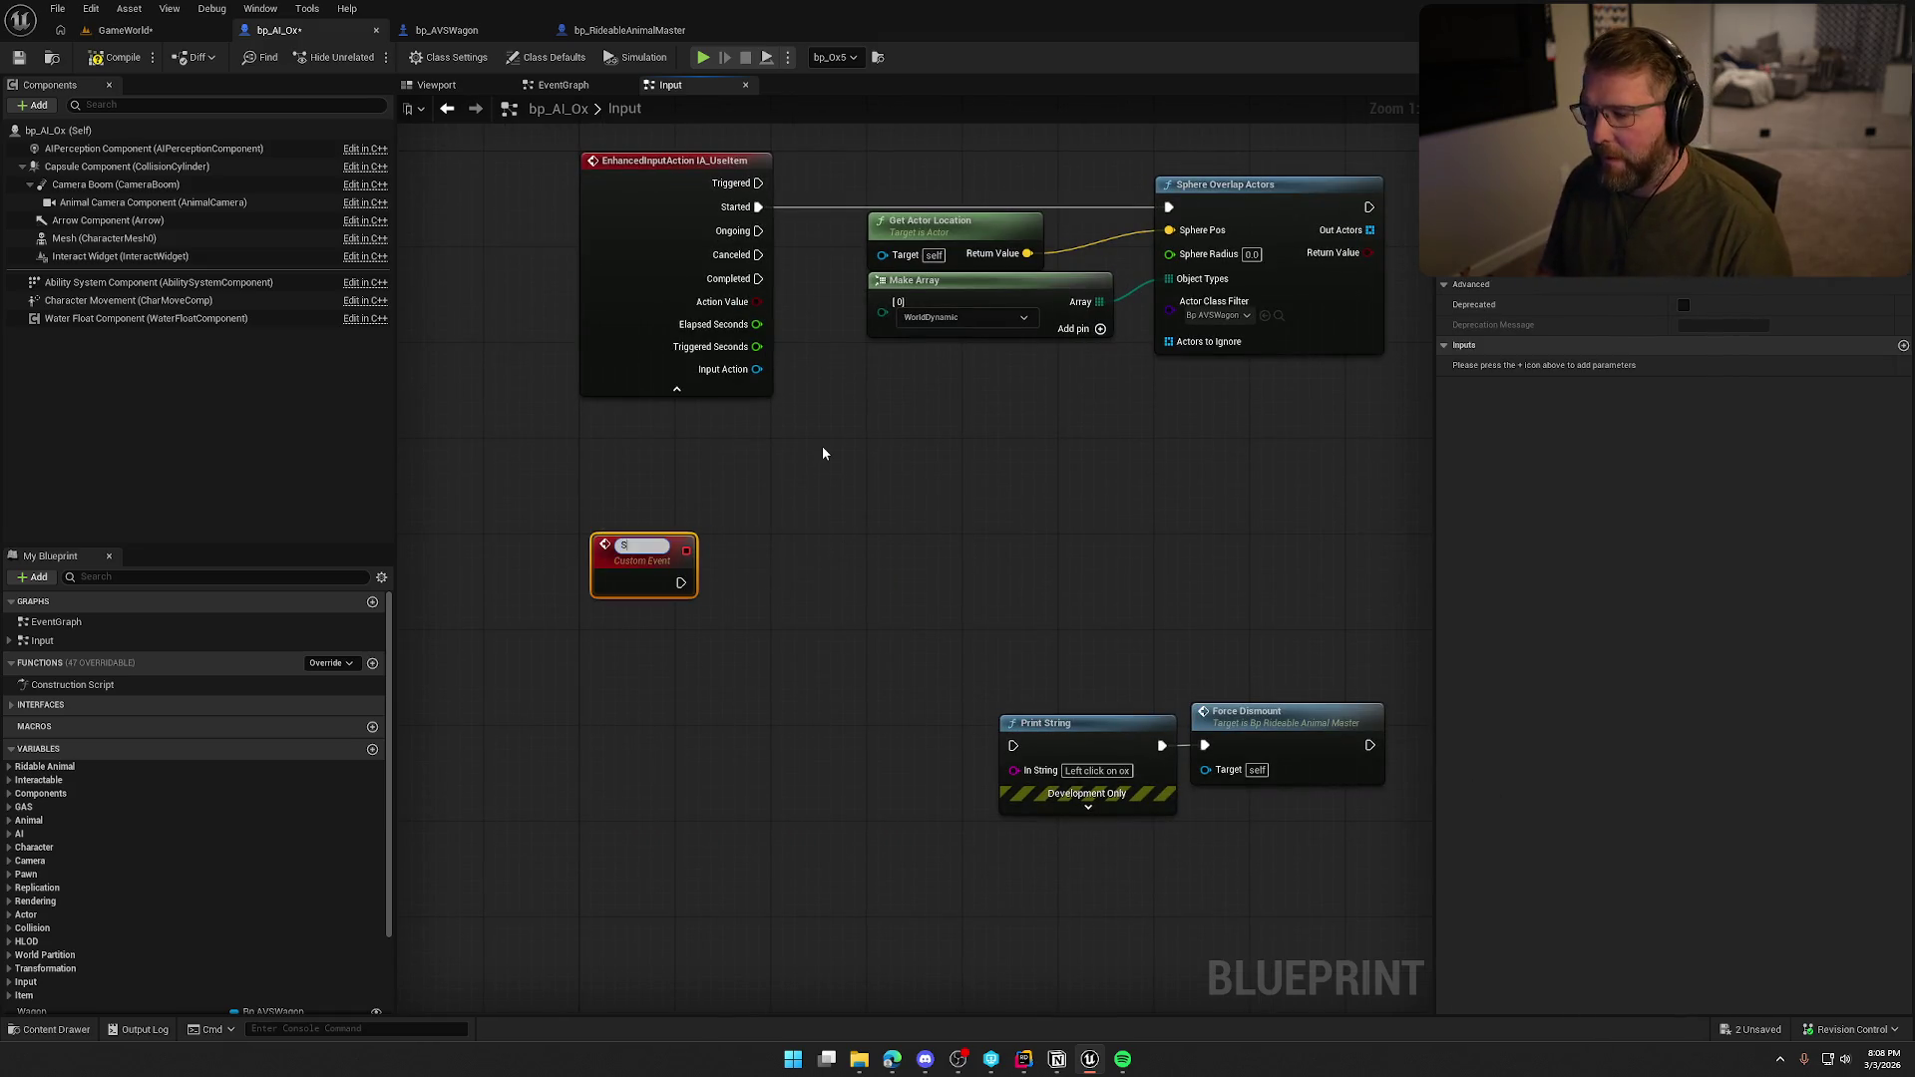
type("erver_AttachT")
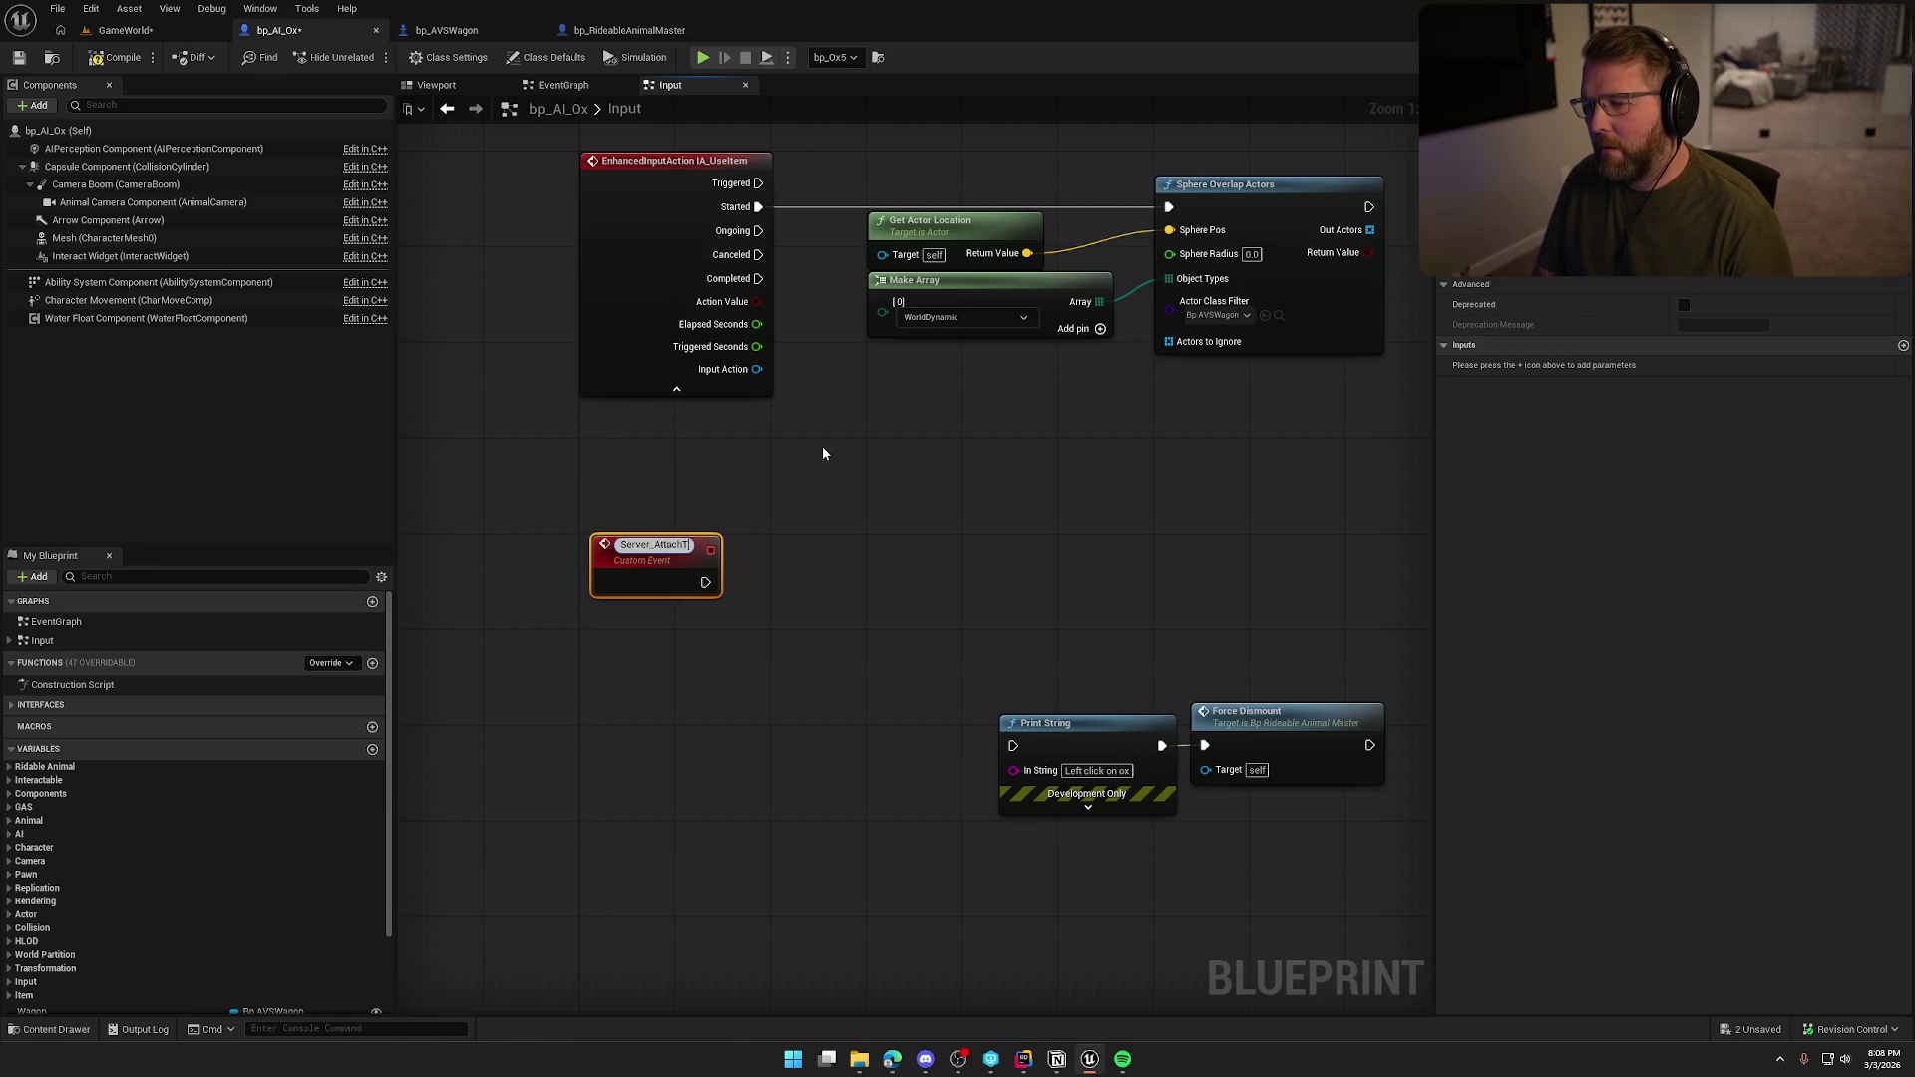
type("oWagon")
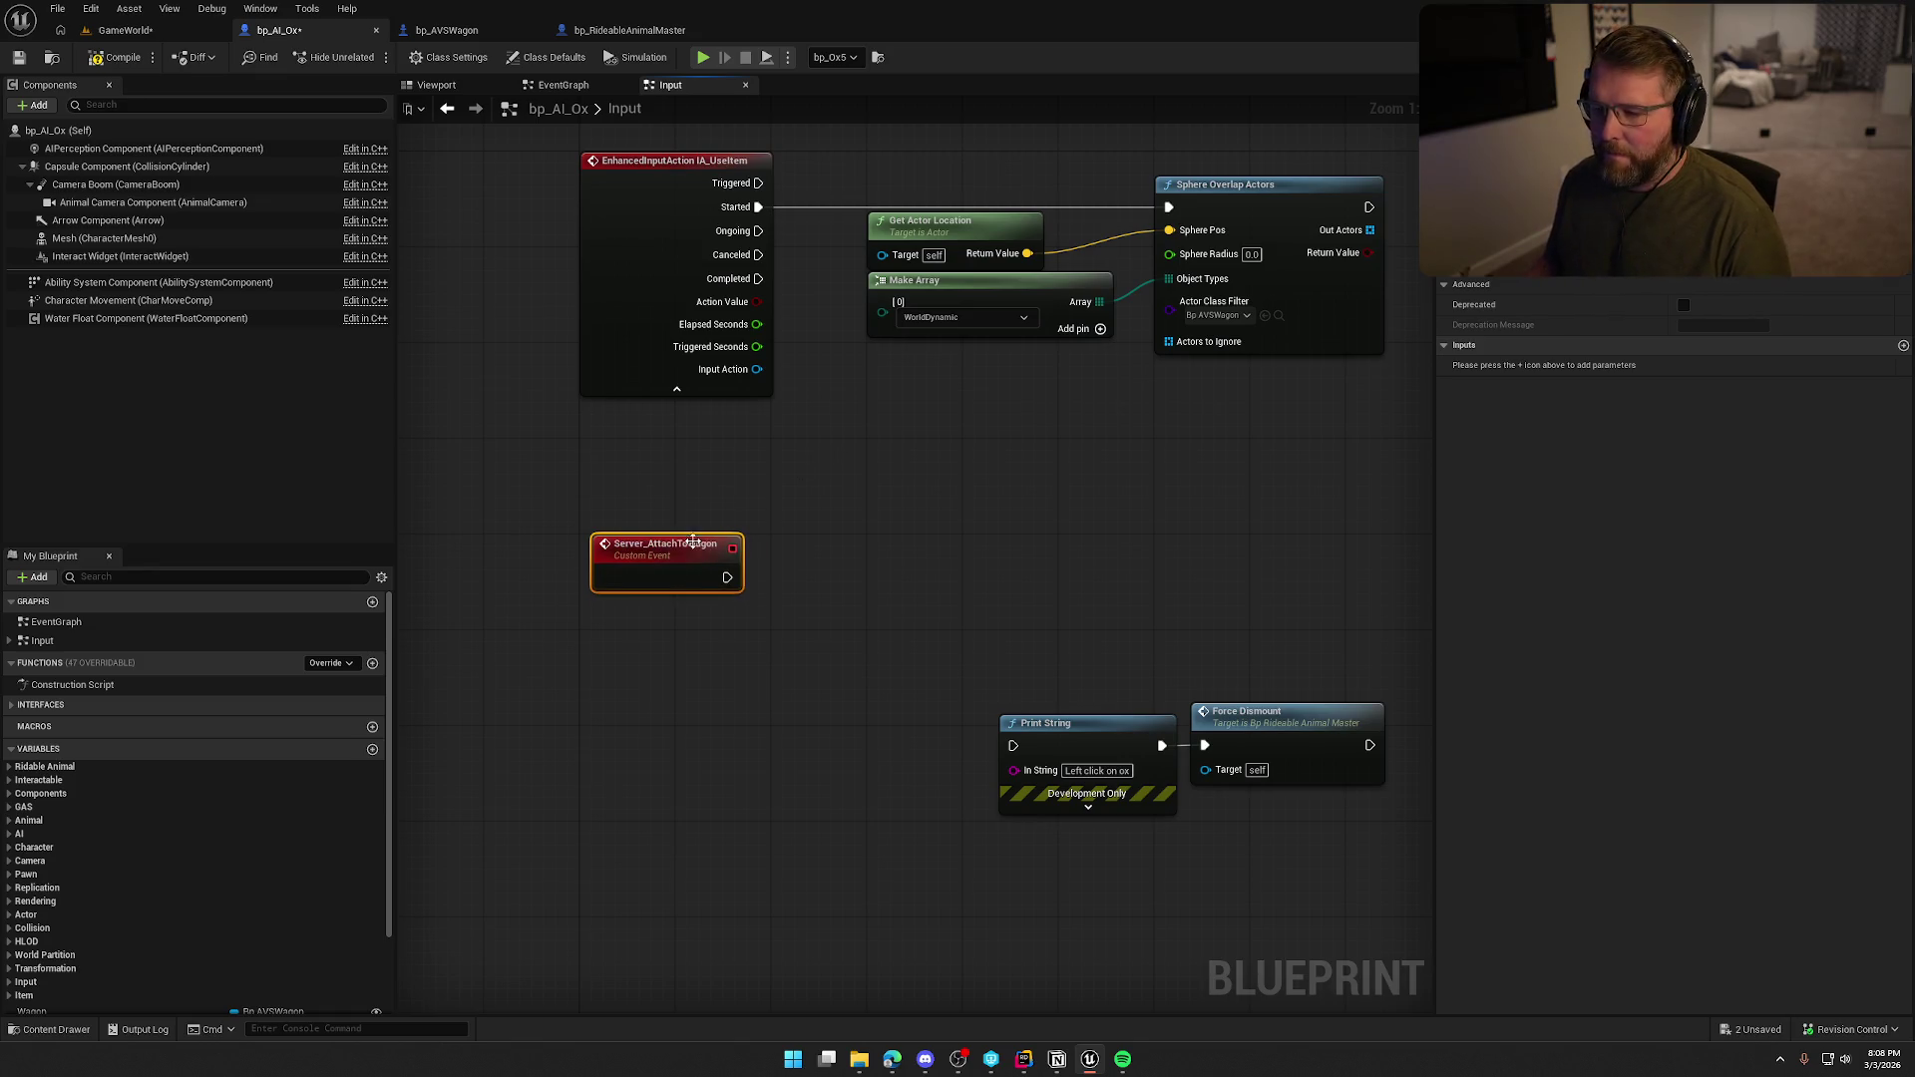
key("Return")
left_click(782, 502)
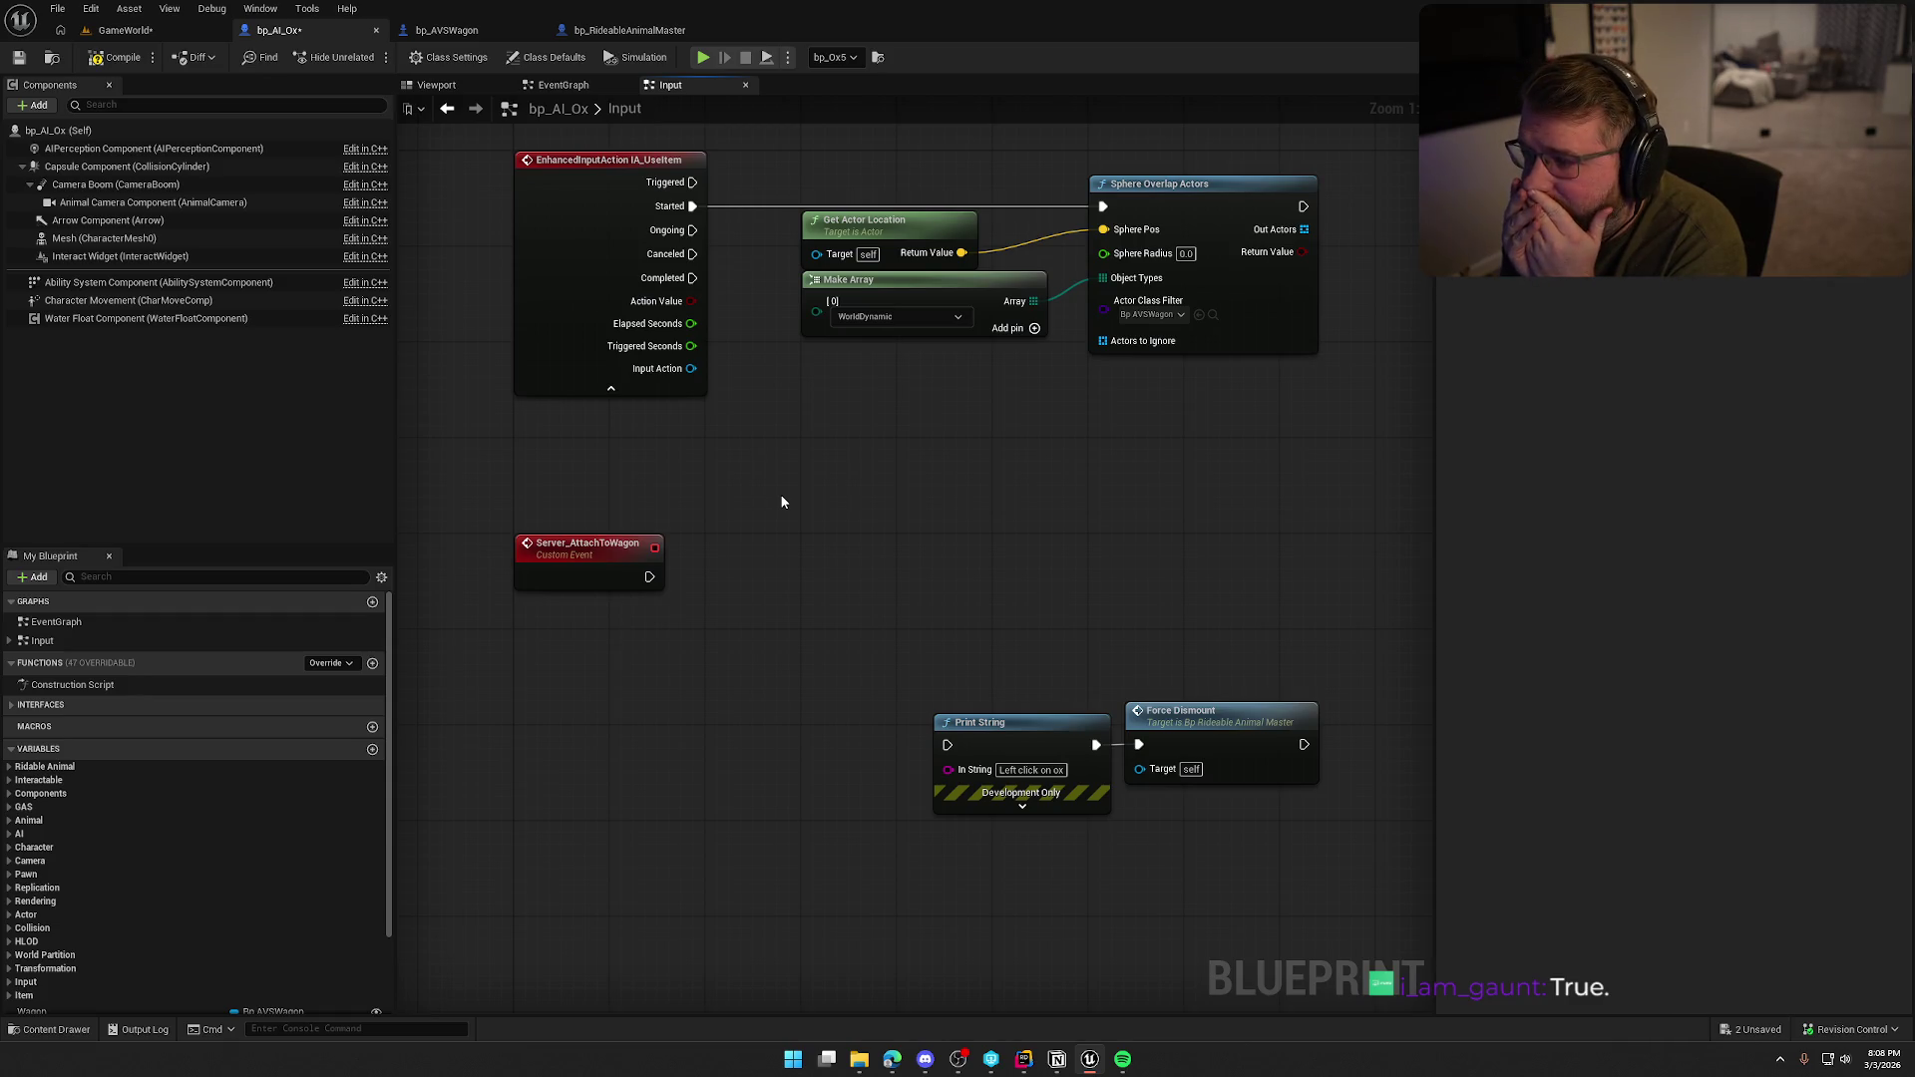
Move the Print String and Force Dismount nodes up and select only Print String.
left_click_drag(624, 488, 697, 675)
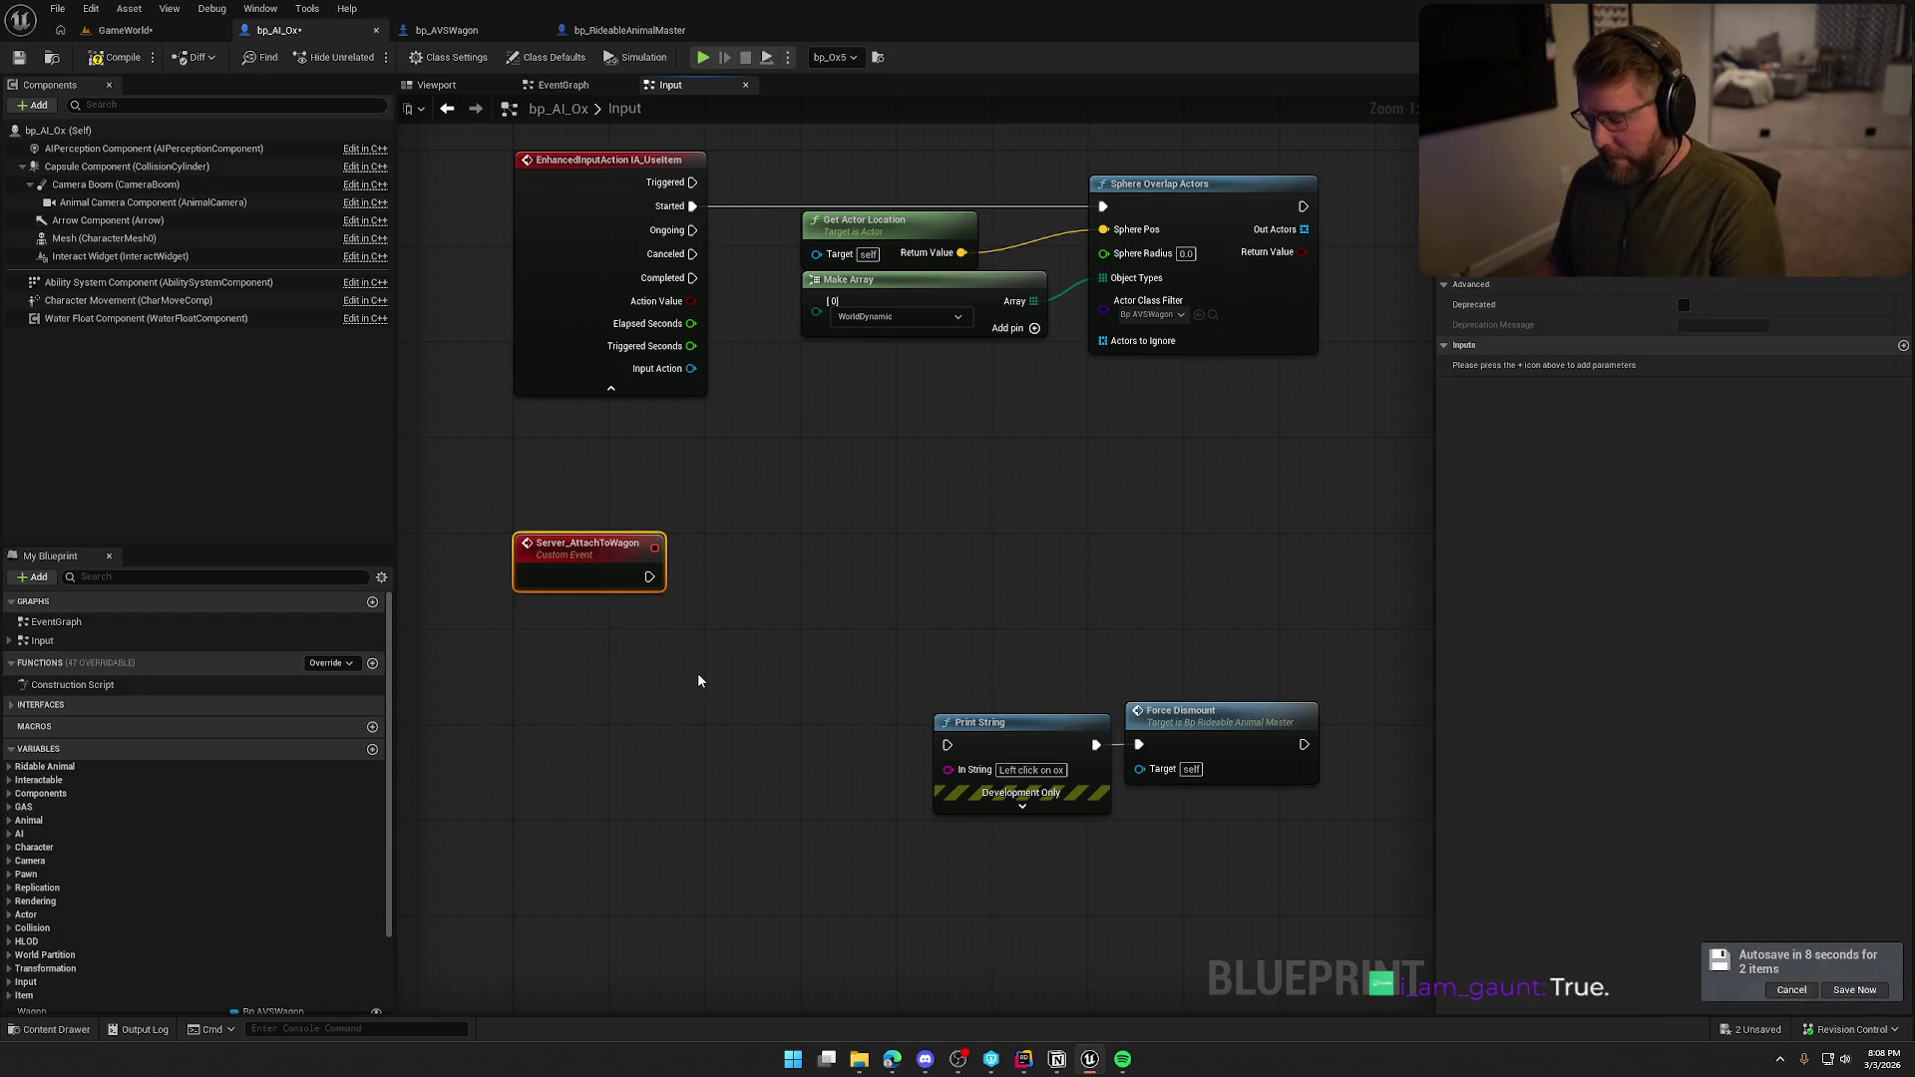
left_click(697, 672)
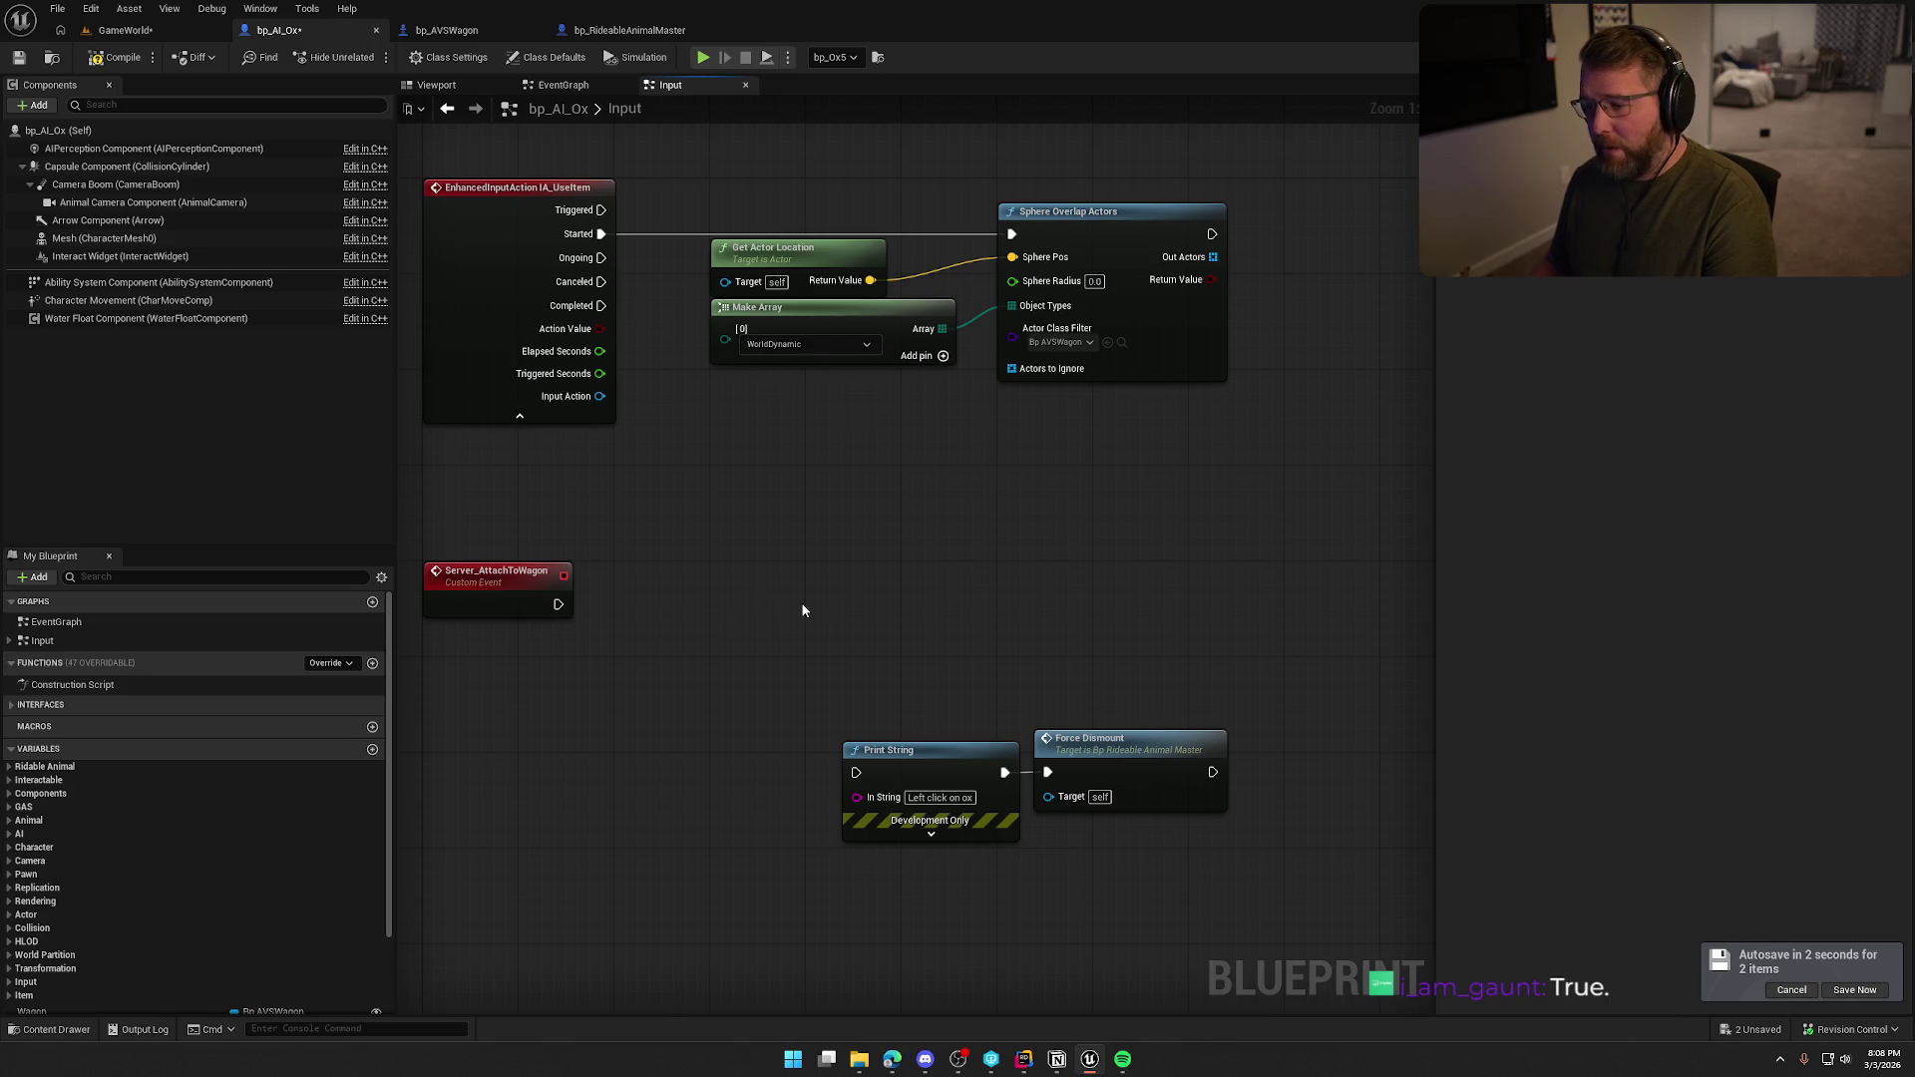
left_click_drag(804, 612, 1047, 778)
left_click_drag(813, 805, 942, 554)
left_click(943, 554)
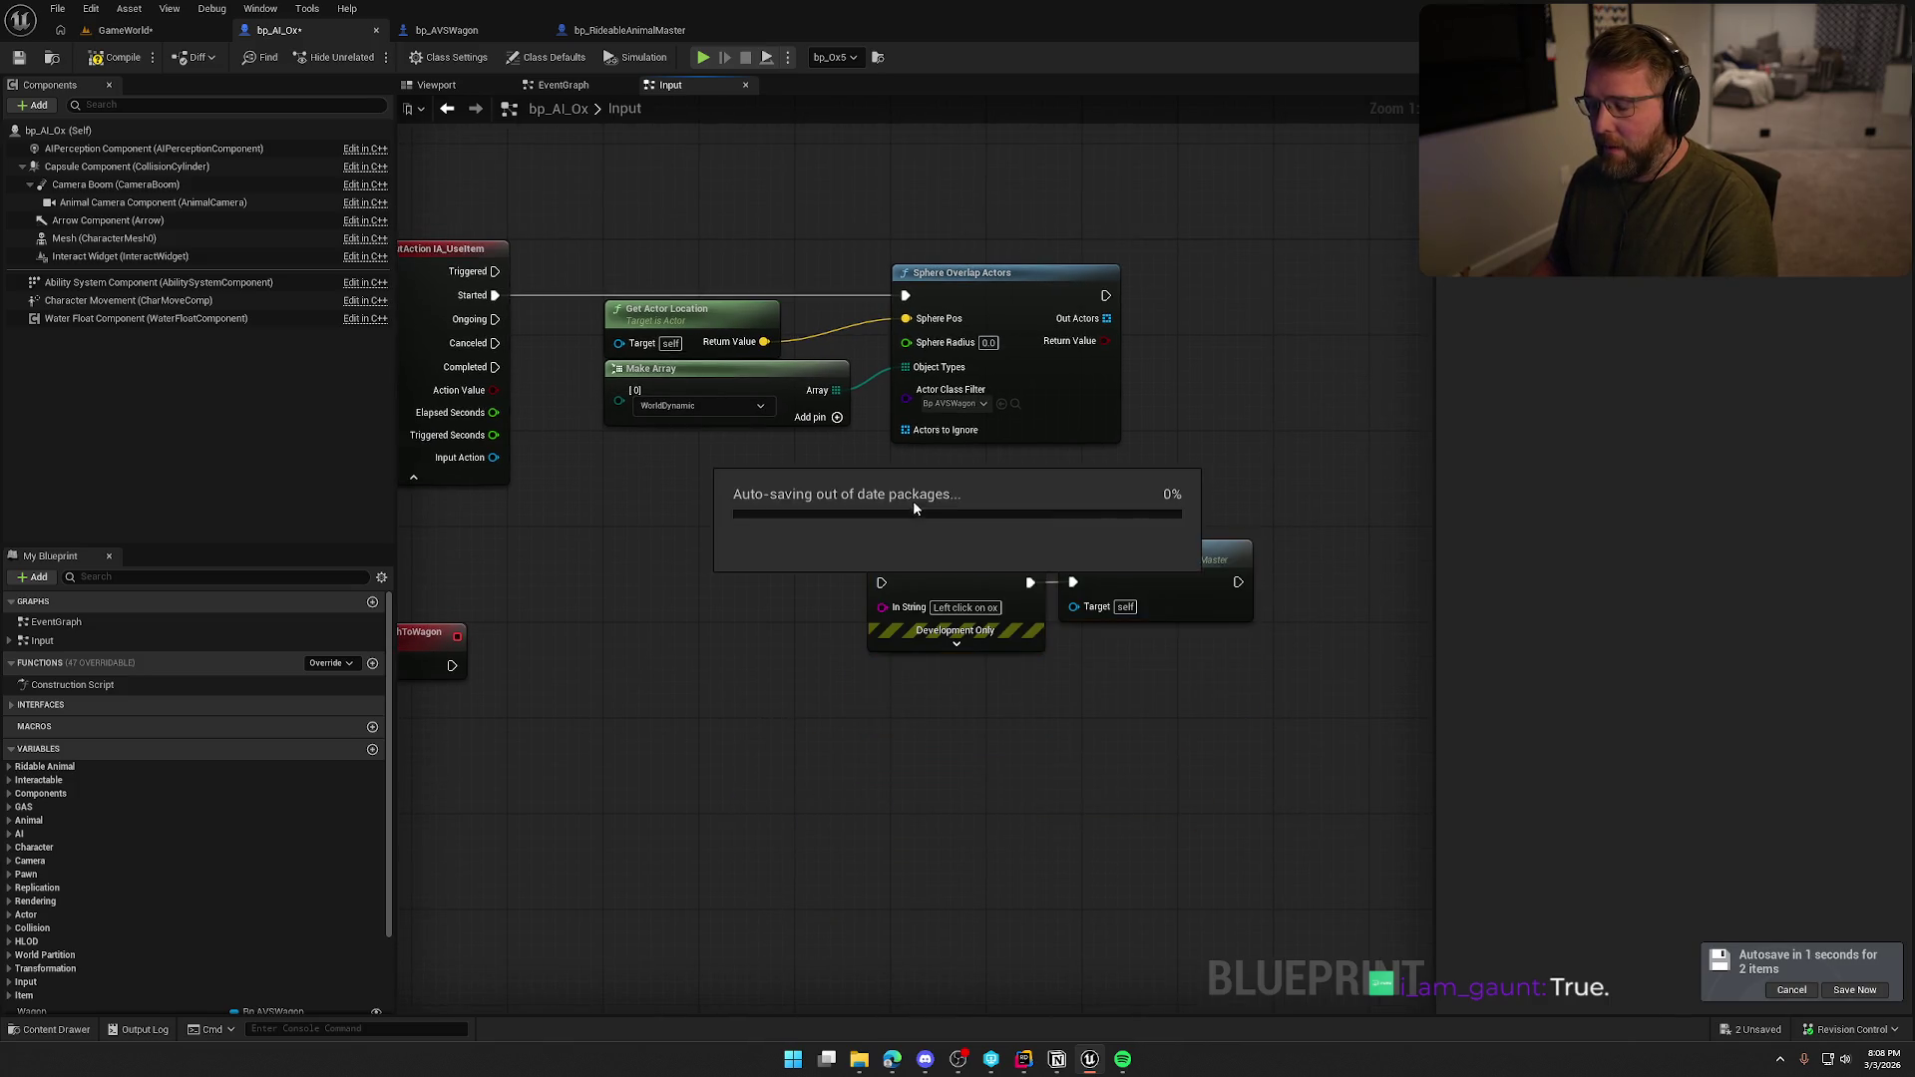
Replace Print String with a Draw Debug Sphere after the overlap, centred on the actor location.
key("Delete")
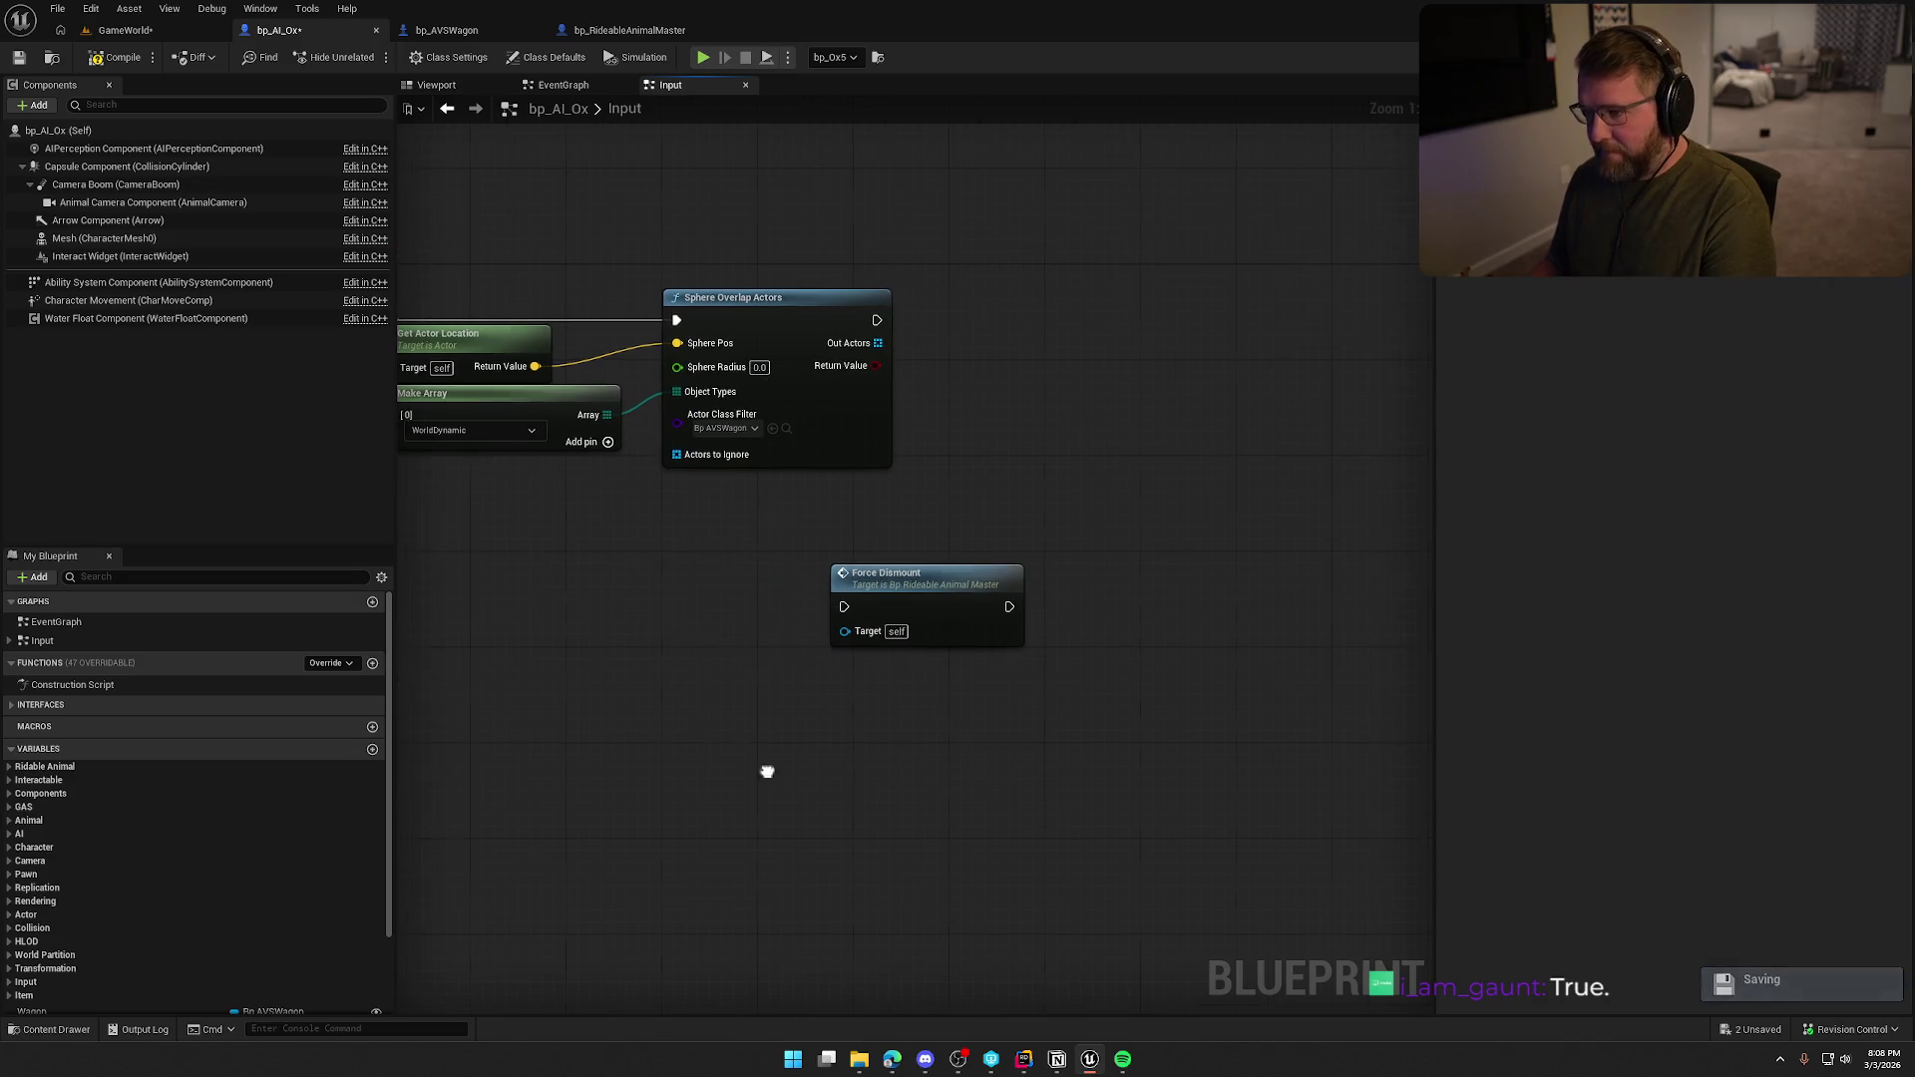
left_click_drag(951, 315, 1081, 301)
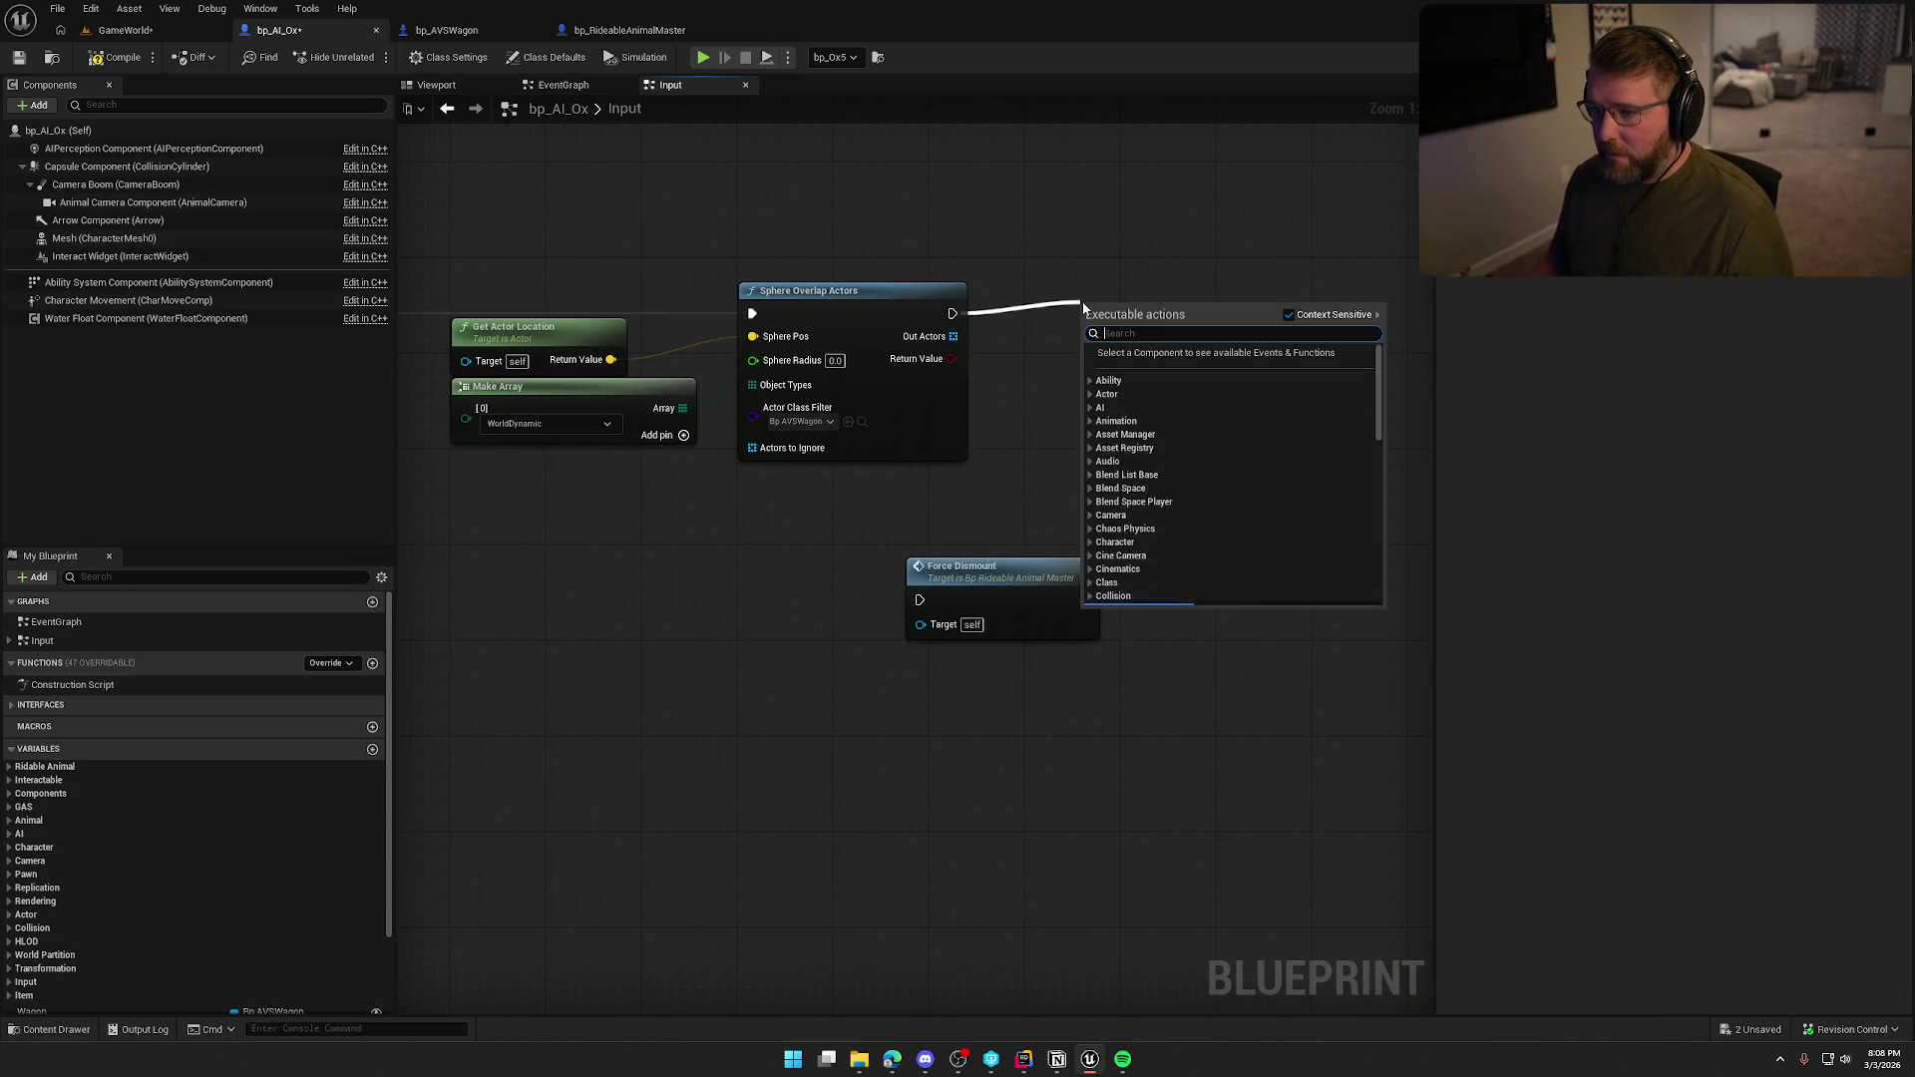
type("draw debug sph")
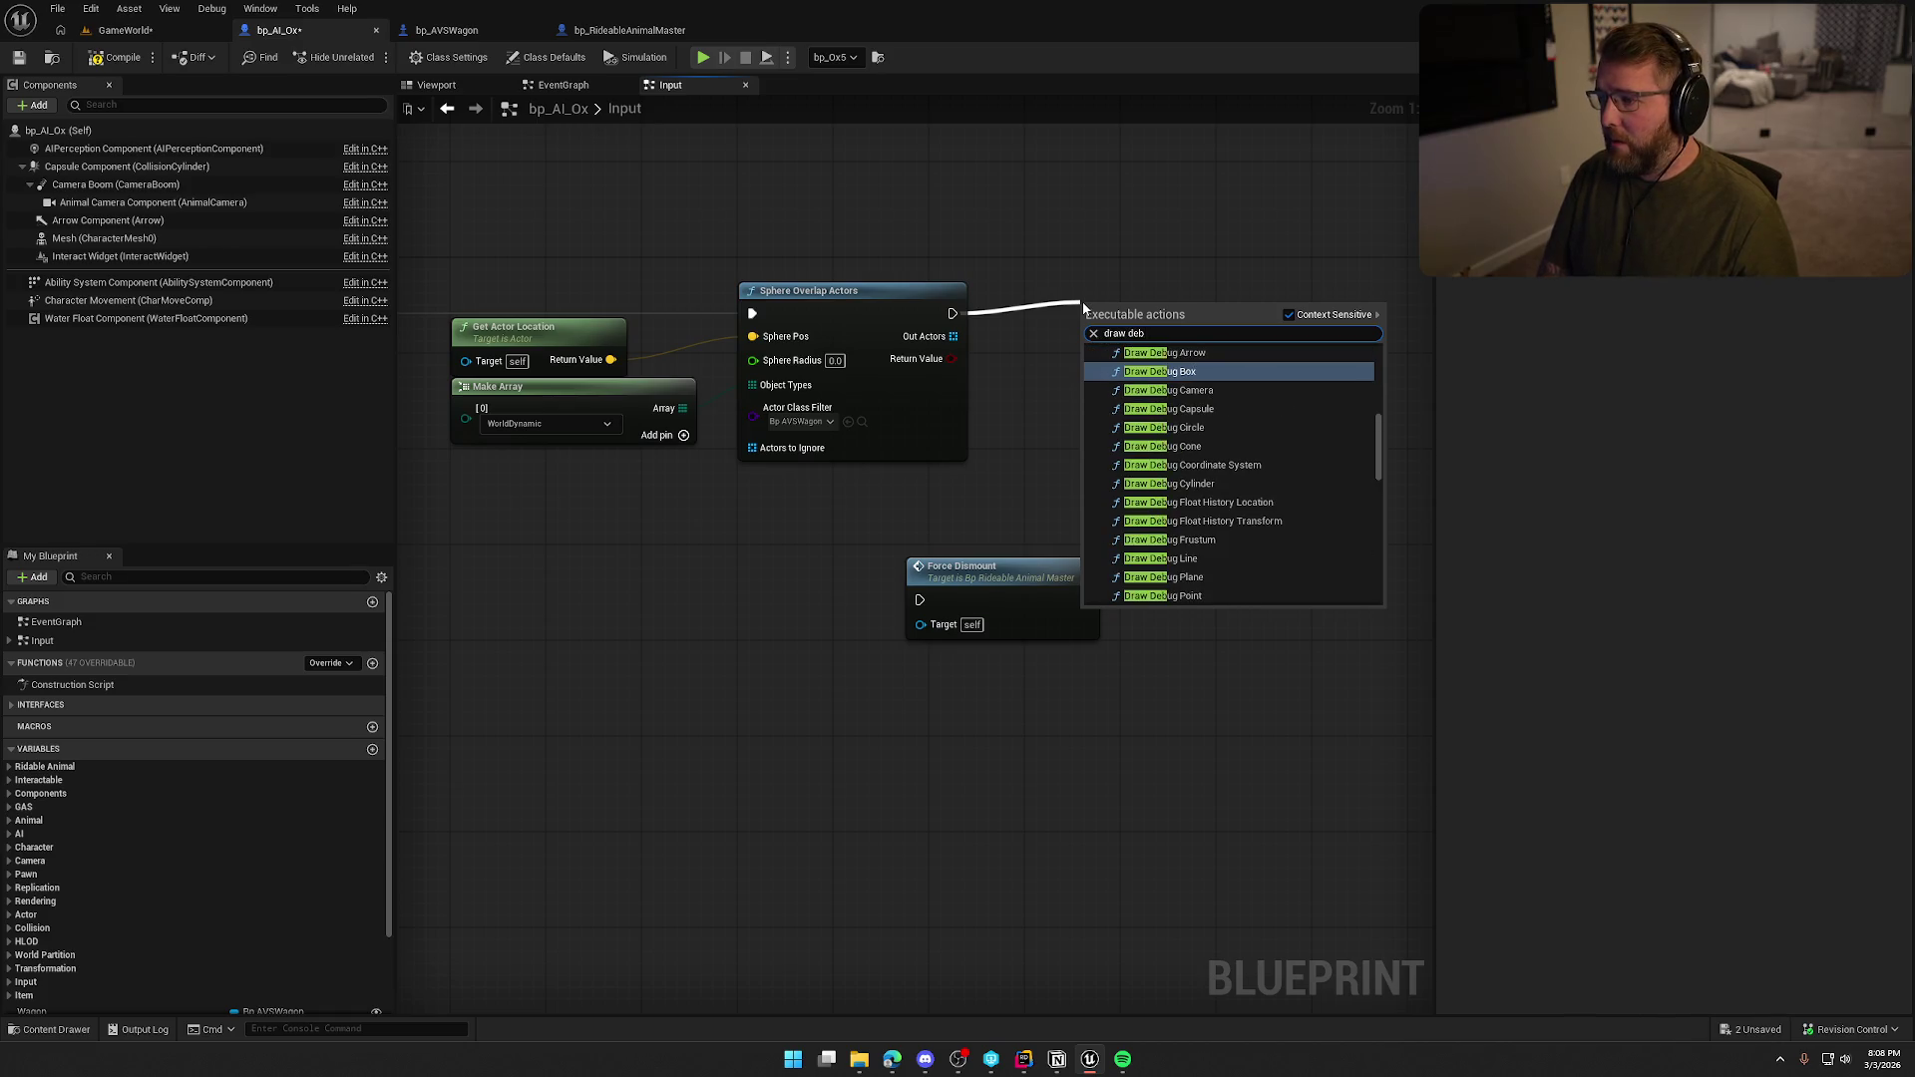
key("Return")
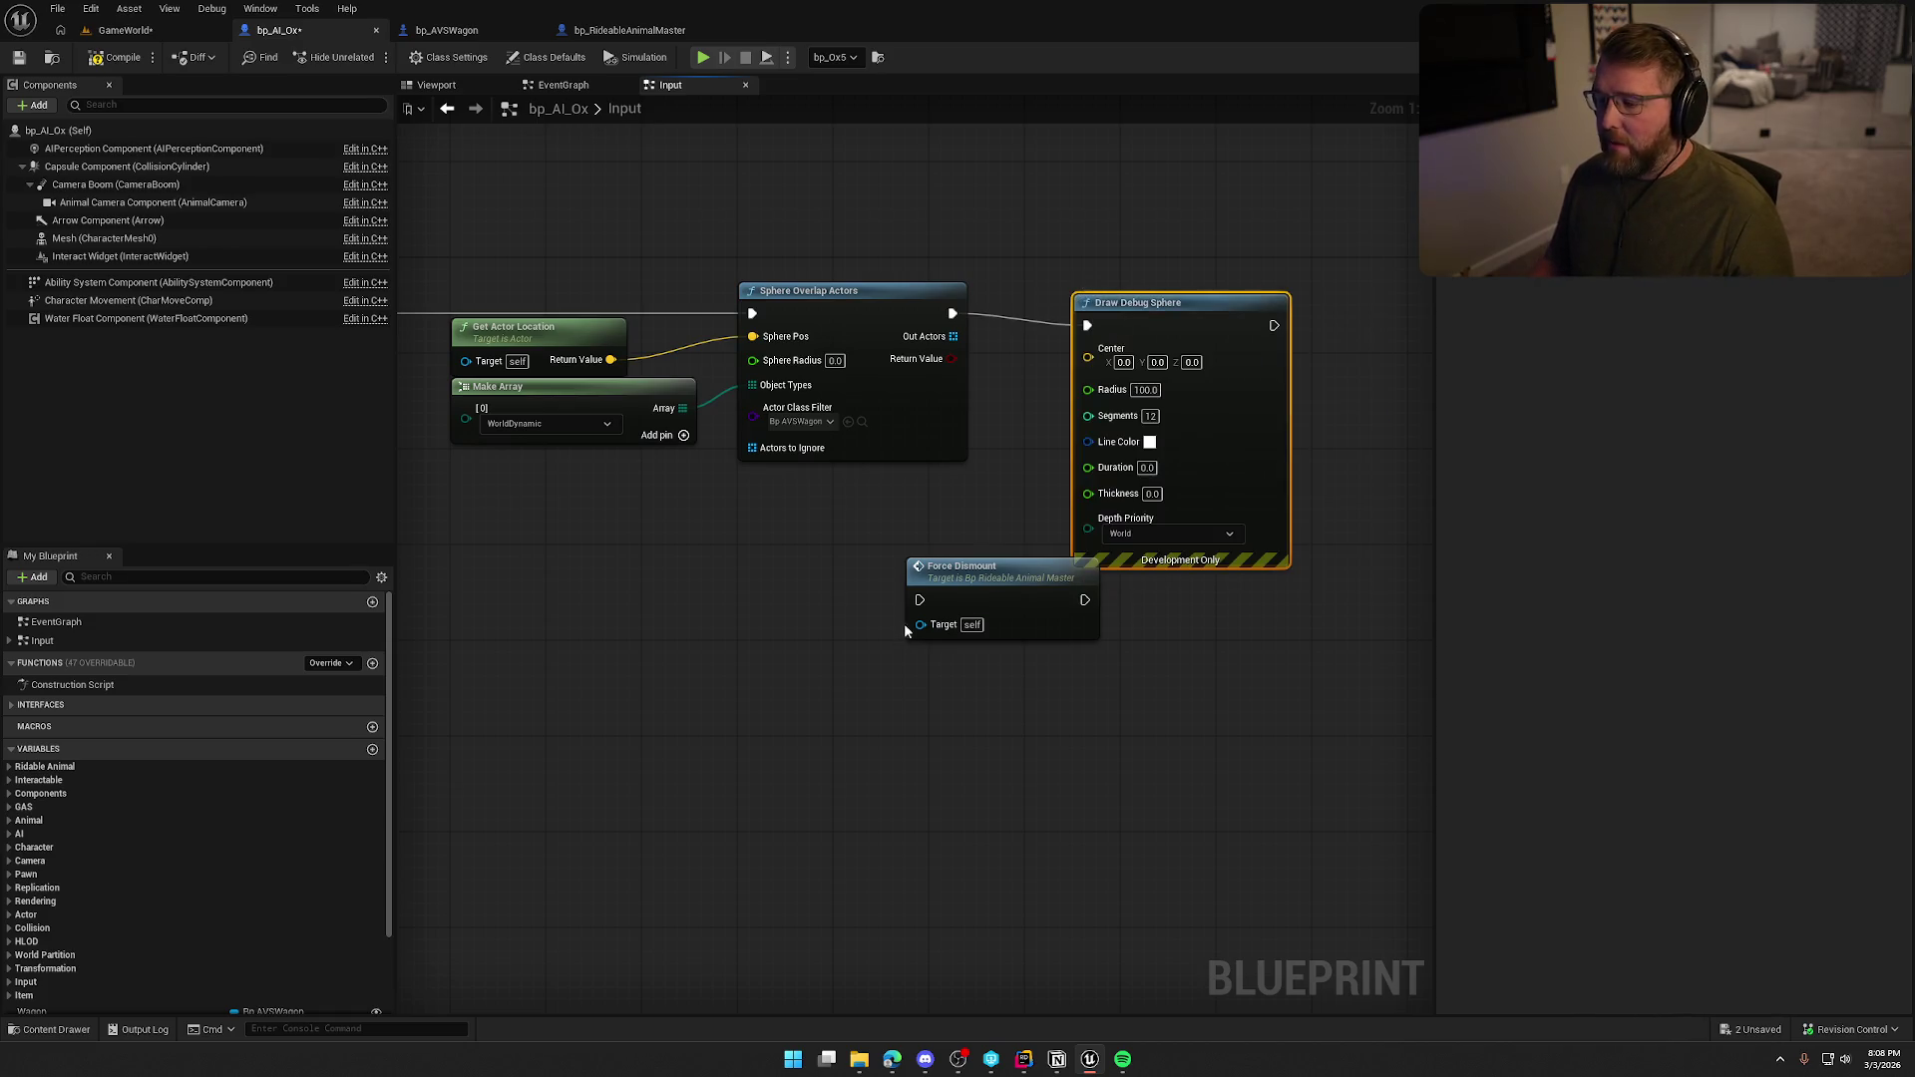
left_click_drag(938, 588, 997, 792)
left_click_drag(1188, 313, 1141, 301)
left_click(962, 278)
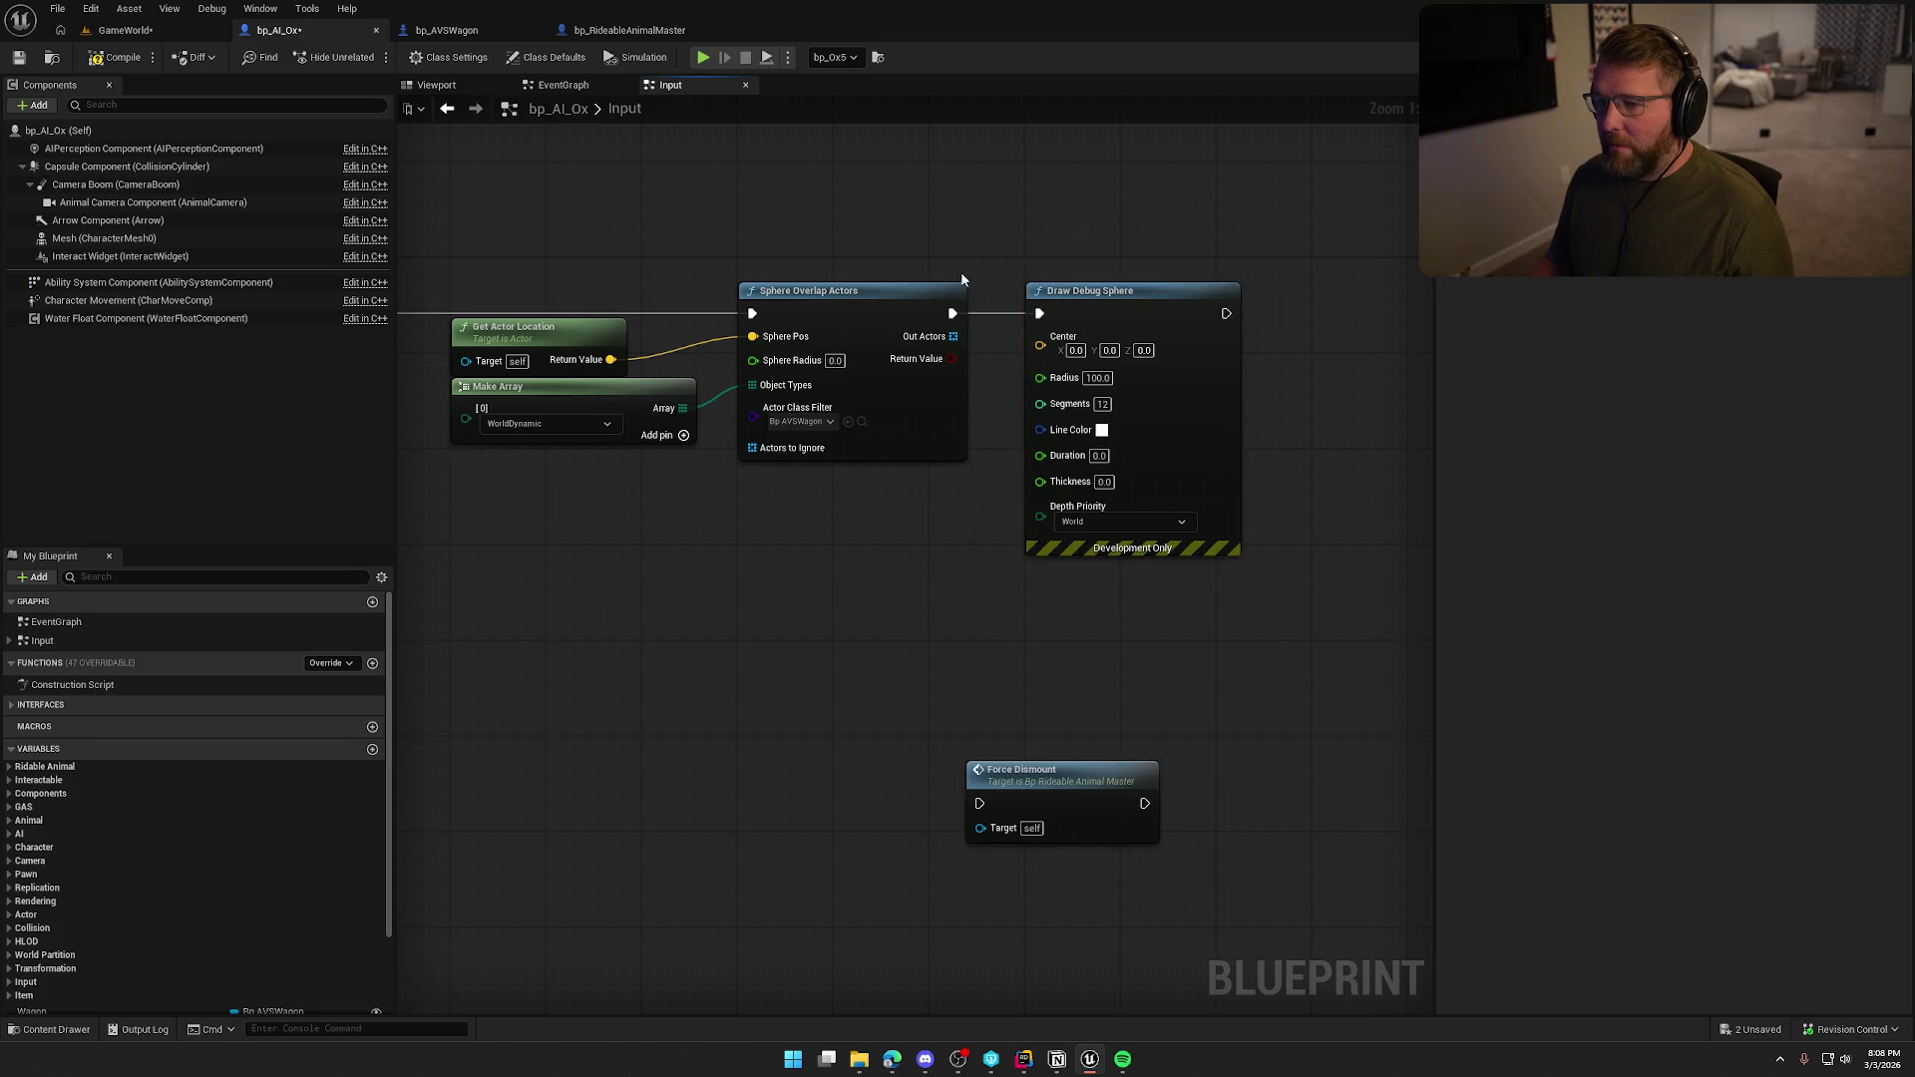
left_click_drag(613, 359, 1040, 343)
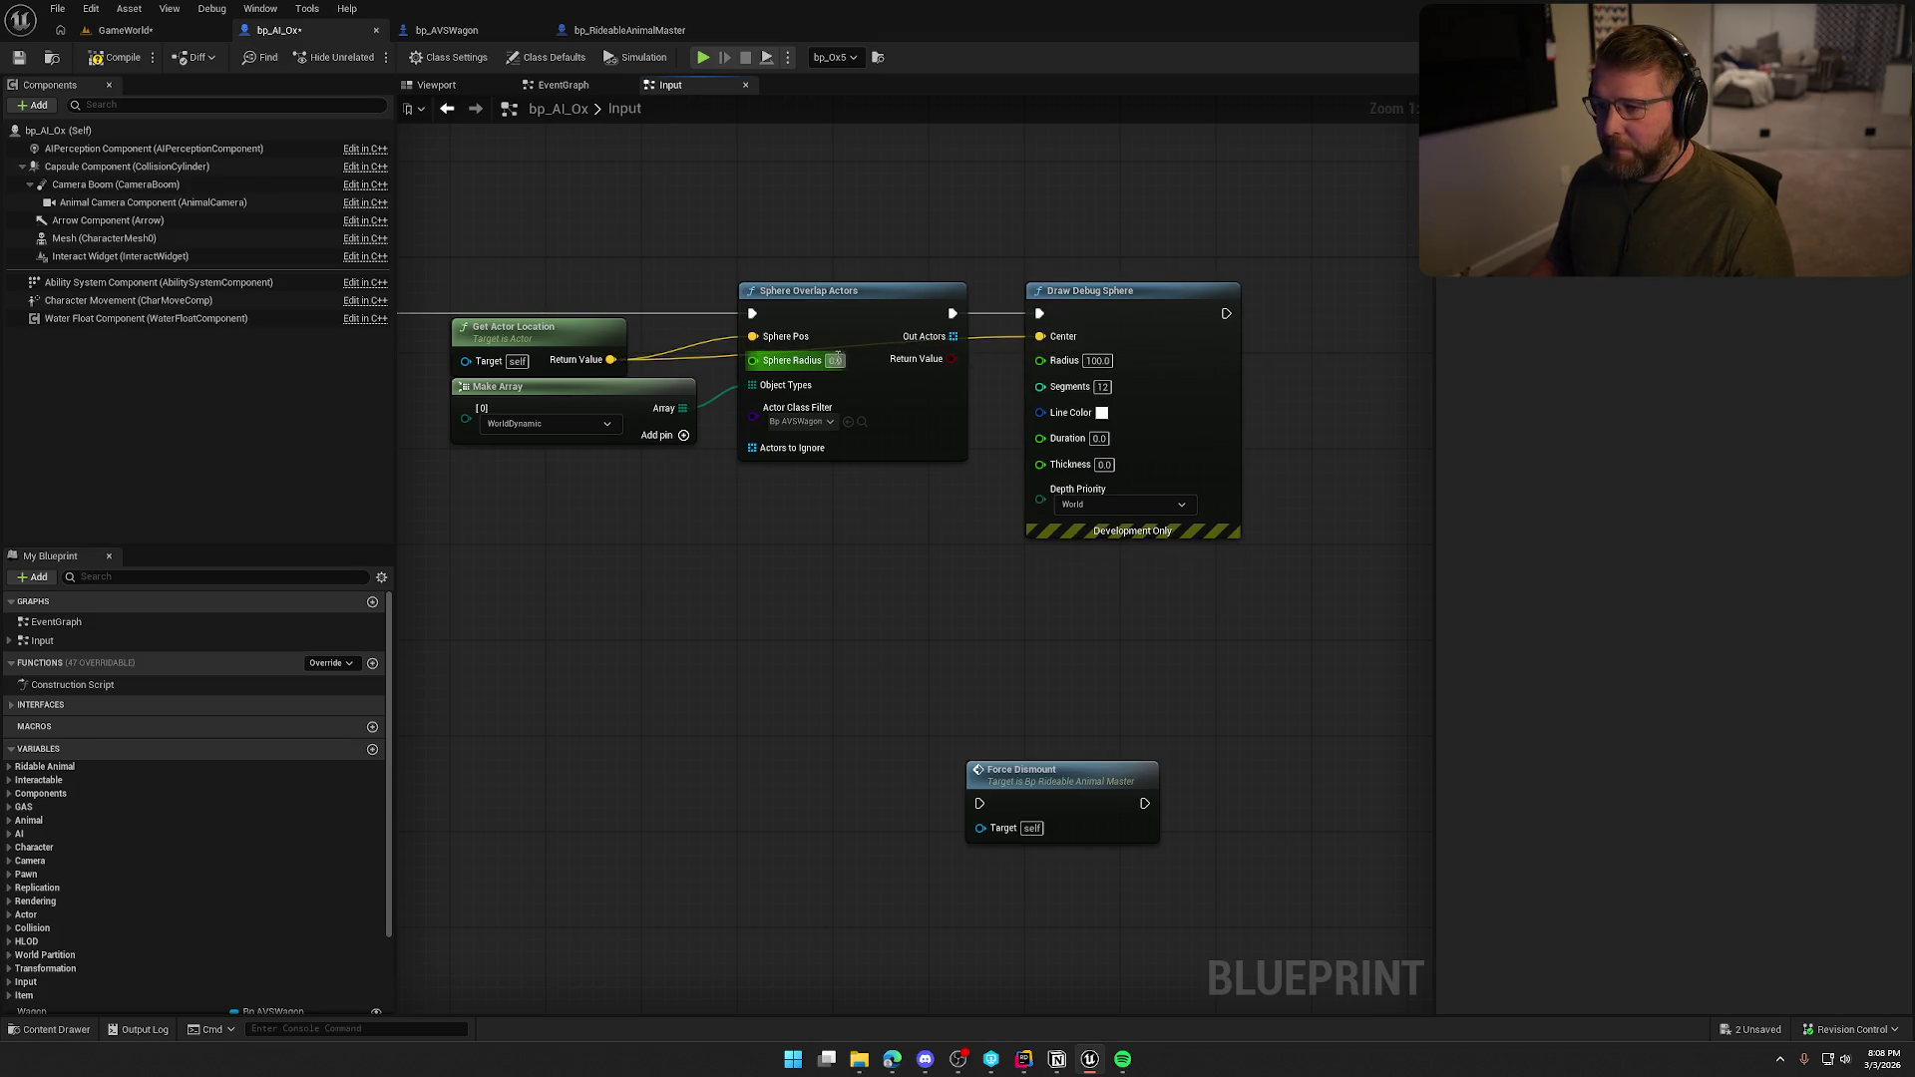
Set overlap radius 300, and debug sphere radius 300, duration 10, thickness 1.
left_click(835, 360)
type("500")
key("Return")
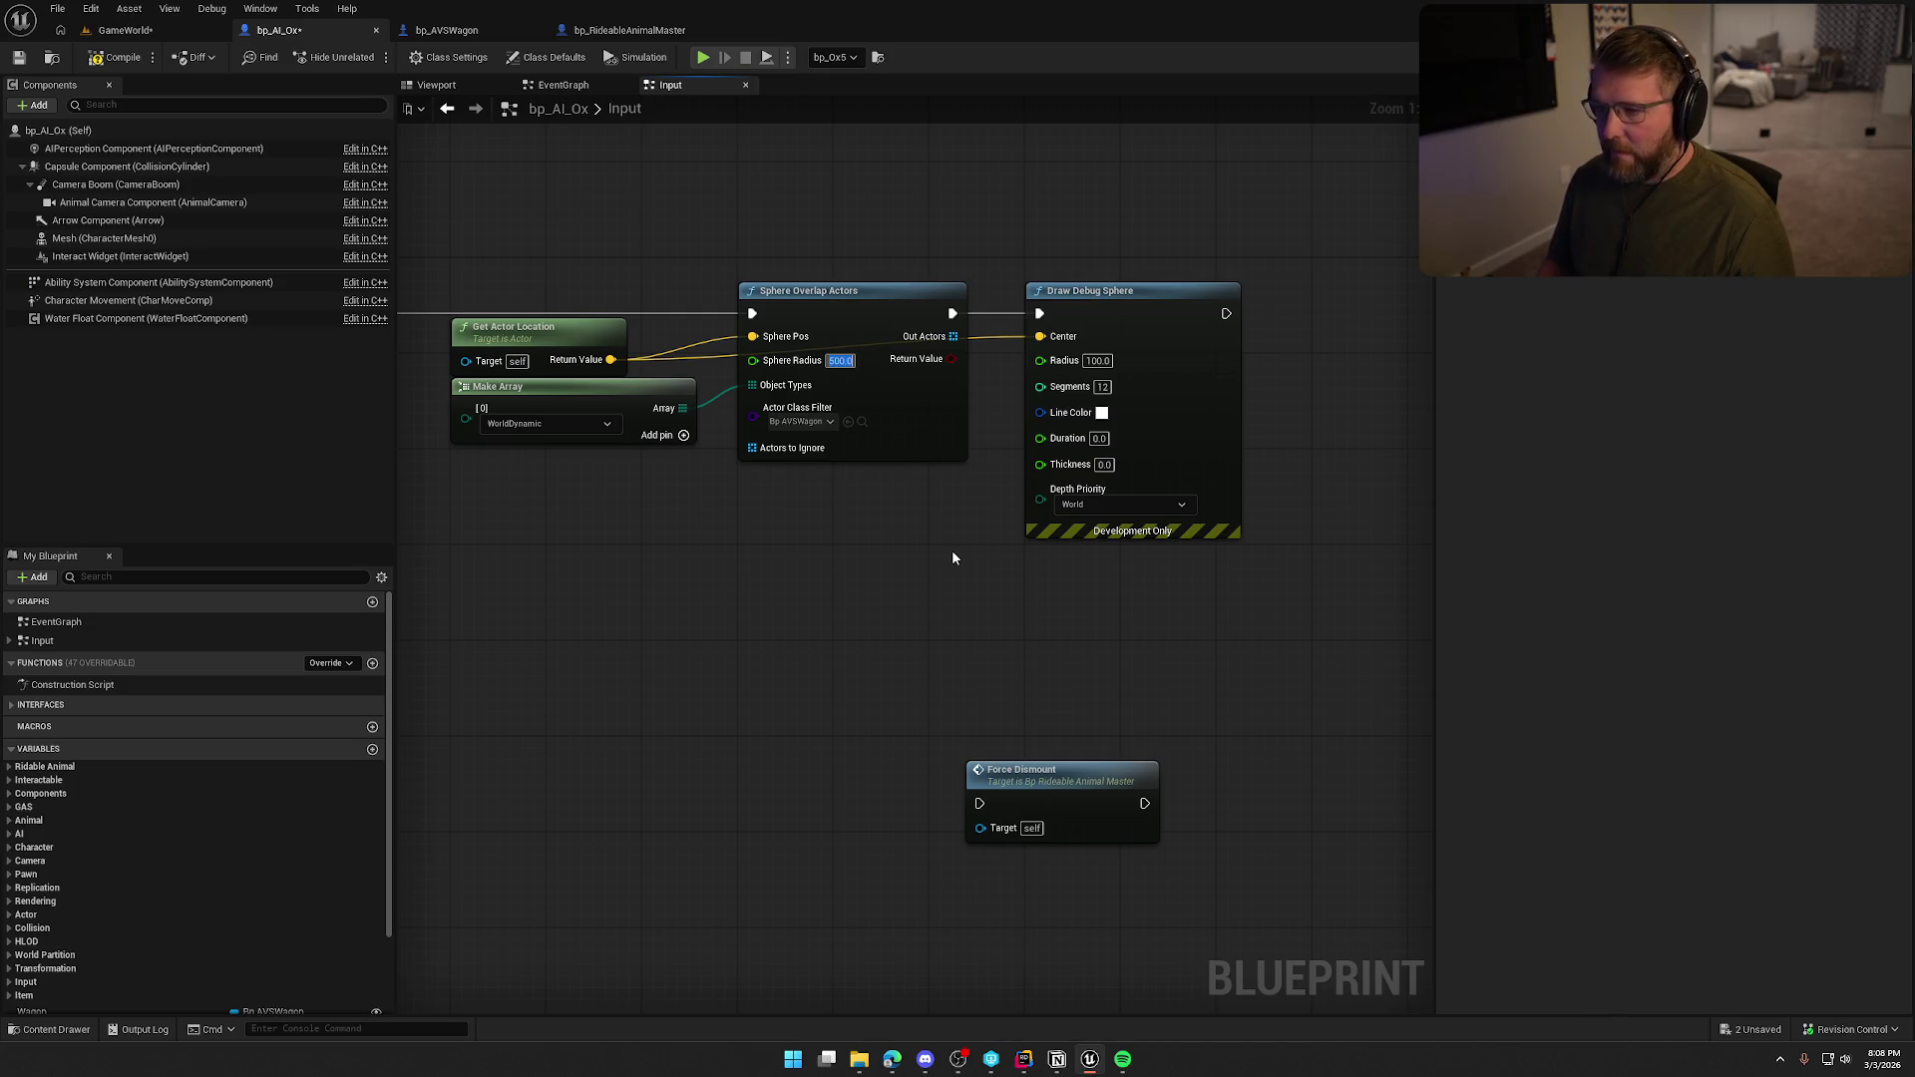
type("300")
key("Return")
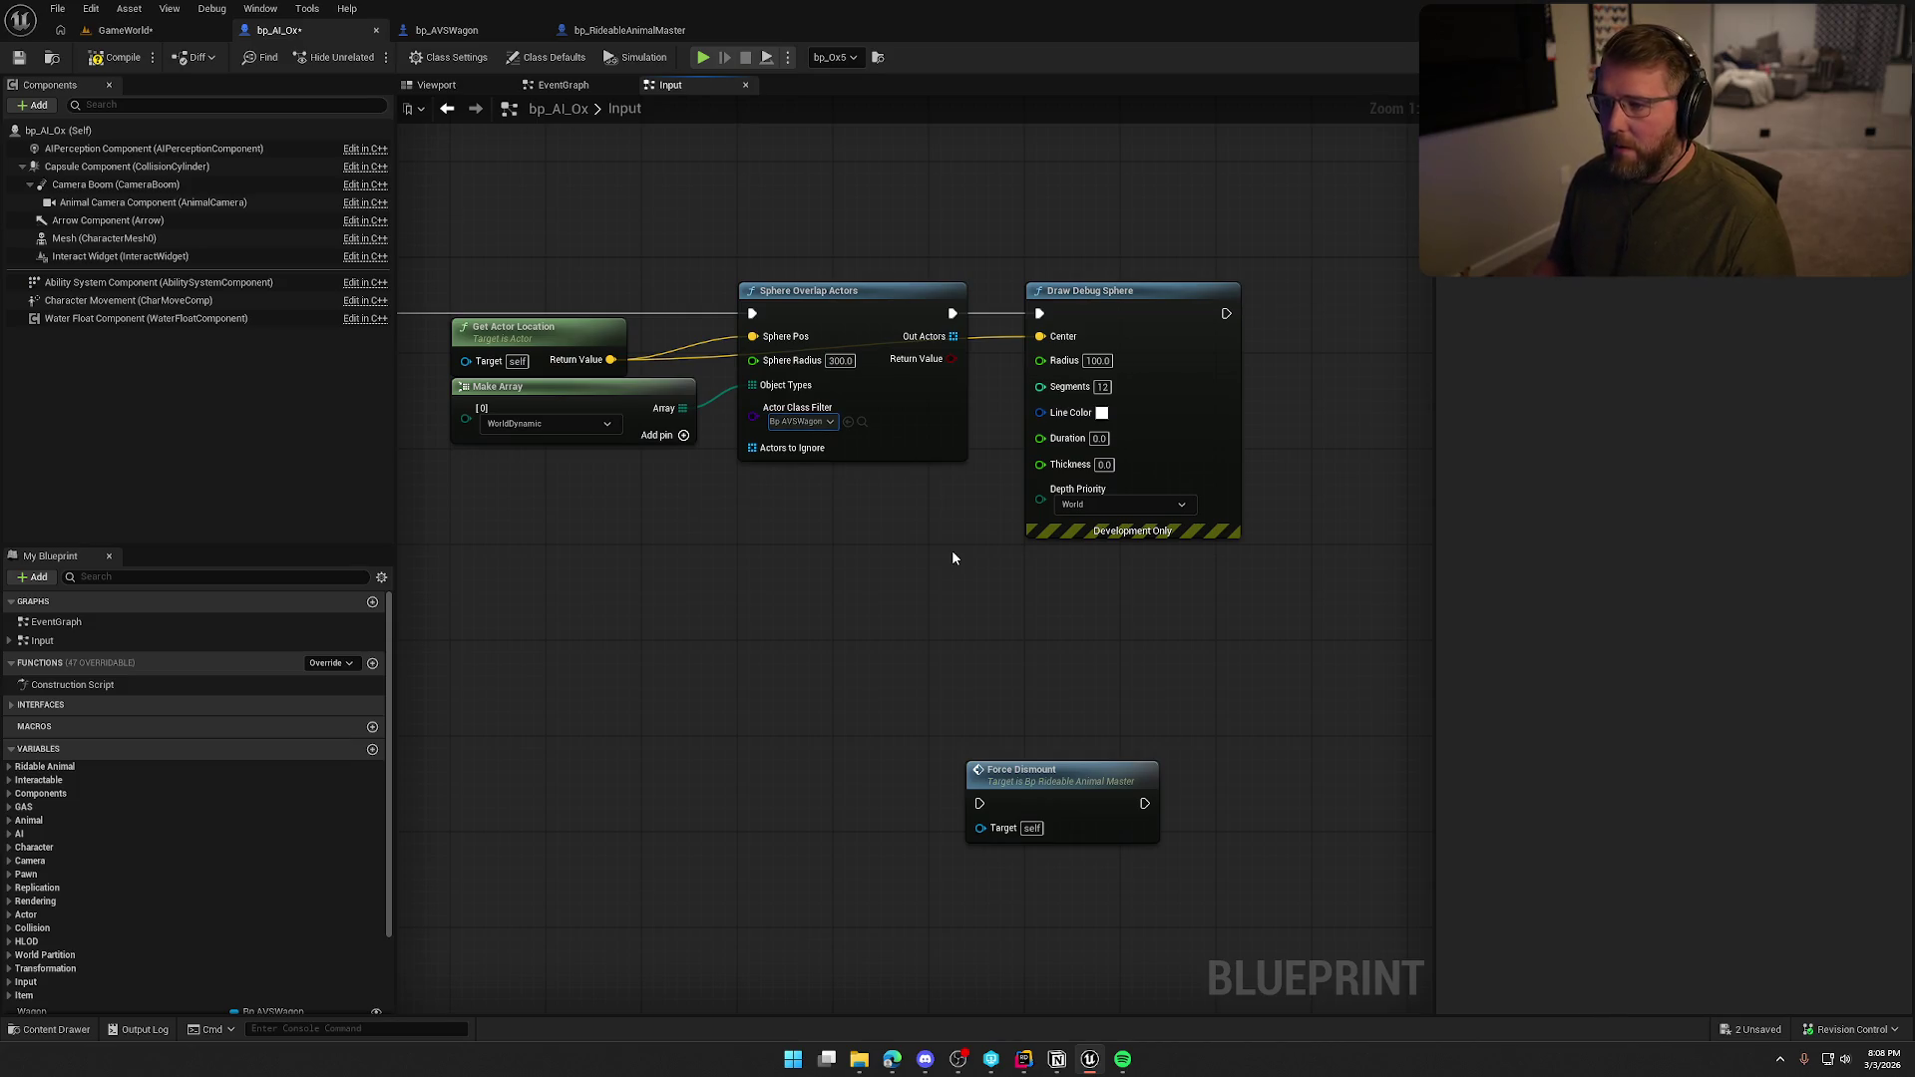
left_click(1097, 360)
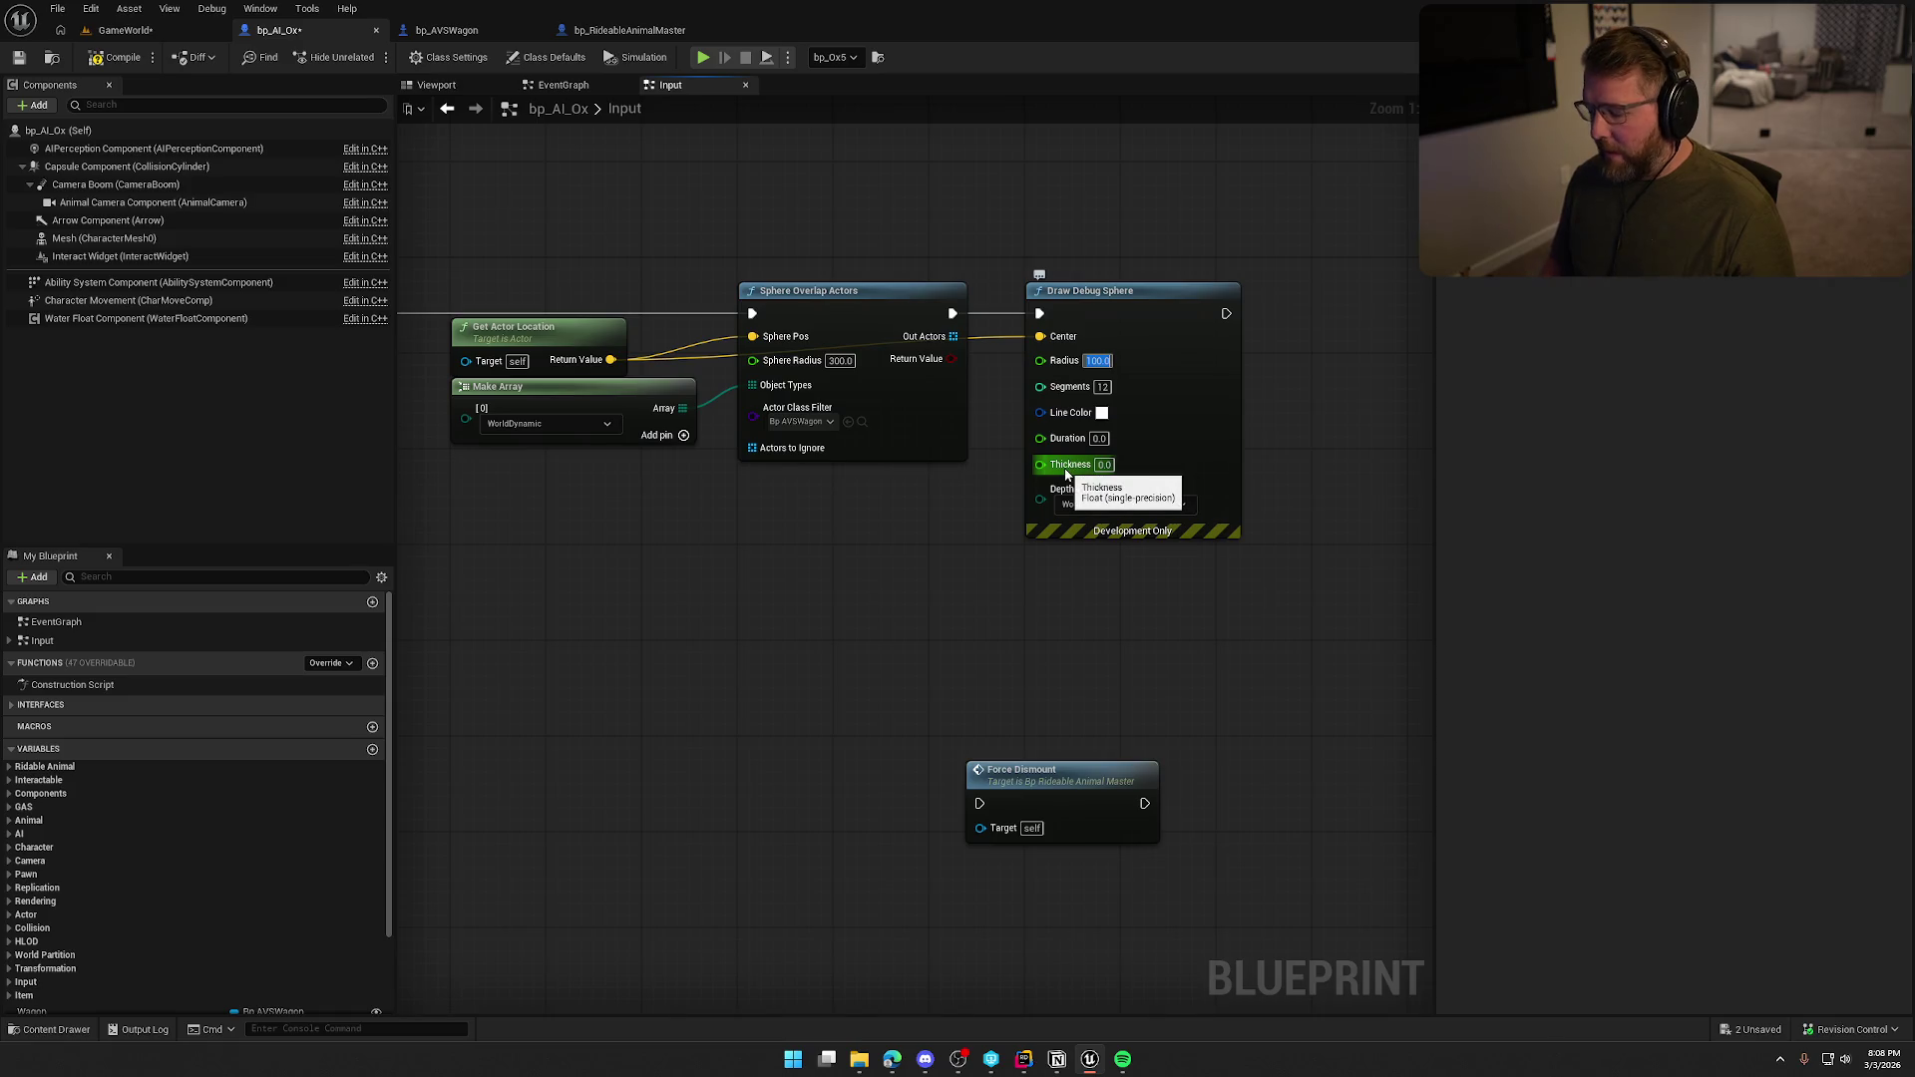
type("300")
key("Return")
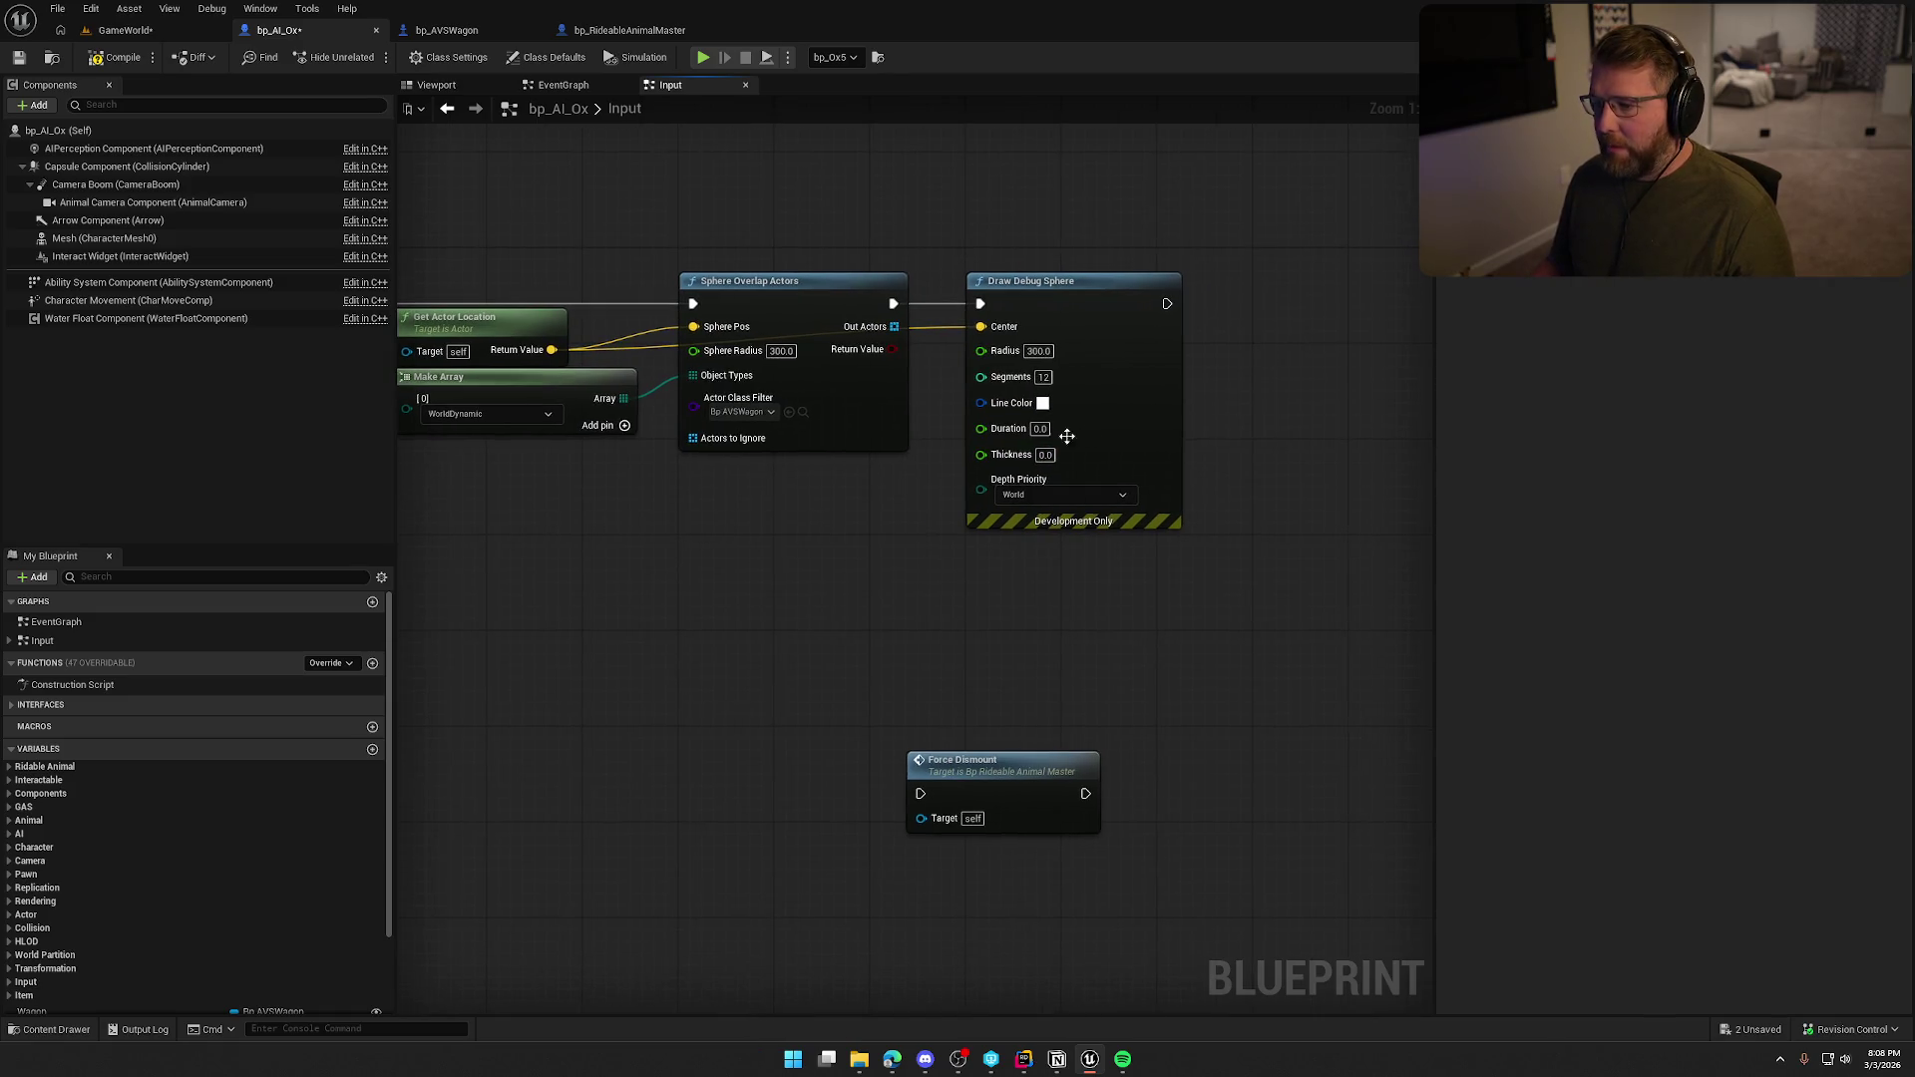
left_click(1041, 429)
type("1")
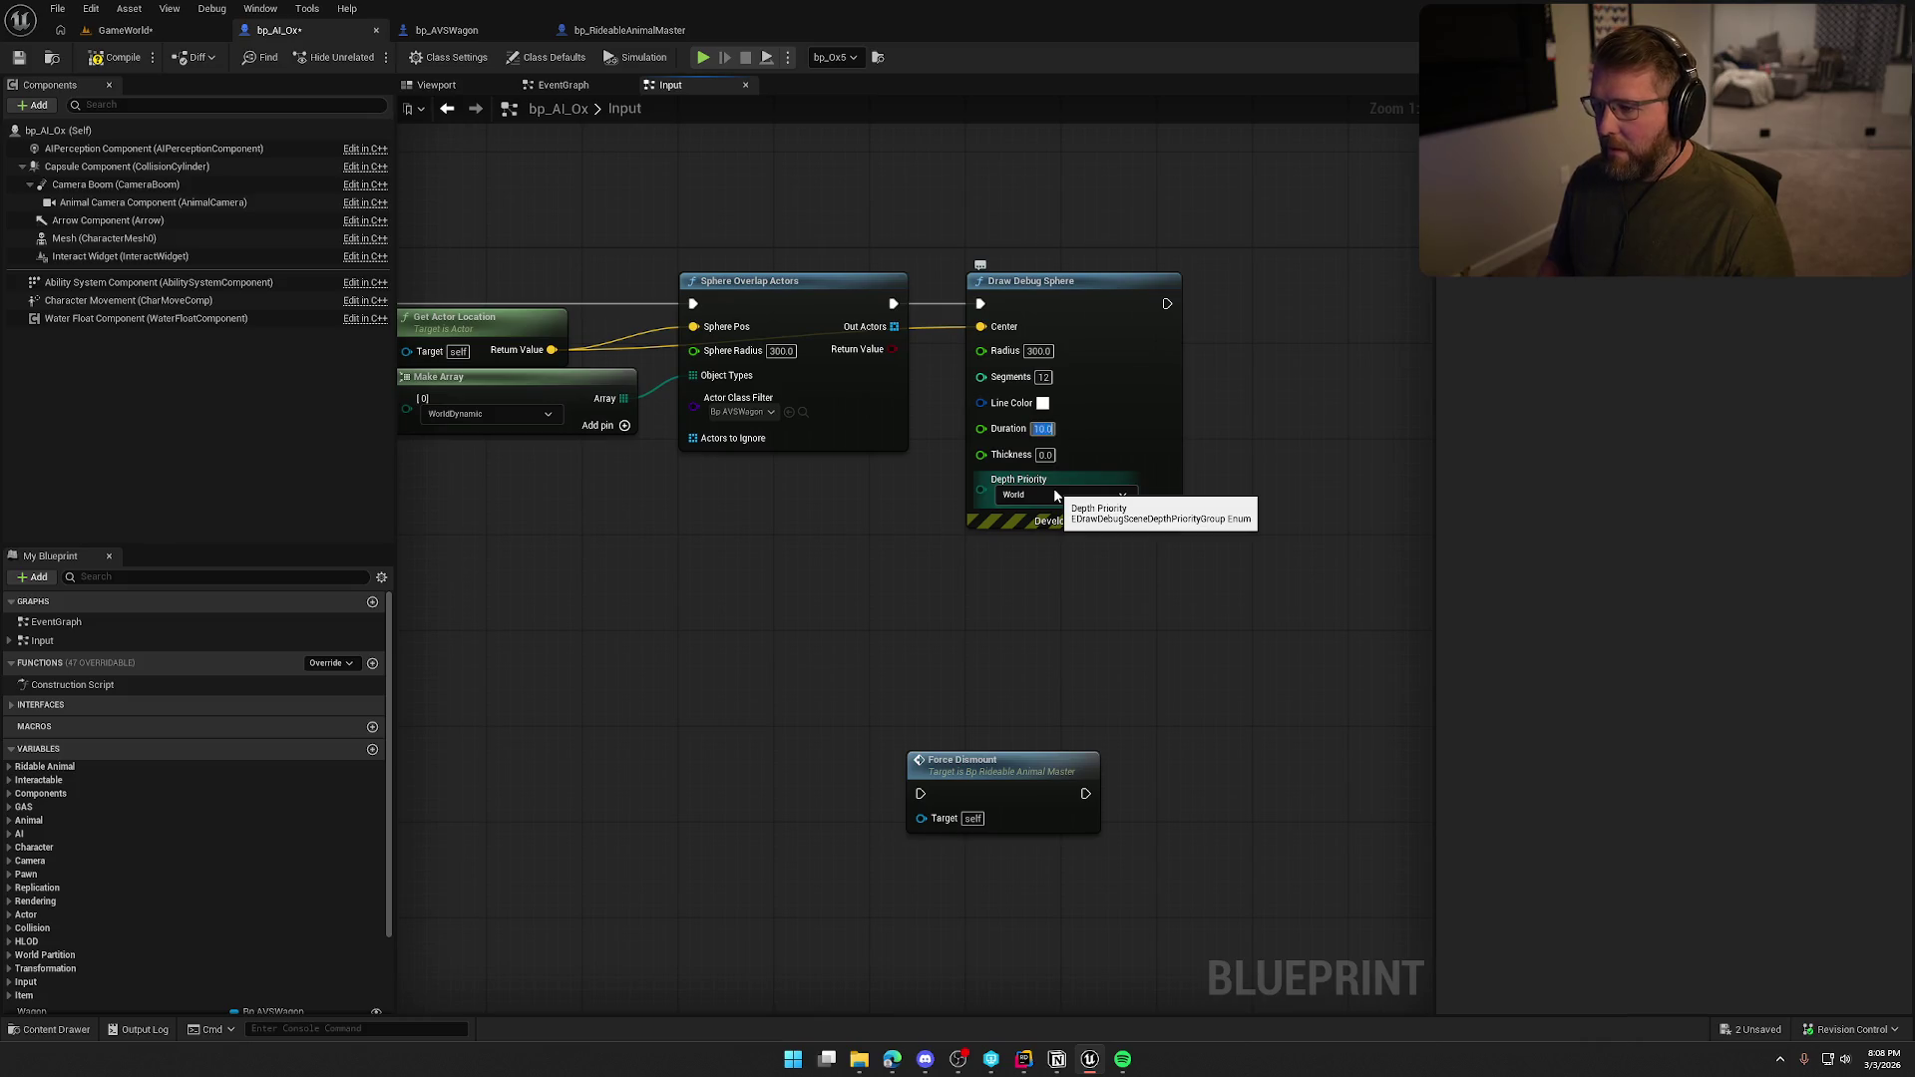
key("Tab")
type("1")
key("Return")
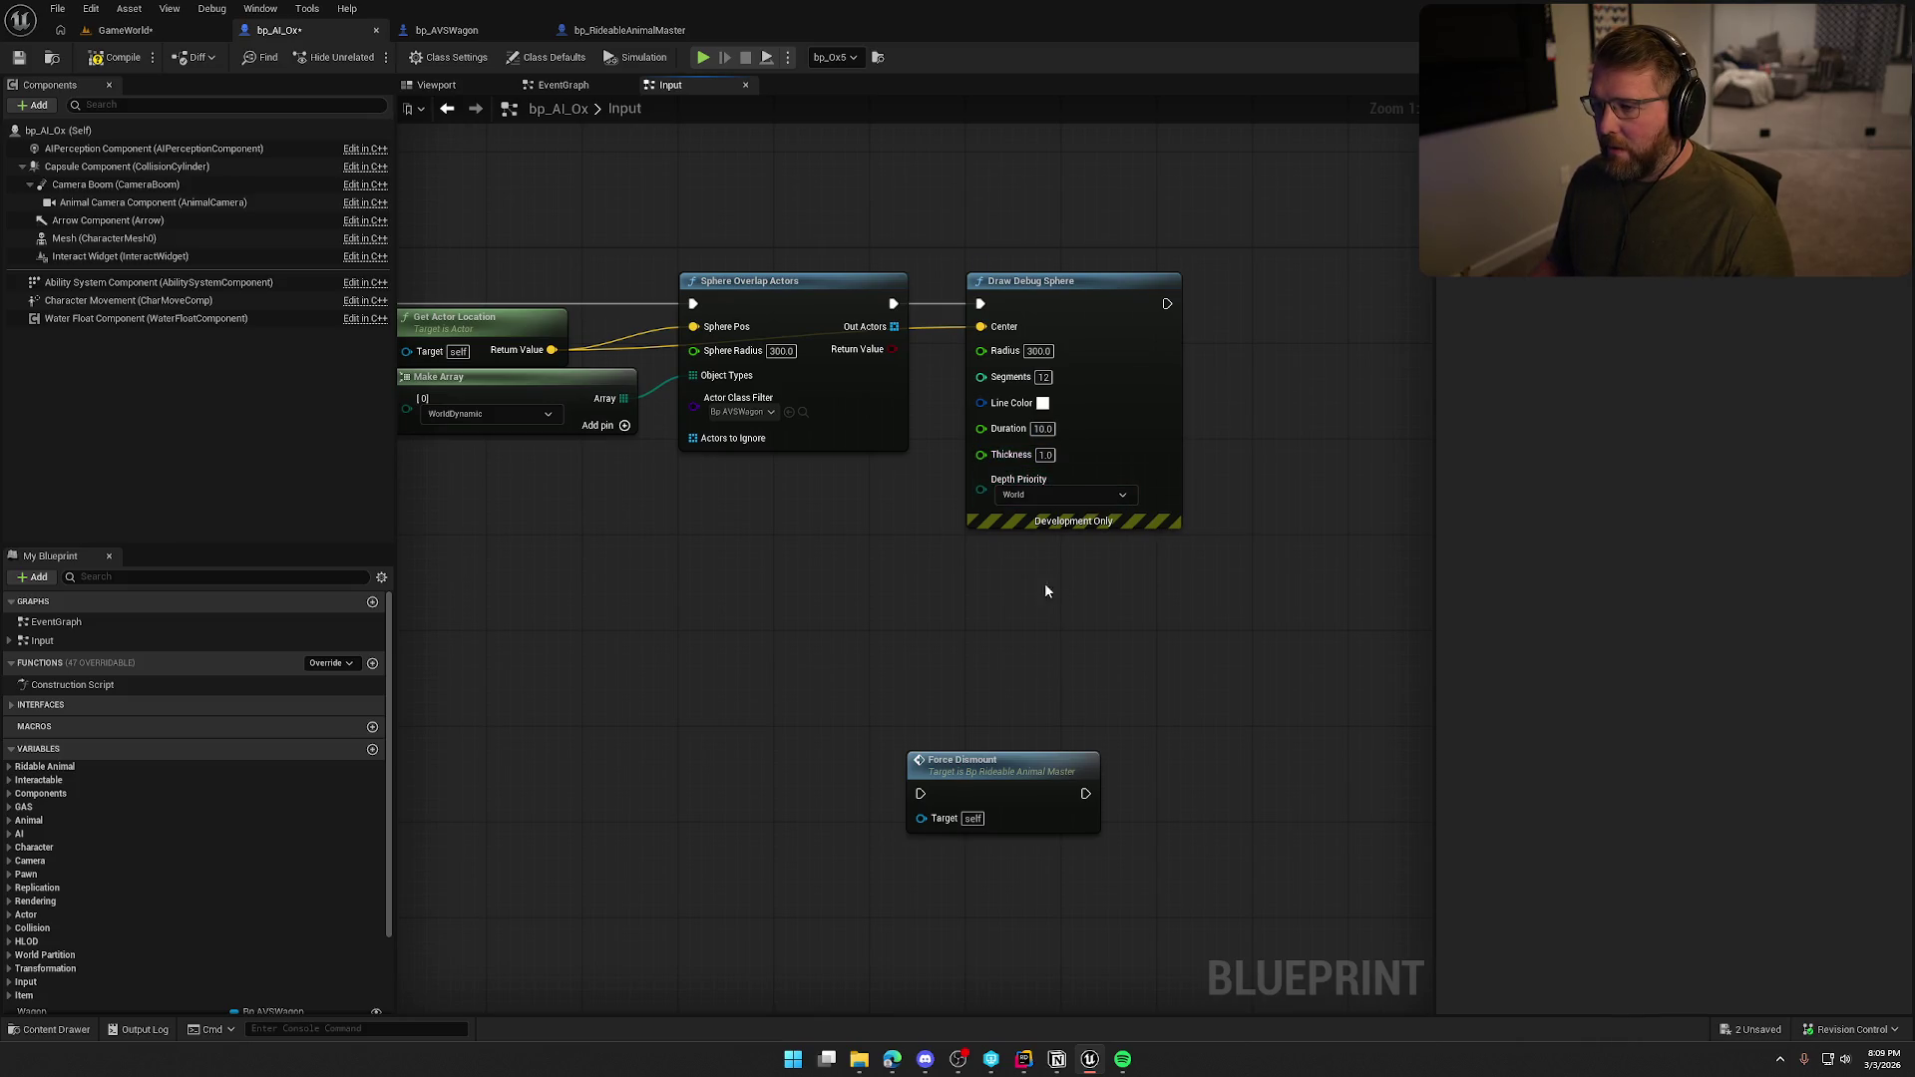
Move Force Dismount aside, save, and add a Branch after the debug sphere.
left_click_drag(824, 783, 1108, 491)
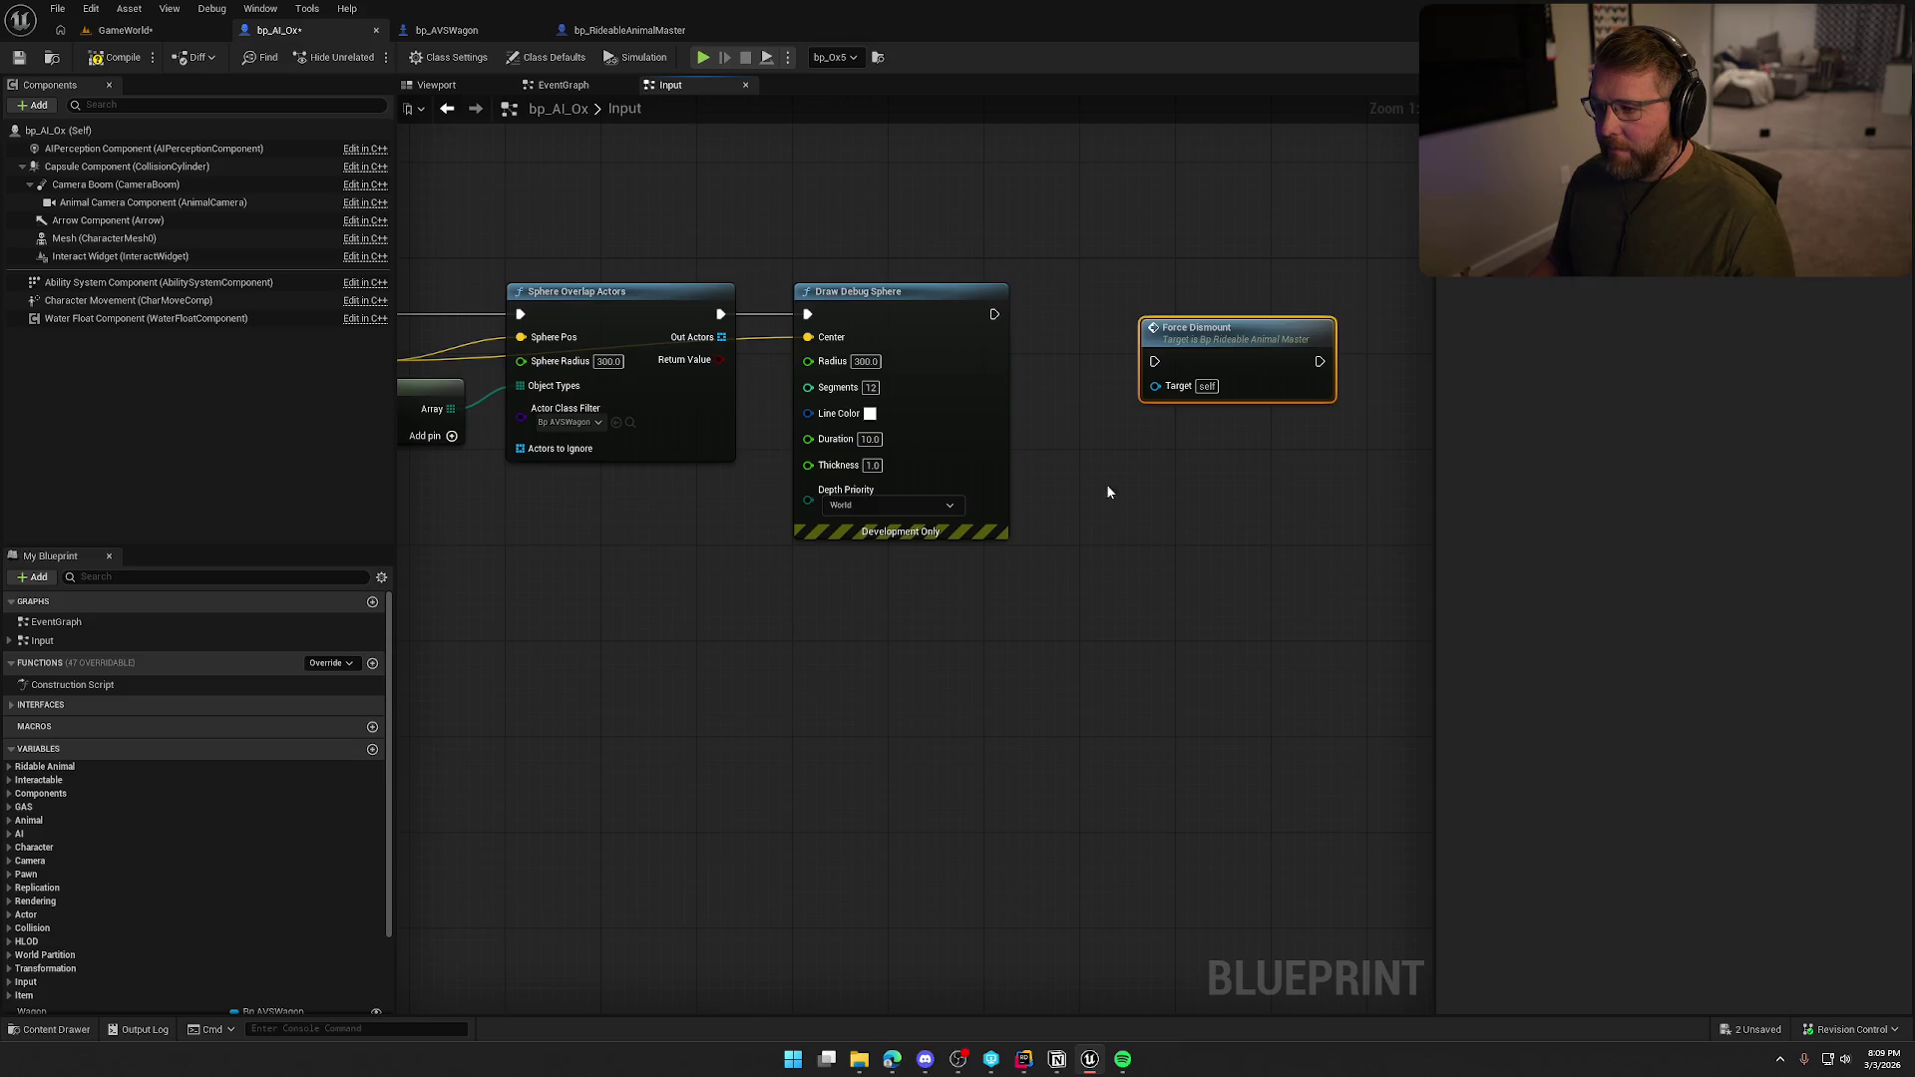
mouse_move(1013, 299)
left_mouse_down()
mouse_move(1252, 291)
mouse_move(1324, 265)
left_mouse_up()
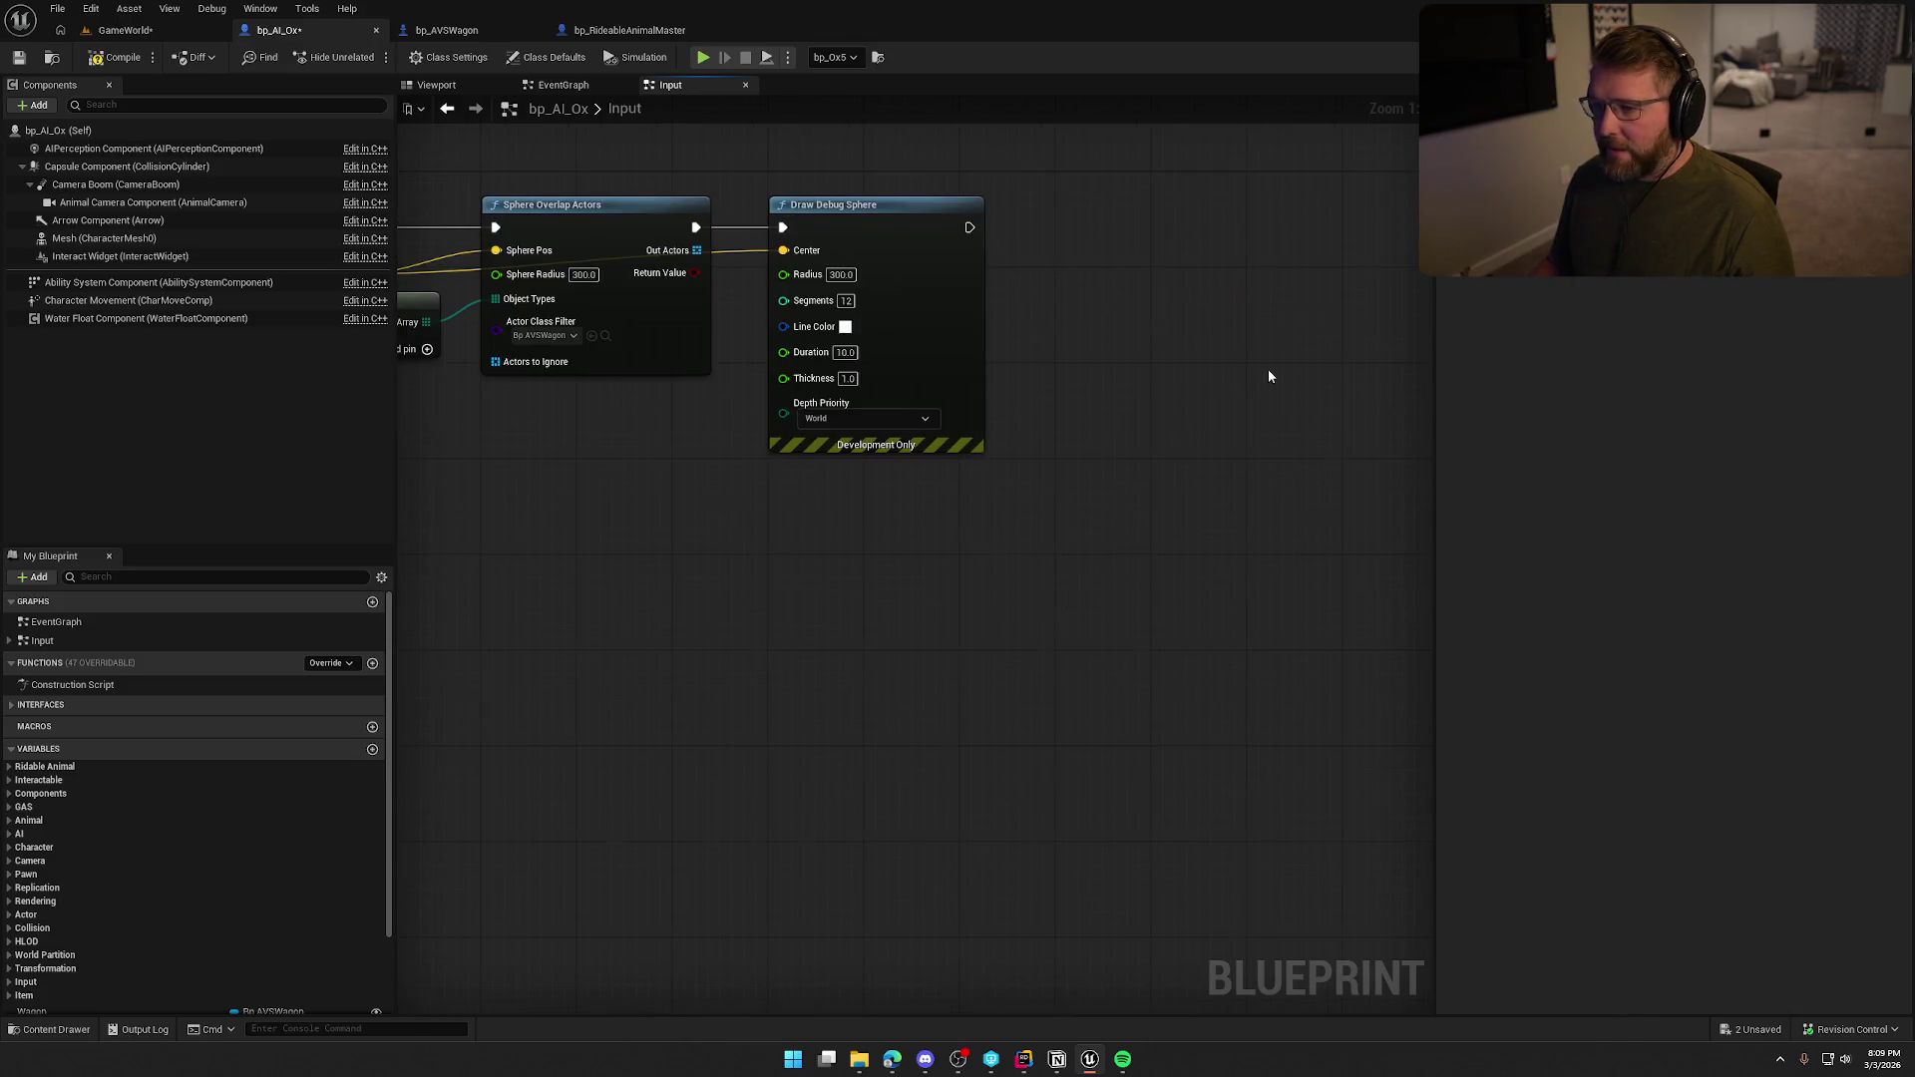
left_click(118, 57)
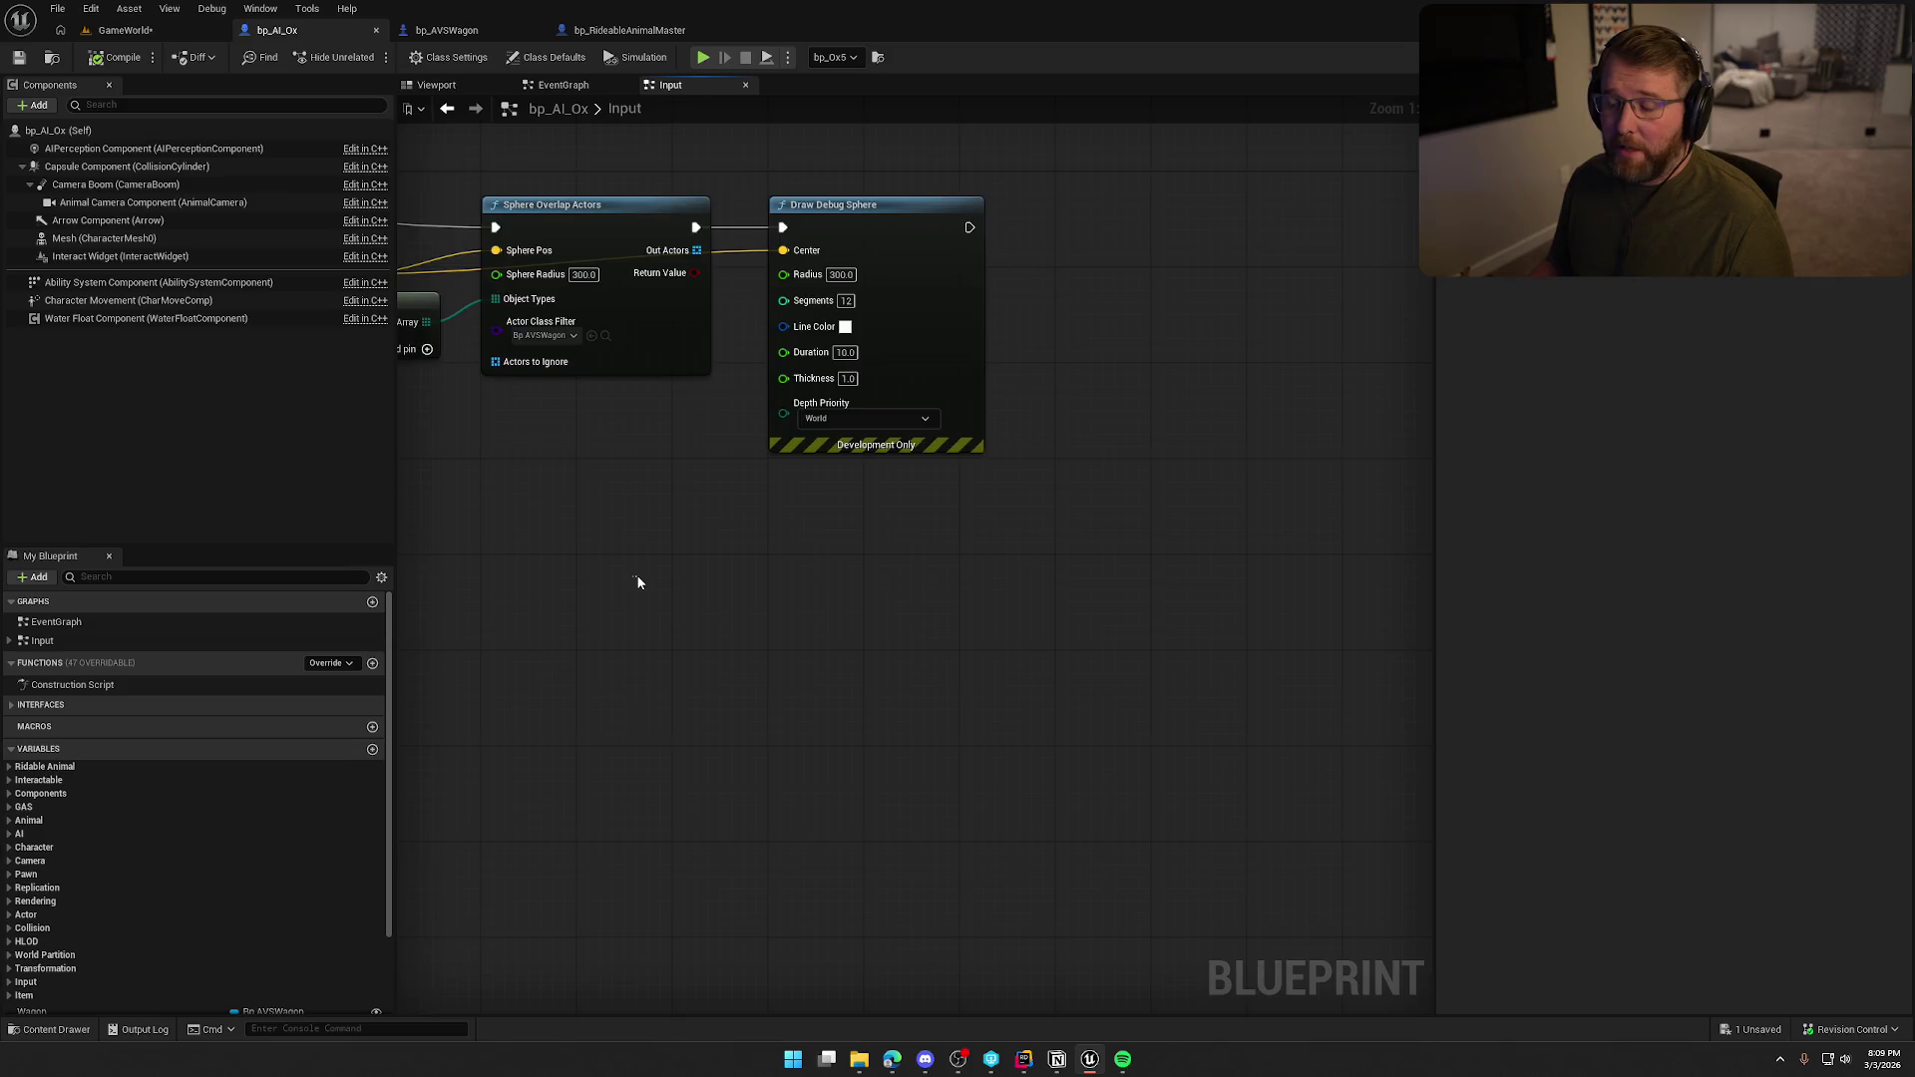
mouse_move(636, 577)
left_mouse_down()
mouse_move(760, 584)
mouse_move(704, 570)
left_mouse_up()
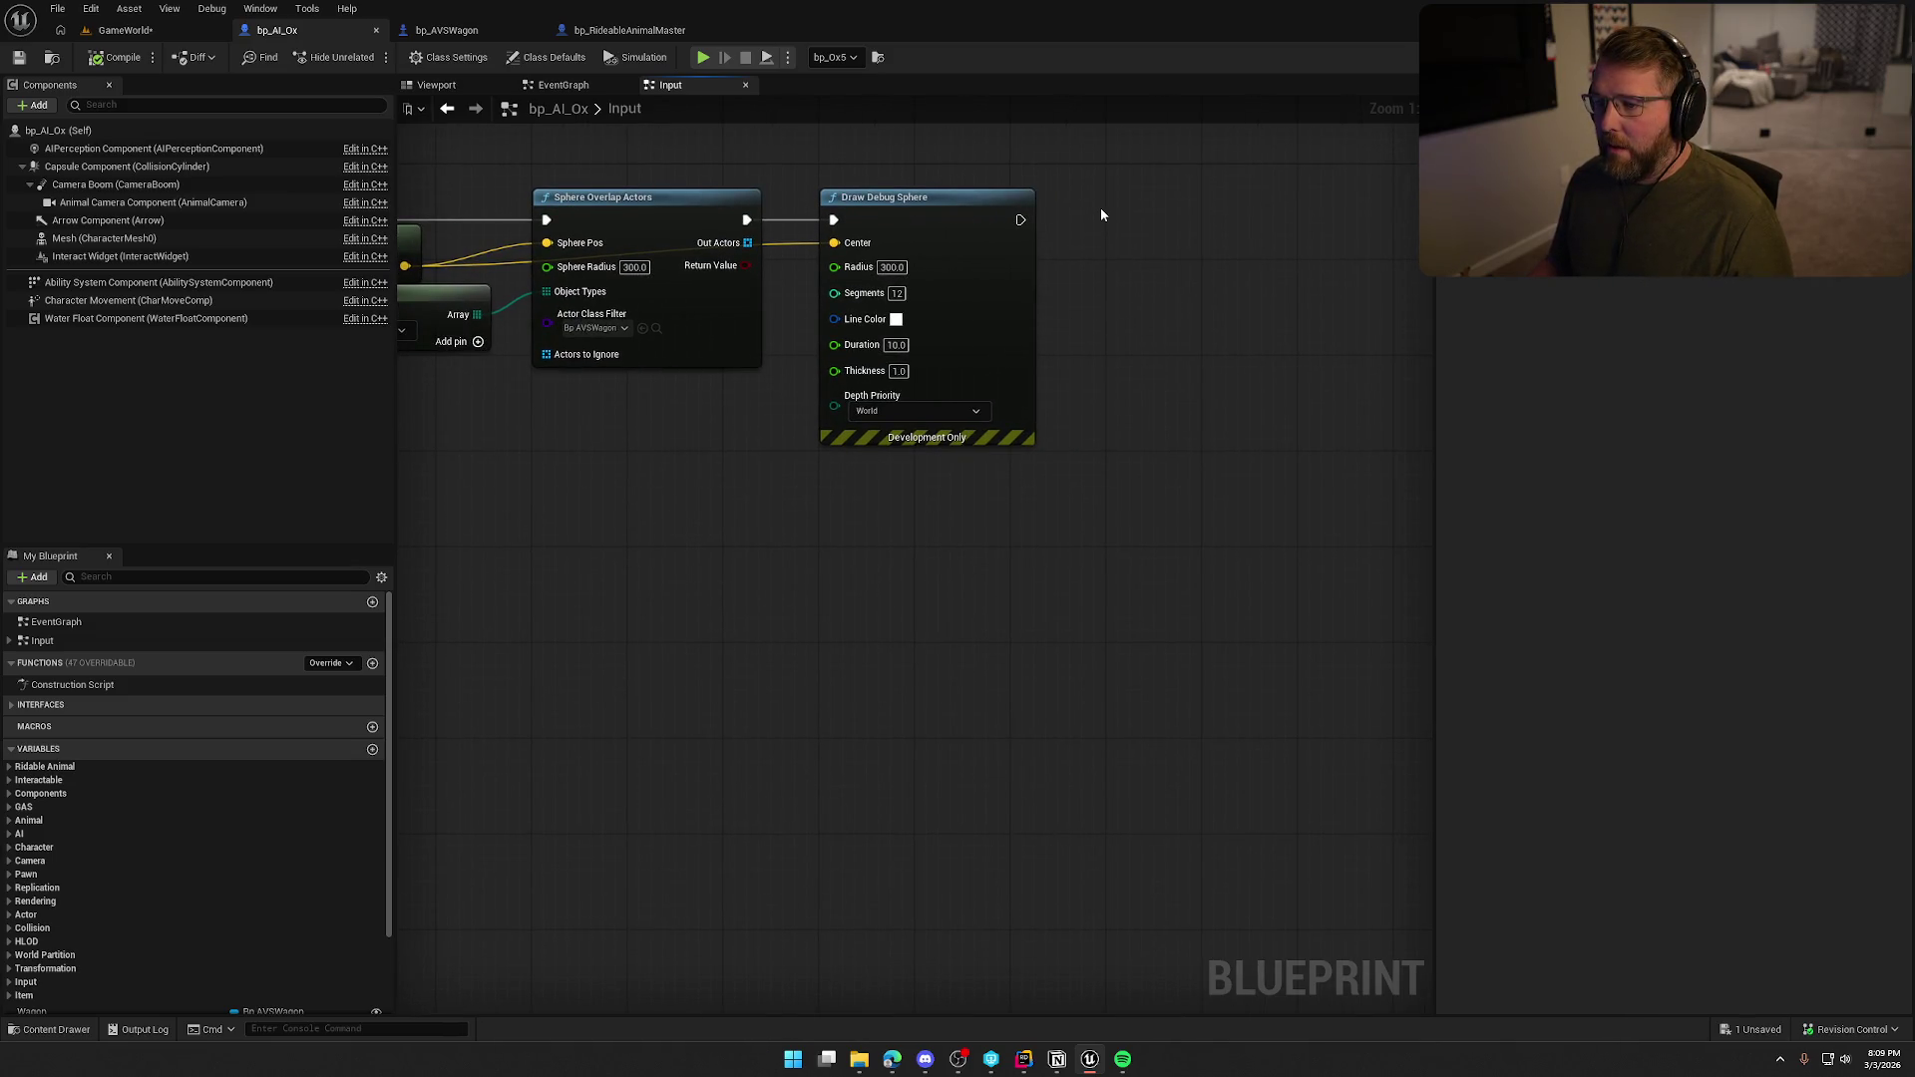
left_click(1058, 241)
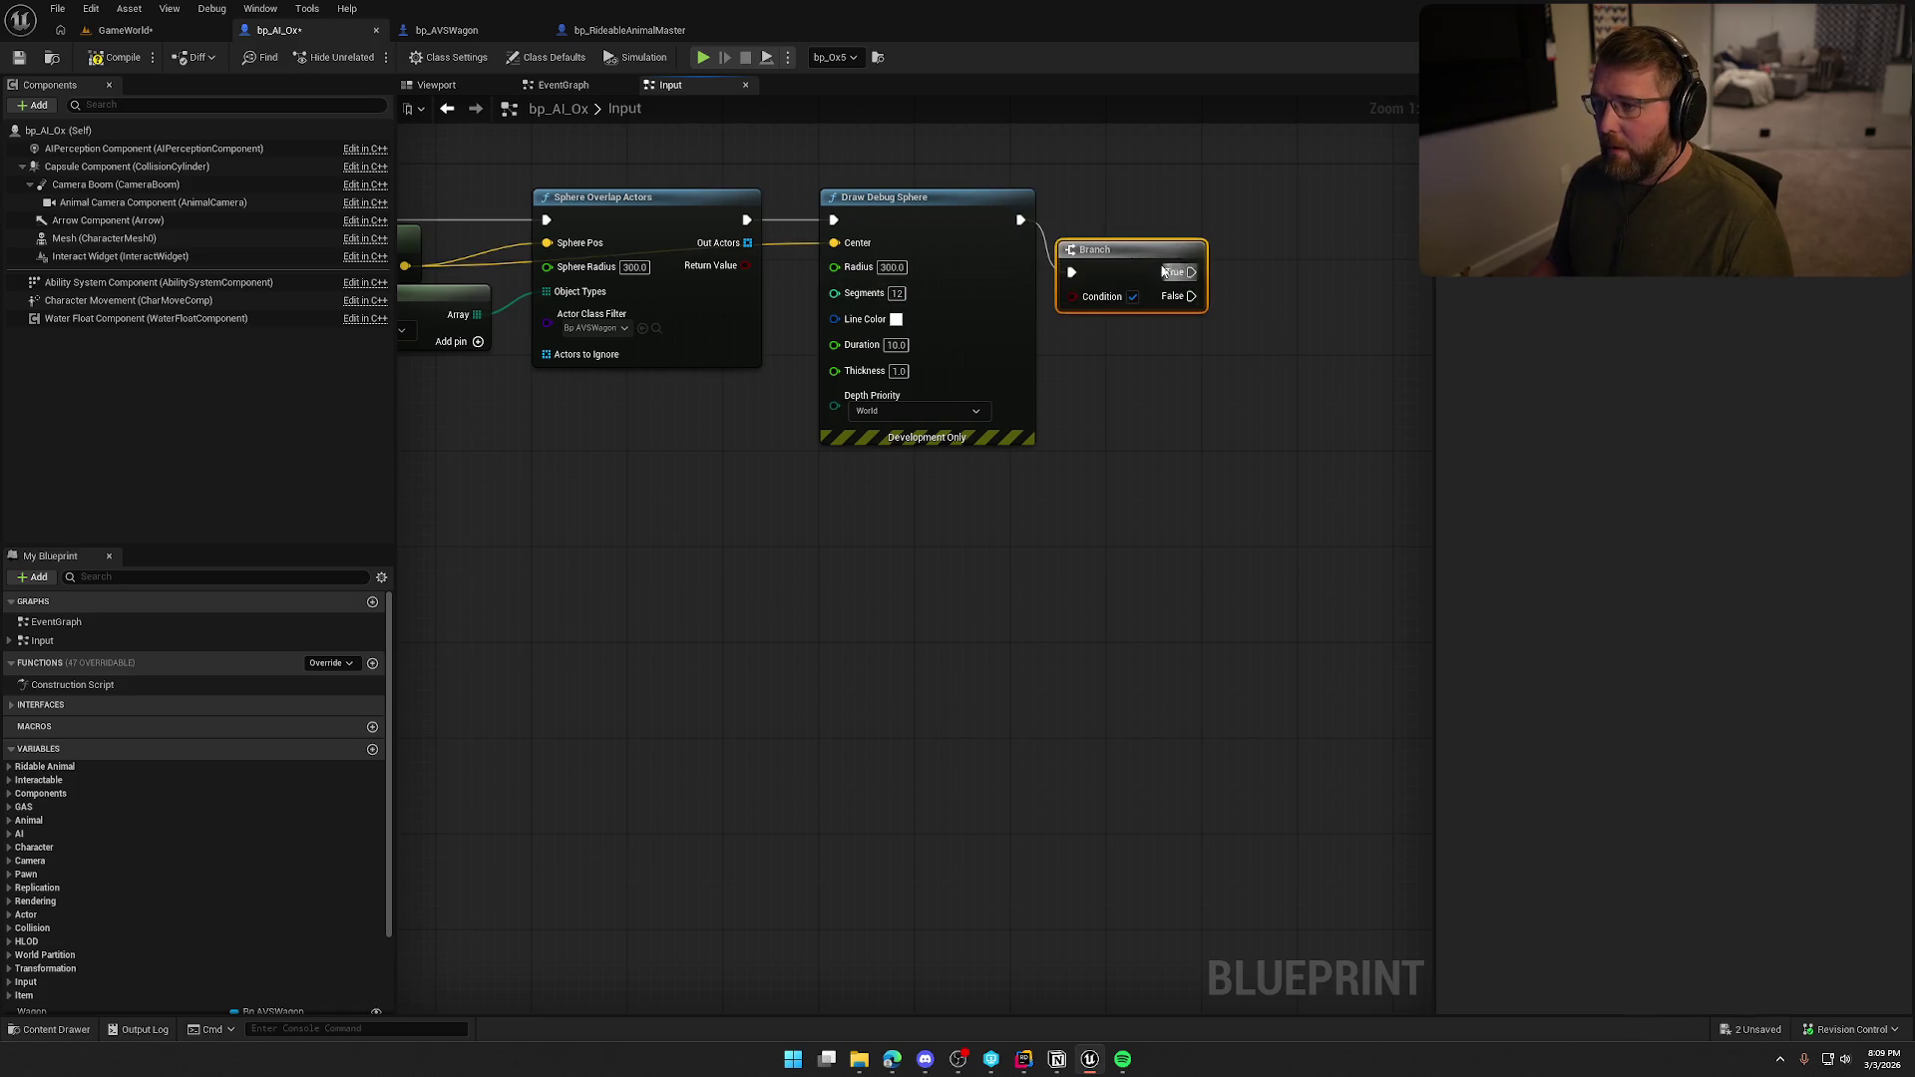
mouse_move(1129, 255)
left_mouse_down()
mouse_move(1179, 203)
mouse_move(745, 265)
left_mouse_up()
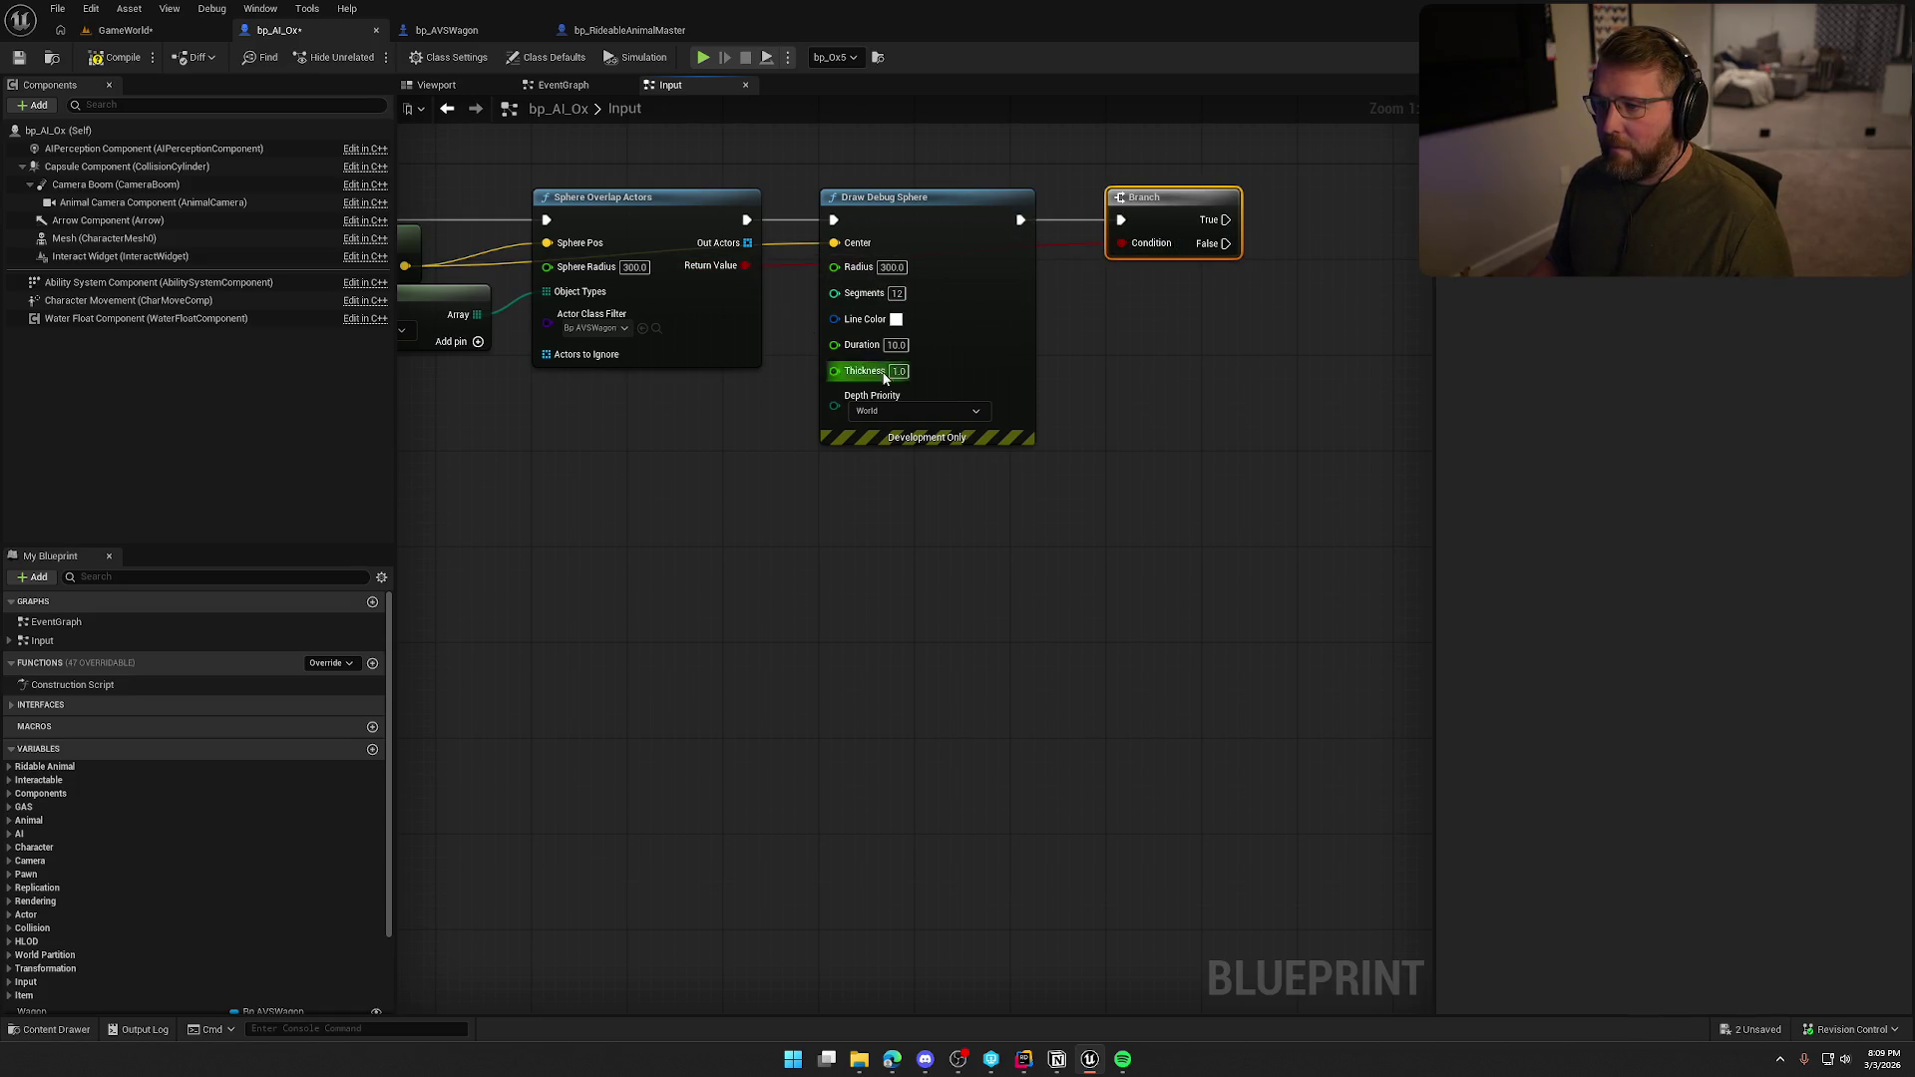
Add a For Each Loop after the Branch, then delete it again.
scroll(1059, 380, "down", 2)
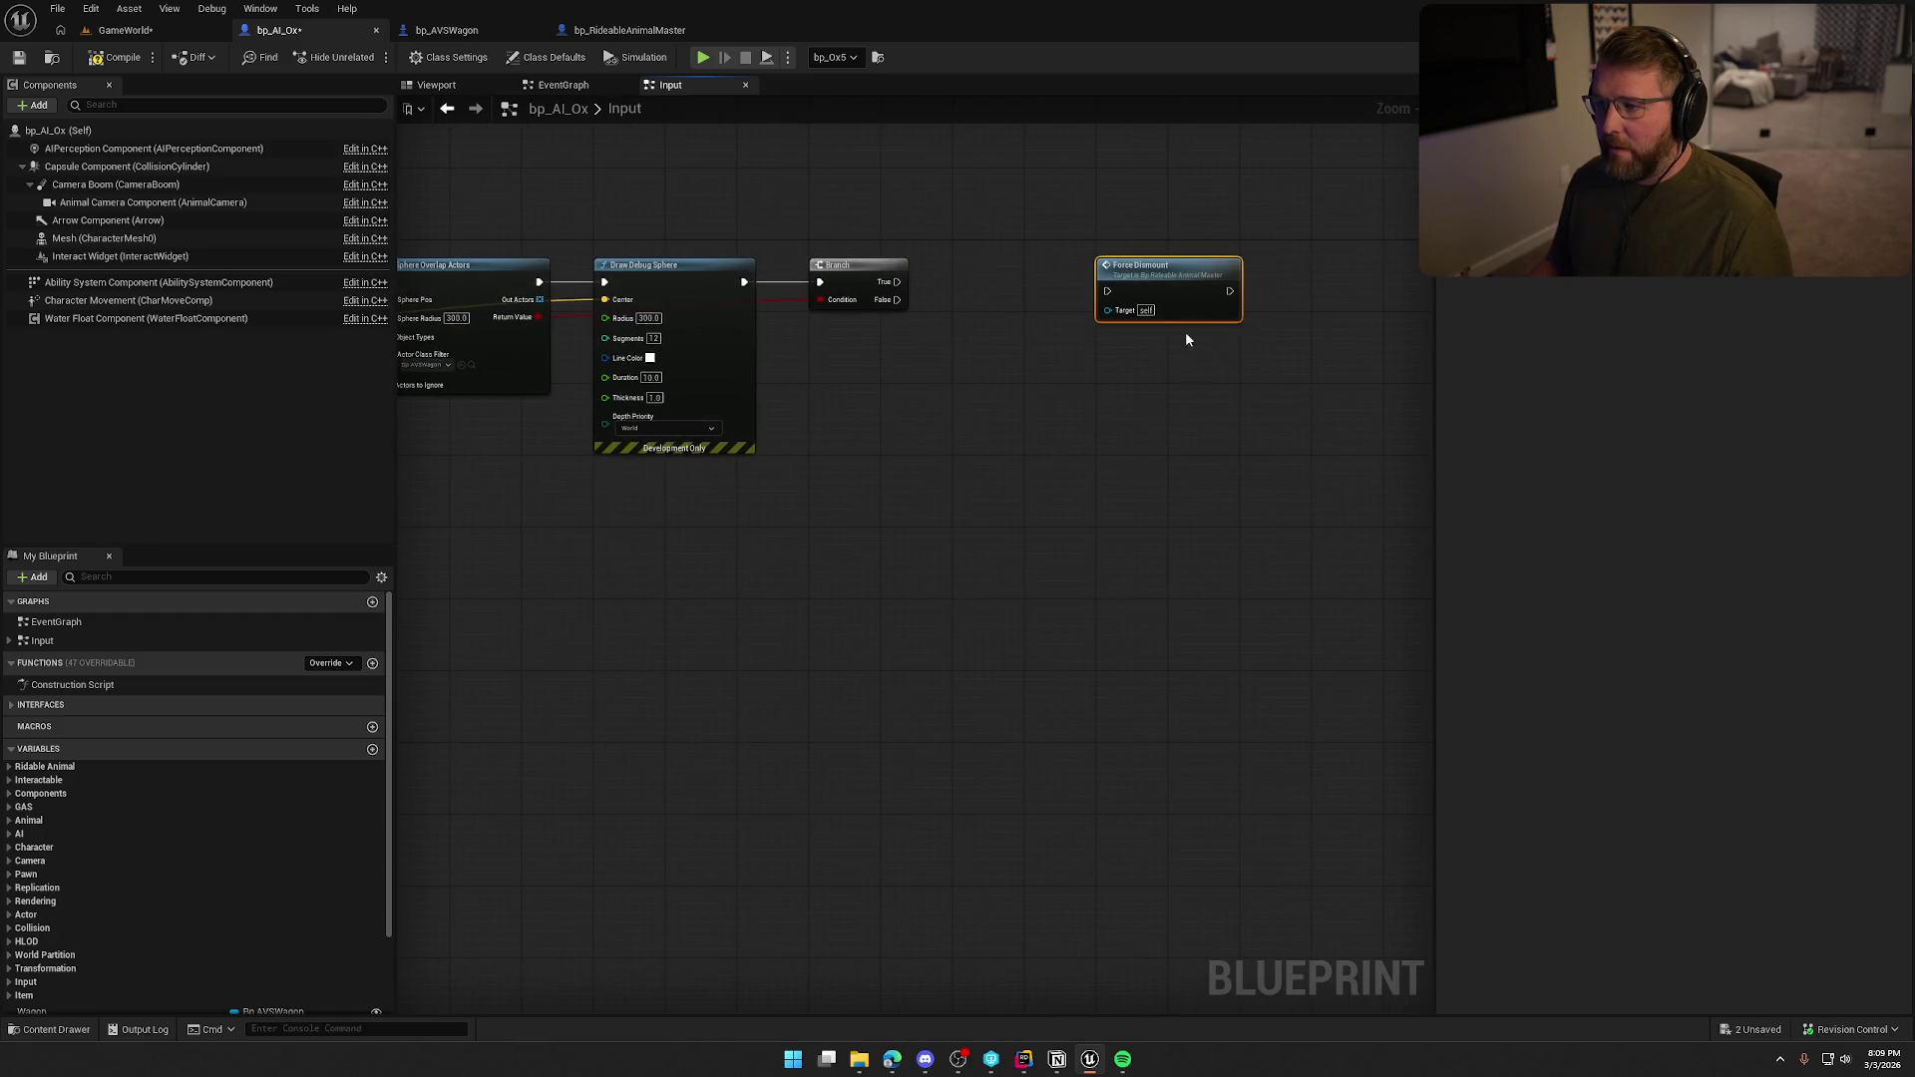
left_click_drag(1185, 331, 1220, 589)
scroll(987, 389, "up", 3)
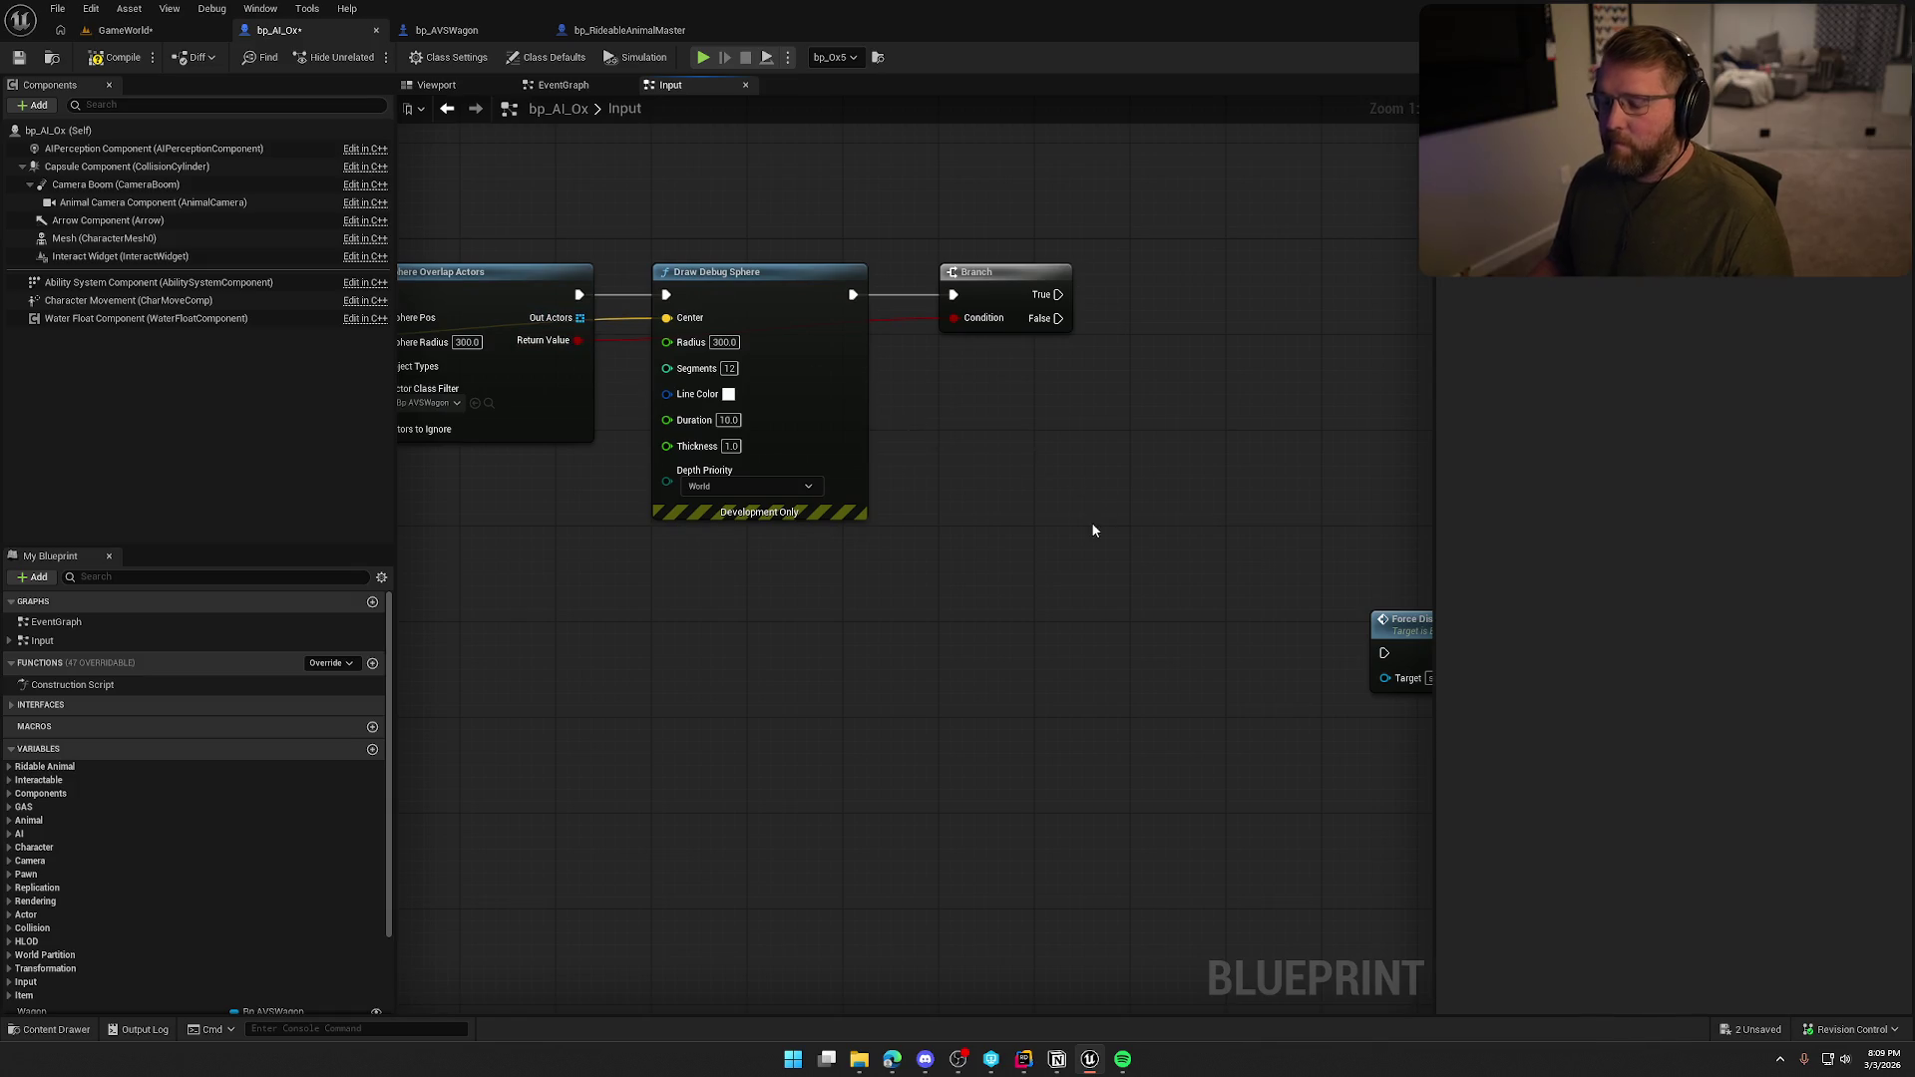
key("f")
left_click(1157, 264)
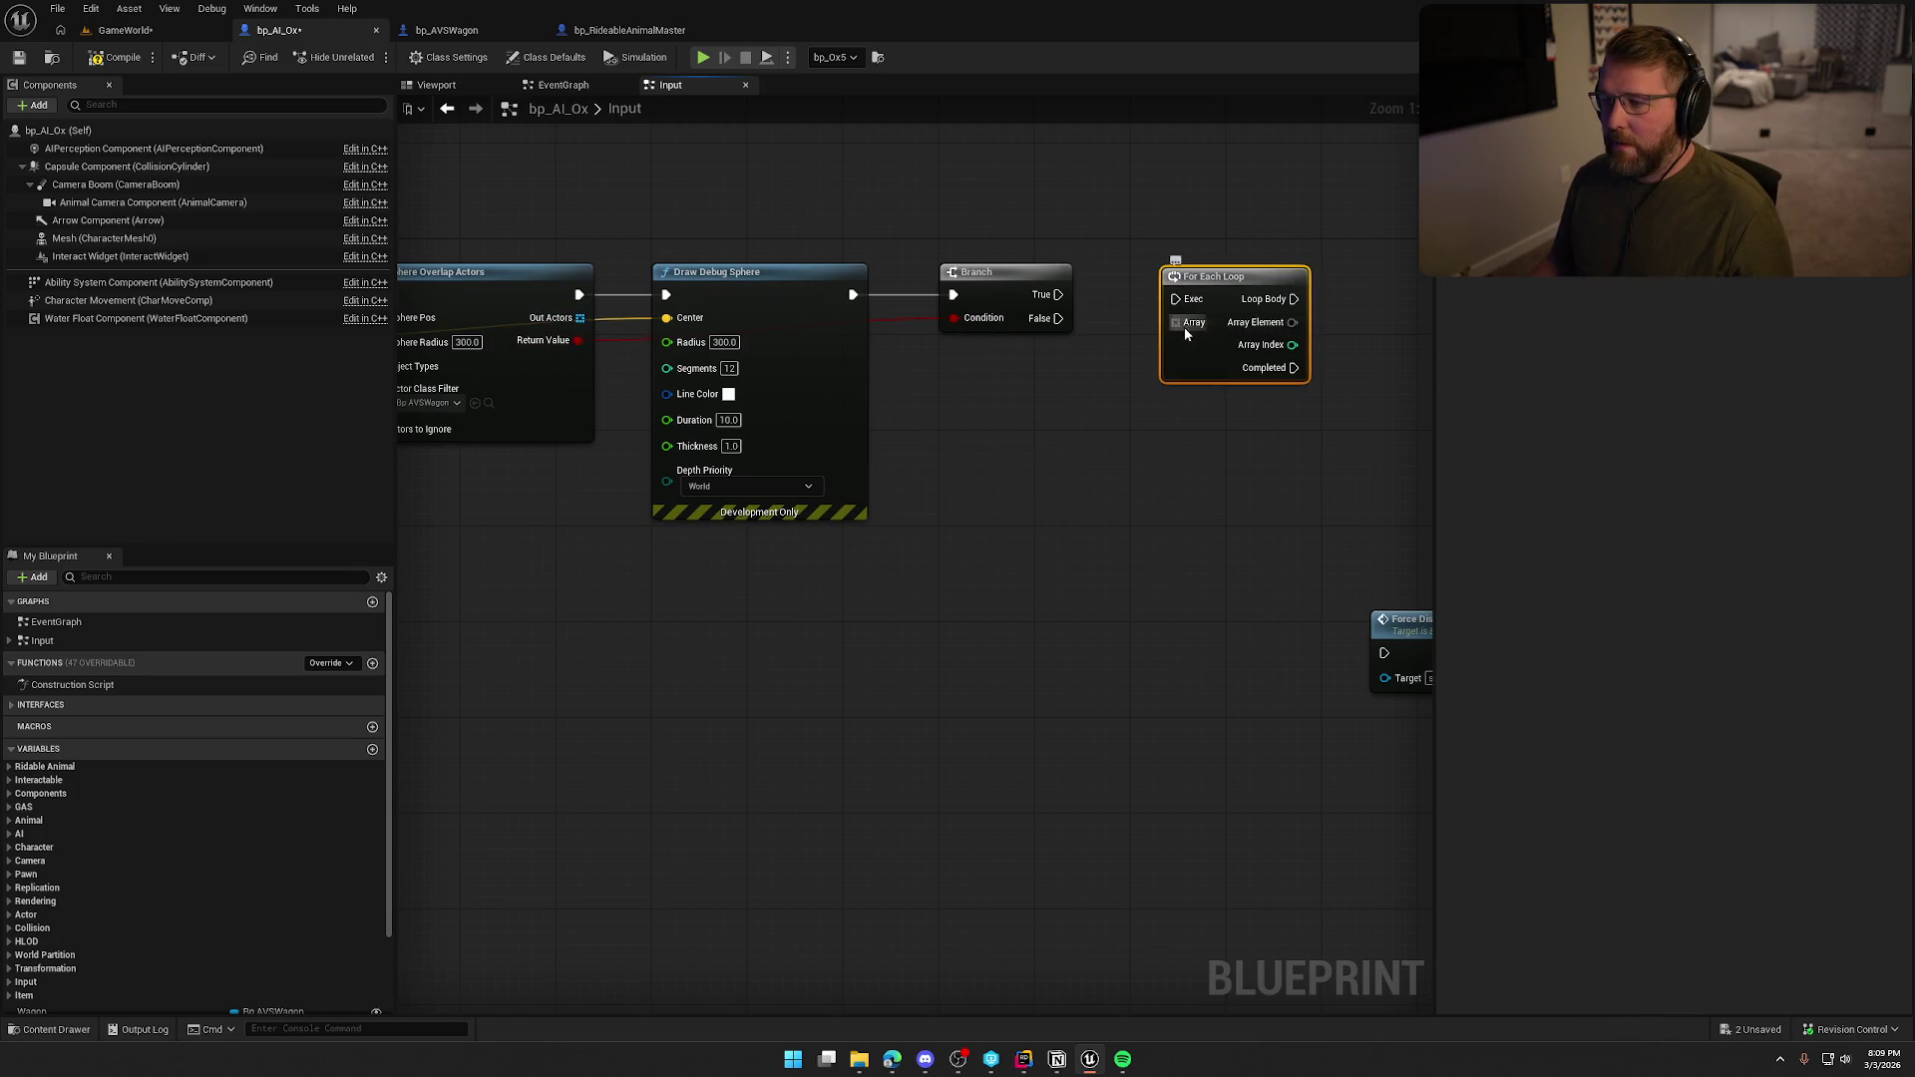
key("Delete")
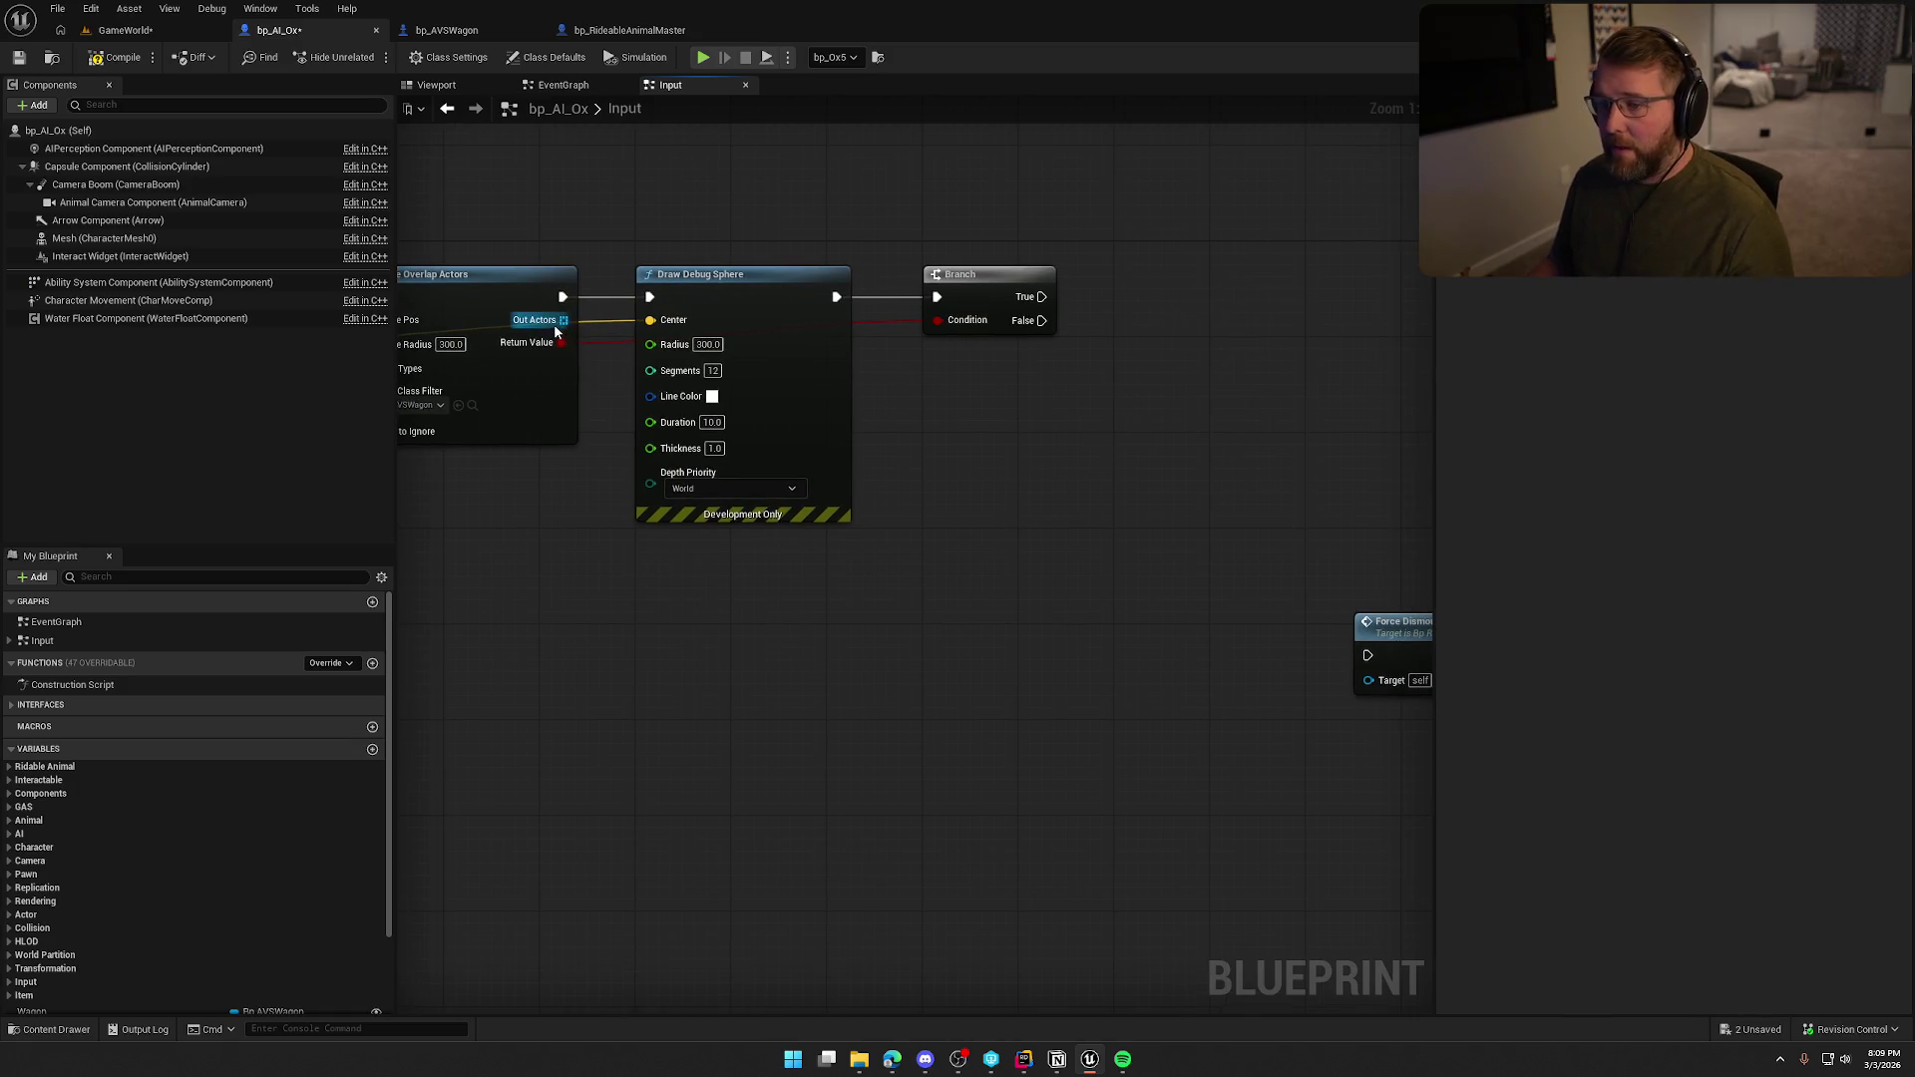
Add a GET (copy) node from Out Actors to fetch the first overlapped actor.
left_click_drag(563, 319, 932, 387)
type("get")
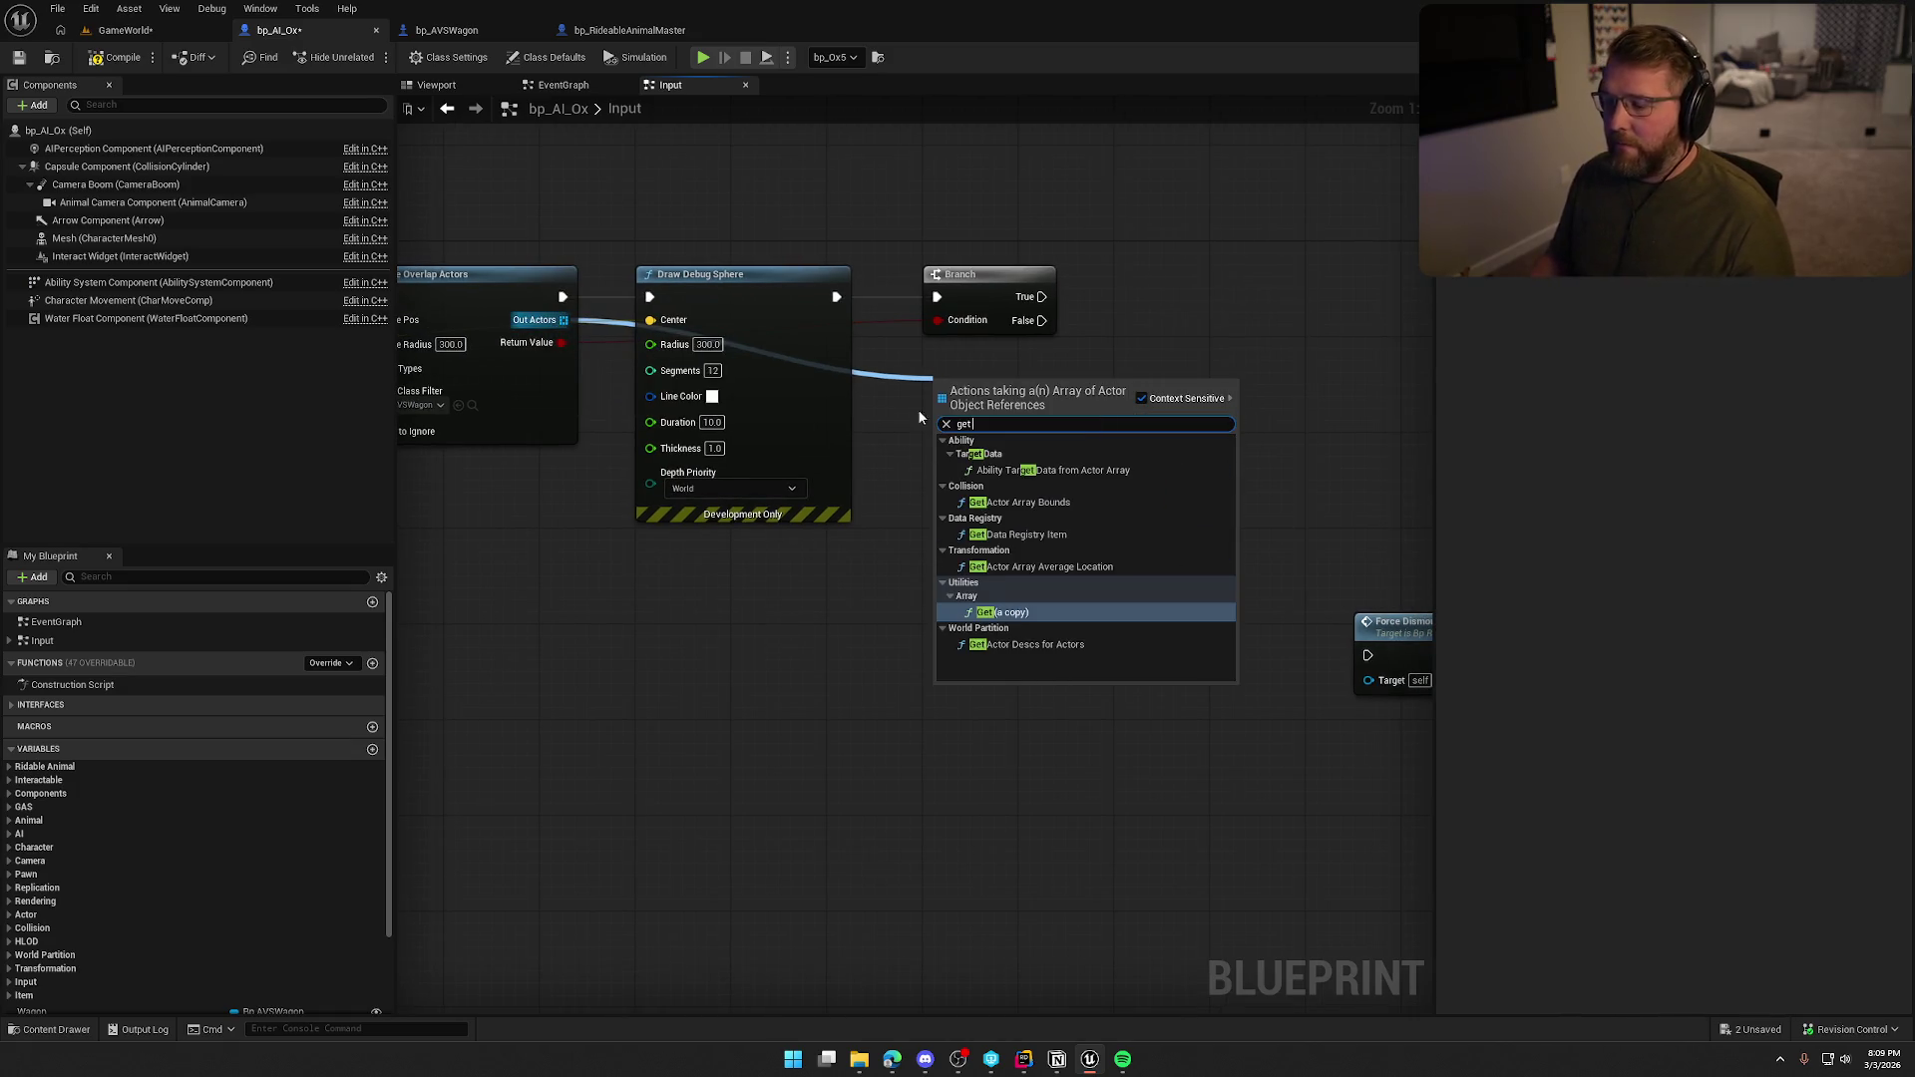
left_click(1004, 613)
left_click_drag(987, 402, 988, 366)
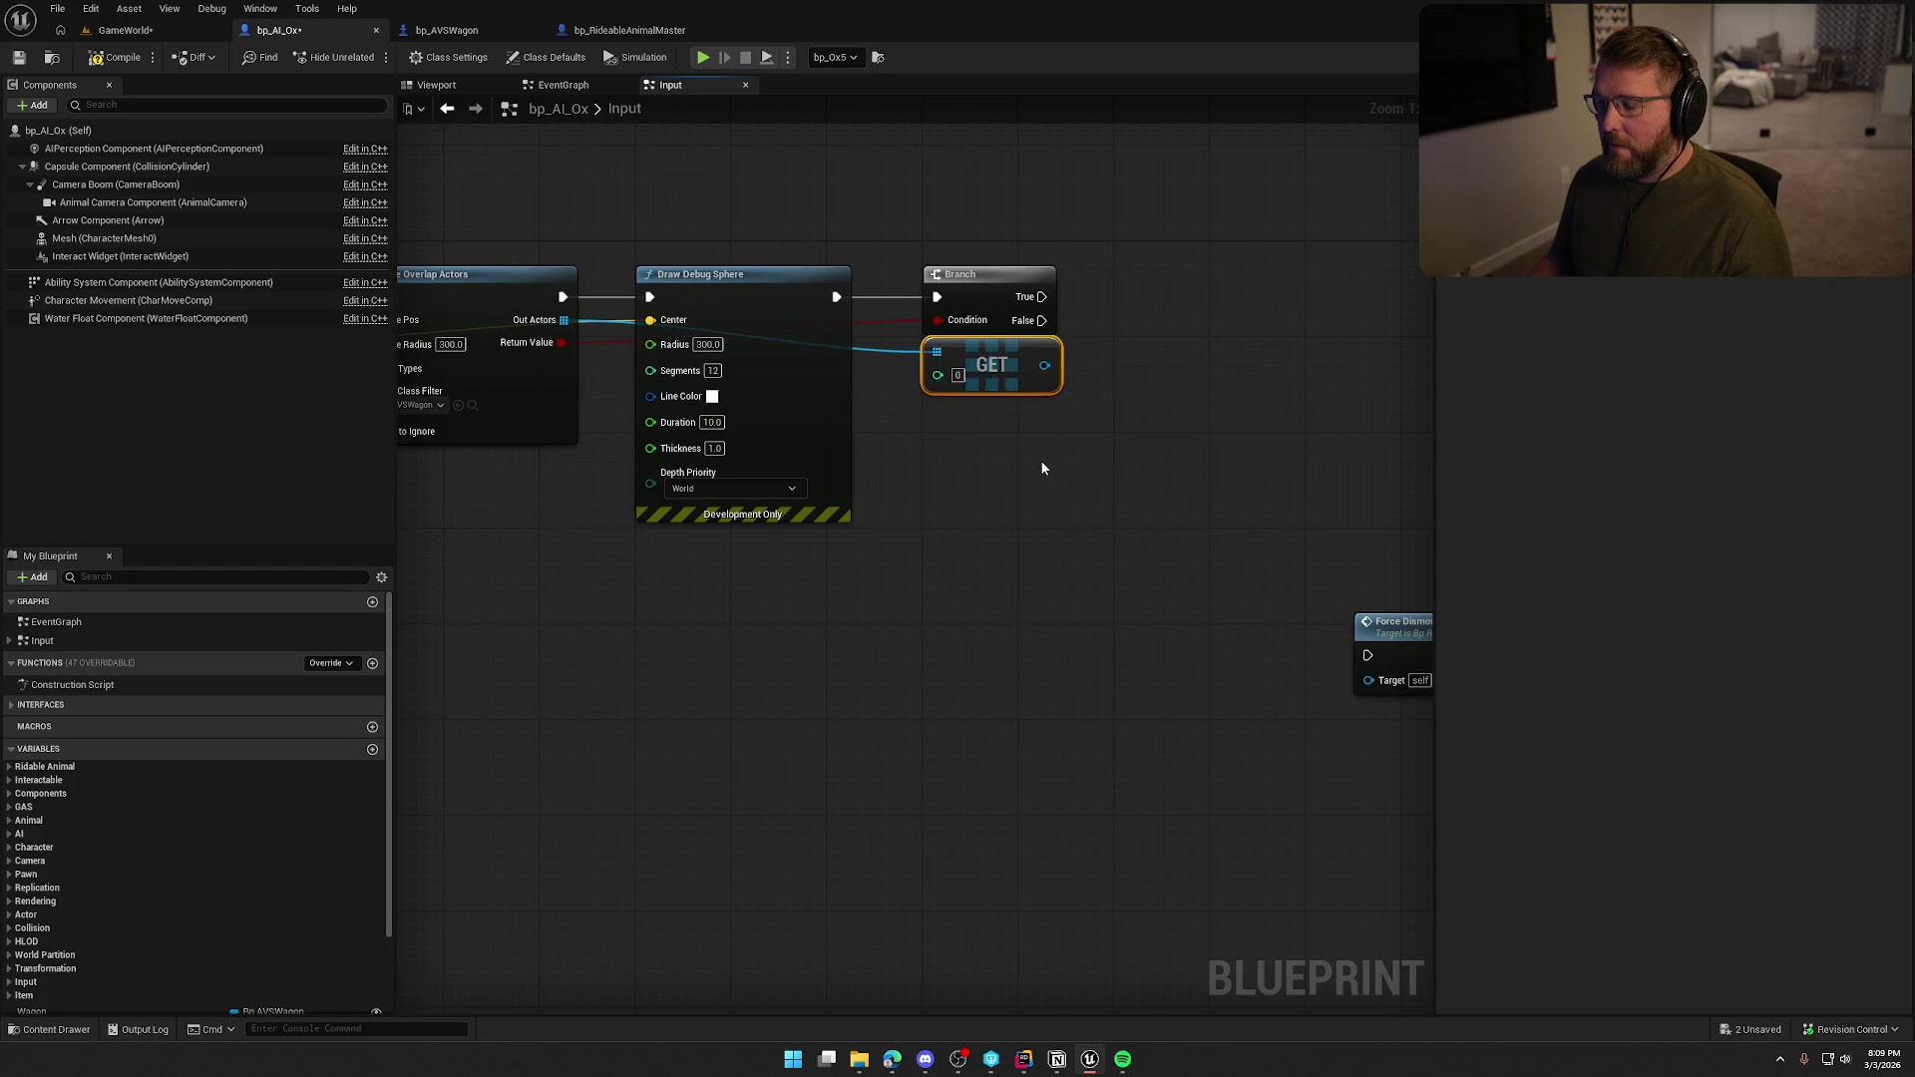
left_click_drag(1040, 459, 952, 466)
Wire Branch True into Force Dismount and place it beside the Branch.
left_click_drag(1349, 633, 1249, 307)
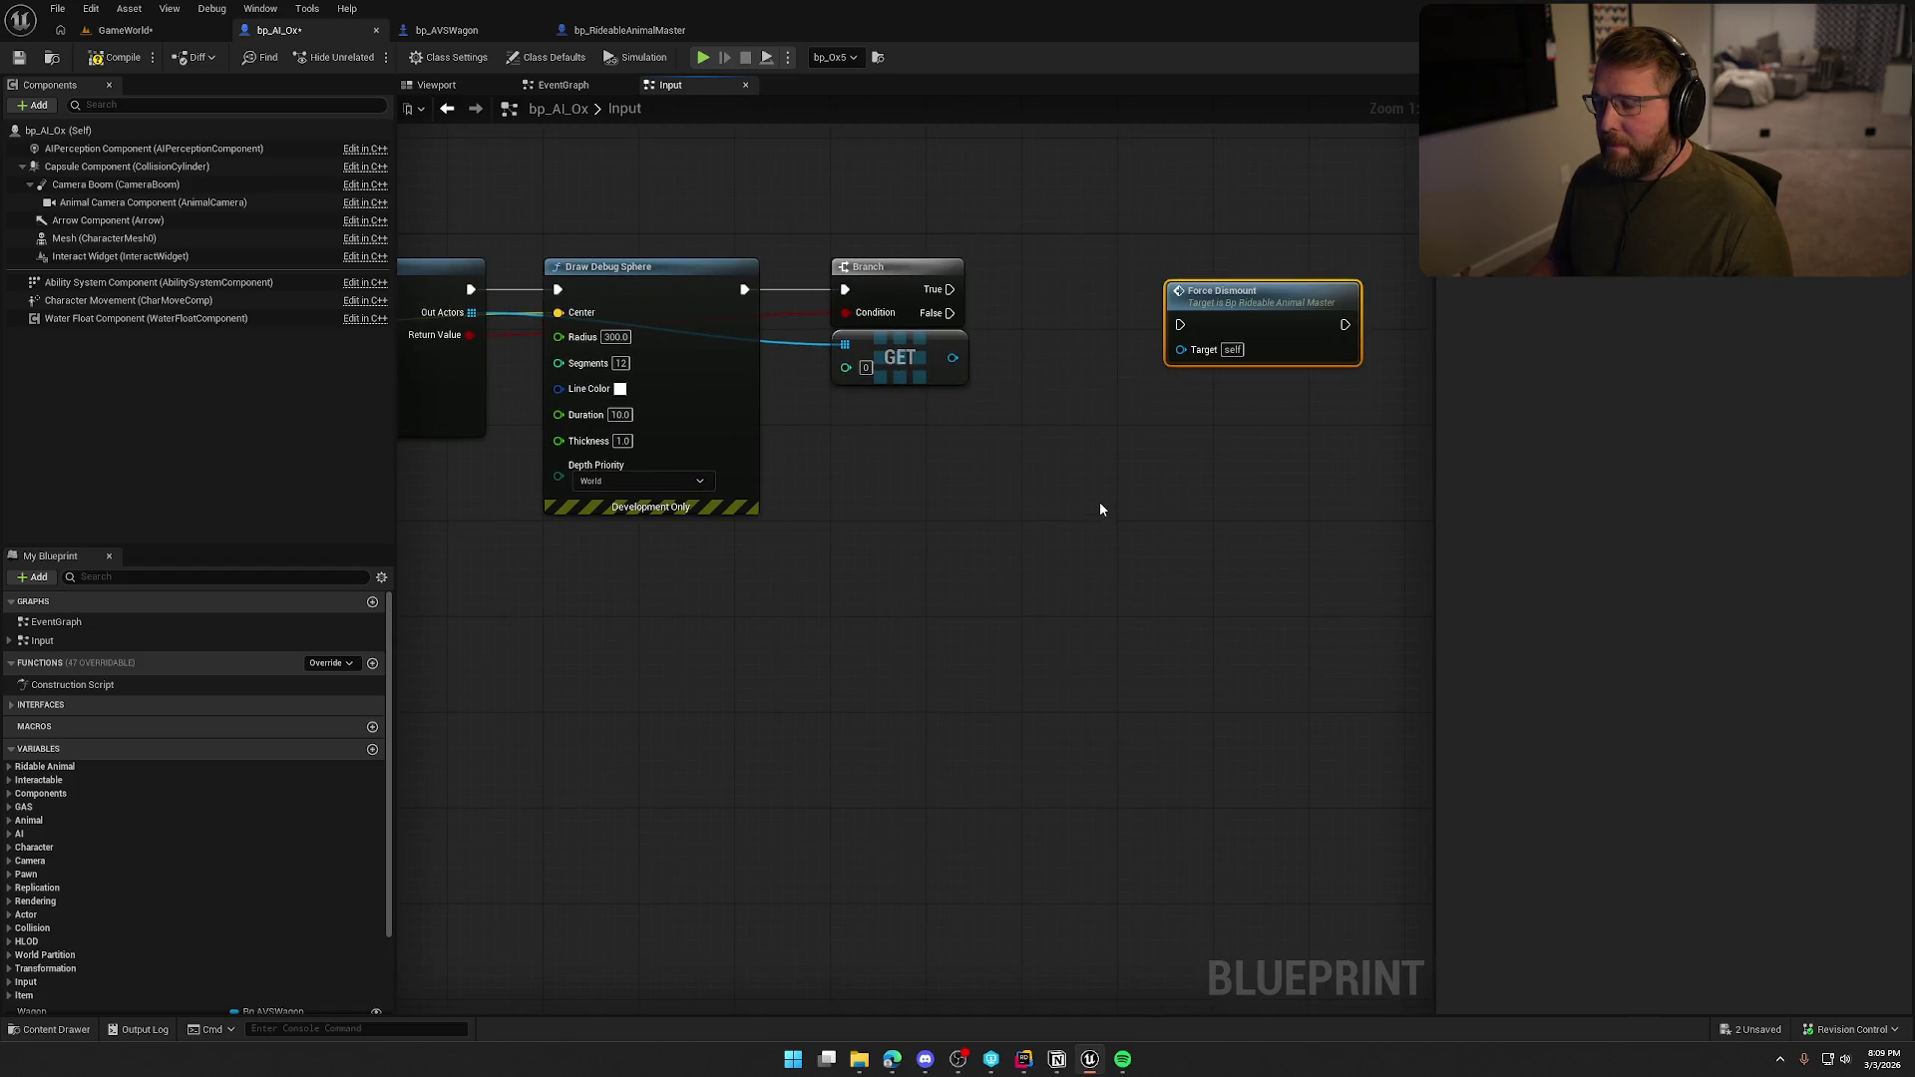
left_click_drag(966, 462, 1004, 459)
mouse_move(990, 287)
left_mouse_down()
mouse_move(1218, 308)
mouse_move(1141, 271)
mouse_move(1315, 271)
mouse_move(963, 289)
mouse_move(990, 286)
left_mouse_up()
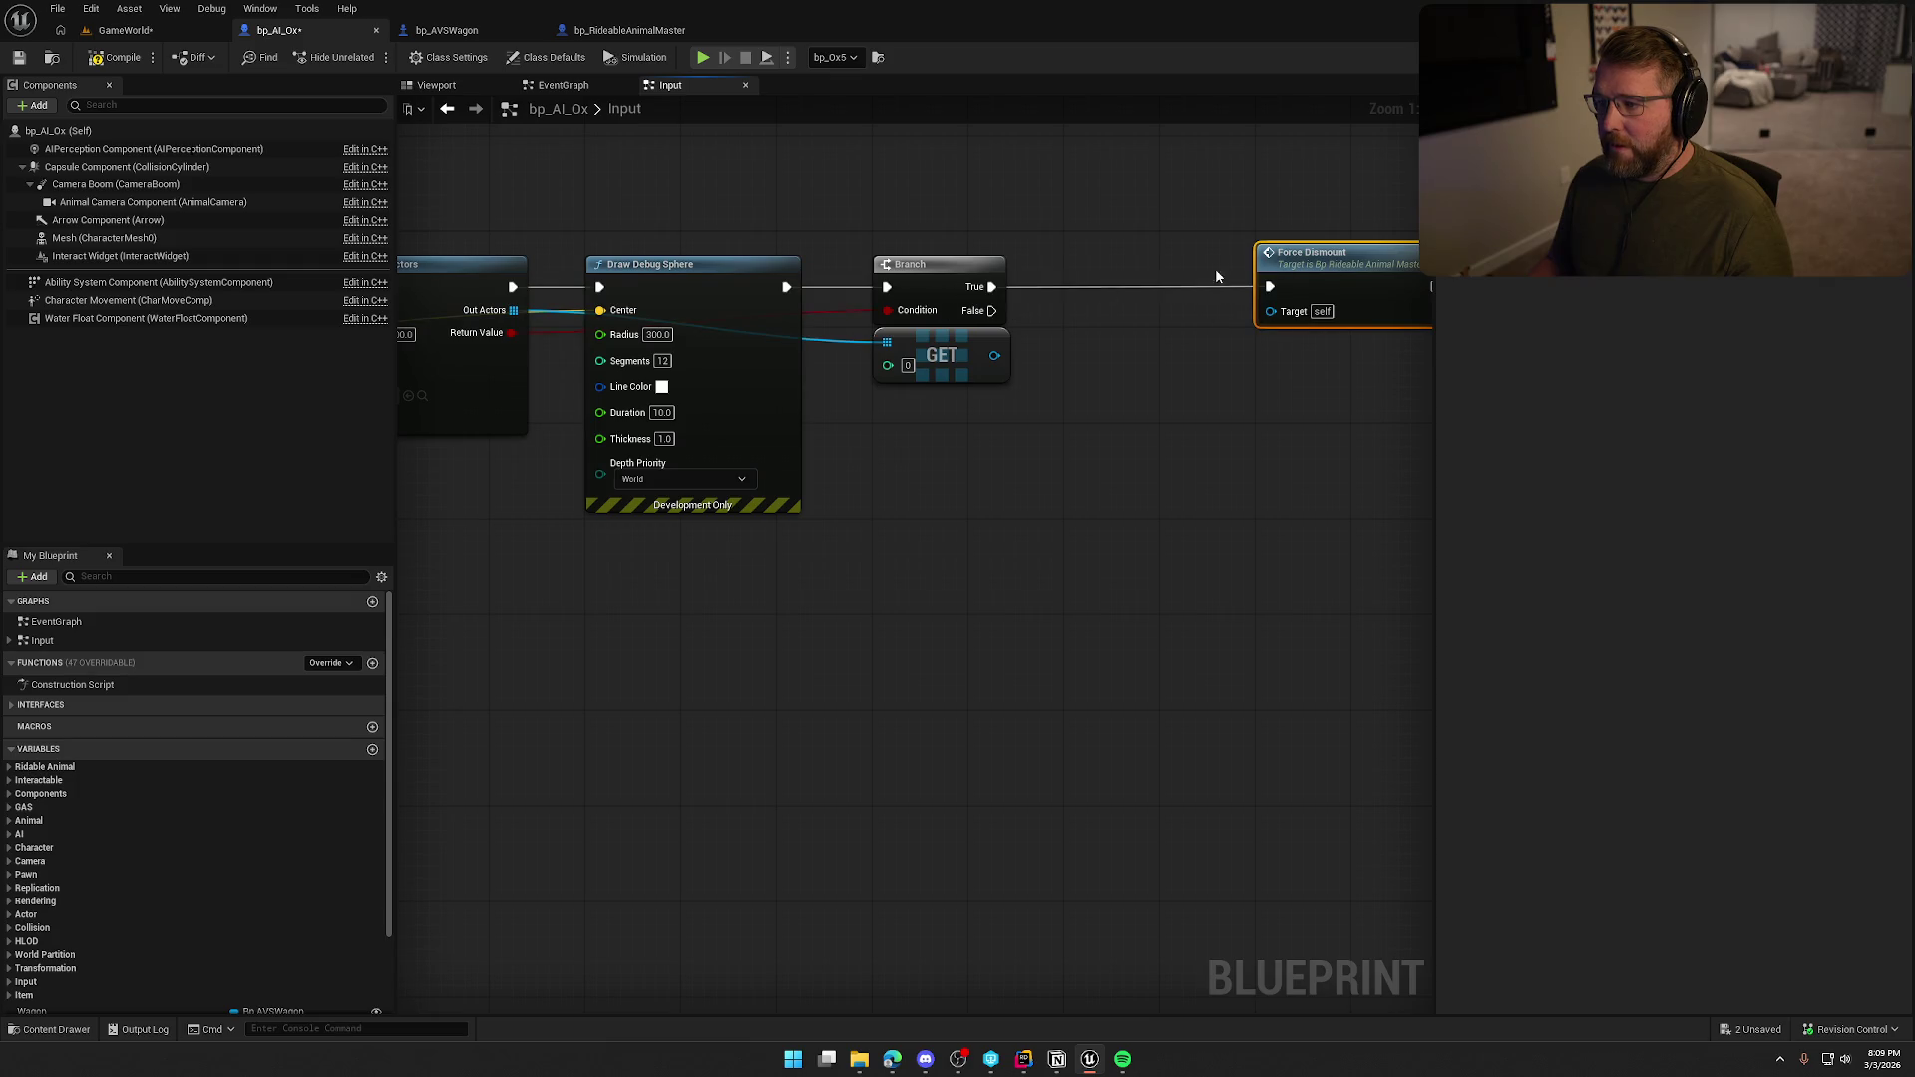
left_click_drag(1287, 256, 1101, 257)
left_click_drag(1061, 421, 787, 426)
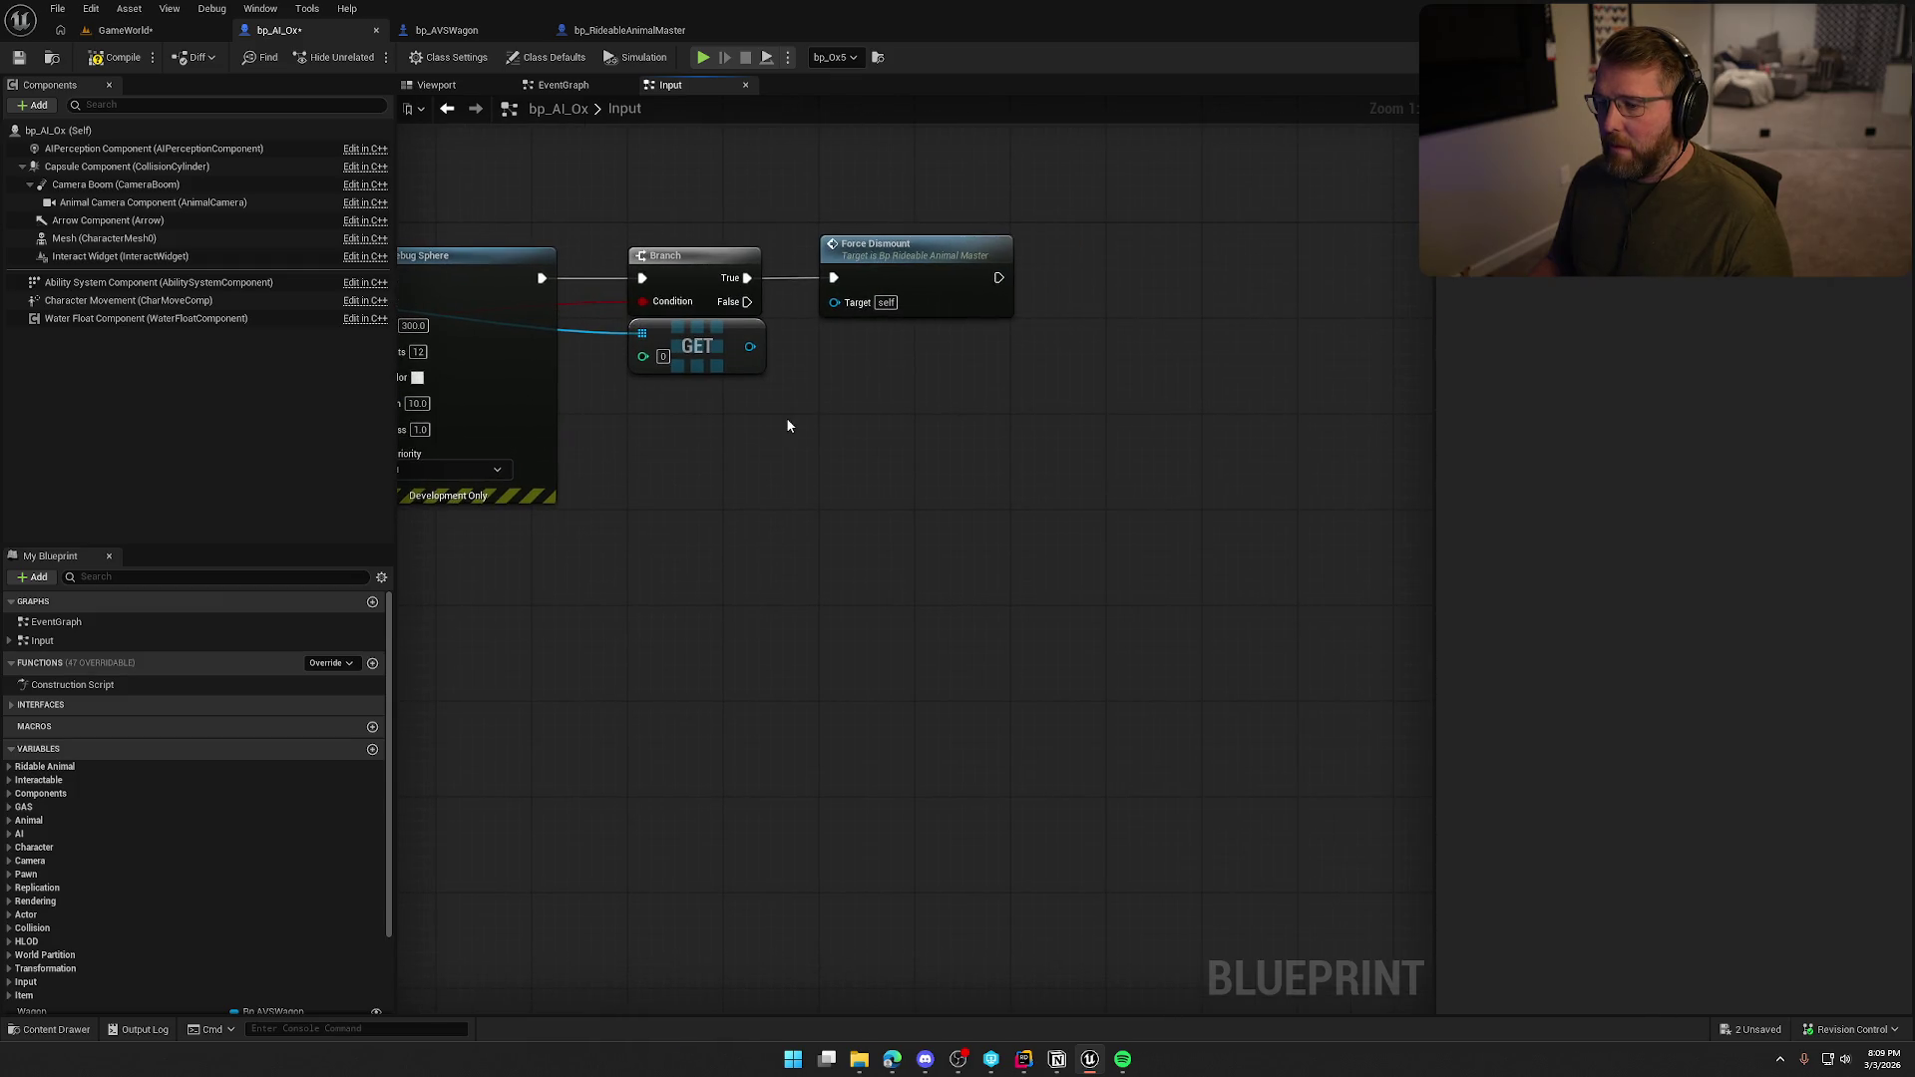
left_click_drag(749, 347, 934, 384)
left_click(929, 387)
Add a Wagon input typed as a Bp AVSWagon object reference to Server_AttachToWagon.
scroll(1079, 501, "down", 3)
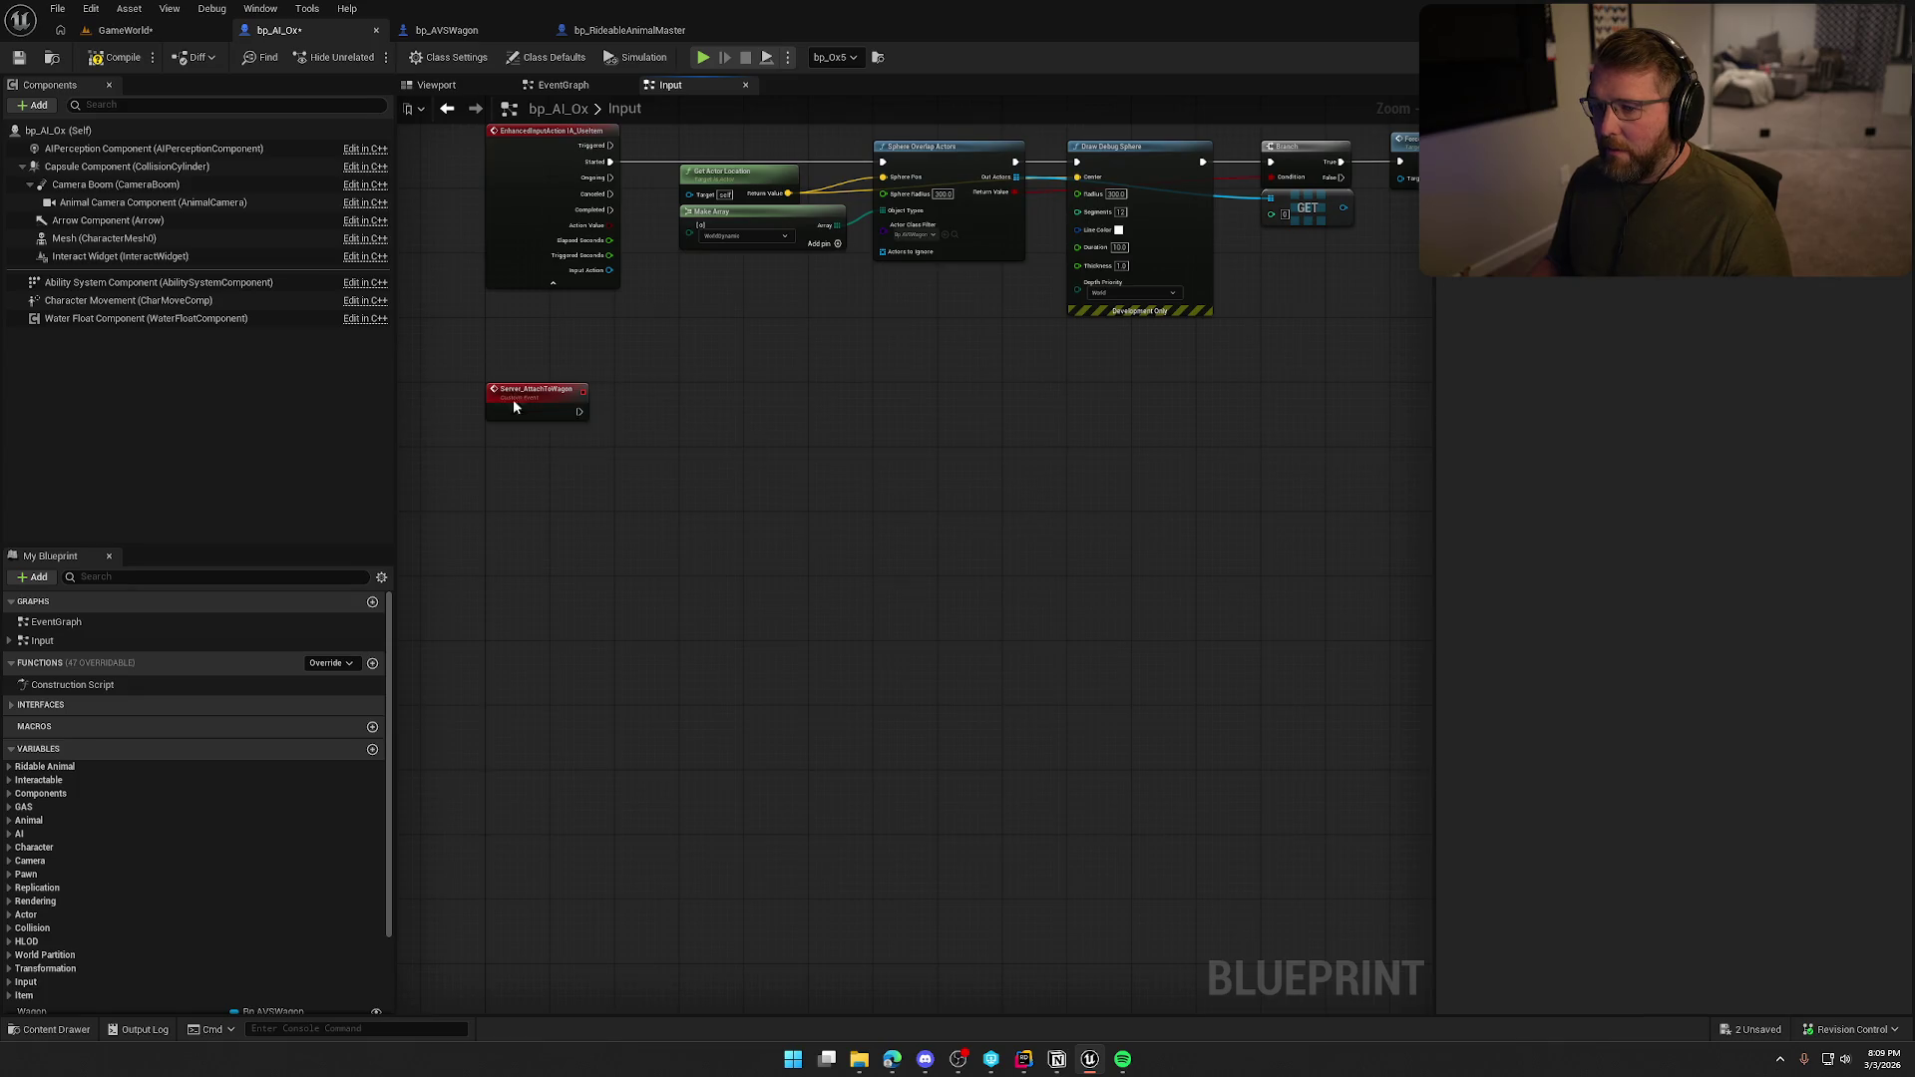
left_click(515, 406)
left_click(1904, 346)
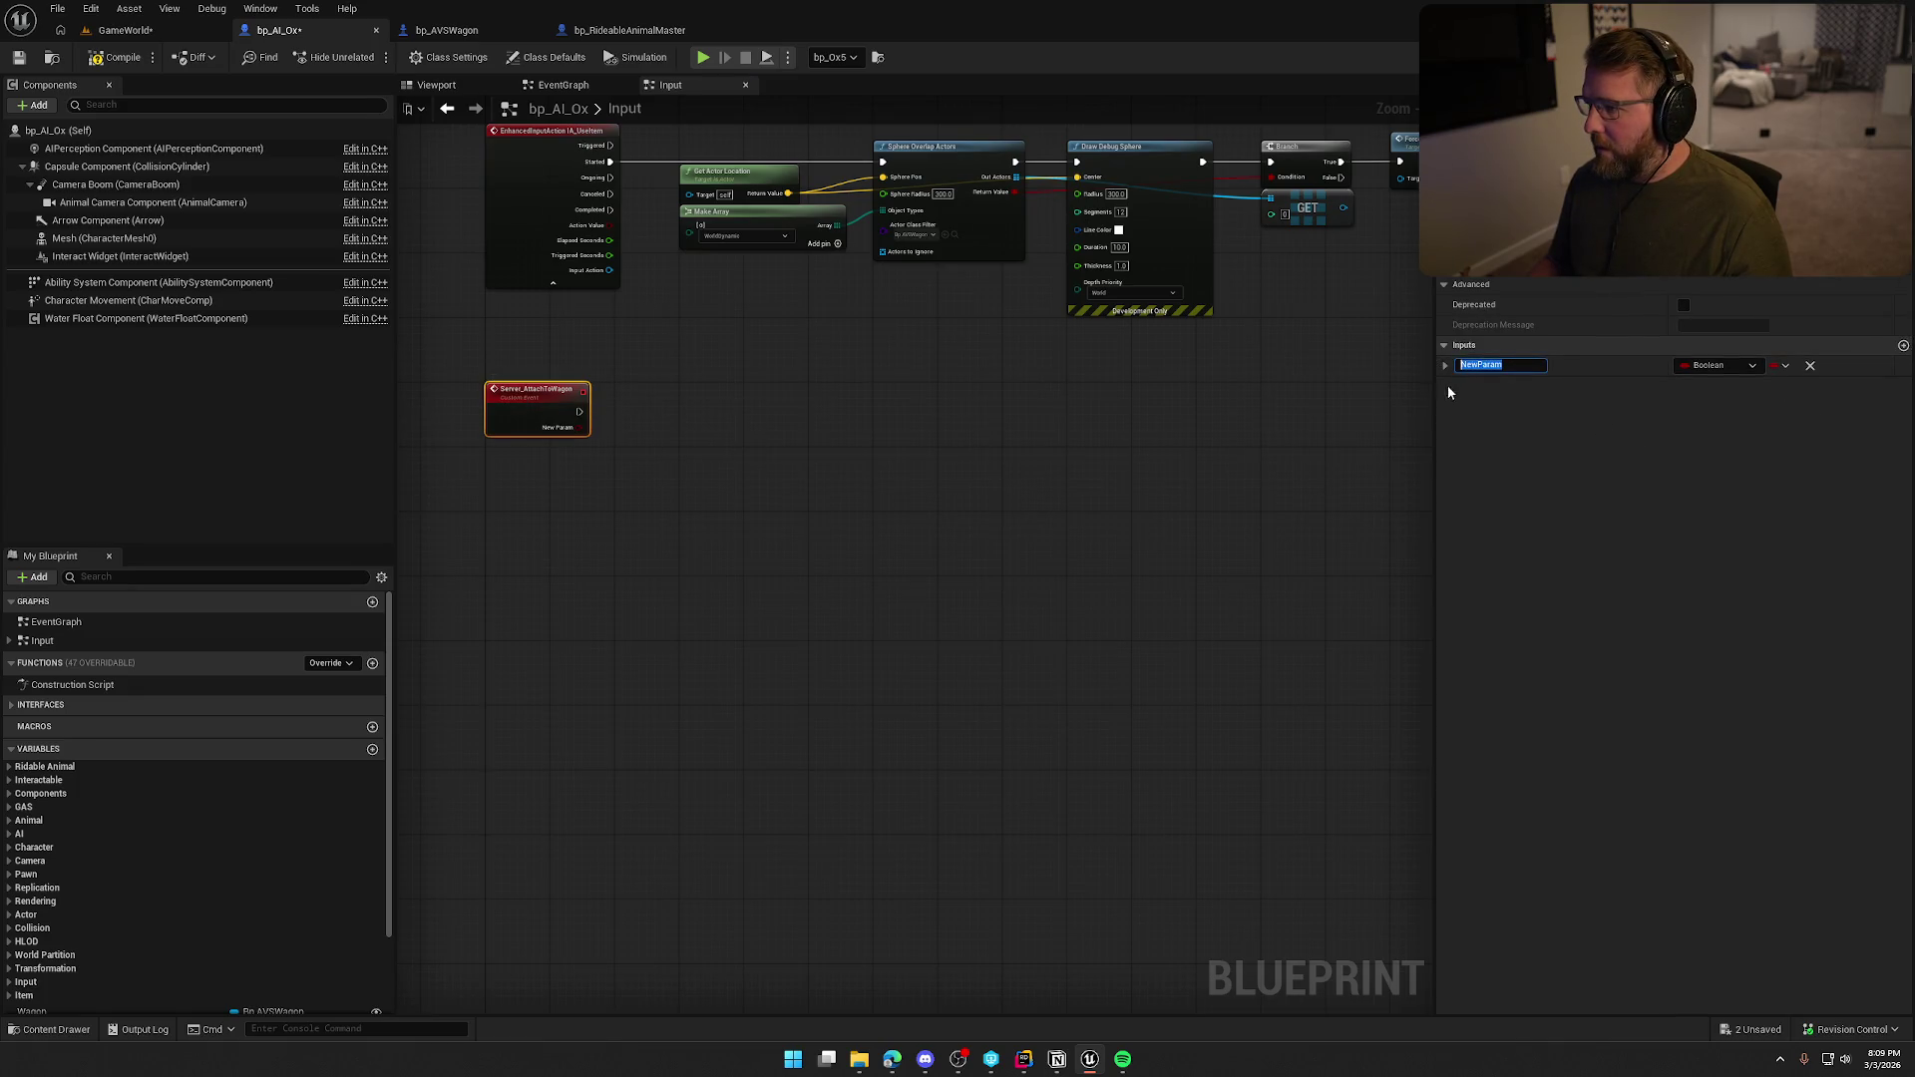
left_click(1708, 365)
type("bp wagon")
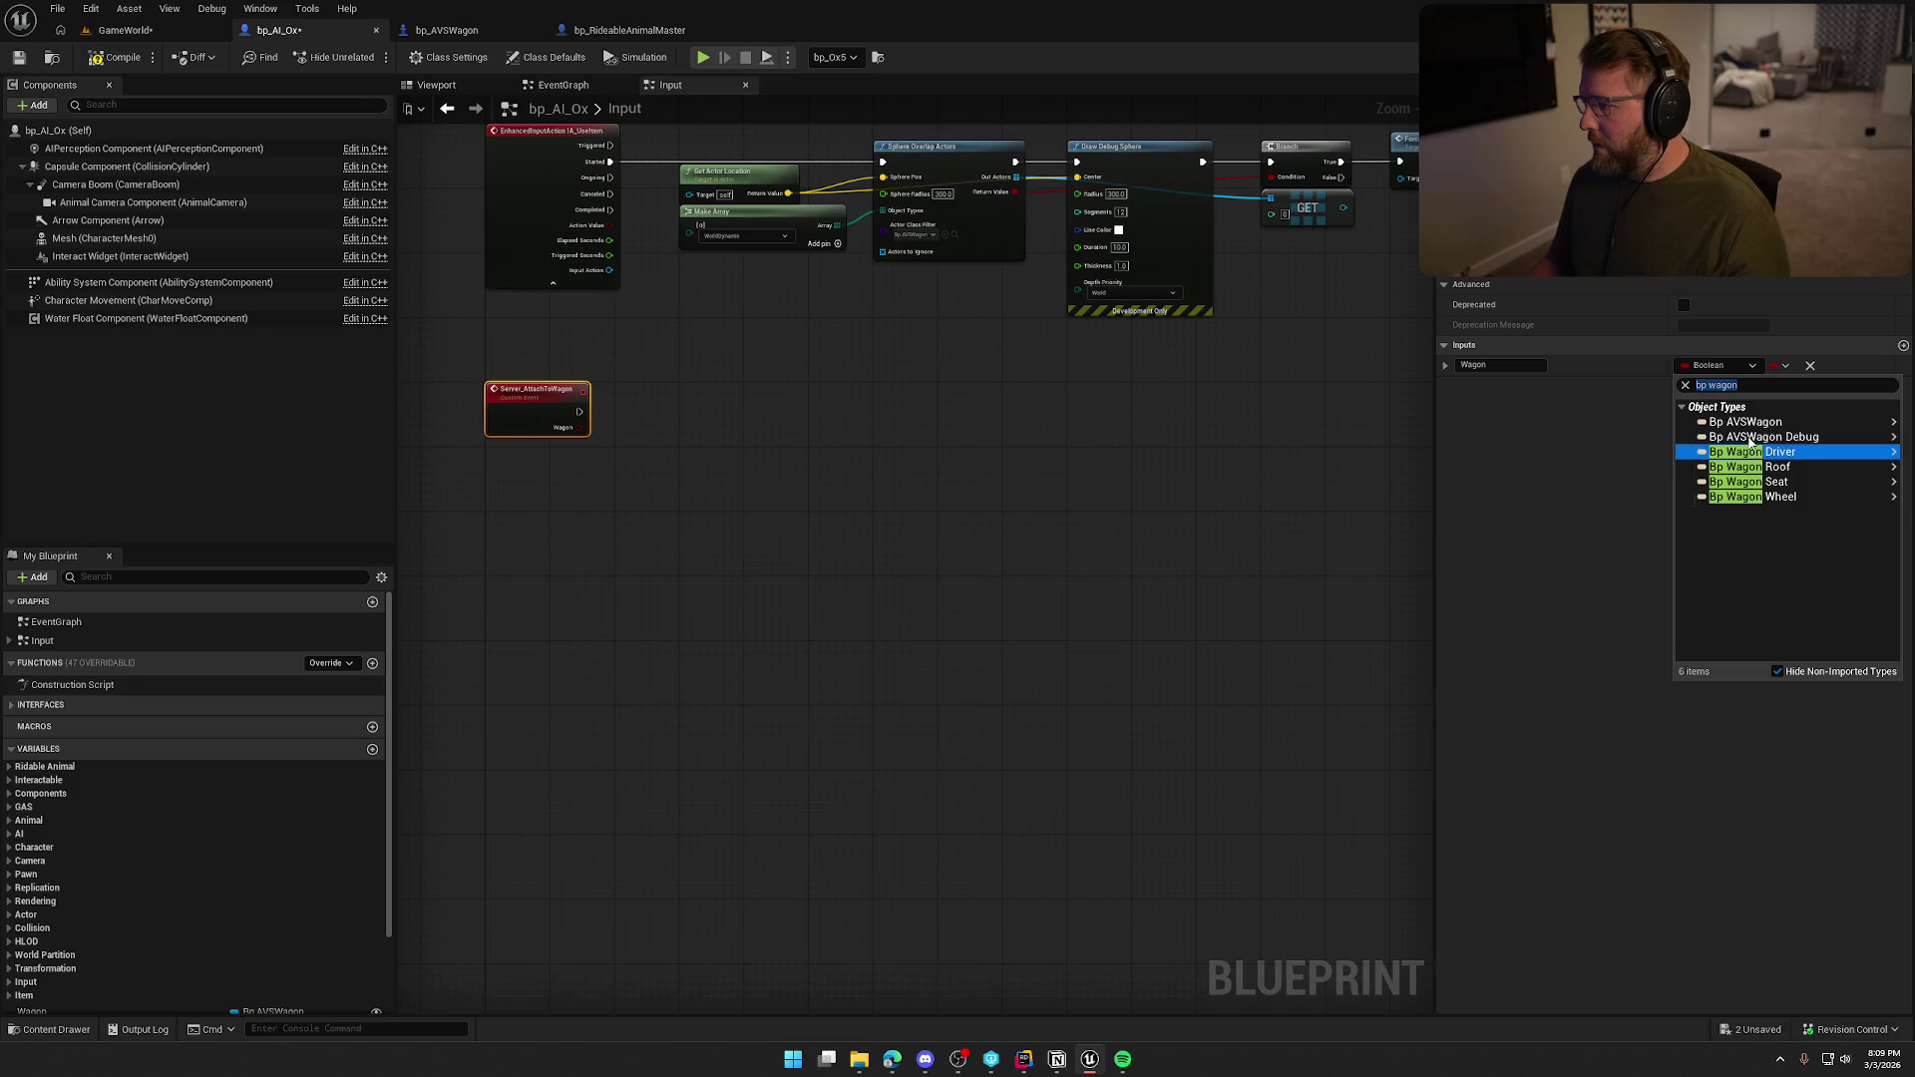
mouse_move(1755, 422)
left_click(1625, 426)
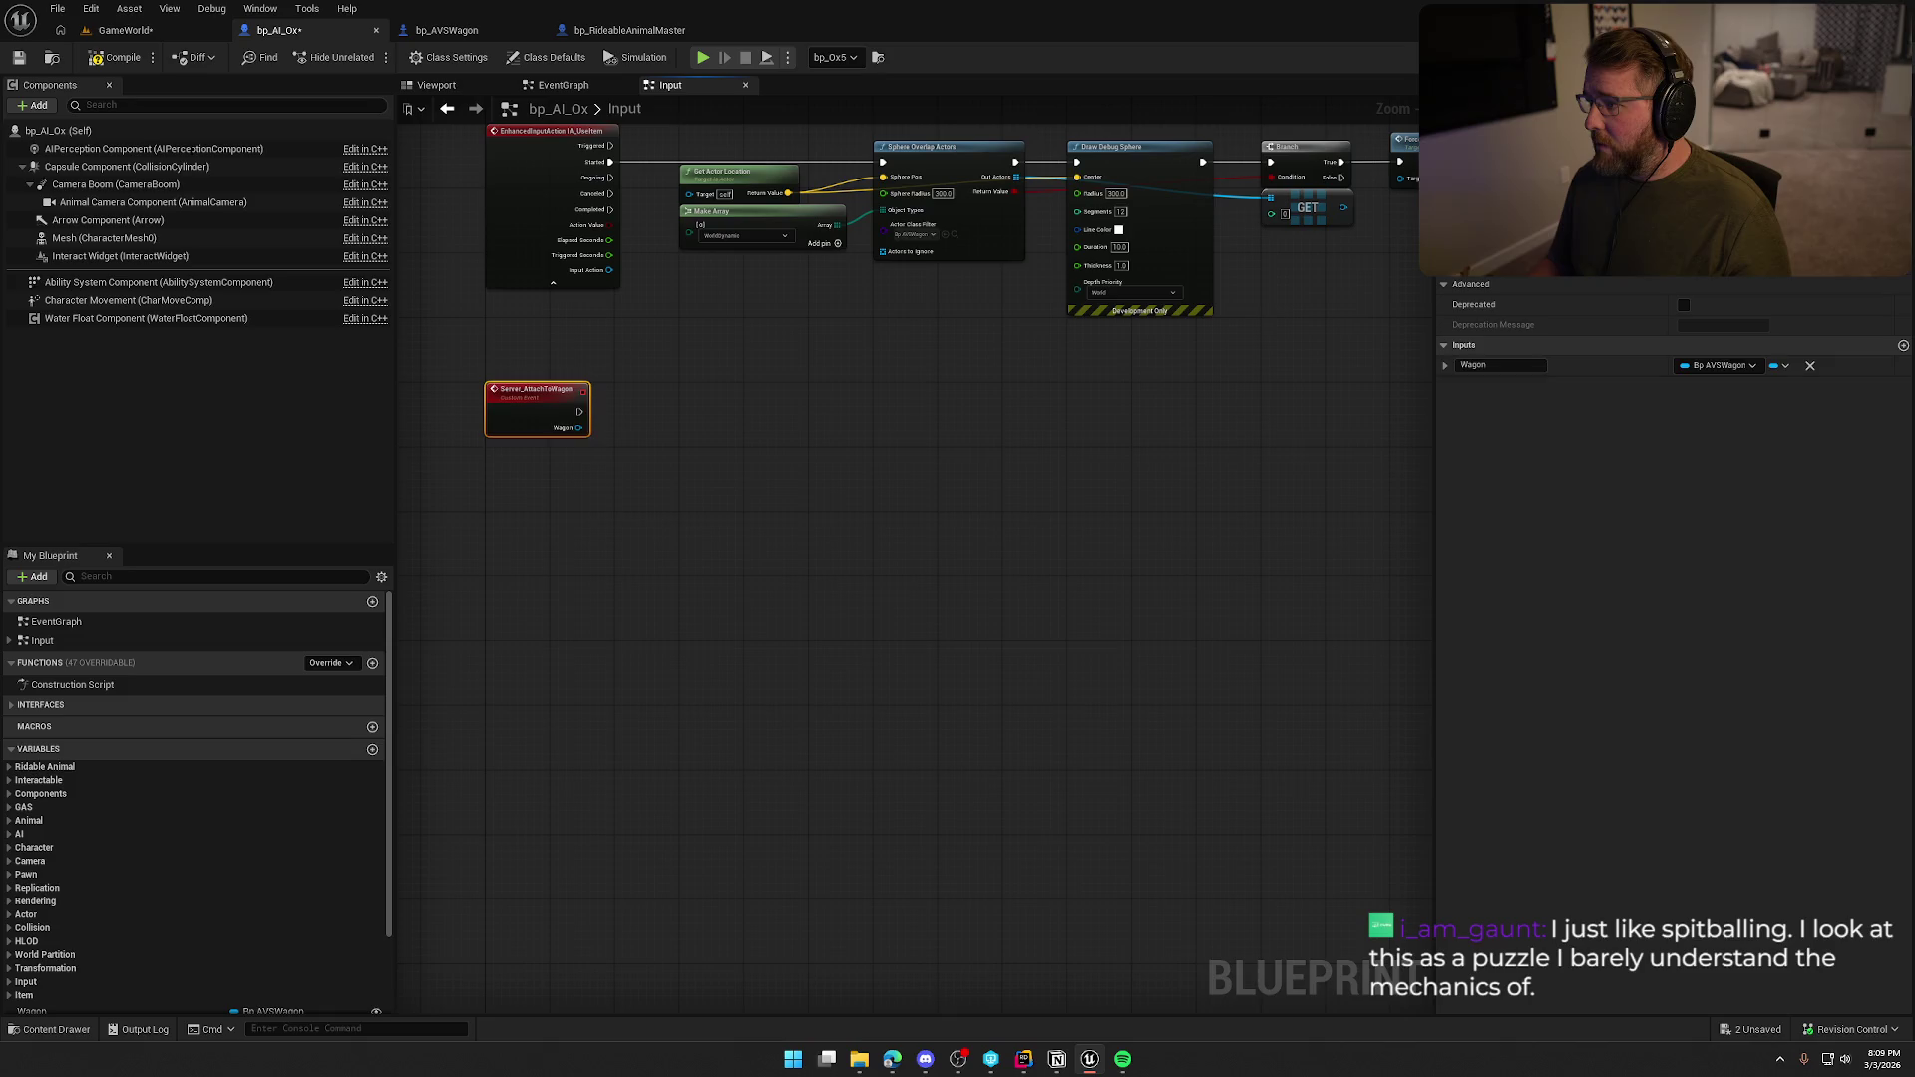
scroll(1167, 505, "up", 2)
mouse_move(1166, 504)
left_mouse_down()
mouse_move(1013, 558)
mouse_move(1027, 487)
mouse_move(1358, 483)
mouse_move(861, 416)
left_mouse_up()
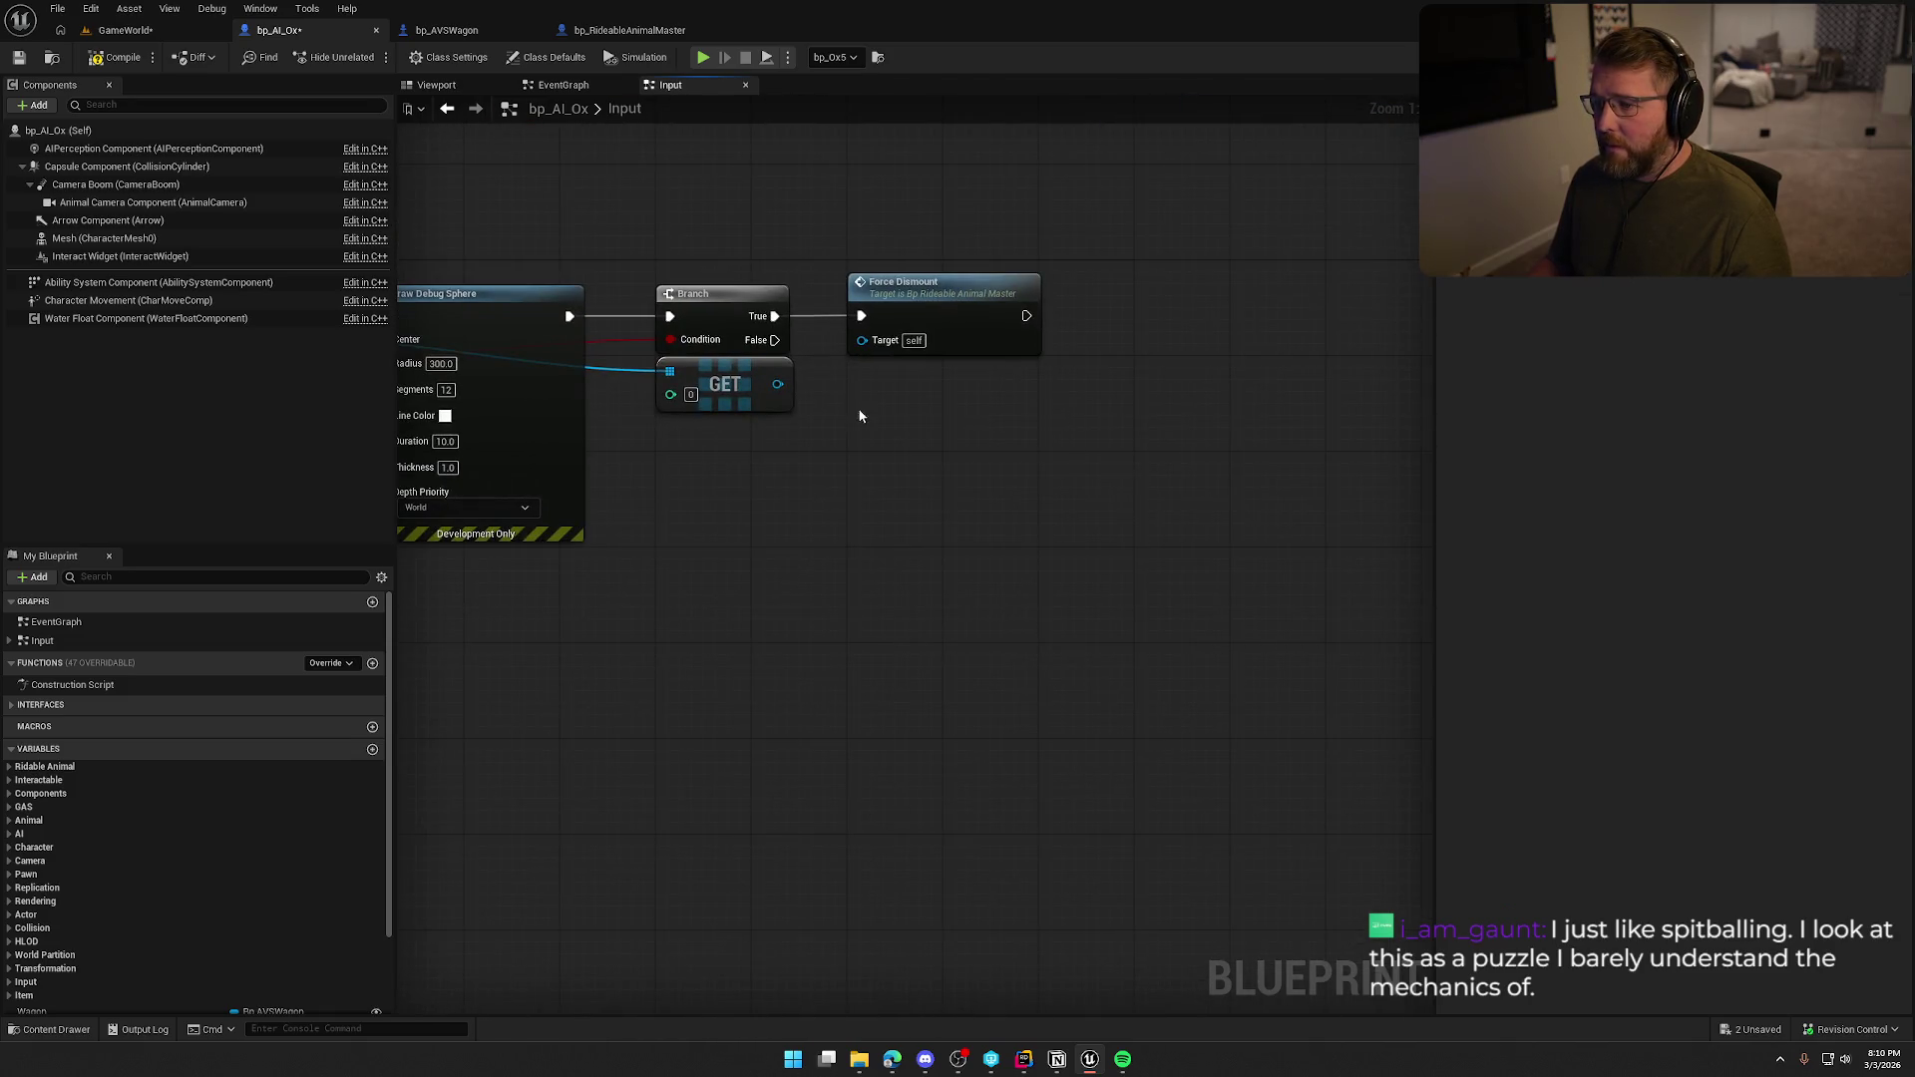
Call Server Attach to Wagon after Force Dismount.
right_click(1040, 388)
type("server att")
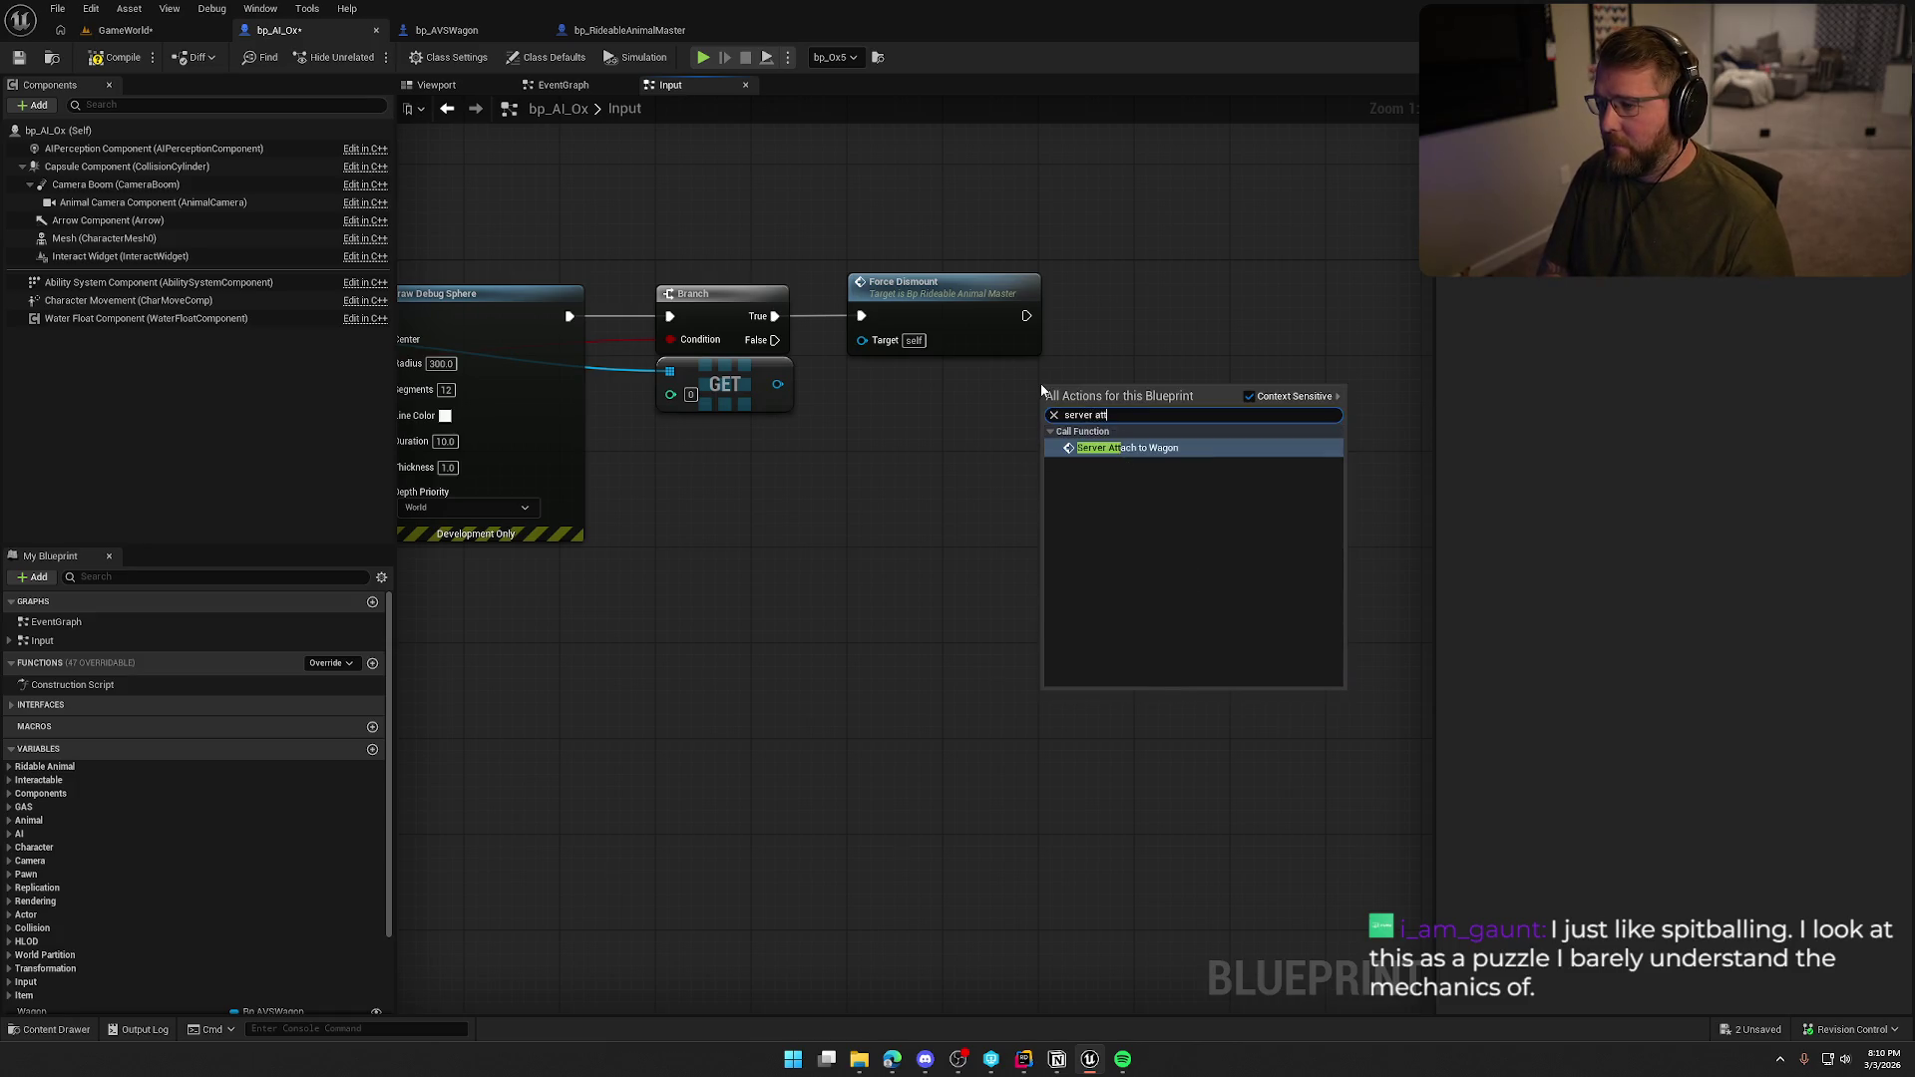
key("Return")
left_click_drag(1053, 435, 1026, 317)
mouse_move(1147, 391)
left_mouse_down()
mouse_move(1241, 301)
mouse_move(1243, 271)
mouse_move(1197, 389)
mouse_move(783, 392)
mouse_move(1158, 368)
left_mouse_up()
left_click_drag(919, 517, 1199, 458)
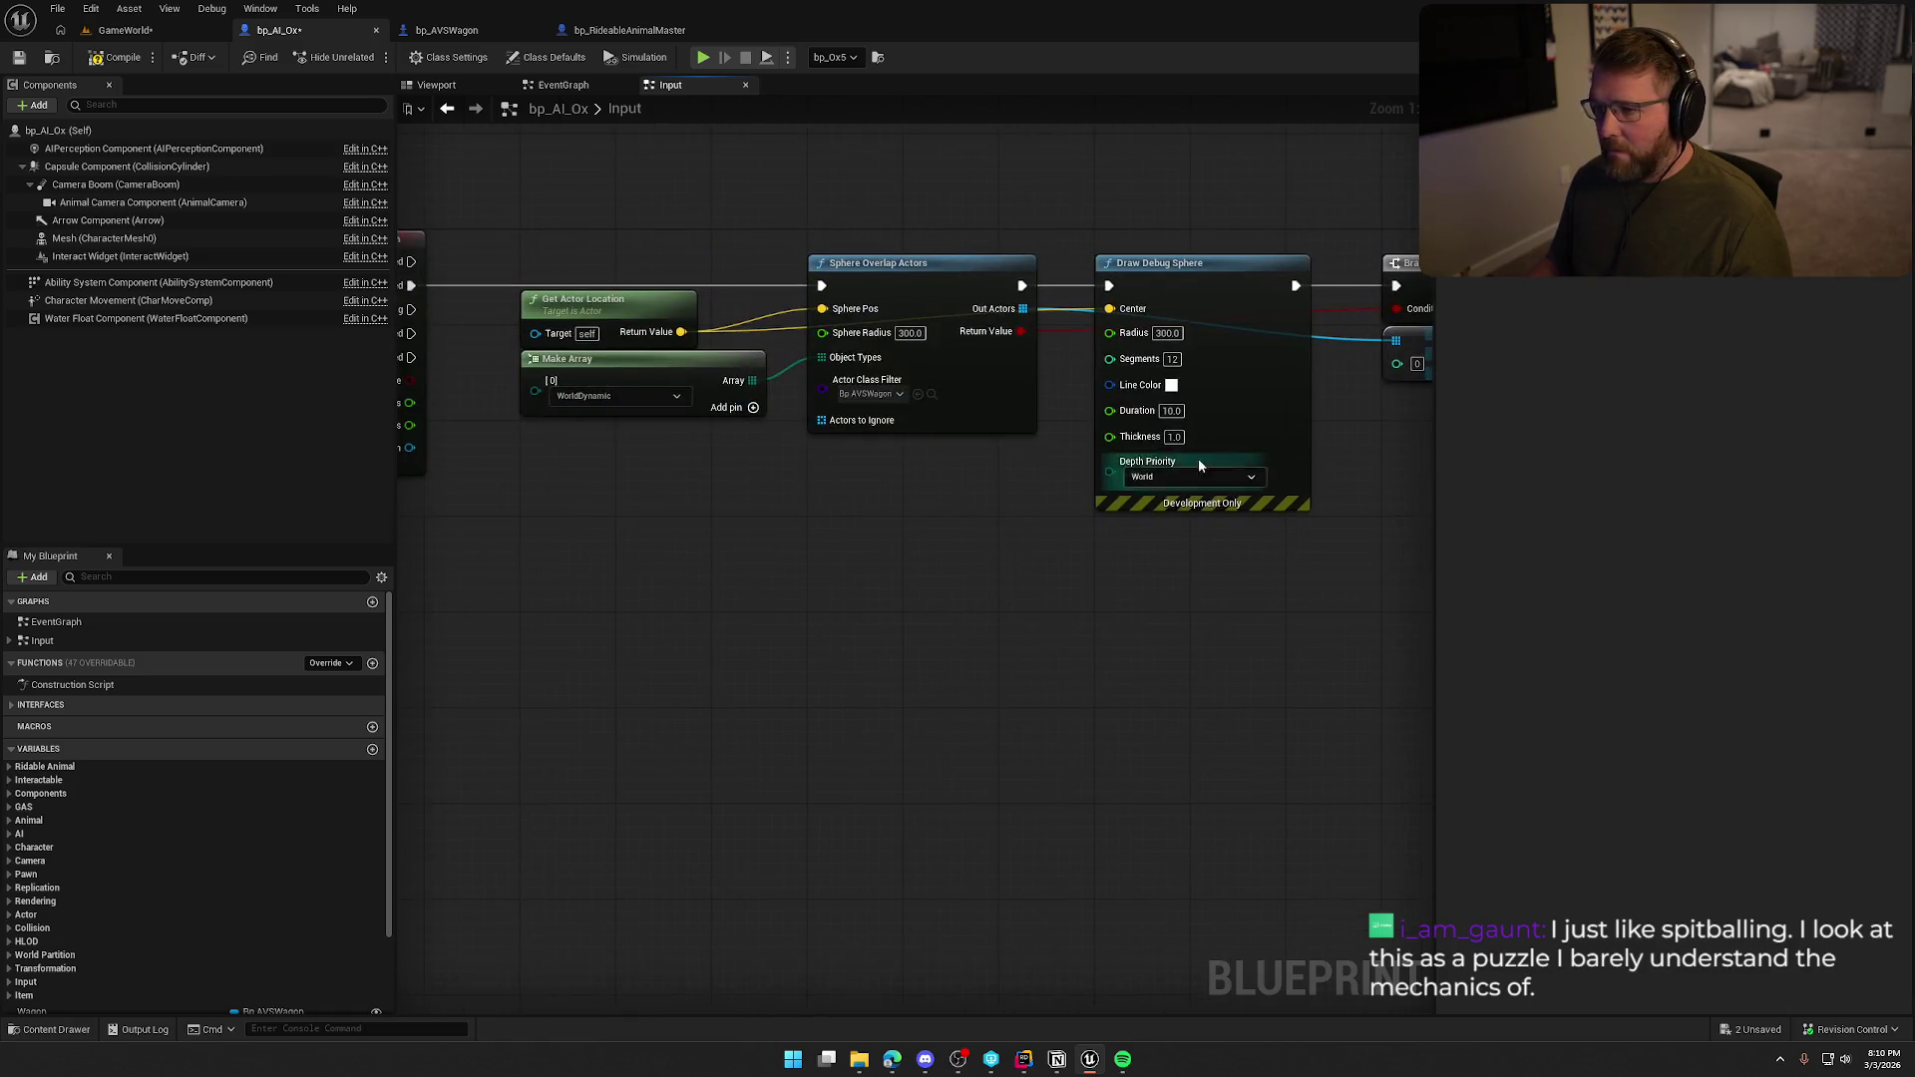
left_click_drag(868, 429, 494, 403)
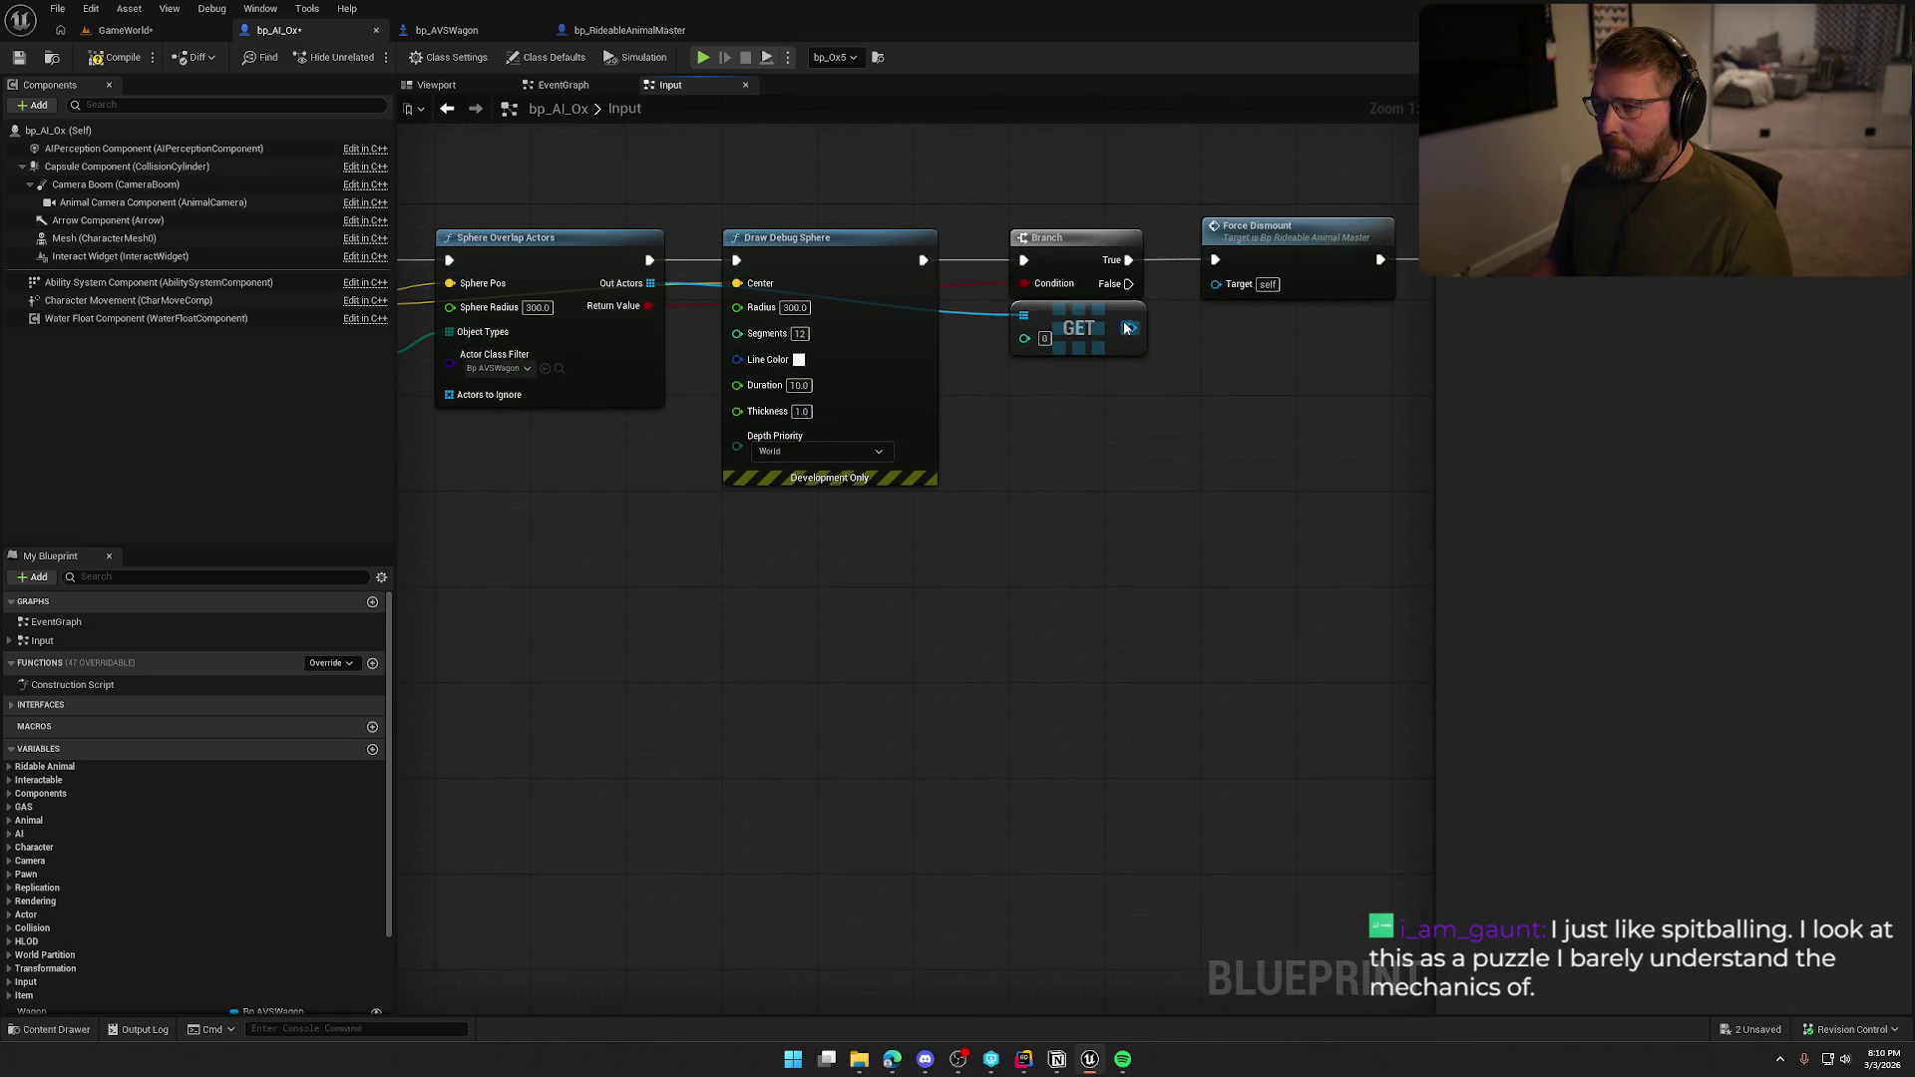
Cast the GET result to bp_AVSWagon as a pure cast for the Wagon input, then compile.
left_click_drag(1130, 329, 1214, 339)
type("cast to a")
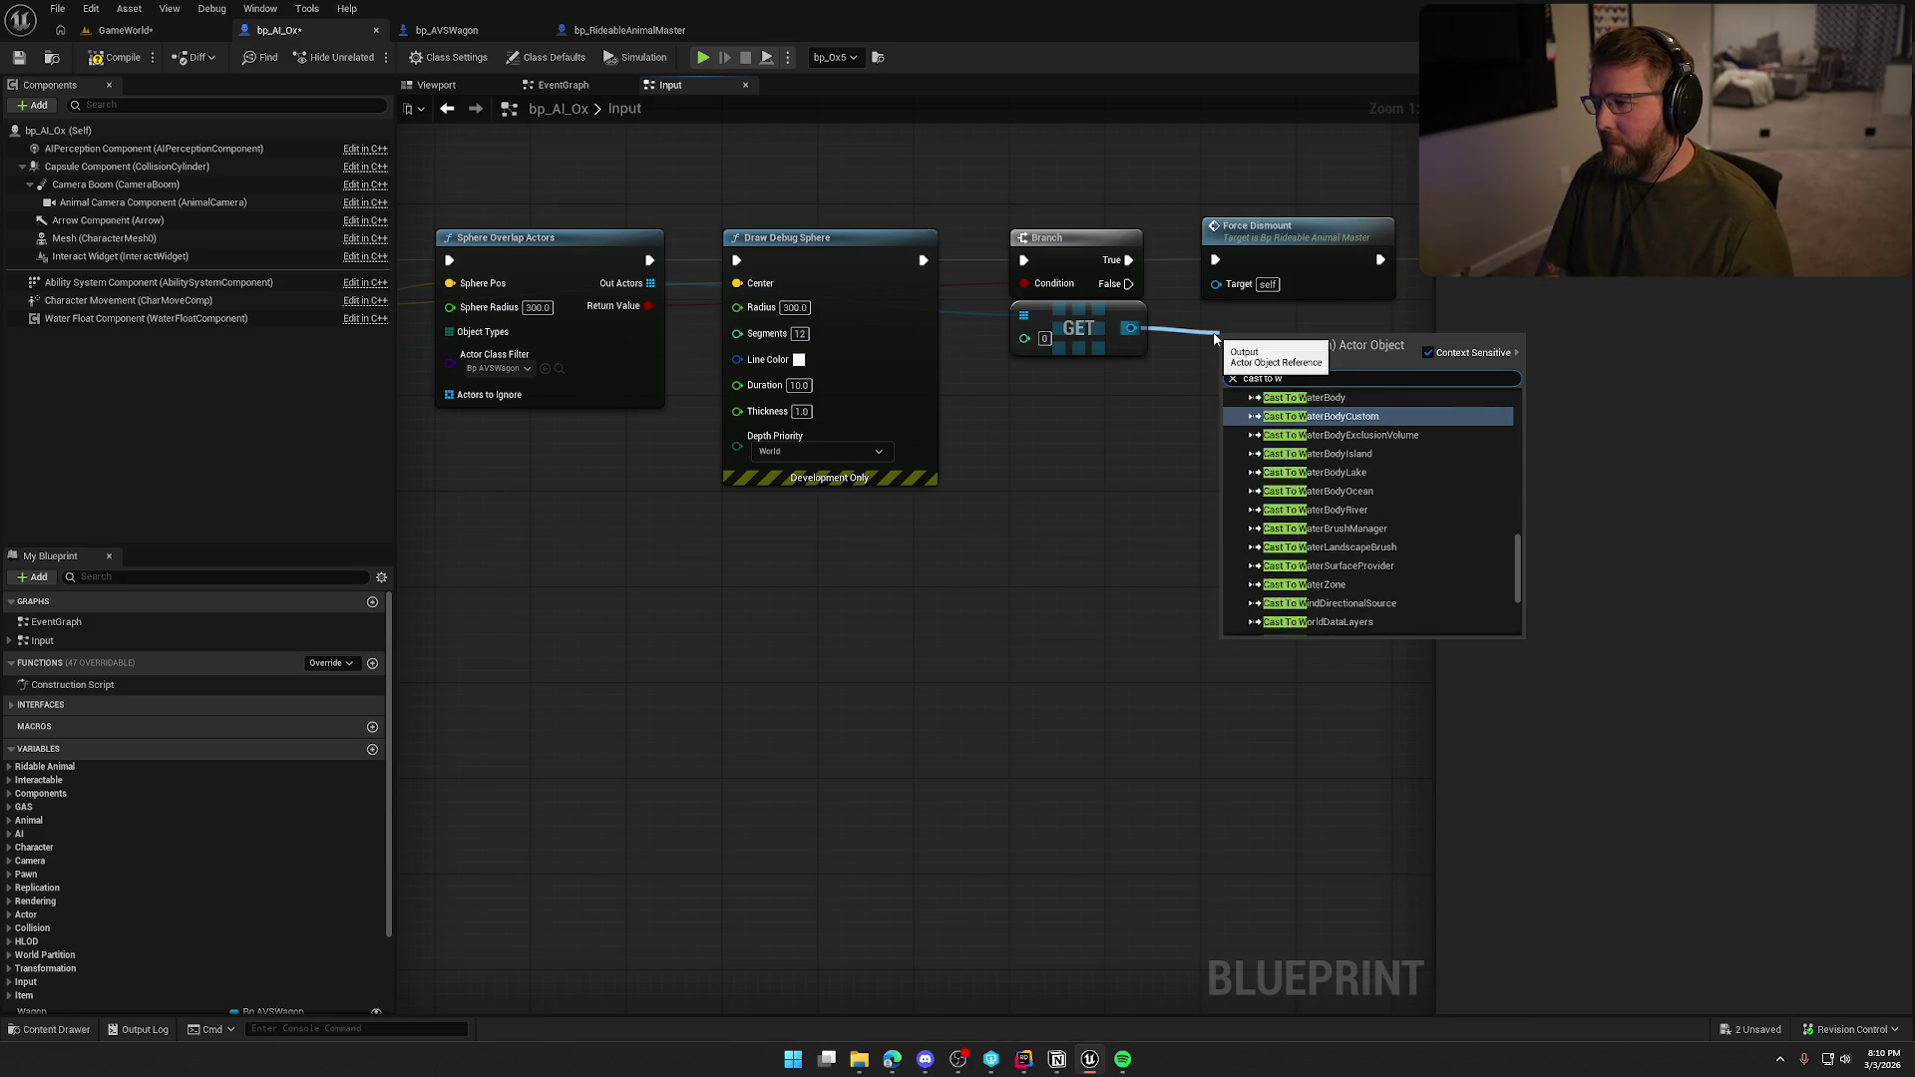
type("vsw")
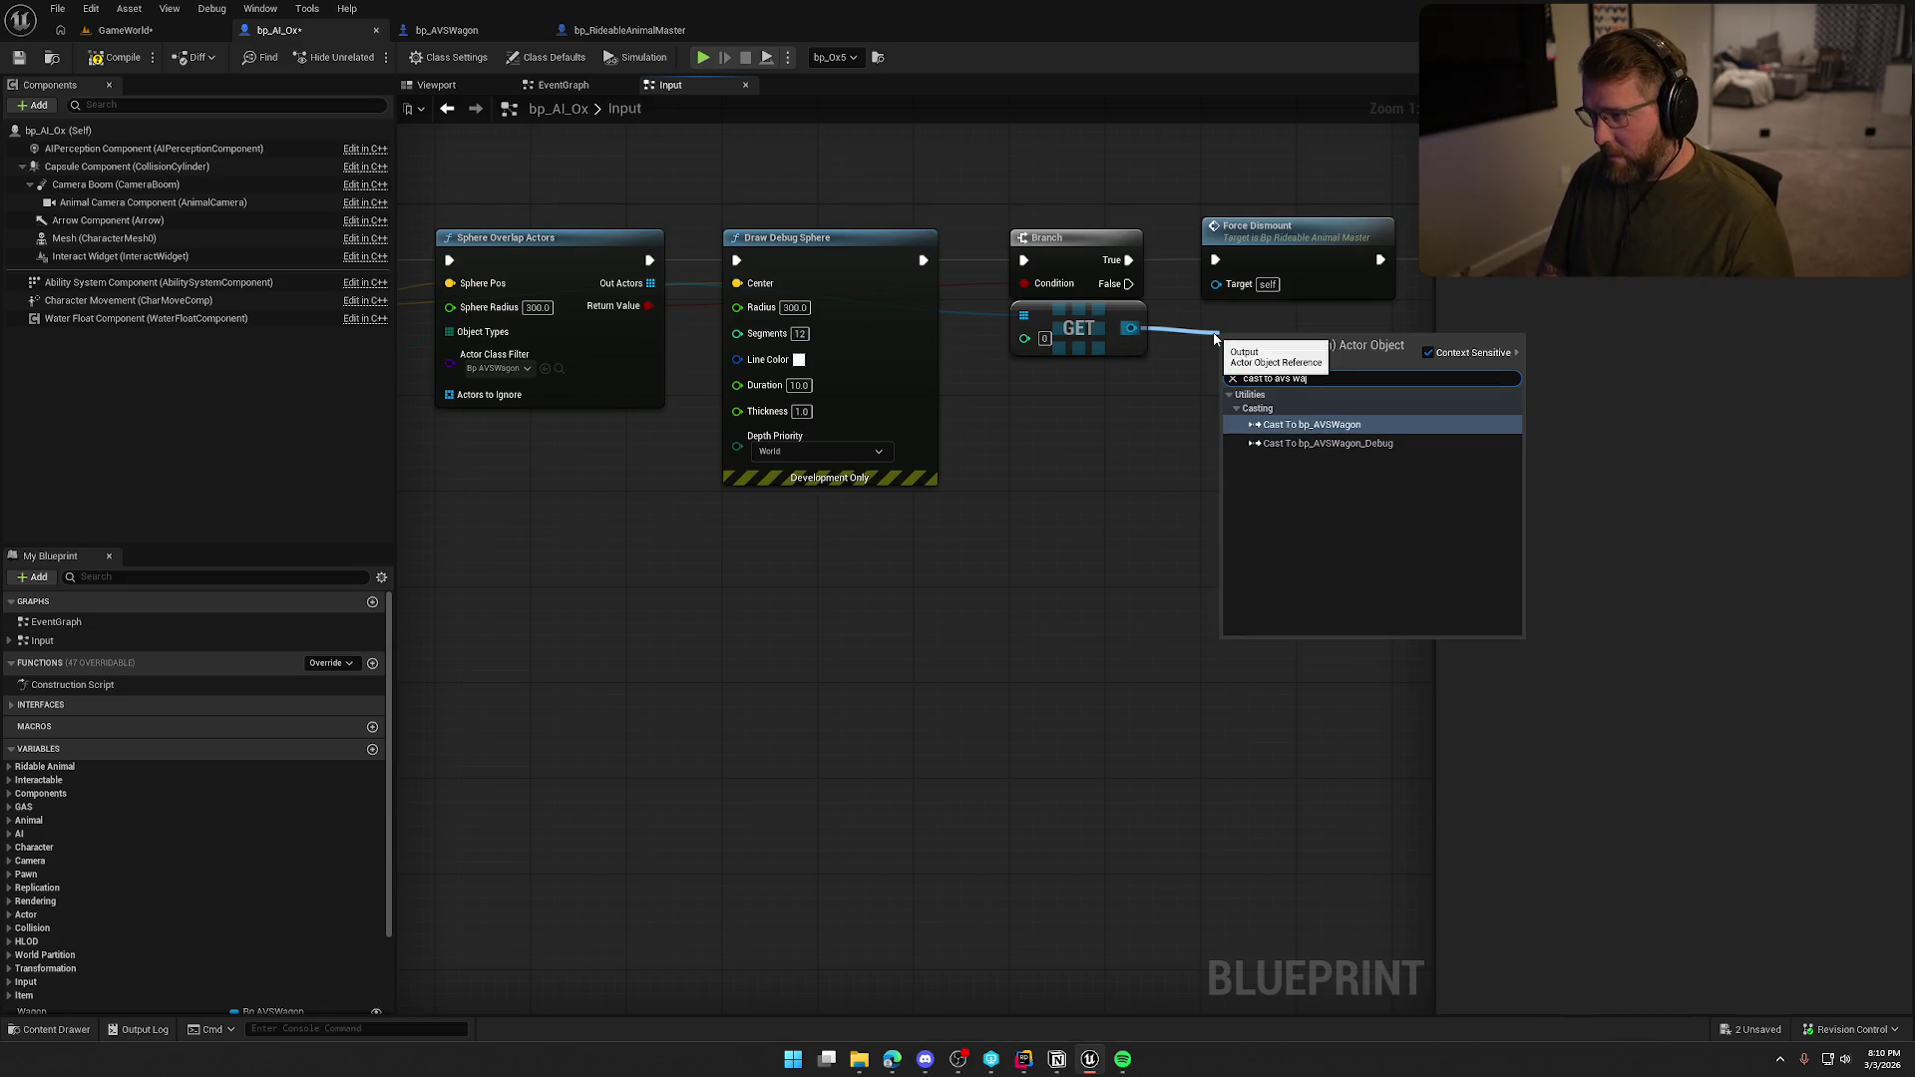
key("Return")
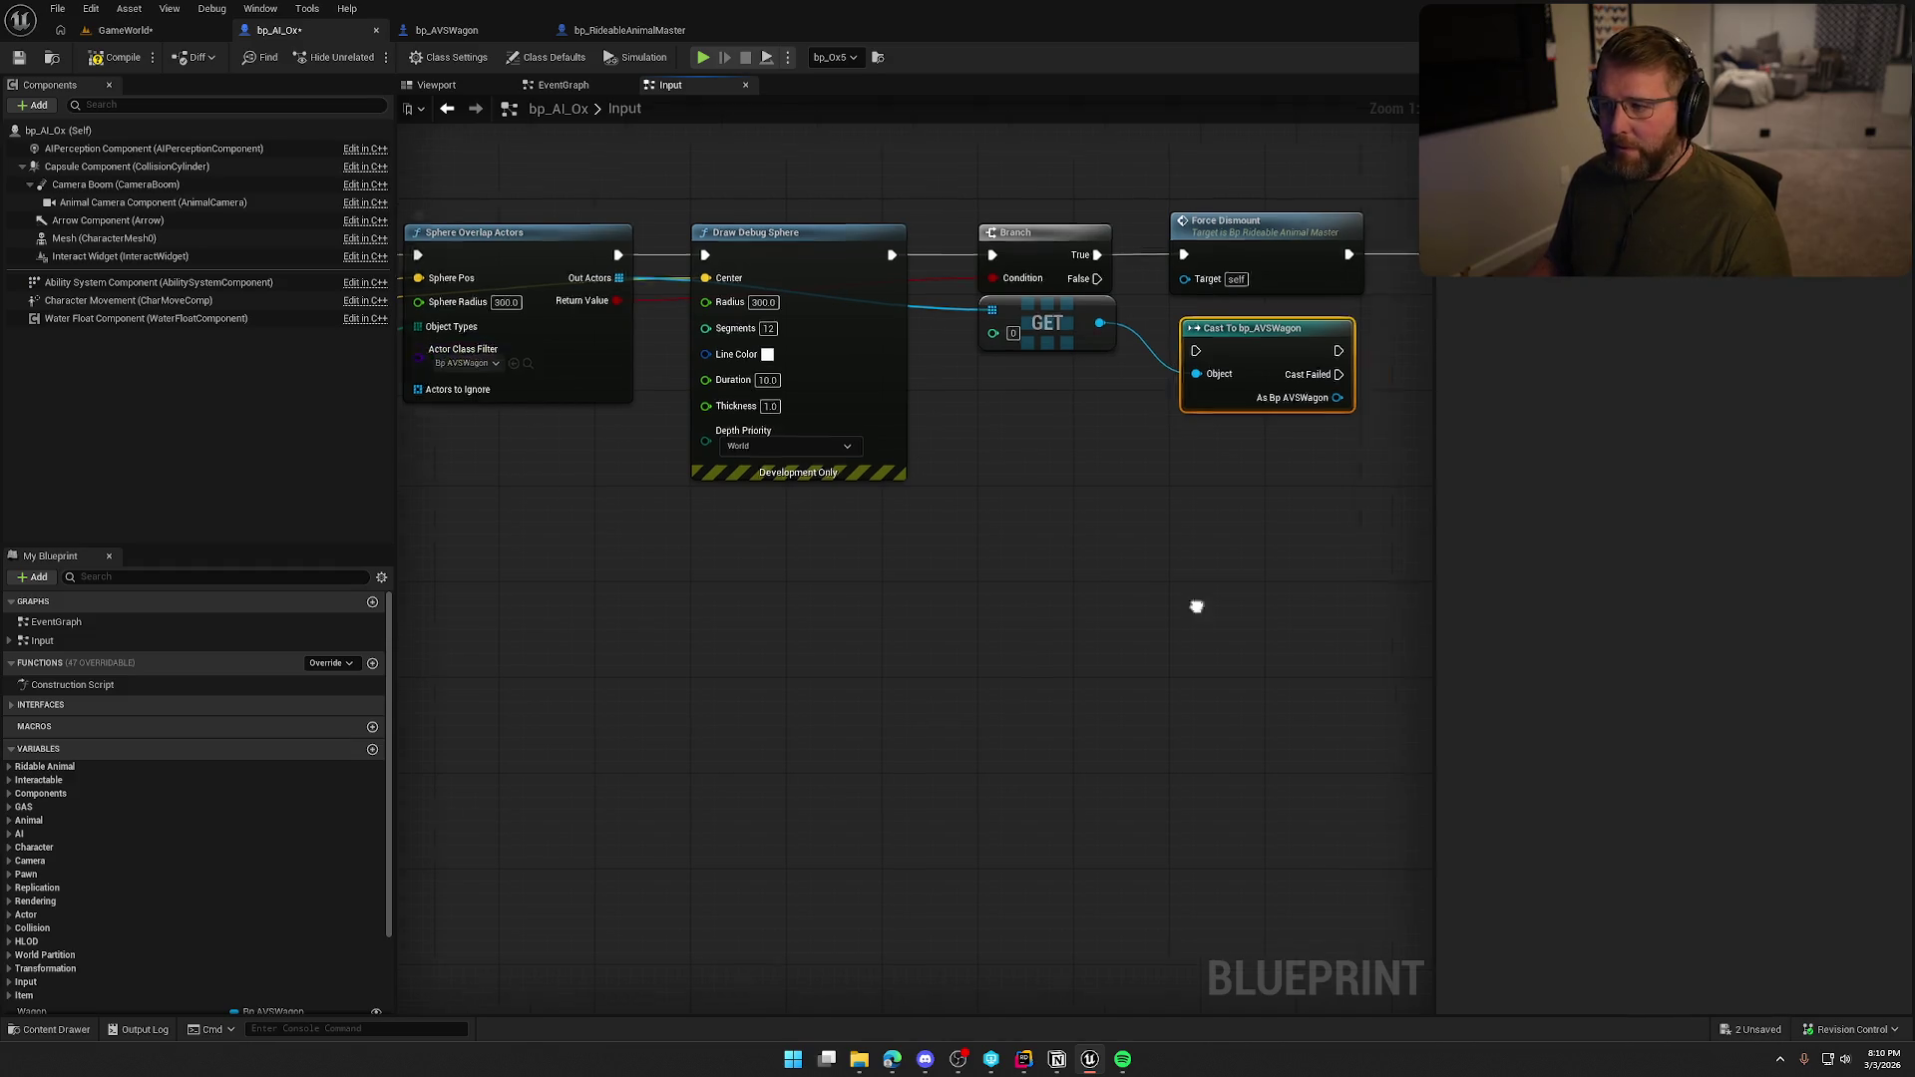
right_click(965, 305)
left_click(1022, 725)
mouse_move(947, 302)
left_mouse_down()
mouse_move(935, 279)
mouse_move(1167, 261)
left_mouse_up()
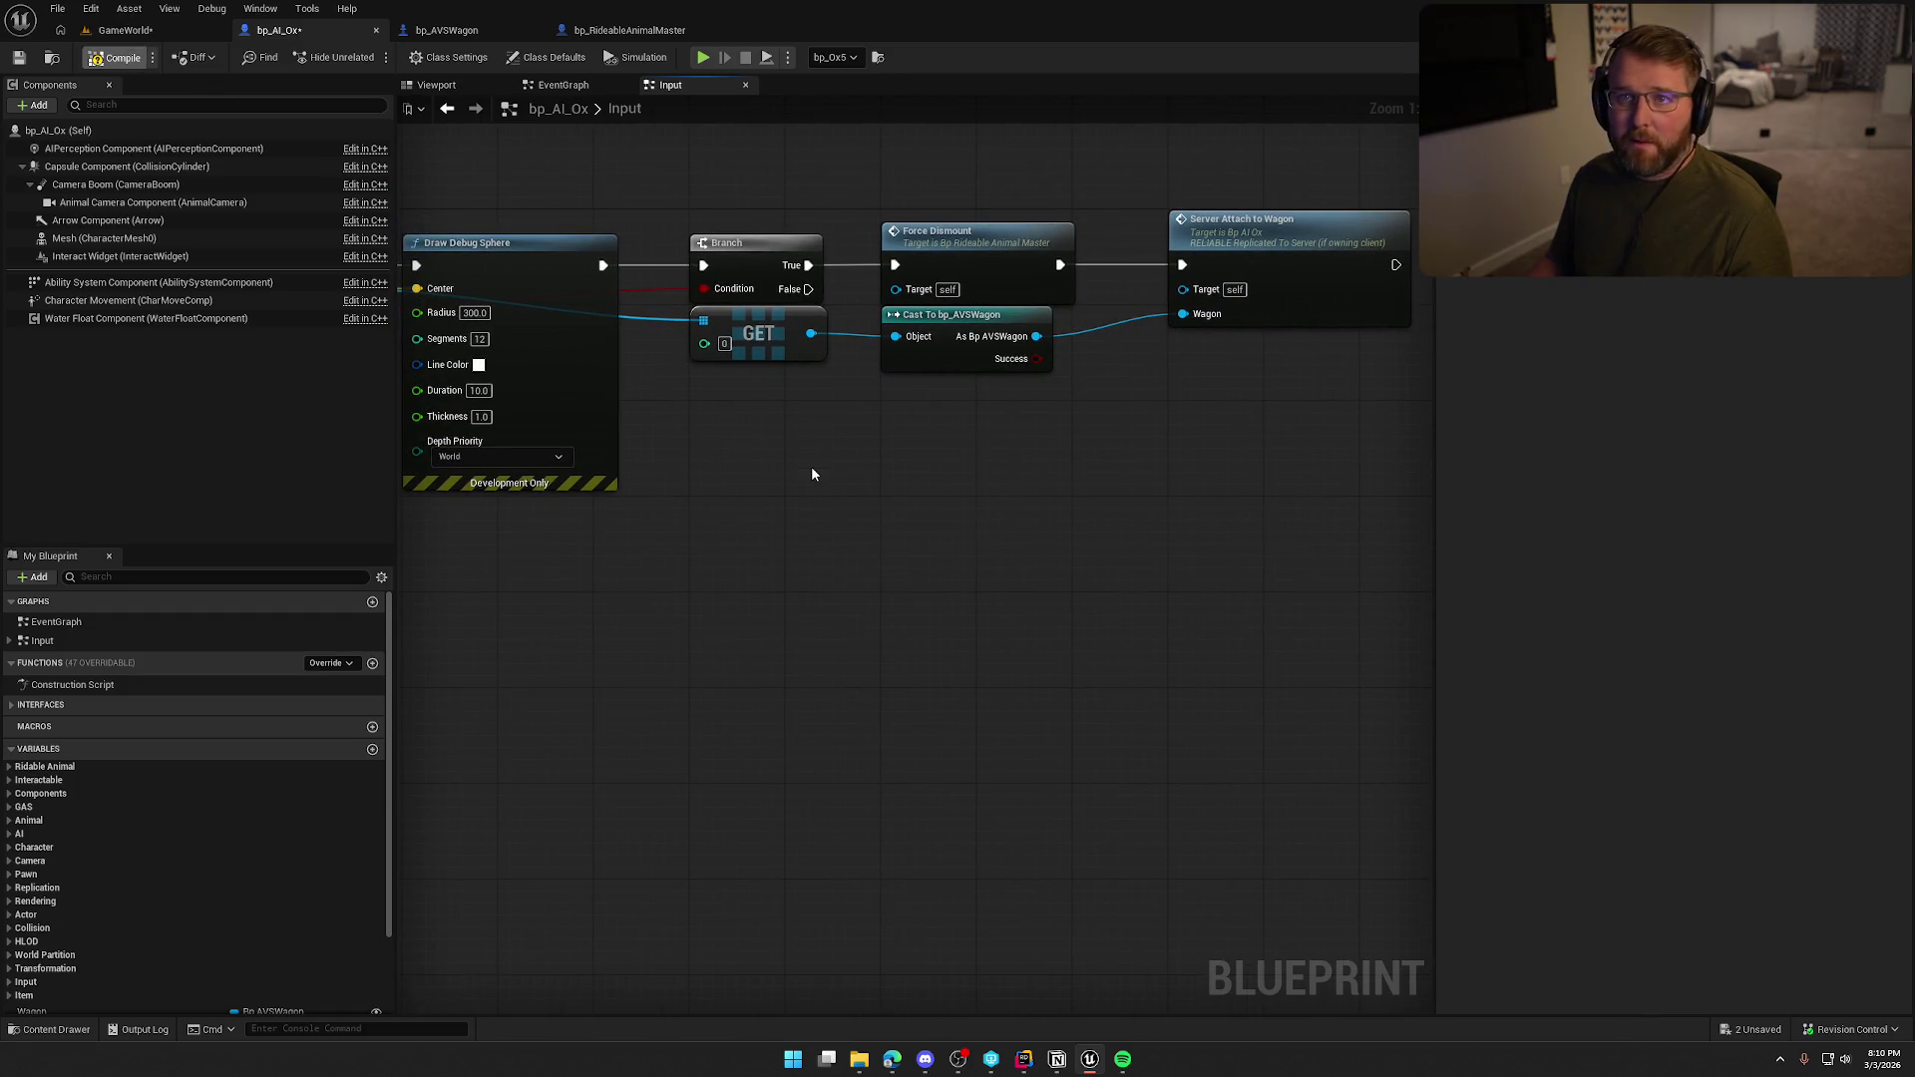
key("ctrl+s")
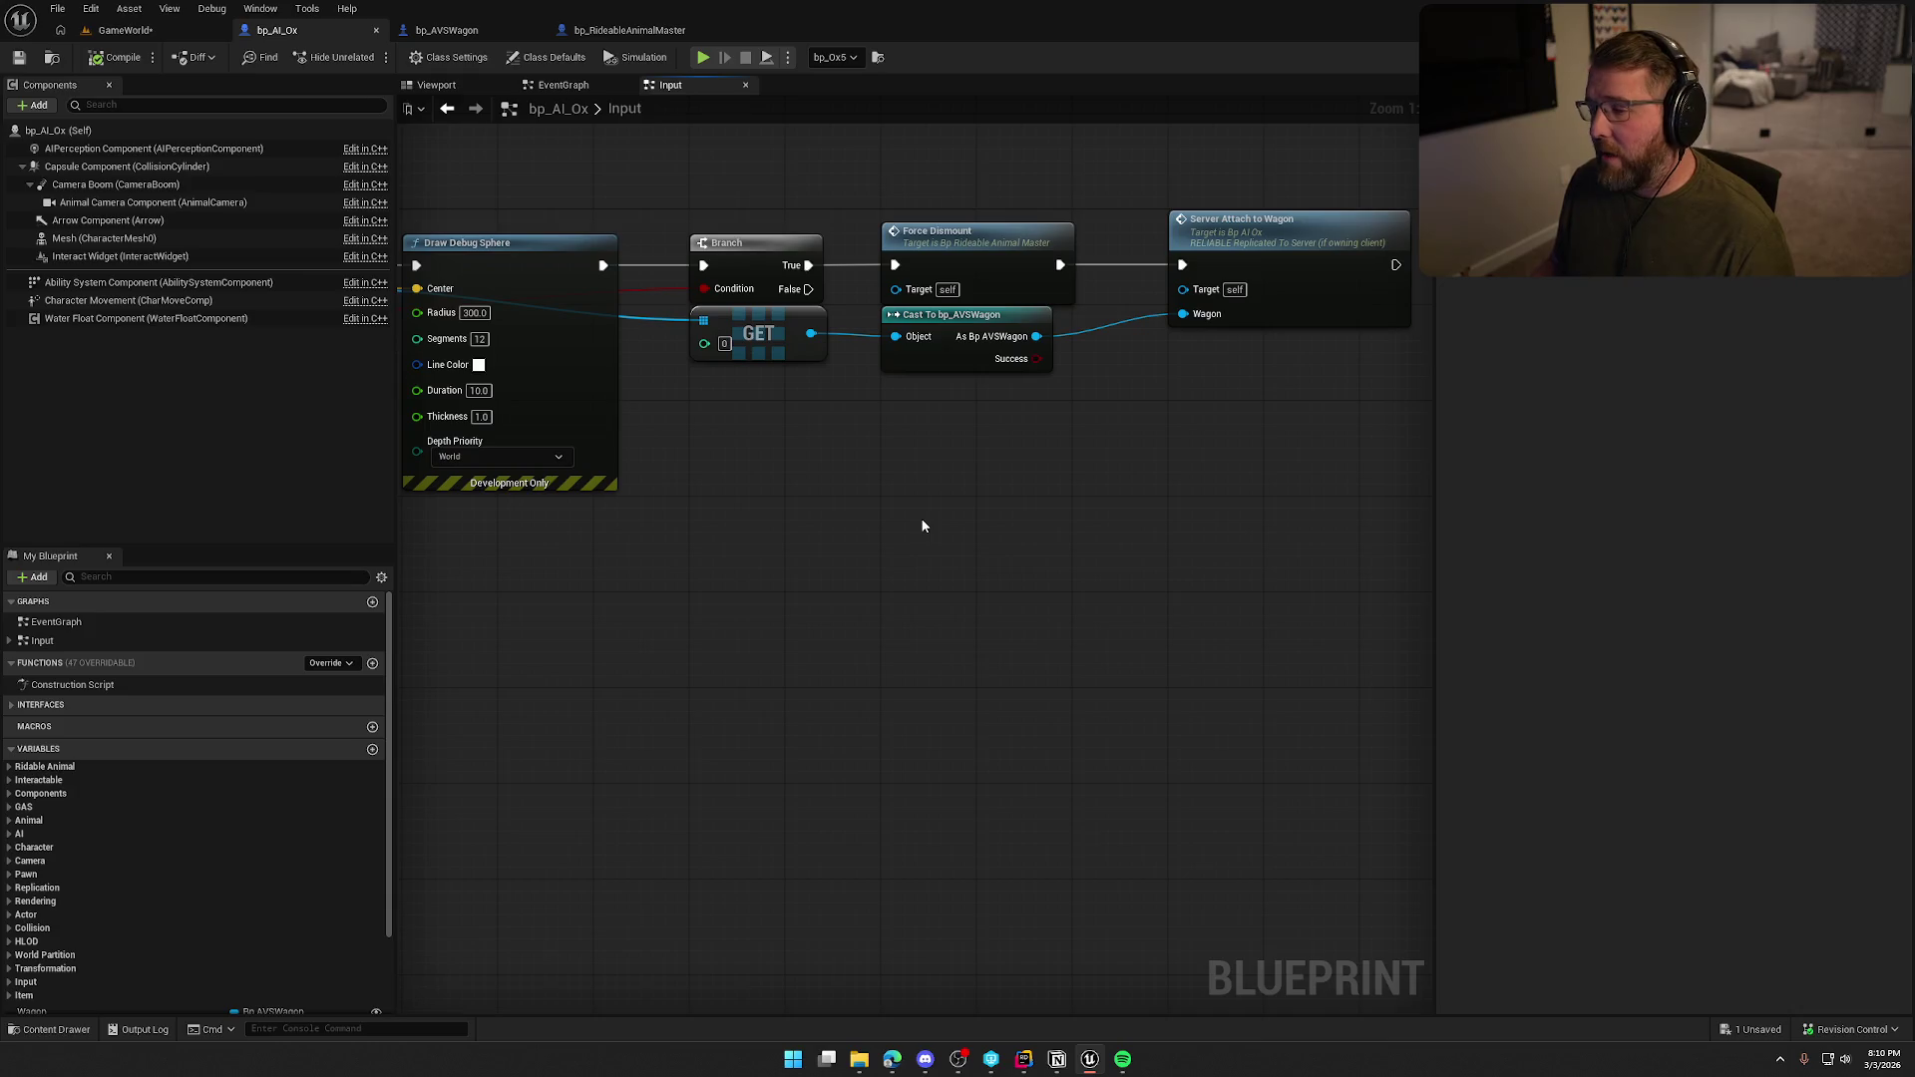
Have Server_AttachToWagon execute a SET Wagon node storing its Wagon input.
scroll(1073, 544, "down", 3)
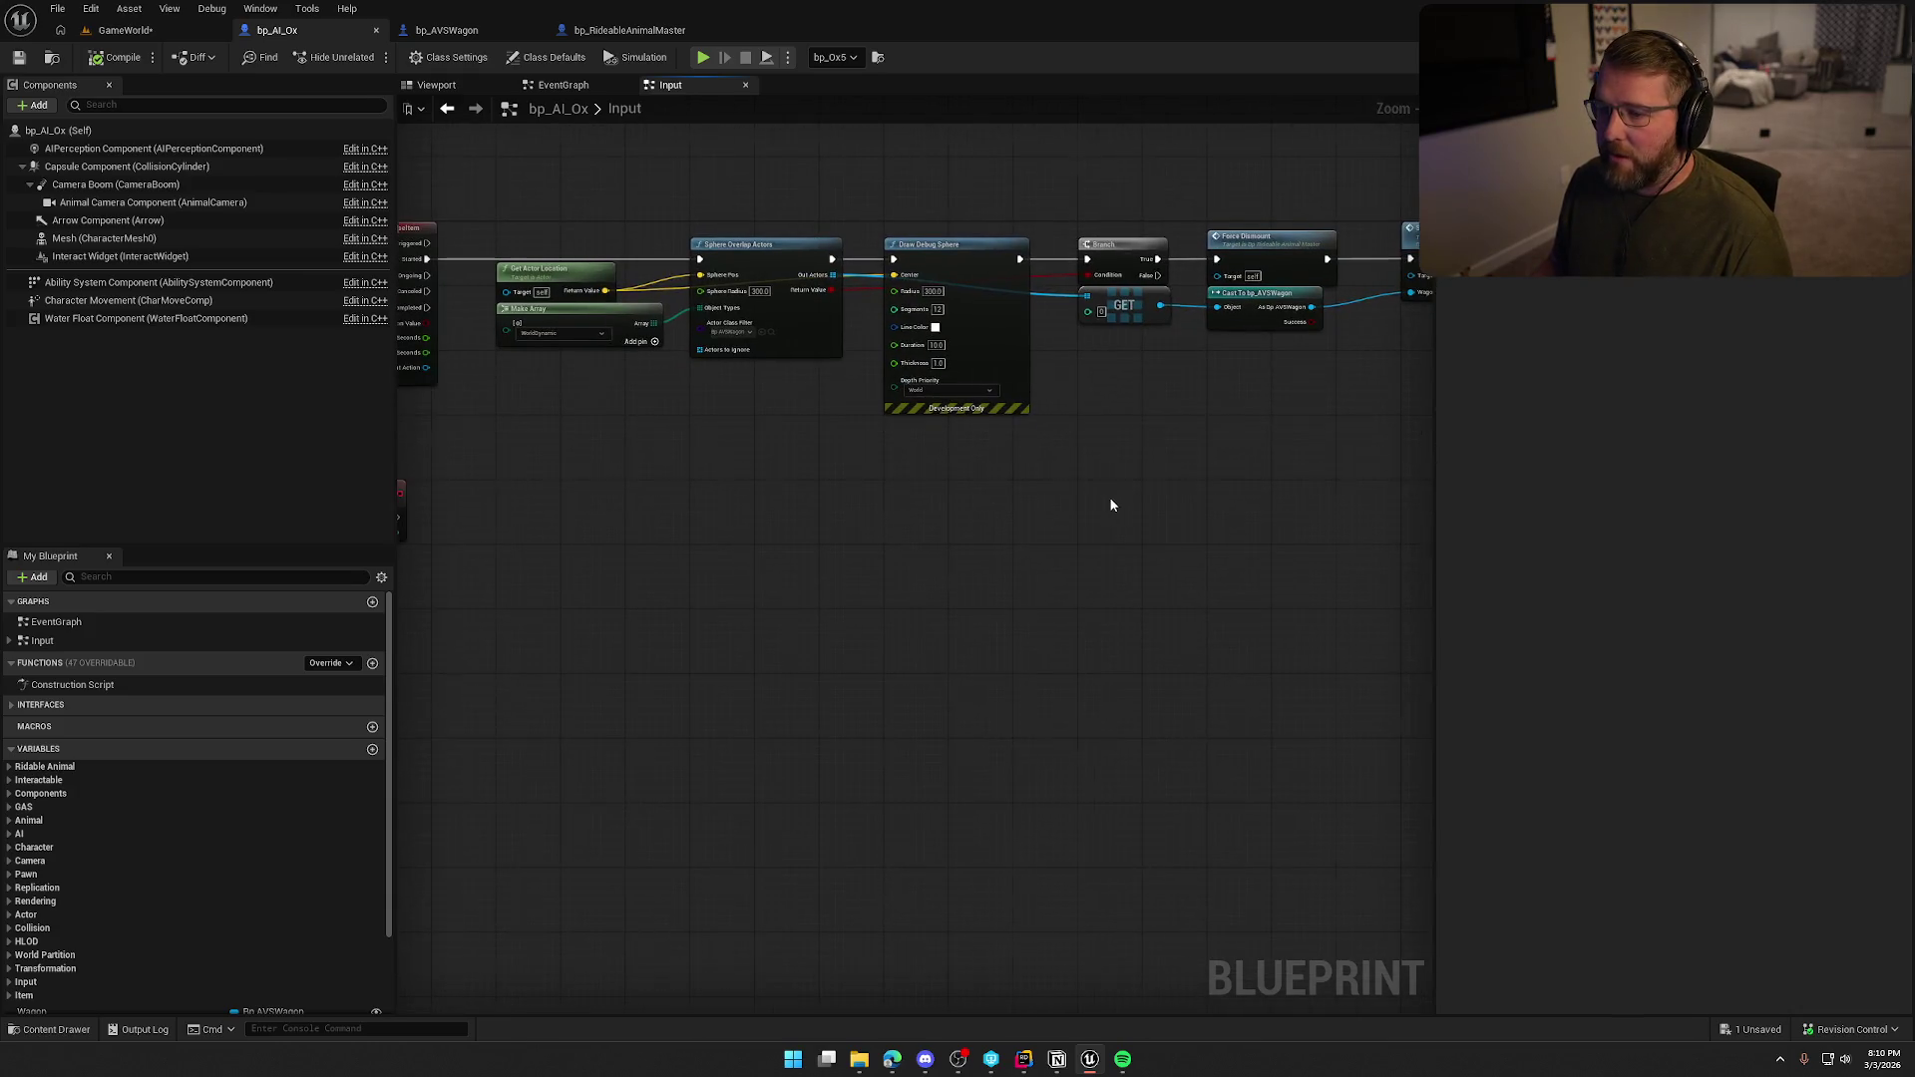
mouse_move(1111, 505)
left_mouse_down()
mouse_move(1173, 478)
mouse_move(1042, 414)
left_mouse_up()
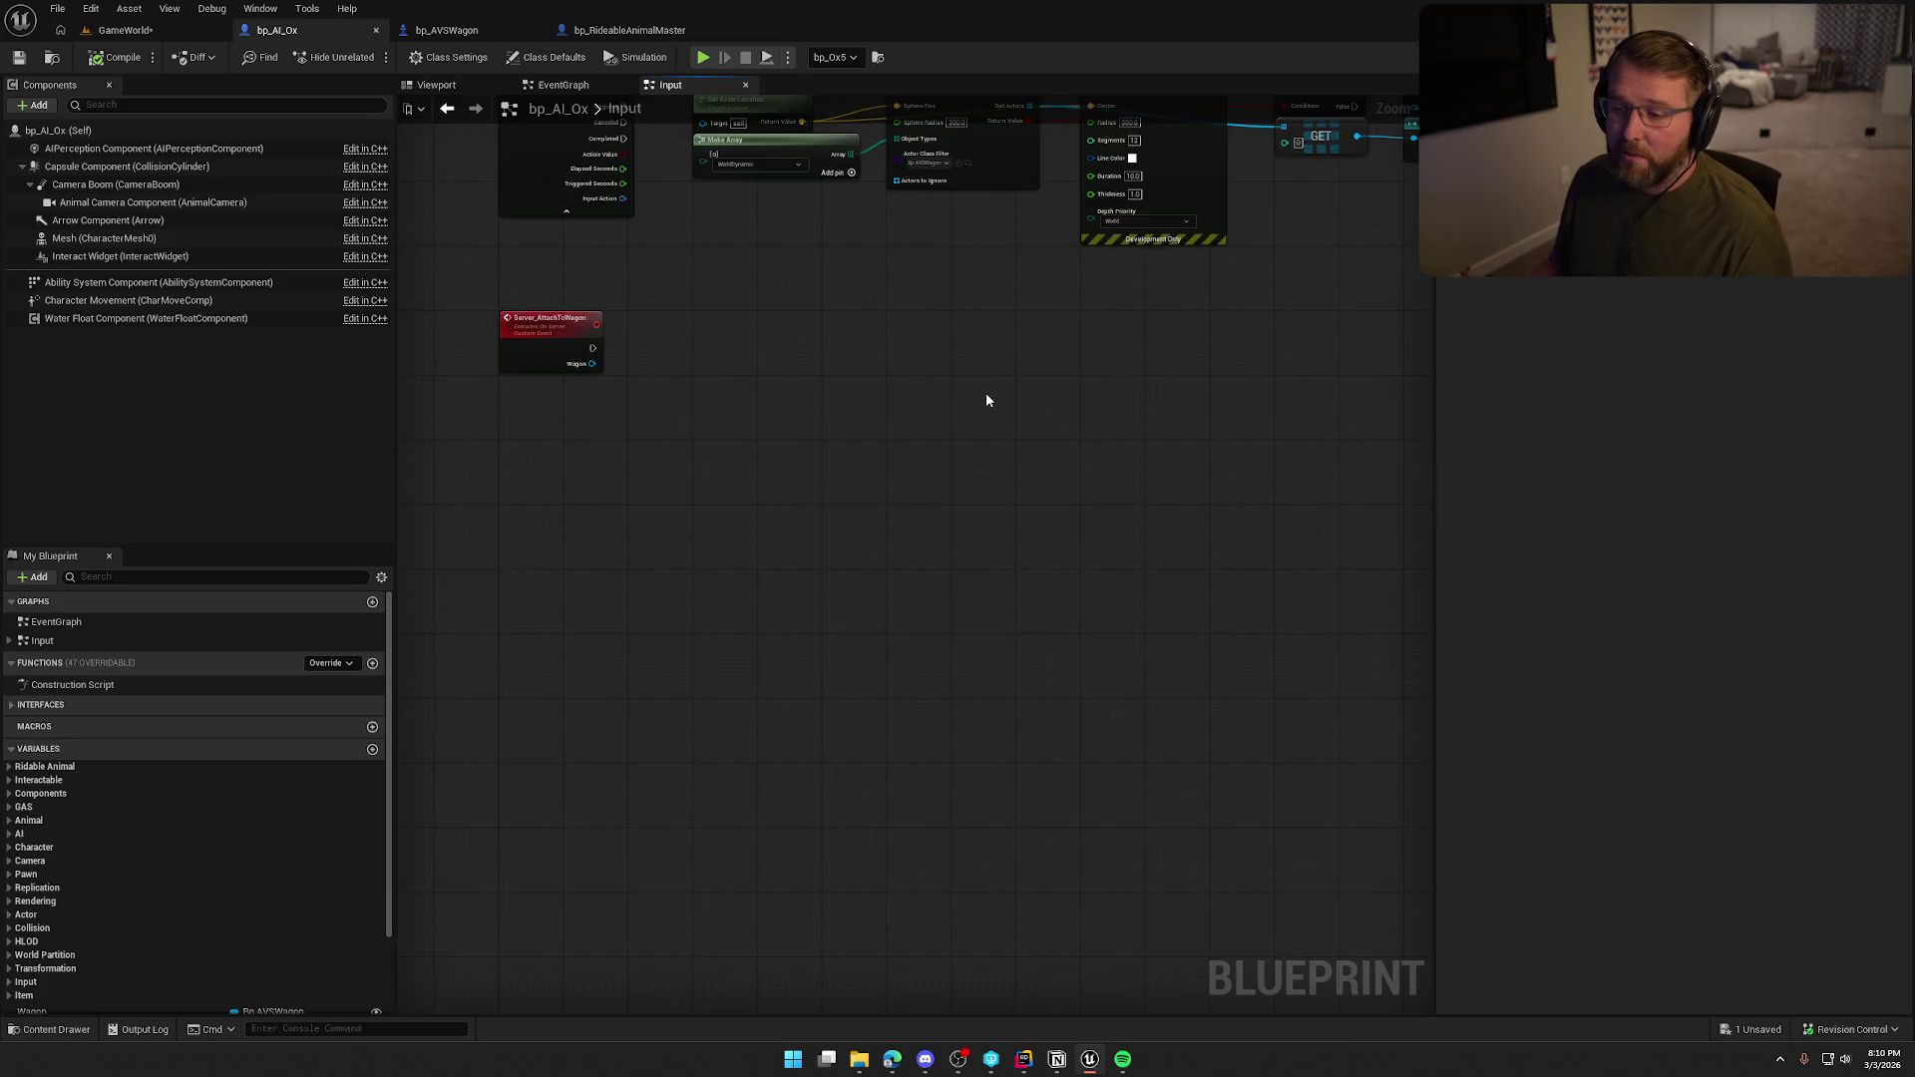
scroll(985, 392, "up", 3)
scroll(243, 865, "down", 3)
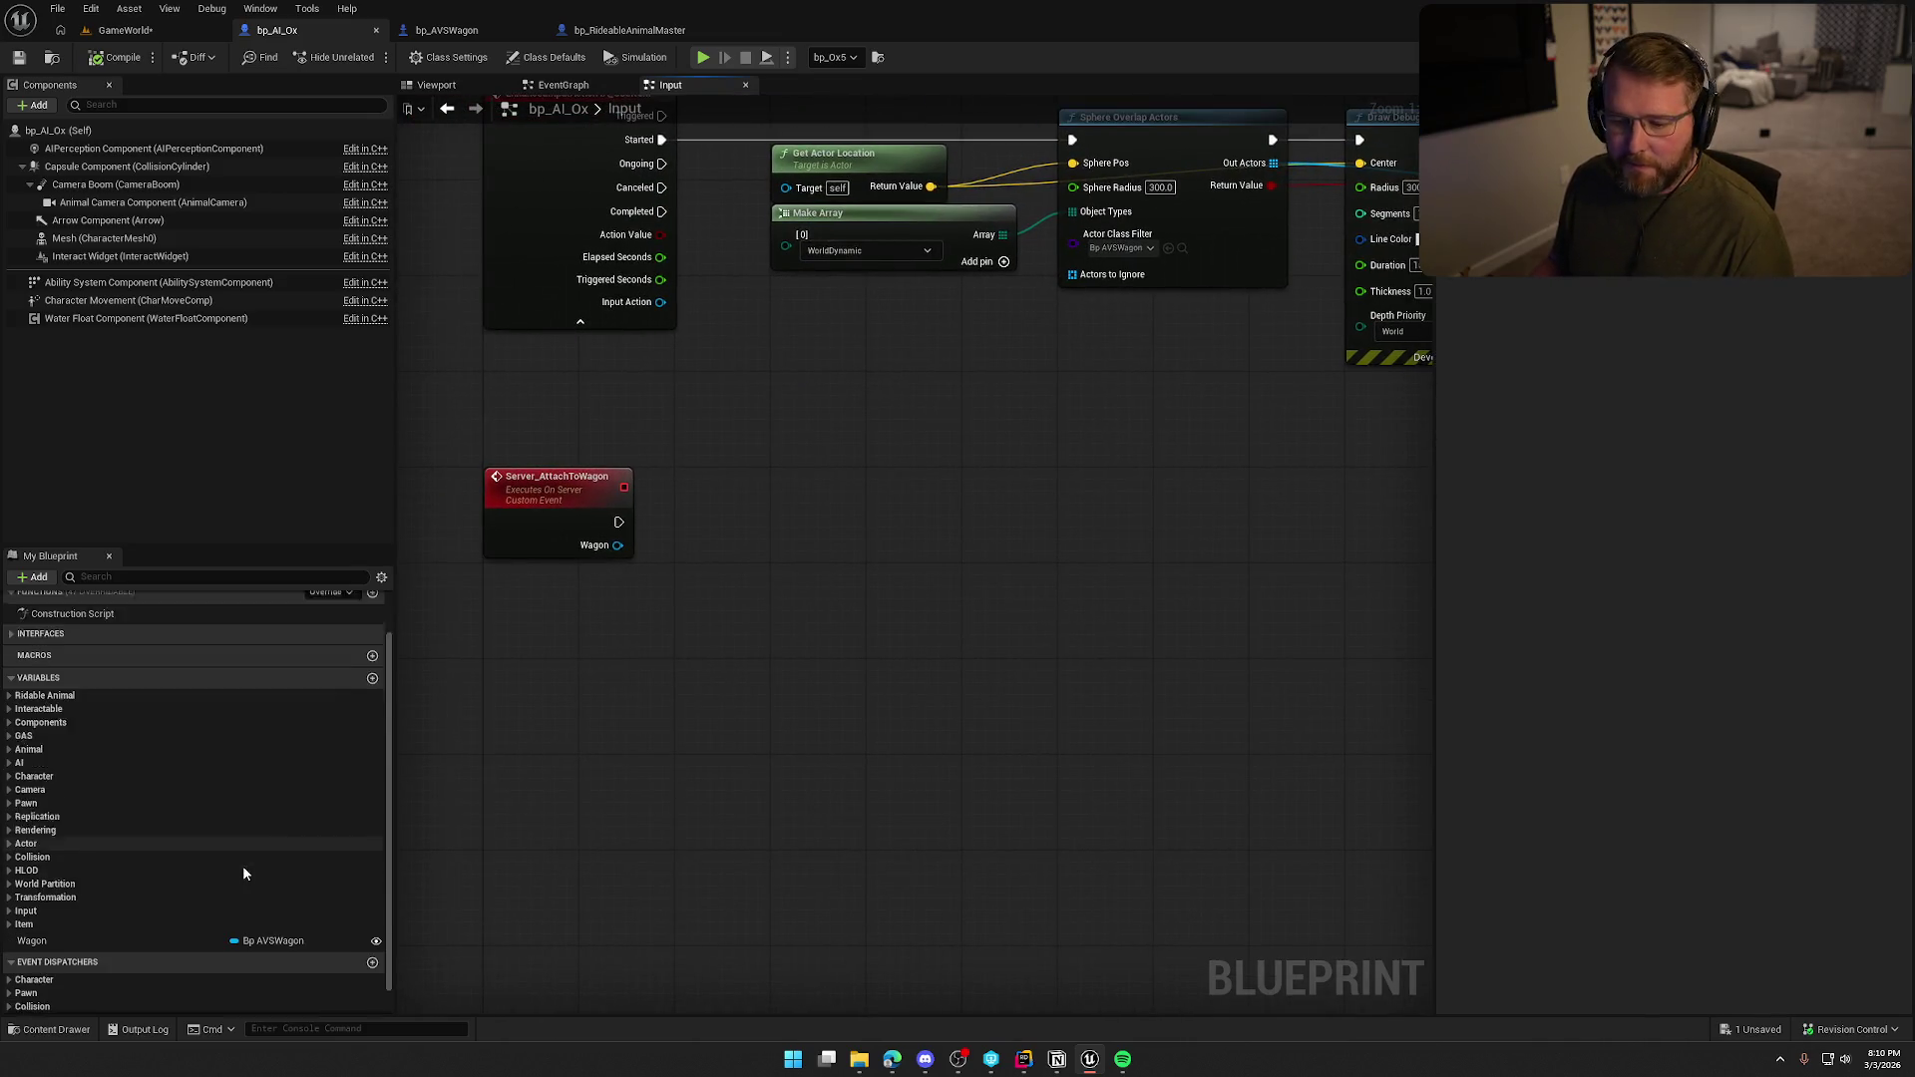
mouse_move(40, 920)
left_mouse_down()
mouse_move(756, 584)
mouse_move(760, 510)
left_mouse_up()
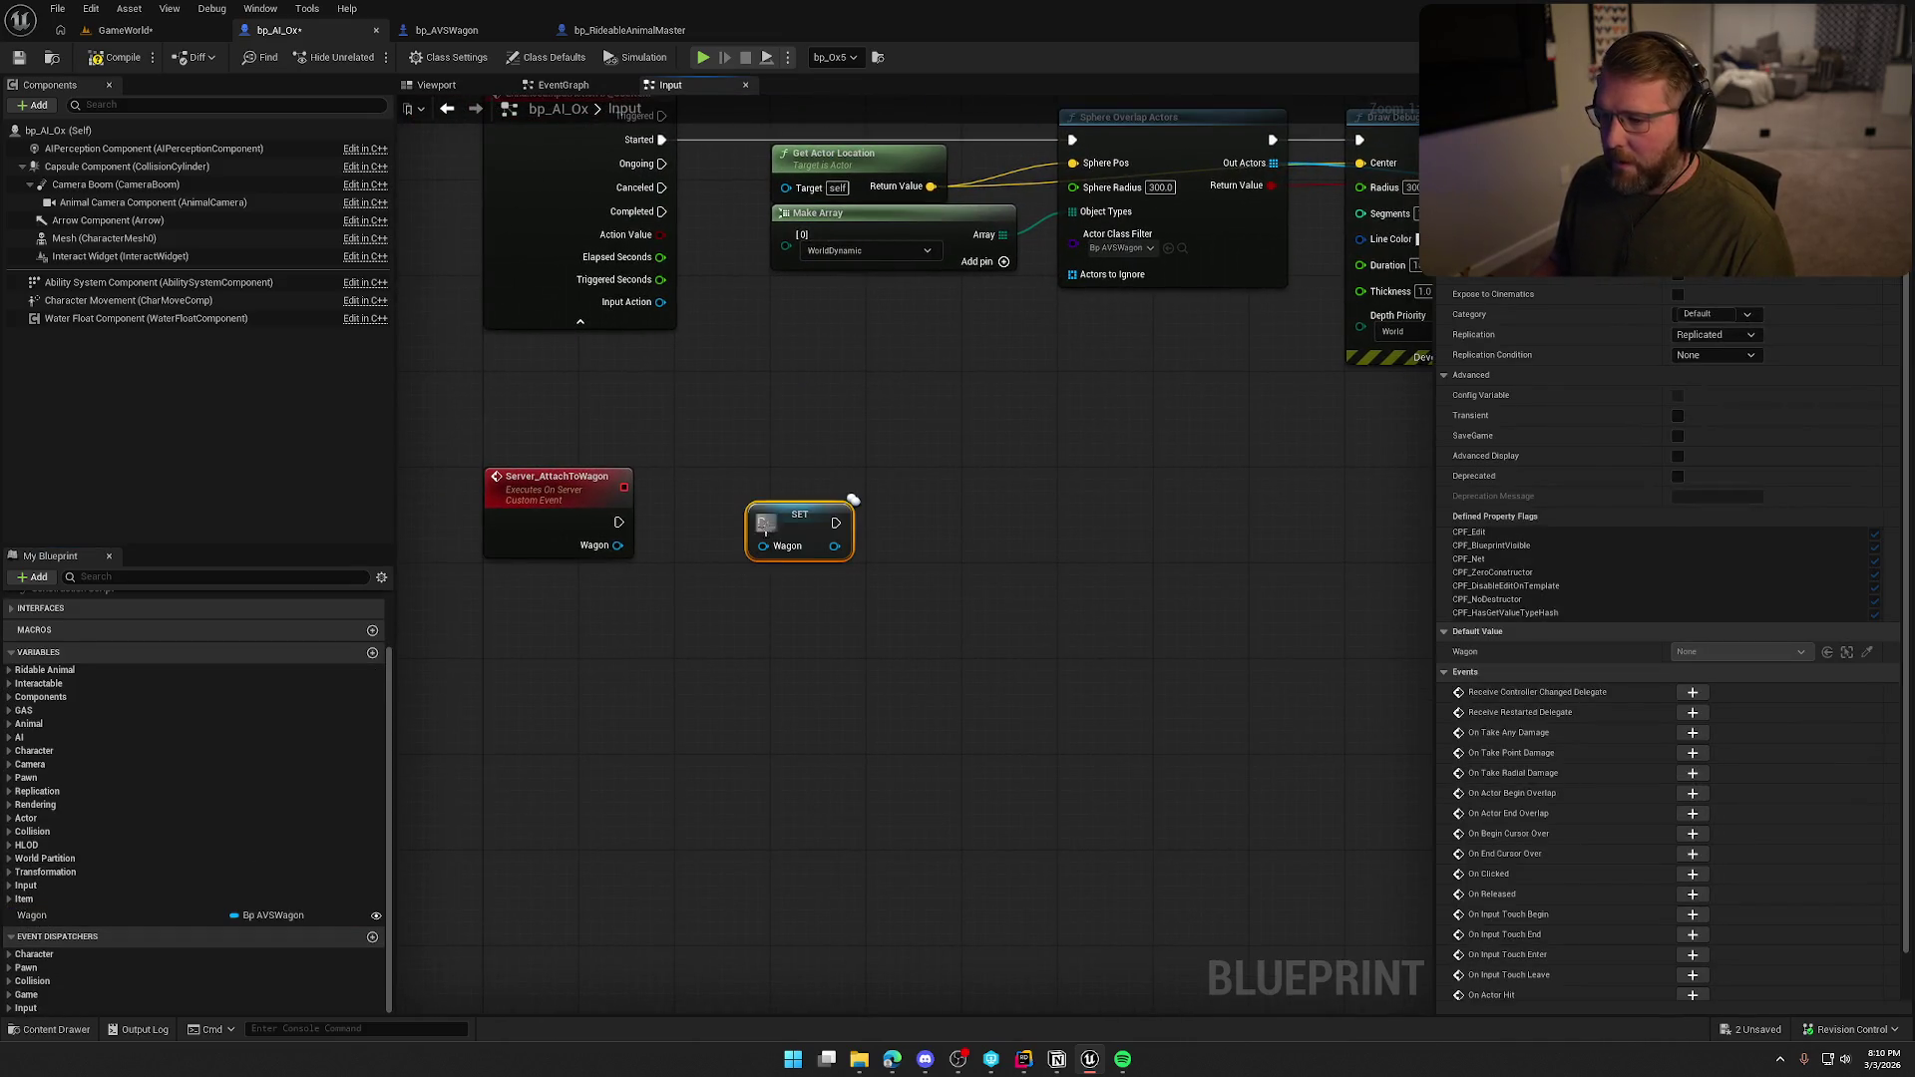
mouse_move(619, 521)
left_mouse_down()
mouse_move(780, 517)
mouse_move(722, 517)
left_mouse_up()
left_click(844, 483)
mouse_move(845, 483)
left_mouse_down()
mouse_move(614, 529)
mouse_move(450, 779)
left_mouse_up()
left_click_drag(889, 716, 1430, 629)
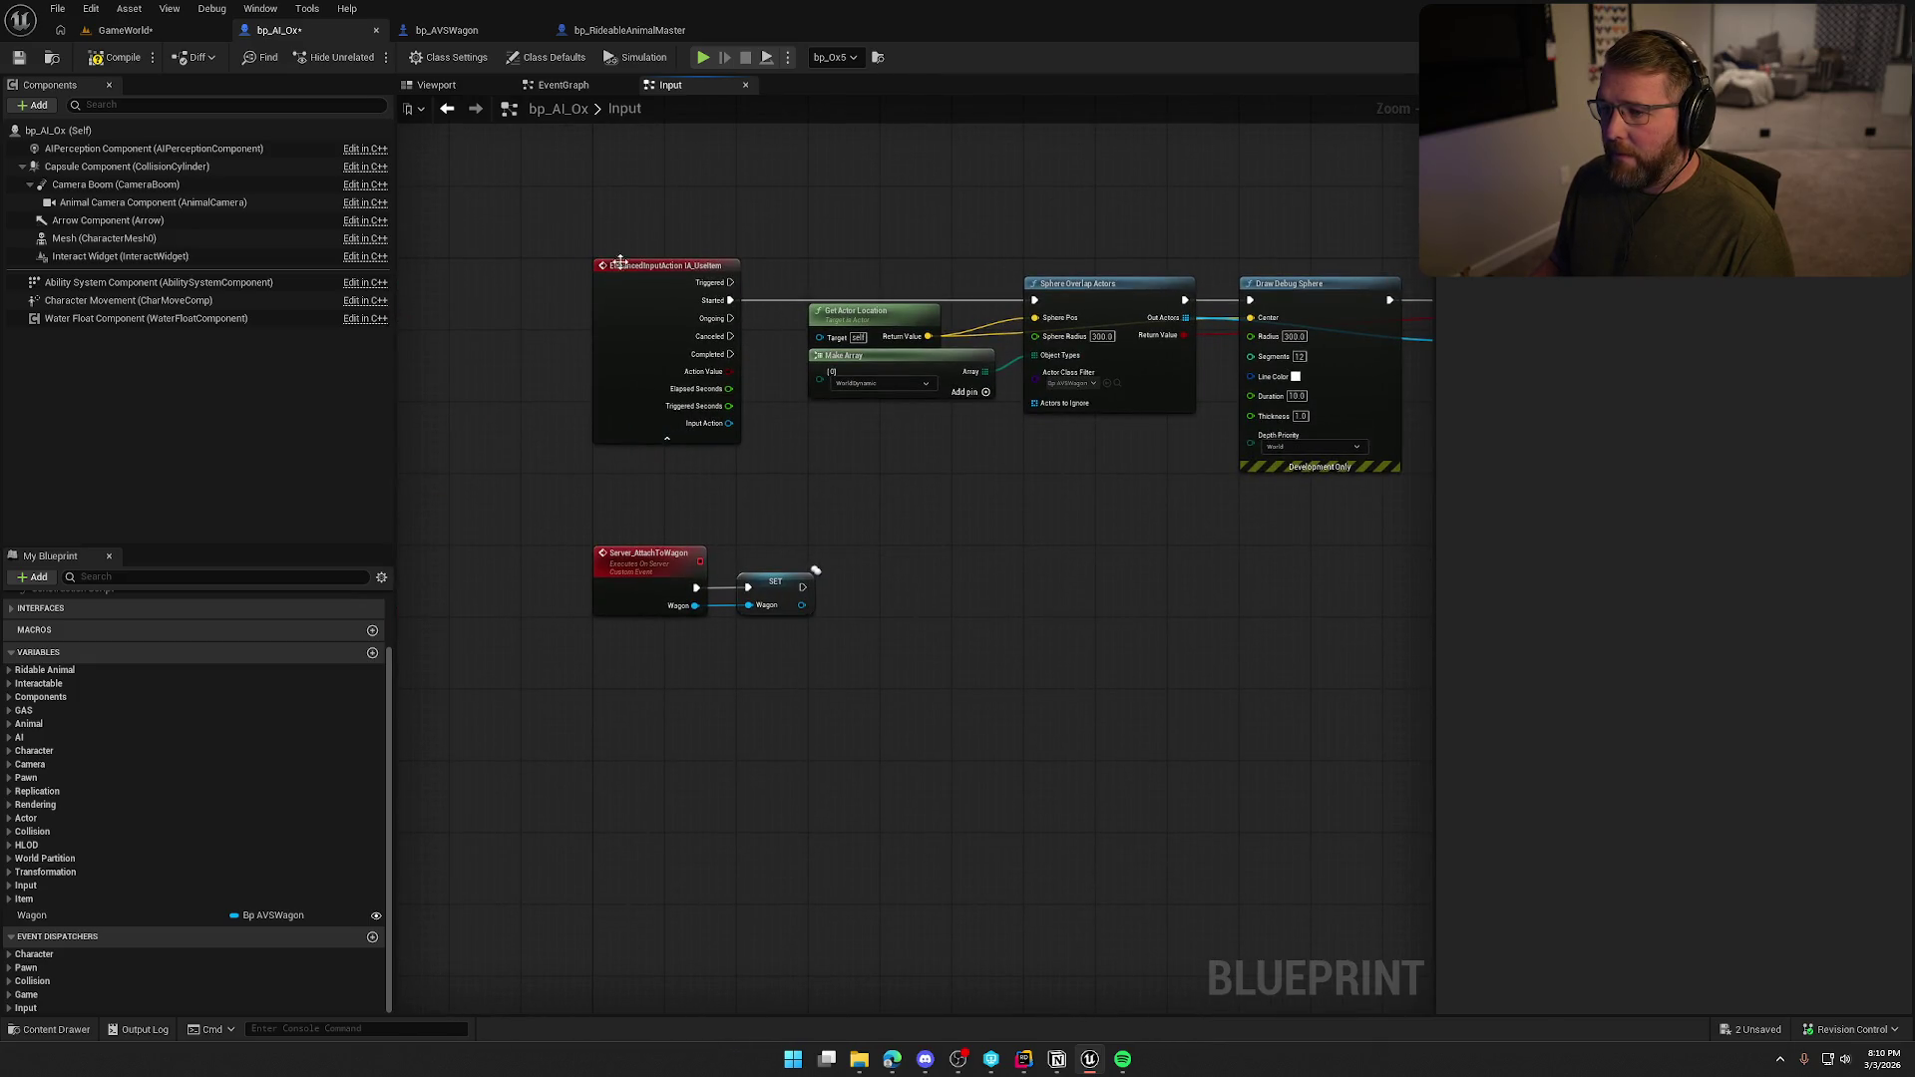
left_click(140, 36)
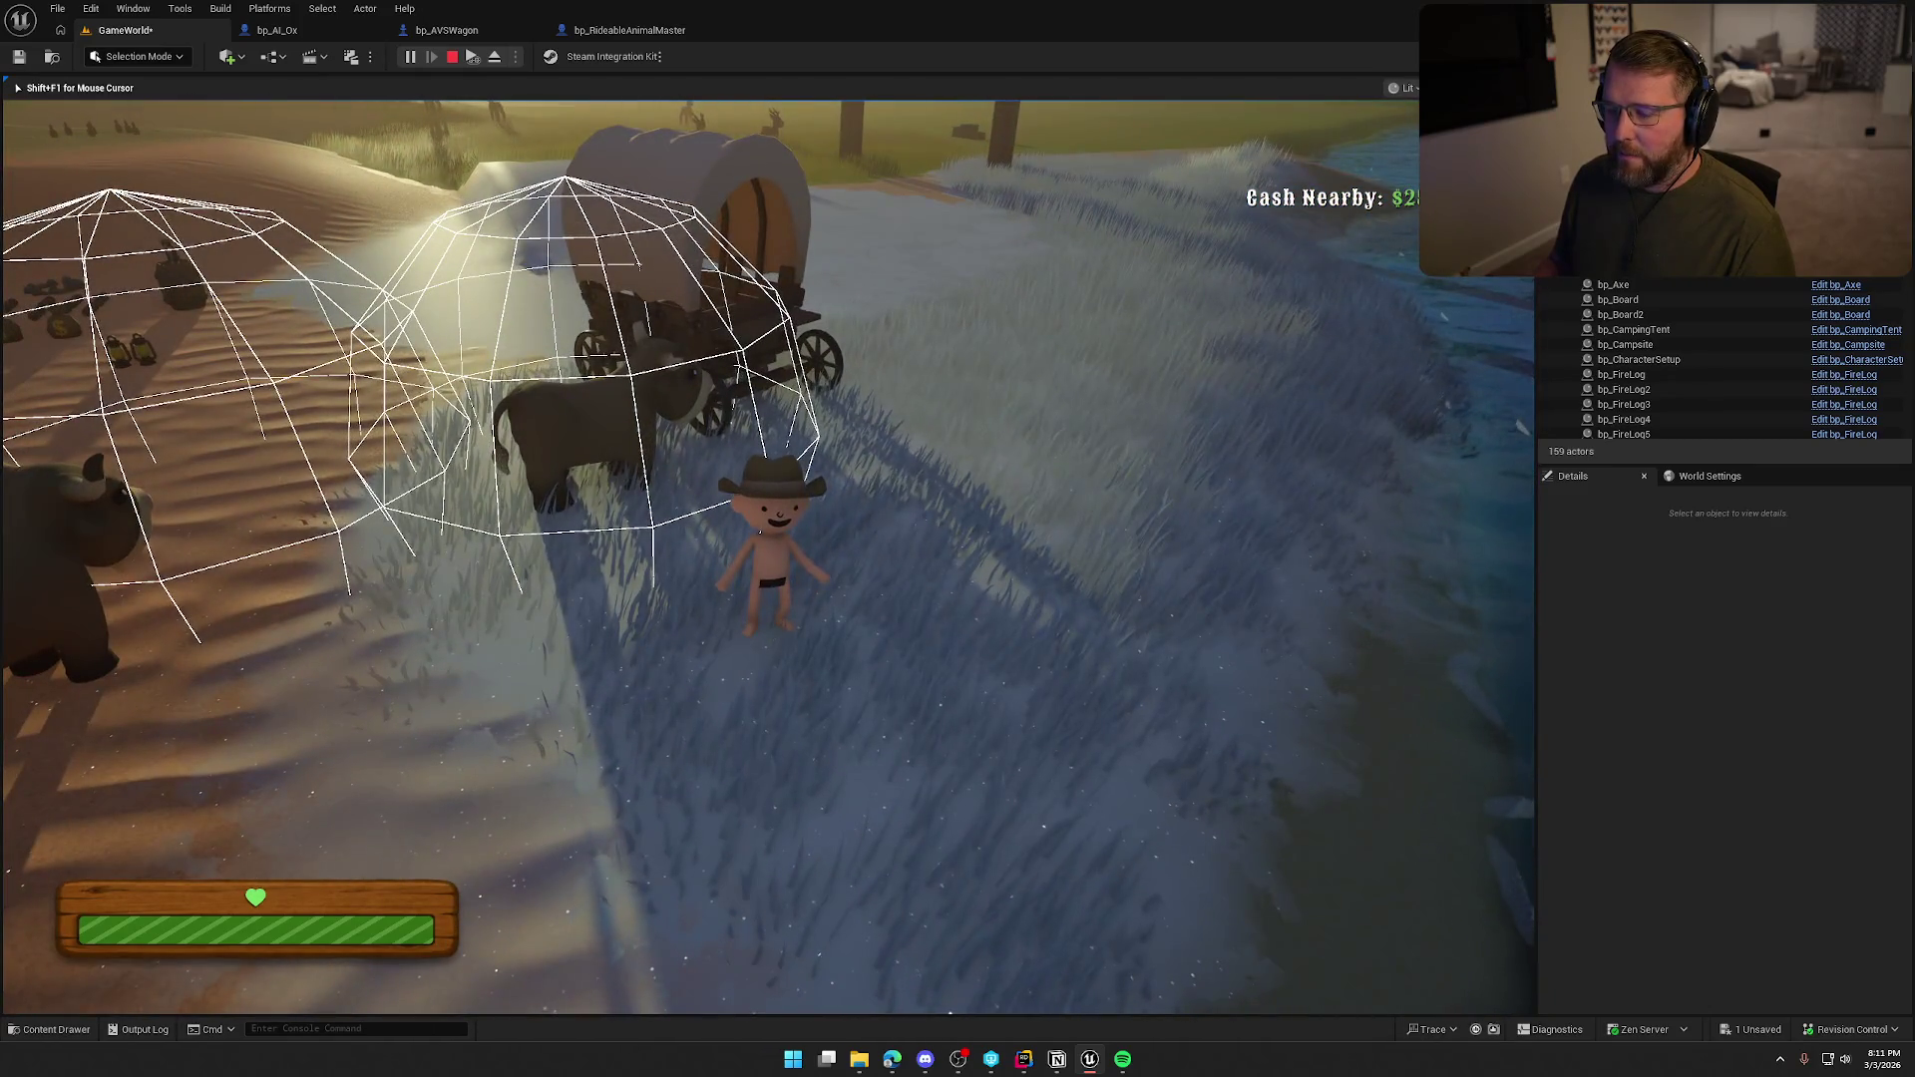
Run to the wagon and ox in play mode to see the debug spheres, then return to bp_AI_Ox.
key("shift+w")
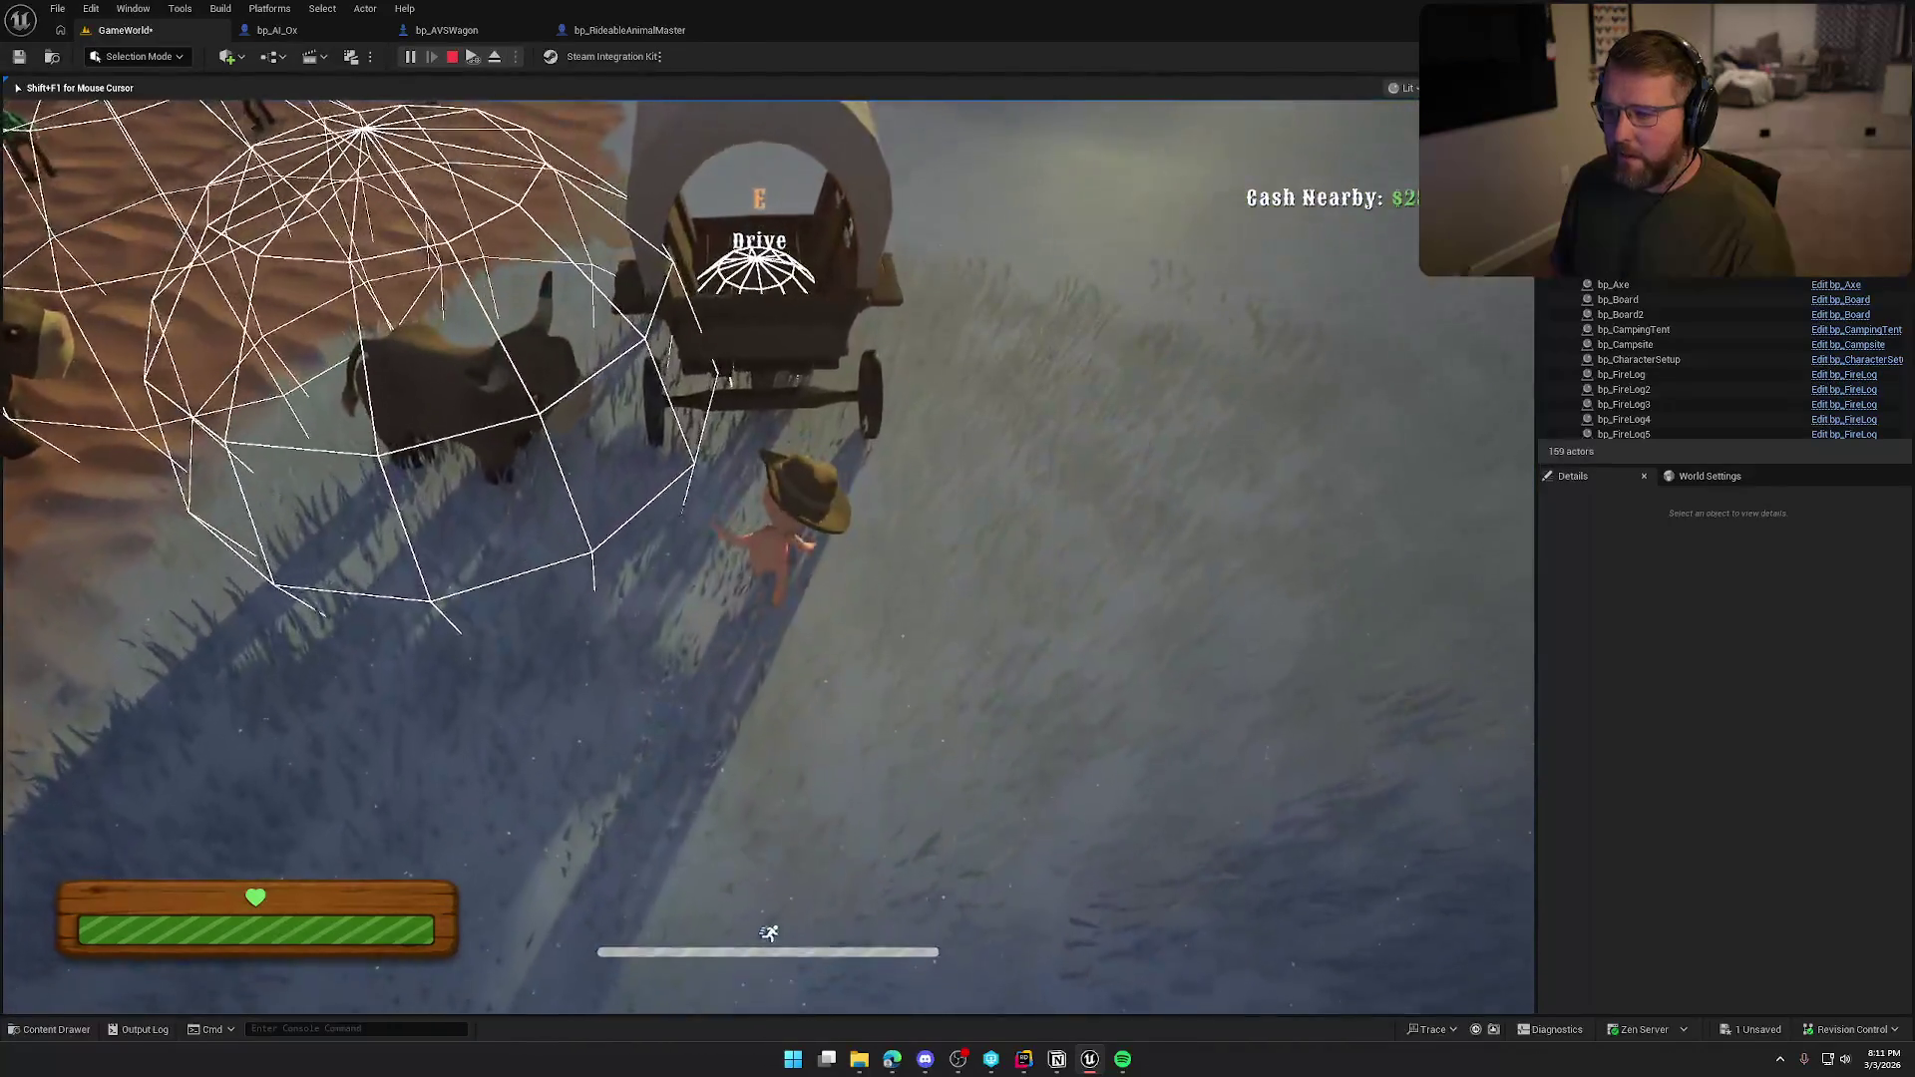
key("a")
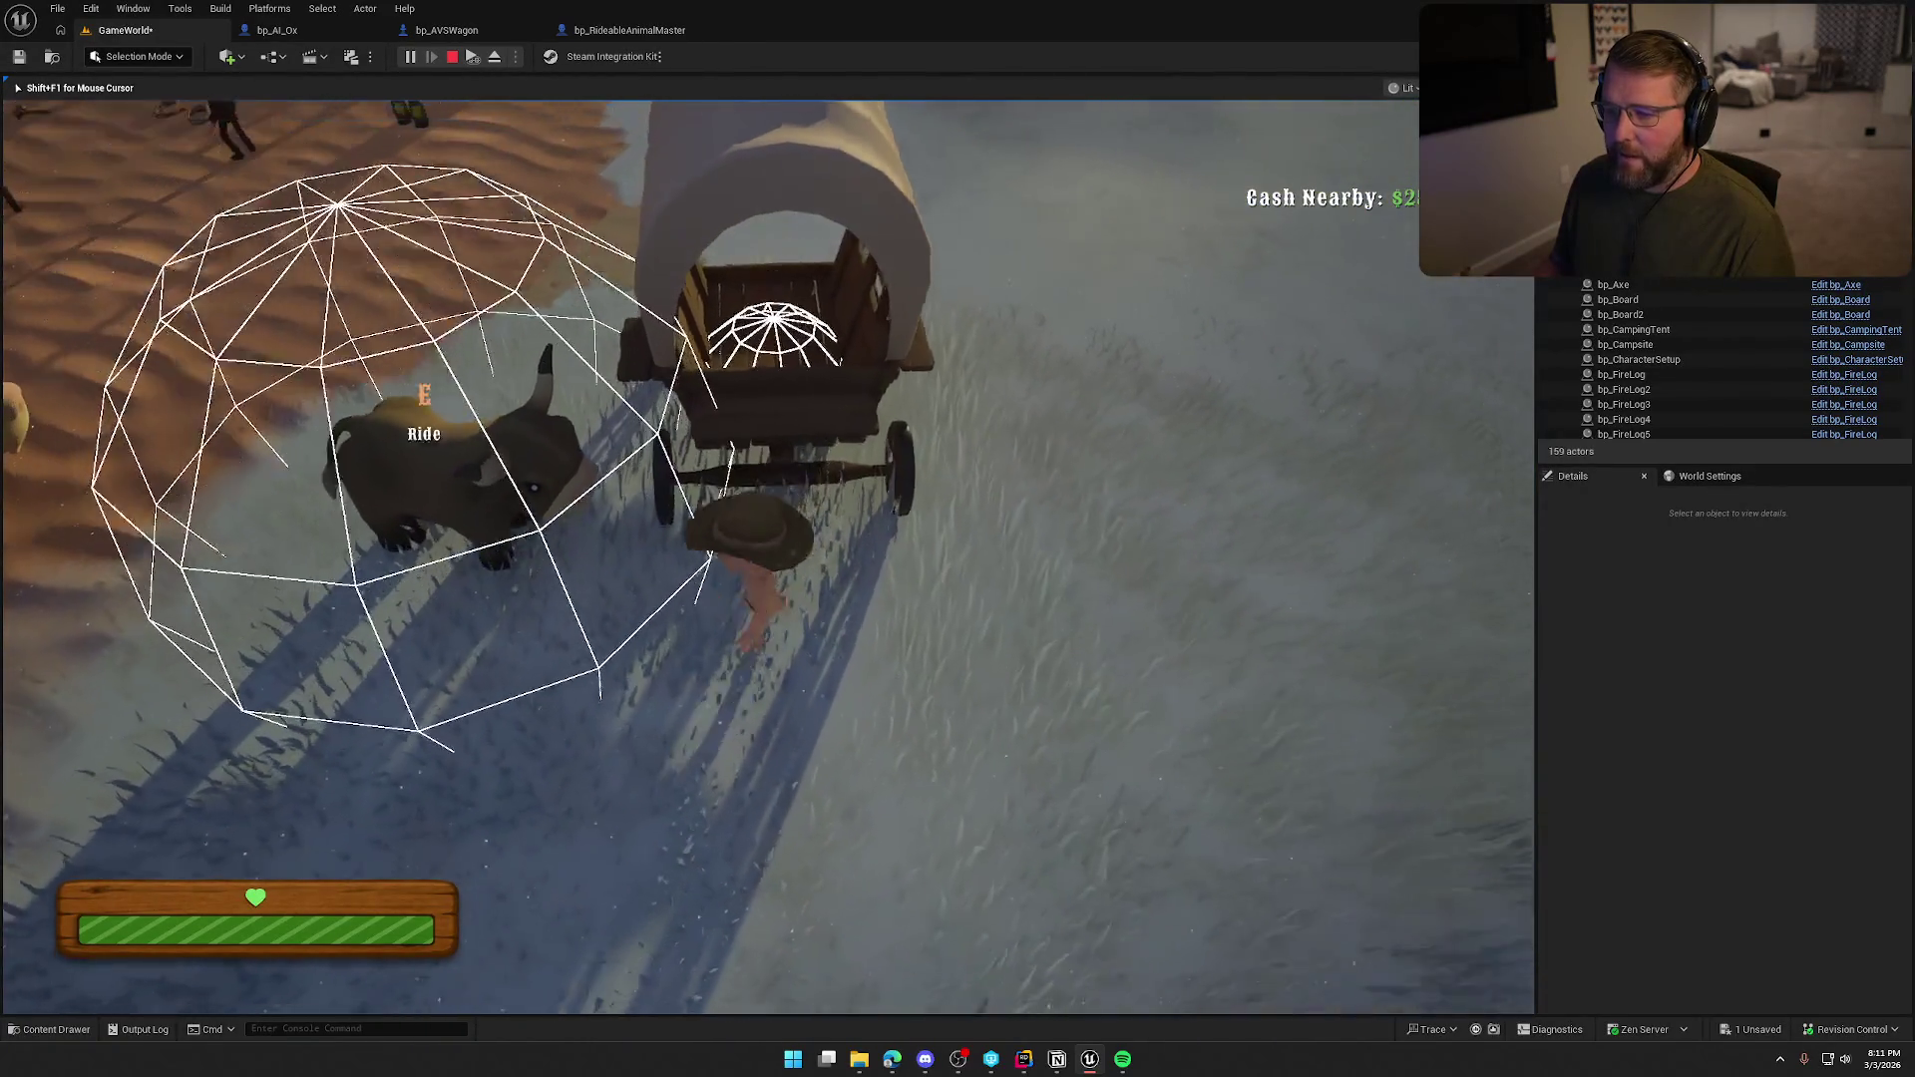
key("Escape")
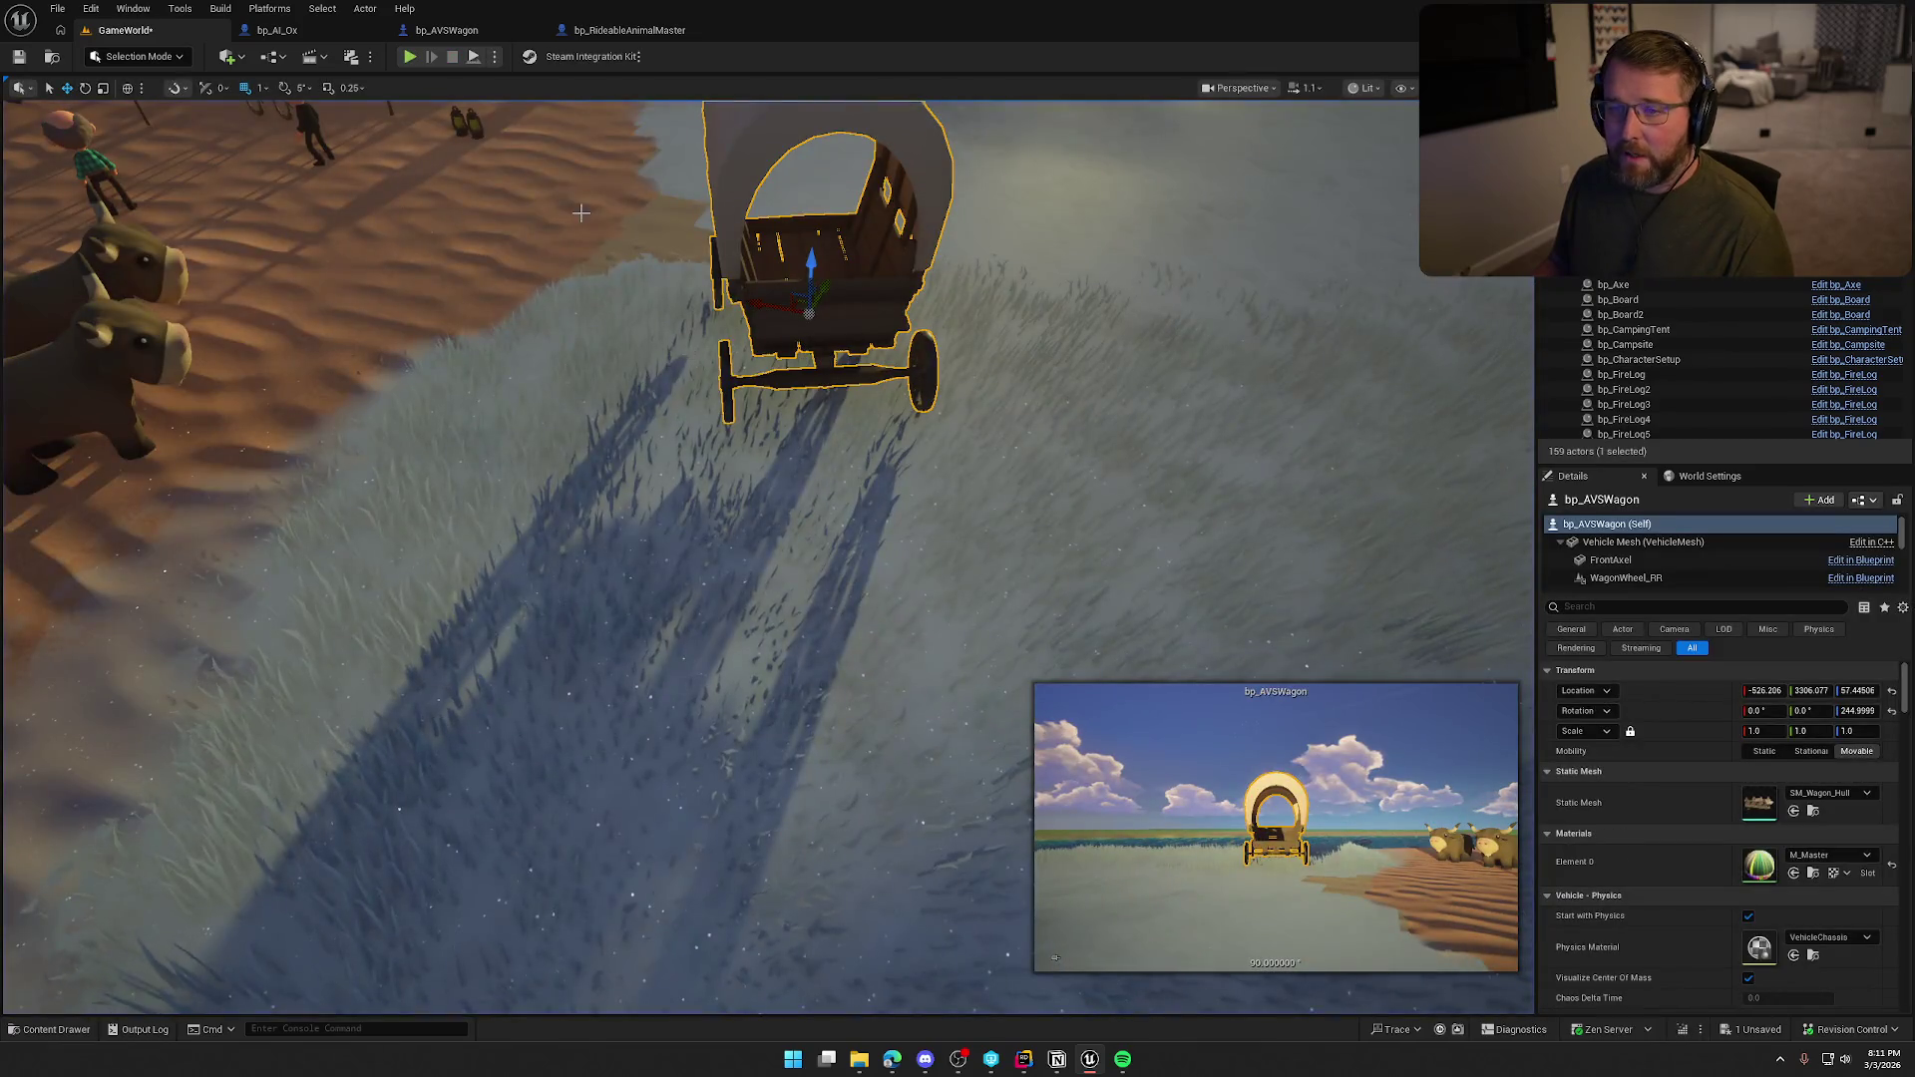
left_click(305, 31)
left_click_drag(778, 549, 750, 612)
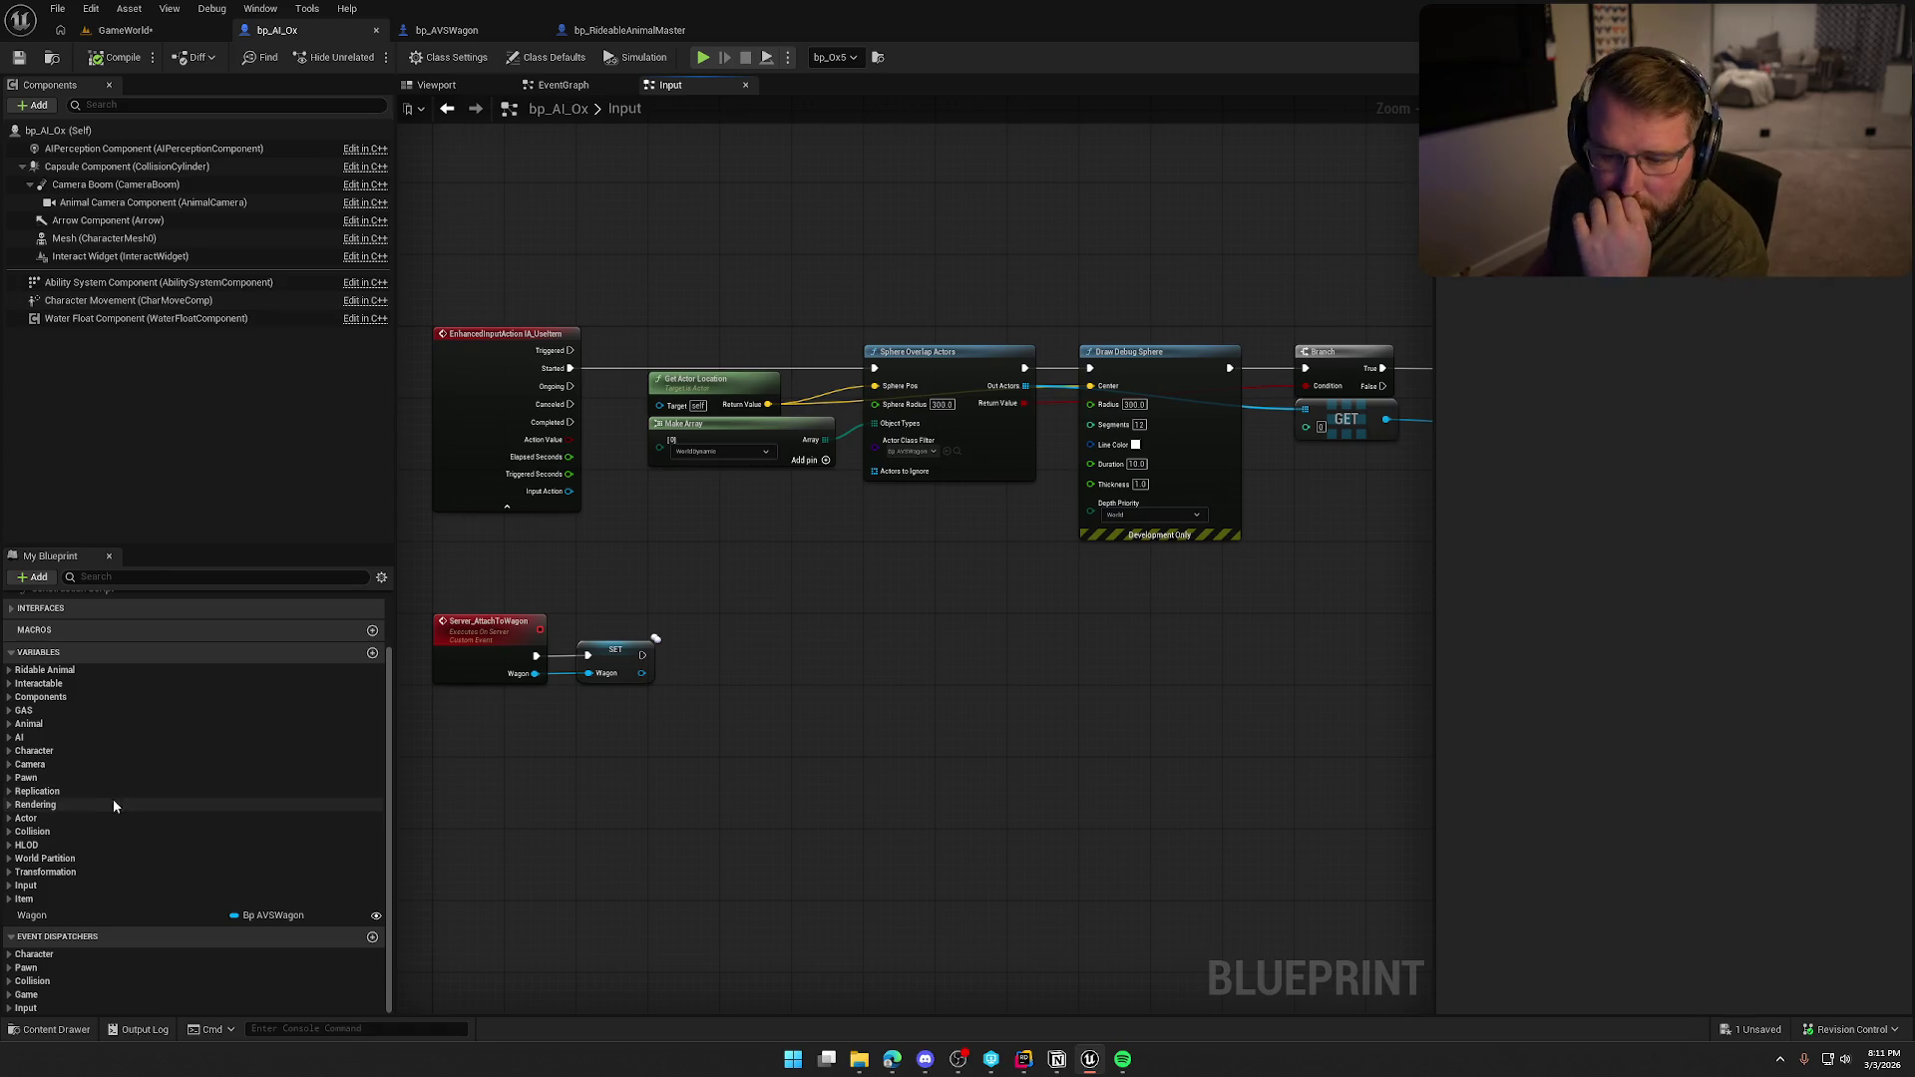
Open the ST_Ox state tree from the Animal State Tree variable.
left_click(10, 670)
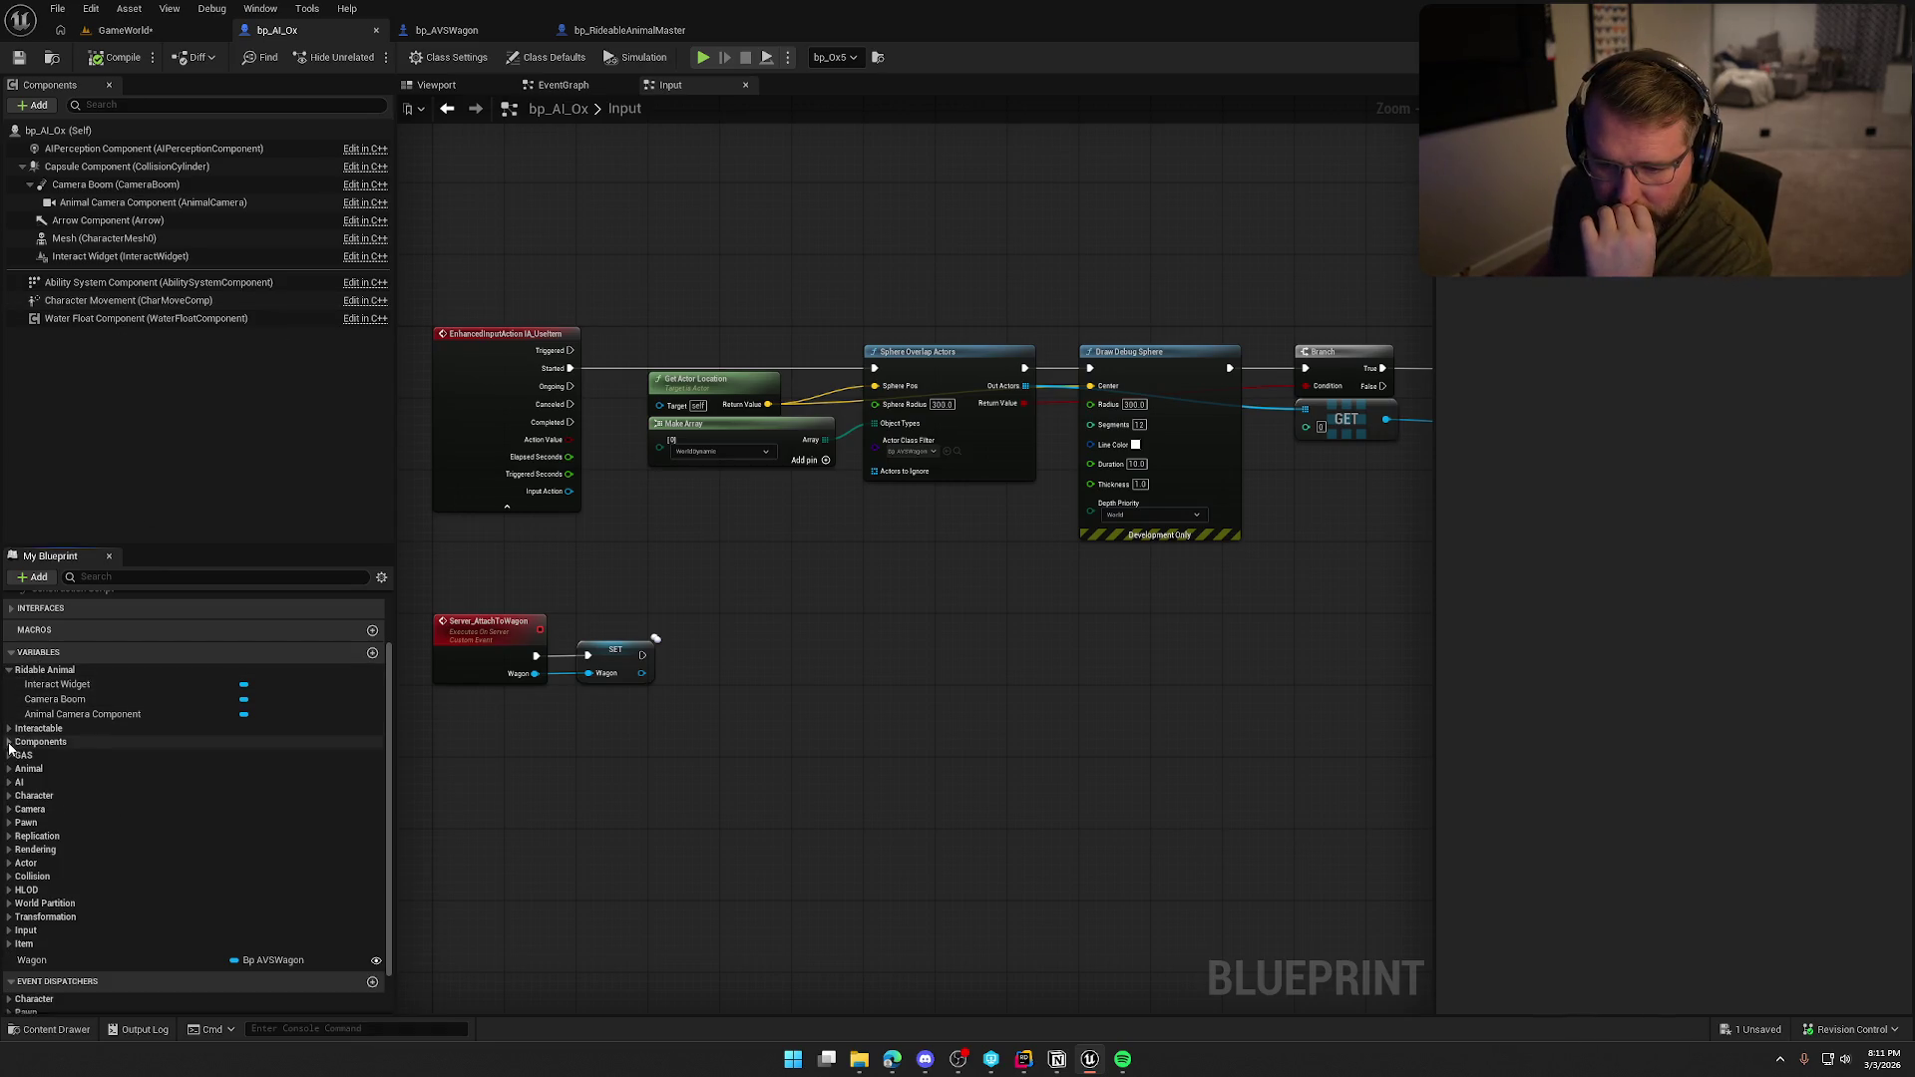
left_click(9, 769)
scroll(129, 848, "down", 2)
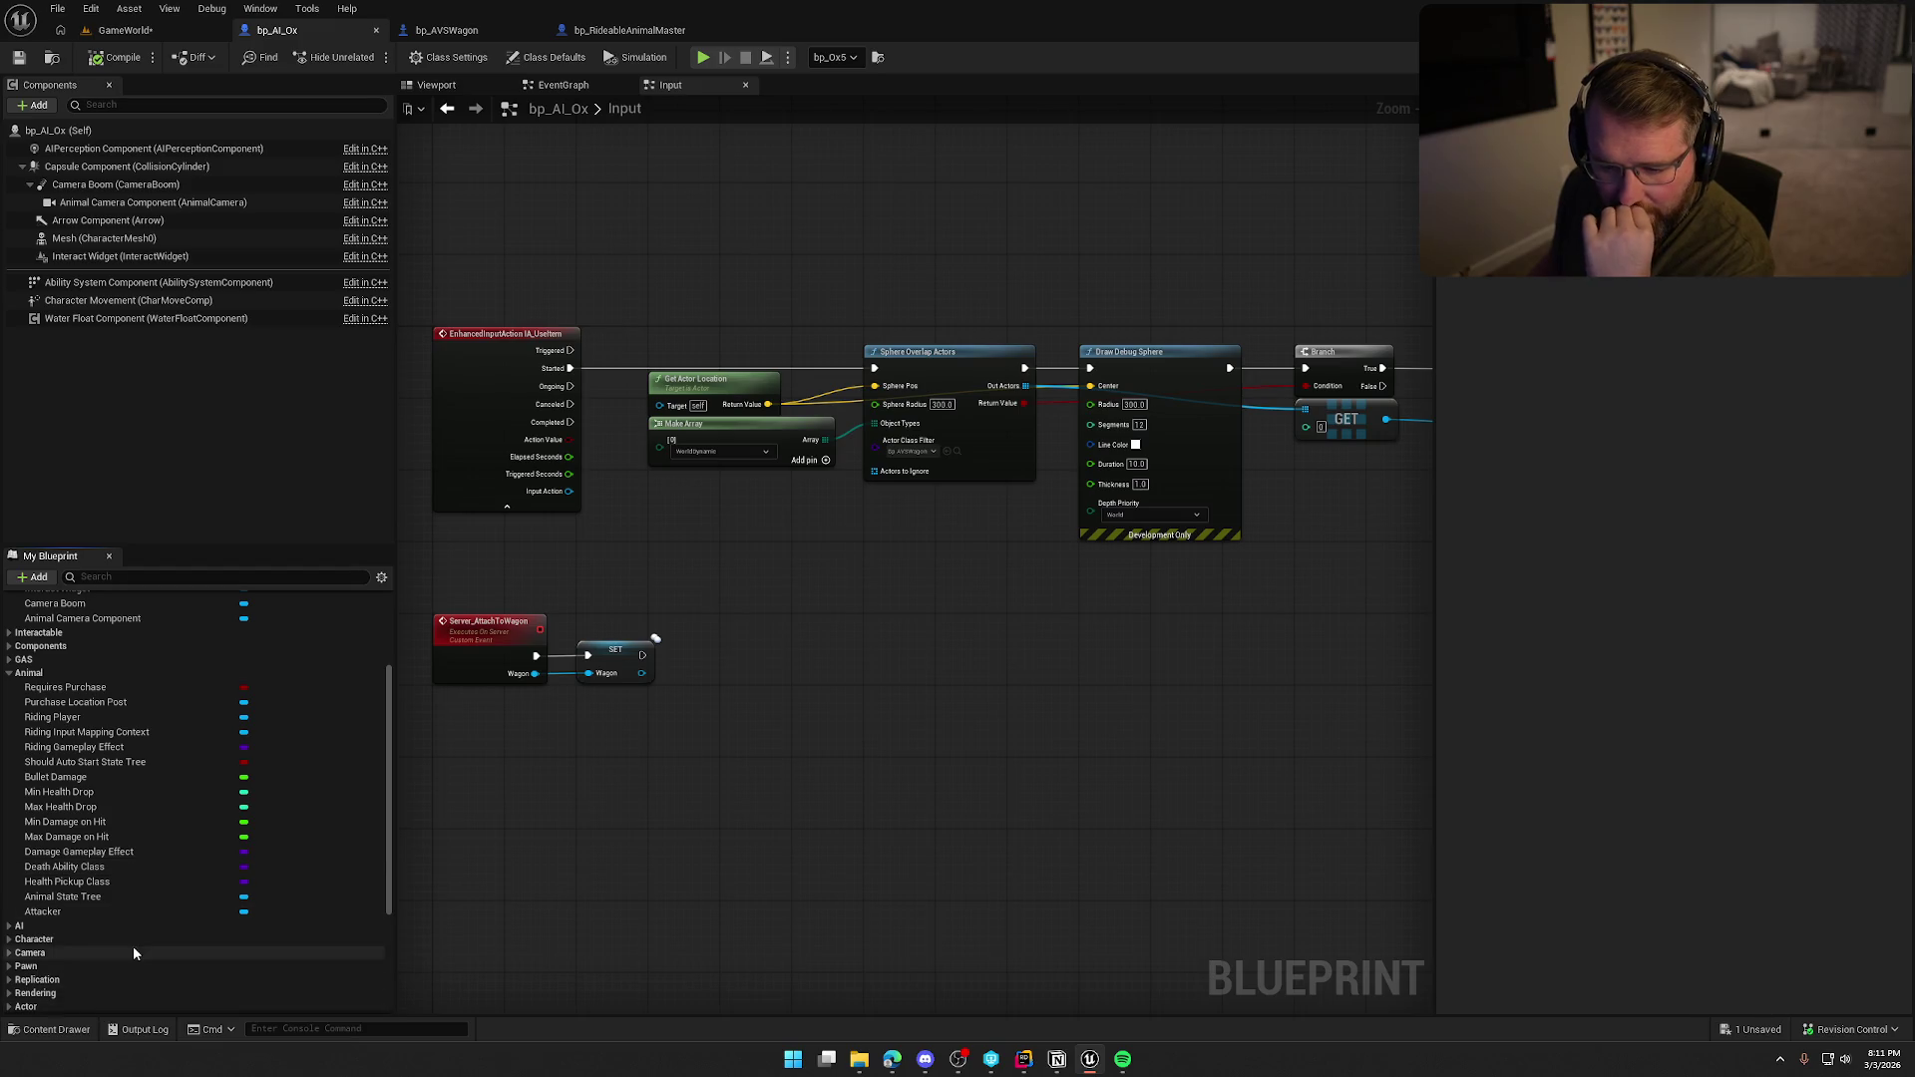
left_click(57, 898)
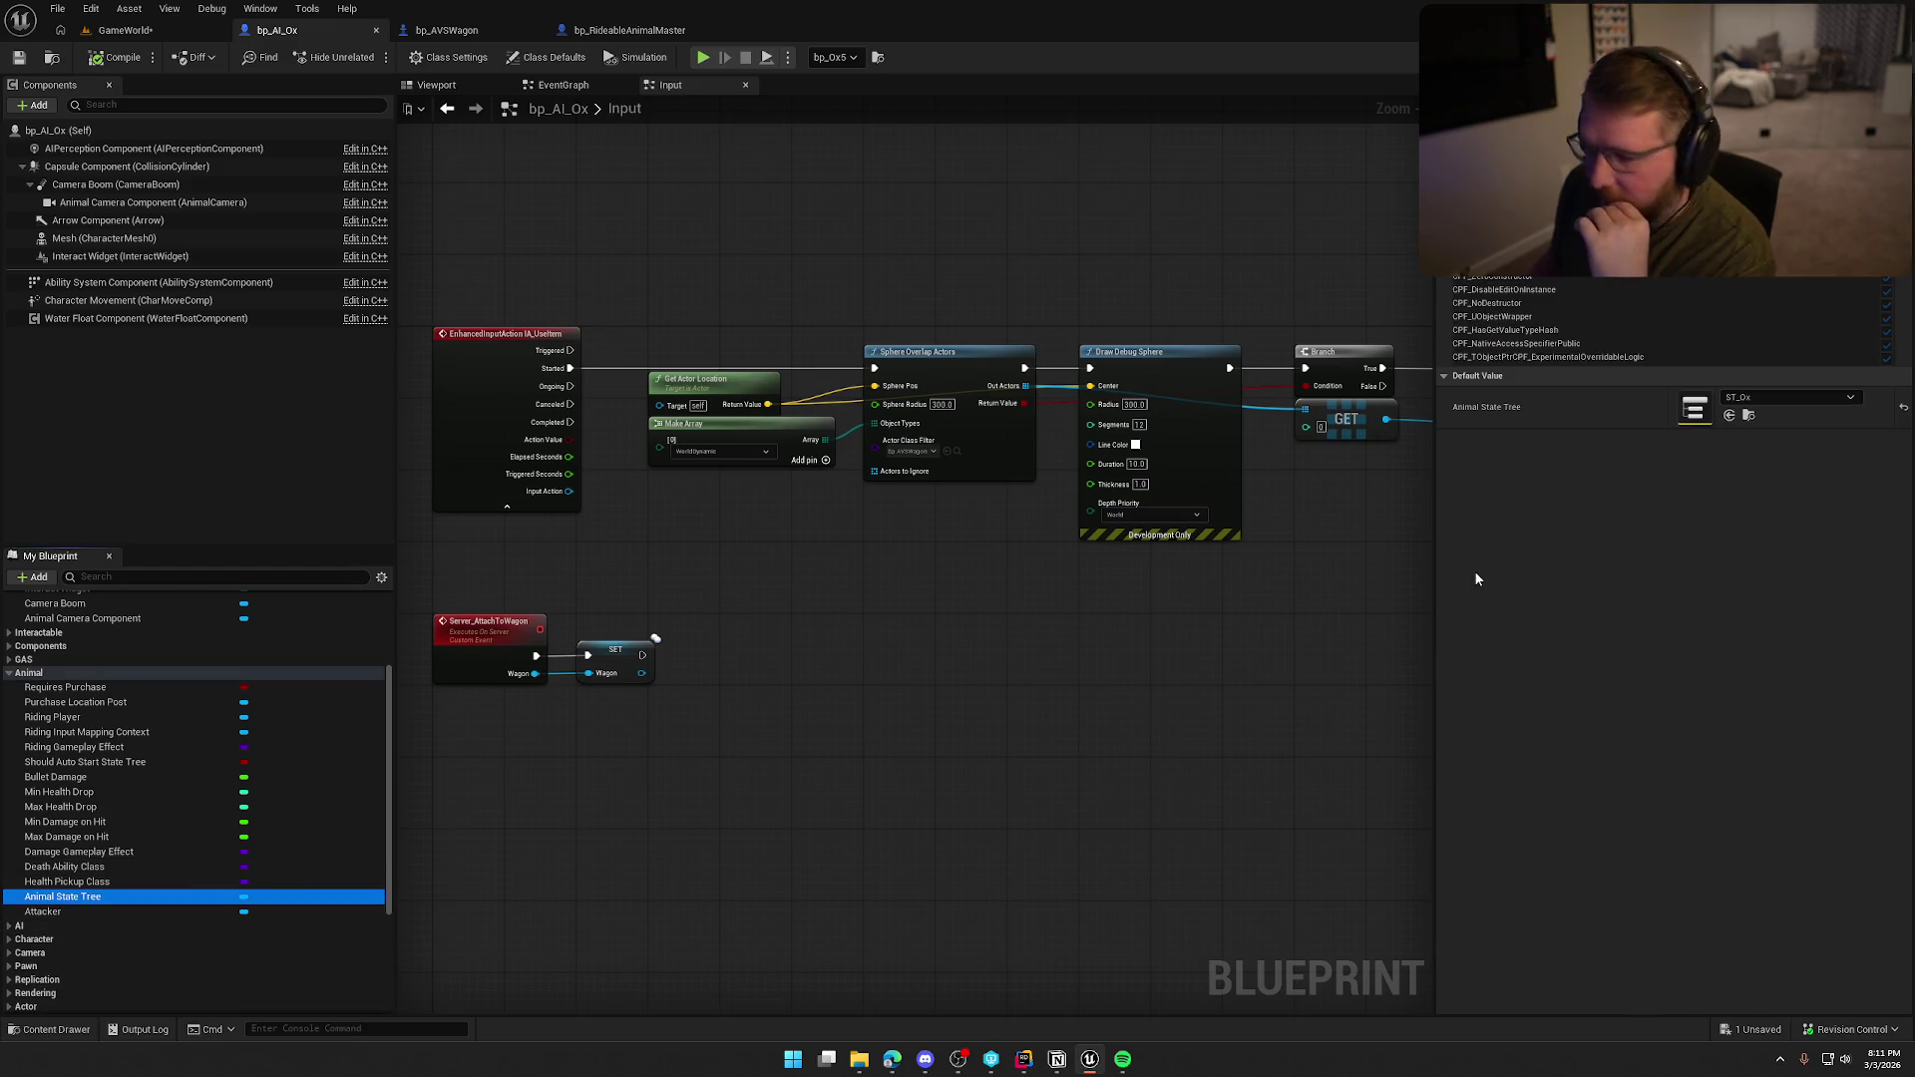
double_click(1691, 525)
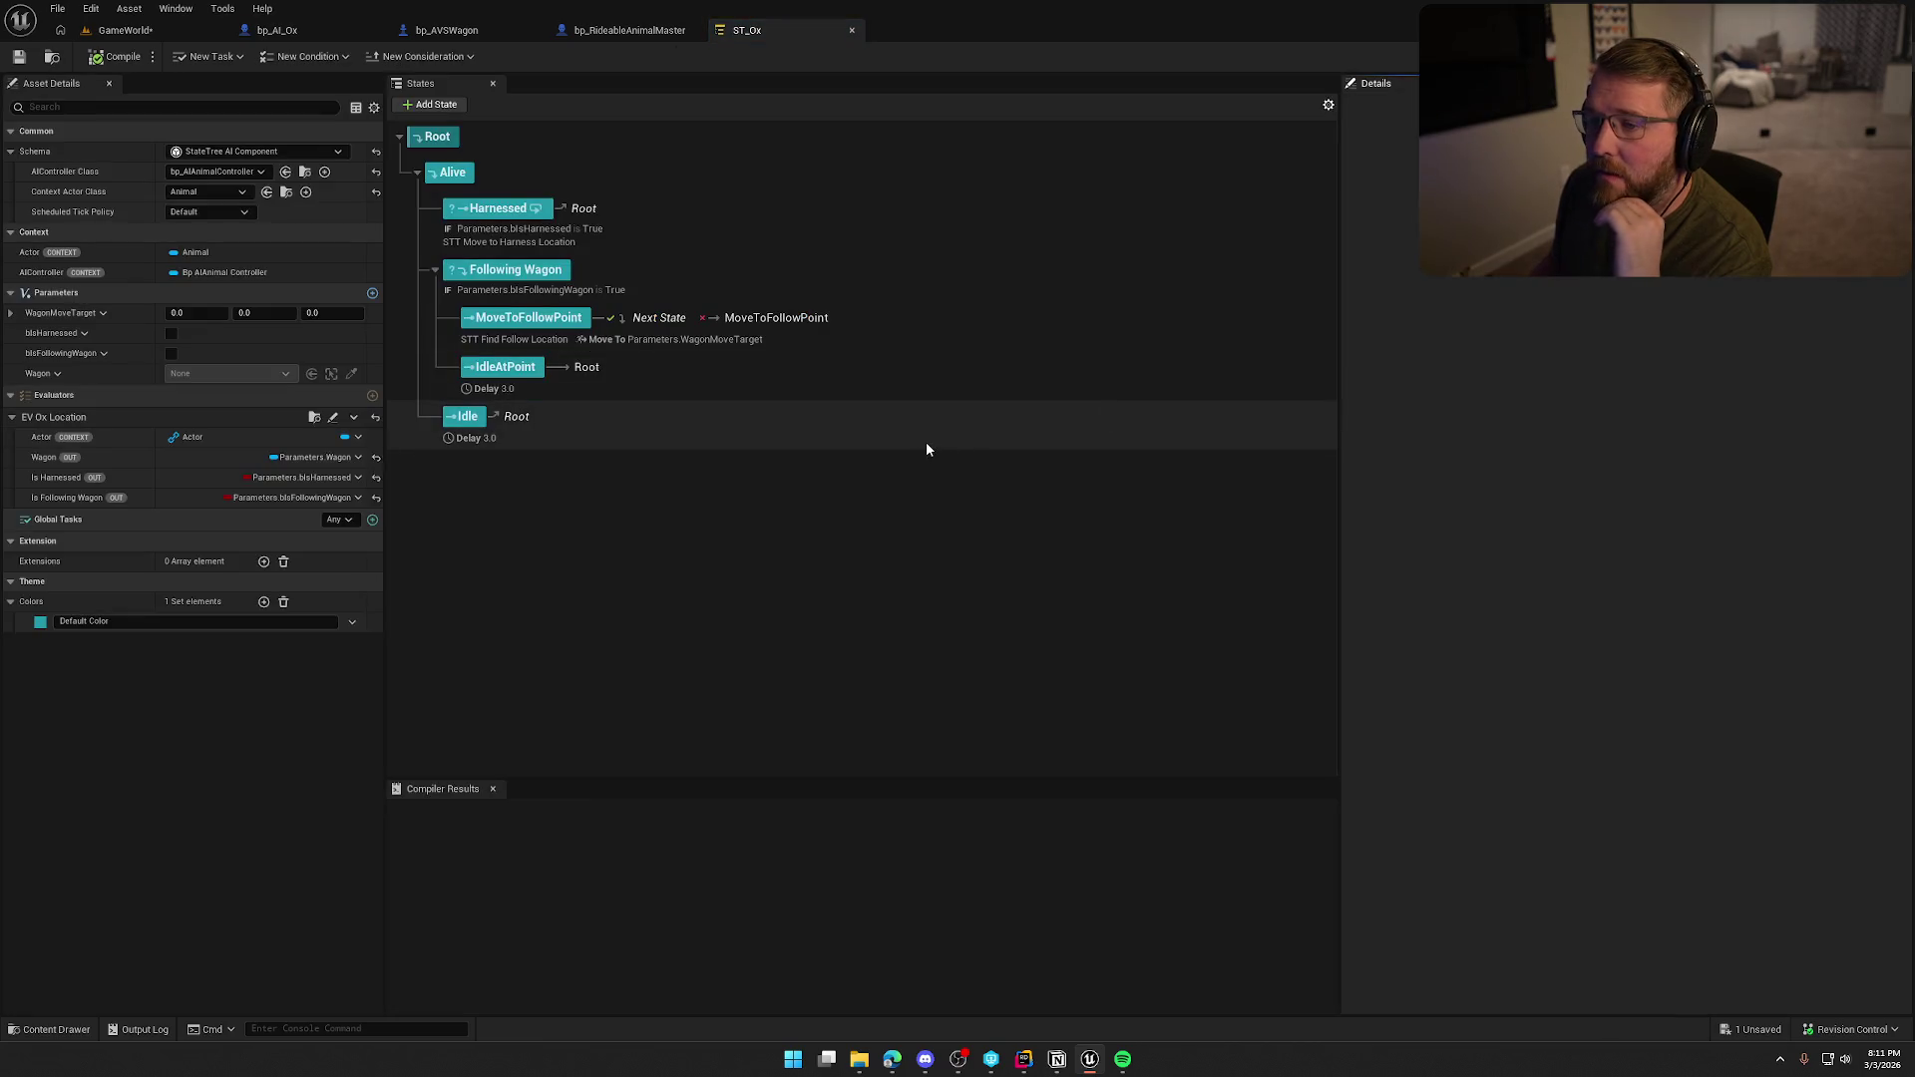
Check Following Wagon's bIsFollowingWagon entry condition, then open the EV_Ox_Location evaluator.
left_click(559, 281)
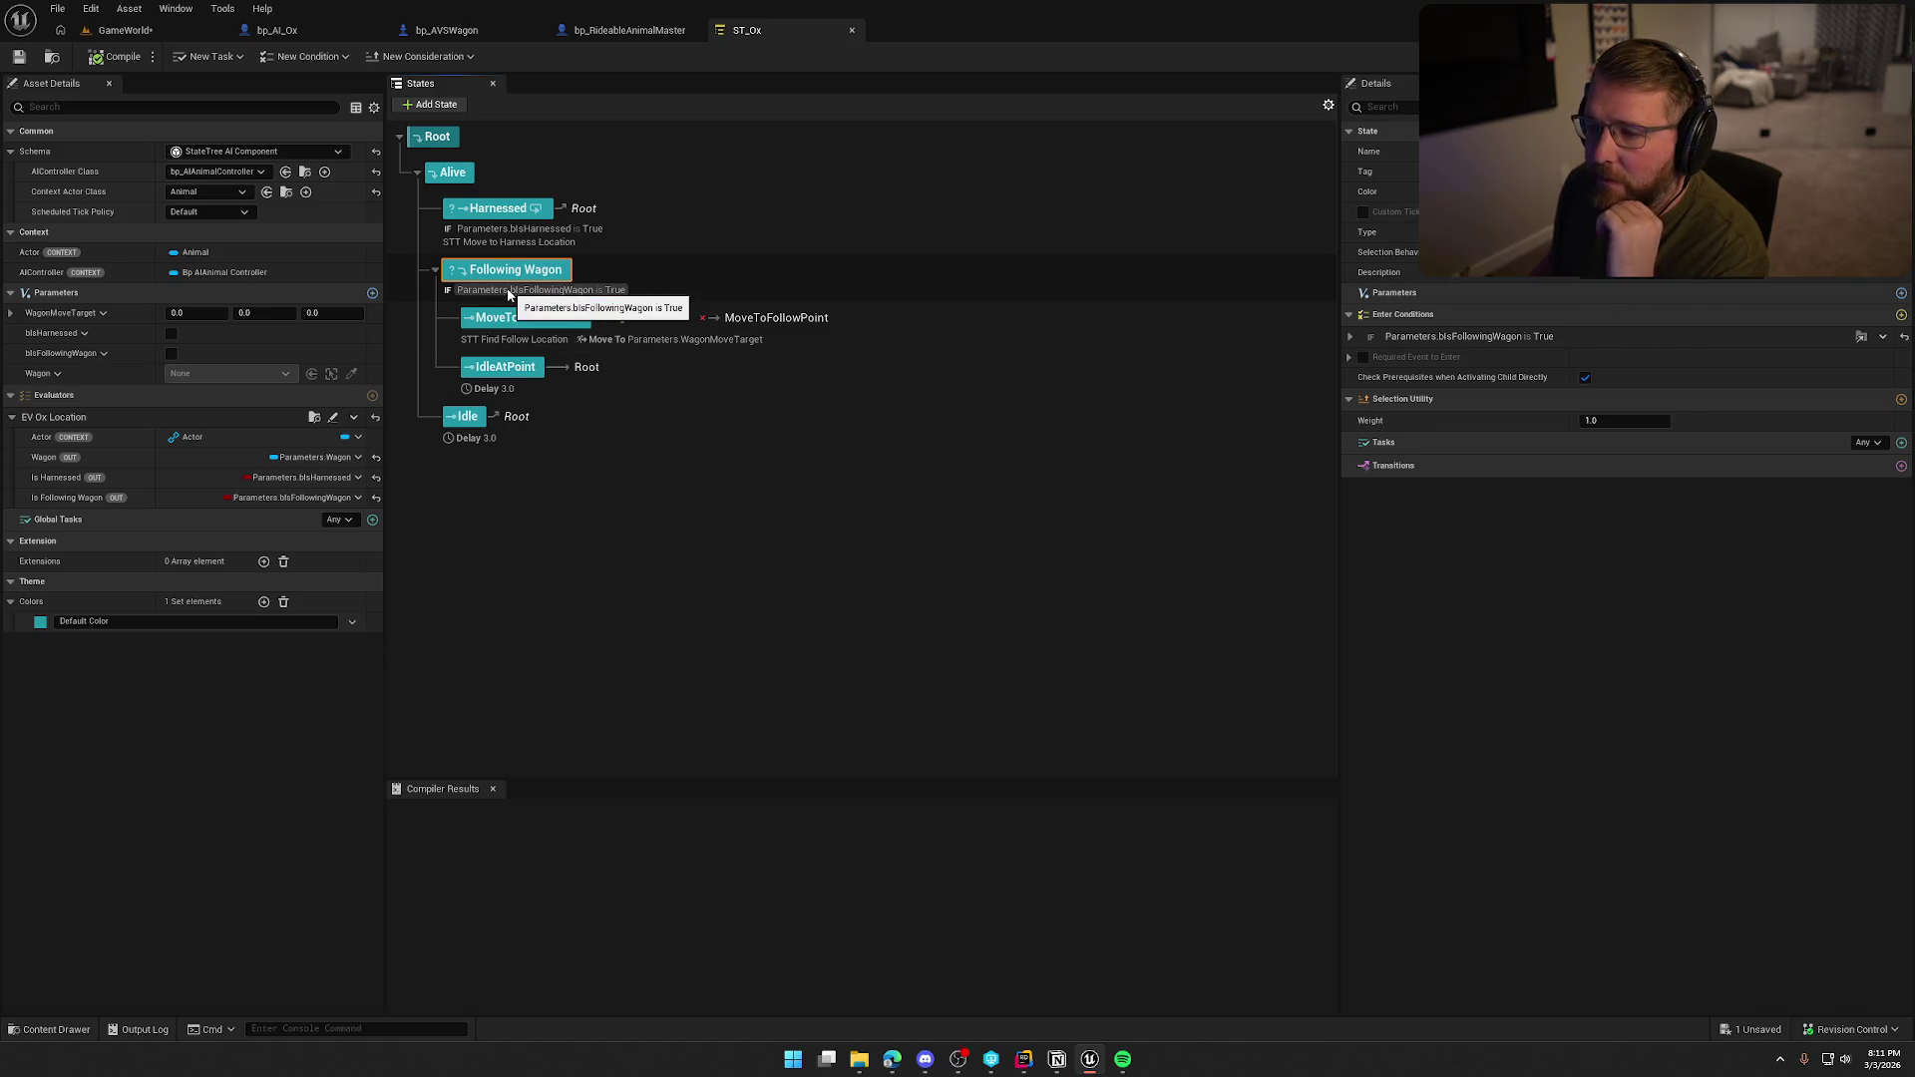
left_click(1350, 338)
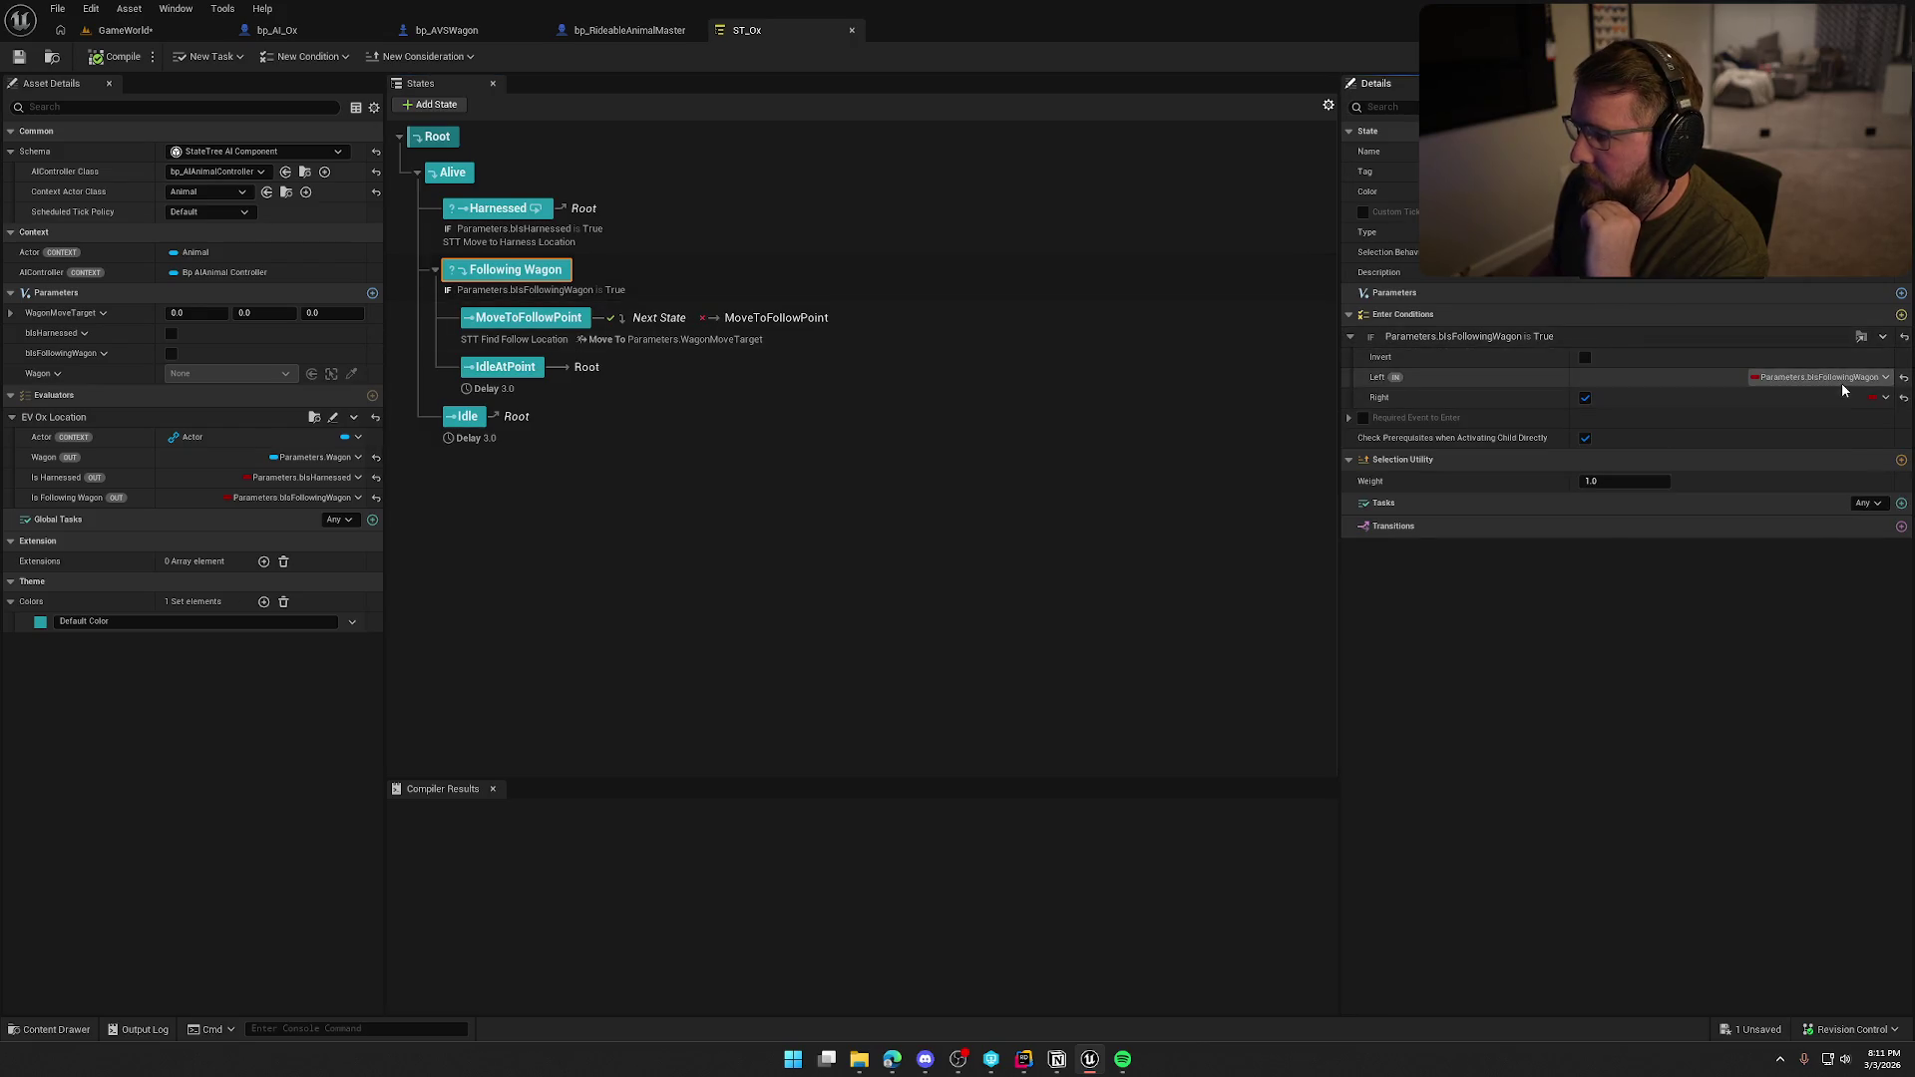
left_click(314, 417)
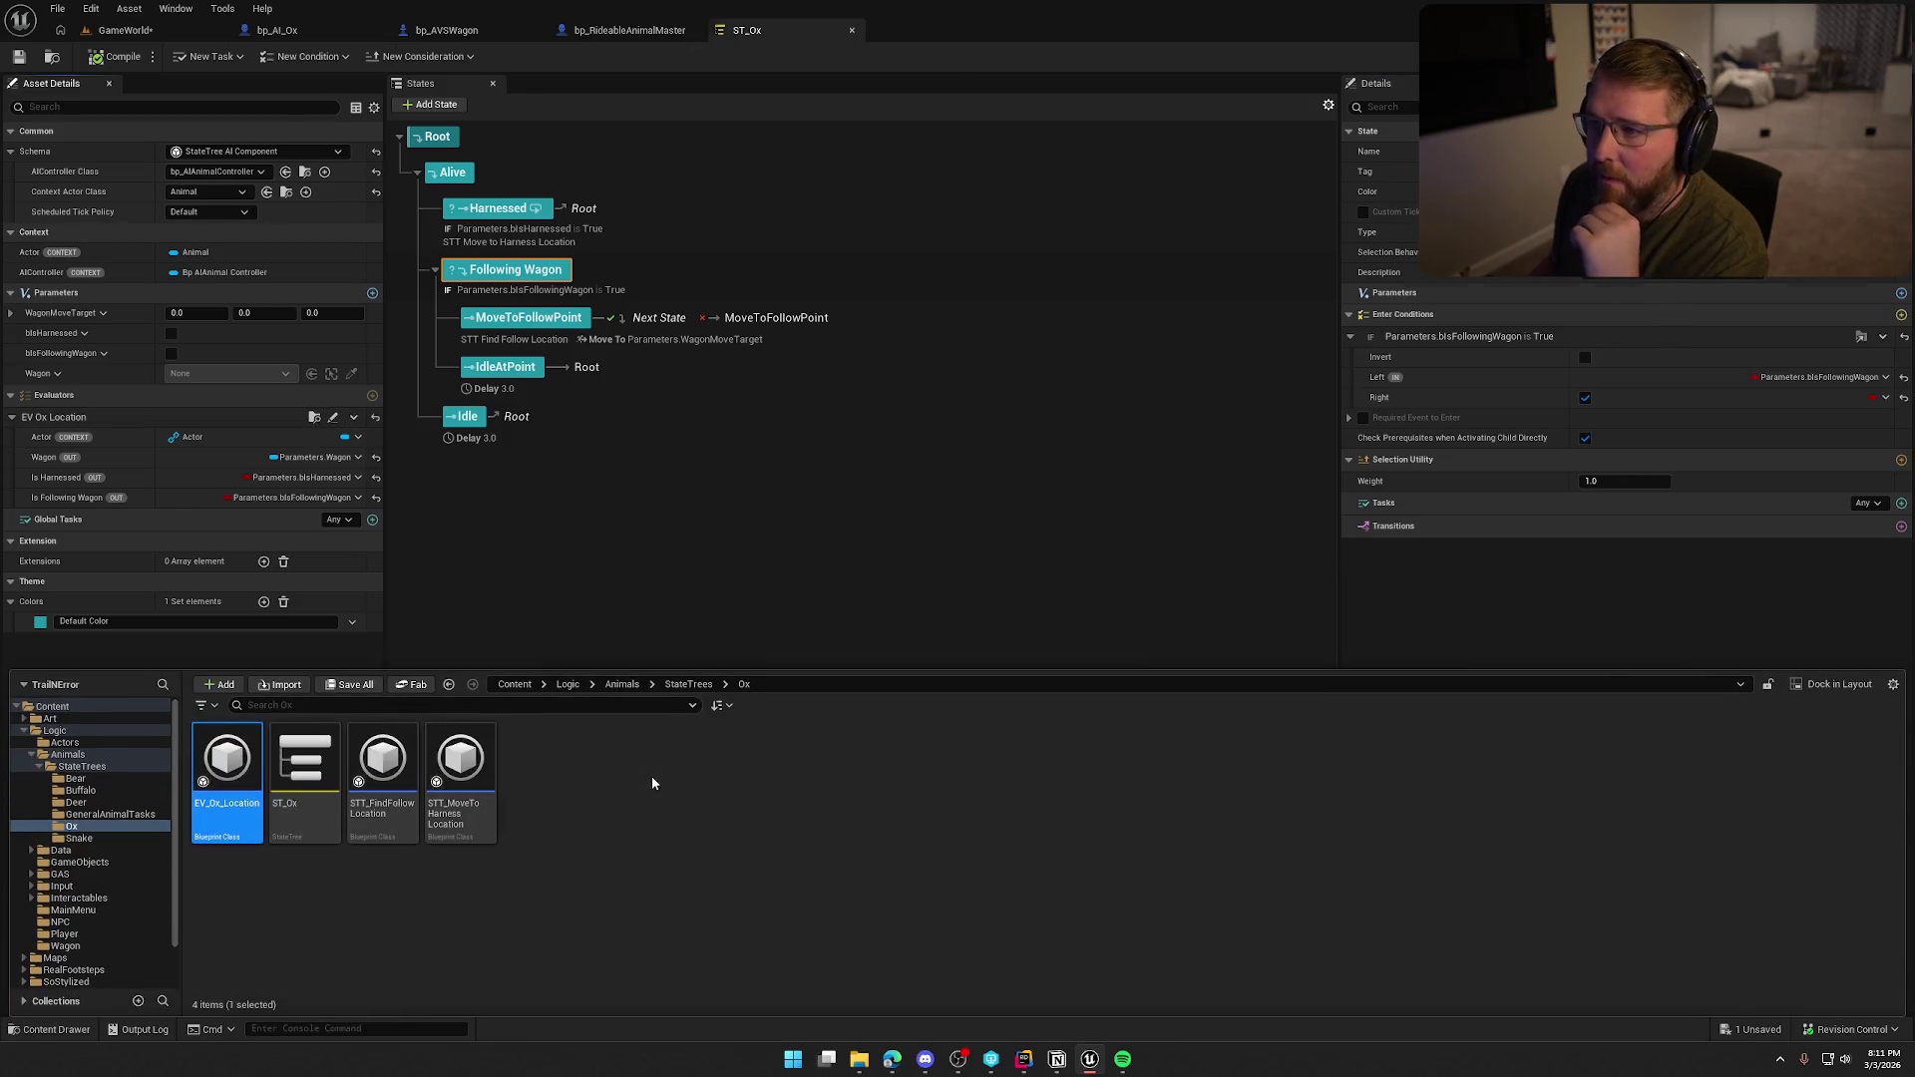
key("Return")
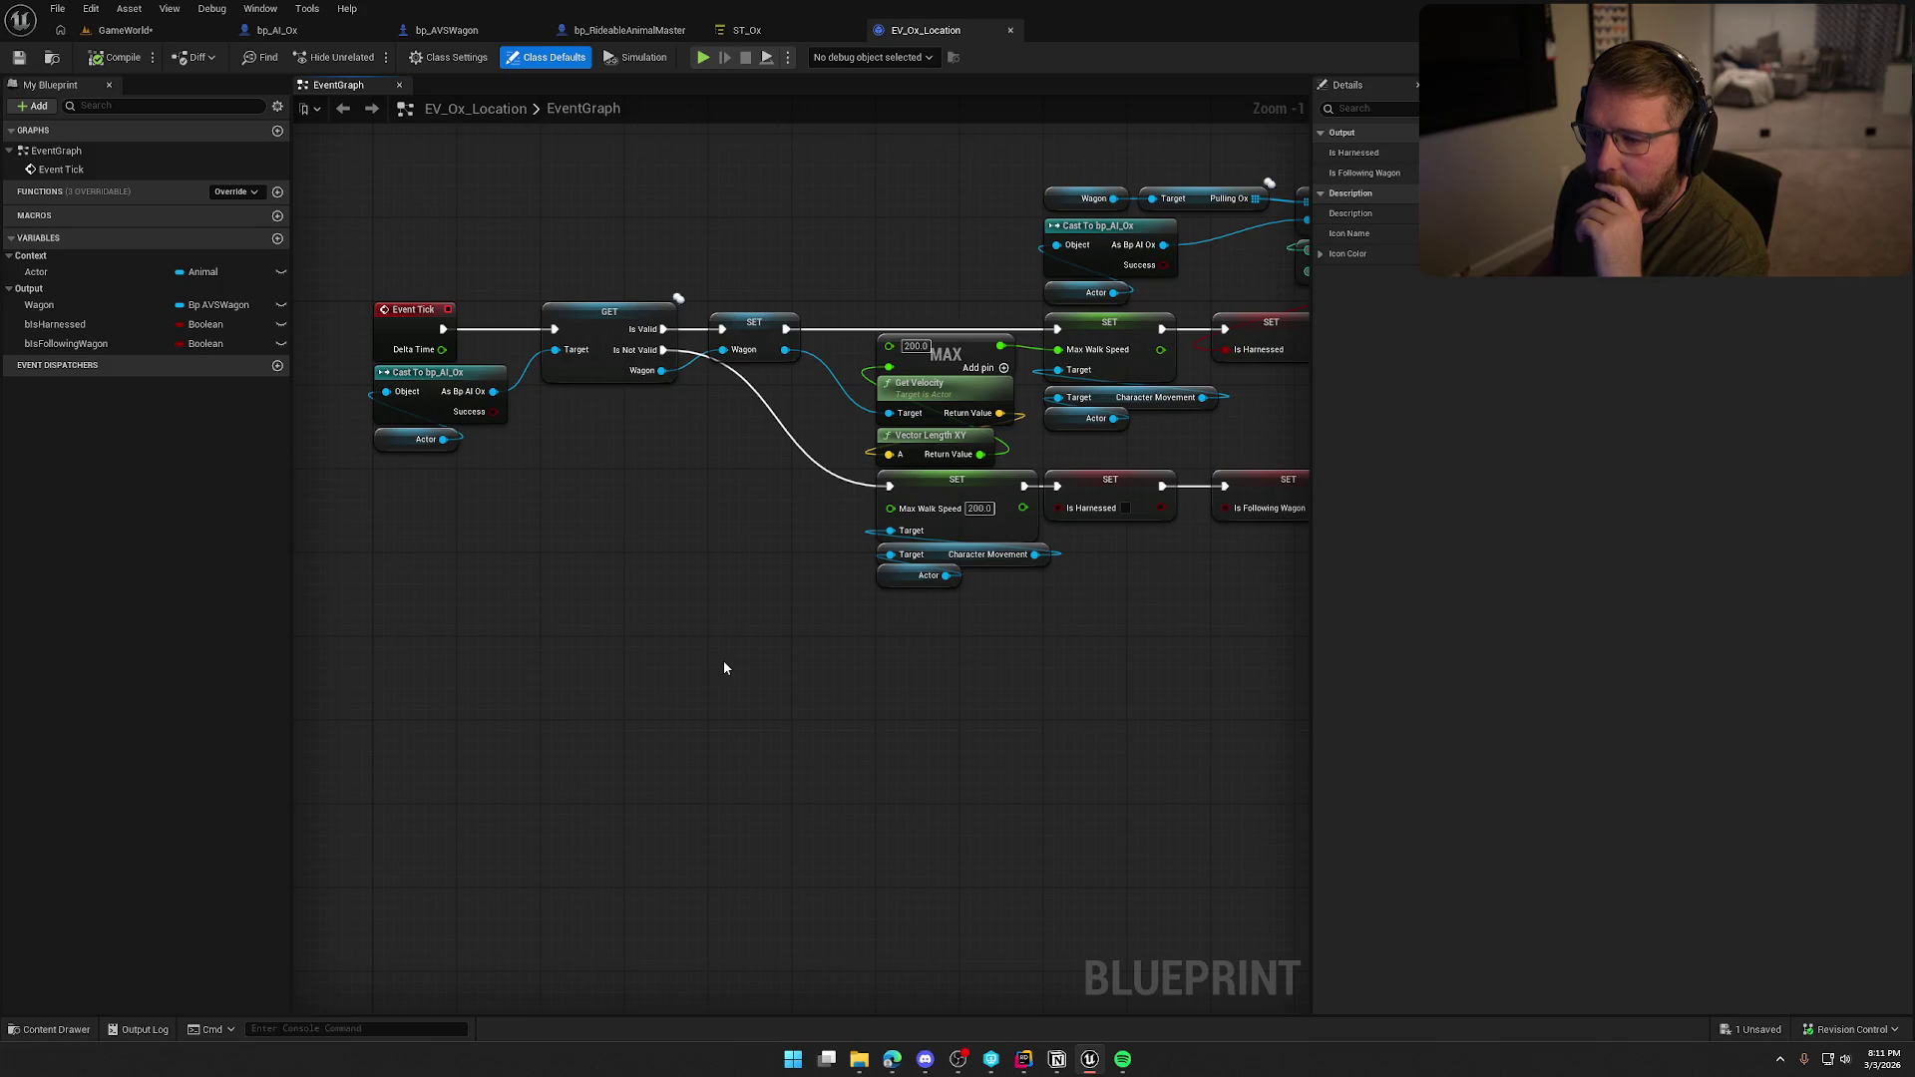
Review the EV_Ox_Location tick logic, including the FIND, NOT and SET Is Following Wagon nodes.
scroll(734, 668, "up", 1)
left_click_drag(750, 615, 472, 618)
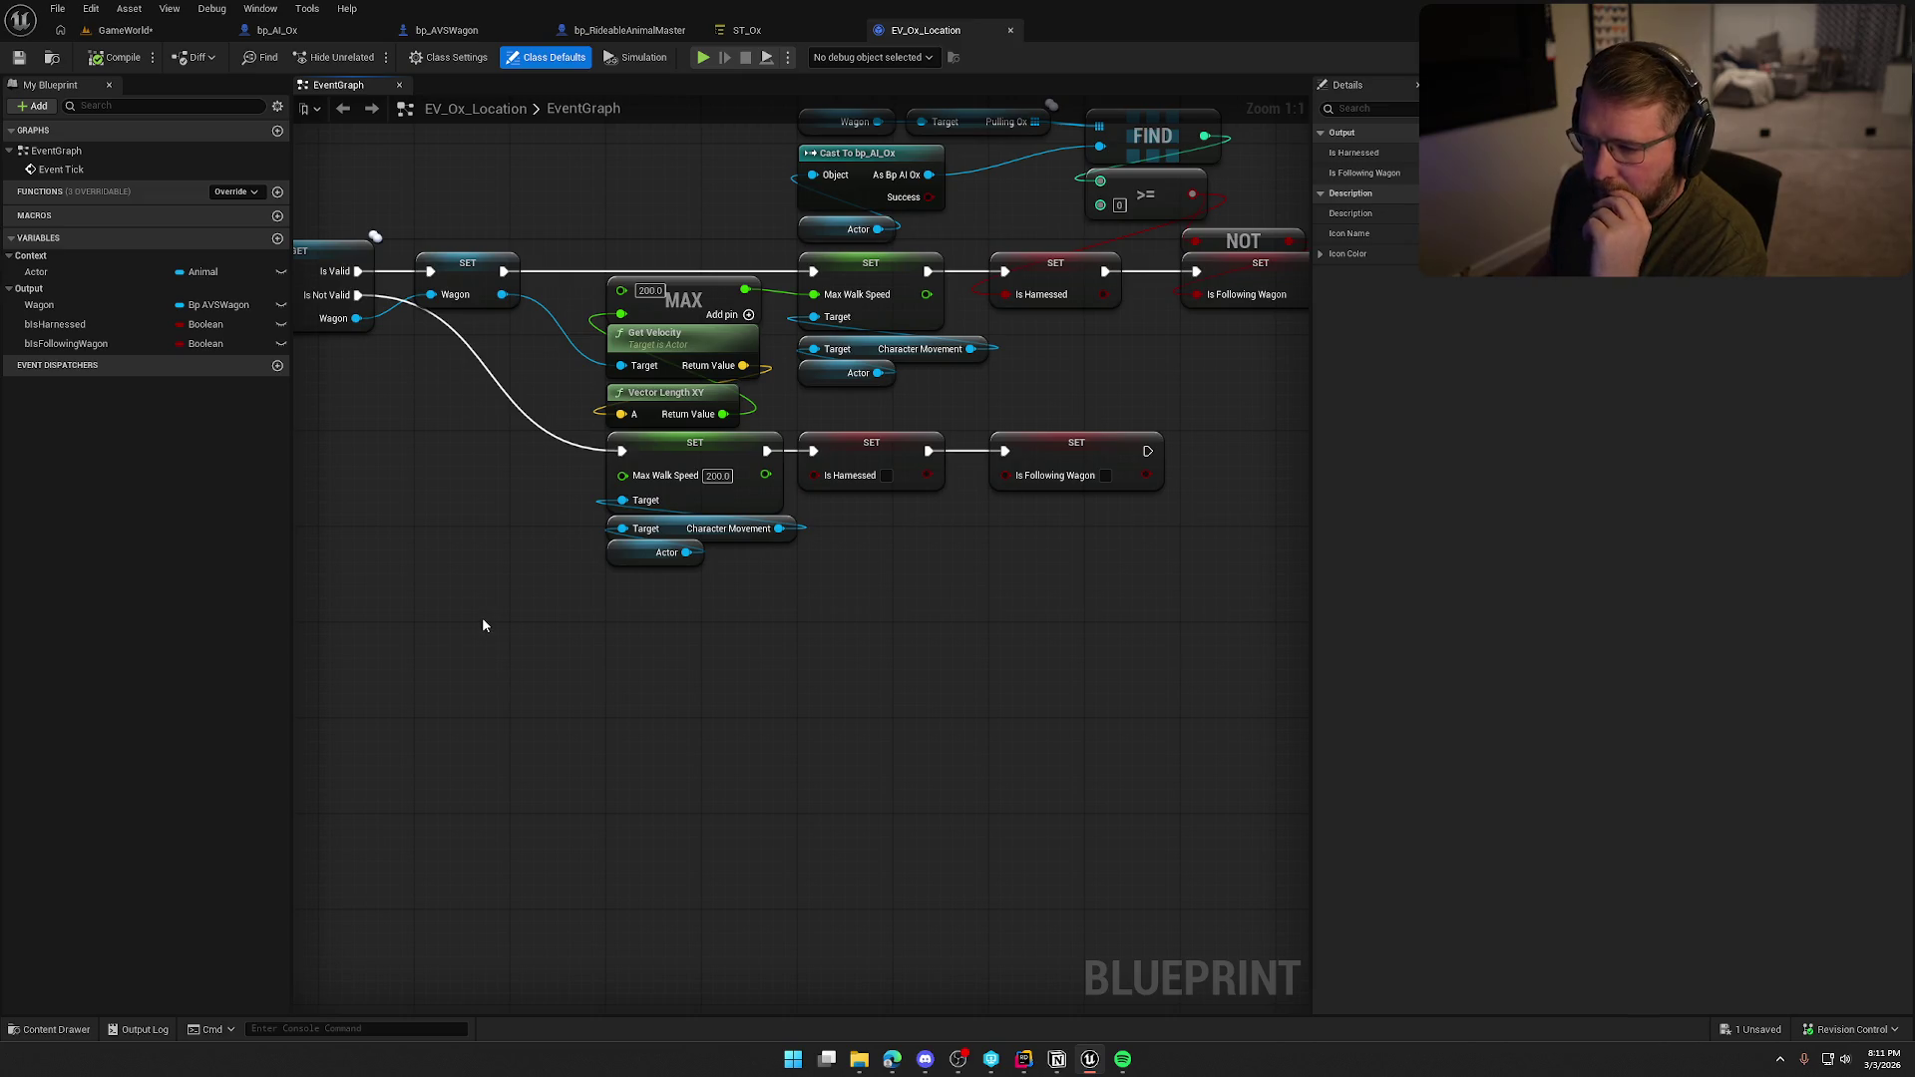
left_click_drag(508, 628, 539, 690)
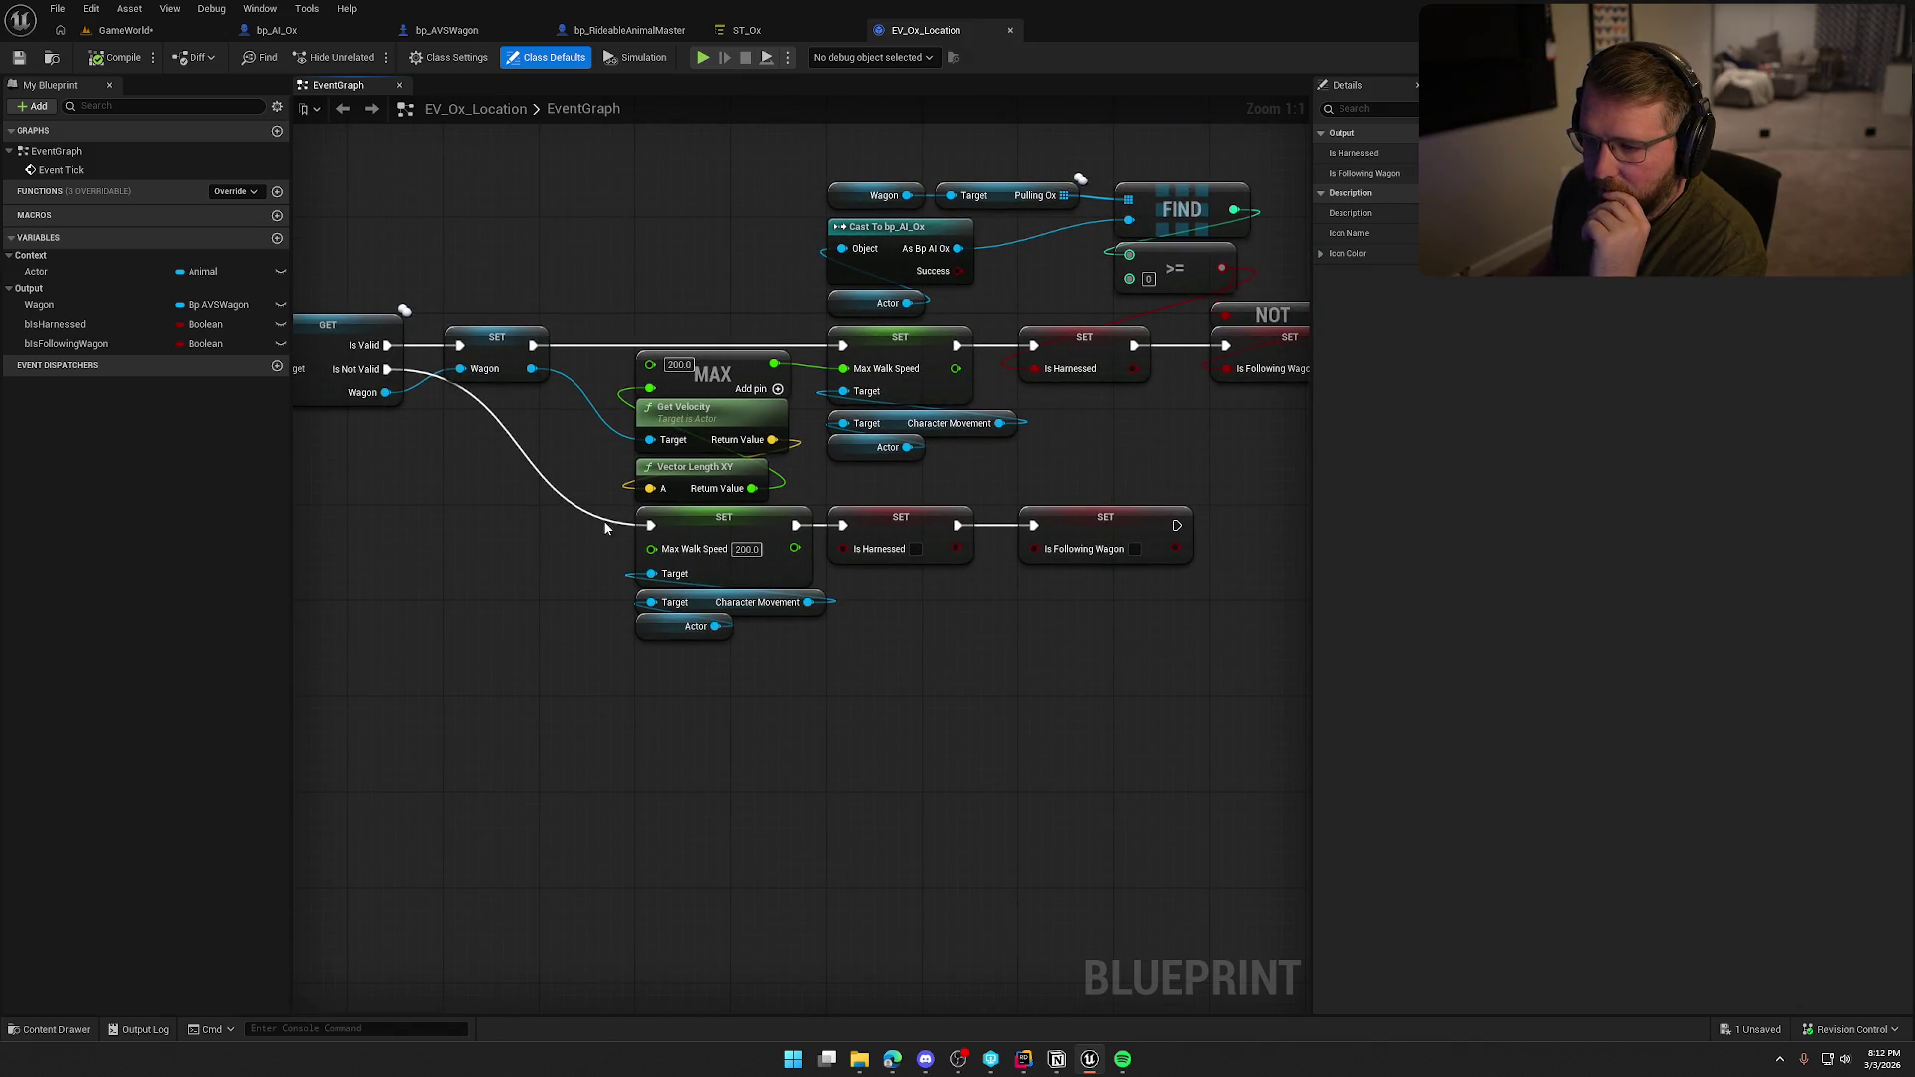
left_click_drag(529, 496, 697, 493)
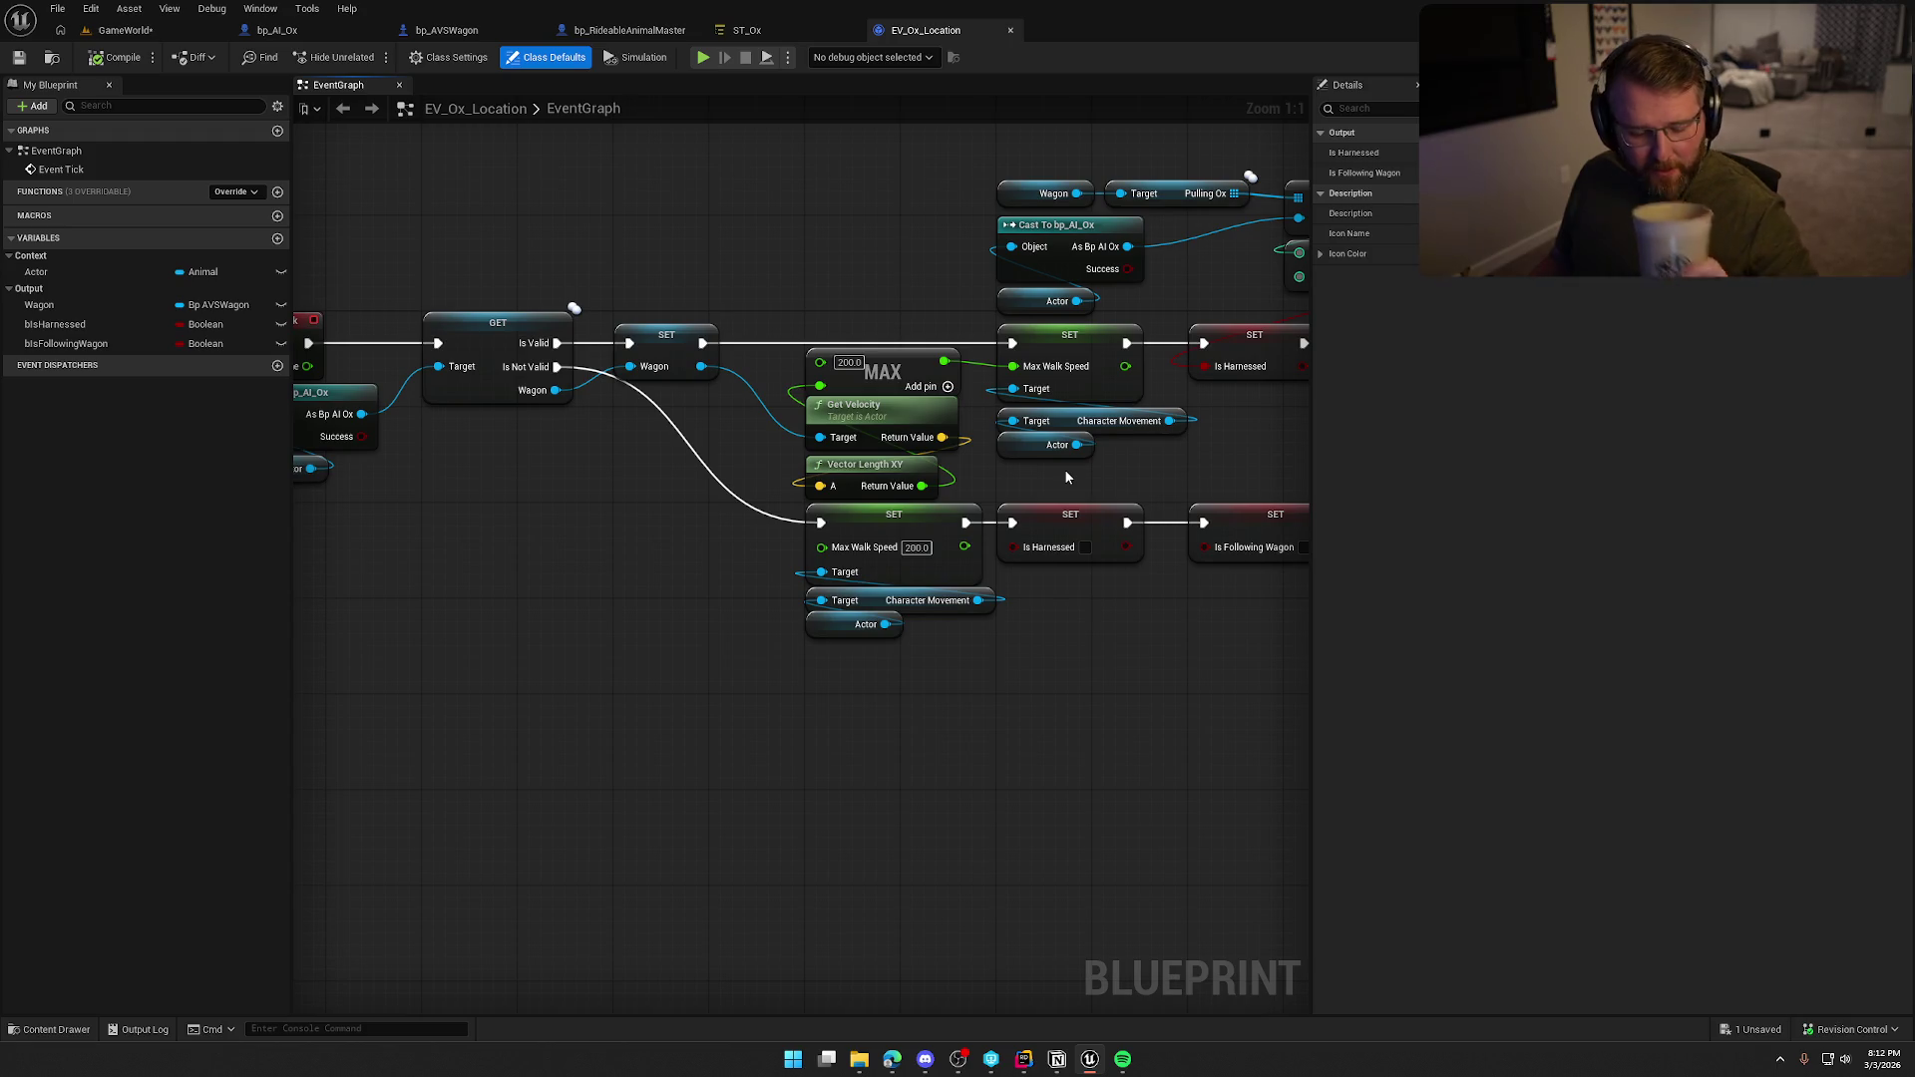
mouse_move(1065, 477)
left_mouse_down()
mouse_move(920, 536)
mouse_move(863, 536)
left_mouse_up()
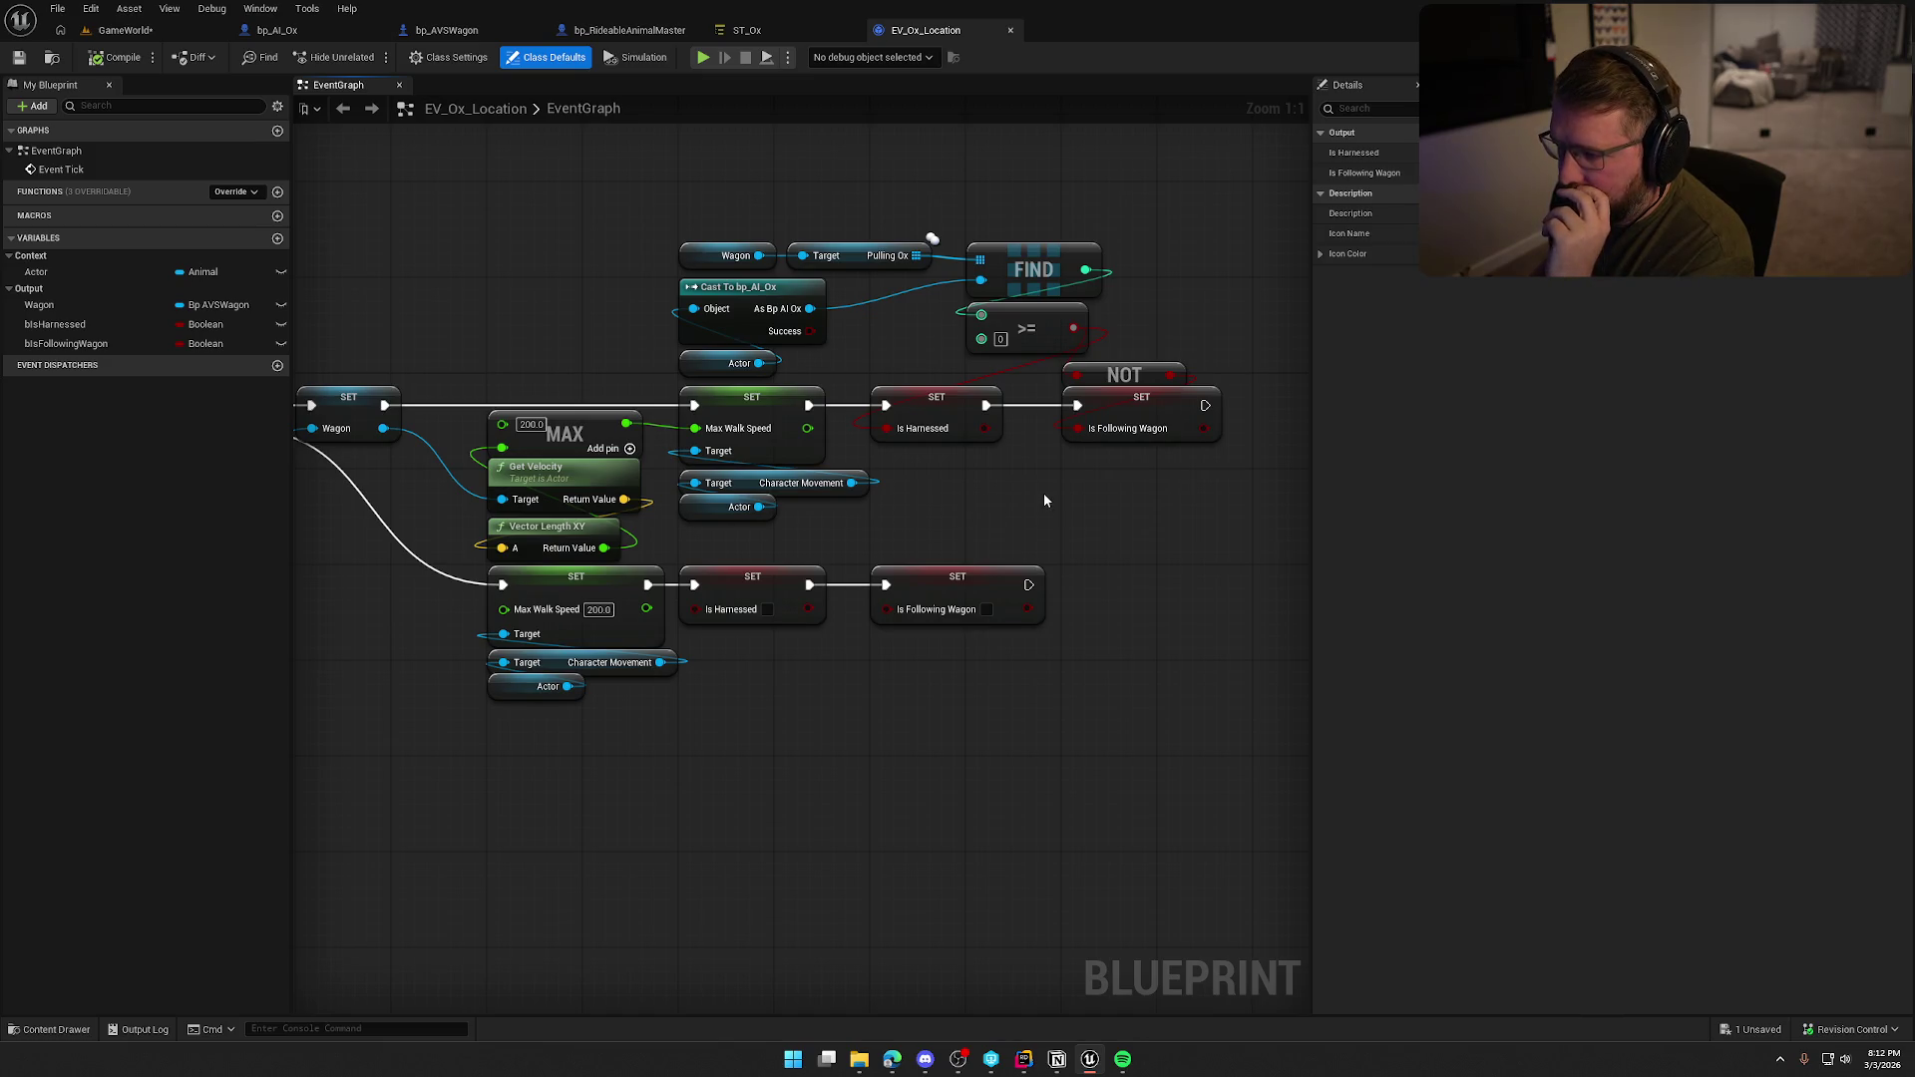
left_click(1157, 418)
left_click(1133, 541)
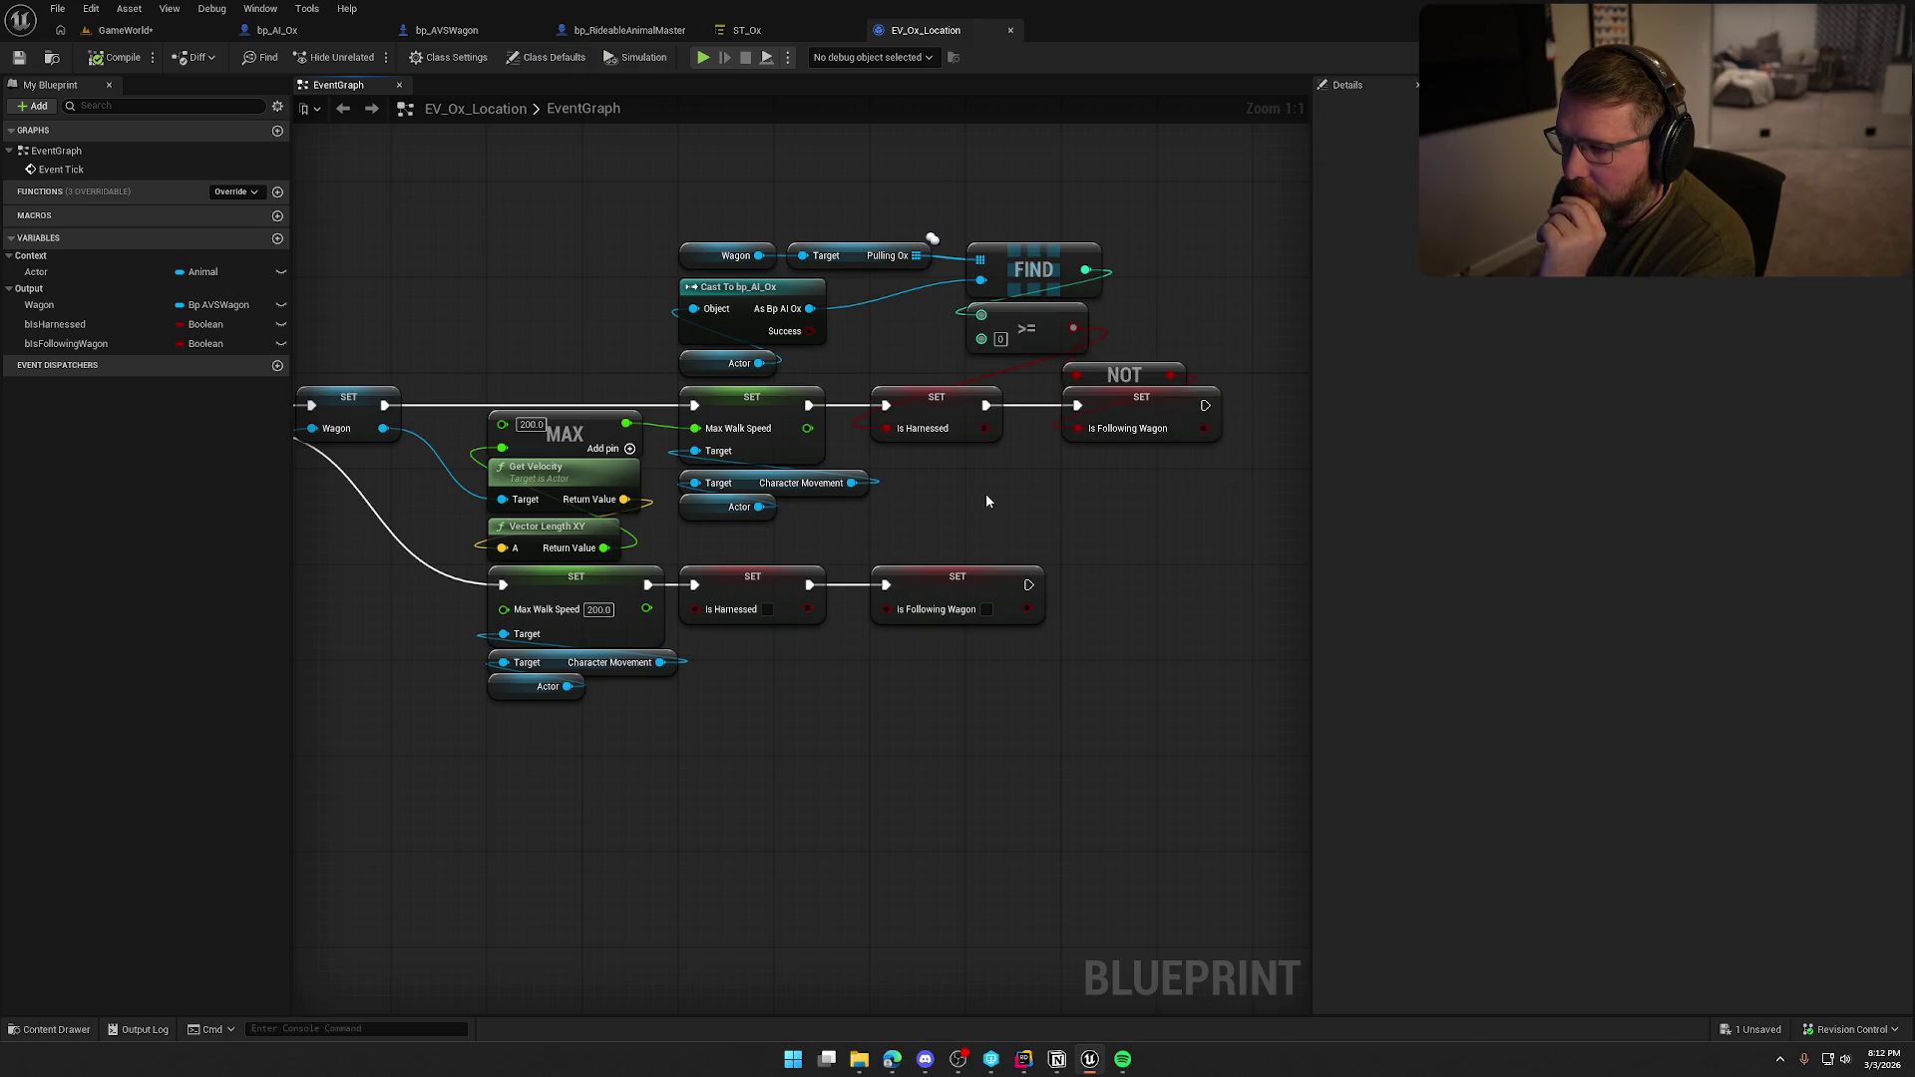
left_click_drag(986, 493, 1113, 508)
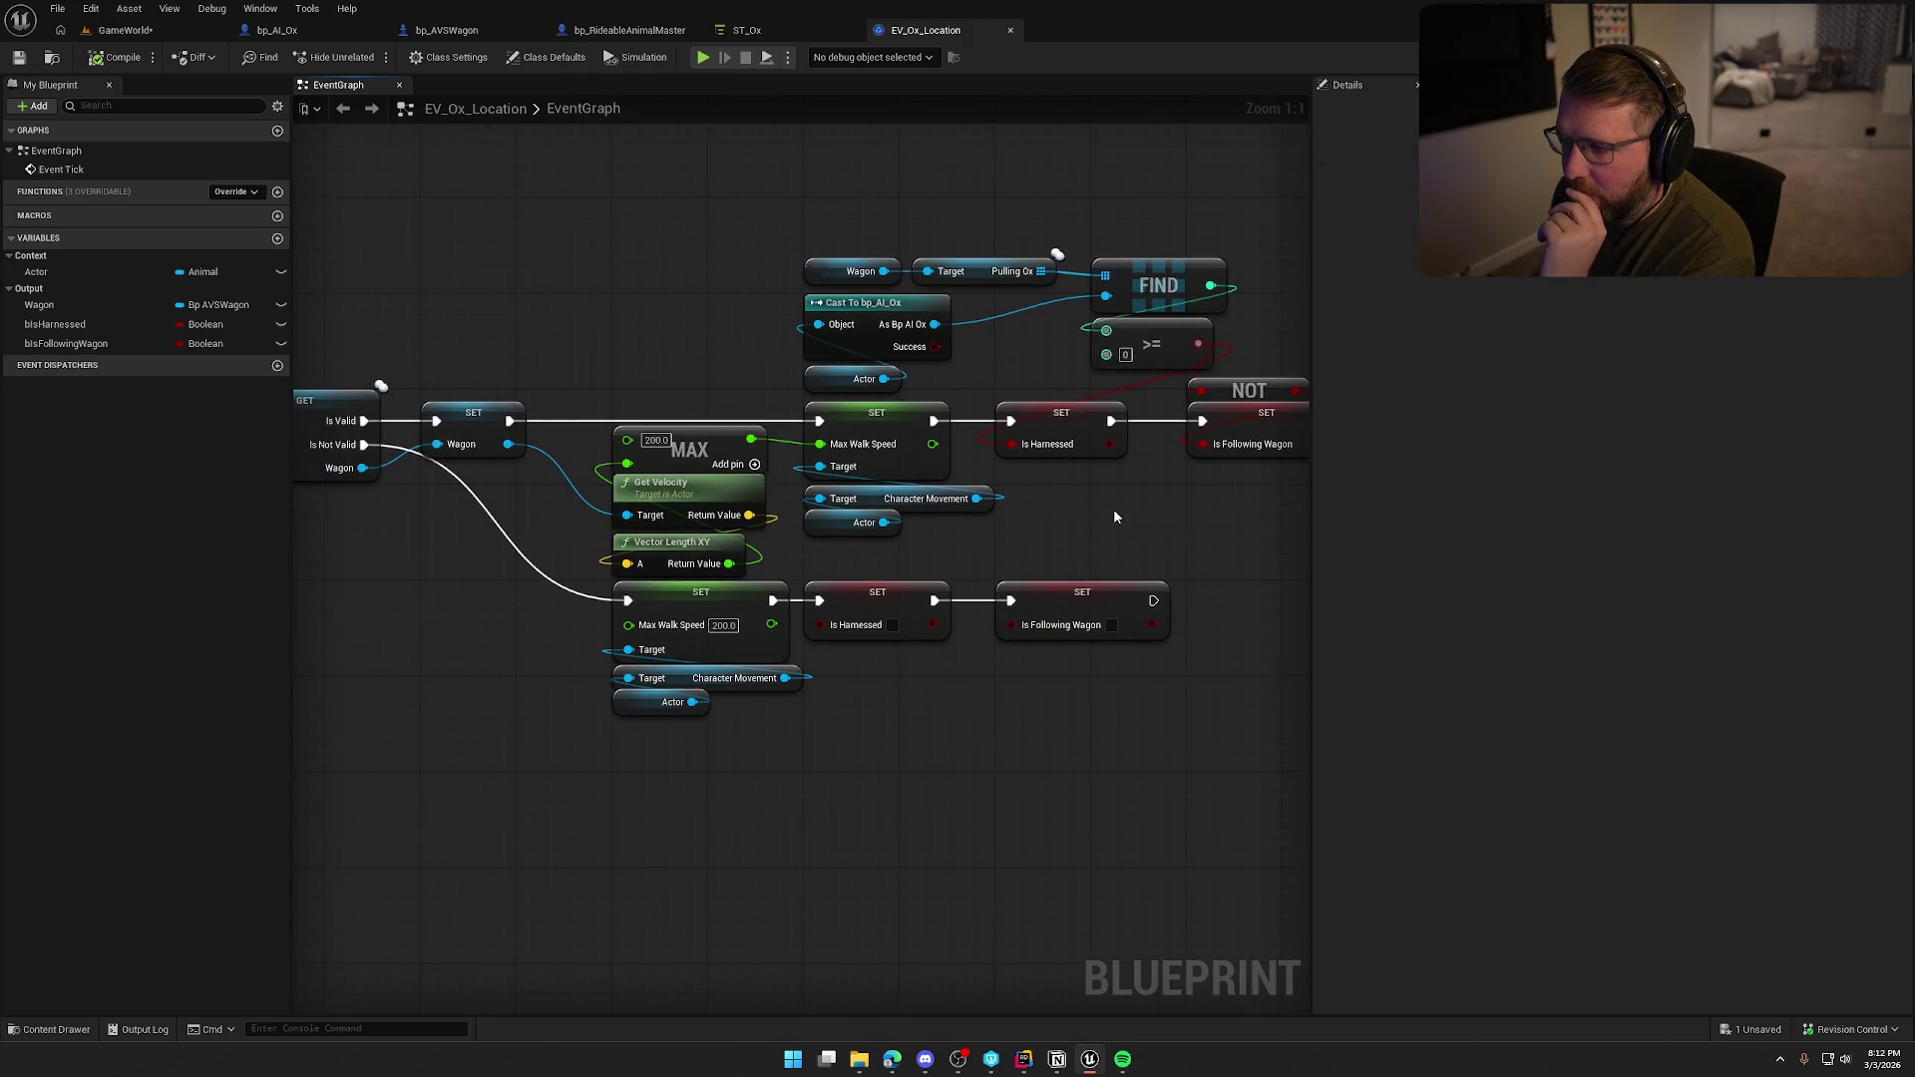
Compare against the bp_AVSWagon blueprint, ending on its tab.
left_click(447, 31)
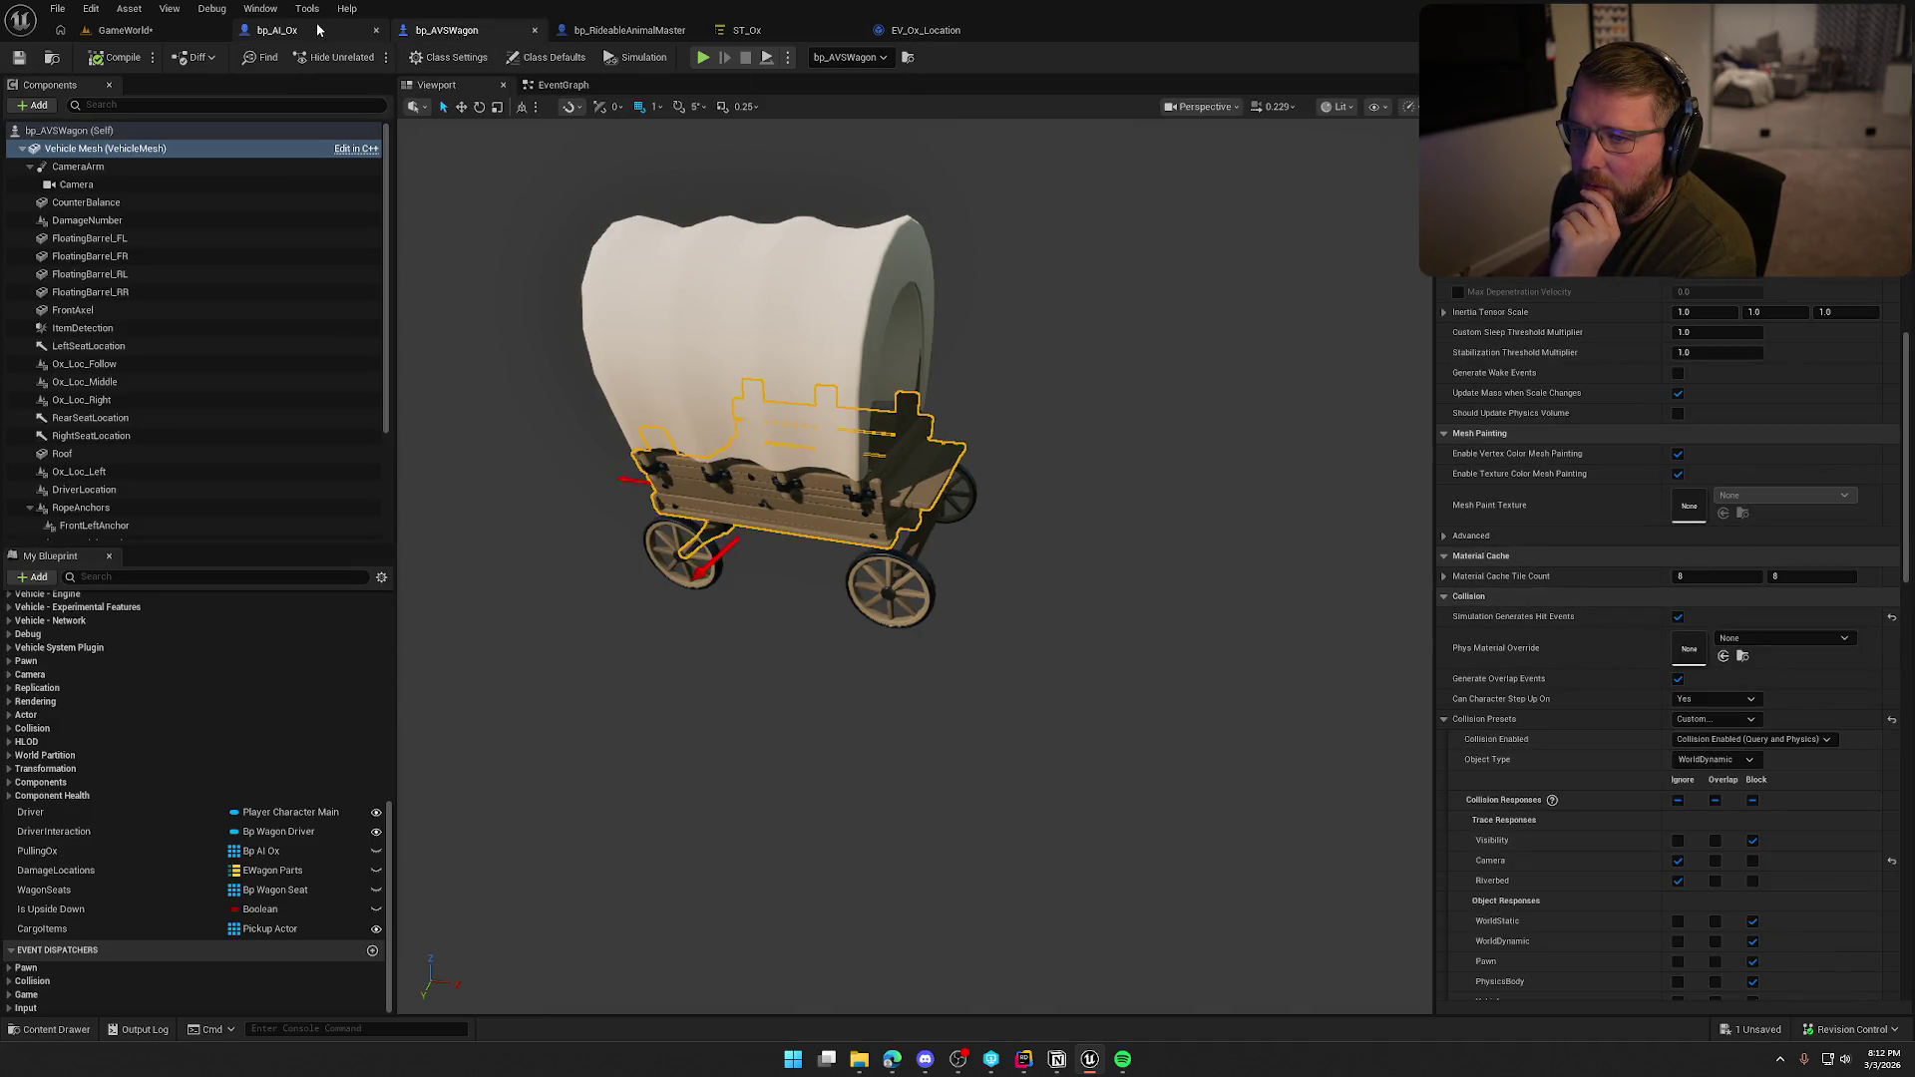
left_click(924, 30)
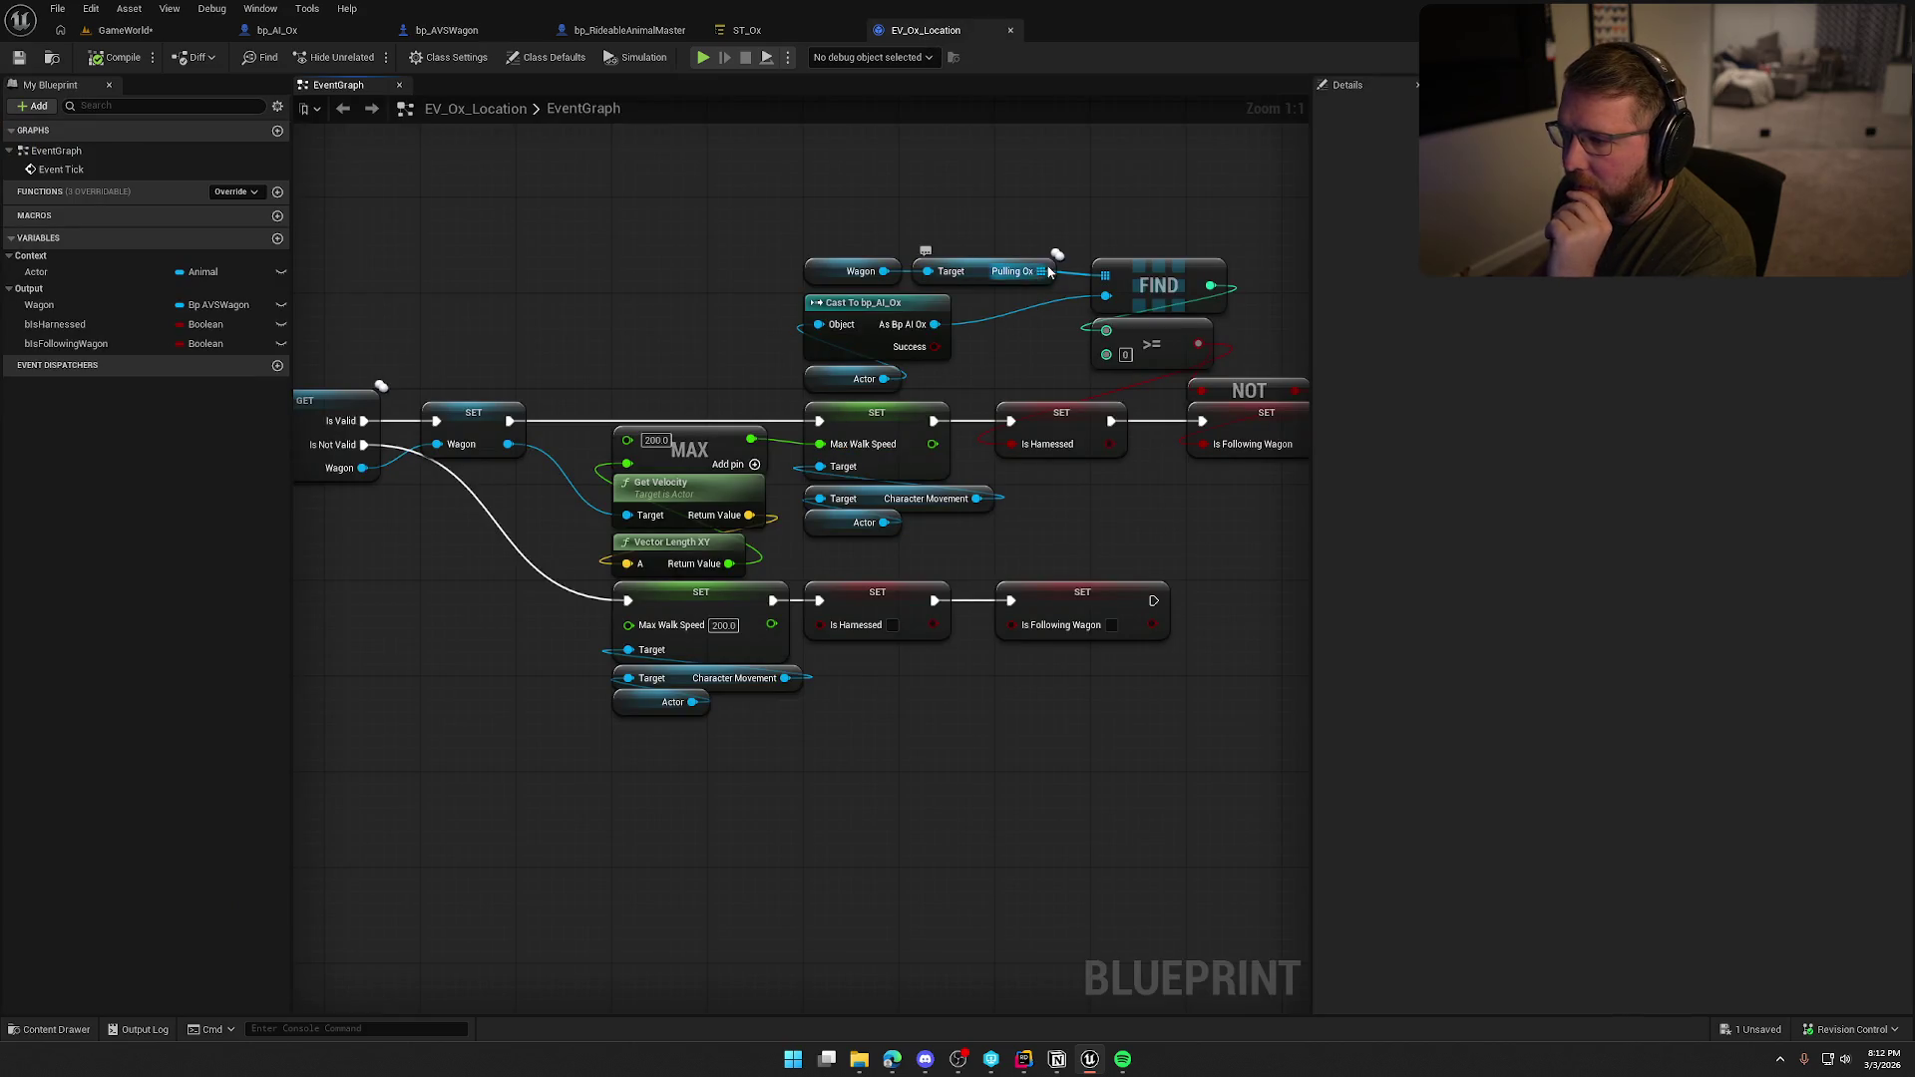
left_click(463, 34)
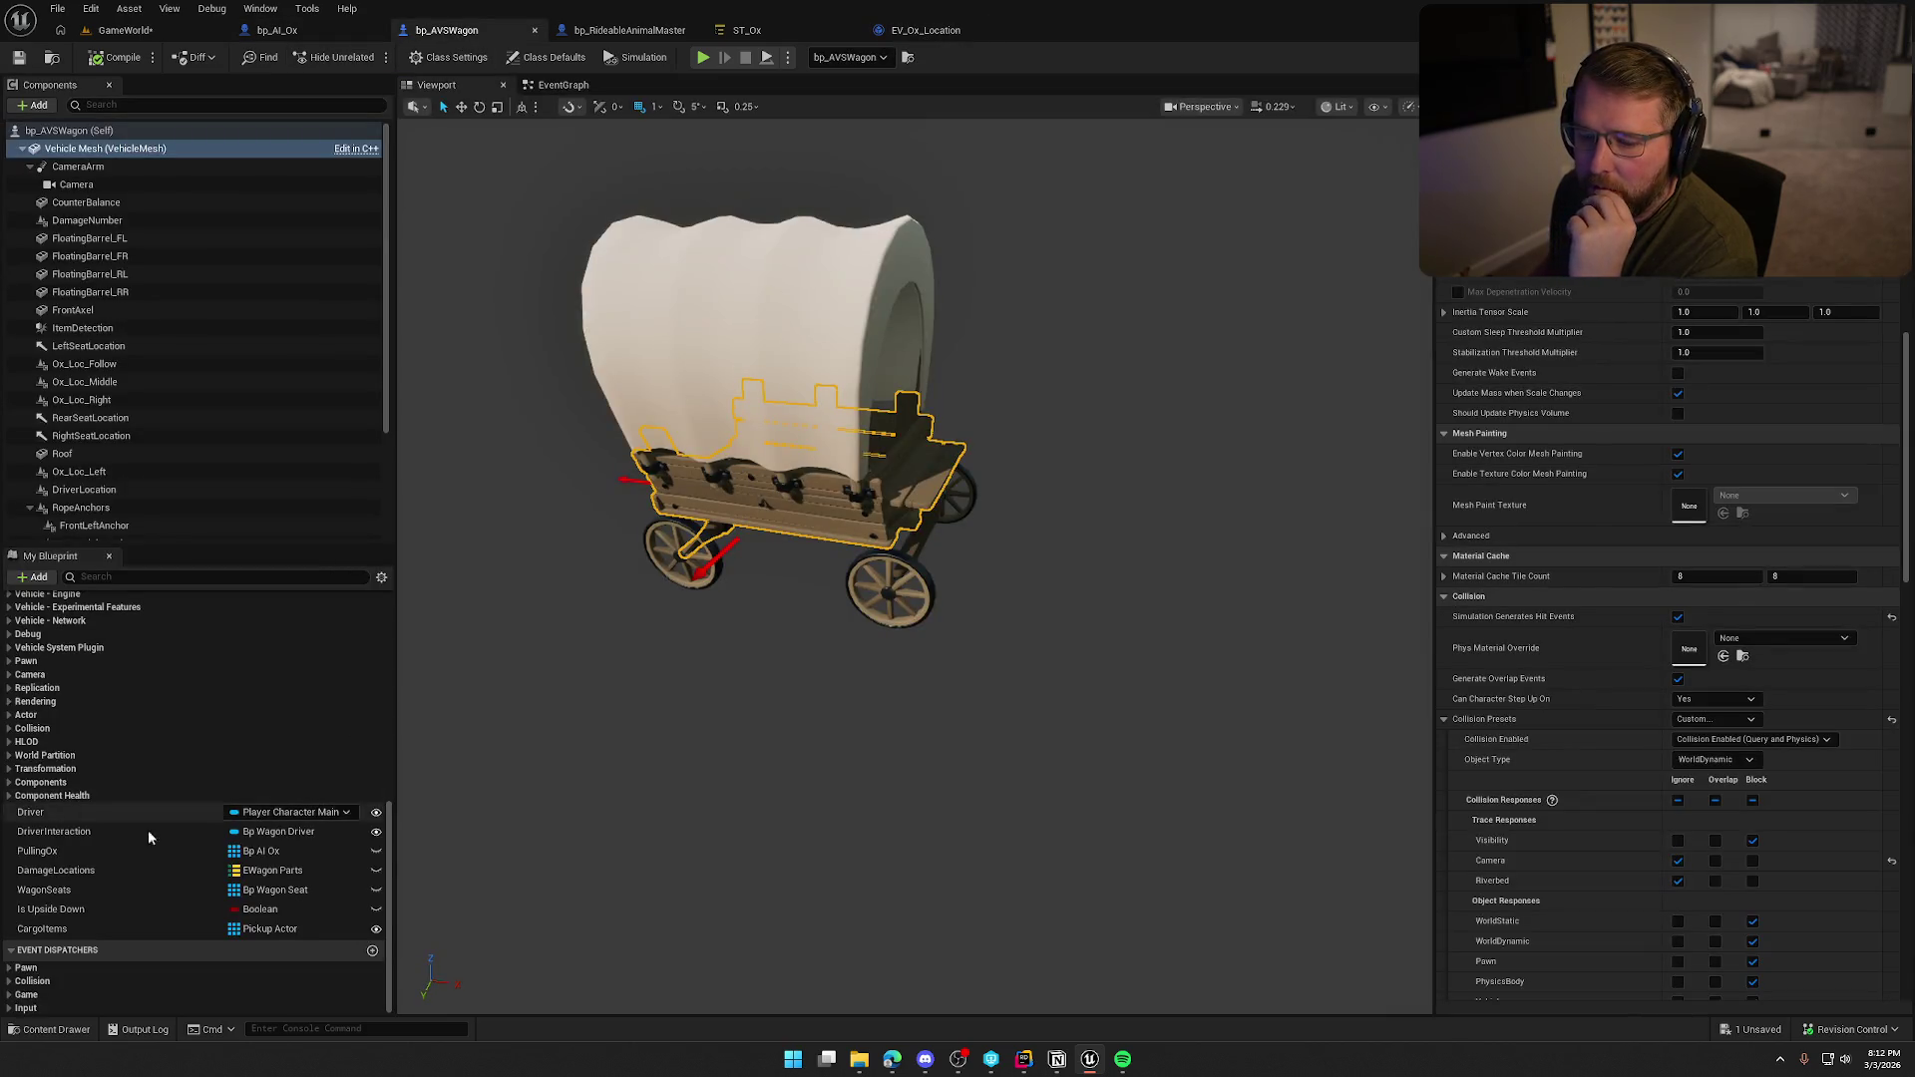
In bp_AI_Ox's Server_AttachToWagon, get the wagon's Pulling Ox array from the Wagon reference.
left_click(278, 29)
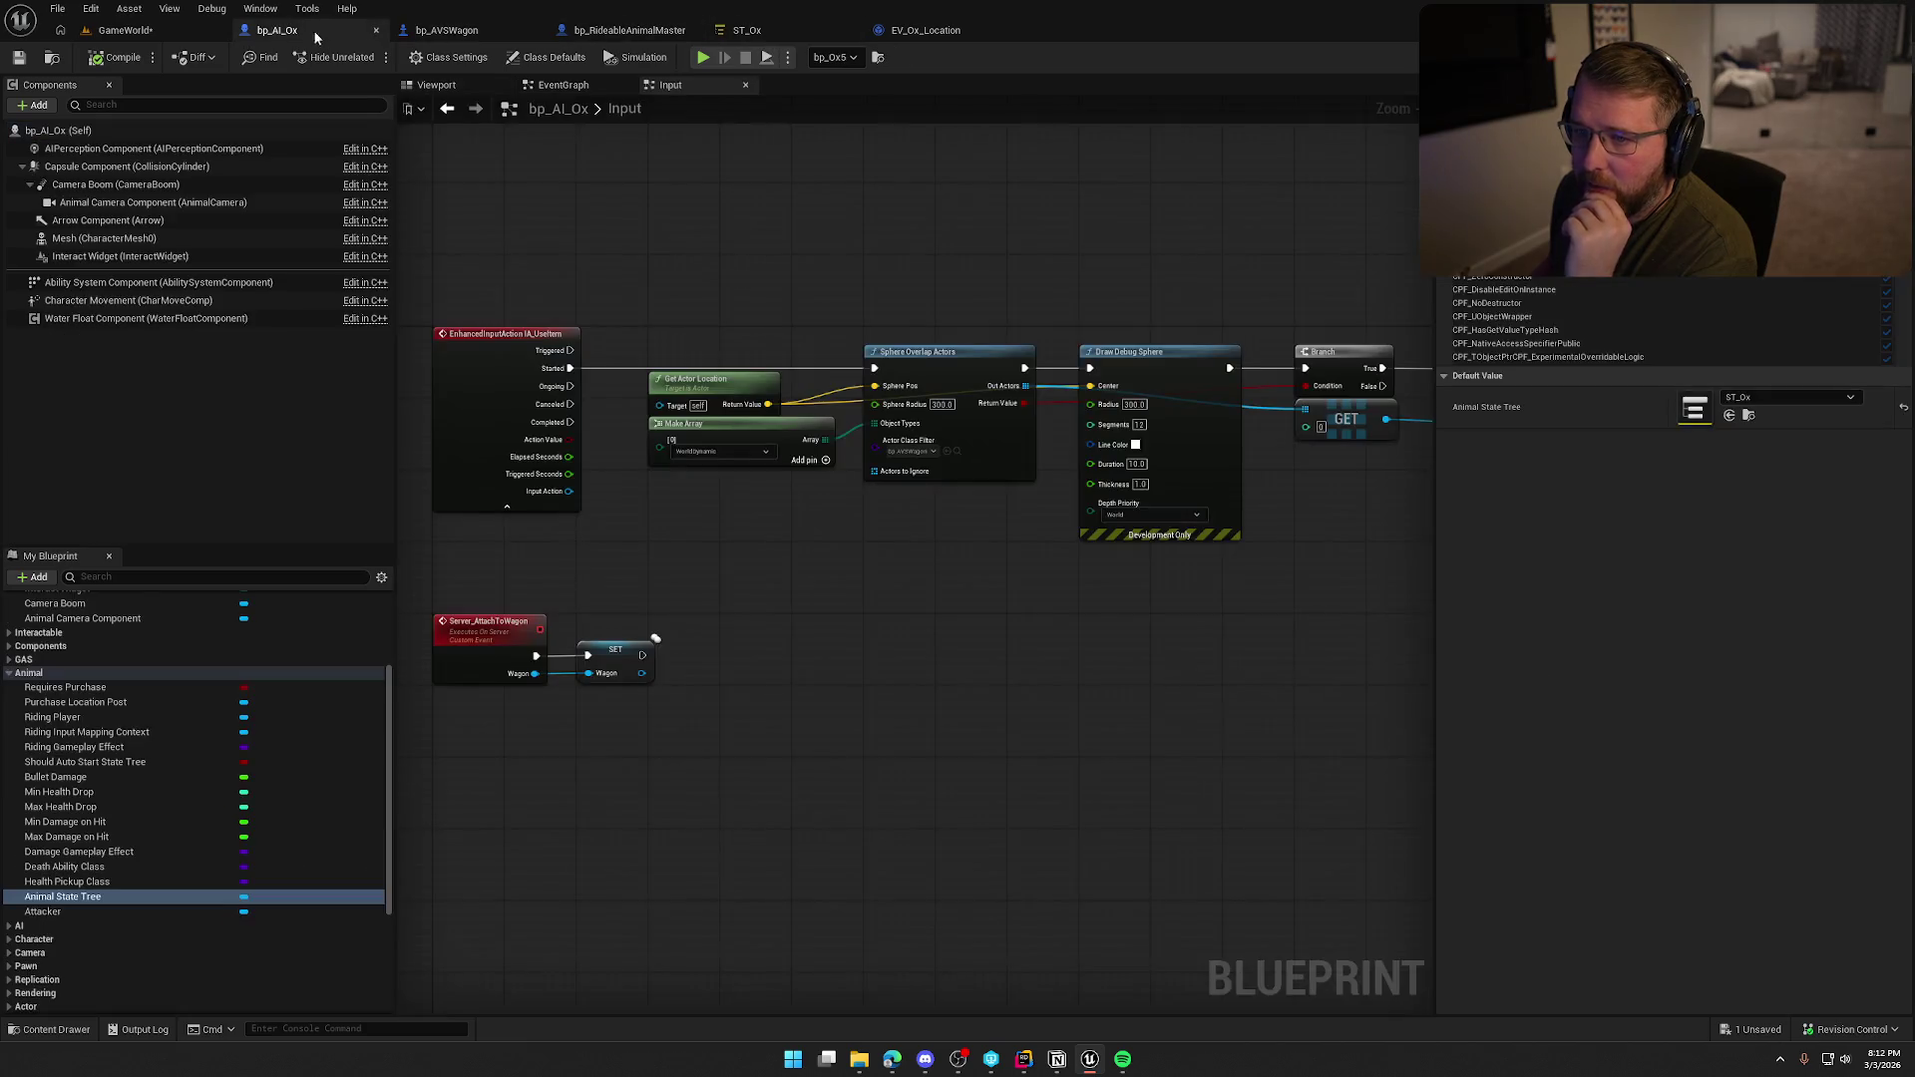
scroll(1262, 370, "up", 2)
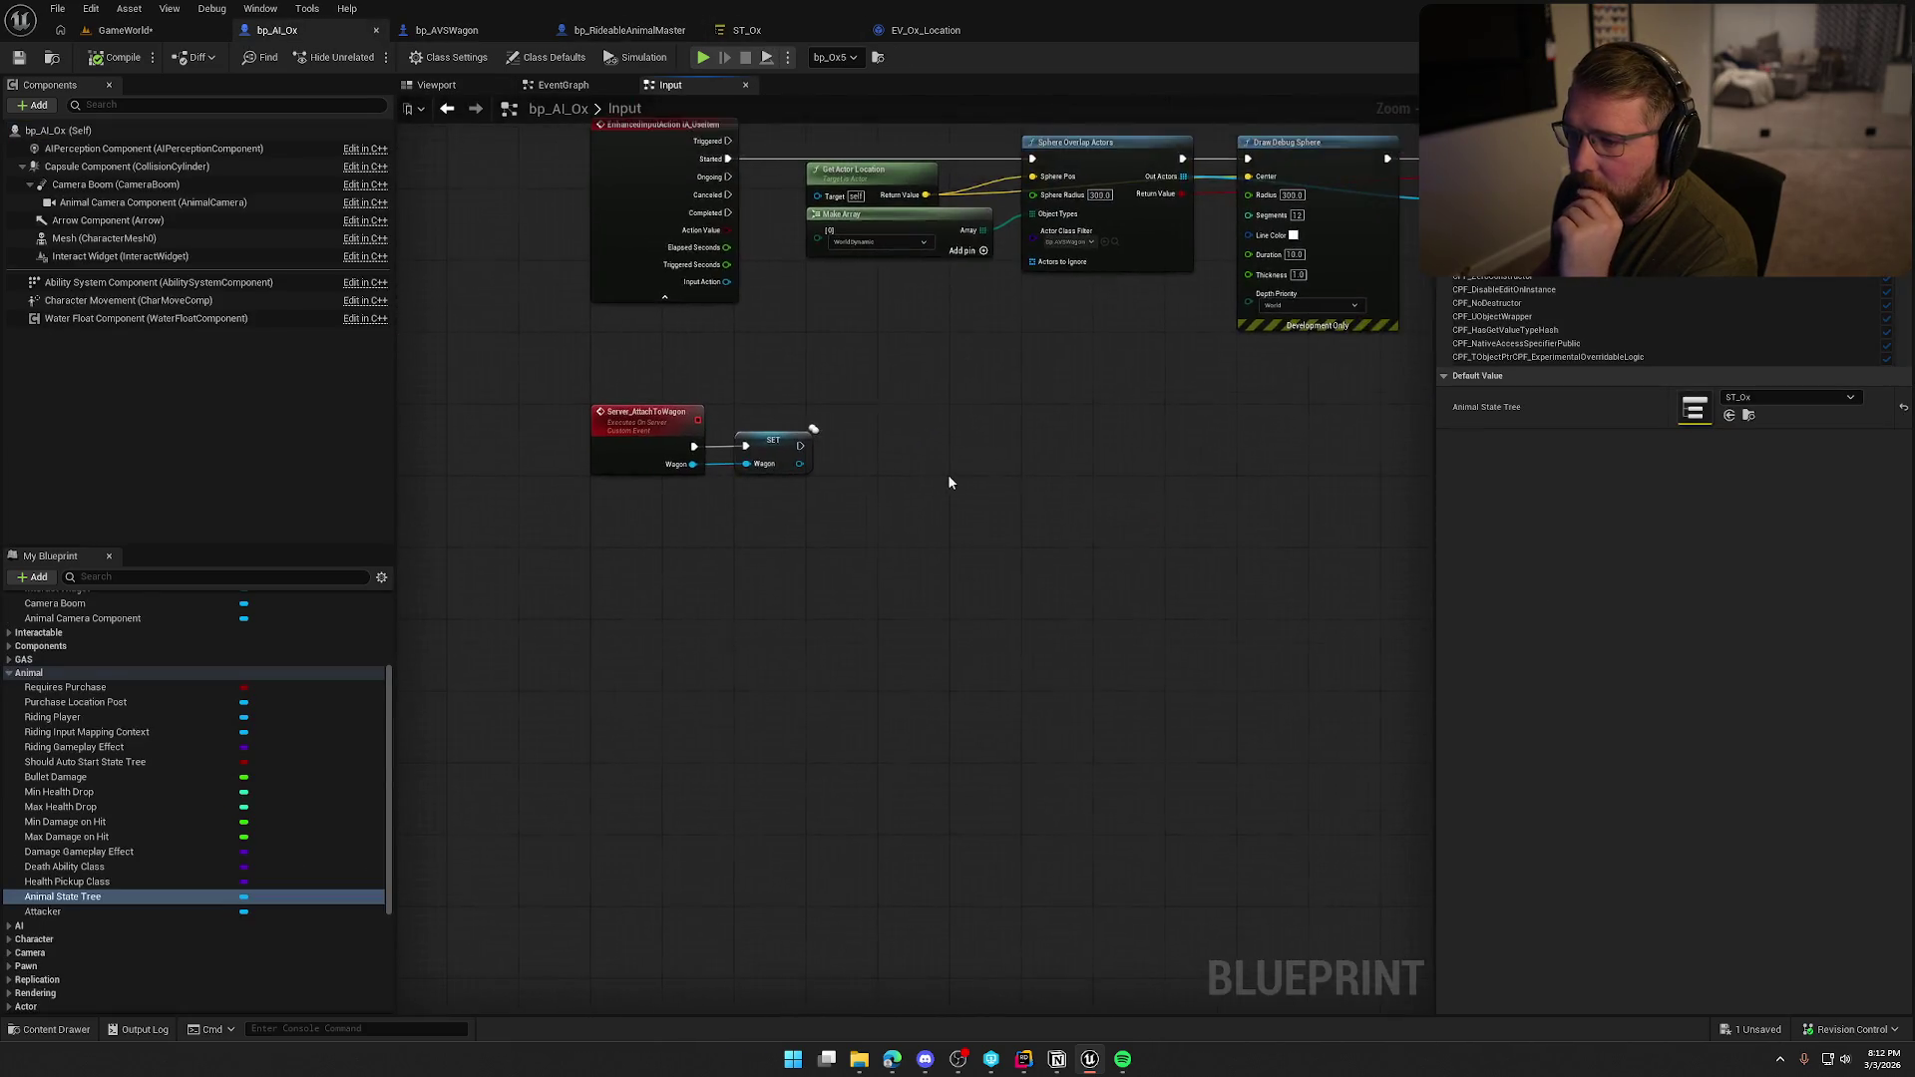
left_click_drag(508, 299, 824, 525)
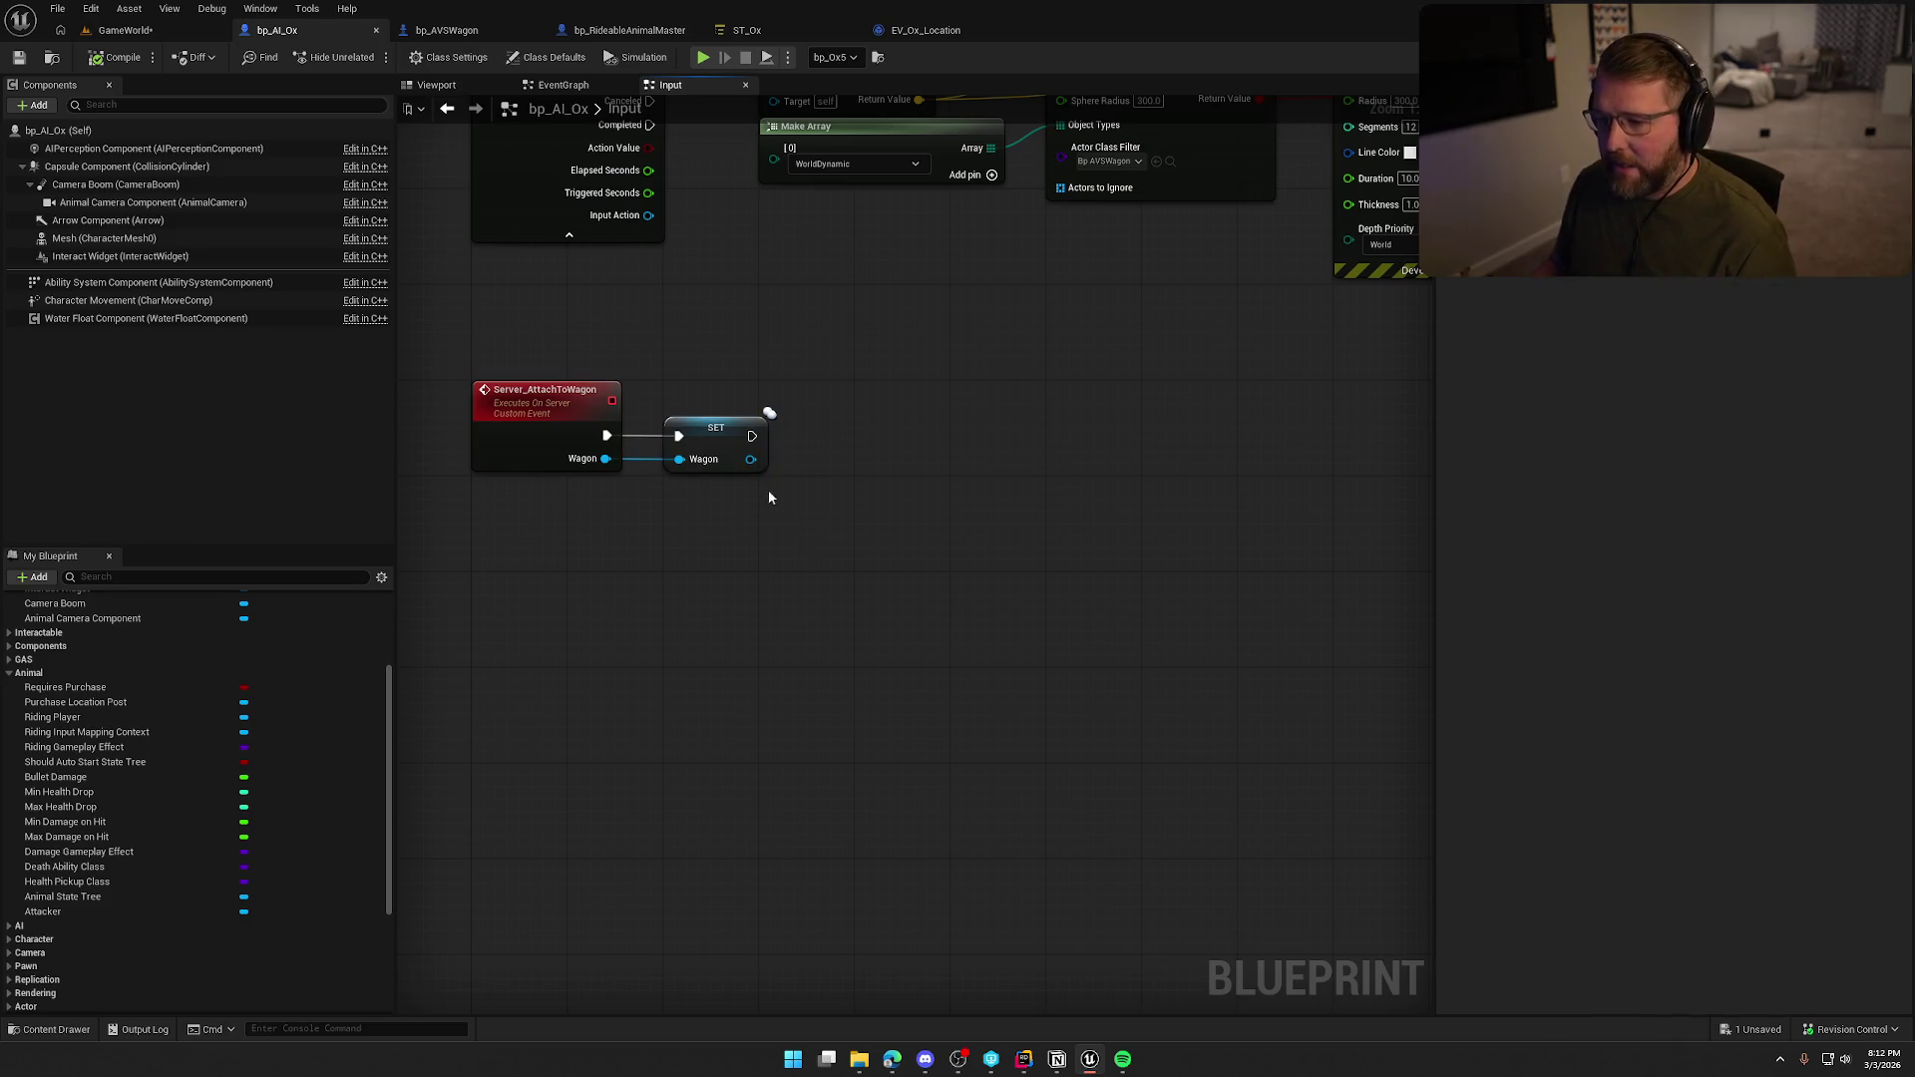
left_click_drag(750, 459, 789, 515)
type("get pulling")
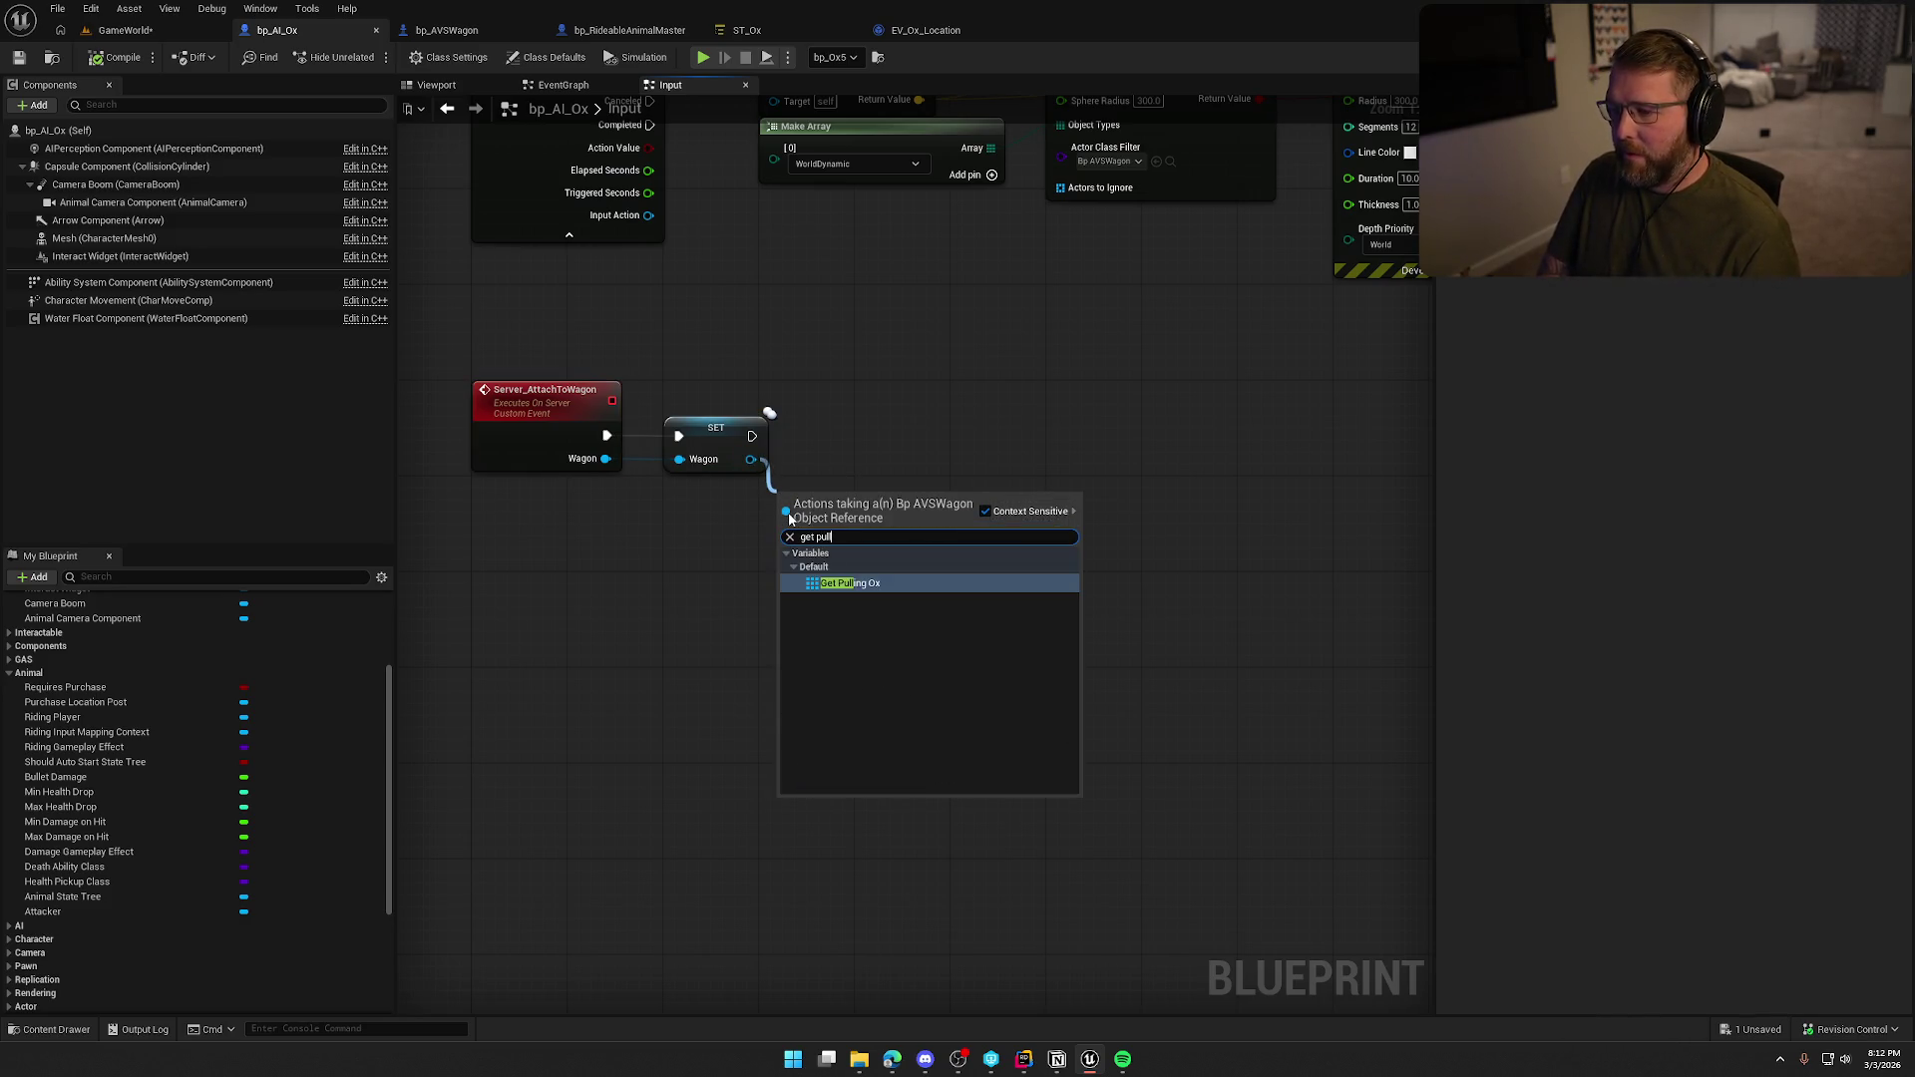
key("Return")
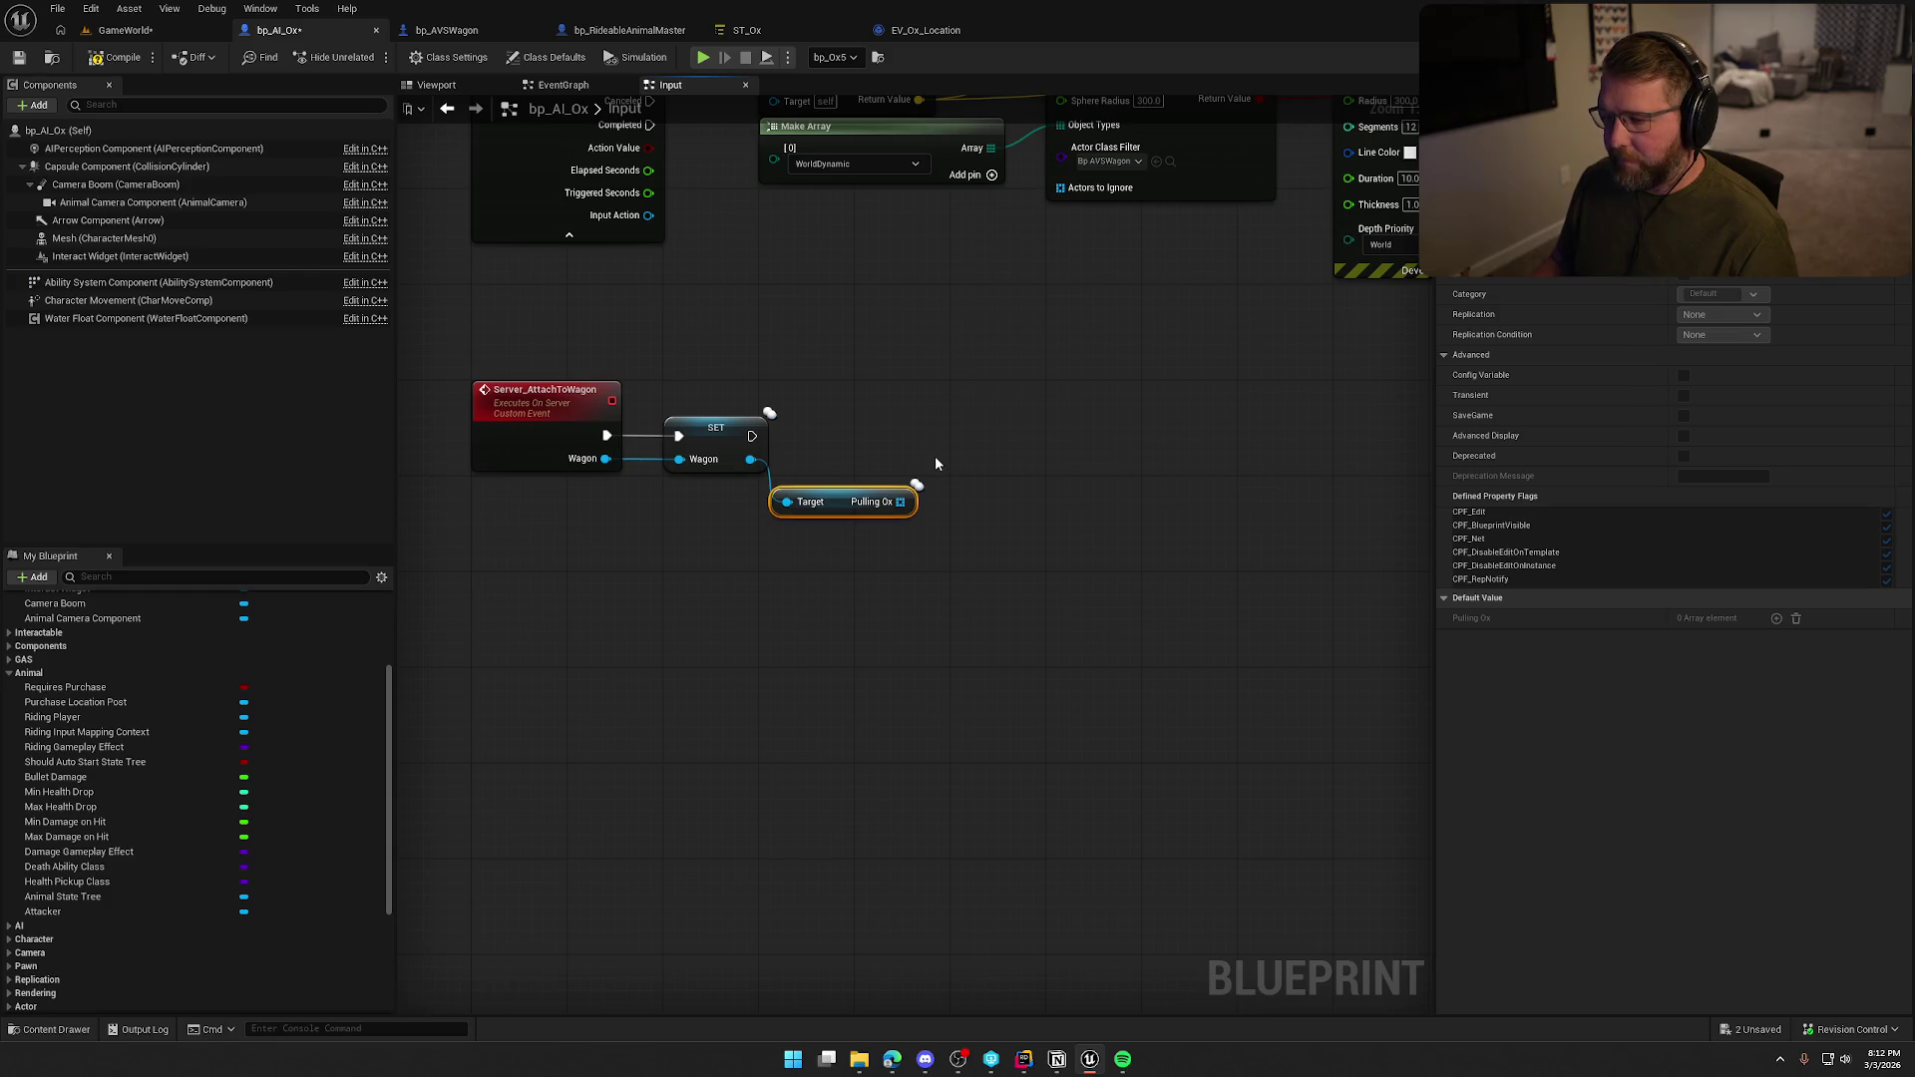
Add a Length node for Pulling Ox and tuck it under the getter.
left_click_drag(900, 501, 949, 511)
type("get")
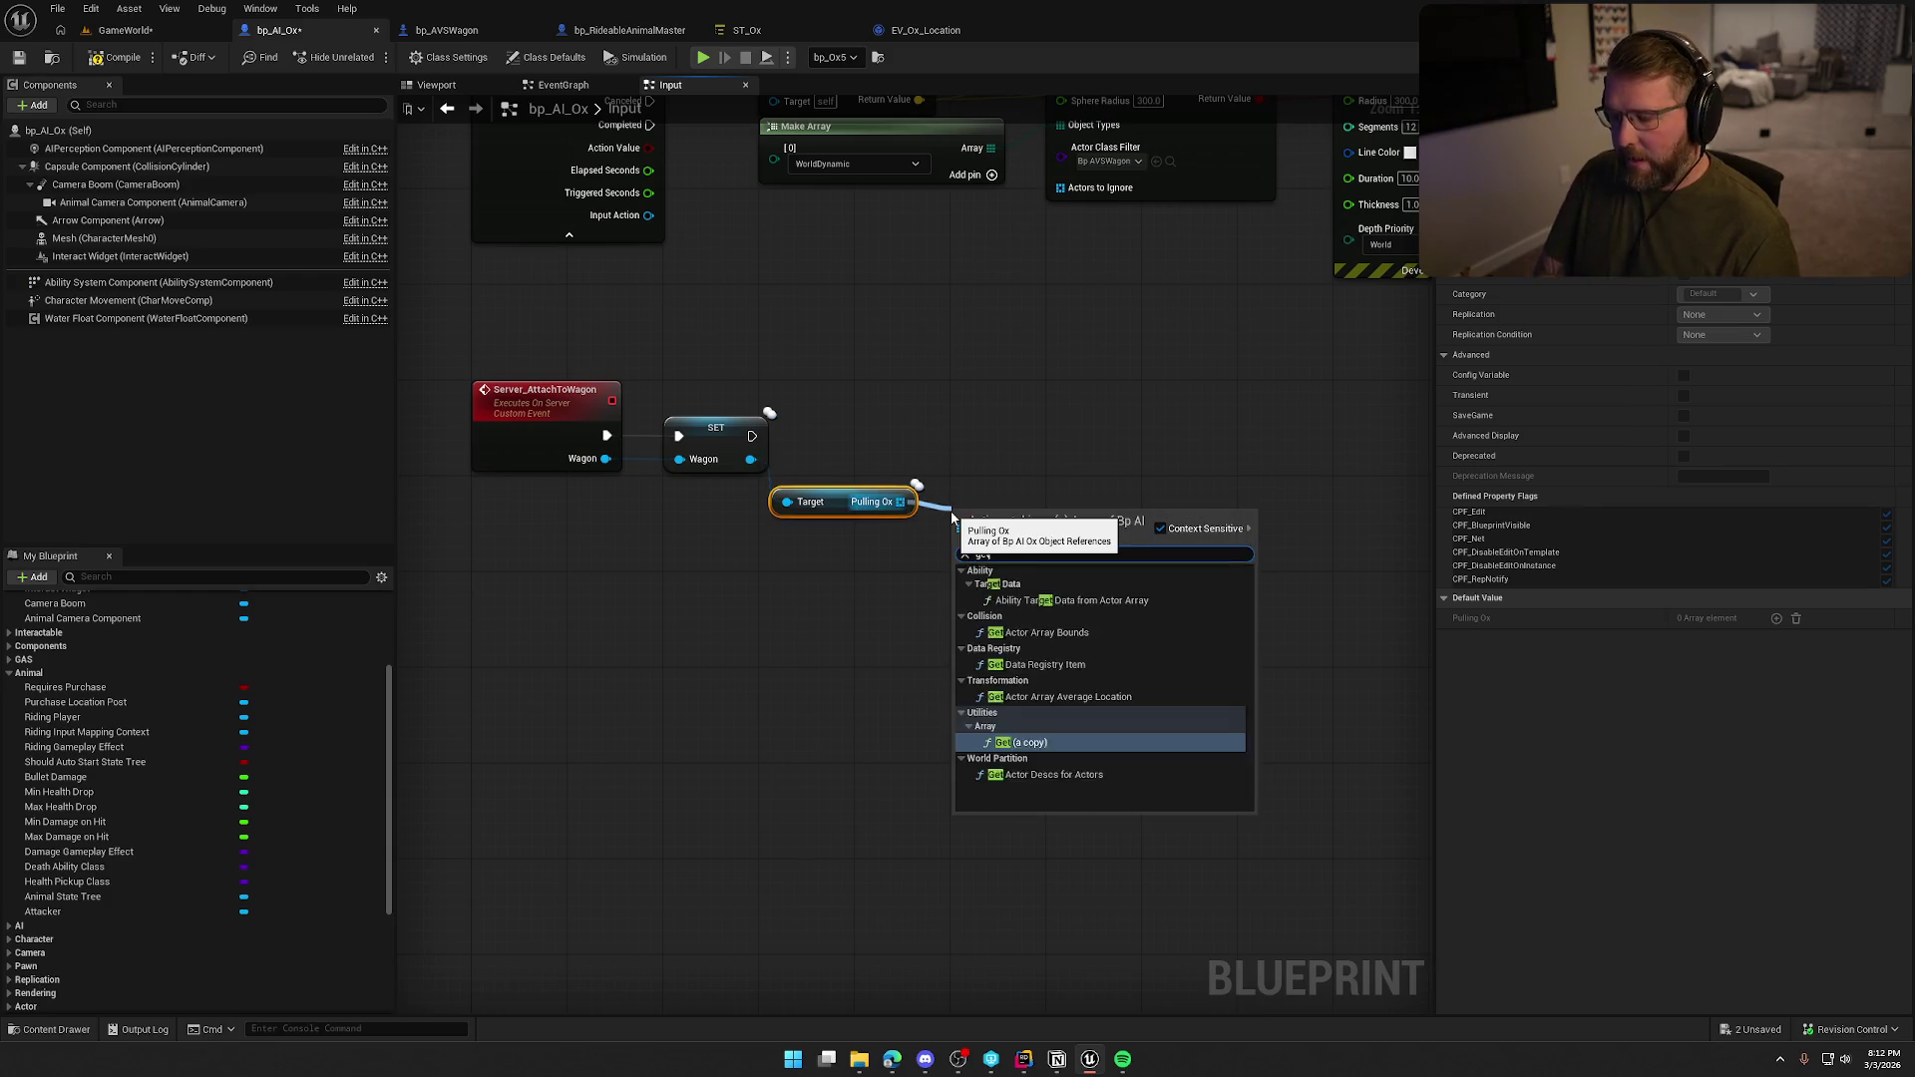
type(" len")
key("BackSpace")
key("BackSpace")
key("BackSpace")
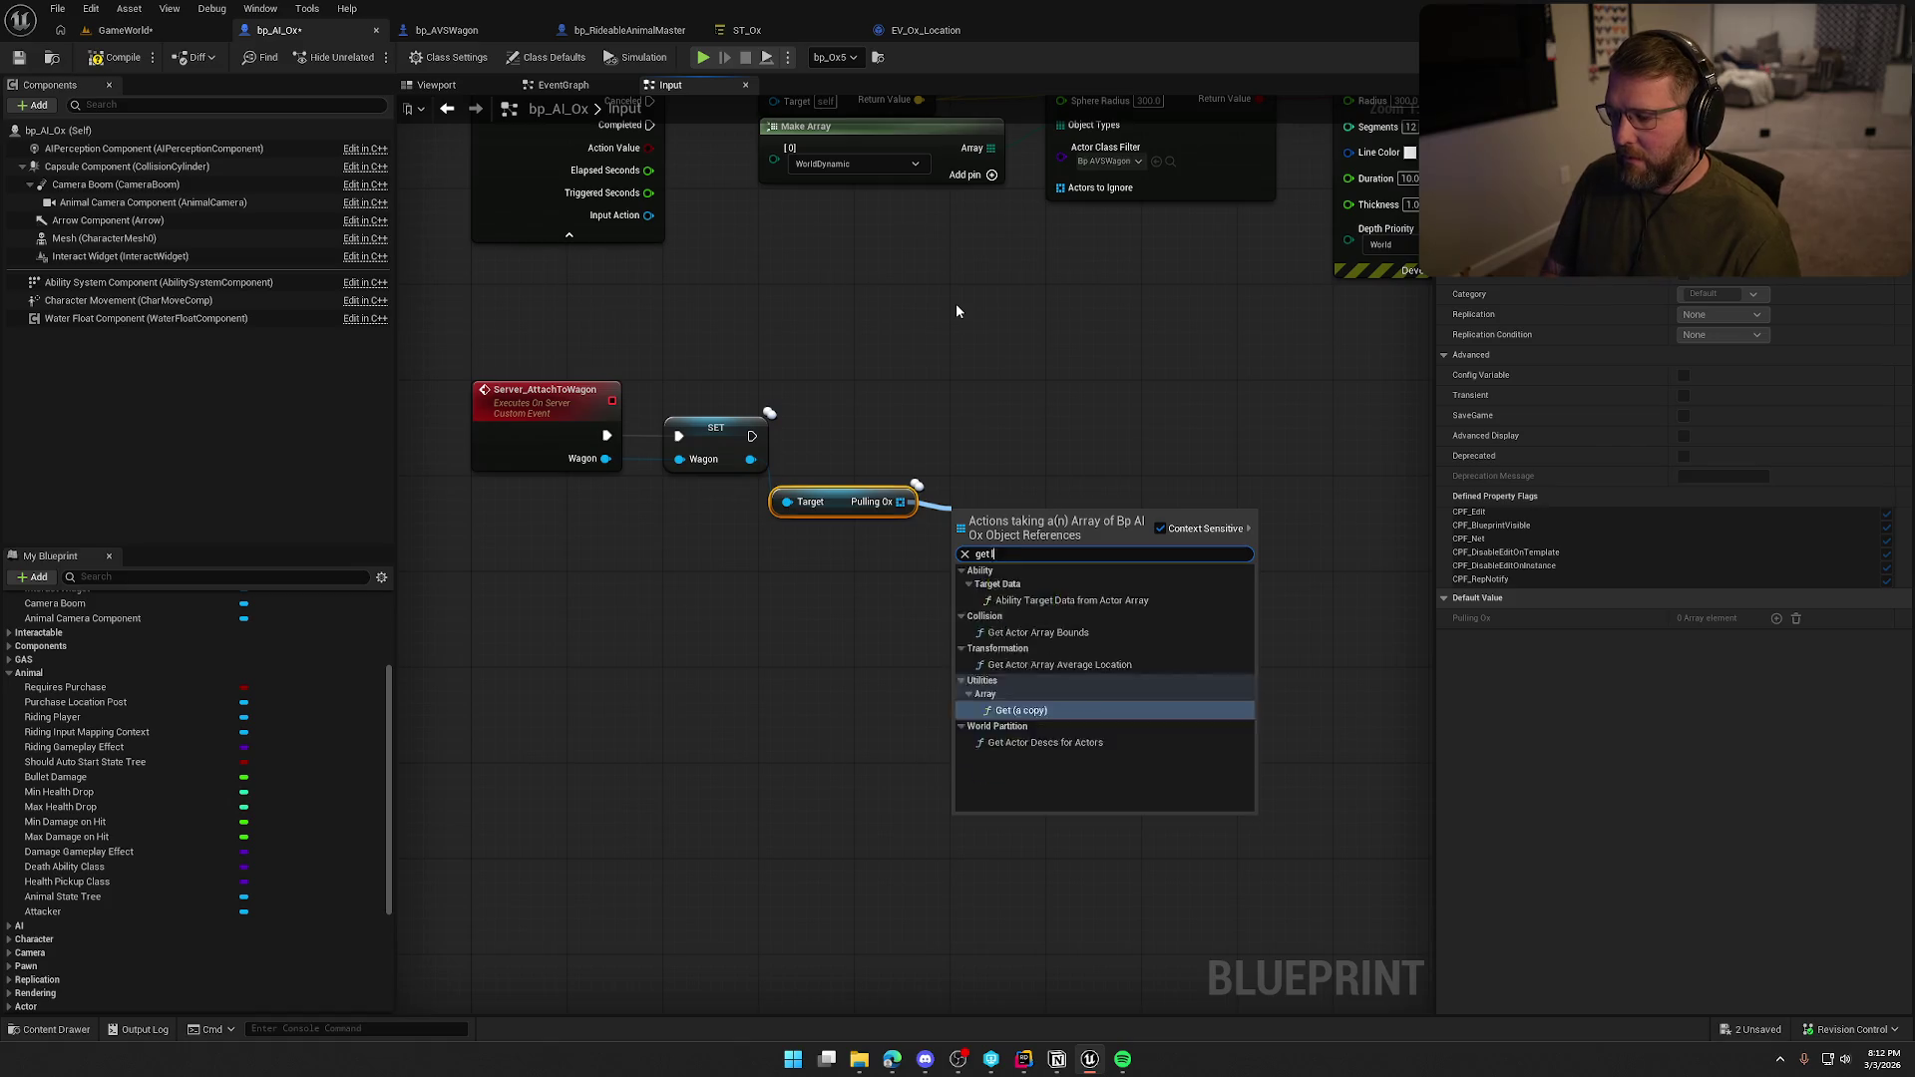
type("nu")
key("Return")
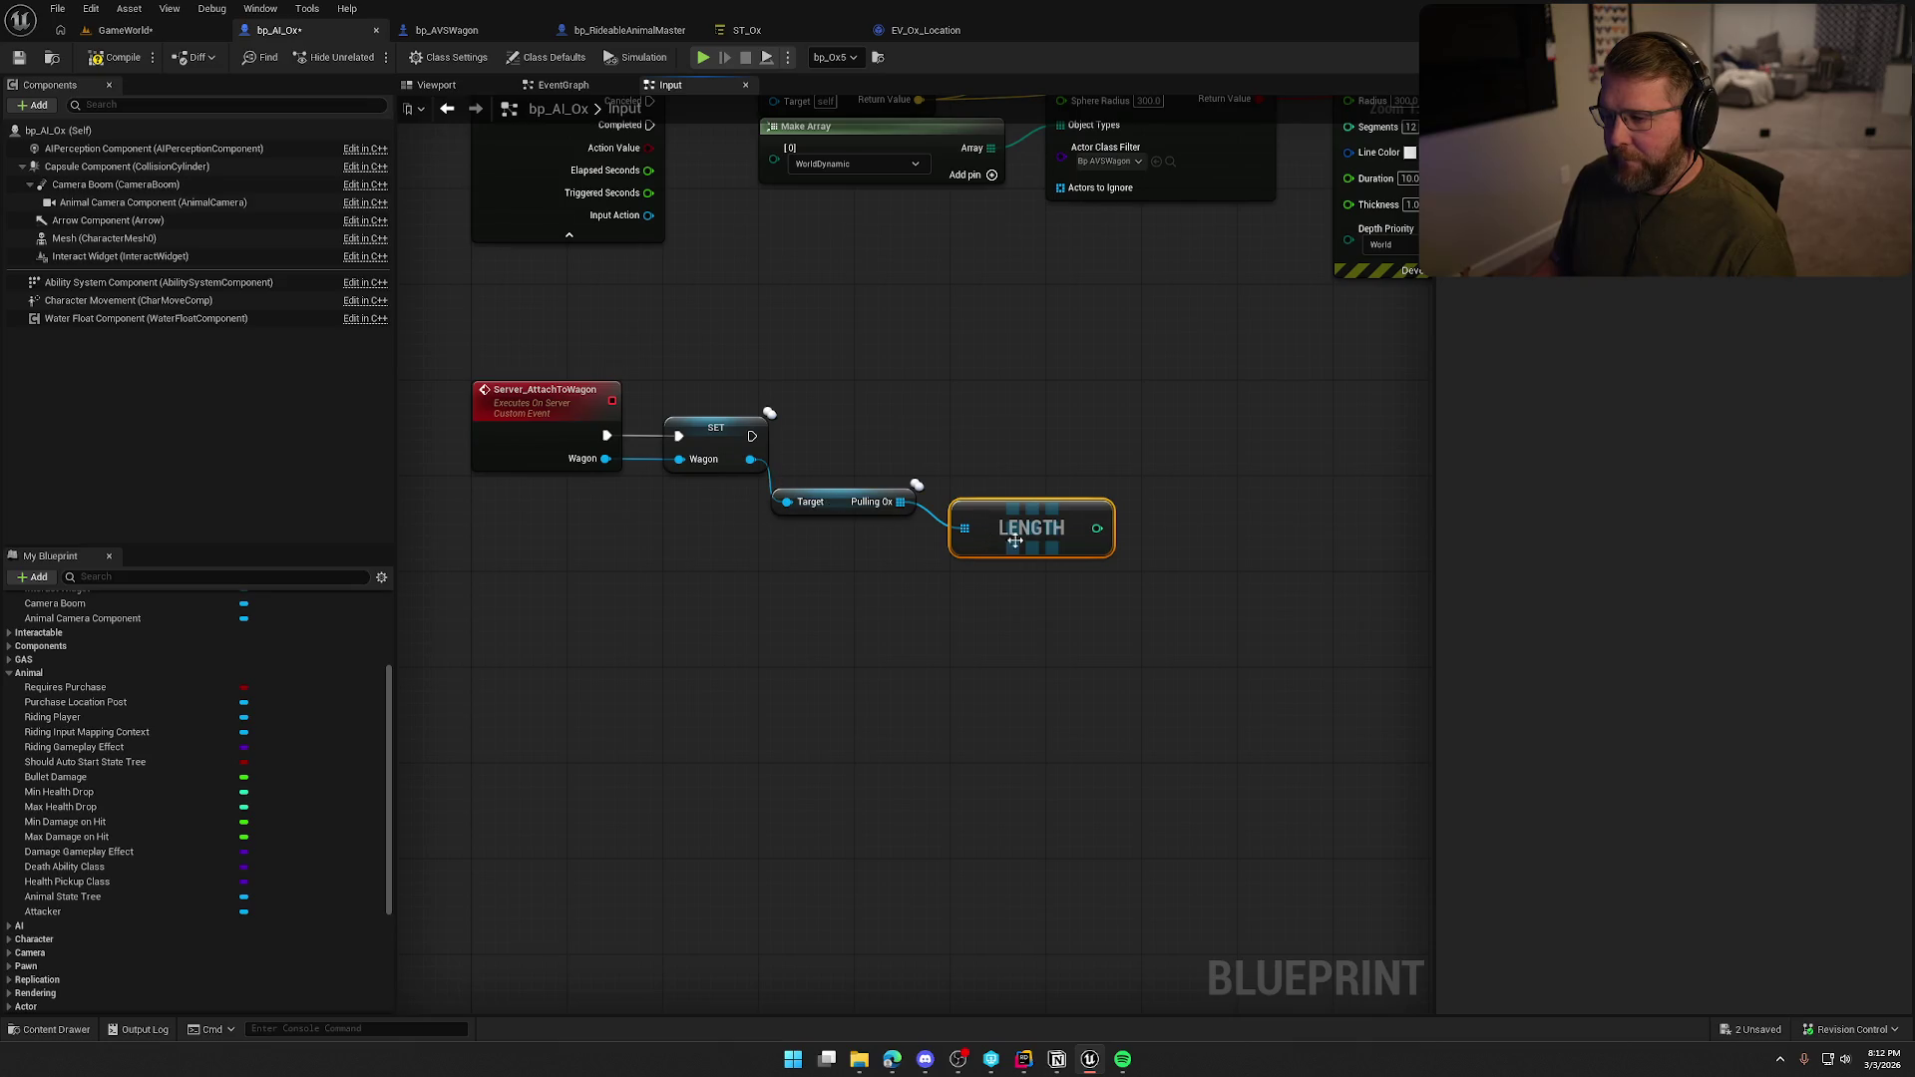
left_click_drag(843, 504, 733, 509)
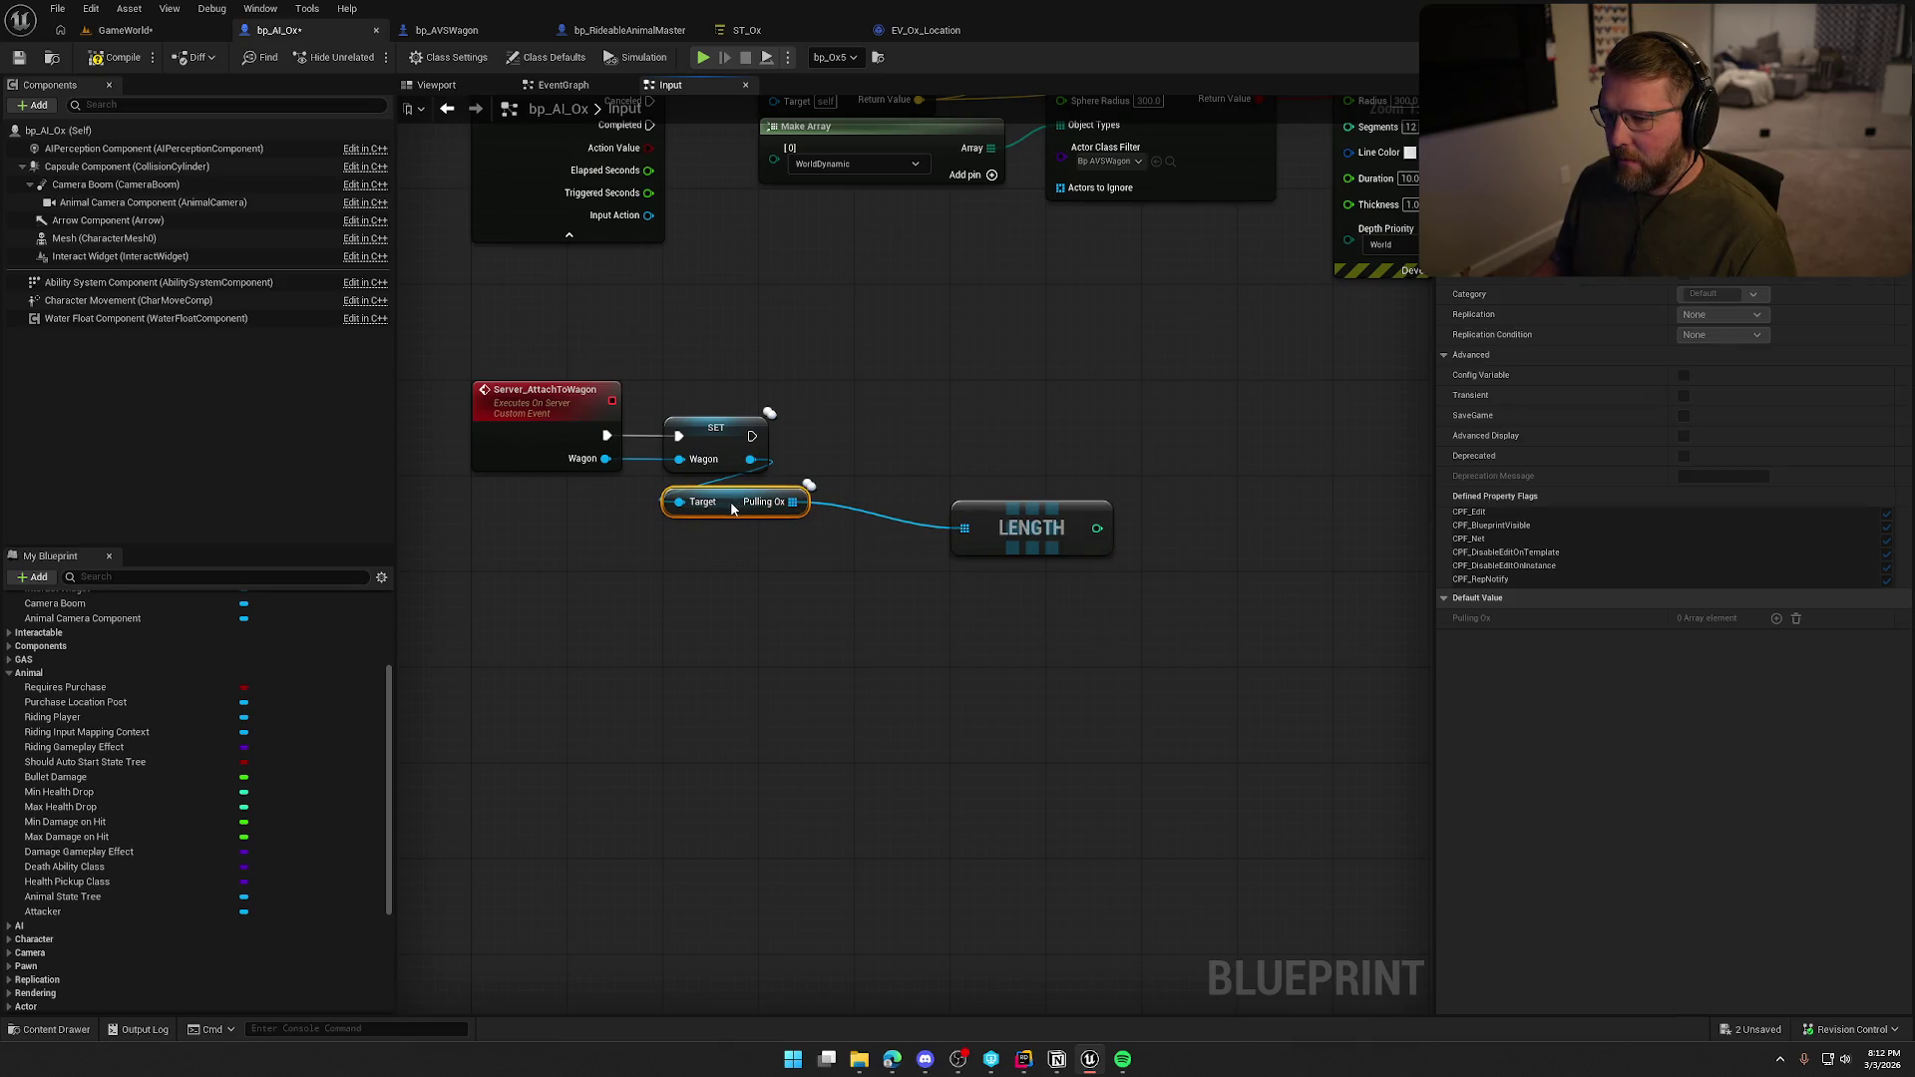
mouse_move(1053, 535)
left_mouse_down()
mouse_move(770, 564)
mouse_move(766, 549)
left_mouse_up()
left_click(904, 495)
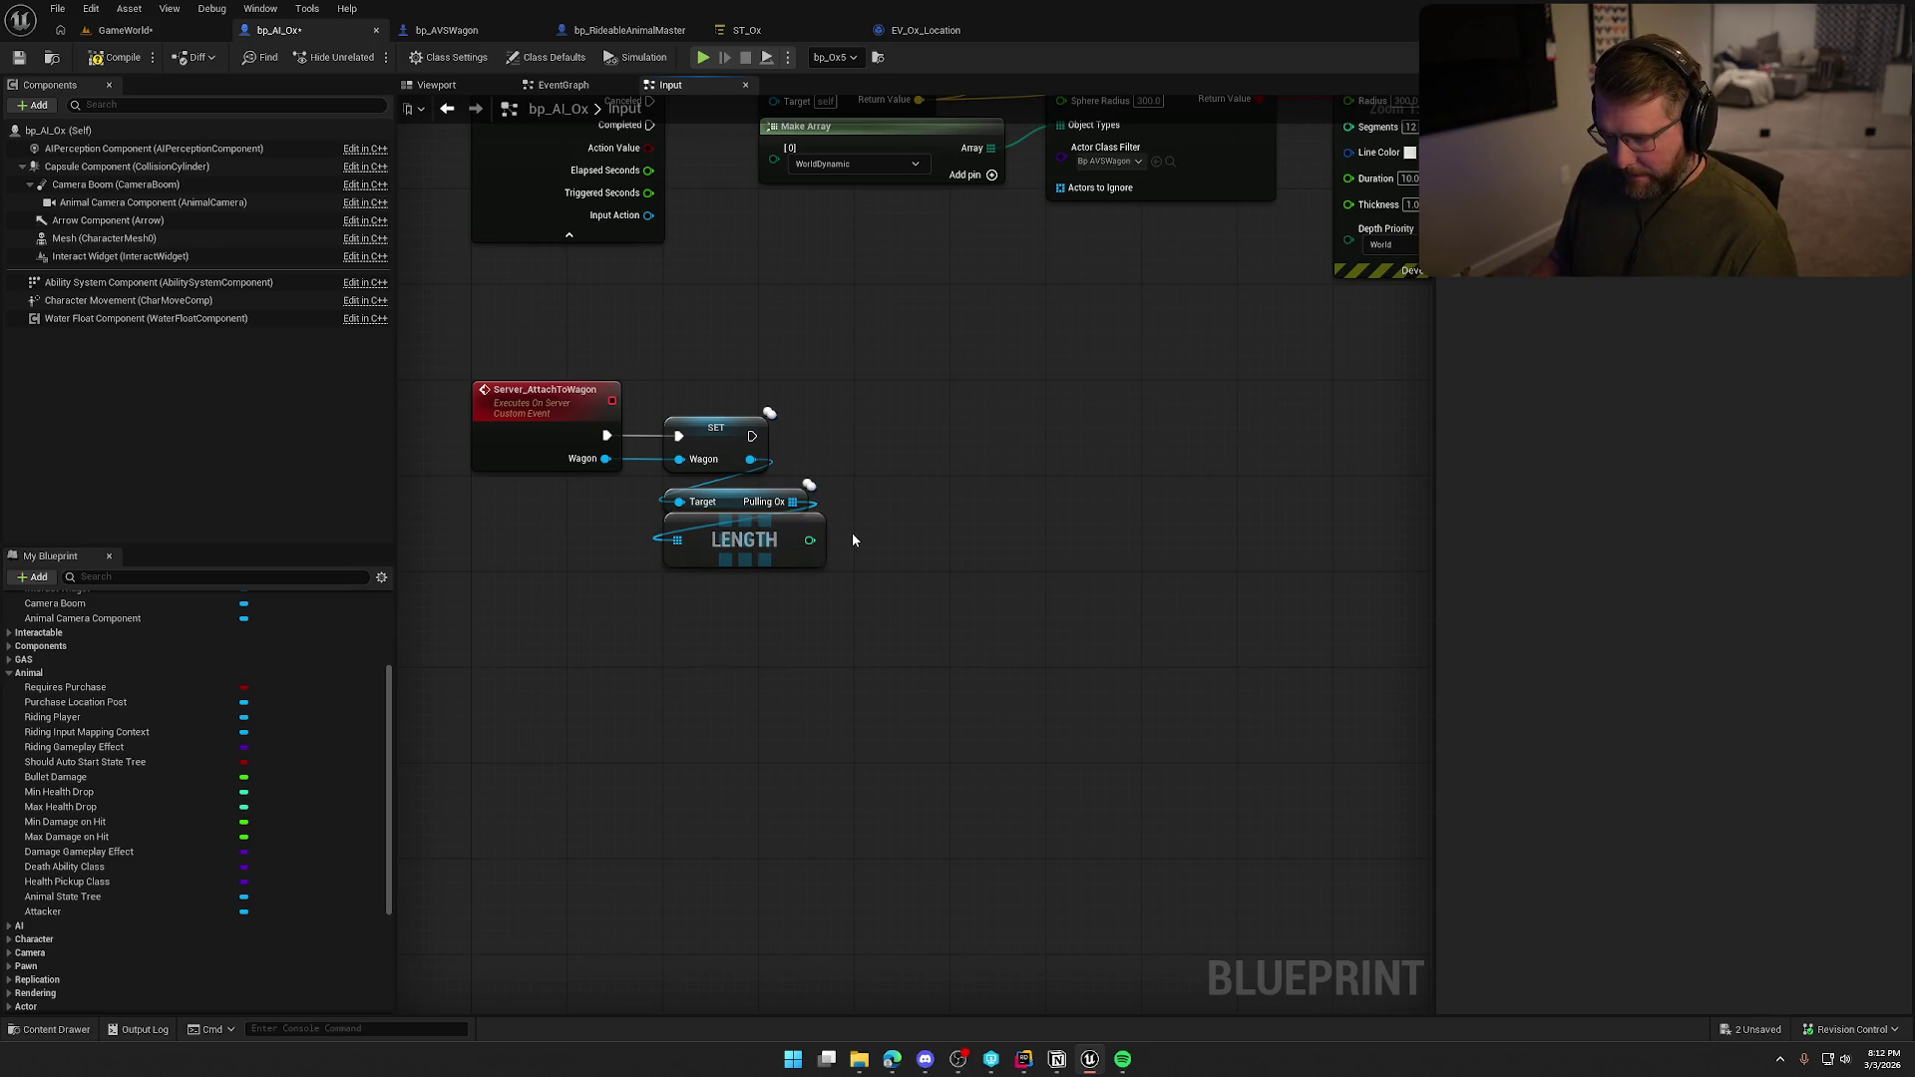
Test Length < 2 and feed it into a Branch that runs after setting Wagon.
left_click_drag(810, 540, 898, 540)
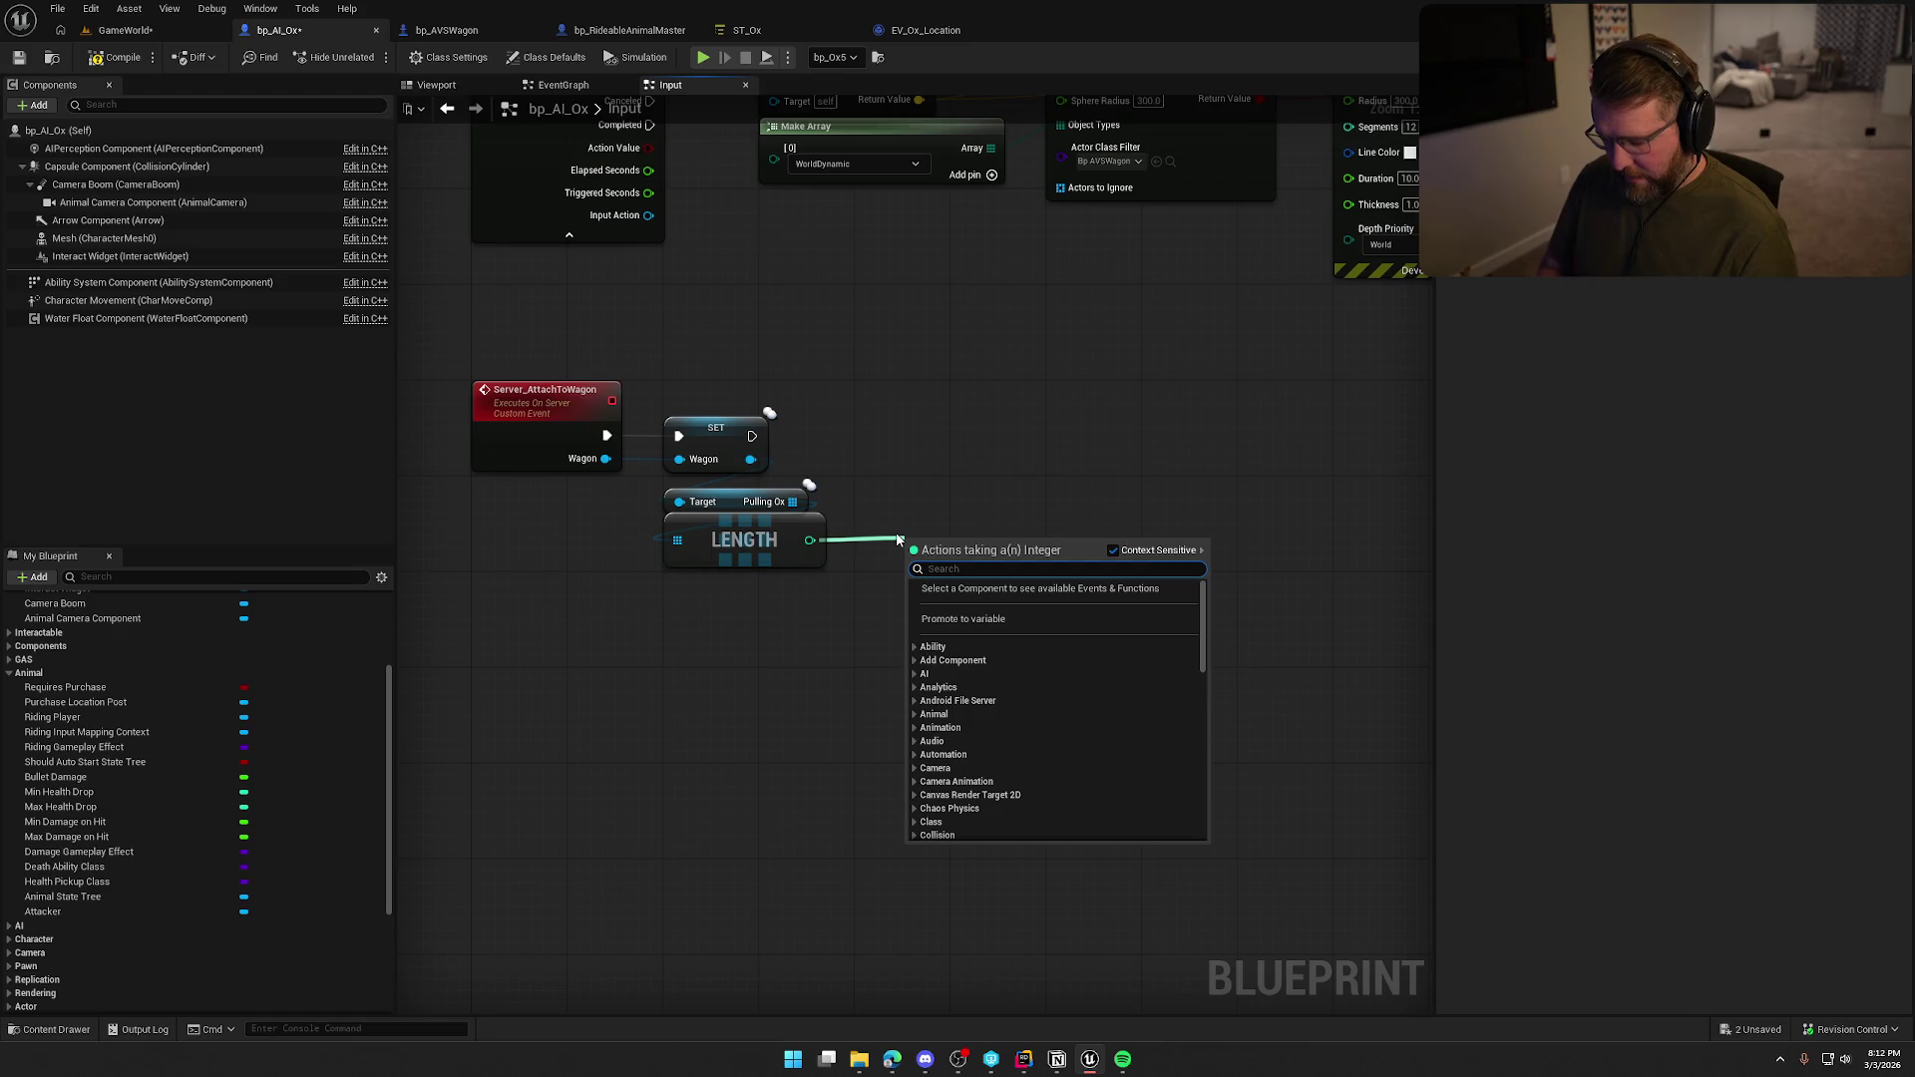
type("<")
key("Return")
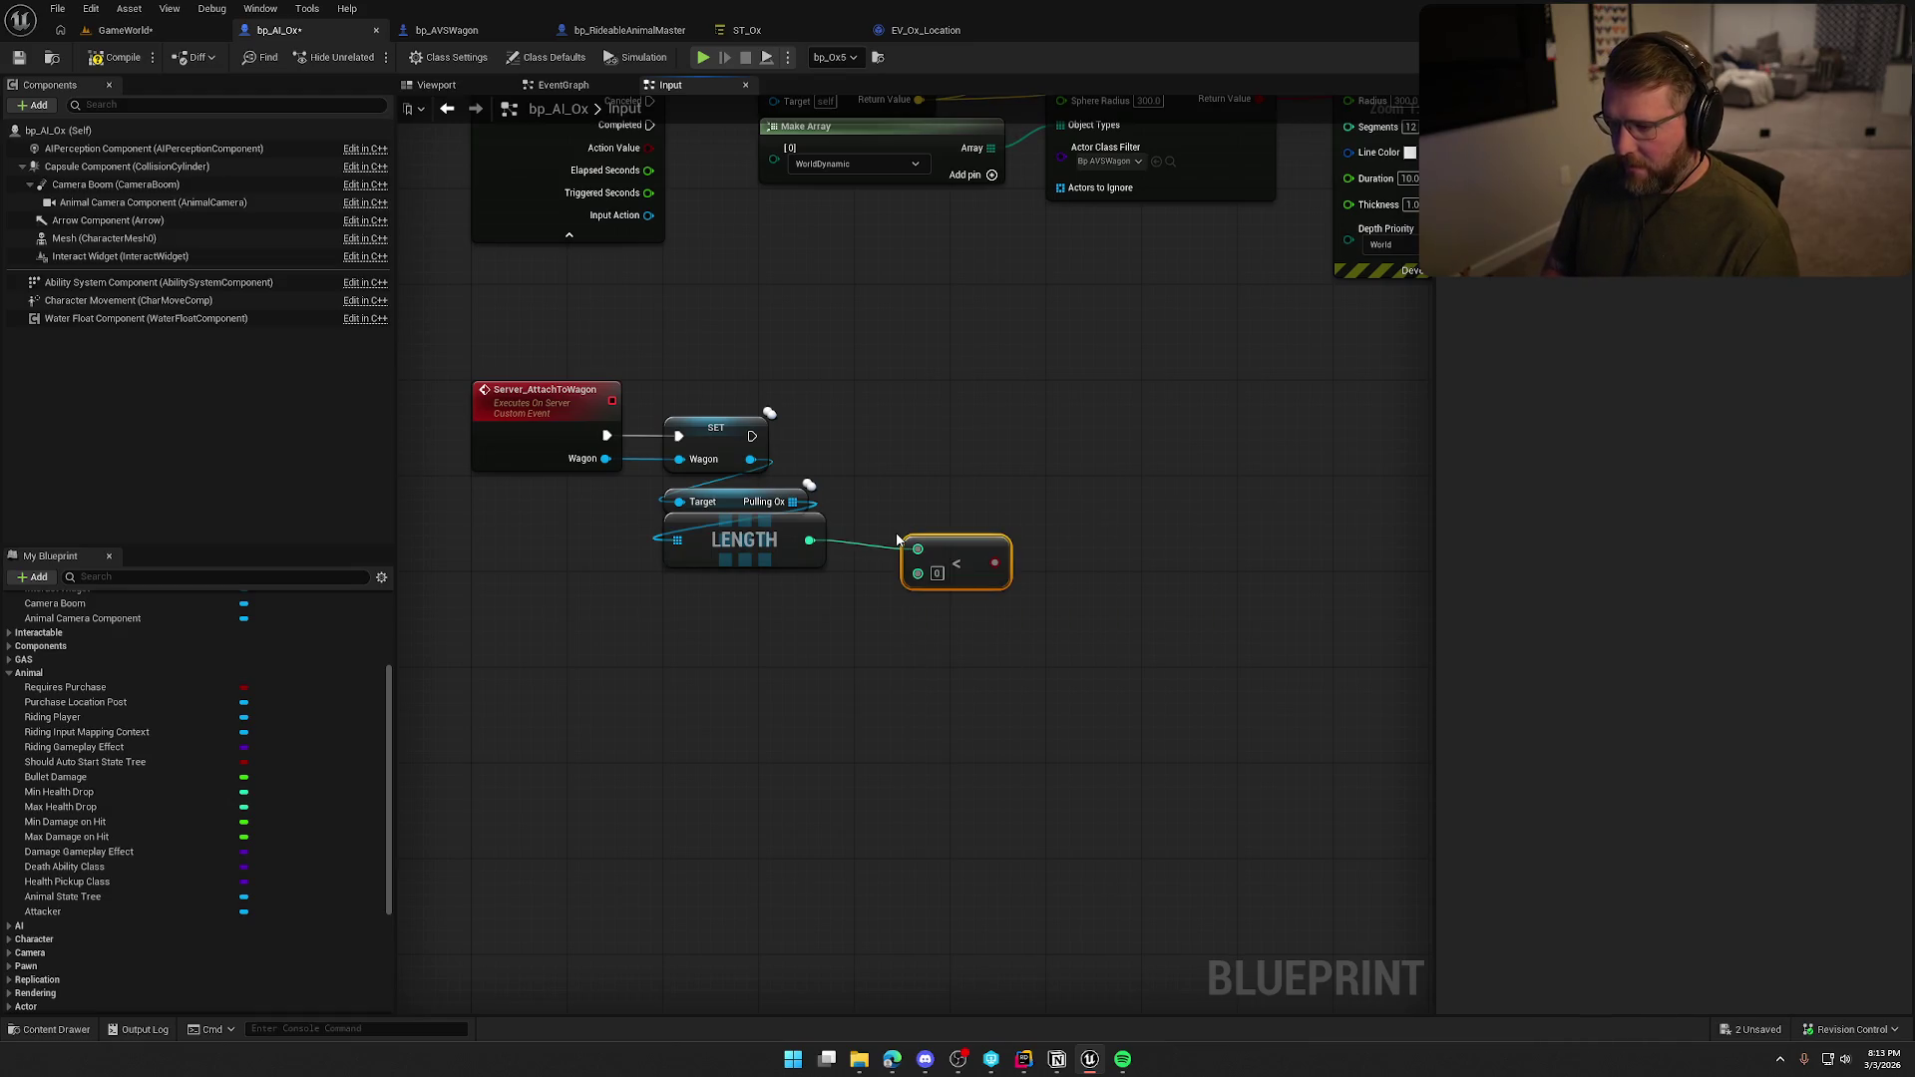
type("2")
left_click_drag(966, 564, 941, 552)
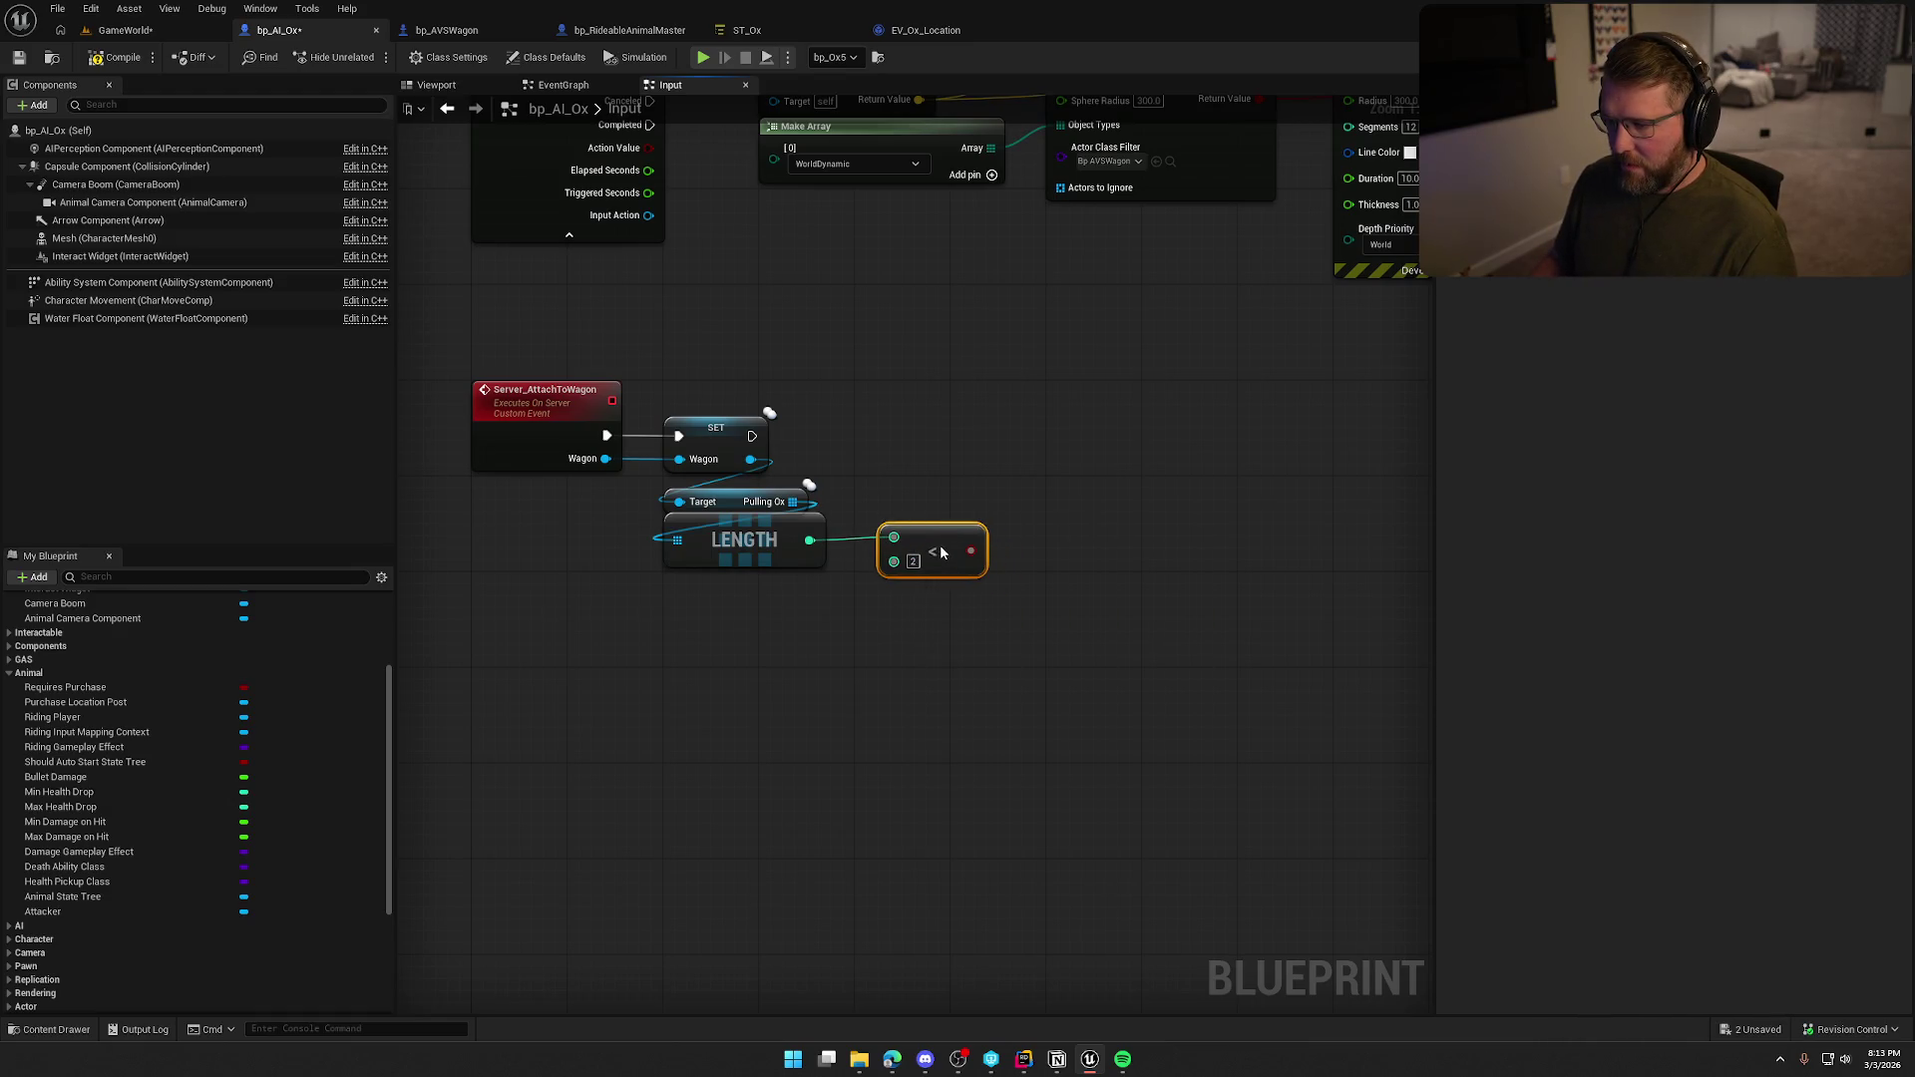
left_click(950, 446)
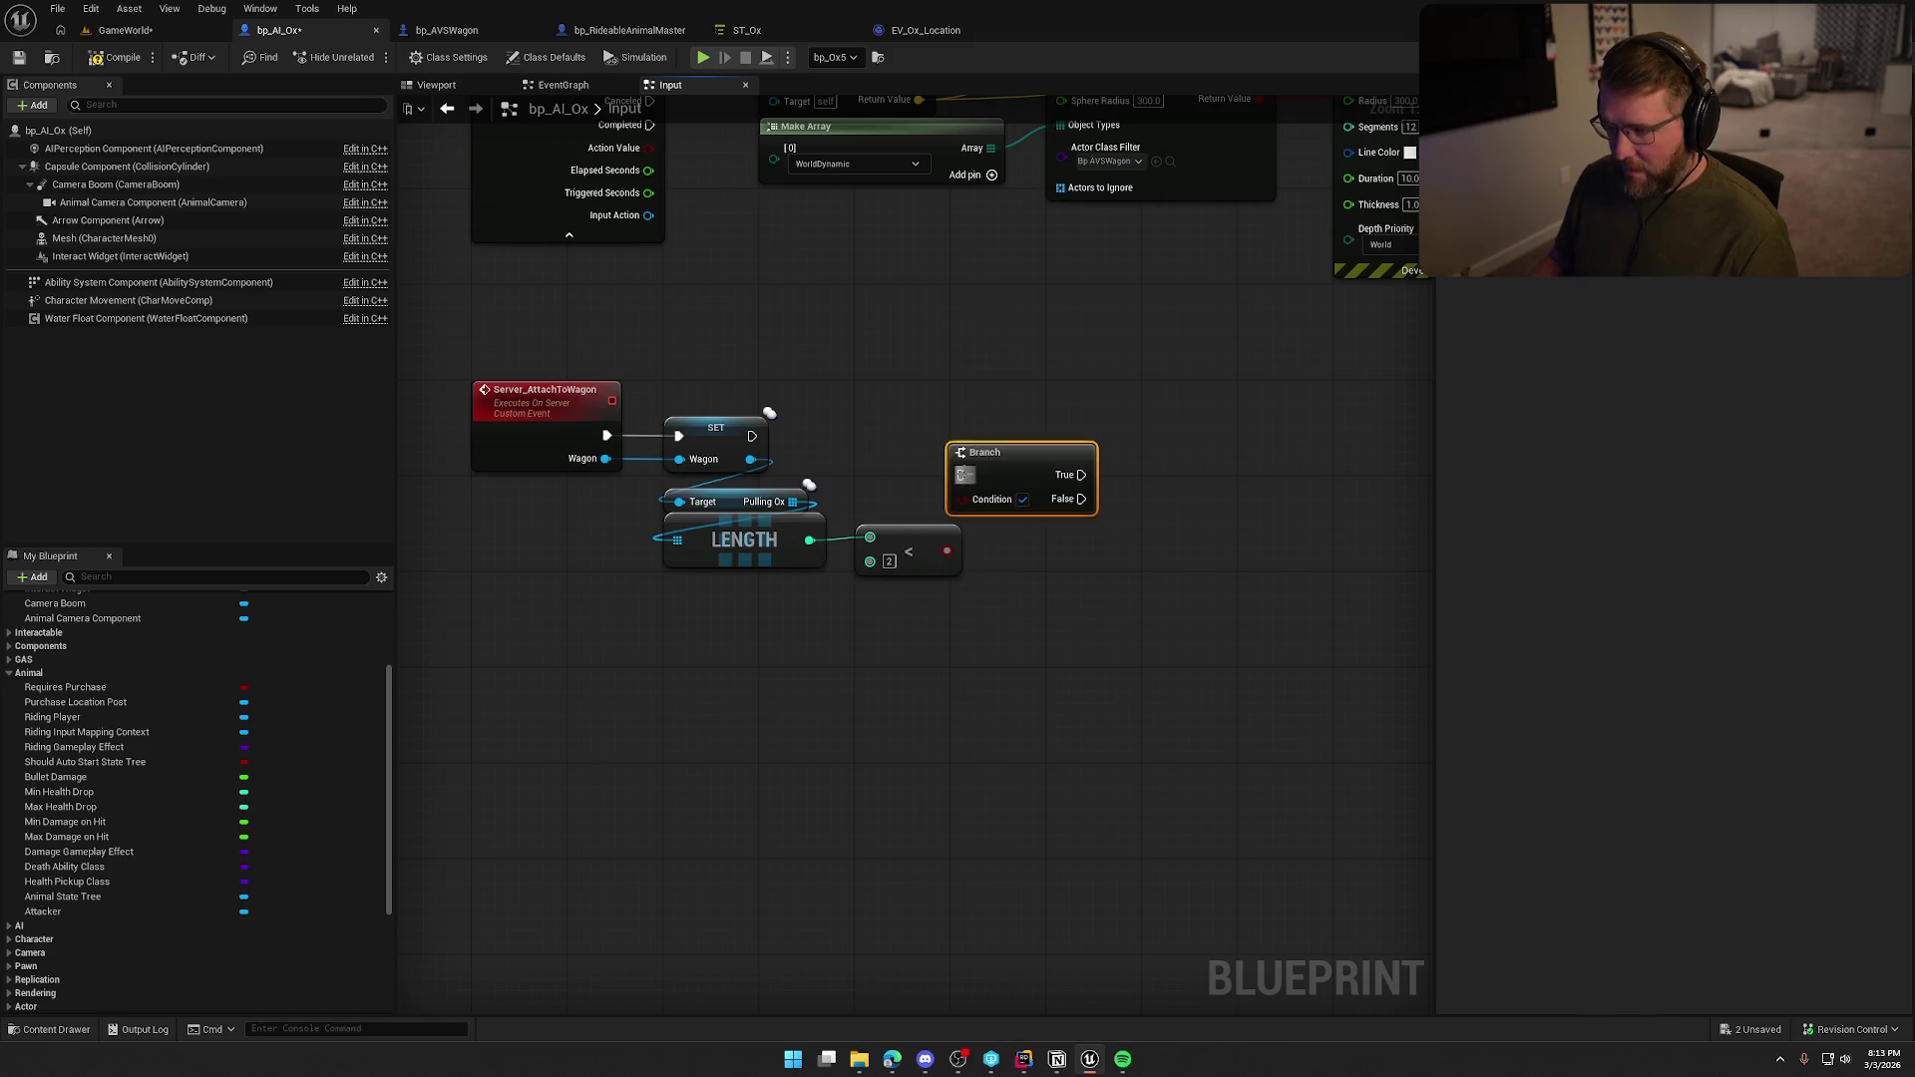
mouse_move(961, 474)
left_mouse_down()
mouse_move(743, 446)
mouse_move(978, 407)
left_mouse_up()
left_click(964, 550)
On the Branch's True path, add Self to the Pulling Ox array.
mouse_move(793, 501)
left_mouse_down()
mouse_move(1107, 512)
mouse_move(1069, 435)
left_mouse_up()
type("add")
left_click(1147, 585)
left_click_drag(1138, 510, 1186, 439)
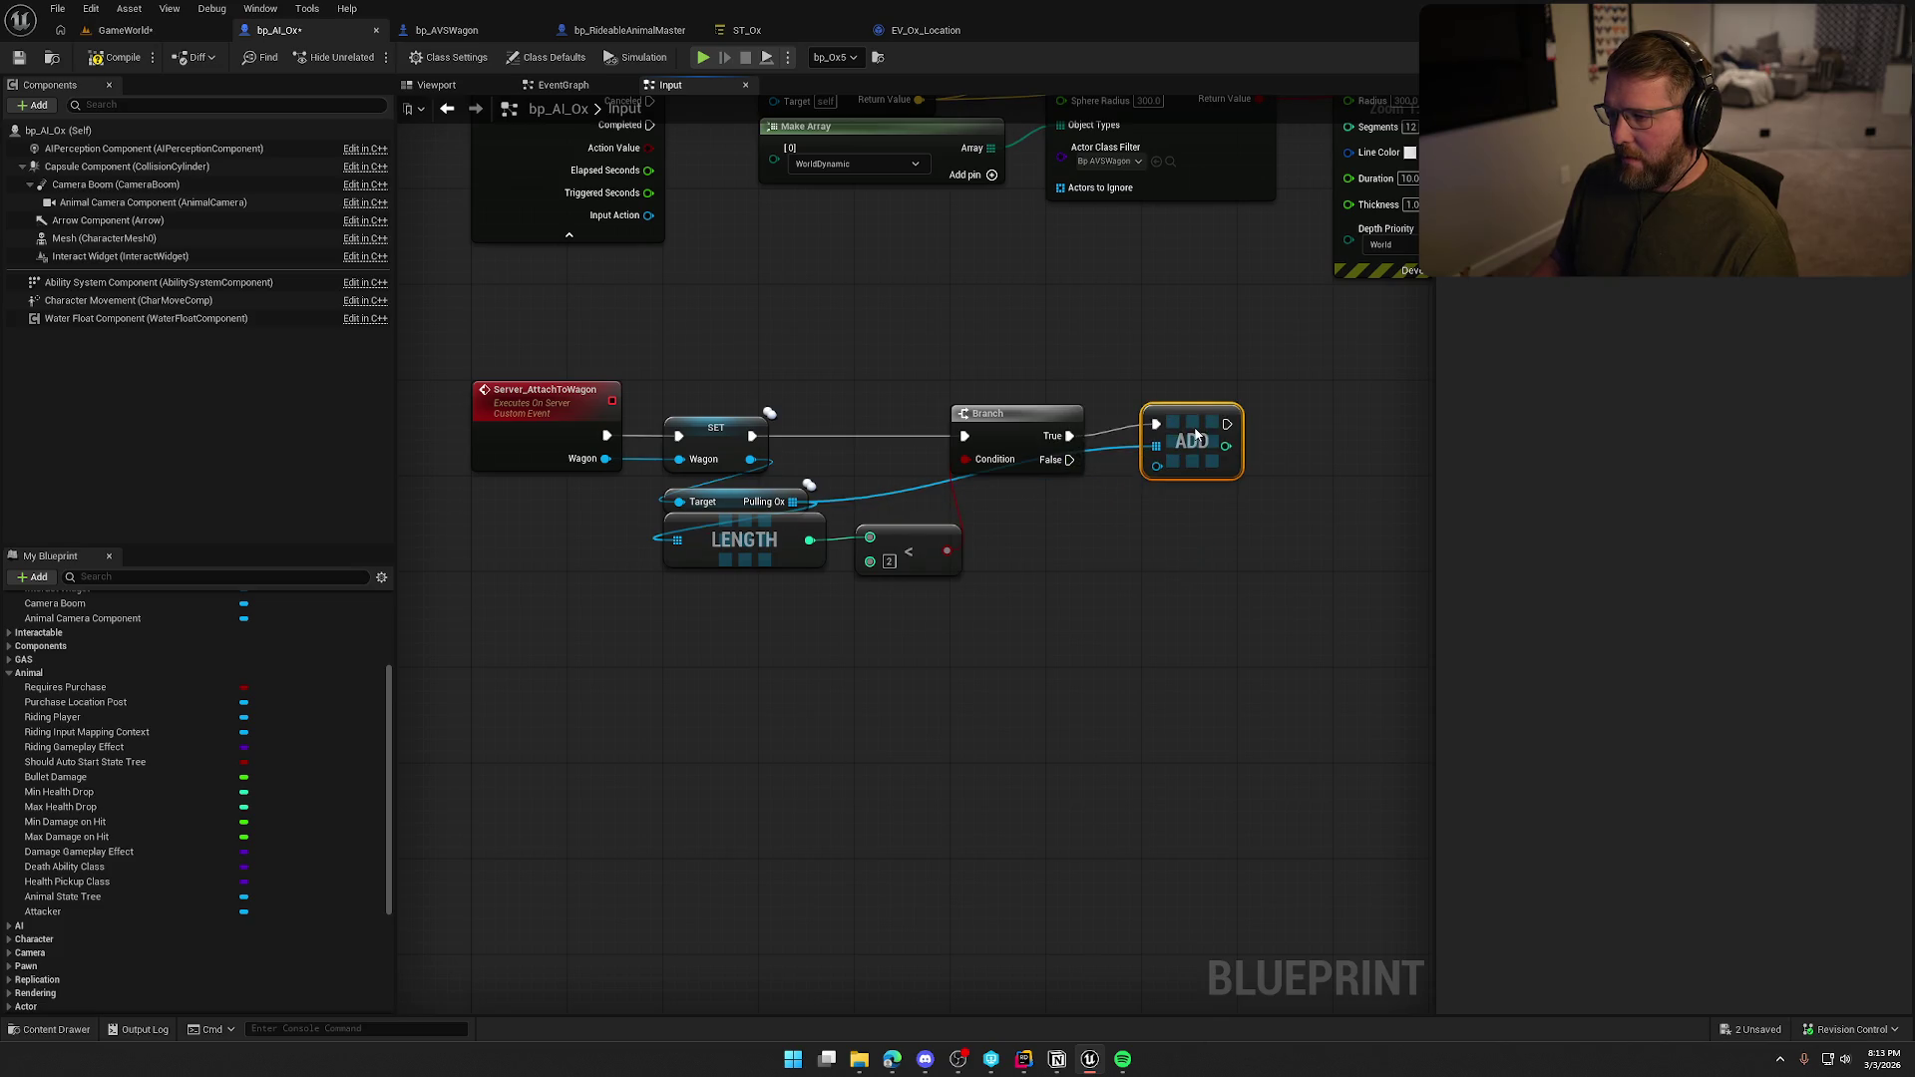
mouse_move(1158, 502)
left_mouse_down()
mouse_move(1034, 553)
mouse_move(1076, 549)
left_mouse_up()
type("self")
key("Return")
left_click_drag(1125, 668, 1053, 659)
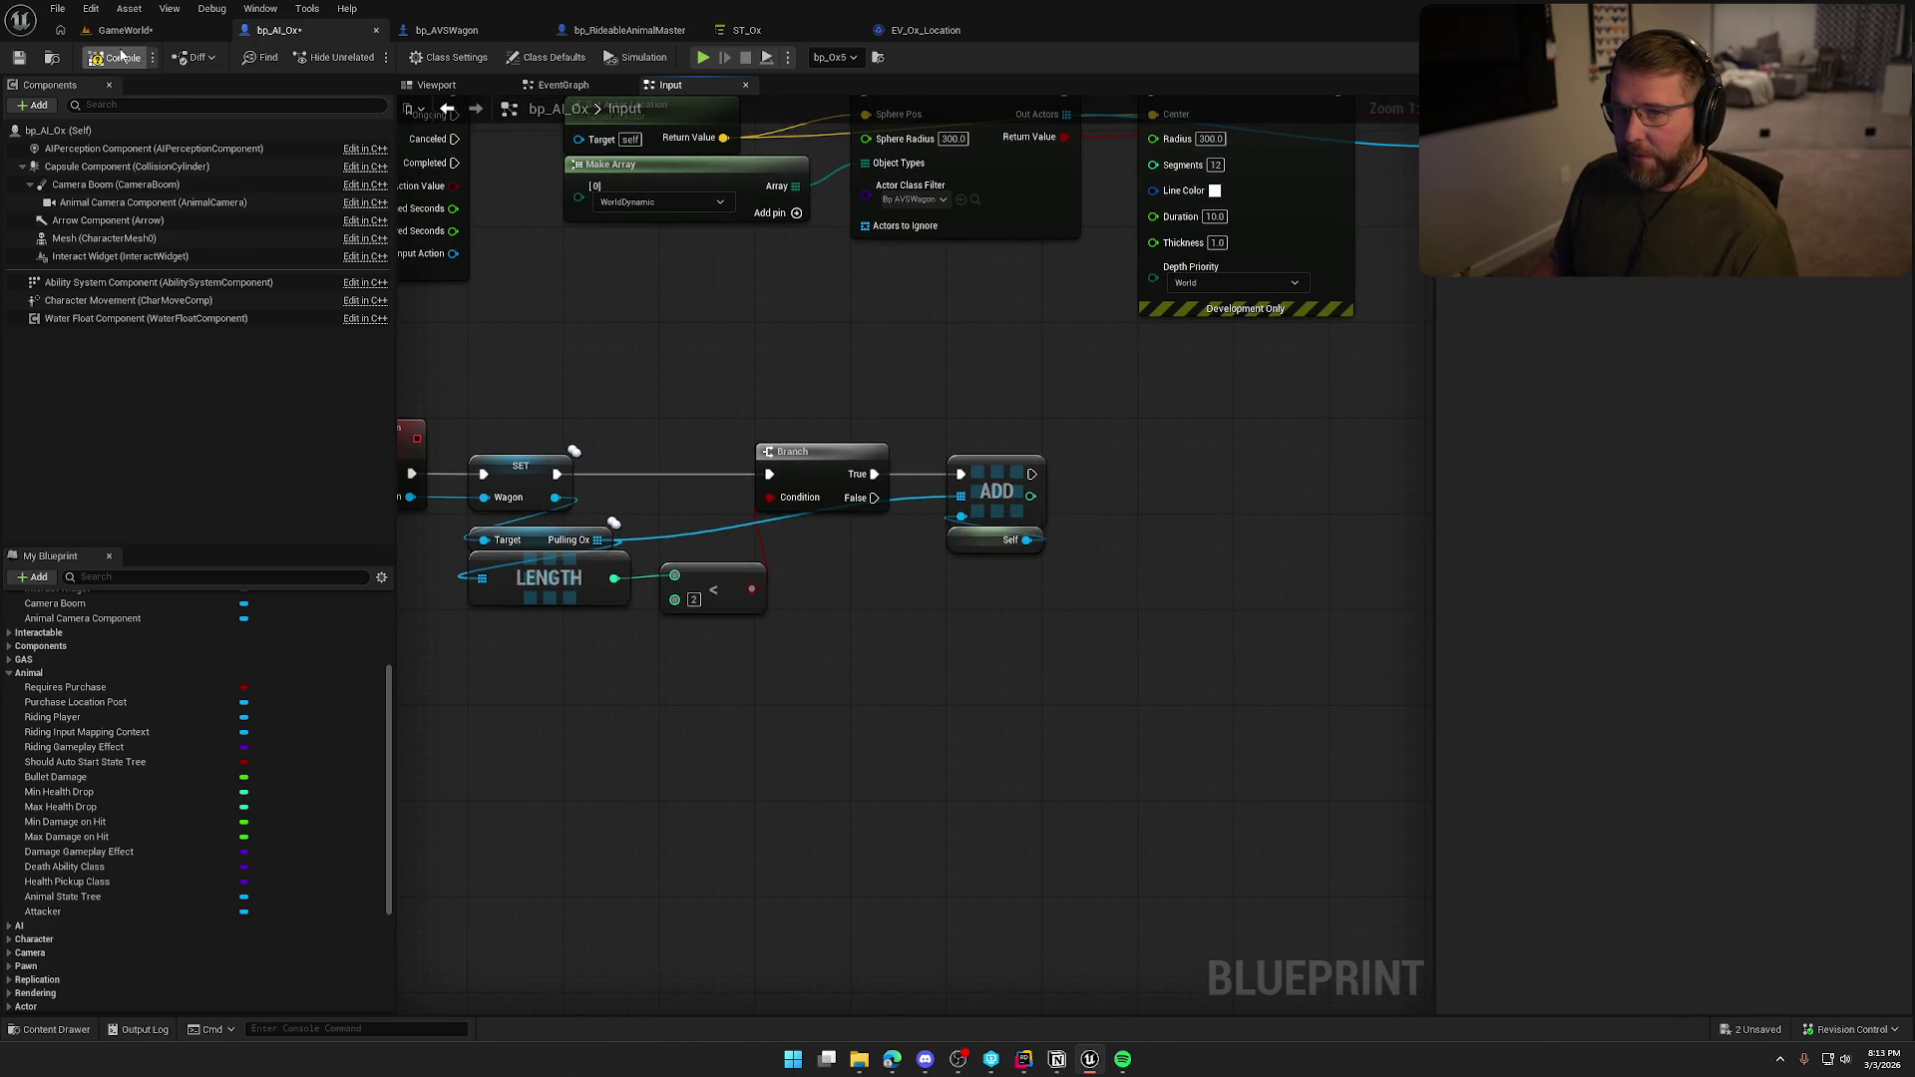
mouse_move(644, 308)
left_mouse_down()
mouse_move(889, 308)
mouse_move(780, 394)
left_mouse_up()
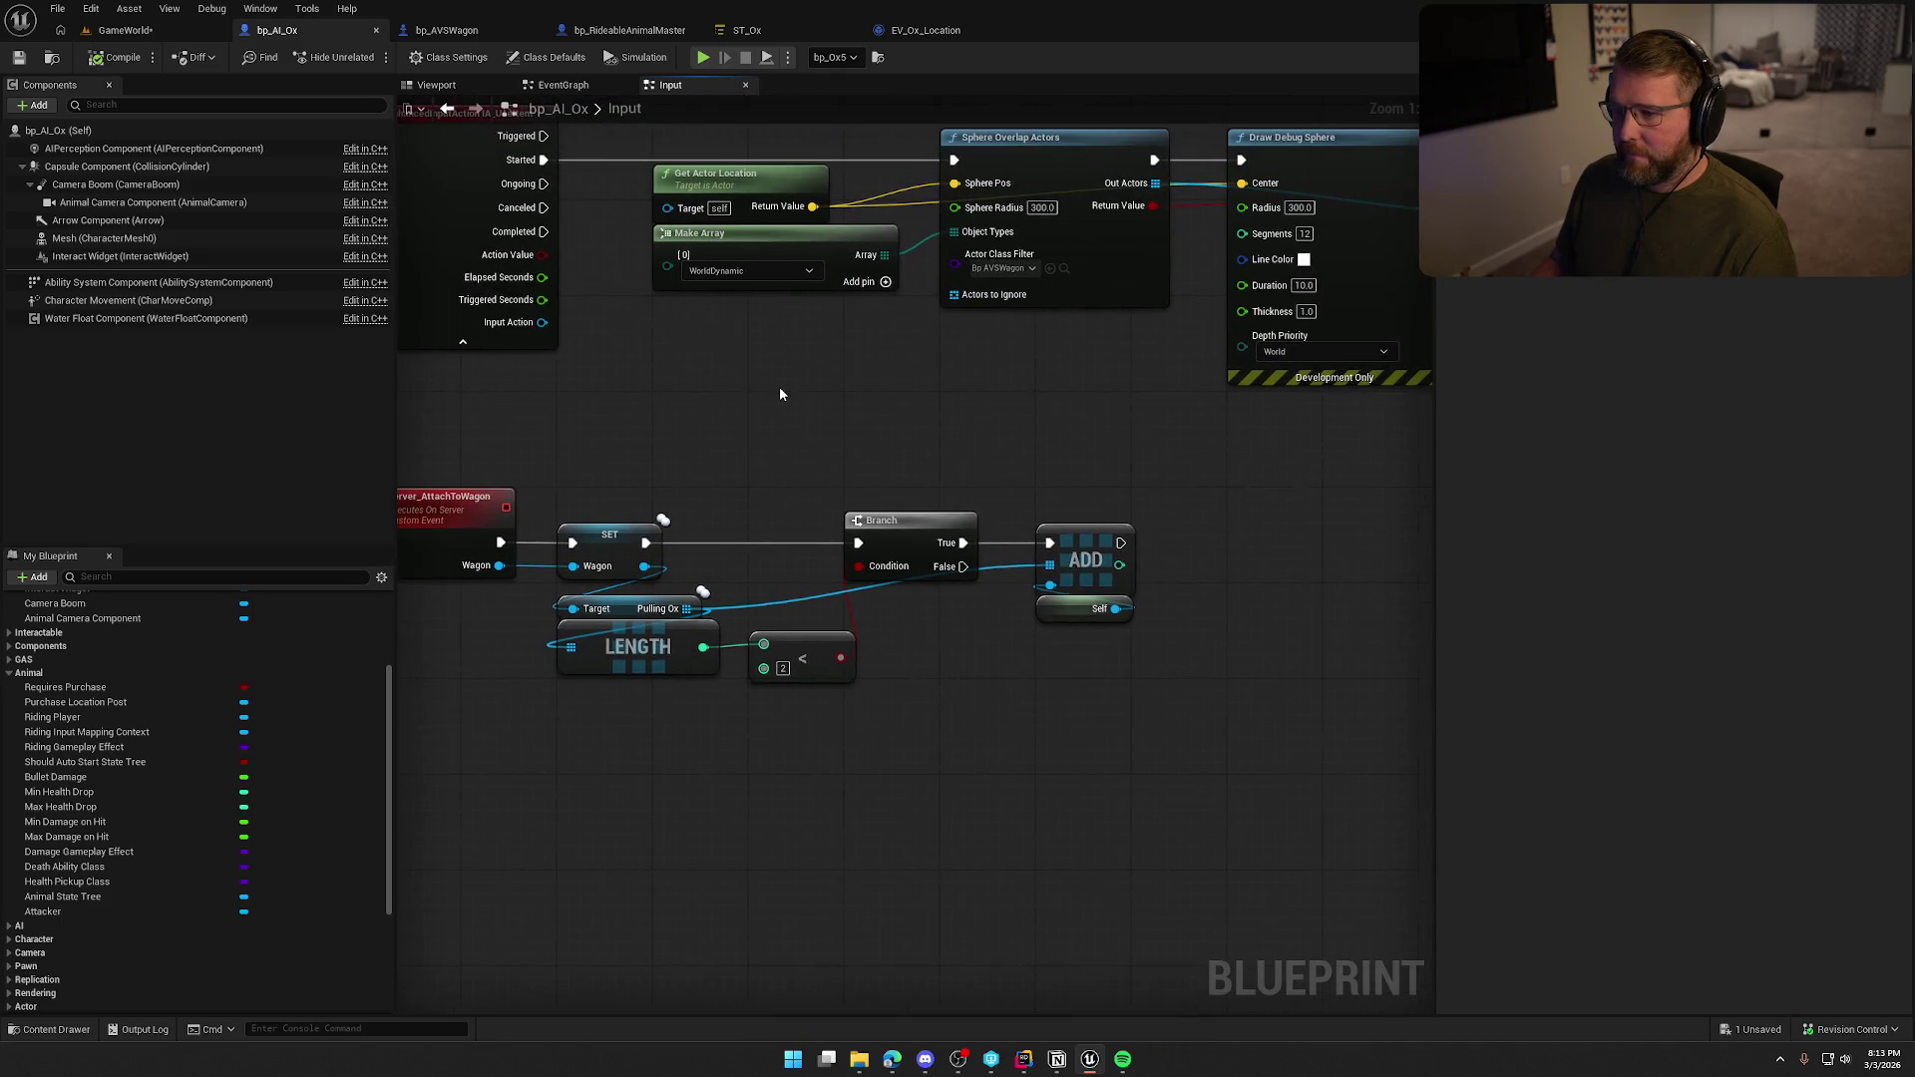
left_click(929, 32)
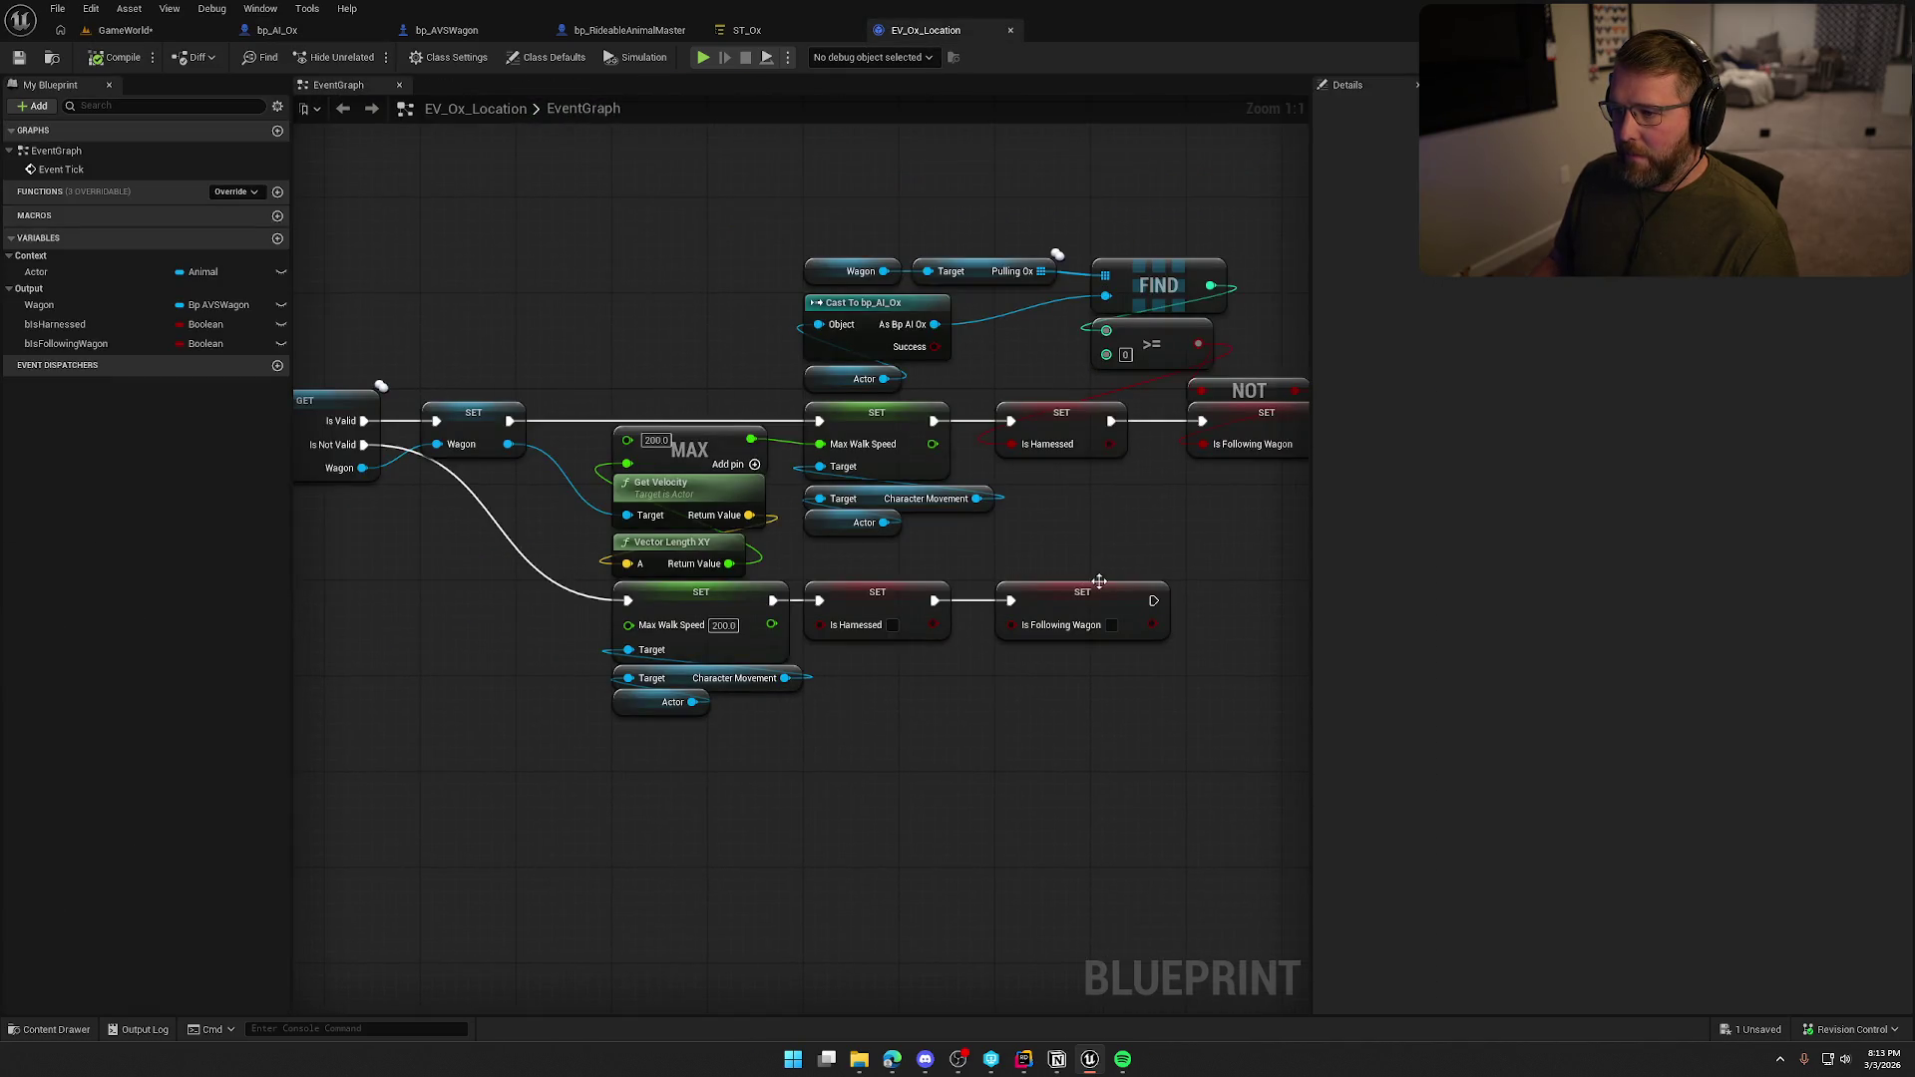
Add a Contains check on Pulling Ox and delete the FIND and >= nodes.
mouse_move(1100, 581)
left_mouse_down()
mouse_move(978, 488)
mouse_move(848, 532)
left_mouse_up()
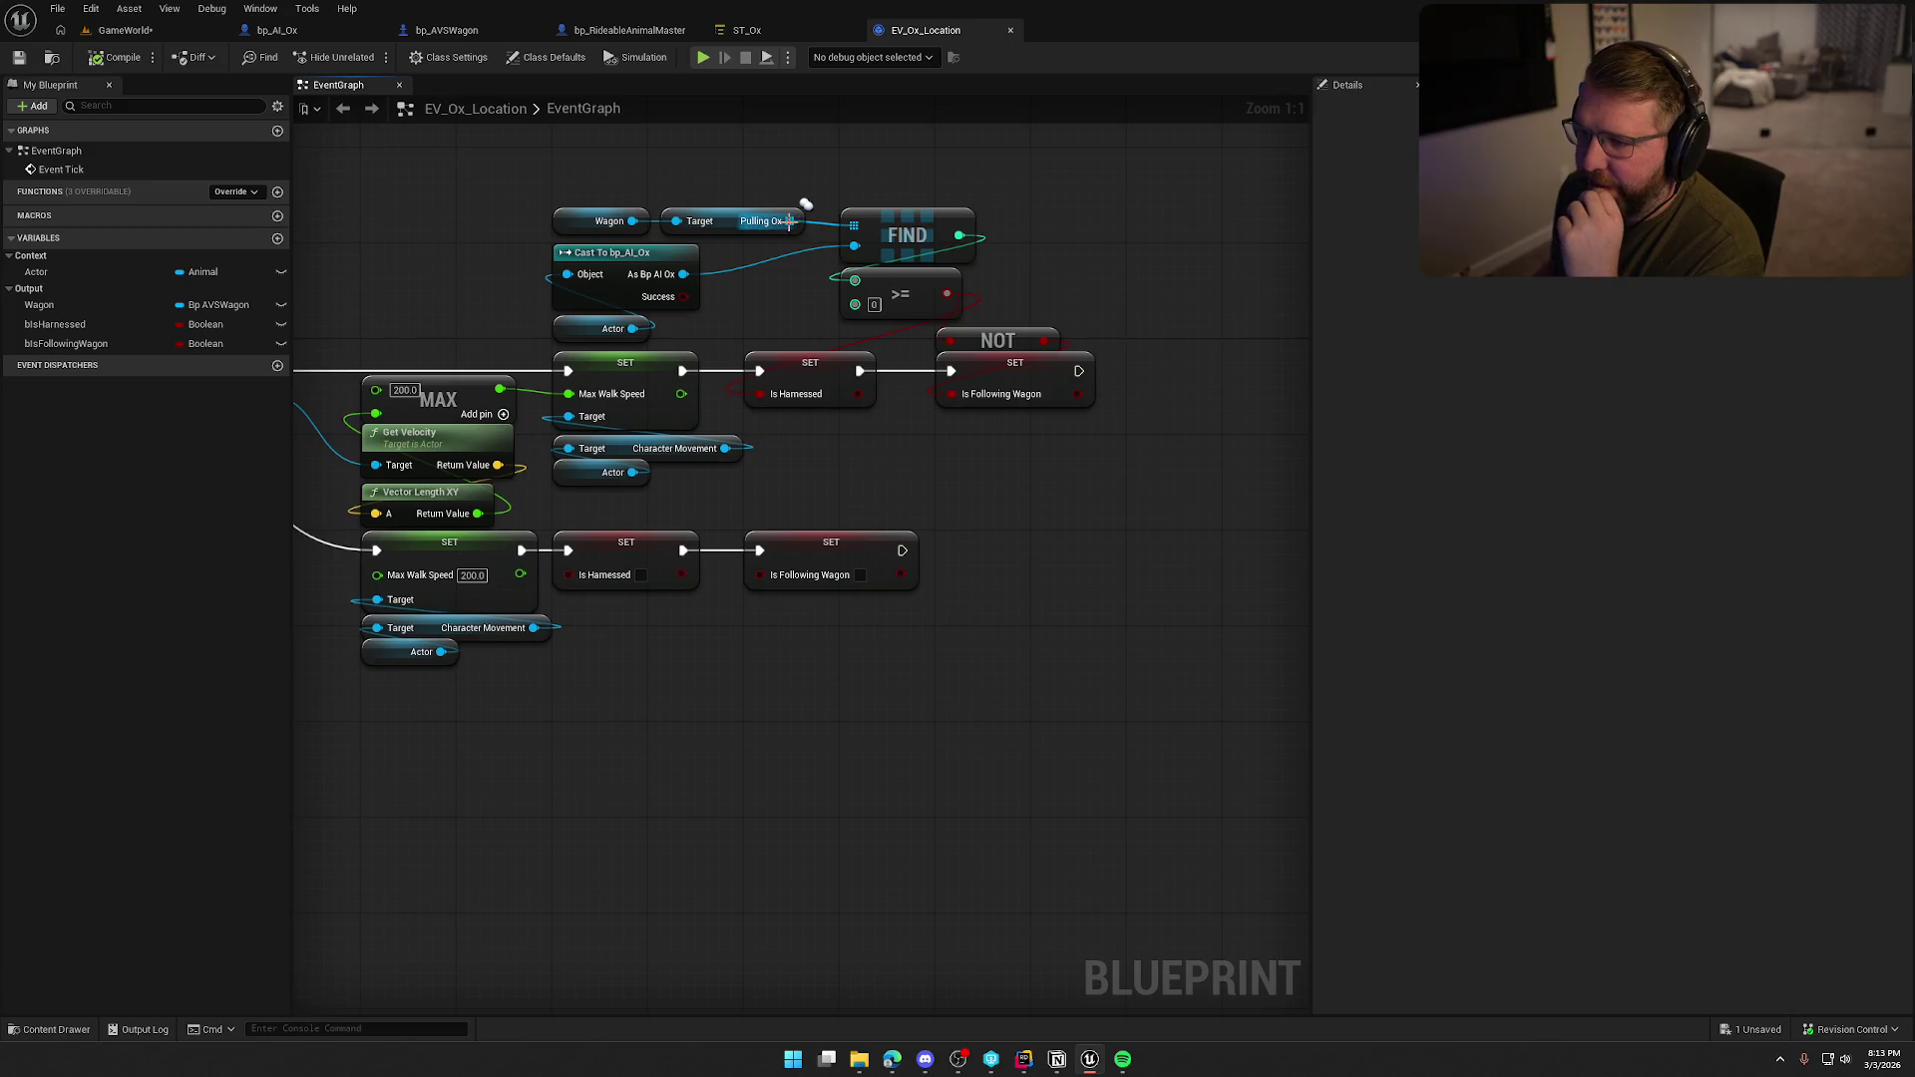
left_click_drag(790, 220, 863, 149)
type("con")
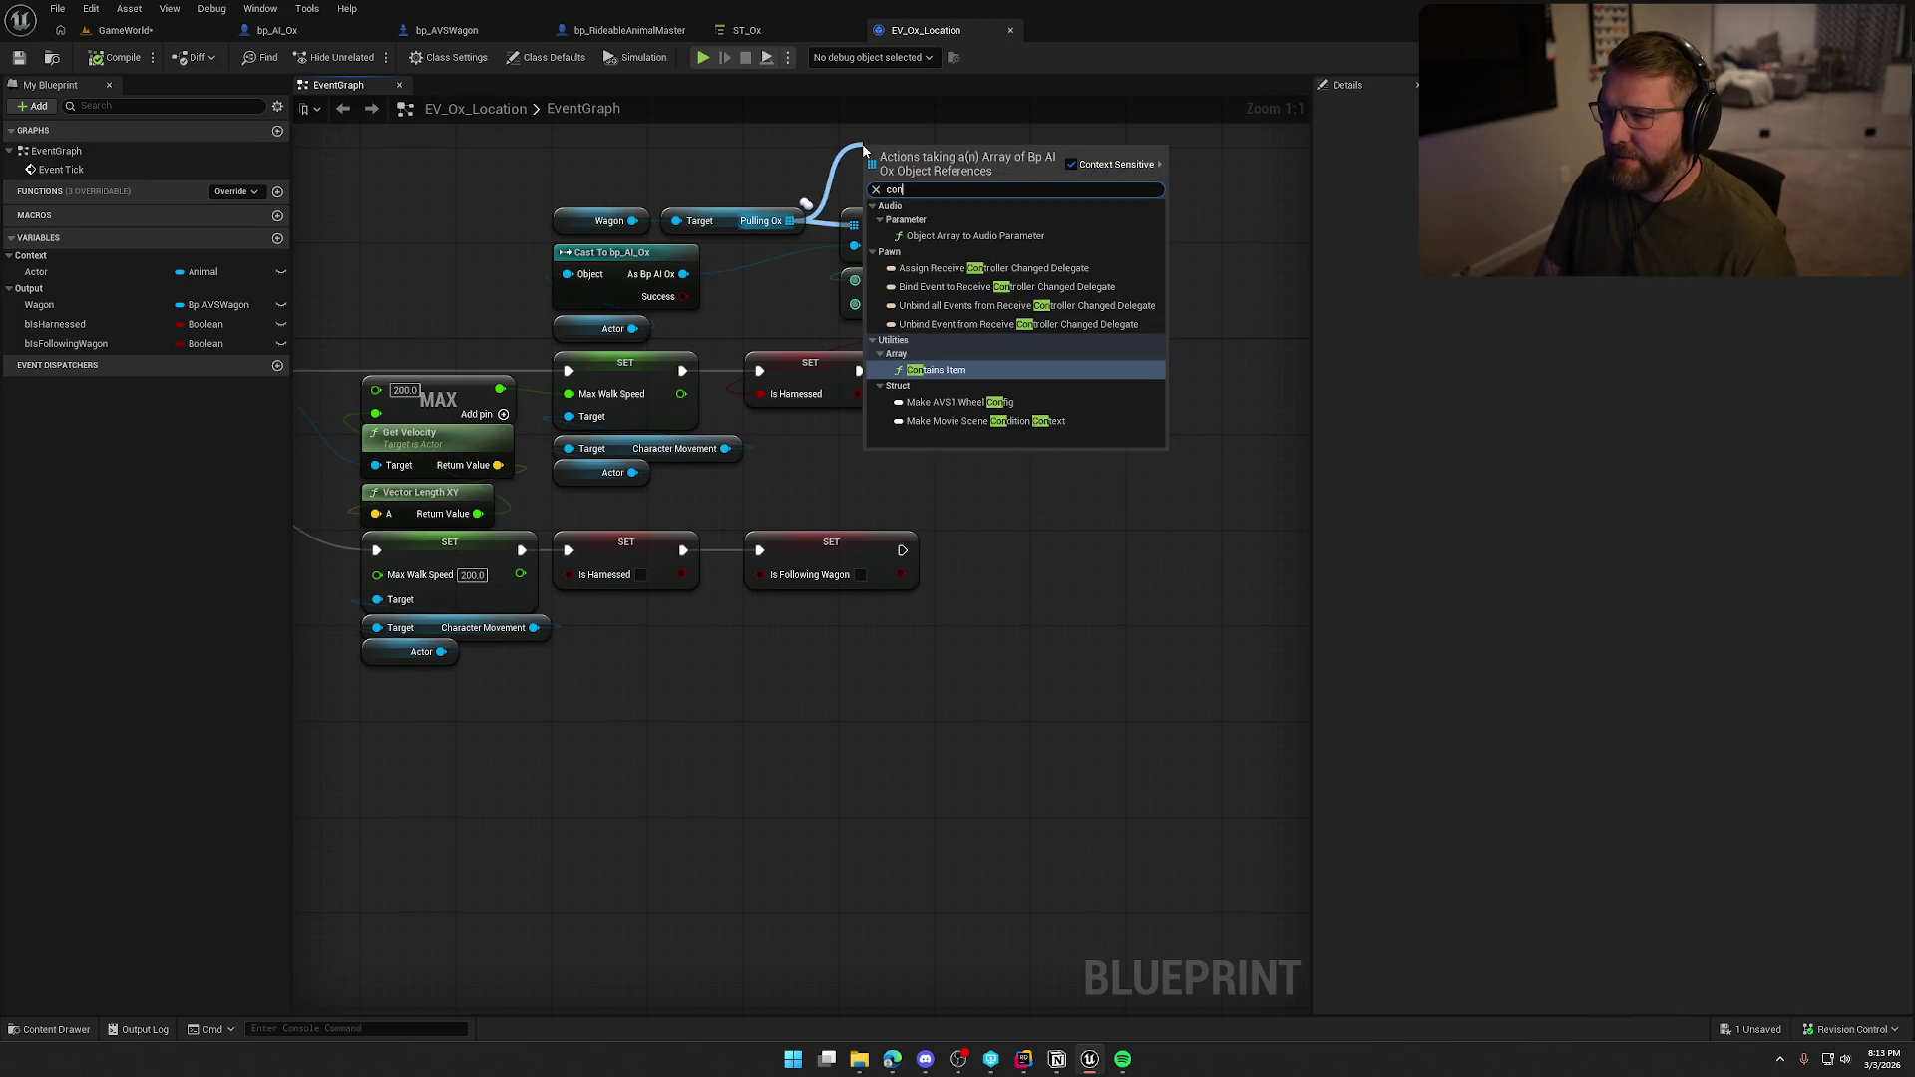
type("tains")
key("Return")
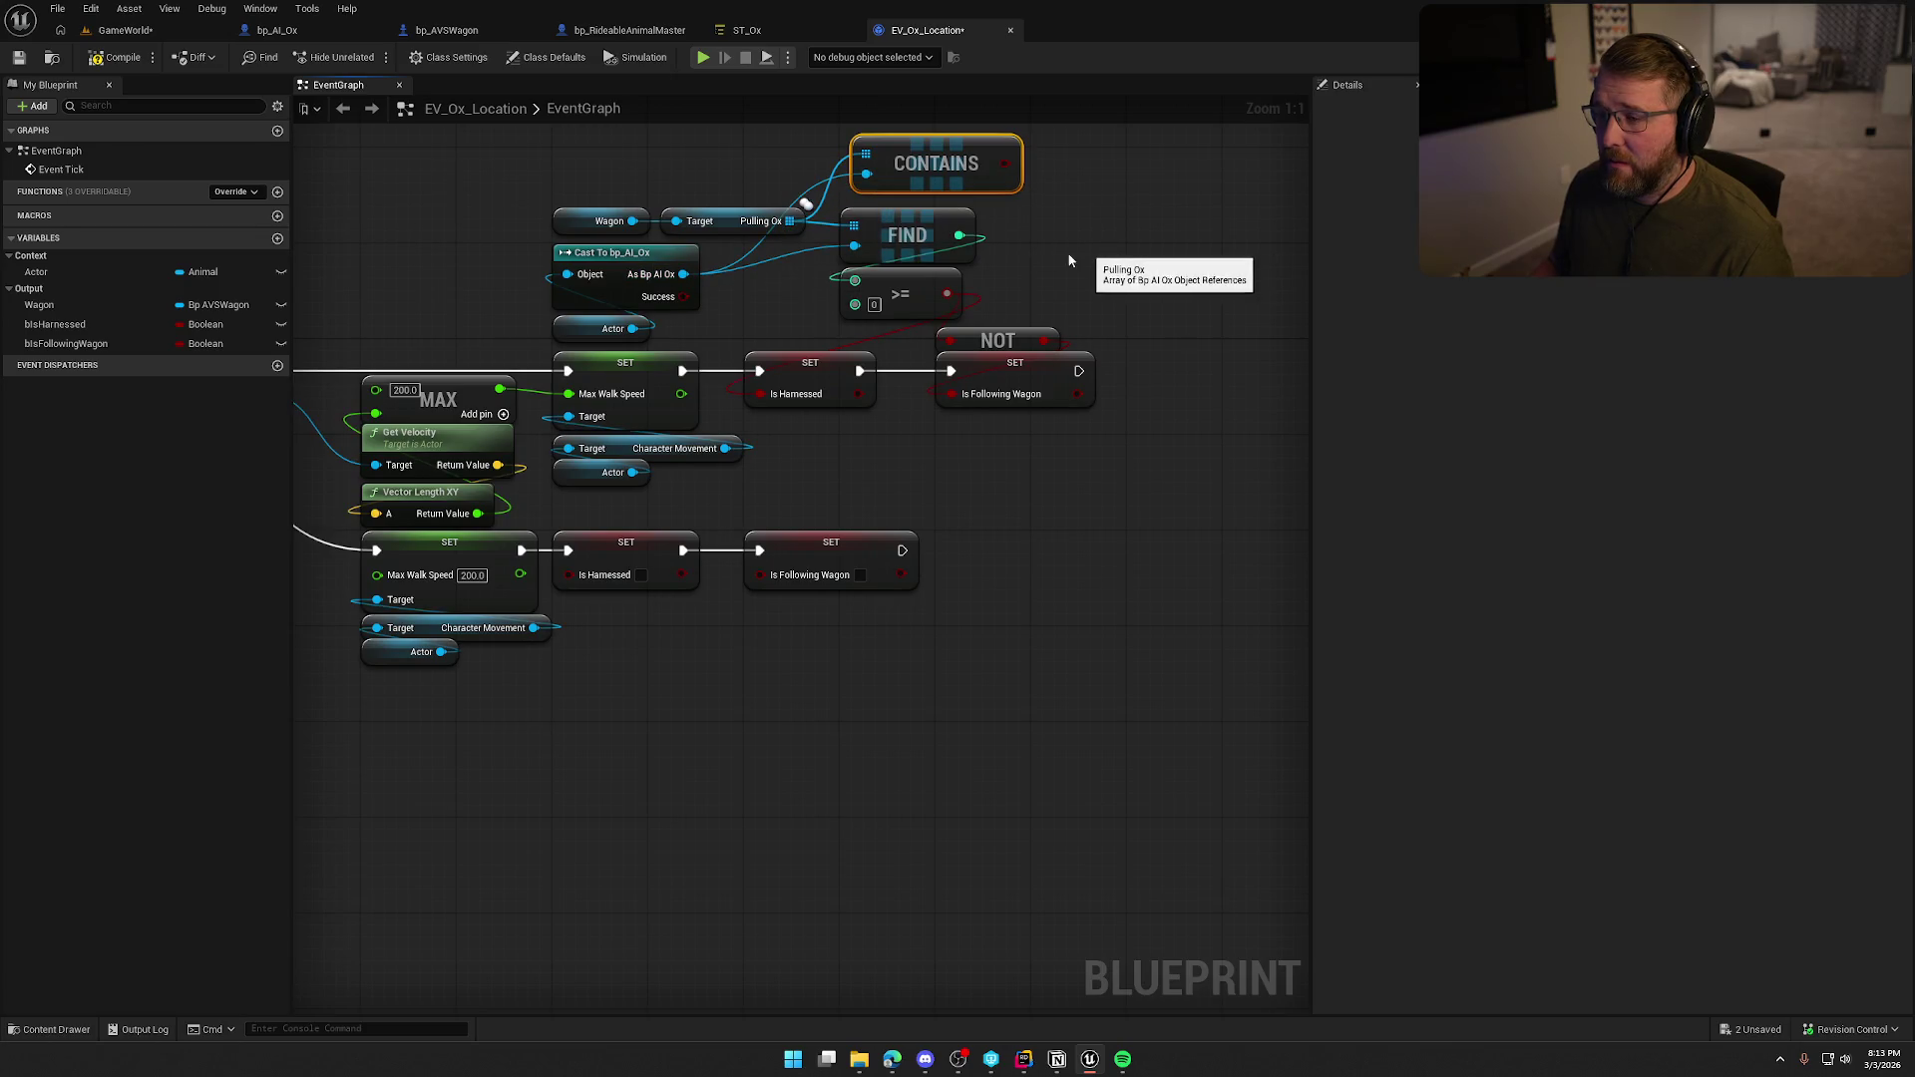
left_click(972, 259)
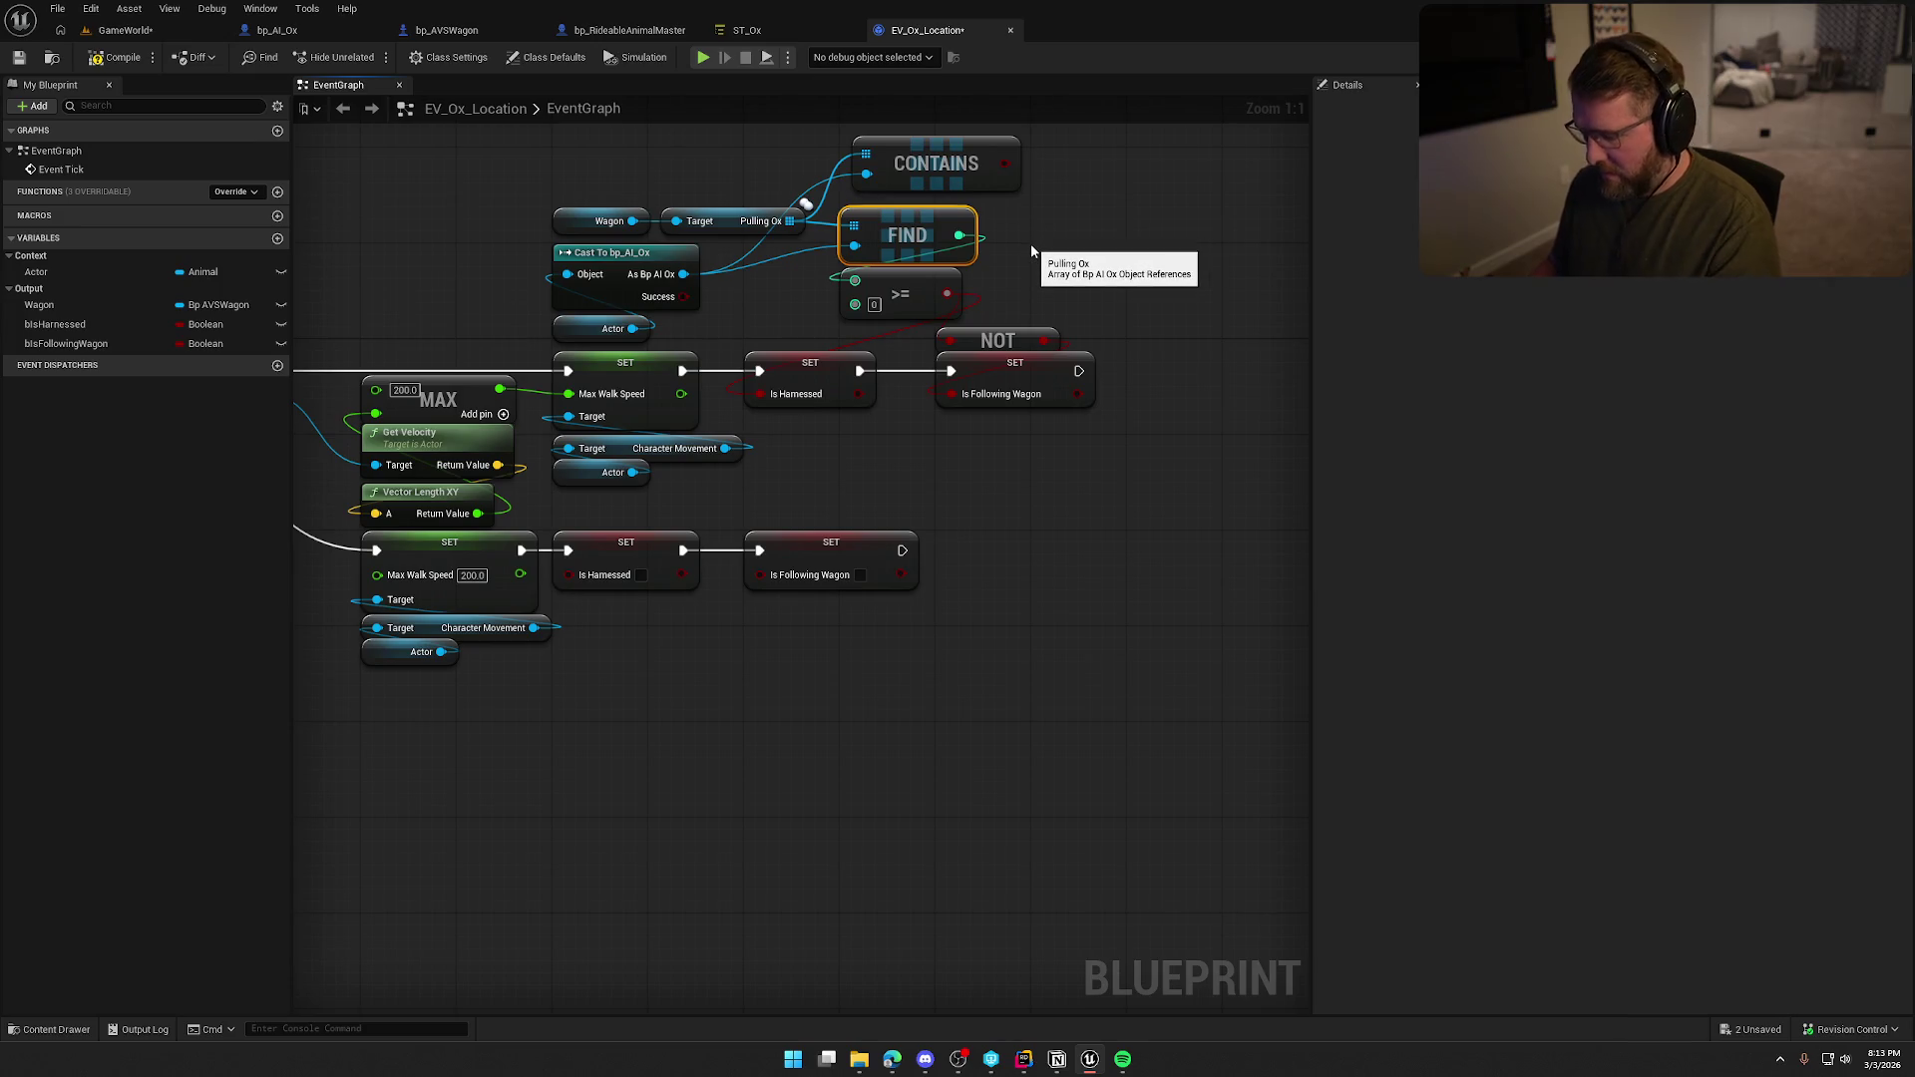
key("Delete")
left_click(904, 274)
key("Delete")
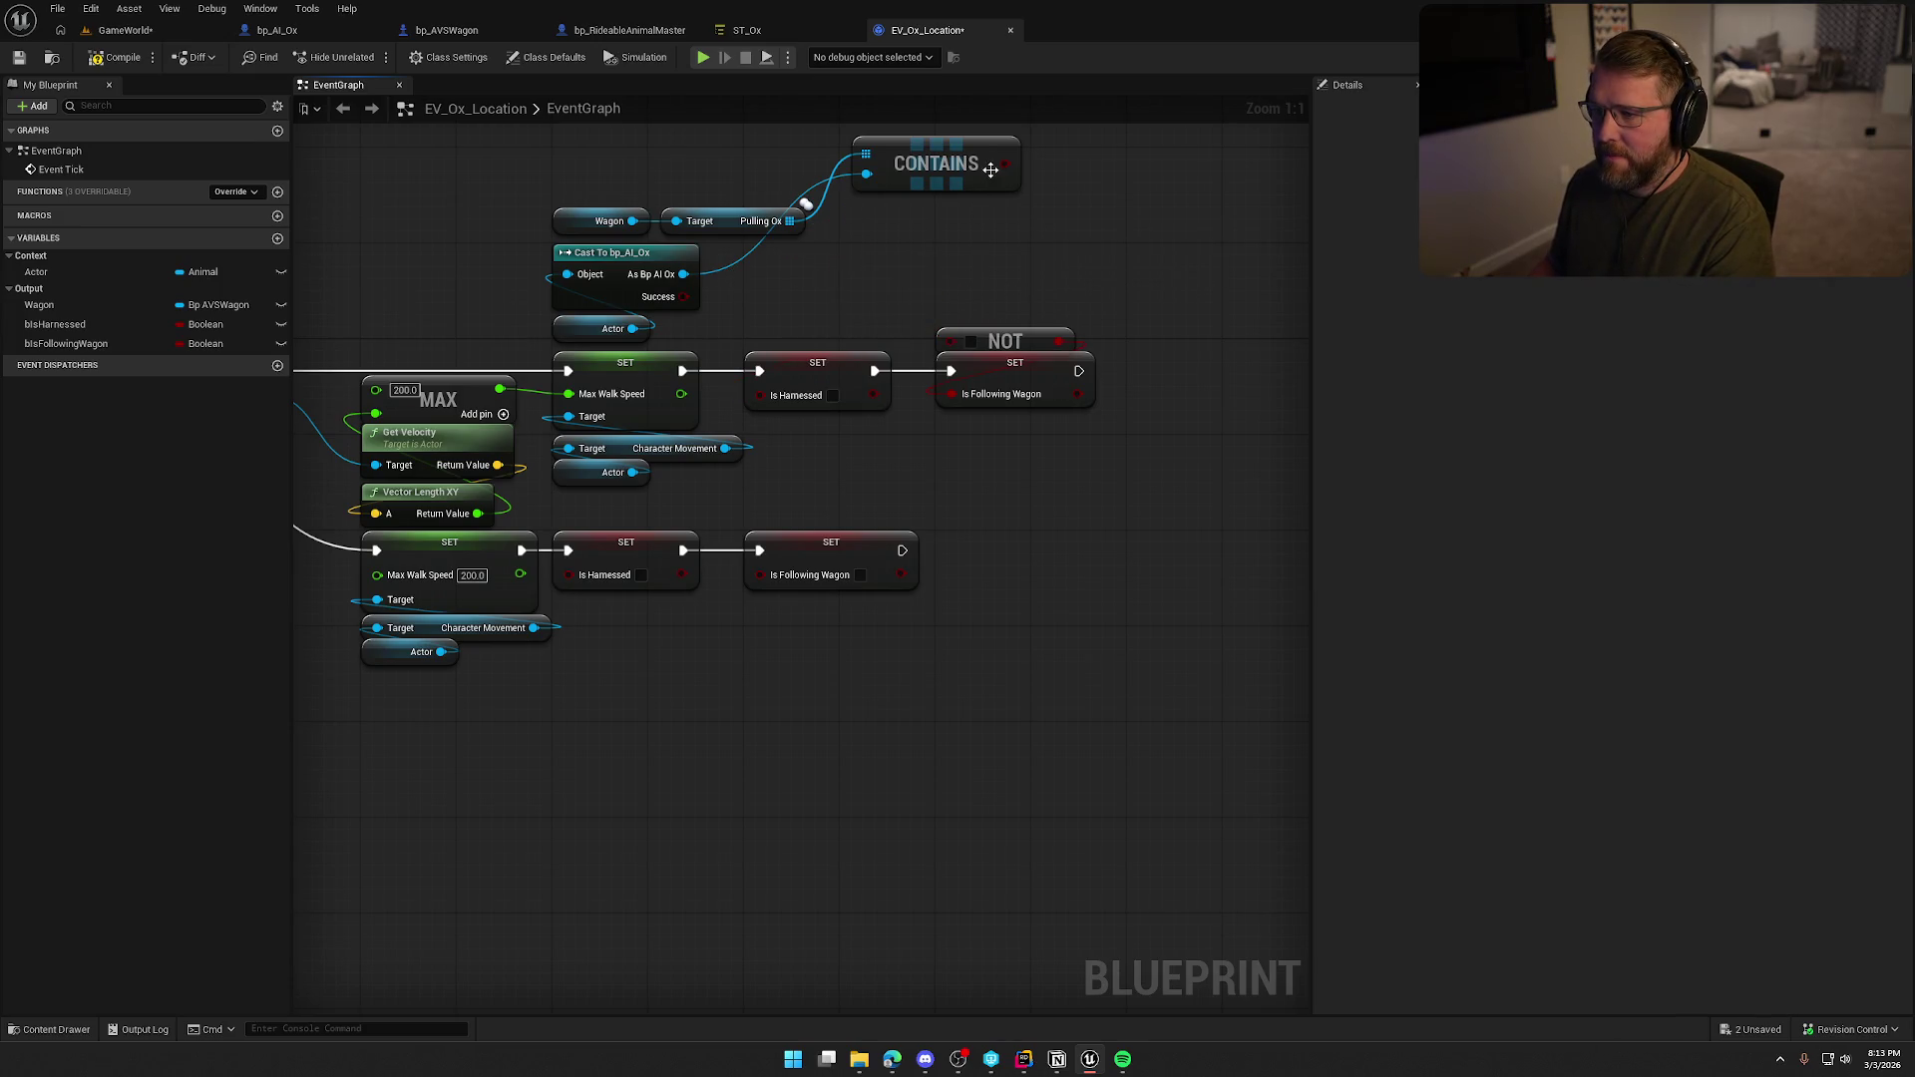
Wire CONTAINS beside Cast into Is Harnessed and NOT, then compile and check out.
mouse_move(950, 170)
left_mouse_down()
mouse_move(943, 254)
mouse_move(842, 278)
mouse_move(762, 393)
left_mouse_up()
left_click_drag(896, 270, 949, 340)
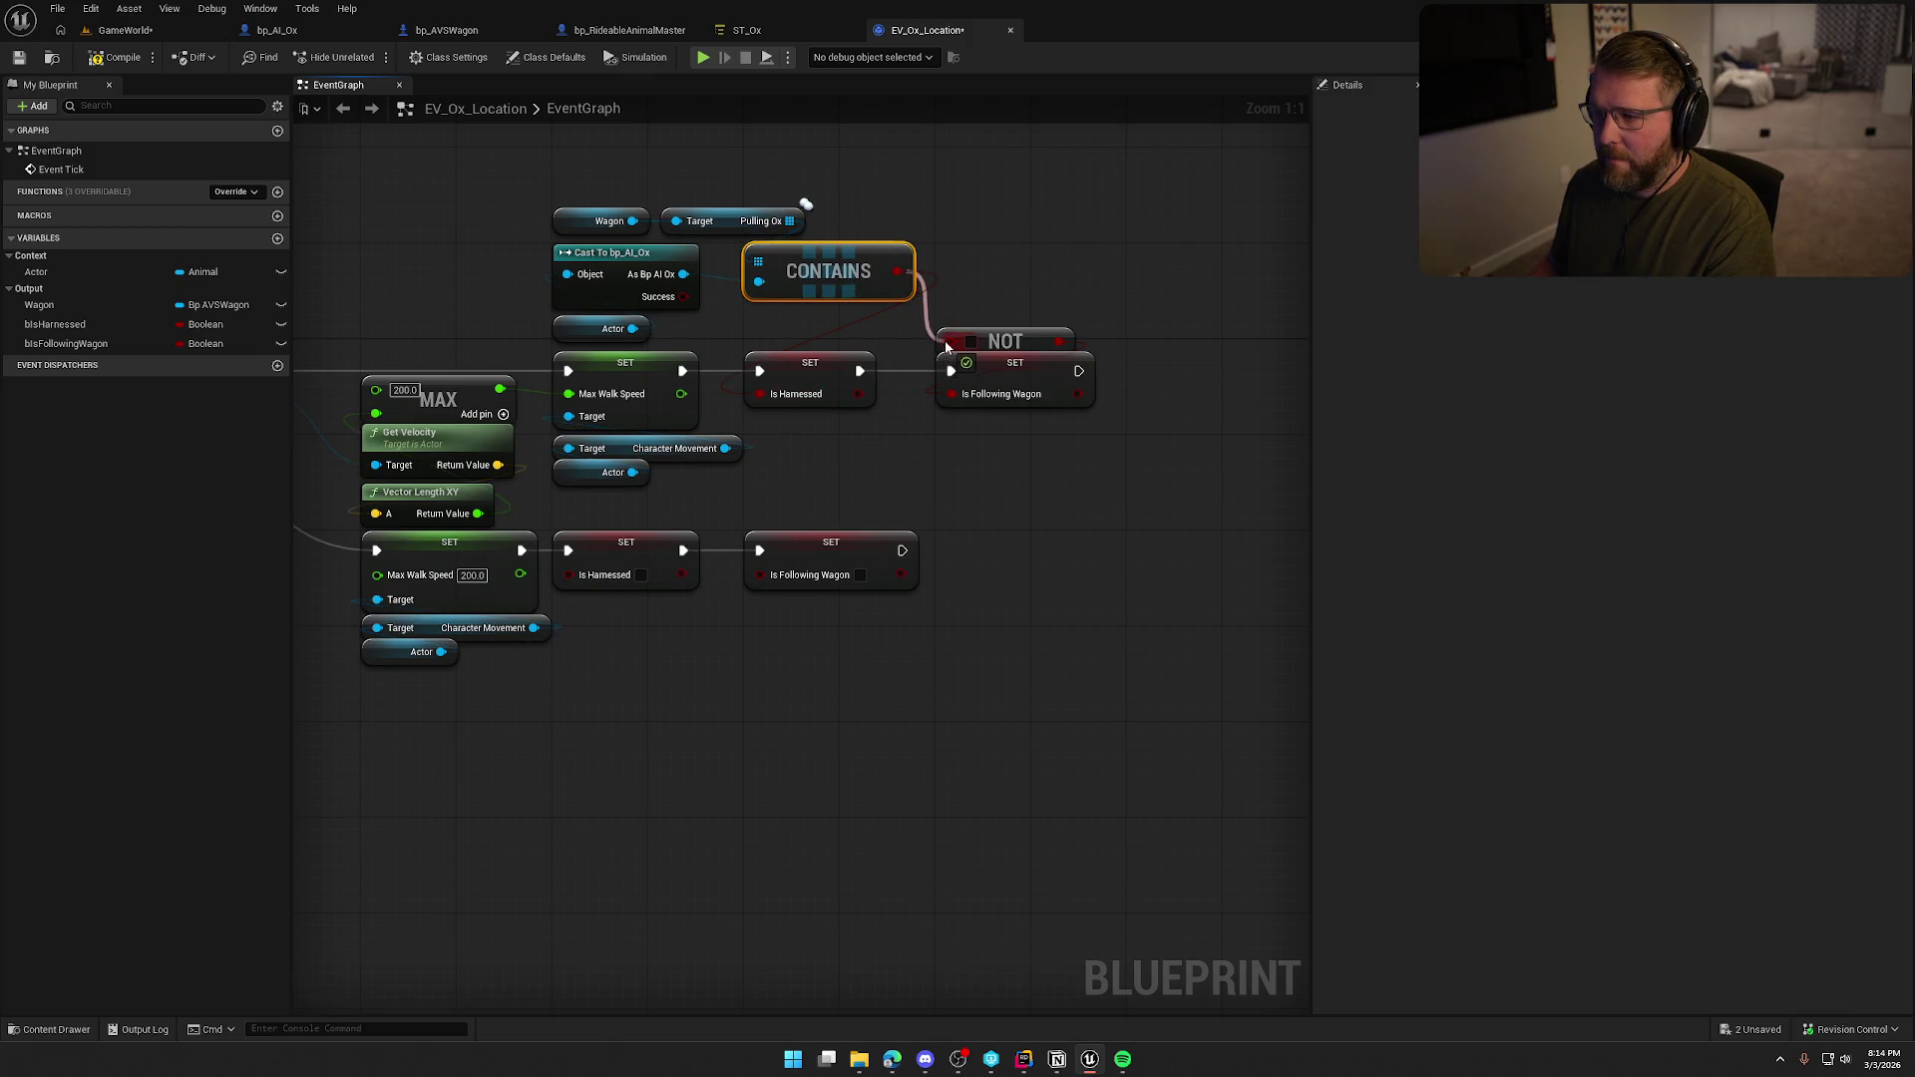
left_click(979, 255)
left_click_drag(981, 262, 1120, 207)
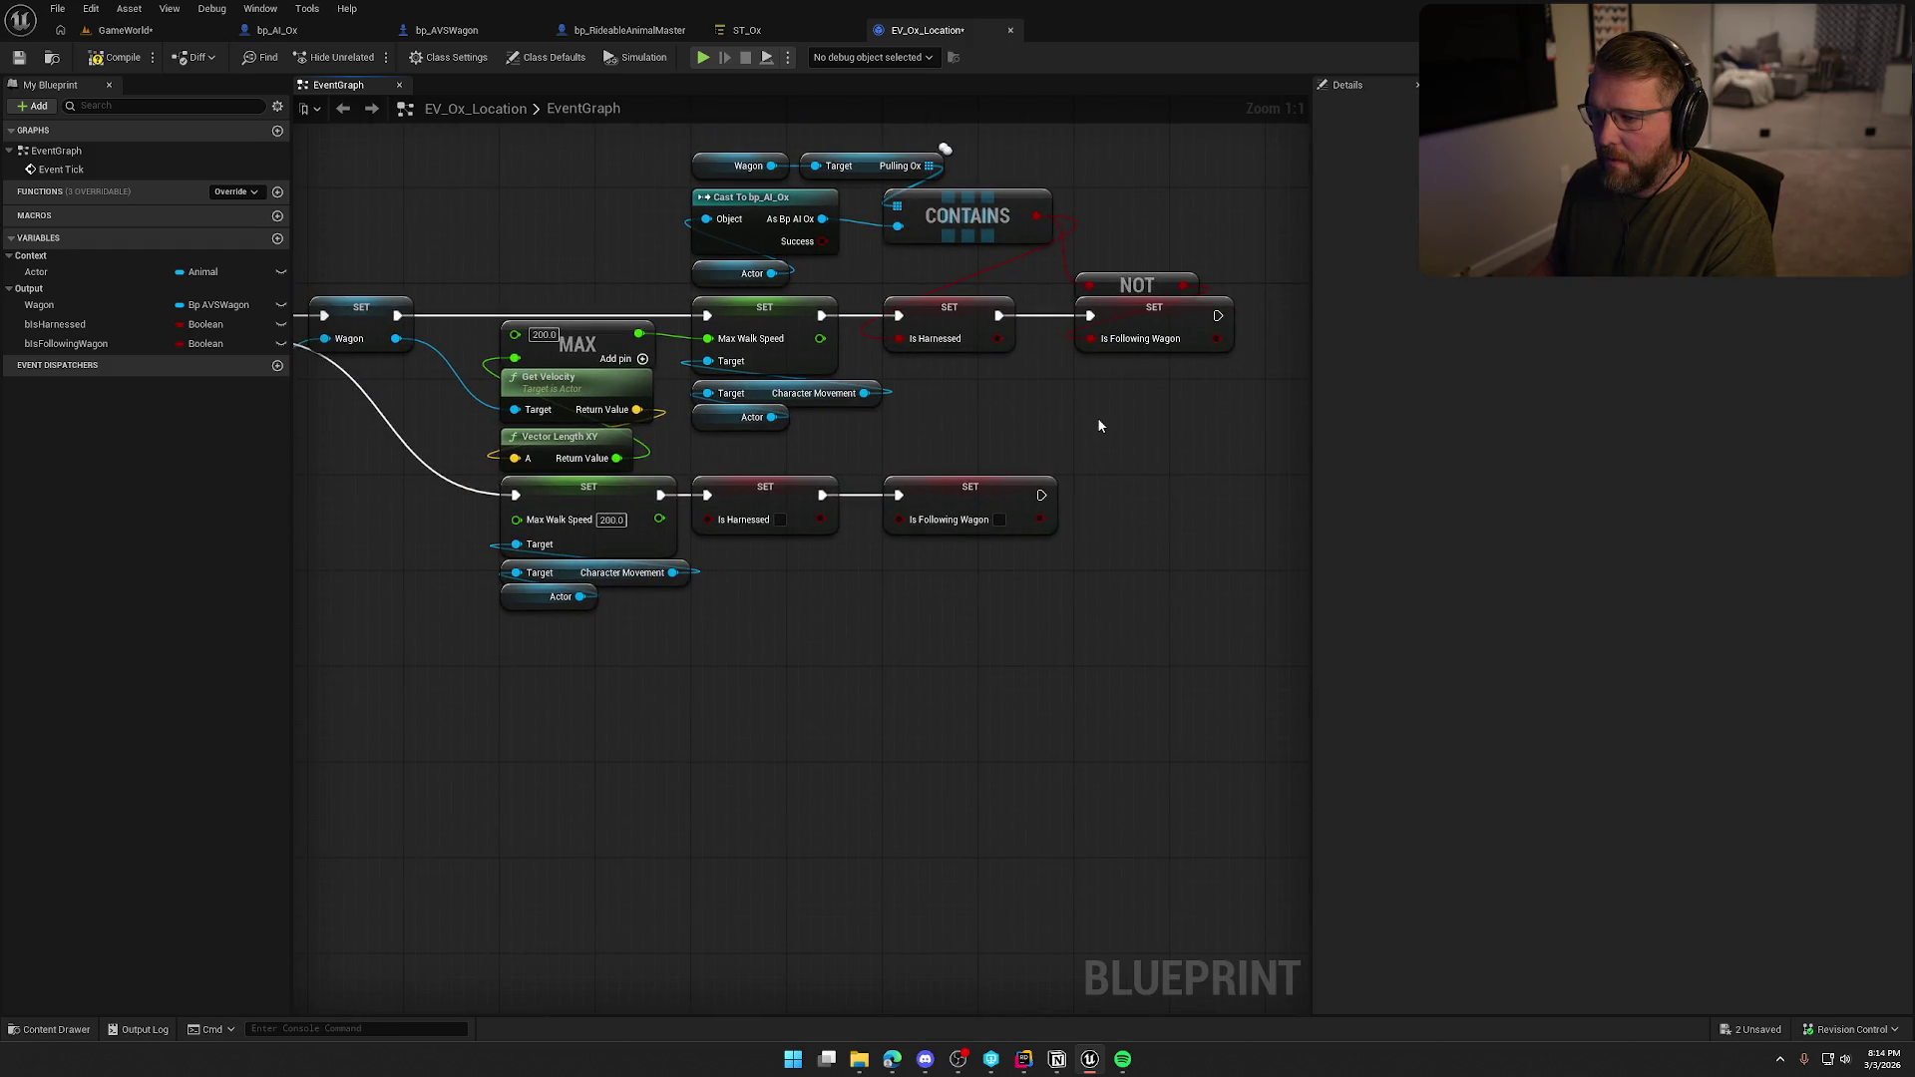
mouse_move(1100, 426)
left_mouse_down()
mouse_move(1413, 397)
mouse_move(1254, 410)
left_mouse_up()
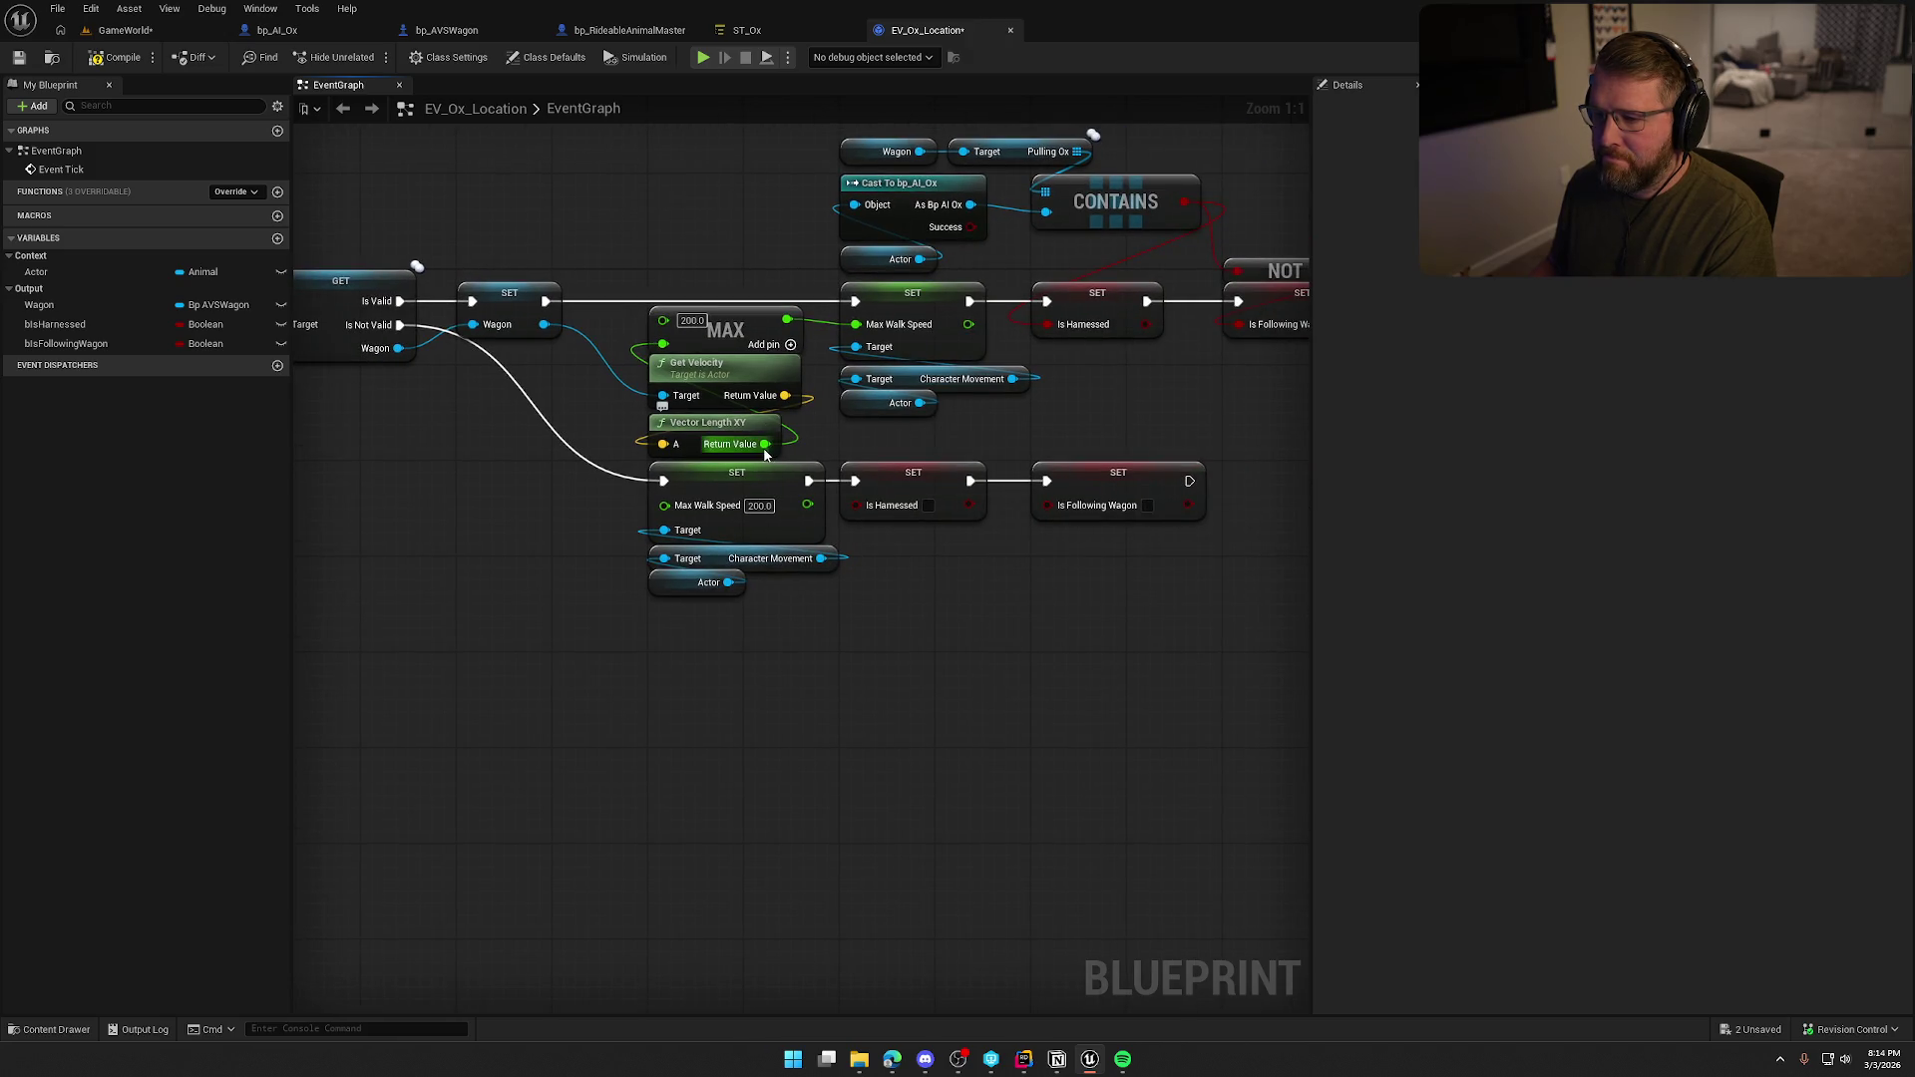
key("ctrl+s")
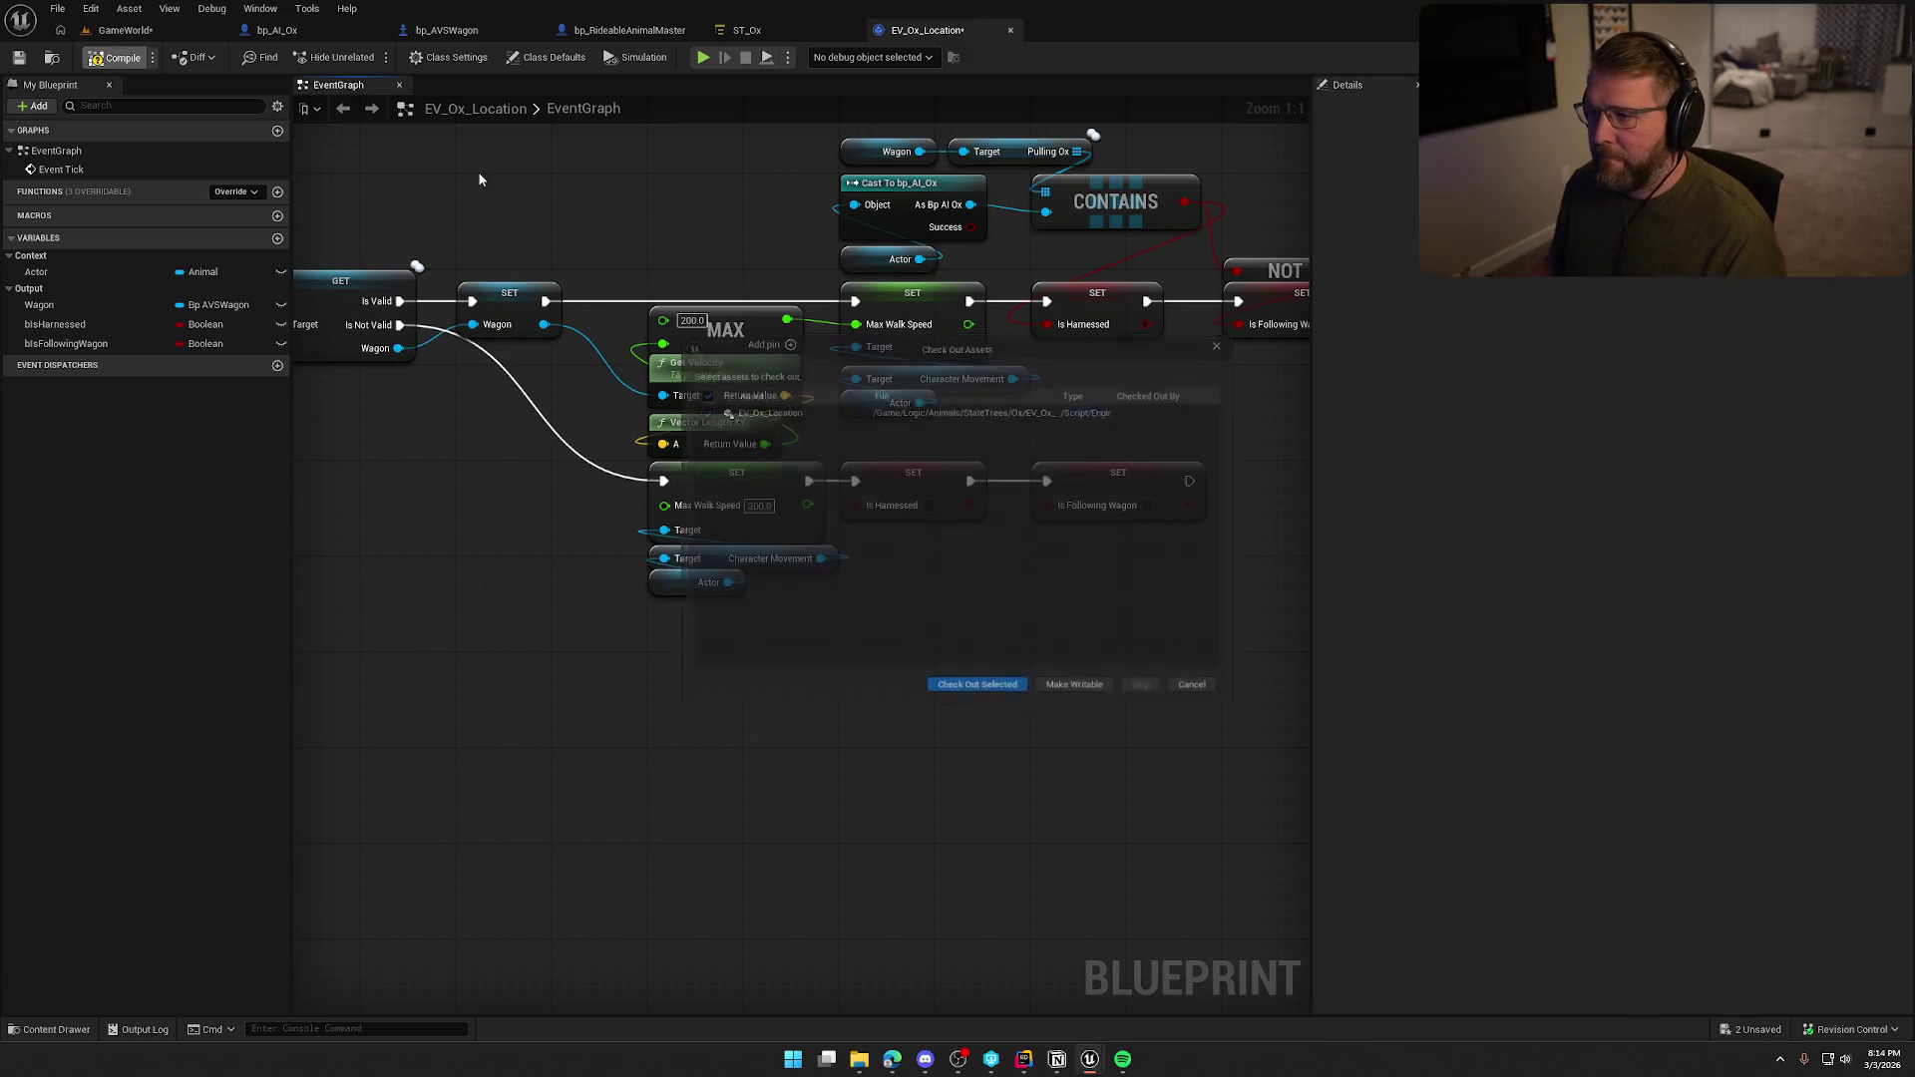
left_click(978, 700)
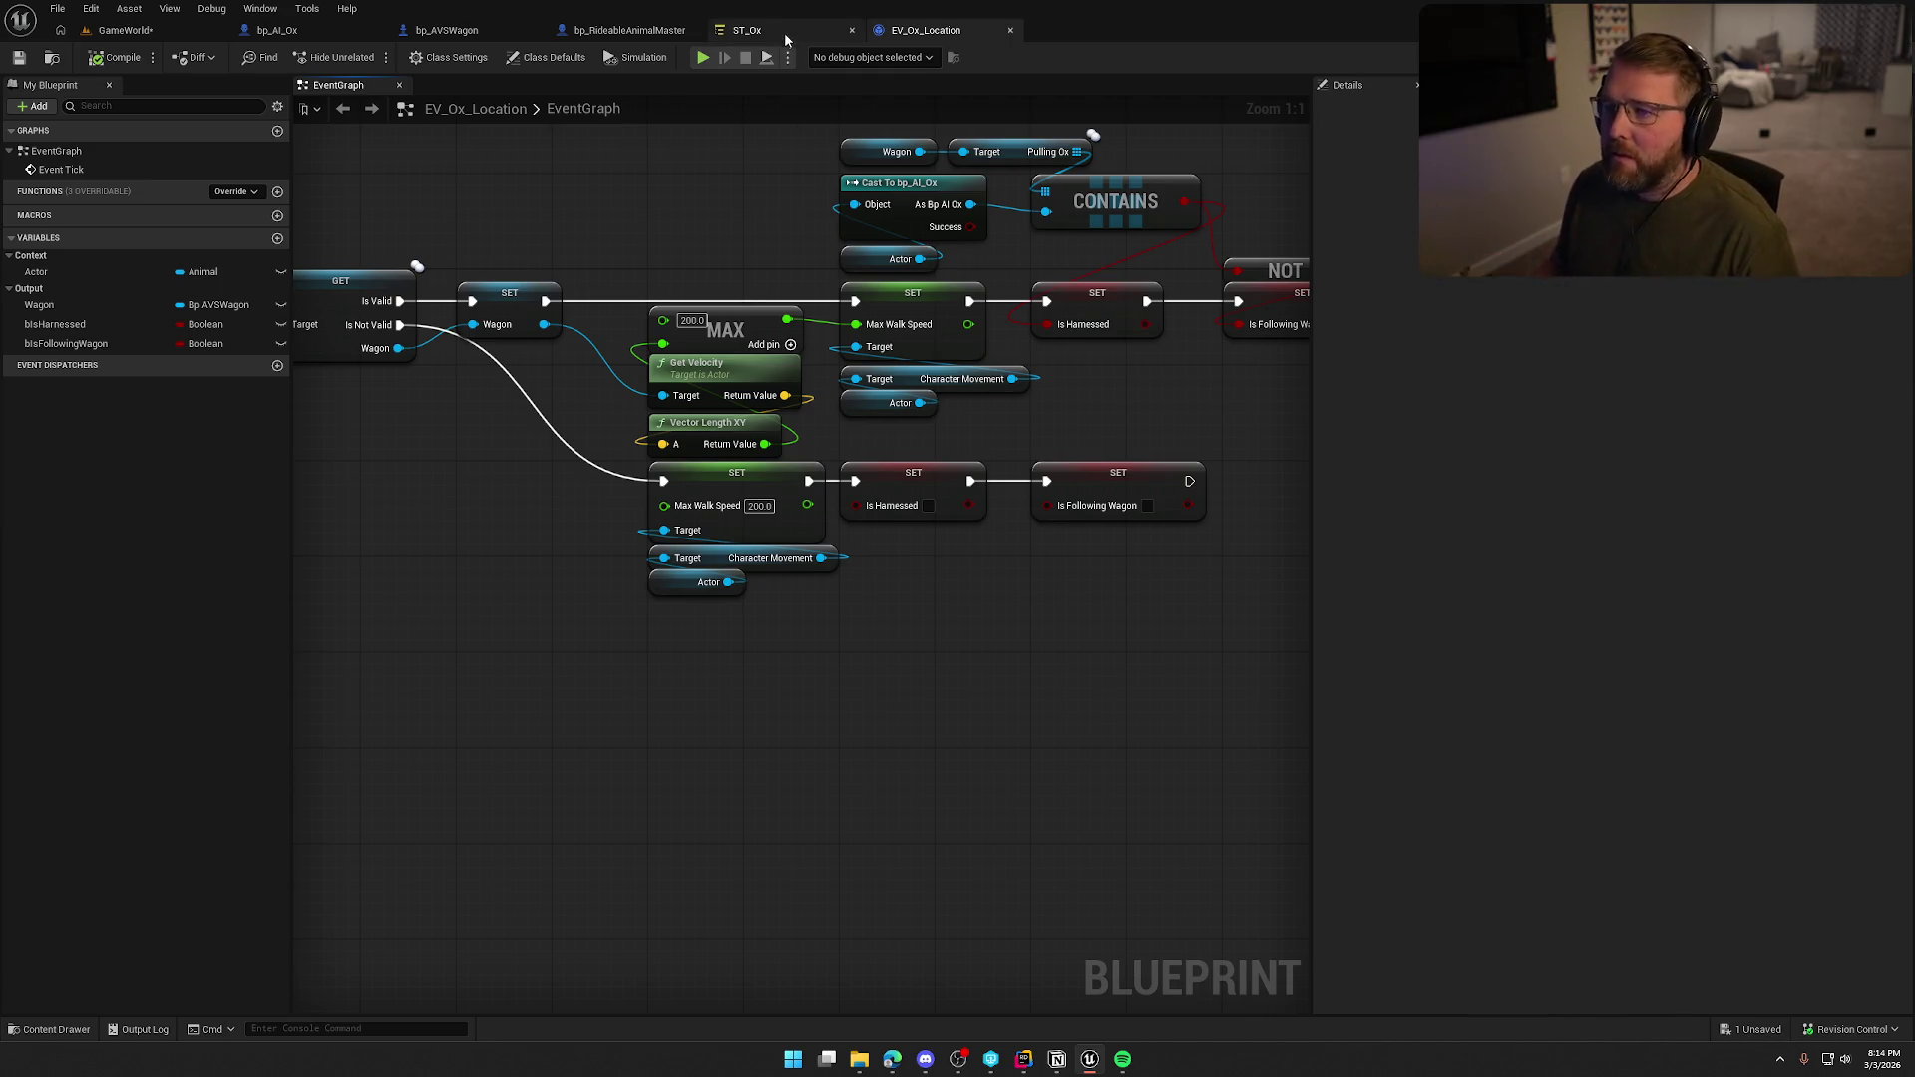
Select the Harnessed state in ST_Ox and open its Move to Harness Location task.
left_click(747, 30)
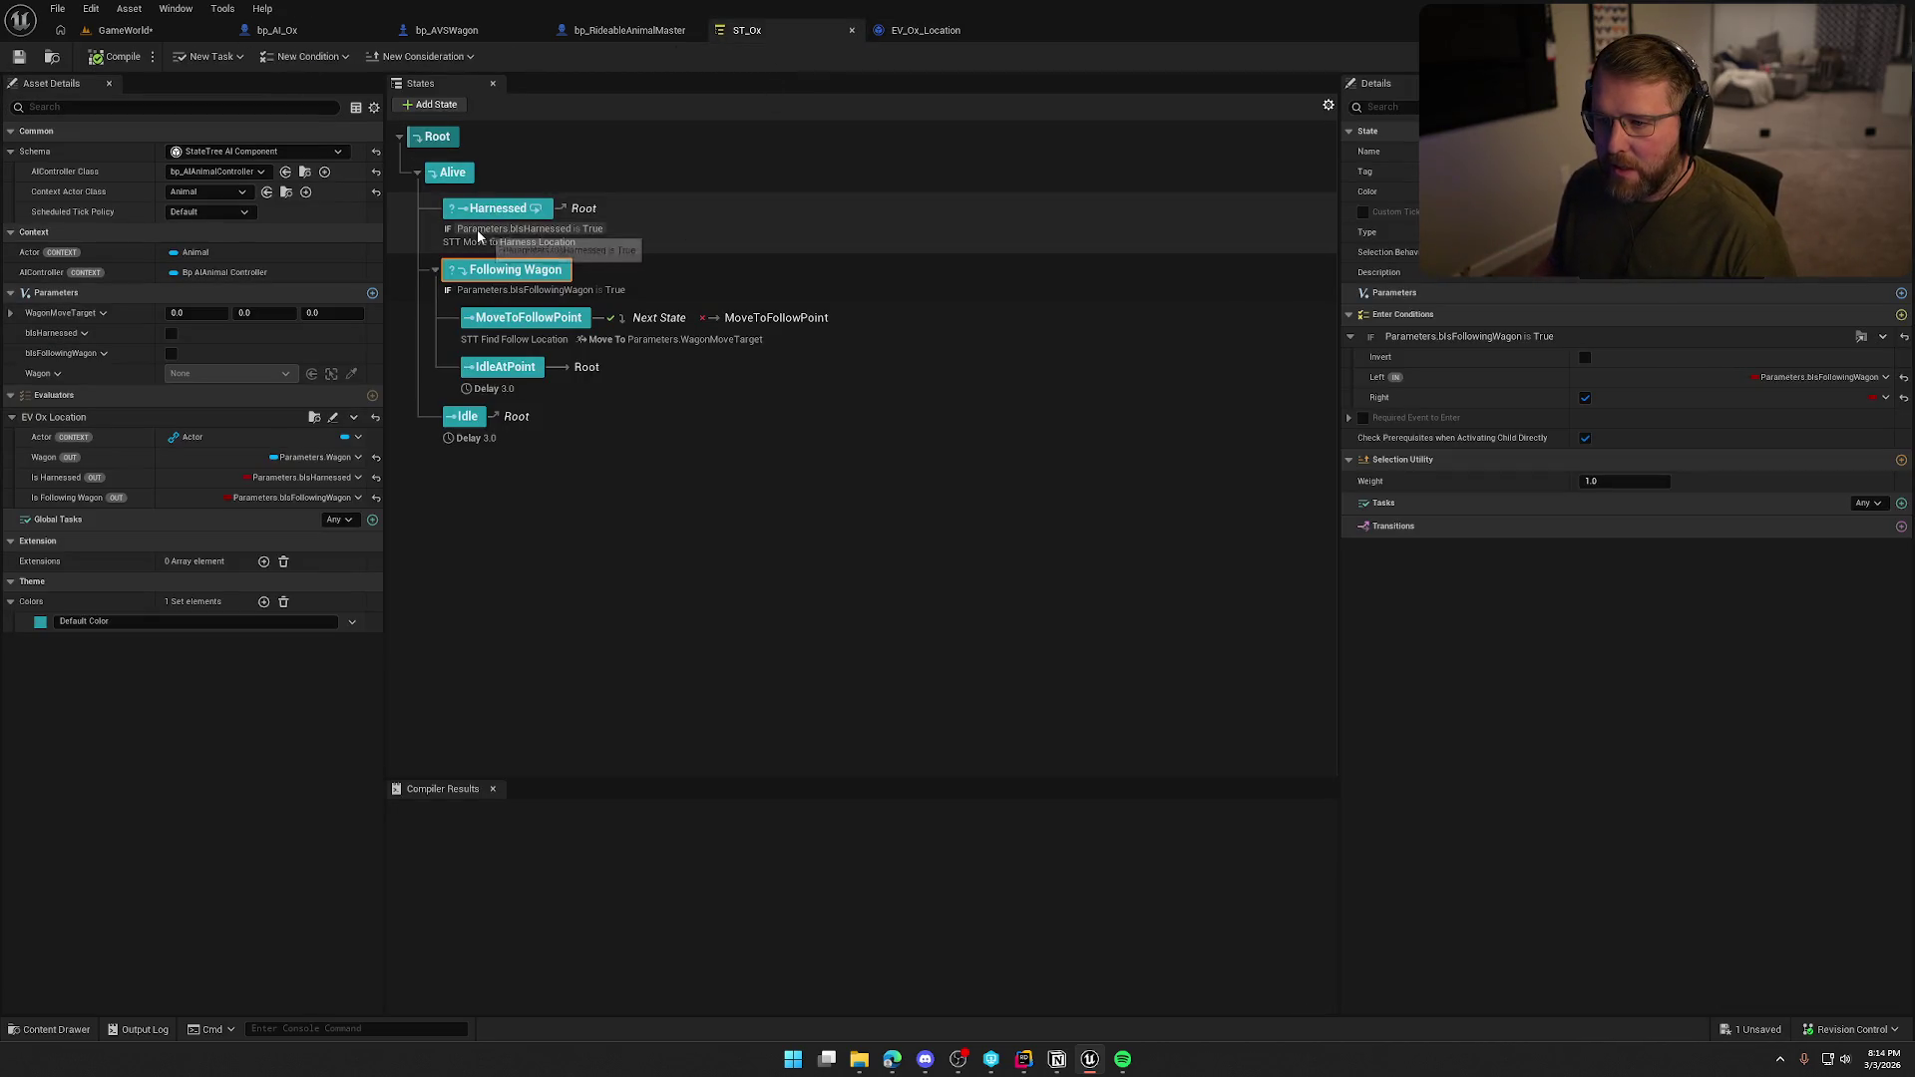
left_click(701, 217)
left_click(1349, 527)
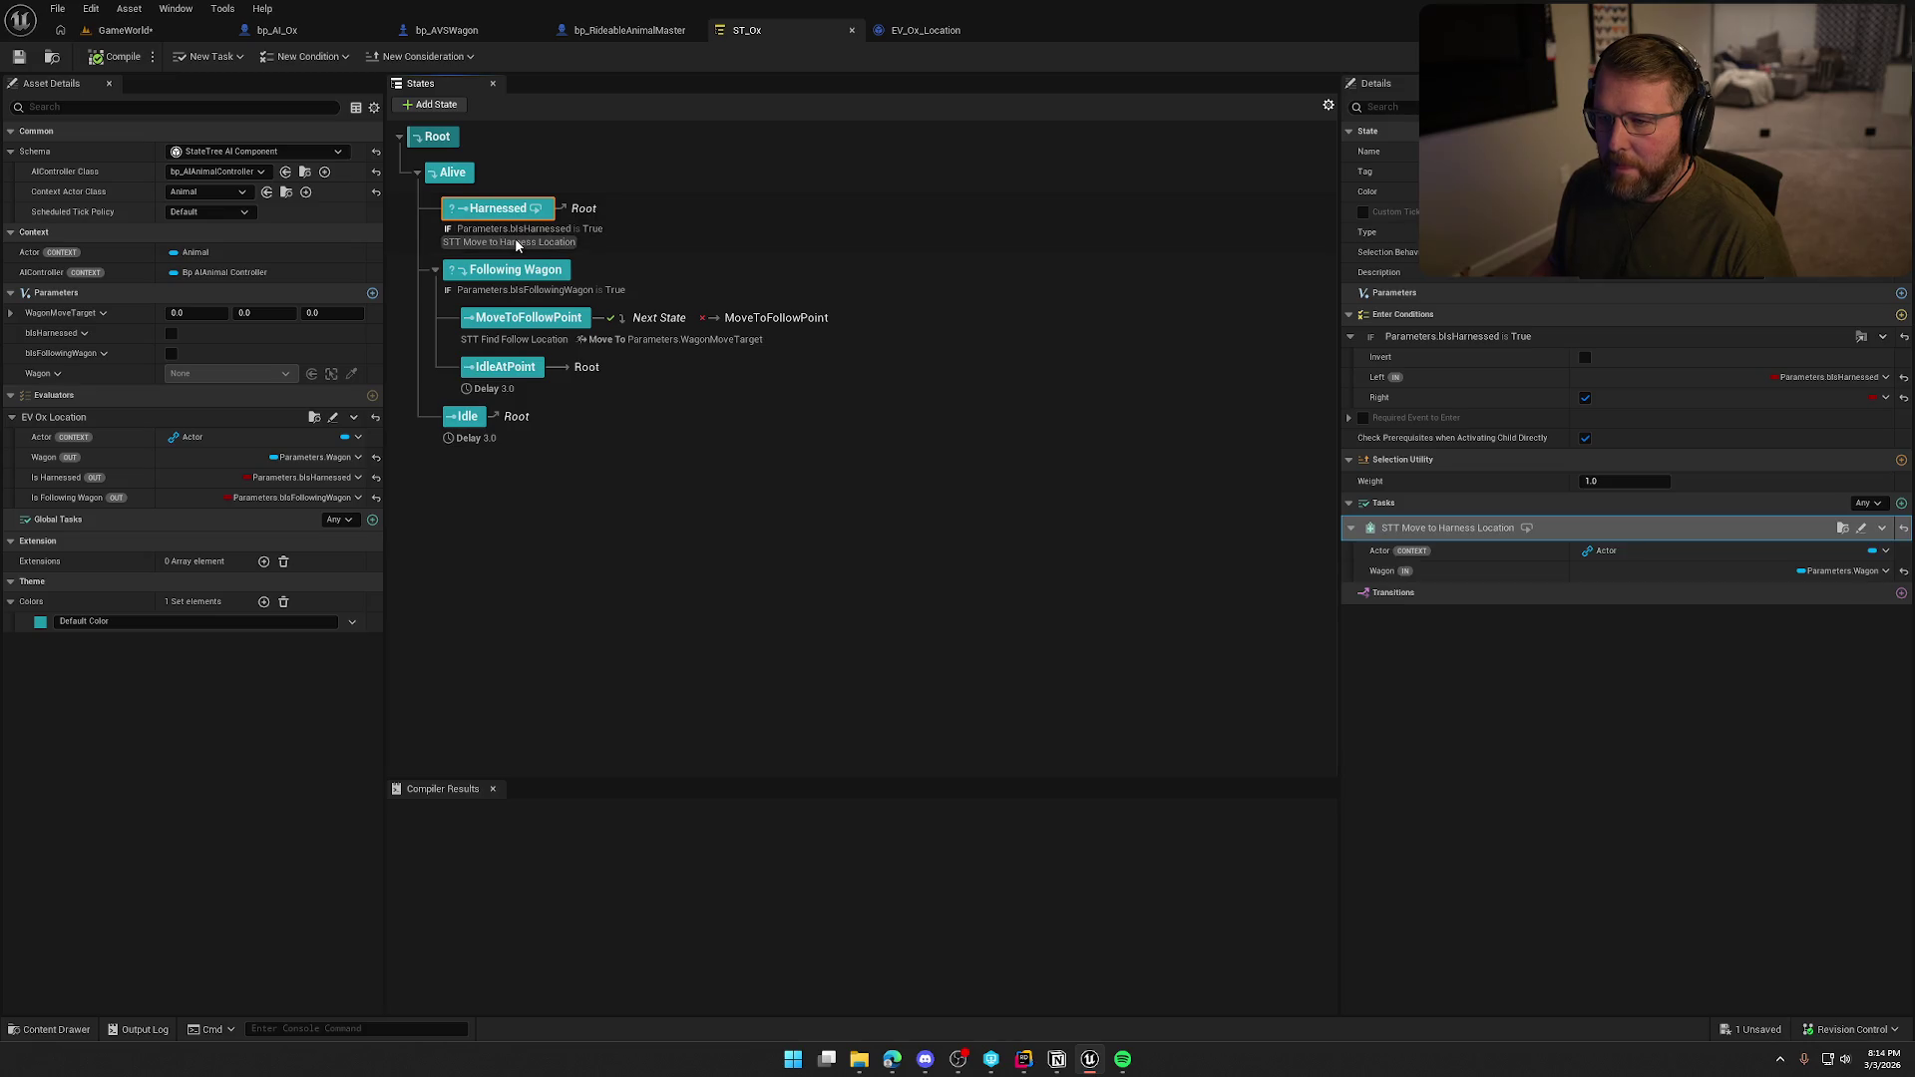
left_click(1862, 527)
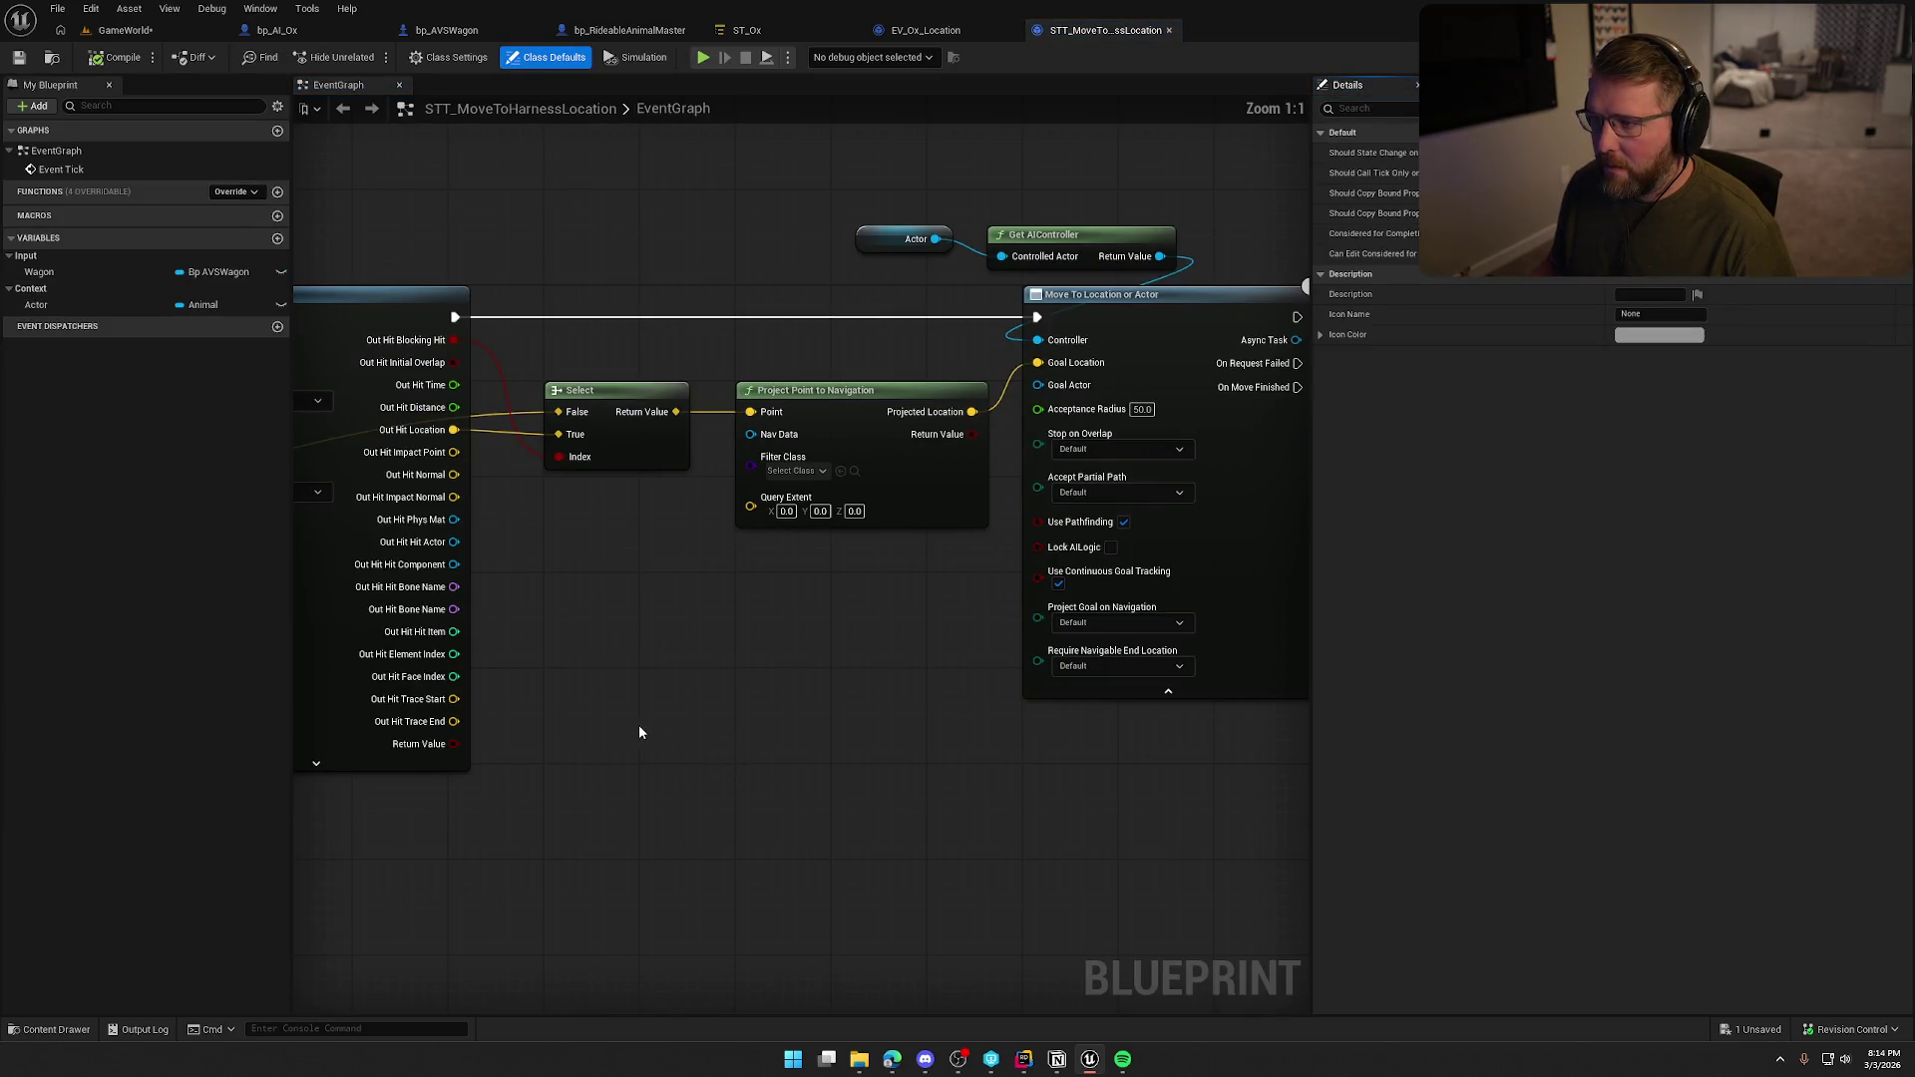
Pan across STT_MoveToHarnessLocation to review the Line Trace and Move To Location or Actor nodes.
scroll(638, 724, "down", 2)
scroll(1015, 692, "down", 1)
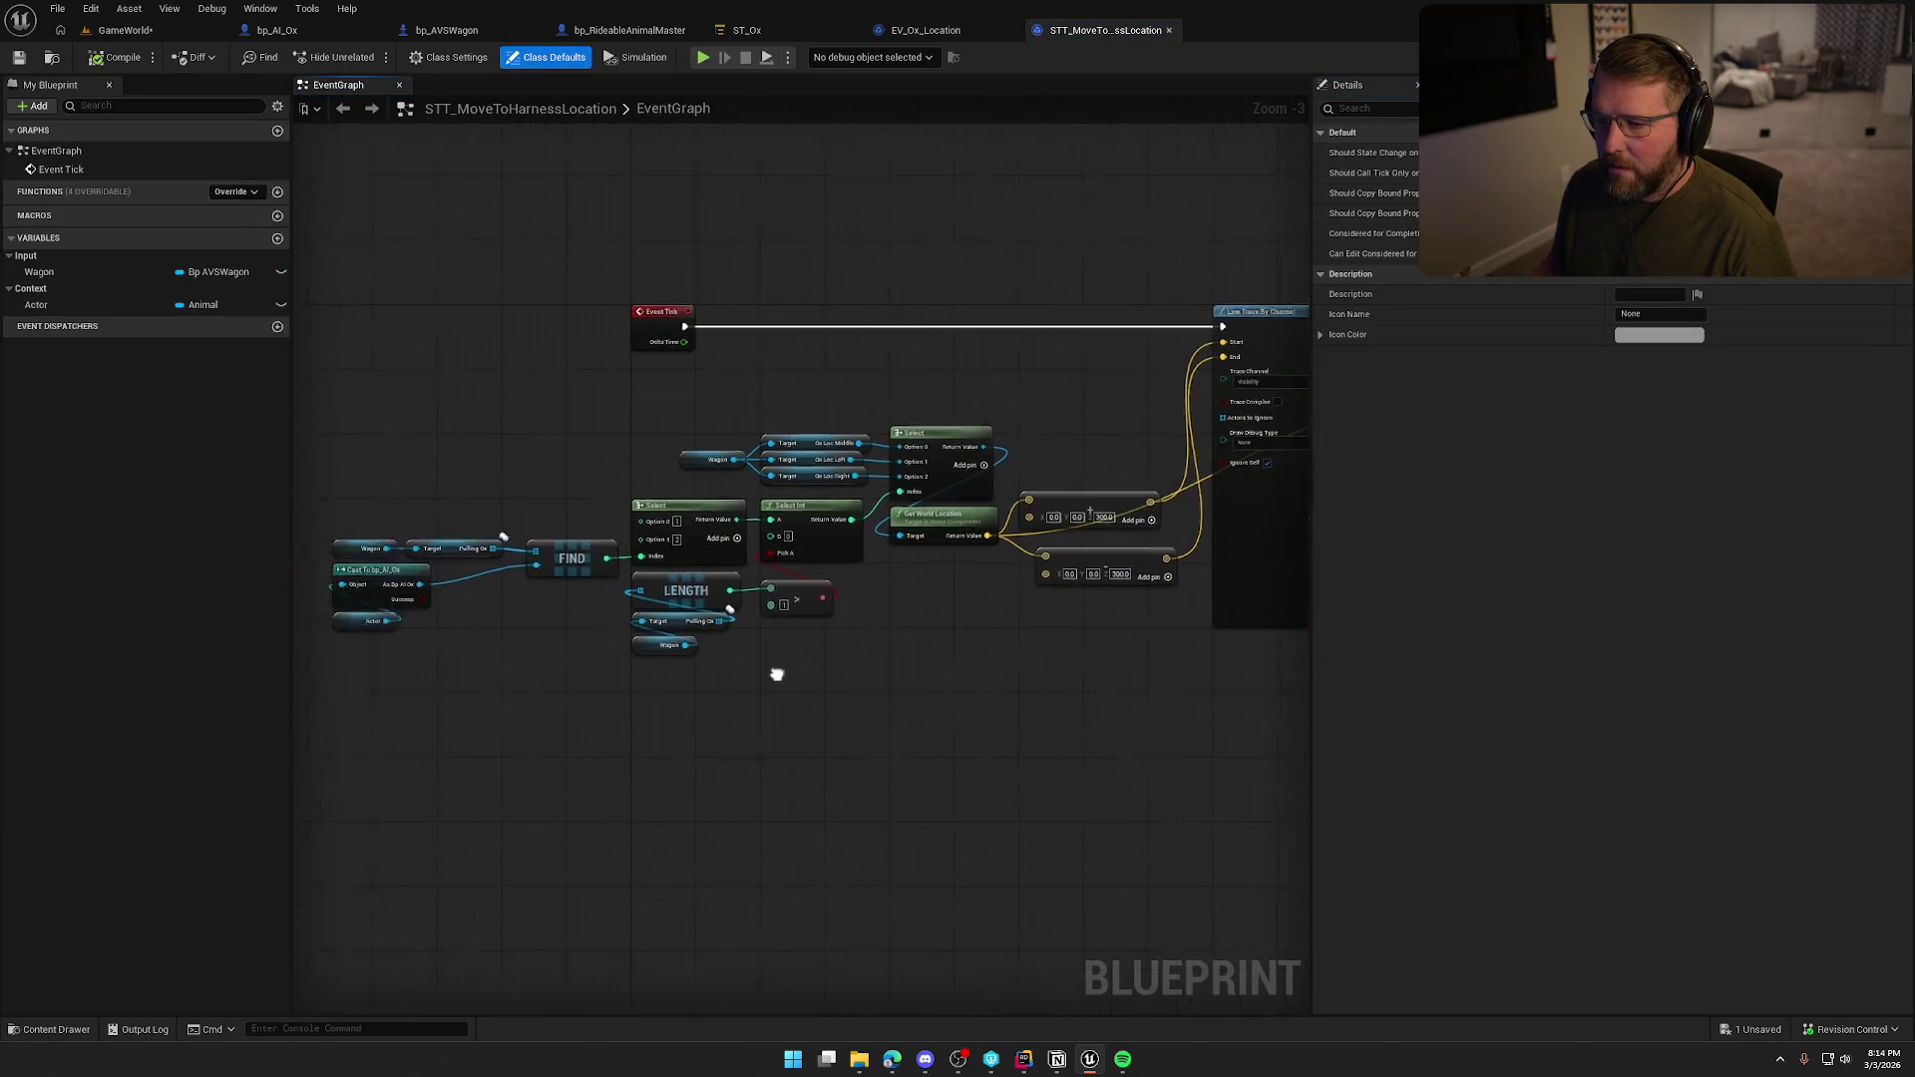
scroll(1056, 660, "up", 2)
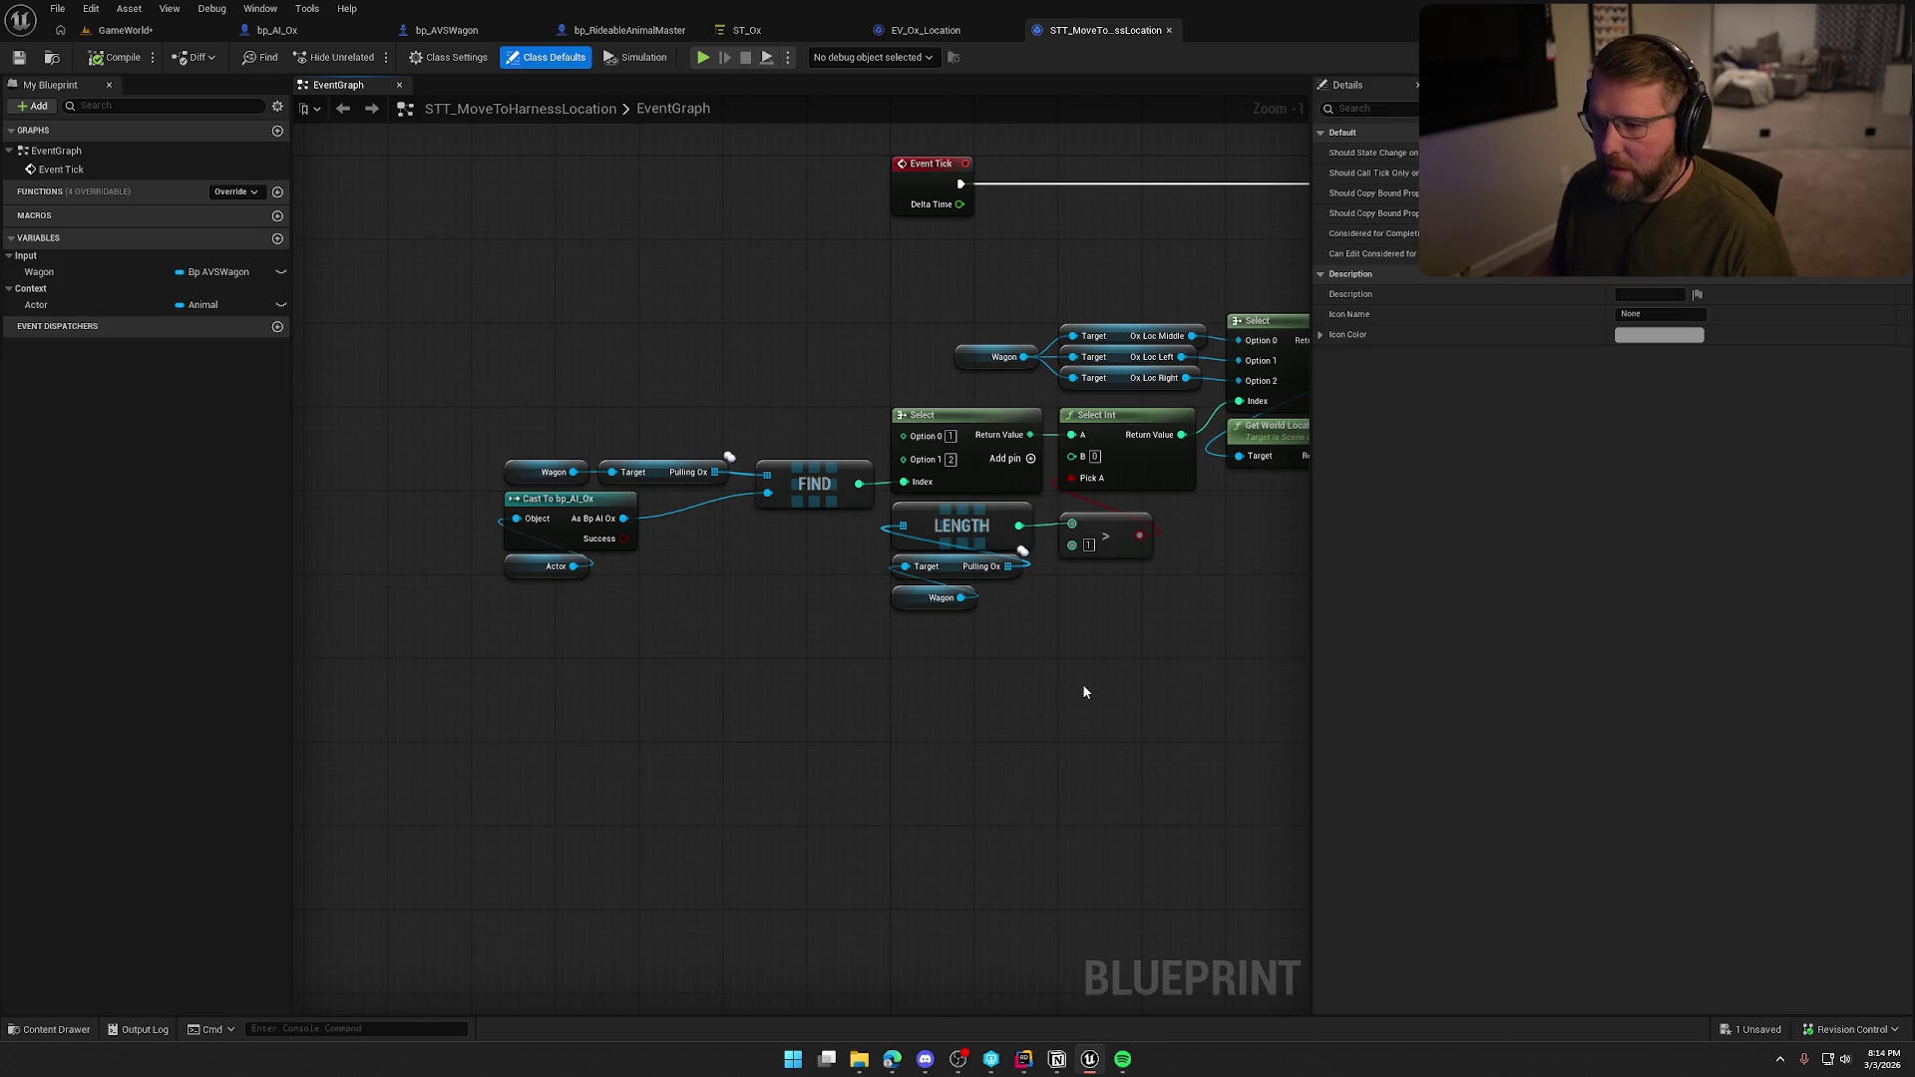
left_click_drag(948, 685, 853, 702)
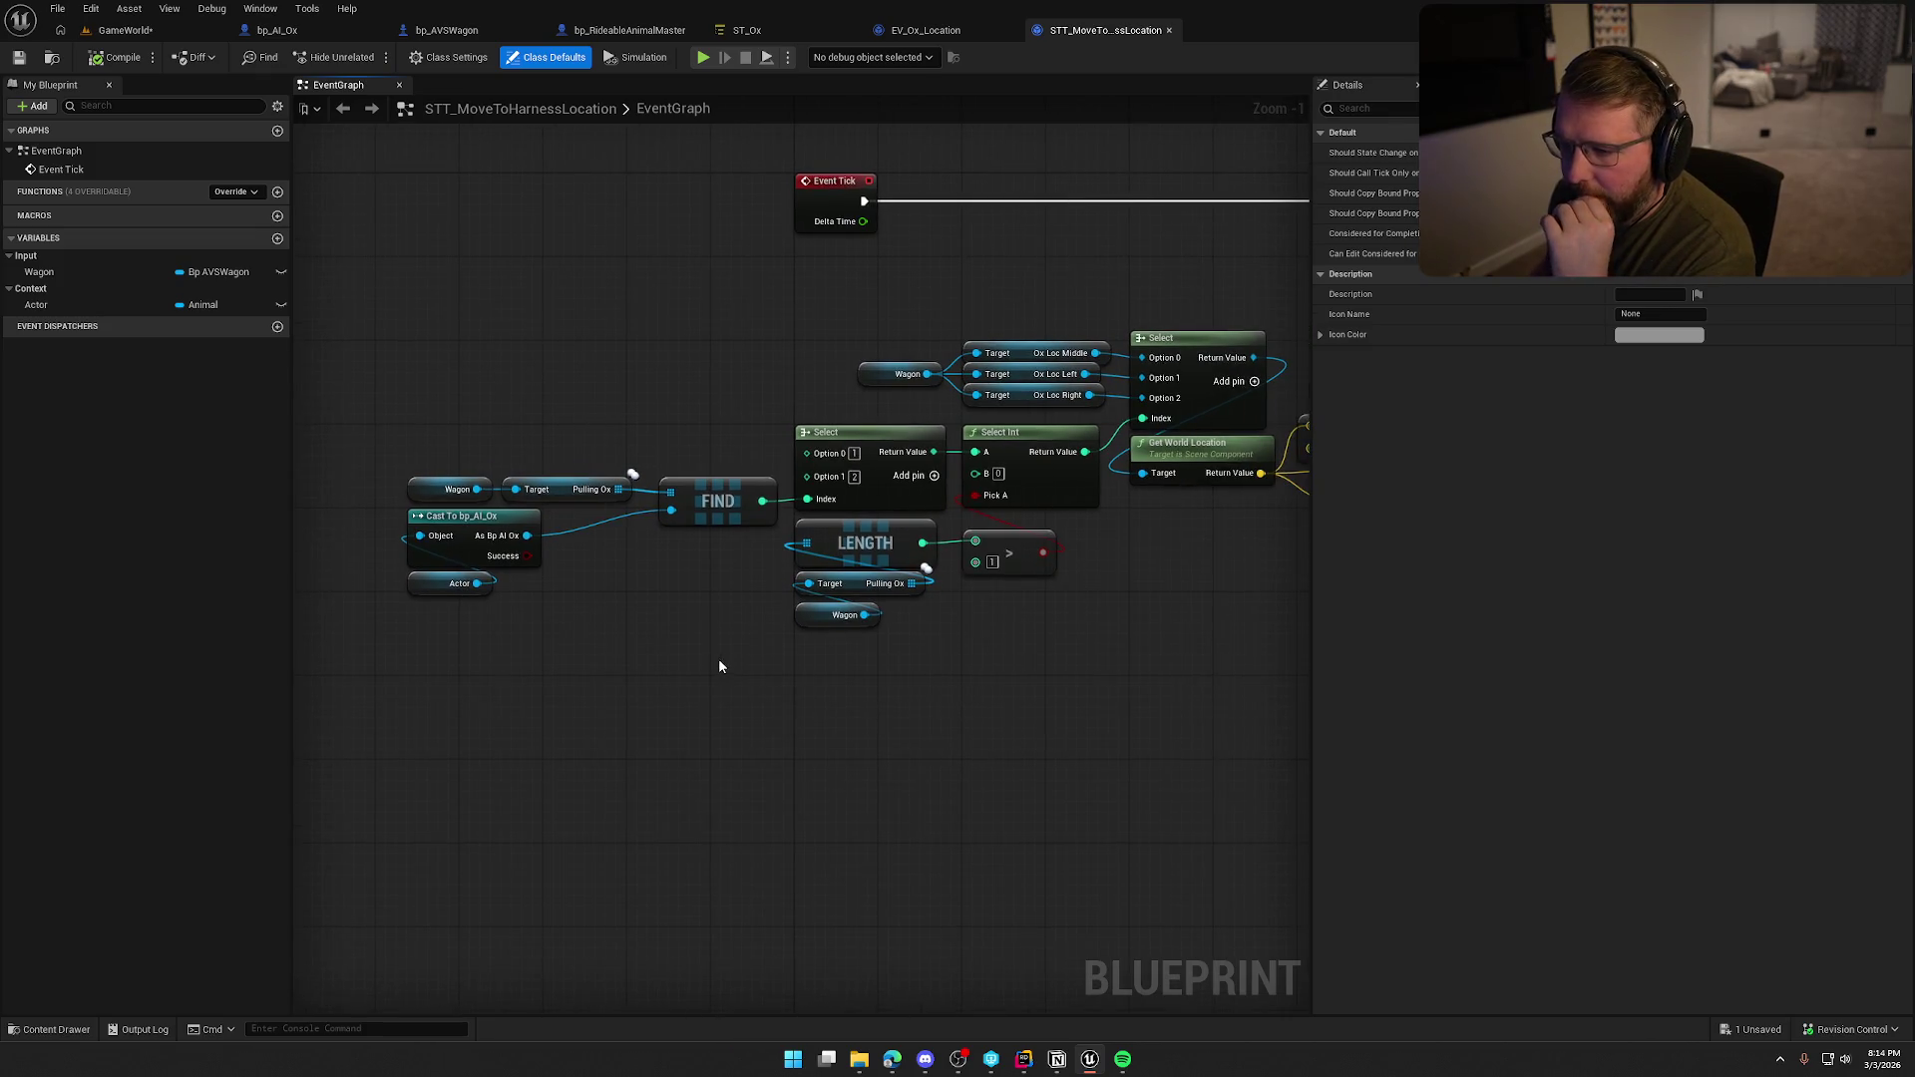
left_click_drag(720, 667, 579, 661)
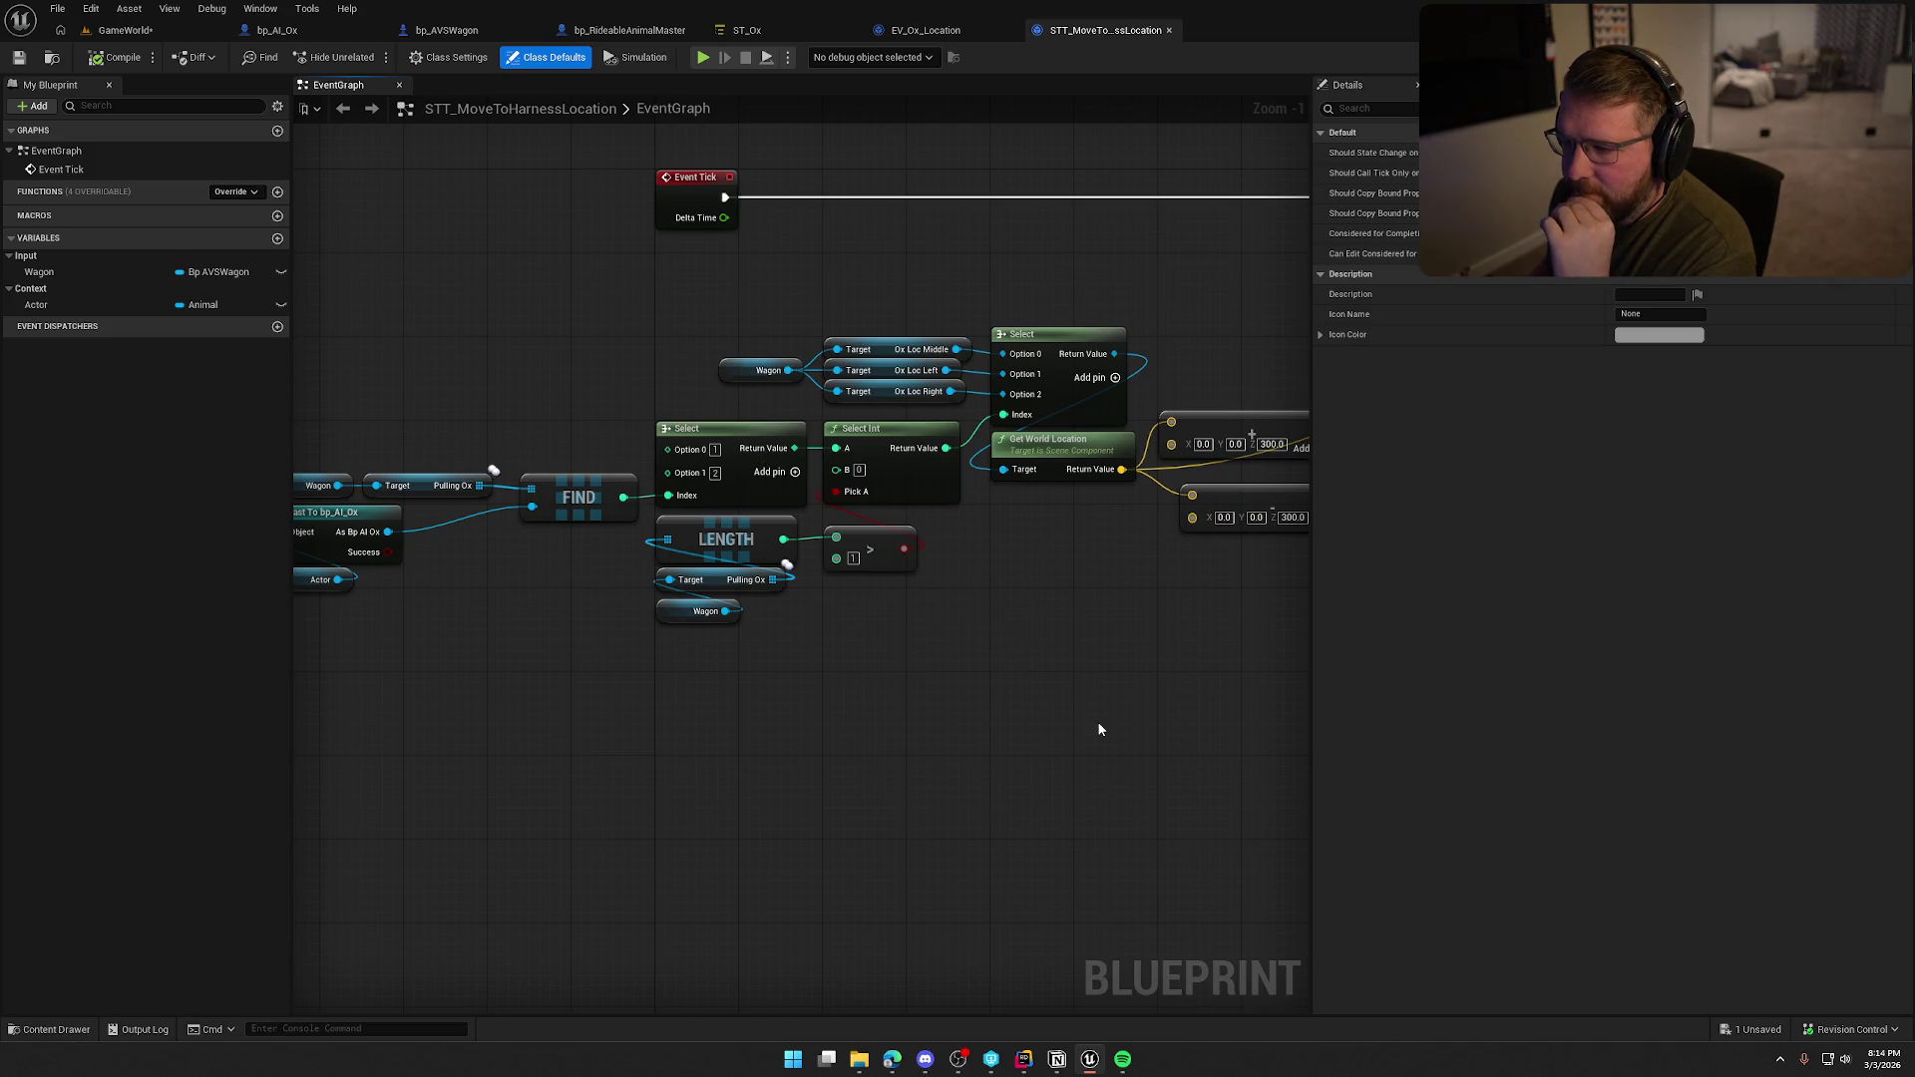
mouse_move(1100, 730)
left_mouse_down()
mouse_move(722, 698)
mouse_move(993, 699)
left_mouse_up()
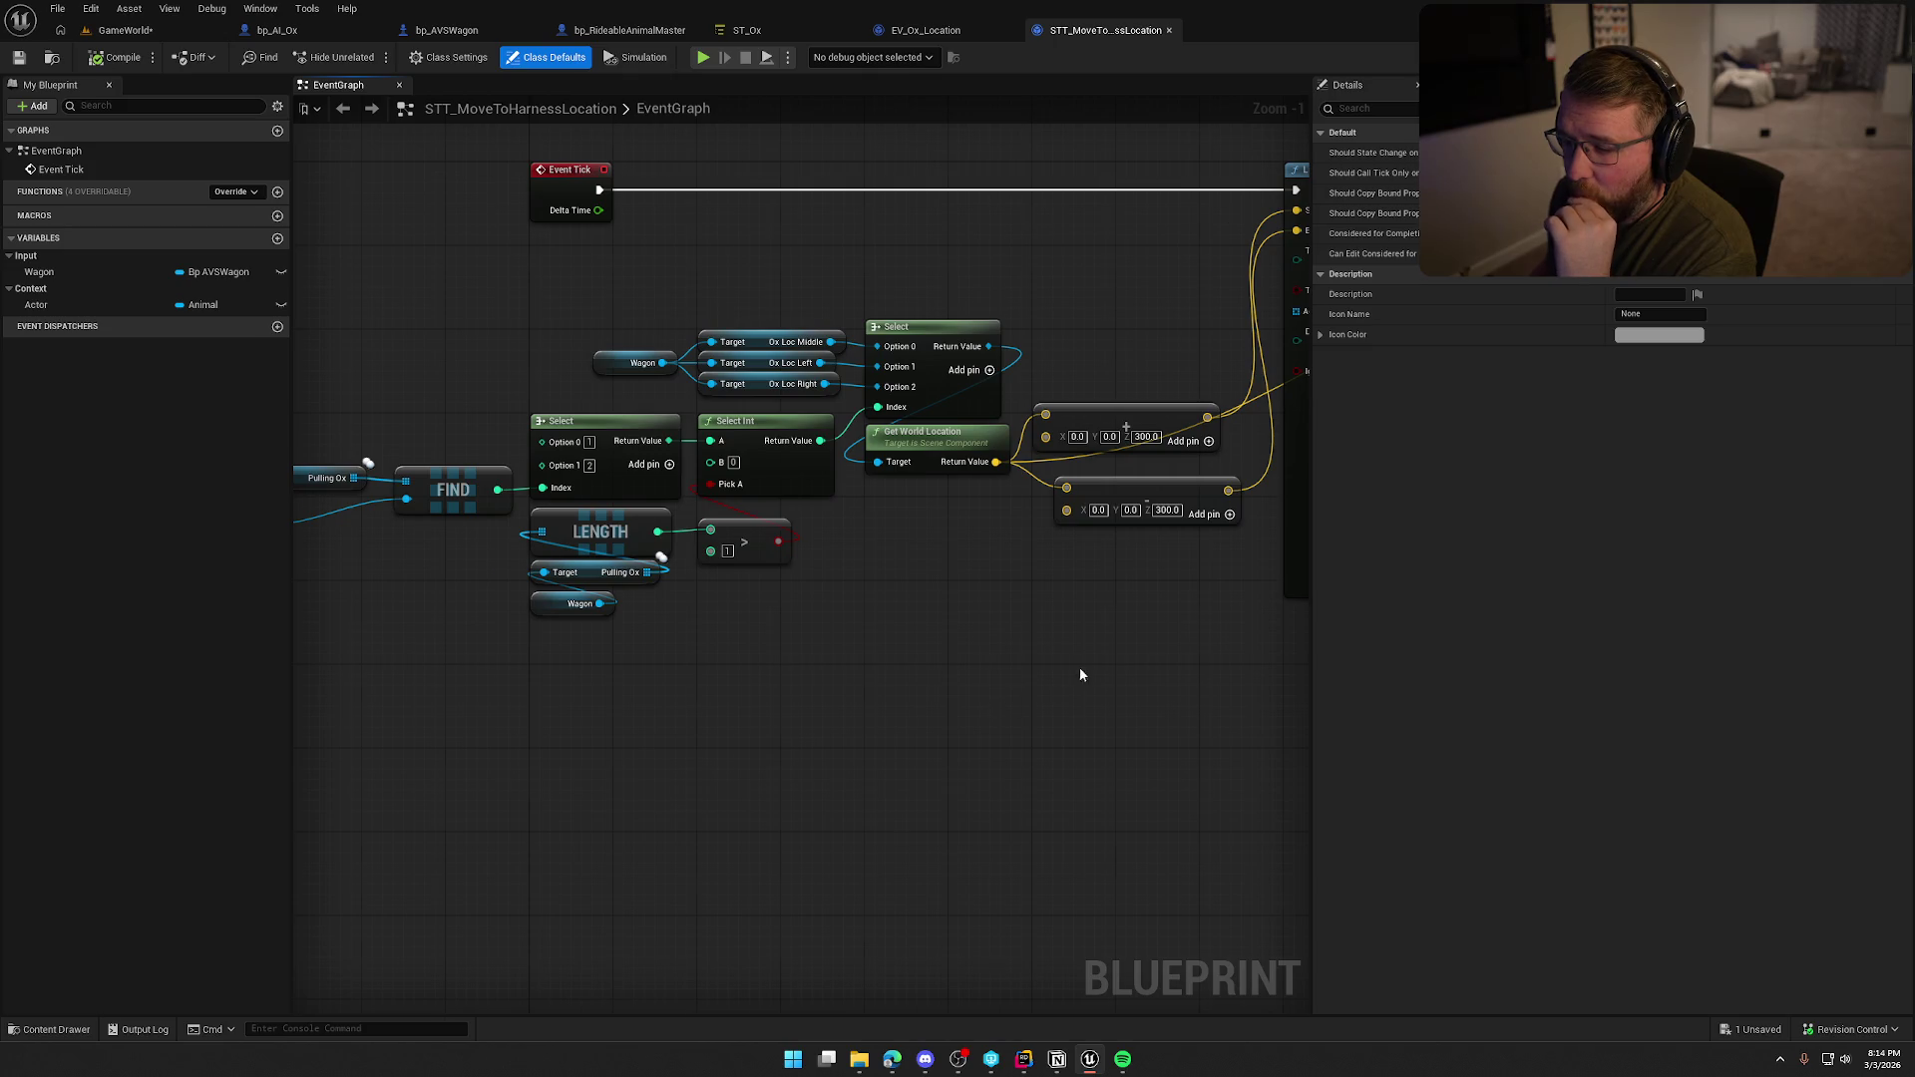
mouse_move(1079, 667)
left_mouse_down()
mouse_move(865, 650)
mouse_move(649, 713)
left_mouse_up()
left_click_drag(1127, 698, 653, 698)
left_click_drag(904, 693, 680, 691)
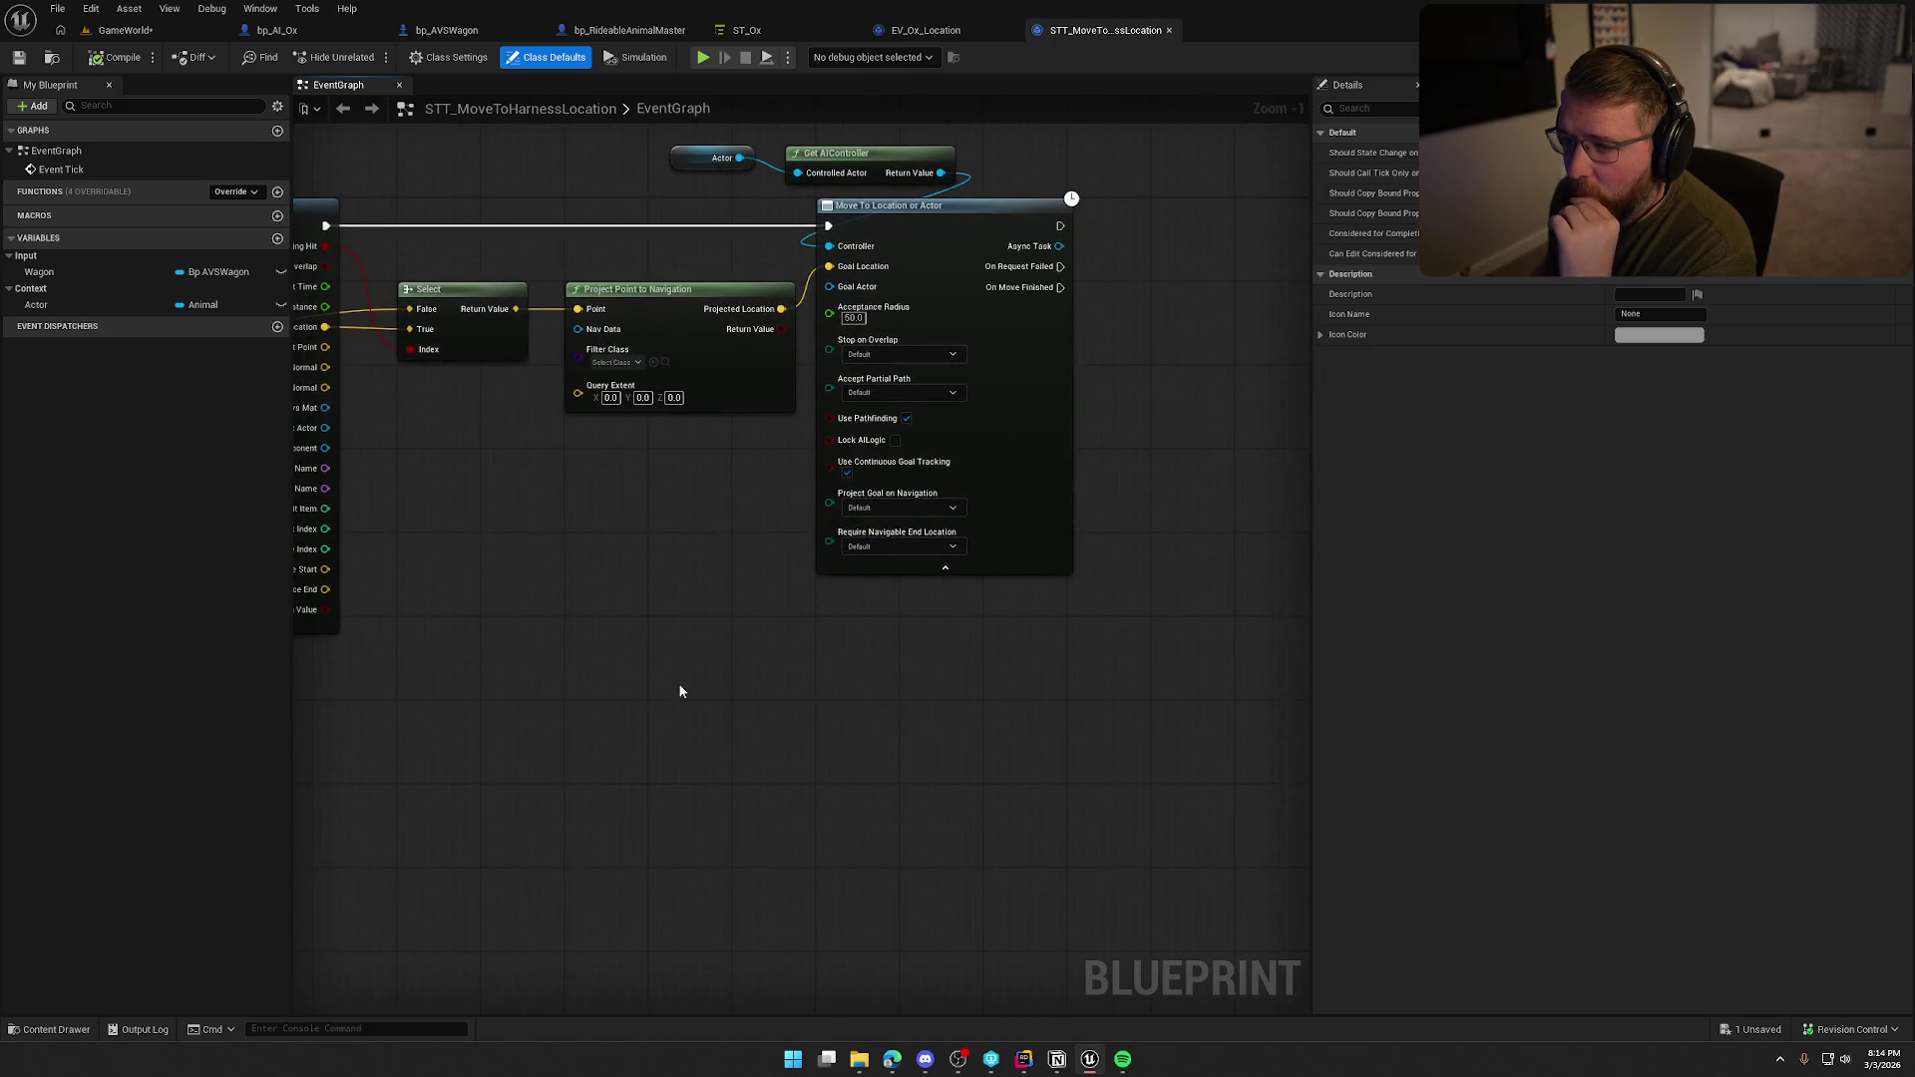
mouse_move(602, 611)
left_mouse_down()
mouse_move(1044, 722)
mouse_move(658, 668)
mouse_move(728, 656)
left_mouse_up()
left_click(122, 30)
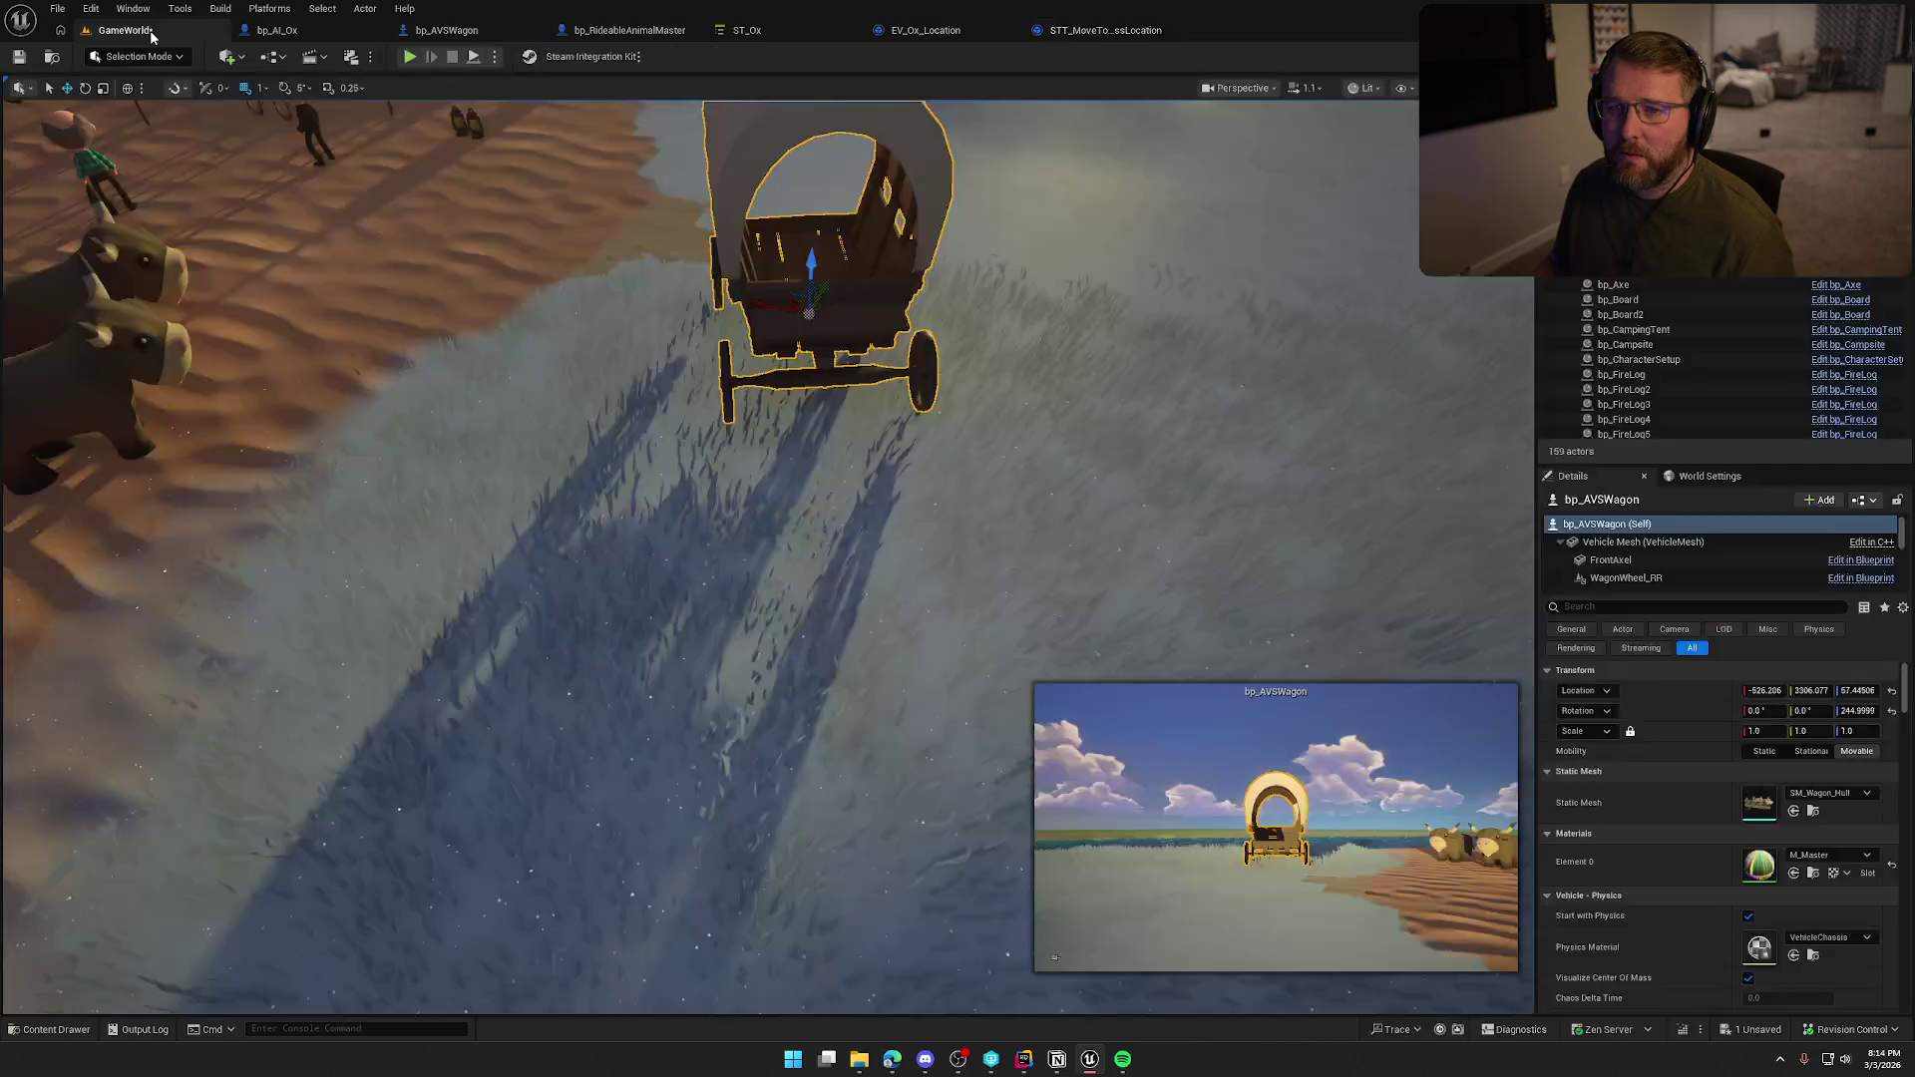
left_click(409, 56)
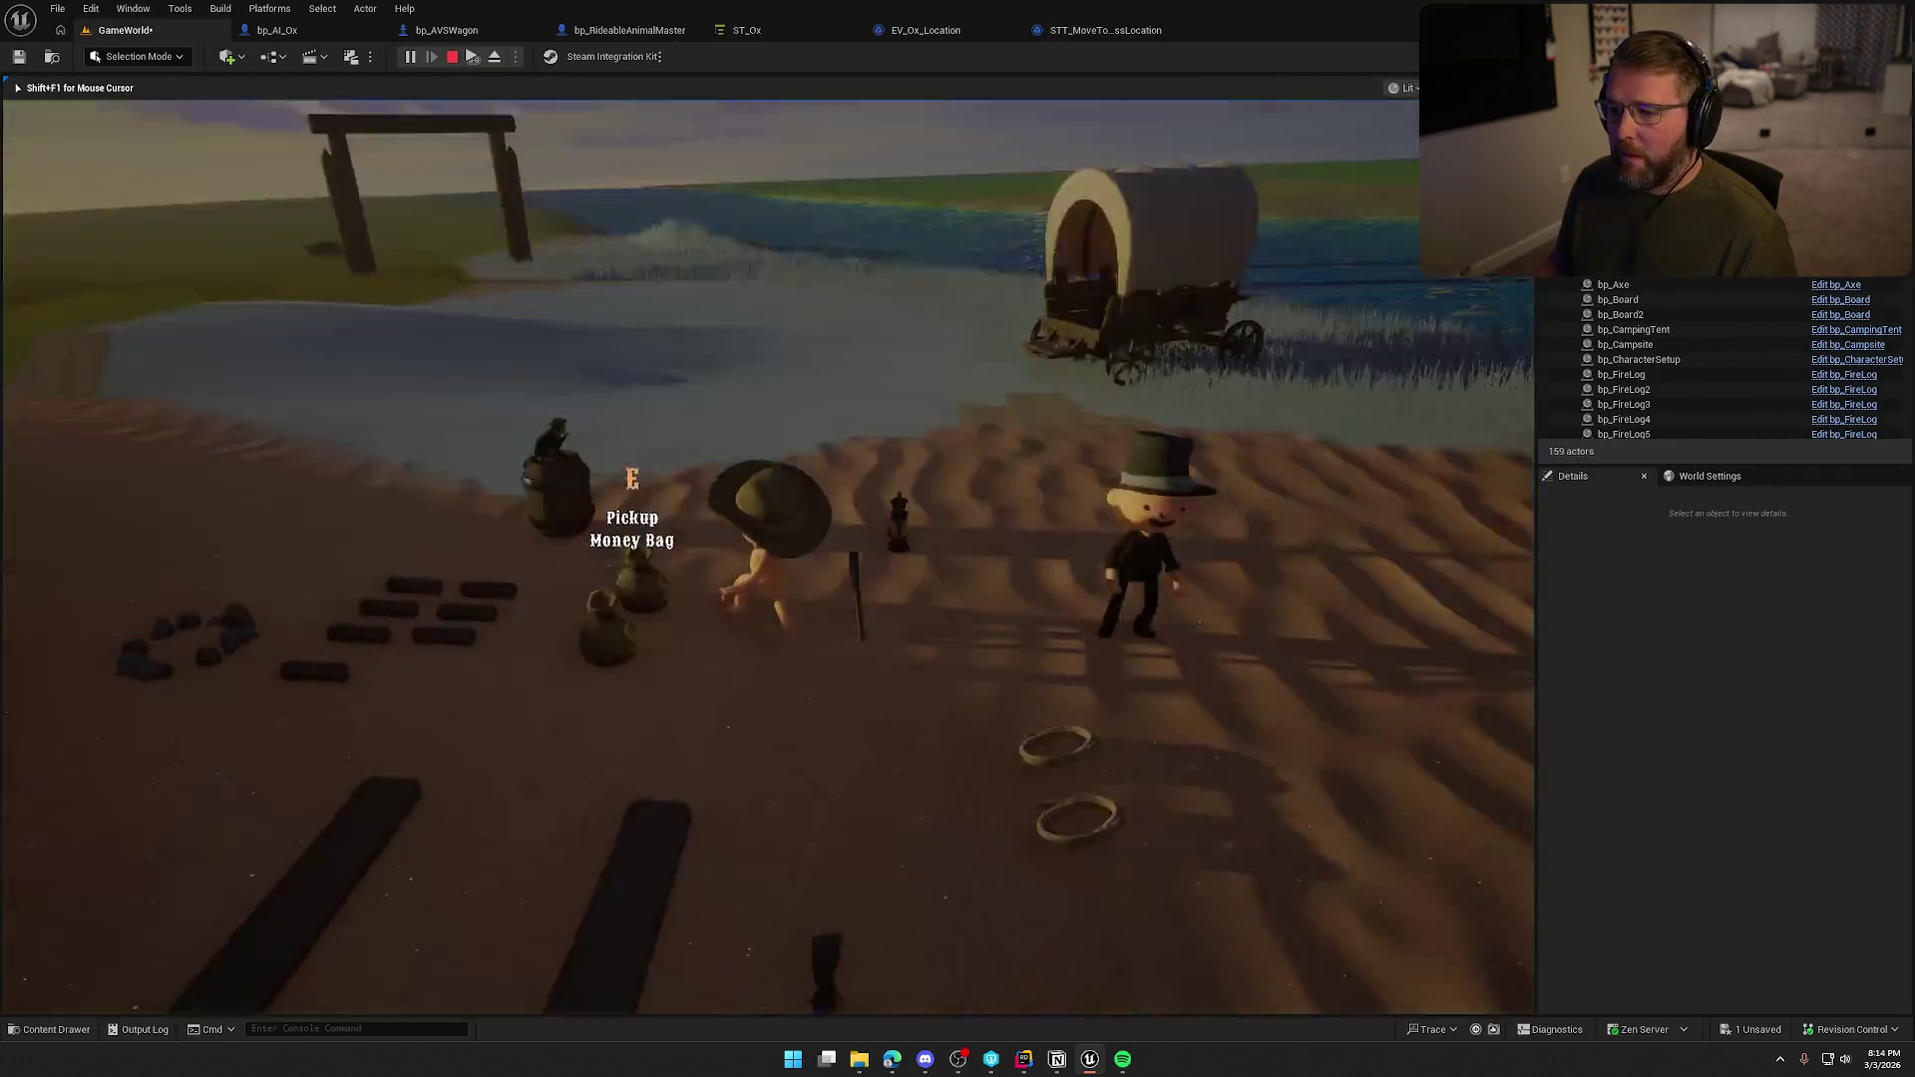
key("w")
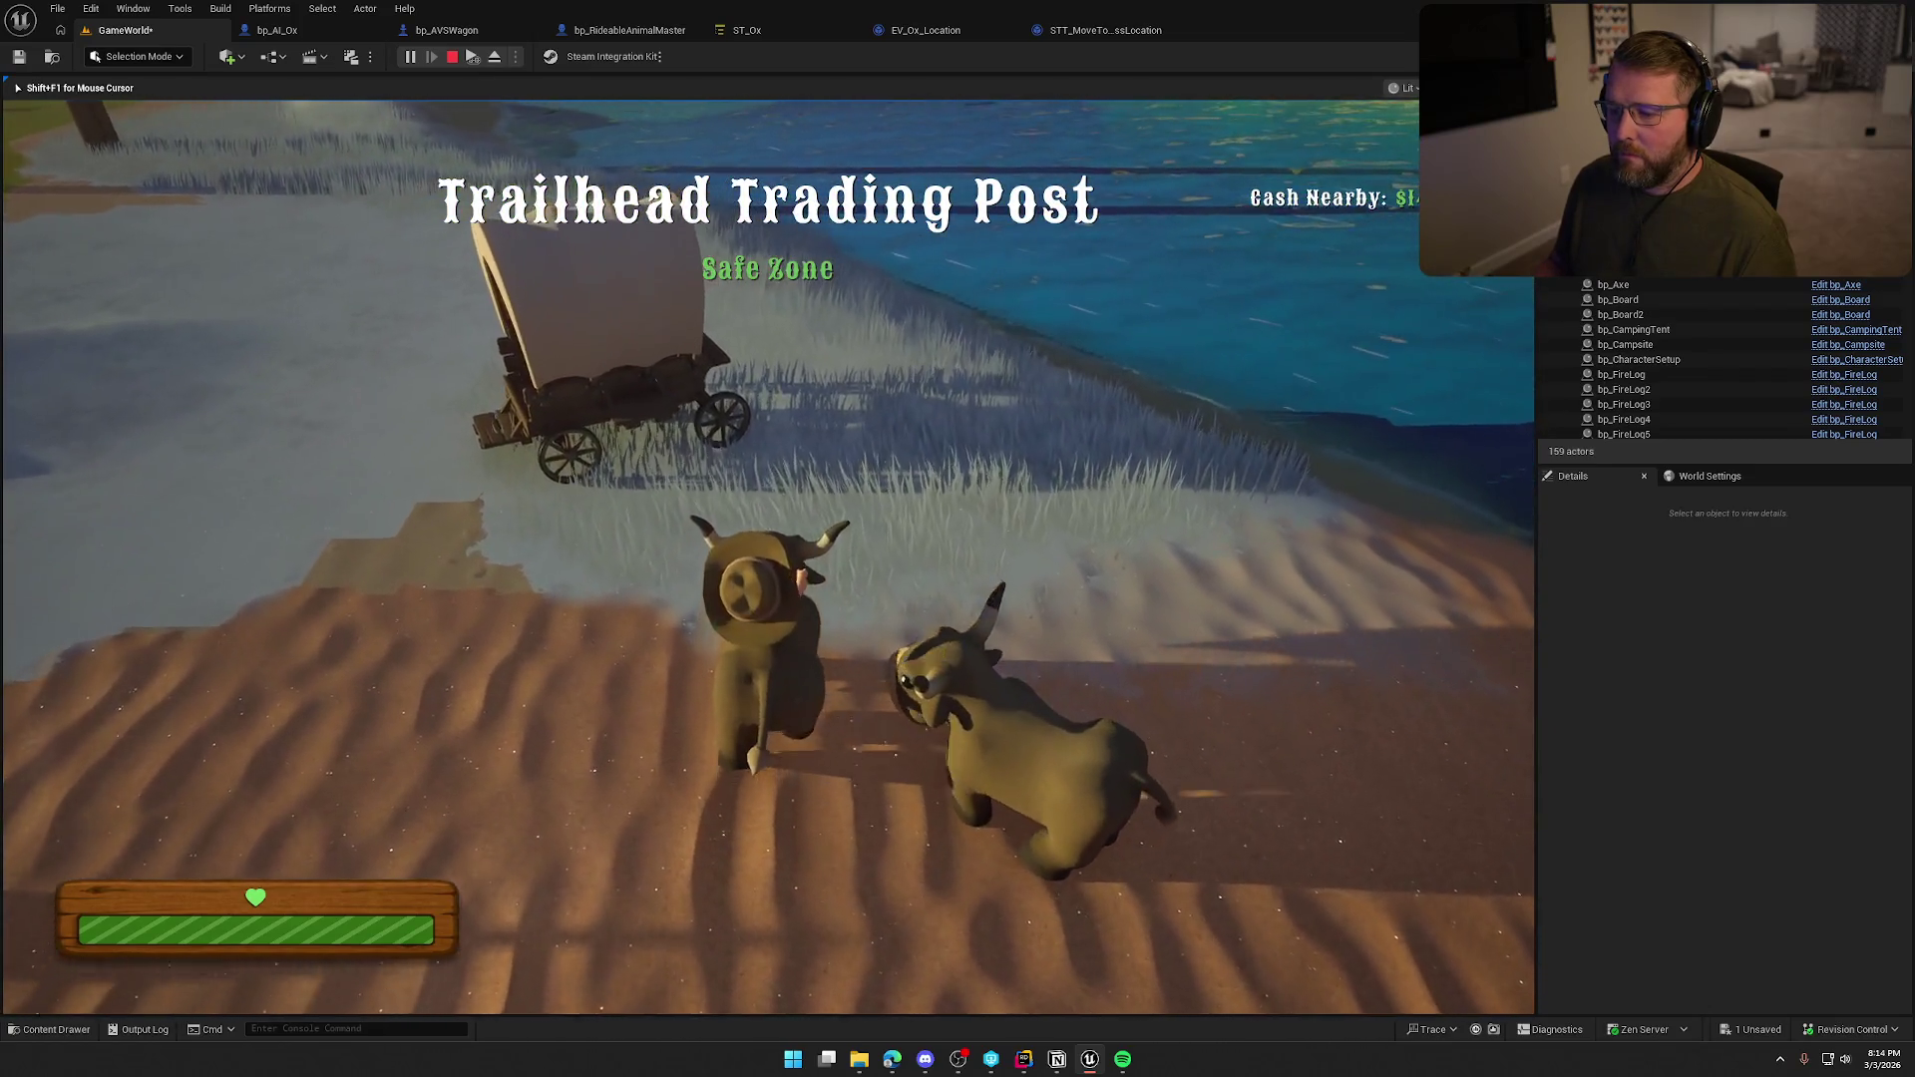
key("w")
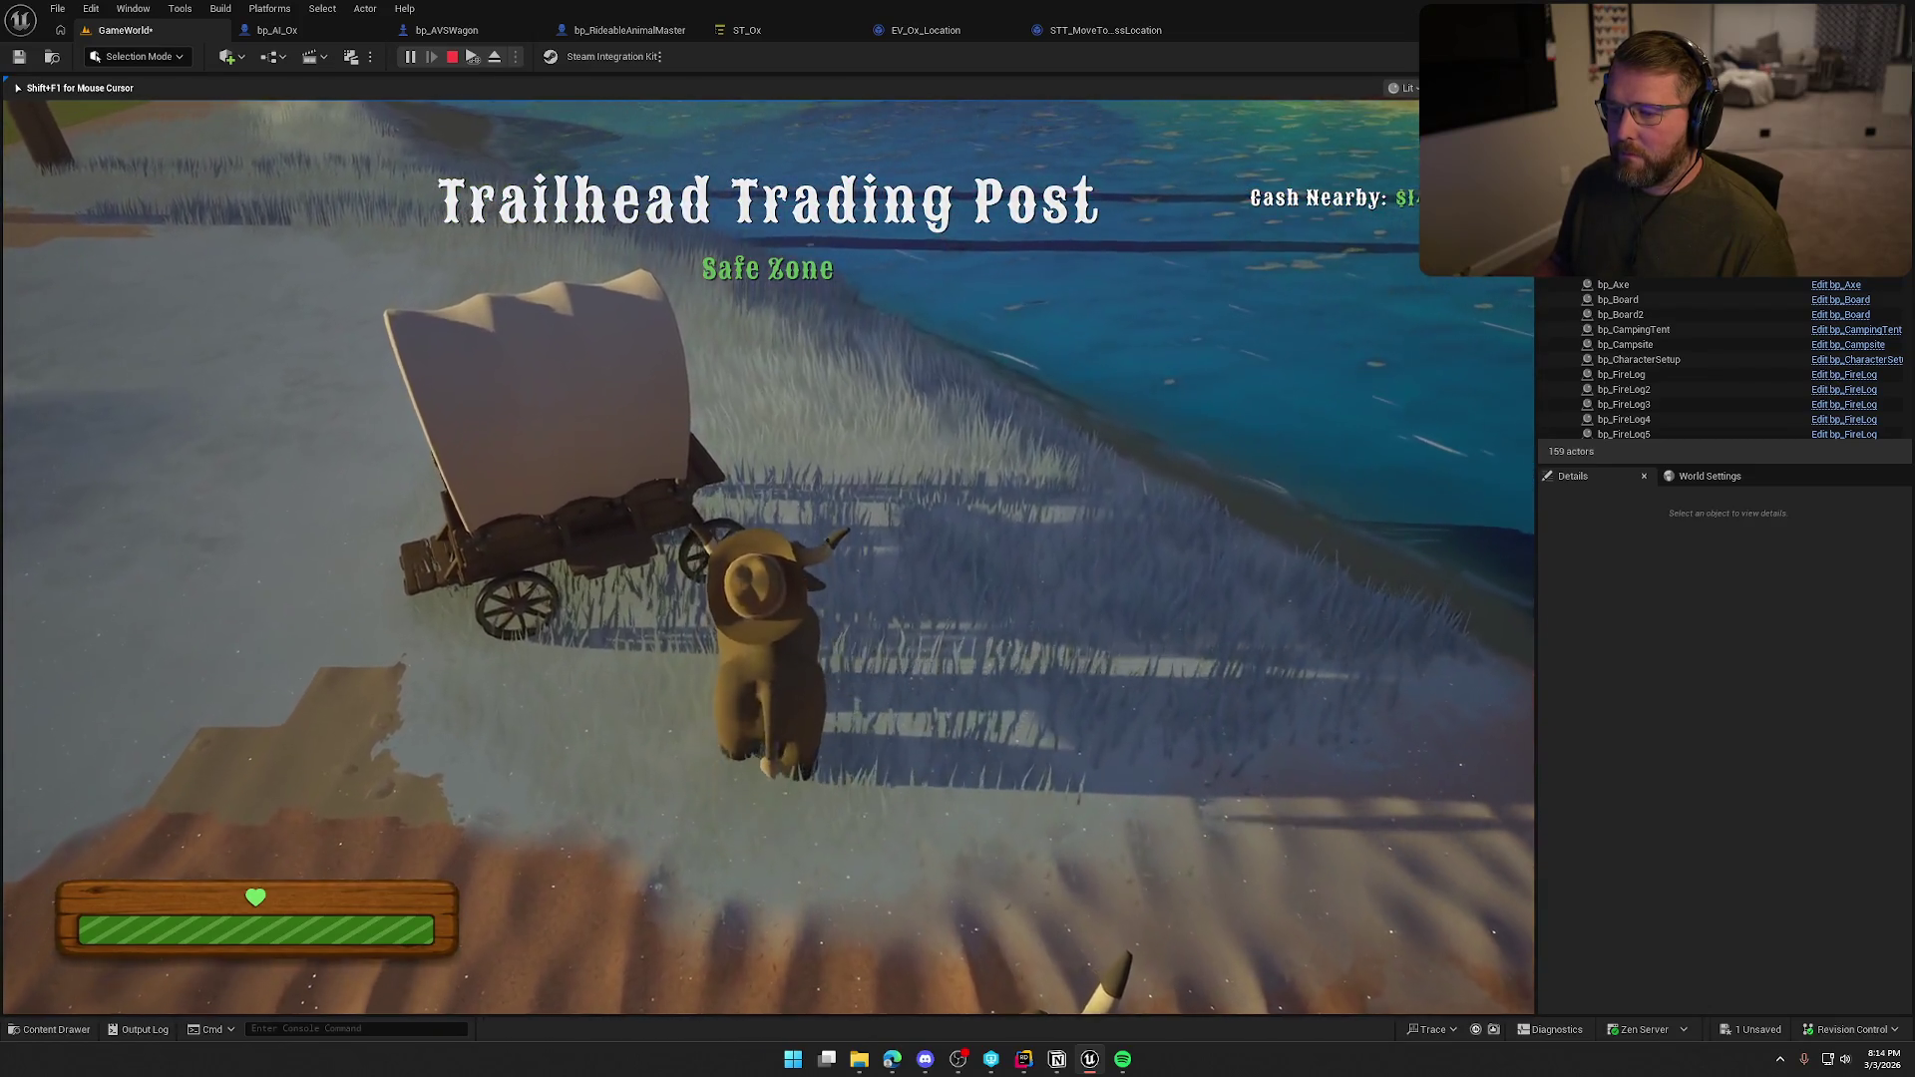
key("s")
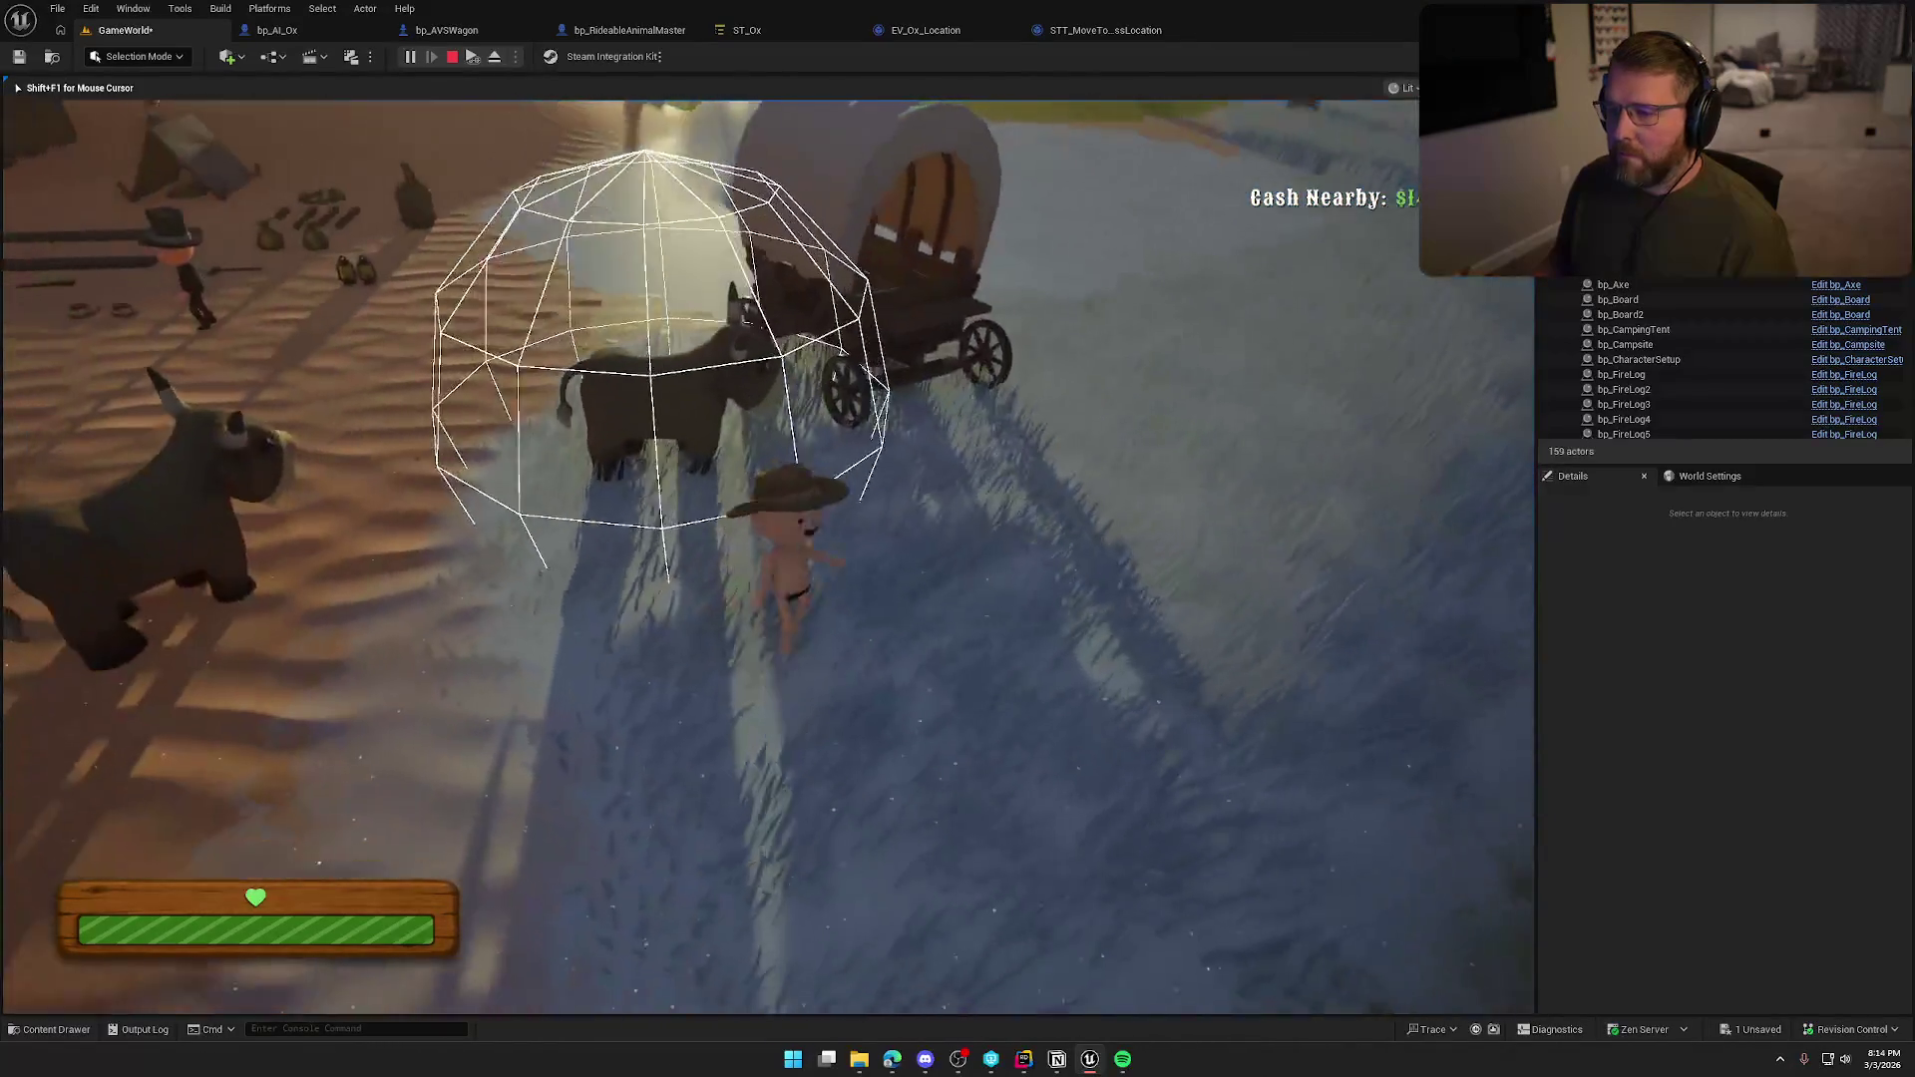
key("w")
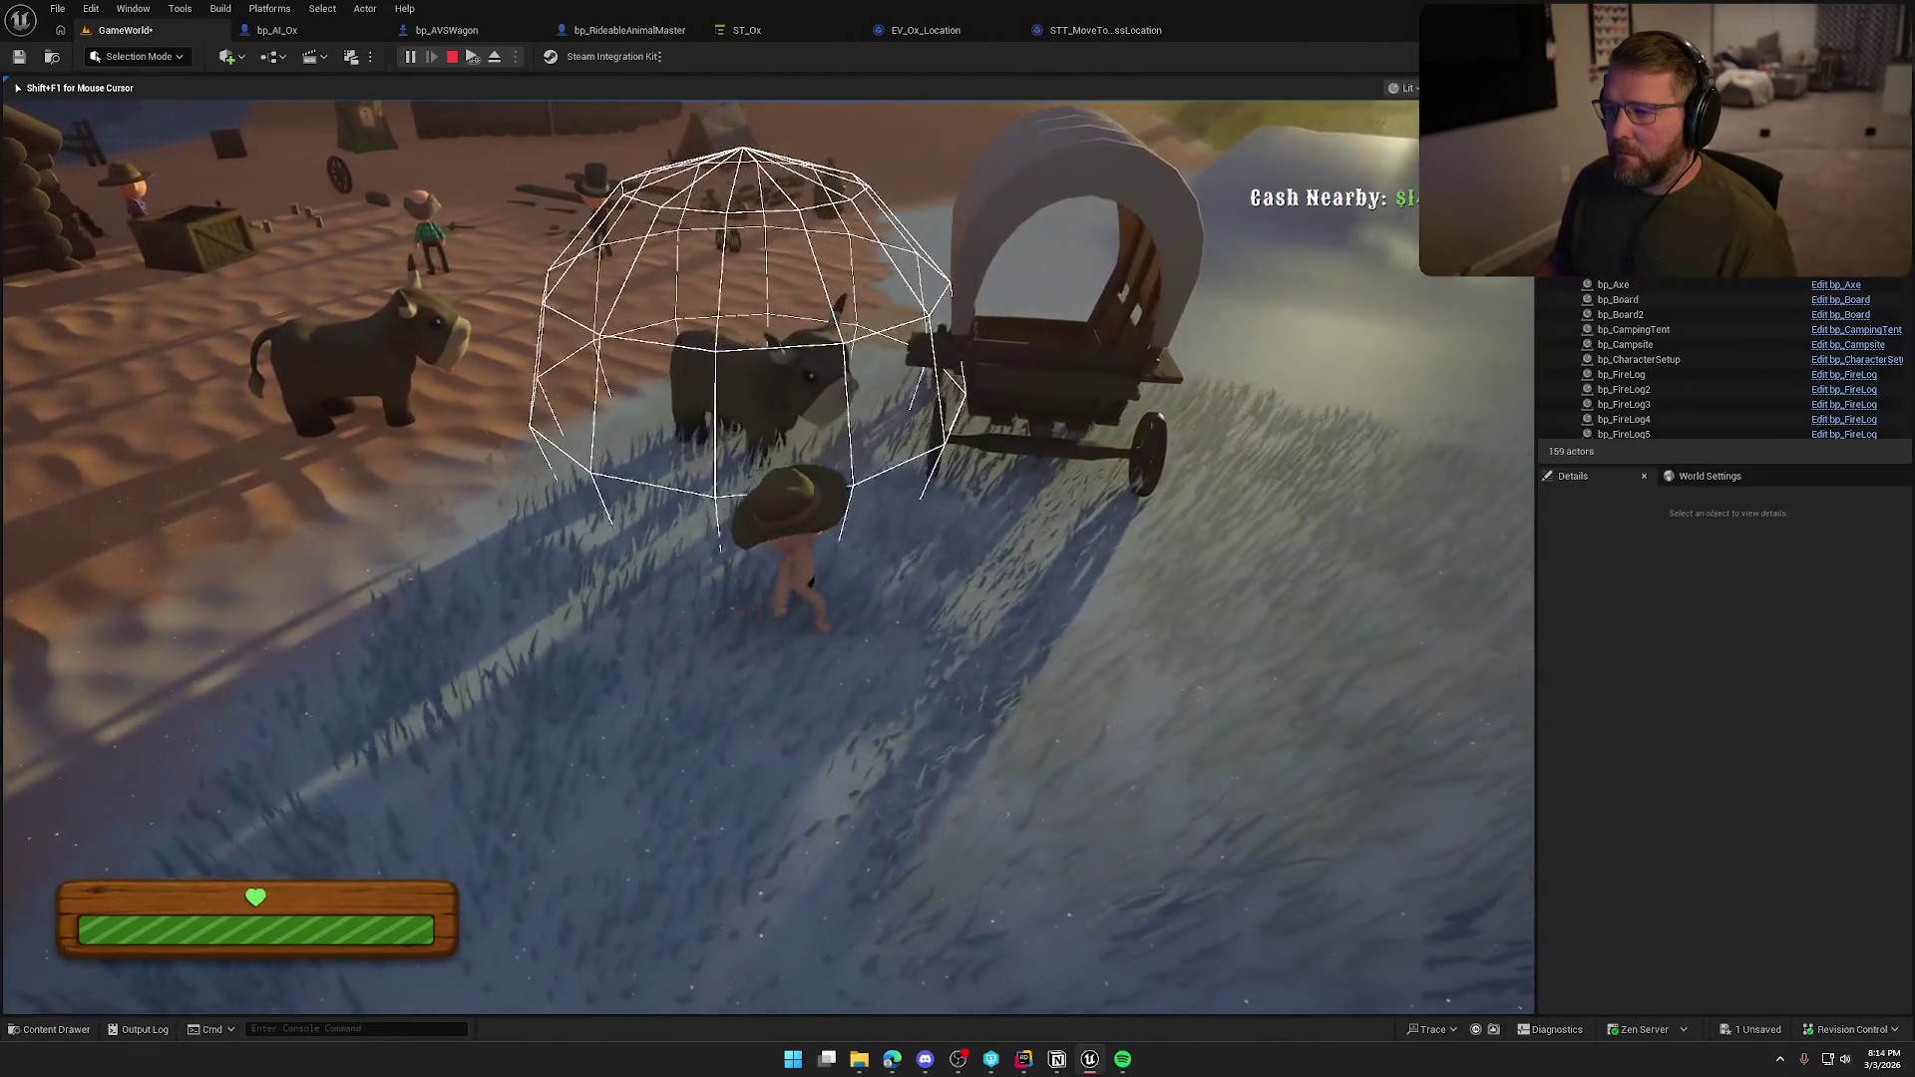
key("w")
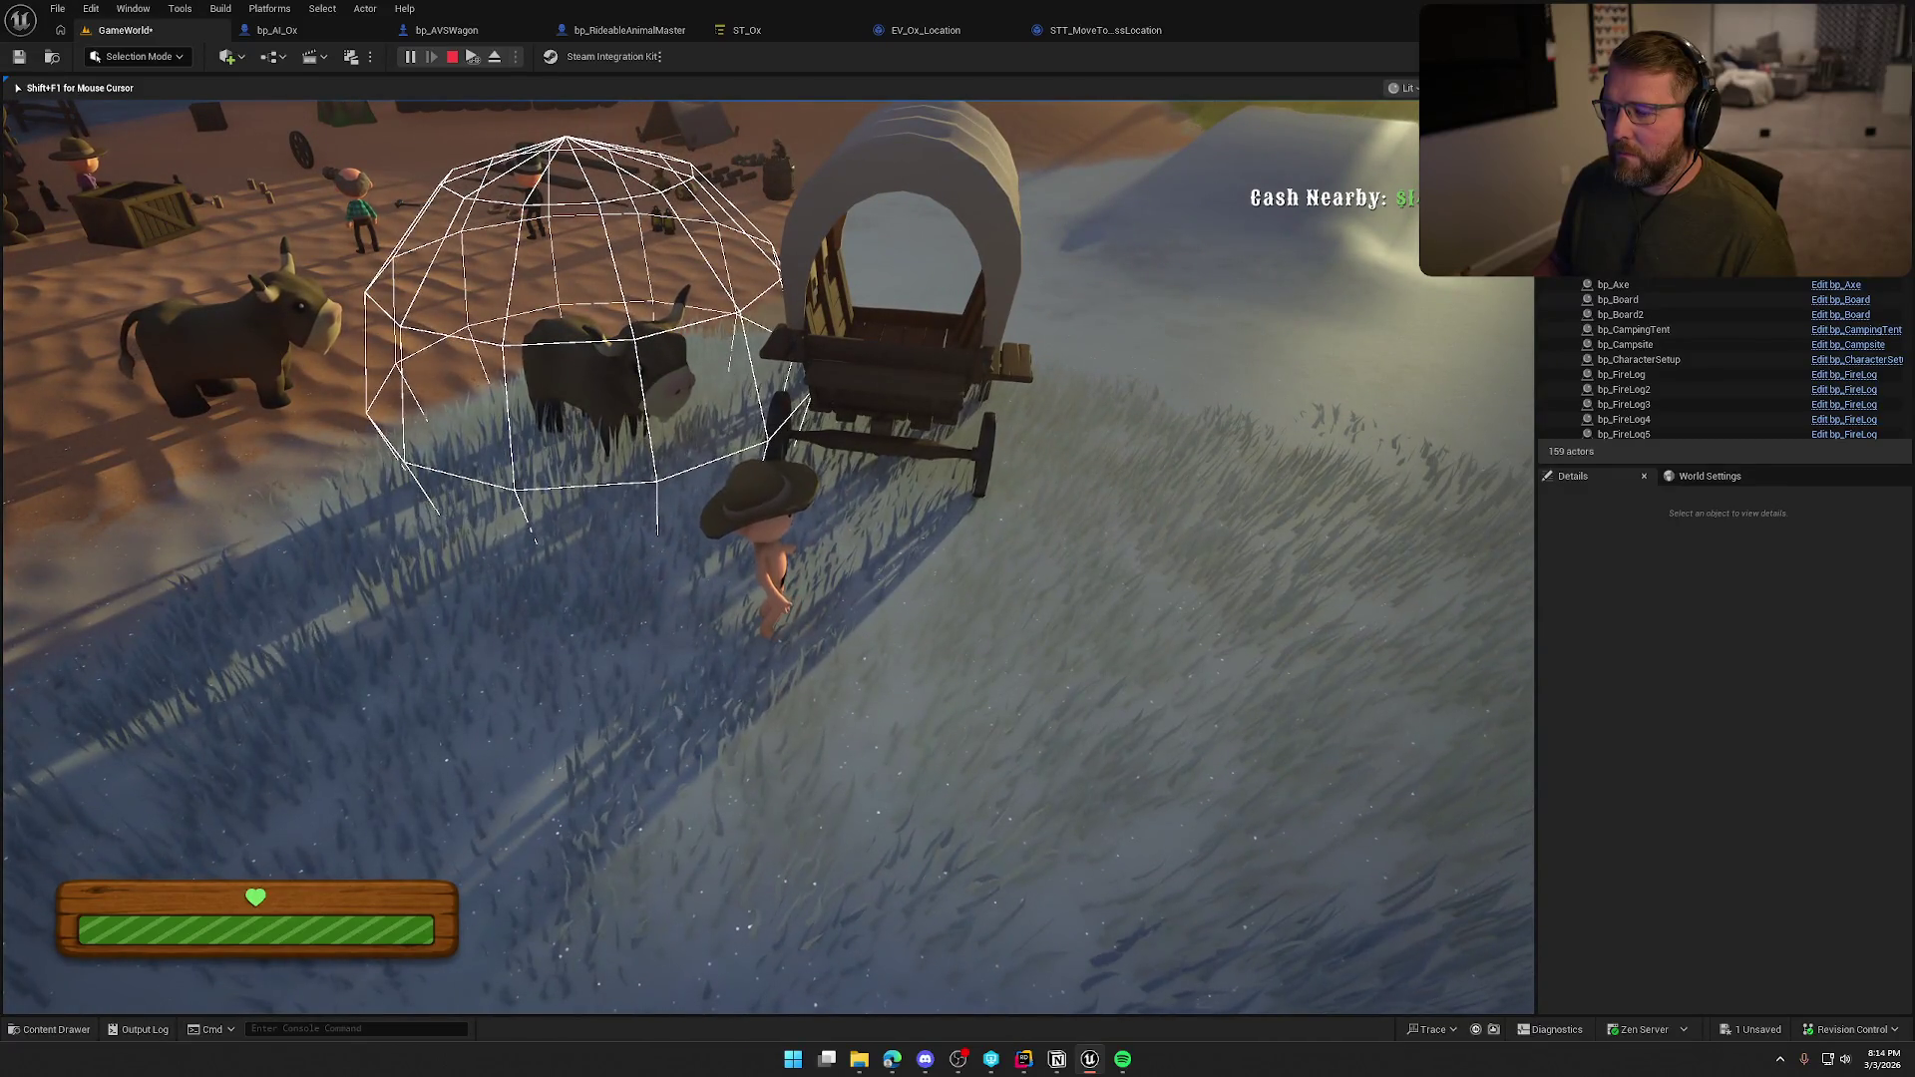
key("s")
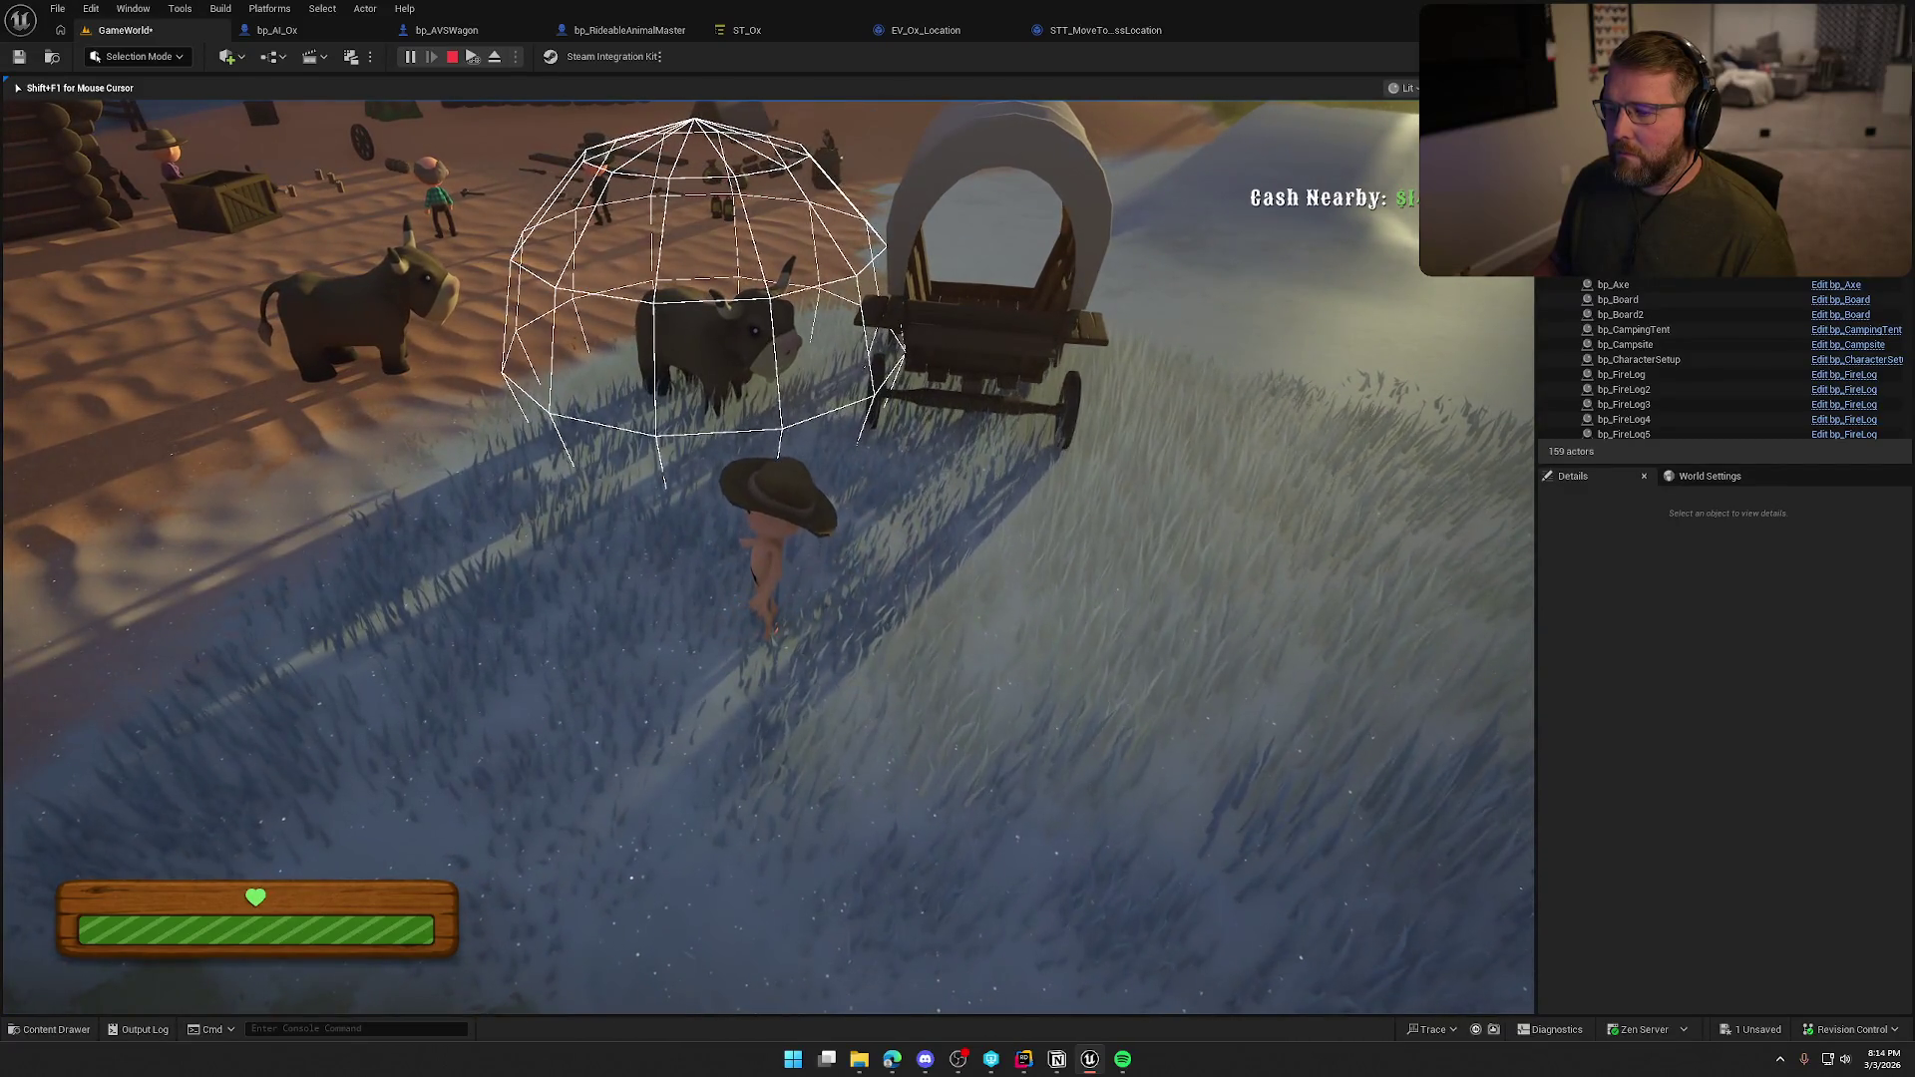
key("Escape")
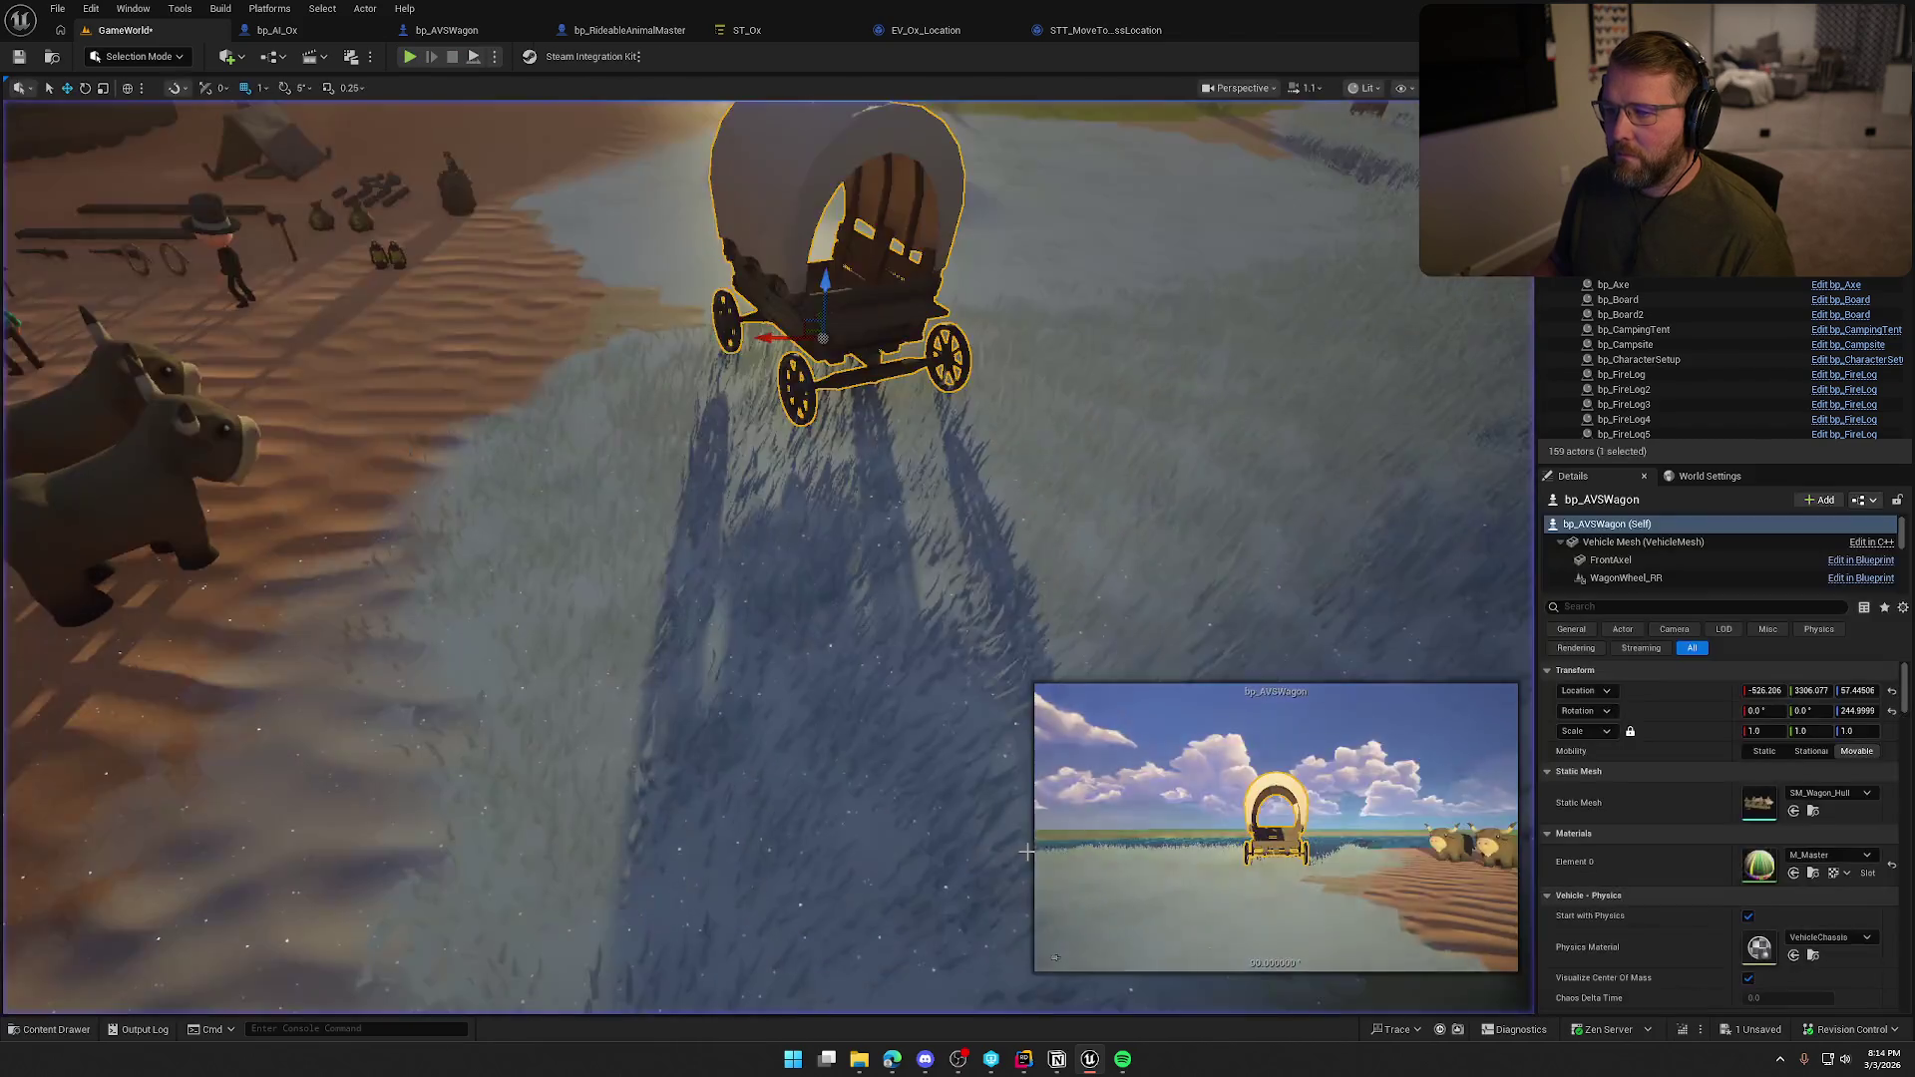
From ST_Ox's MoveToFollowPoint state, open STT_FindFollowLocation and frame its whole event graph.
left_click(1103, 30)
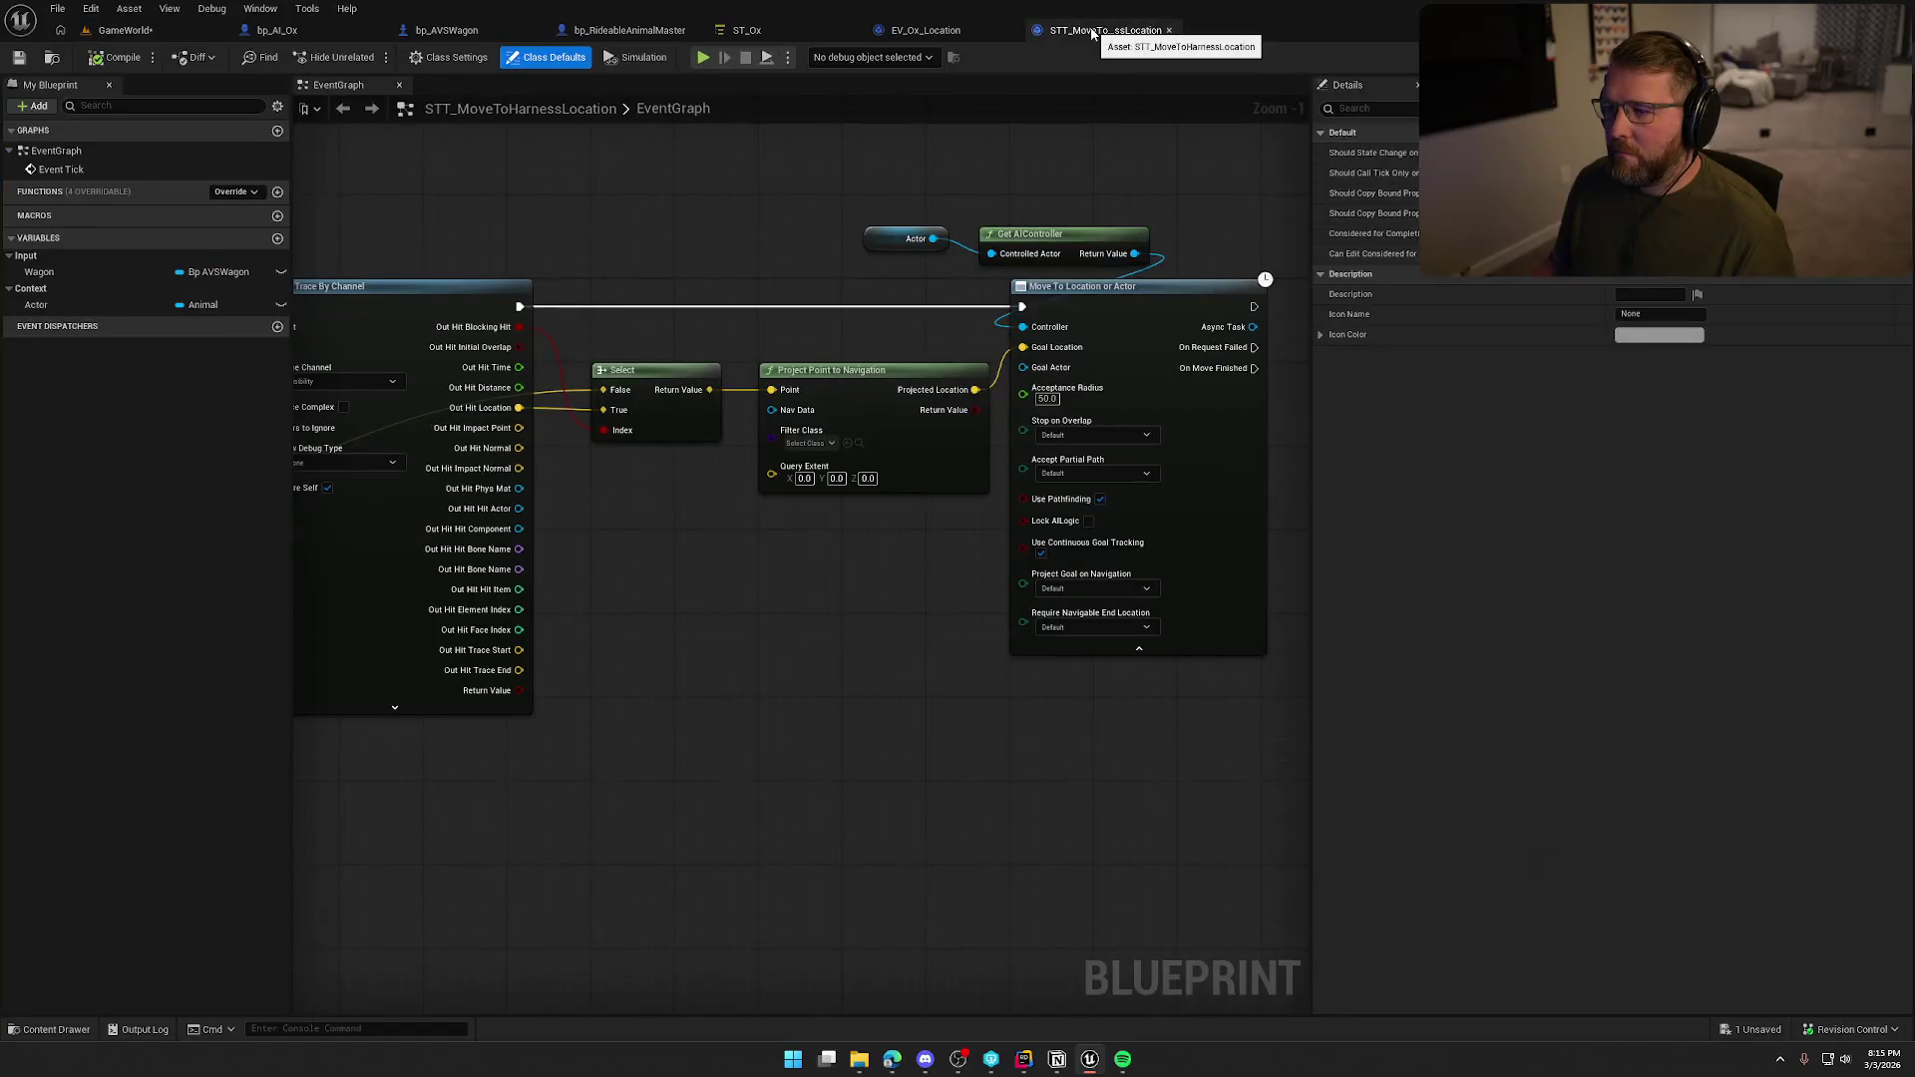
left_click(925, 30)
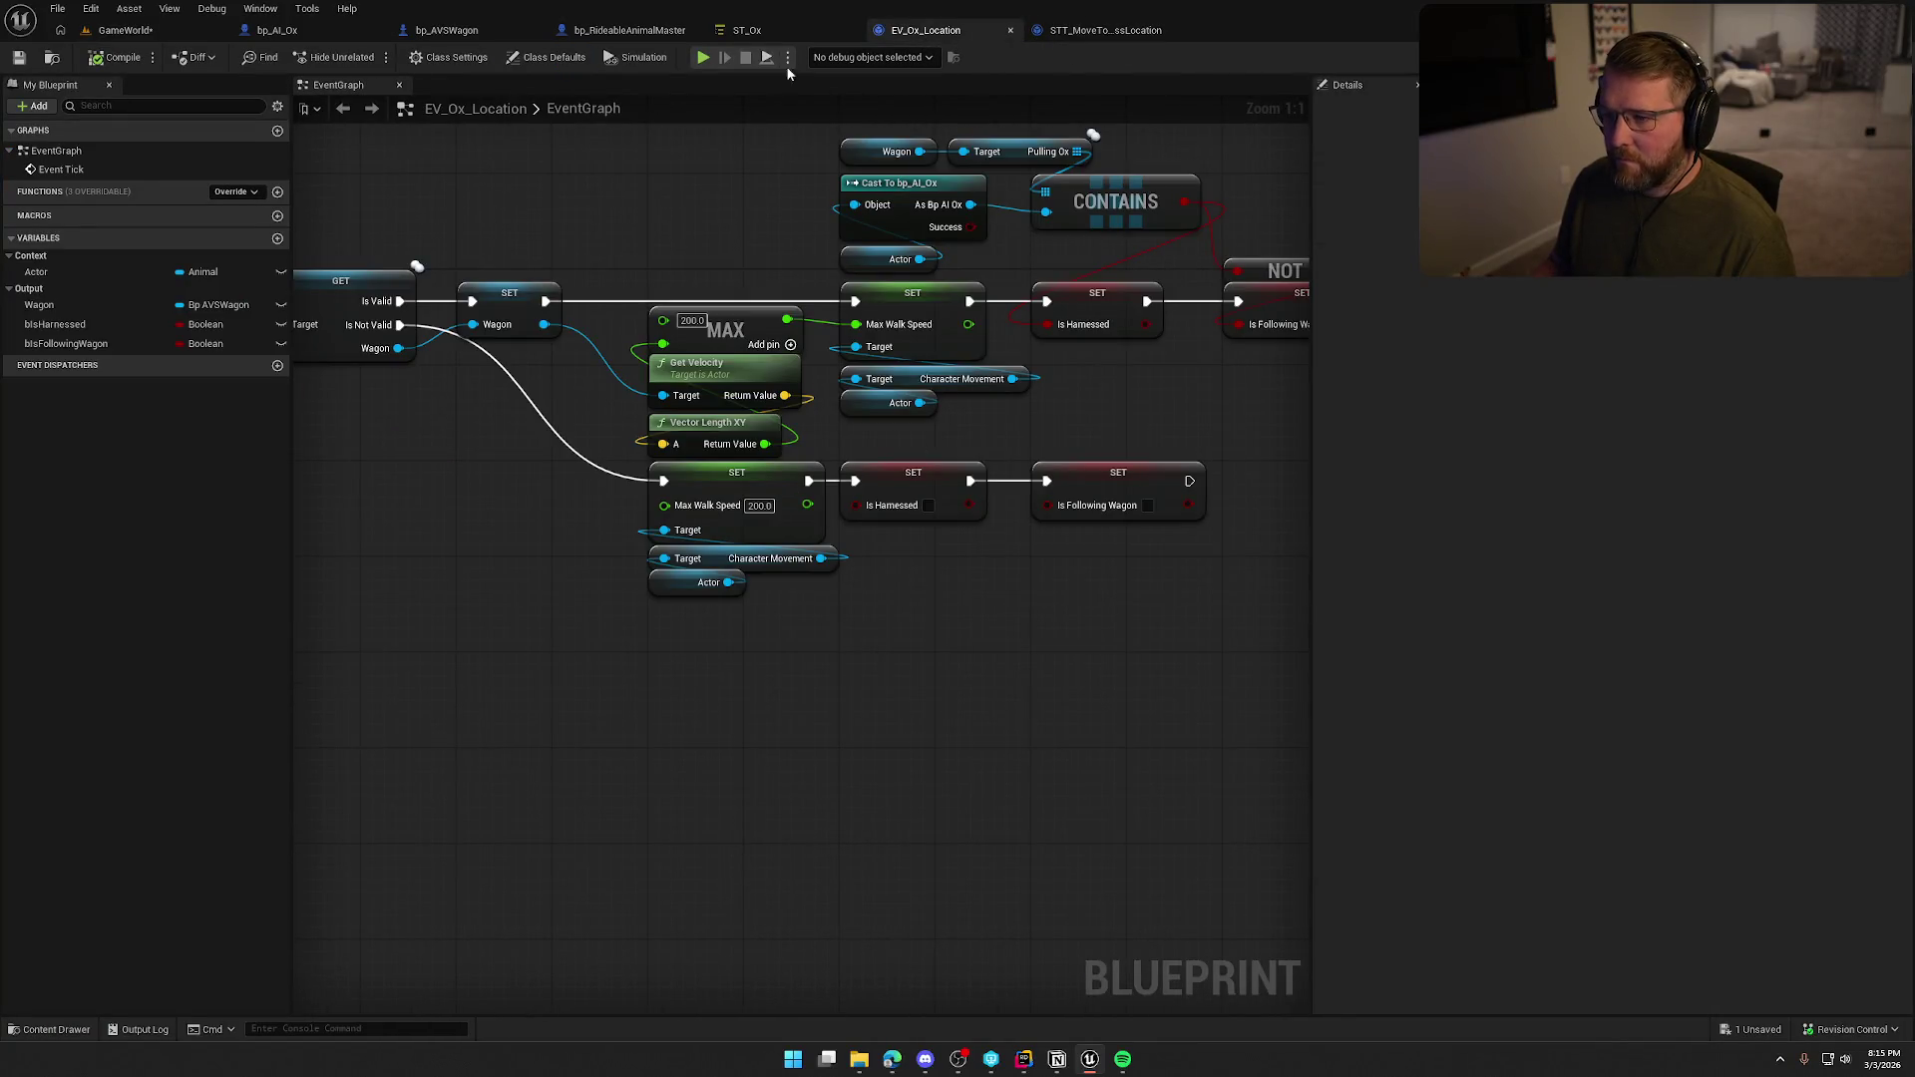
left_click(743, 29)
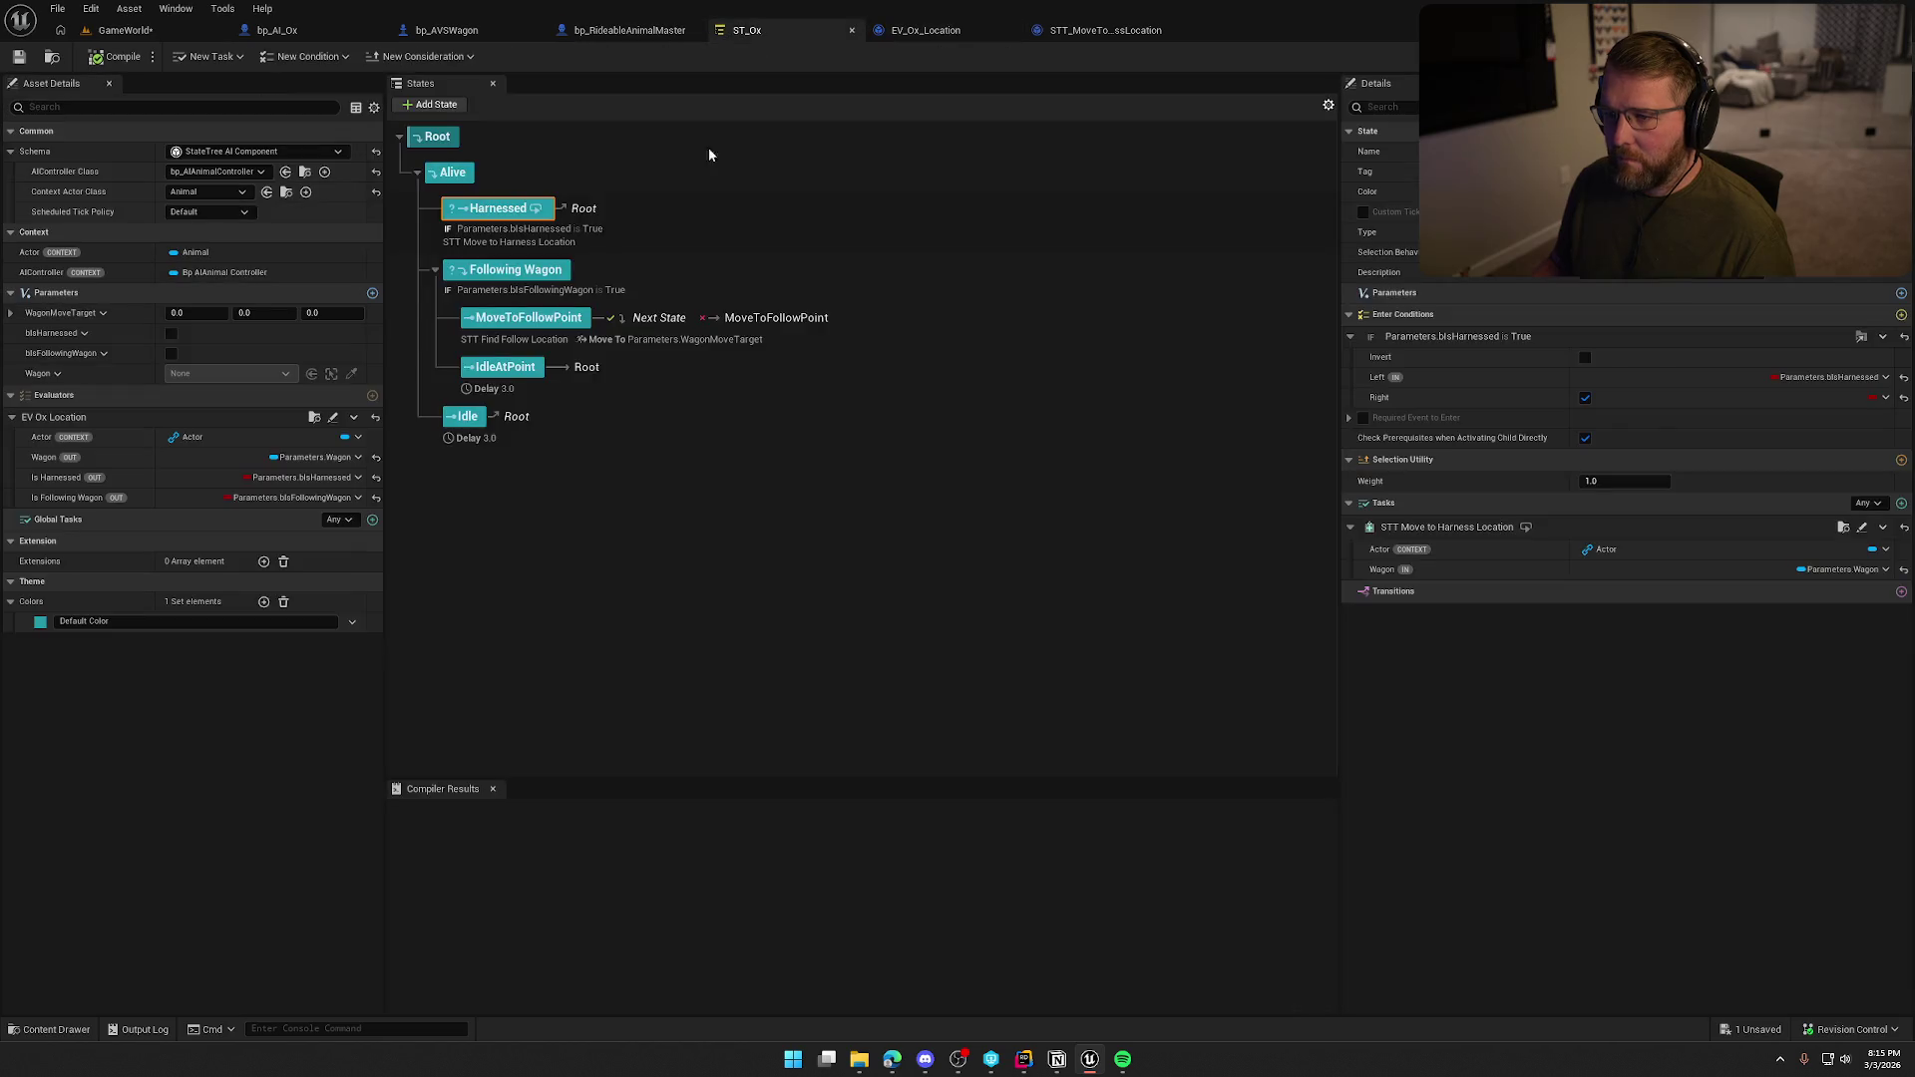
left_click(530, 324)
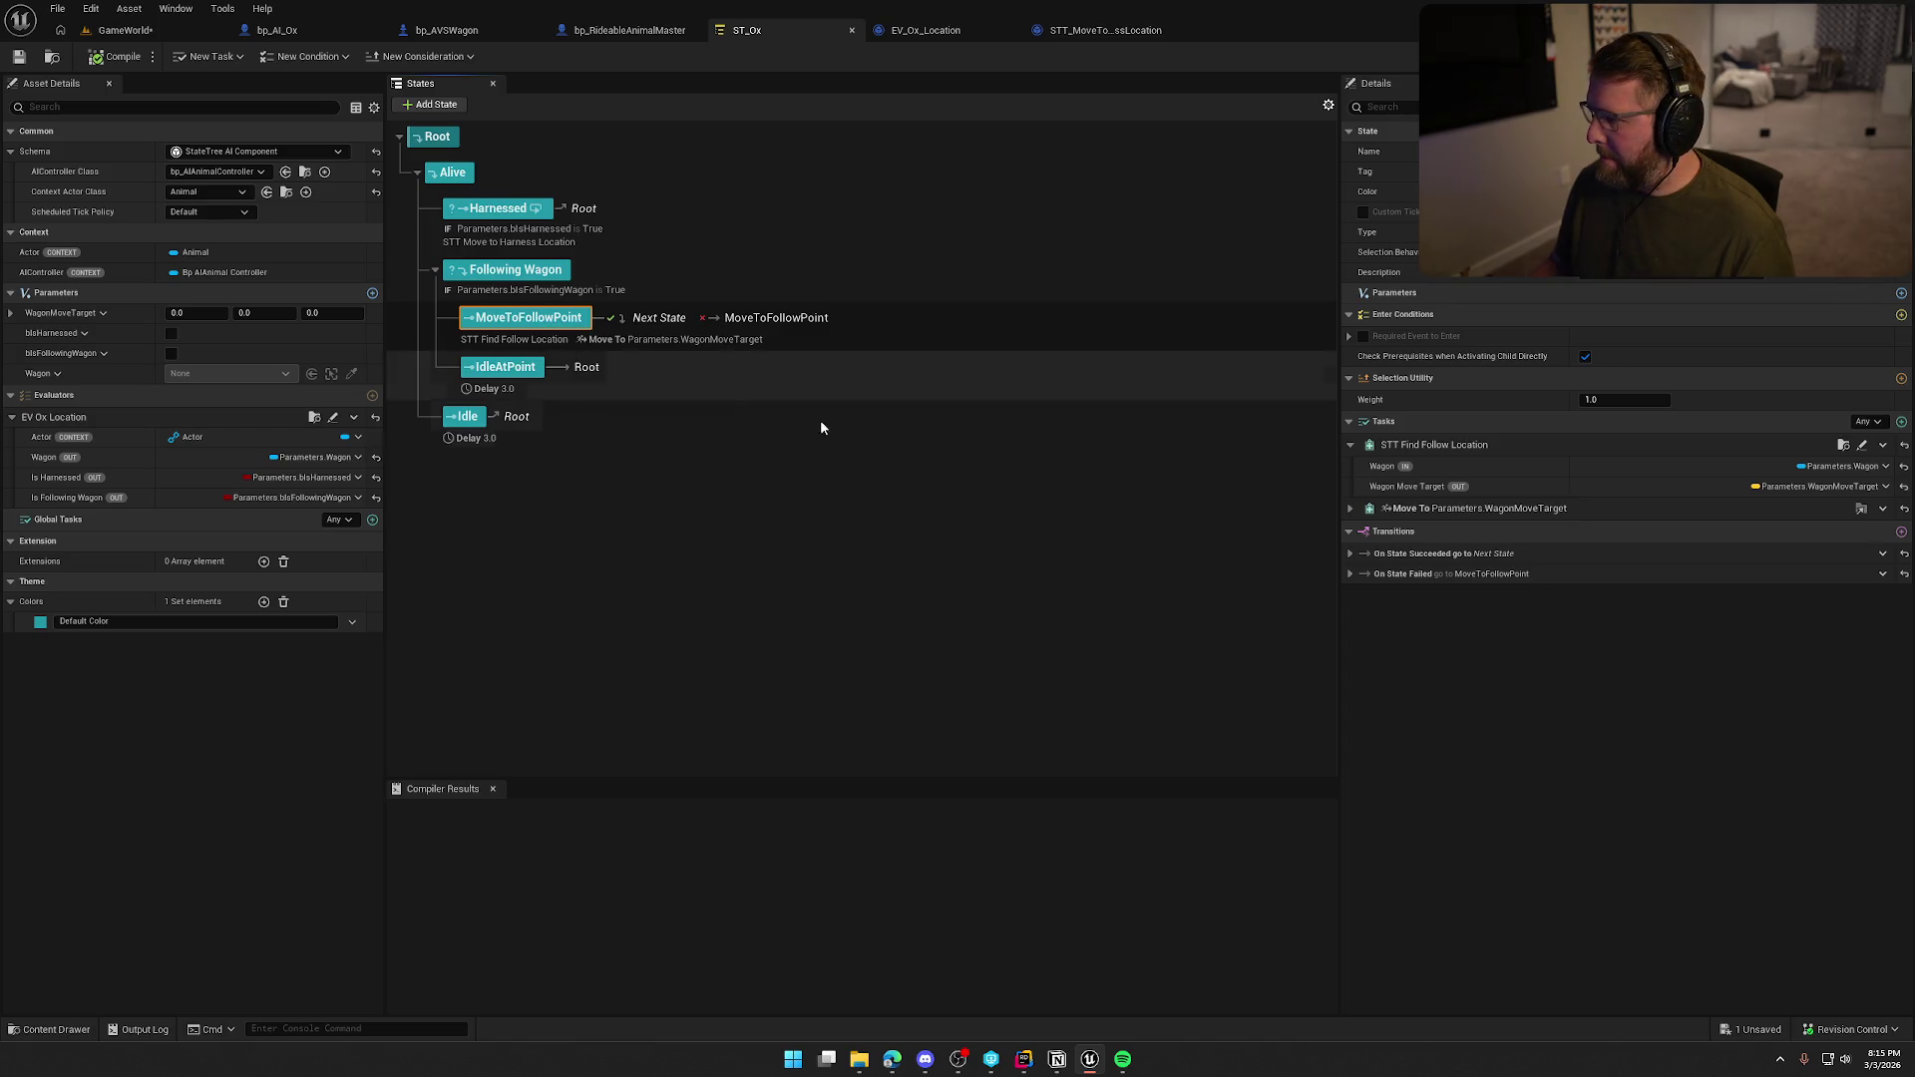
left_click(1863, 445)
scroll(1016, 583, "down", 1)
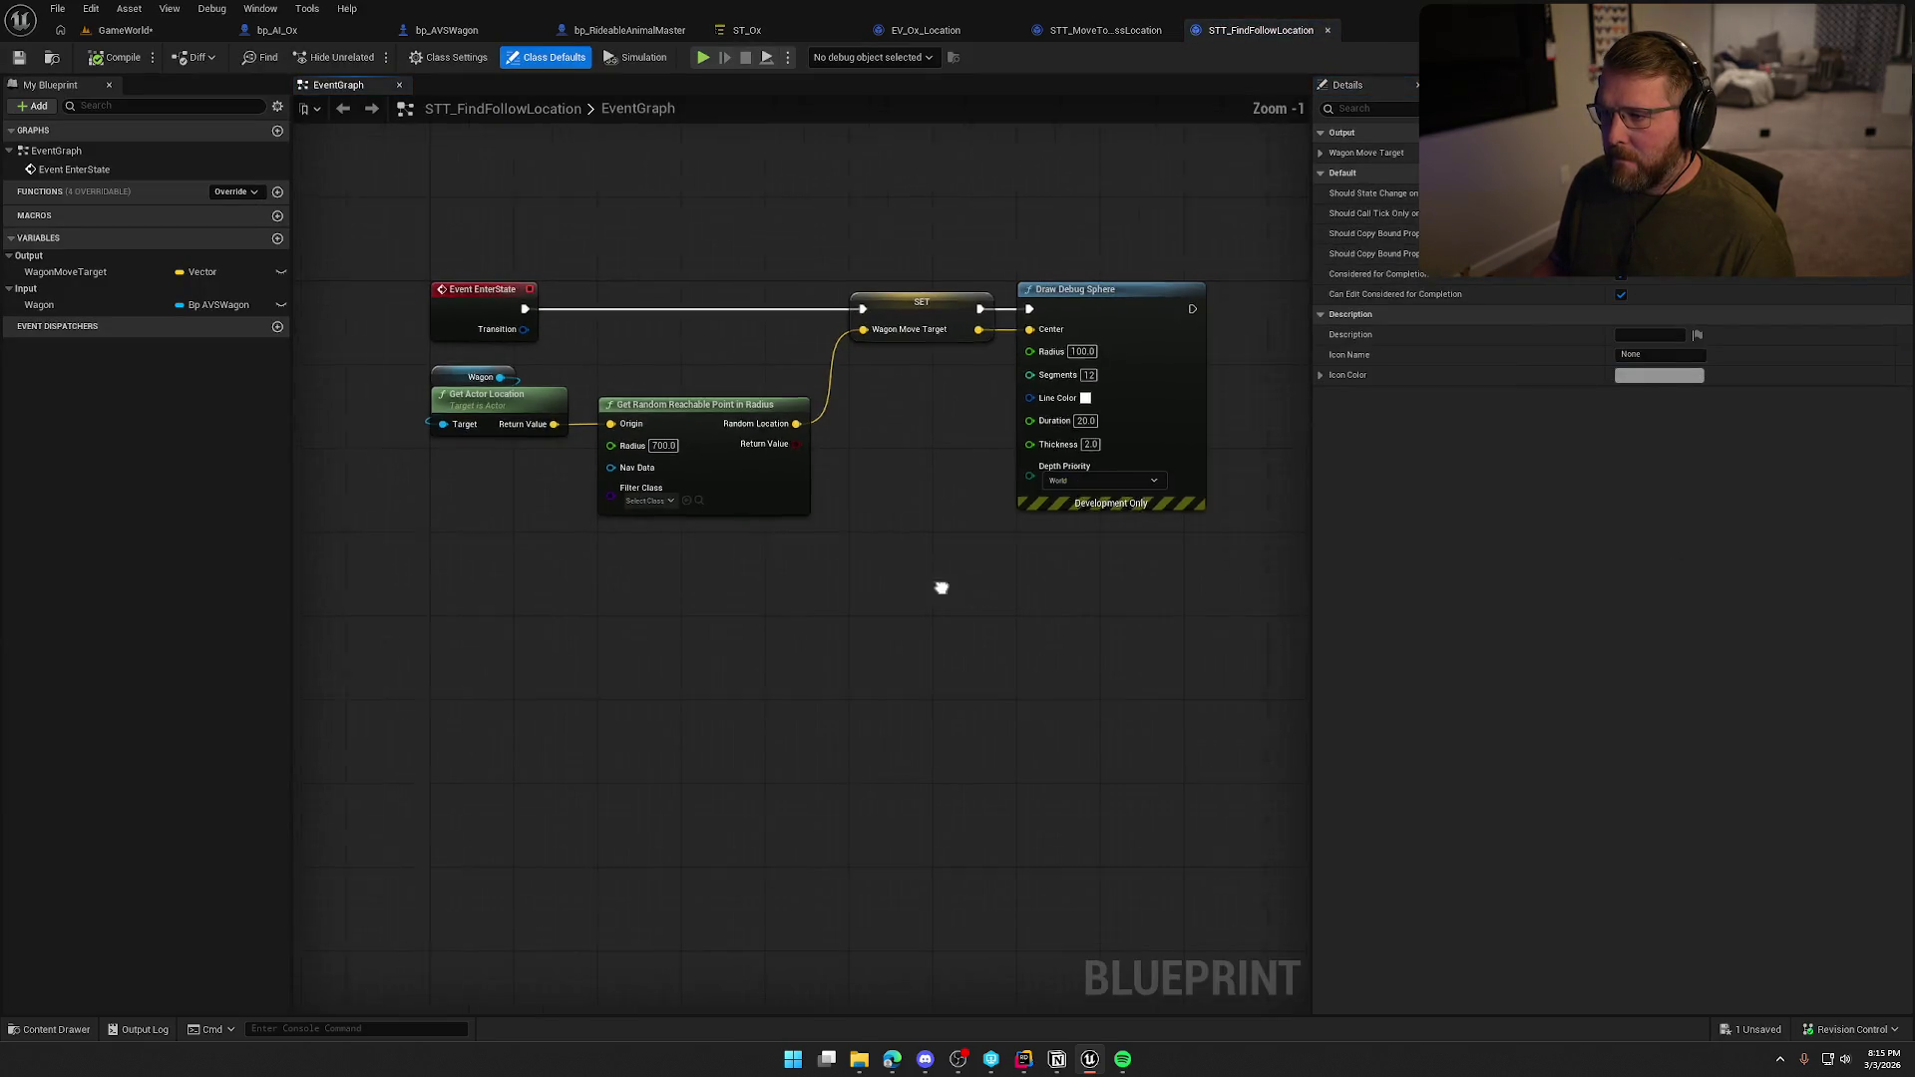
mouse_move(942, 586)
left_mouse_down()
mouse_move(796, 584)
mouse_move(846, 582)
mouse_move(1001, 188)
left_mouse_up()
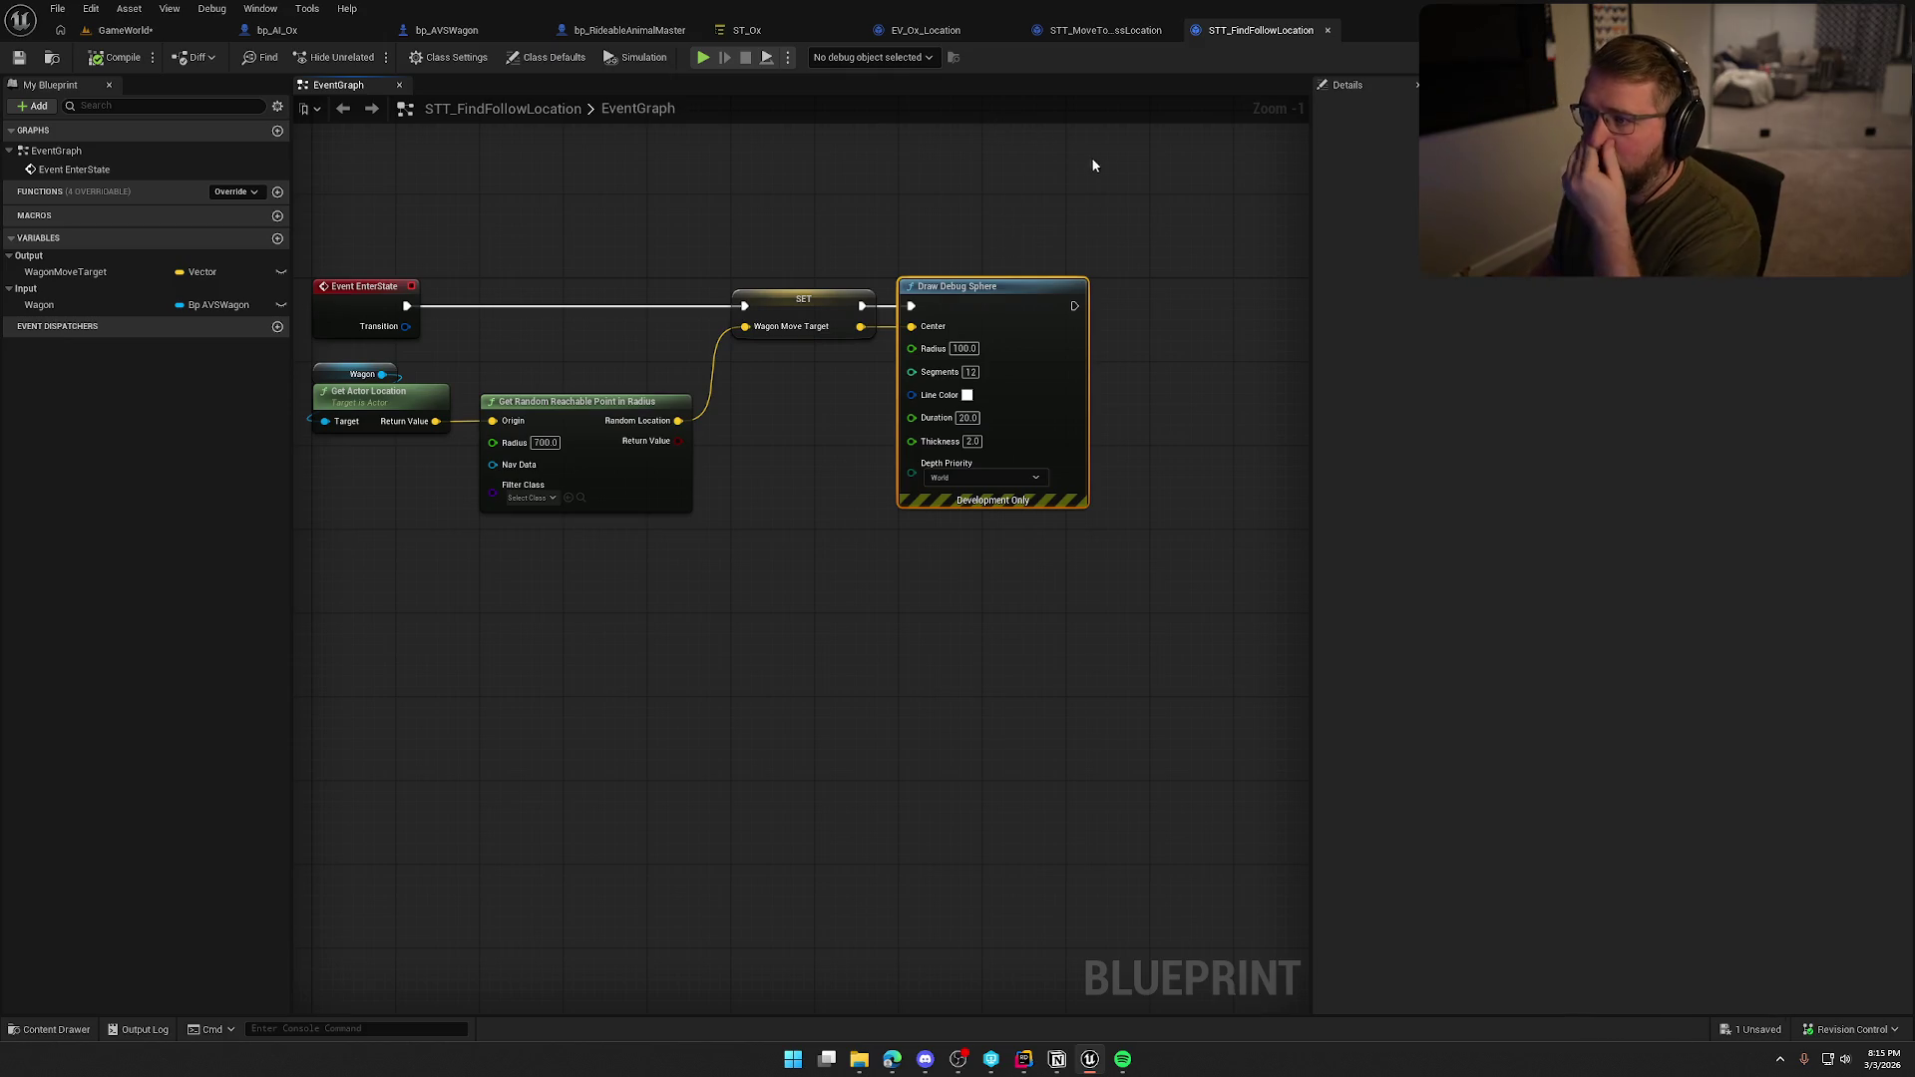
Paste the Draw Debug Sphere node after Move To Location or Actor in STT_MoveToHarnessLocation.
left_click(1105, 30)
left_click_drag(1067, 487, 529, 521)
left_click_drag(1100, 299, 979, 303)
key("ctrl+v")
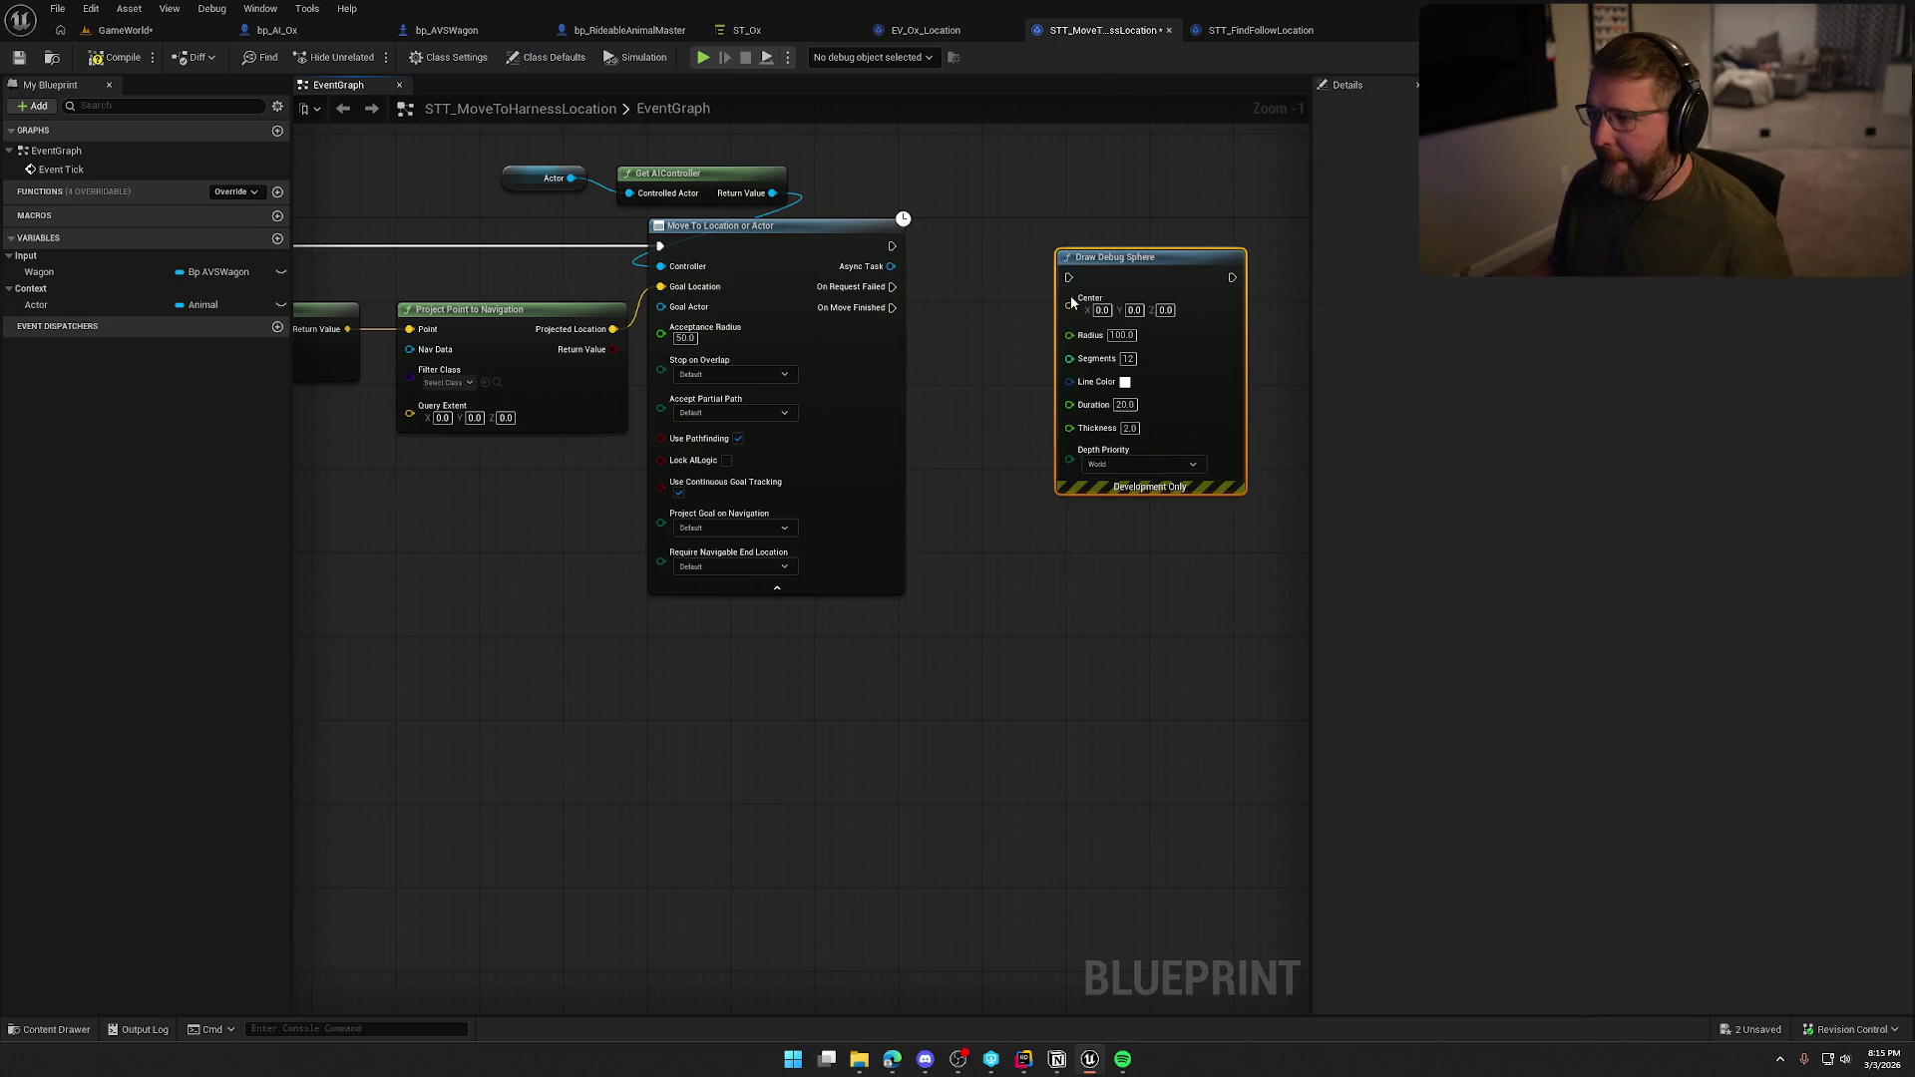
mouse_move(891, 245)
left_mouse_down()
mouse_move(1068, 265)
mouse_move(1140, 242)
mouse_move(612, 337)
left_mouse_up()
left_click(1008, 493)
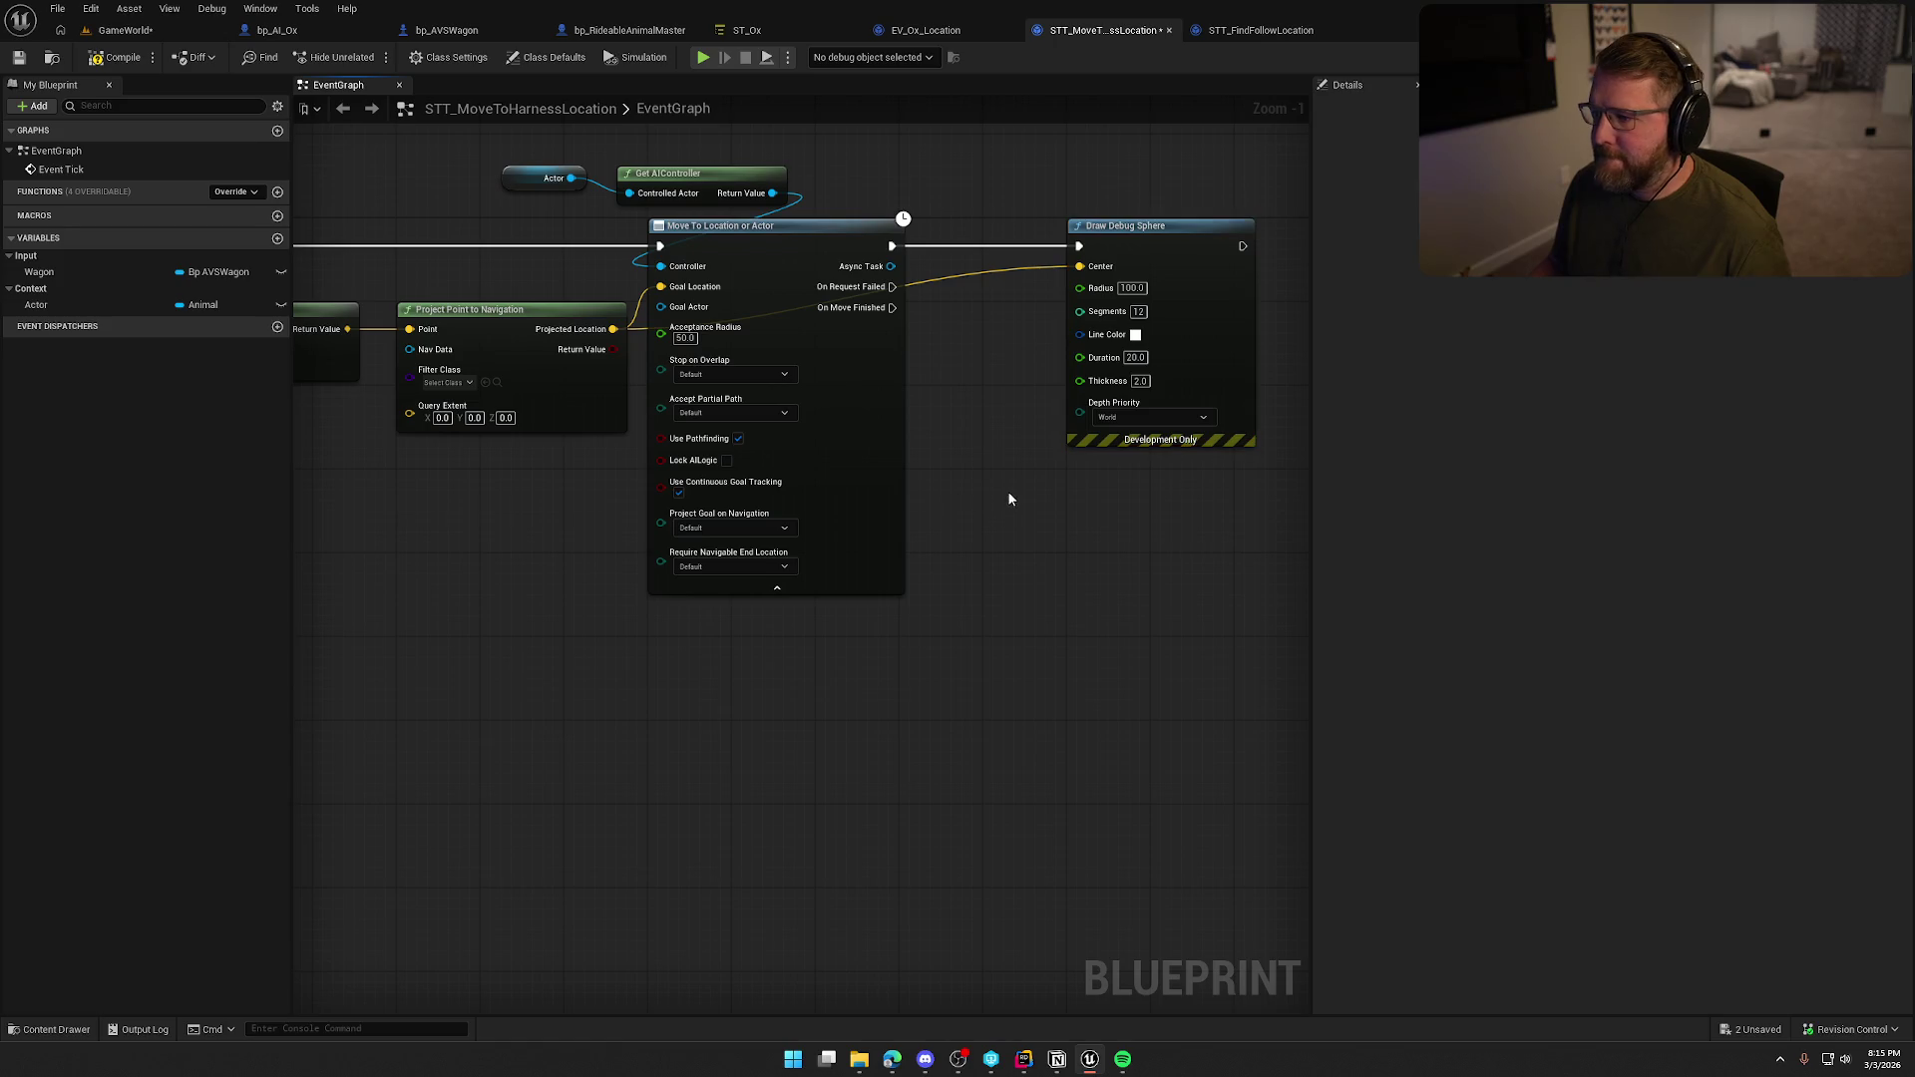
Compile and check out the task blueprint, then start a play session.
left_click(121, 59)
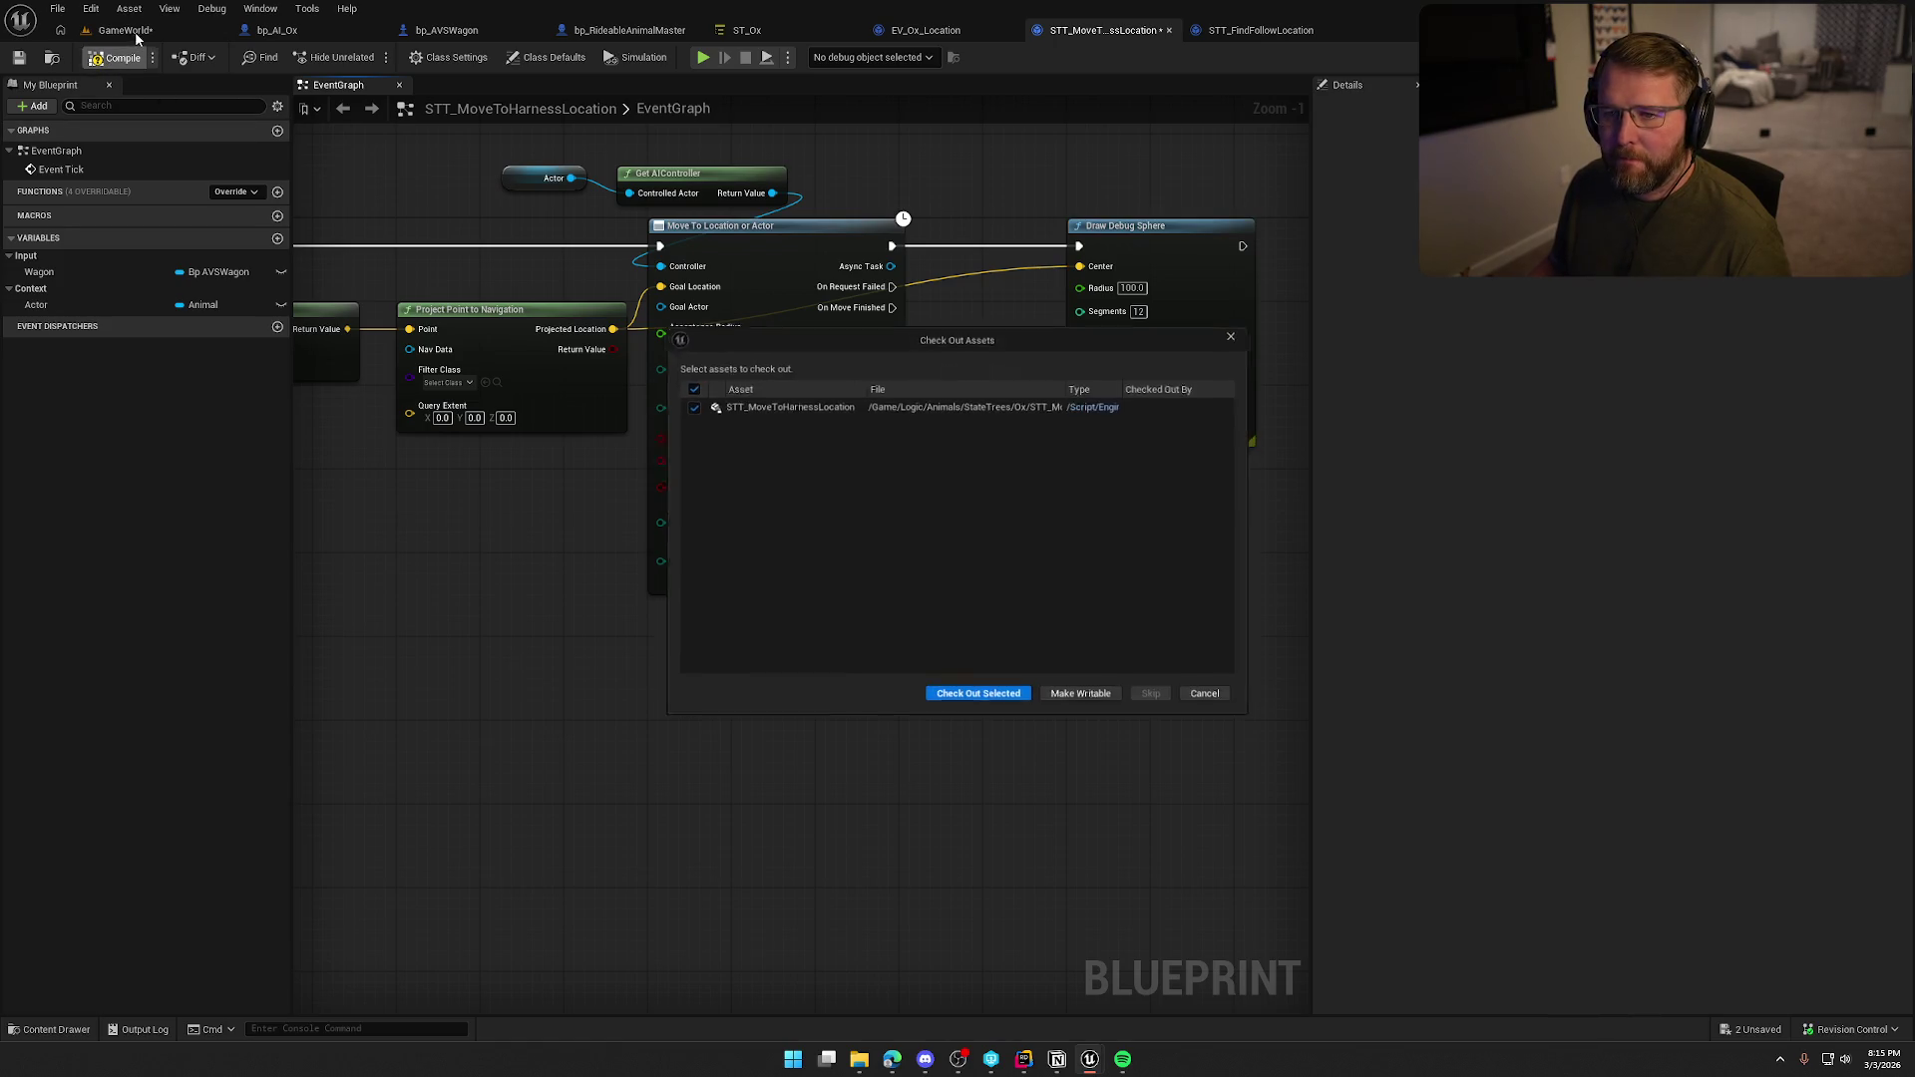
left_click(975, 701)
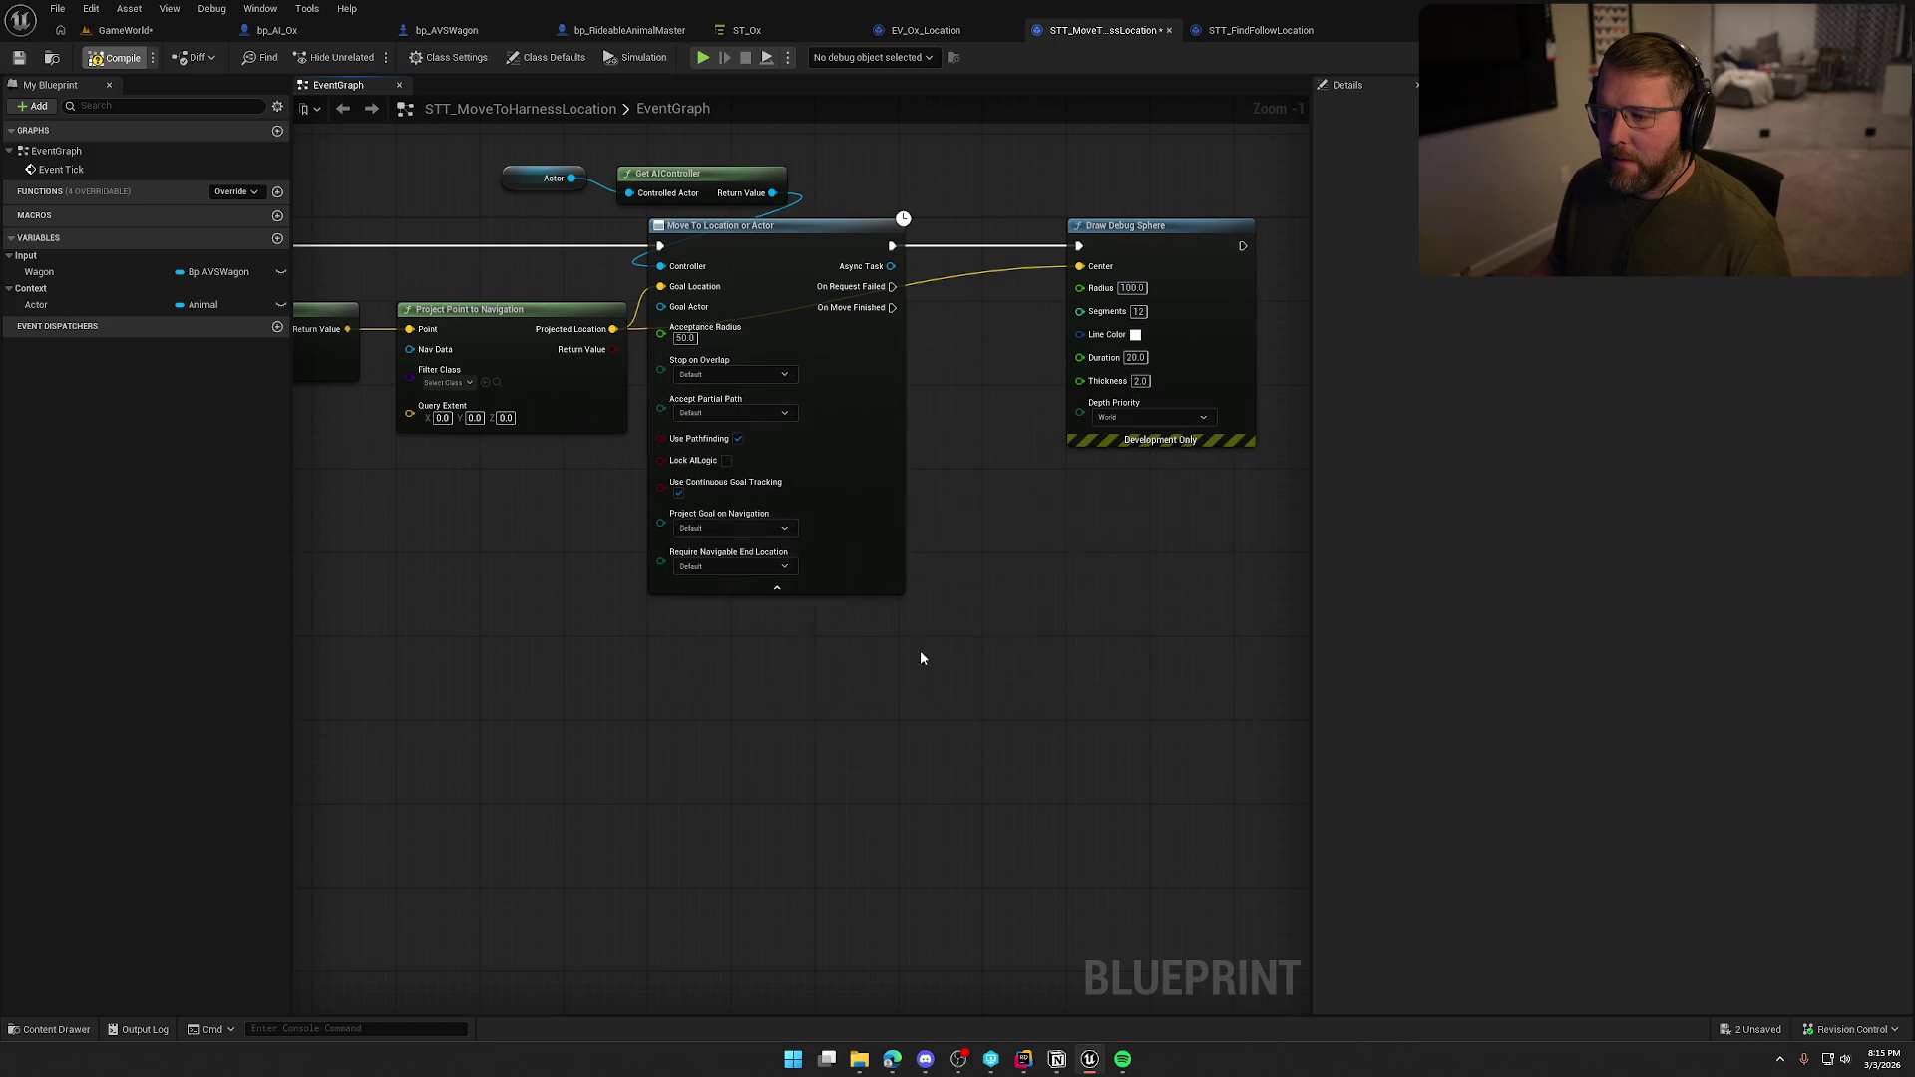
left_click(125, 30)
key("F8")
Mount an ox, ride it to the wagon, dismount to see the debug sphere, then exit play.
left_click(538, 335)
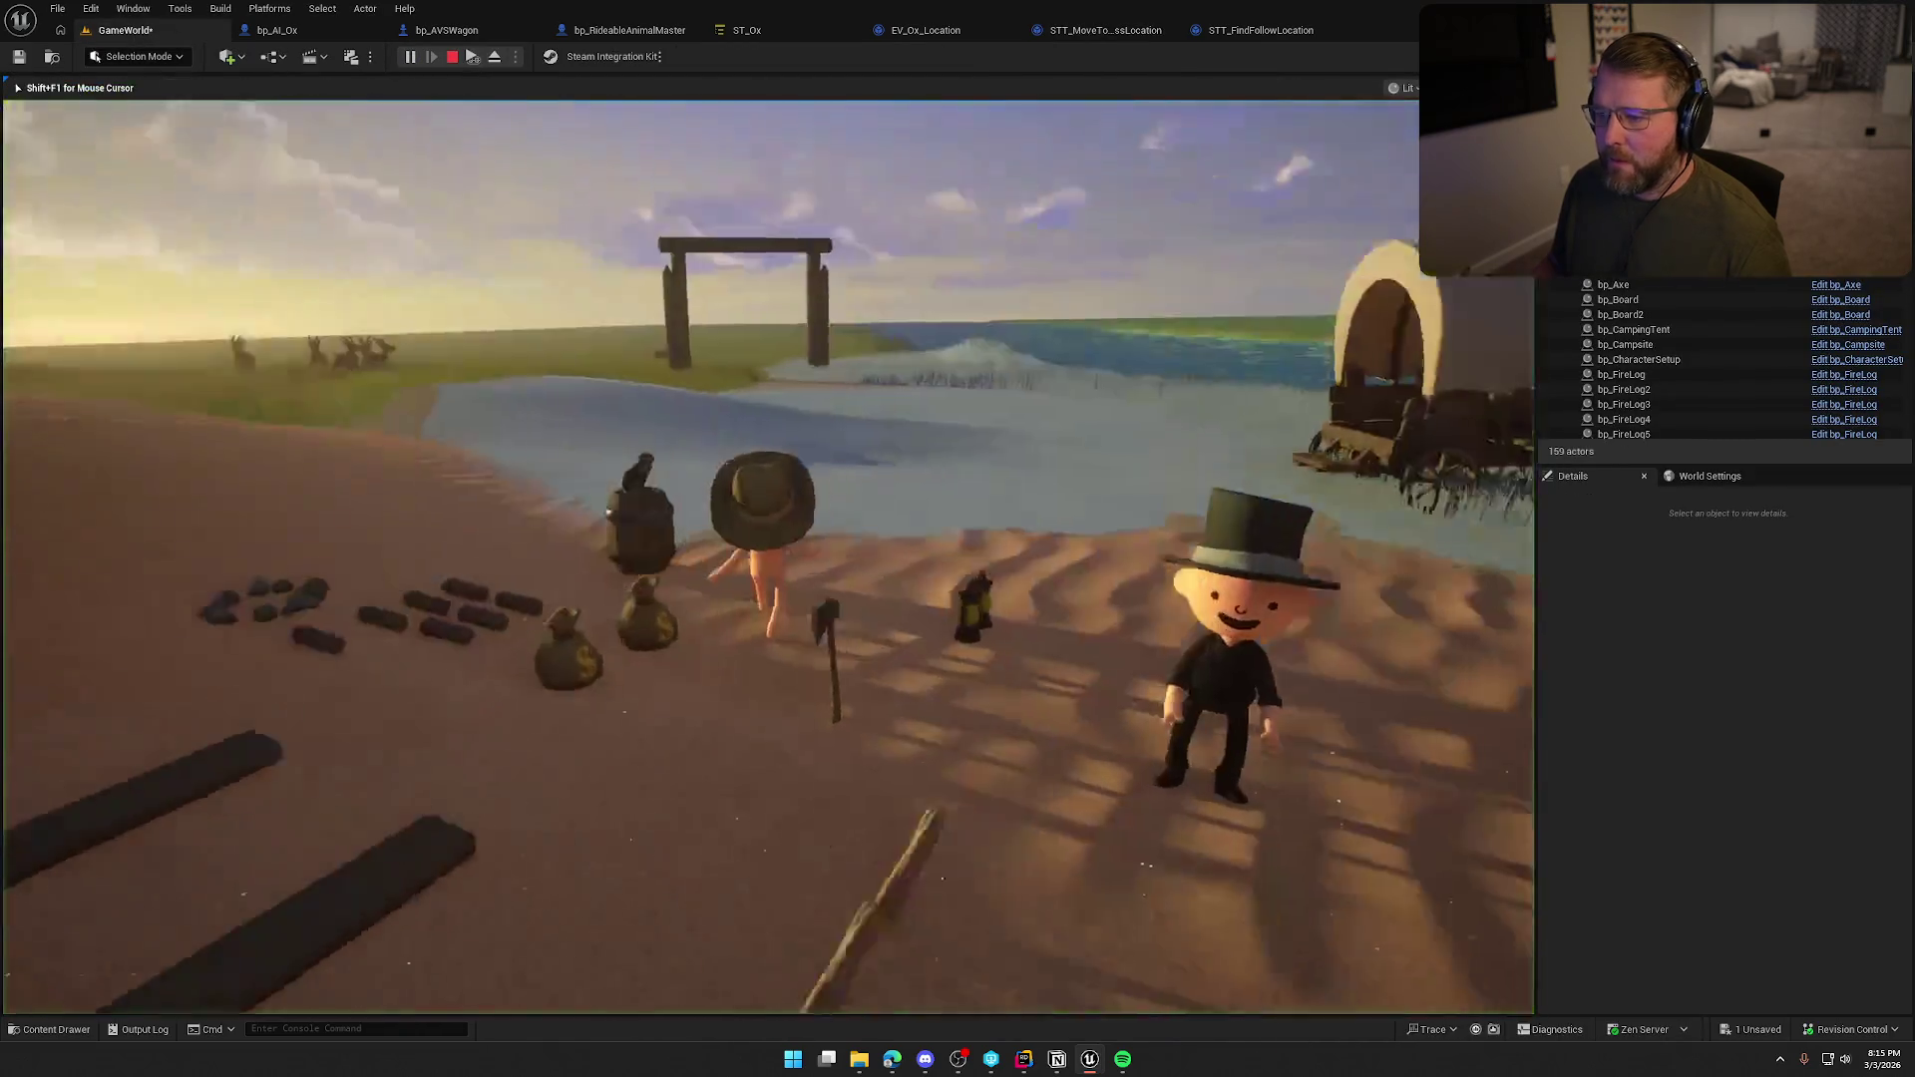
key("e")
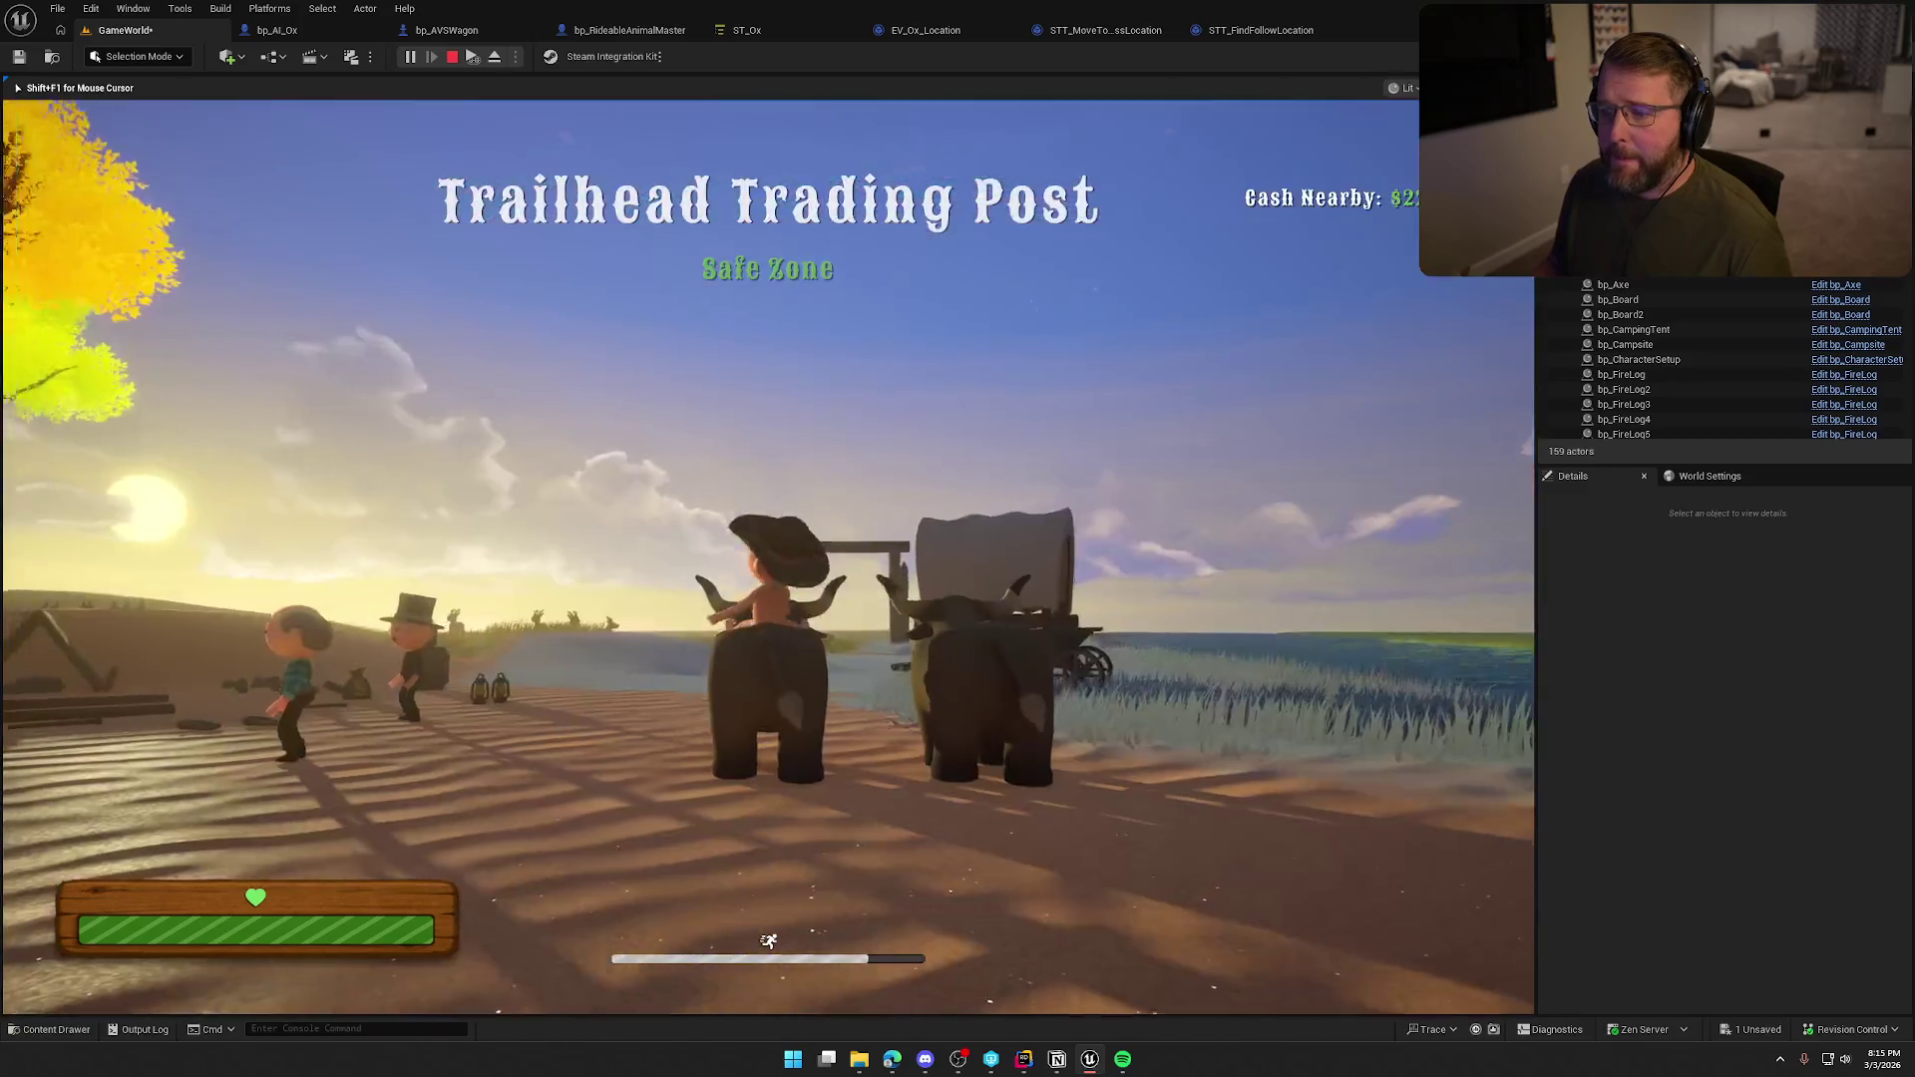
key("w")
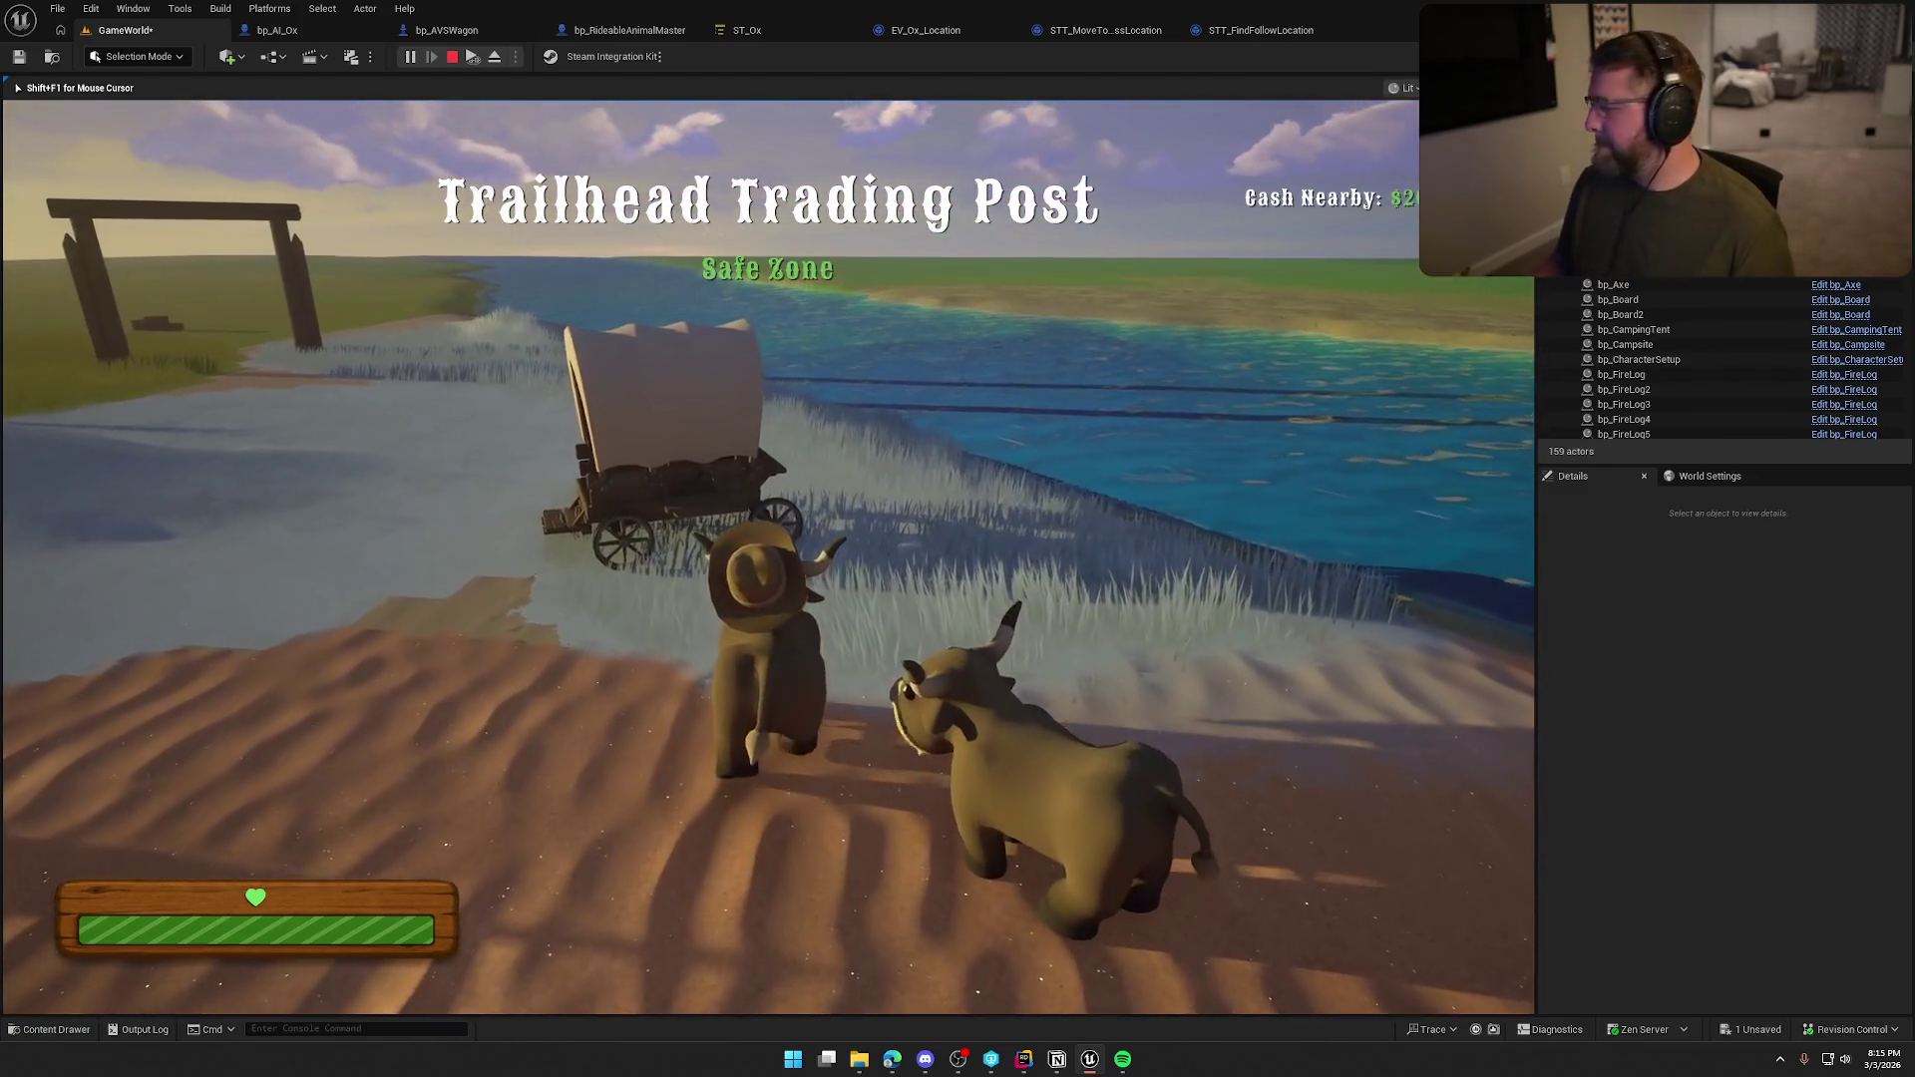
key("e")
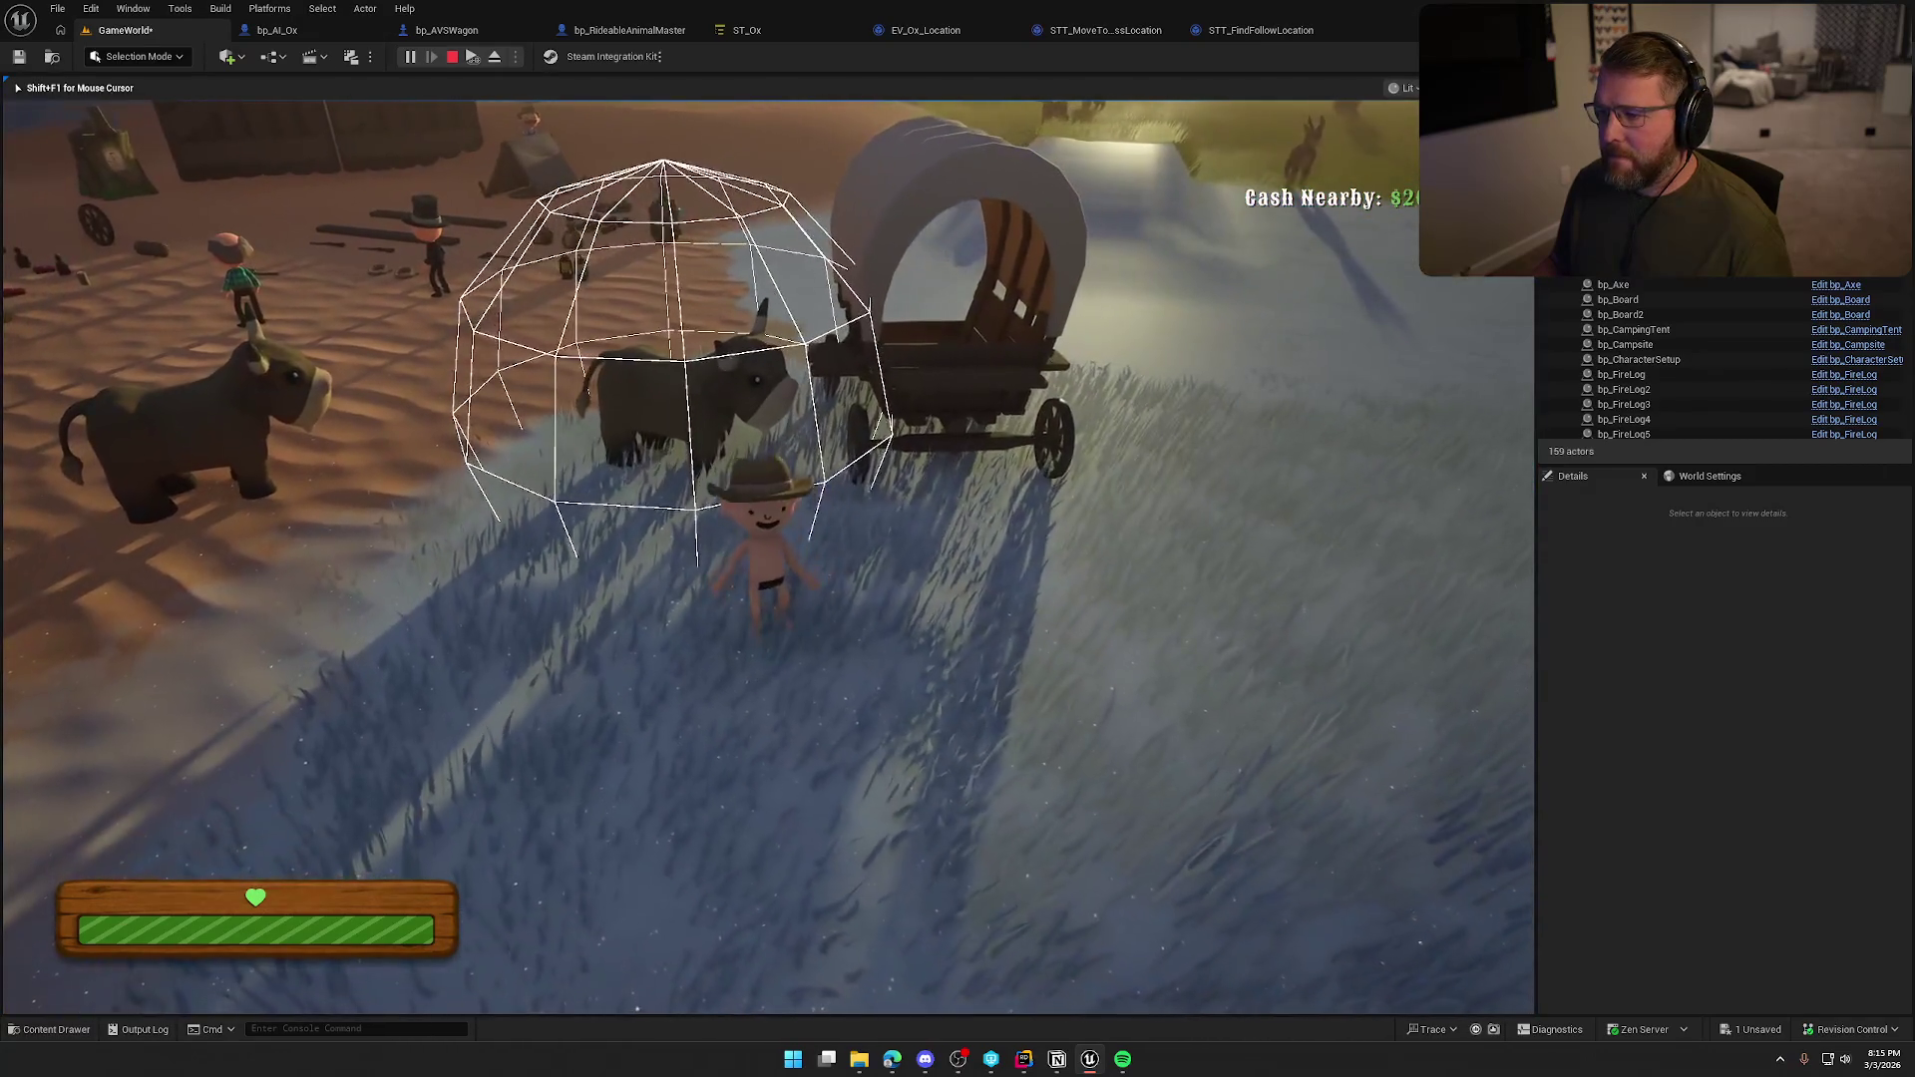
key("d")
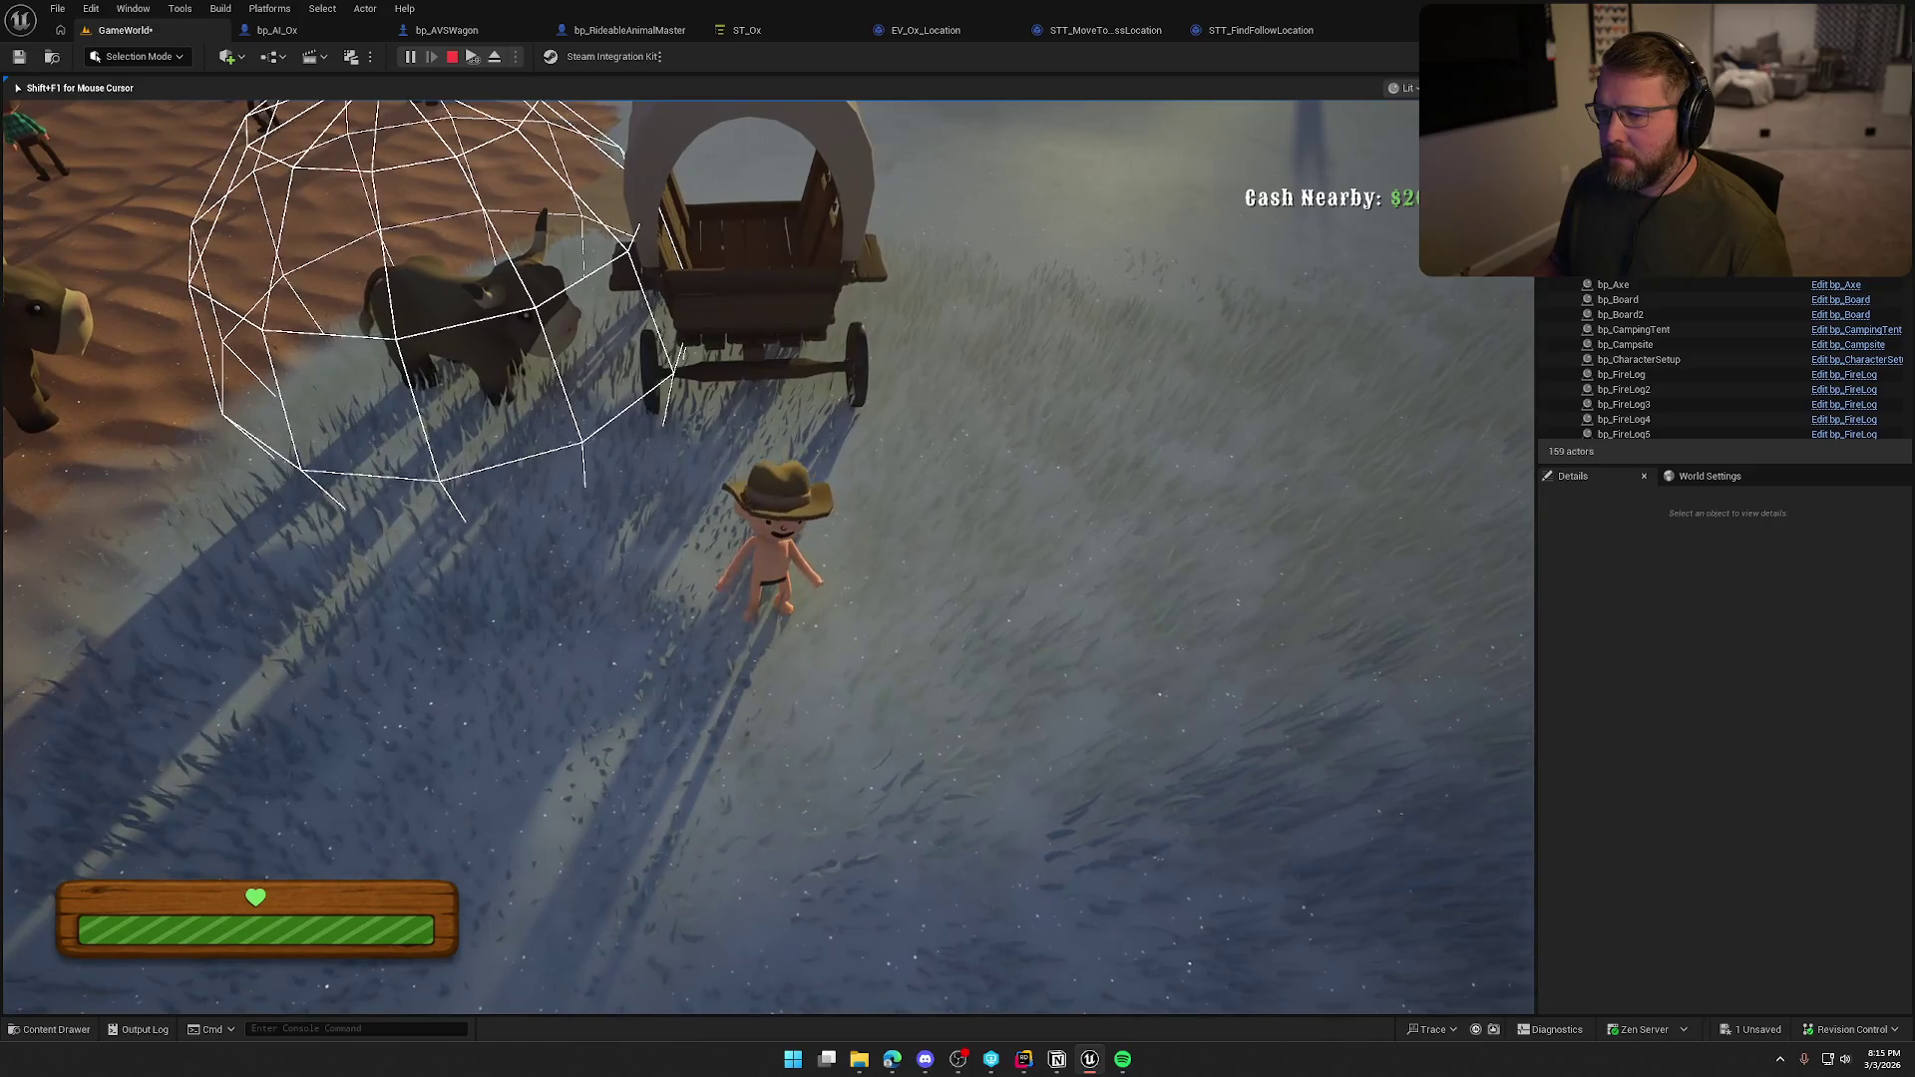
key("w")
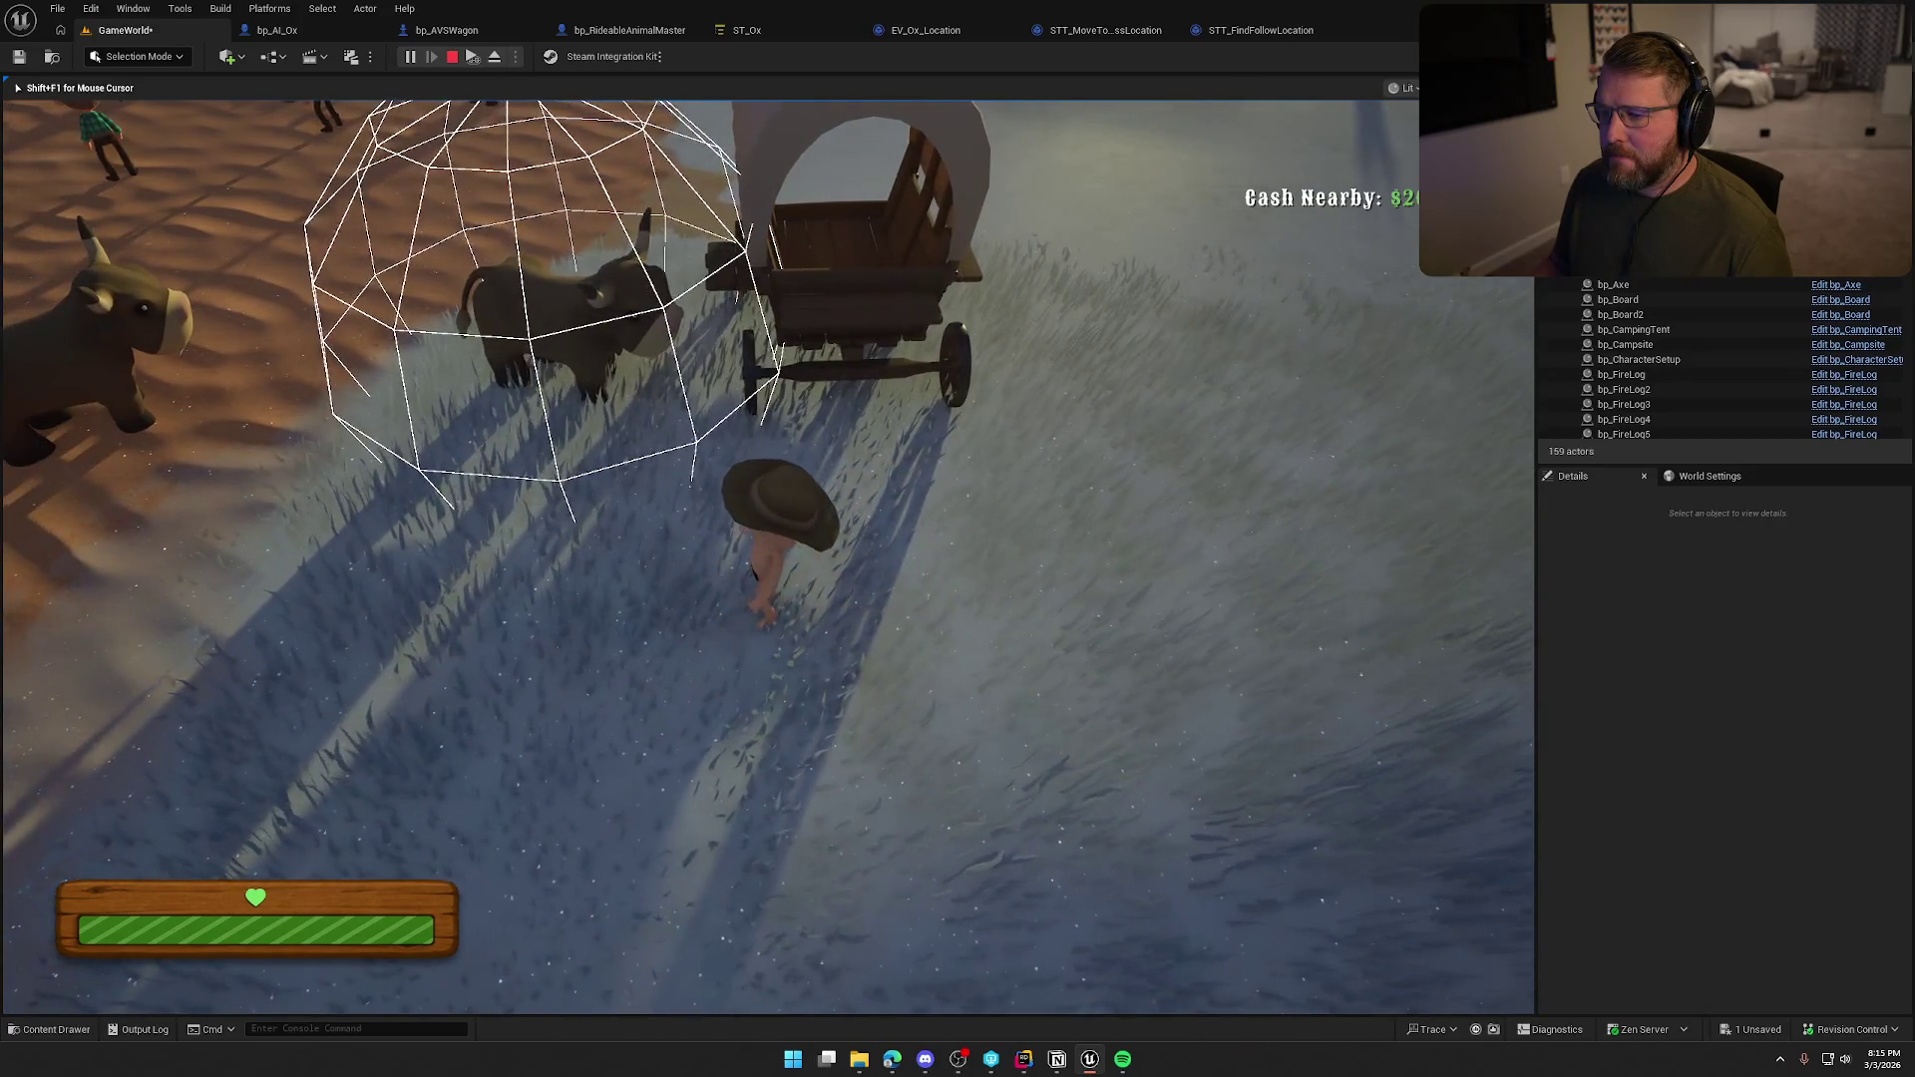
key("Escape")
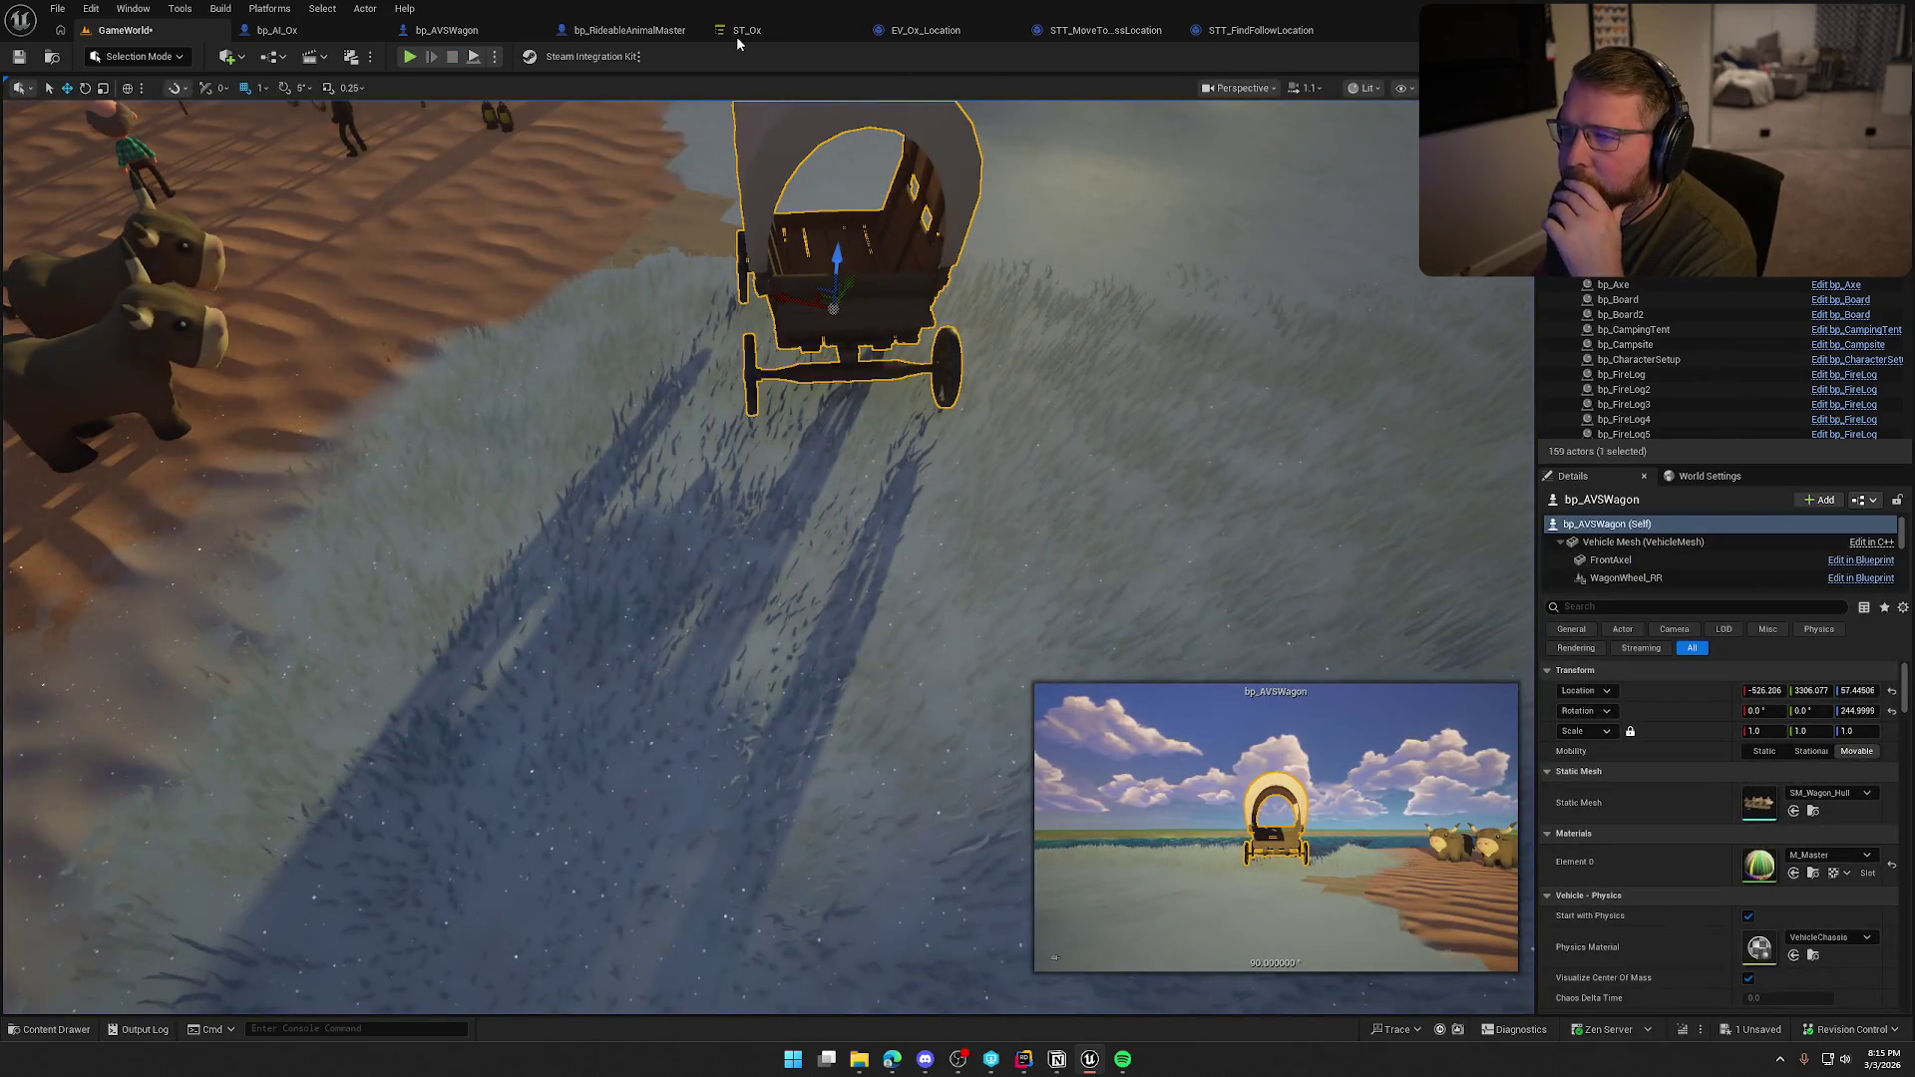
Select Harnessed in ST_Ox, expand its bIsHarnessed enter condition, and edit the Move to Harness Location task.
left_click(743, 31)
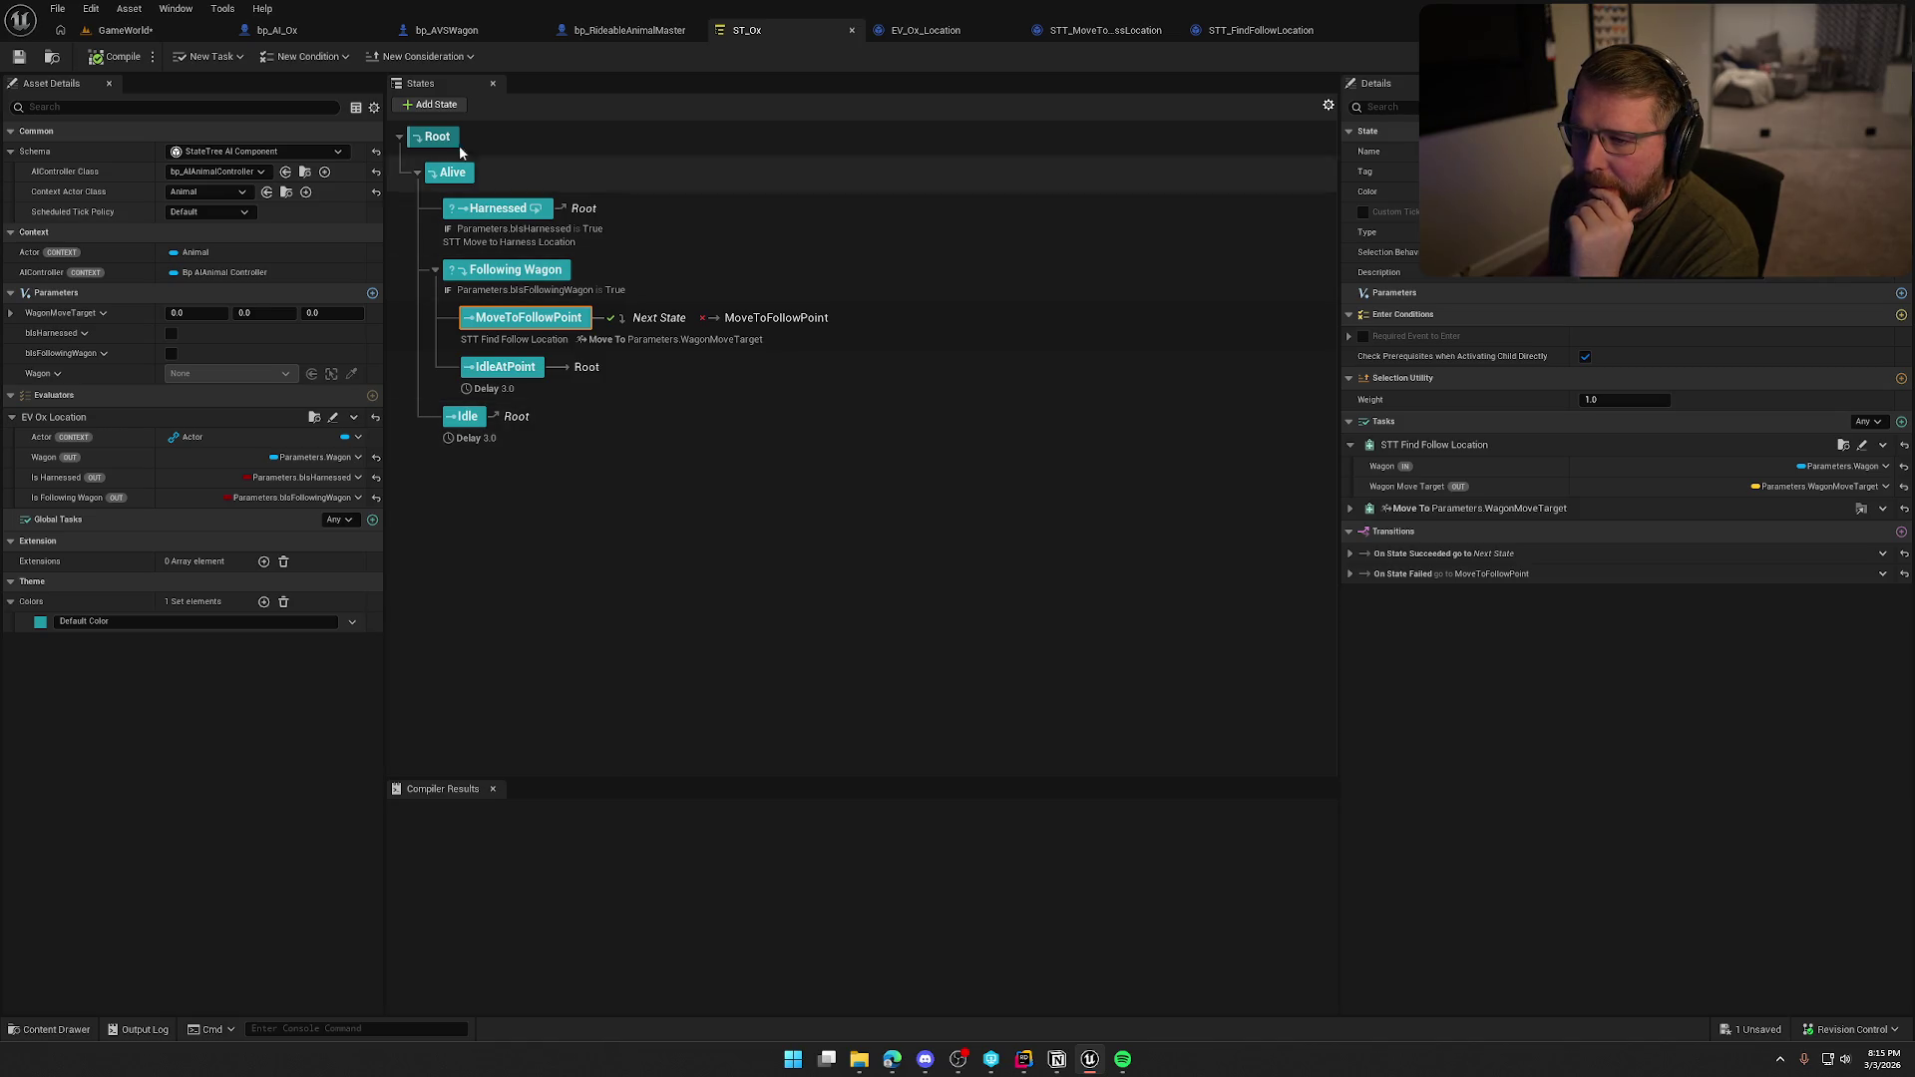
left_click(688, 230)
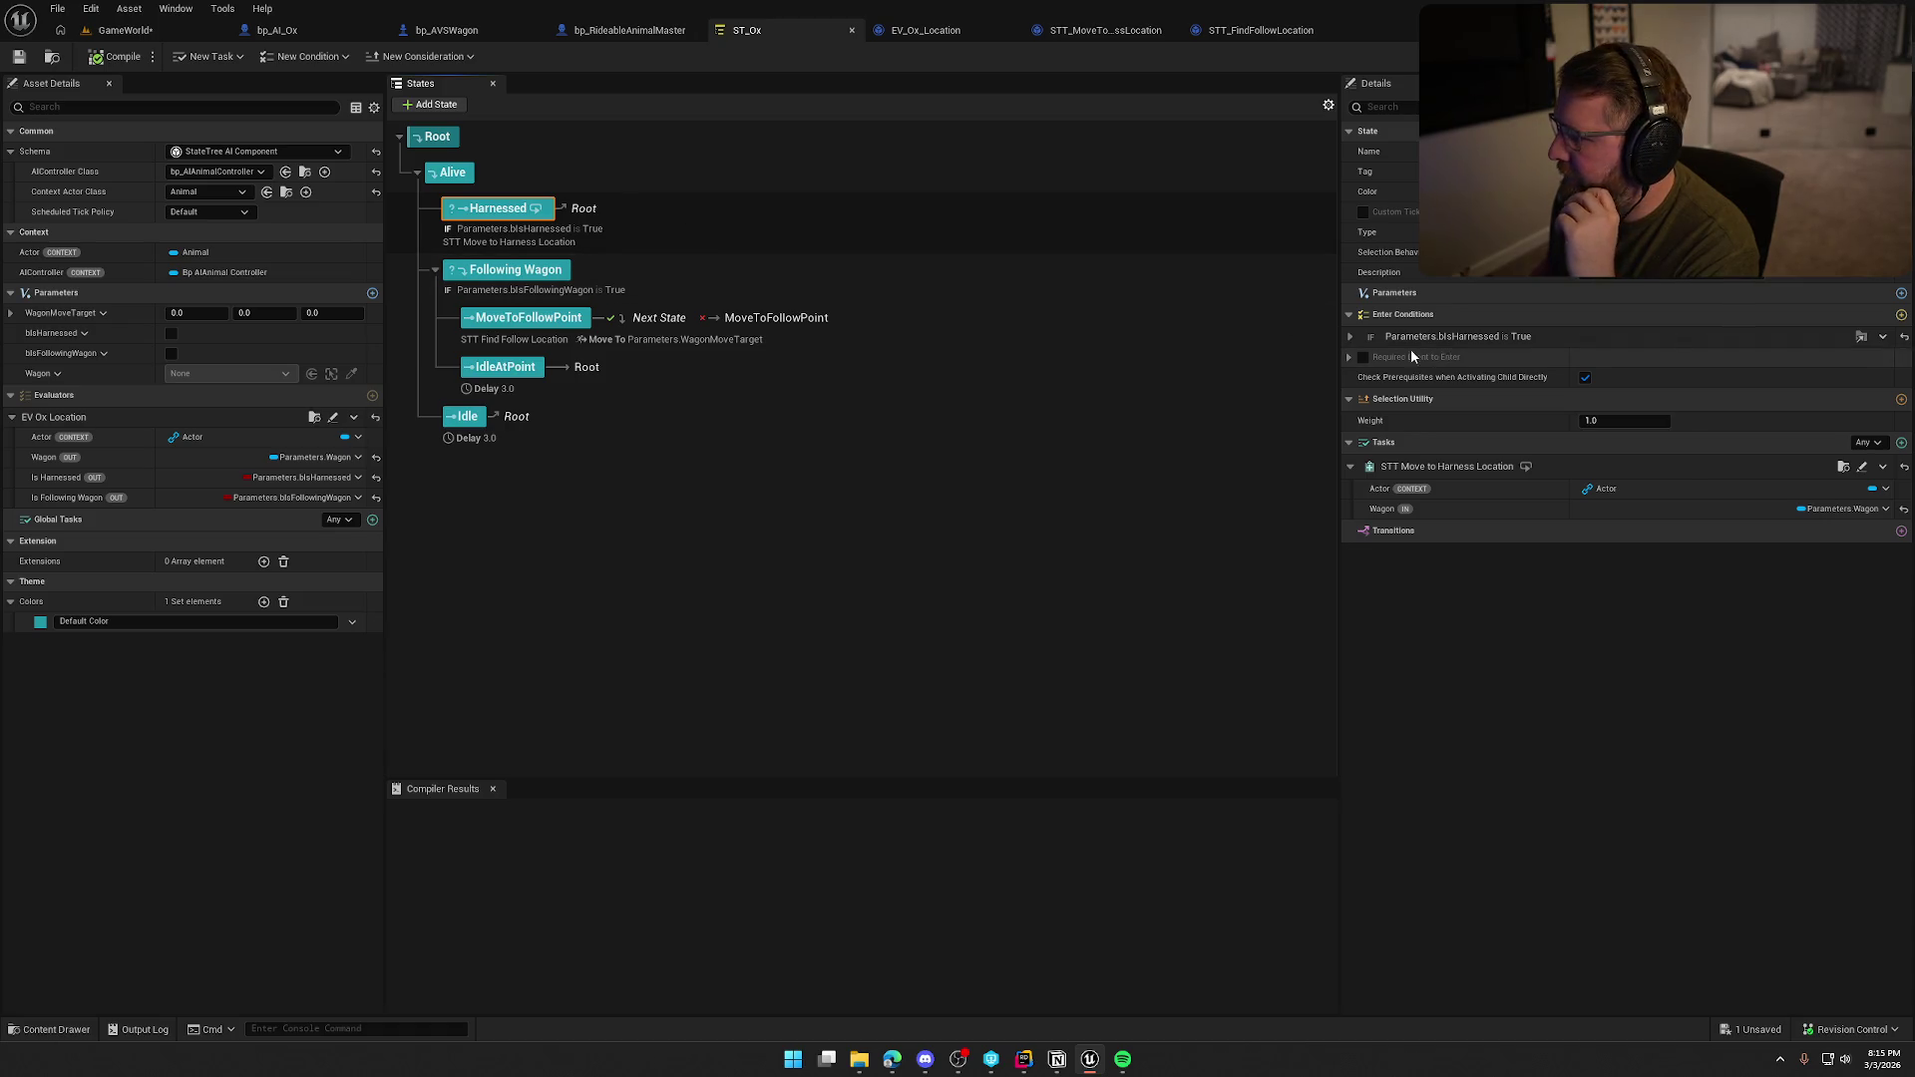
left_click(1352, 336)
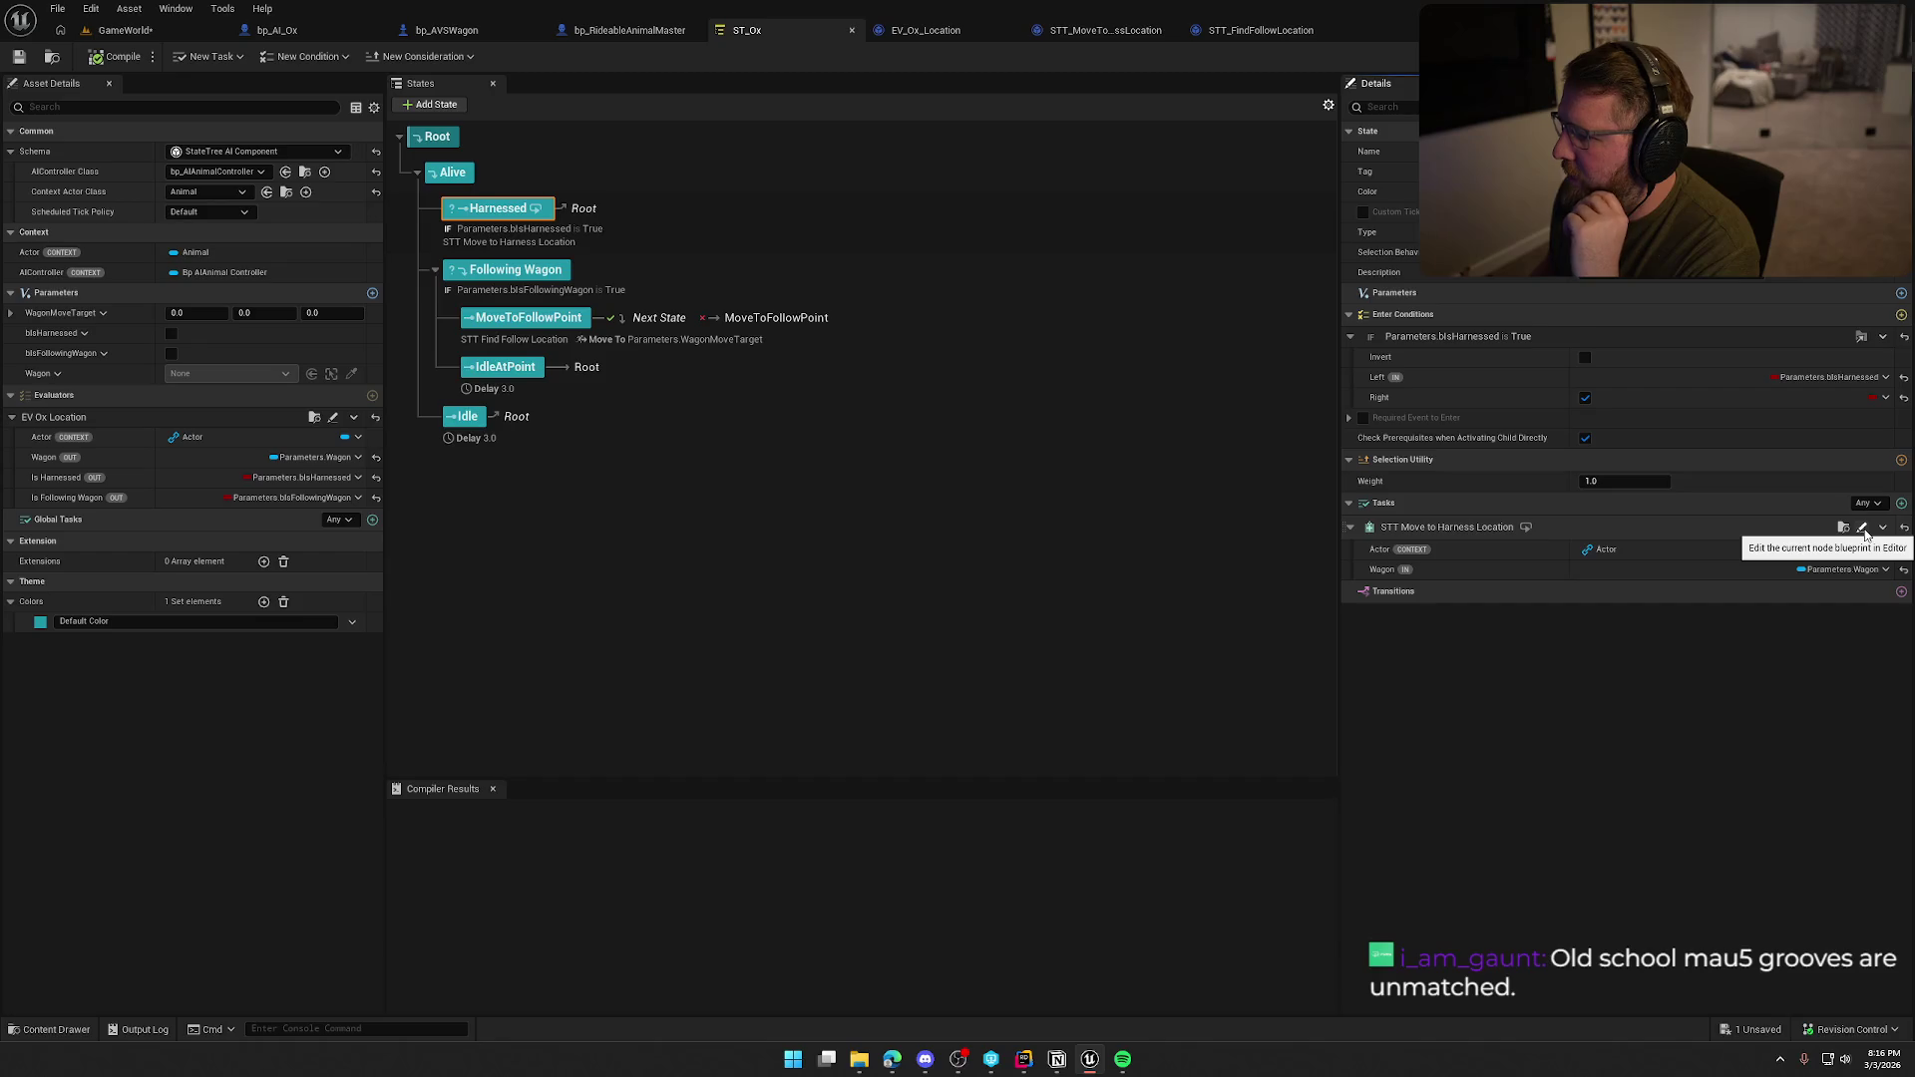
left_click(1863, 529)
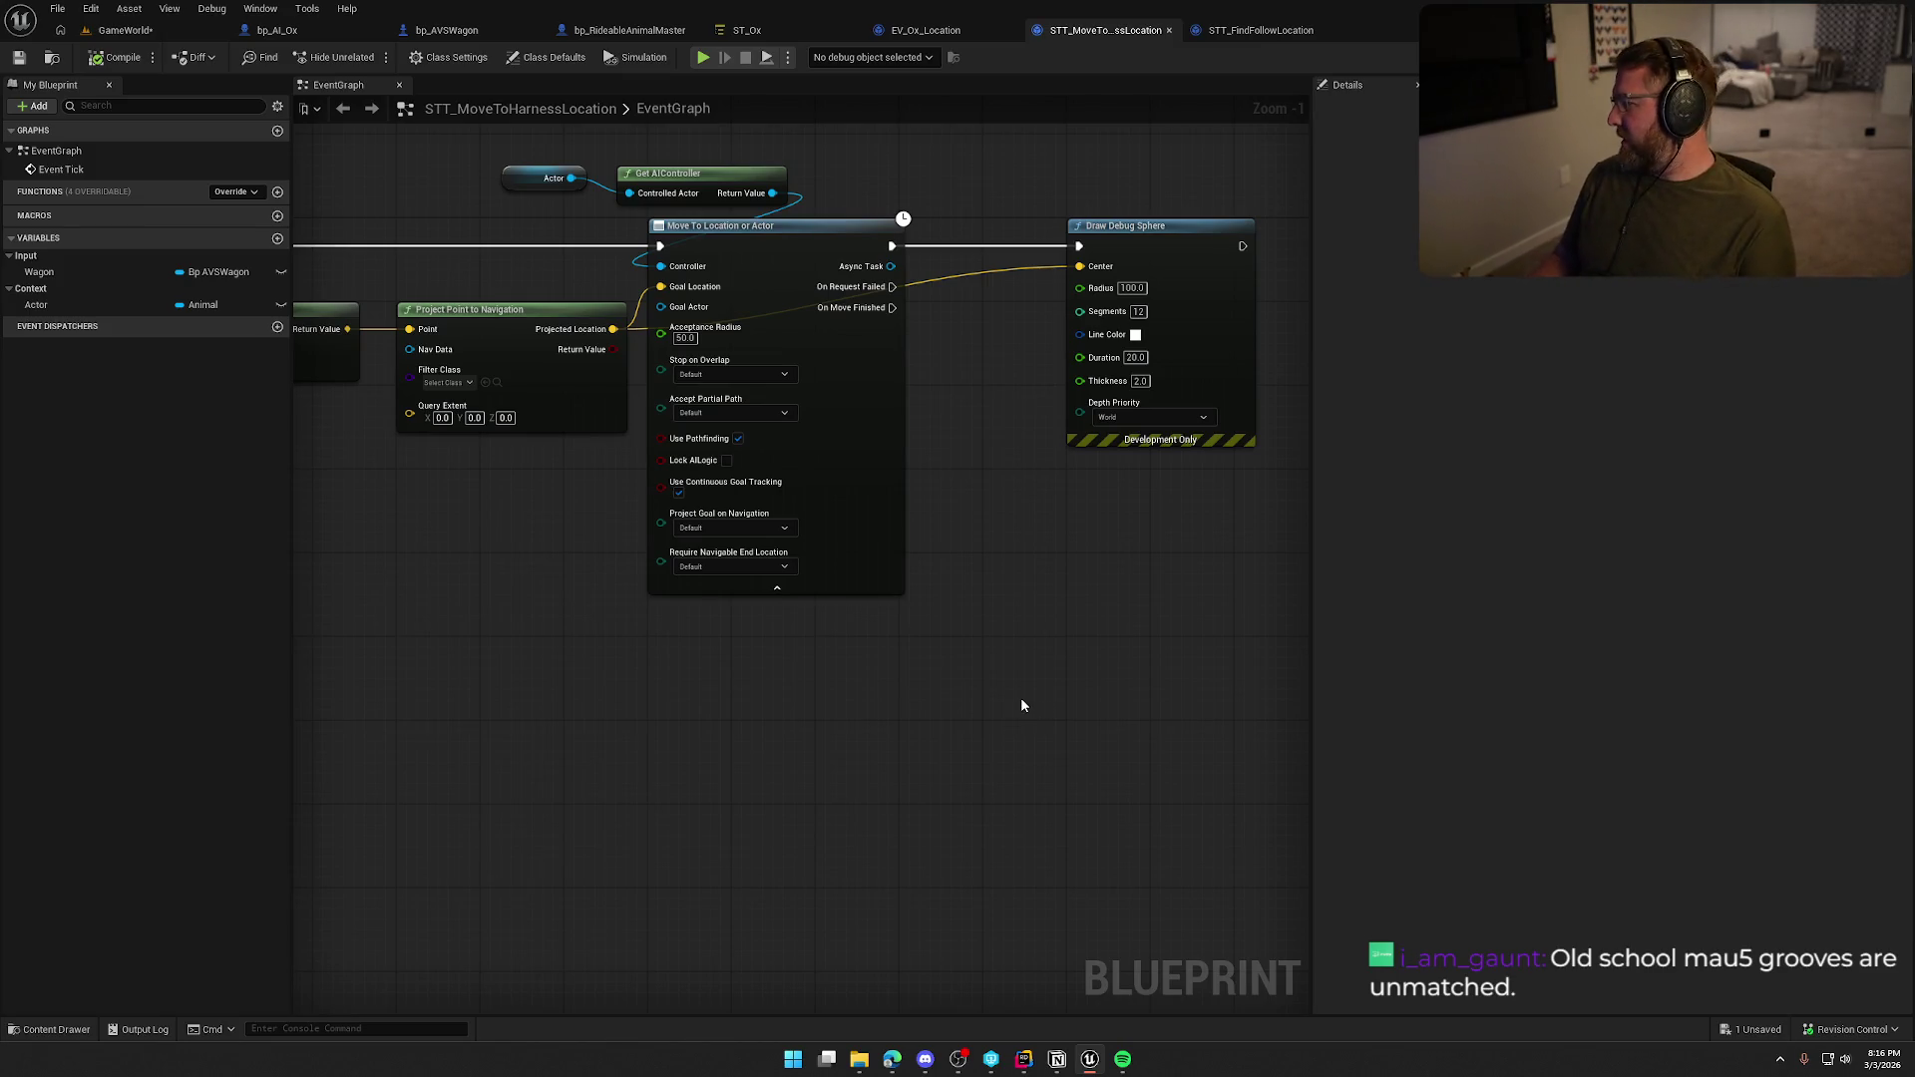
Move Draw Debug Sphere next to Move To and pan through the graph to review it.
left_click_drag(1015, 296, 930, 296)
mouse_move(533, 756)
left_mouse_down()
mouse_move(1261, 735)
mouse_move(1245, 784)
left_mouse_up()
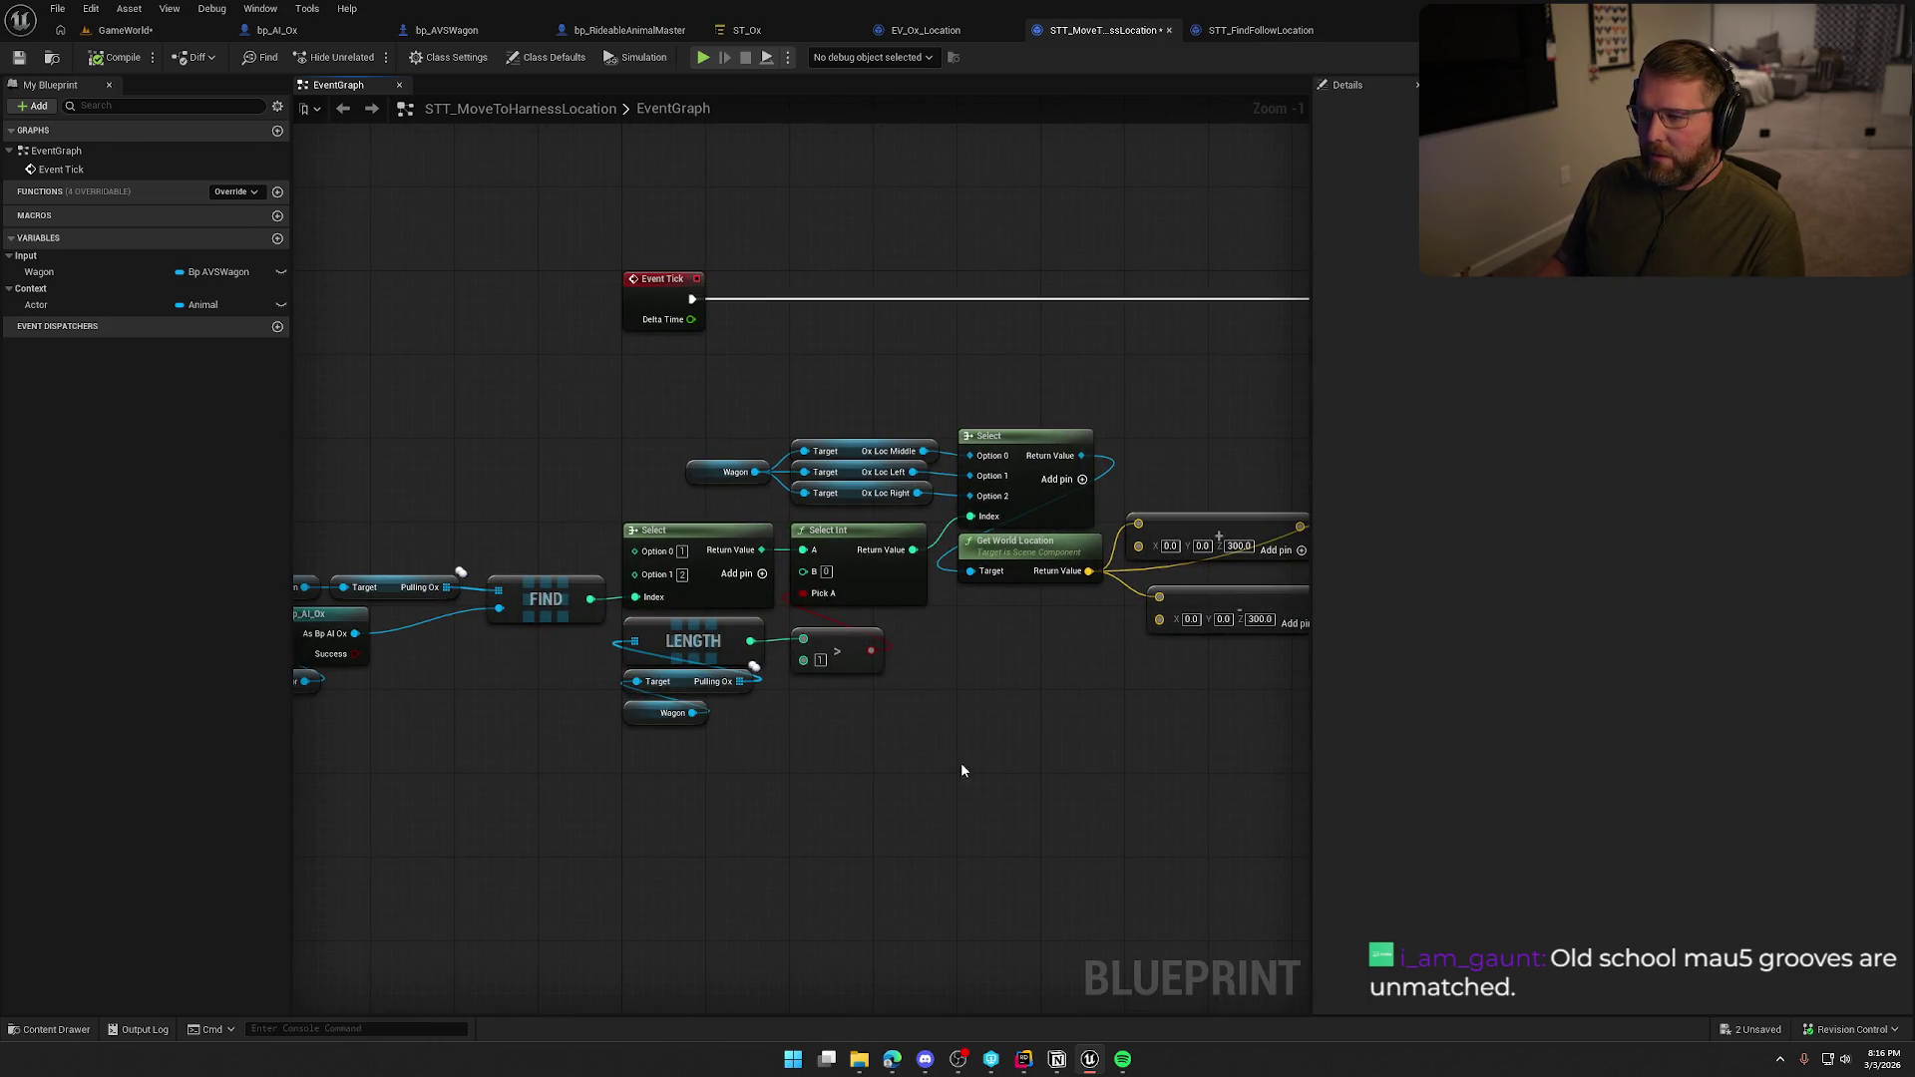
mouse_move(962, 770)
left_mouse_down()
mouse_move(735, 703)
mouse_move(502, 747)
left_mouse_up()
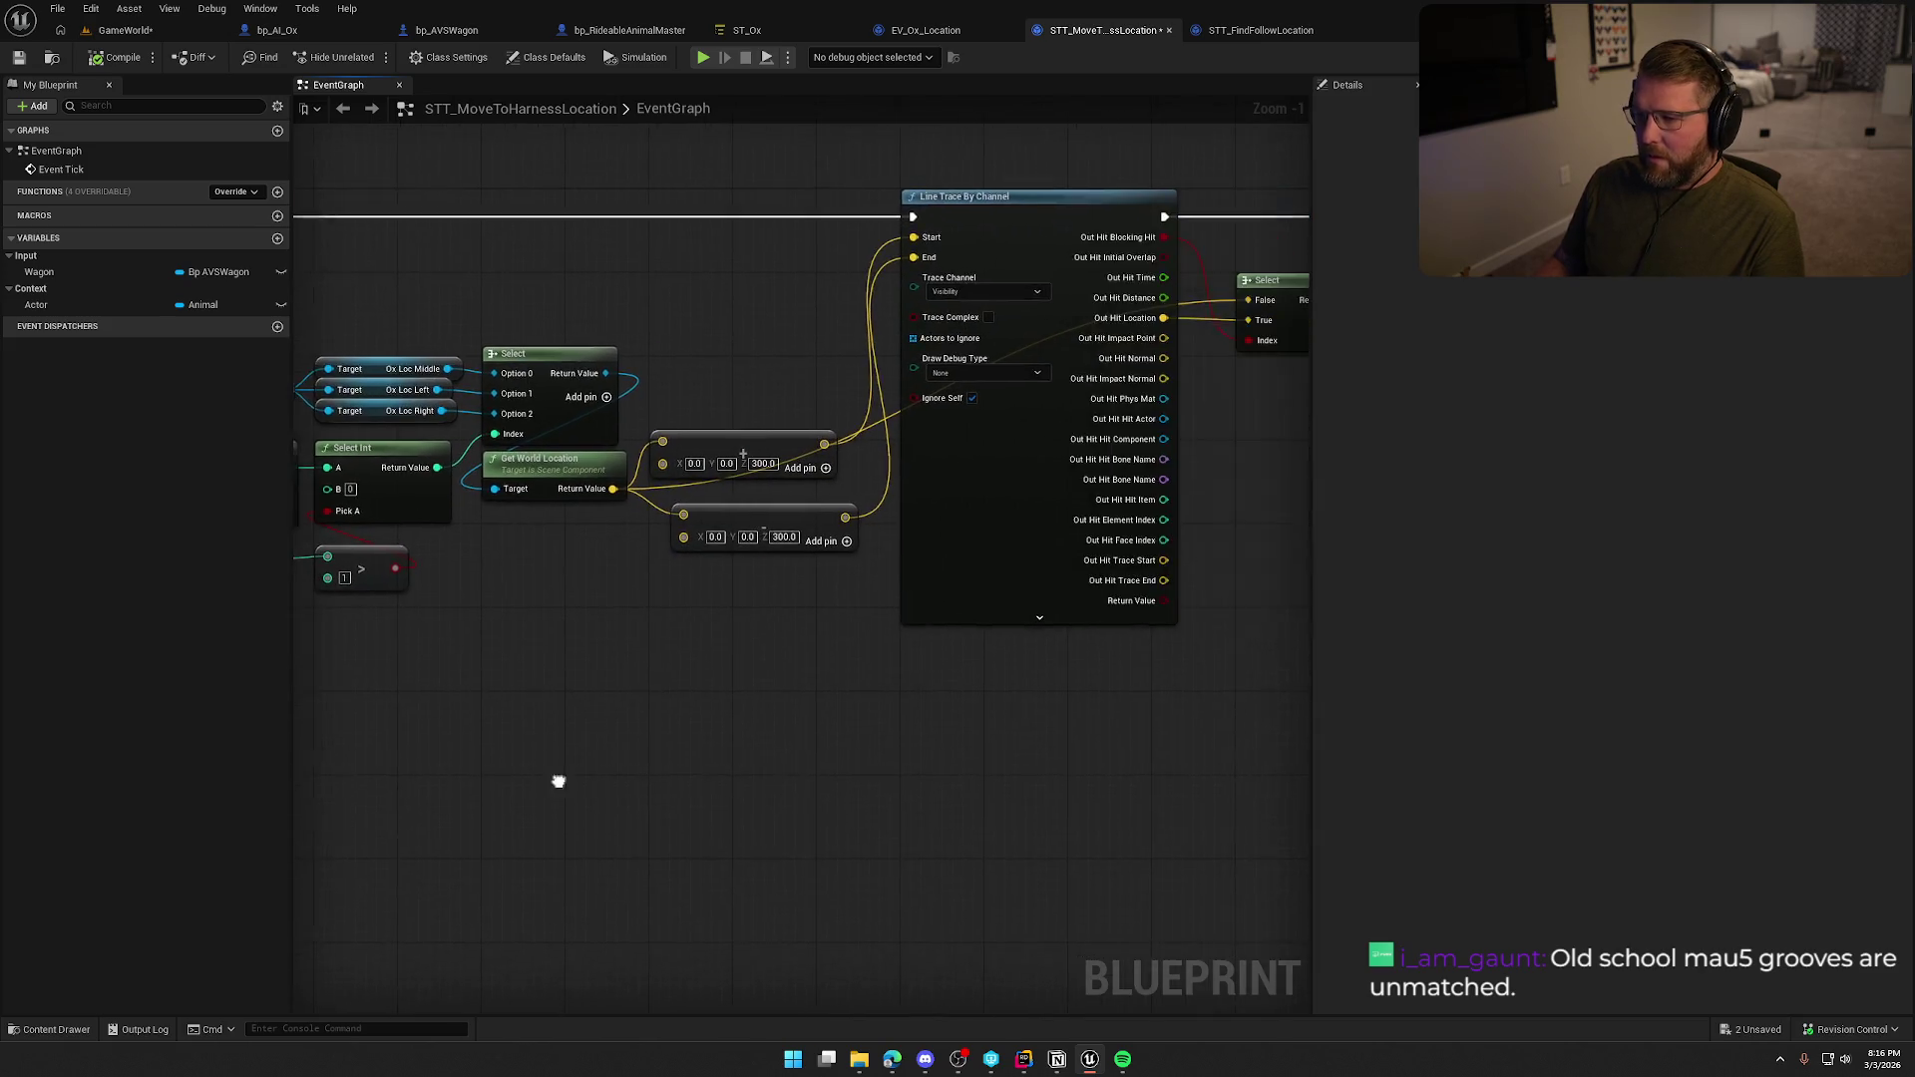
mouse_move(768, 520)
left_mouse_down()
mouse_move(744, 505)
mouse_move(758, 496)
left_mouse_up()
mouse_move(739, 674)
left_mouse_down()
mouse_move(761, 697)
mouse_move(655, 768)
left_mouse_up()
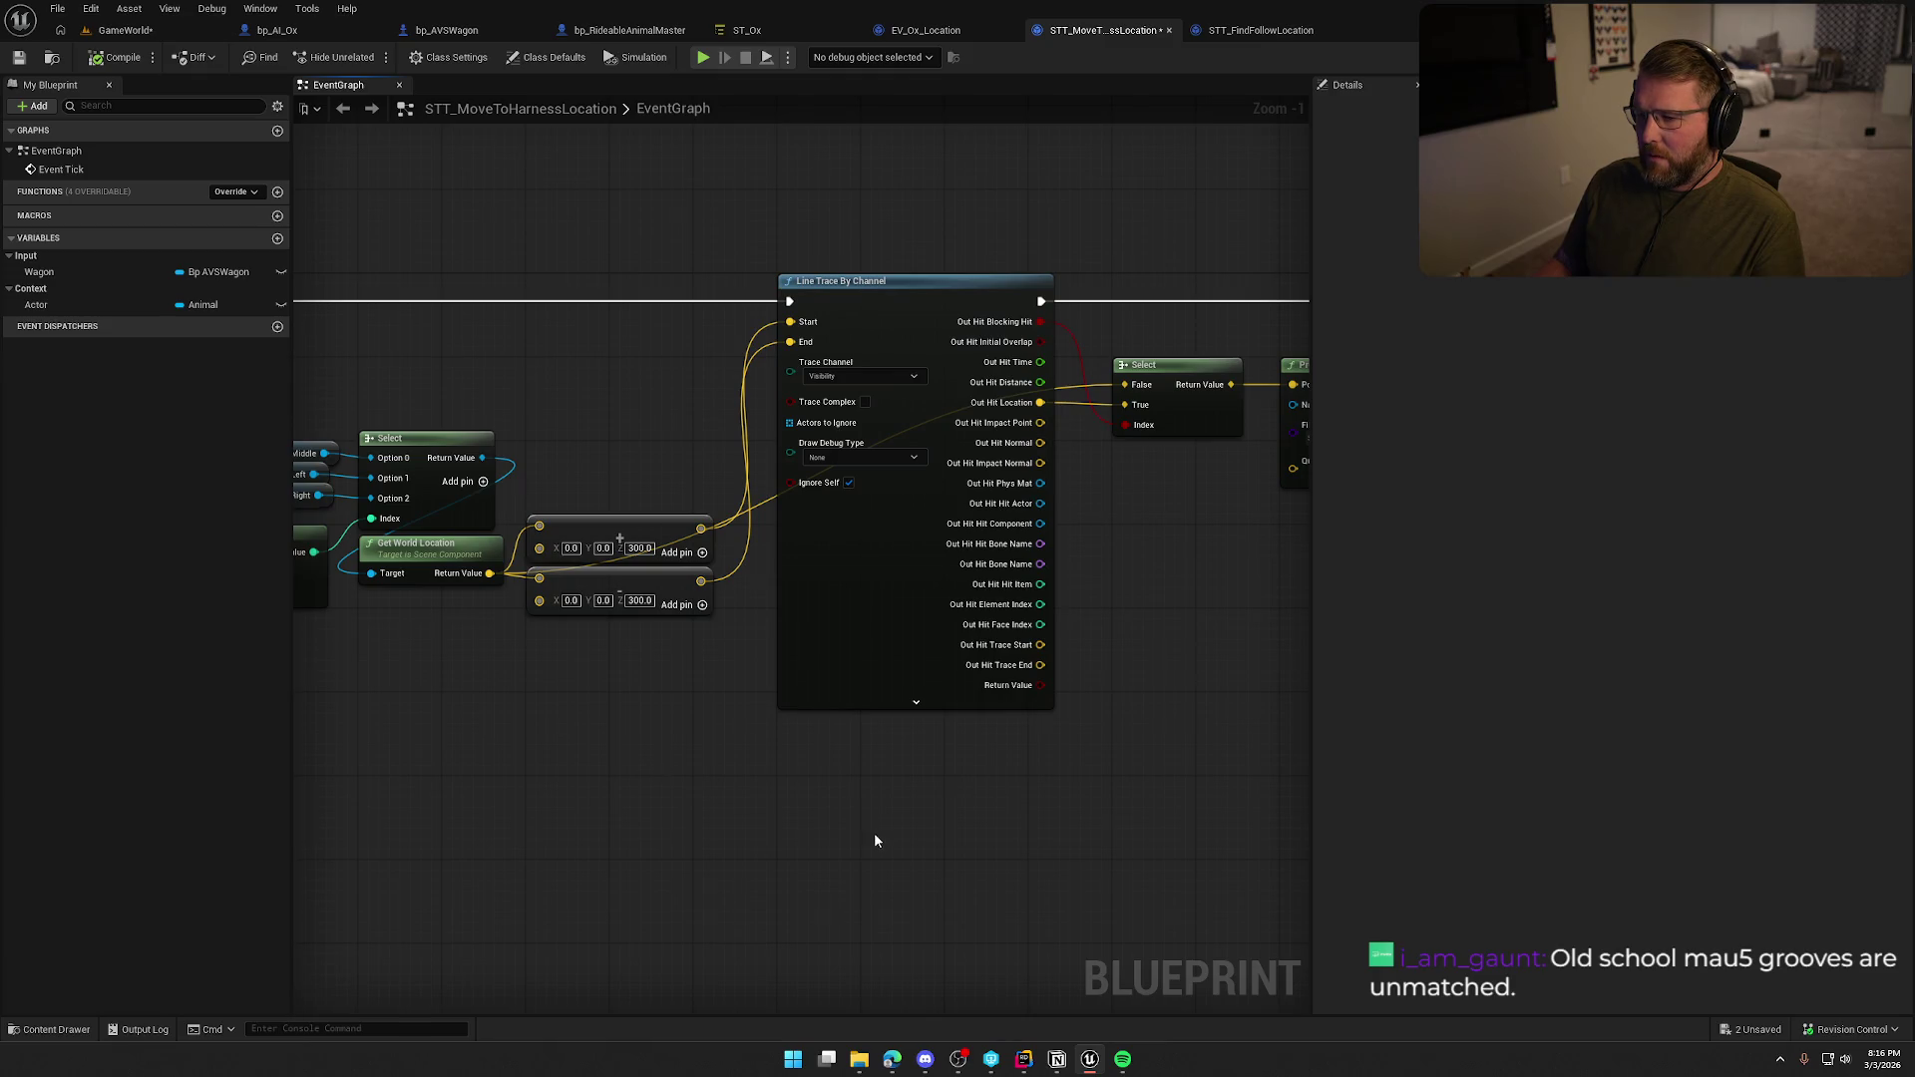
left_click_drag(875, 841, 716, 804)
left_click_drag(985, 603, 893, 560)
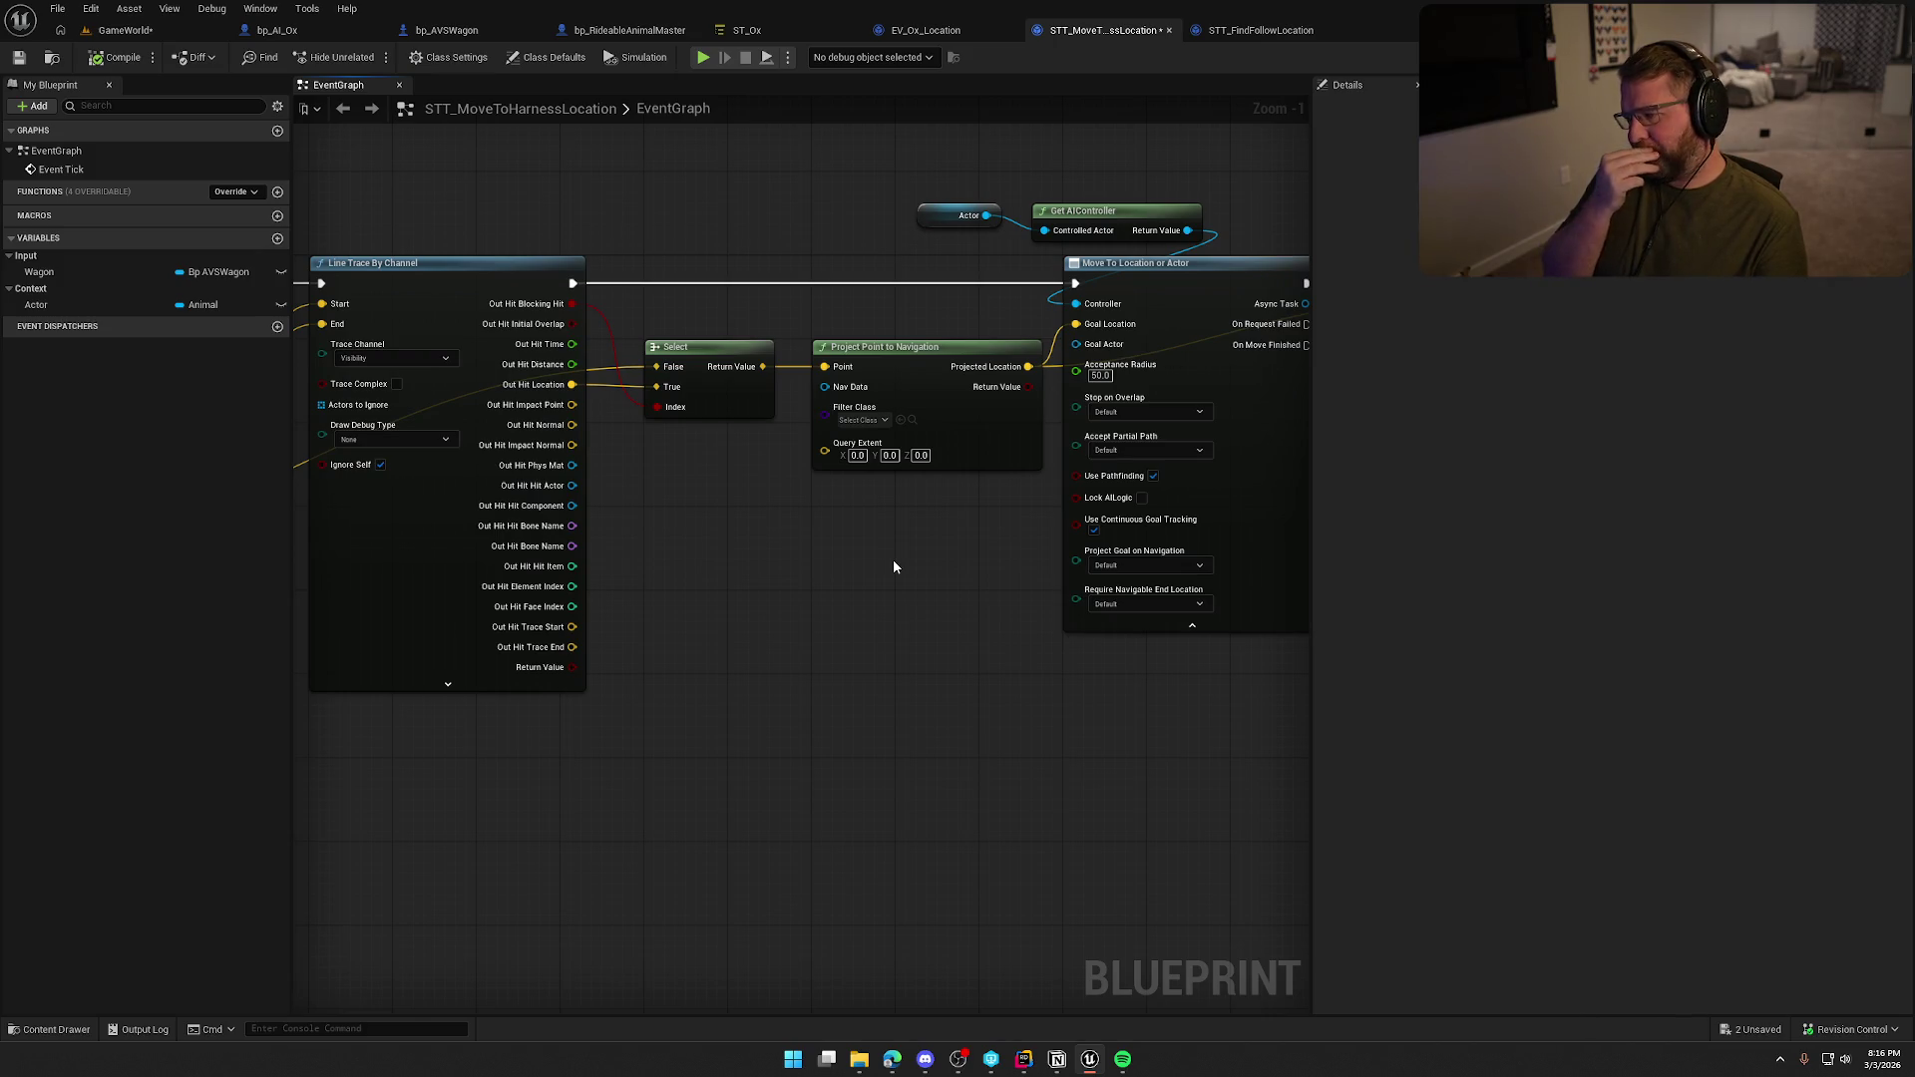
mouse_move(893, 560)
left_mouse_down()
mouse_move(712, 607)
mouse_move(690, 709)
left_mouse_up()
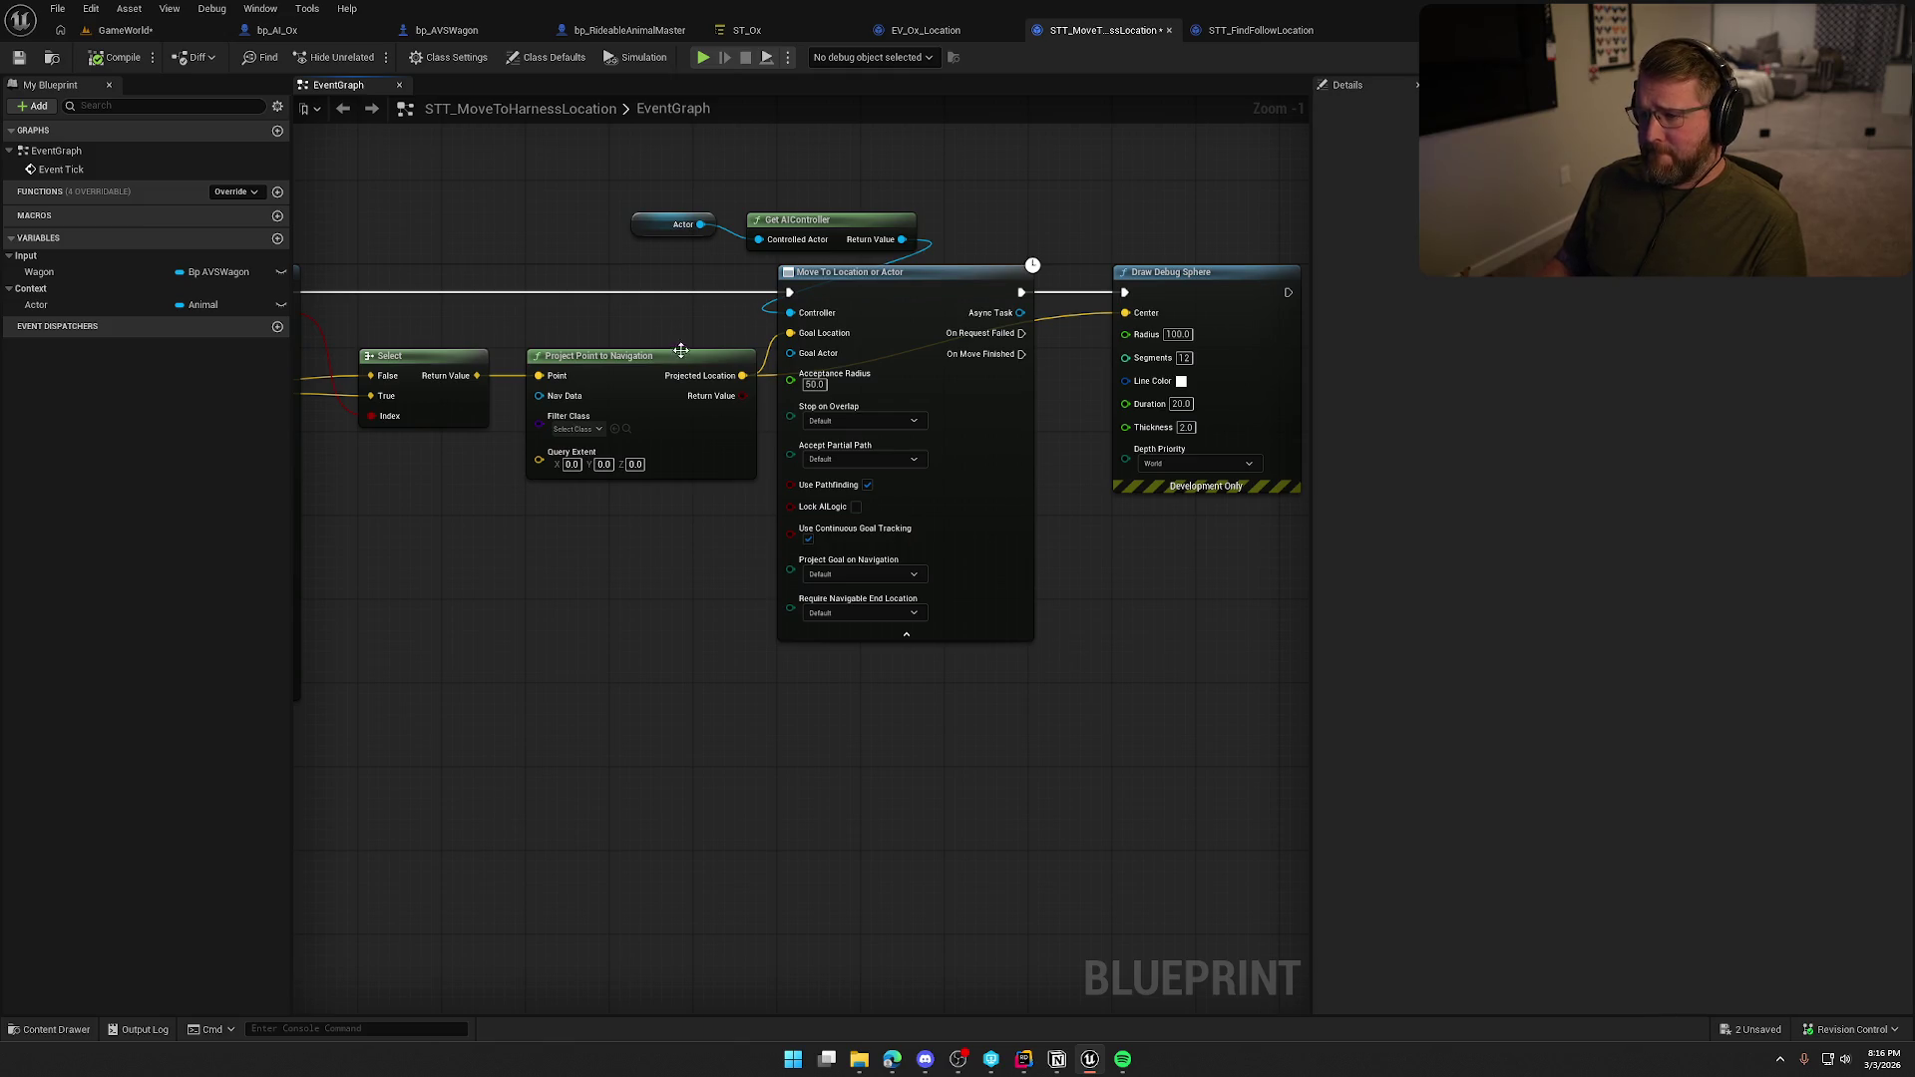
Place the Actor node above Get AIController, then go back to ST_Ox.
mouse_move(664, 232)
left_mouse_down()
mouse_move(779, 201)
mouse_move(845, 234)
left_mouse_up()
left_click(813, 225, "ctrl")
left_click(662, 194)
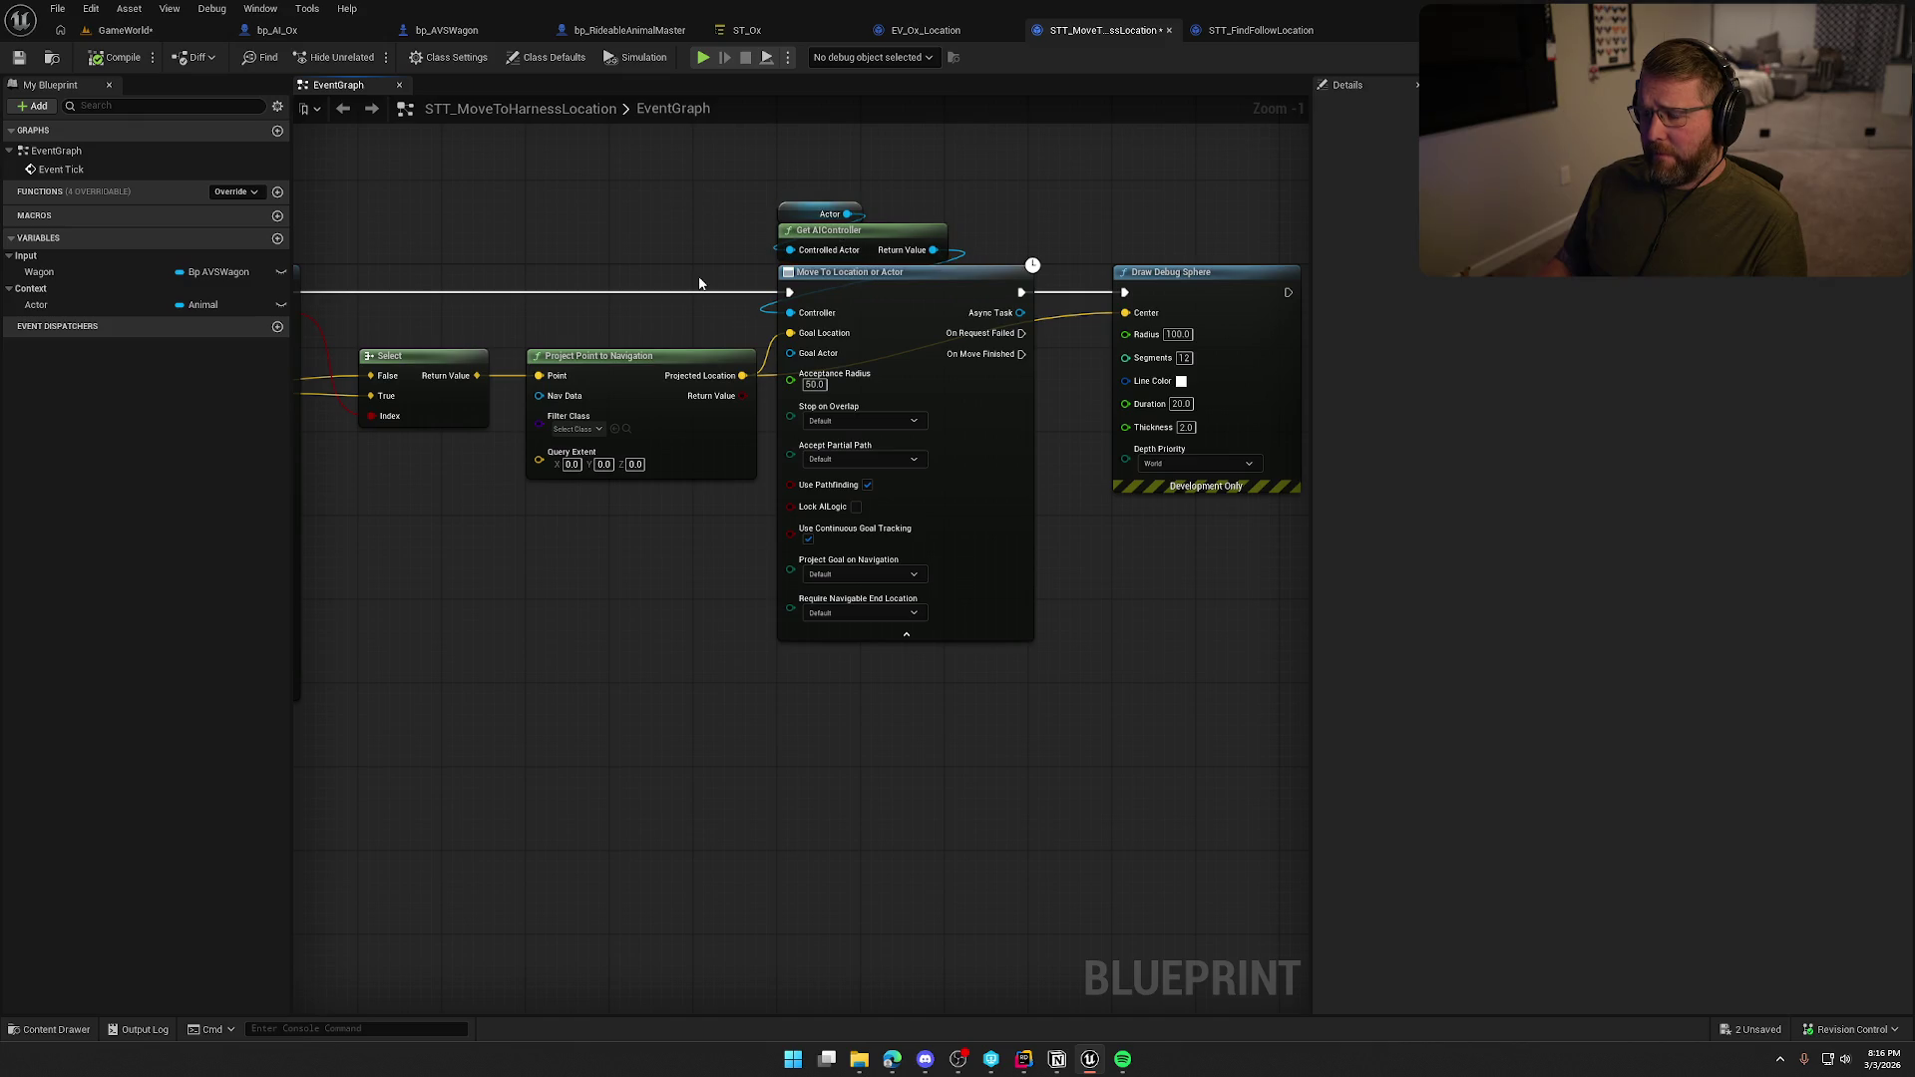
left_click_drag(619, 739, 987, 693)
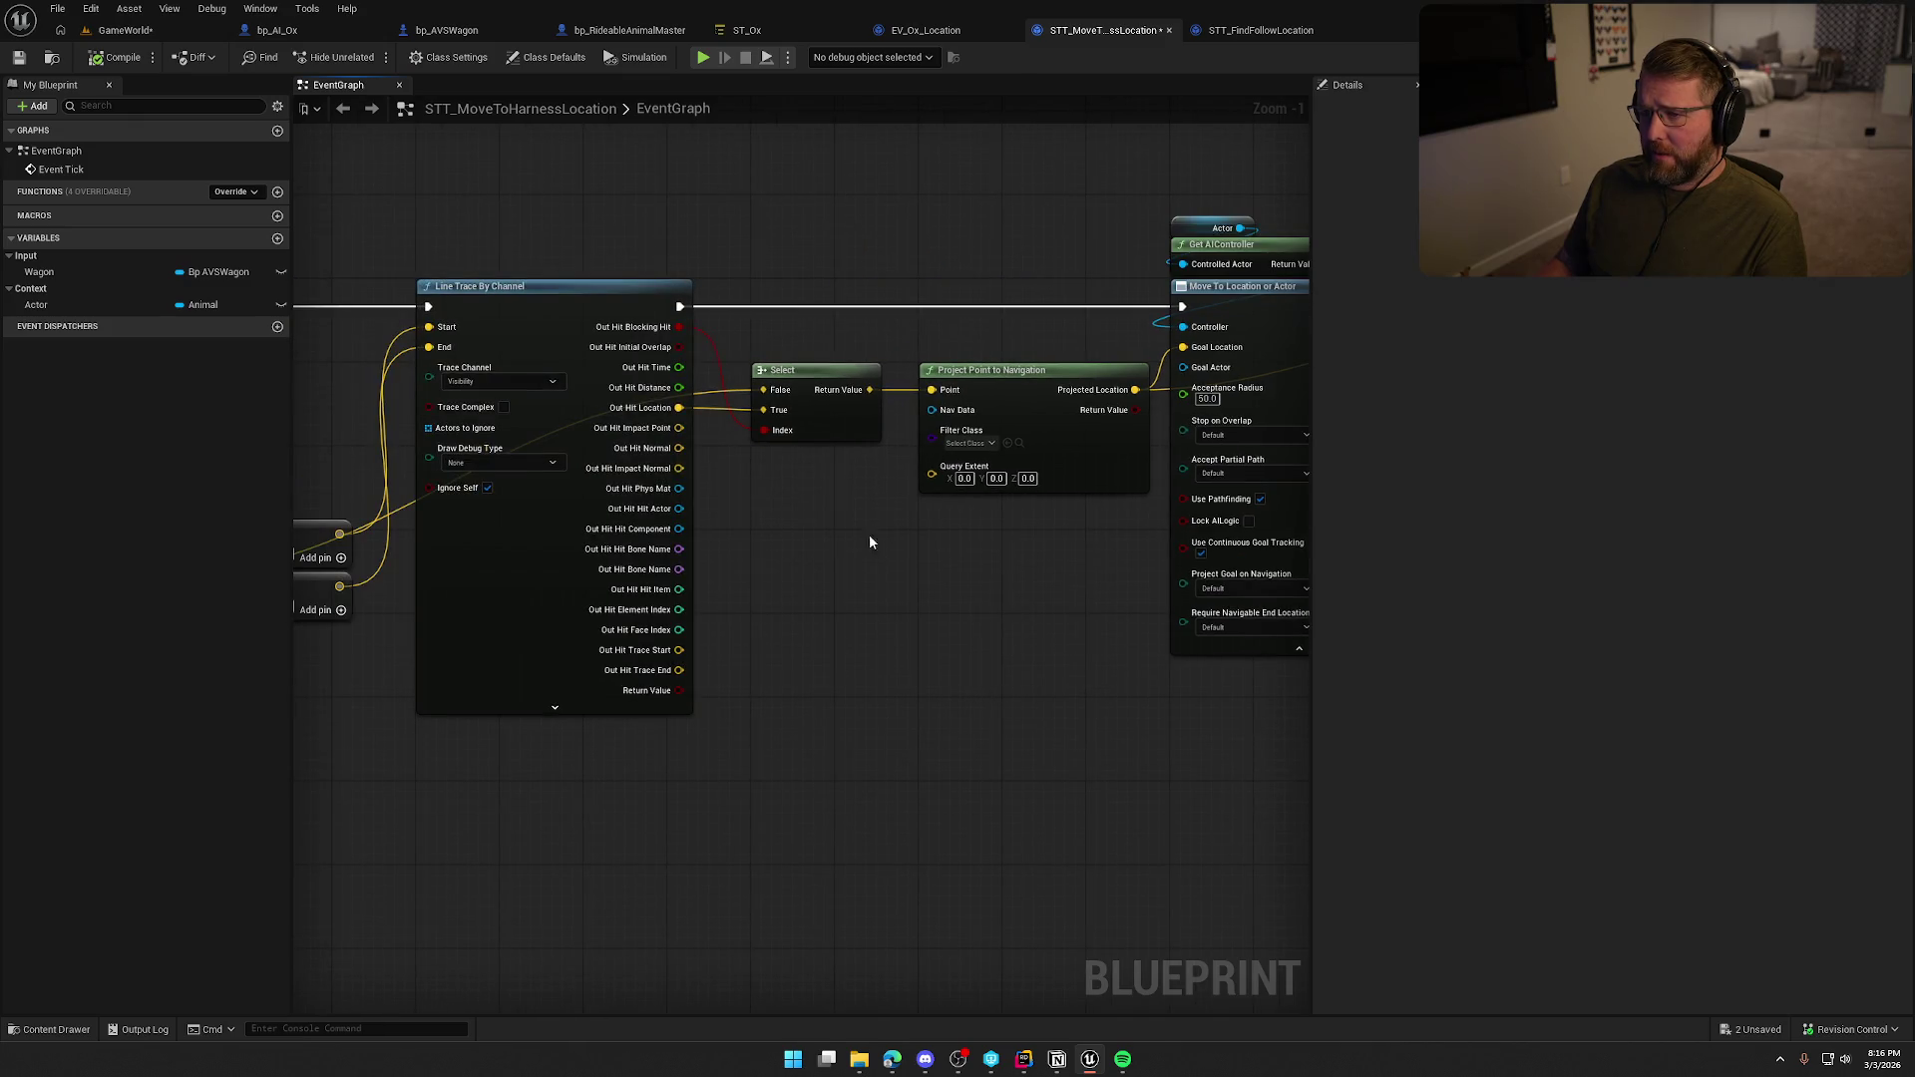
left_click(755, 22)
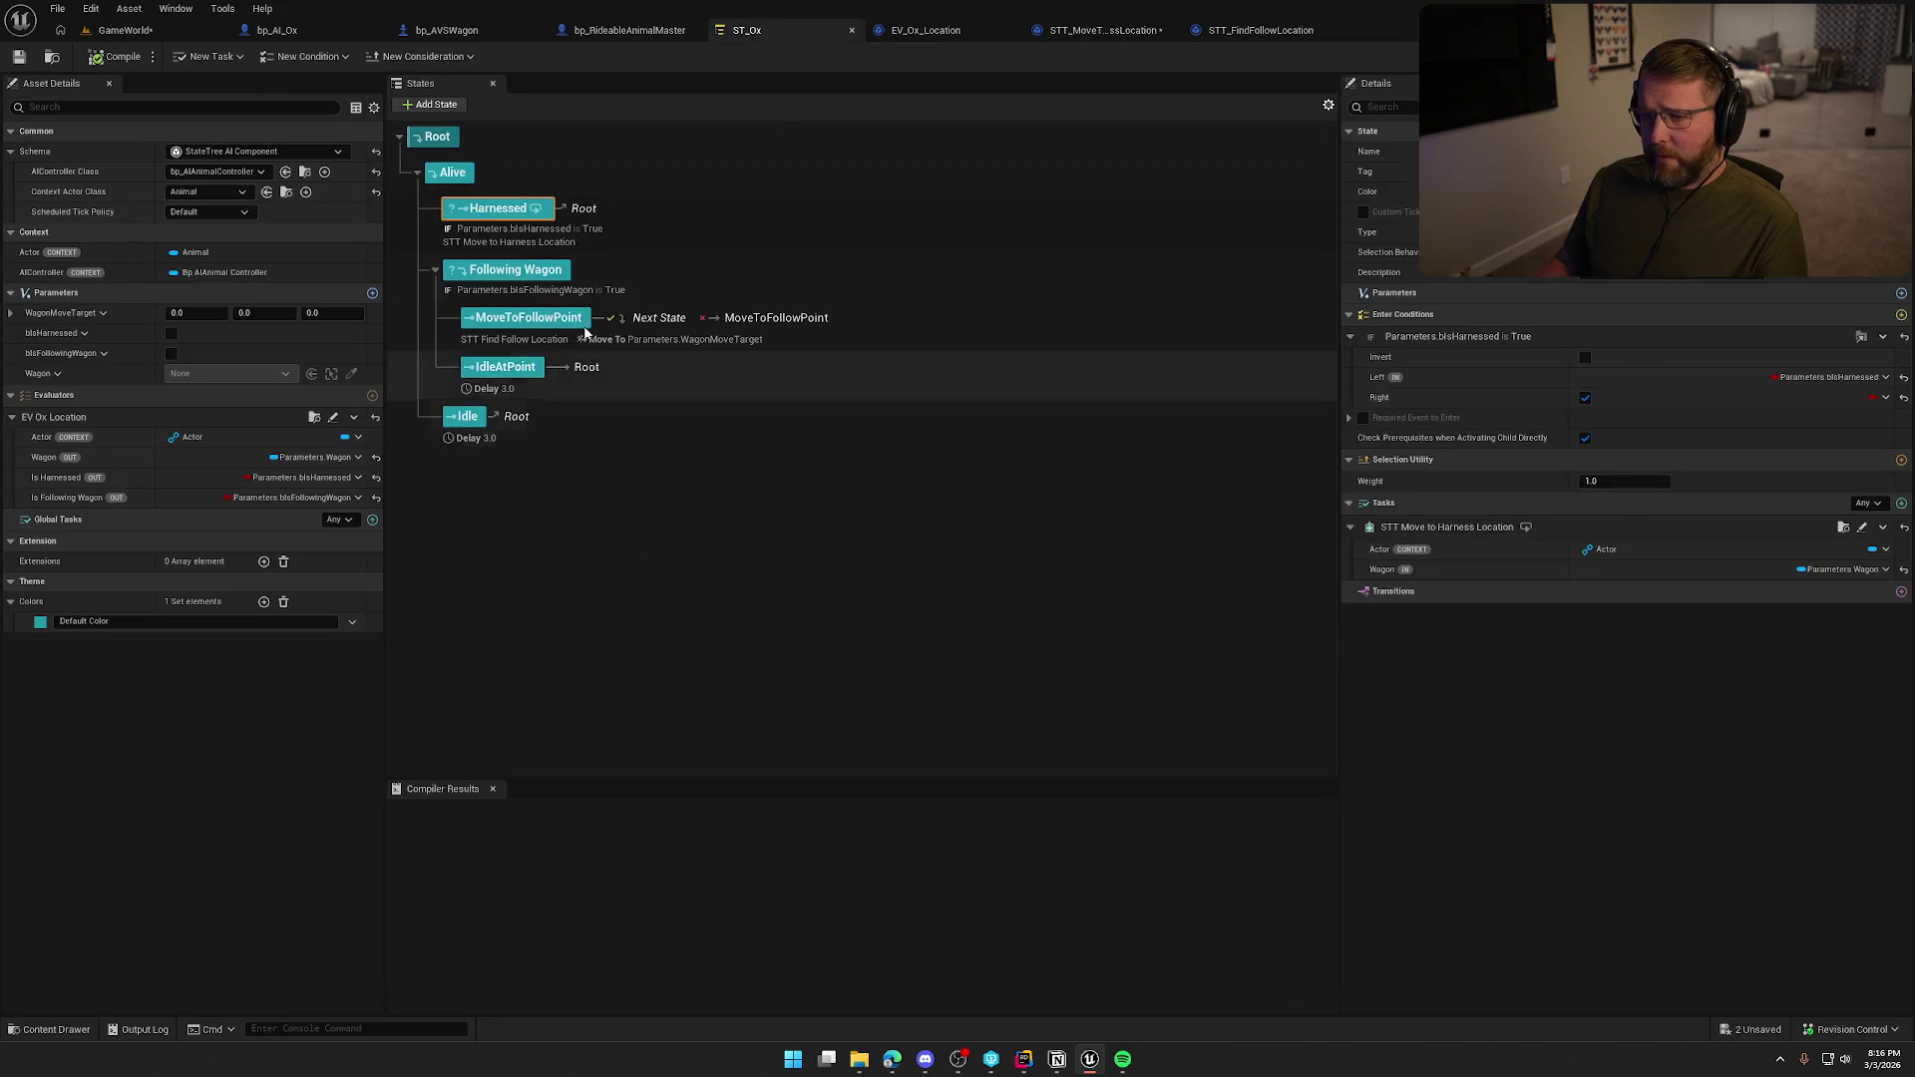
Add an AI > Action > Move To task to Harnessed after Move to Harness Location.
right_click(501, 210)
mouse_move(596, 245)
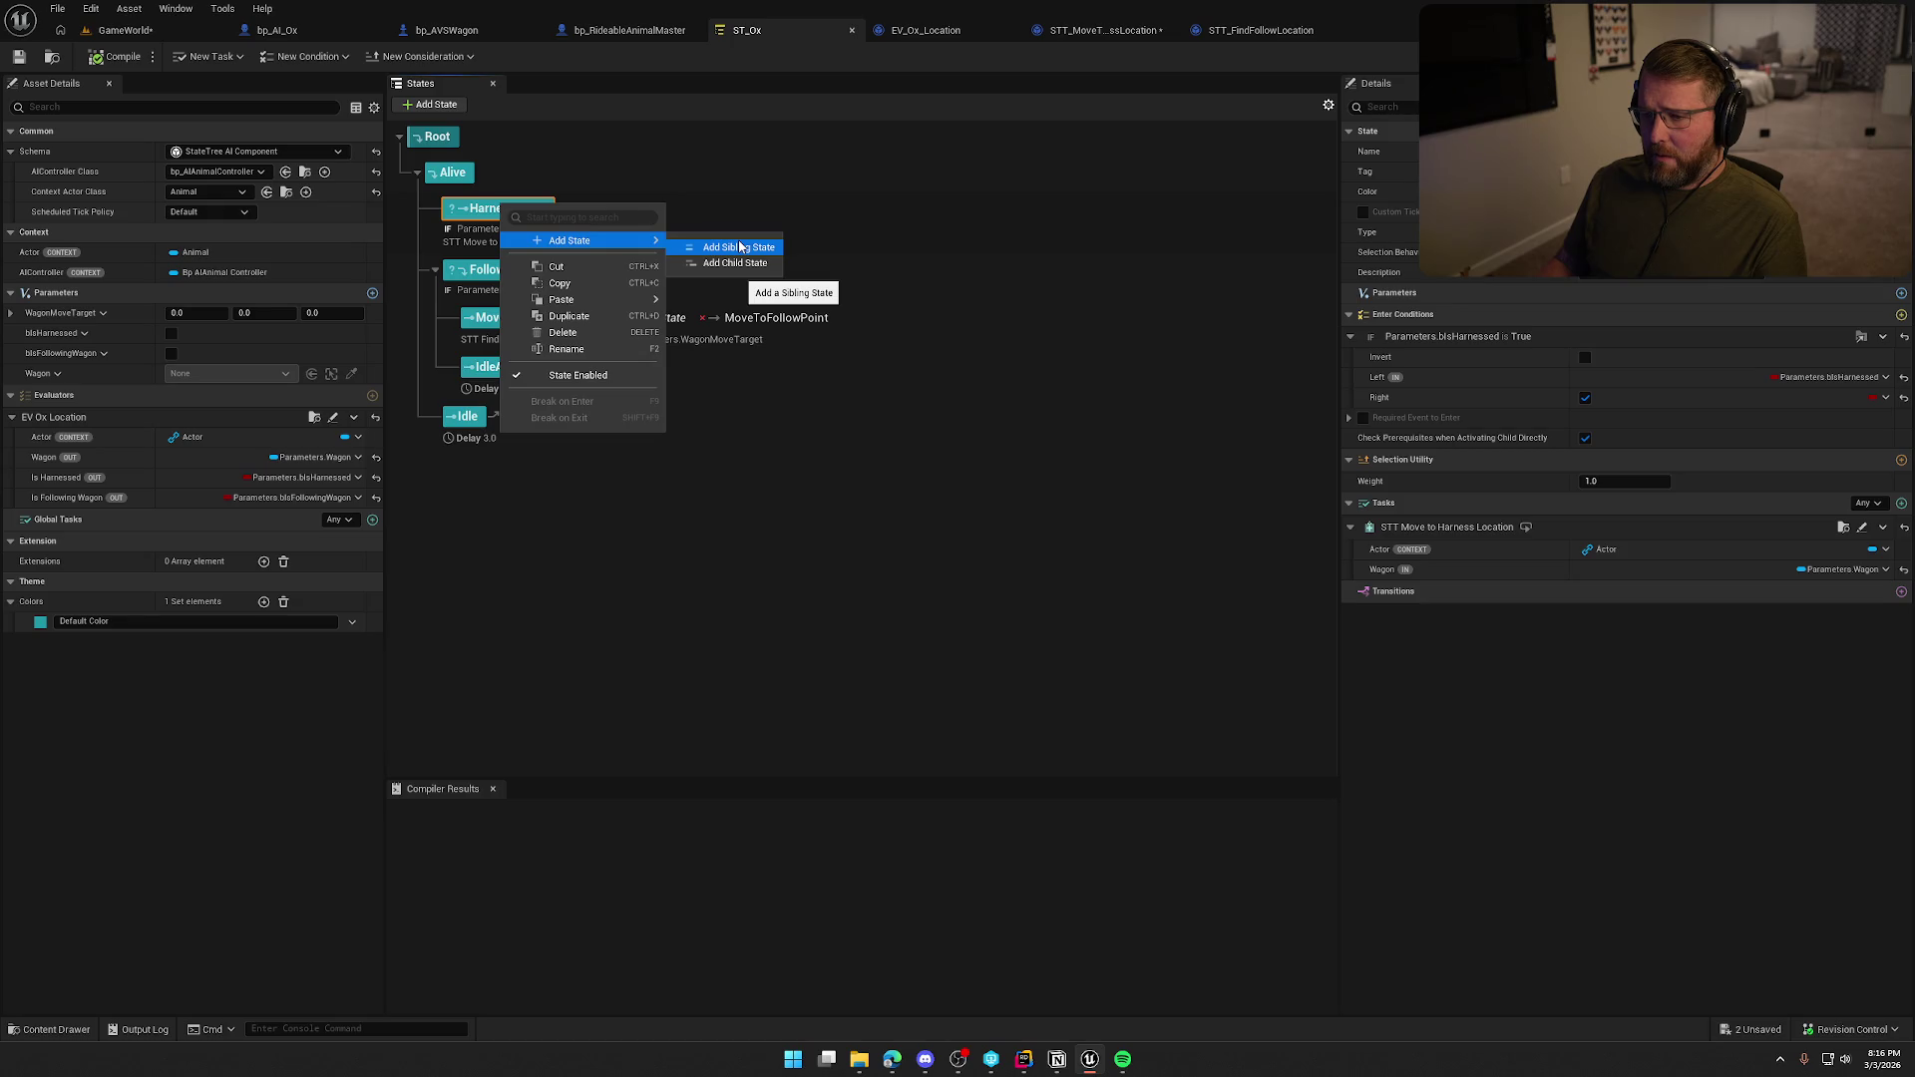
left_click(735, 192)
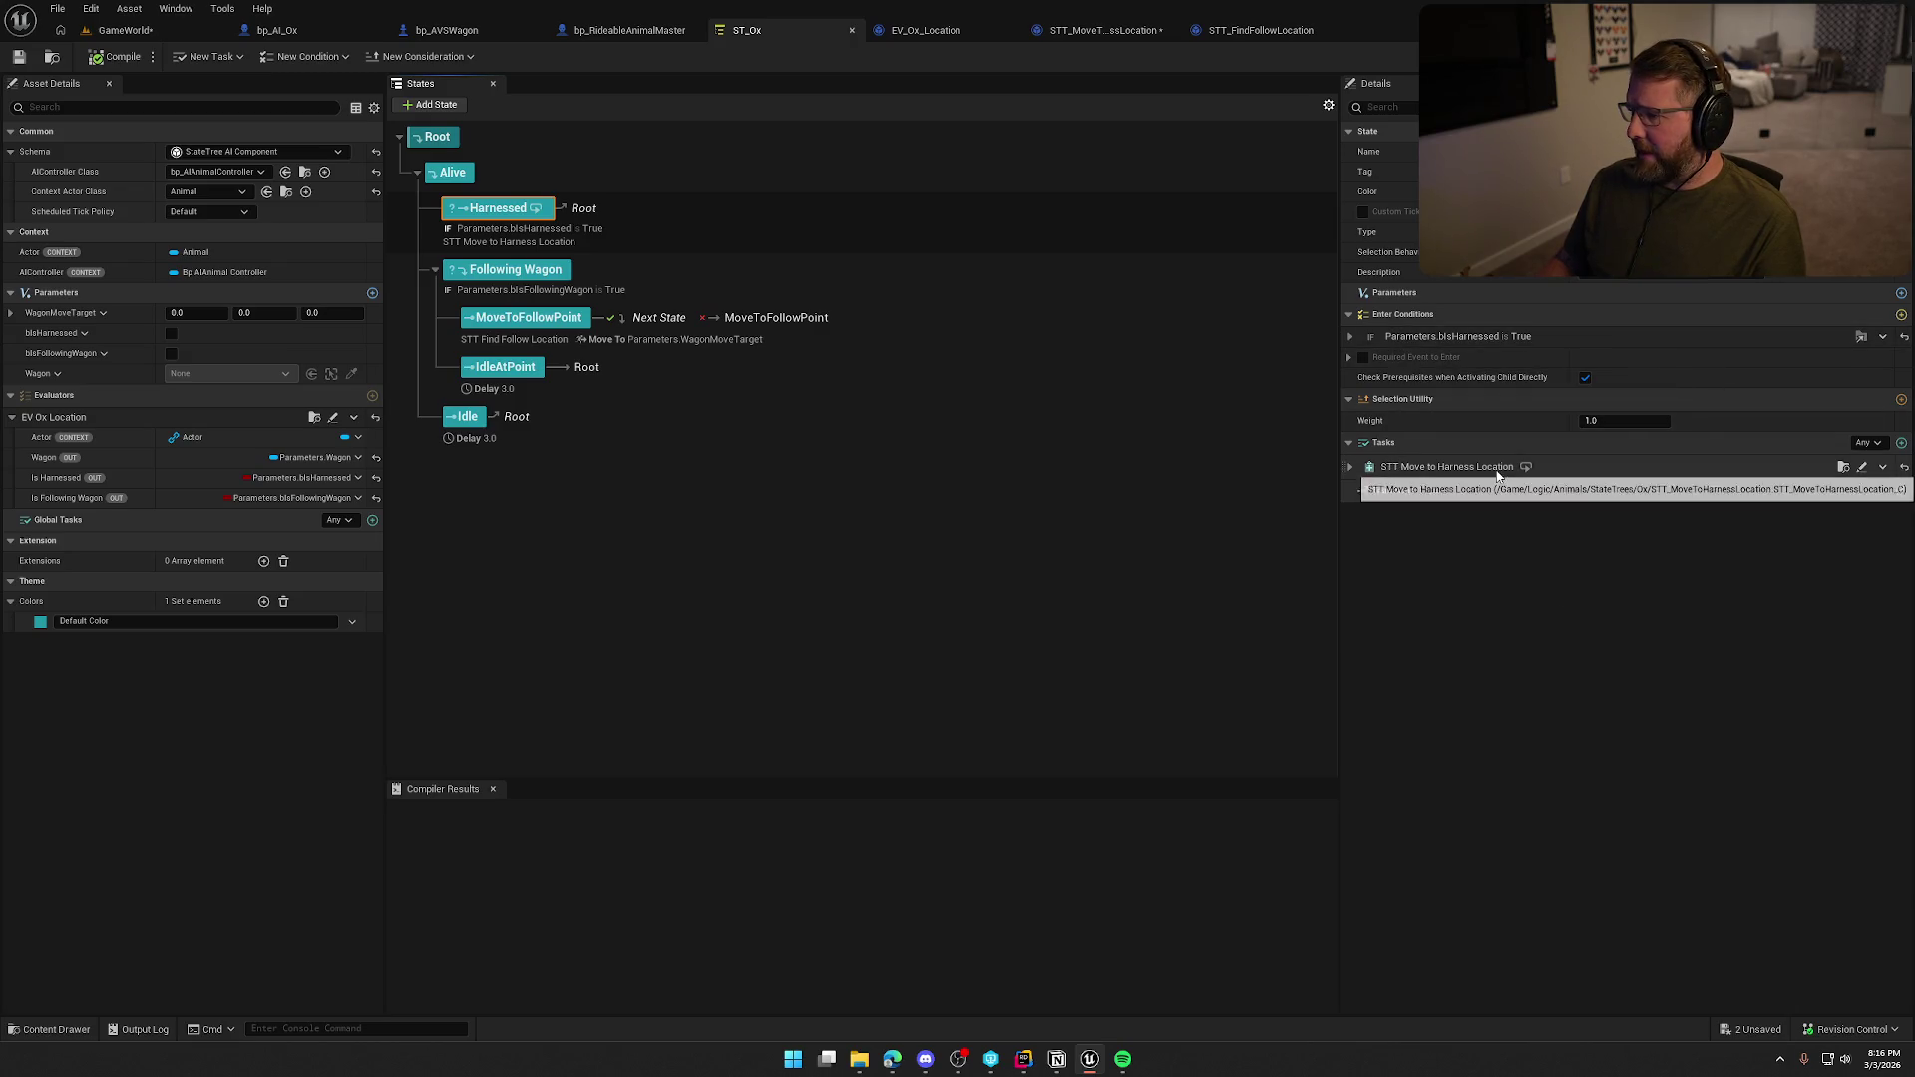
left_click(1901, 442)
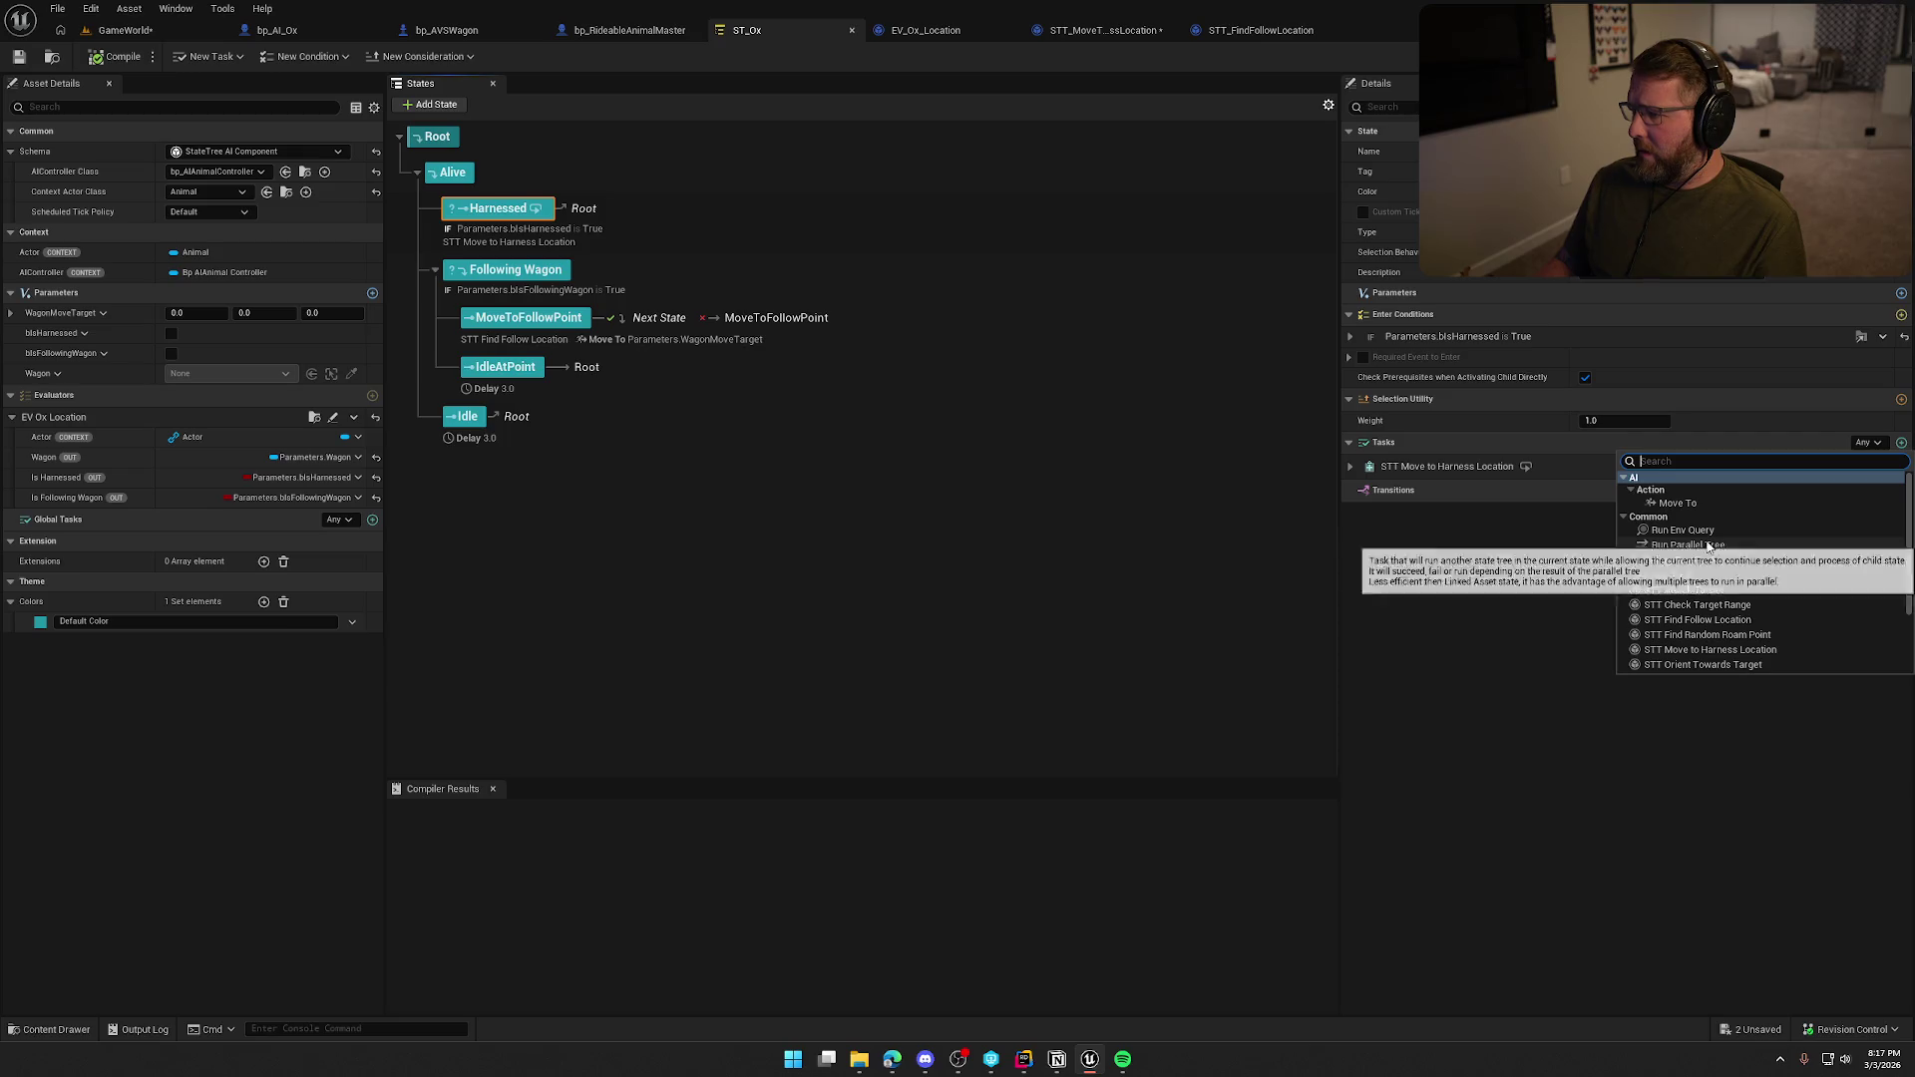
left_click(1690, 501)
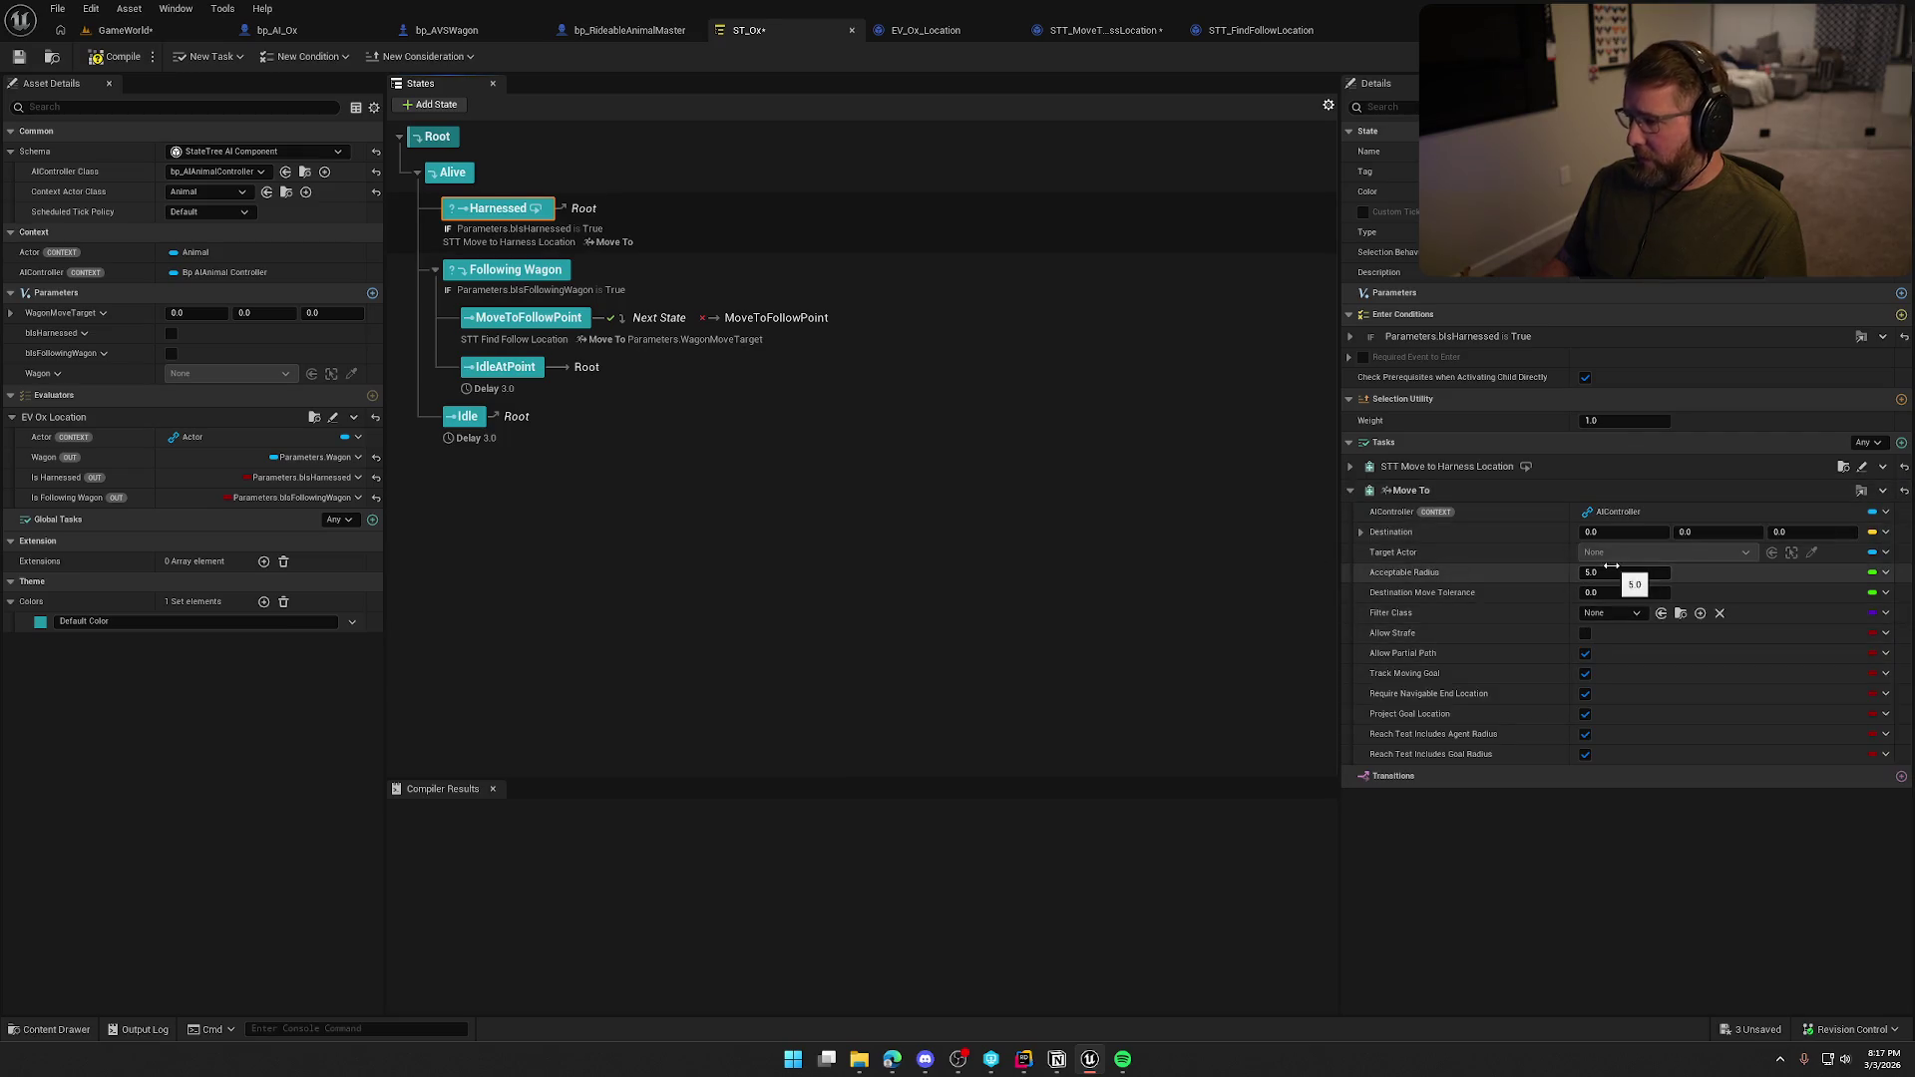
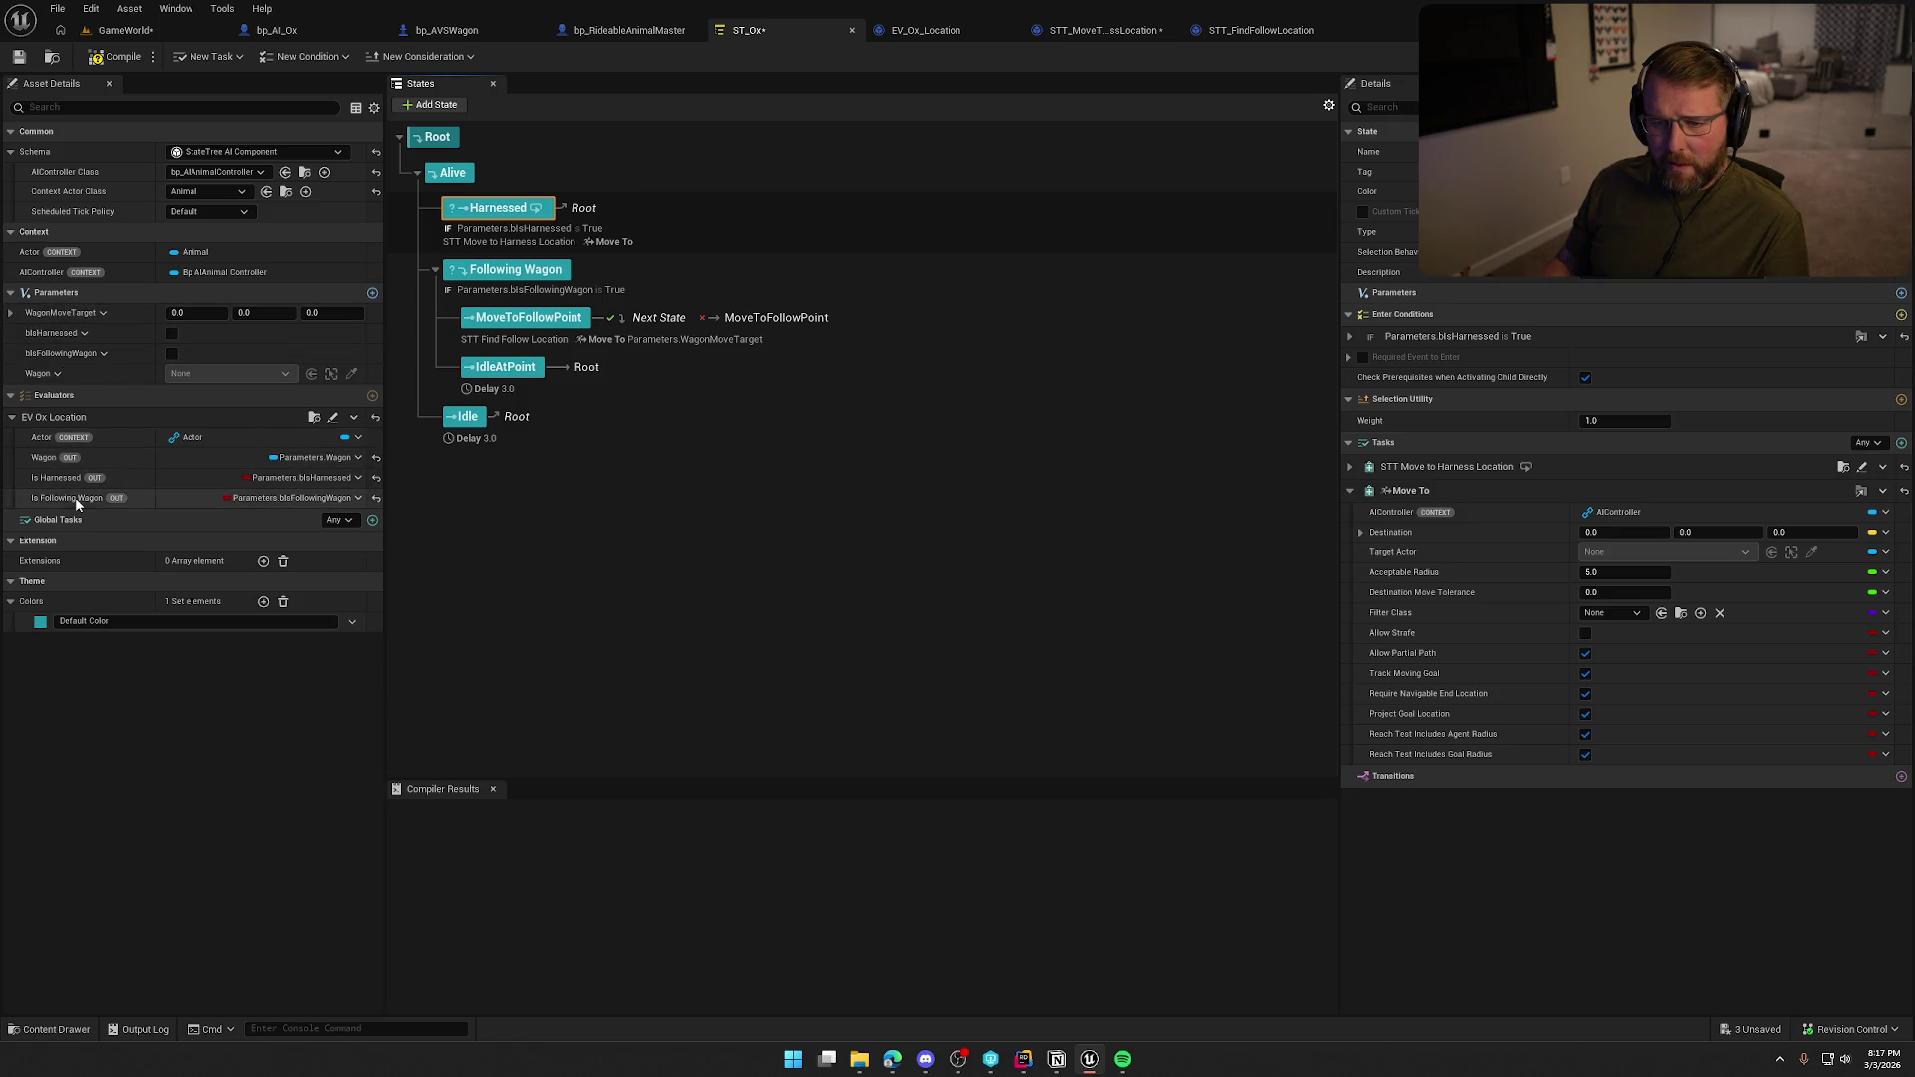
Bring up STT_MoveToHarnessLocation's event graph showing the Line Trace, Select and Get World Location nodes.
left_click(914, 32)
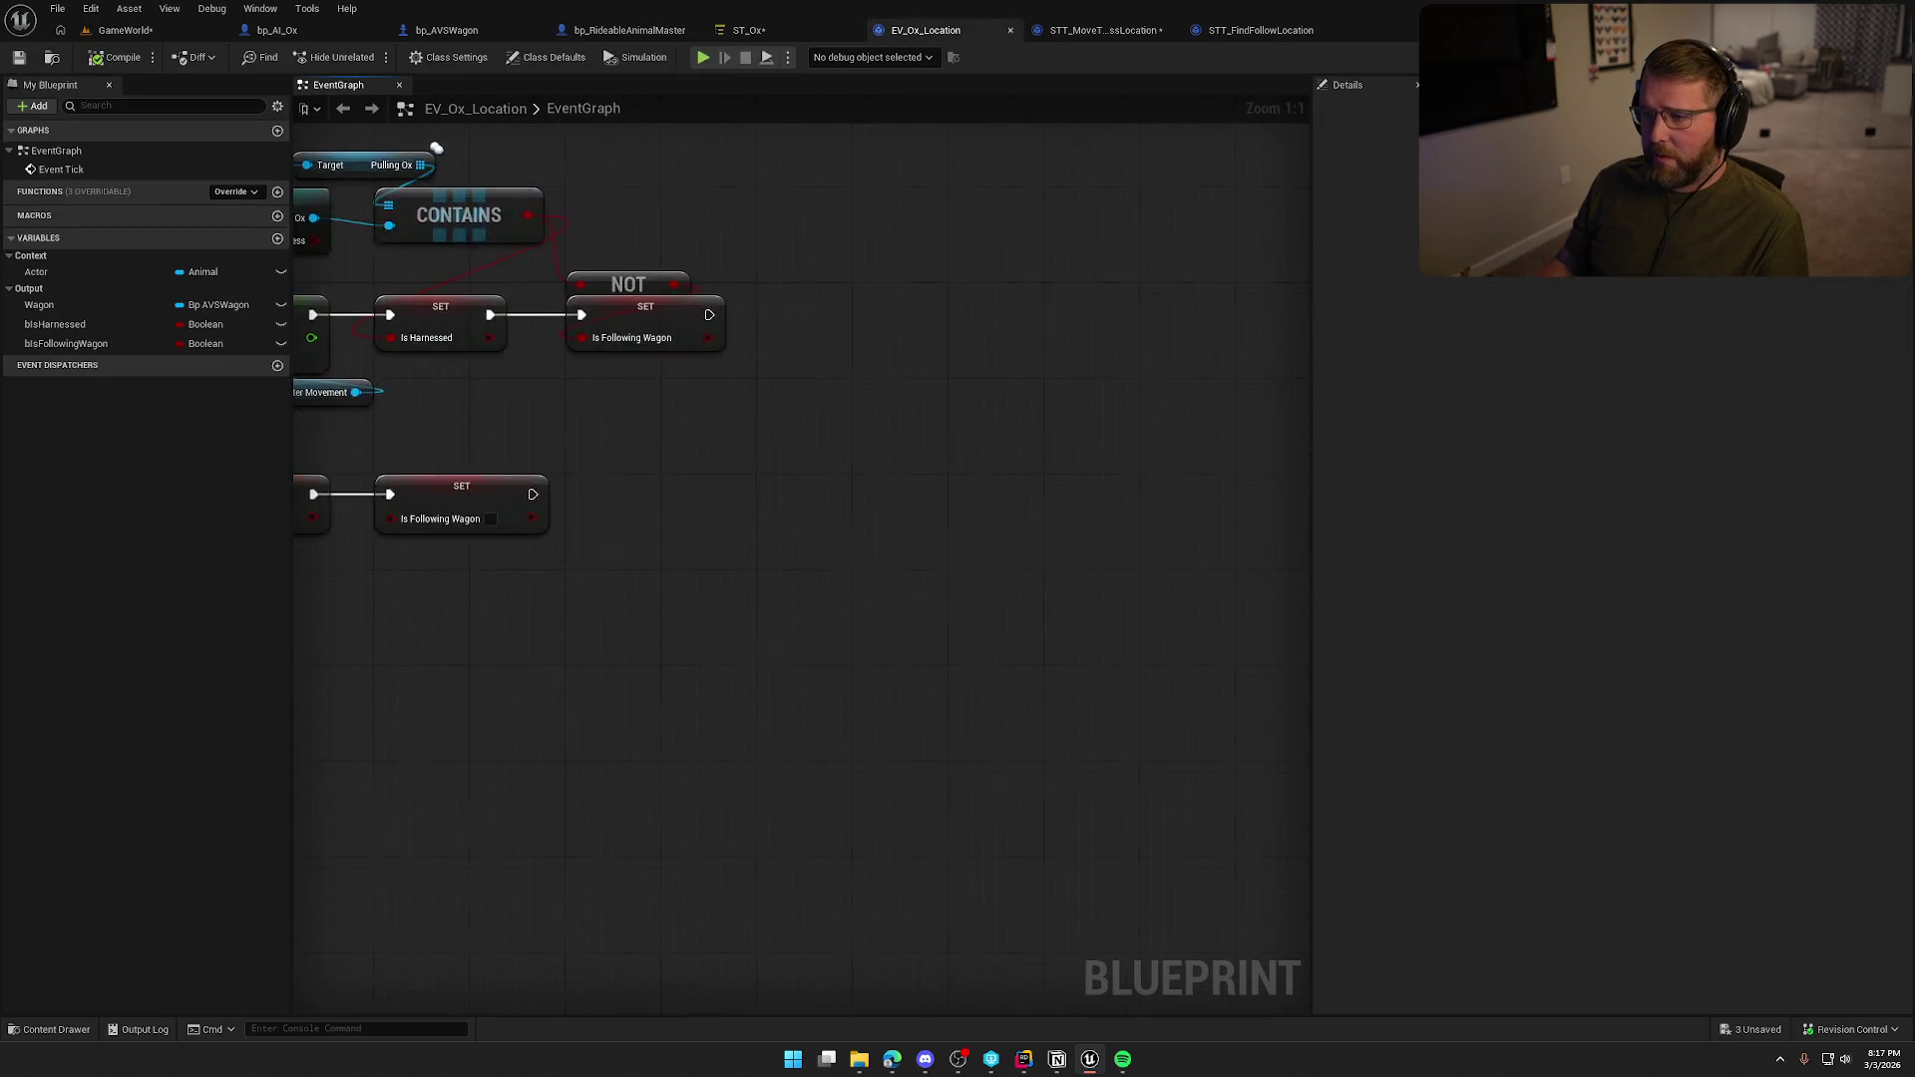
left_click(1105, 31)
mouse_move(819, 628)
left_mouse_down()
mouse_move(1295, 603)
mouse_move(1234, 635)
left_mouse_up()
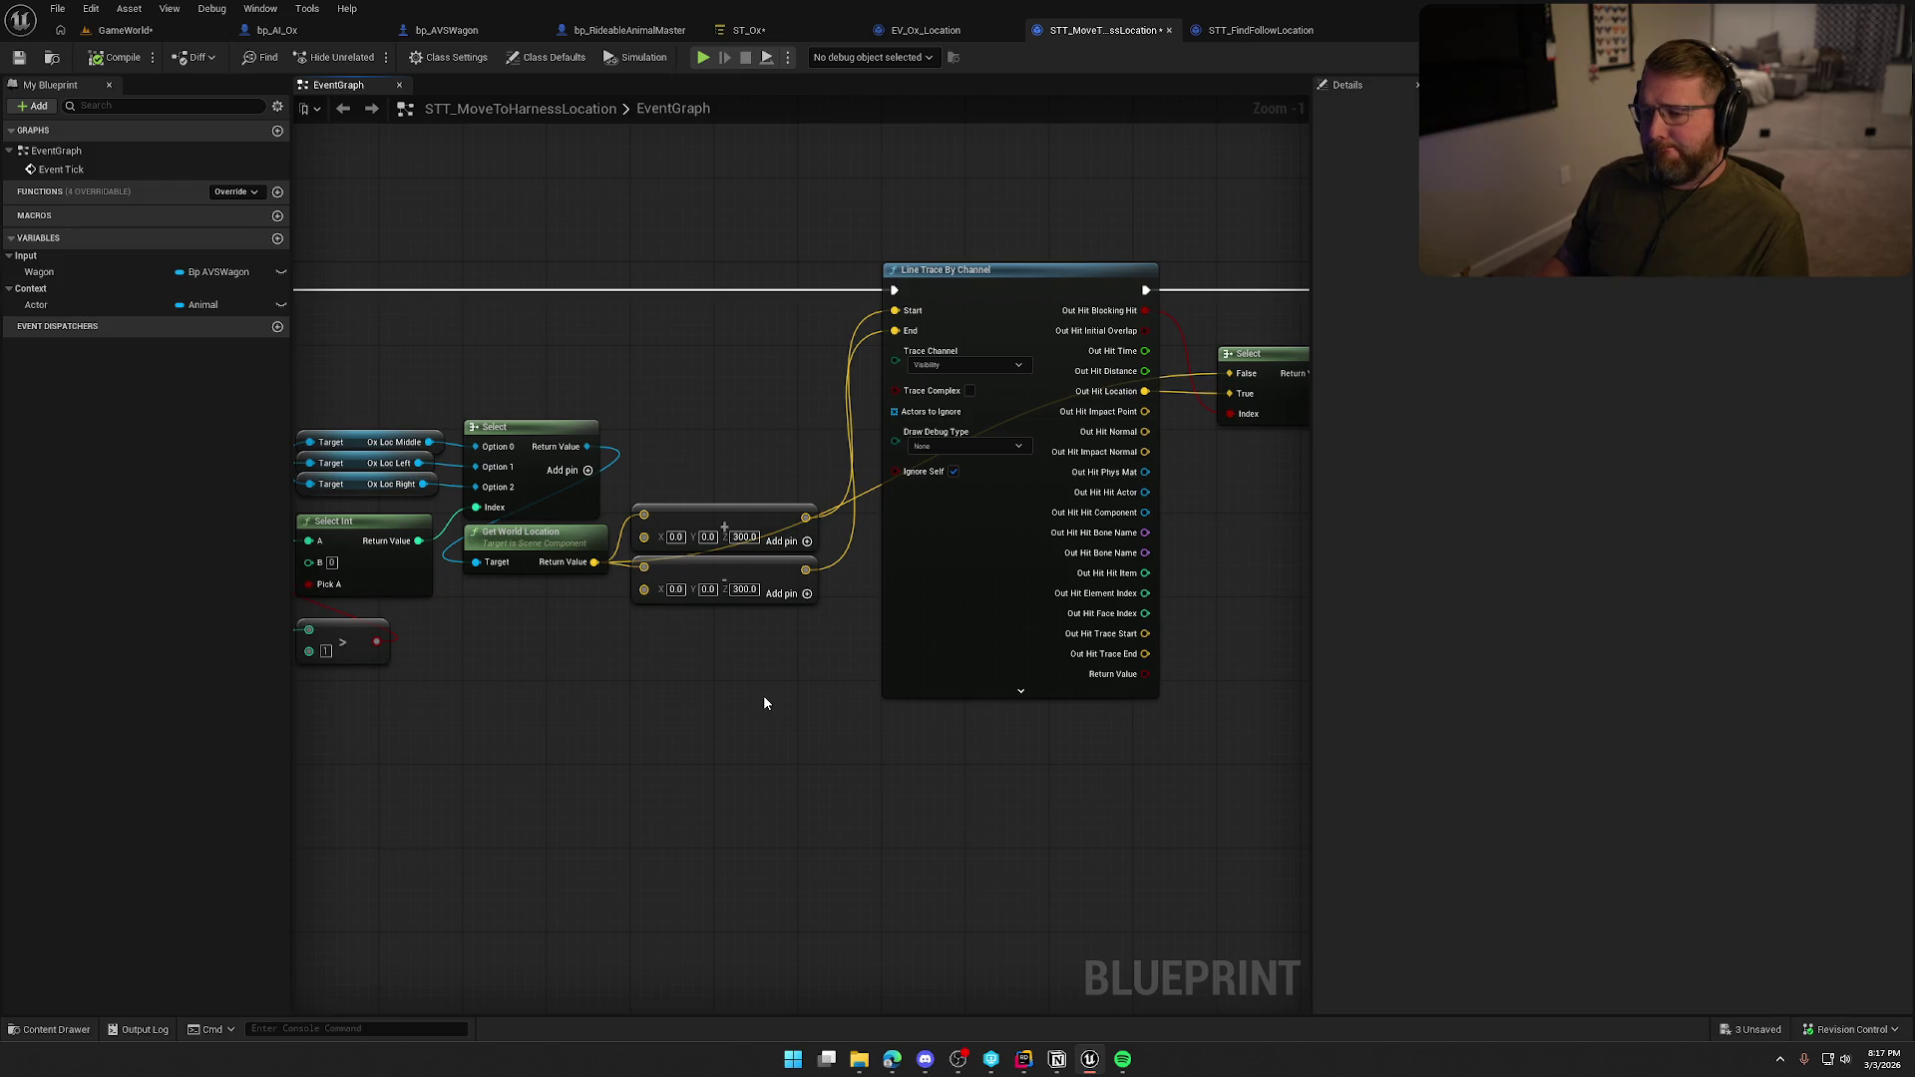
Create the WagonMoveToTarget vector variable and set its category to Output.
mouse_move(763, 703)
left_mouse_down()
mouse_move(1077, 706)
mouse_move(718, 671)
mouse_move(828, 672)
mouse_move(407, 665)
left_mouse_up()
left_click_drag(561, 652, 755, 681)
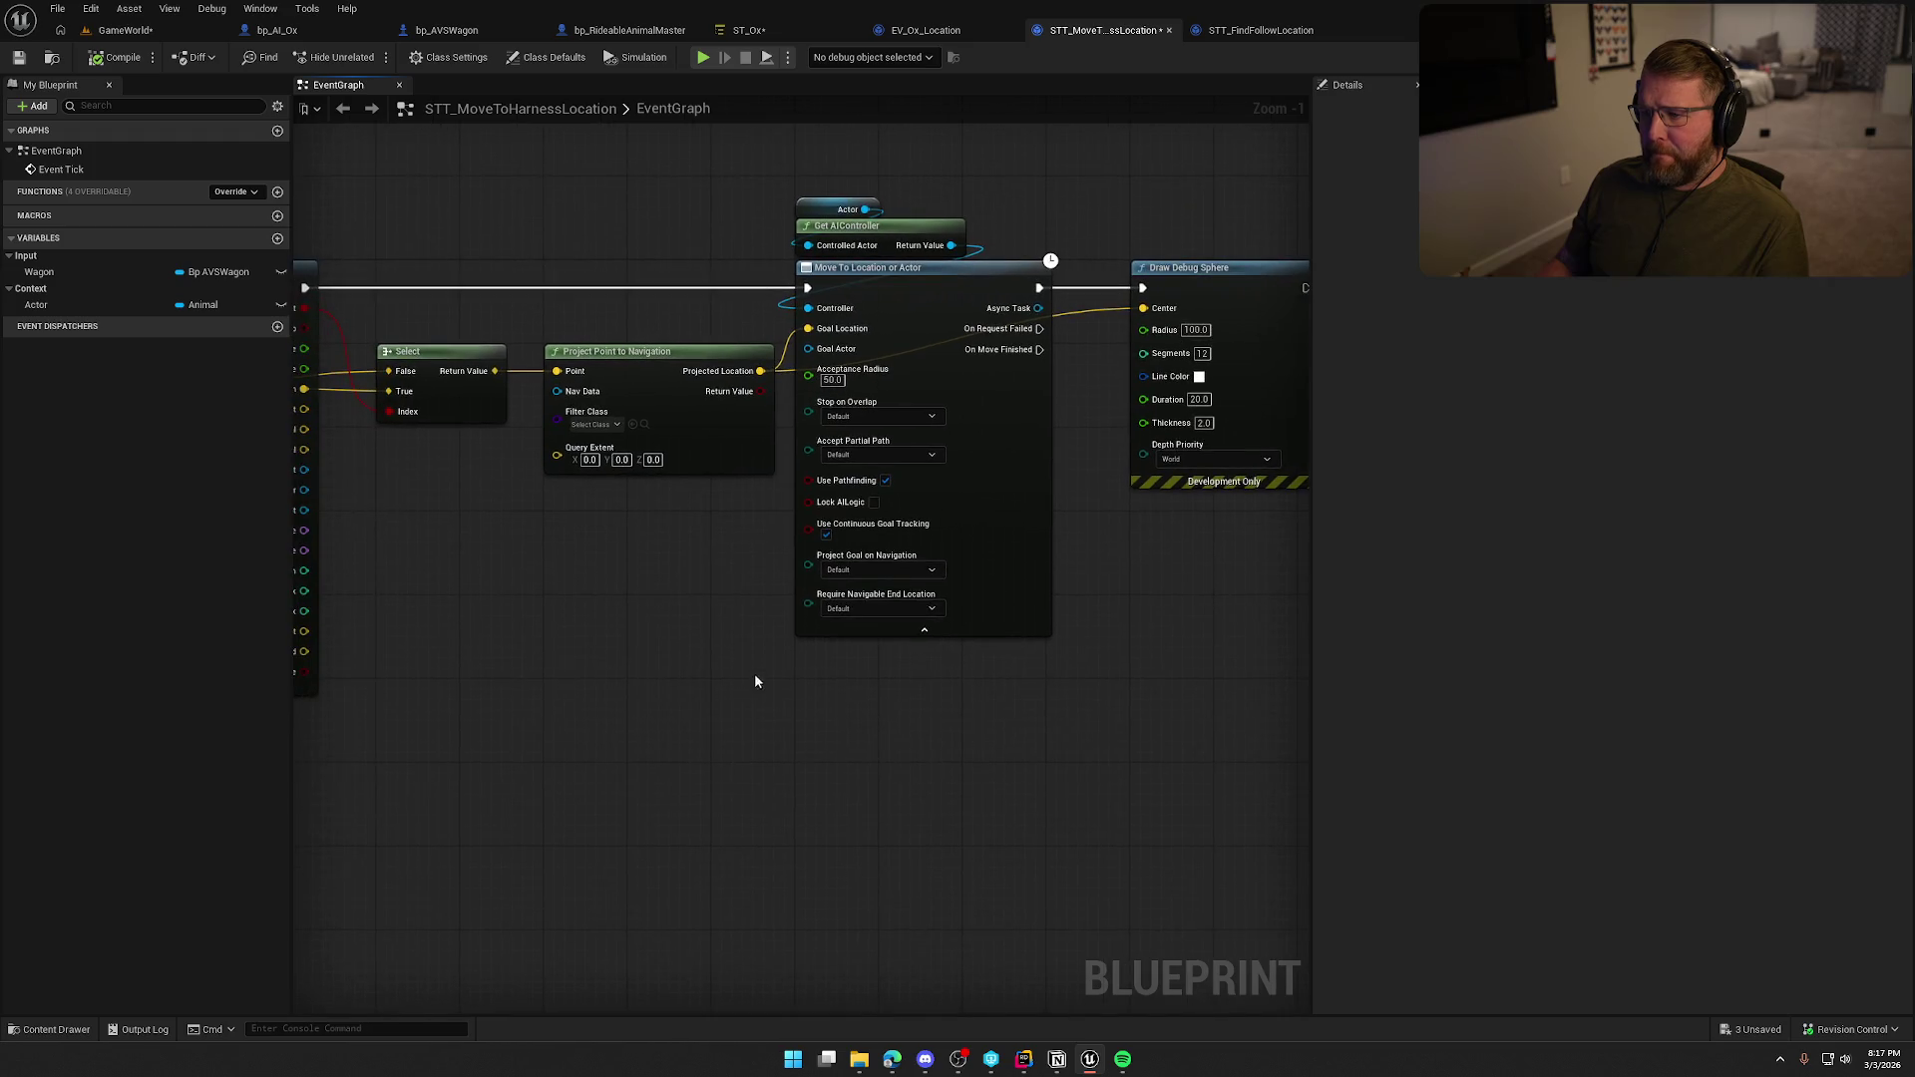
left_click_drag(856, 187, 997, 329)
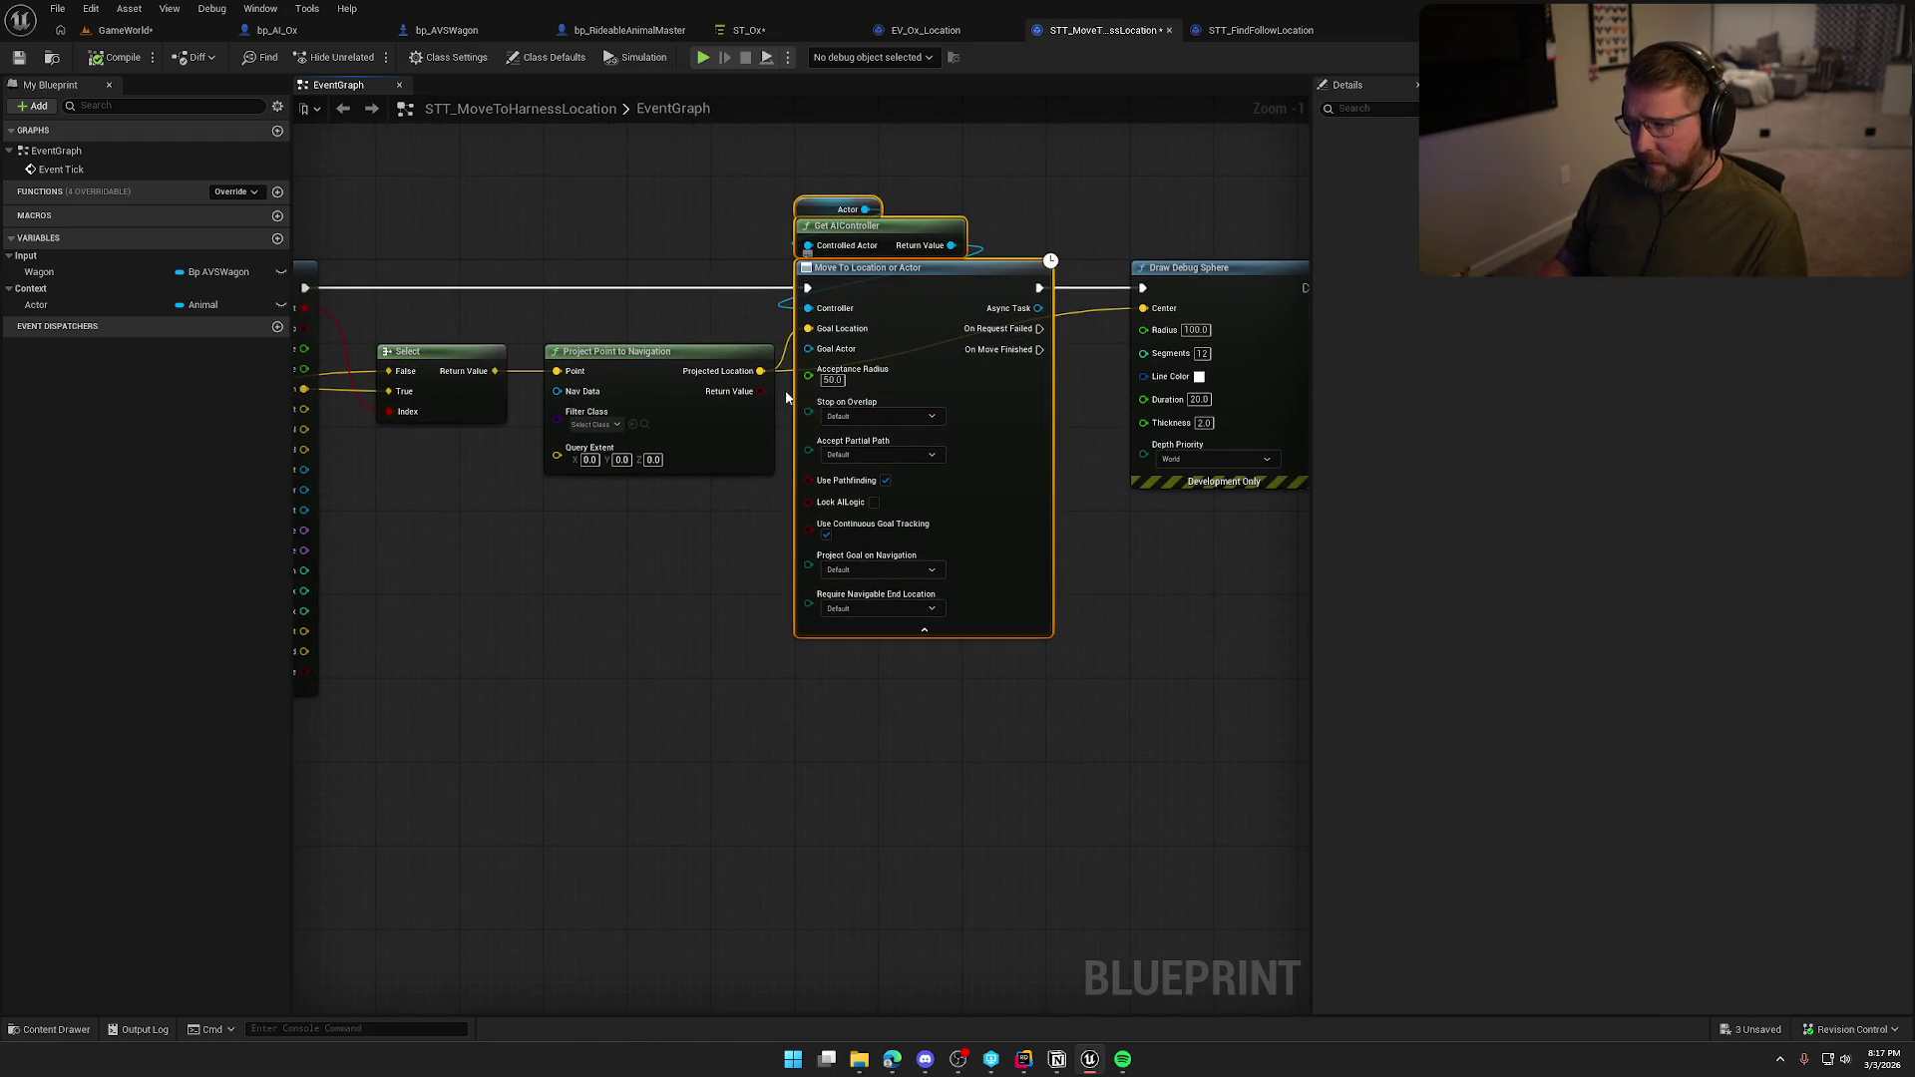
key("ctrl+z")
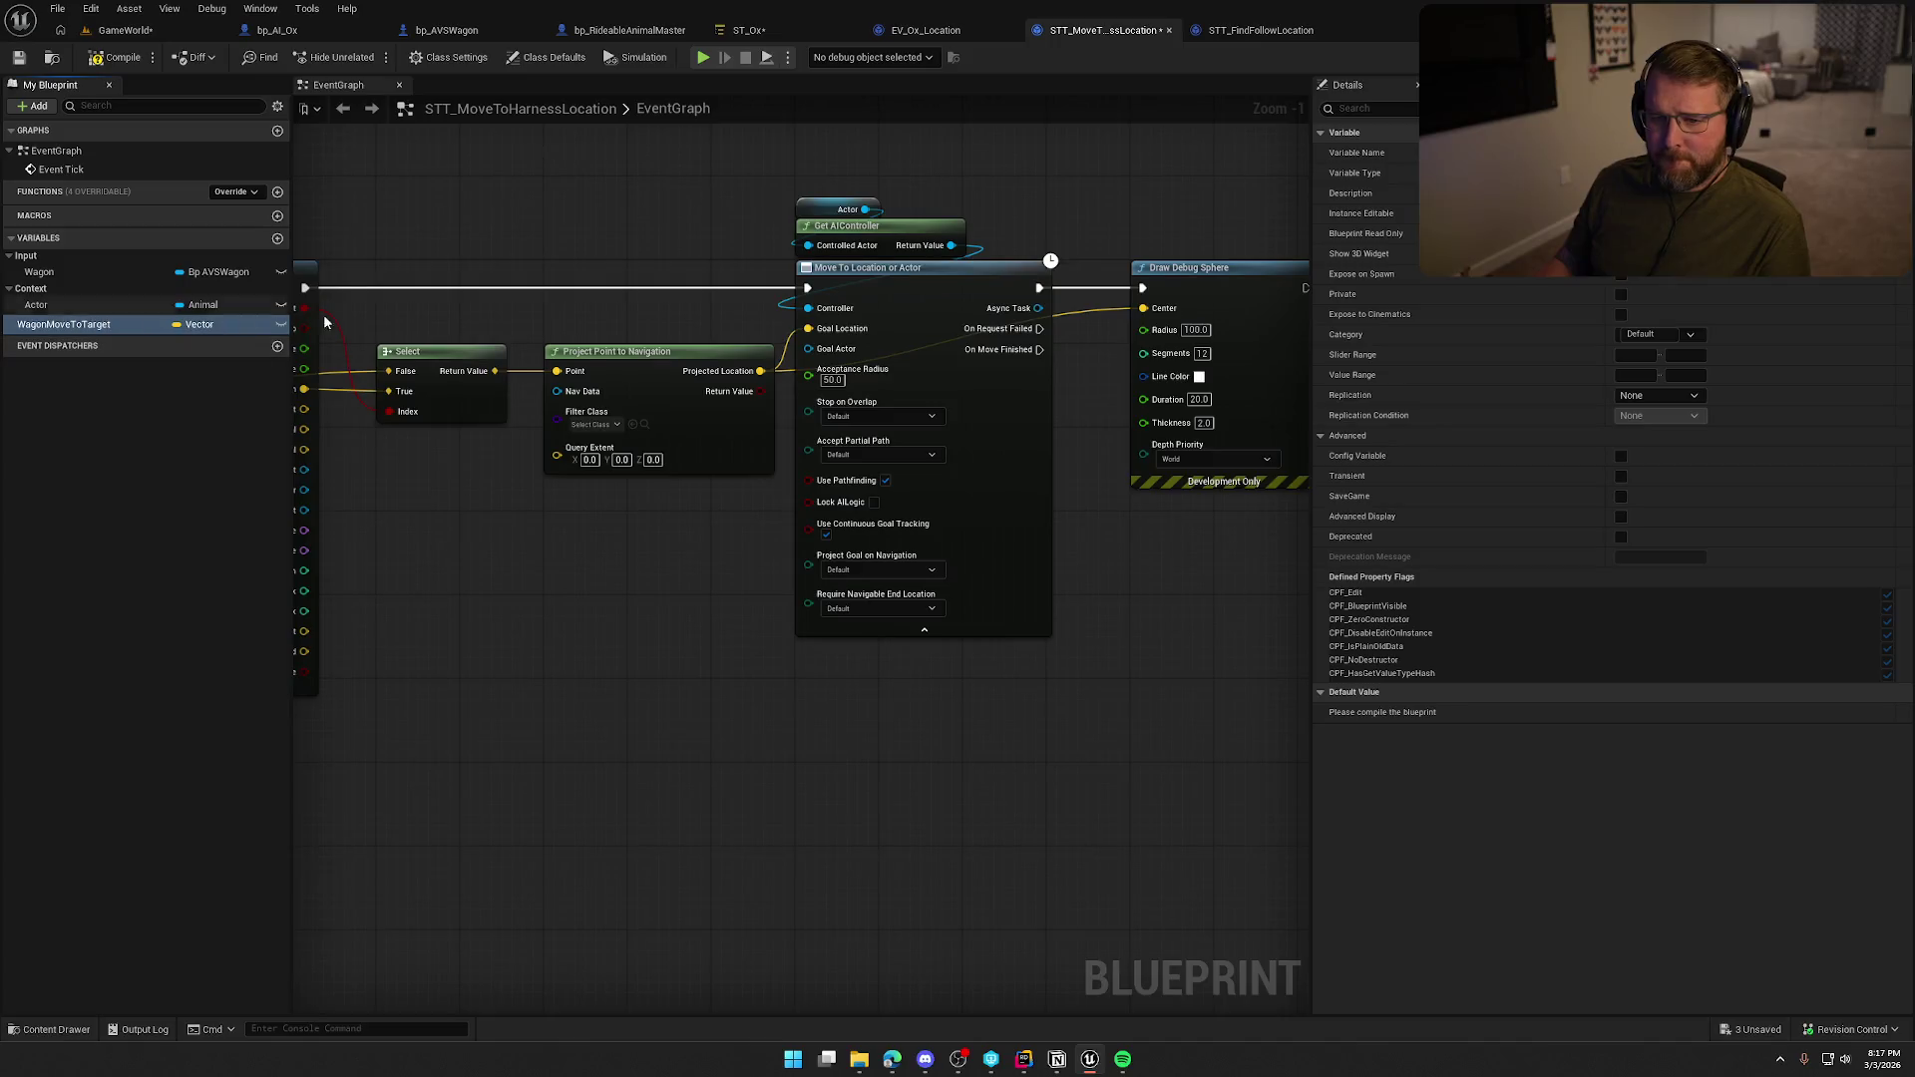
left_click(1666, 334)
type("O")
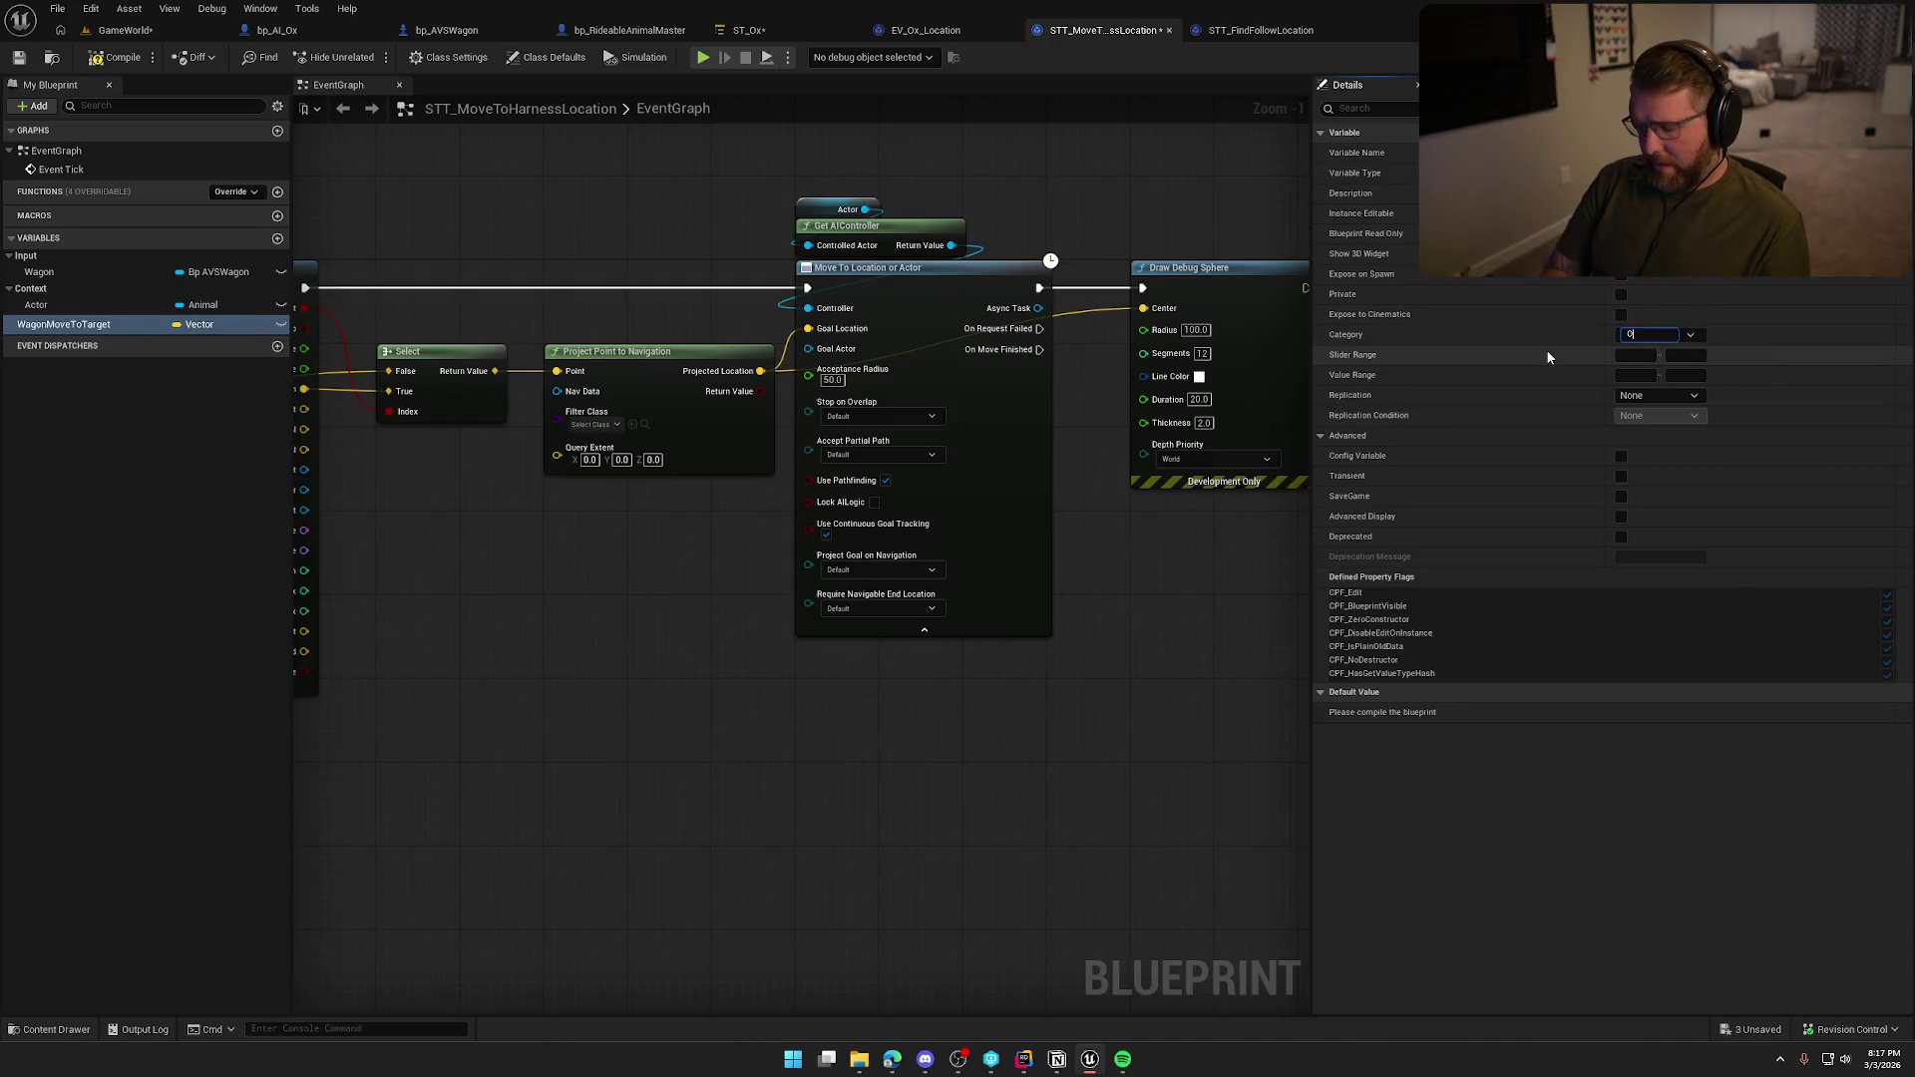
type("output")
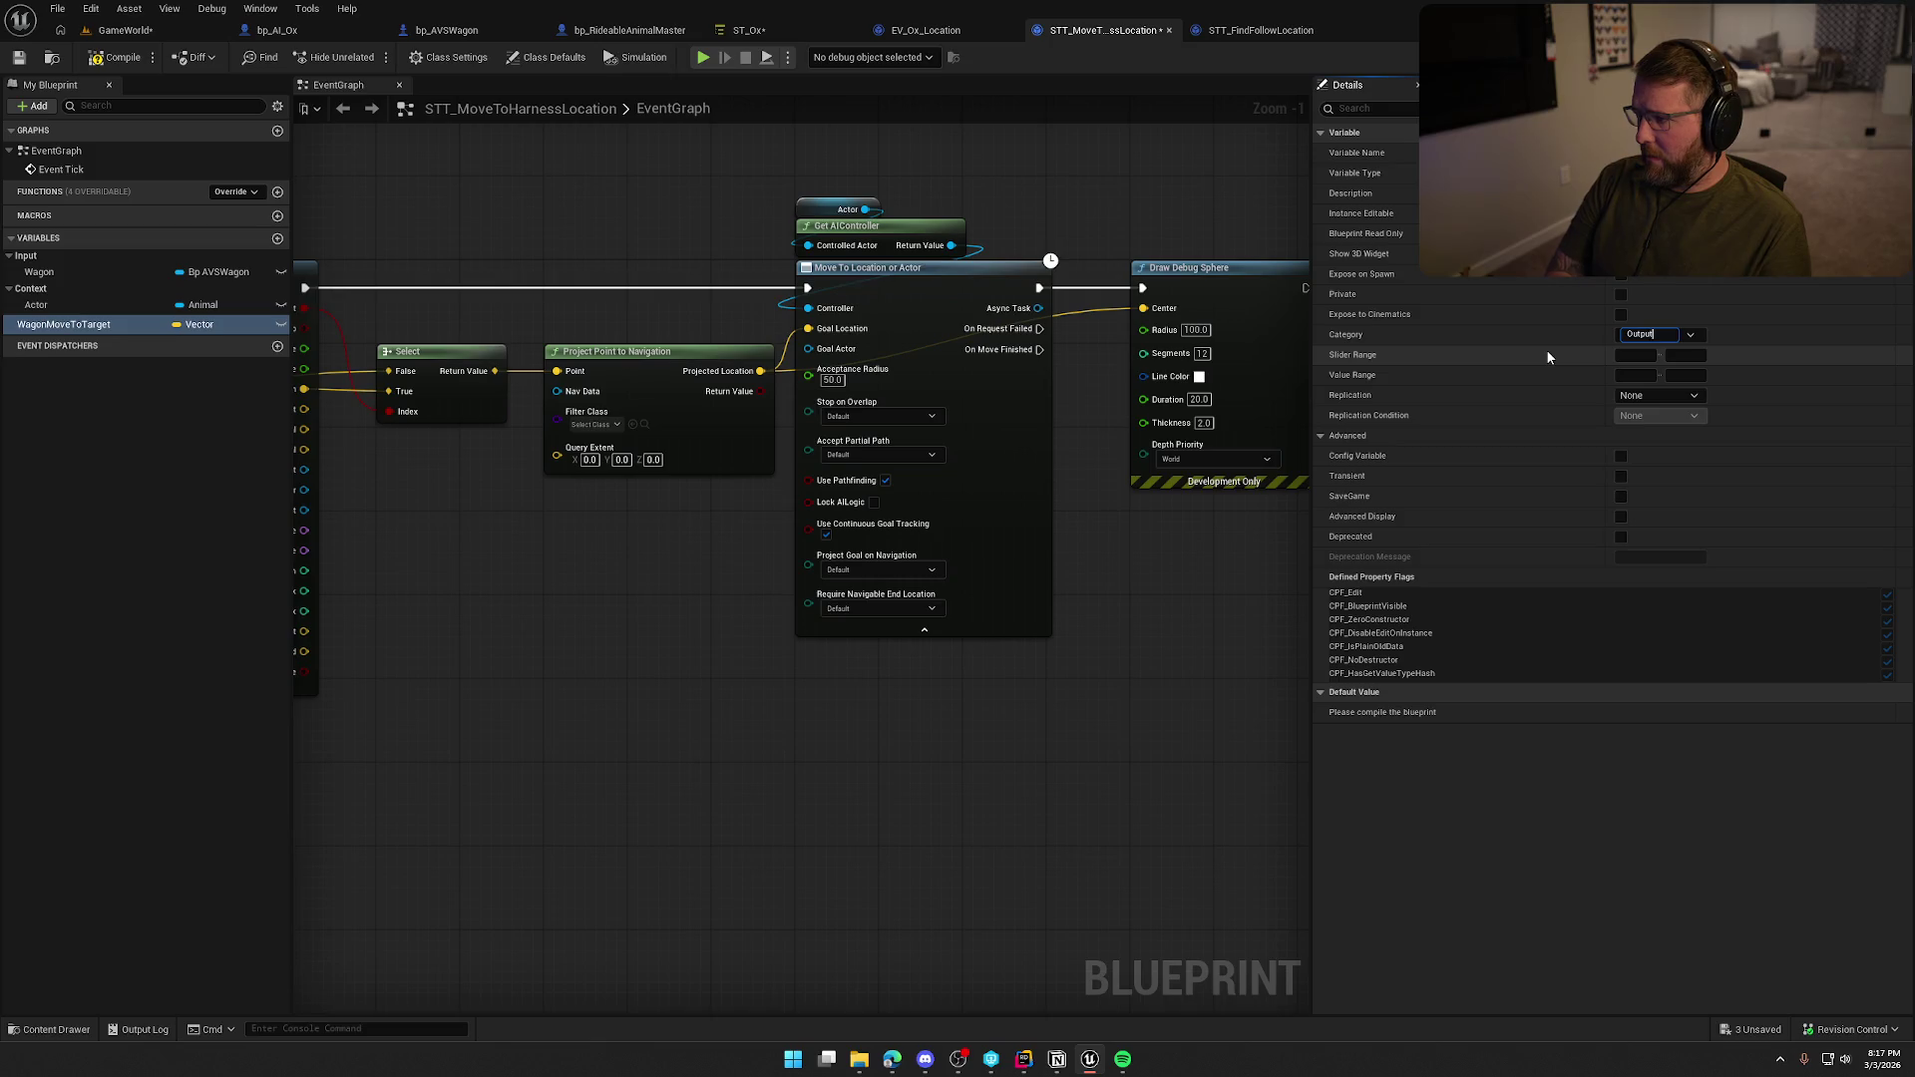
key("Return")
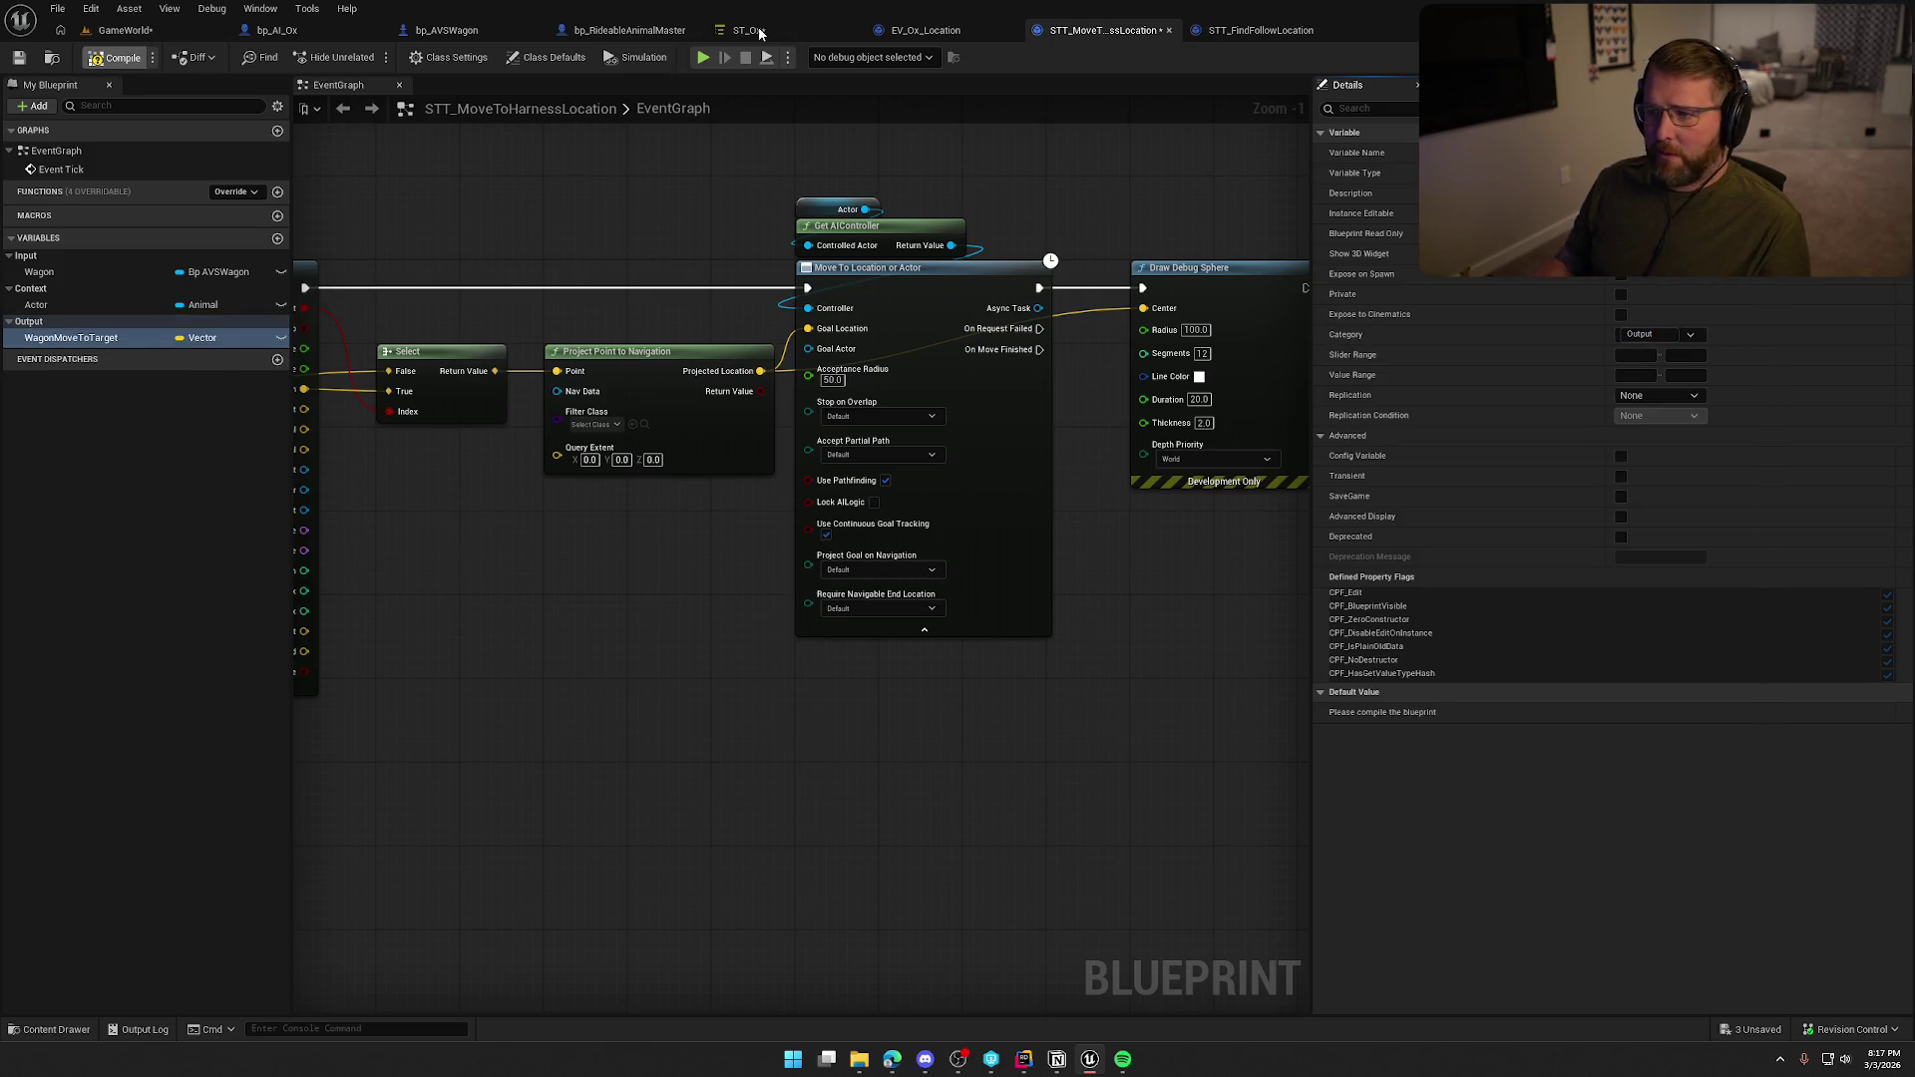
Check the WagonMoveTarget parameter name in ST_Ox and compare with STT_FindFollowLocation.
left_click(760, 31)
right_click(40, 315)
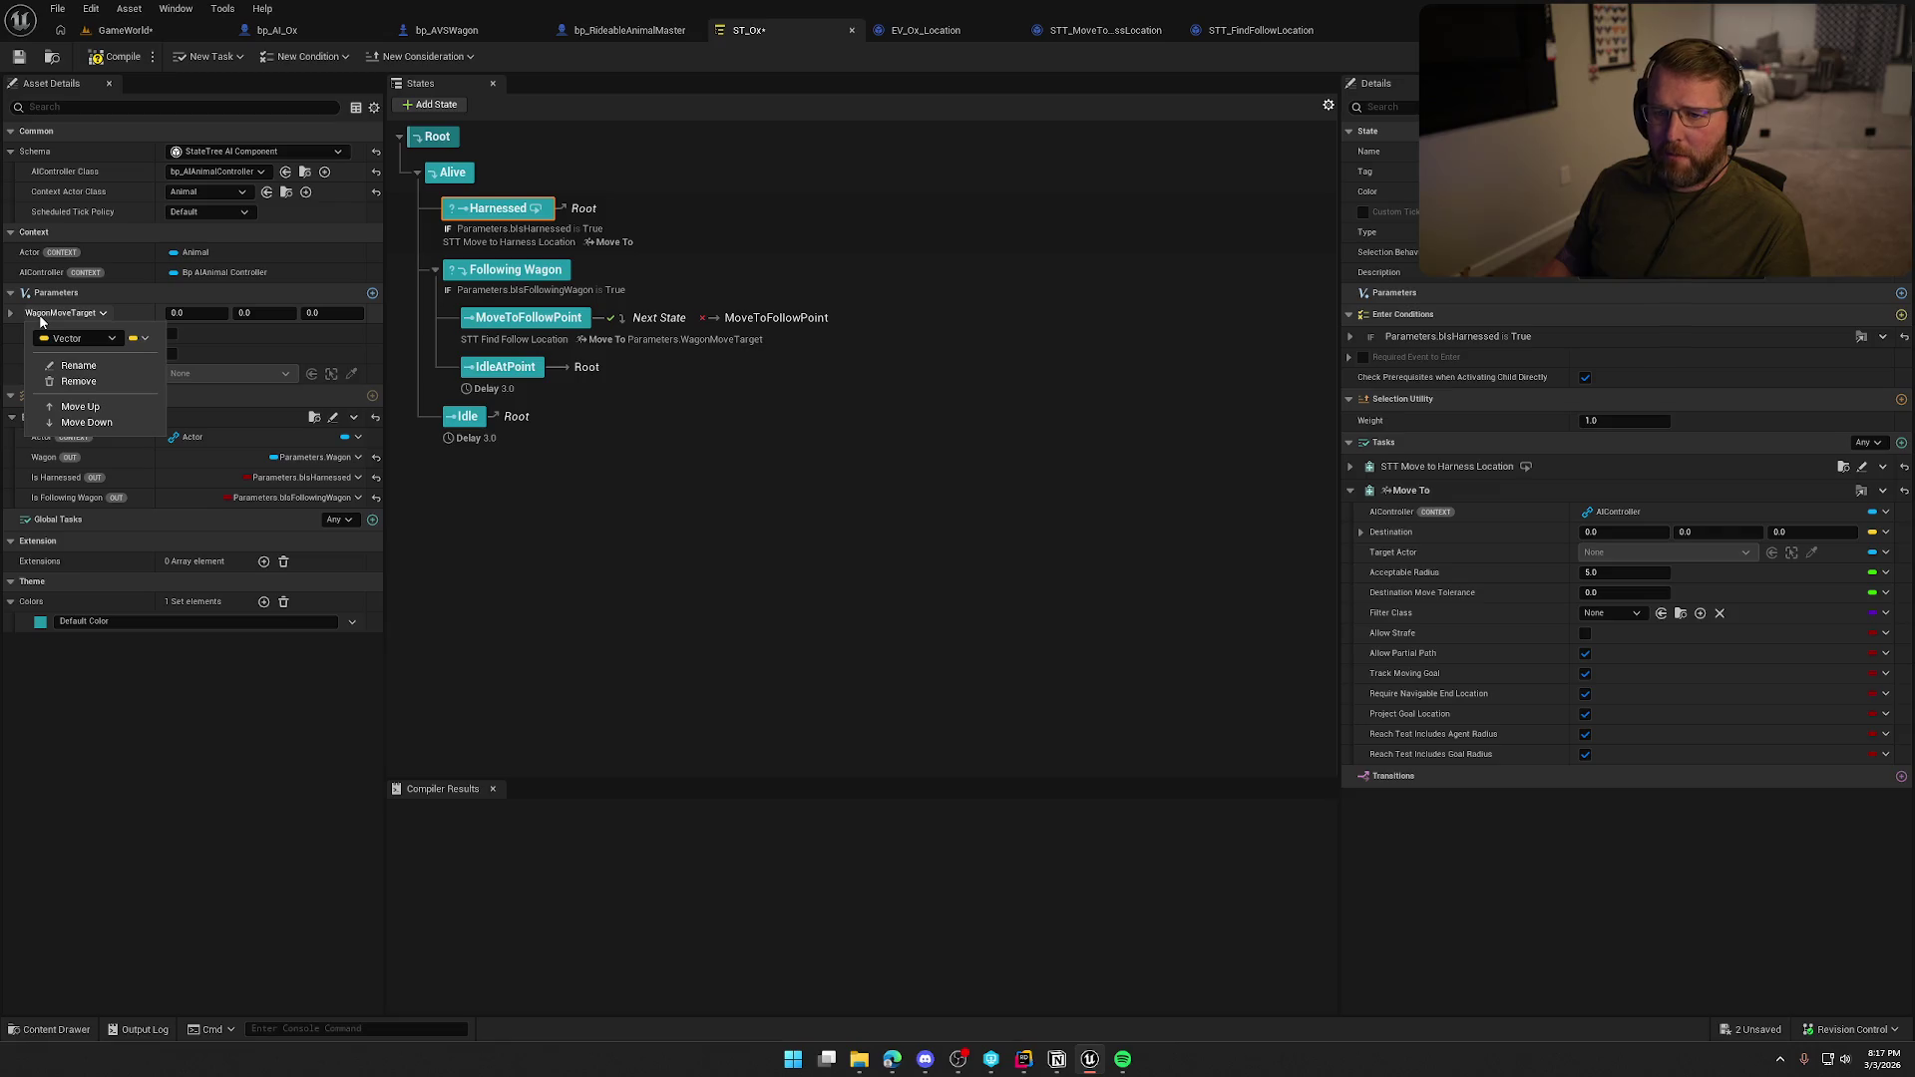
left_click(63, 371)
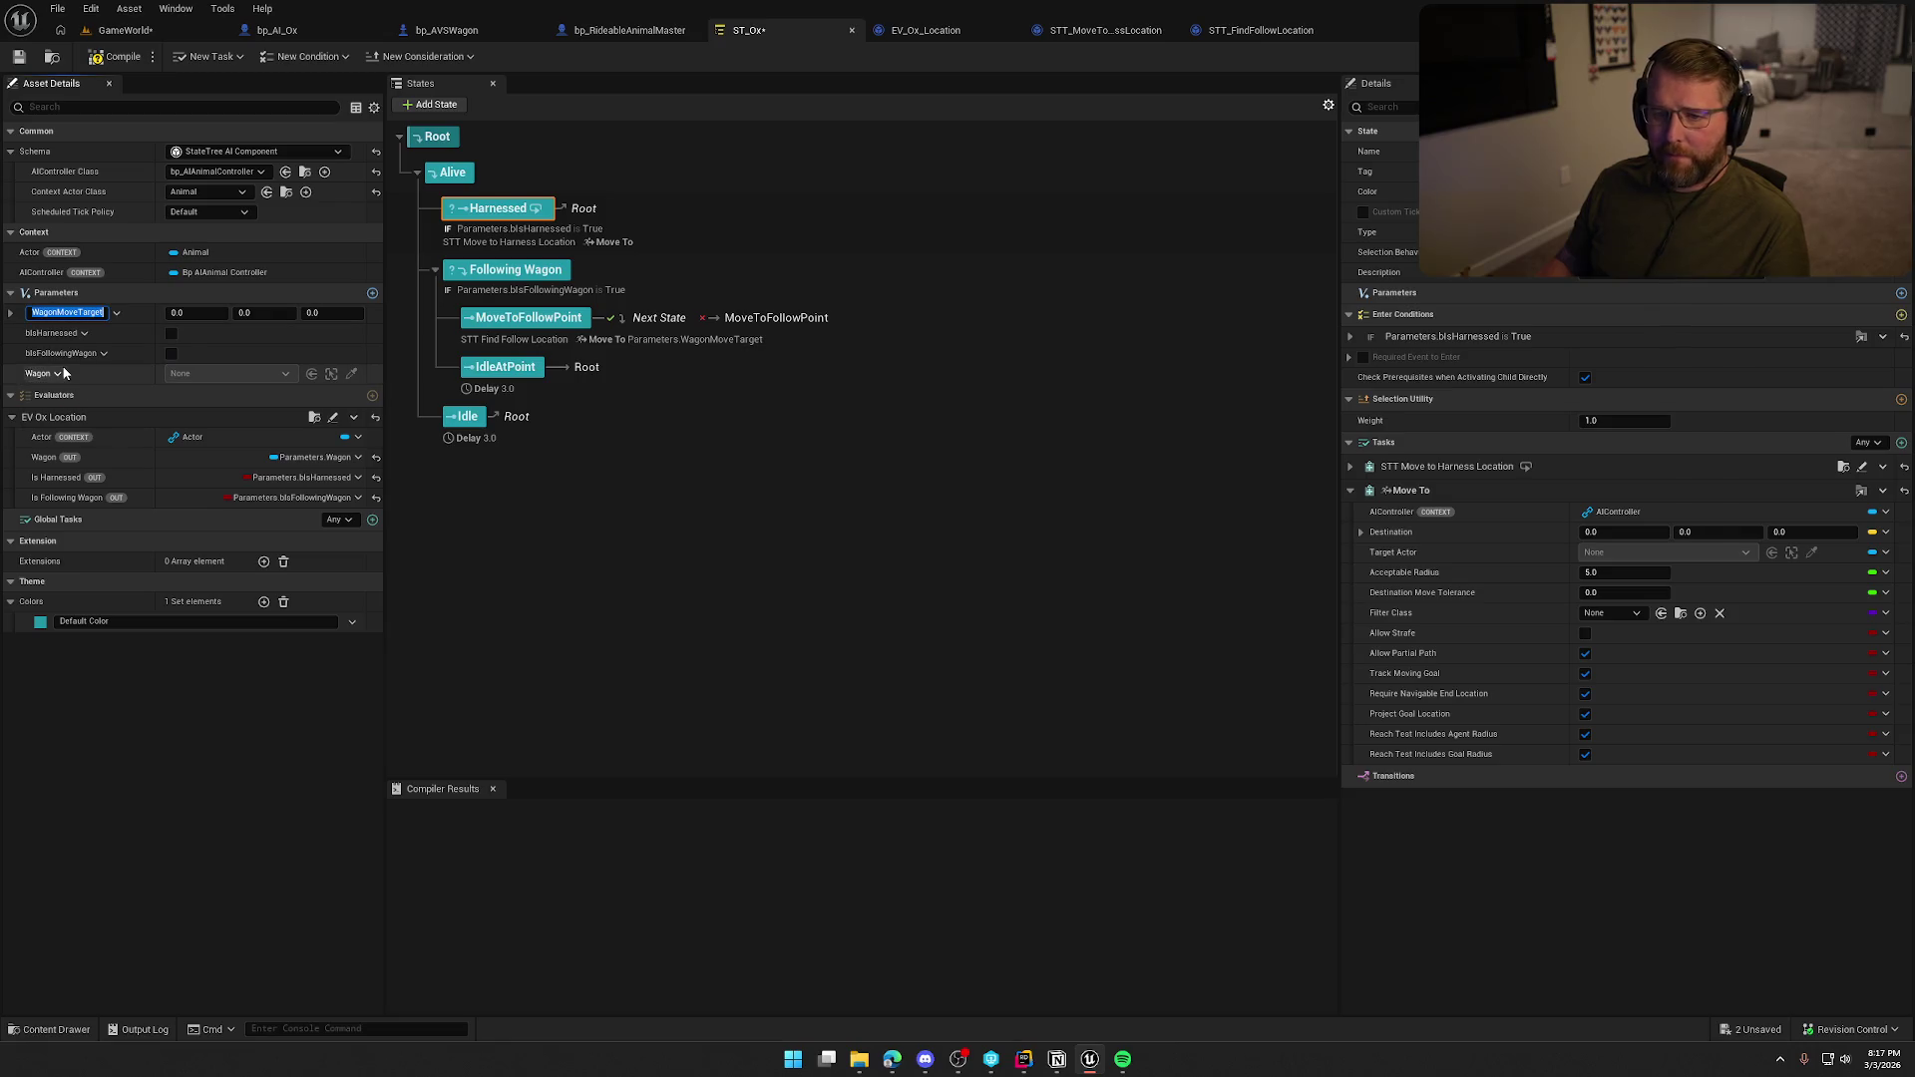
left_click(1265, 30)
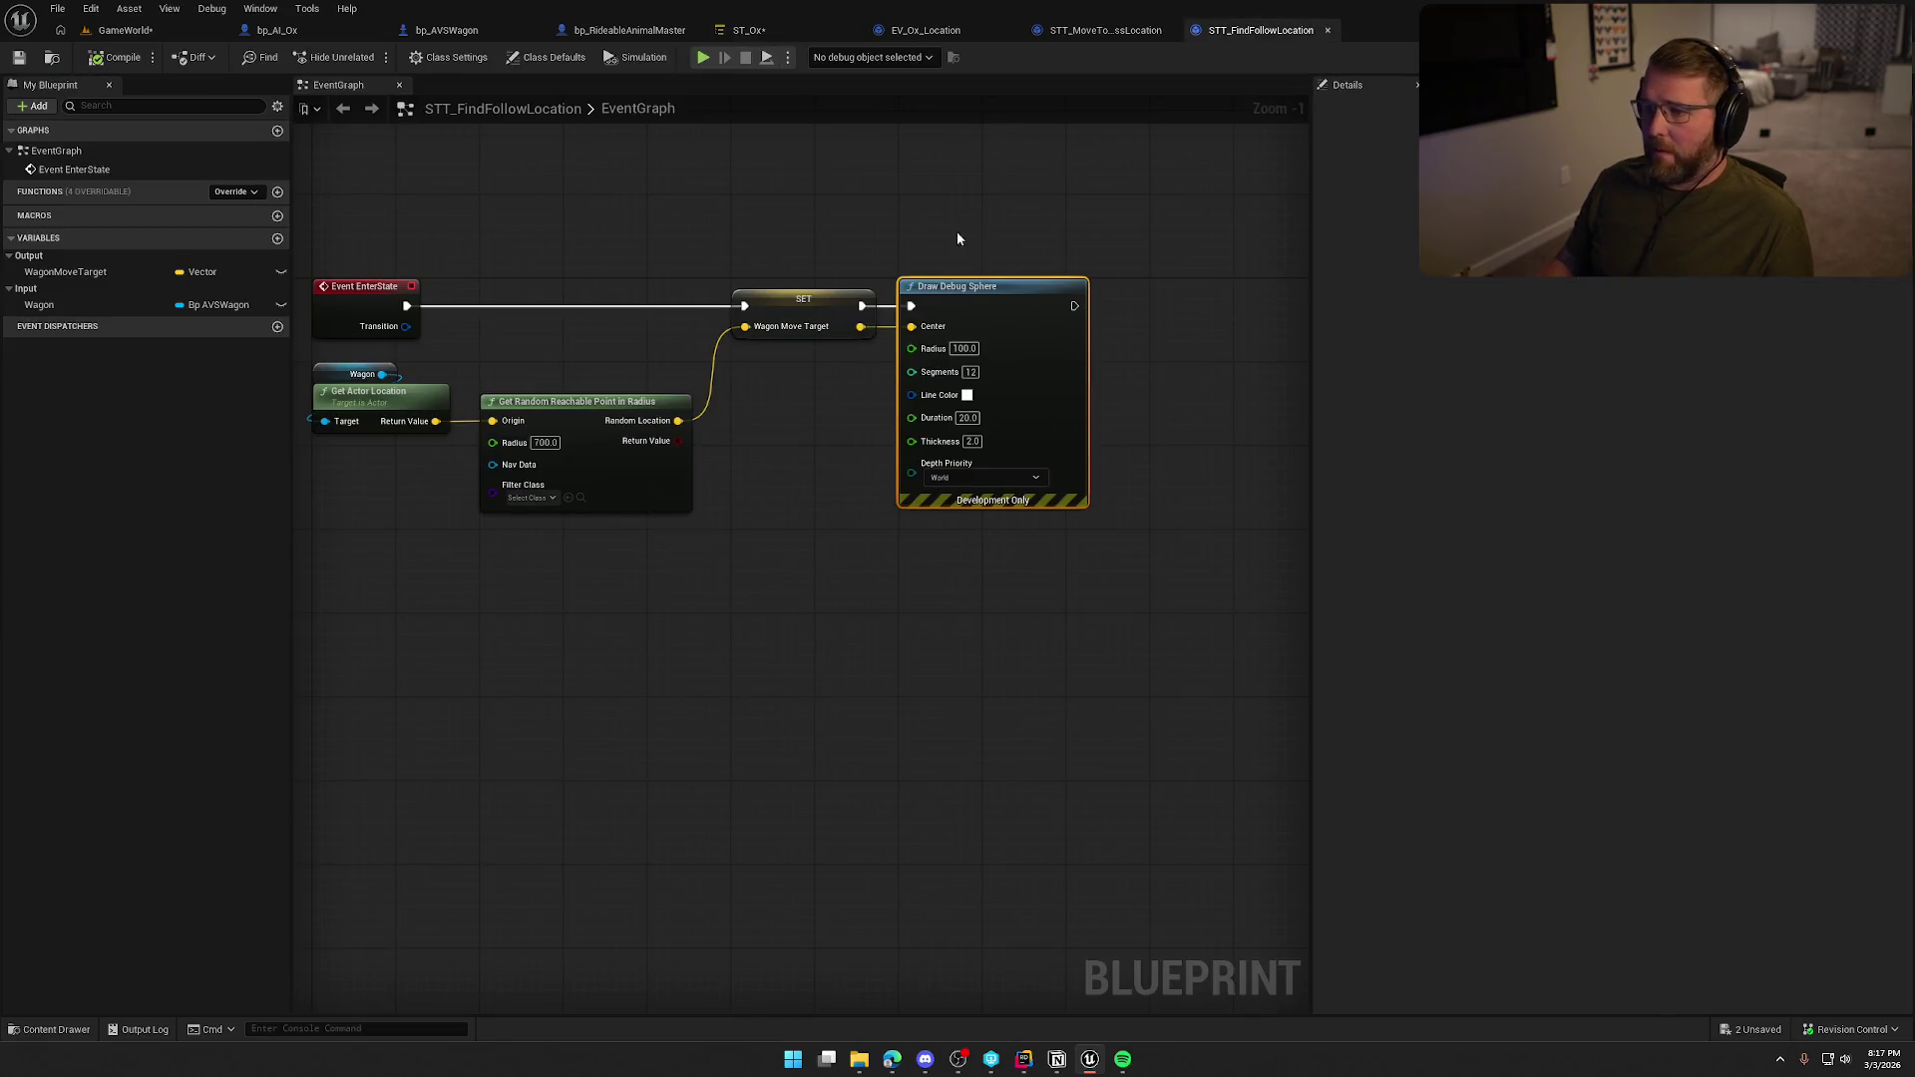
left_click(1107, 31)
left_click(1243, 28)
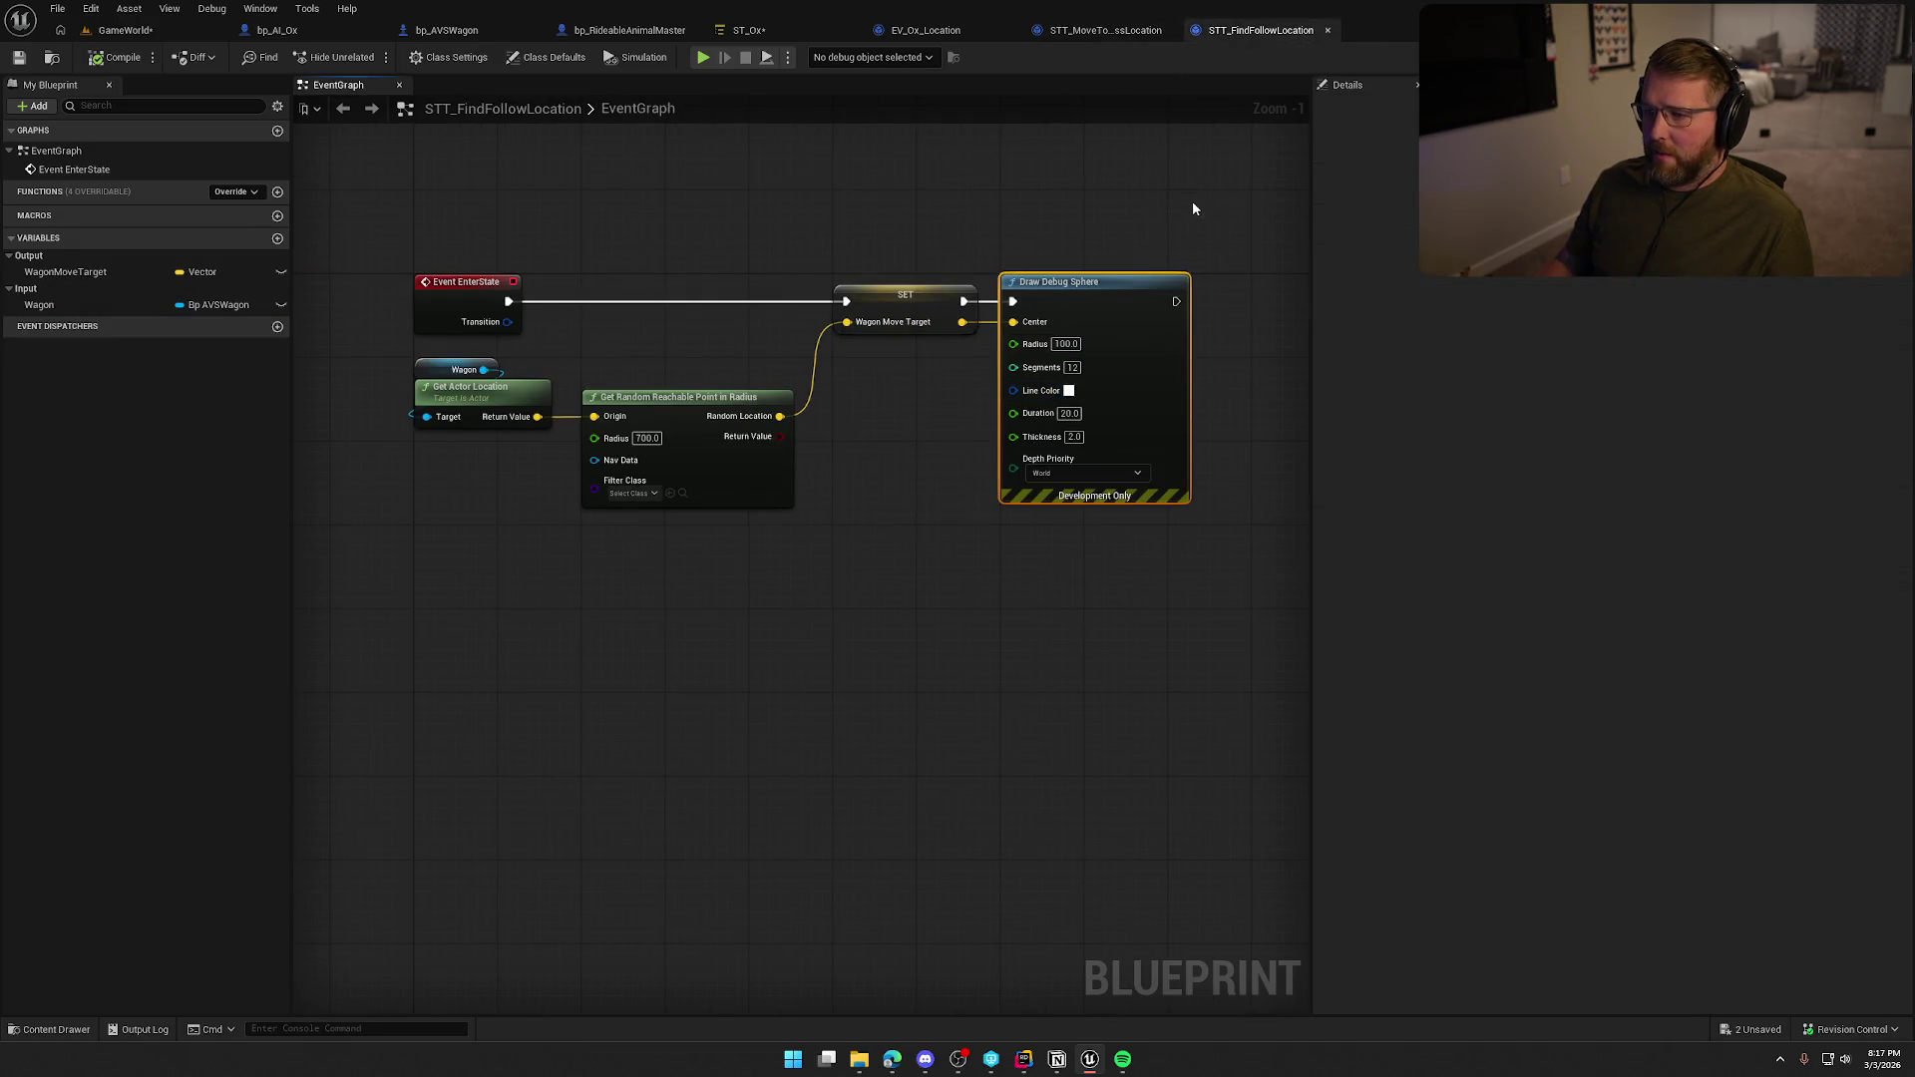
left_click(1091, 32)
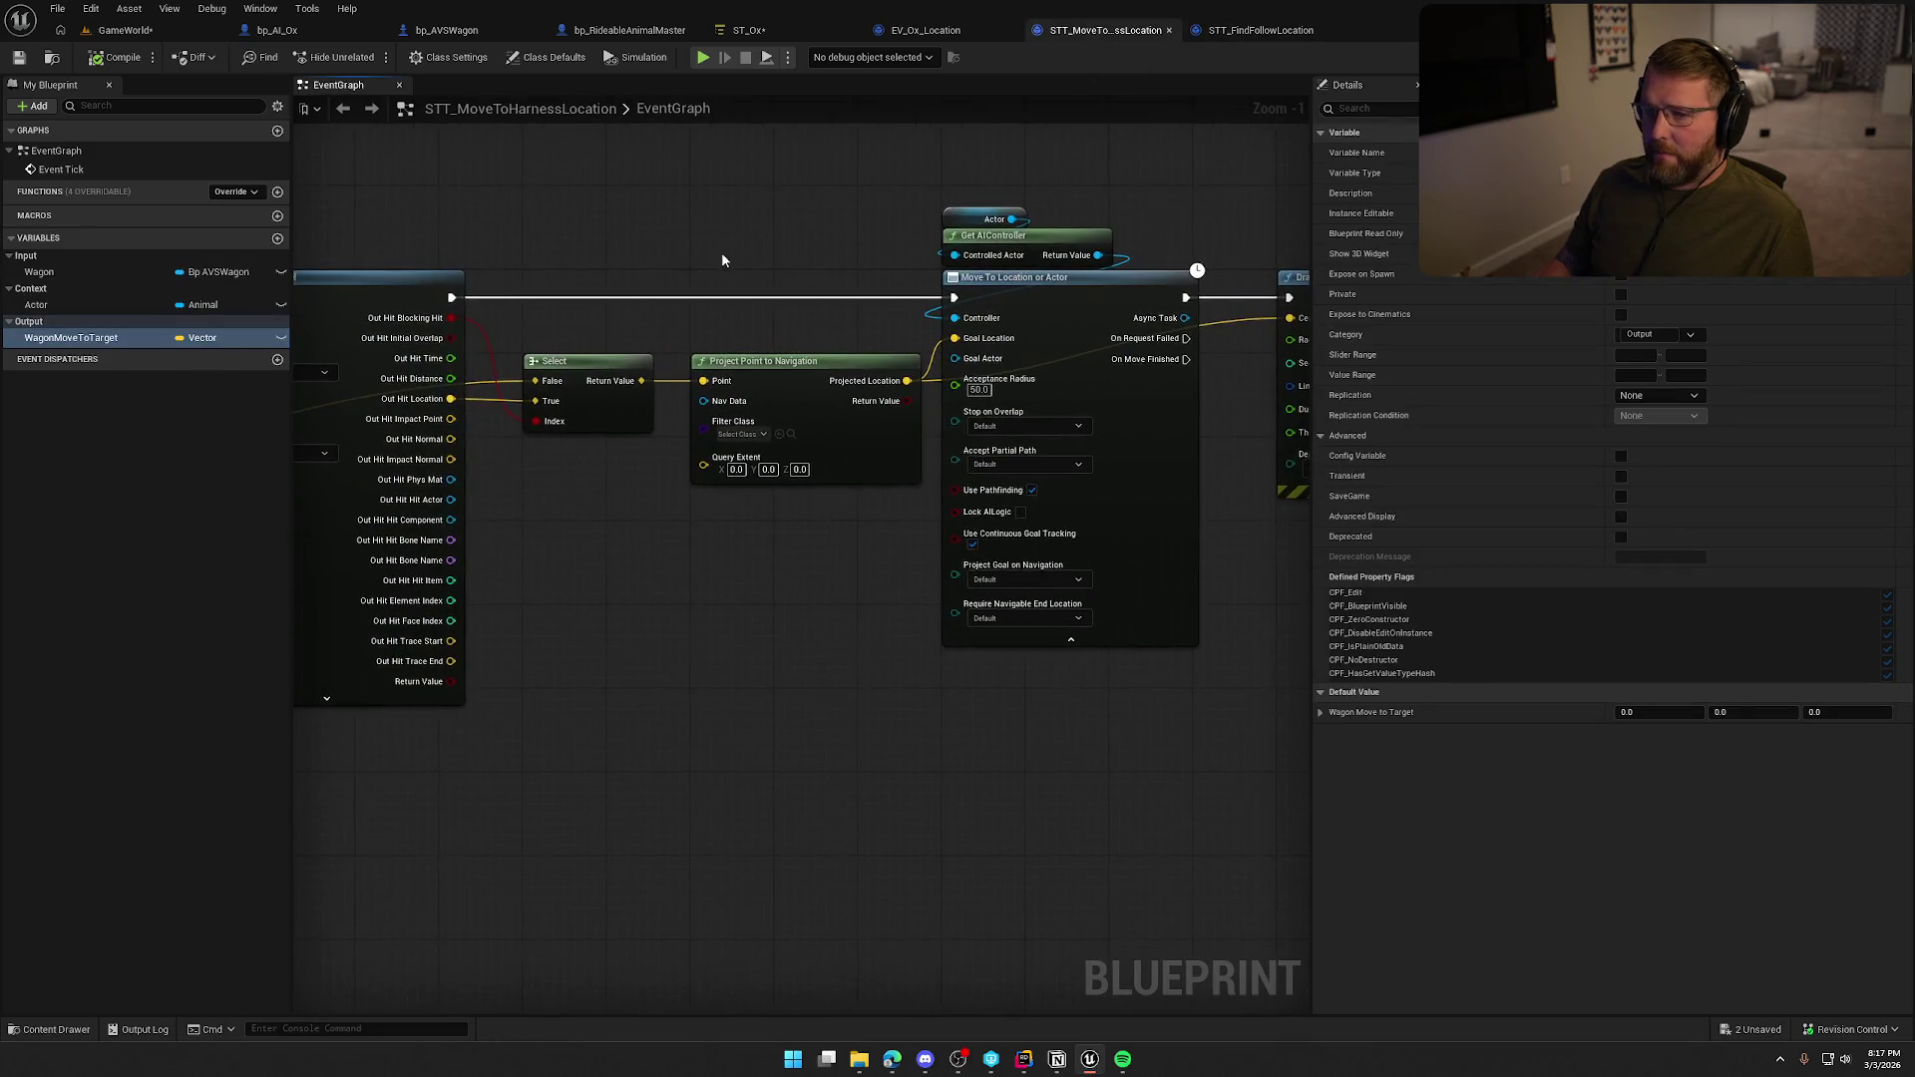
Rename the WagonMoveToTarget variable to WagonMoveTarget.
left_click(51, 339)
key("F2")
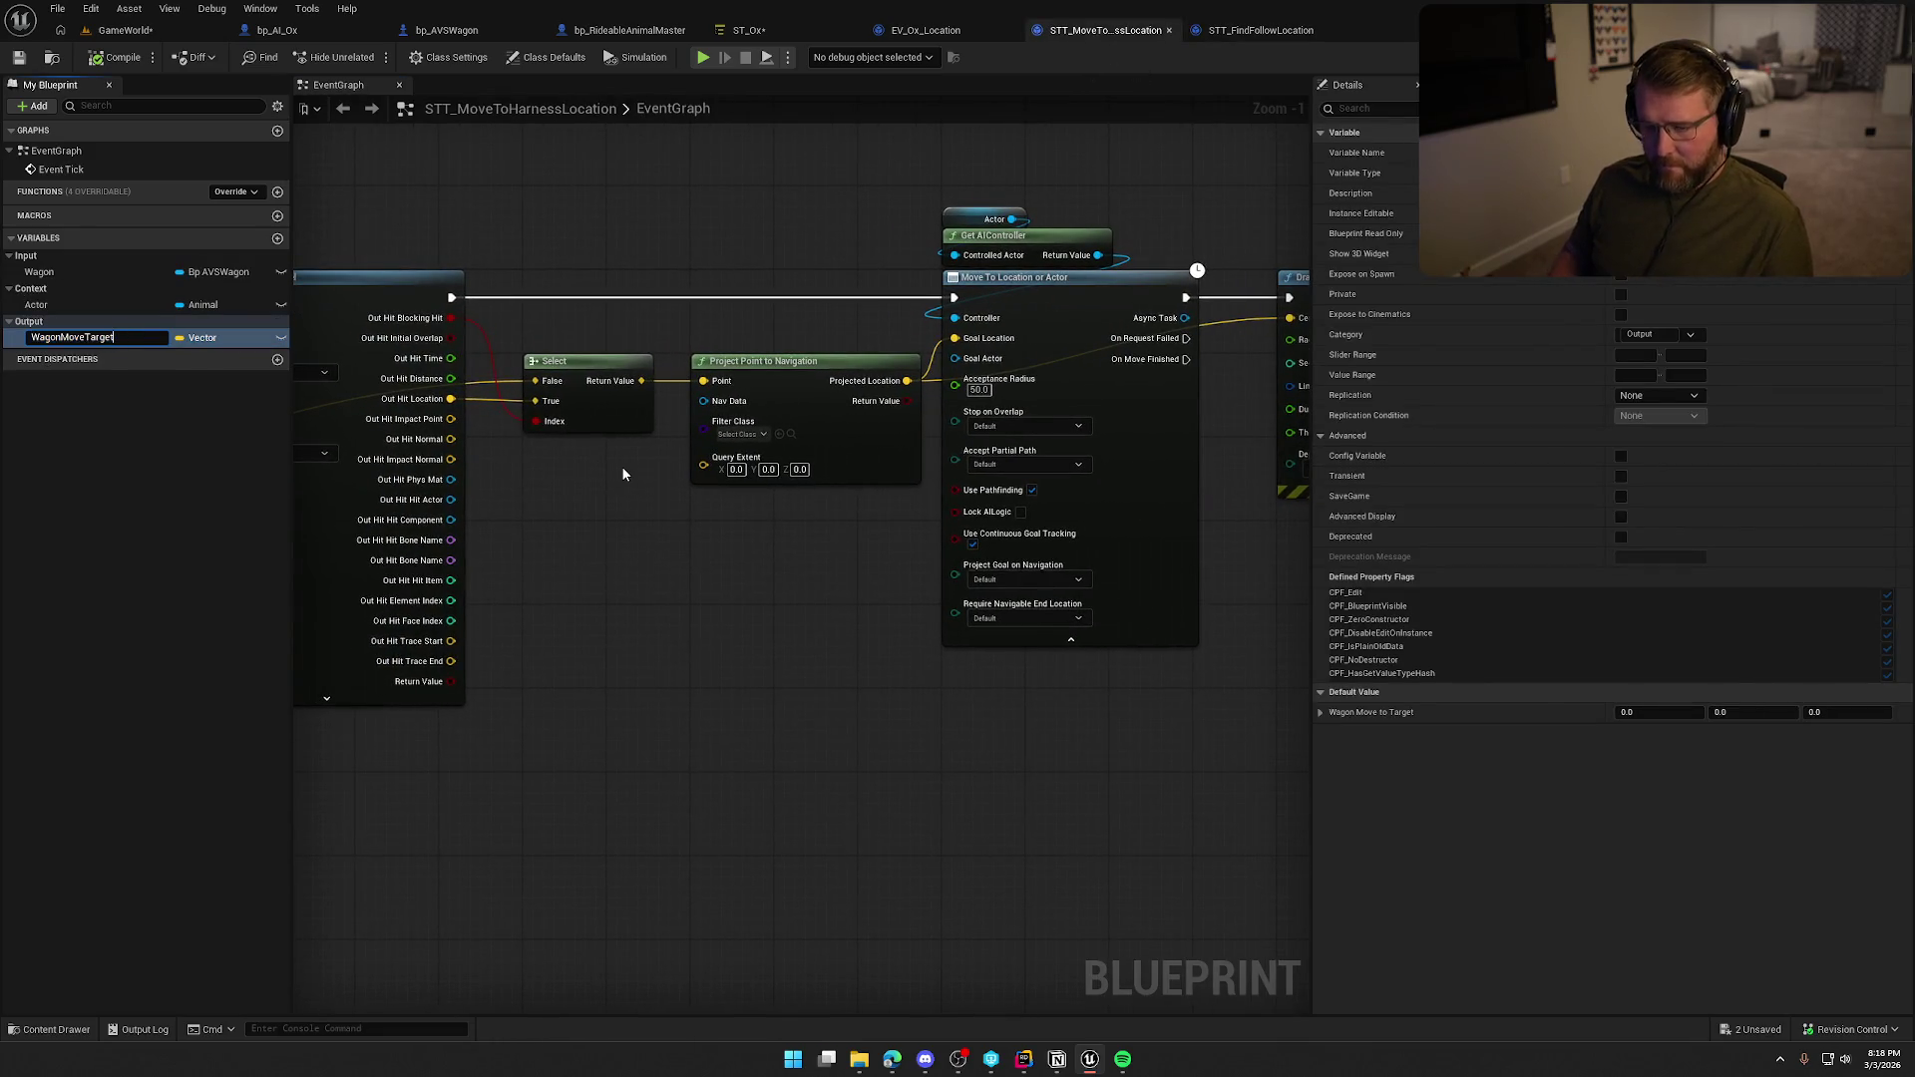
key("Return")
Delete the Actor, Get AIController and Move To nodes; chain Draw Debug Sphere after the line trace.
left_click_drag(1229, 574, 975, 609)
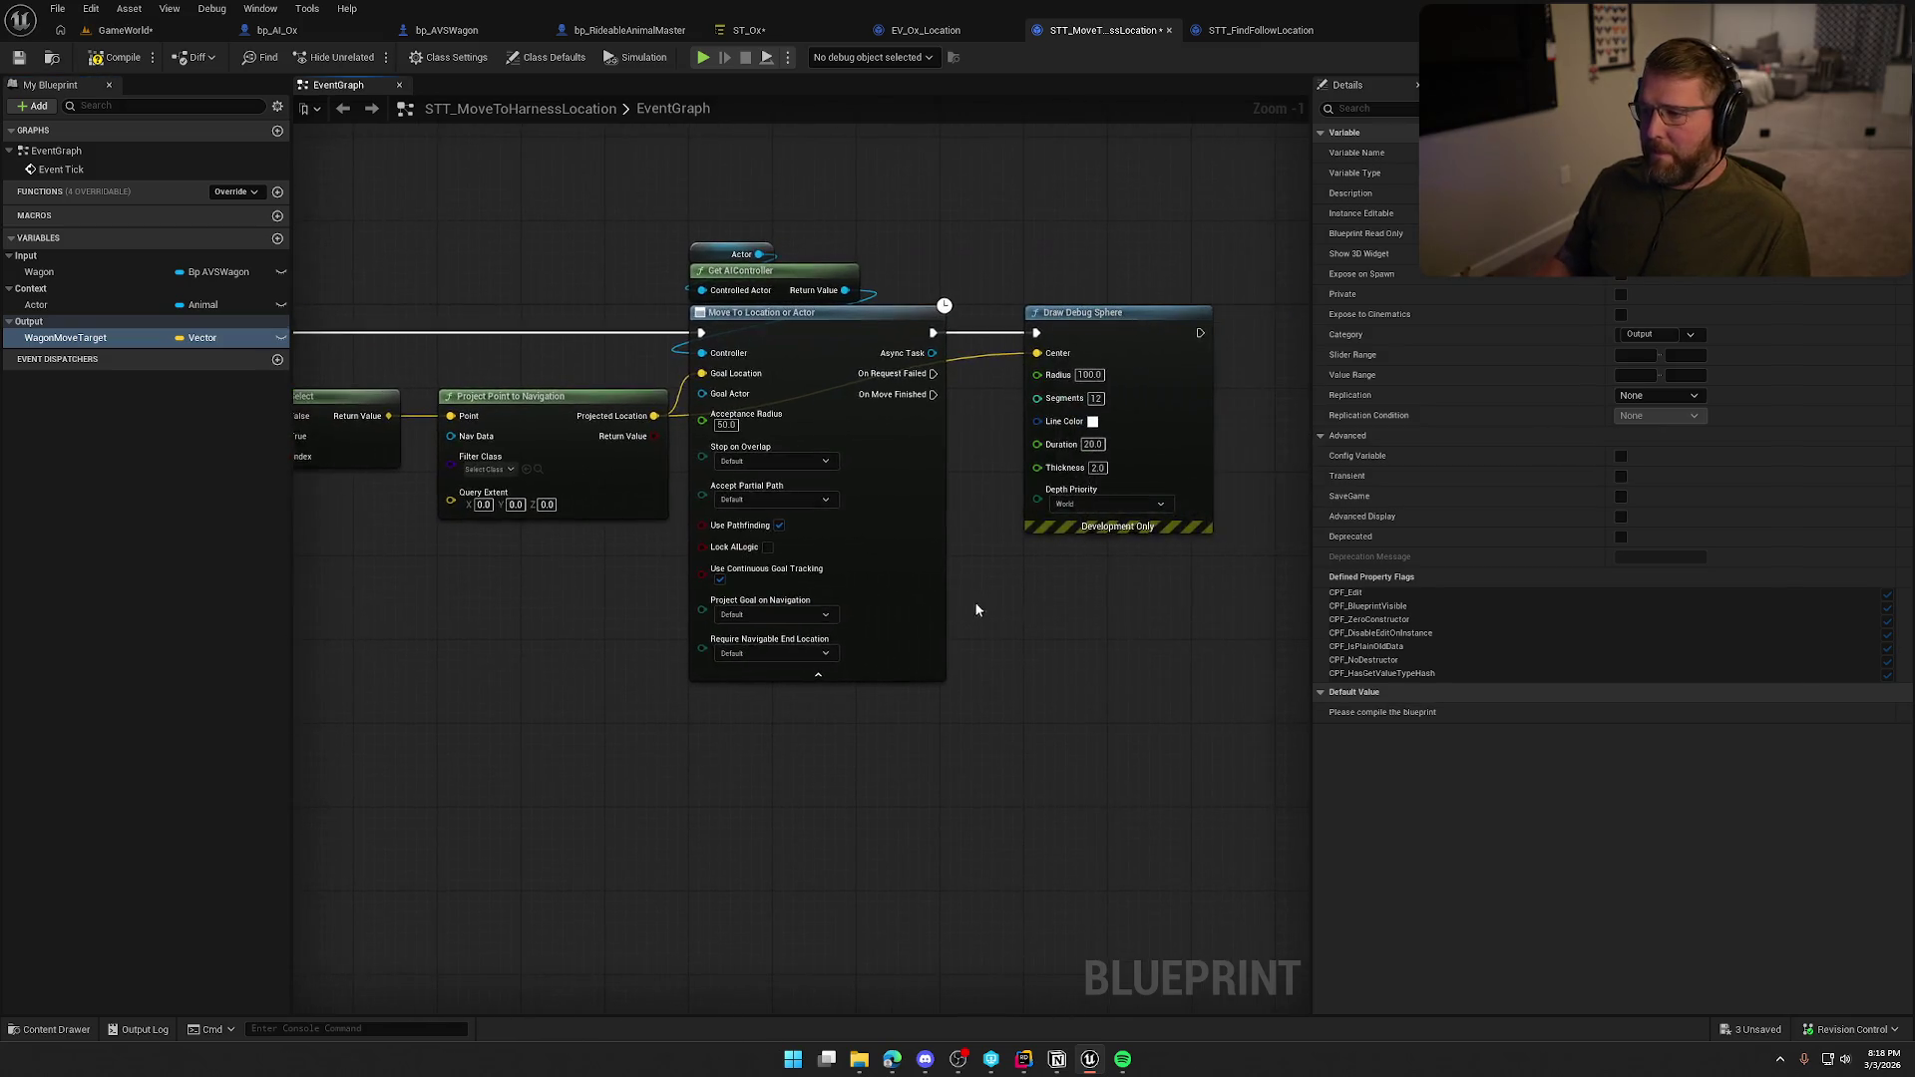
key("Delete")
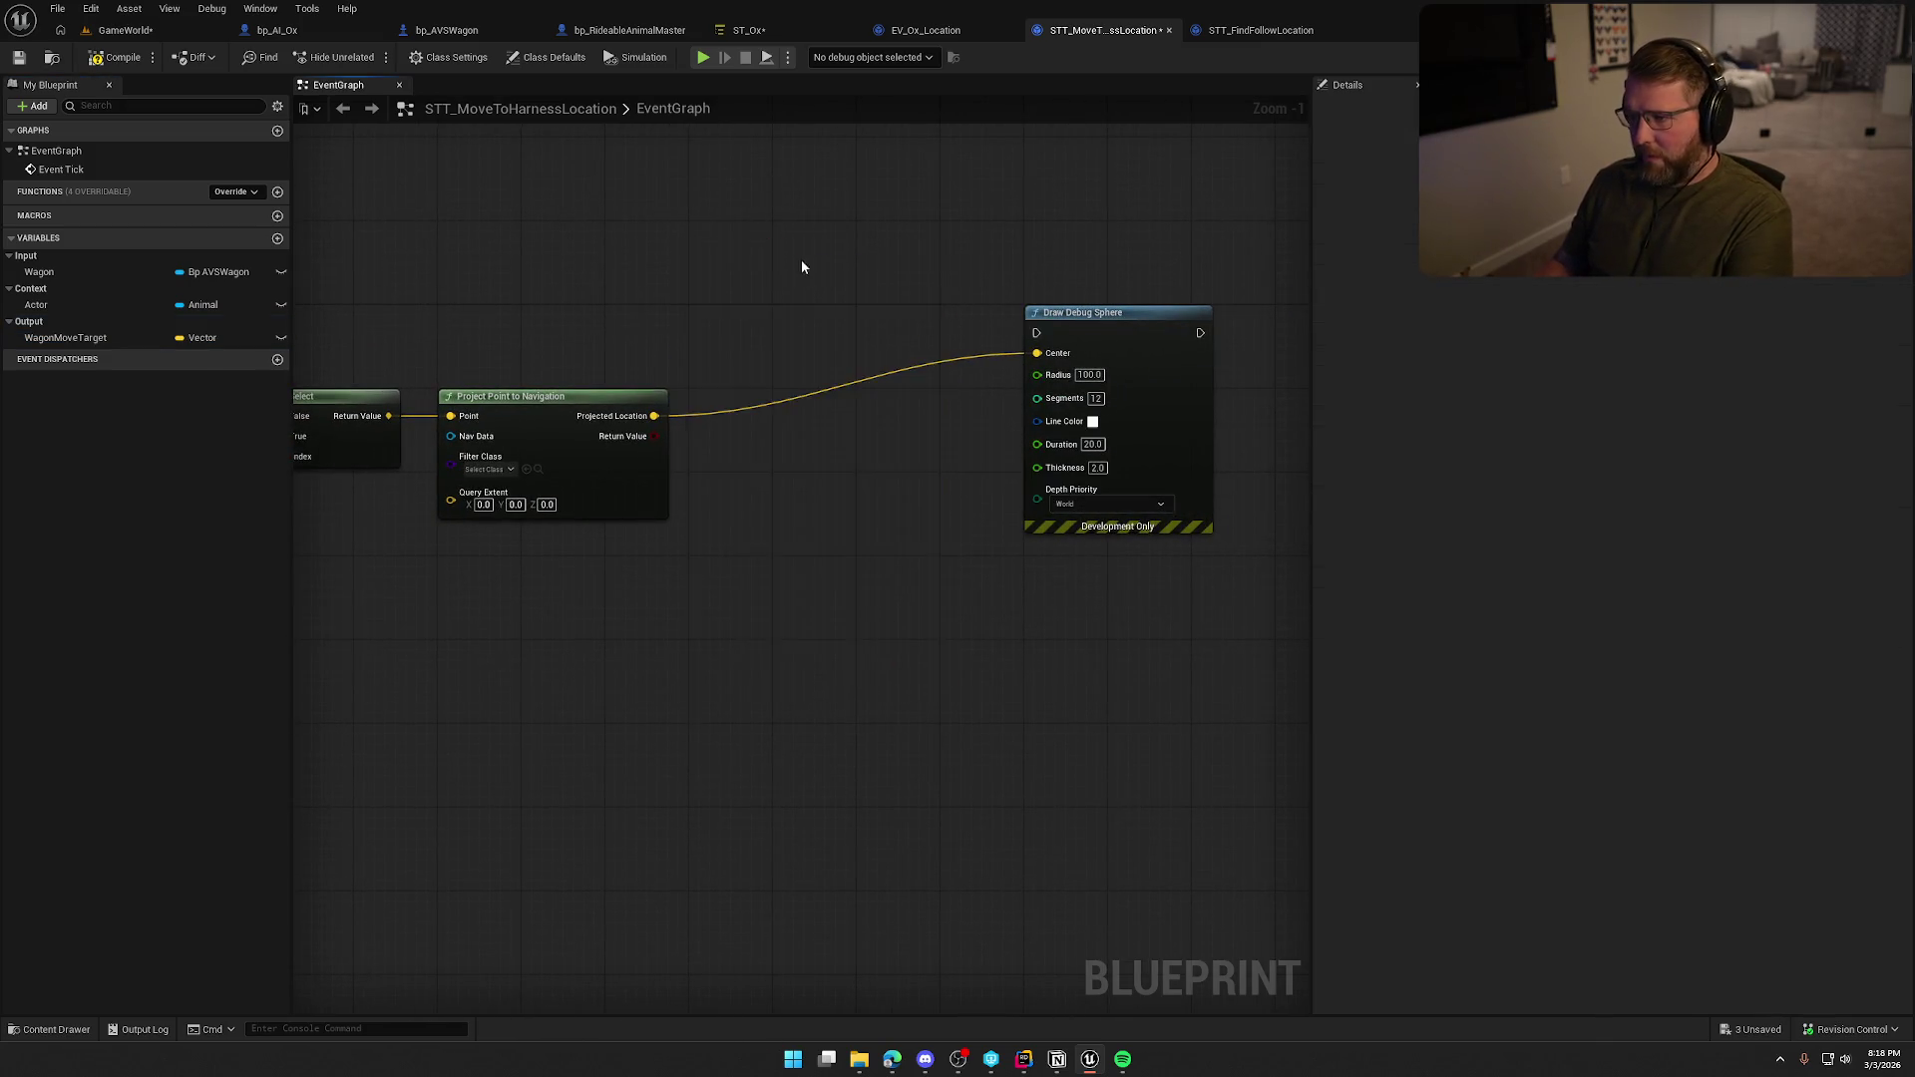
scroll(778, 274, "down", 2)
mouse_move(576, 282)
left_mouse_down()
mouse_move(1167, 311)
mouse_move(1240, 287)
mouse_move(578, 280)
left_mouse_up()
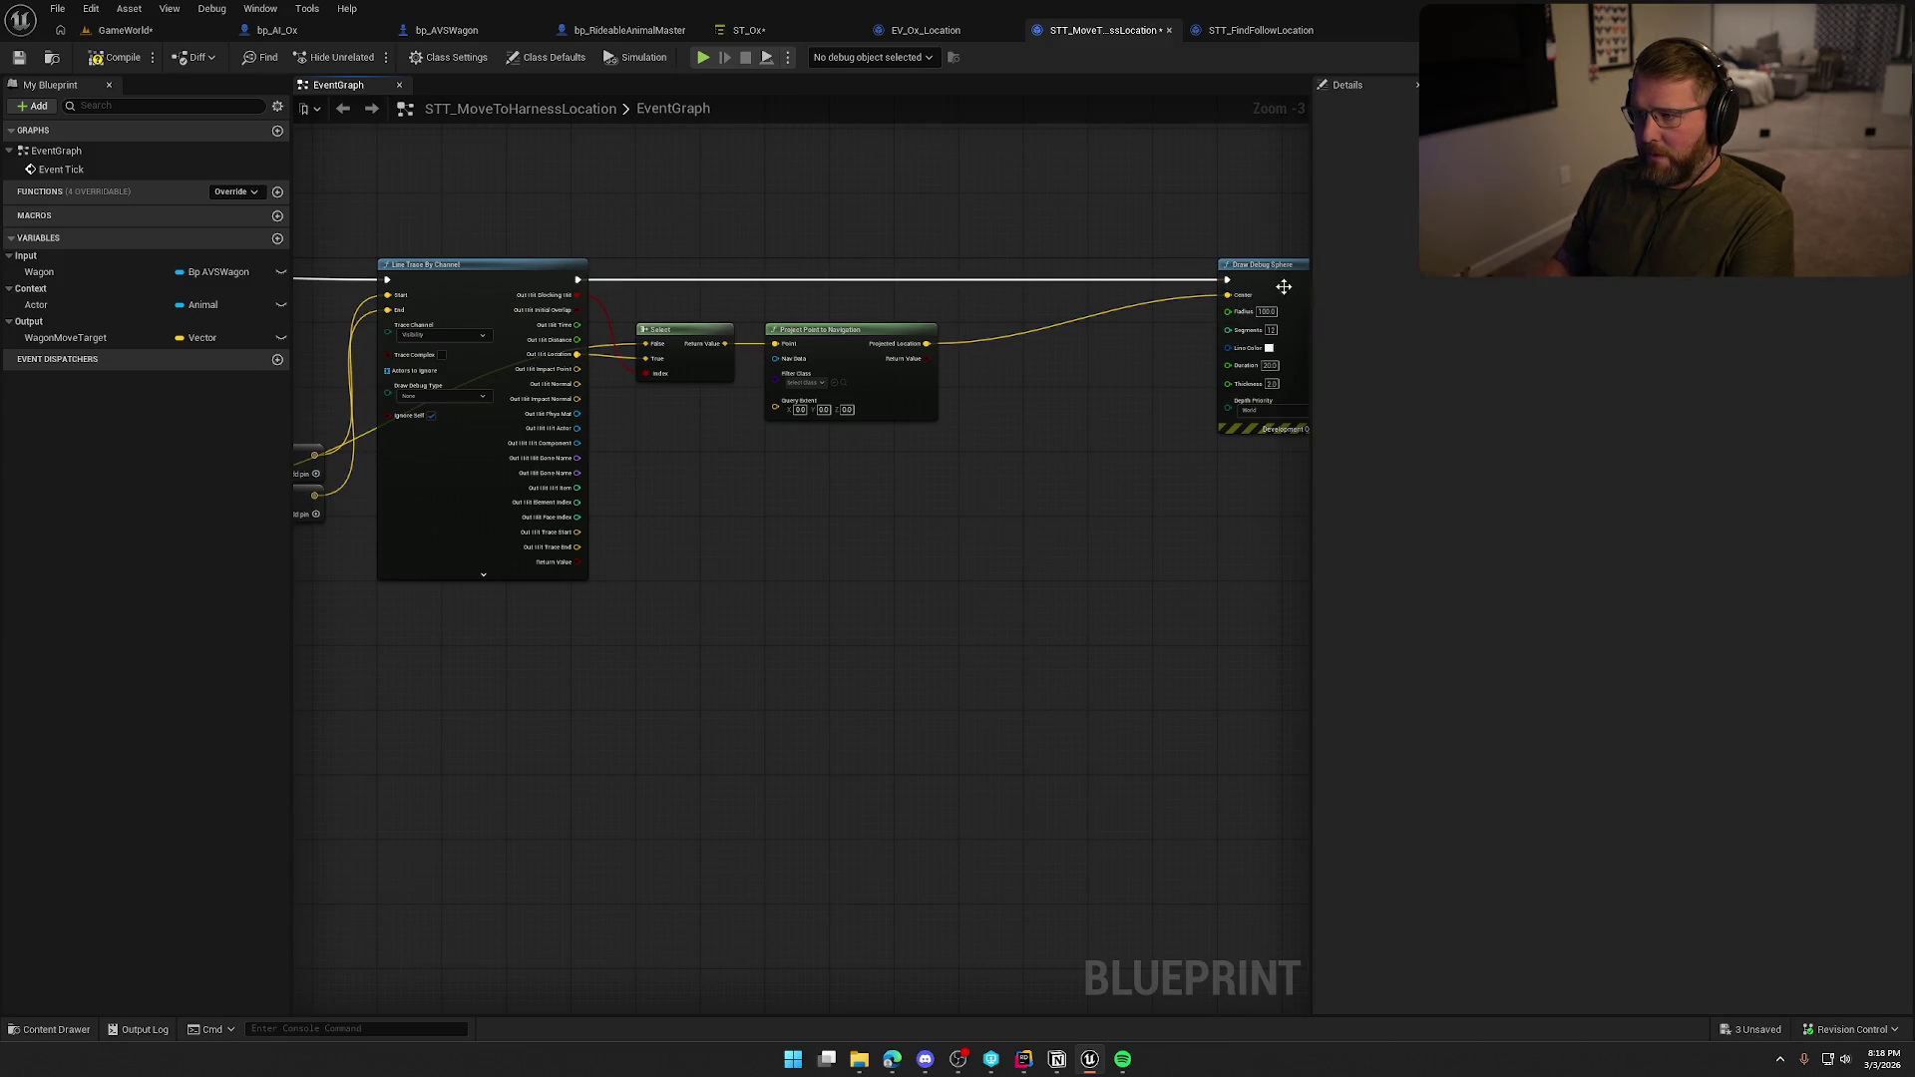
left_click_drag(1276, 271, 1017, 271)
scroll(751, 411, "up", 4)
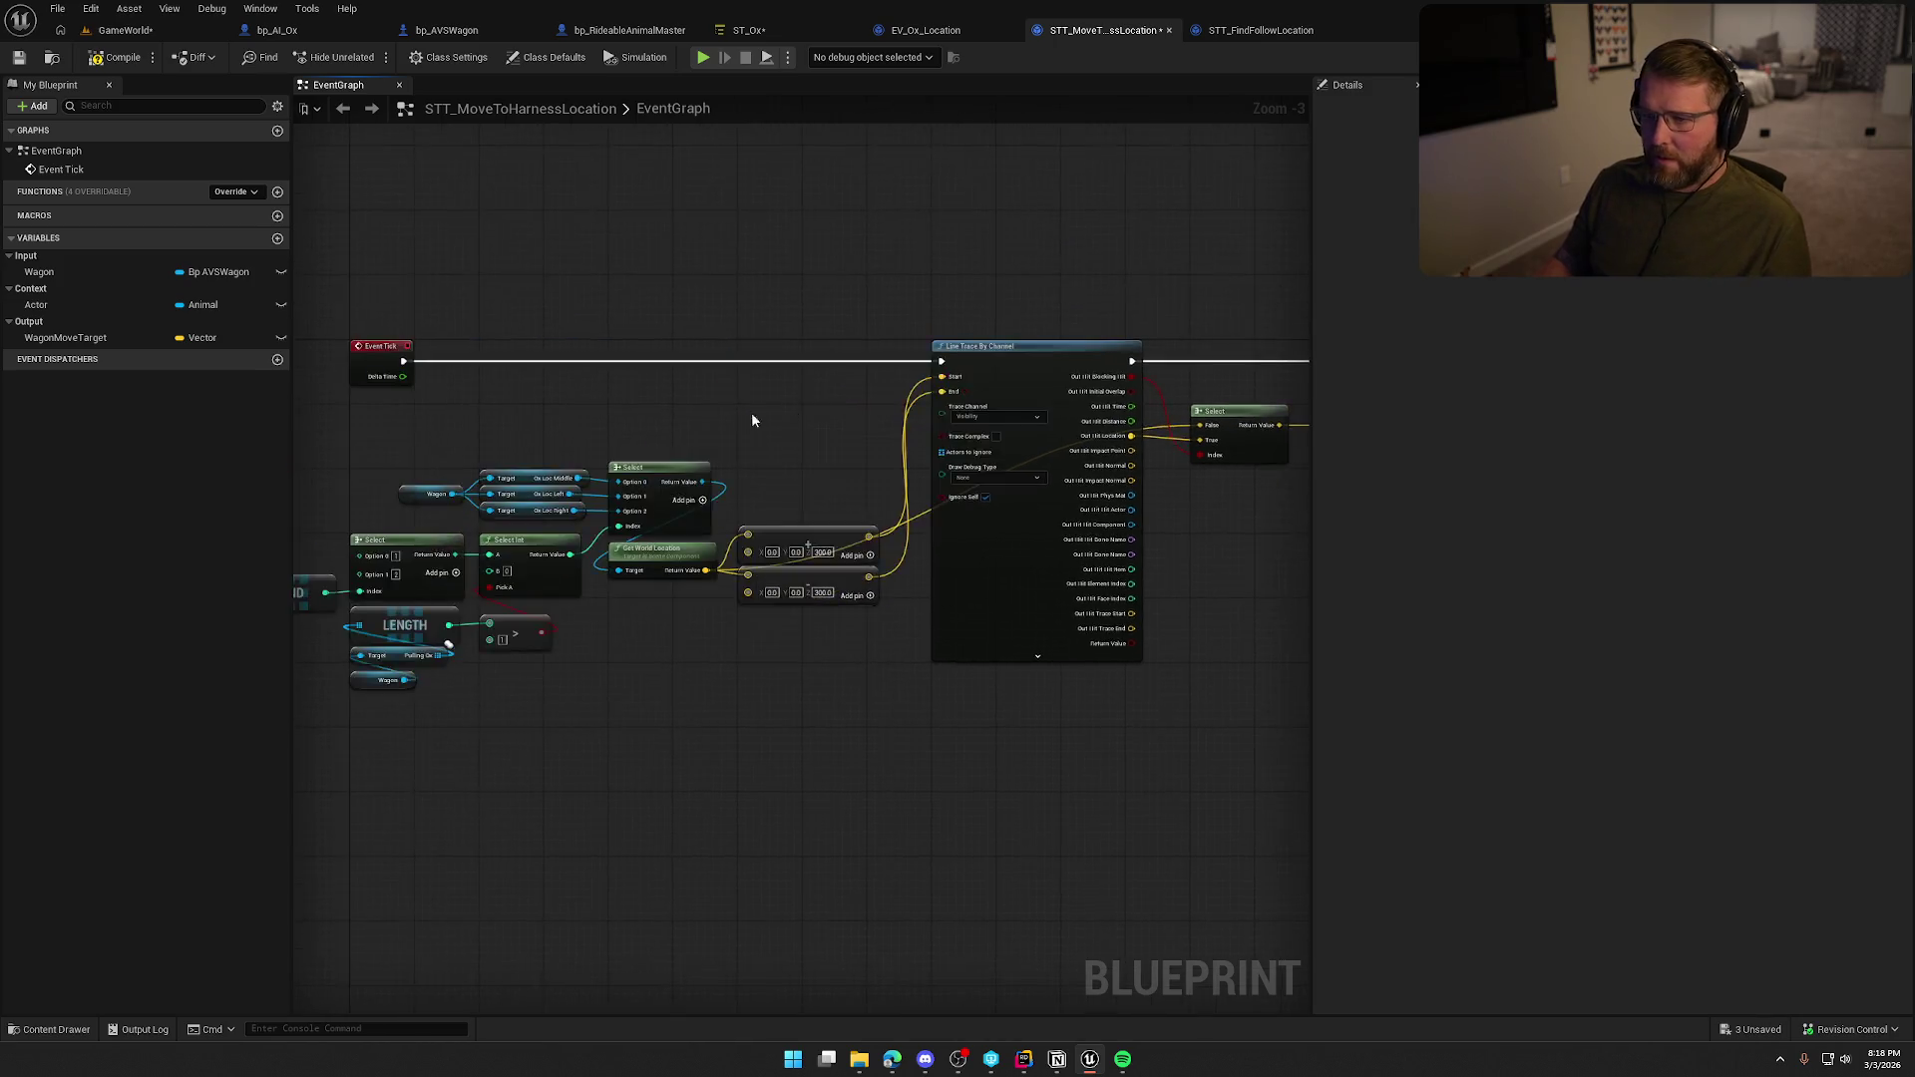
Replace Event Tick with an Event EnterState override wired into the line trace.
left_click(730, 350)
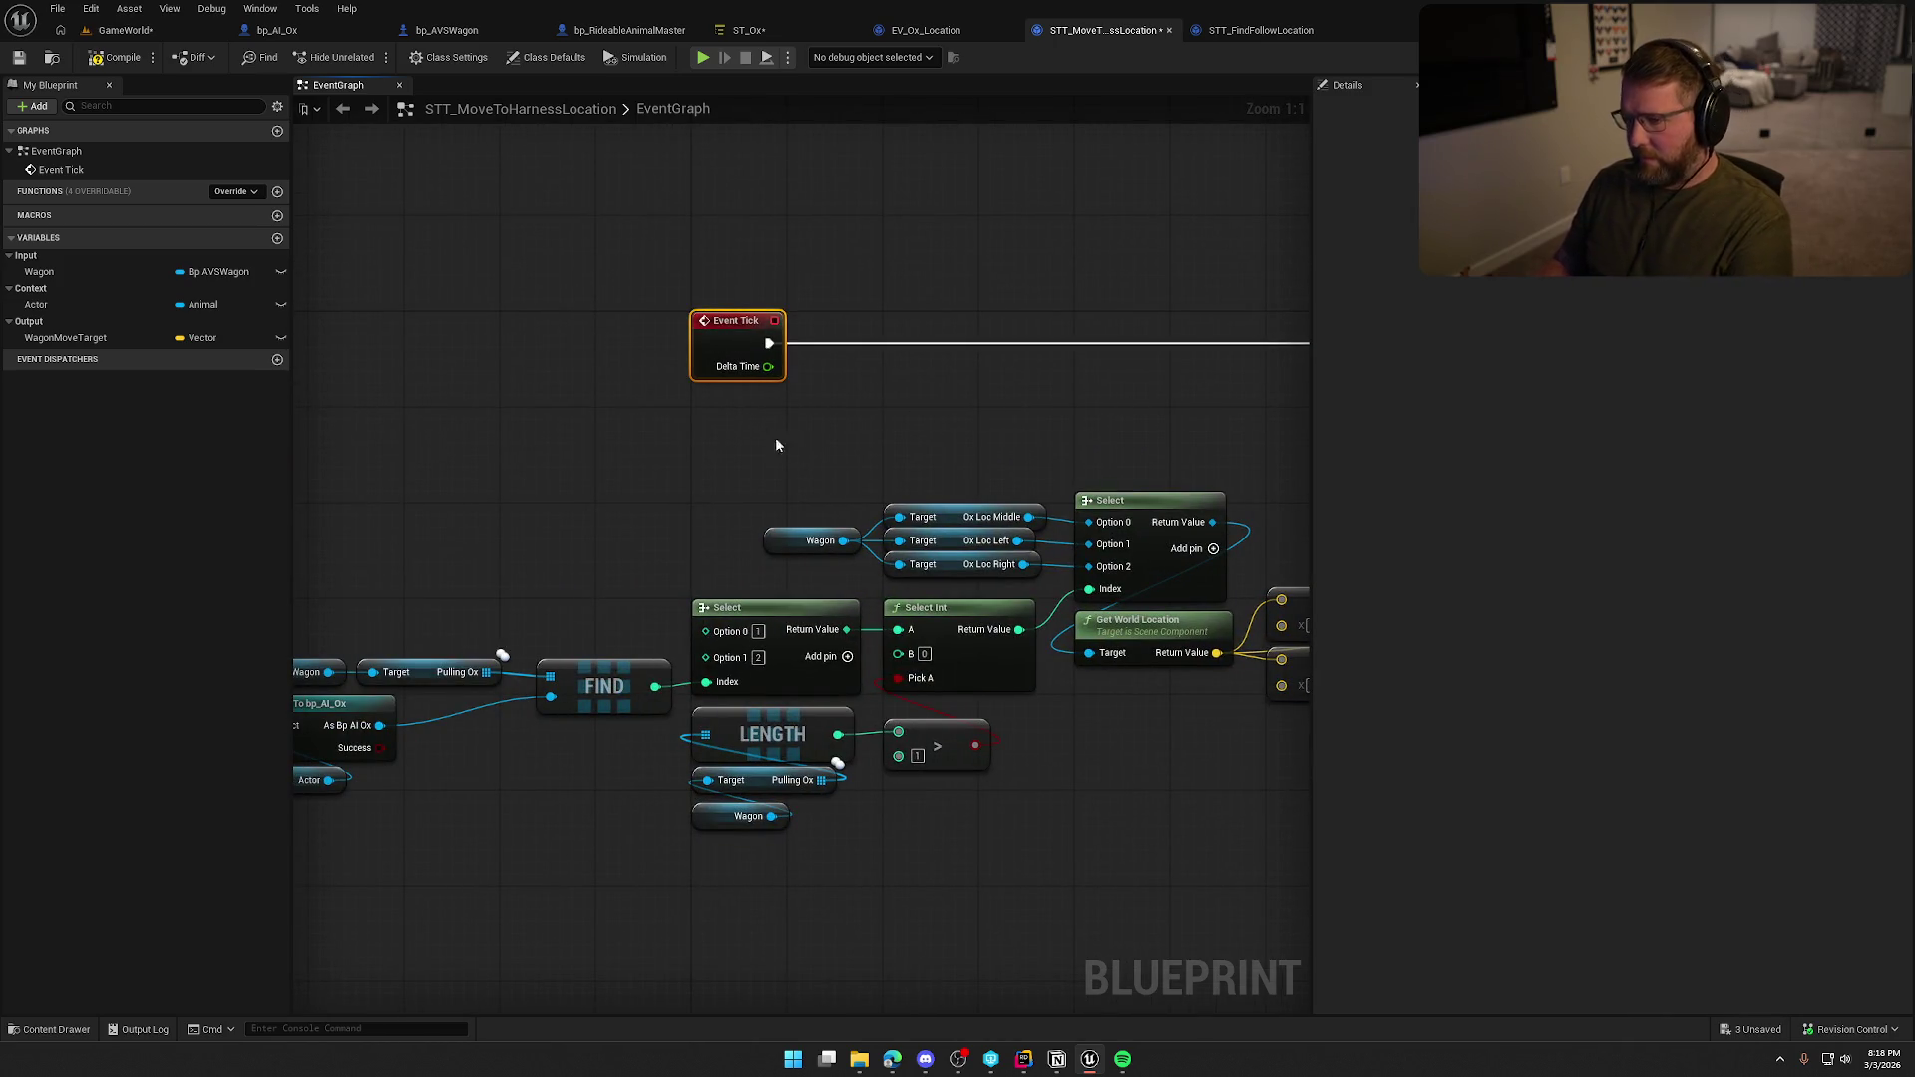
key("Delete")
left_click(236, 174)
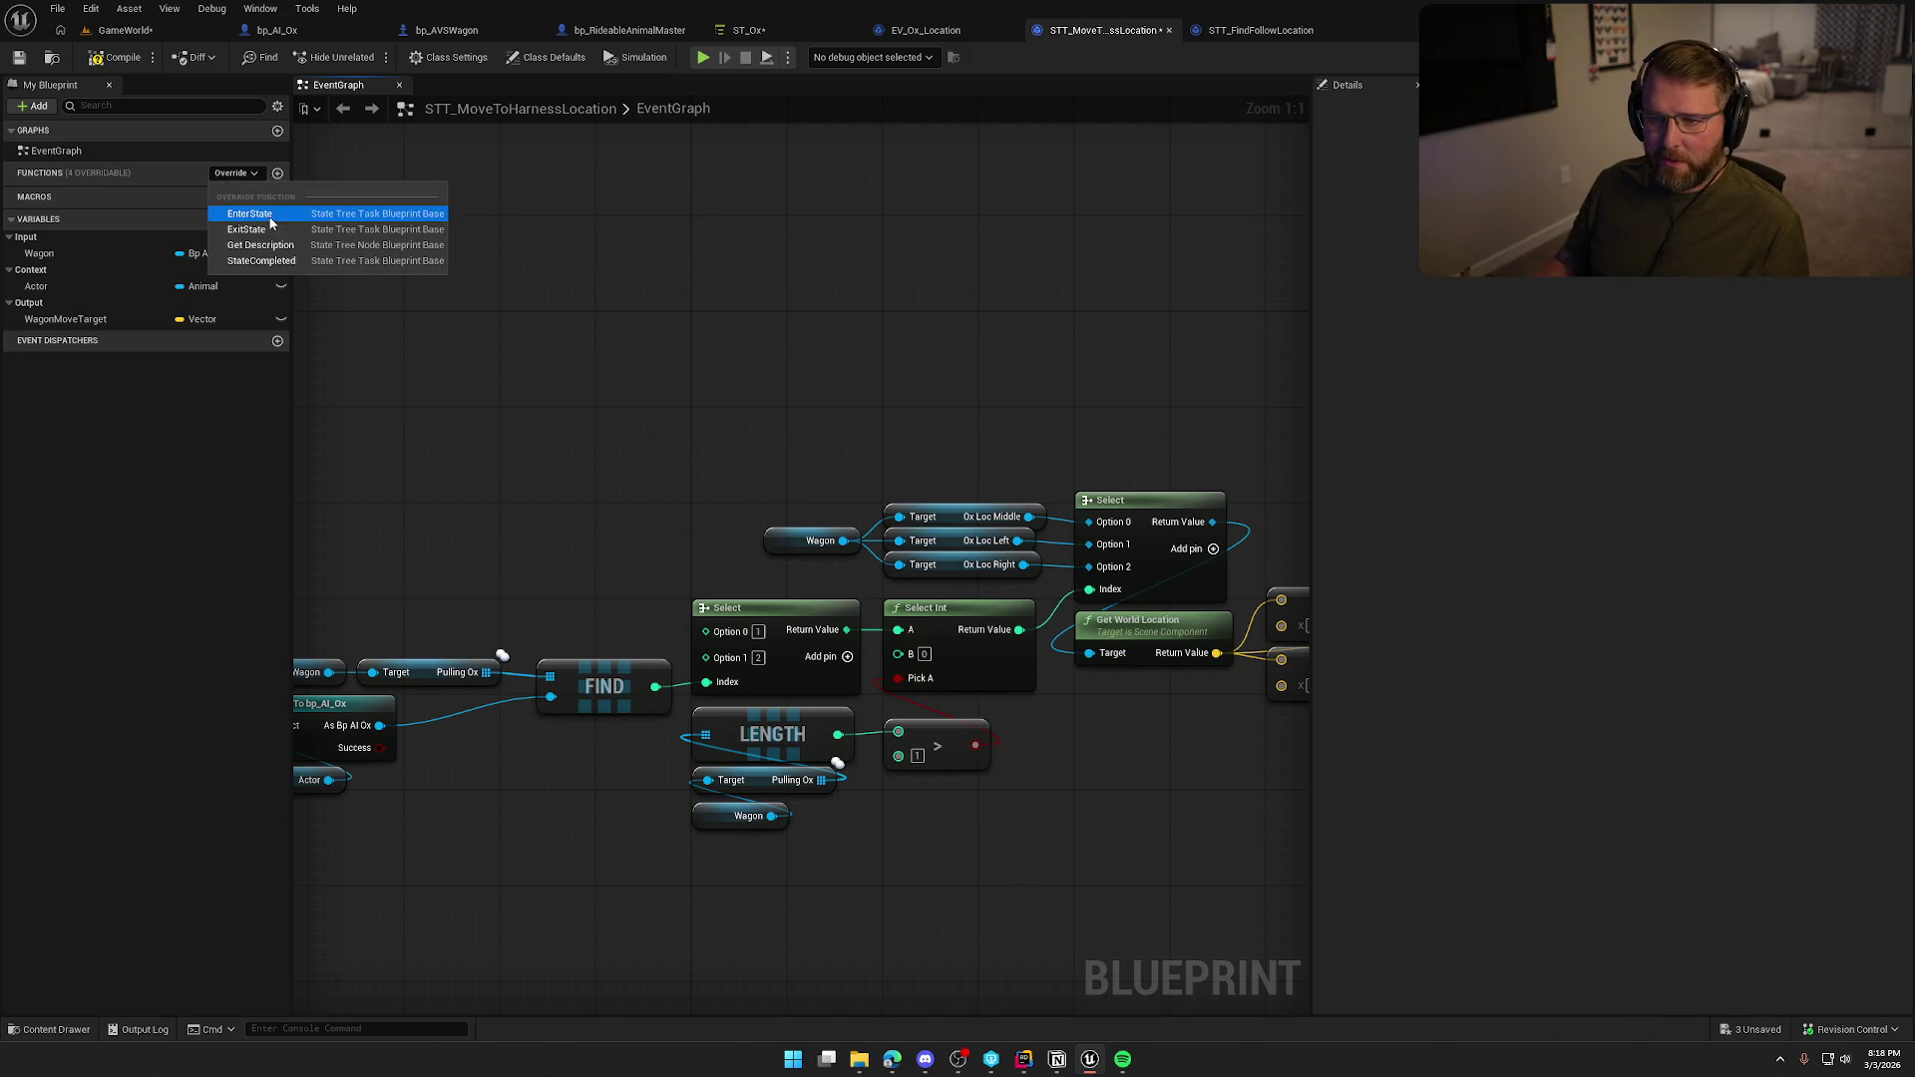
left_click(249, 214)
left_click_drag(596, 674, 639, 341)
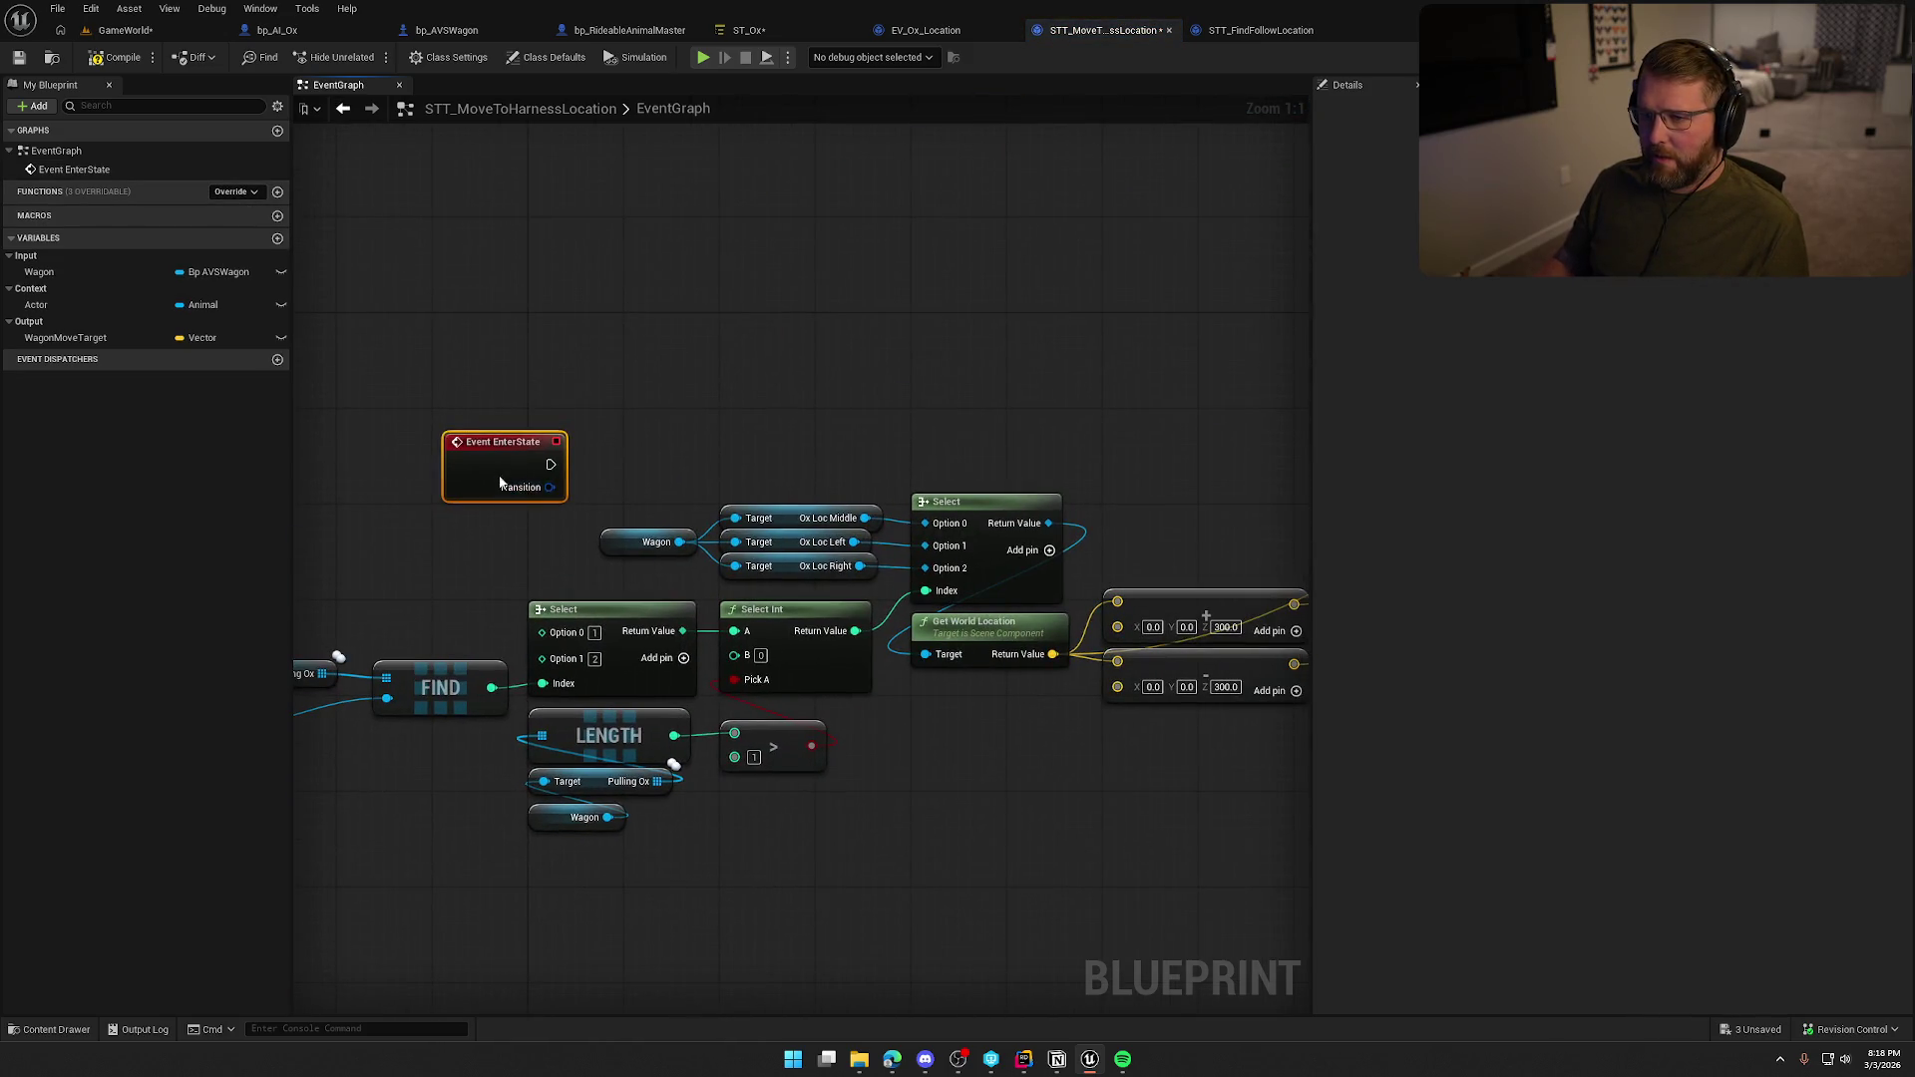
mouse_move(500, 483)
left_mouse_down()
mouse_move(583, 371)
mouse_move(824, 351)
mouse_move(1151, 402)
mouse_move(1032, 344)
left_mouse_up()
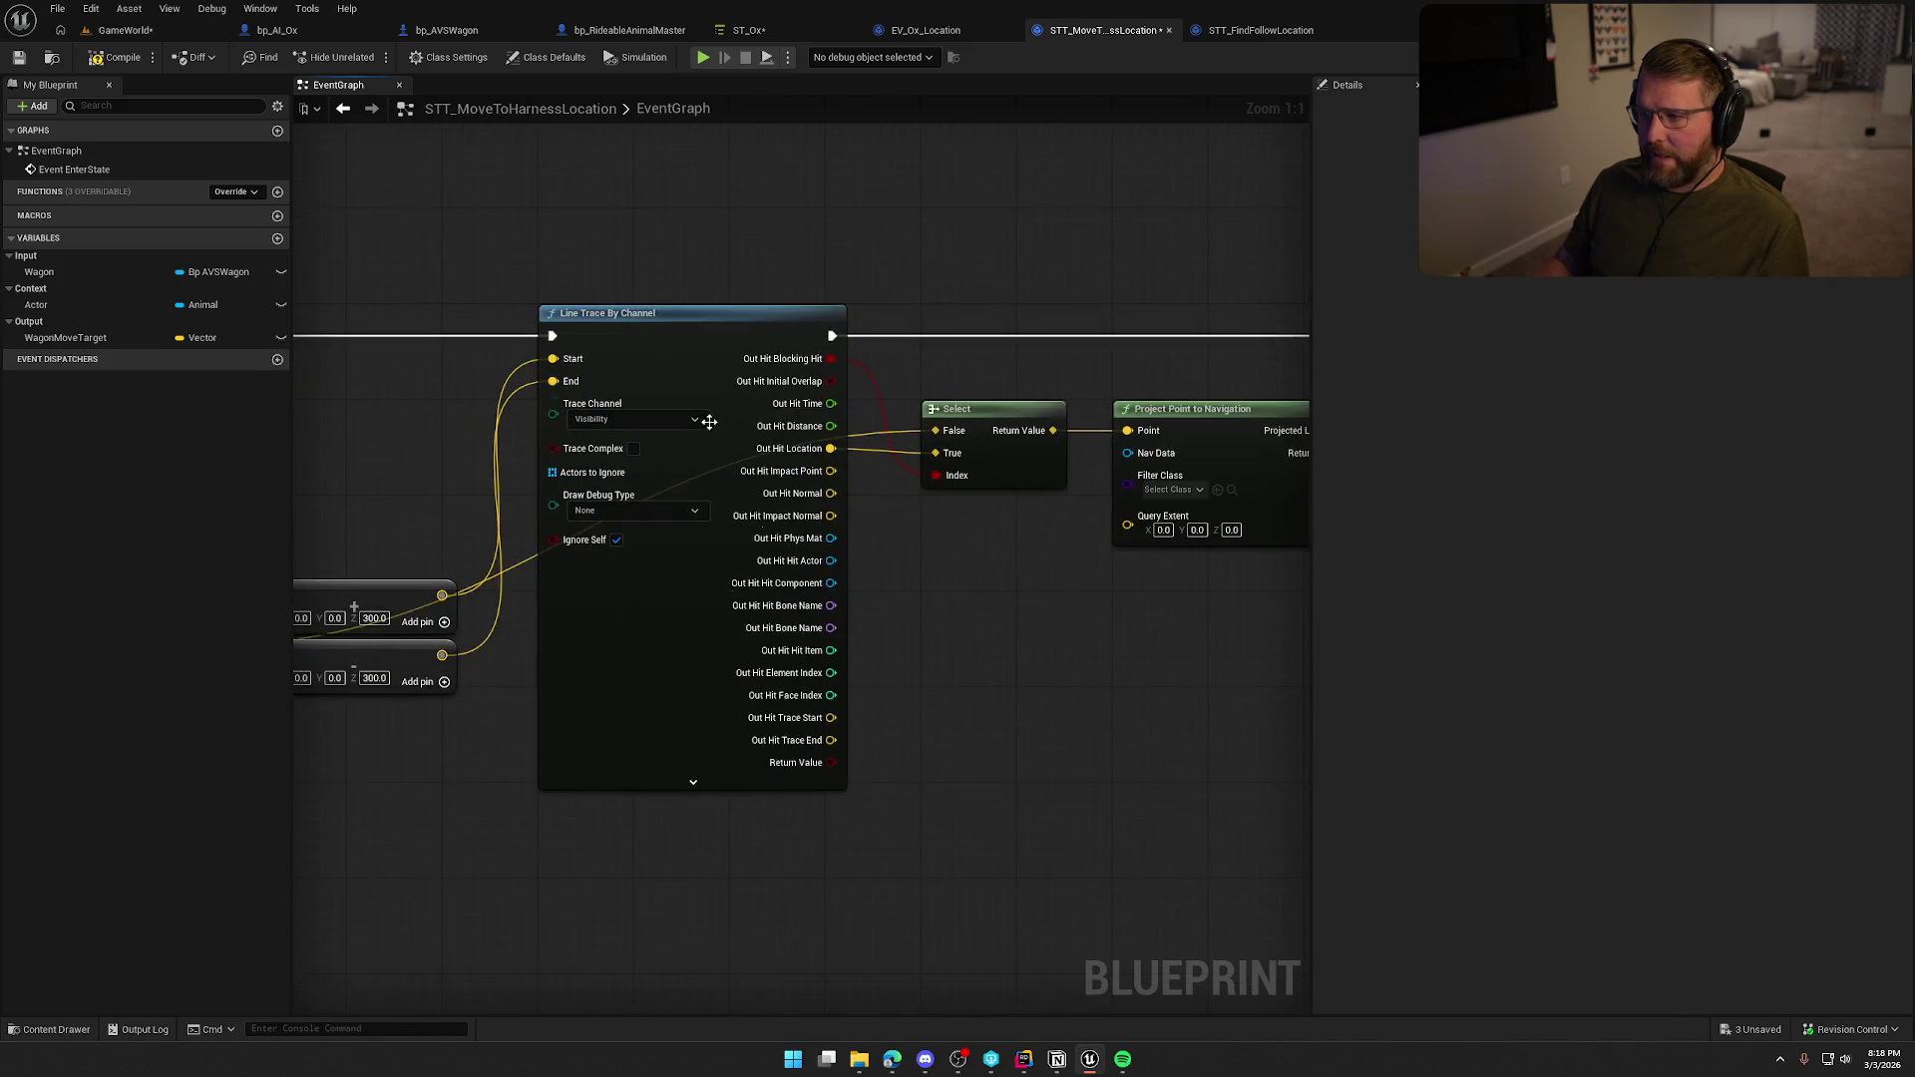
scroll(567, 239, "down", 3)
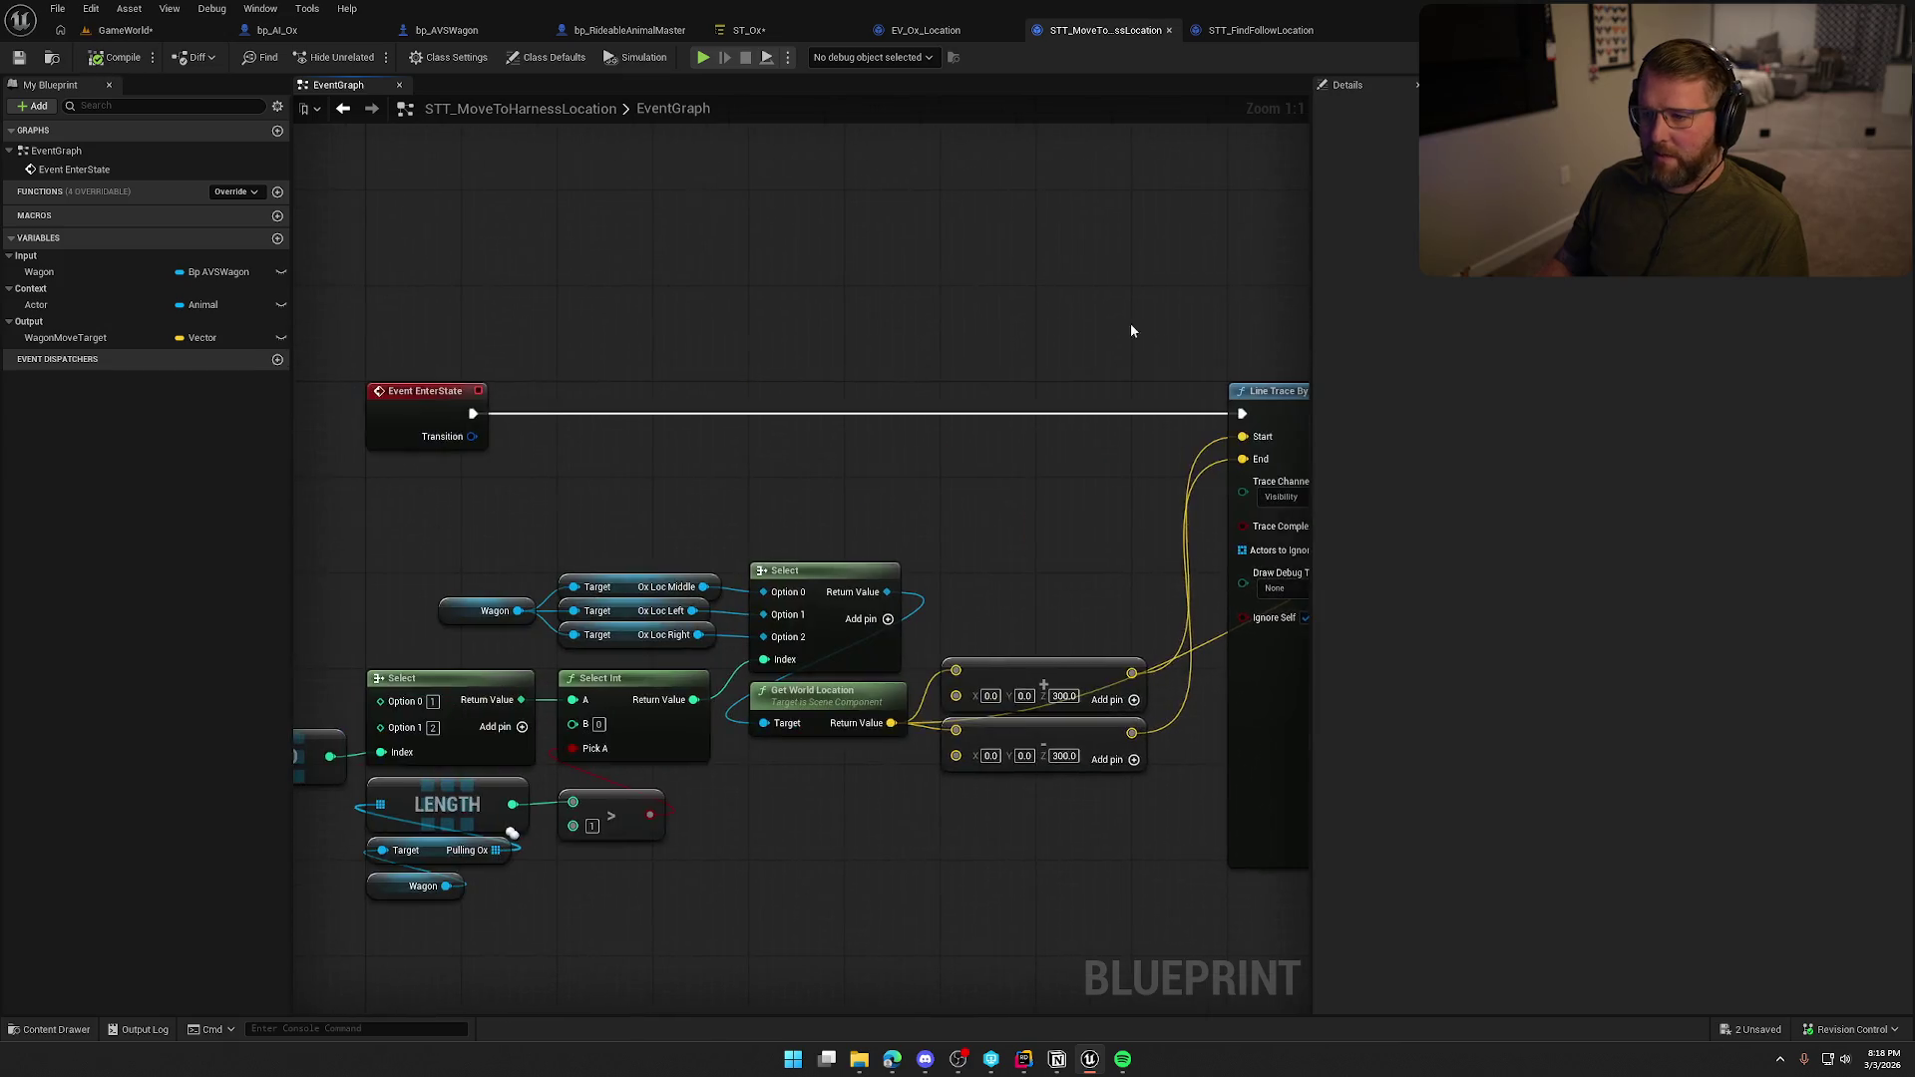
scroll(871, 589, "down", 2)
scroll(1013, 609, "up", 2)
left_click_drag(1015, 609, 586, 591)
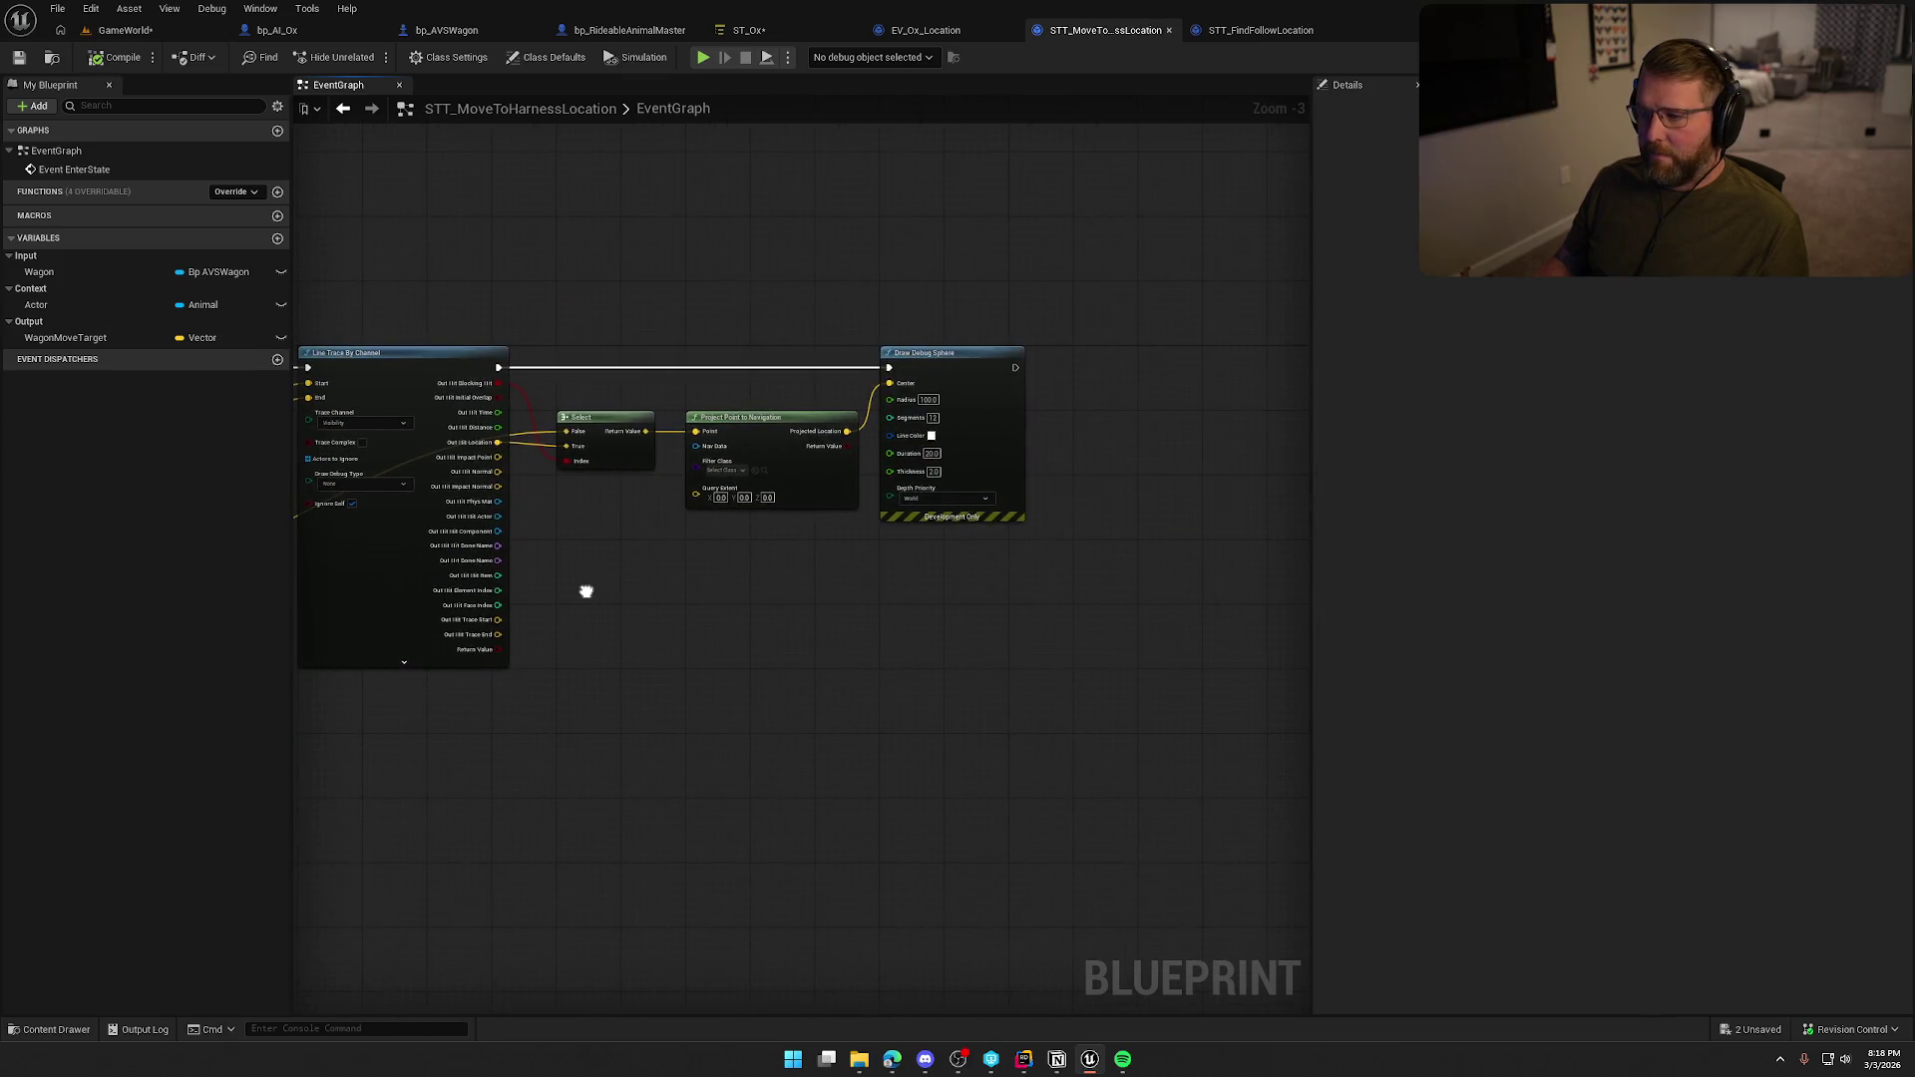
In ST_Ox, bind the harness task's Wagon Move Target to the WagonMoveTarget parameter.
left_click(777, 29)
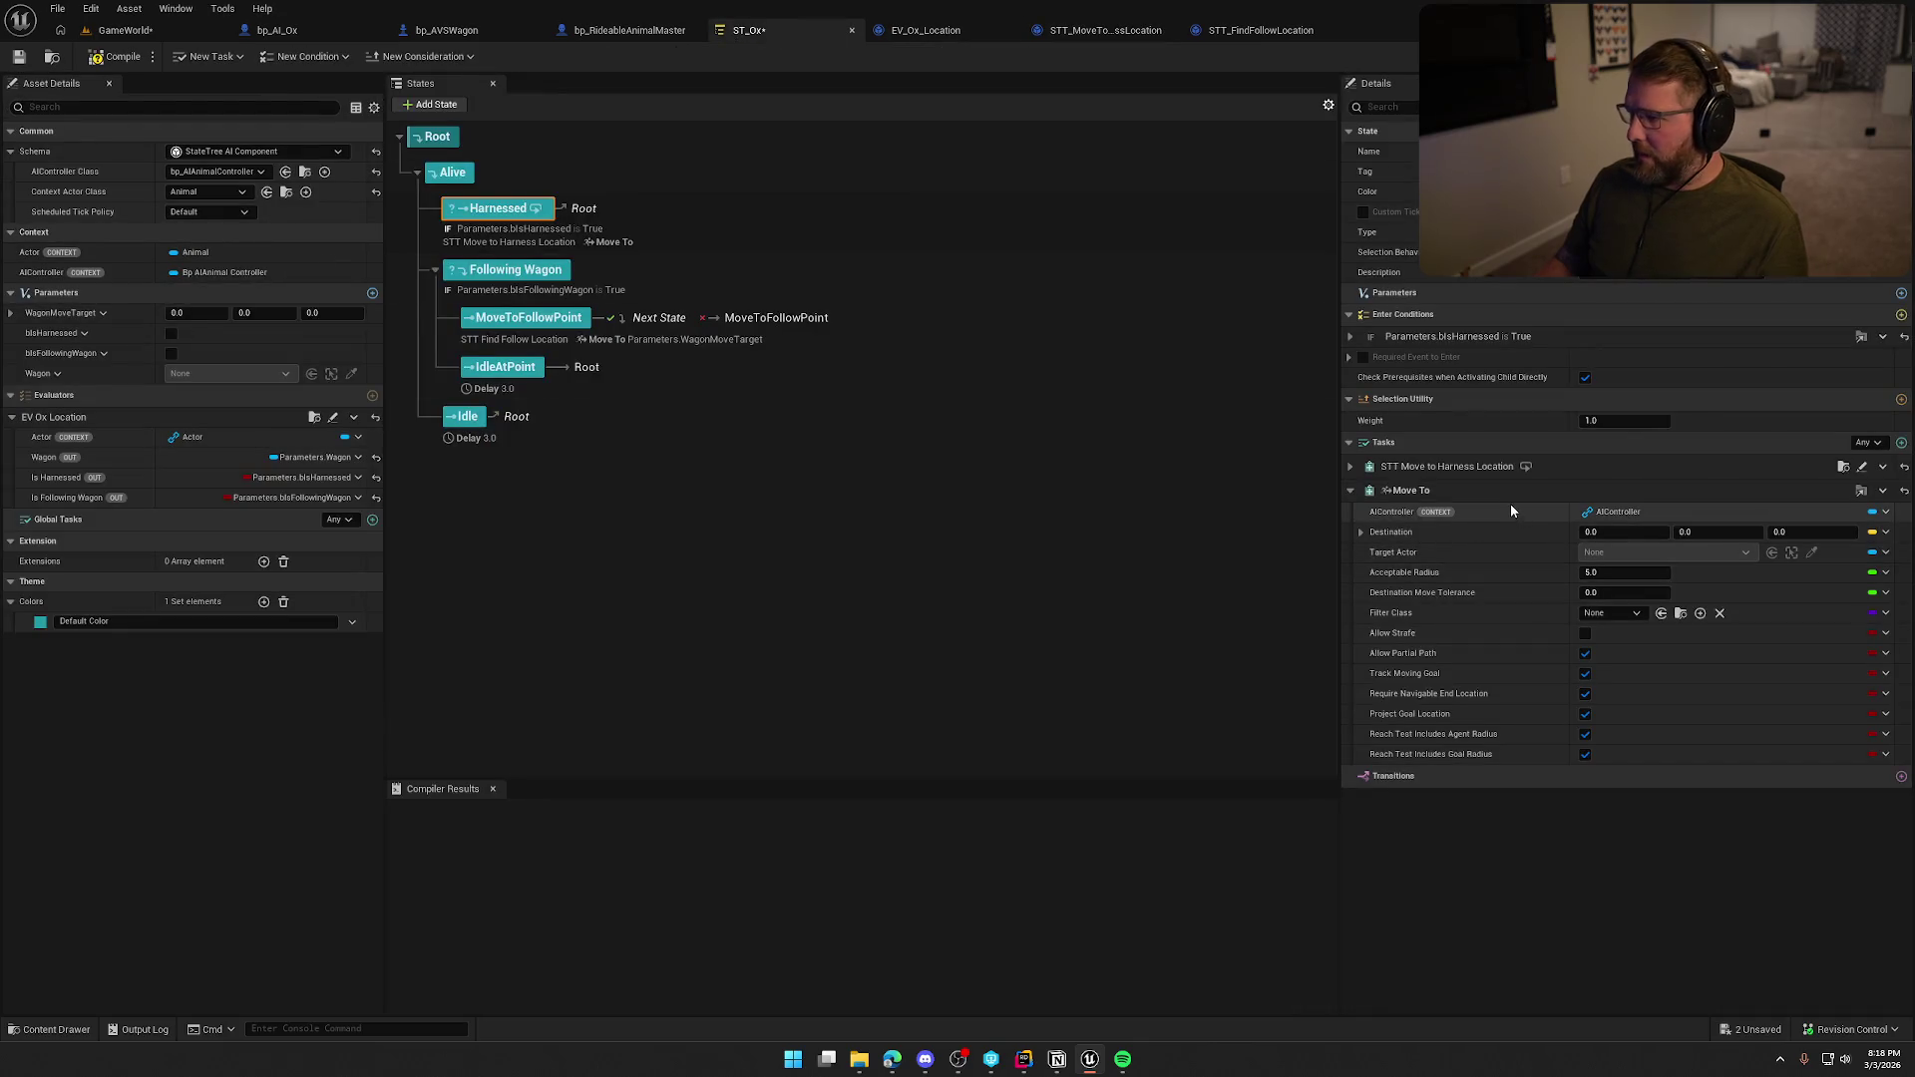
left_click(1556, 466)
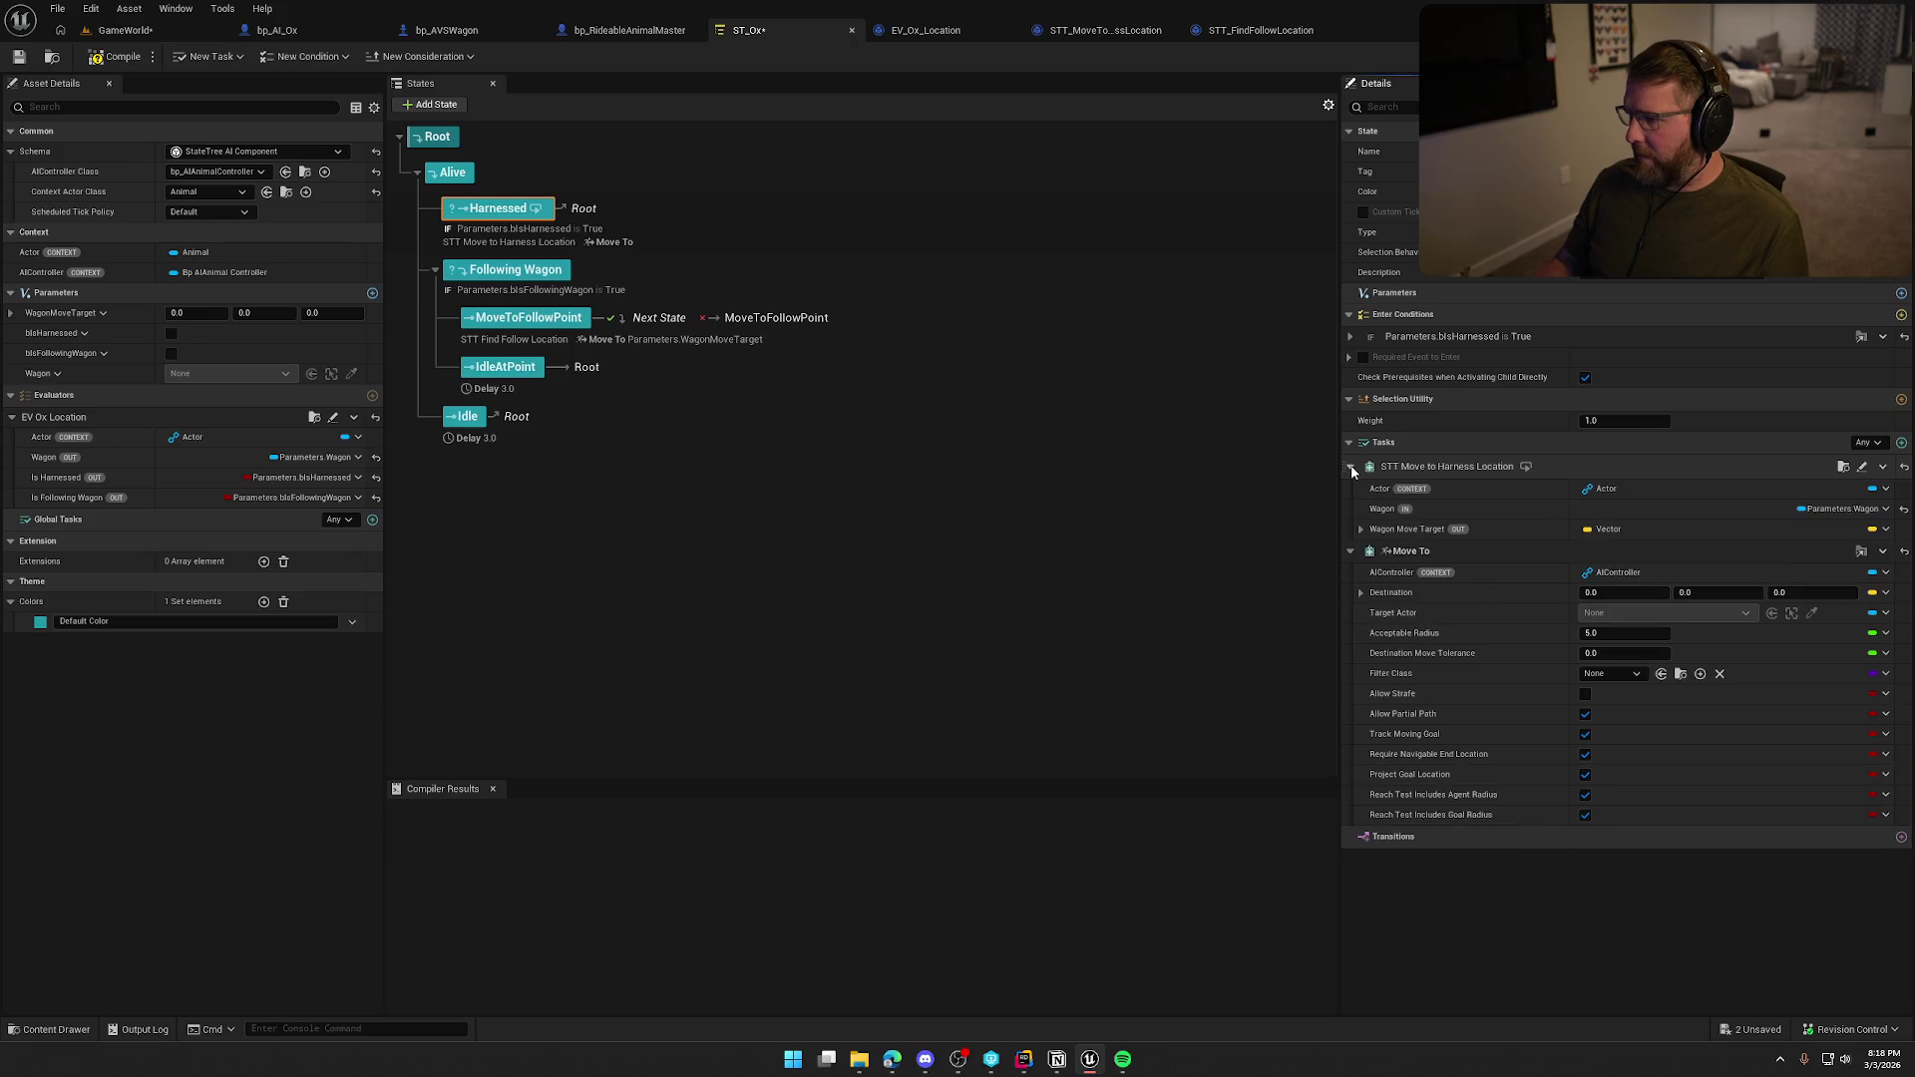
left_click(1885, 528)
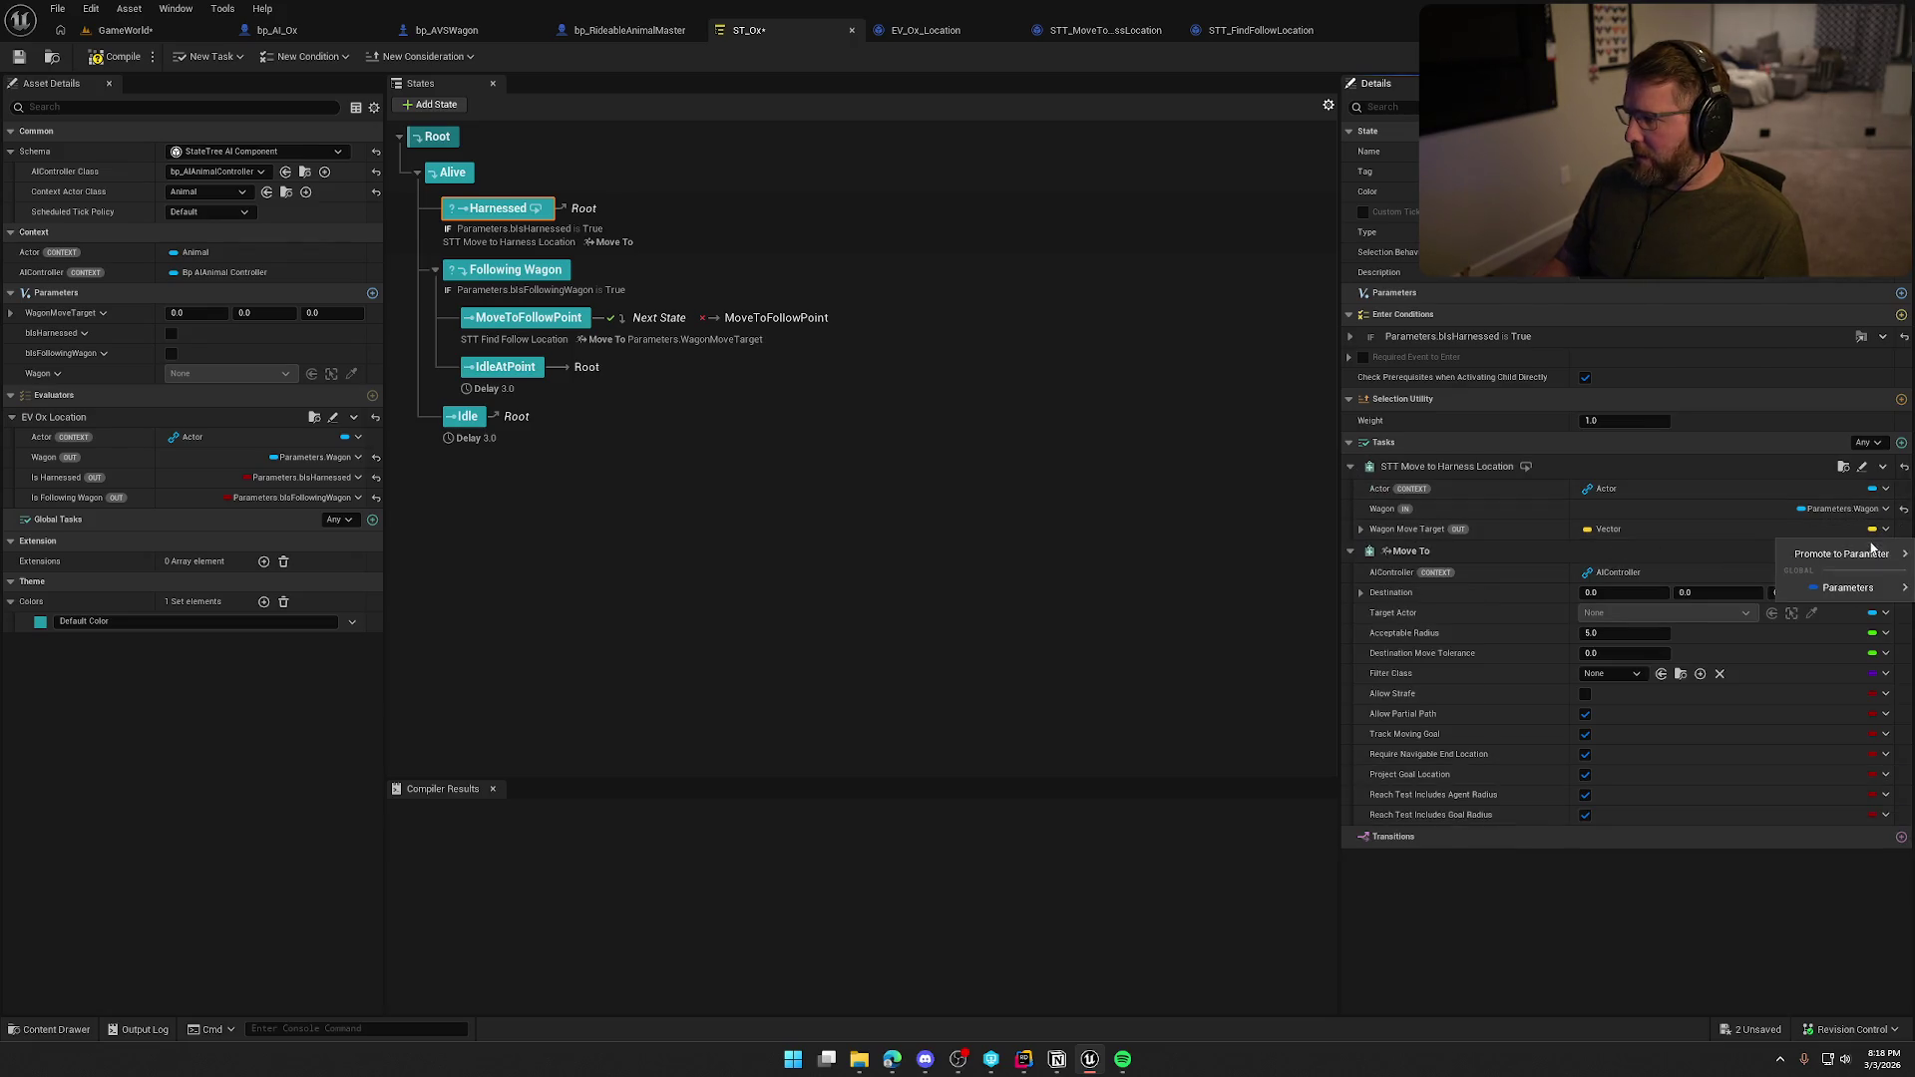
mouse_move(1831, 587)
left_click(1737, 612)
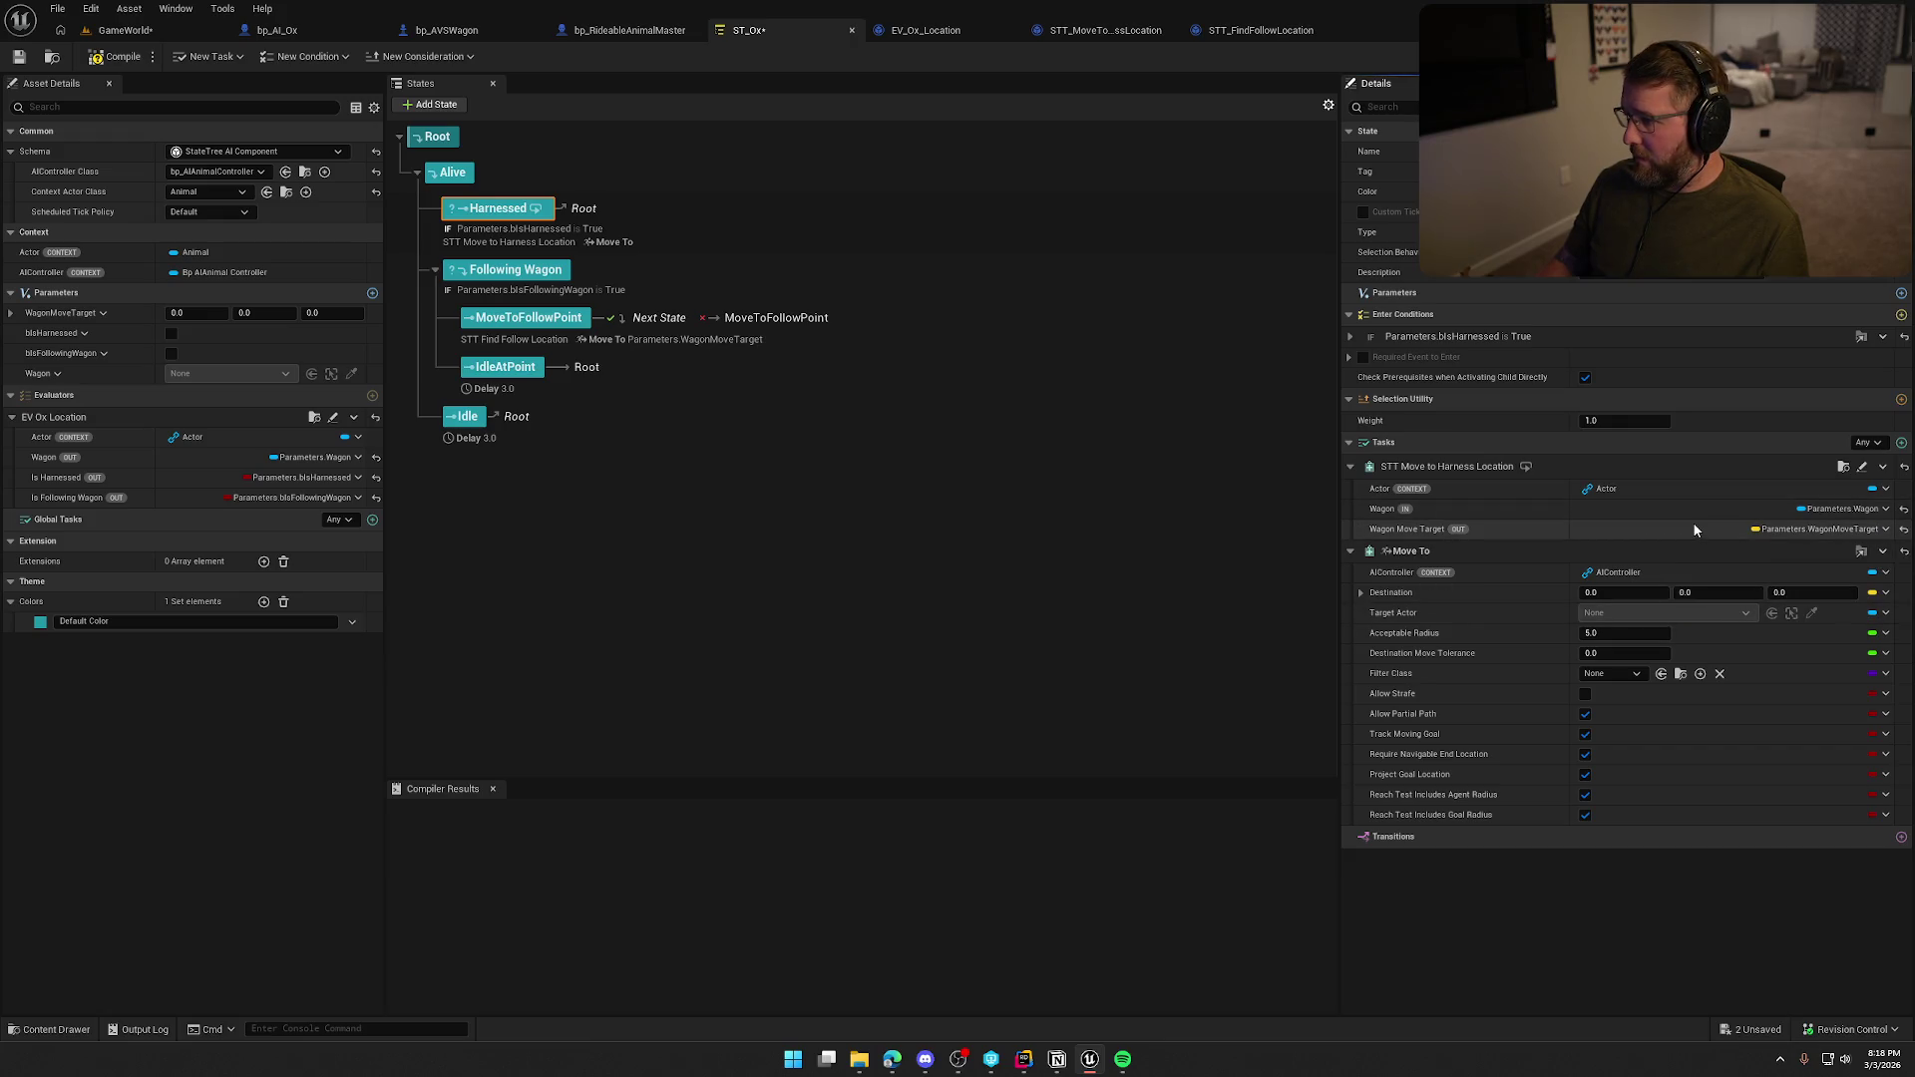
Bind Move To's destination to WagonMoveTarget, set Acceptable Radius 20, allow strafe, and save ST_Ox.
left_click(1885, 592)
mouse_move(1796, 718)
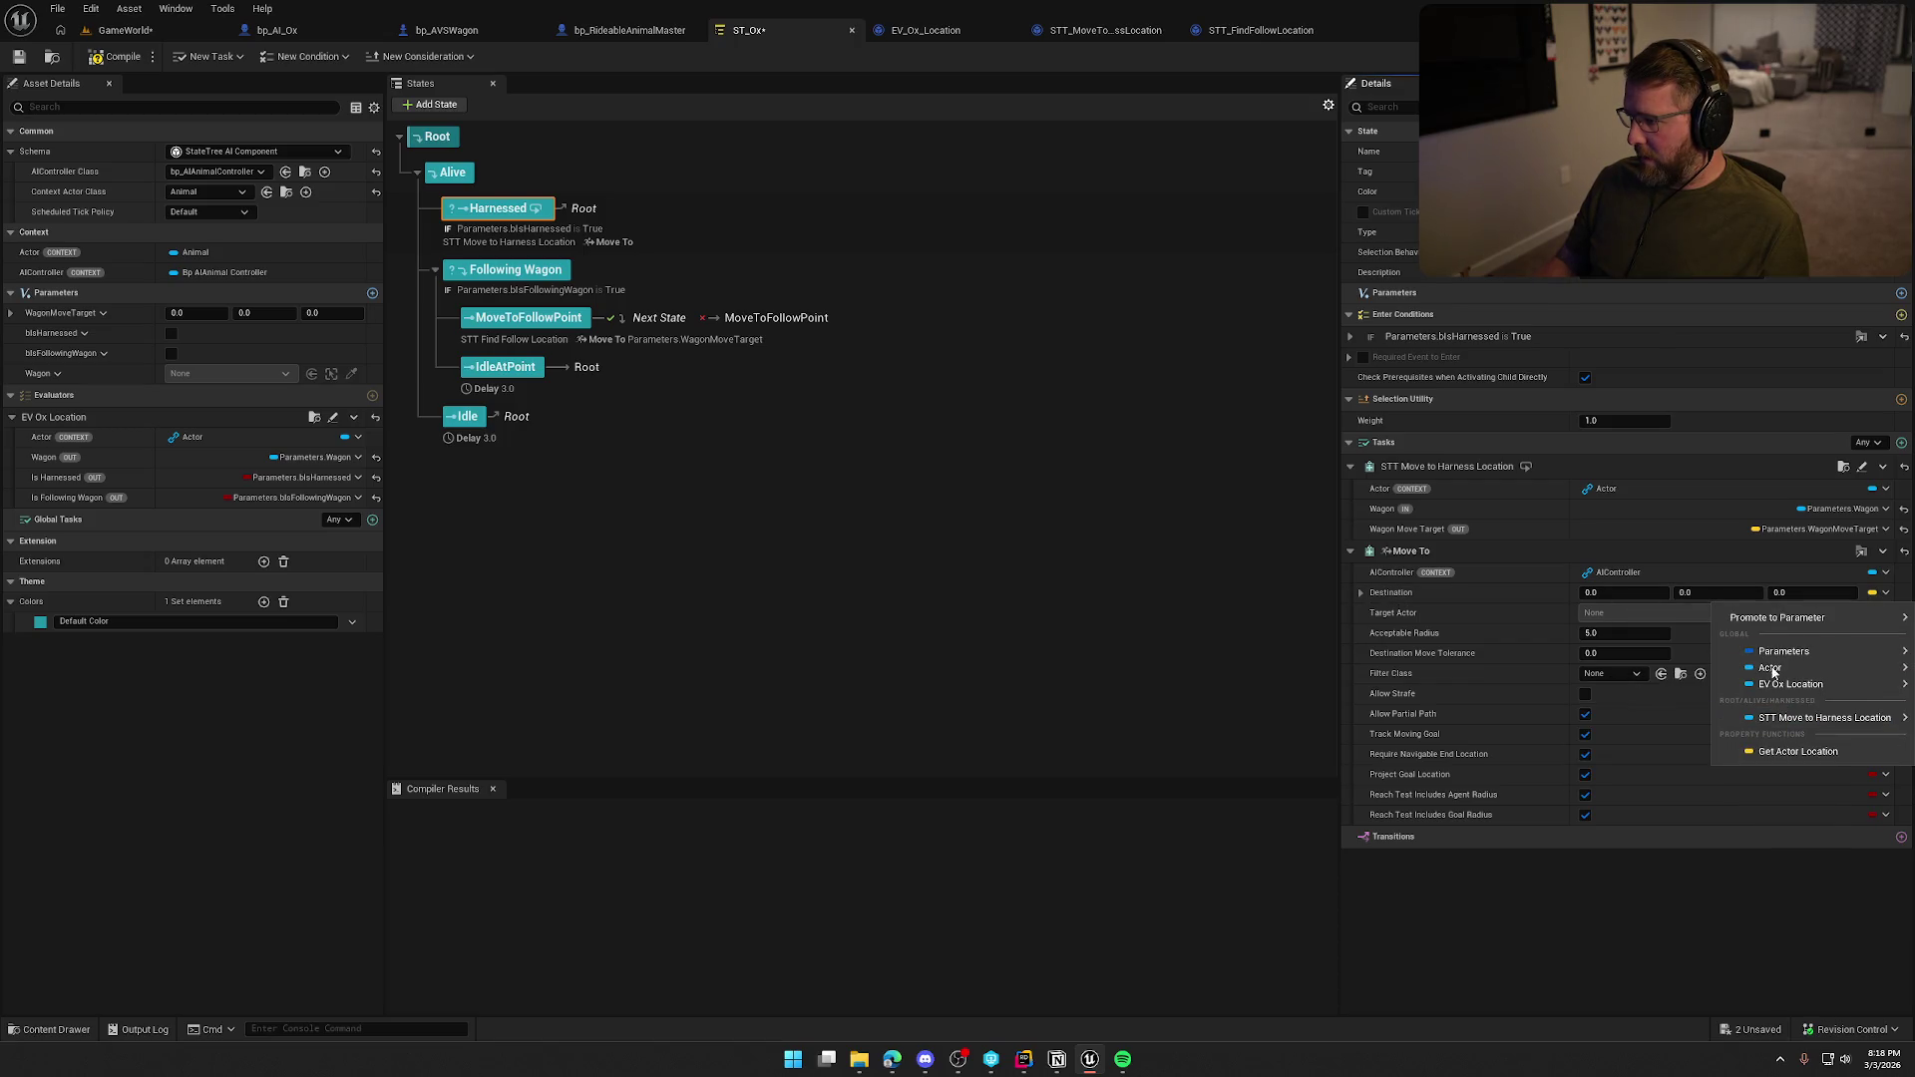
mouse_move(1767, 660)
left_click(1669, 677)
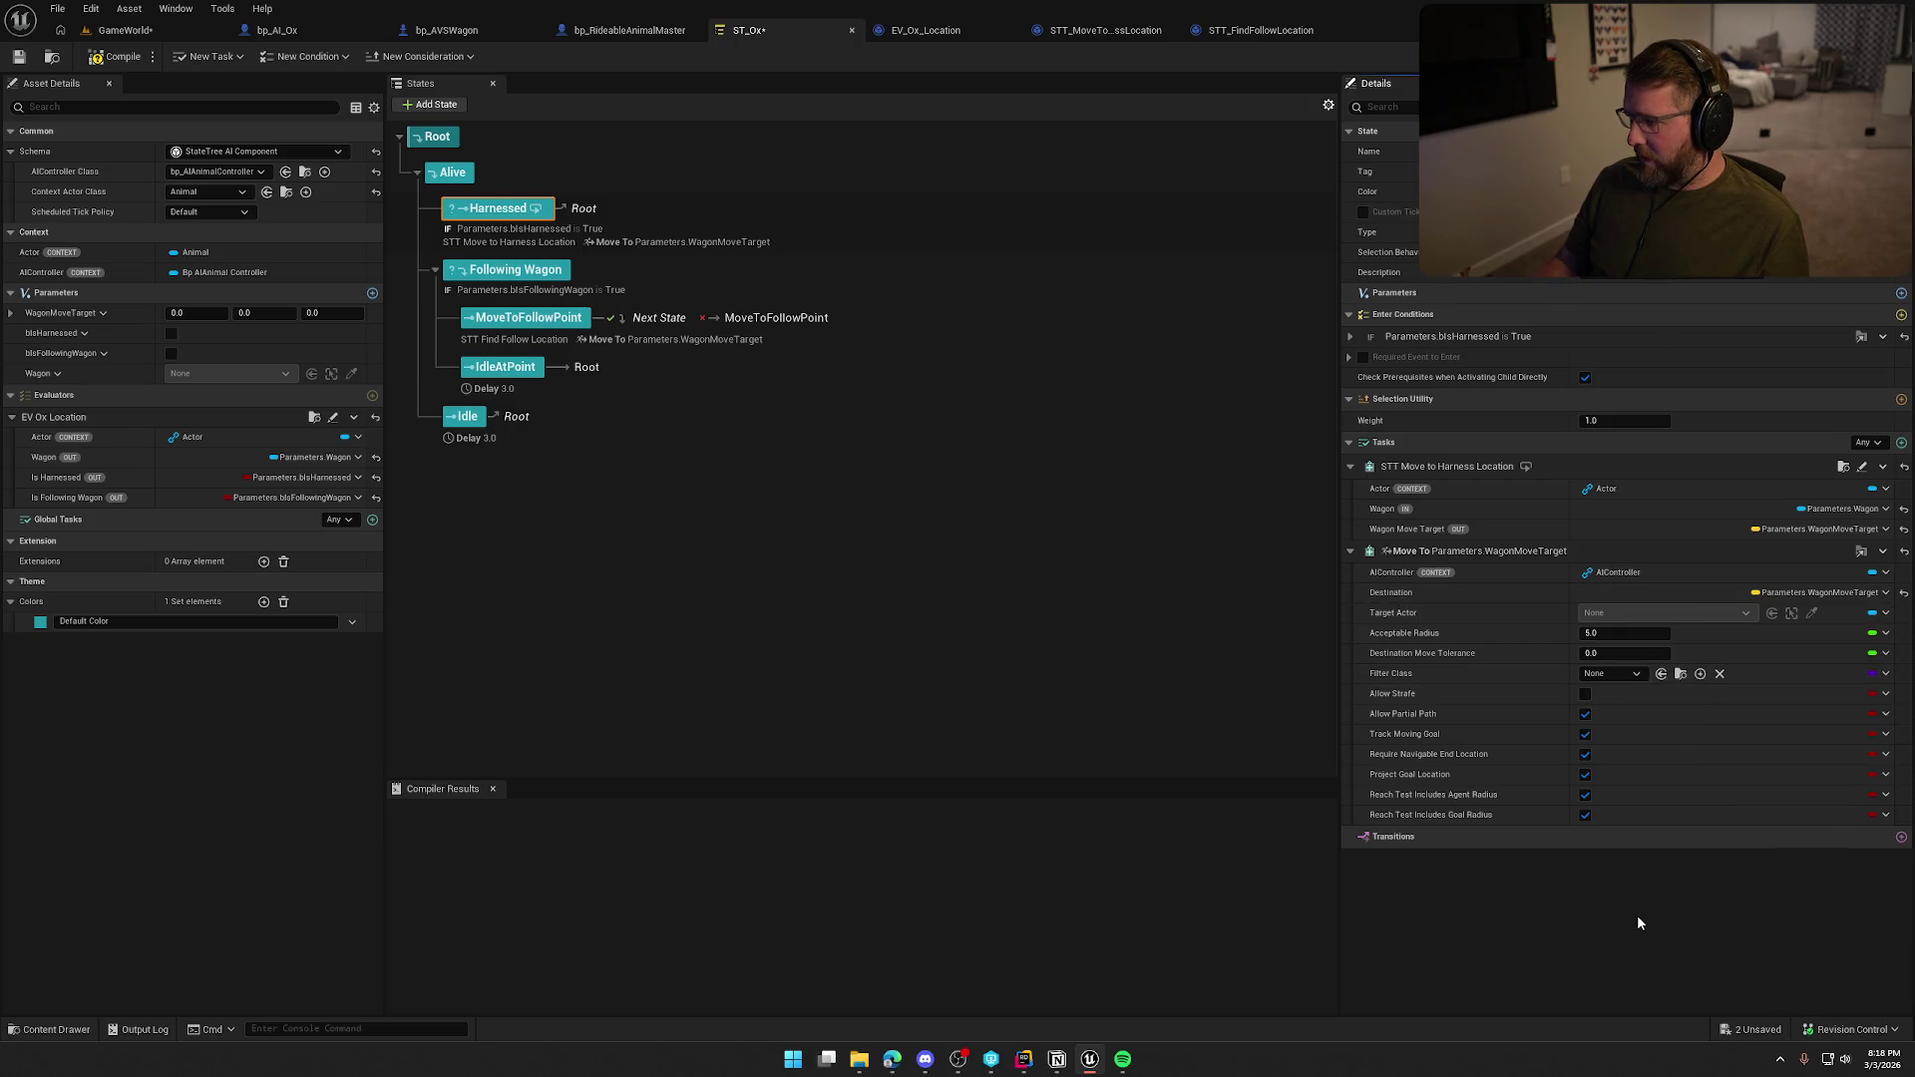
left_click(1598, 634)
type("20")
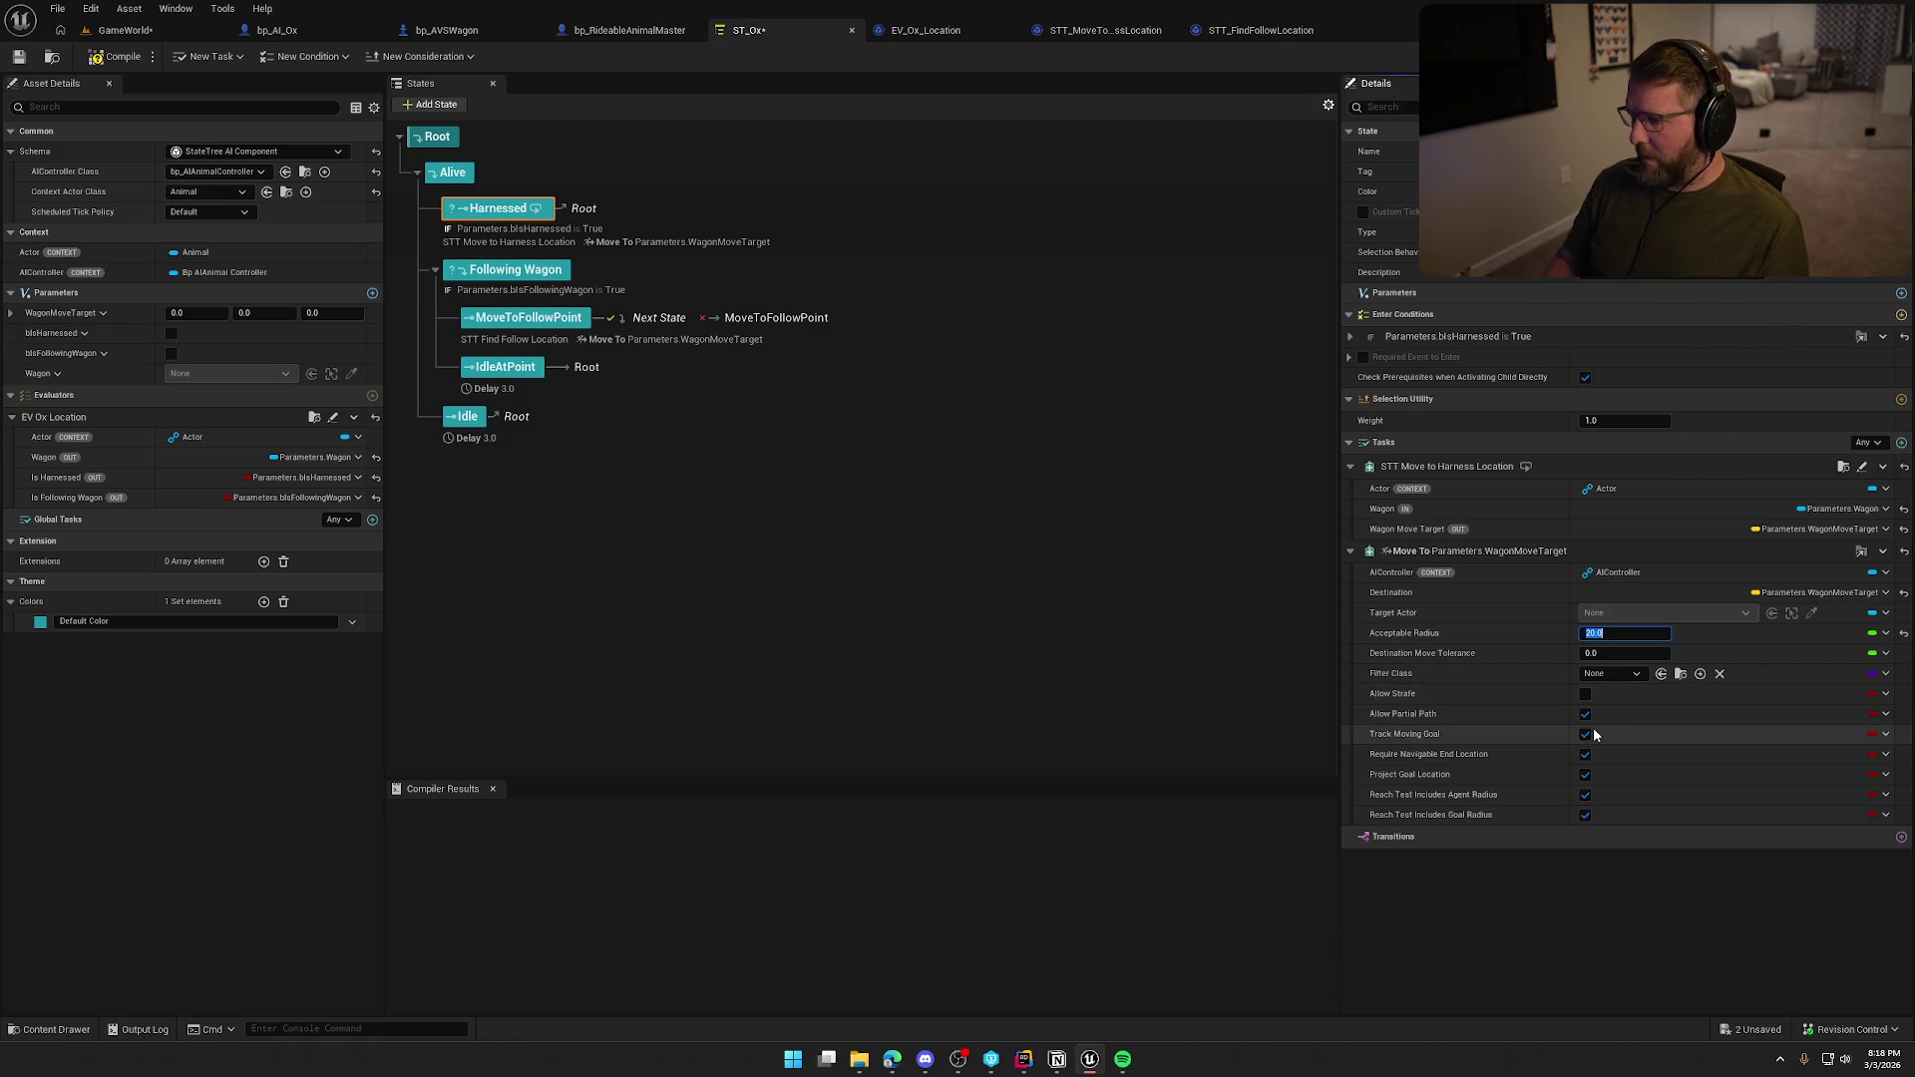
key("Return")
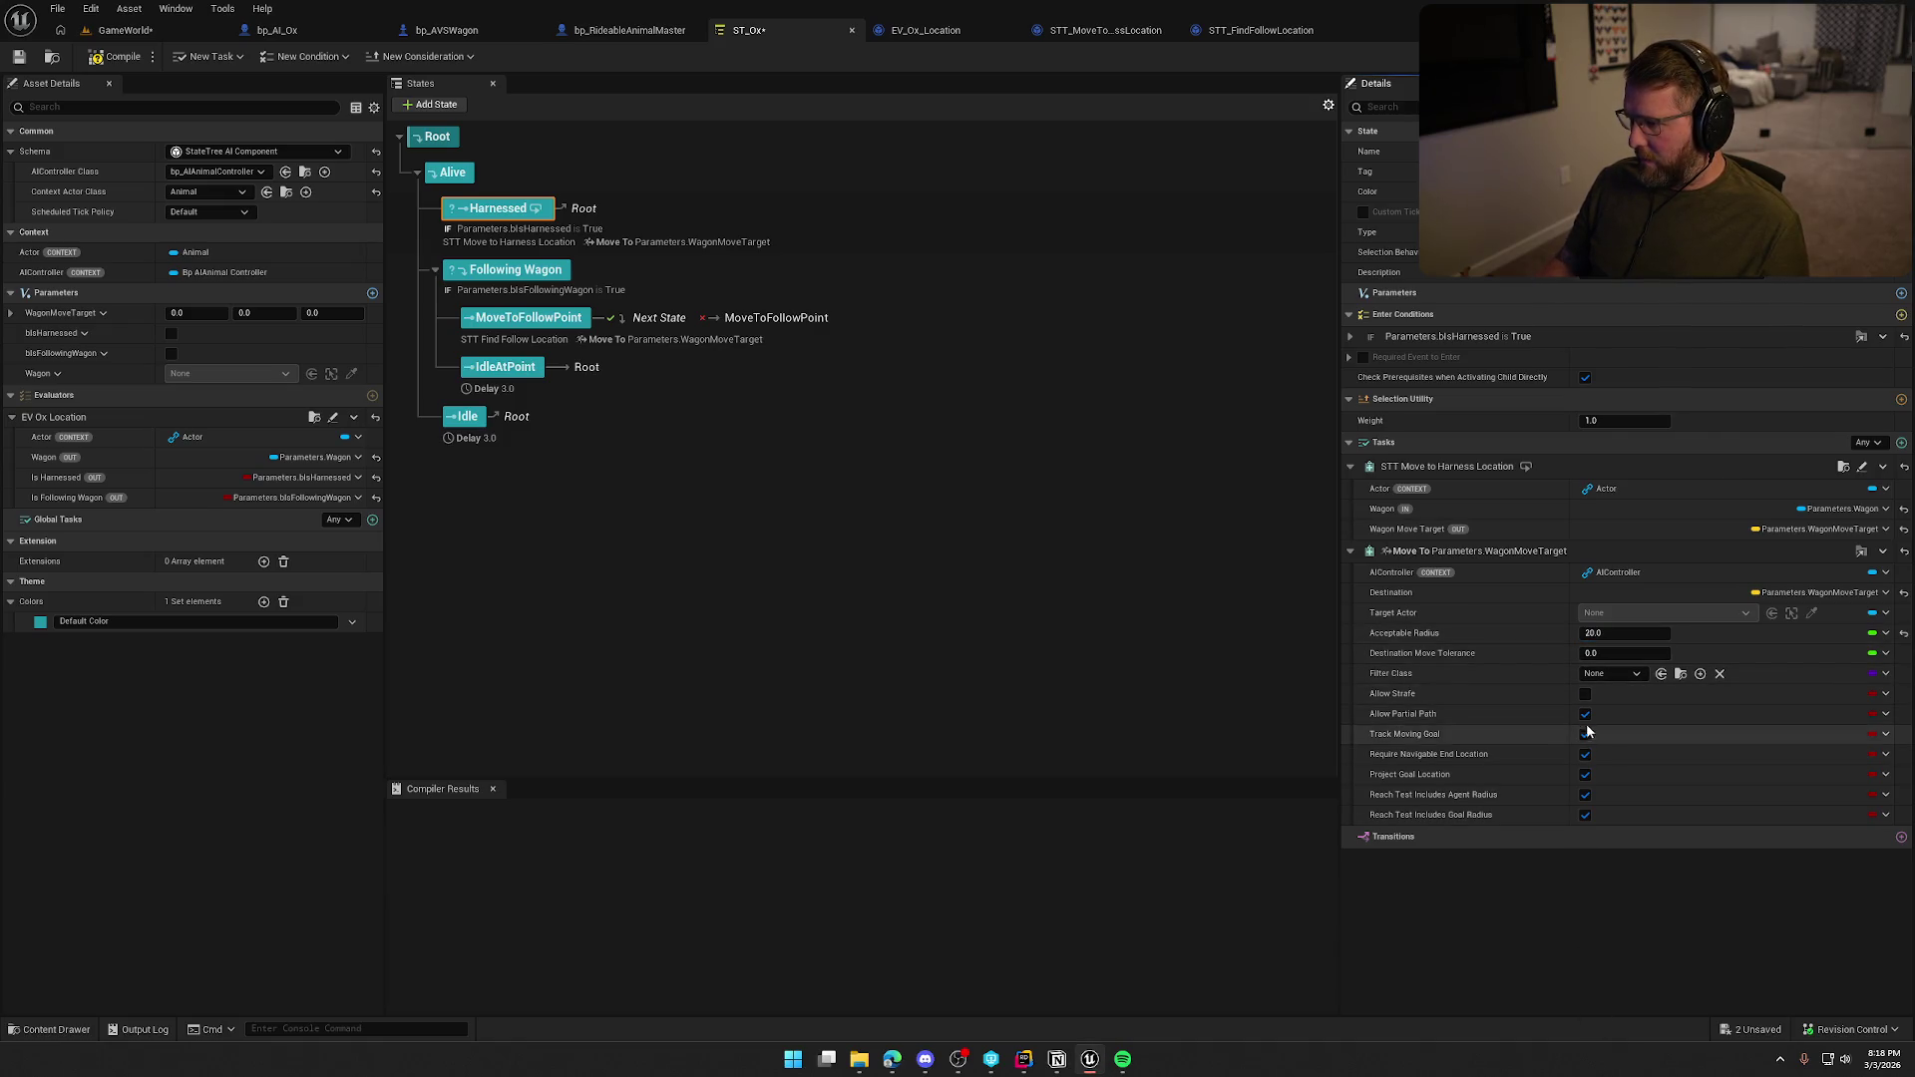
left_click(1584, 695)
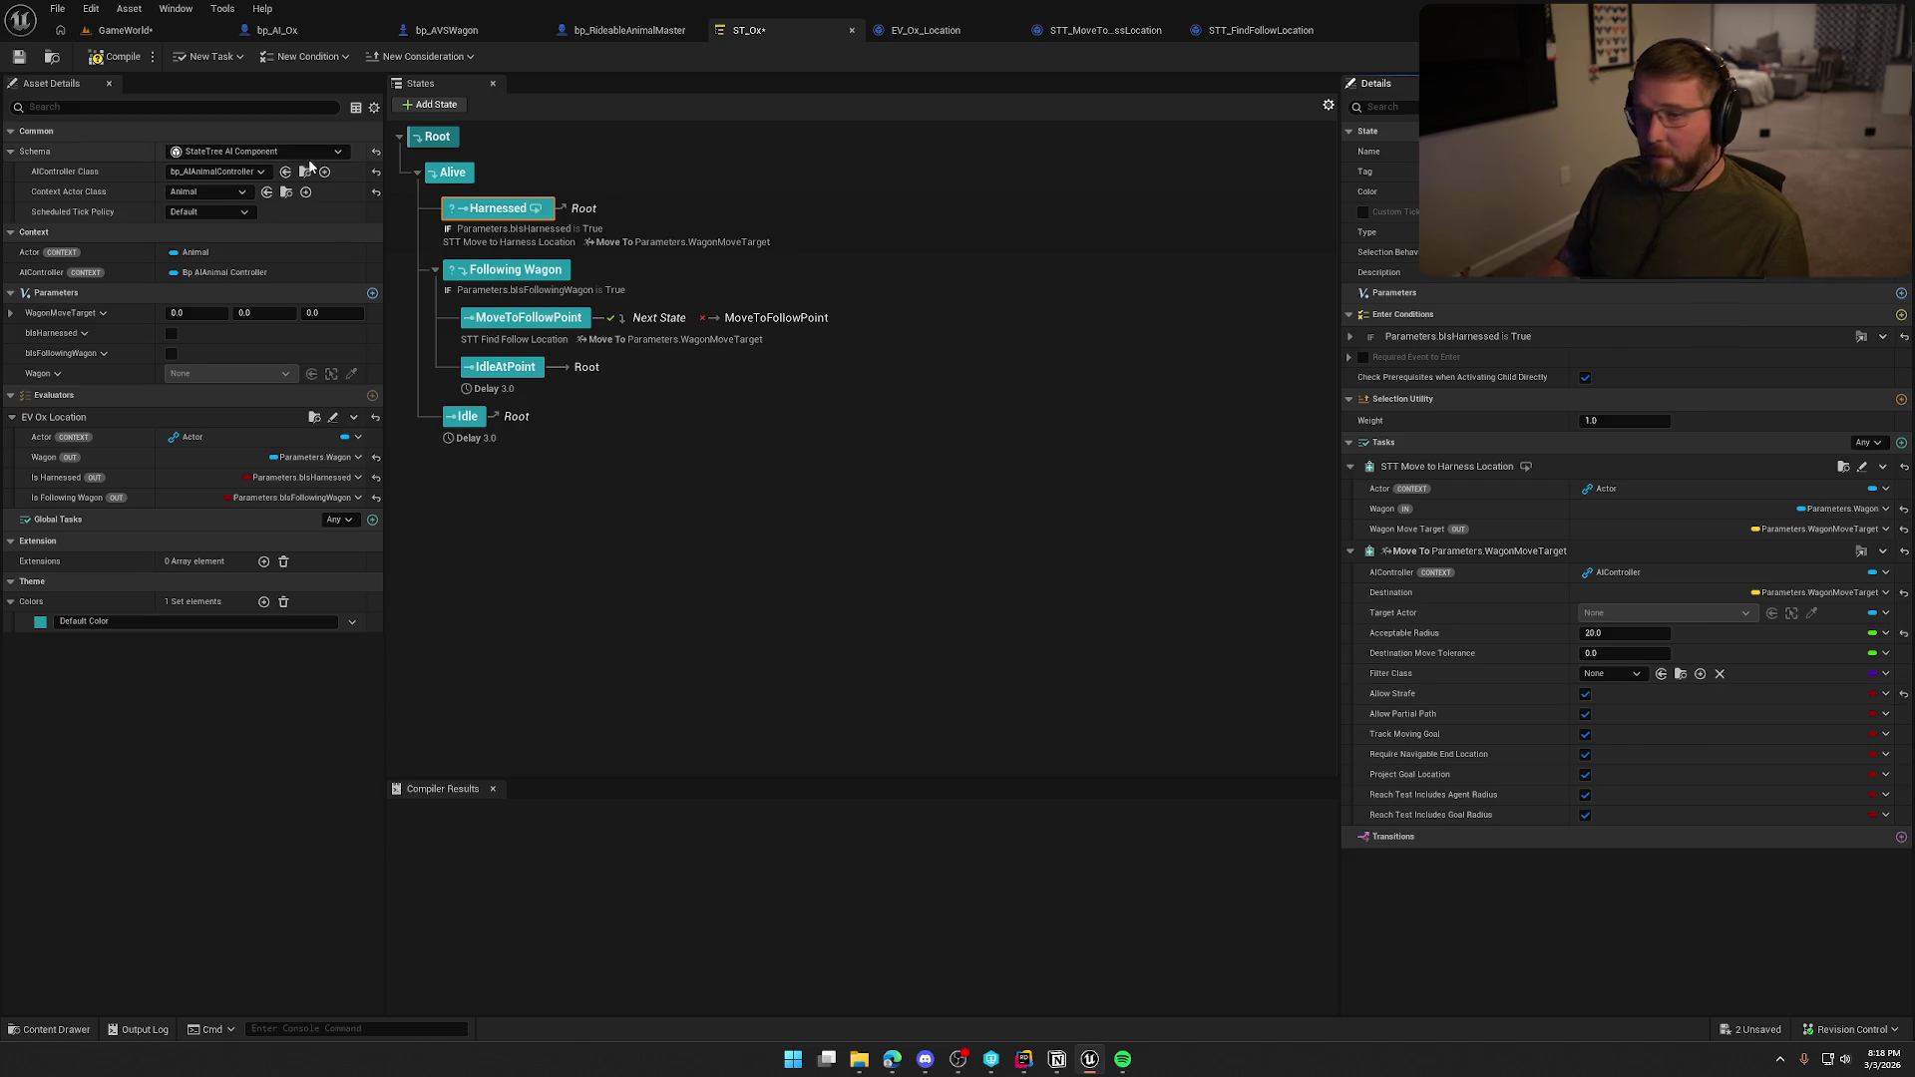
left_click(118, 57)
left_click(957, 696)
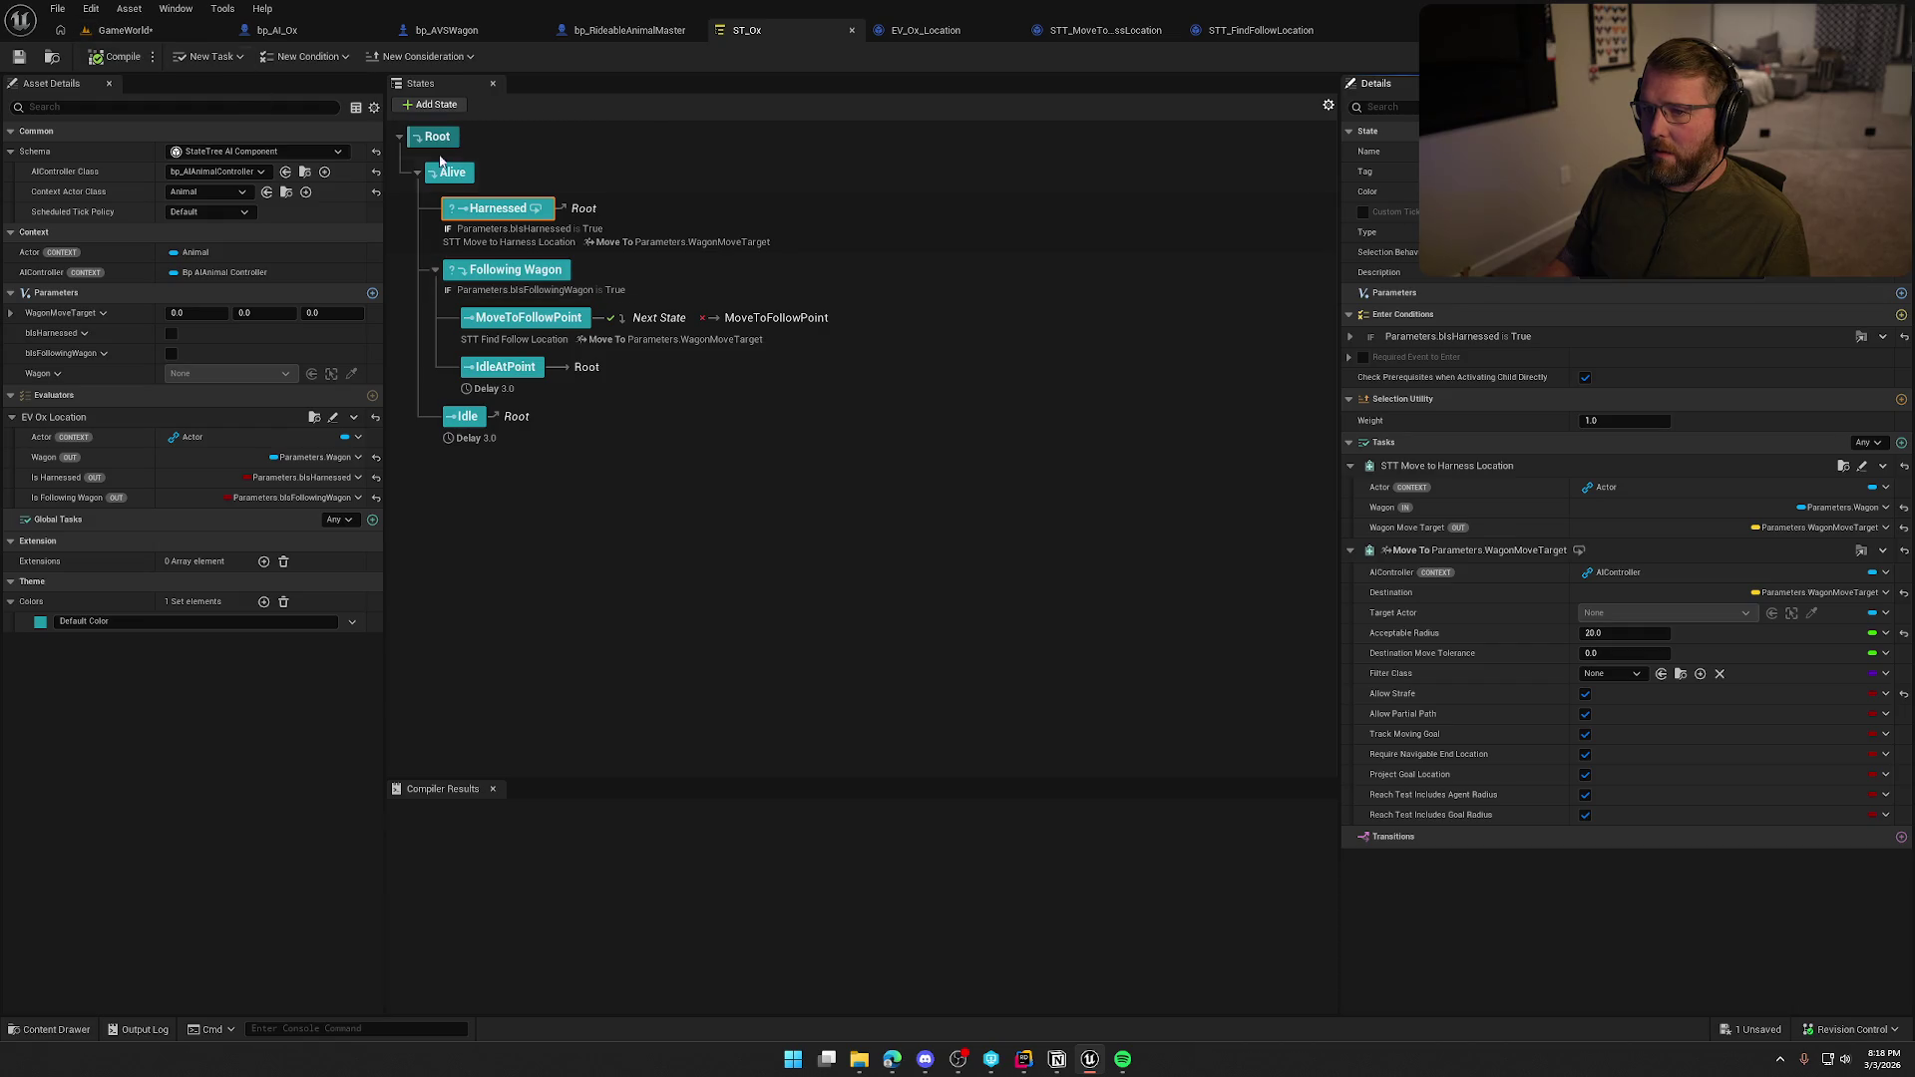
Insert a Print String node after Event EnterState with the text 'Finding wagon location'.
left_click(1237, 31)
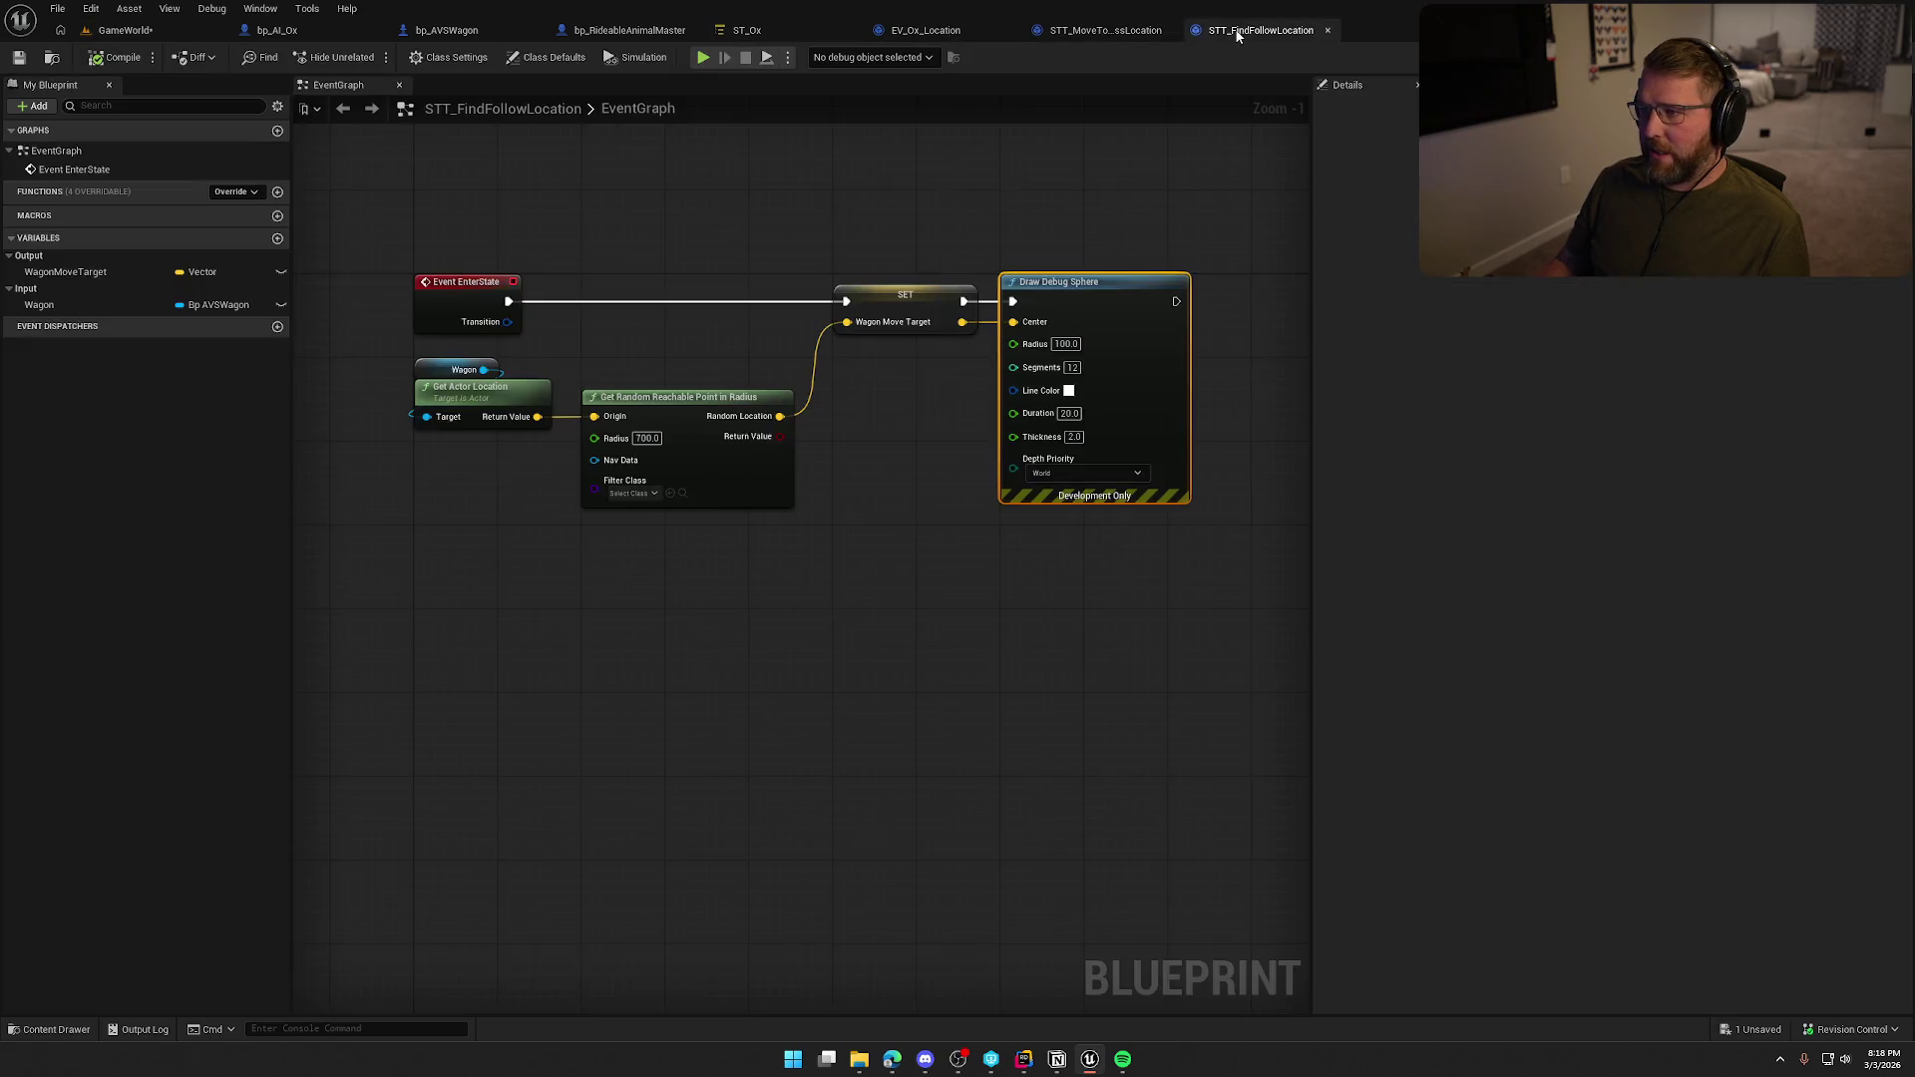
left_click(1105, 30)
left_click_drag(748, 244, 1227, 245)
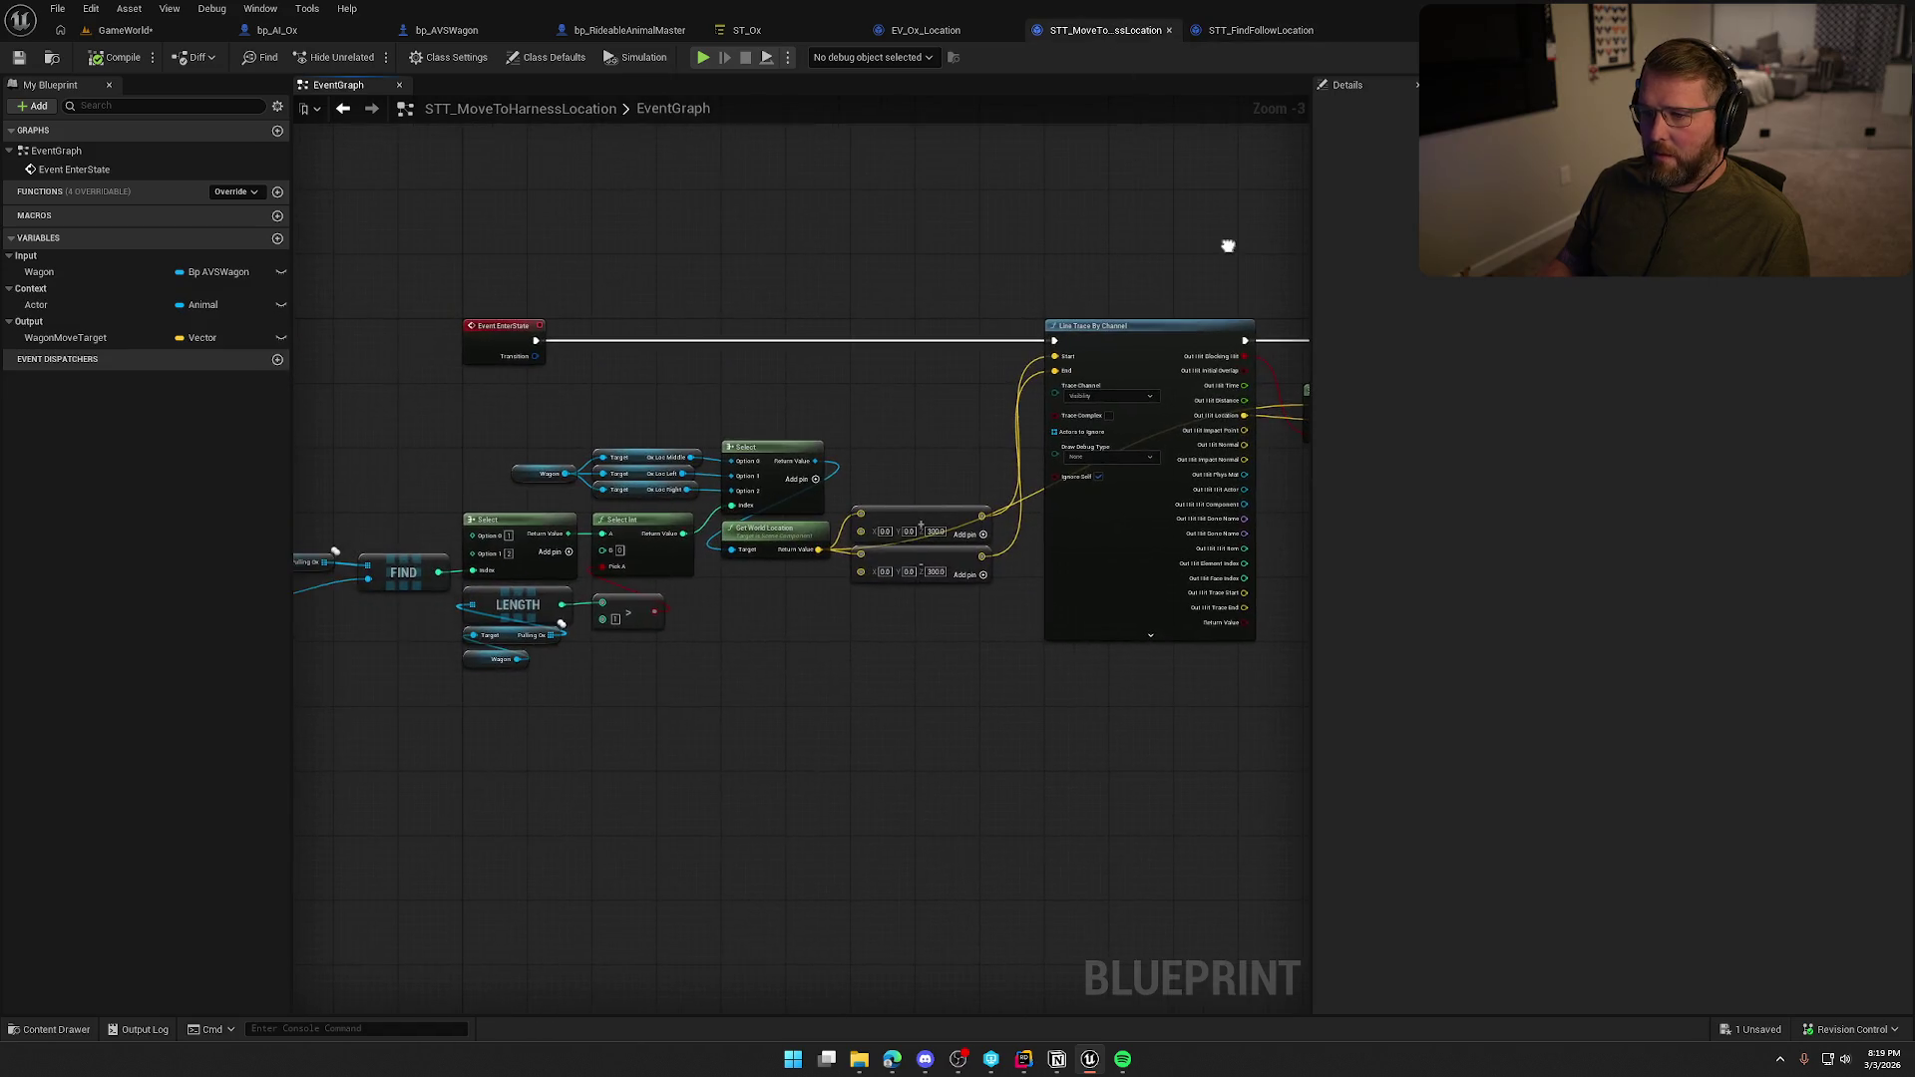
left_click_drag(536, 340, 624, 222)
type("print")
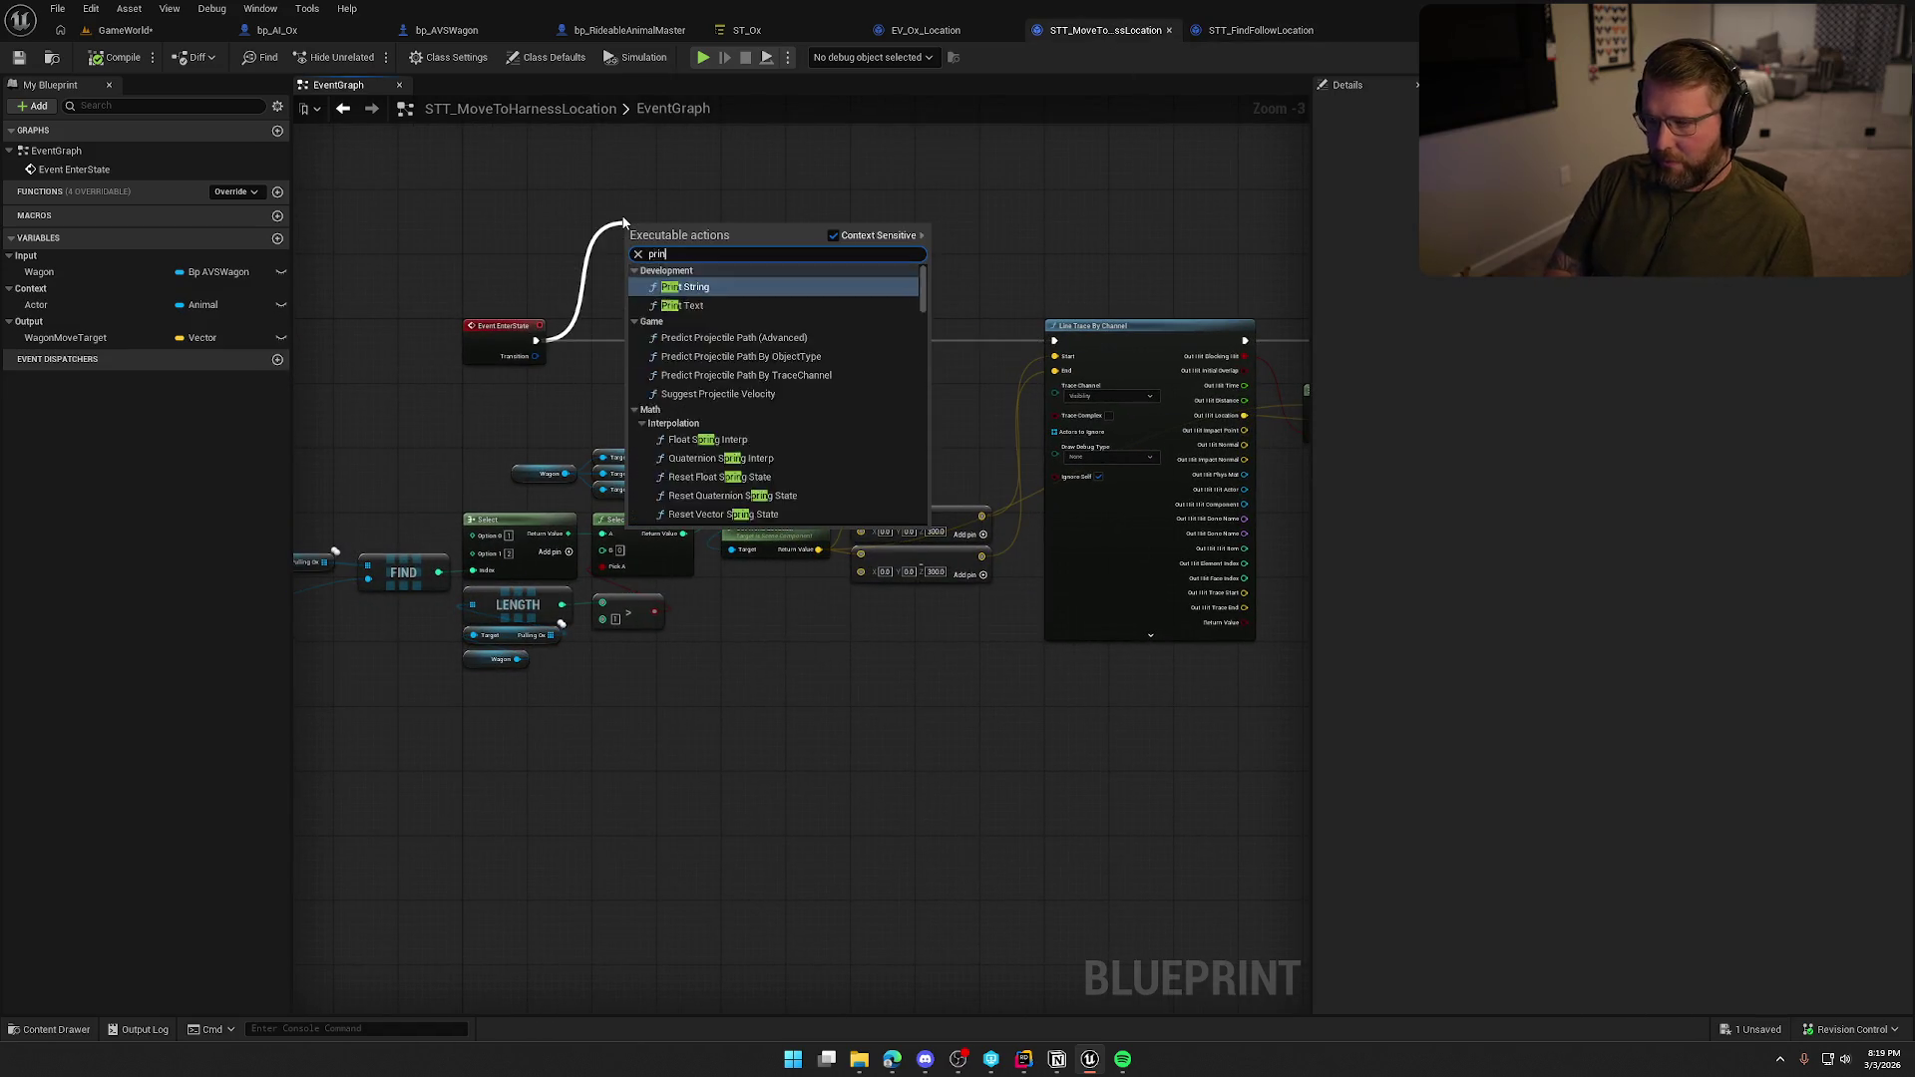
key("Return")
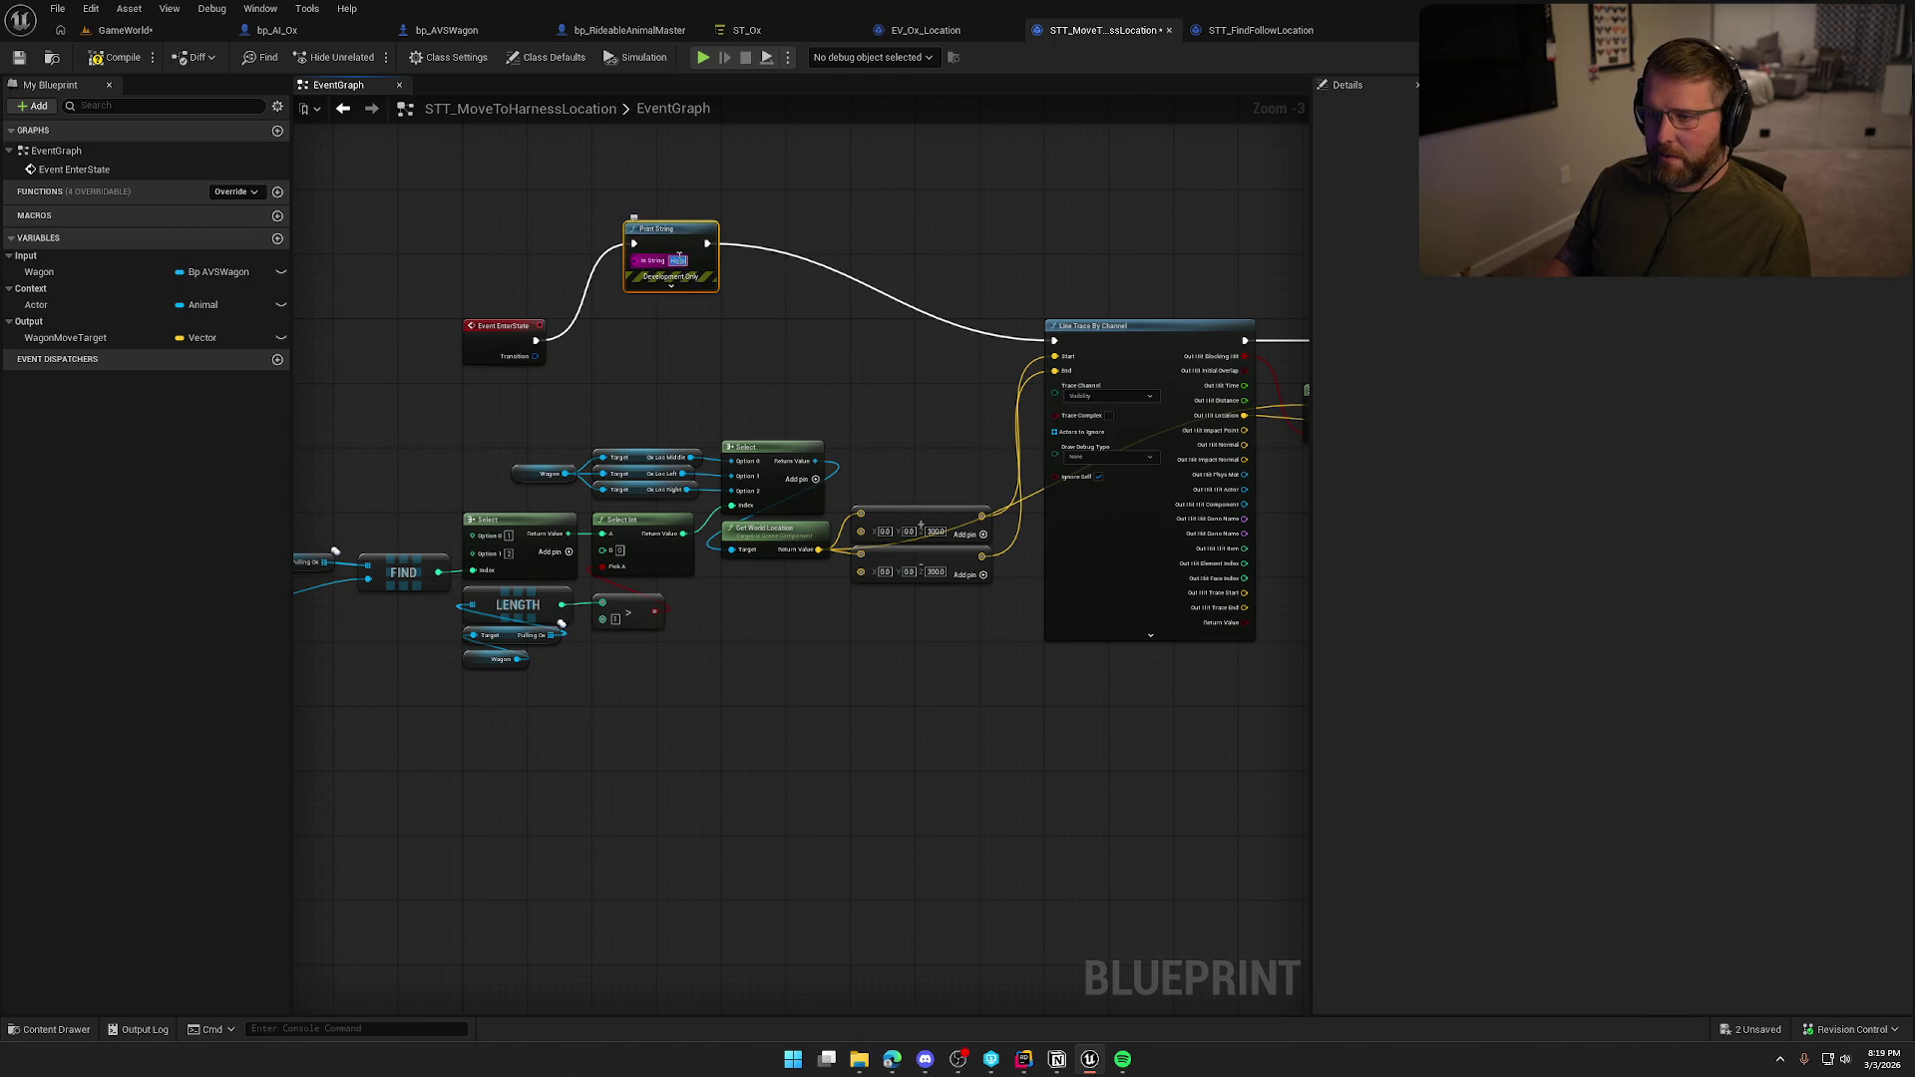
type("Finding")
key("Return")
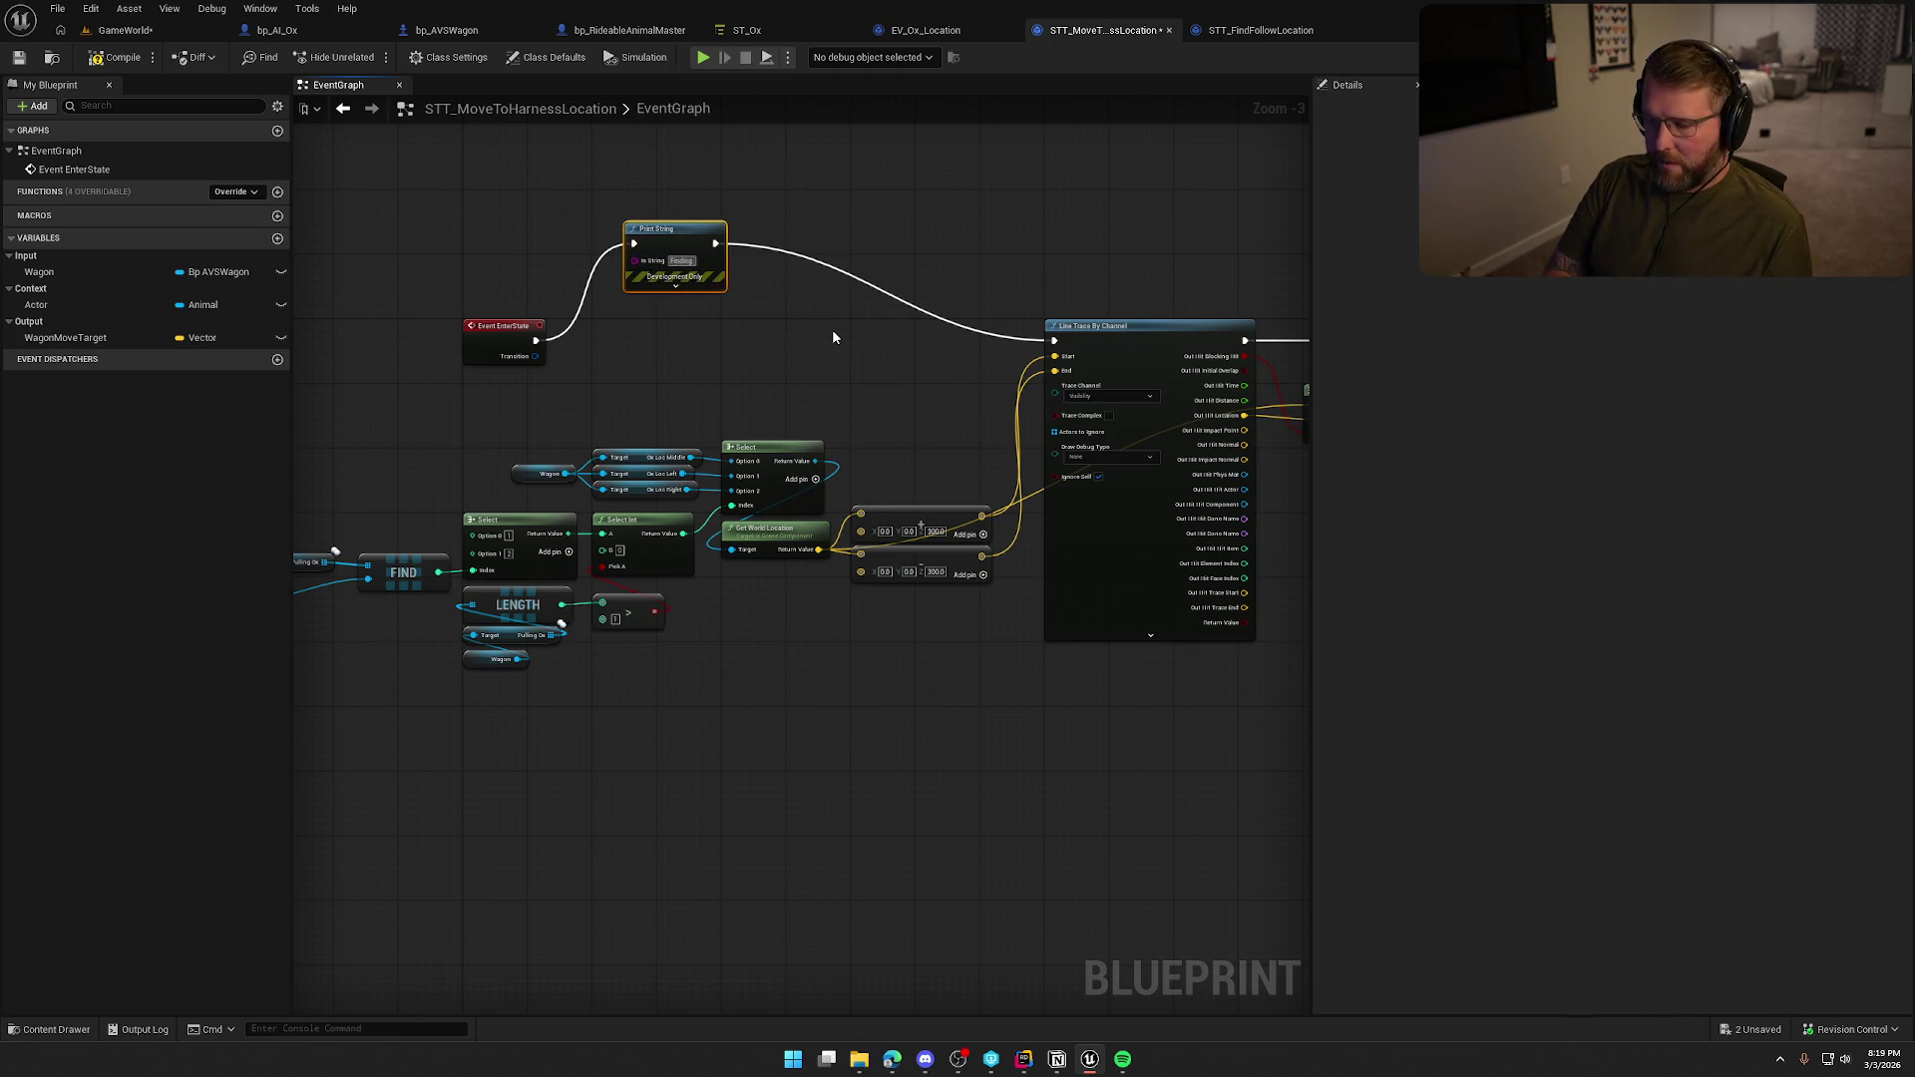
type(" wagon location")
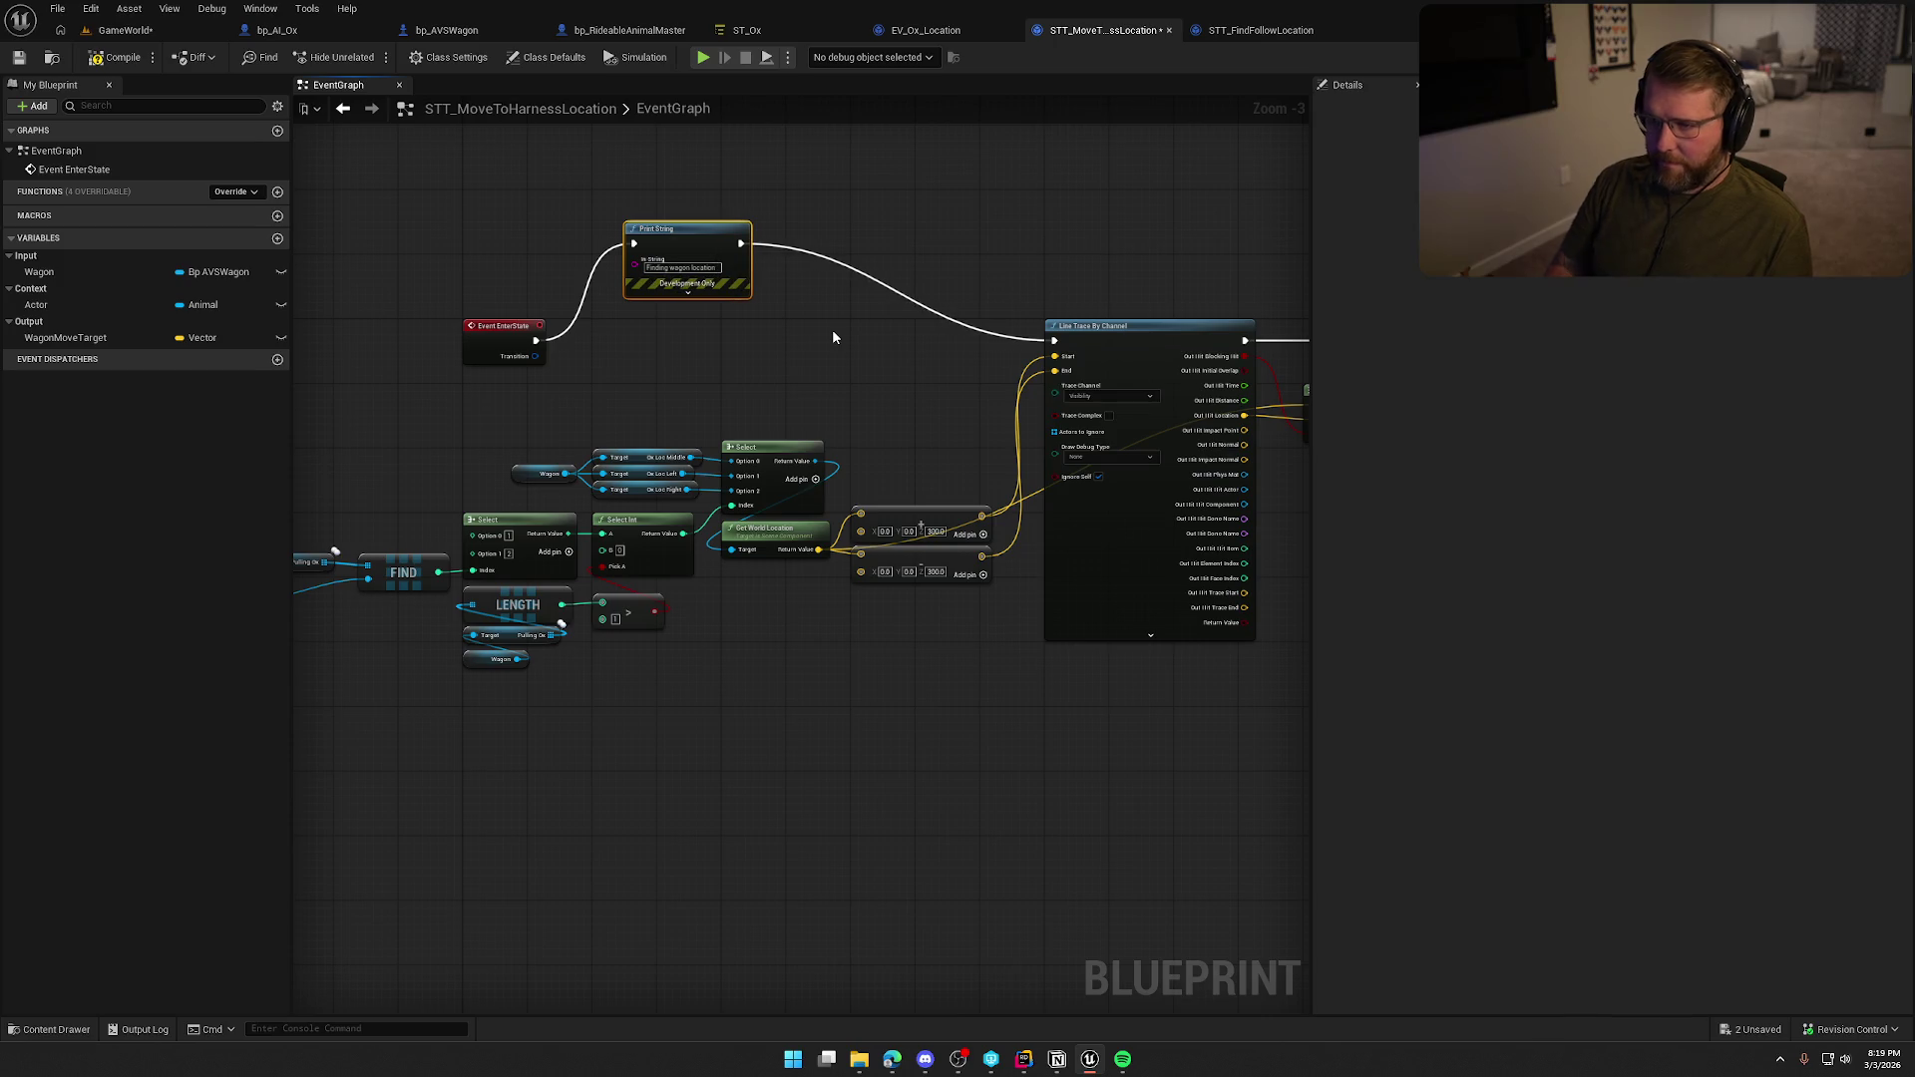
Play the GameWorld level, ride an ox to the wagon, dismount, then stop the session.
left_click(116, 32)
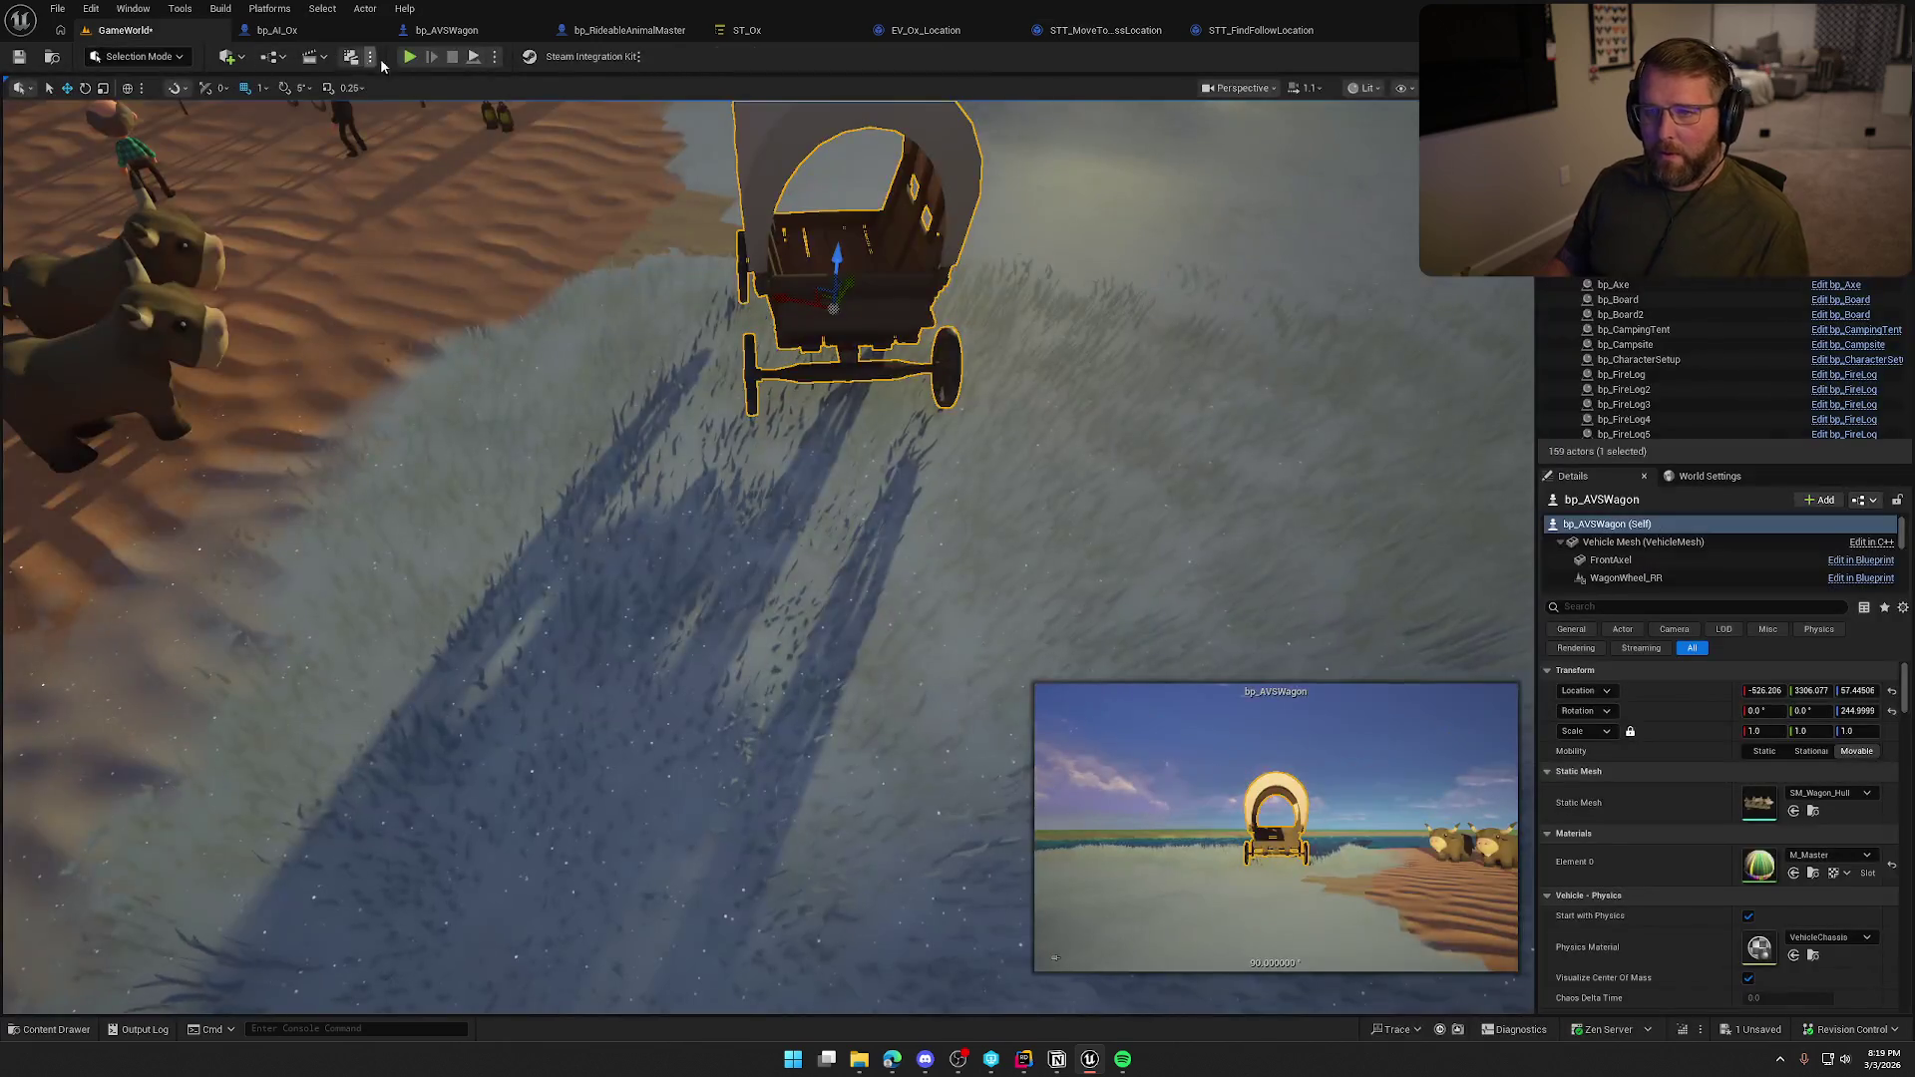
key("alt+p")
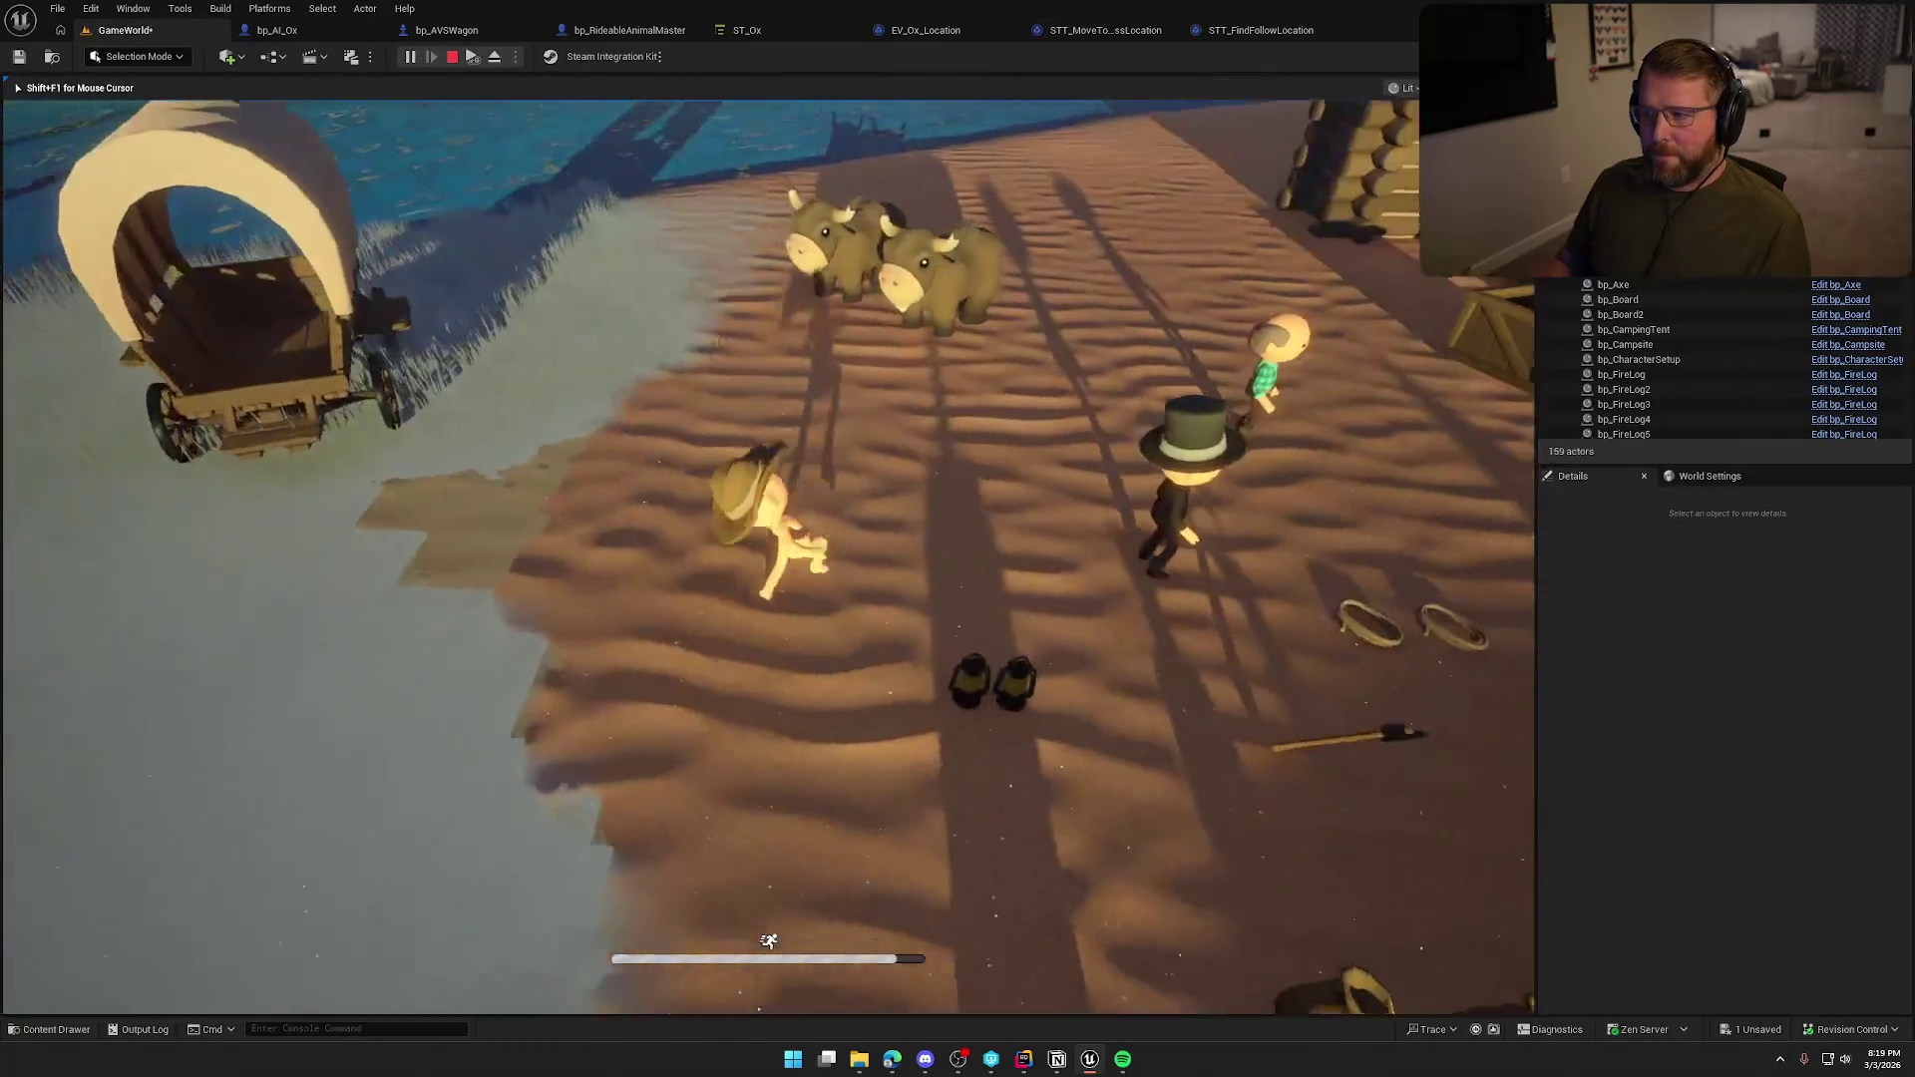
key("w")
key("e")
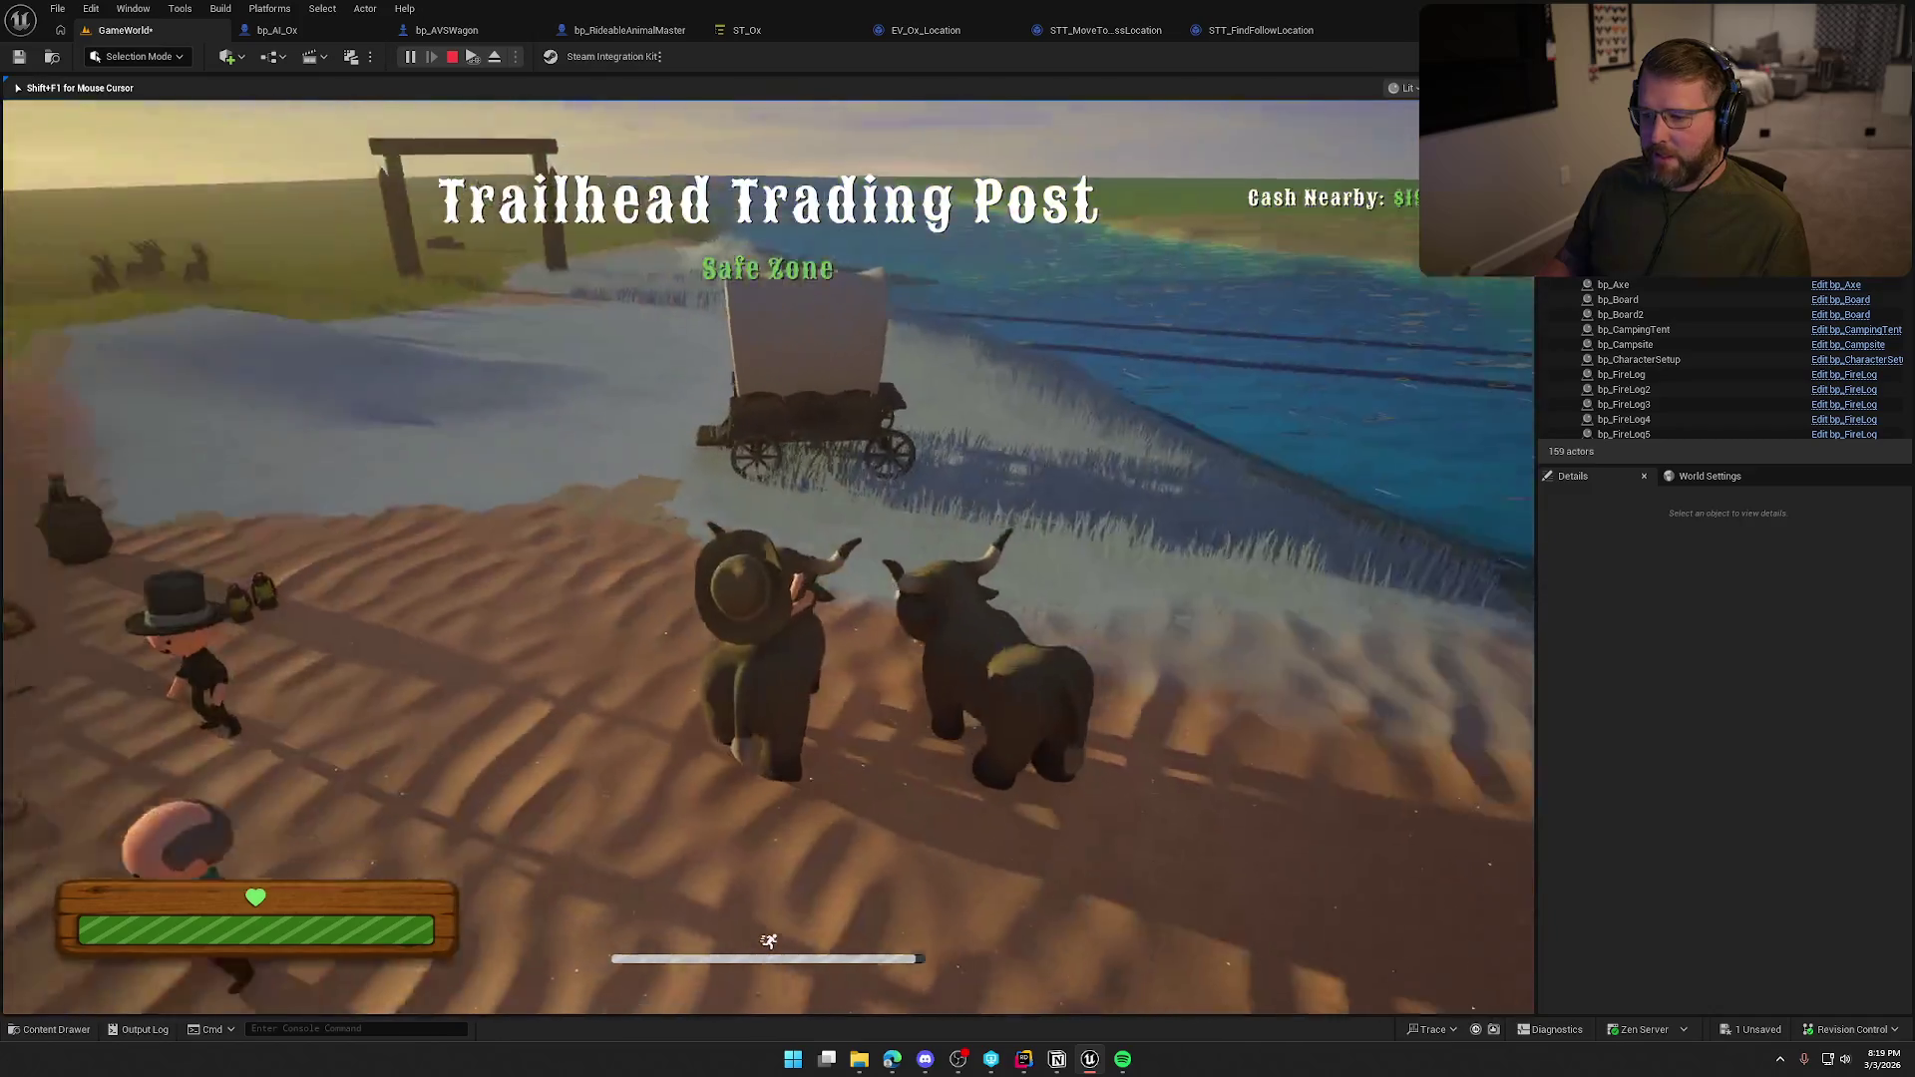
key("w")
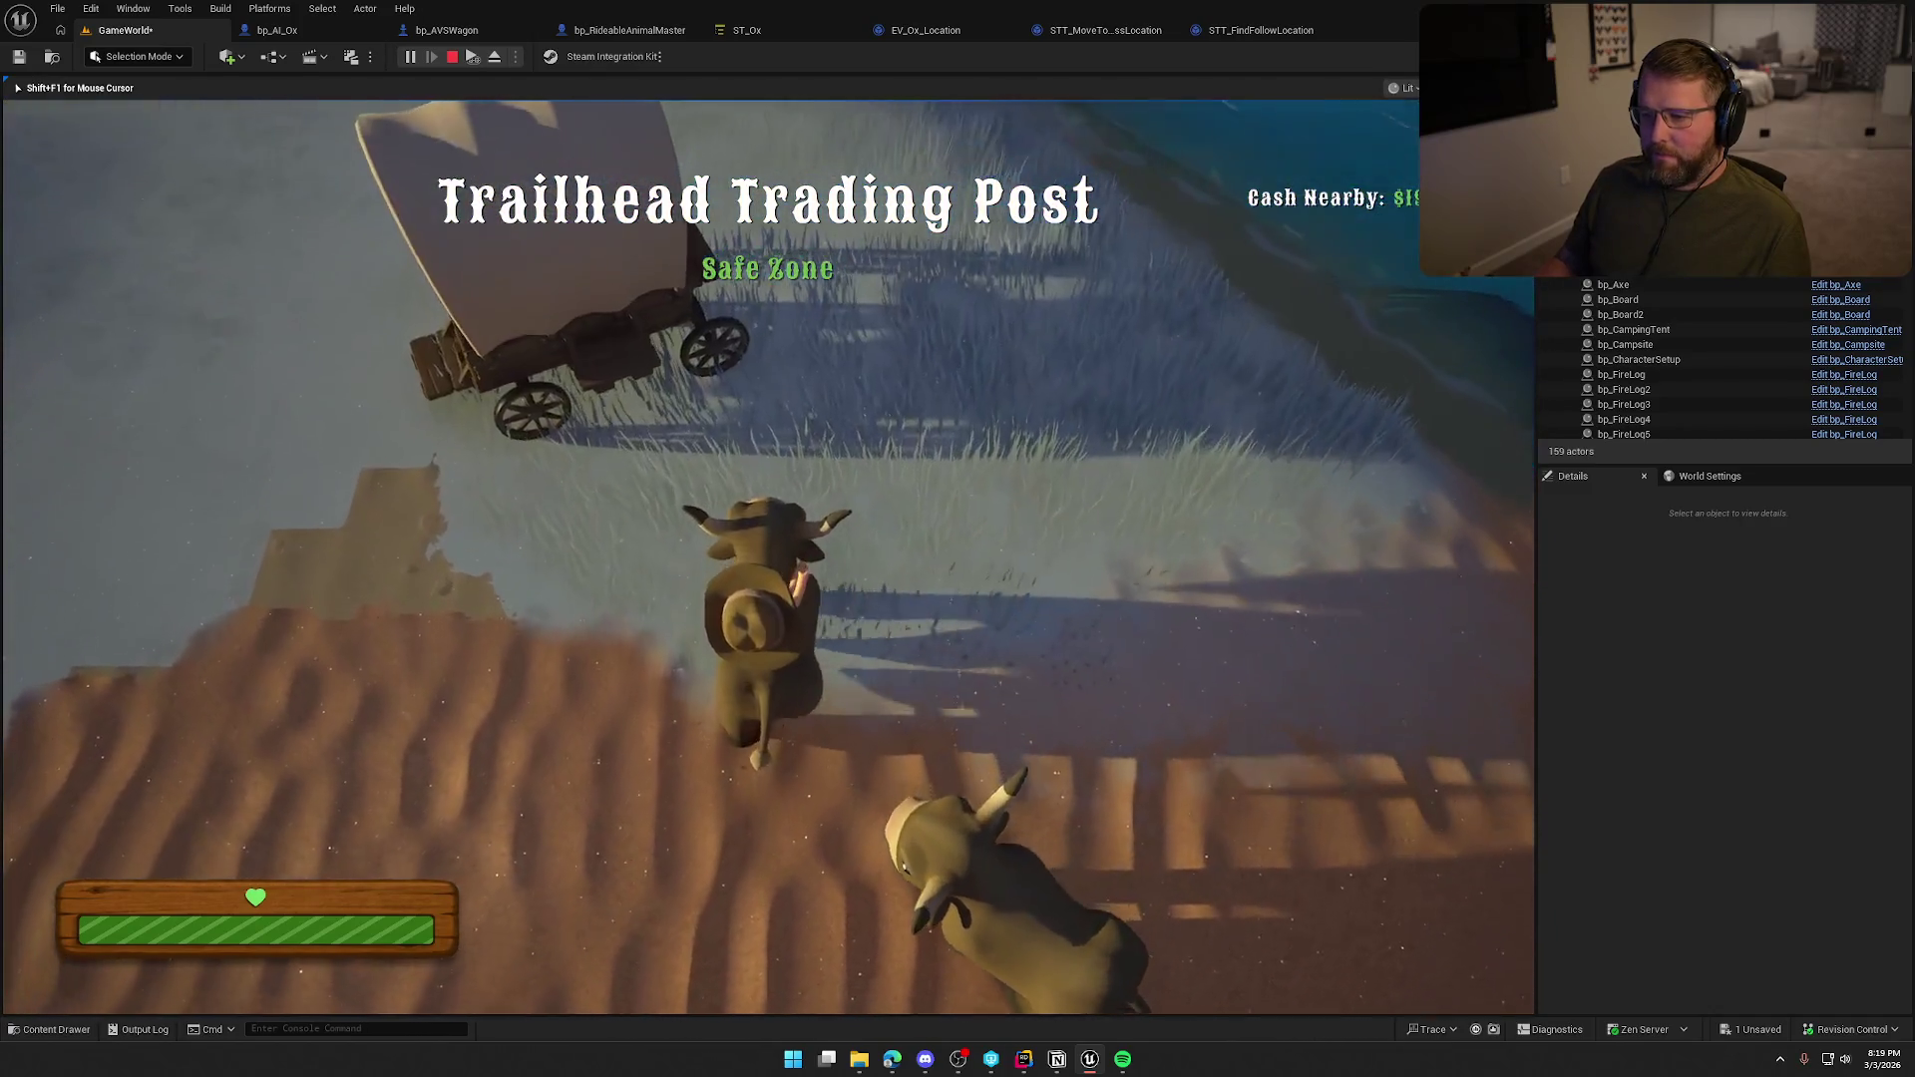
key("e")
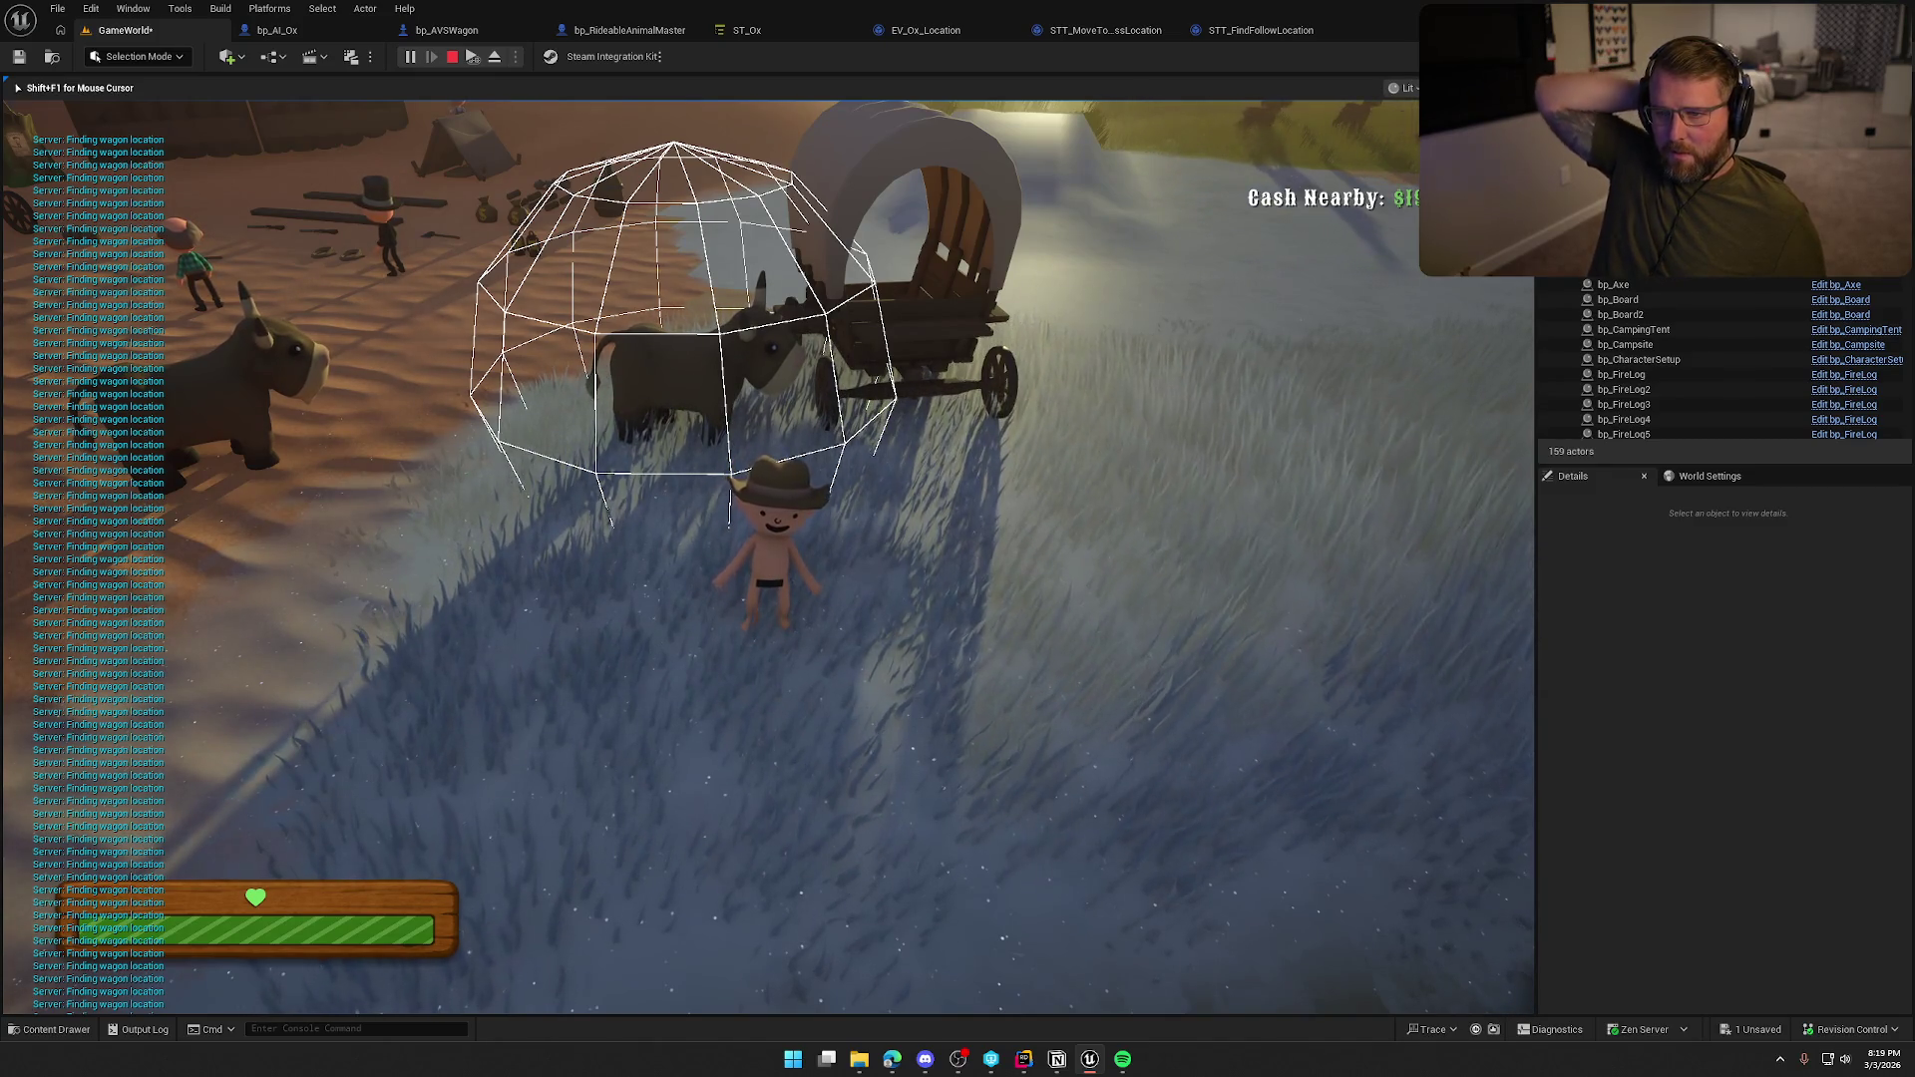
key("w")
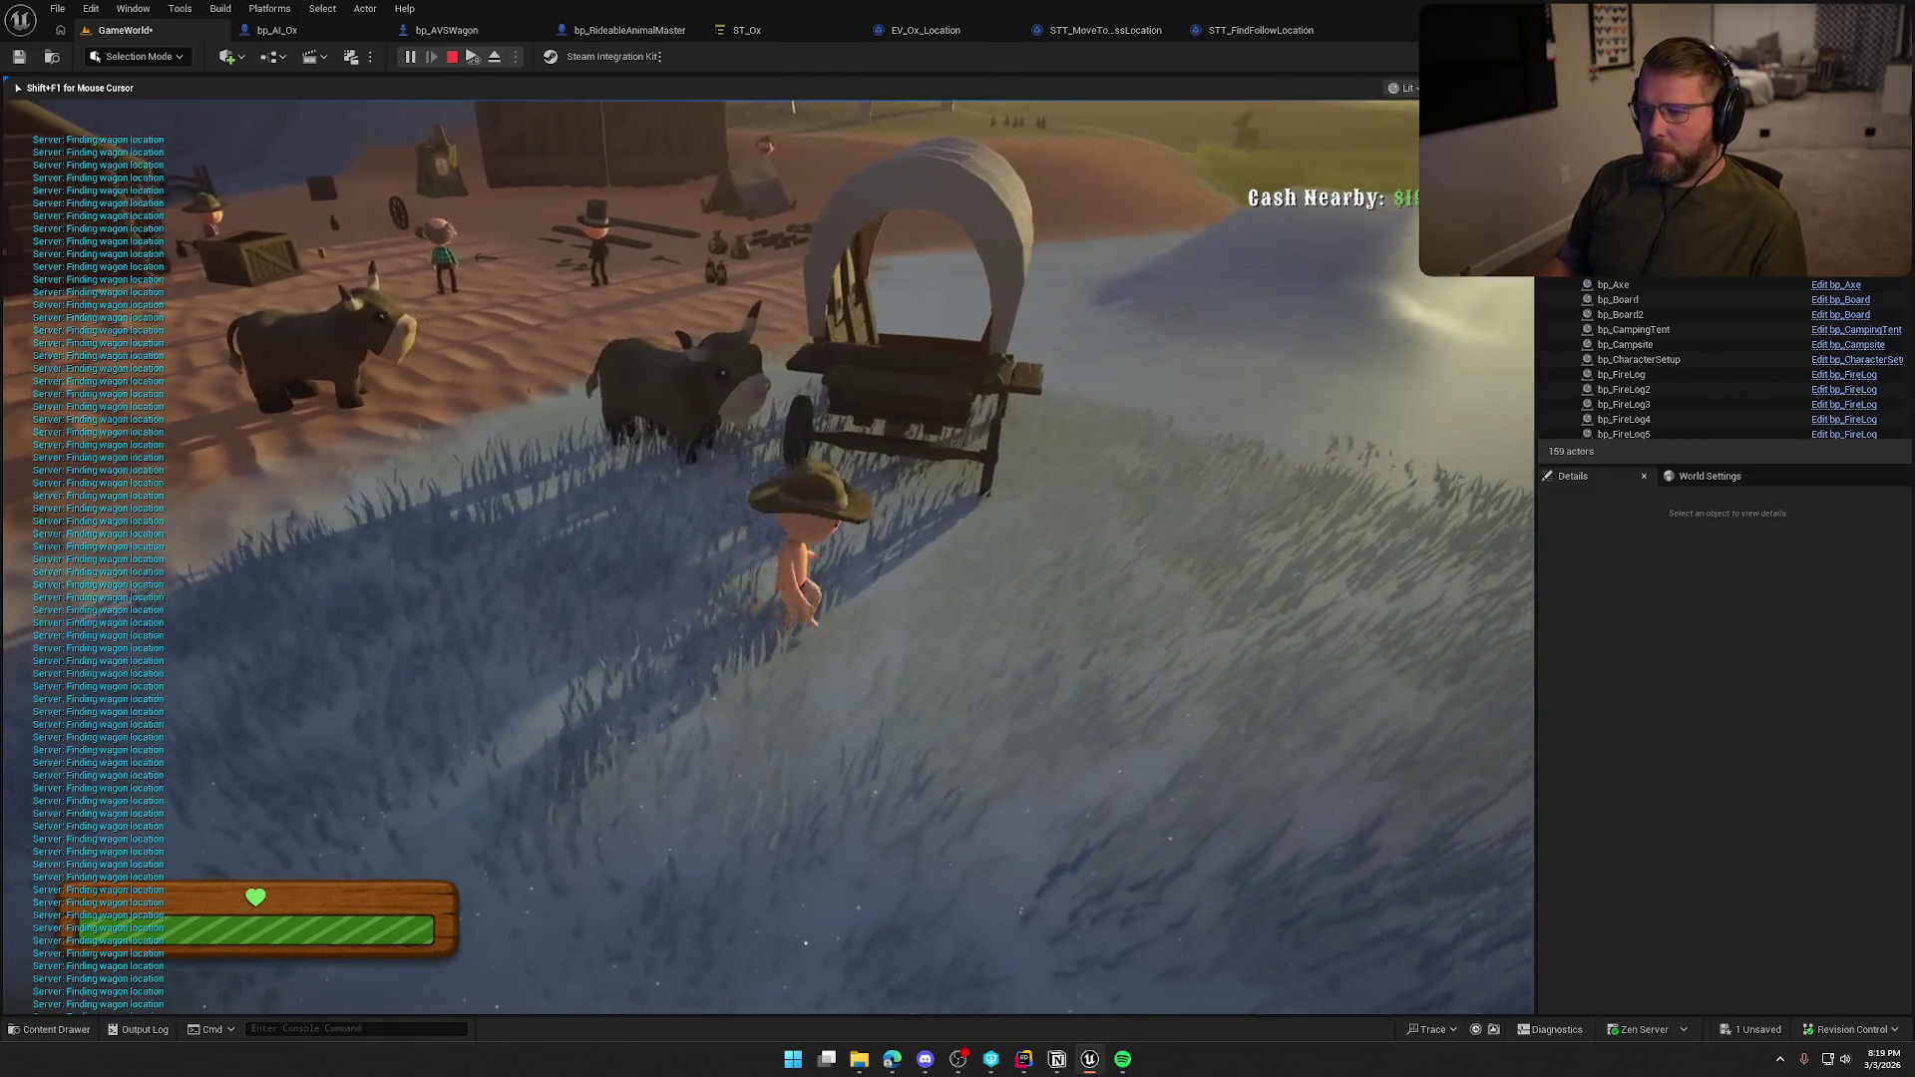
key("shift+F1")
key("Escape")
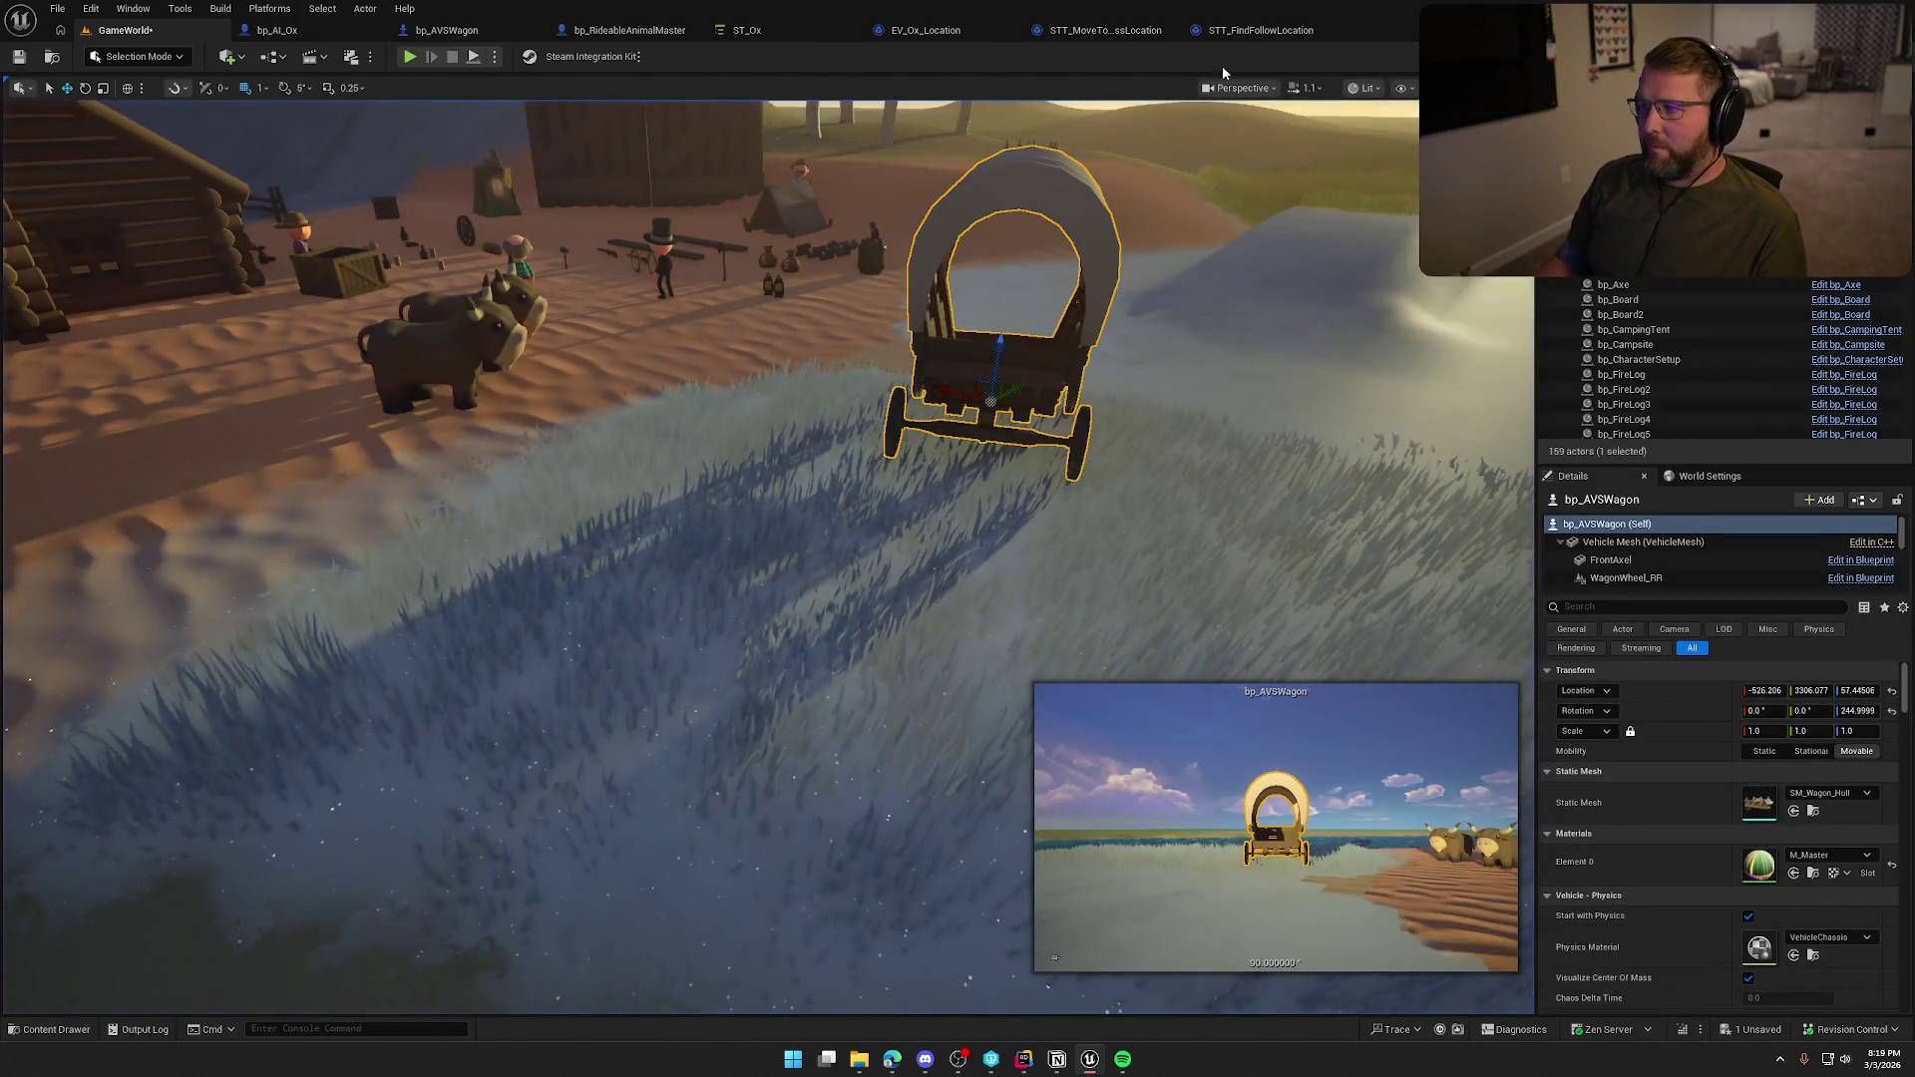
Wire EnterState straight into Line Trace By Channel, delete the Print String node, then open bp_AVSWagon.
left_click(1247, 34)
left_click(1066, 32)
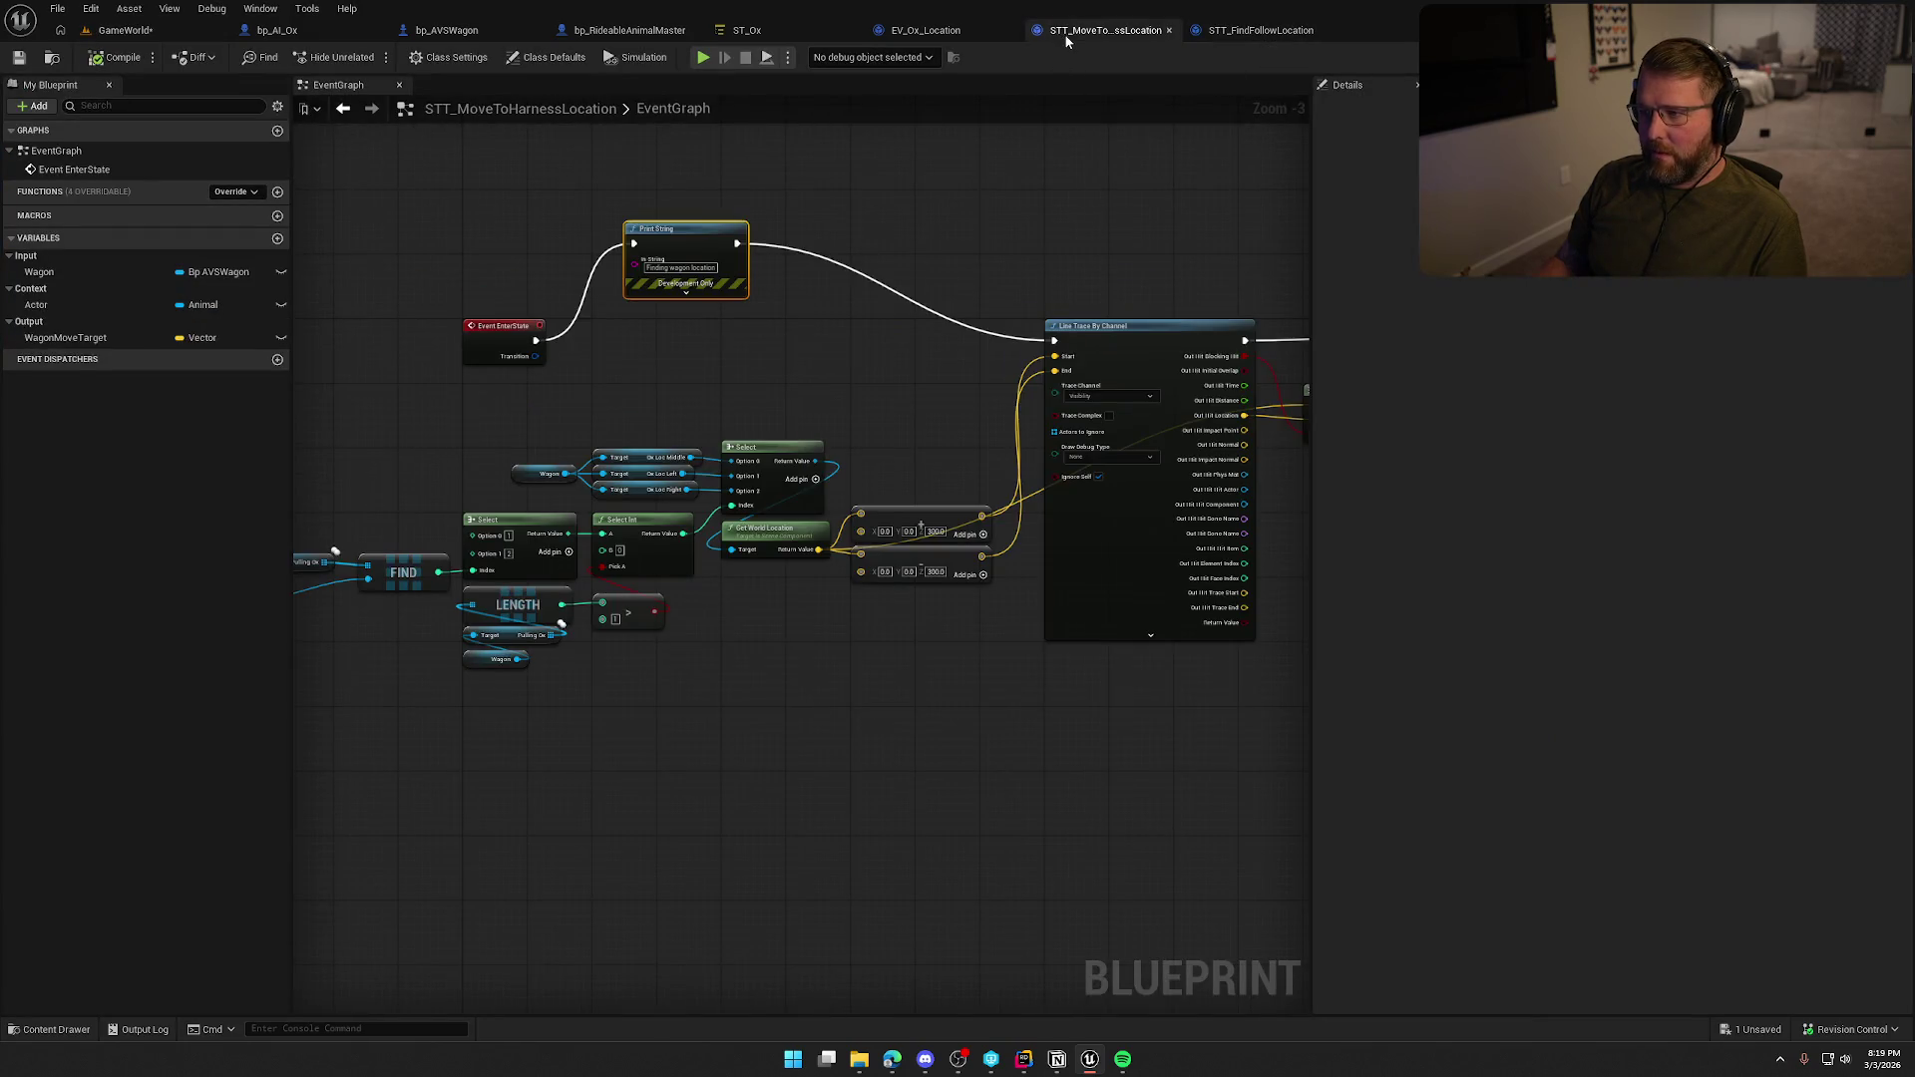
left_click_drag(539, 337, 1054, 340)
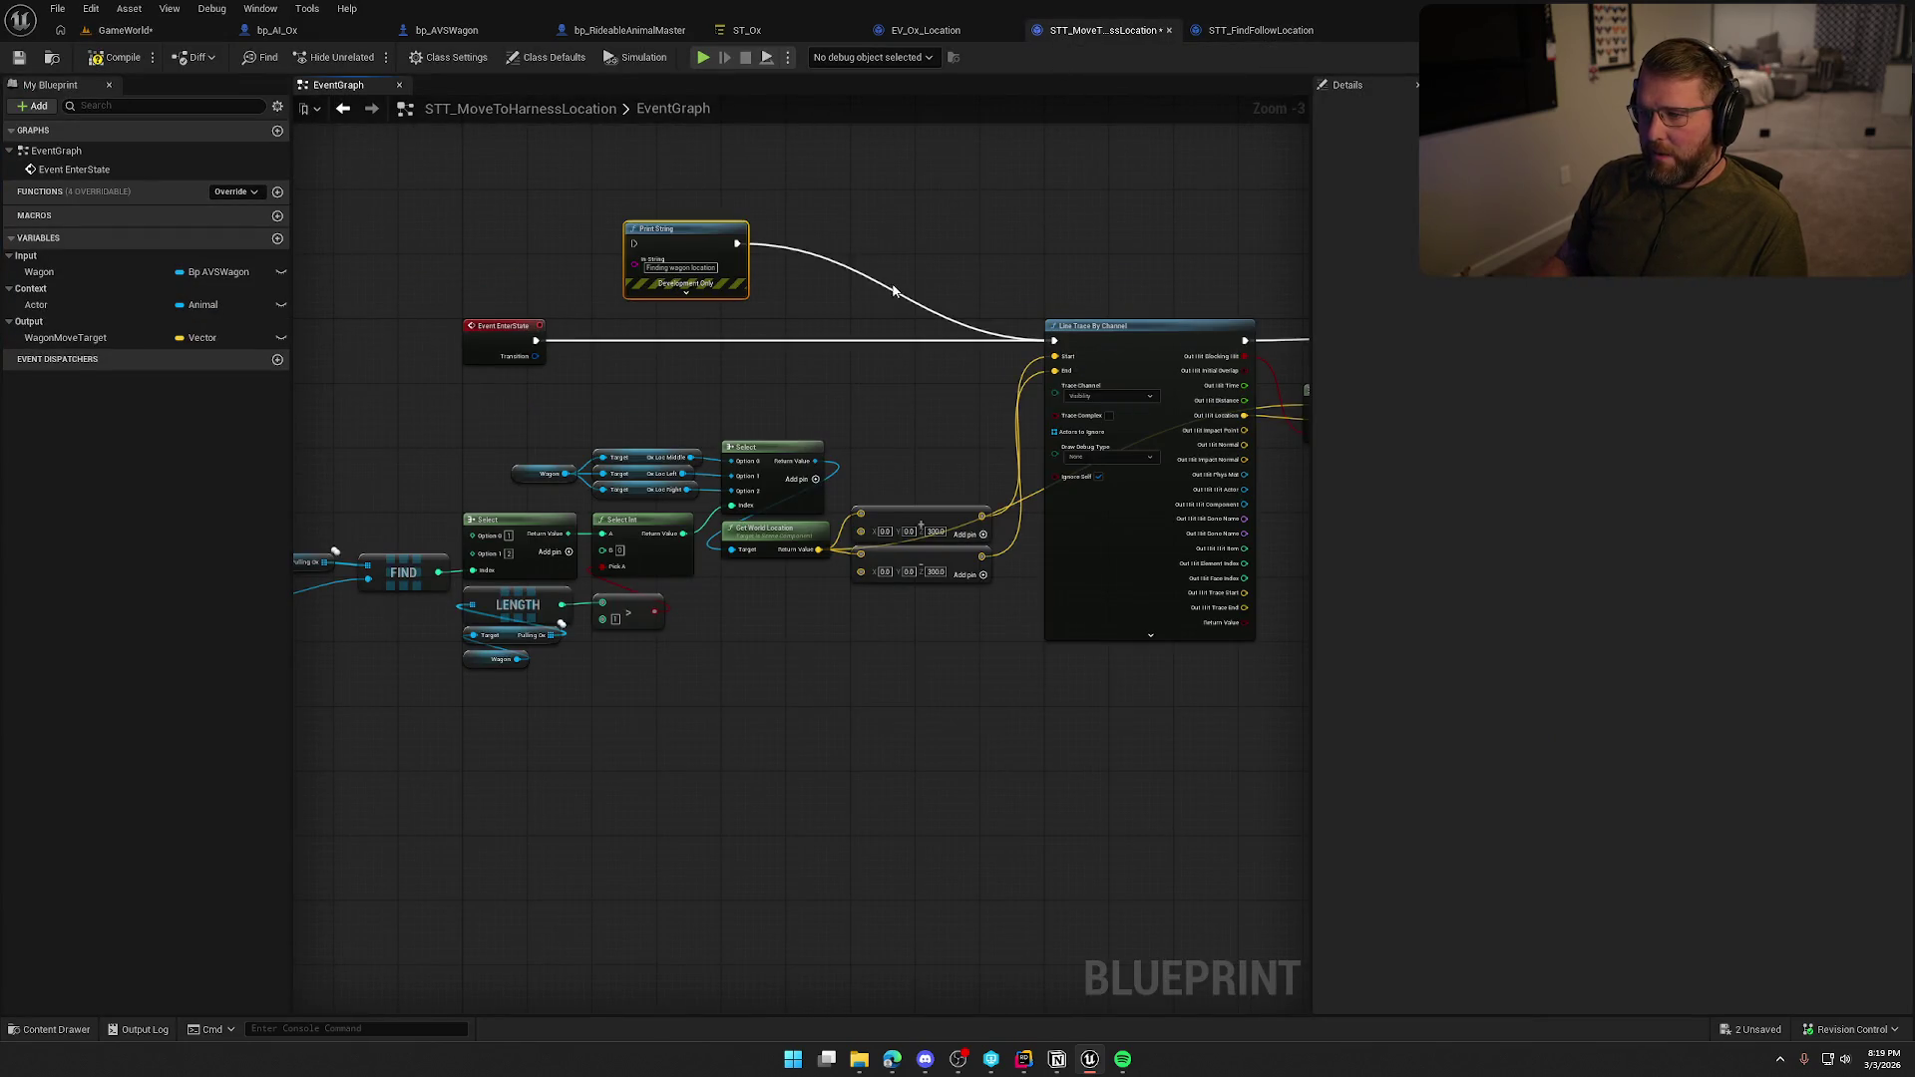
key("Delete")
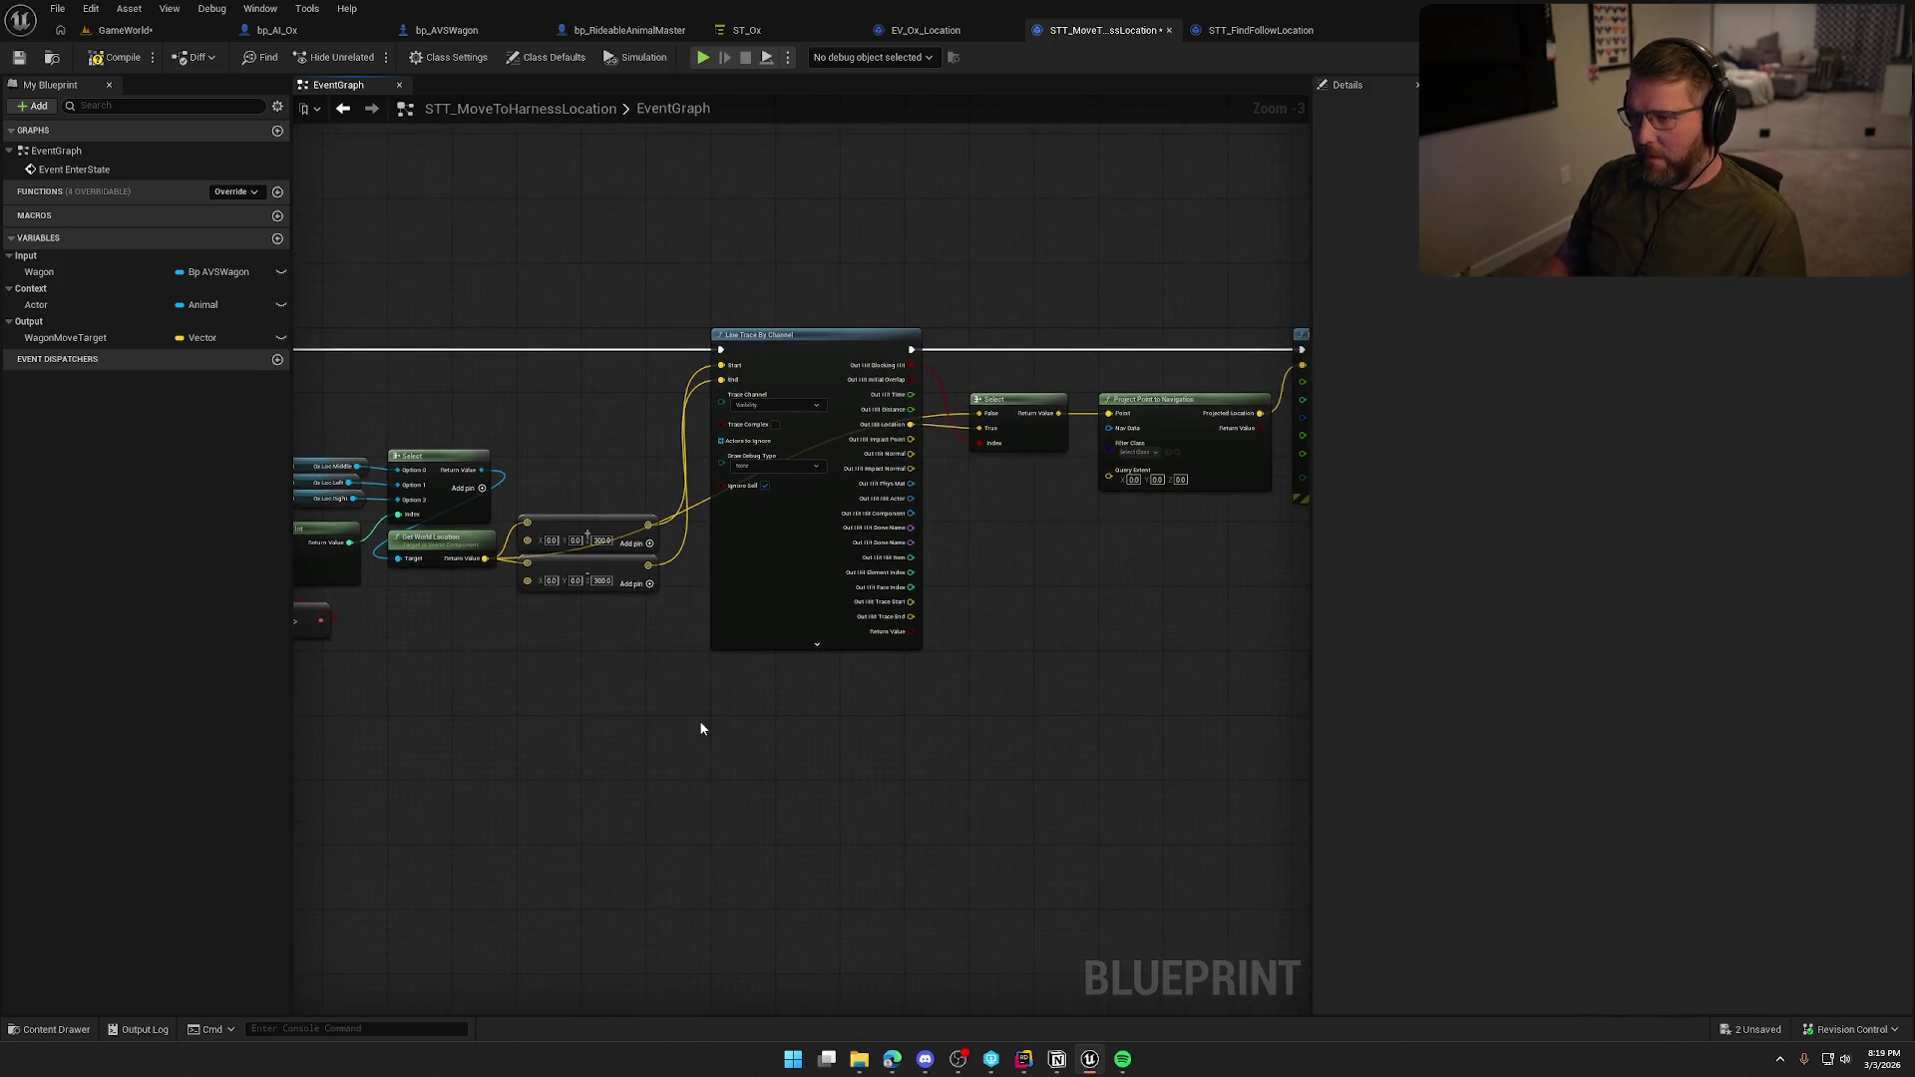
scroll(918, 612, "up", 2)
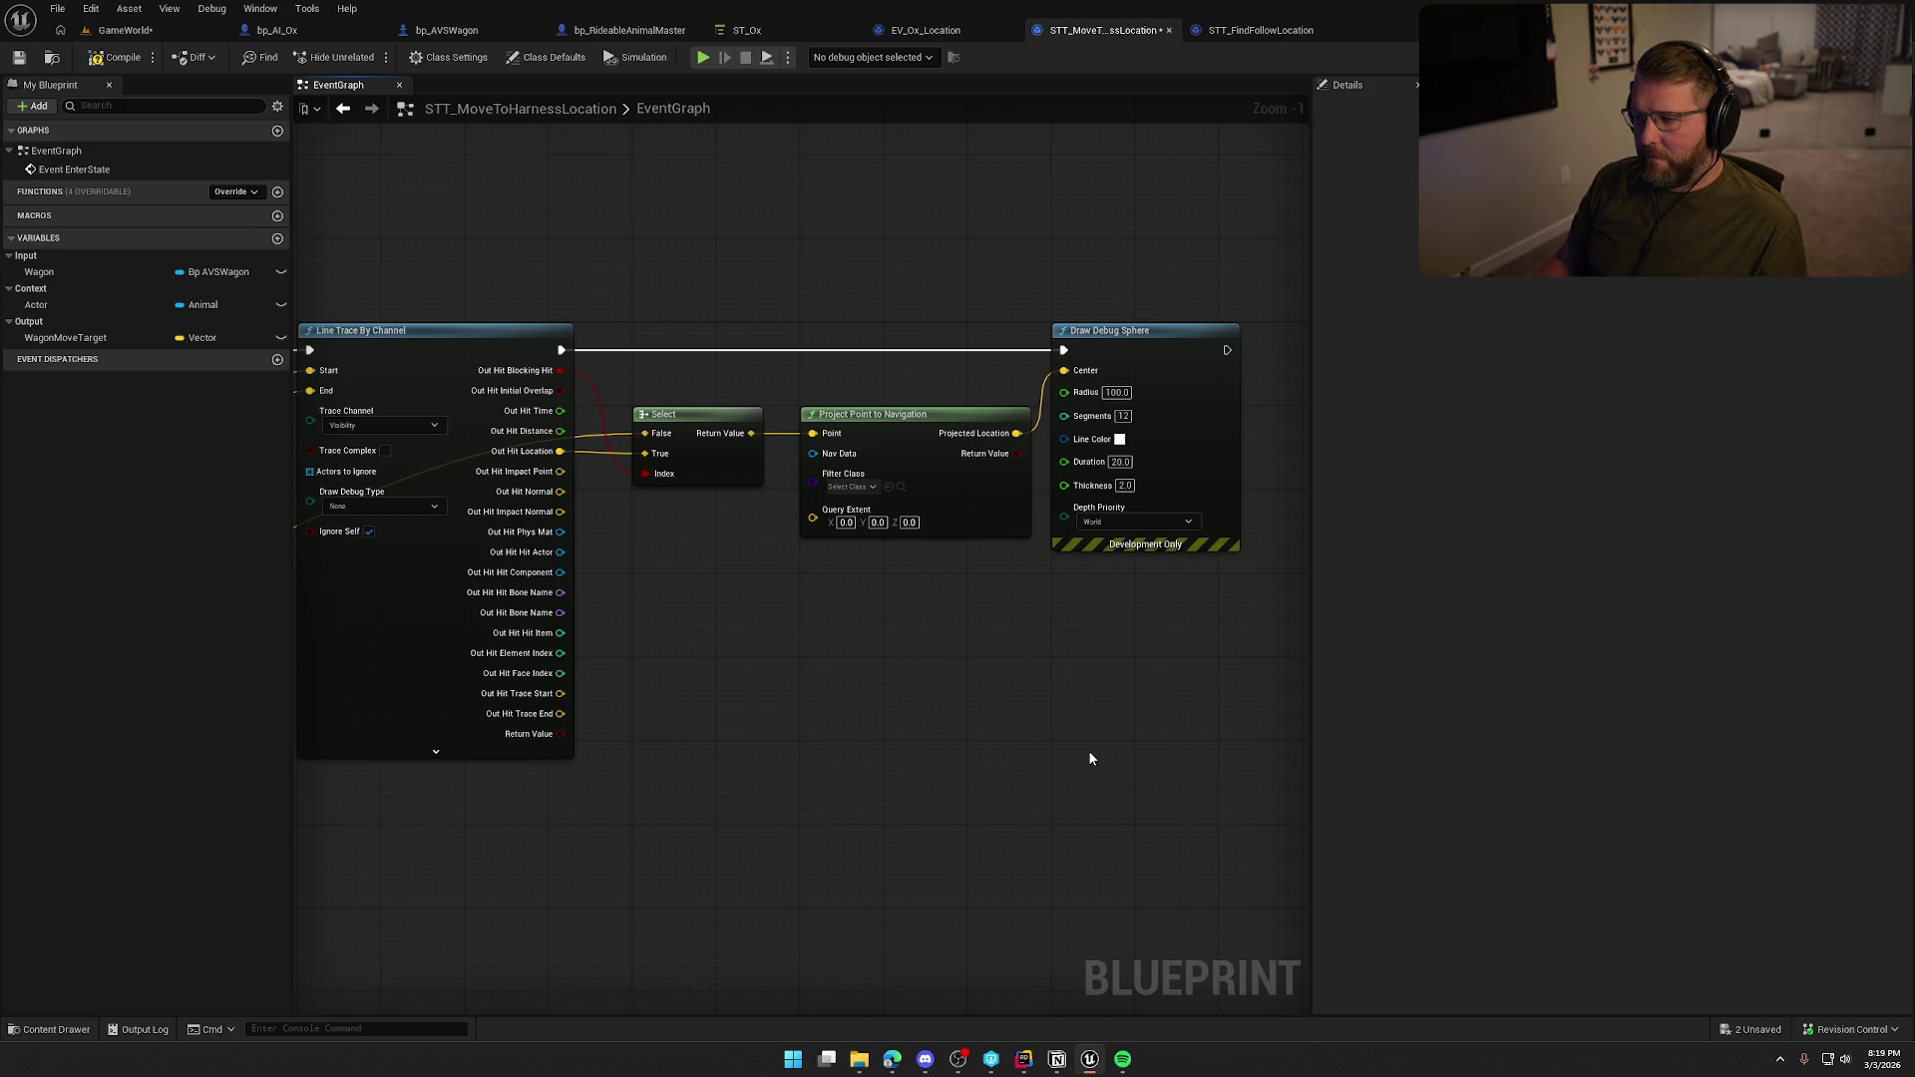
left_click_drag(783, 250, 927, 272)
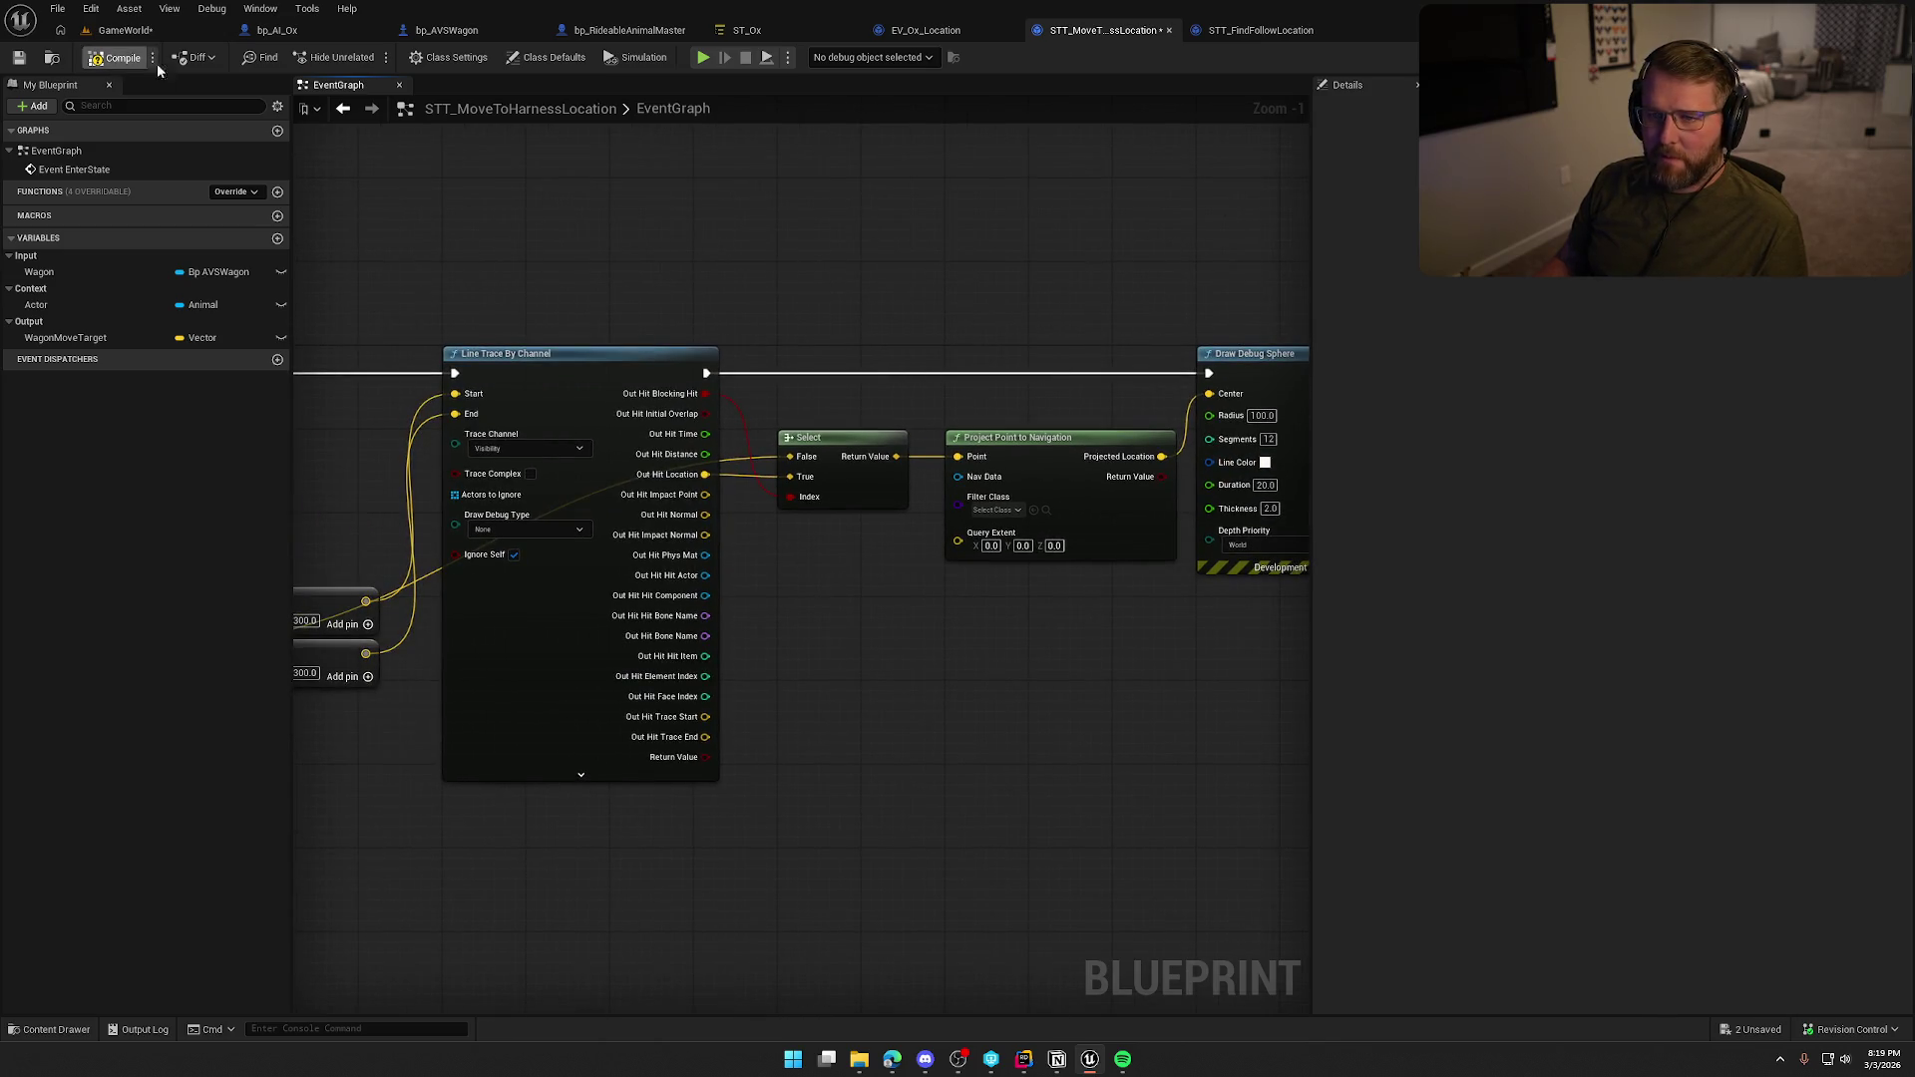
left_click(447, 30)
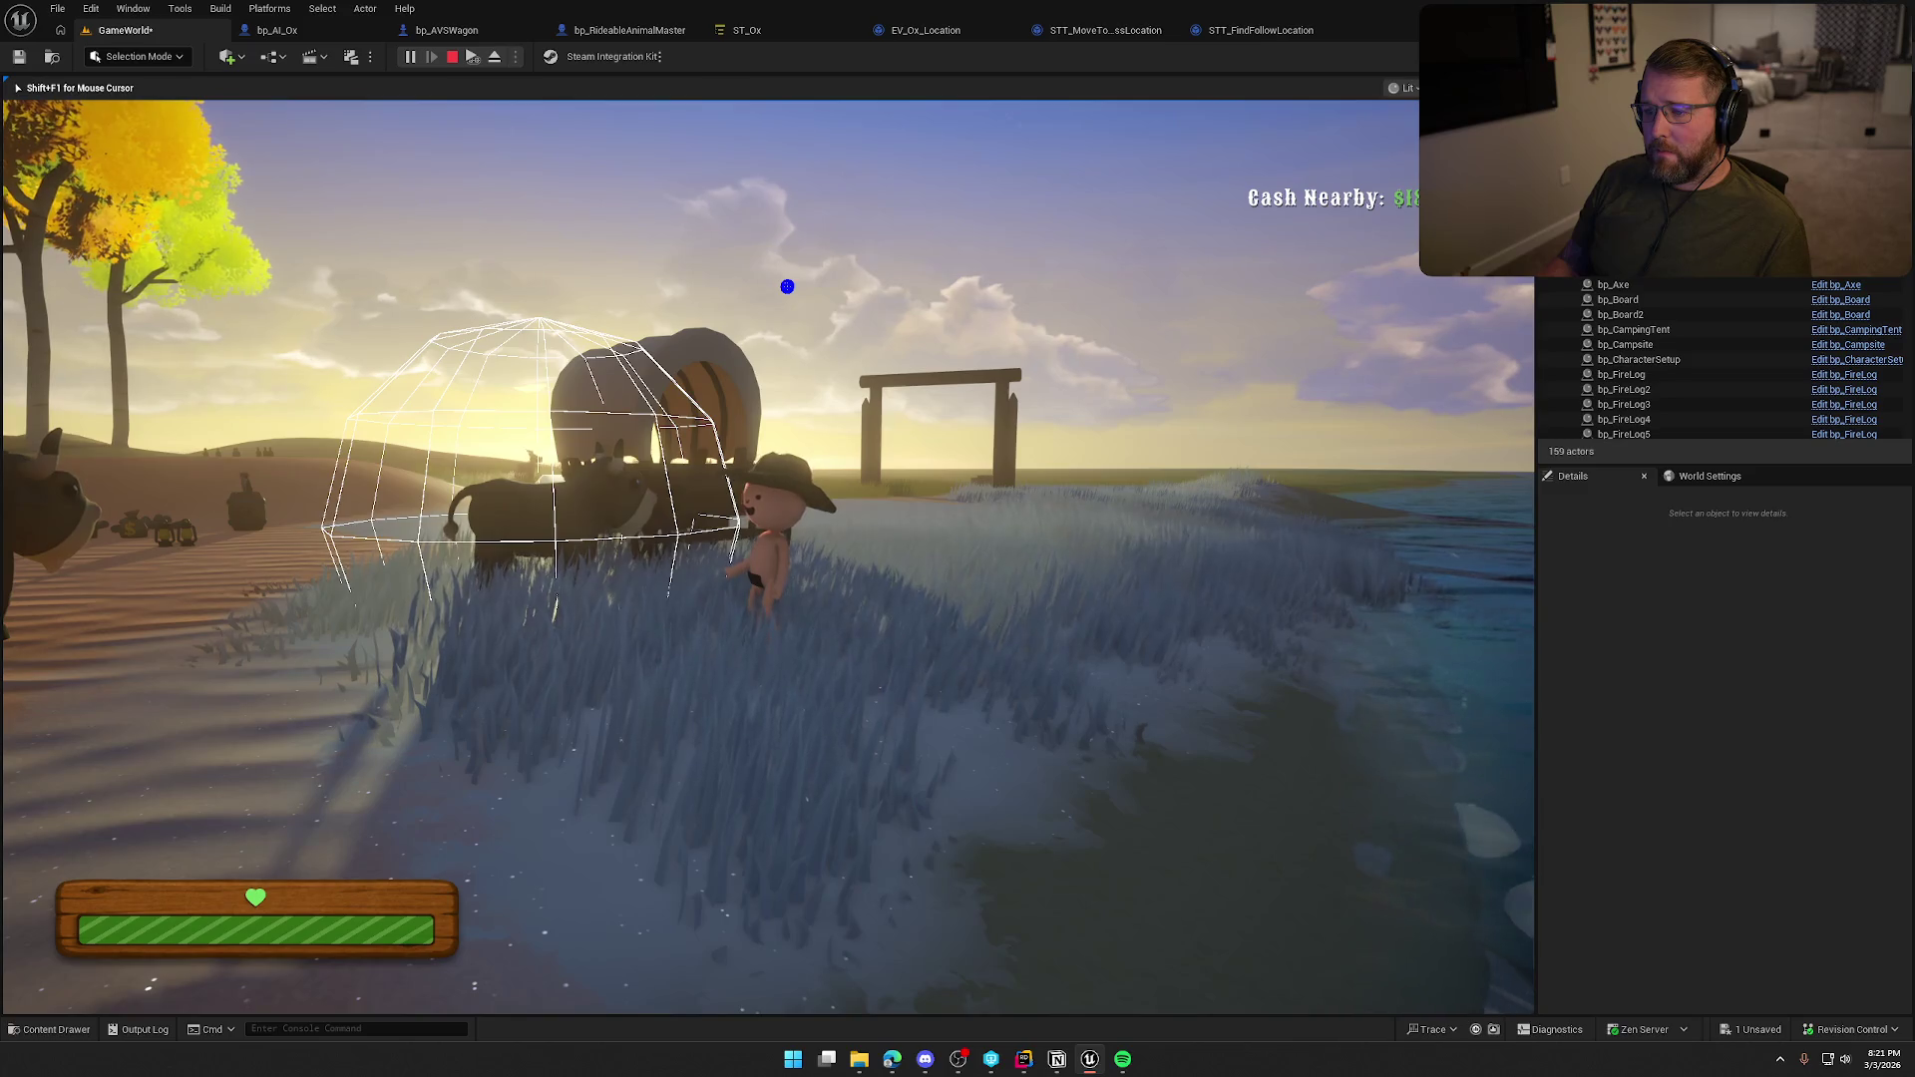
Stop the wagon play test and return to the ST_Ox state tree.
key("Escape")
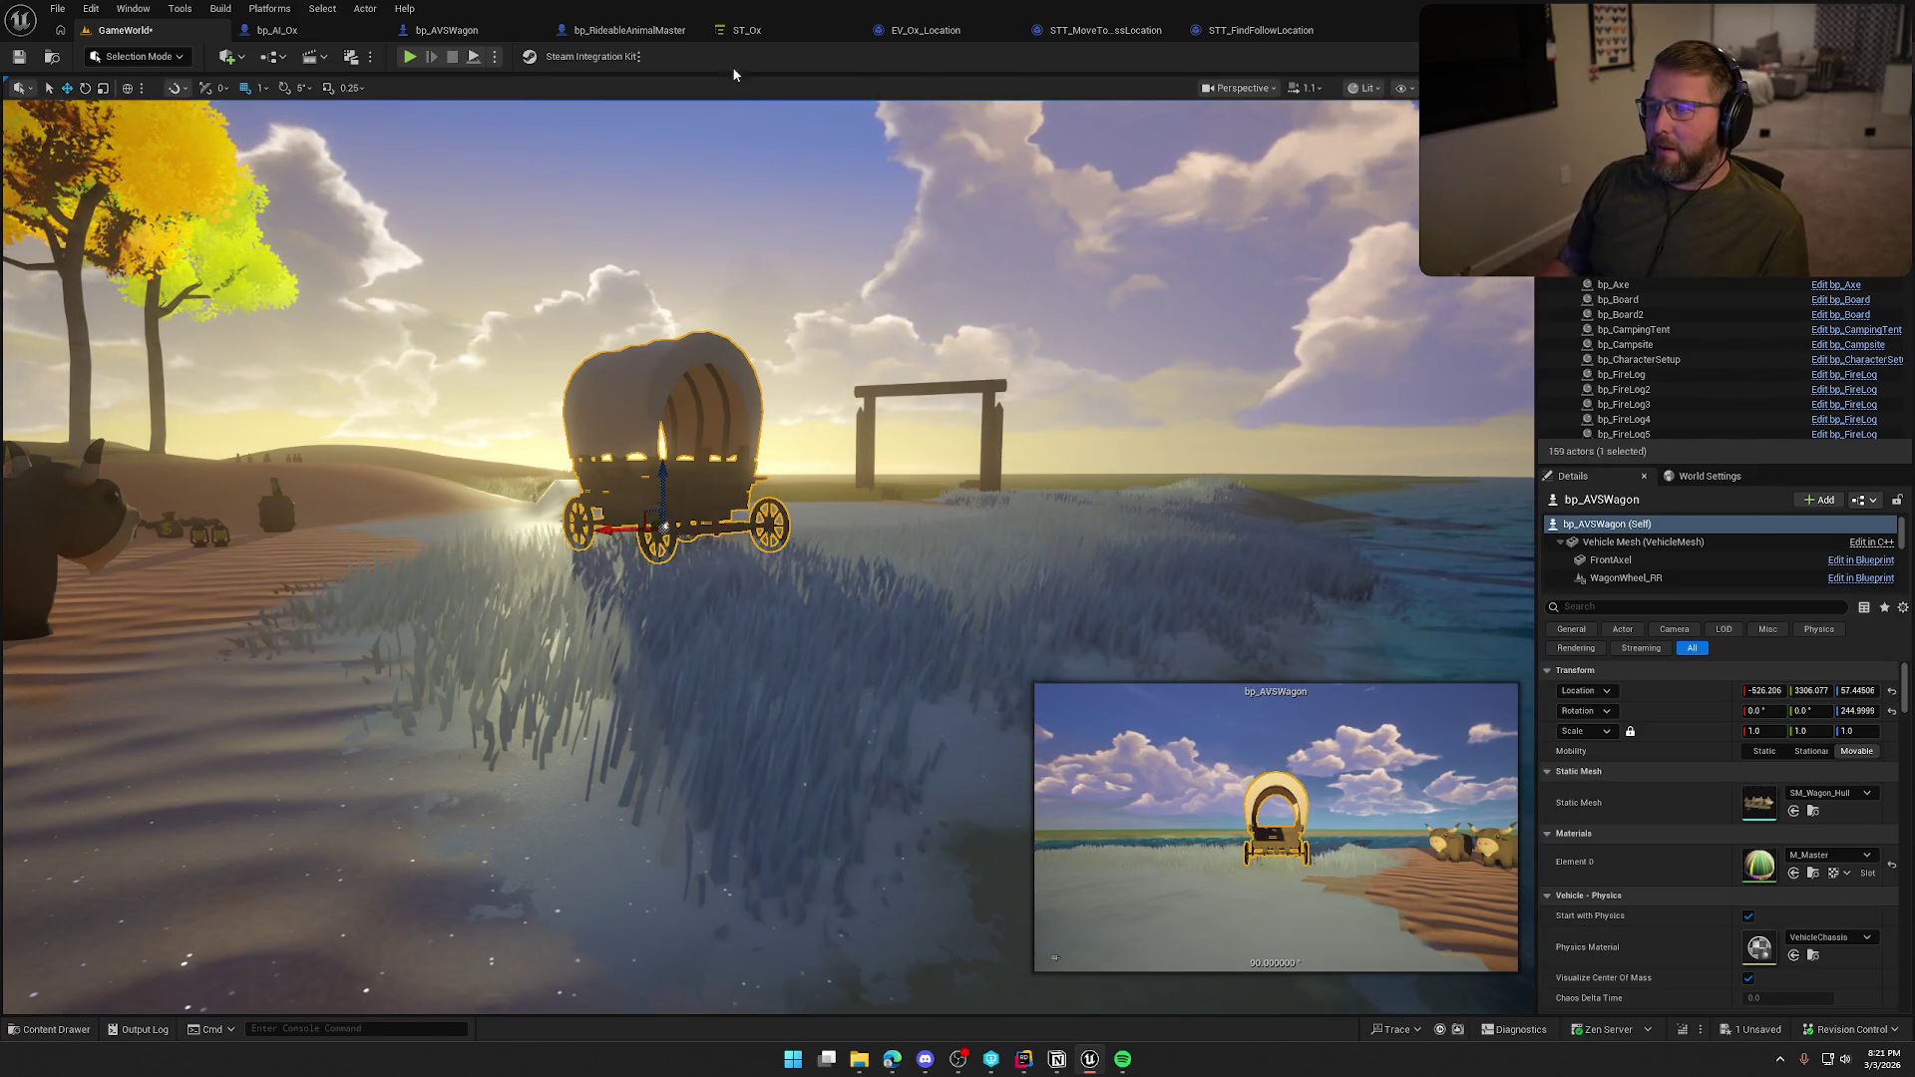
left_click(747, 30)
Select the Harnessed state, collapse its task details, and open the STT Move to Harness Location graph.
left_click(484, 217)
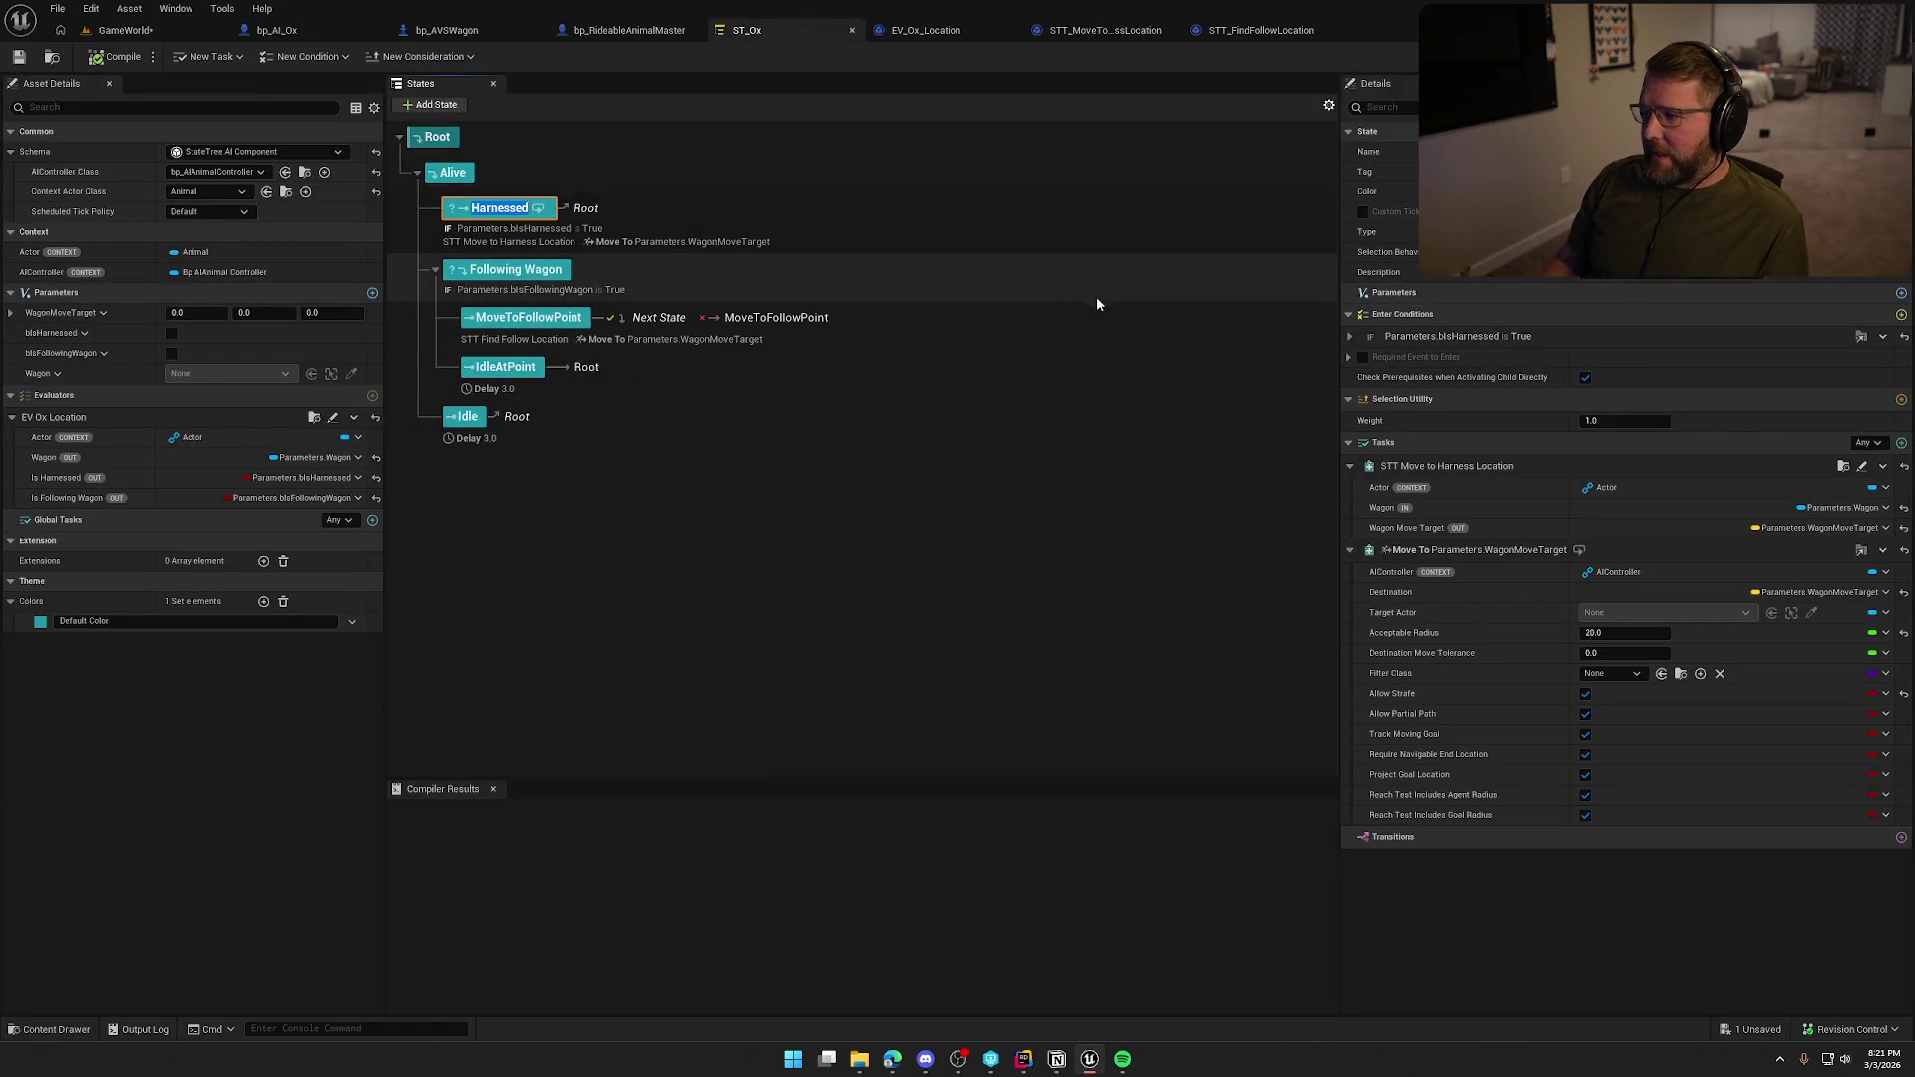
left_click(1350, 550)
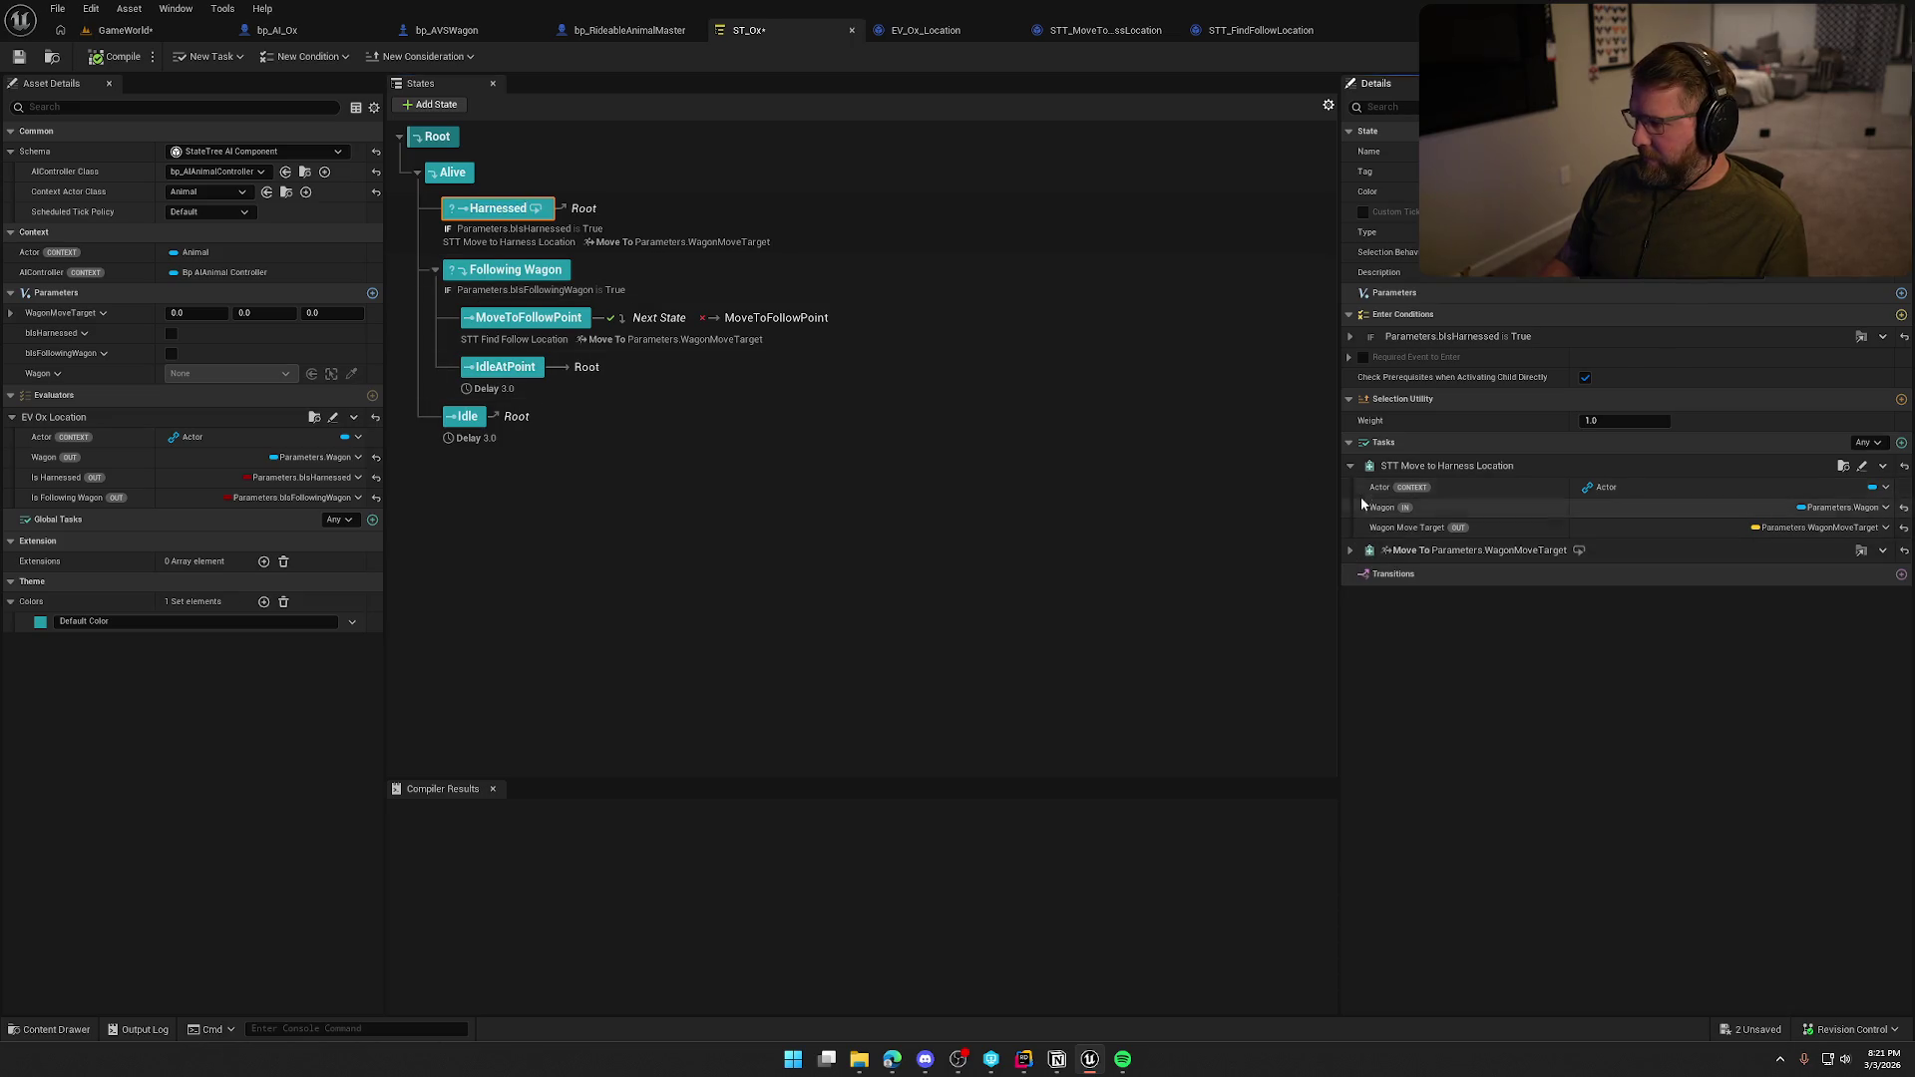
left_click(1351, 465)
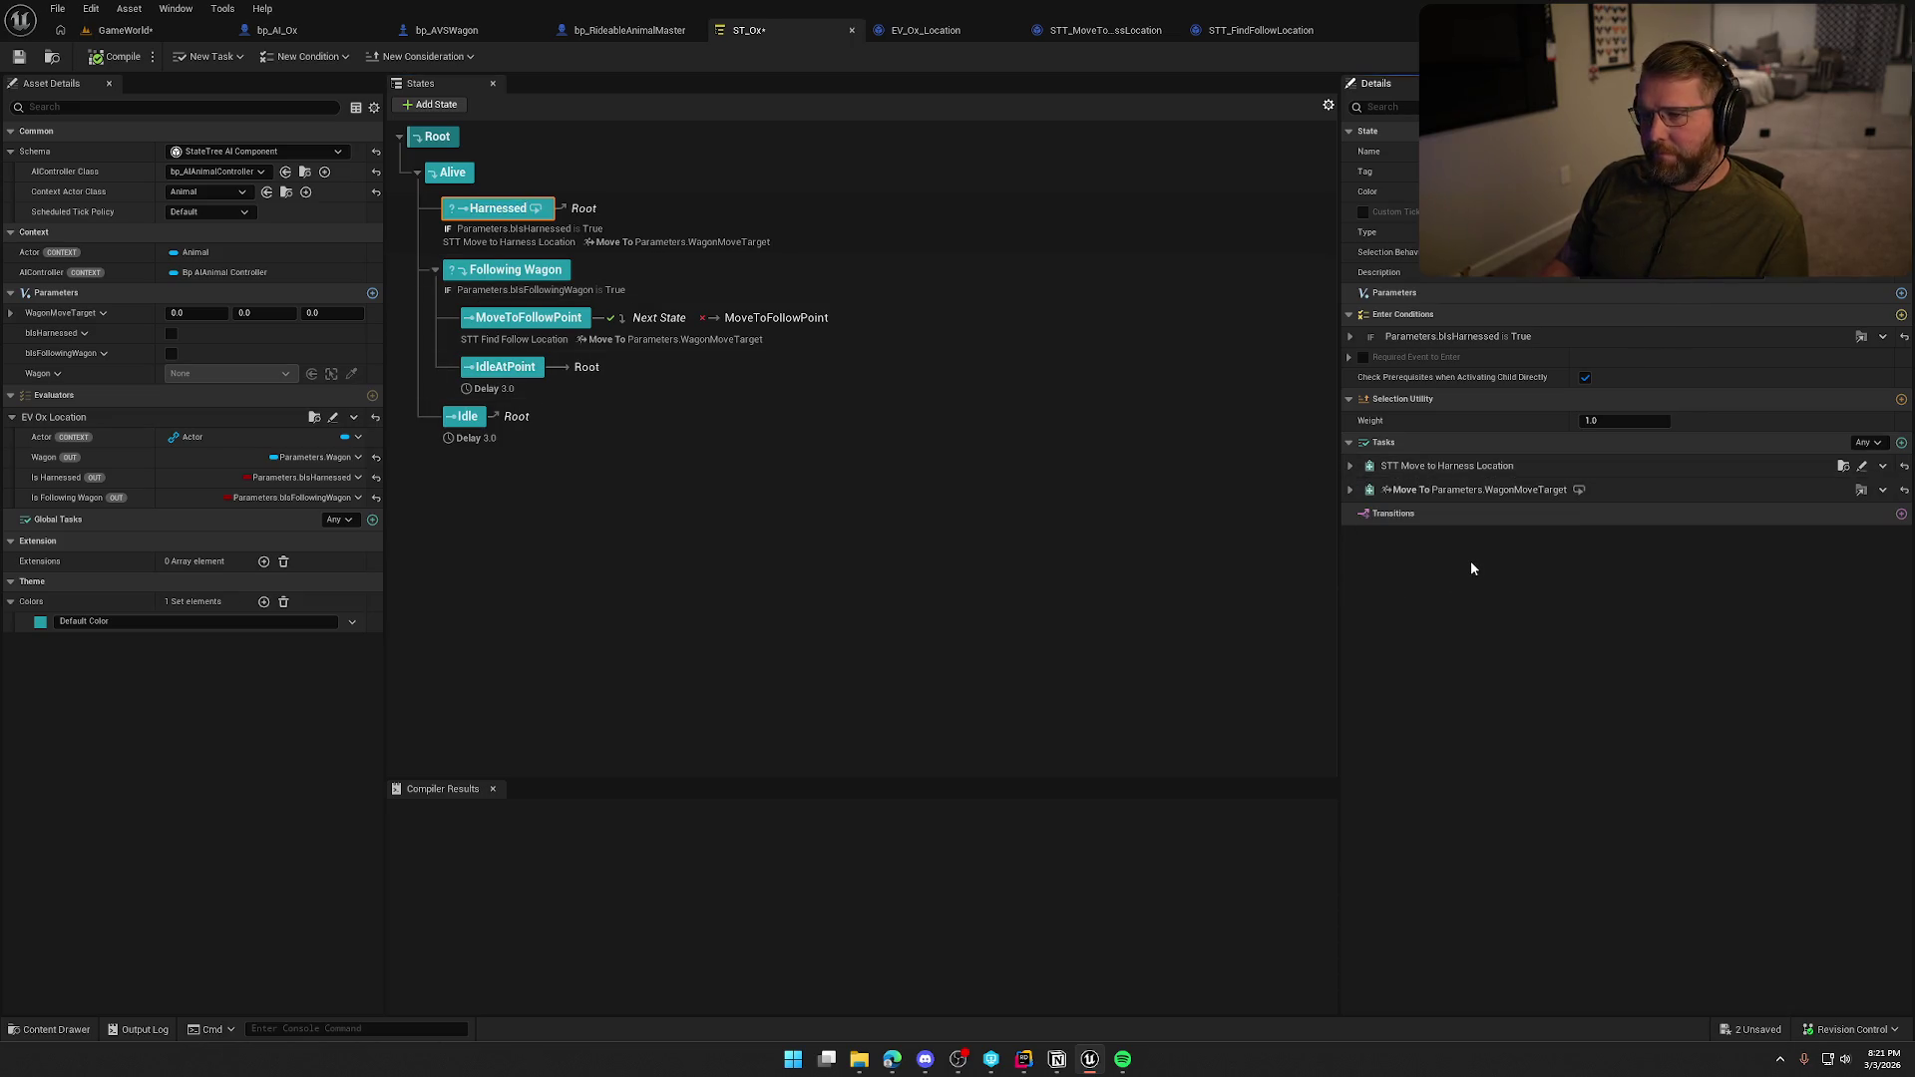
left_click(1861, 465)
mouse_move(1111, 446)
left_mouse_down()
mouse_move(1270, 472)
mouse_move(1158, 558)
mouse_move(532, 486)
mouse_move(938, 401)
left_mouse_up()
scroll(937, 401, "down", 3)
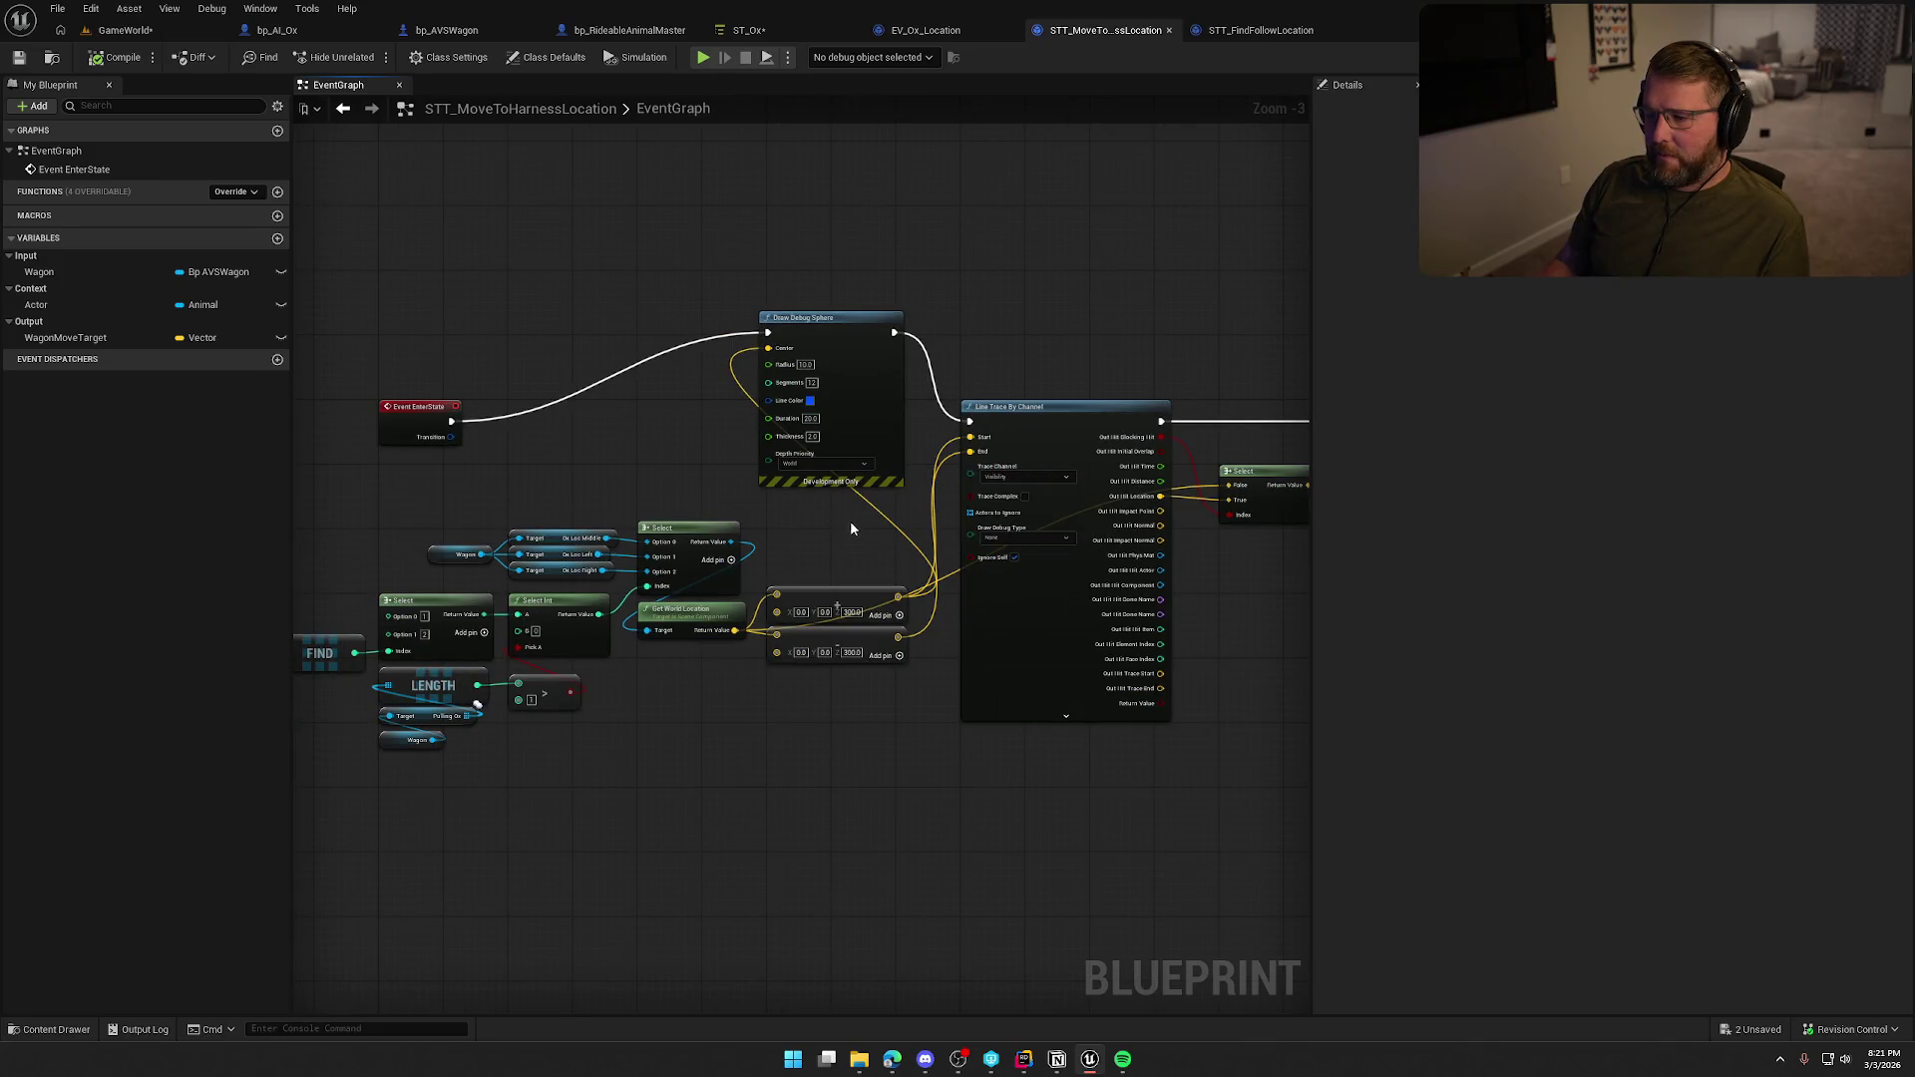
Link EnterState directly to the line trace and delete the Draw Debug Sphere node.
mouse_move(451, 421)
left_mouse_down()
mouse_move(624, 444)
mouse_move(970, 423)
left_mouse_up()
left_click(892, 410)
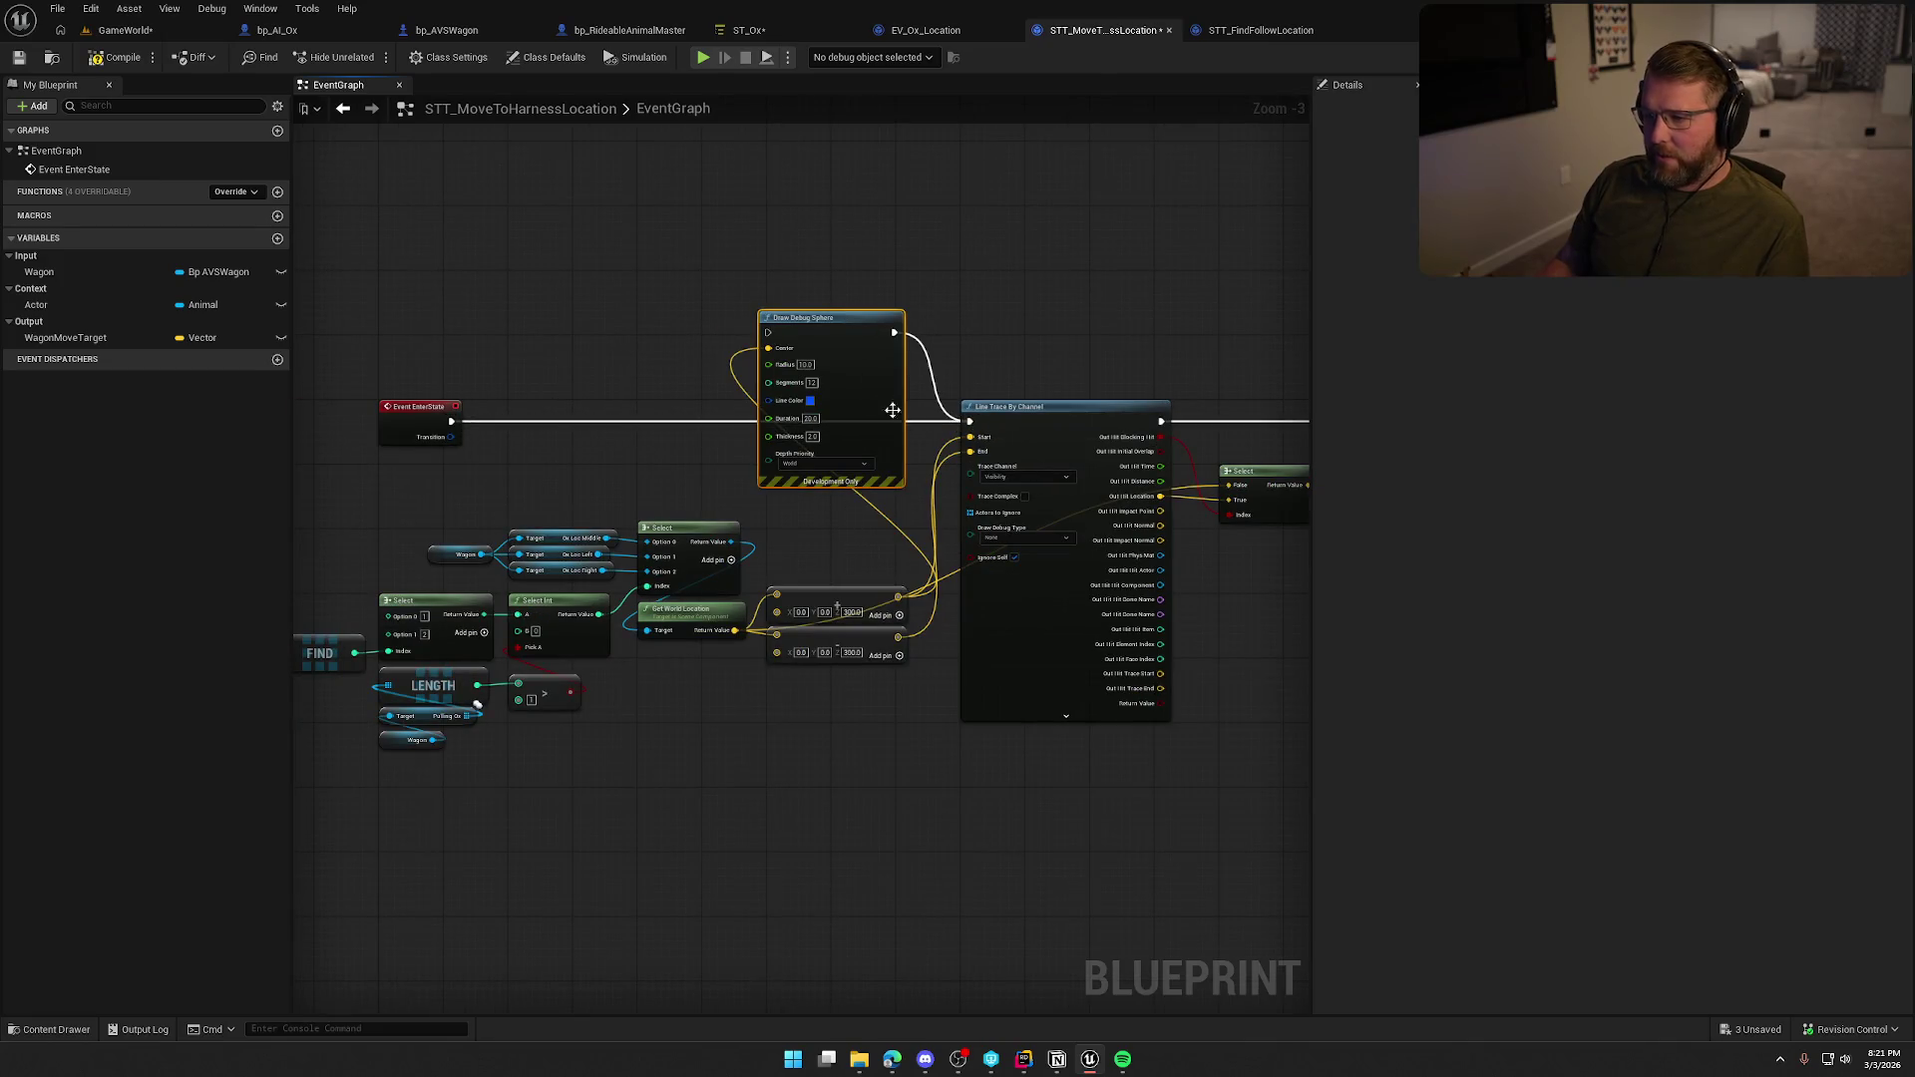
key("Delete")
scroll(700, 752, "up", 3)
Set the line trace's Draw Debug Type to For Duration and edit its draw time.
left_click(886, 457)
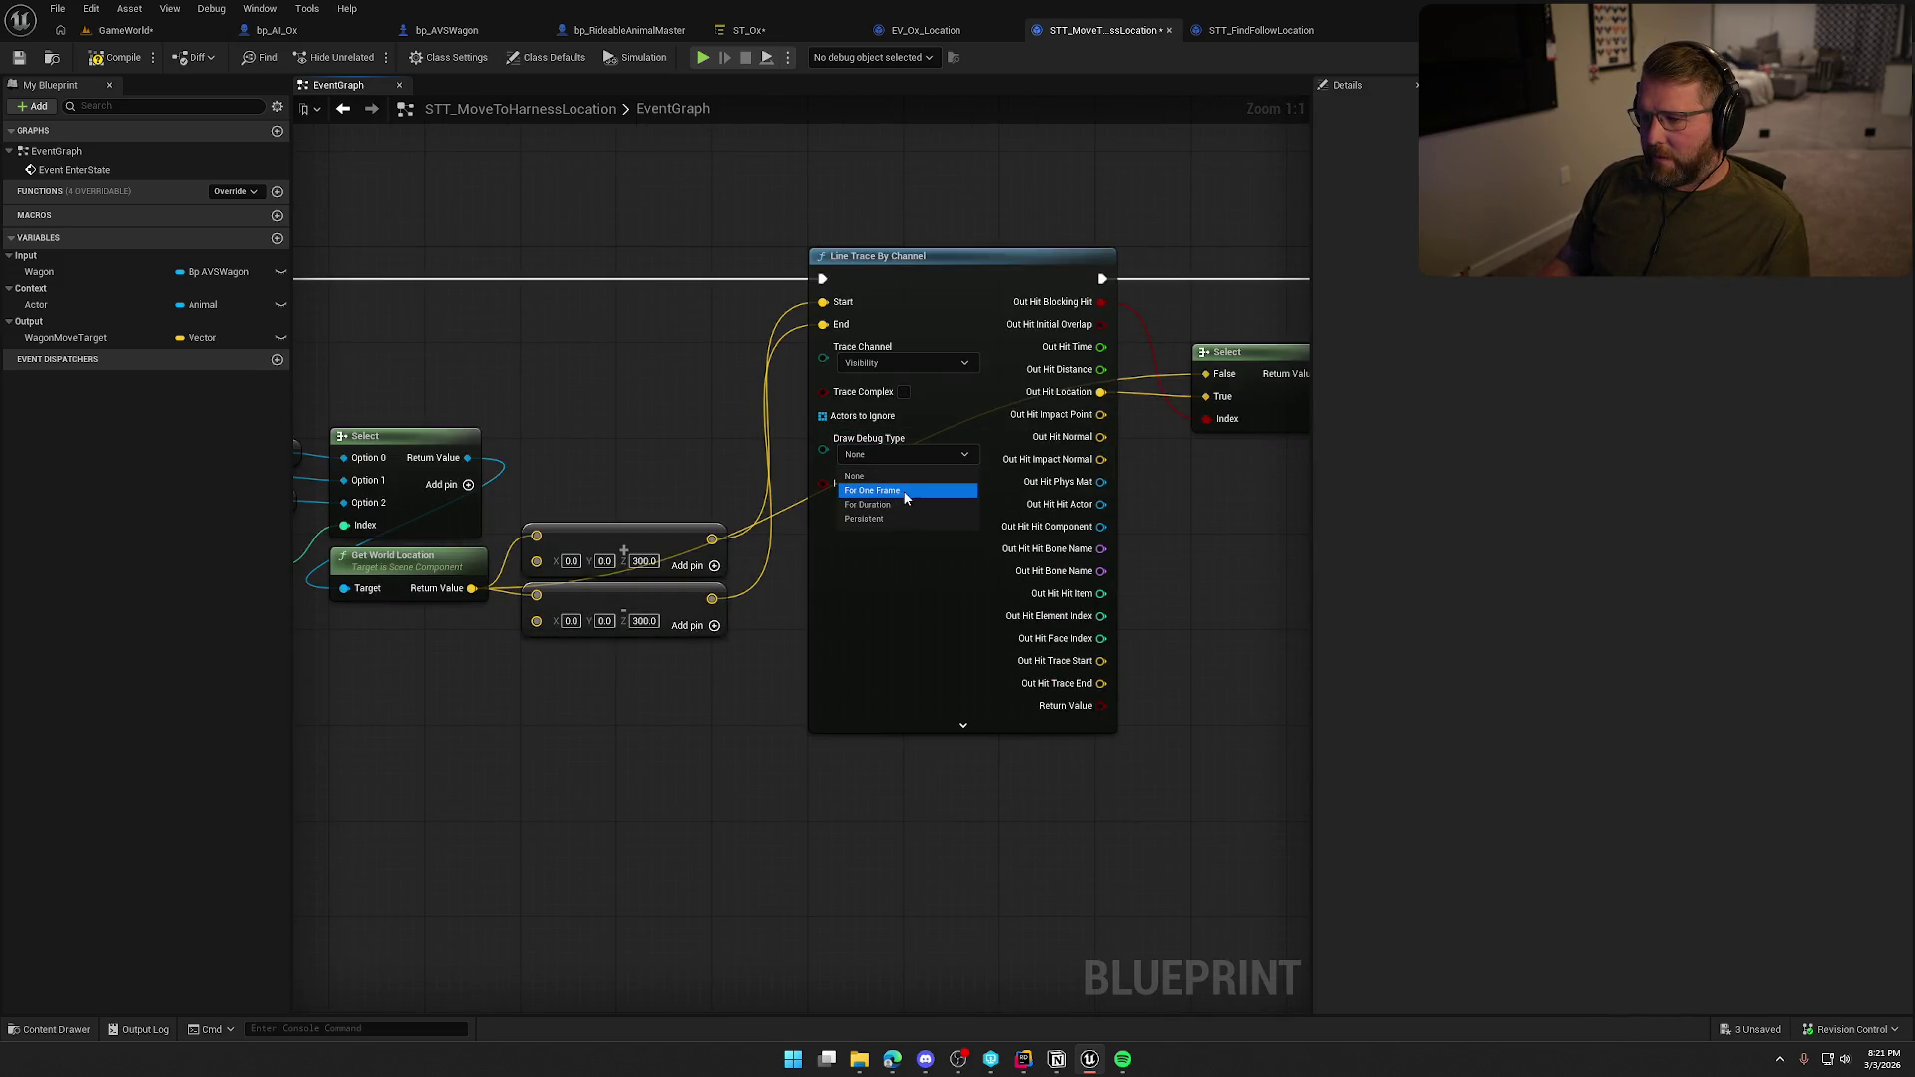
left_click(906, 490)
mouse_move(916, 663)
left_mouse_down()
mouse_move(560, 813)
mouse_move(774, 690)
left_mouse_up()
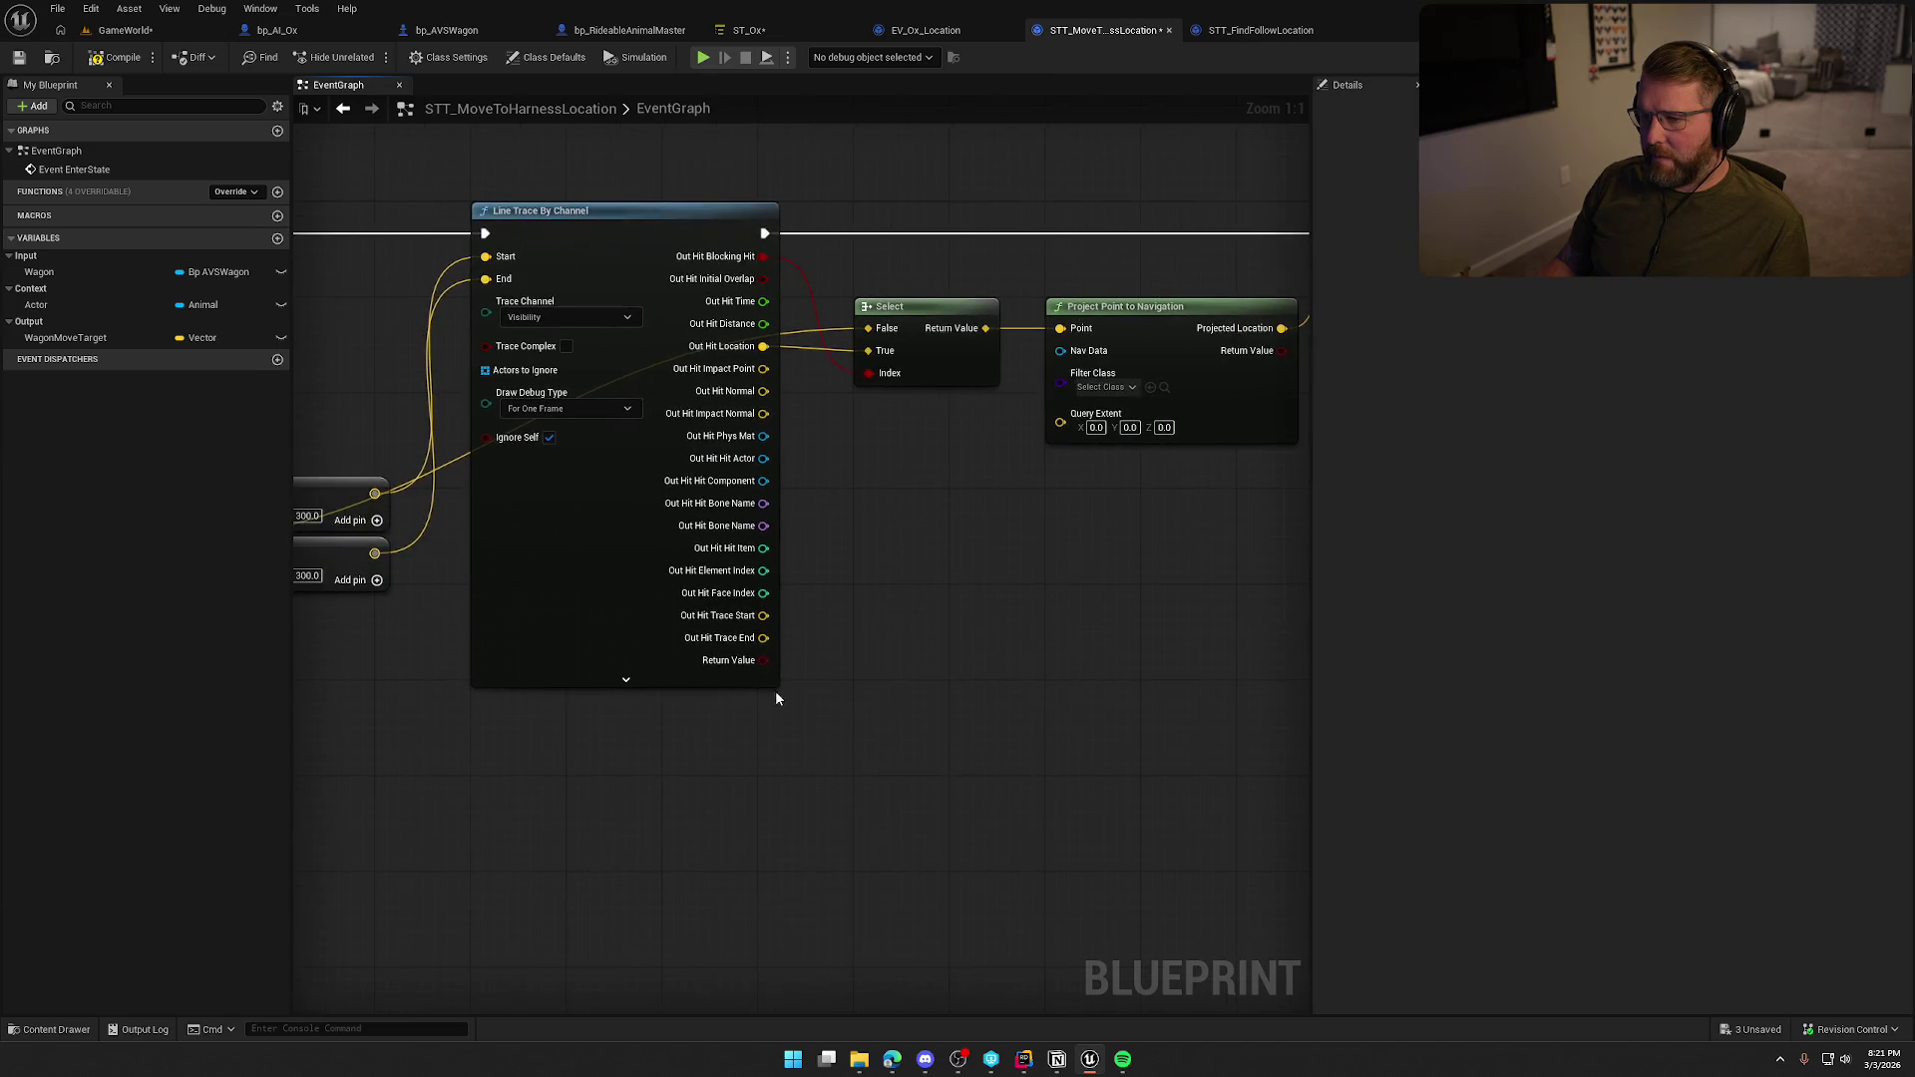
left_click(544, 411)
left_click(547, 462)
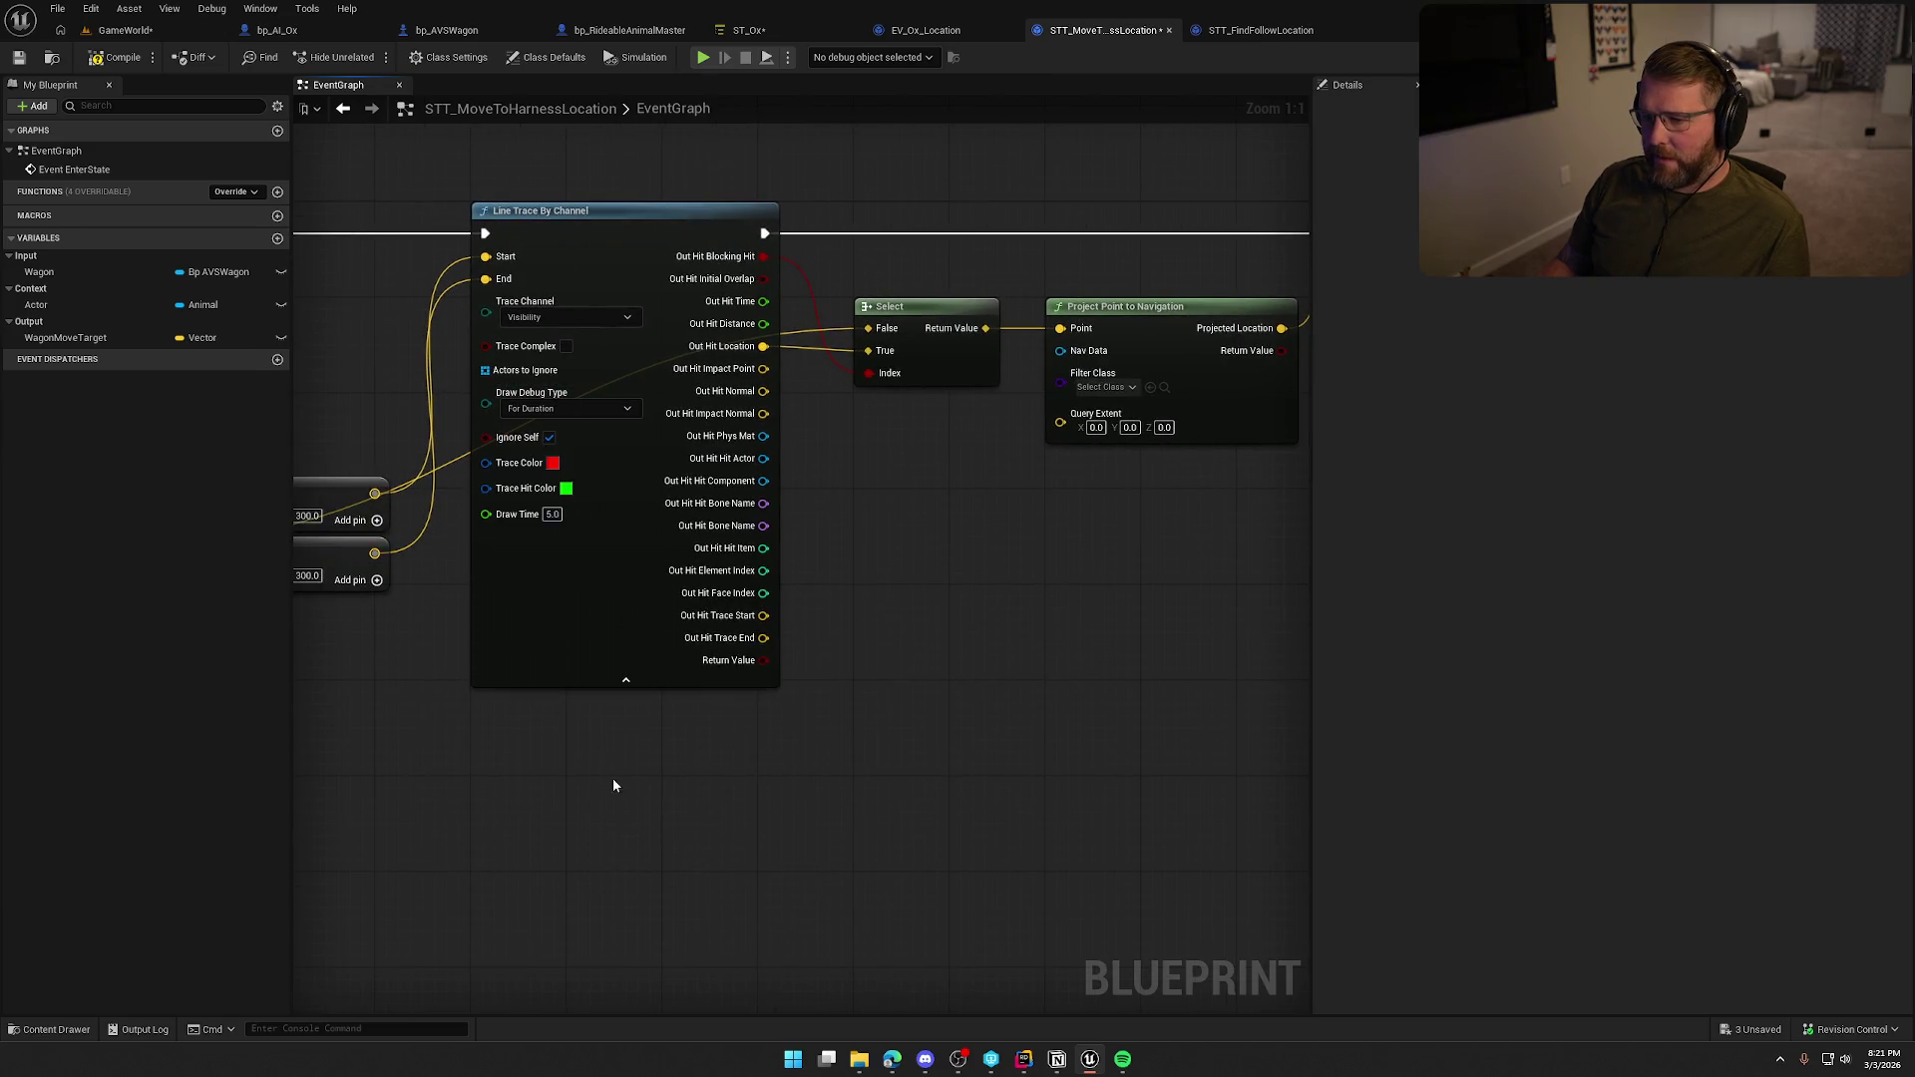
left_click(551, 516)
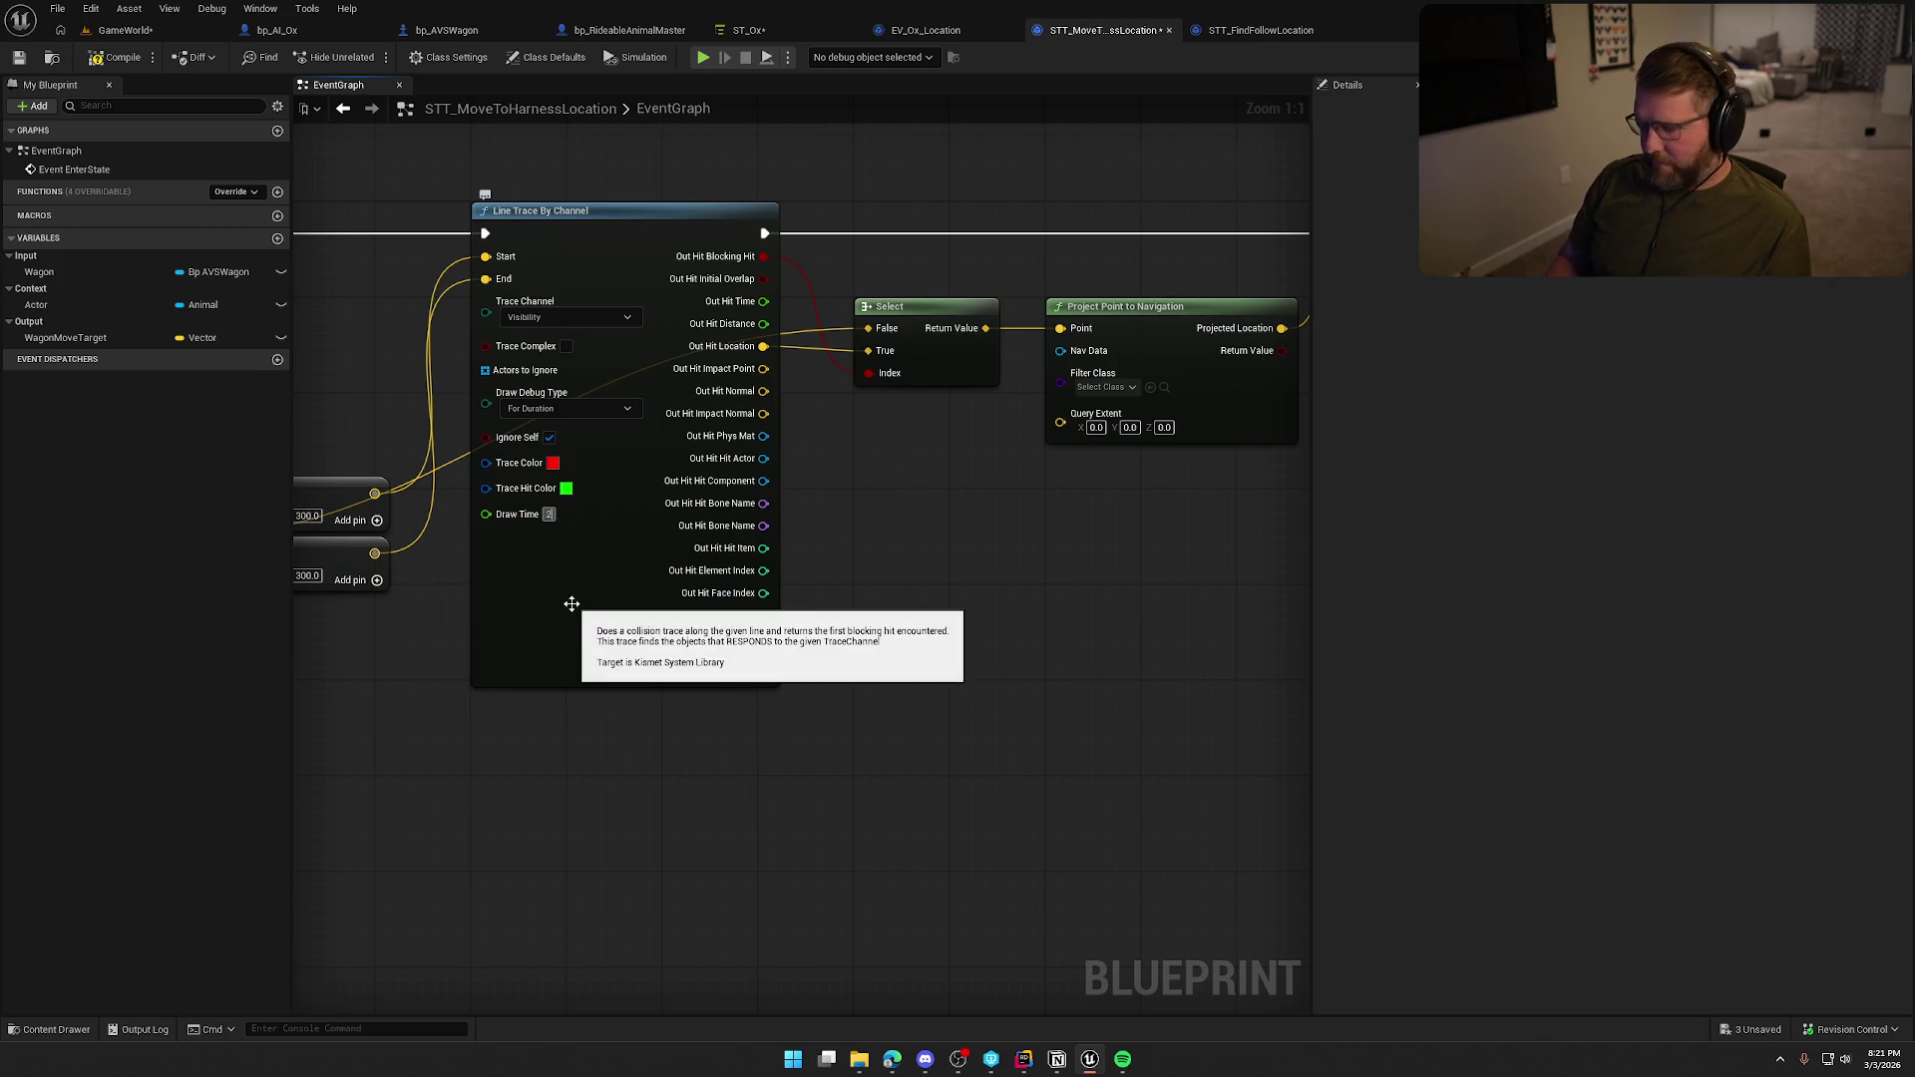
Add a SET Wagon Move Target node to the exec chain, delete Draw Debug Sphere, and compile.
mouse_move(1051, 580)
left_mouse_down()
mouse_move(409, 660)
mouse_move(788, 712)
left_mouse_up()
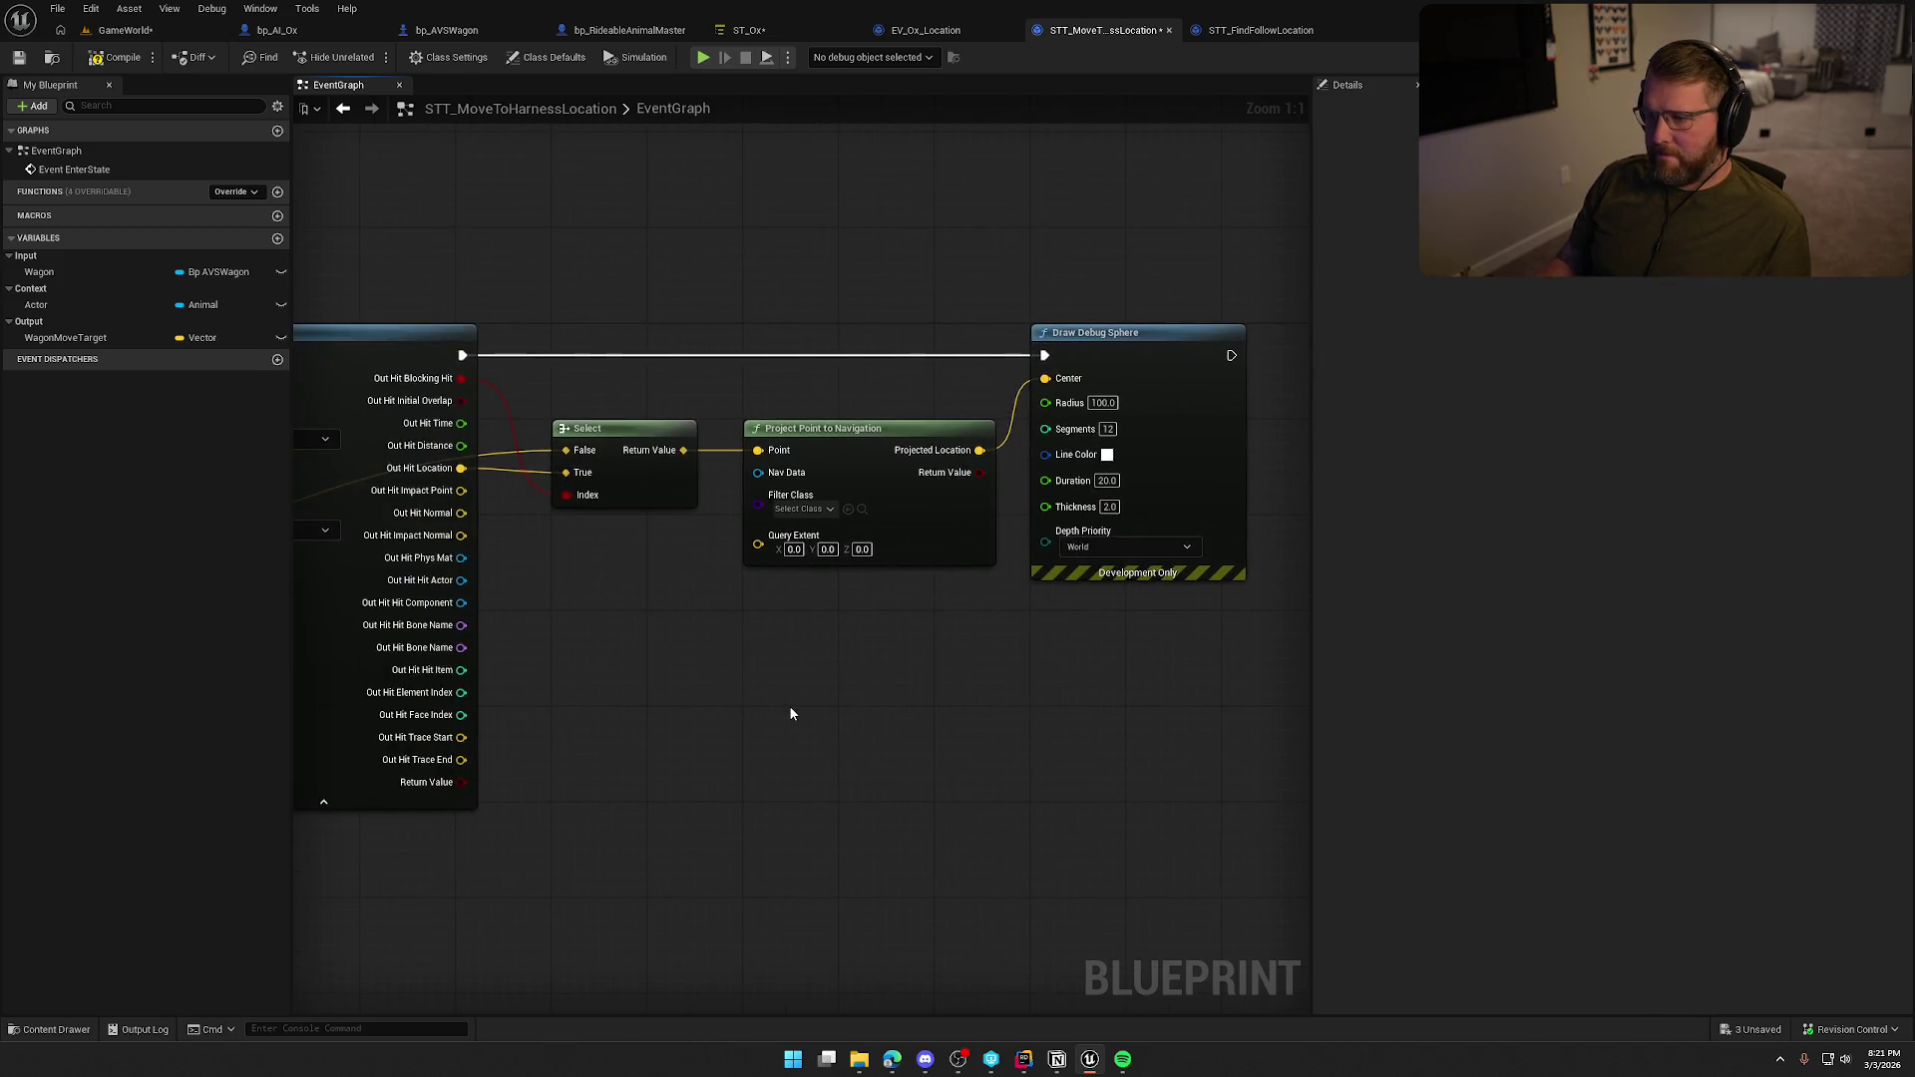
left_click_drag(609, 287, 1144, 616)
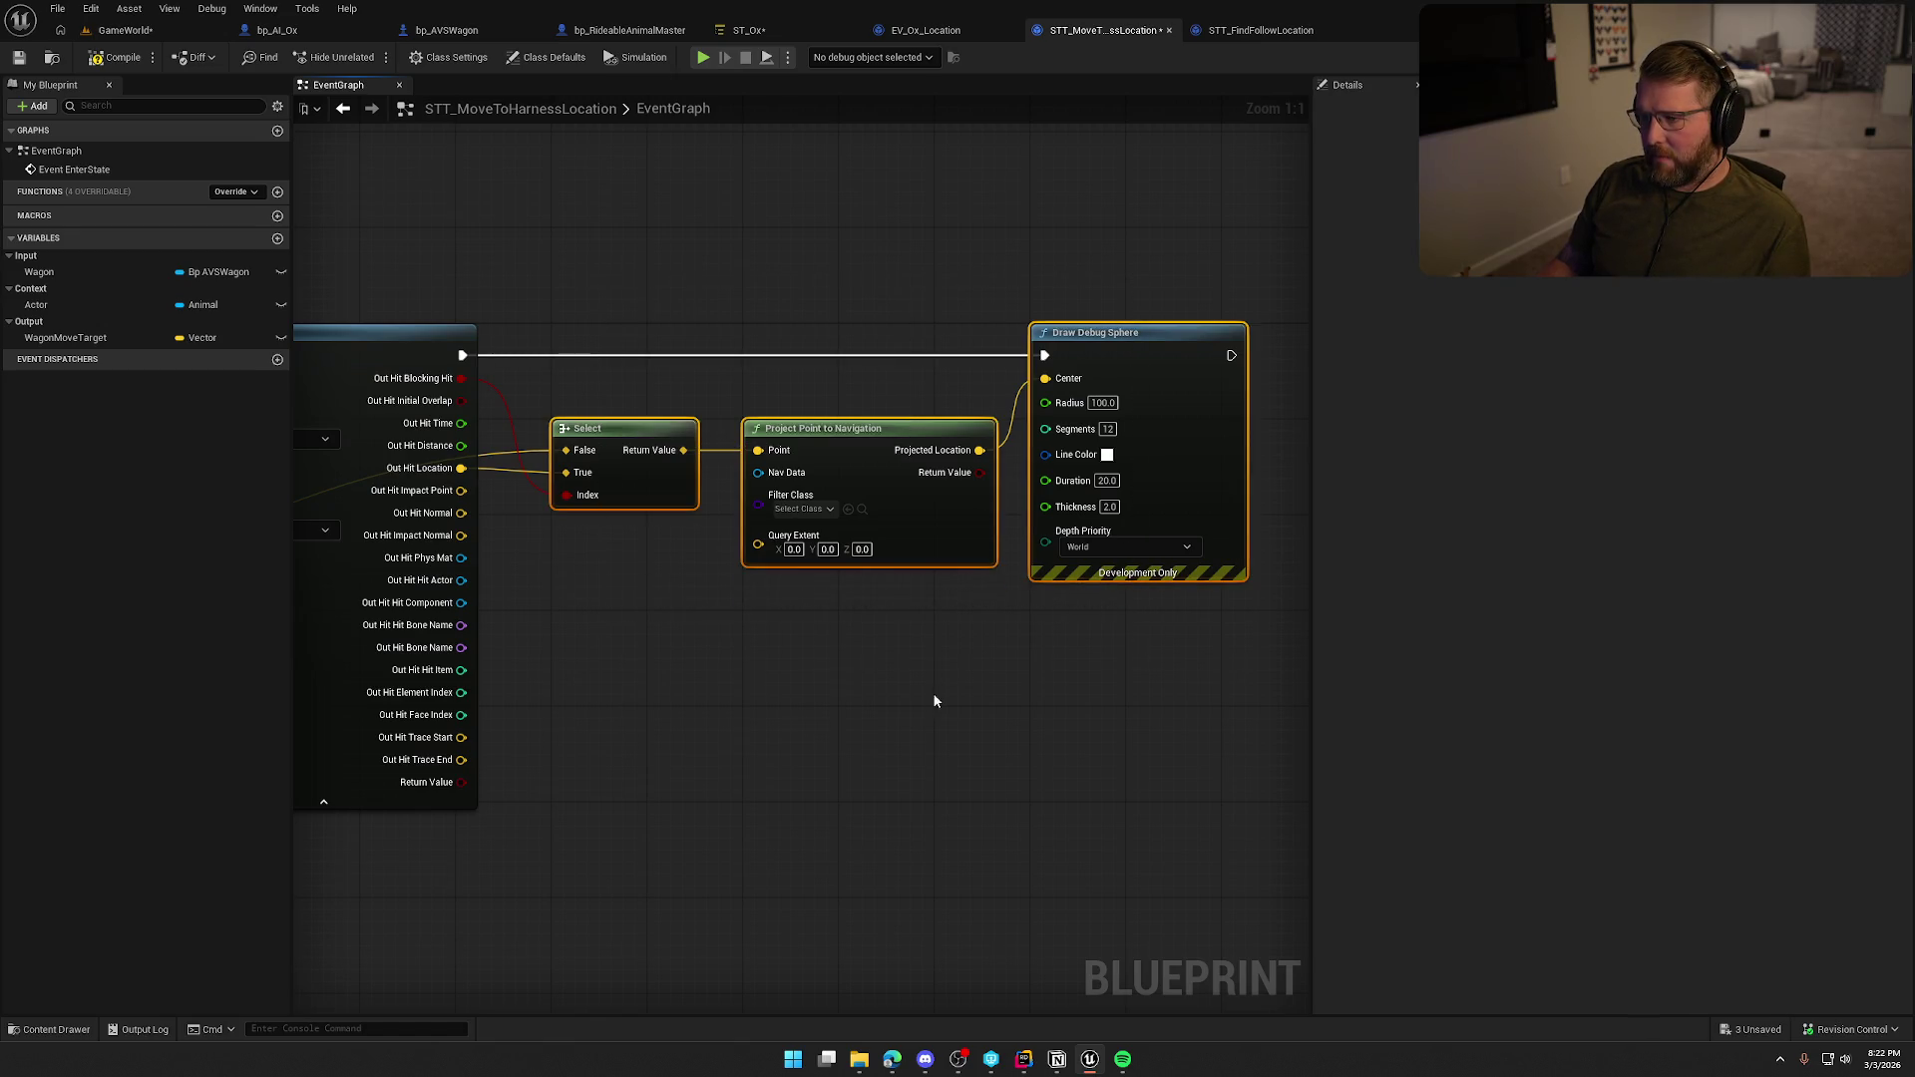
mouse_move(935, 701)
left_mouse_down()
mouse_move(1297, 698)
mouse_move(339, 442)
left_mouse_up()
mouse_move(64, 337)
left_mouse_down()
mouse_move(513, 342)
mouse_move(917, 311)
mouse_move(932, 332)
left_mouse_up()
mouse_move(1068, 415)
left_mouse_down()
mouse_move(1004, 379)
mouse_move(1065, 438)
mouse_move(1073, 419)
left_mouse_up()
left_click_drag(983, 364, 995, 364)
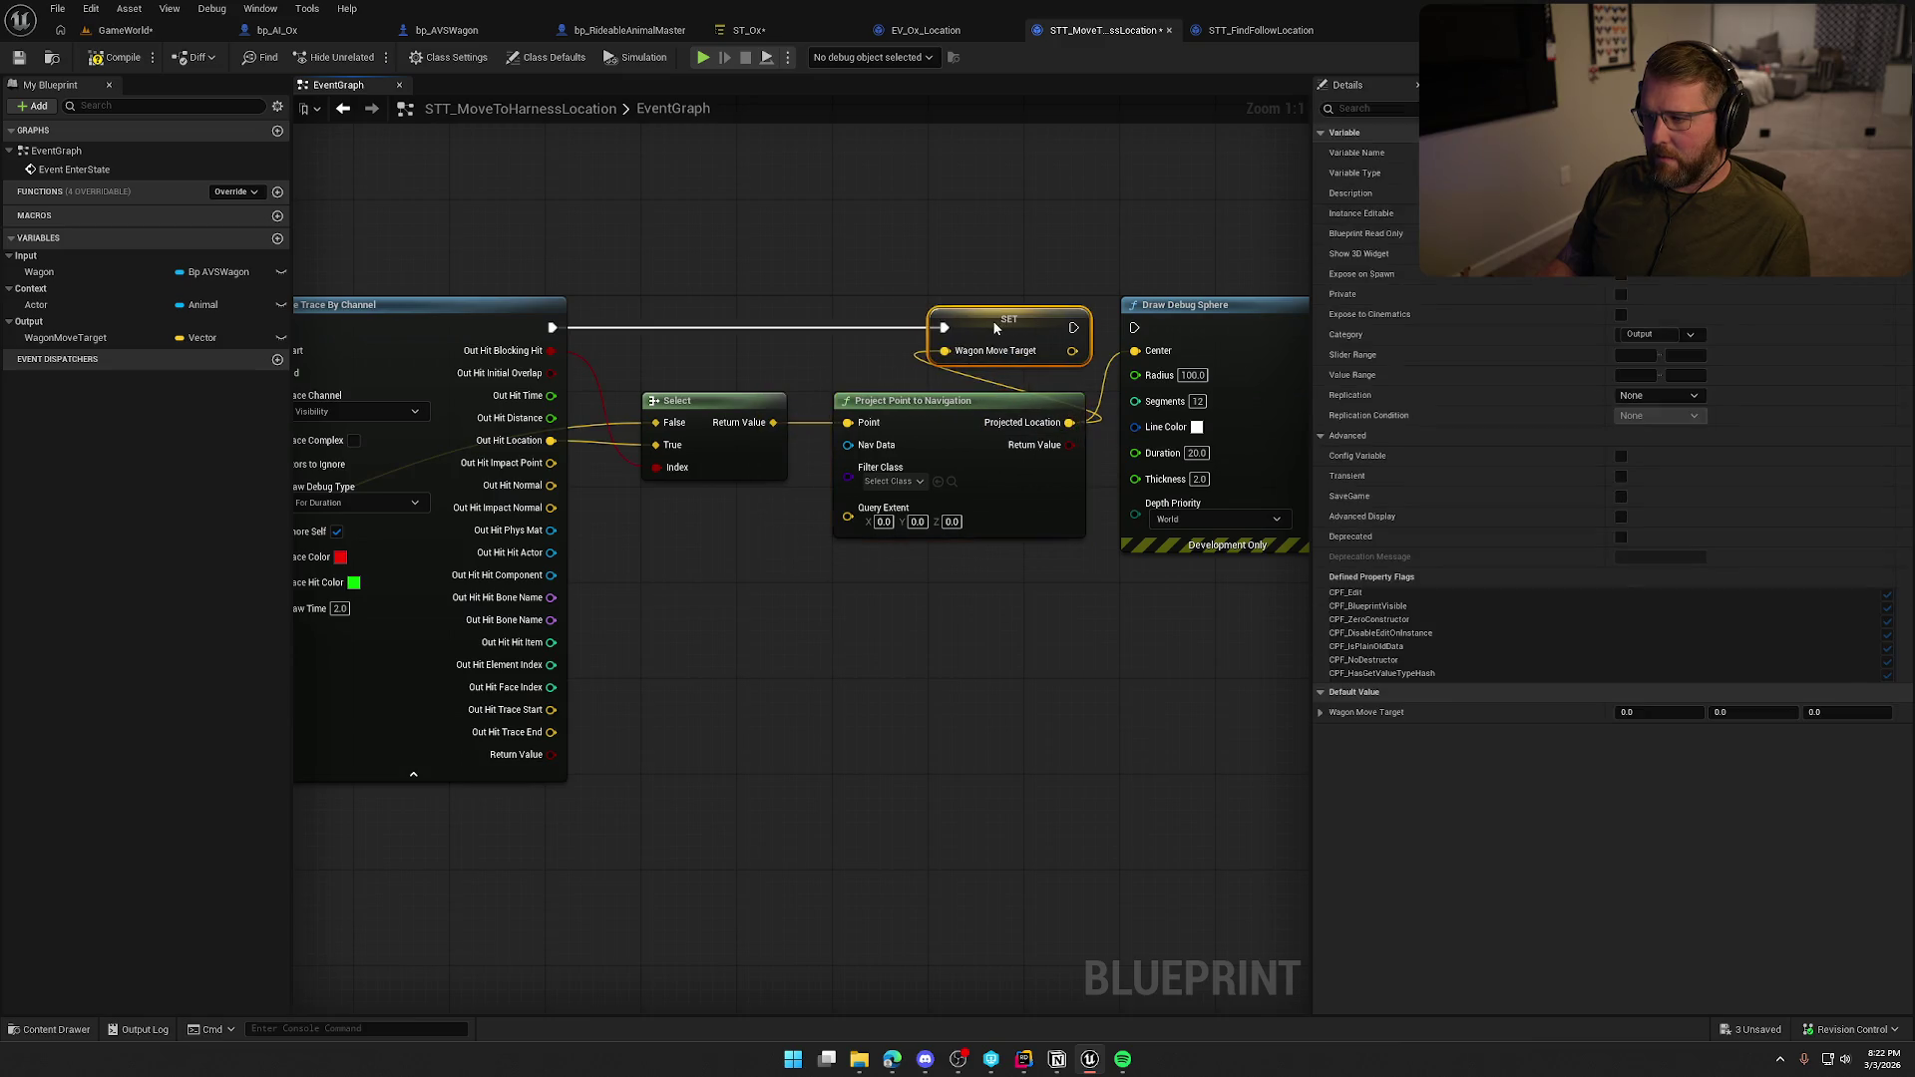
left_click(1186, 316)
key("Delete")
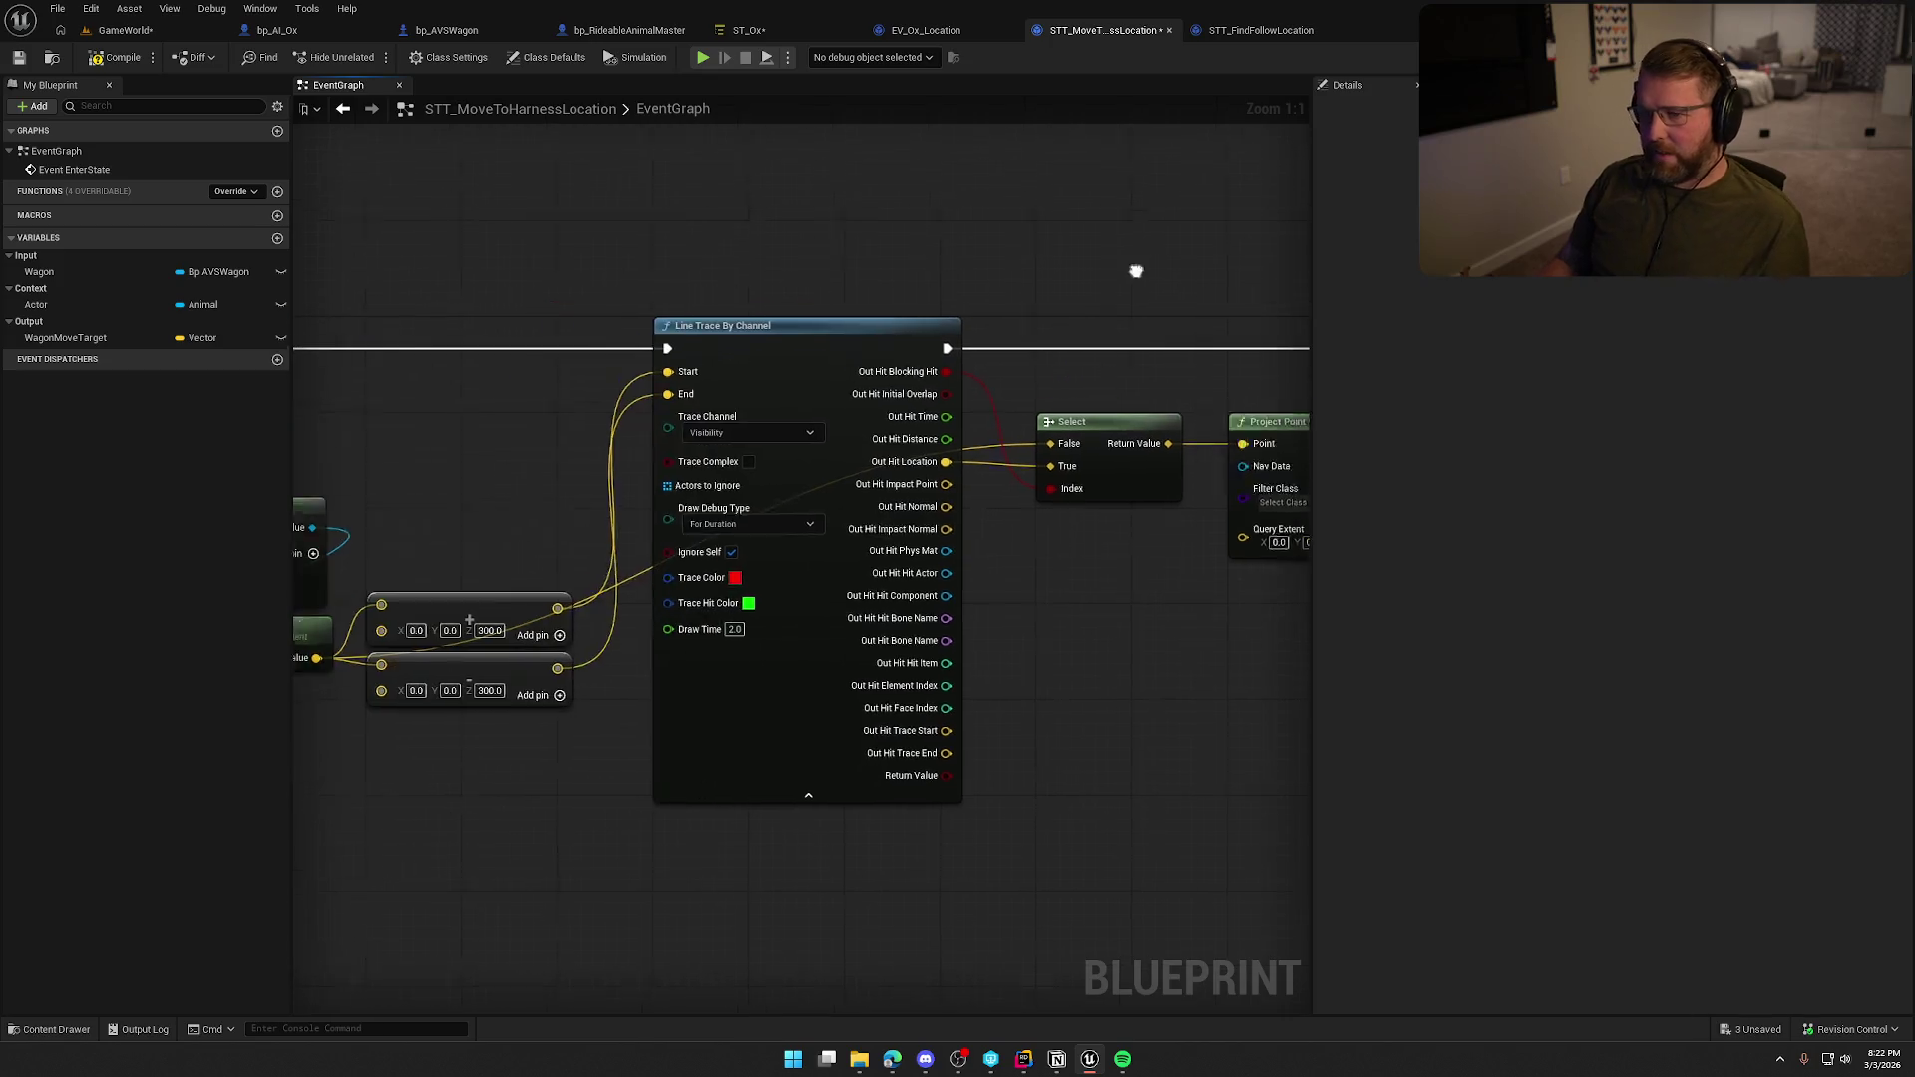
left_click(114, 57)
left_click(124, 30)
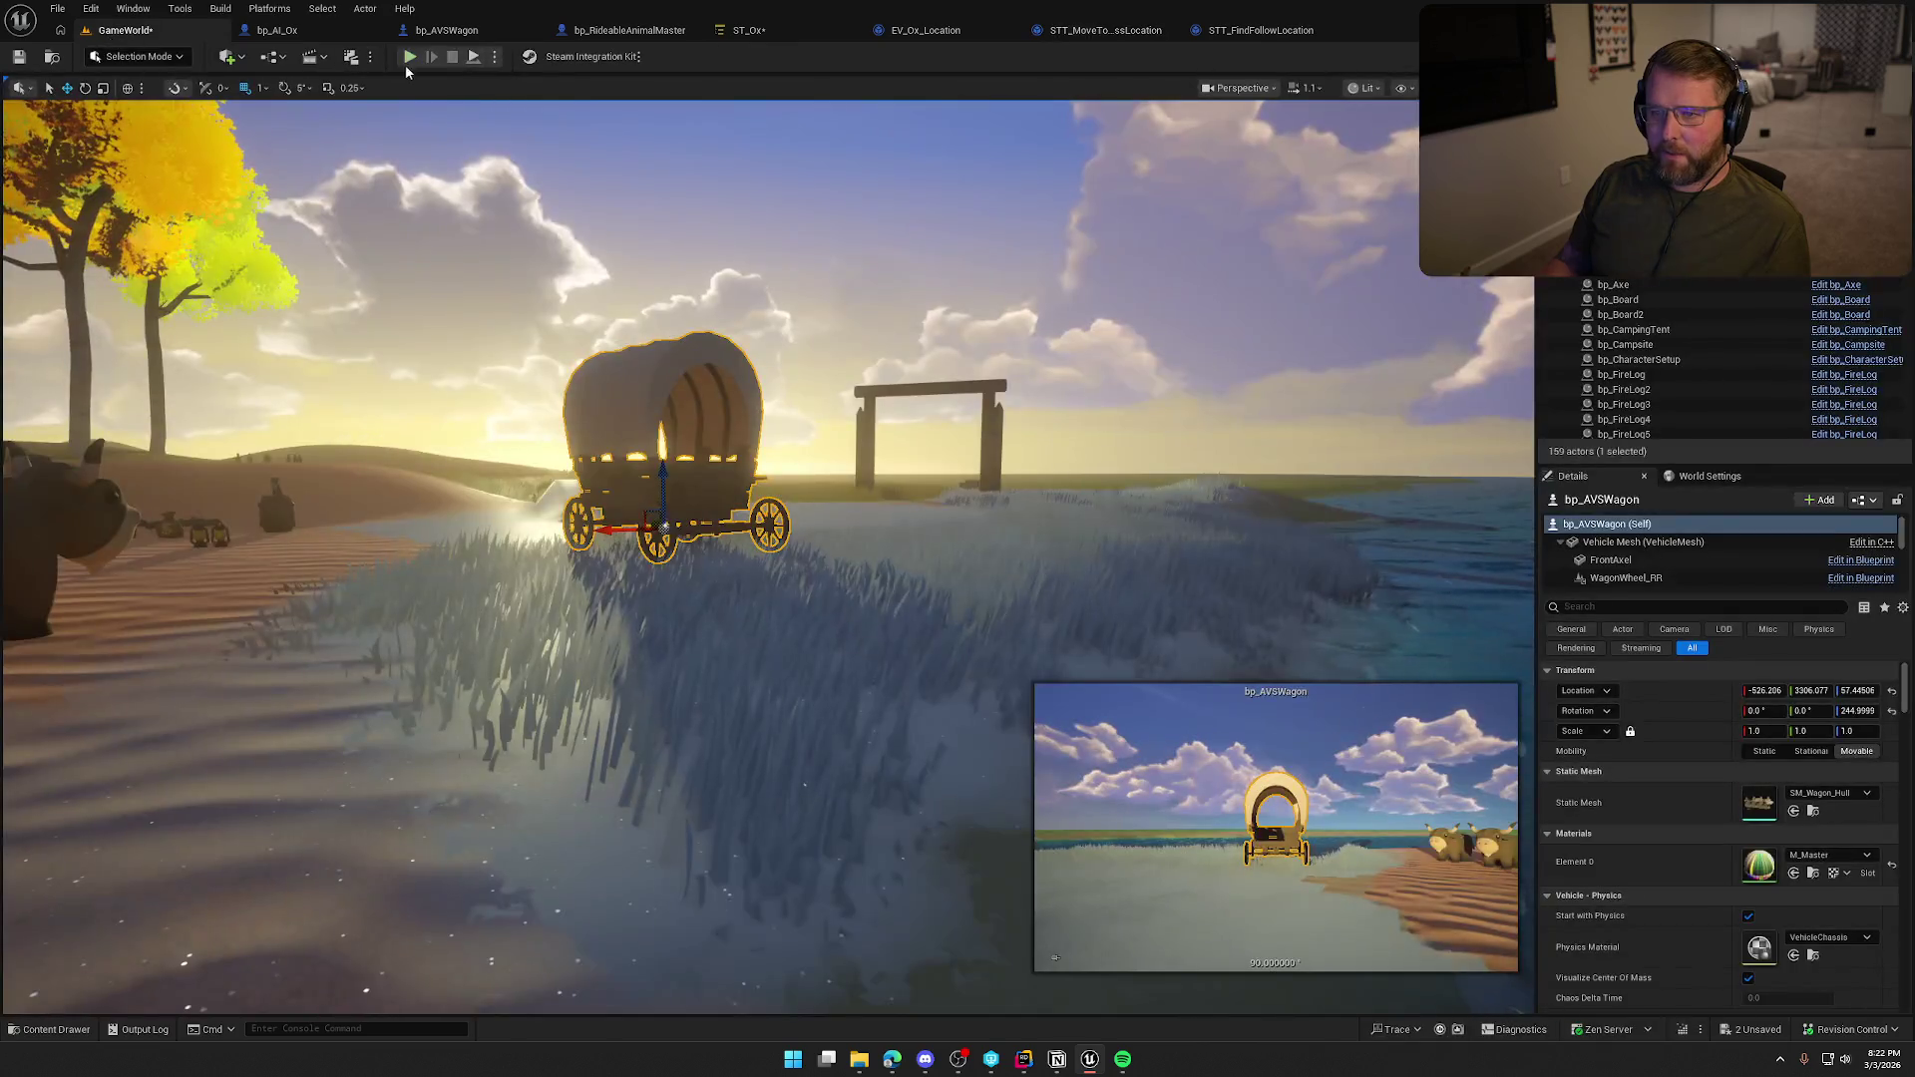
left_click(429, 48)
key("w")
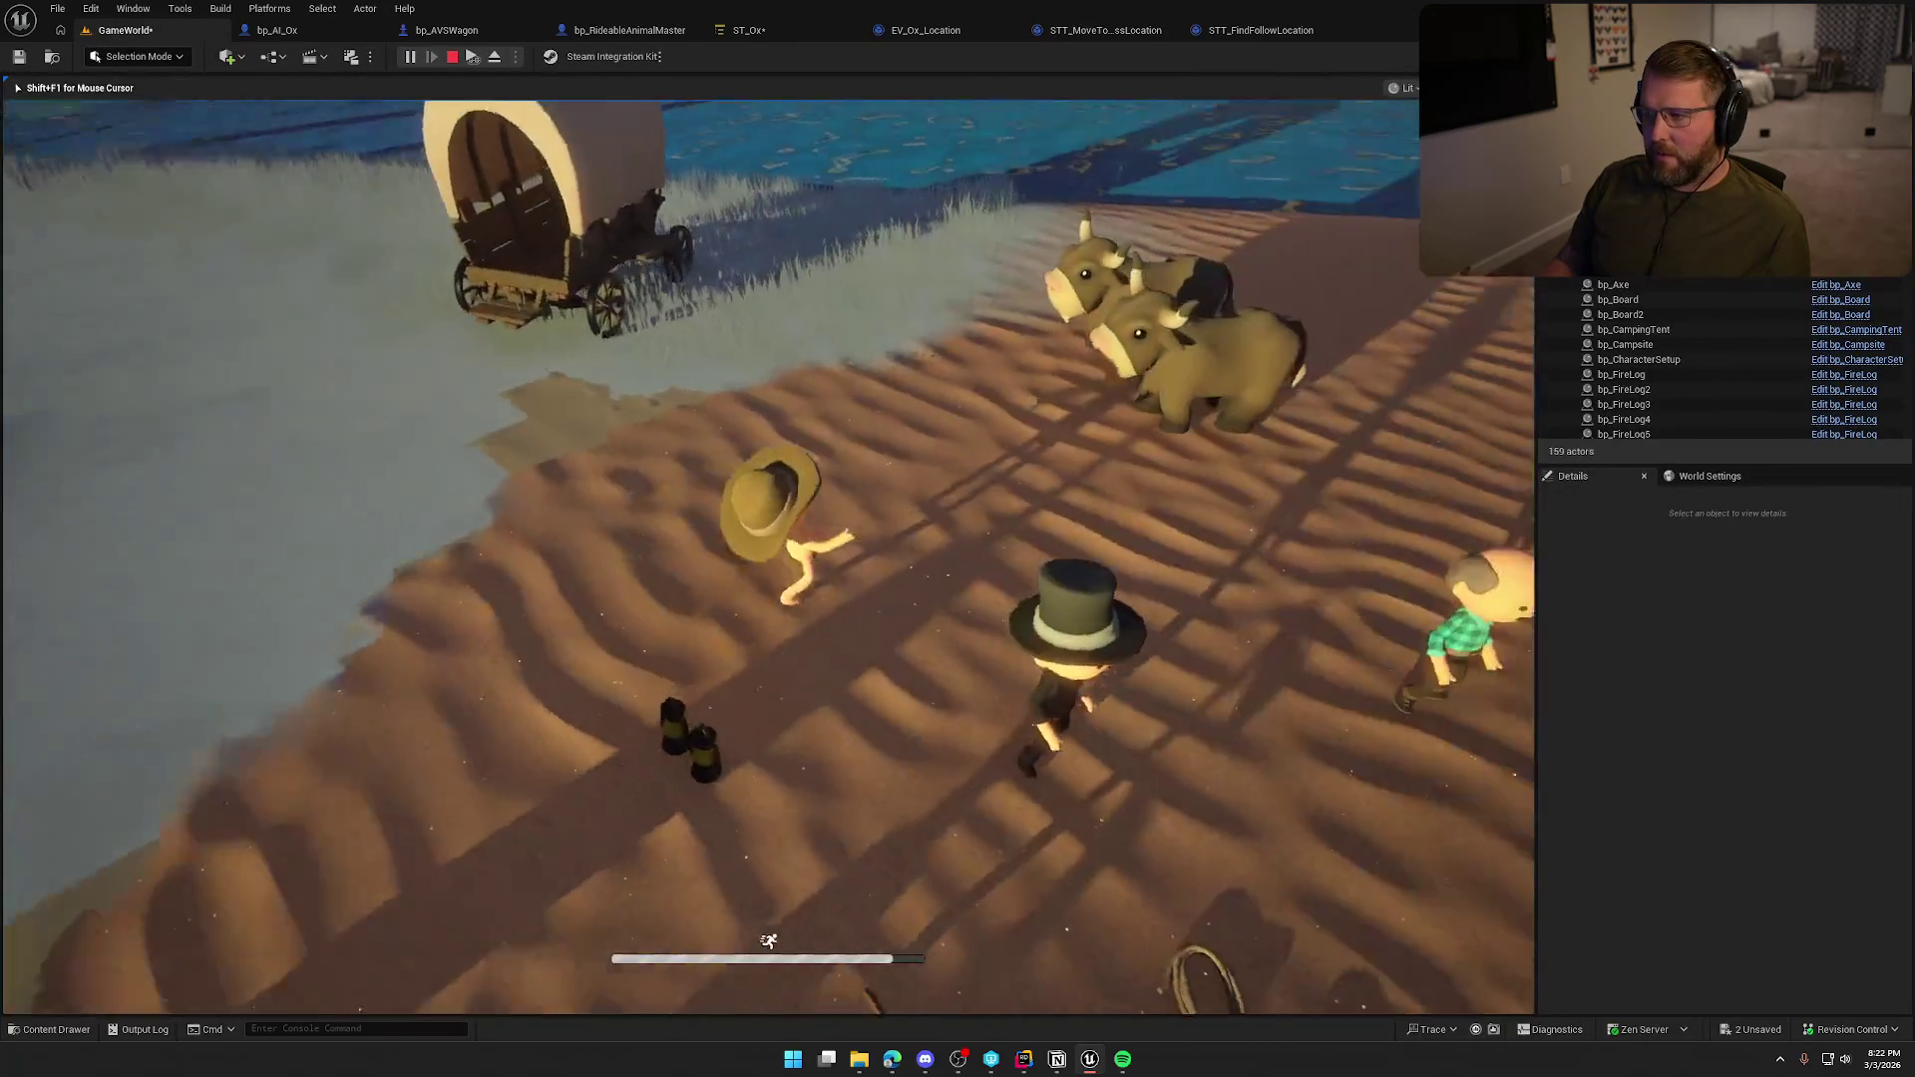
key("w")
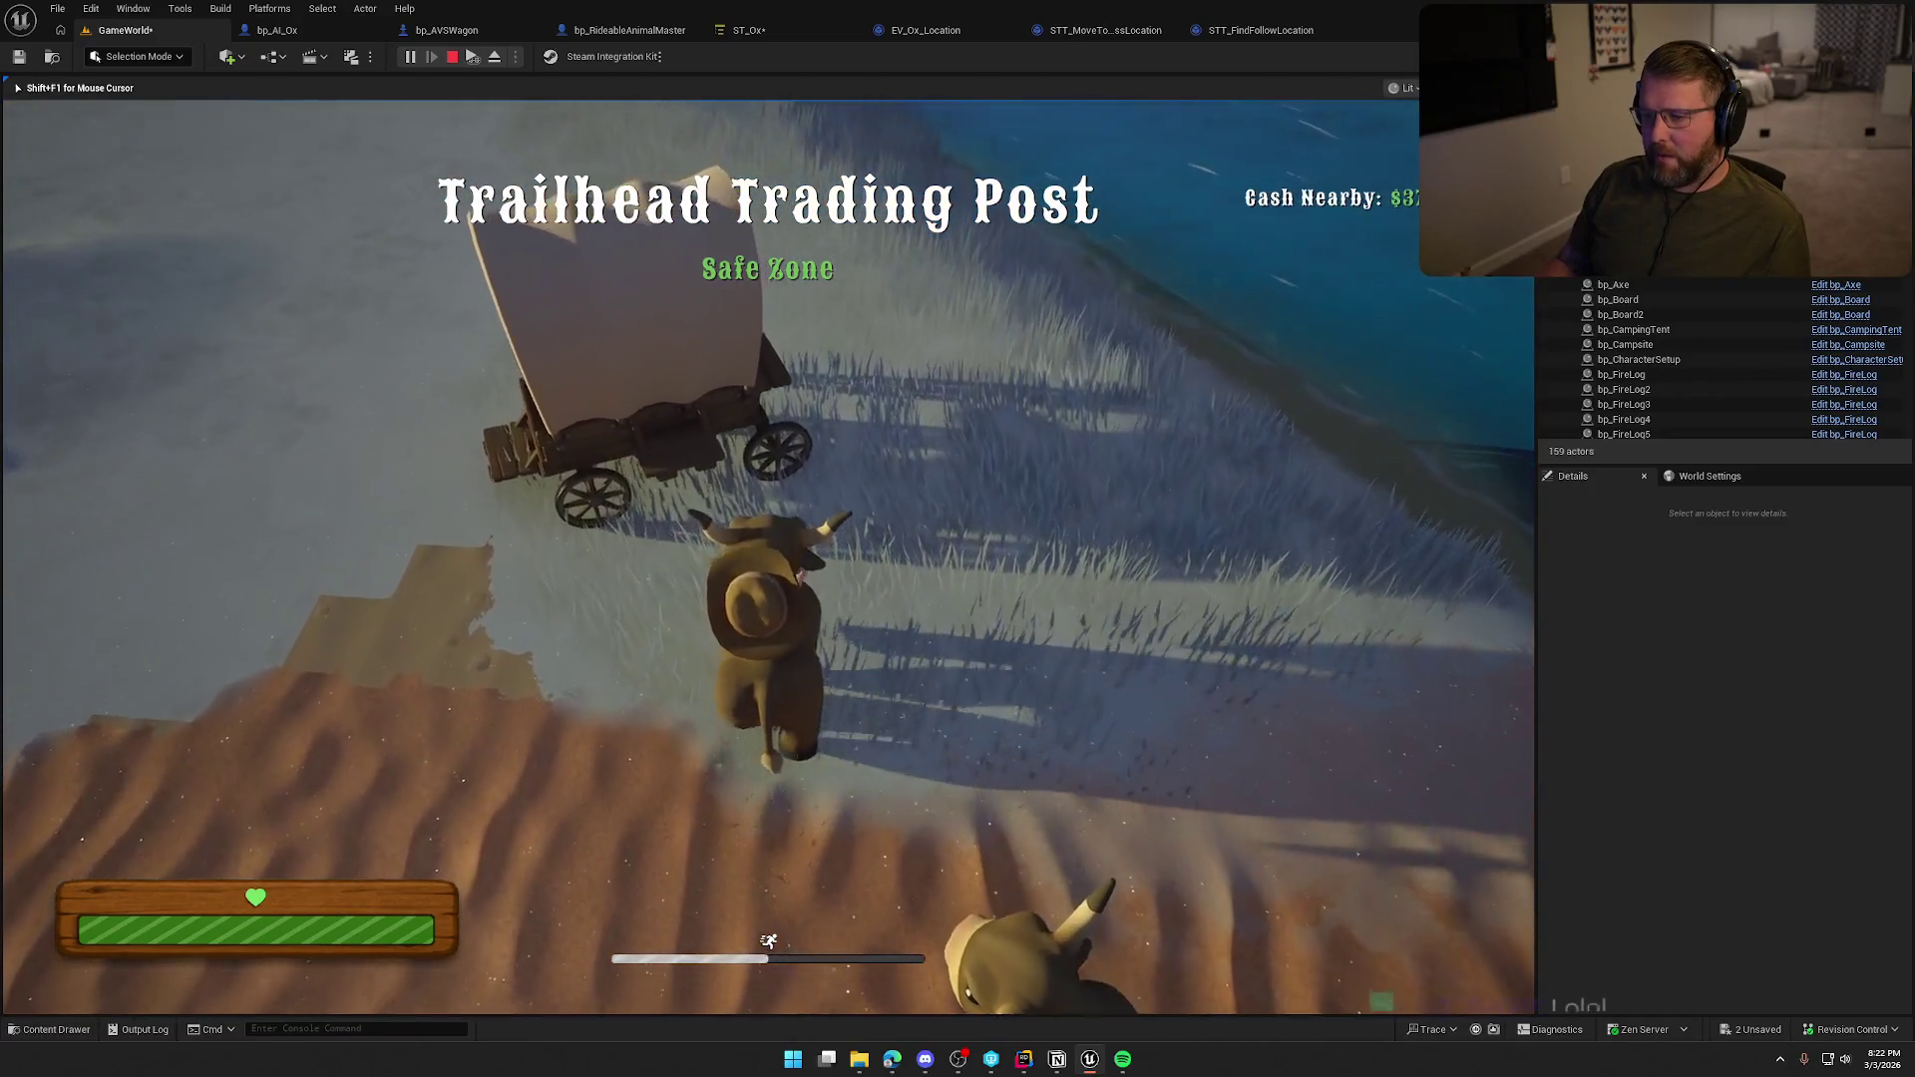
key("e")
key("w")
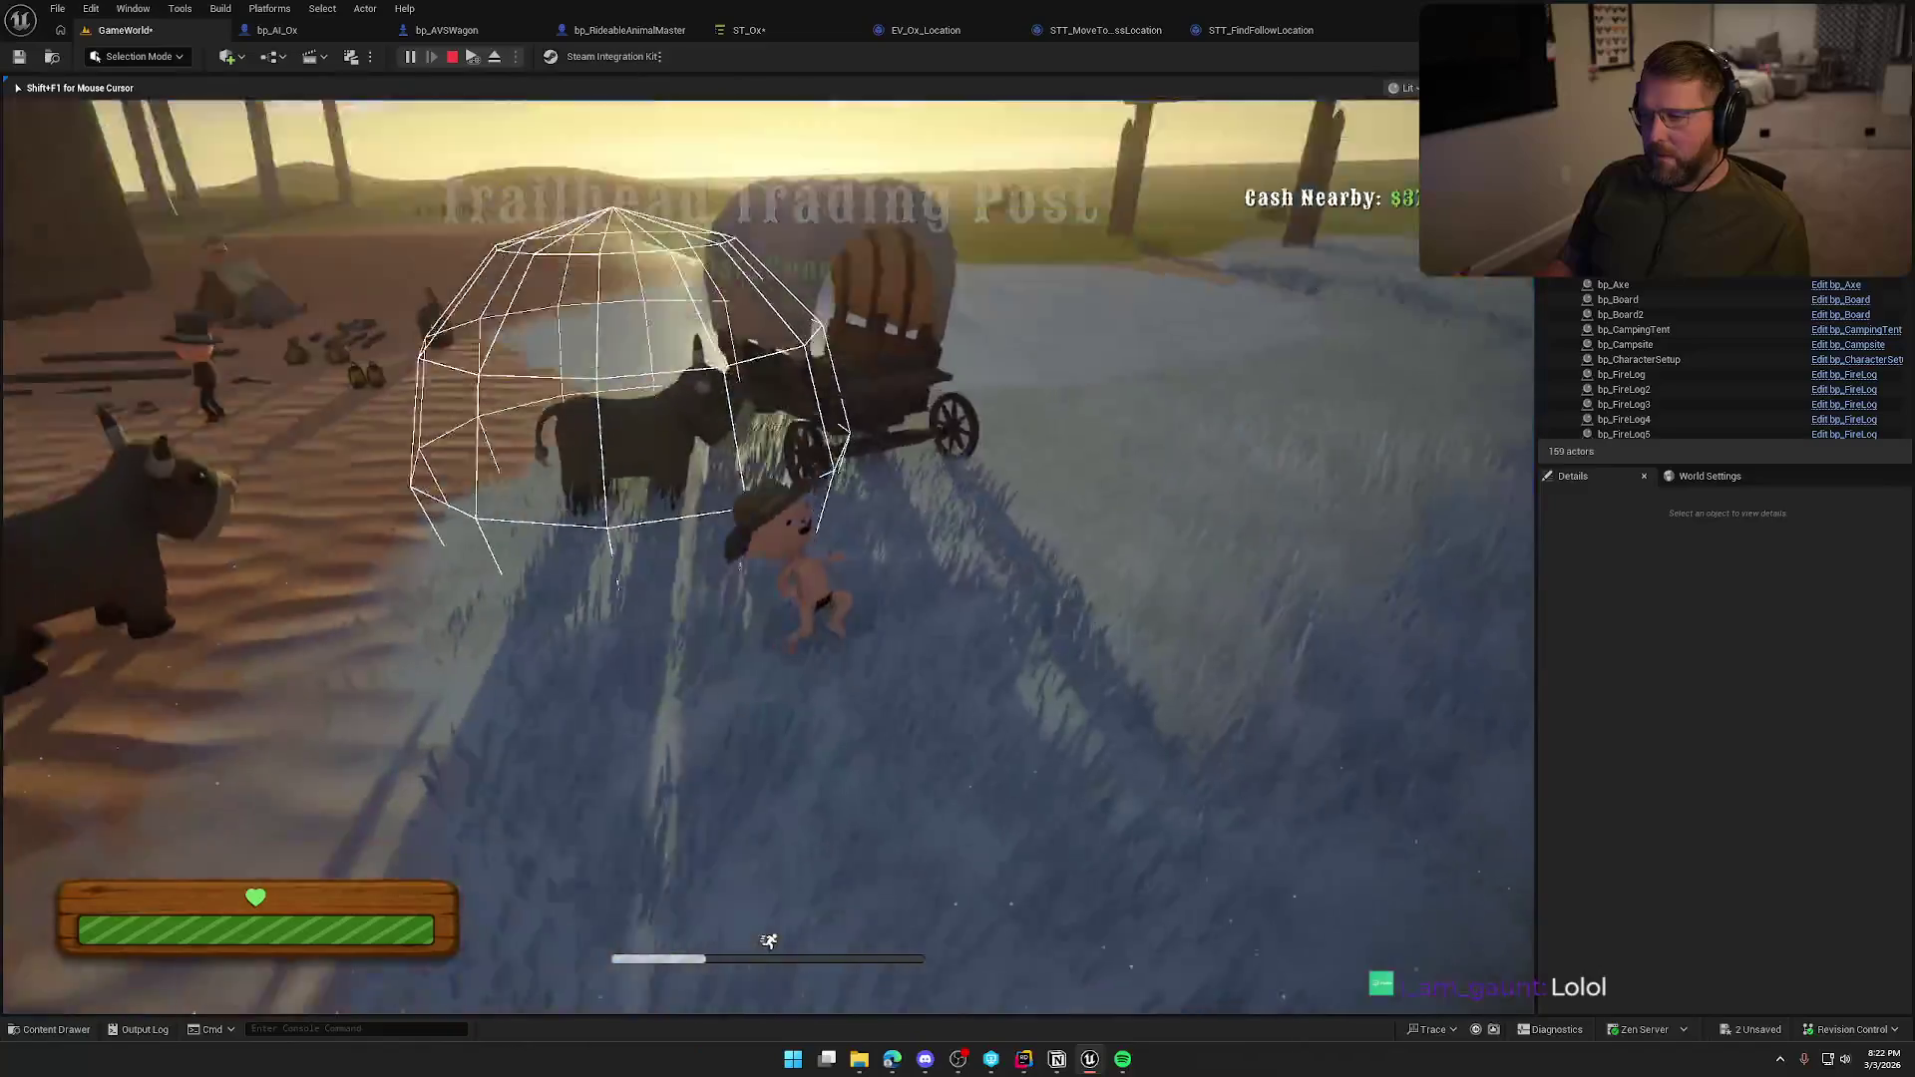
key("w")
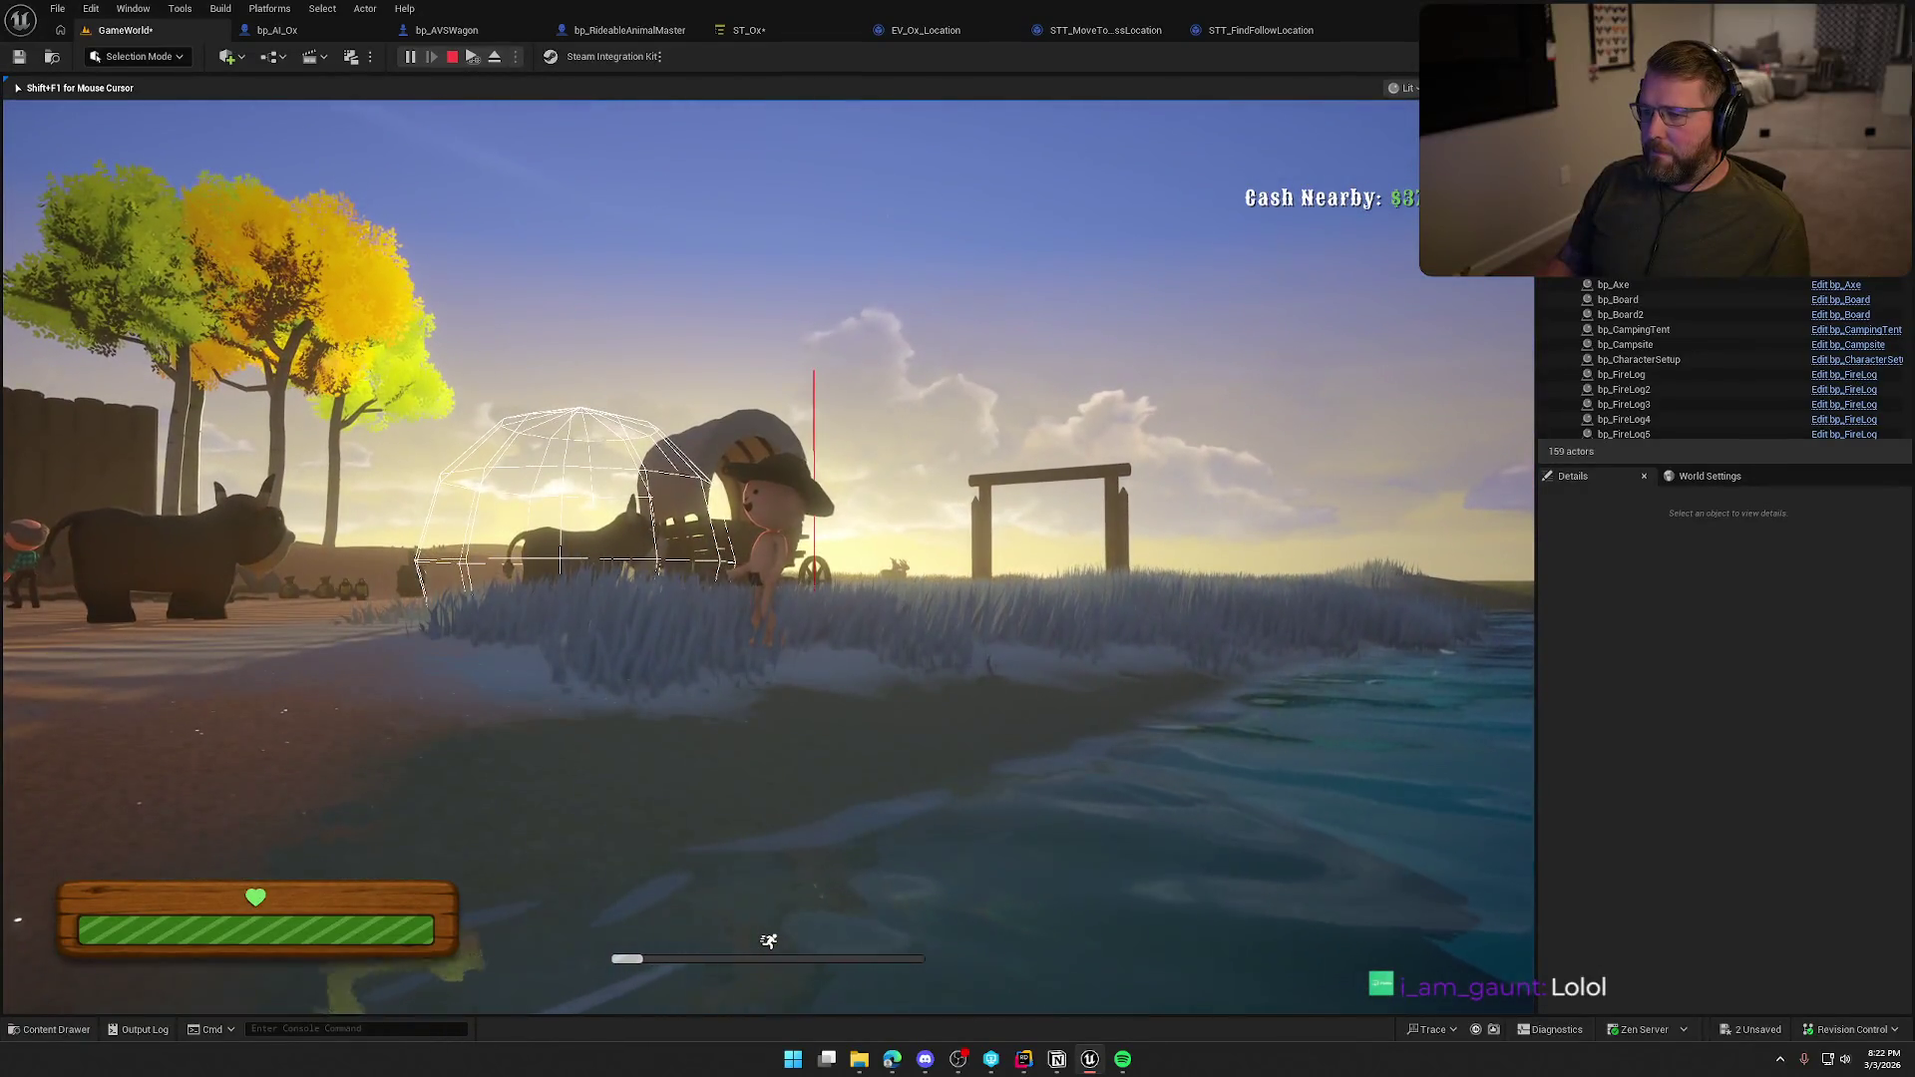
key("w")
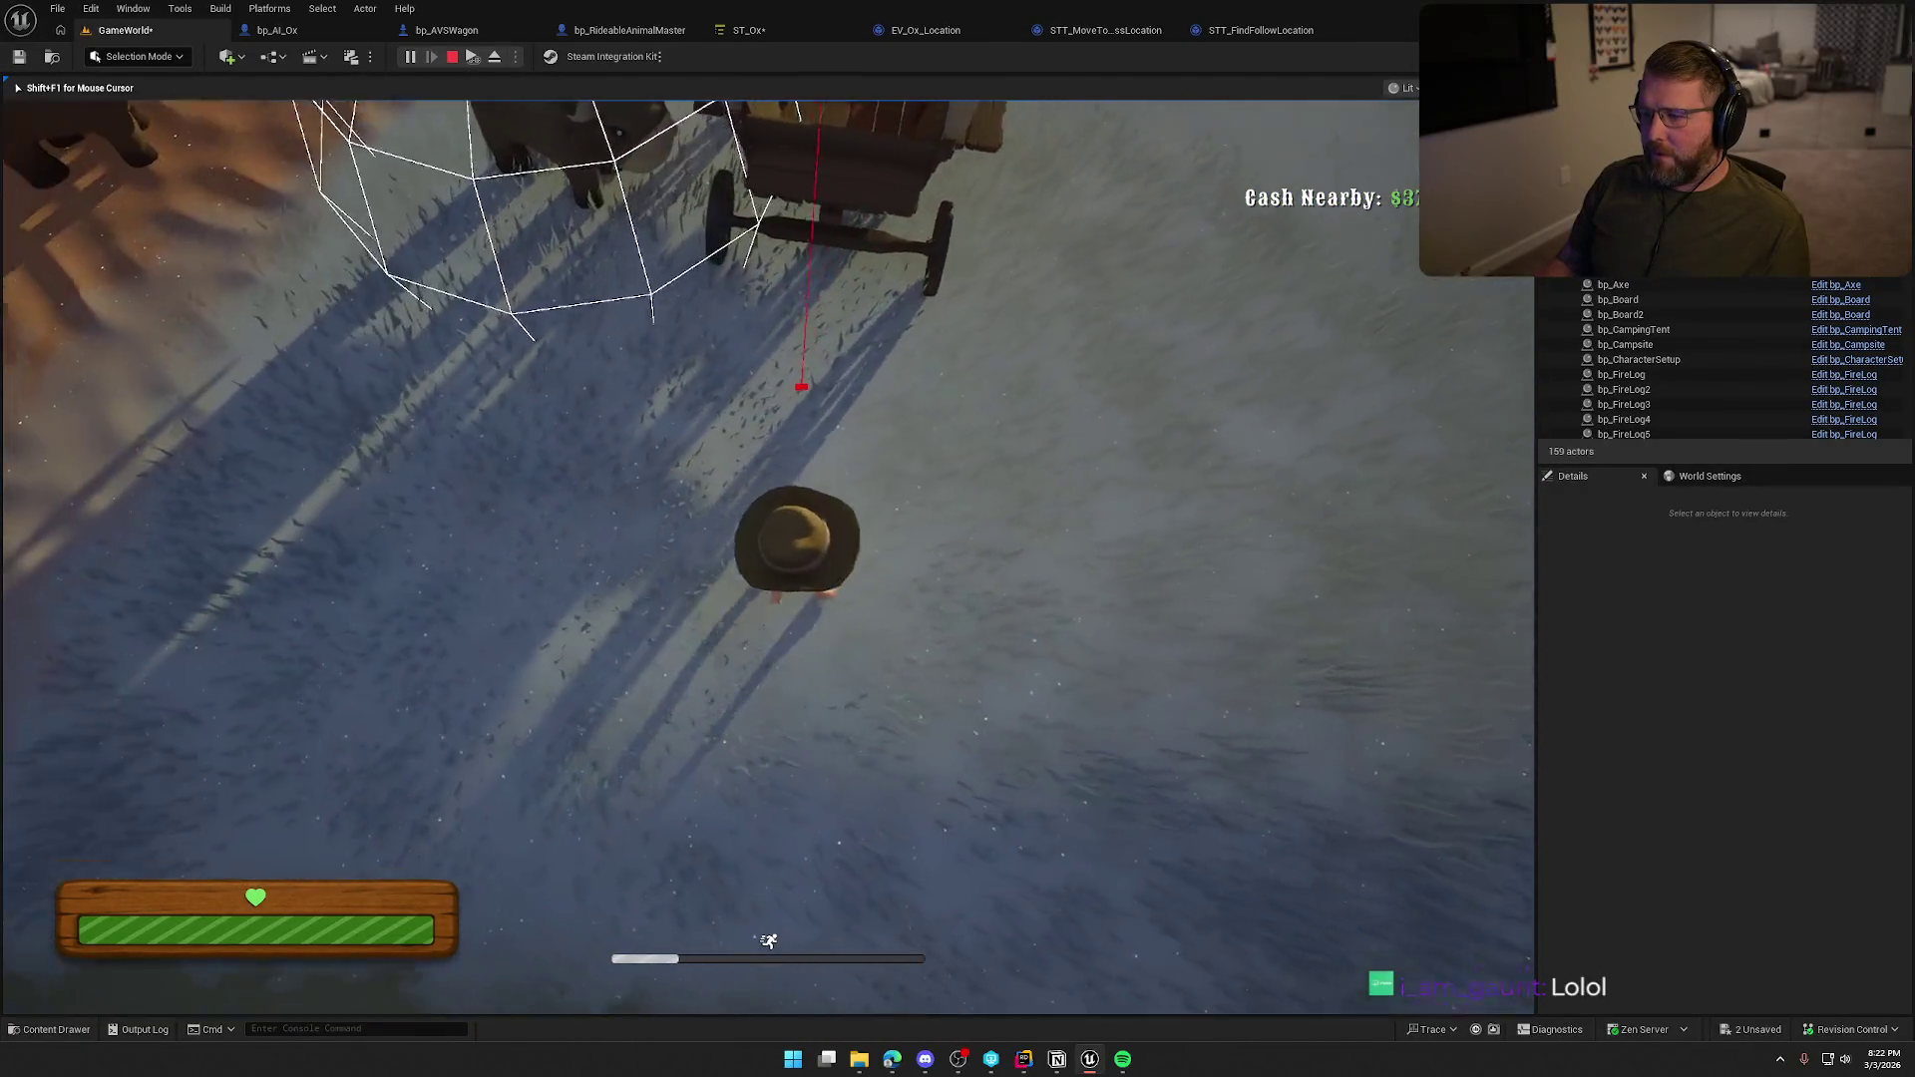
key("s")
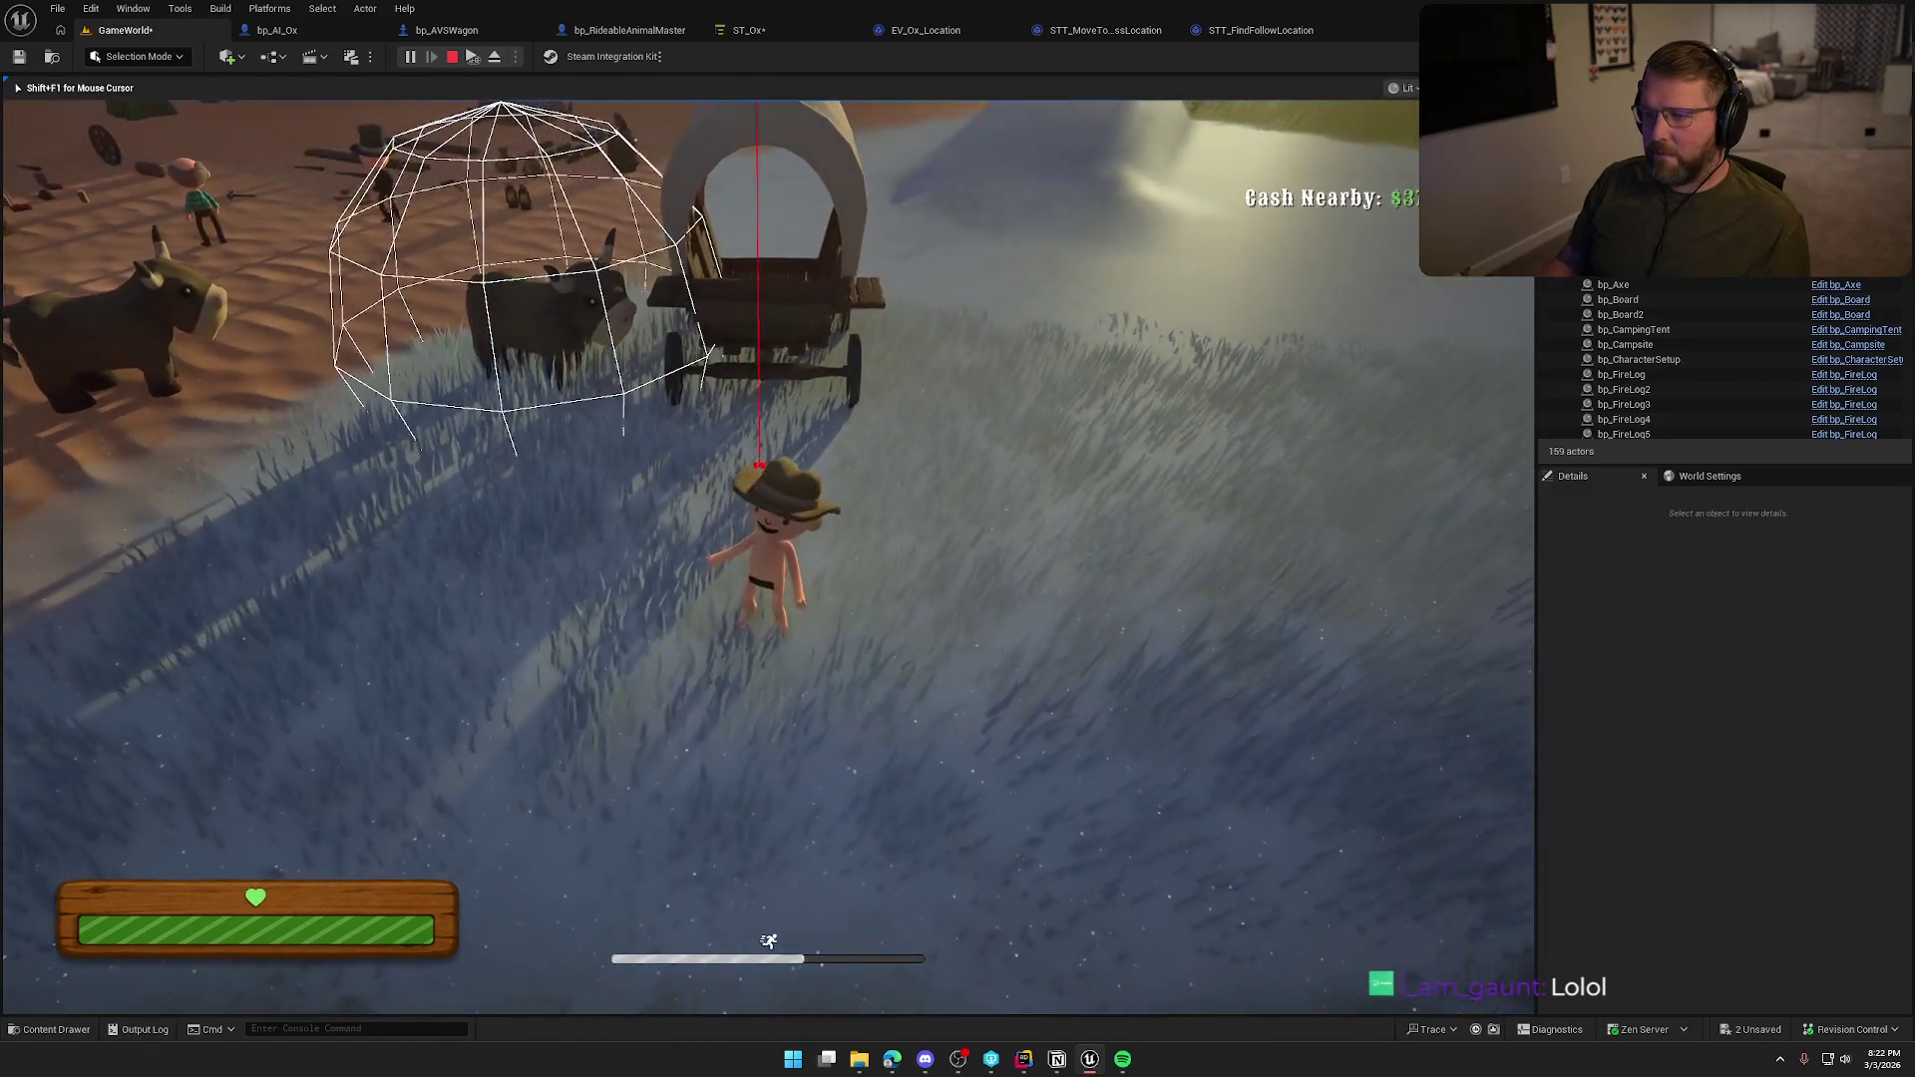
key("w")
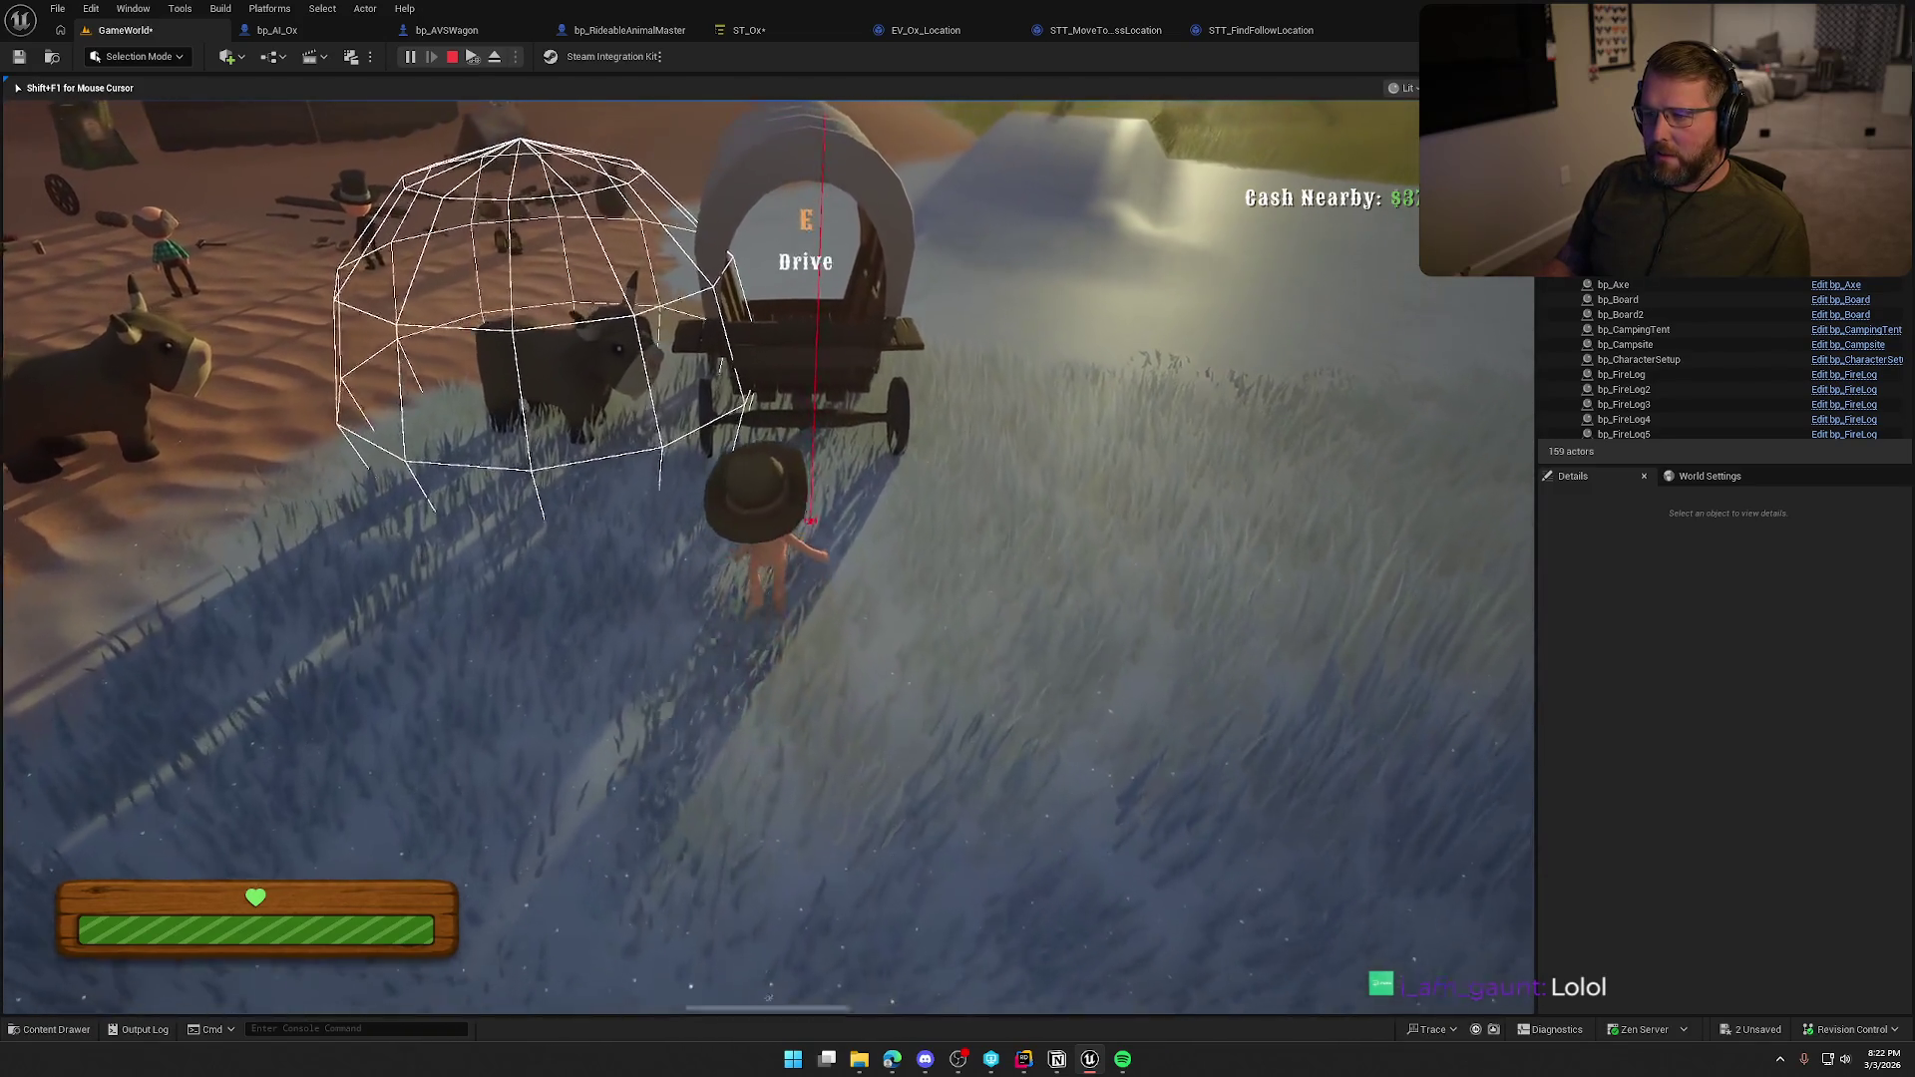
key("e")
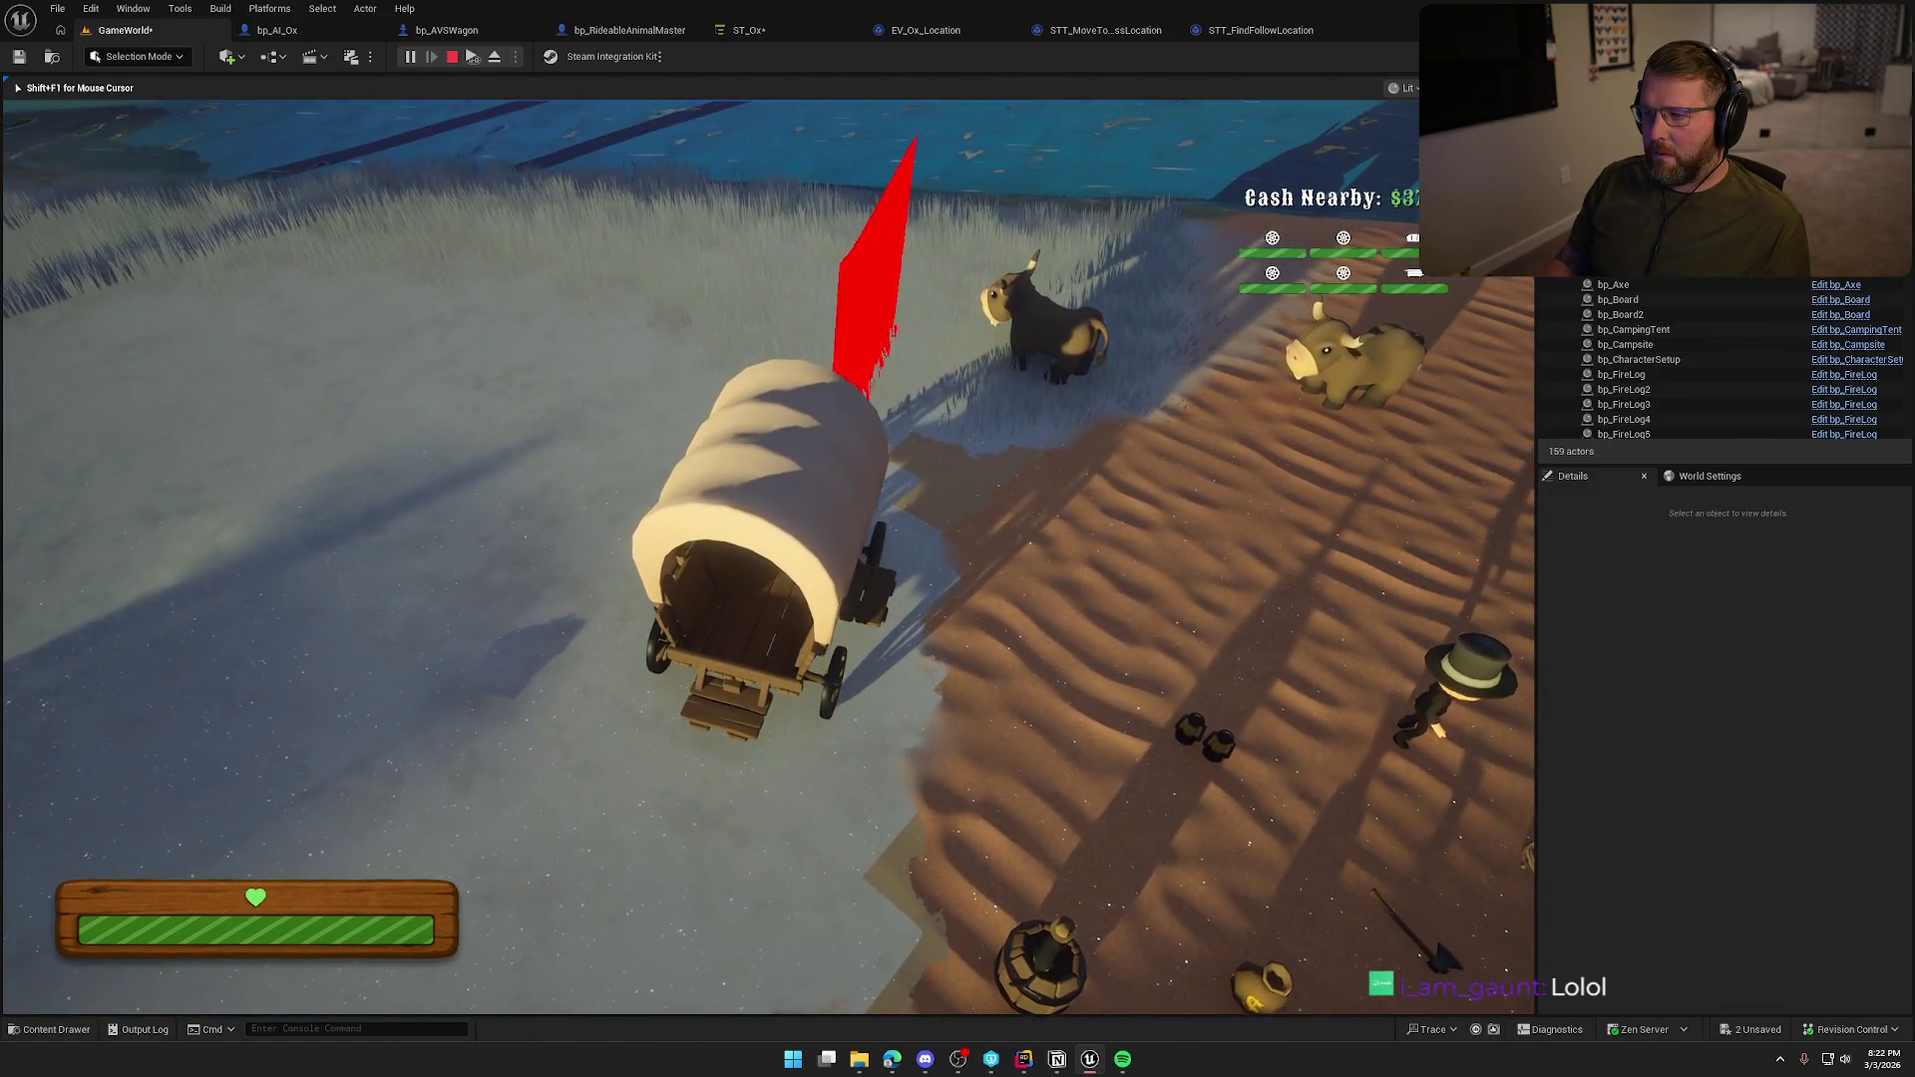
key("s")
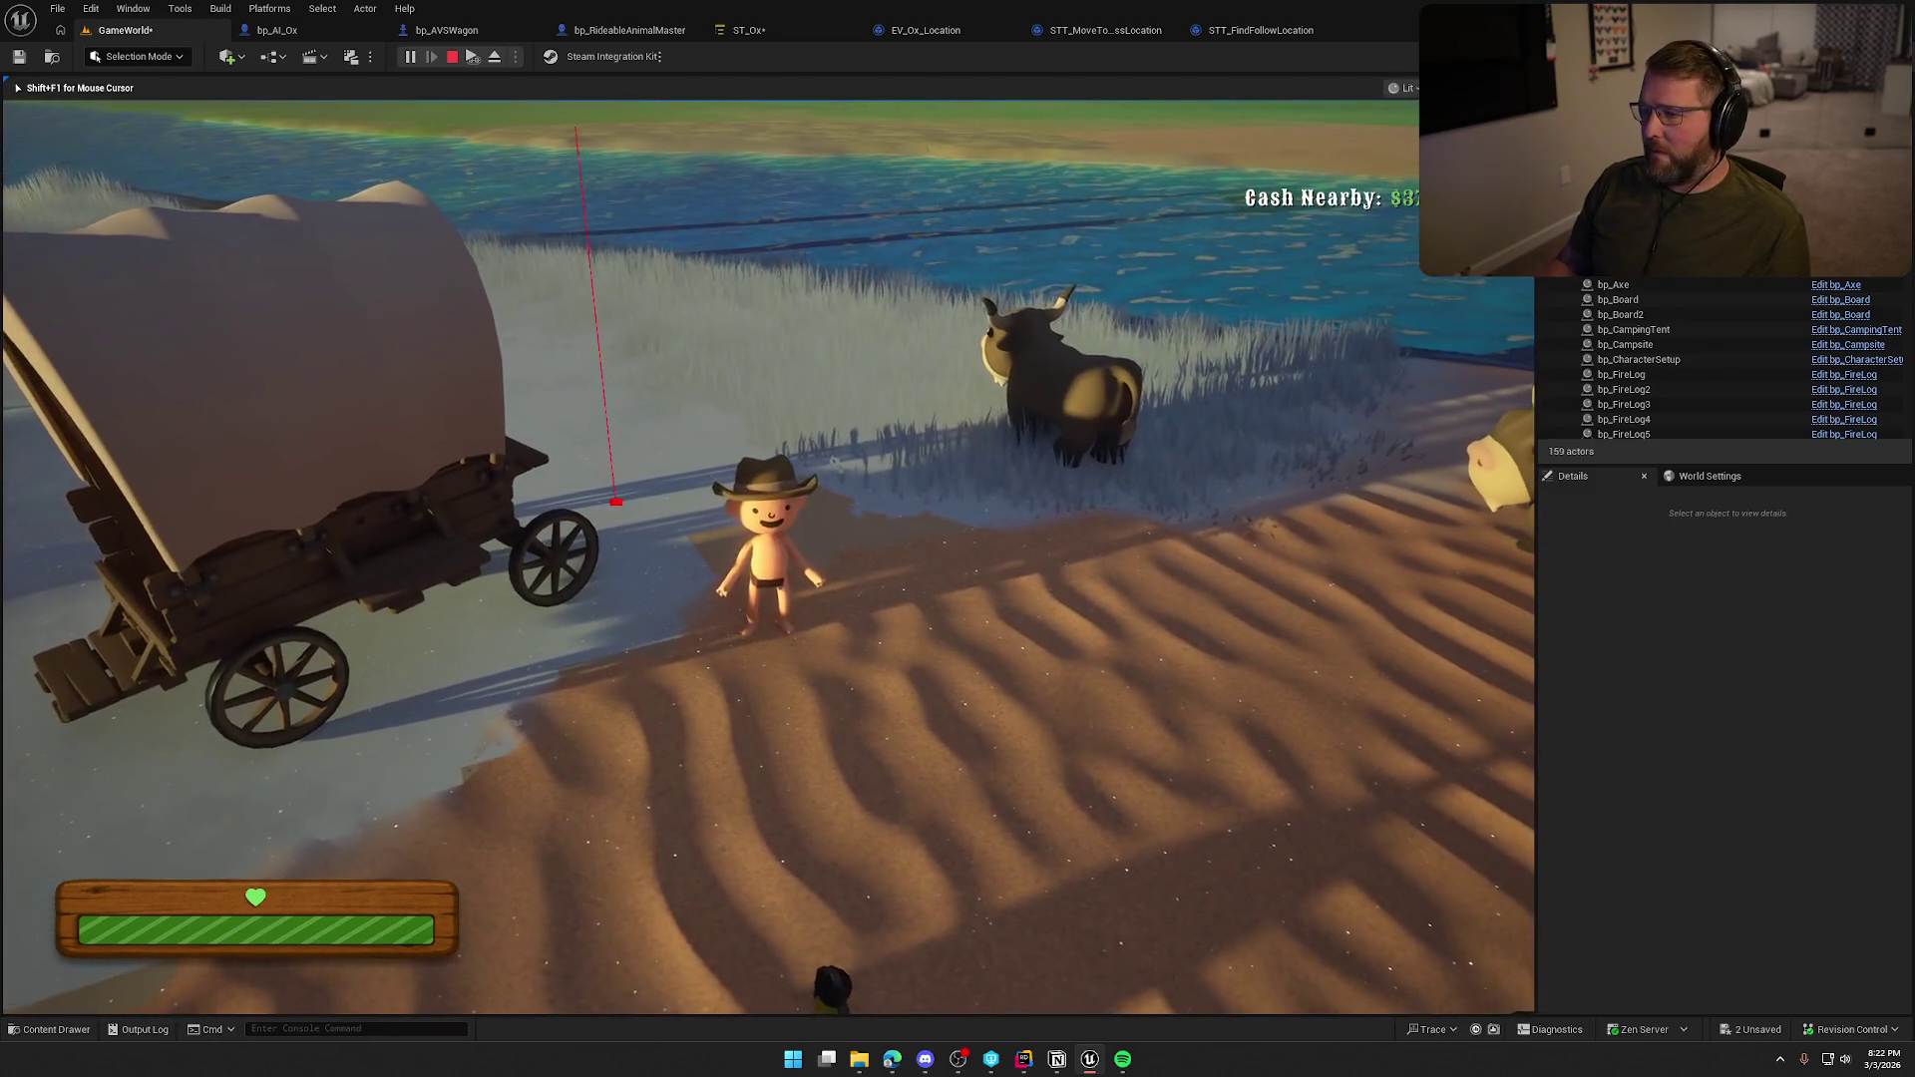
key("w")
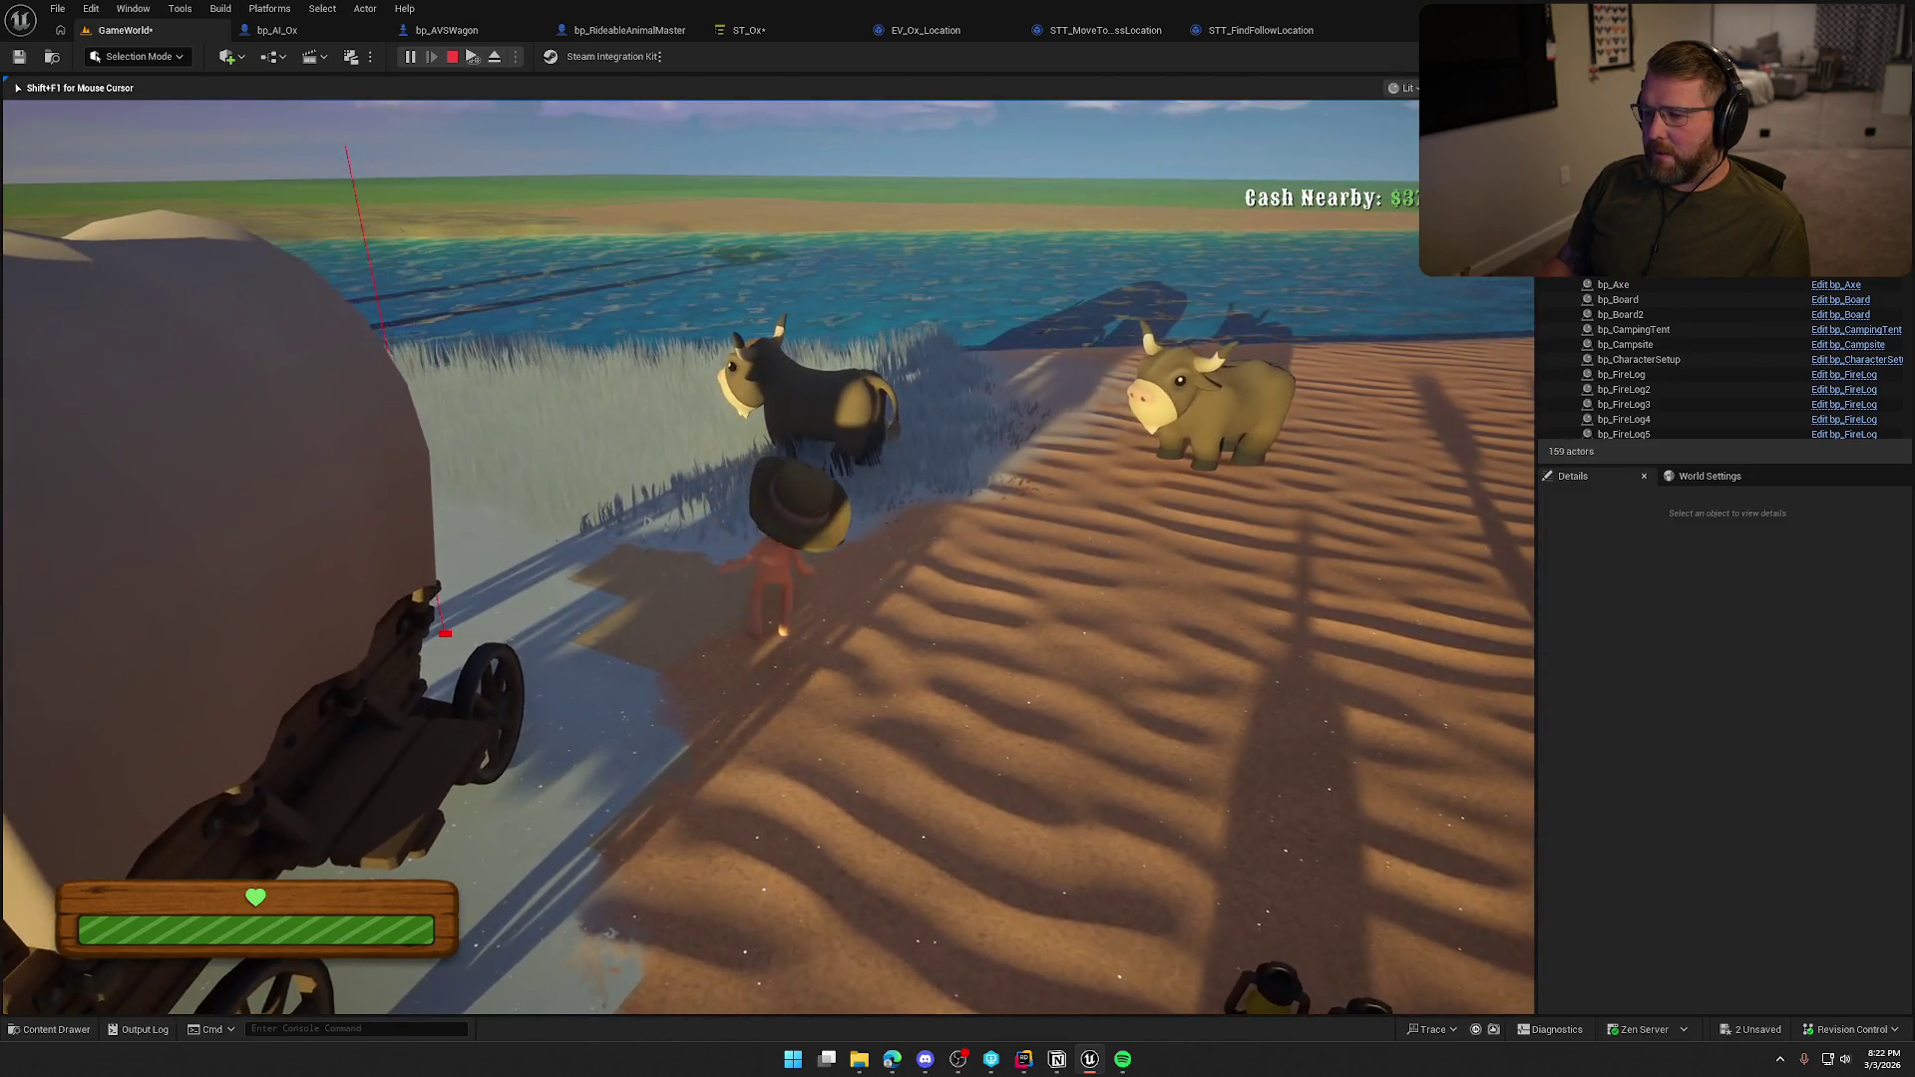
Stop the play session and review bp_AI_Ox's IA_UseItem input node and event graph.
key("Escape")
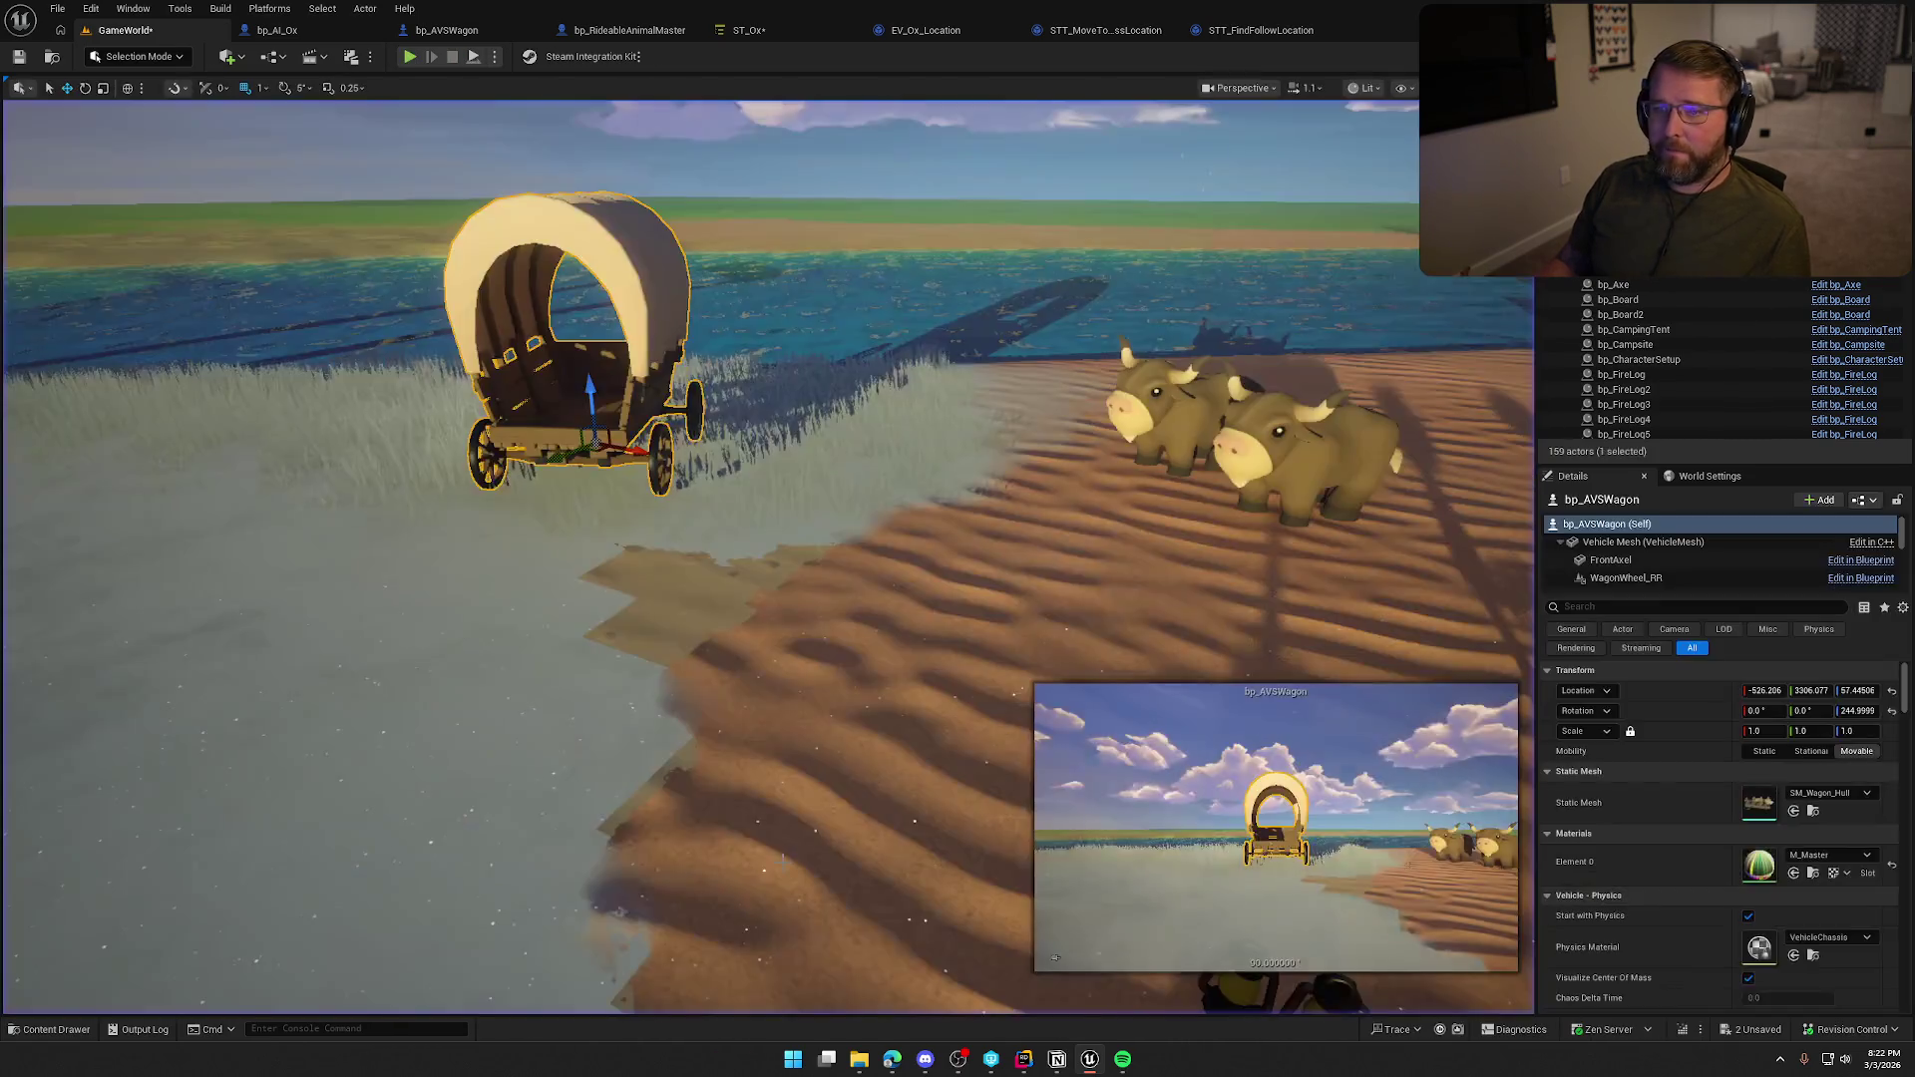
left_click(277, 30)
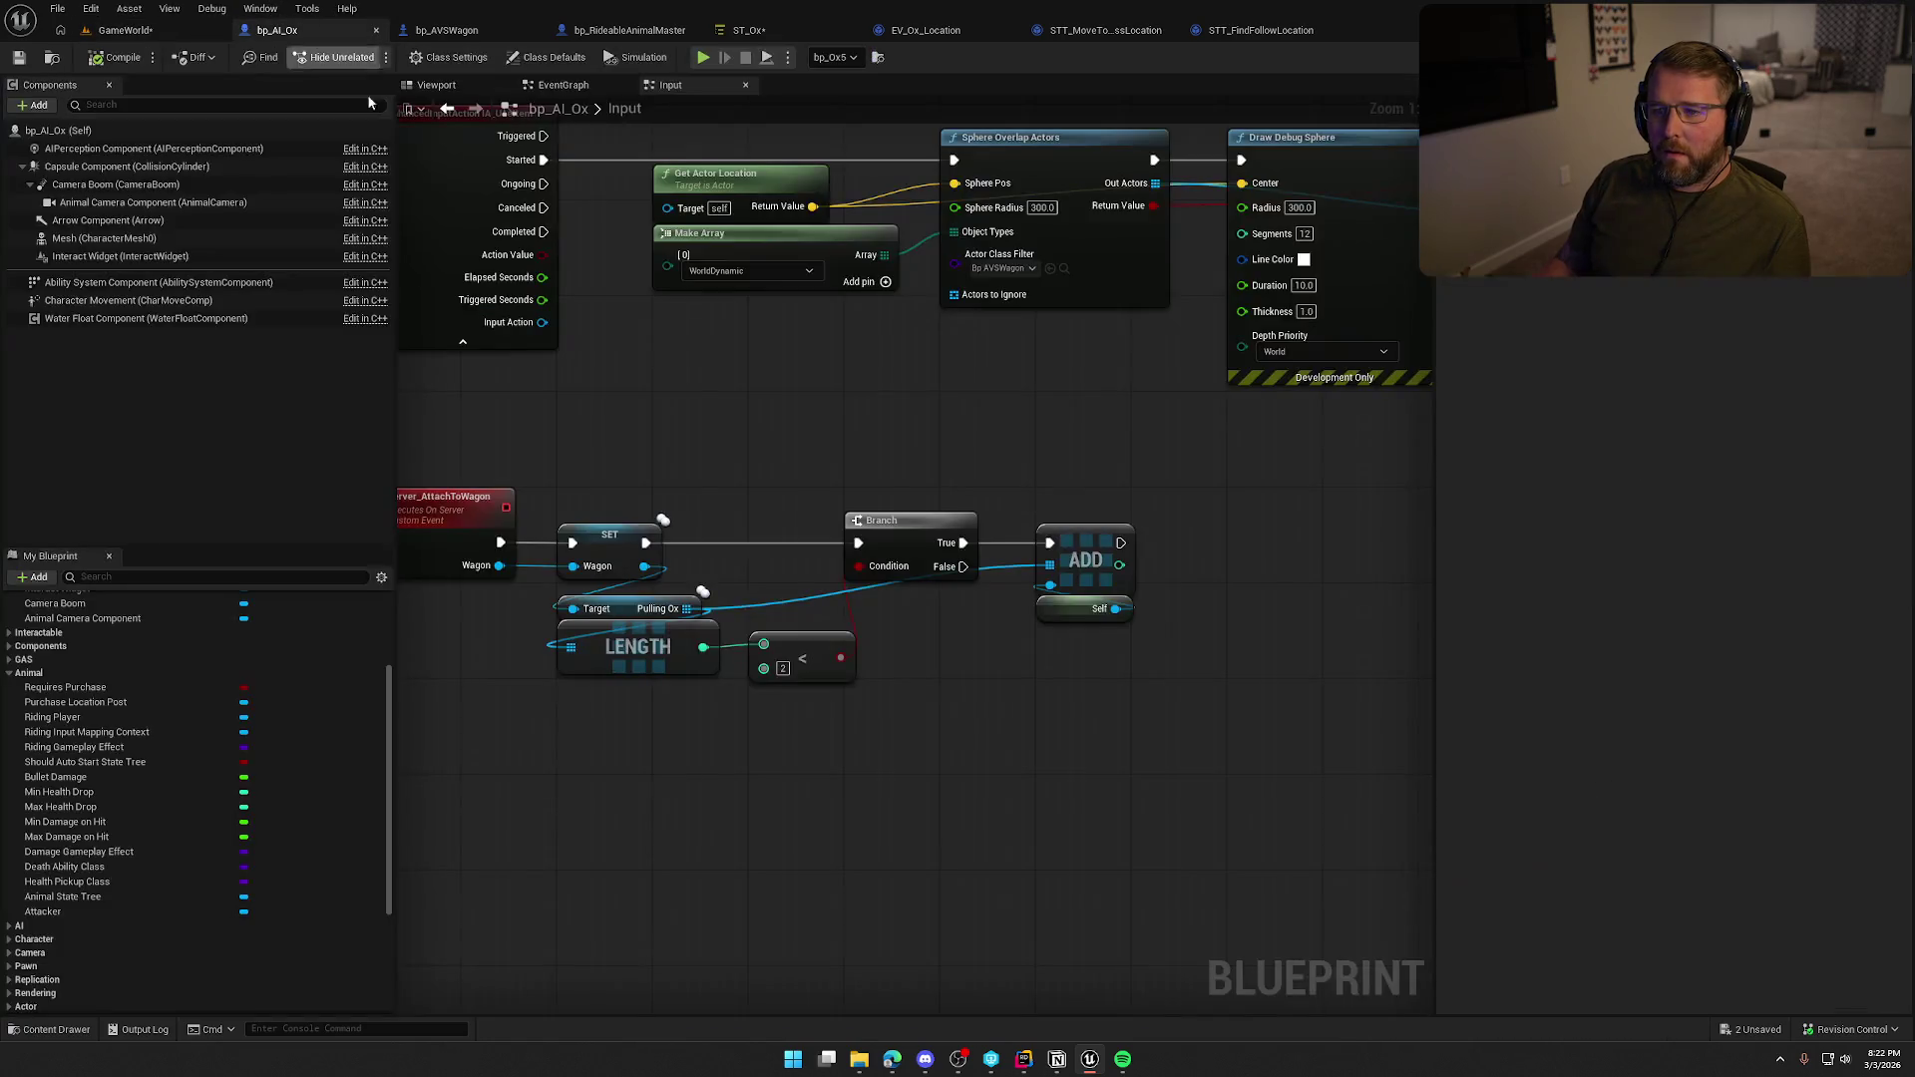
left_click_drag(602, 169, 958, 542)
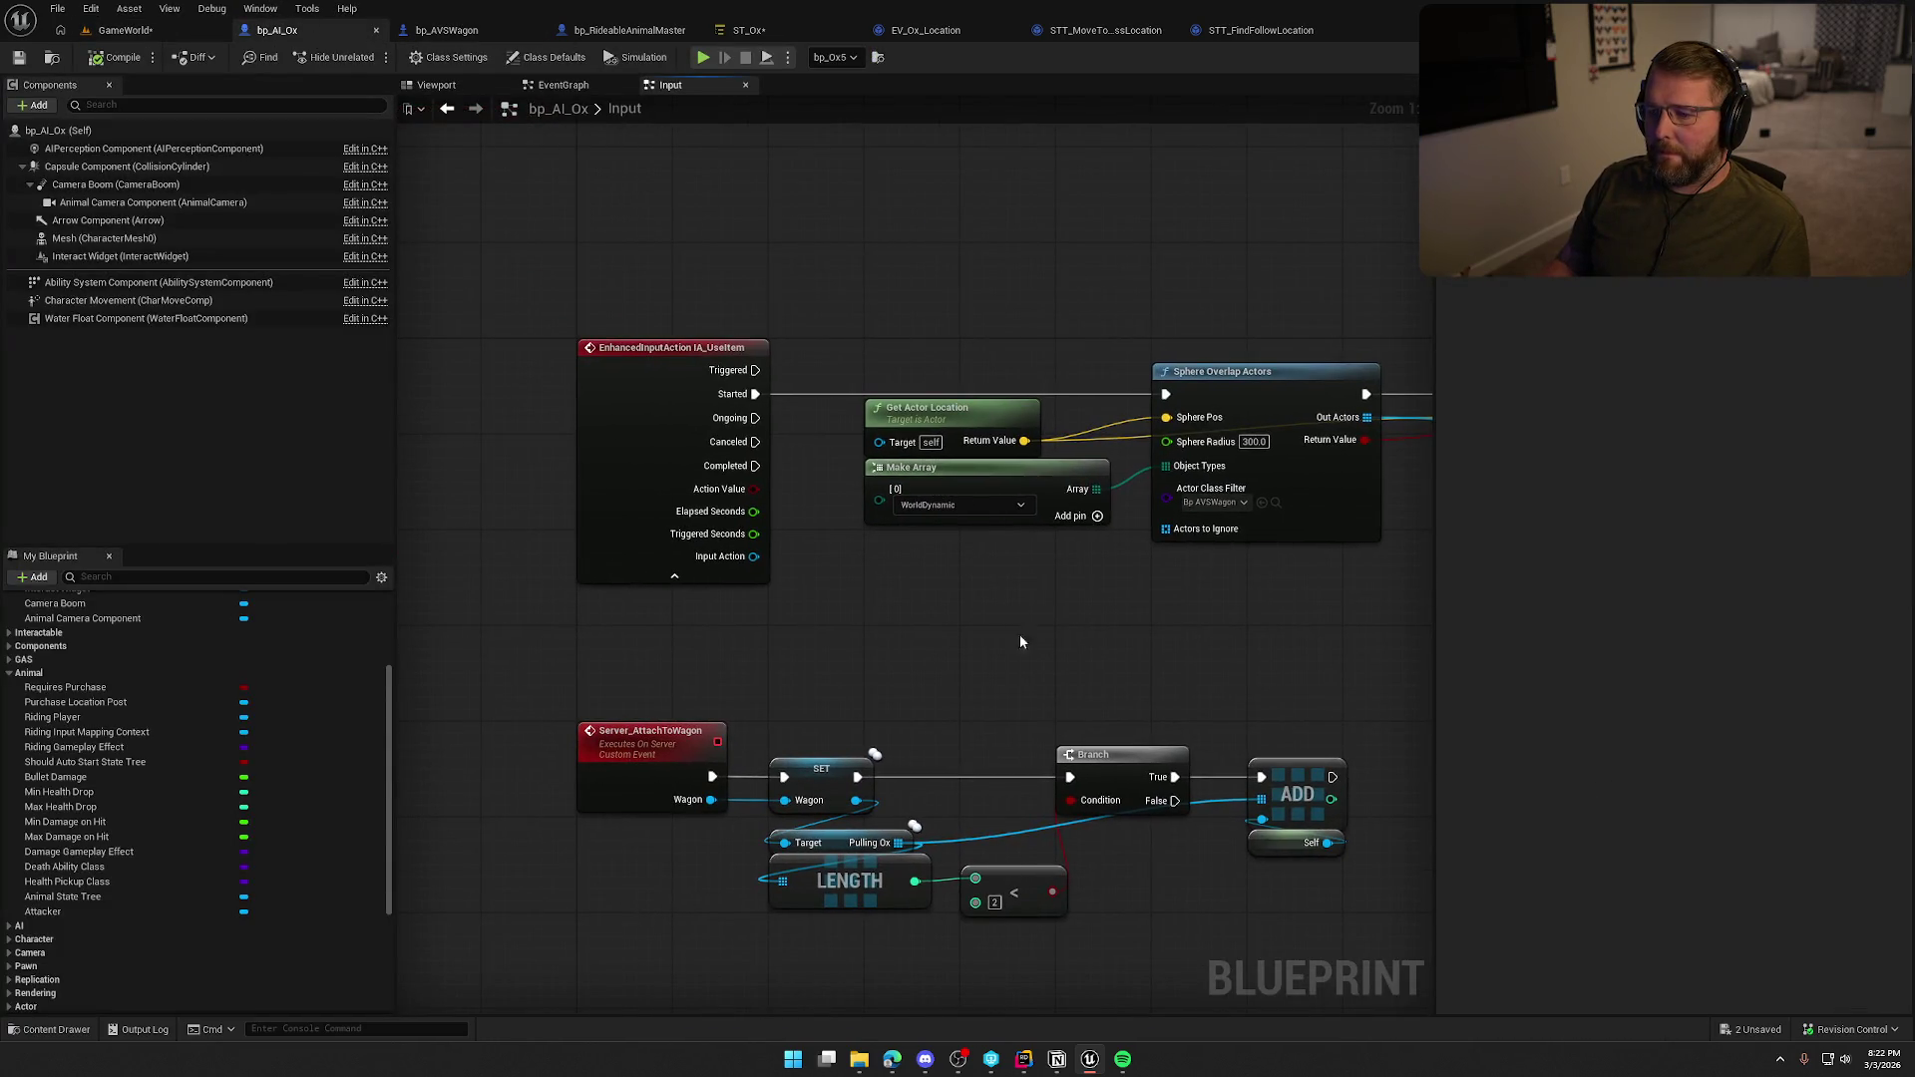
left_click(561, 86)
left_click(669, 85)
left_click(447, 30)
Inspect bp_RideableAnimalMaster's dismount and possess logic and Spawn Default Controller's source in Rider.
left_click(598, 30)
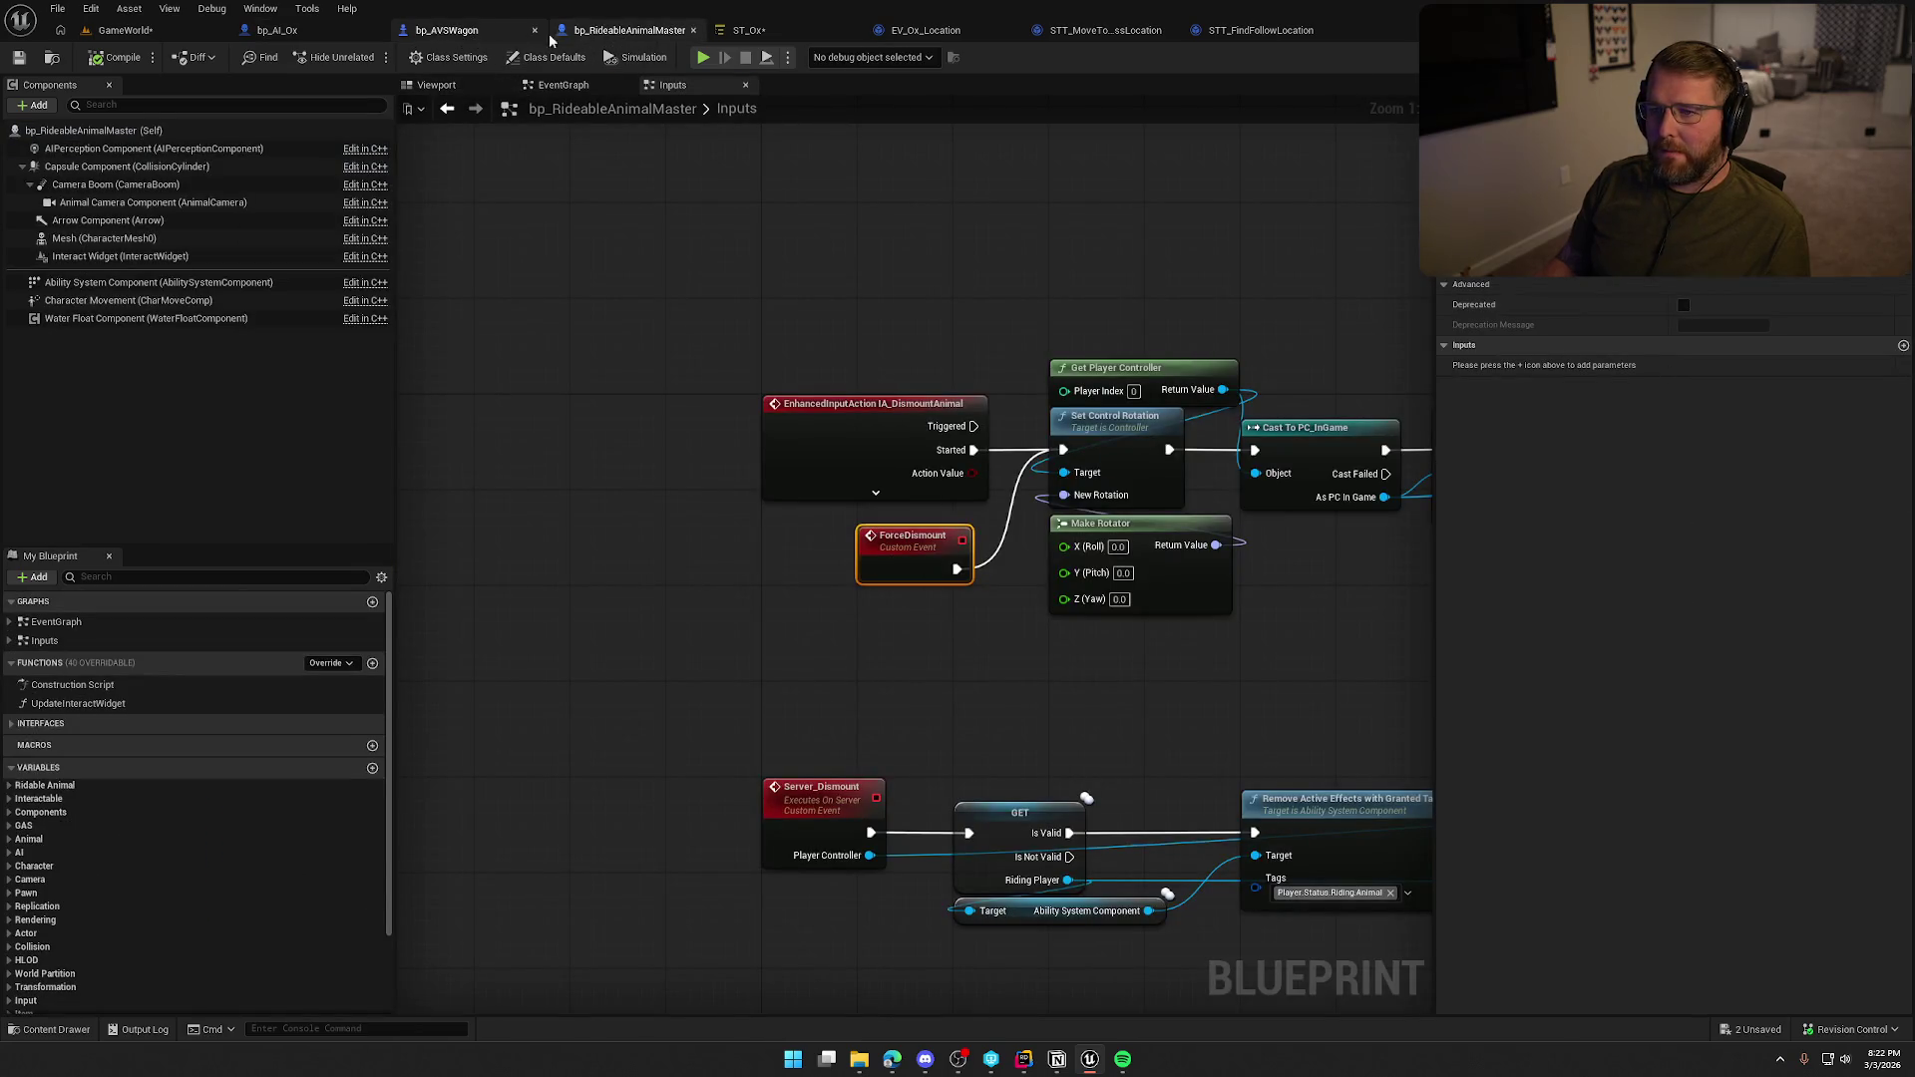
left_click_drag(995, 645, 636, 627)
left_click_drag(907, 644, 428, 528)
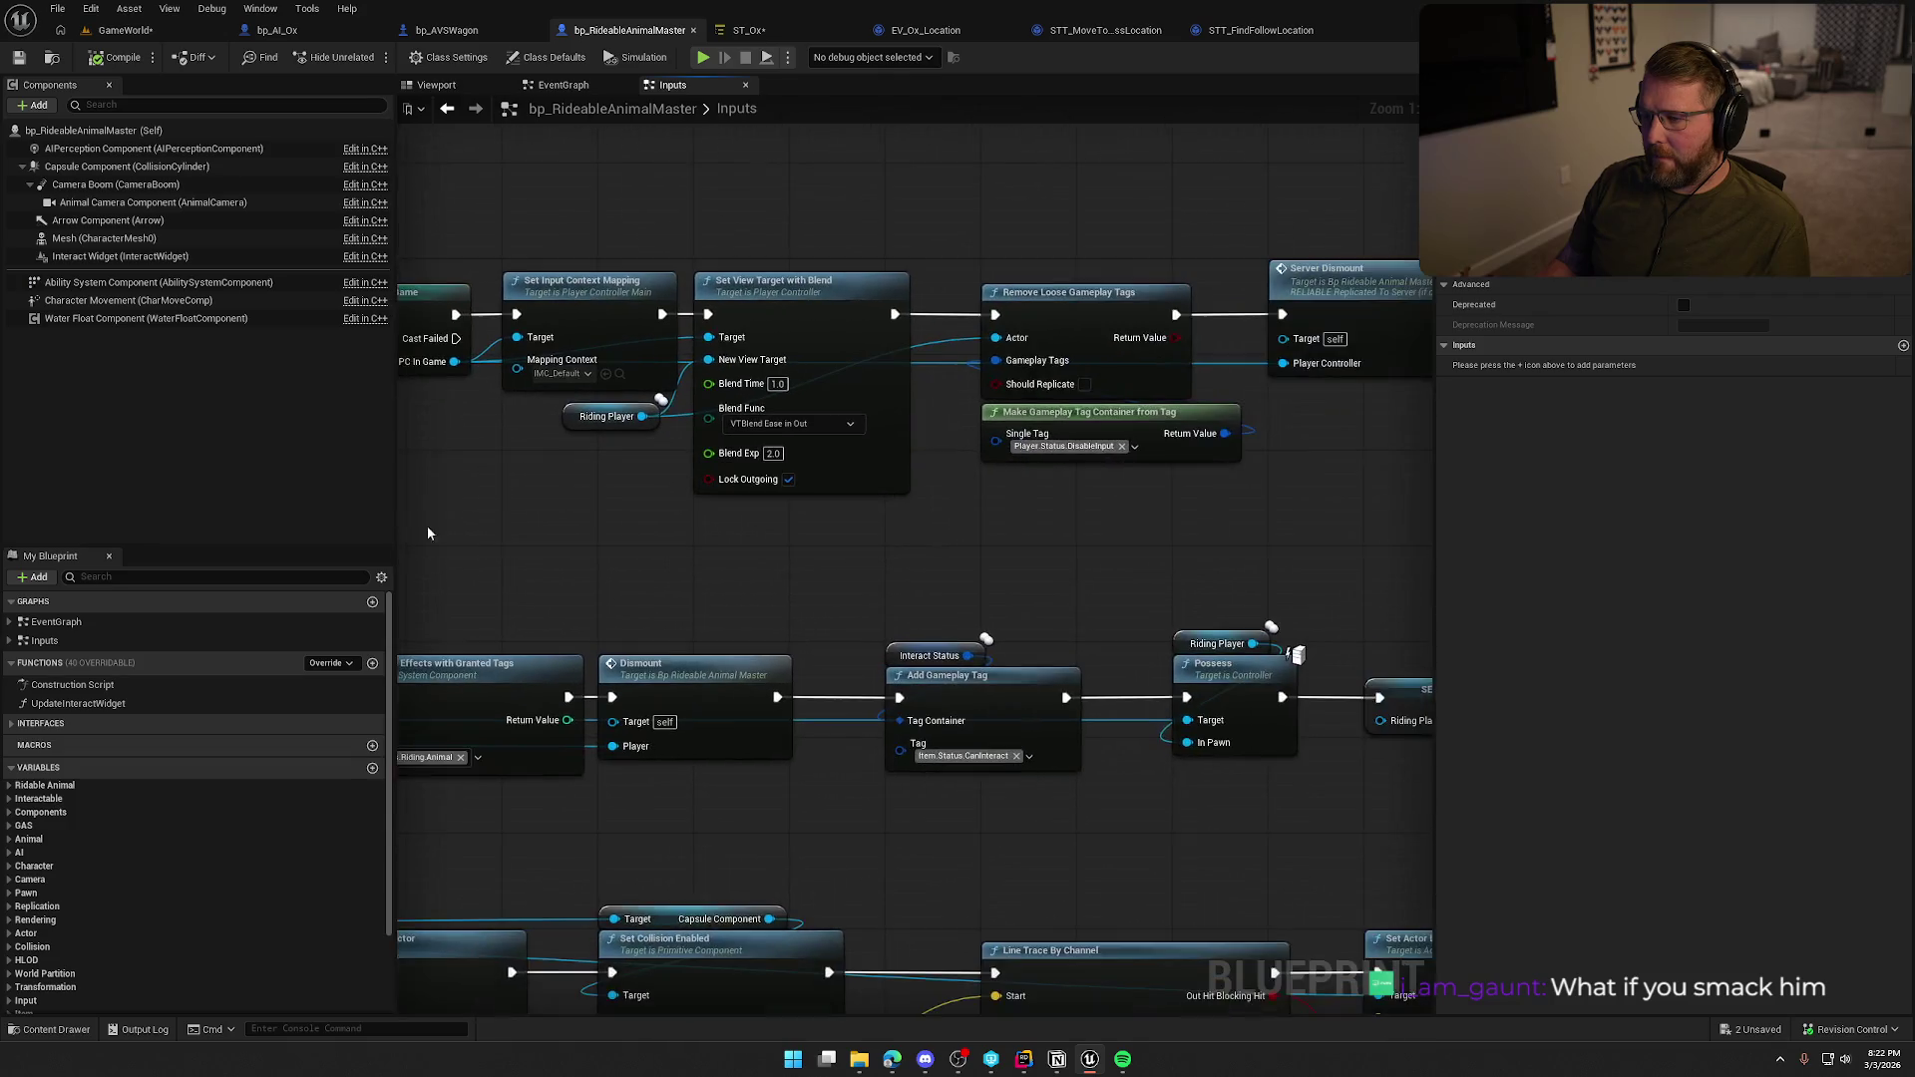
left_click_drag(817, 578, 566, 558)
mouse_move(1222, 623)
left_mouse_down()
mouse_move(877, 411)
mouse_move(1212, 618)
left_mouse_up()
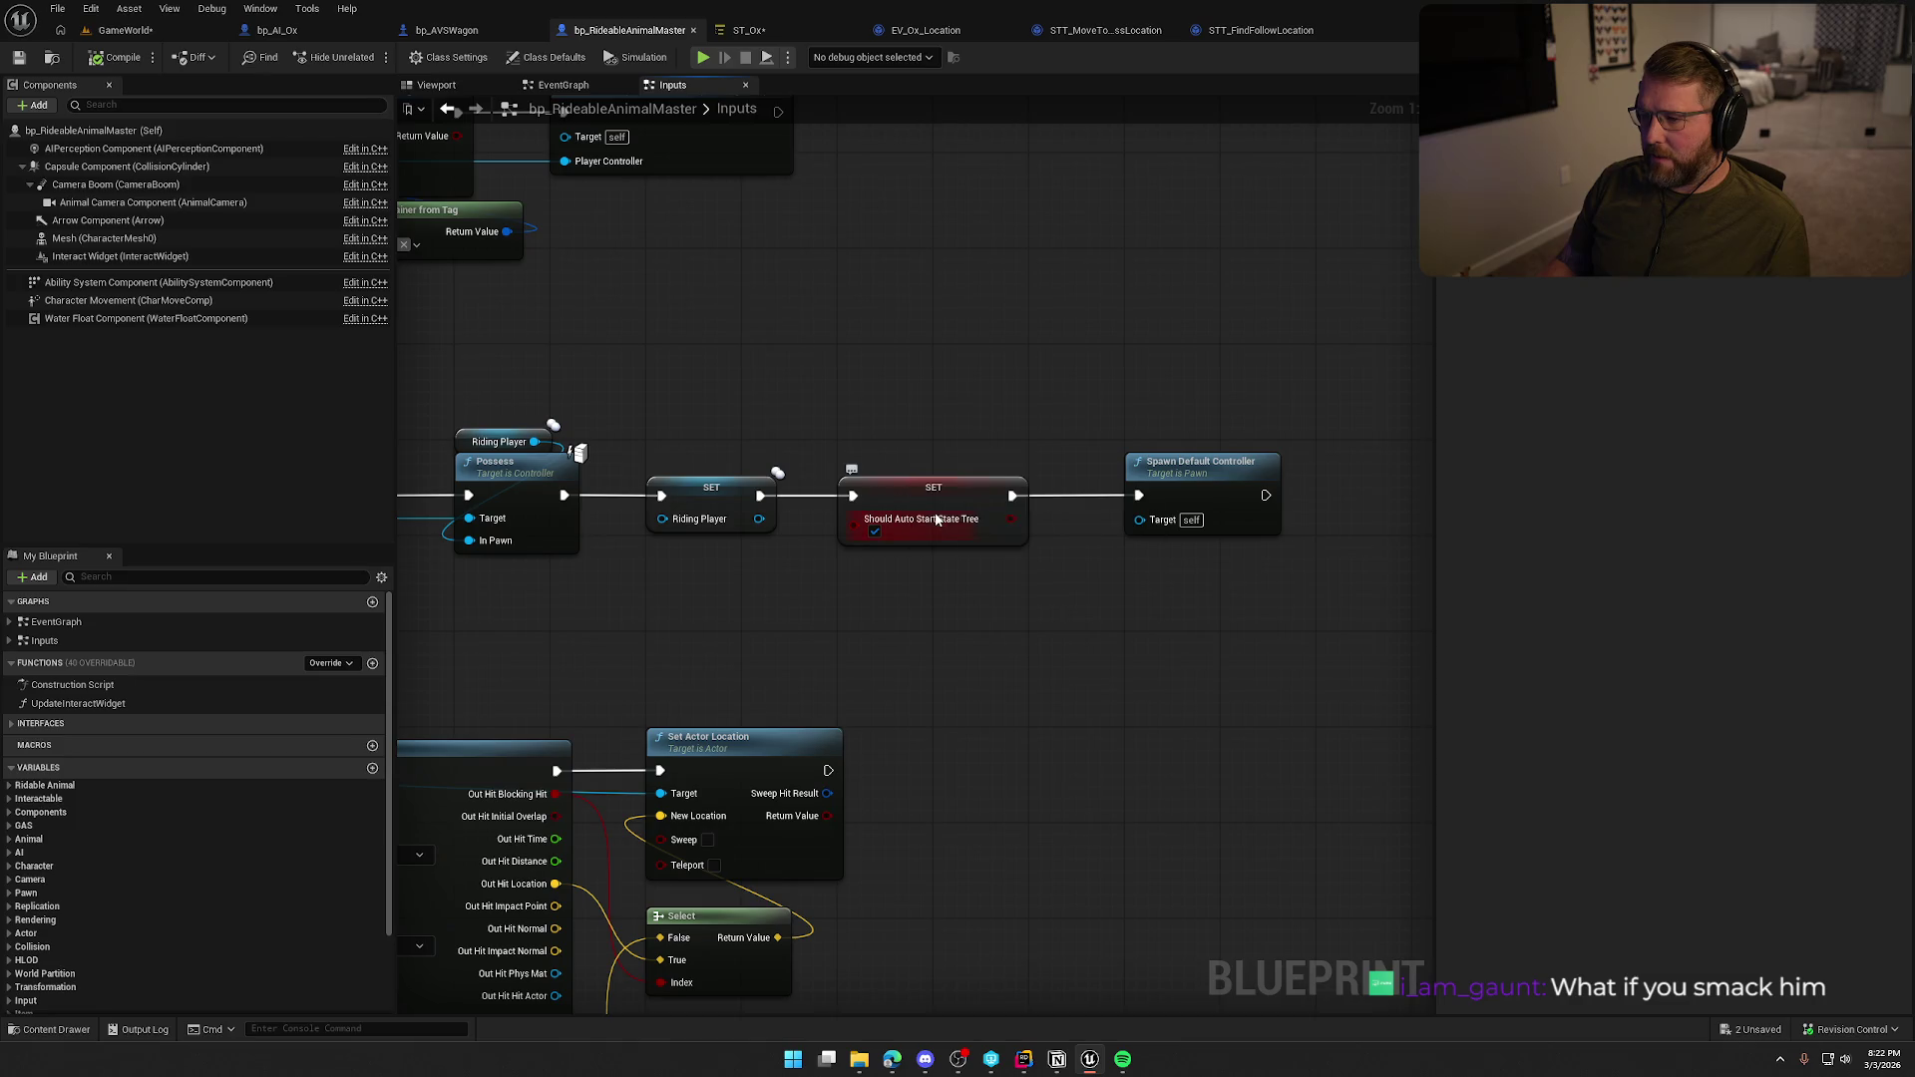
double_click(1224, 482)
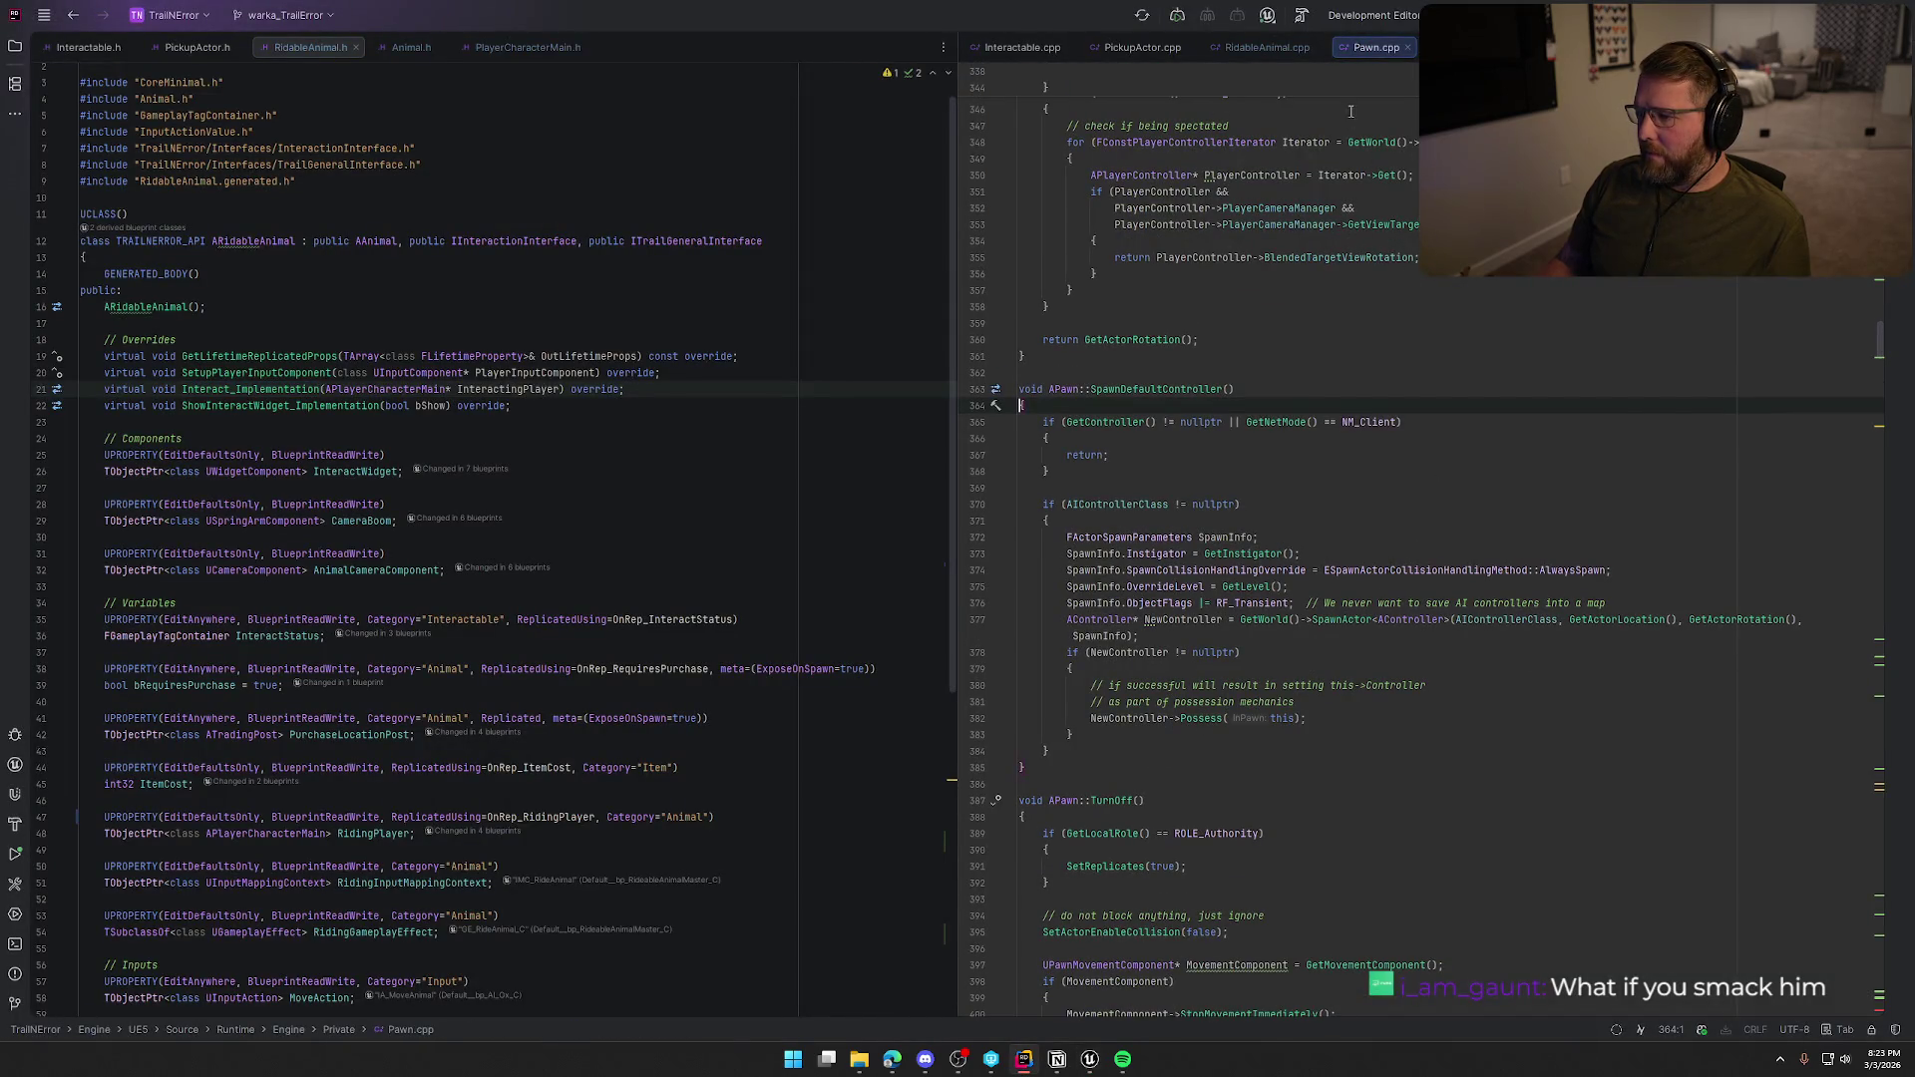
middle_click(1344, 50)
Return to the Unreal Editor and bring up the ST_Ox state tree.
left_click(1092, 1063)
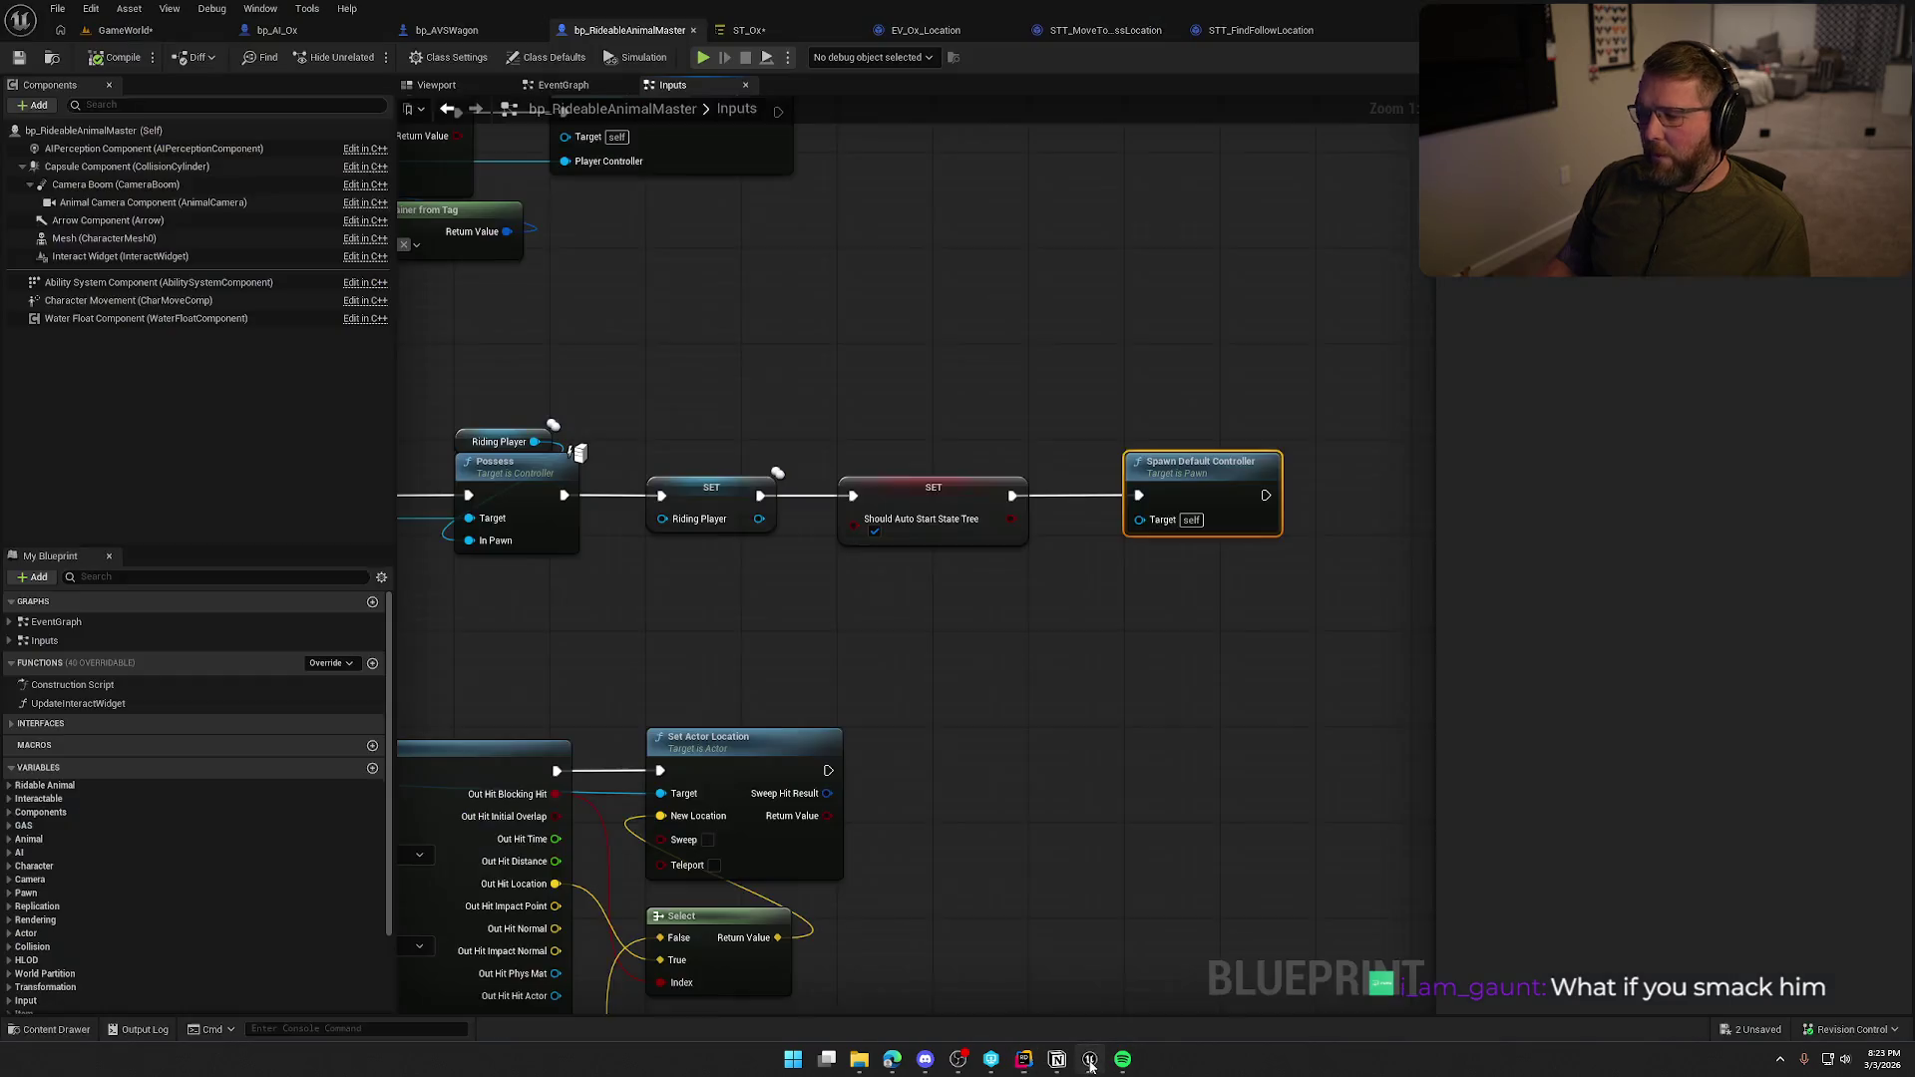
scroll(935, 639, "down", 2)
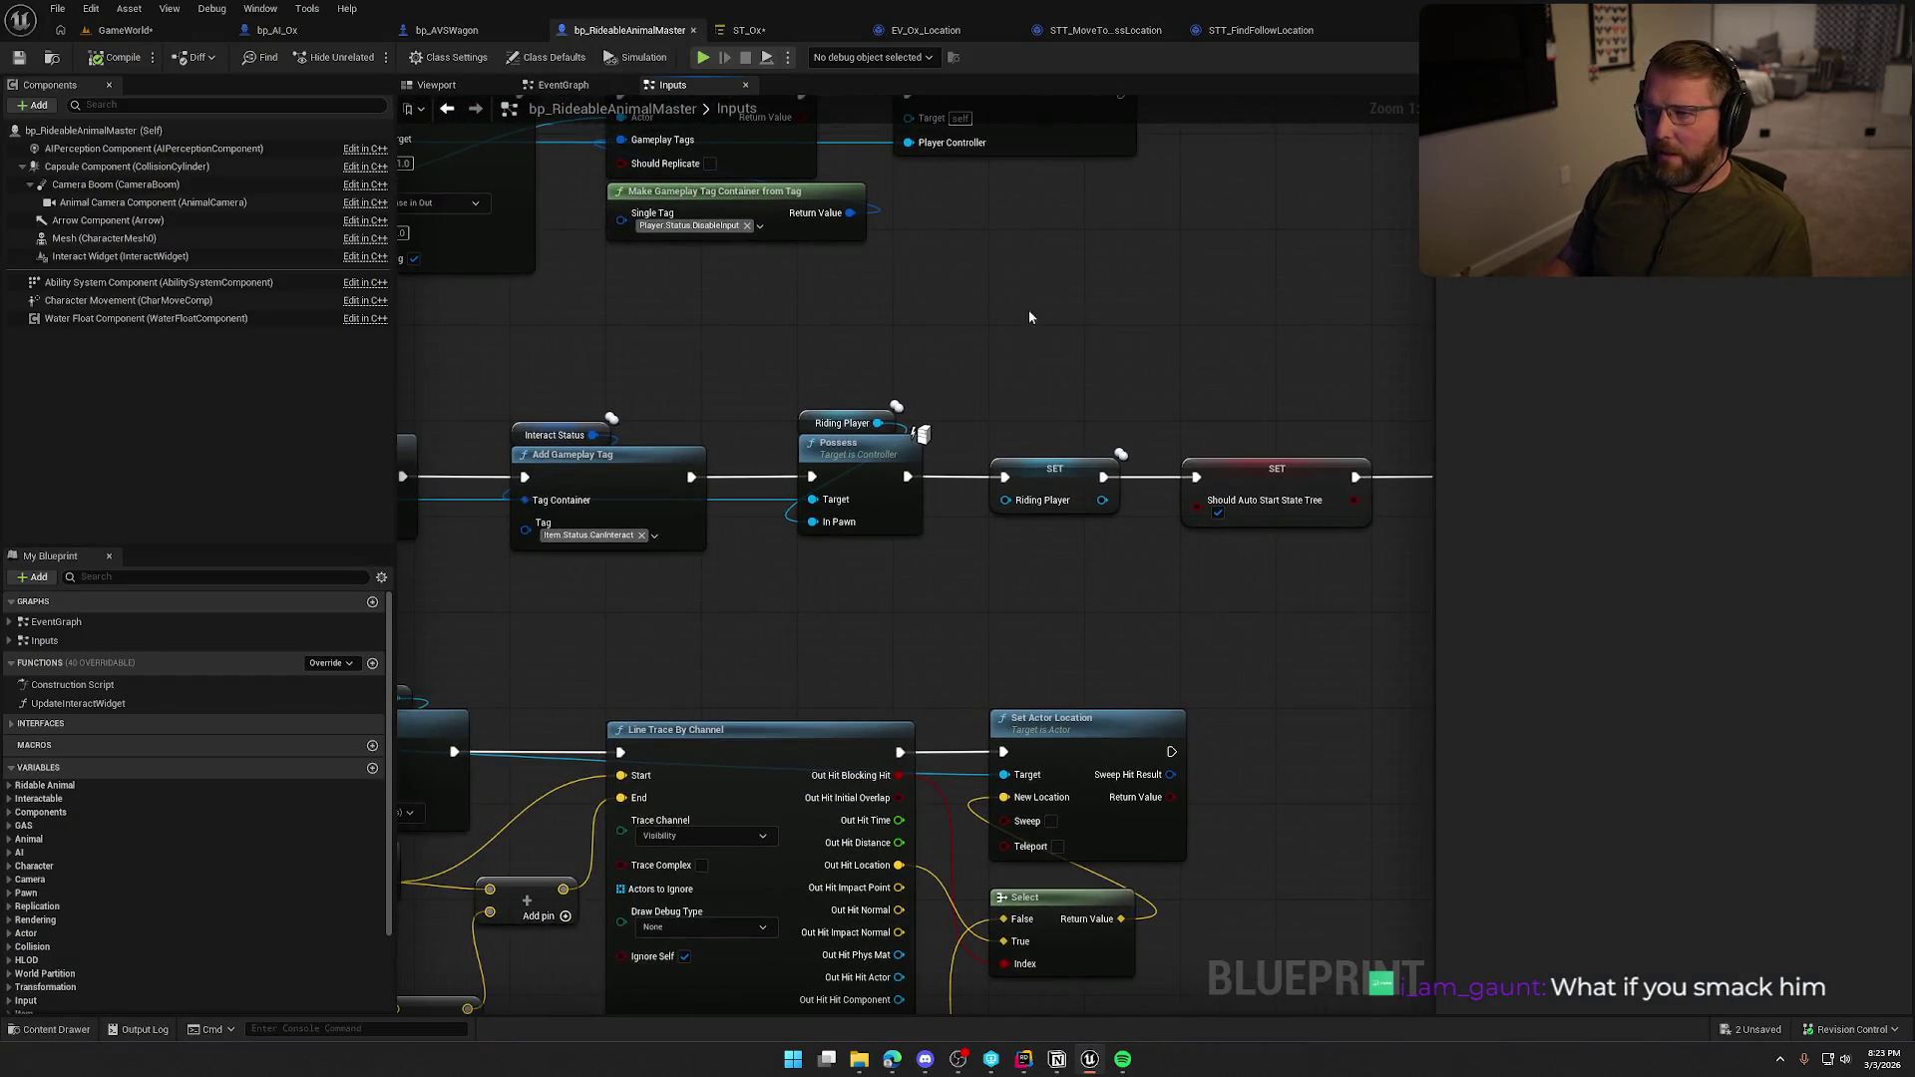
left_click(770, 34)
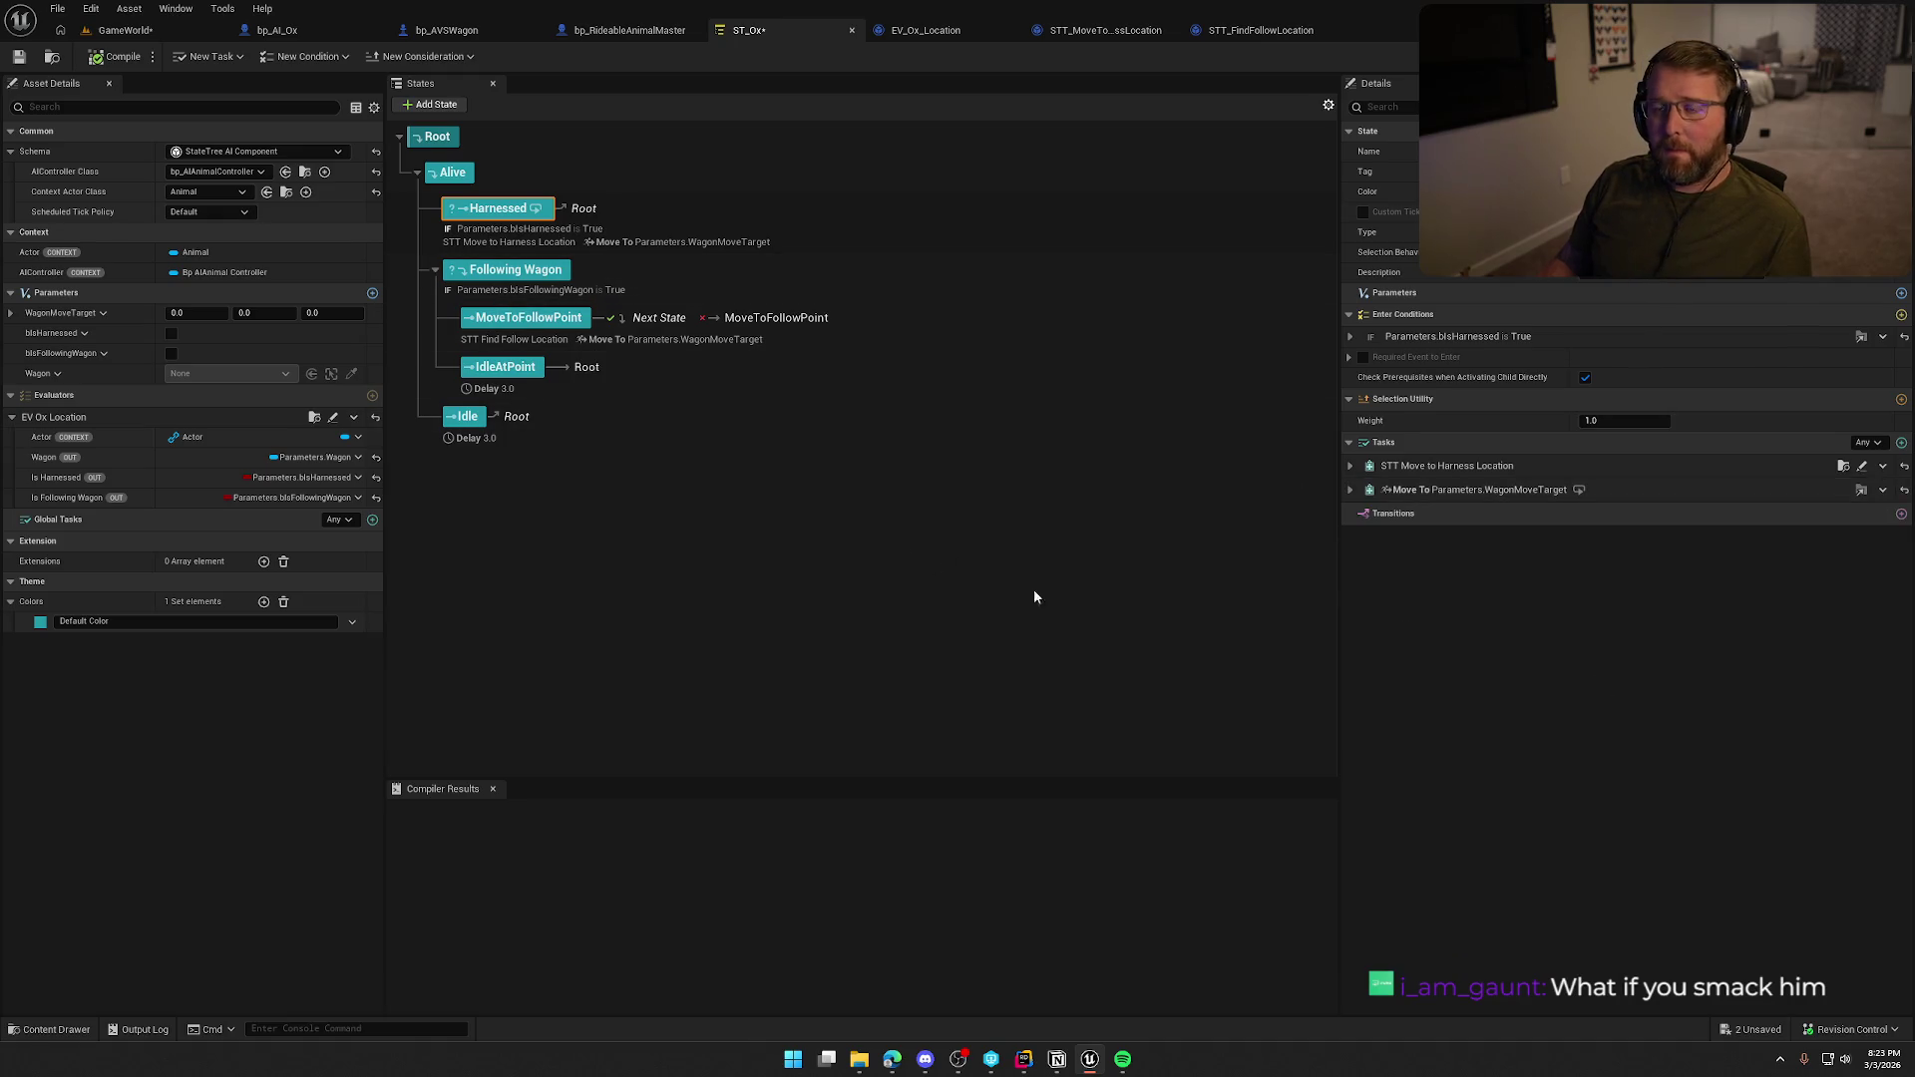
Expand the Harnessed Move To task targeting Parameters.WagonMoveTarget to show its 20.0 acceptable radius.
left_click(1351, 490)
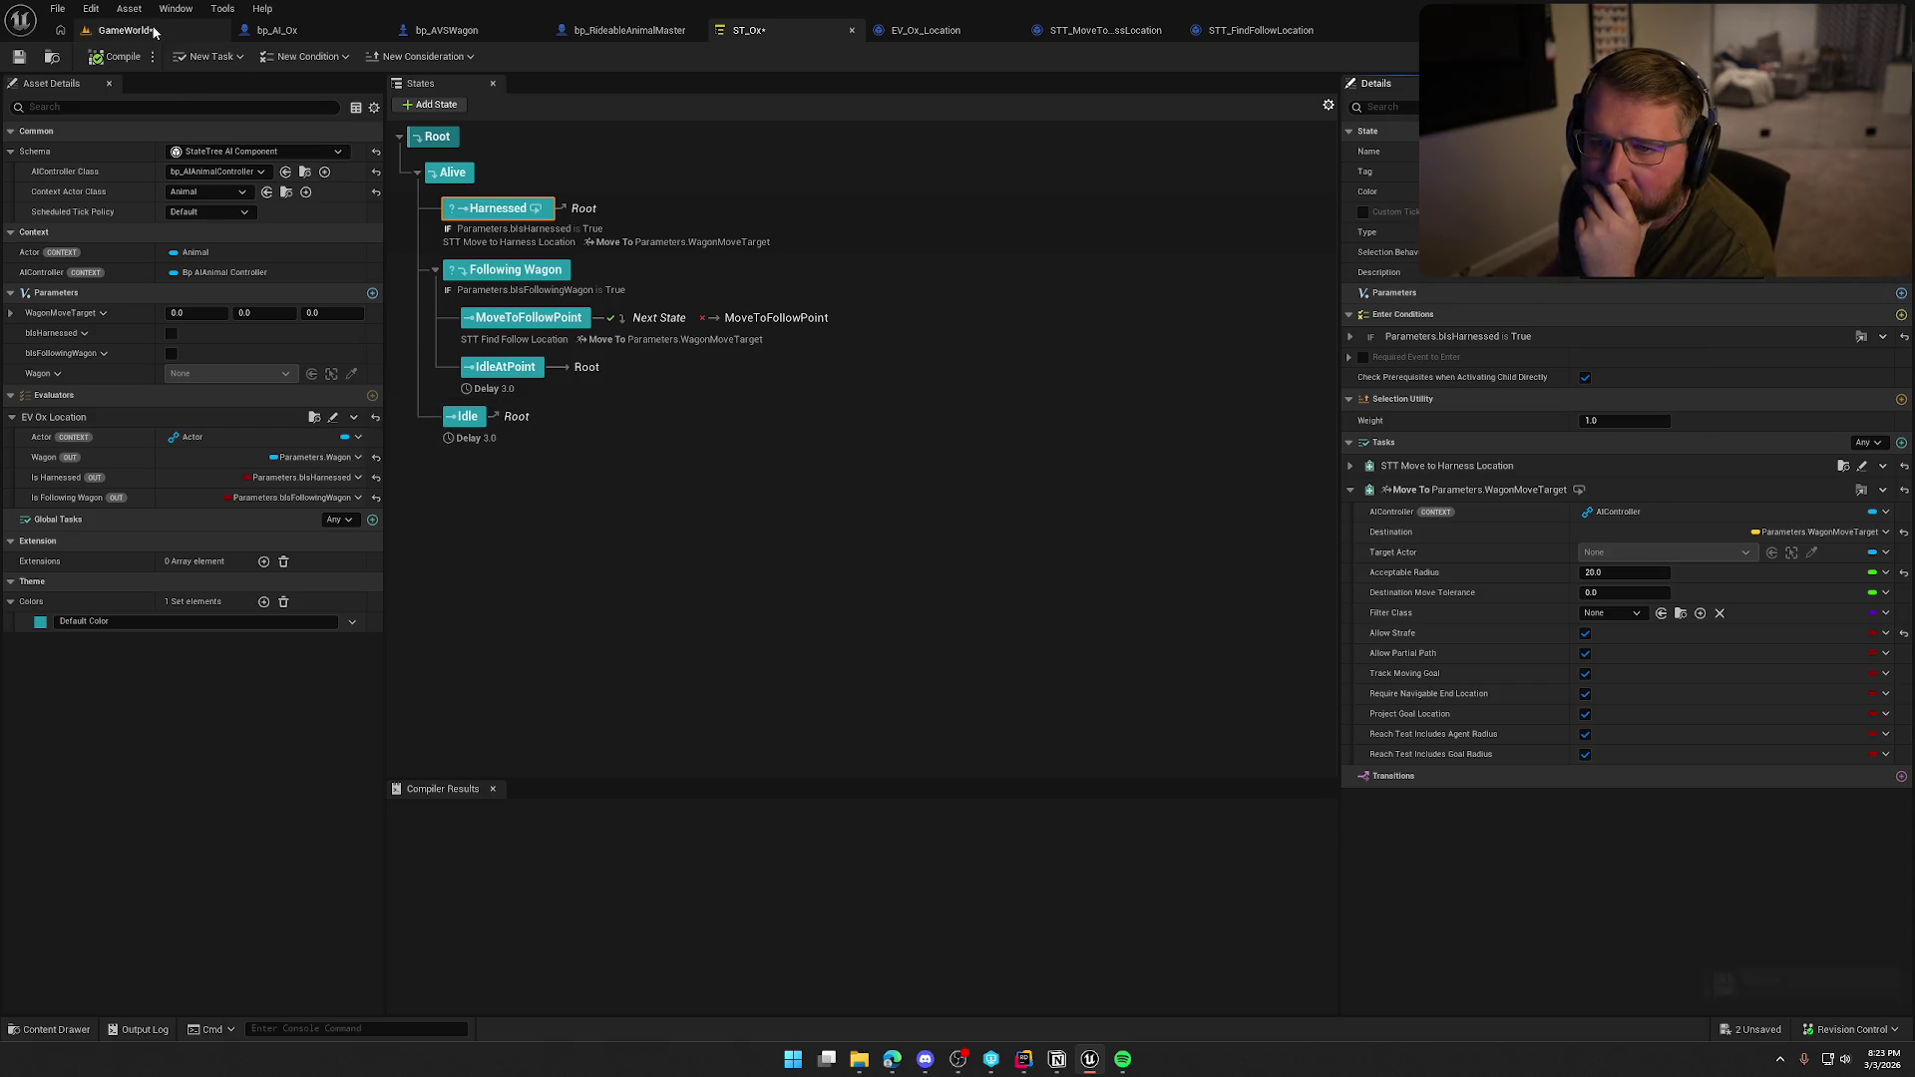
Check the output log in GameWorld, deselect the wagon, and start a play-in-editor test.
left_click(149, 30)
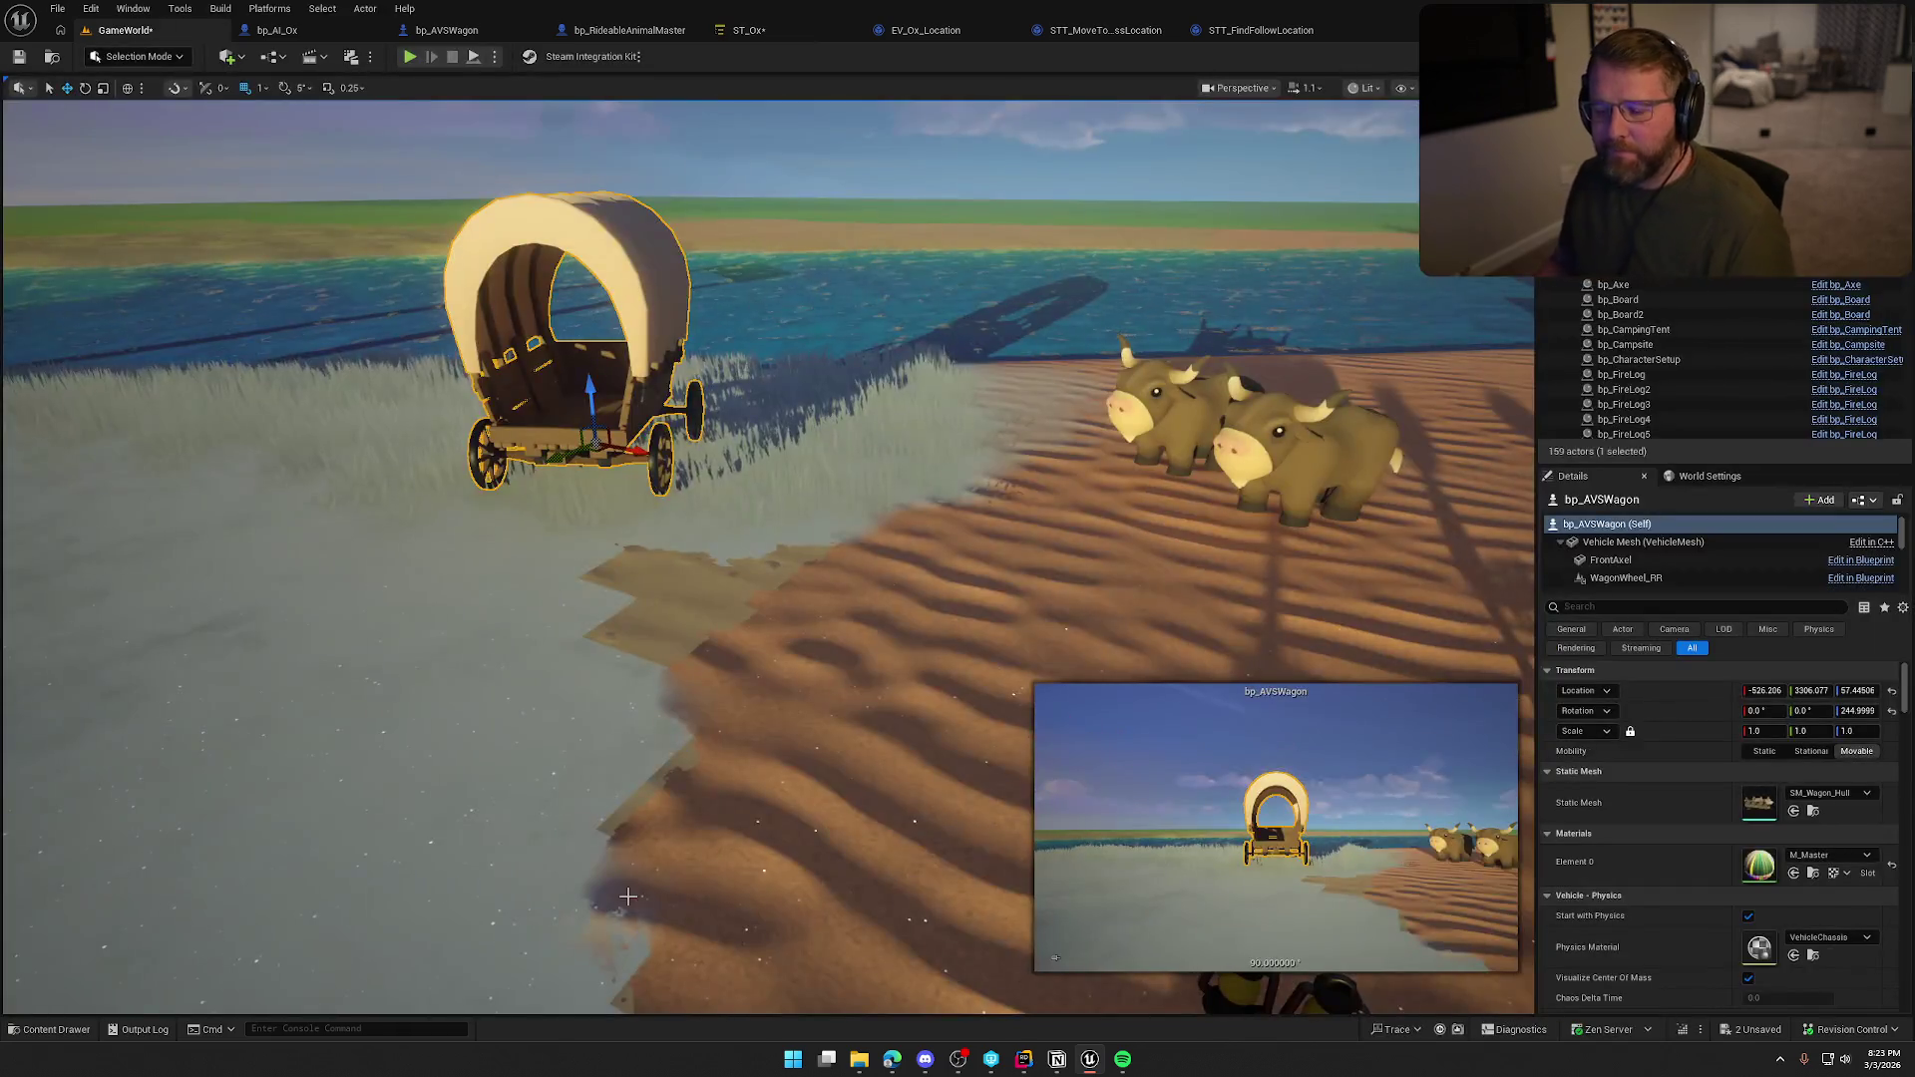
left_click(139, 1030)
left_click(1807, 758)
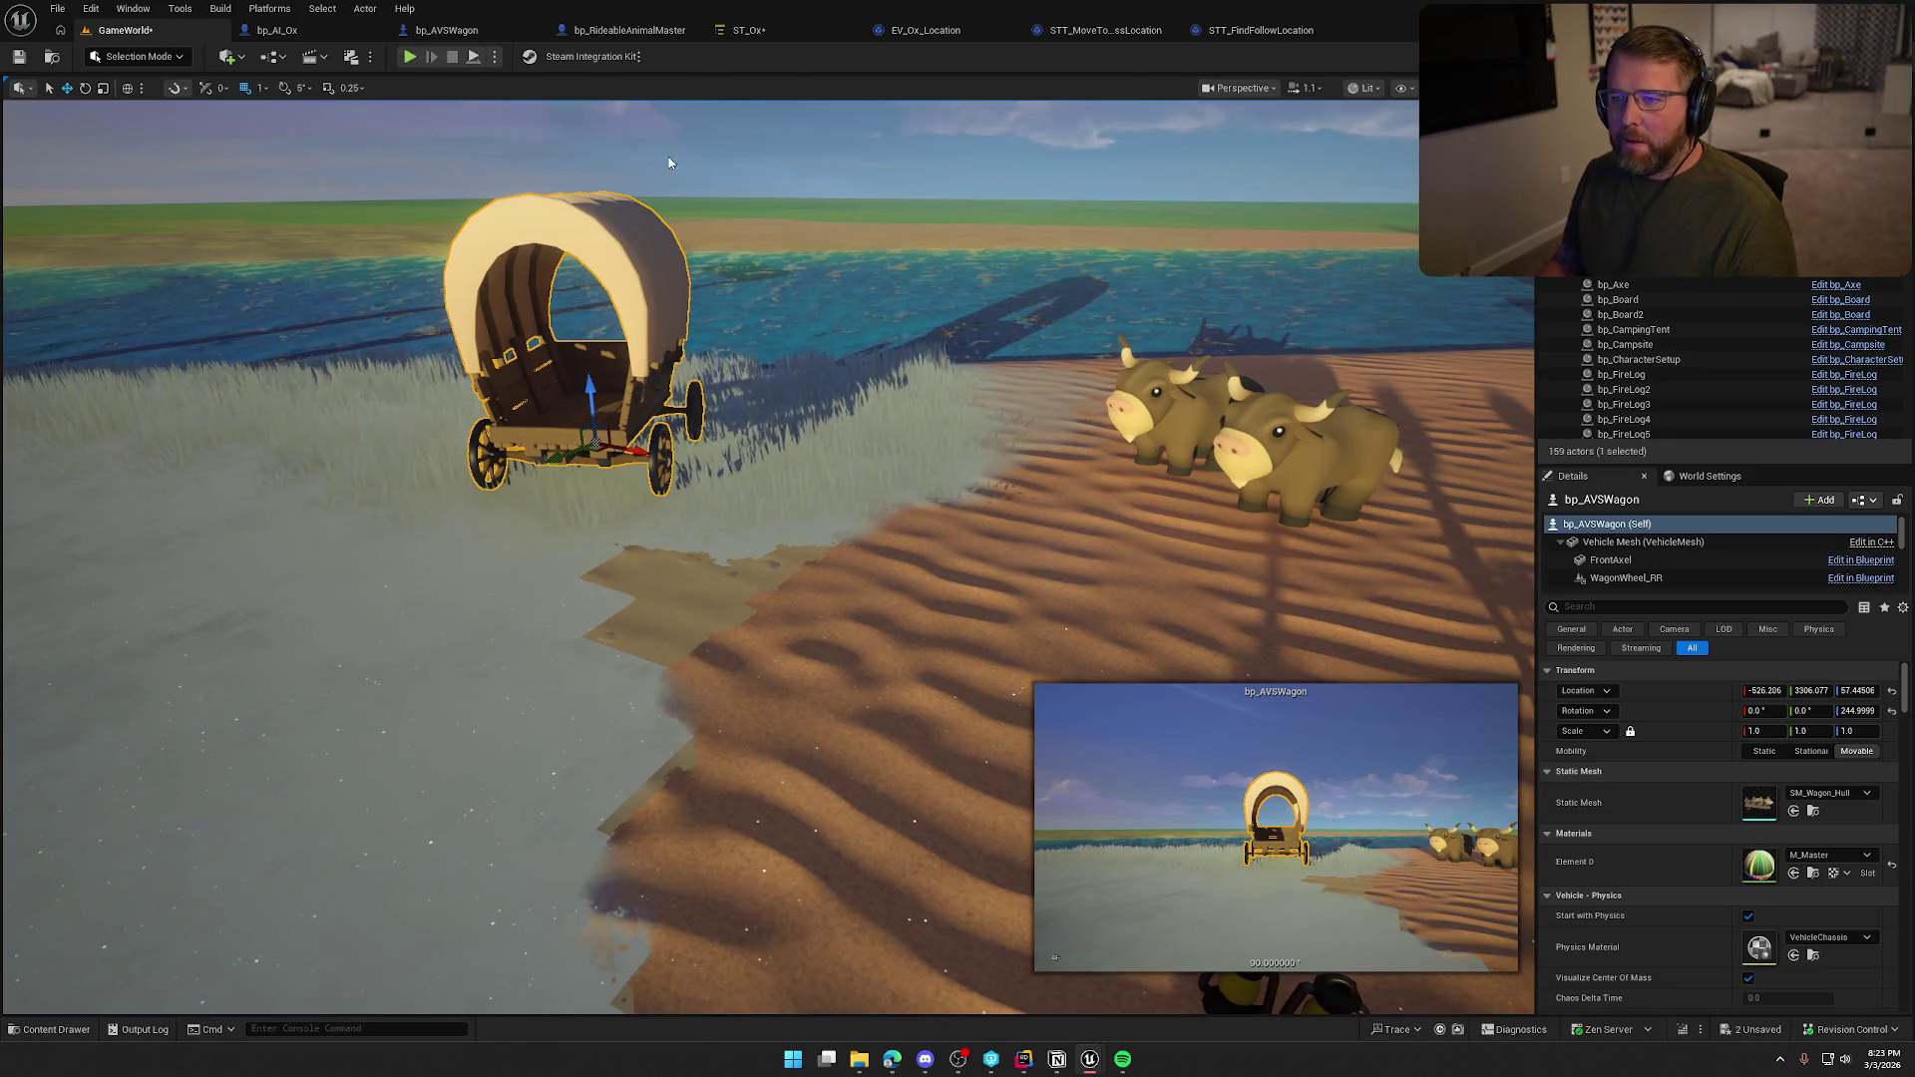
key("Escape")
left_click(410, 57)
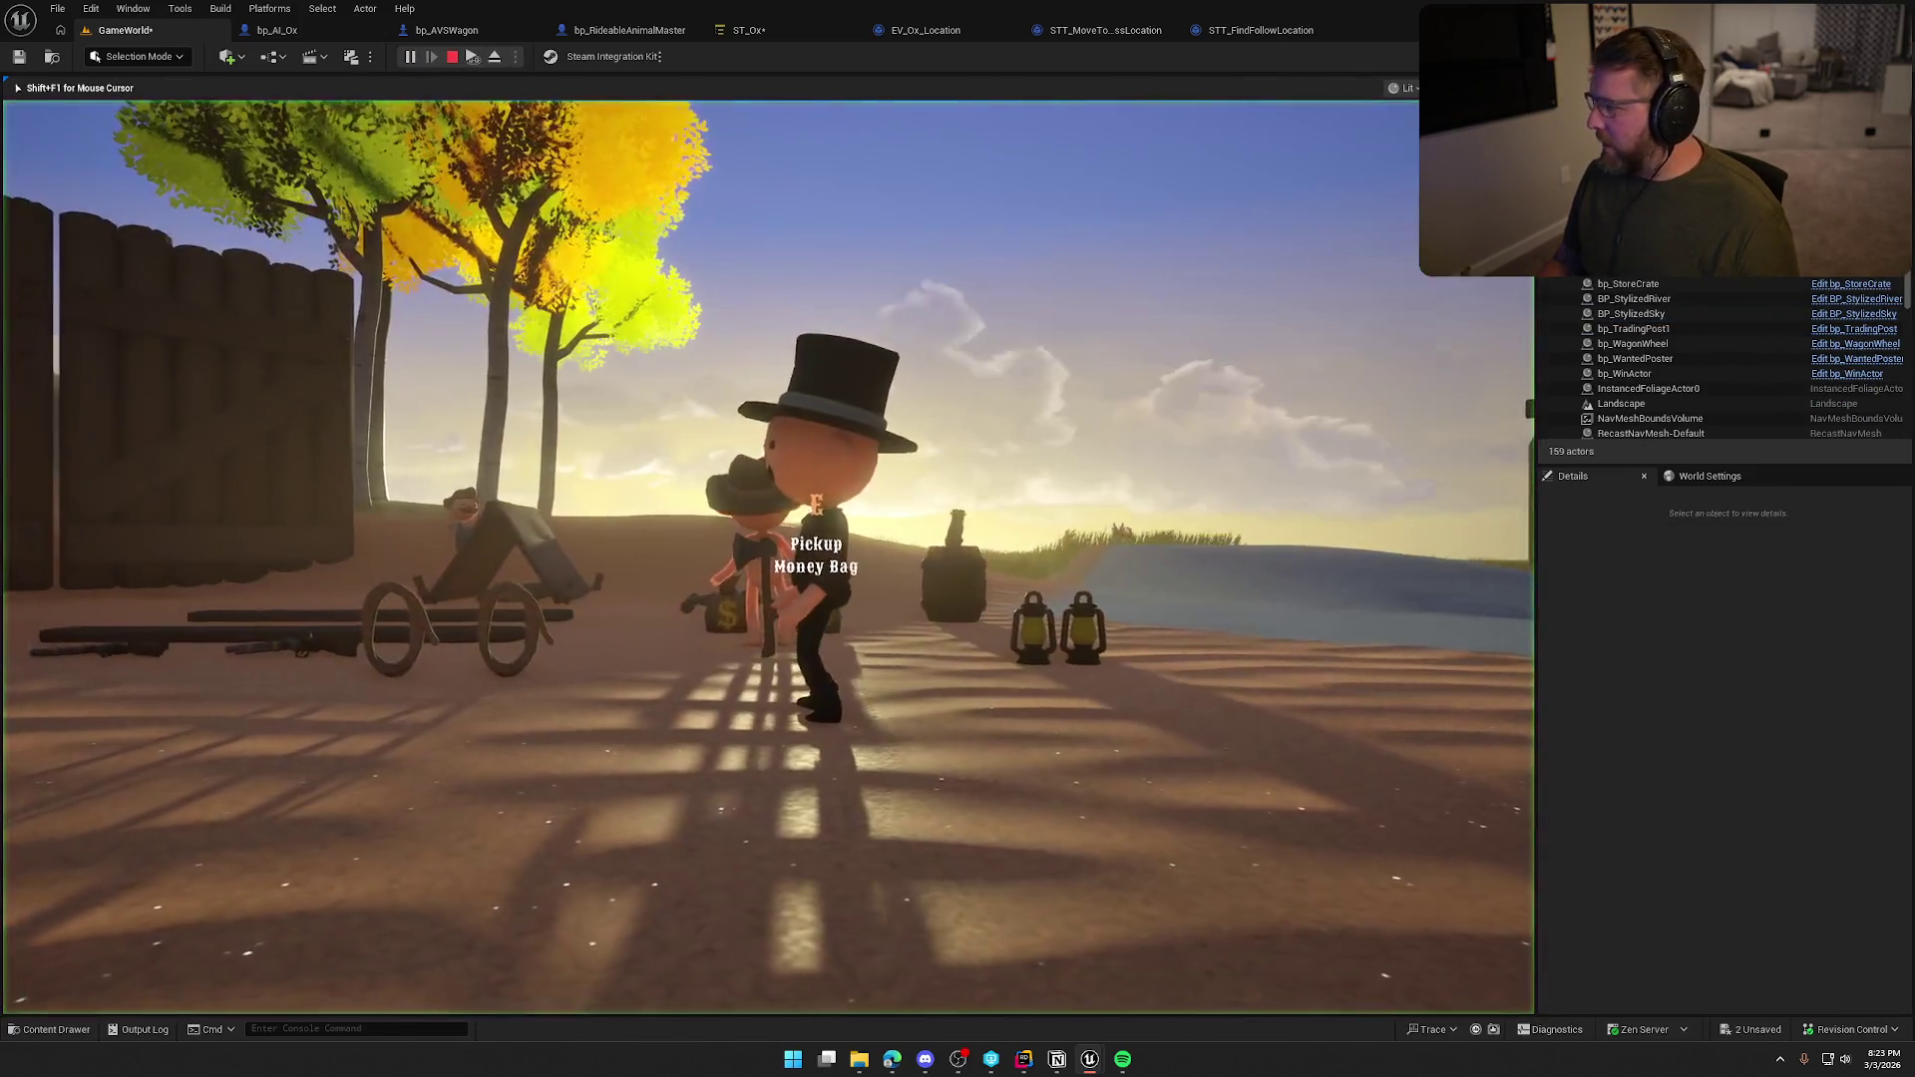
Ride the ox to the wagon, dismount, board the wagon with E and drive it forward.
key("w")
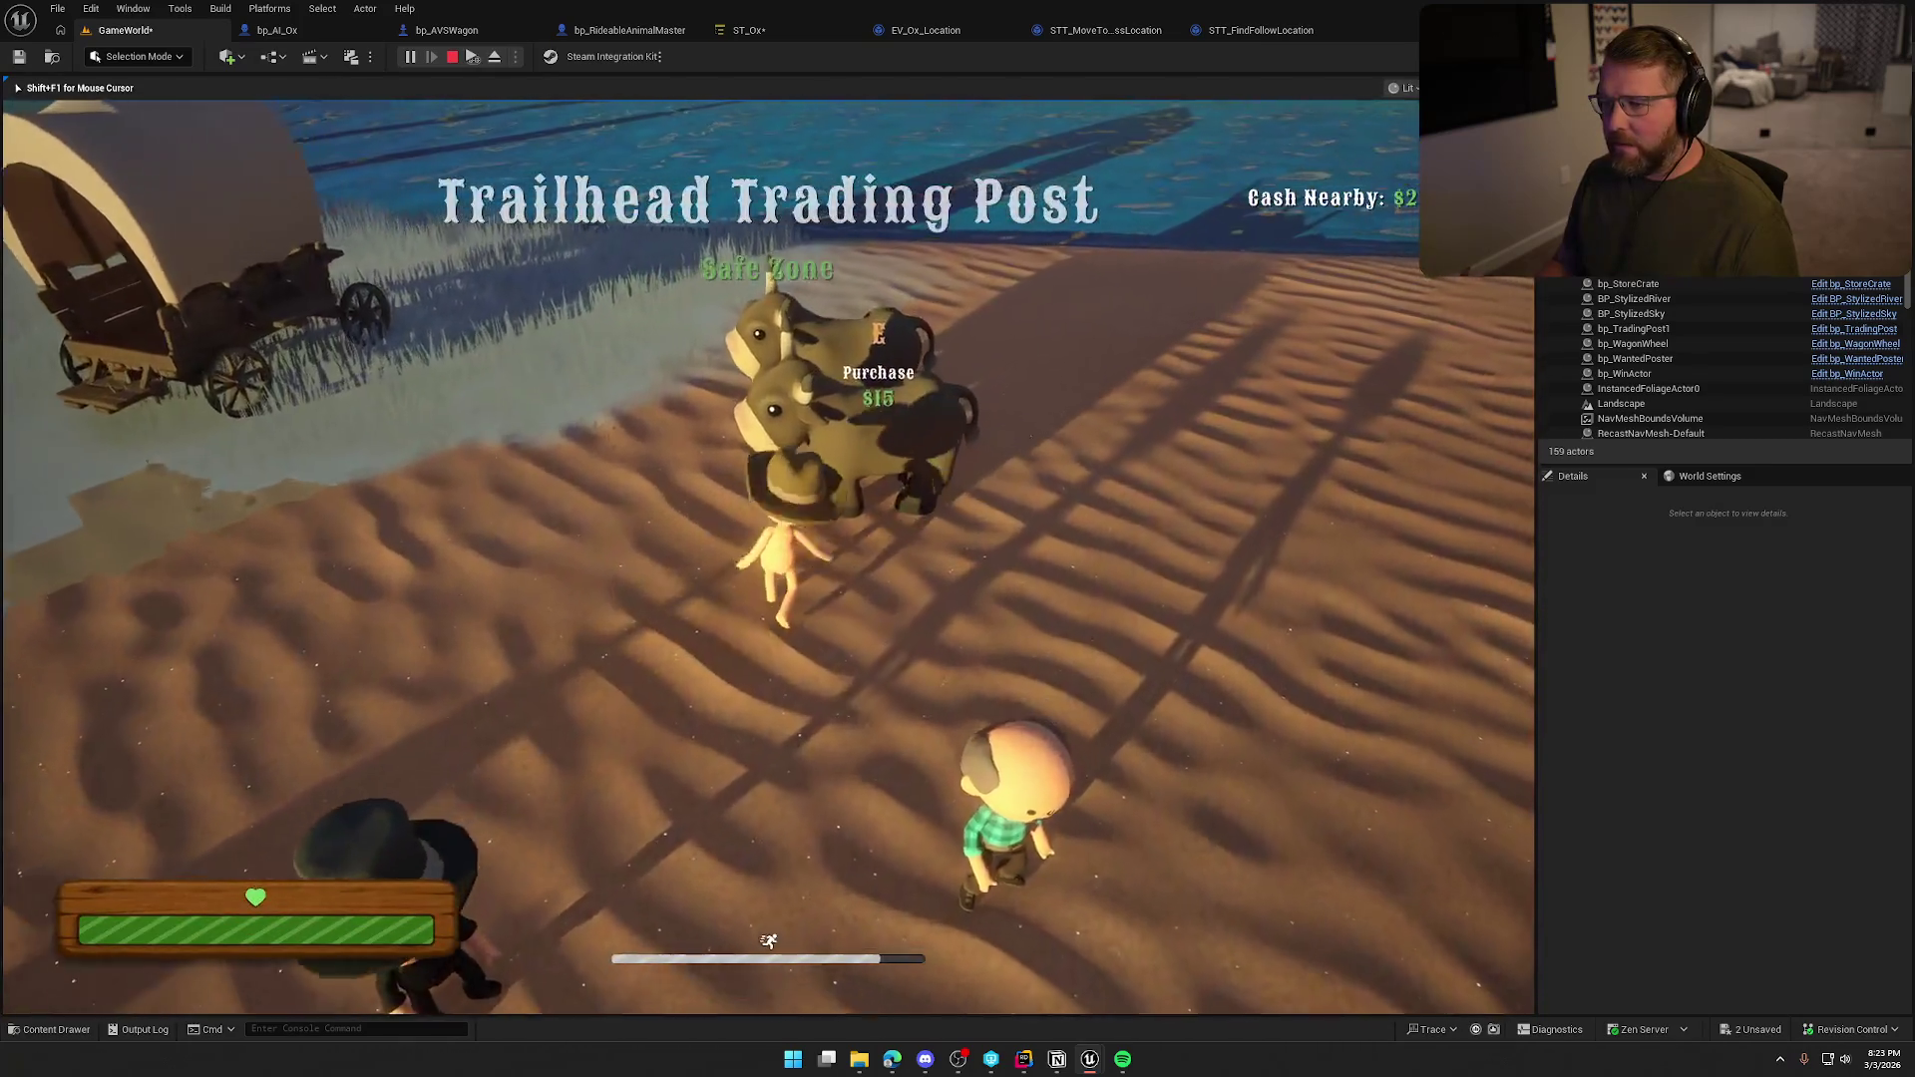
key("w")
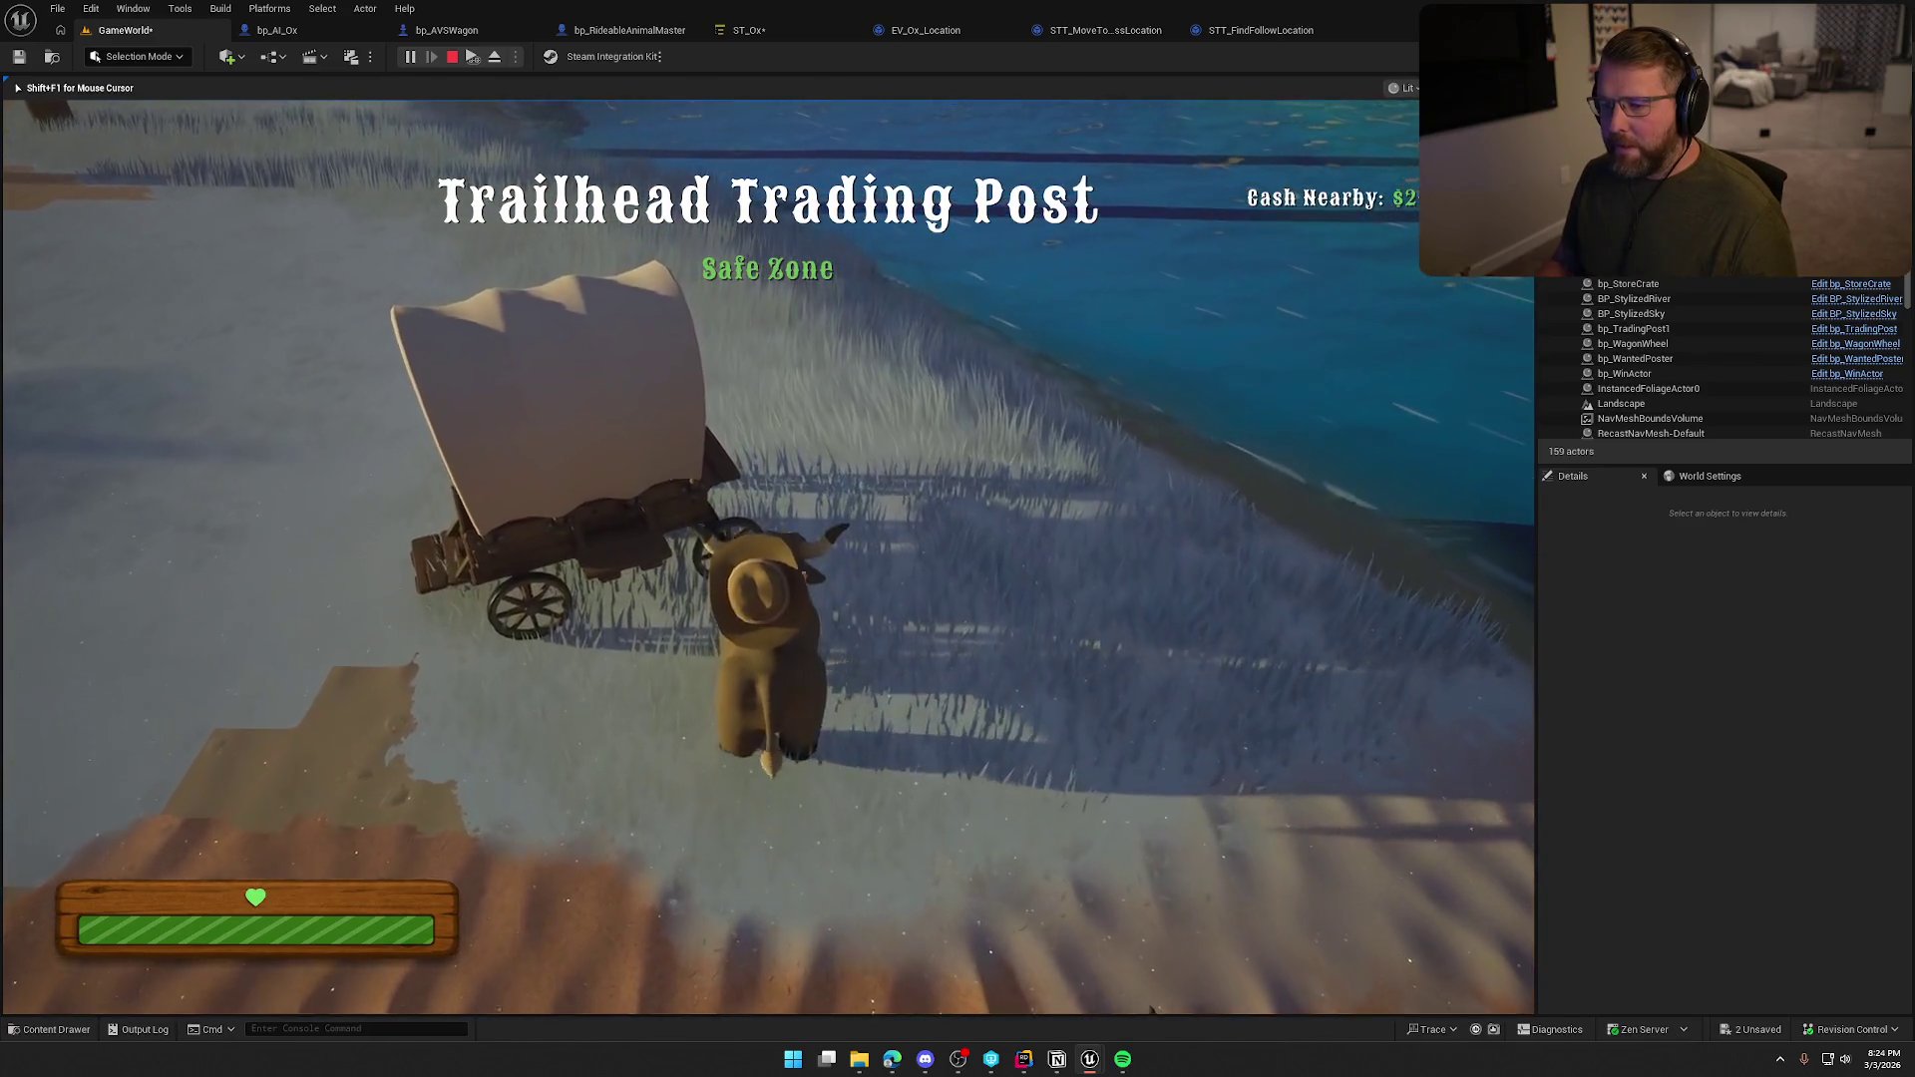
key("e")
key("w")
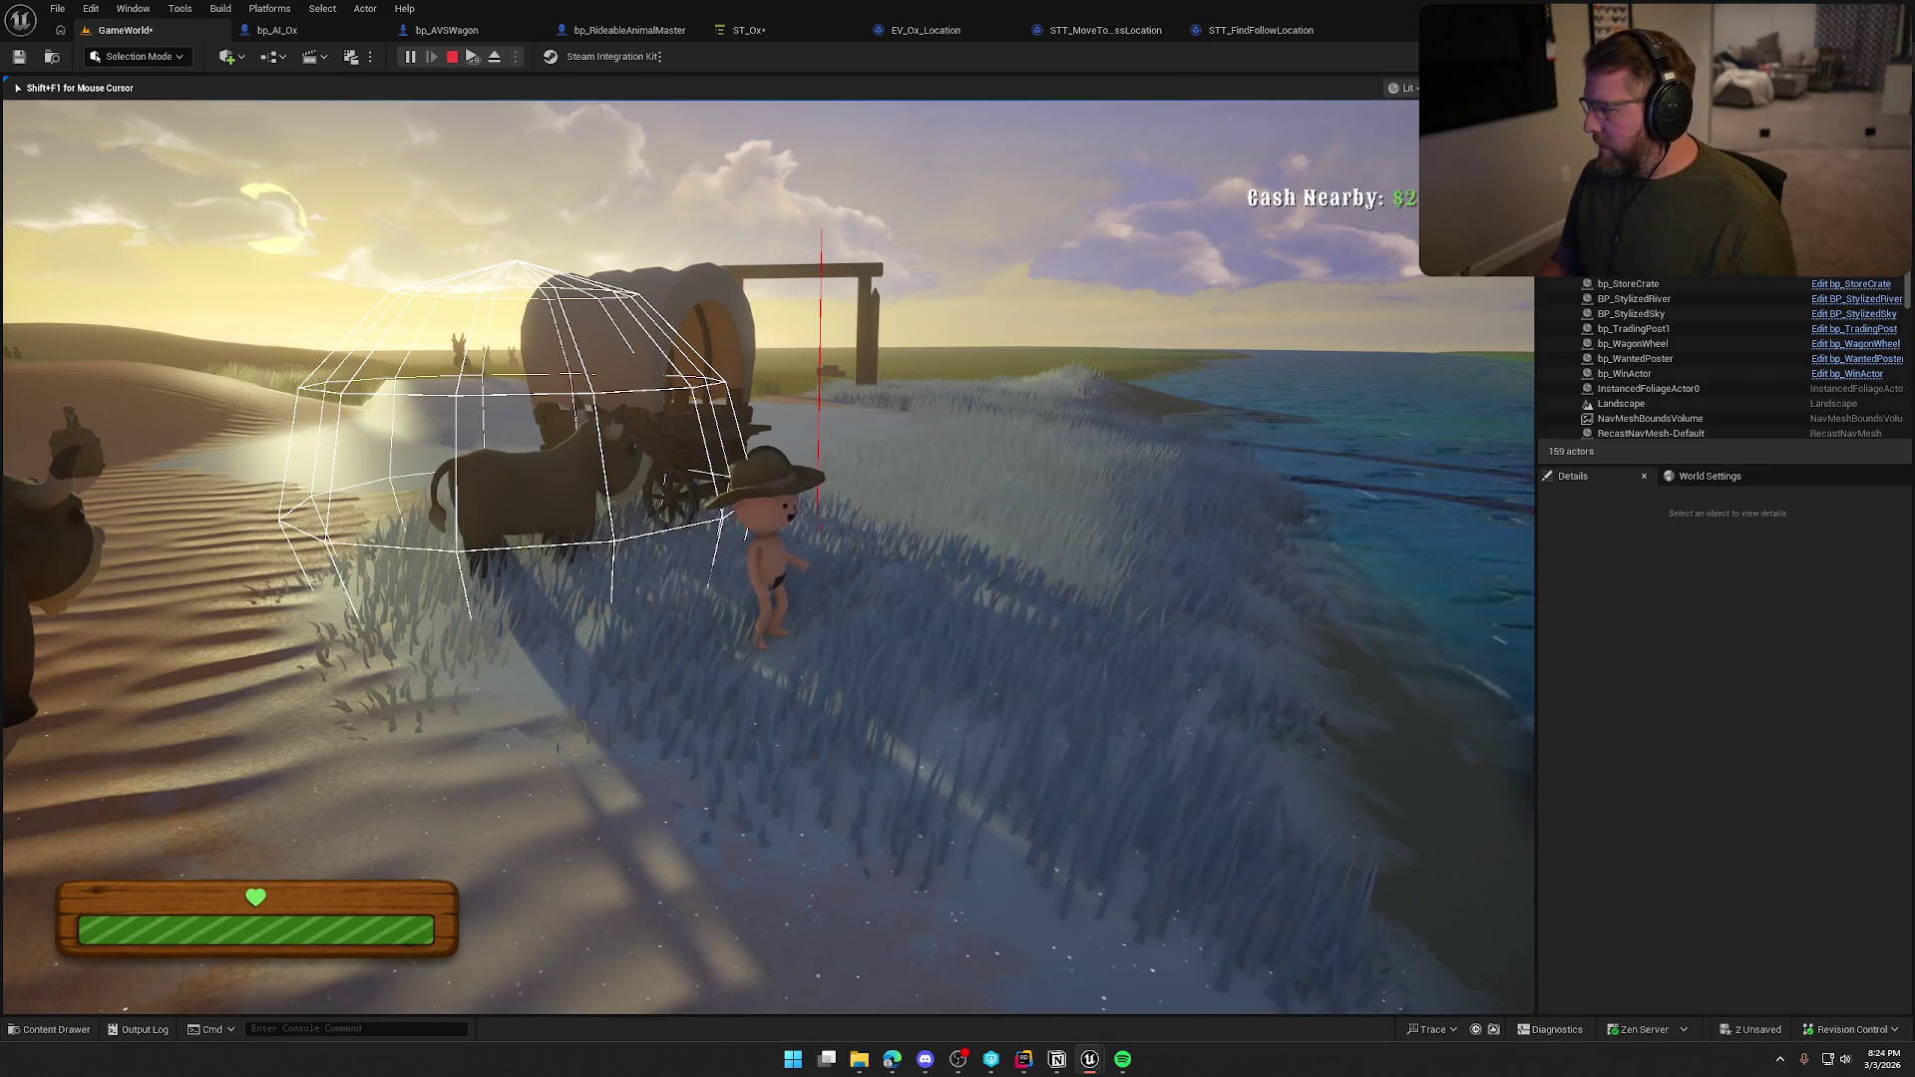
key("w")
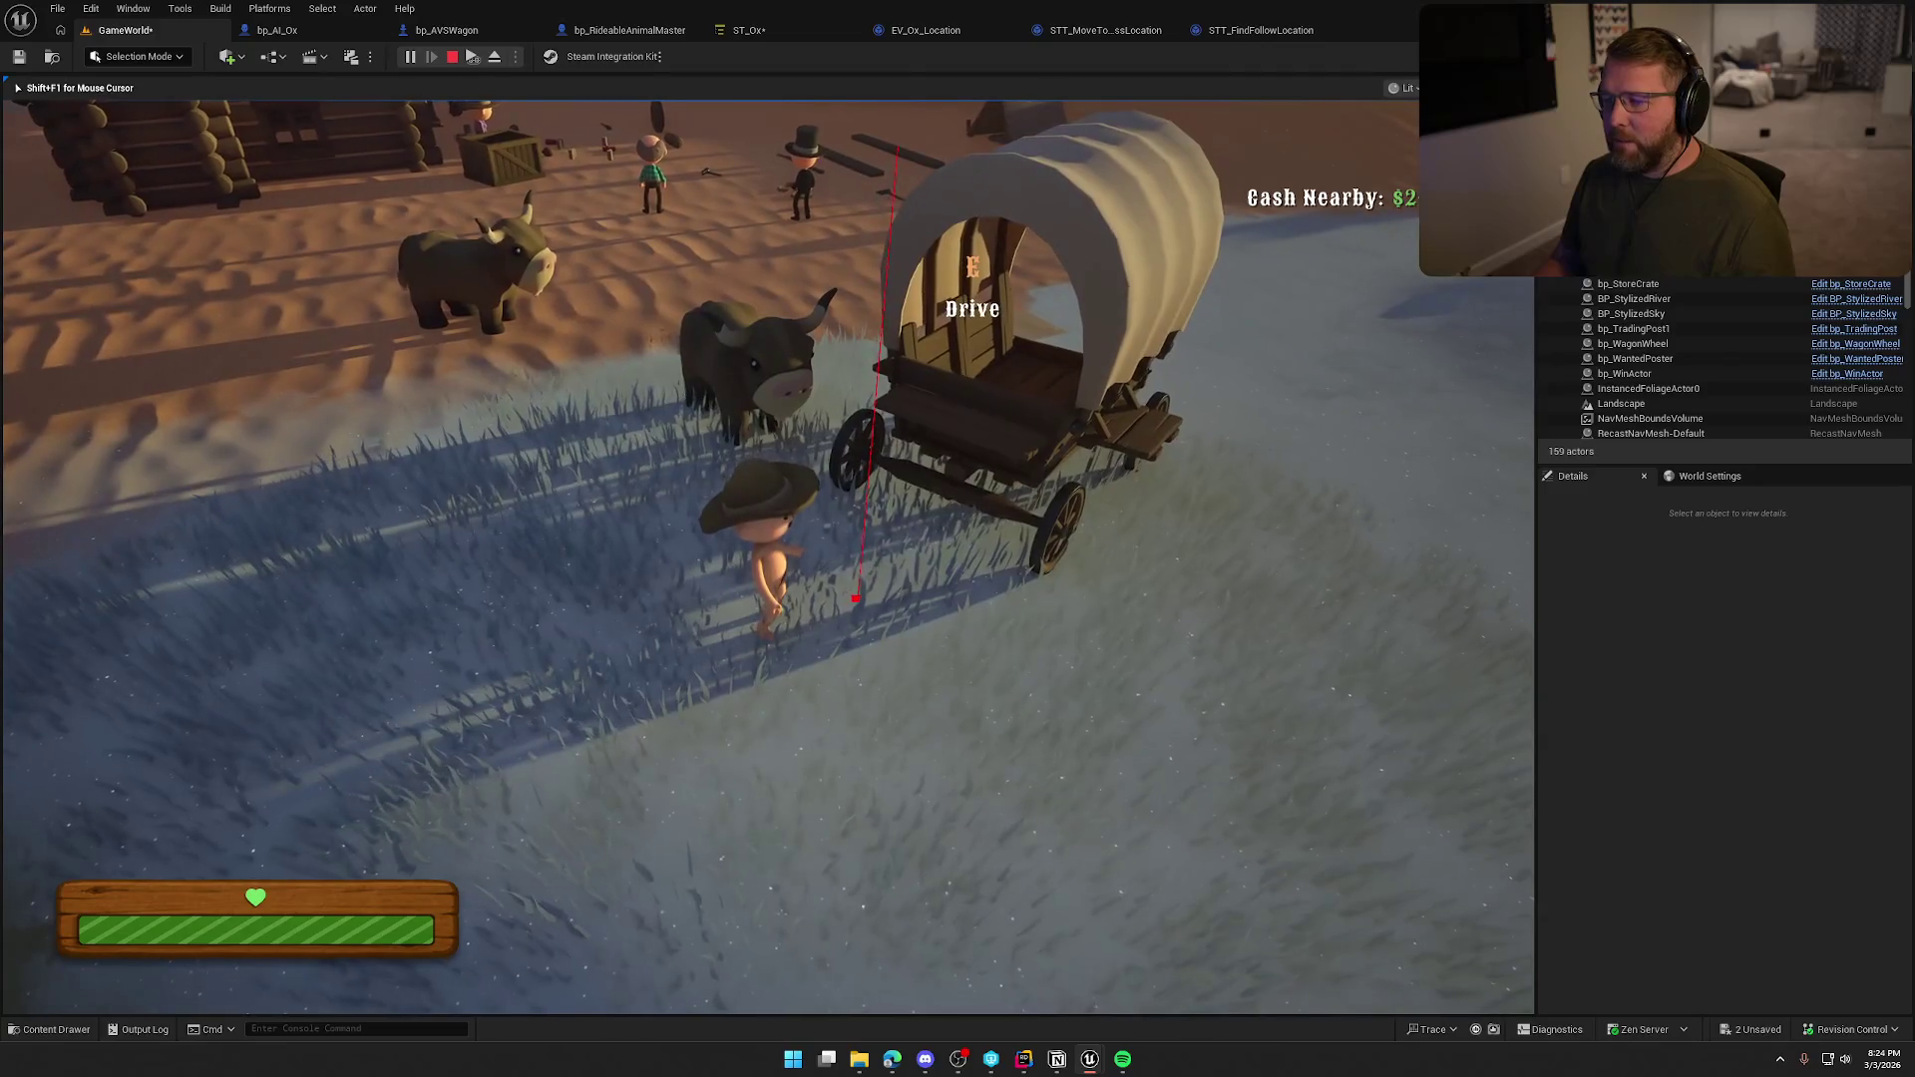
key("e")
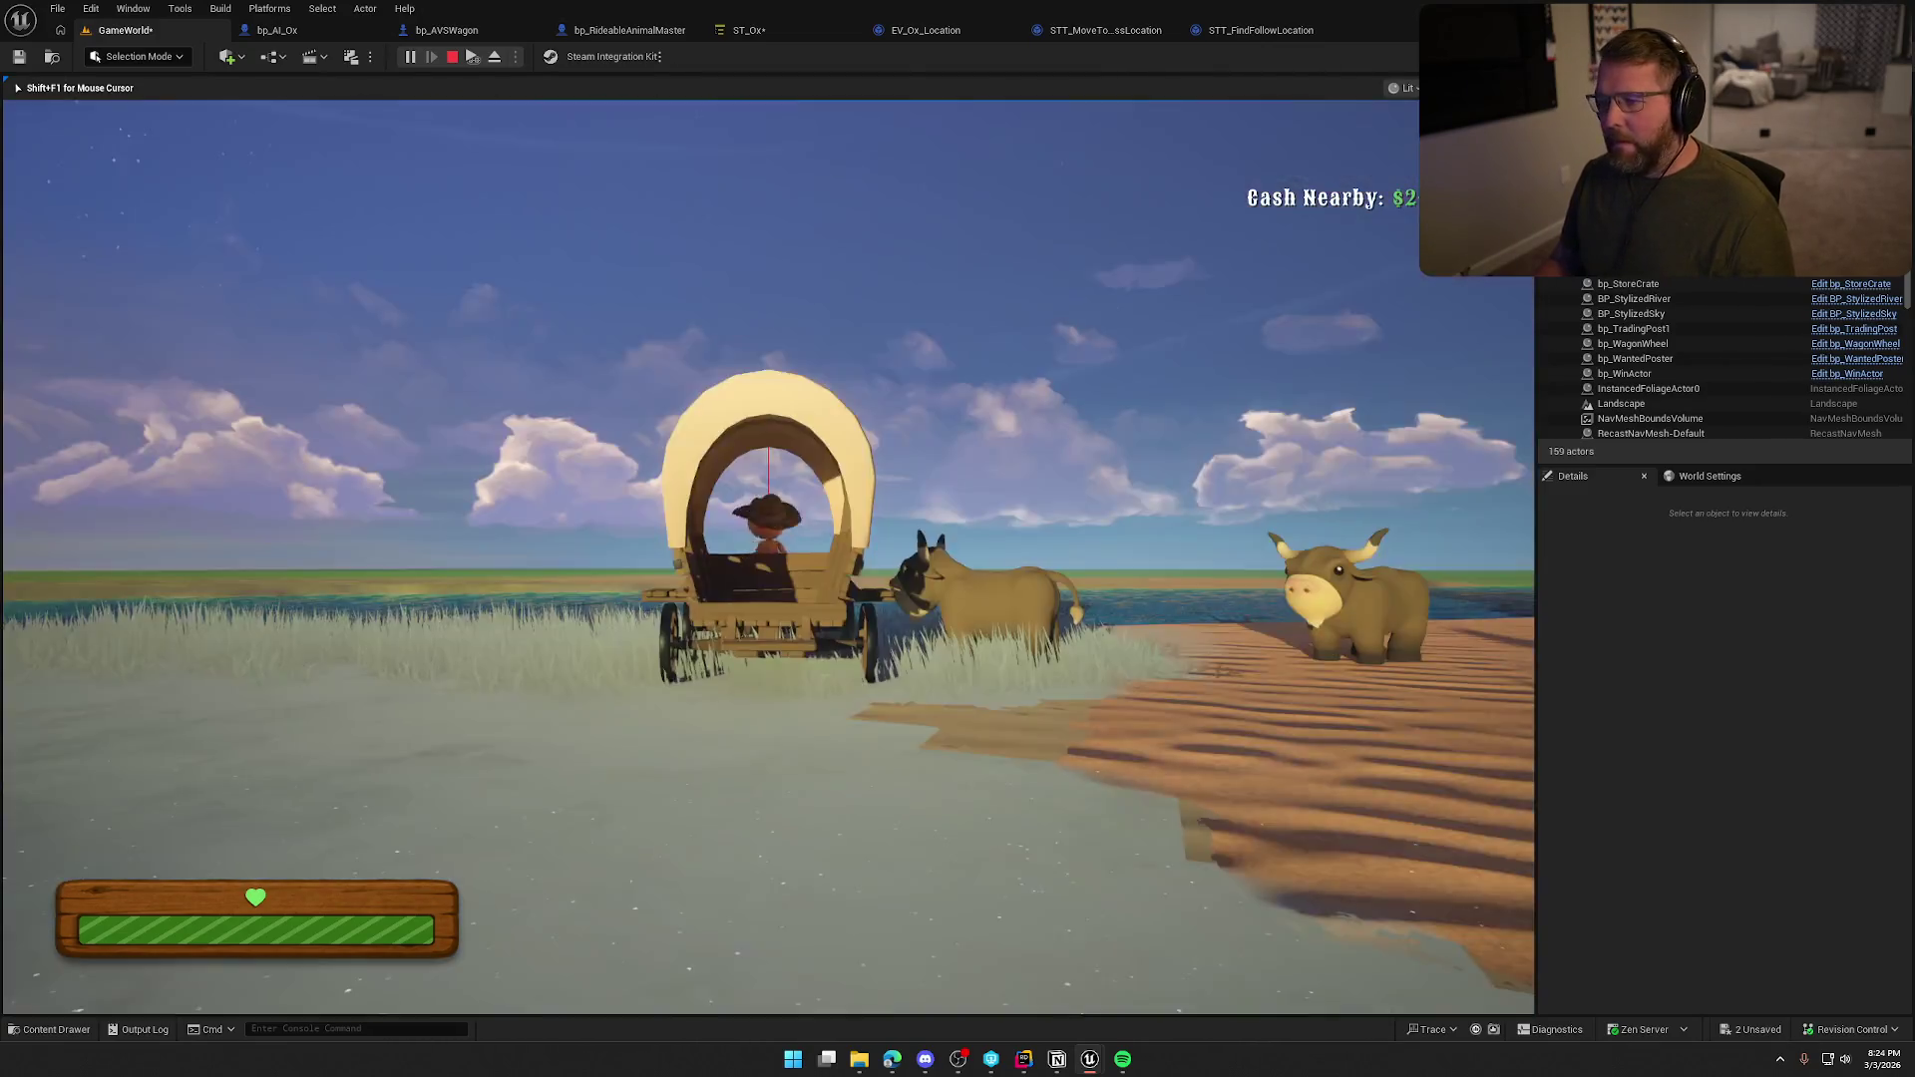
key("w")
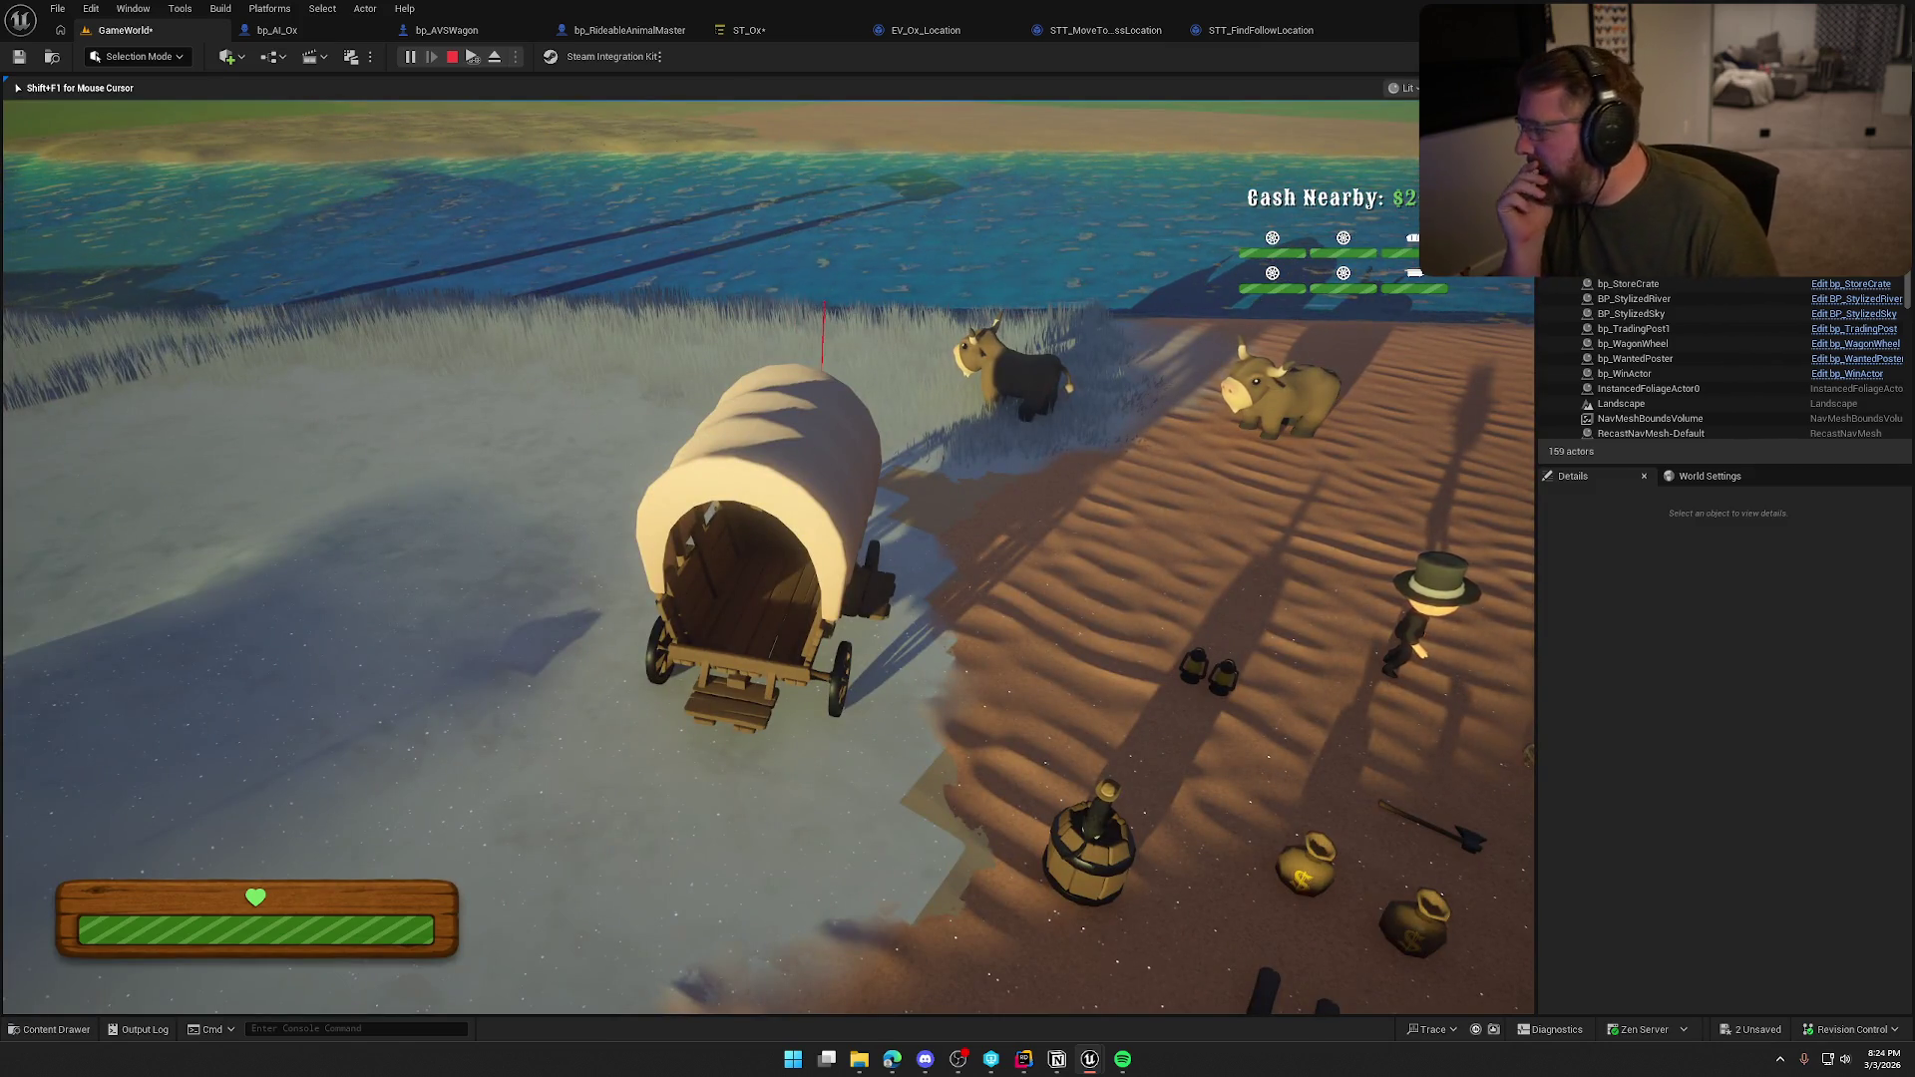
End the wagon drive, stop PIE, and show the navmesh overlay while zooming over the town.
key("e")
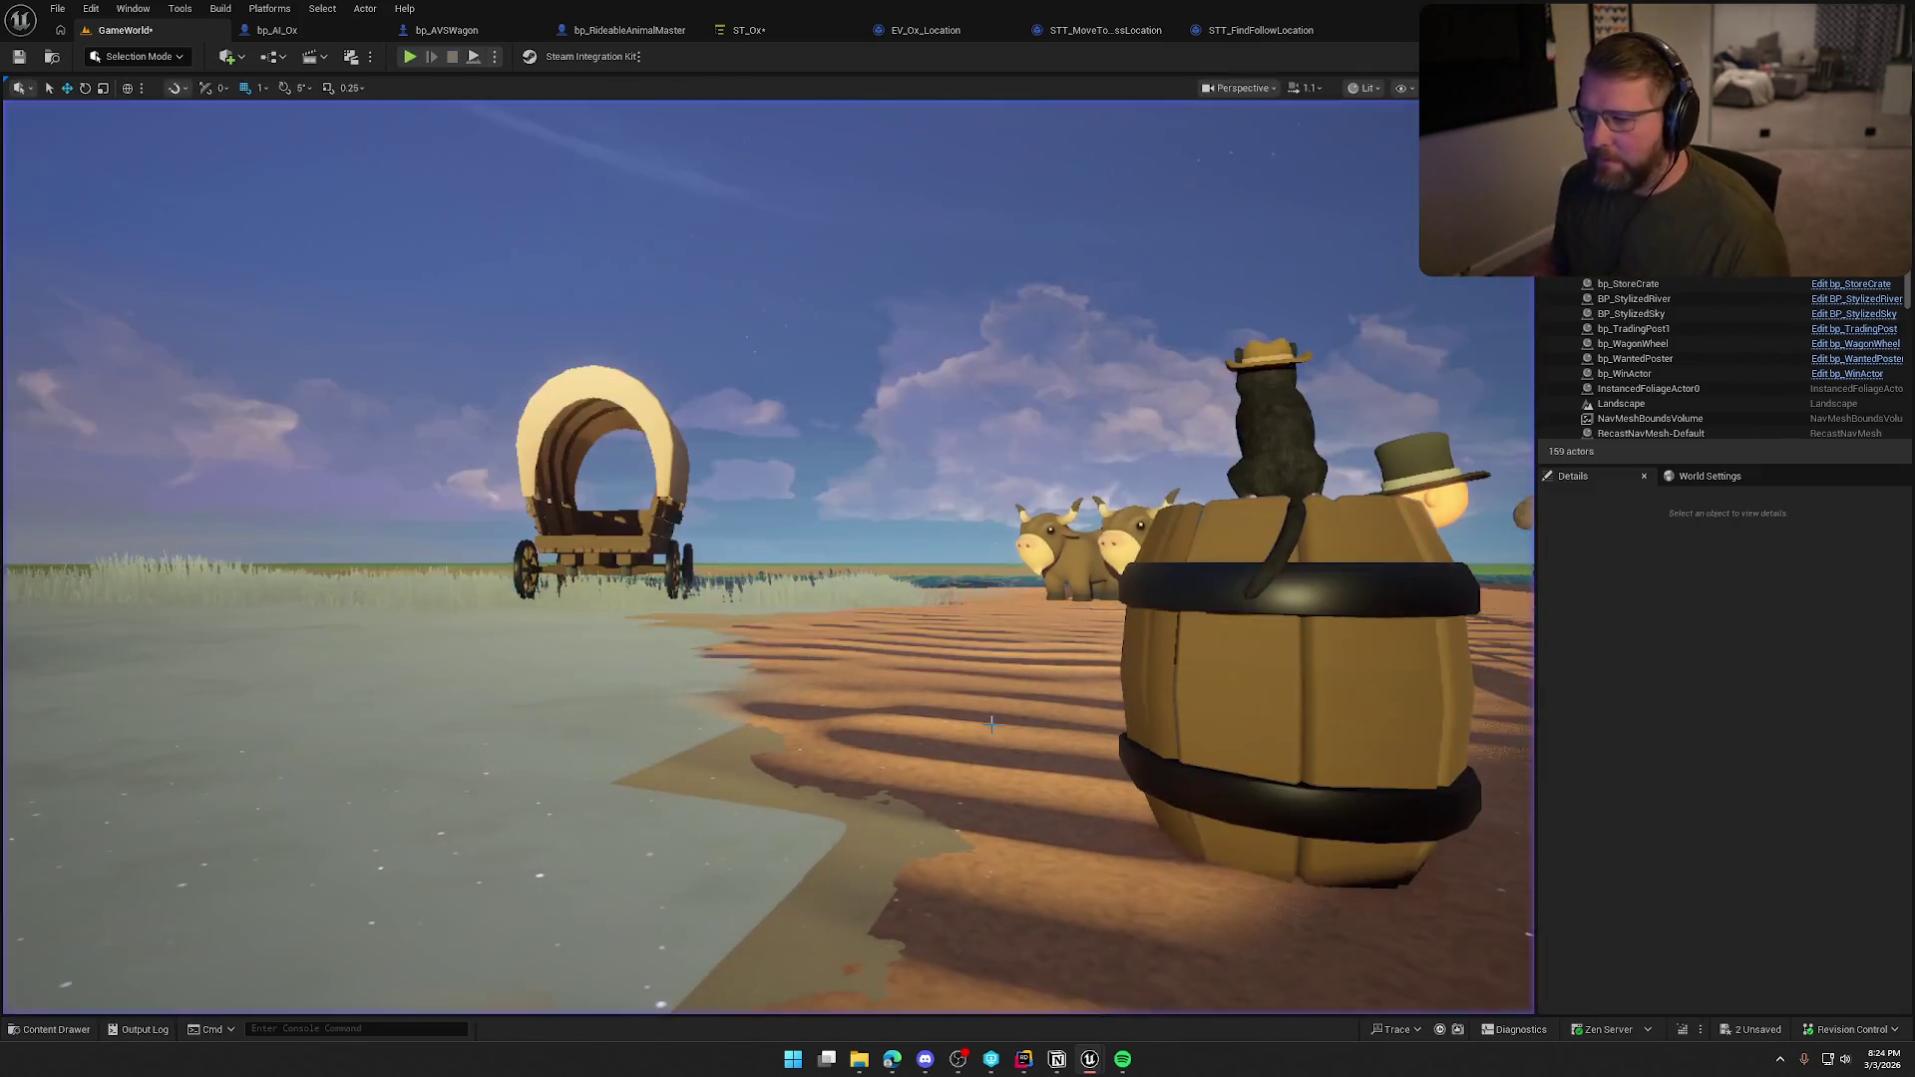
key("Escape")
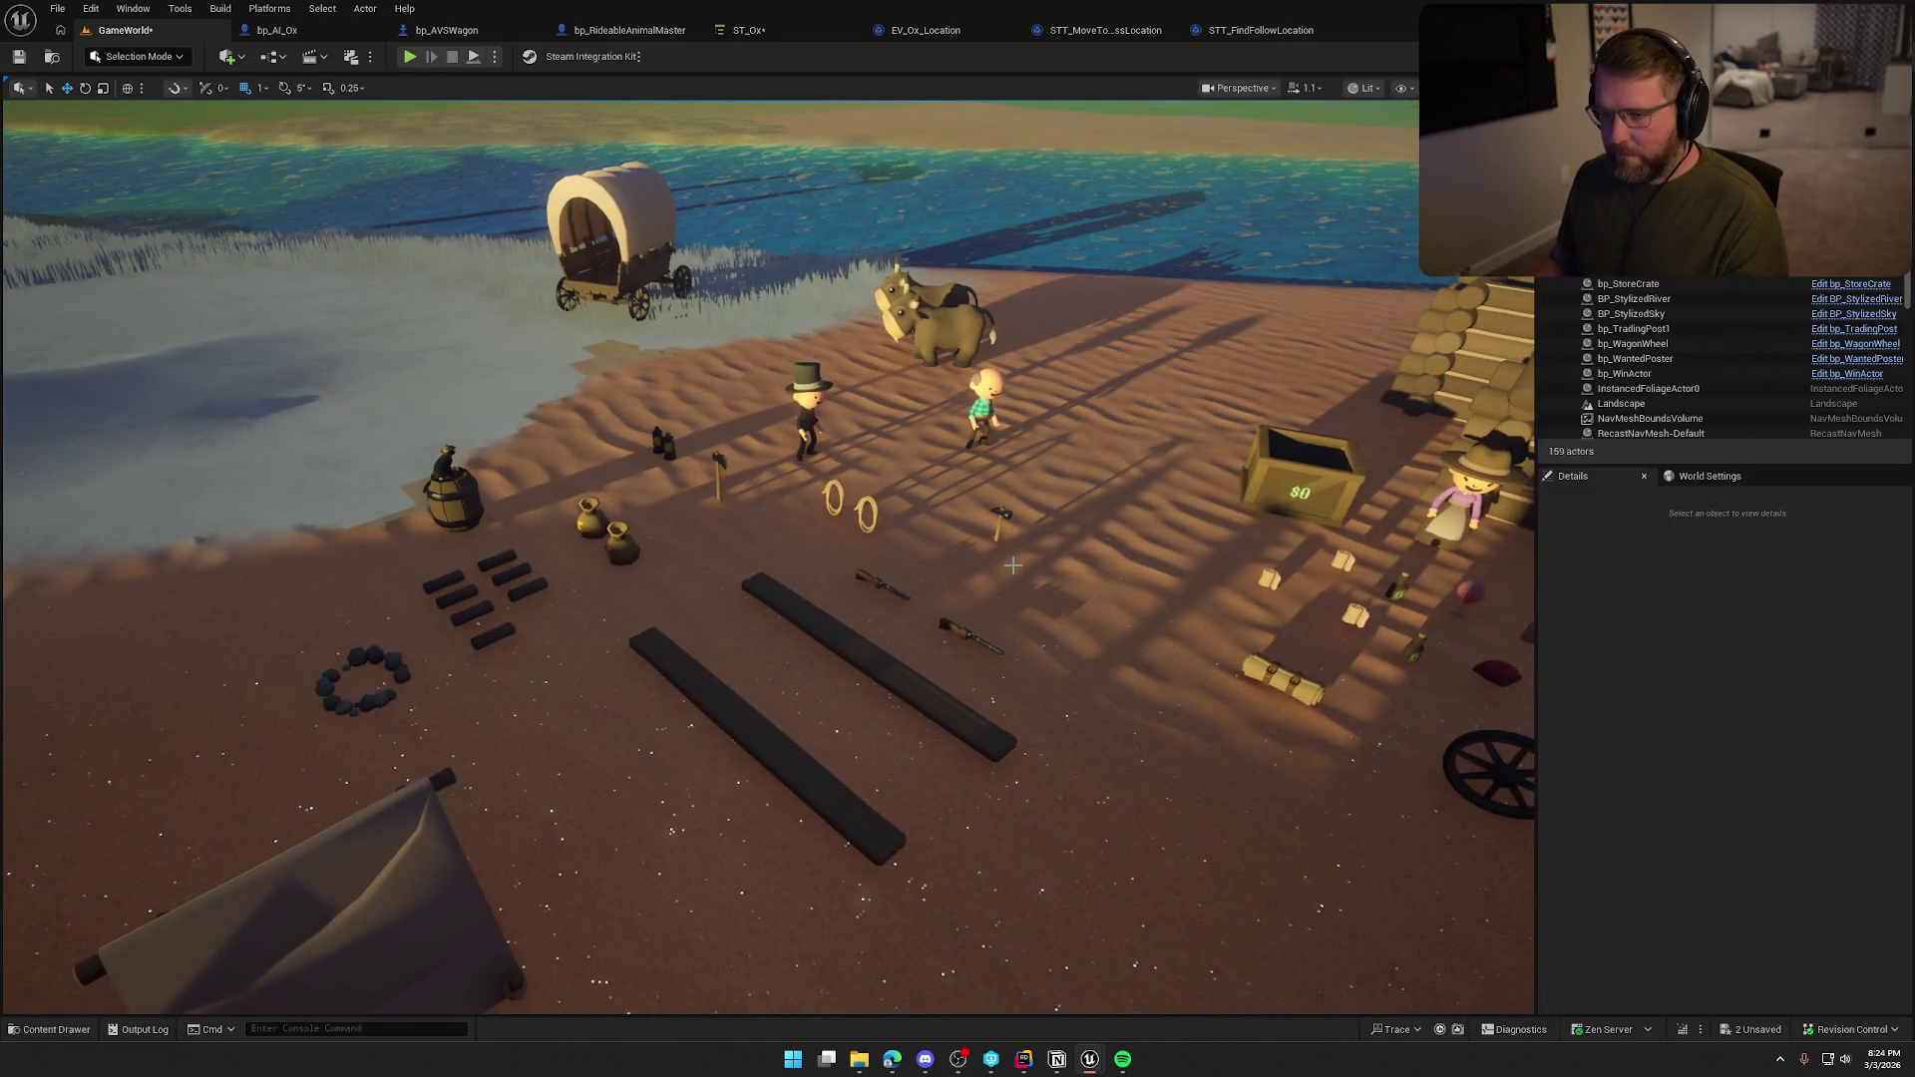
key("p")
scroll(1020, 464, "down", 10)
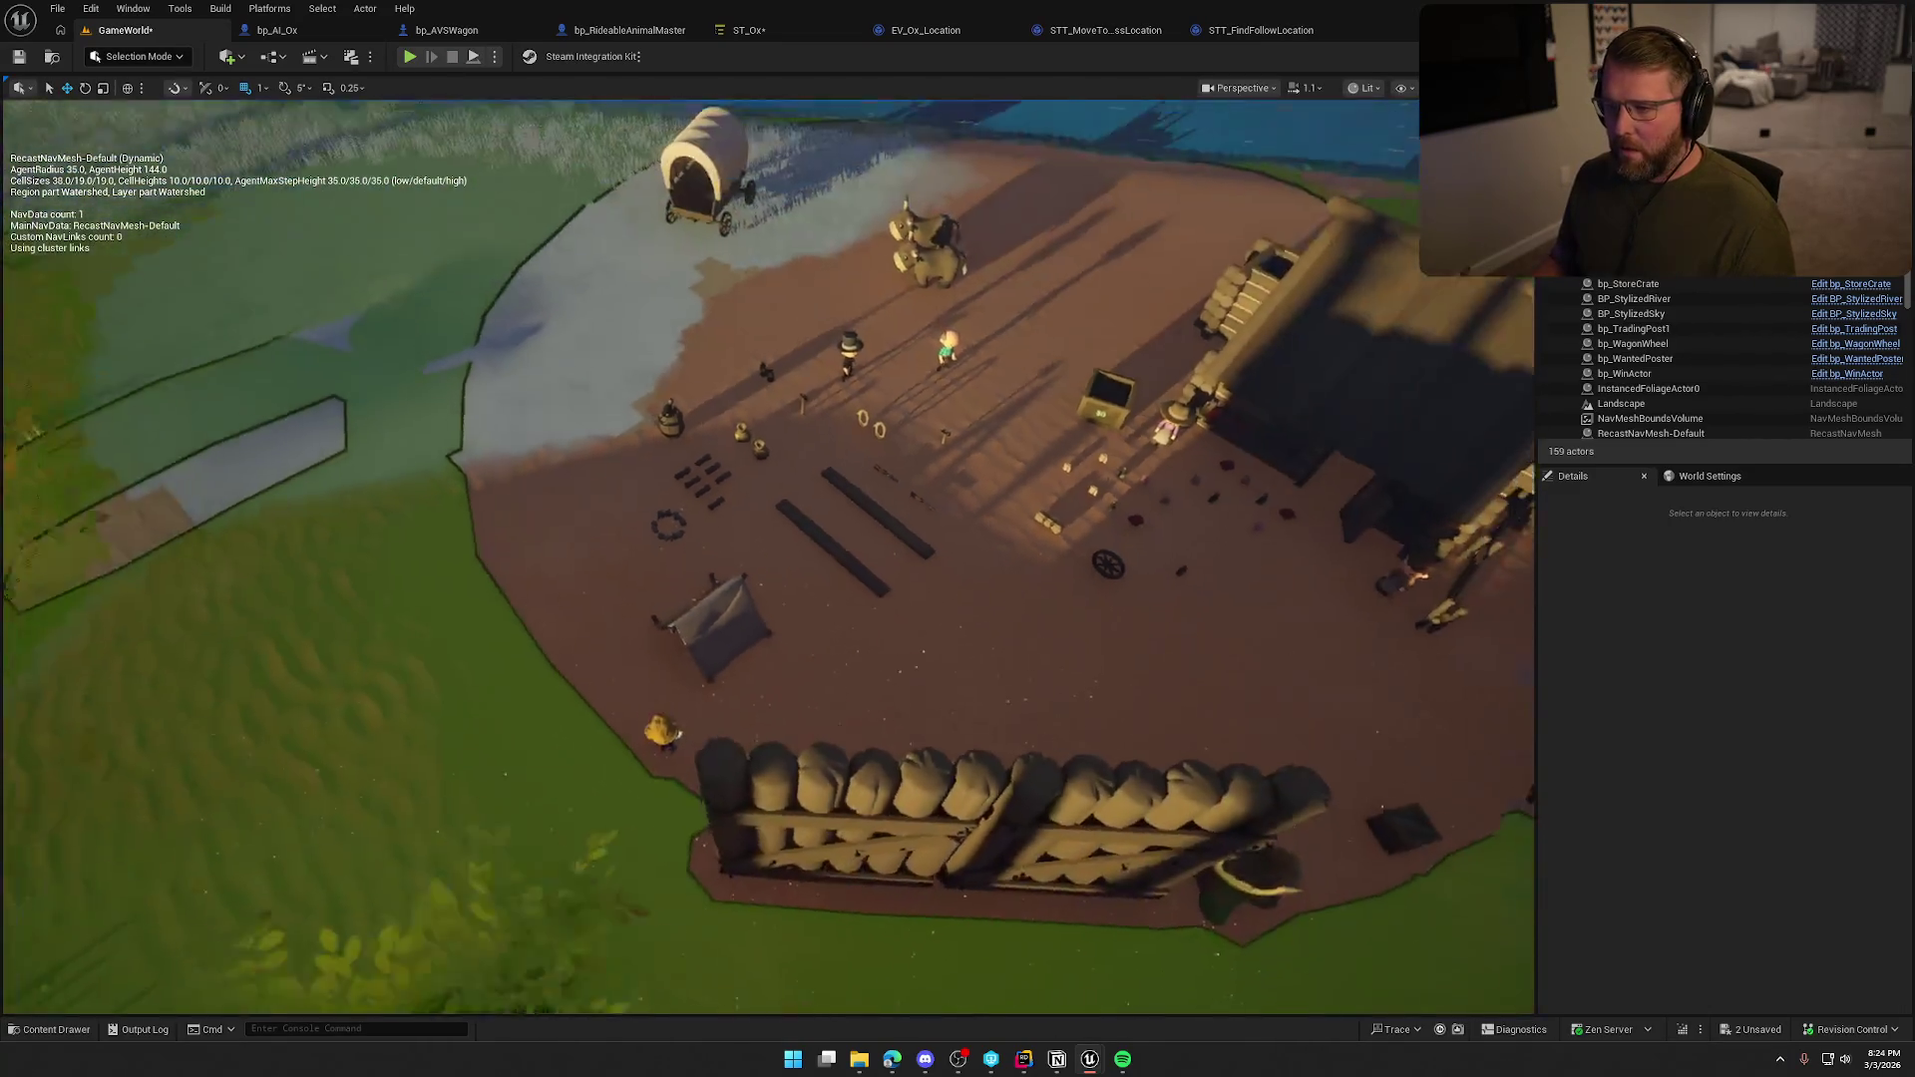
scroll(1020, 463, "up", 2)
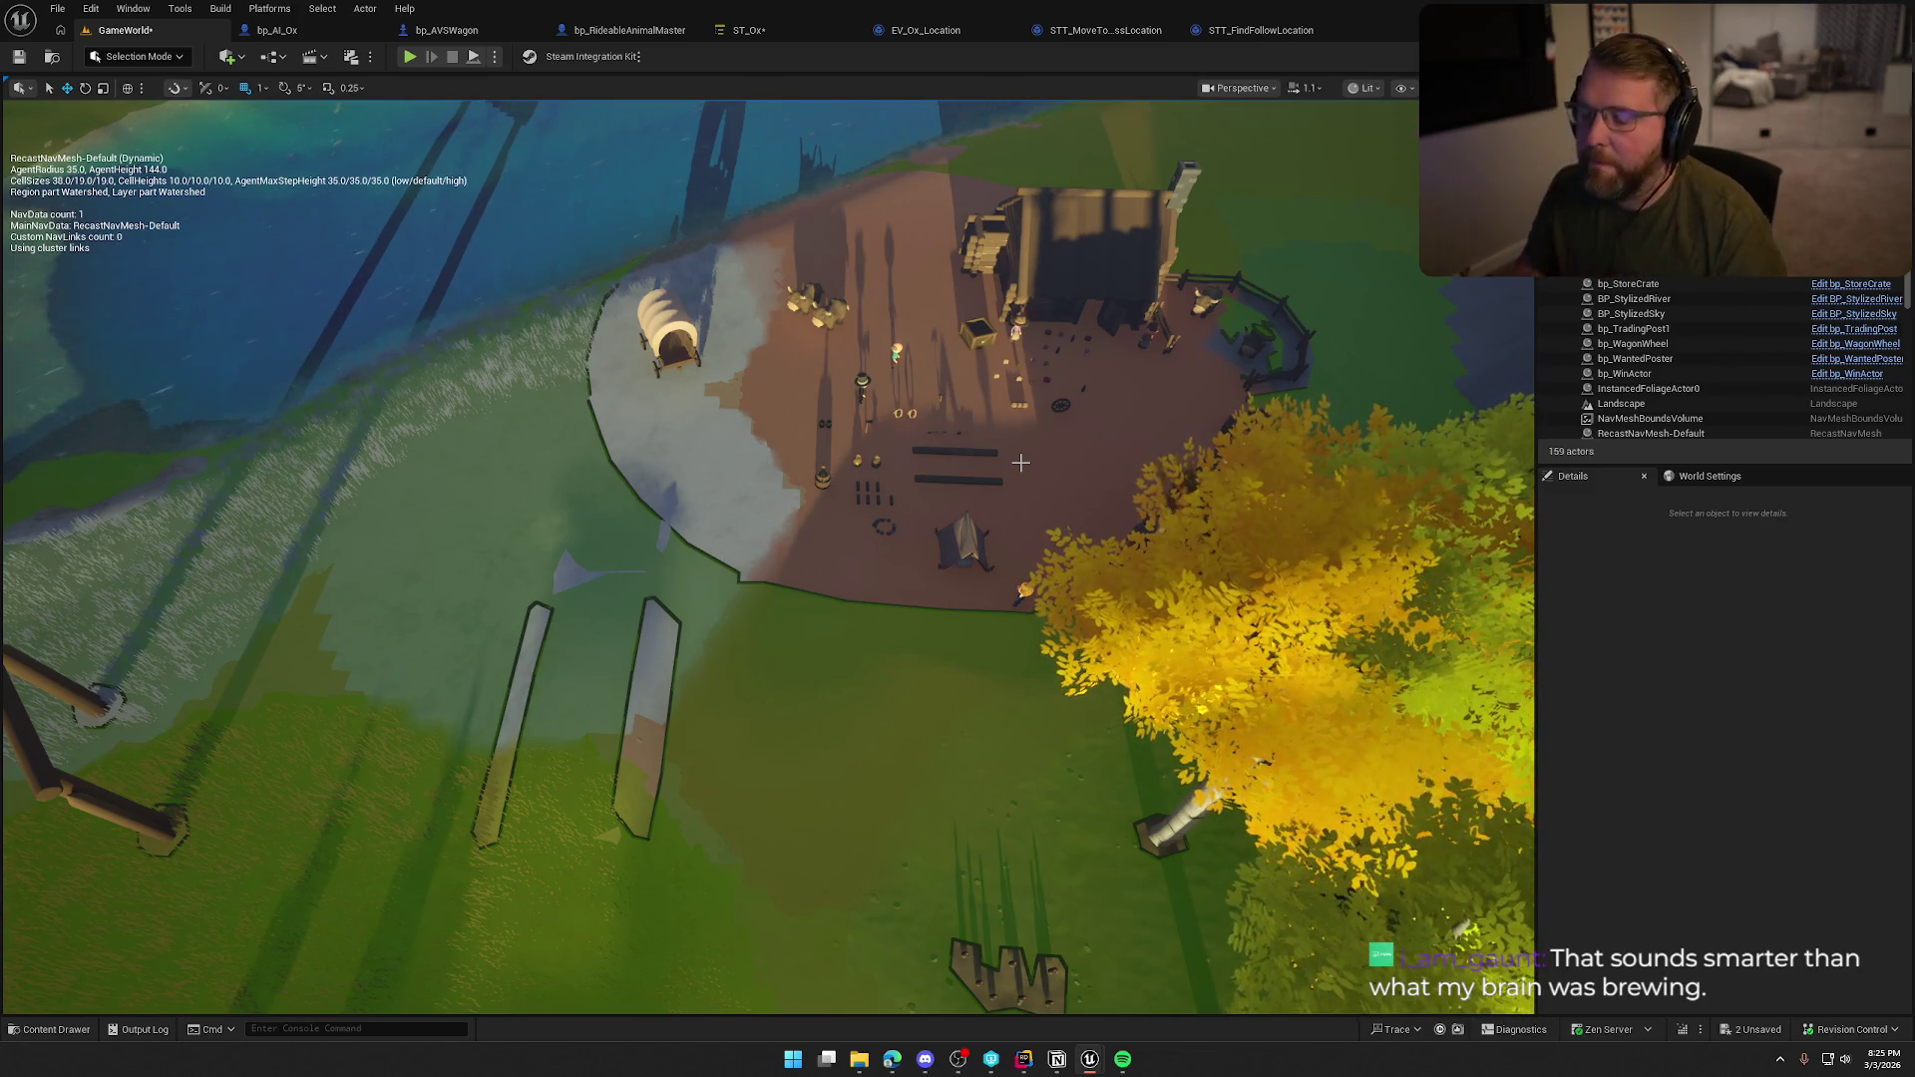
Hide the navmesh, start a new playtest, and drive the wagon toward the gate.
key("p")
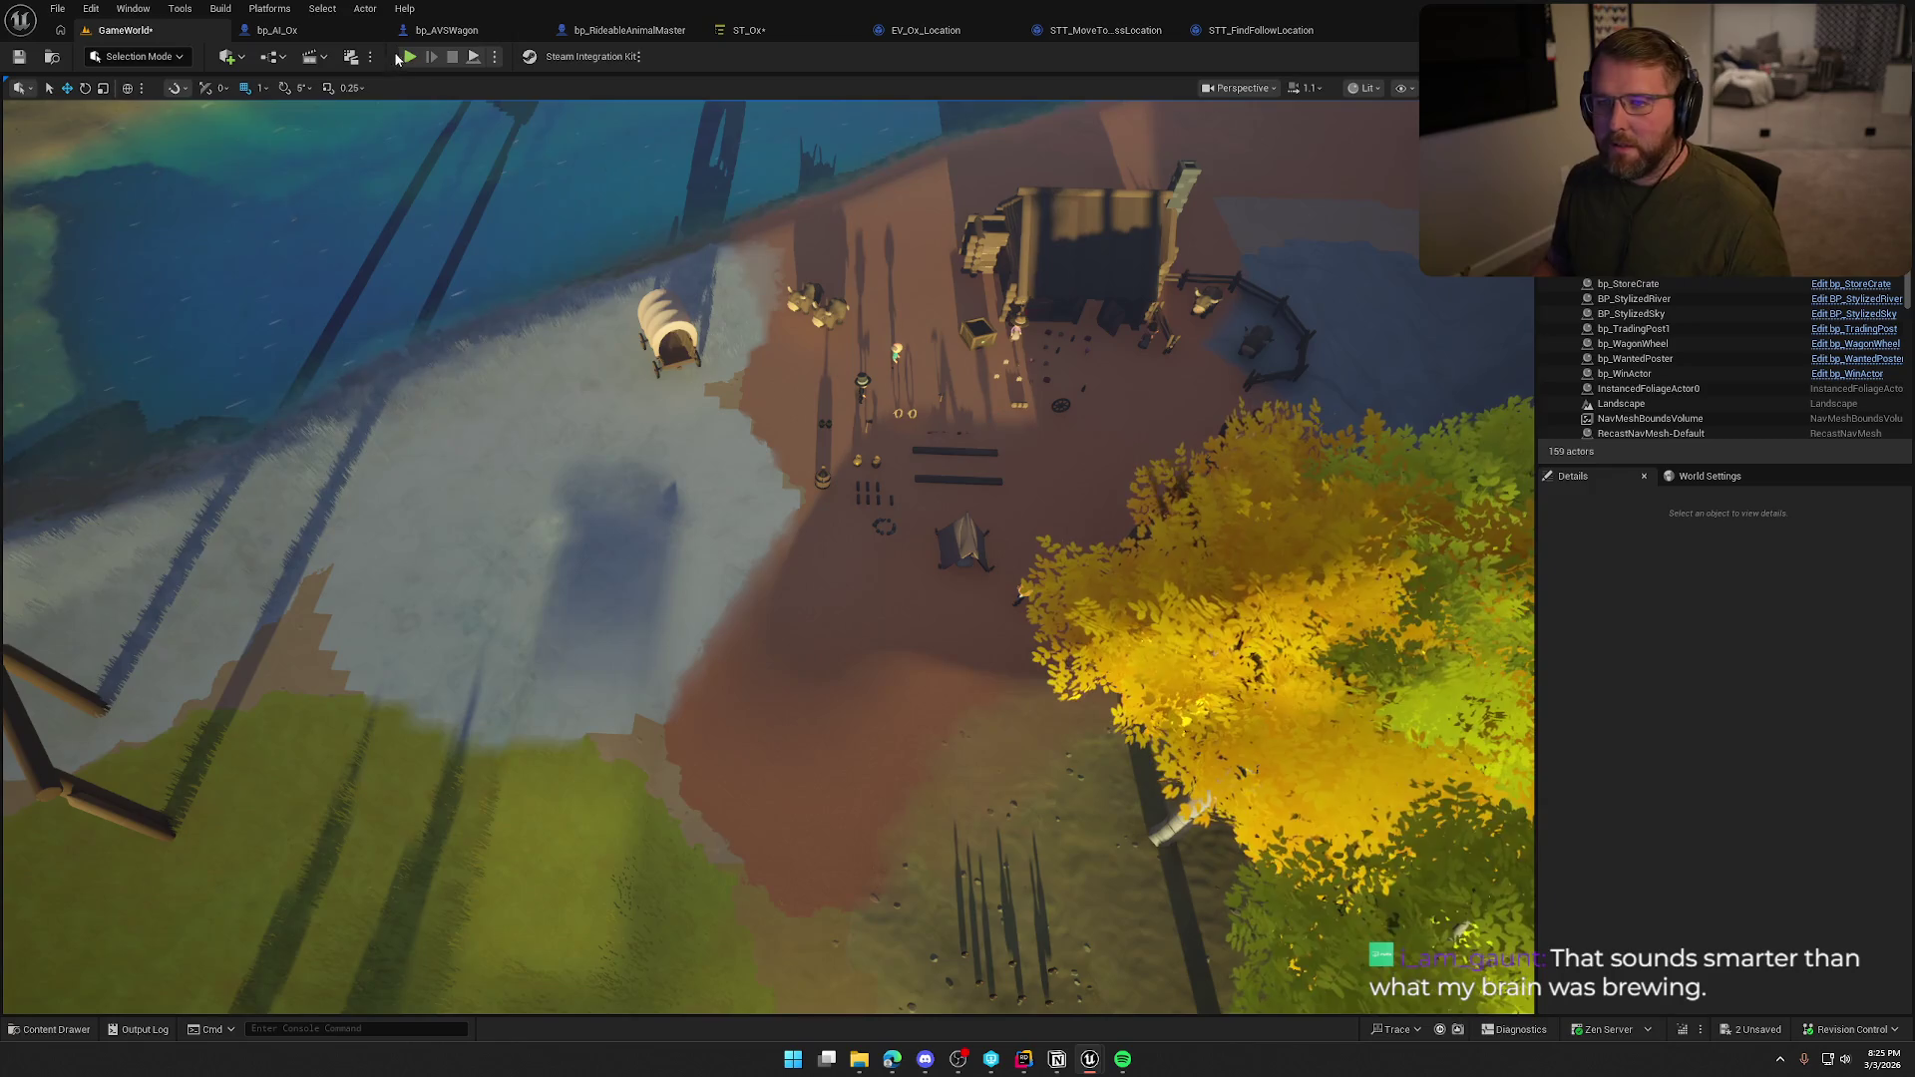
left_click(410, 56)
key("w")
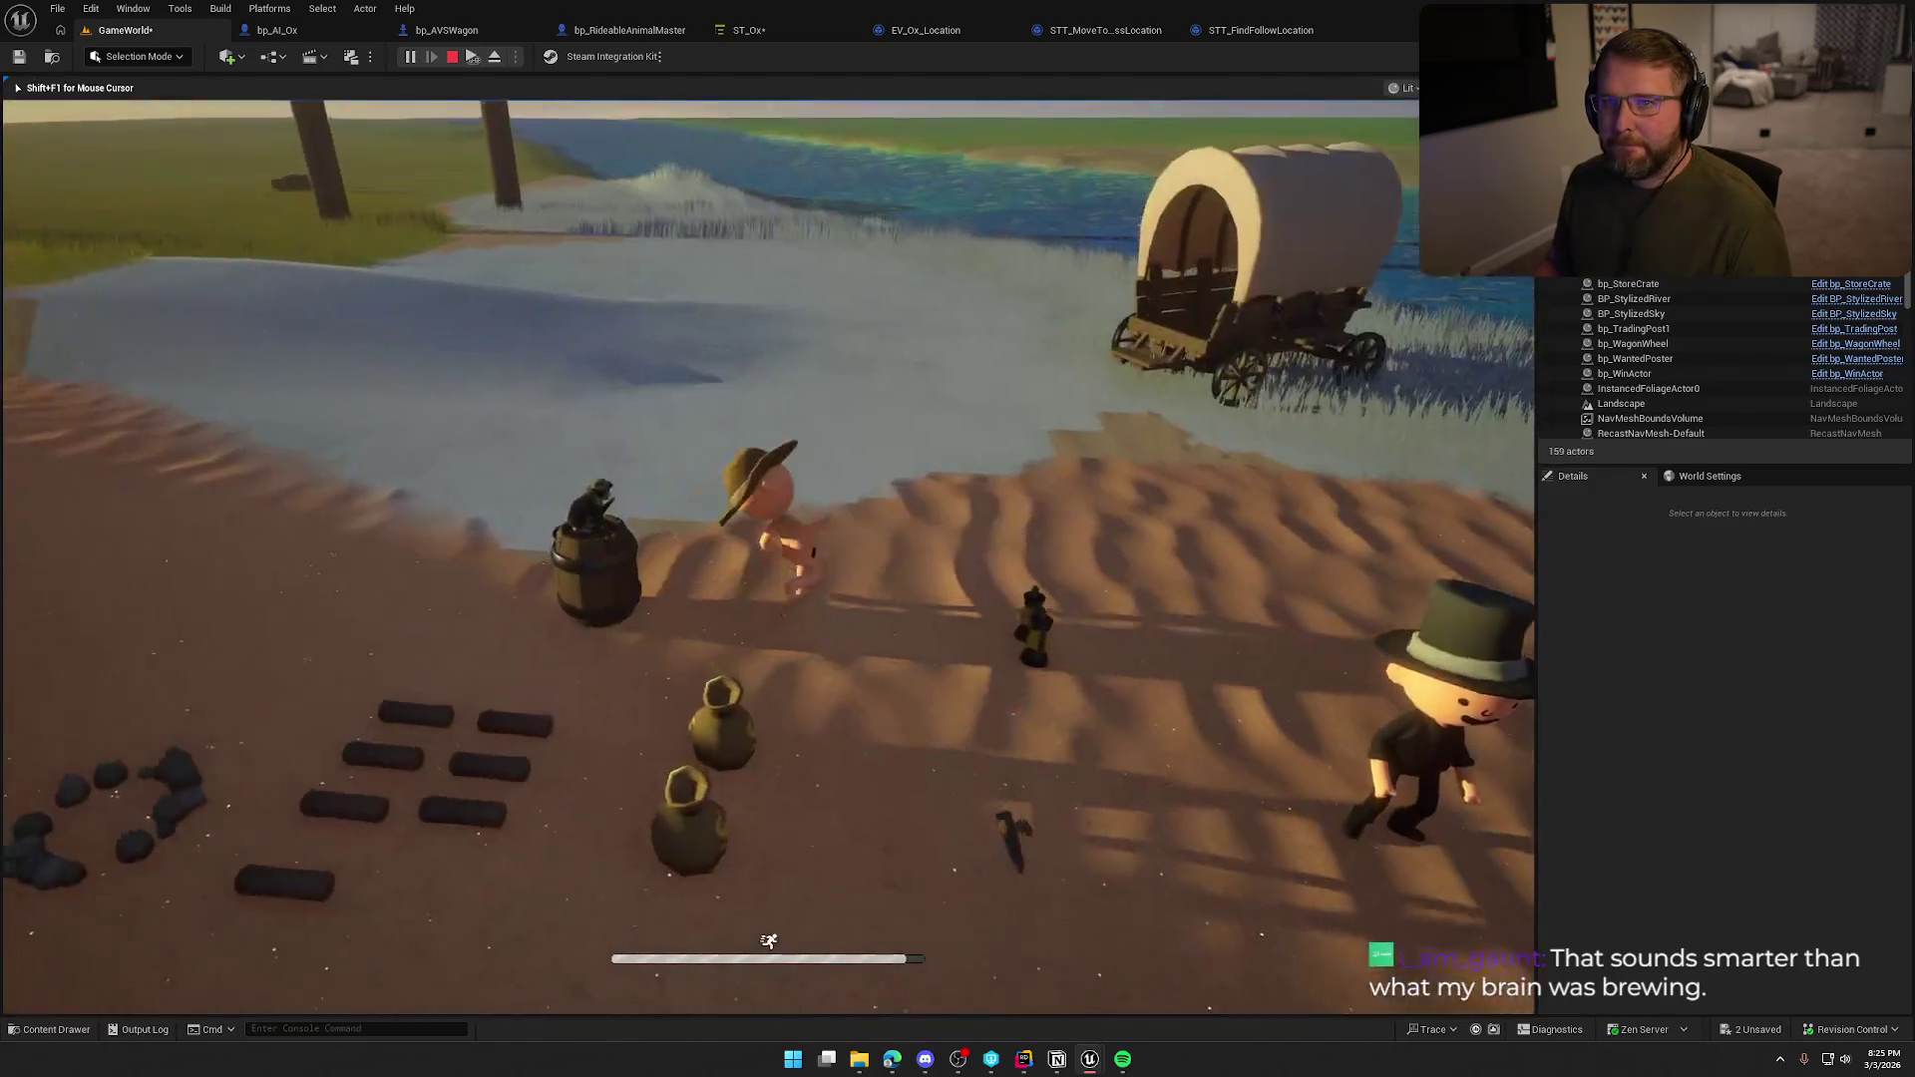
key("d")
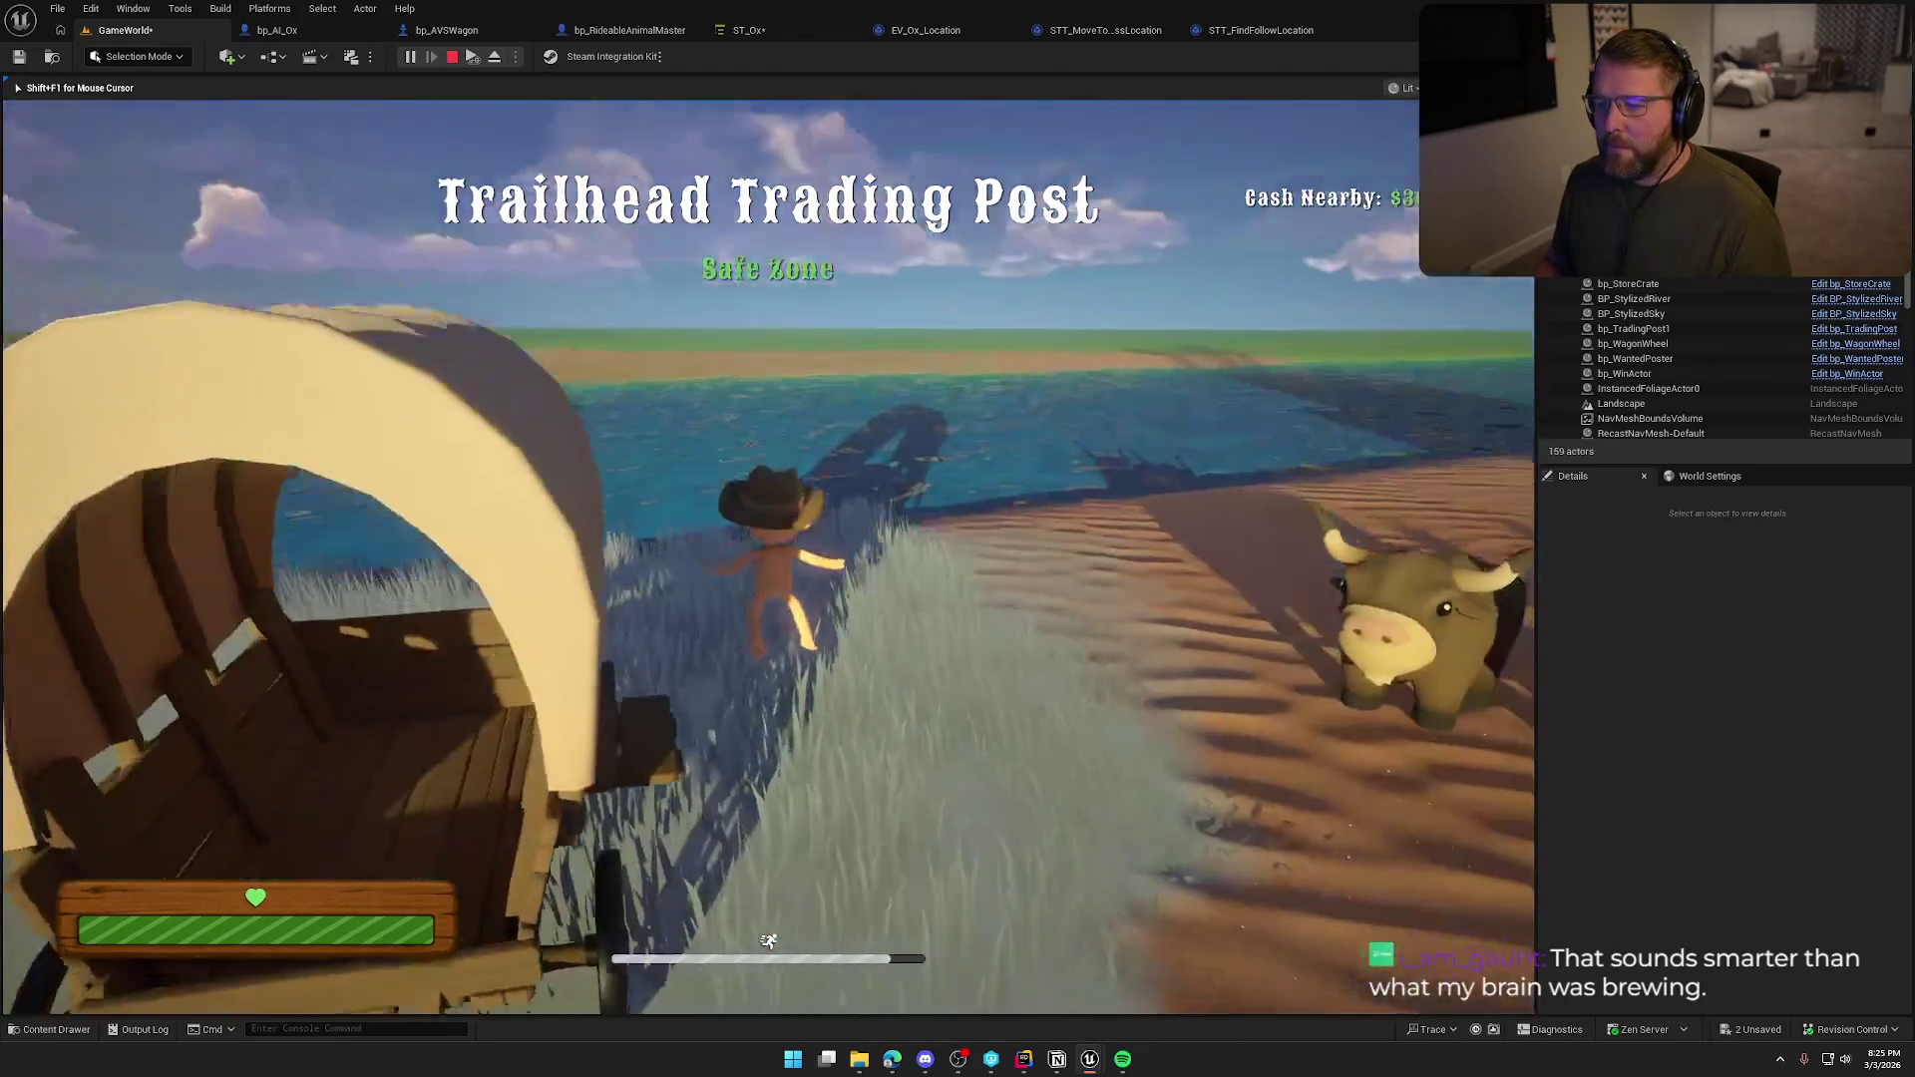
key("e")
key("w")
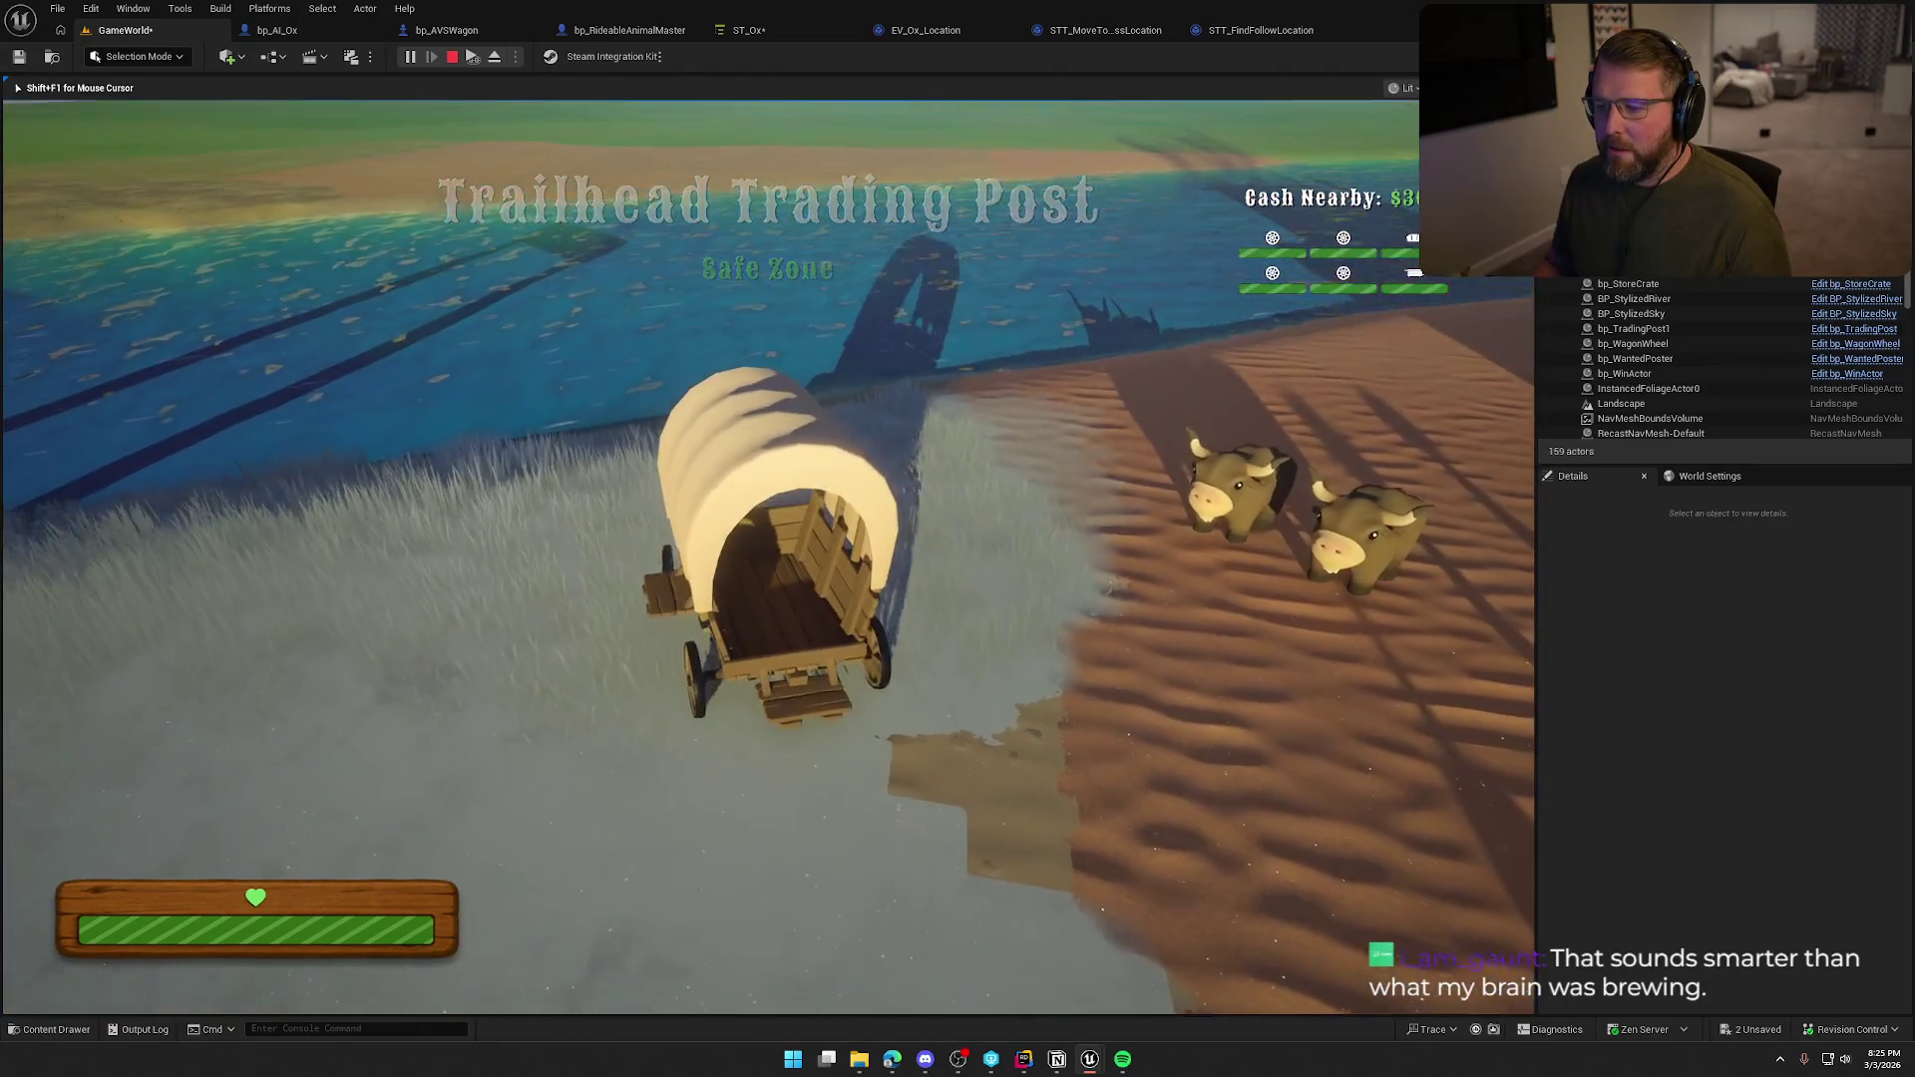
key("d")
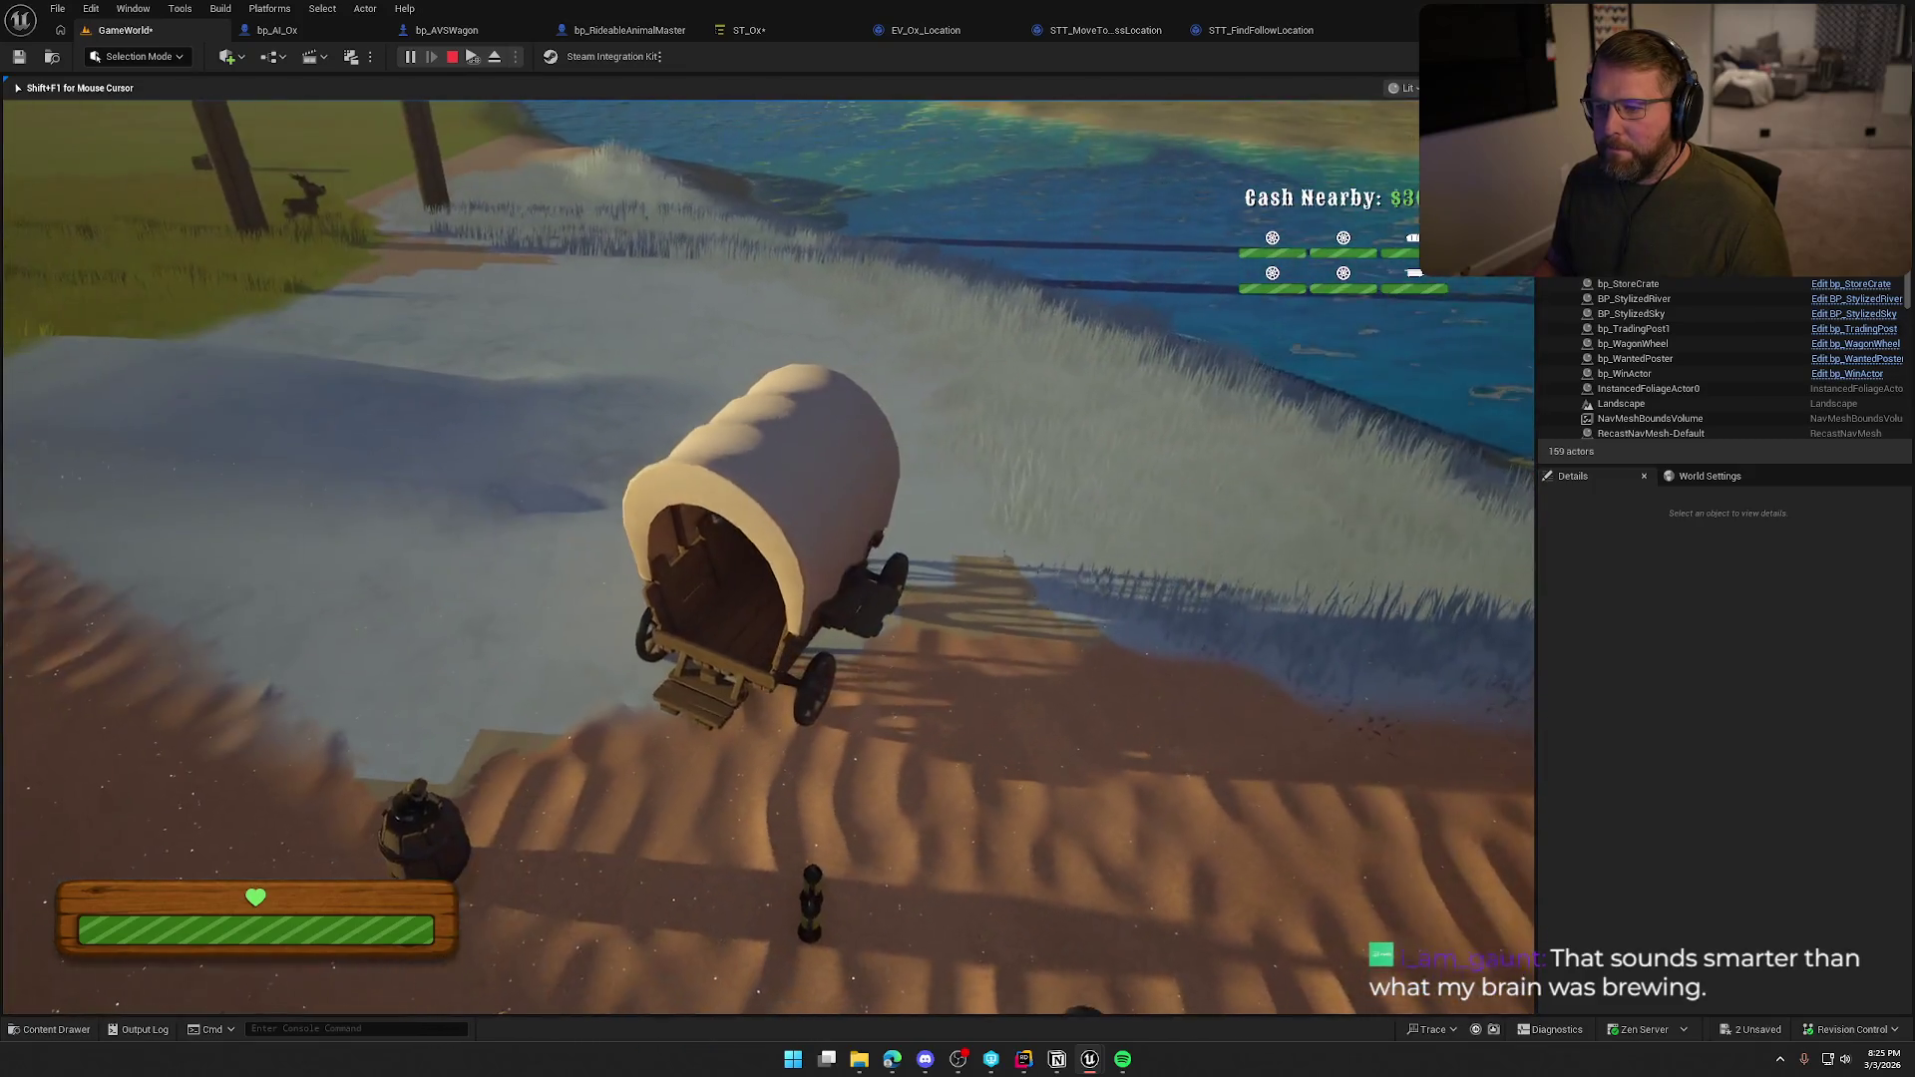
key("a")
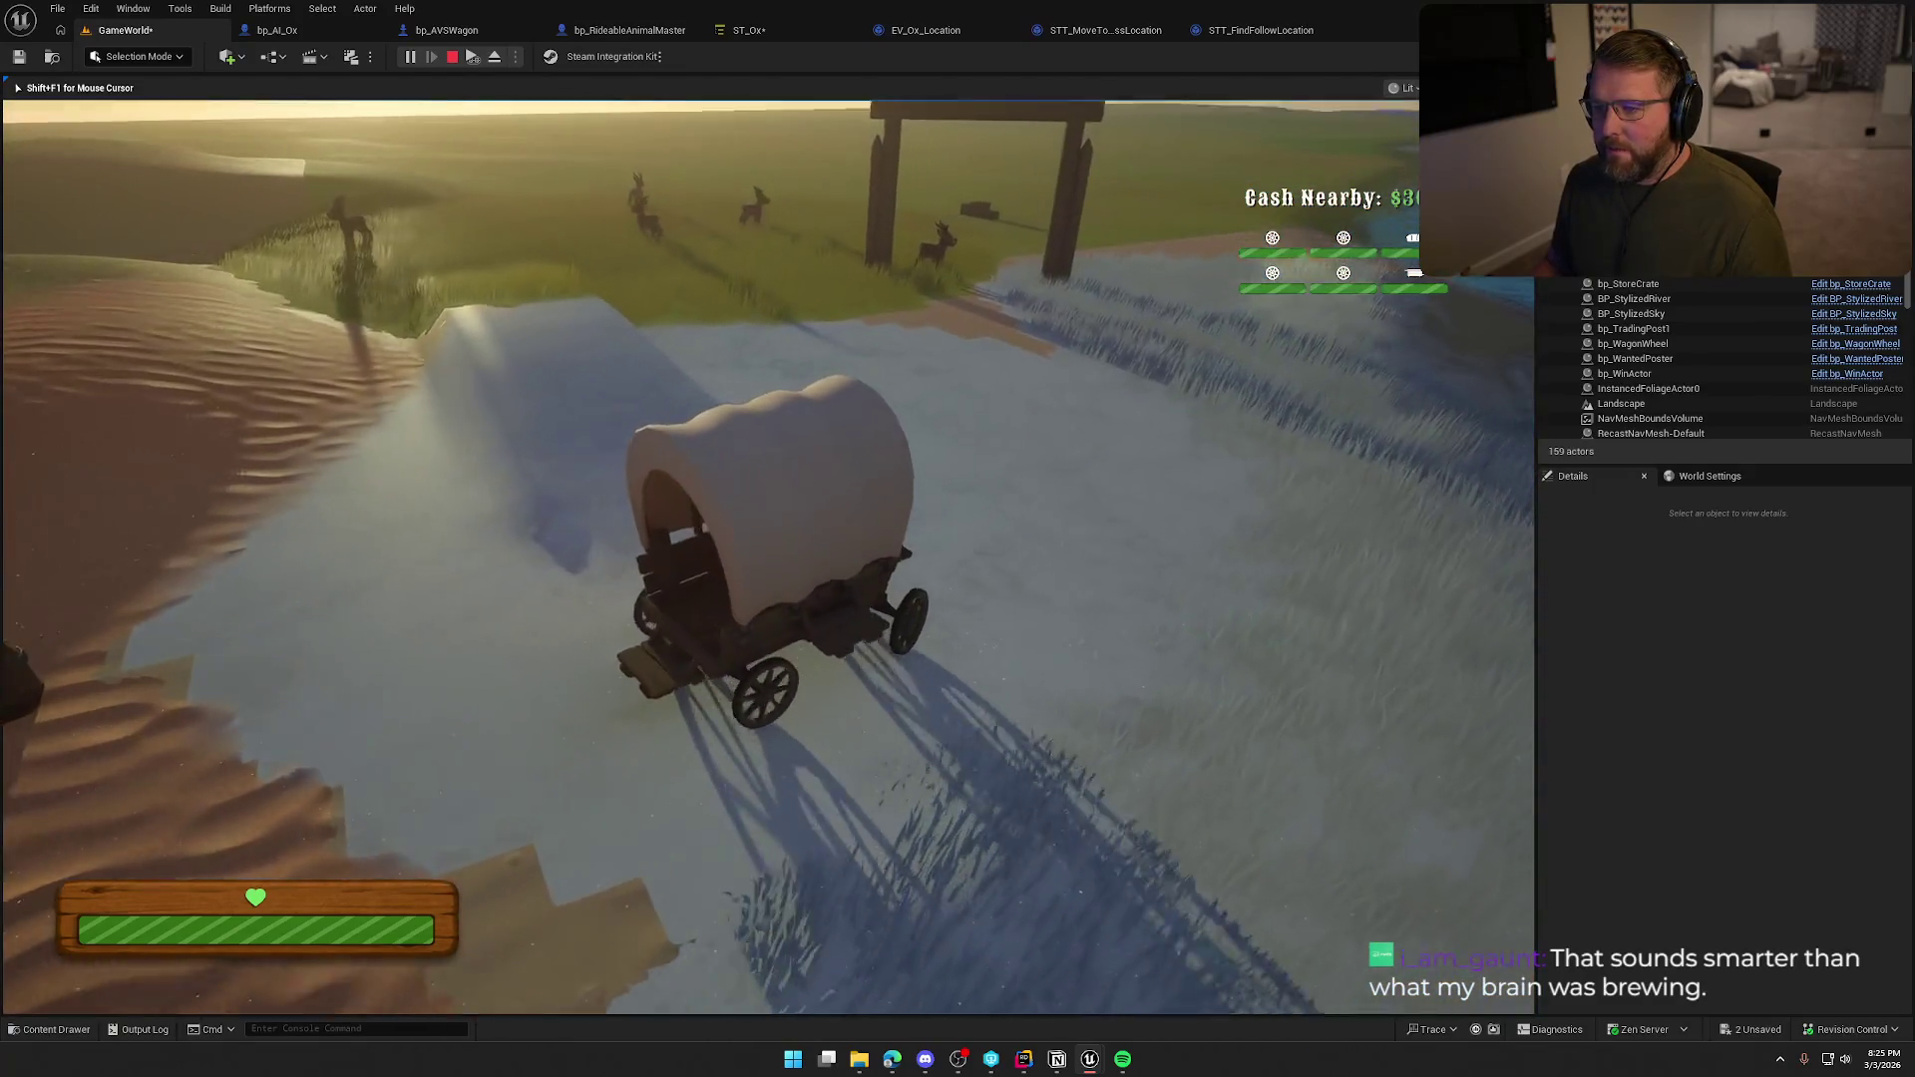
key("a")
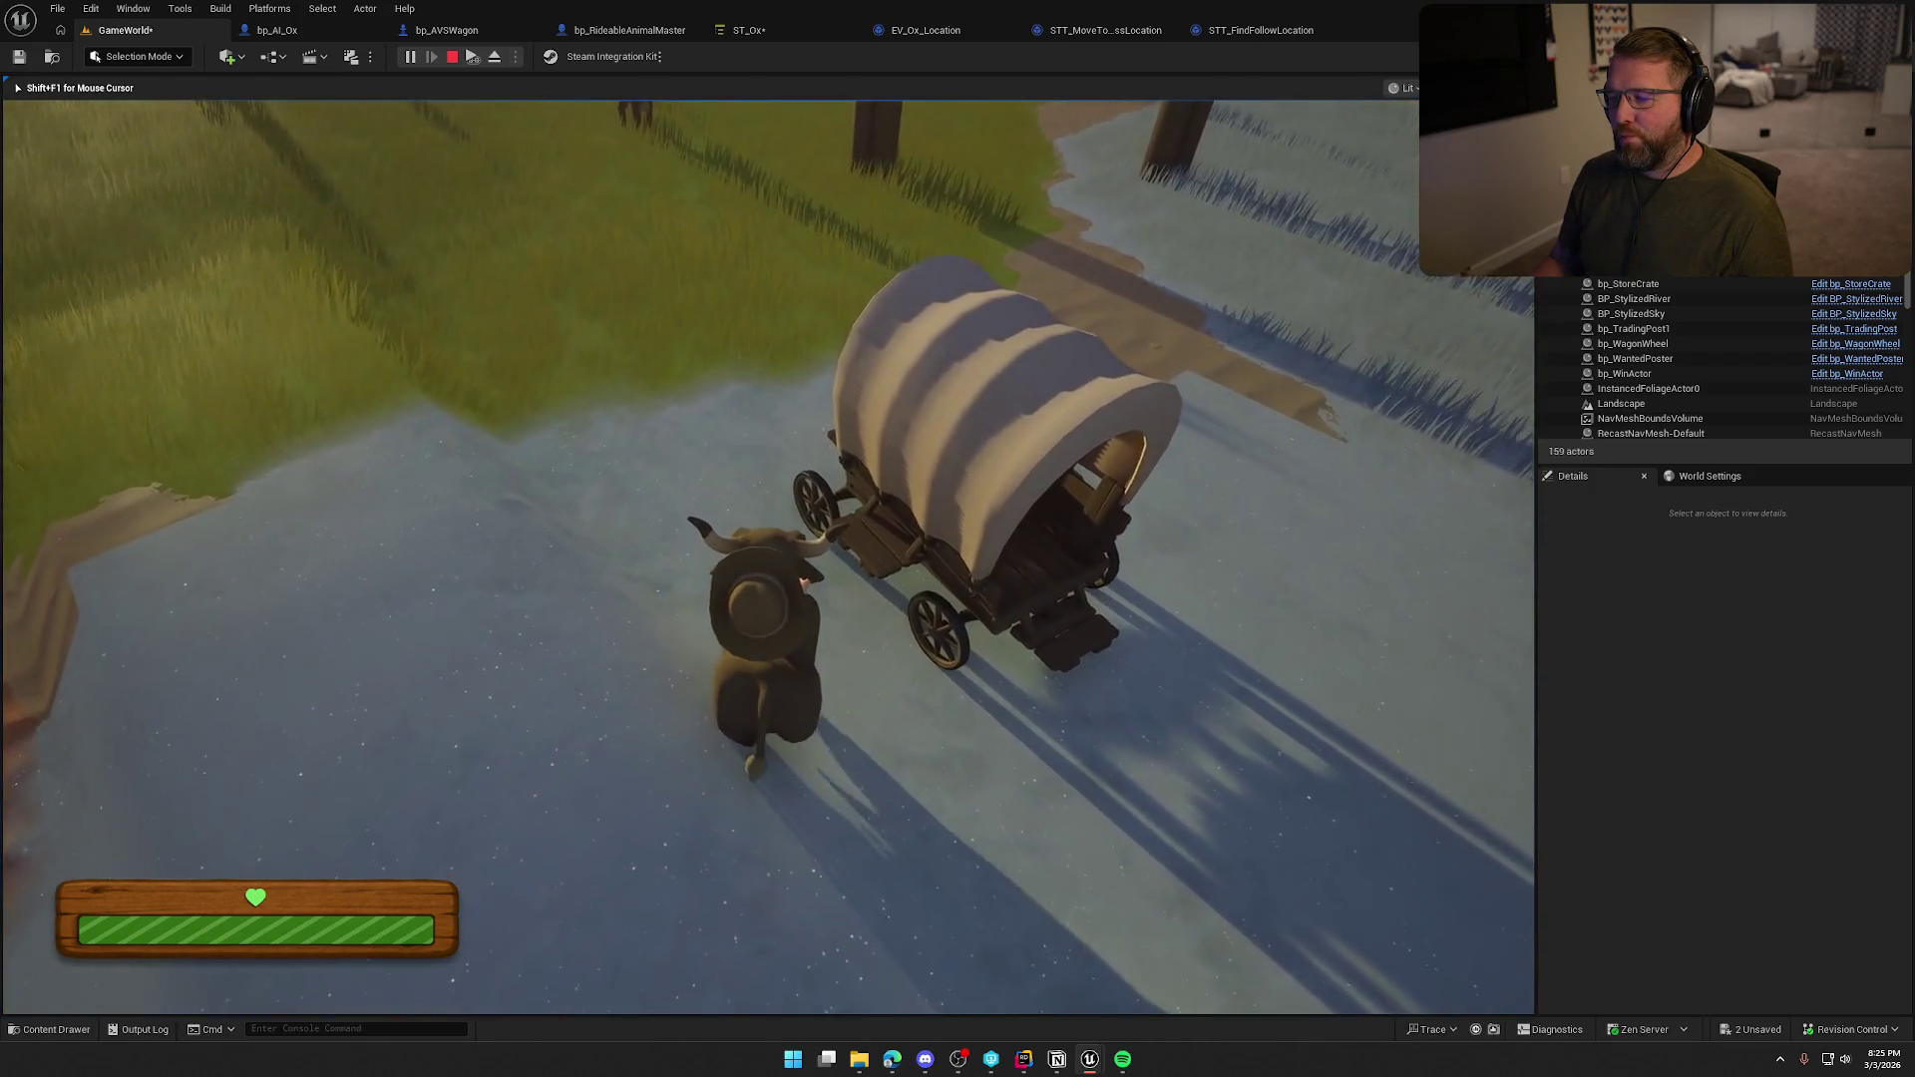
Hop off and sprint along the road, reboard, drive toward the ox, then end the playtest.
key("shift+w")
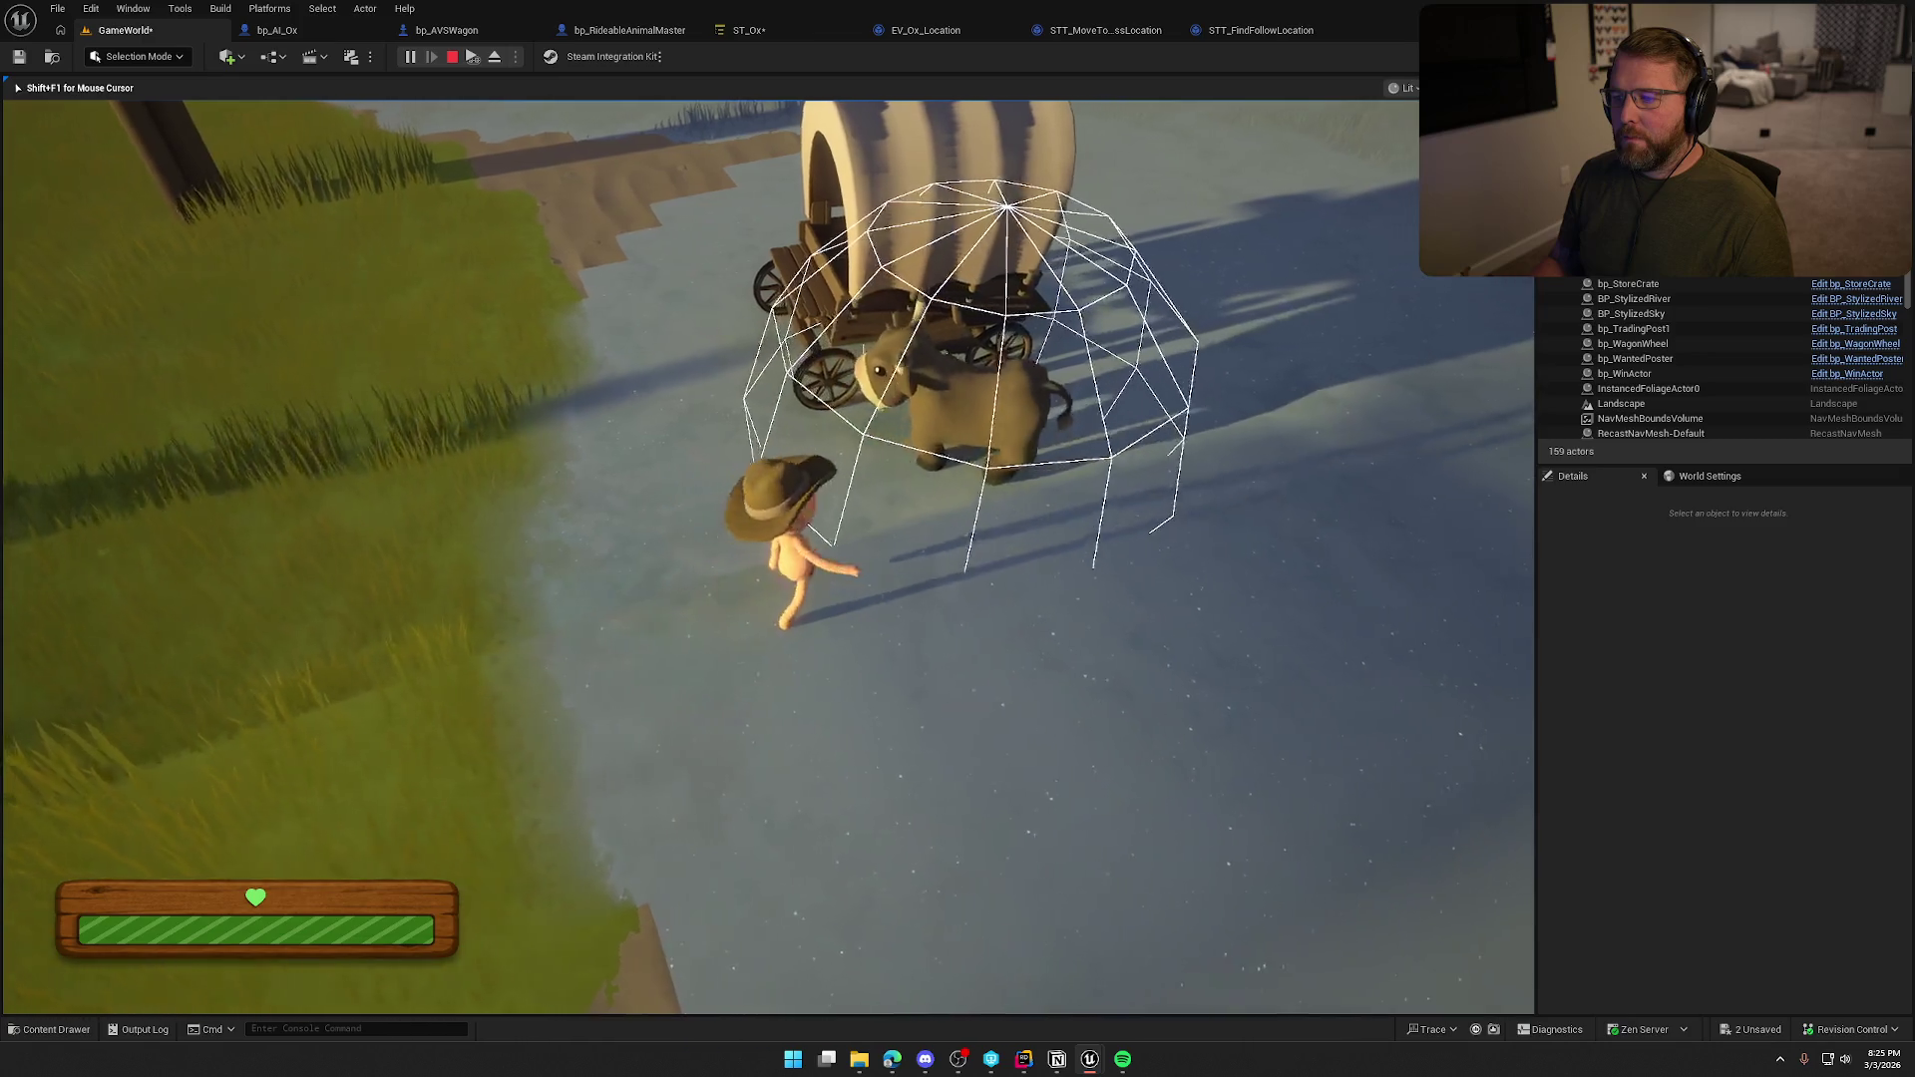
key("shift+w")
key("e")
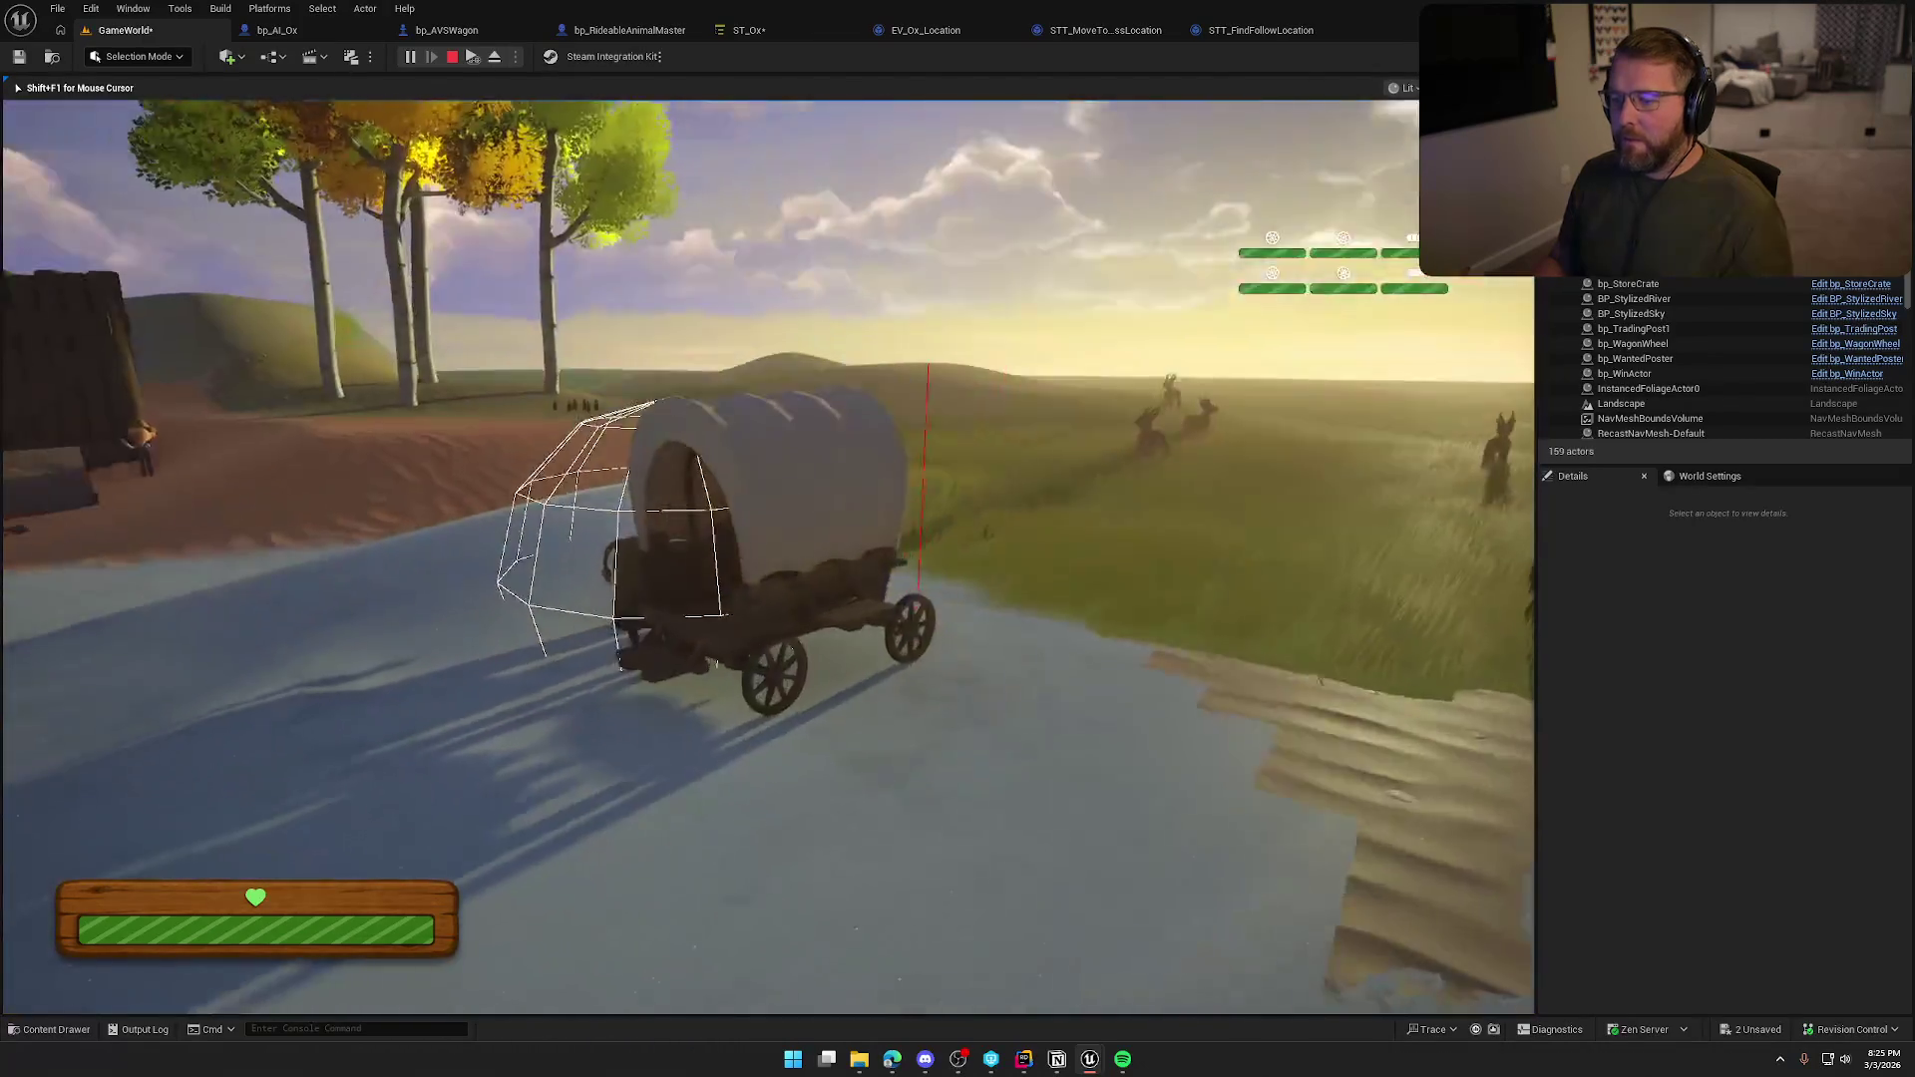
key("a")
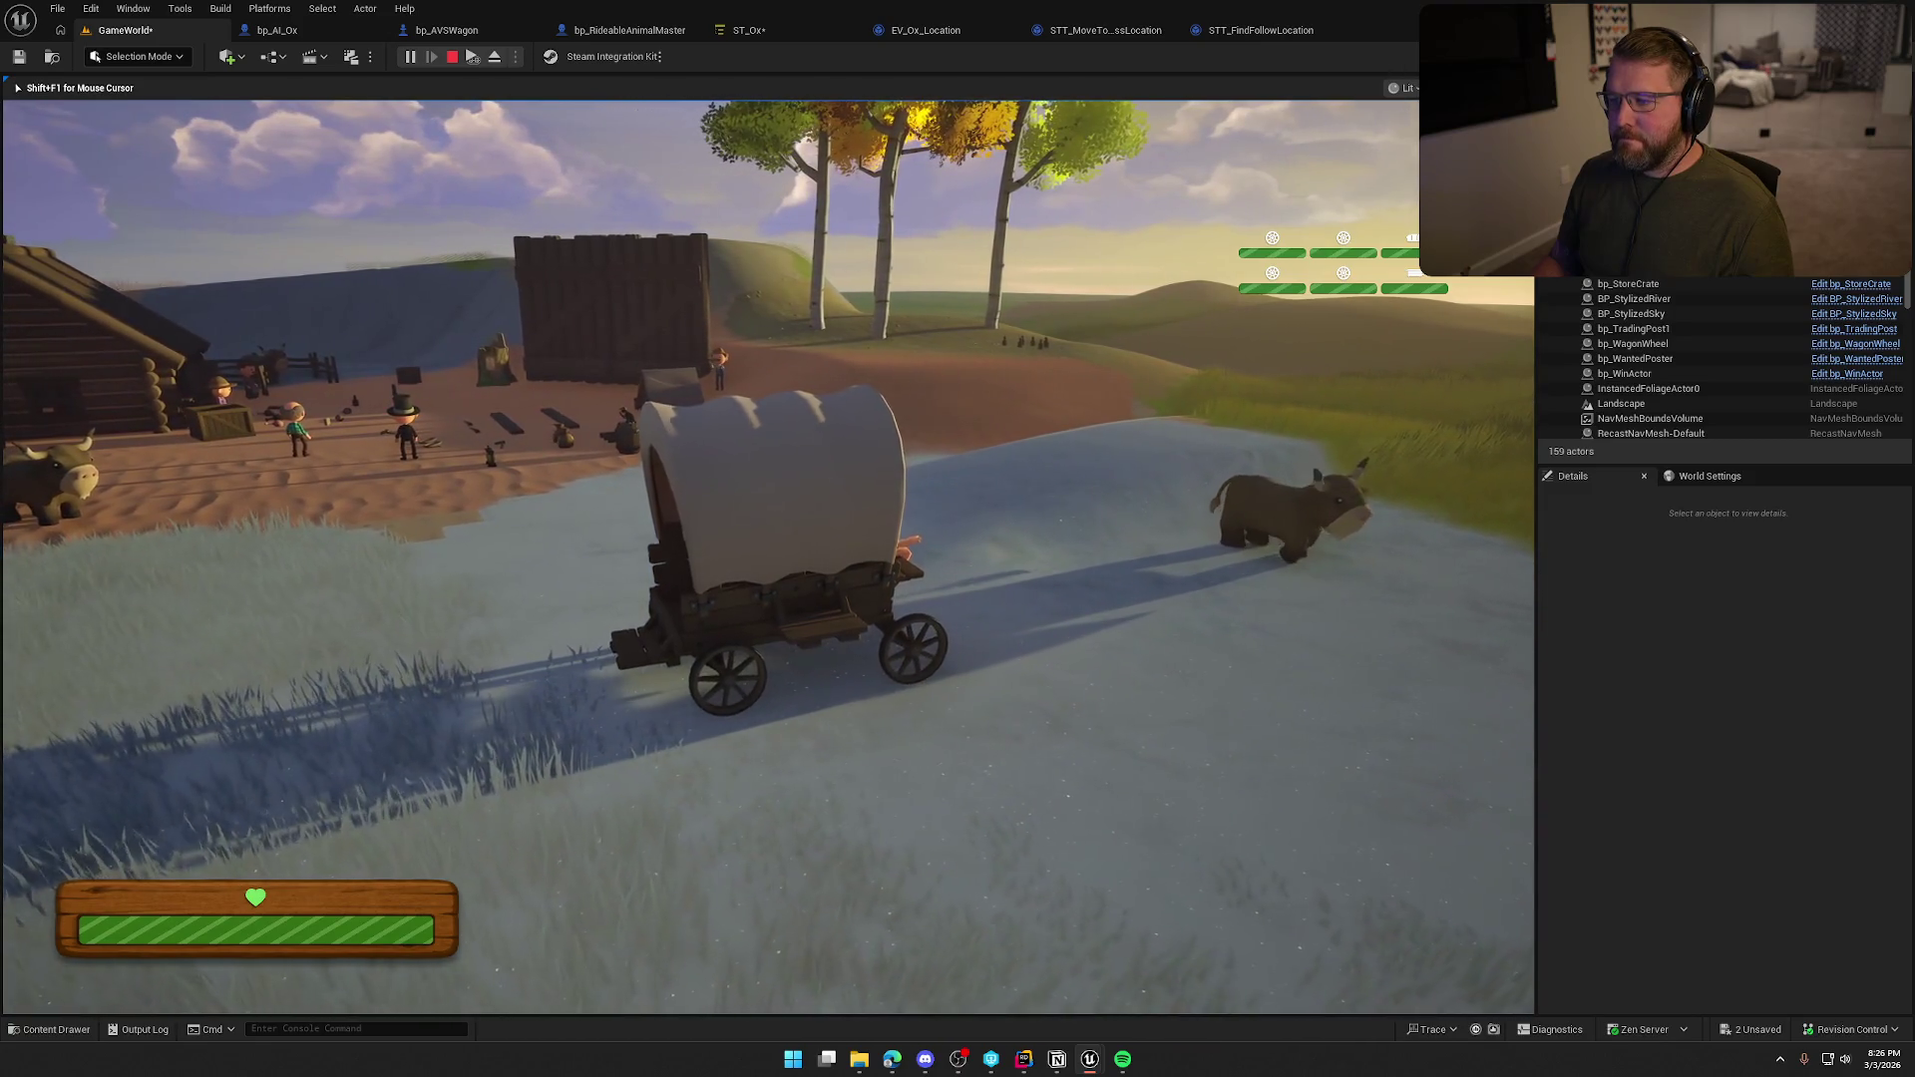
key("w")
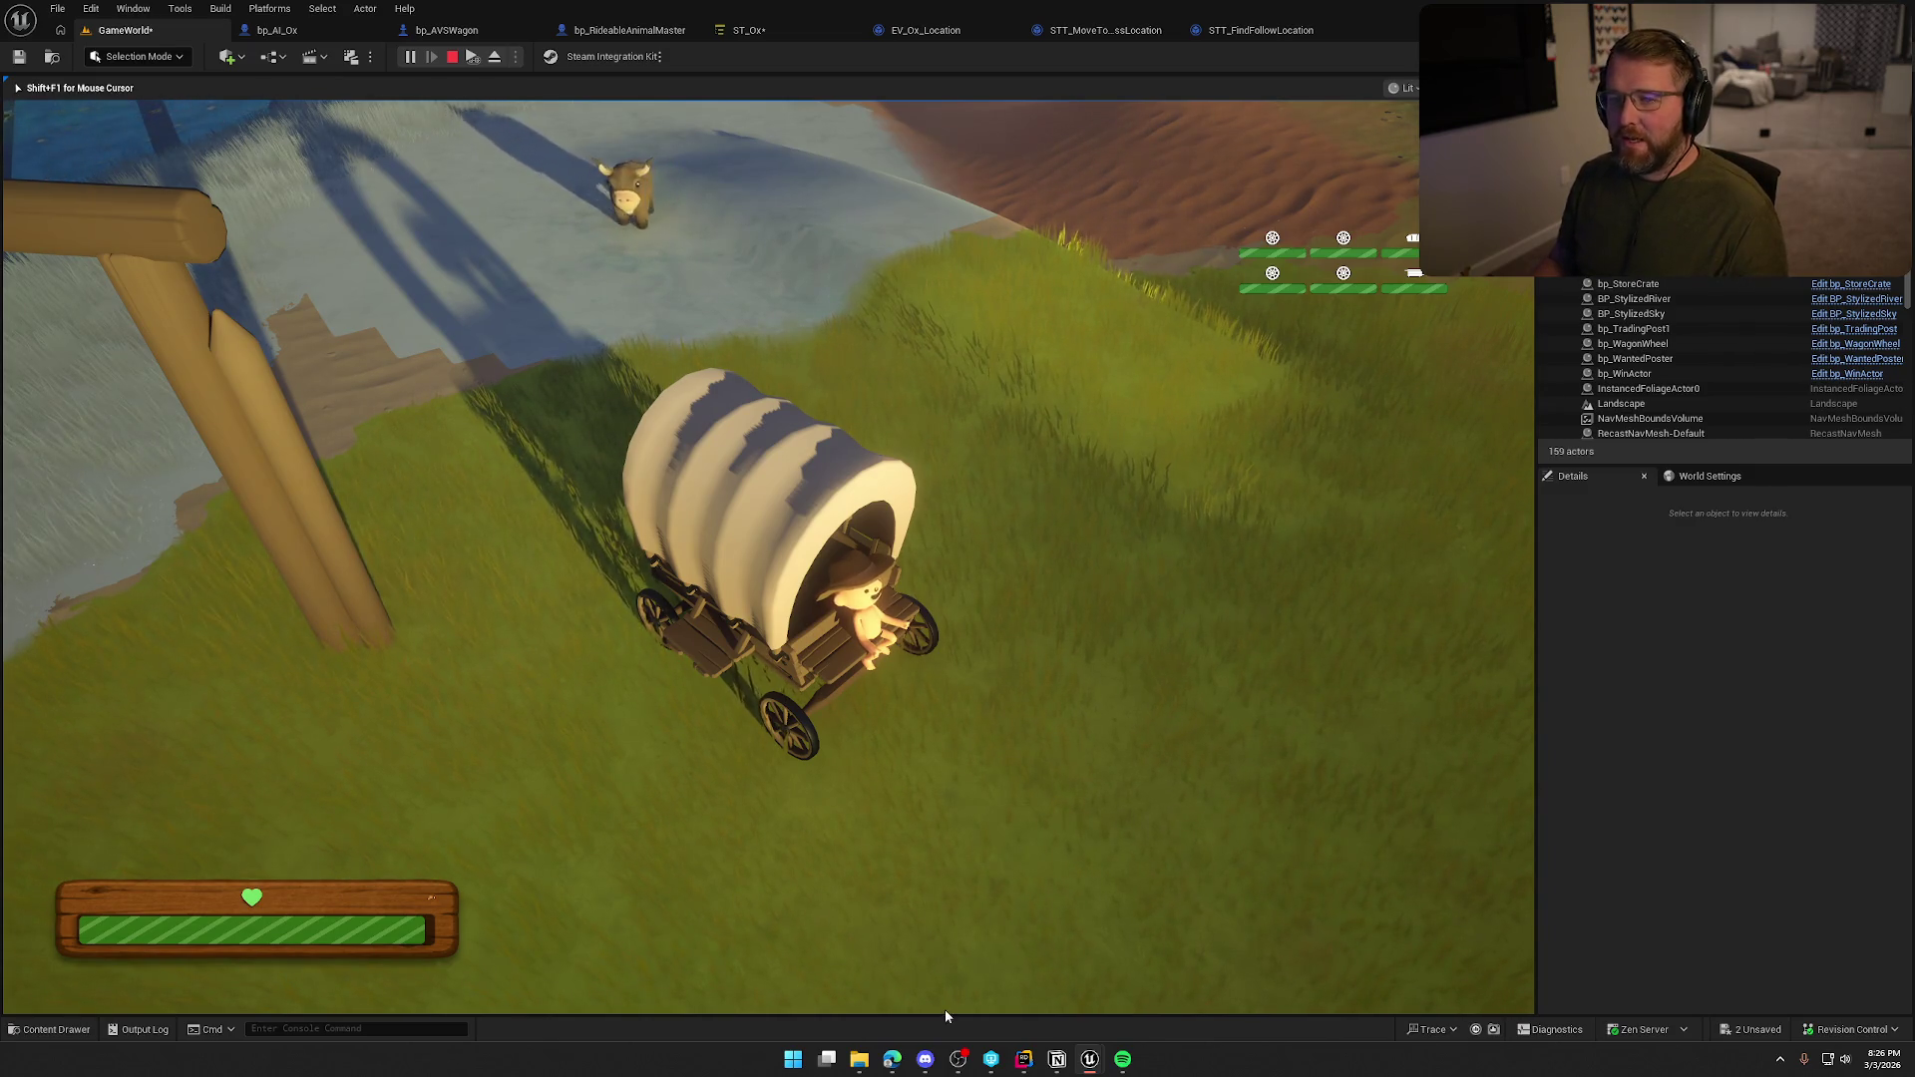
key("Escape")
Disable Allow Strafe on ST_Ox's Harnessed Move To task, keeping Allow Partial Path enabled.
left_click(738, 34)
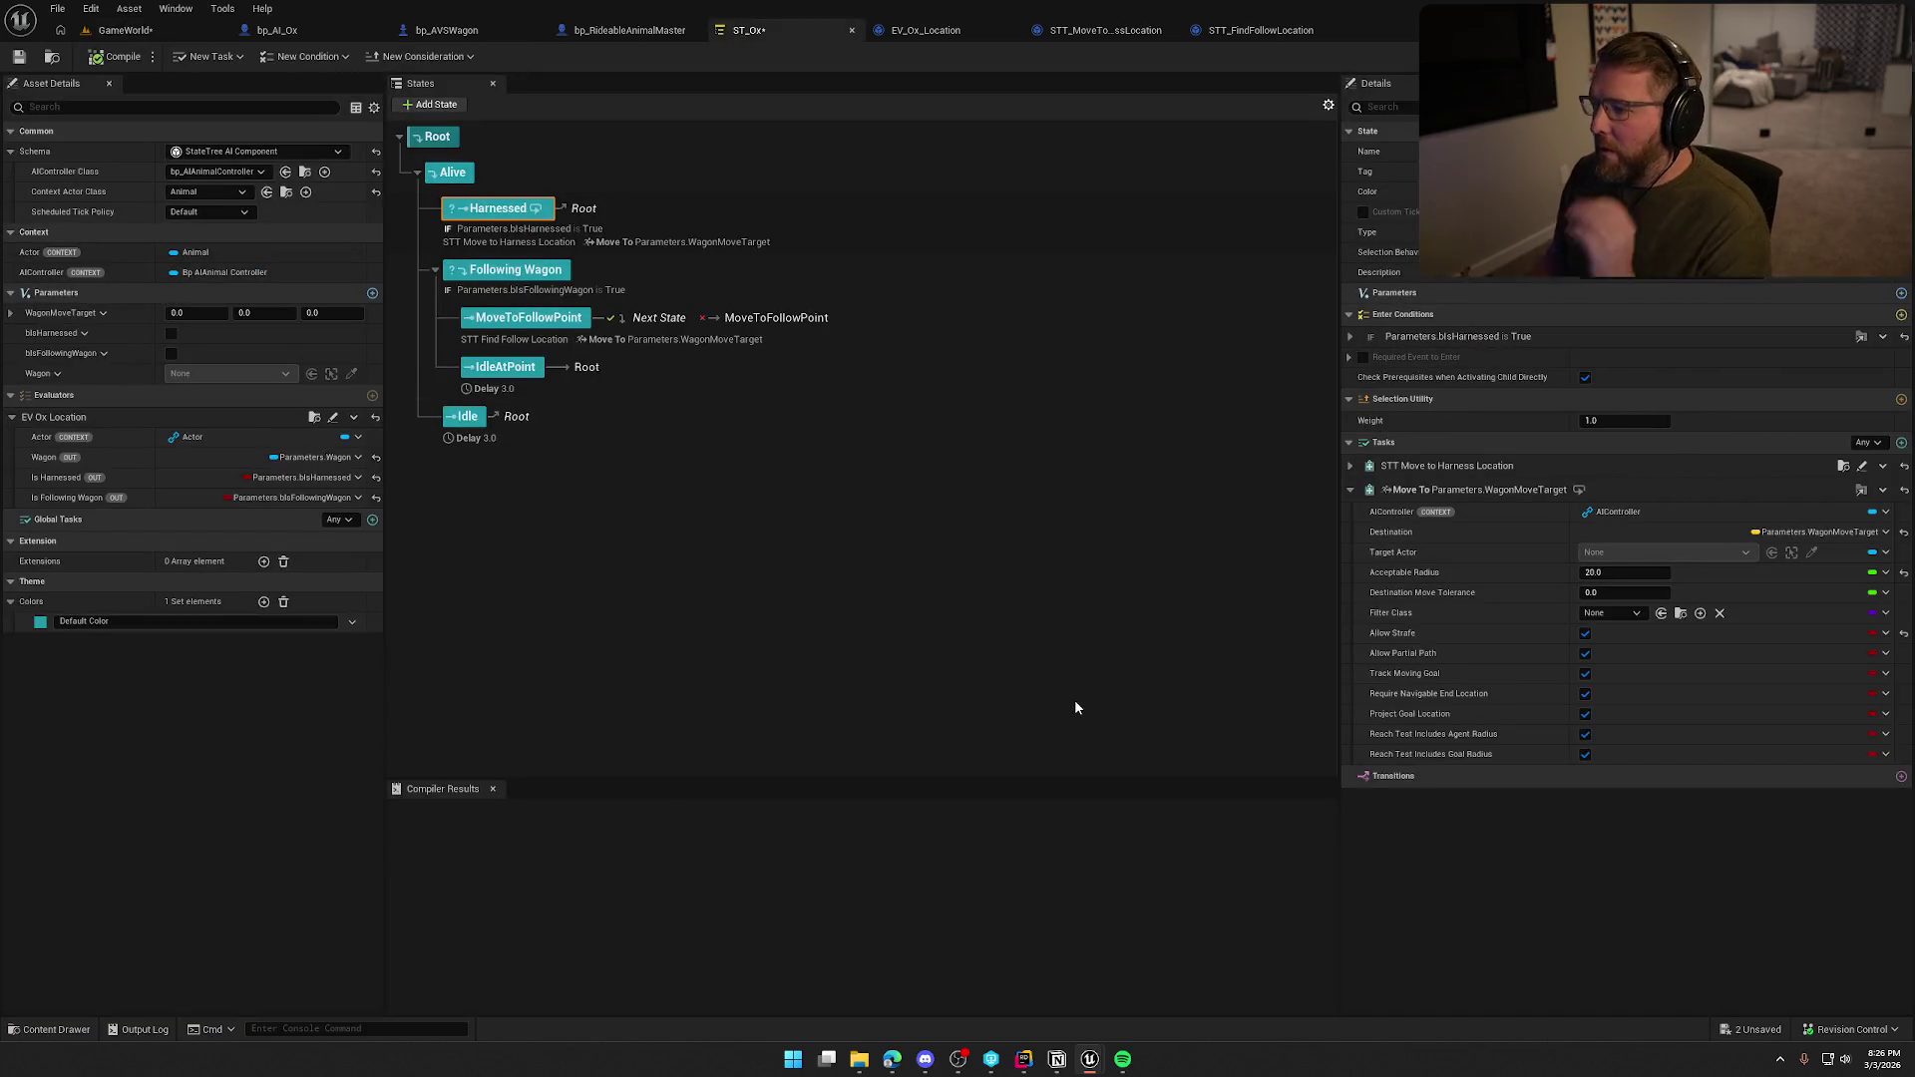
left_click(1583, 636)
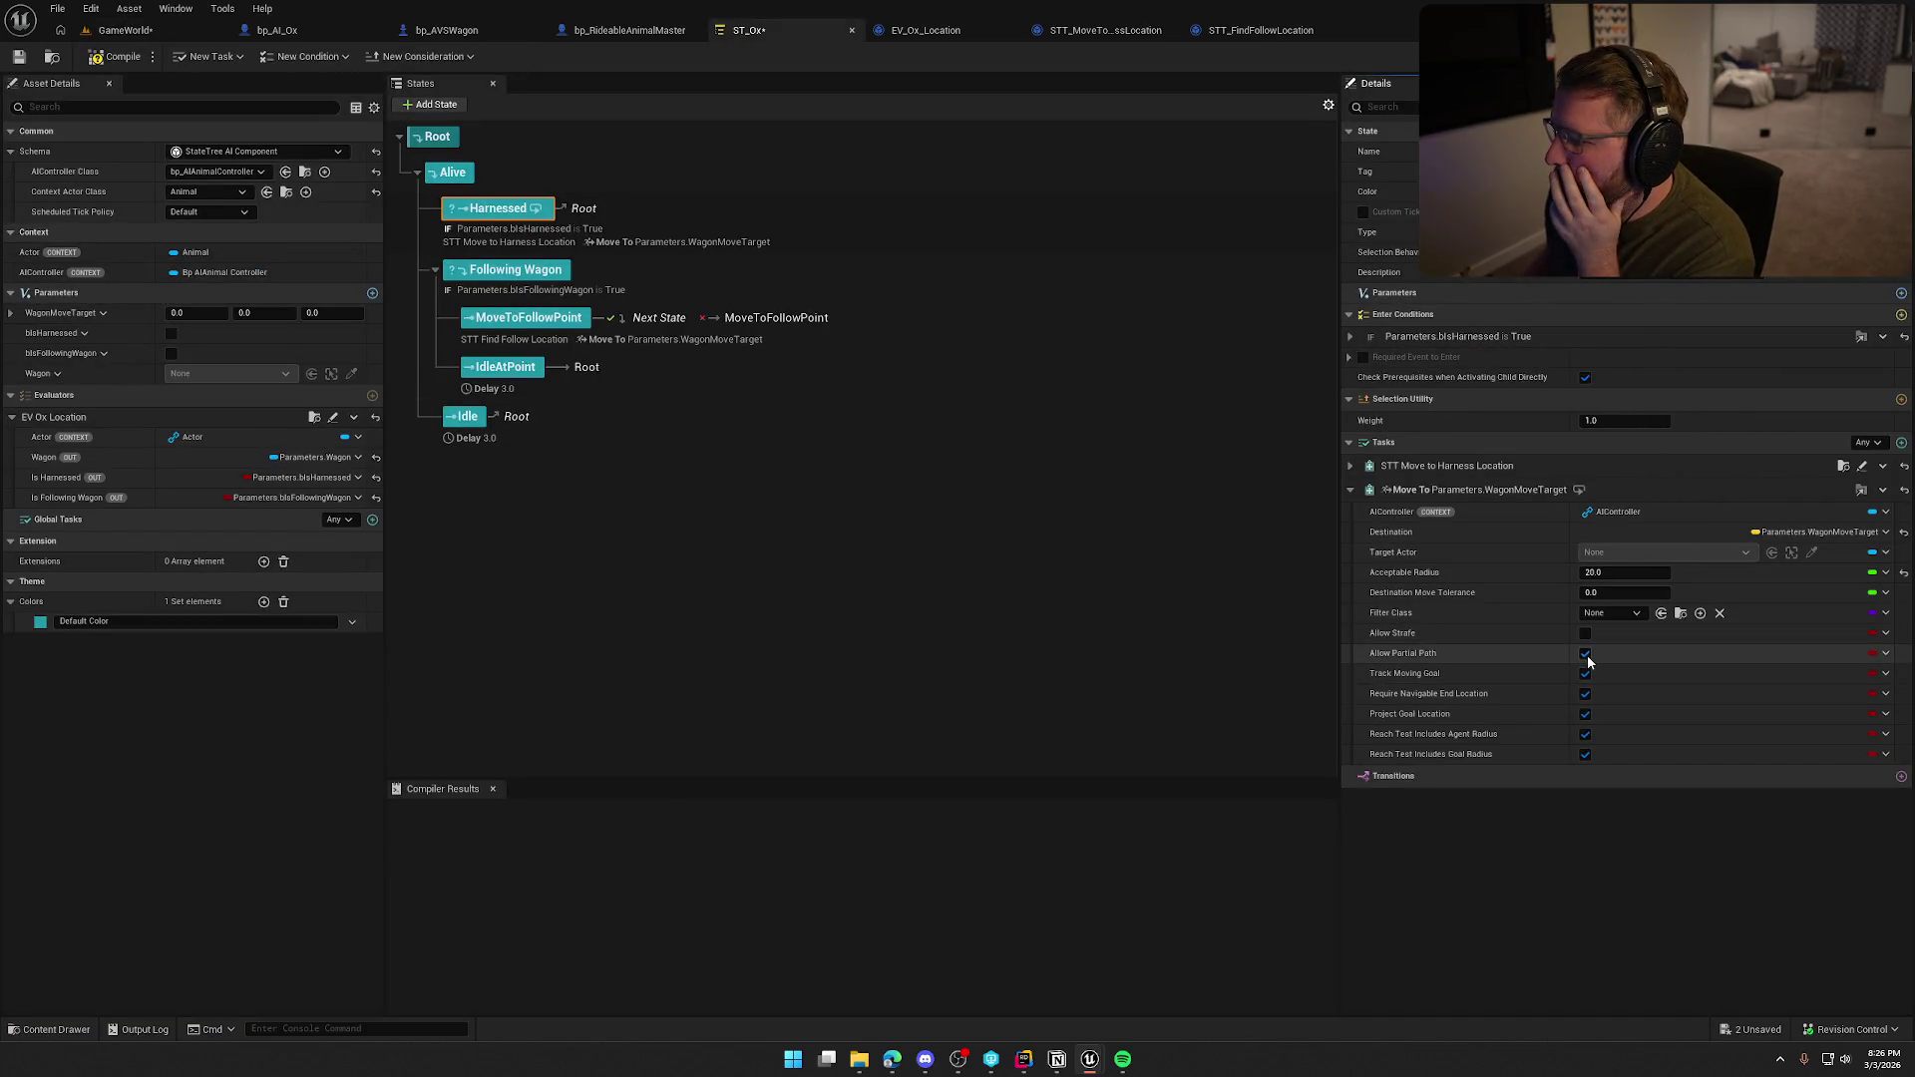
left_click(1585, 654)
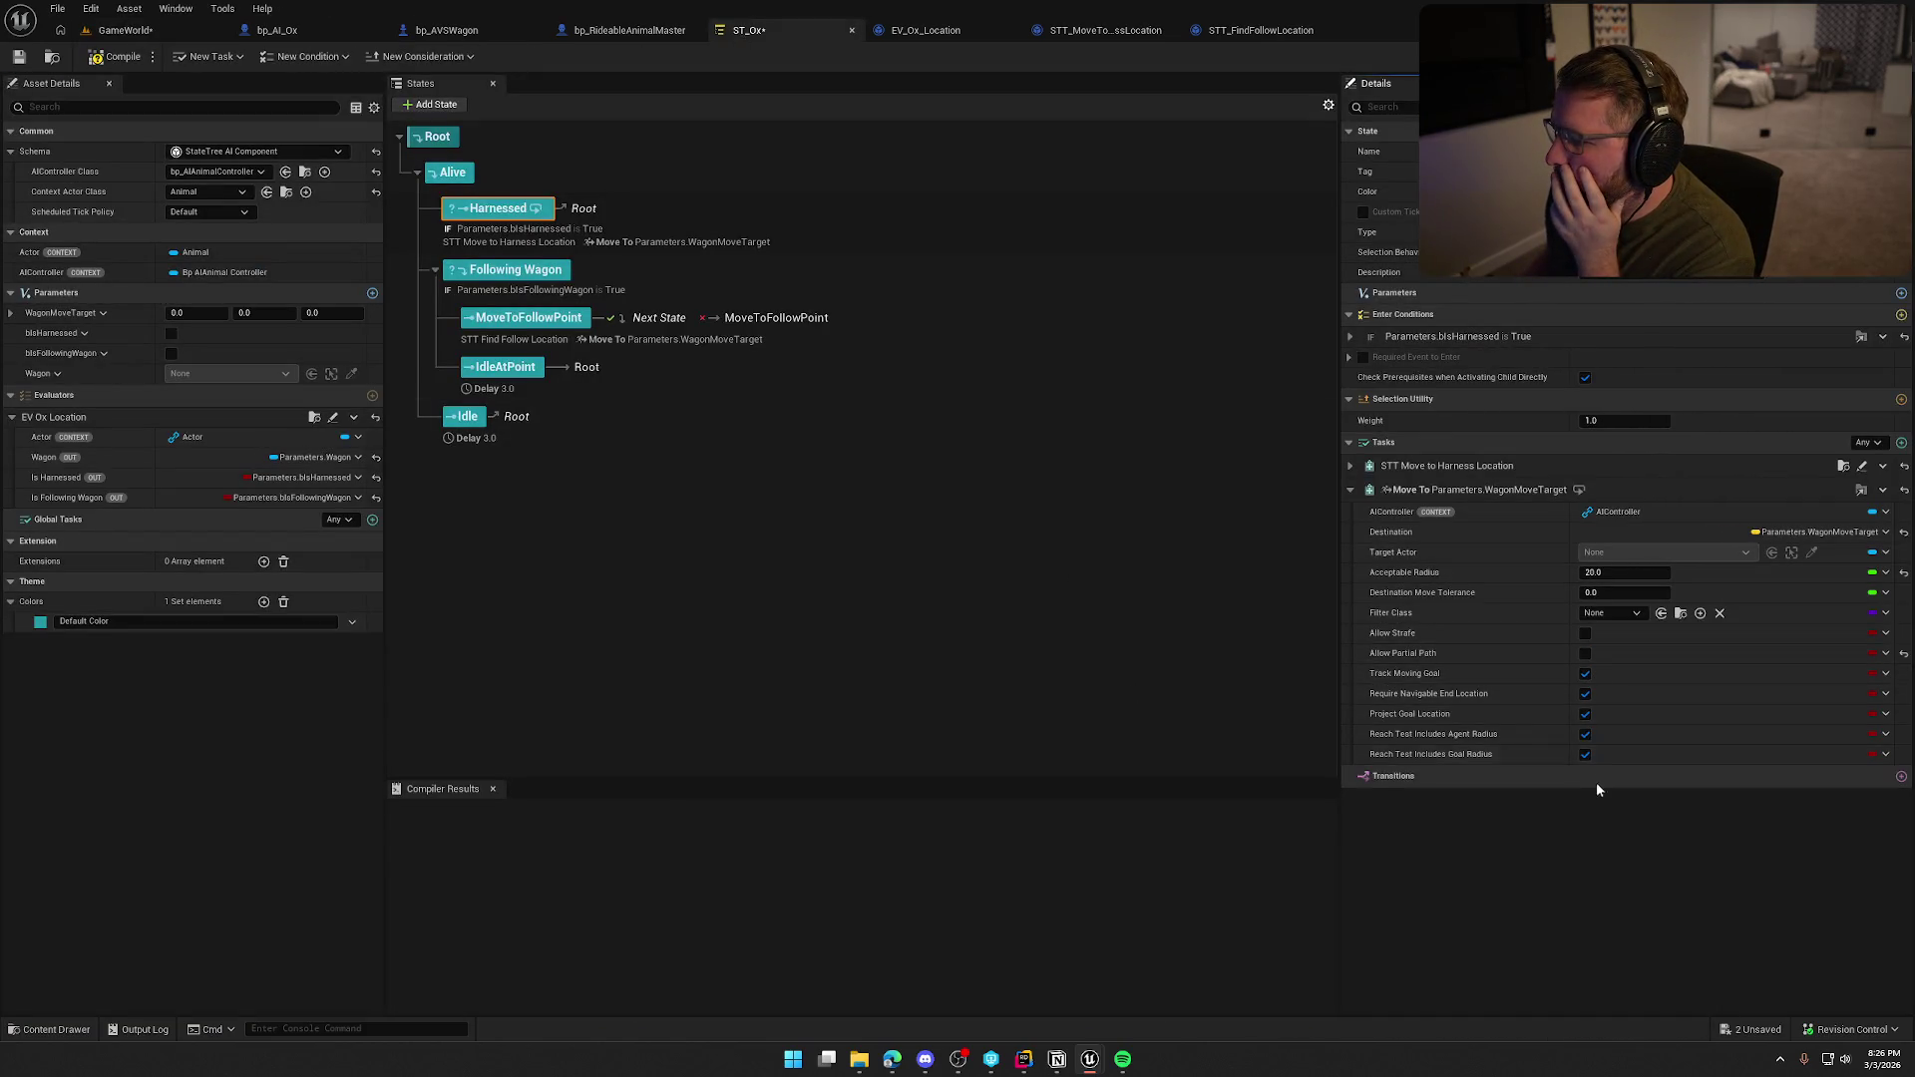
left_click(1585, 653)
mouse_move(1387, 679)
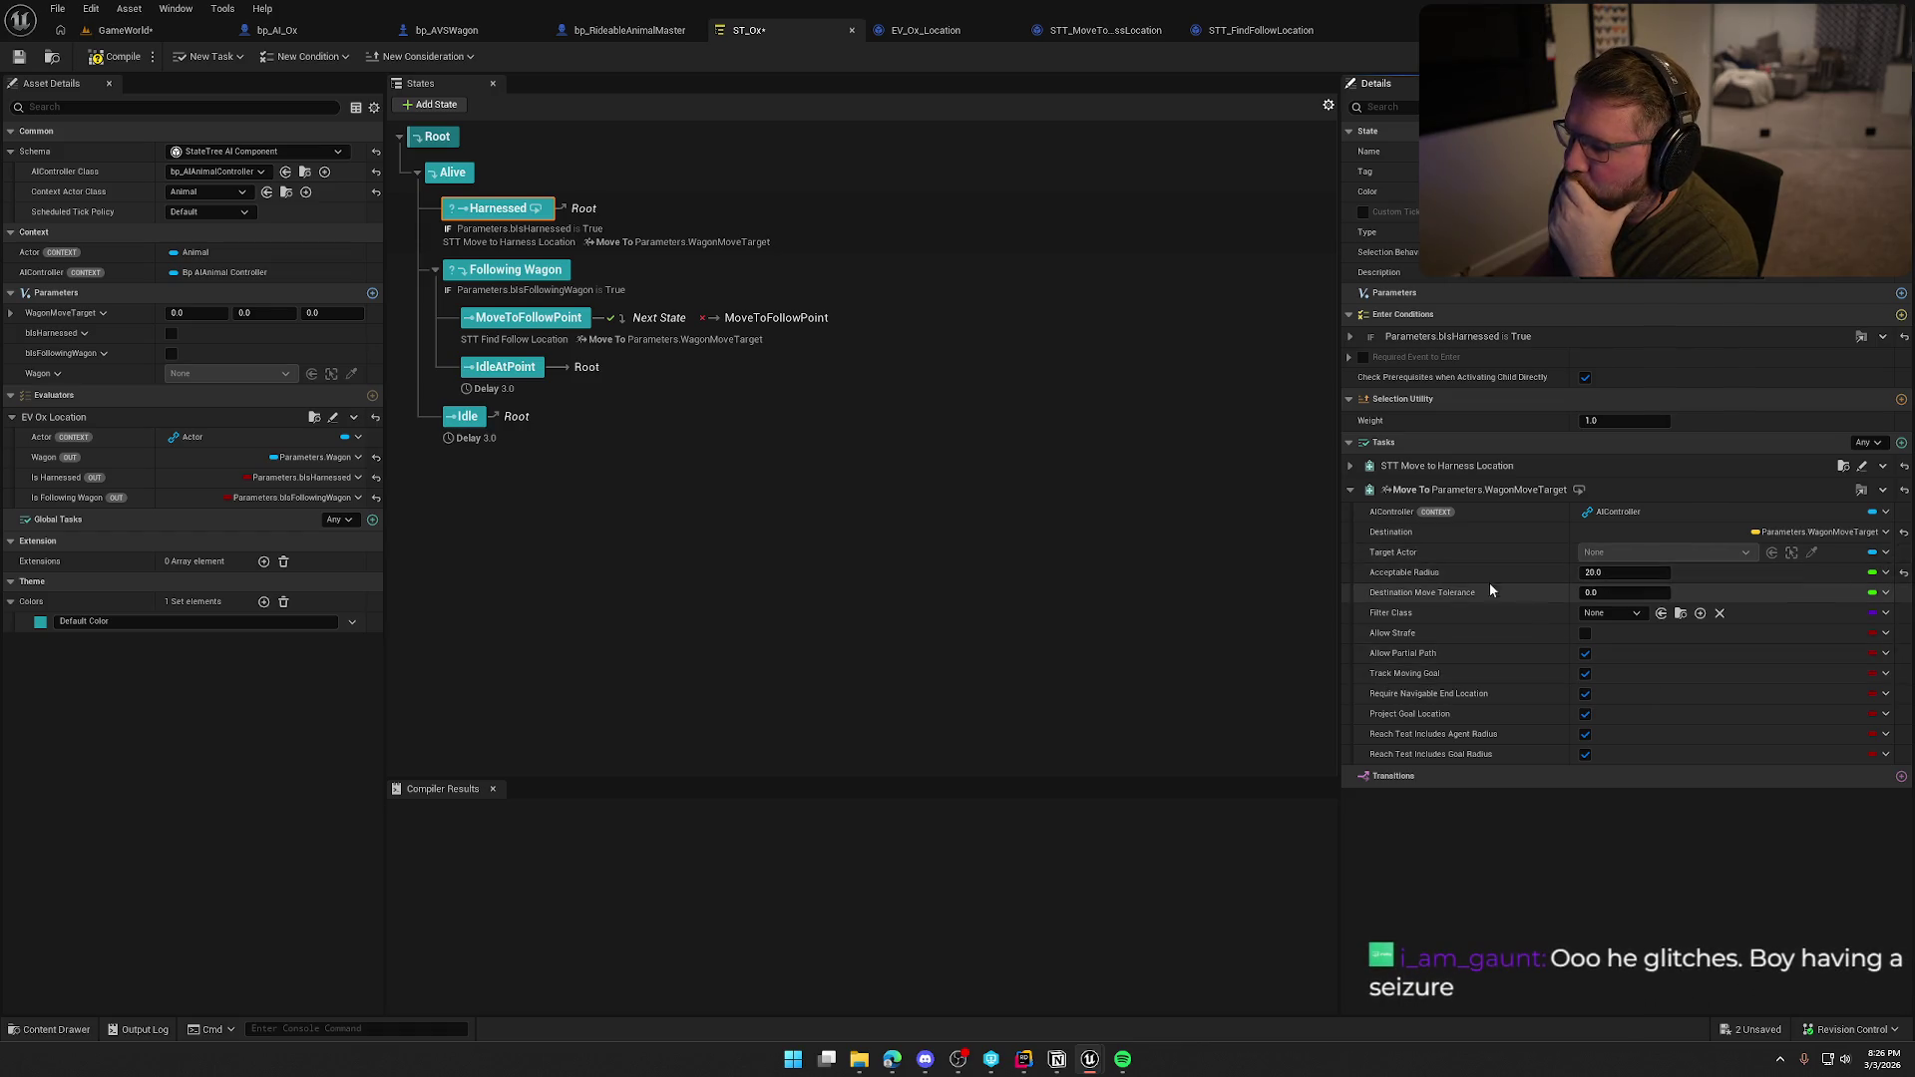
mouse_move(1408, 601)
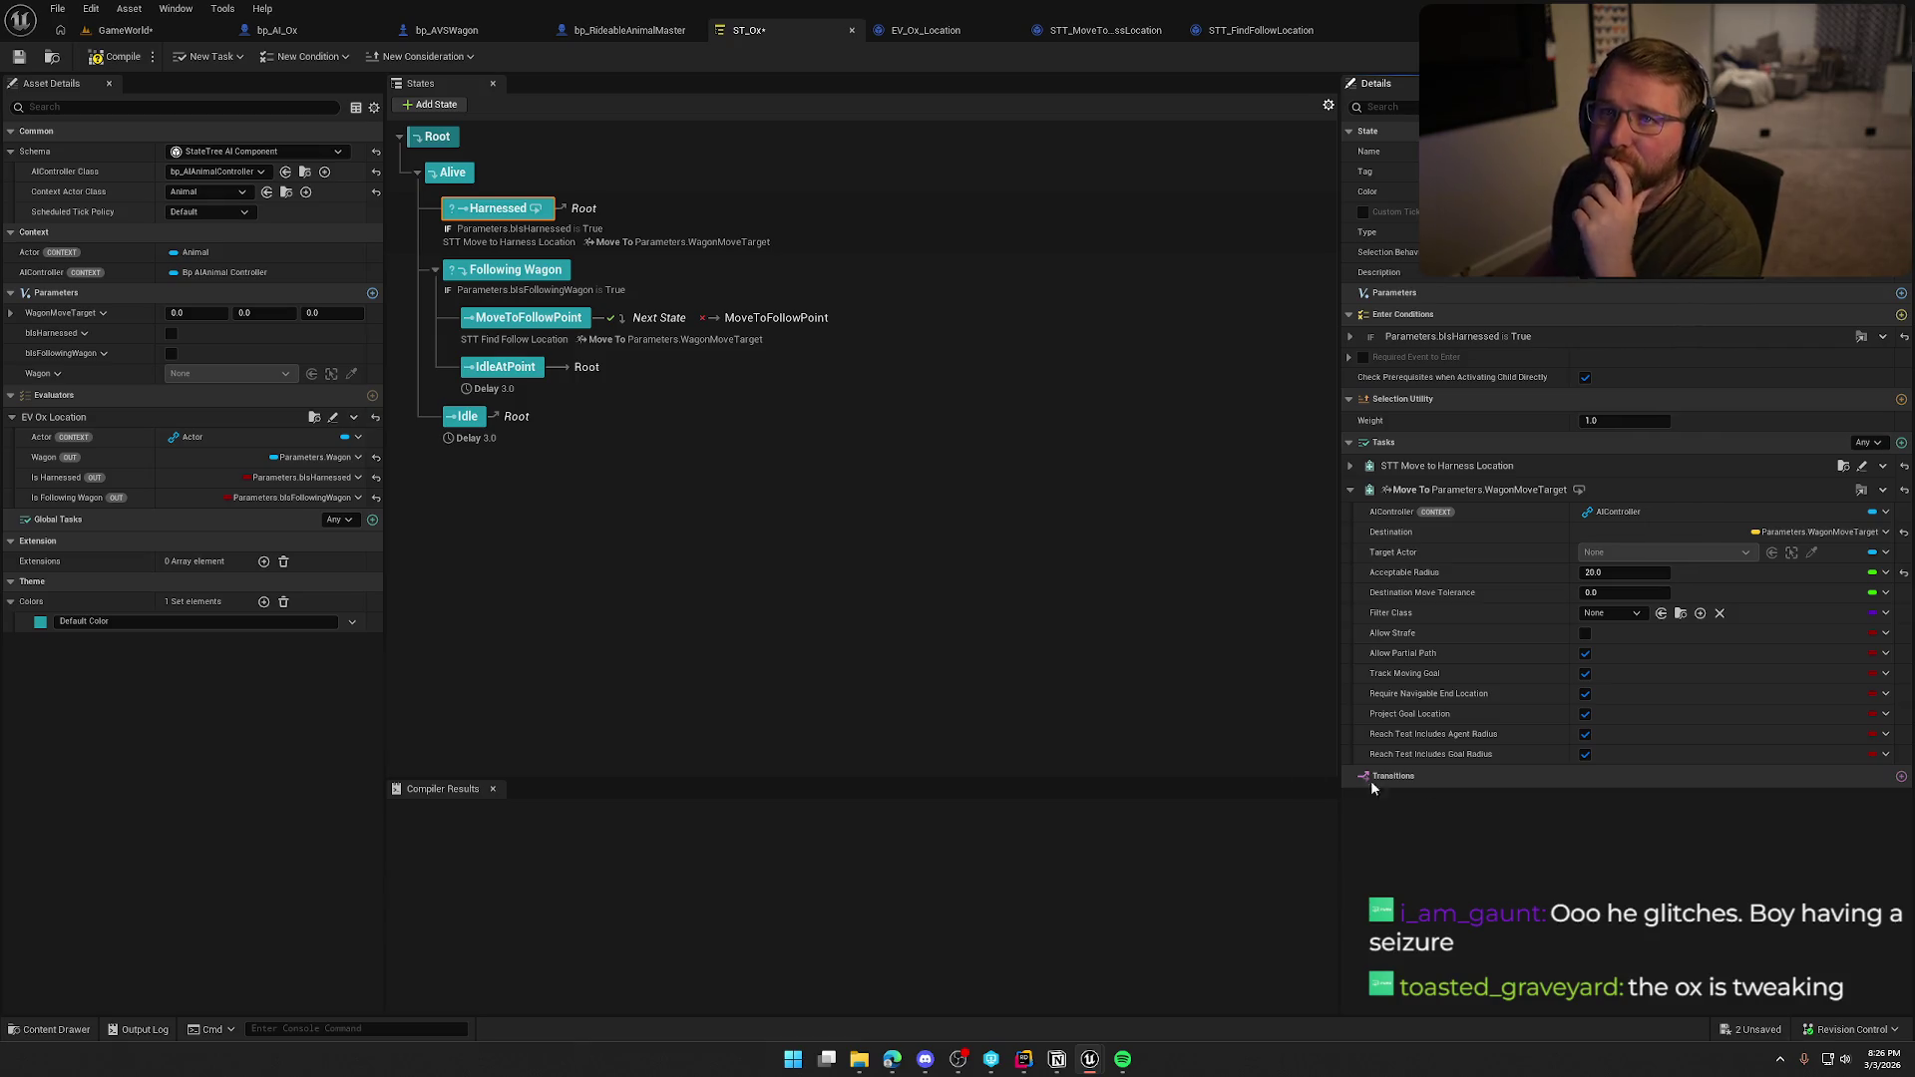
Compile and save ST_Ox, browse the Move To task's actions menu, then select the Harnessed state.
left_click(112, 56)
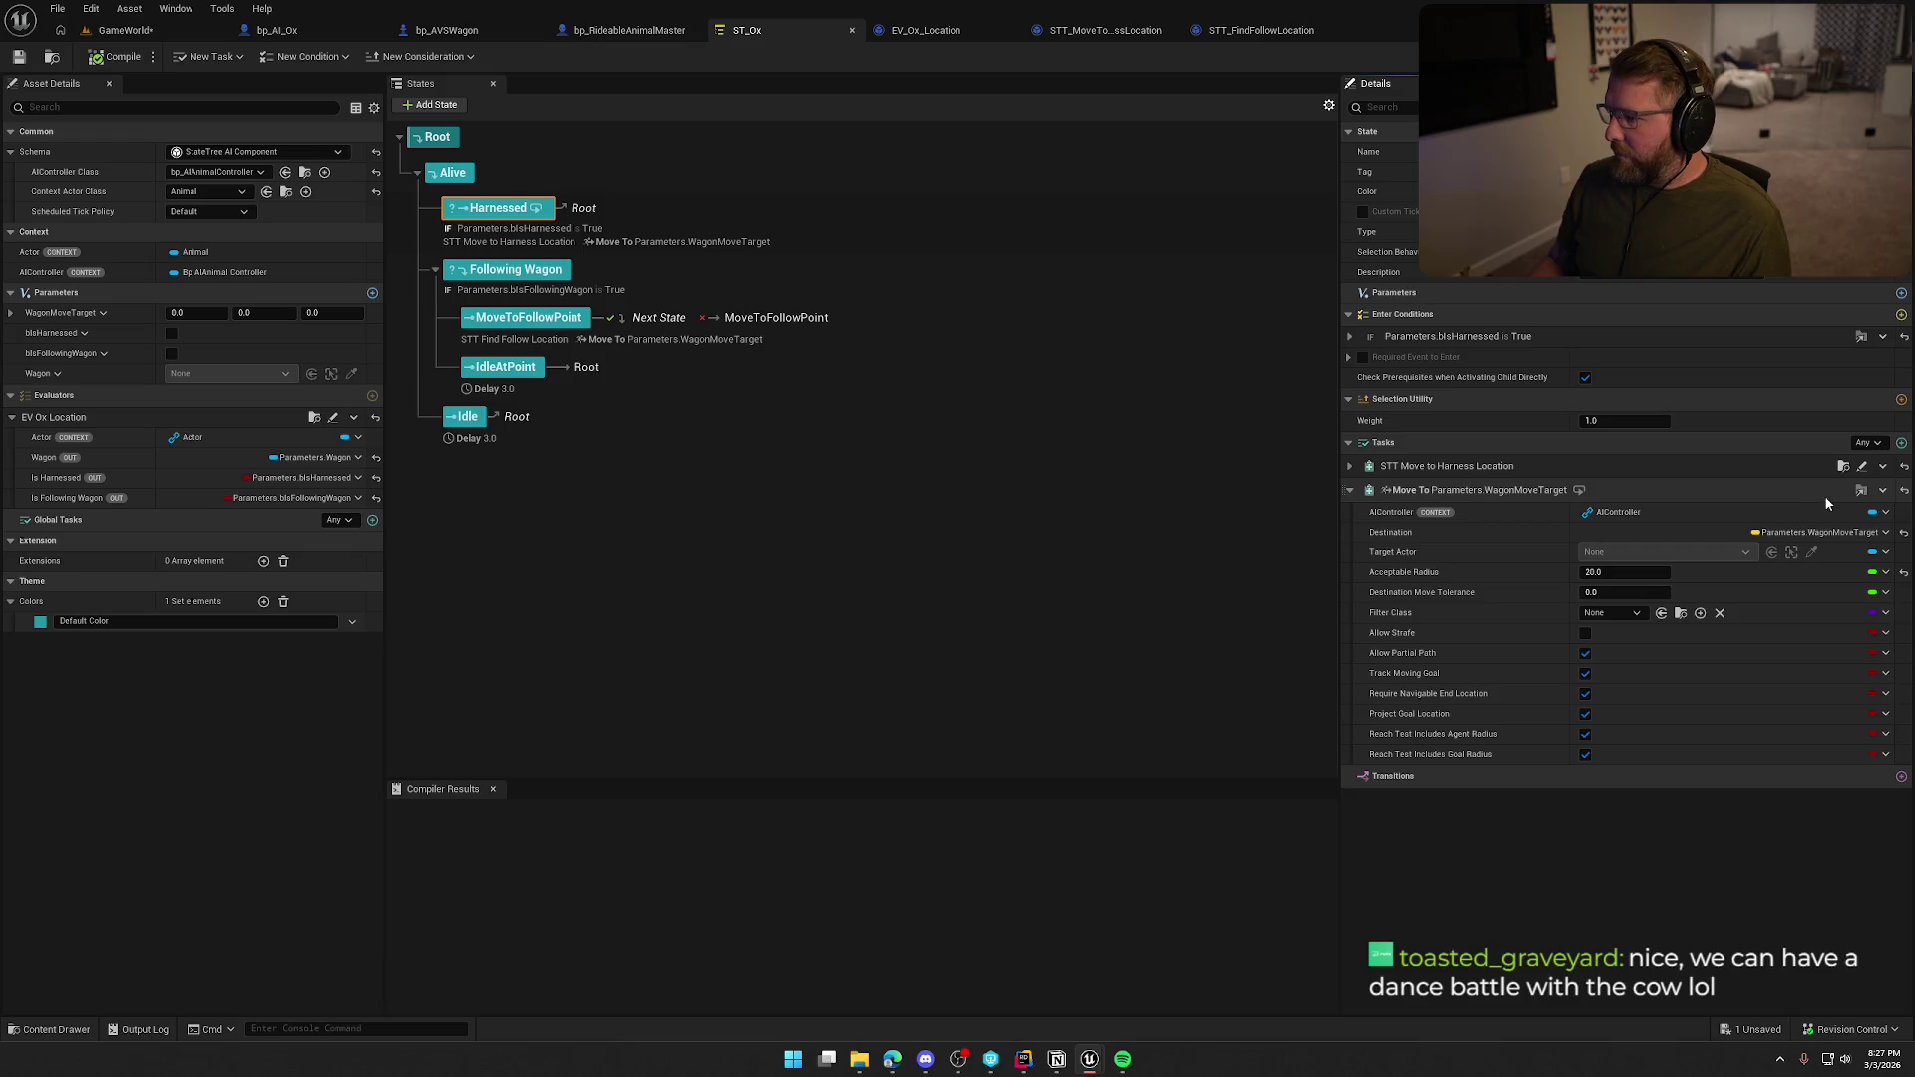
left_click(1882, 490)
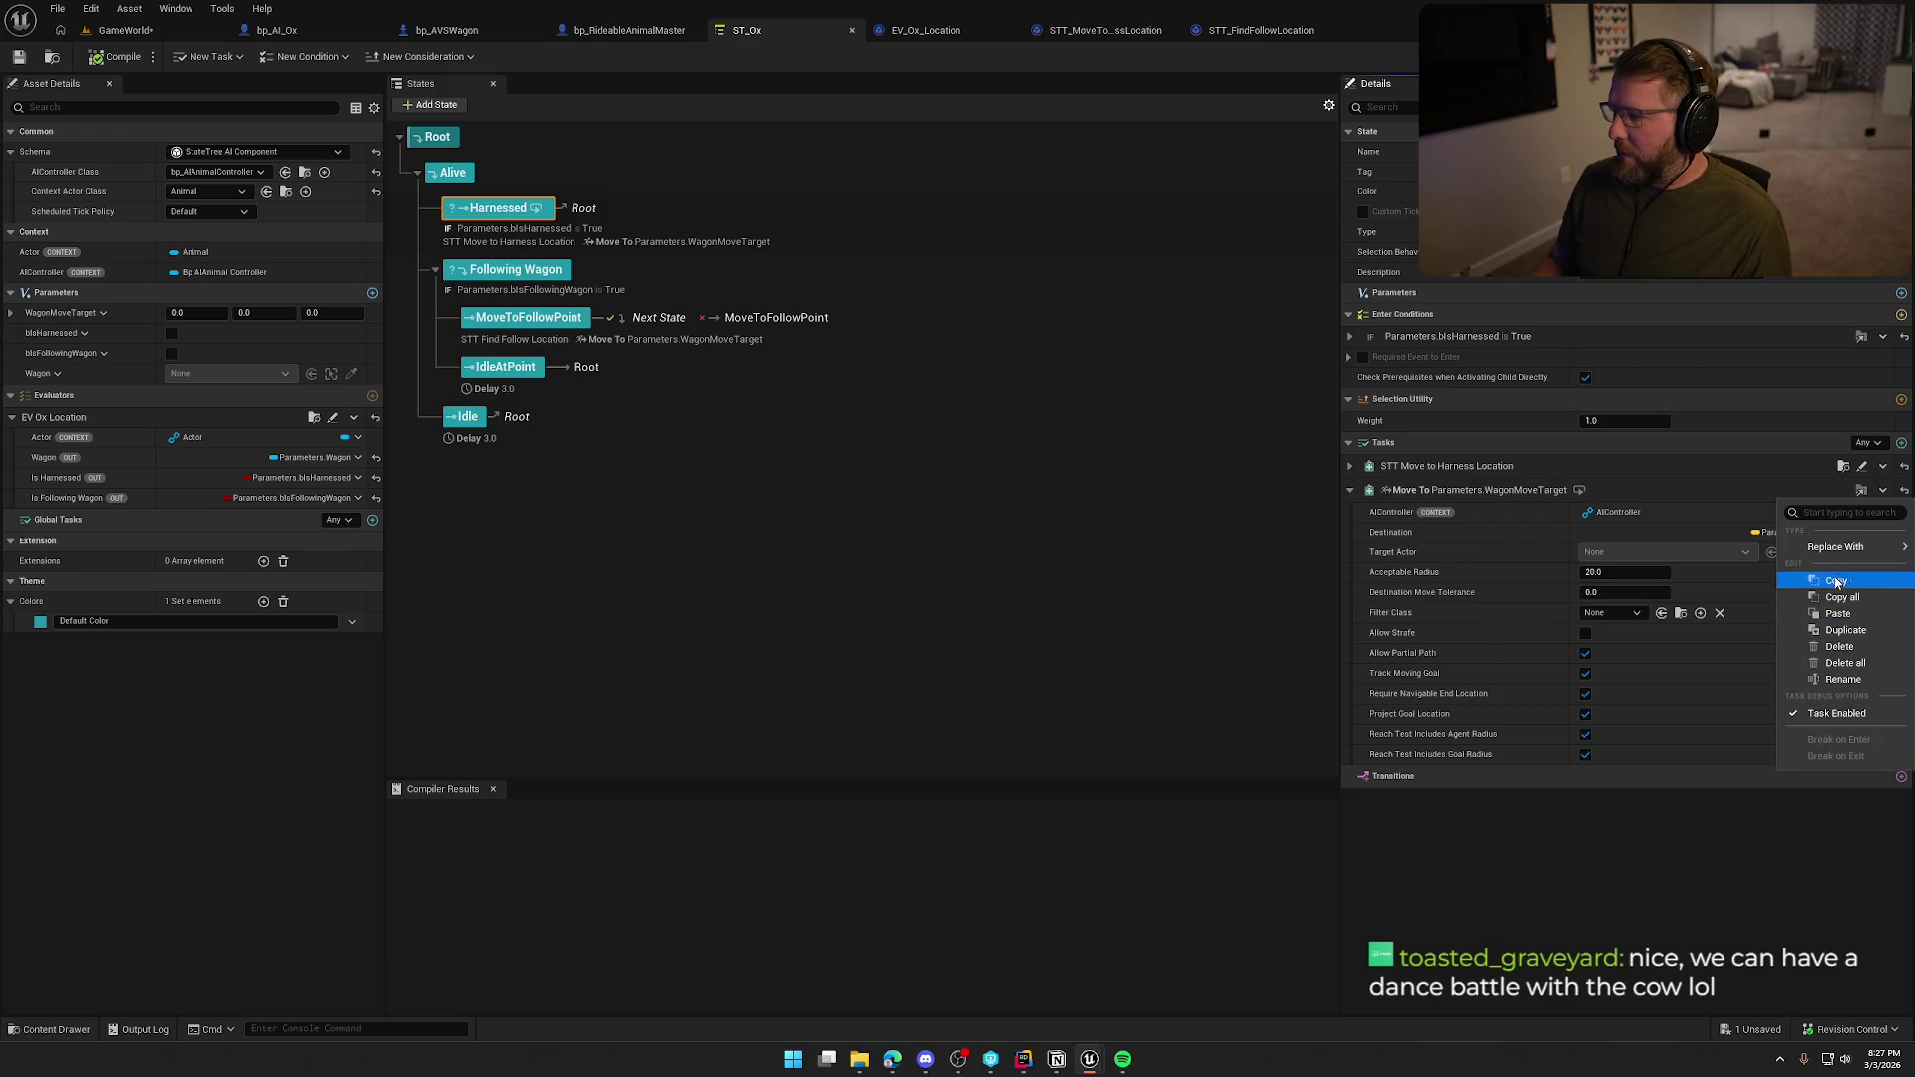
mouse_move(1837, 546)
left_click(1522, 493)
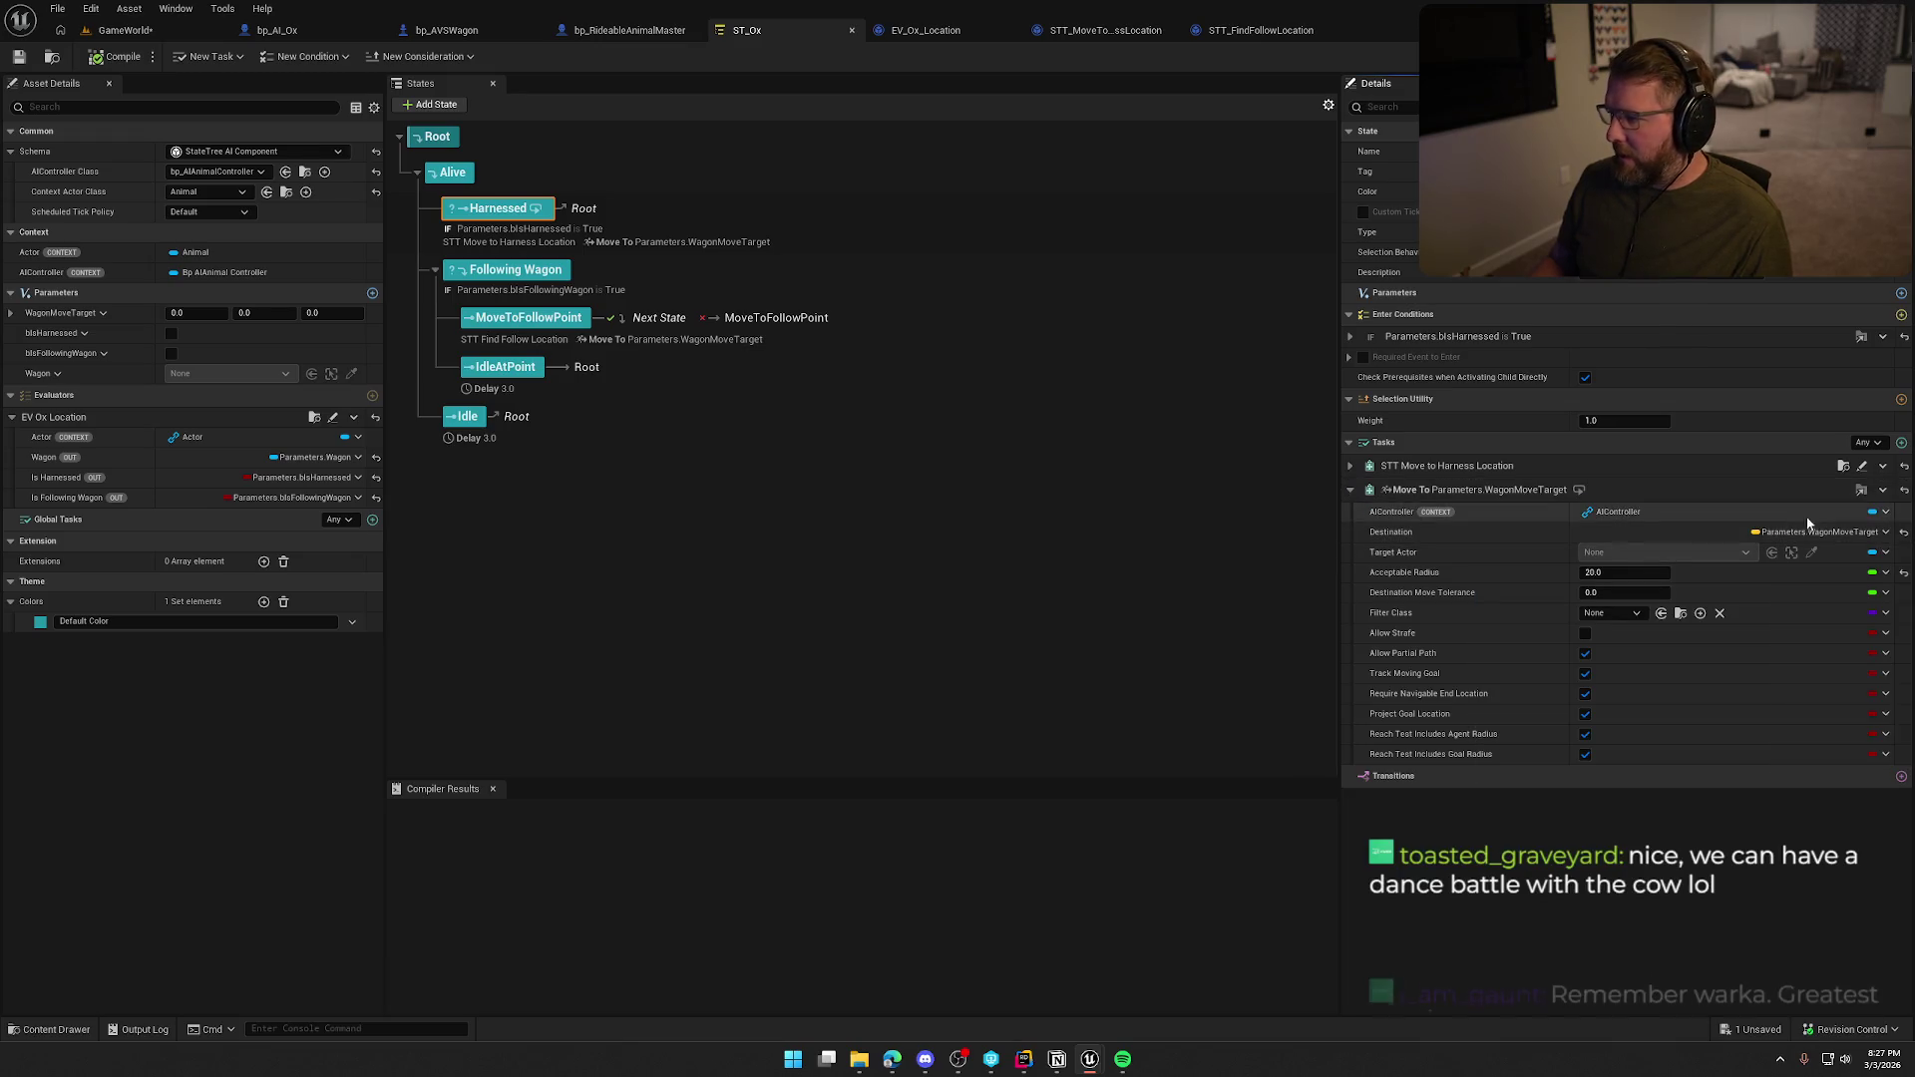
left_click(1882, 492)
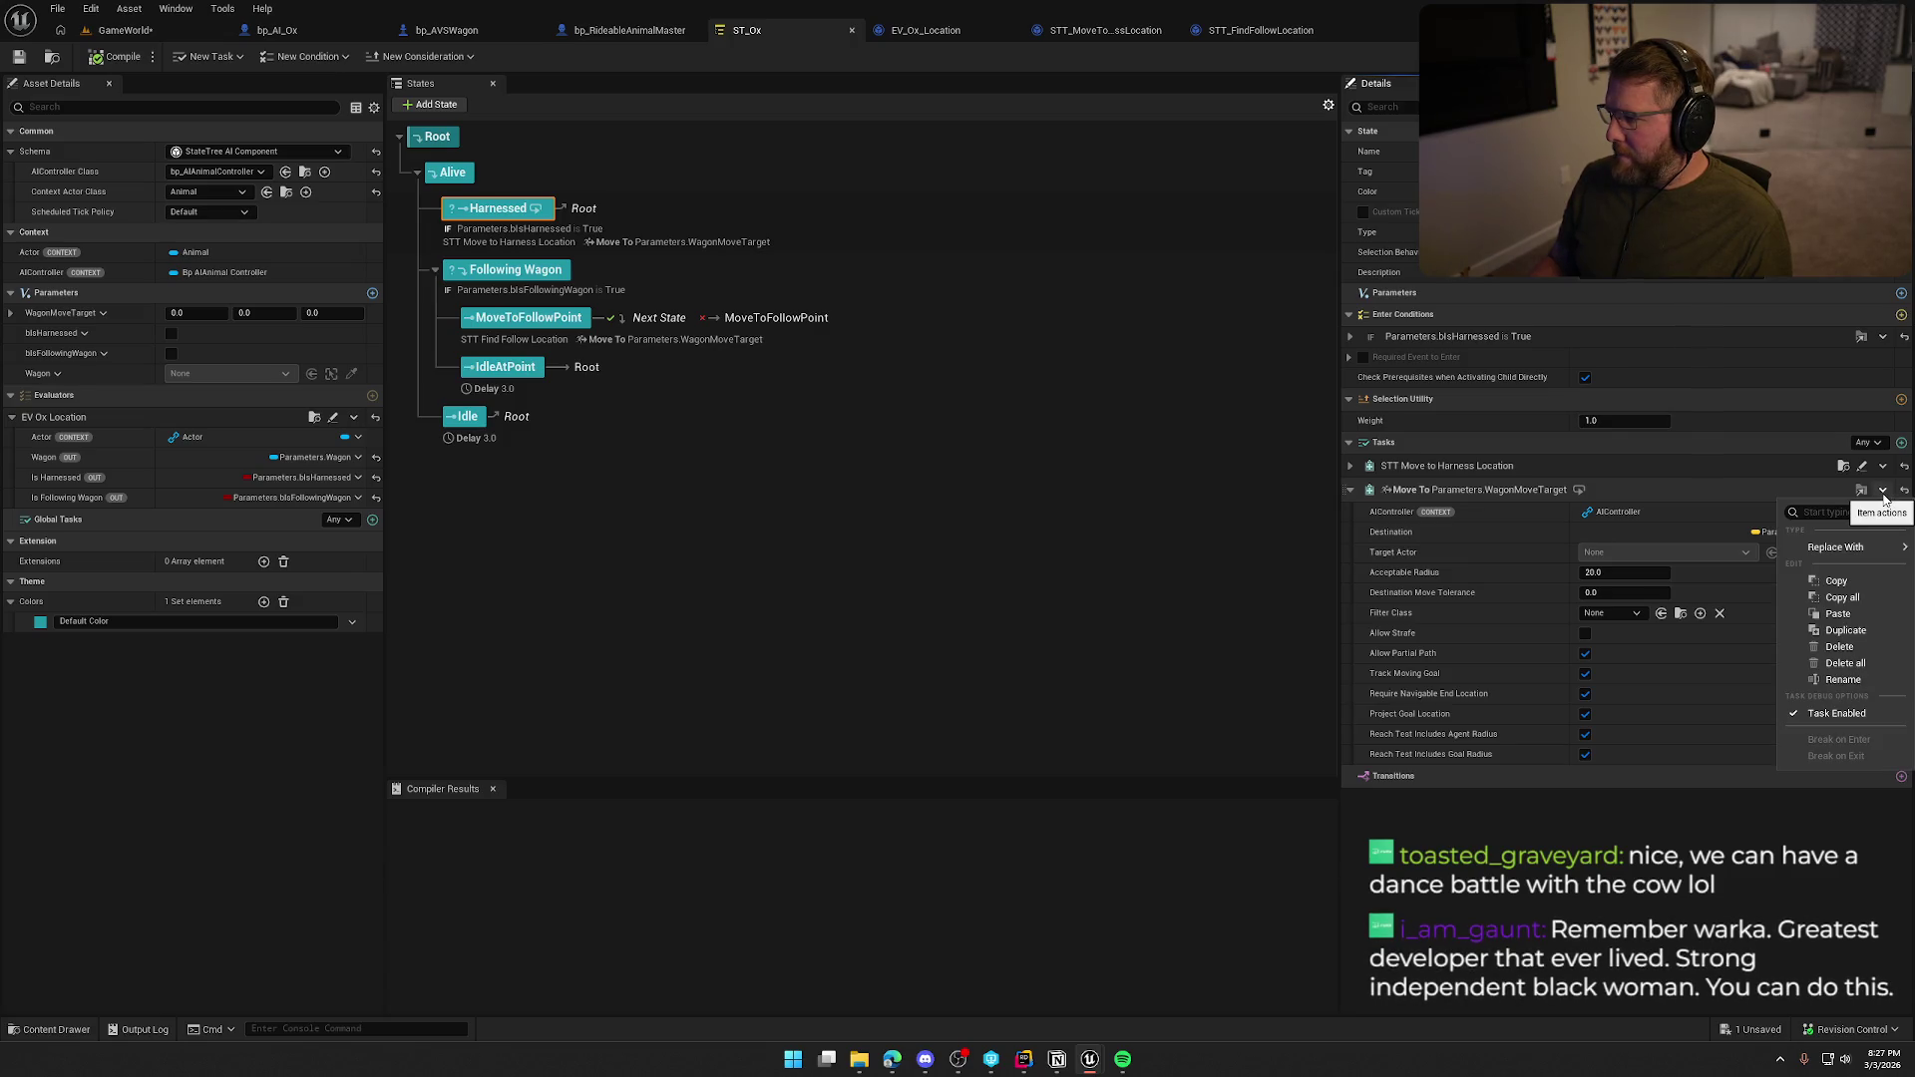
left_click(1451, 491)
Delete and restore the Harnessed state, then remove its Move To task.
key("Delete")
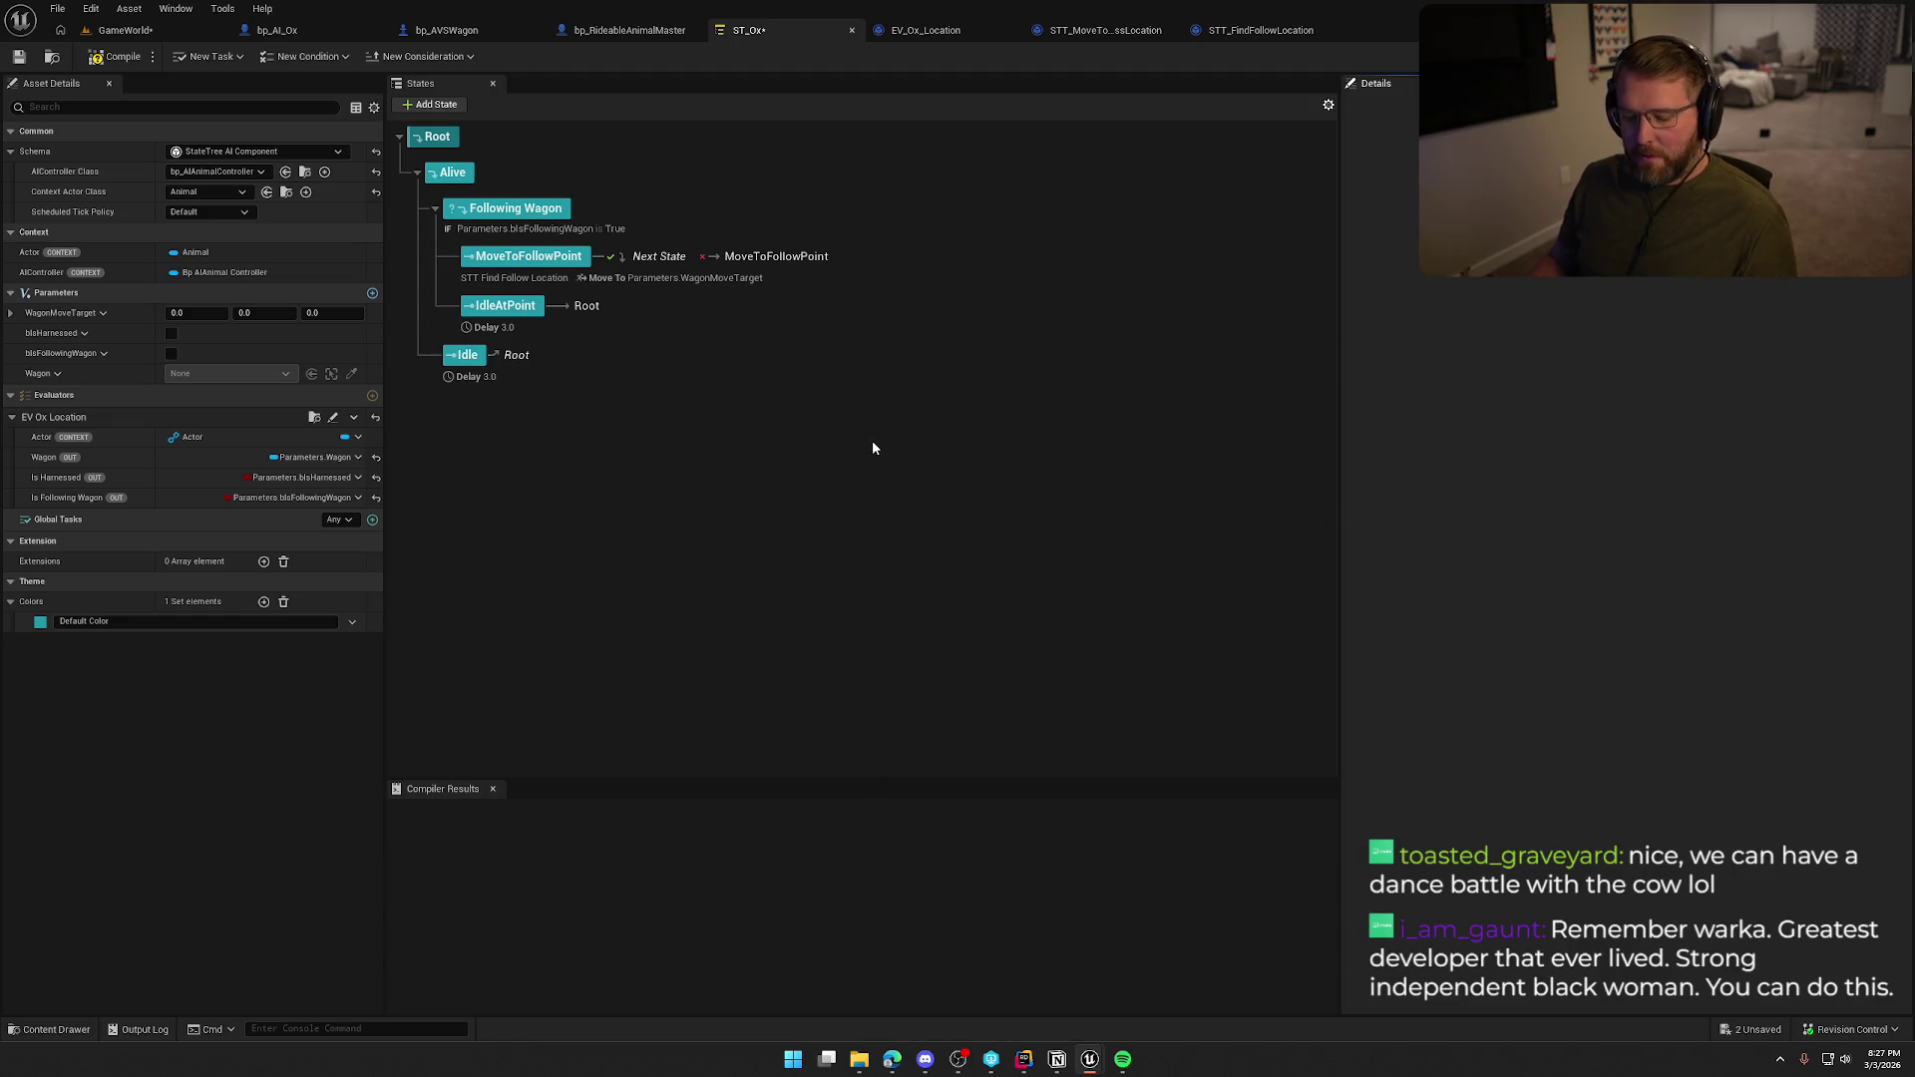
key("ctrl+z")
left_click(481, 211)
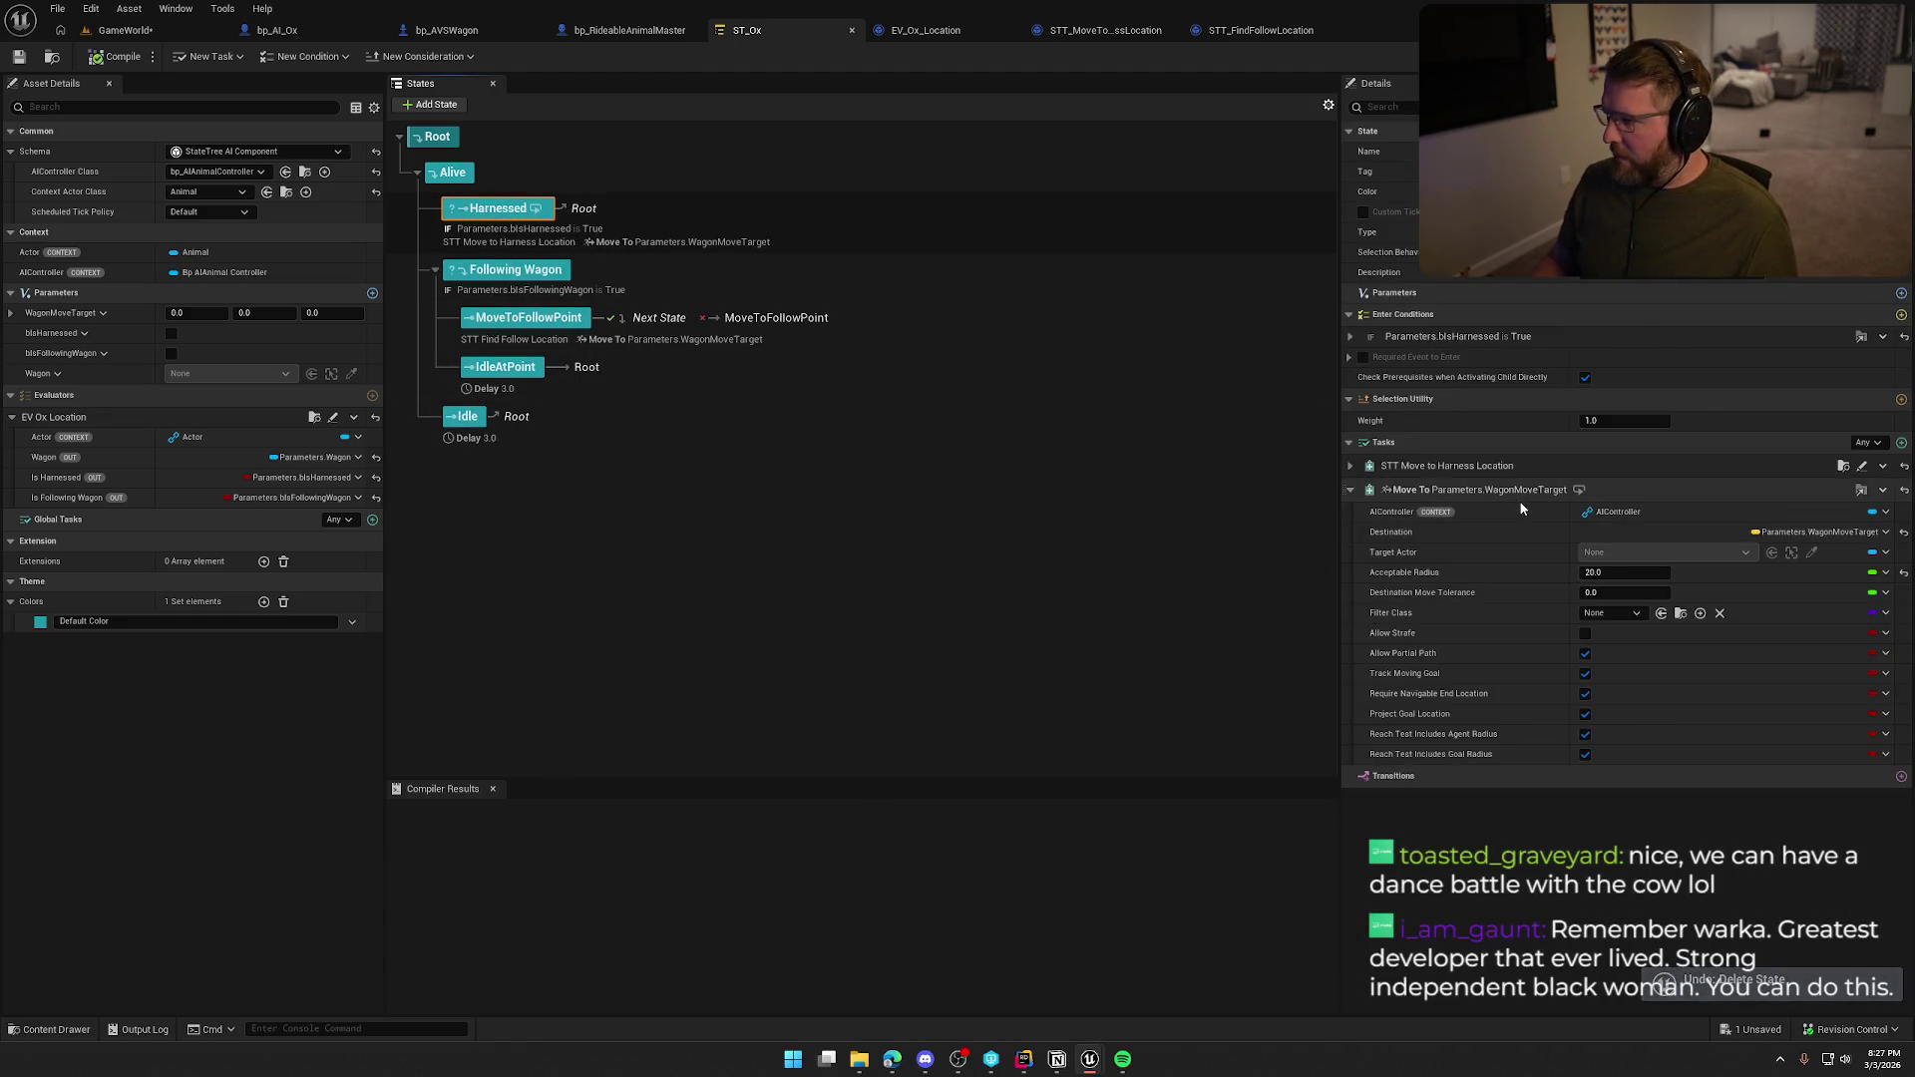
left_click(1883, 468)
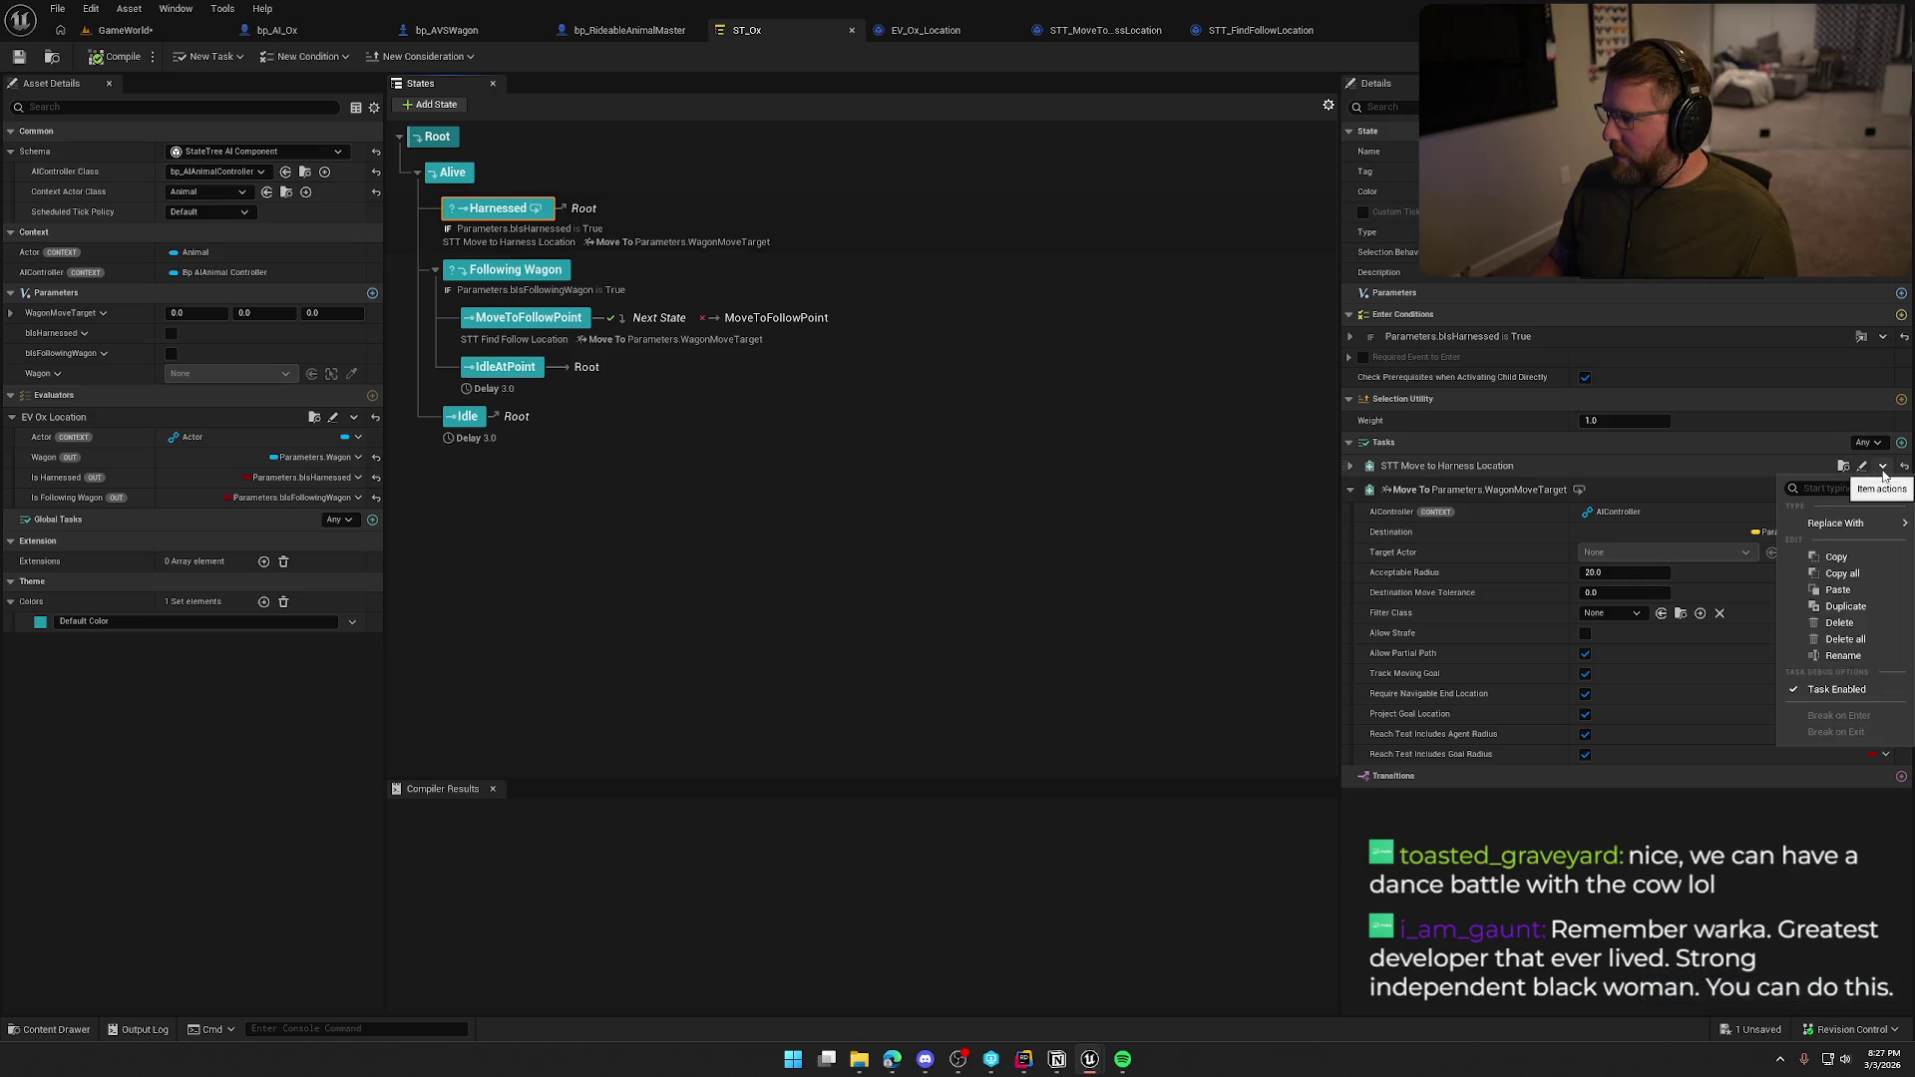
left_click(1883, 490)
left_click(1883, 490)
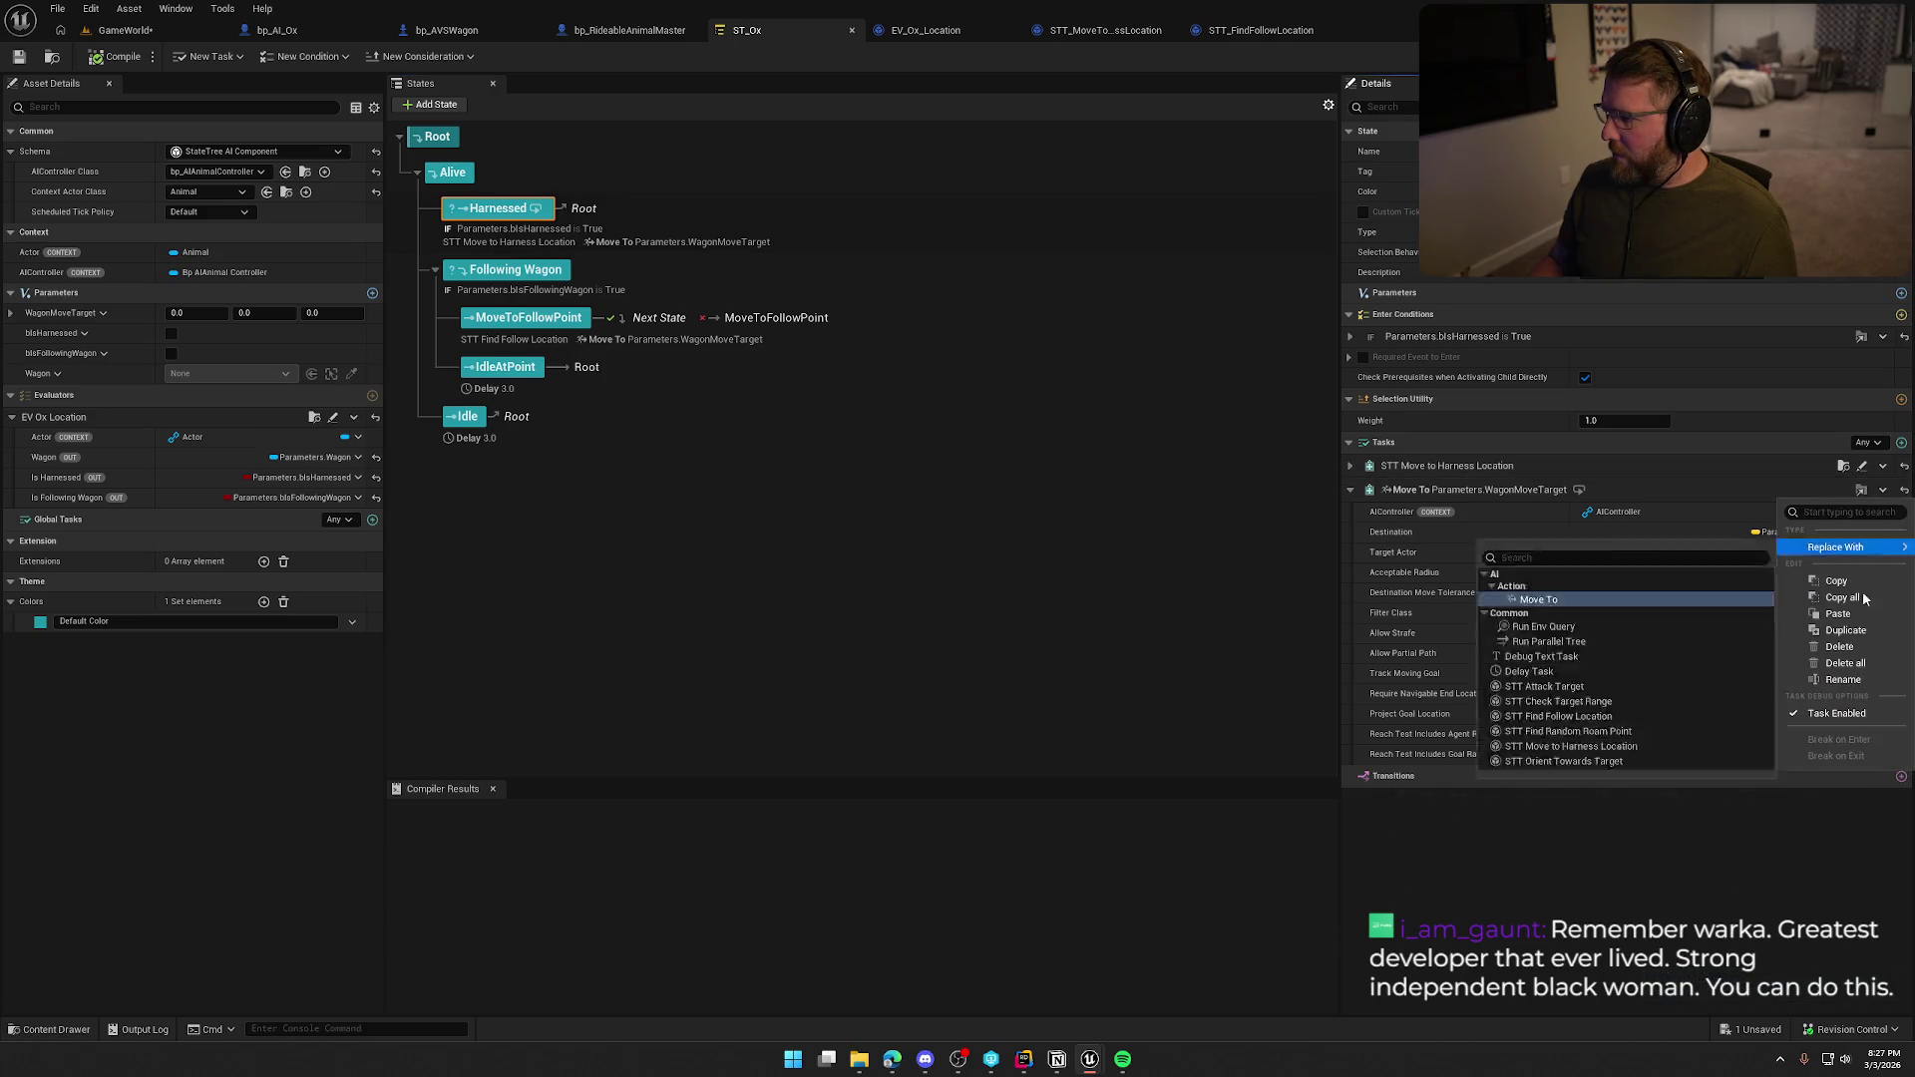
left_click(1860, 648)
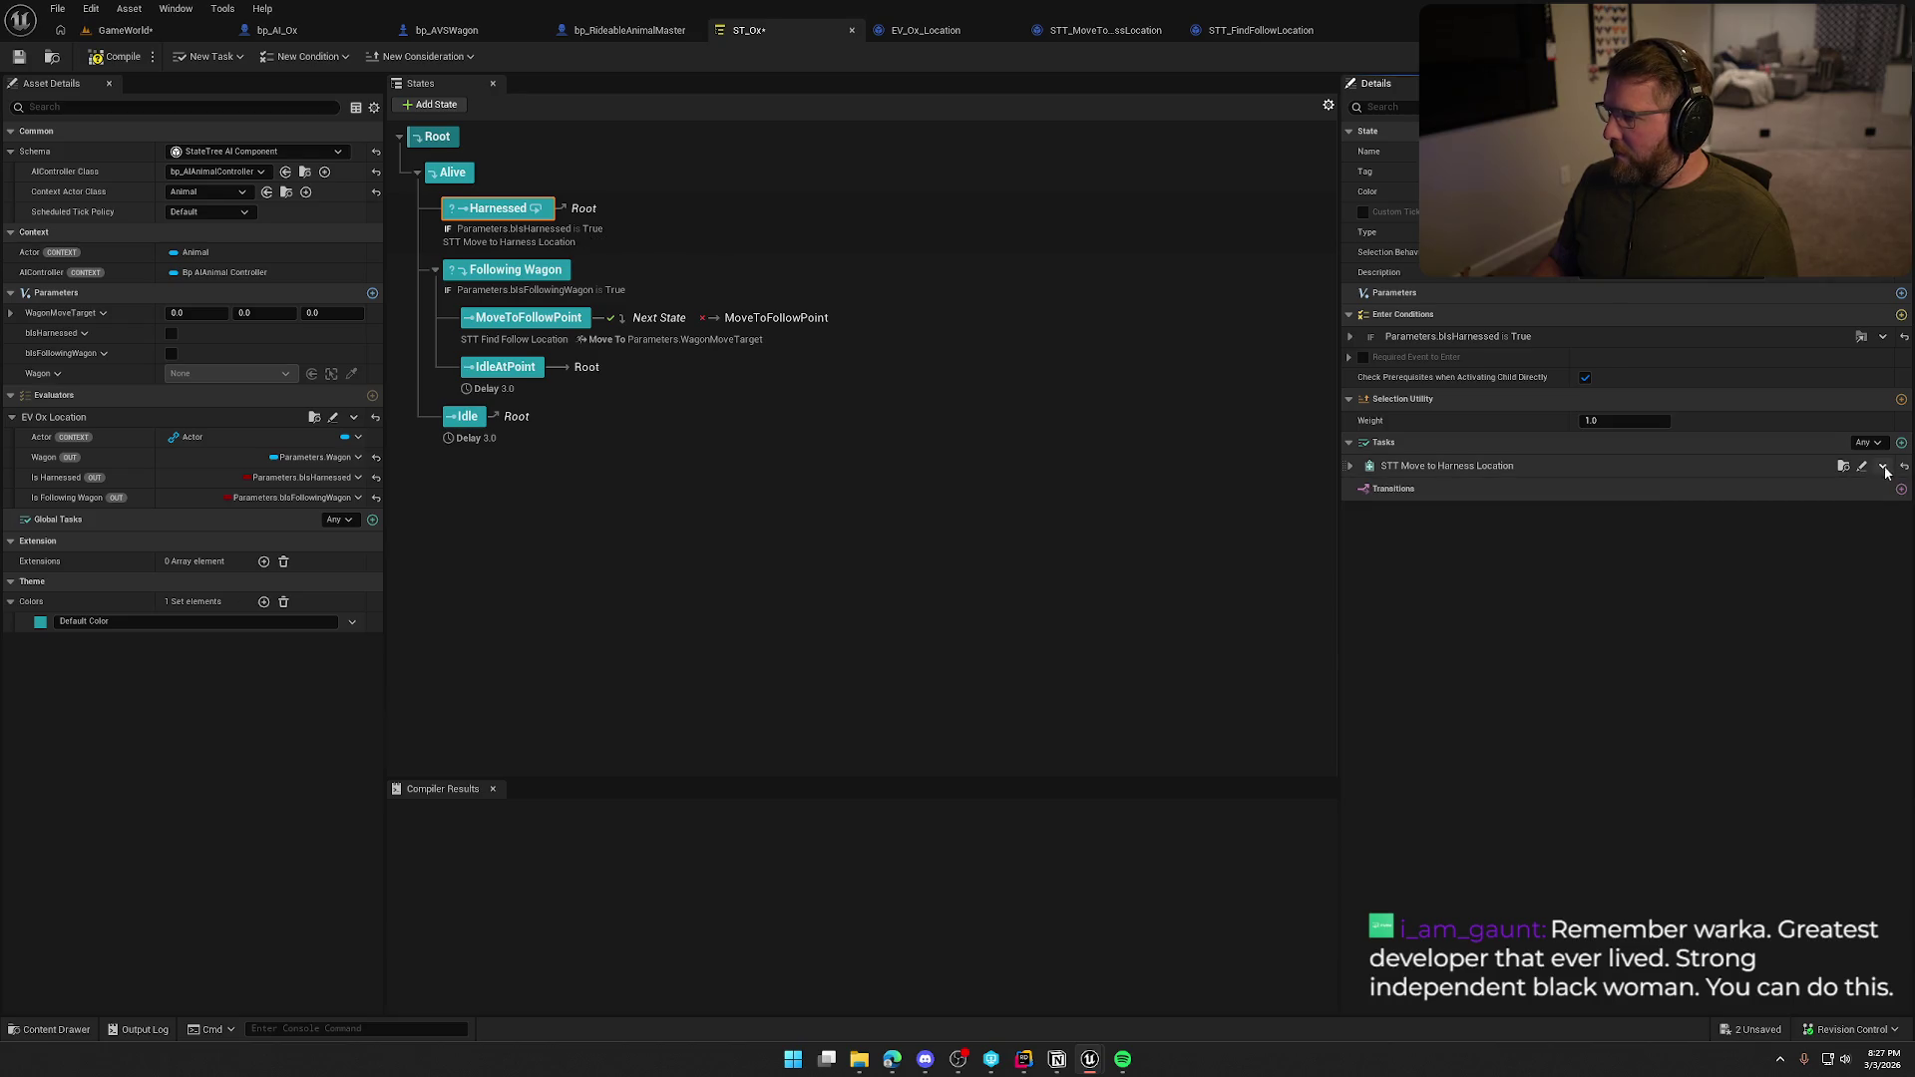
Remove the harness-location task by replacing it with STT Attack Target and deleting that.
left_click(1883, 468)
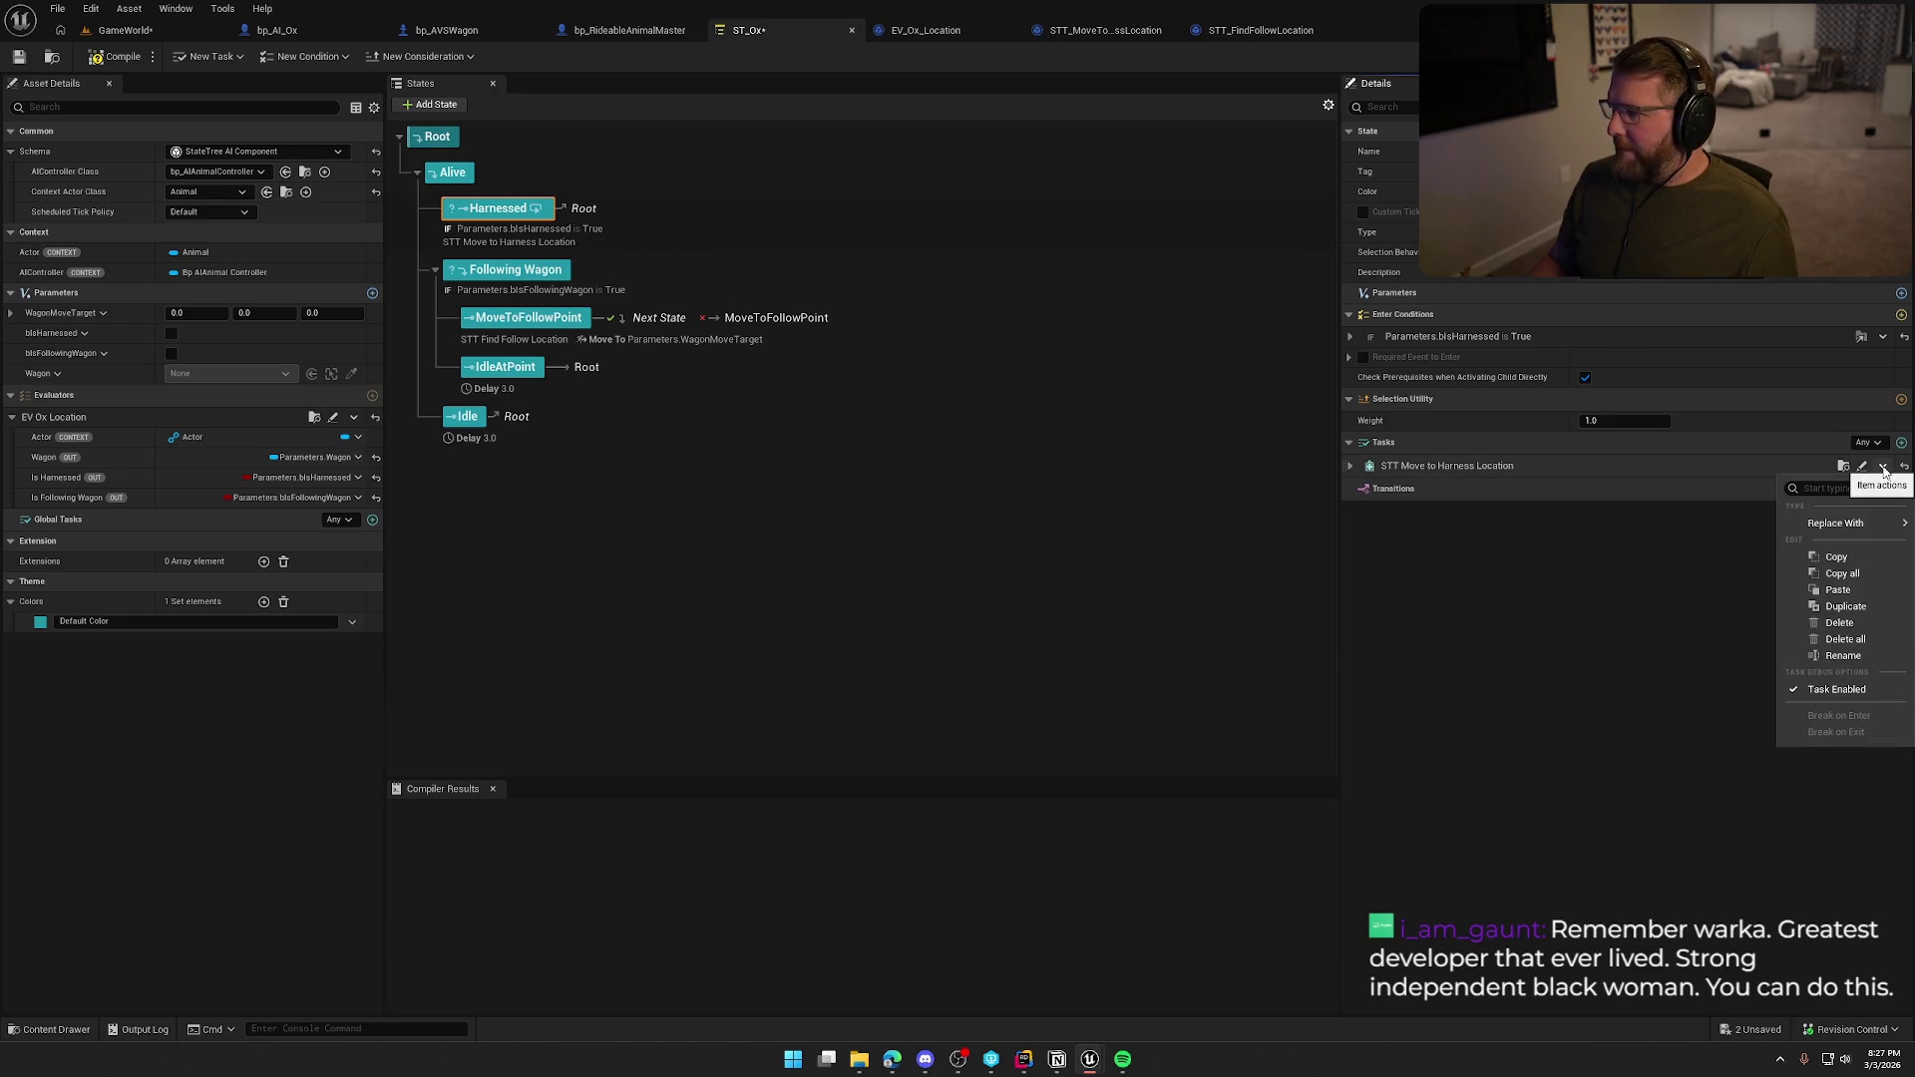
left_click(1594, 660)
left_click(1883, 467)
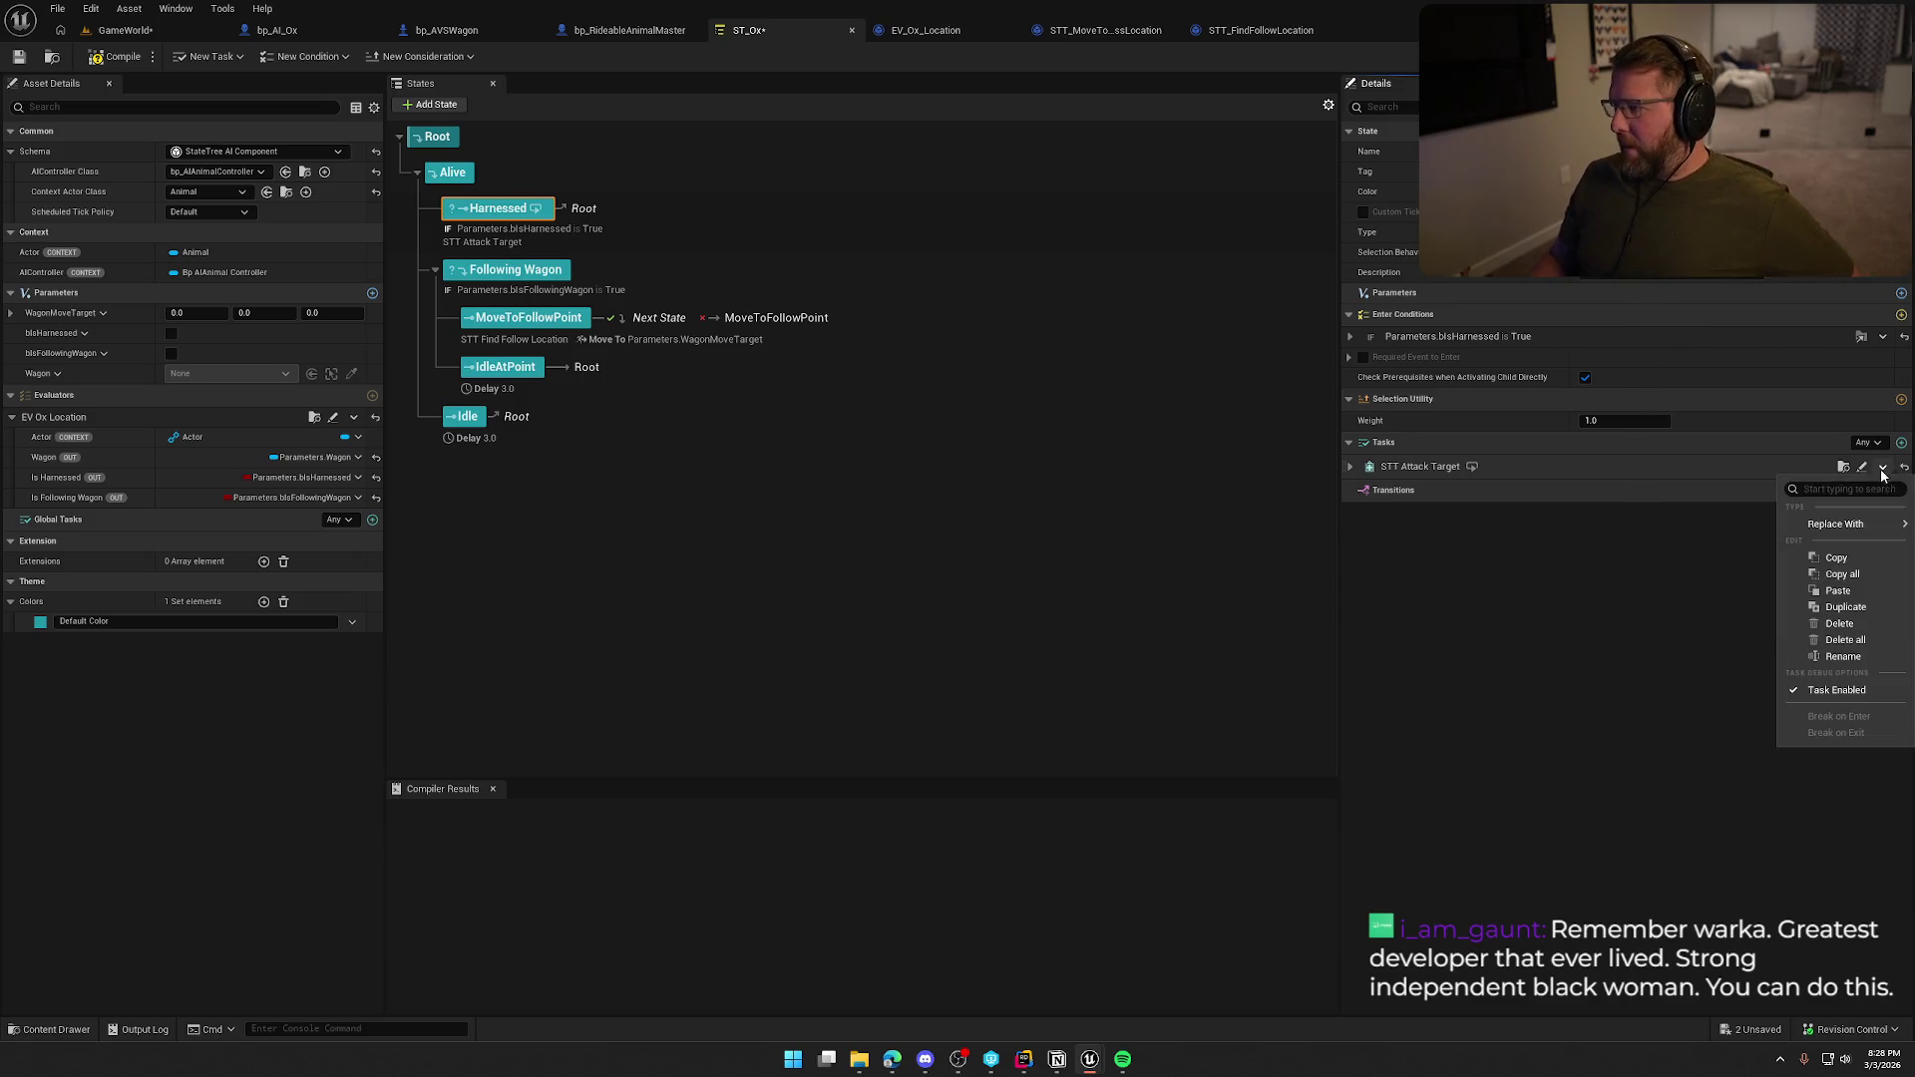
left_click(1855, 625)
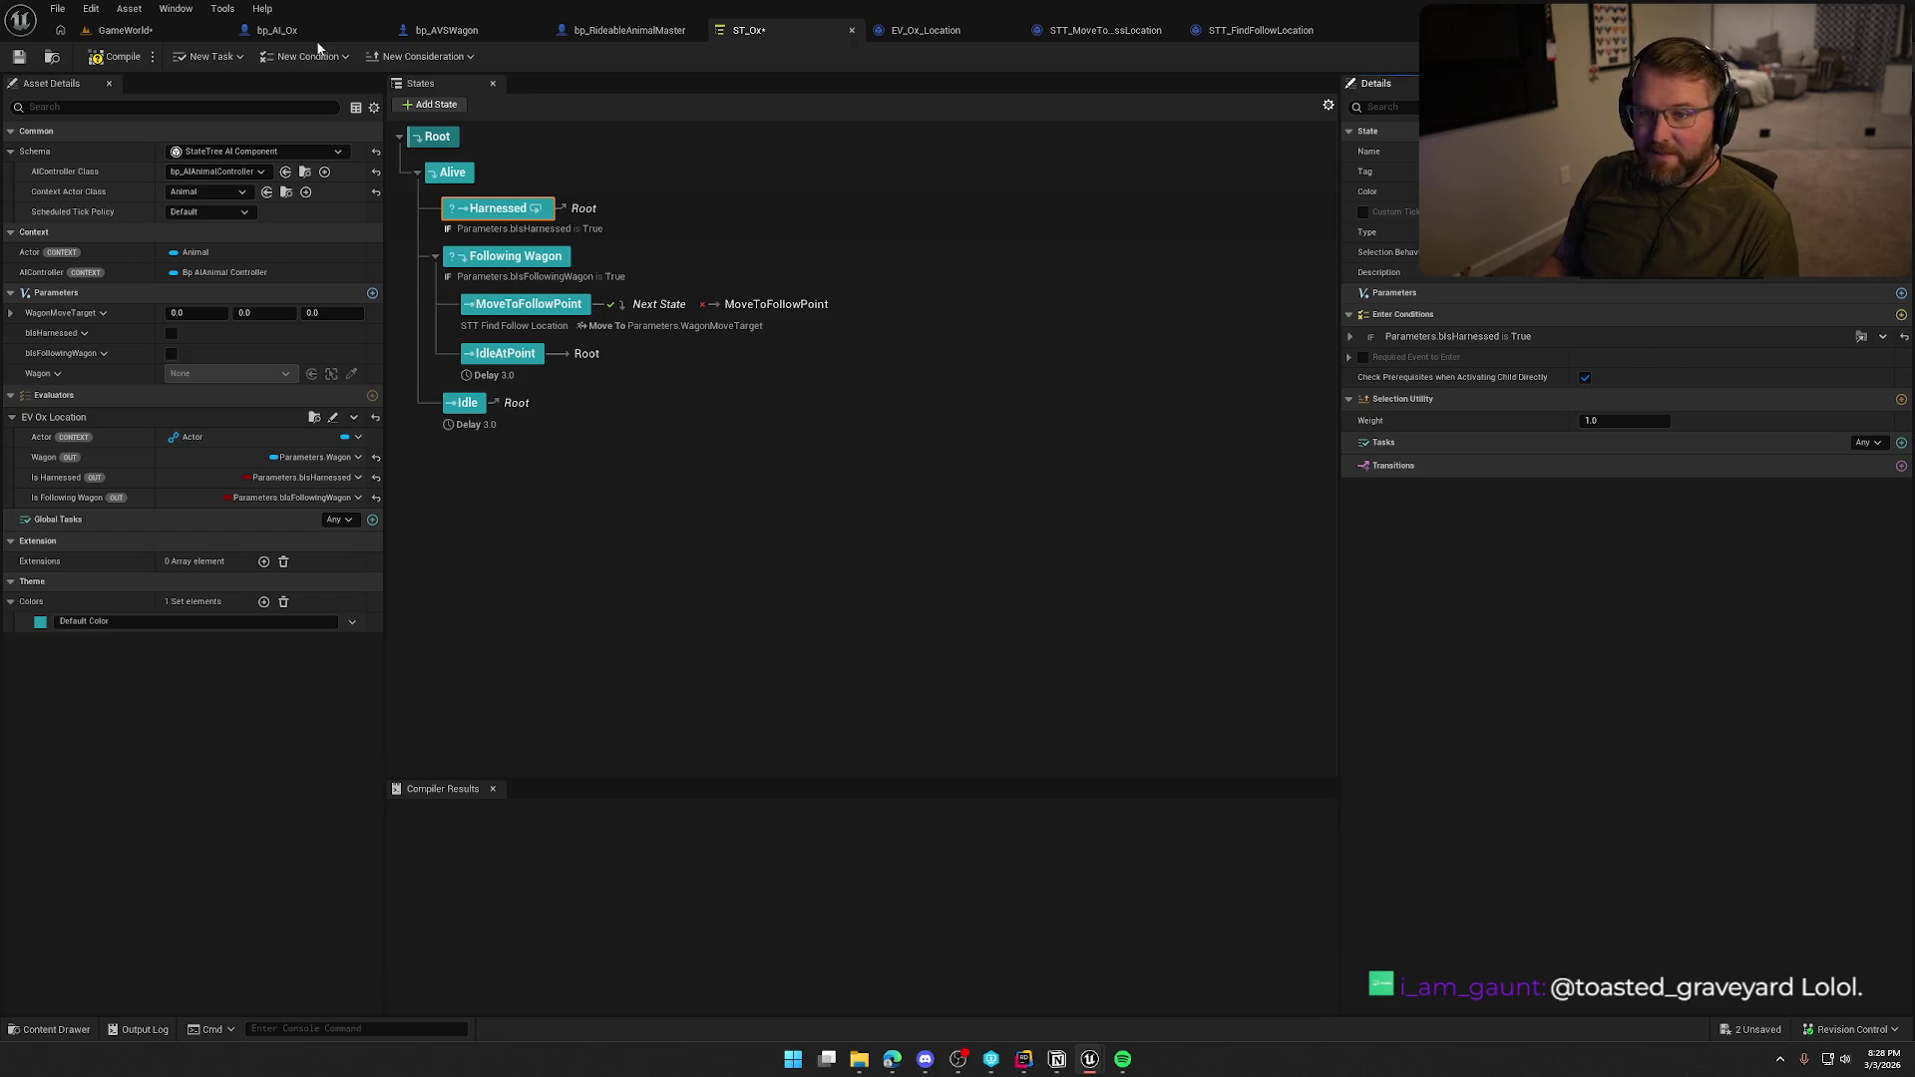
Save ST_Ox and open the bp_AVSWagon blueprint from the GameWorld level.
left_click(120, 56)
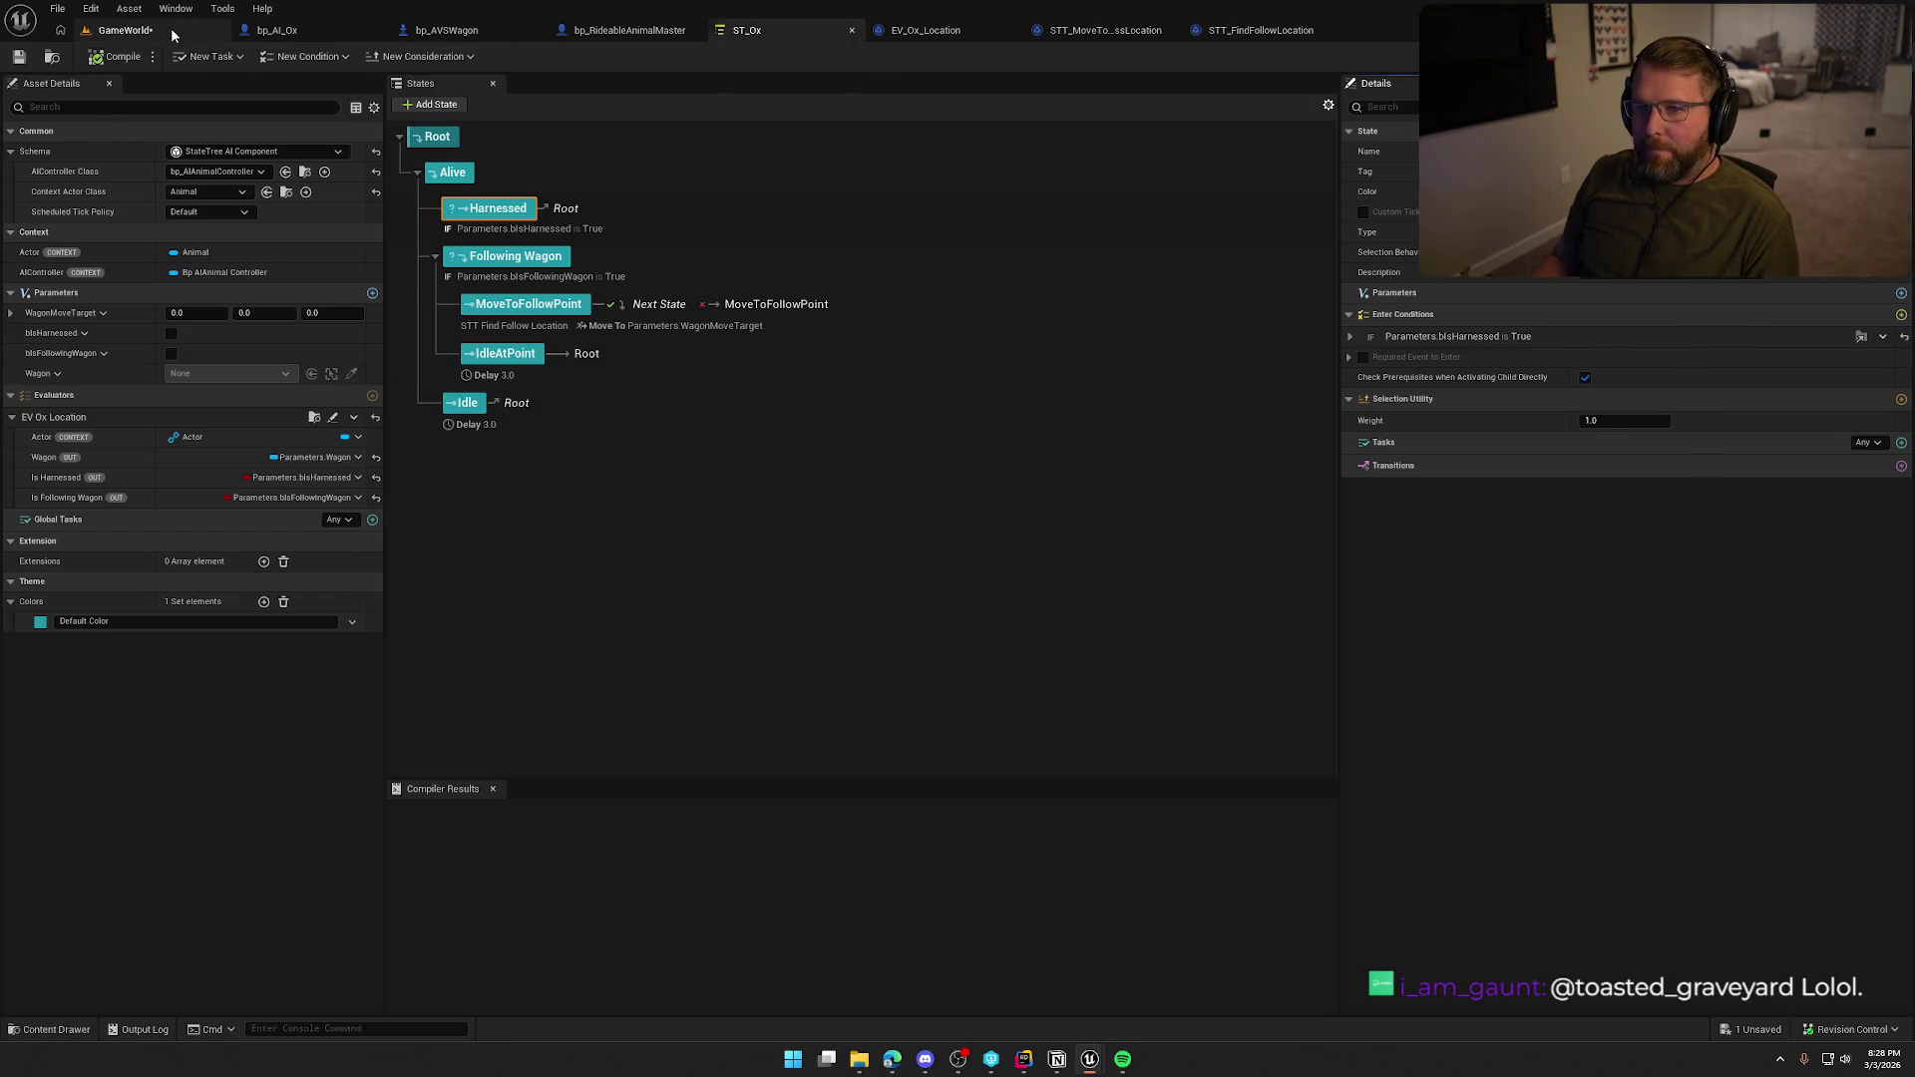
left_click(173, 35)
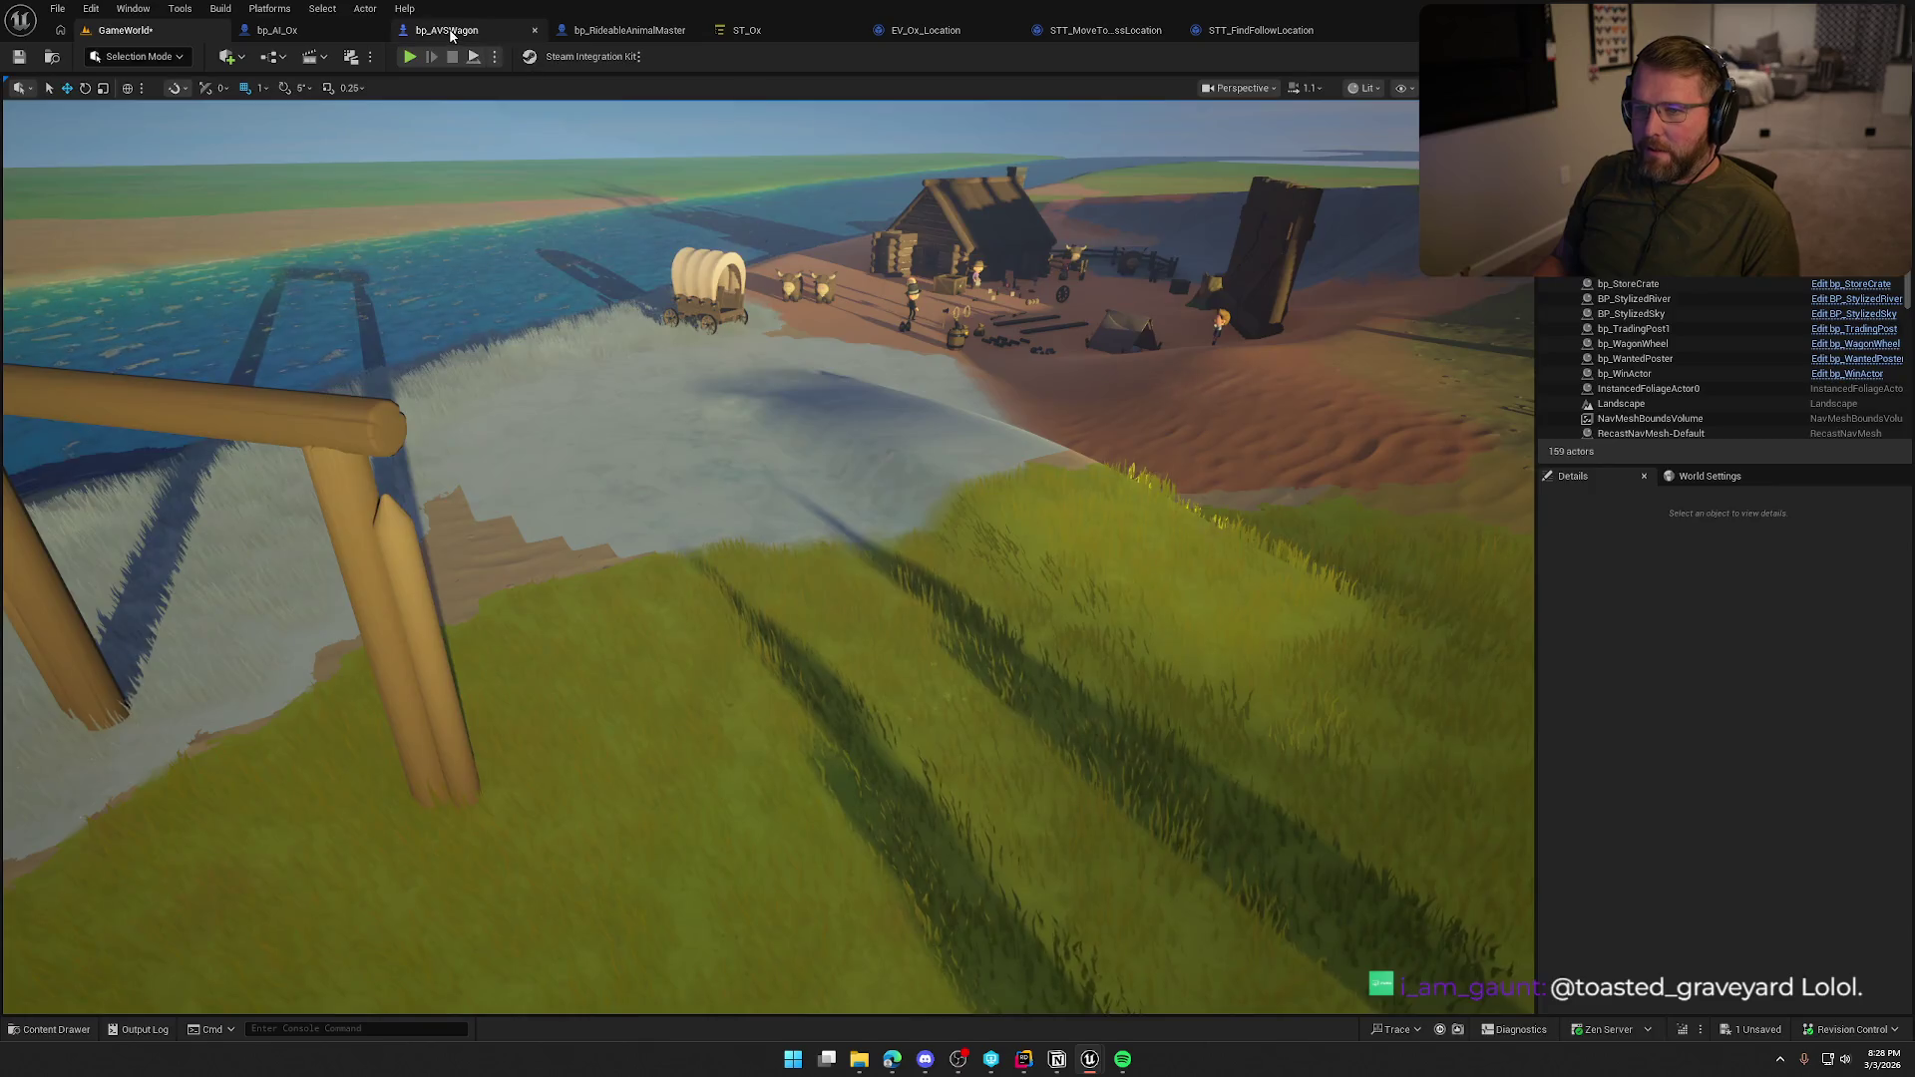
left_click(450, 37)
Open bp_AVSWagon_Debug and frame its two spring arms and oxen in the viewport.
key("ctrl+space")
left_click(324, 765)
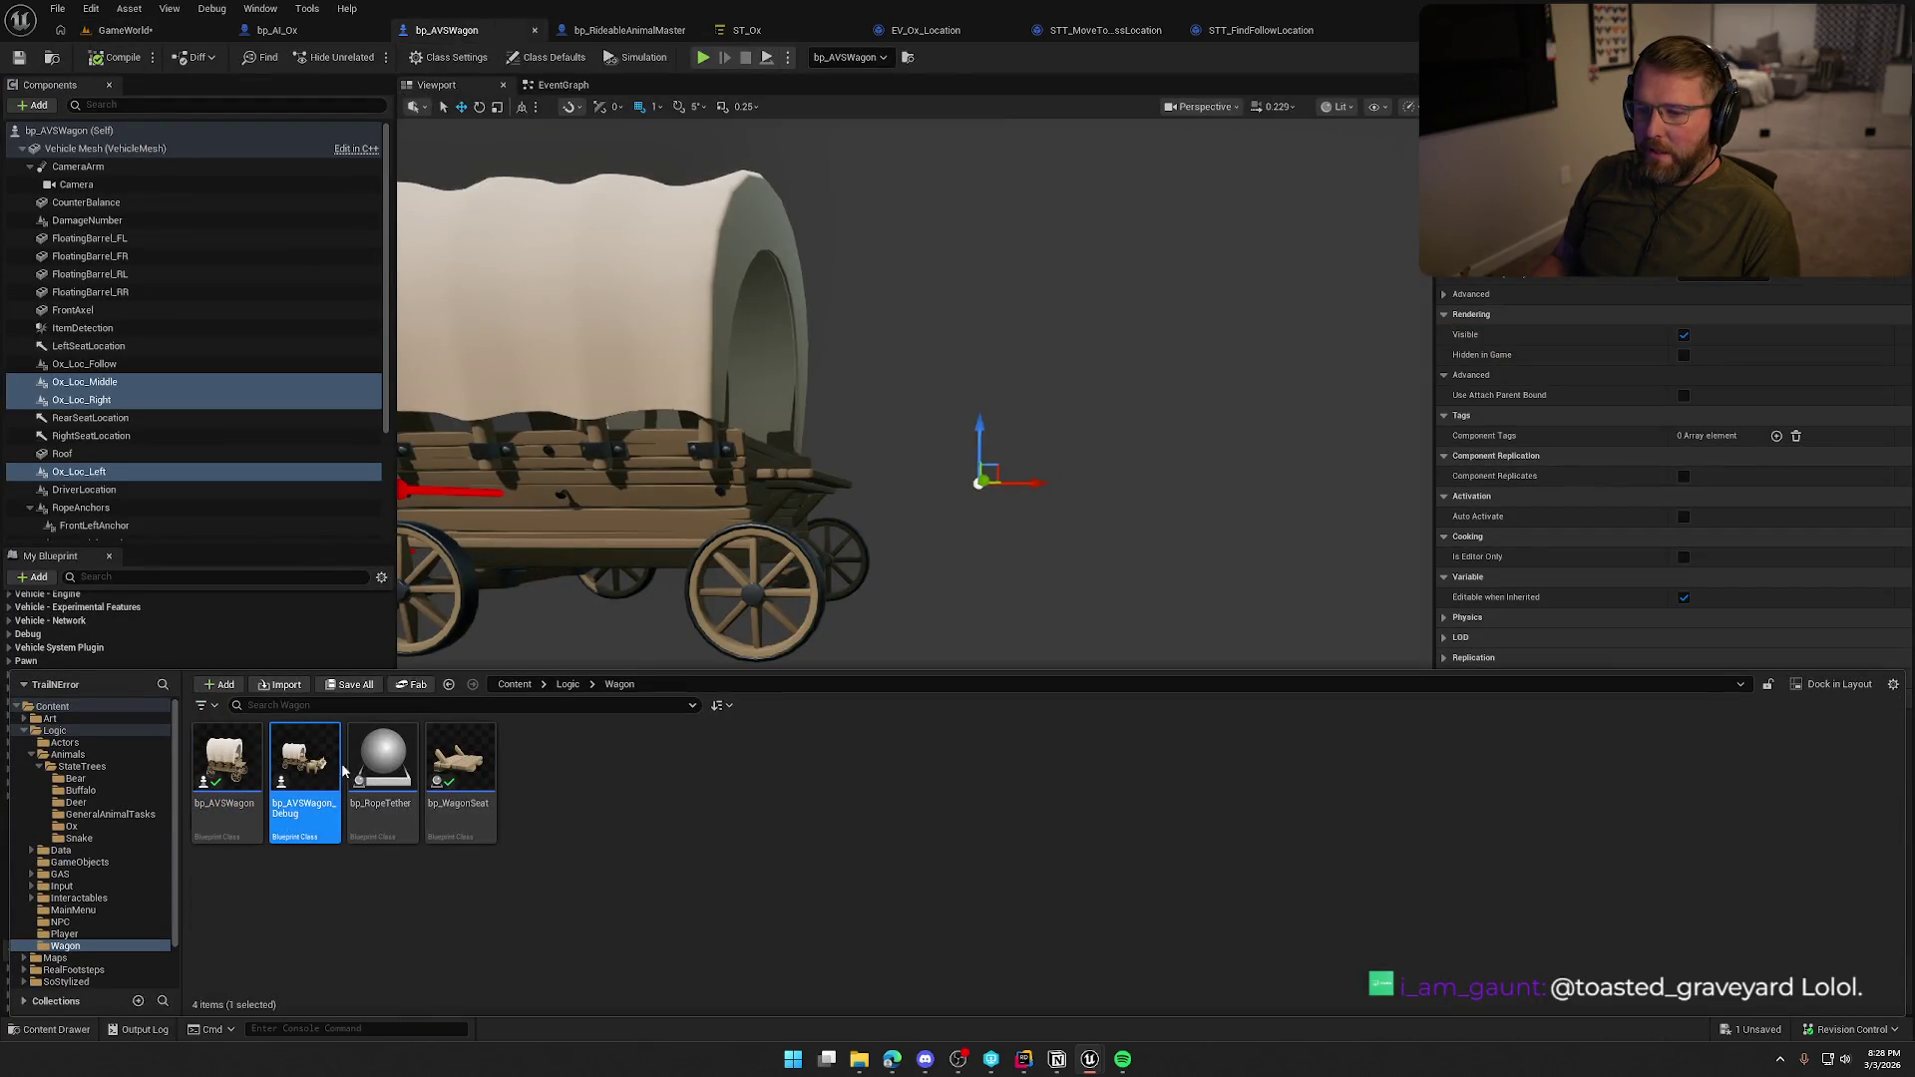
double_click(339, 768)
left_click(436, 85)
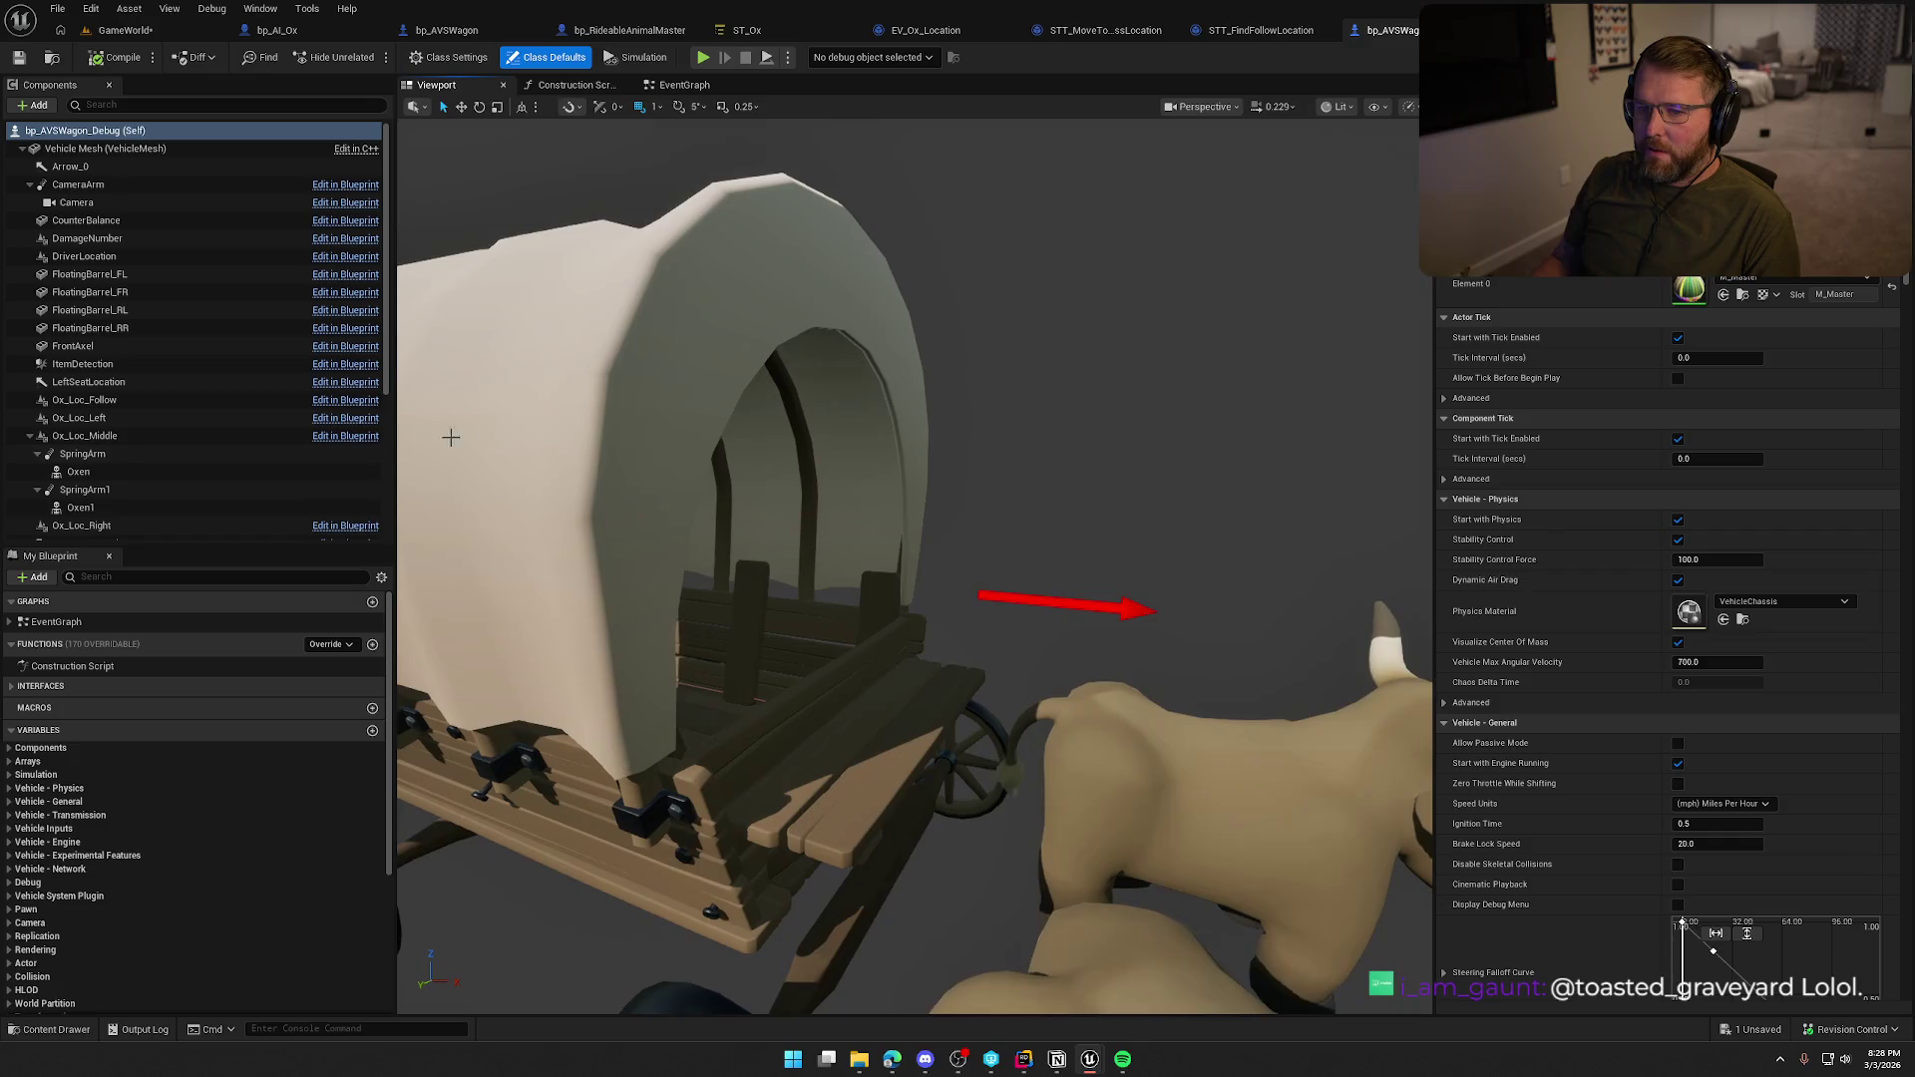
scroll(99, 458, "down", 2)
left_click(82, 382)
left_click(83, 435, "shift")
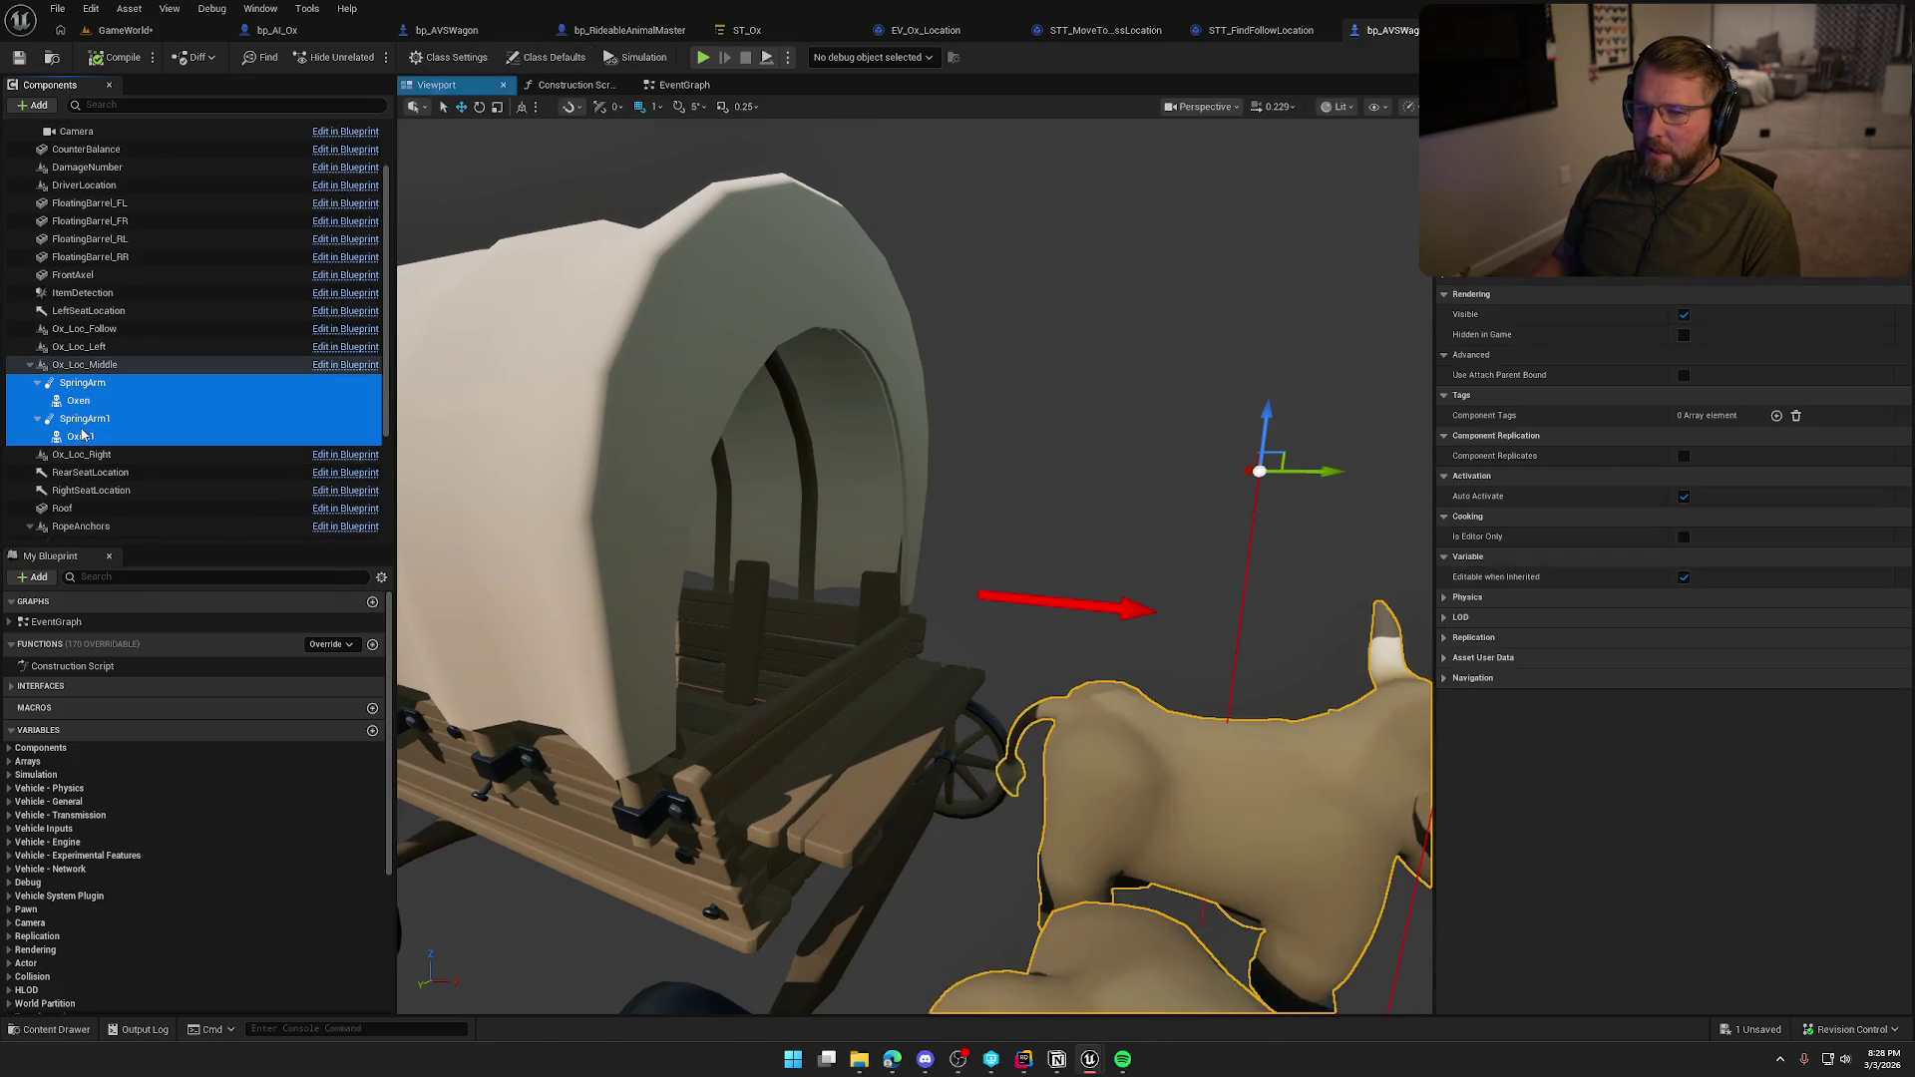
key("f")
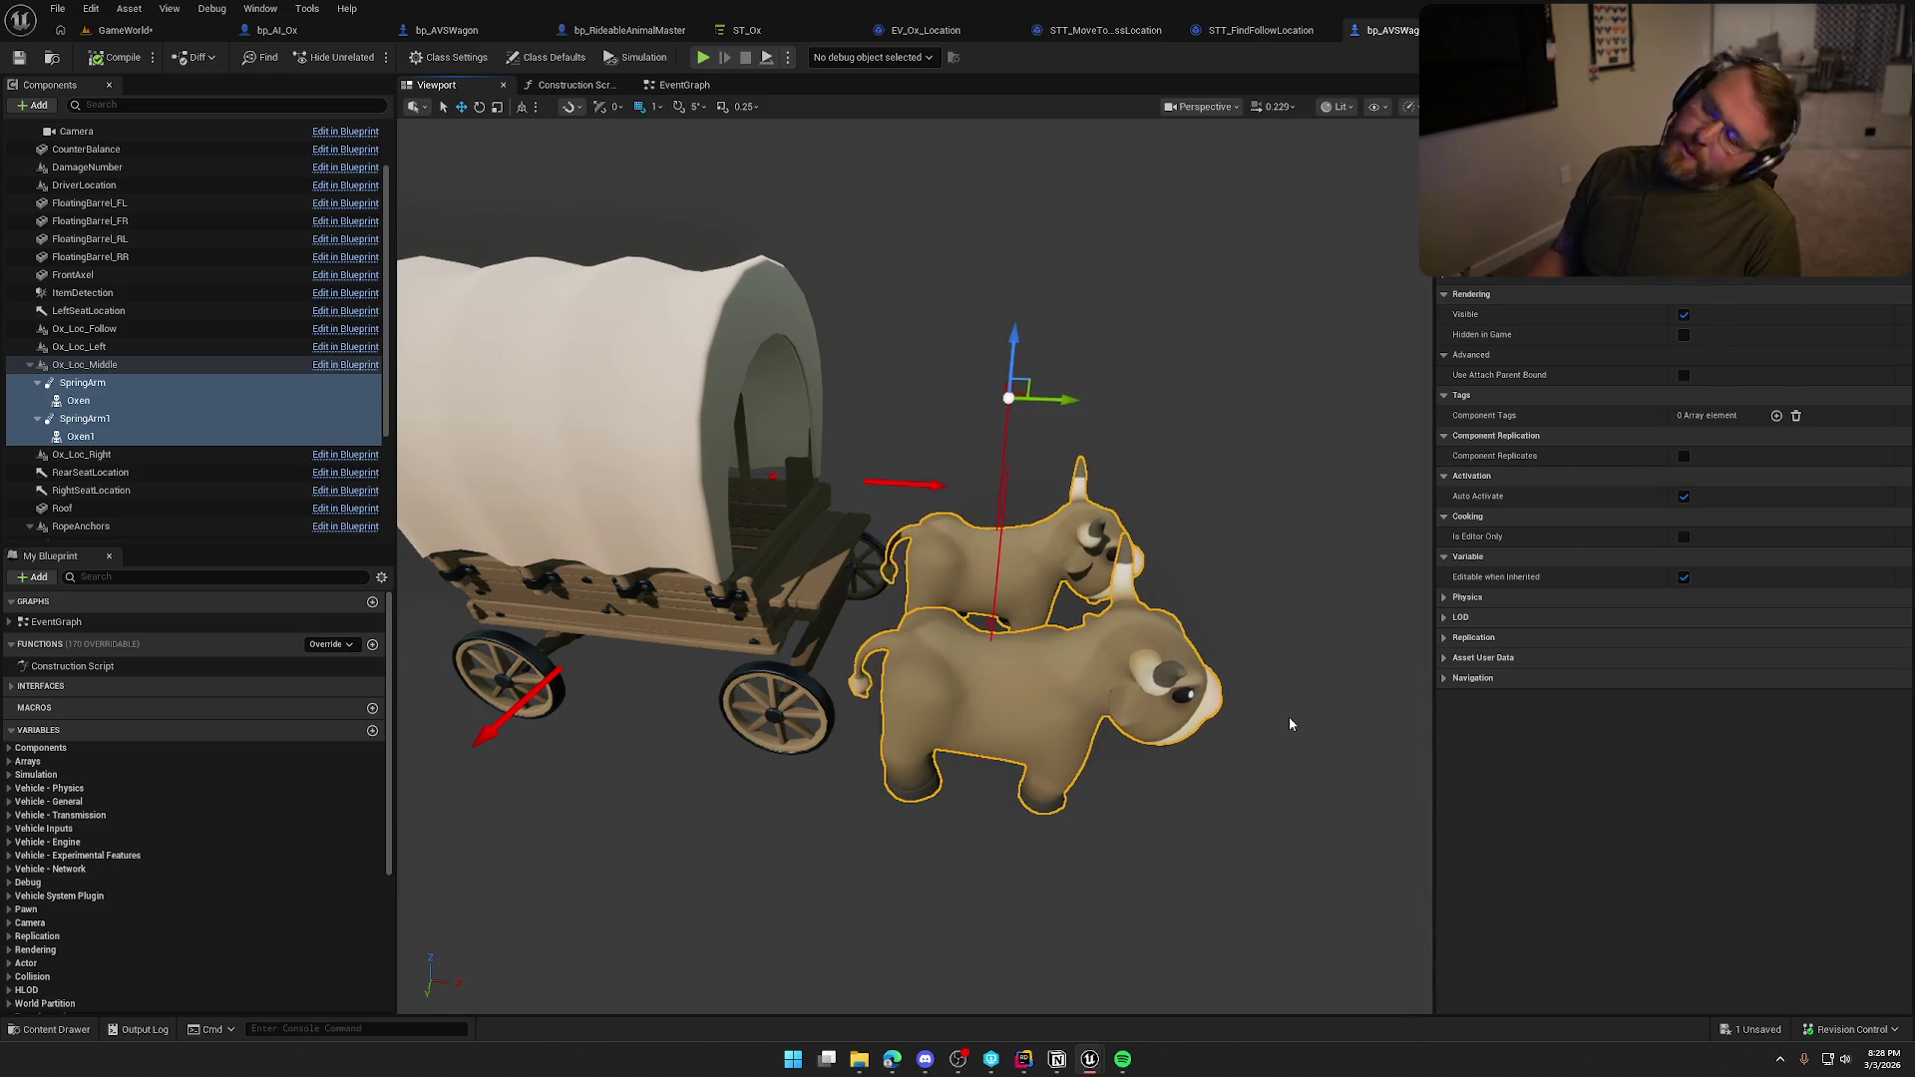
left_click(78, 400)
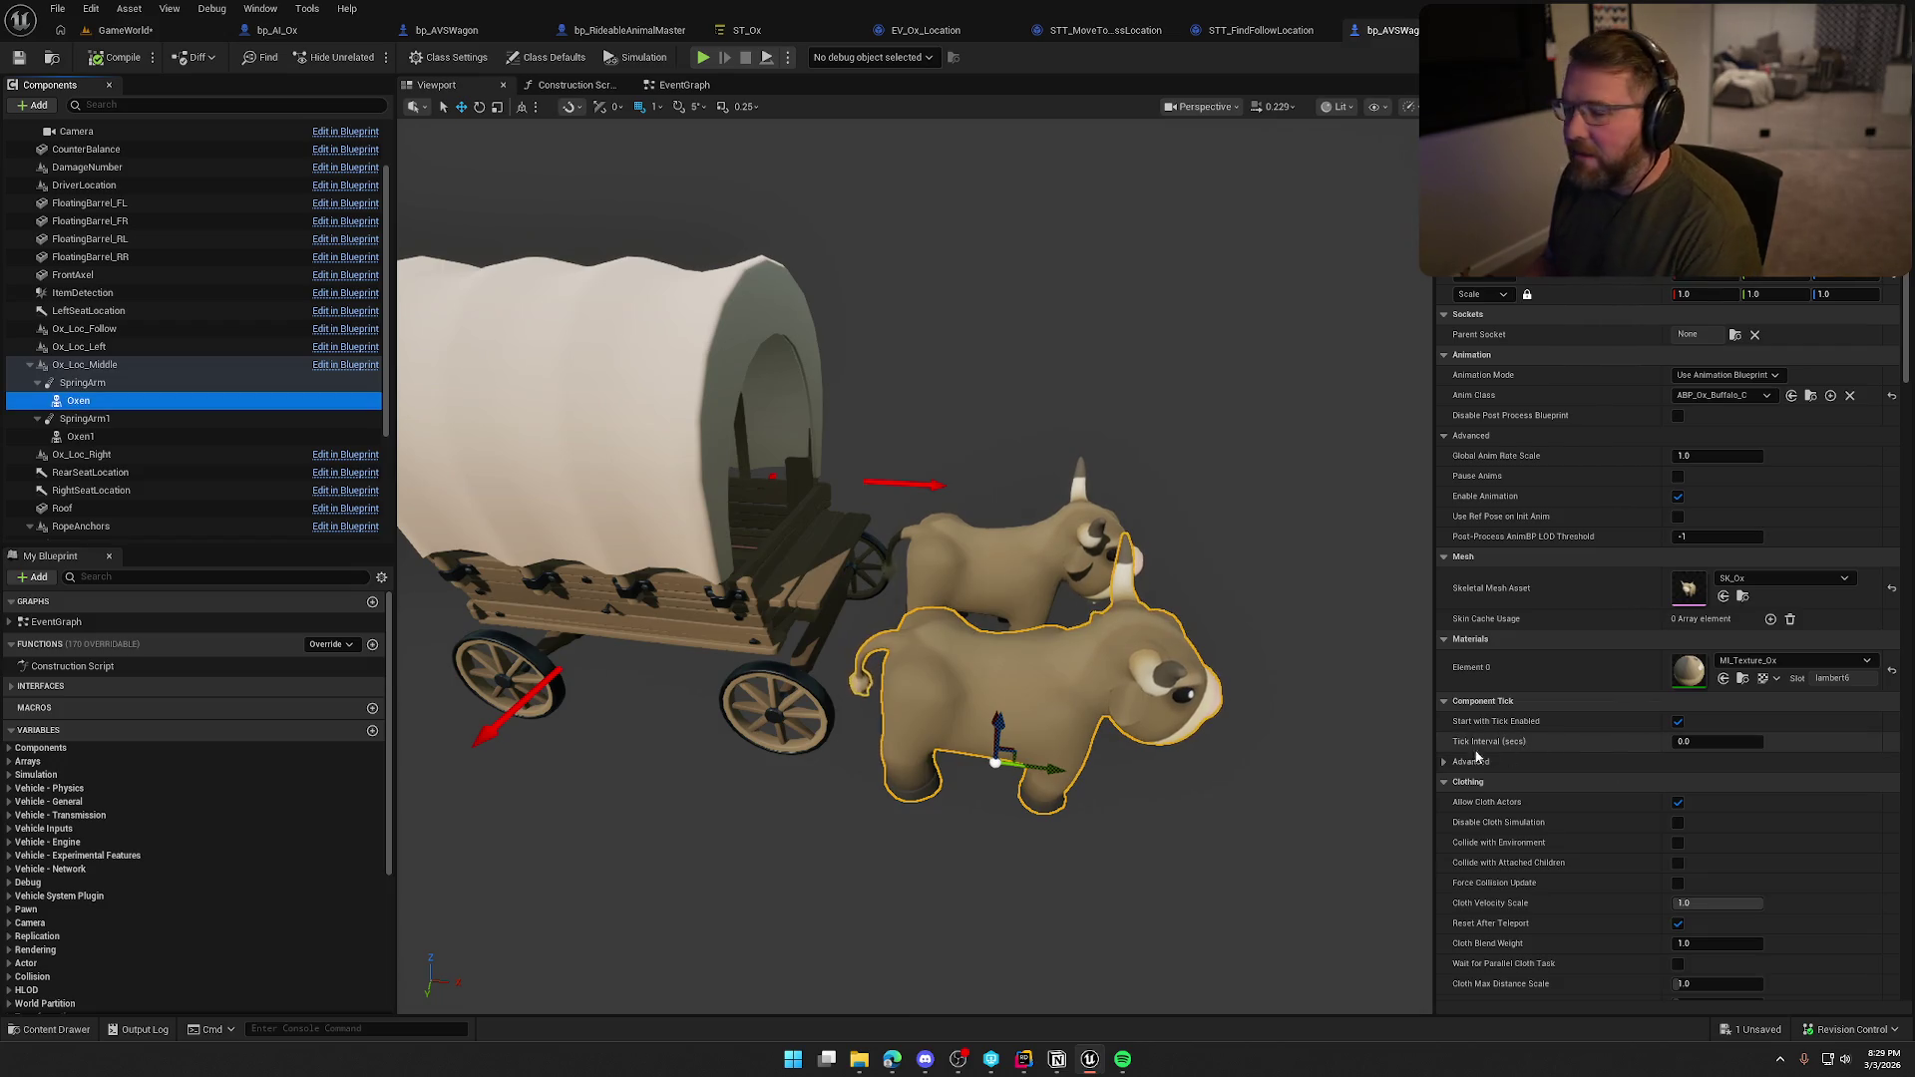
left_click(82, 383)
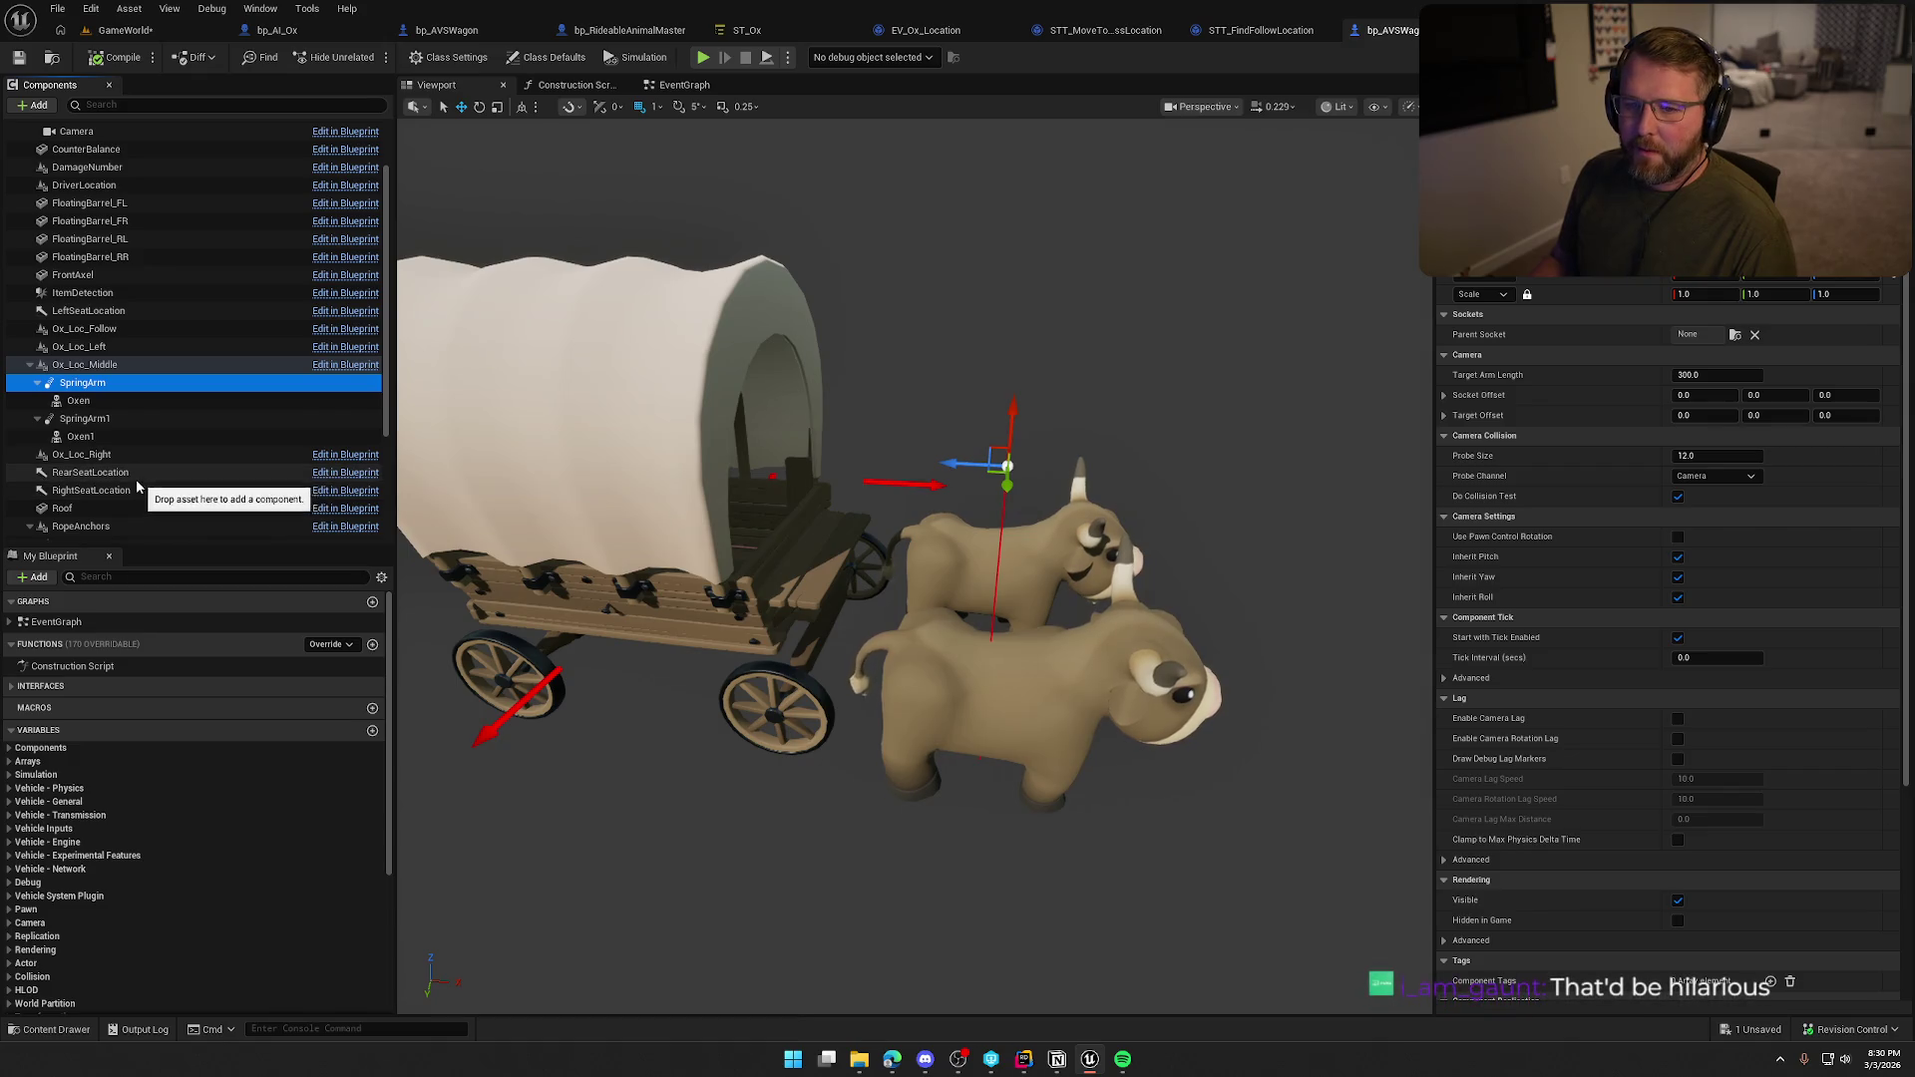
Delete both oxen and spring arms from bp_AVSWagon_Debug, compile, and check out the asset.
left_click(119, 436, "shift")
key("Delete")
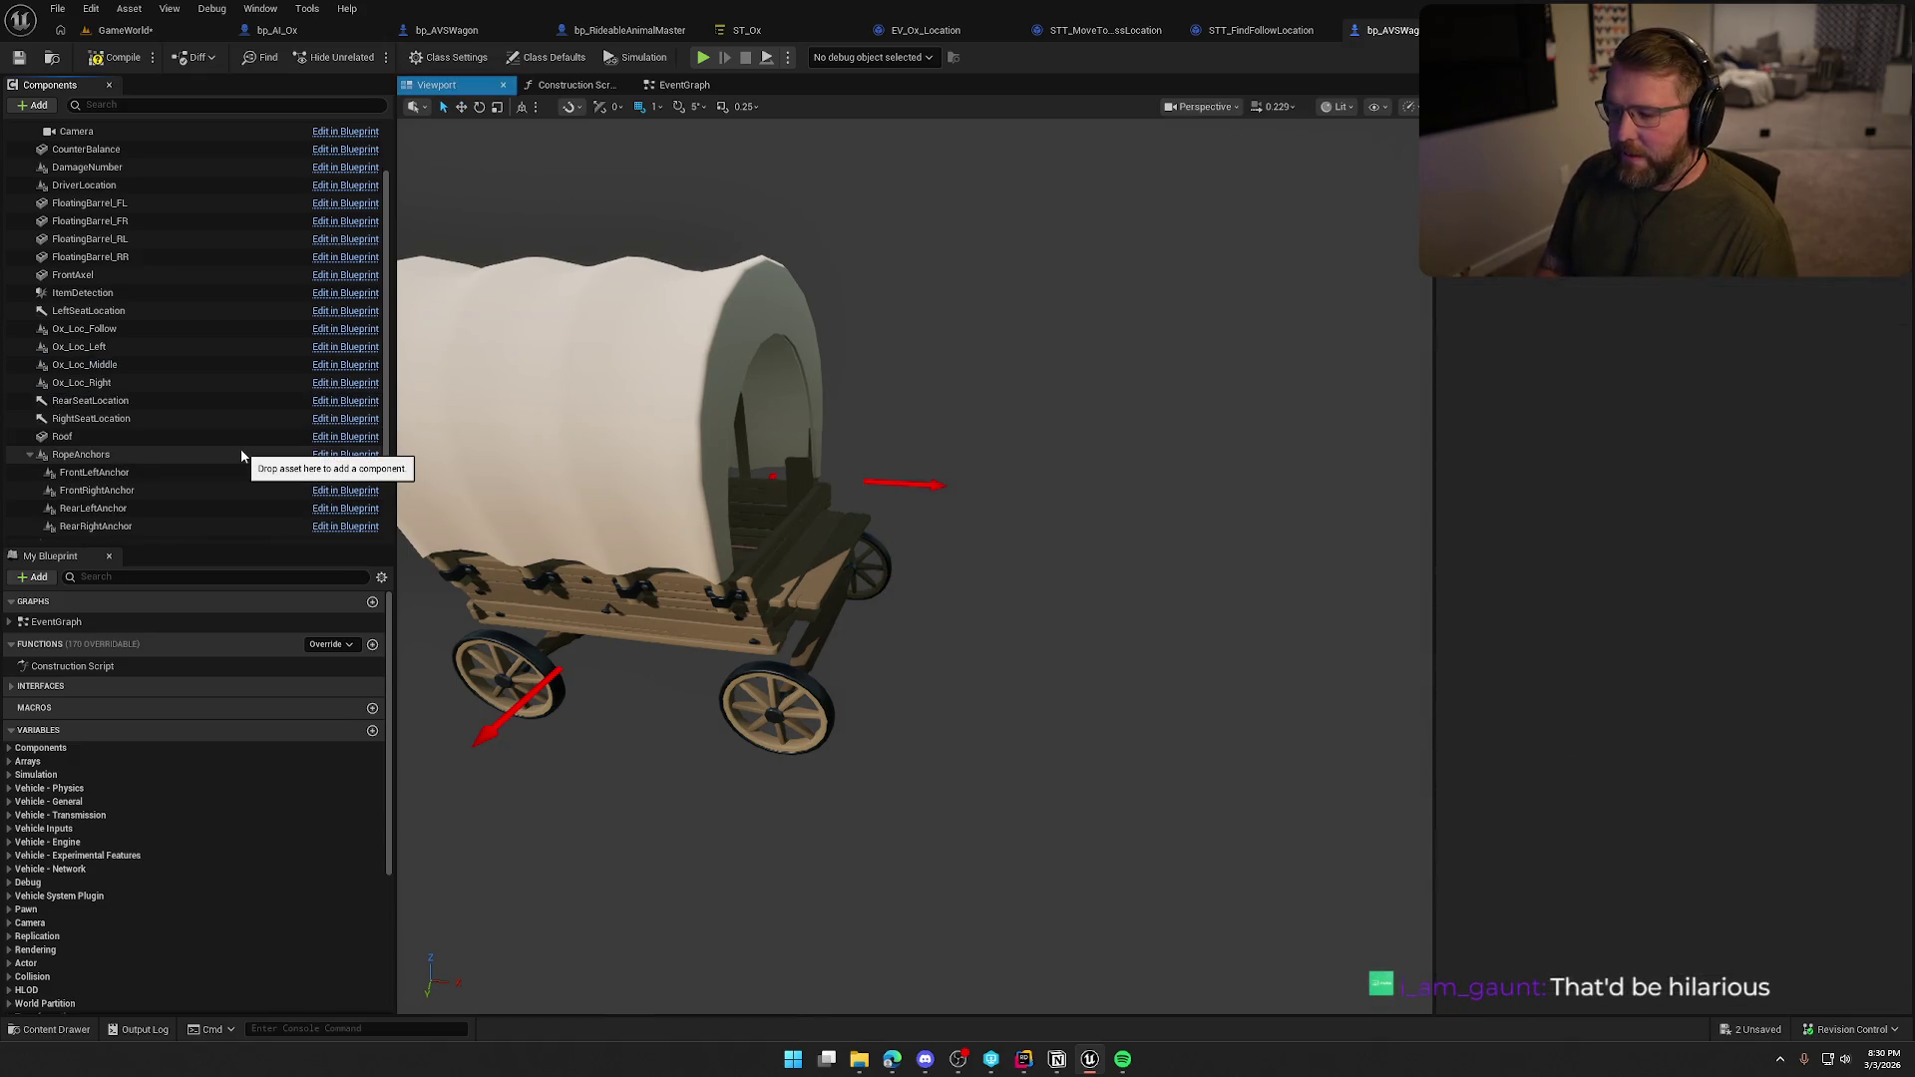
key("ctrl+s")
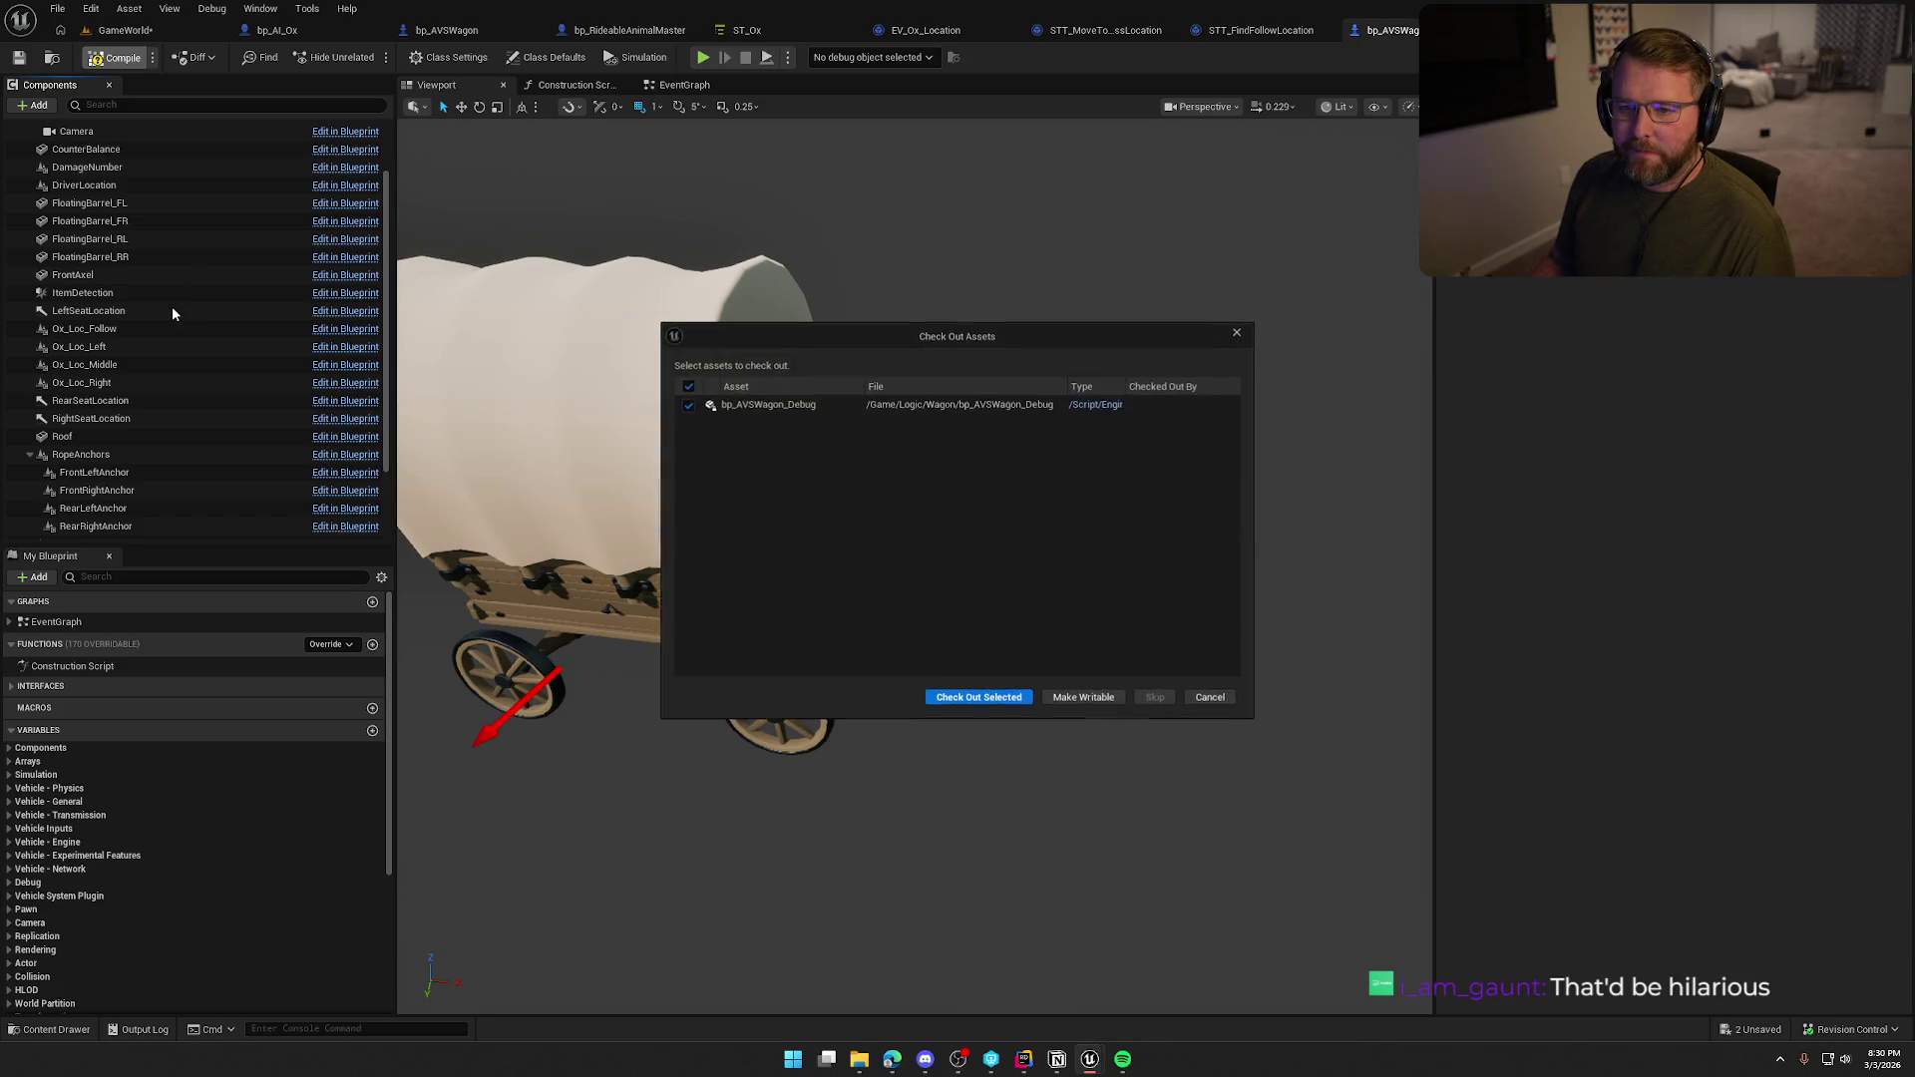
left_click(938, 697)
scroll(218, 446, "down", 1)
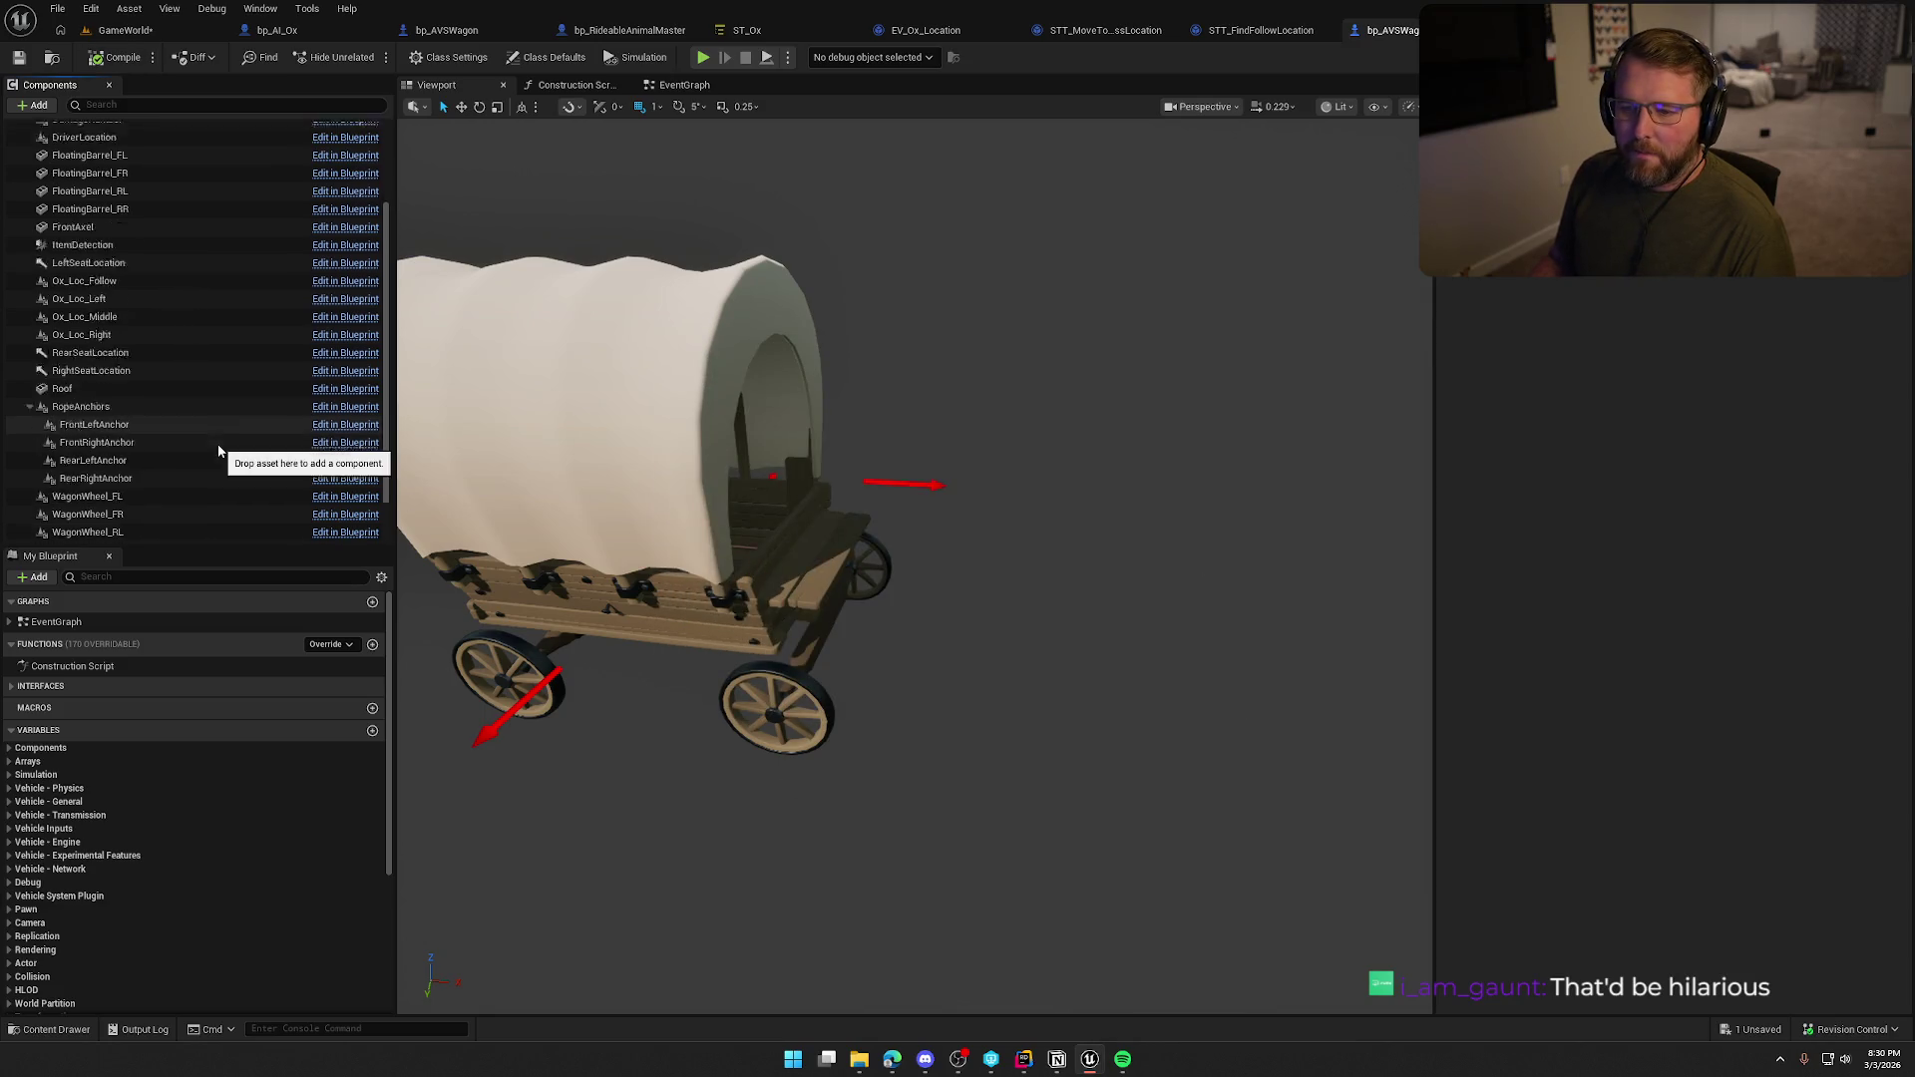
scroll(217, 451, "up", 3)
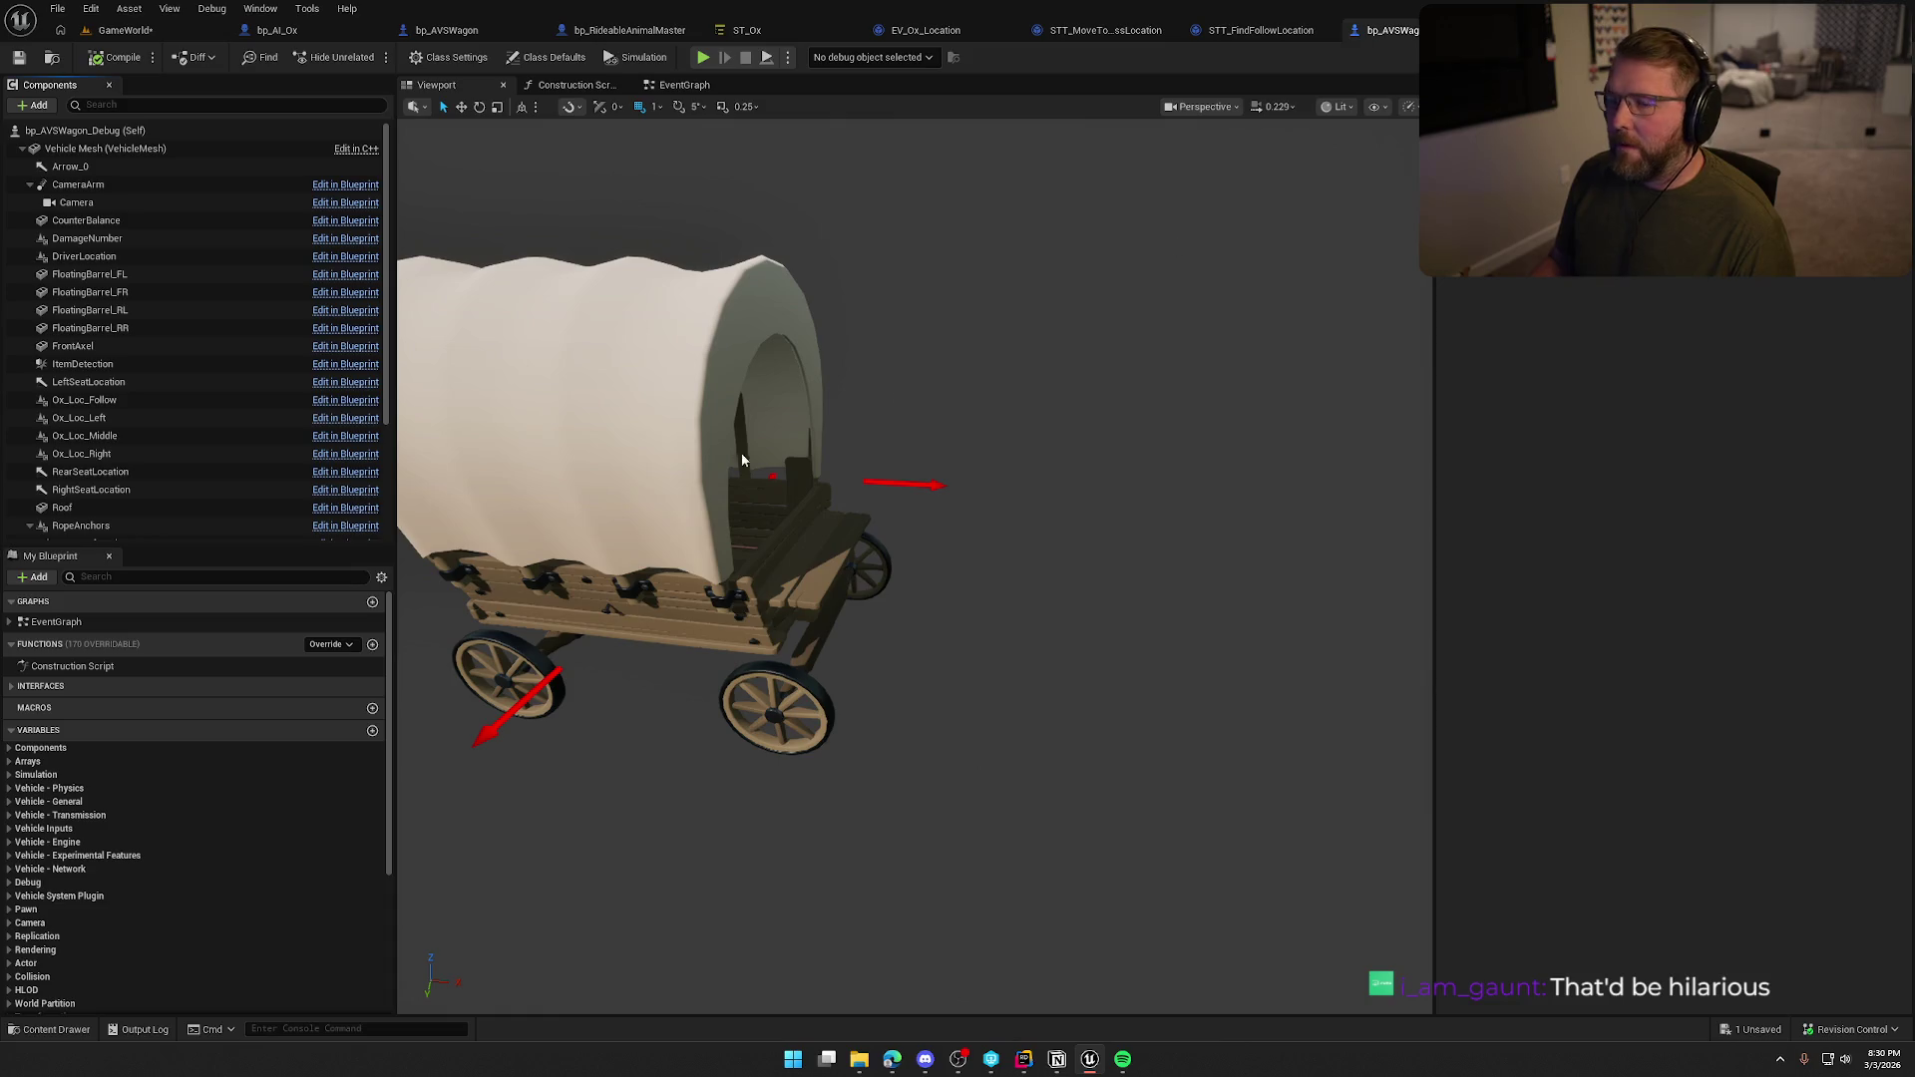
Review the construction script and the event graph's driver spawn and attach nodes, then return to bp_AVSWagon.
left_click(589, 86)
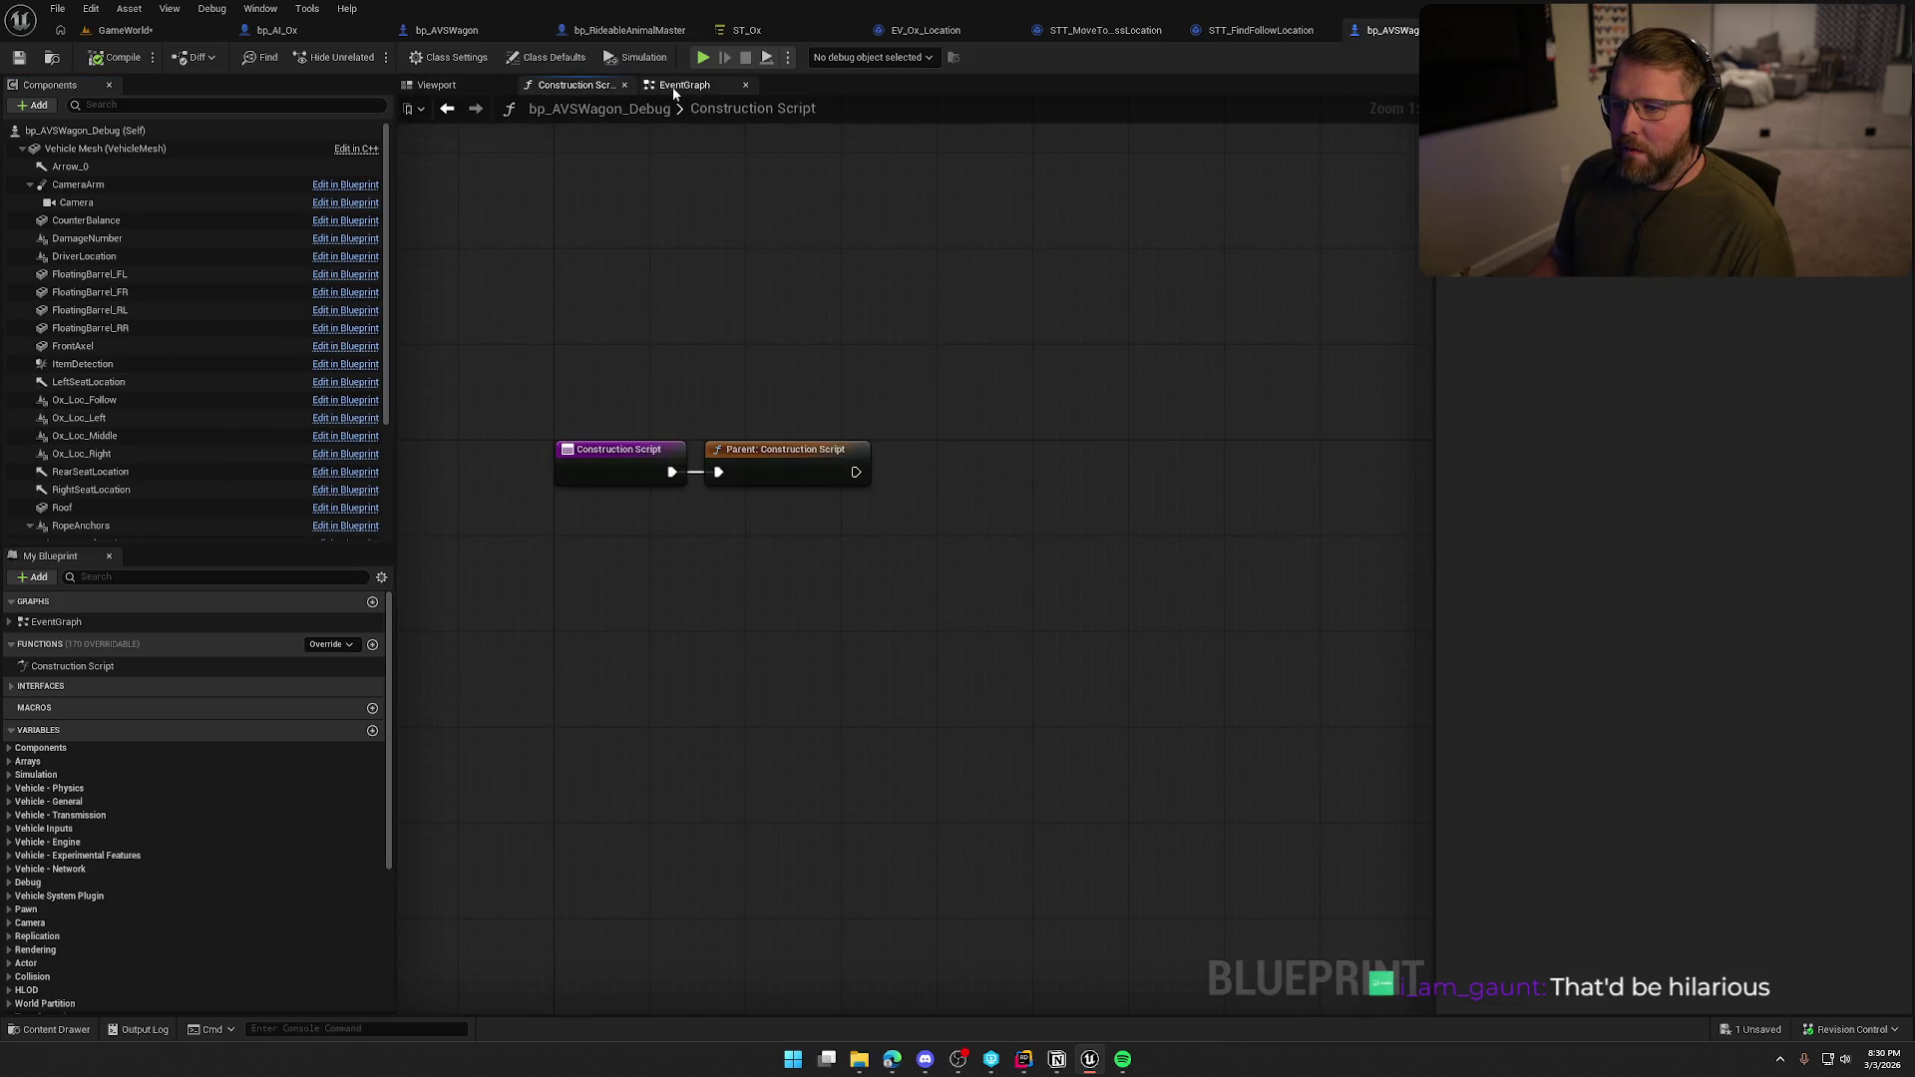
left_click(680, 87)
scroll(755, 376, "down", 2)
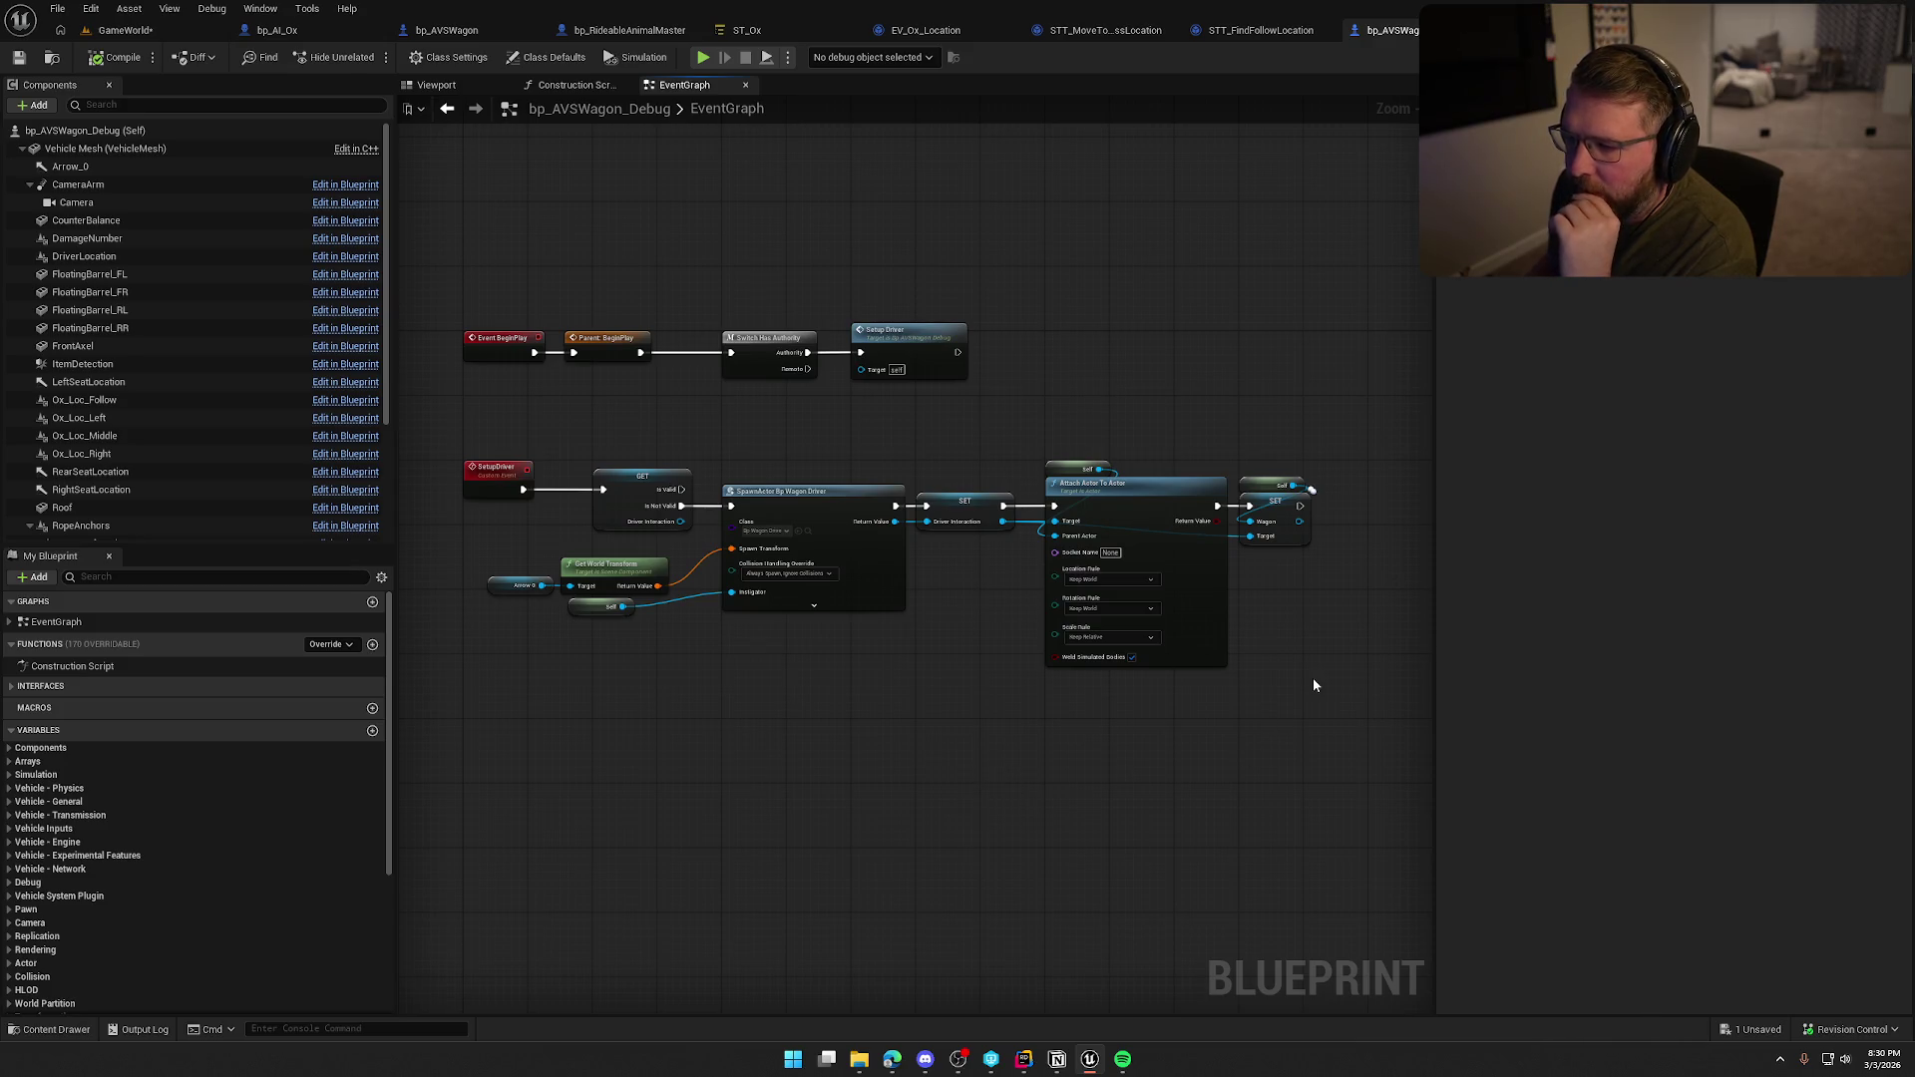
left_click_drag(1311, 684, 436, 256)
left_click(695, 201)
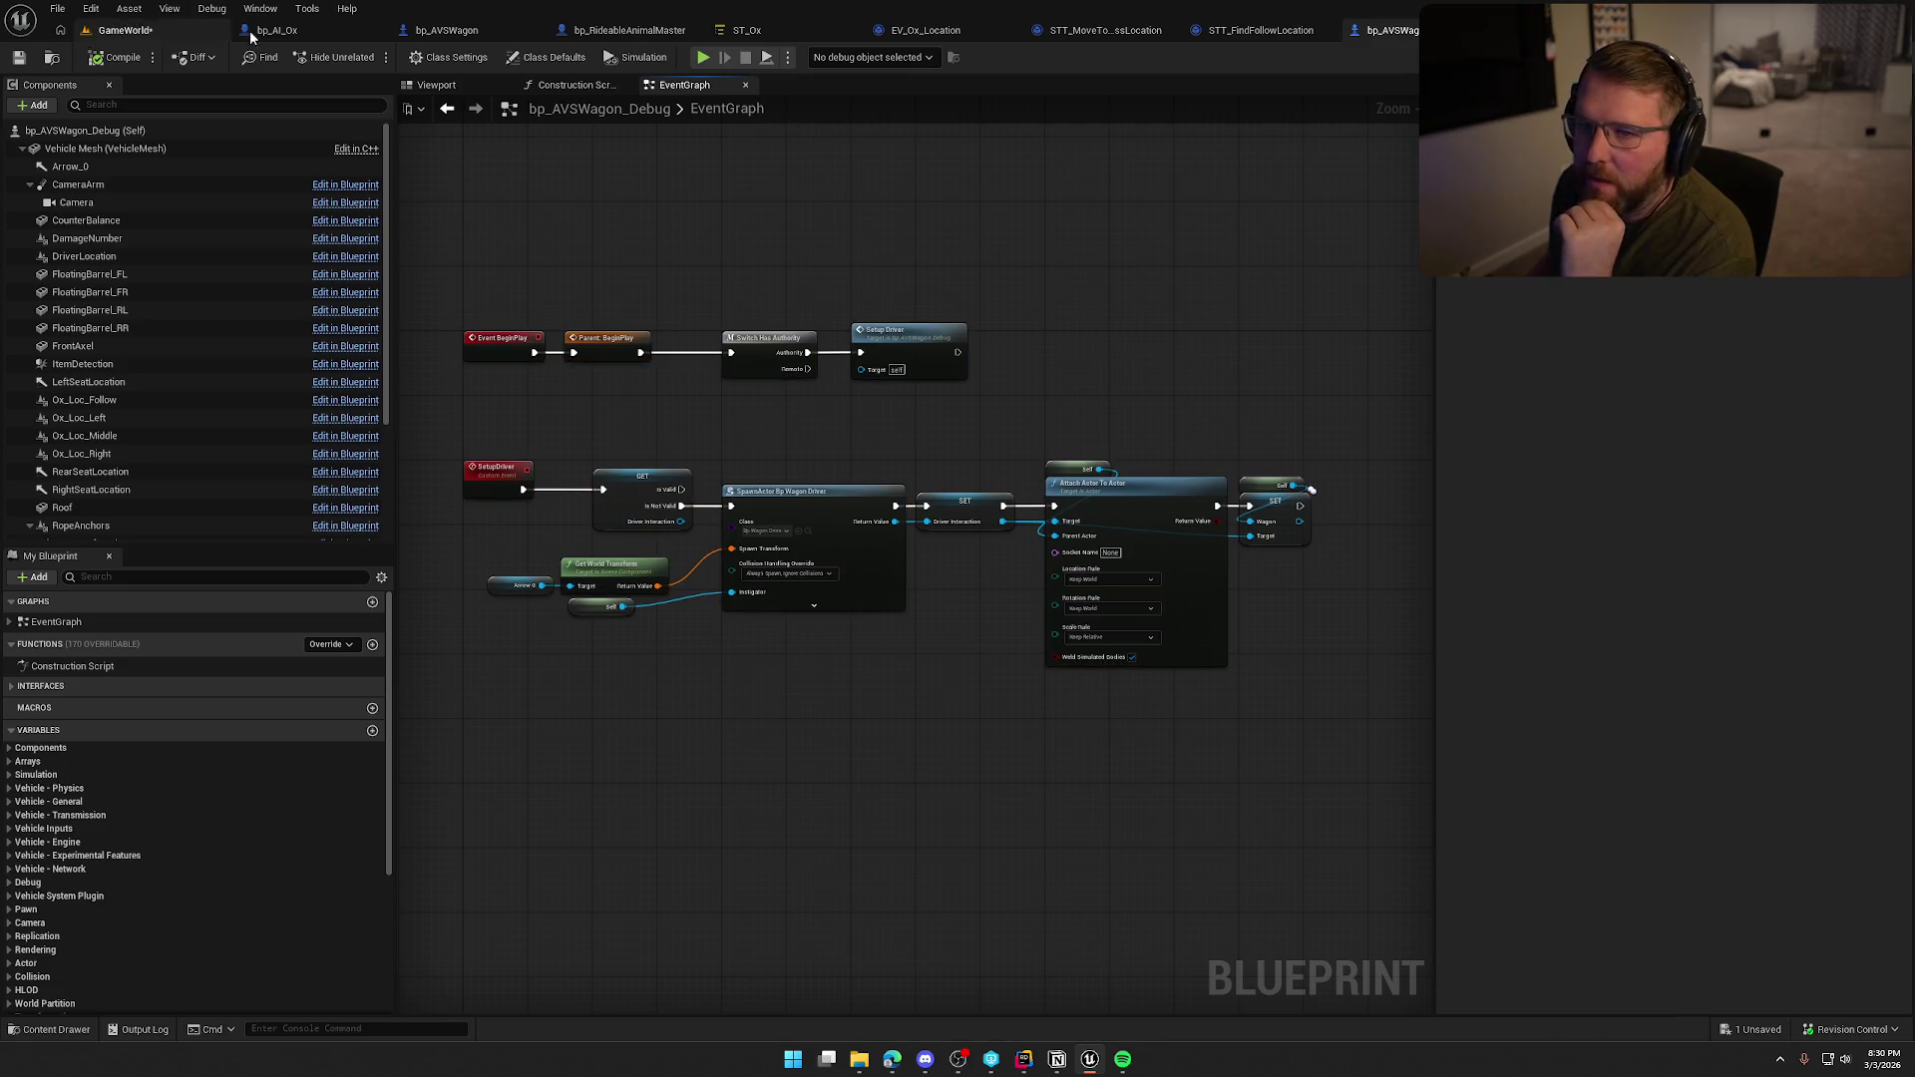
left_click(446, 30)
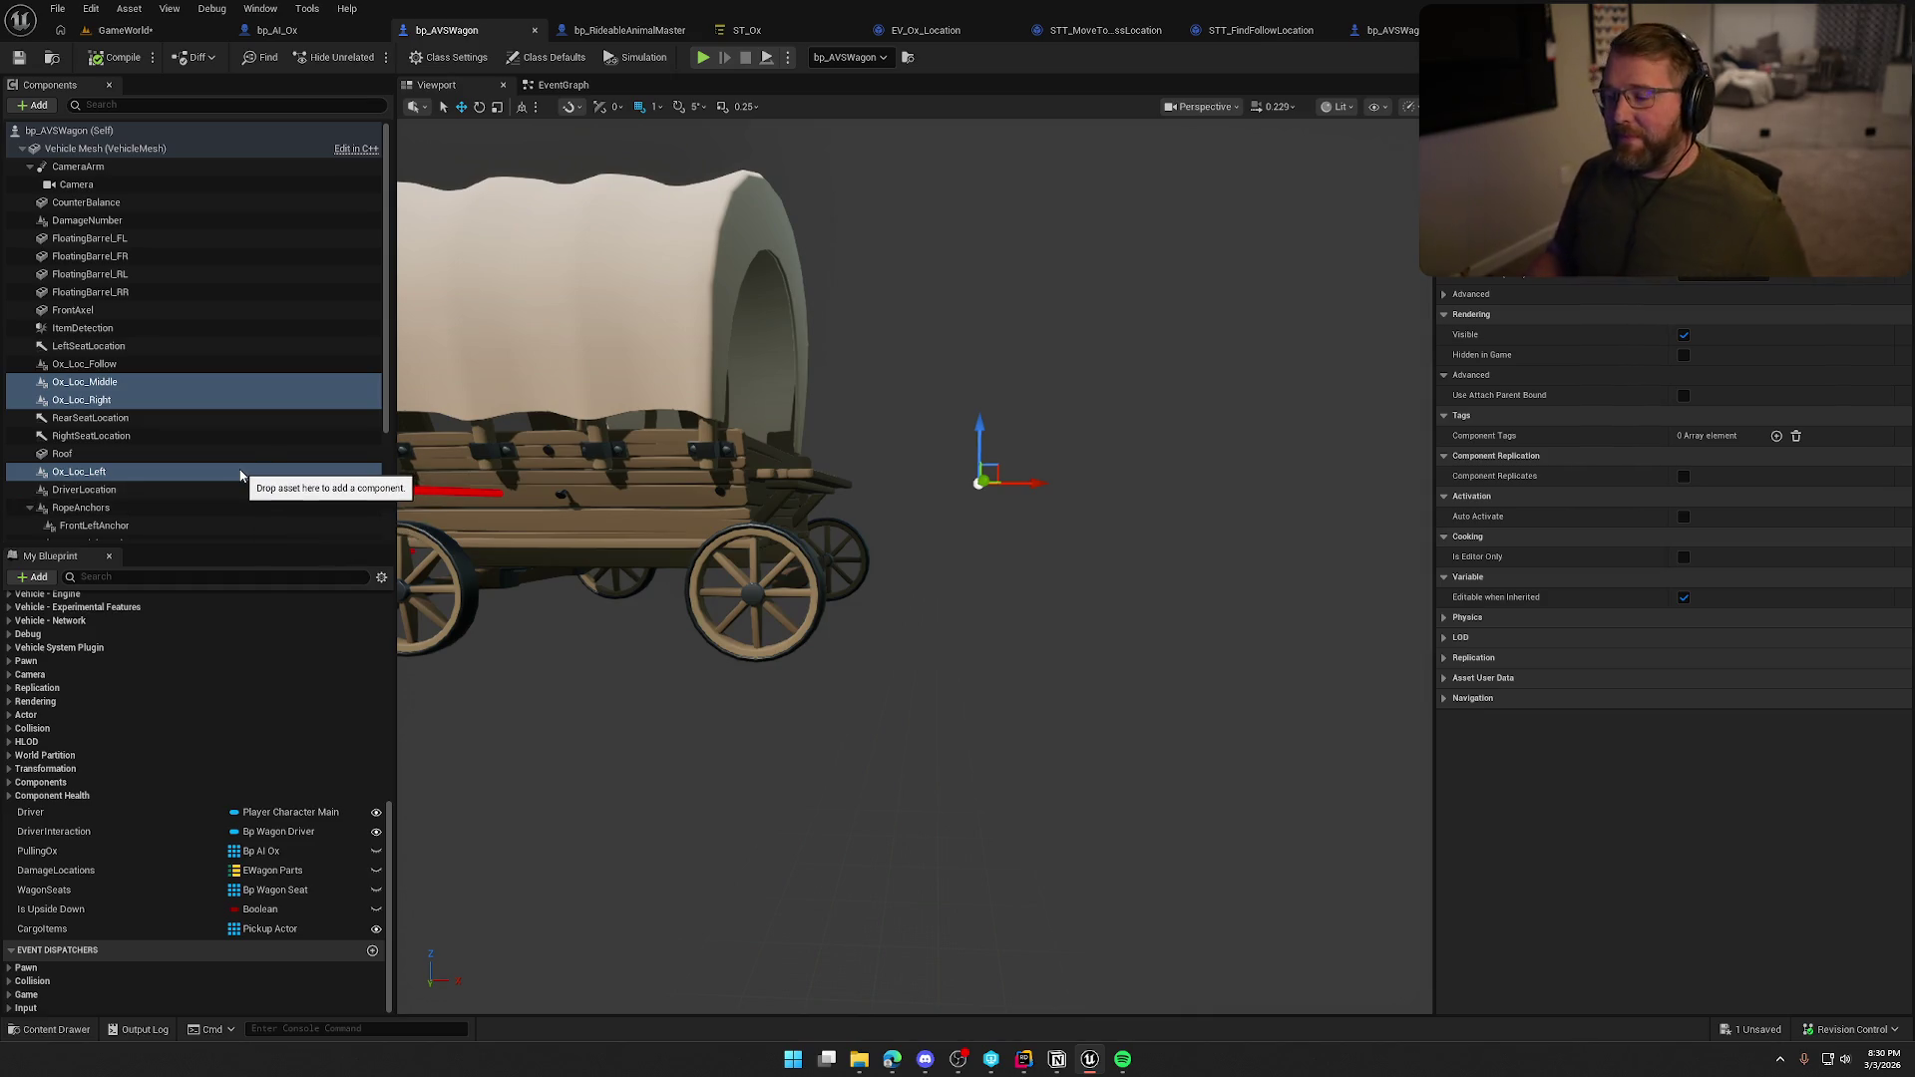
Delete Ox_Loc_Middle, Ox_Loc_Right and Ox_Loc_Left from bp_AVSWagon and compile.
left_click(92, 364)
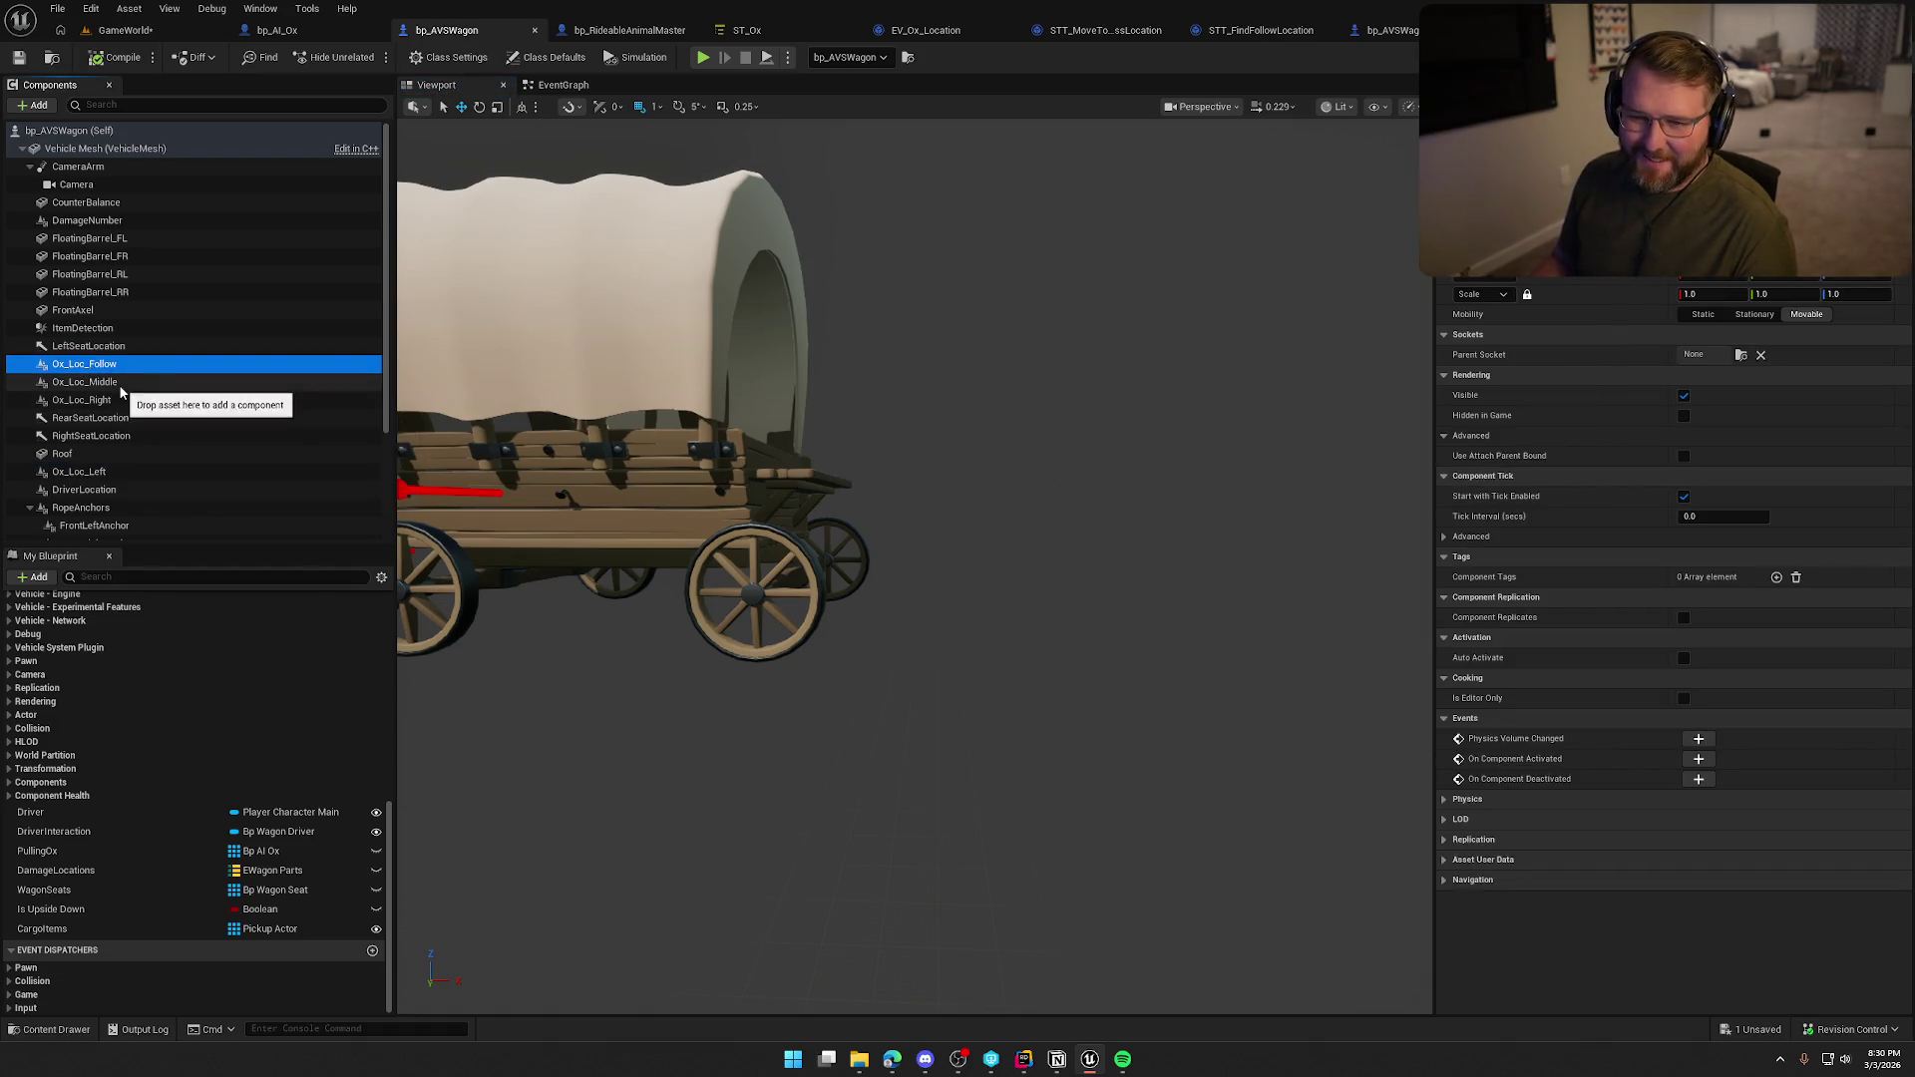
left_click(89, 382)
left_click(109, 400, "shift")
left_click(116, 469, "ctrl")
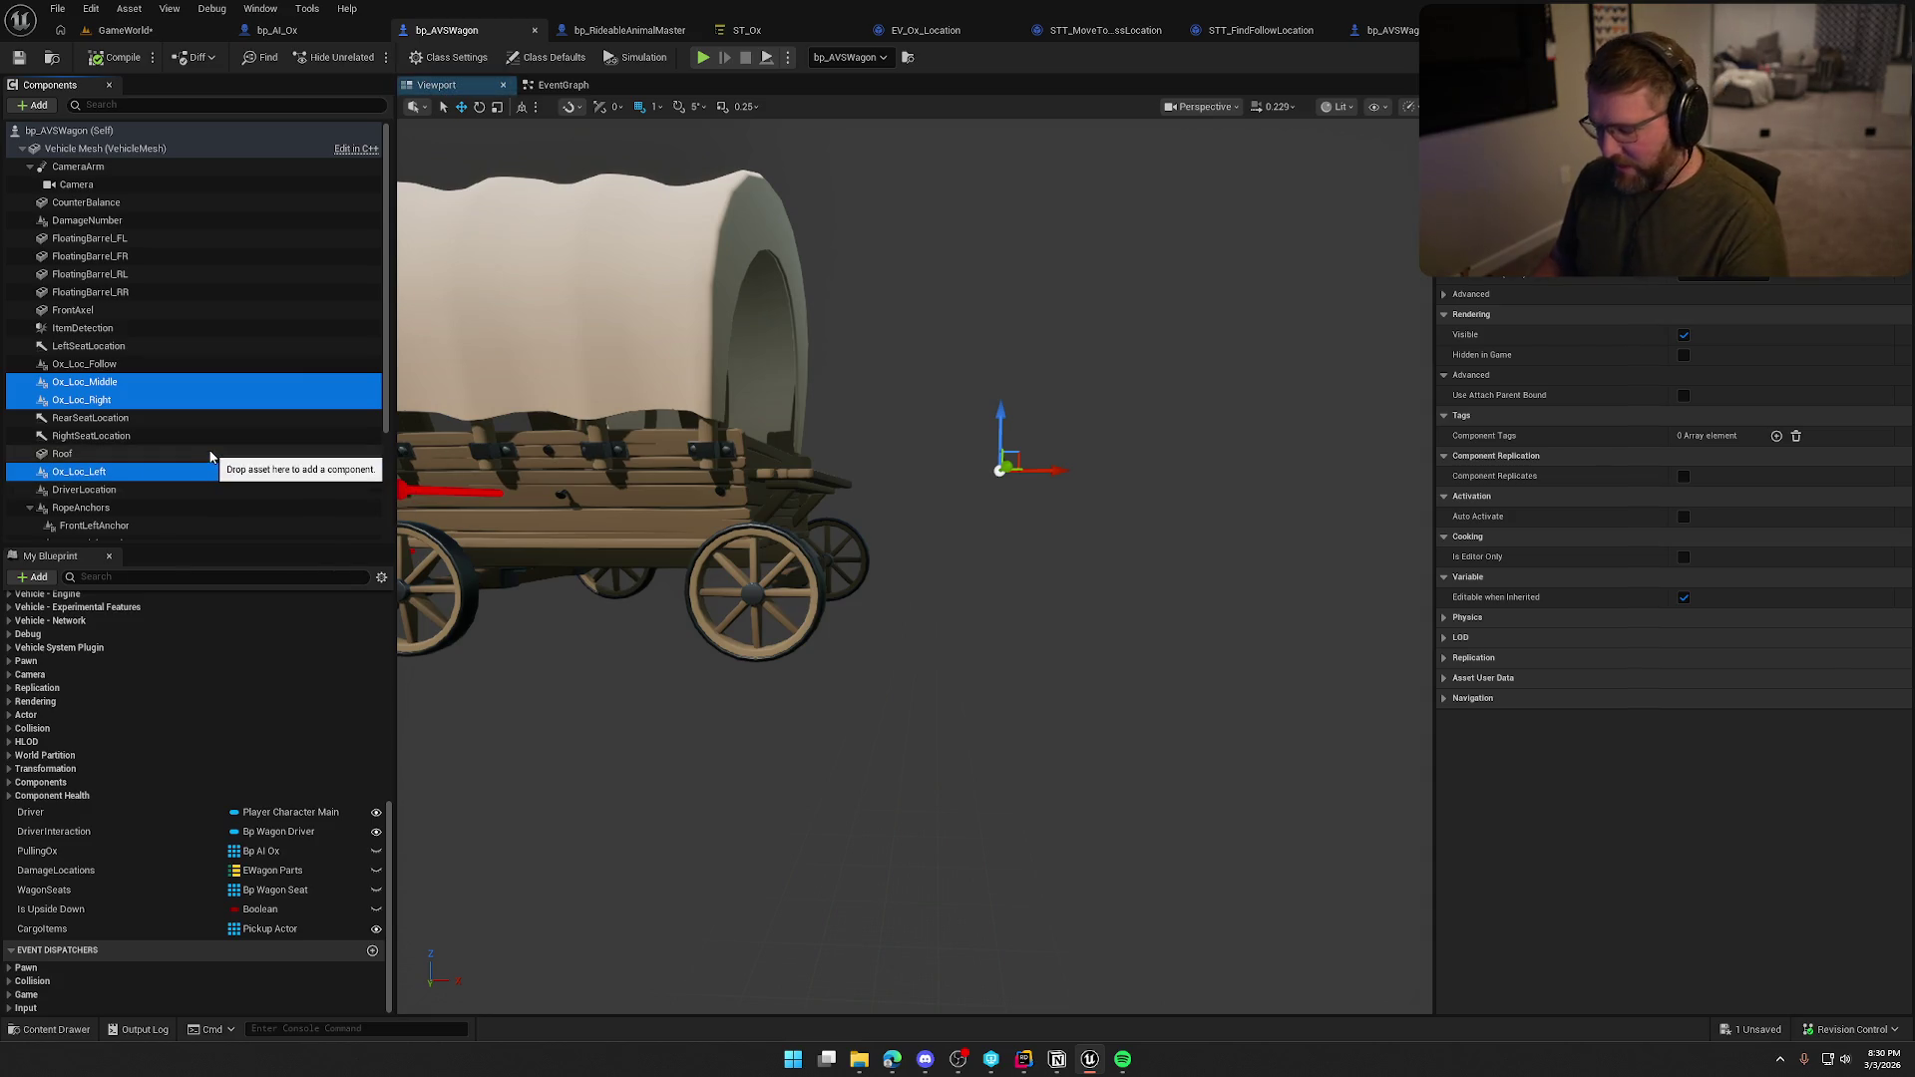
key("Delete")
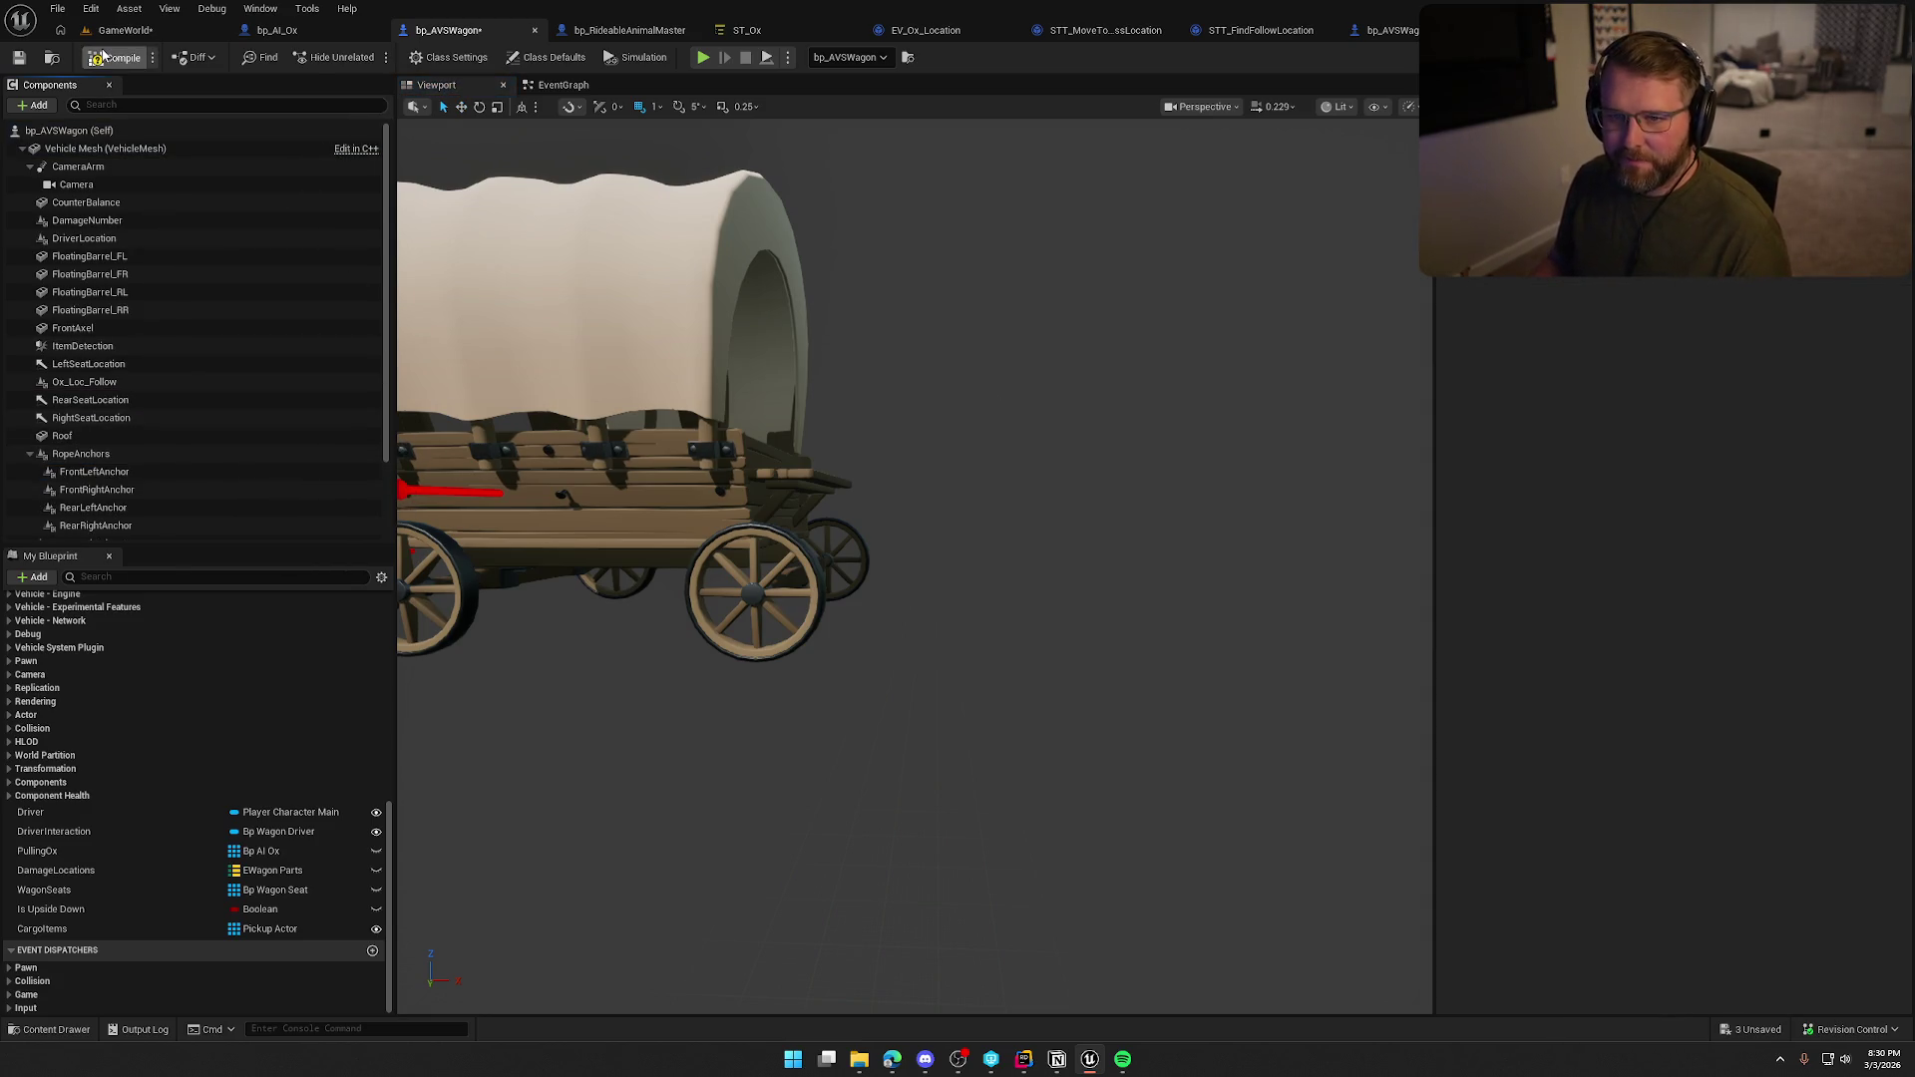
left_click(102, 56)
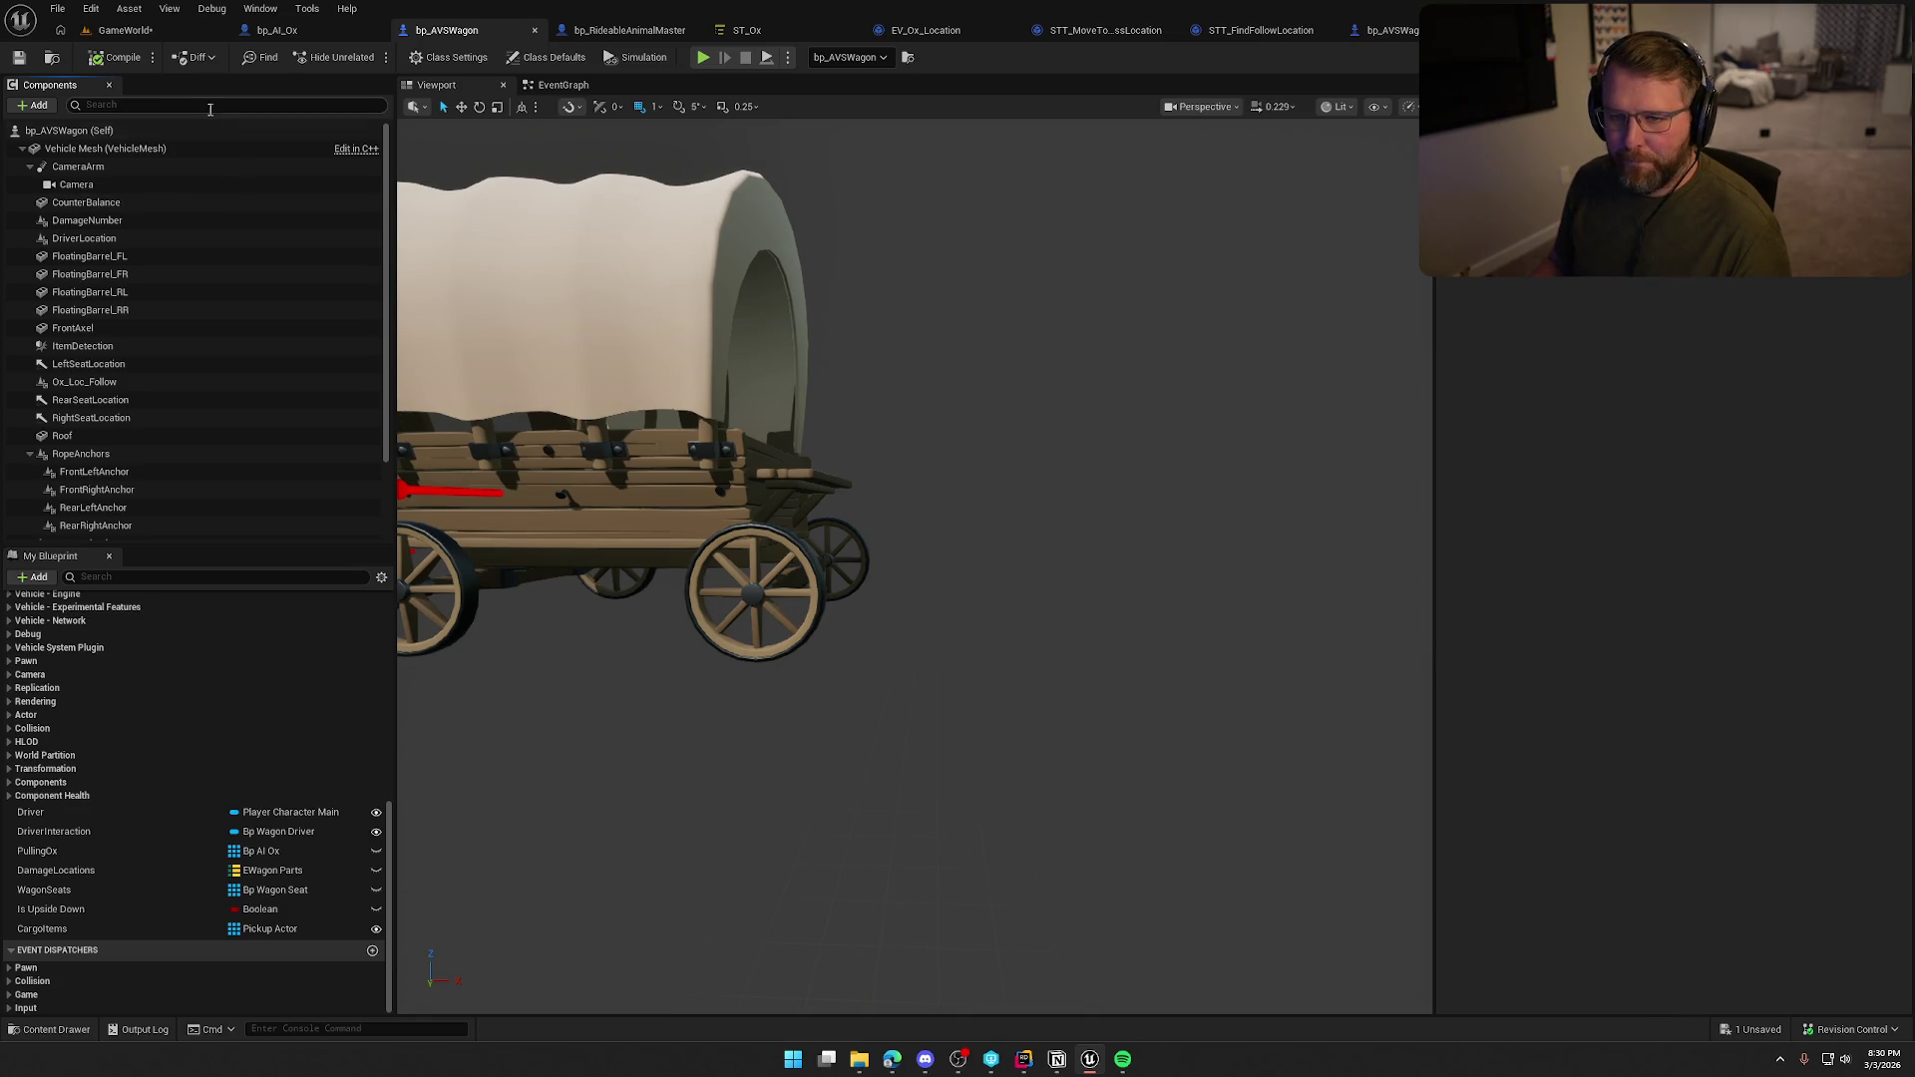
Clear the component search and pick Vehicle Mesh as the parent for a new component.
type("pring")
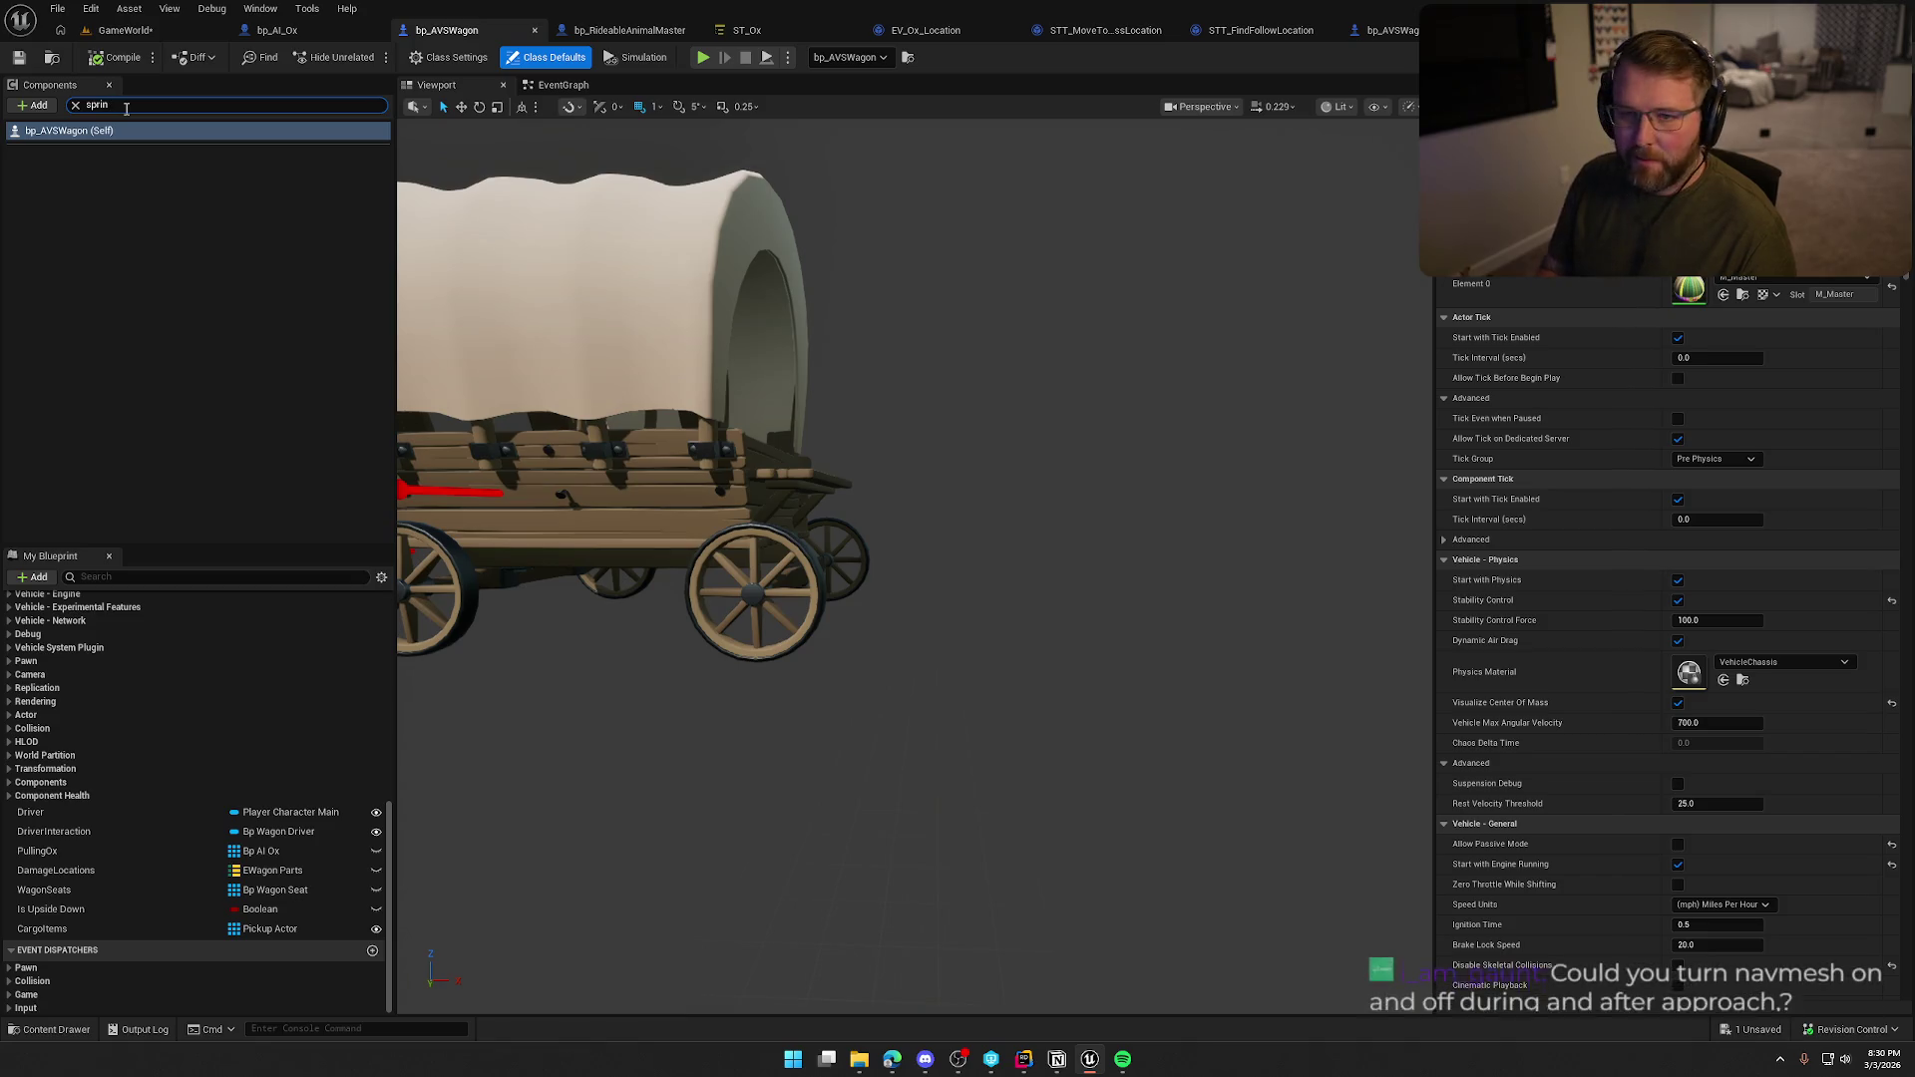
left_click(74, 104)
left_click(22, 147)
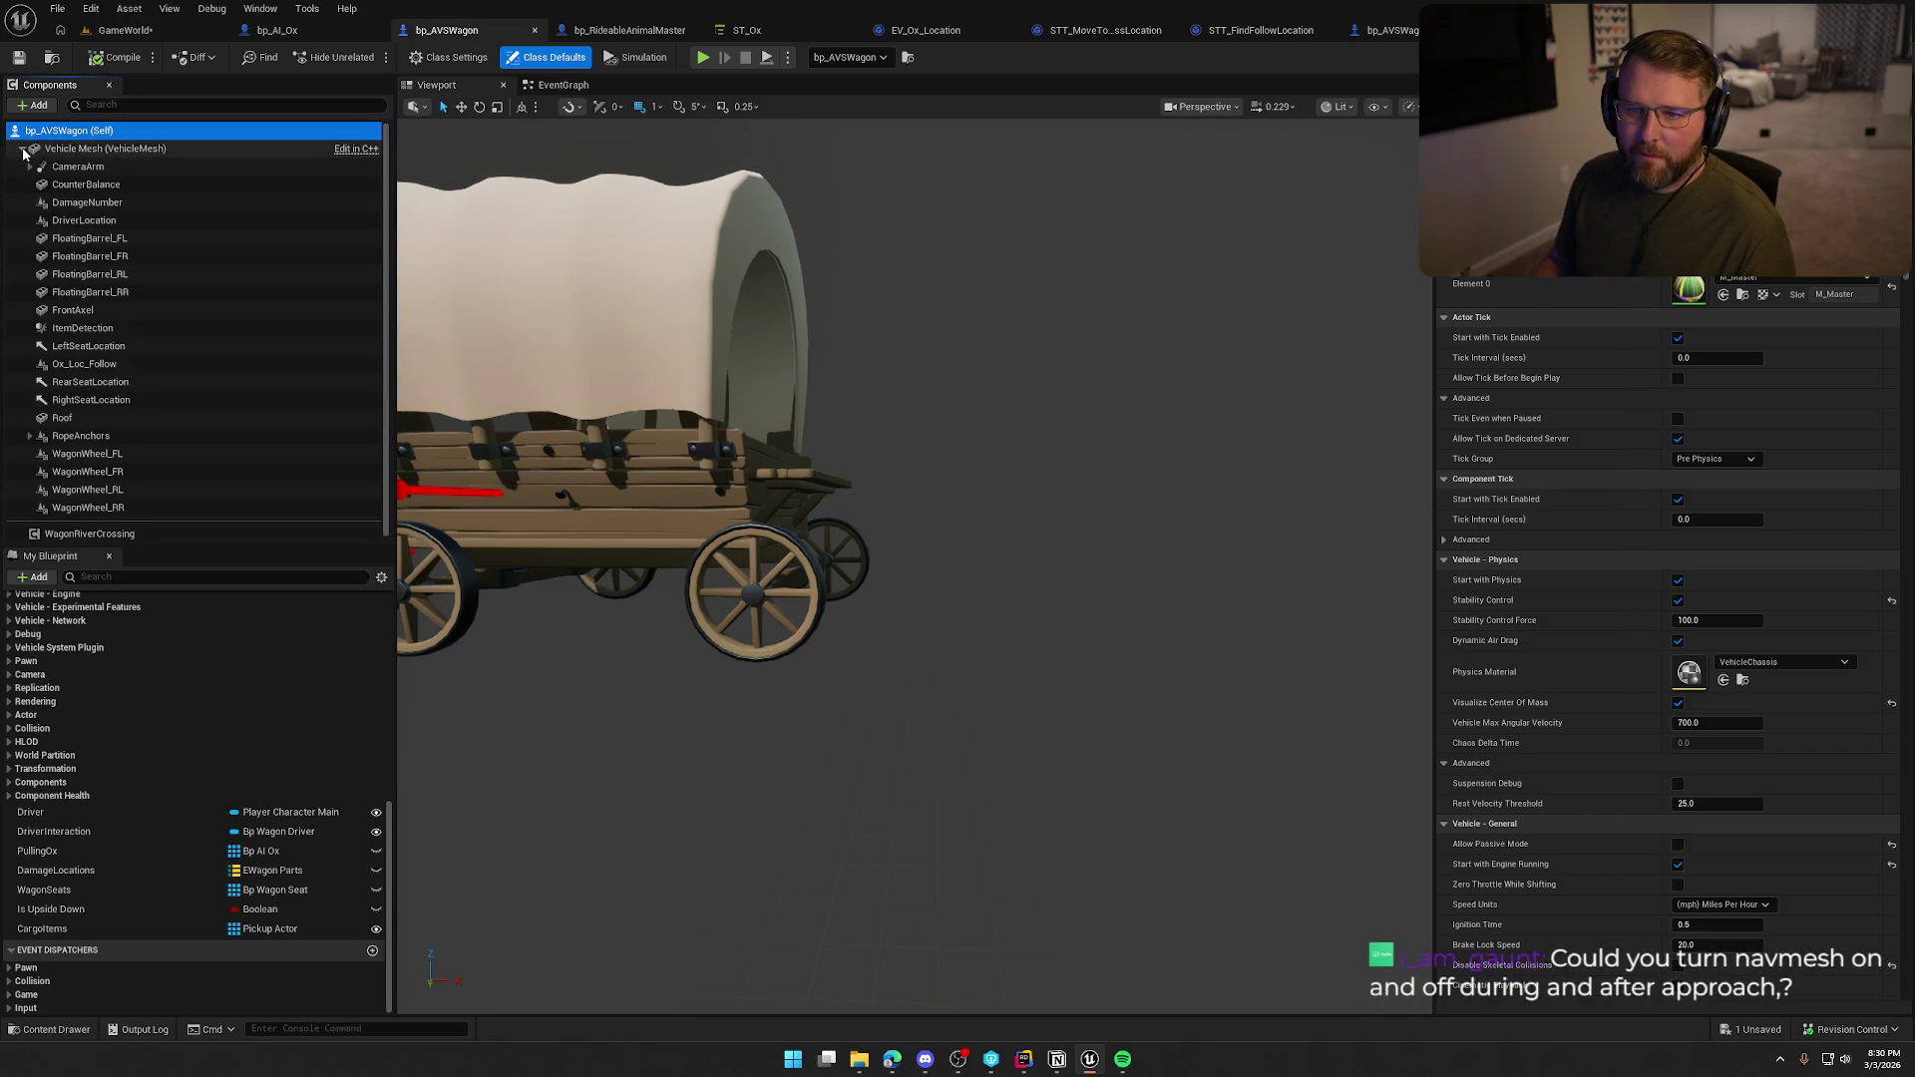
left_click(80, 147)
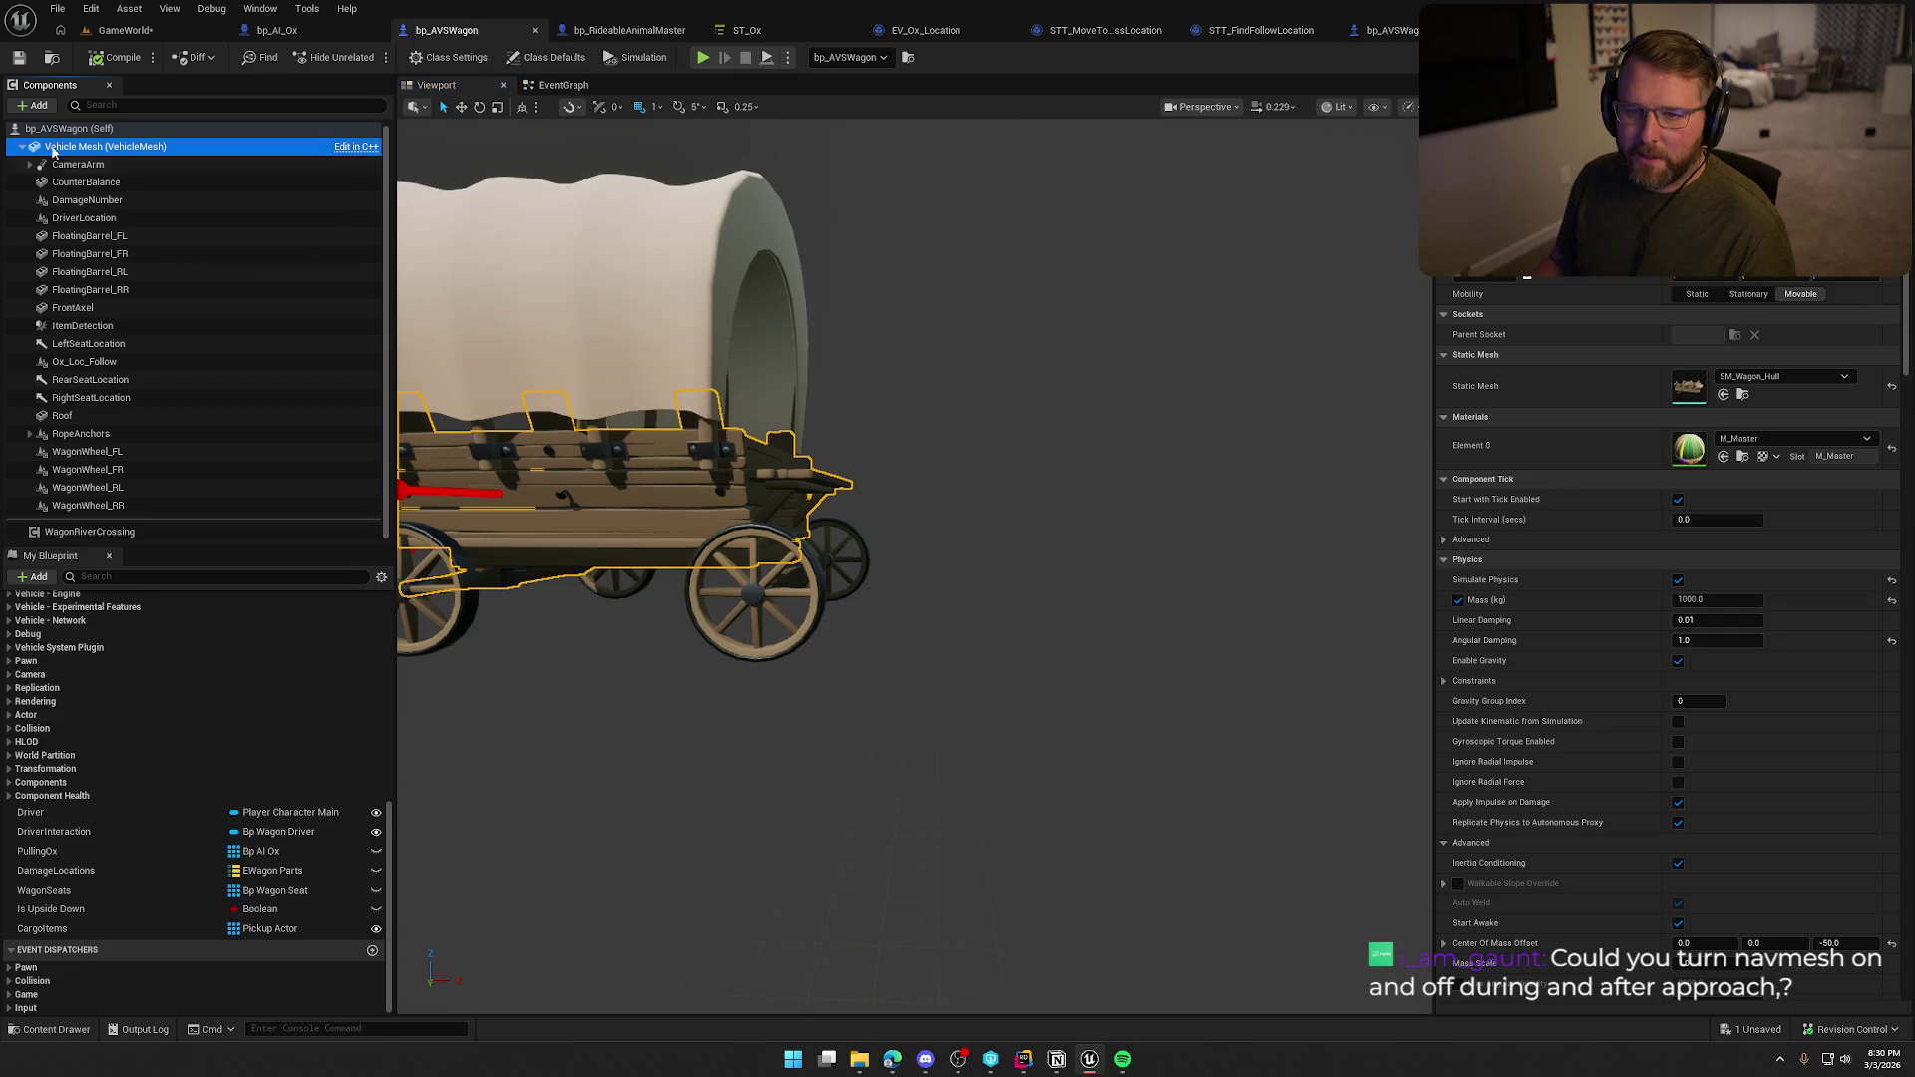
left_click(32, 106)
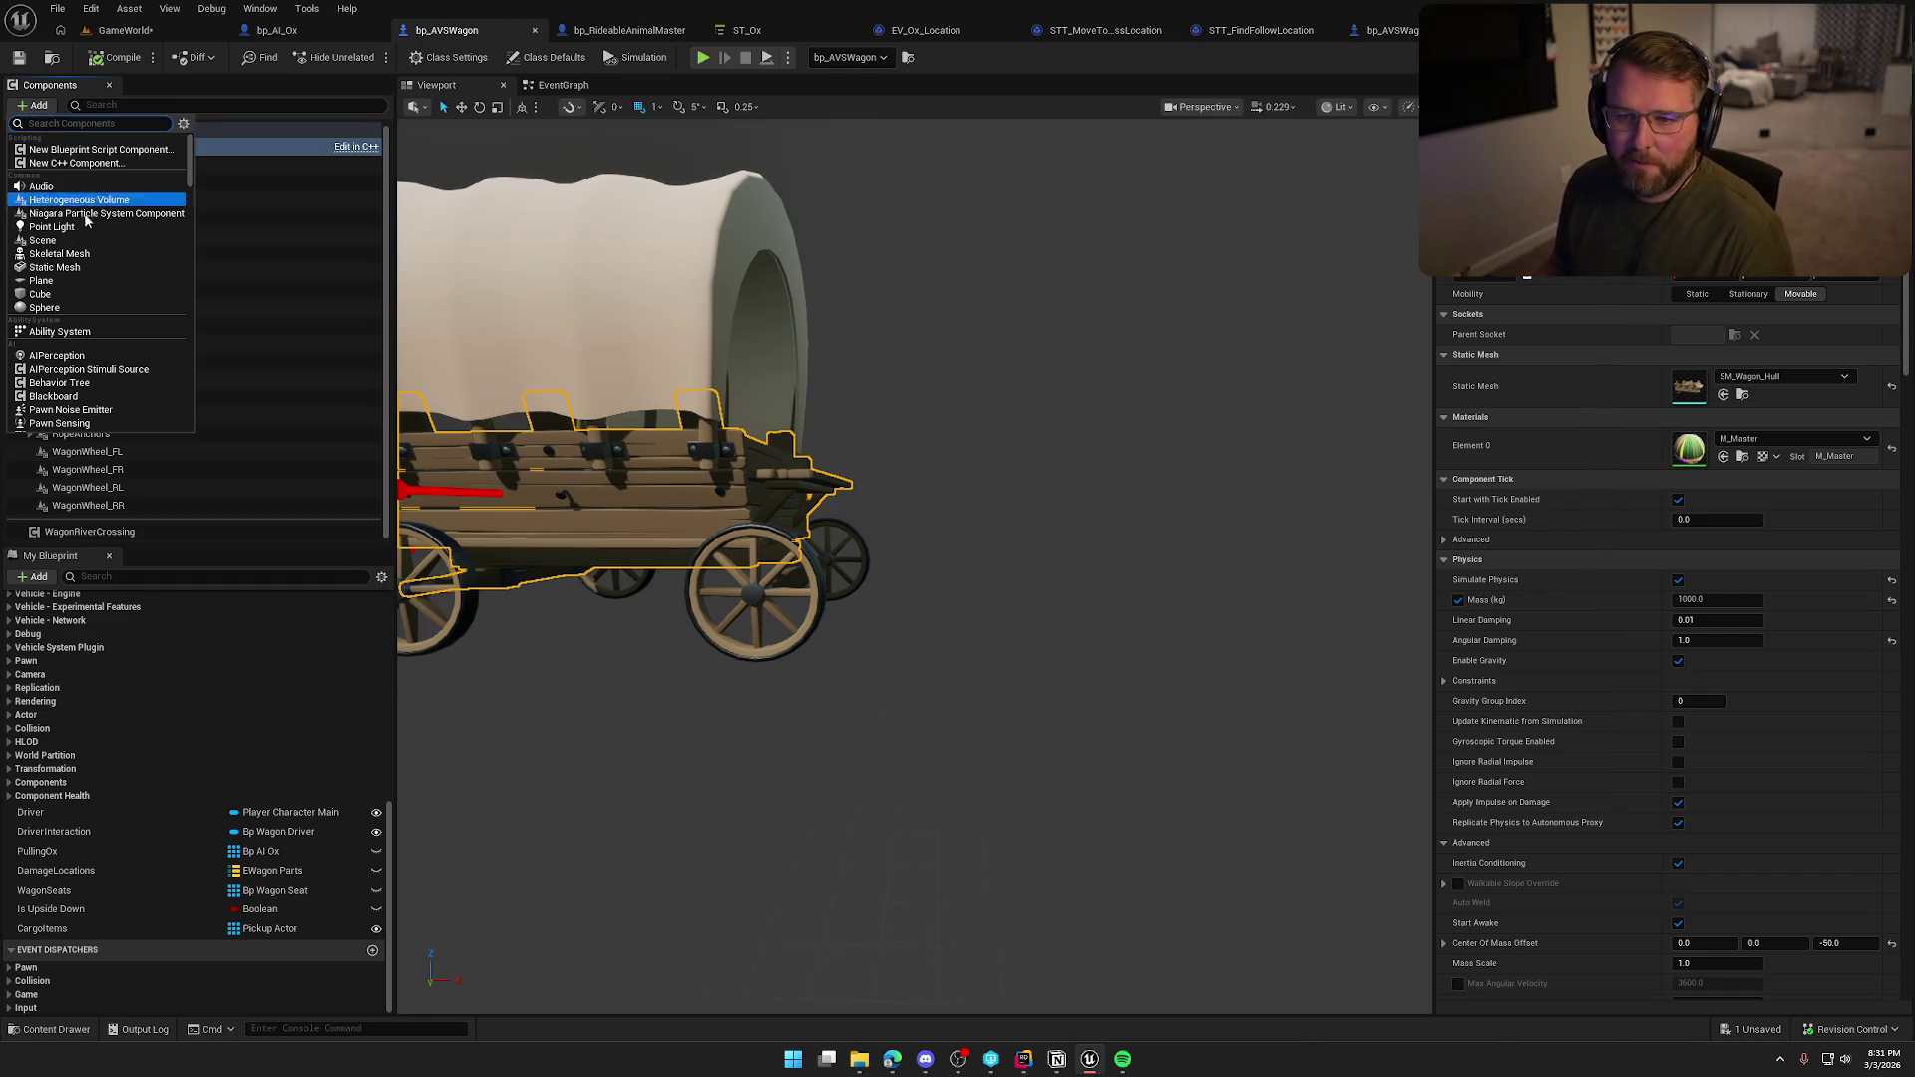
Add a MidHarness spring arm and duplicate it as LeftHarness and RightHarness.
type("spring")
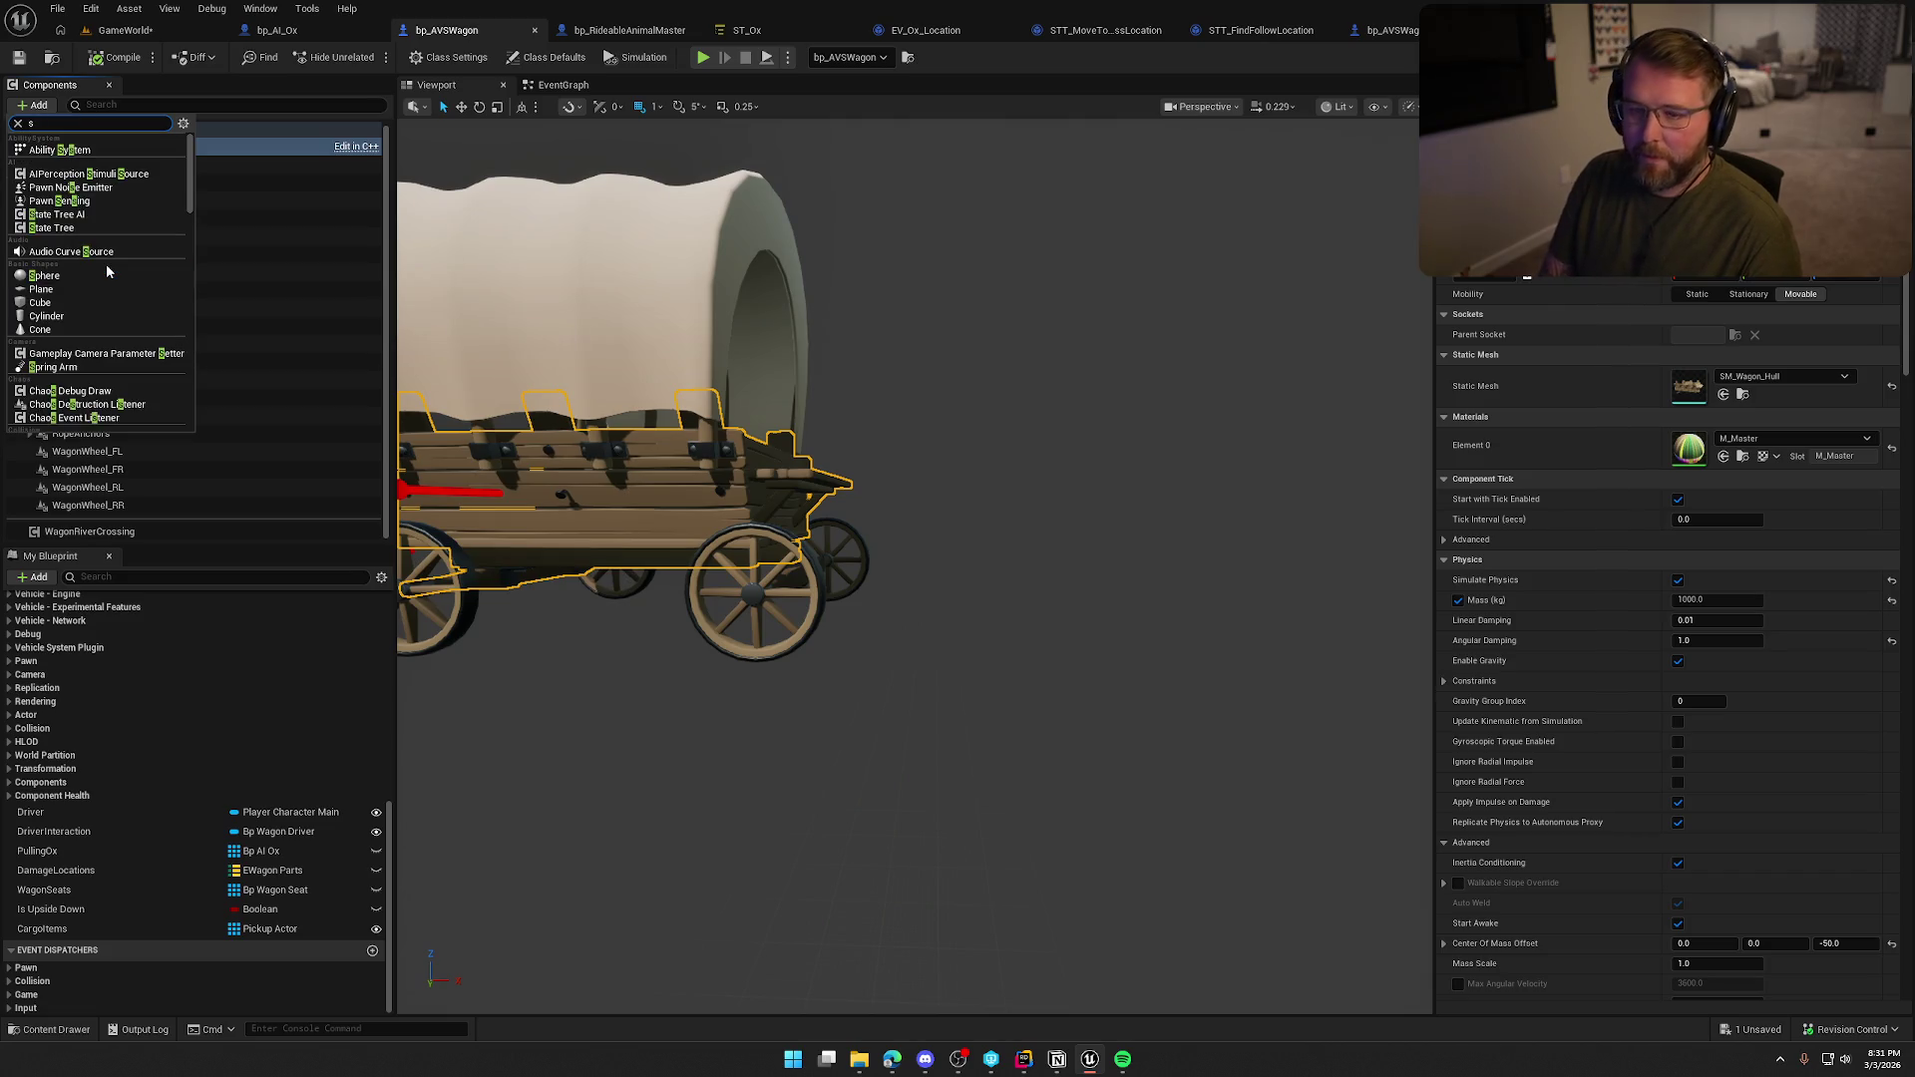
key("Return")
type("MidHarness")
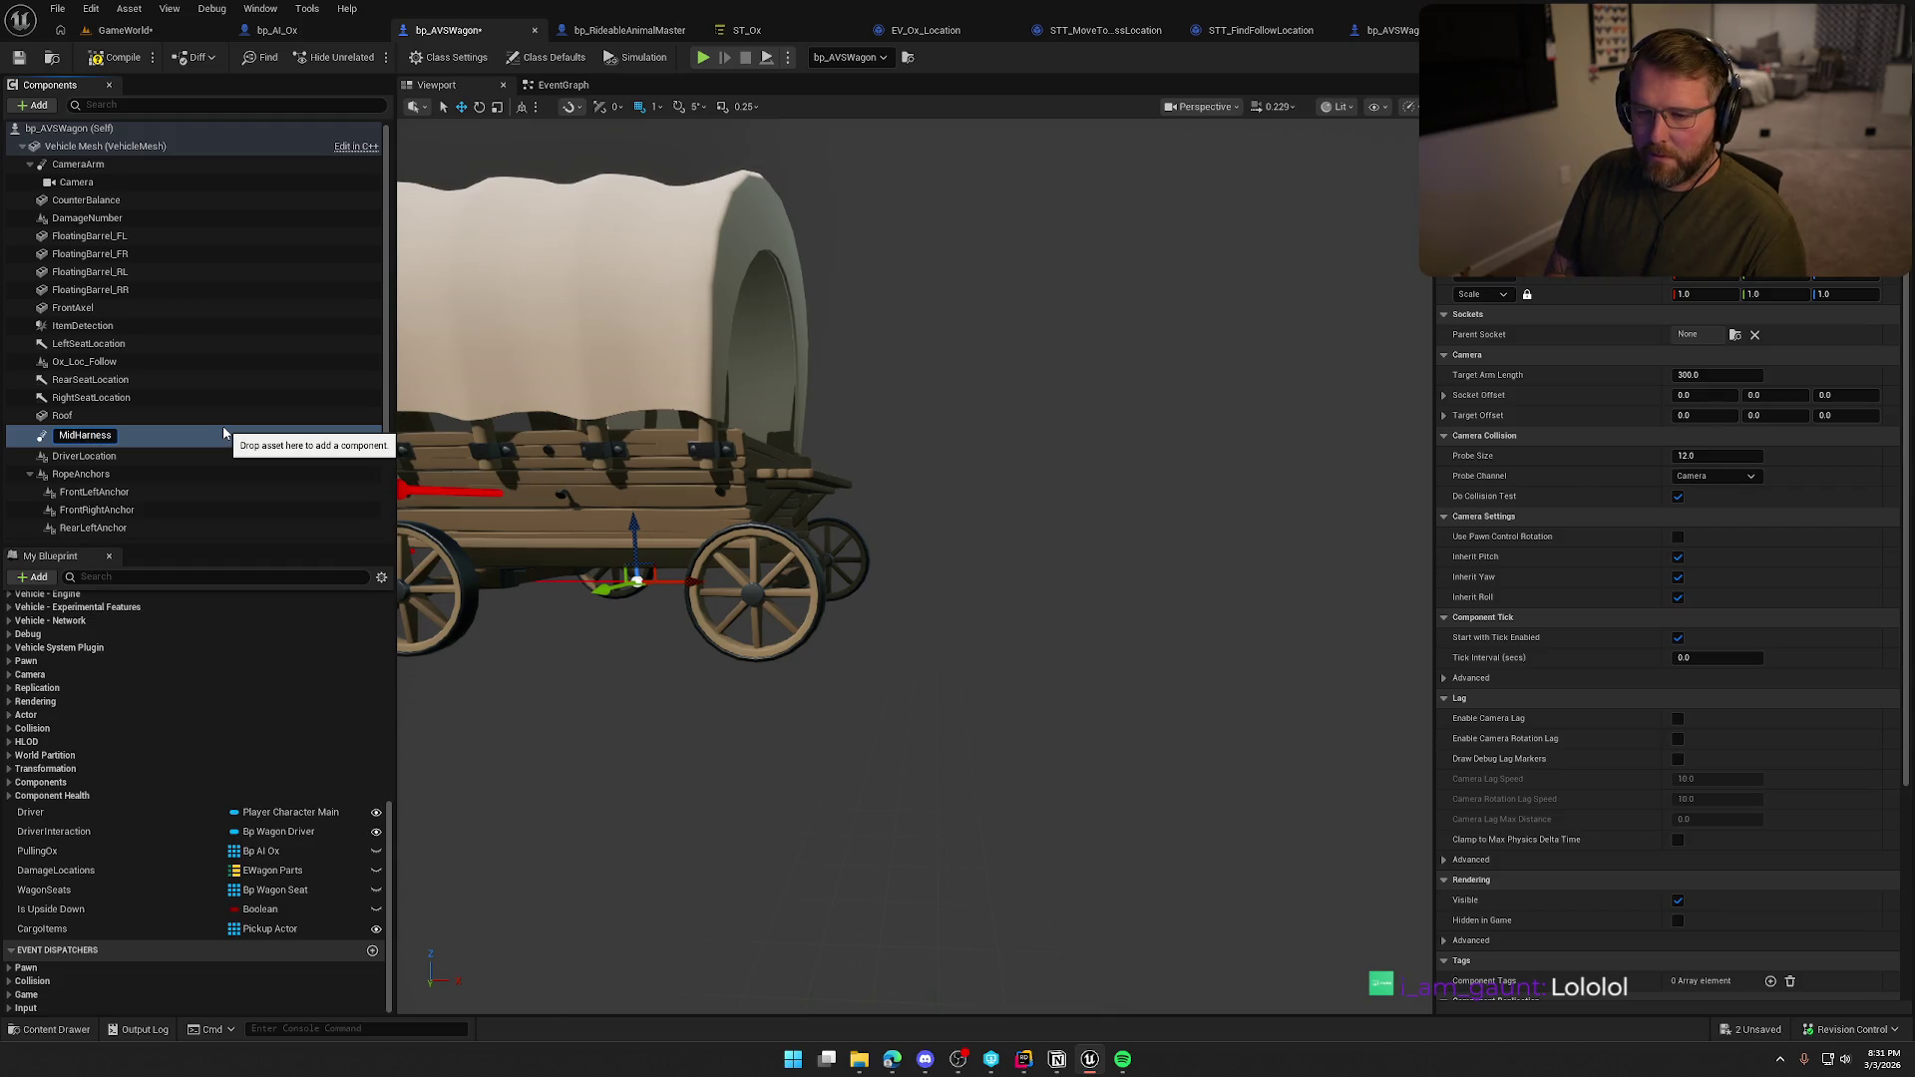
key("Return")
left_click(86, 347)
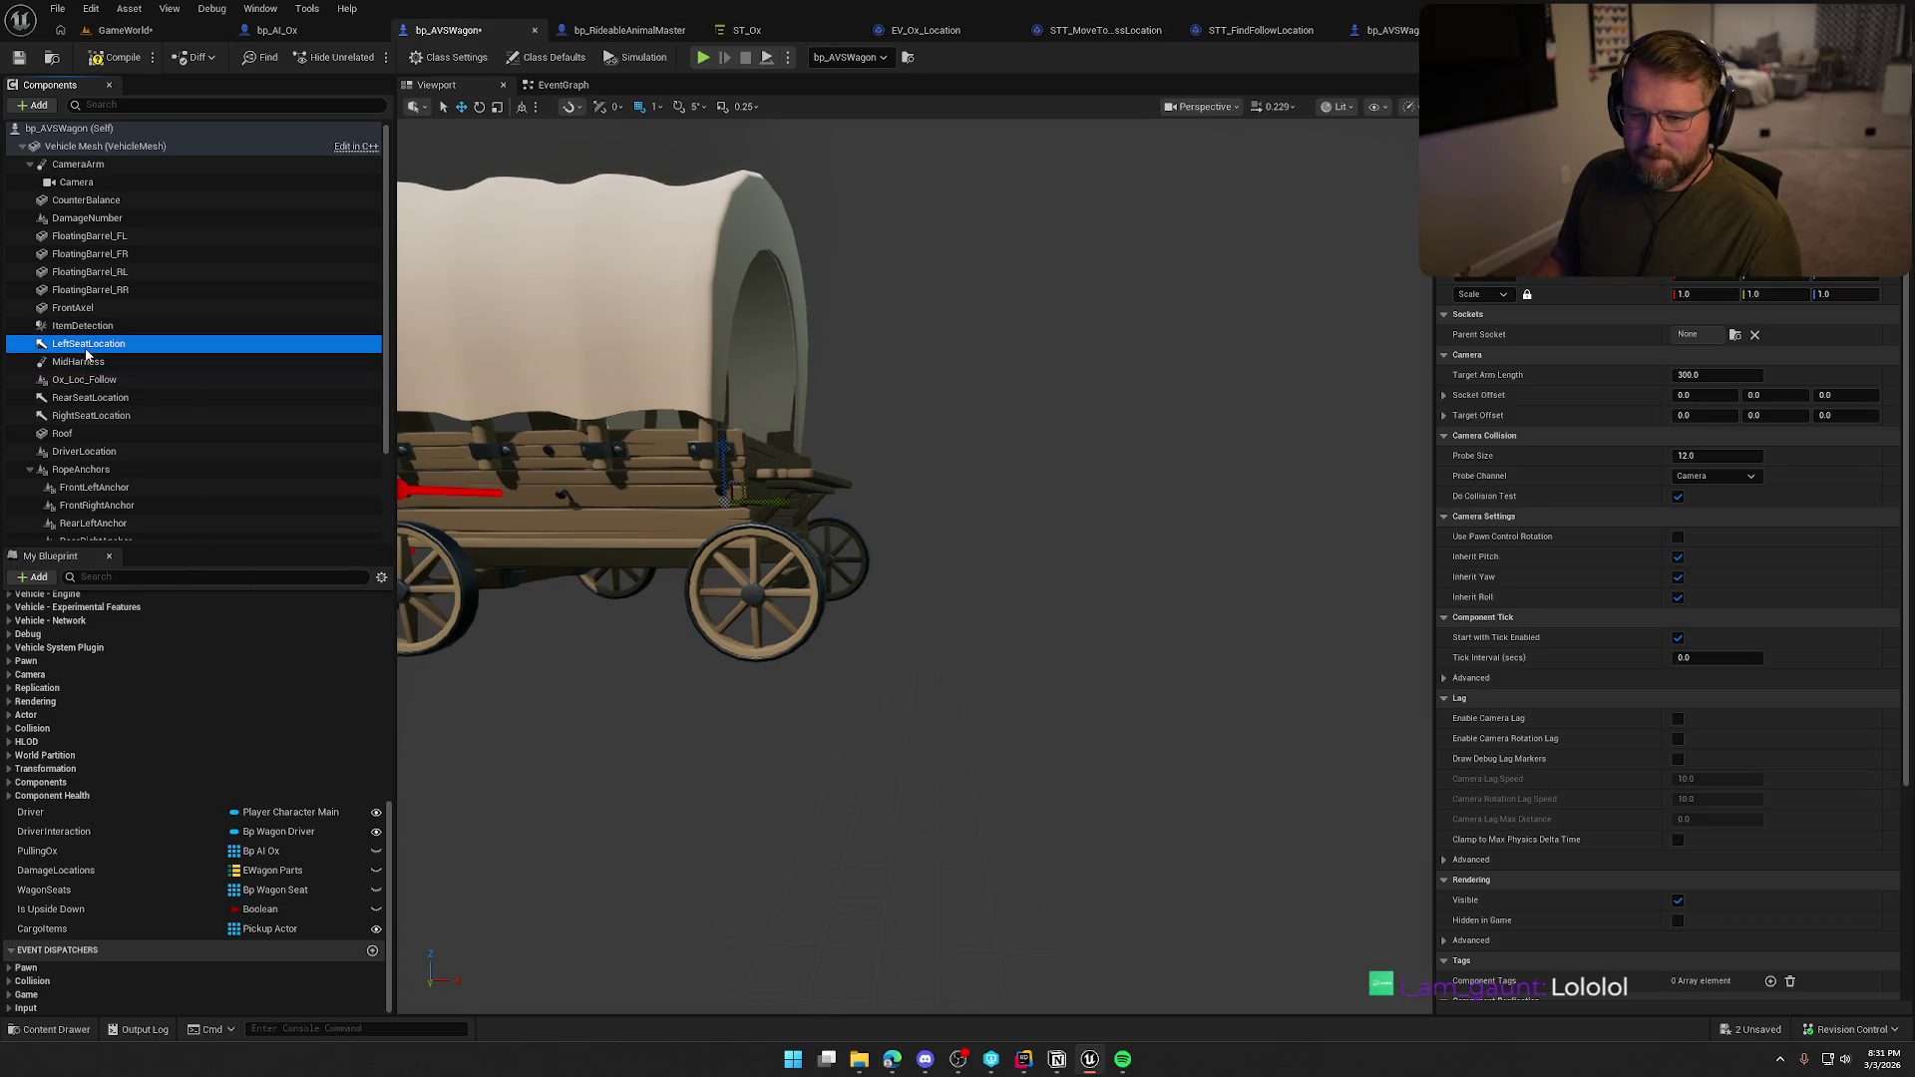
left_click(86, 359)
key("ctrl+d")
type("LeftHarn")
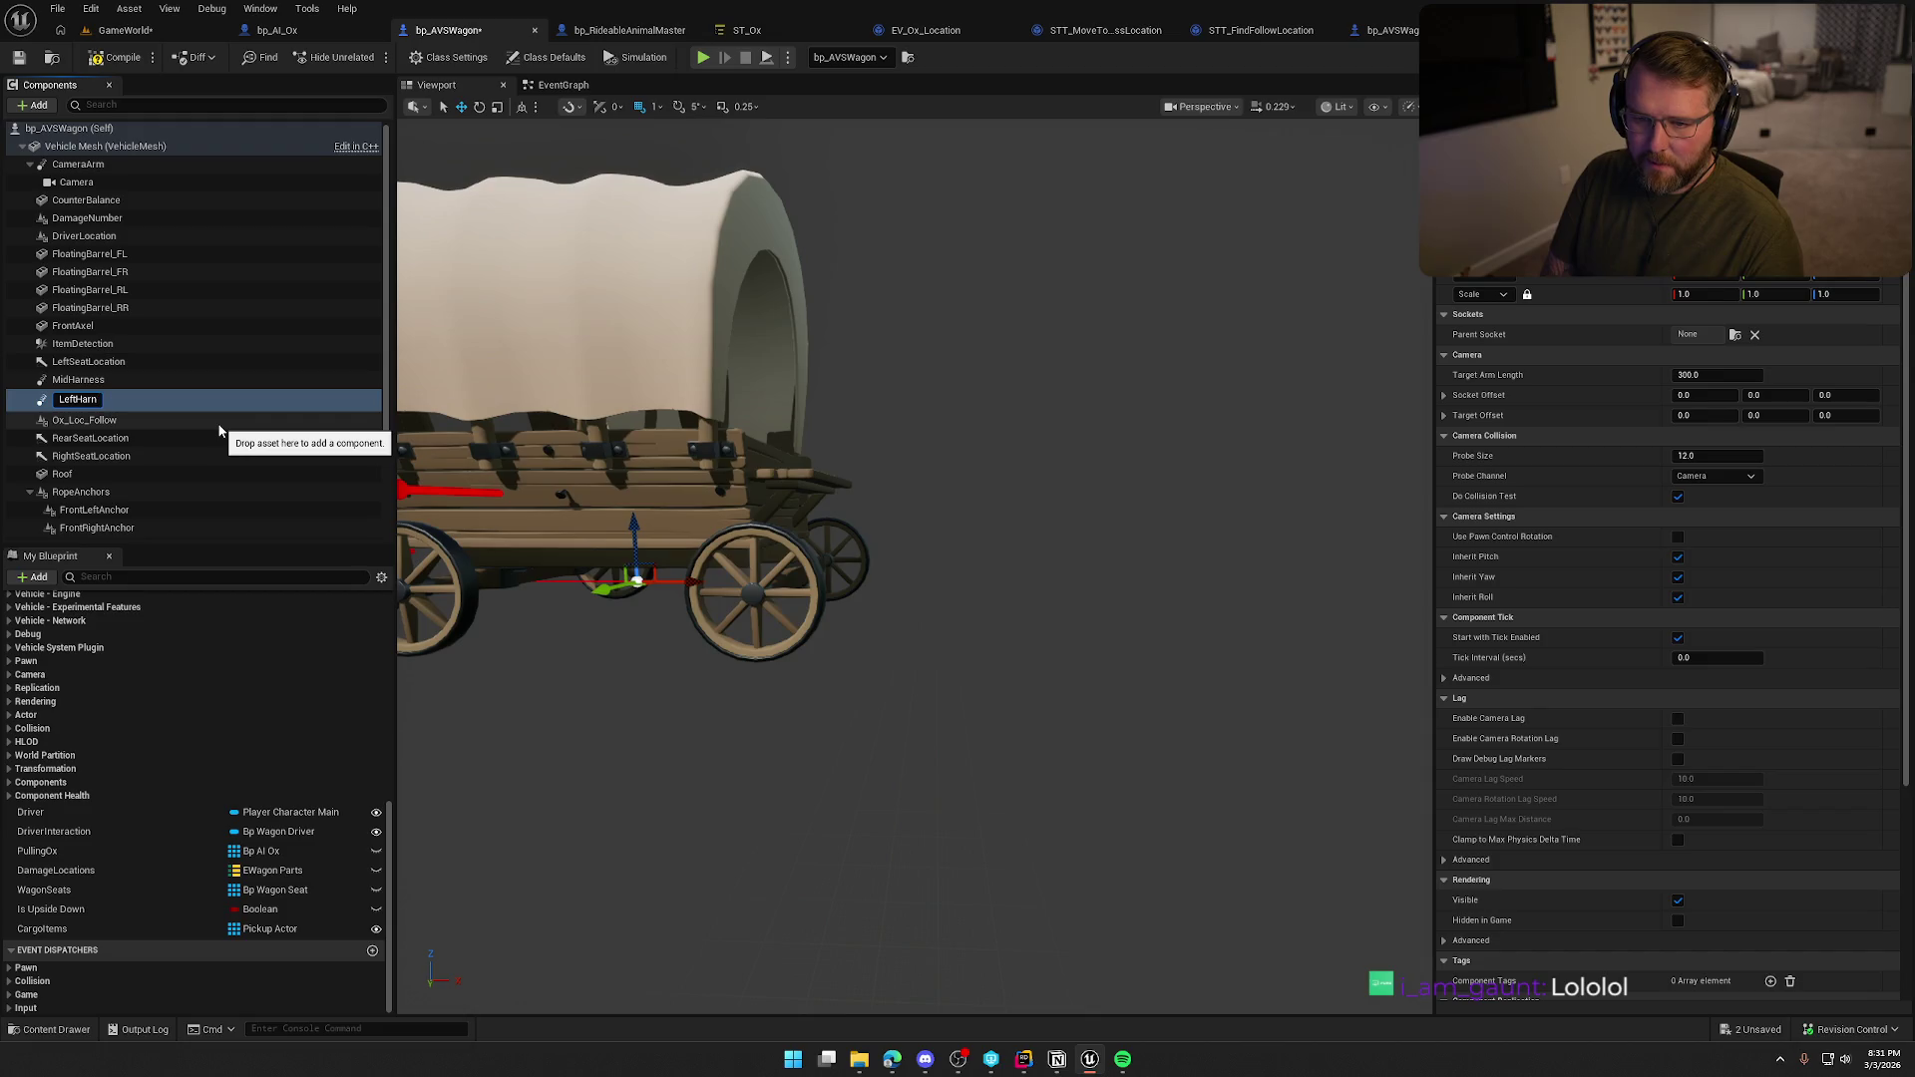
type("ess")
key("Return")
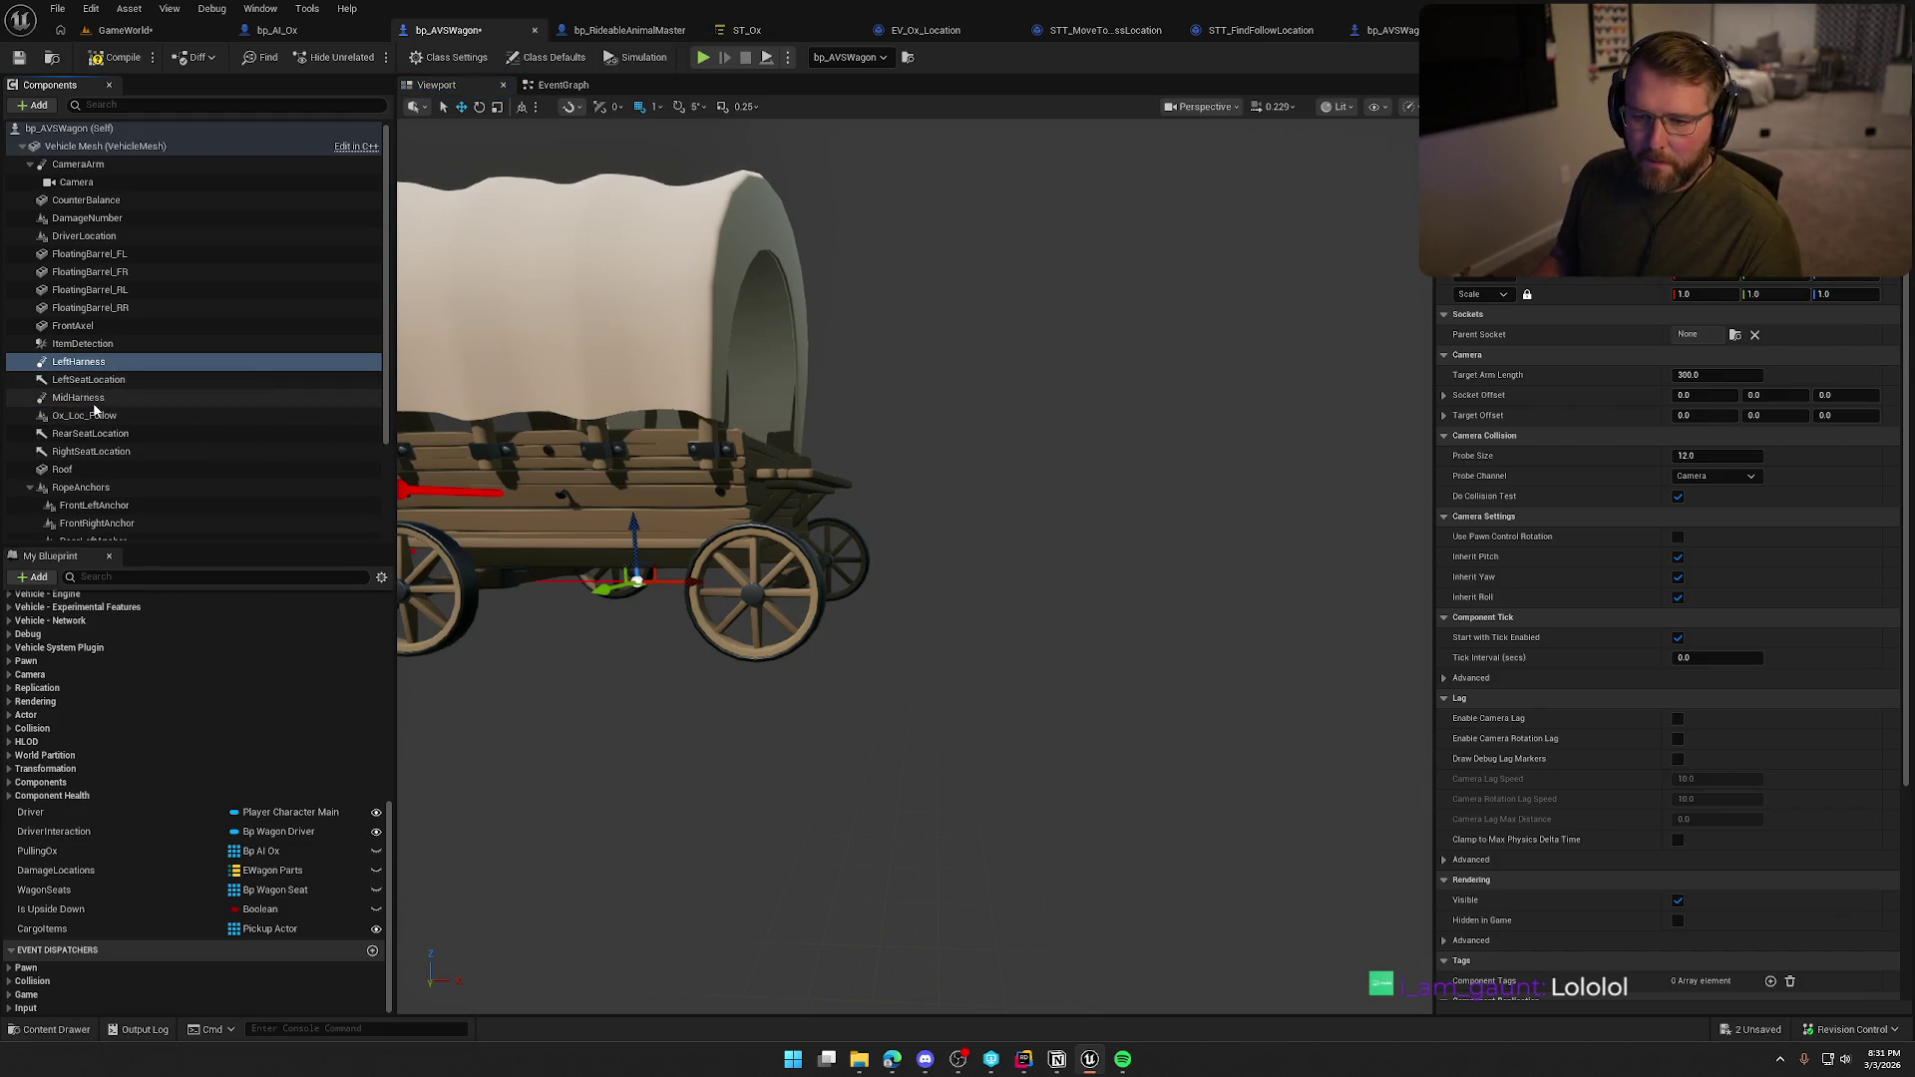
left_click(93, 398)
key("ctrl+d")
type("Ri")
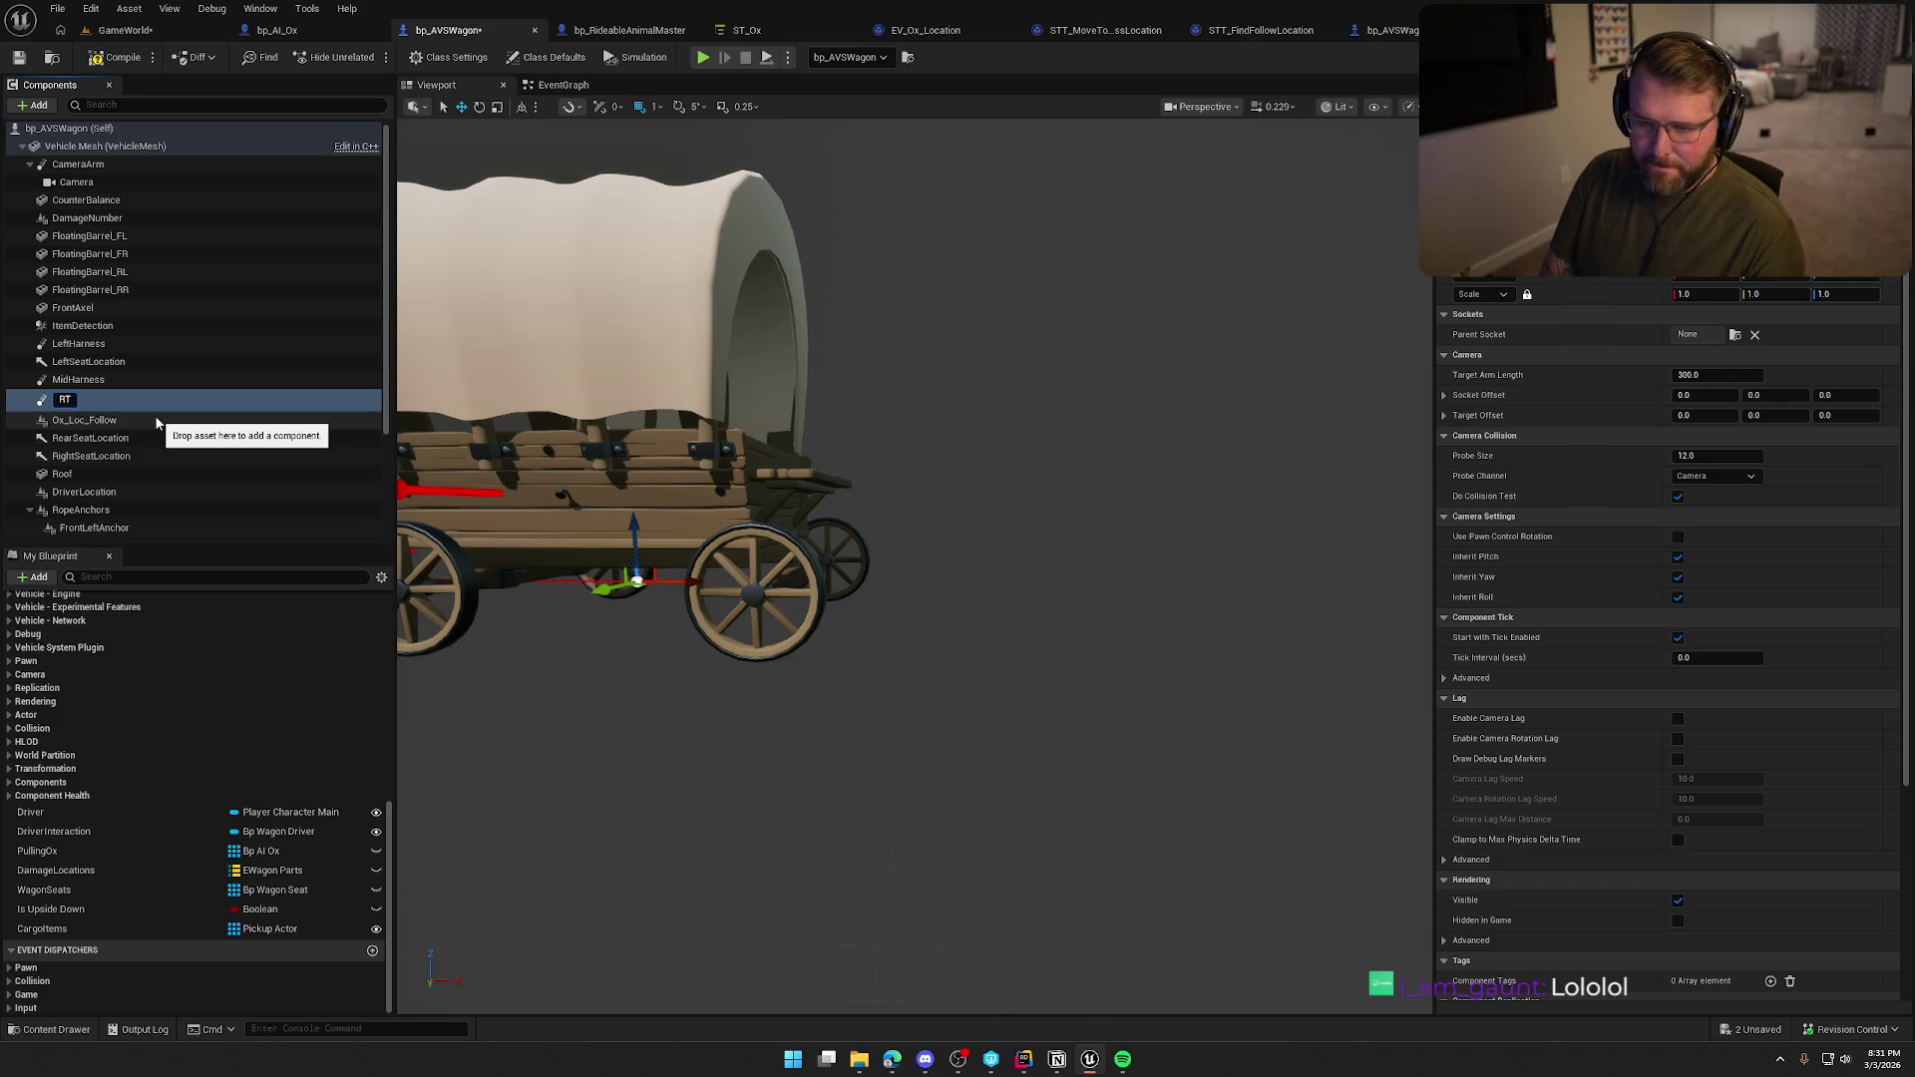
type("ghtHarn")
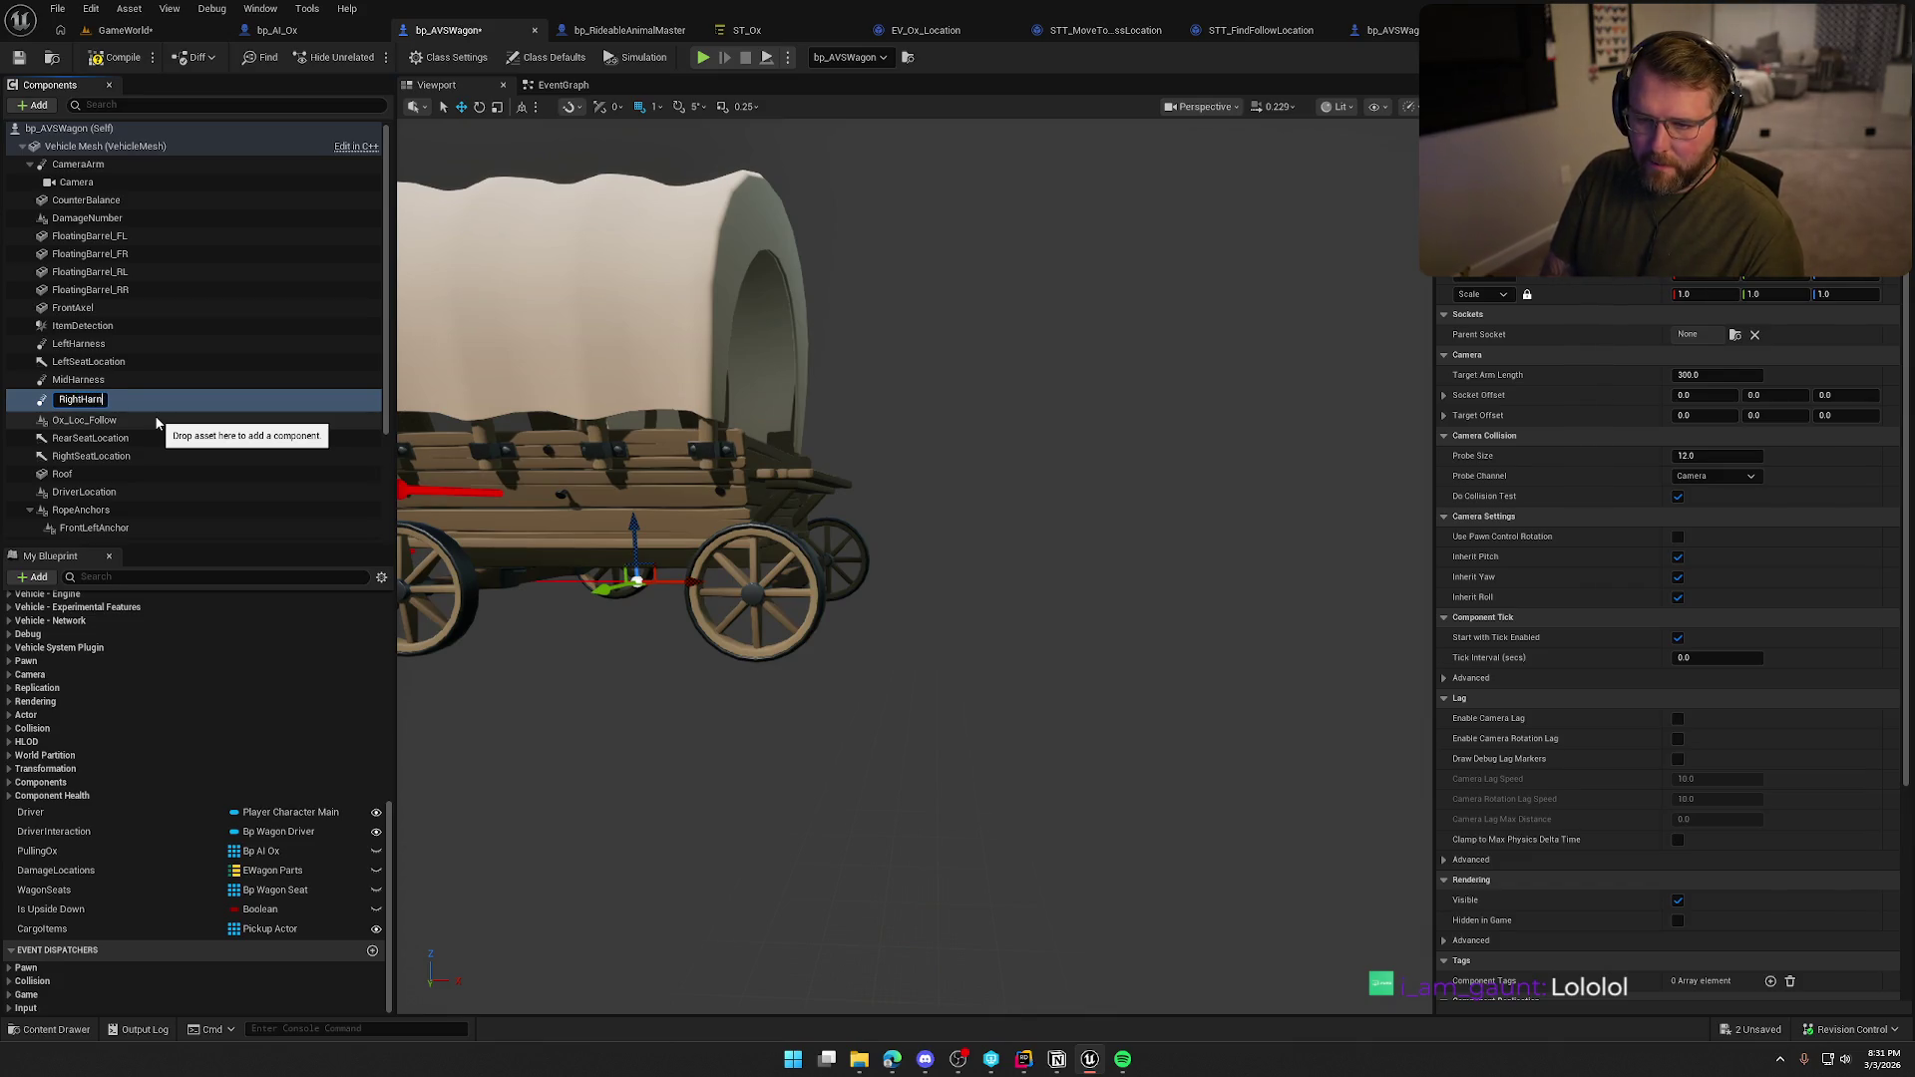
type("es")
key("Return")
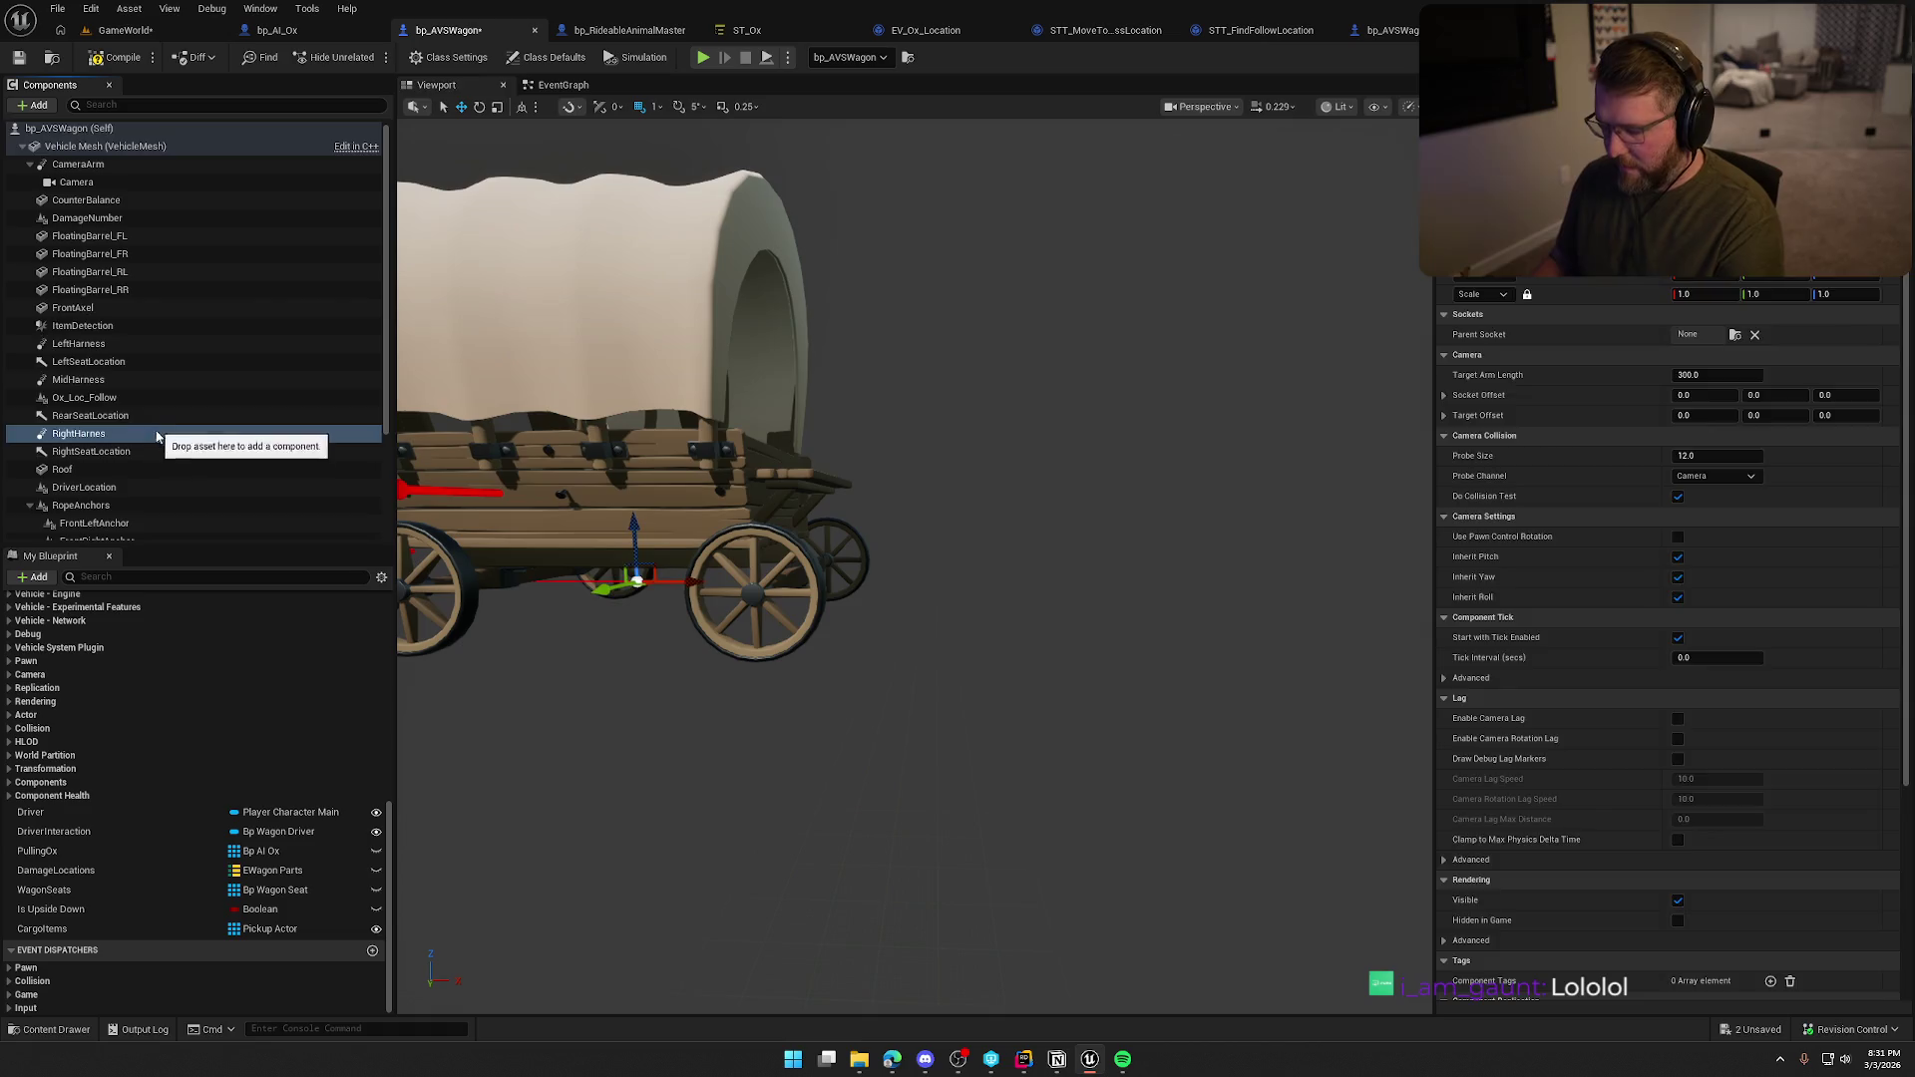
Delete the loose RightHarness, LeftHarness and MidHarness spring arms and collapse RopeAnchors.
key("Delete")
mouse_move(124, 364)
left_mouse_down()
mouse_move(125, 401)
mouse_move(111, 361)
left_mouse_up()
left_click(114, 365)
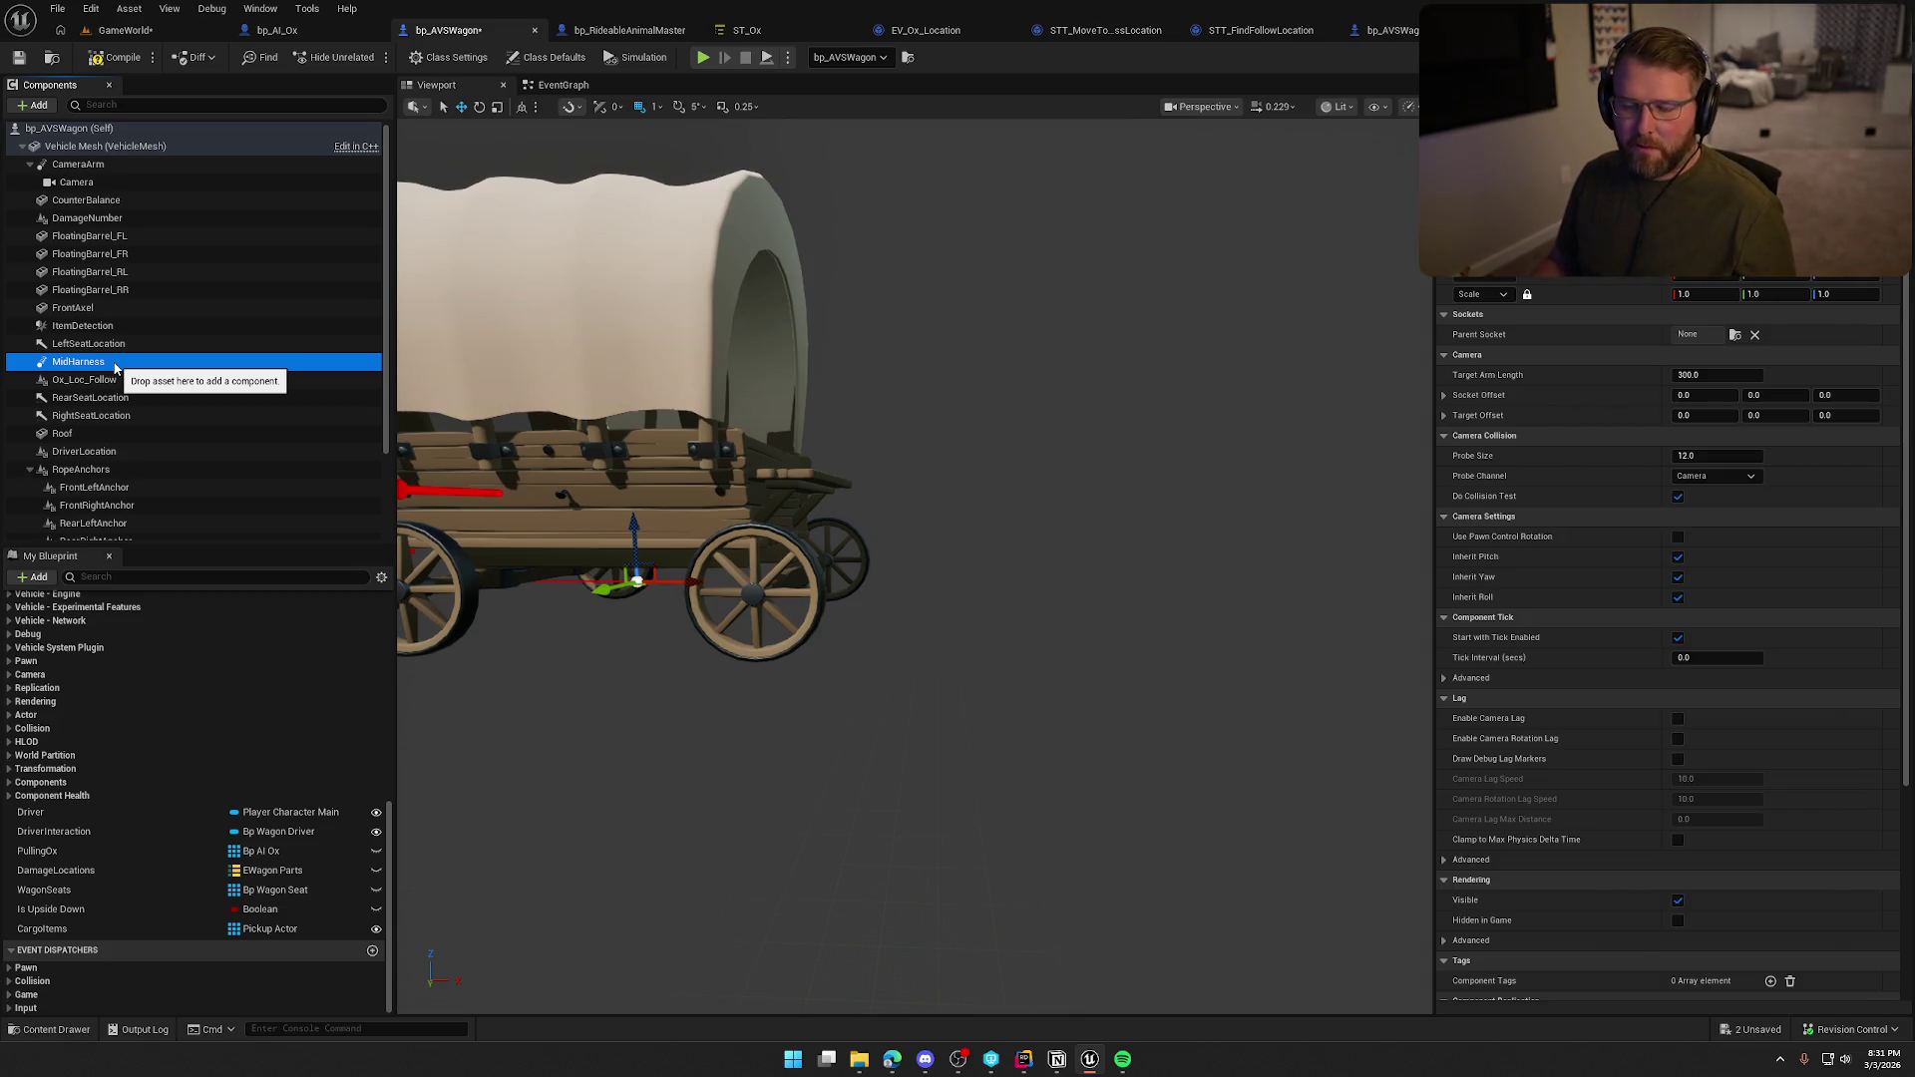
key("Delete")
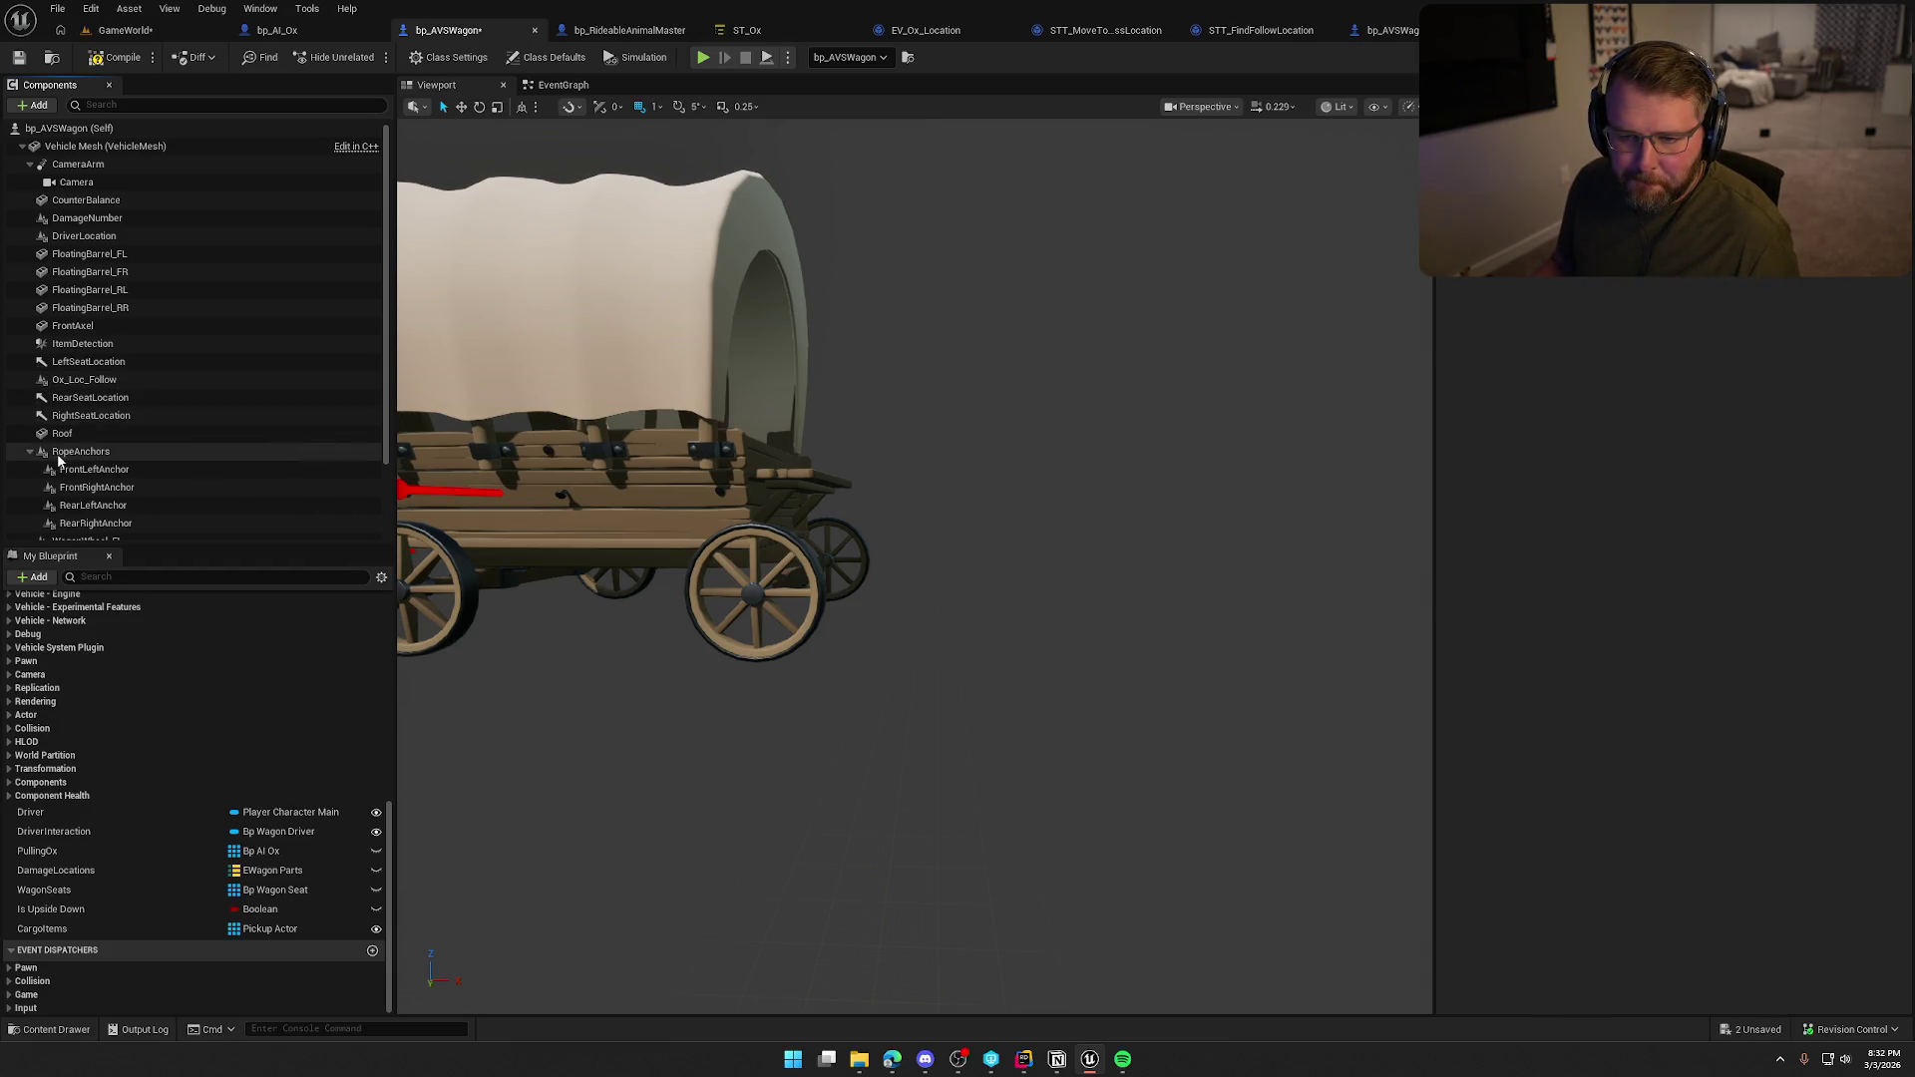
left_click(30, 453)
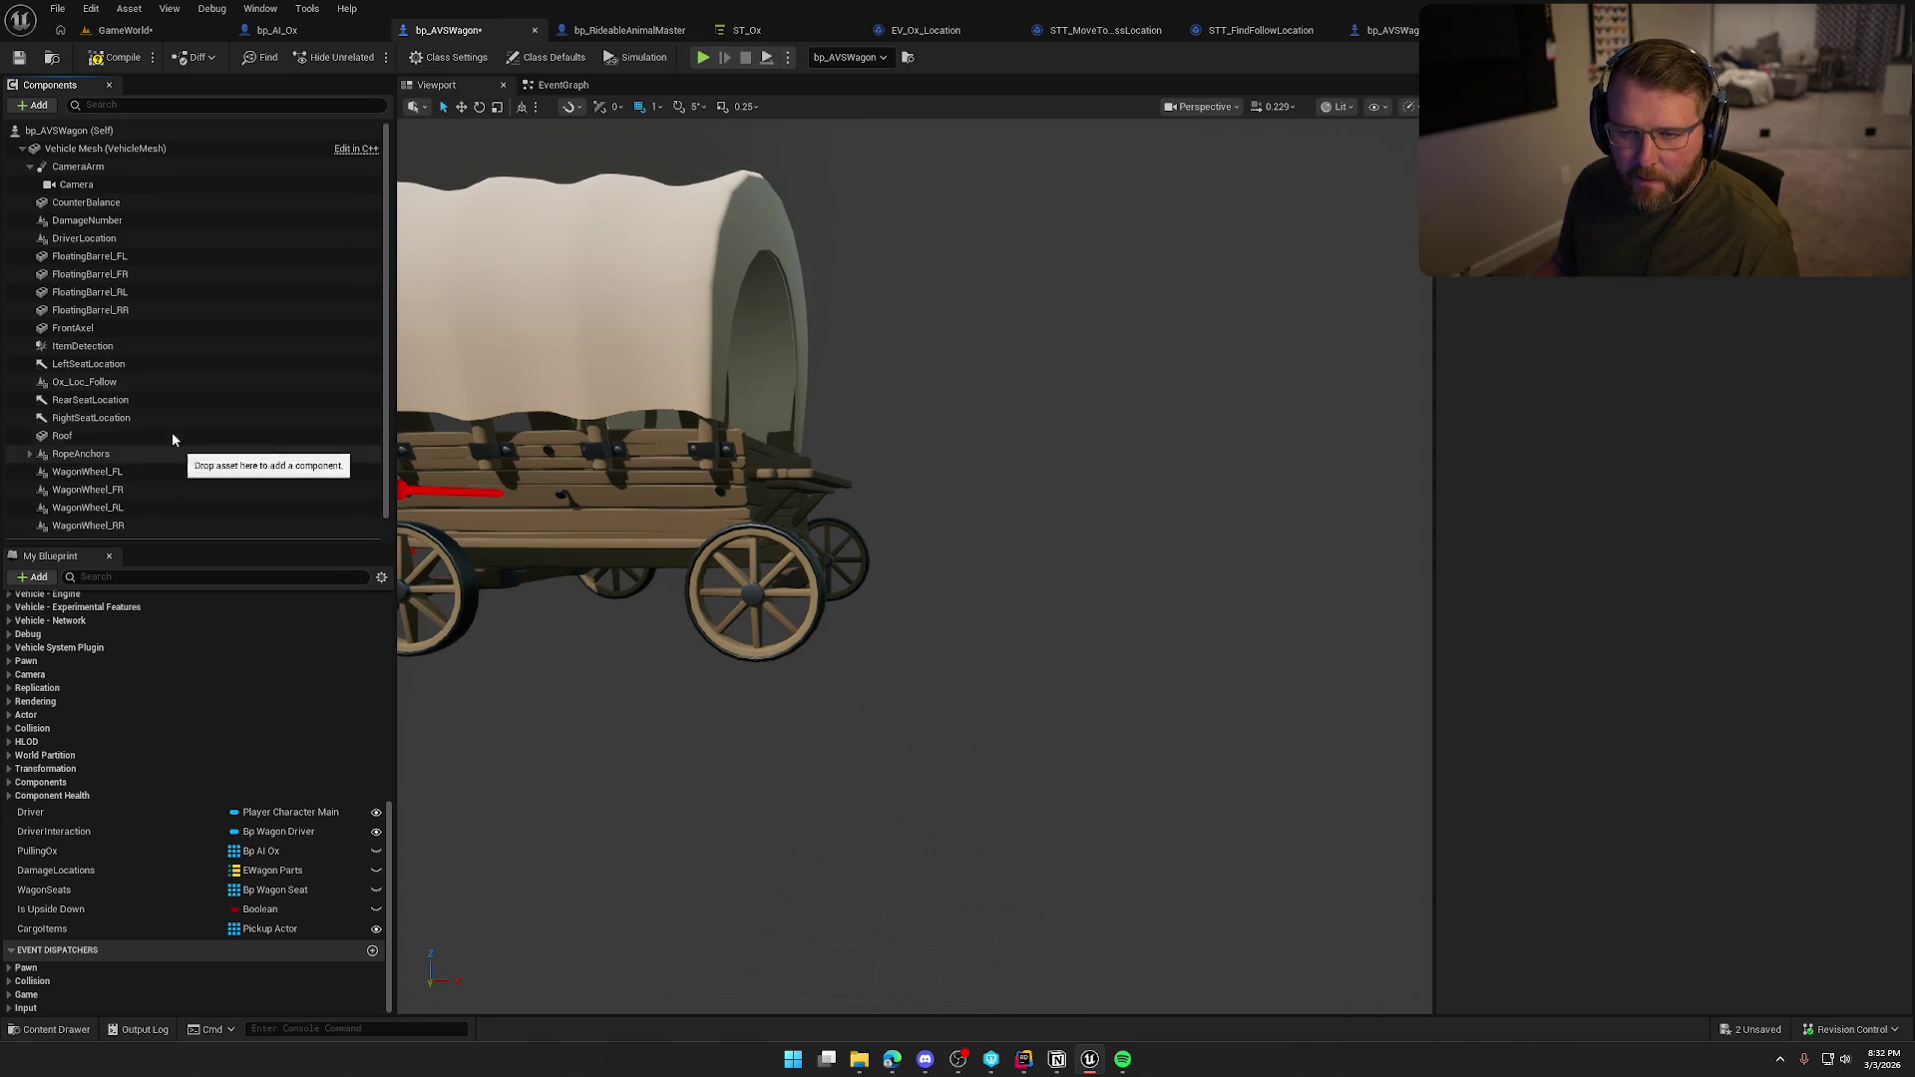
Add a Scene component named HarnessRoot under Vehicle Mesh.
left_click(84, 147)
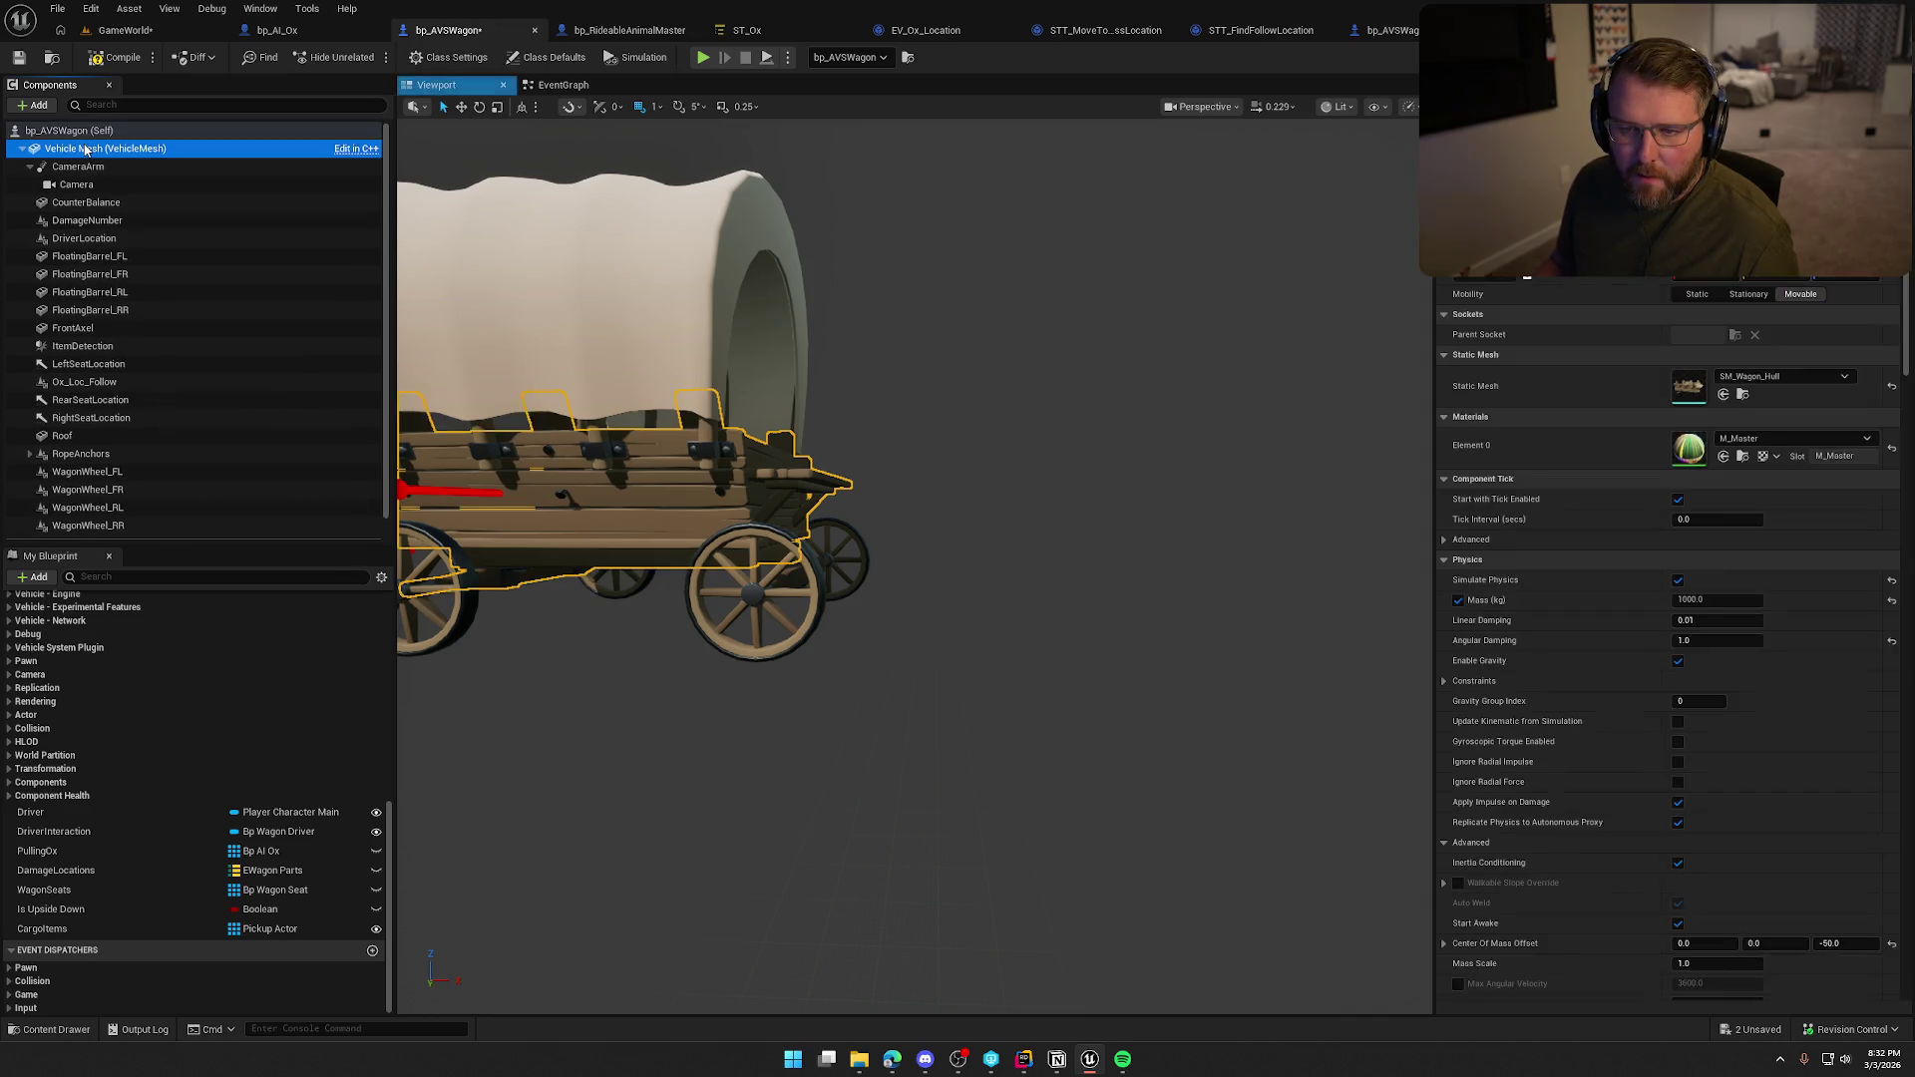
left_click(36, 105)
type("scen")
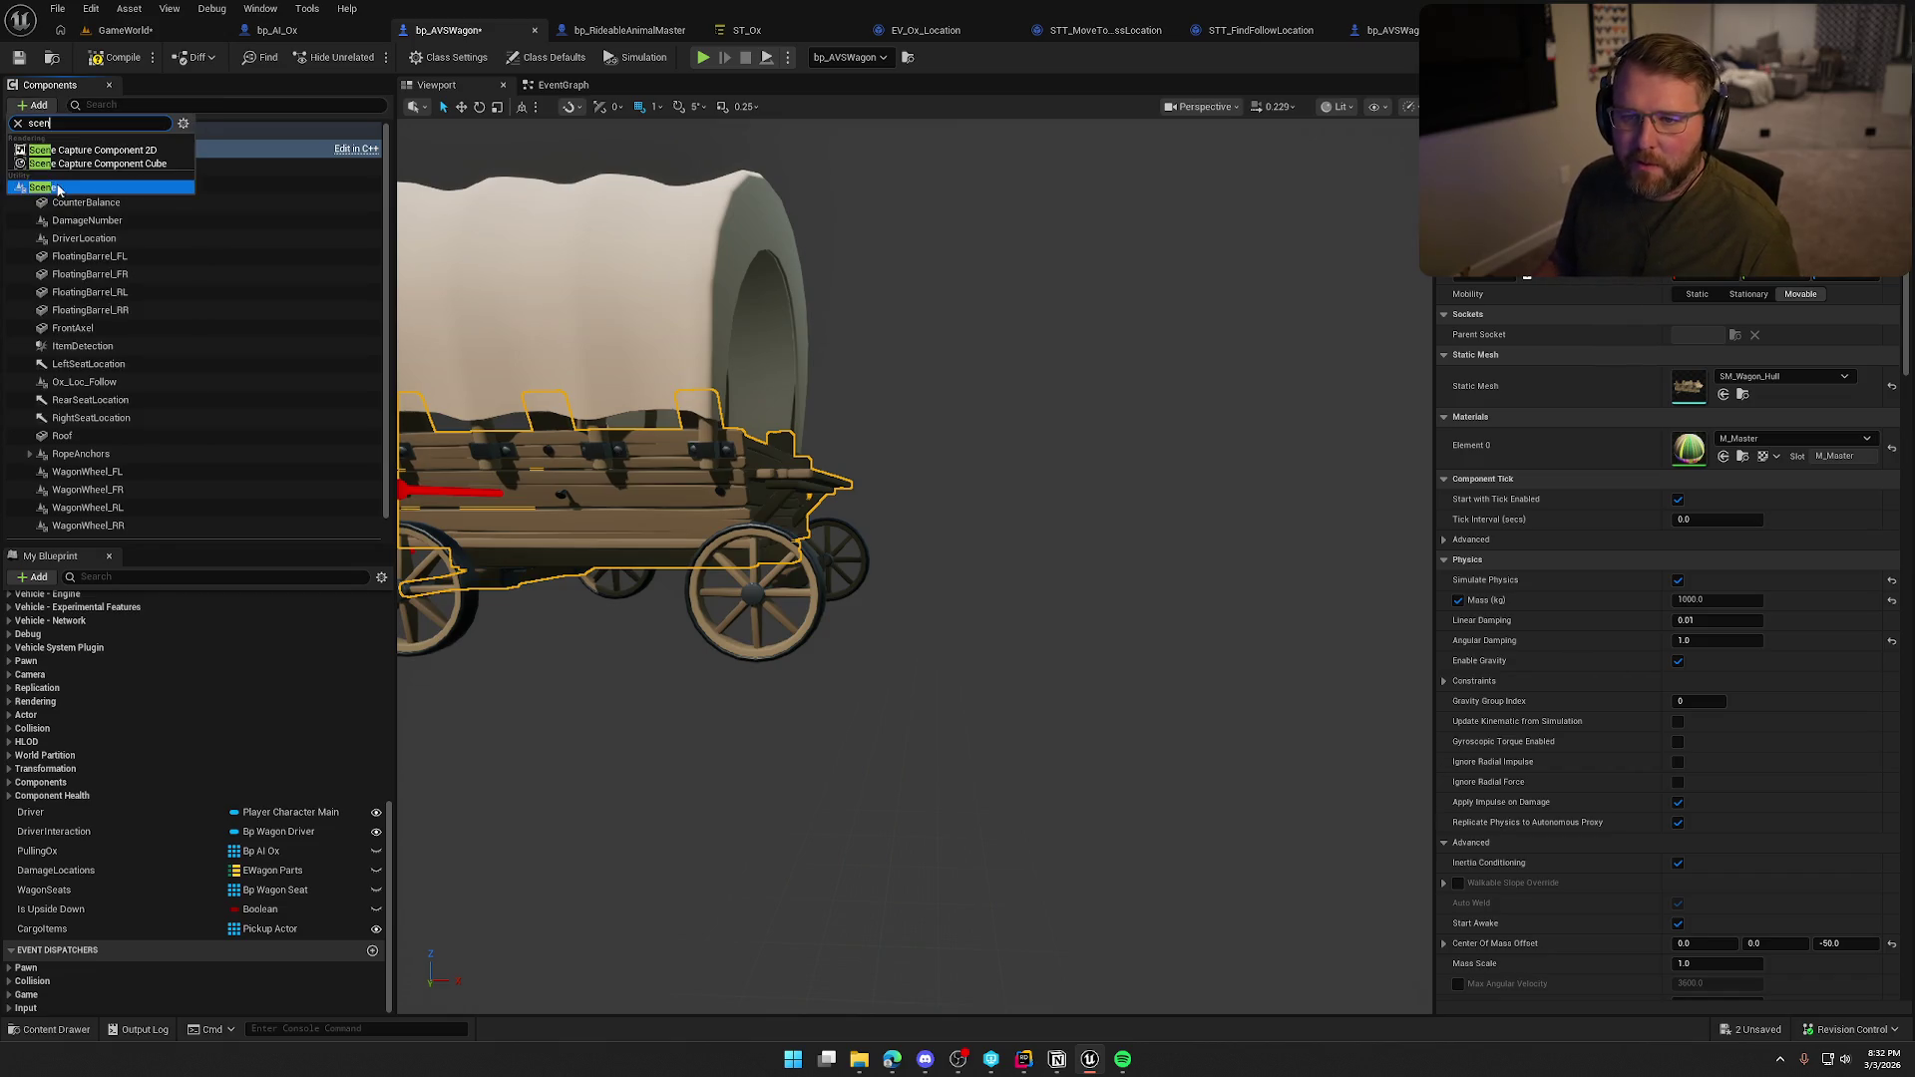
left_click(120, 188)
type("HarnessR")
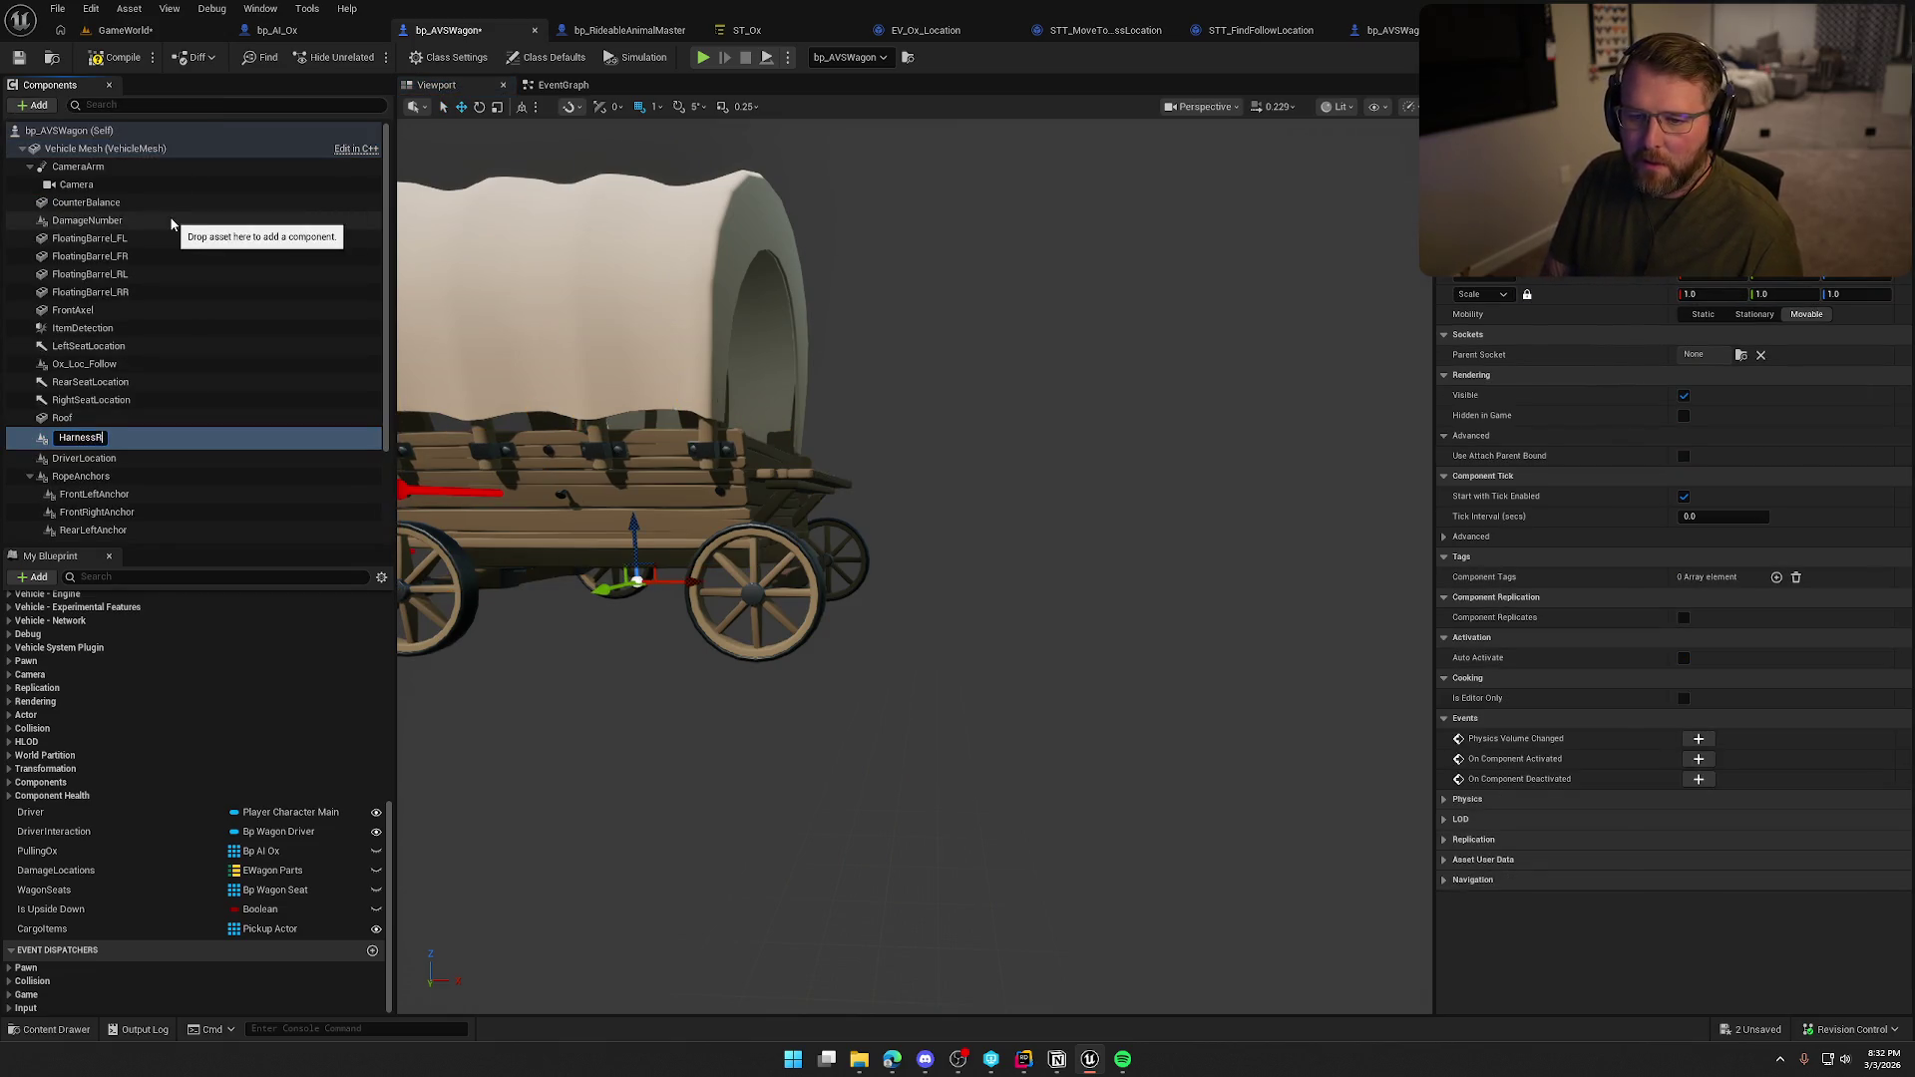
type("oot")
key("Return")
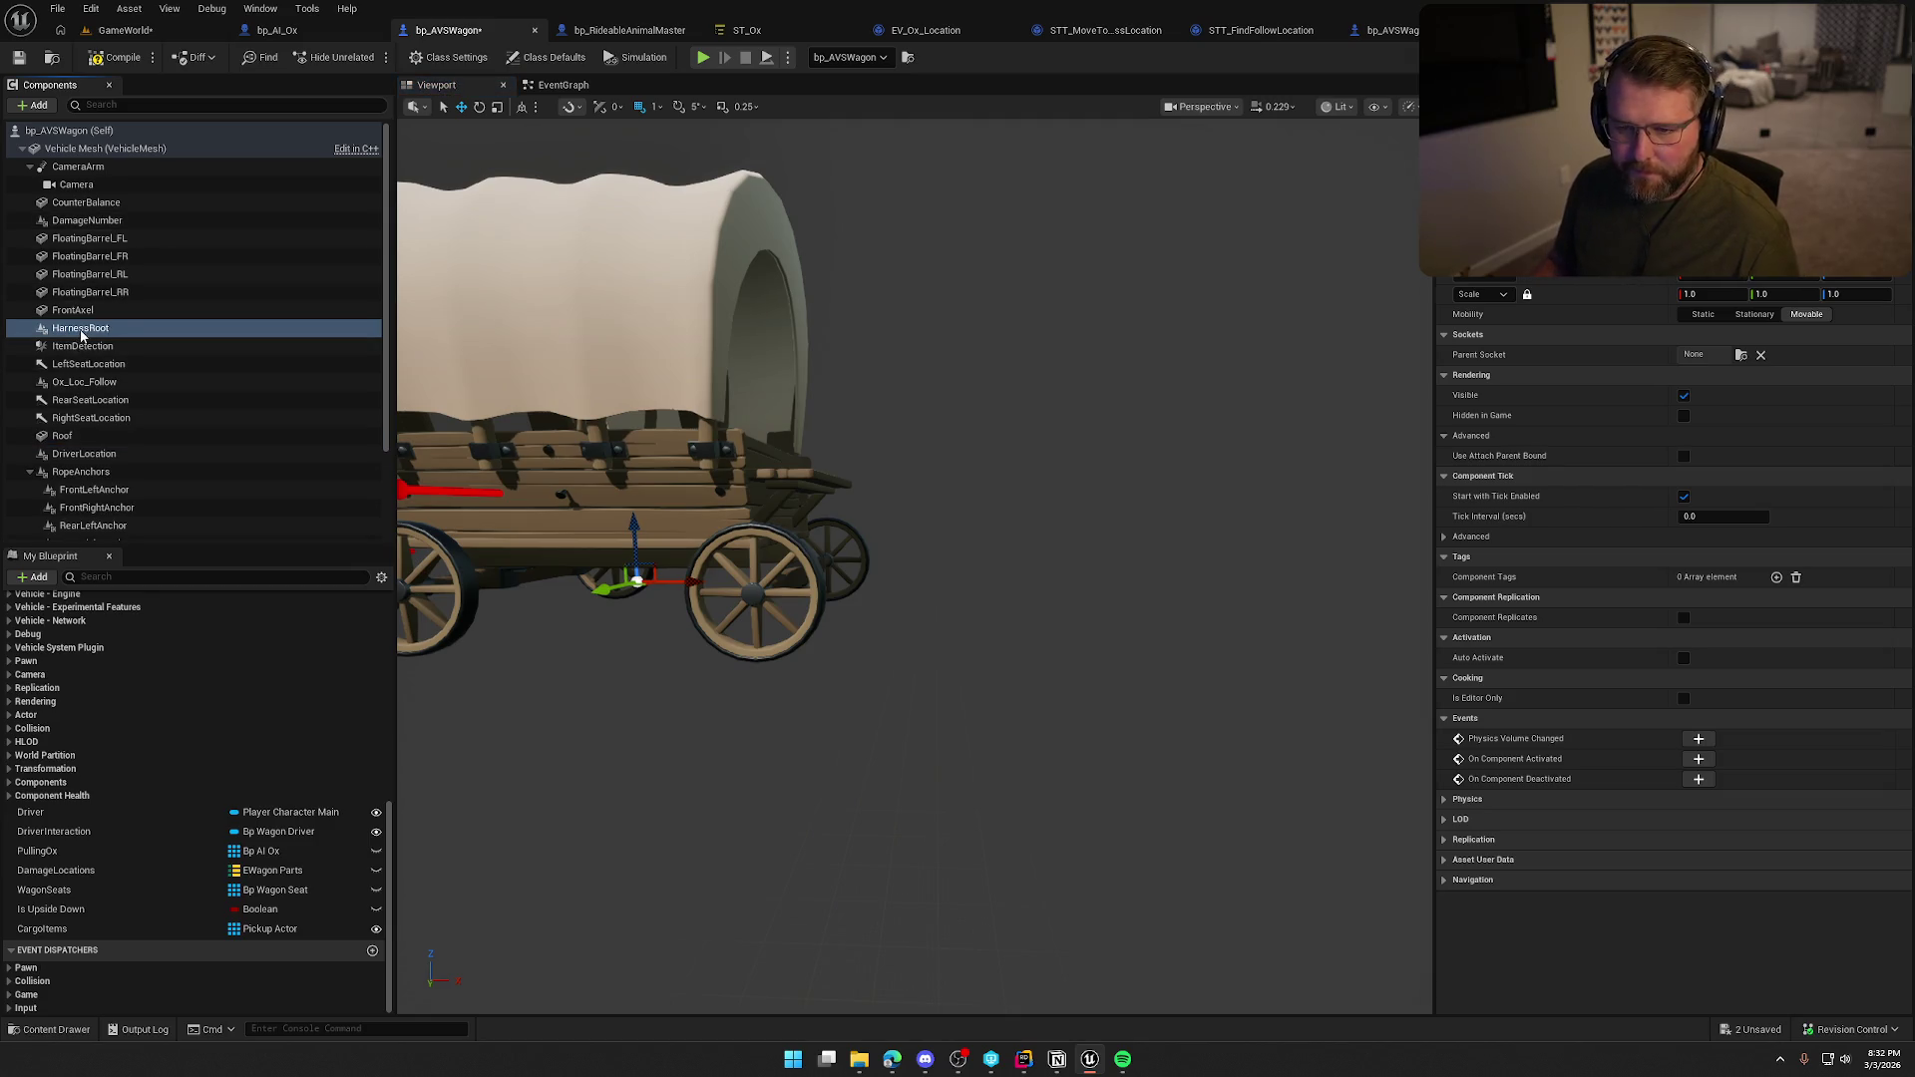
Add a MidHarness spring arm under HarnessRoot and duplicate it as LeftHarness and RightHarness.
left_click(36, 106)
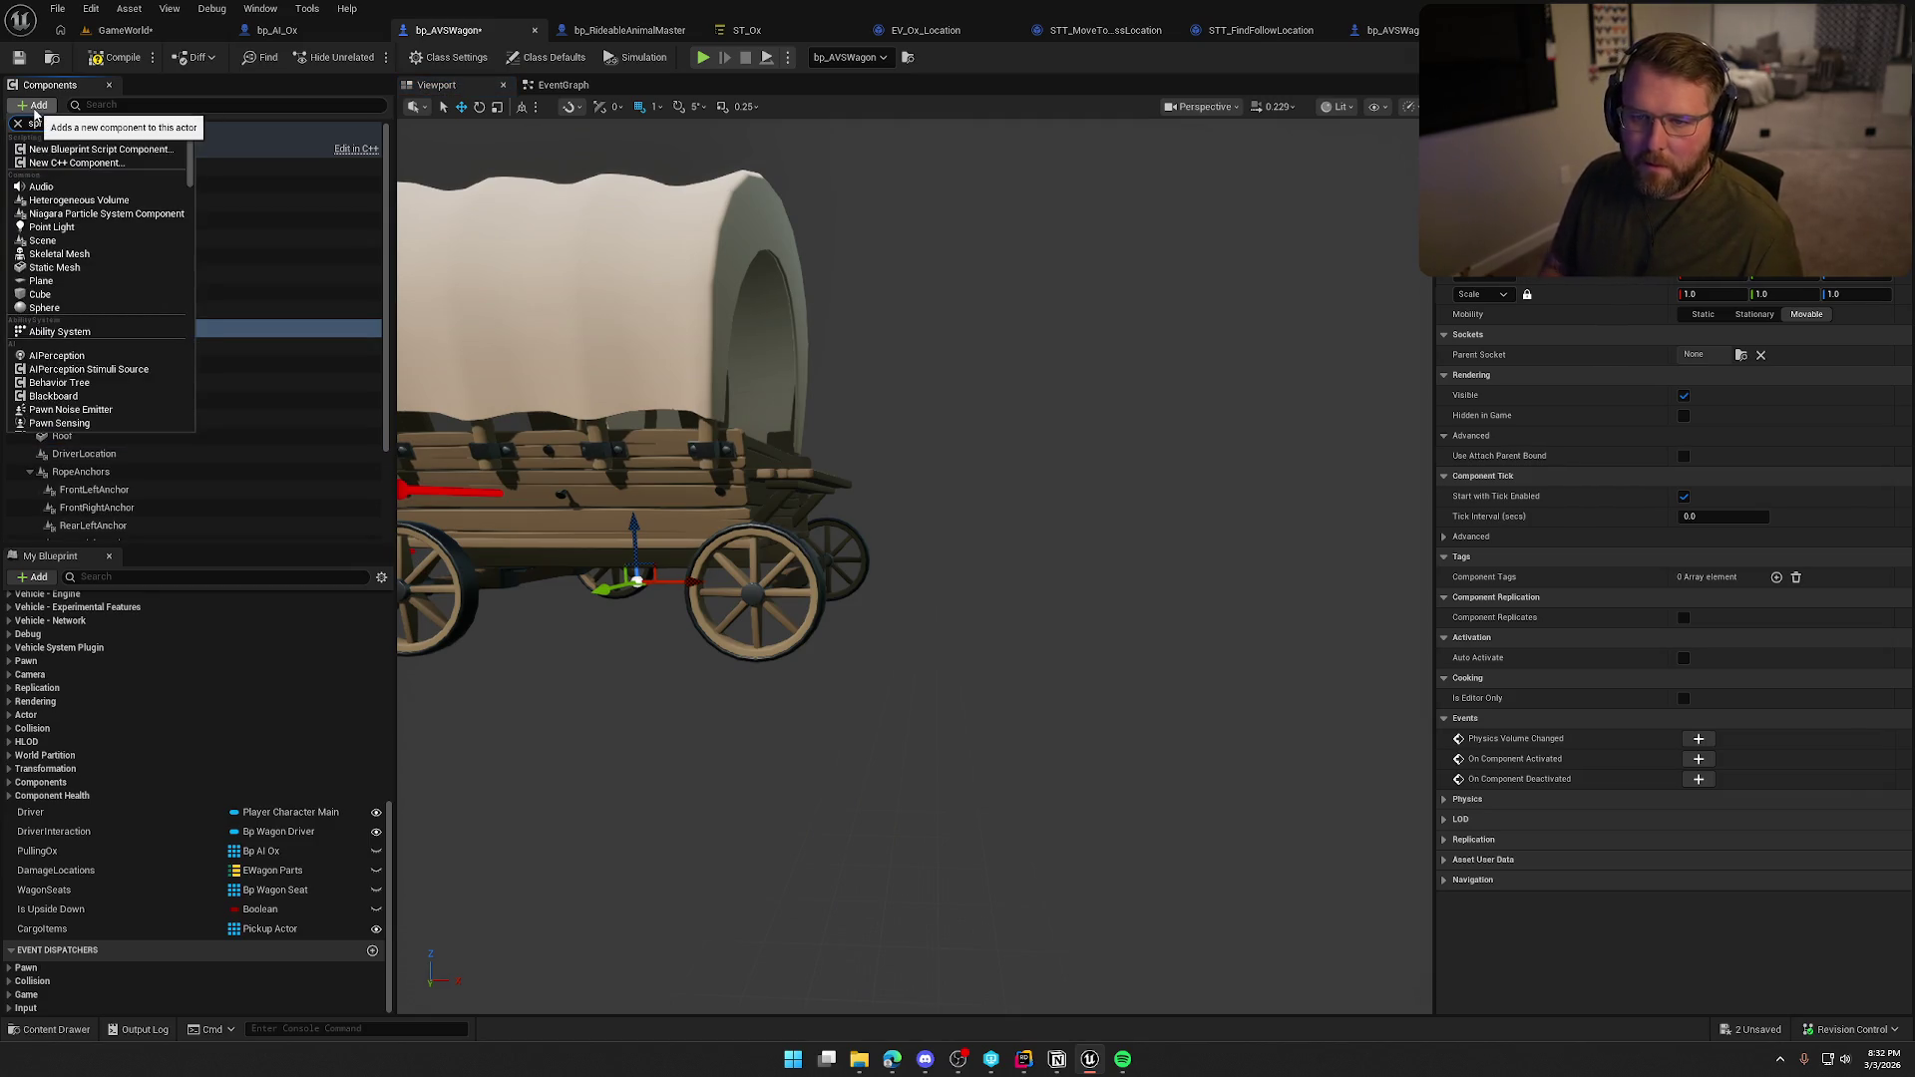
left_click(178, 344)
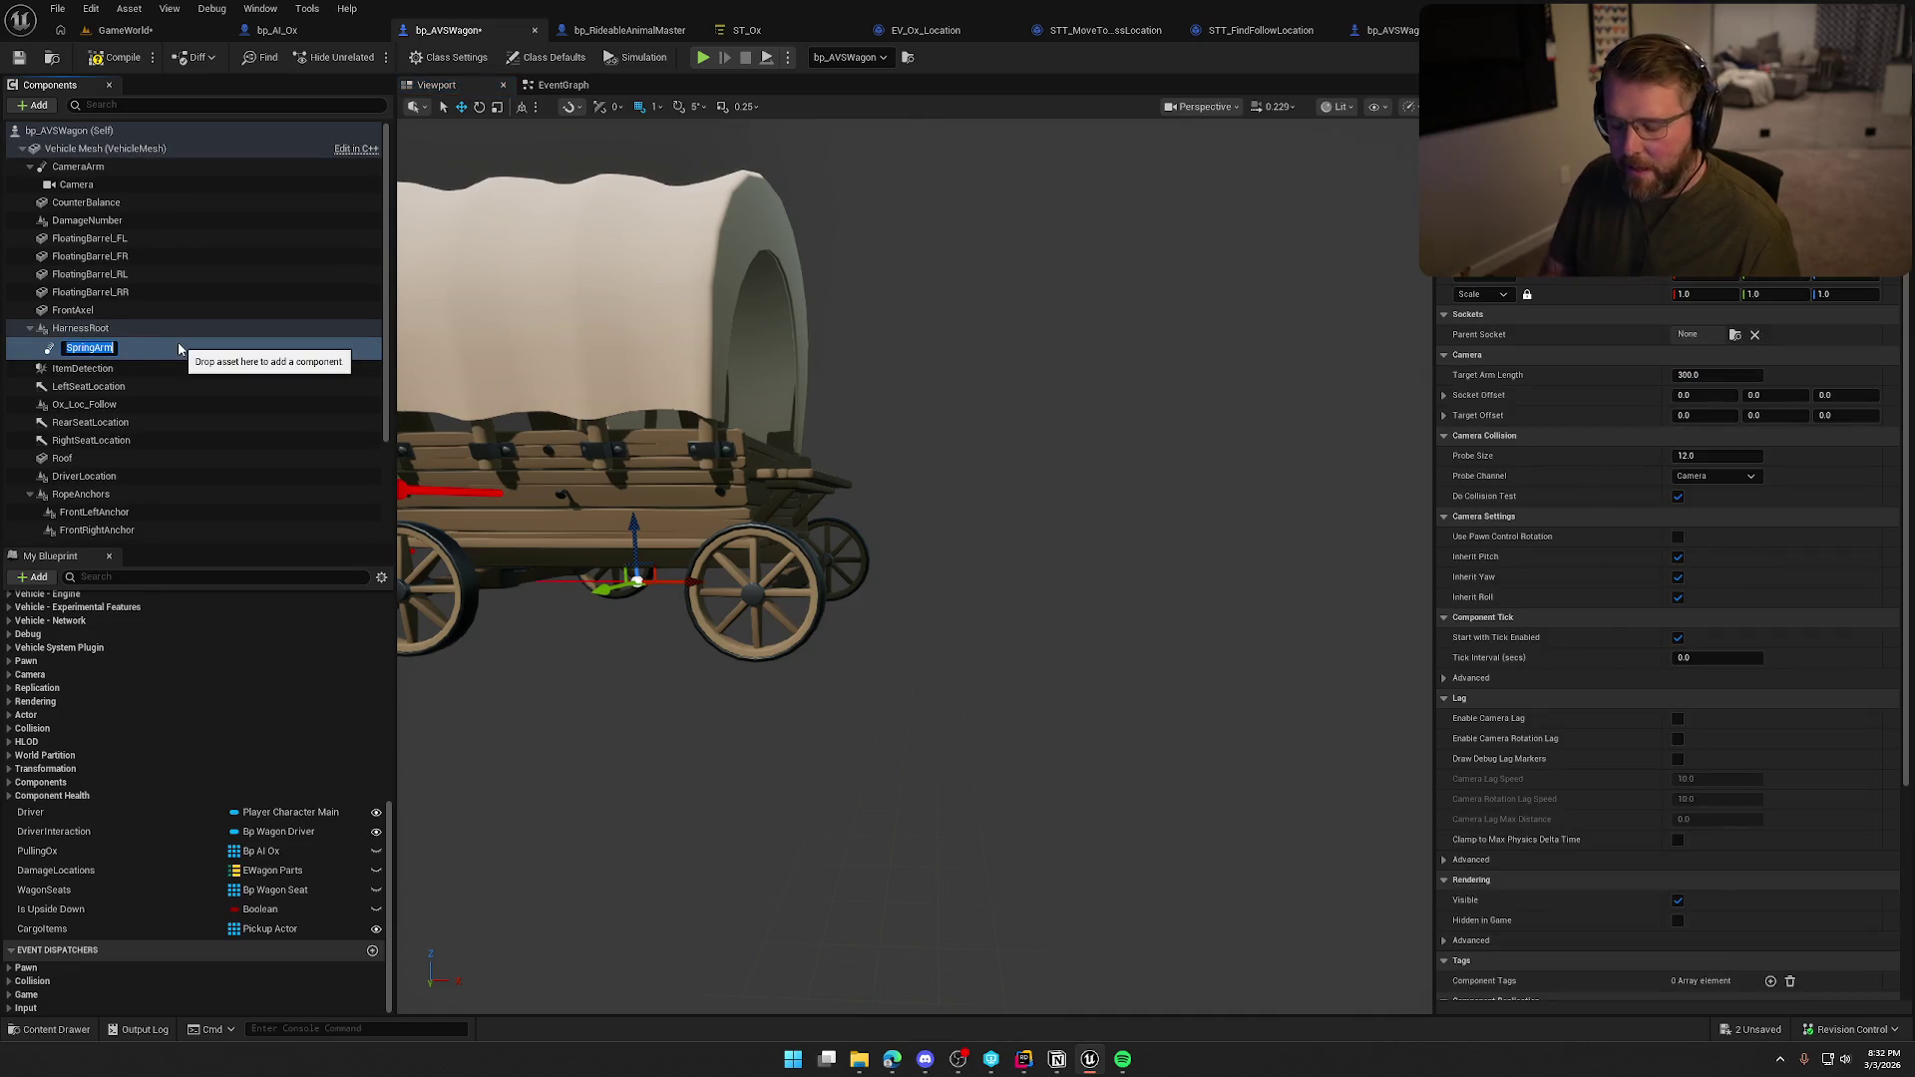
type("MidHarness")
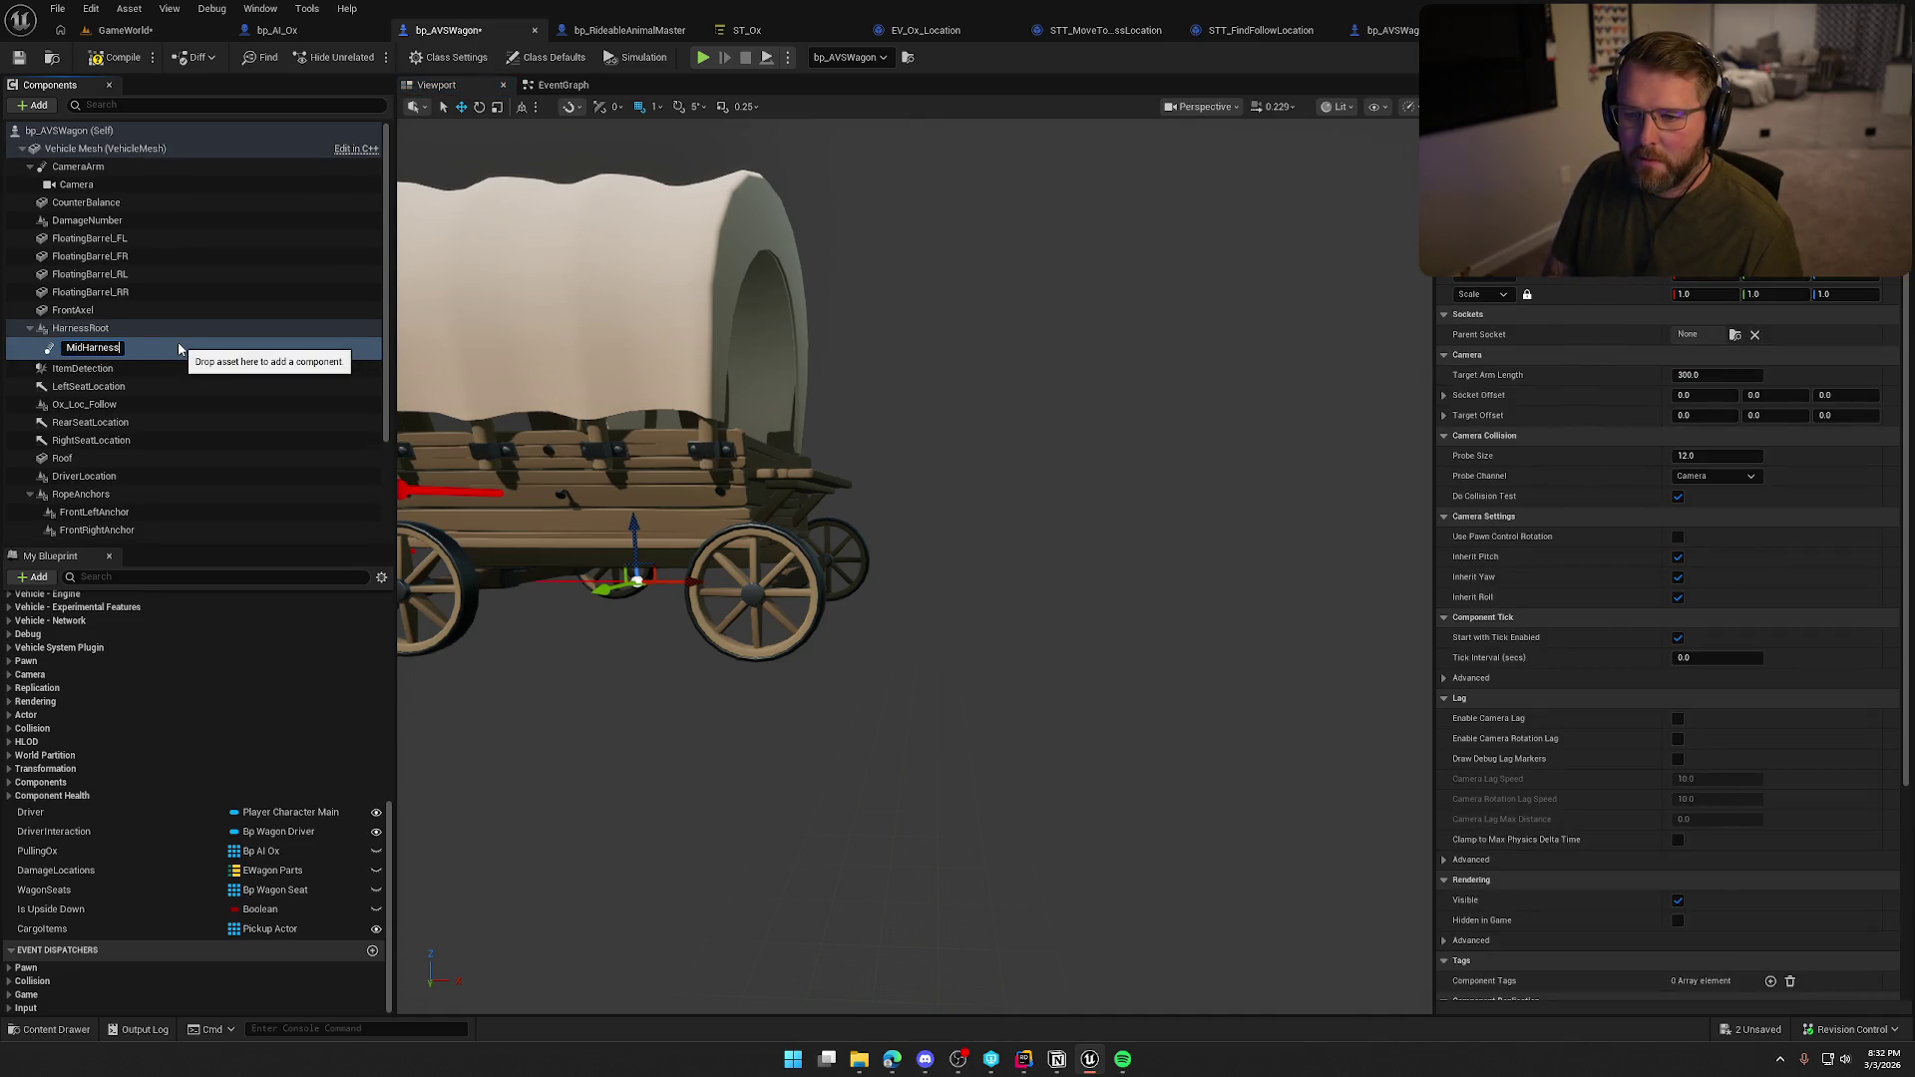
key("Return")
left_click(110, 328)
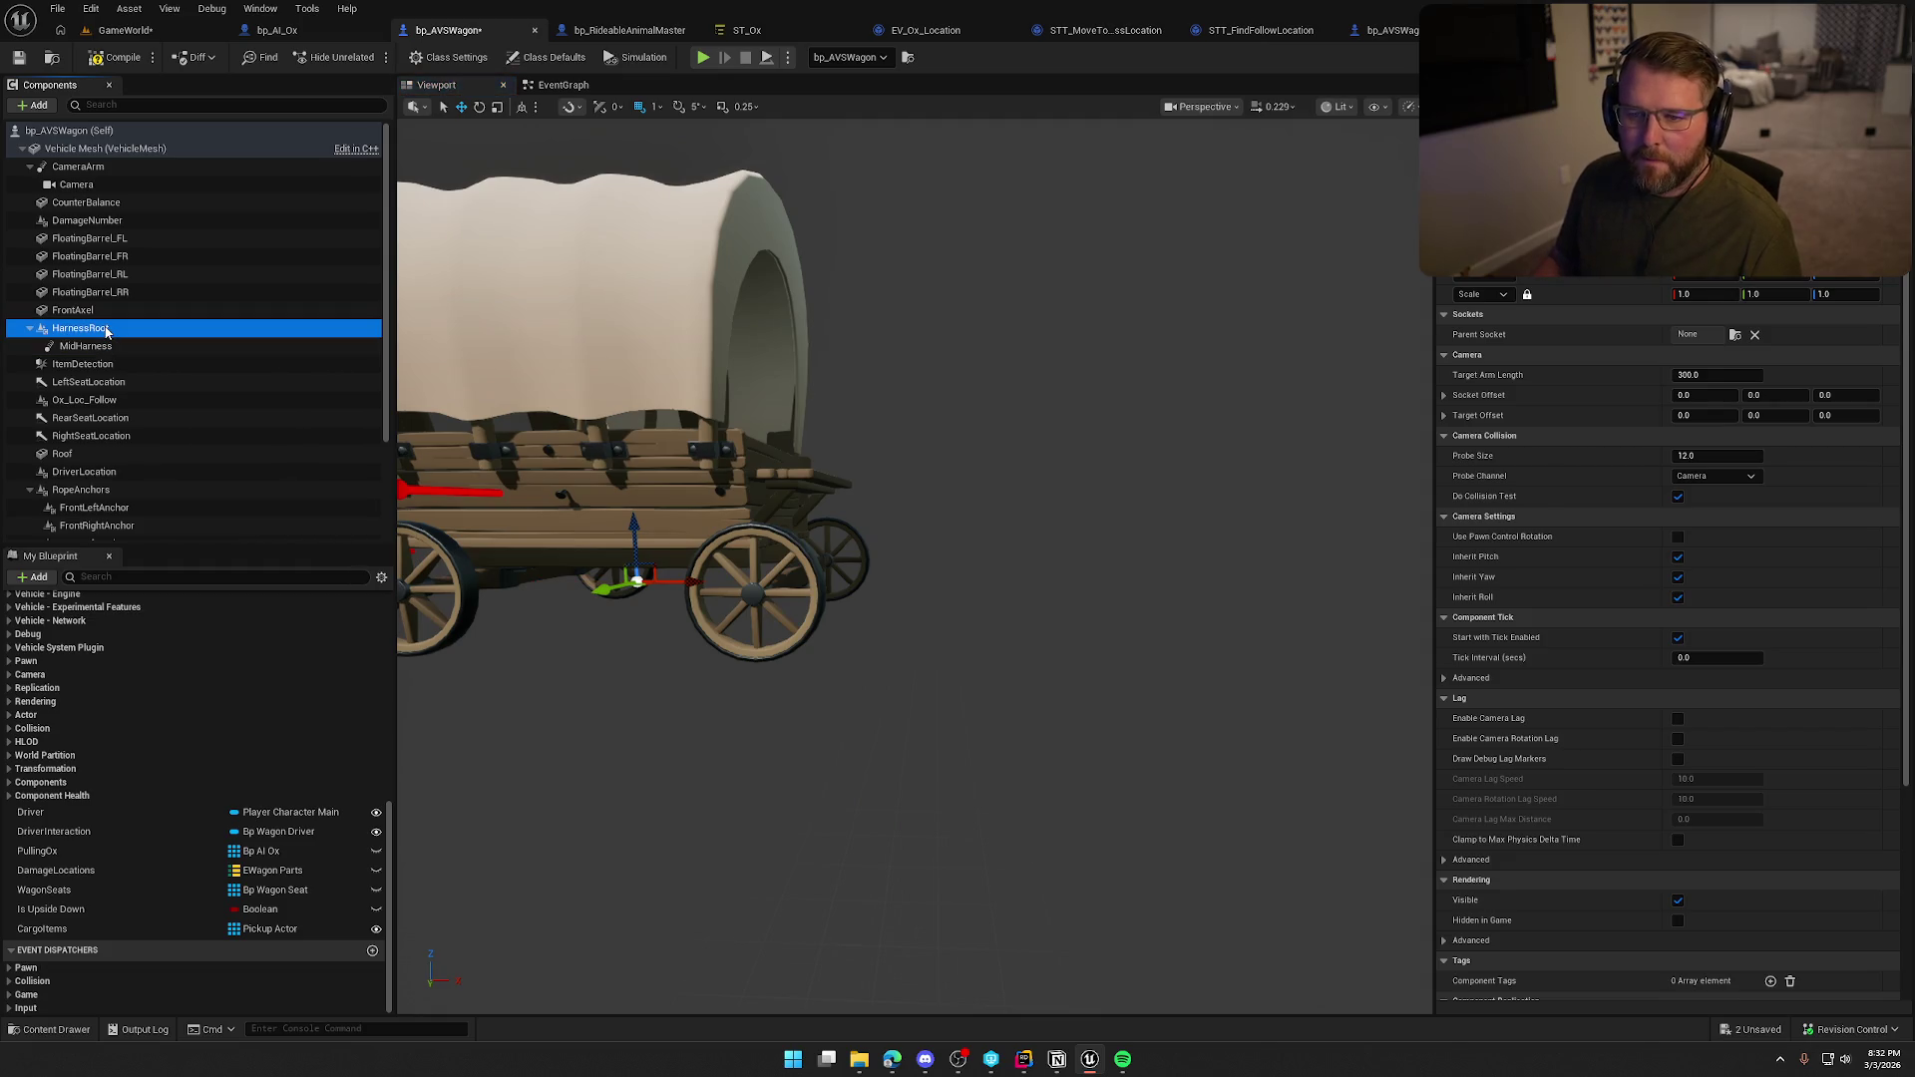
left_click(116, 345)
key("ctrl+d")
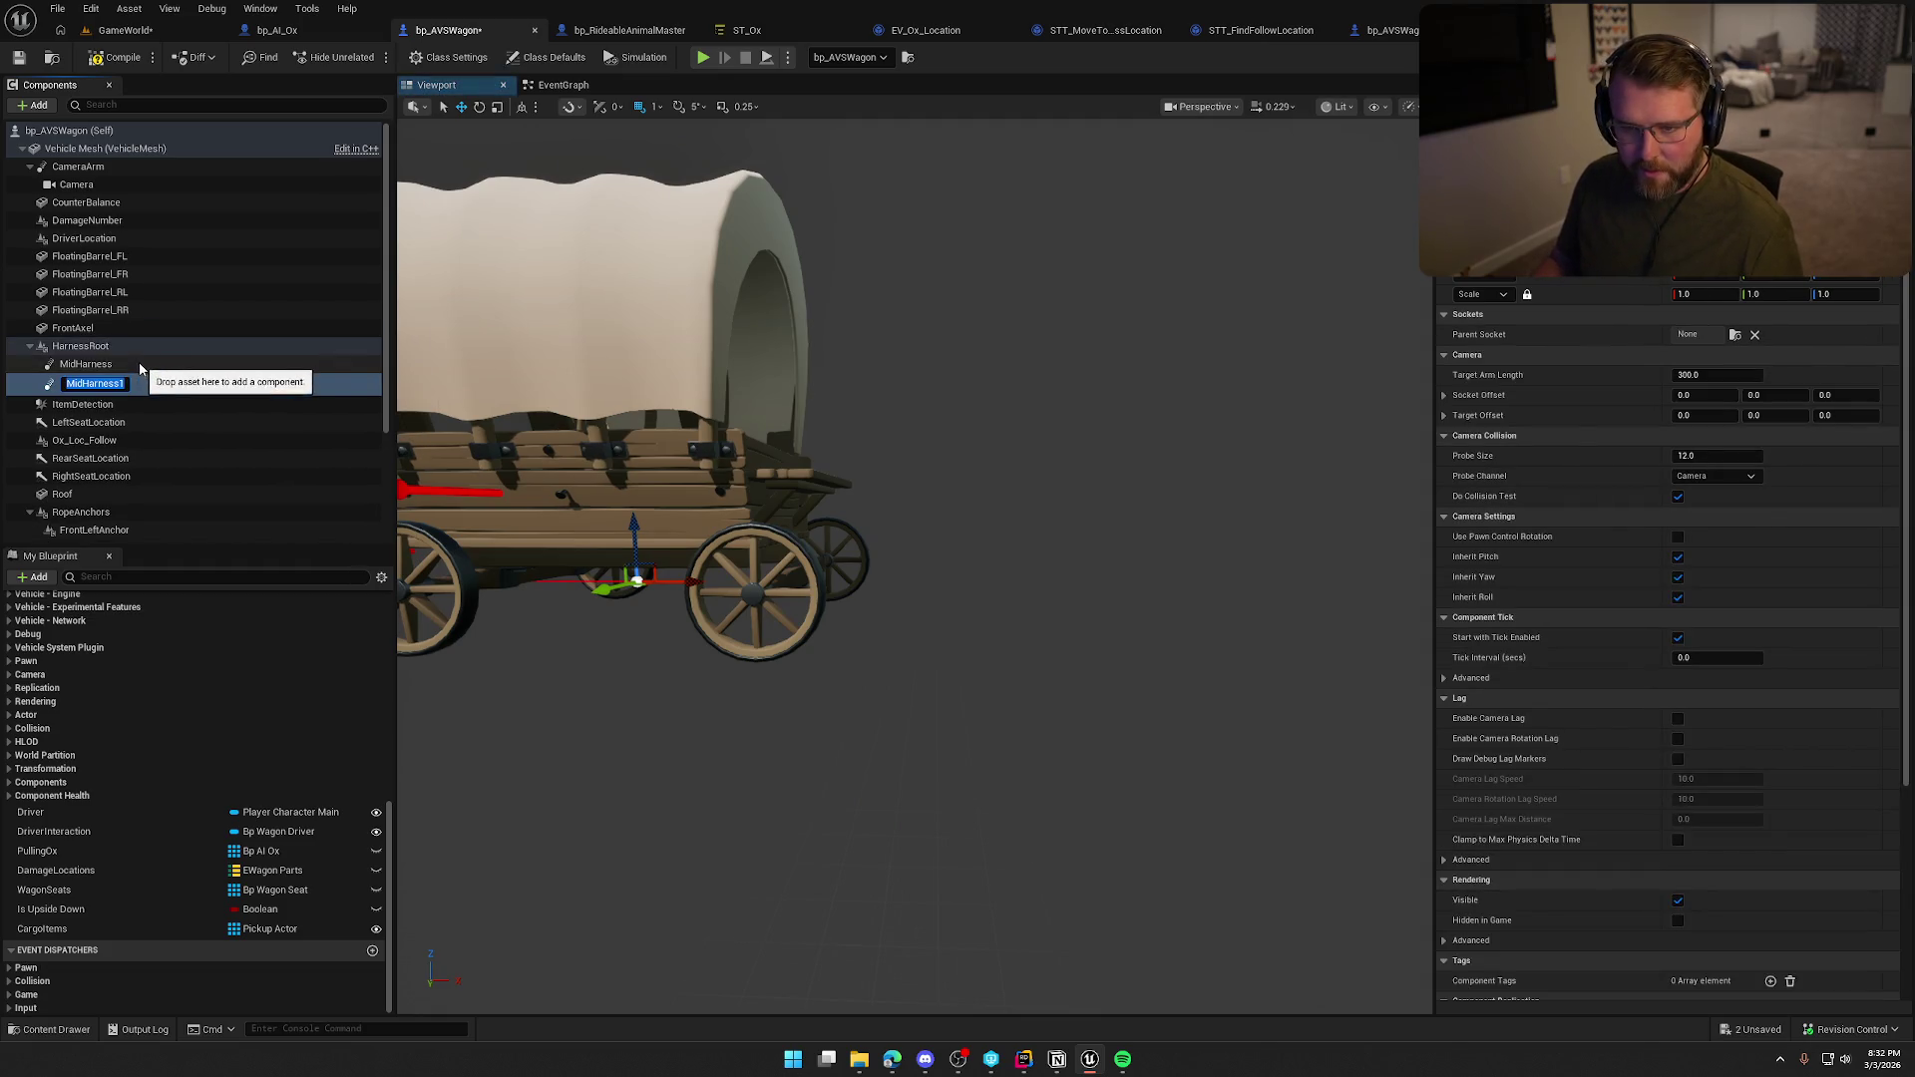
type("Left")
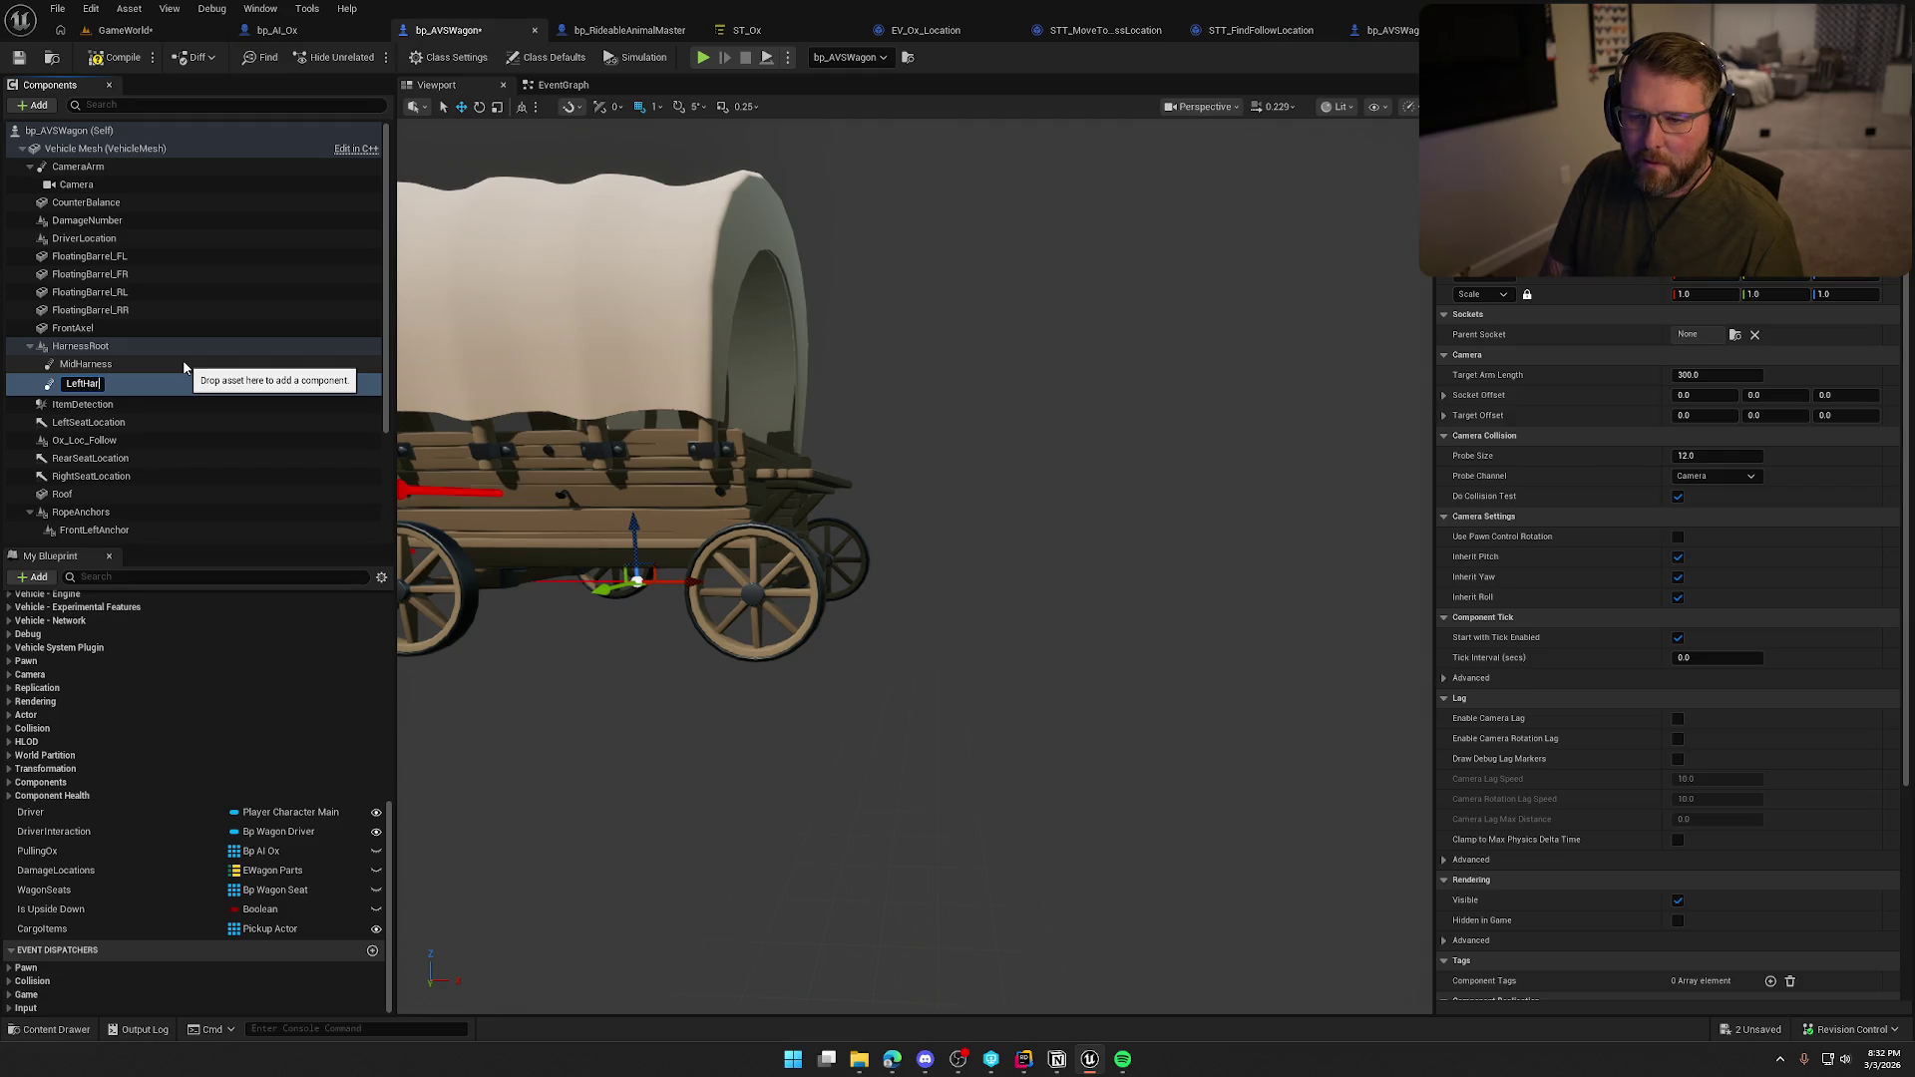
key("Return")
key("ctrl+d")
type("RightHarness")
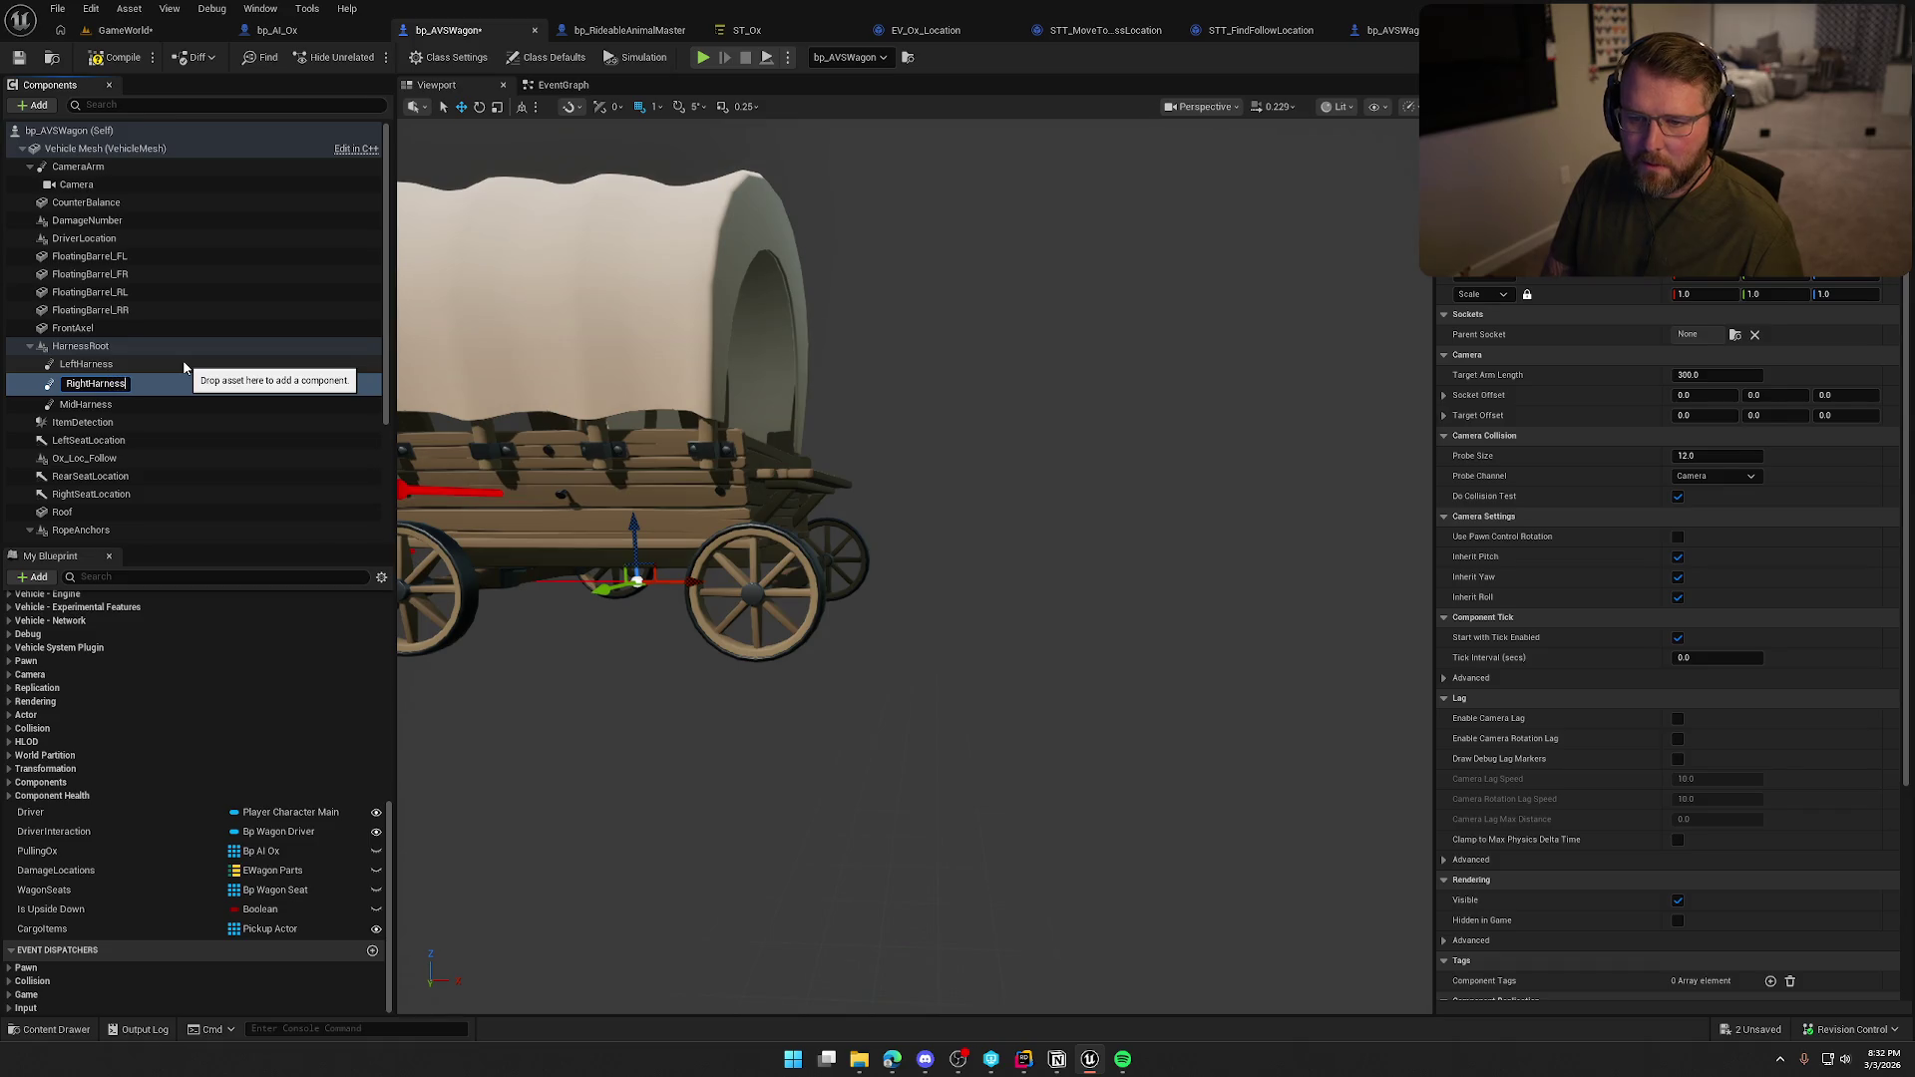
key("Return")
left_click(50, 346)
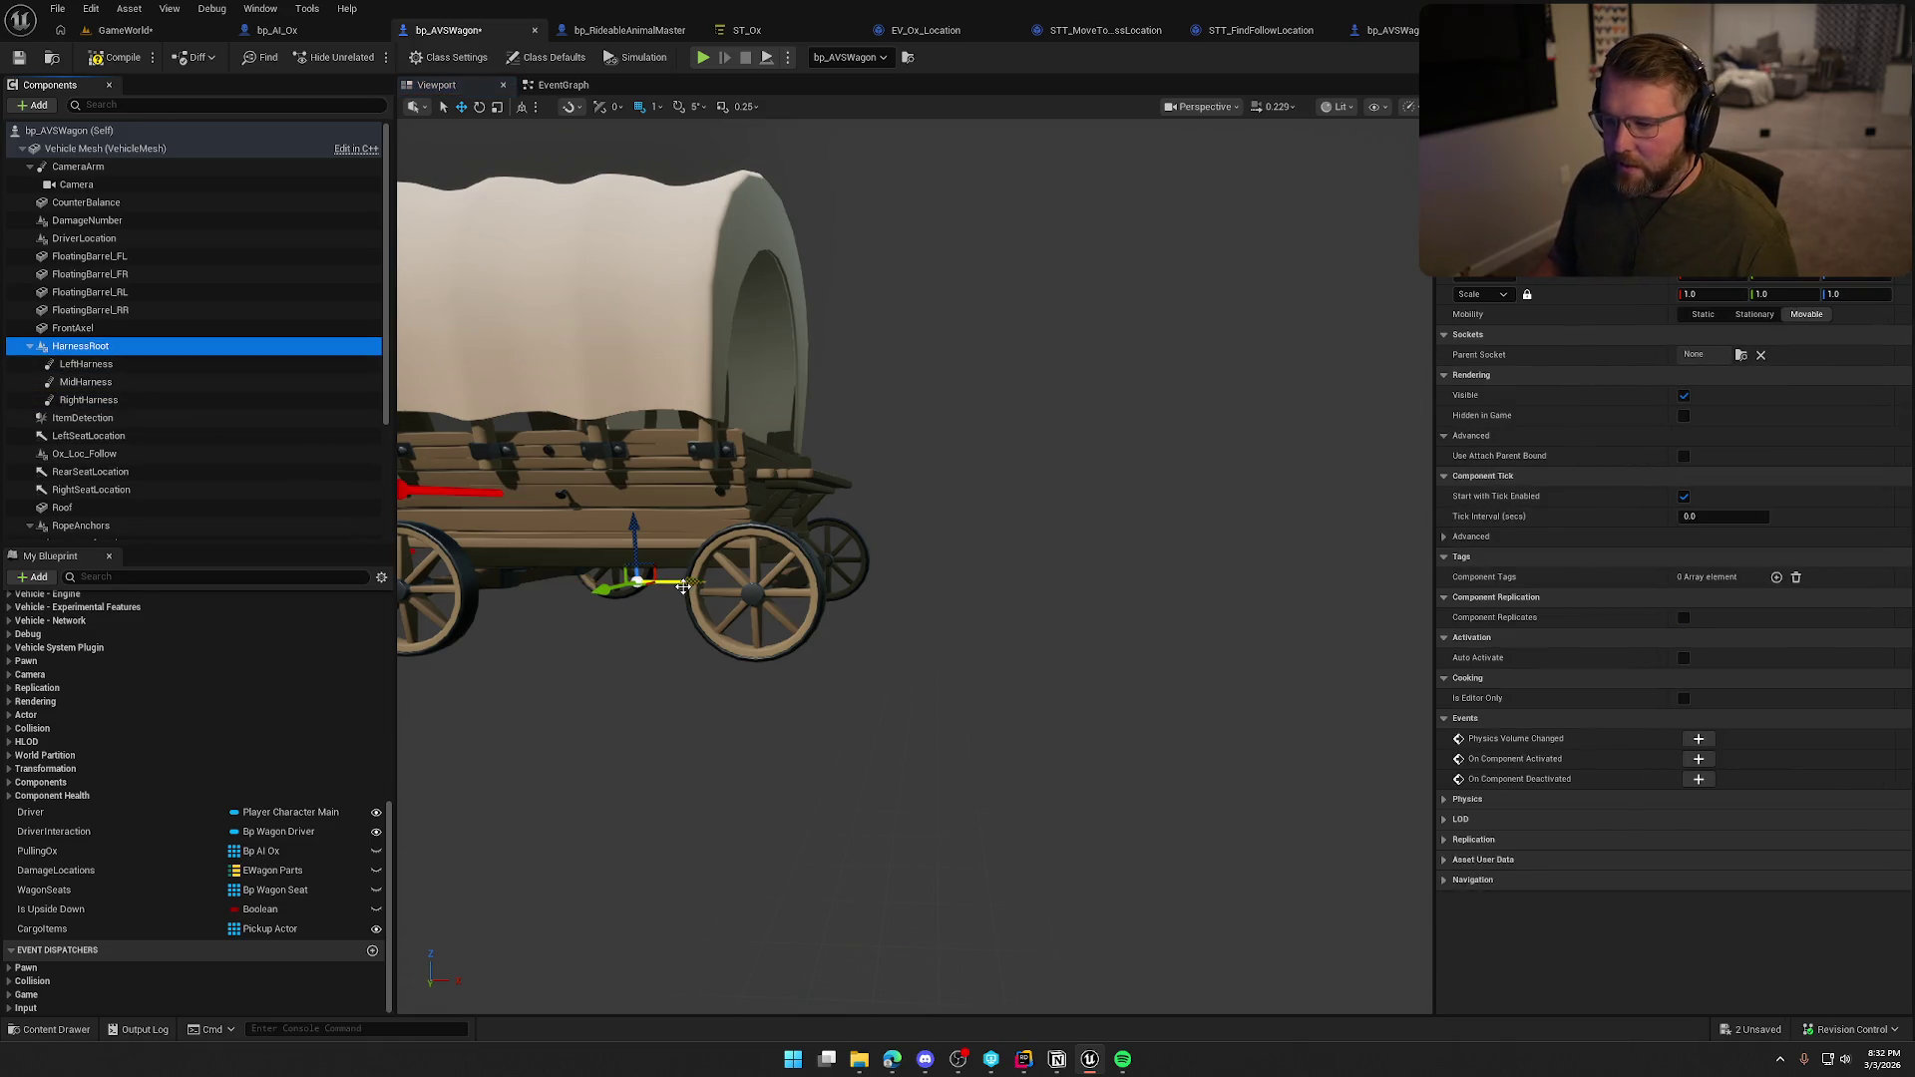
left_click_drag(683, 588, 1019, 606)
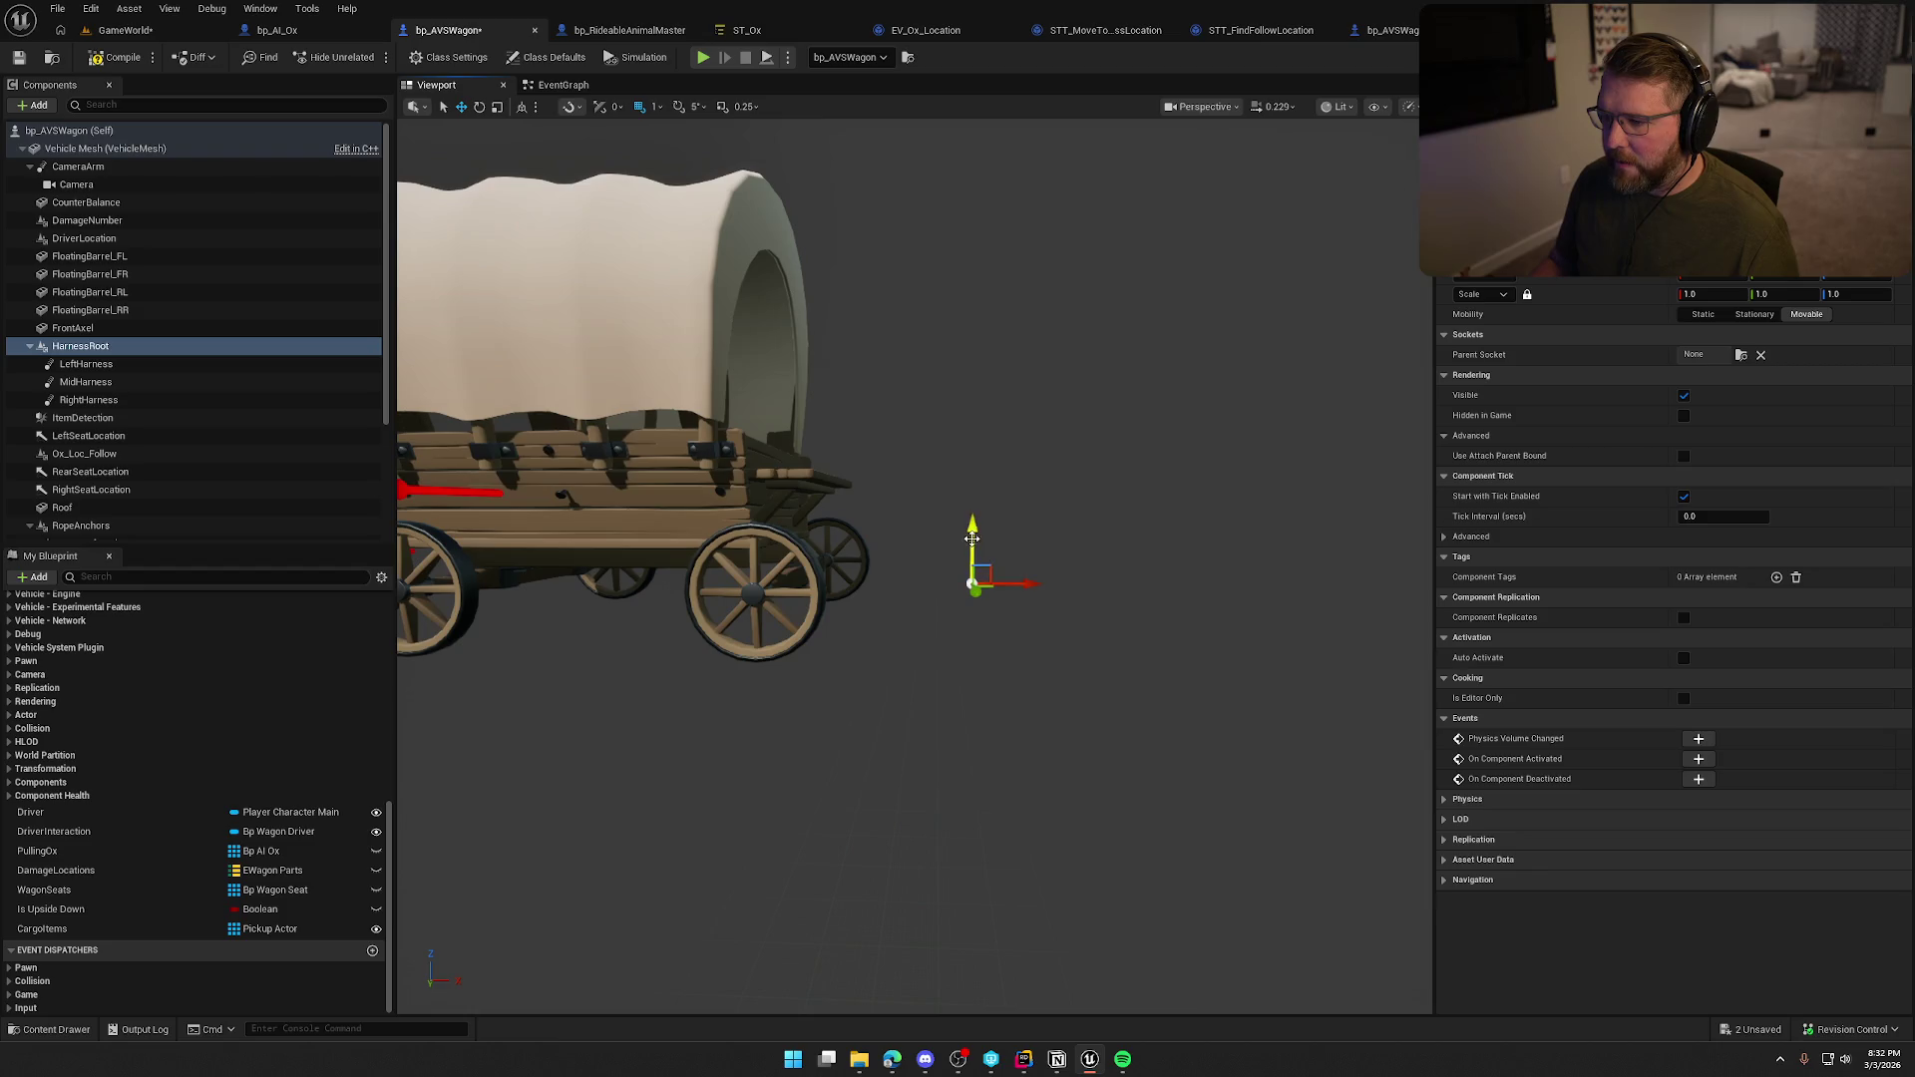
left_click_drag(971, 538, 958, 427)
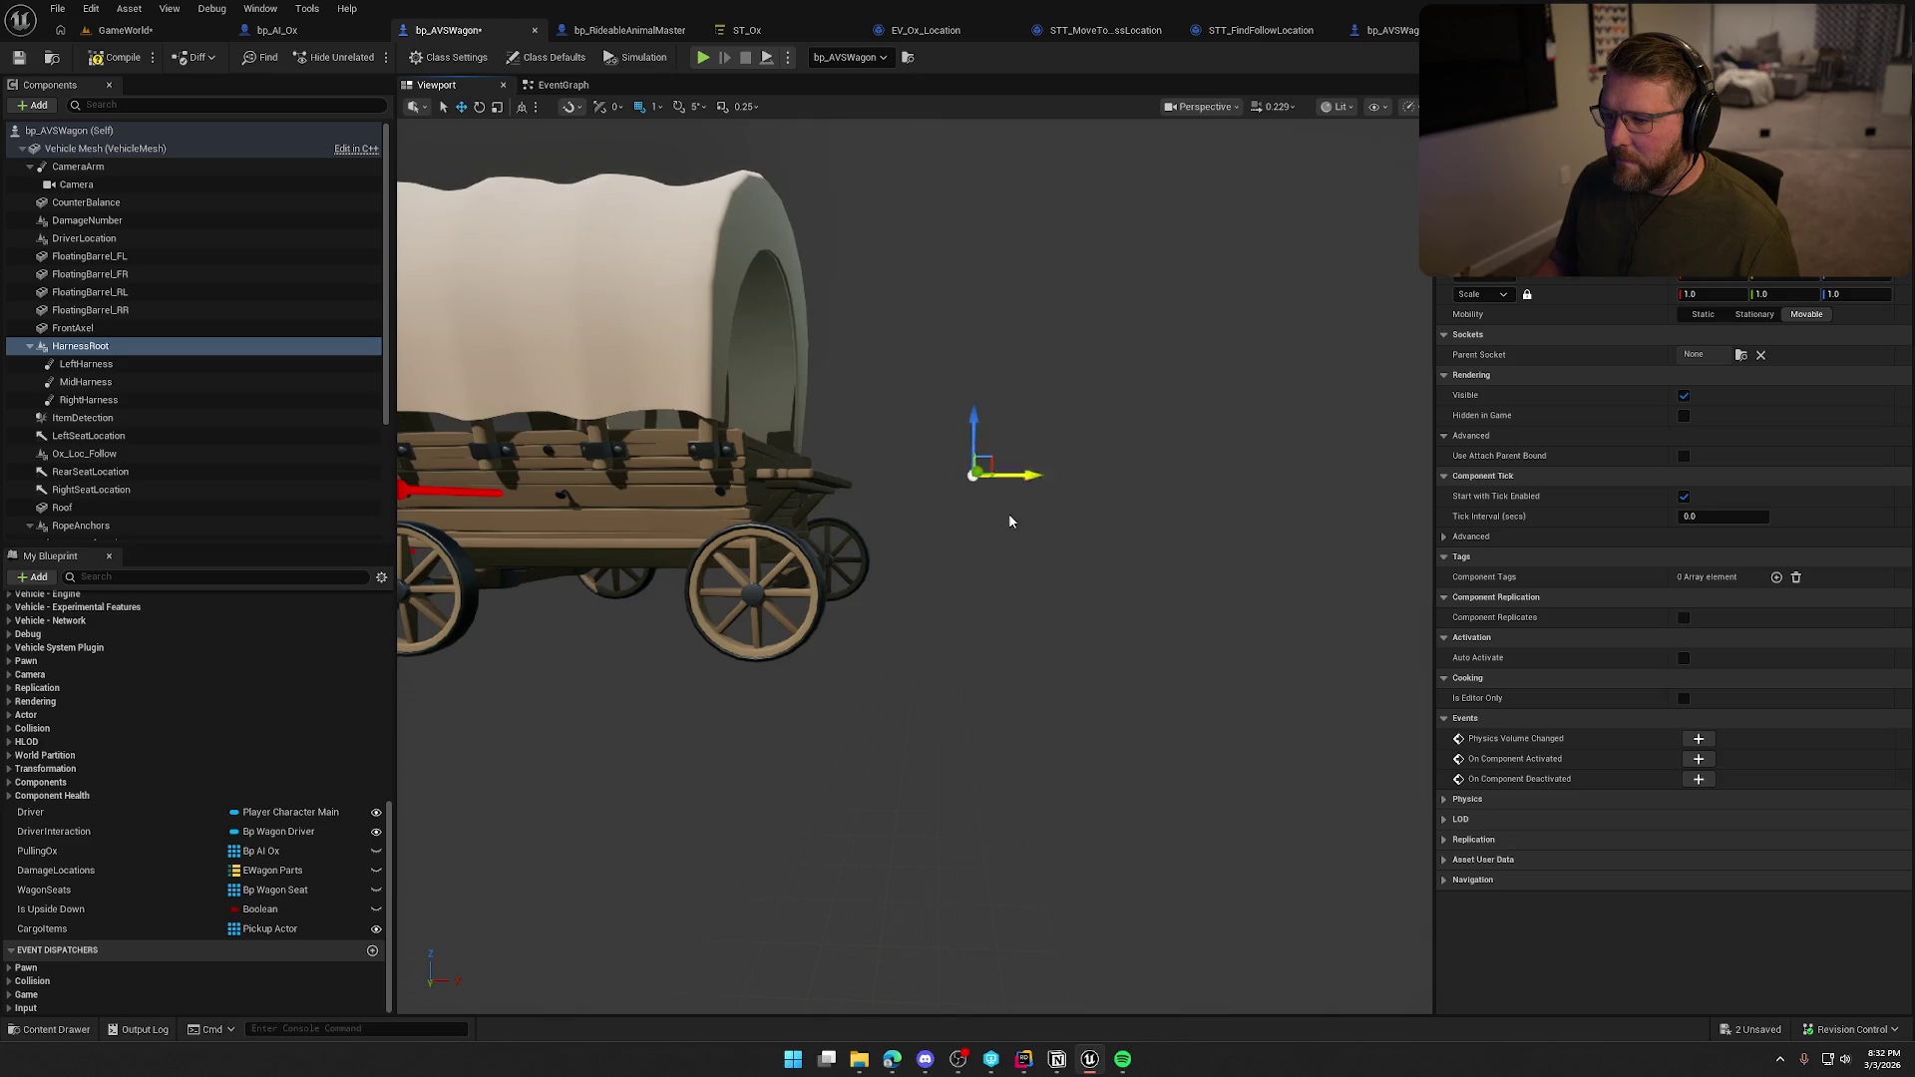
left_click_drag(1008, 522, 699, 379)
left_click(78, 365)
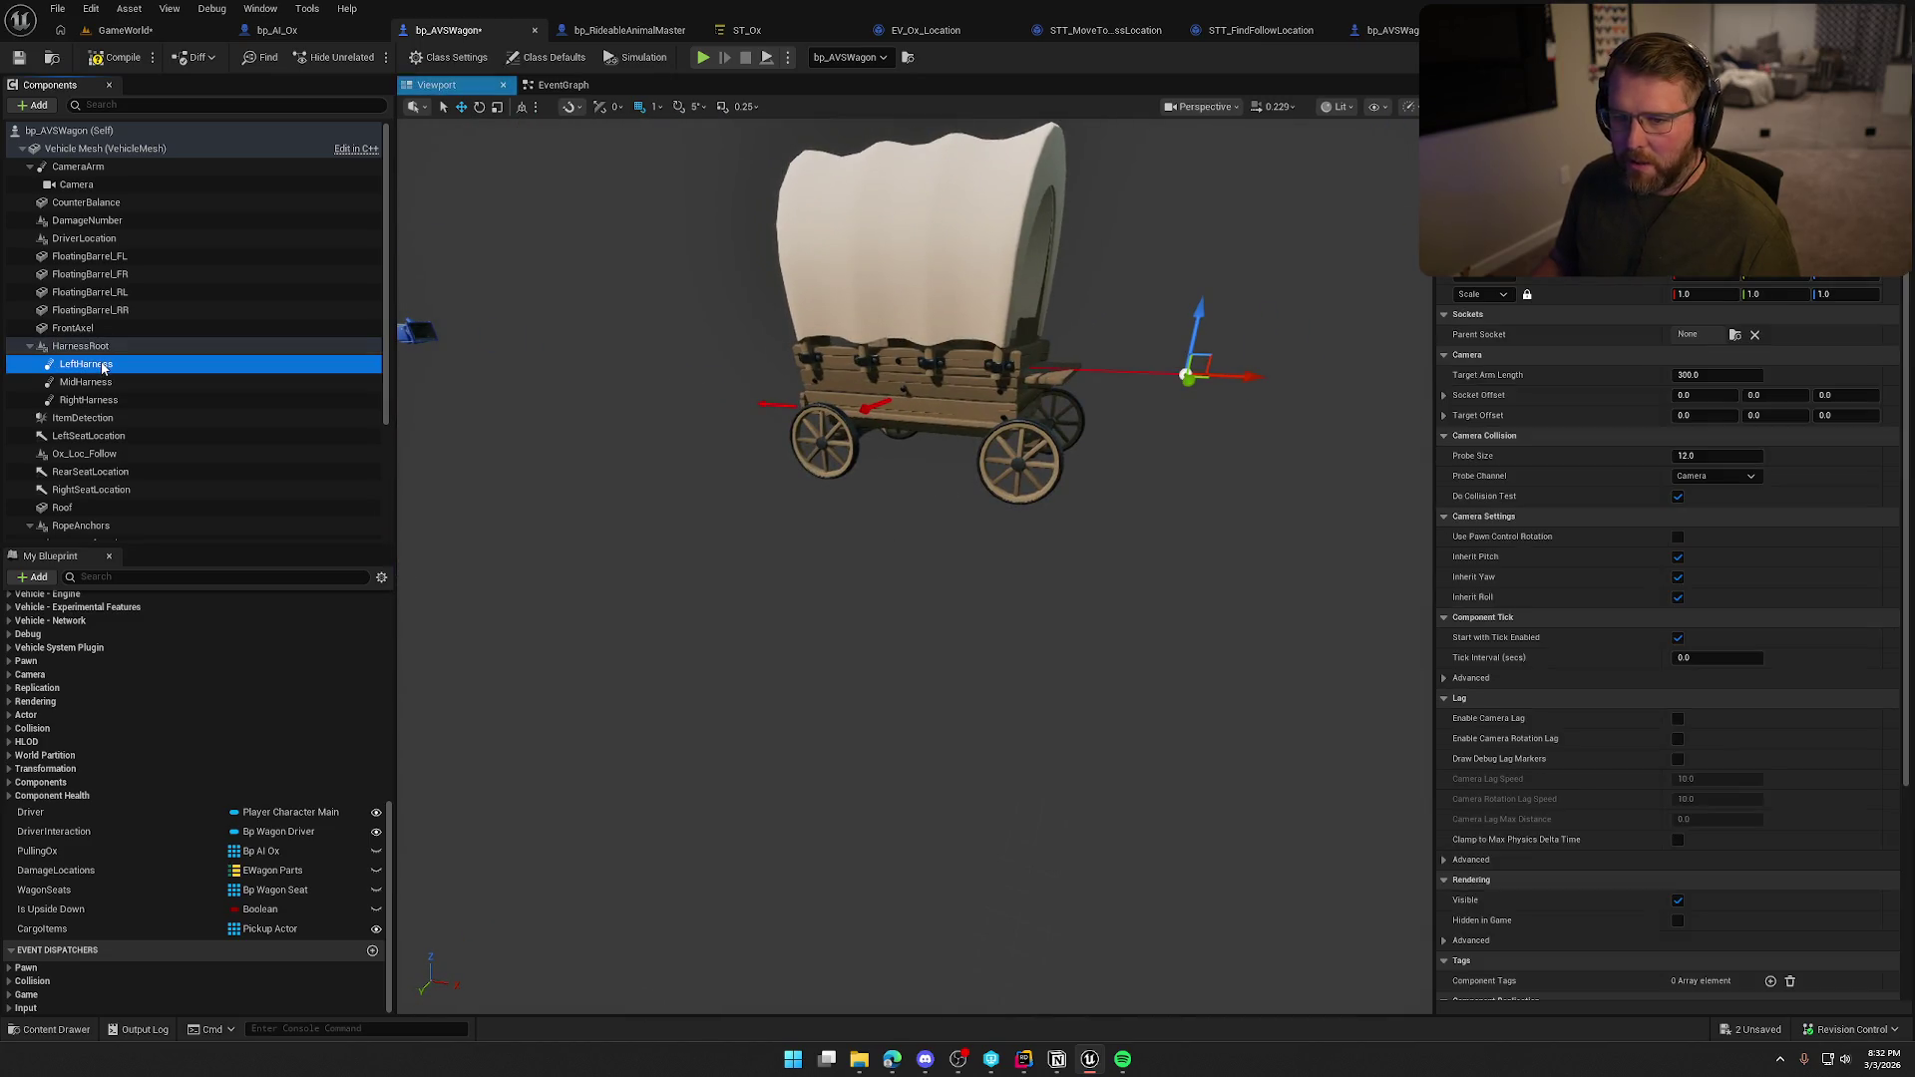
left_click(121, 397, "shift")
left_click_drag(838, 506, 1001, 450)
key("e")
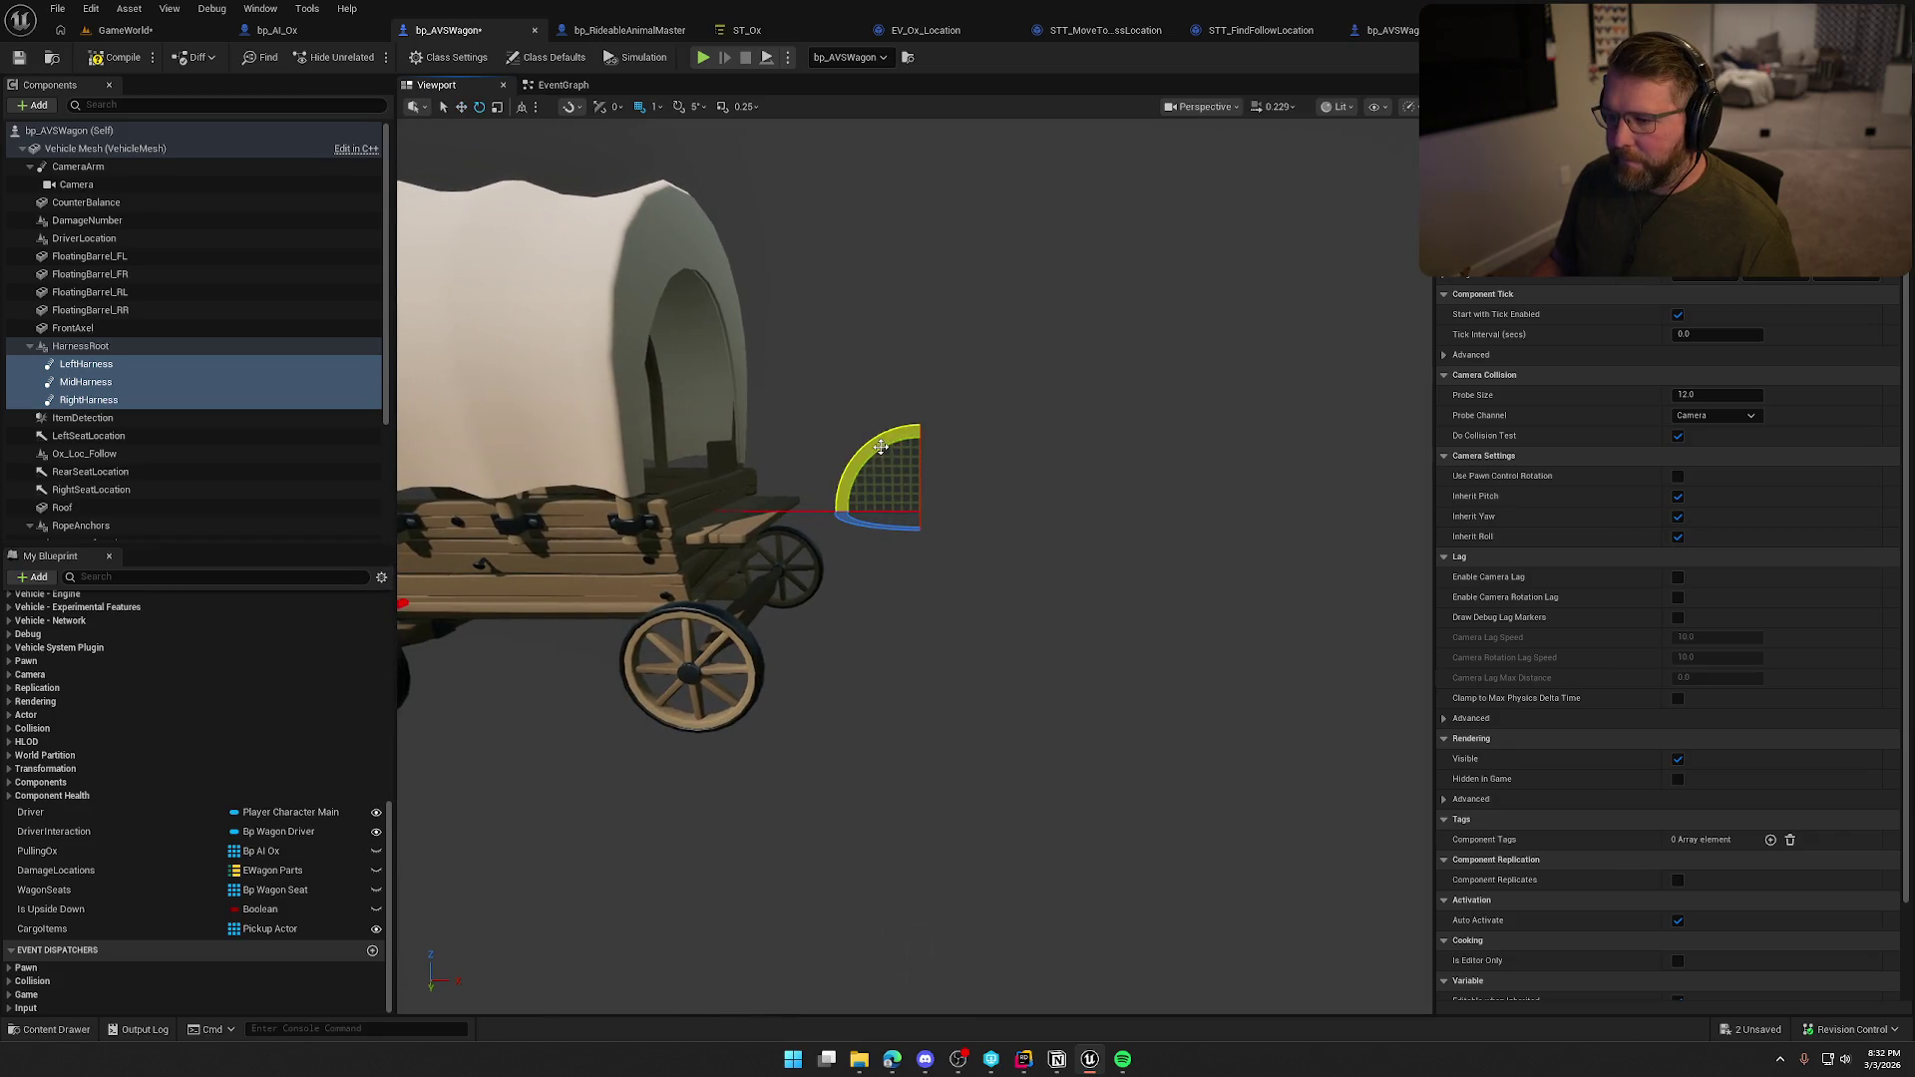
mouse_move(880, 445)
left_mouse_down()
mouse_move(1002, 431)
mouse_move(947, 409)
left_mouse_up()
key("ctrl+z")
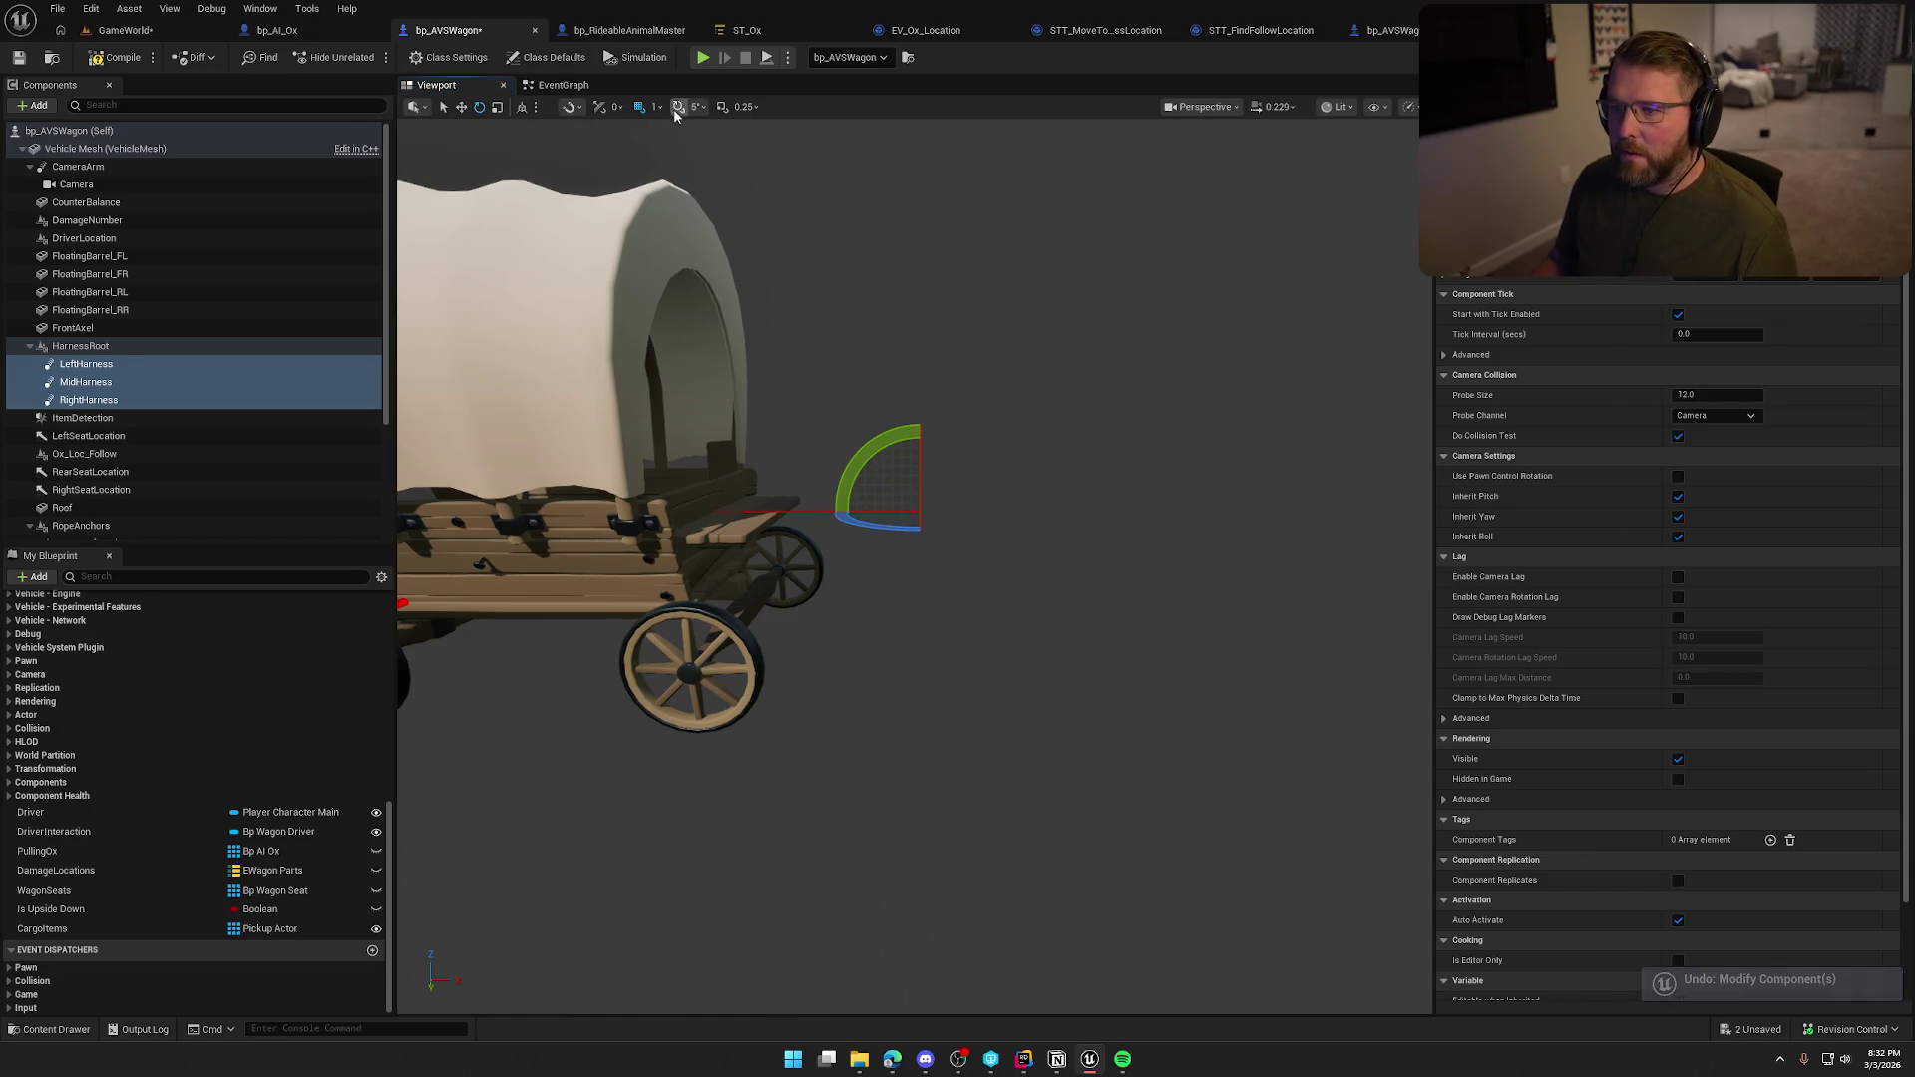
mouse_move(863, 453)
left_mouse_down()
mouse_move(973, 424)
mouse_move(718, 429)
mouse_move(1146, 560)
left_mouse_up()
left_click(80, 345)
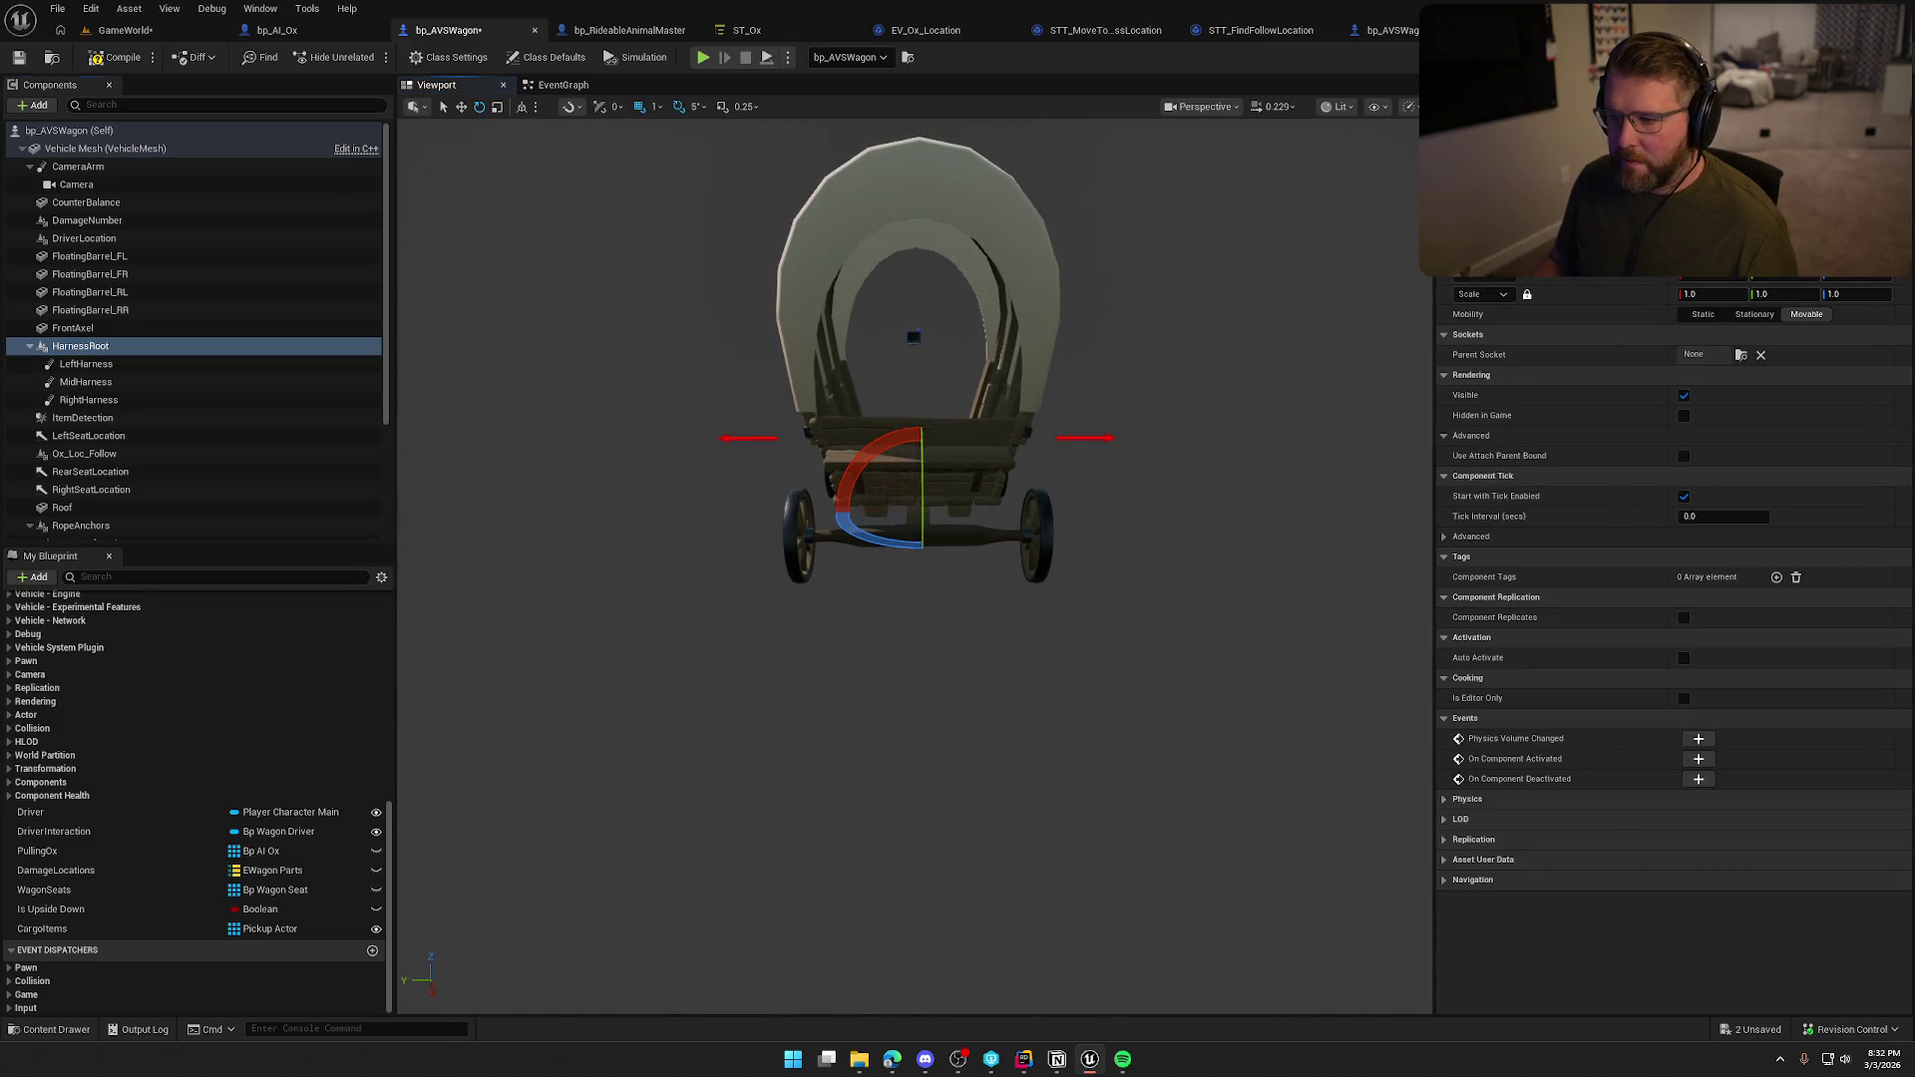
key("w")
mouse_move(897, 504)
left_mouse_down()
mouse_move(897, 422)
mouse_move(828, 424)
left_mouse_up()
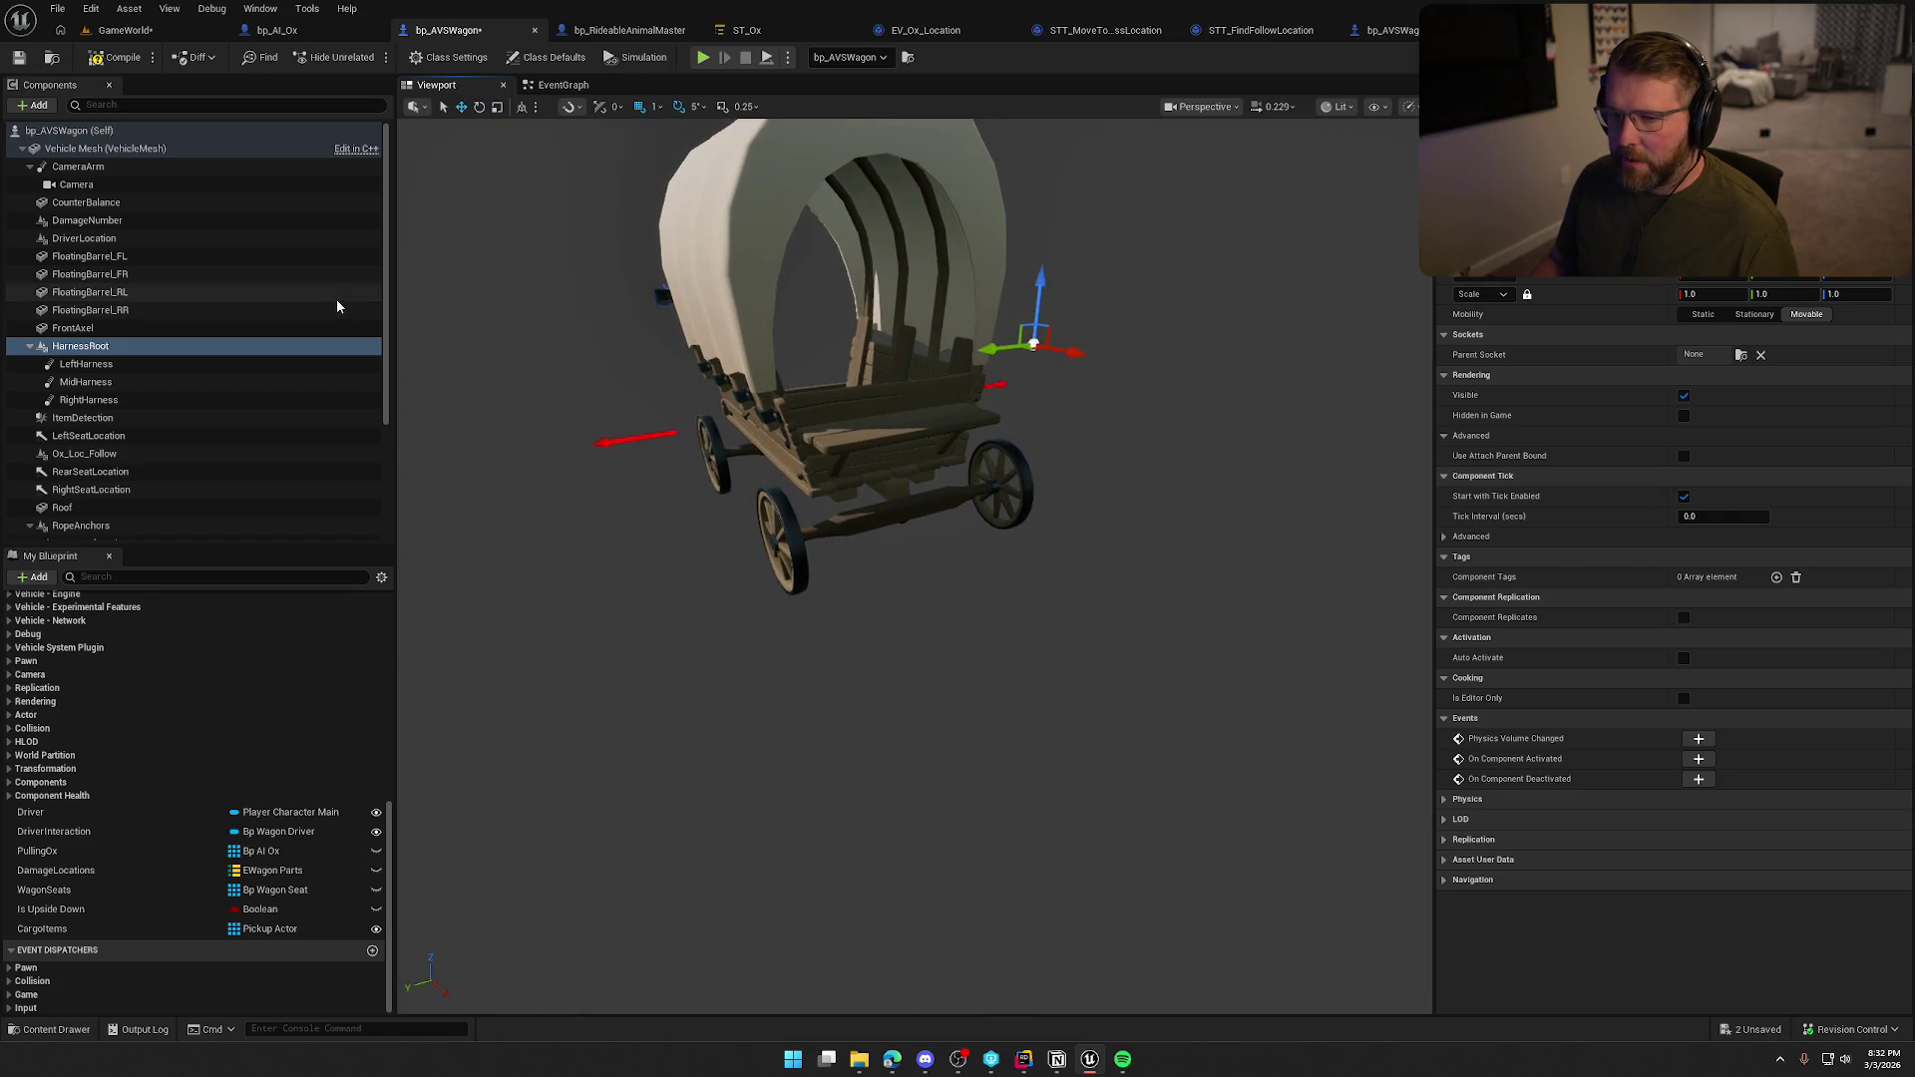
left_click(95, 366)
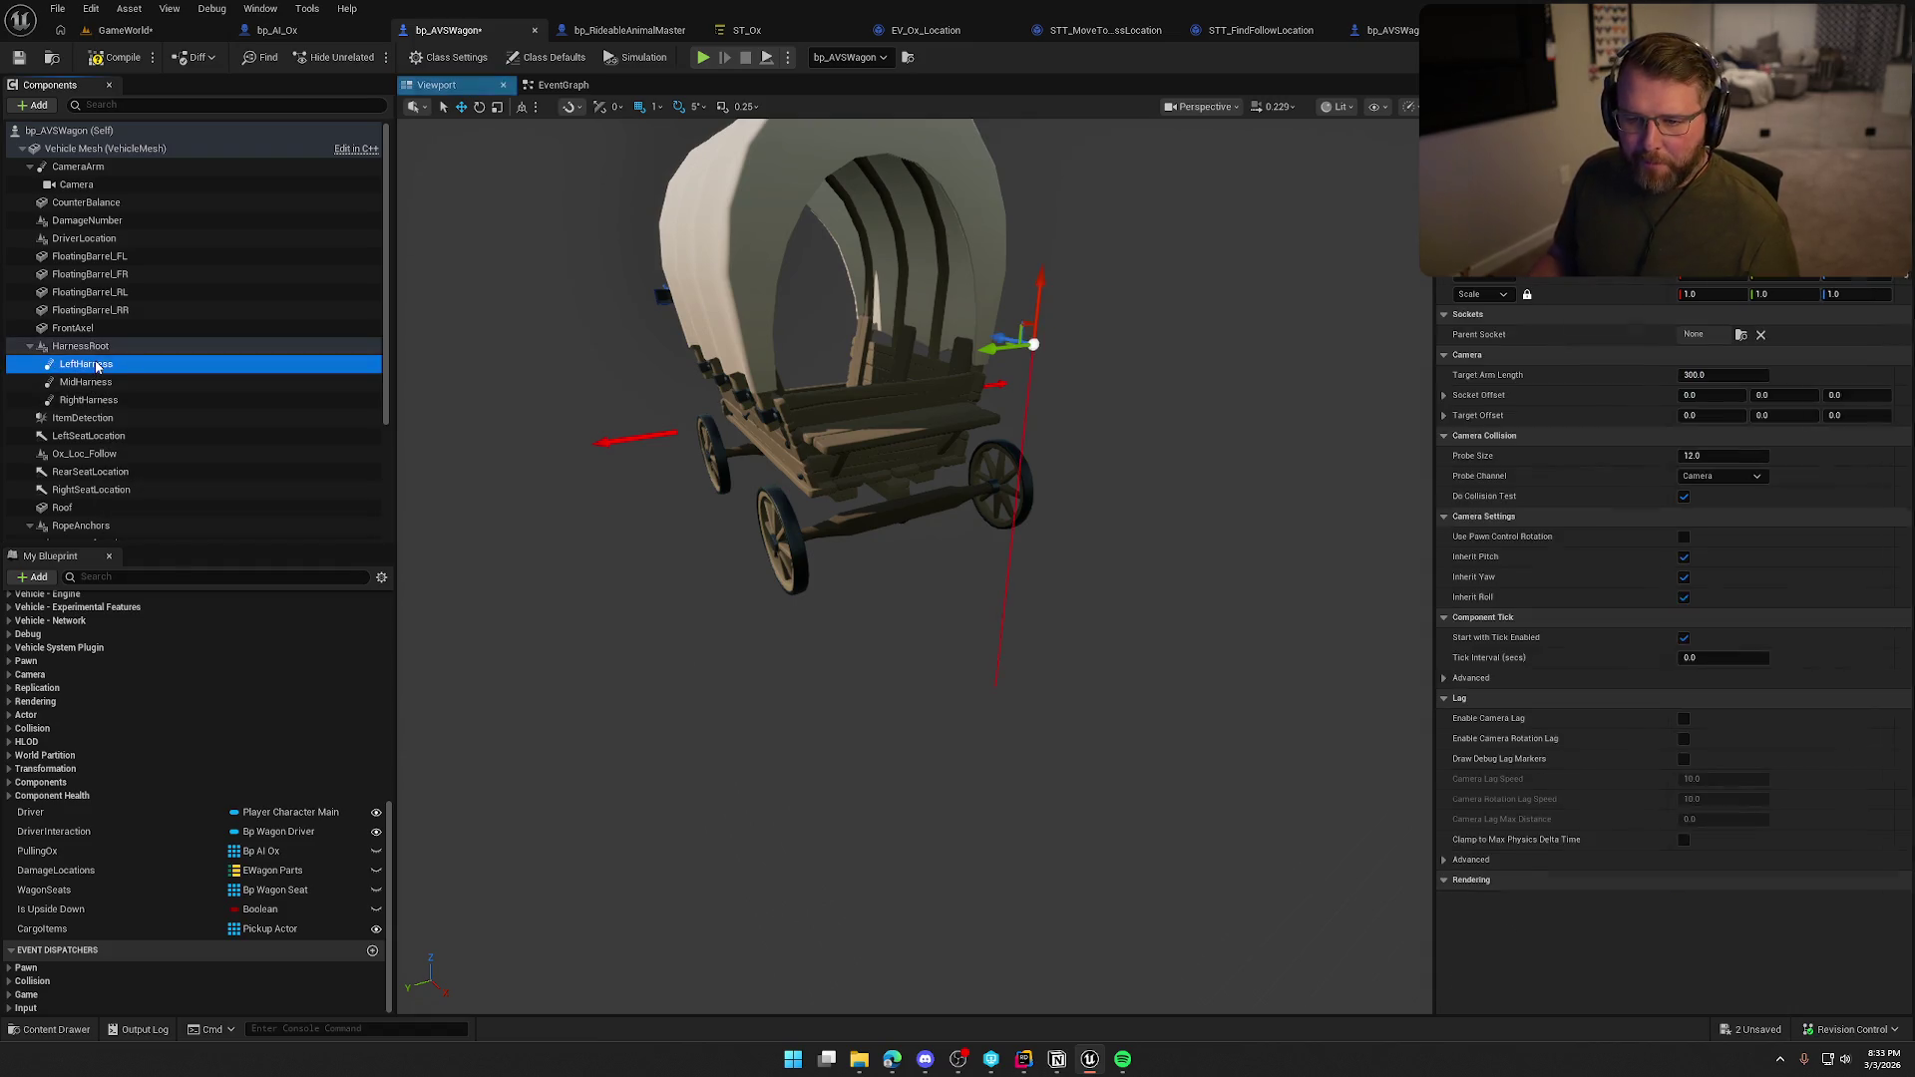
left_click(88, 400, "shift")
scroll(599, 482, "up", 3)
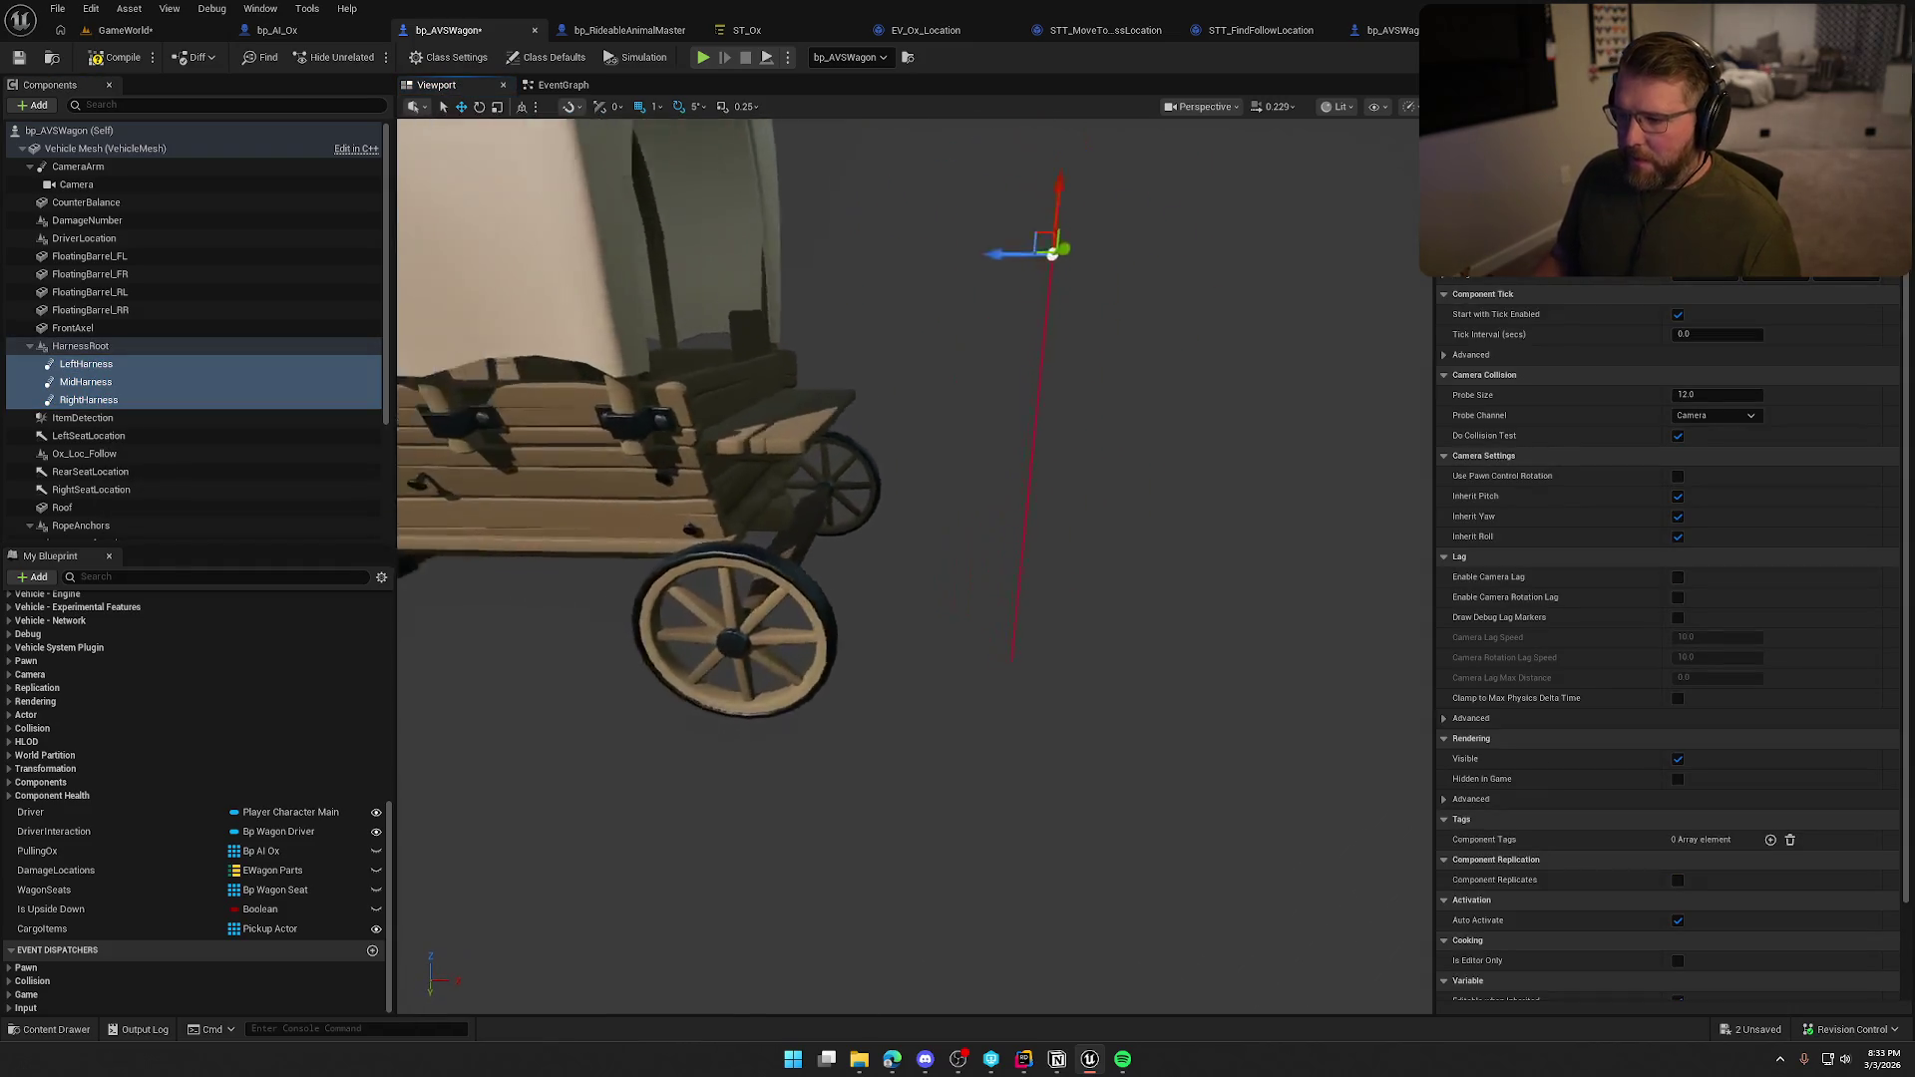
left_click_drag(1082, 513, 1082, 513)
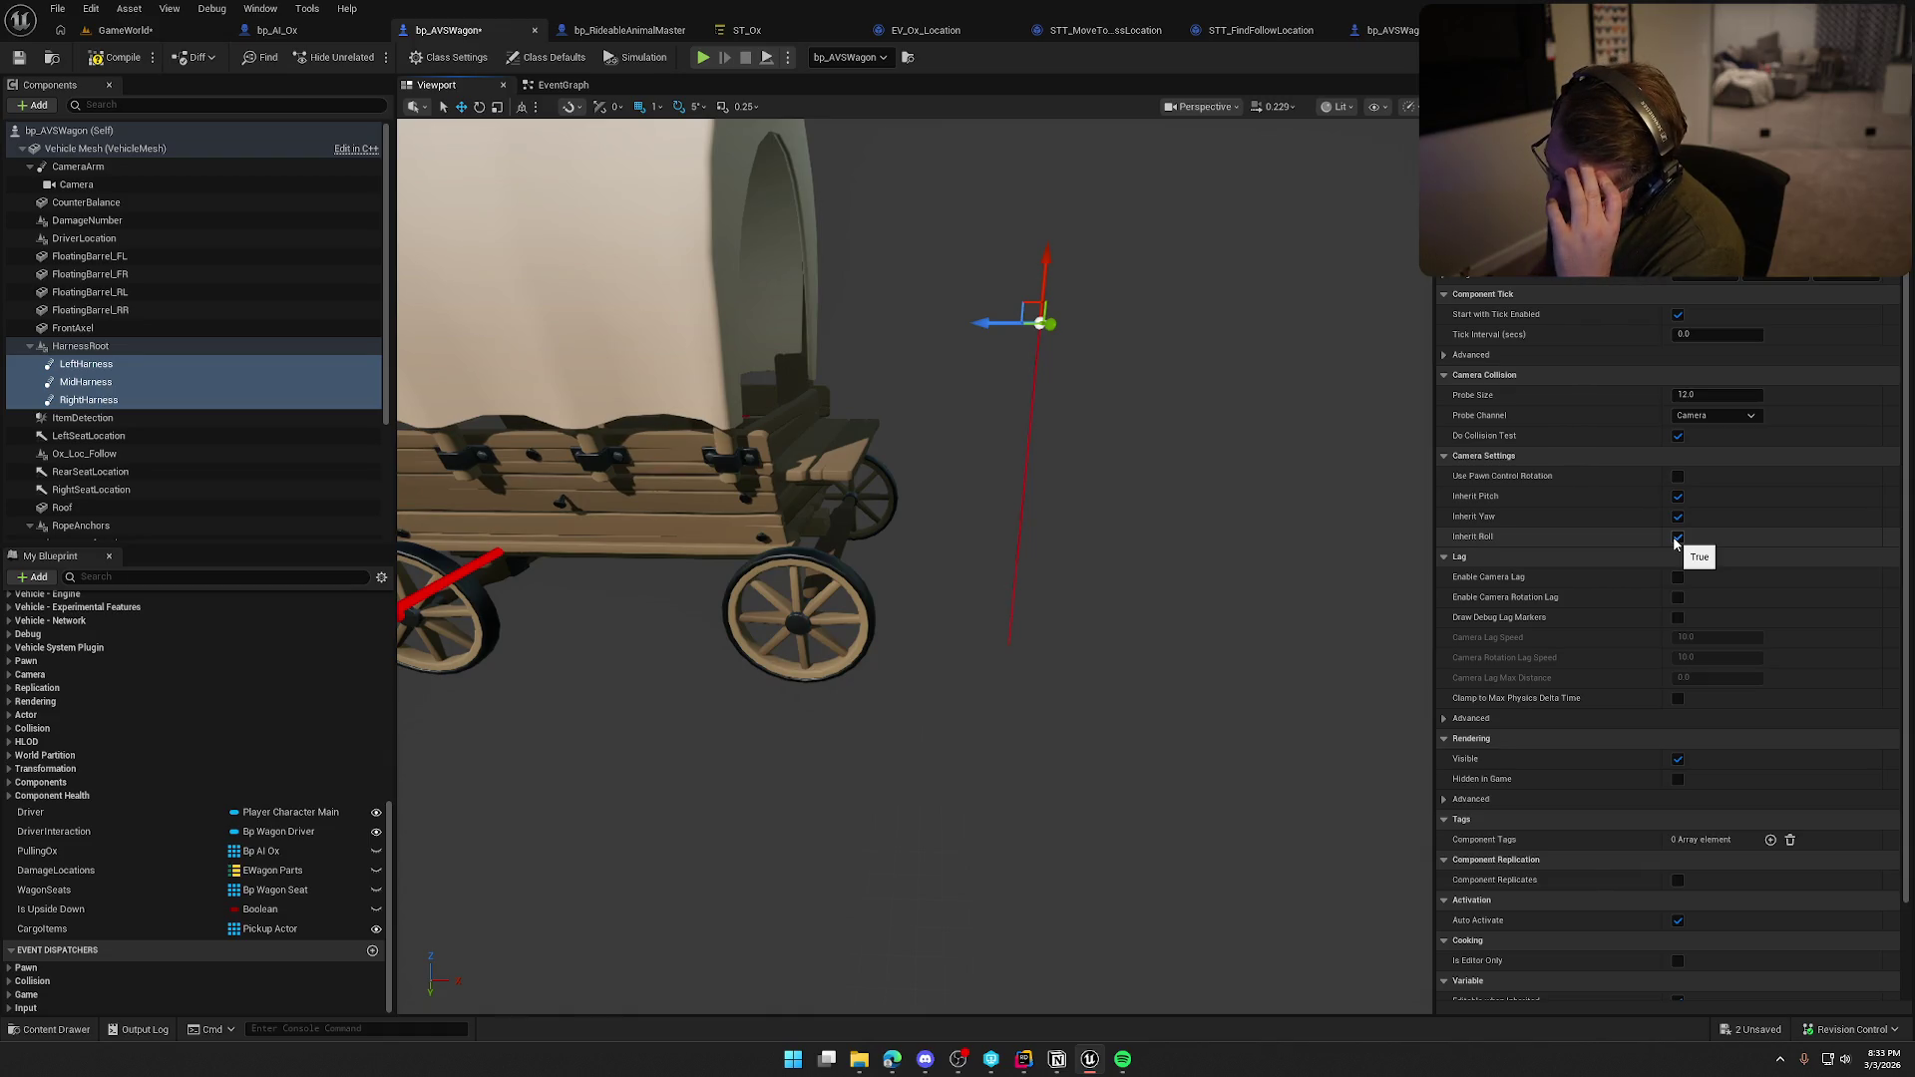
Untick Inherit Roll and set the harness spring arms' Probe Channel to Visibility.
left_click(1677, 538)
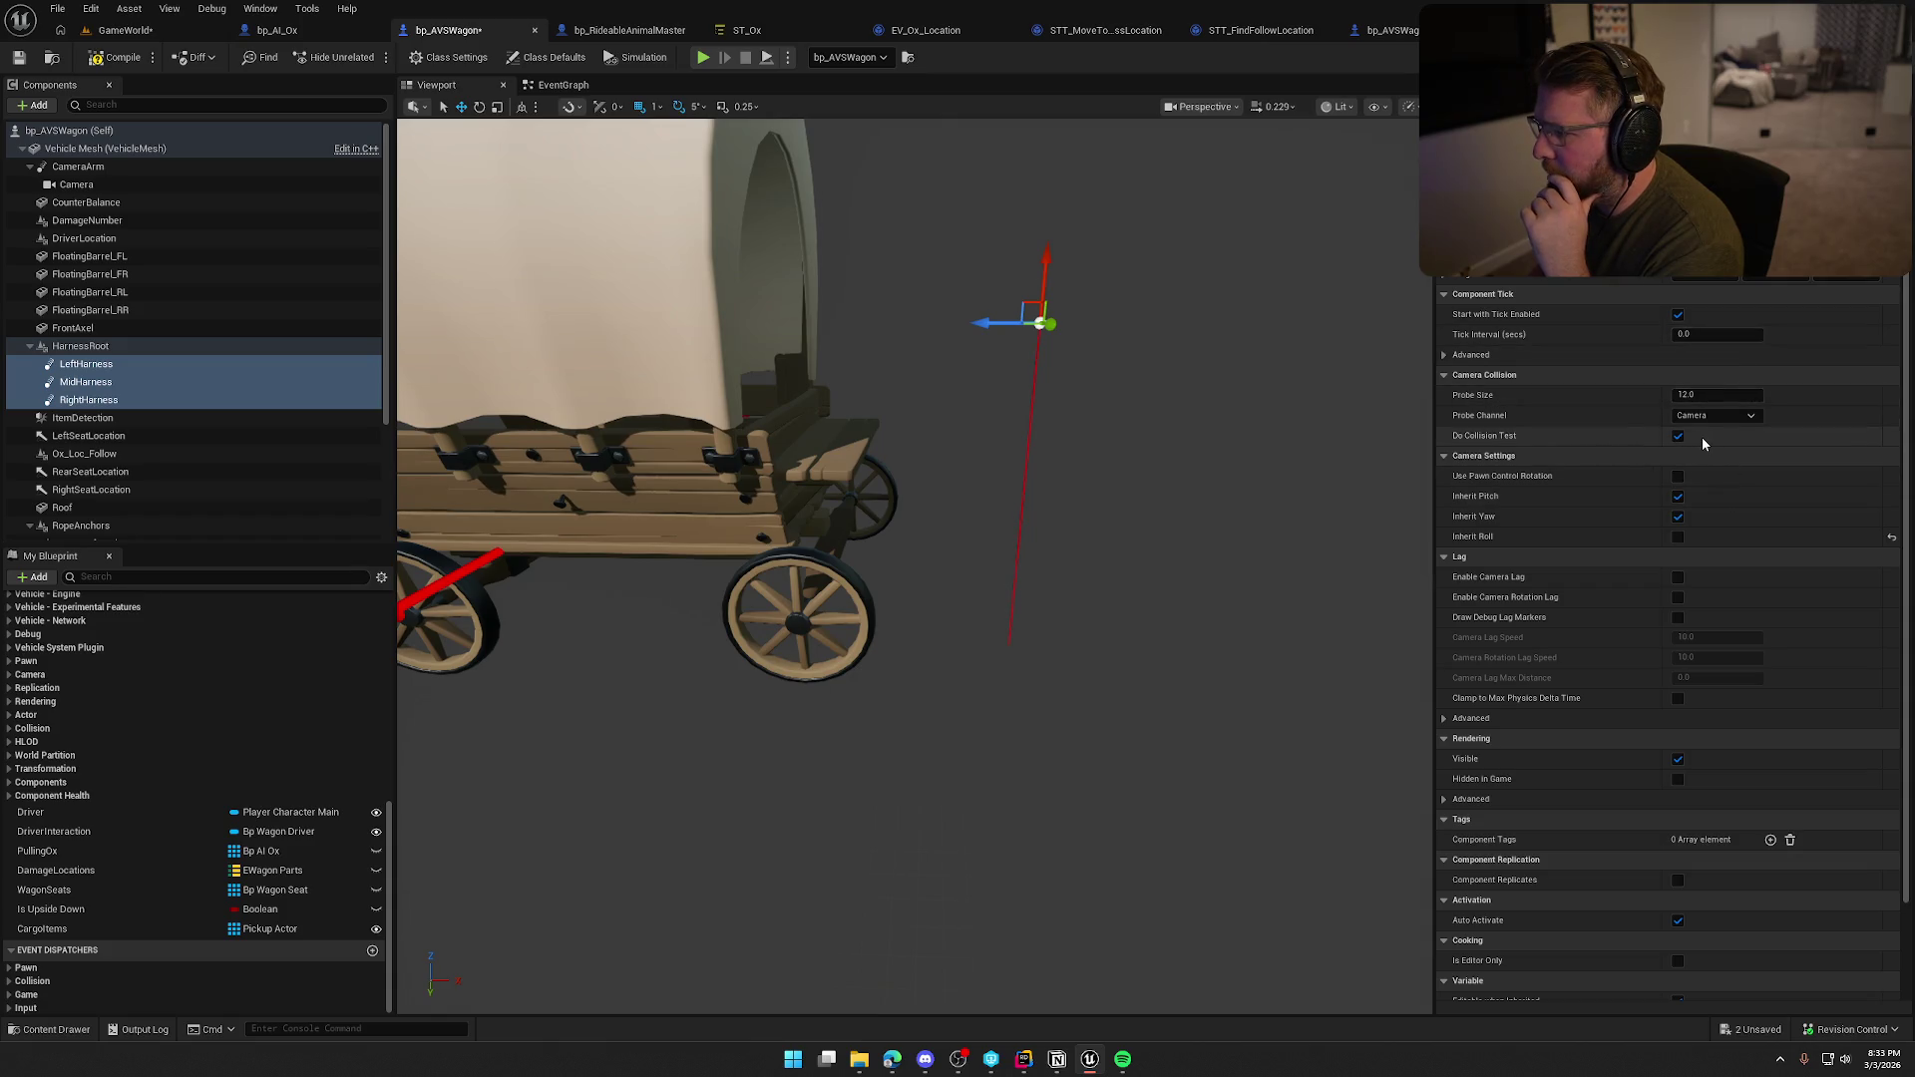
left_click(1726, 419)
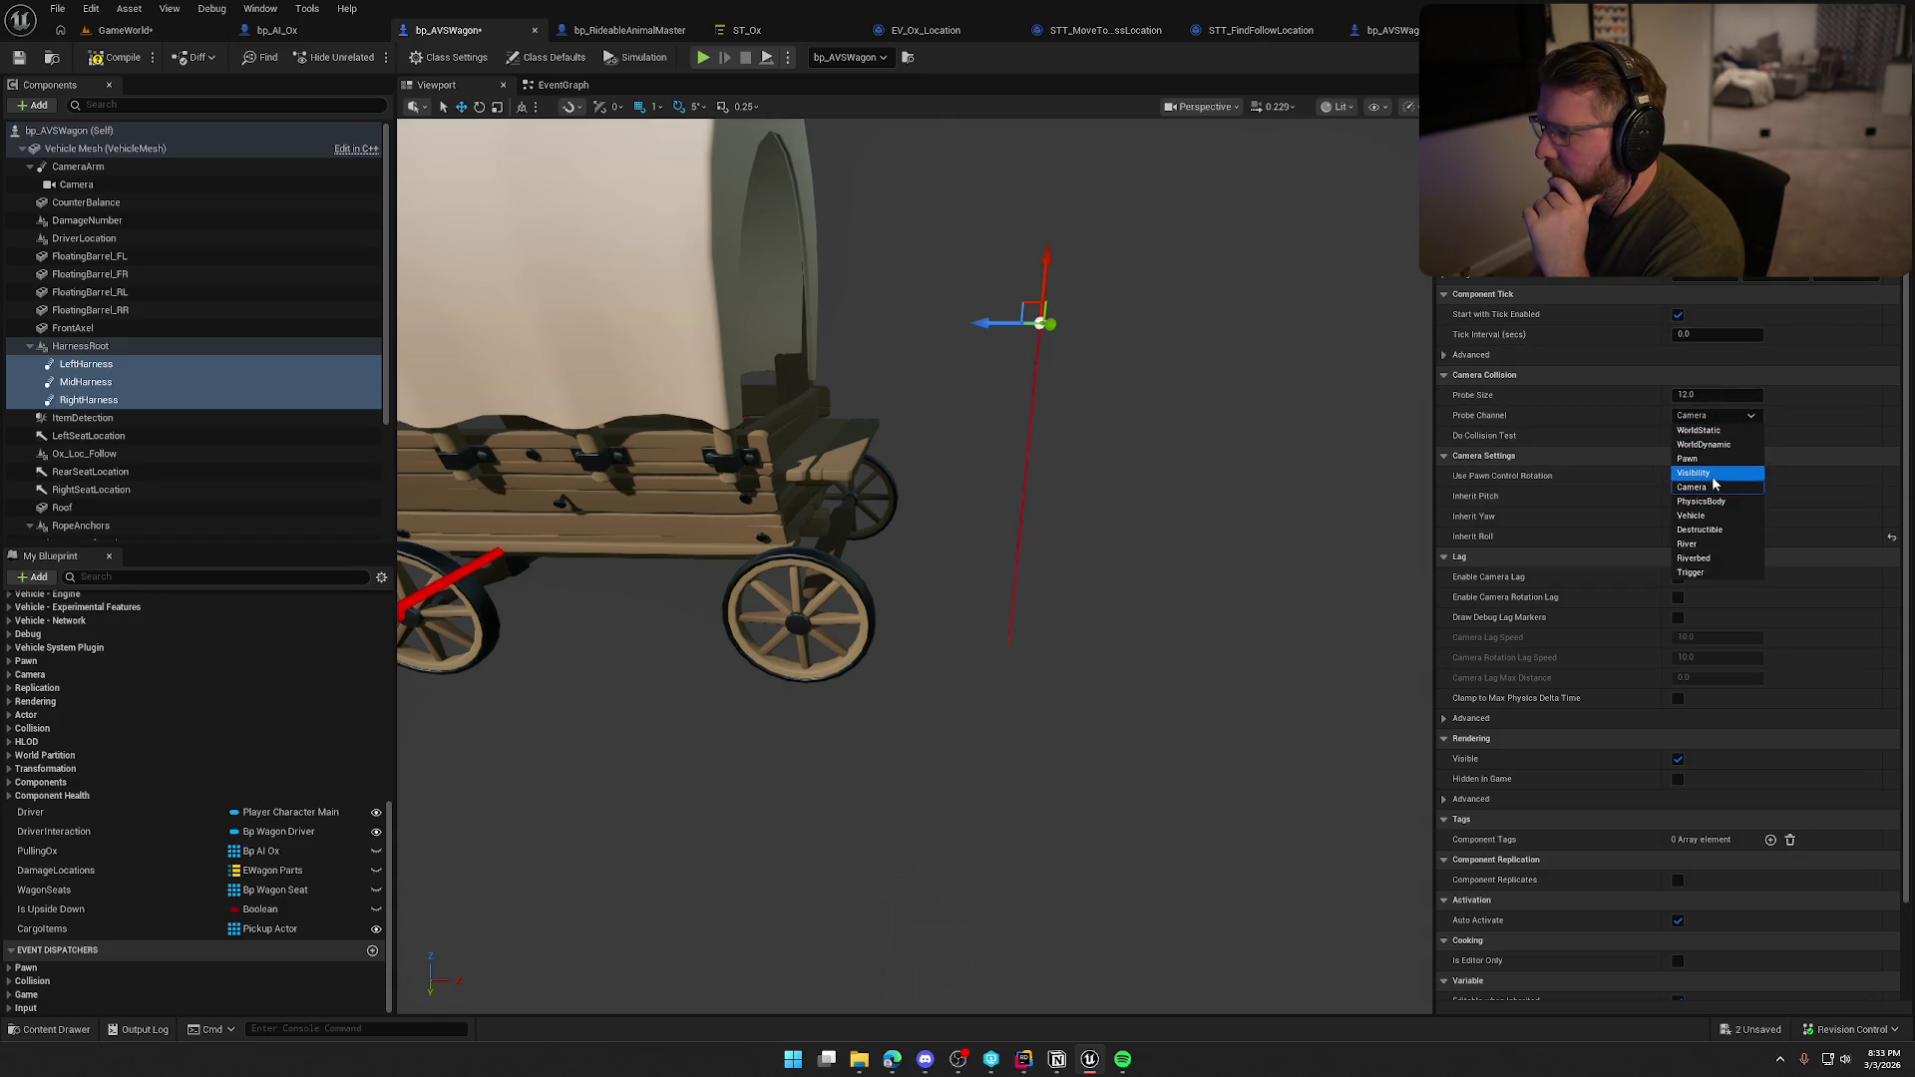
left_click(1716, 416)
left_click(1715, 415)
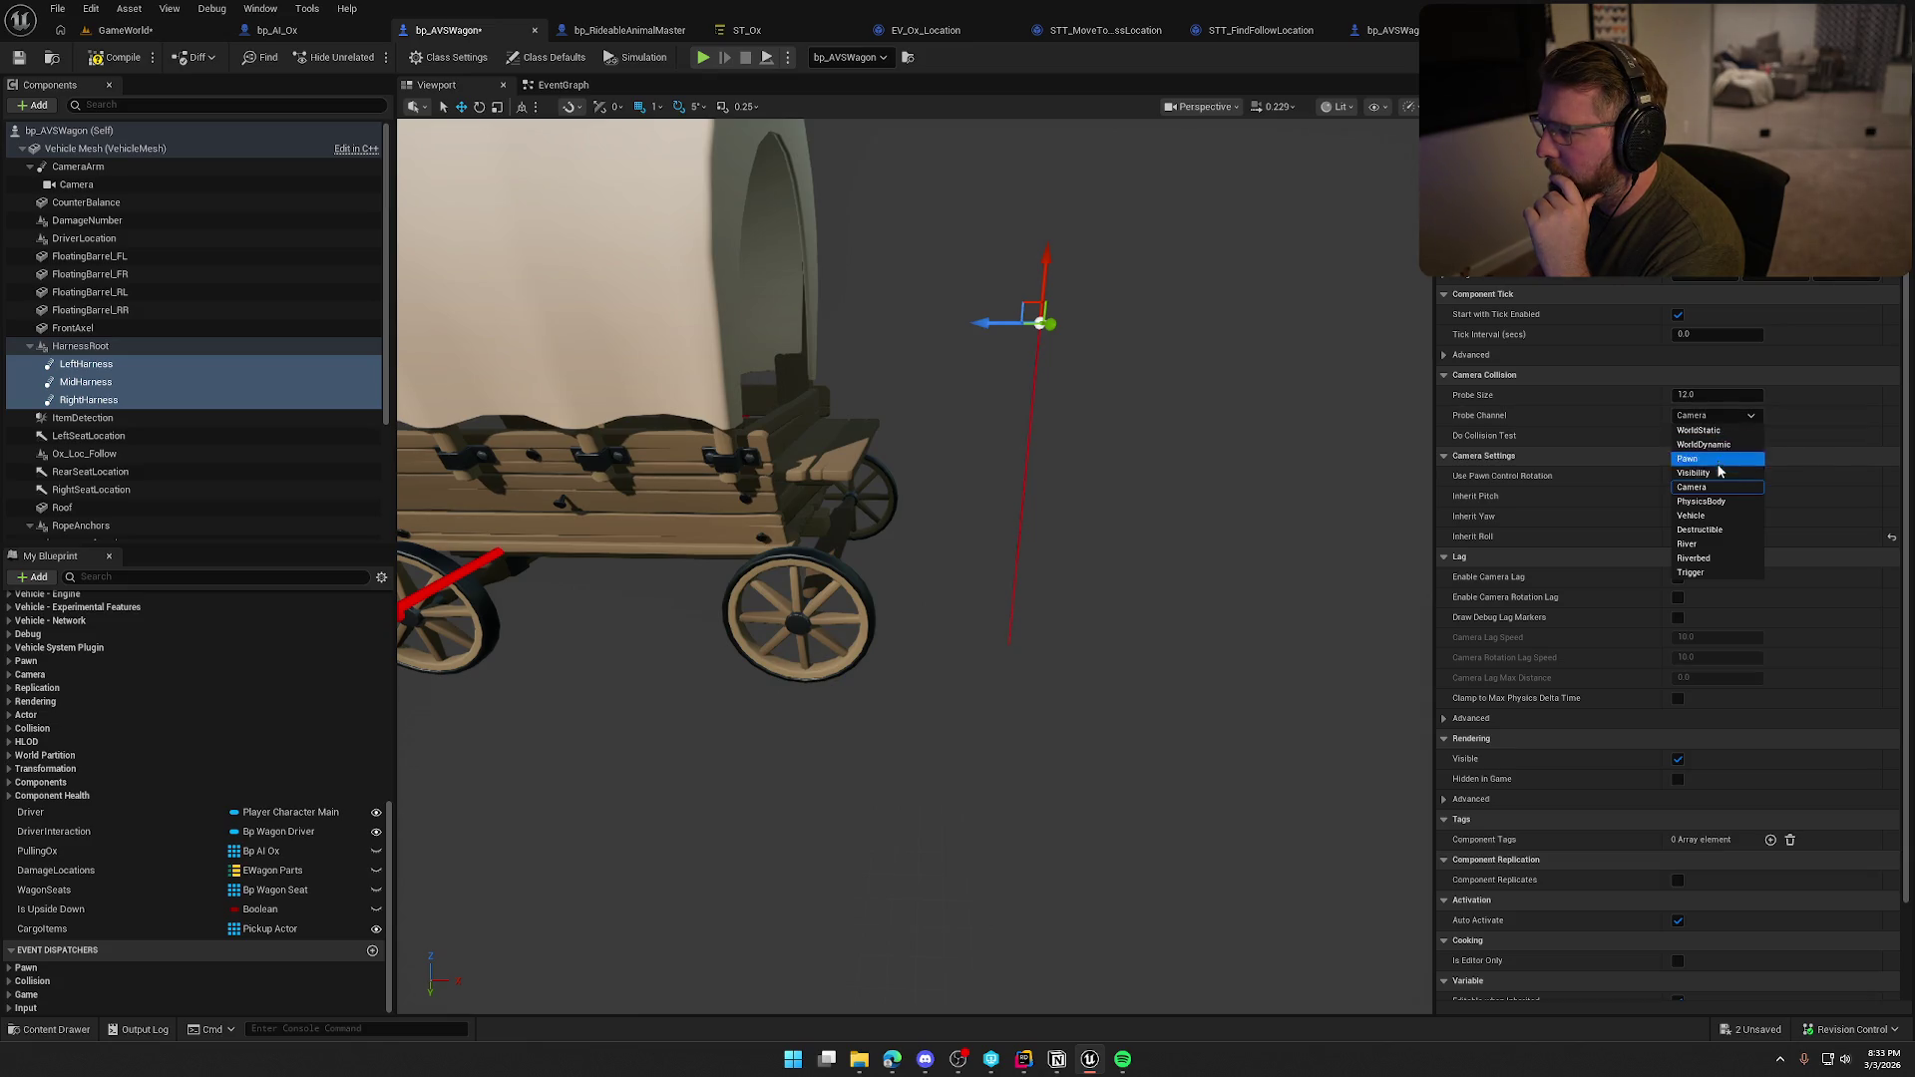
left_click(1718, 475)
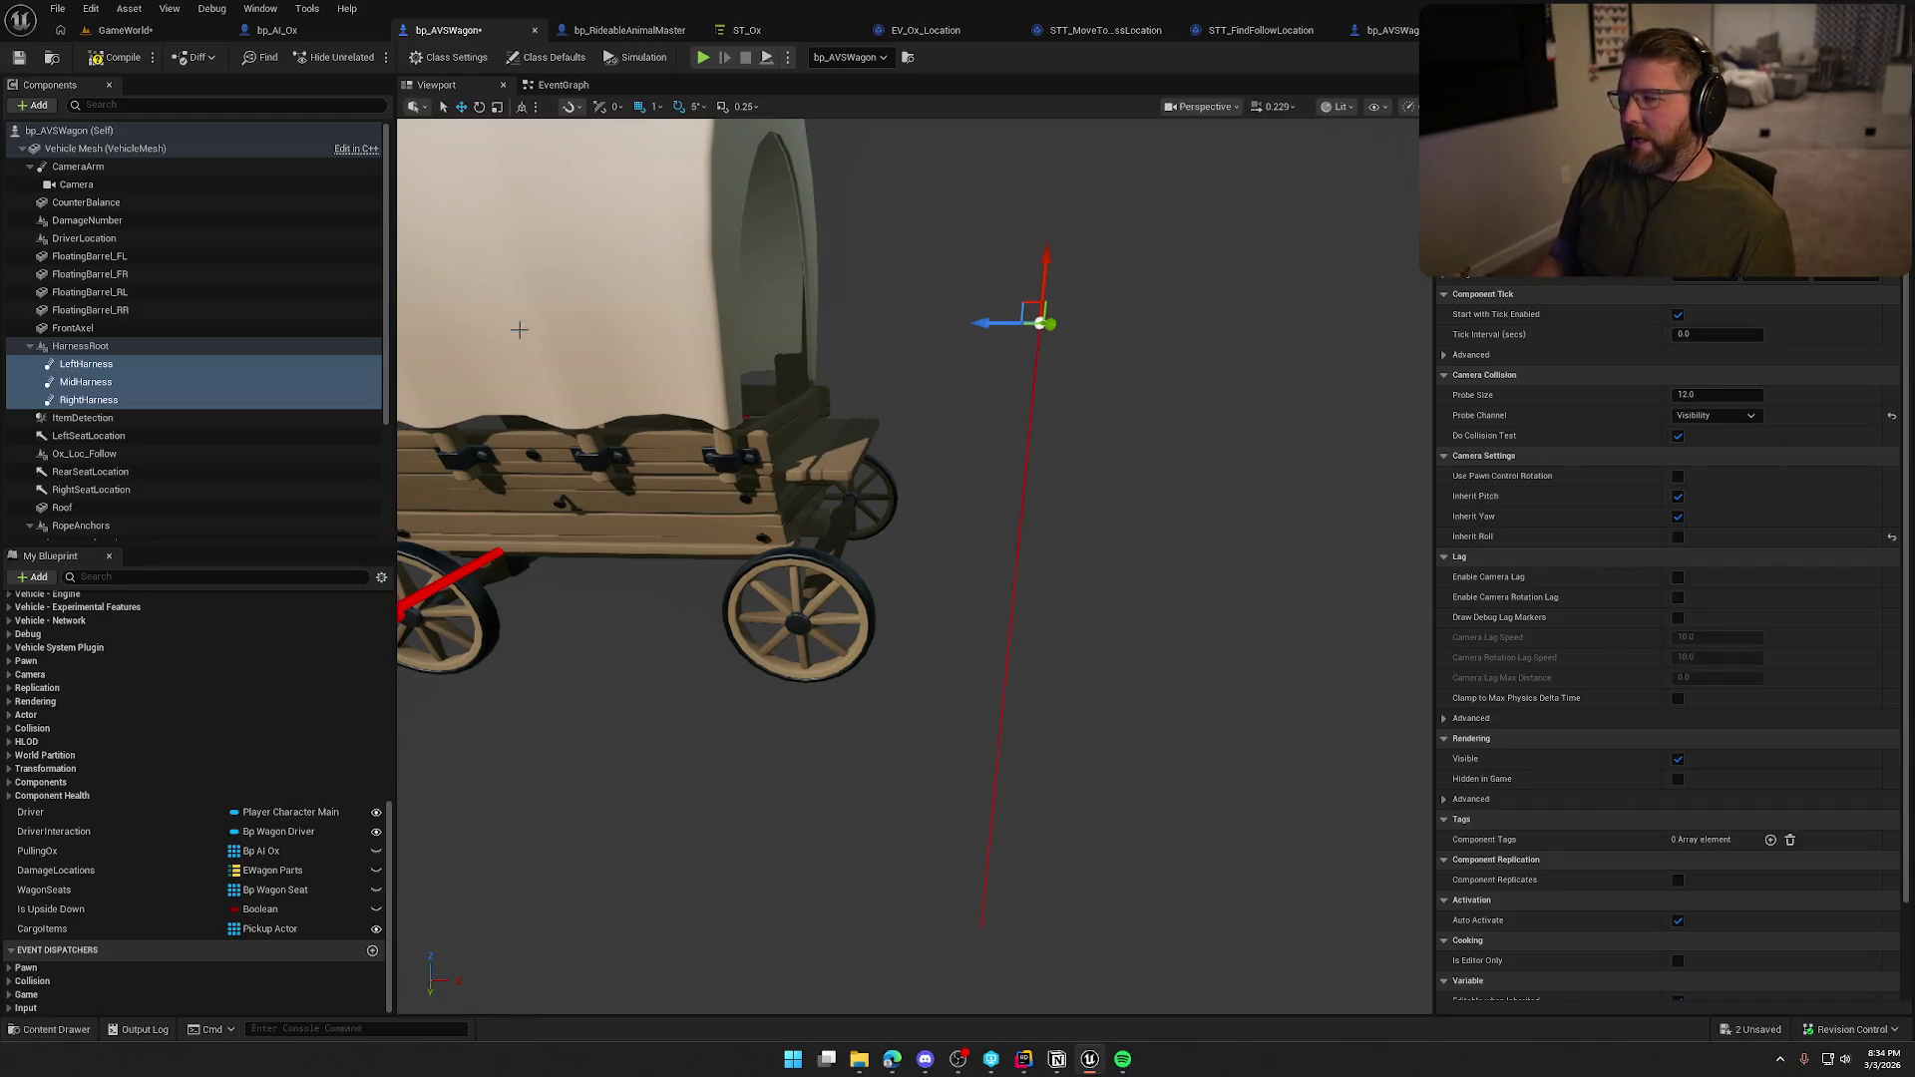
Save bp_AVSWagon and slide LeftHarness sideways along Y.
key("ctrl+s")
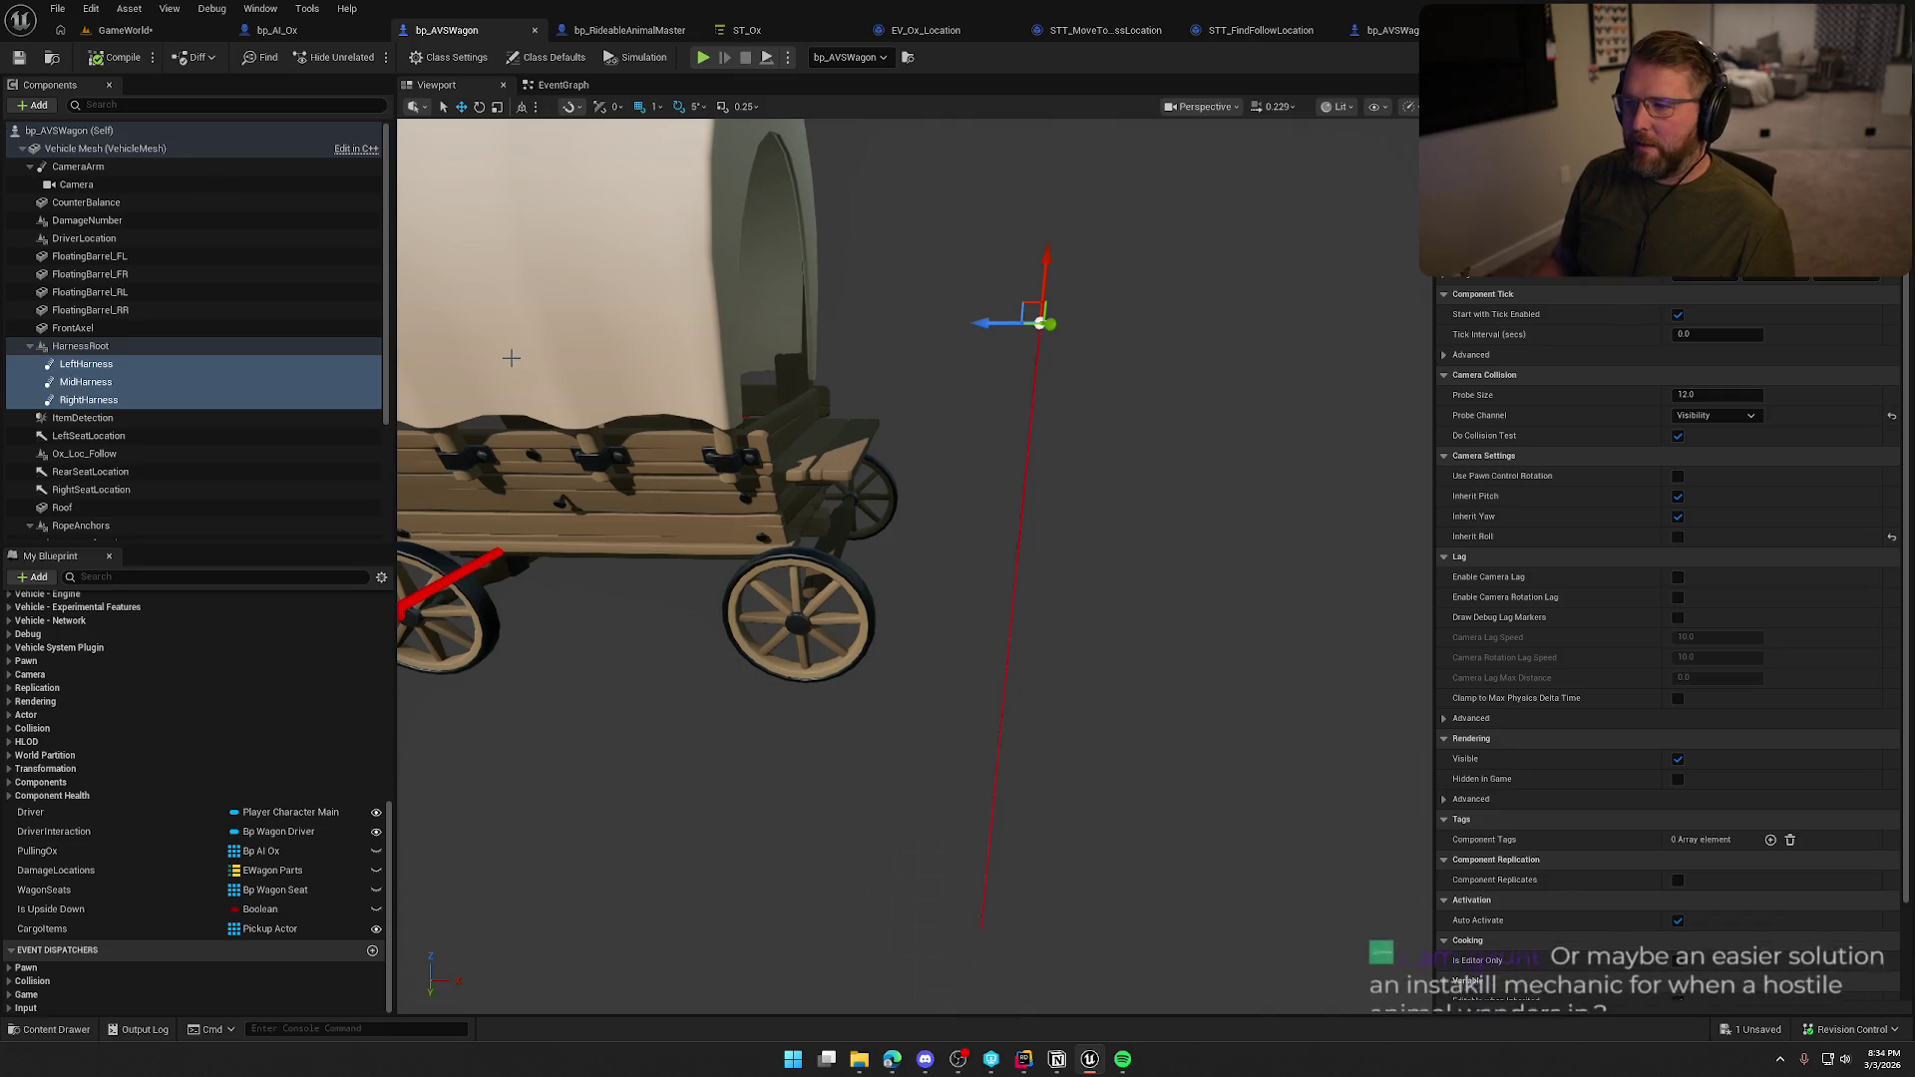
mouse_move(1121, 445)
left_mouse_down()
mouse_move(994, 450)
mouse_move(918, 497)
left_mouse_up()
left_click(86, 364)
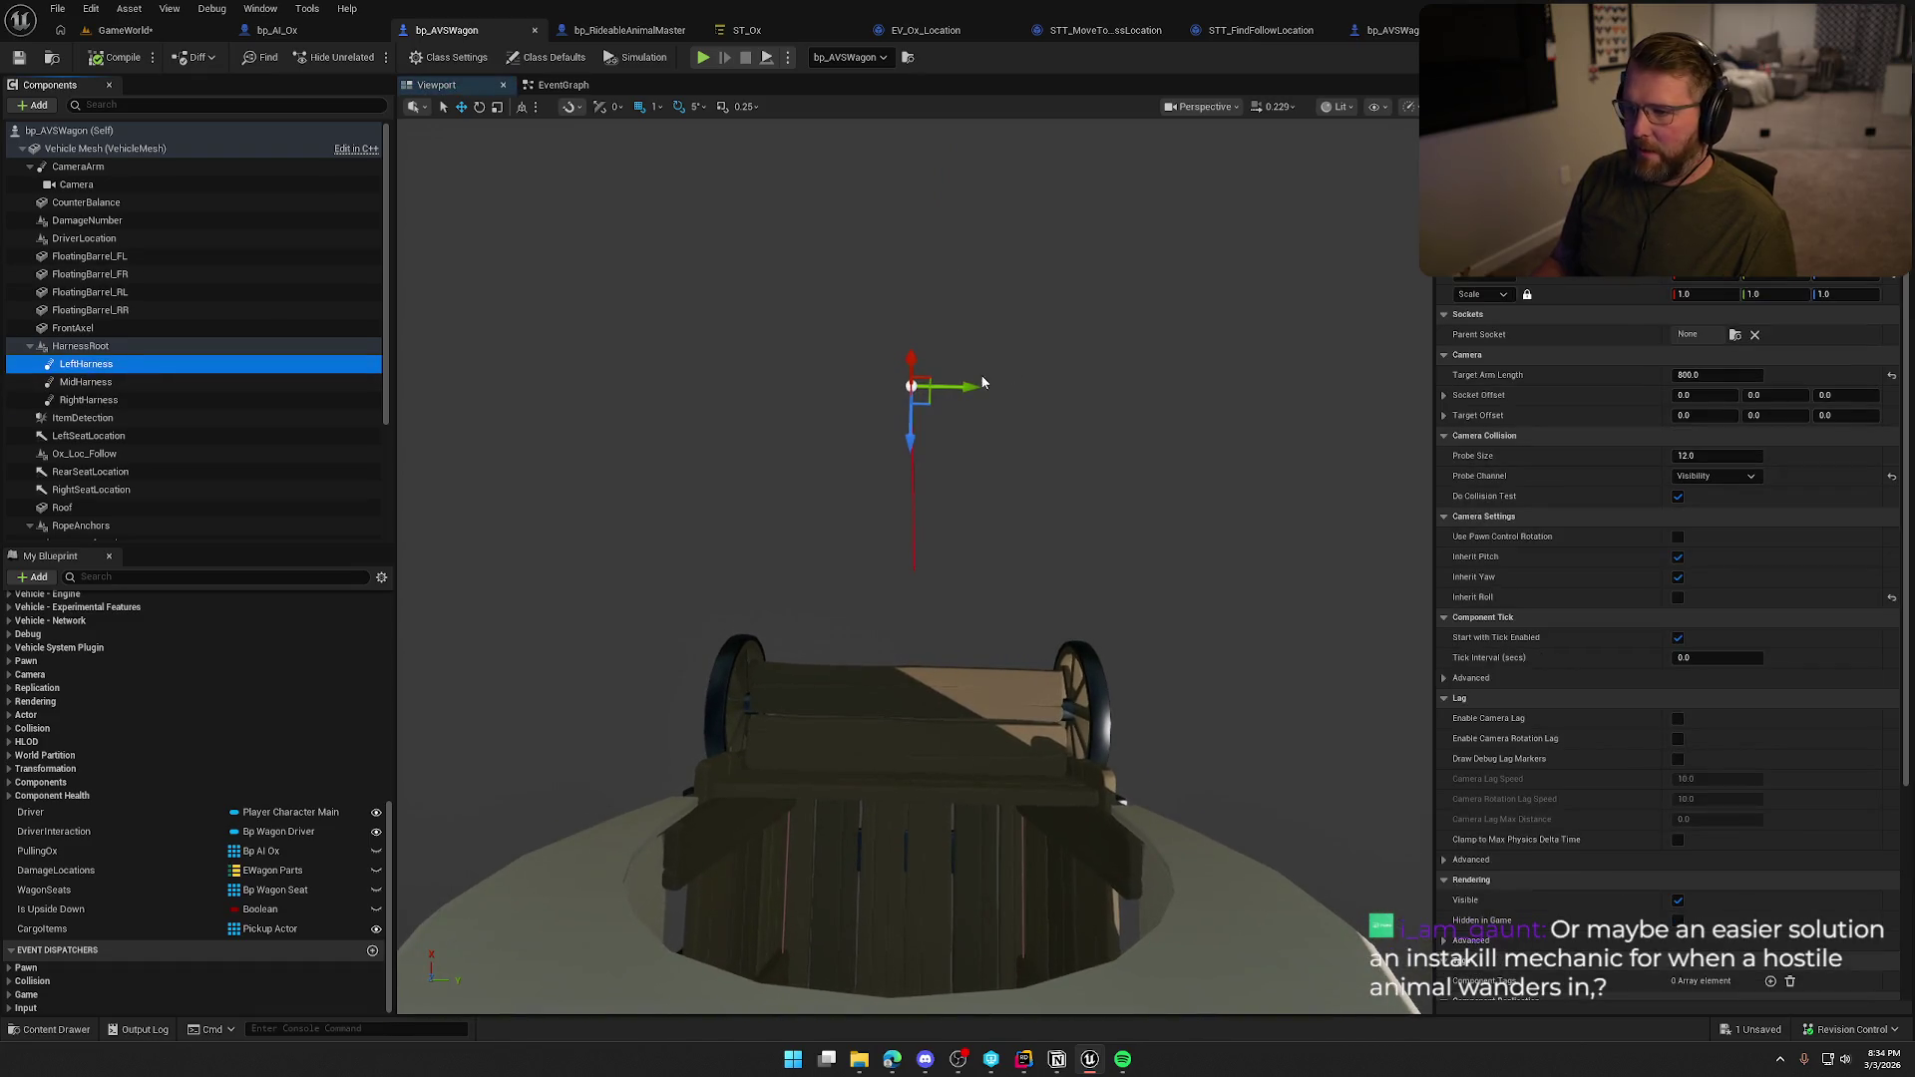
left_click_drag(958, 389, 843, 393)
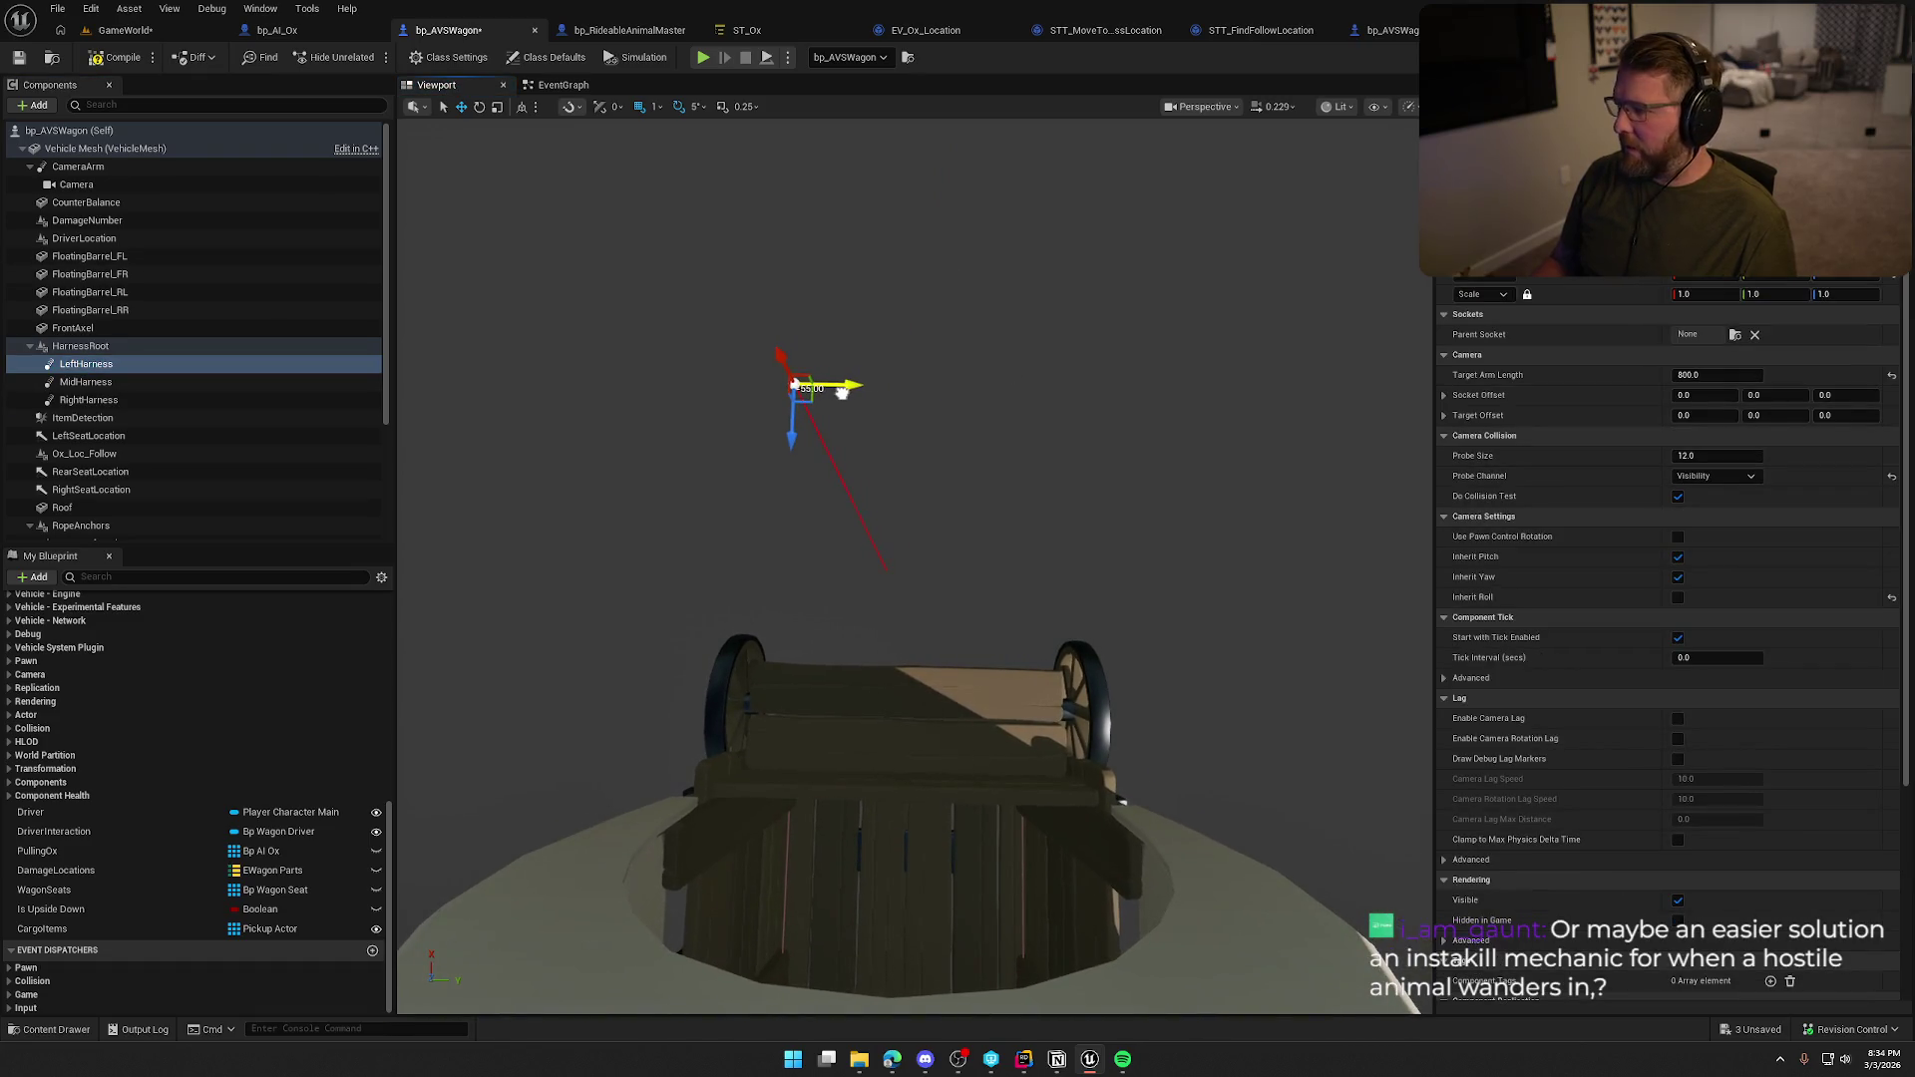
left_click_drag(1785, 276, 1805, 277)
Slide RightHarness sideways, then reselect and frame all three harness points.
left_click(88, 400)
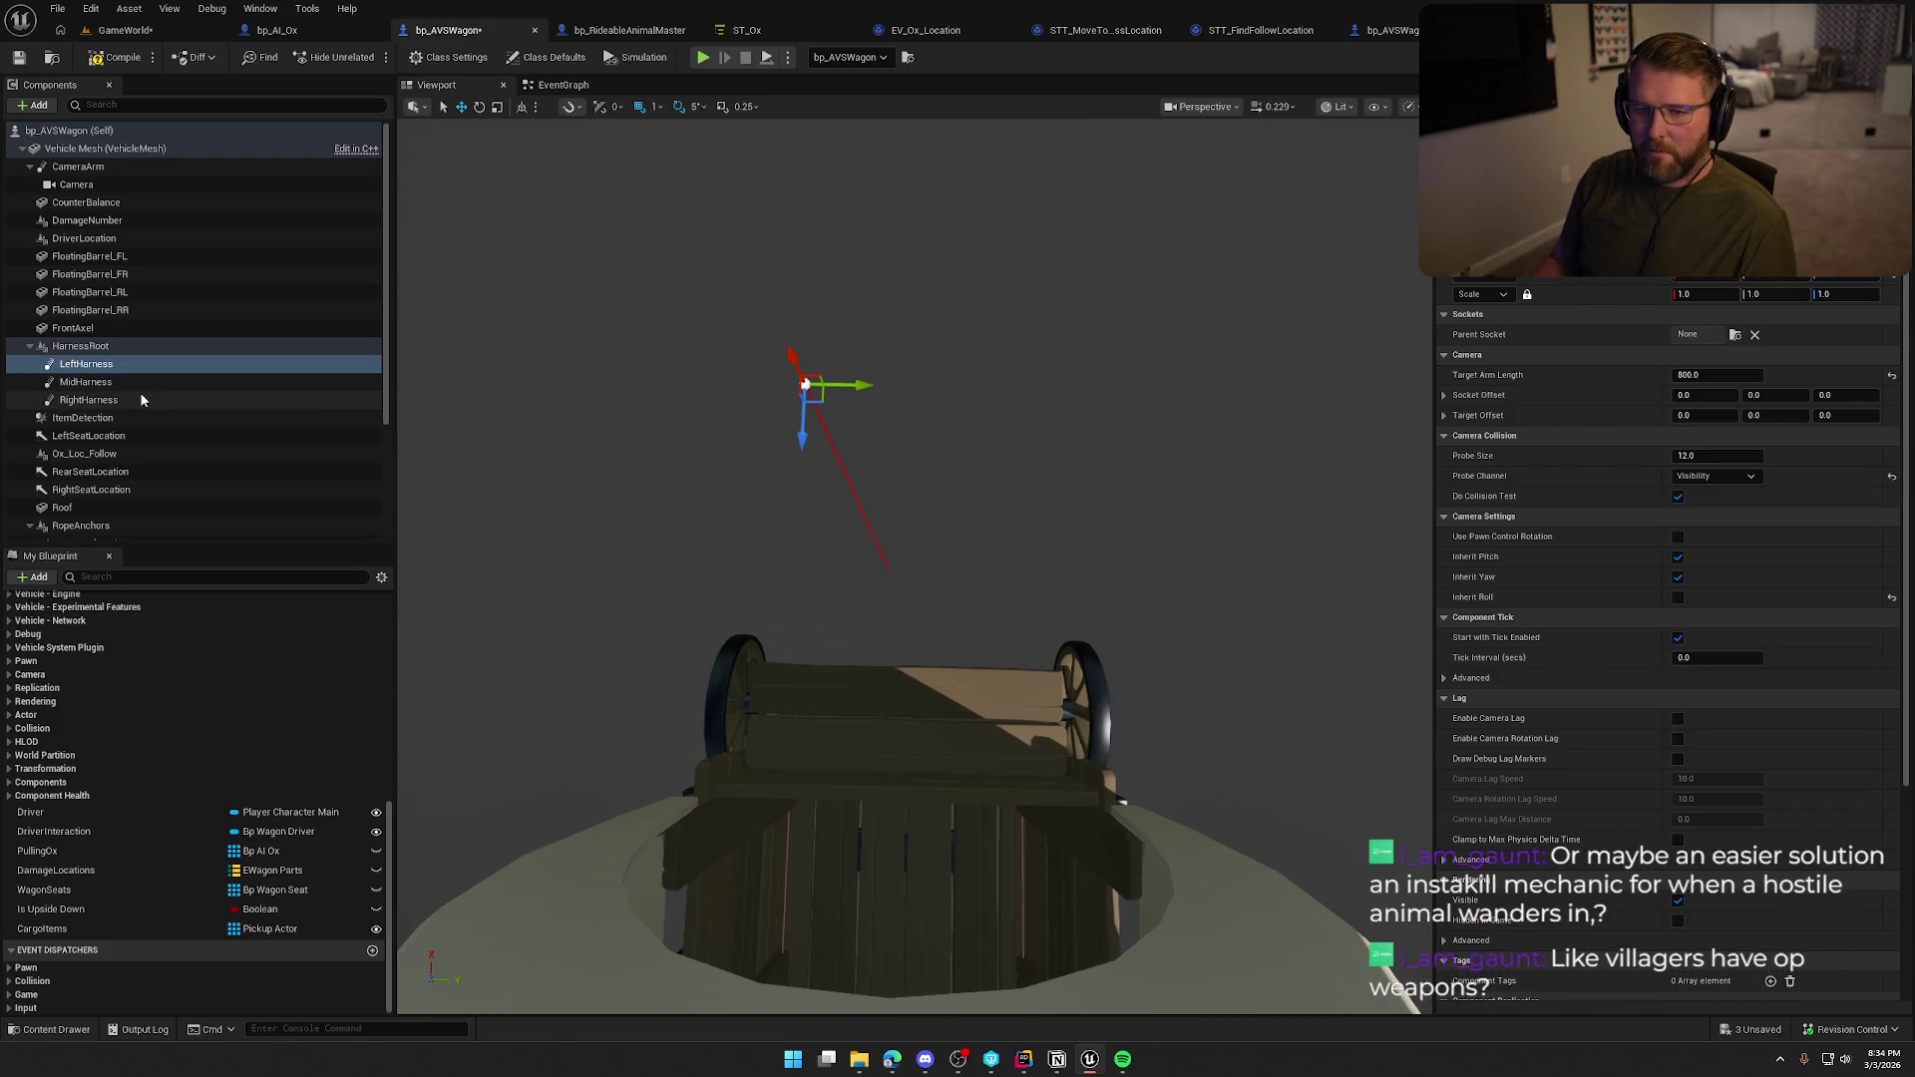
left_click_drag(1790, 280, 1825, 281)
left_click(86, 364)
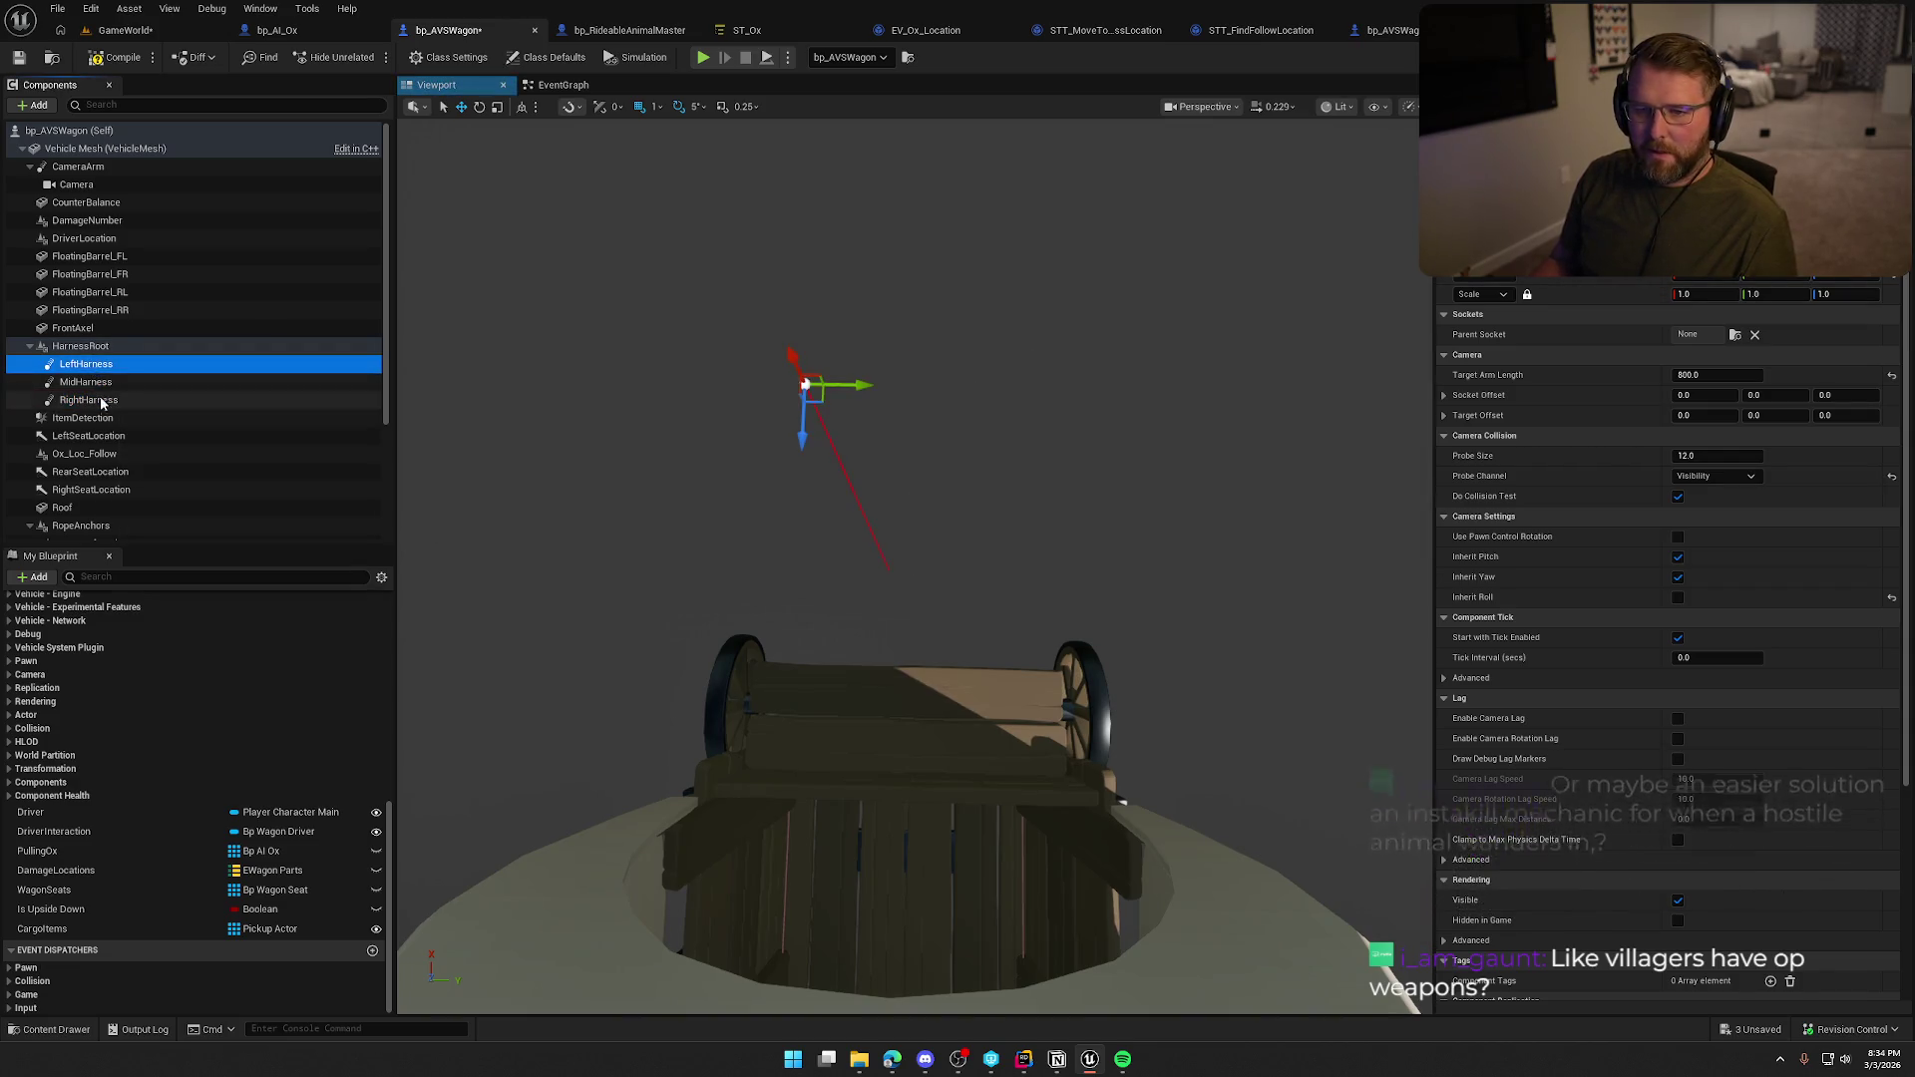
left_click(88, 400, "shift")
key("f")
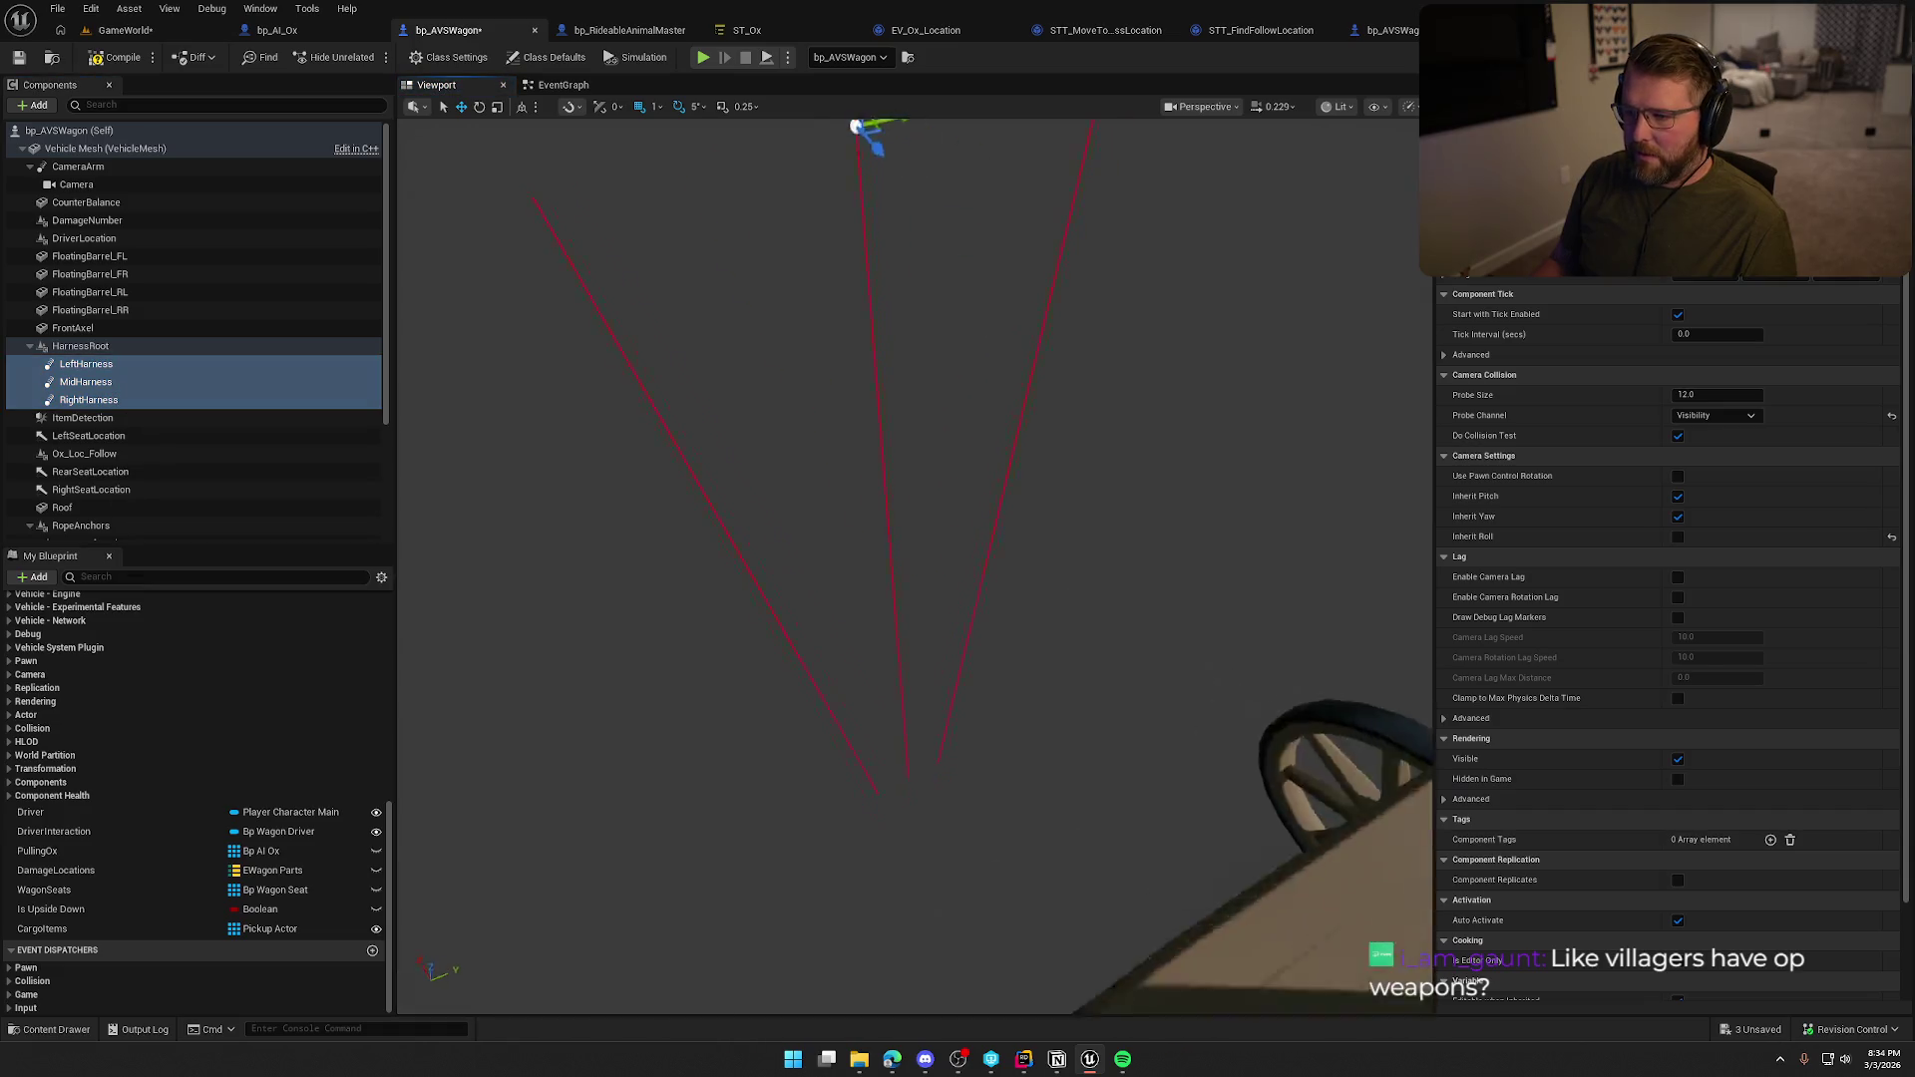
left_click_drag(928, 499, 1012, 499)
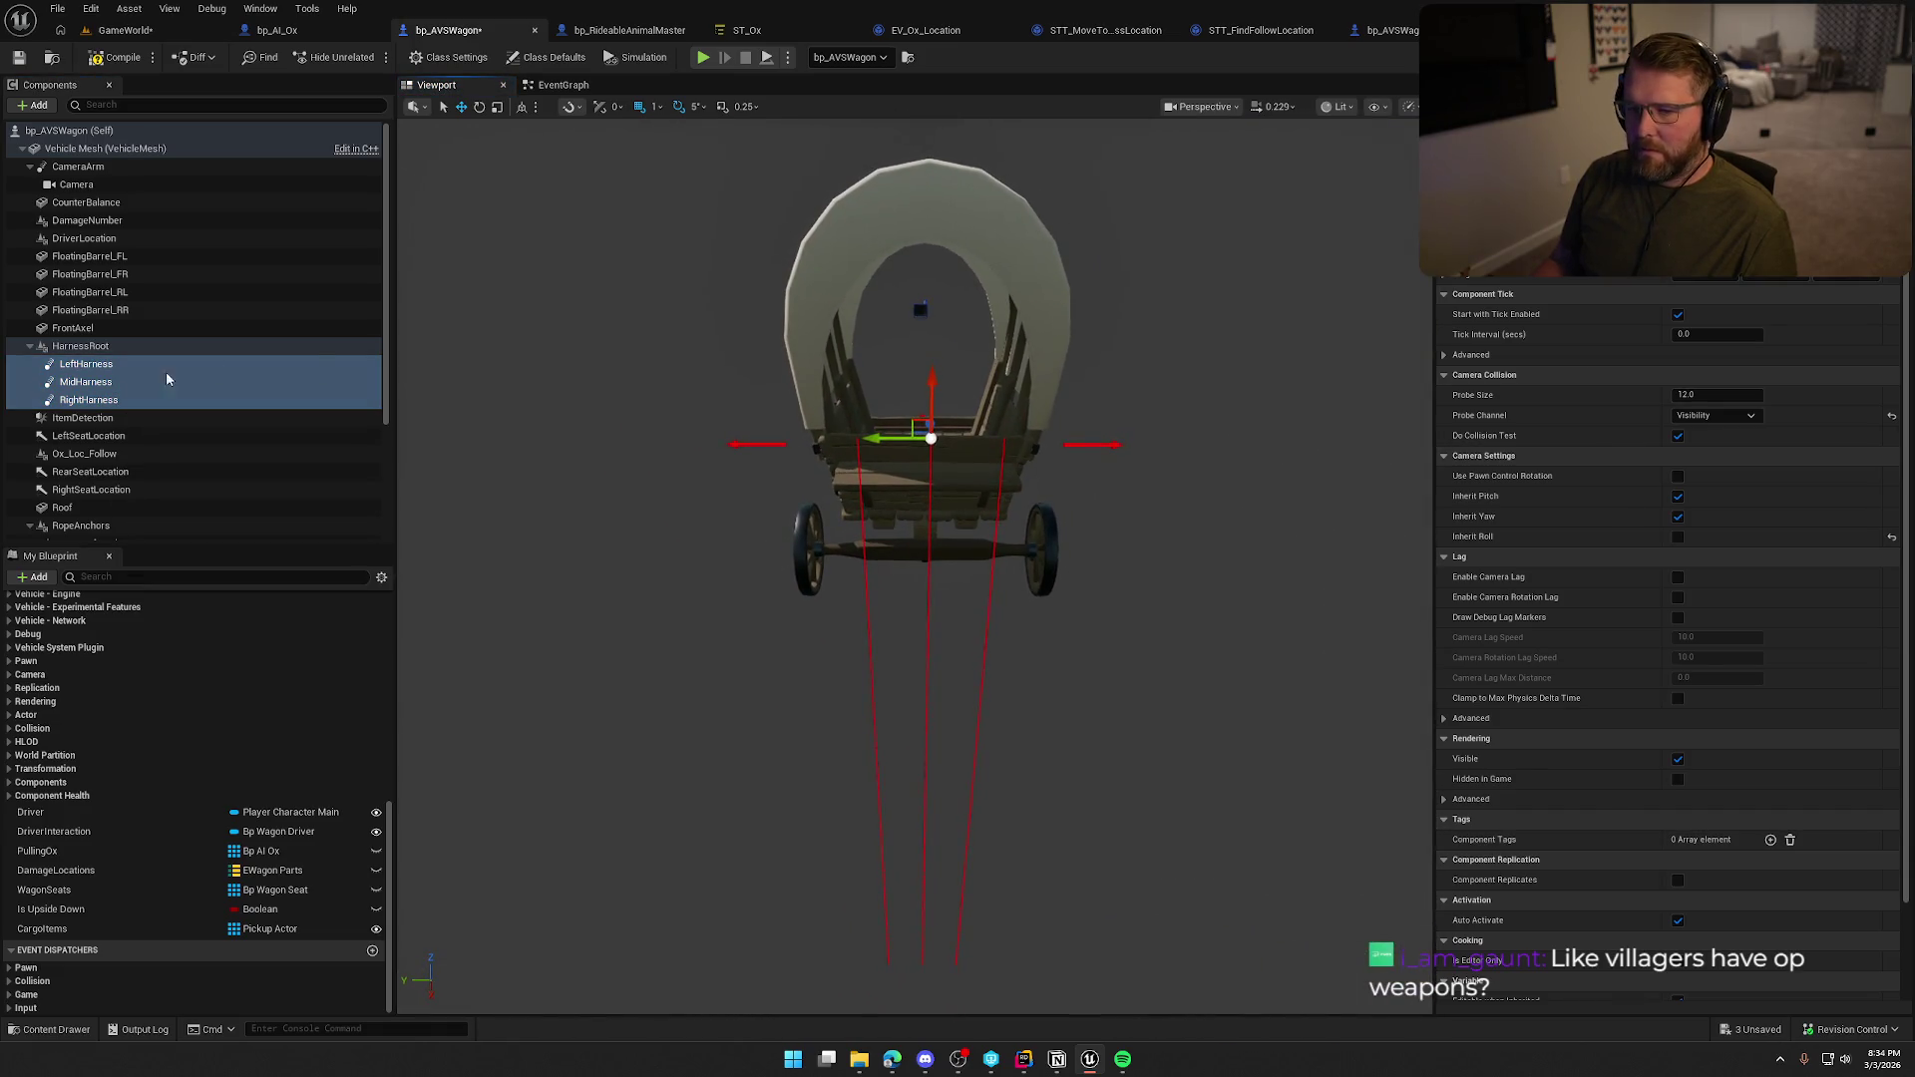
left_click(91, 367)
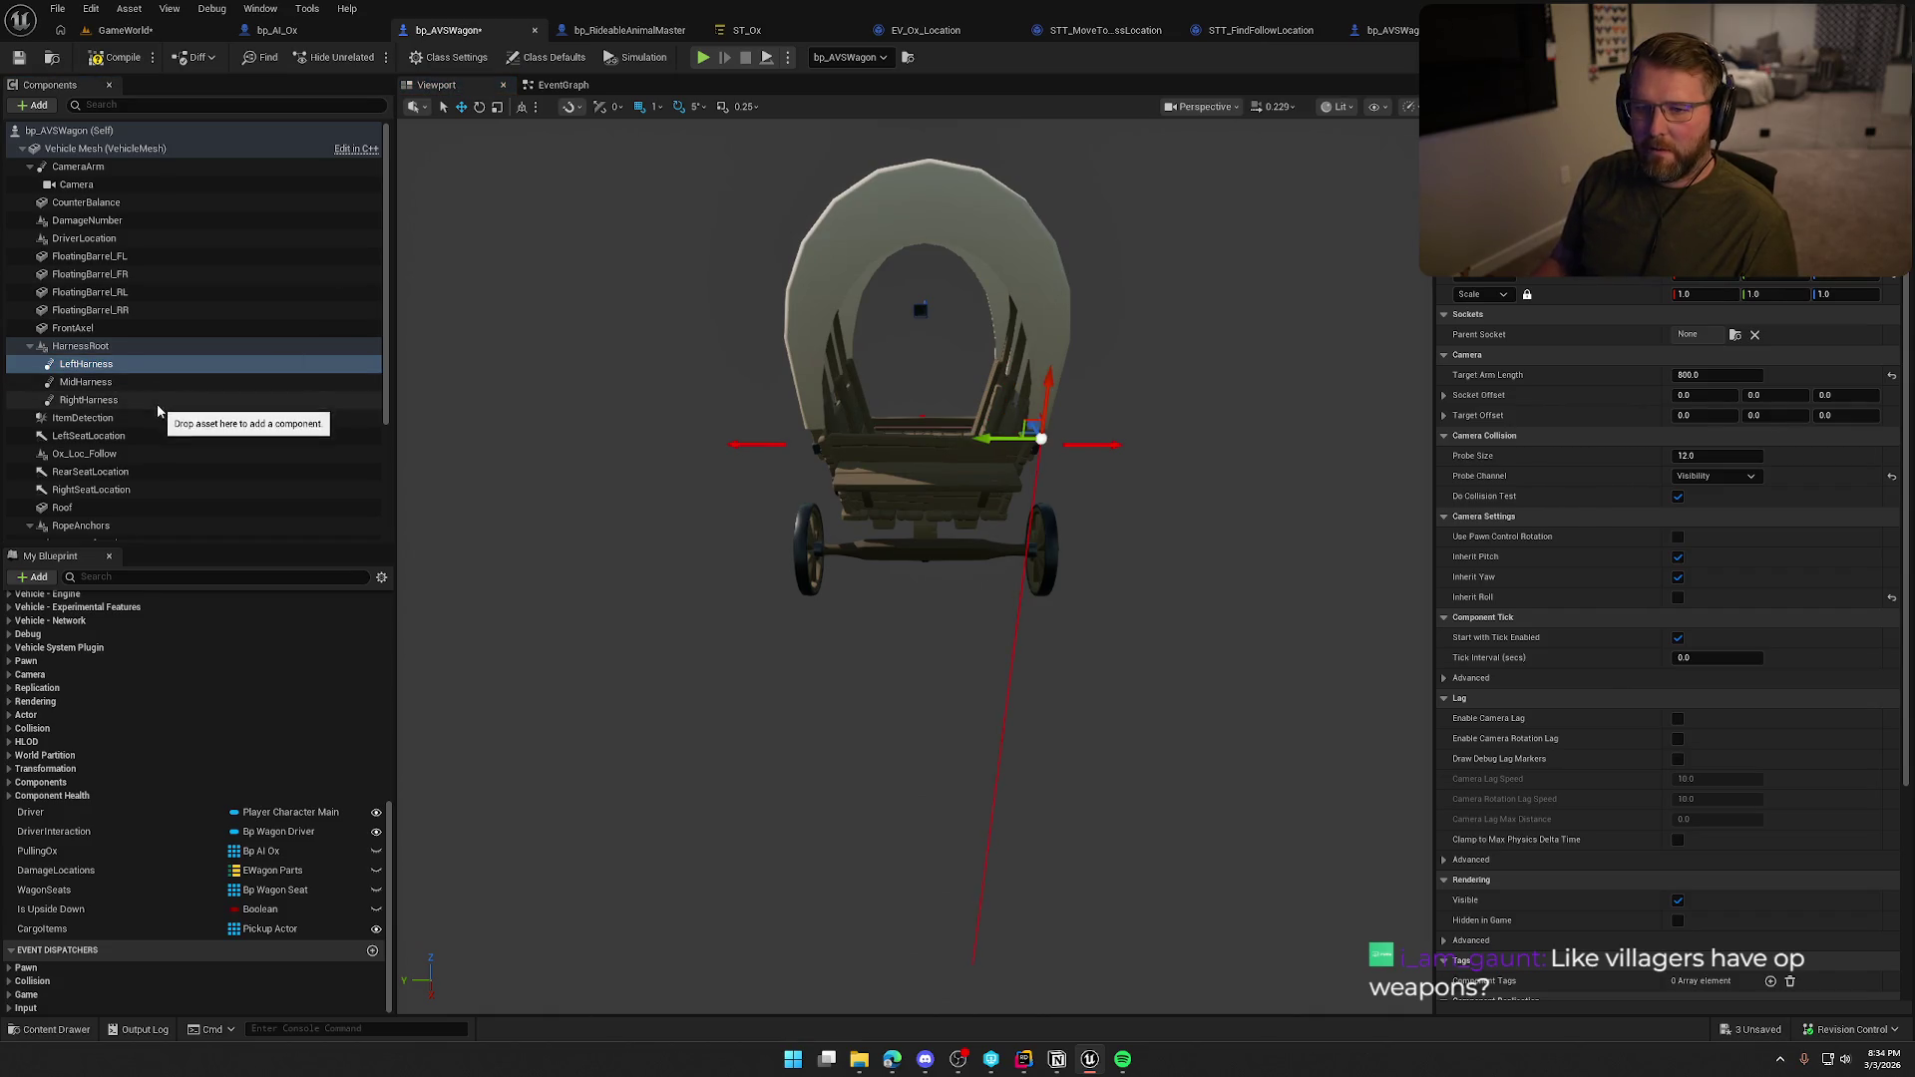
left_click(109, 400)
left_click(946, 317)
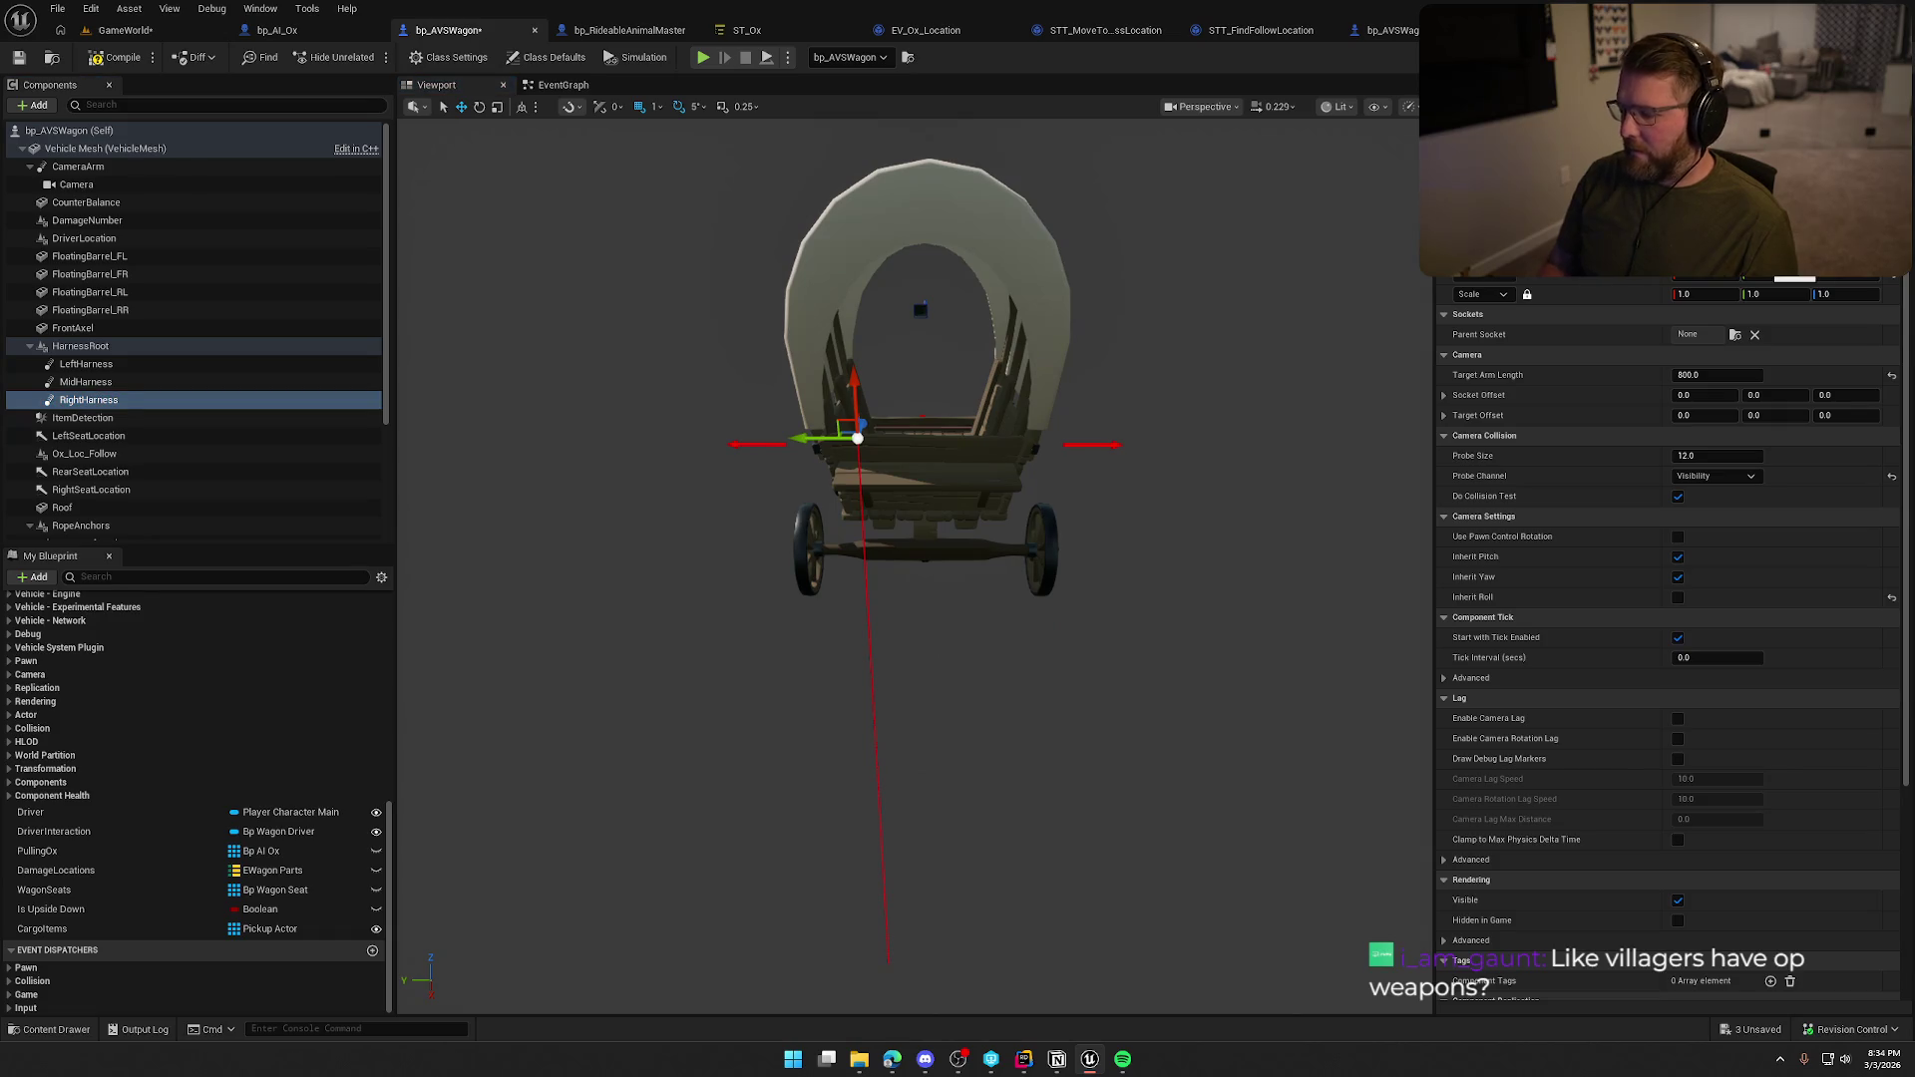
left_click(85, 365)
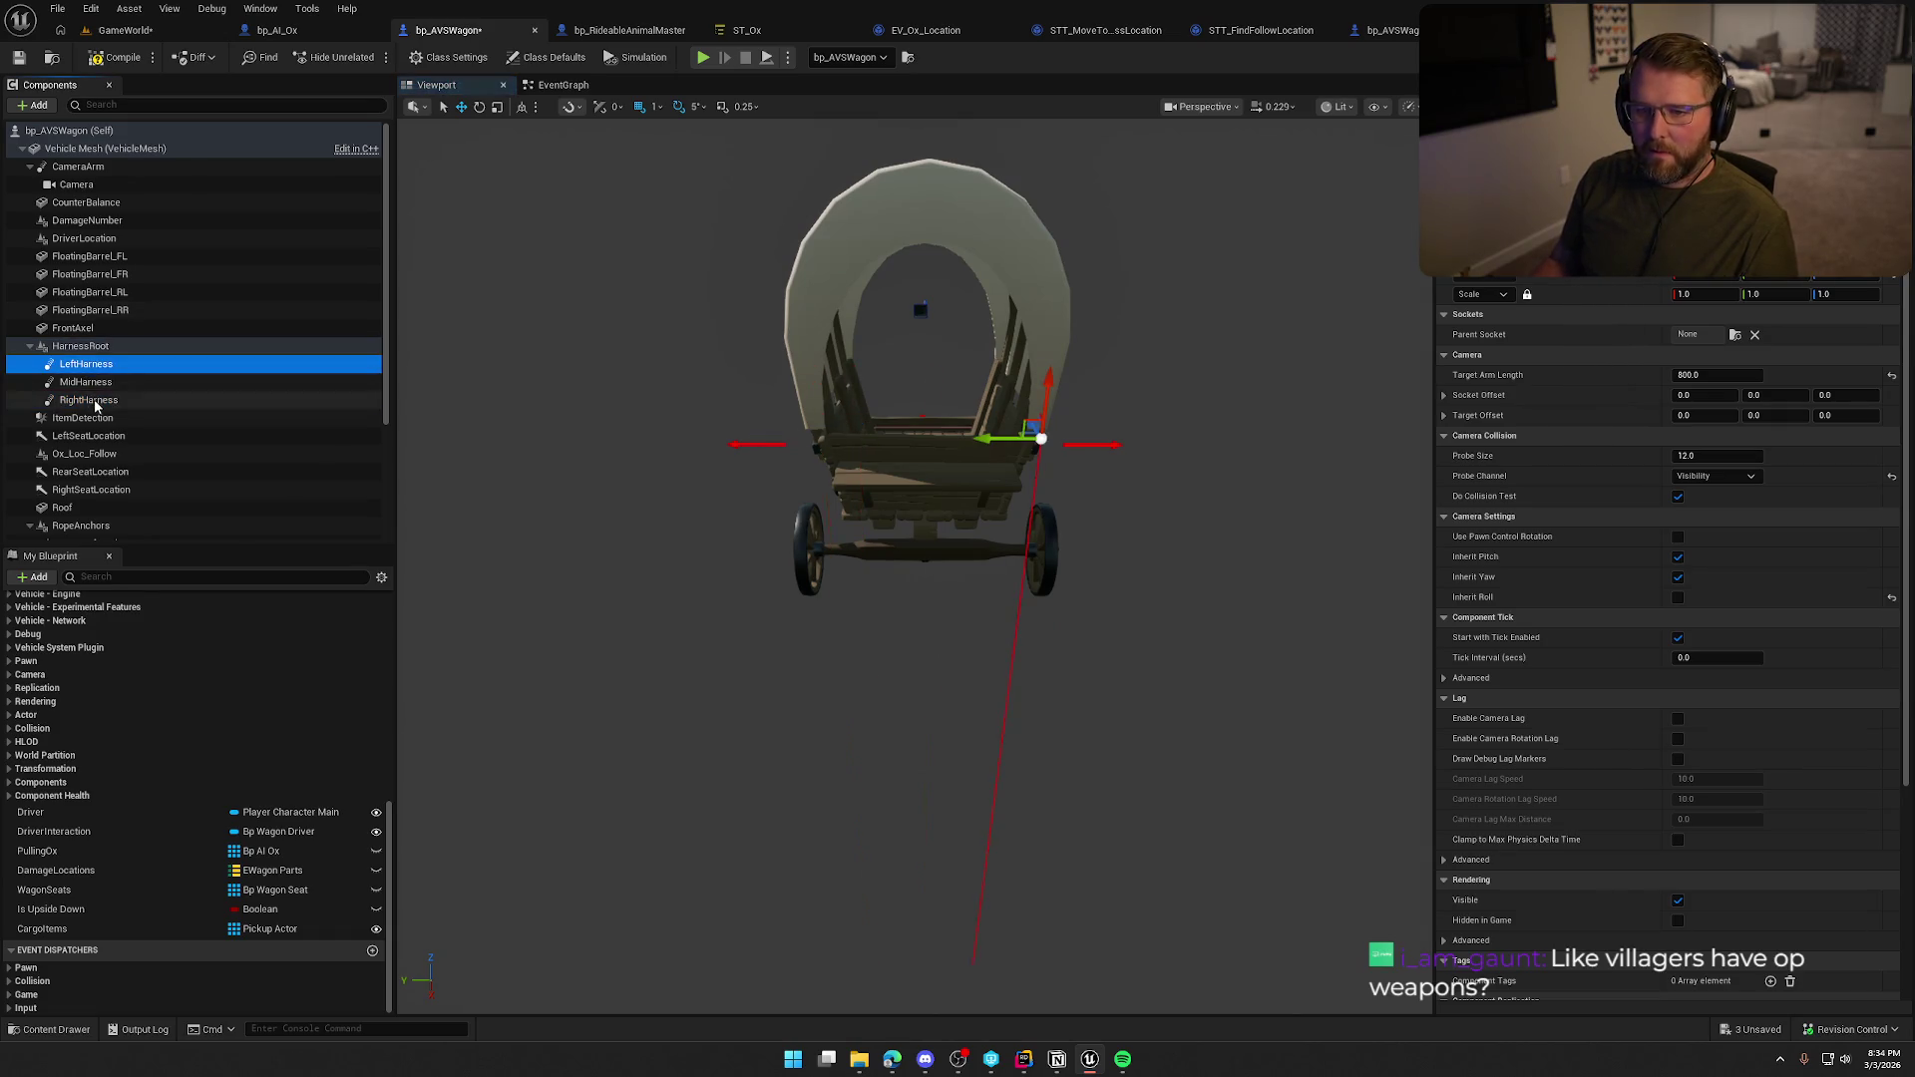
left_click(96, 402, "shift")
mouse_move(612, 548)
left_mouse_down()
mouse_move(469, 554)
mouse_move(661, 552)
left_mouse_up()
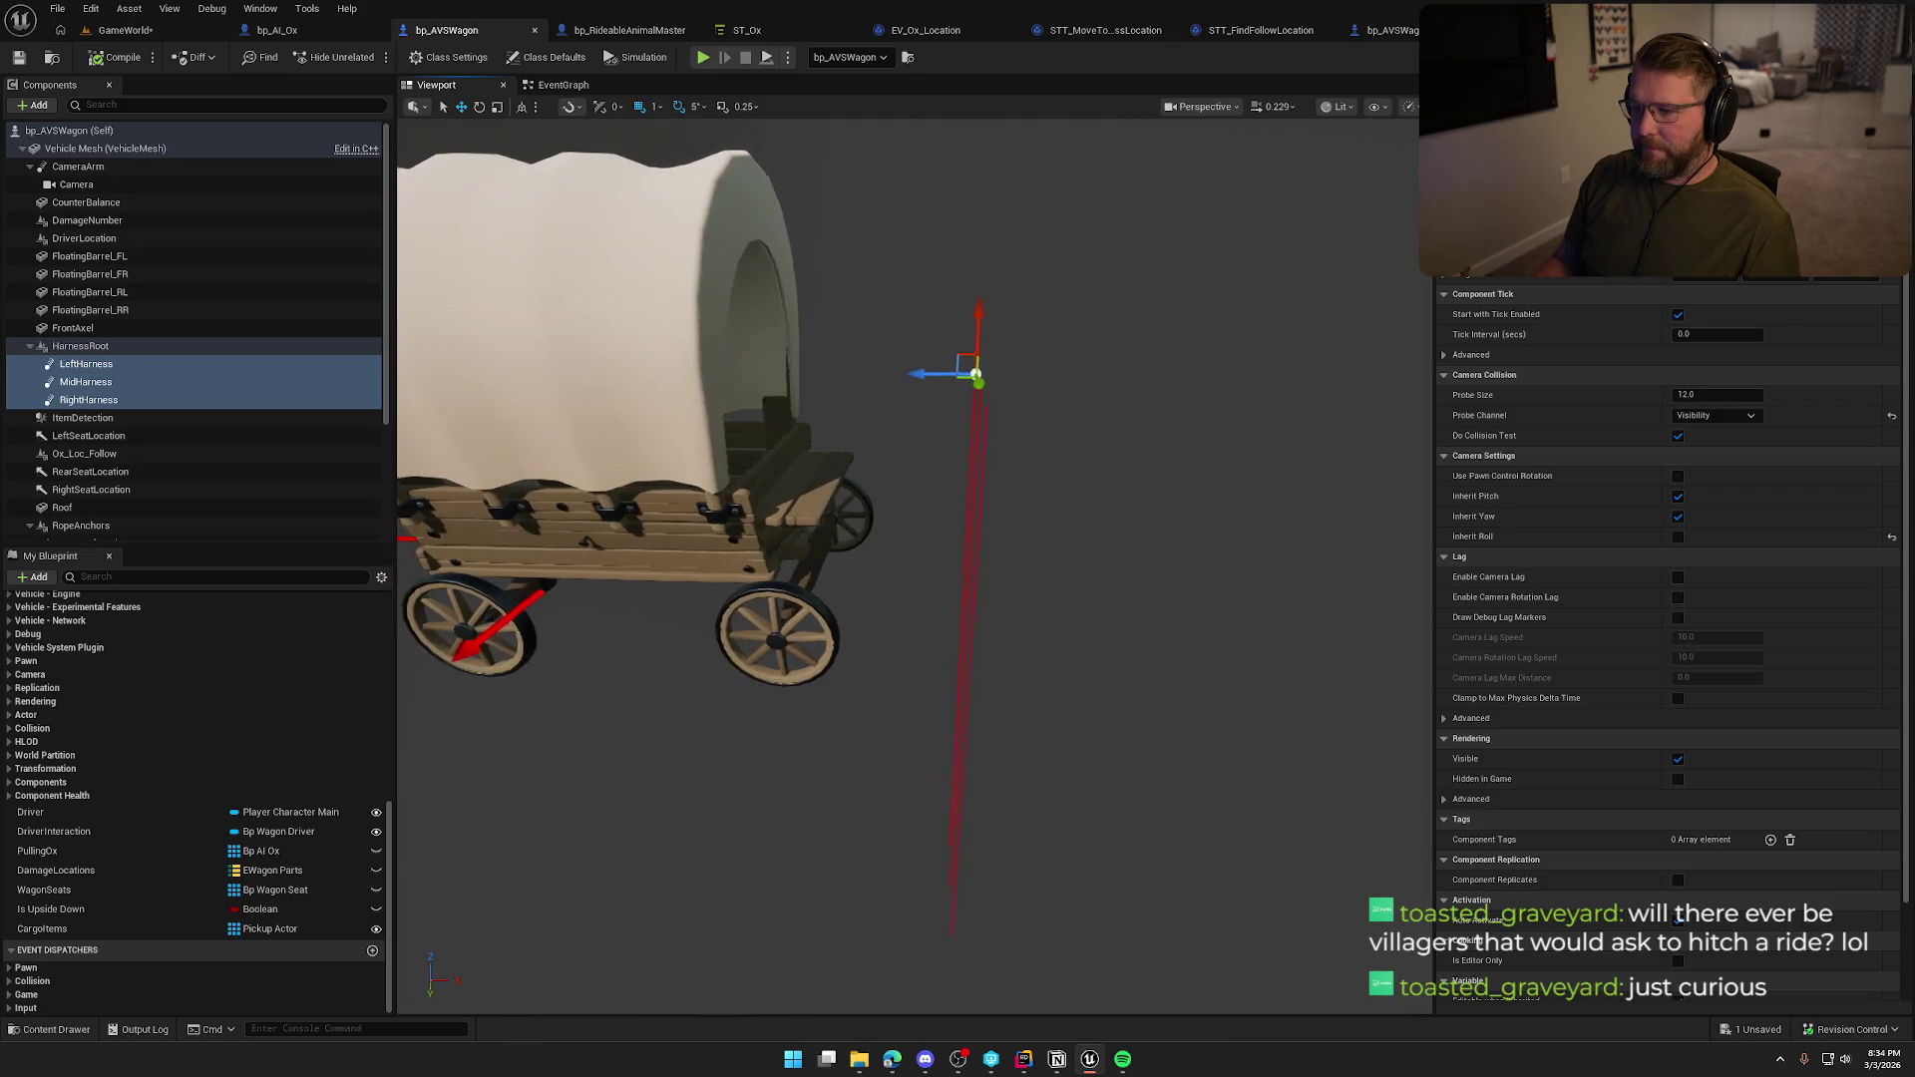
Move HarnessRoot forward along X on the wagon.
left_click(128, 346)
left_click_drag(1064, 387, 1101, 386)
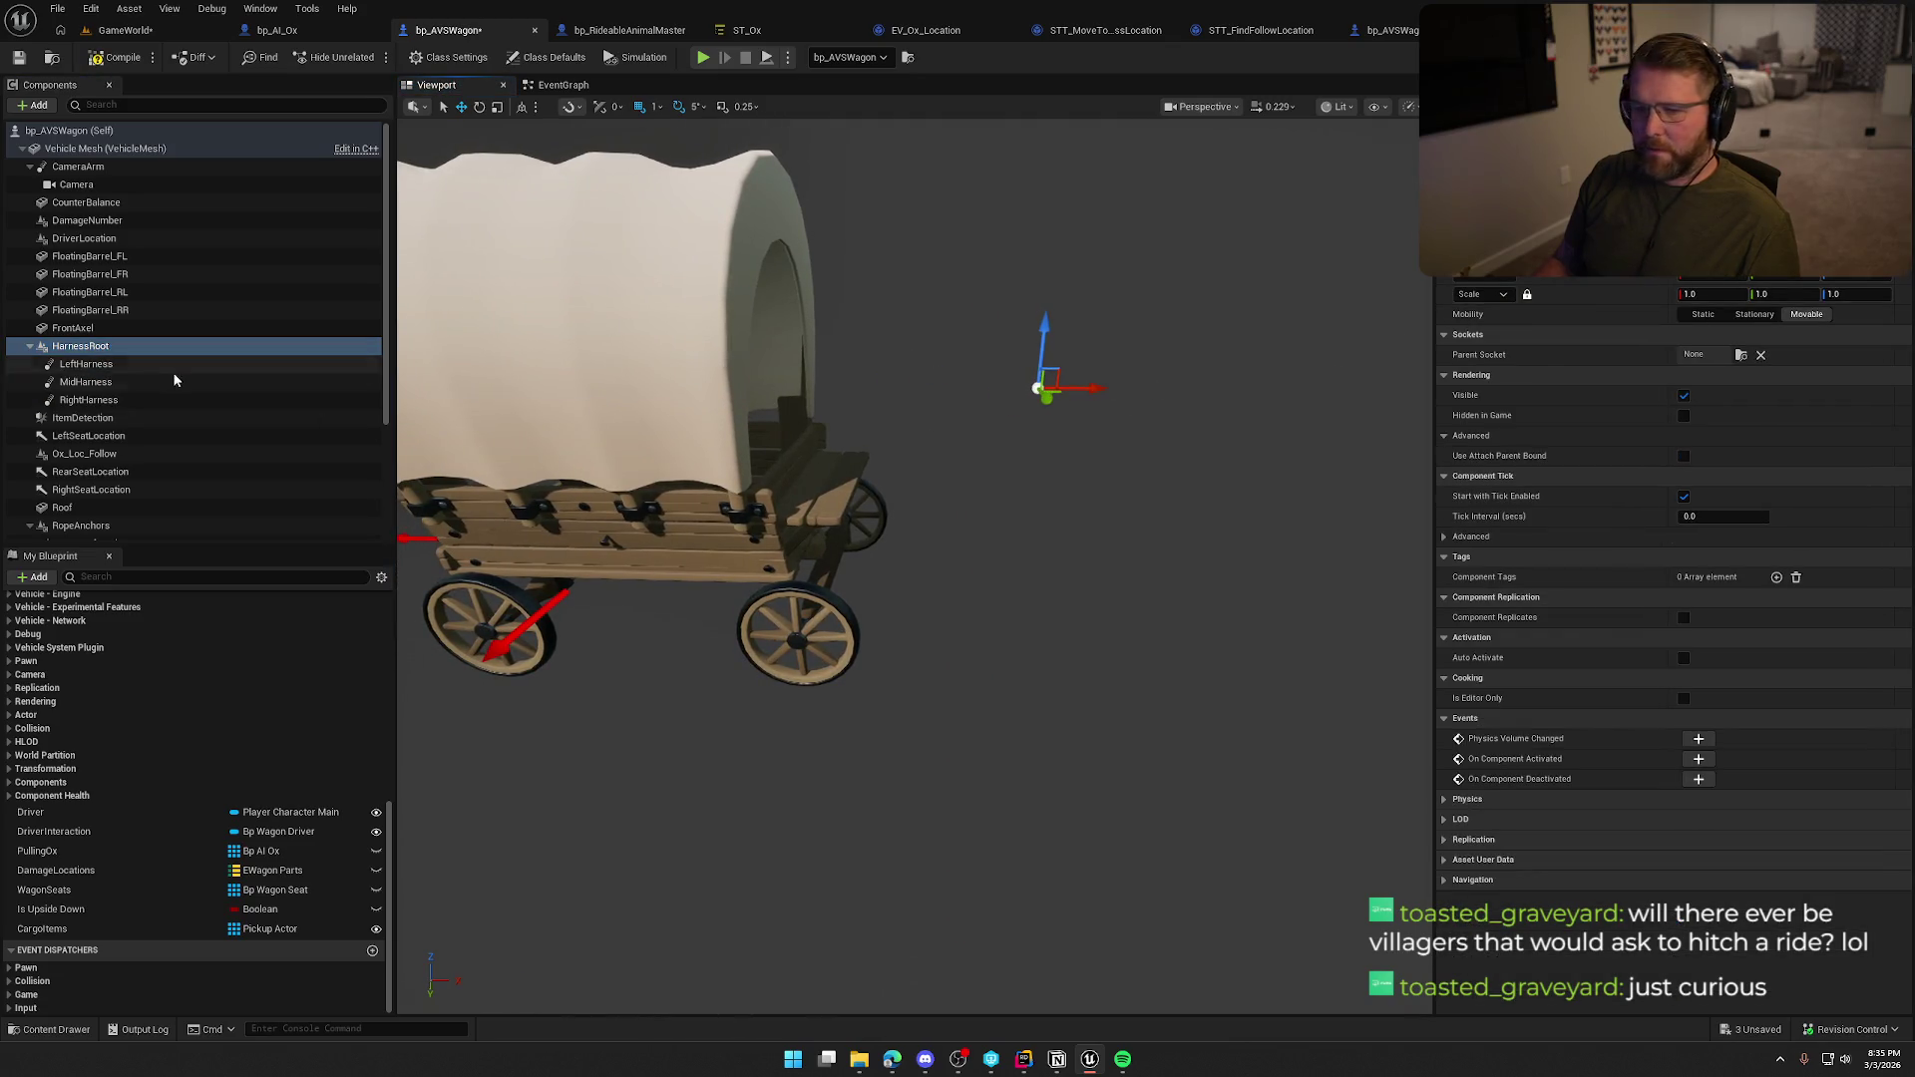
left_click(100, 364)
left_click(100, 399, "shift")
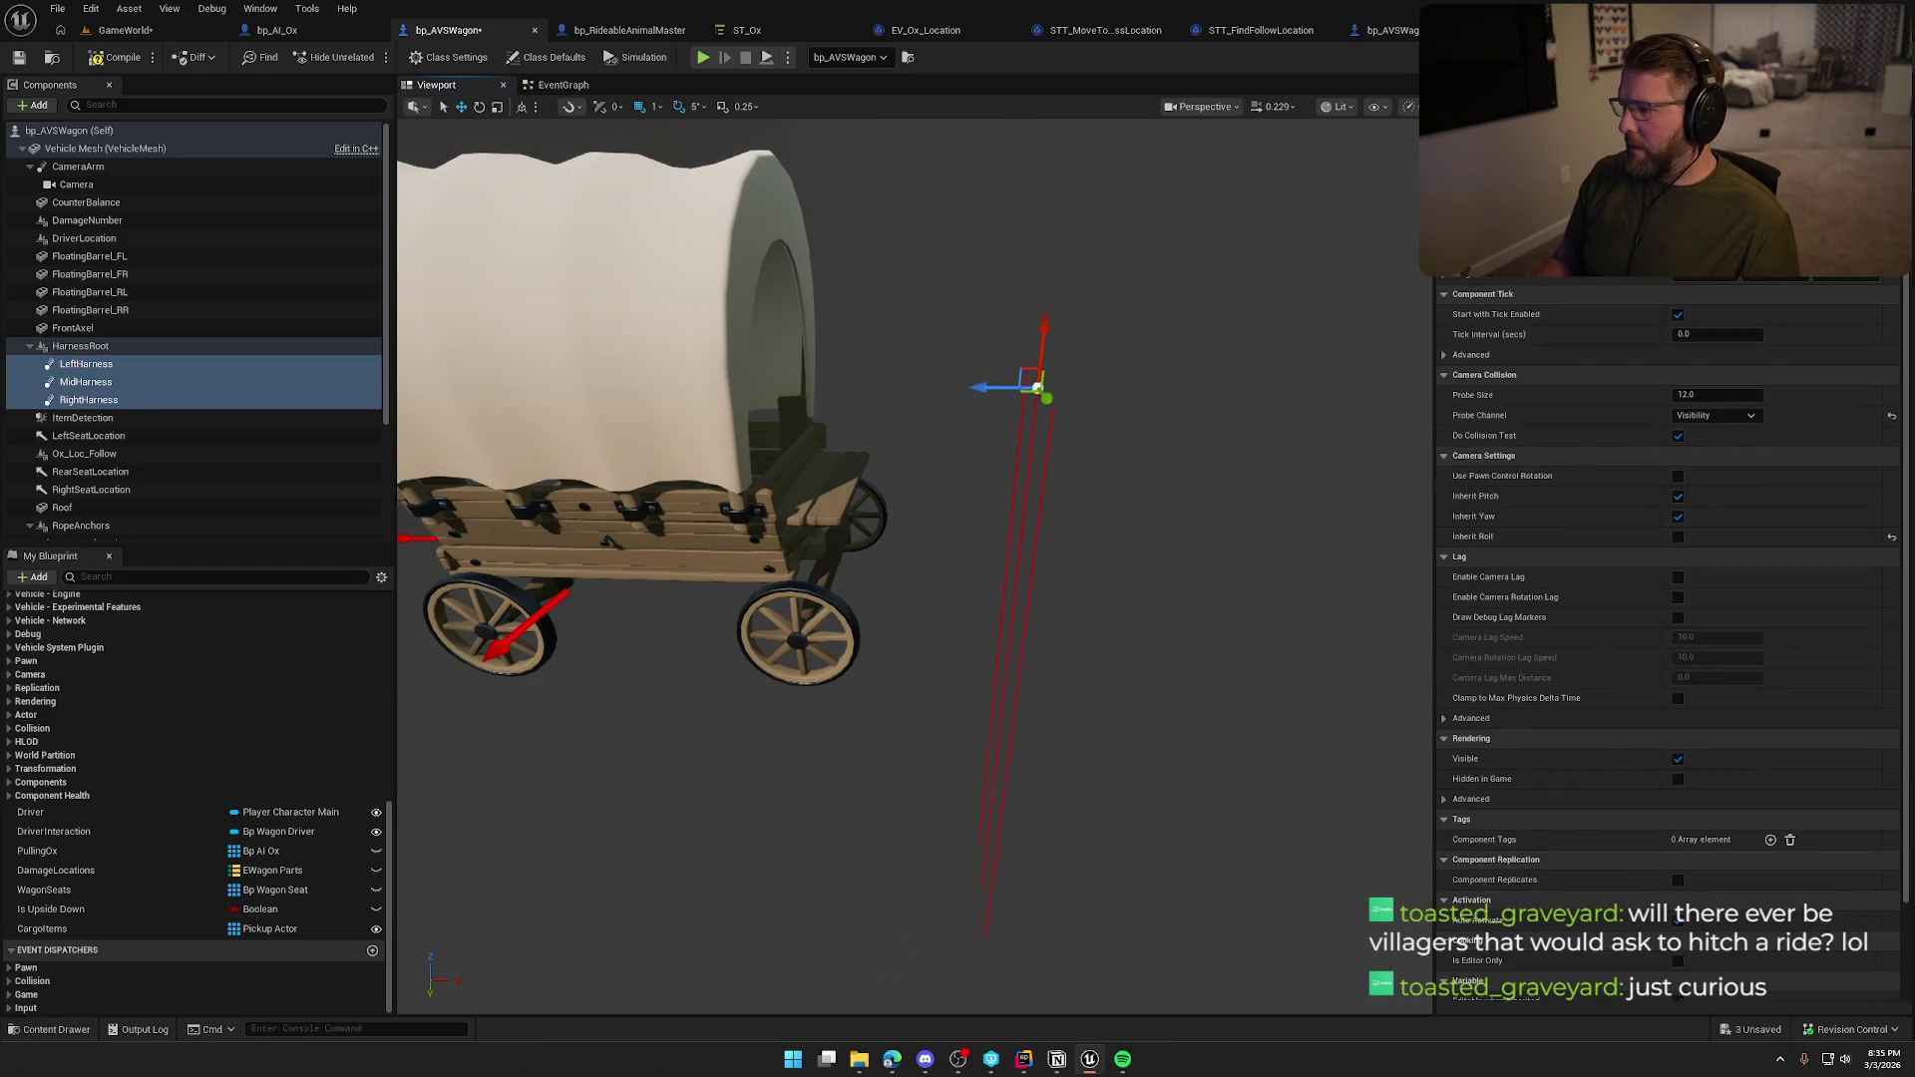
left_click_drag(1097, 648, 1058, 599)
mouse_move(907, 453)
left_mouse_down()
mouse_move(927, 518)
mouse_move(907, 453)
left_mouse_up()
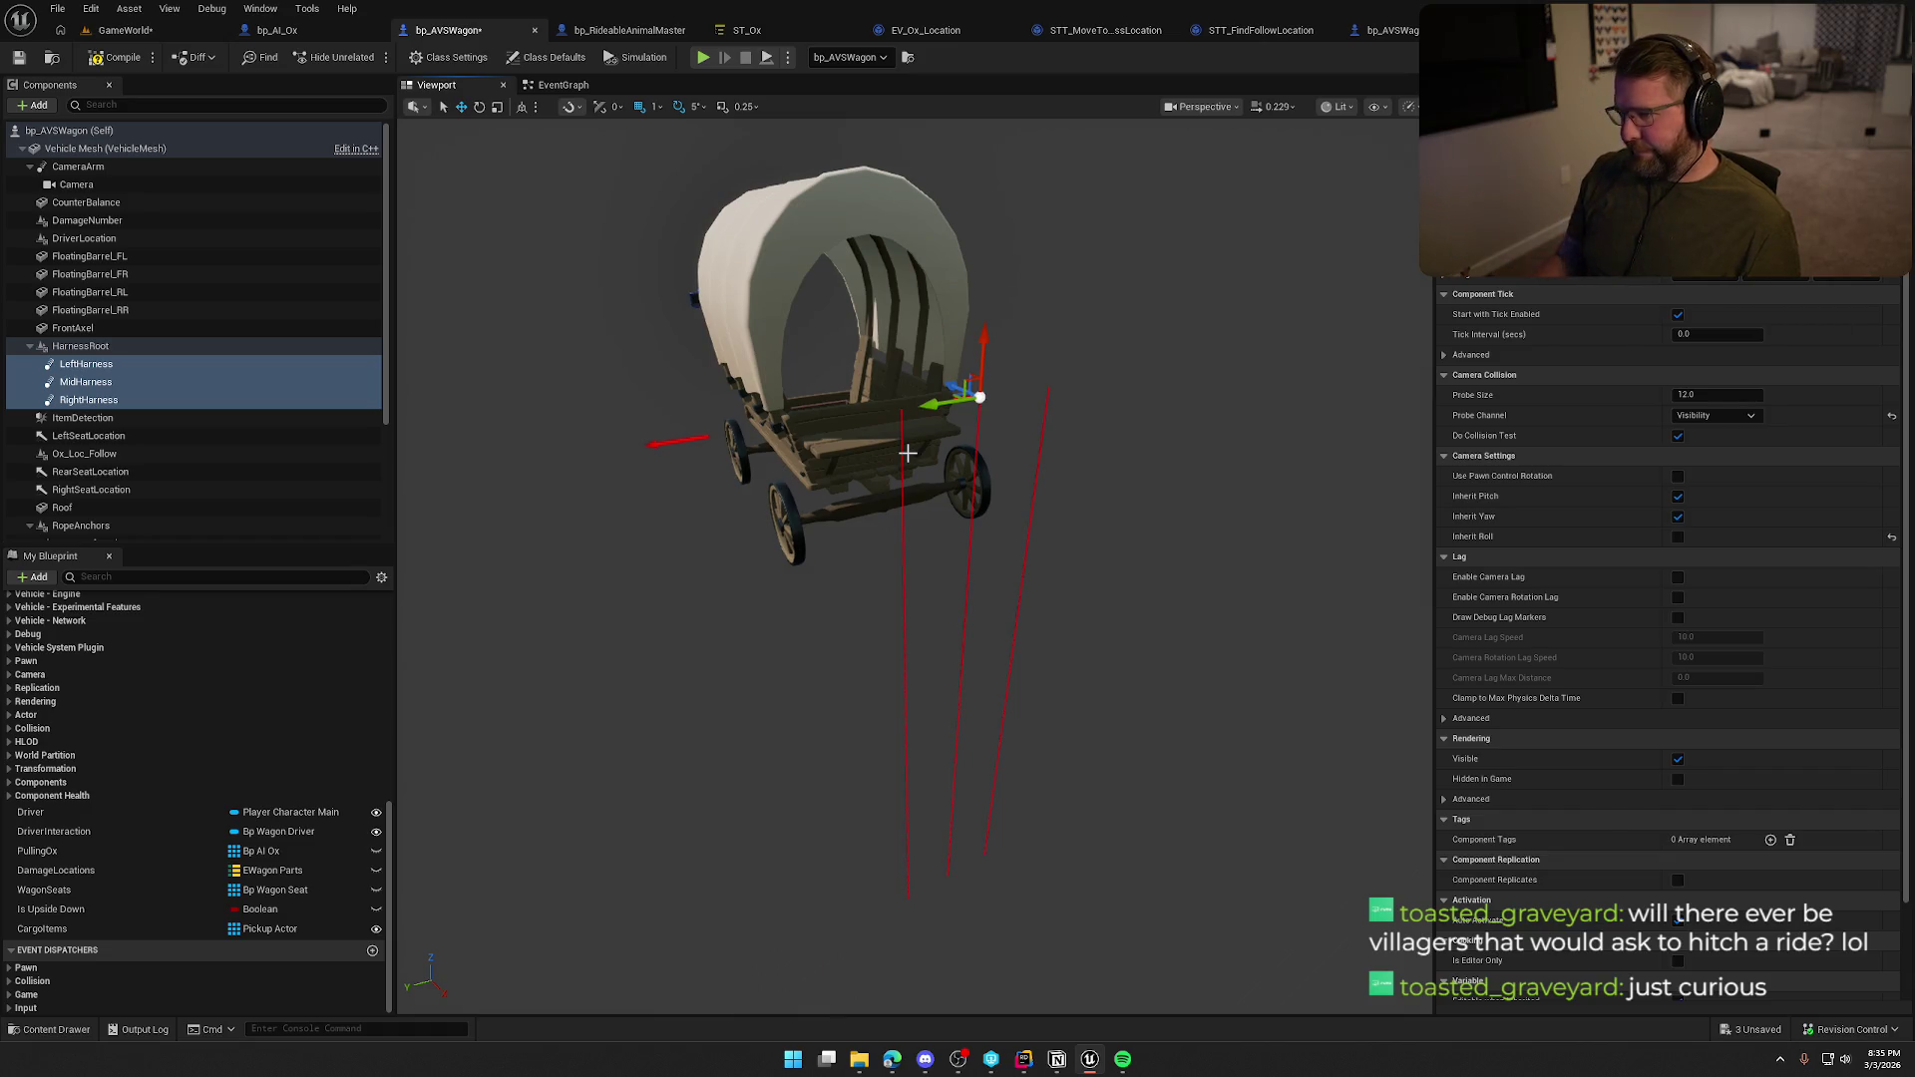
Compile and save the wagon, then bring up ST_Ox and the bp_AI_Ox blueprint.
left_click(115, 57)
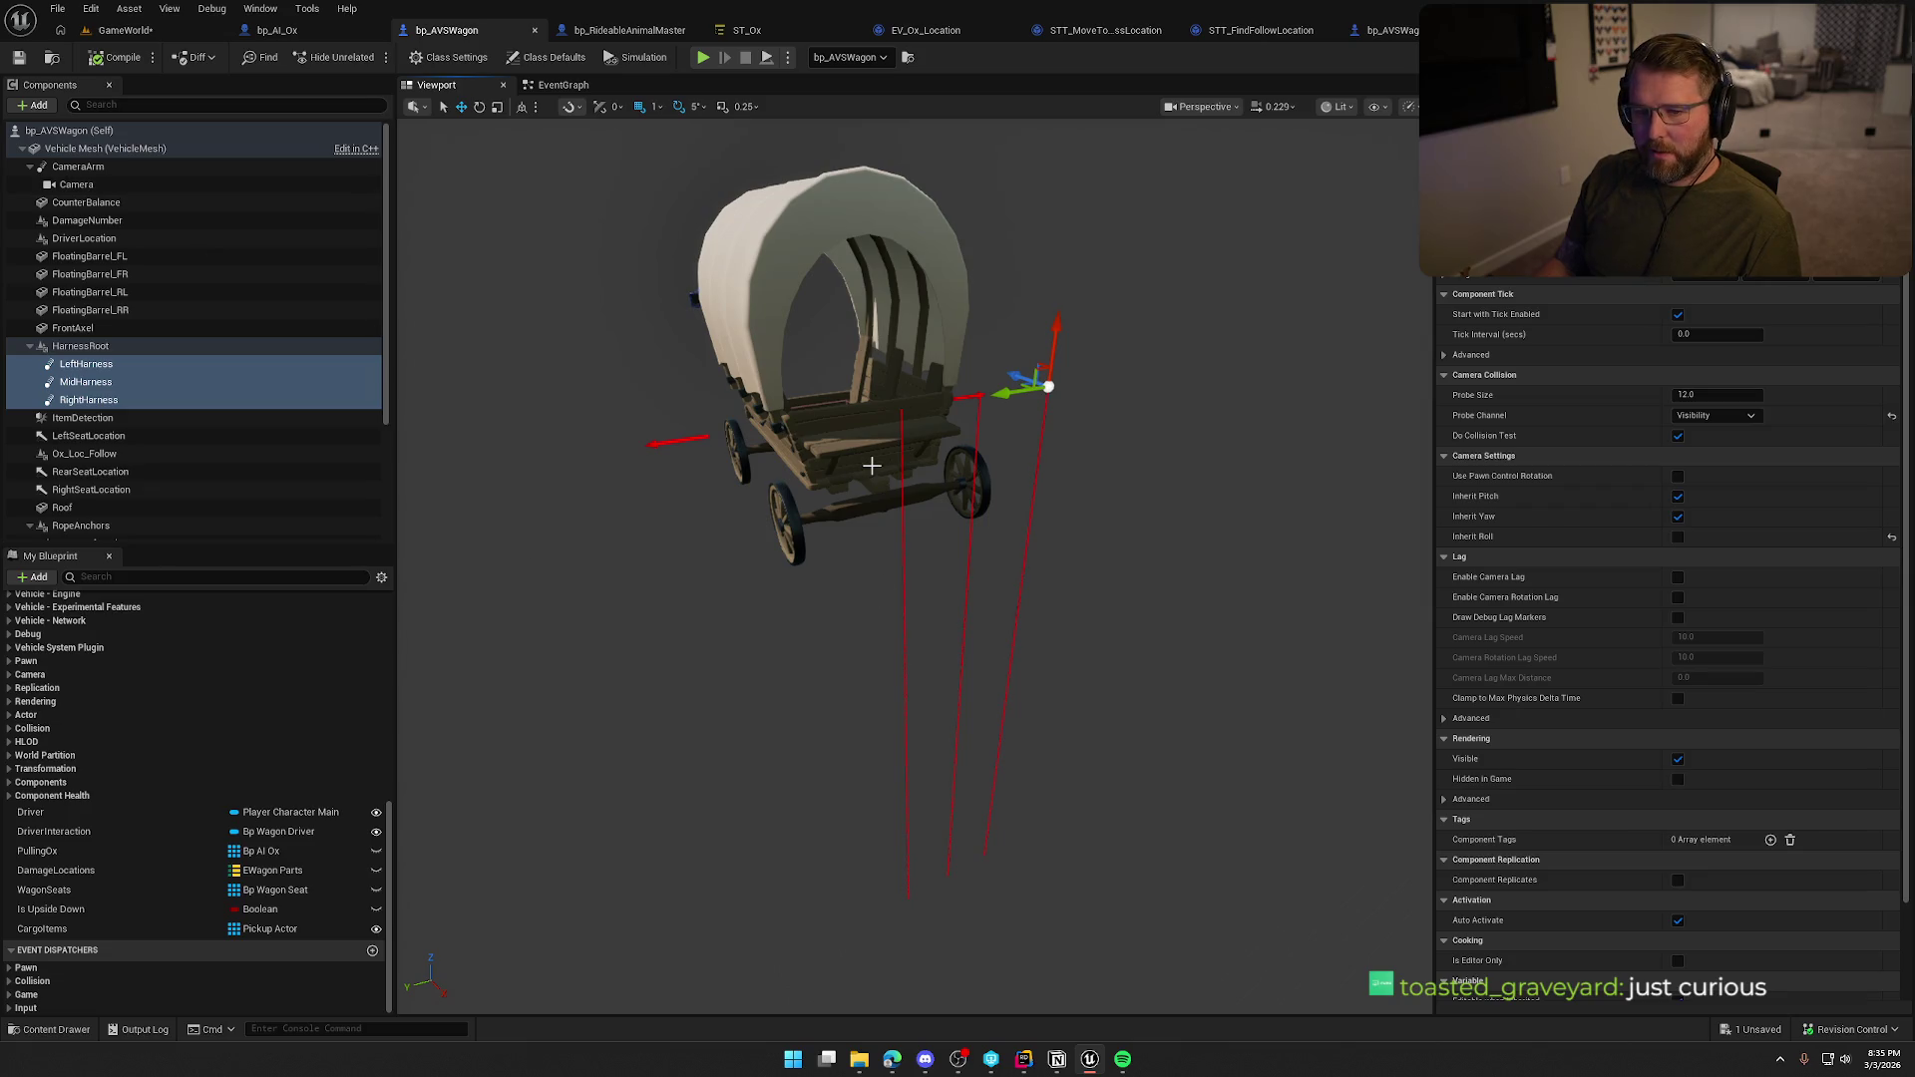
scroll(189, 439, "down", 3)
scroll(200, 450, "up", 3)
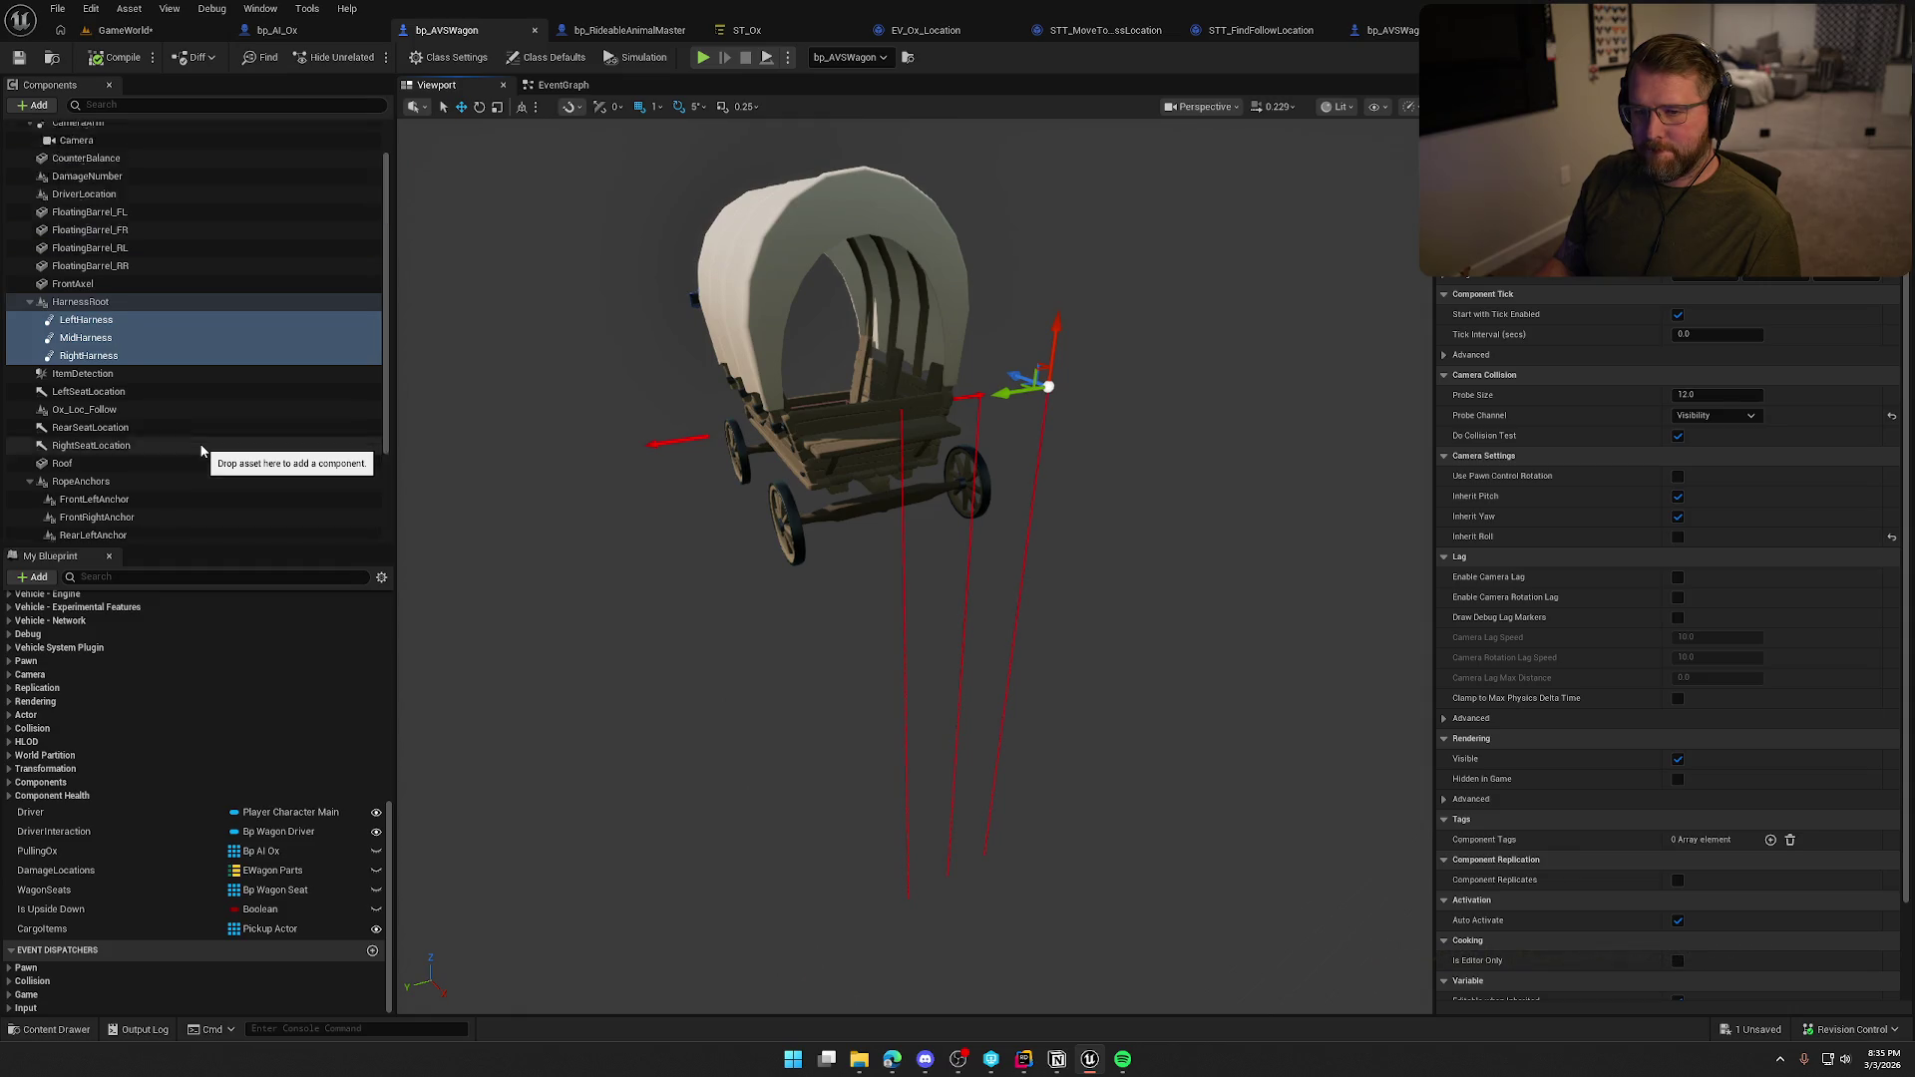
left_click(747, 30)
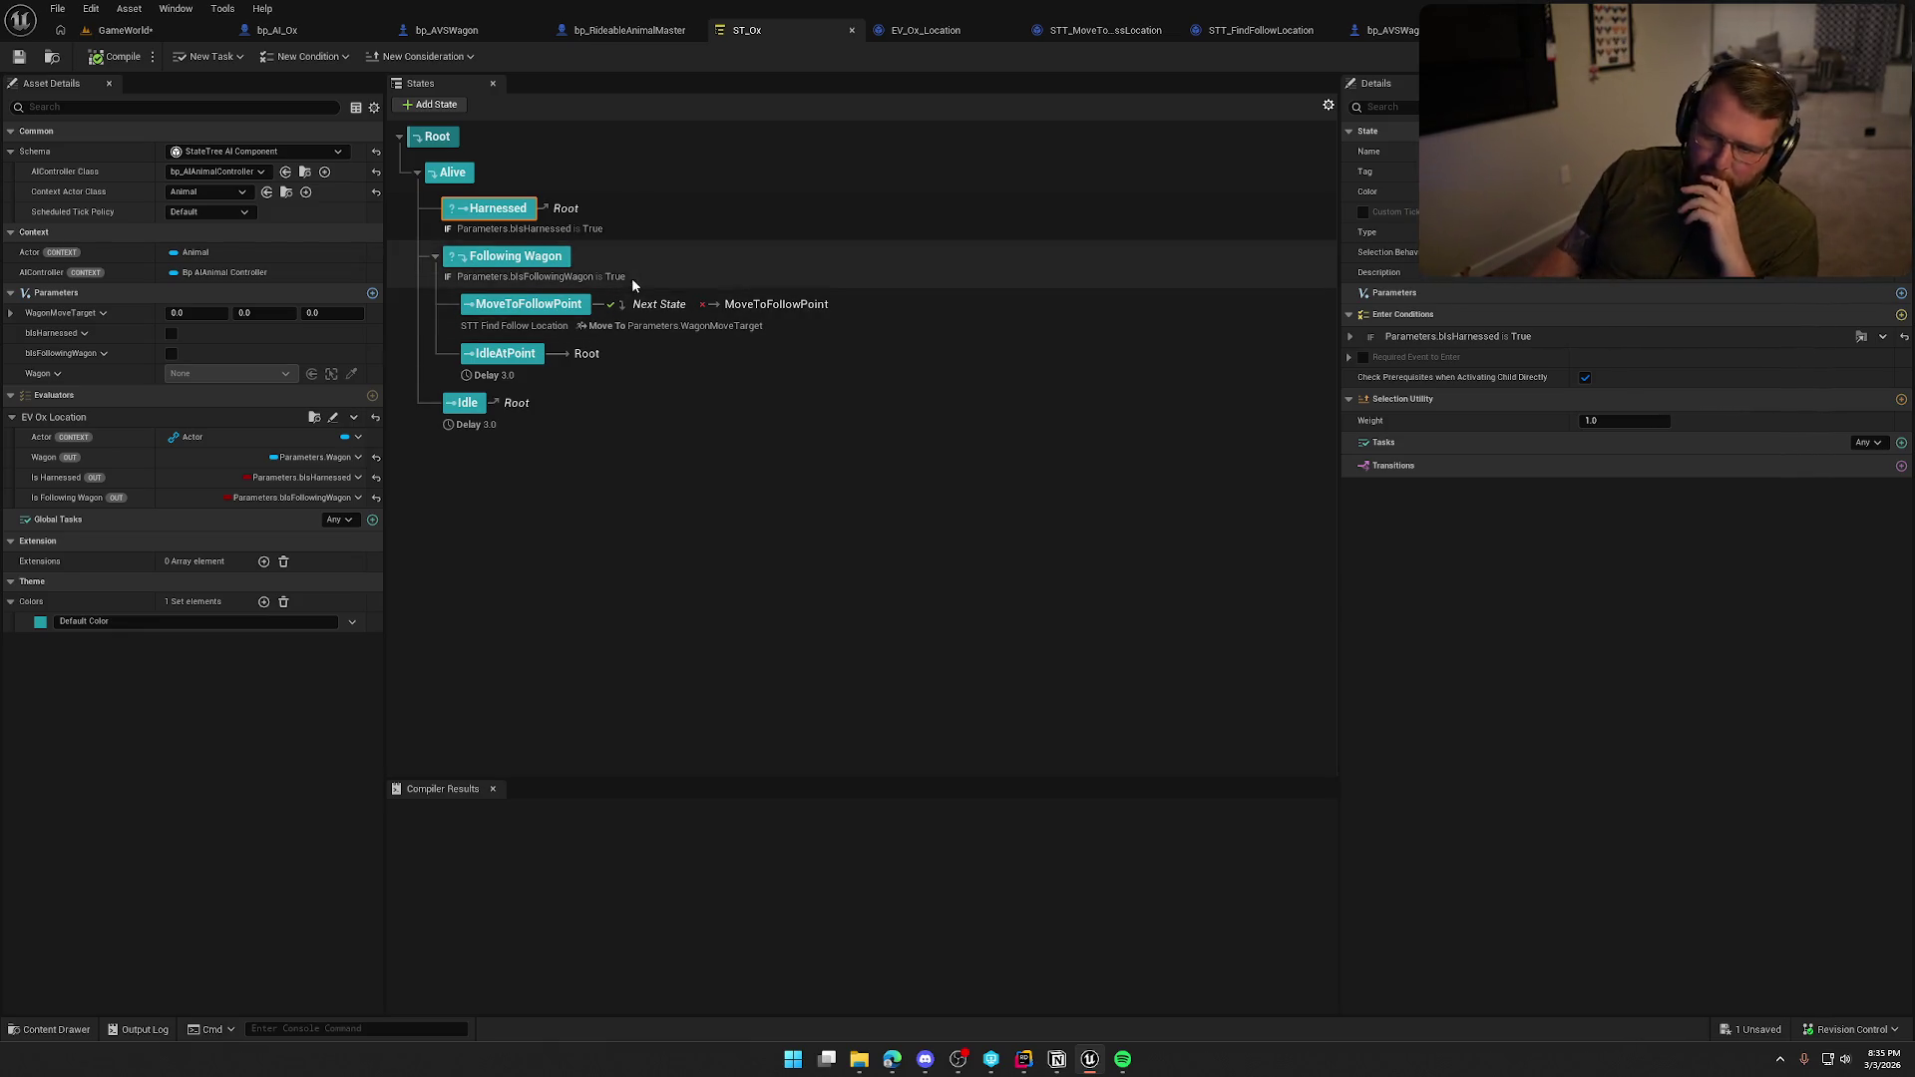
left_click(299, 31)
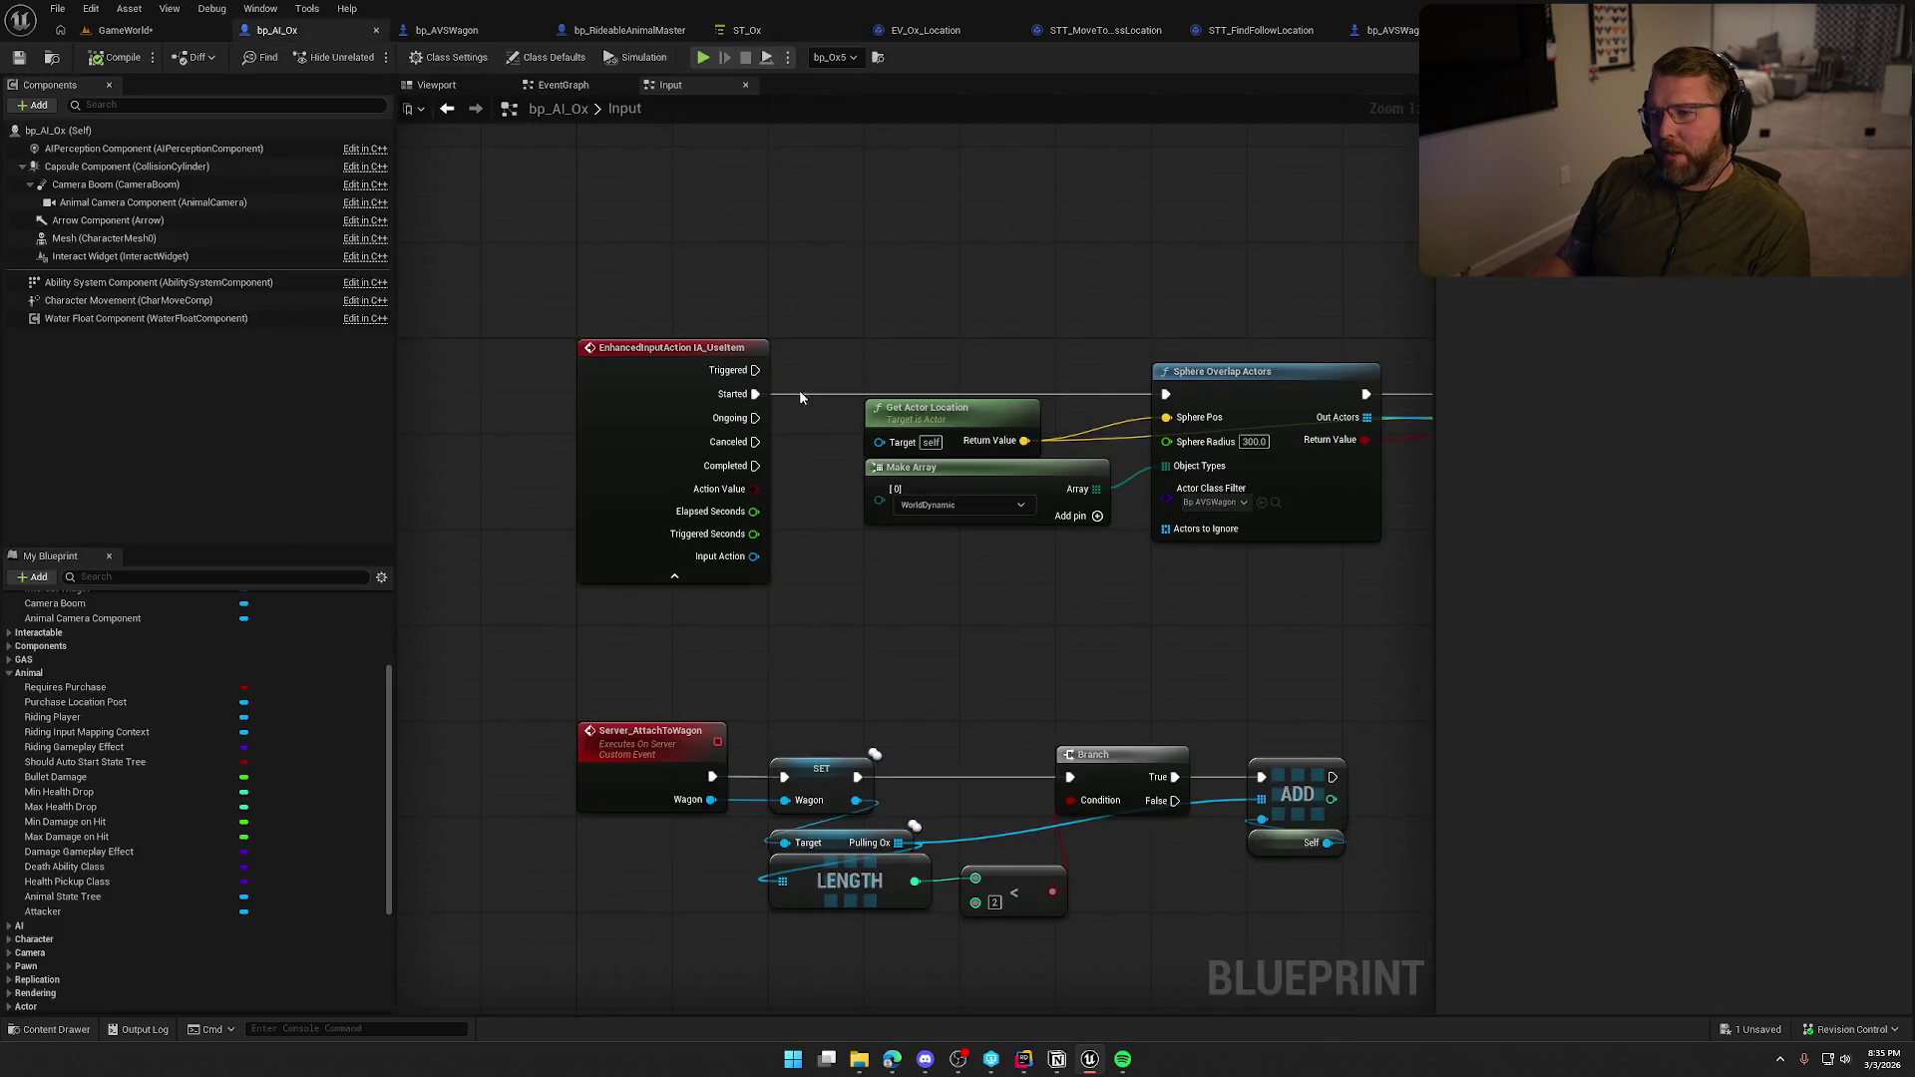
Inspect the Server_AttachToWagon event's Pulling Ox length check, then open EV_Ox_Location.
mouse_move(1020, 606)
left_mouse_down()
mouse_move(401, 466)
mouse_move(399, 424)
left_mouse_up()
double_click(1197, 190)
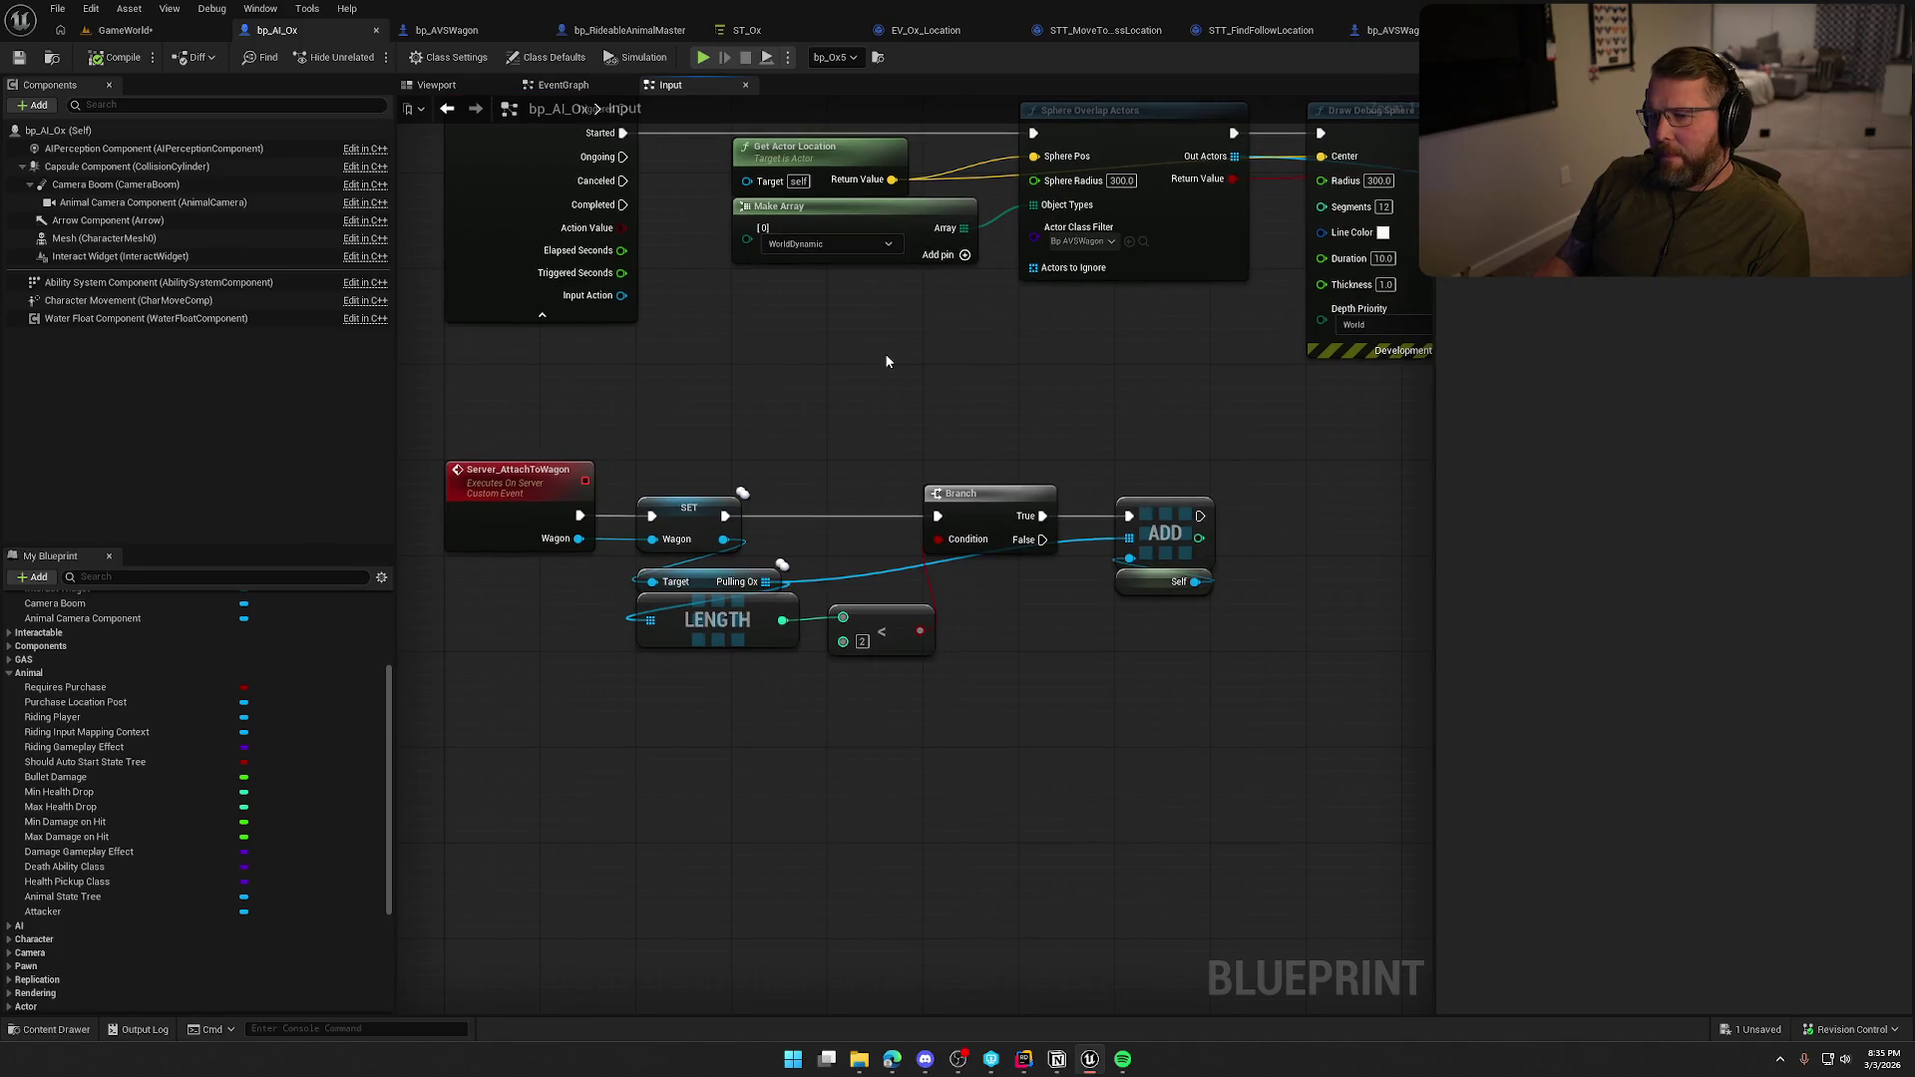
mouse_move(509, 345)
left_mouse_down()
mouse_move(1284, 631)
mouse_move(1068, 536)
mouse_move(750, 439)
left_mouse_up()
left_click(1021, 624)
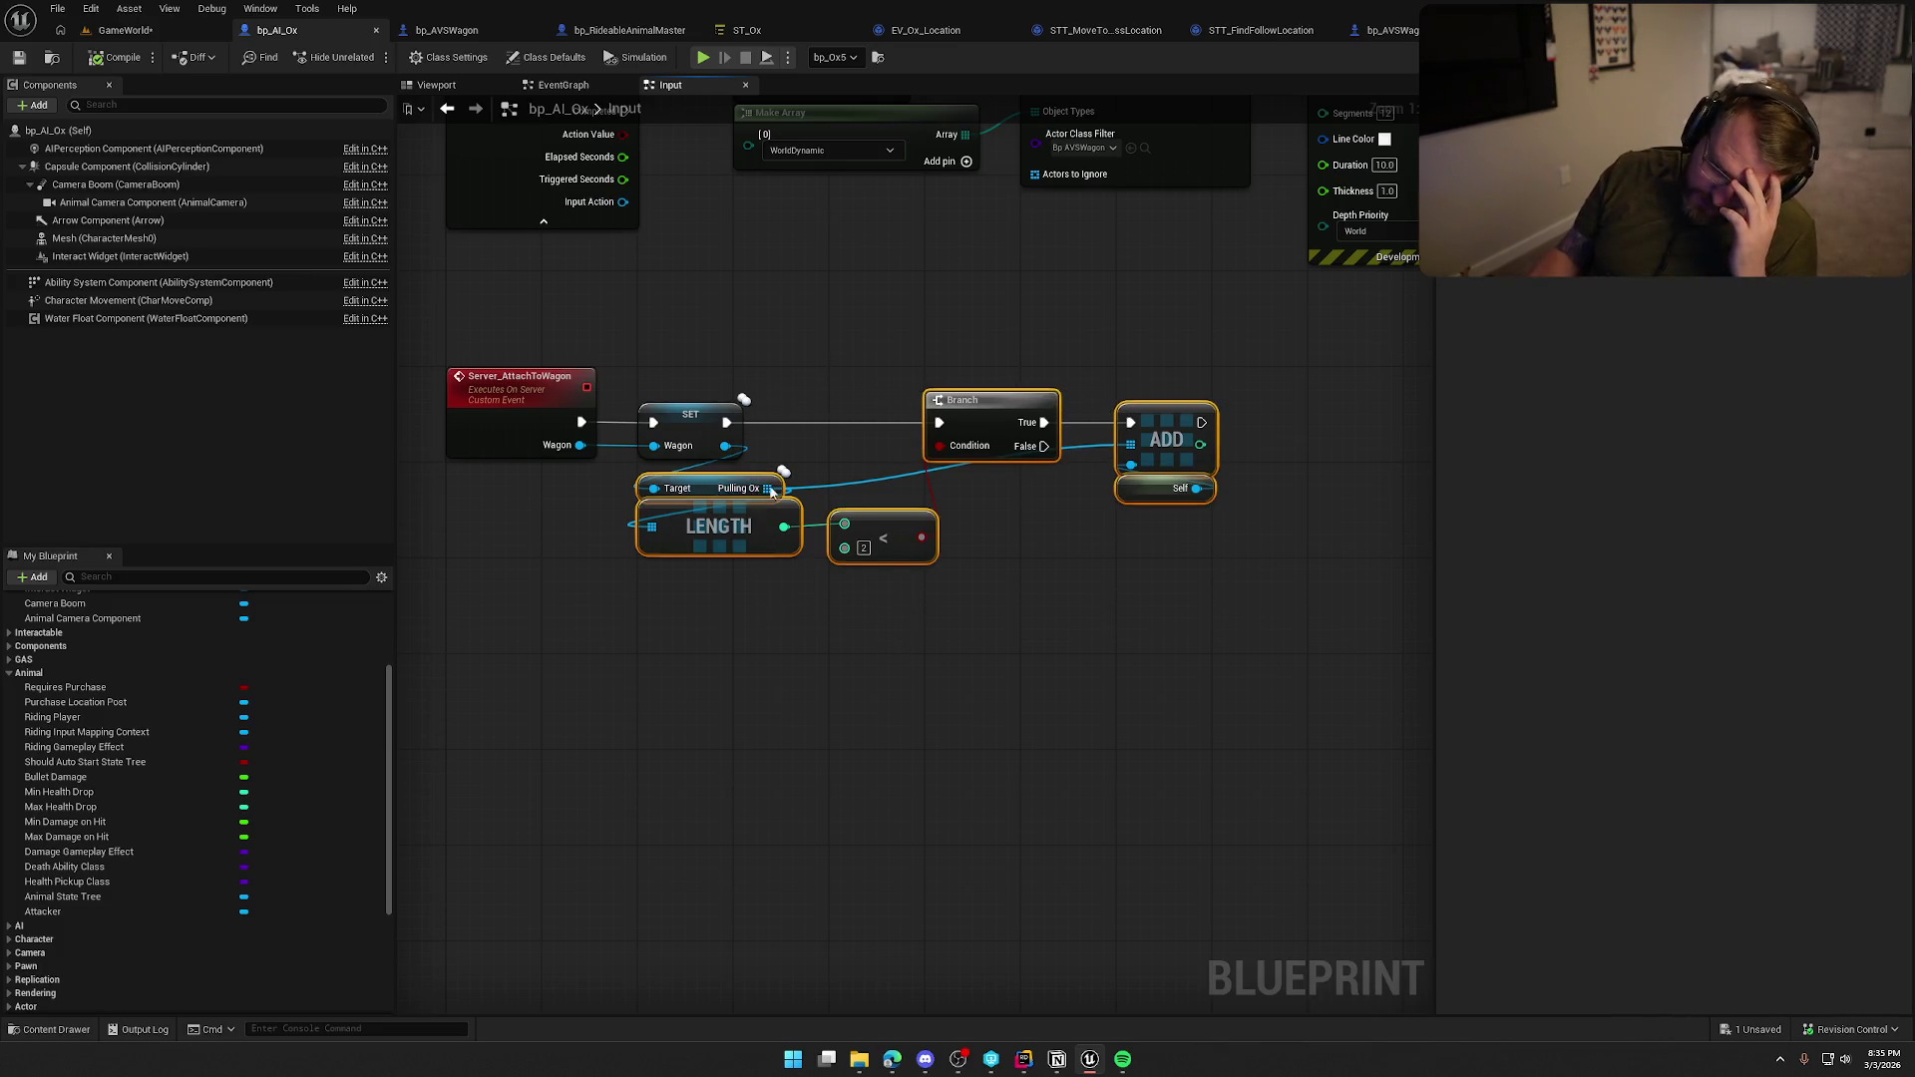
left_click(1015, 649)
mouse_move(1015, 648)
left_mouse_down()
mouse_move(924, 632)
mouse_move(1097, 714)
left_mouse_up()
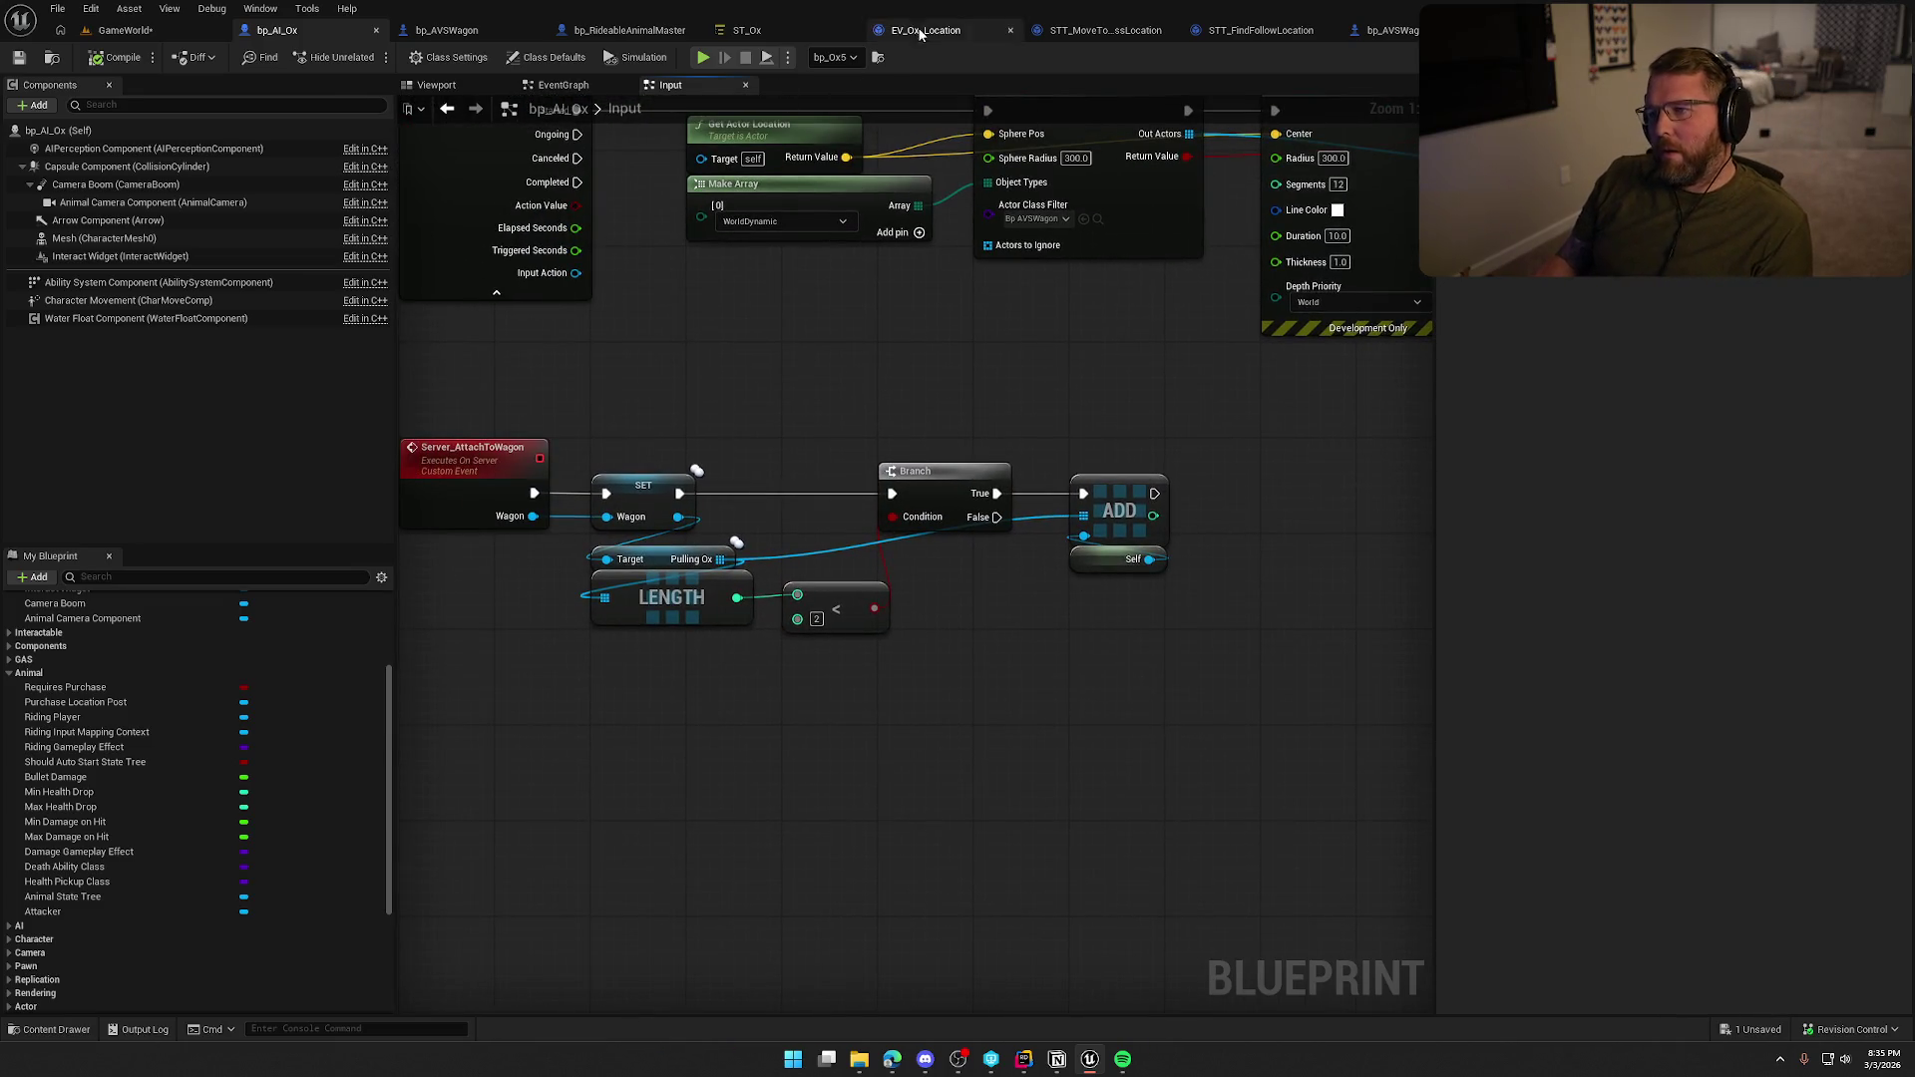
left_click(917, 33)
Delete the upper SET Is Harnessed node and wire Max Walk Speed SET to SET Is Following Wagon.
mouse_move(1085, 566)
left_mouse_down()
mouse_move(896, 675)
mouse_move(1331, 650)
mouse_move(912, 688)
left_mouse_up()
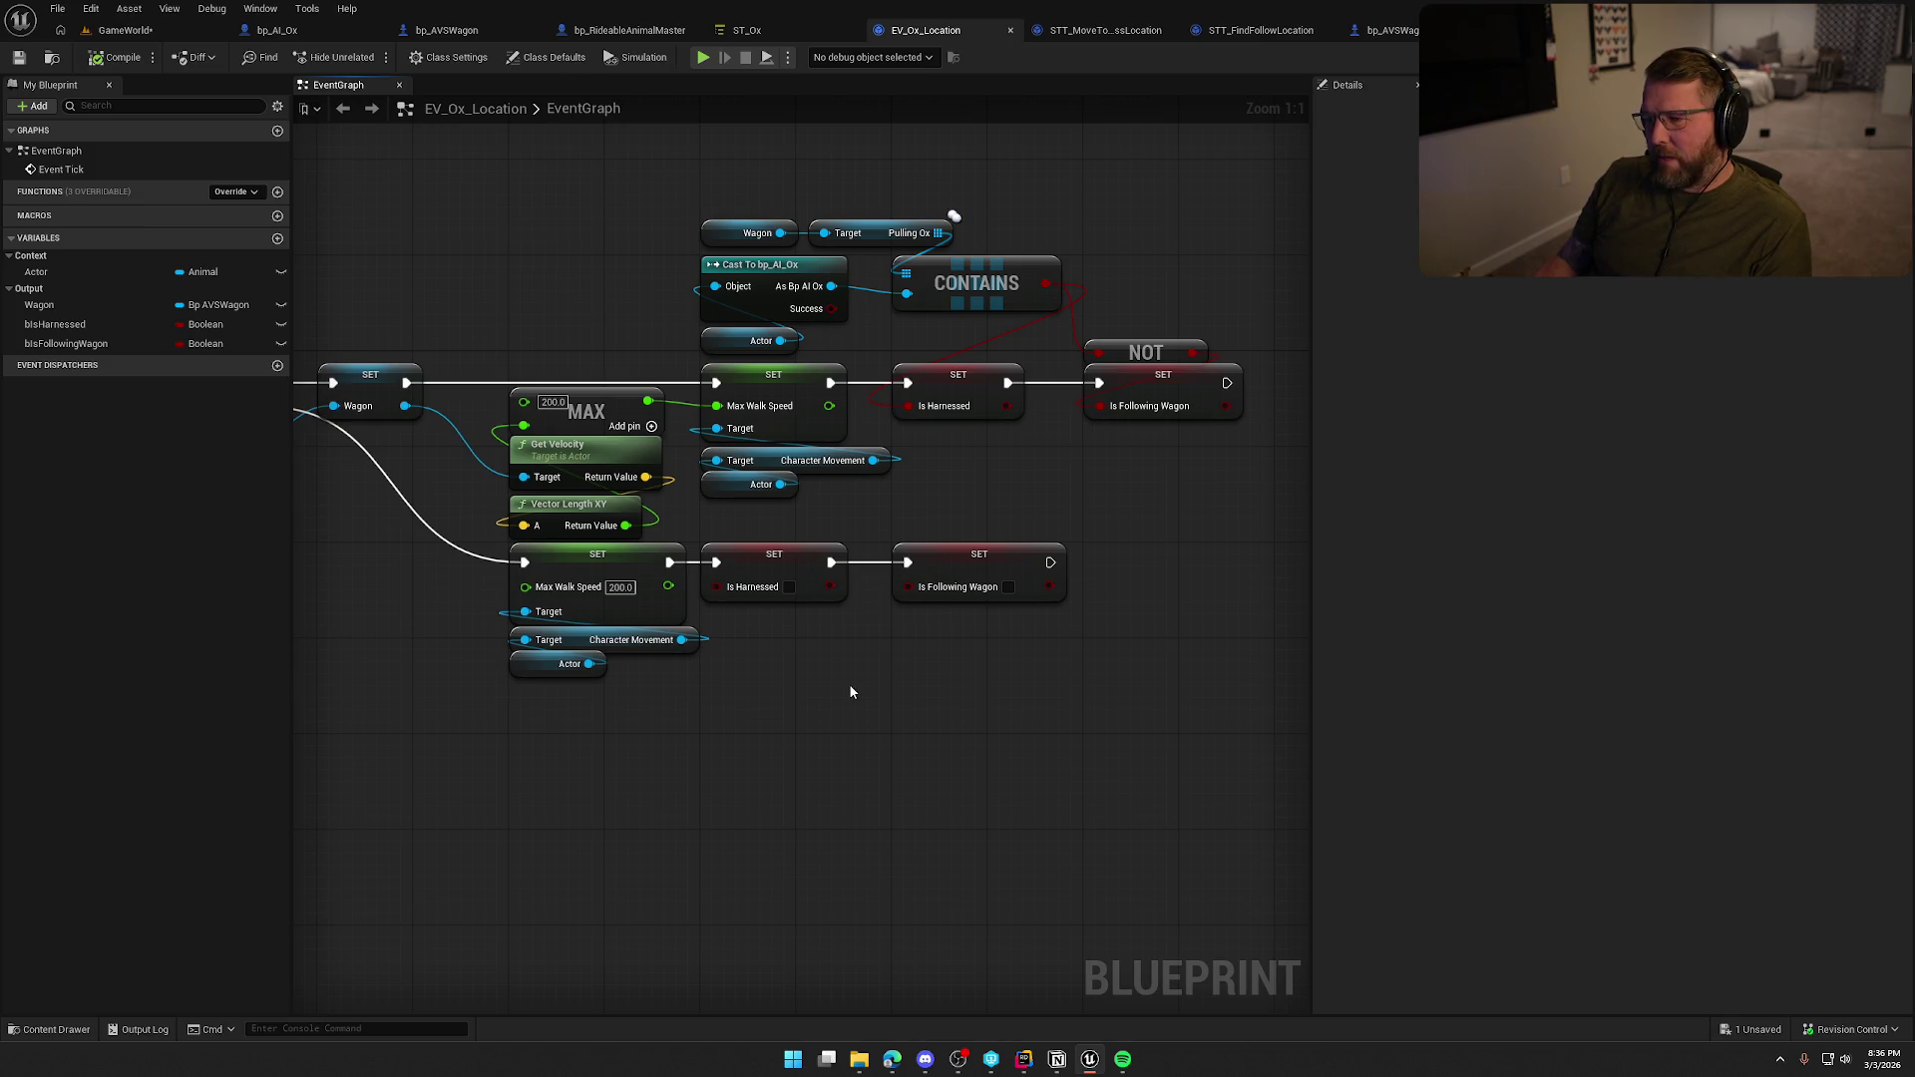
left_click(910, 392)
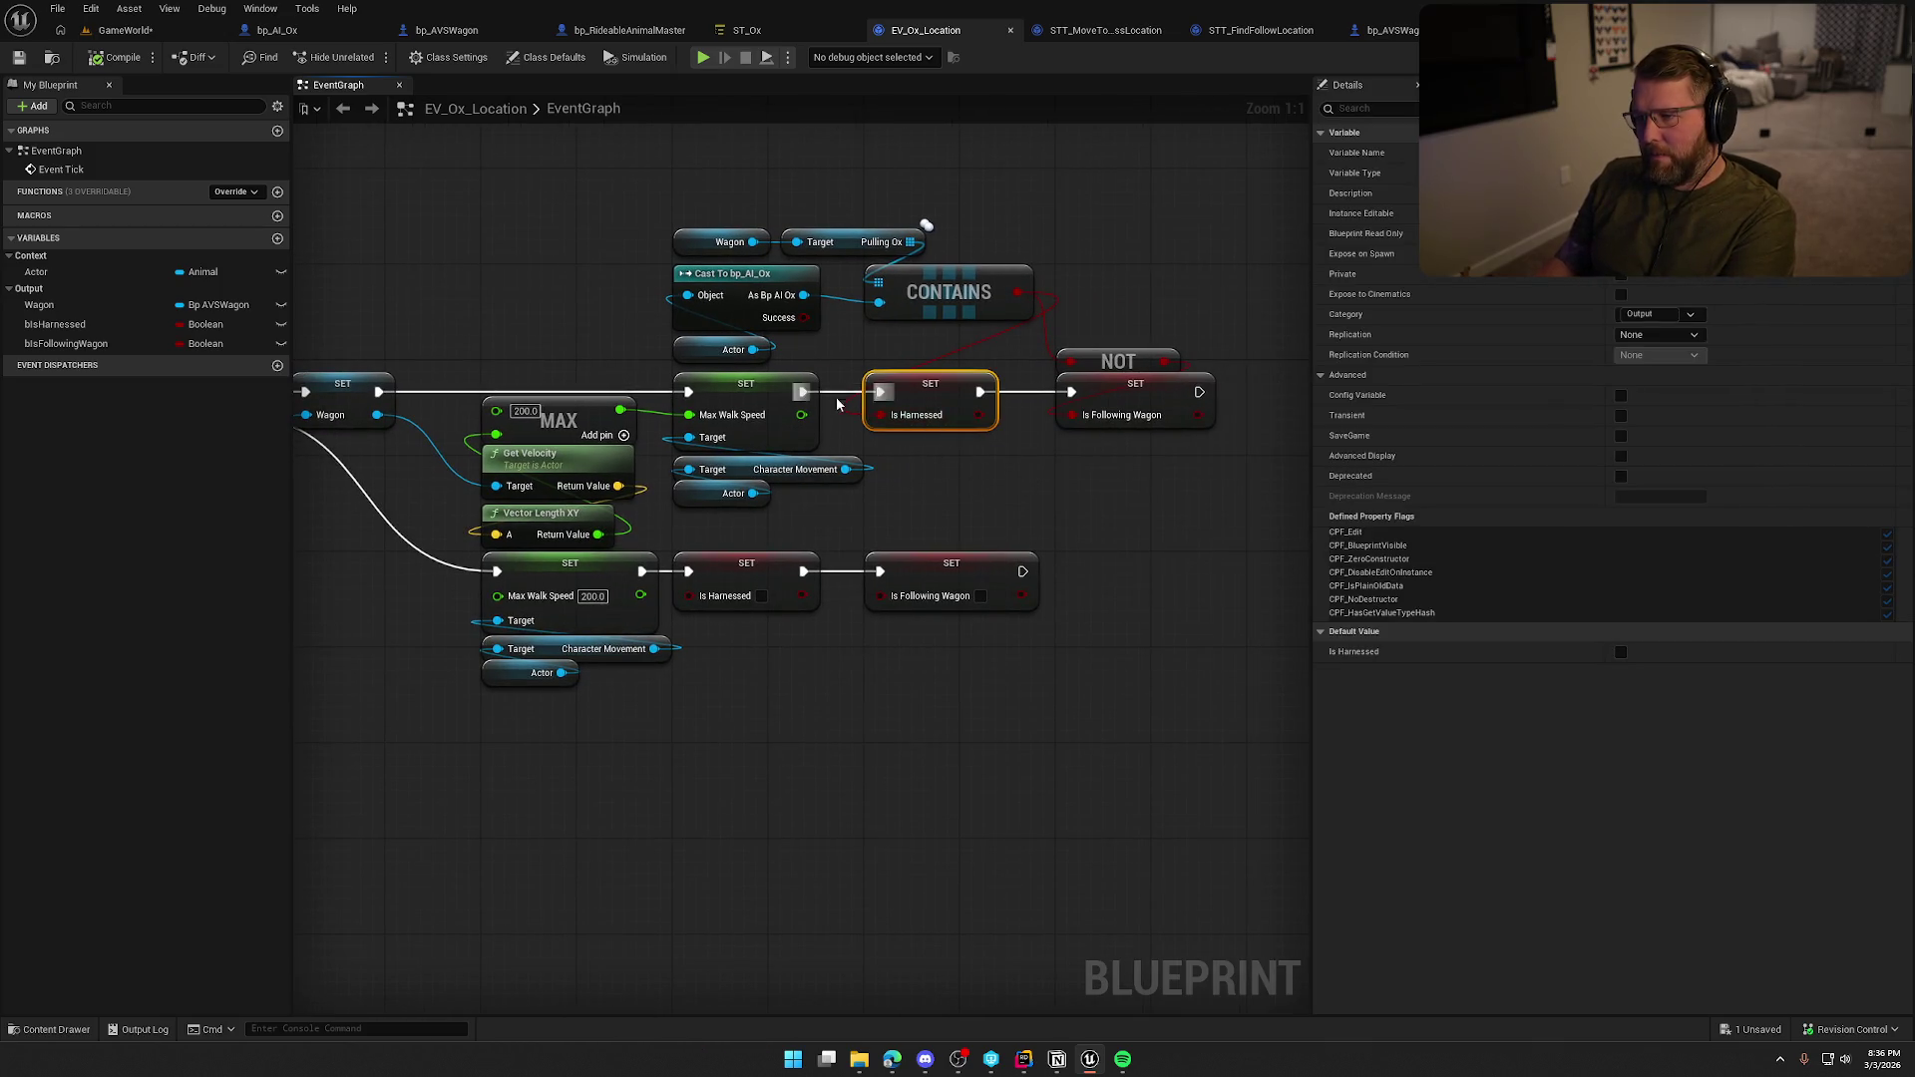
key("Delete")
left_click_drag(803, 392, 1065, 394)
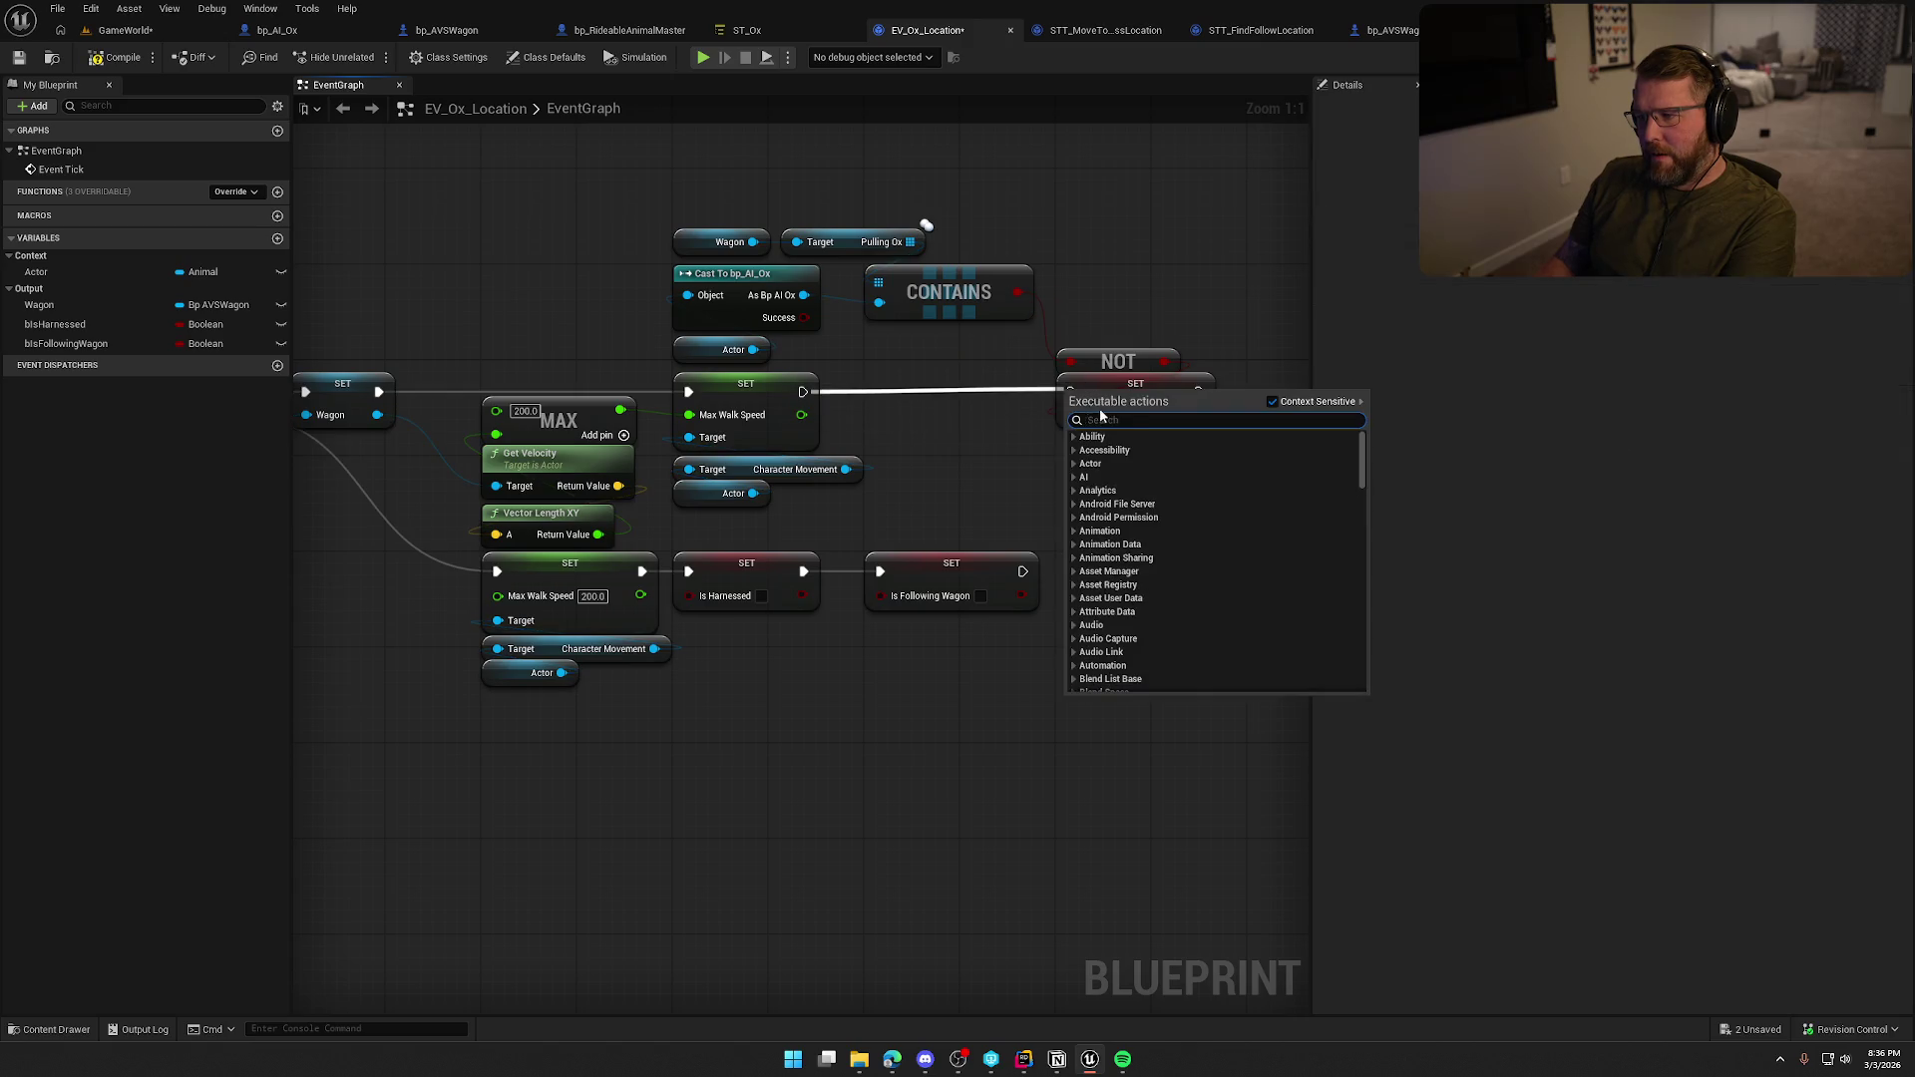
key("Escape")
mouse_move(803, 392)
left_mouse_down()
mouse_move(1038, 415)
mouse_move(1070, 391)
left_mouse_up()
Delete the lower SET Is Harnessed node and rewire its Max Walk Speed SET to Is Following Wagon.
left_click(746, 564)
key("Delete")
left_click_drag(880, 570, 642, 570)
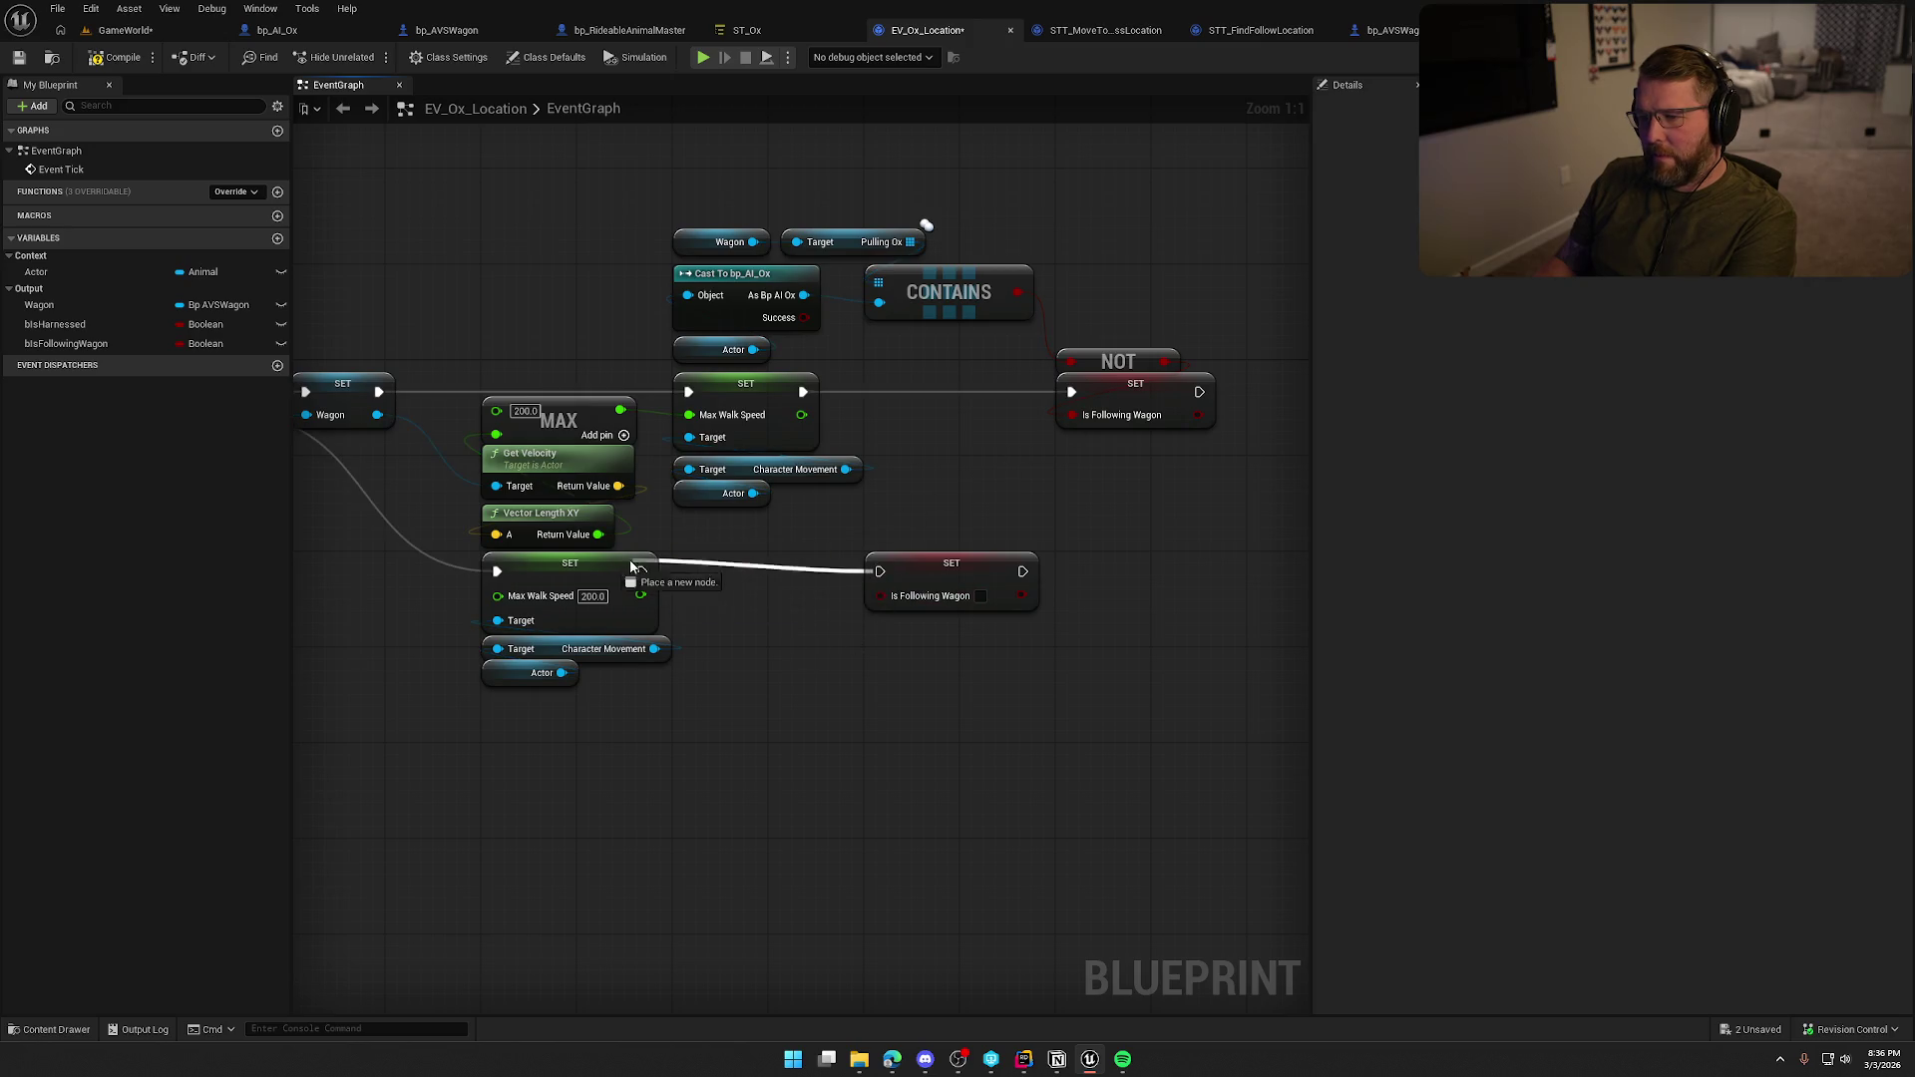
left_click_drag(936, 578, 749, 578)
left_click(973, 606)
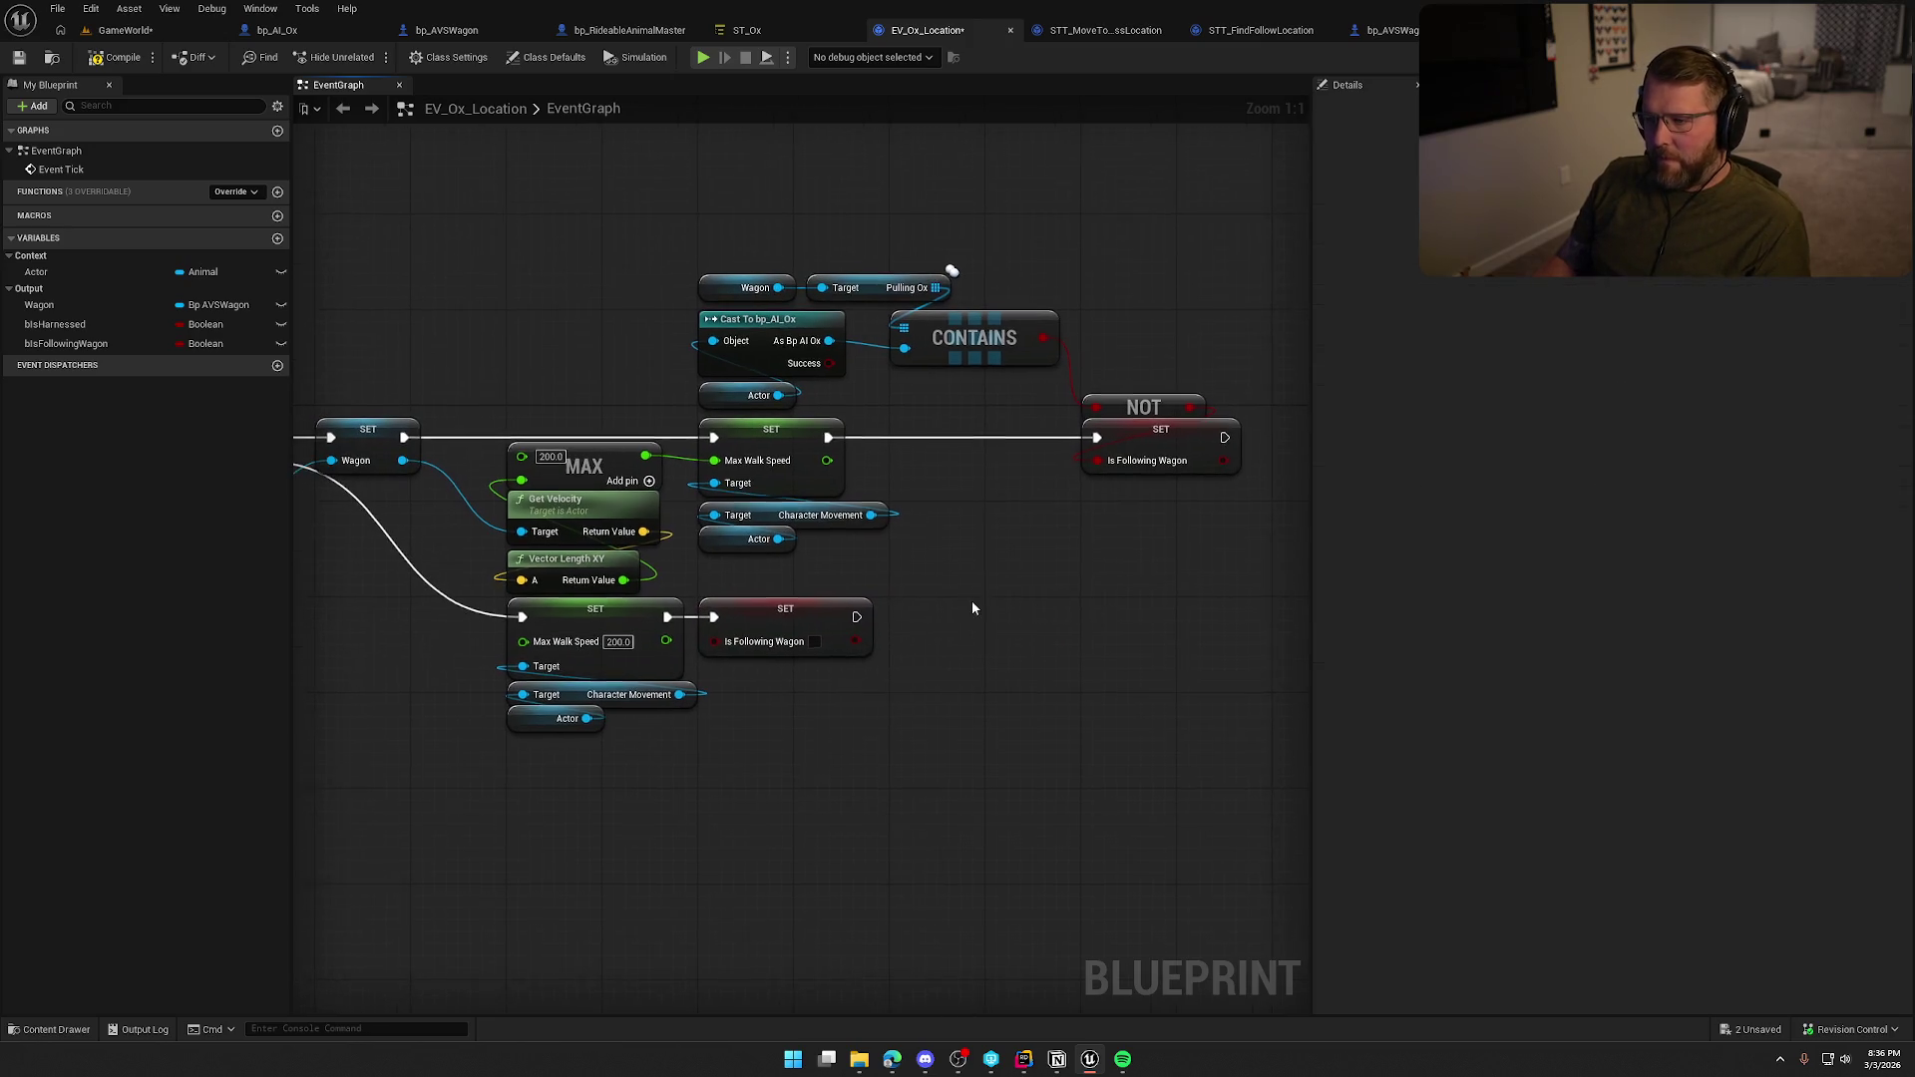
left_click_drag(1187, 562, 900, 369)
left_click(883, 259)
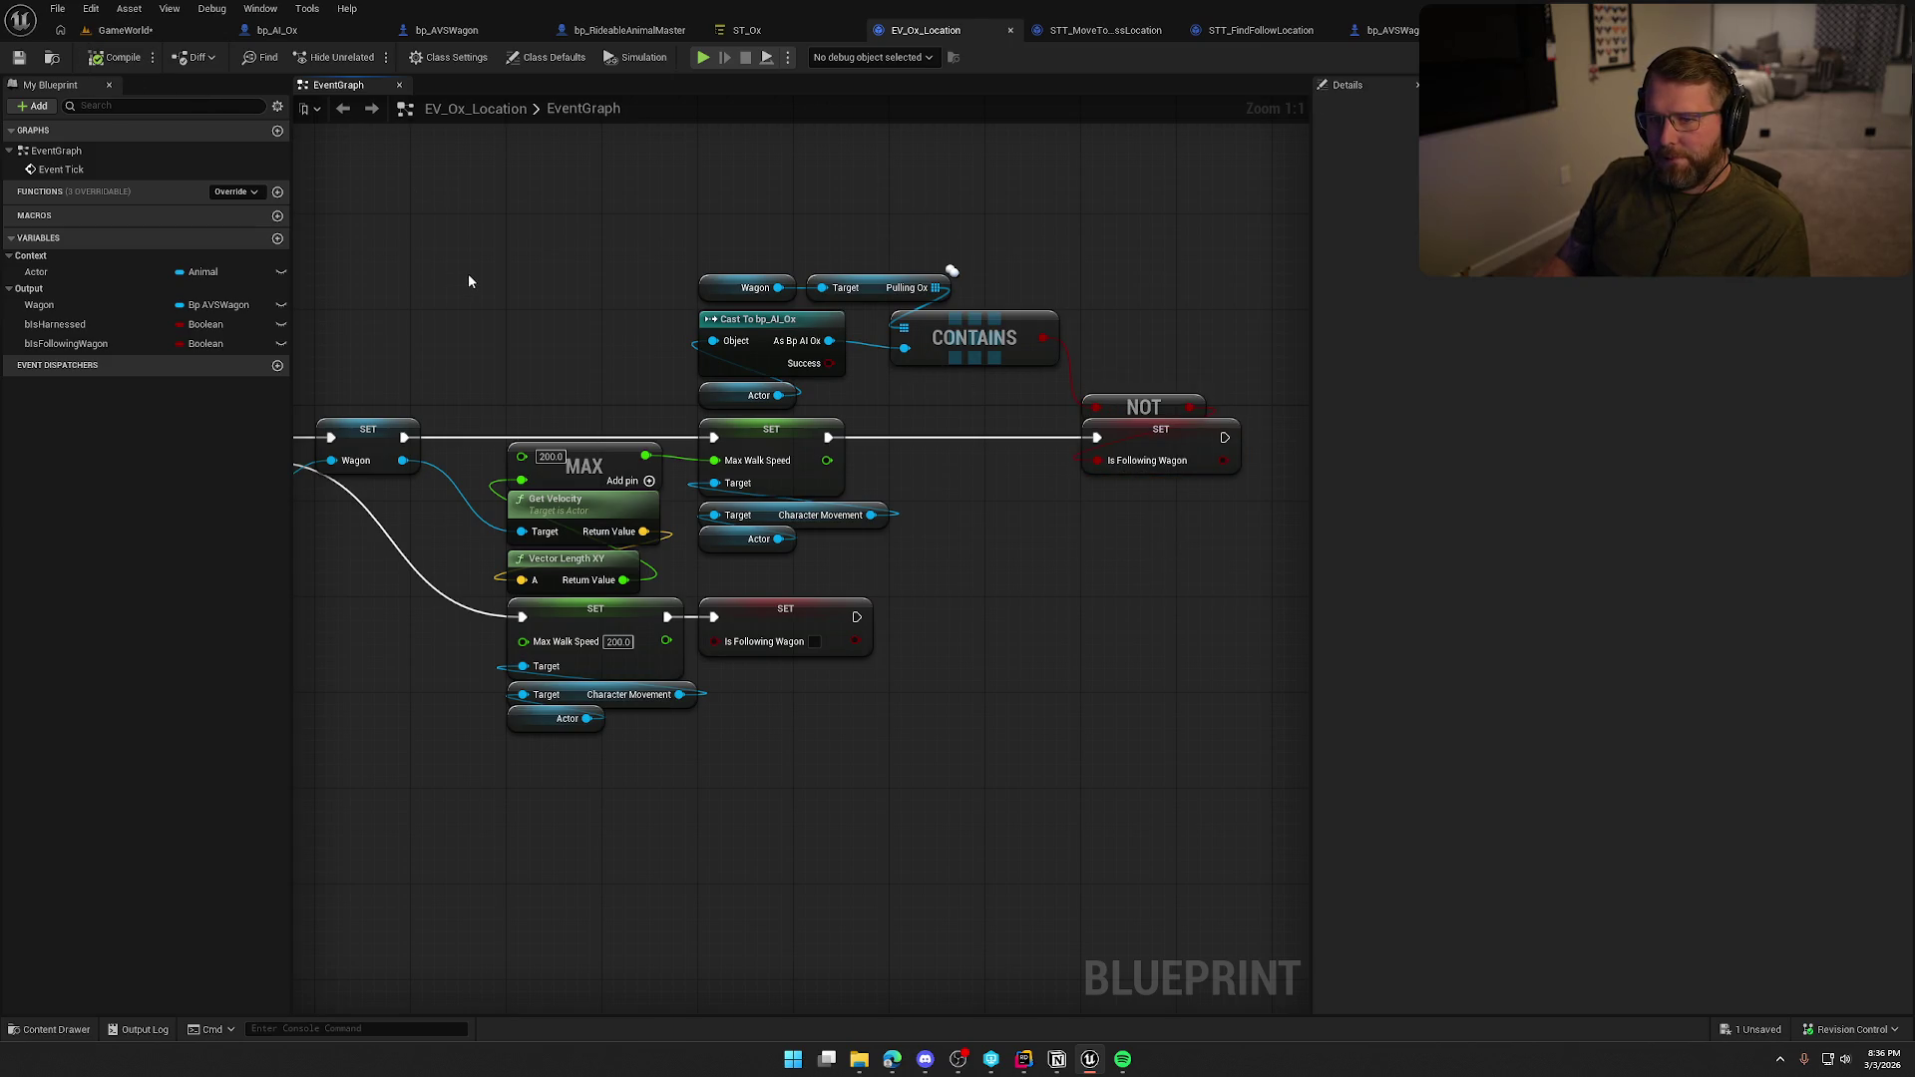
Review the evaluator's Wagon, Cast, CONTAINS and Is Following Wagon nodes, then go to ST_Ox.
left_click_drag(469, 274, 784, 268)
left_click_drag(731, 548, 619, 561)
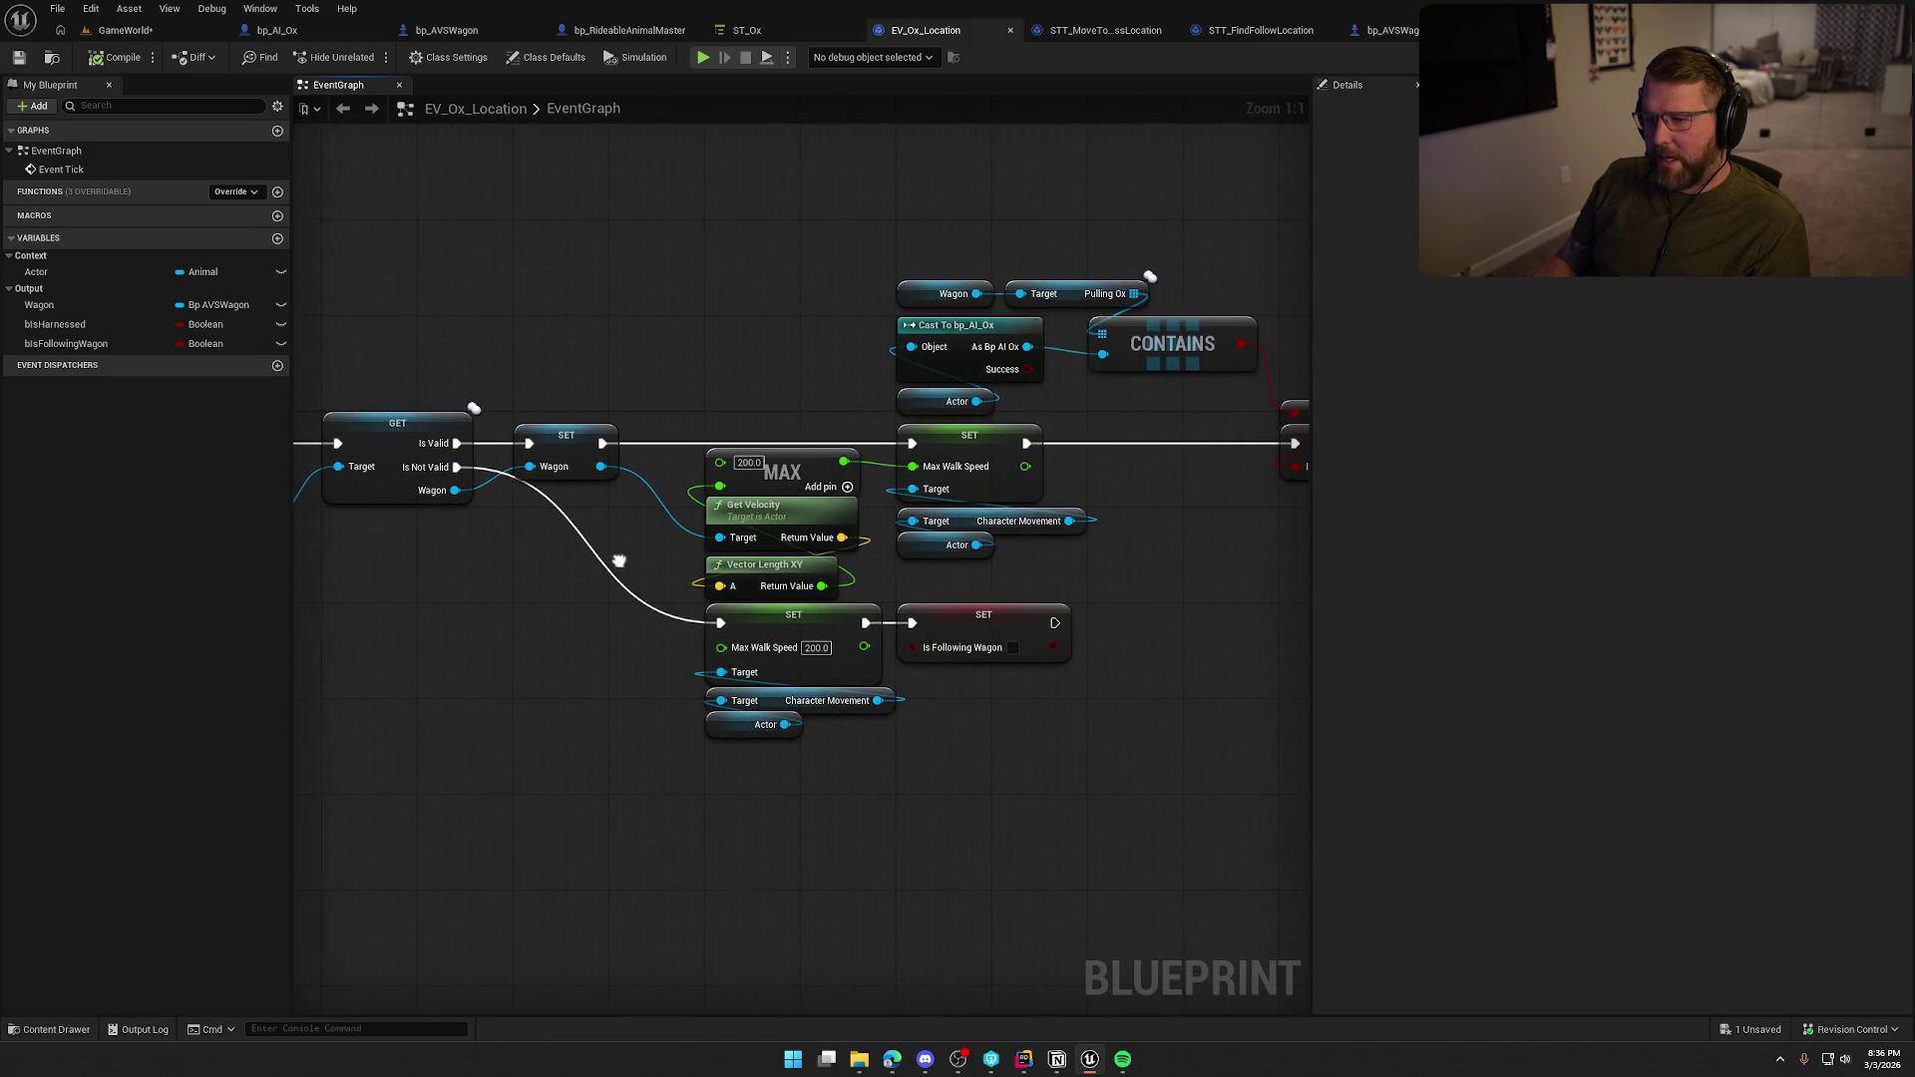
left_click_drag(1053, 601, 702, 593)
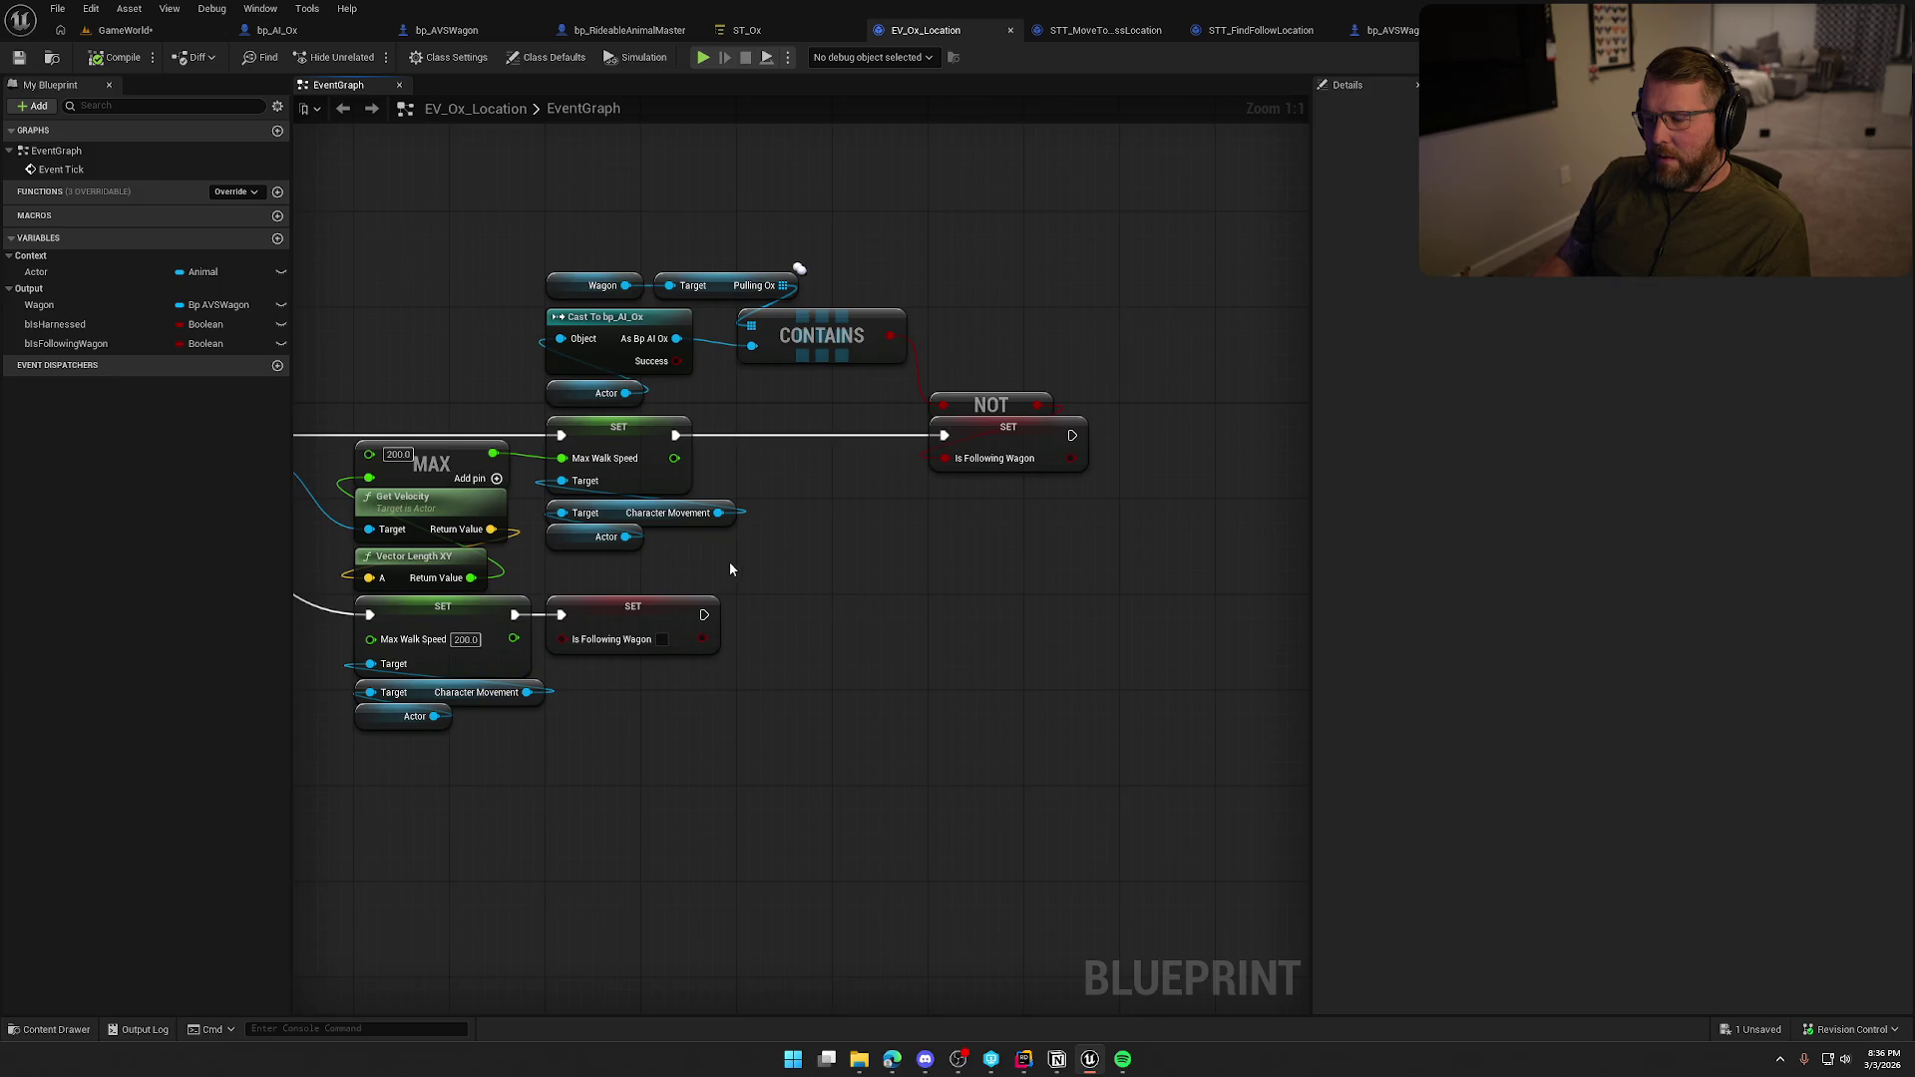
mouse_move(528, 232)
left_mouse_down()
mouse_move(962, 371)
mouse_move(847, 441)
left_mouse_up()
left_click_drag(987, 608, 970, 319)
left_click(909, 253)
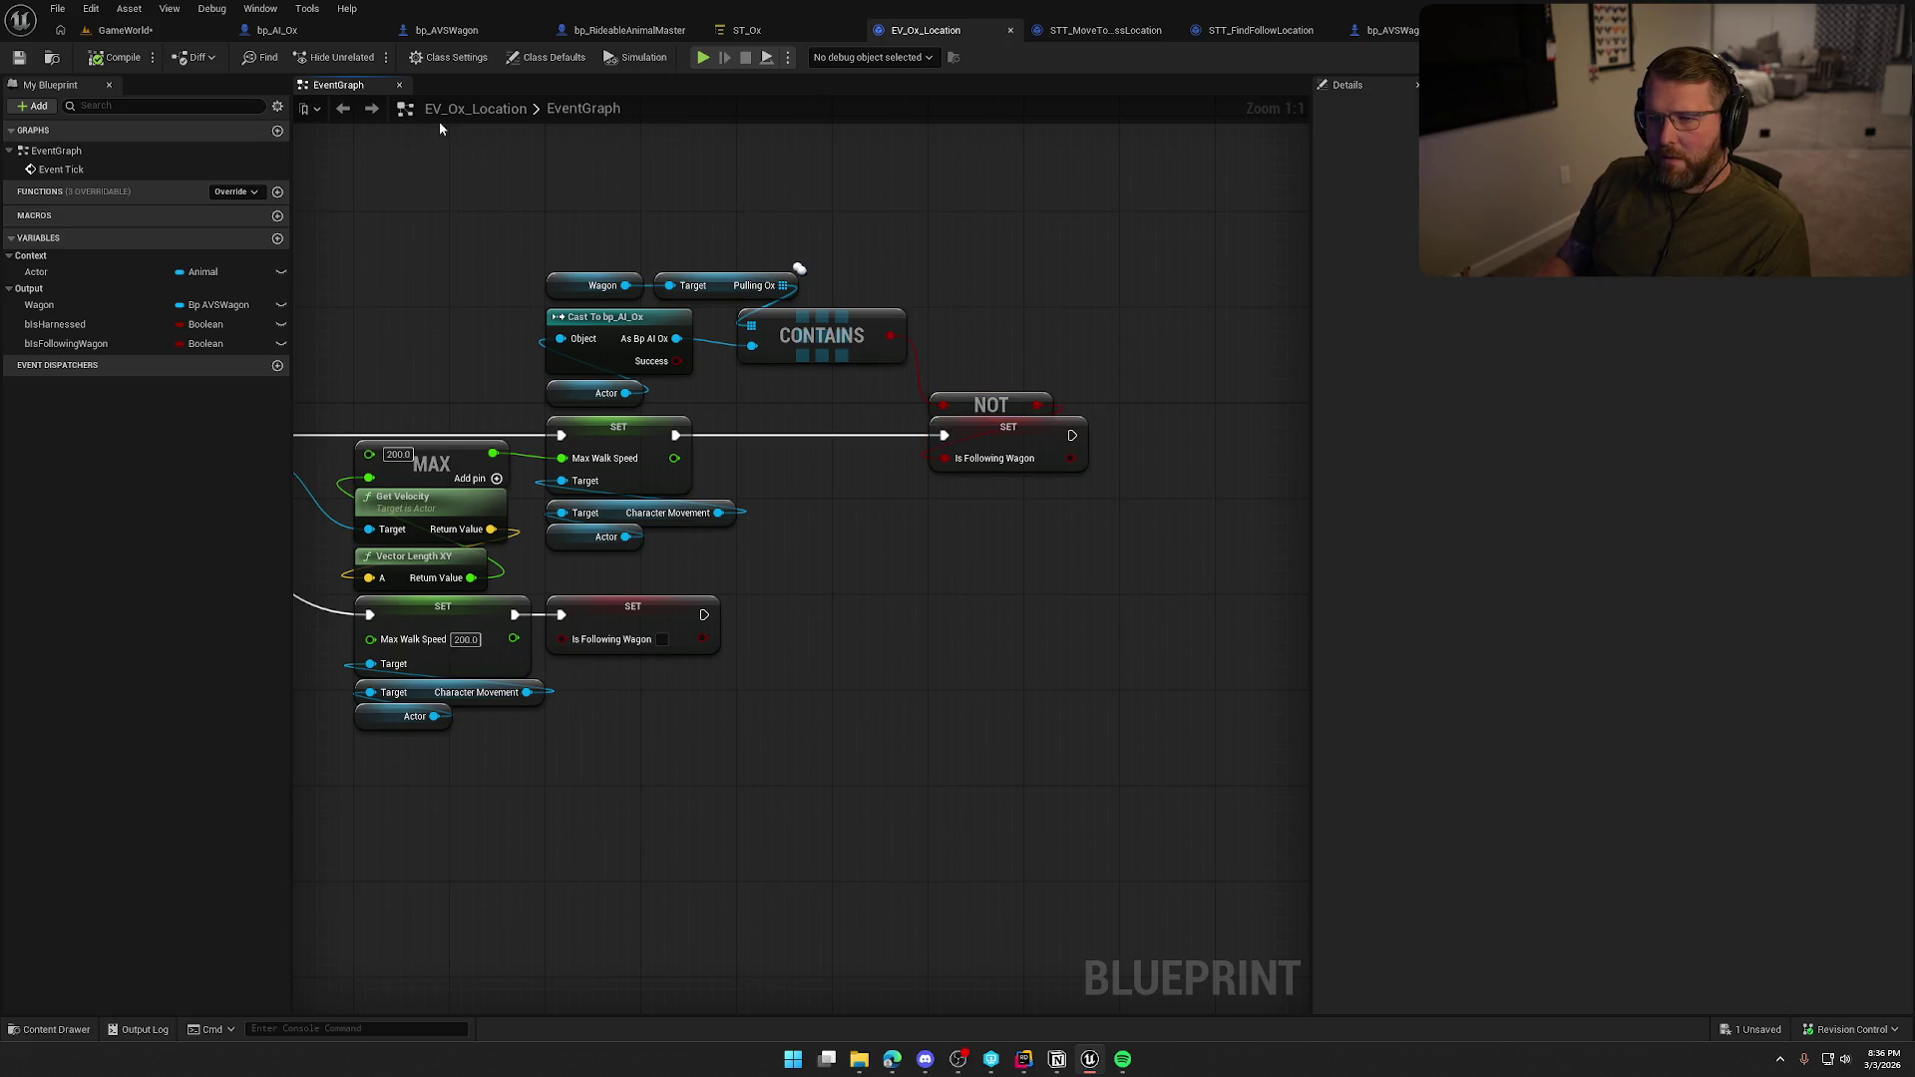
left_click(738, 32)
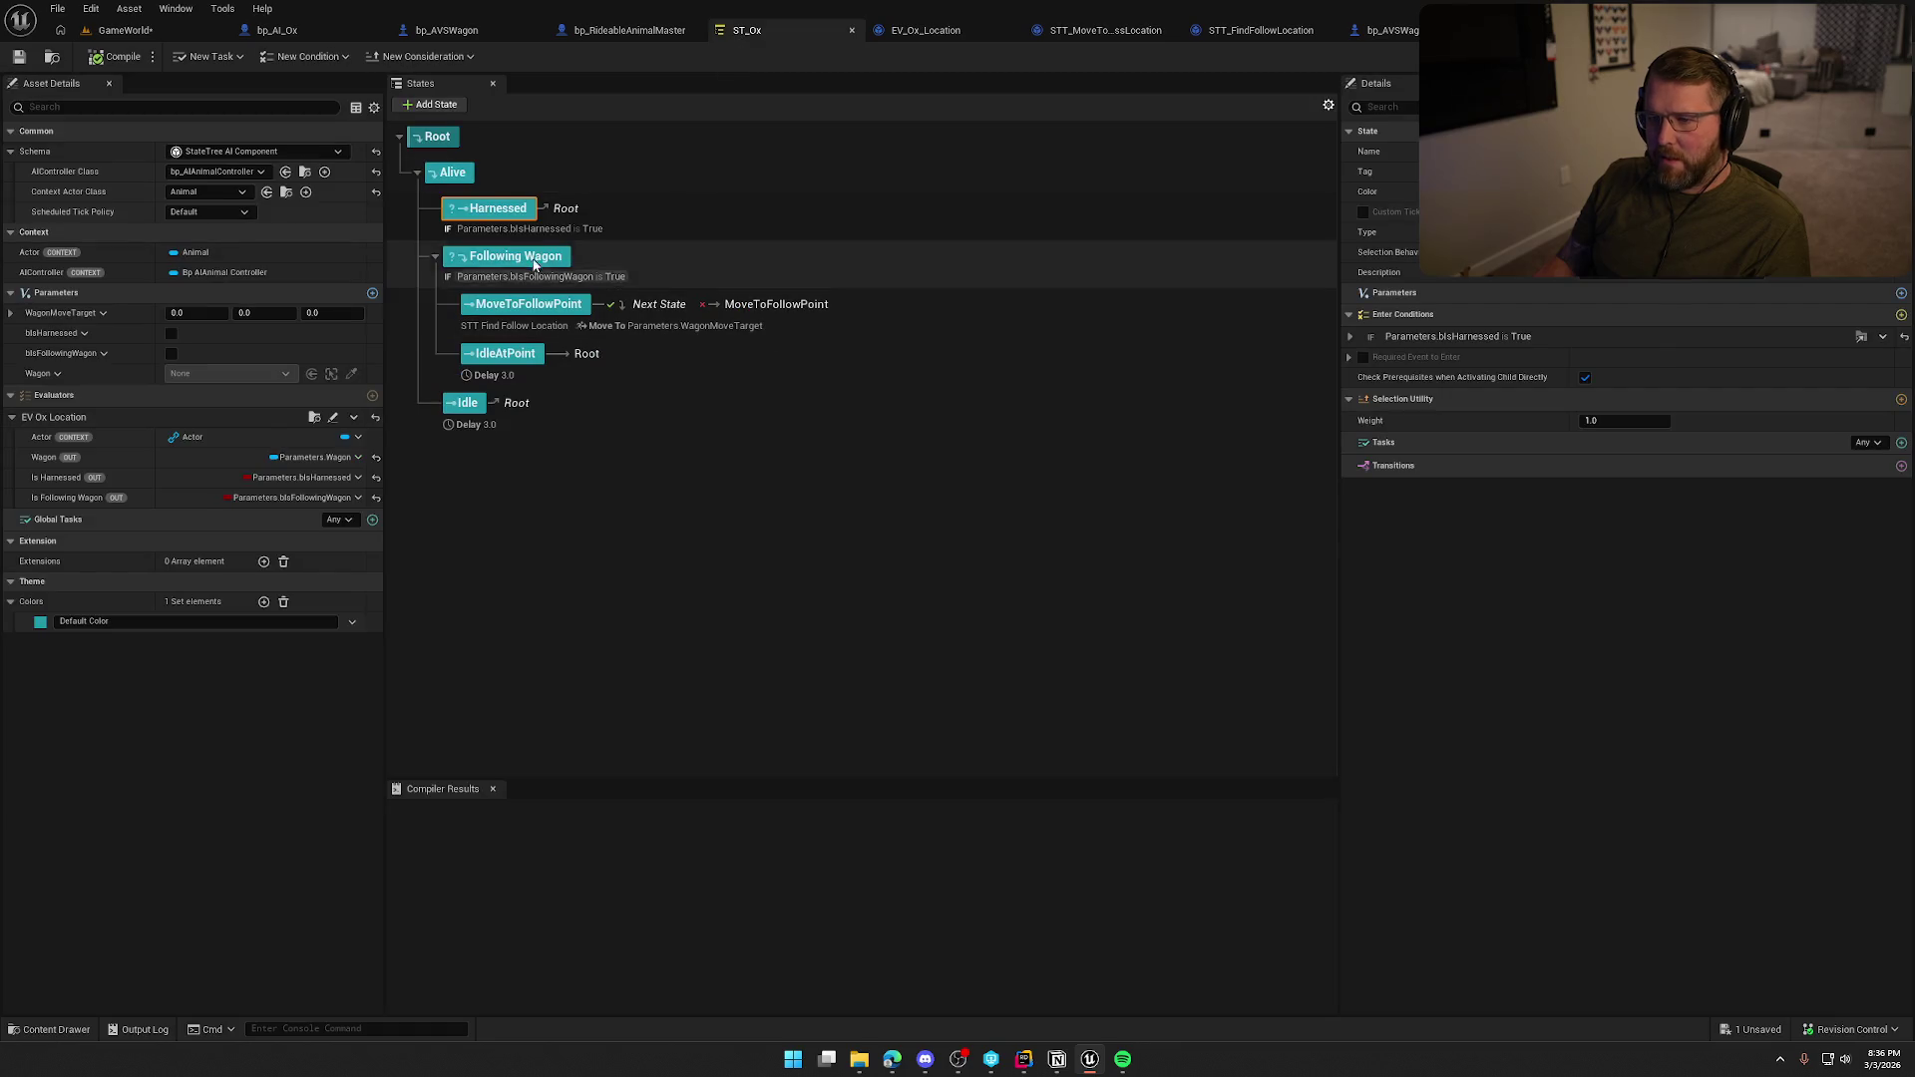
Delete the Harnessed state and the evaluator's bIsHarnessed variable, then compile and save.
key("Delete")
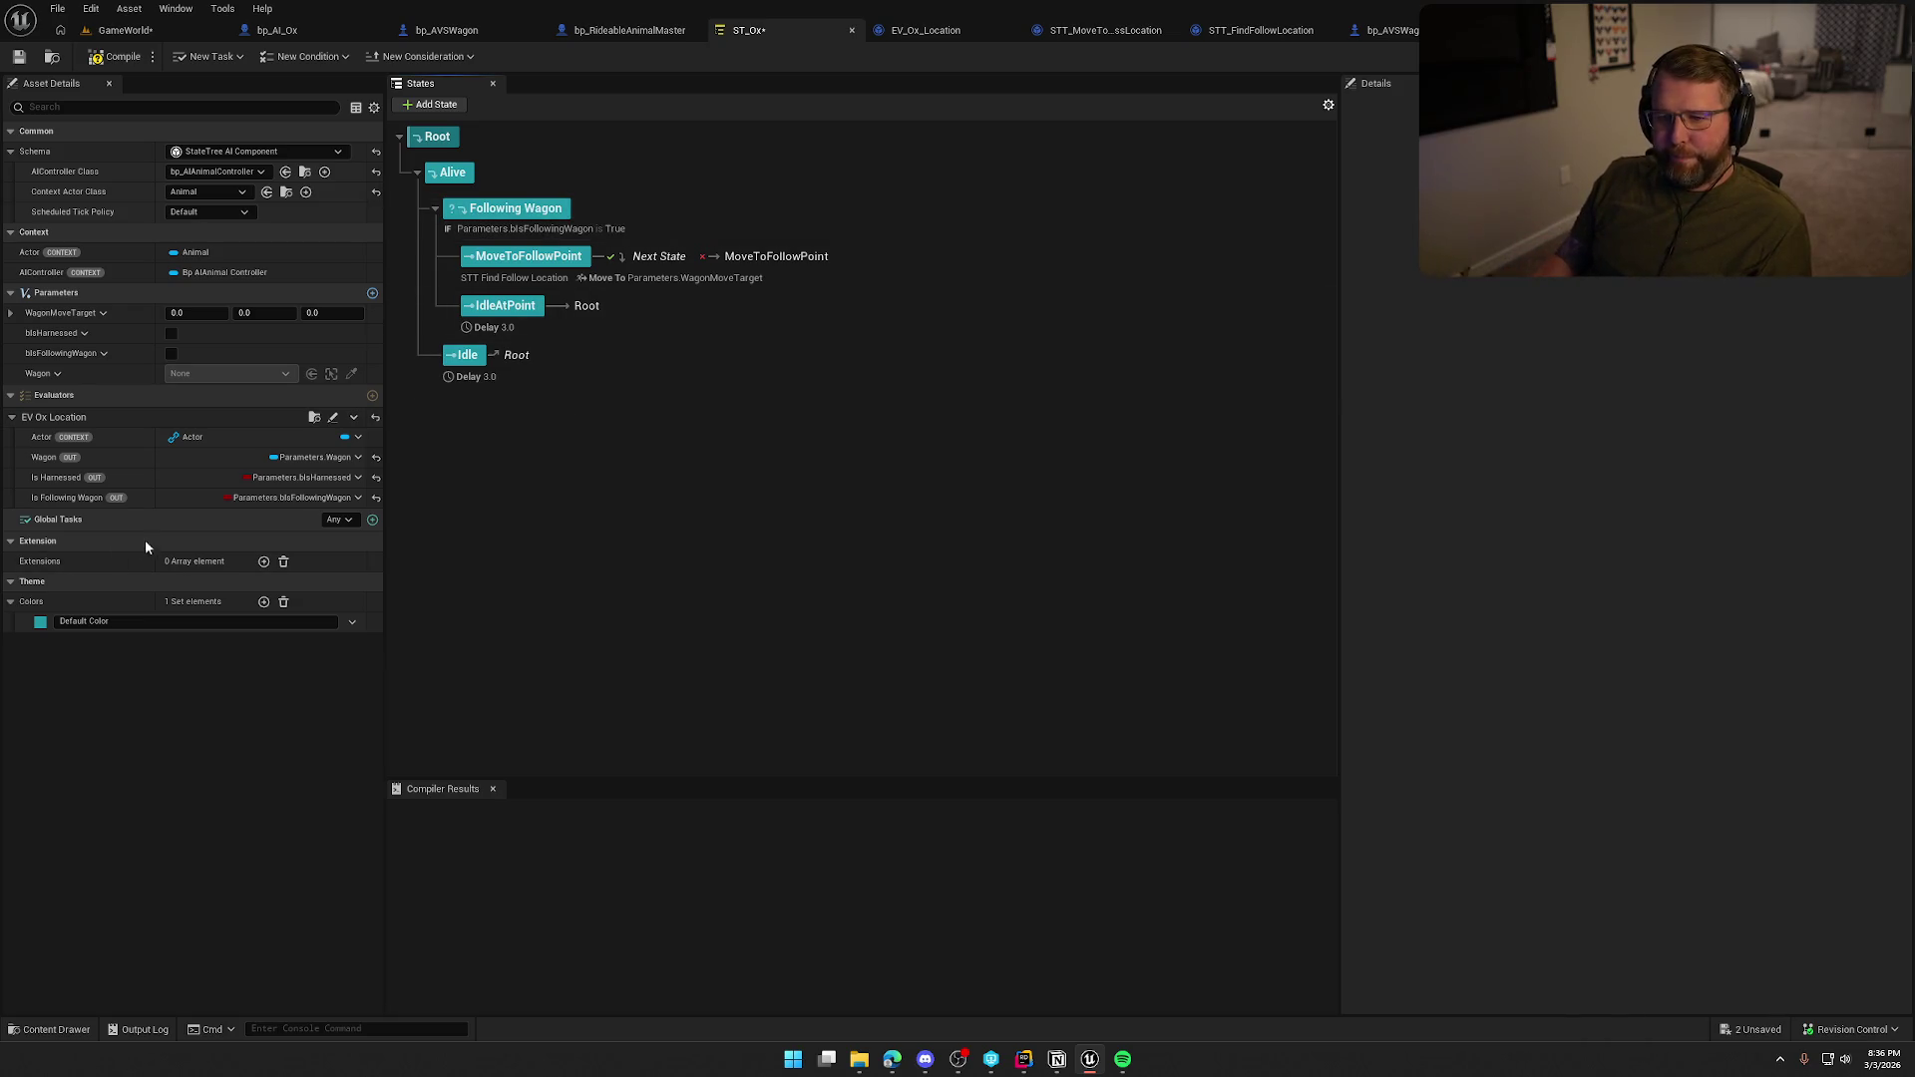
left_click(900, 33)
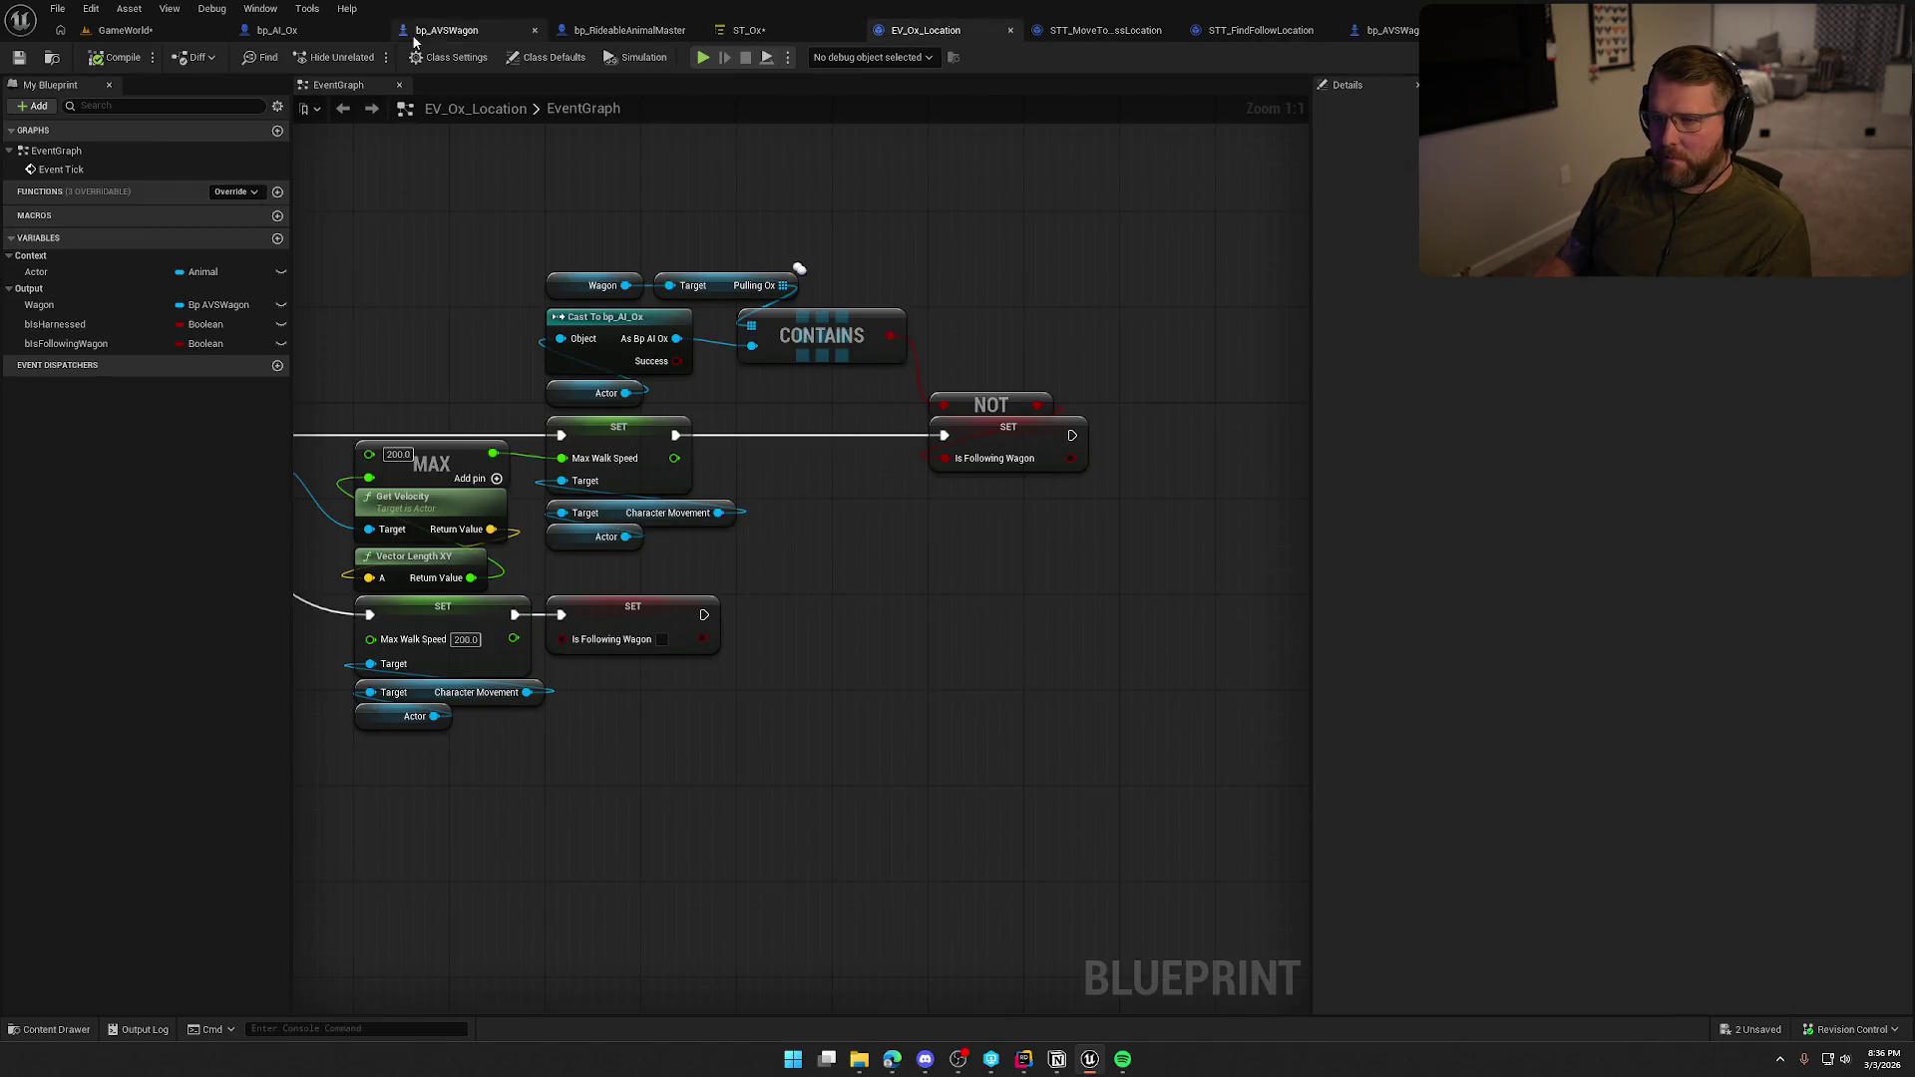
left_click(54, 324)
key("Delete")
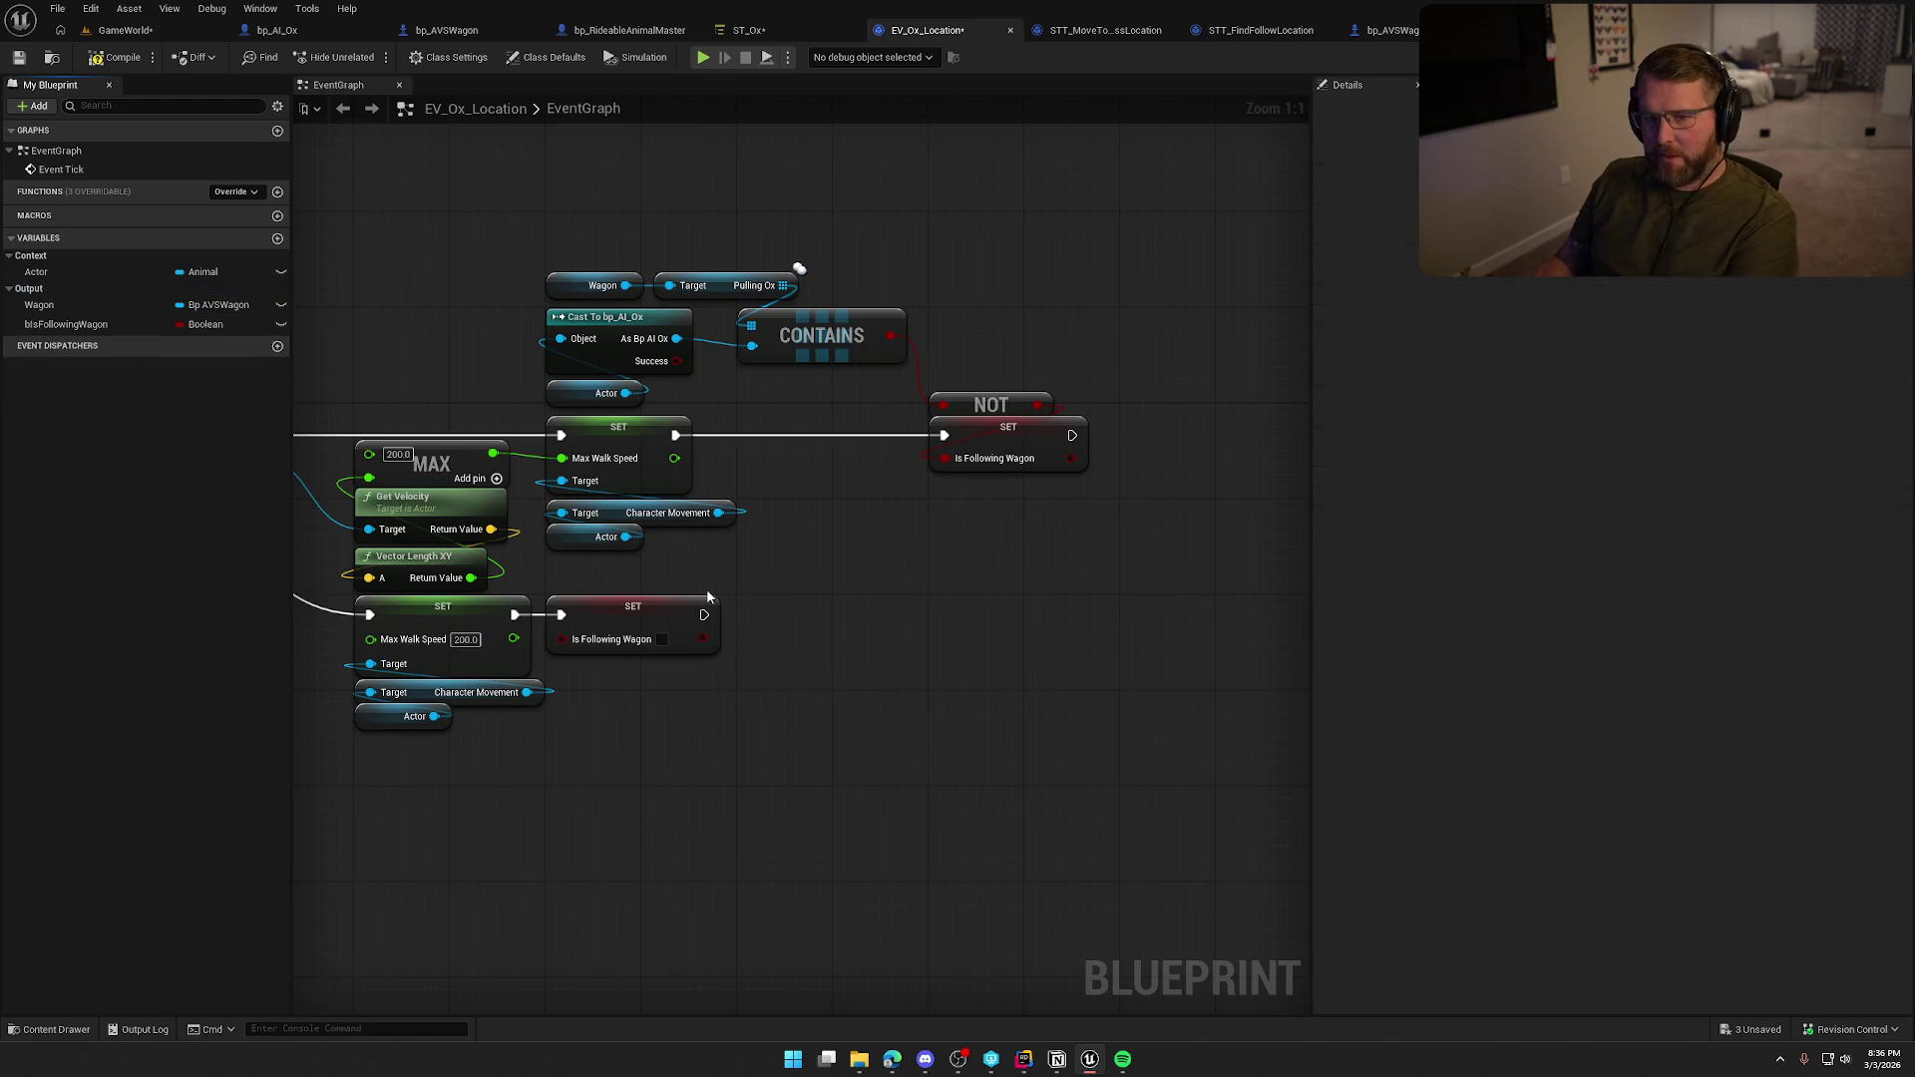
left_click(117, 57)
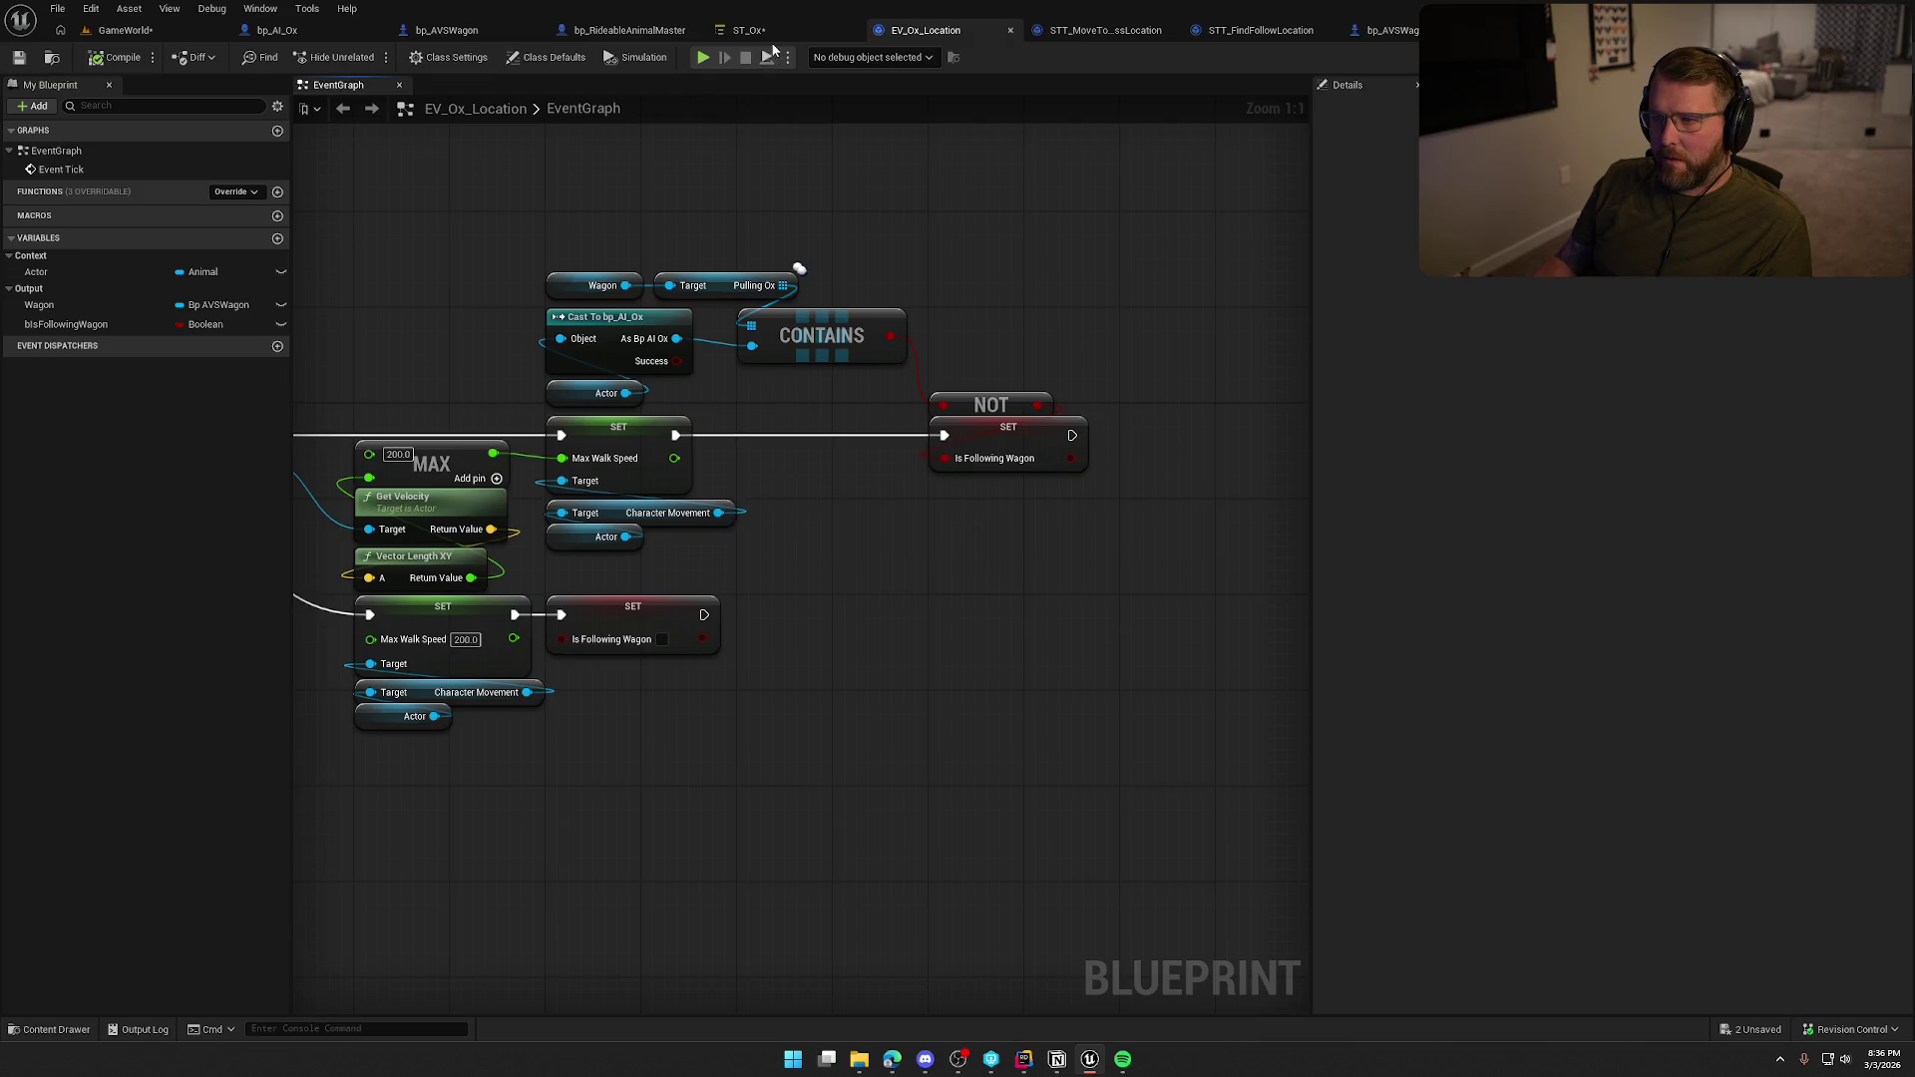
Remove the bIsHarnessed parameter from ST_Ox, compile, and switch to bp_AI_Ox.
left_click(748, 29)
left_click(57, 335)
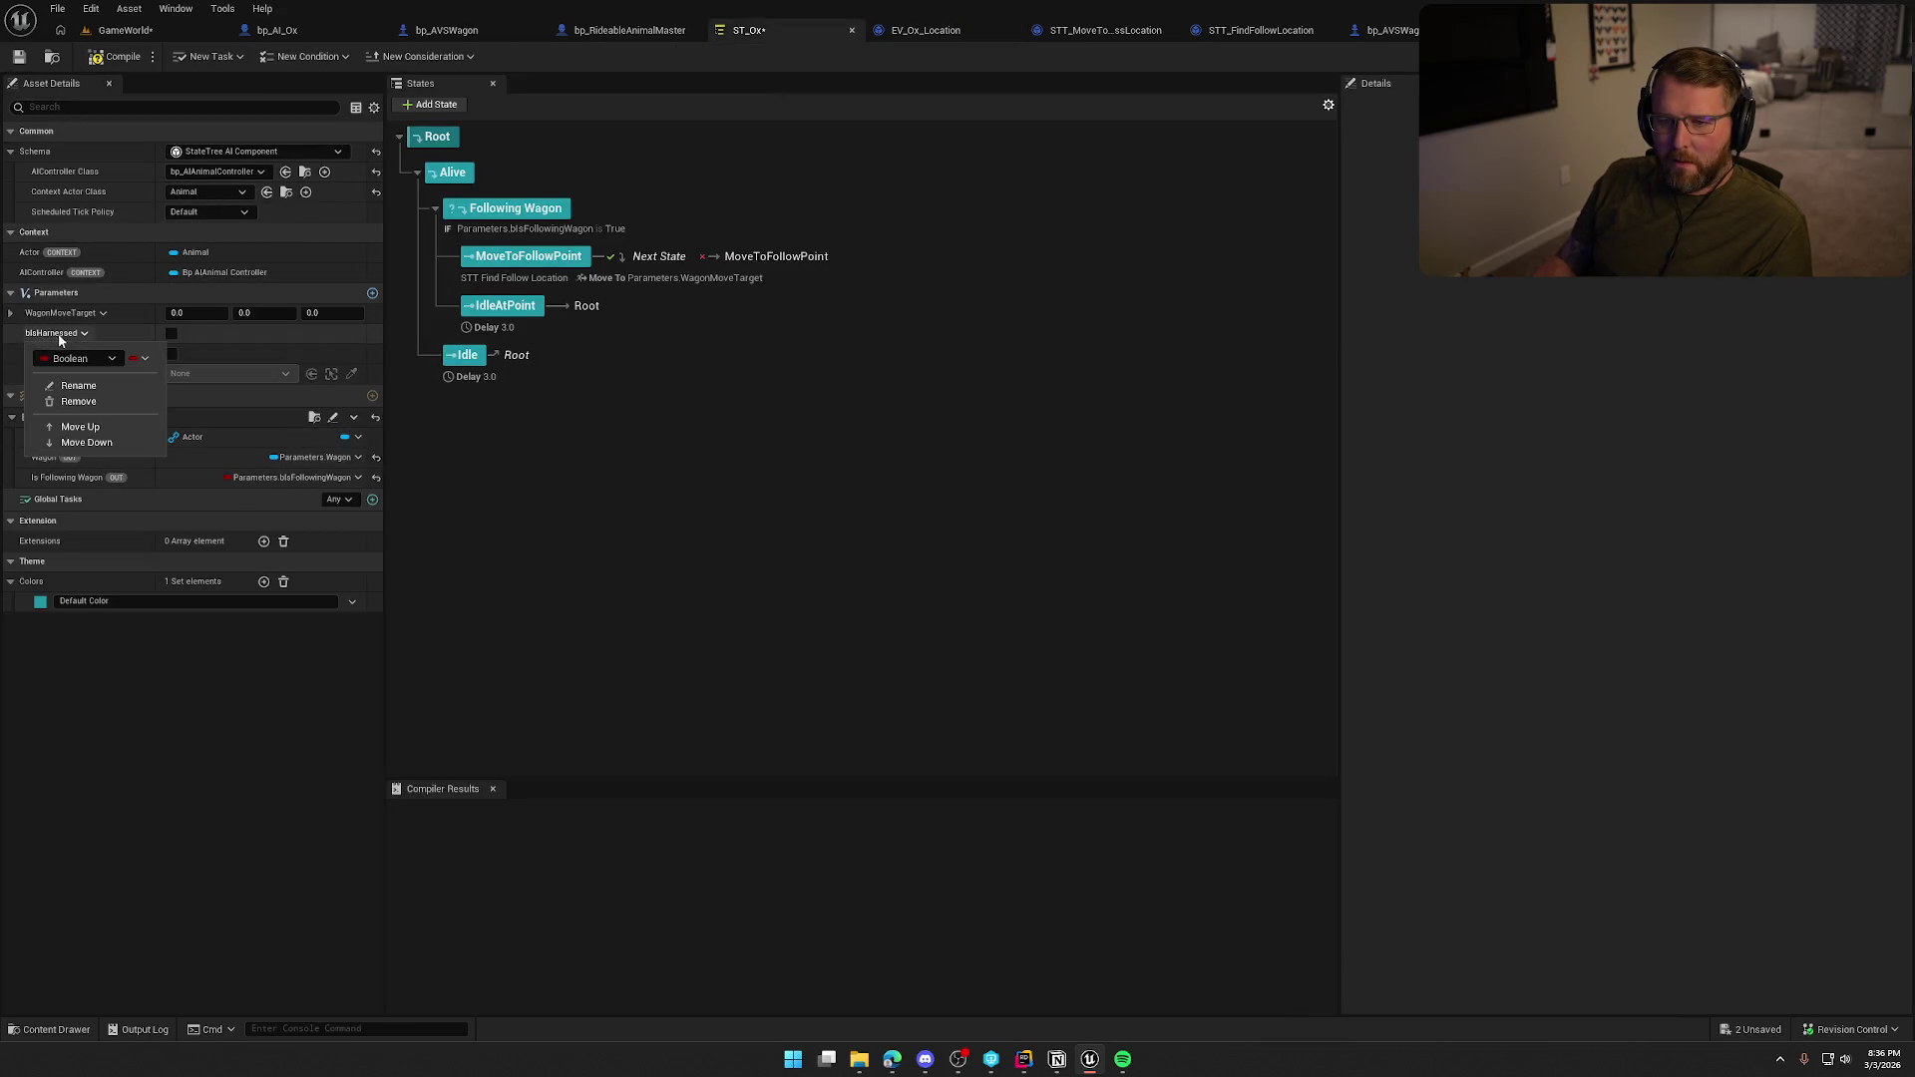
left_click(79, 401)
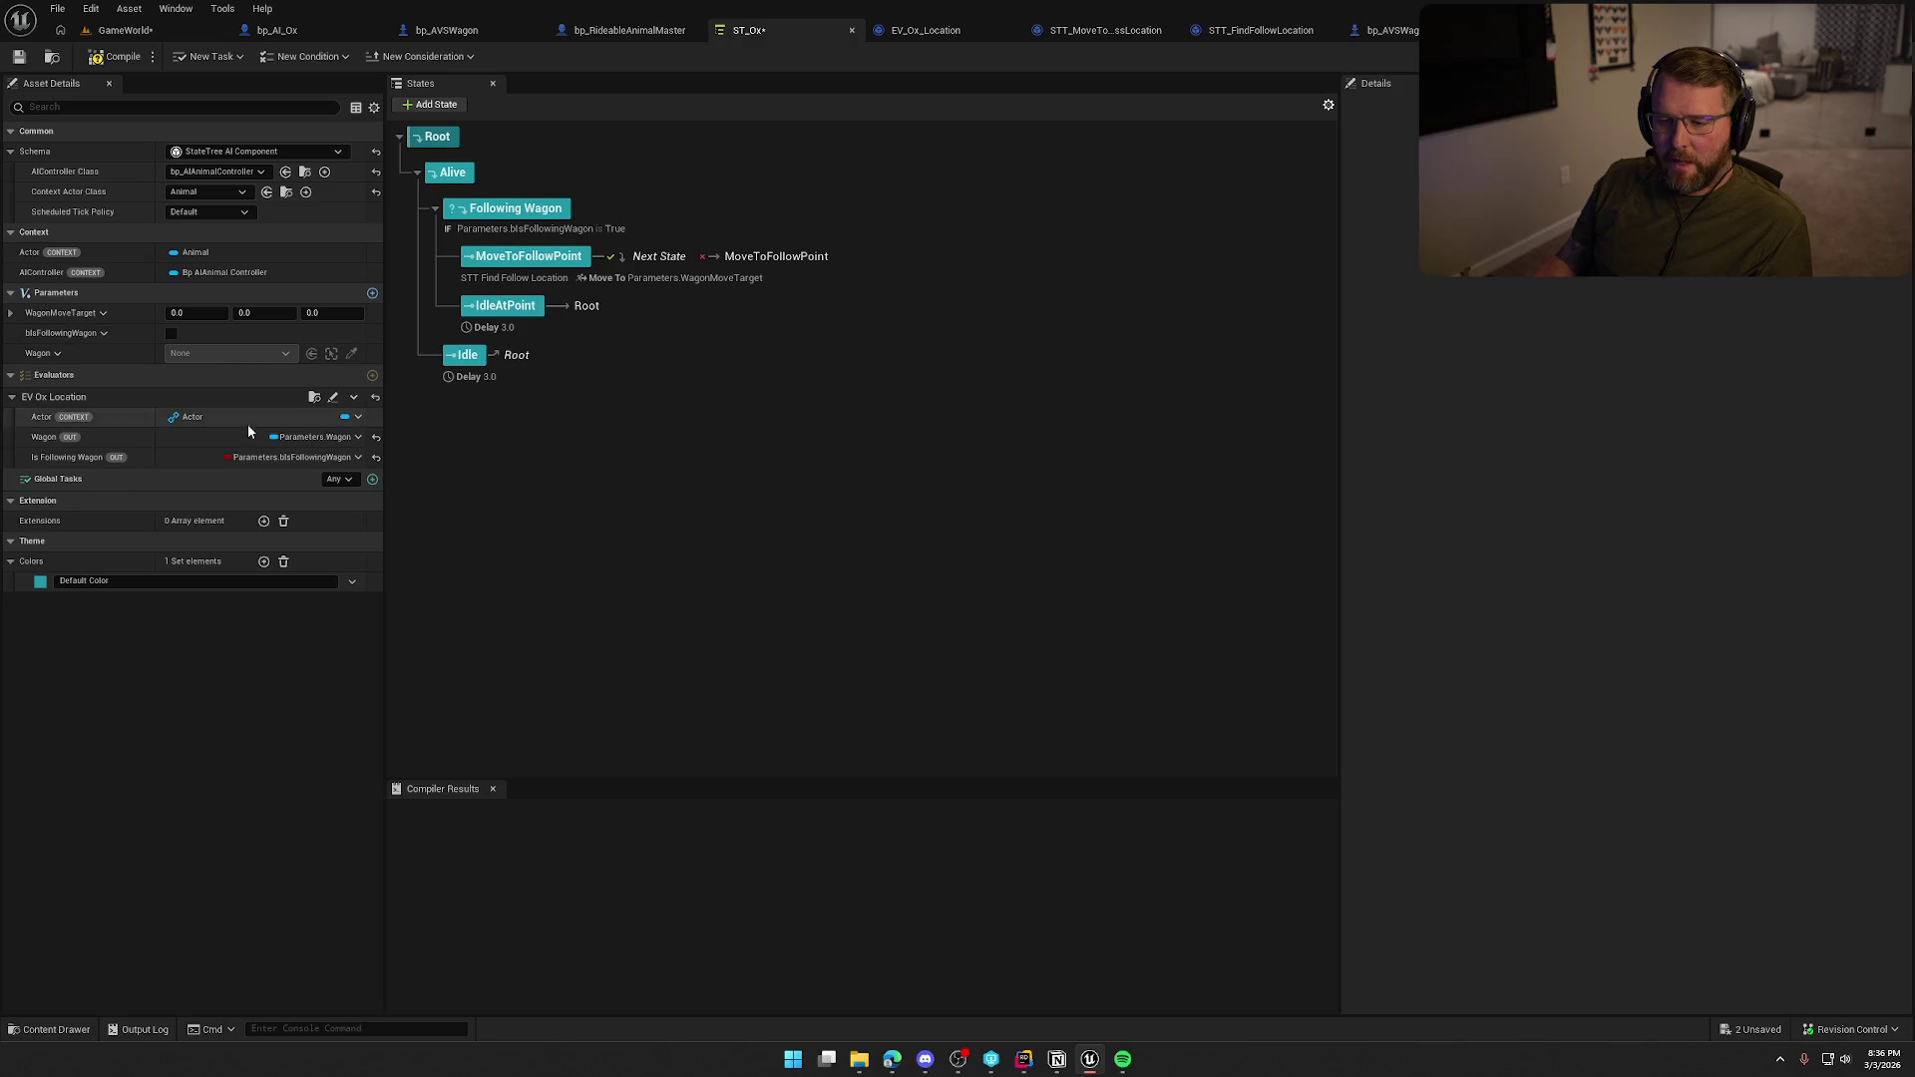
left_click(118, 57)
left_click(494, 789)
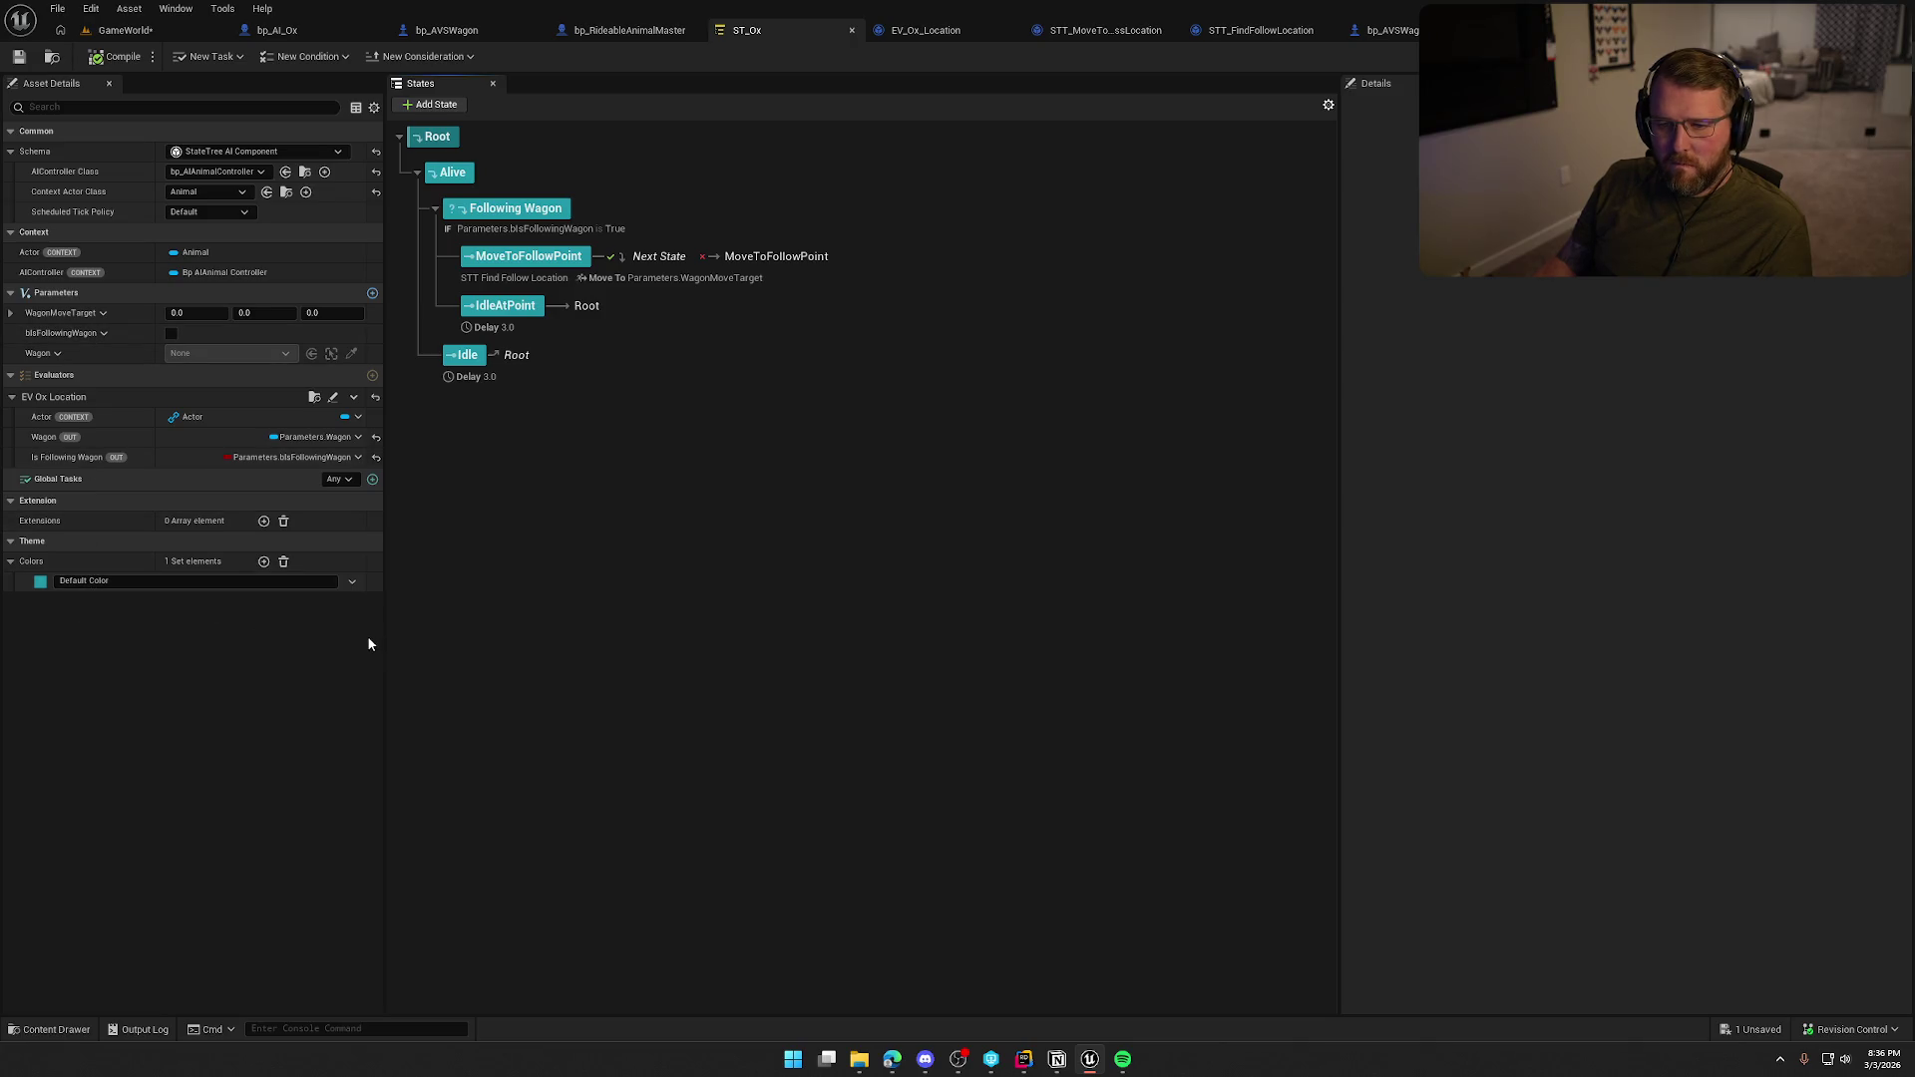
left_click(276, 30)
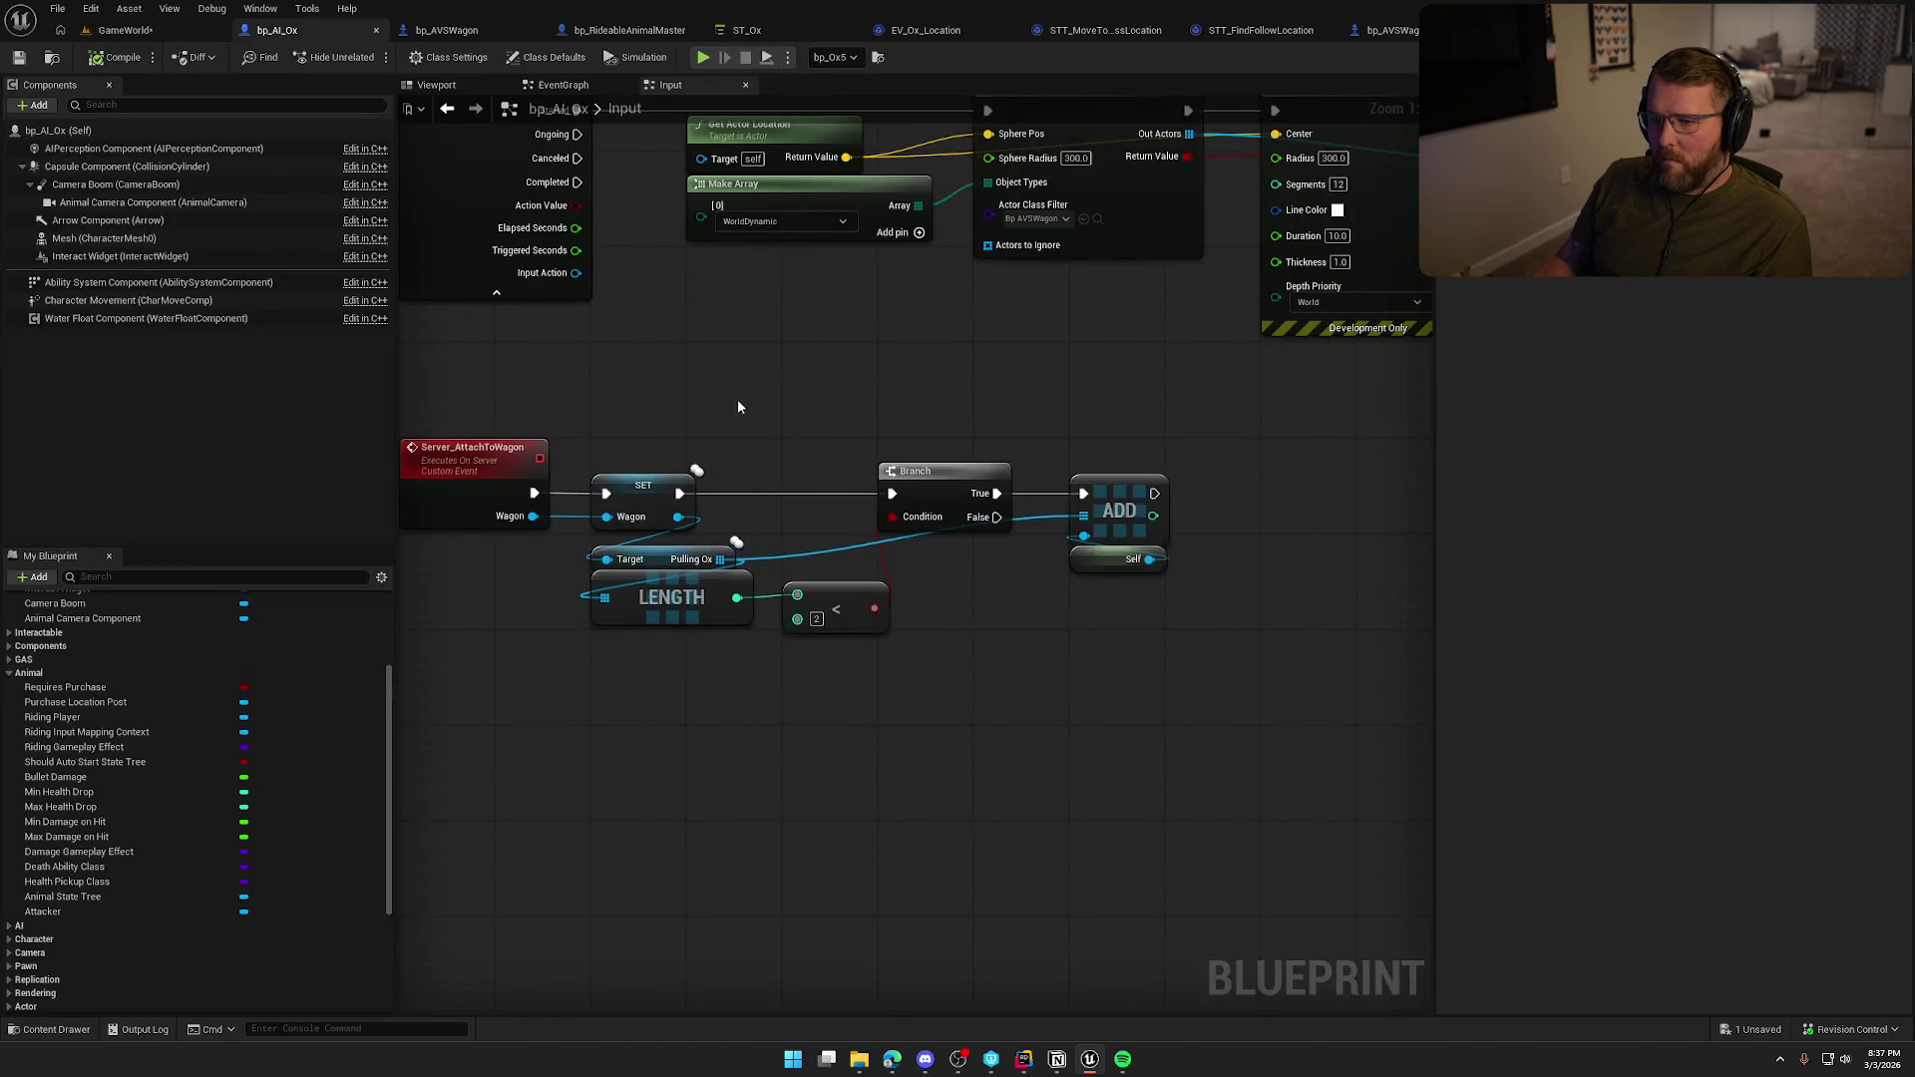
Review bp_AI_Ox's IA_UseItem wagon-attach logic and its EventGraph.
mouse_move(603, 416)
left_mouse_down()
mouse_move(618, 620)
mouse_move(675, 569)
left_mouse_up()
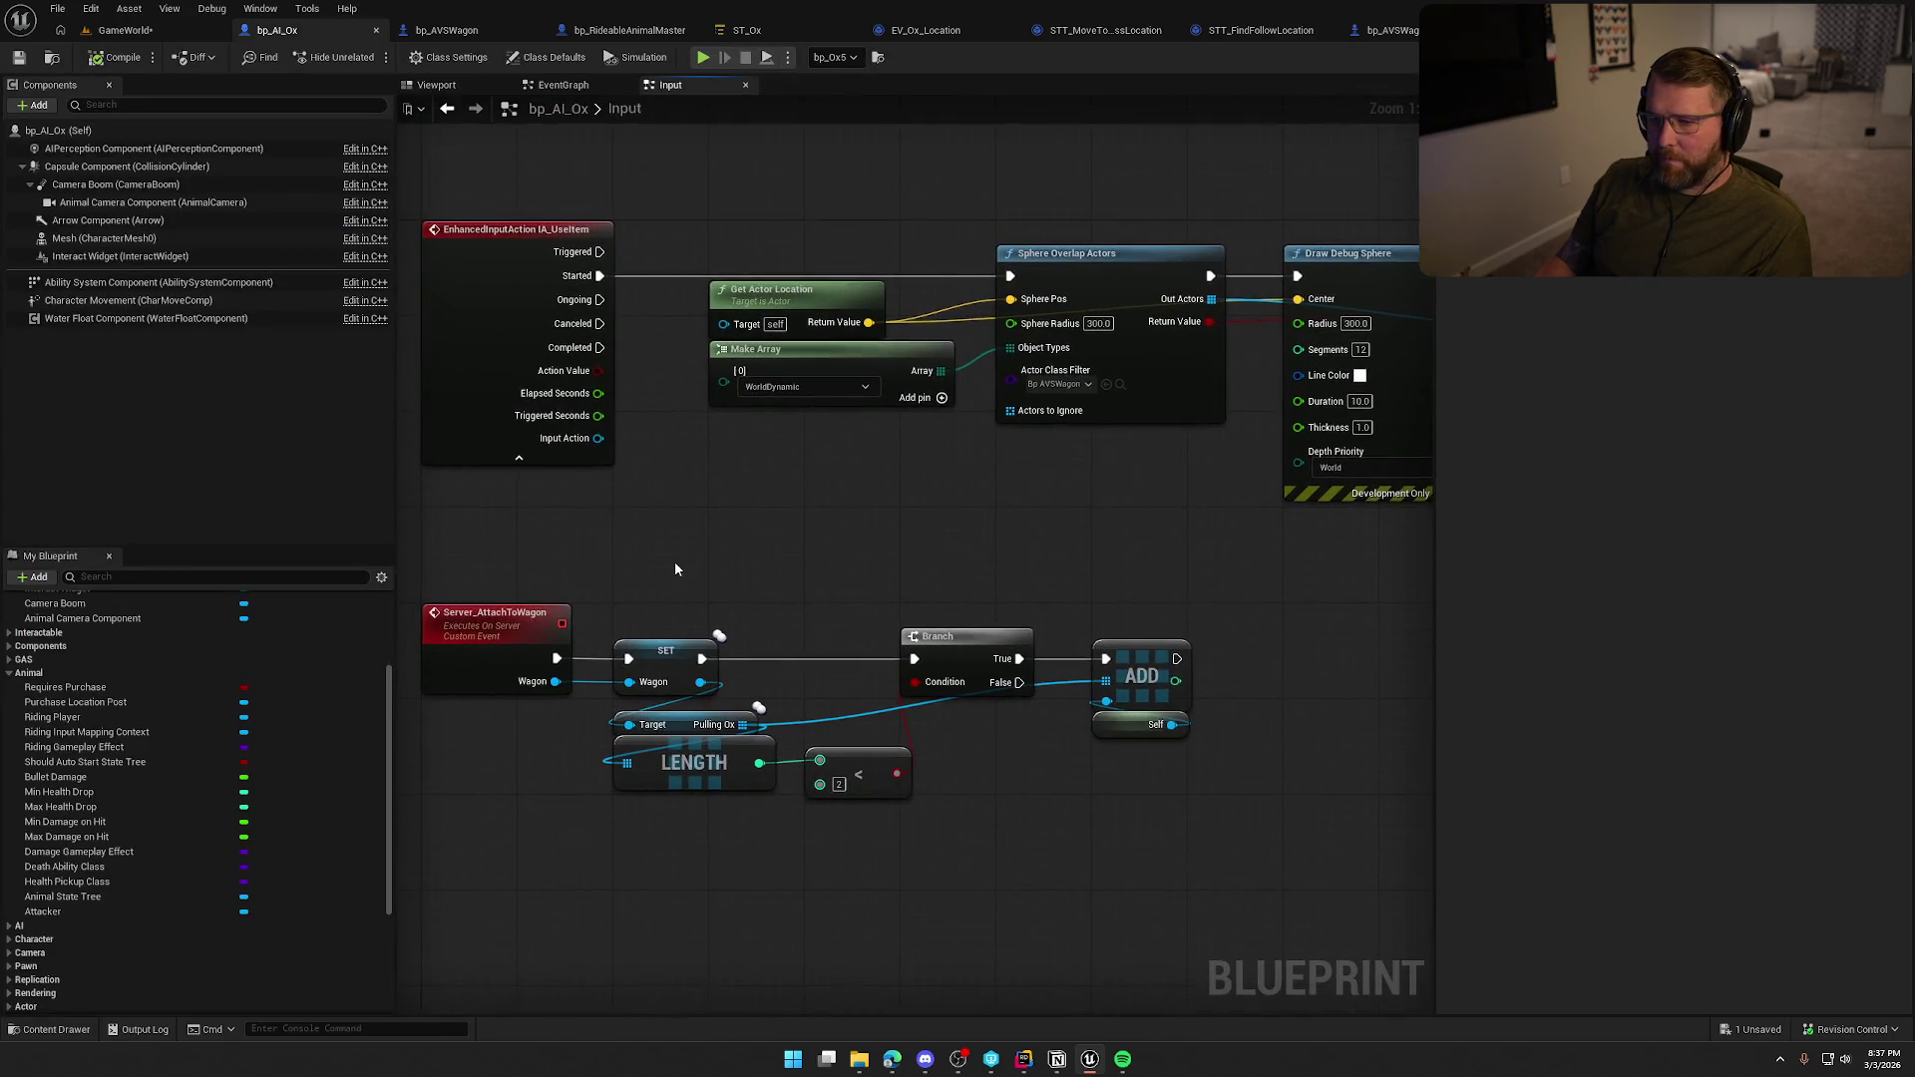
mouse_move(955, 882)
left_mouse_down()
mouse_move(556, 544)
mouse_move(959, 684)
left_mouse_up()
left_click(563, 86)
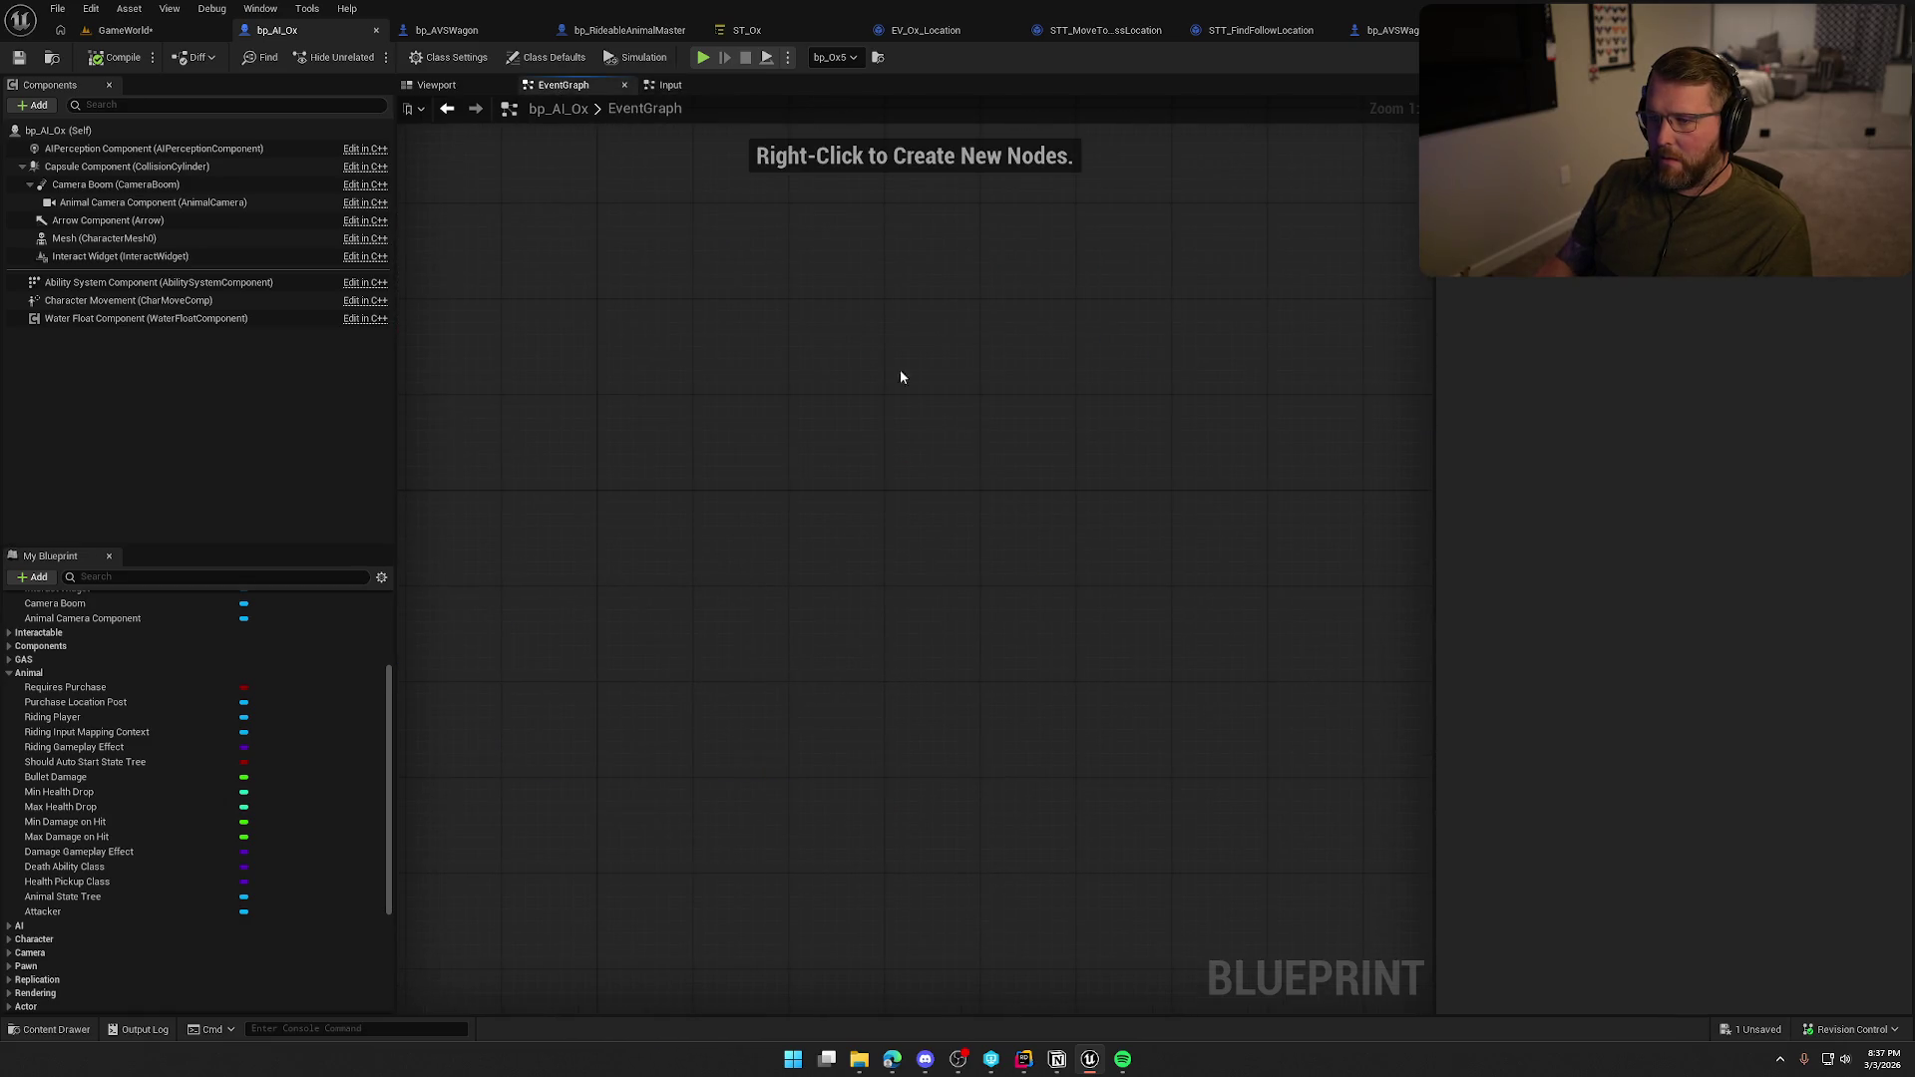
left_click(669, 86)
In bp_RideableAnimalMaster's Inputs graph, inspect the SET Should Auto Start State Tree and Spawn Default Controller chain.
left_click(629, 29)
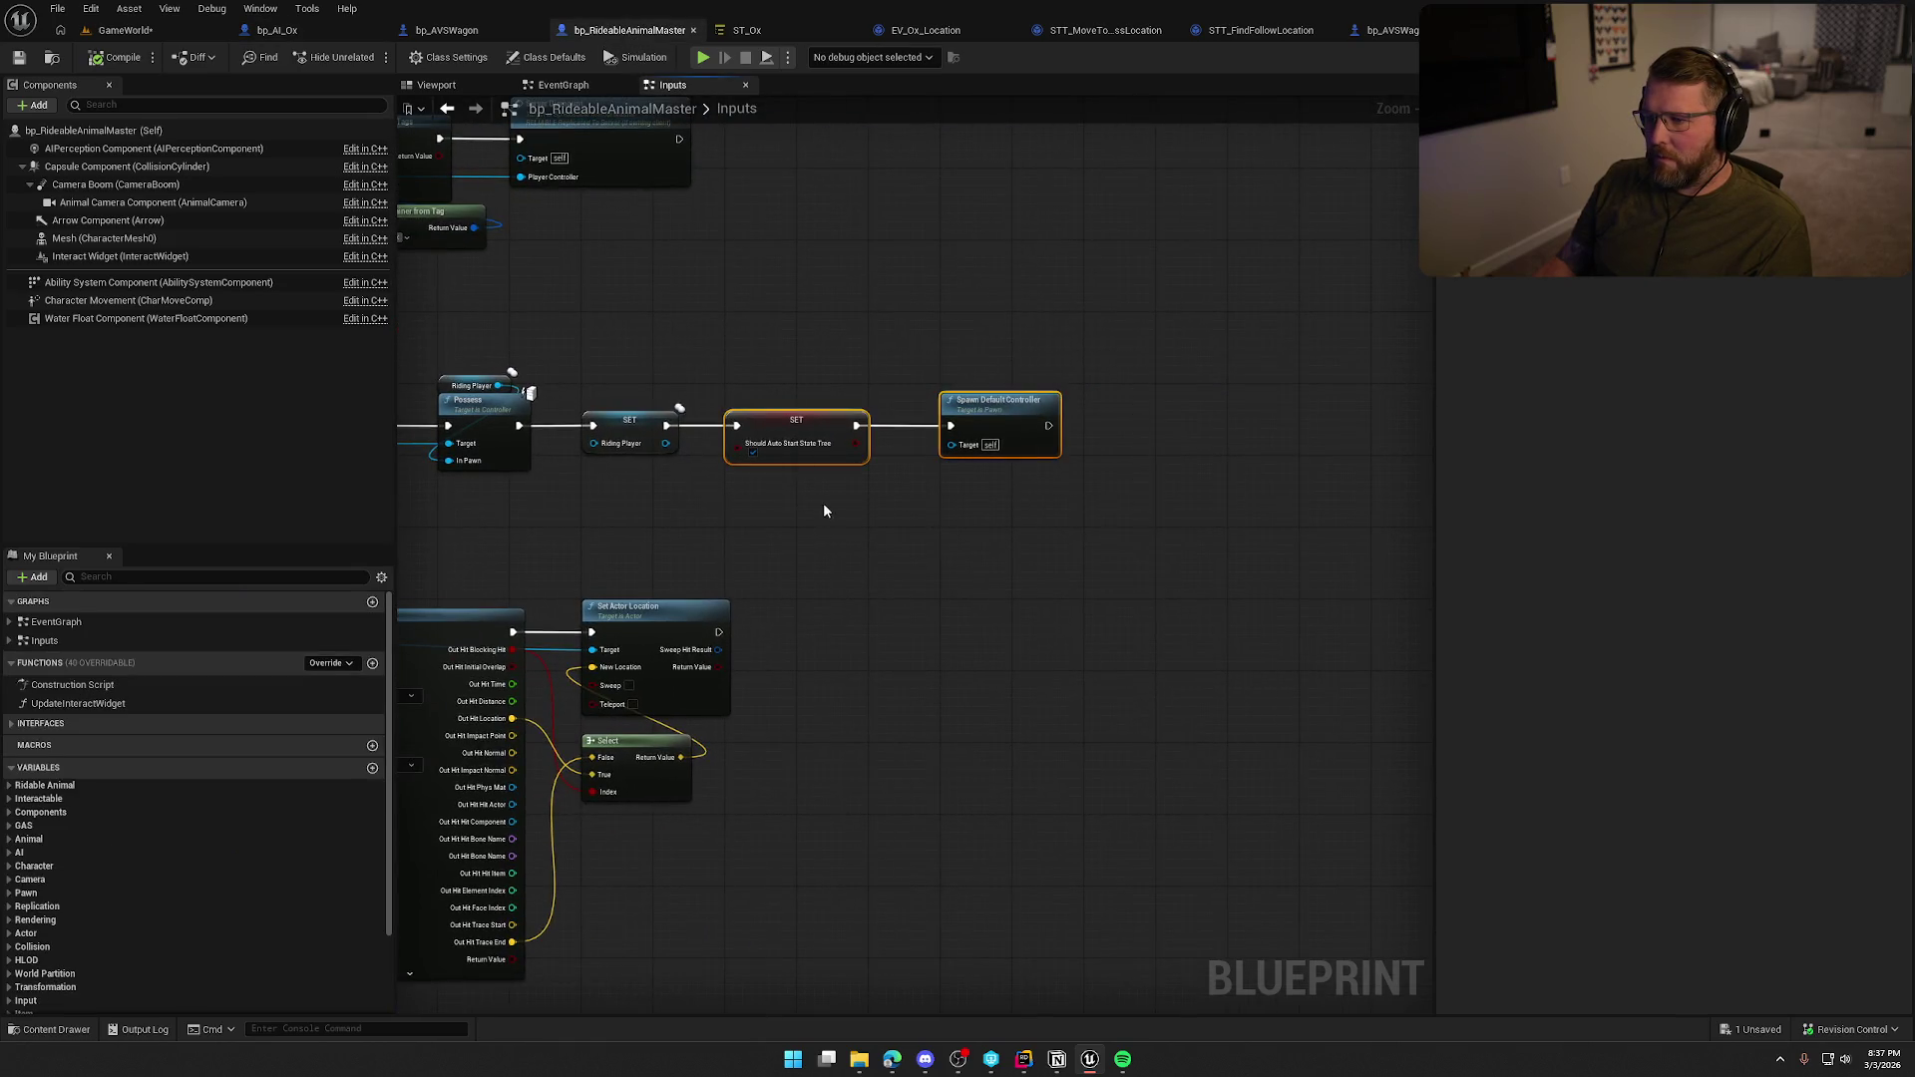
scroll(841, 504, "up", 2)
left_click_drag(884, 512, 1229, 434)
left_click(1122, 320)
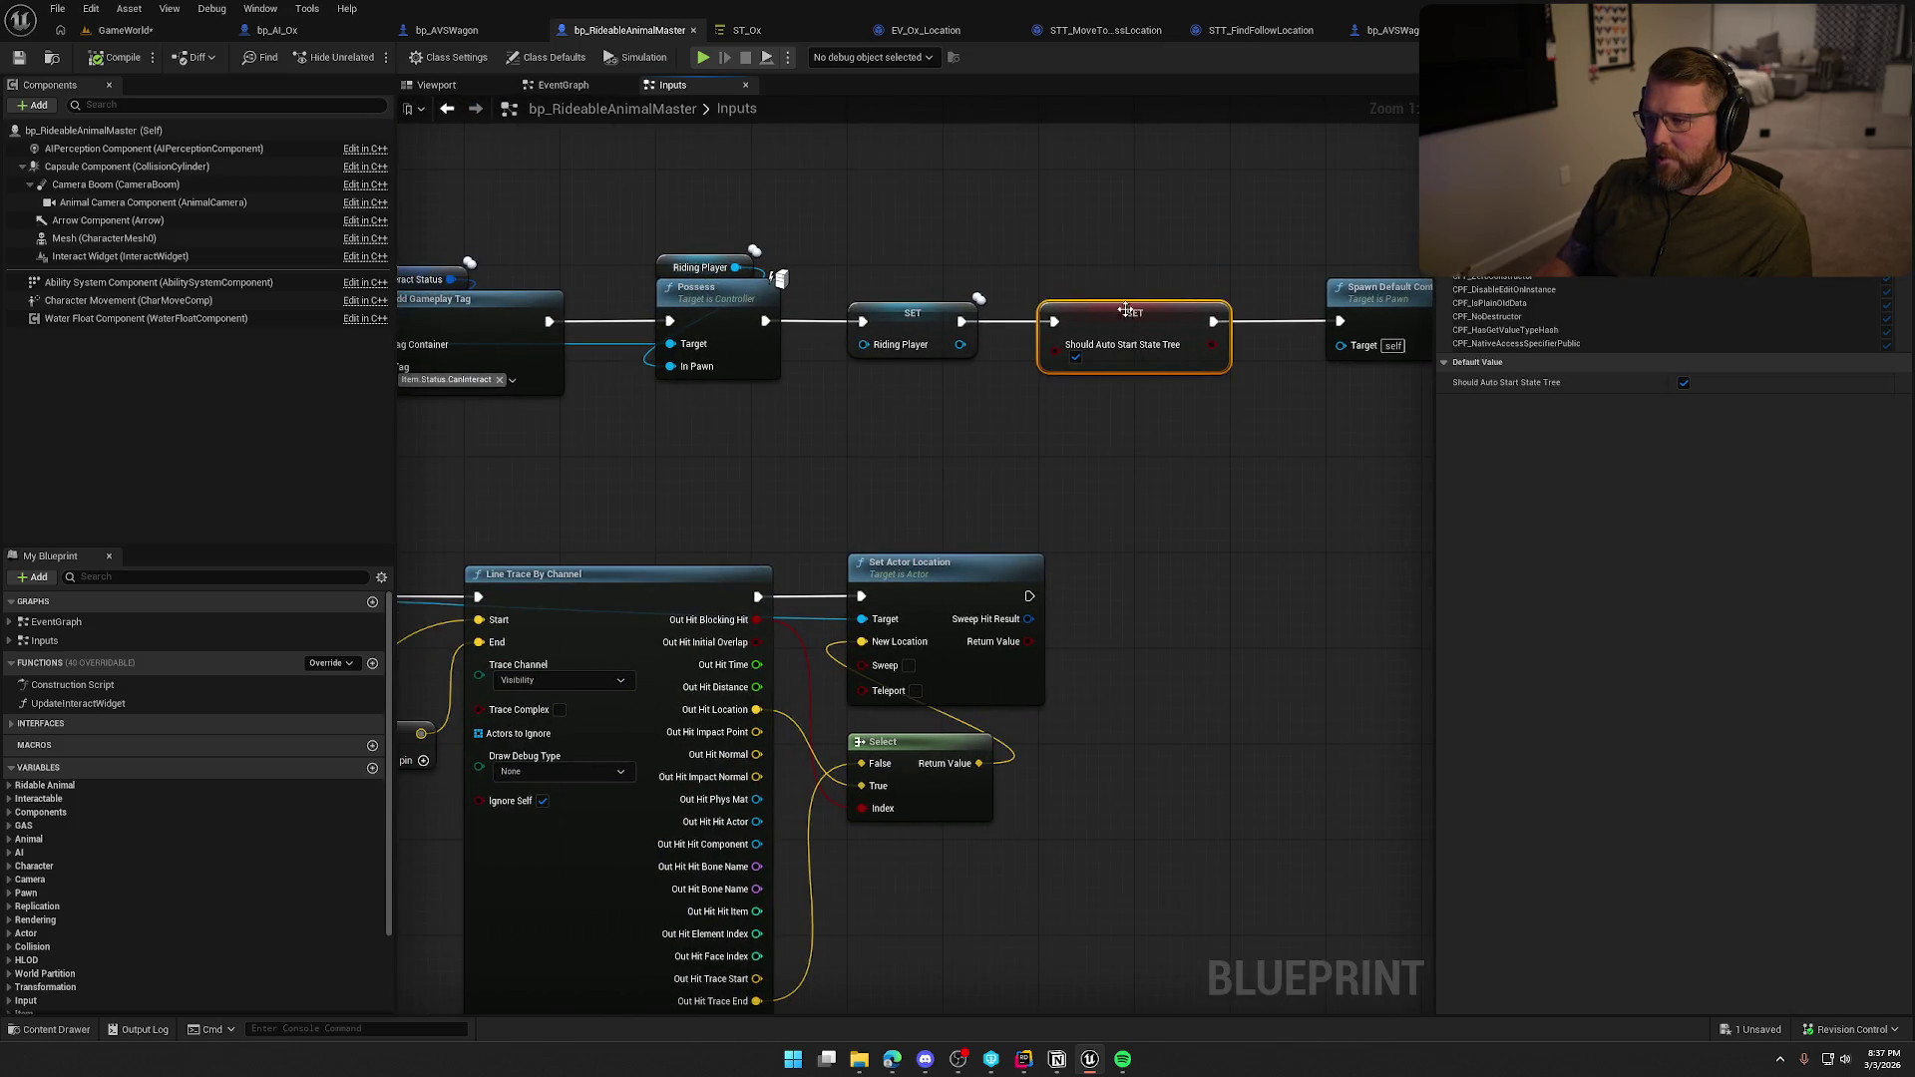
mouse_move(995, 433)
left_mouse_down()
mouse_move(1233, 389)
mouse_move(1201, 163)
mouse_move(1147, 249)
mouse_move(1183, 429)
mouse_move(1025, 458)
left_mouse_up()
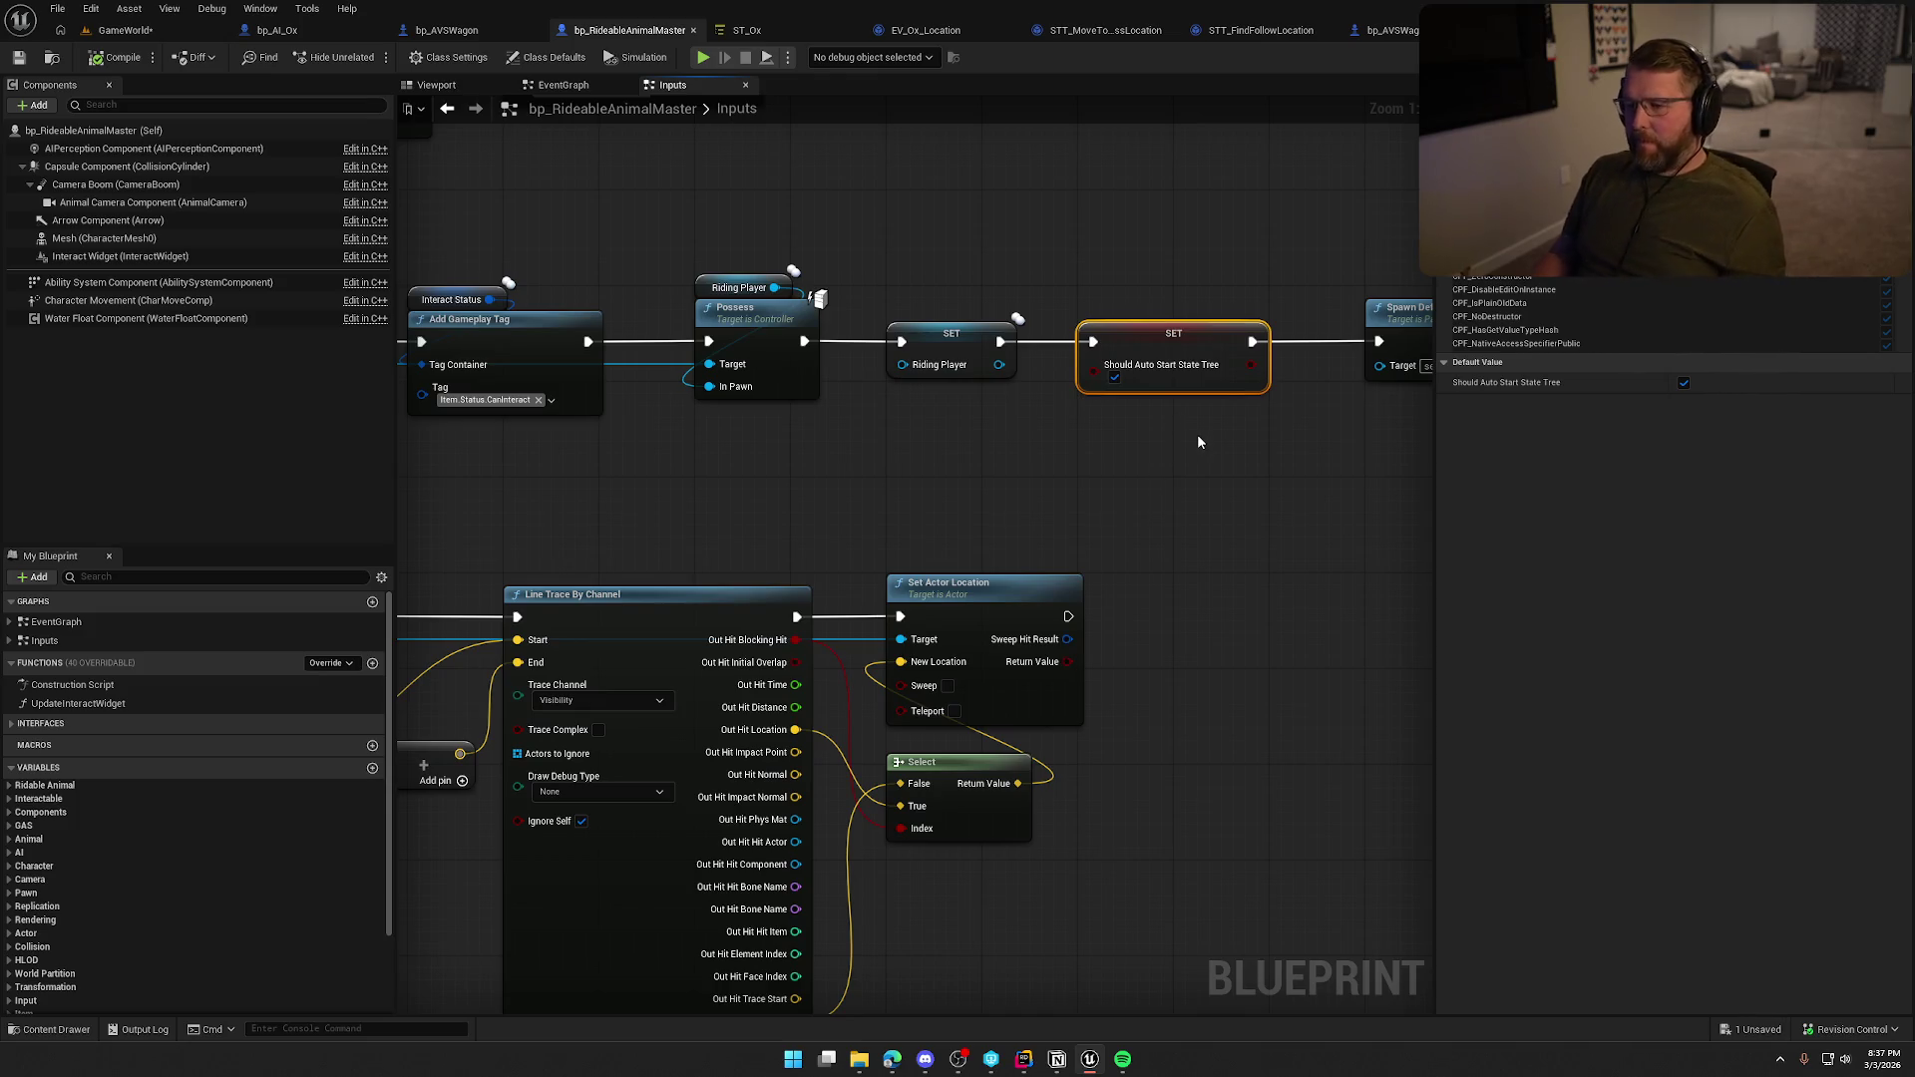
mouse_move(1059, 431)
left_mouse_down()
mouse_move(1397, 499)
mouse_move(877, 557)
mouse_move(629, 501)
mouse_move(775, 511)
left_mouse_up()
left_click_drag(784, 334, 1202, 544)
mouse_move(848, 419)
left_mouse_down()
mouse_move(1062, 432)
mouse_move(1035, 406)
left_mouse_up()
Examine the Line Trace and Detach From Actor logic, reselect Should Auto Start State Tree, then return to ST_Ox.
left_click(965, 559)
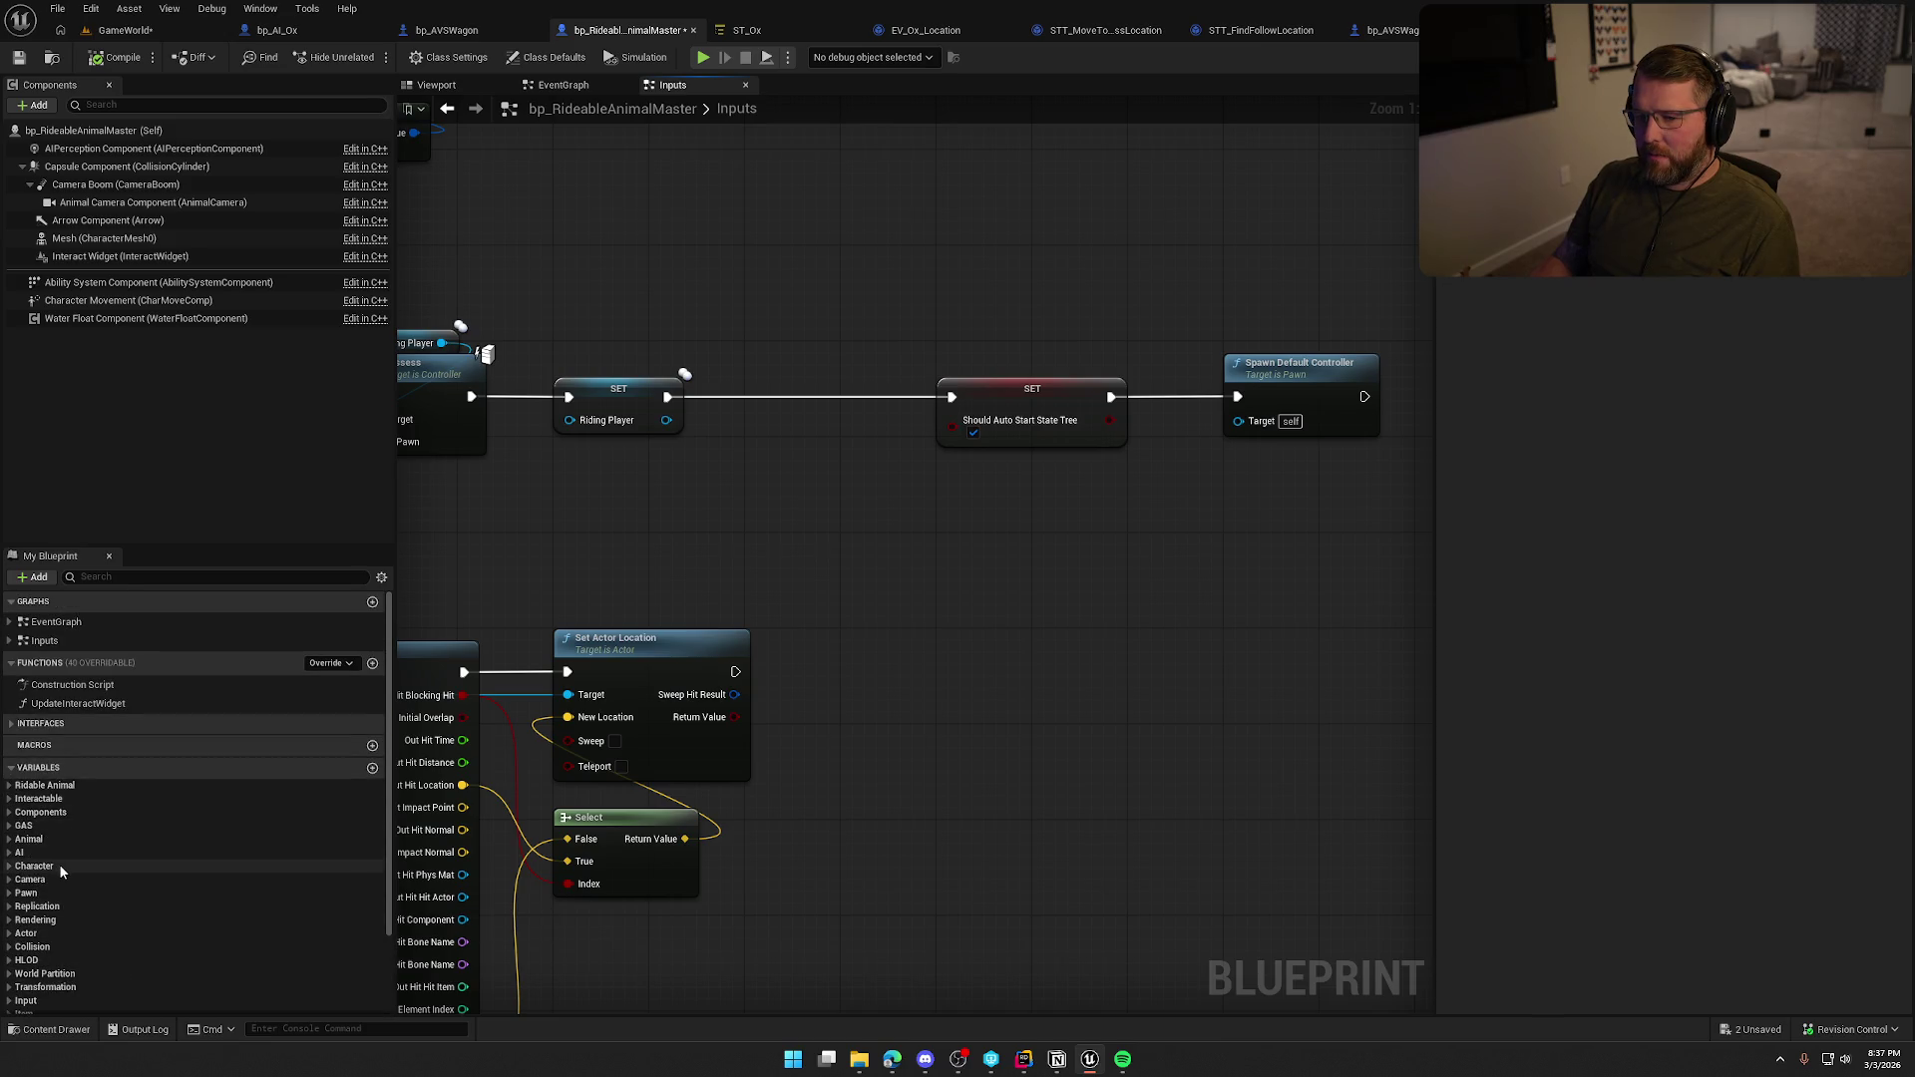
mouse_move(1031, 598)
left_mouse_down()
mouse_move(1486, 524)
mouse_move(1170, 567)
mouse_move(924, 573)
mouse_move(1586, 559)
mouse_move(1123, 498)
mouse_move(754, 491)
left_mouse_up()
mouse_move(872, 464)
left_mouse_down()
mouse_move(777, 793)
mouse_move(1218, 727)
mouse_move(1409, 750)
mouse_move(1337, 807)
mouse_move(1027, 437)
mouse_move(791, 596)
left_mouse_up()
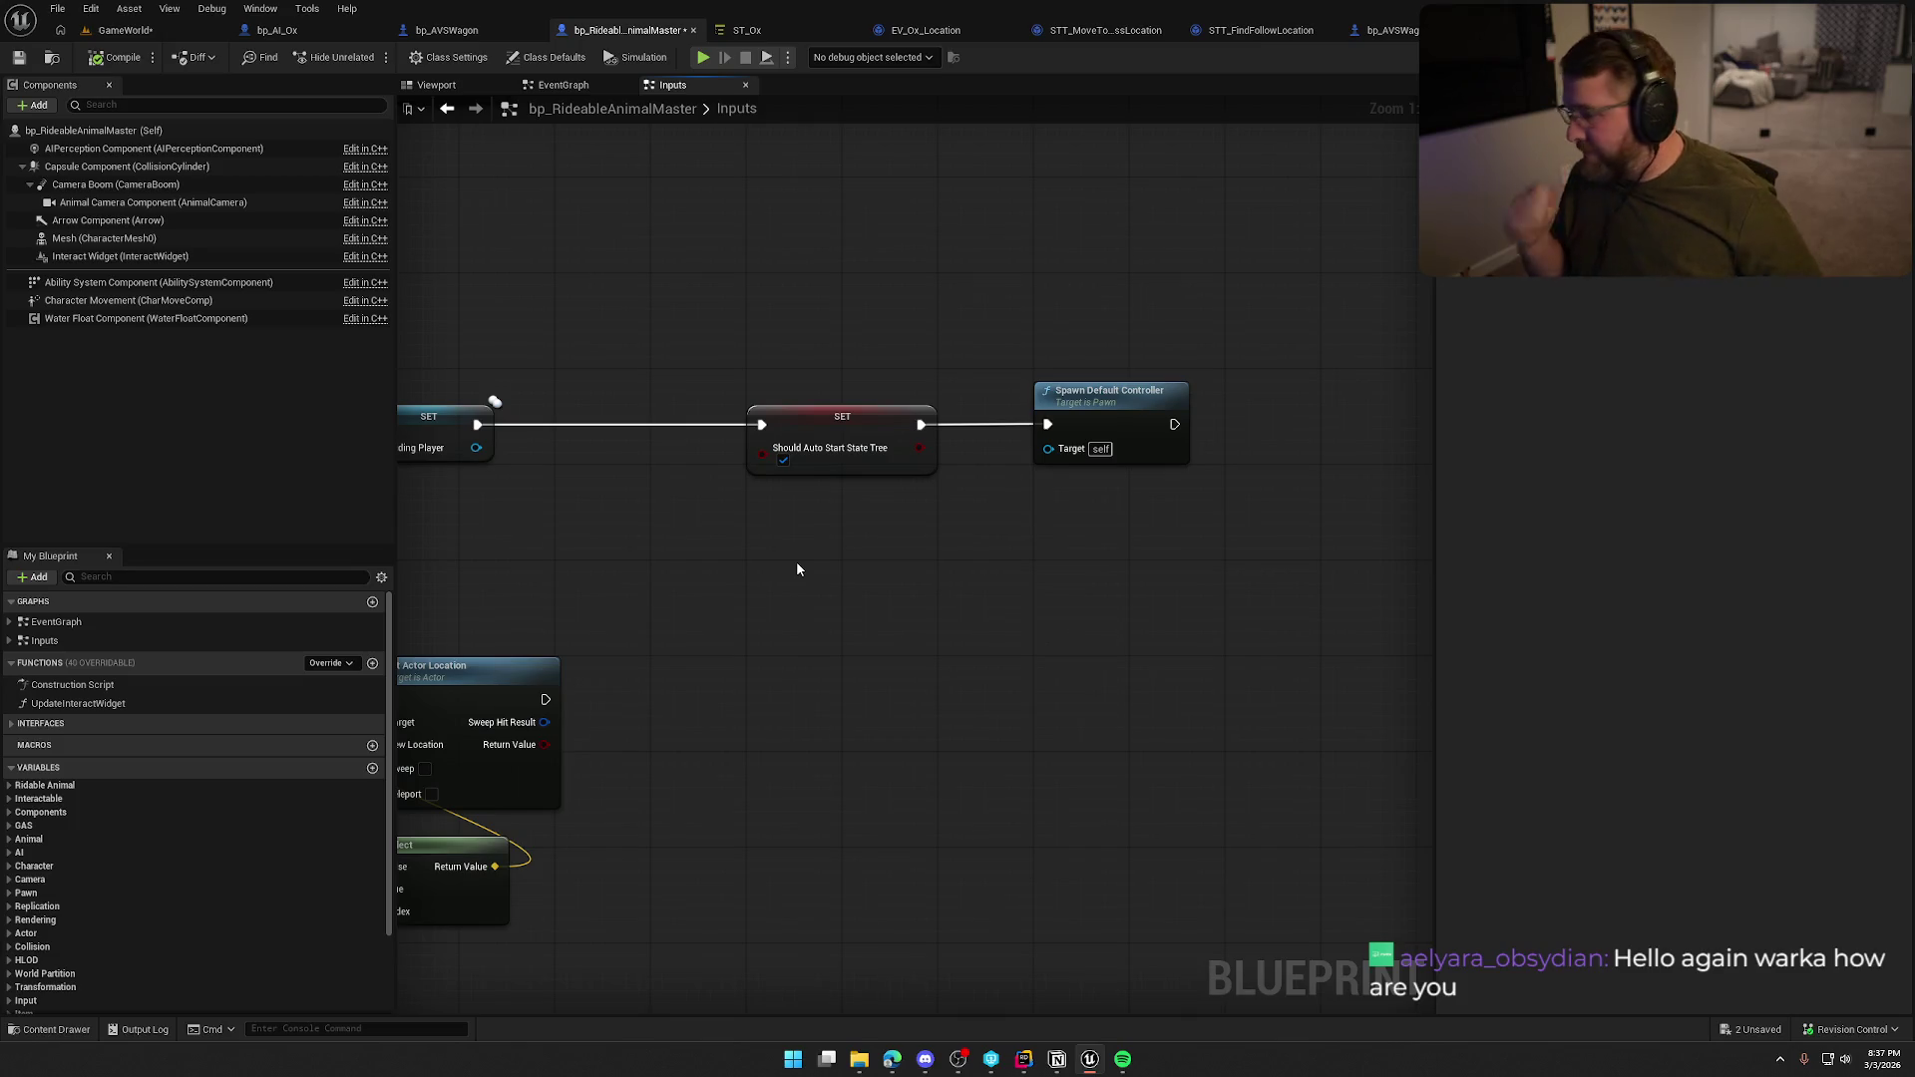
mouse_move(798, 555)
left_mouse_down()
mouse_move(978, 491)
mouse_move(1027, 507)
left_mouse_up()
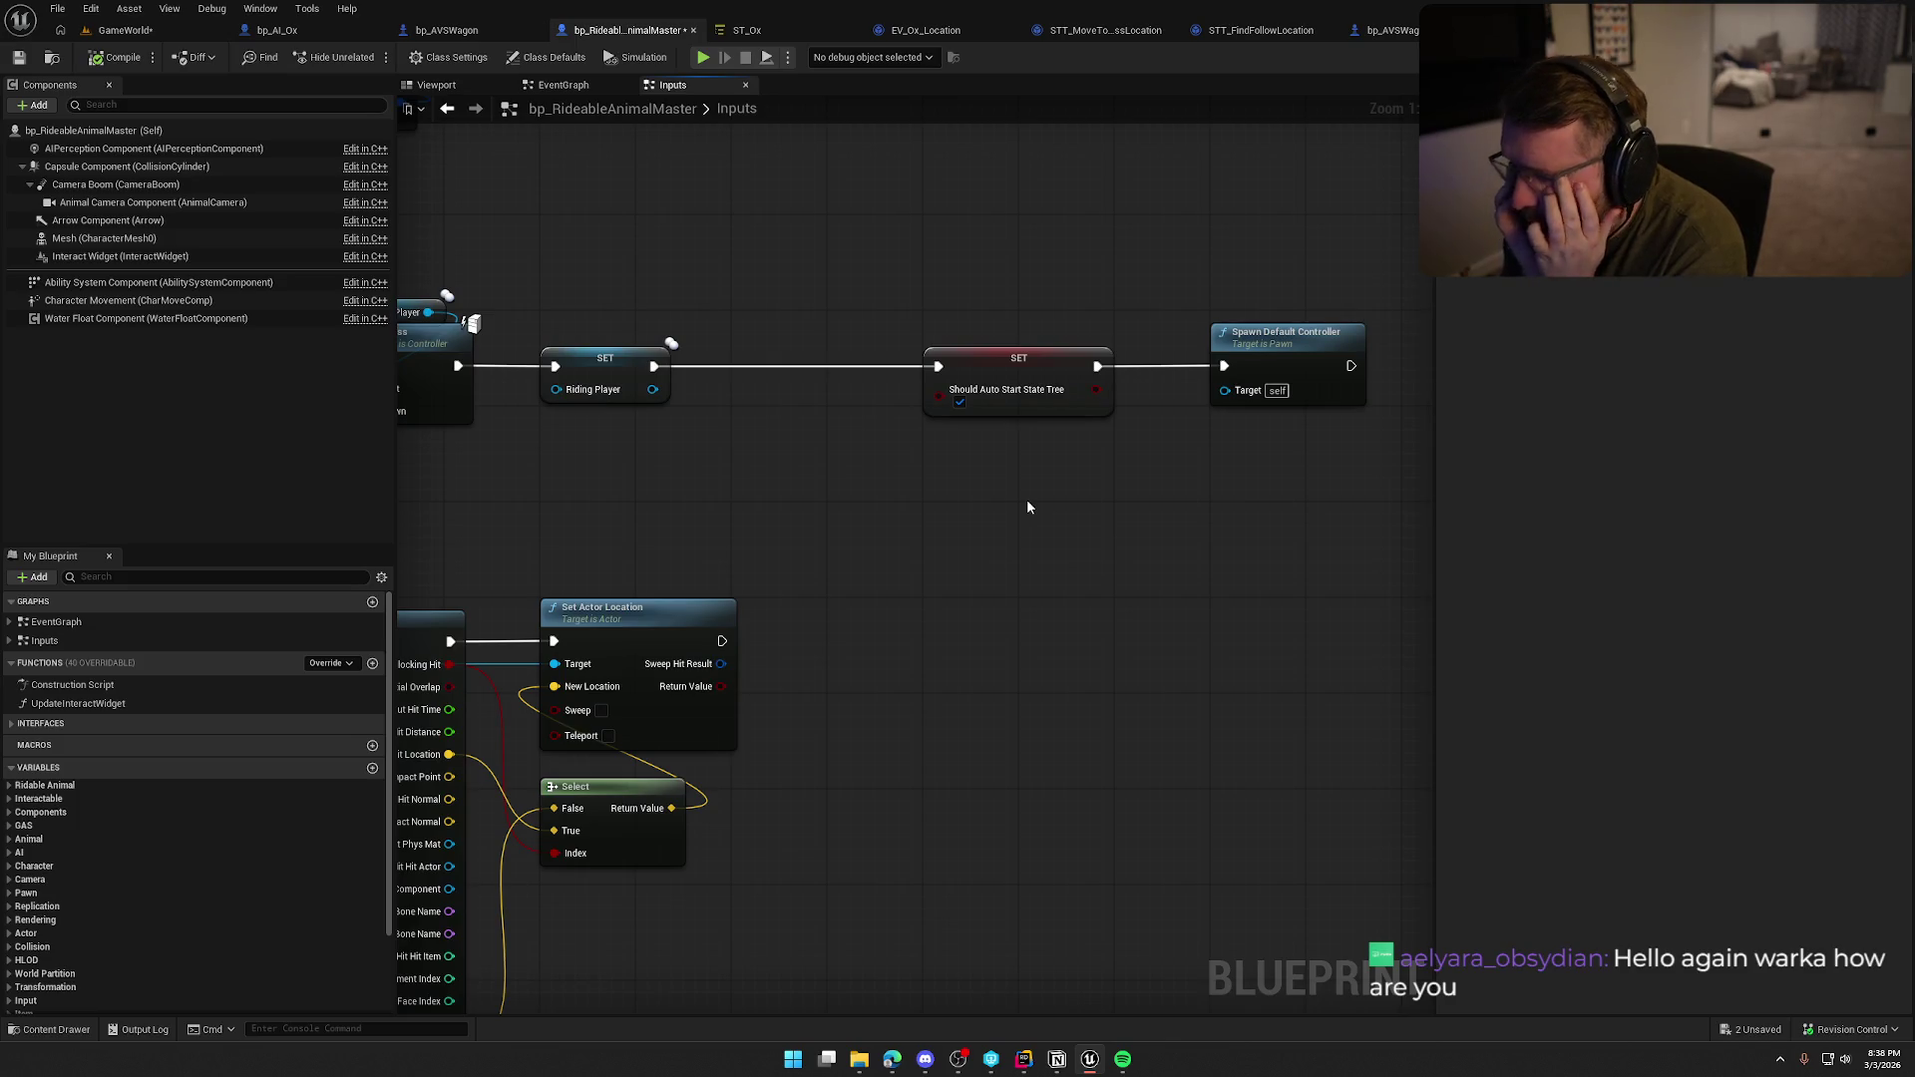
left_click_drag(1034, 505, 910, 265)
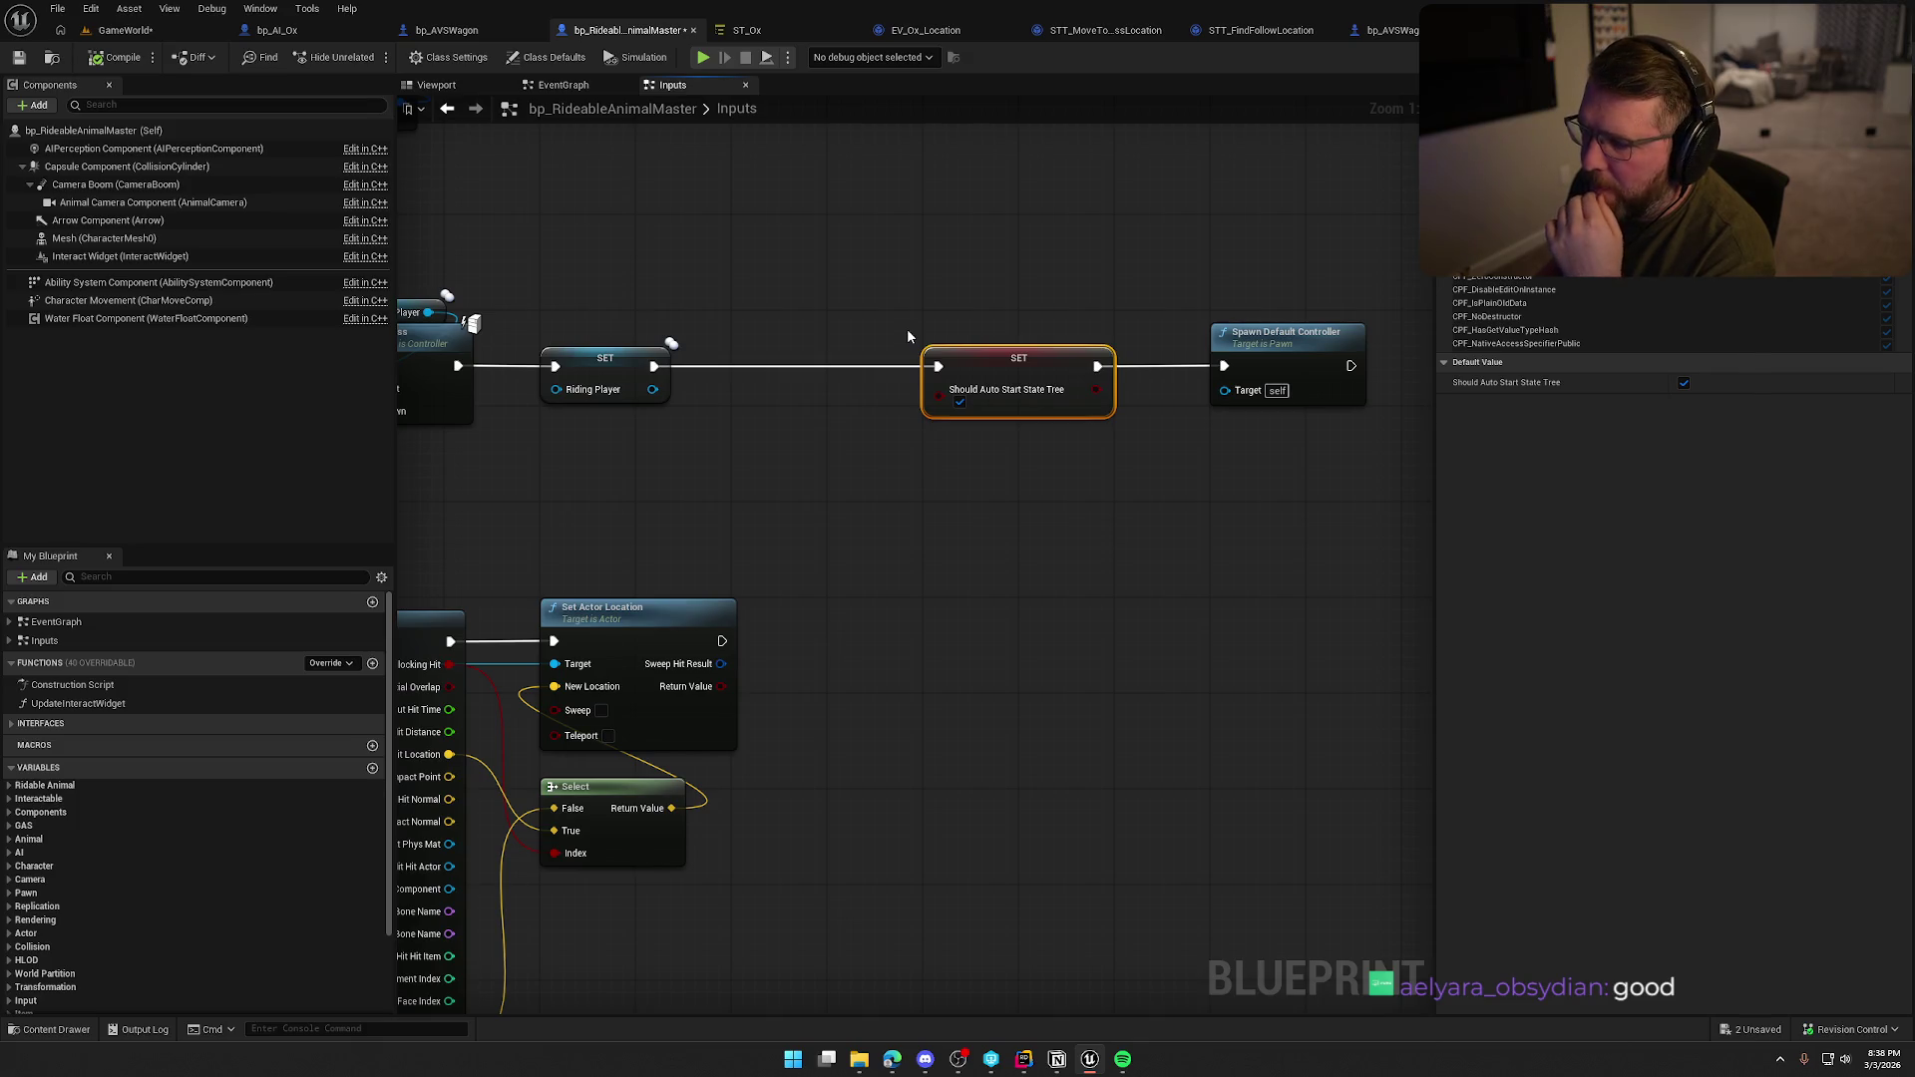
left_click(794, 31)
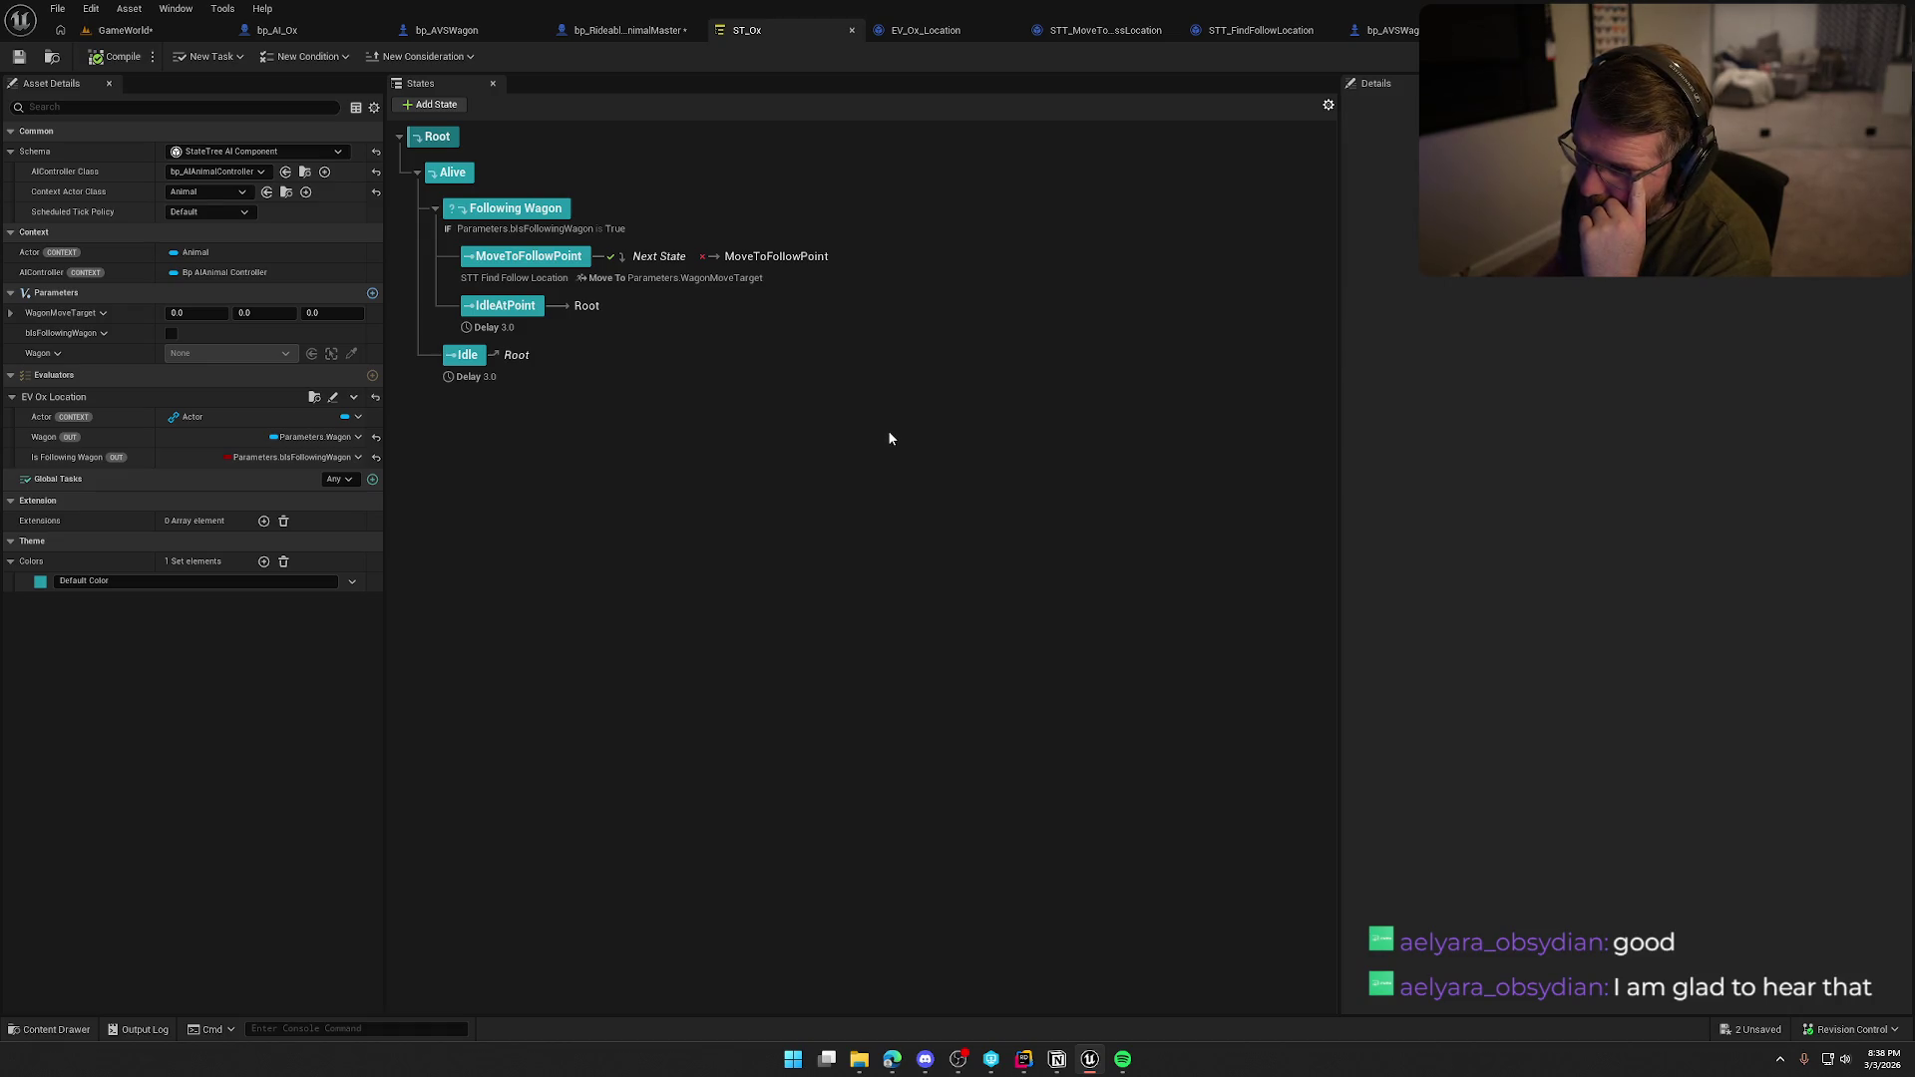
Pan bp_AI_Ox's Input graph to the Branch and ADD nodes and drag a wire from ADD's output.
left_click(329, 30)
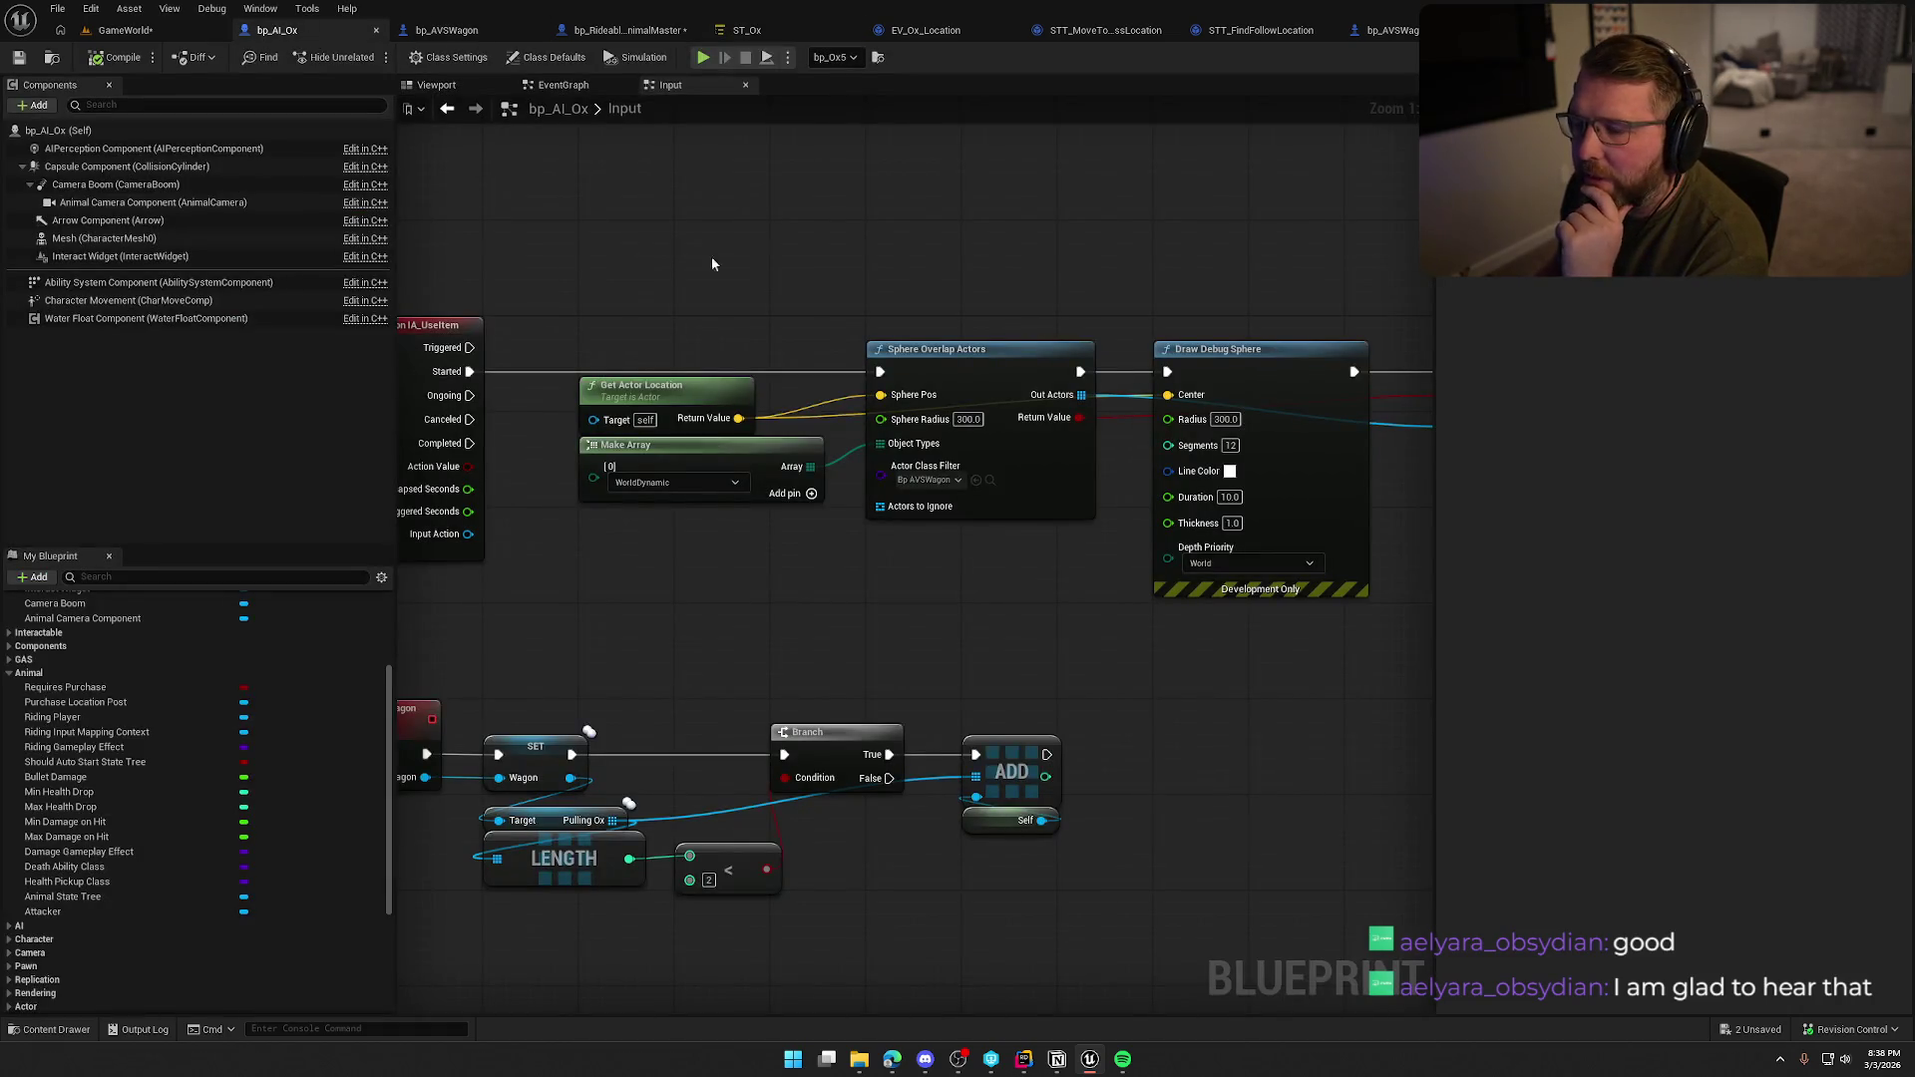
mouse_move(1001, 579)
left_mouse_down()
mouse_move(1384, 303)
mouse_move(945, 299)
mouse_move(761, 355)
mouse_move(974, 427)
left_mouse_up()
left_click_drag(877, 582, 1090, 581)
mouse_move(1100, 399)
left_mouse_down()
mouse_move(1220, 450)
mouse_move(1184, 342)
mouse_move(1084, 359)
left_mouse_up()
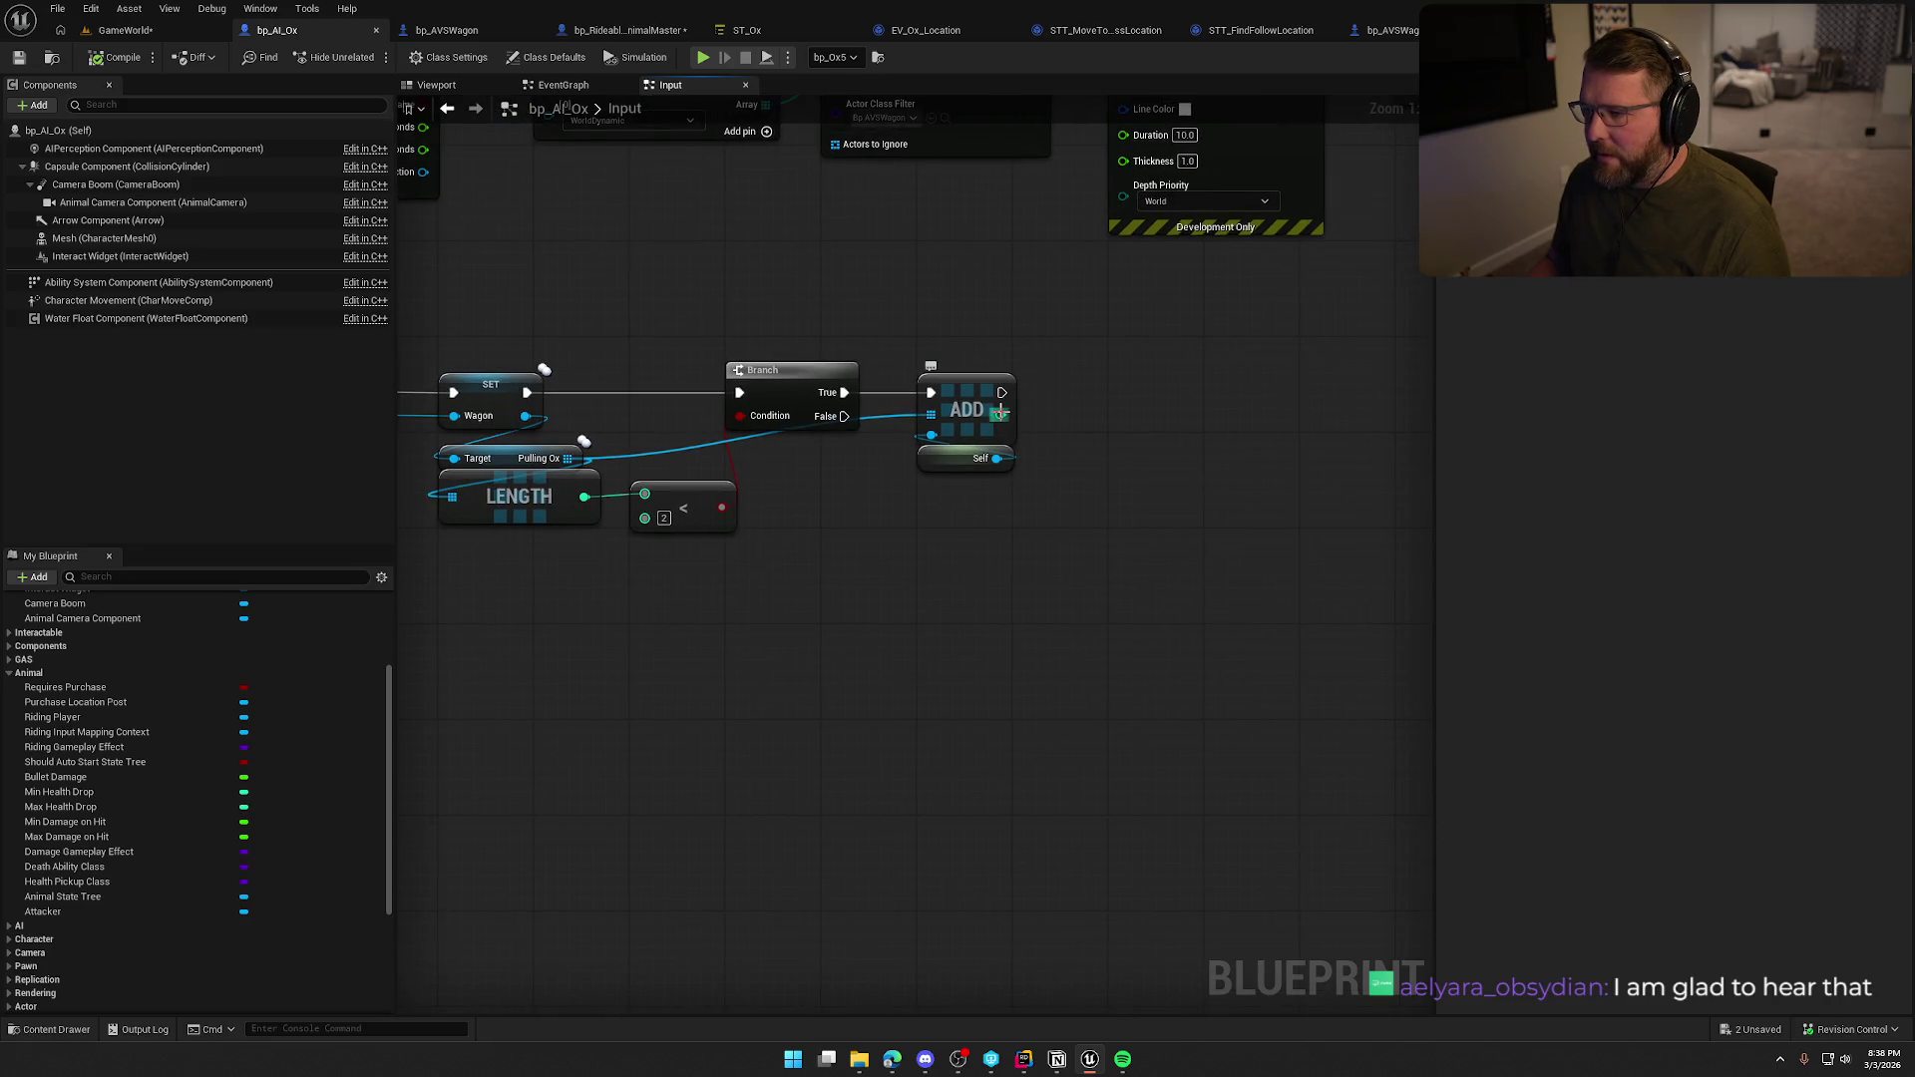
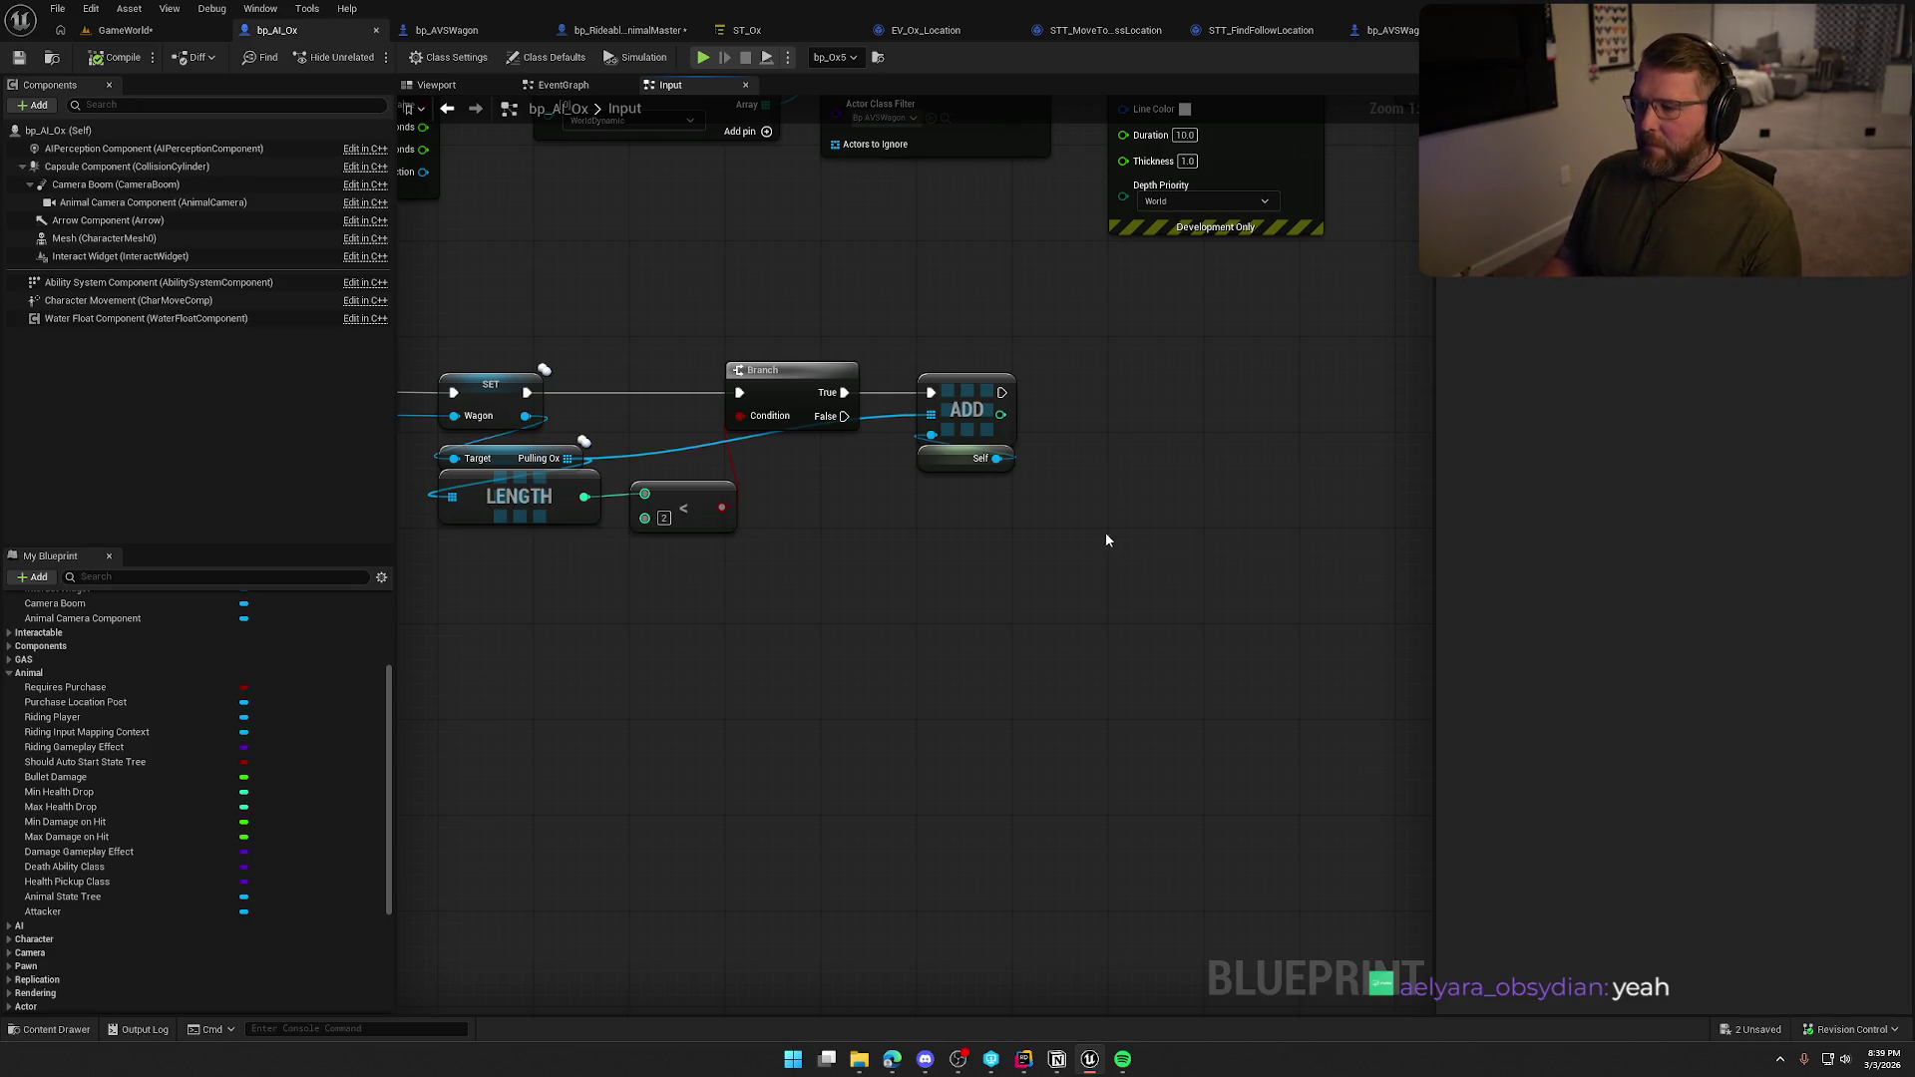
Add an Attach Actor To Component node and run it right after ADD.
left_click_drag(913, 559, 1083, 545)
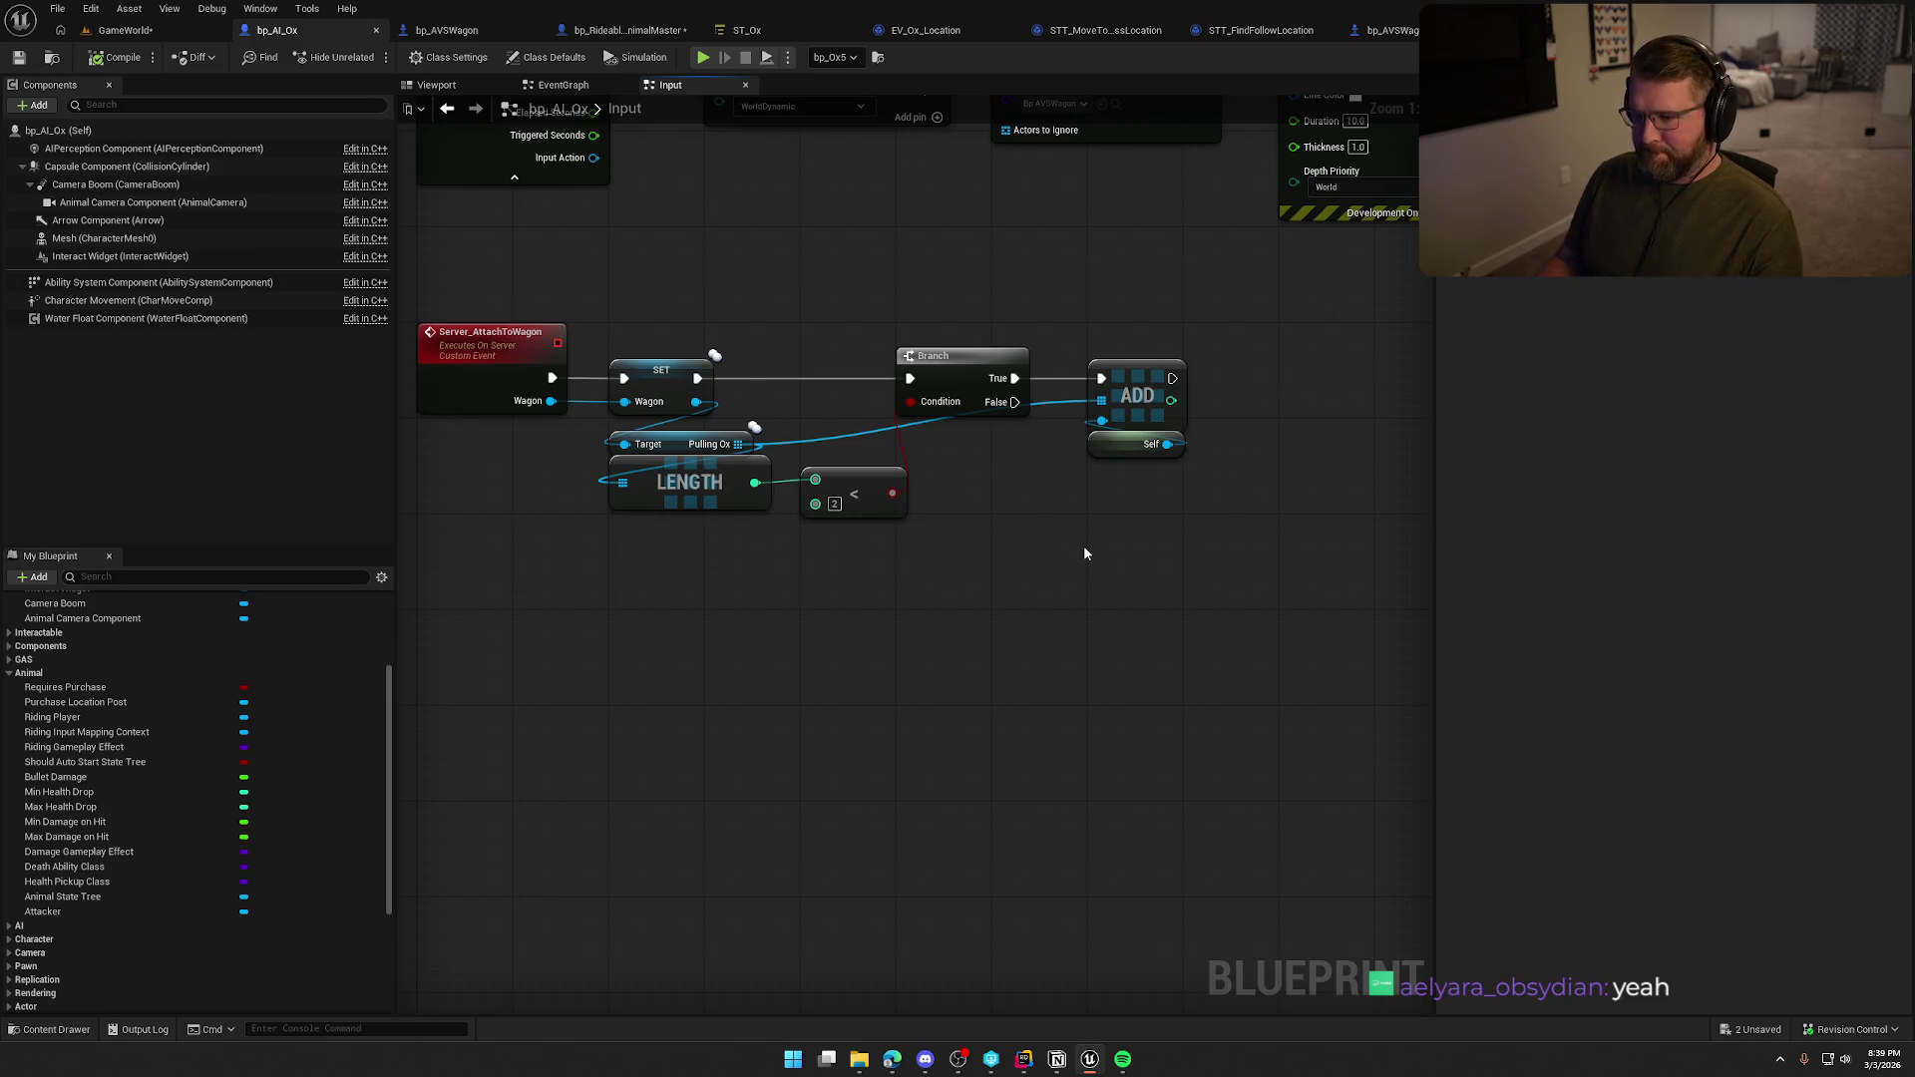
mouse_move(1083, 544)
left_mouse_down()
mouse_move(1129, 502)
mouse_move(1075, 401)
left_mouse_up()
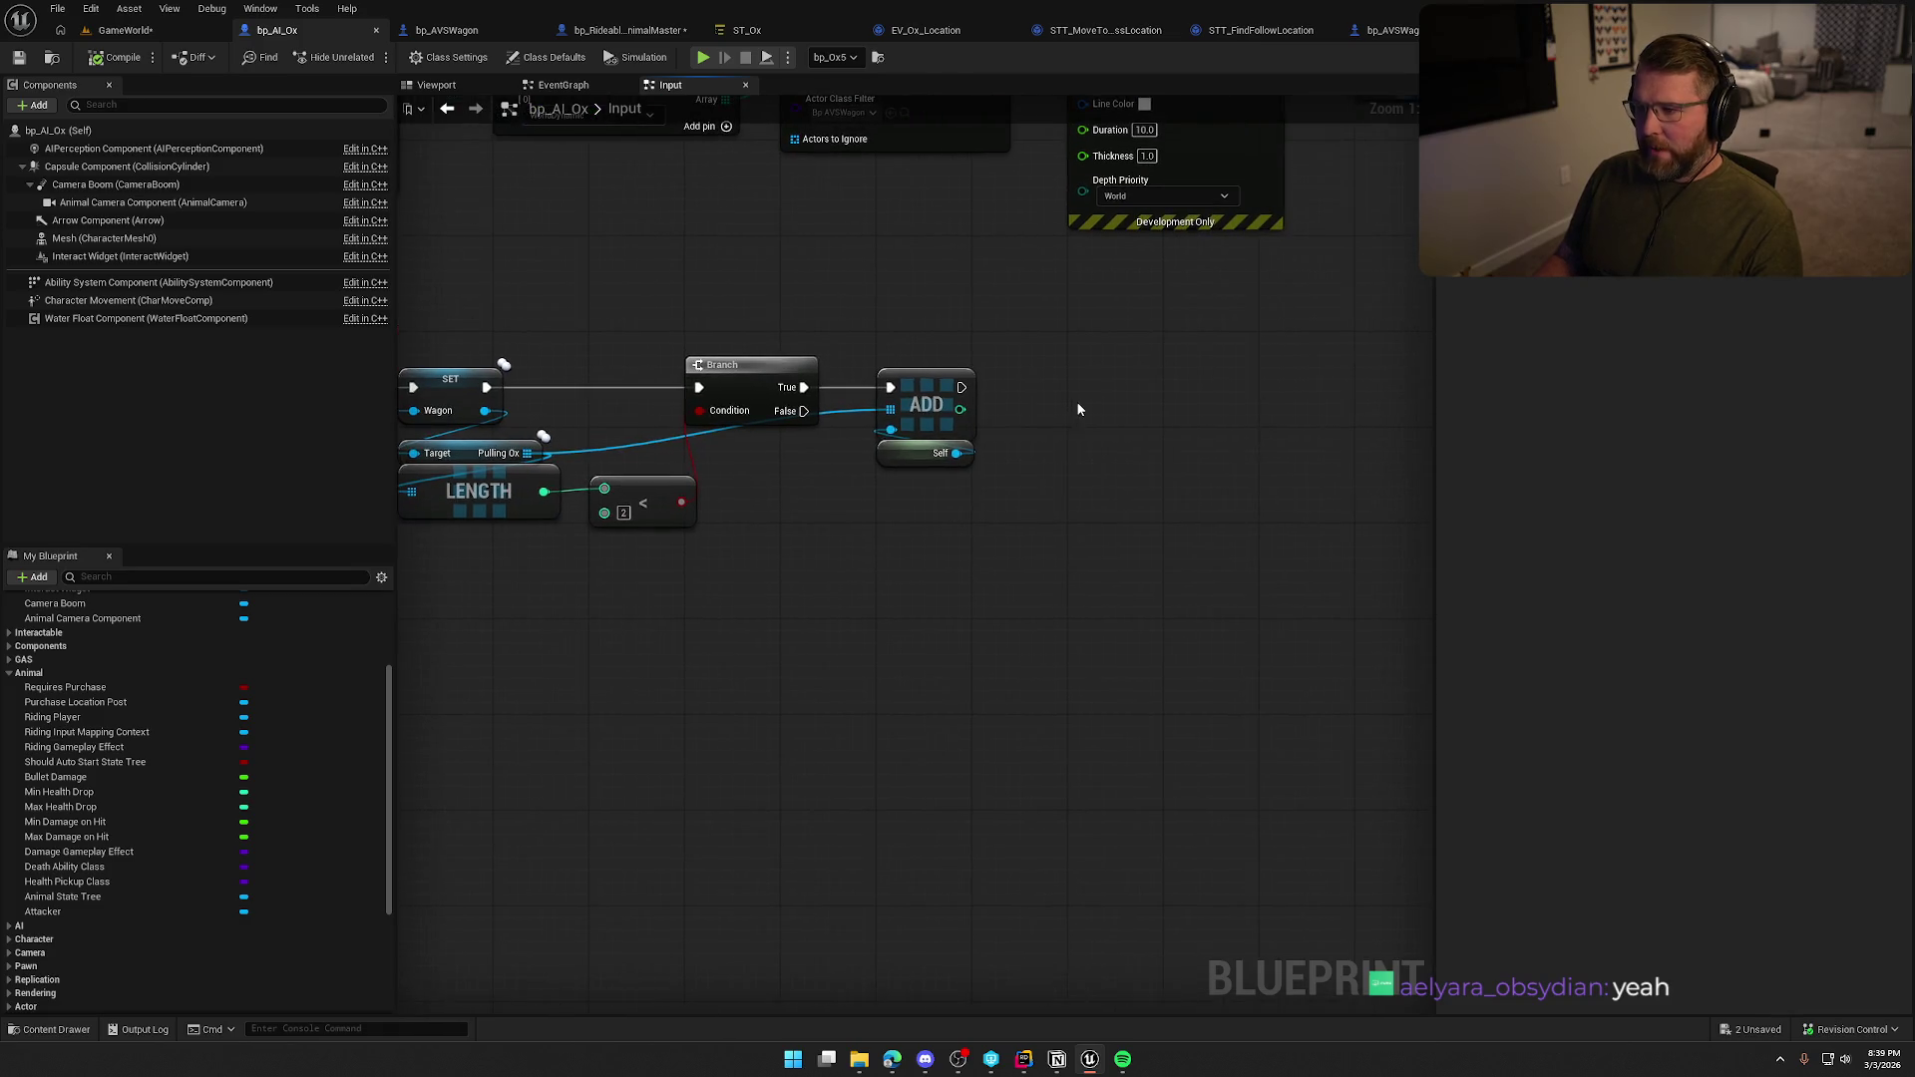
right_click(1062, 404)
type("attach to c")
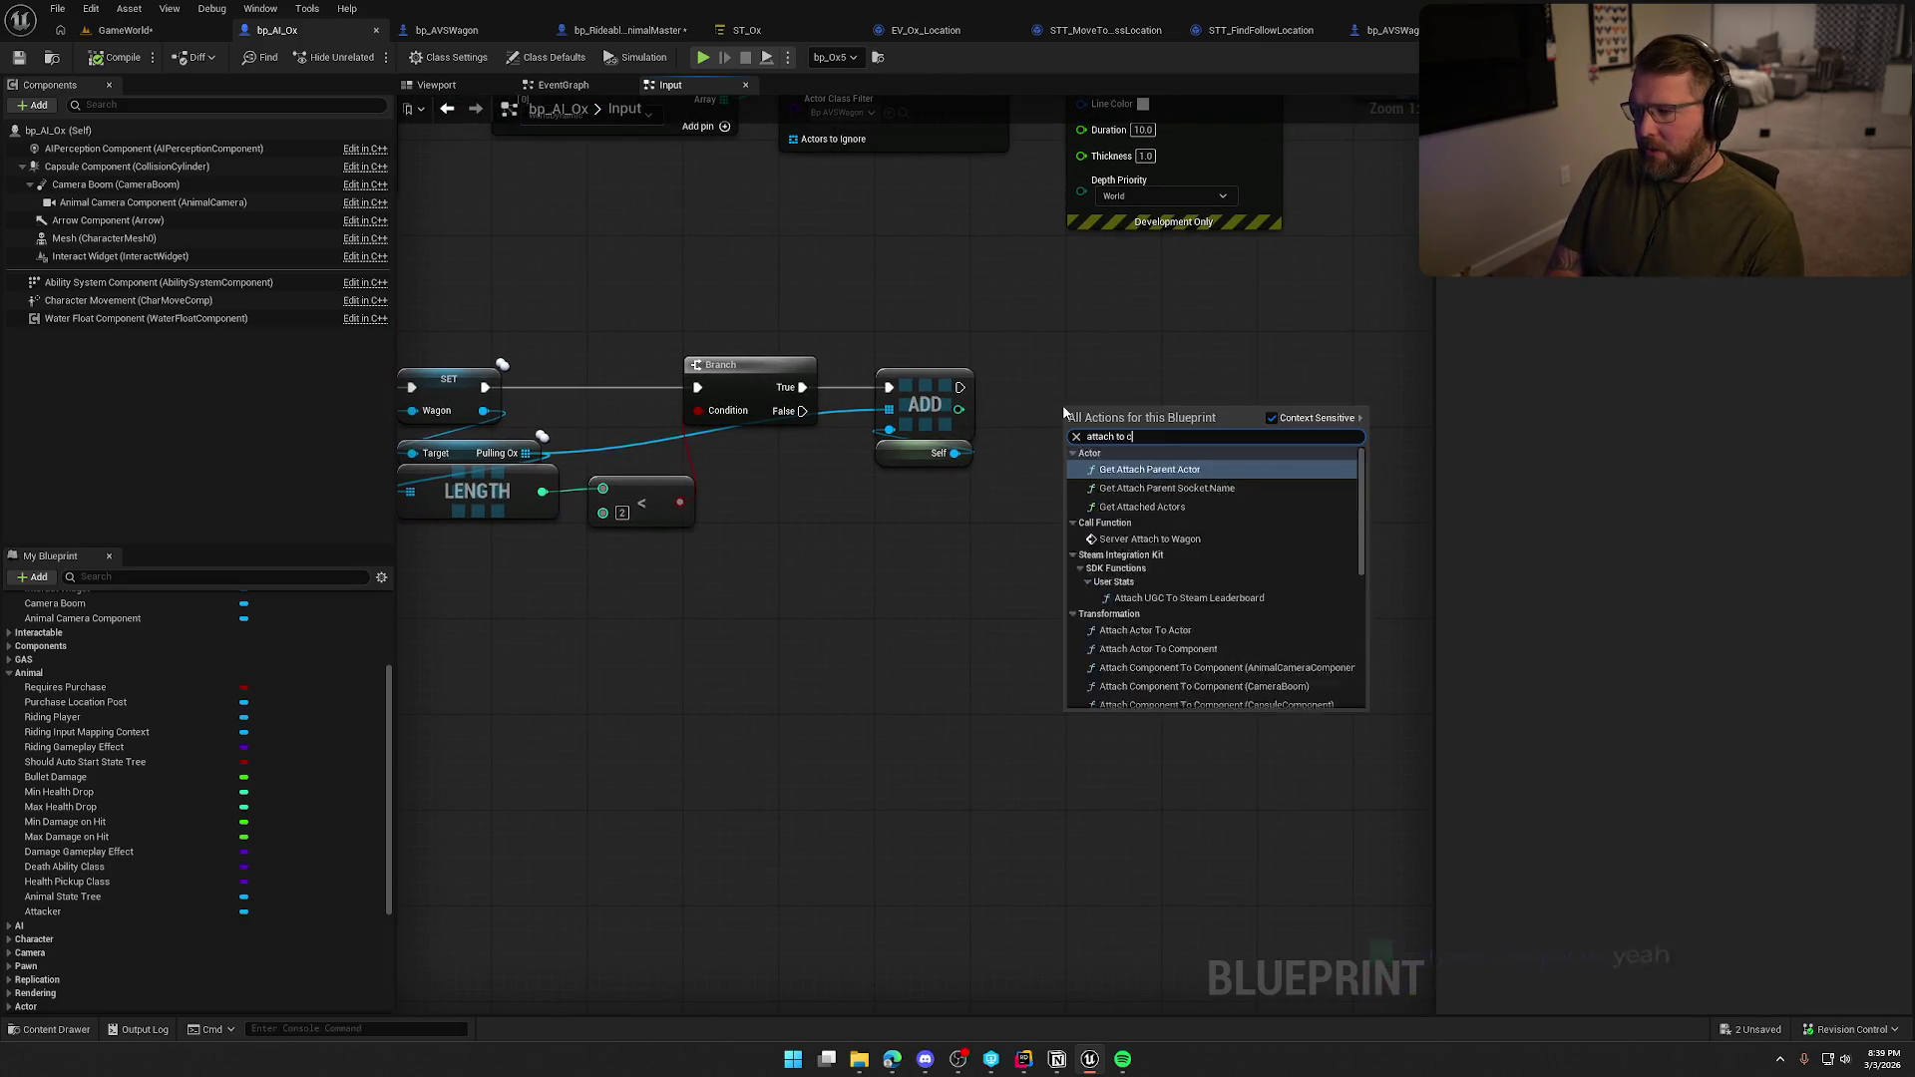
type("omp")
key("Return")
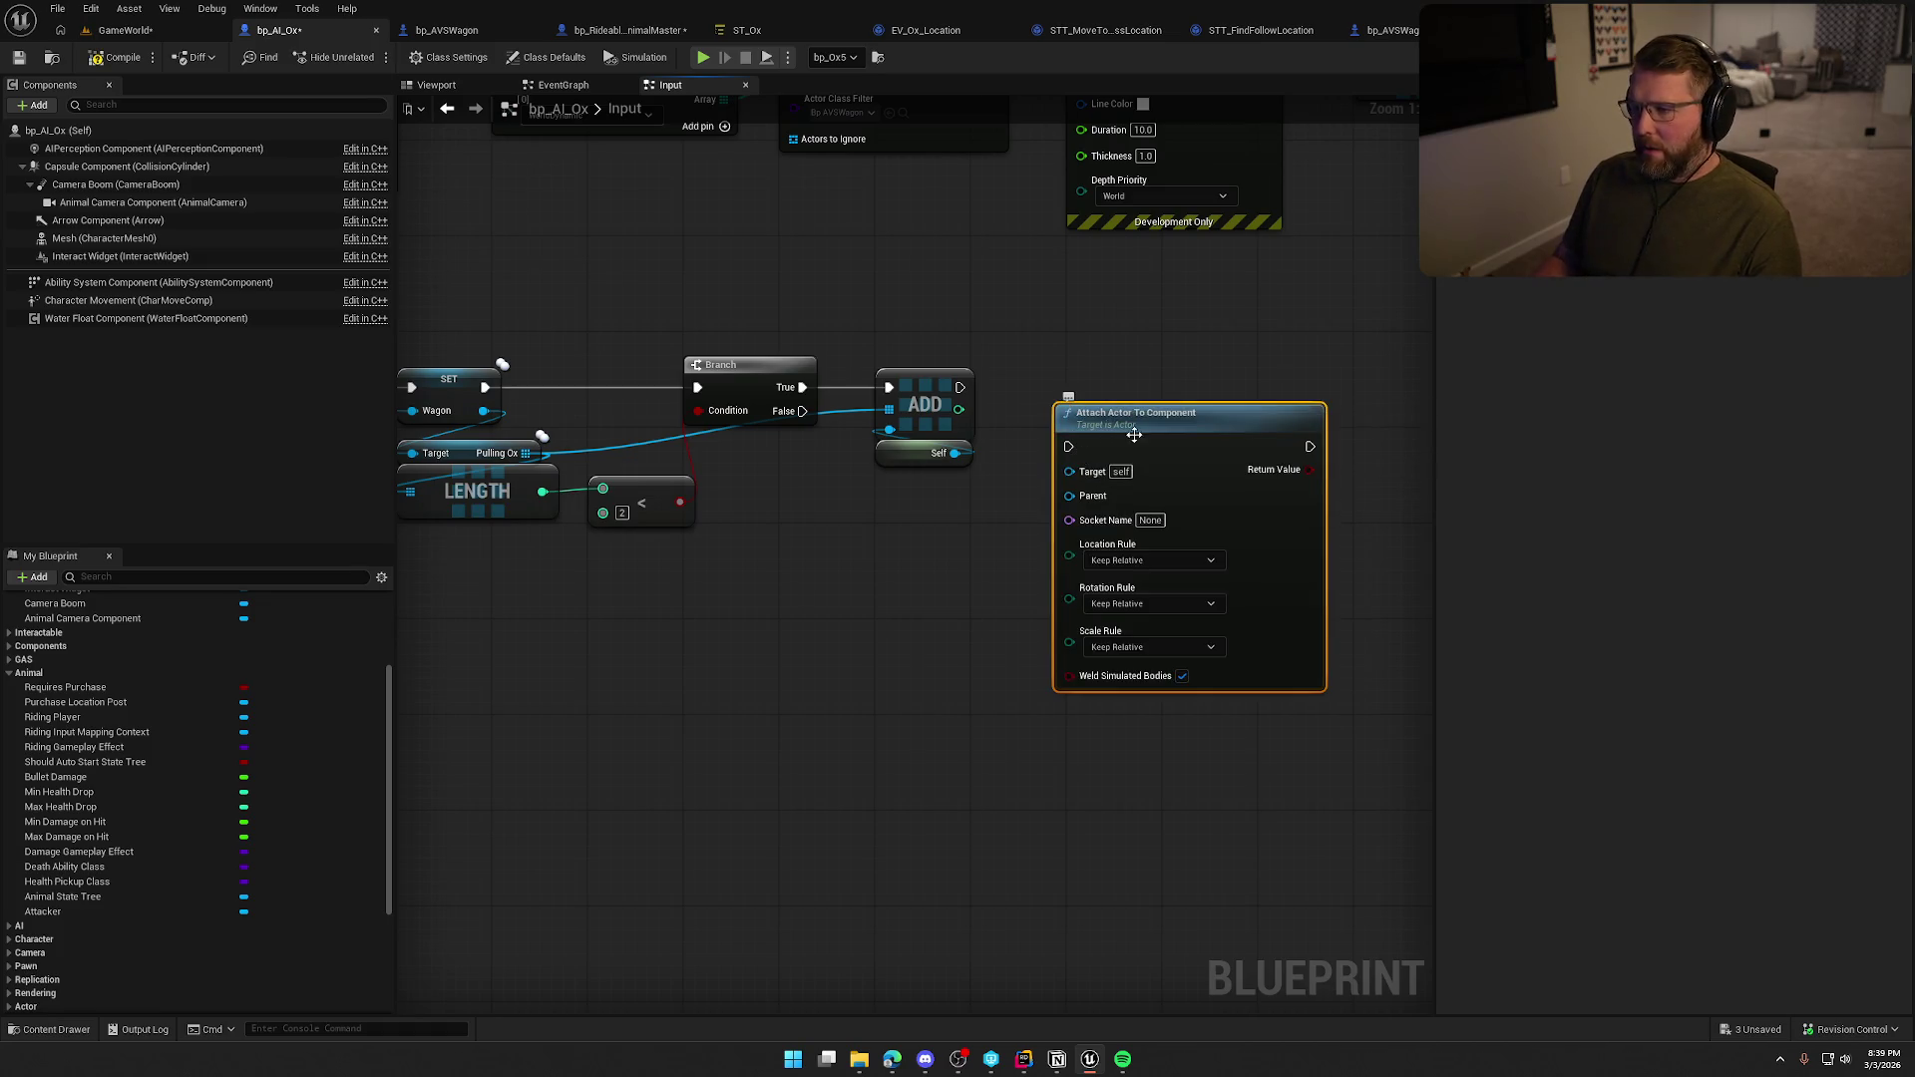
mouse_move(959, 387)
left_mouse_down()
mouse_move(1069, 446)
mouse_move(1159, 382)
left_mouse_up()
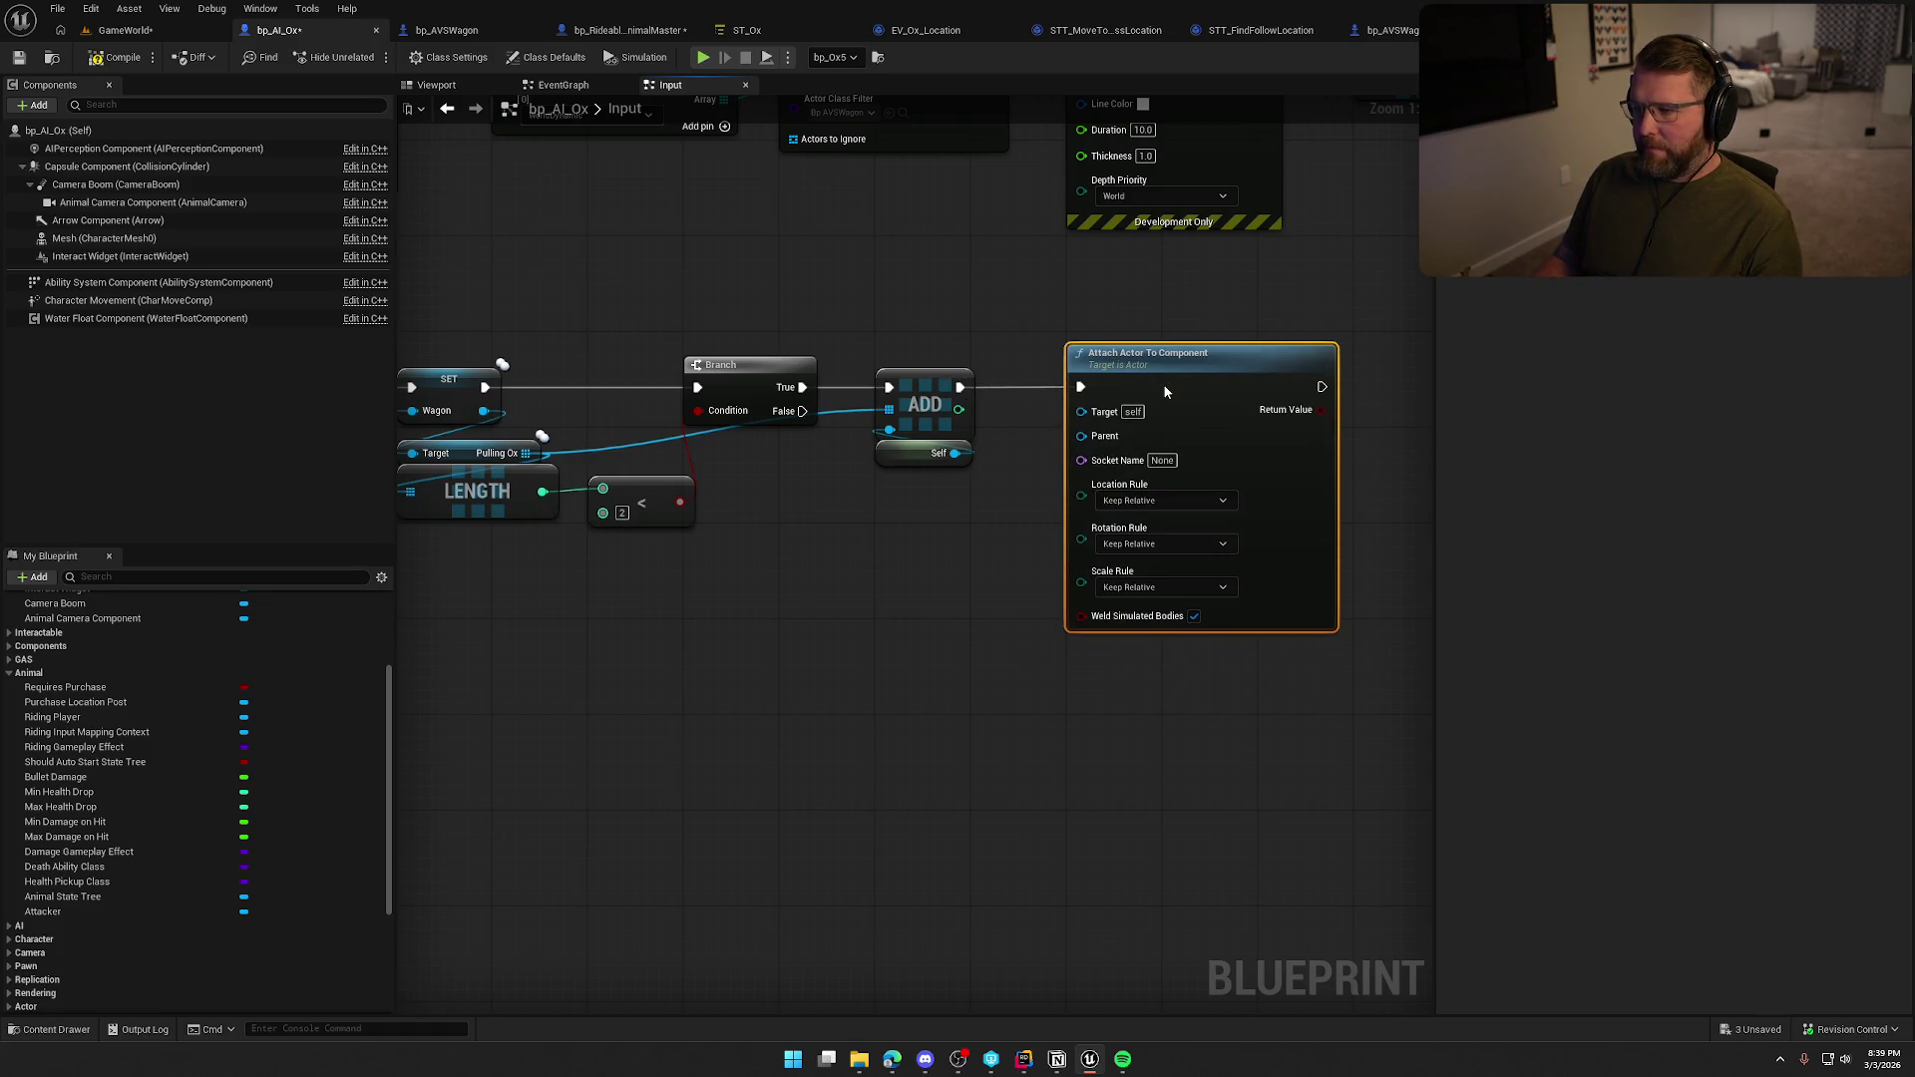
Wire the wagon's Get Mid Harness getter into the attach node's Parent input.
left_click_drag(996, 539, 880, 547)
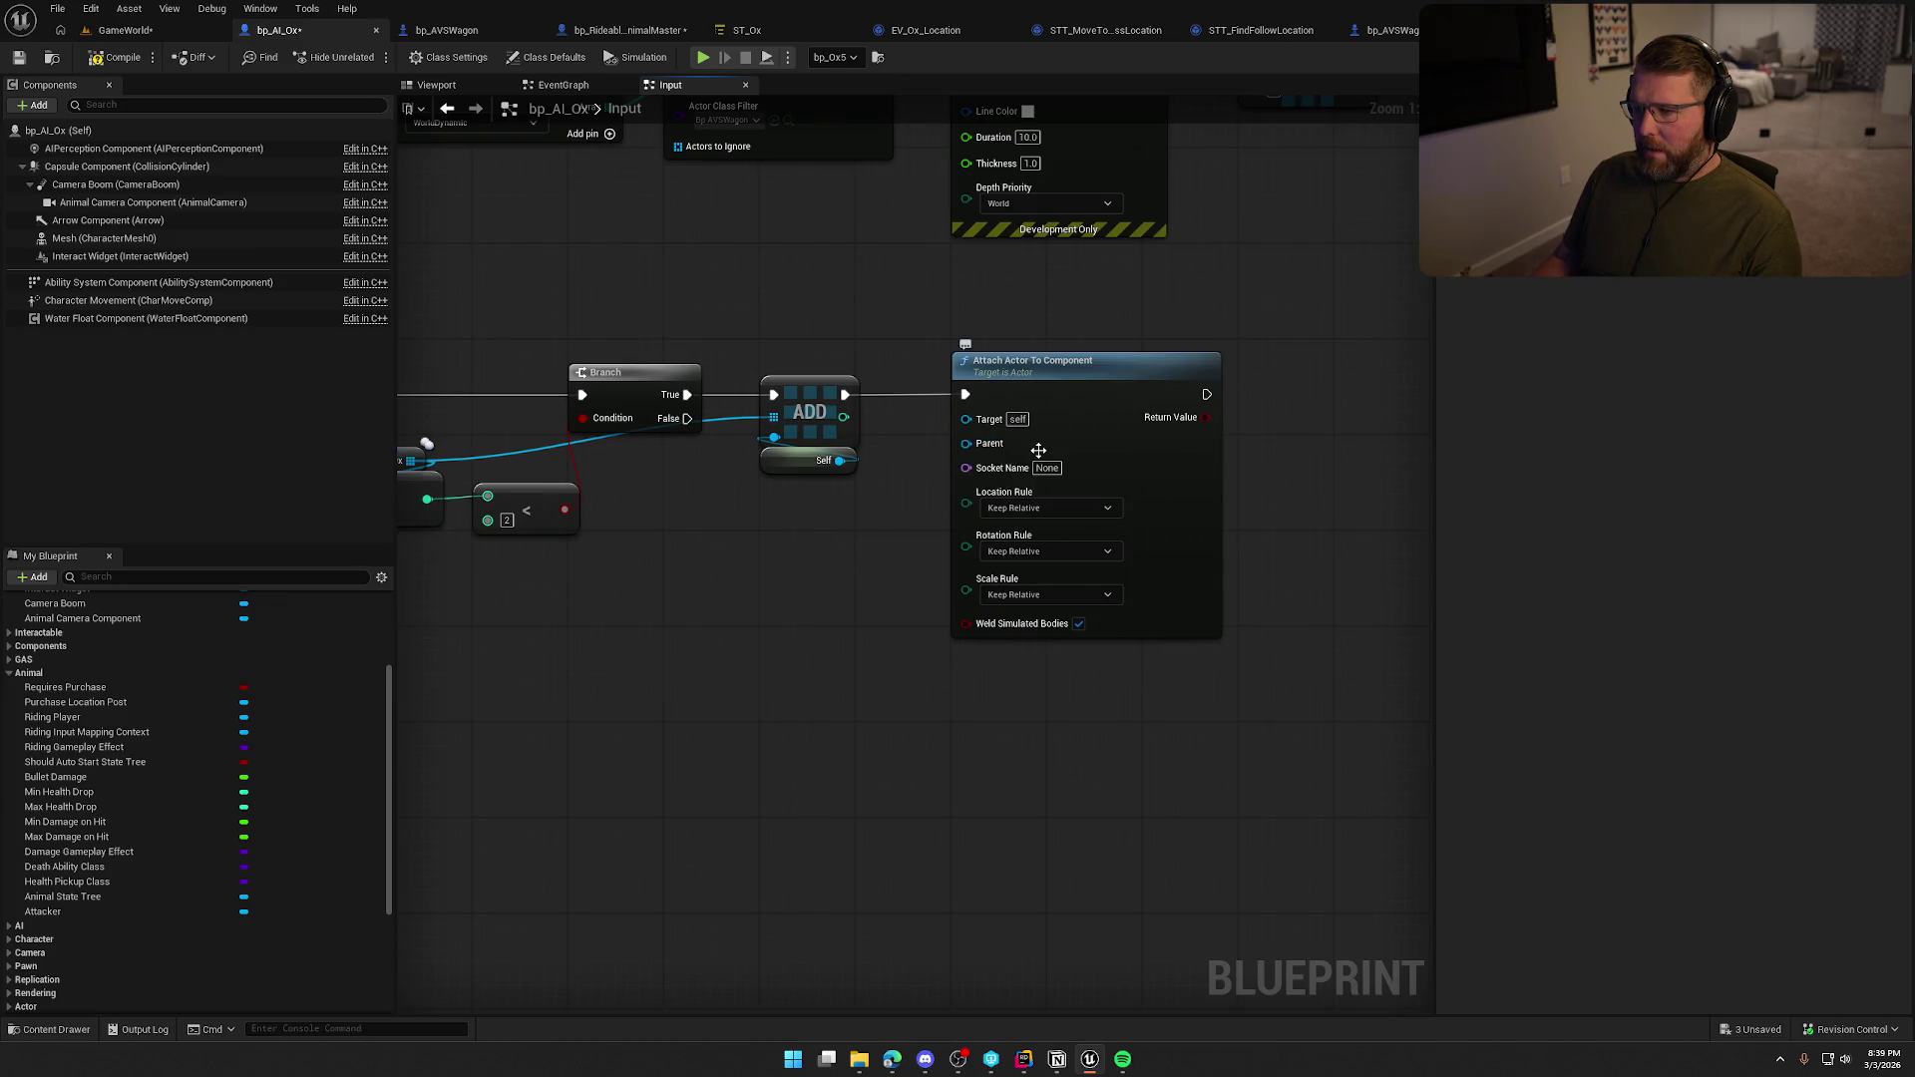
mouse_move(628, 791)
left_mouse_down()
mouse_move(966, 756)
mouse_move(893, 759)
left_mouse_up()
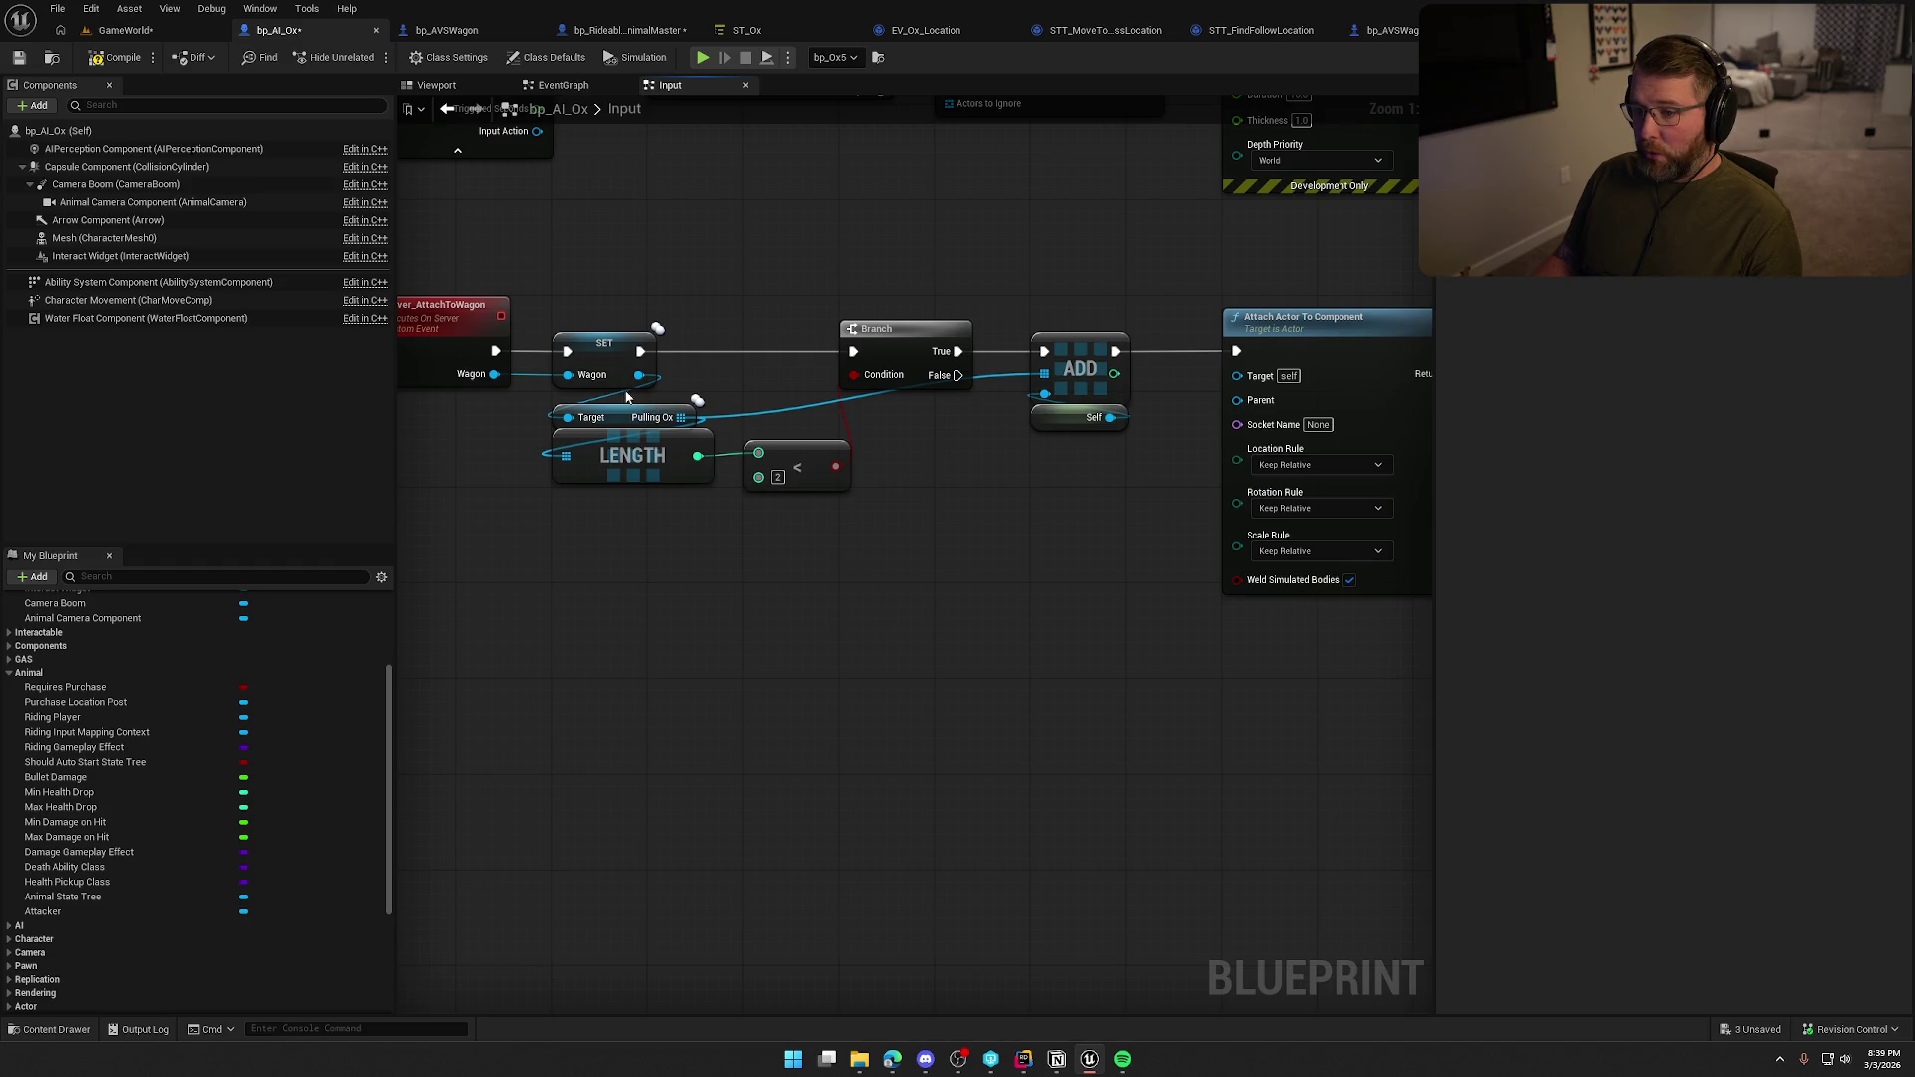
left_click_drag(638, 375, 952, 452)
type("get")
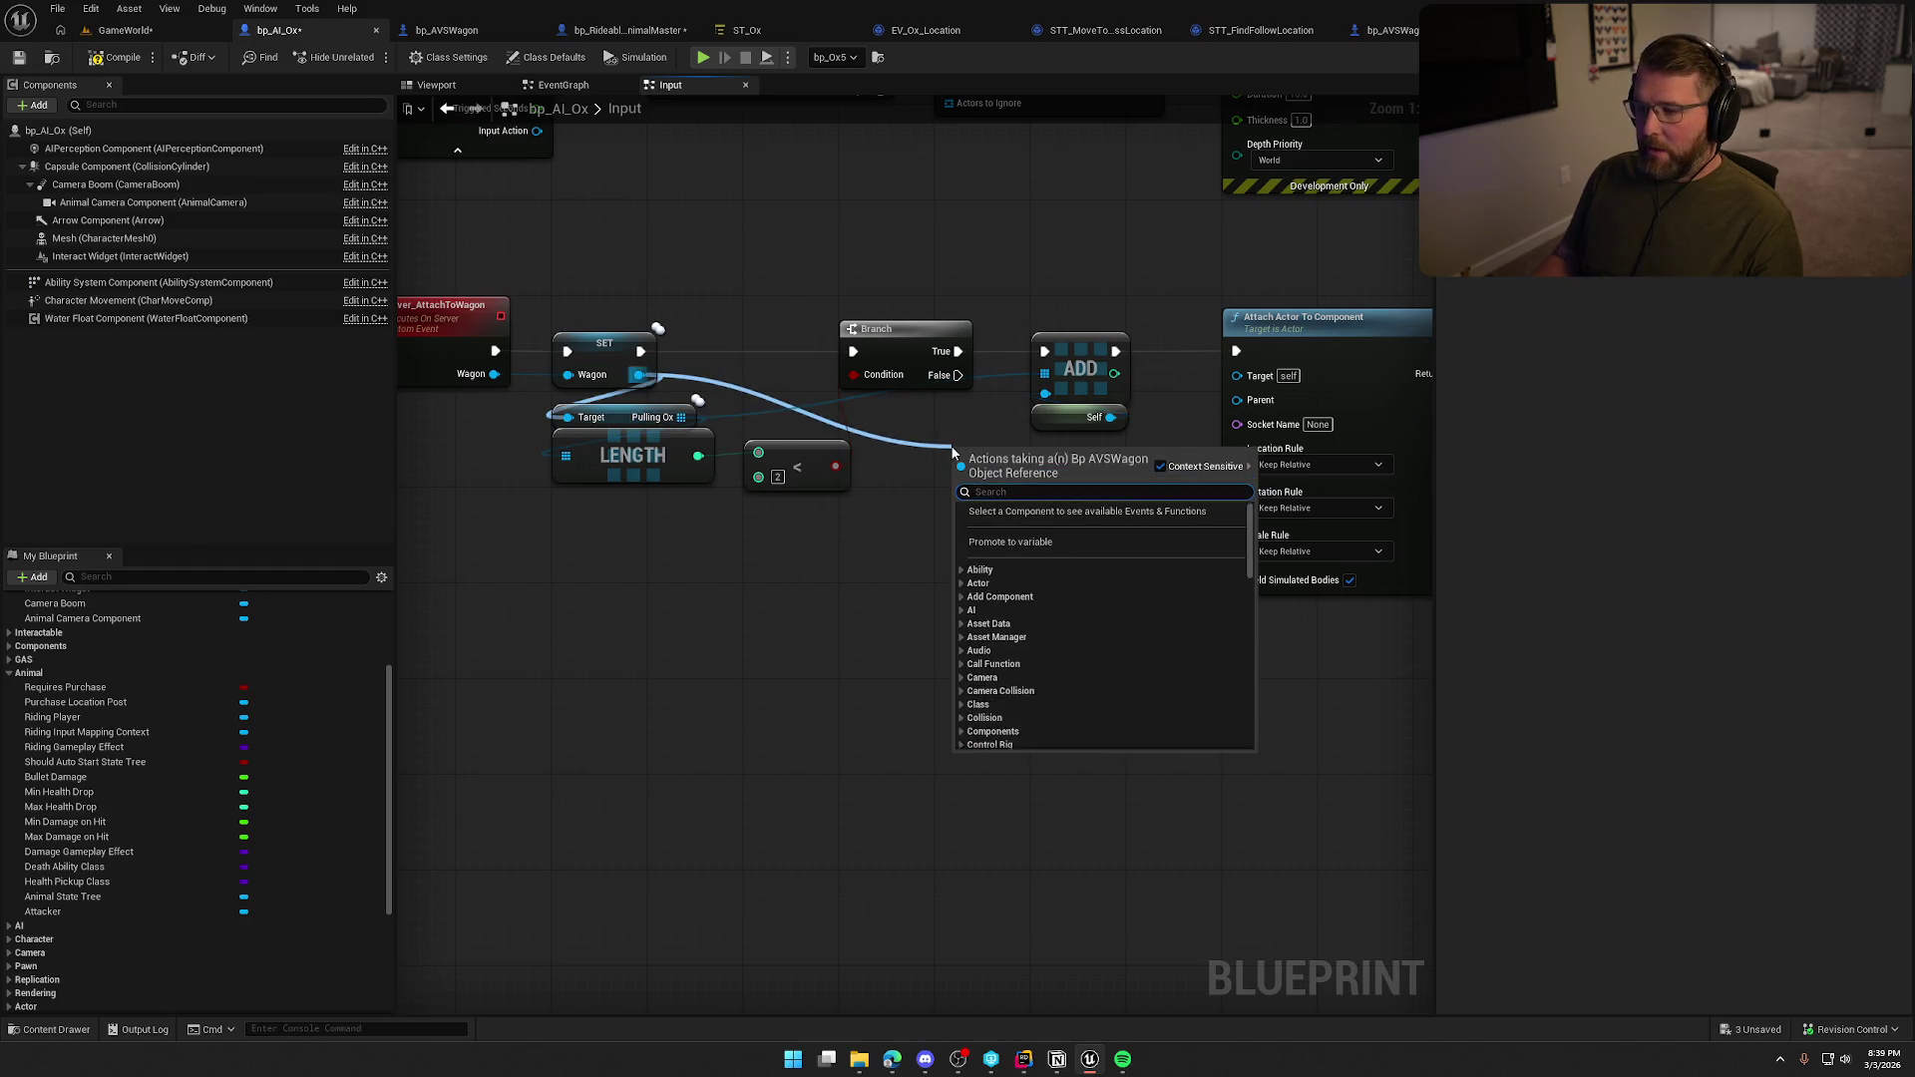
type(" midh")
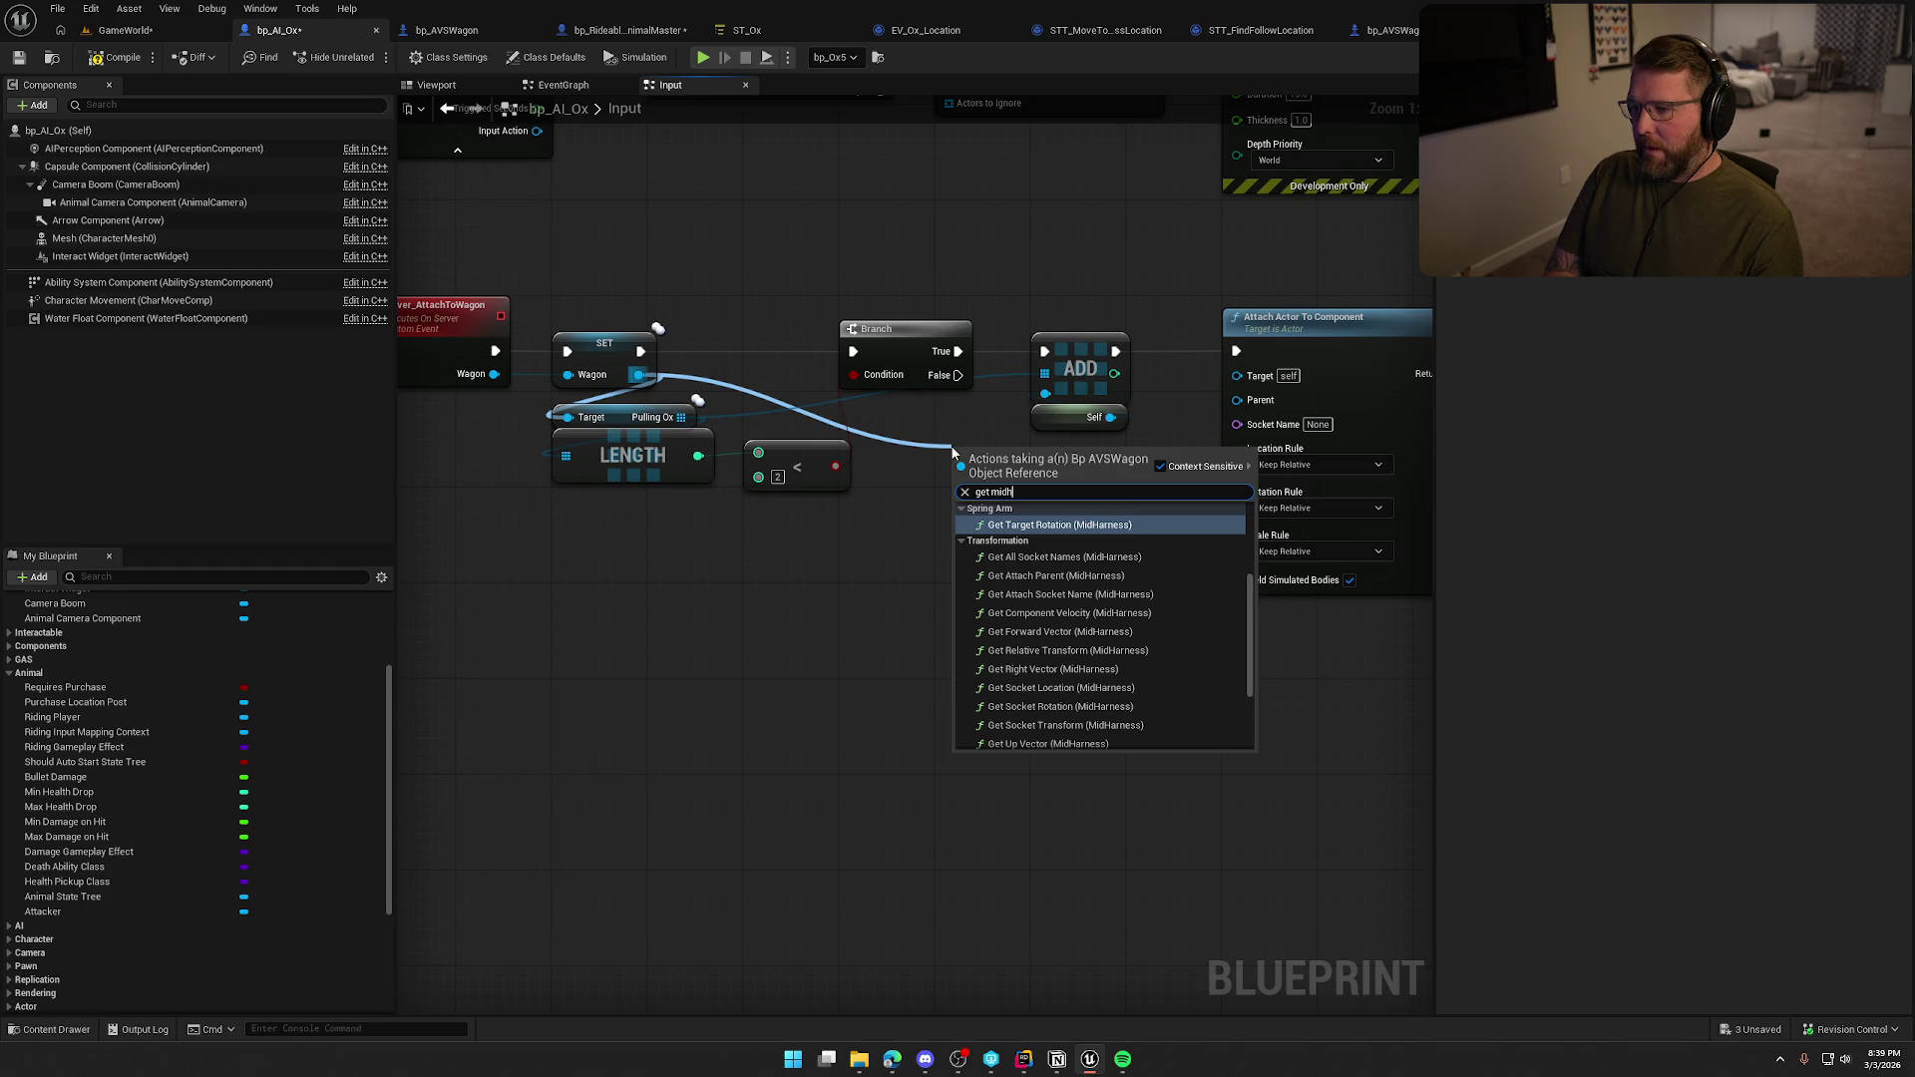
type("arness")
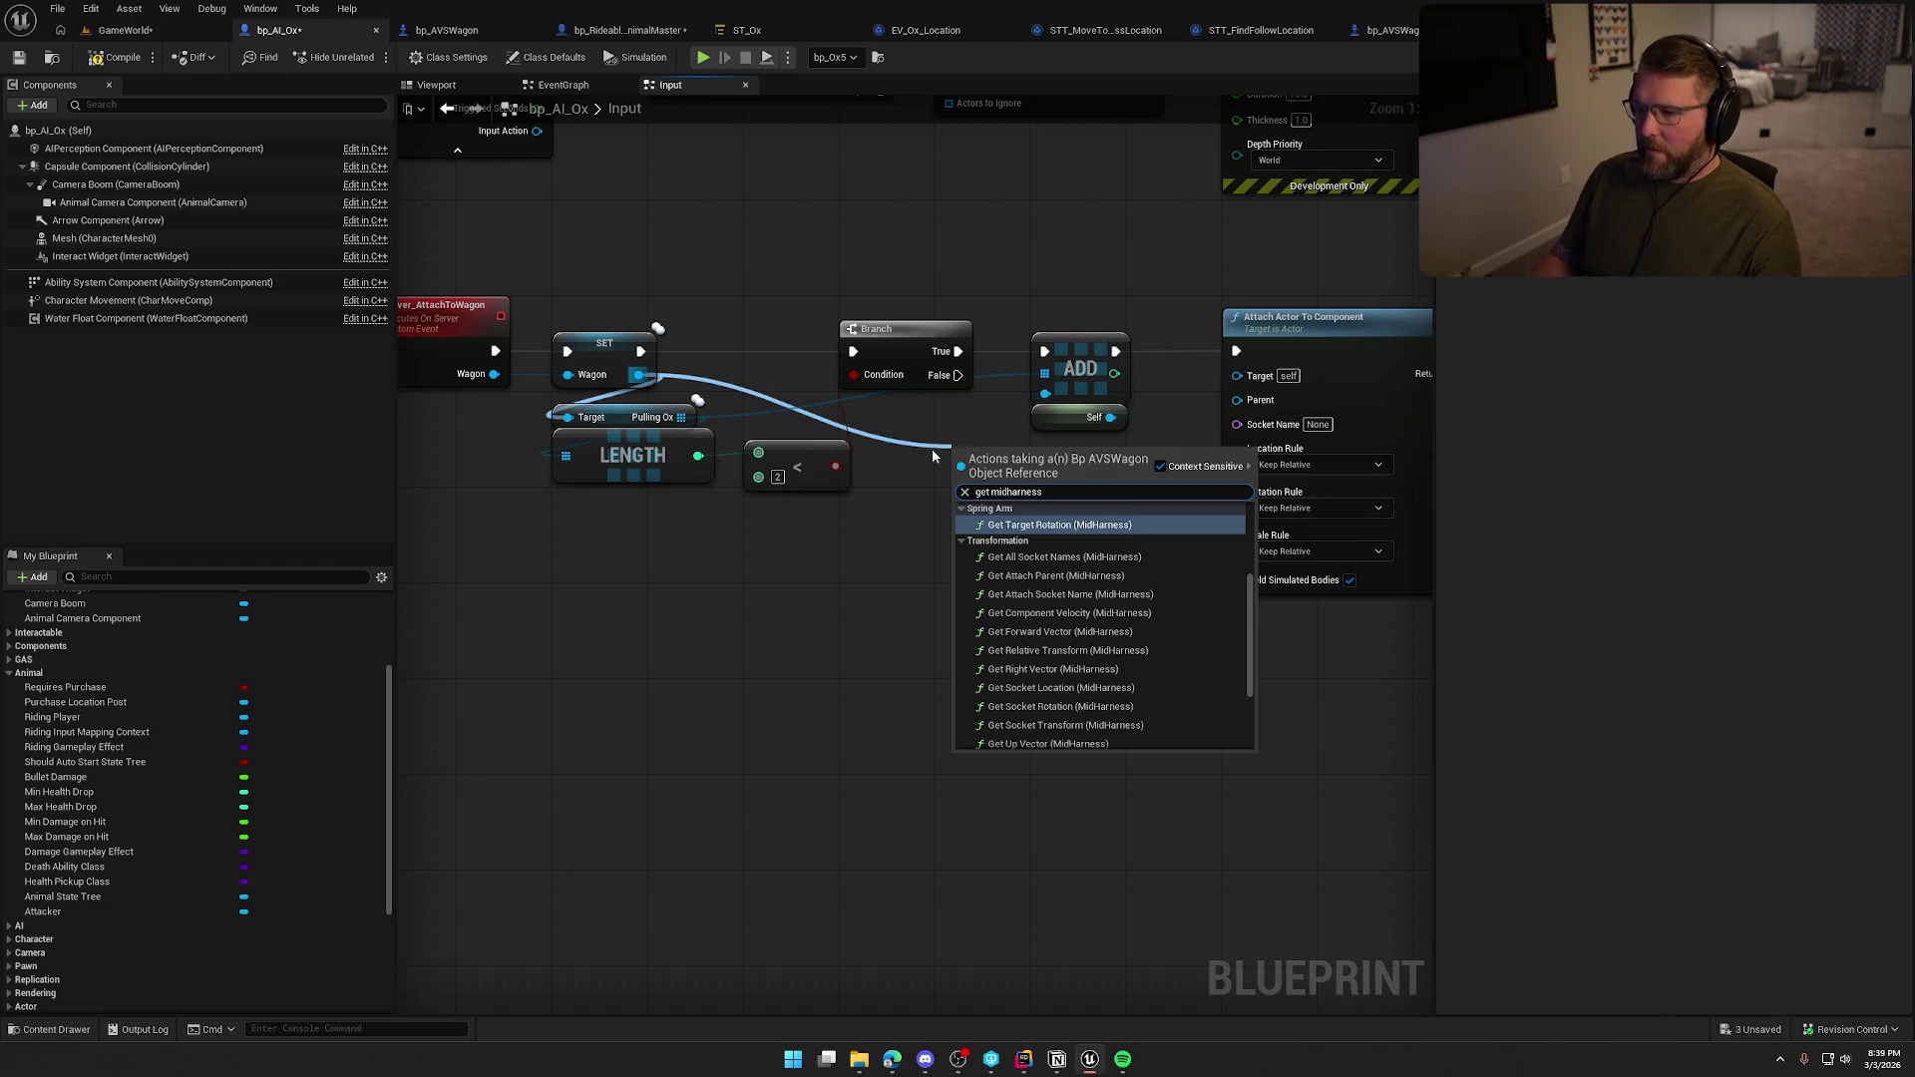
scroll(1124, 655, "down", 3)
left_click(1039, 744)
left_click_drag(943, 449, 1095, 396)
Set the attach rules to Snap to Target location and rotation, with Keep World scale.
left_click(1177, 460)
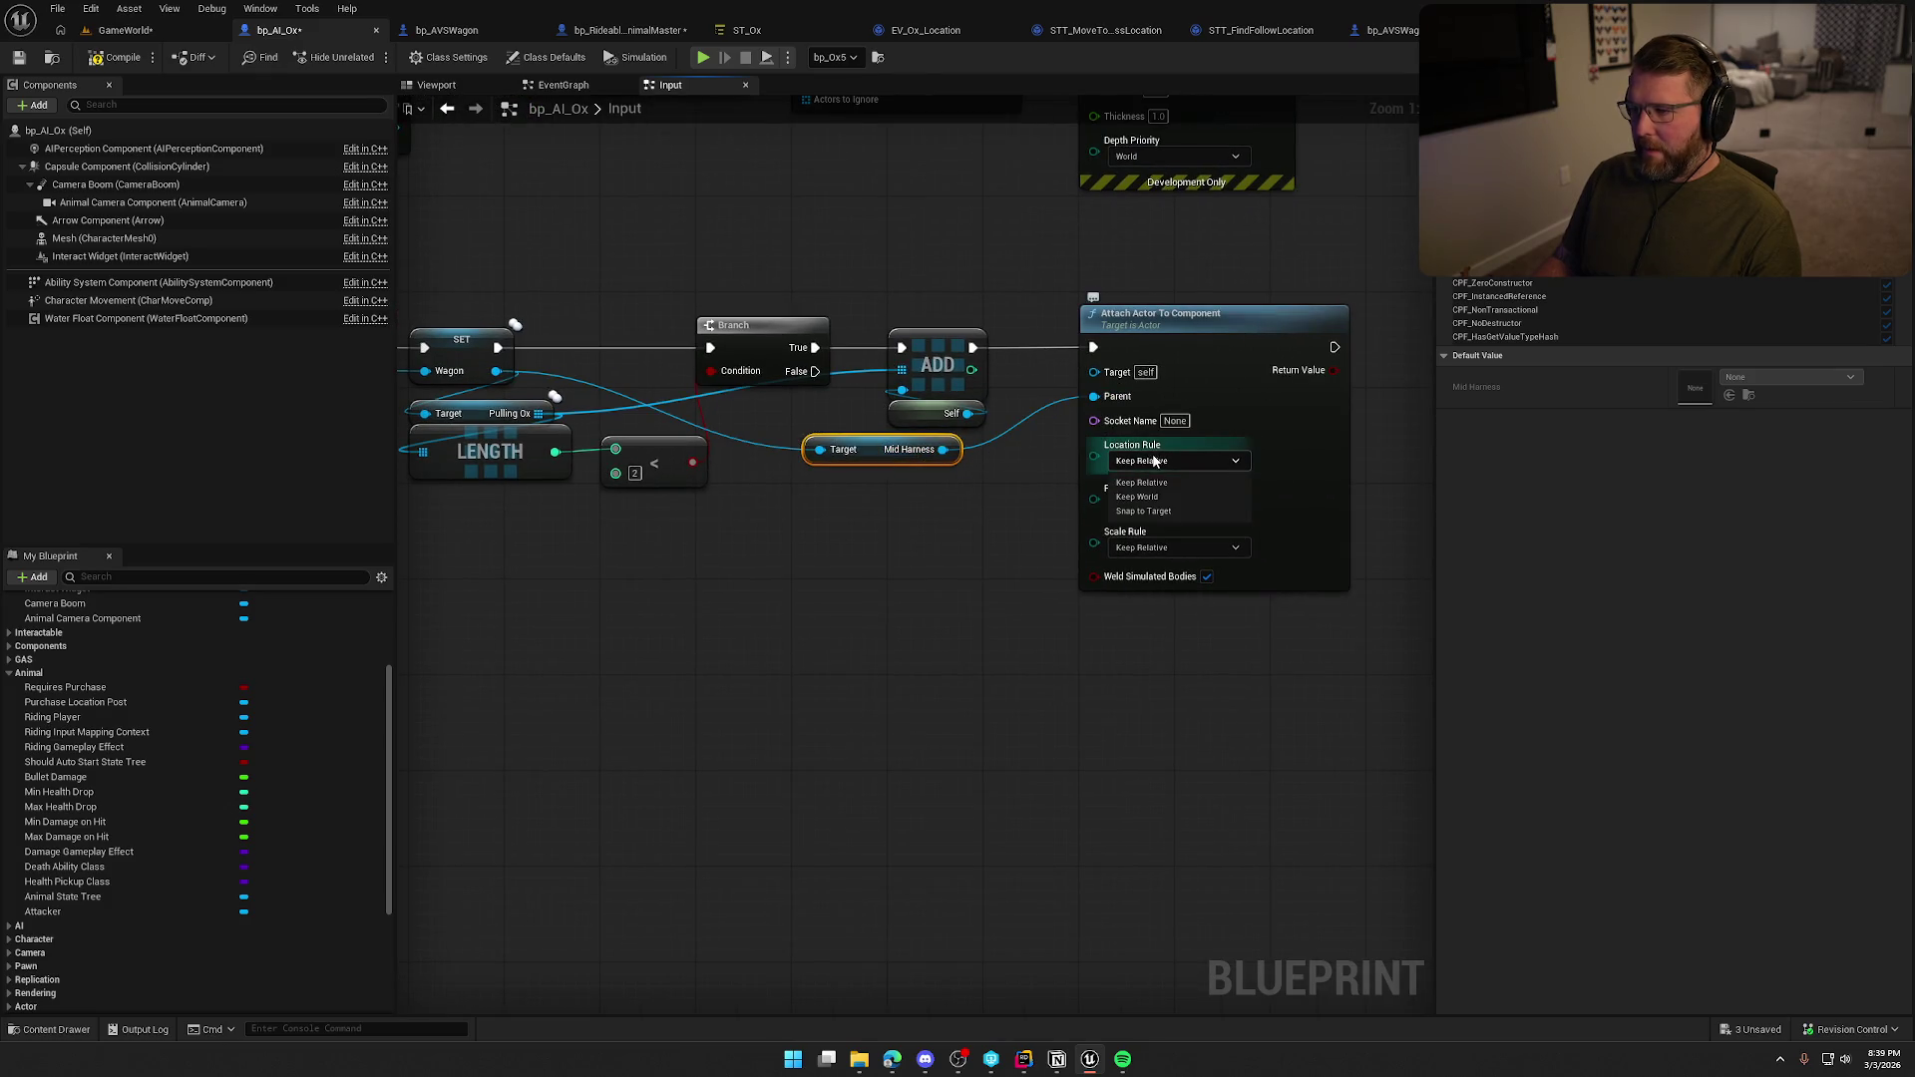
left_click(1170, 510)
left_click(1169, 503)
left_click(1169, 553)
left_click(1169, 548)
left_click(1169, 583)
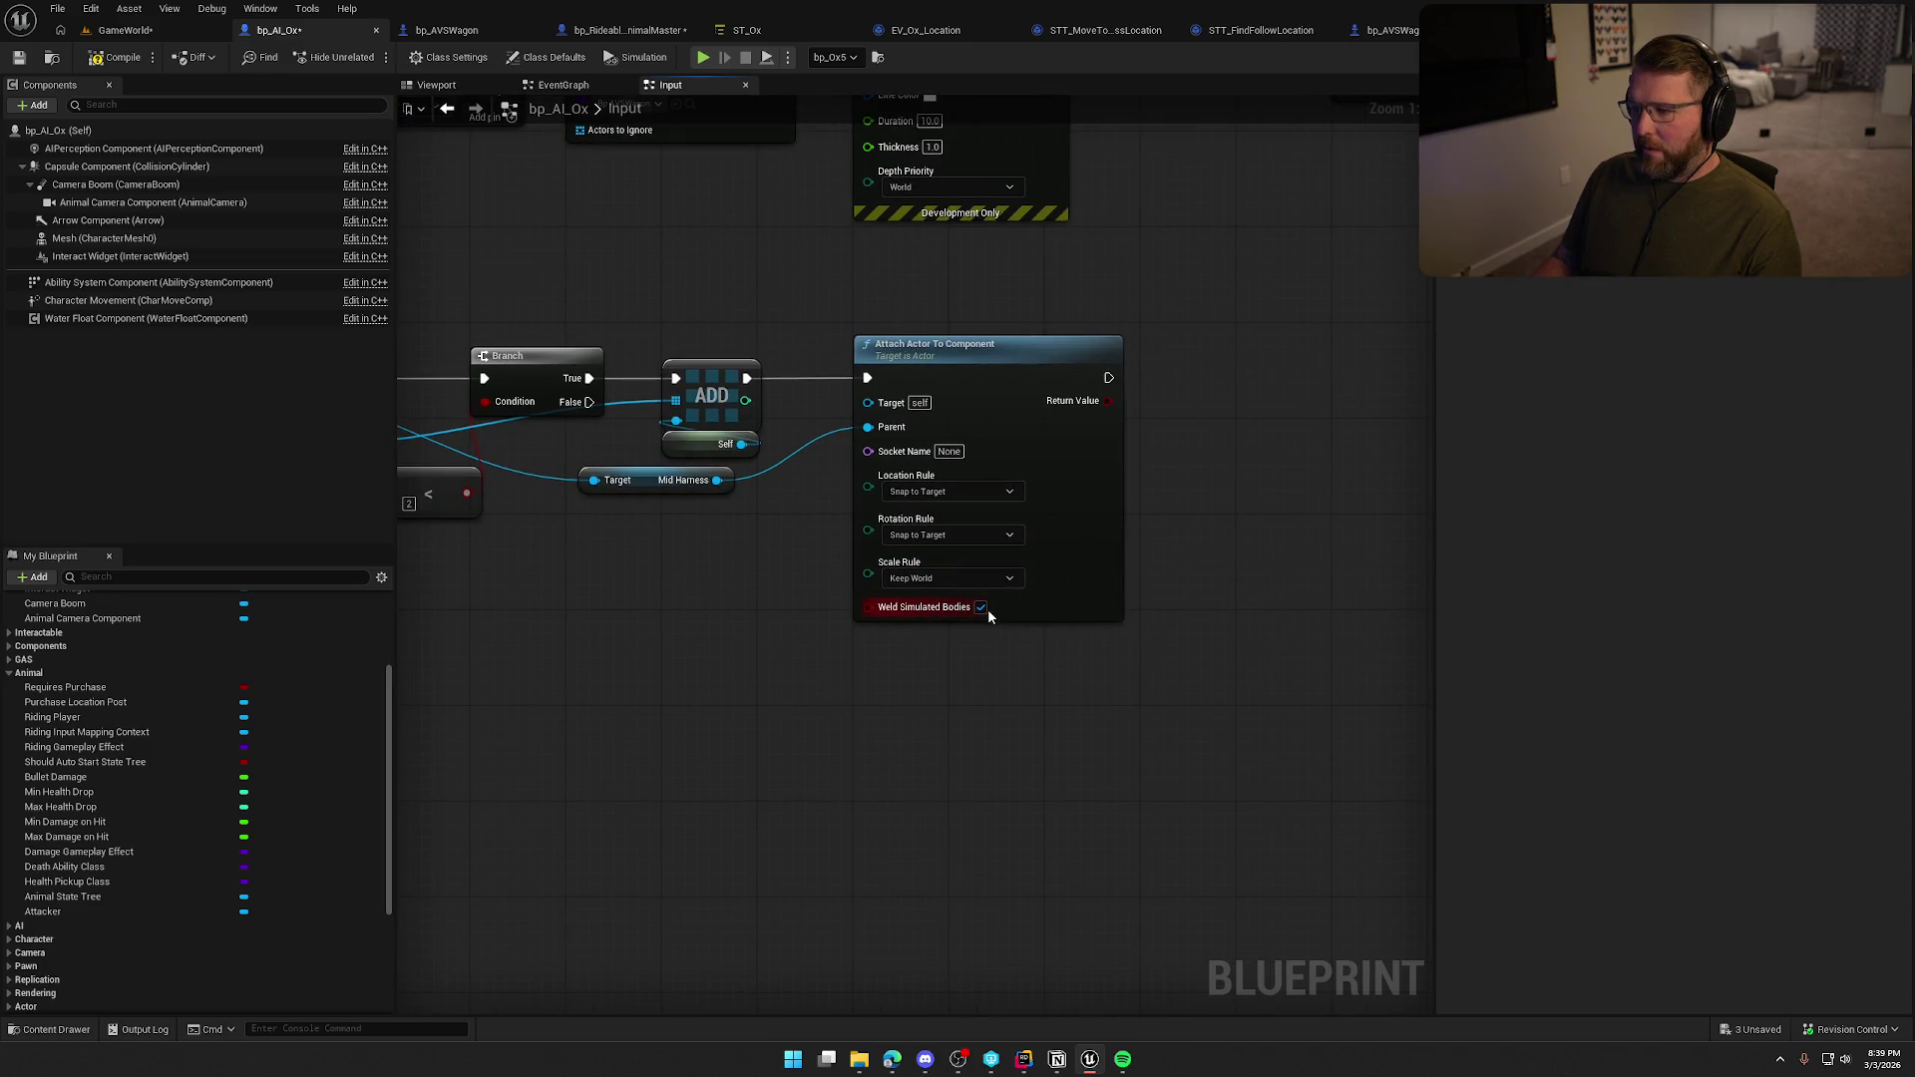
mouse_move(987, 633)
left_mouse_down()
mouse_move(812, 734)
mouse_move(1214, 719)
mouse_move(1079, 686)
mouse_move(1411, 675)
mouse_move(912, 678)
left_mouse_up()
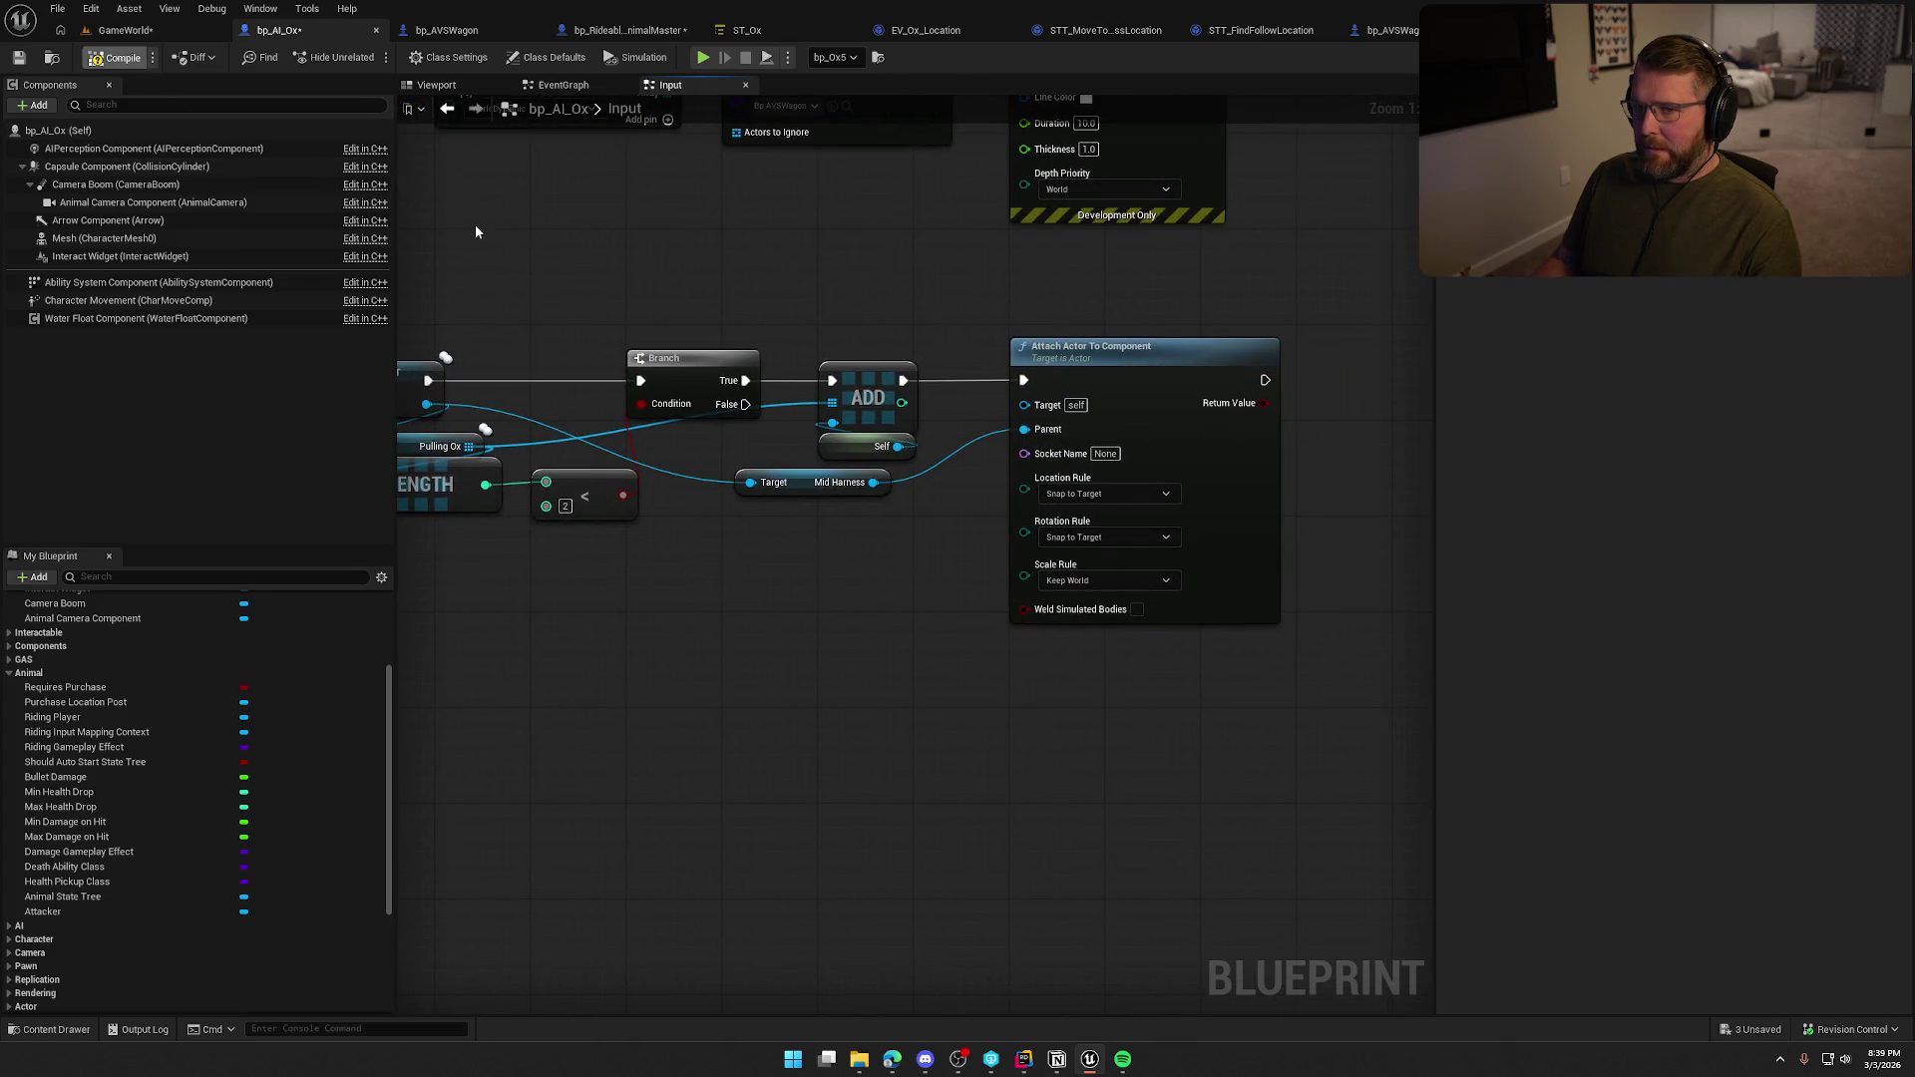
mouse_move(739, 237)
left_mouse_down()
mouse_move(974, 267)
mouse_move(868, 288)
mouse_move(1045, 456)
left_mouse_up()
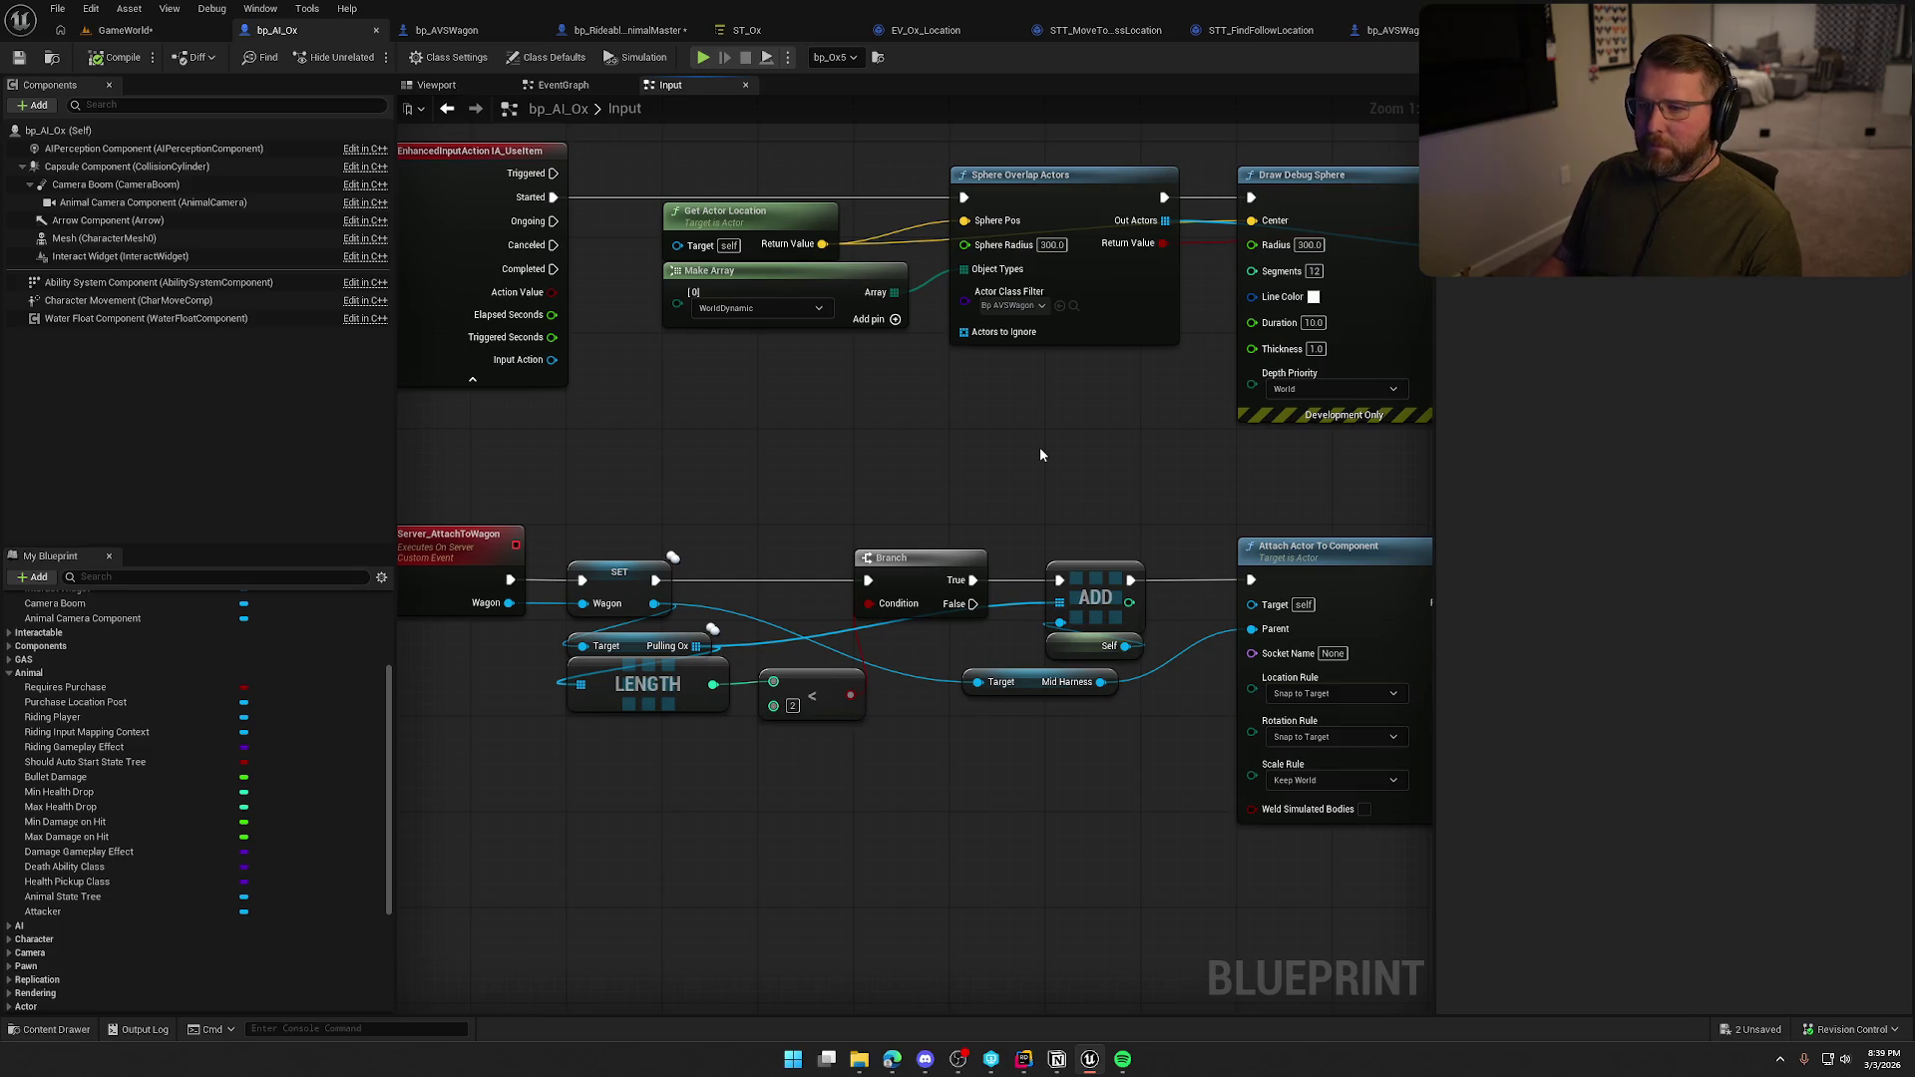
Add a Get AIController node to the ox's attach graph.
mouse_move(1059, 451)
left_mouse_down()
mouse_move(805, 485)
mouse_move(905, 554)
left_mouse_up()
type("get")
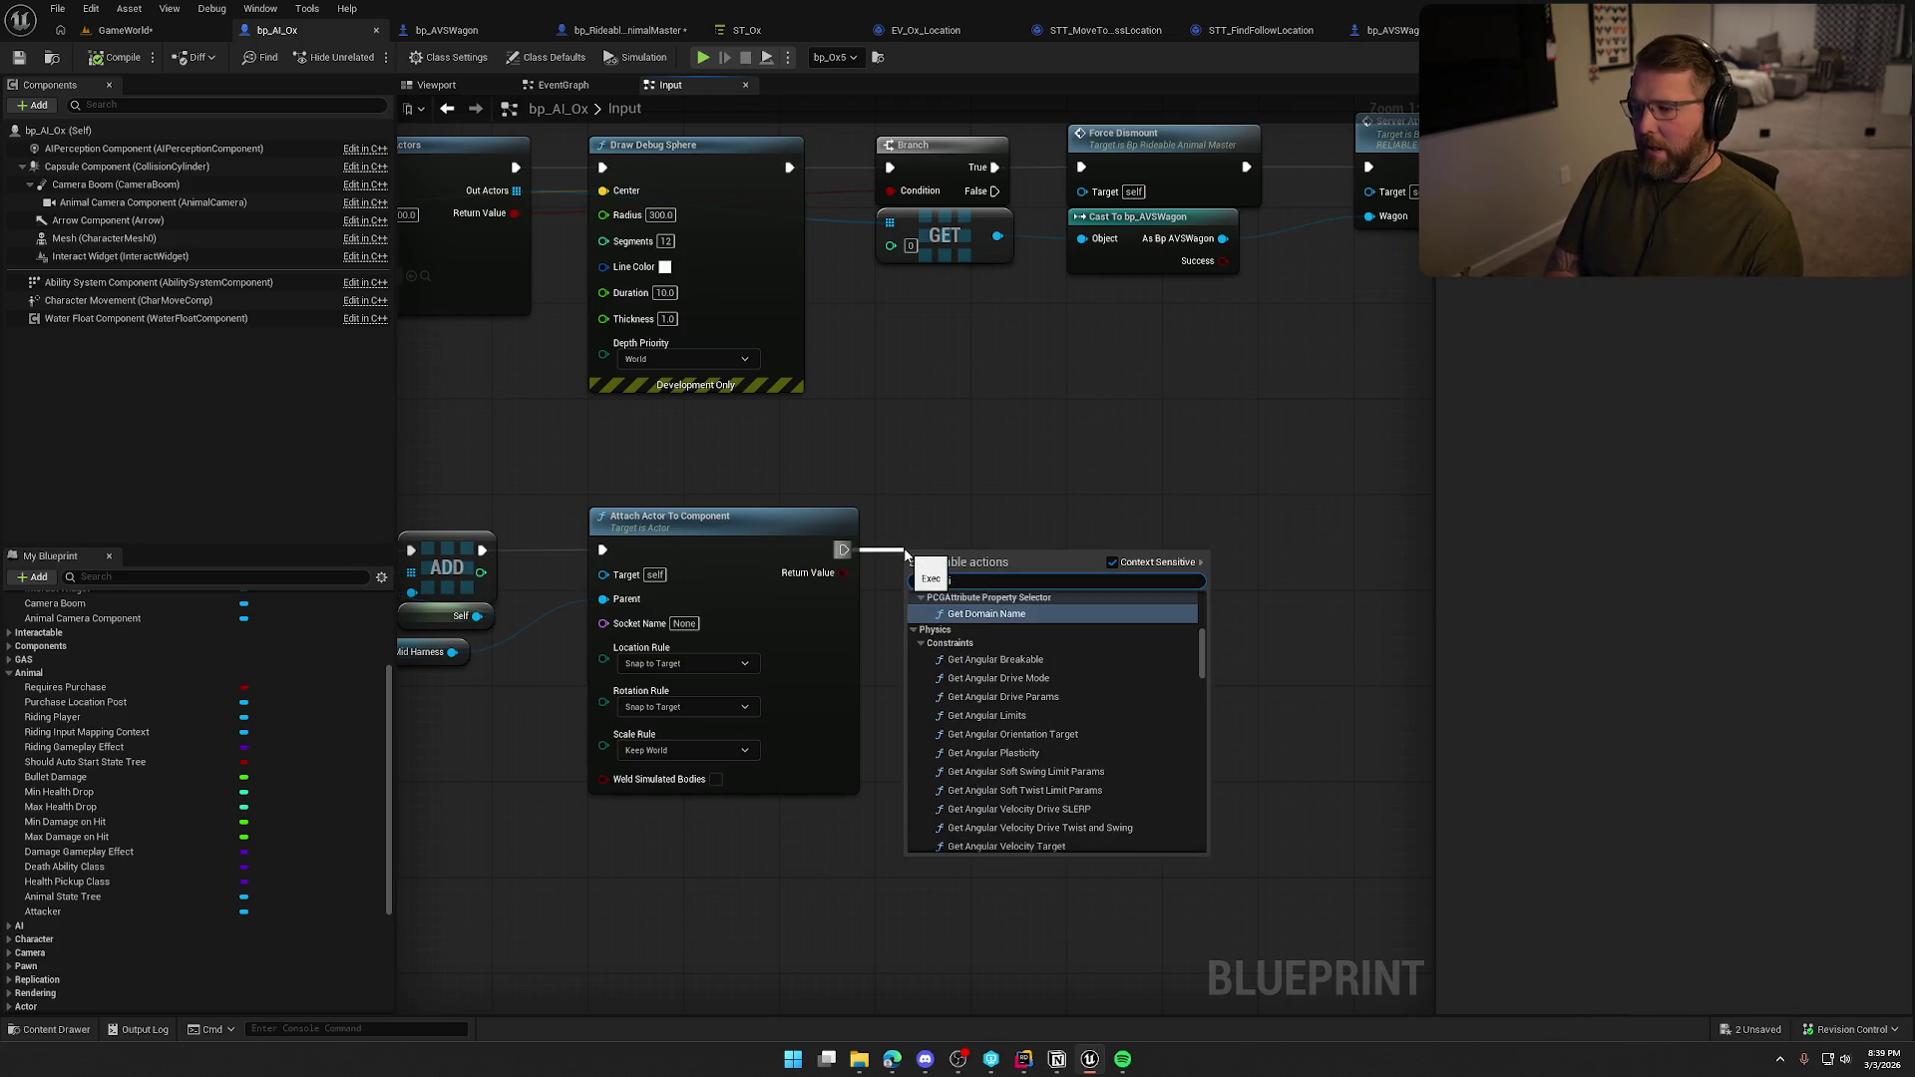
key("Escape")
type("get aicontroller")
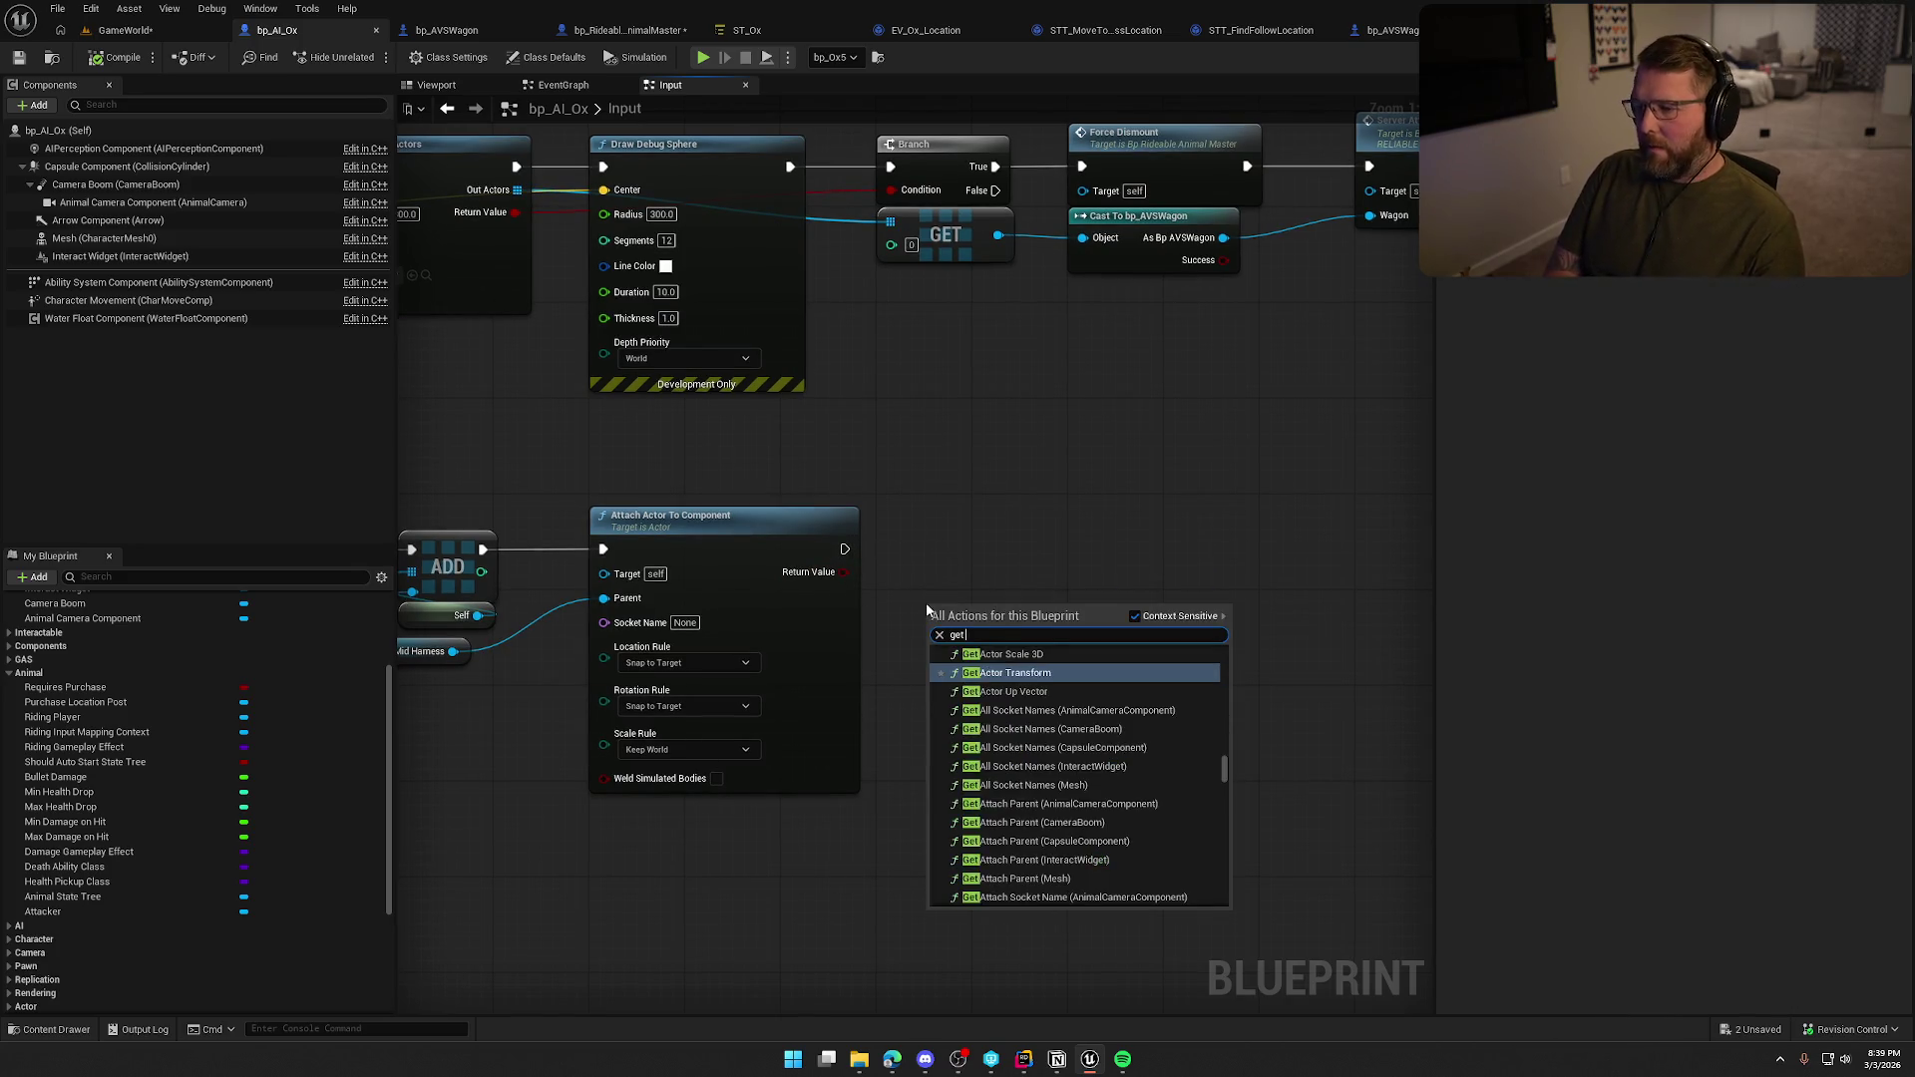
key("Return")
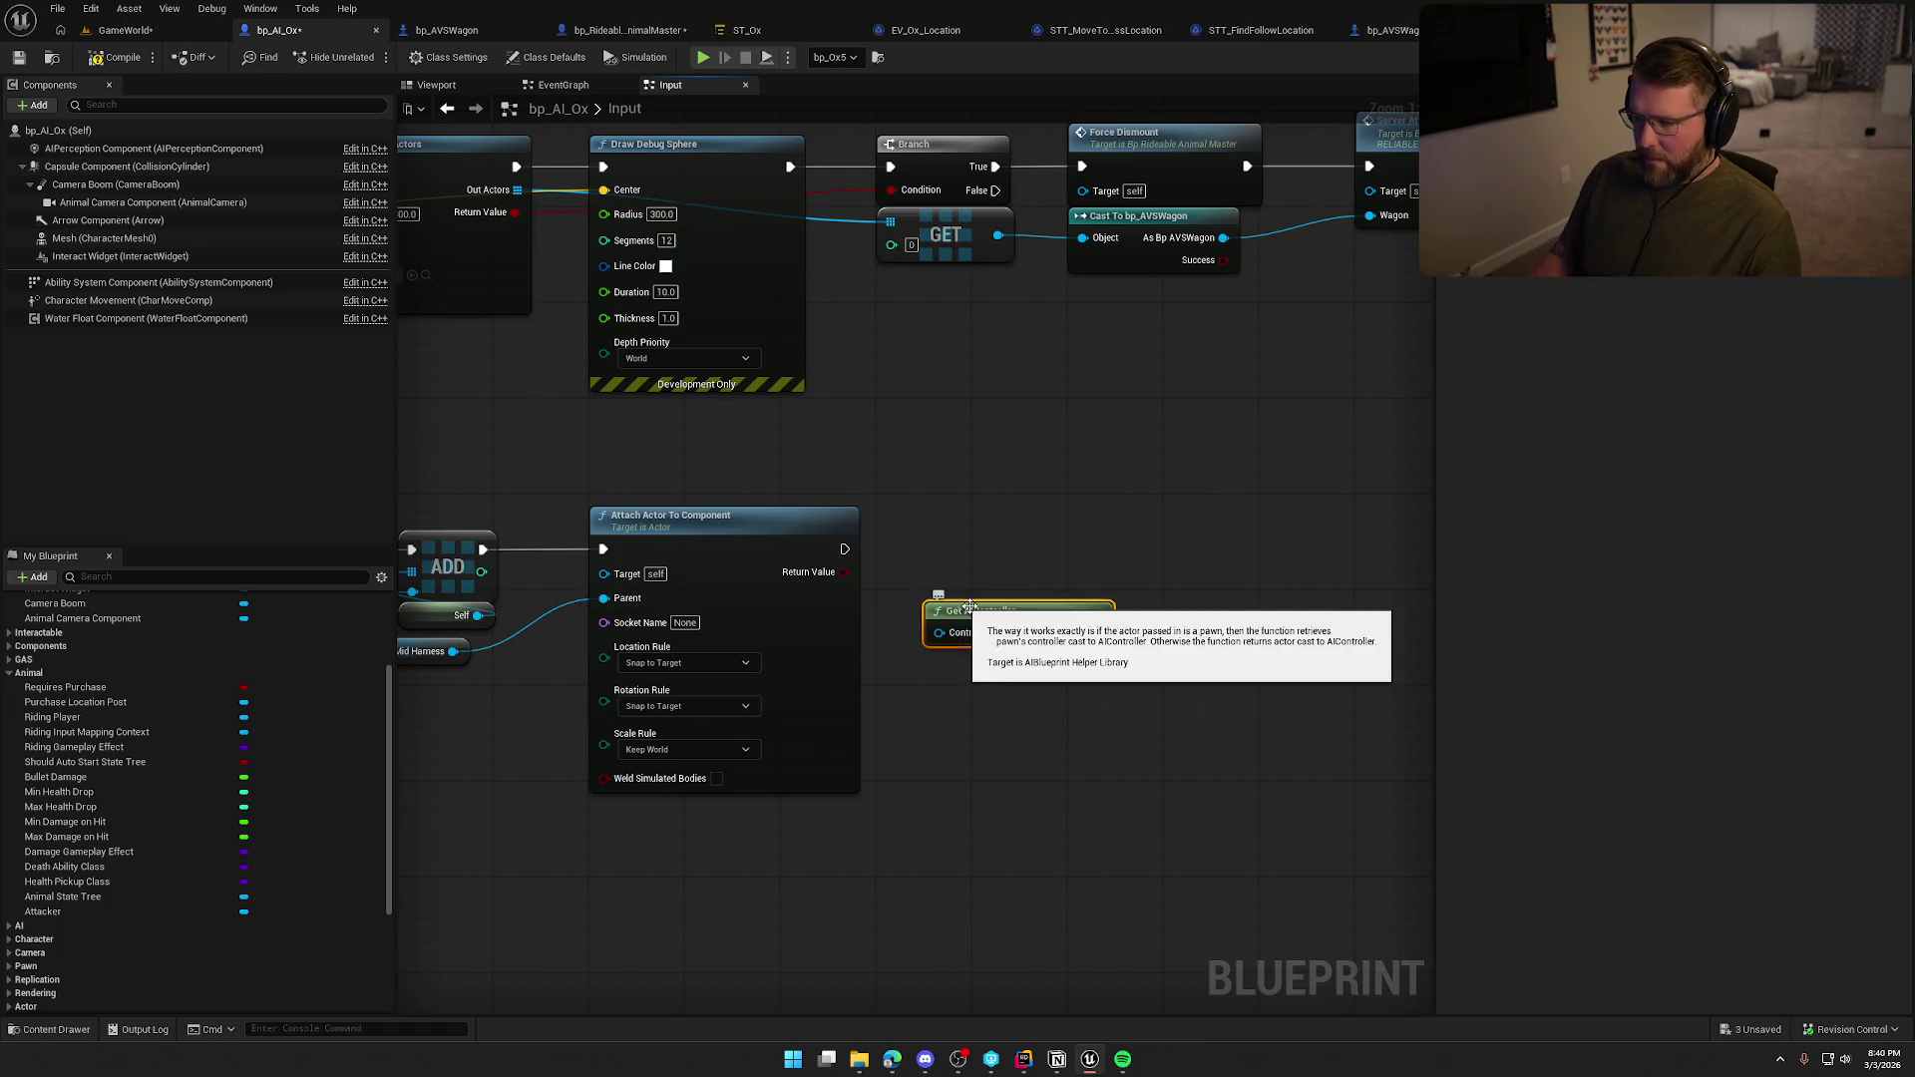
Feed Self into Controlled Actor, place the getter beside the attach node, then open bp_RideableAnimalMaster.
mouse_move(939, 633)
left_mouse_down()
mouse_move(965, 684)
mouse_move(950, 599)
left_mouse_up()
type("self")
key("Return")
left_click(997, 610, "ctrl")
left_click(946, 557)
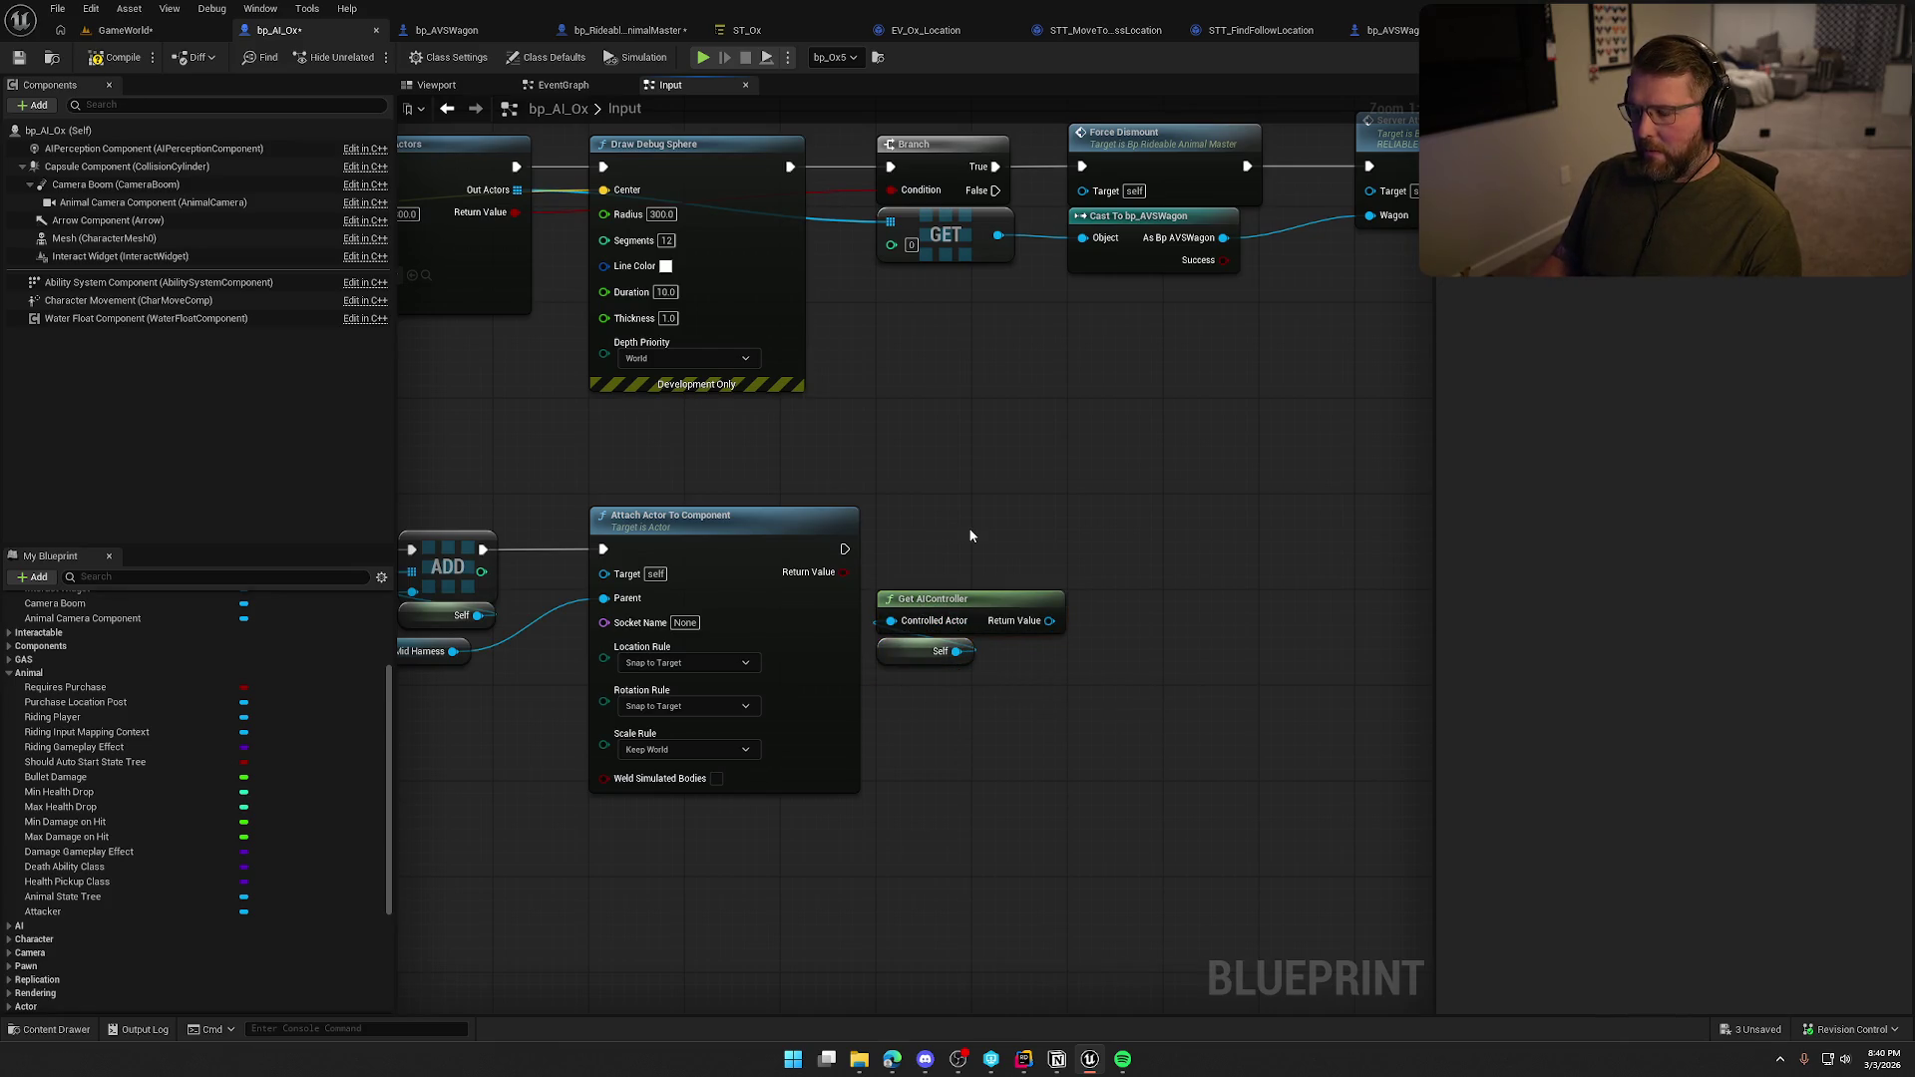
left_click(627, 30)
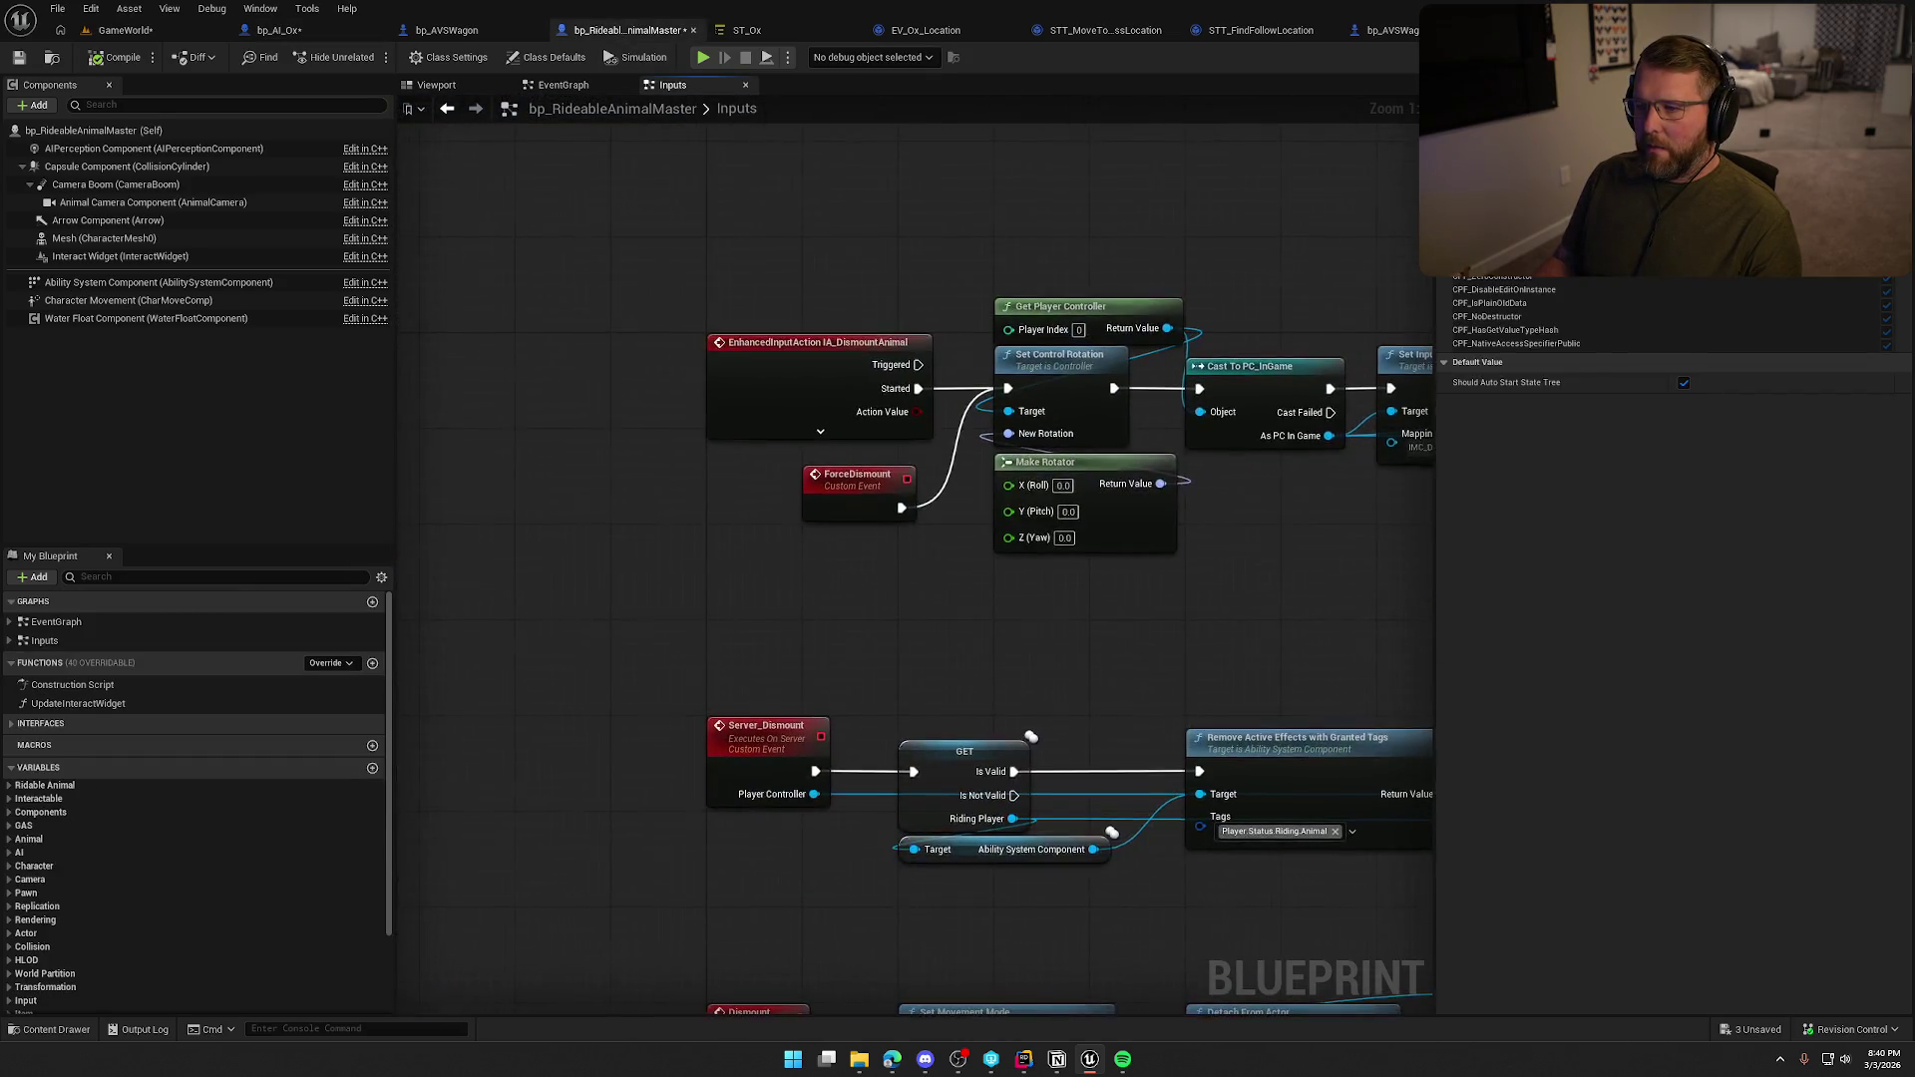
key("alt+Tab")
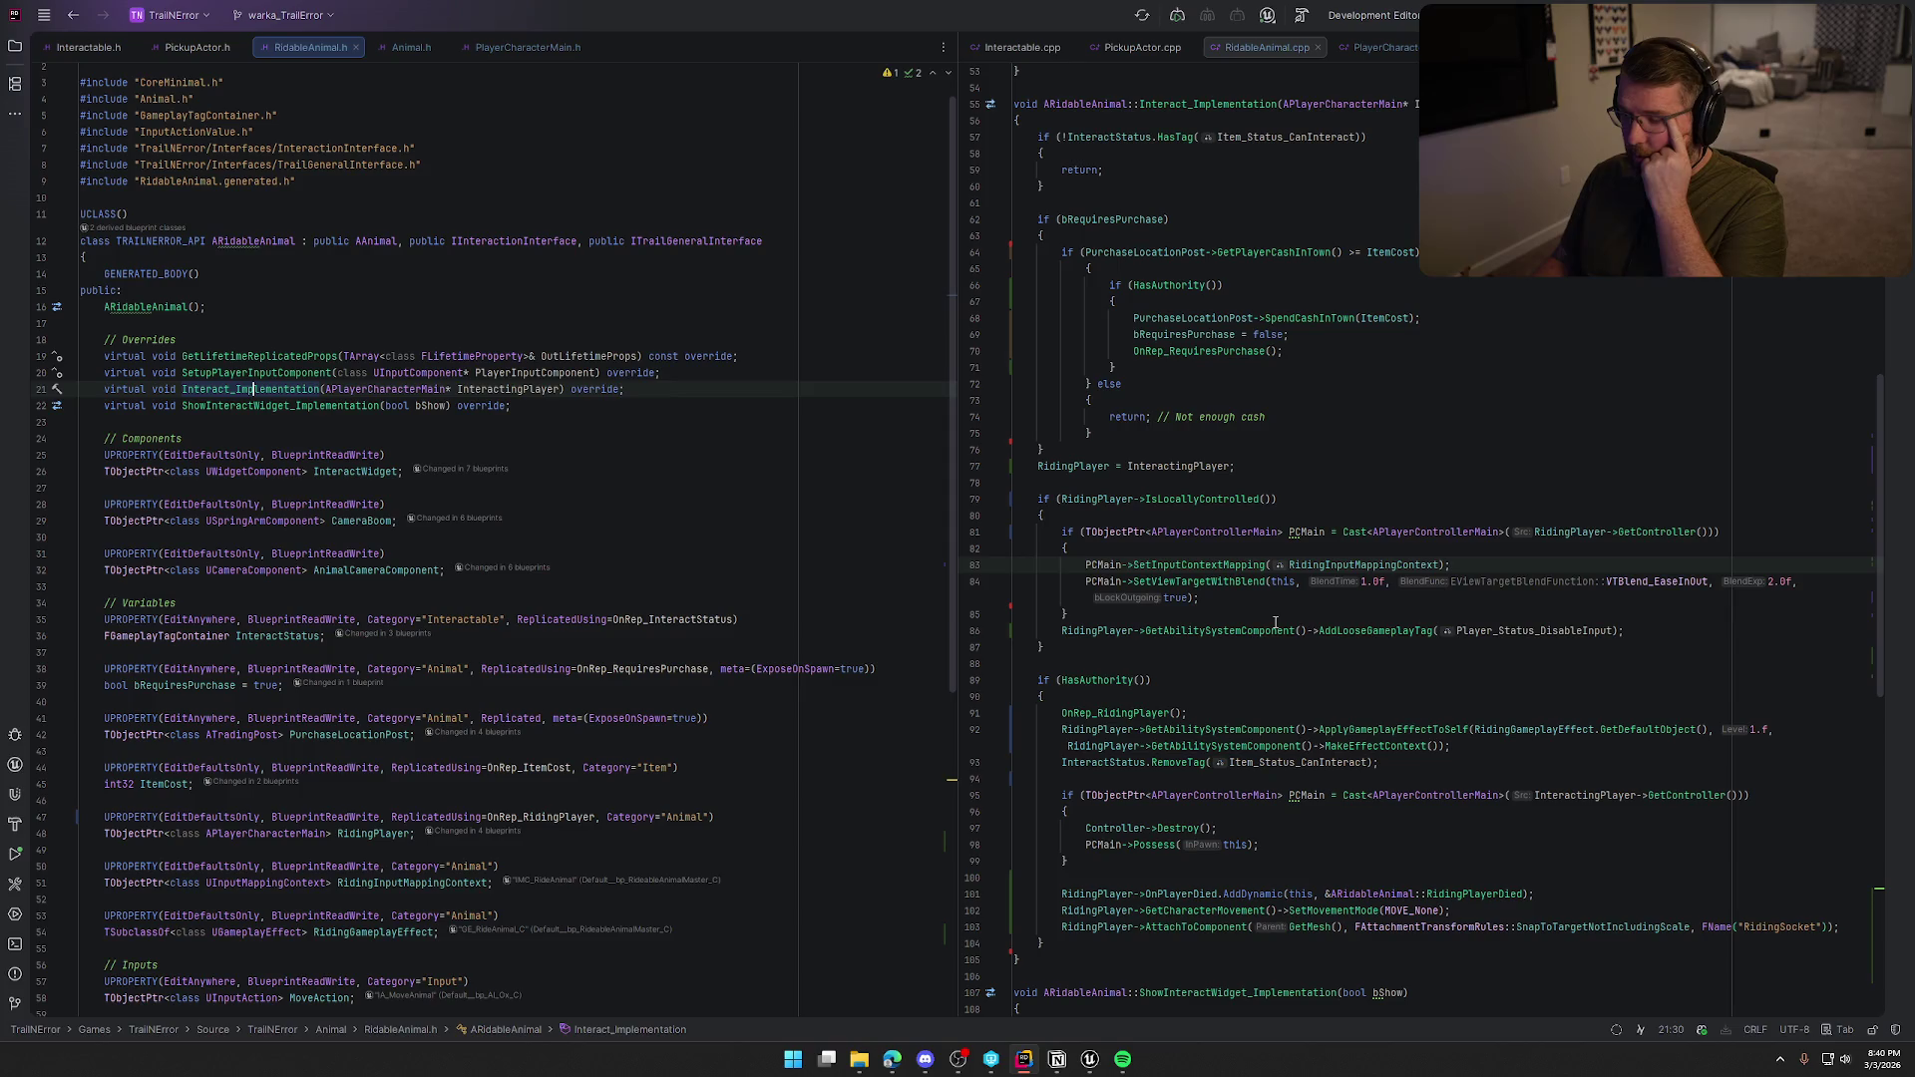
scroll(1271, 606, "down", 4)
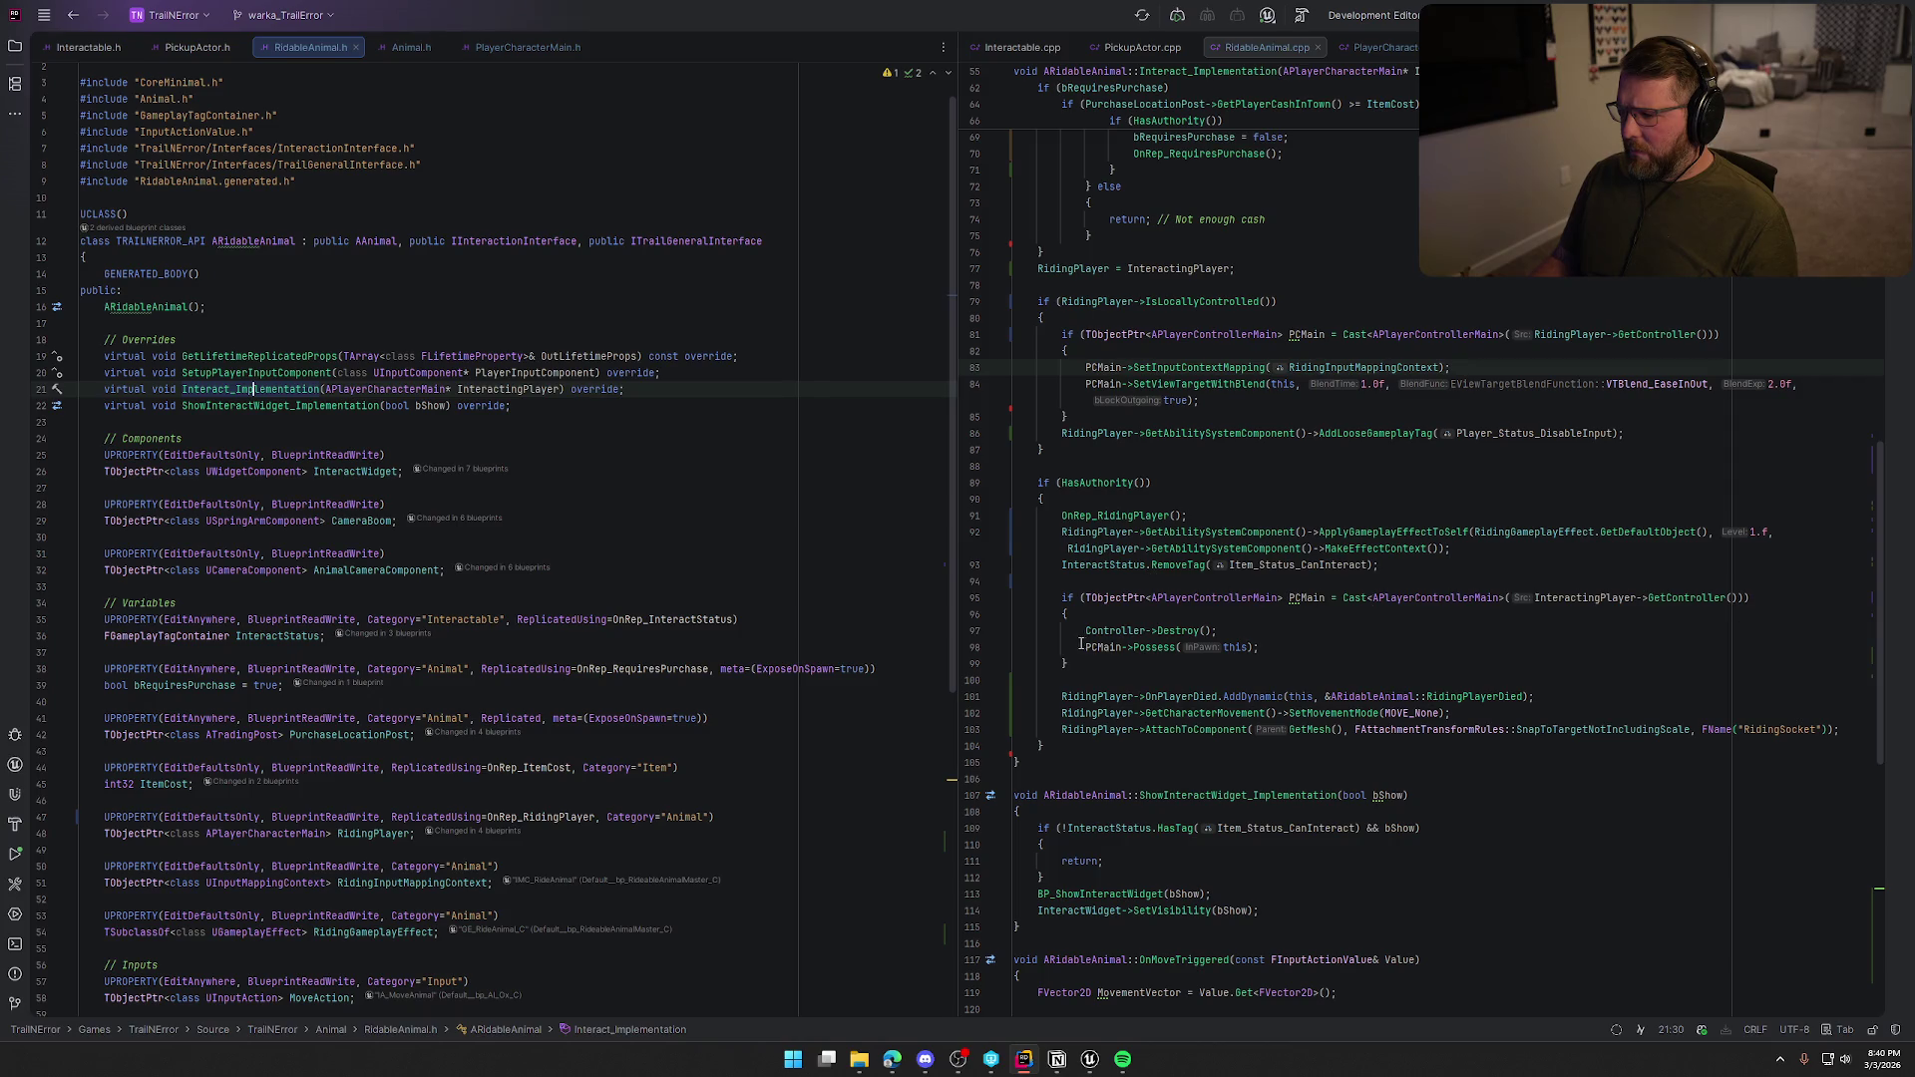
left_click_drag(1086, 634, 1217, 635)
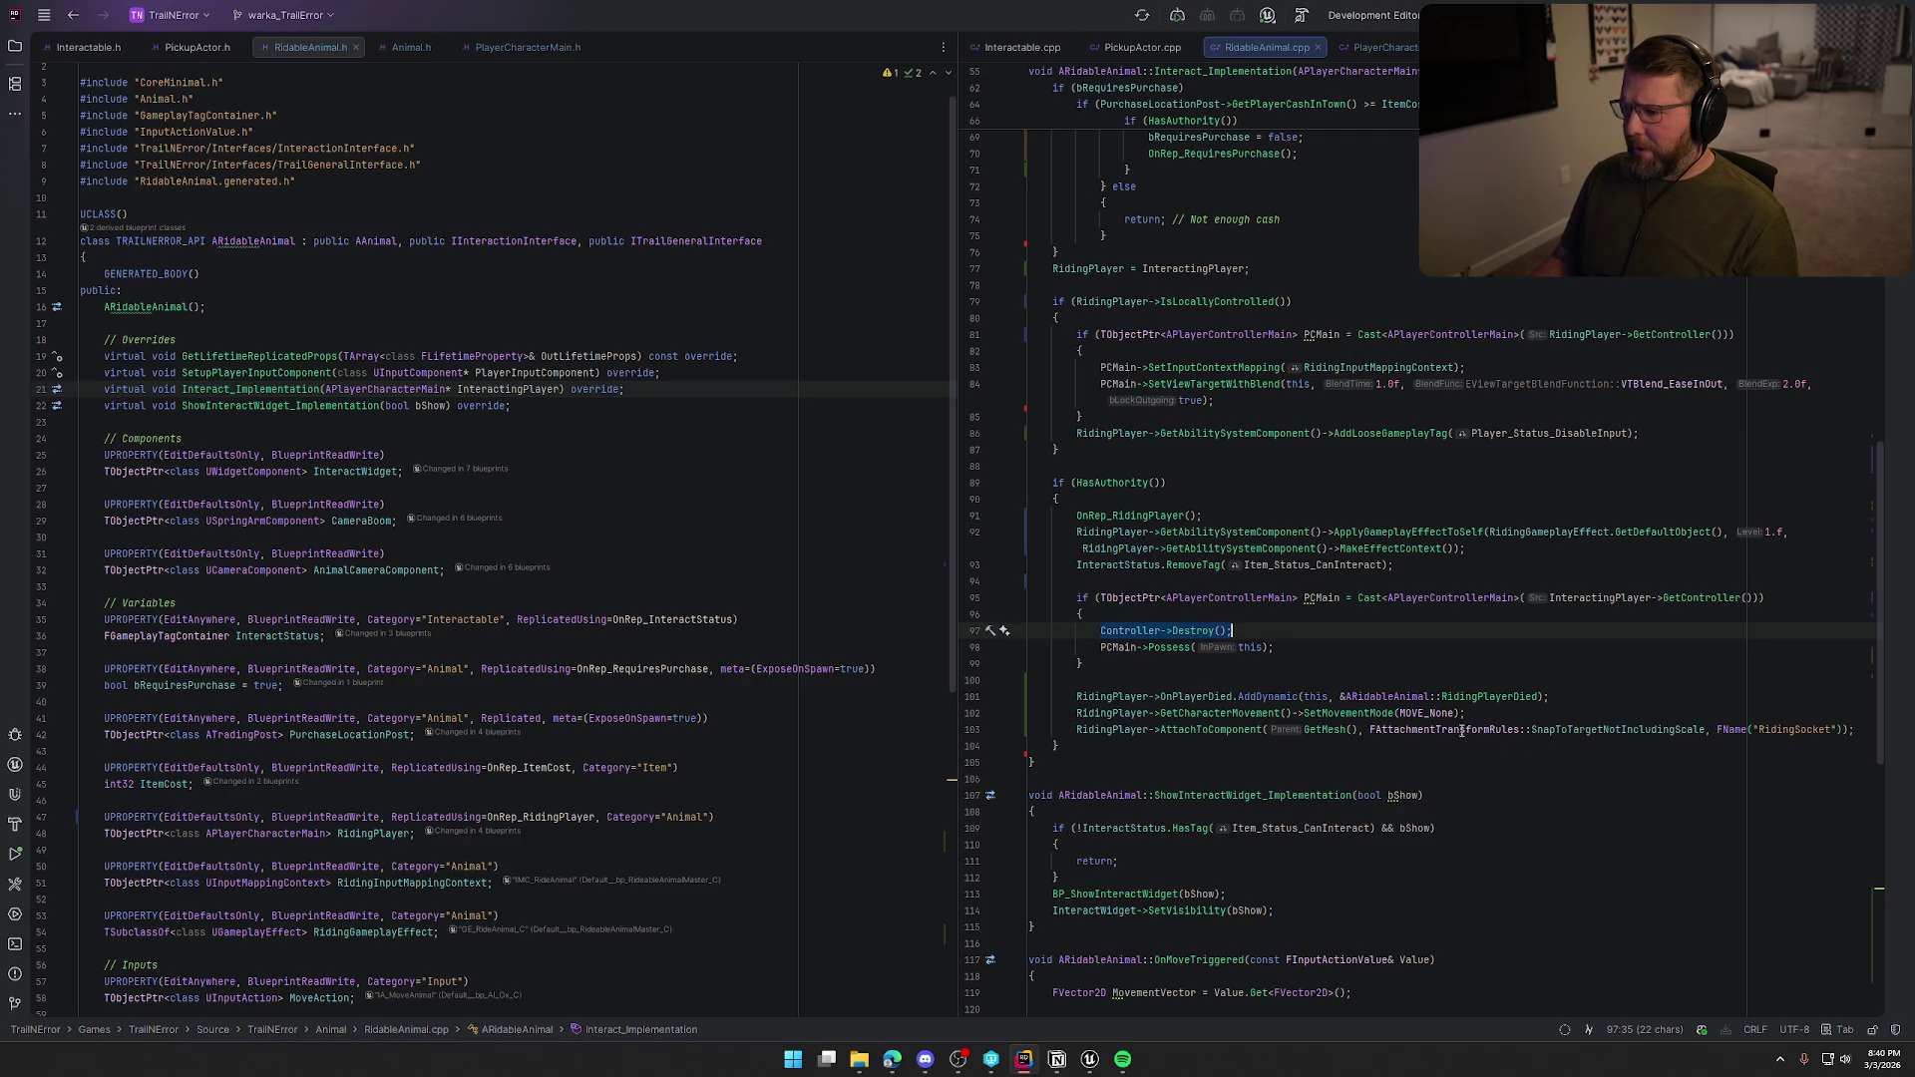
key("alt+Tab")
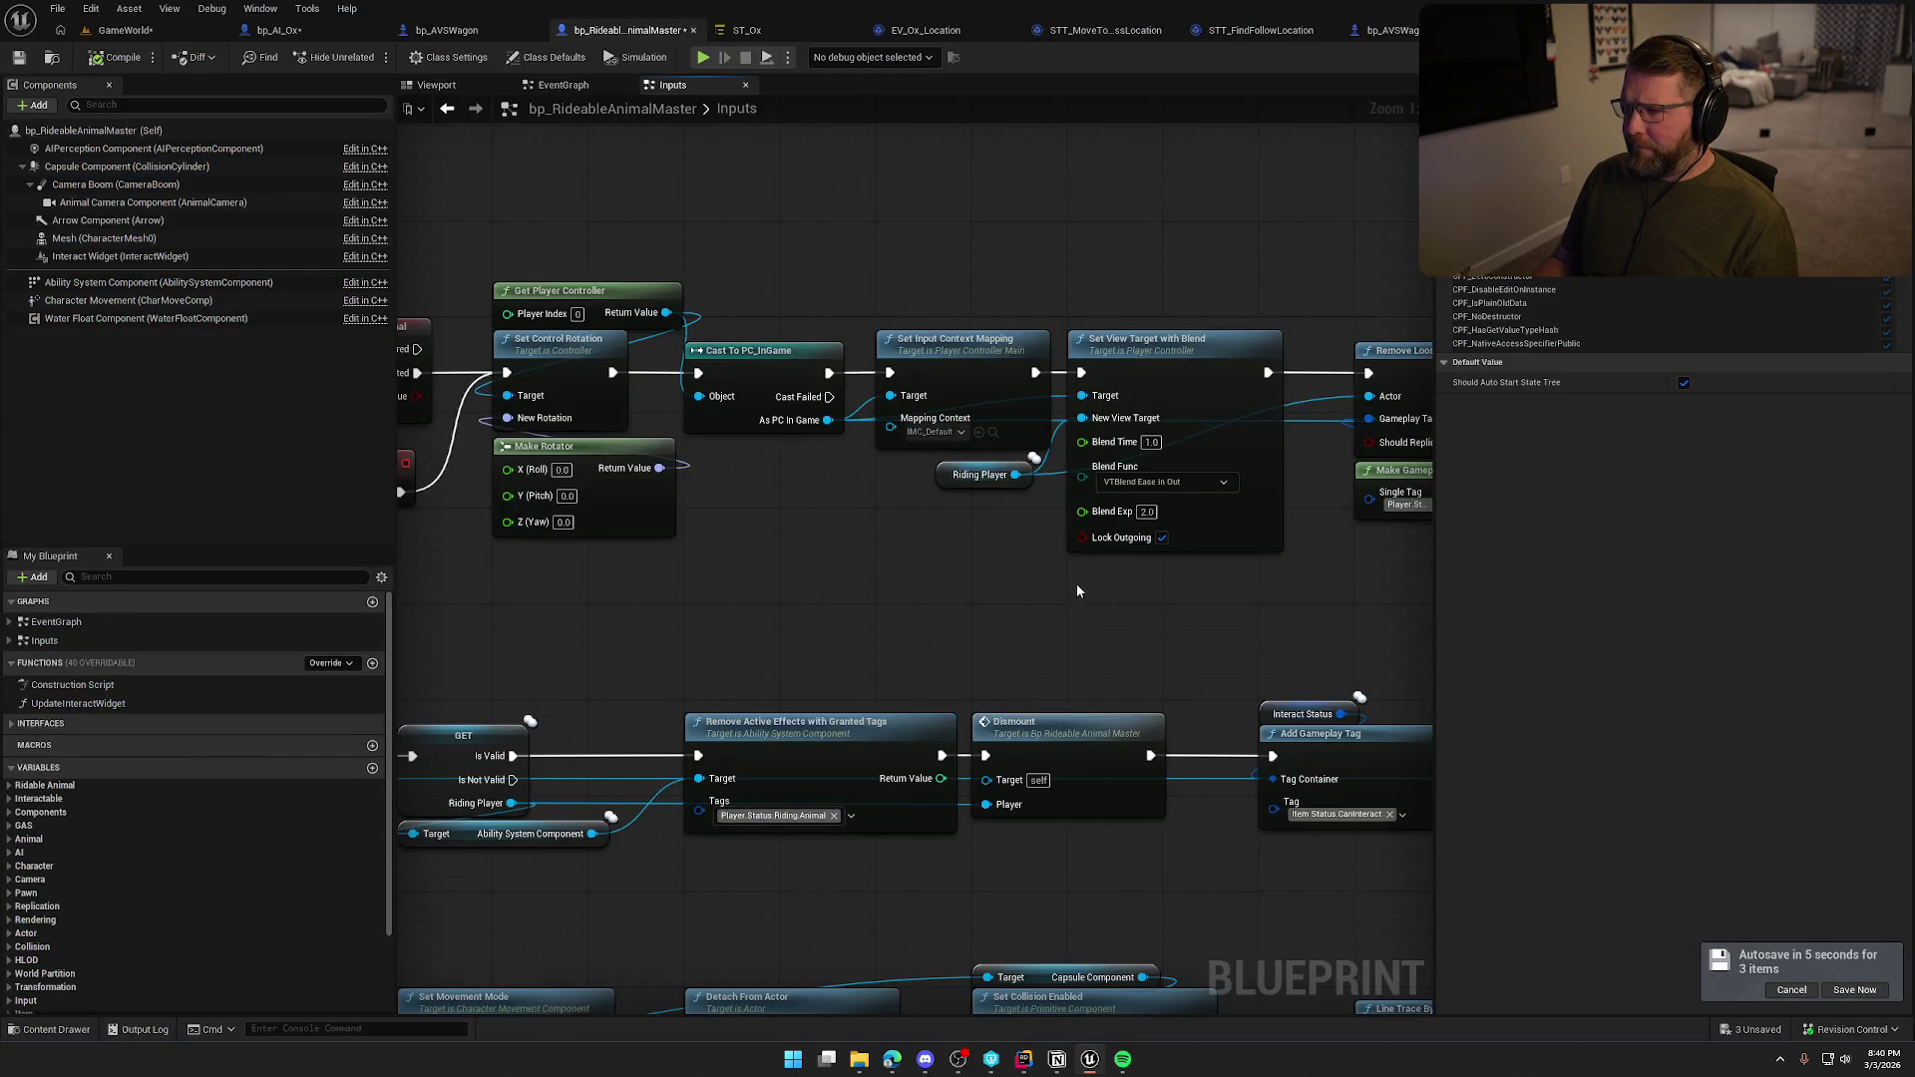
Start a Destroy search from the Get AIController output, then cancel it.
left_click(279, 30)
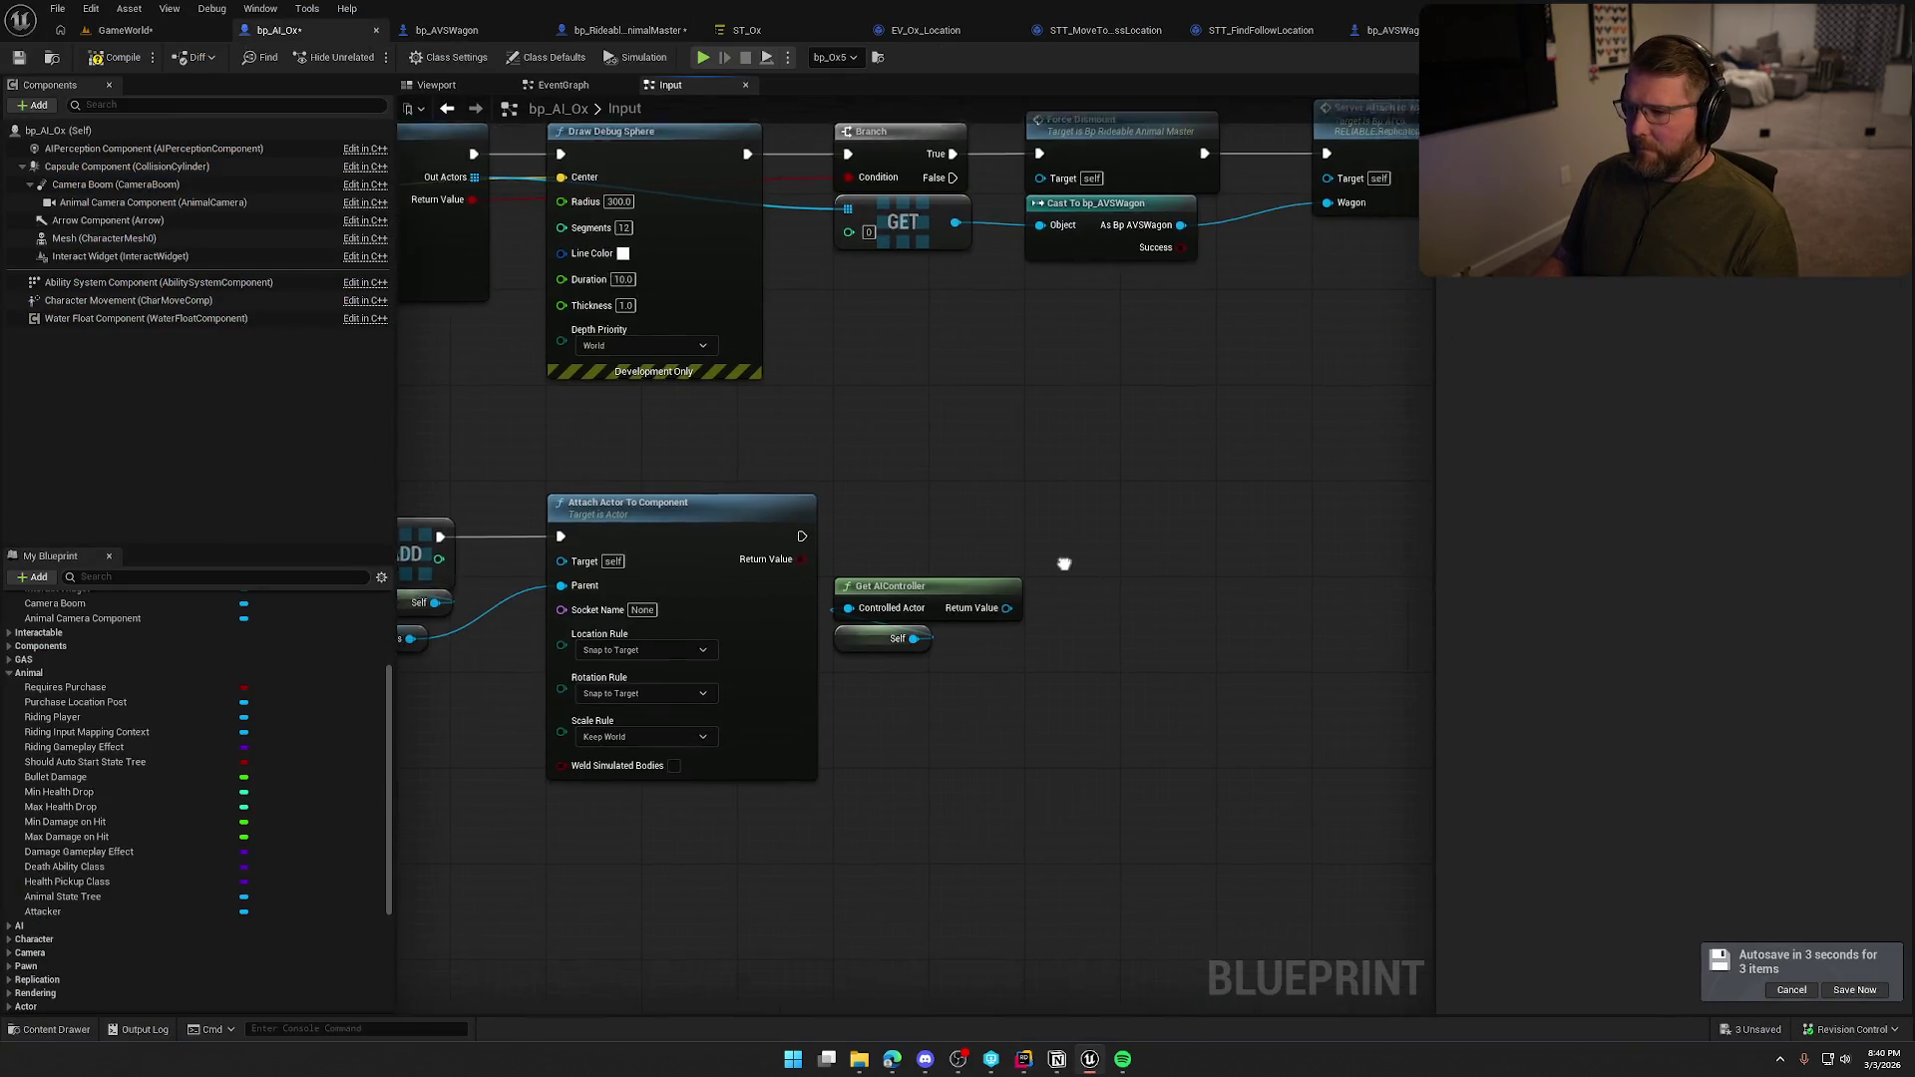
left_click_drag(963, 593, 1039, 592)
type("destroy")
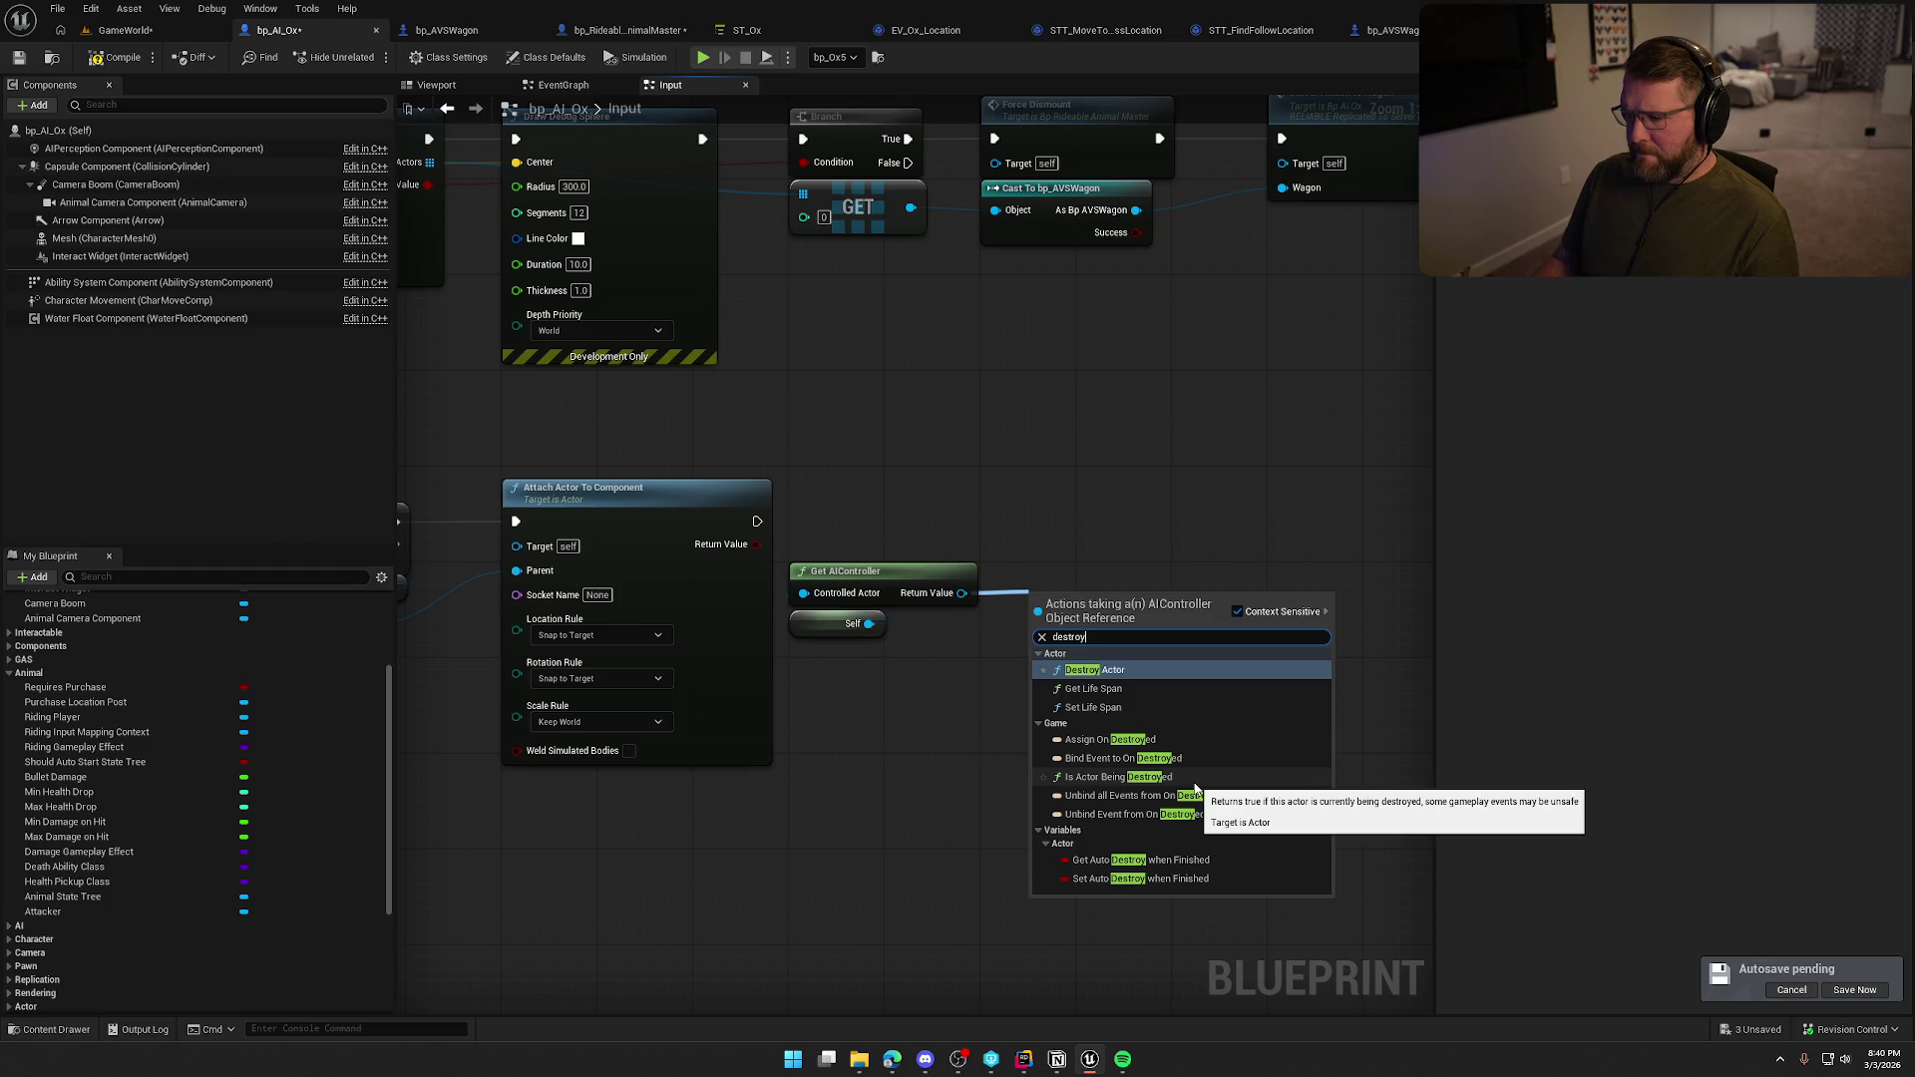
key("Escape")
key("alt+Tab")
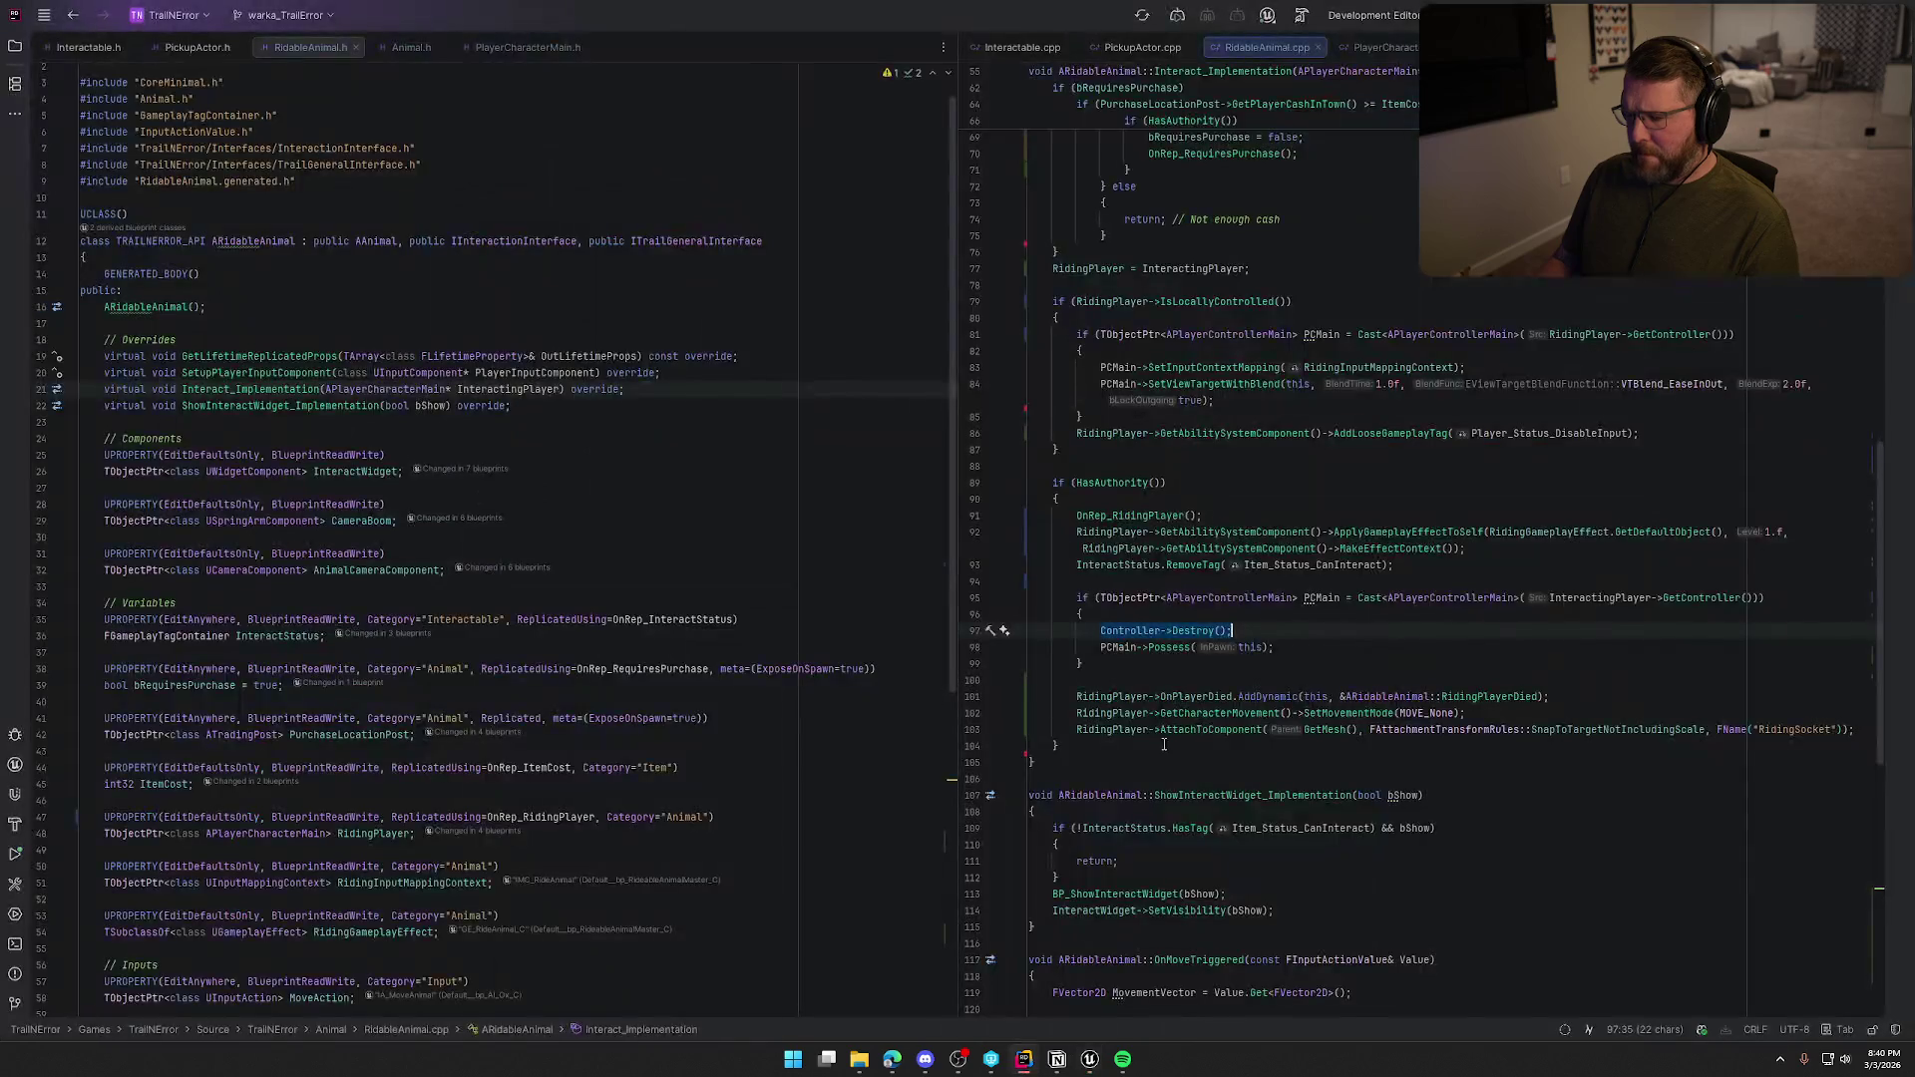
key("alt+Tab")
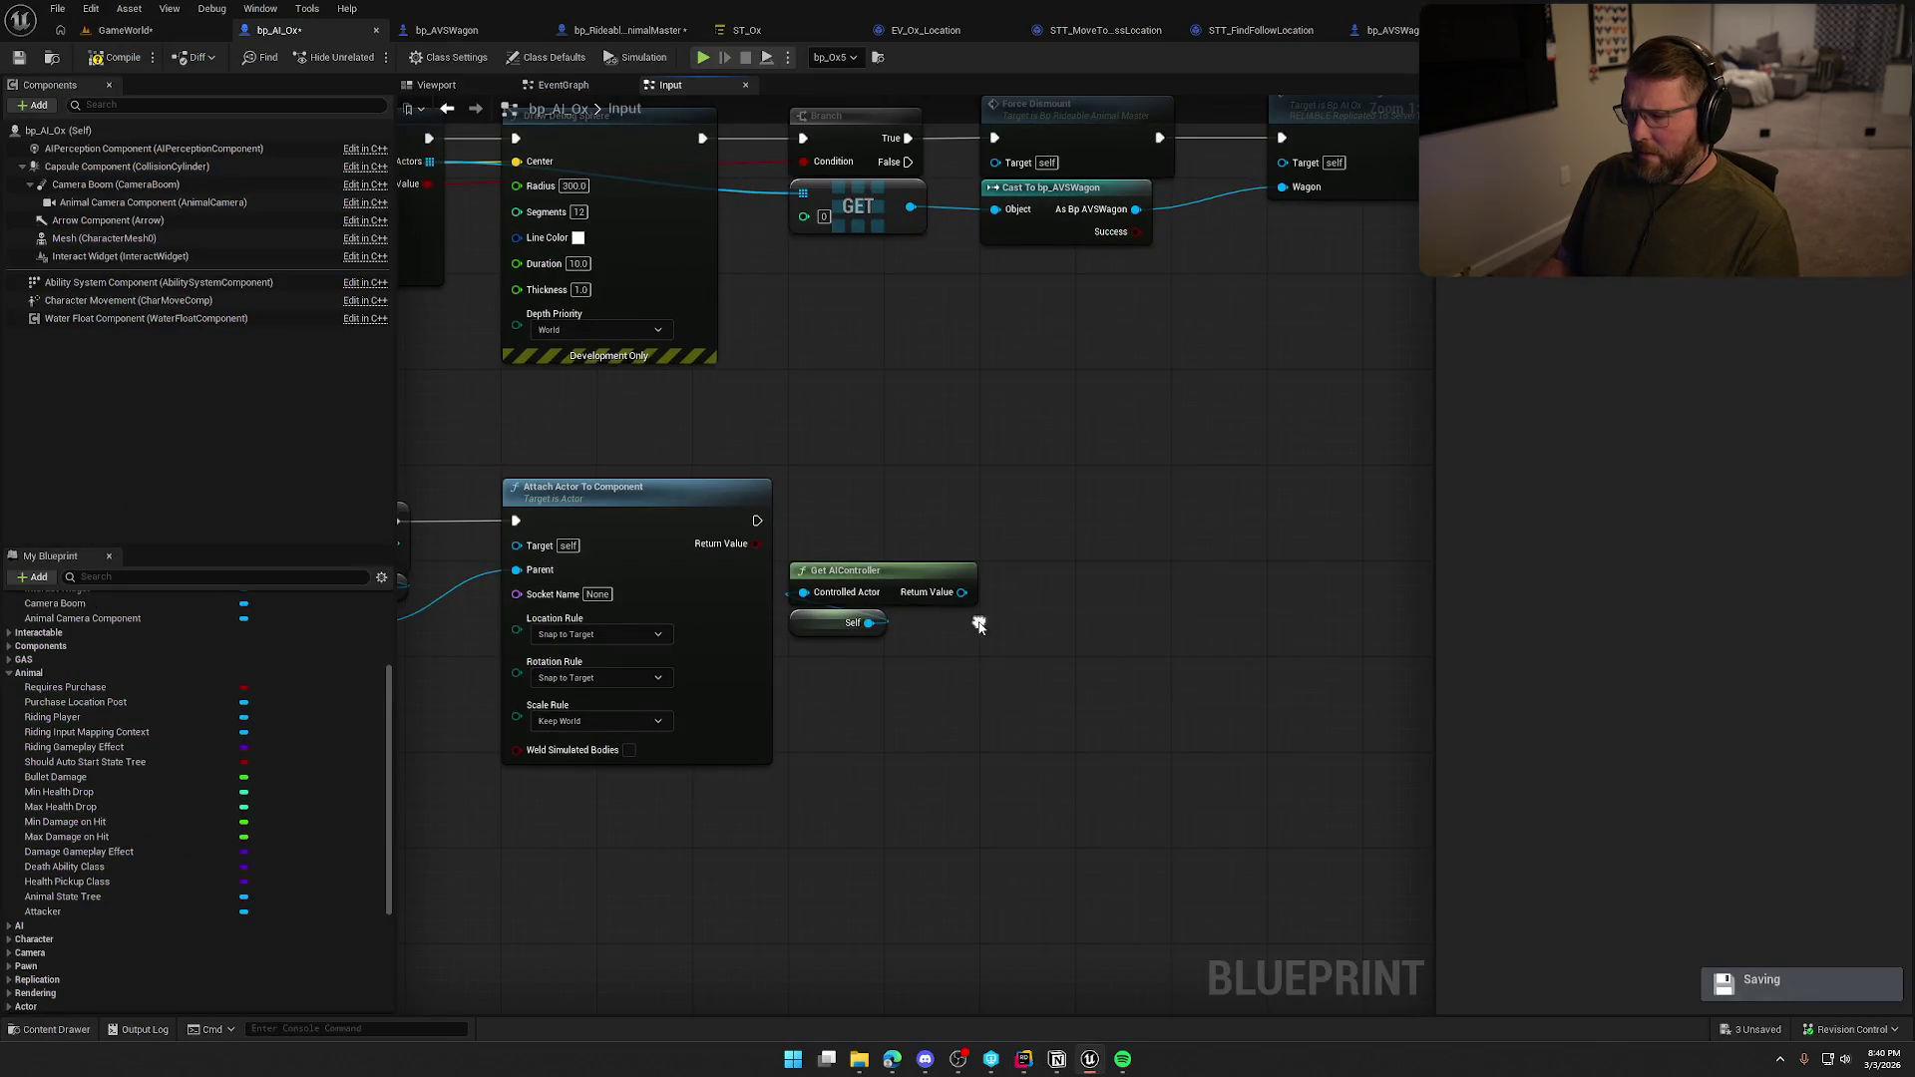
Add a Get Controller node and a Destroy Actor node targeting its return value.
right_click(981, 628)
type("get conto")
key("BackSpace")
type("rolle")
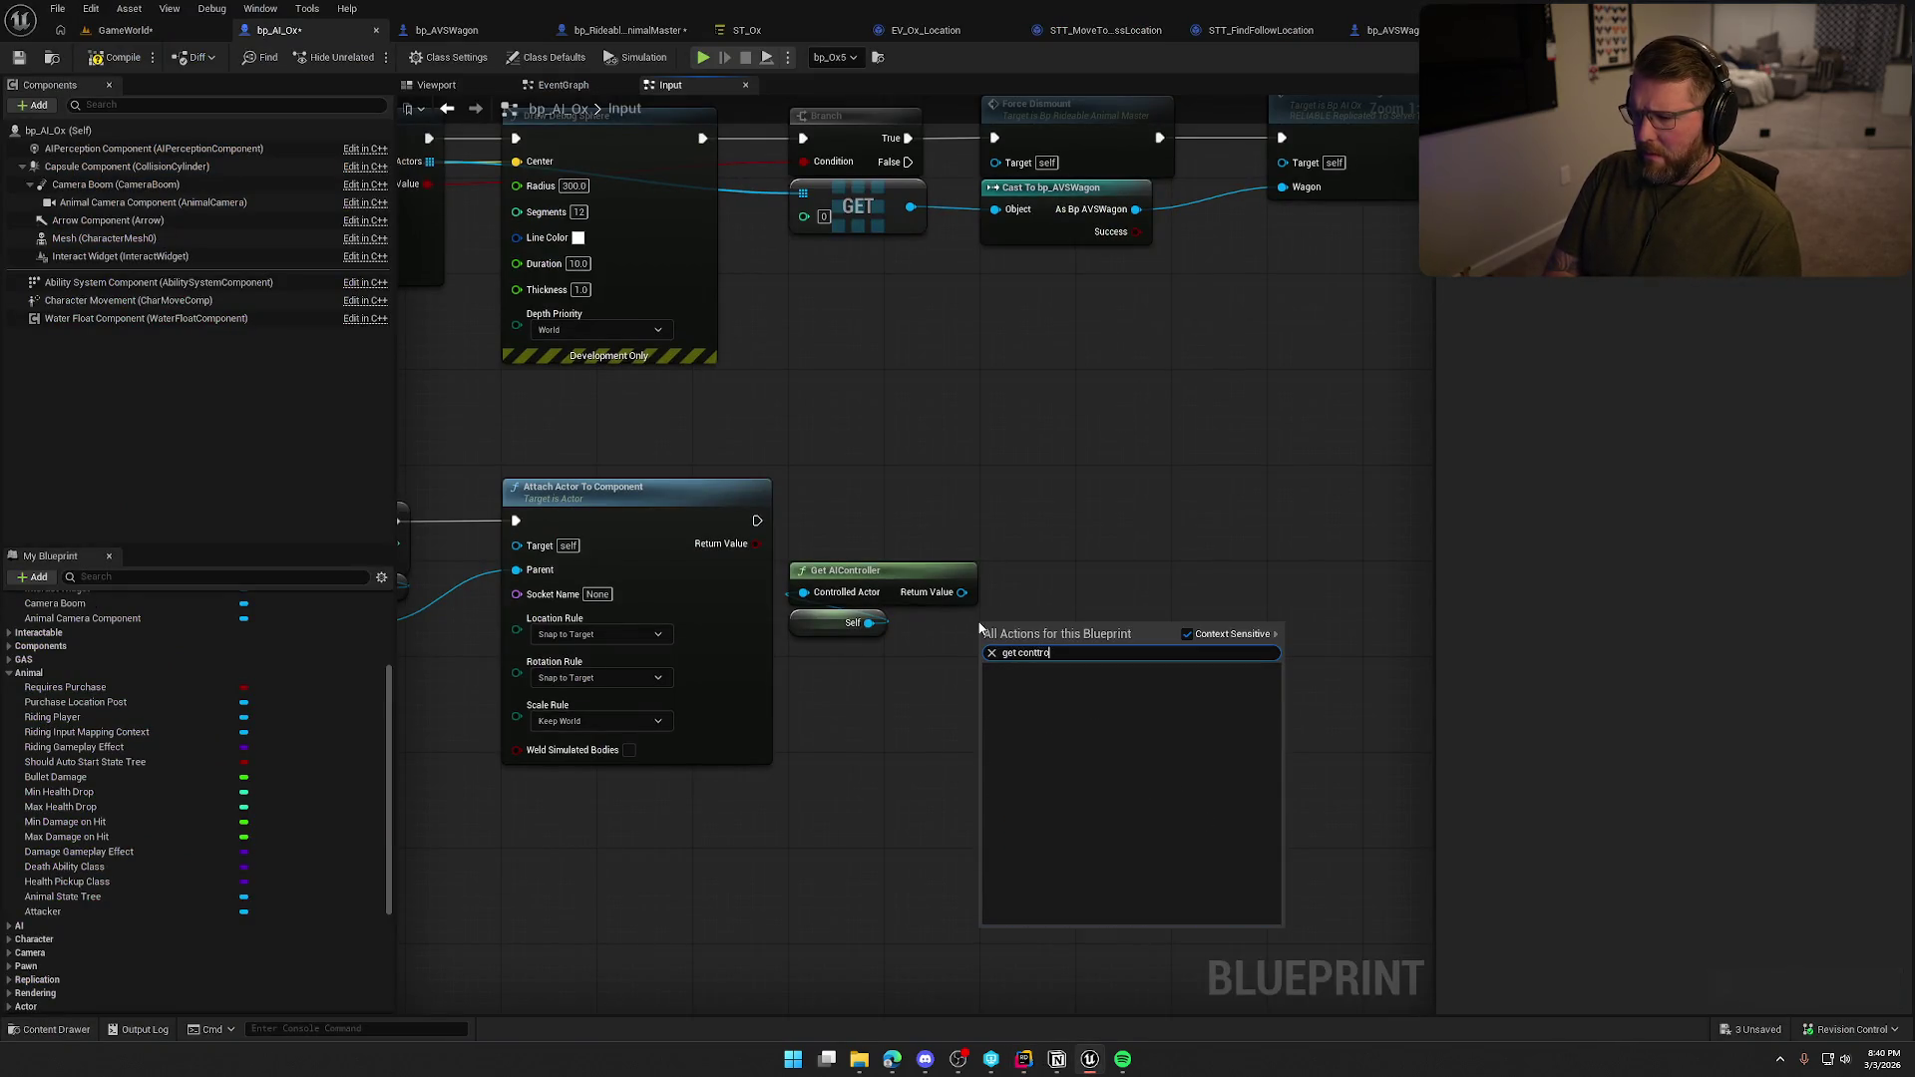
key("Return")
left_click_drag(1128, 663, 1184, 599)
type("destroy")
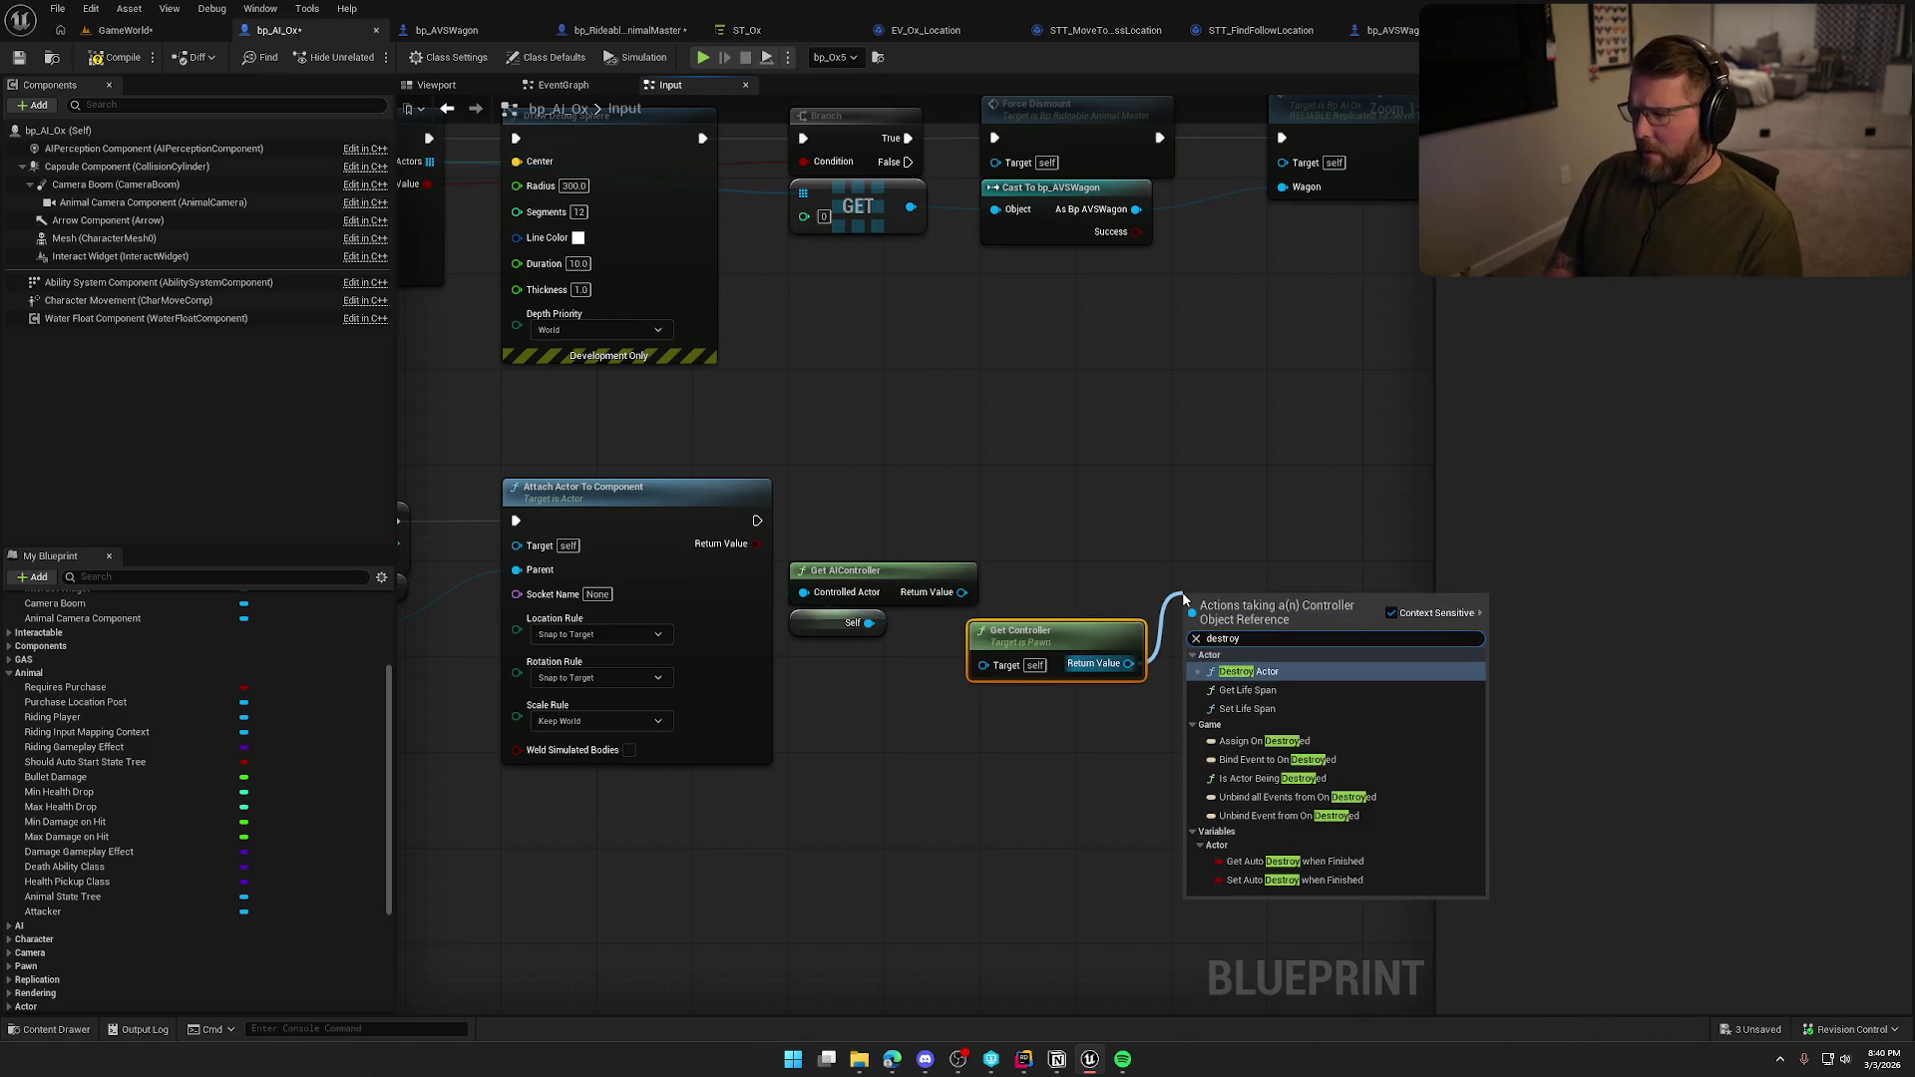
left_click(1267, 673)
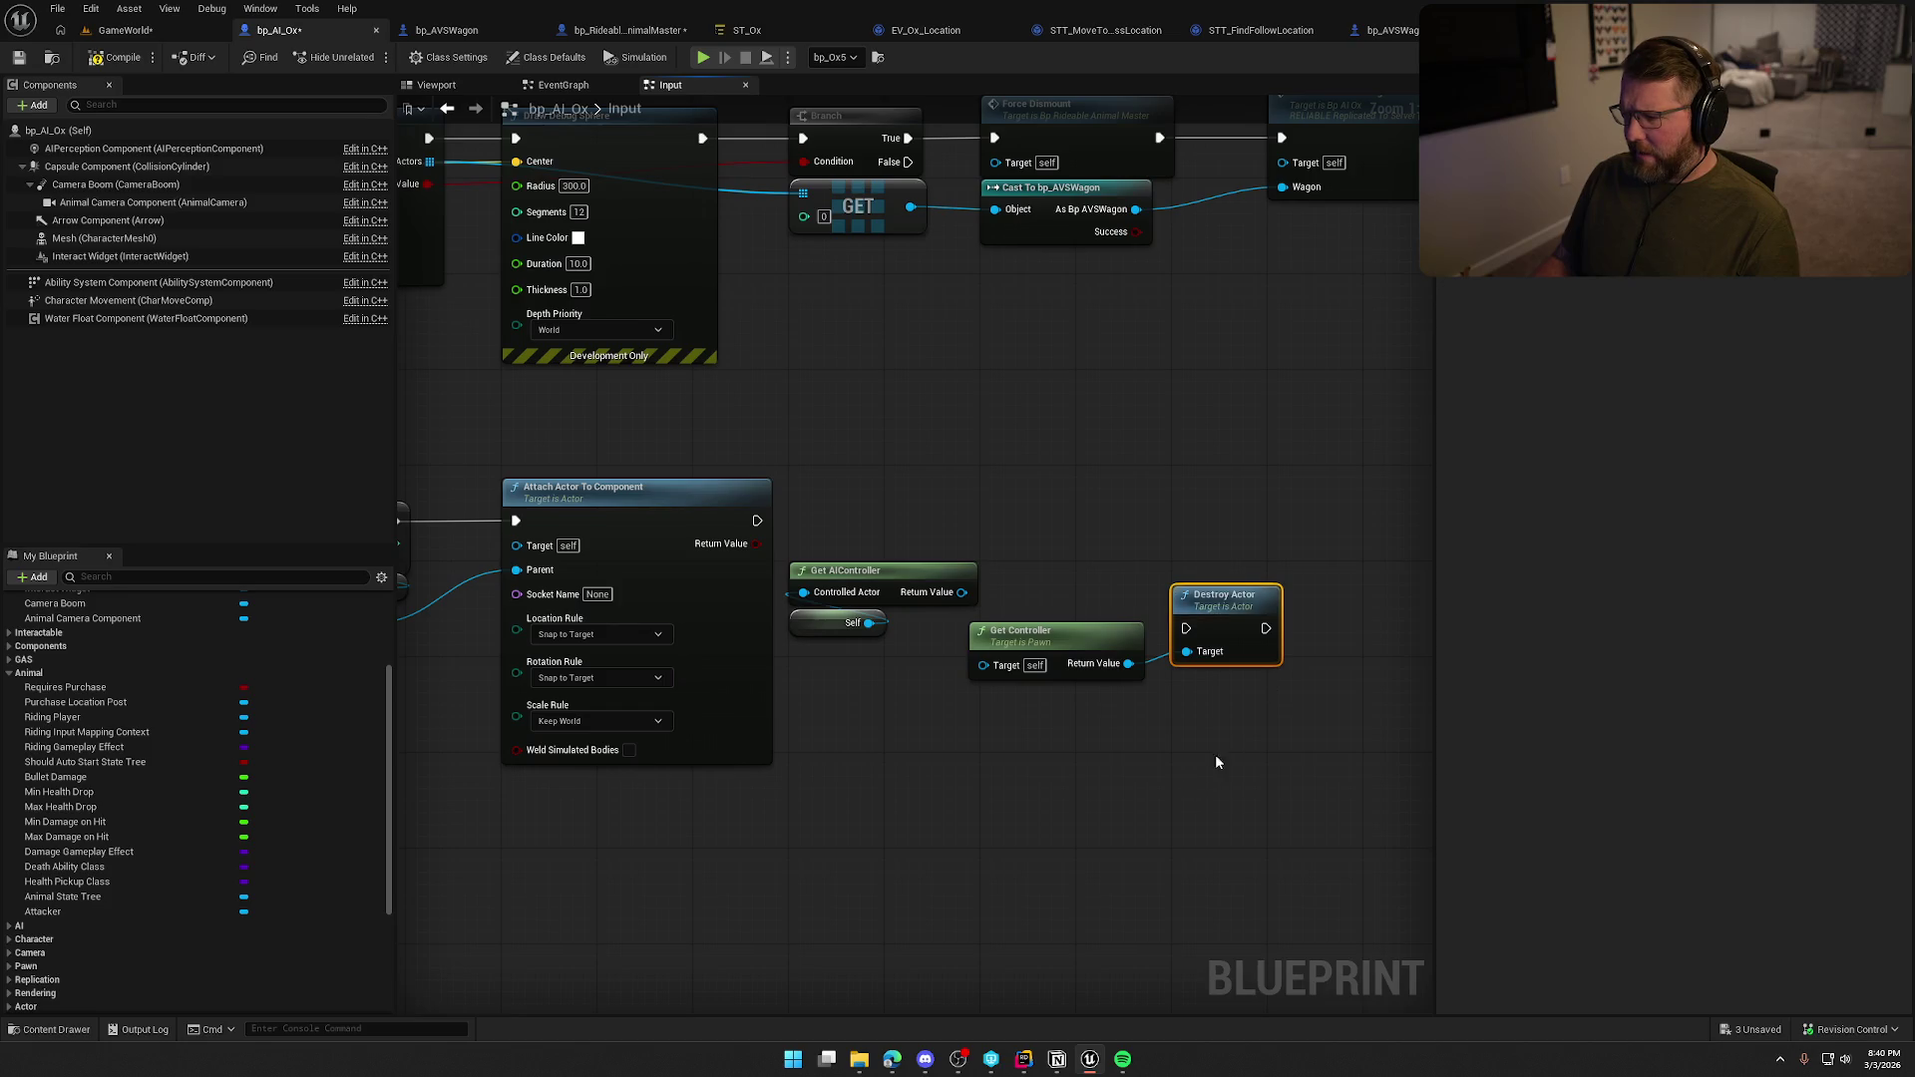
Check the C++ logic, then chain Destroy Actor right after Attach Actor To Component.
key("alt+Tab")
mouse_move(1185, 639)
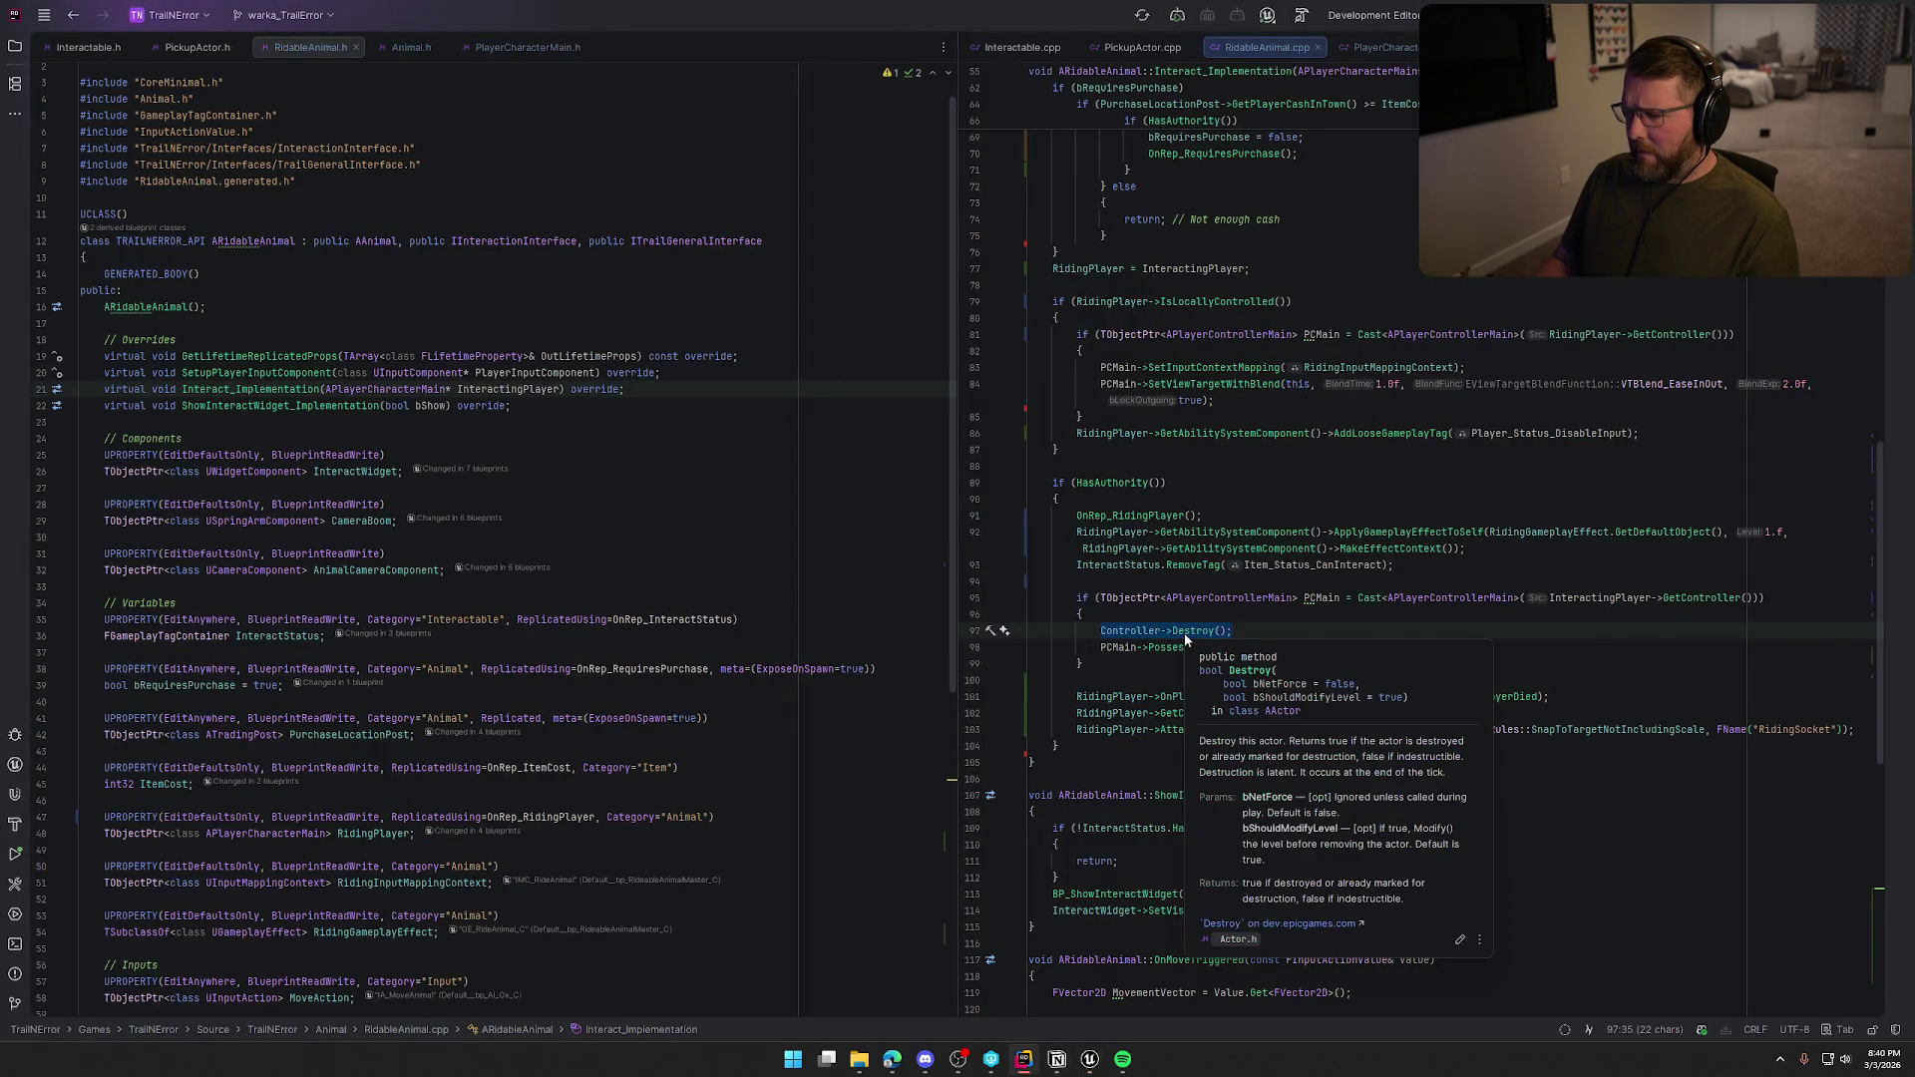
key("alt+Tab")
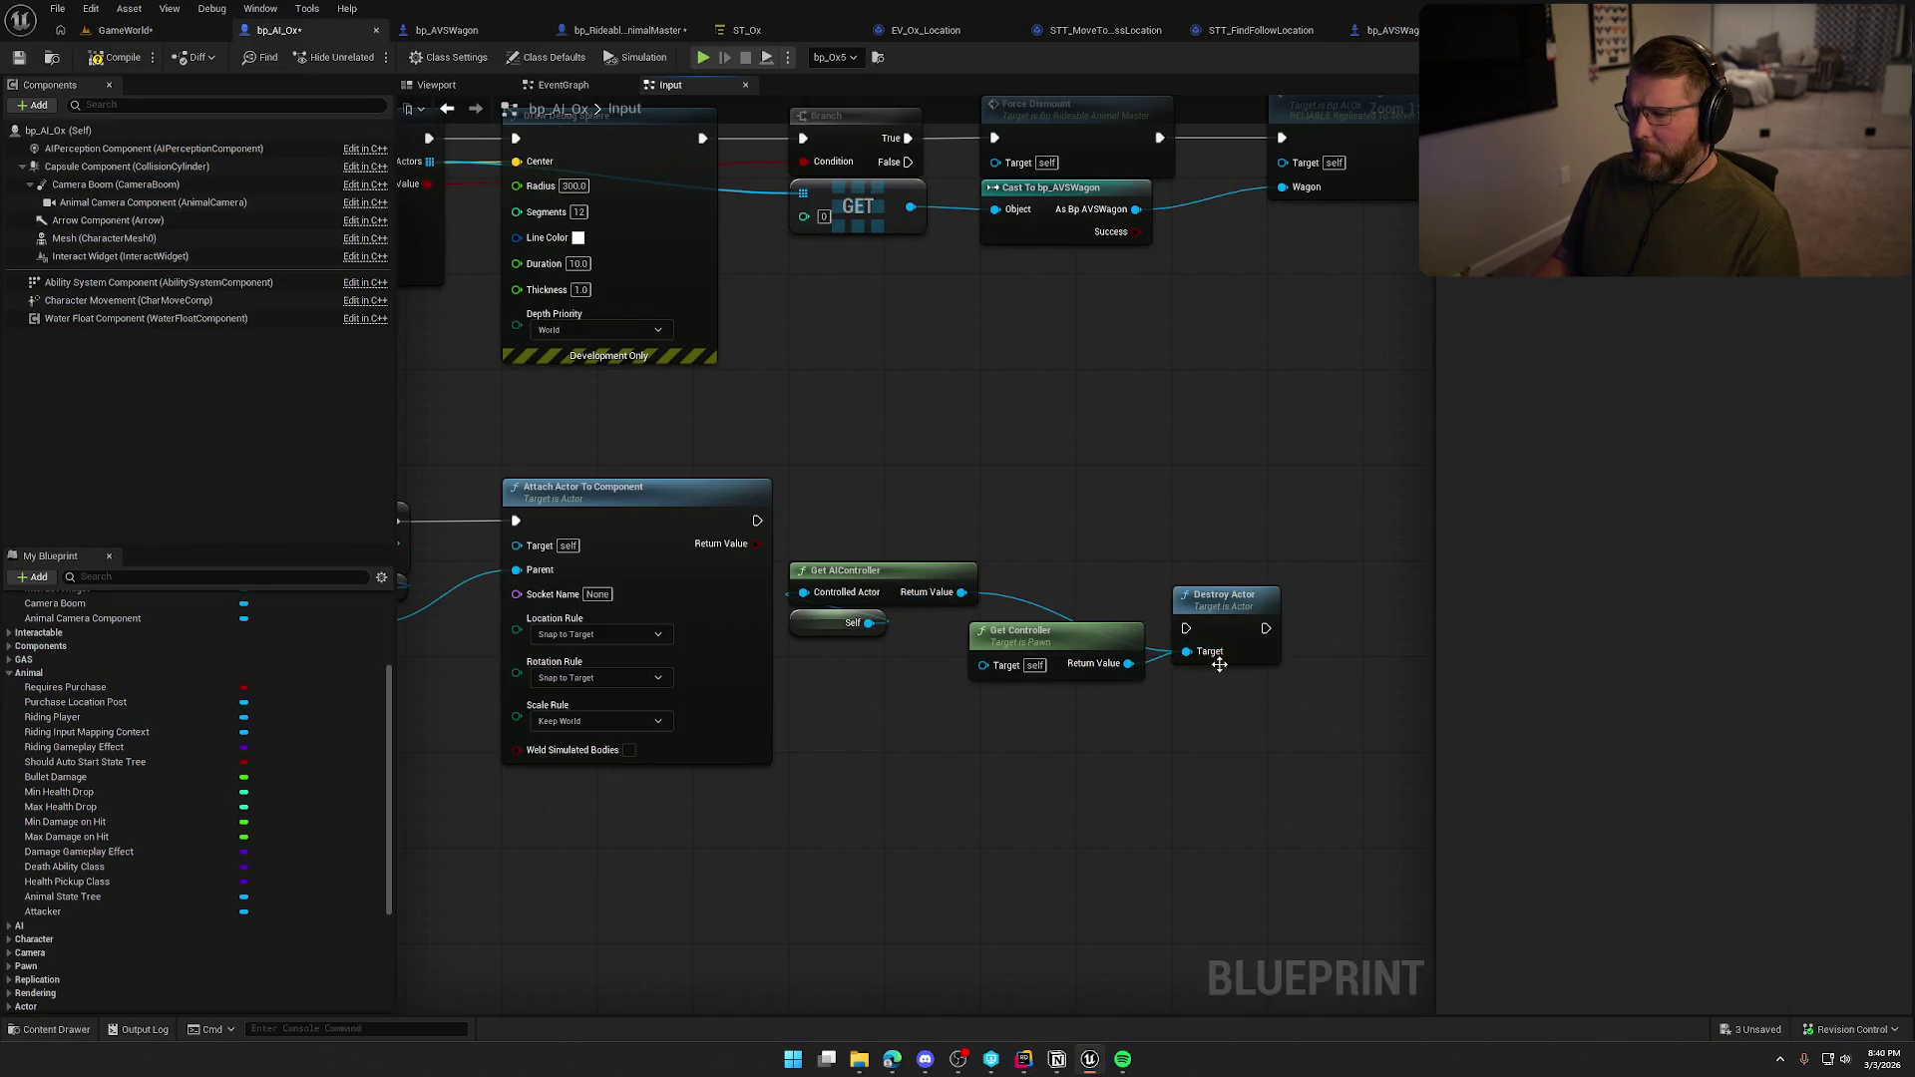
left_click_drag(1185, 628, 760, 521)
mouse_move(1226, 612)
left_mouse_down()
mouse_move(1068, 489)
mouse_move(1130, 503)
left_mouse_up()
Delete the unused Get AIController and Self nodes, tidy Get Controller, and save bp_AI_Ox.
left_click(1052, 644)
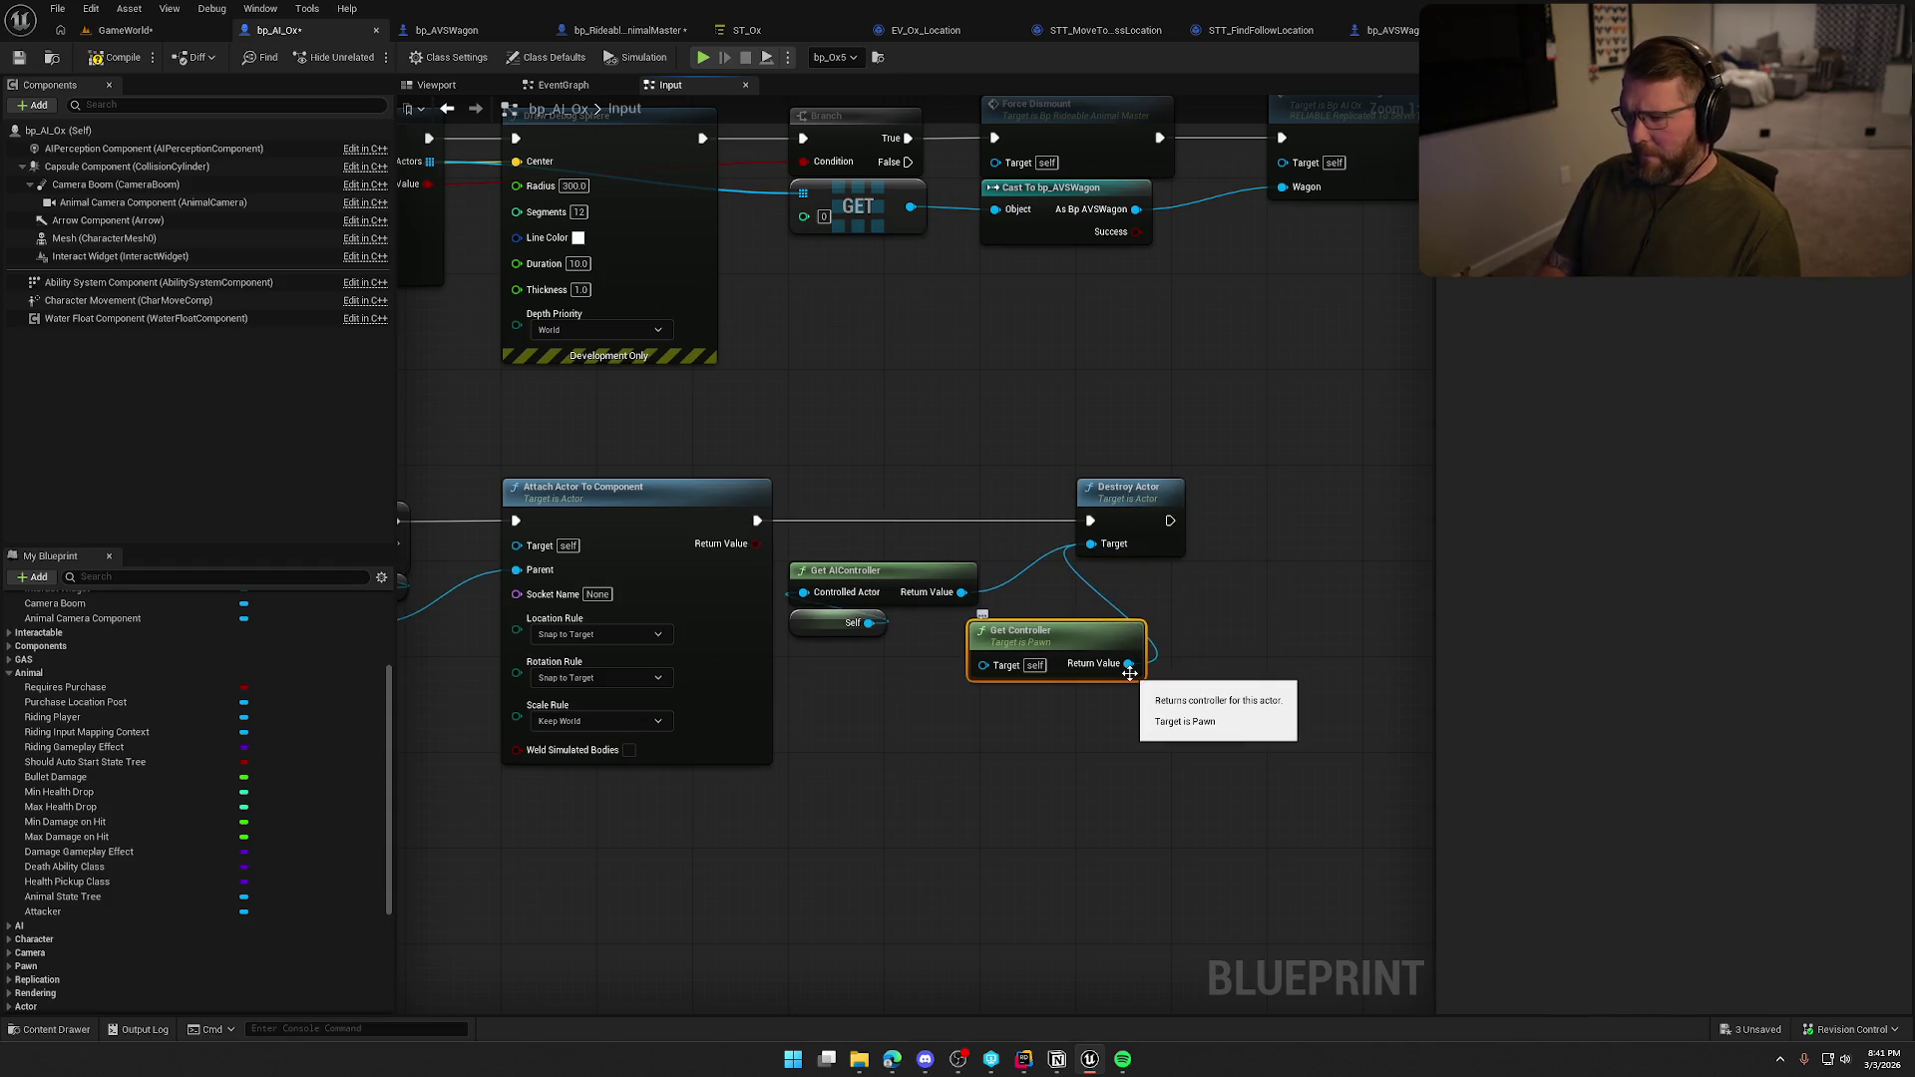
left_click_drag(778, 552, 906, 643)
key("Delete")
left_click_drag(1058, 648, 880, 553)
mouse_move(1141, 499)
left_mouse_down()
mouse_move(1043, 501)
mouse_move(1180, 514)
mouse_move(1488, 466)
mouse_move(1674, 383)
left_mouse_up()
key("ctrl+s")
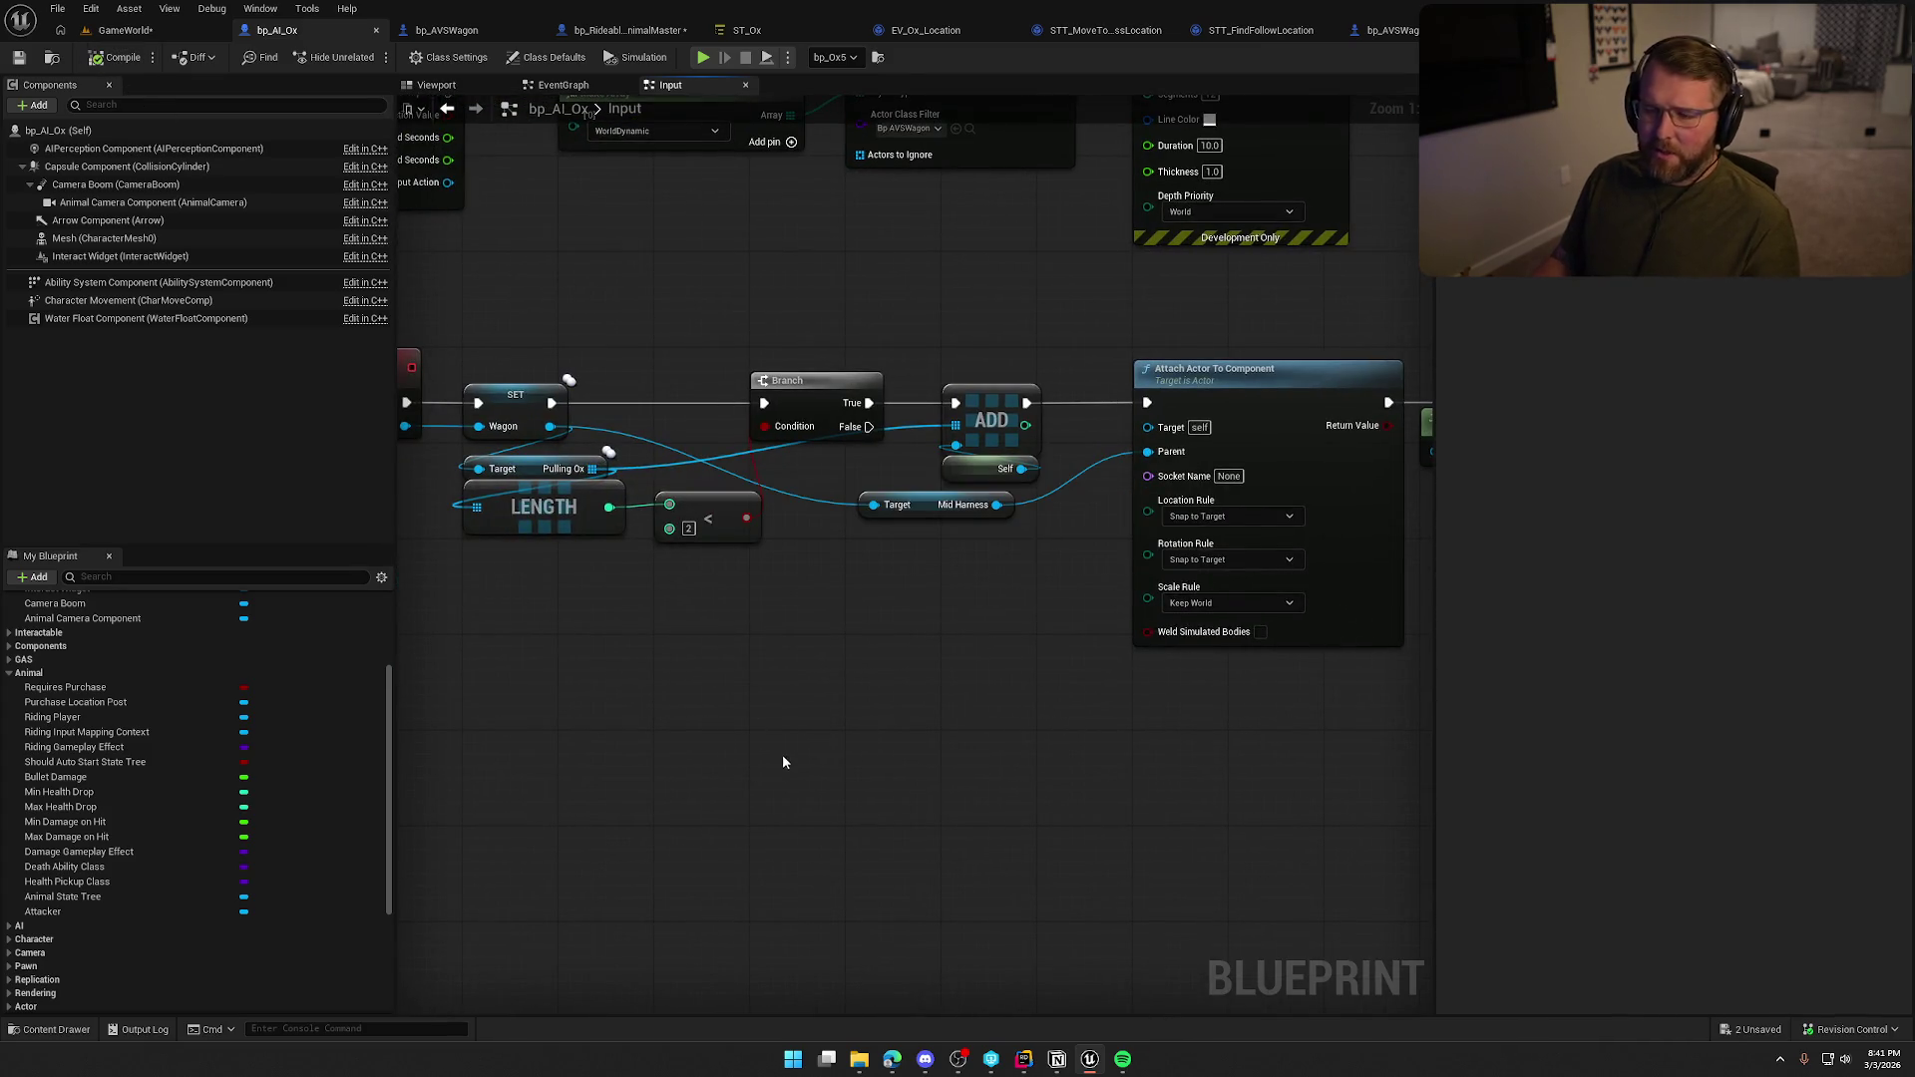
mouse_move(767, 787)
left_mouse_down()
mouse_move(1000, 825)
mouse_move(796, 783)
mouse_move(291, 742)
left_mouse_up()
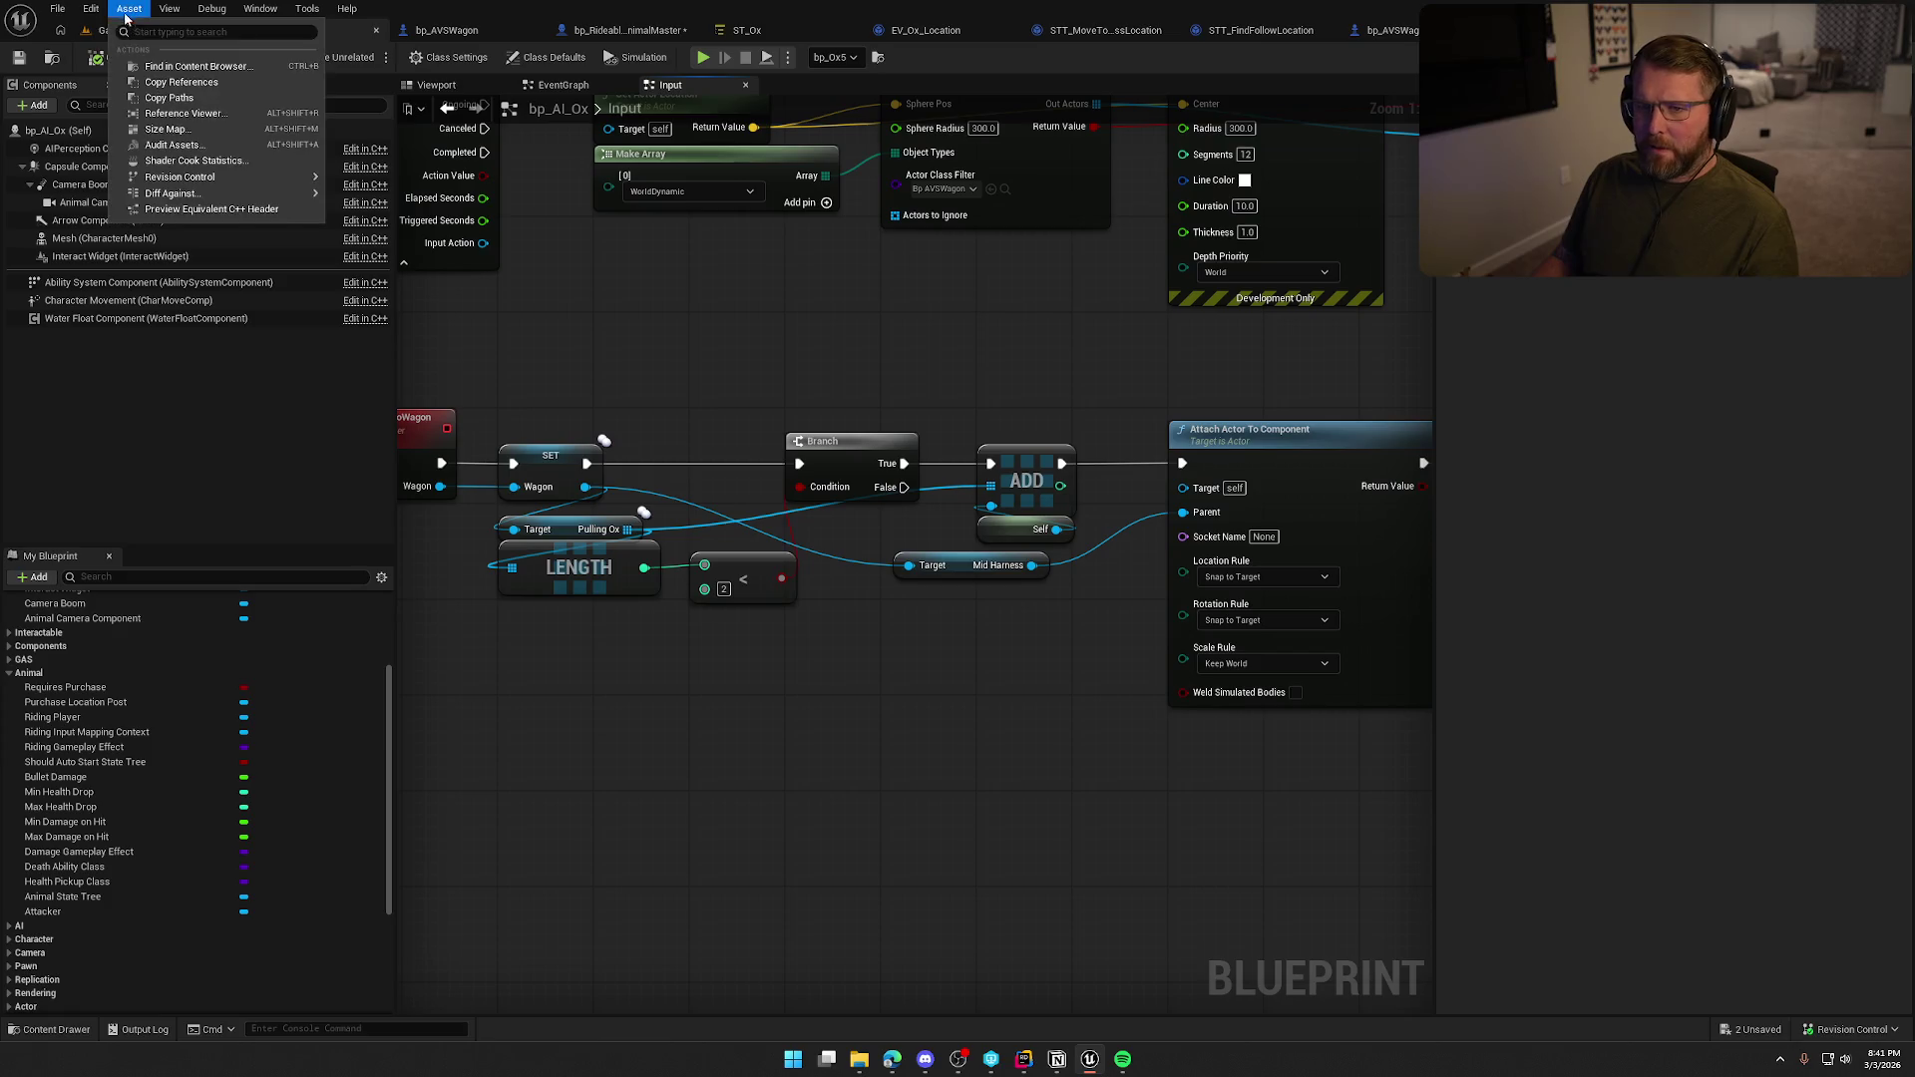
Start a Play session in GameWorld and walk the character up to the ox and wagon.
left_click(189, 30)
left_click(409, 55)
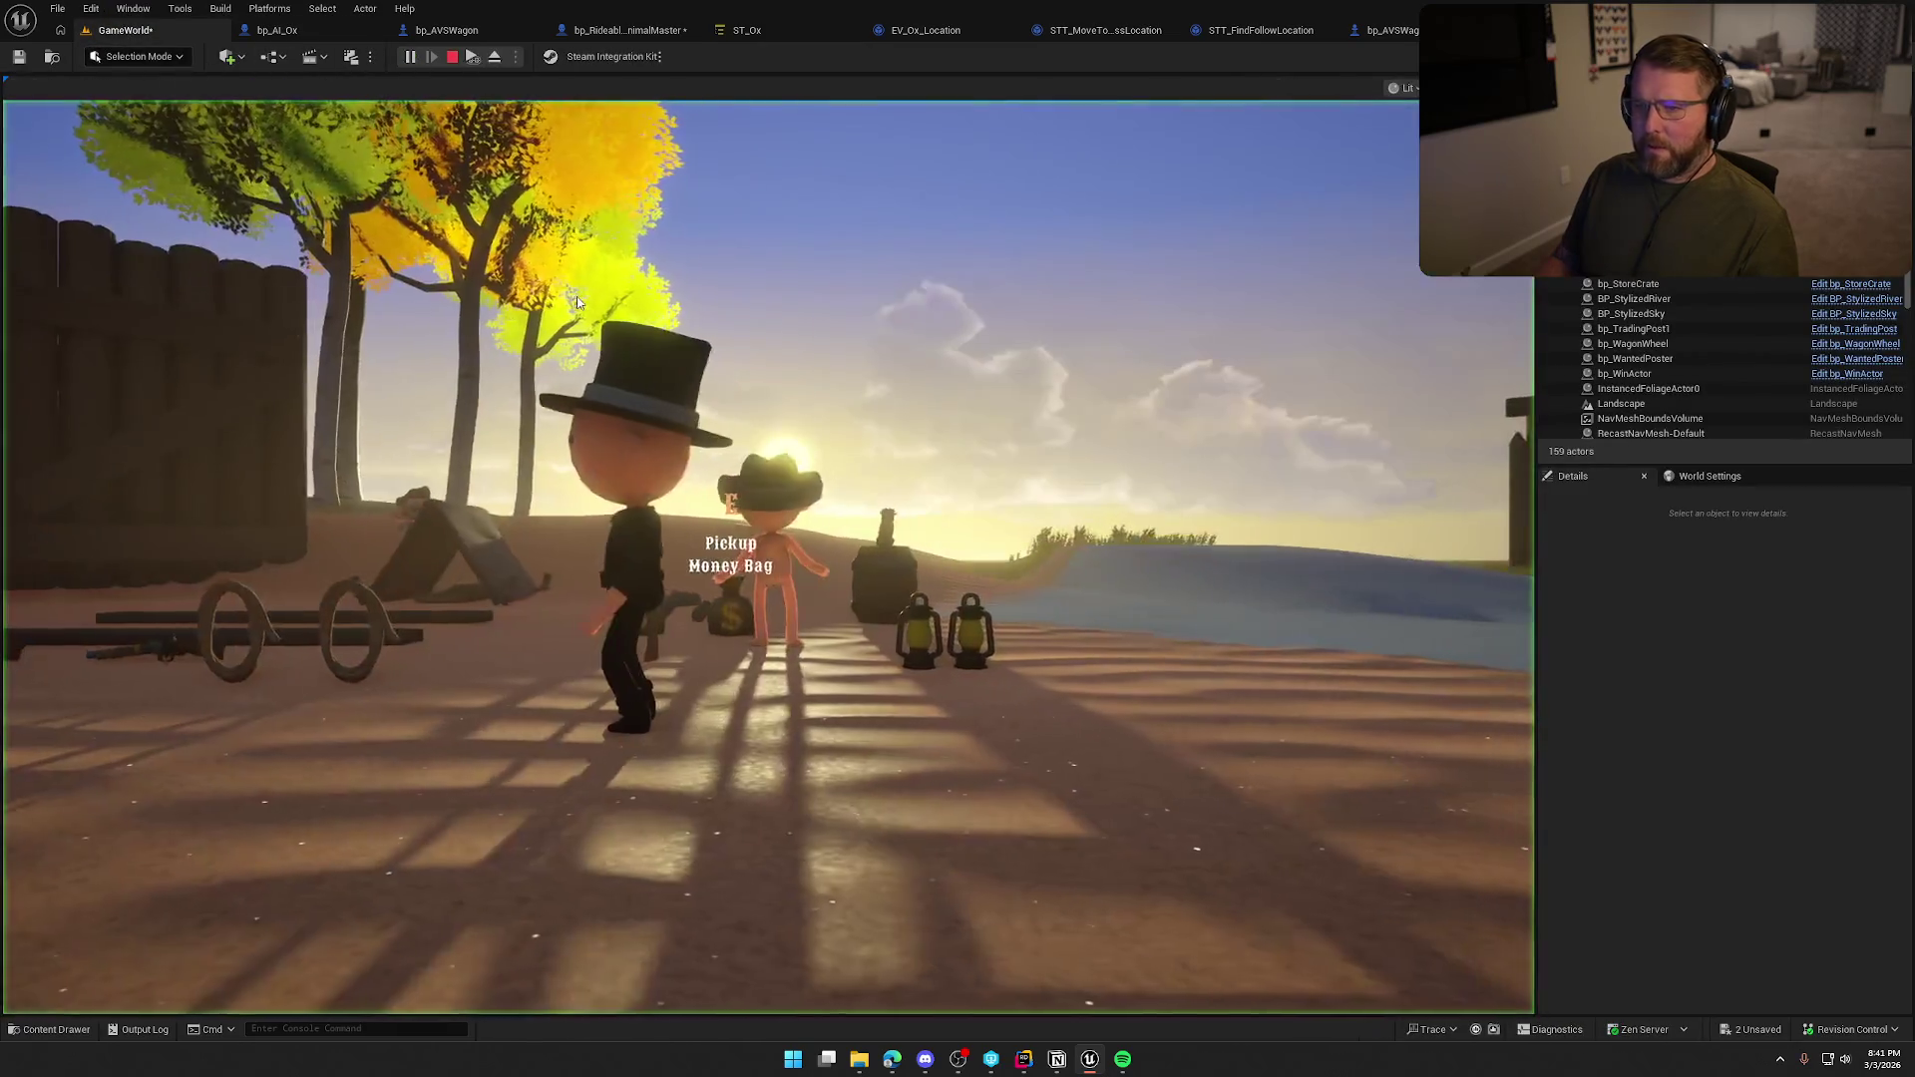
key("w")
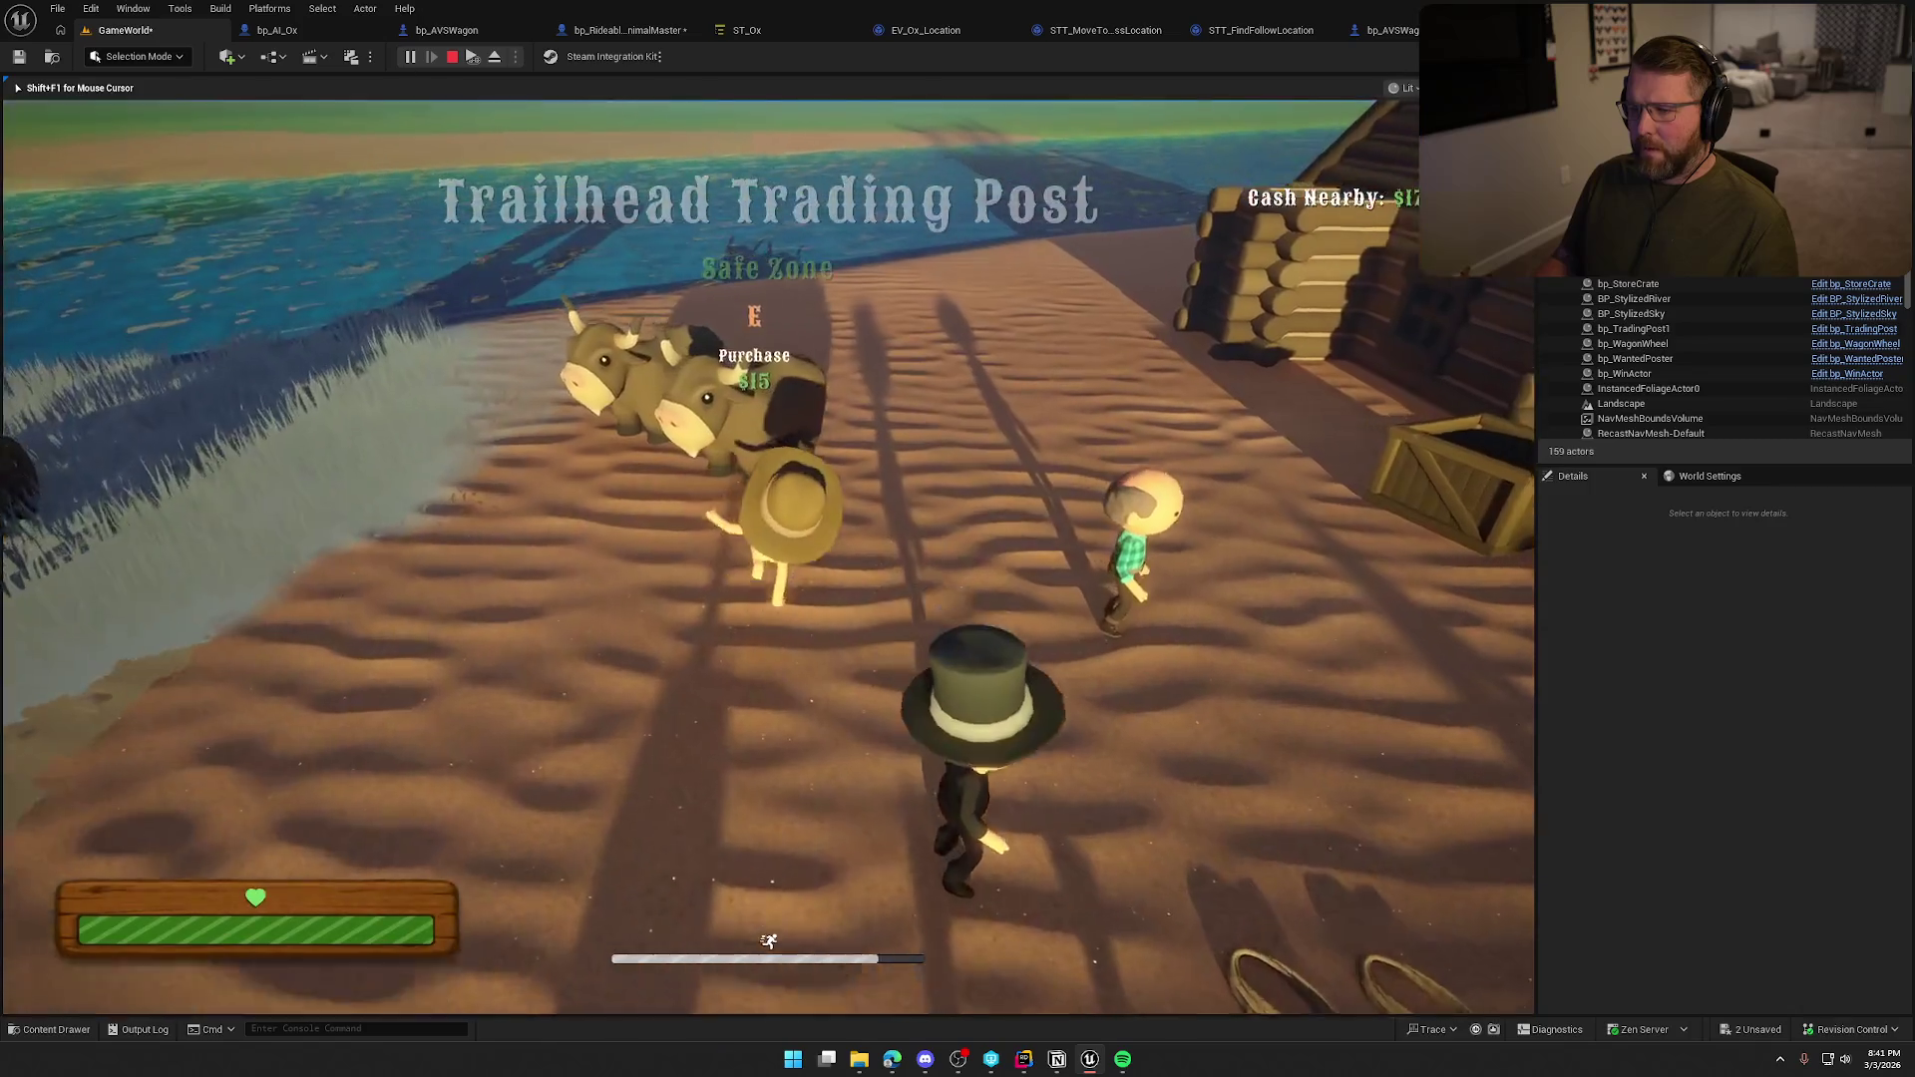
key("w")
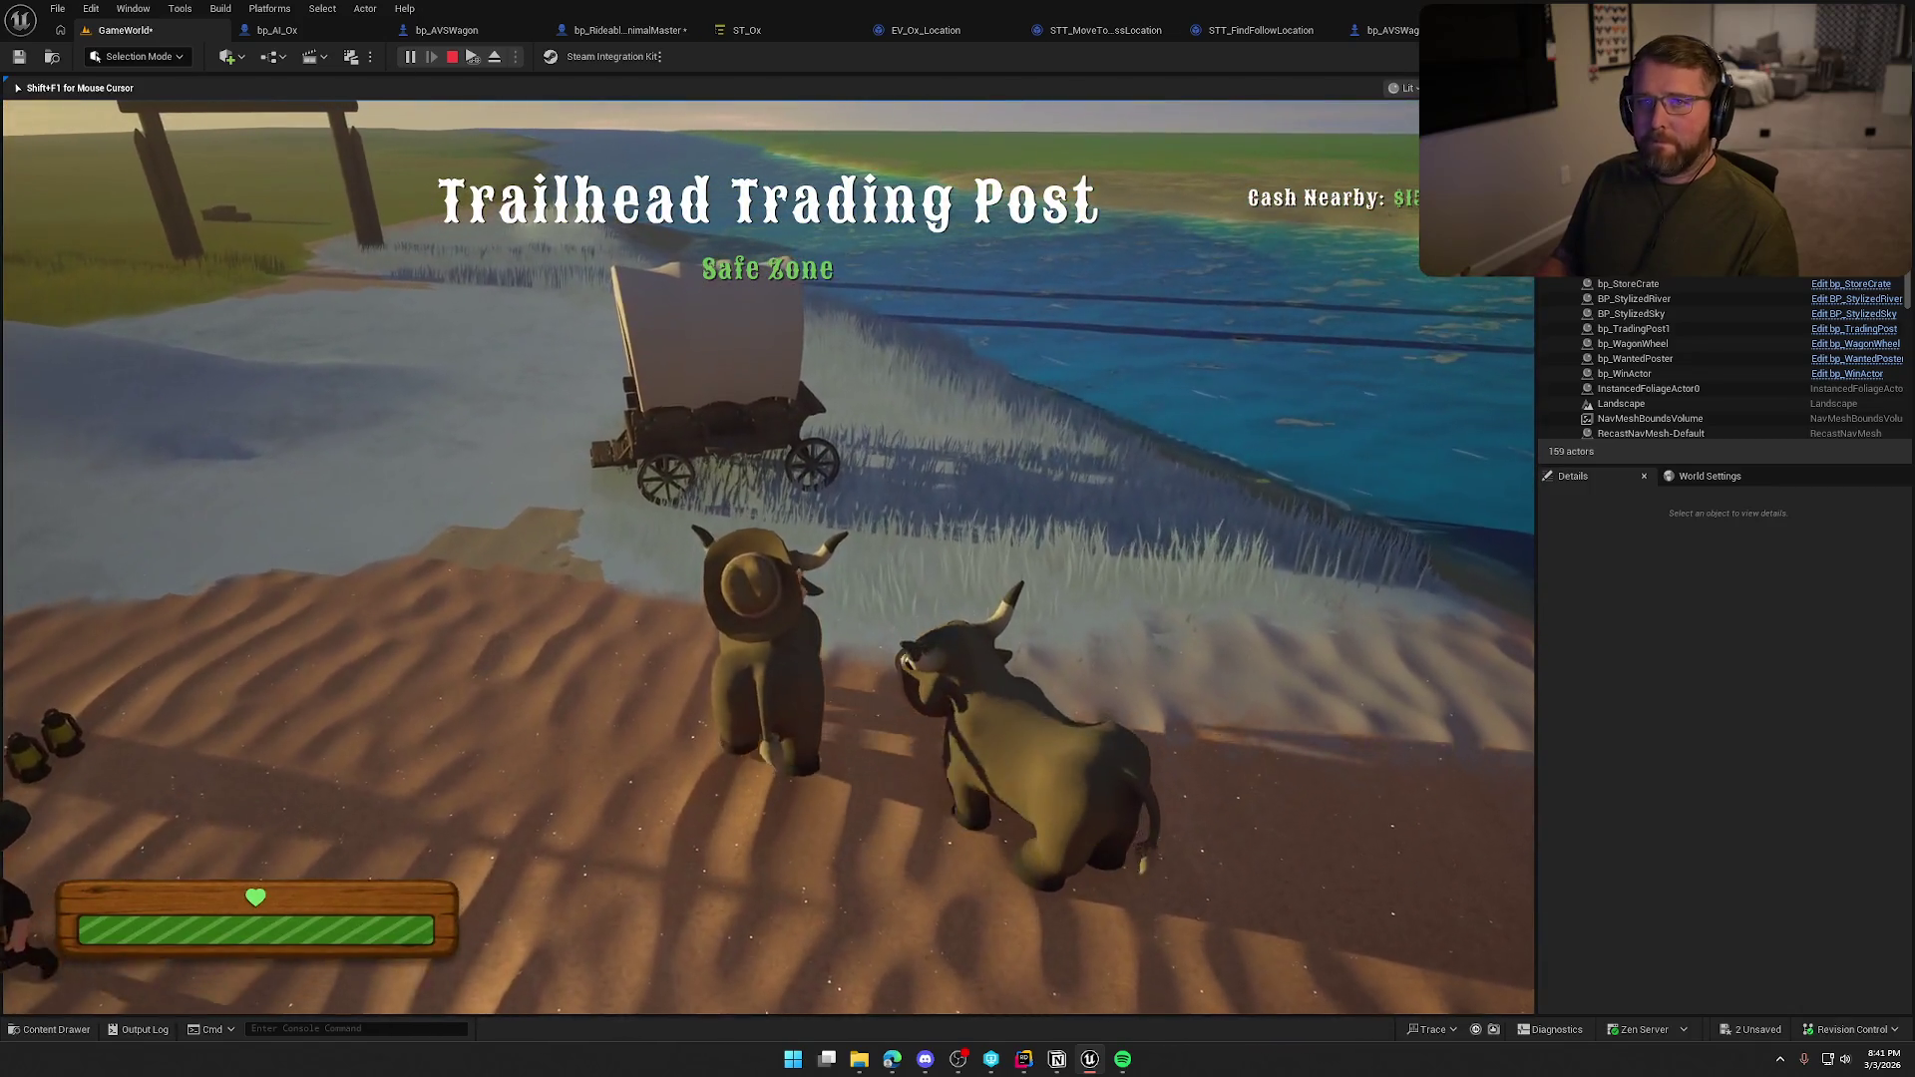
key("w")
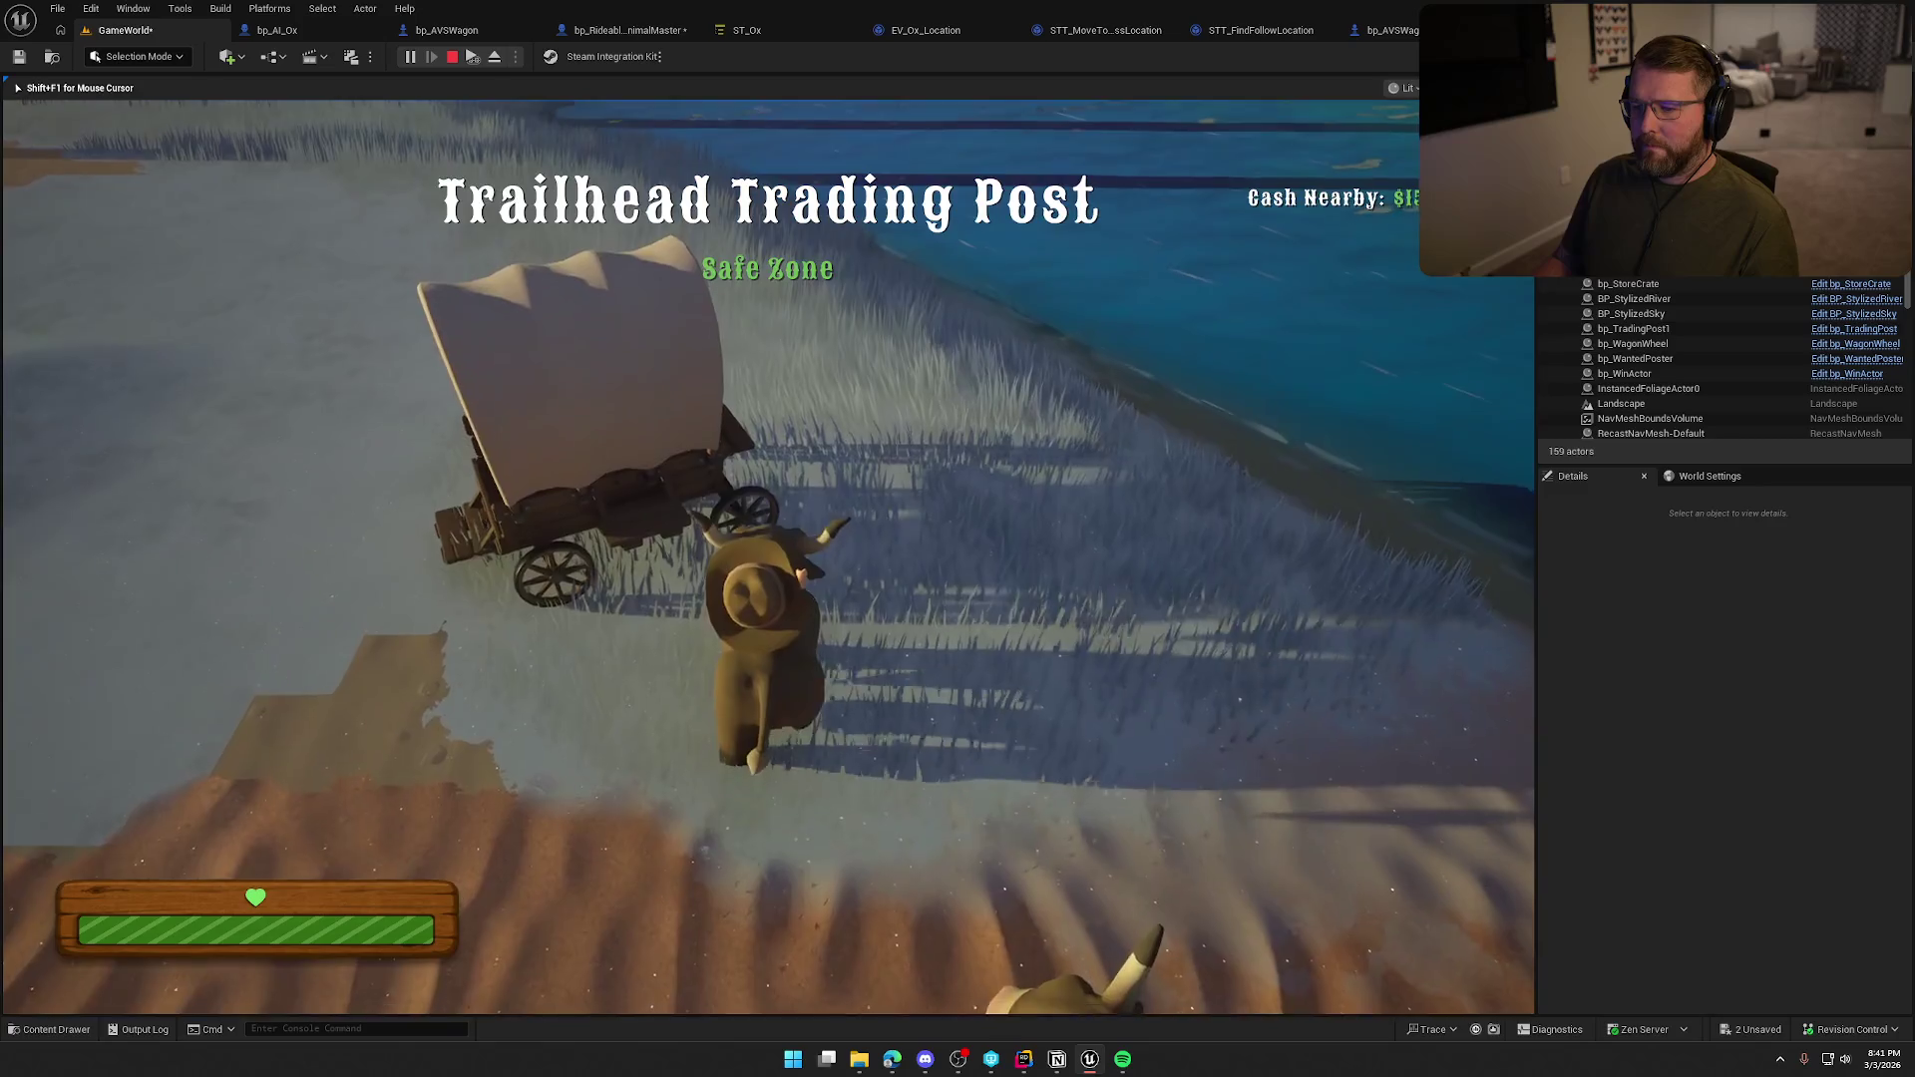
key("w")
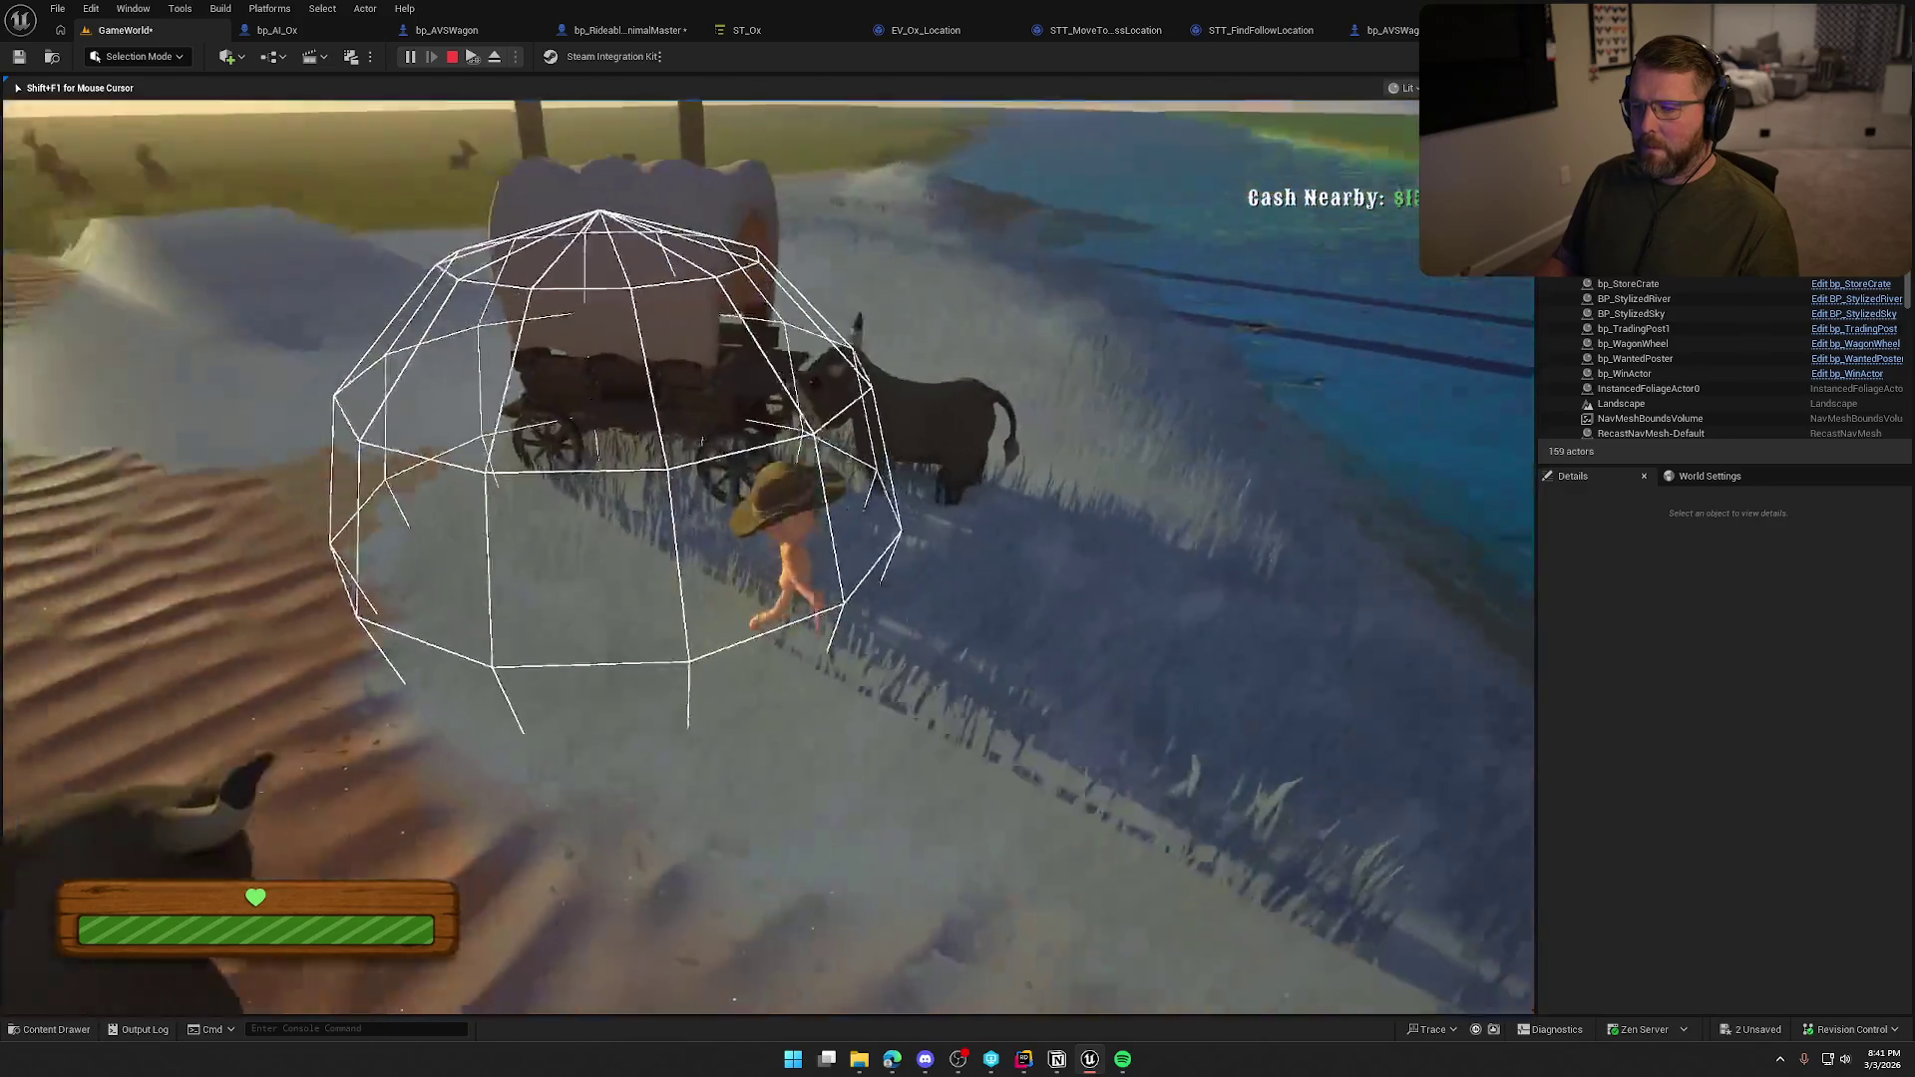
key("w")
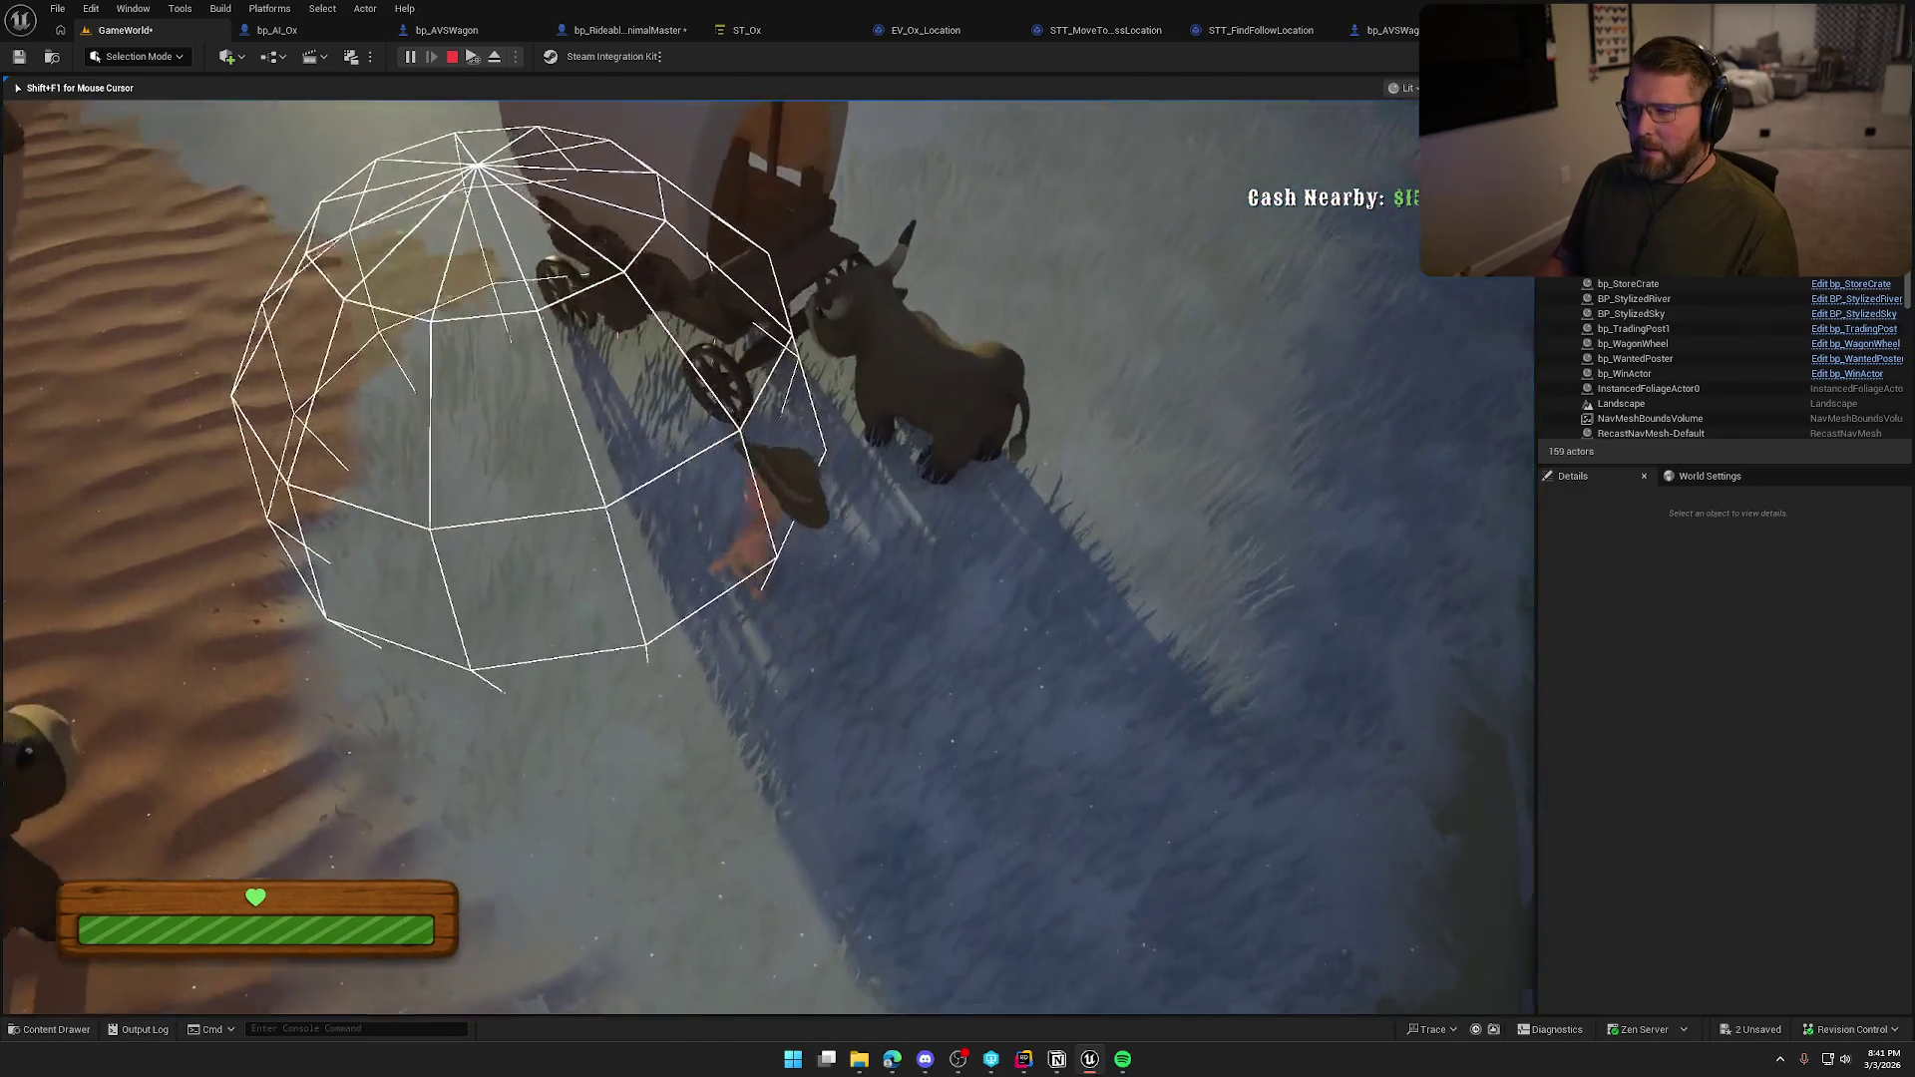
key("w")
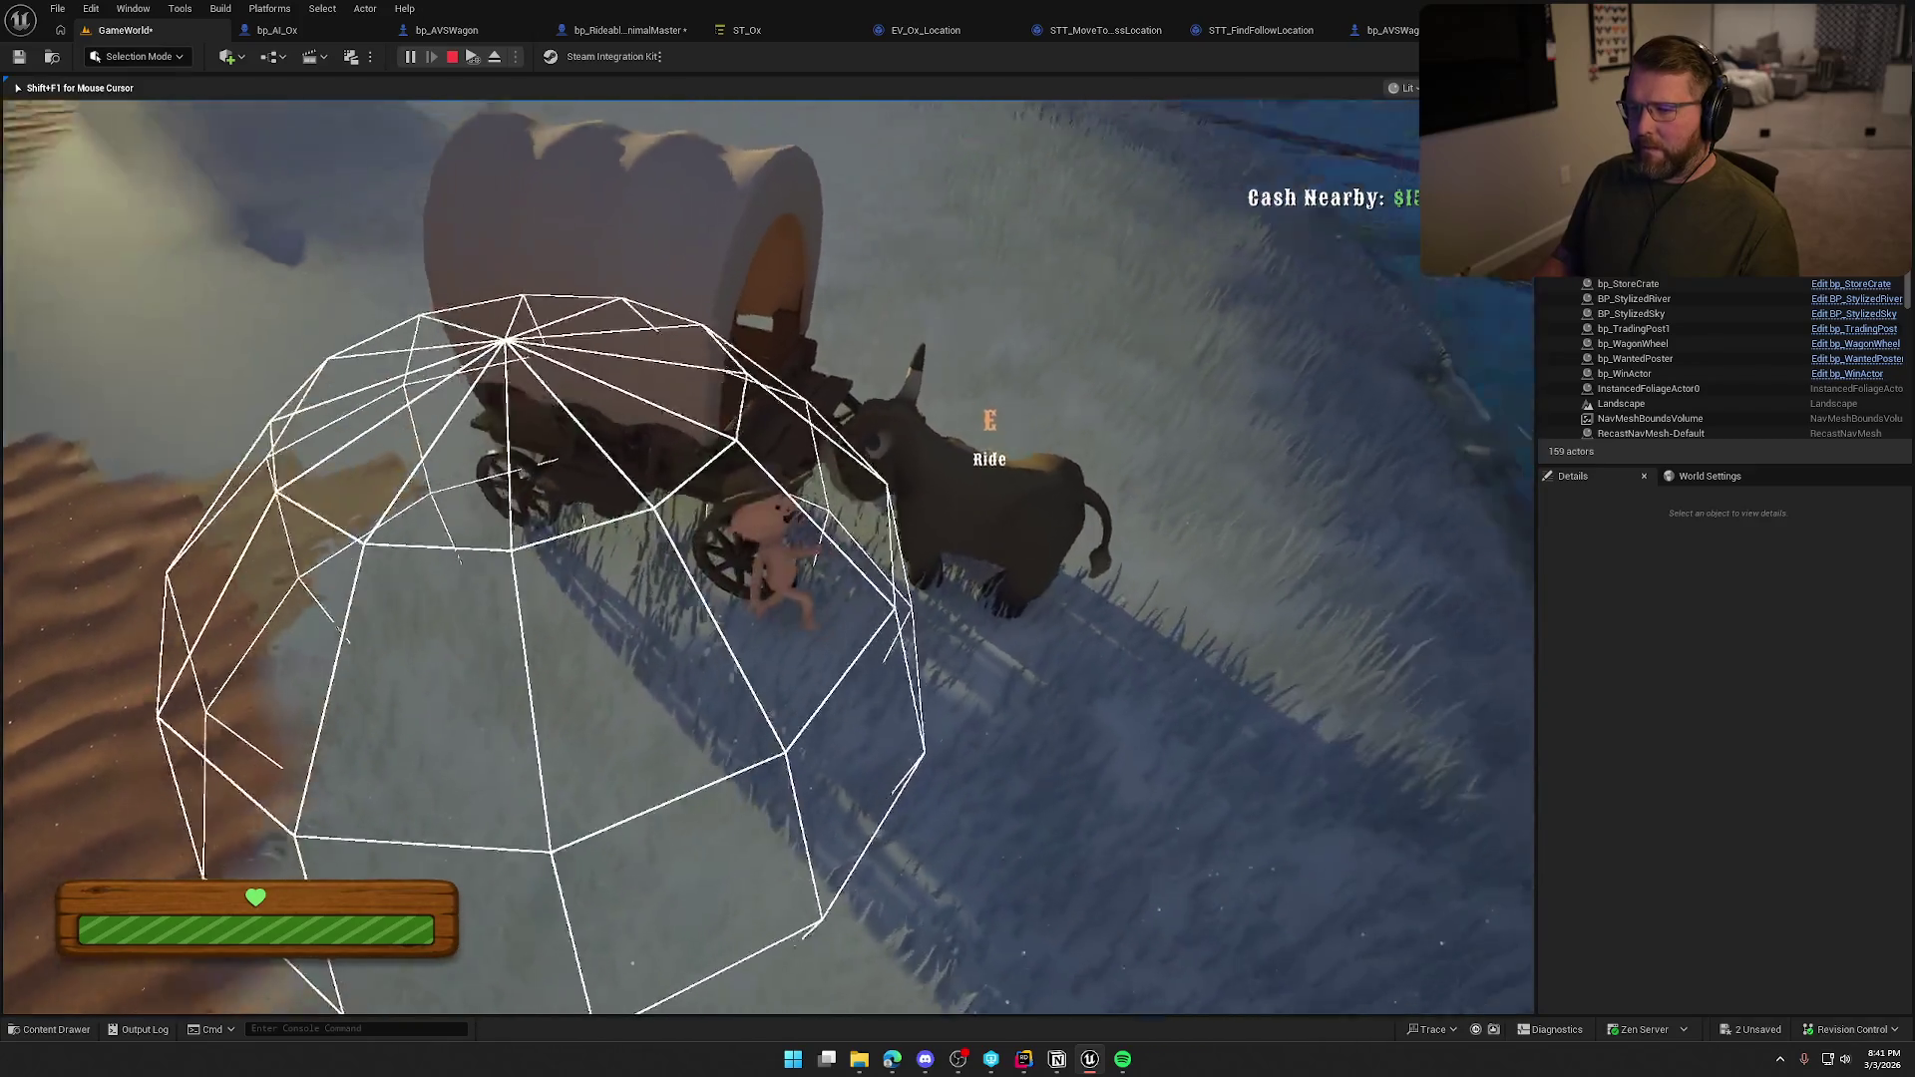
key("w")
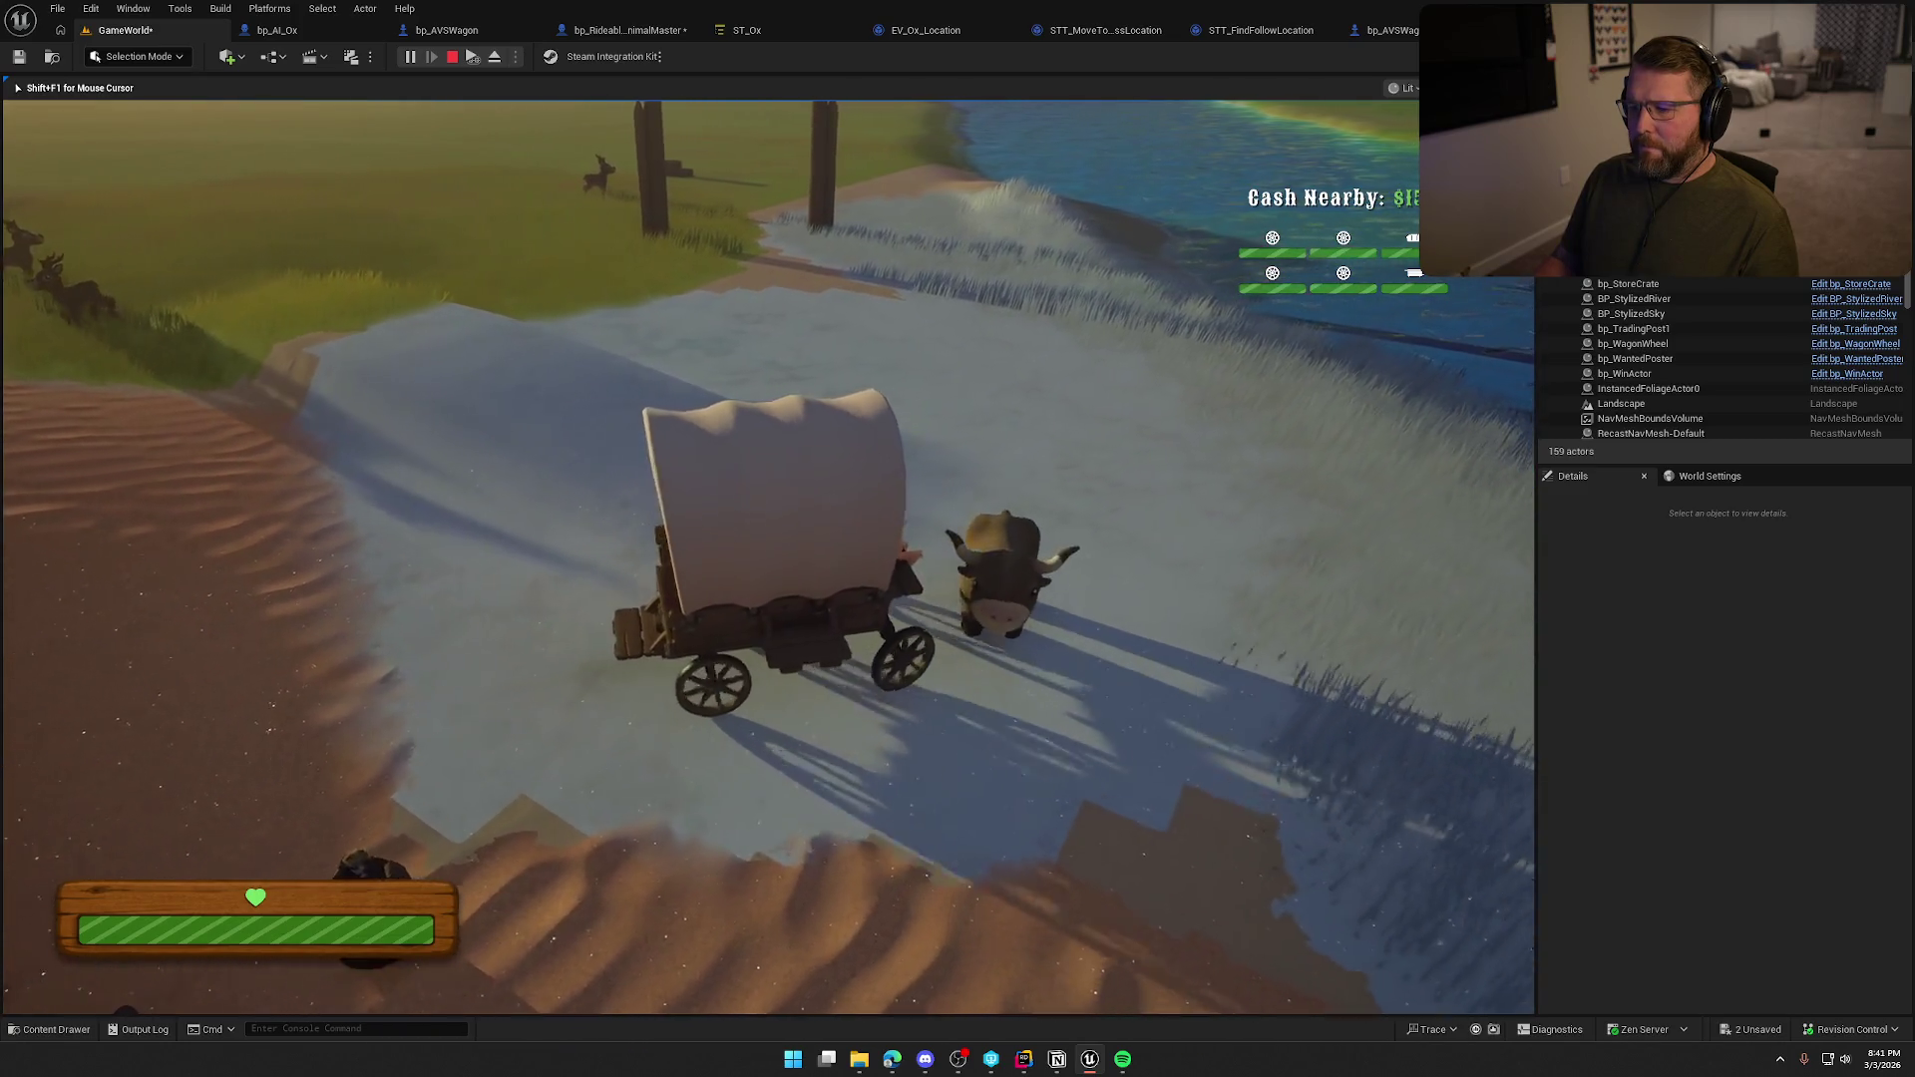
Drive the ox-drawn wagon left and around toward the village, then stop the session.
key("a")
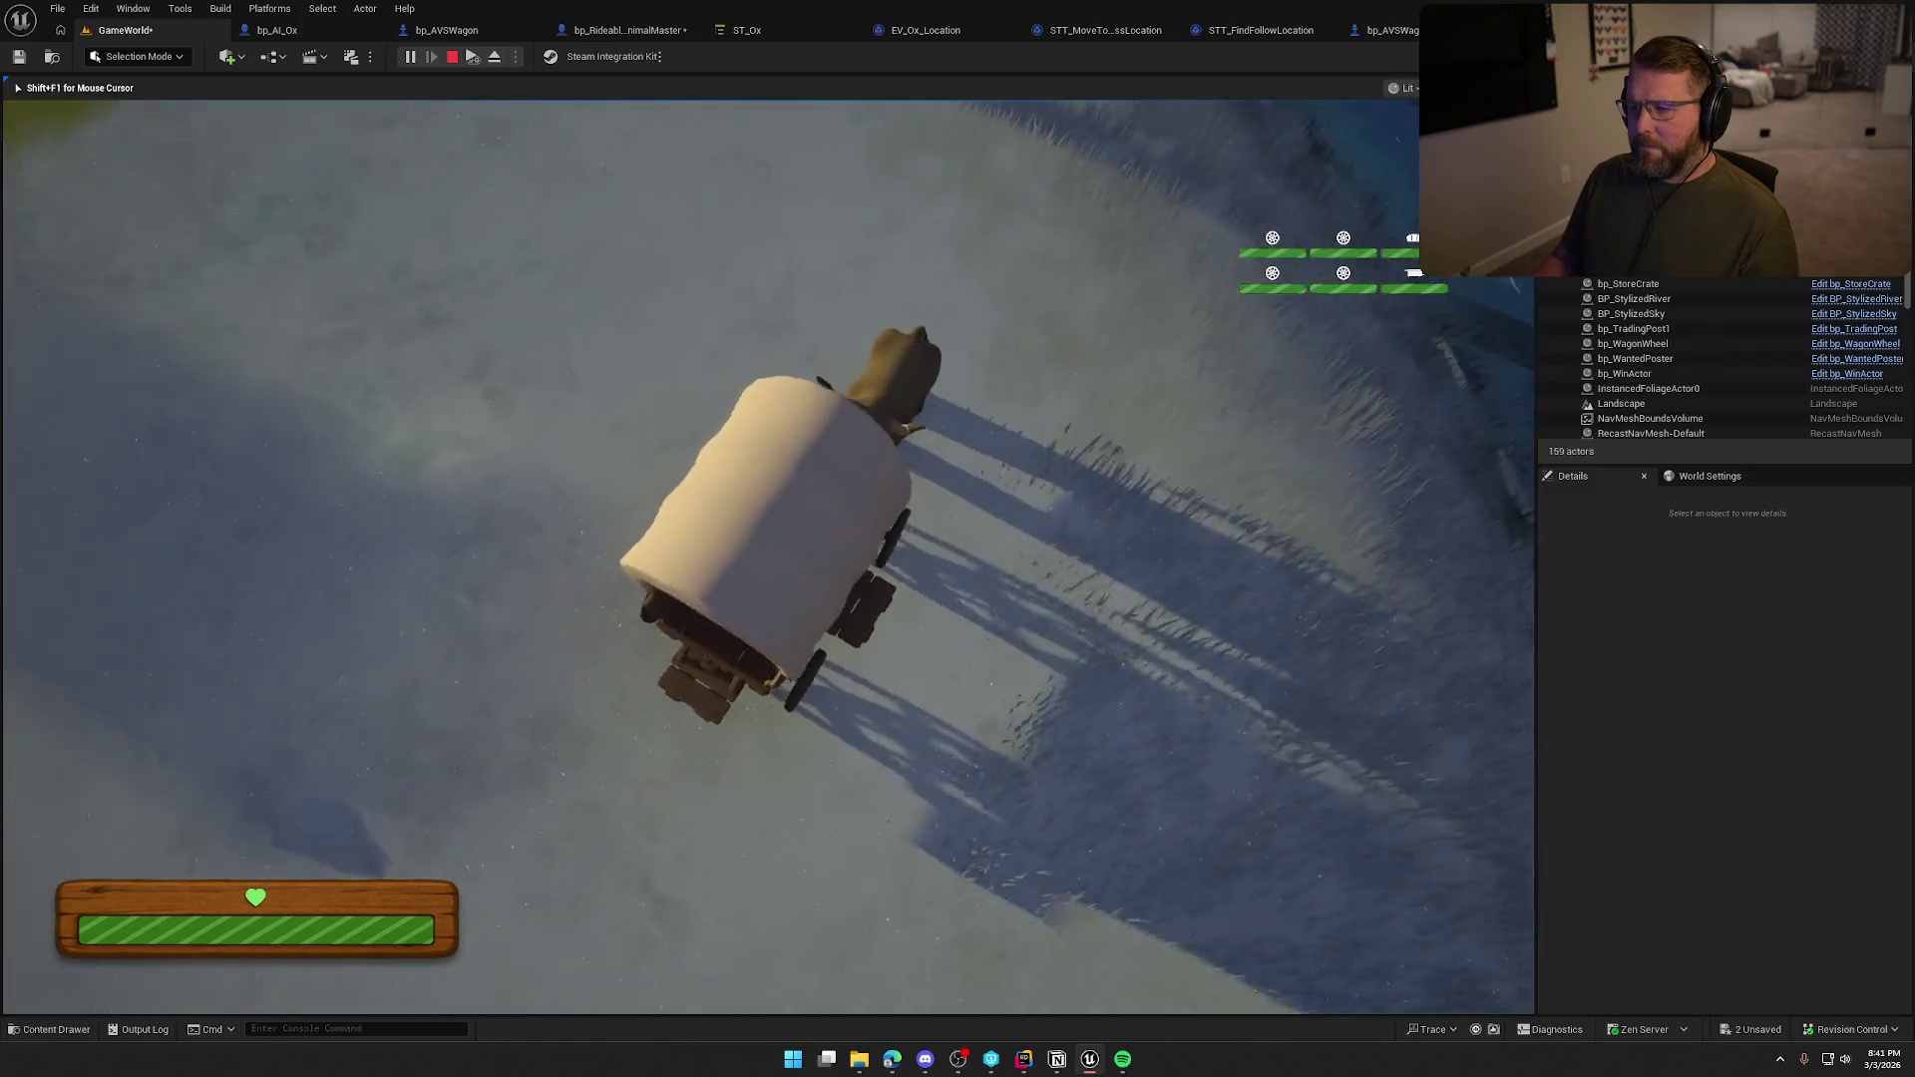
key("a")
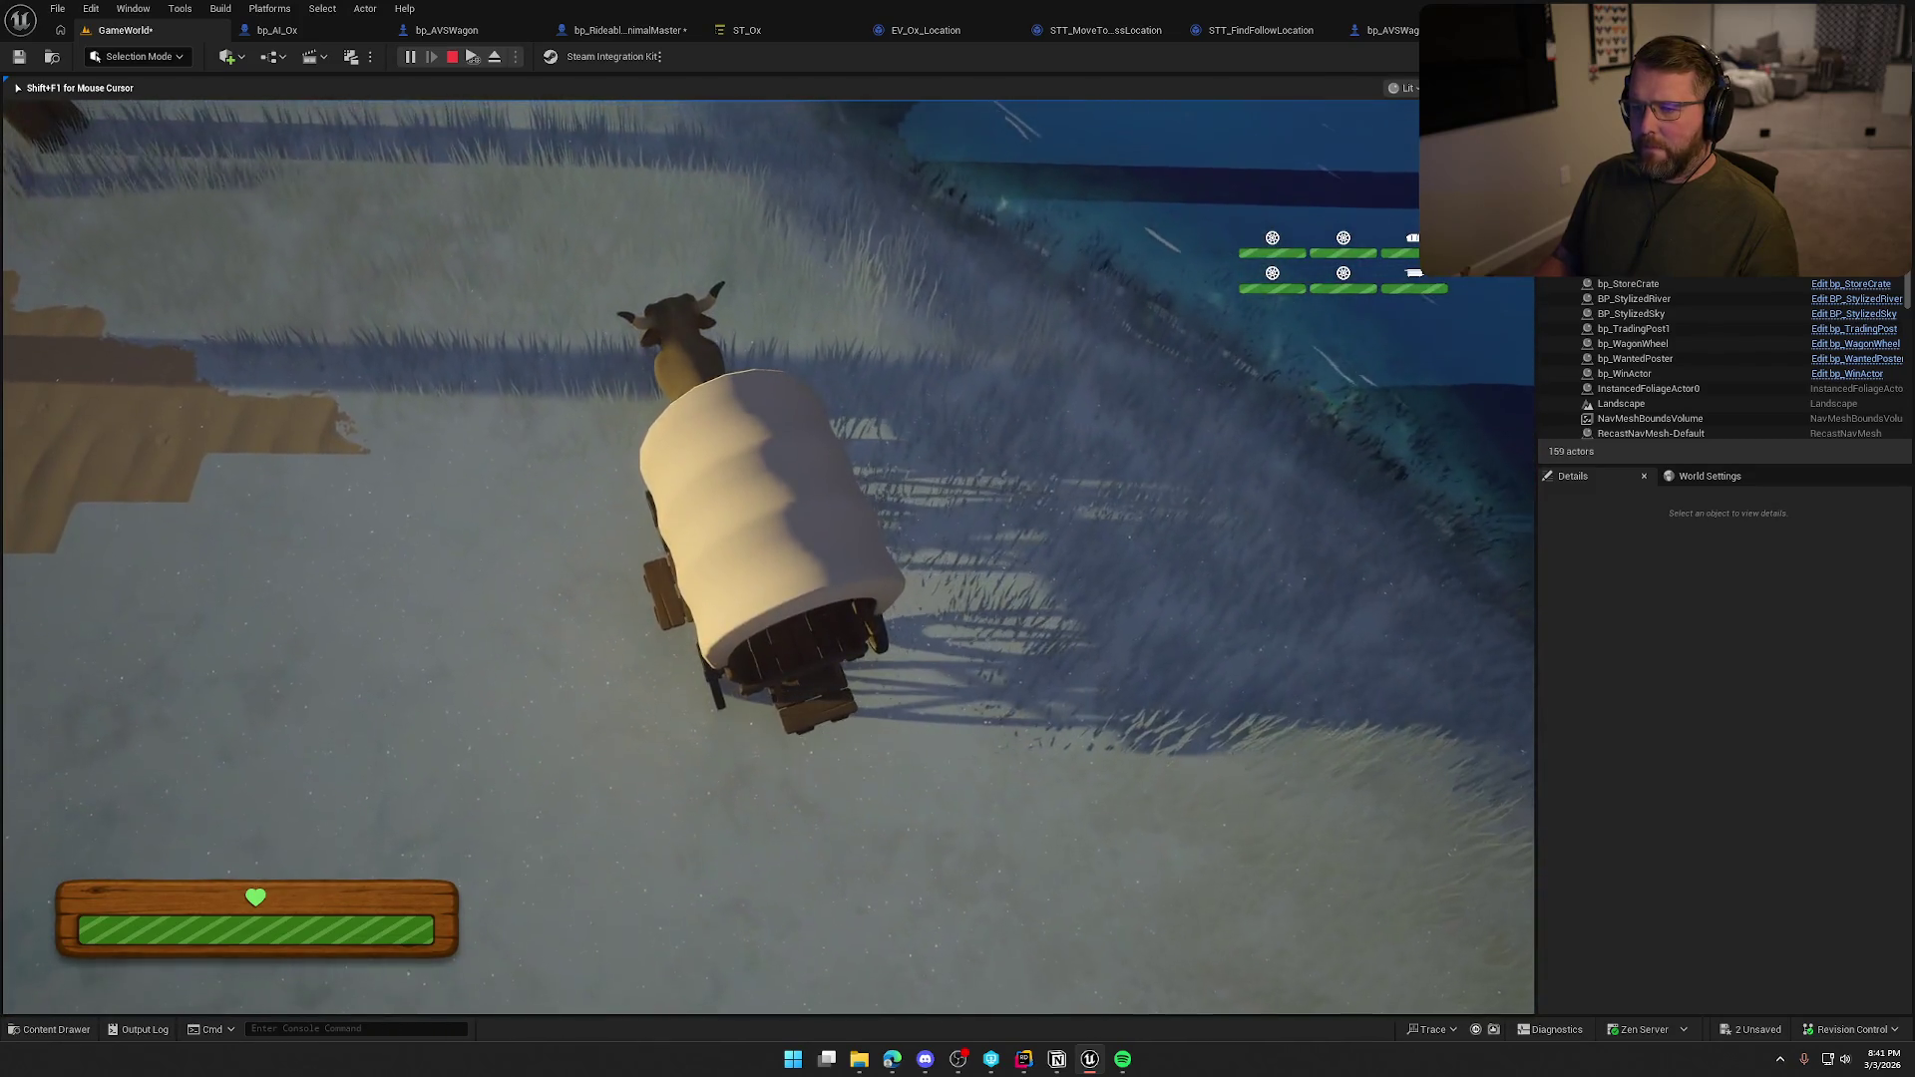
key("a")
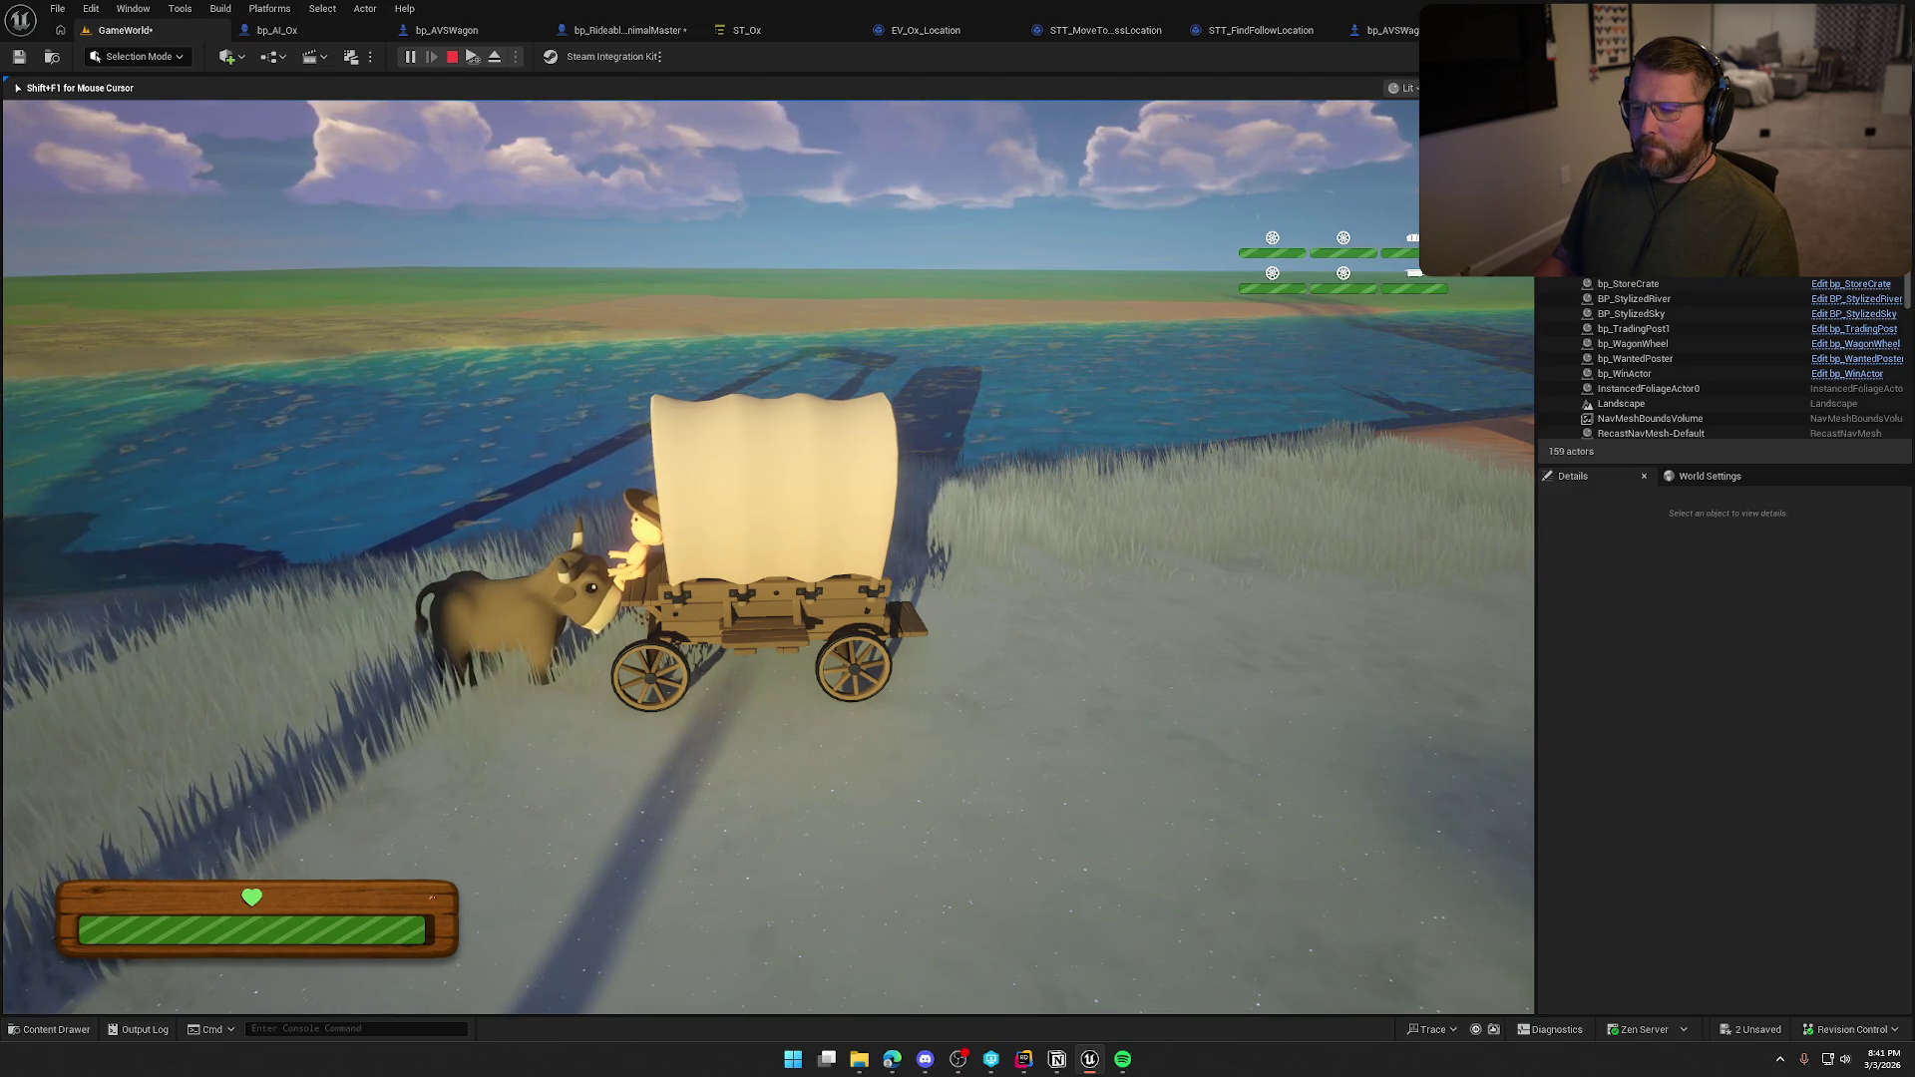
key("d")
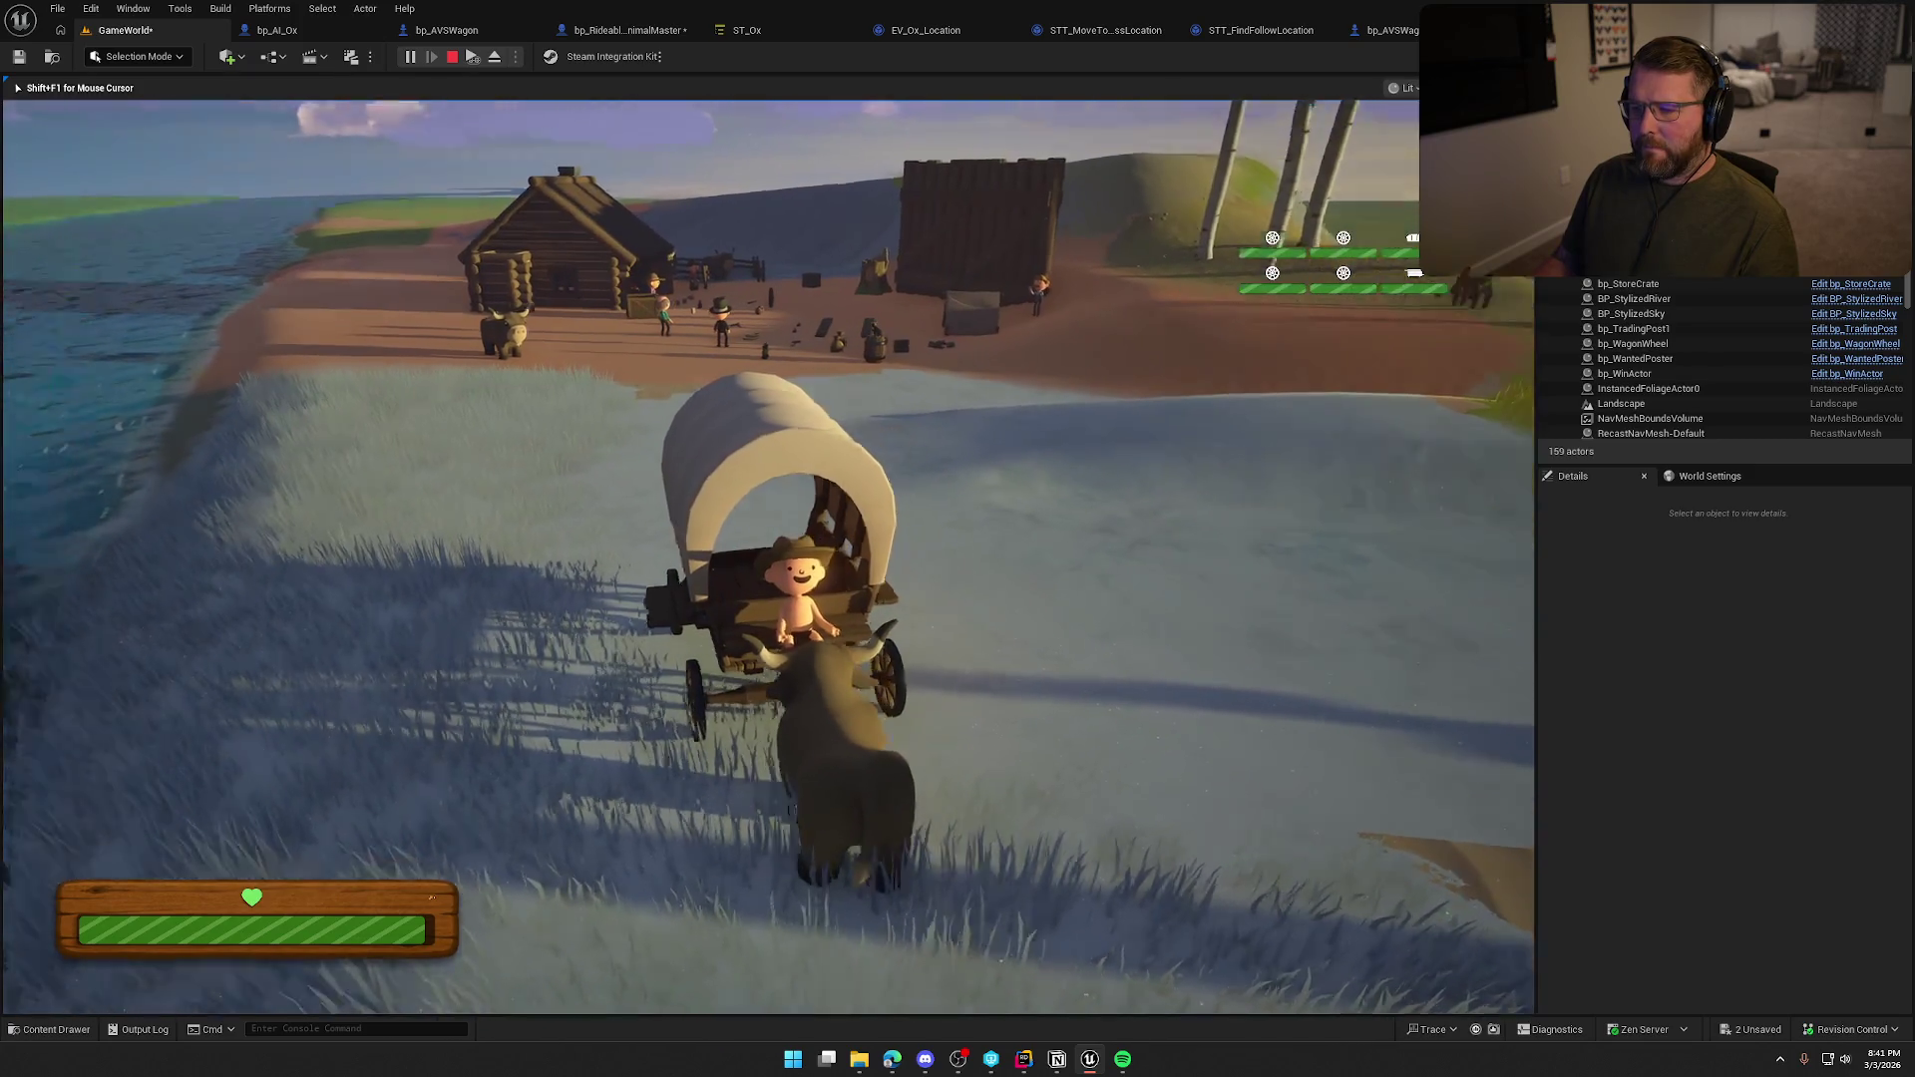
key("Escape")
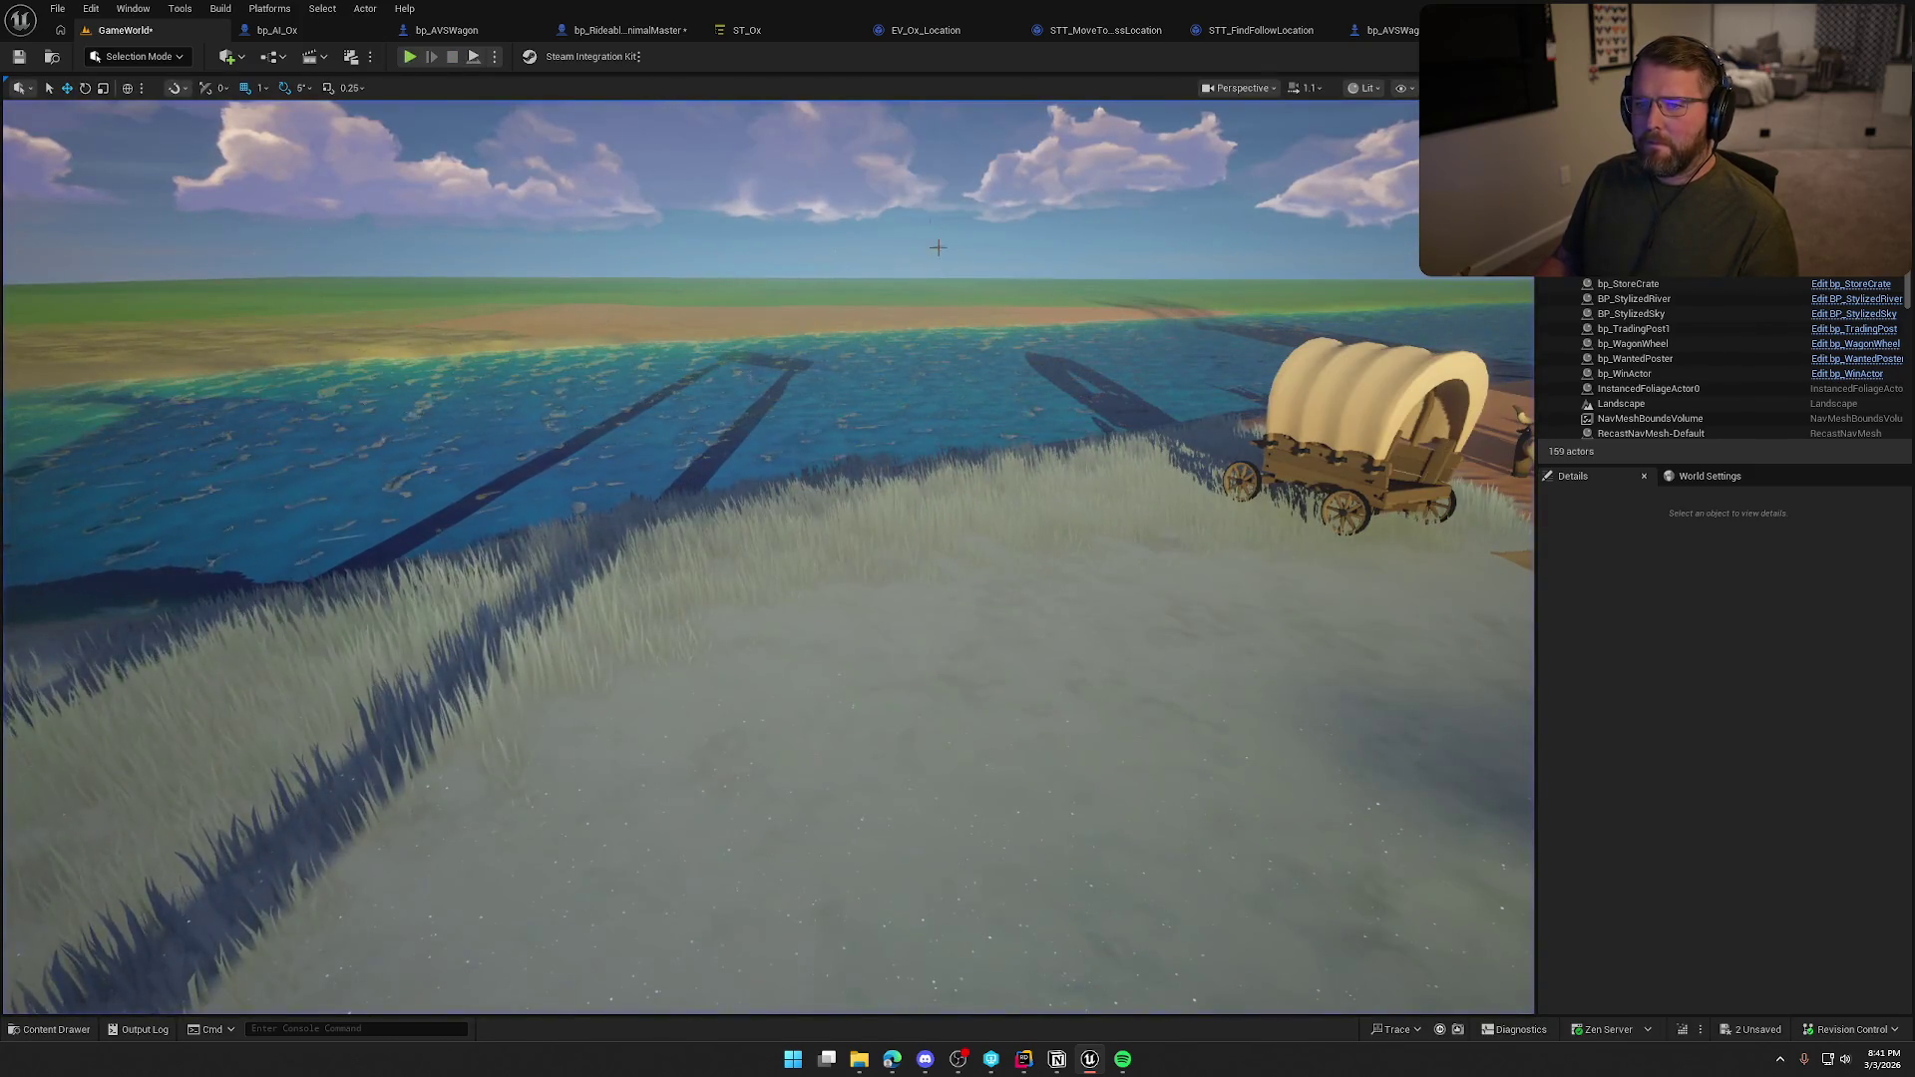
Open bp_AVSWagon and select its MidHarness component.
left_click(319, 29)
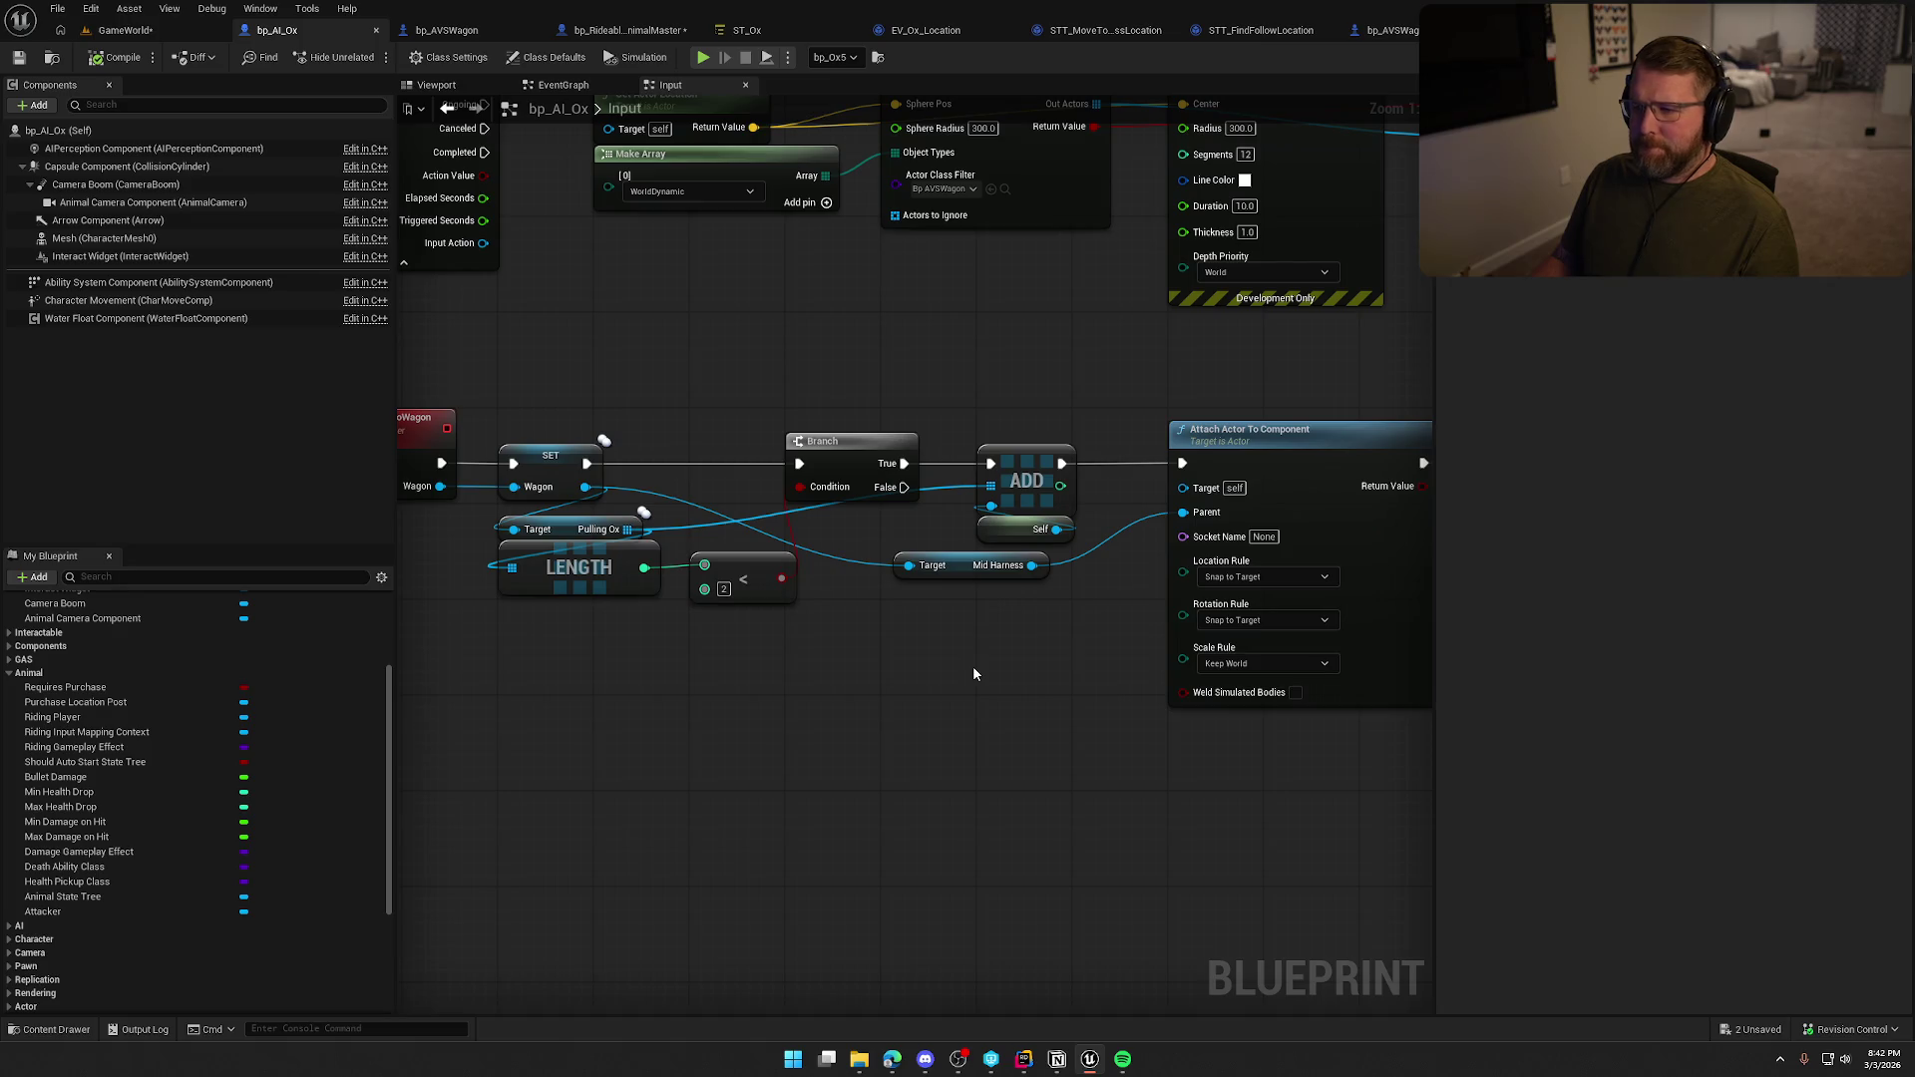
left_click(474, 32)
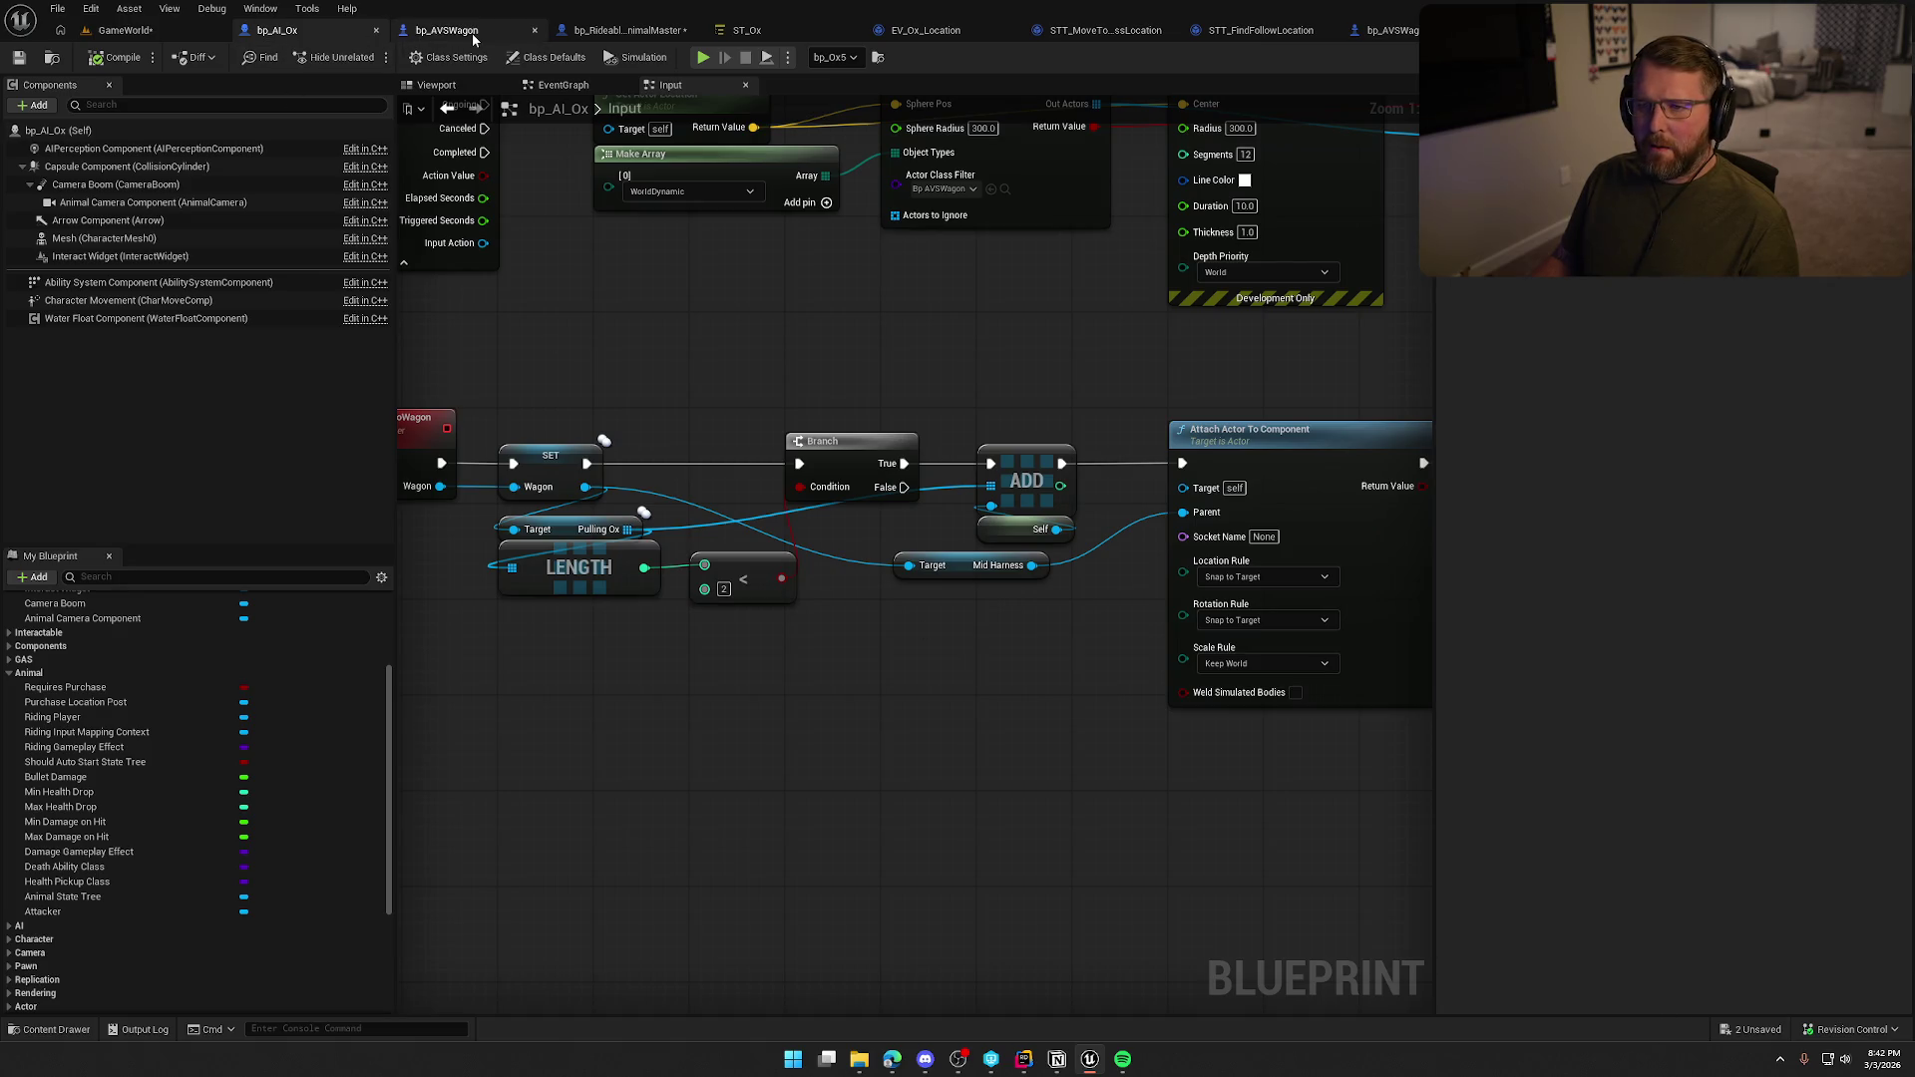
left_click_drag(799, 450, 437, 760)
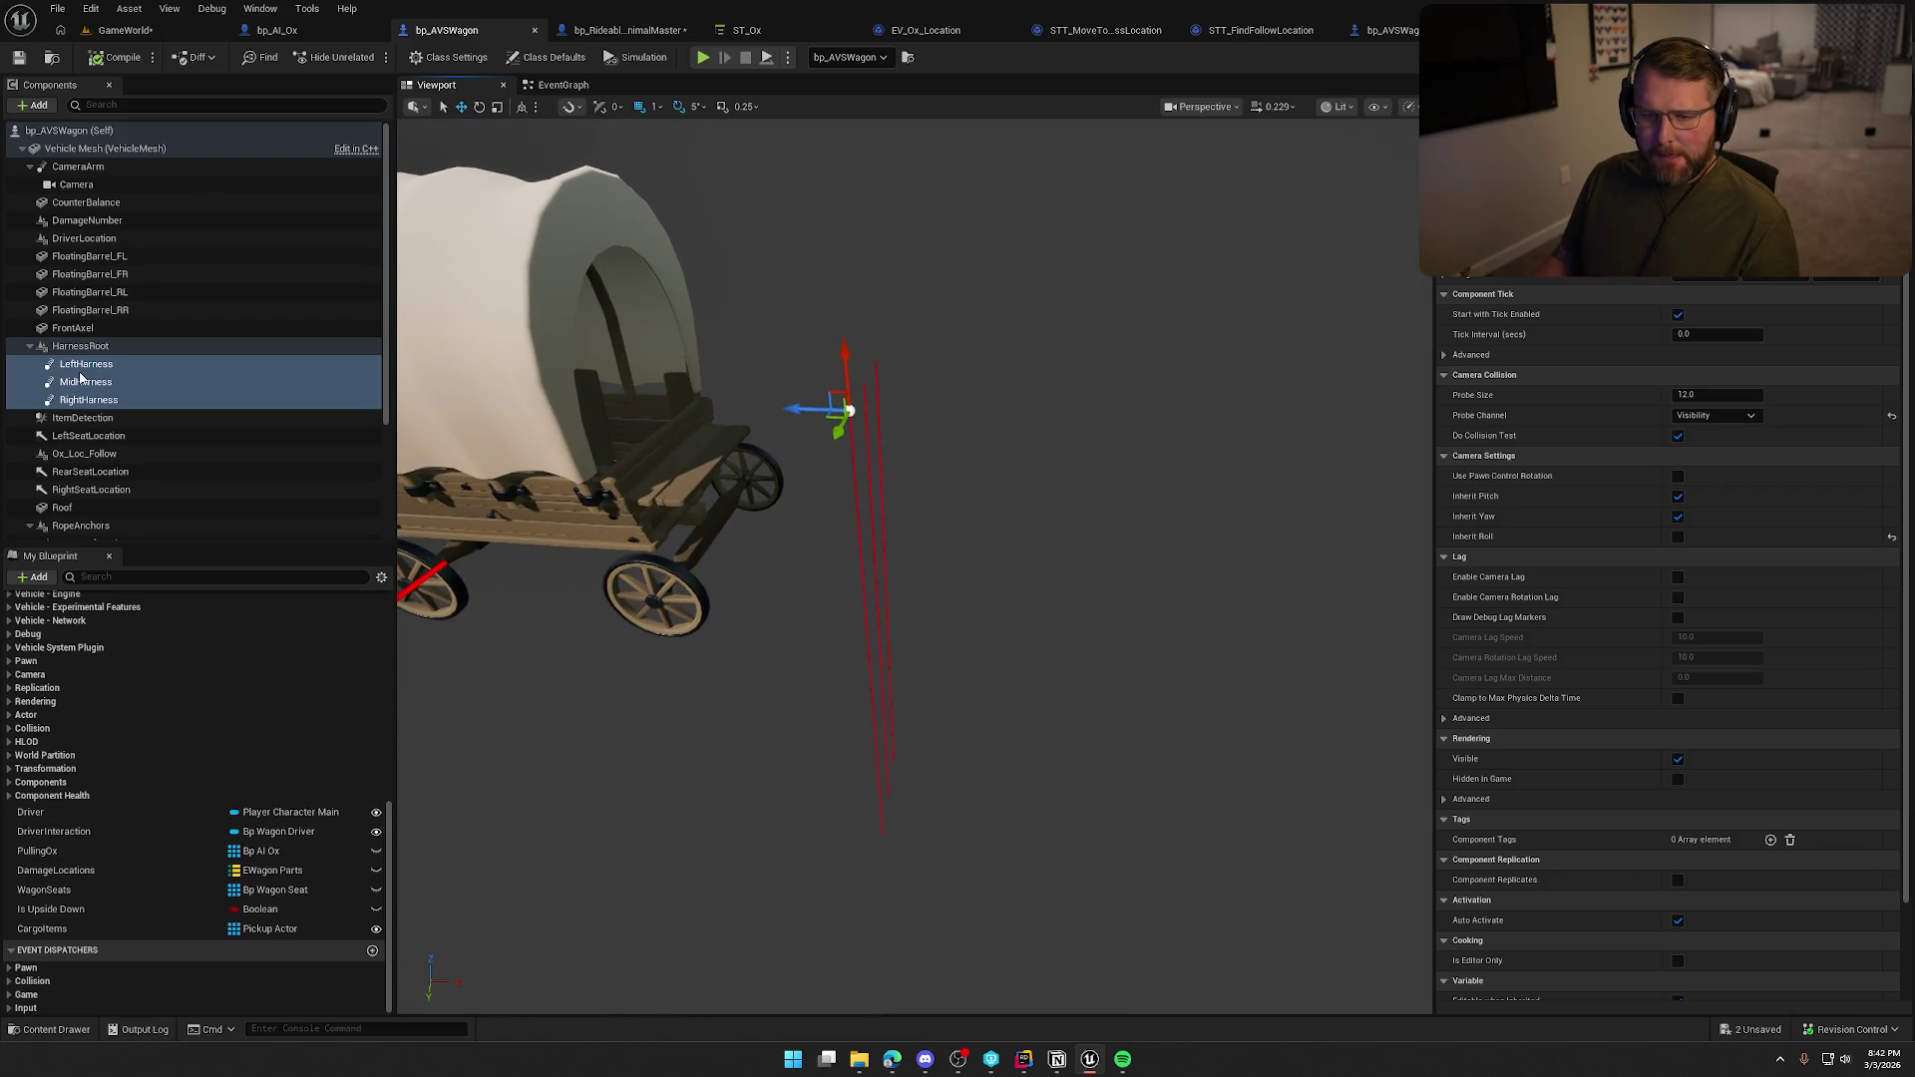
left_click(83, 384)
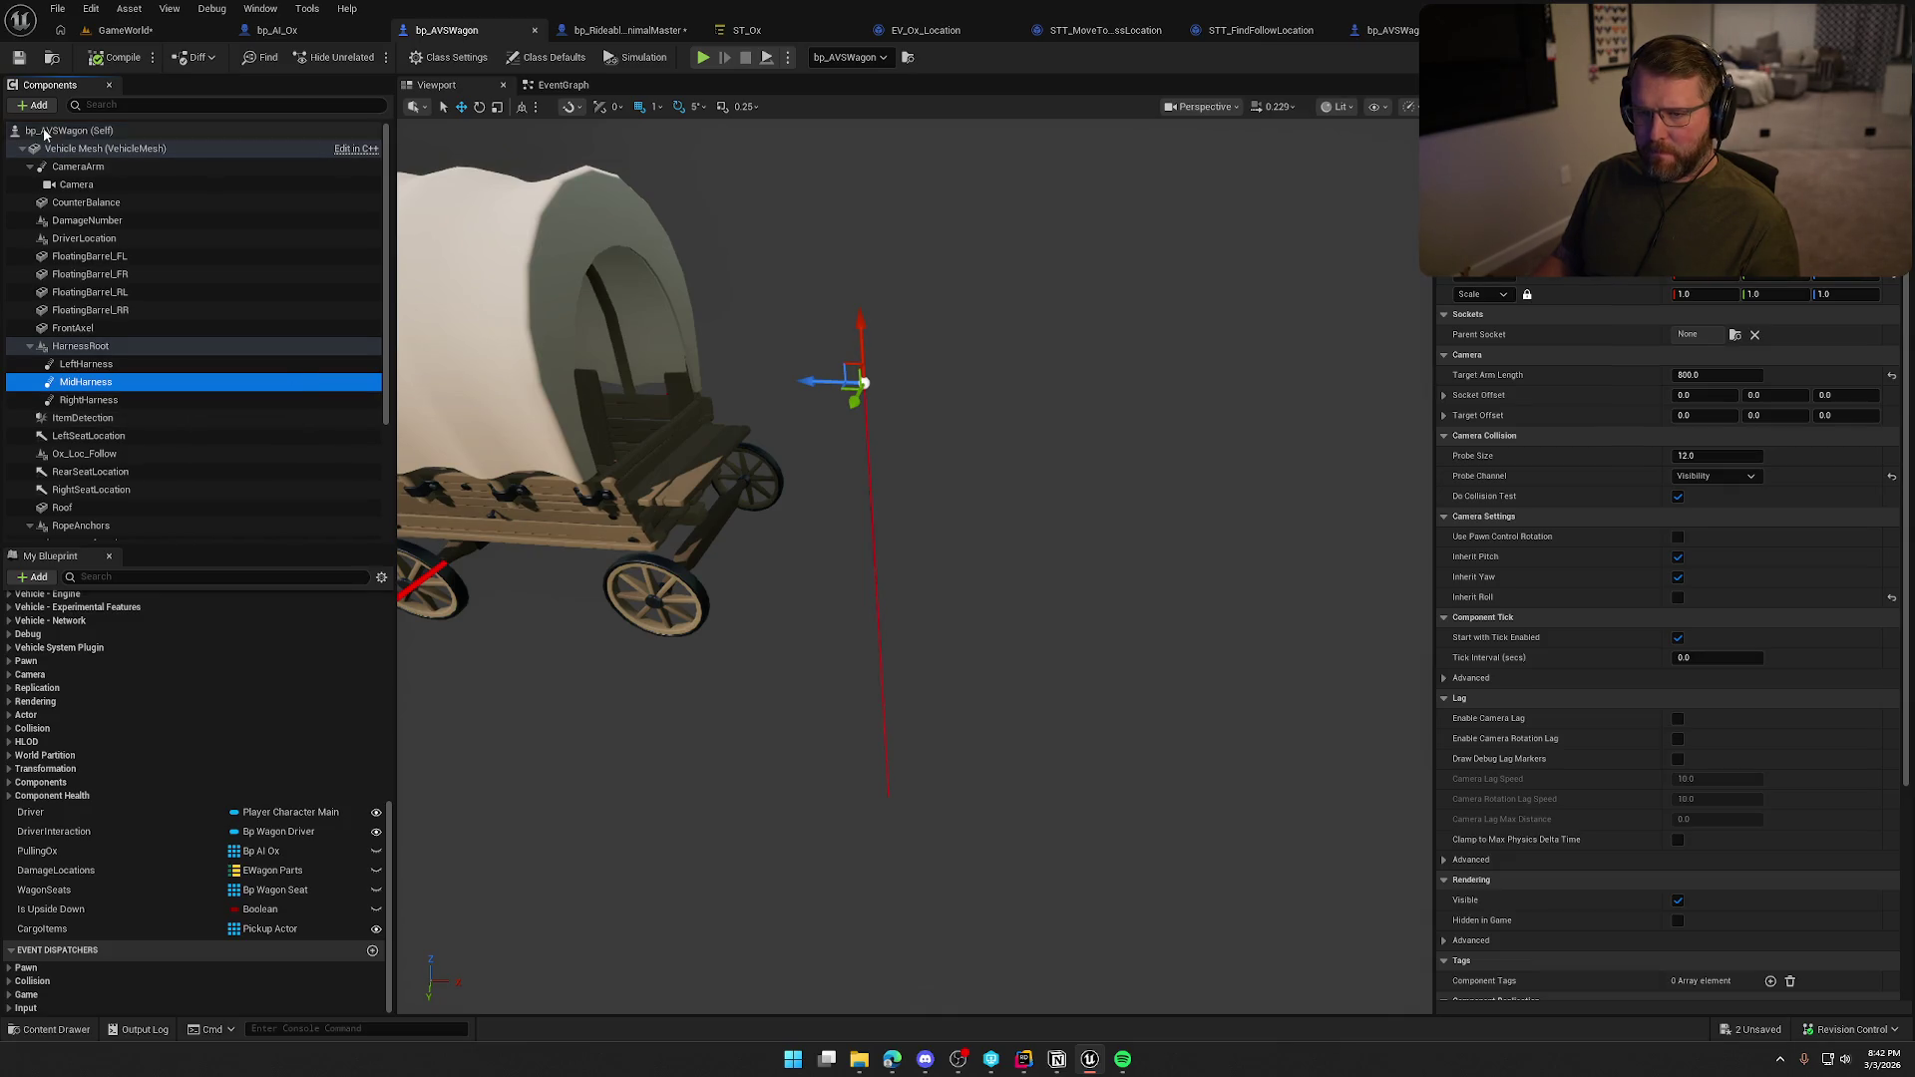
Add an Arrow component under MidHarness.
left_click(88, 107)
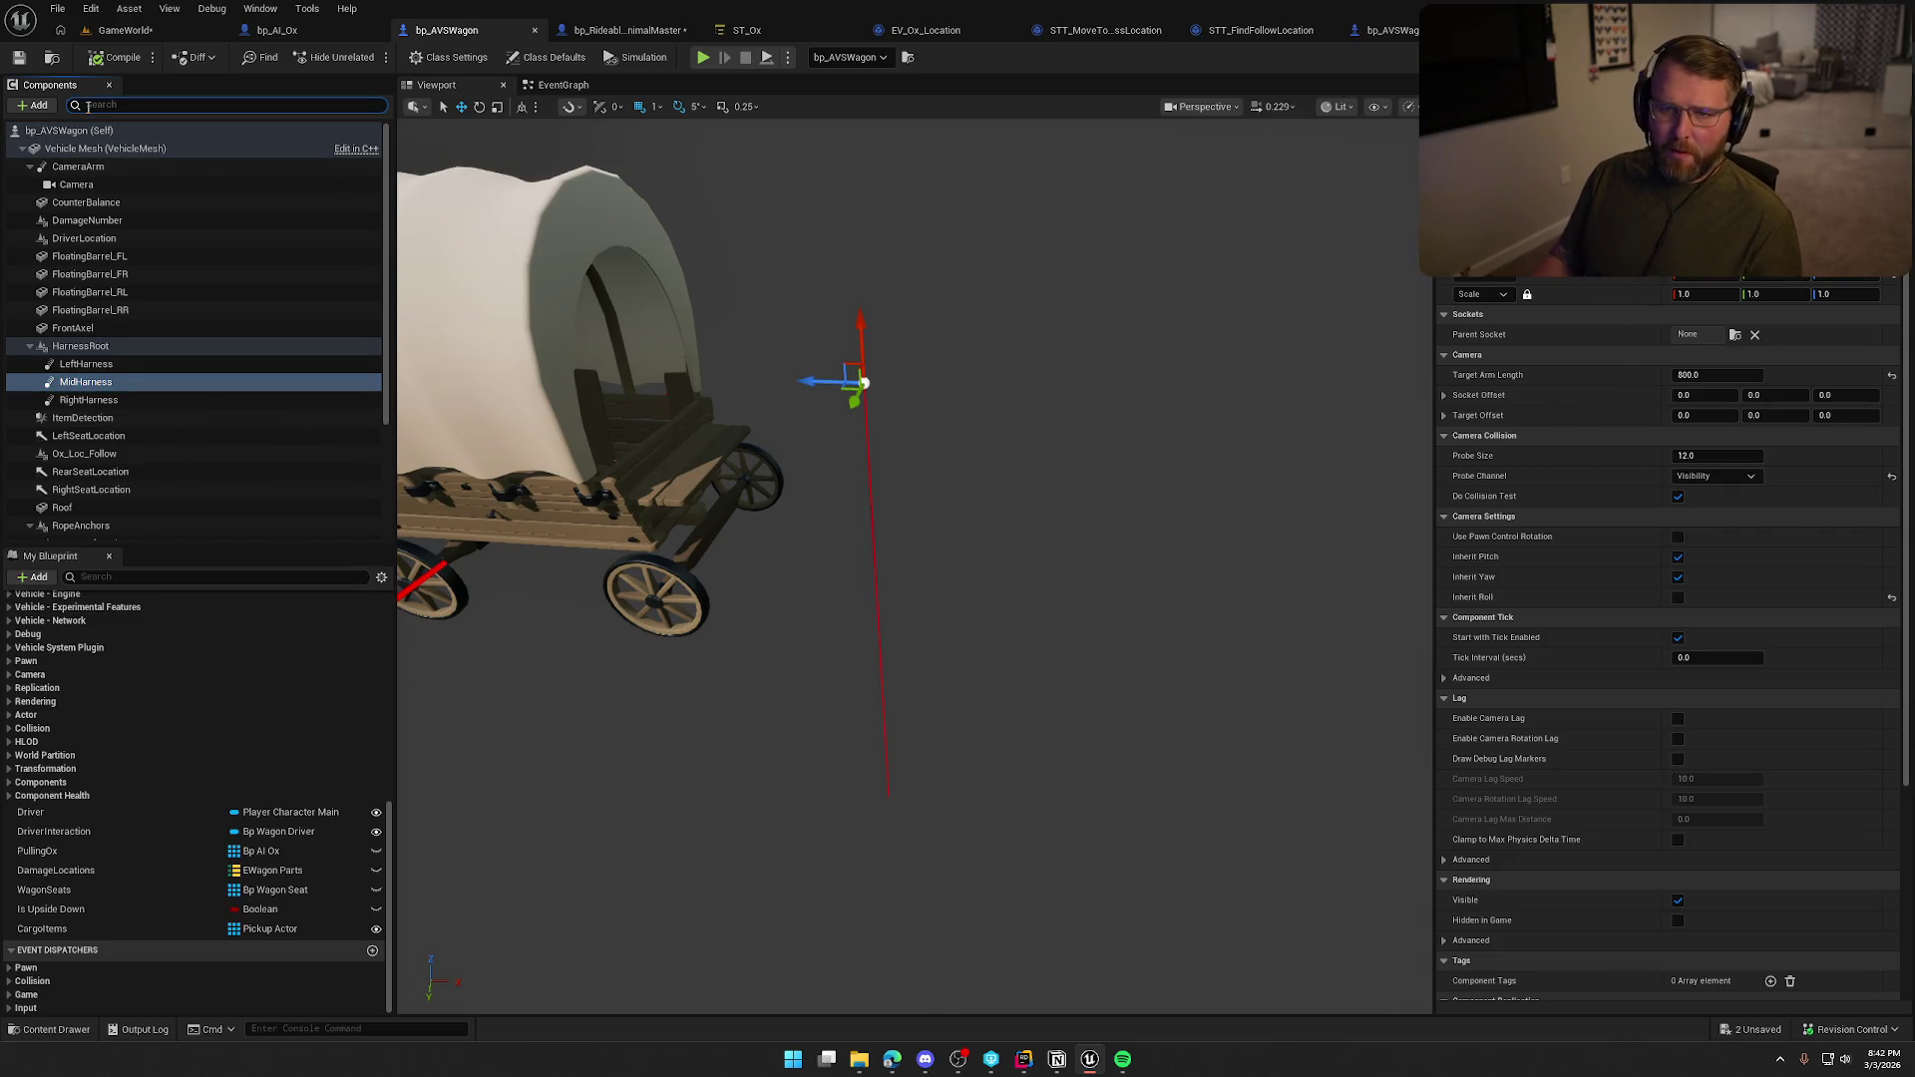
left_click(40, 106)
type("arrow")
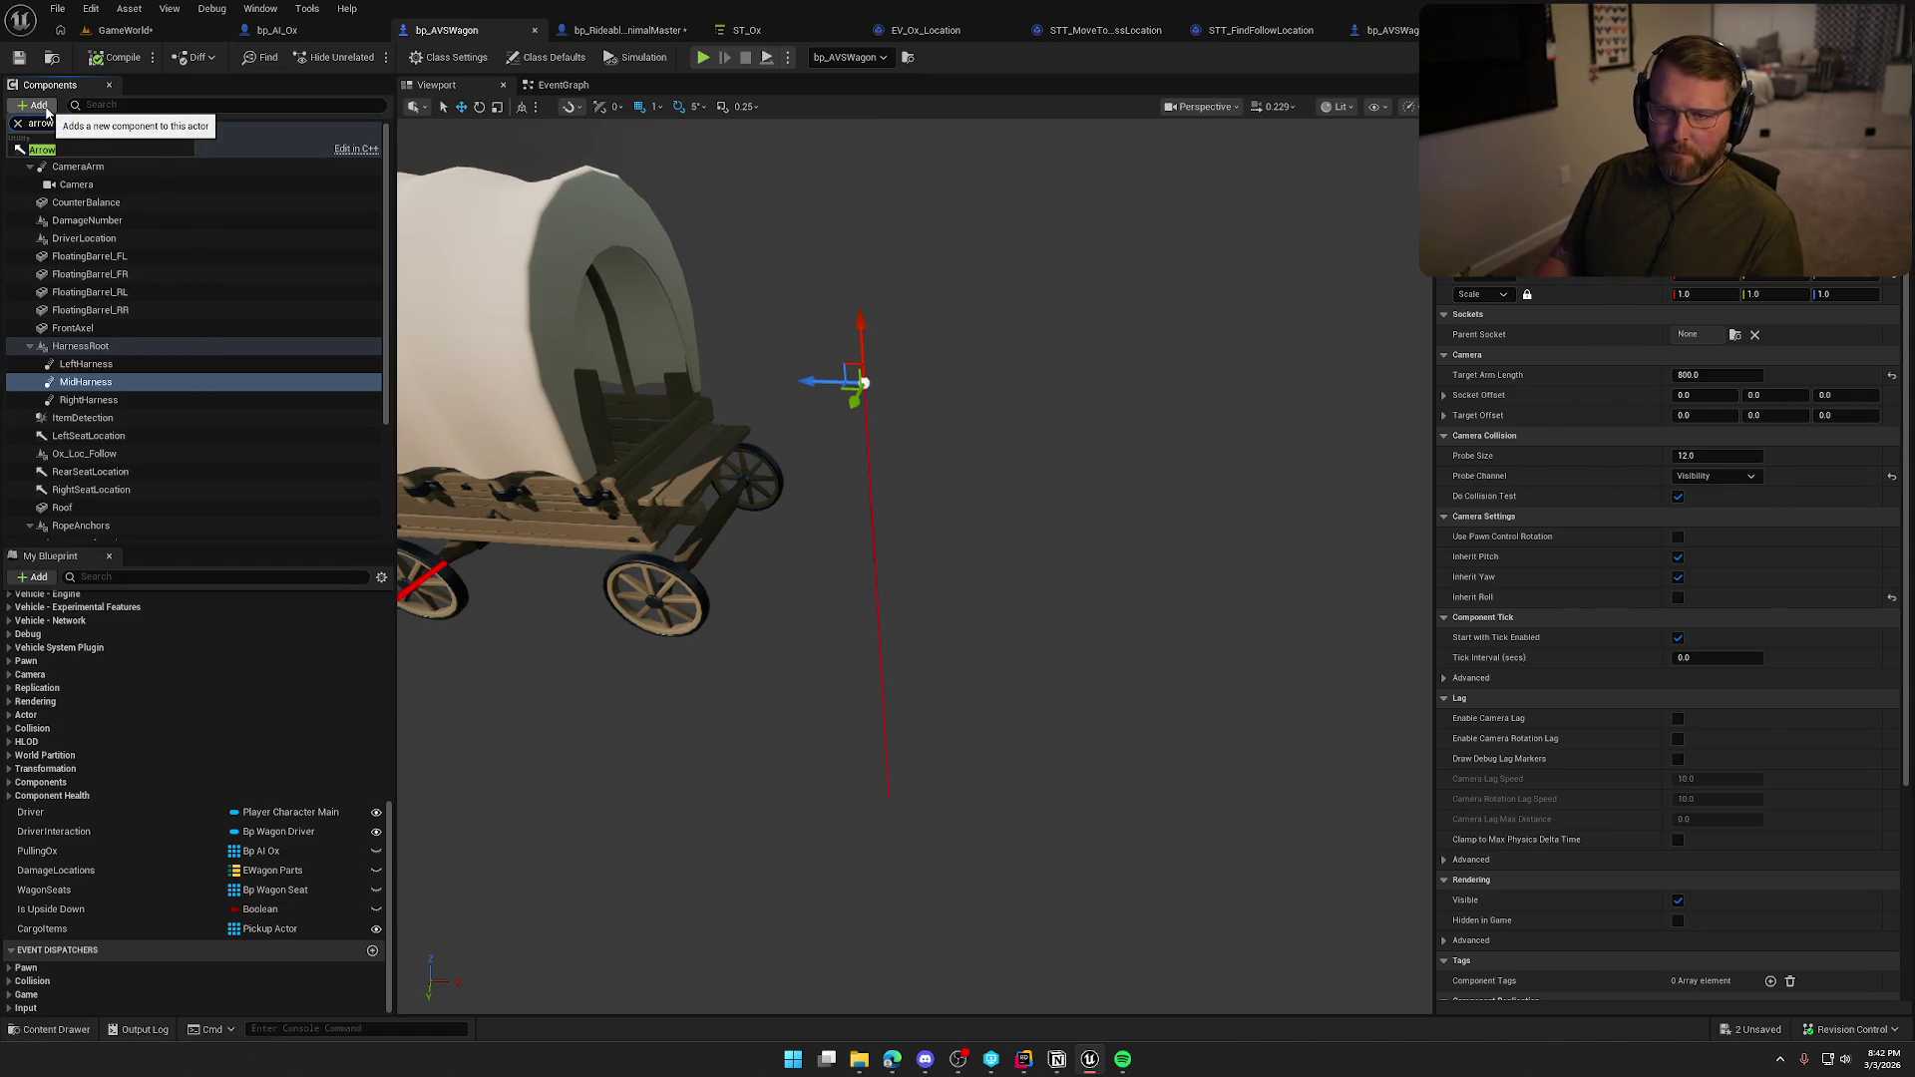
left_click(42, 150)
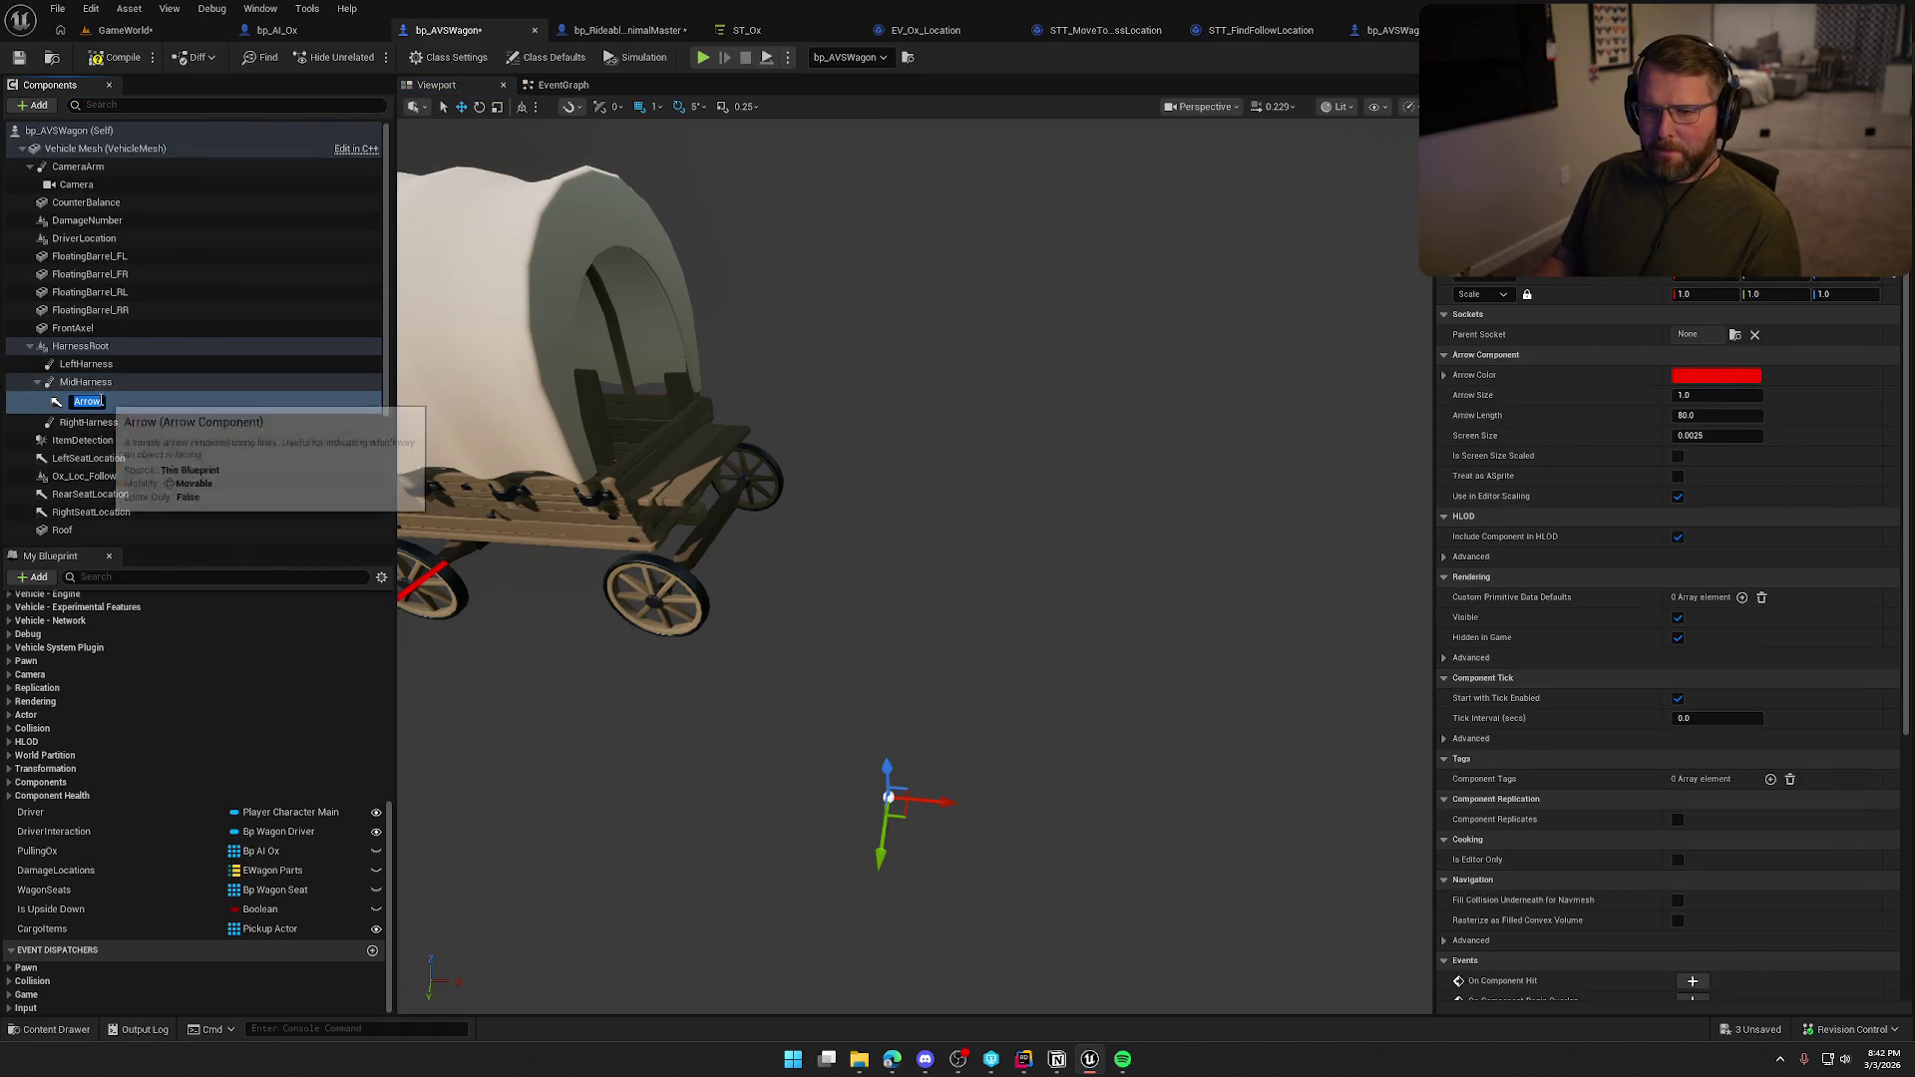
key("Return")
left_click_drag(881, 503, 880, 504)
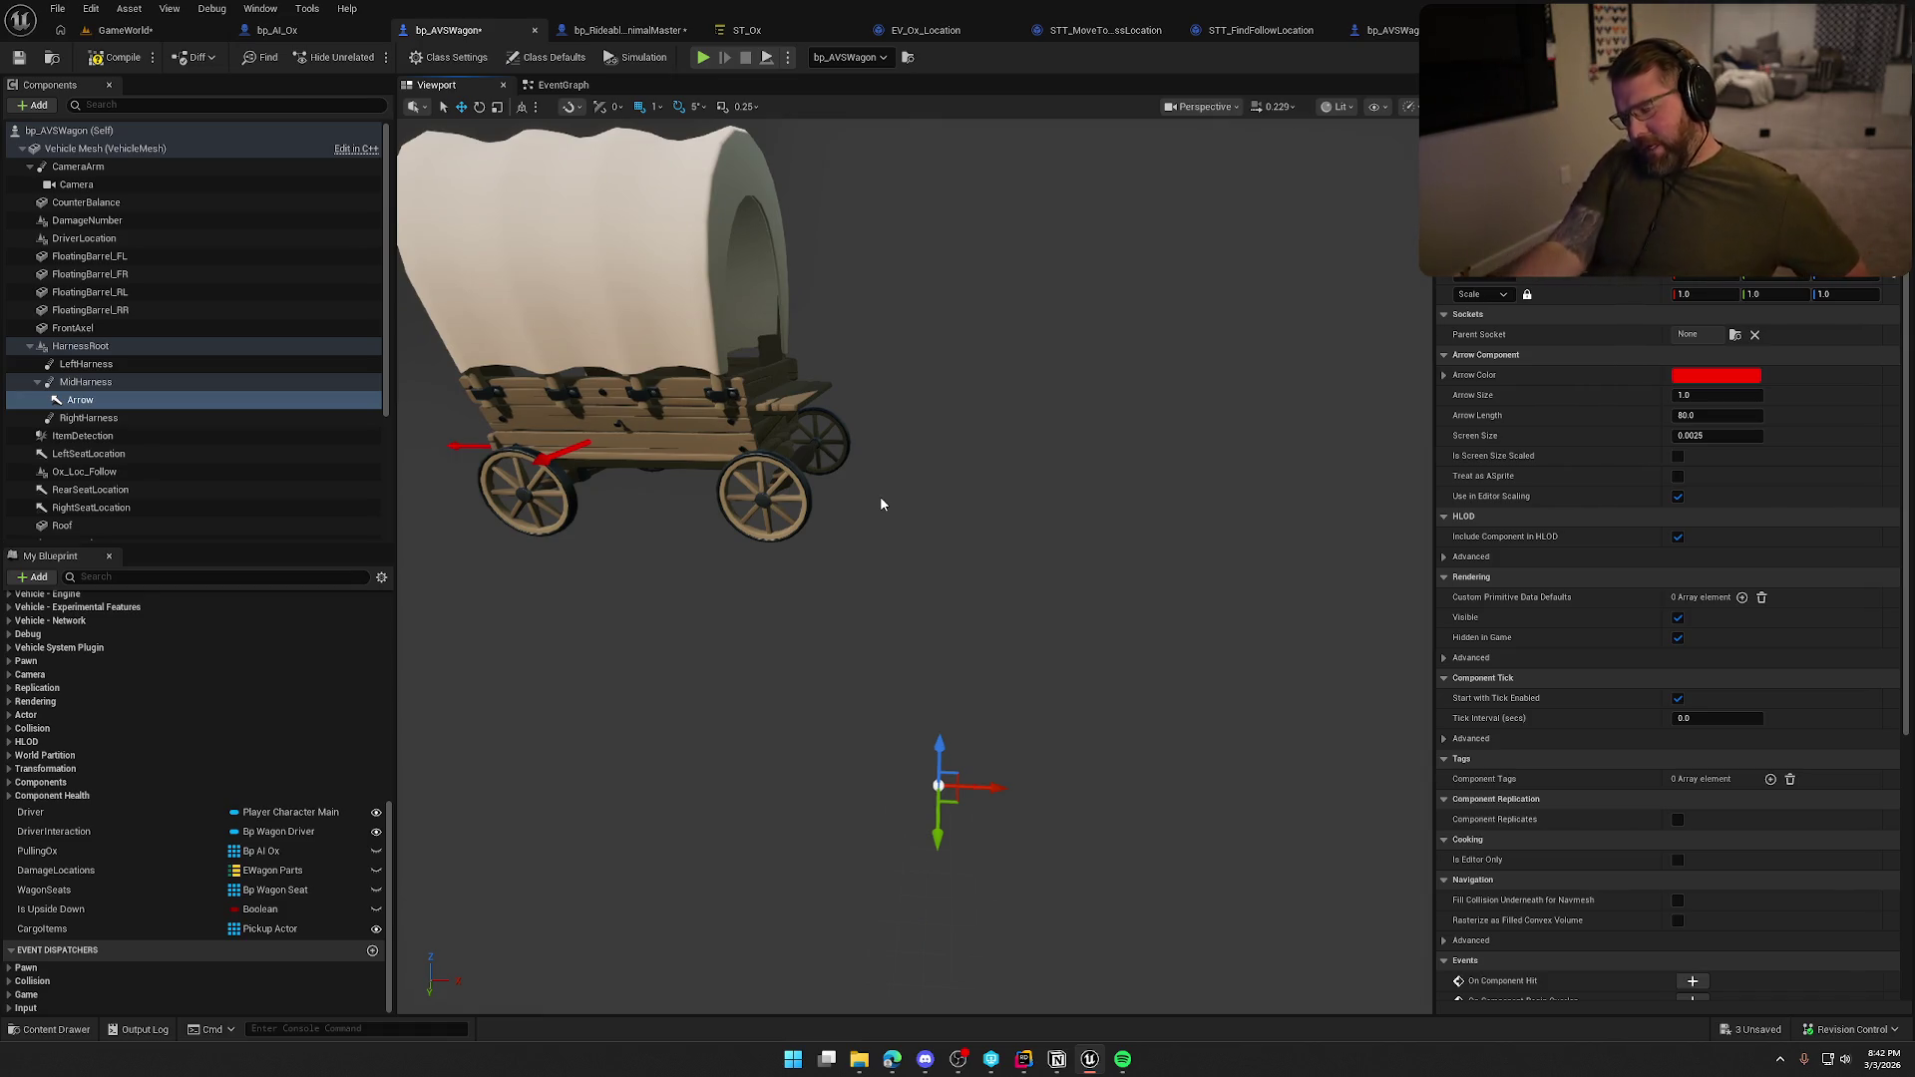
left_click_drag(995, 537, 1059, 534)
left_click(1059, 534)
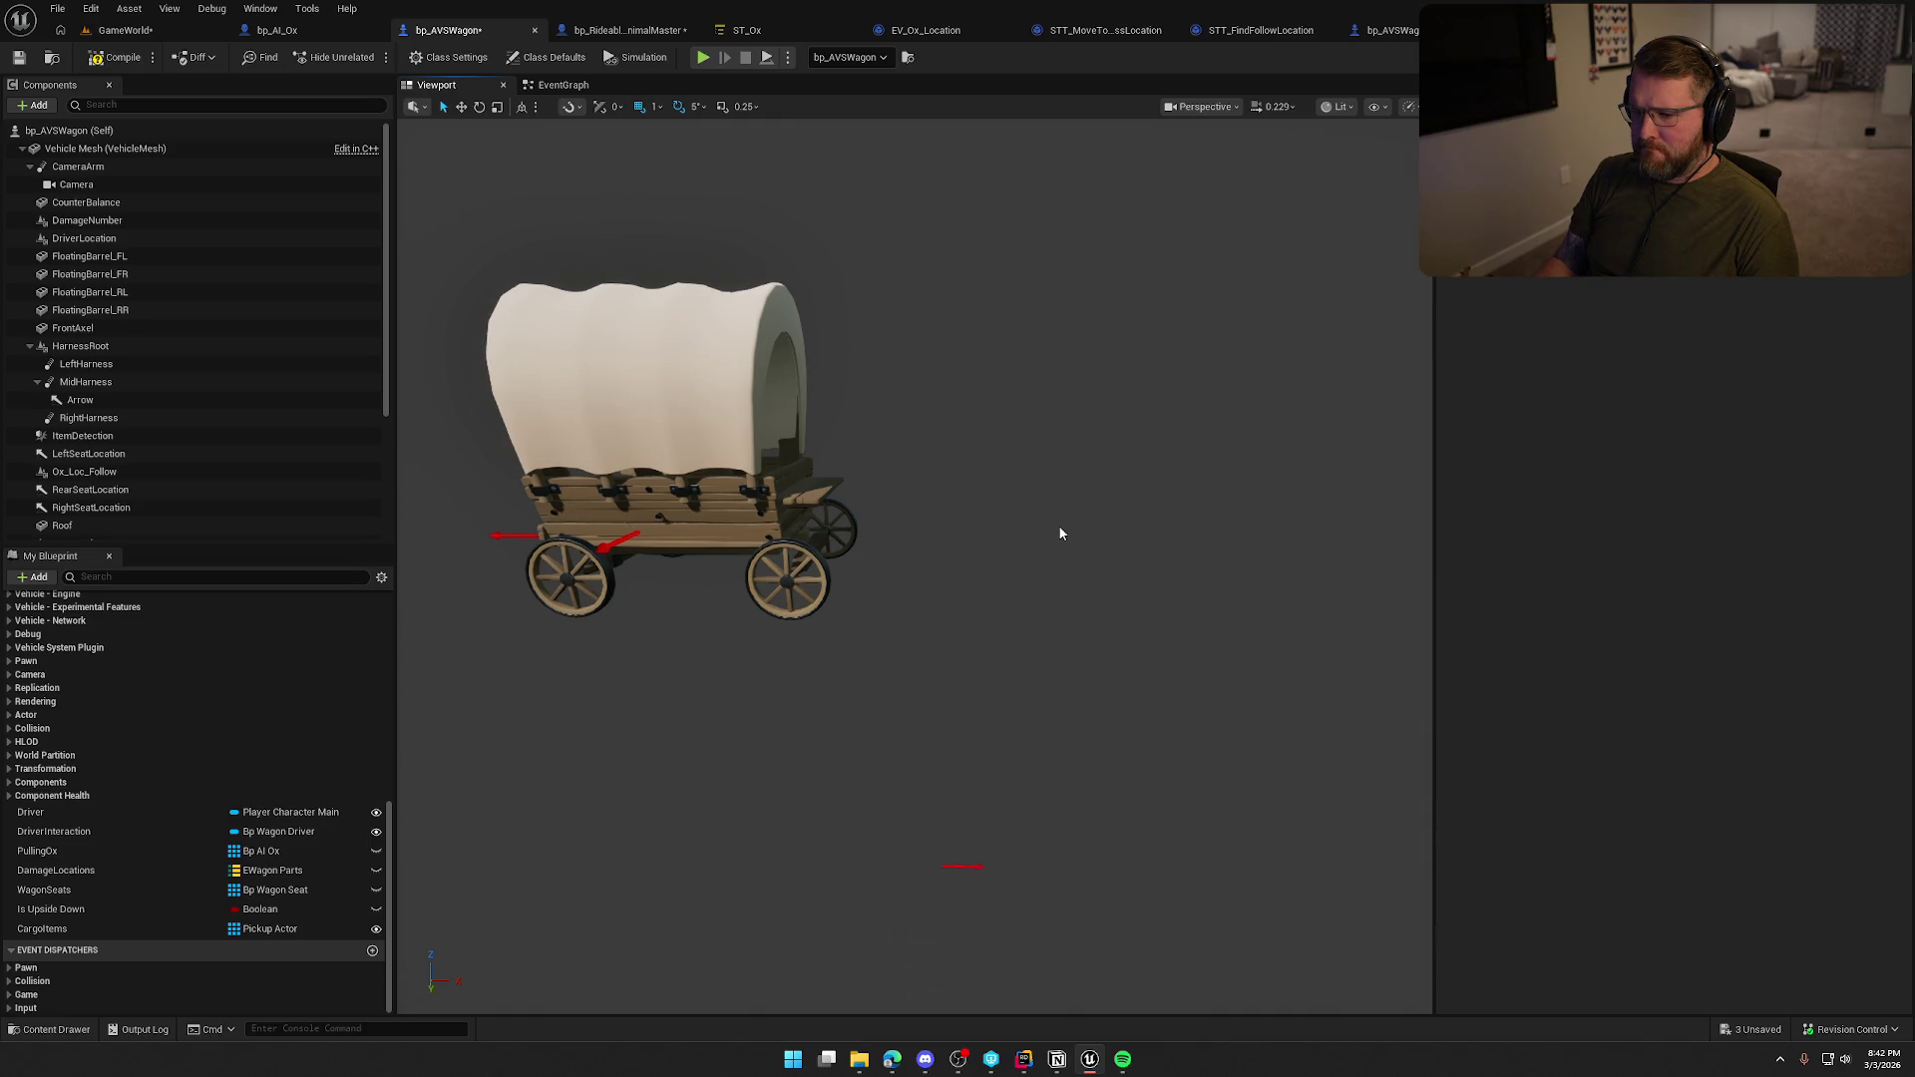
Rename the Arrow component to MidAttachPoint and save bp_AVSWagon.
left_click(231, 400)
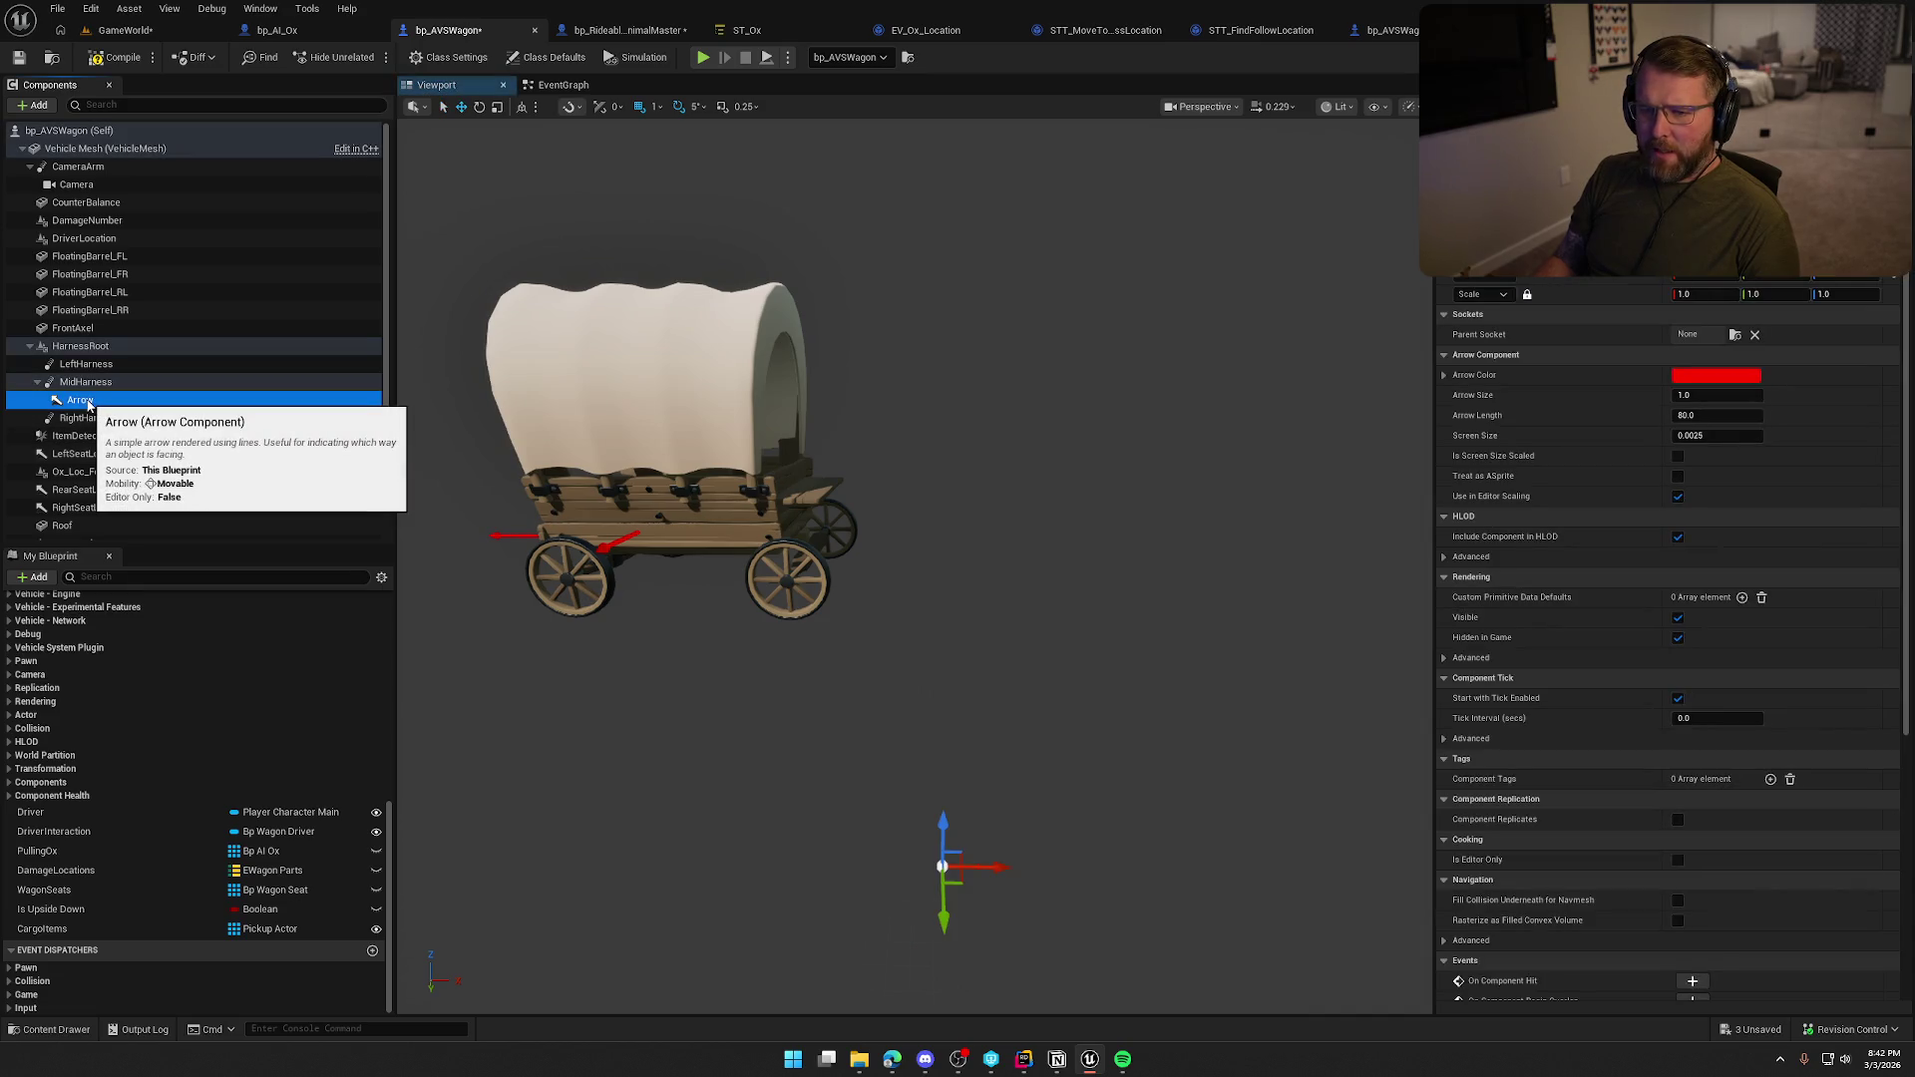
key("F2")
type("MidAttachPoin")
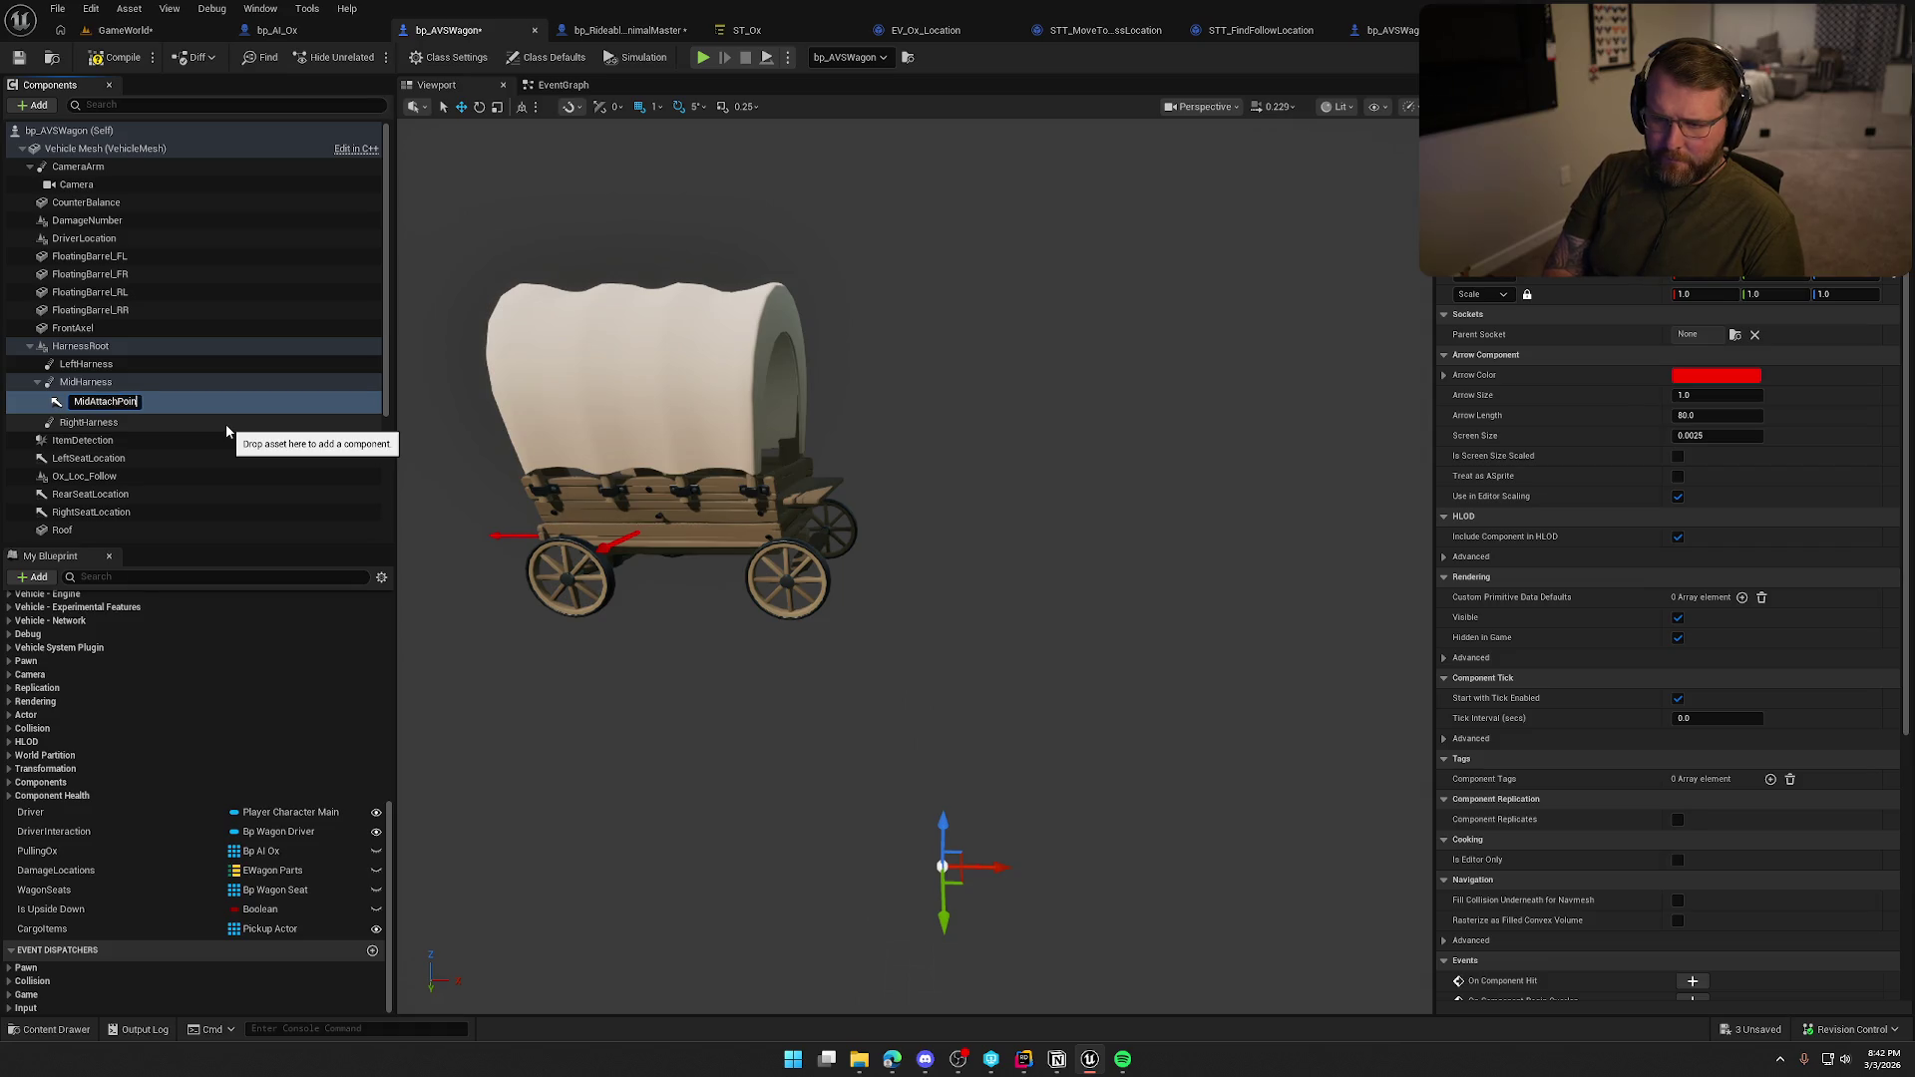
type("t")
key("Return")
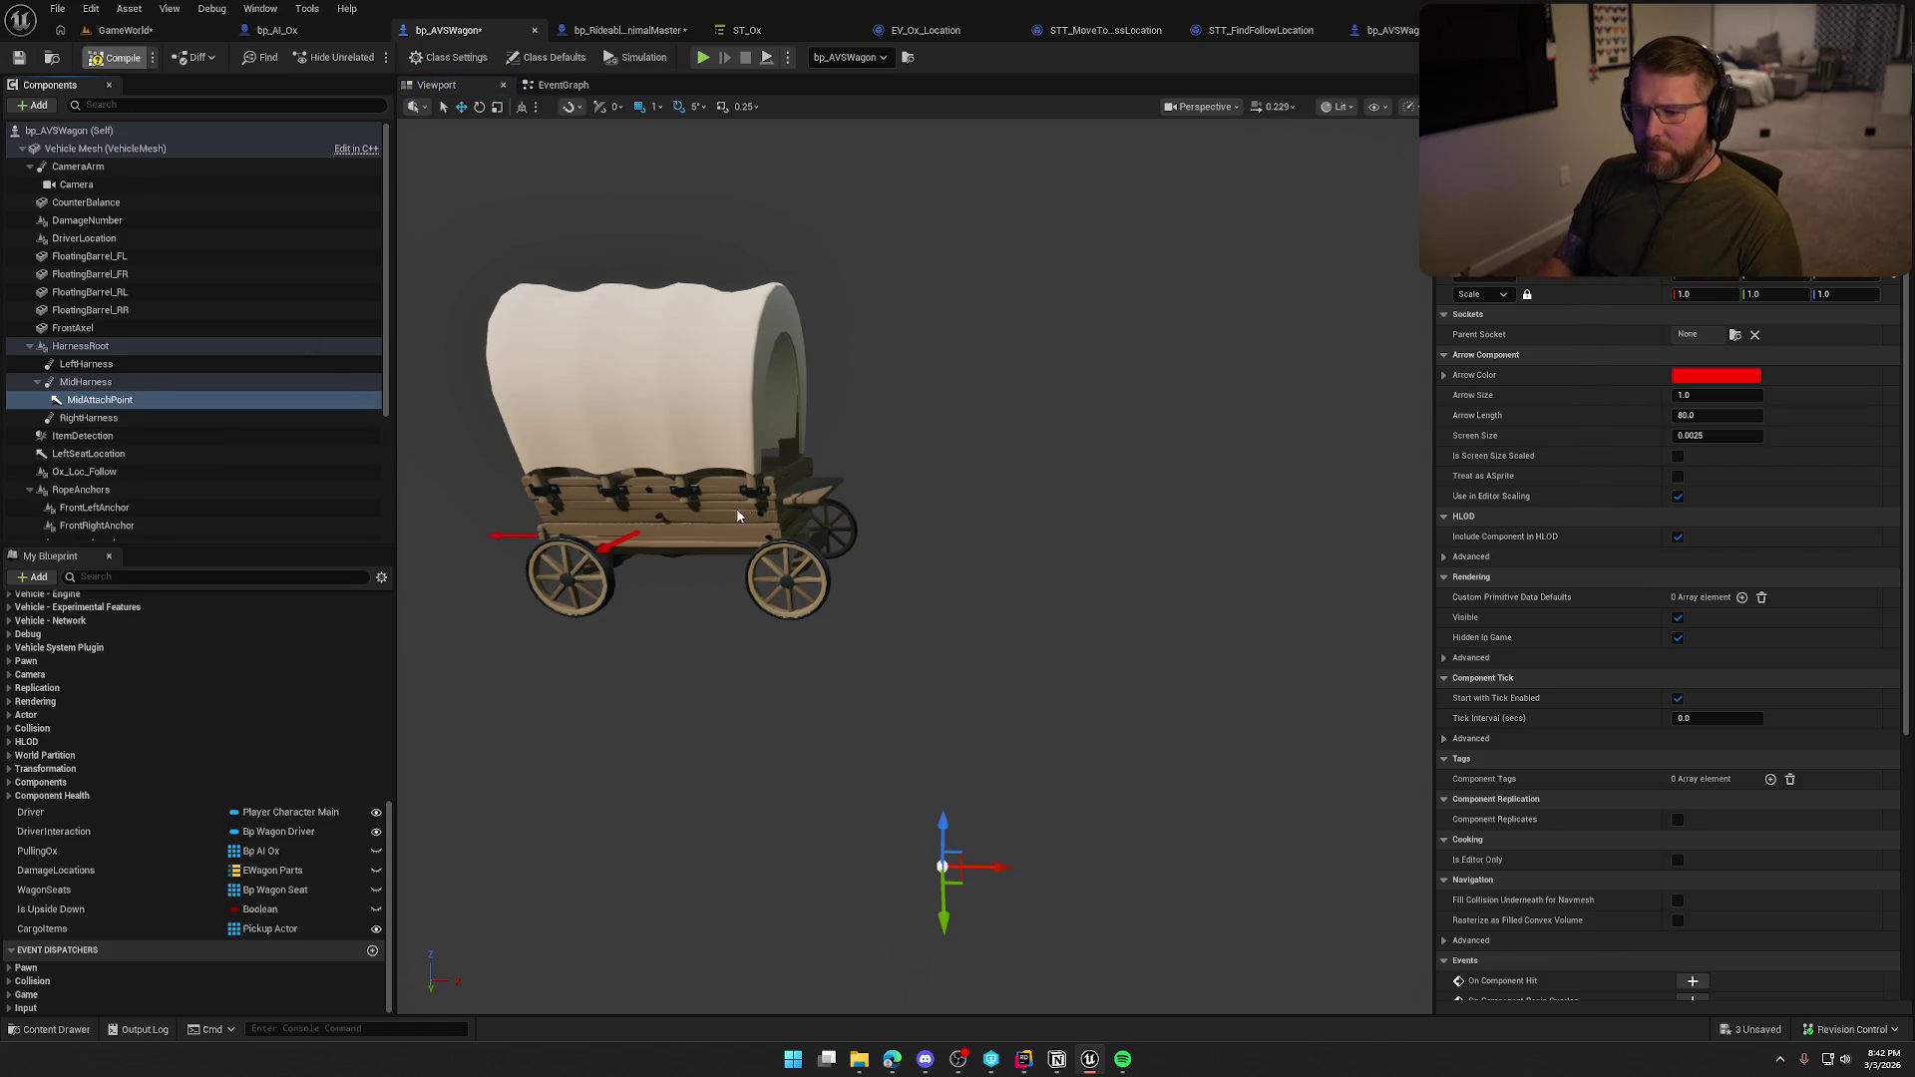
key("ctrl+s")
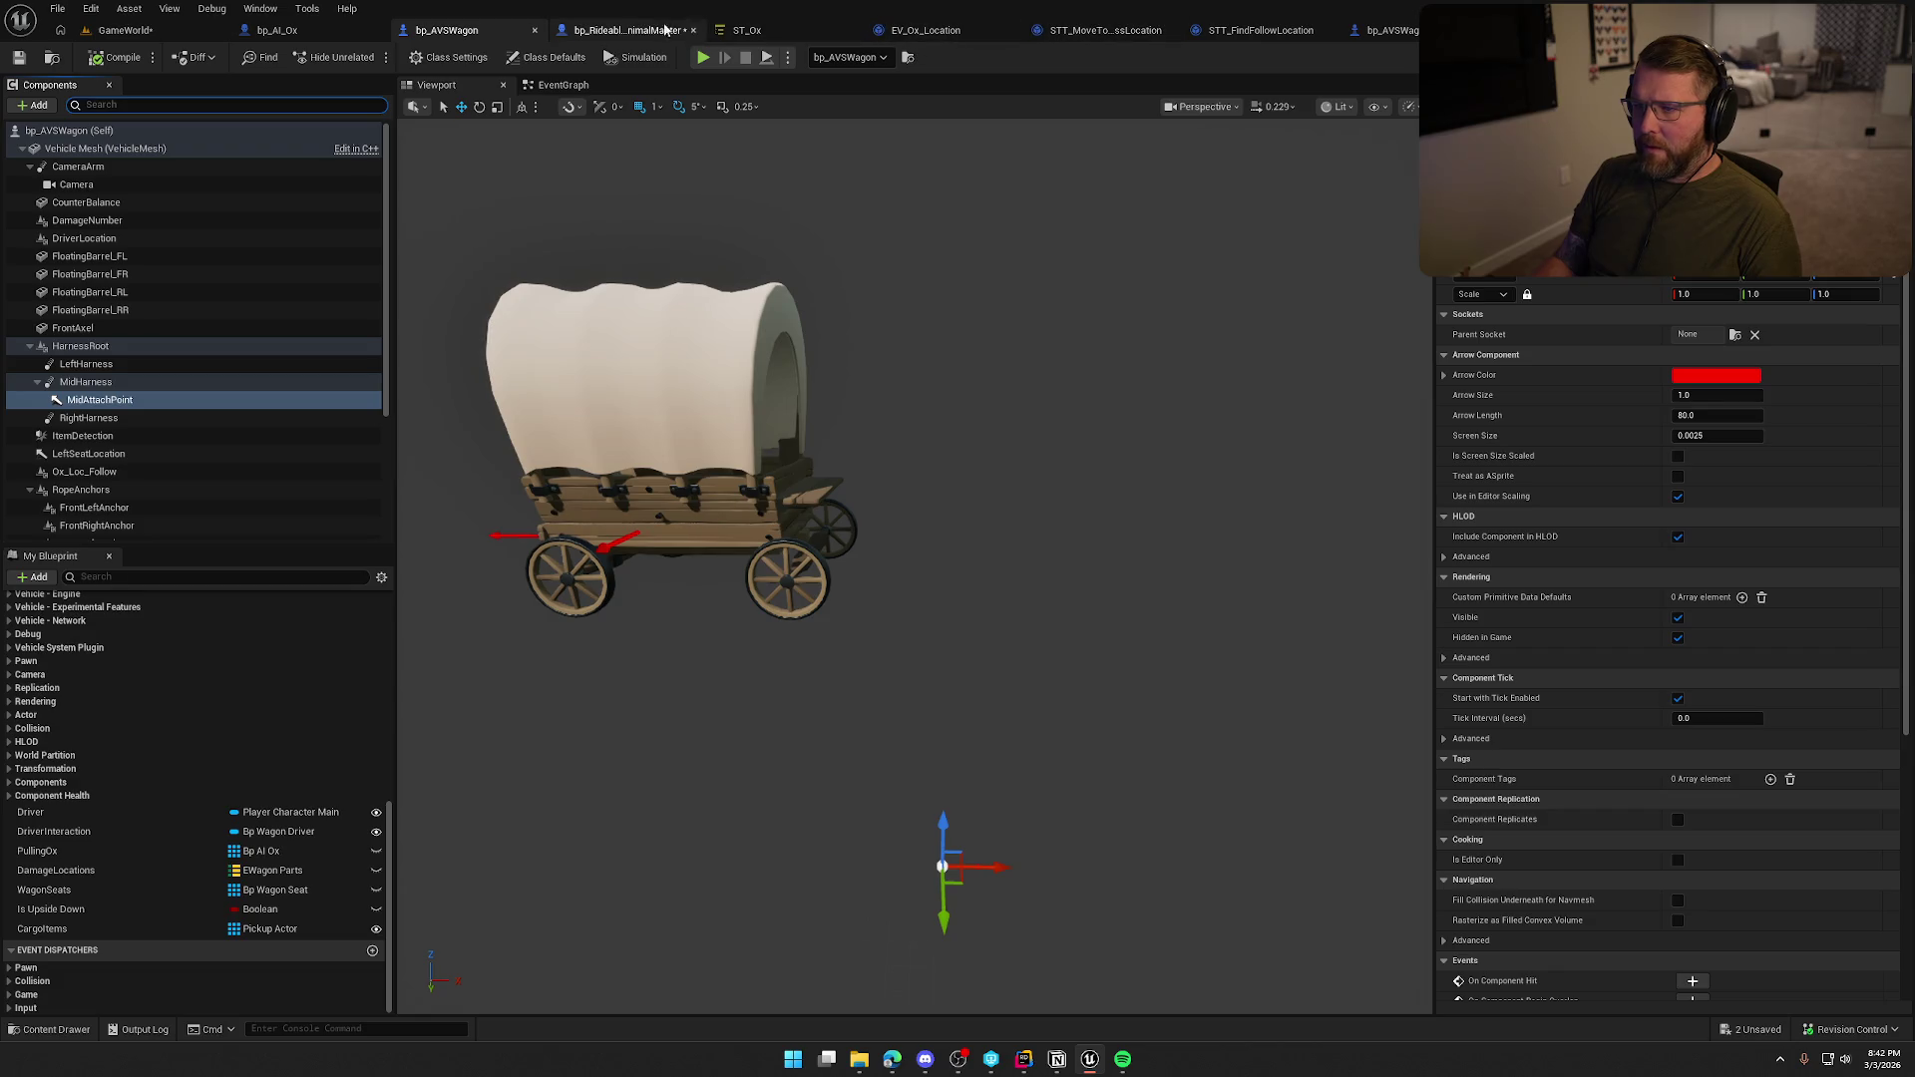
left_click(620, 29)
Wire the wagon's Get Mid Attach Point into the attach Parent and delete the Mid Harness getter.
left_click(280, 30)
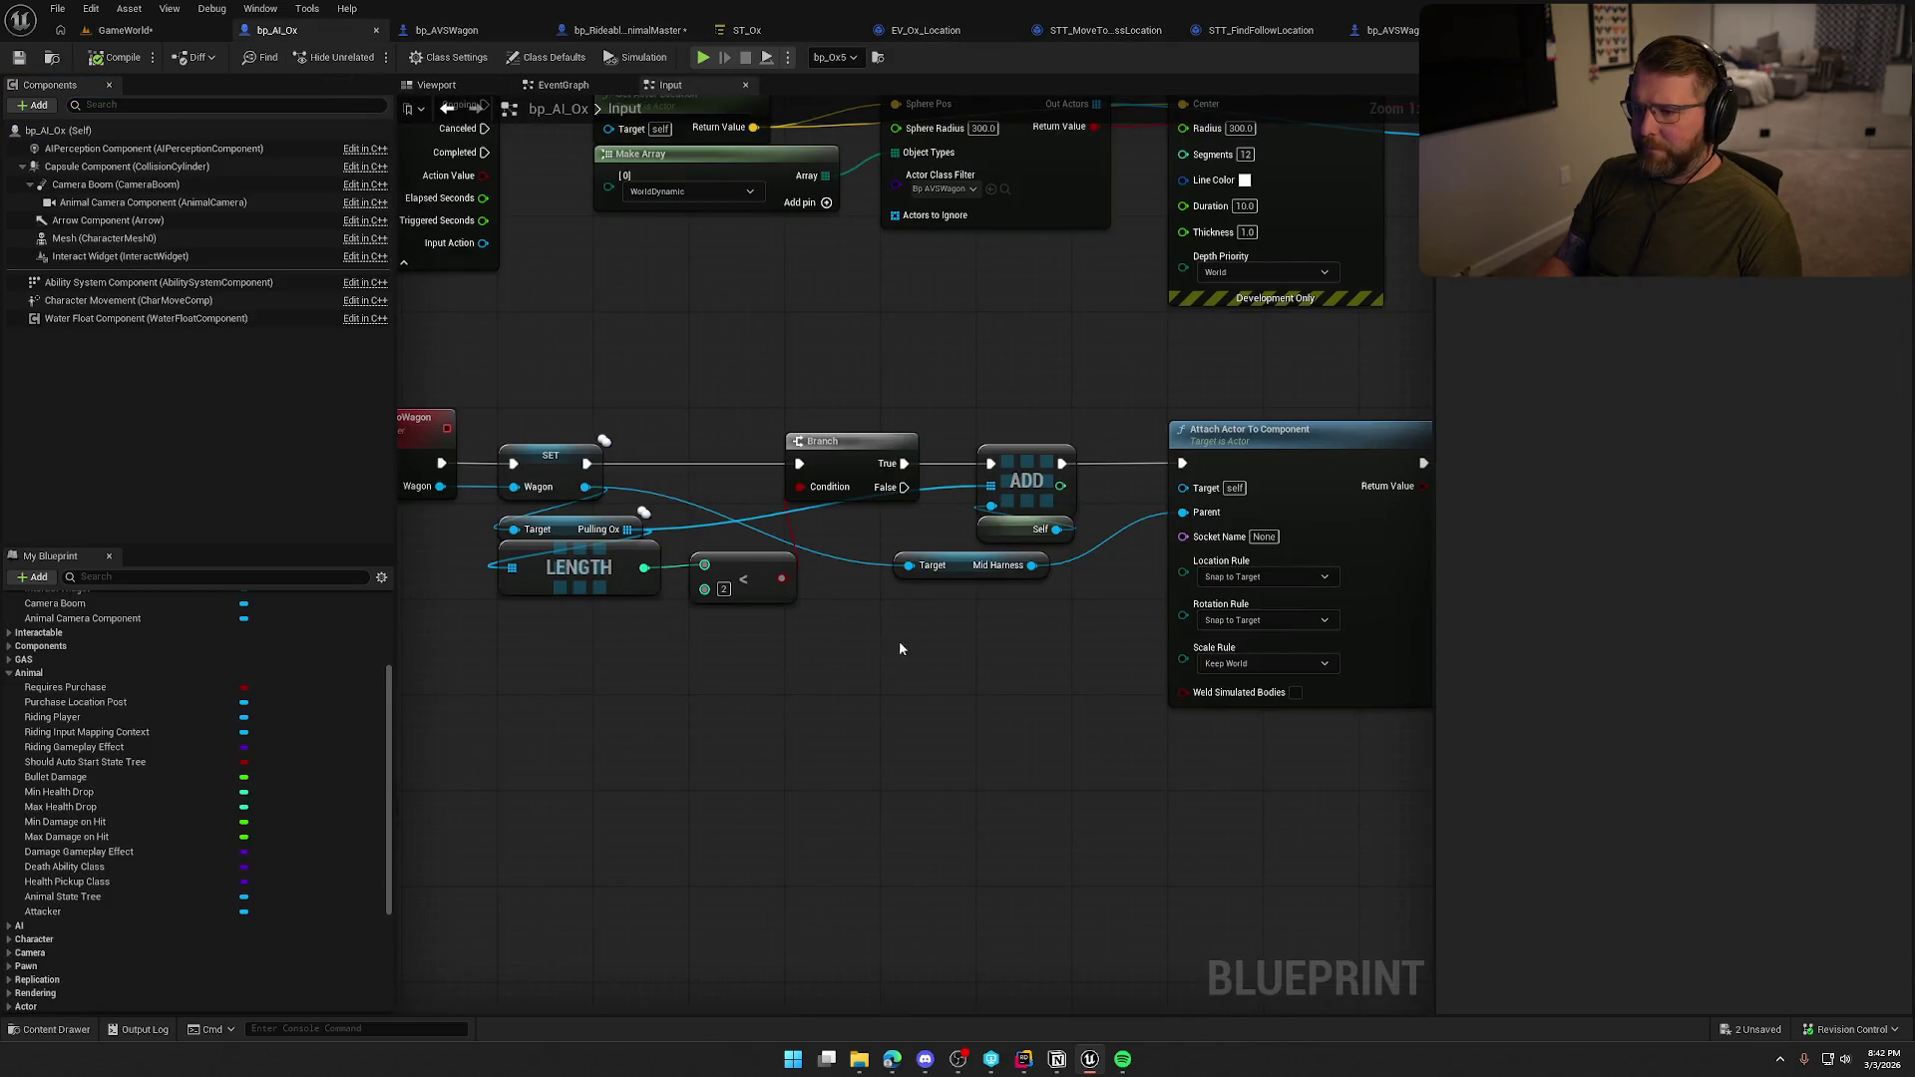
left_click_drag(583, 493, 903, 623)
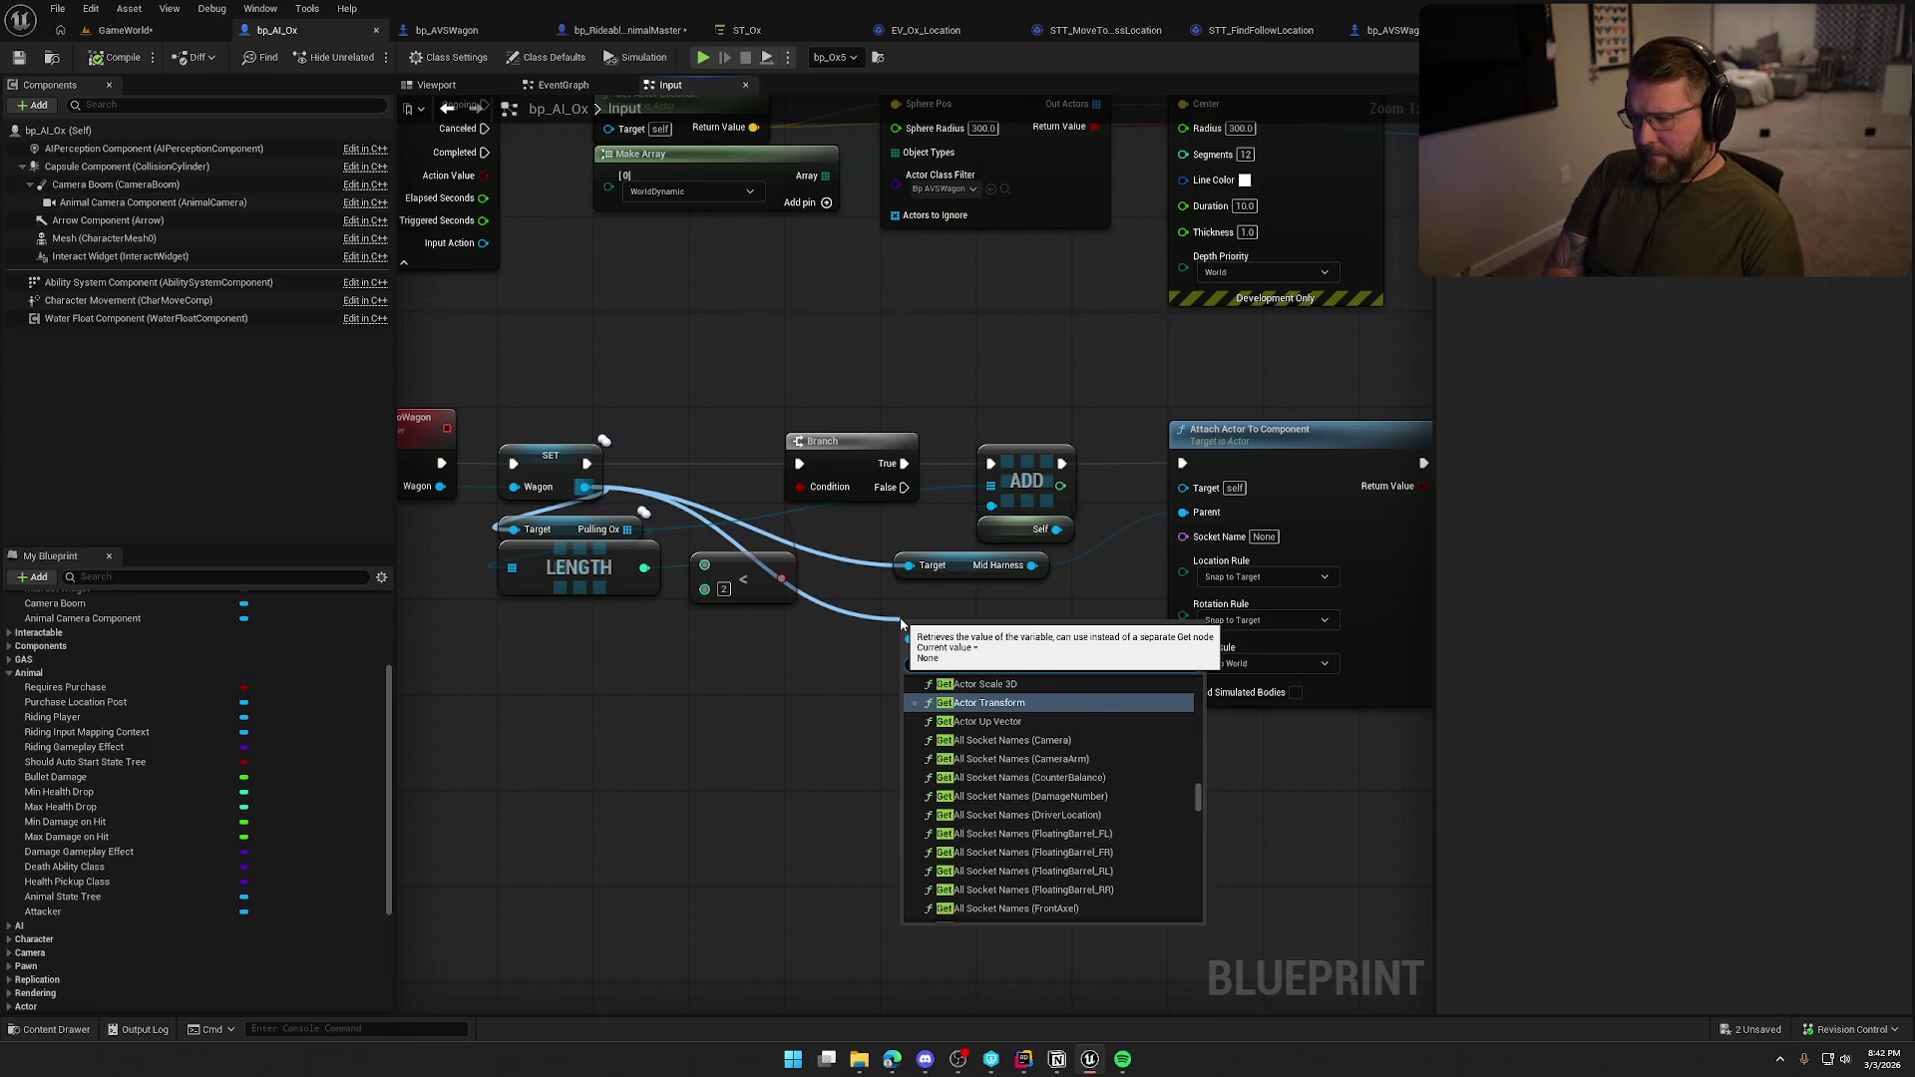
type("attach point")
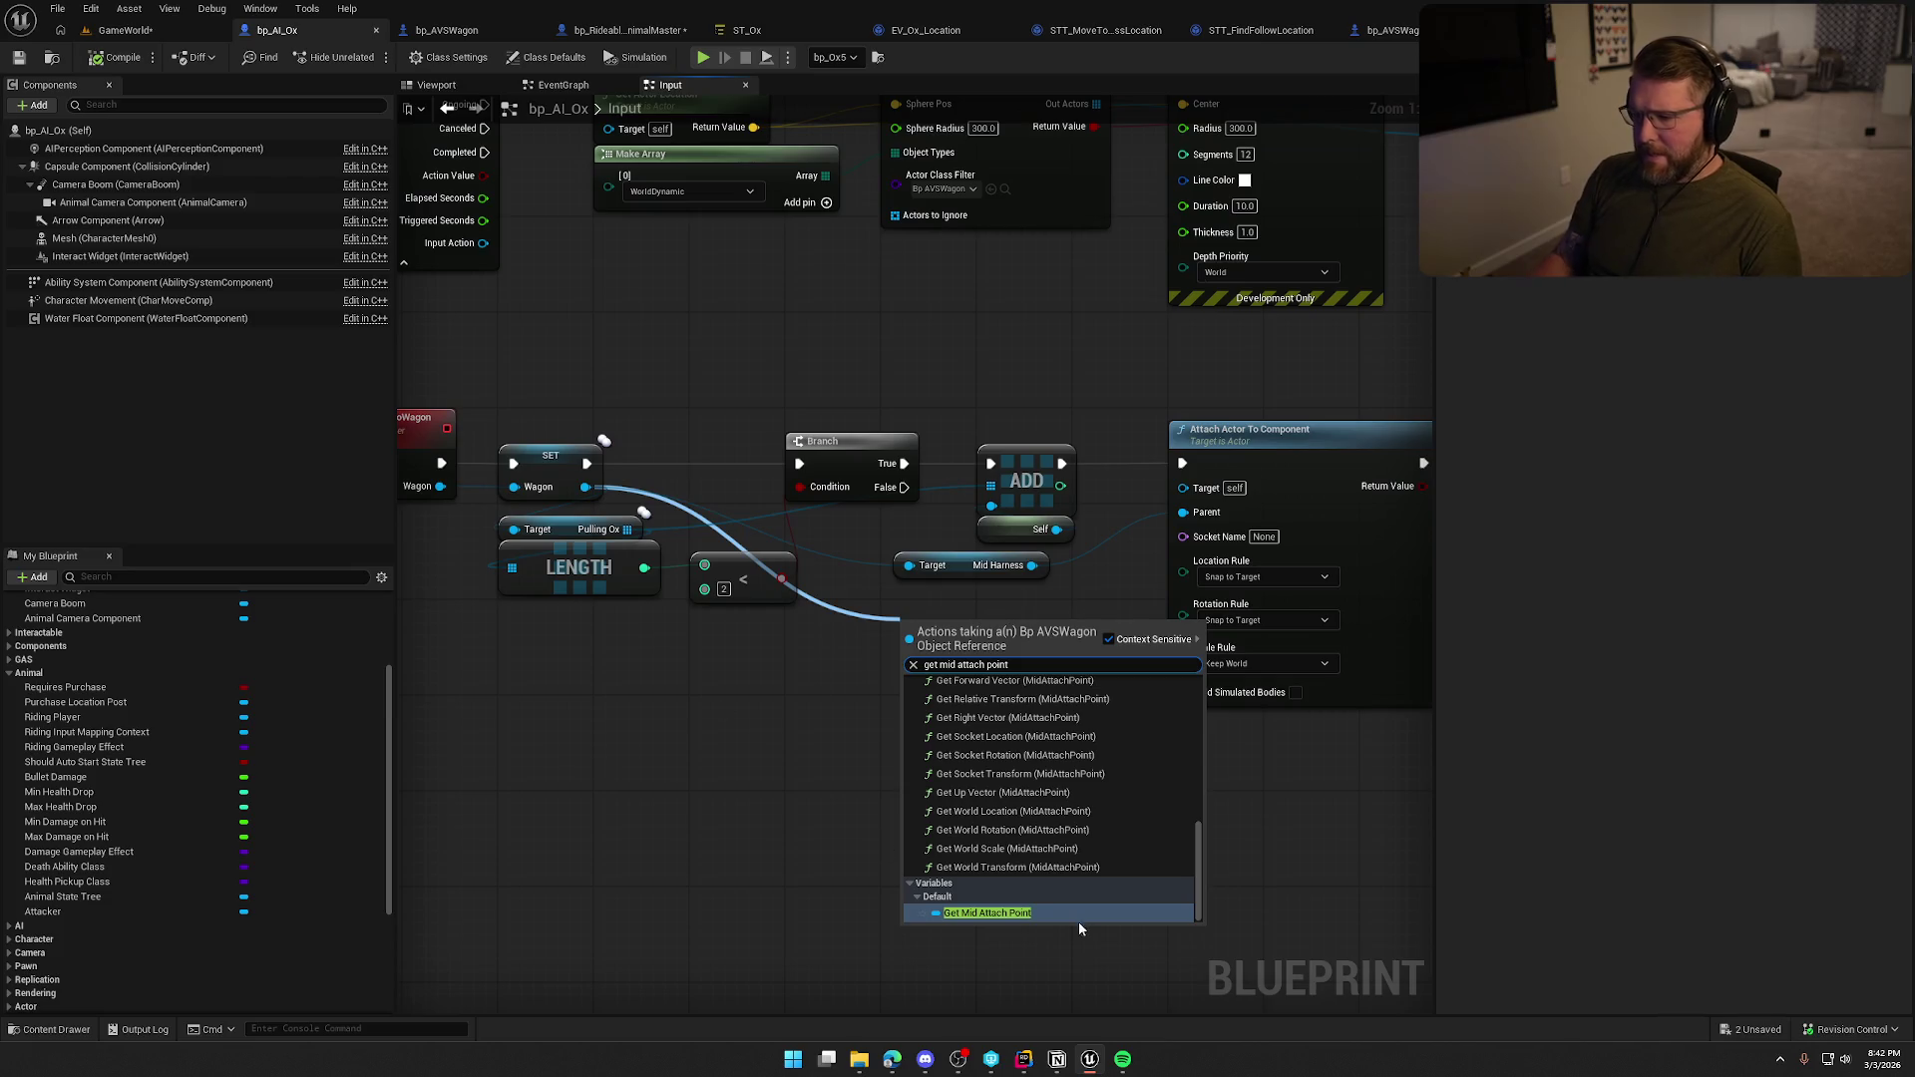
left_click(1074, 918)
mouse_move(940, 632)
left_mouse_down()
mouse_move(1046, 607)
mouse_move(1059, 508)
left_mouse_up()
left_click(844, 571)
key("Delete")
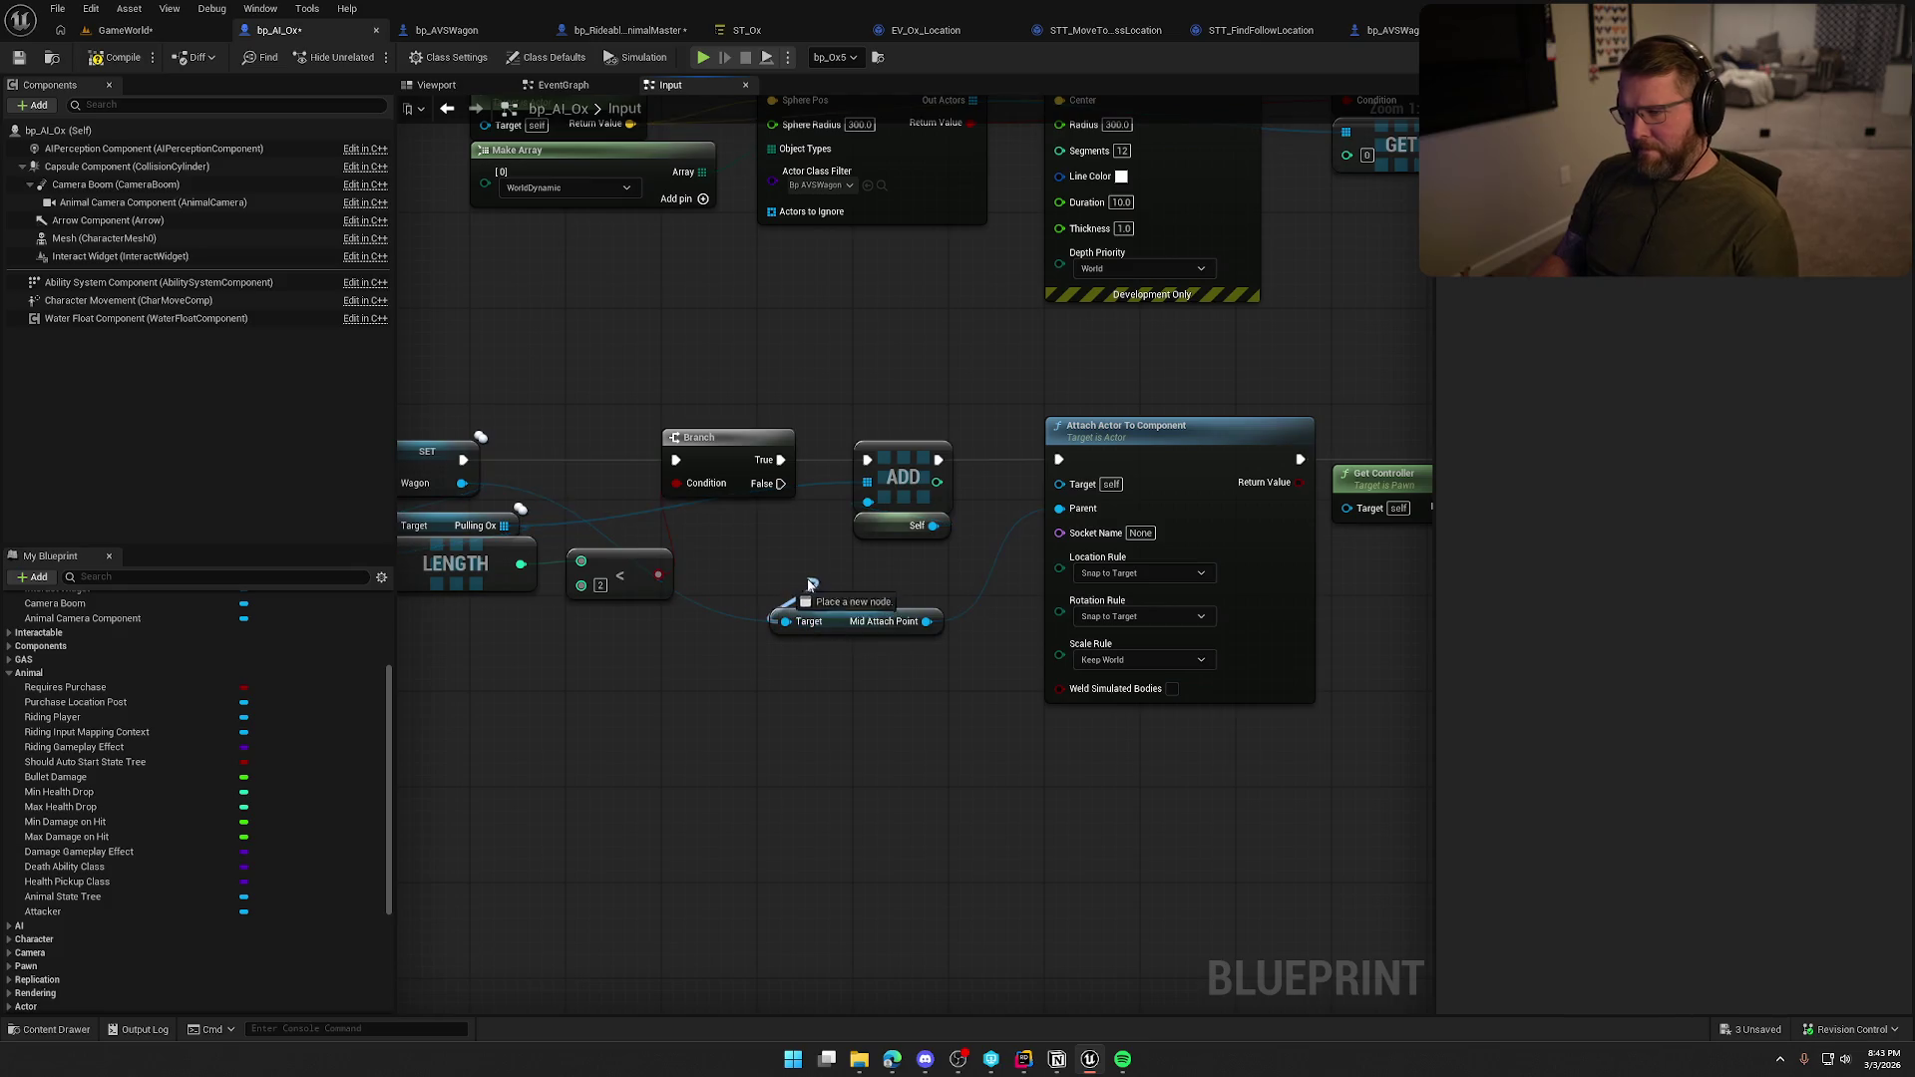
left_click_drag(847, 610, 836, 587)
left_click(885, 697)
mouse_move(885, 697)
left_mouse_down()
mouse_move(542, 693)
mouse_move(643, 696)
left_mouse_up()
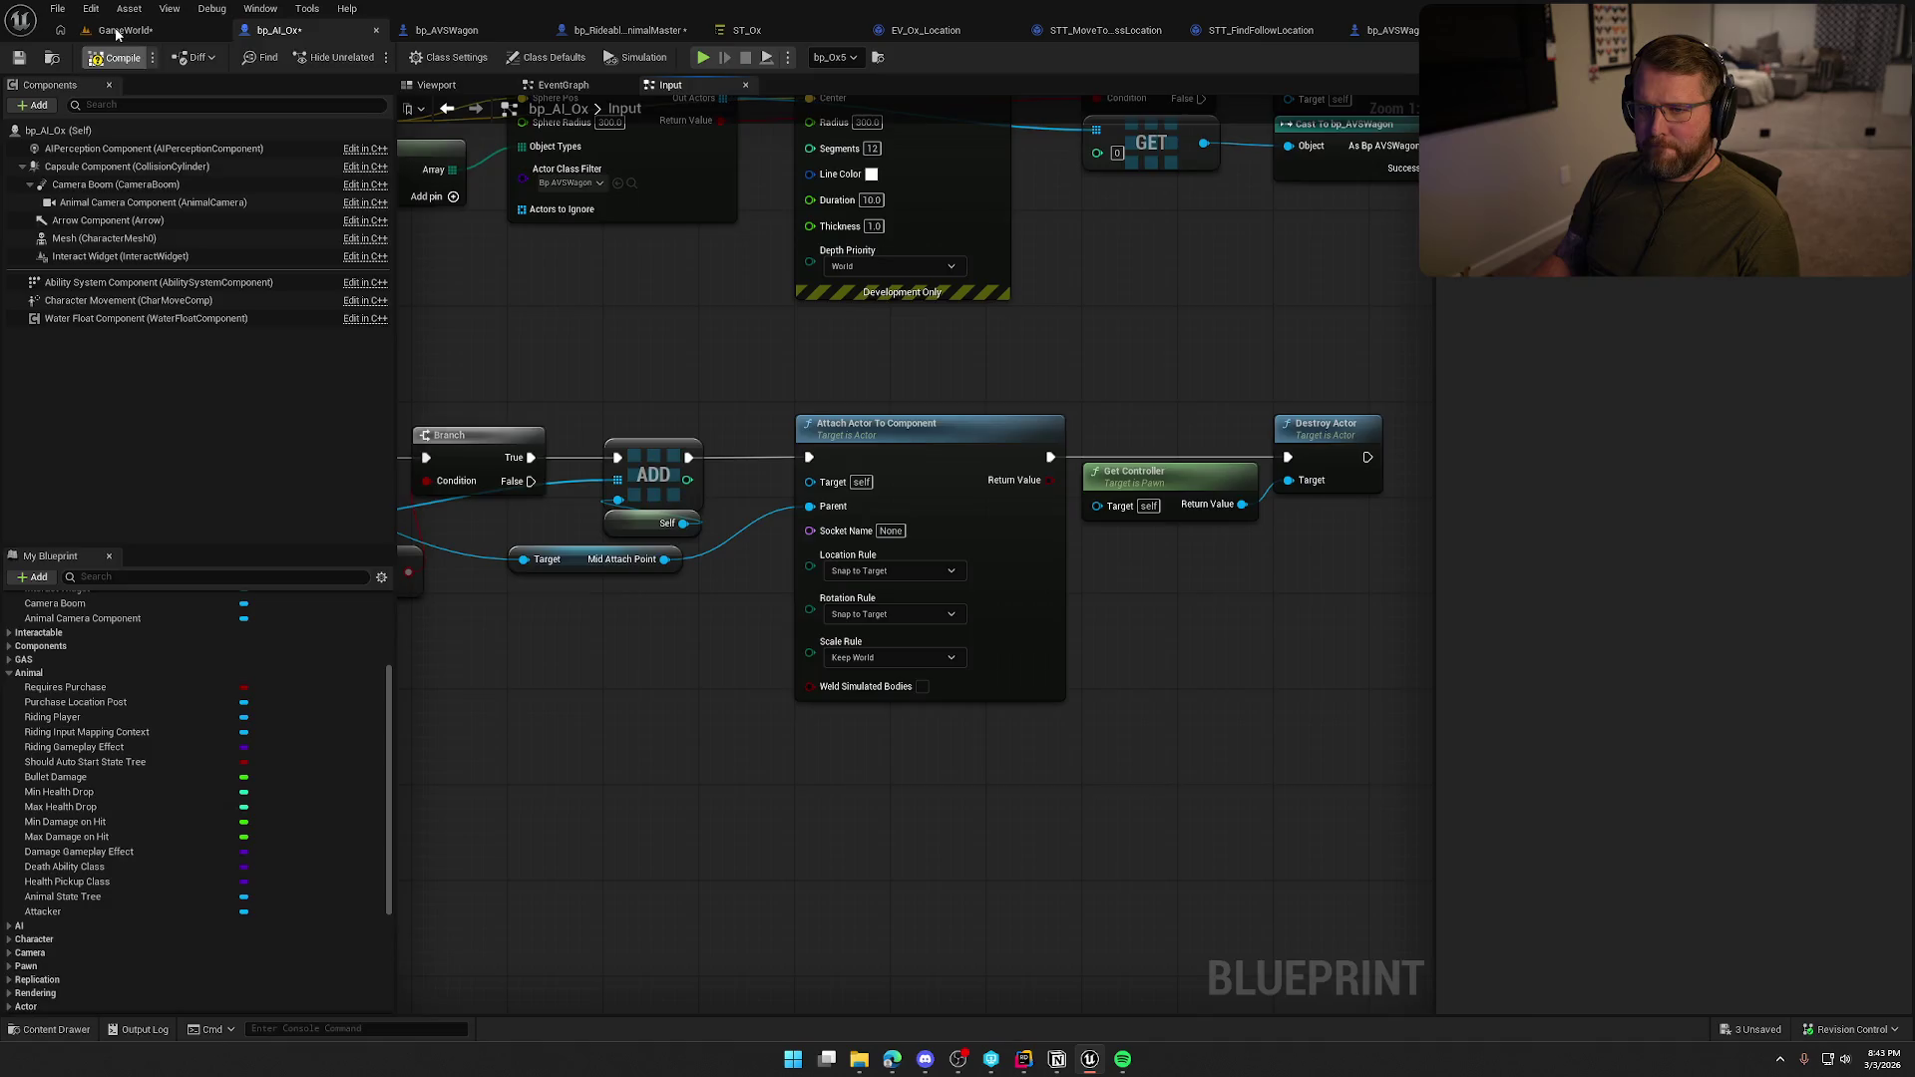
left_click(116, 31)
key("alt+p")
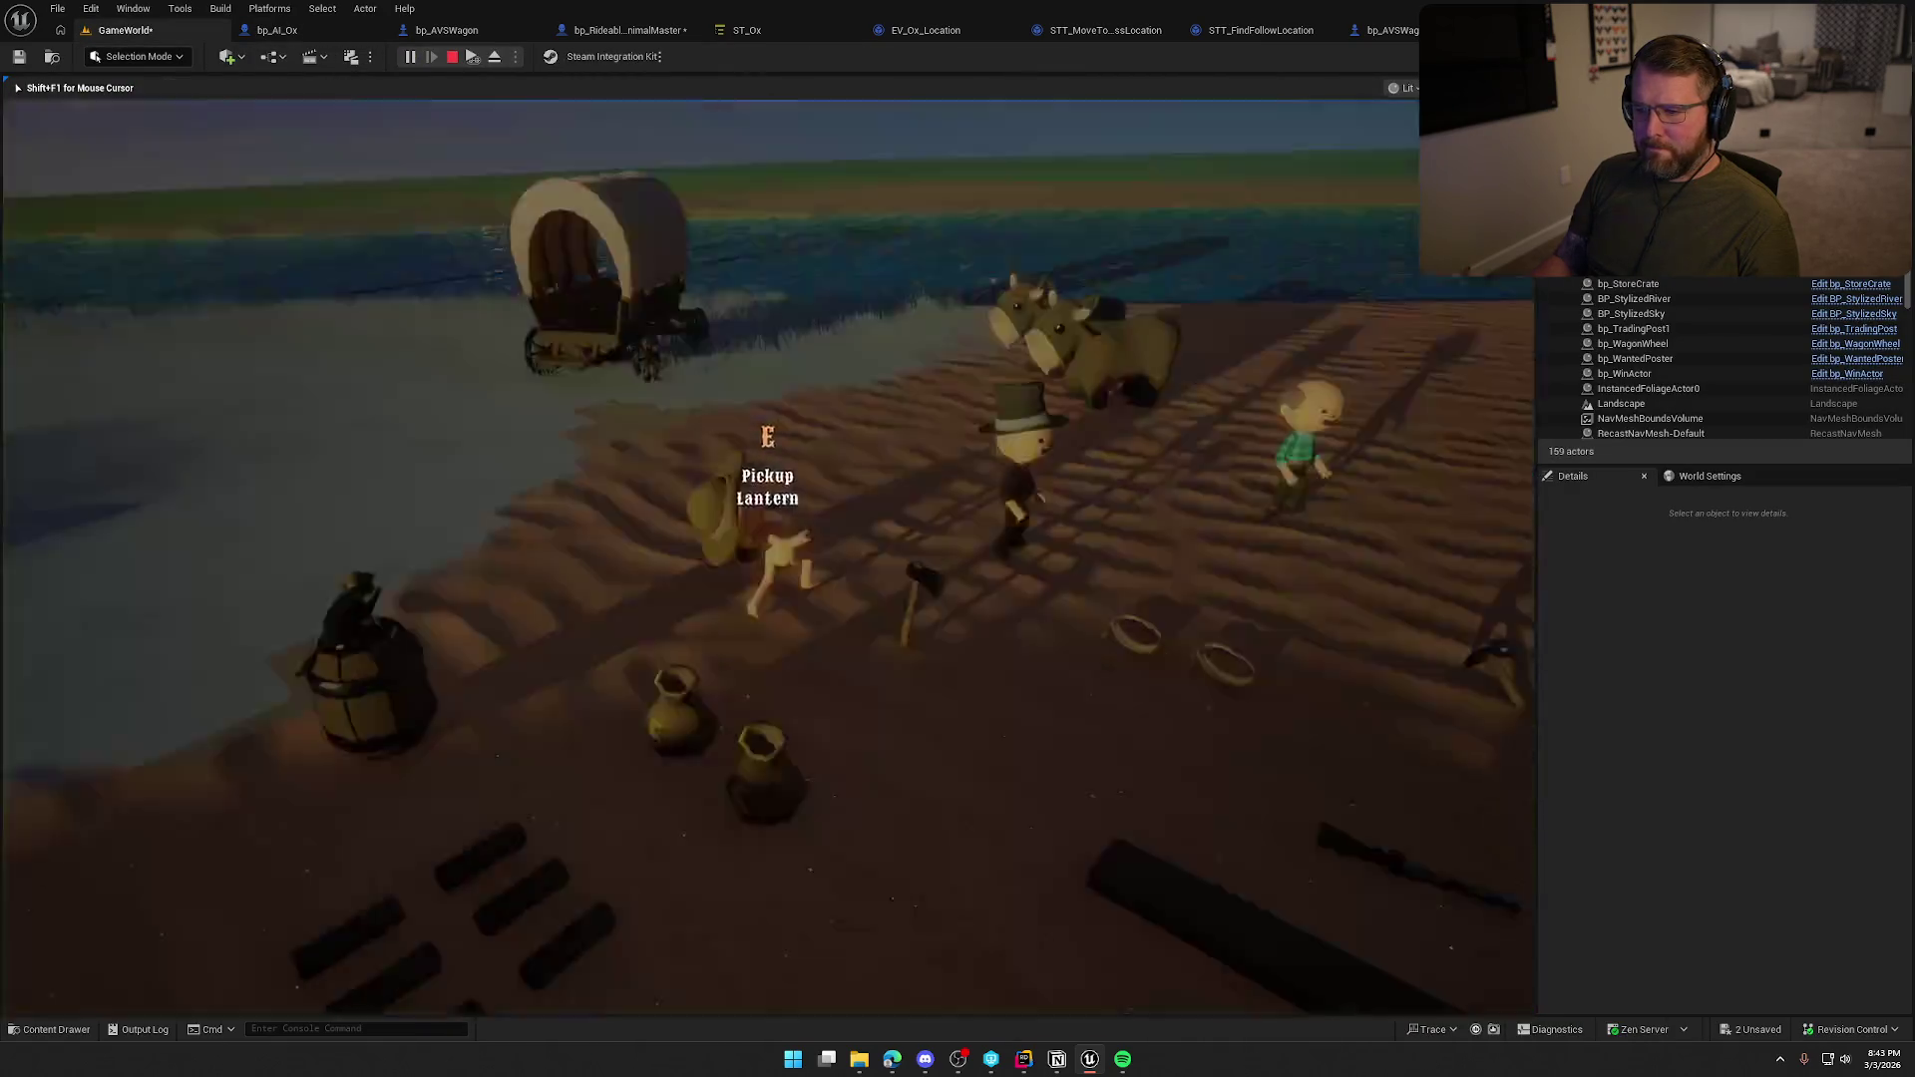
key("e")
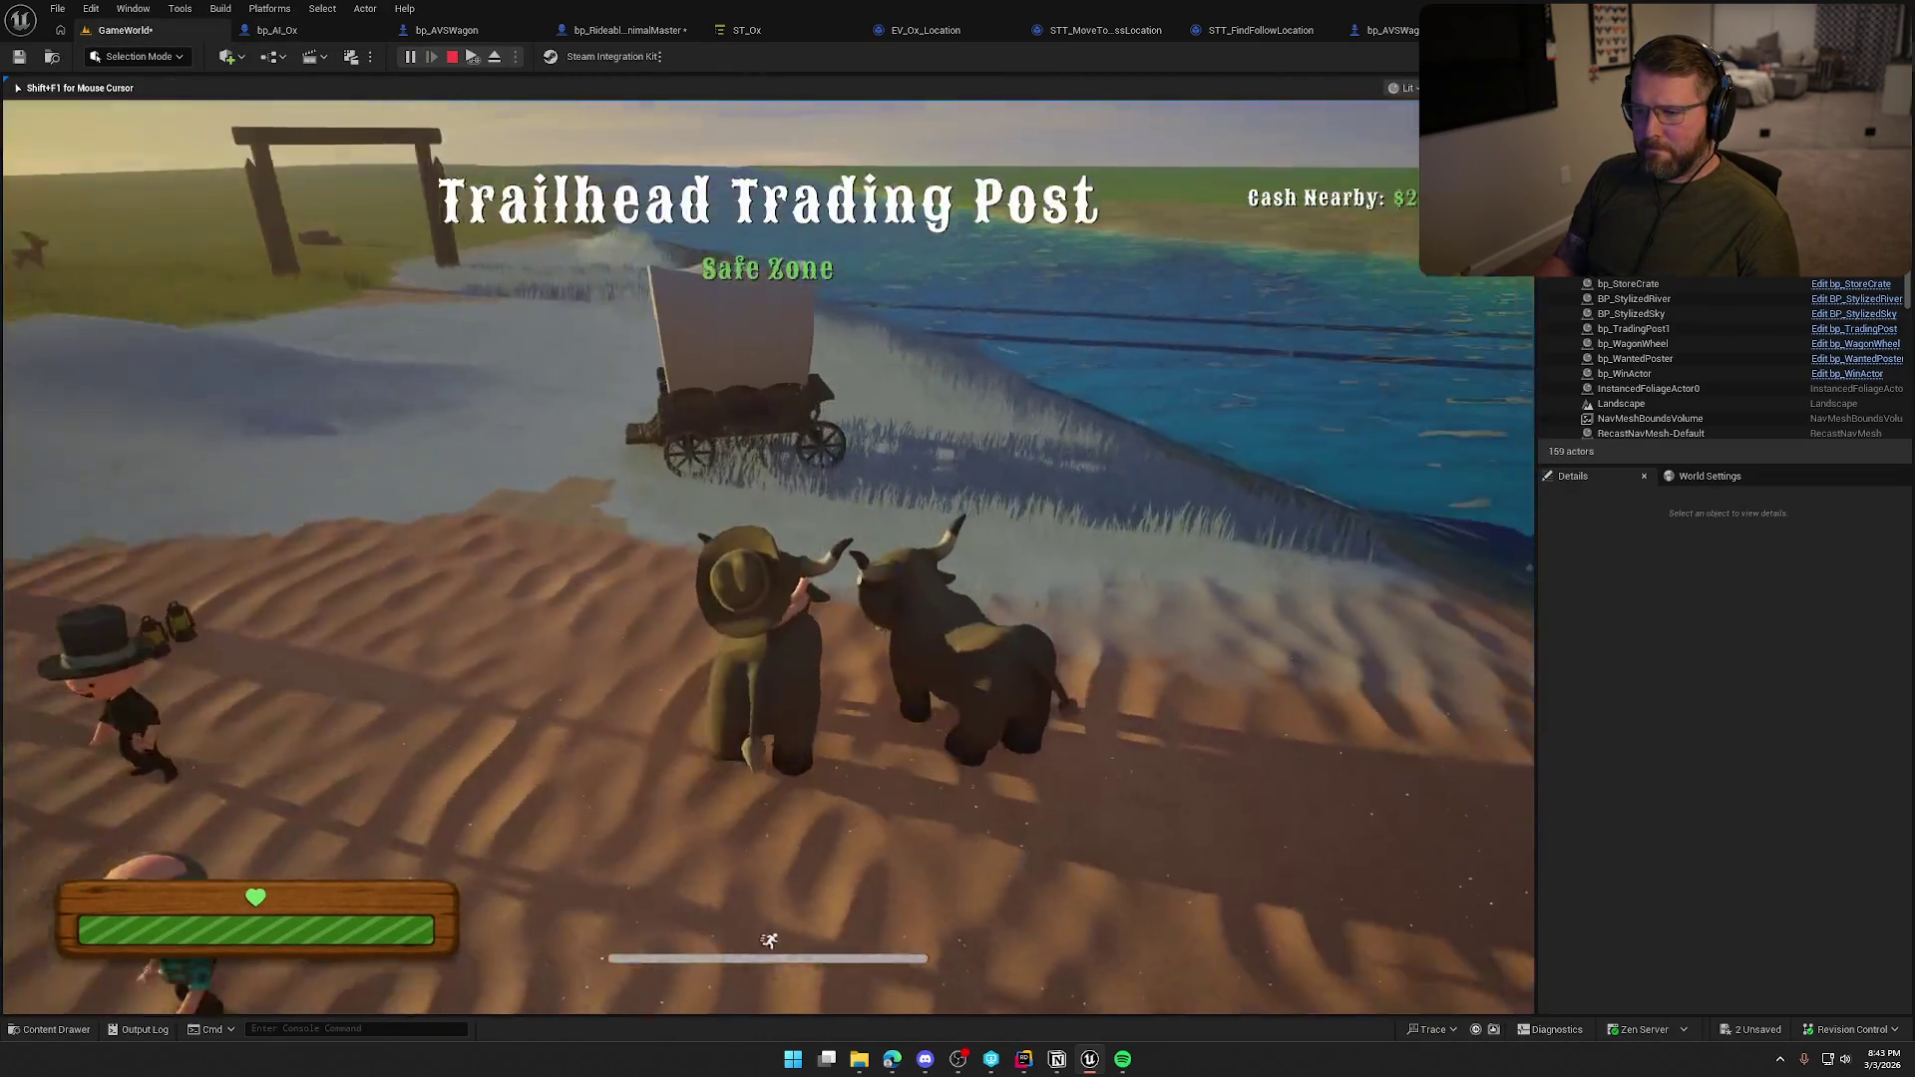
key("w")
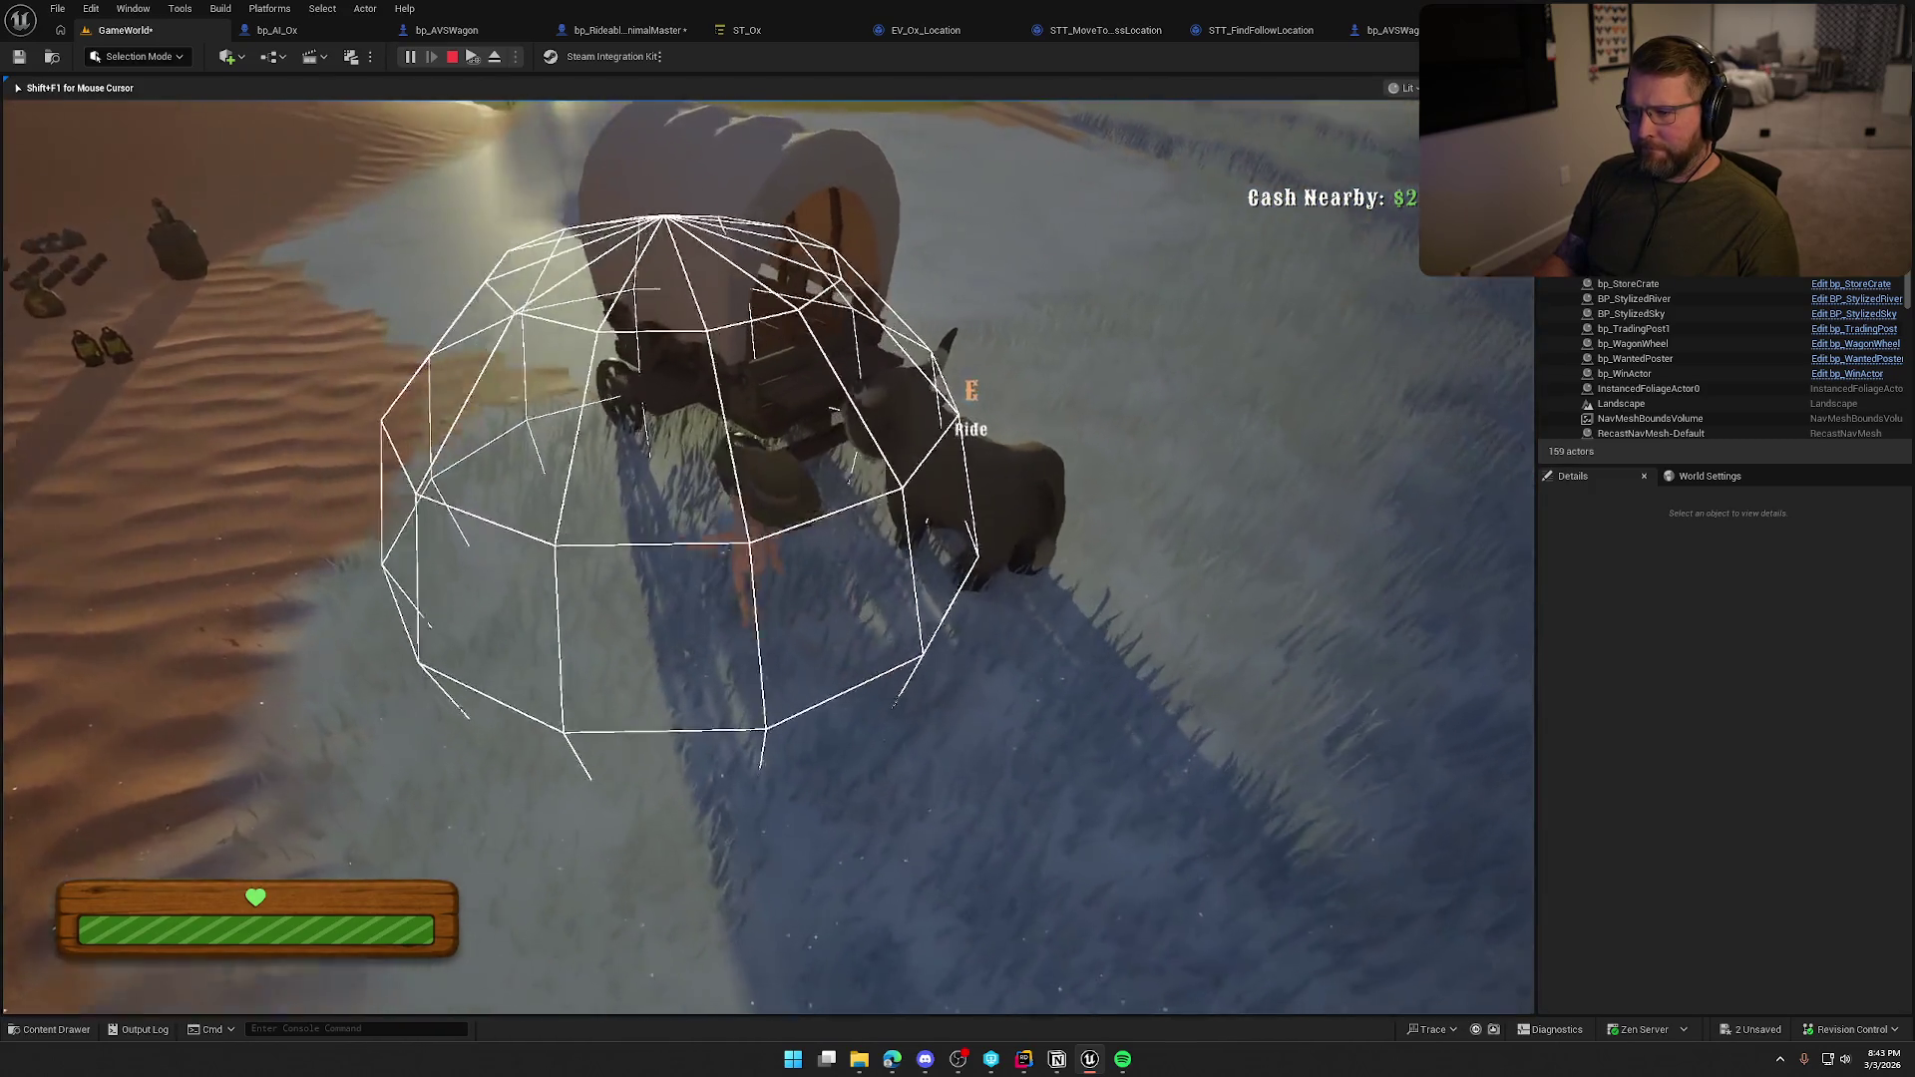
key("e")
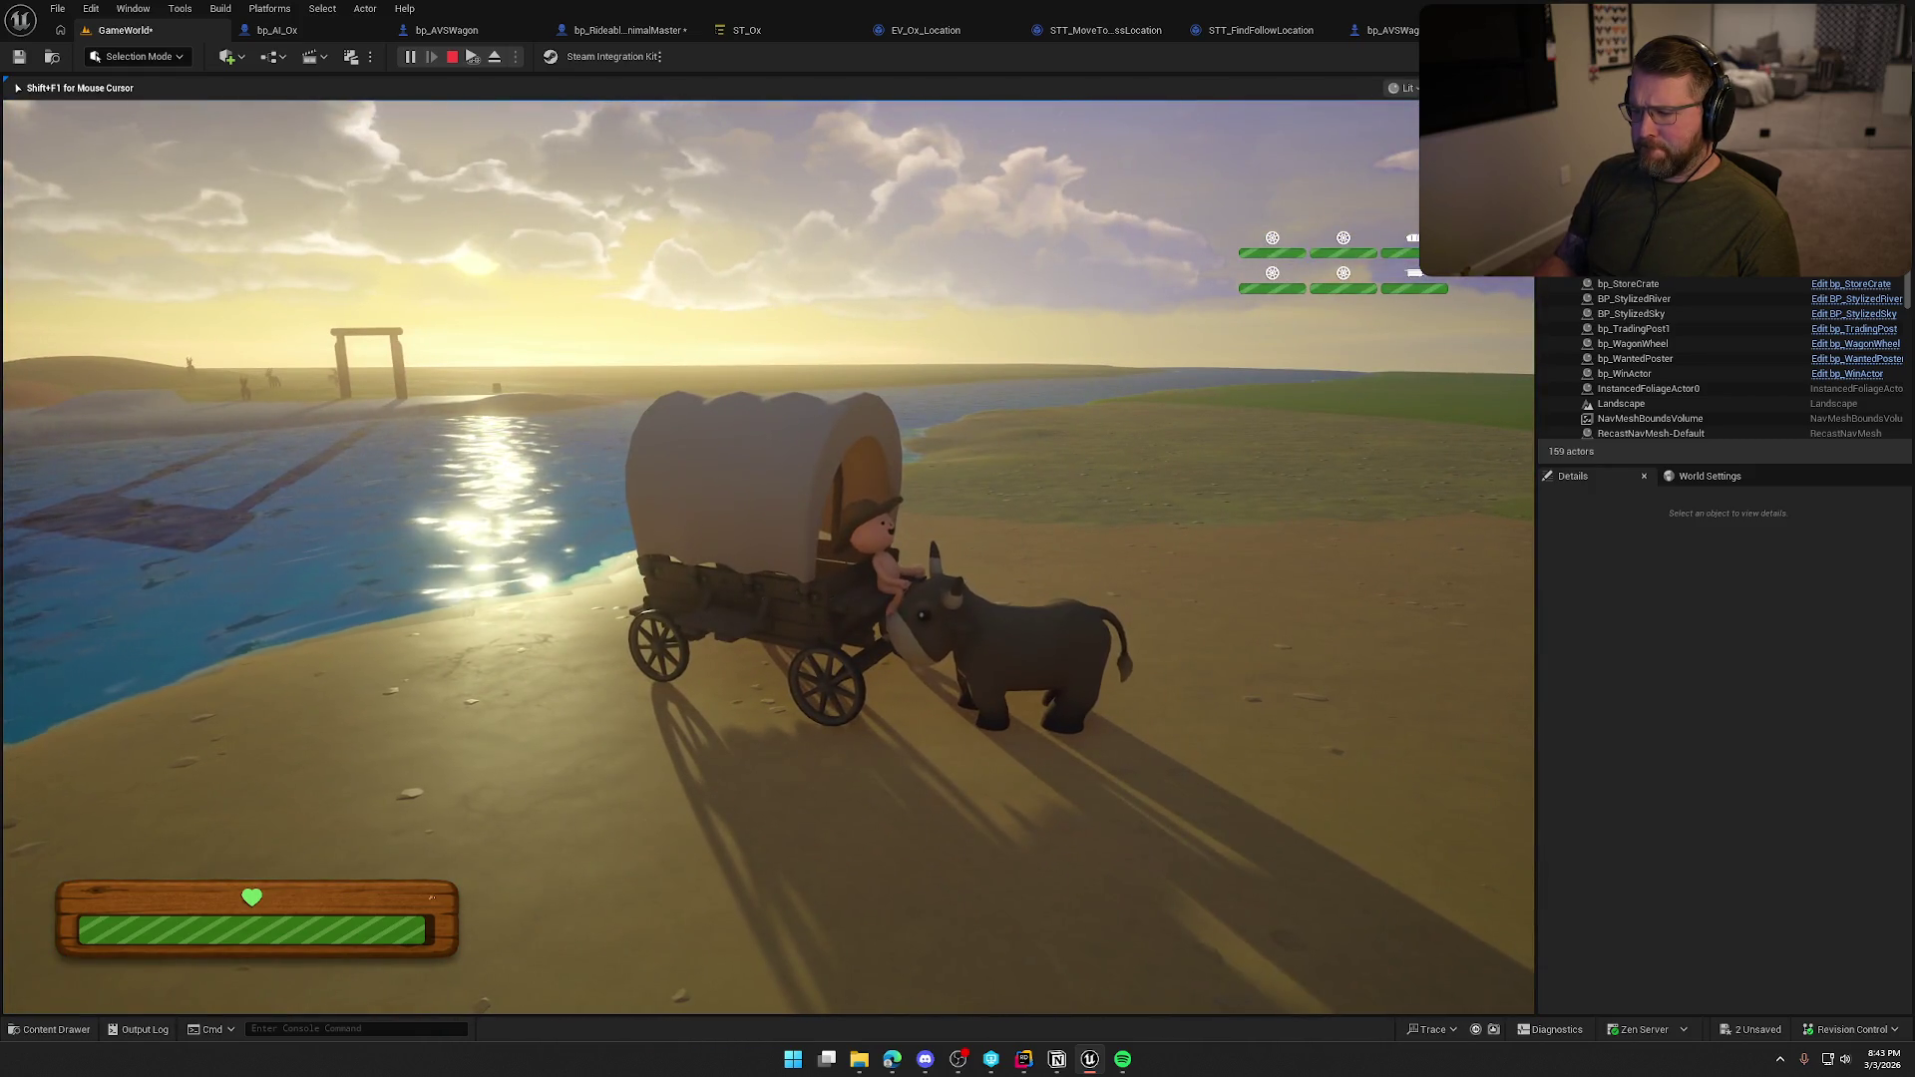
key("Escape")
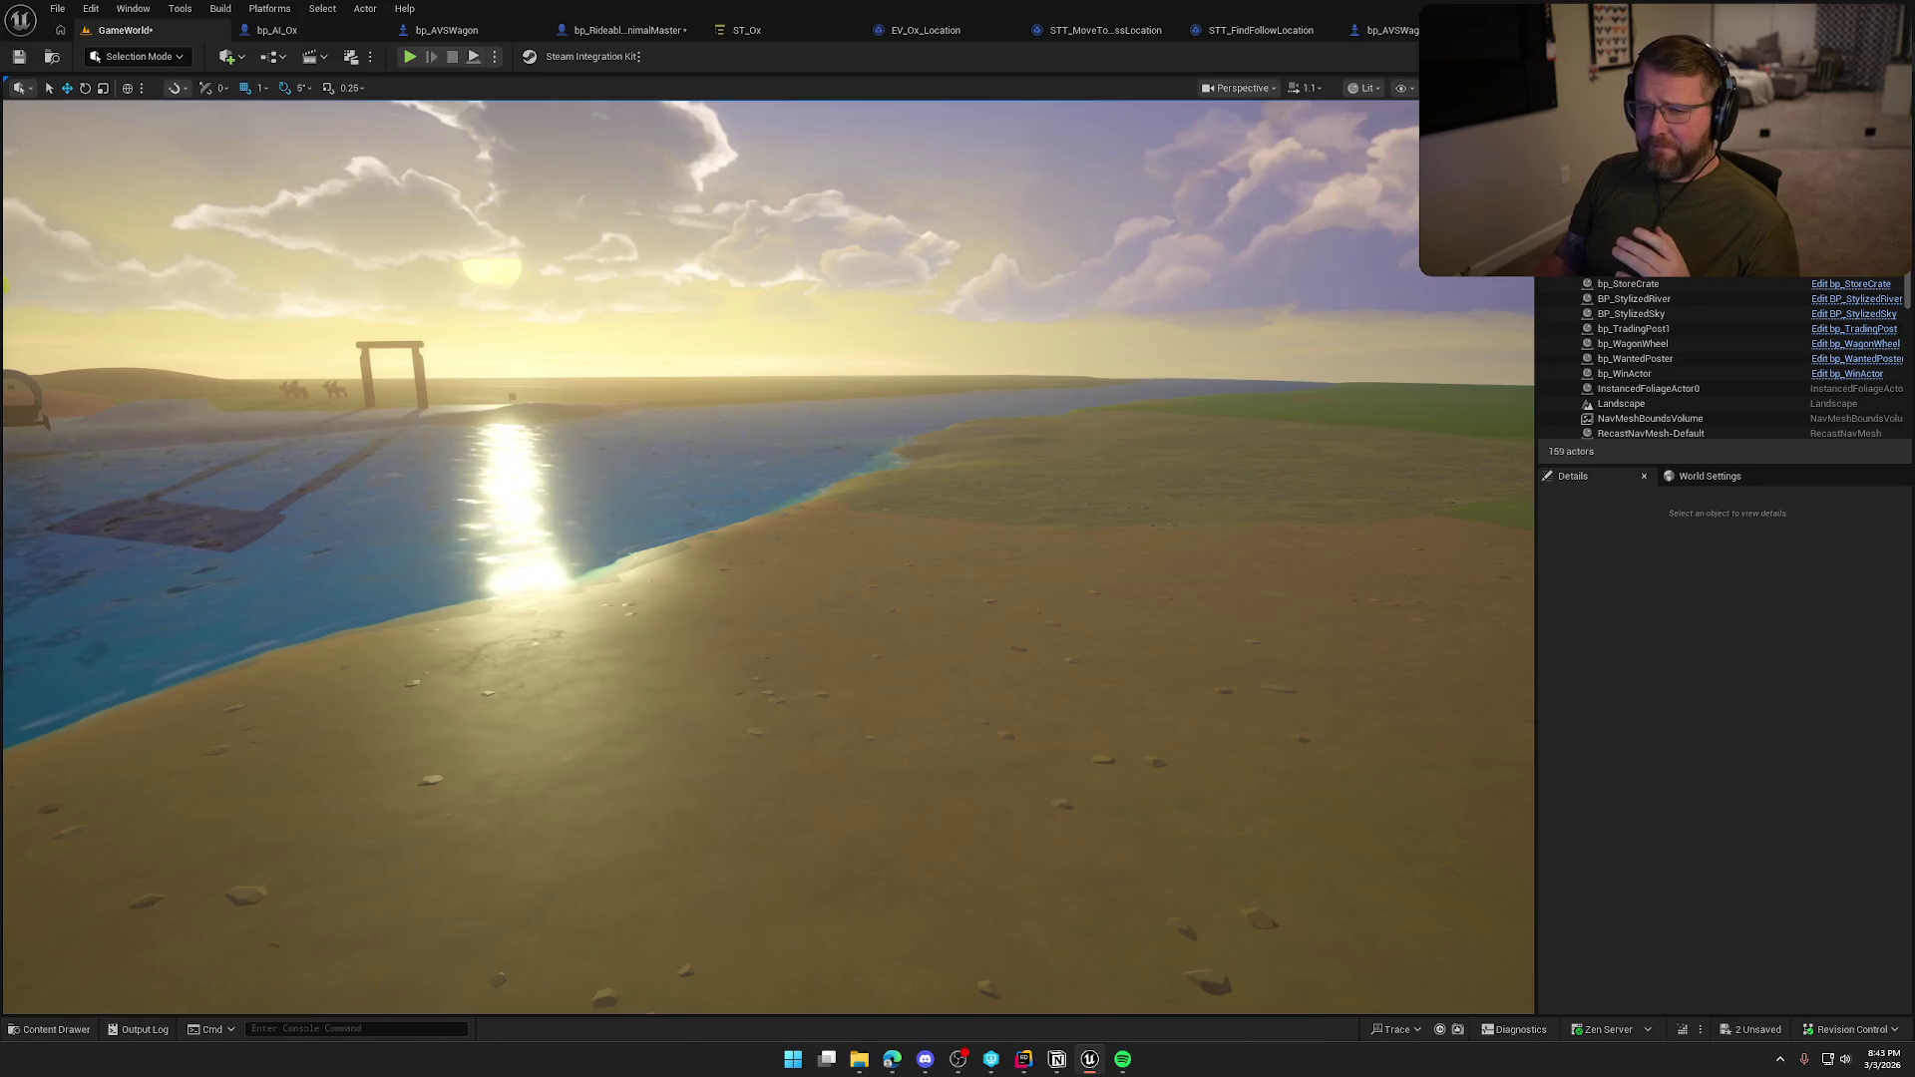
Review bp_AVSWagon's components, then return to bp_AI_Ox's graph.
left_click(436, 30)
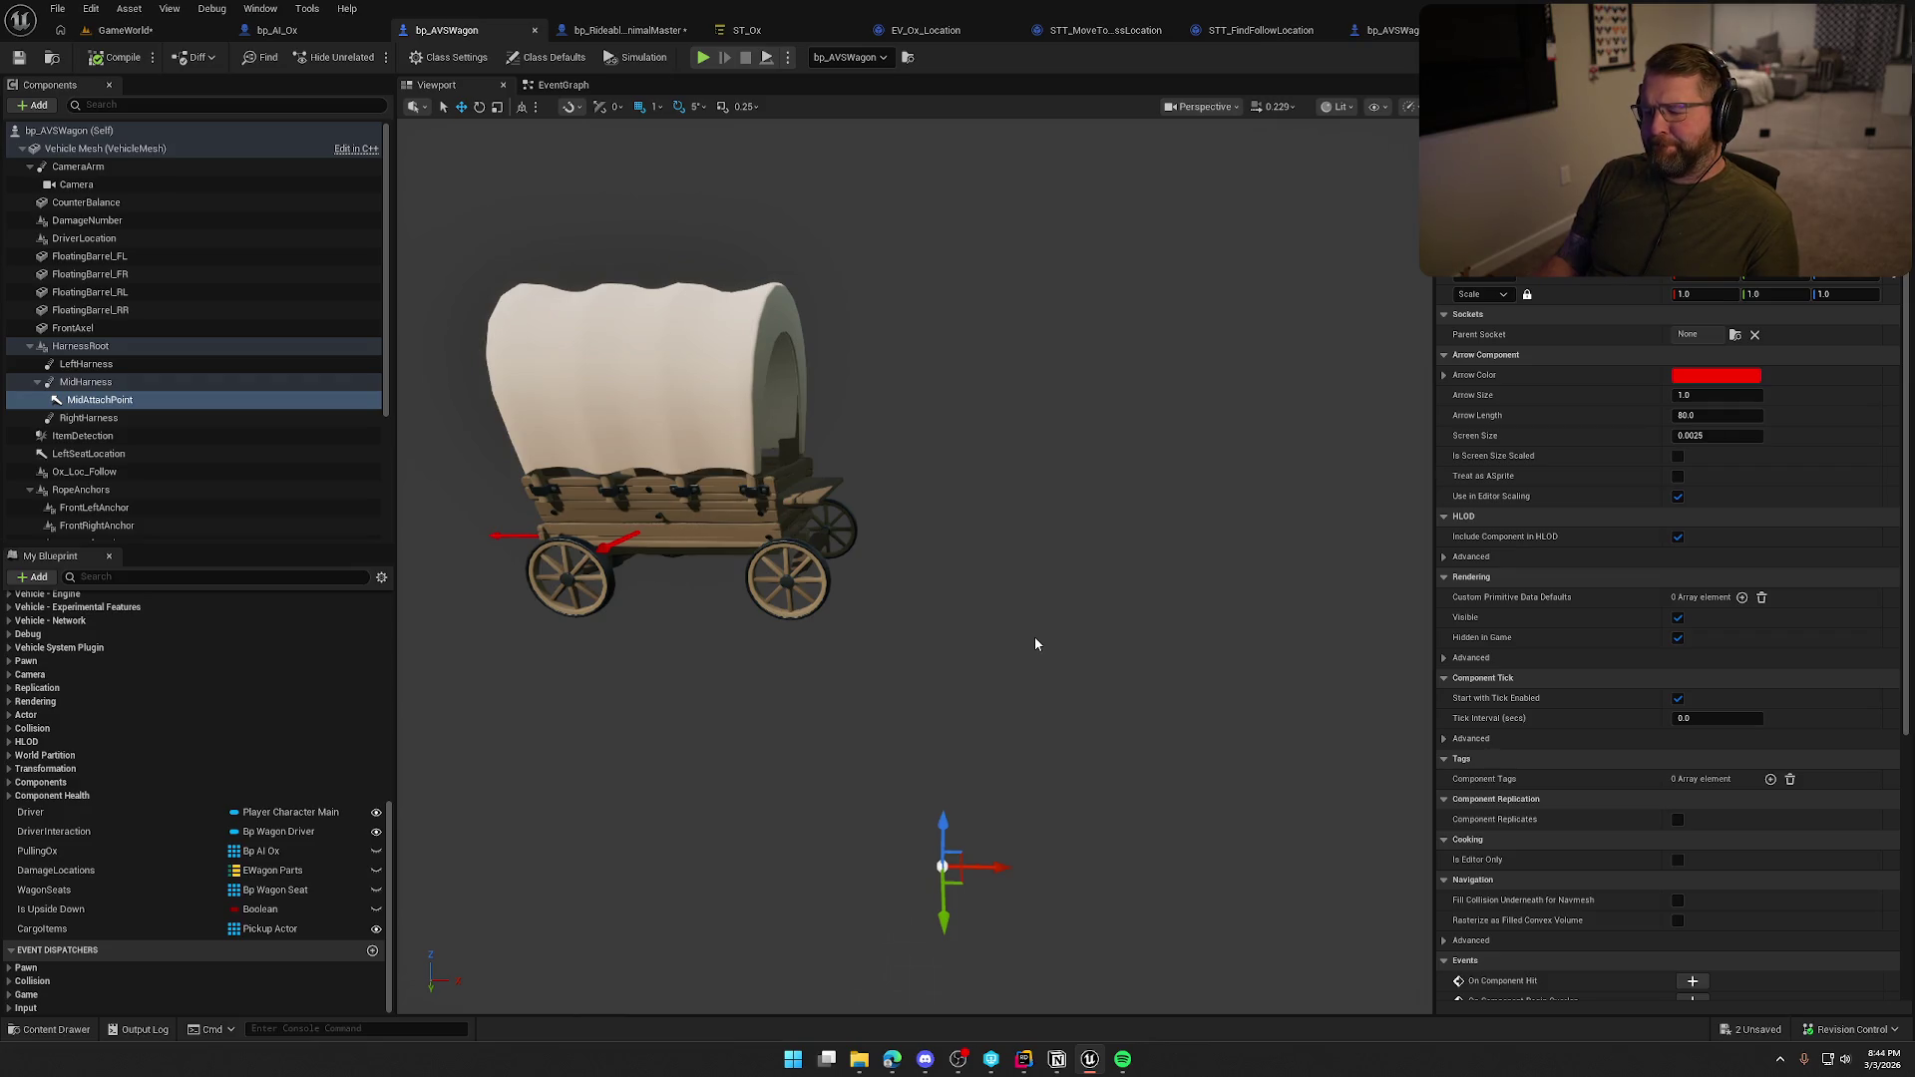
left_click(267, 30)
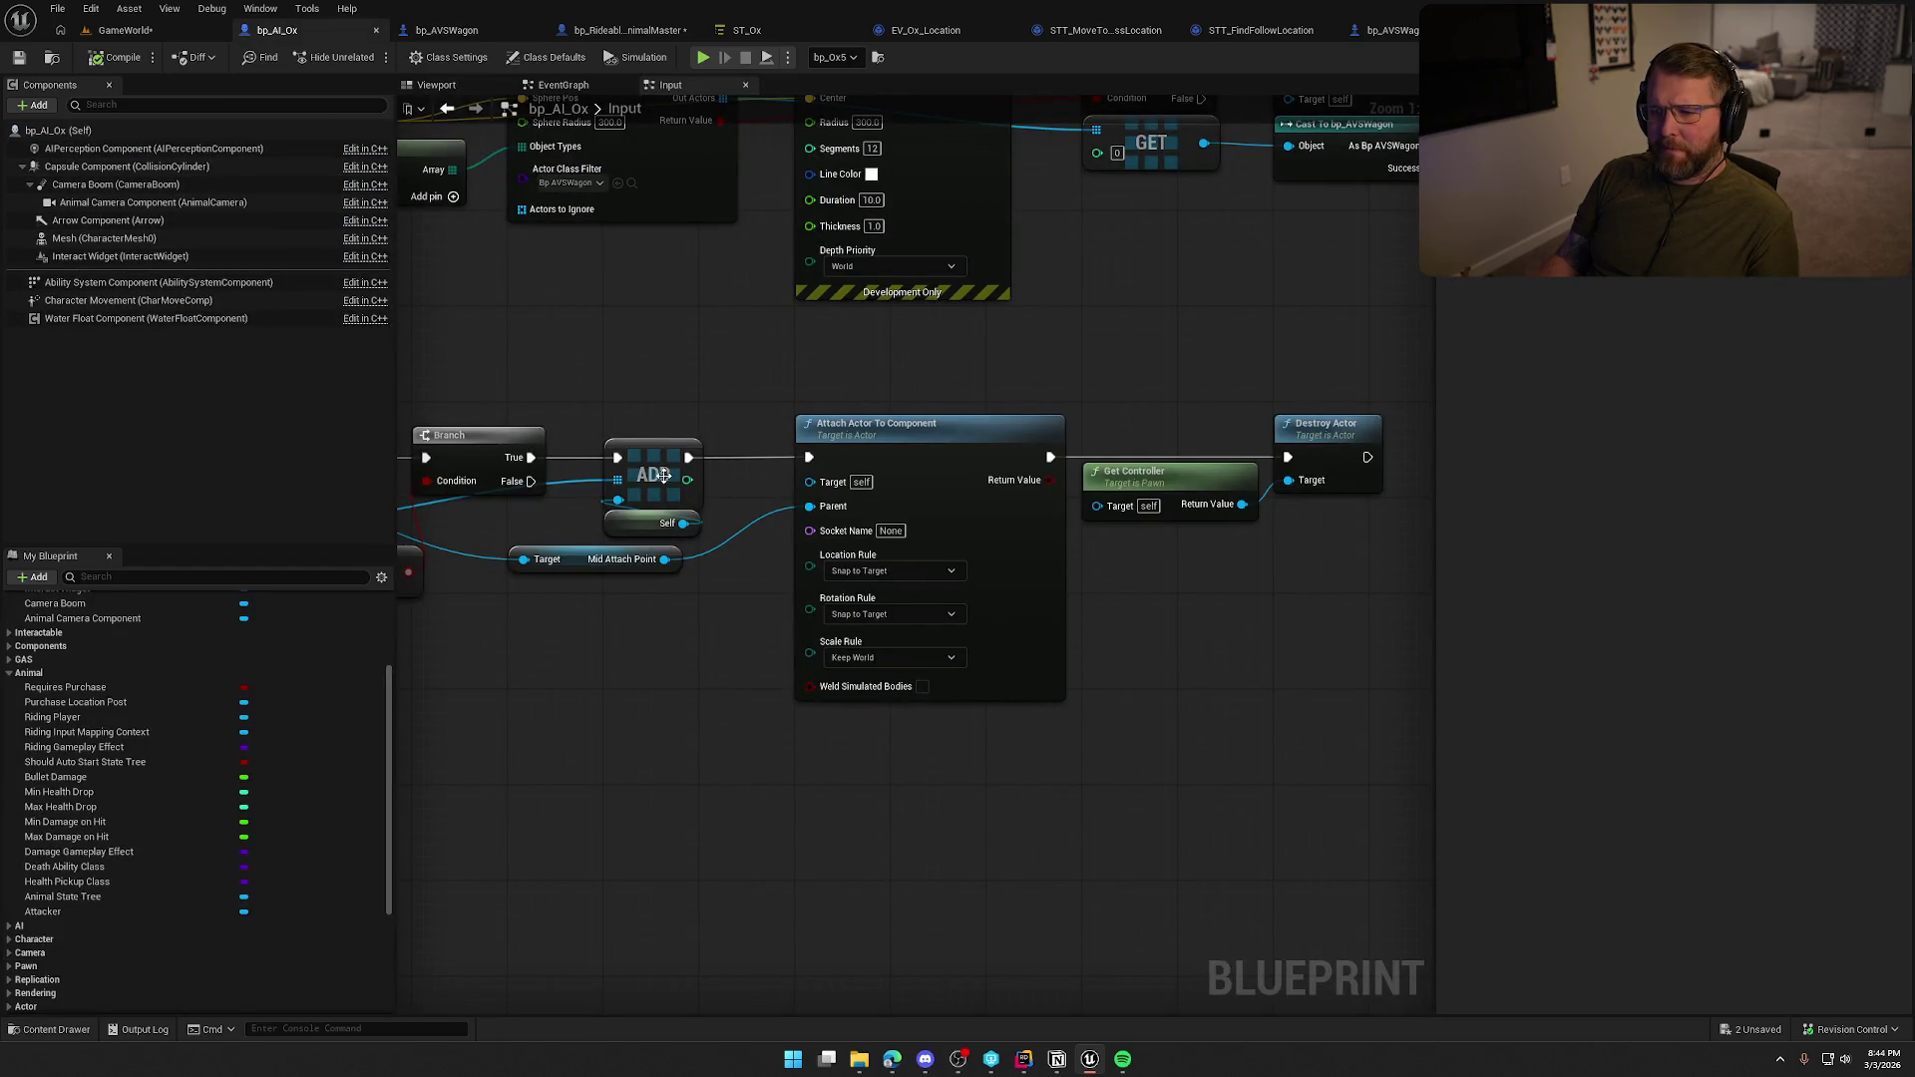
Add a Character Movement reference and shift Get Controller and Destroy Actor right to make room.
left_click_drag(482, 345, 970, 352)
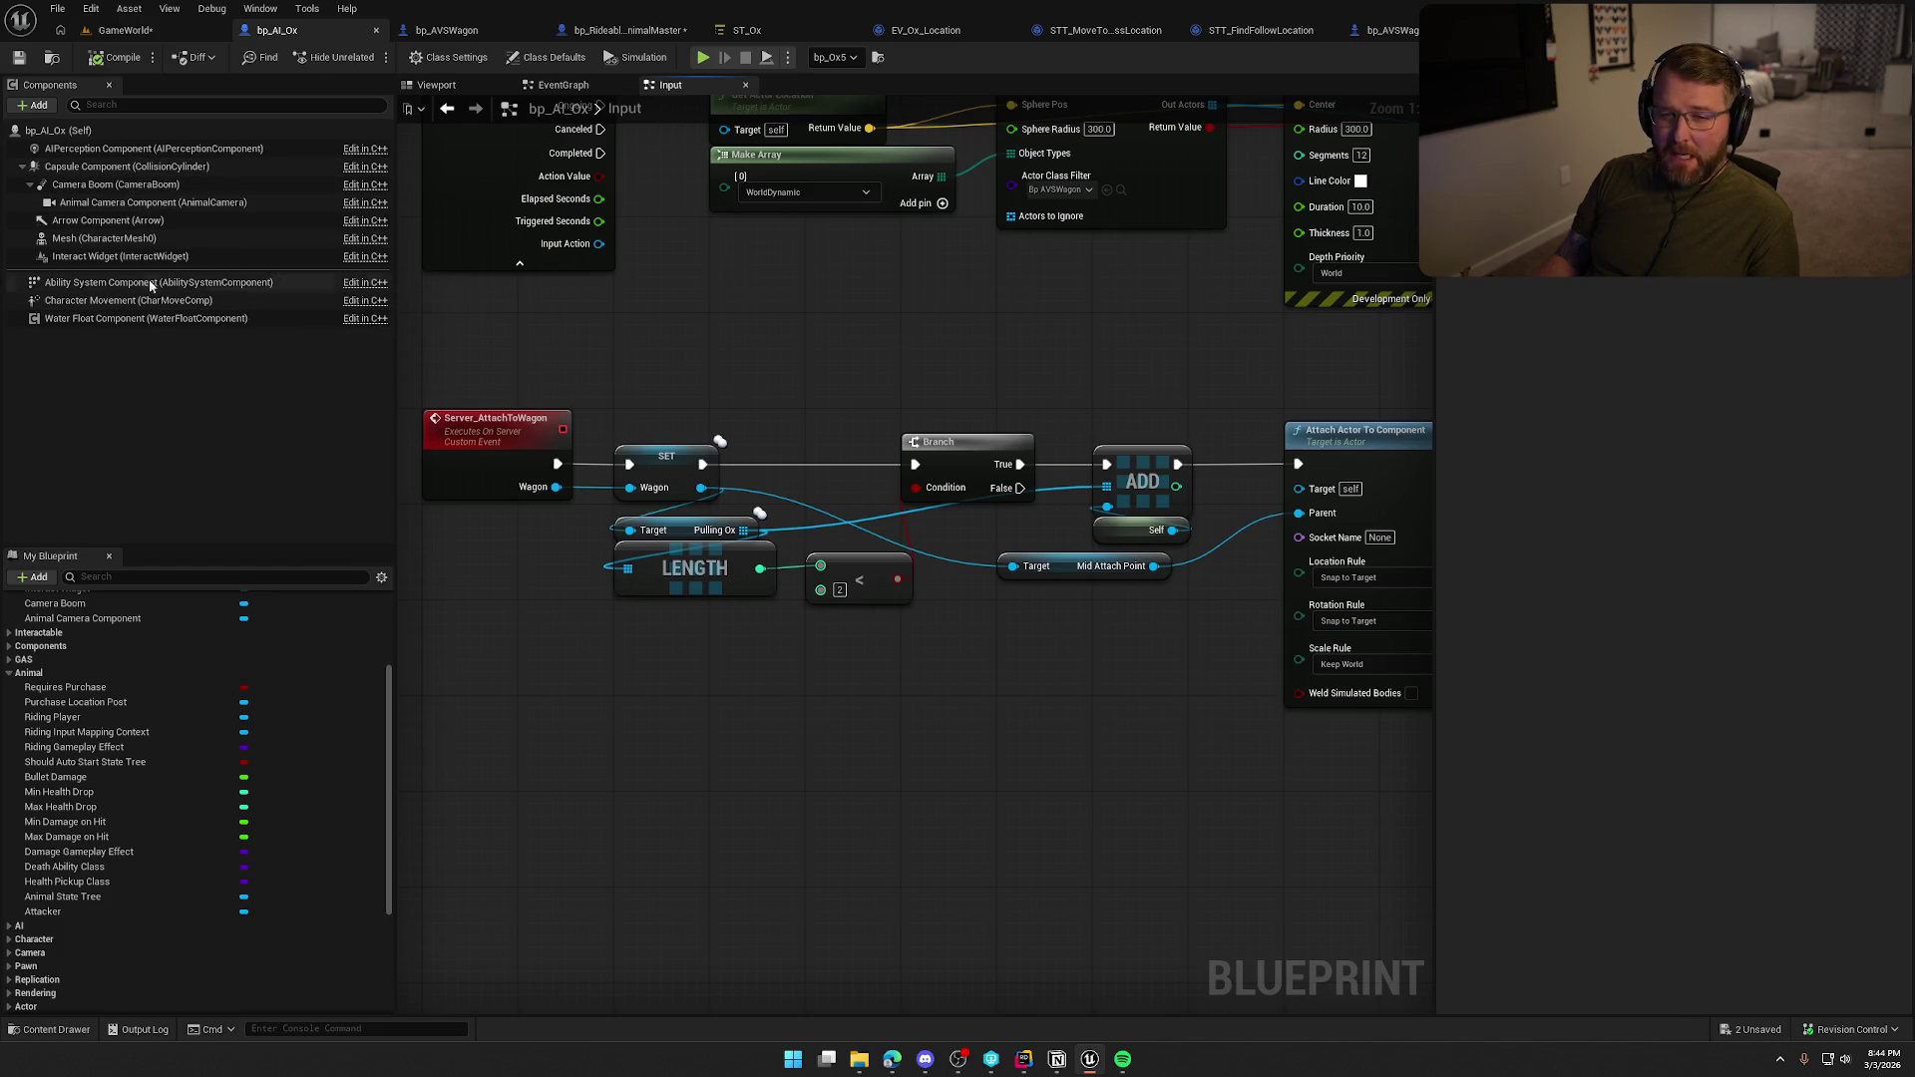
mouse_move(128, 300)
left_mouse_down()
mouse_move(1009, 395)
mouse_move(1218, 374)
left_mouse_up()
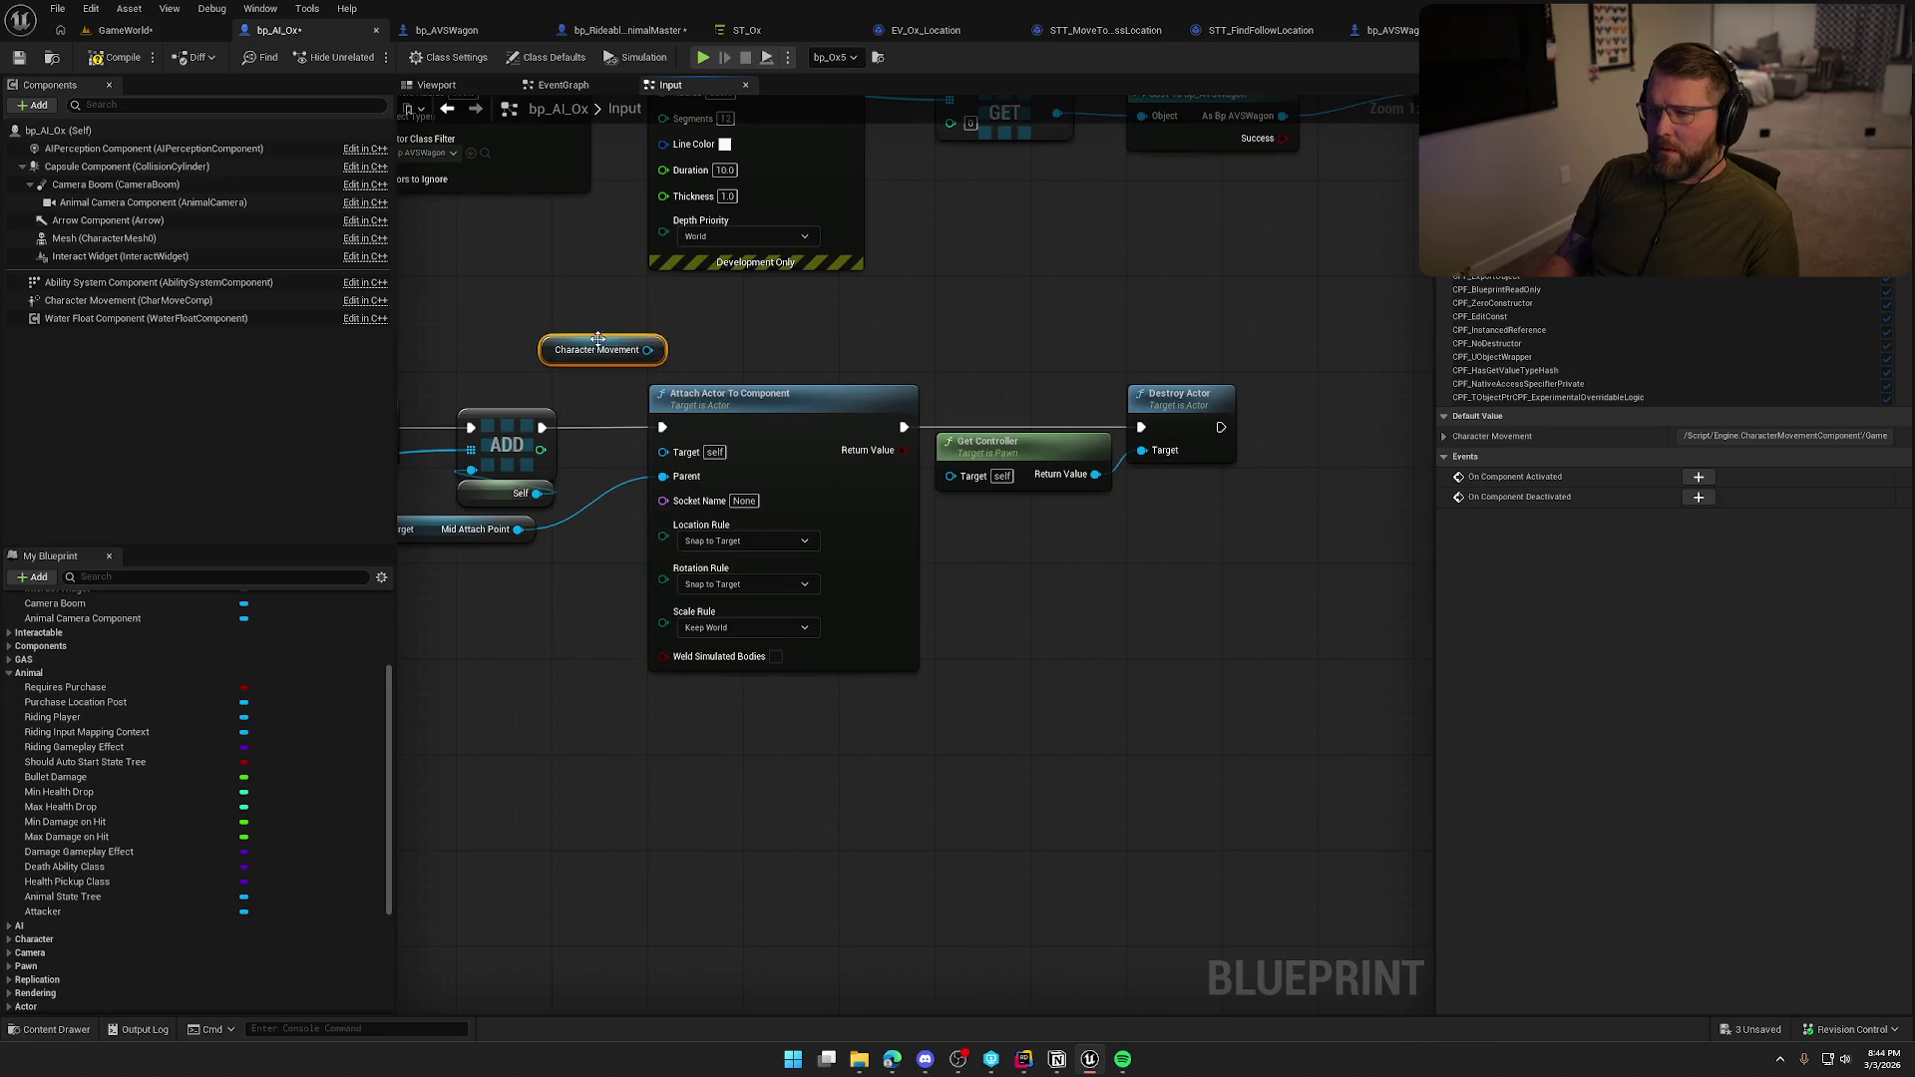
left_click_drag(899, 374, 983, 370)
type("set input mod")
left_click(1065, 299)
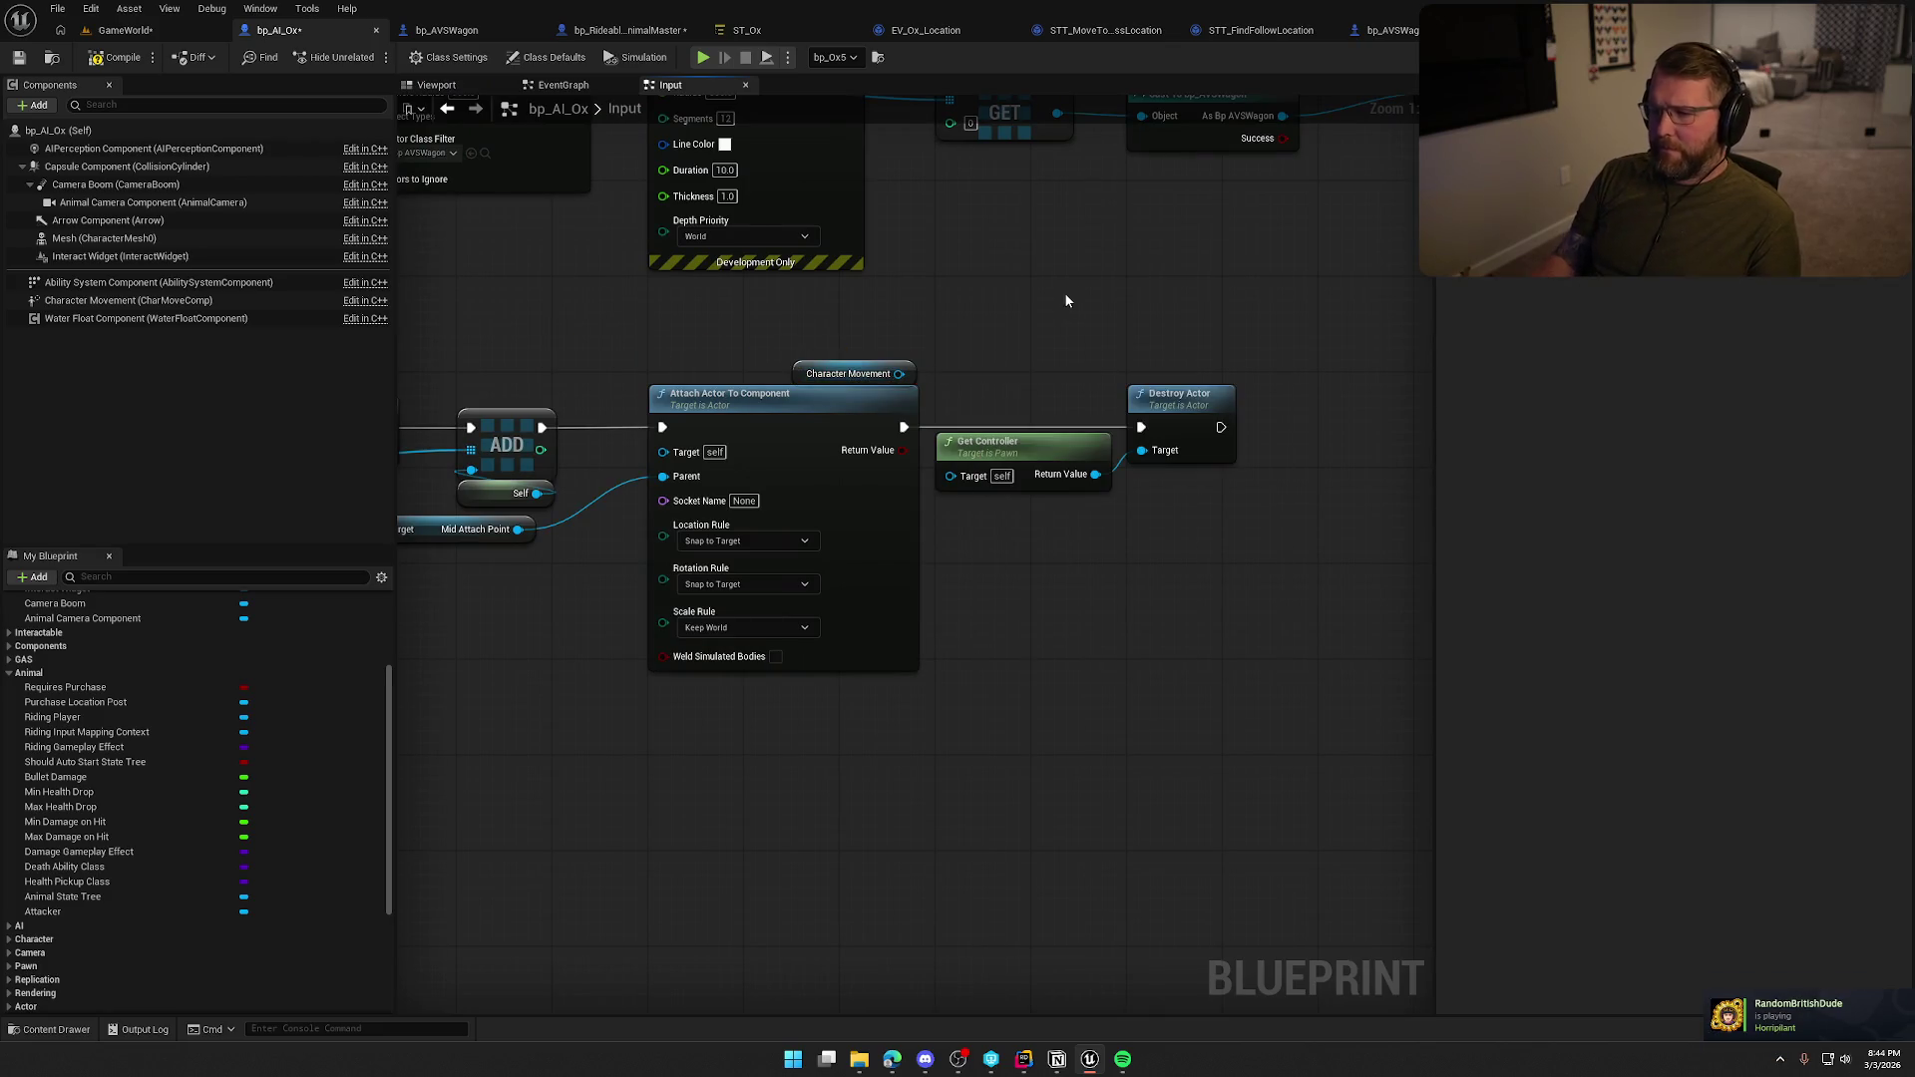
left_click_drag(1026, 344, 1157, 438)
left_click_drag(1014, 377, 1279, 379)
left_click(817, 339)
left_click(778, 357)
Add Set Movement Mode (None) on Character Movement right after Attach Actor To Component.
left_click_drag(779, 338, 809, 327)
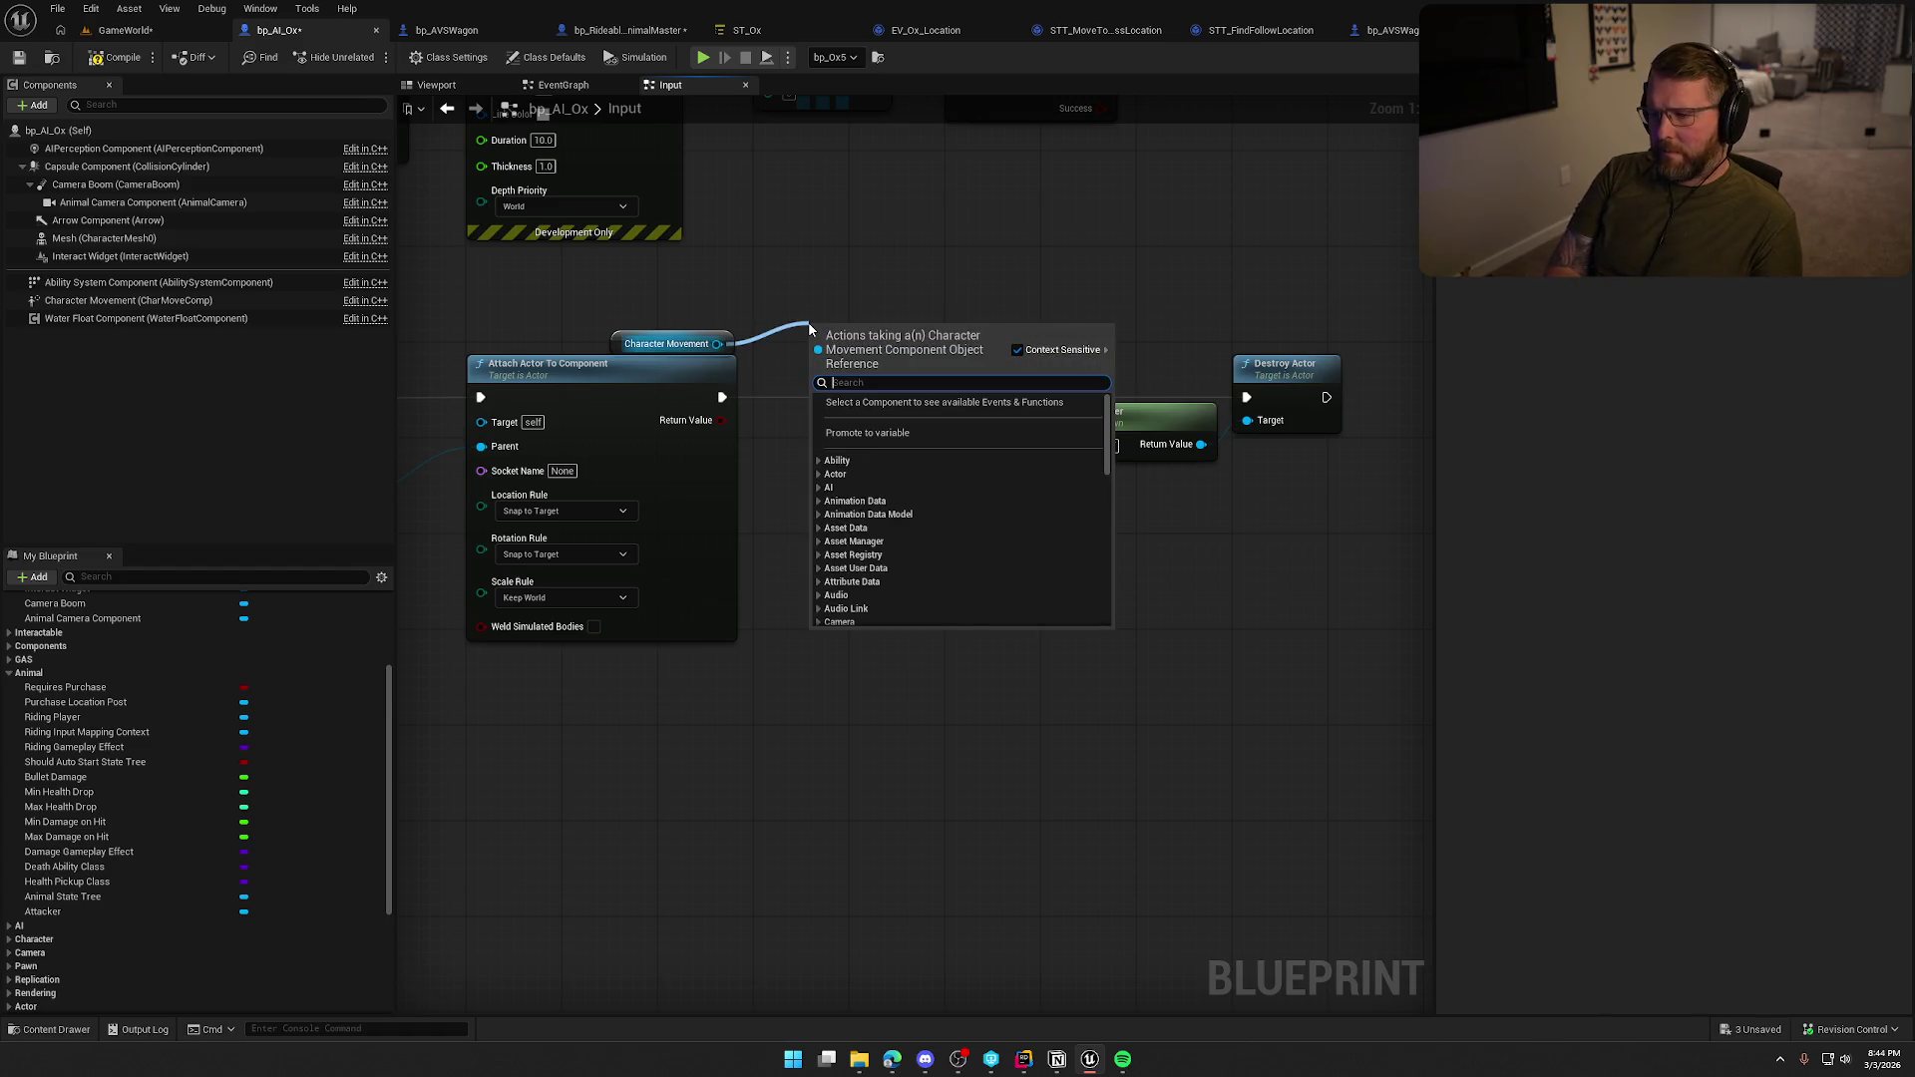
type("inpu")
key("BackSpace")
key("BackSpace")
key("BackSpace")
type("mode")
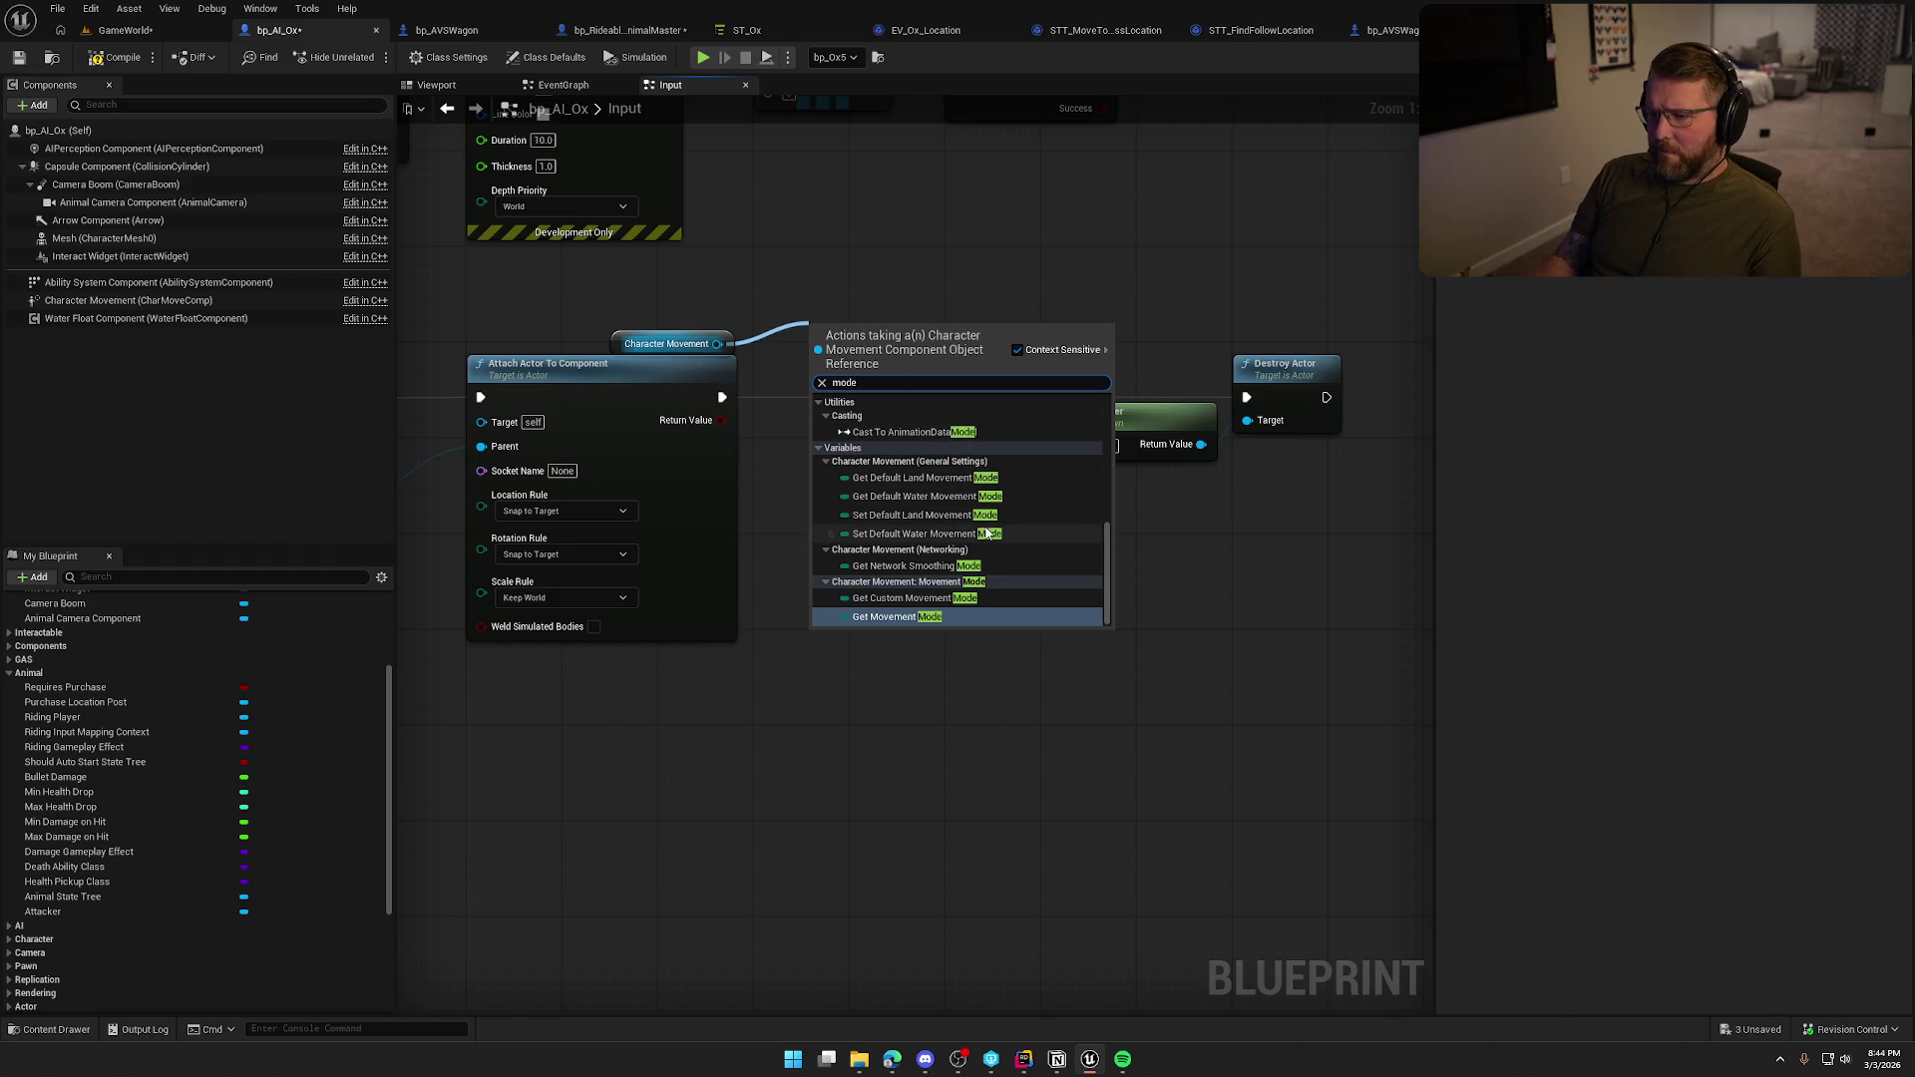
key("BackSpace")
key("BackSpace")
key("BackSpace")
type("set movement")
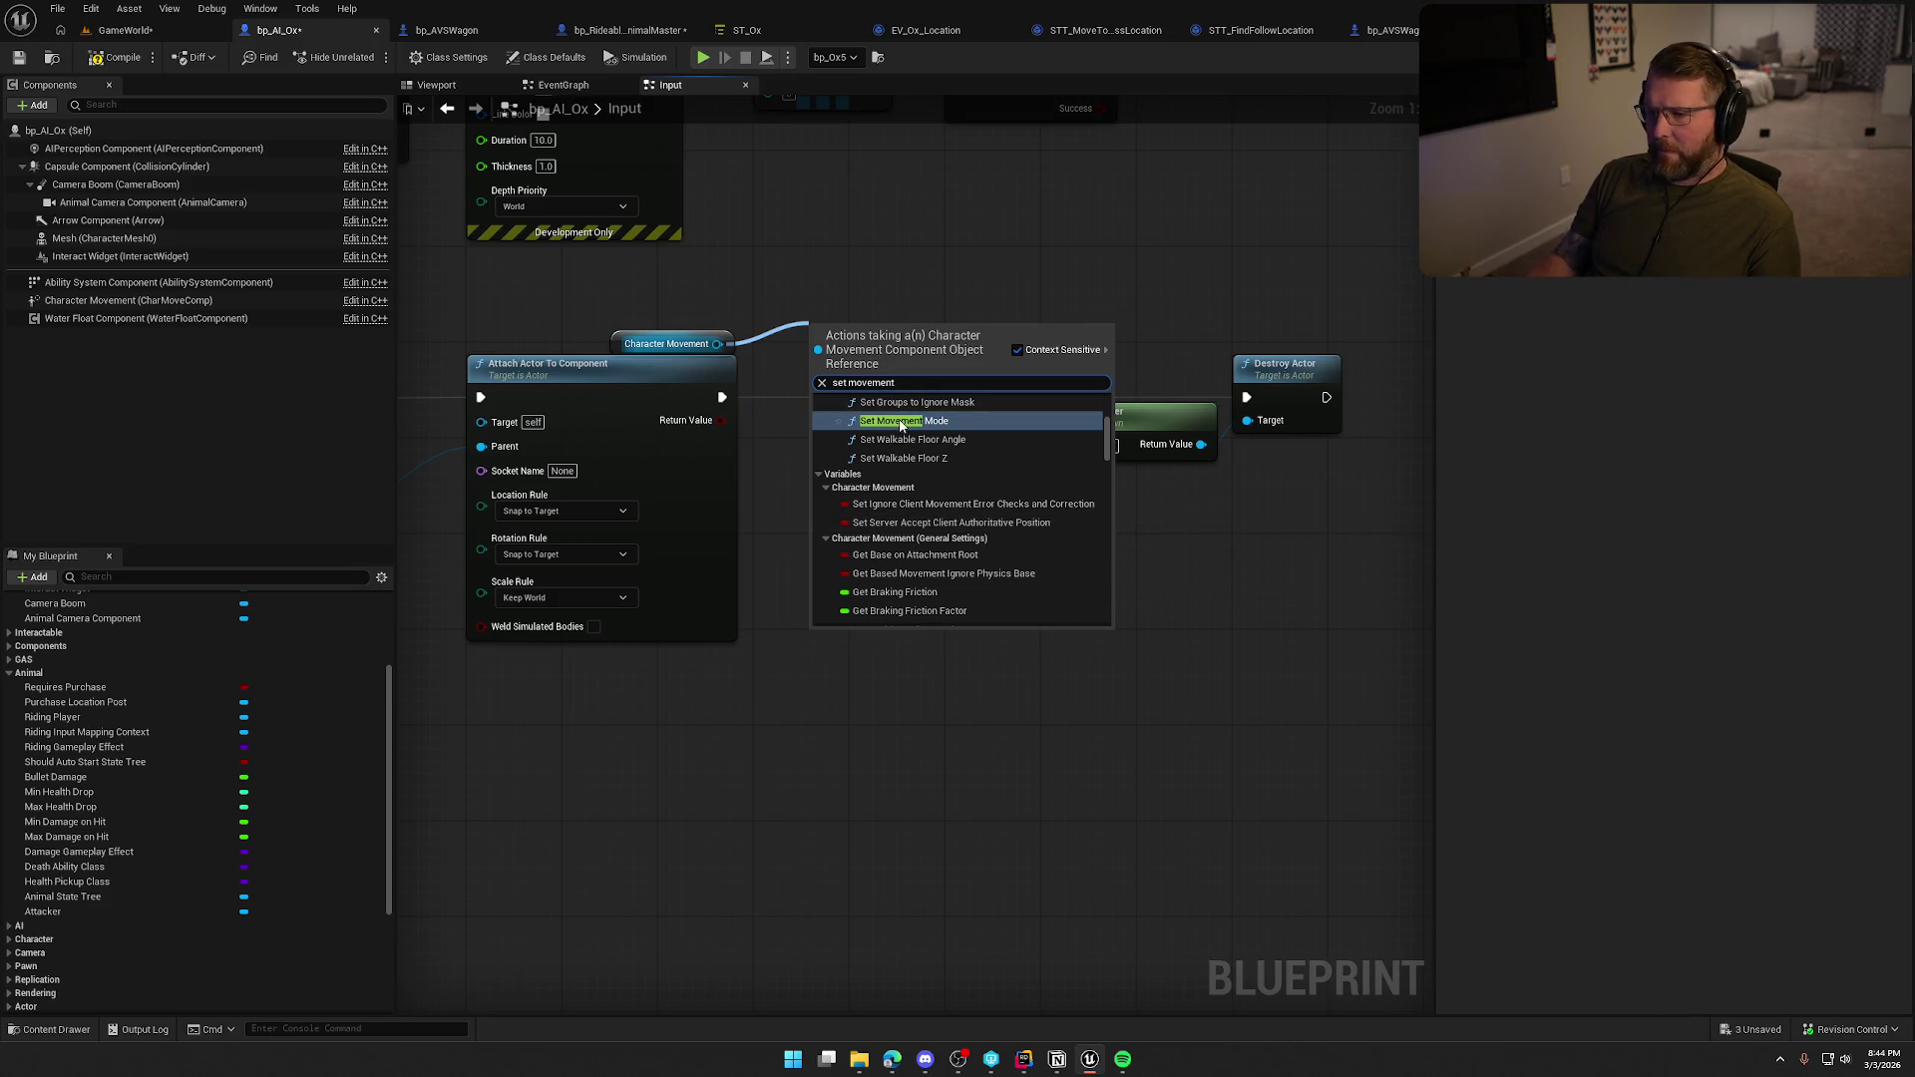
left_click(902, 420)
mouse_move(724, 397)
left_mouse_down()
mouse_move(816, 355)
mouse_move(872, 369)
left_mouse_up()
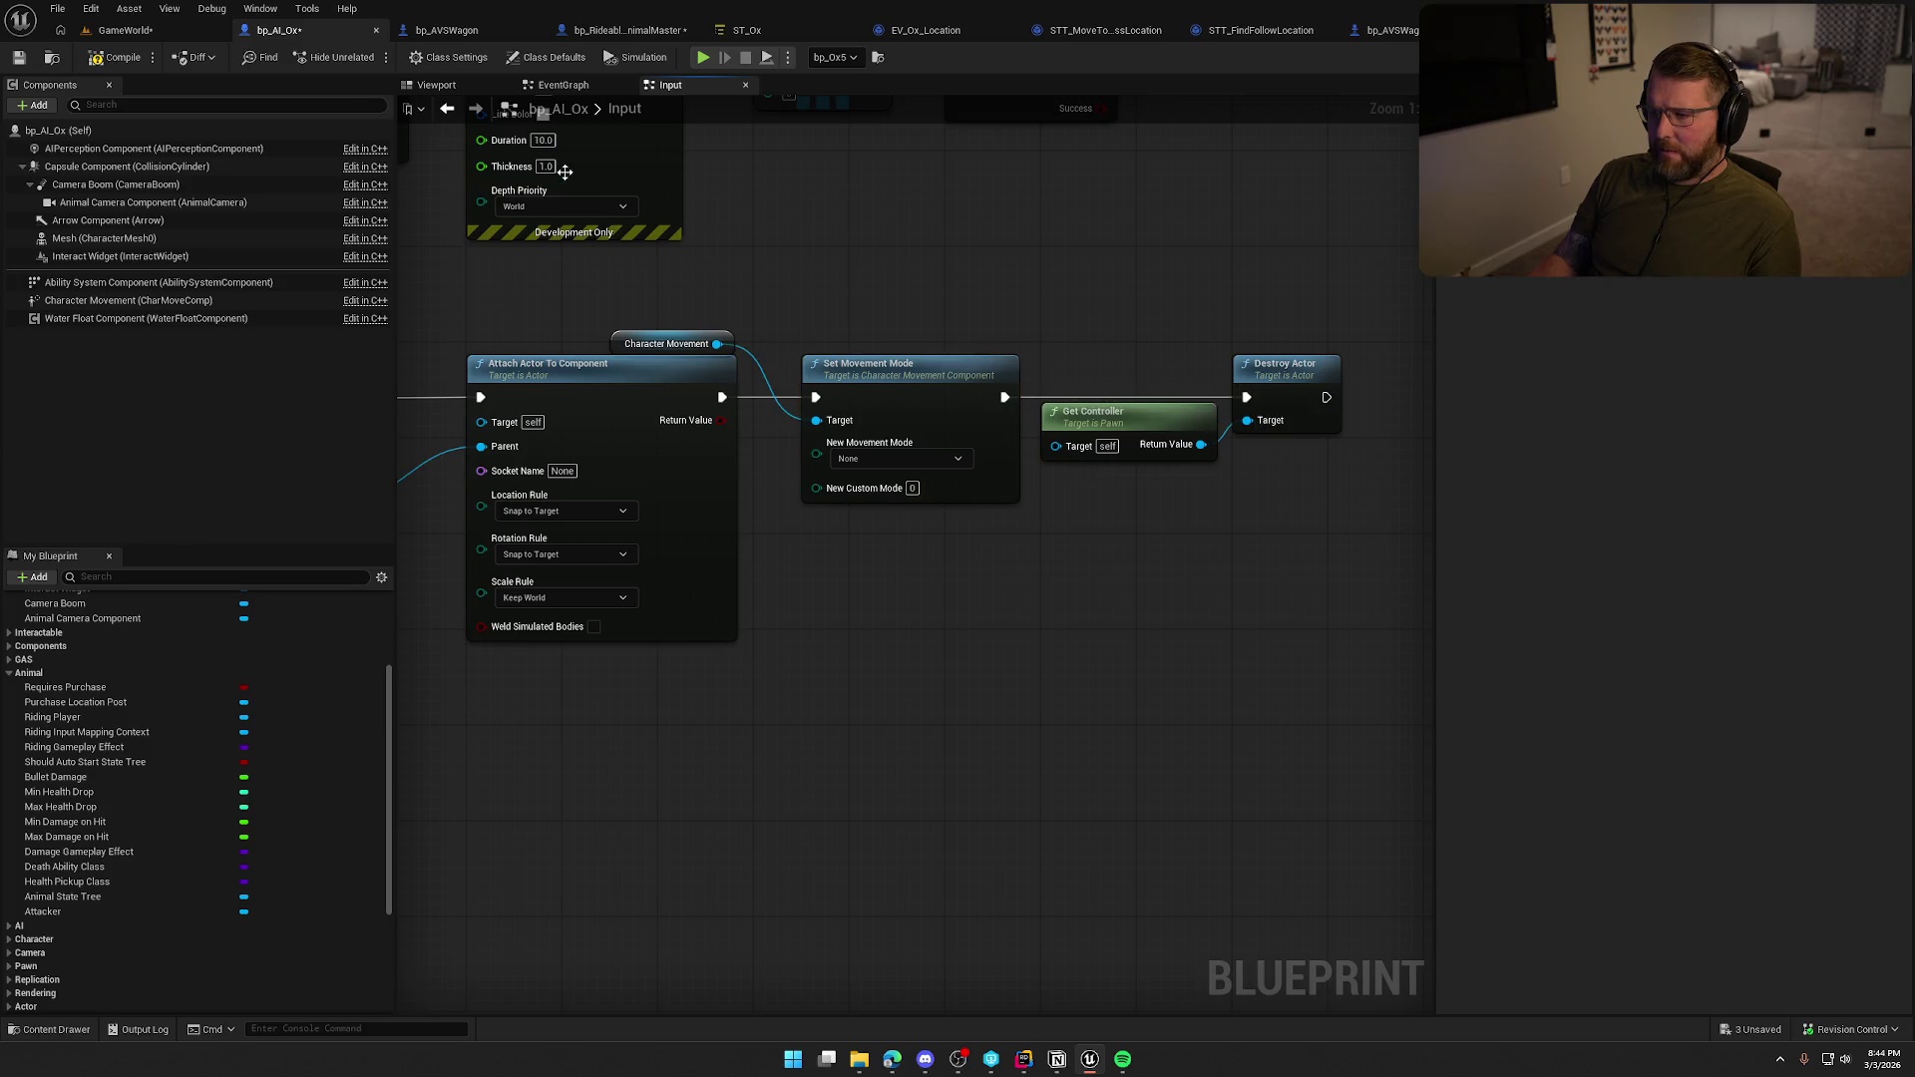
left_click(125, 30)
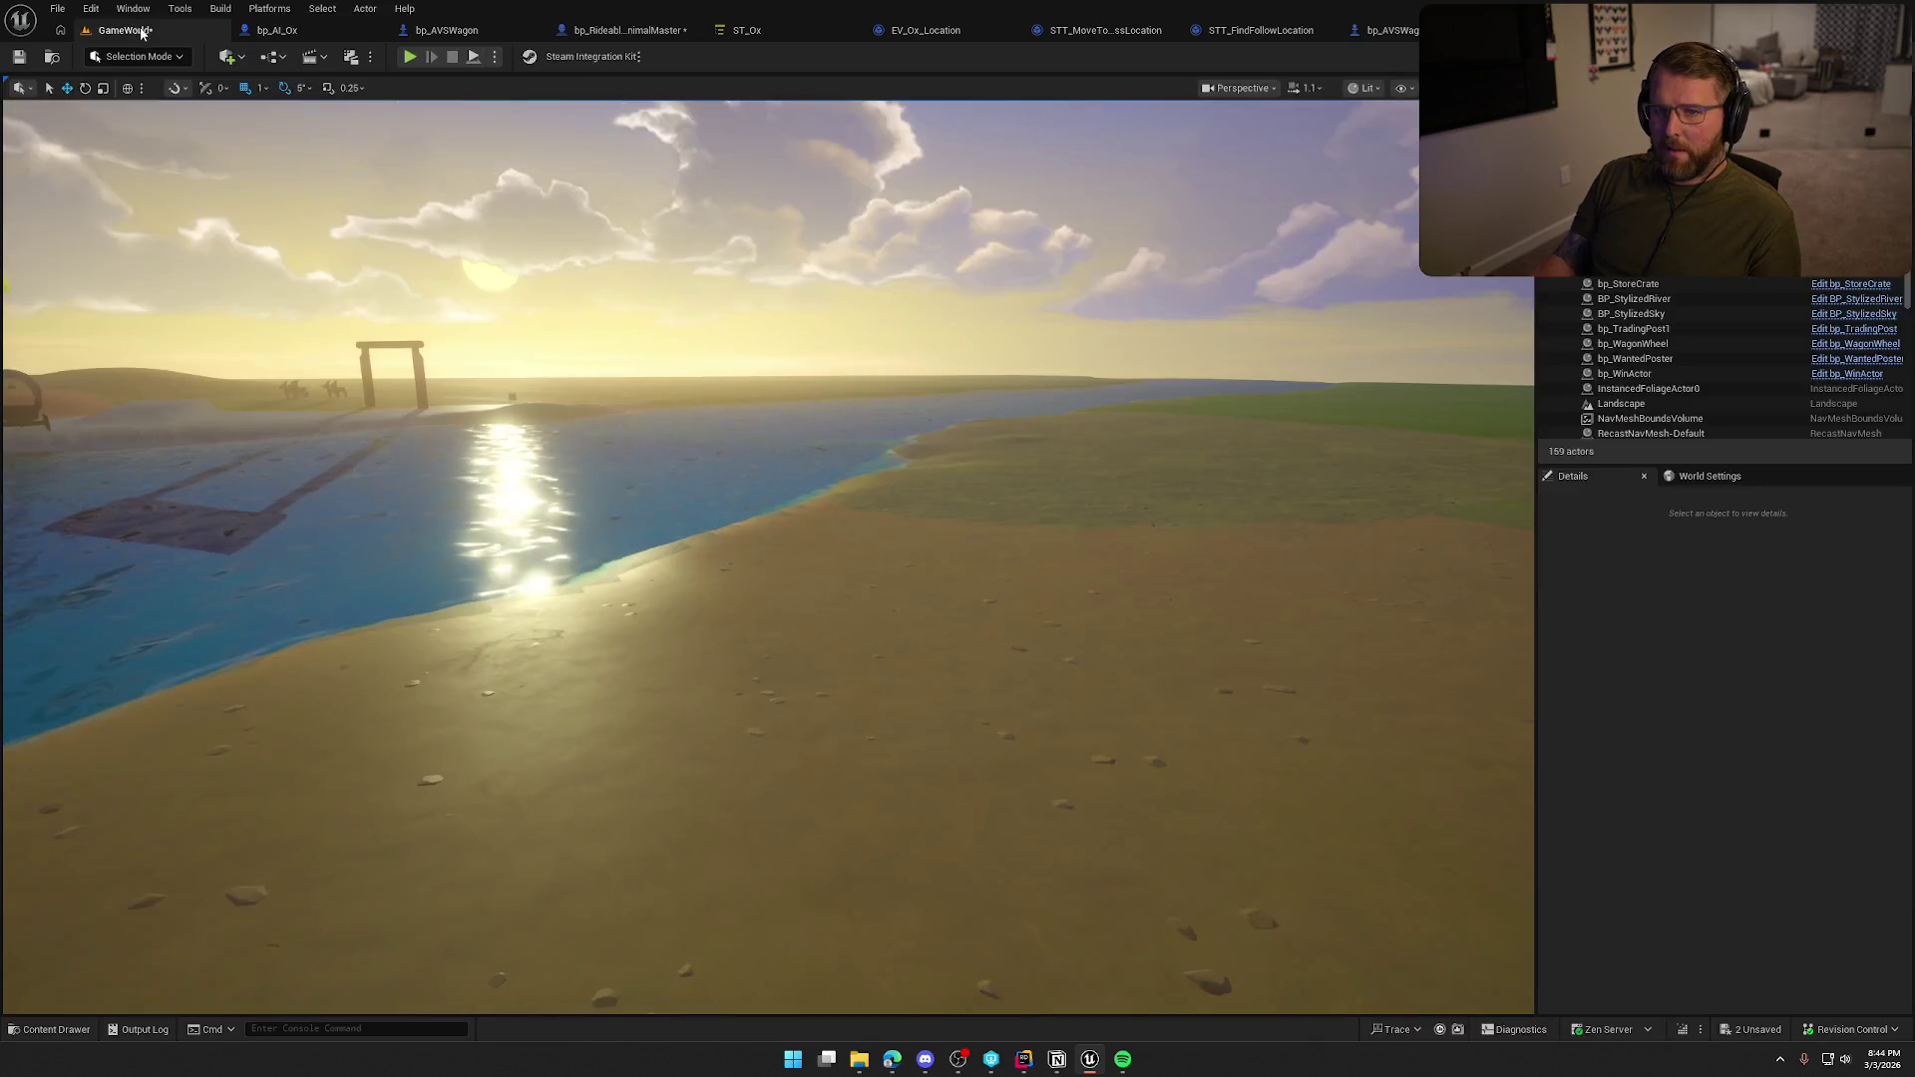
key("w")
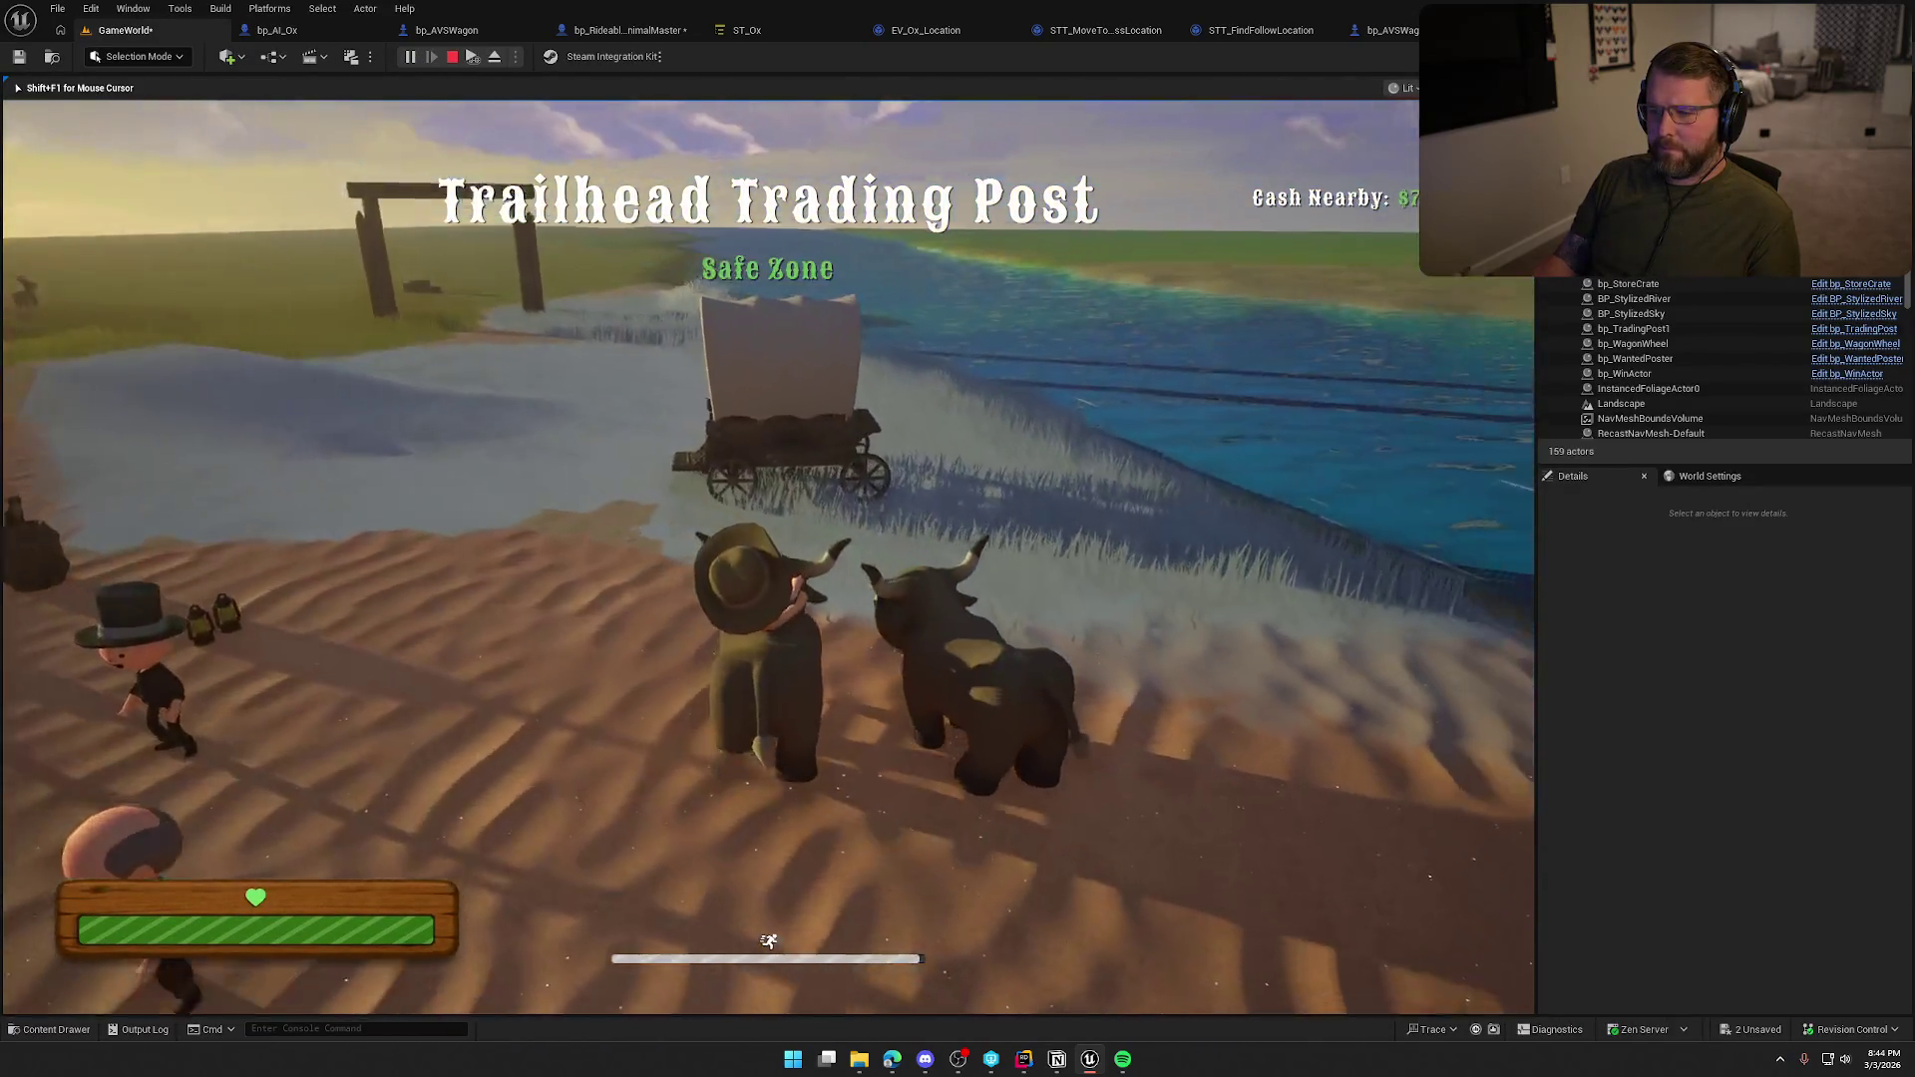
key("w")
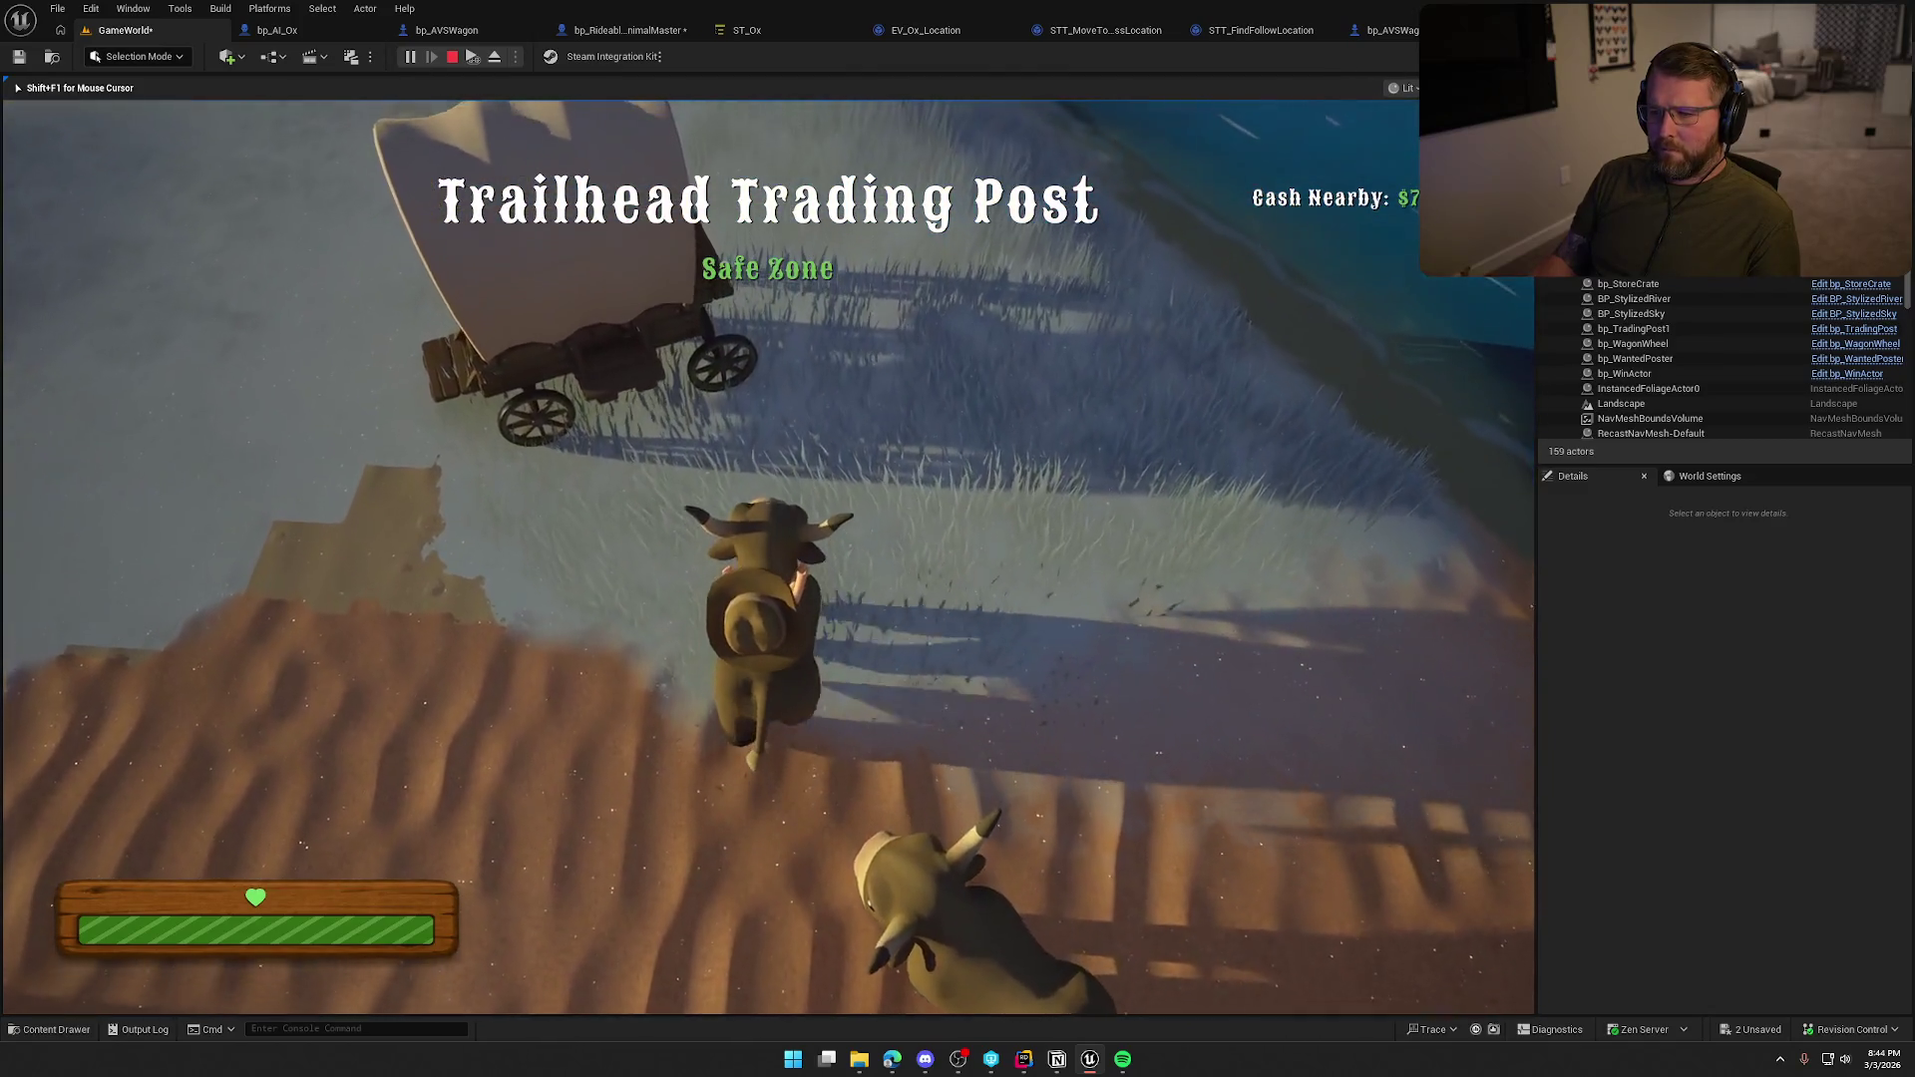
key("e")
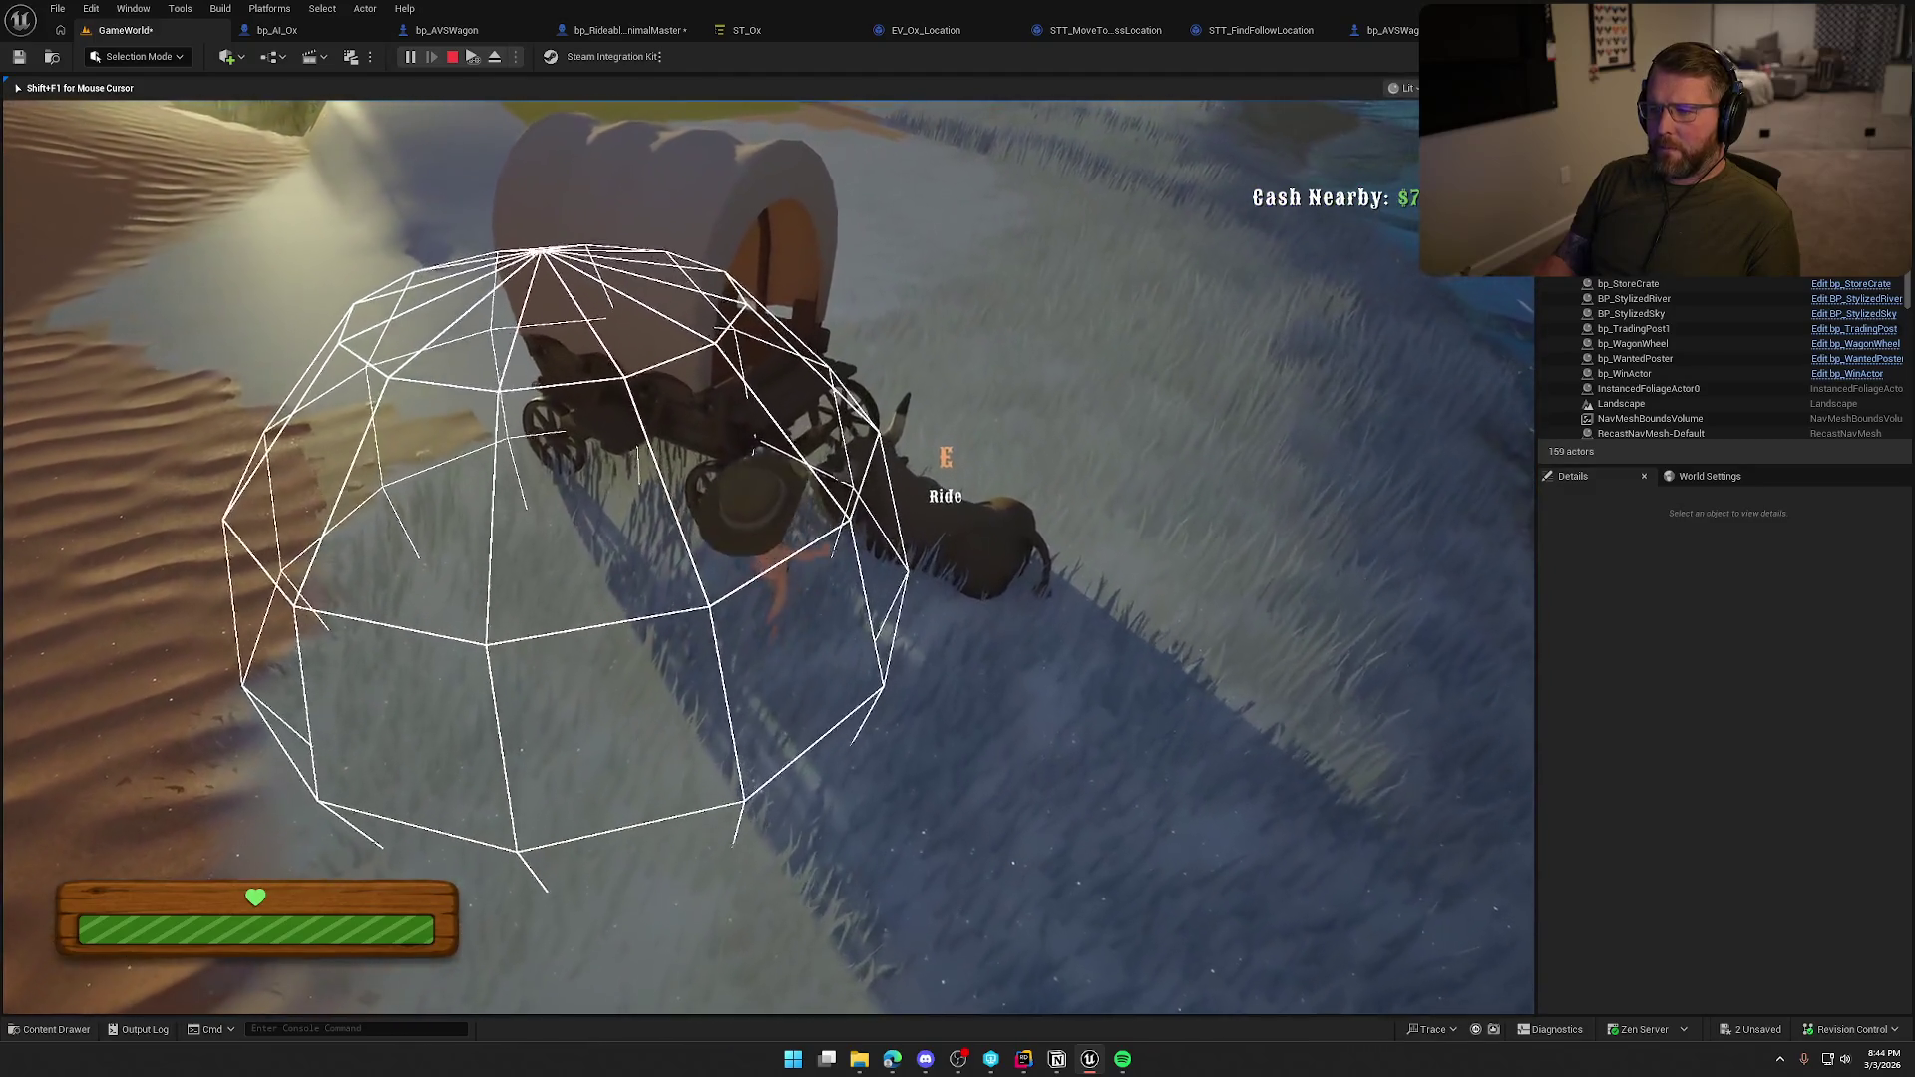
key("e")
key("w")
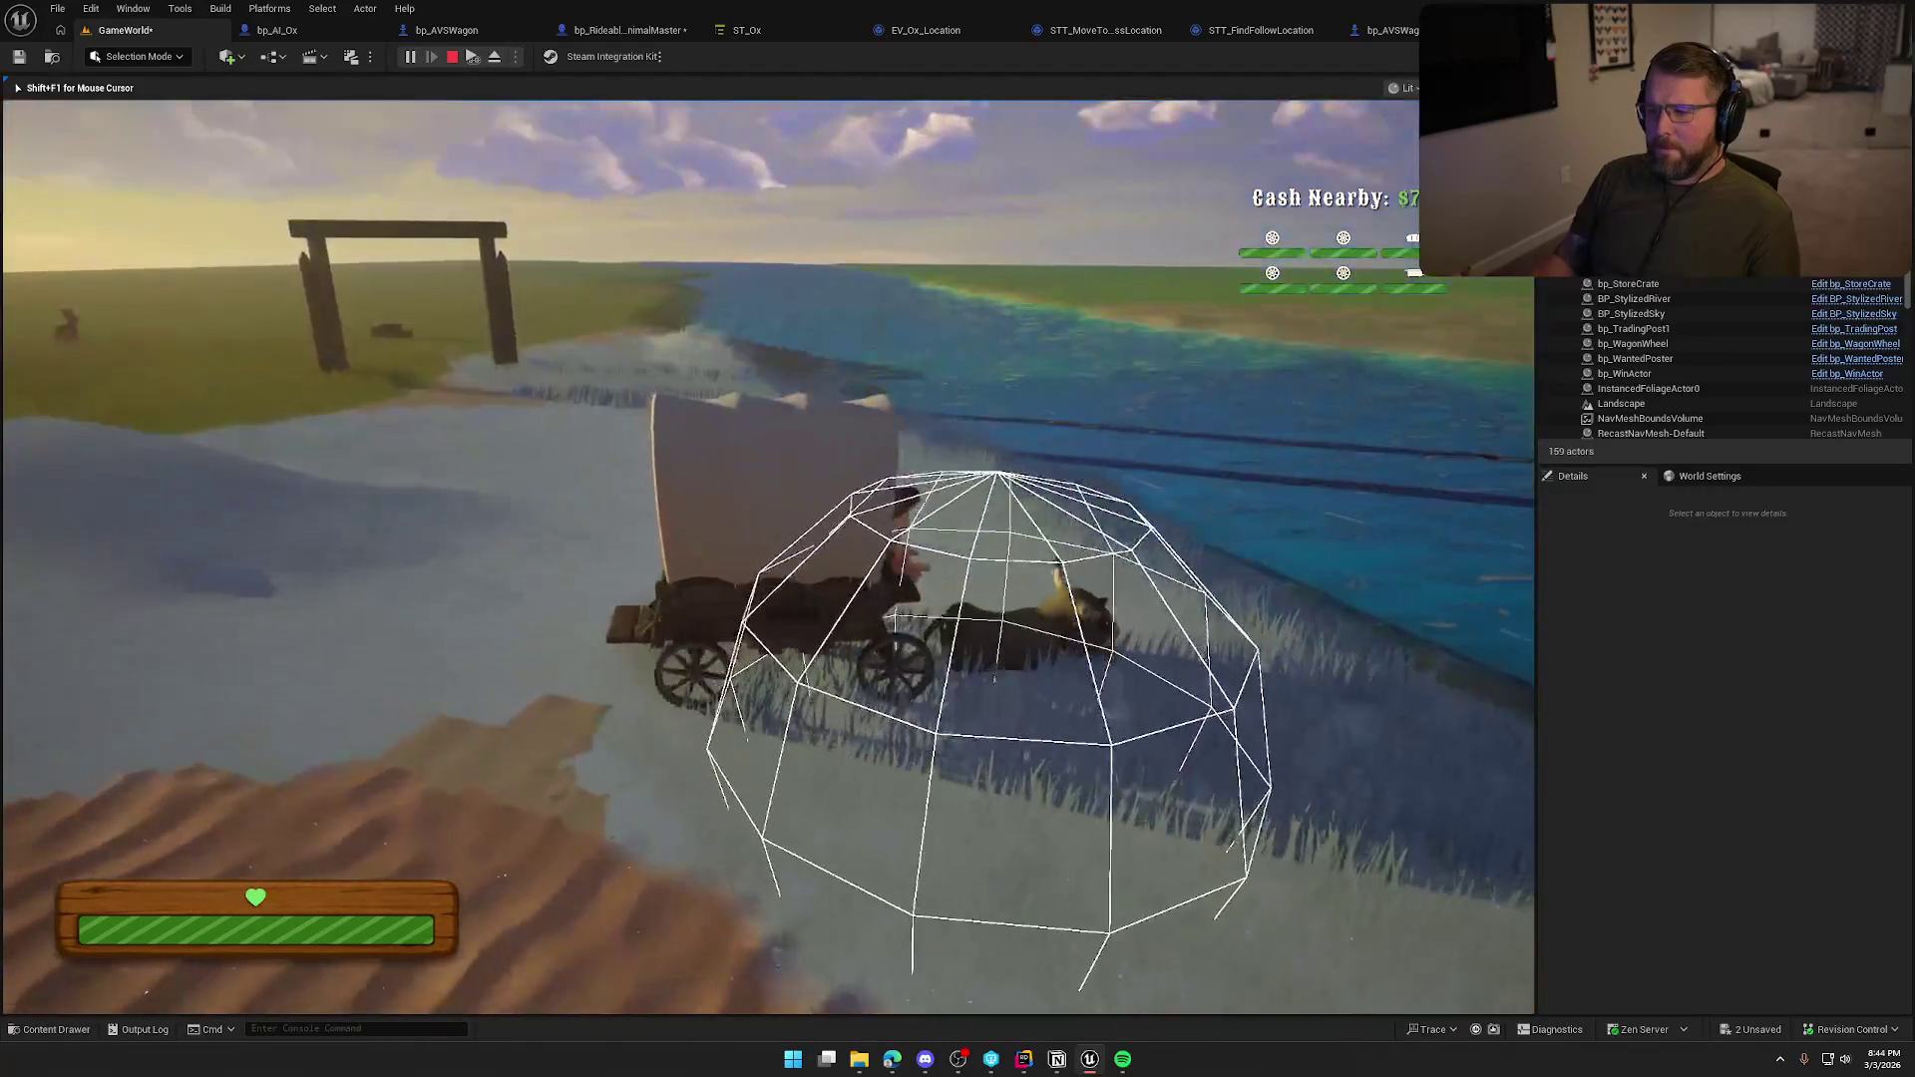
key("a")
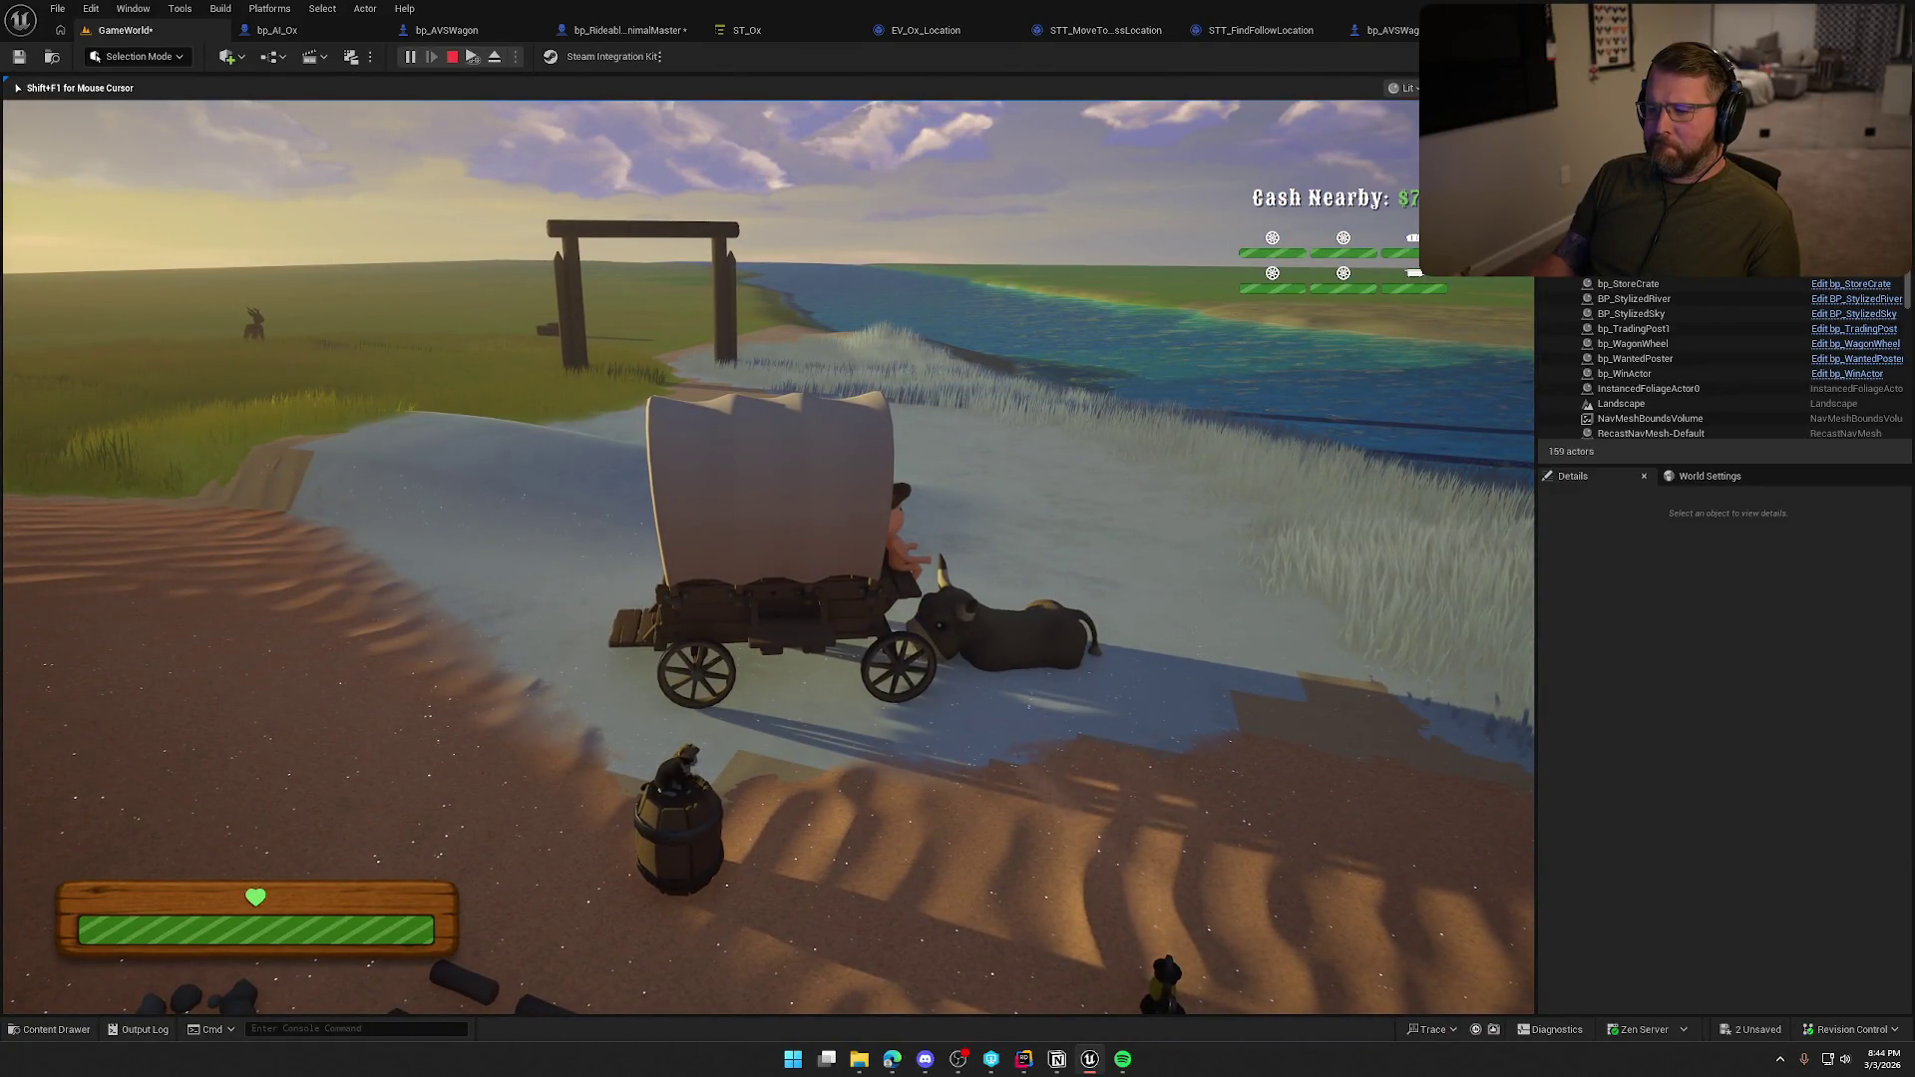
key("a")
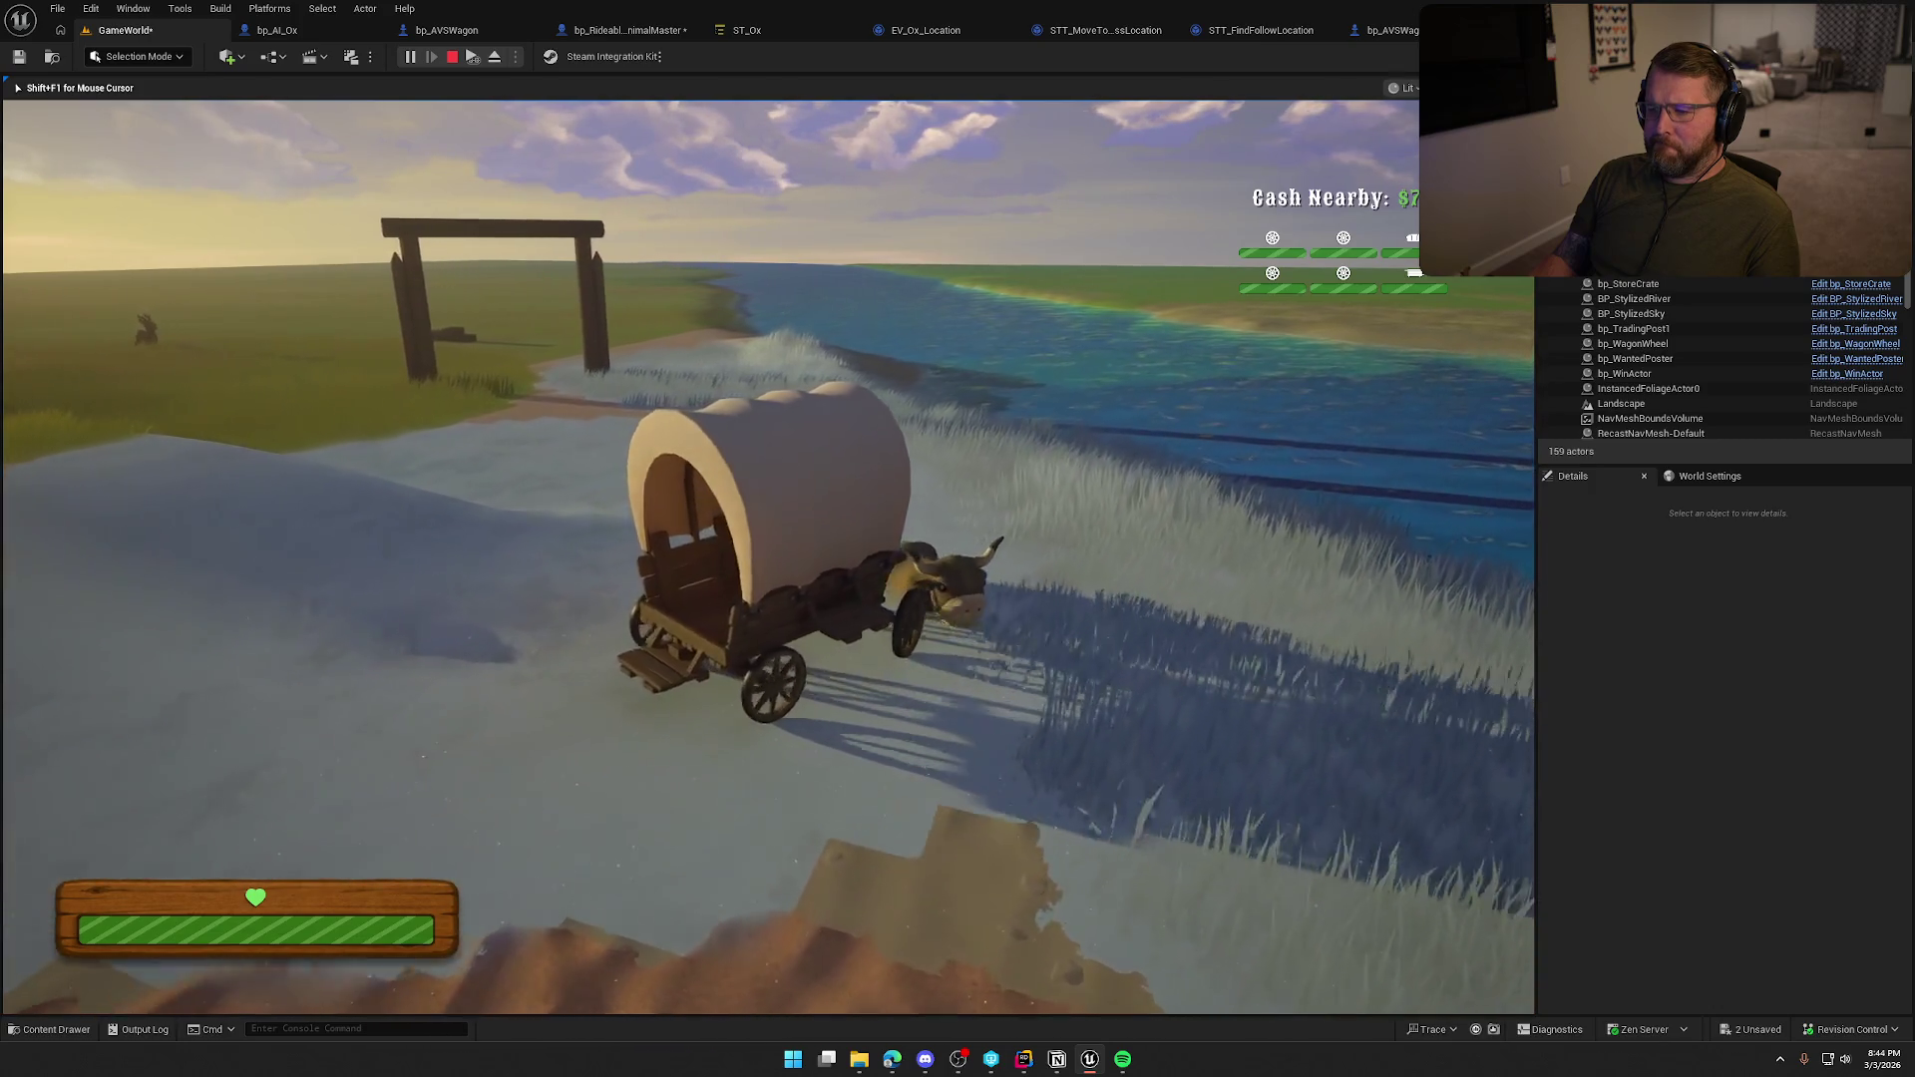
key("a")
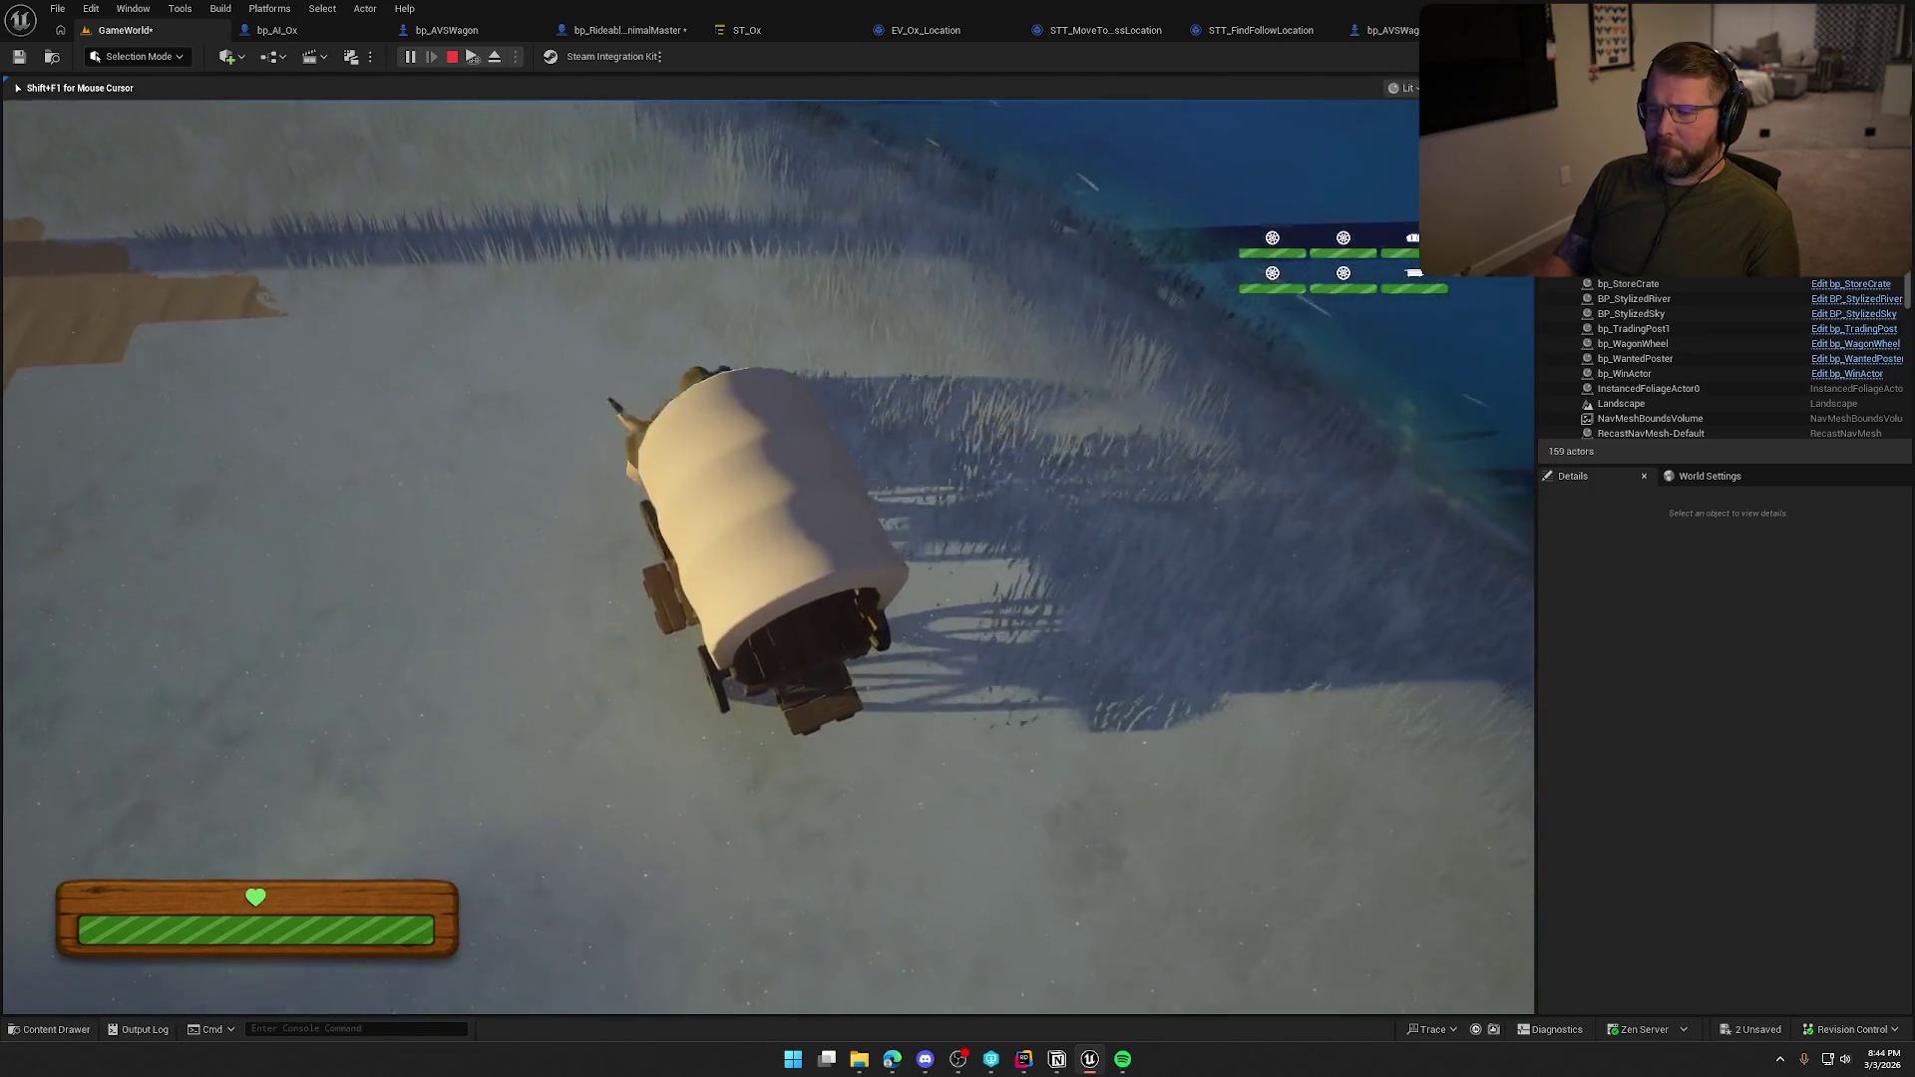
key("Escape")
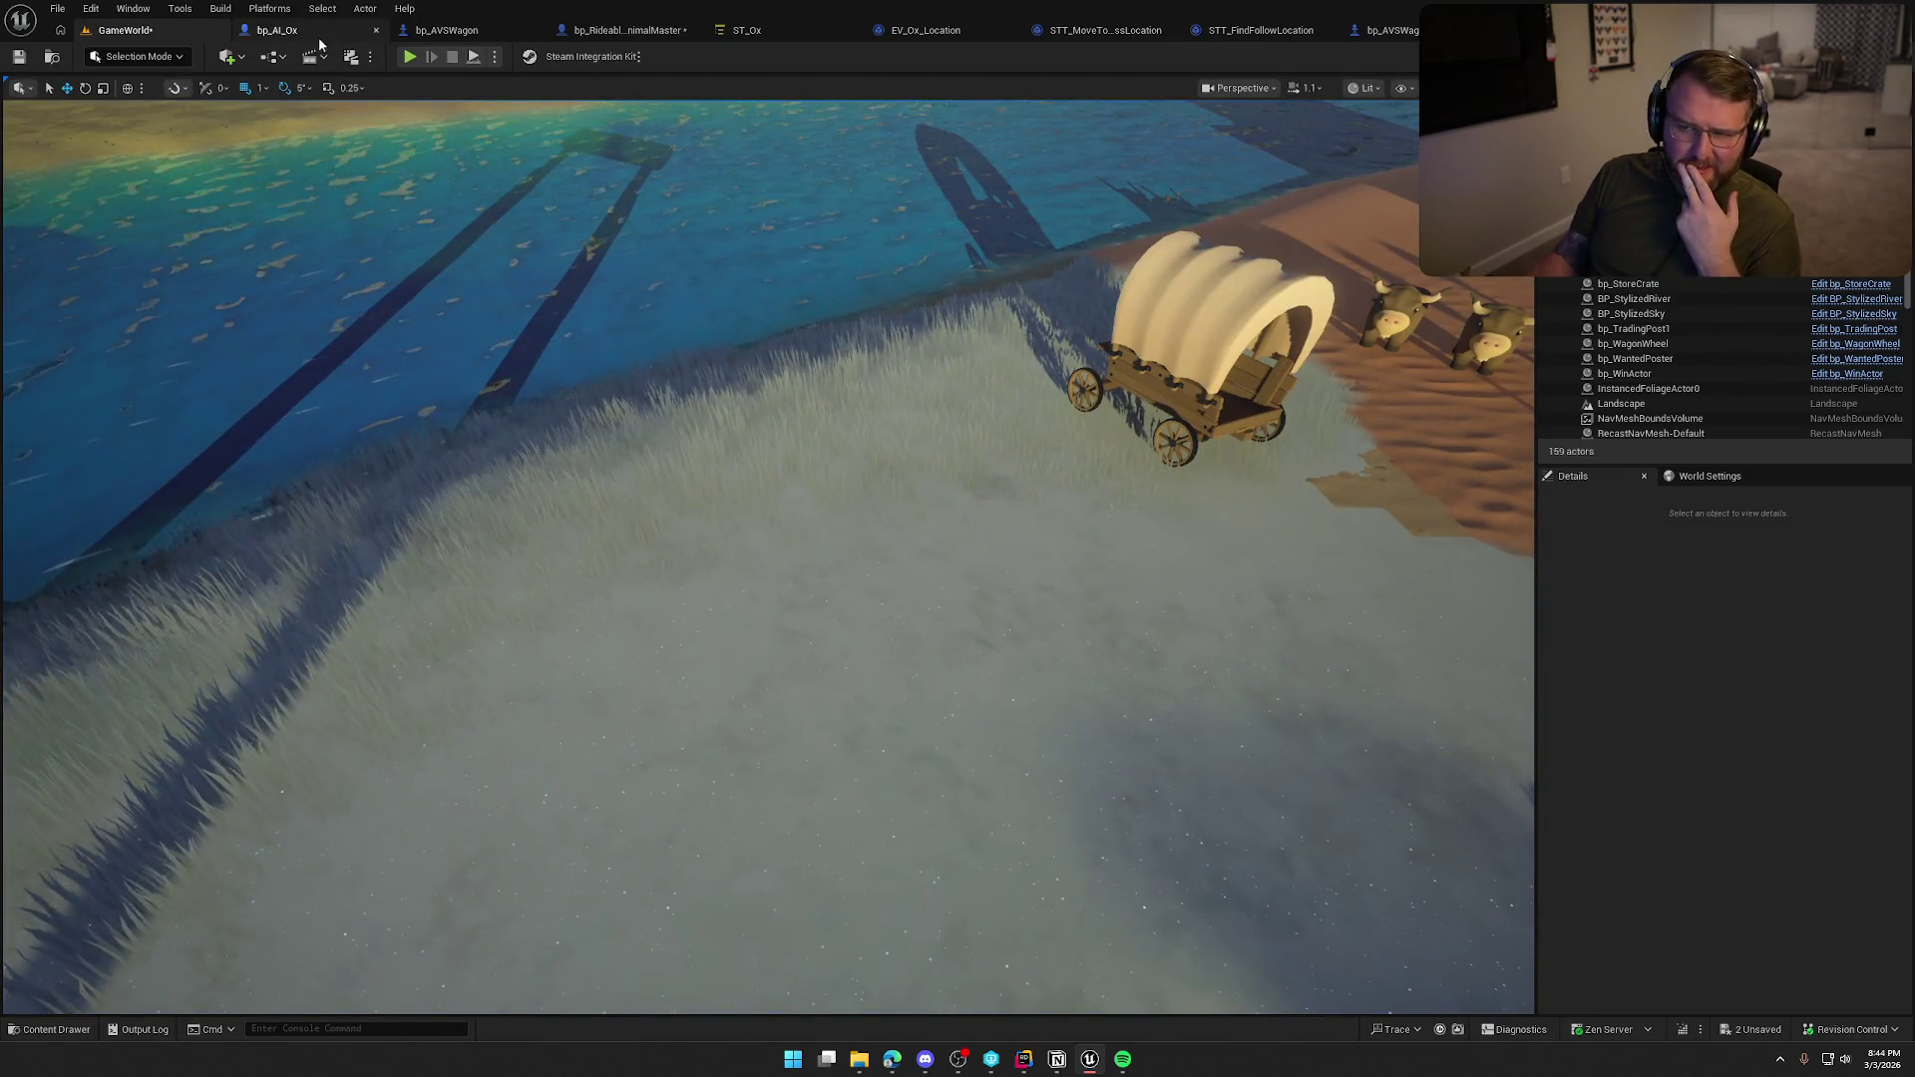
left_click(296, 35)
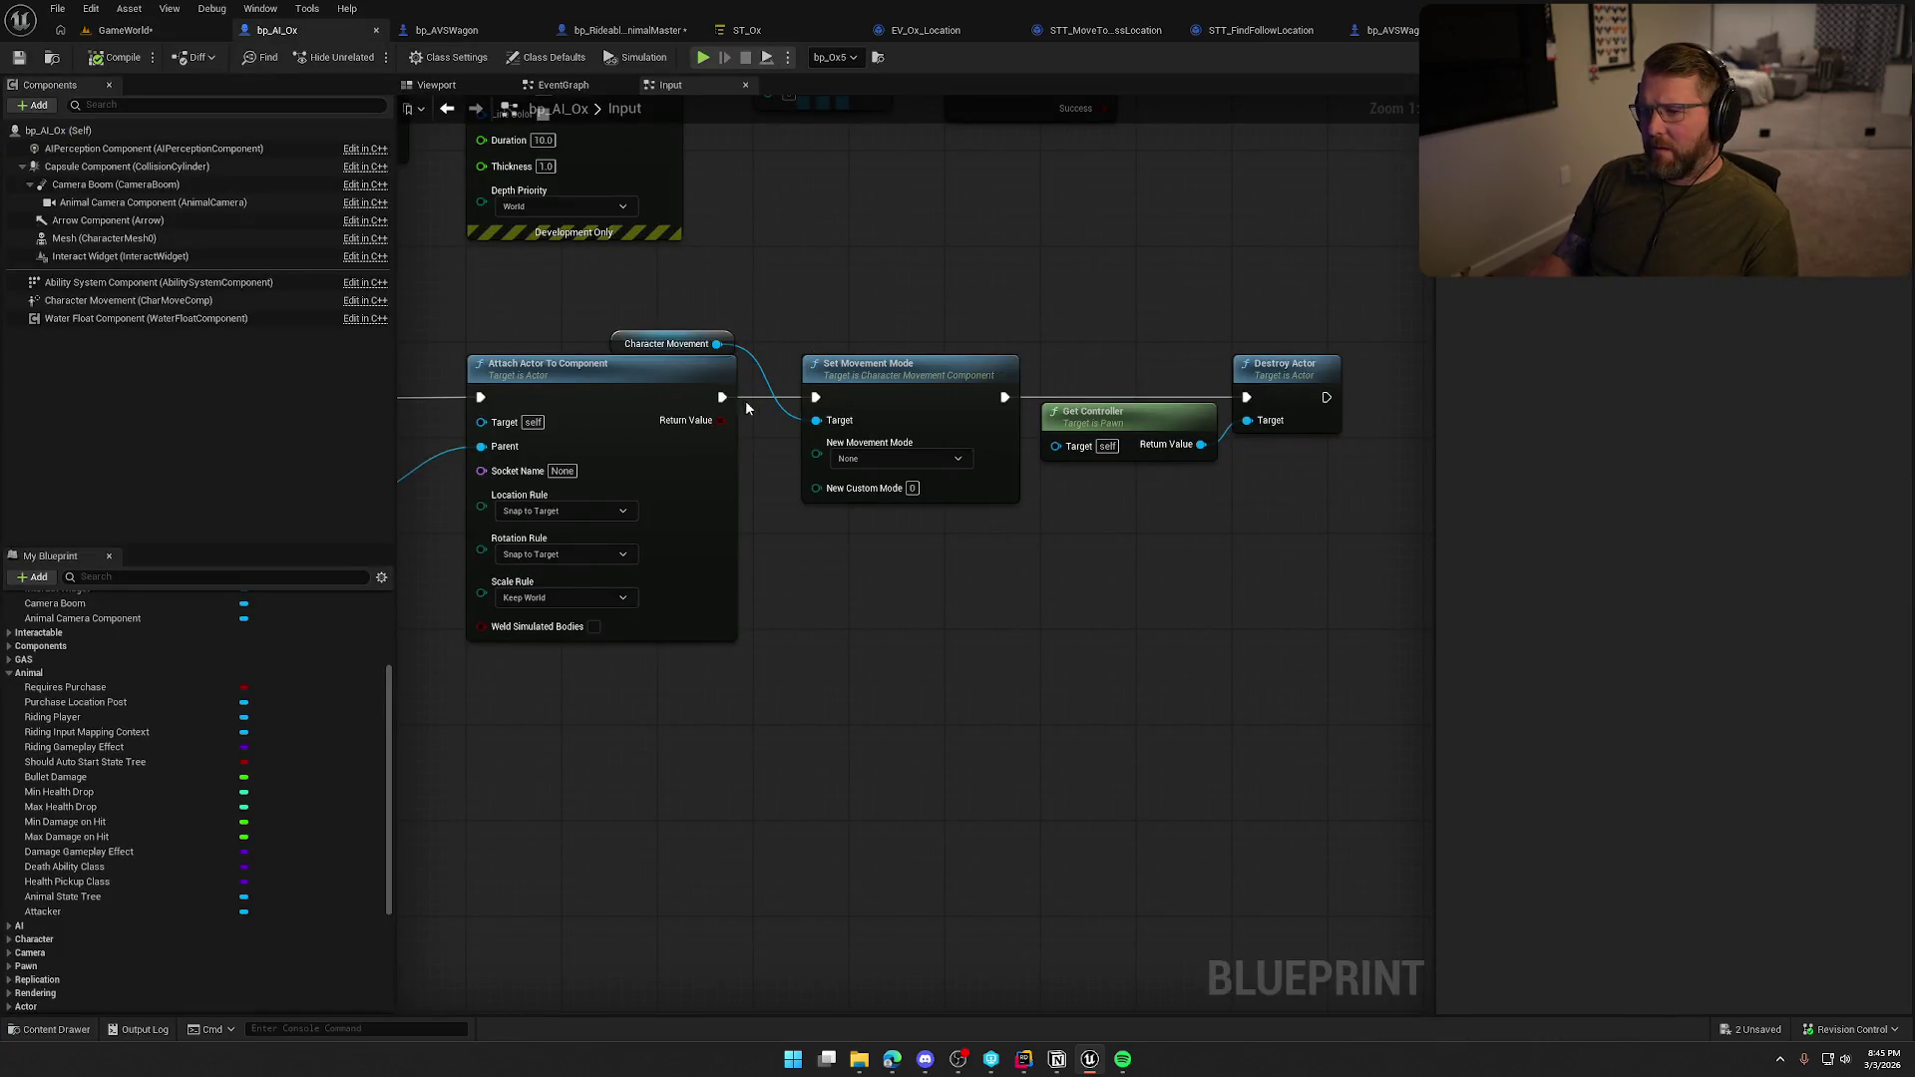
Route the attach exec straight to Destroy Actor, delete Set Movement Mode, and tidy the nodes.
left_click_drag(721, 399, 1247, 398)
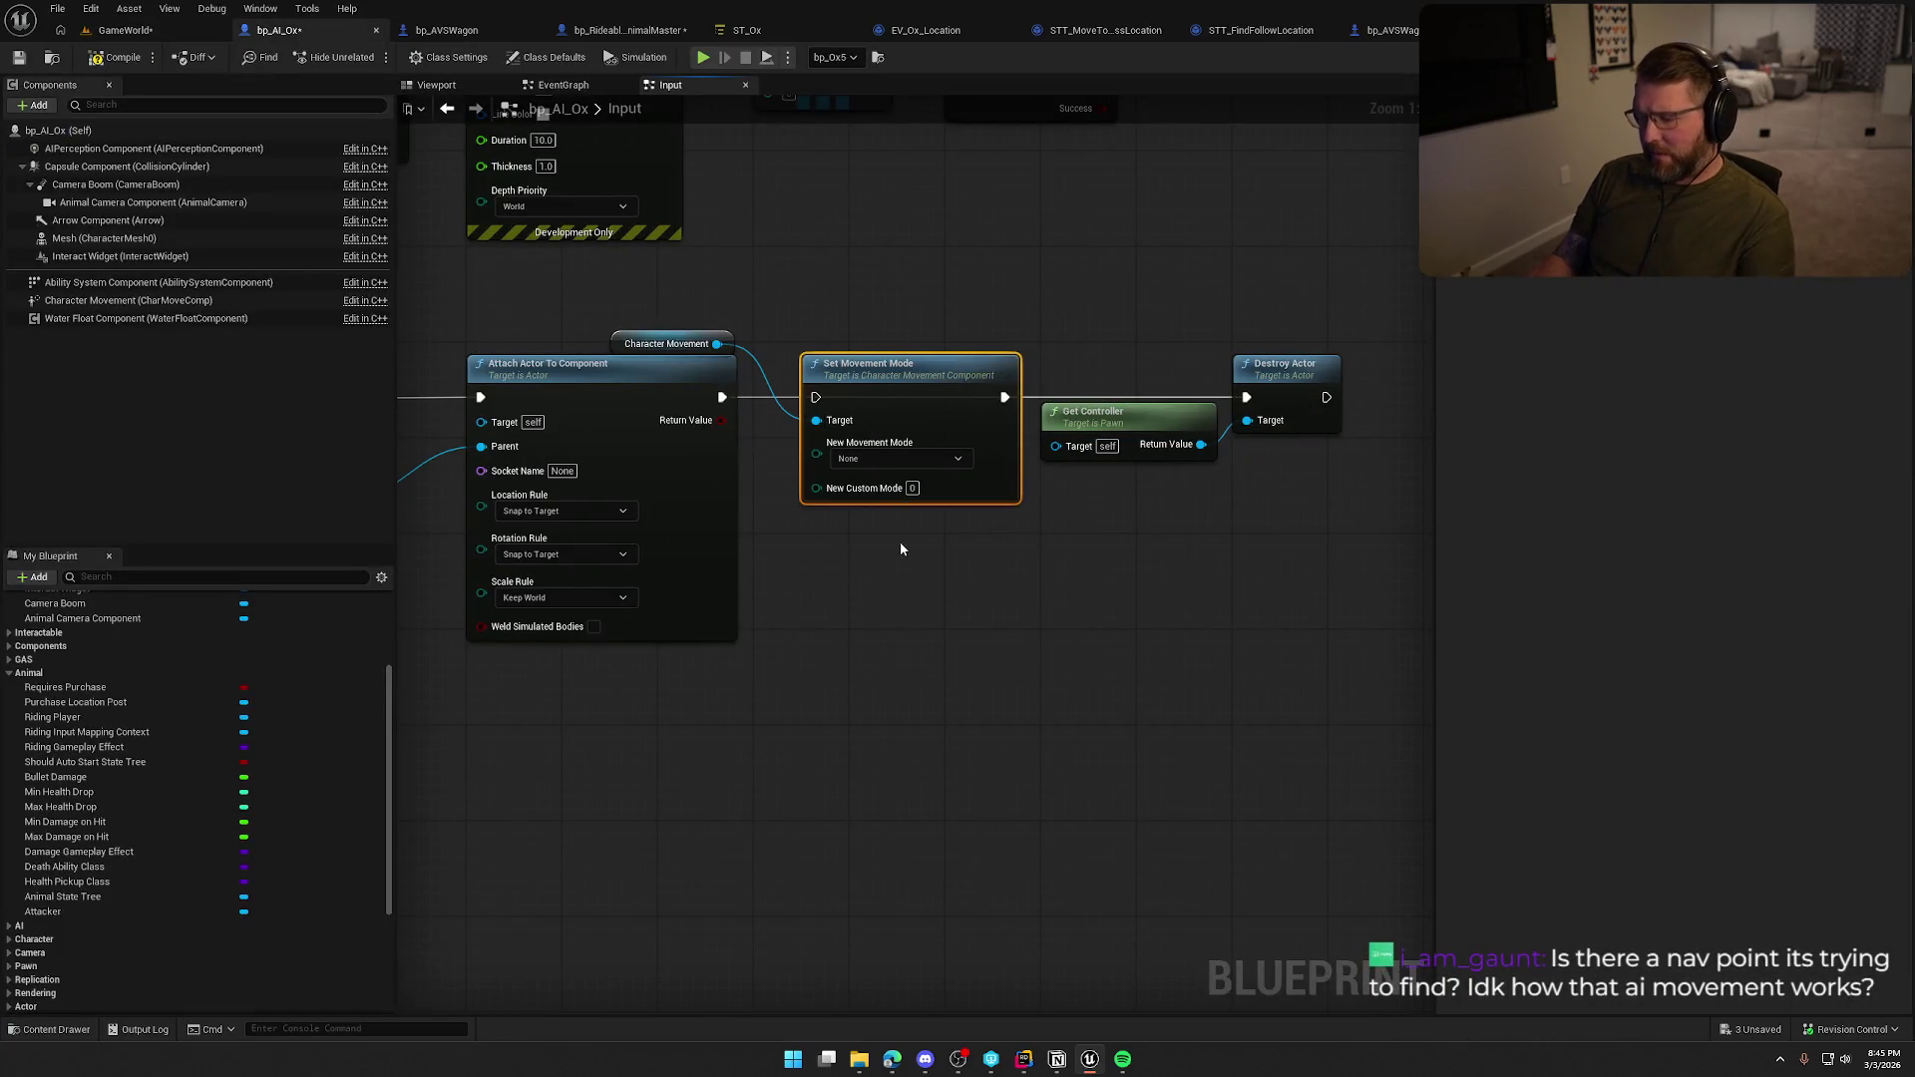
key("Delete")
left_click_drag(659, 297, 716, 341)
left_click_drag(1272, 377, 983, 377)
left_click_drag(939, 283, 1129, 305)
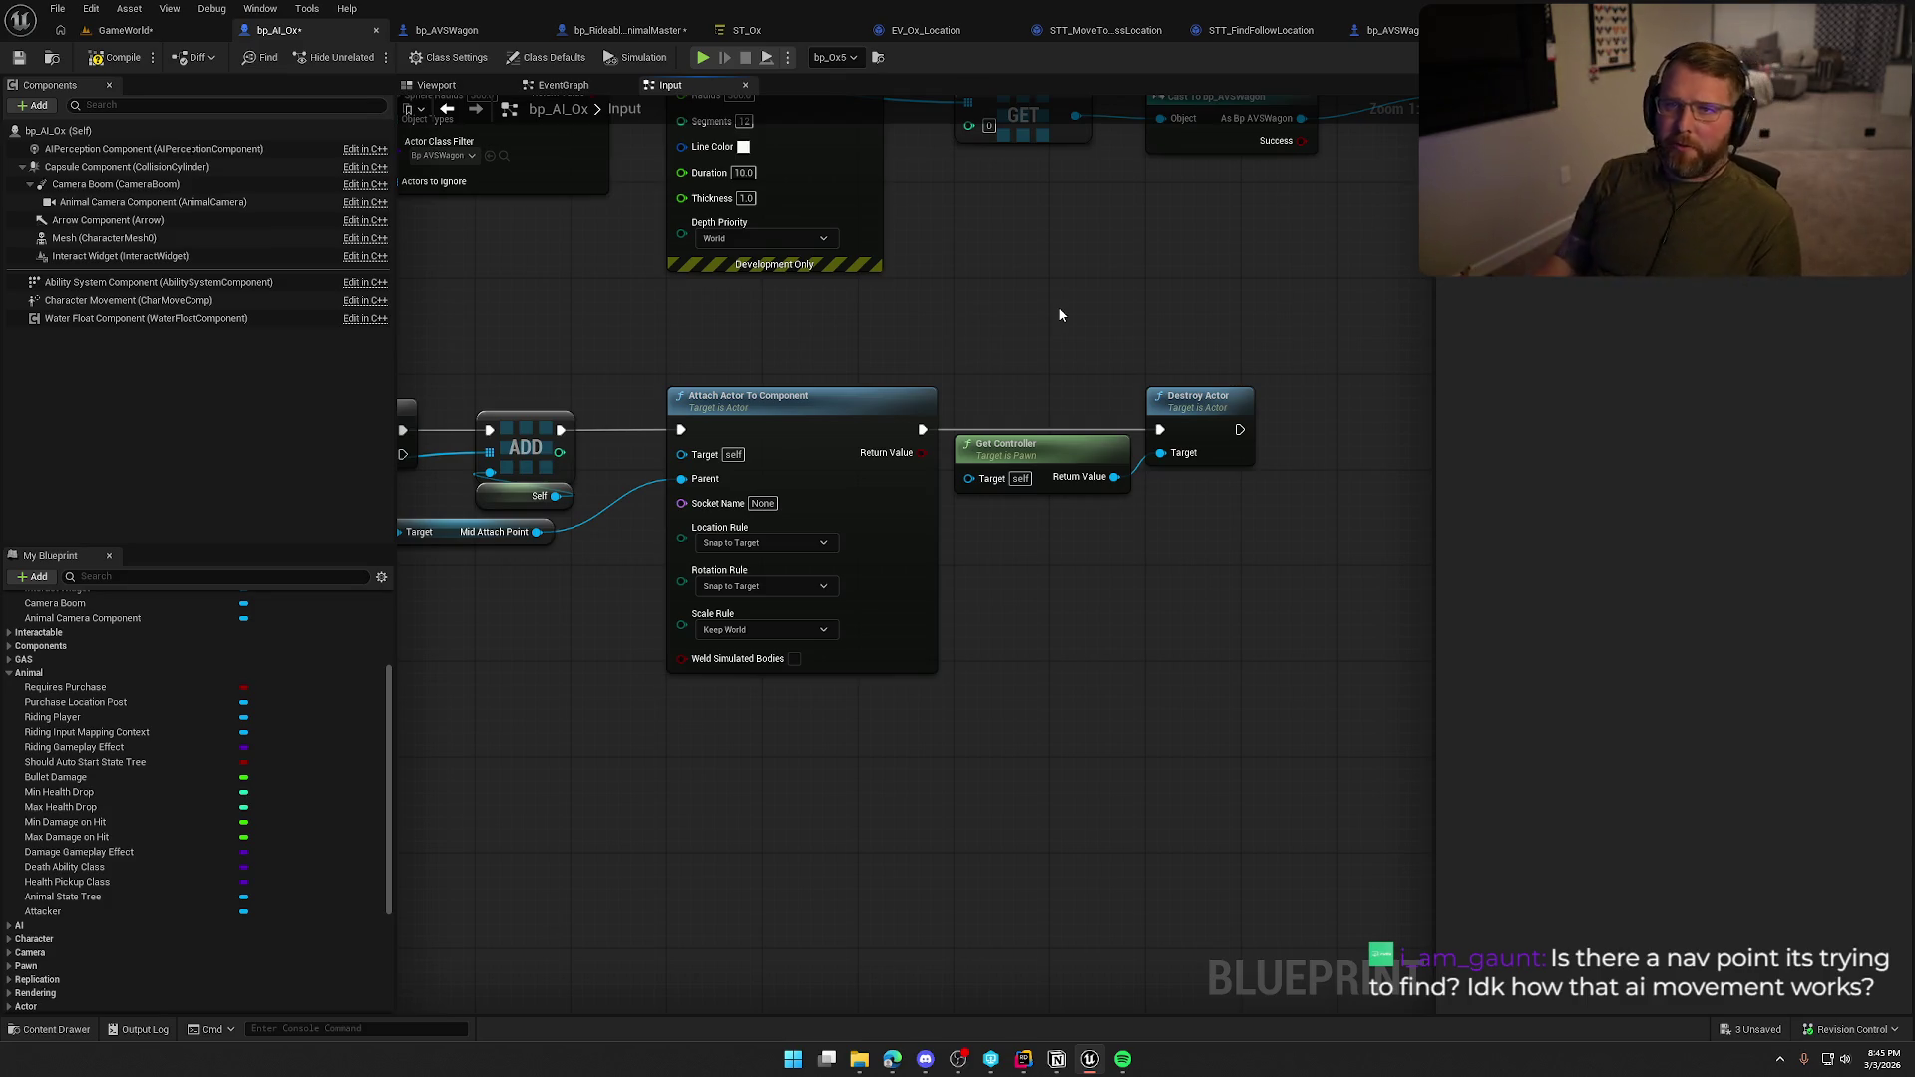
mouse_move(563, 302)
left_mouse_down()
mouse_move(637, 287)
mouse_move(1156, 299)
mouse_move(891, 300)
left_mouse_up()
left_click(449, 30)
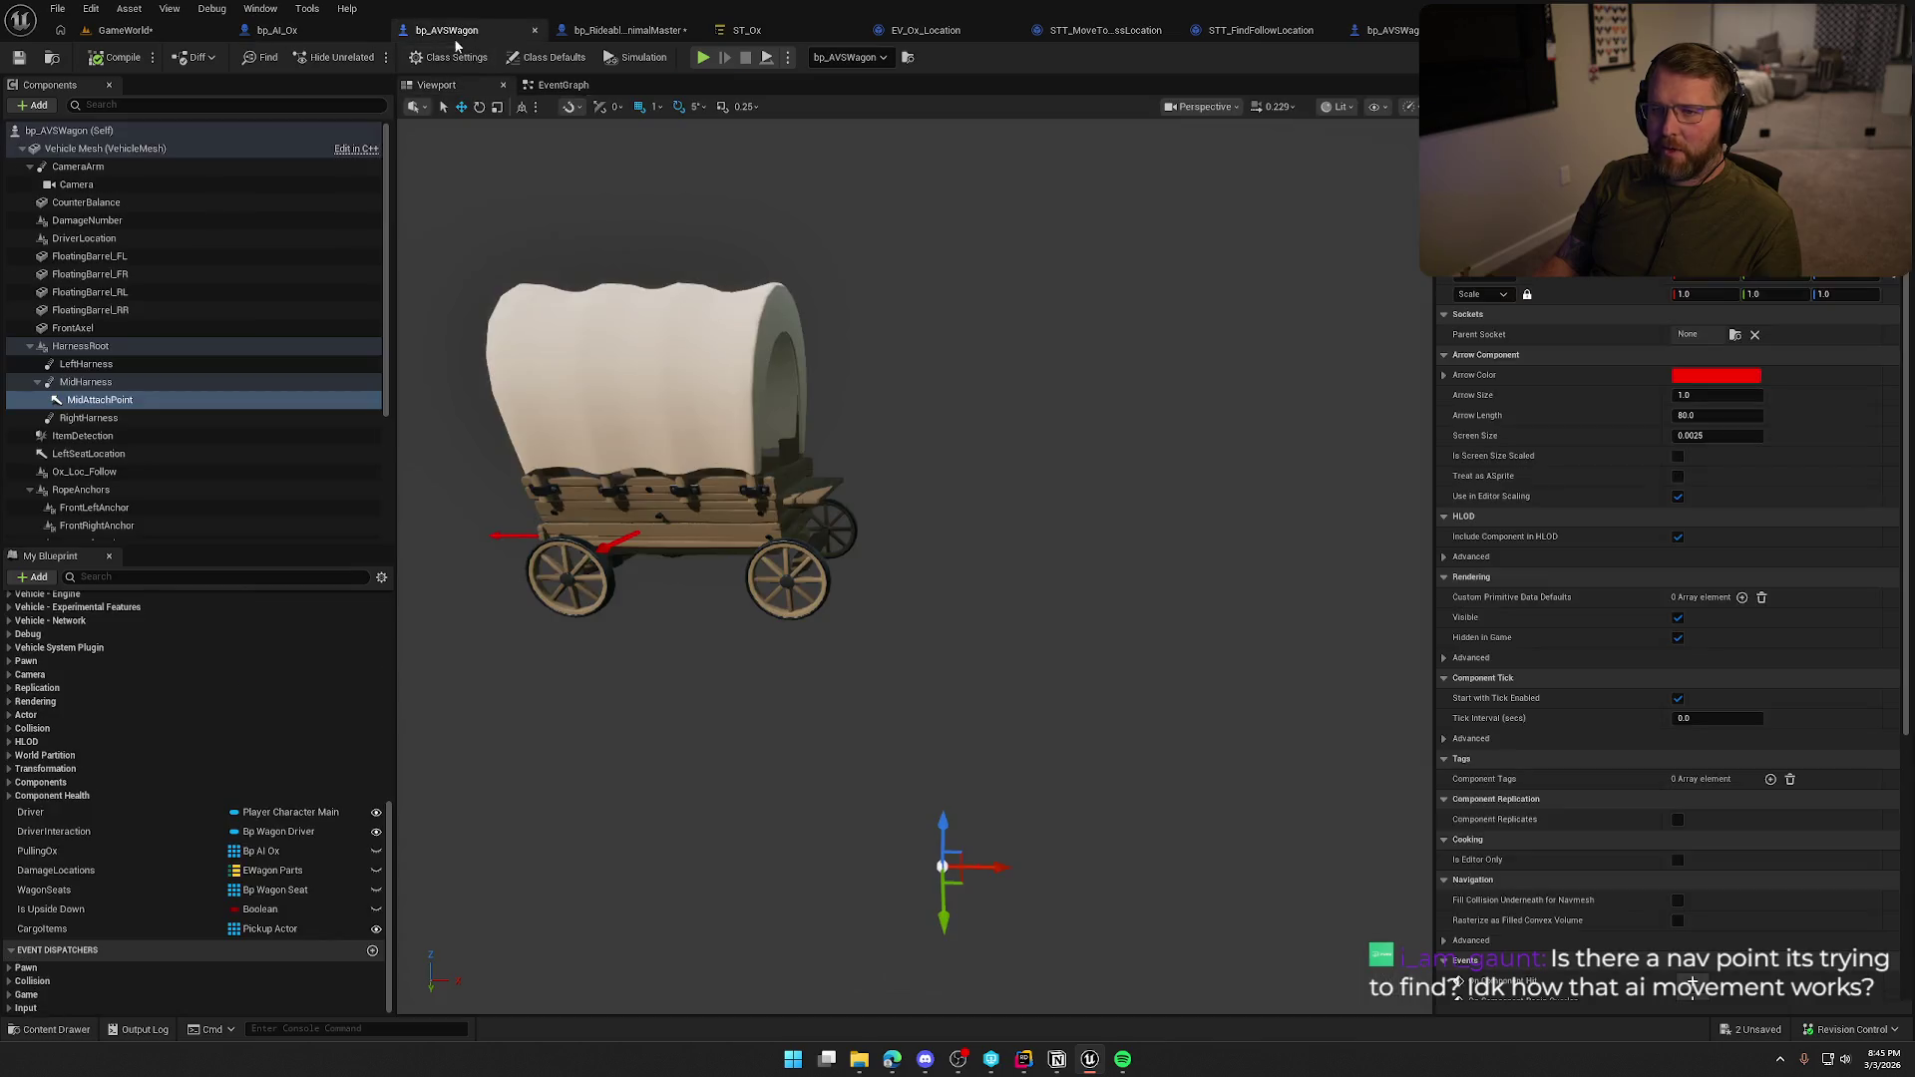
Set MidHarness's Probe Channel to Riverbed, compile bp_AVSWagon, and start a Play session.
left_click(85, 386)
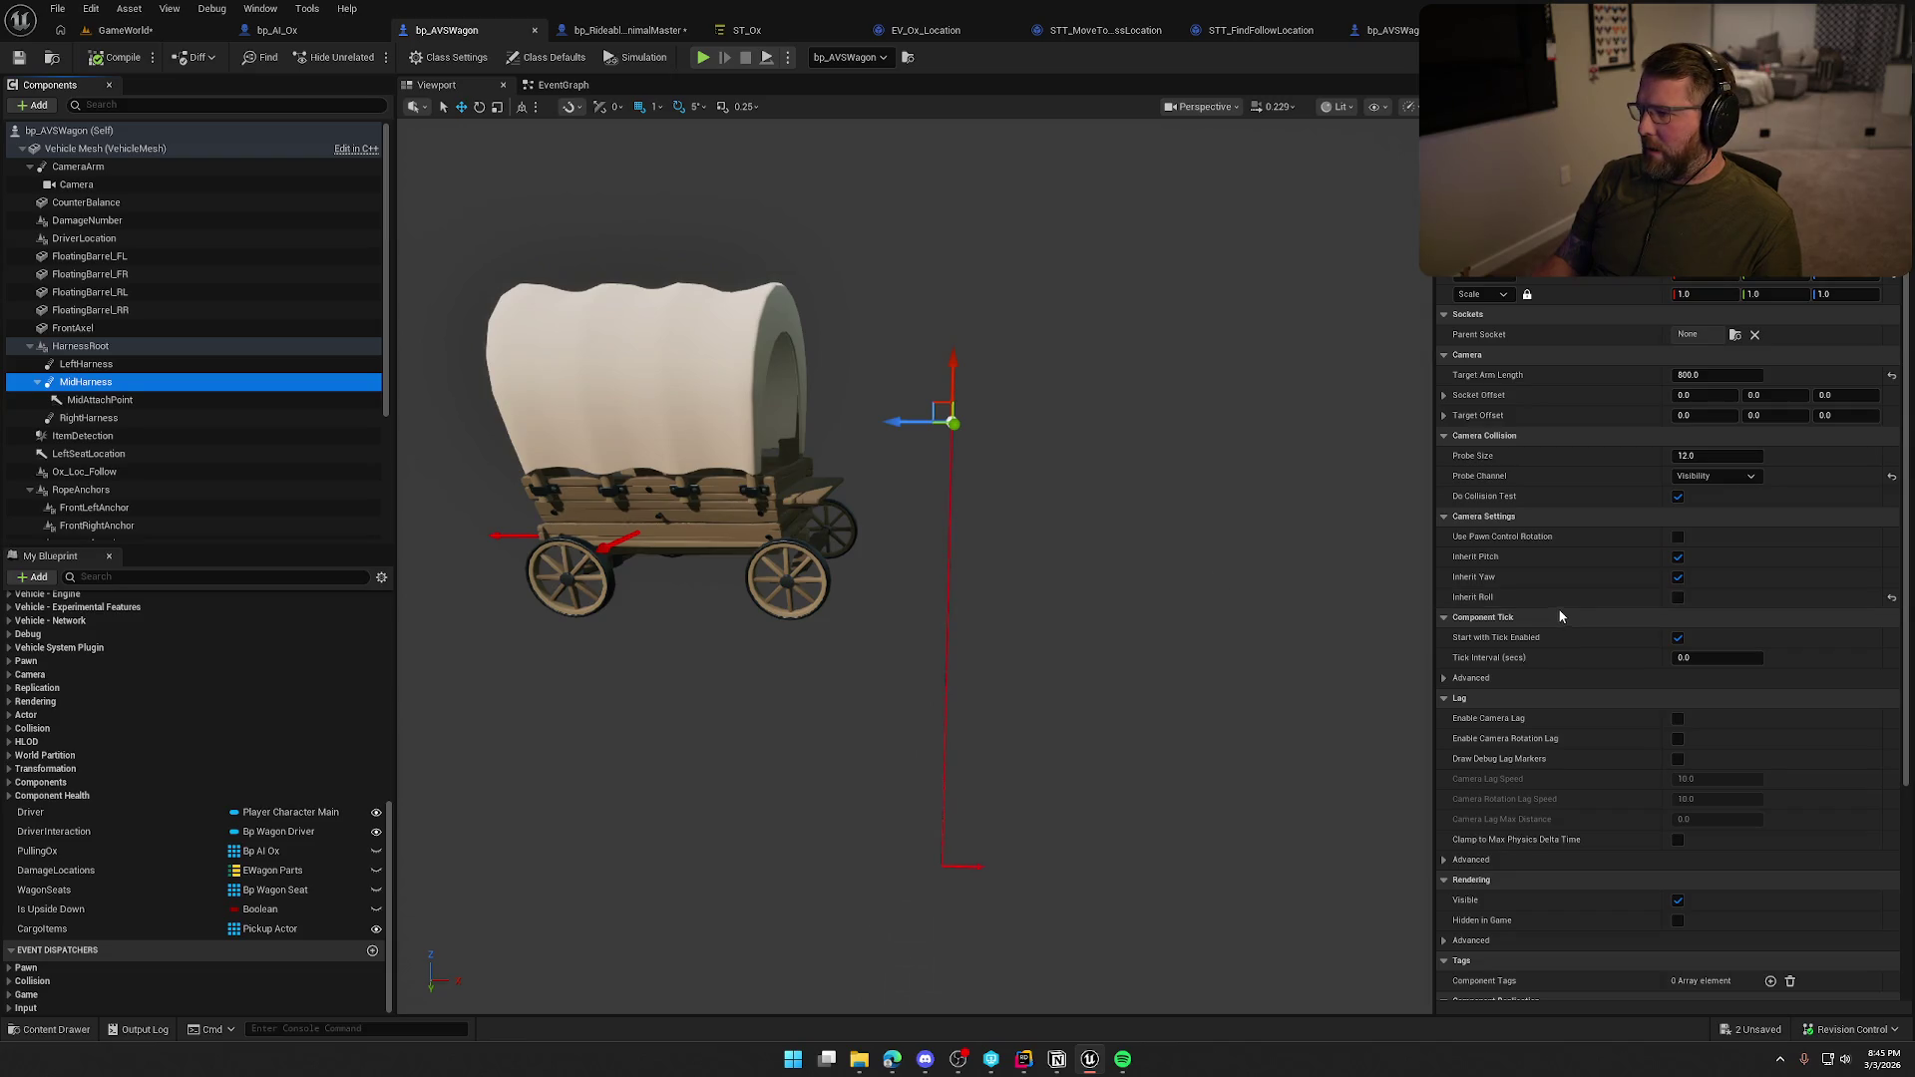
left_click(1695, 477)
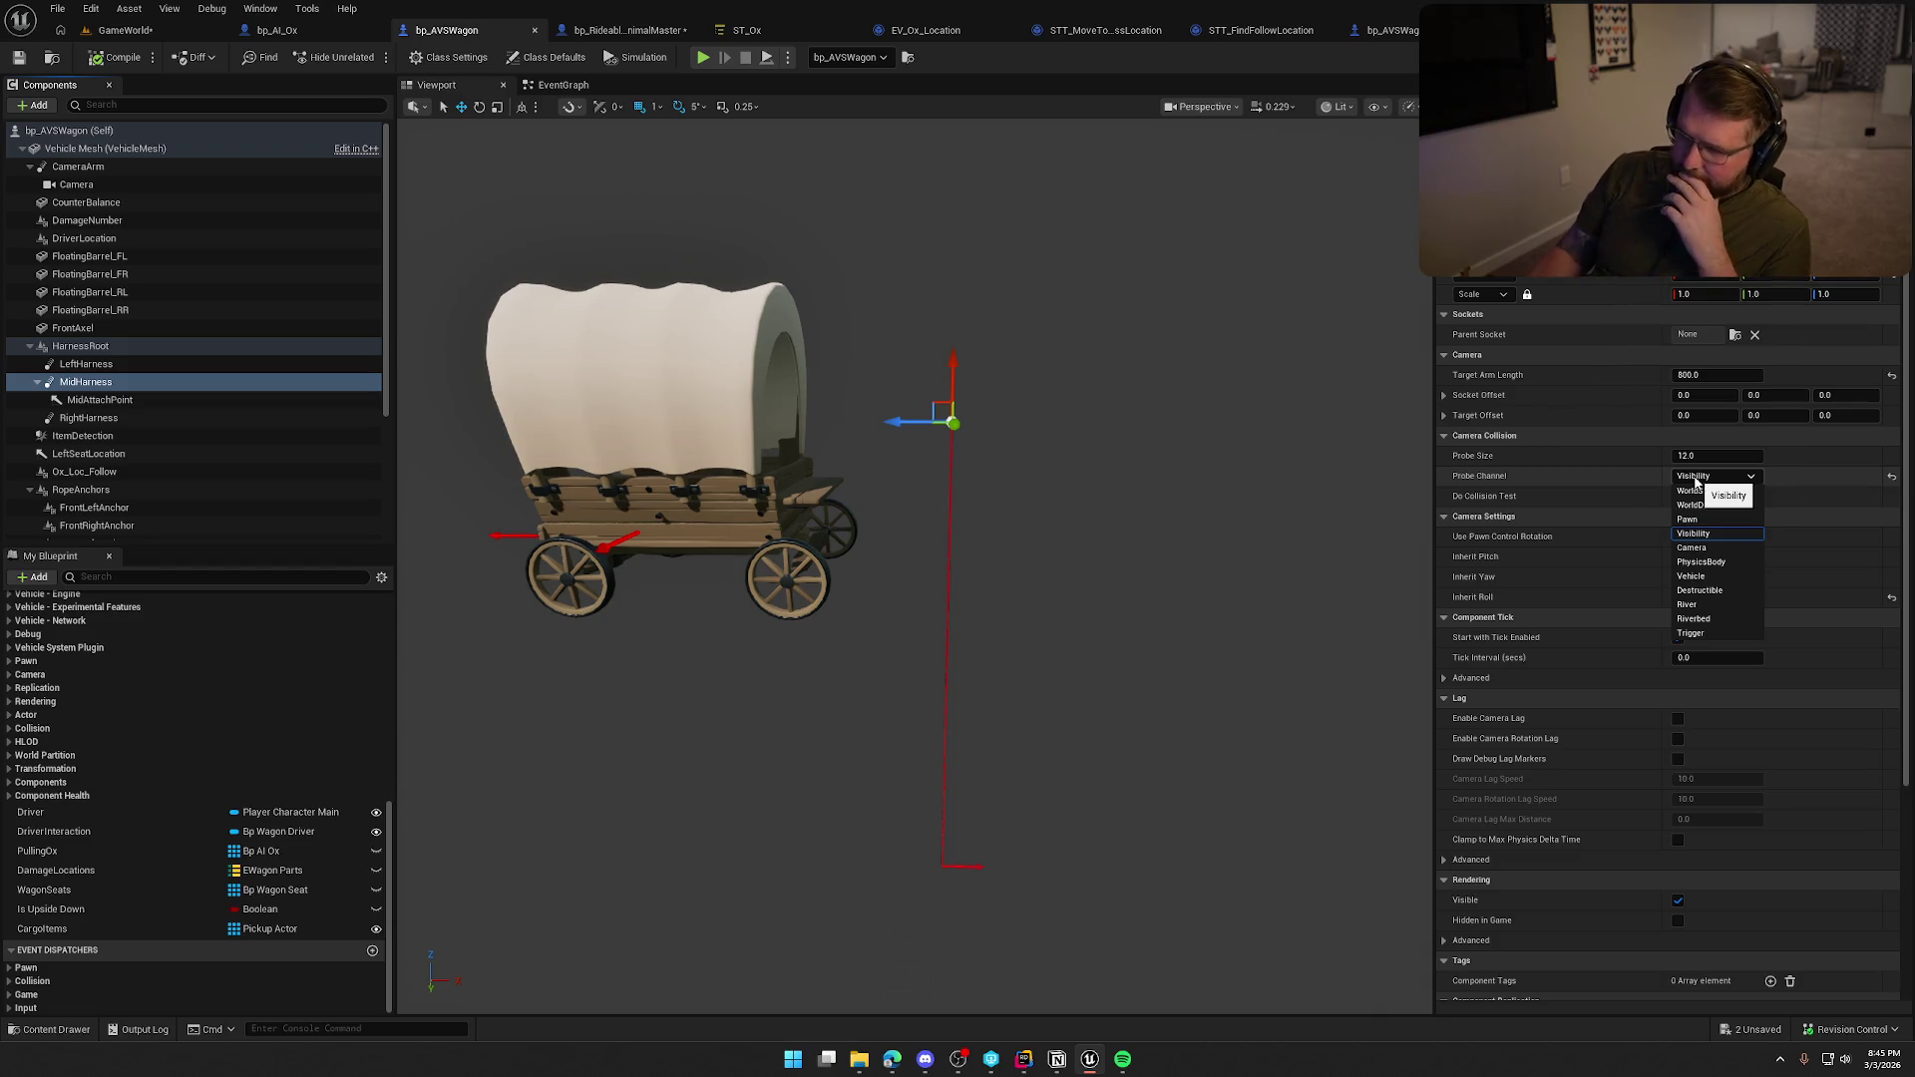
left_click(1715, 619)
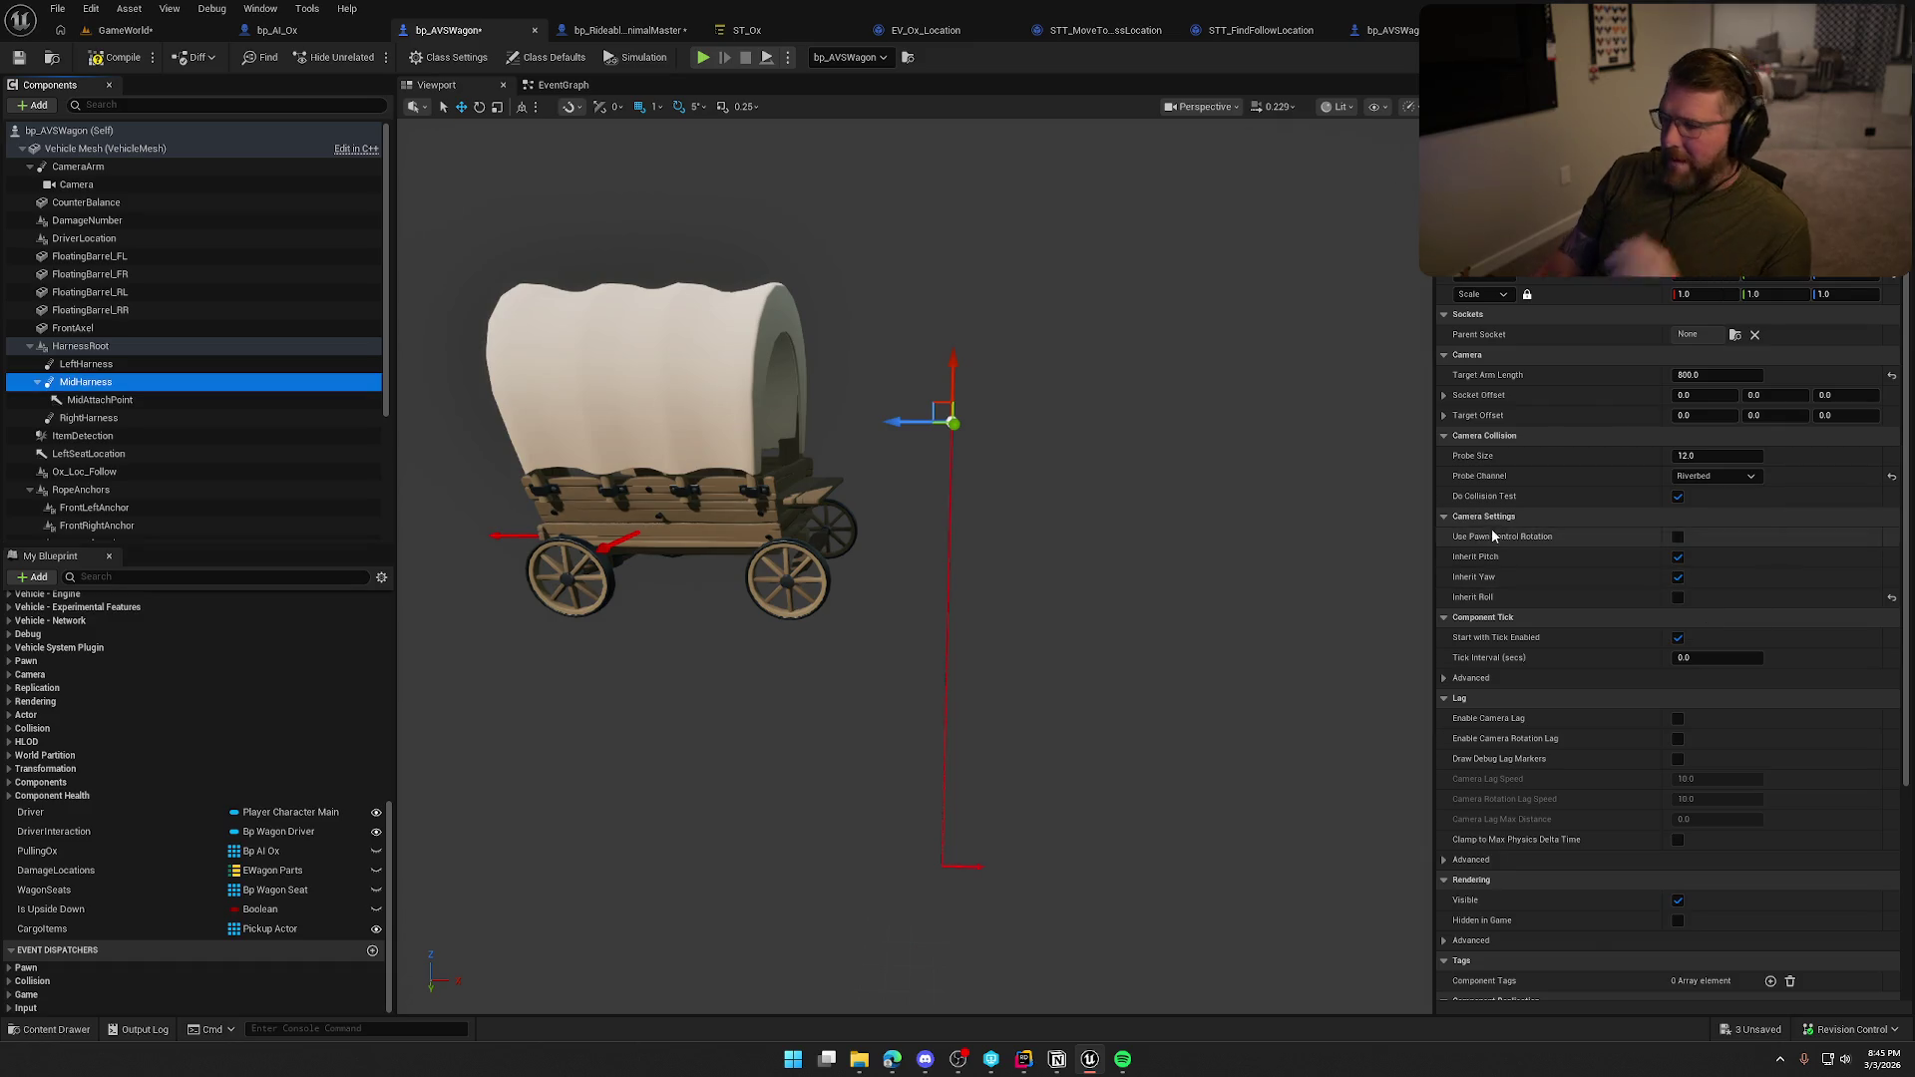
left_click(107, 62)
key("alt+p")
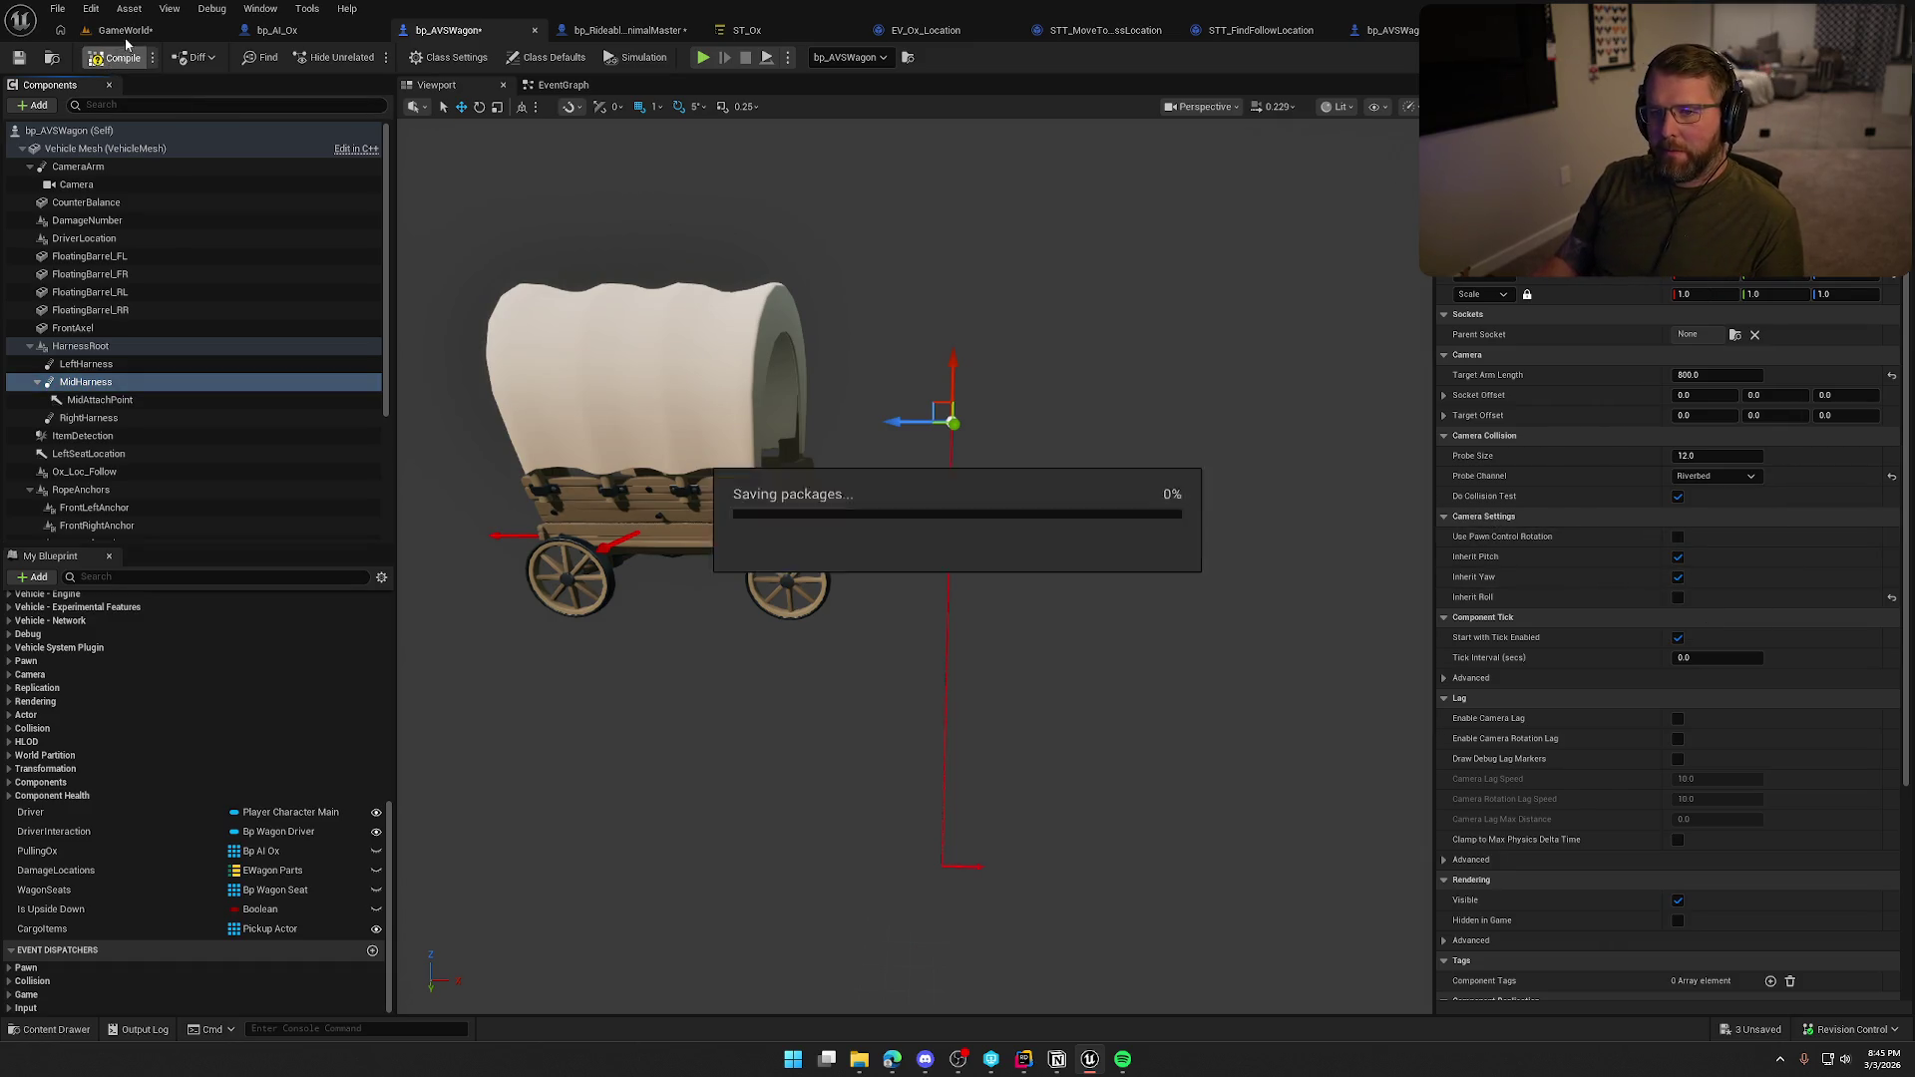
key("shift+w")
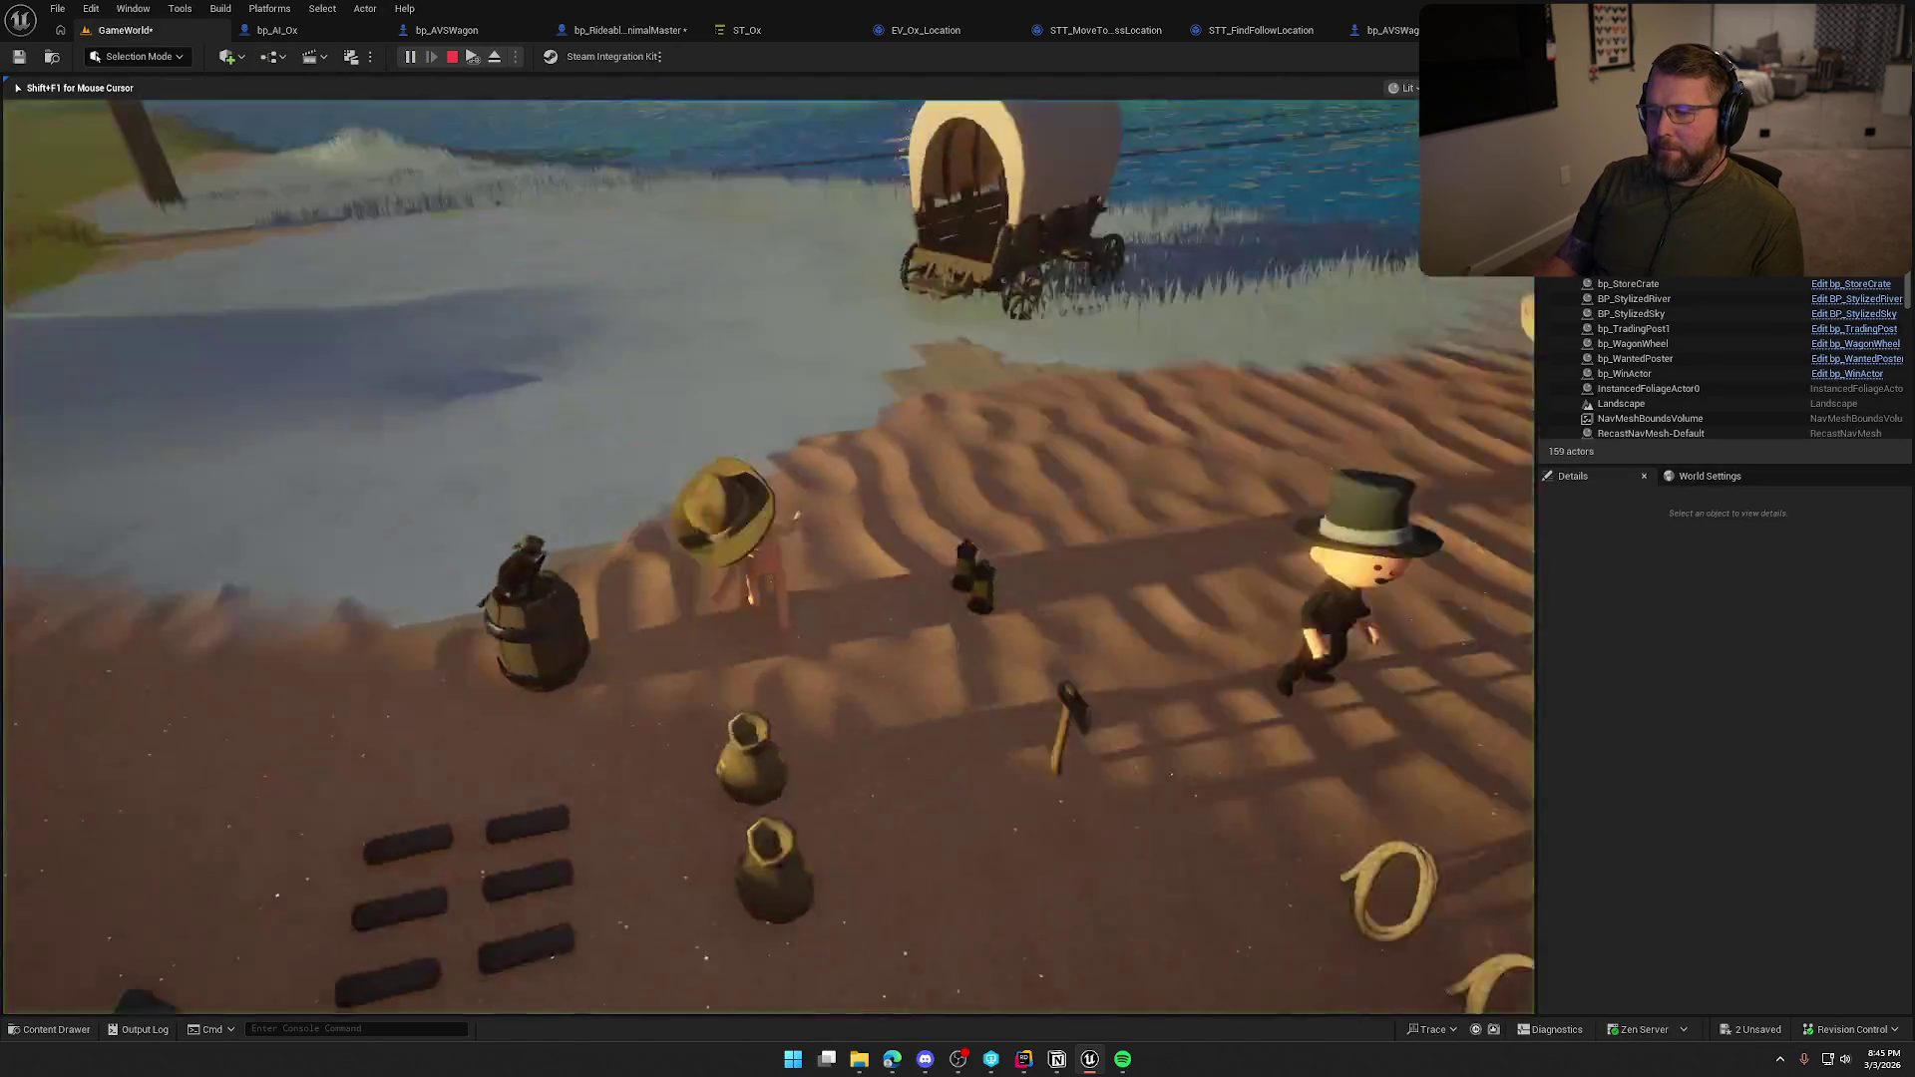
Ride the ox to the wagon, dismount, stop the playtest and select the Landscape.
key("w")
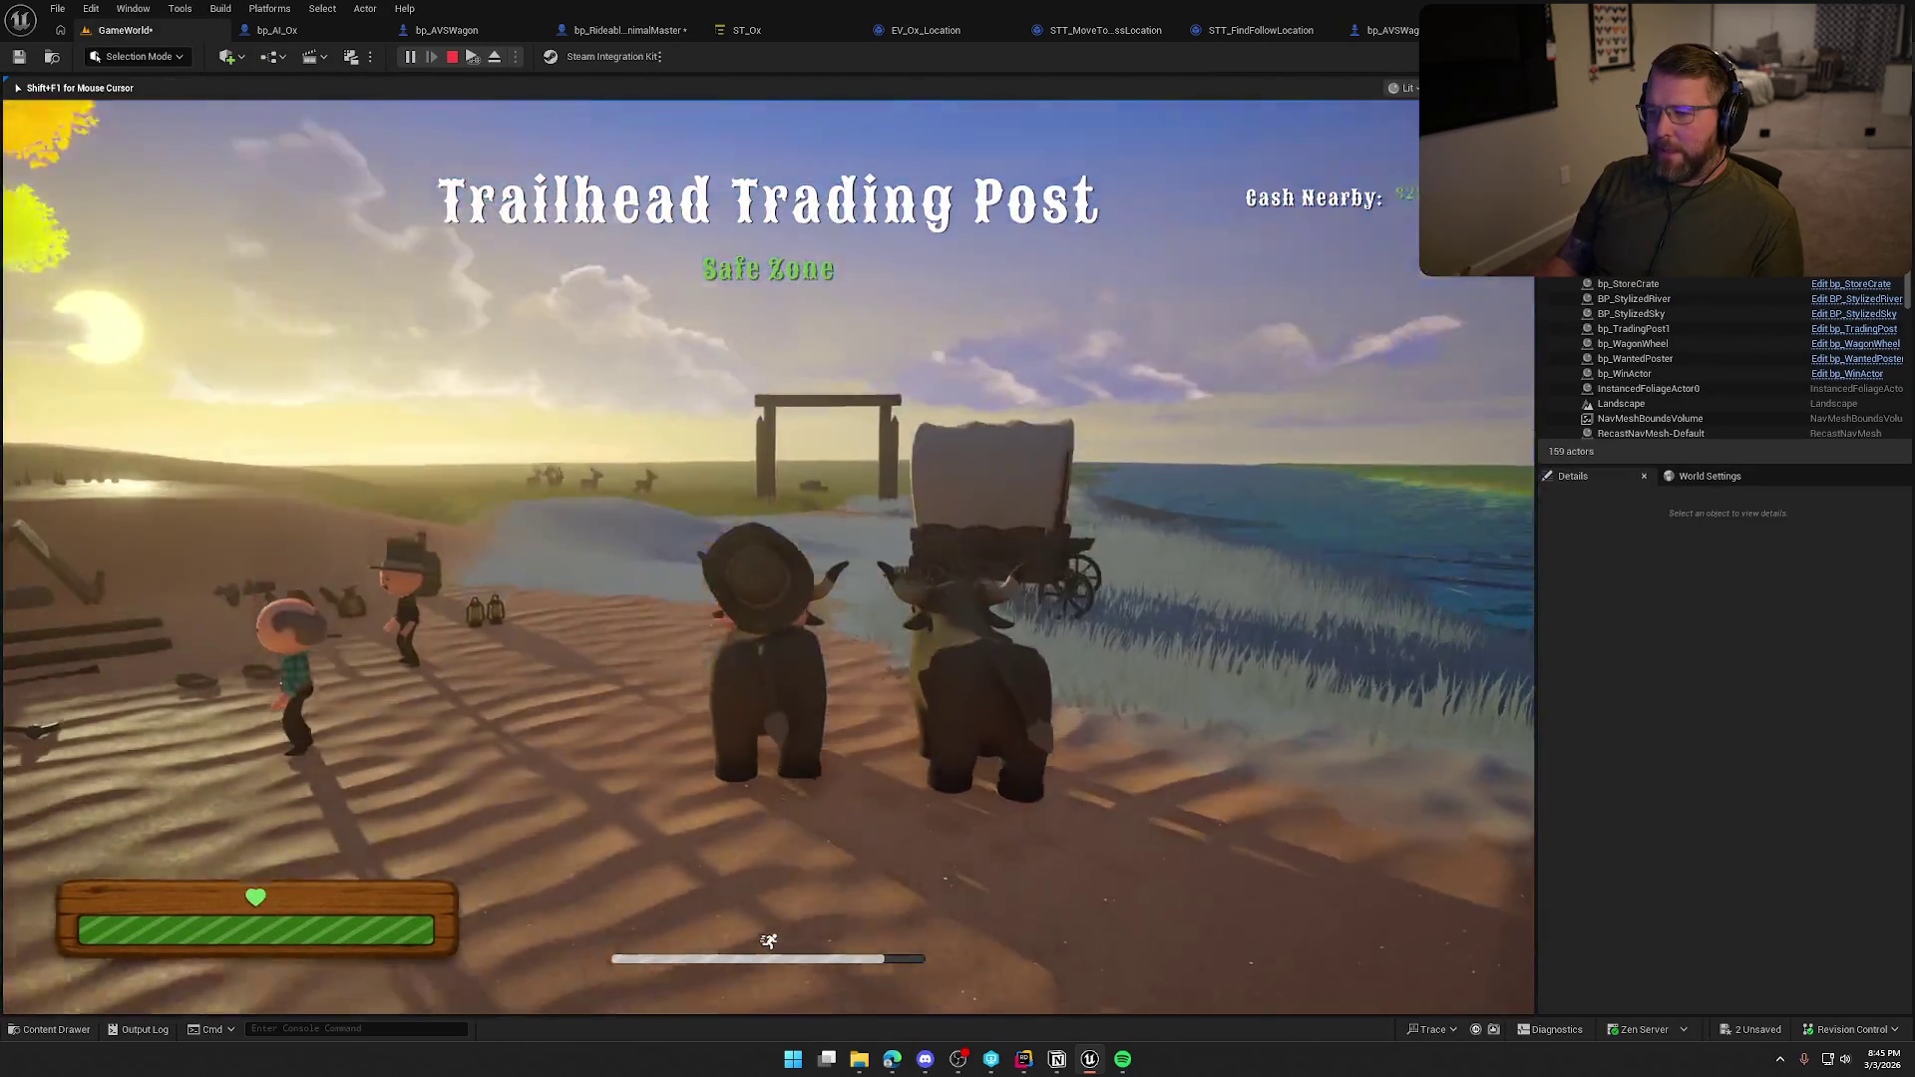
key("w")
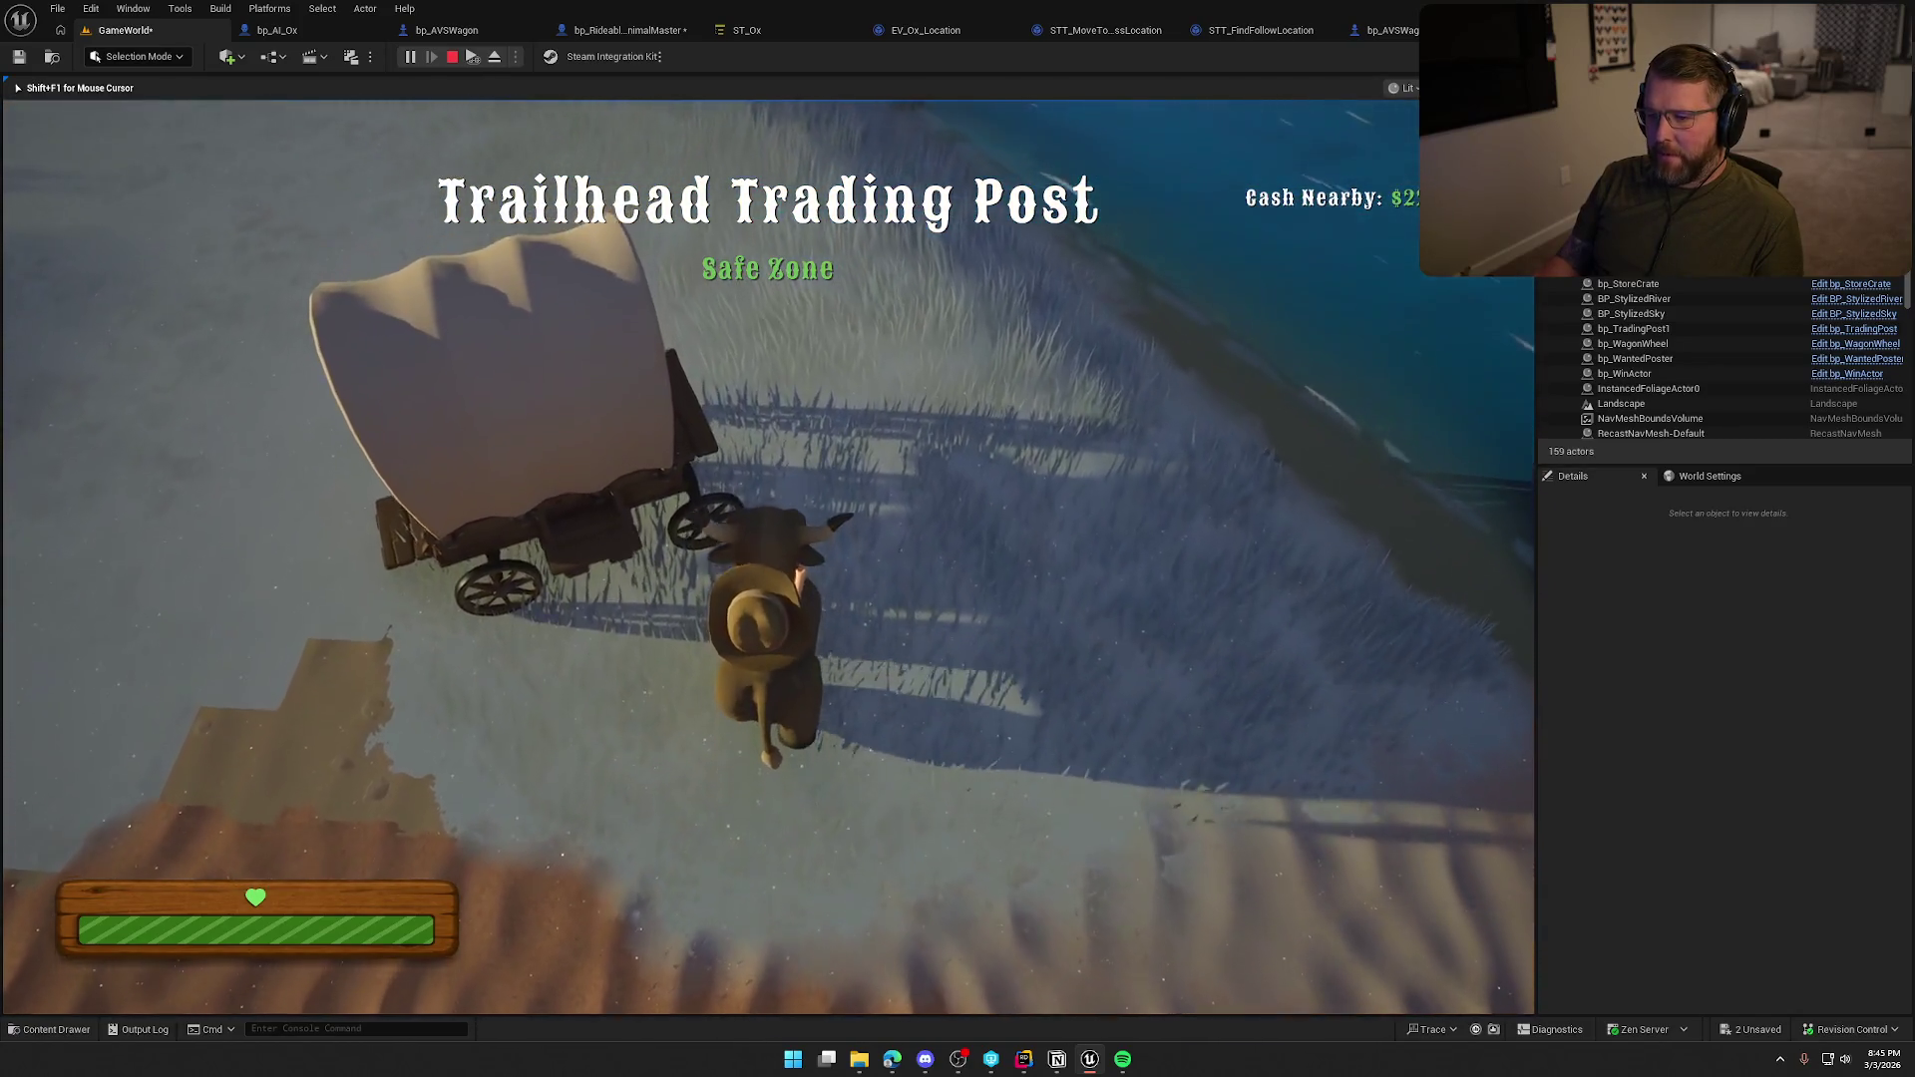
key("e")
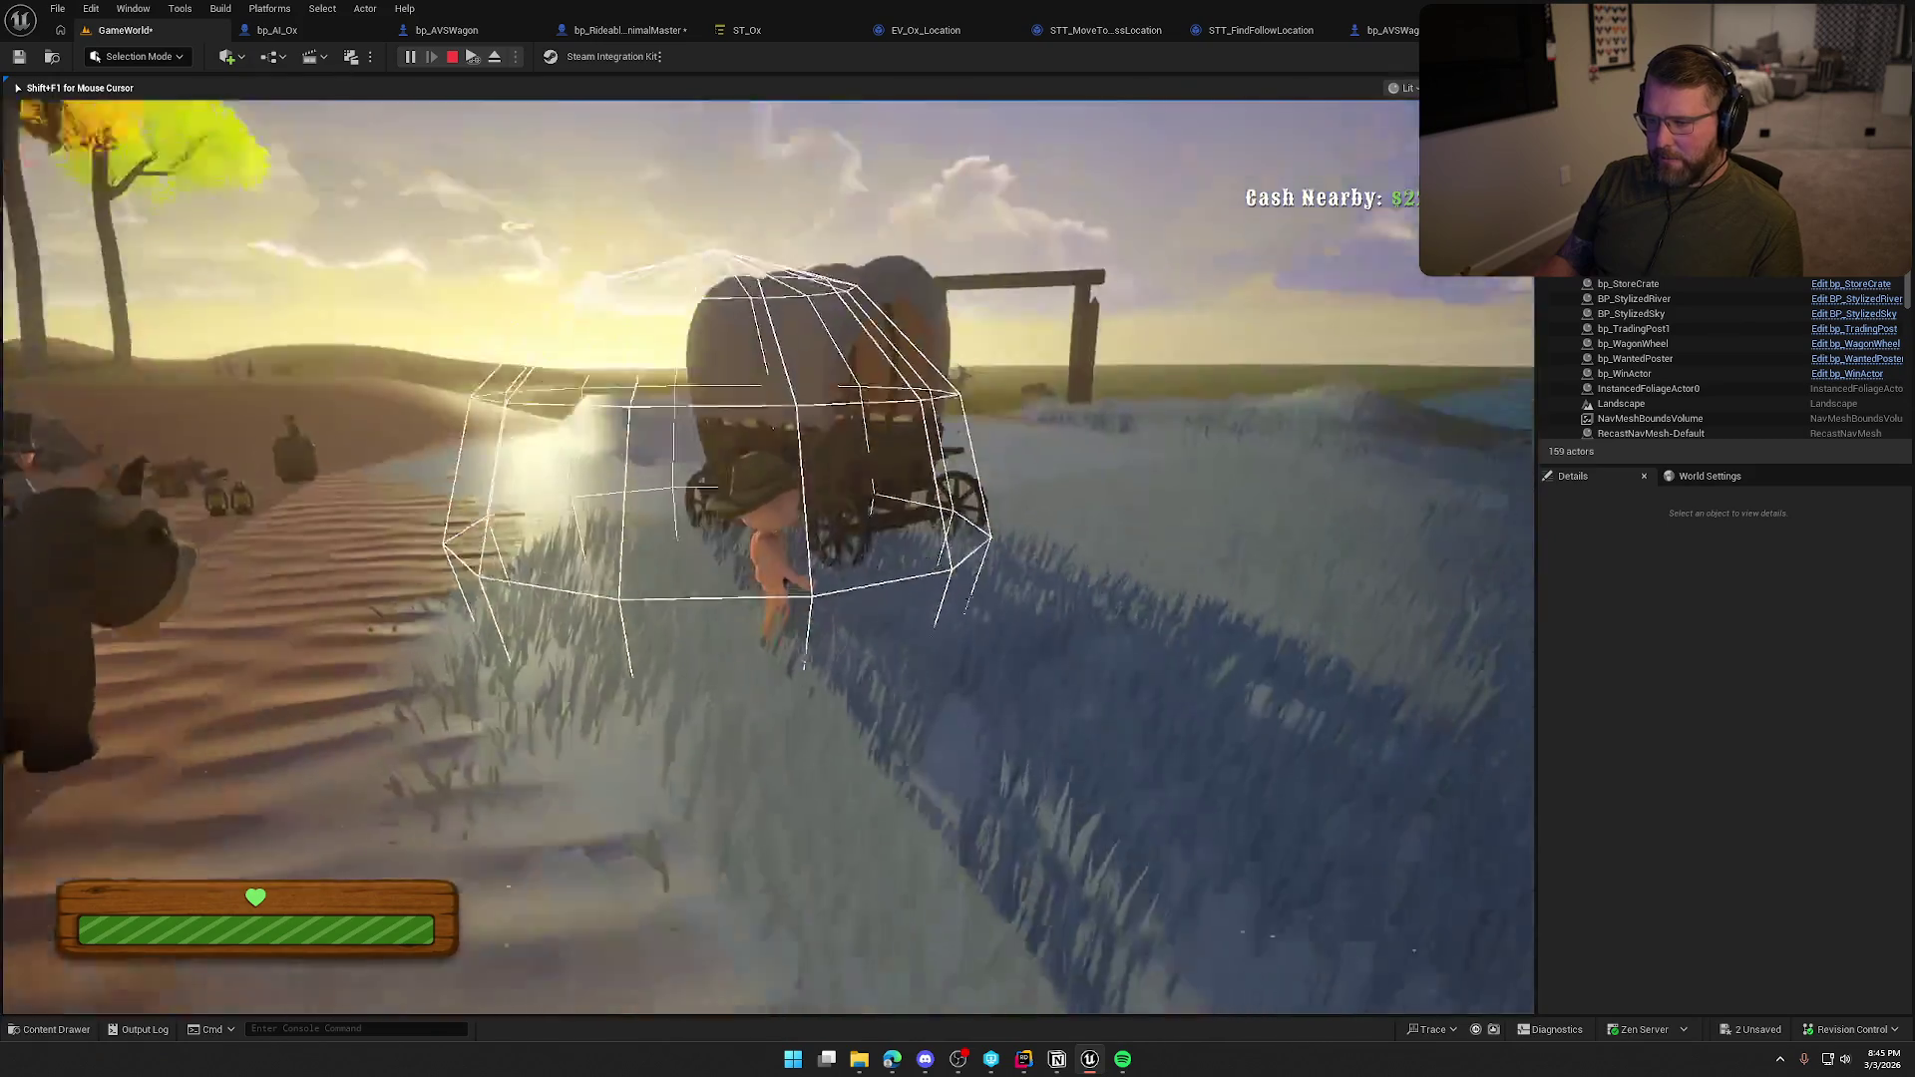
key("Escape")
left_click(980, 609)
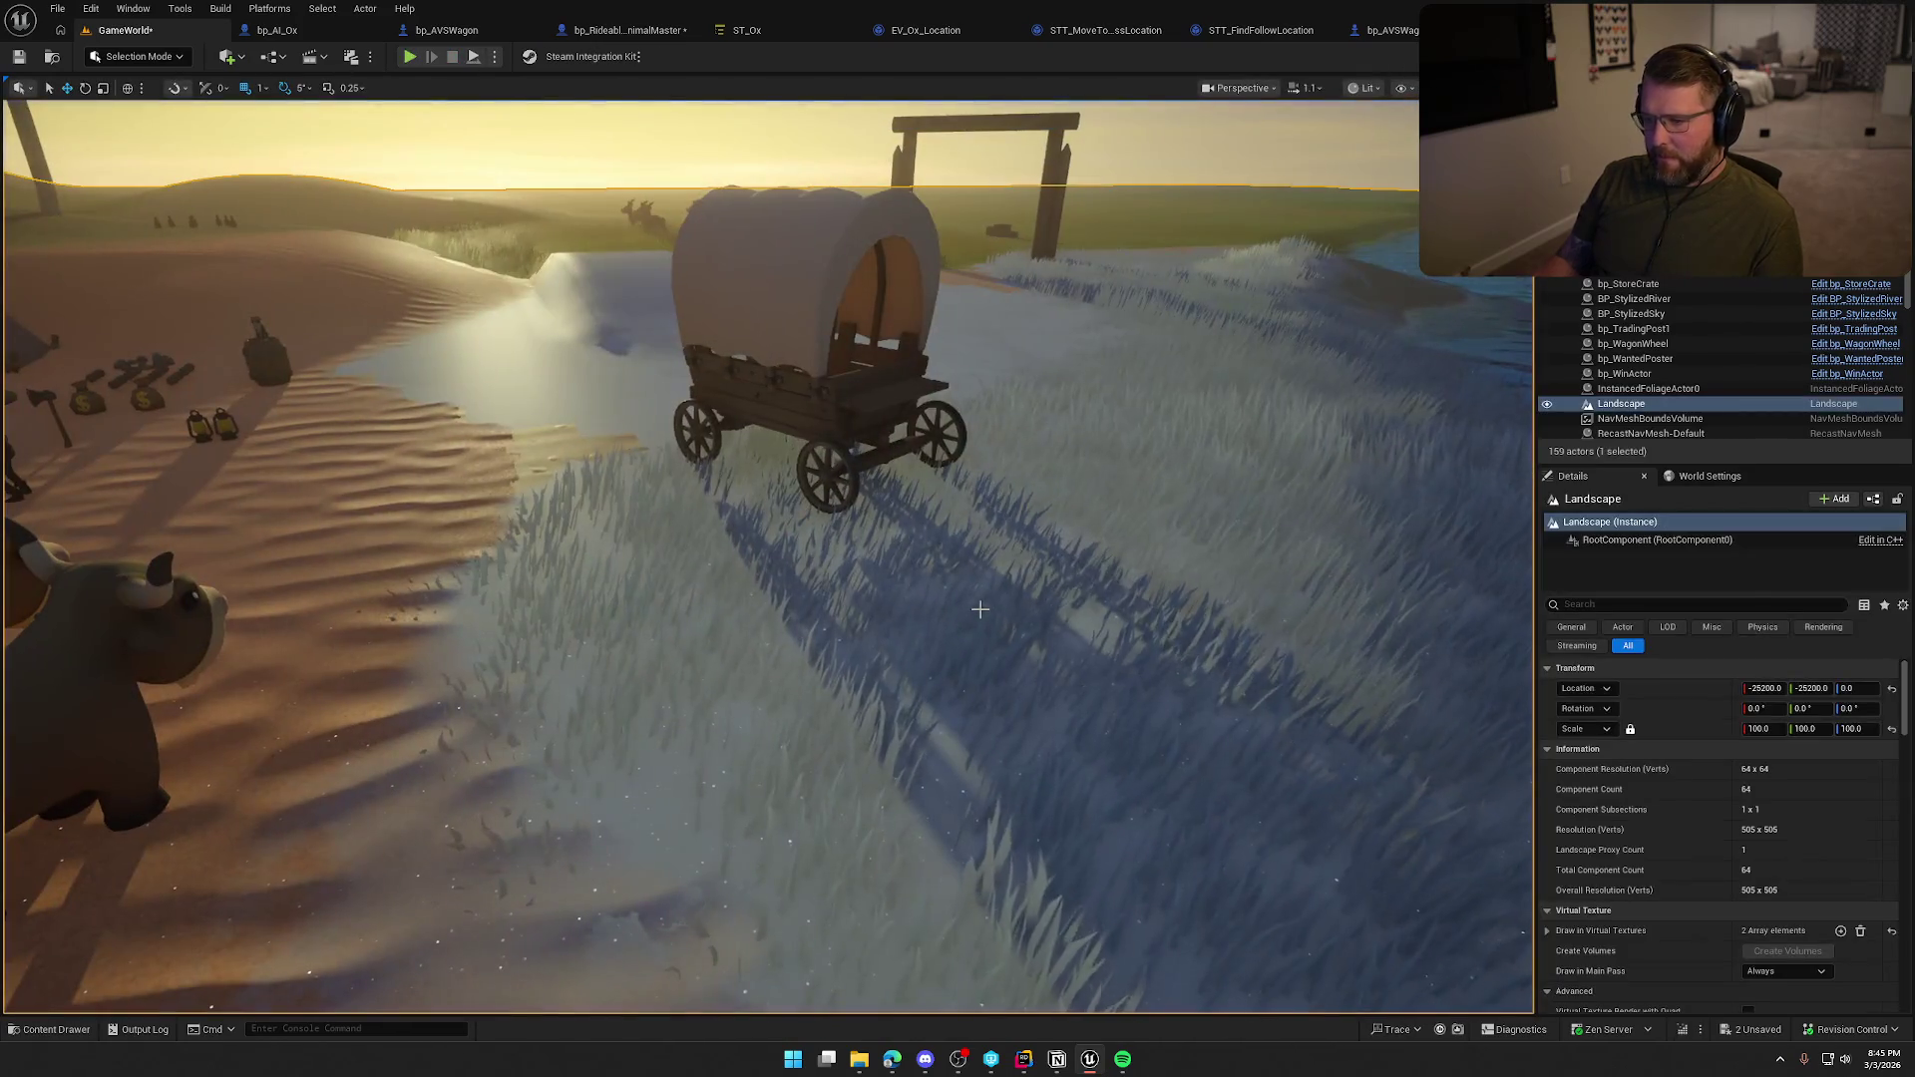
scroll(1733, 710, "down", 15)
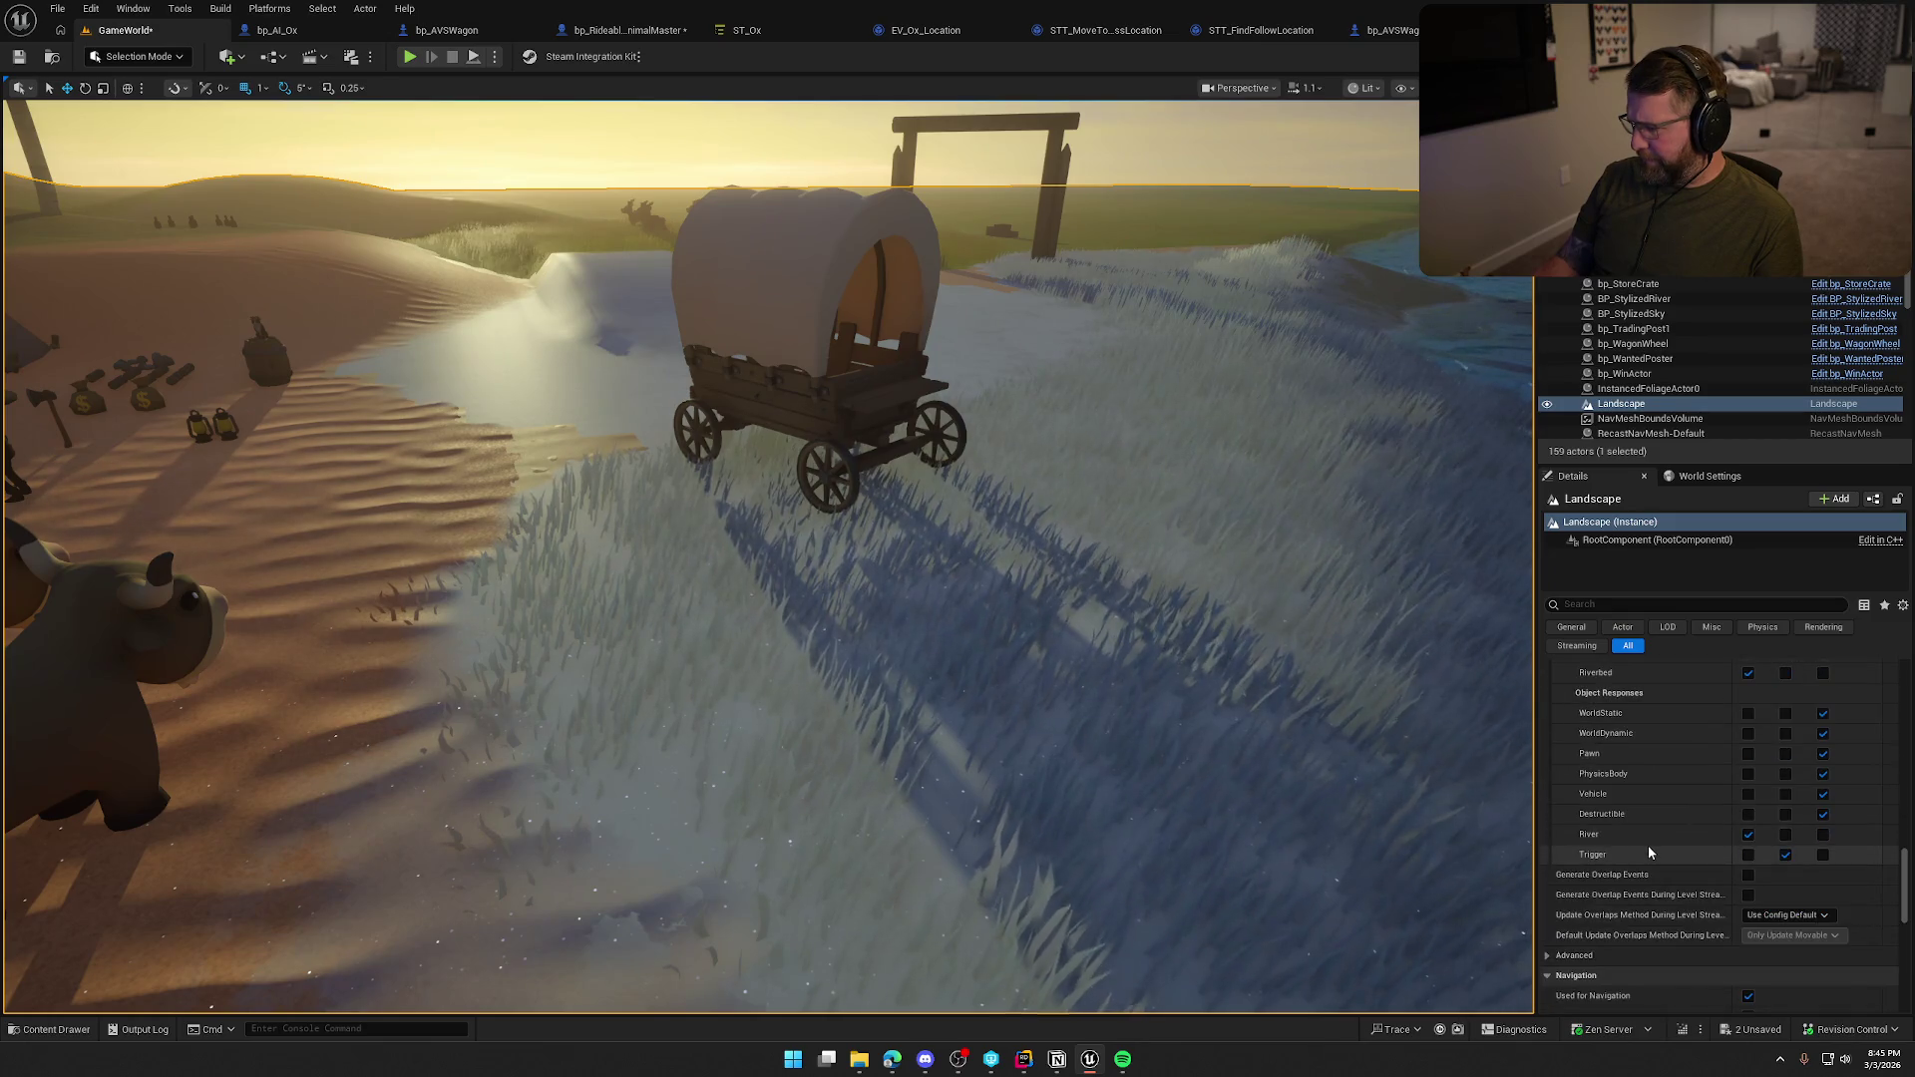
scroll(1630, 853, "down", 1)
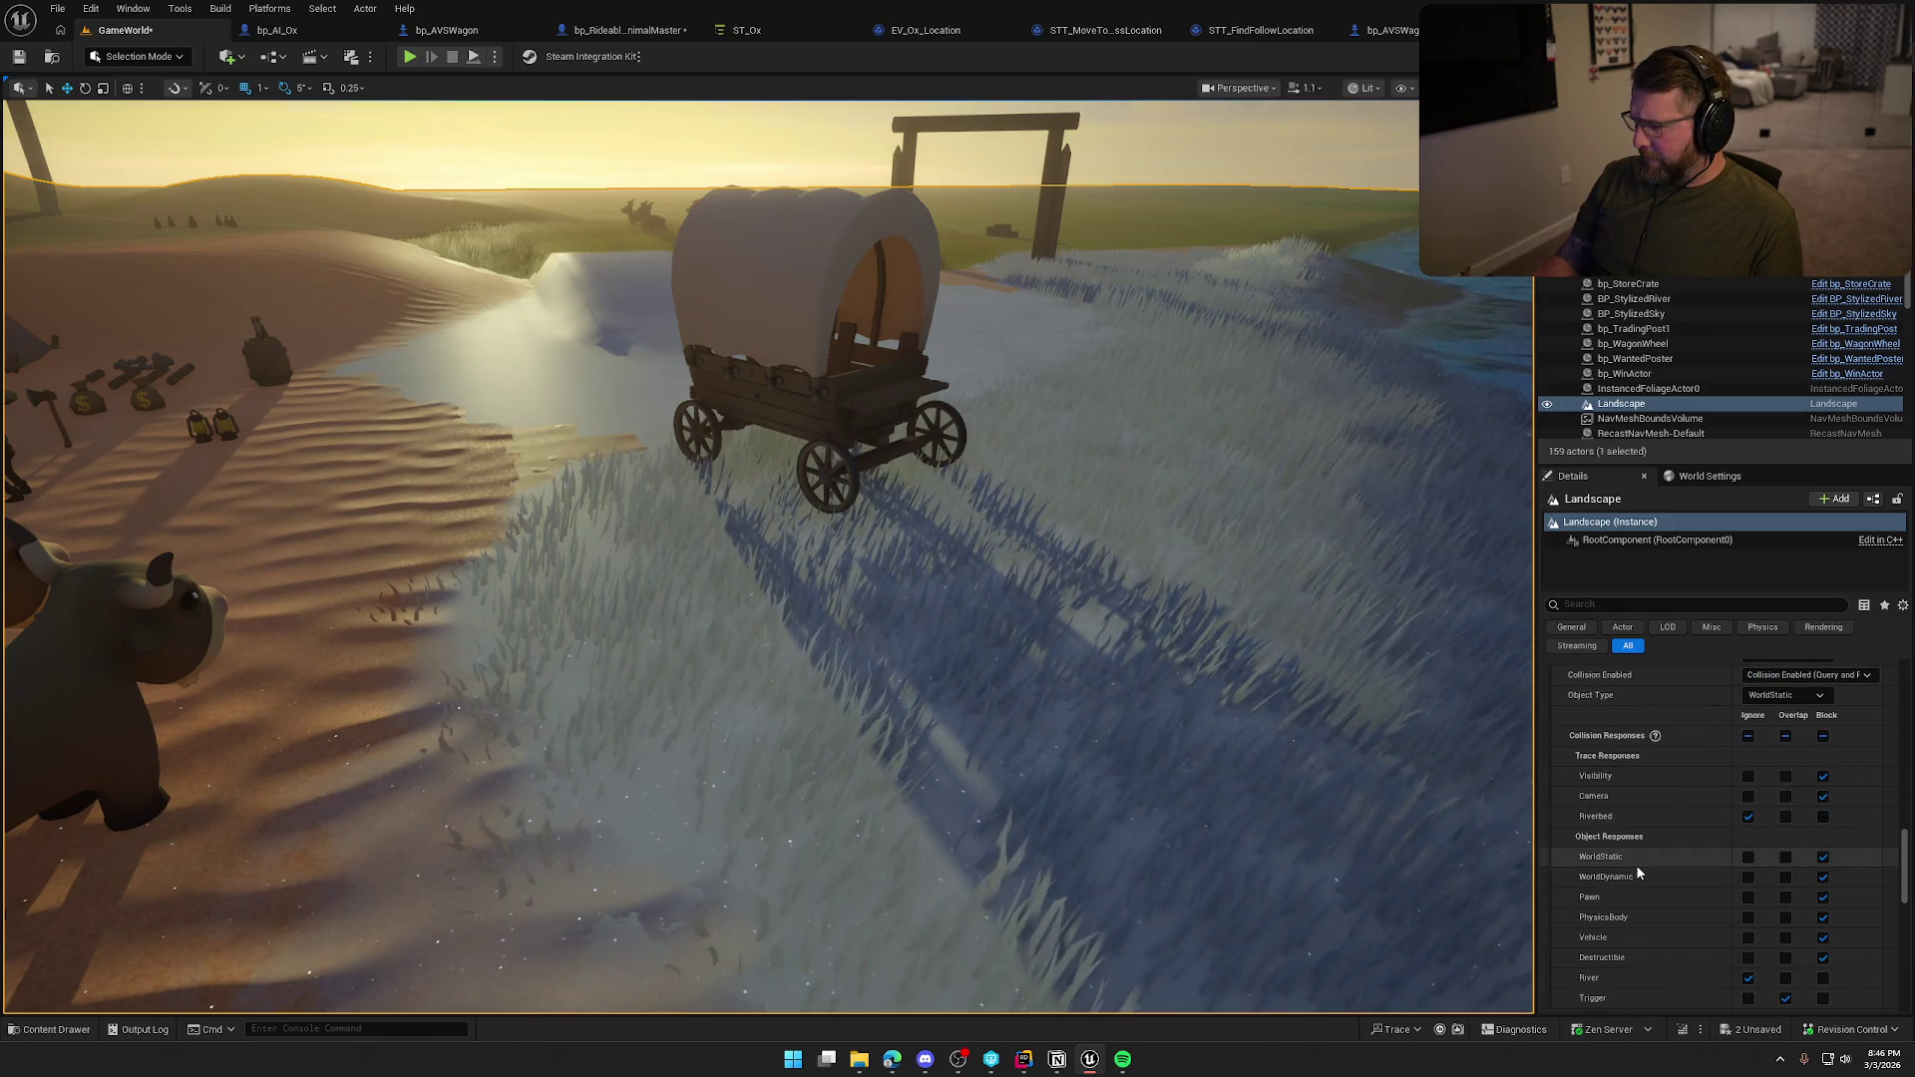
scroll(1811, 700, "down", 1)
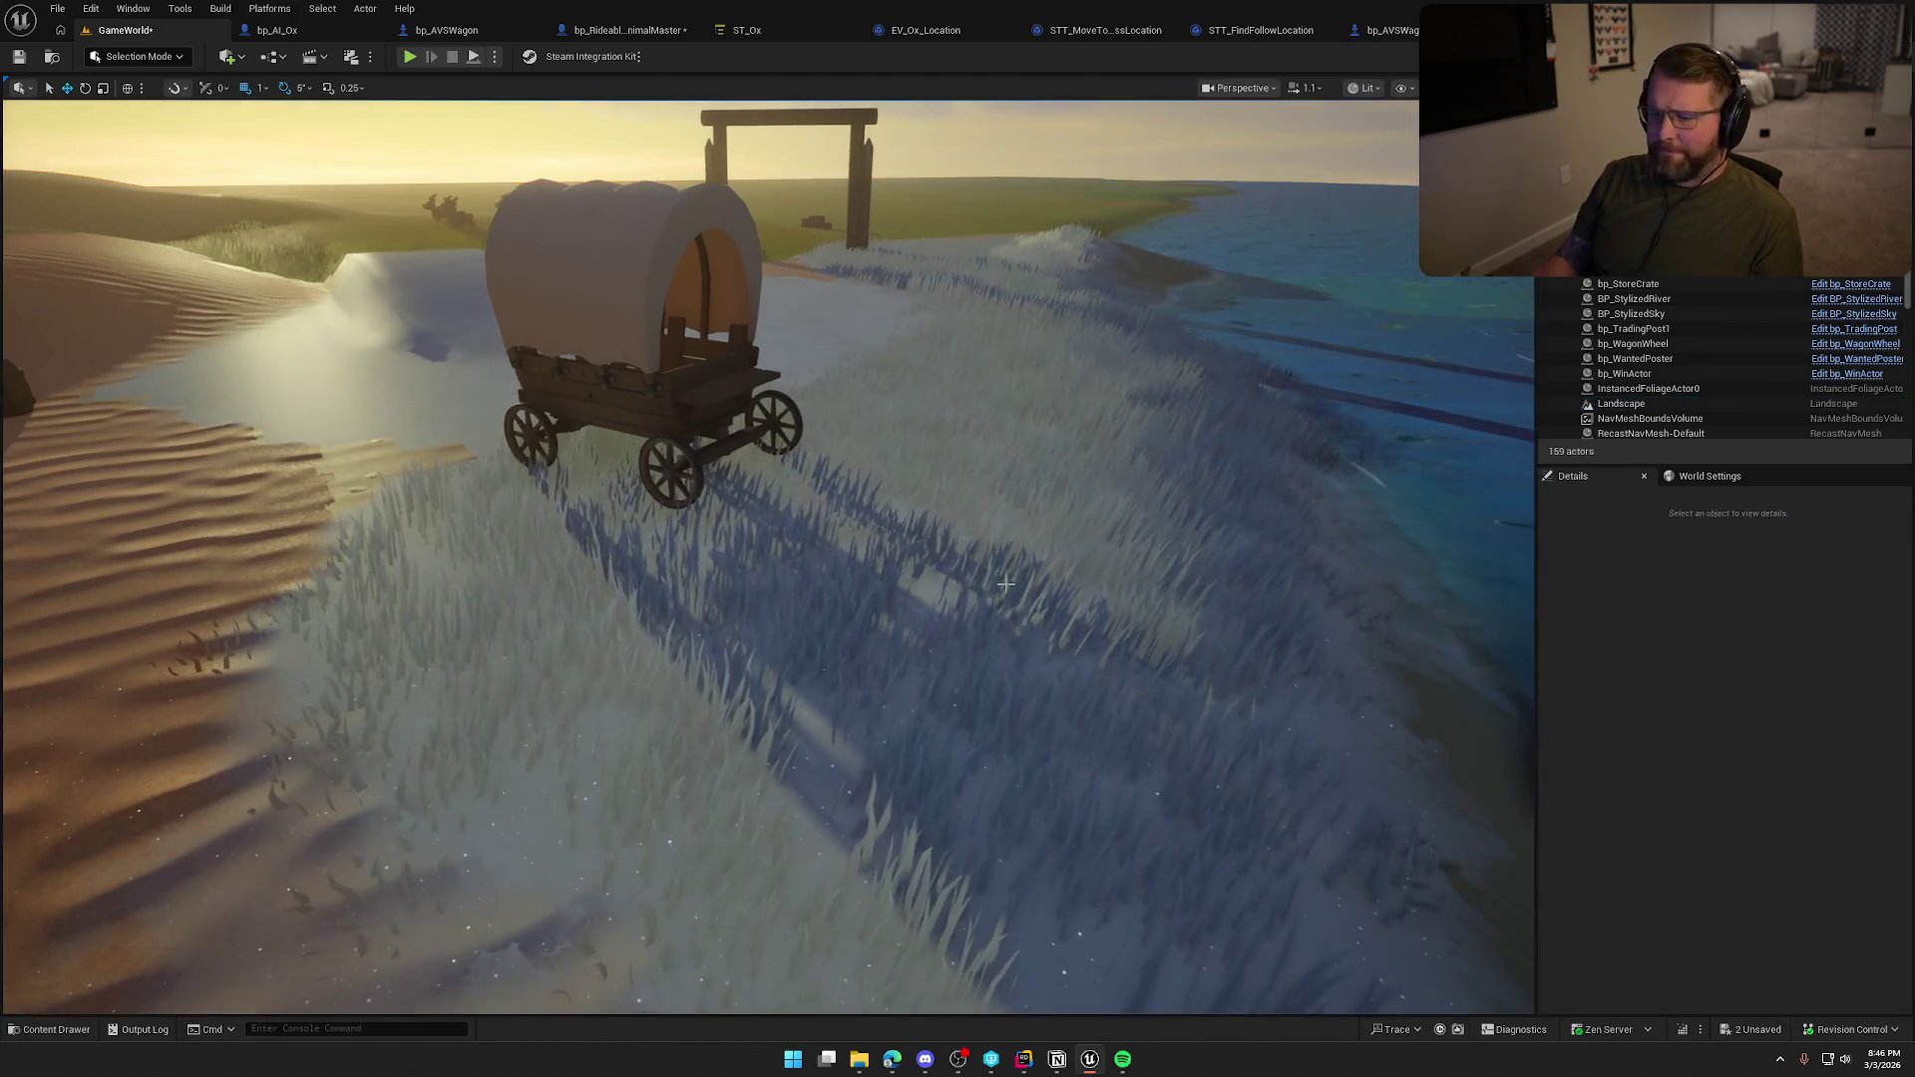
left_click(286, 32)
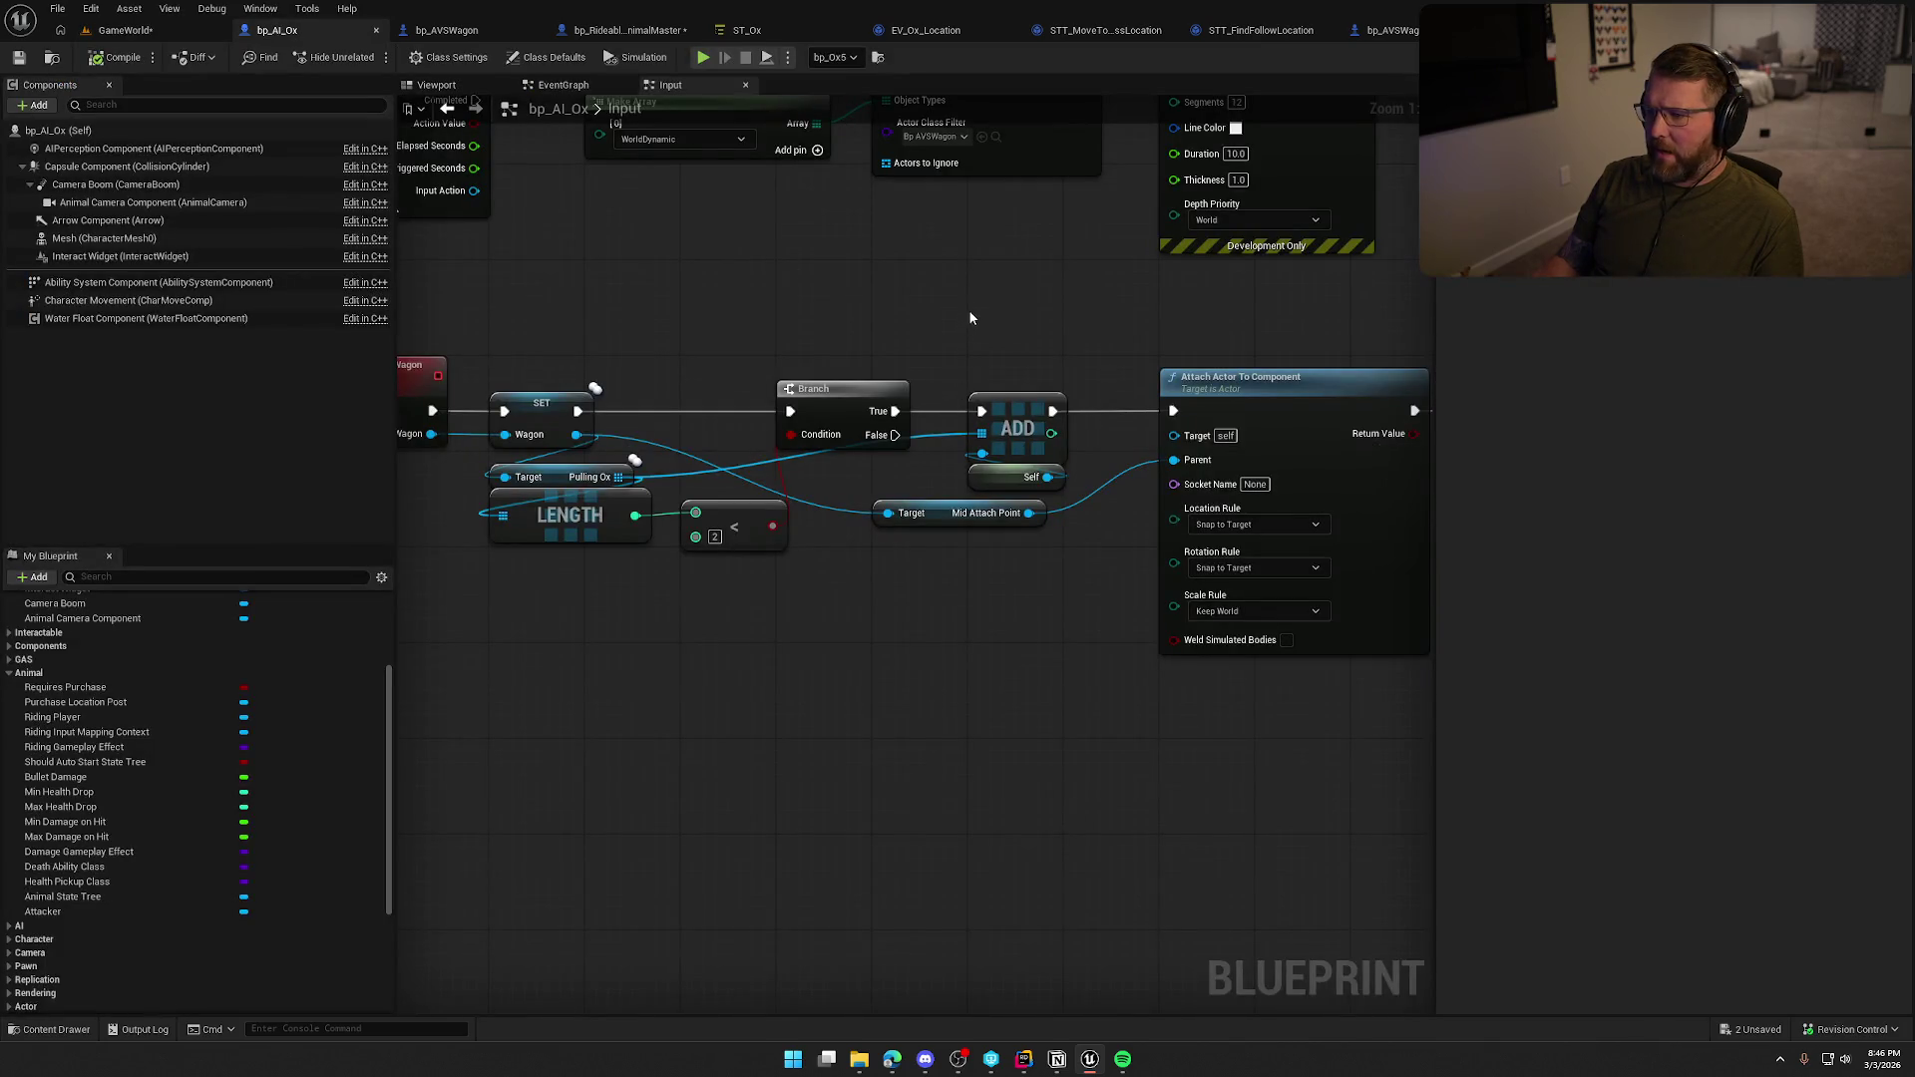
Set bp_AVSWagon's probe channel to WorldStatic, then start a new playtest from GameWorld.
left_click(453, 35)
left_click(1715, 477)
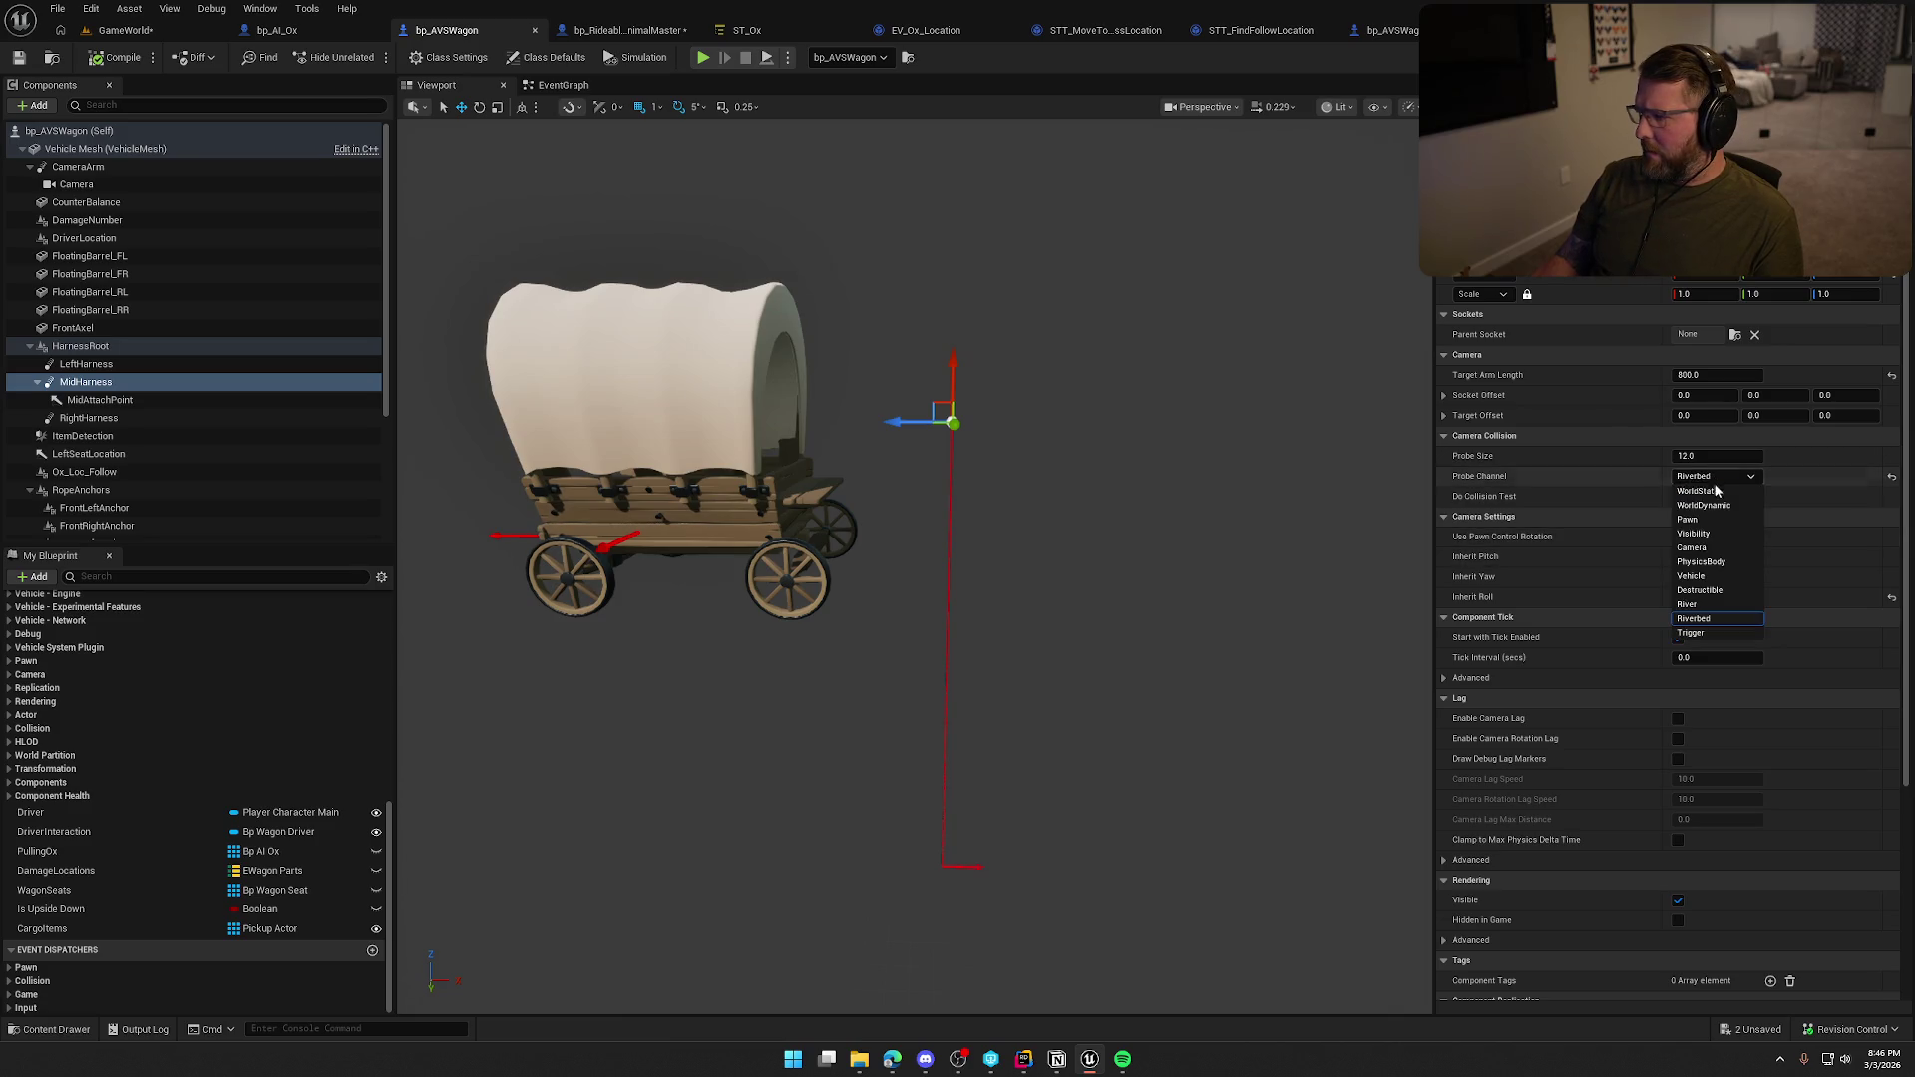
left_click(1708, 494)
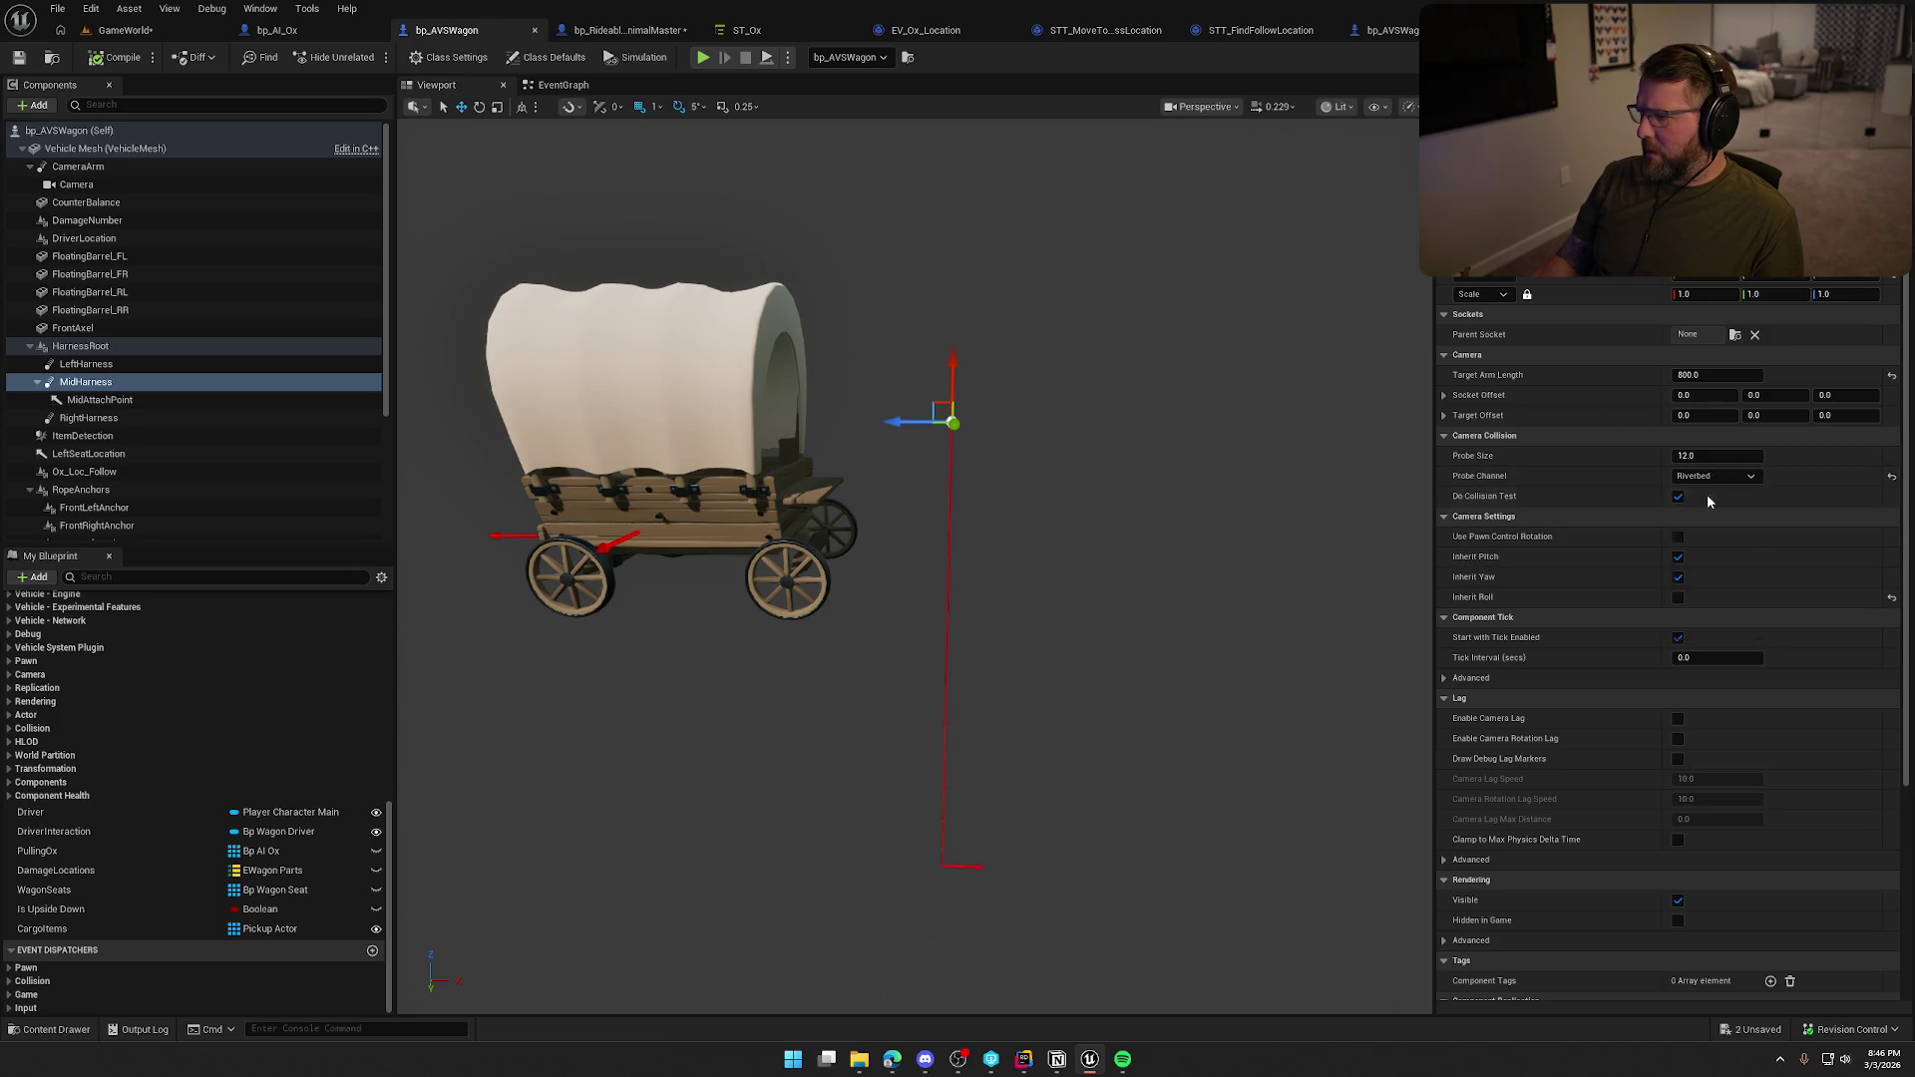
left_click(112, 33)
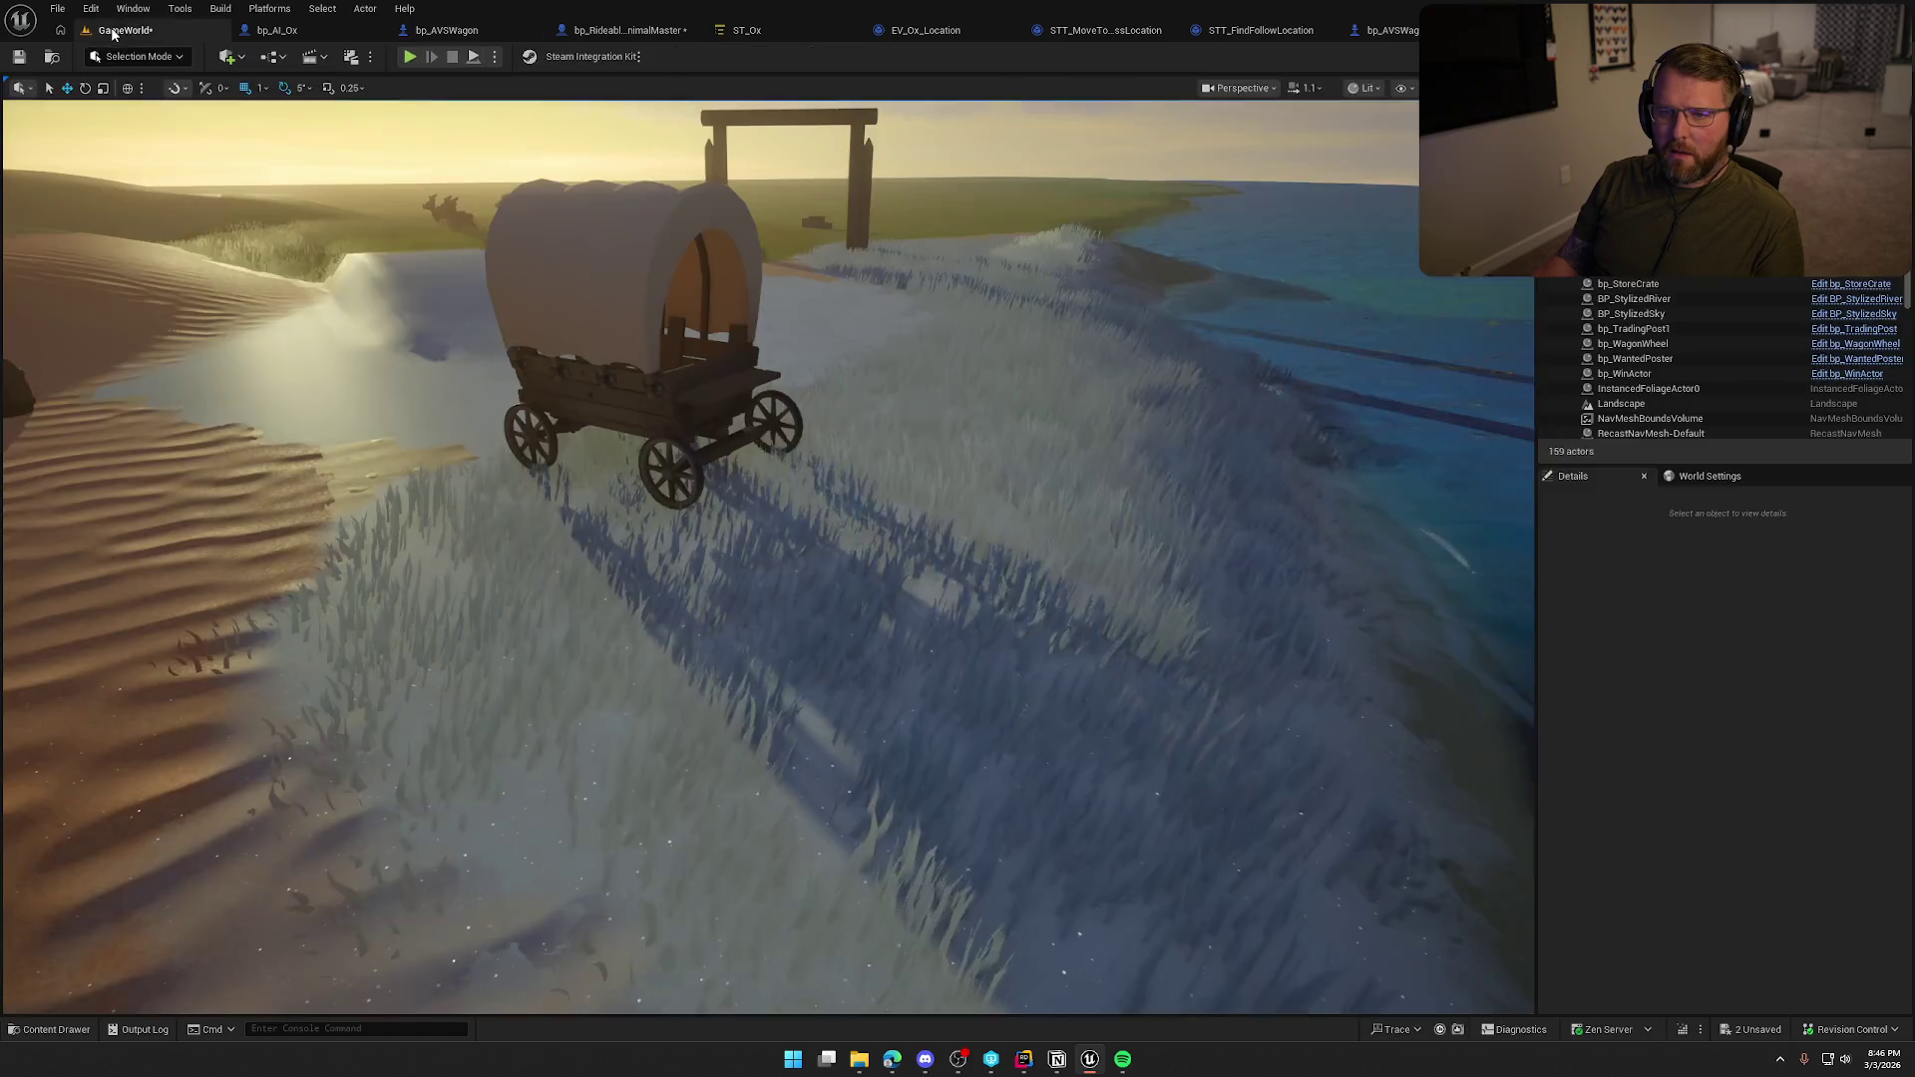
left_click(408, 57)
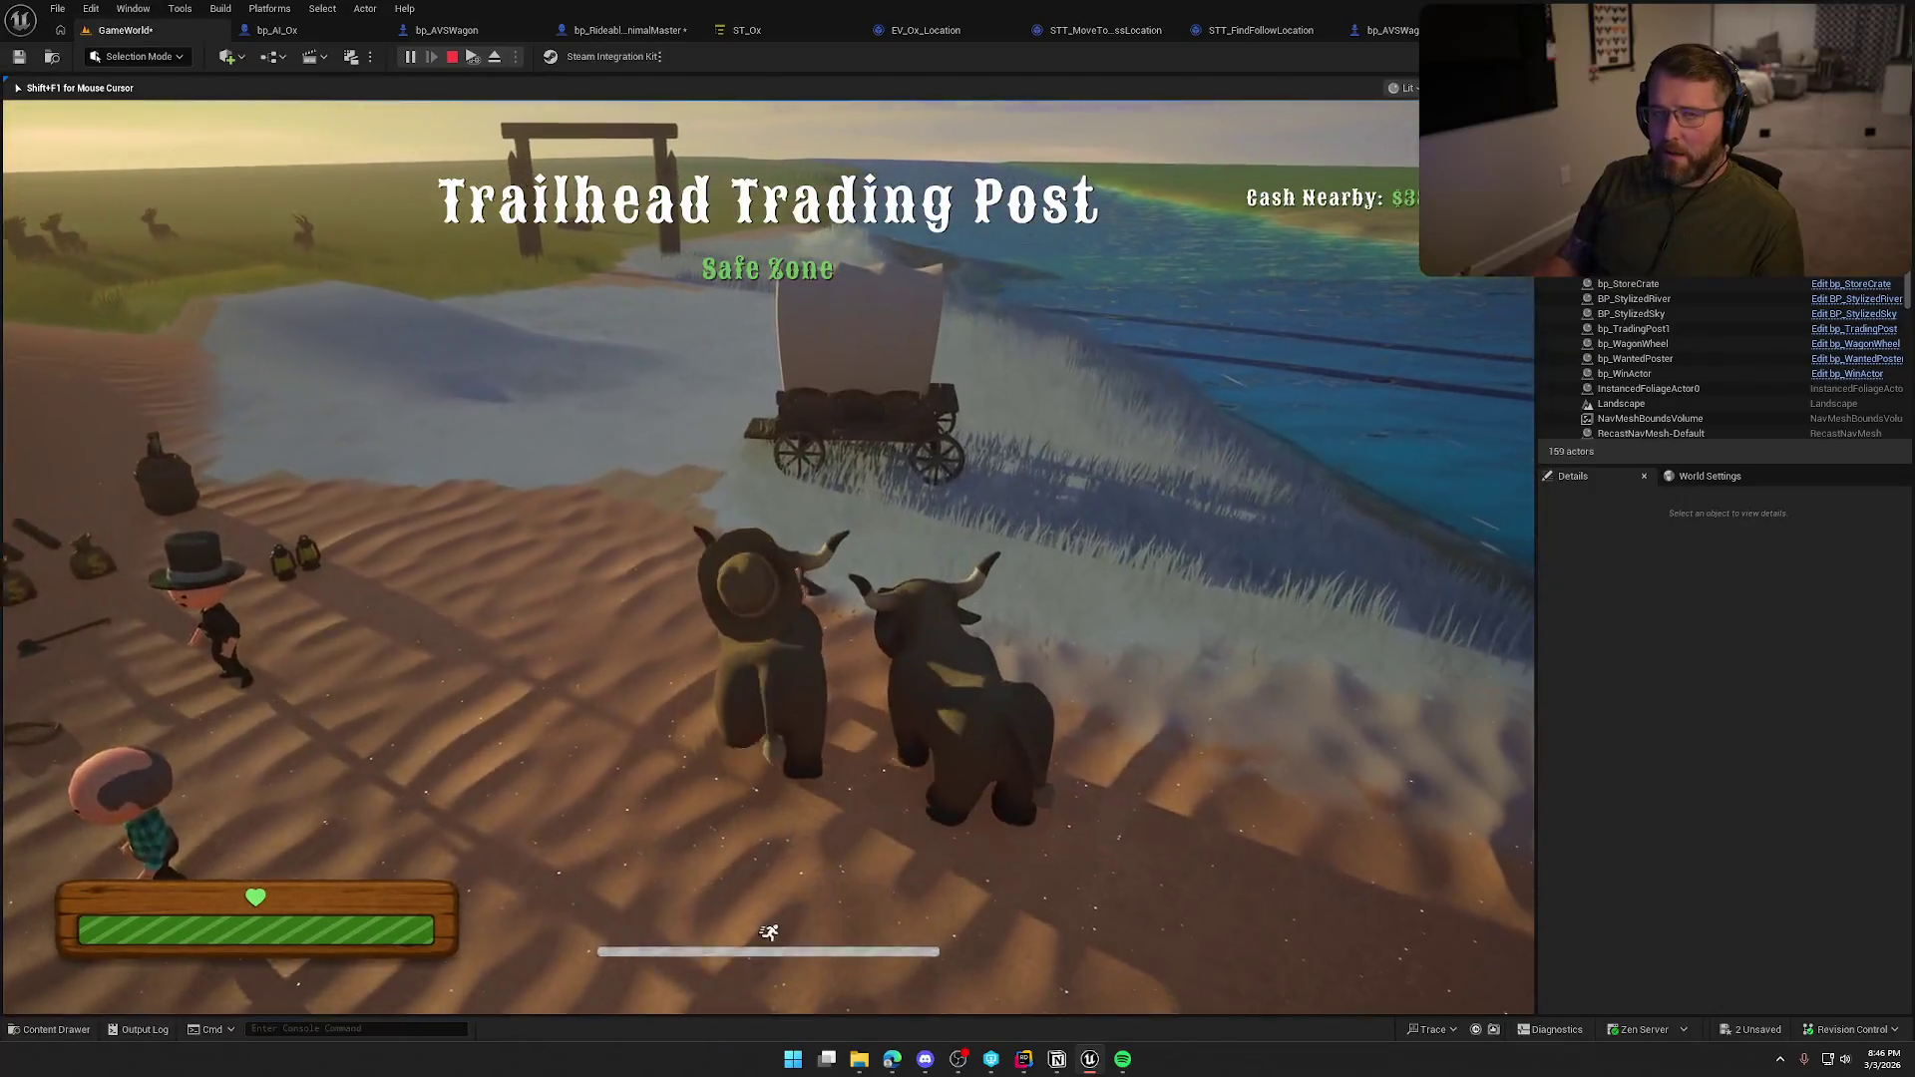
Ride the ox to the wagon, dismount and climb onto the wagon.
key("w")
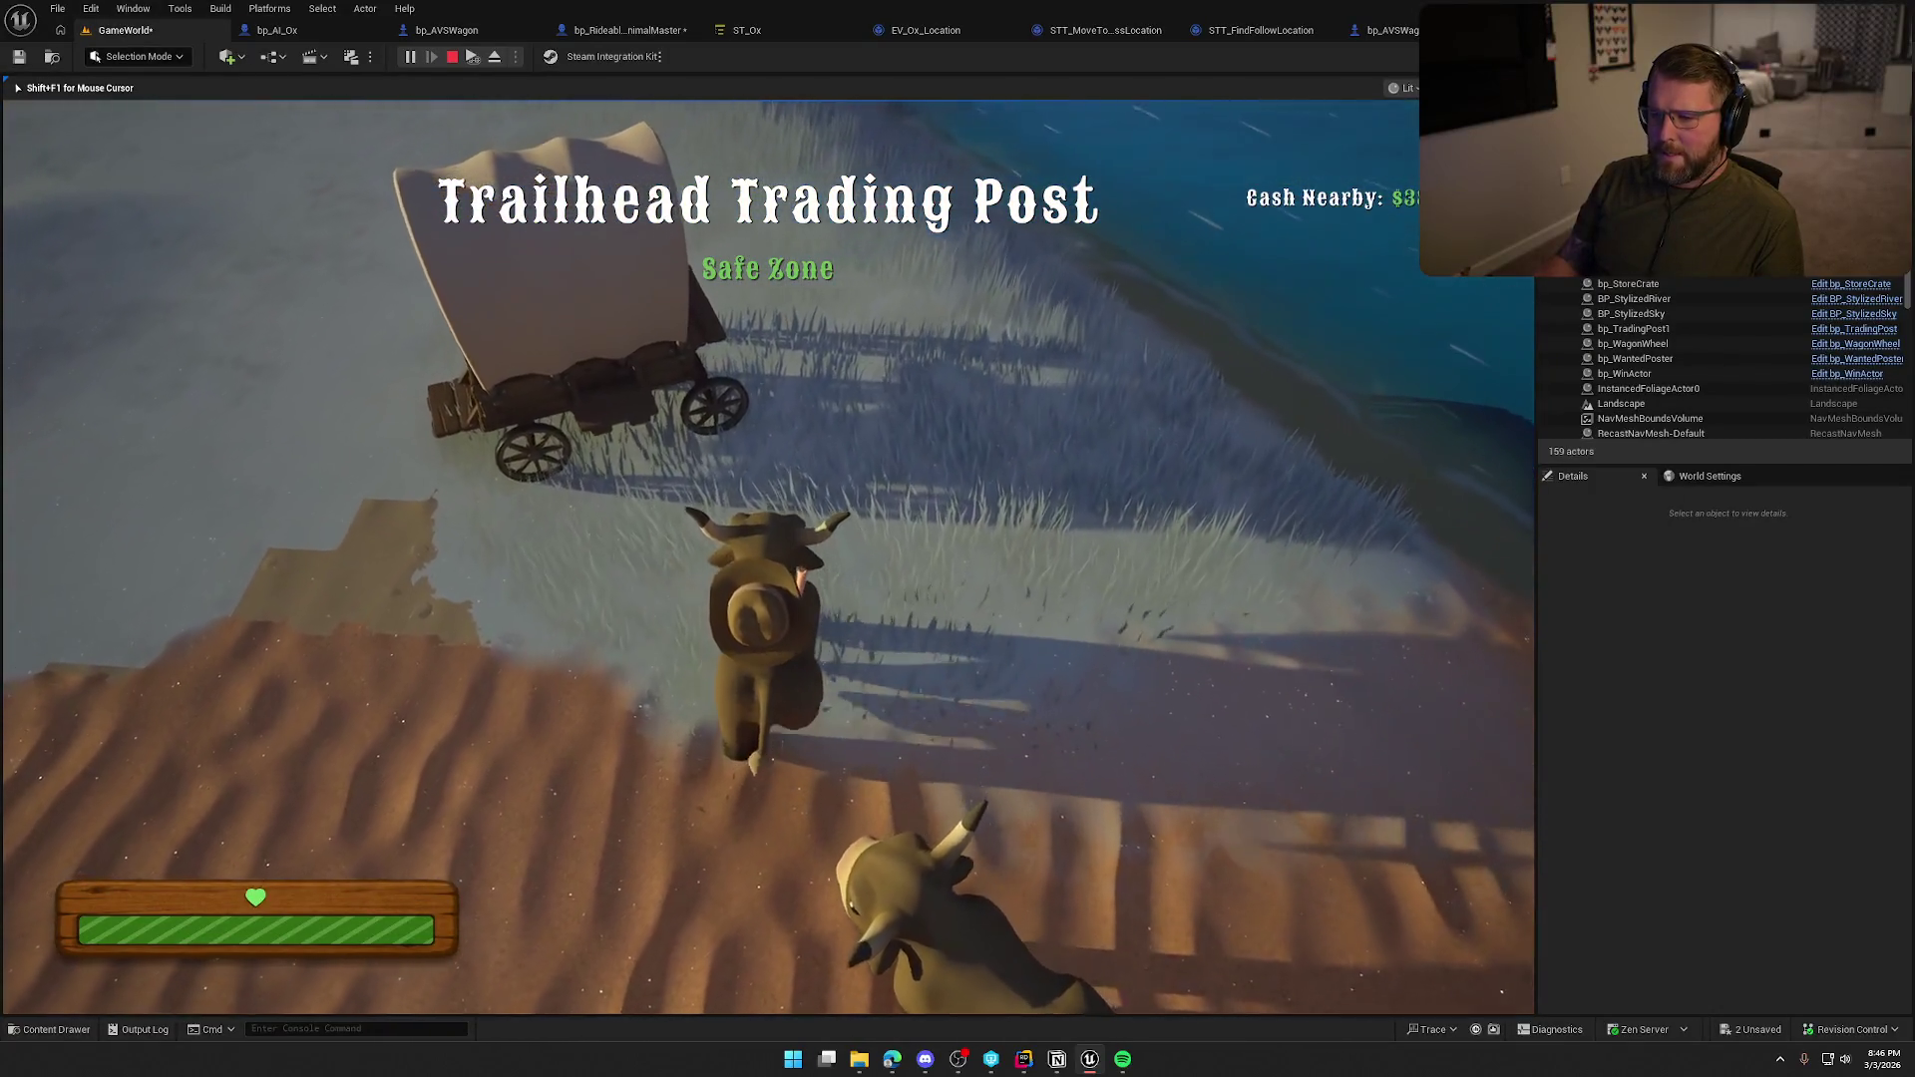
key("e")
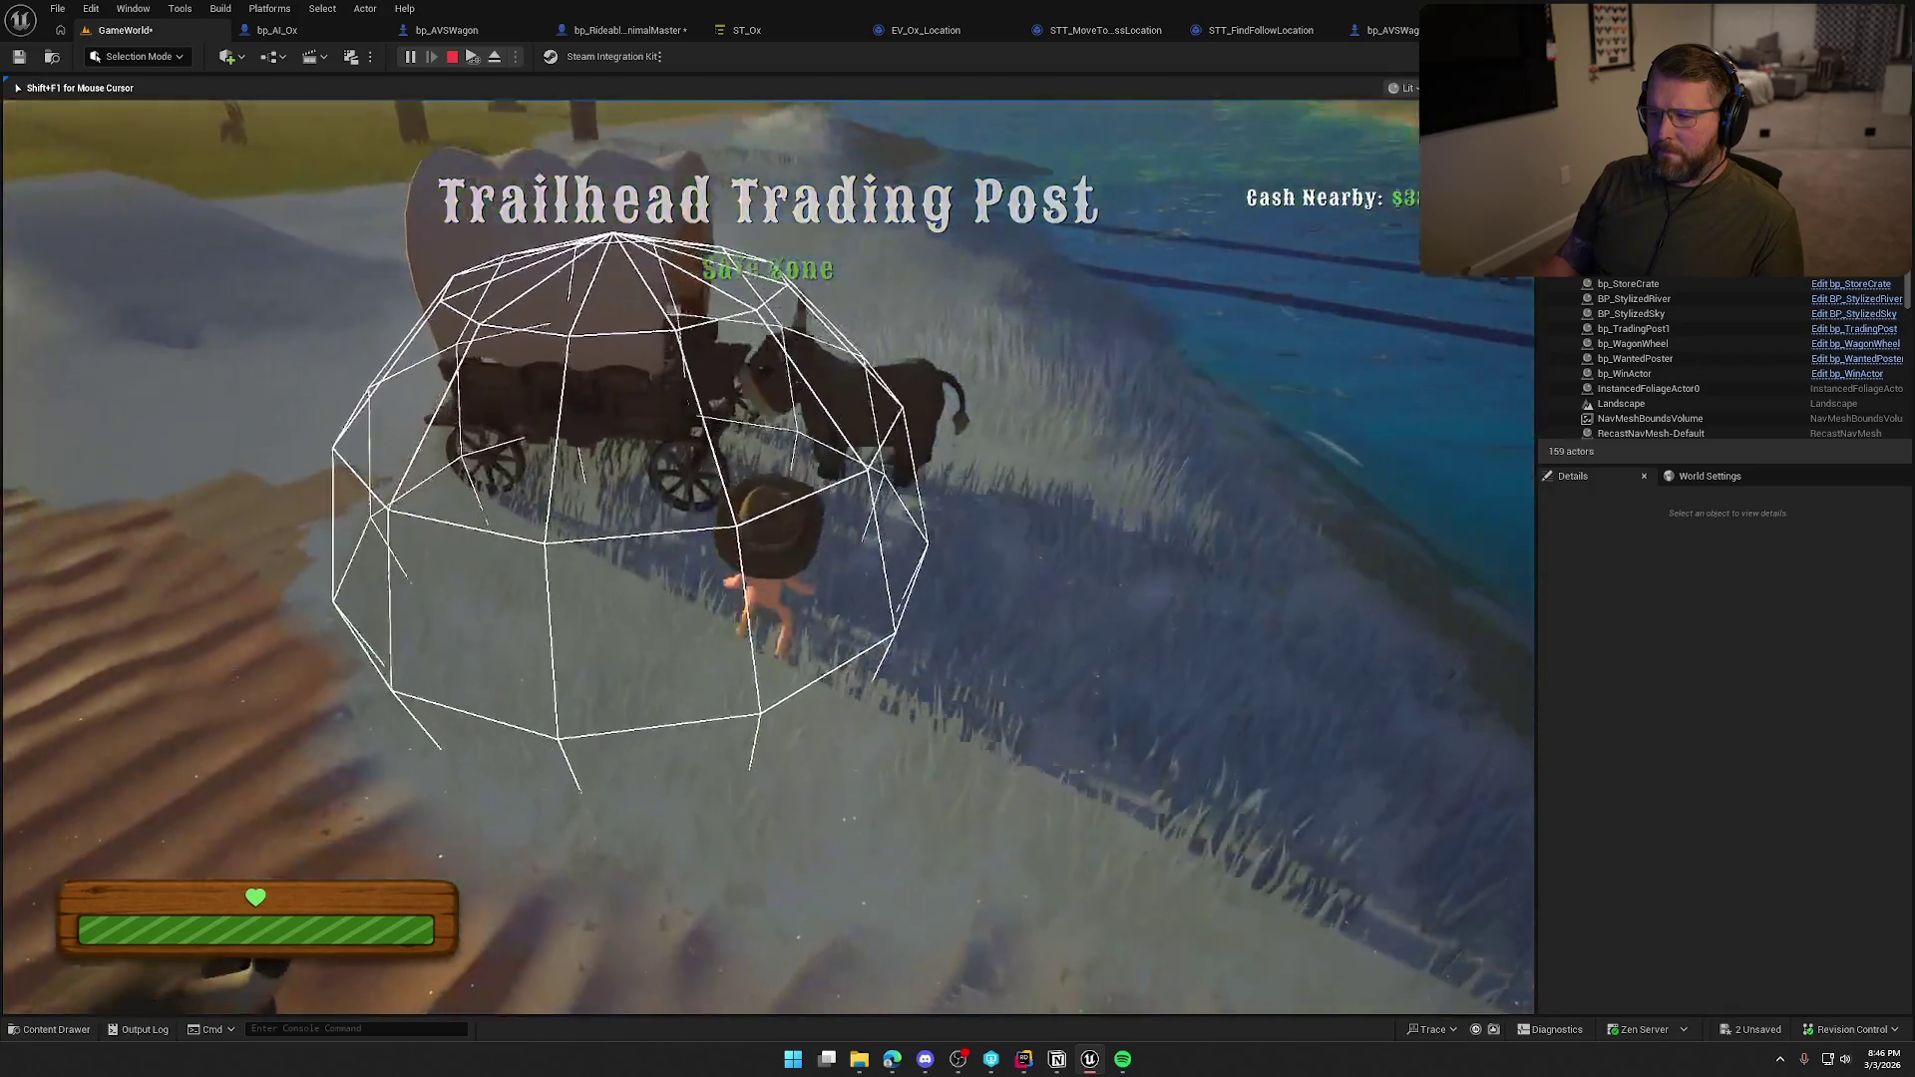
key("w")
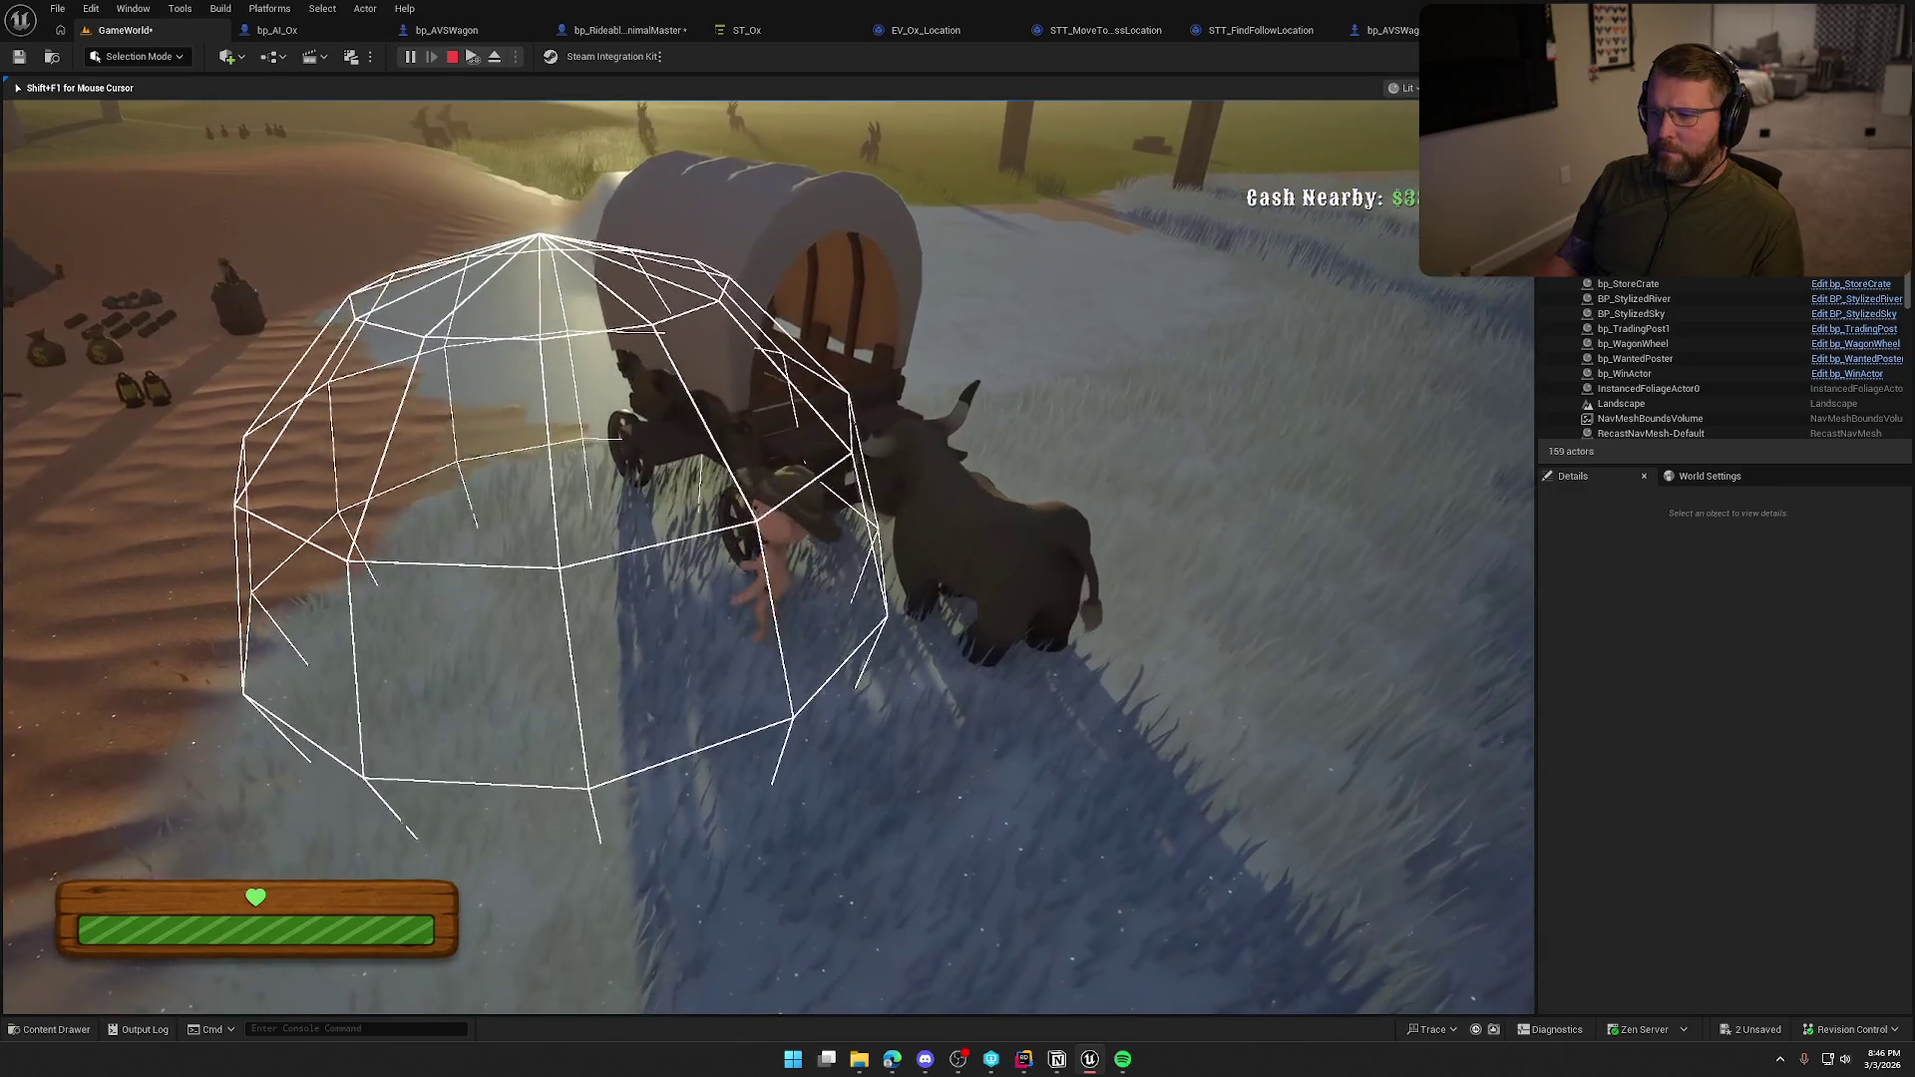
key("e")
Drive the wagon forward and to the right, then stop play and switch to bp_RideableAnimalMaster.
key("w")
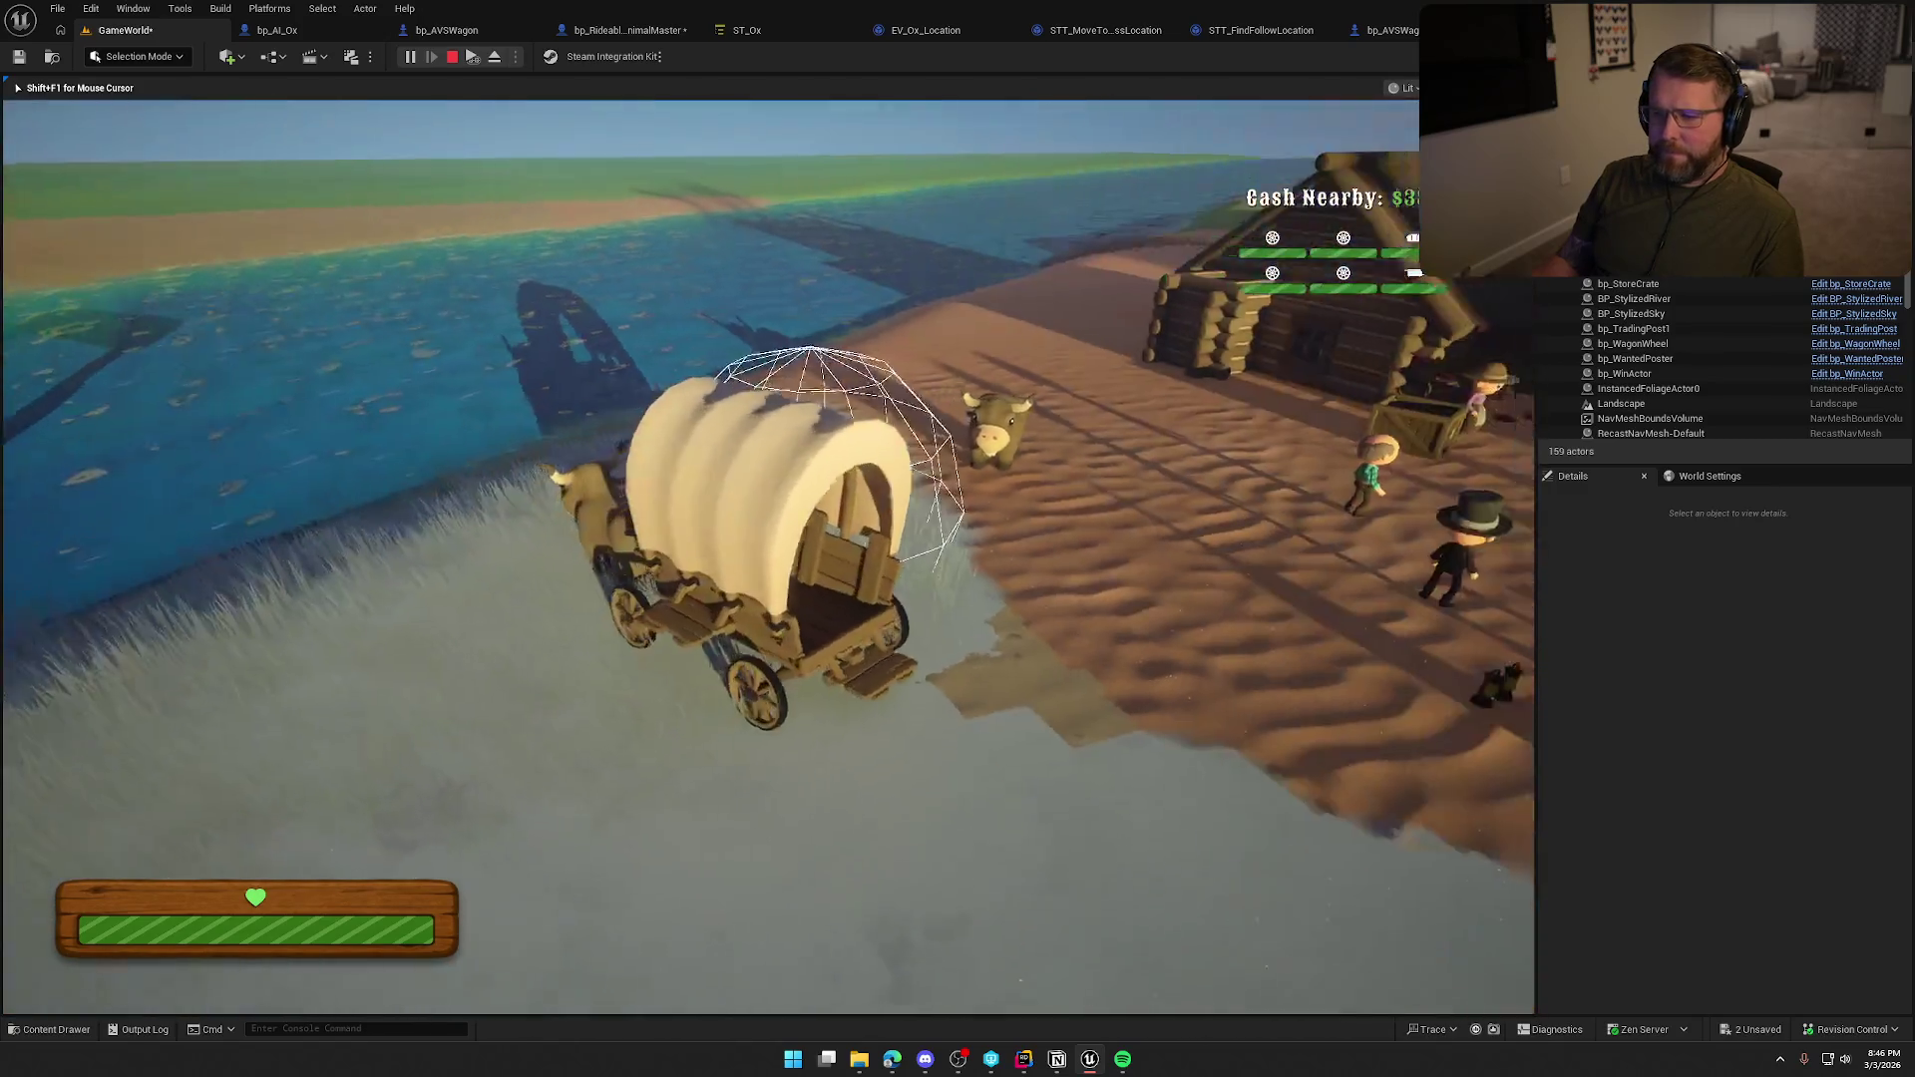
key("d")
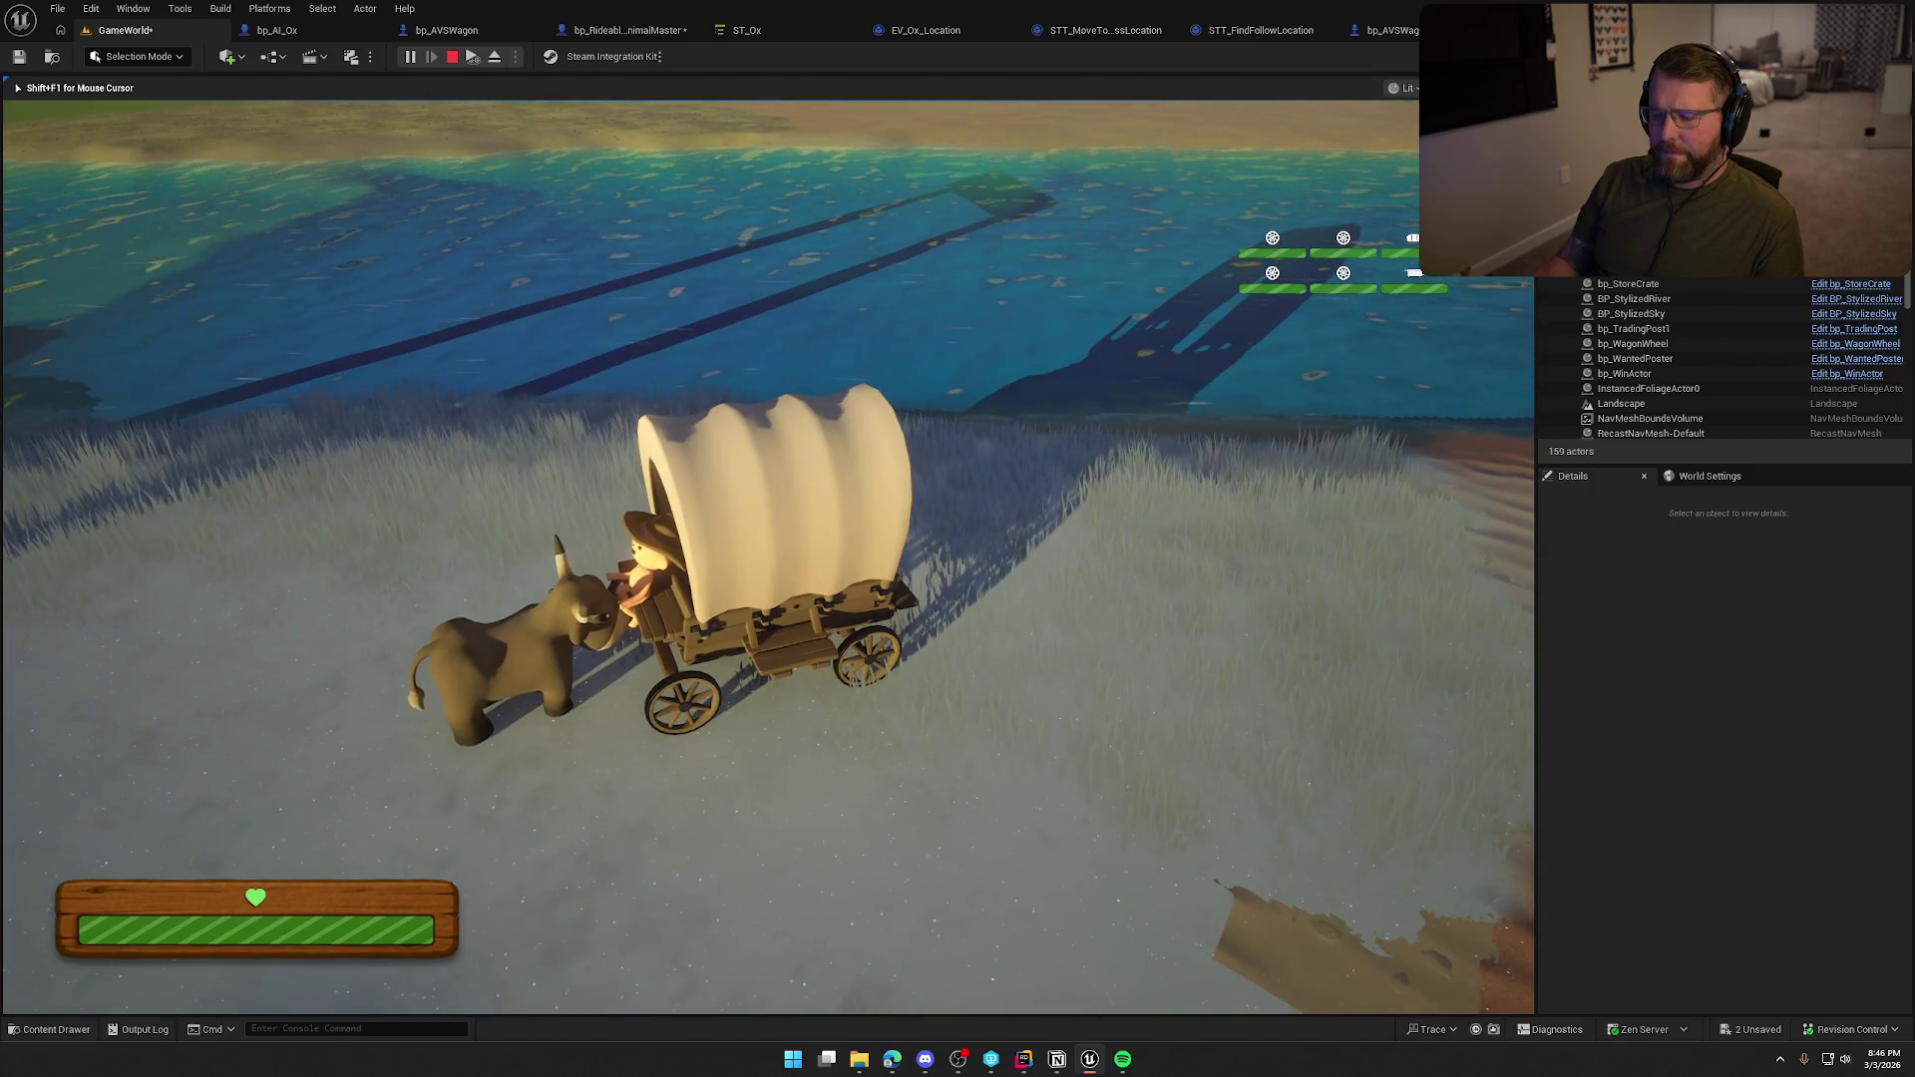
key("Escape")
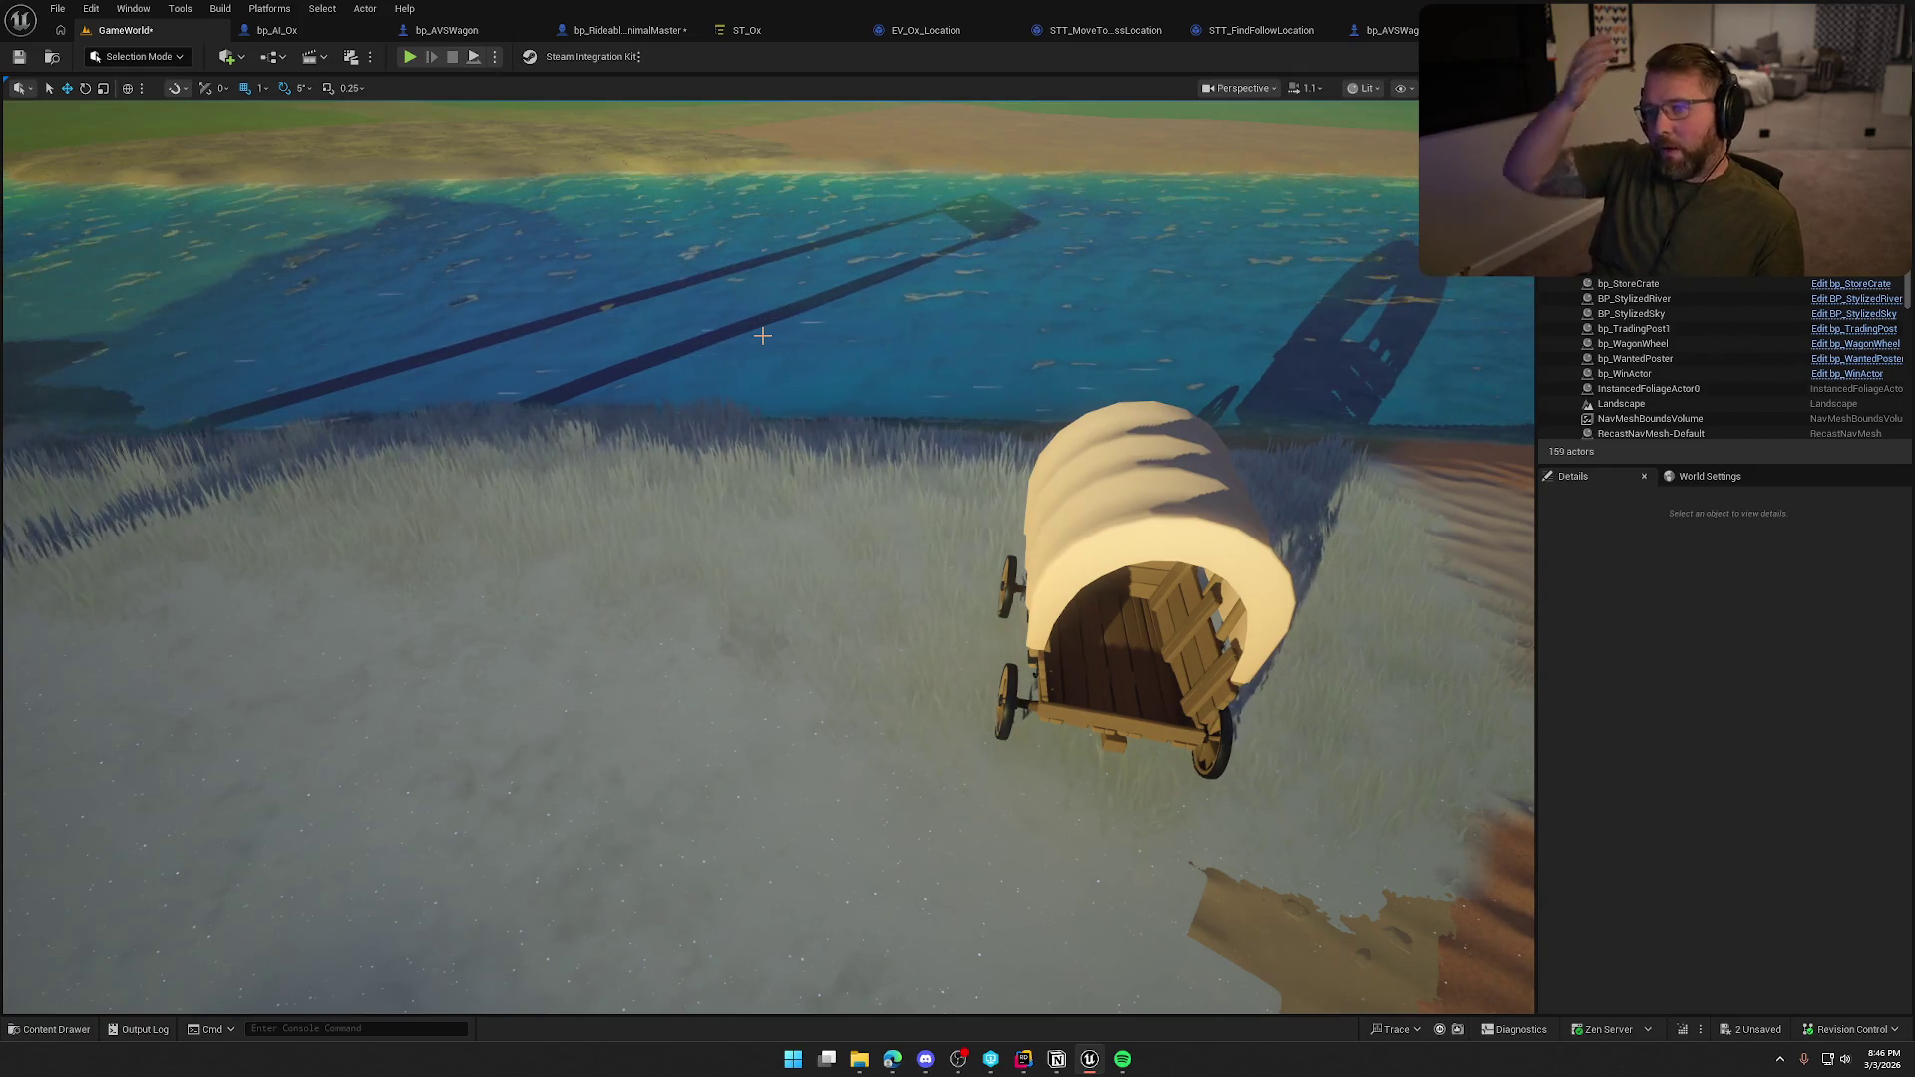
key("ctrl+Tab")
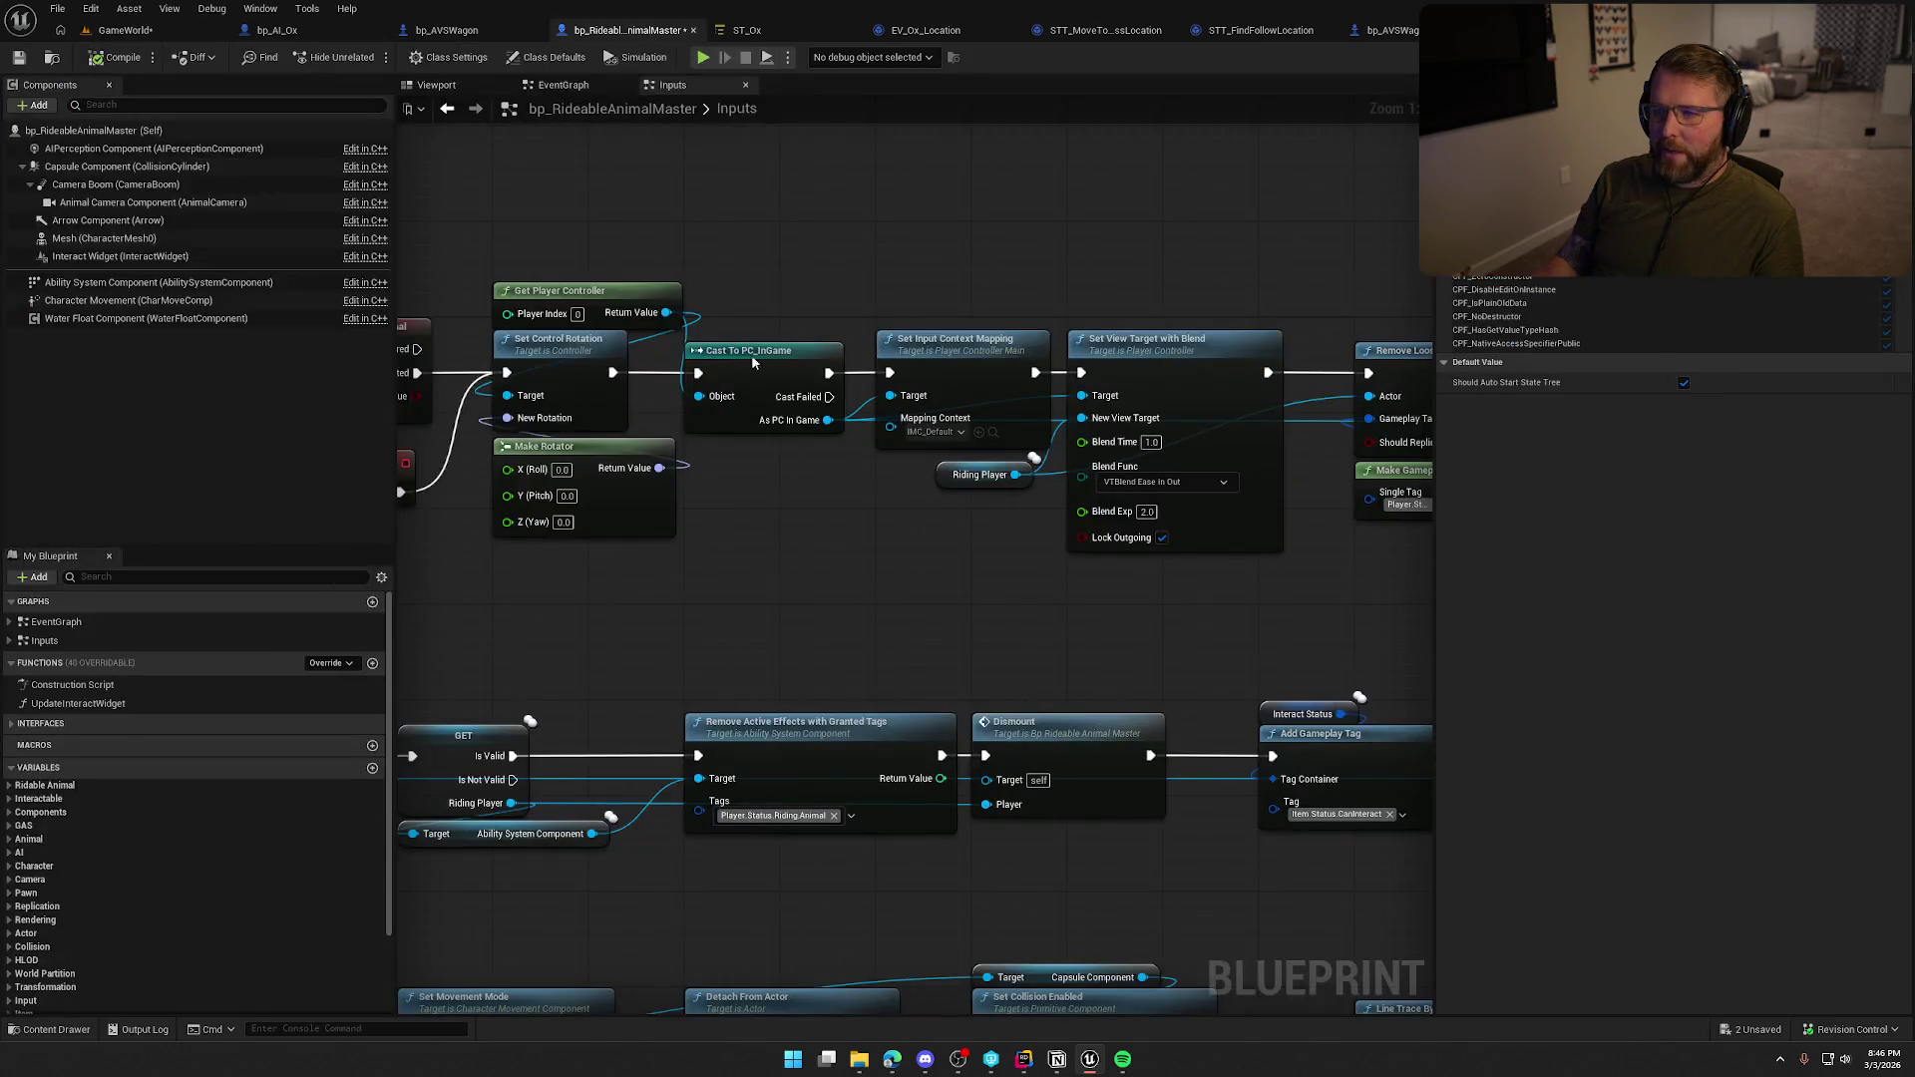
Compile bp_RideableAnimalMaster, review bp_AI_Ox's attach-to-wagon nodes, then select bp_AVSWagon's MidAttachPoint.
left_click(117, 58)
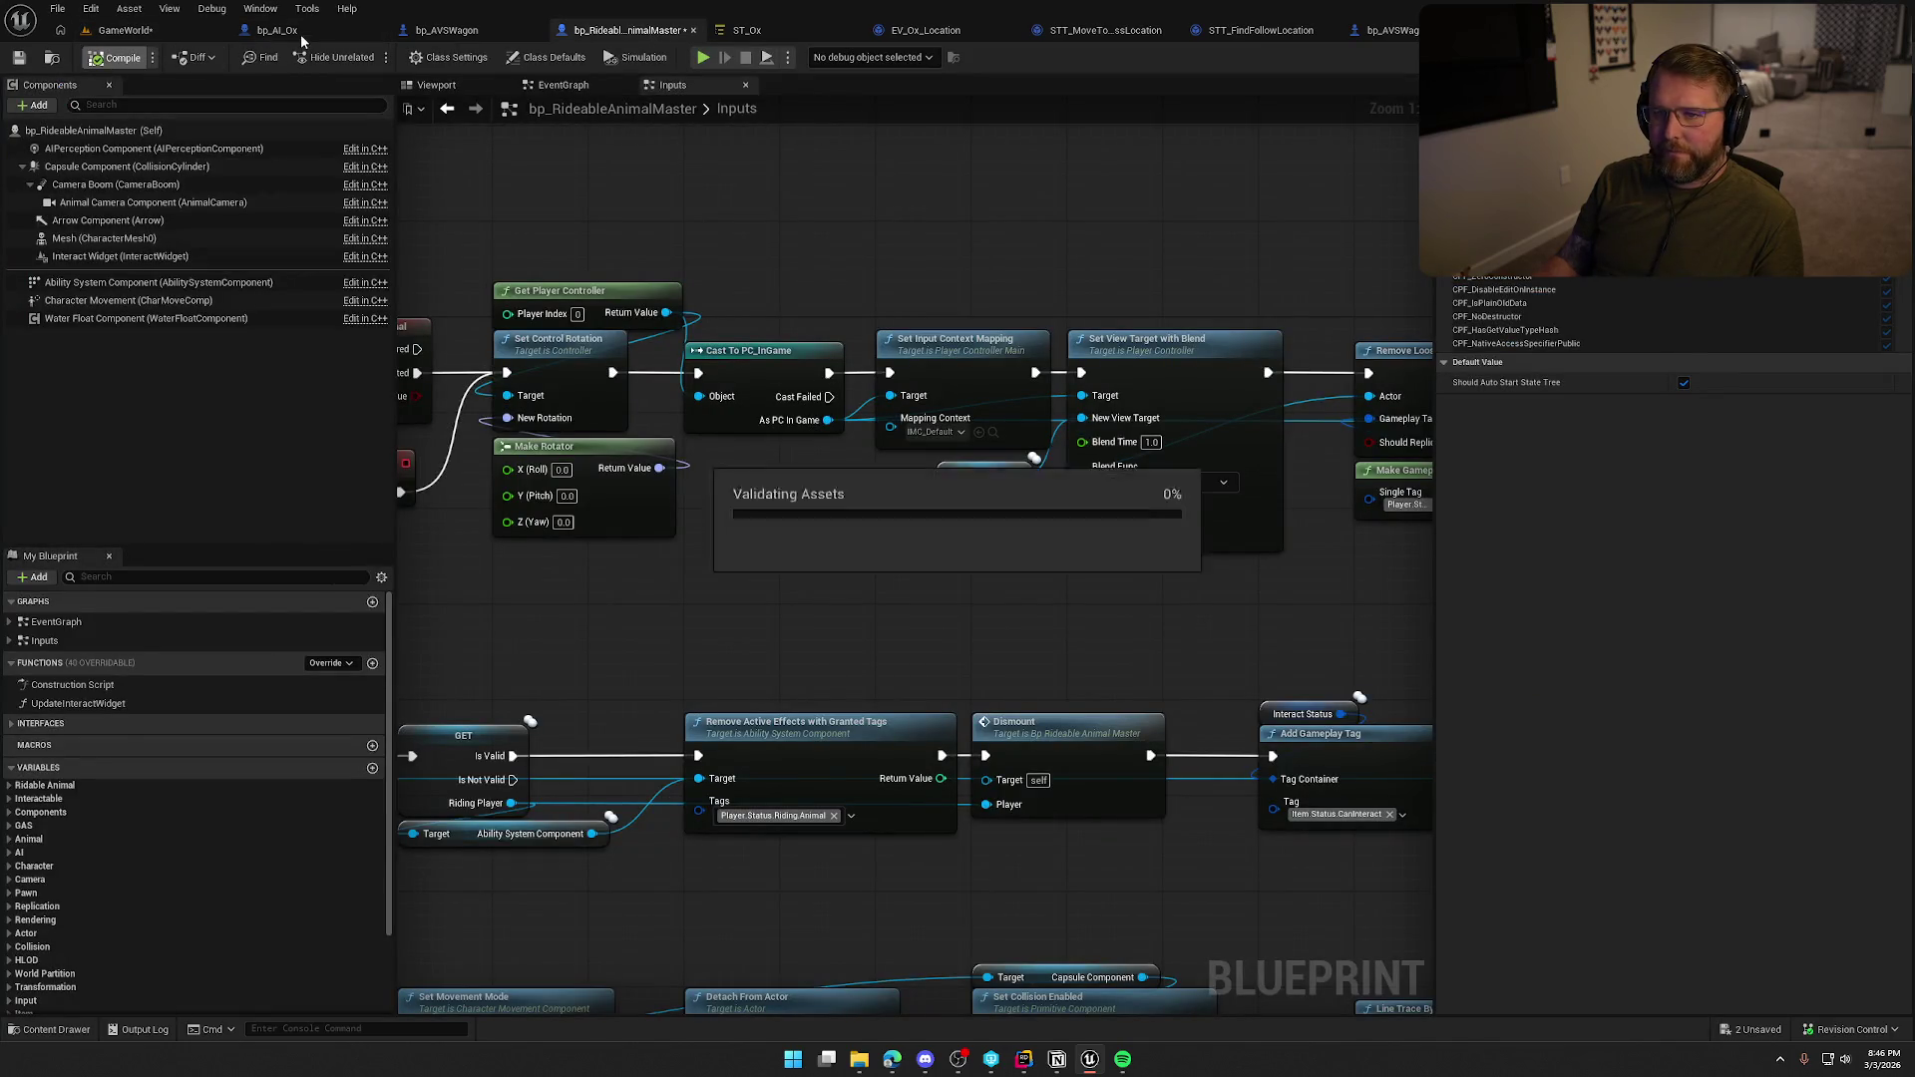
left_click(277, 30)
mouse_move(752, 357)
left_mouse_down()
mouse_move(864, 641)
mouse_move(1090, 679)
mouse_move(1005, 675)
left_mouse_up()
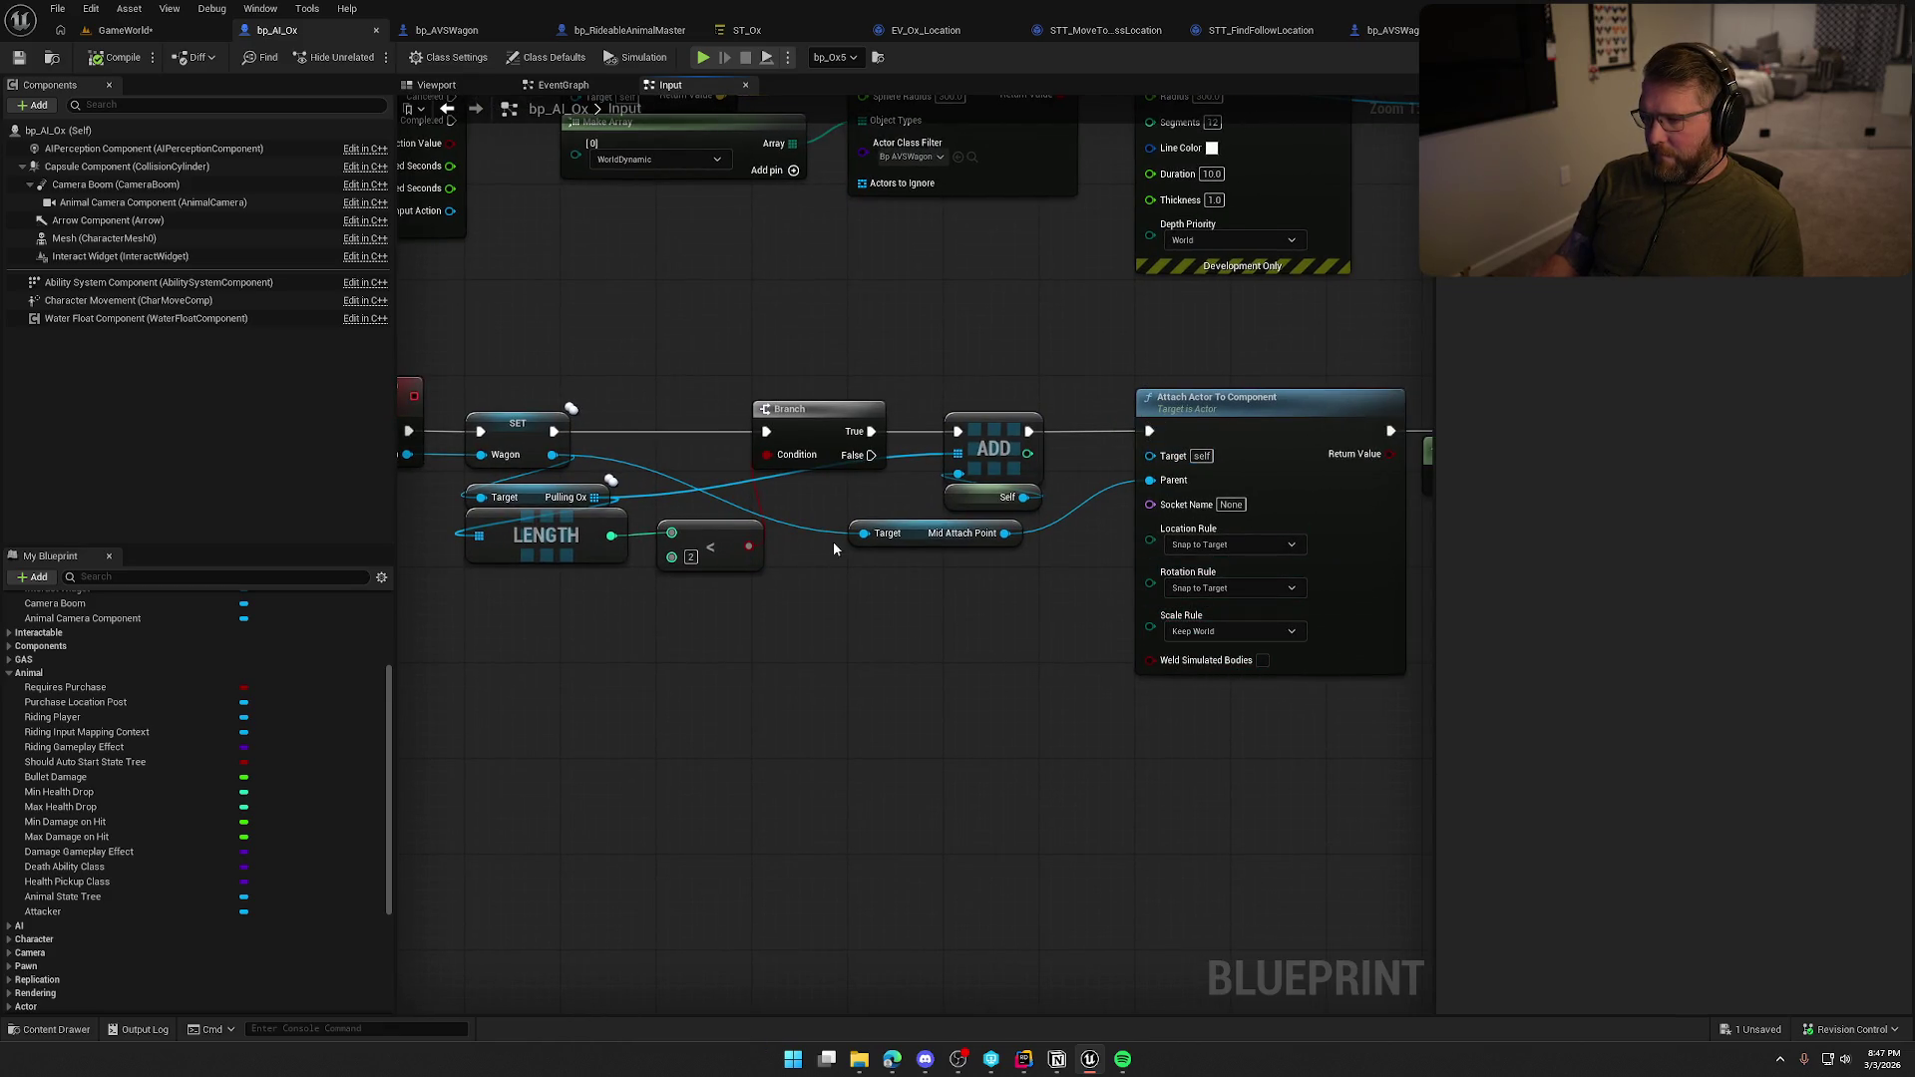
left_click_drag(949, 749, 1072, 719)
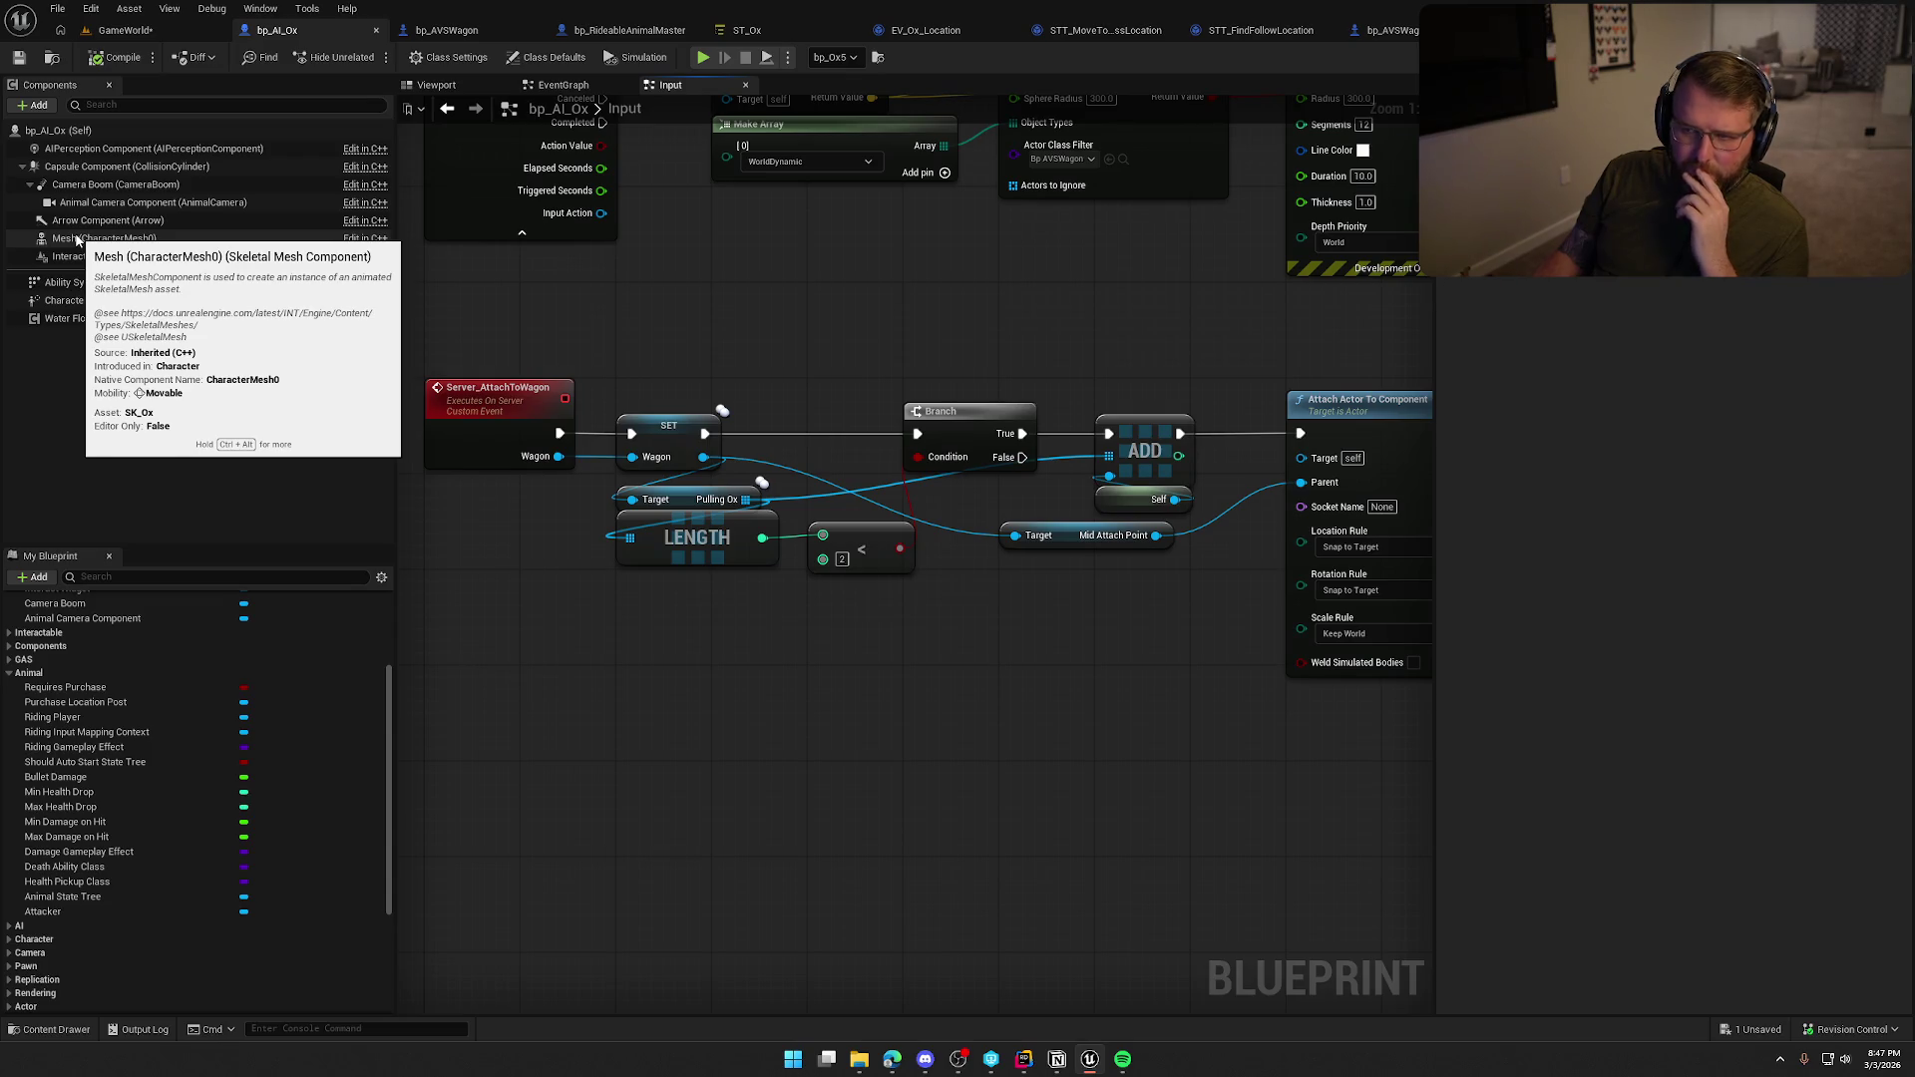
mouse_move(764, 224)
left_mouse_down()
mouse_move(462, 228)
mouse_move(530, 217)
left_mouse_up()
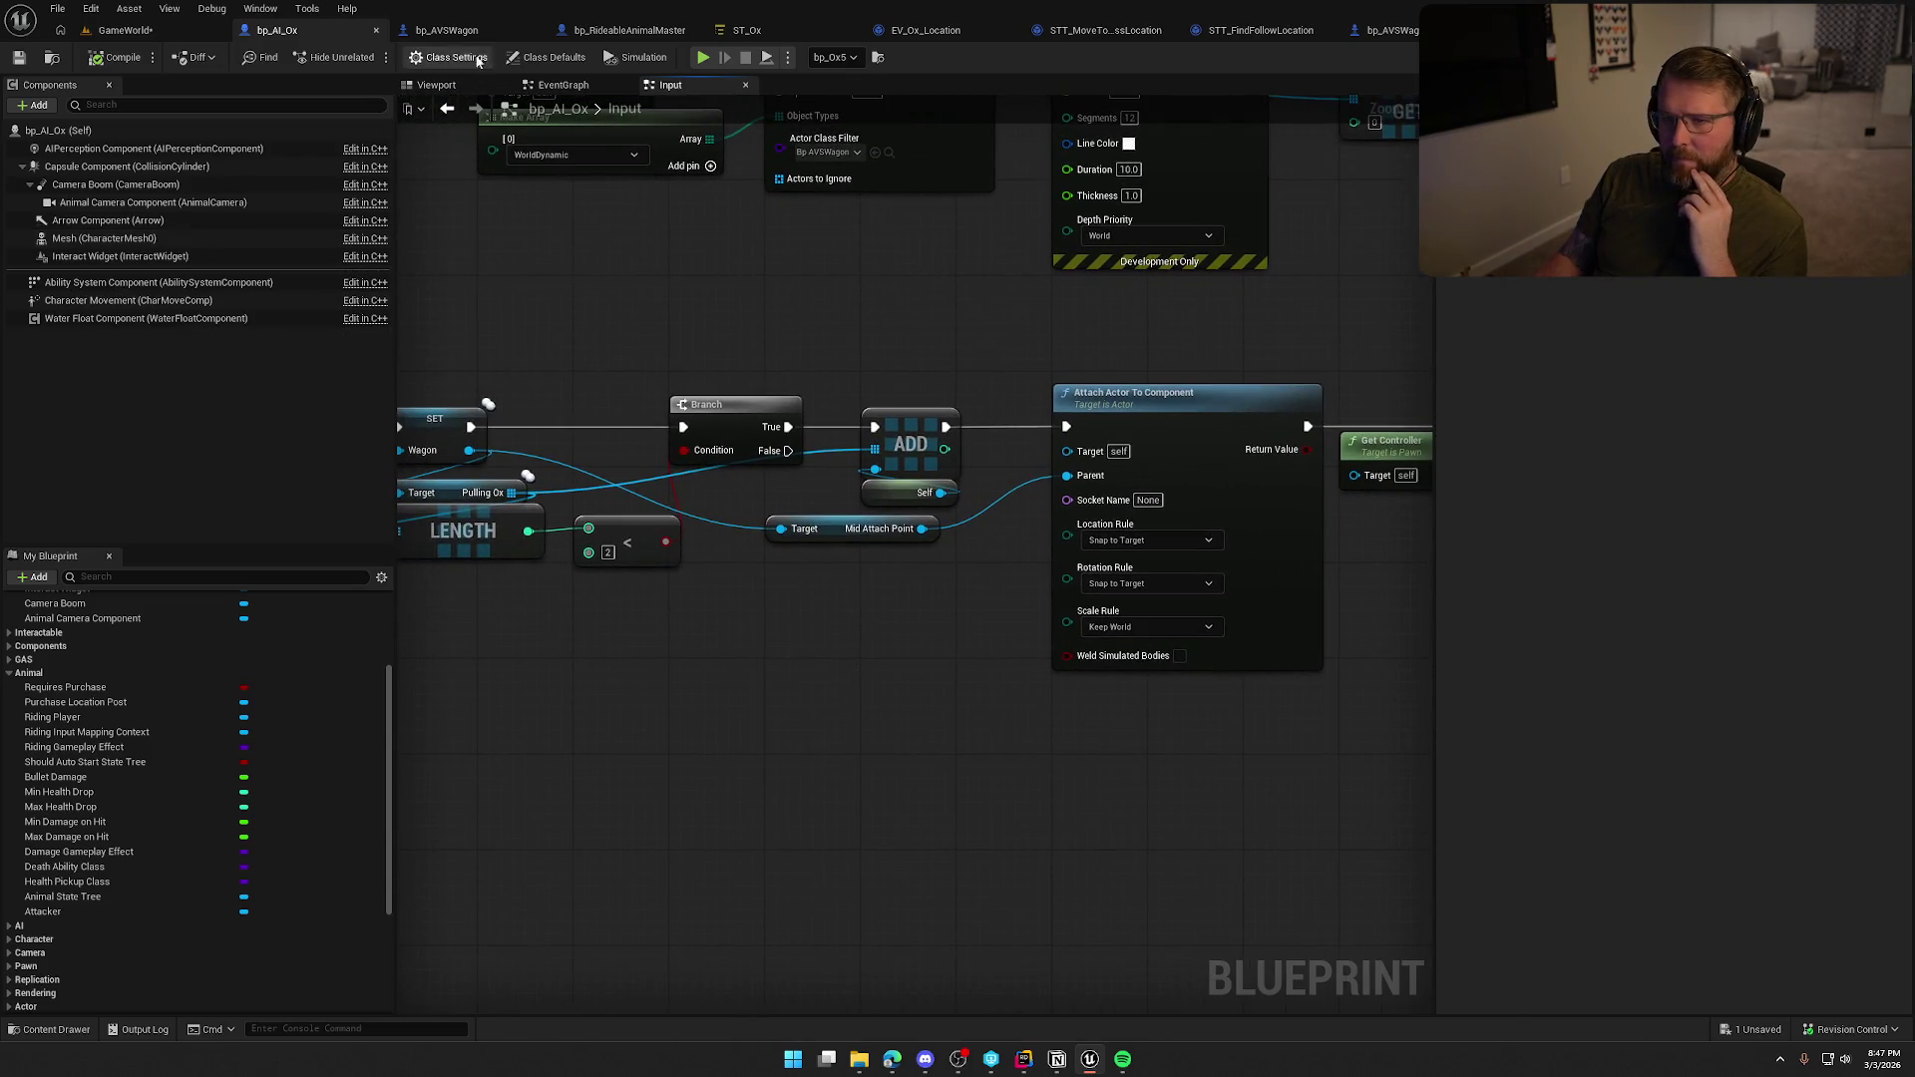
left_click(447, 30)
left_click(100, 399)
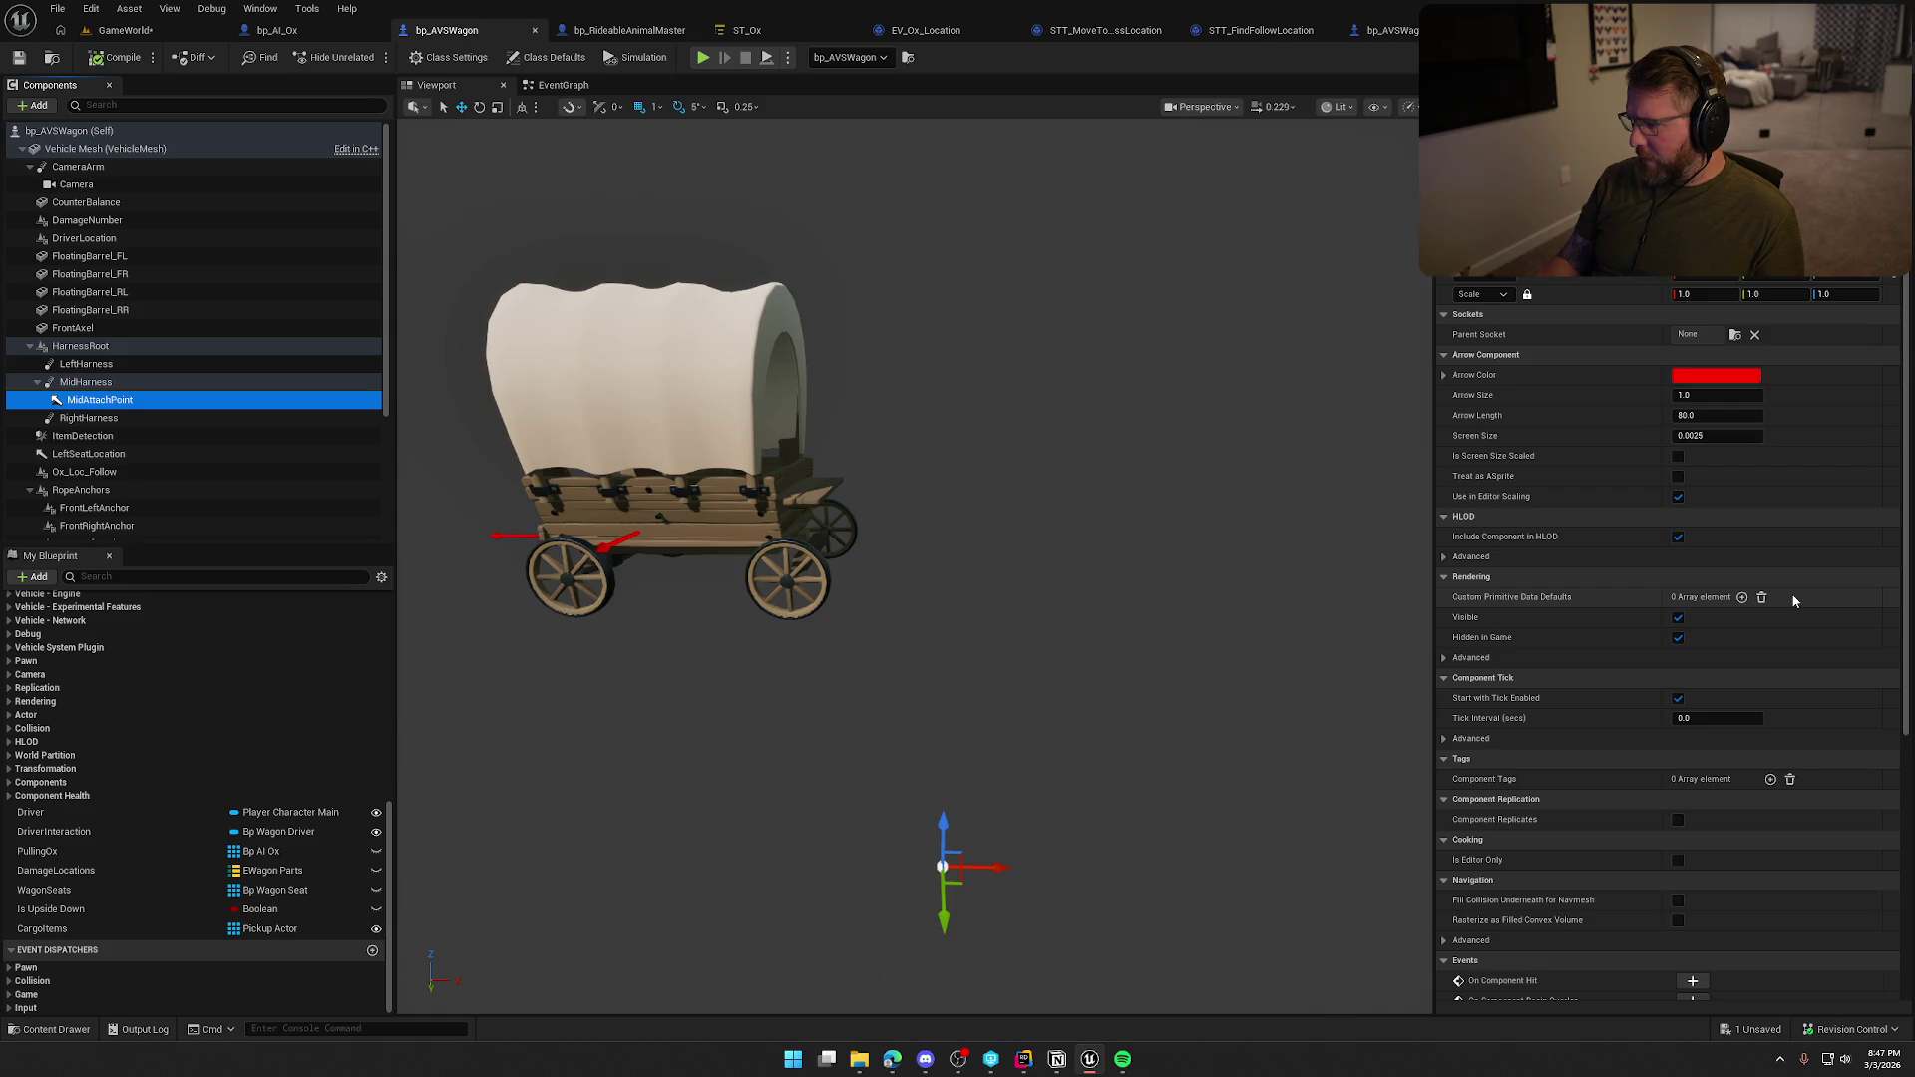
Check HarnessRoot's Y position in bp_AVSWagon, then reselect MidAttachPoint.
scroll(1793, 600, "down", 5)
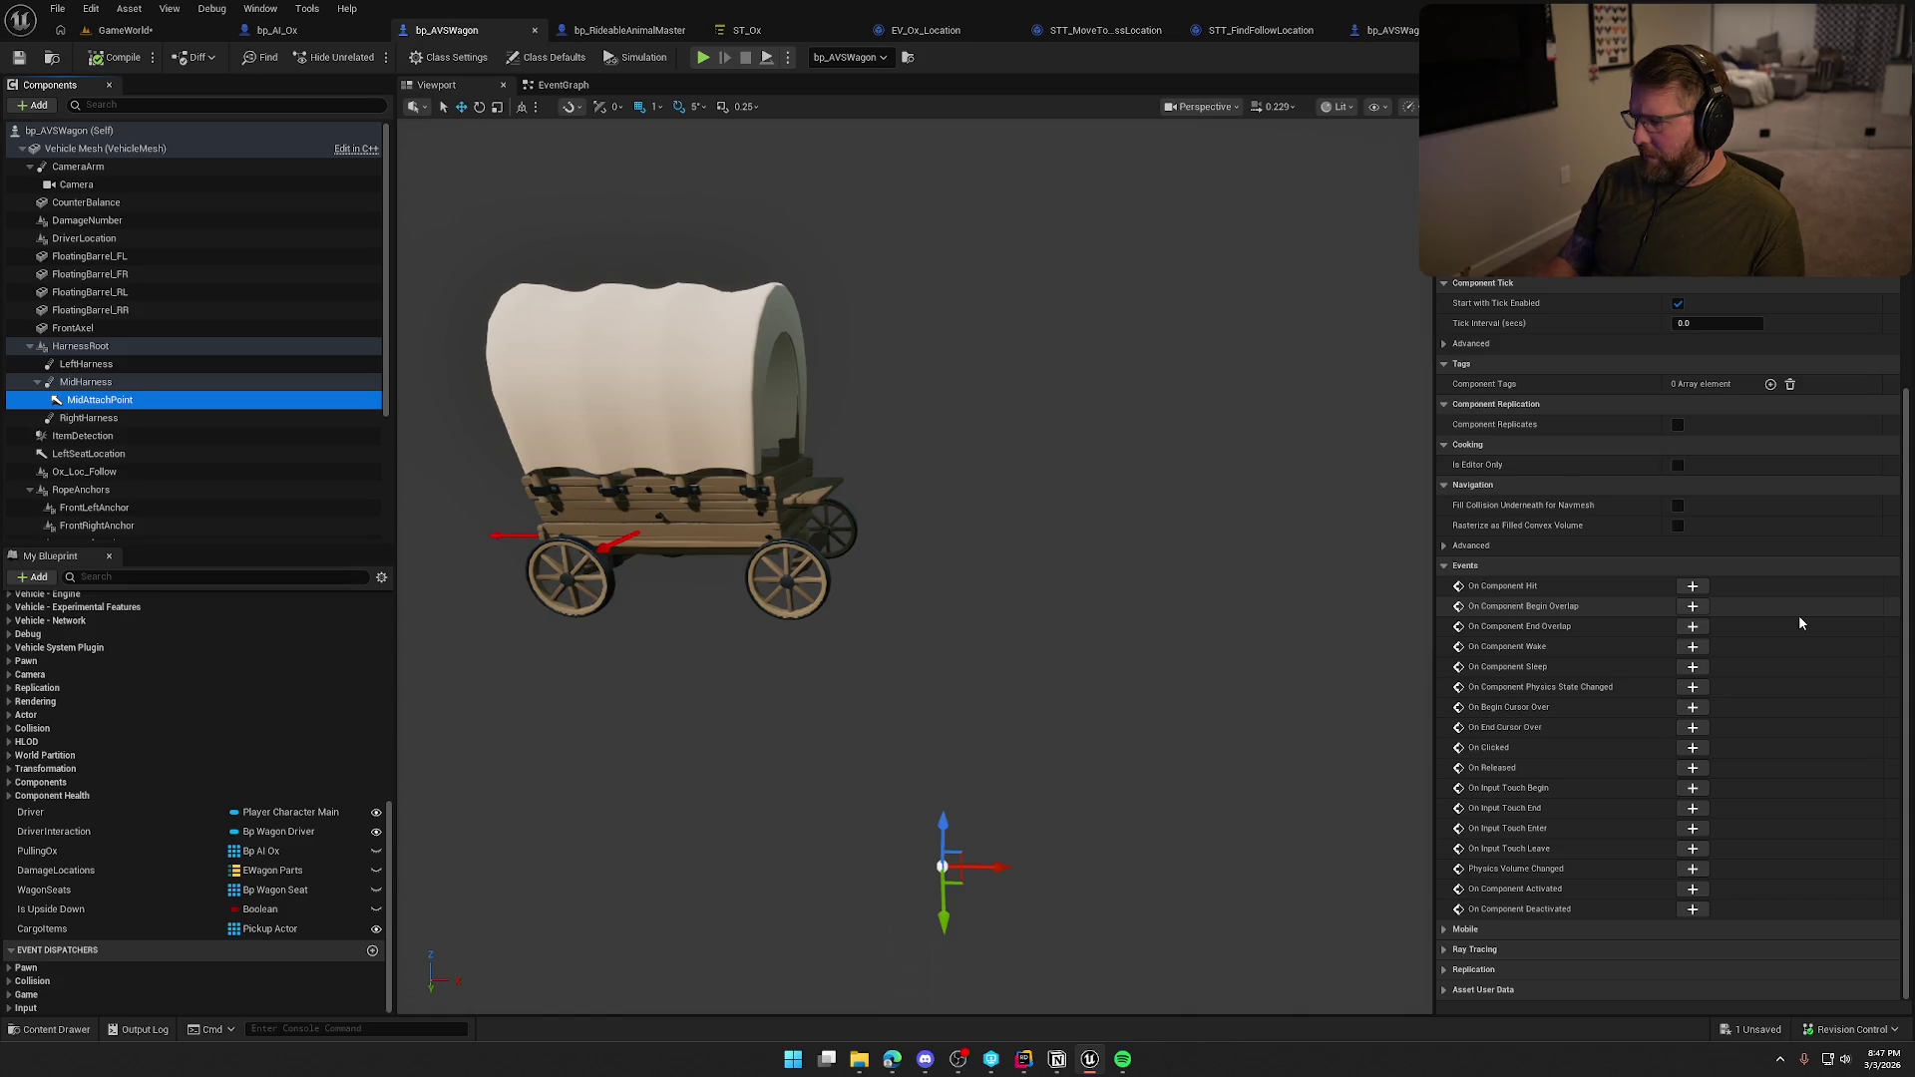
scroll(1801, 622, "up", 5)
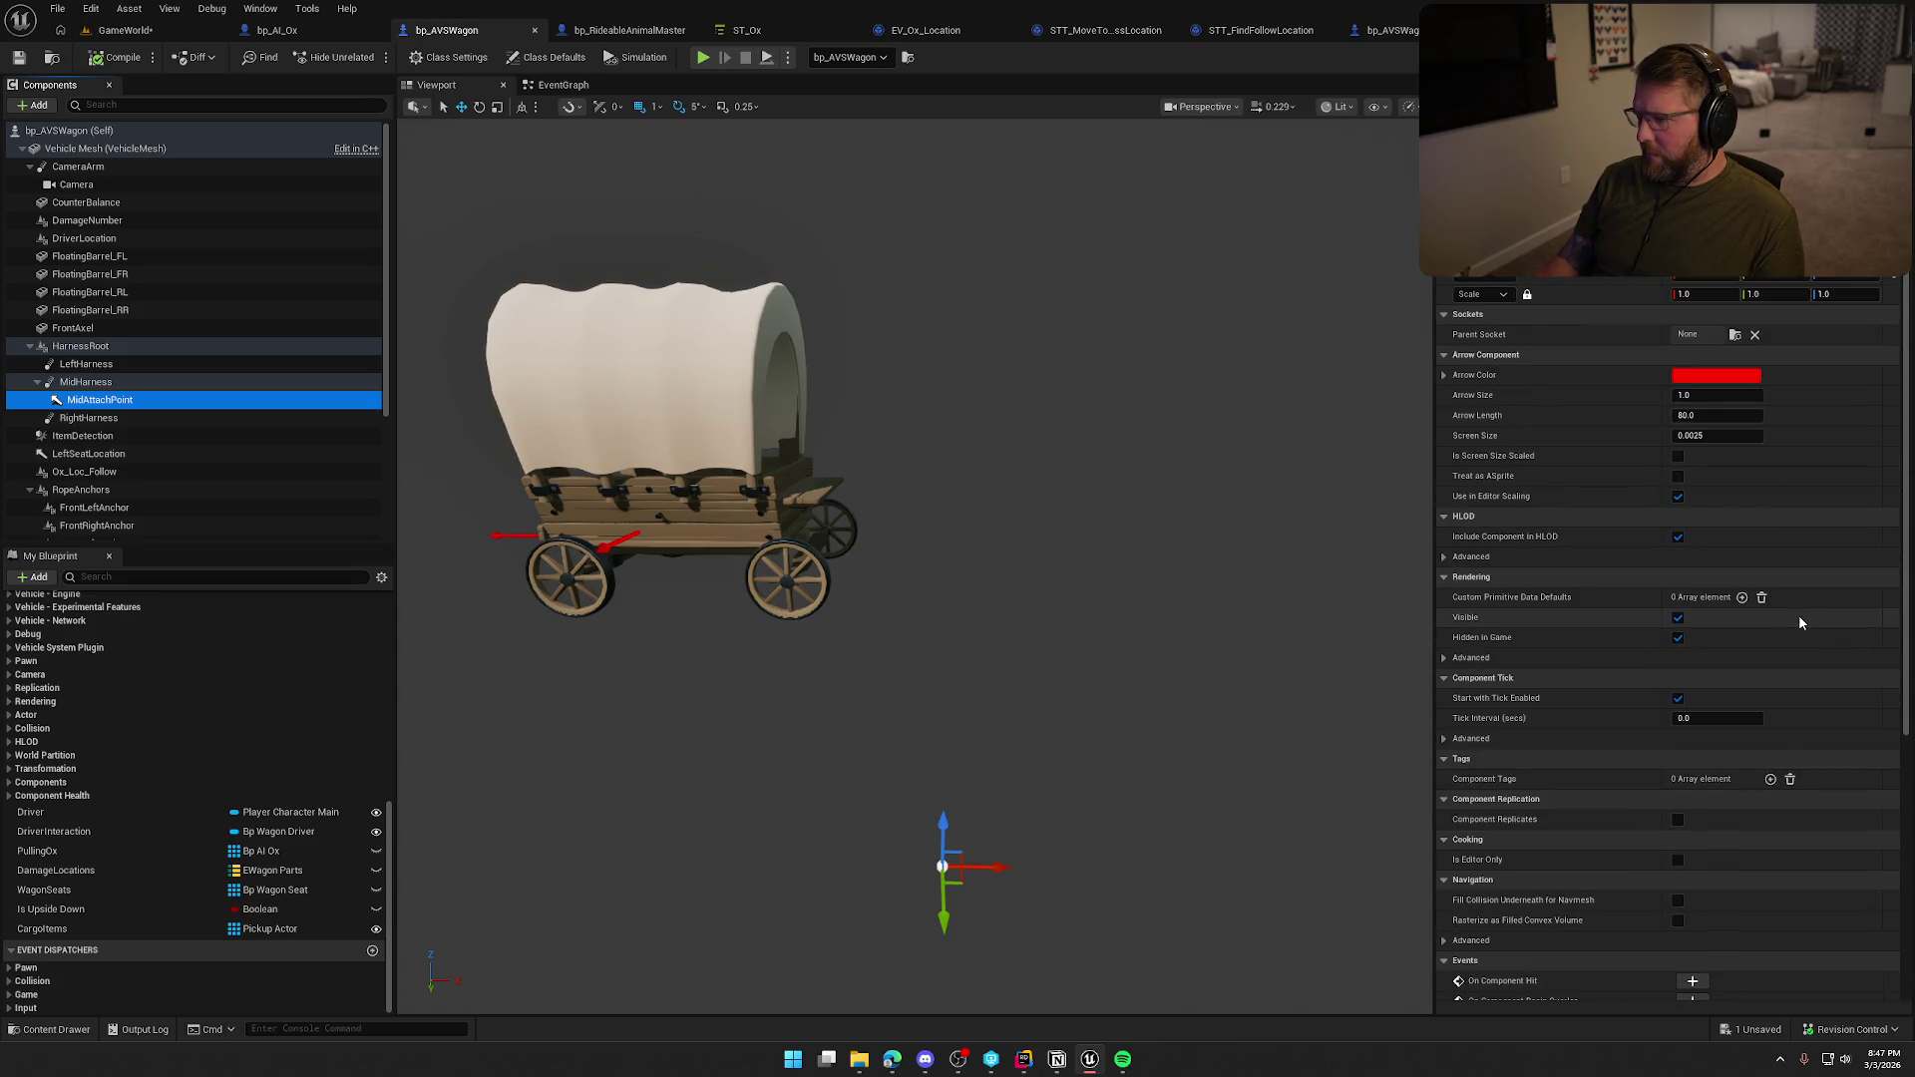
key("Up")
key("Up")
key("Up")
left_click_drag(1037, 423, 1017, 419)
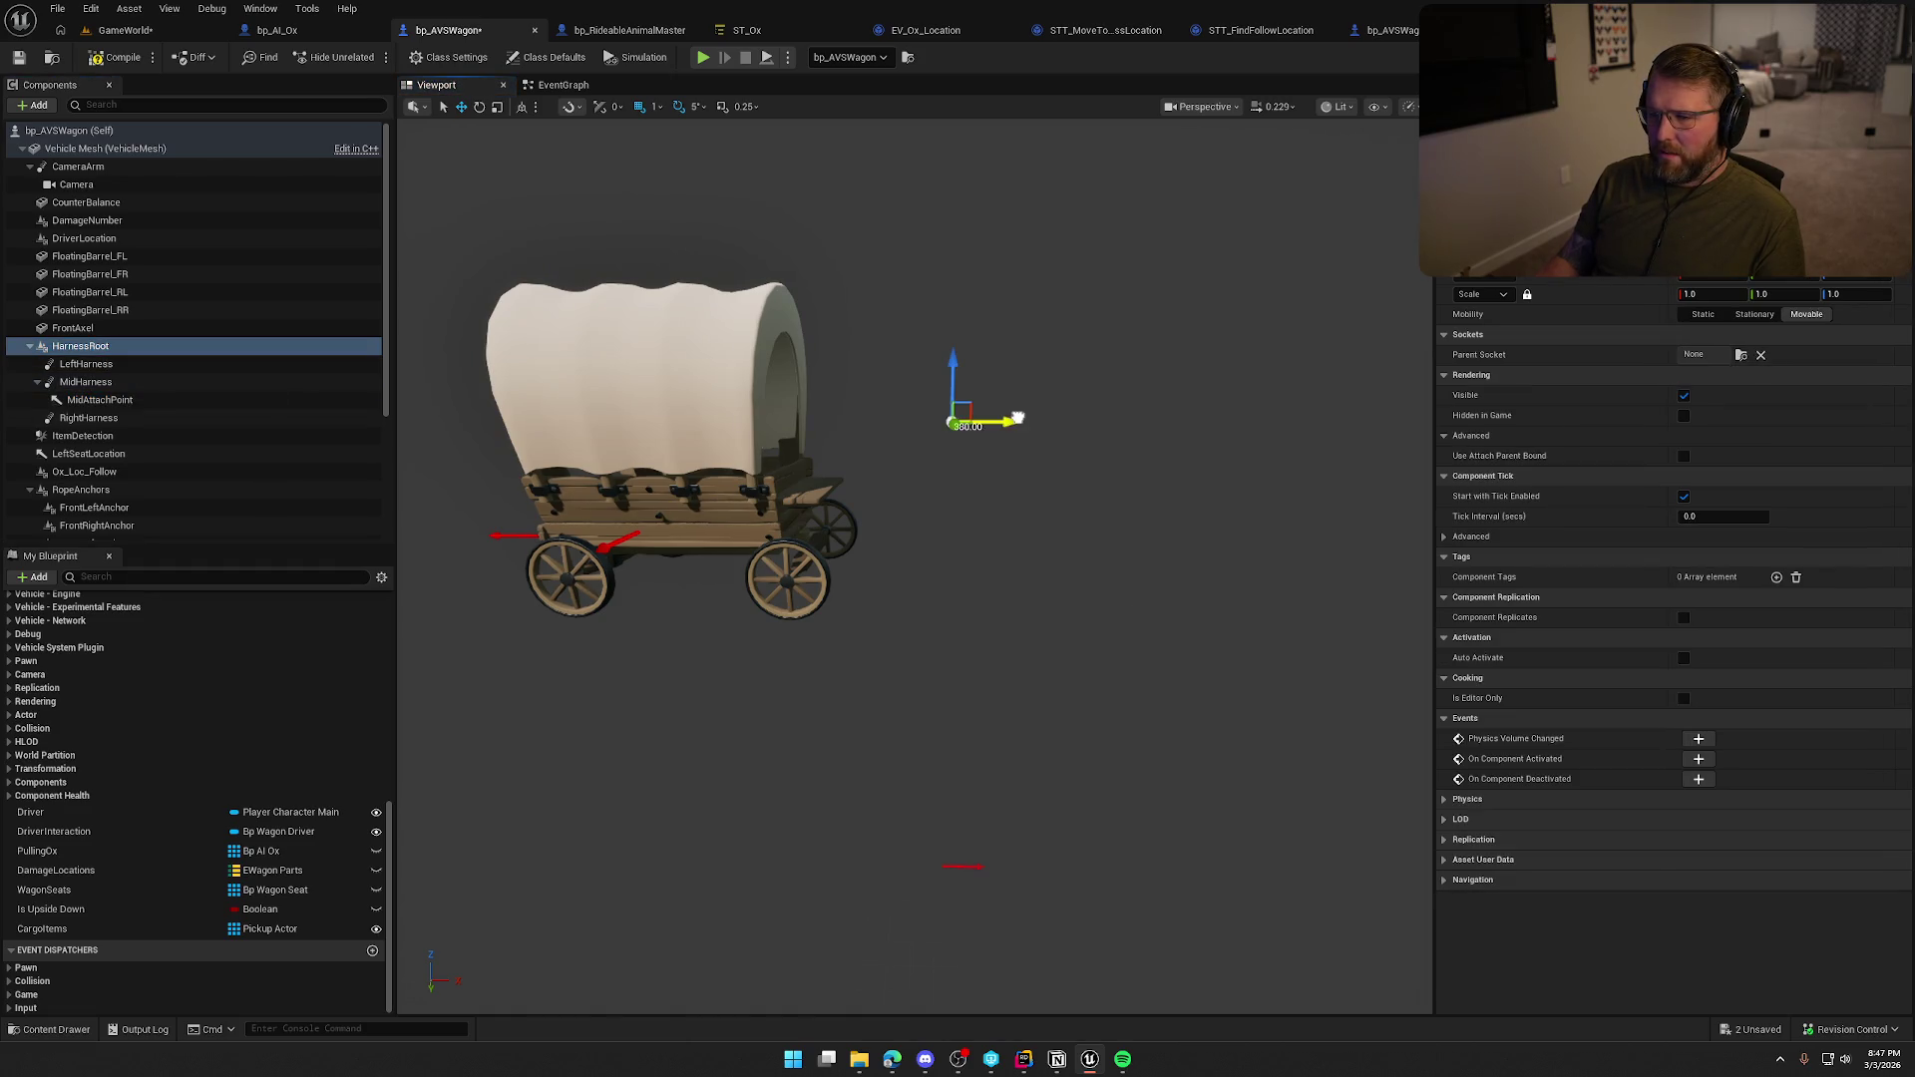
left_click(108, 401)
Enable Inherit Roll on MidHarness, compile the wagon blueprint and launch a playtest with Alt+P.
key("Up")
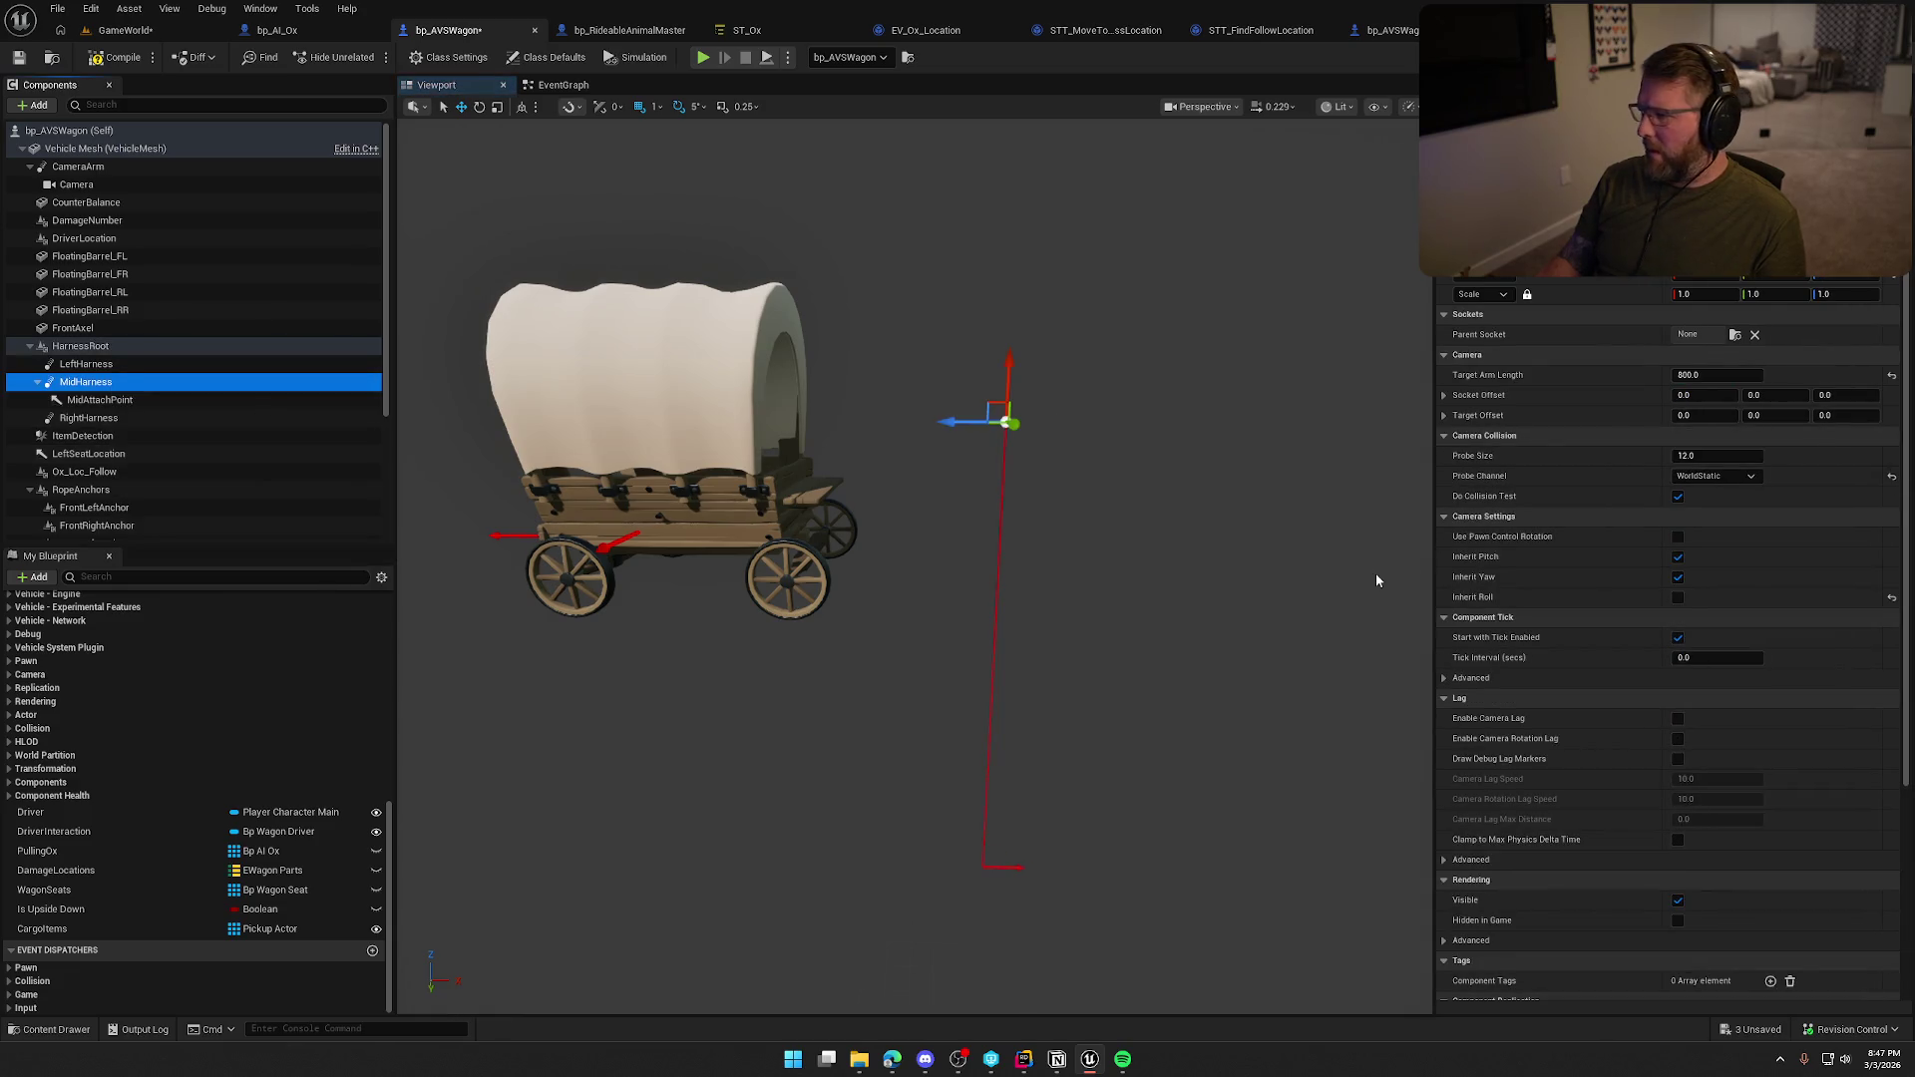
left_click(1677, 597)
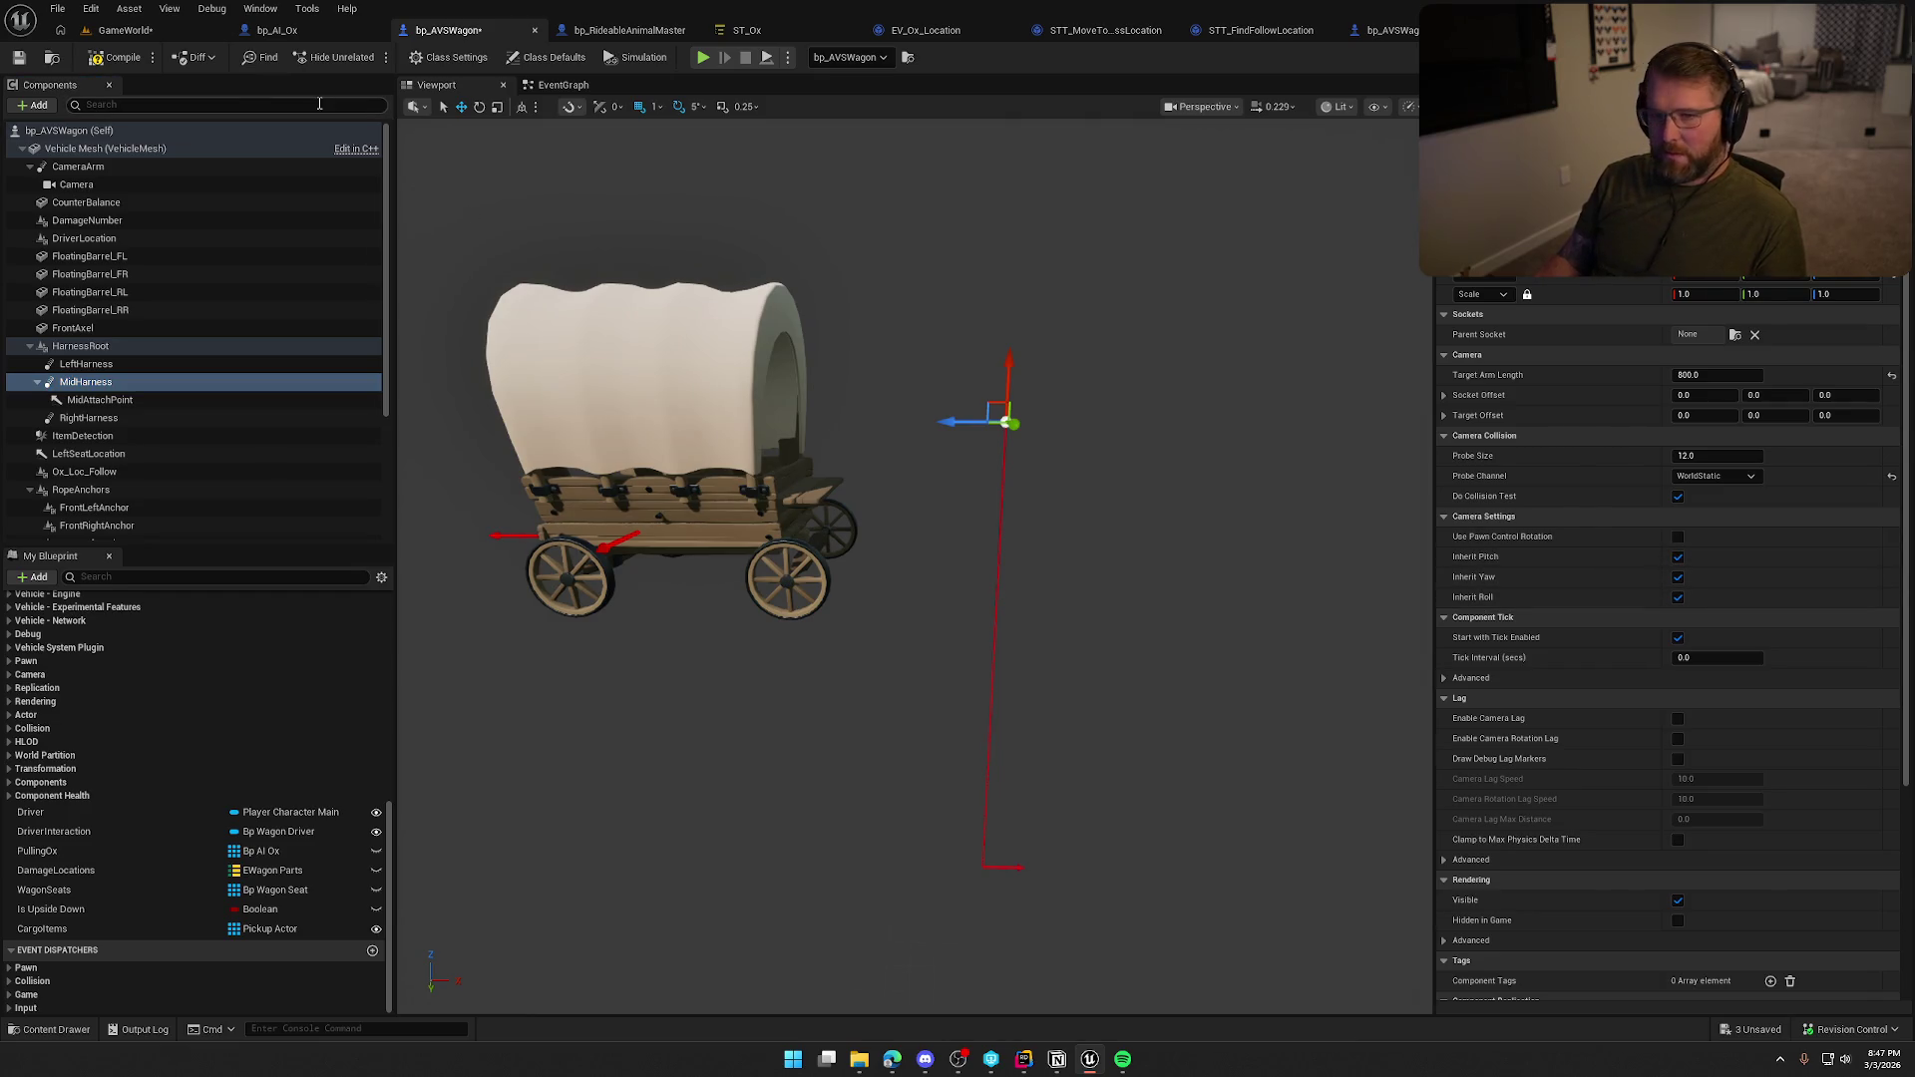
left_click(101, 57)
key("alt+p")
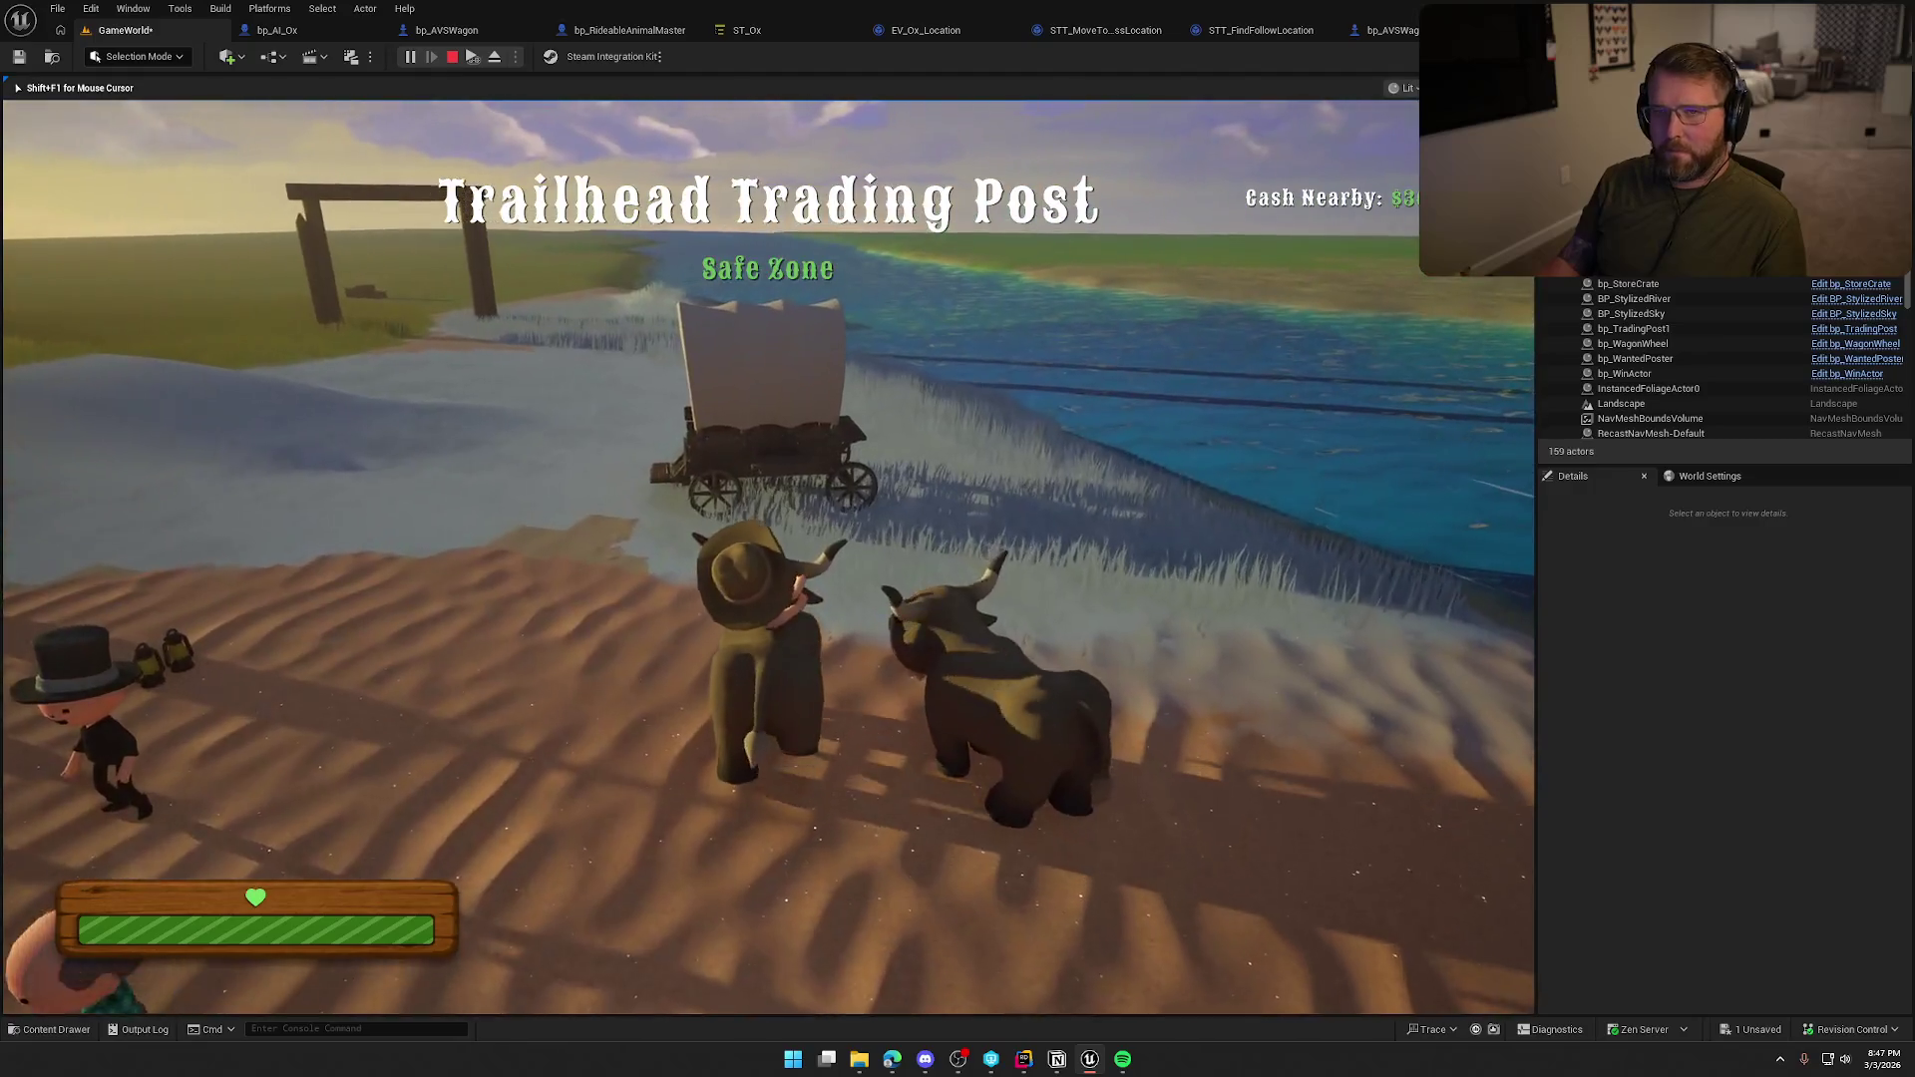
Ride the ox to the wagon, dismount, take the driver seat, then release the mouse and open bp_AI_Ox.
key("w")
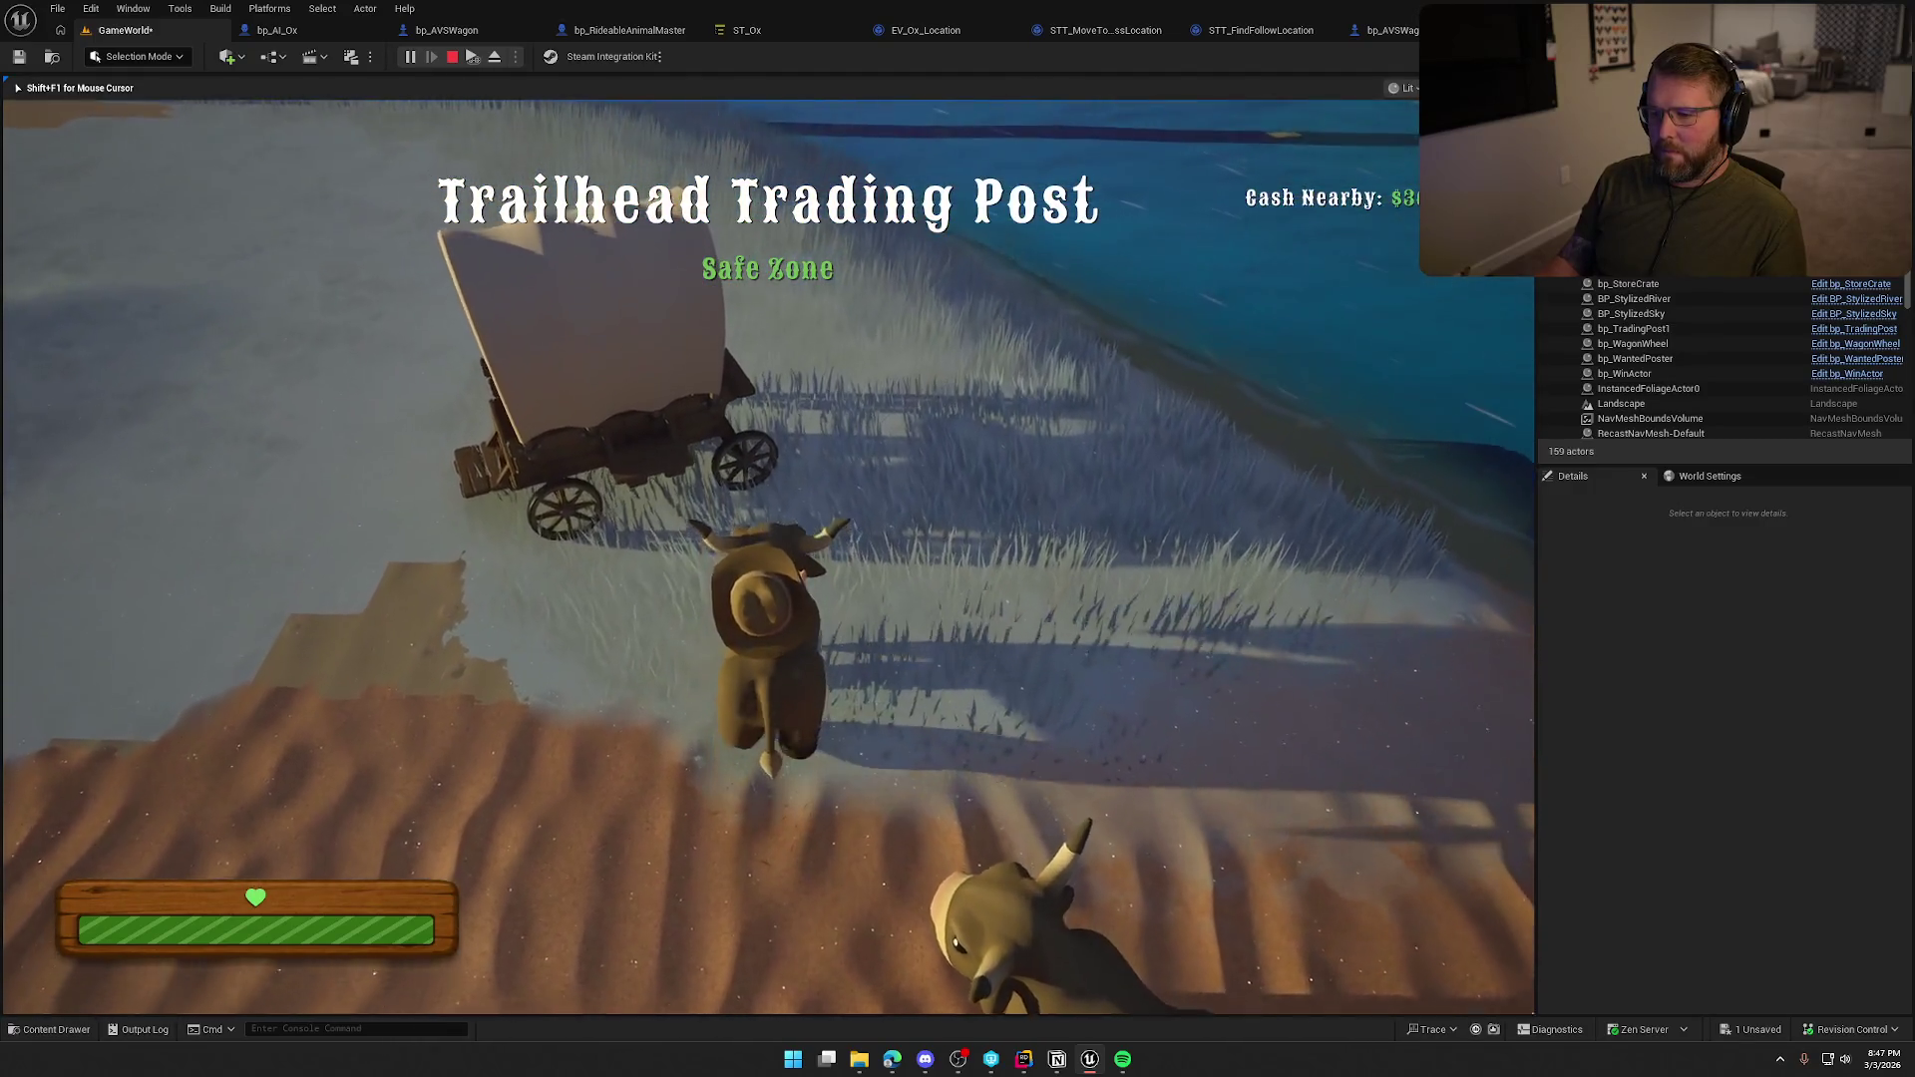
key("e")
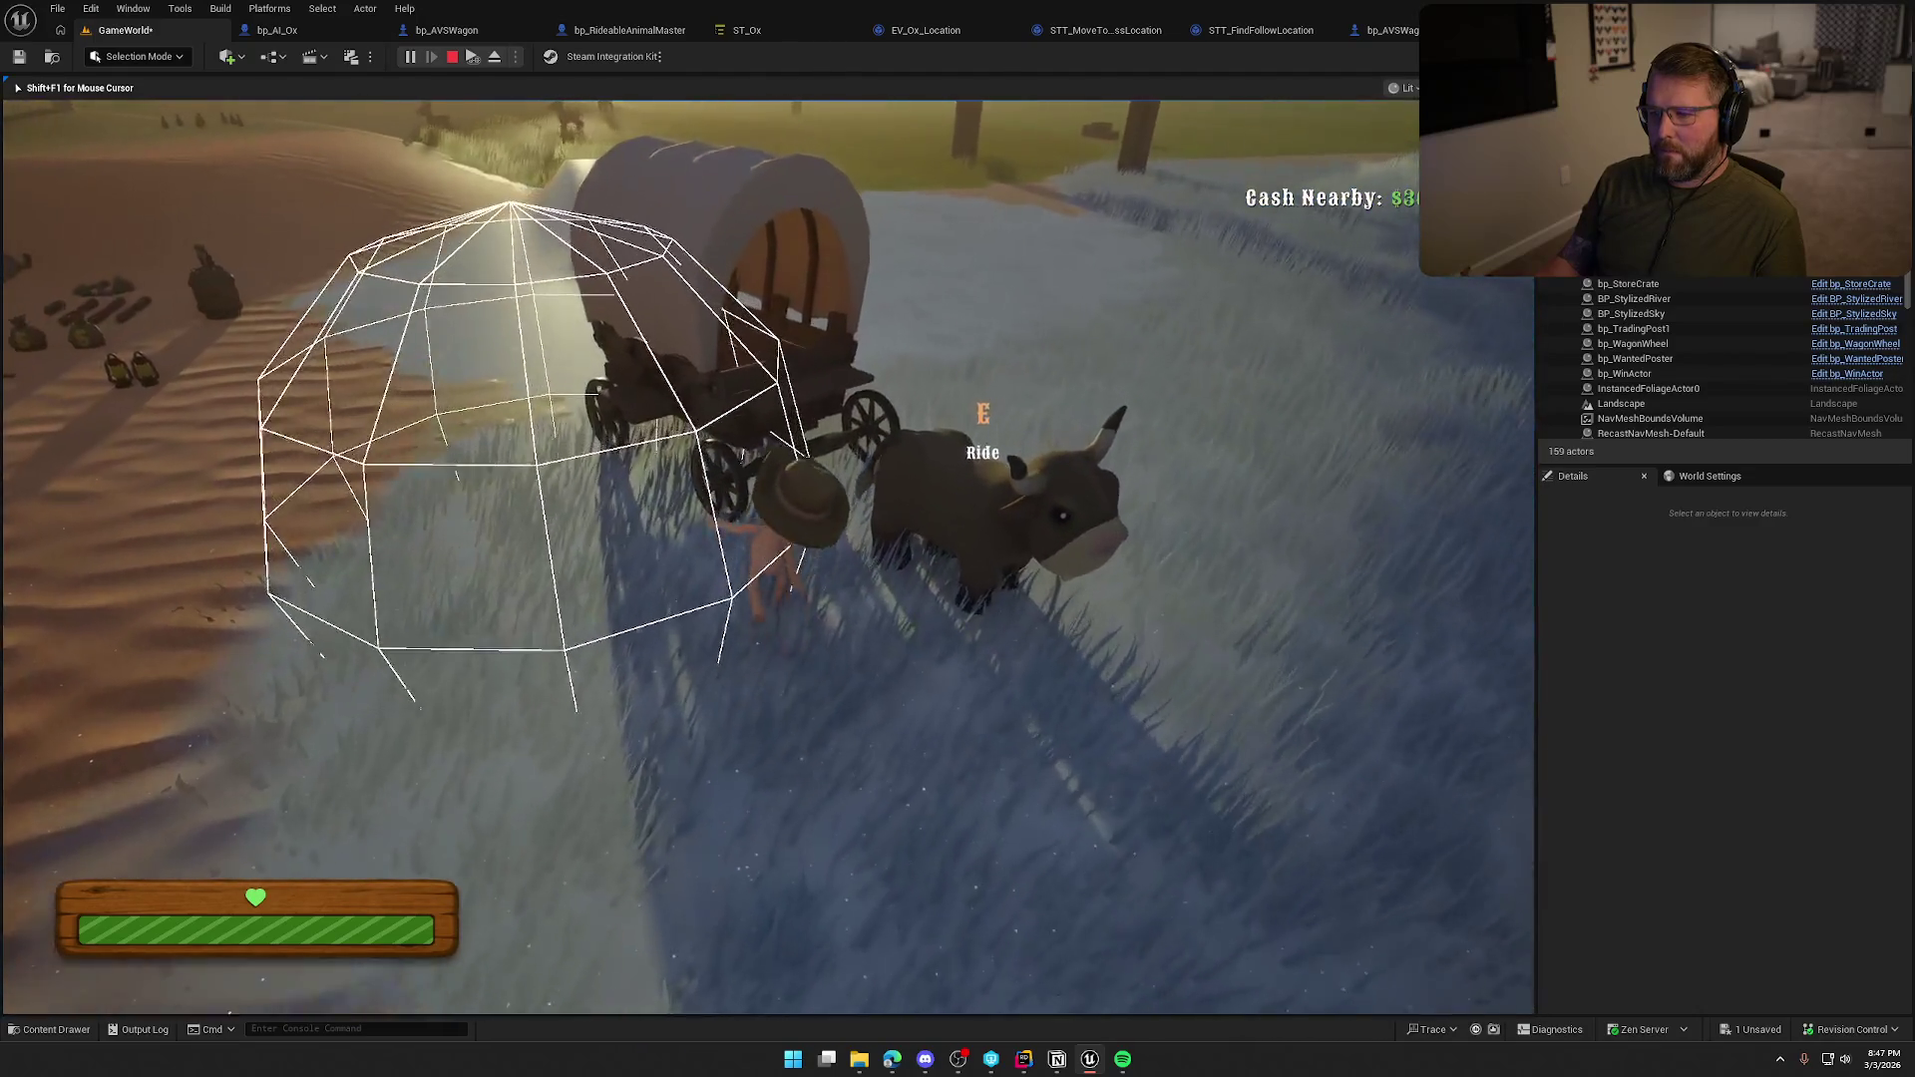
key("e")
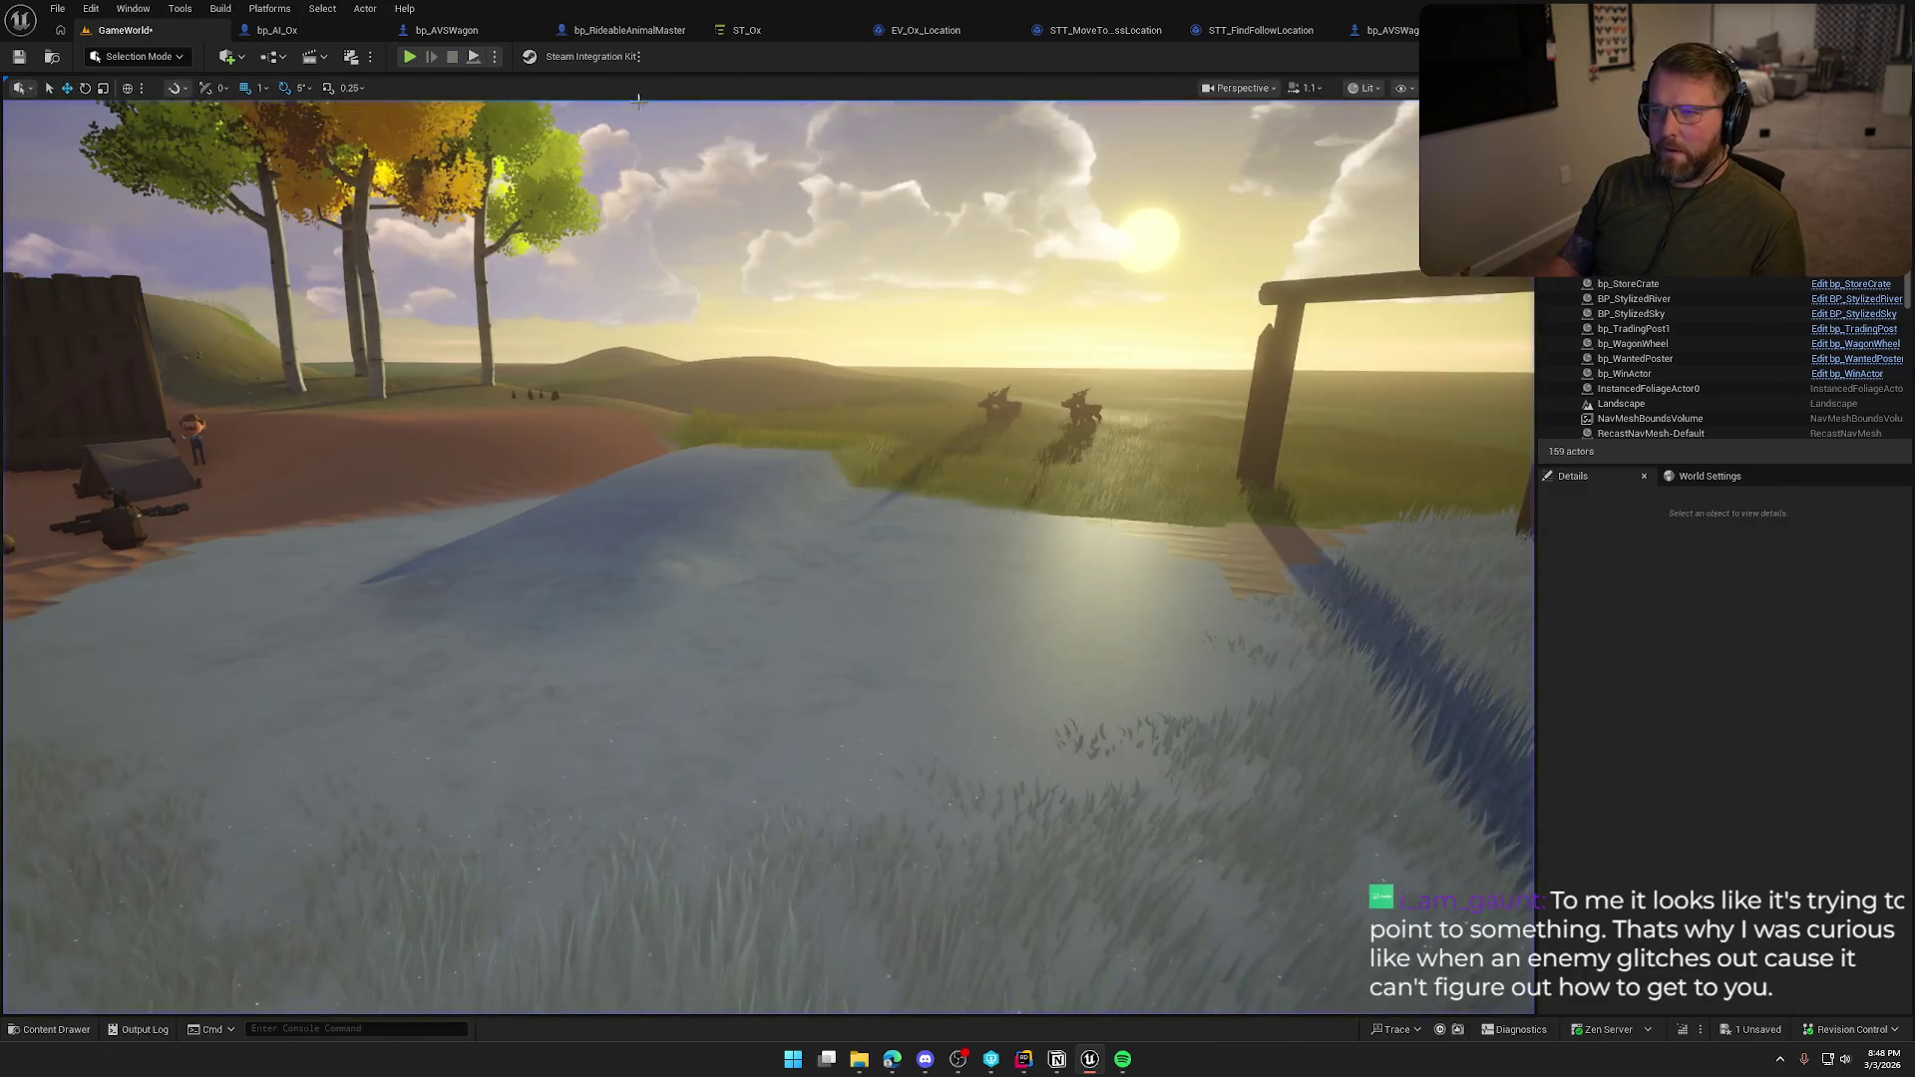
key("shift+F1")
left_click(317, 34)
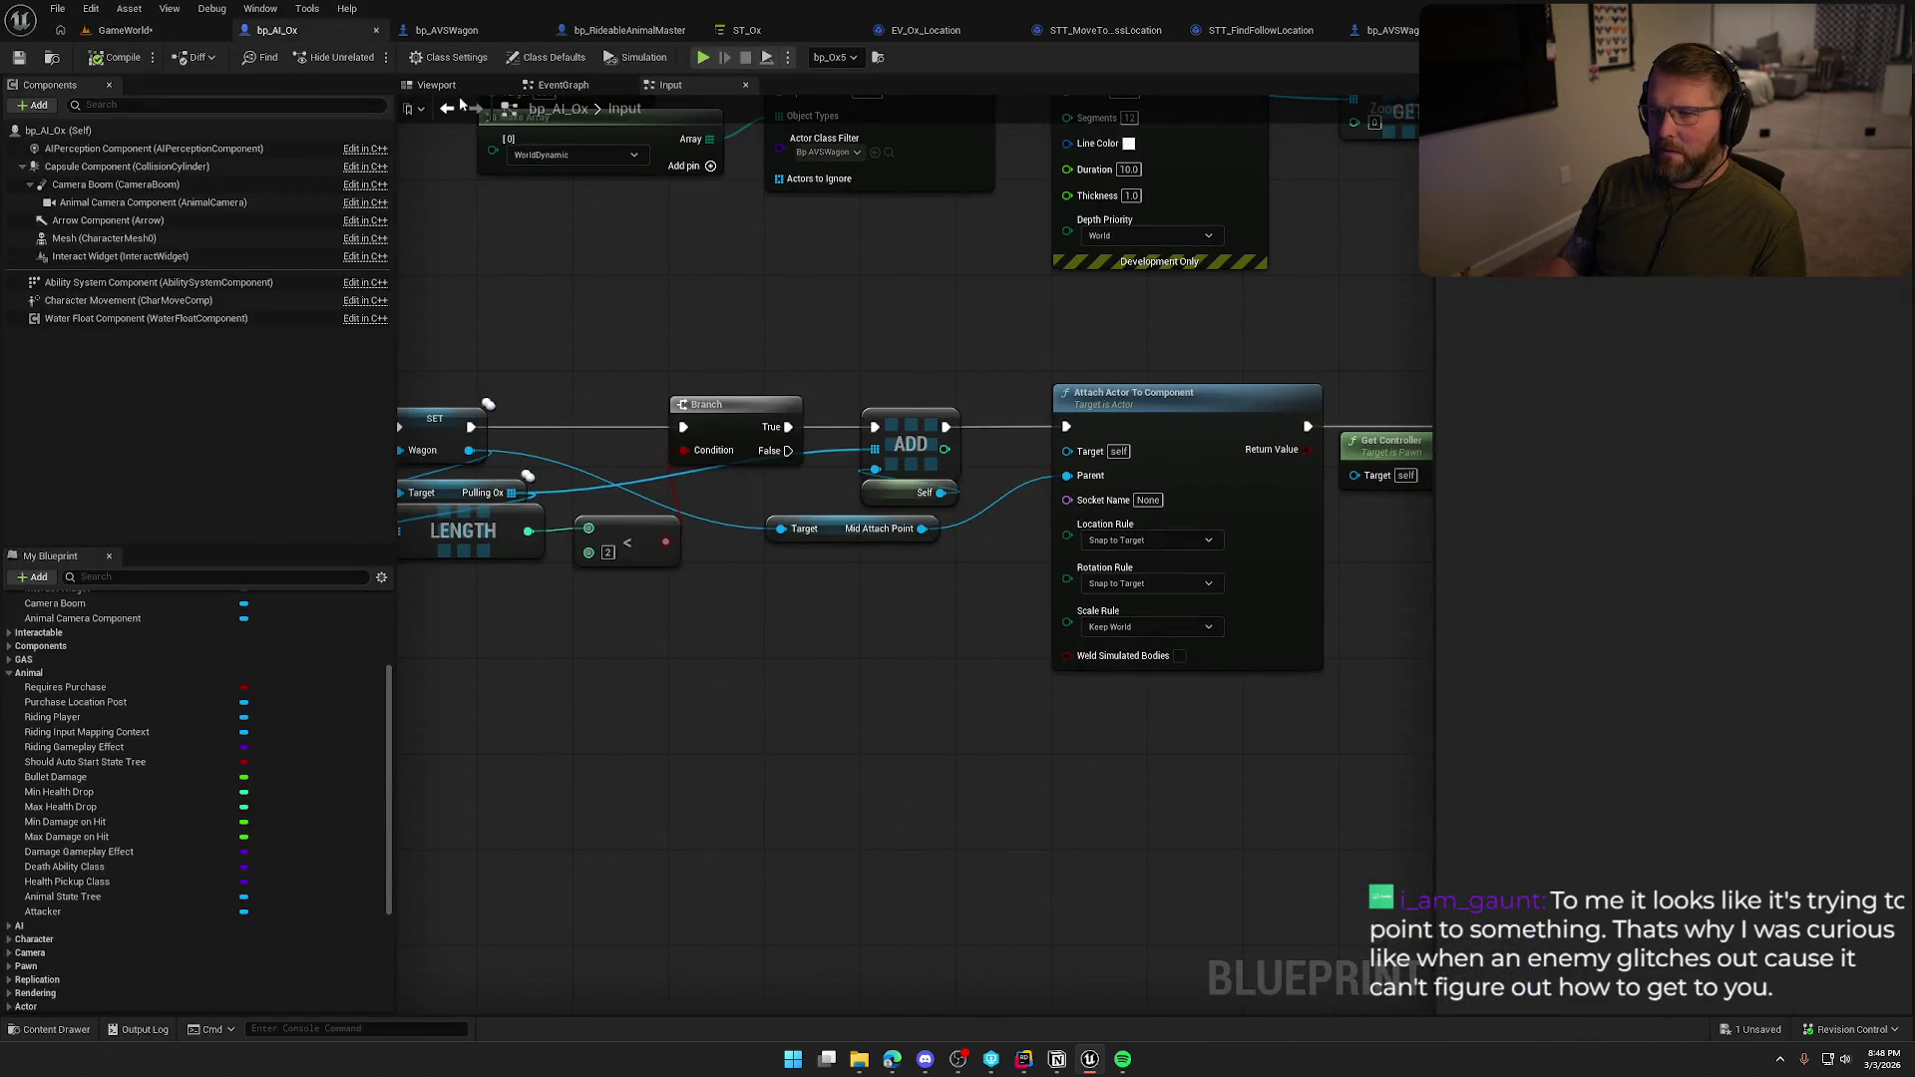
Nudge bp_AVSWagon's MidHarness slightly toward the wagon front, then return to GameWorld.
left_click(435, 85)
left_click(451, 33)
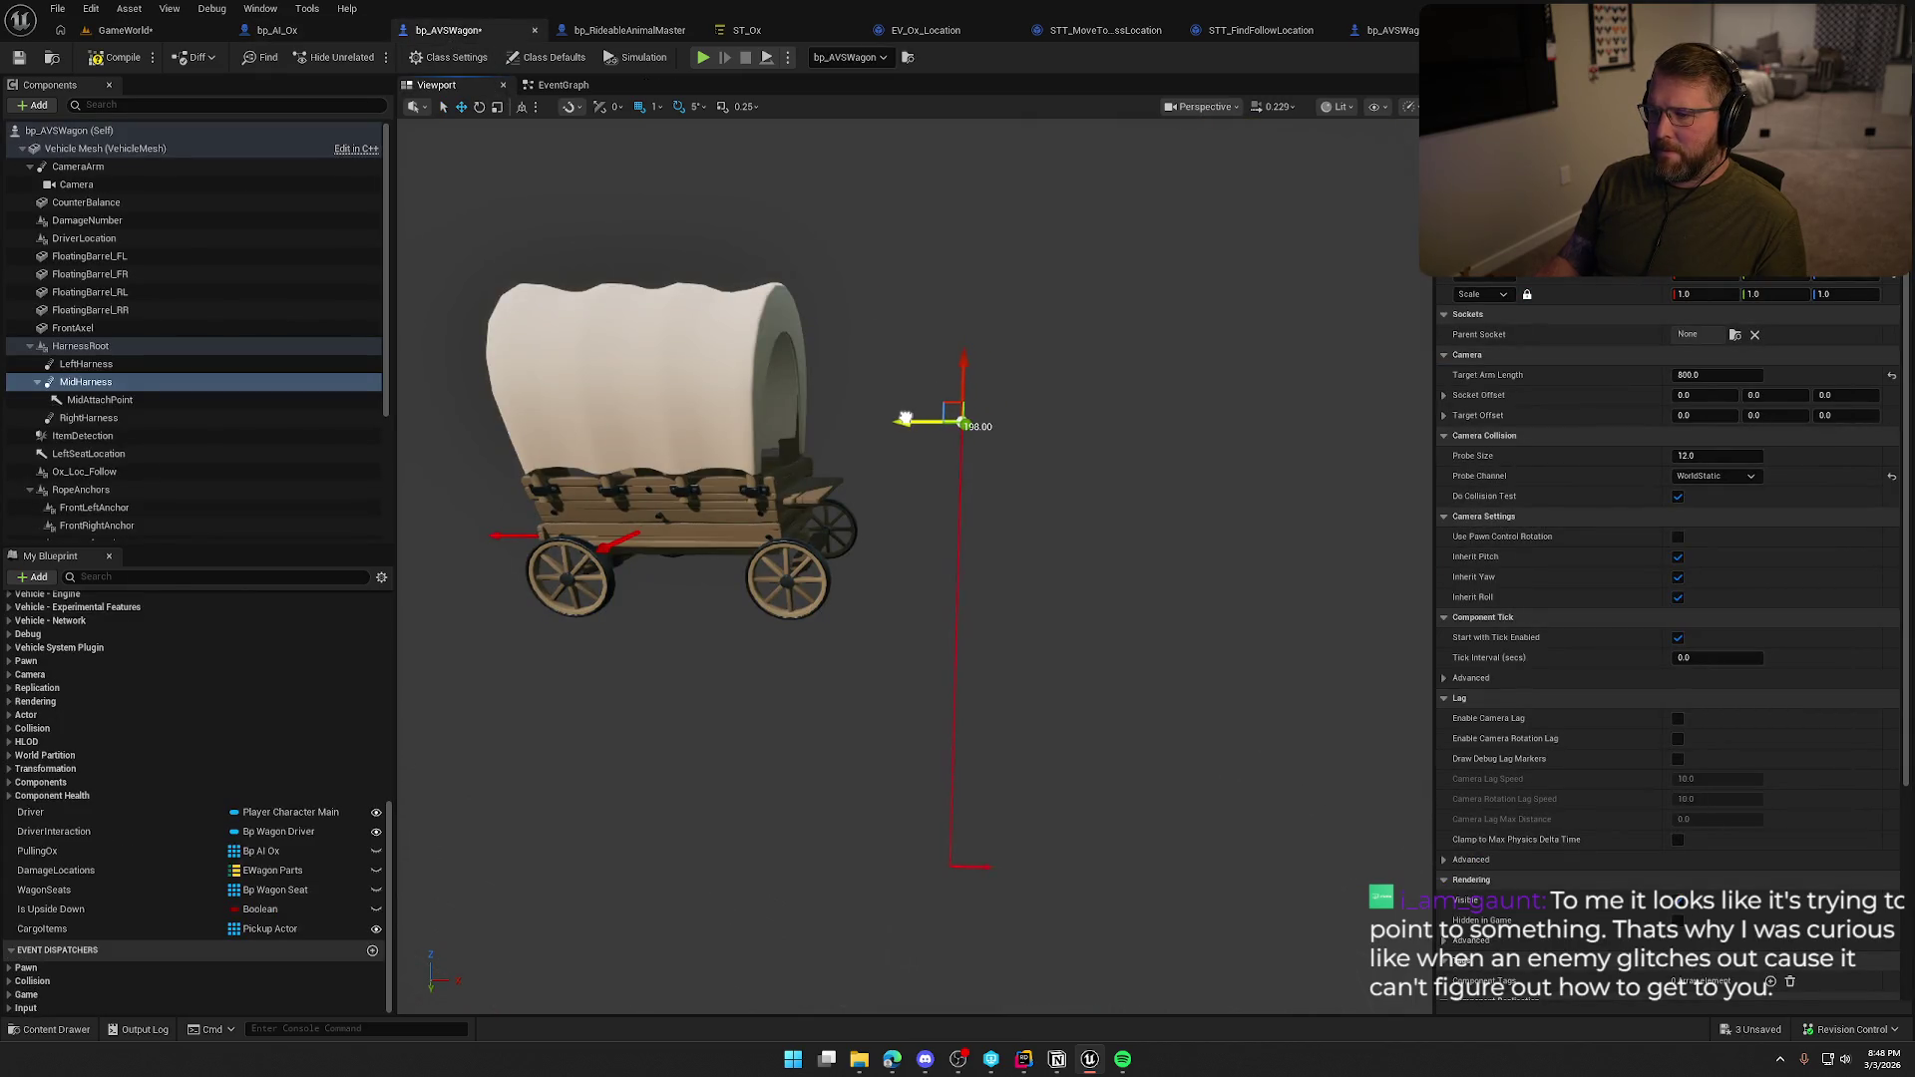
left_click_drag(899, 417, 885, 418)
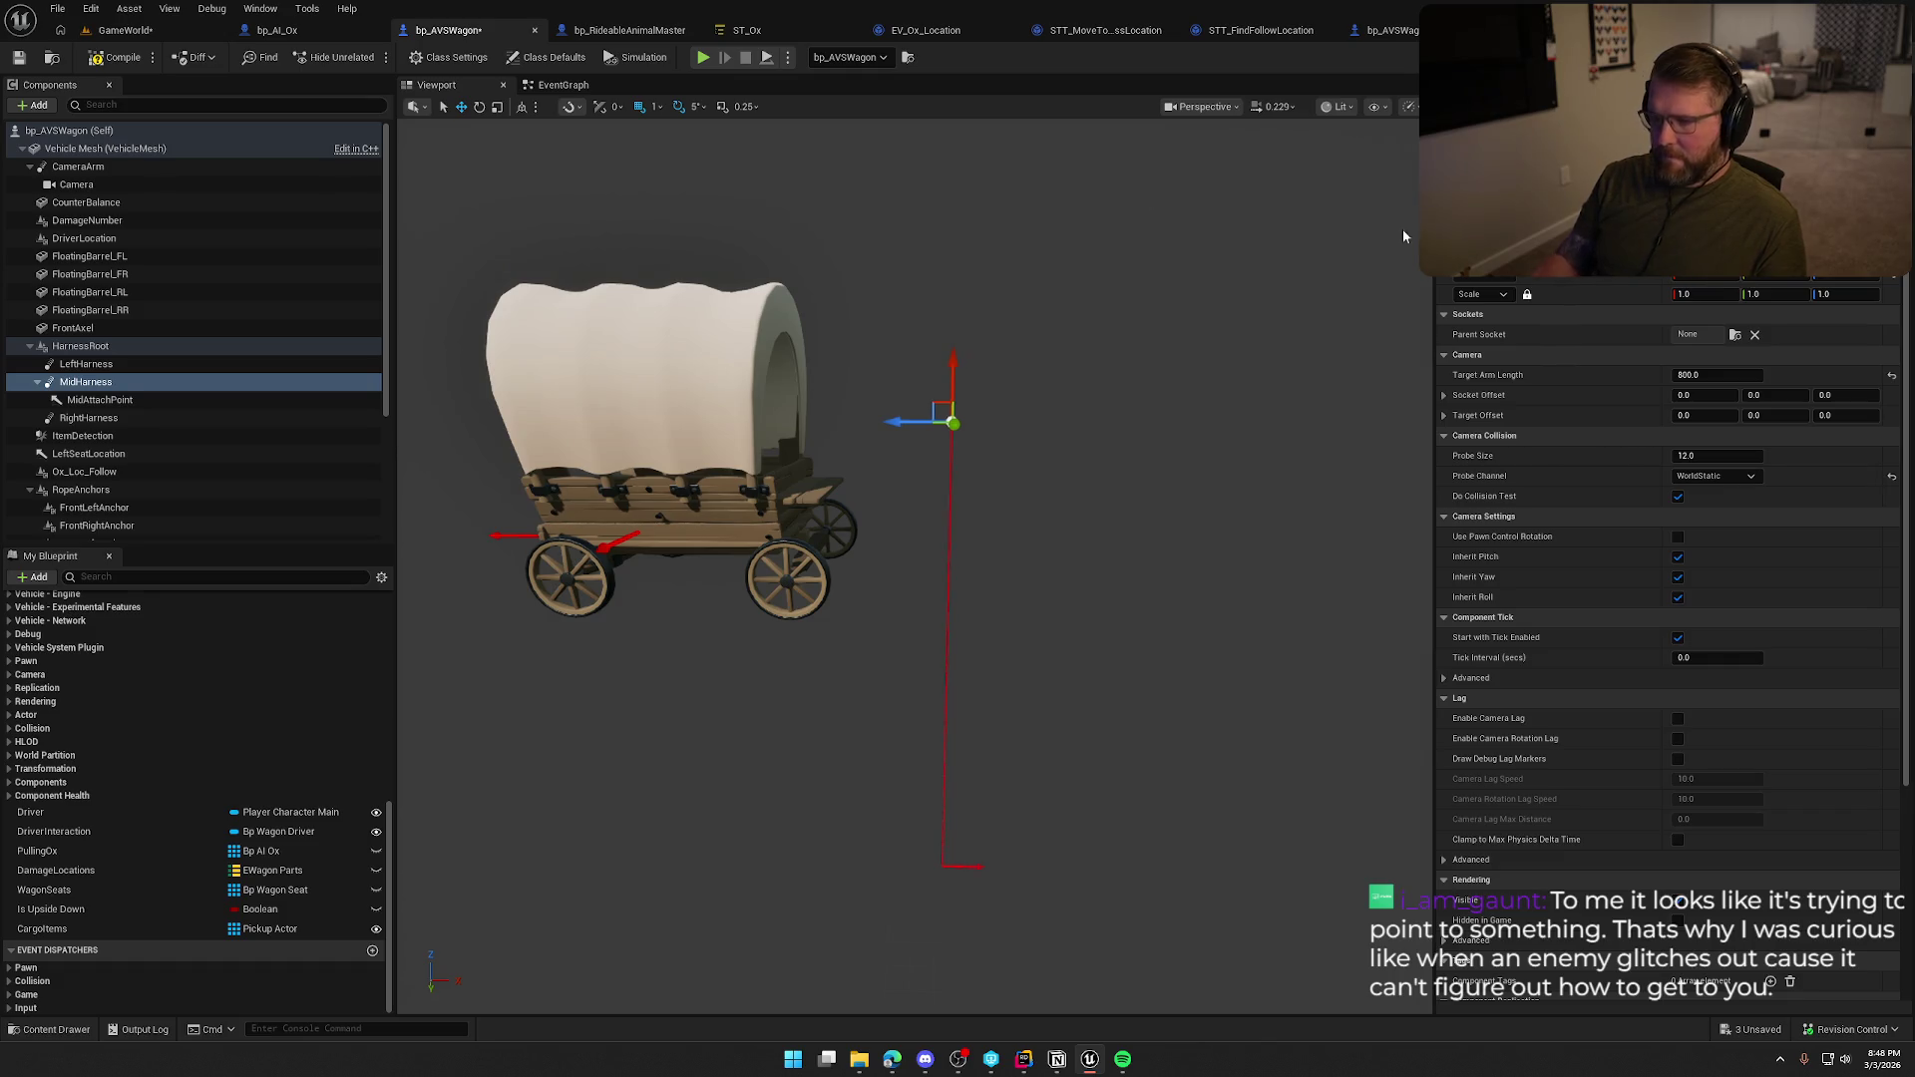
left_click(120, 30)
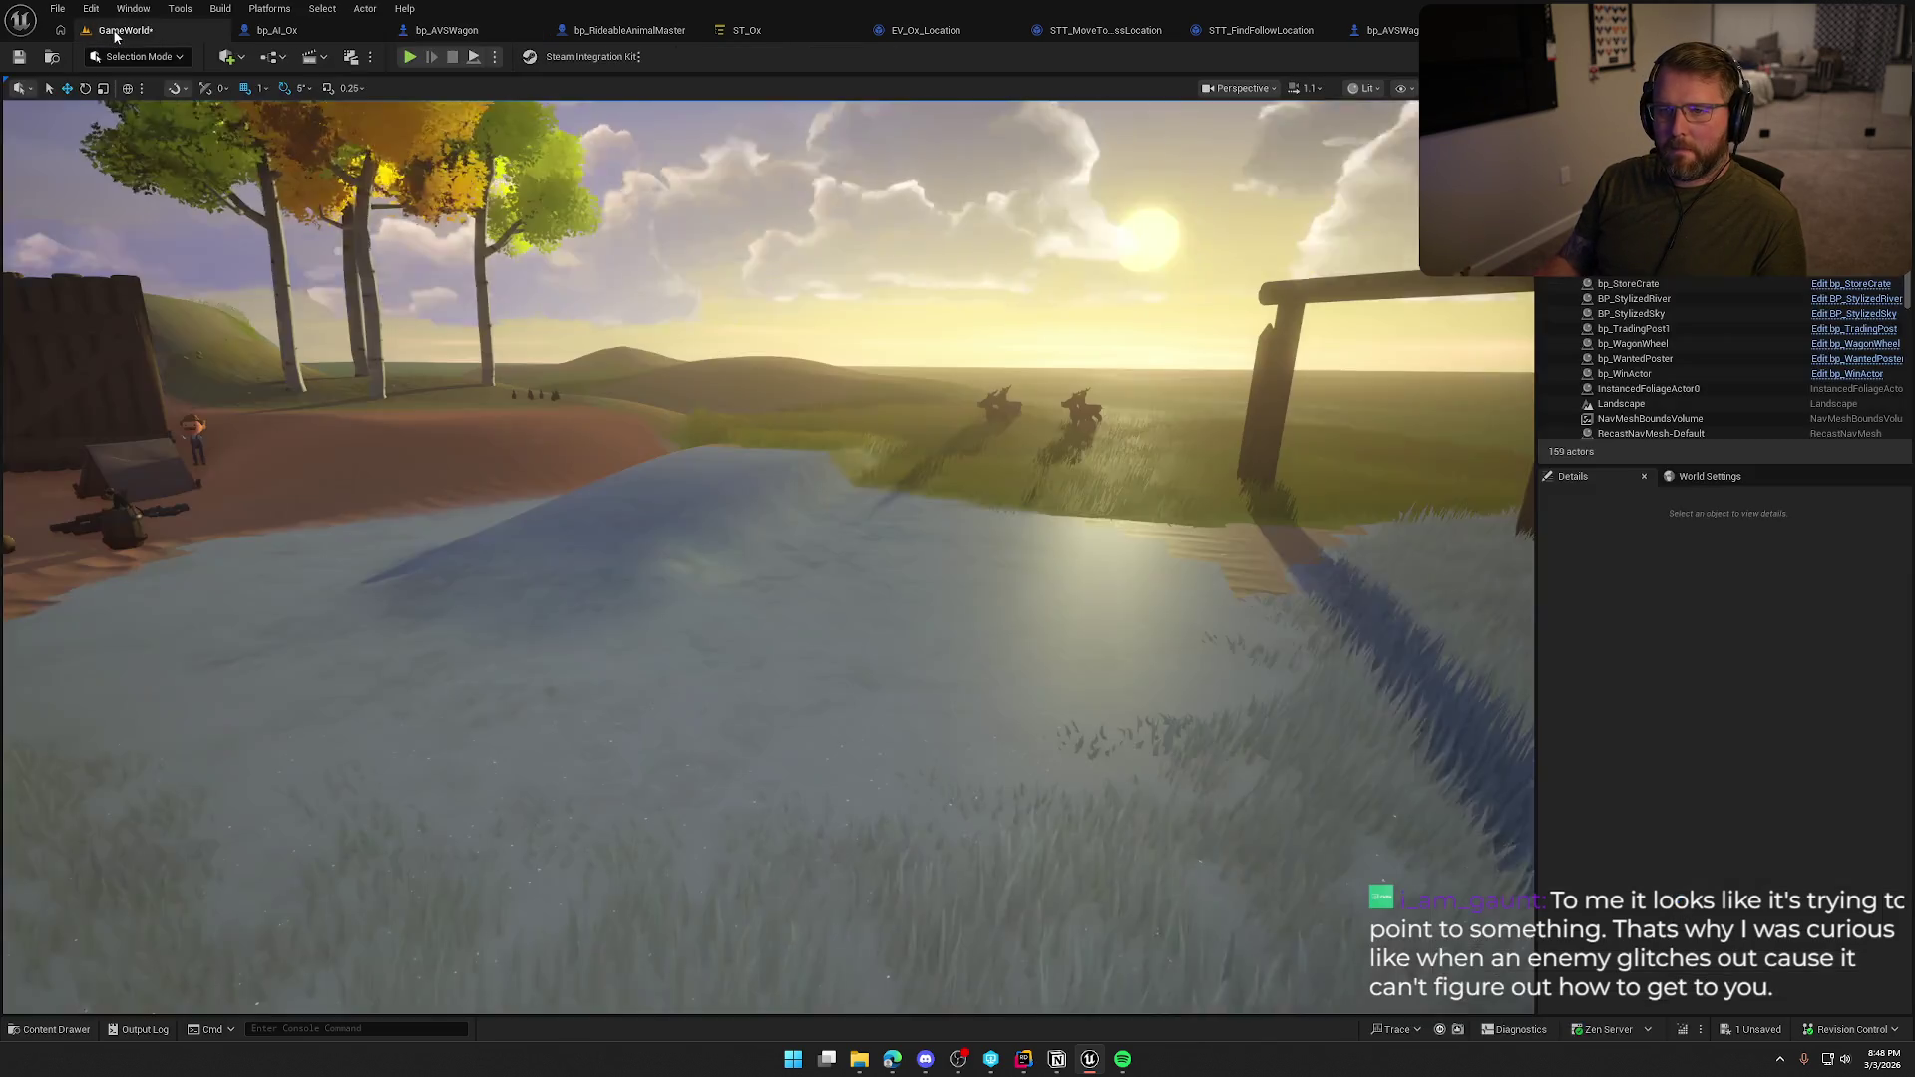
left_click(547, 301)
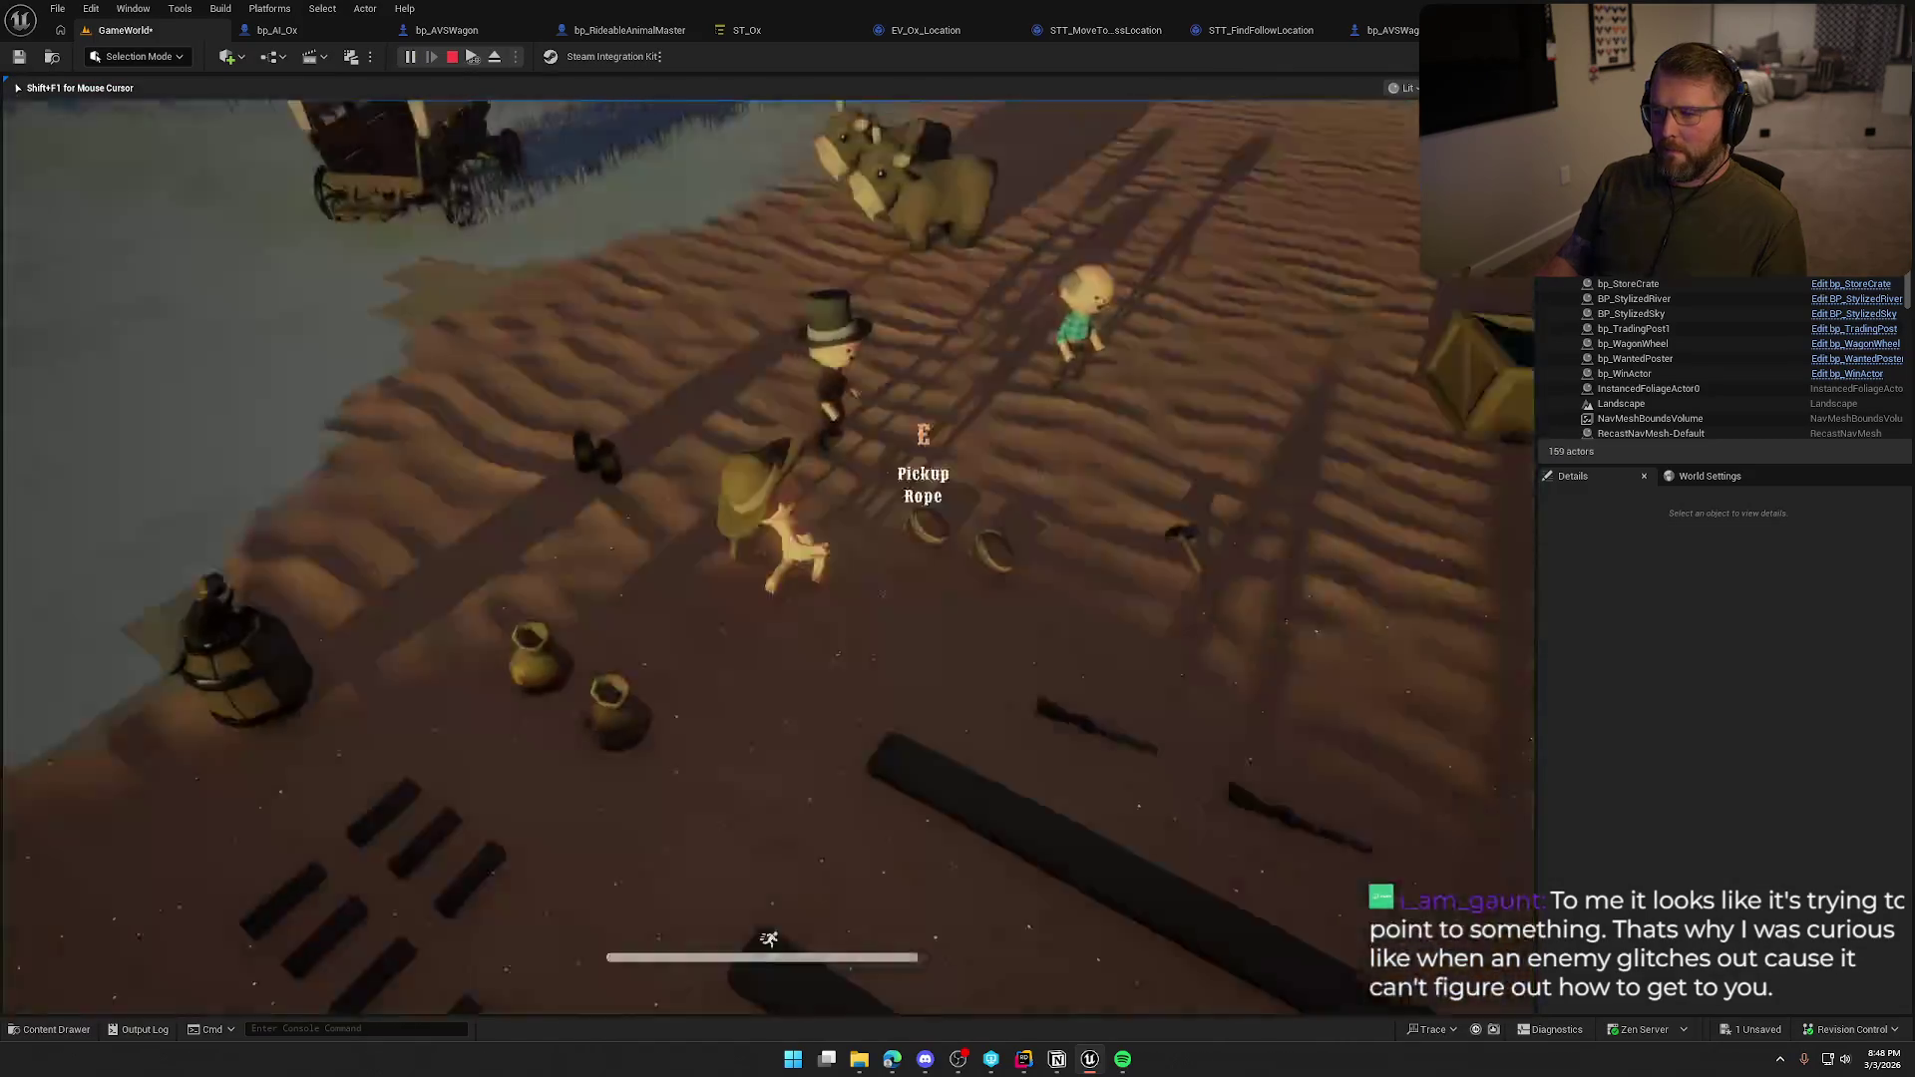
key("e")
key("d")
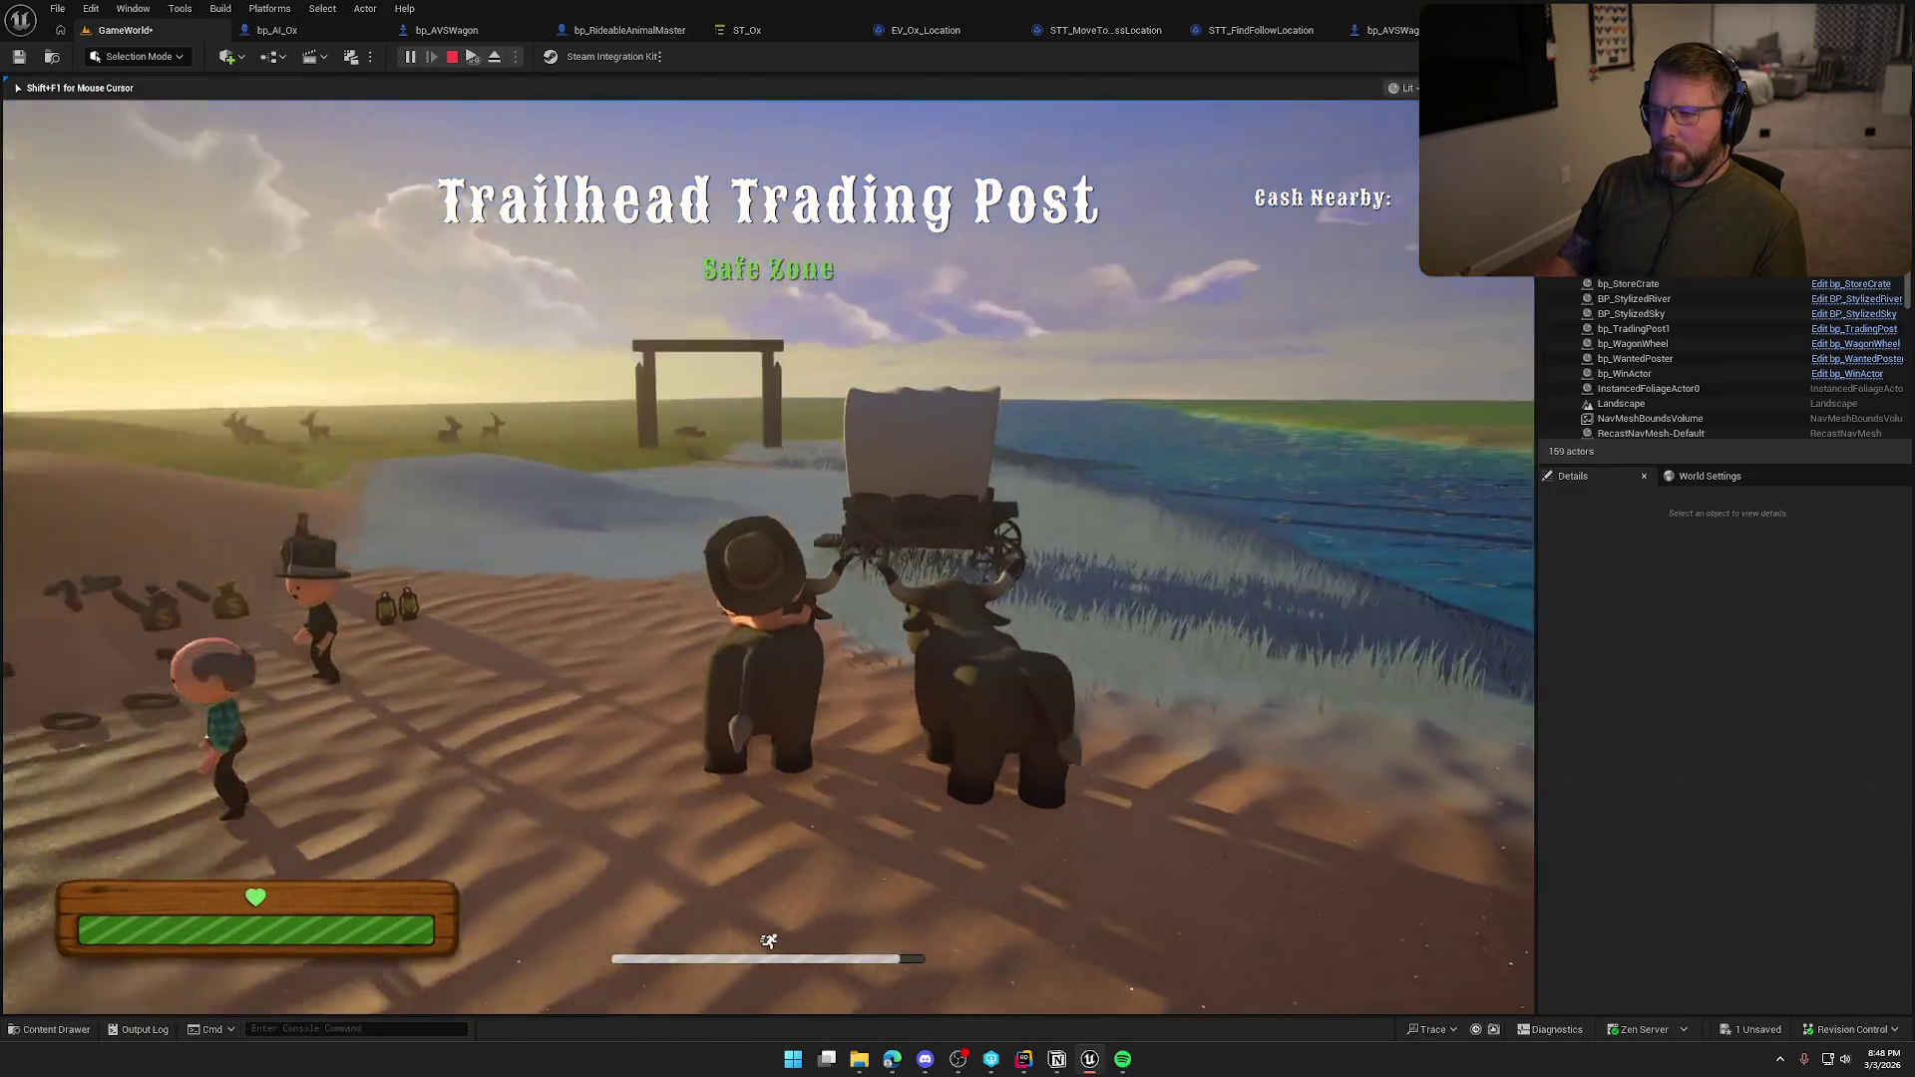
key("w")
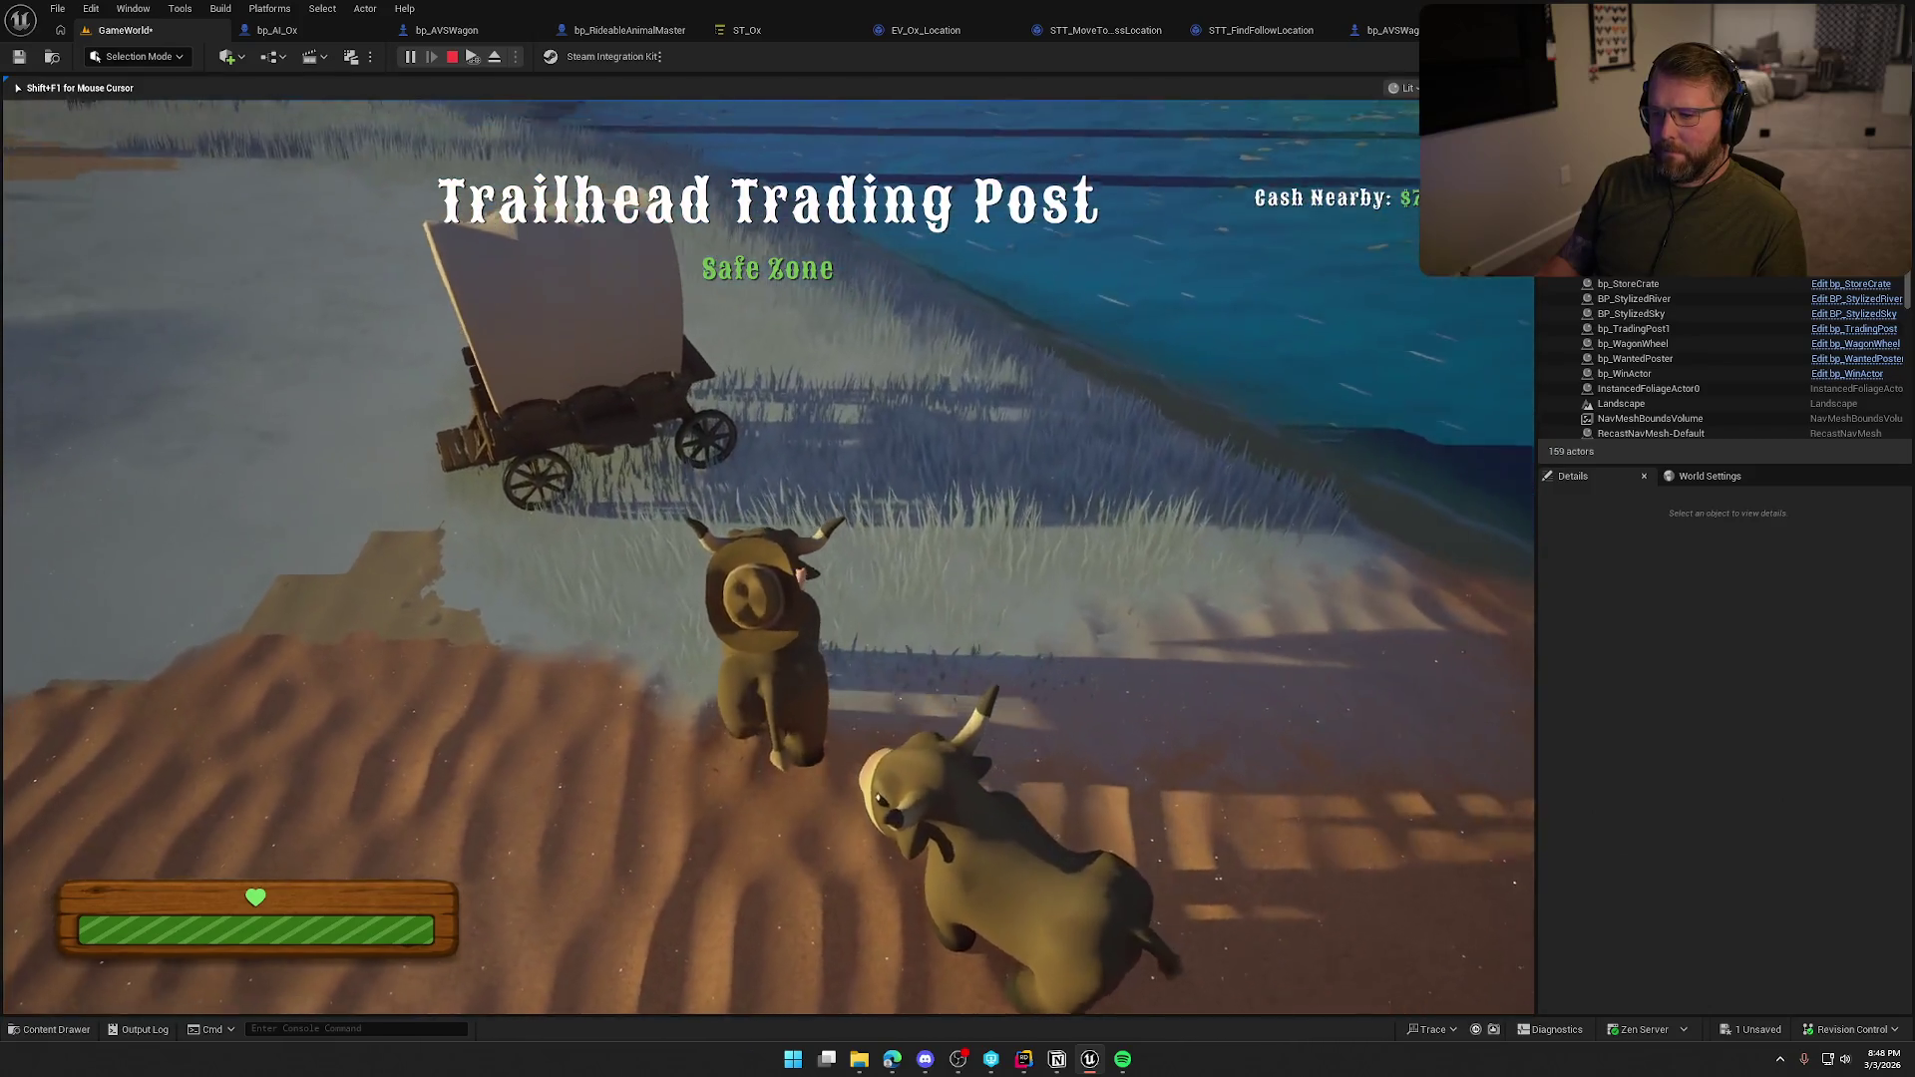
key("e")
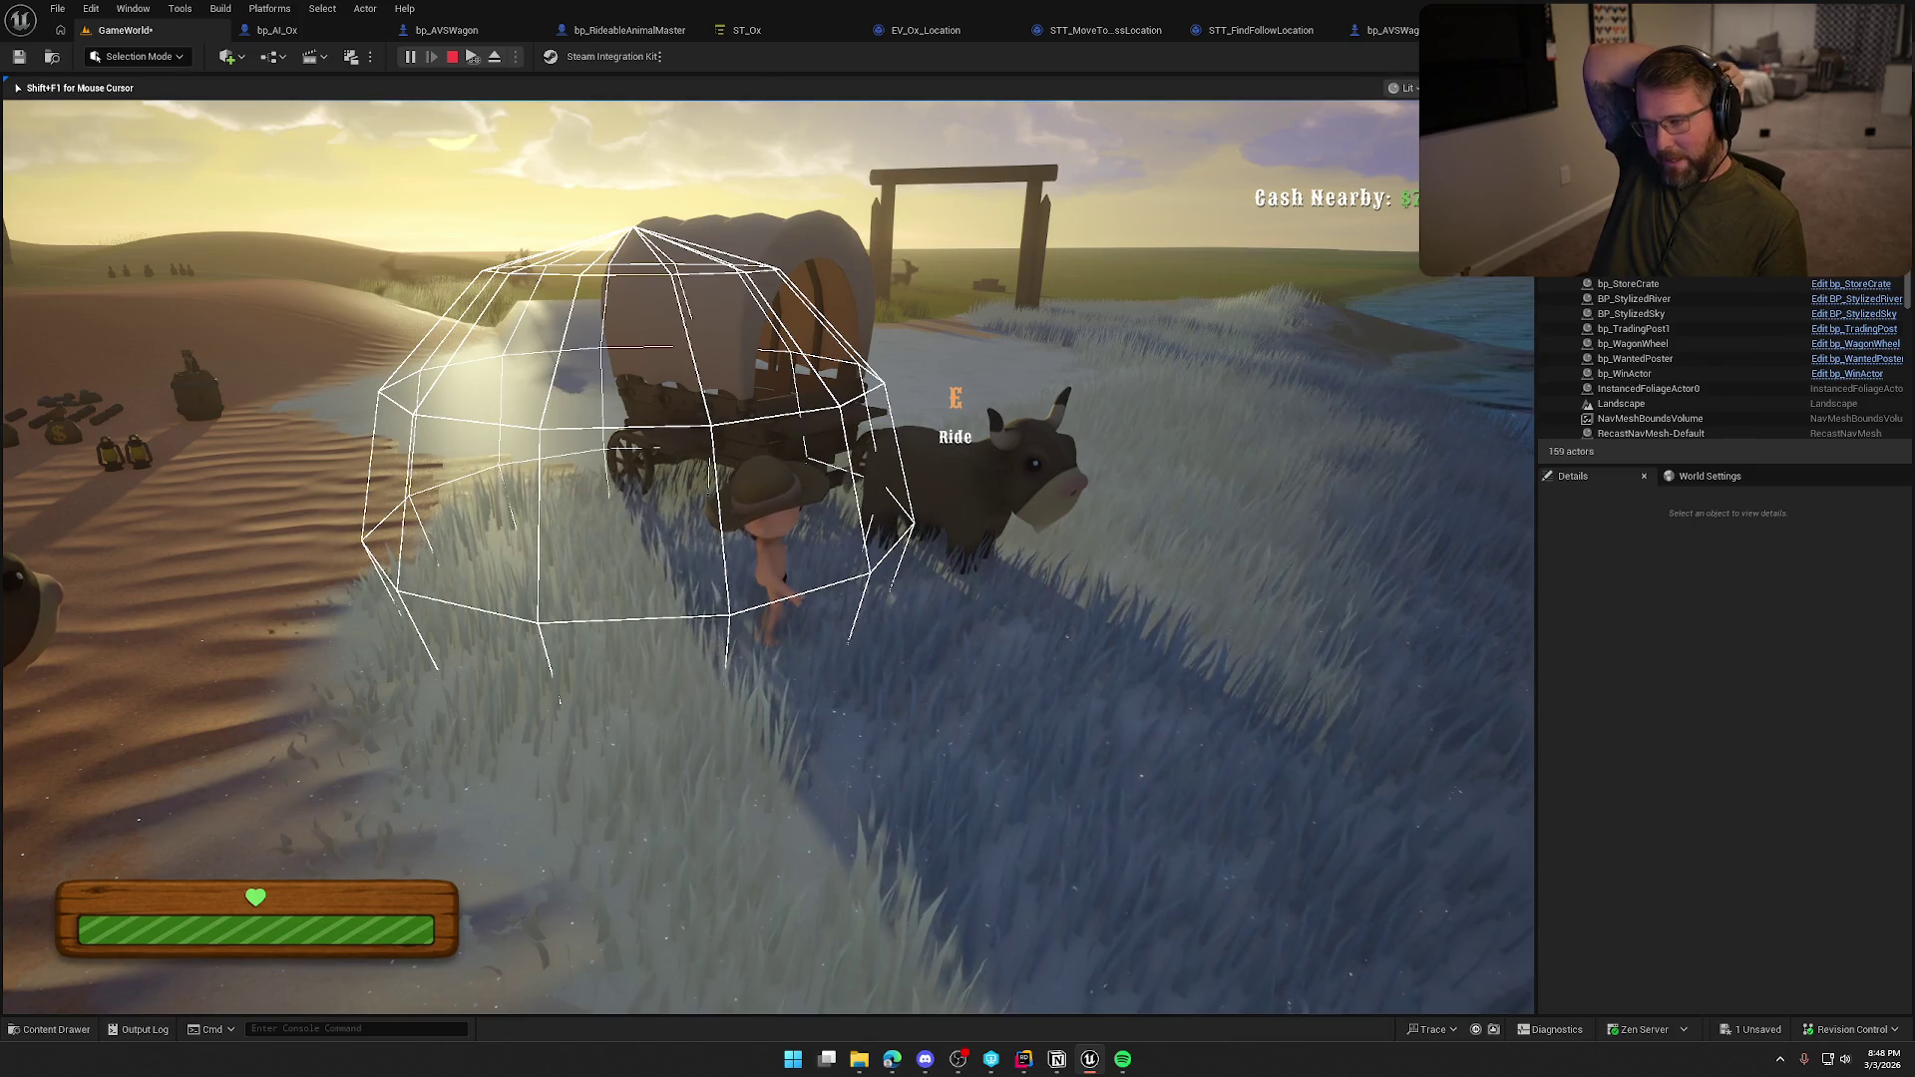
key("w")
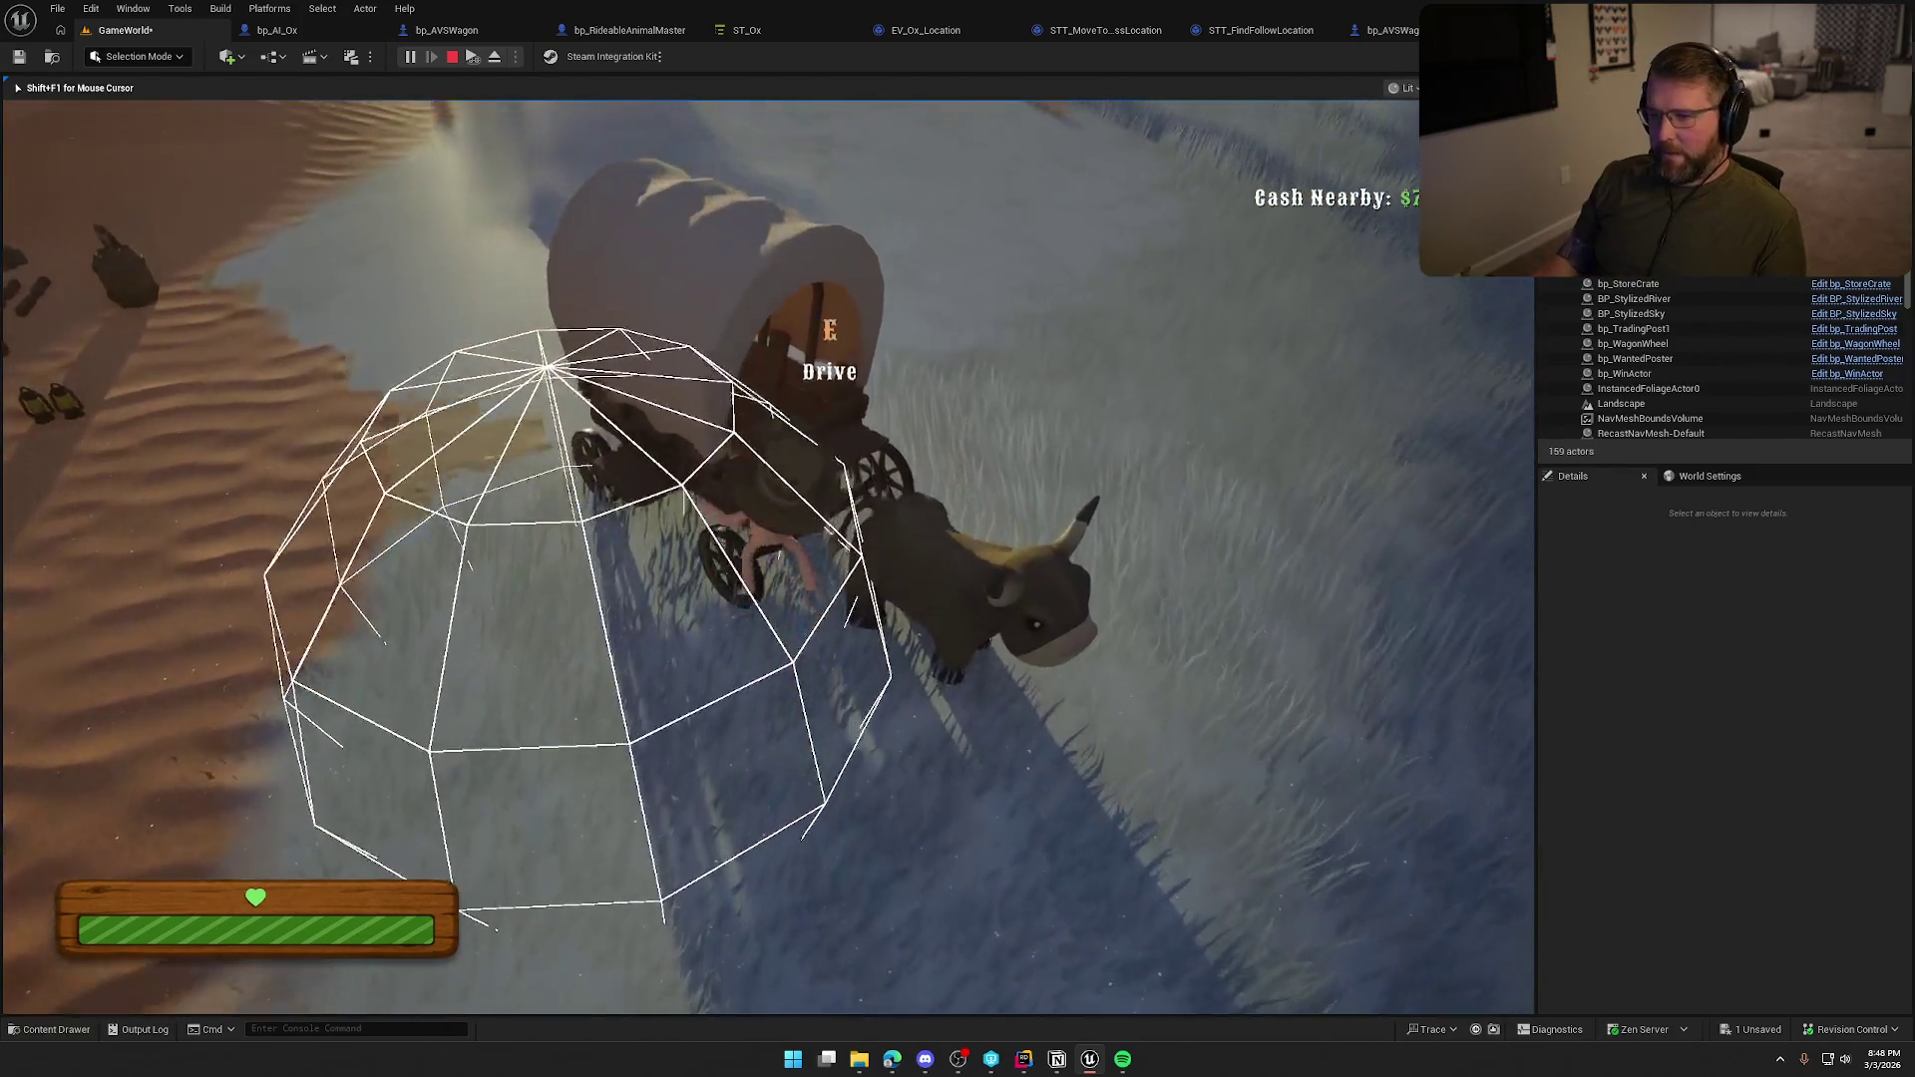
key("e")
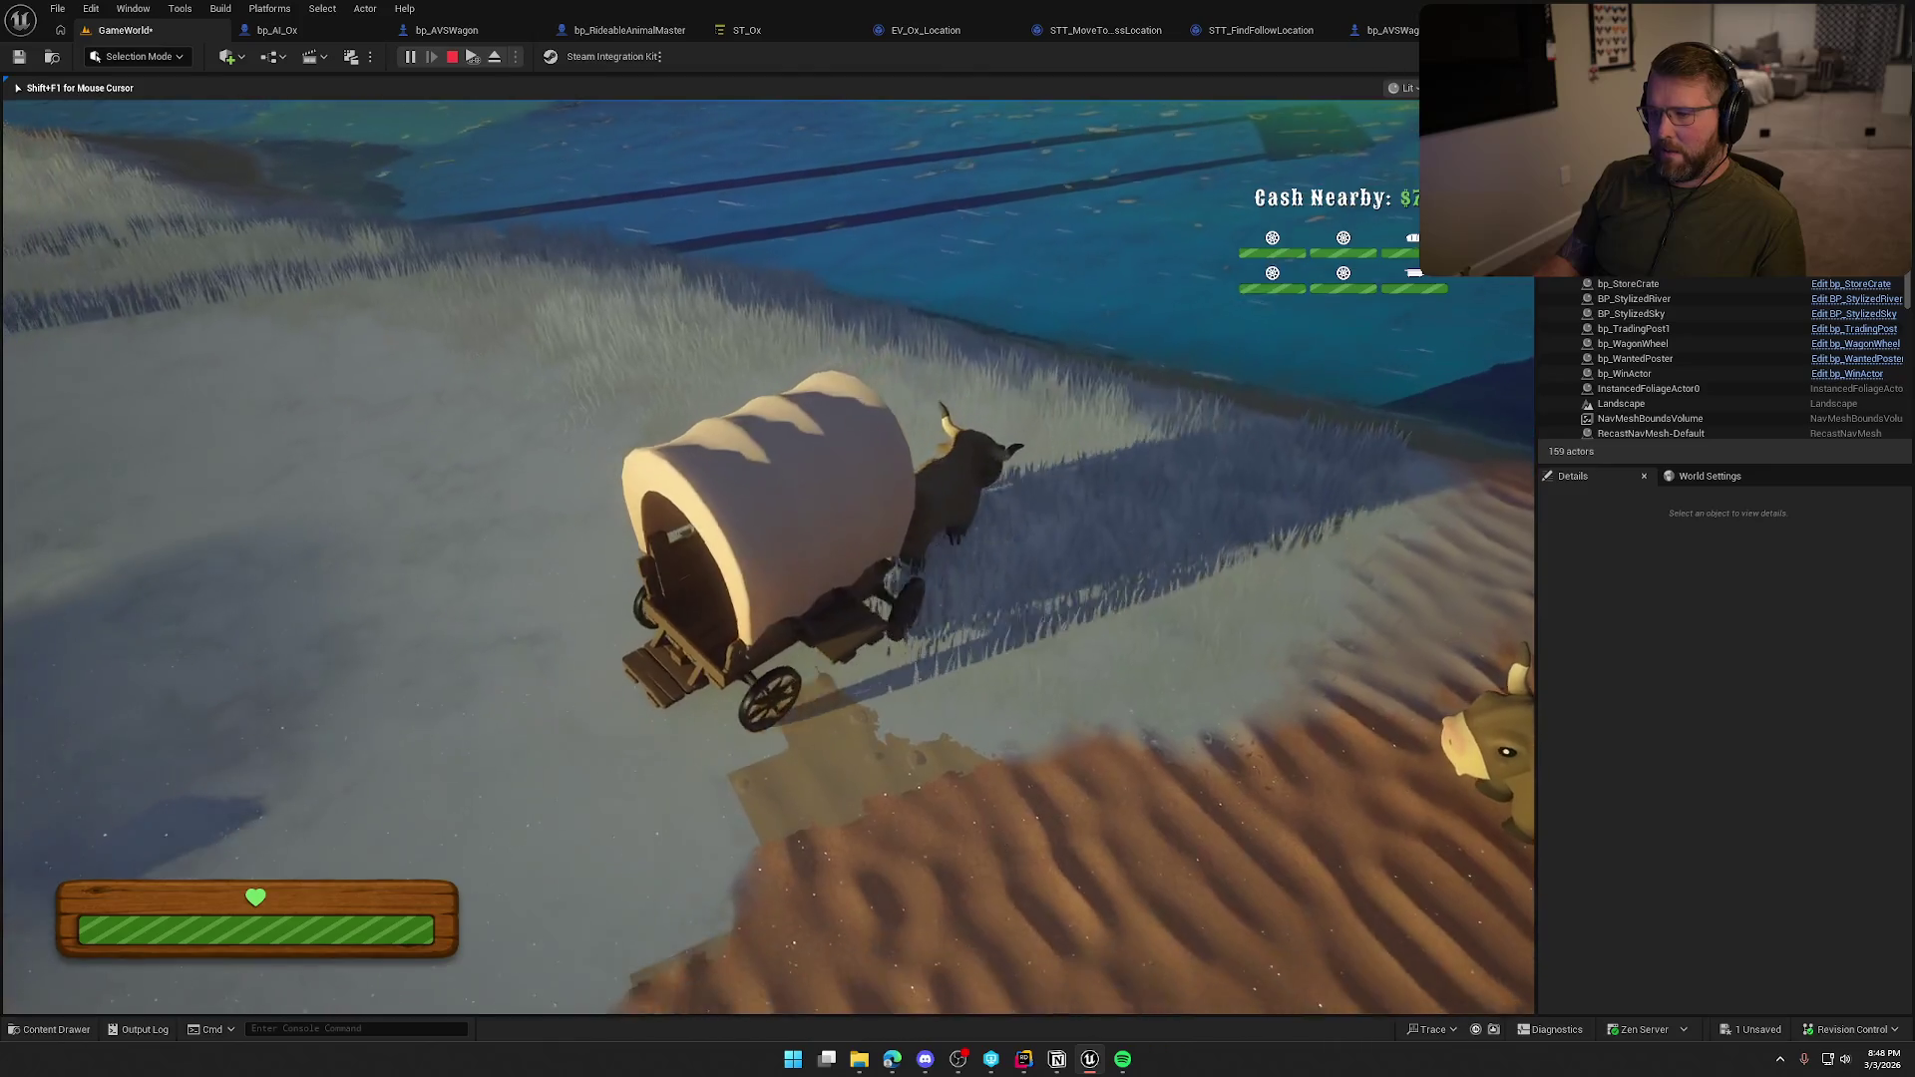
key("w")
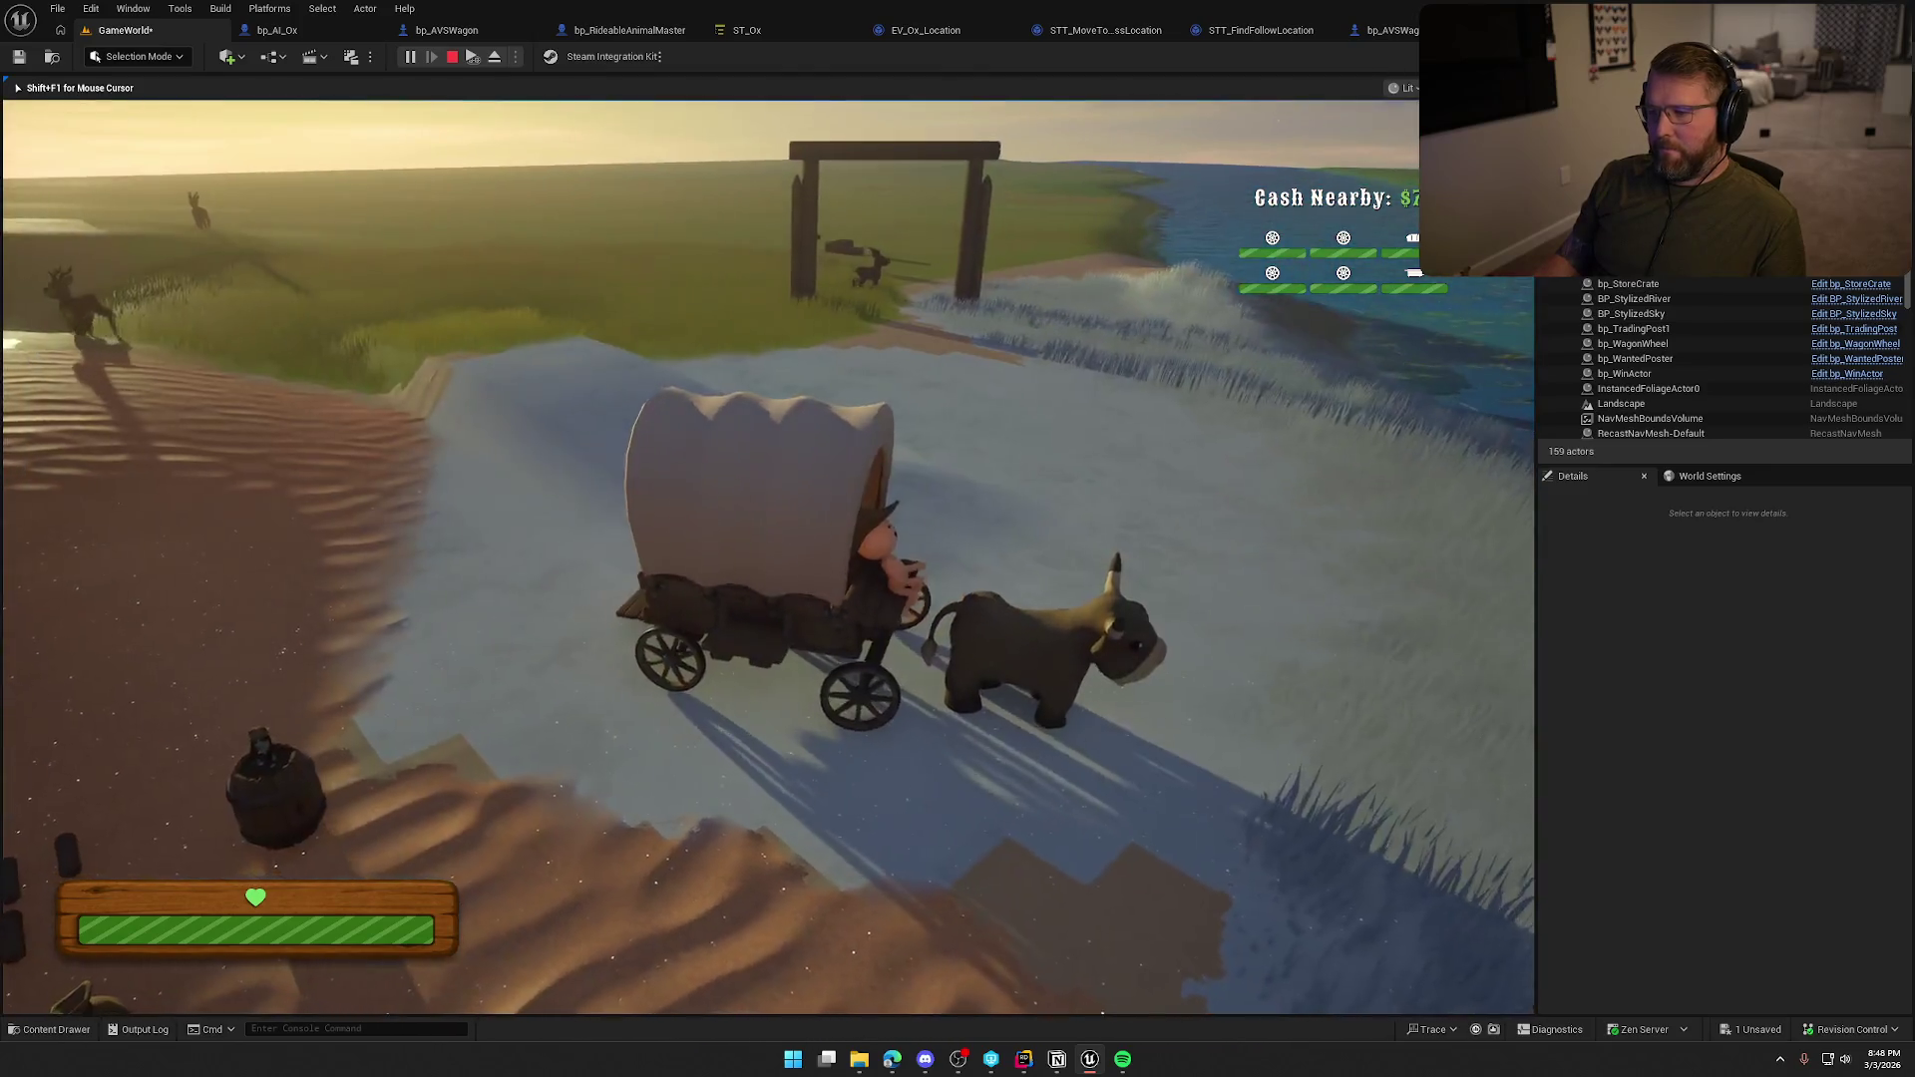
key("w")
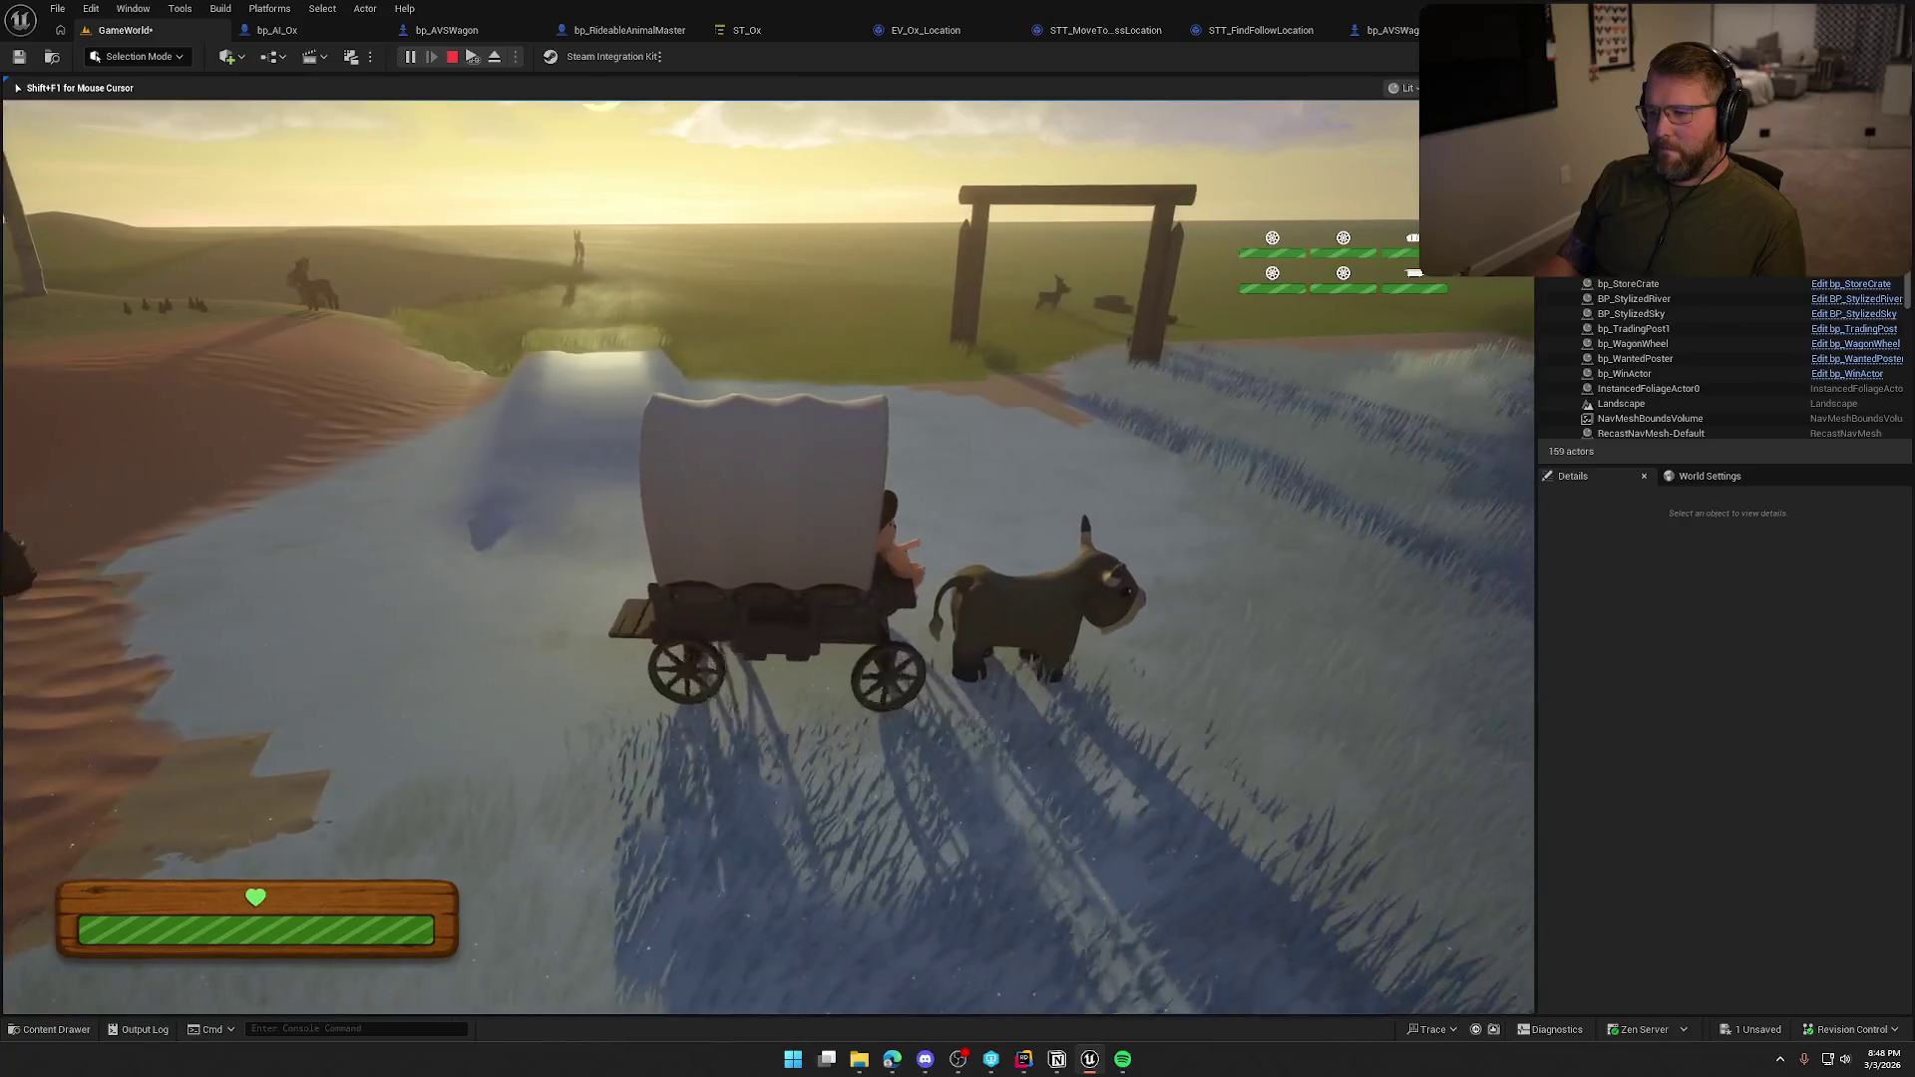
key("a")
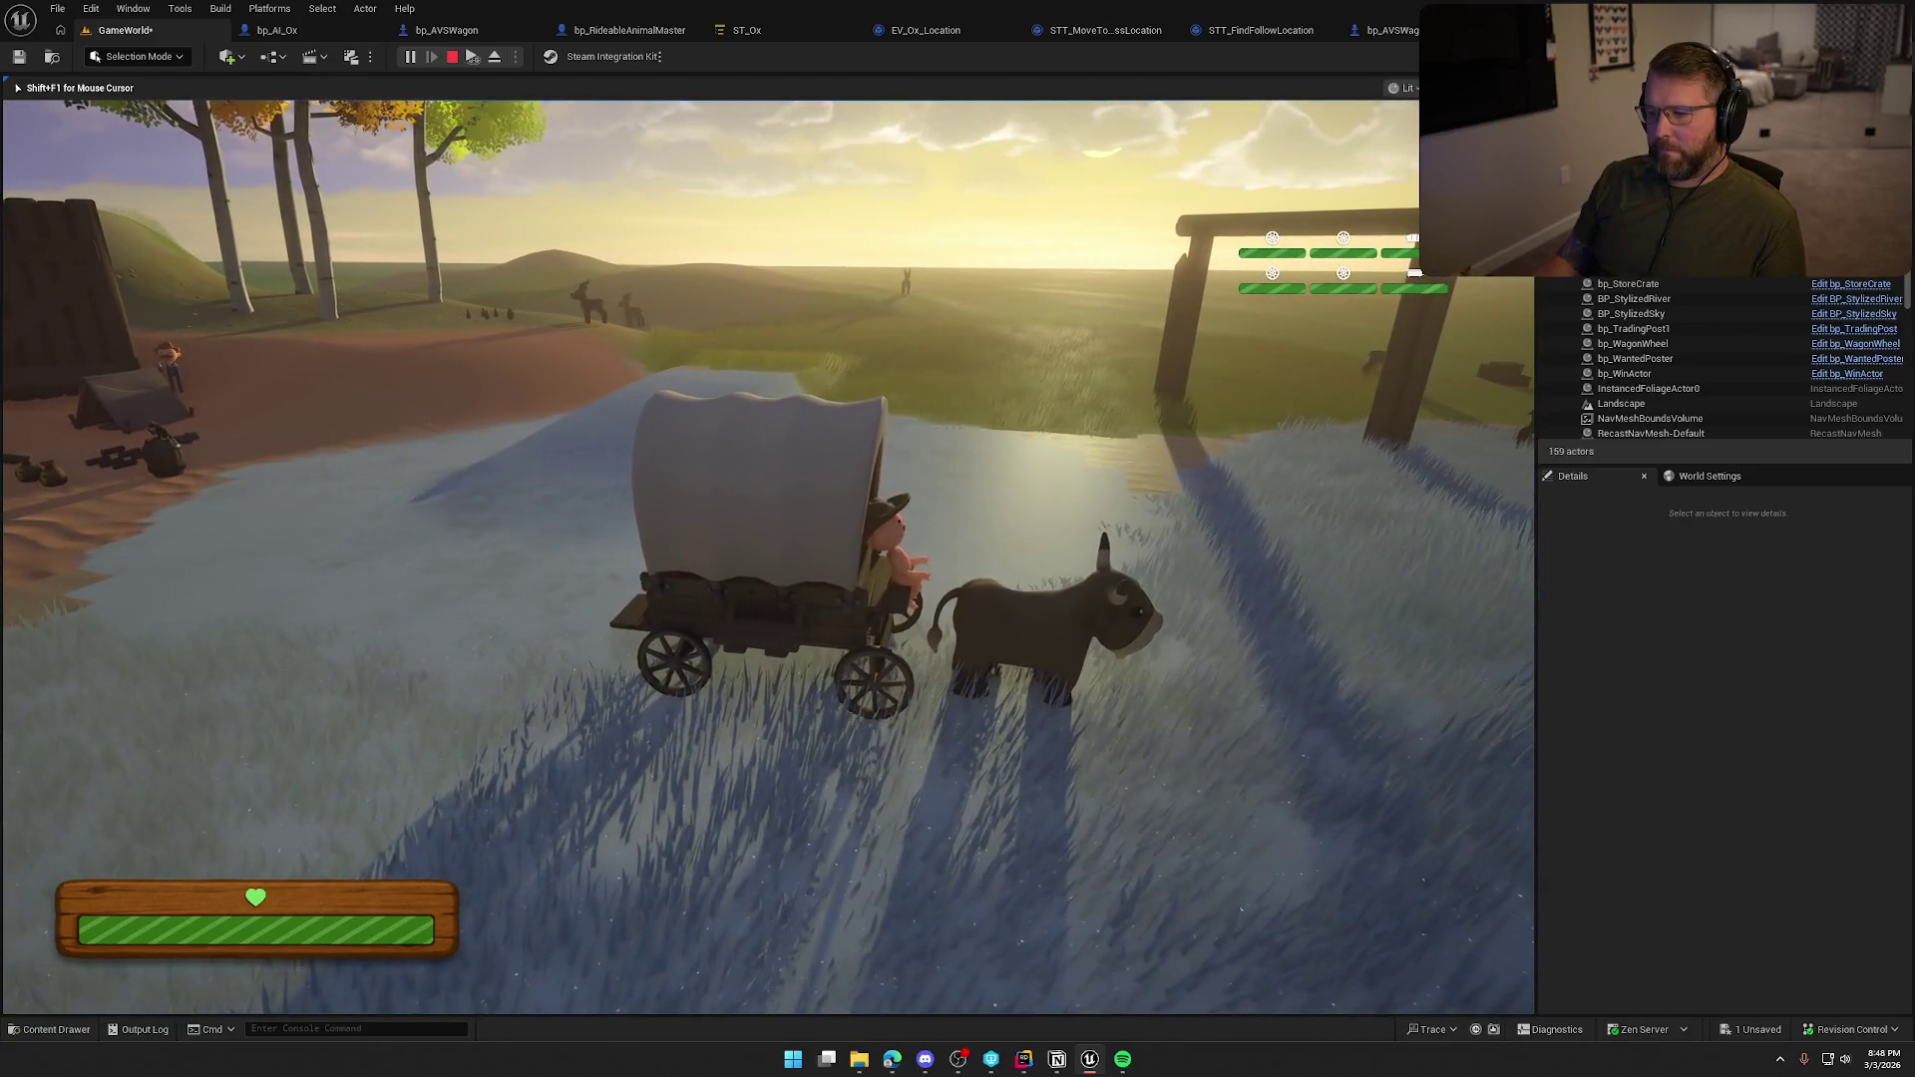
key("Escape")
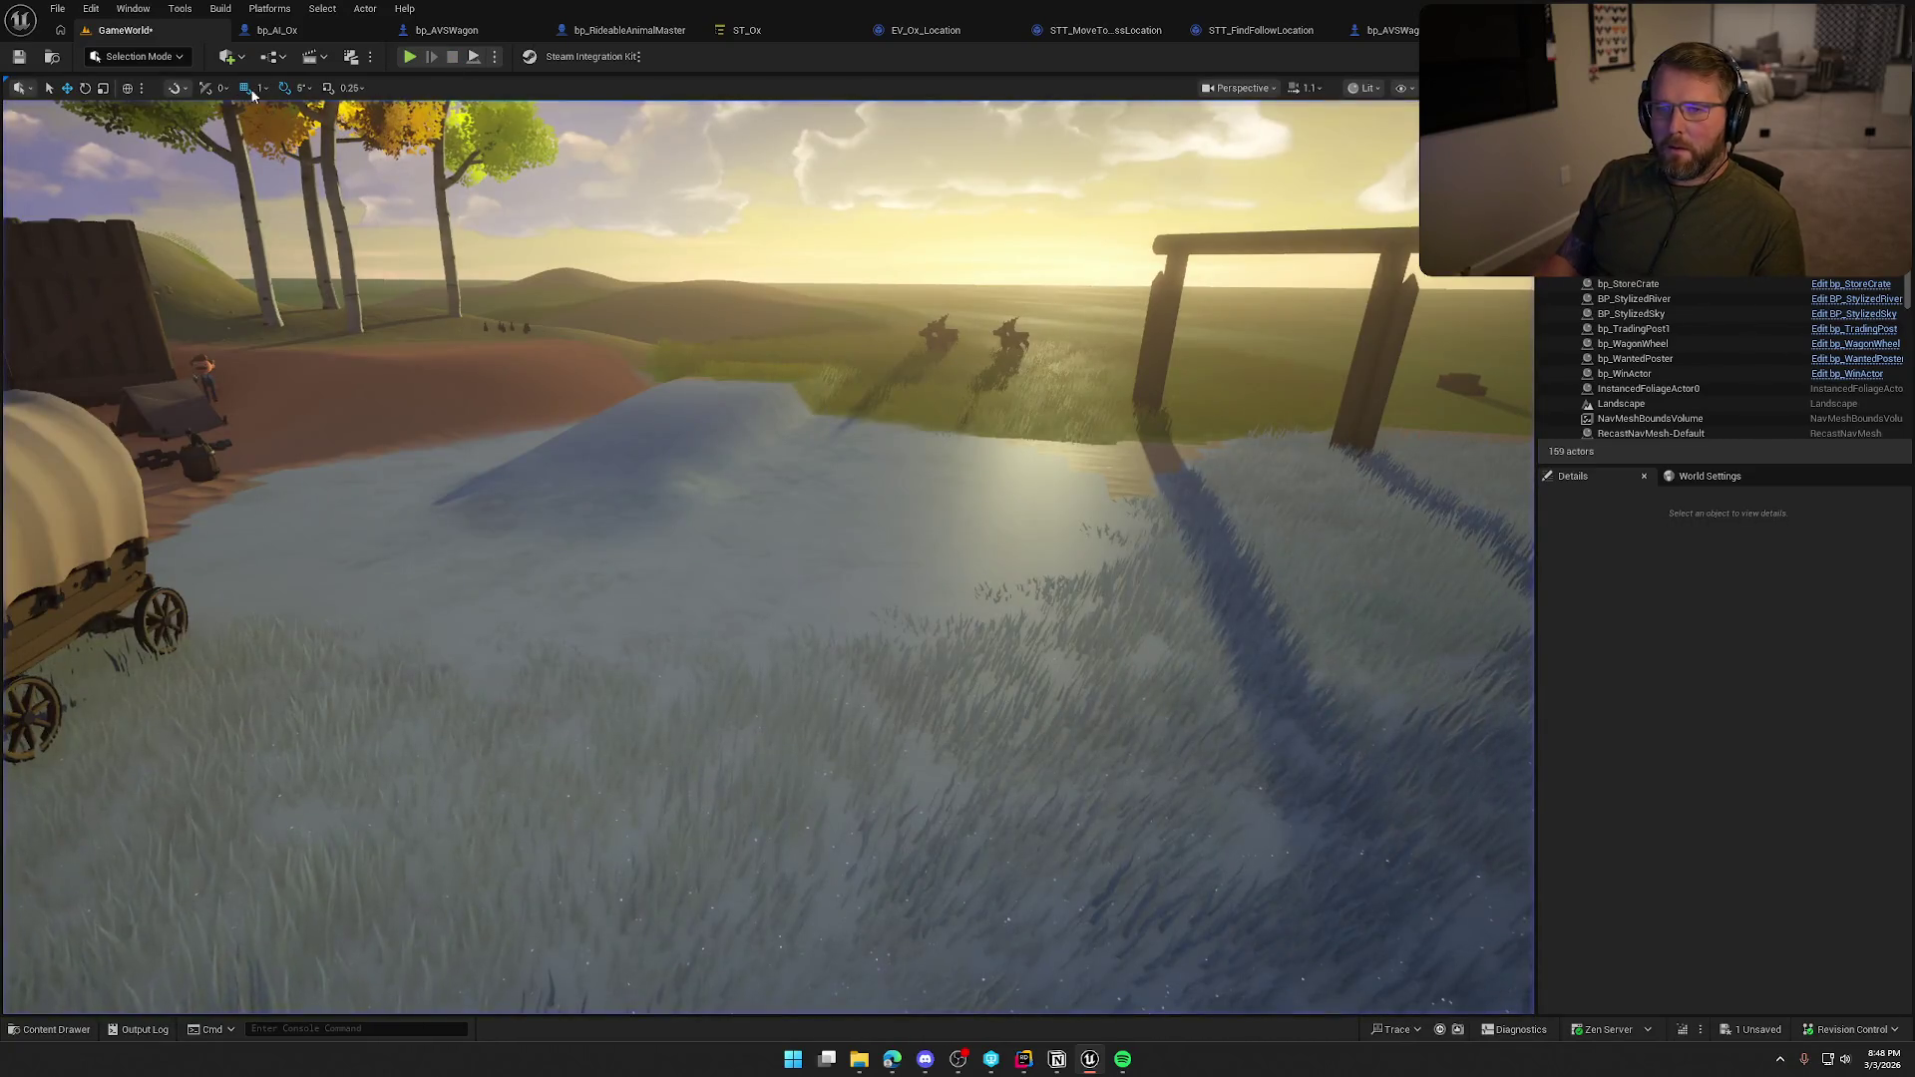
Open ABP_Ox_Buffalo from bp_AI_Ox's Mesh Anim Class and inspect its Get Velocity node.
left_click(274, 29)
left_click(90, 237)
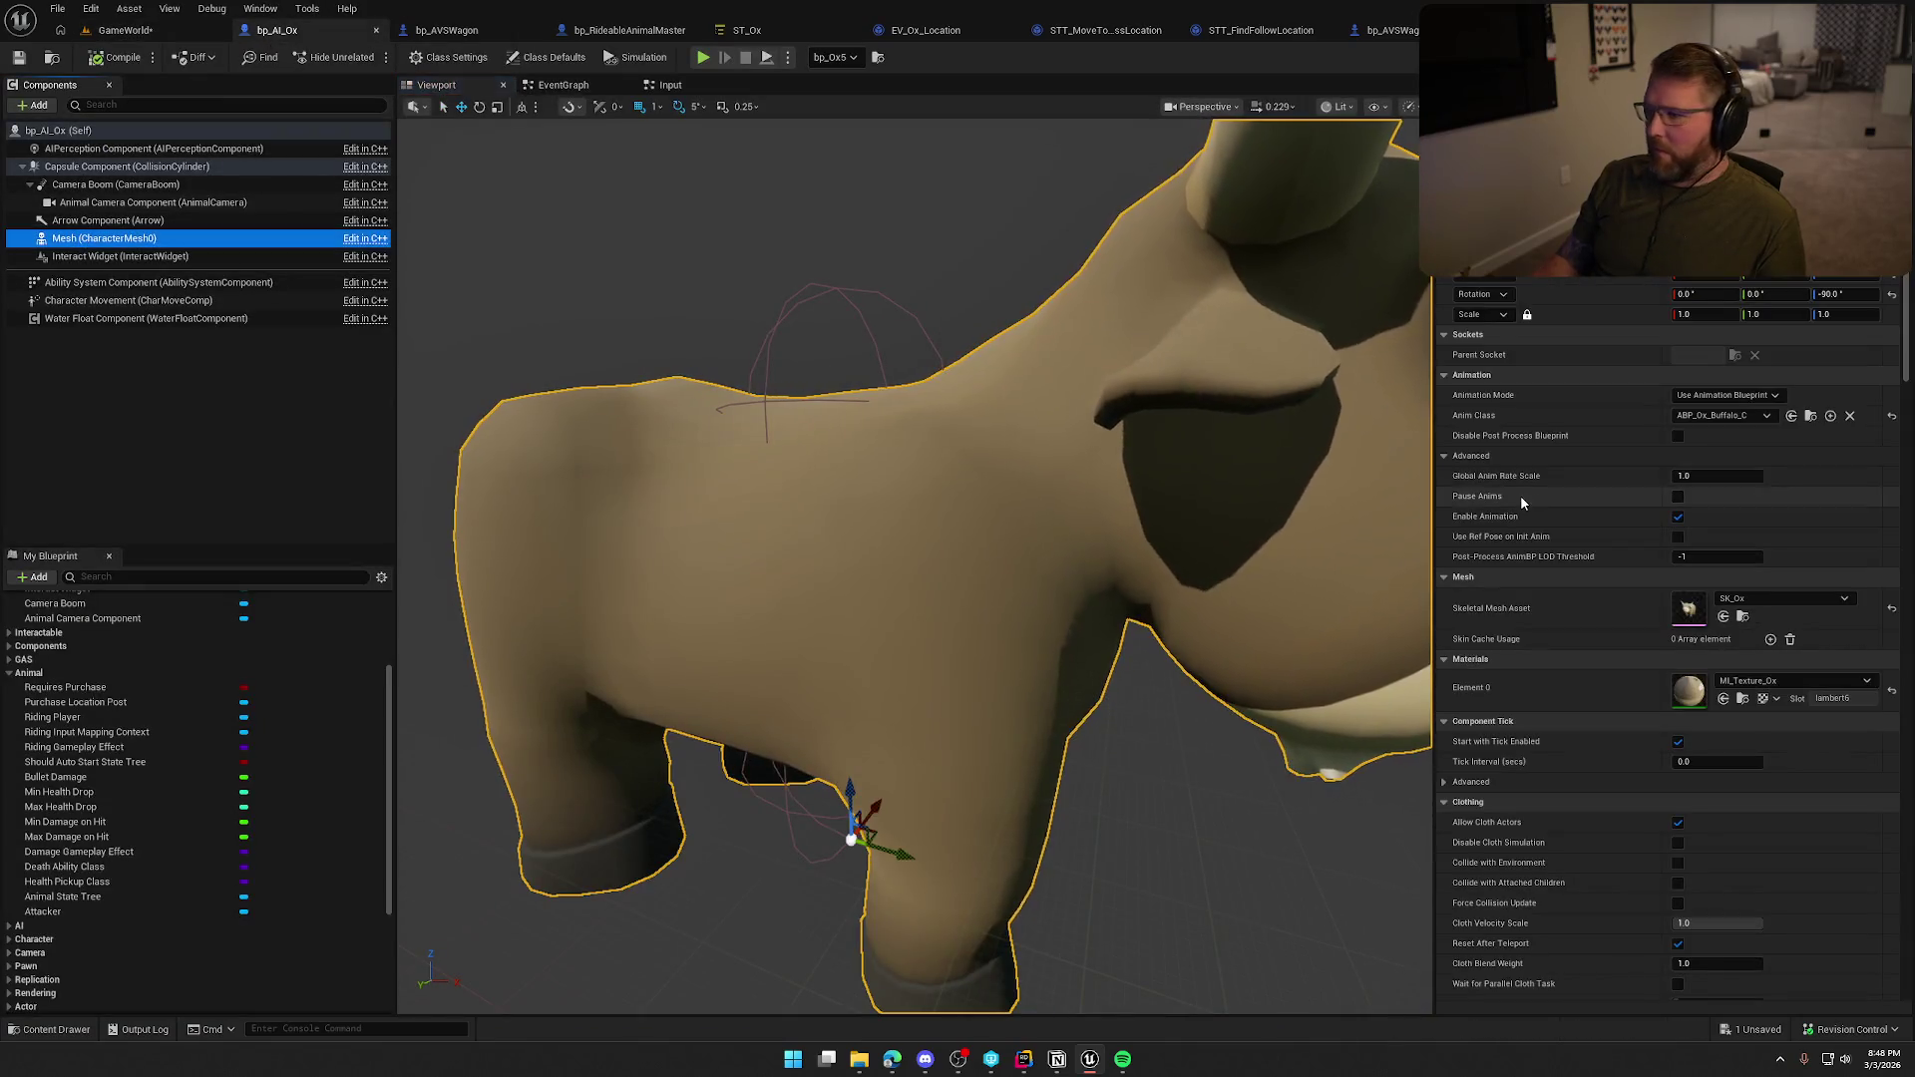
left_click(1810, 415)
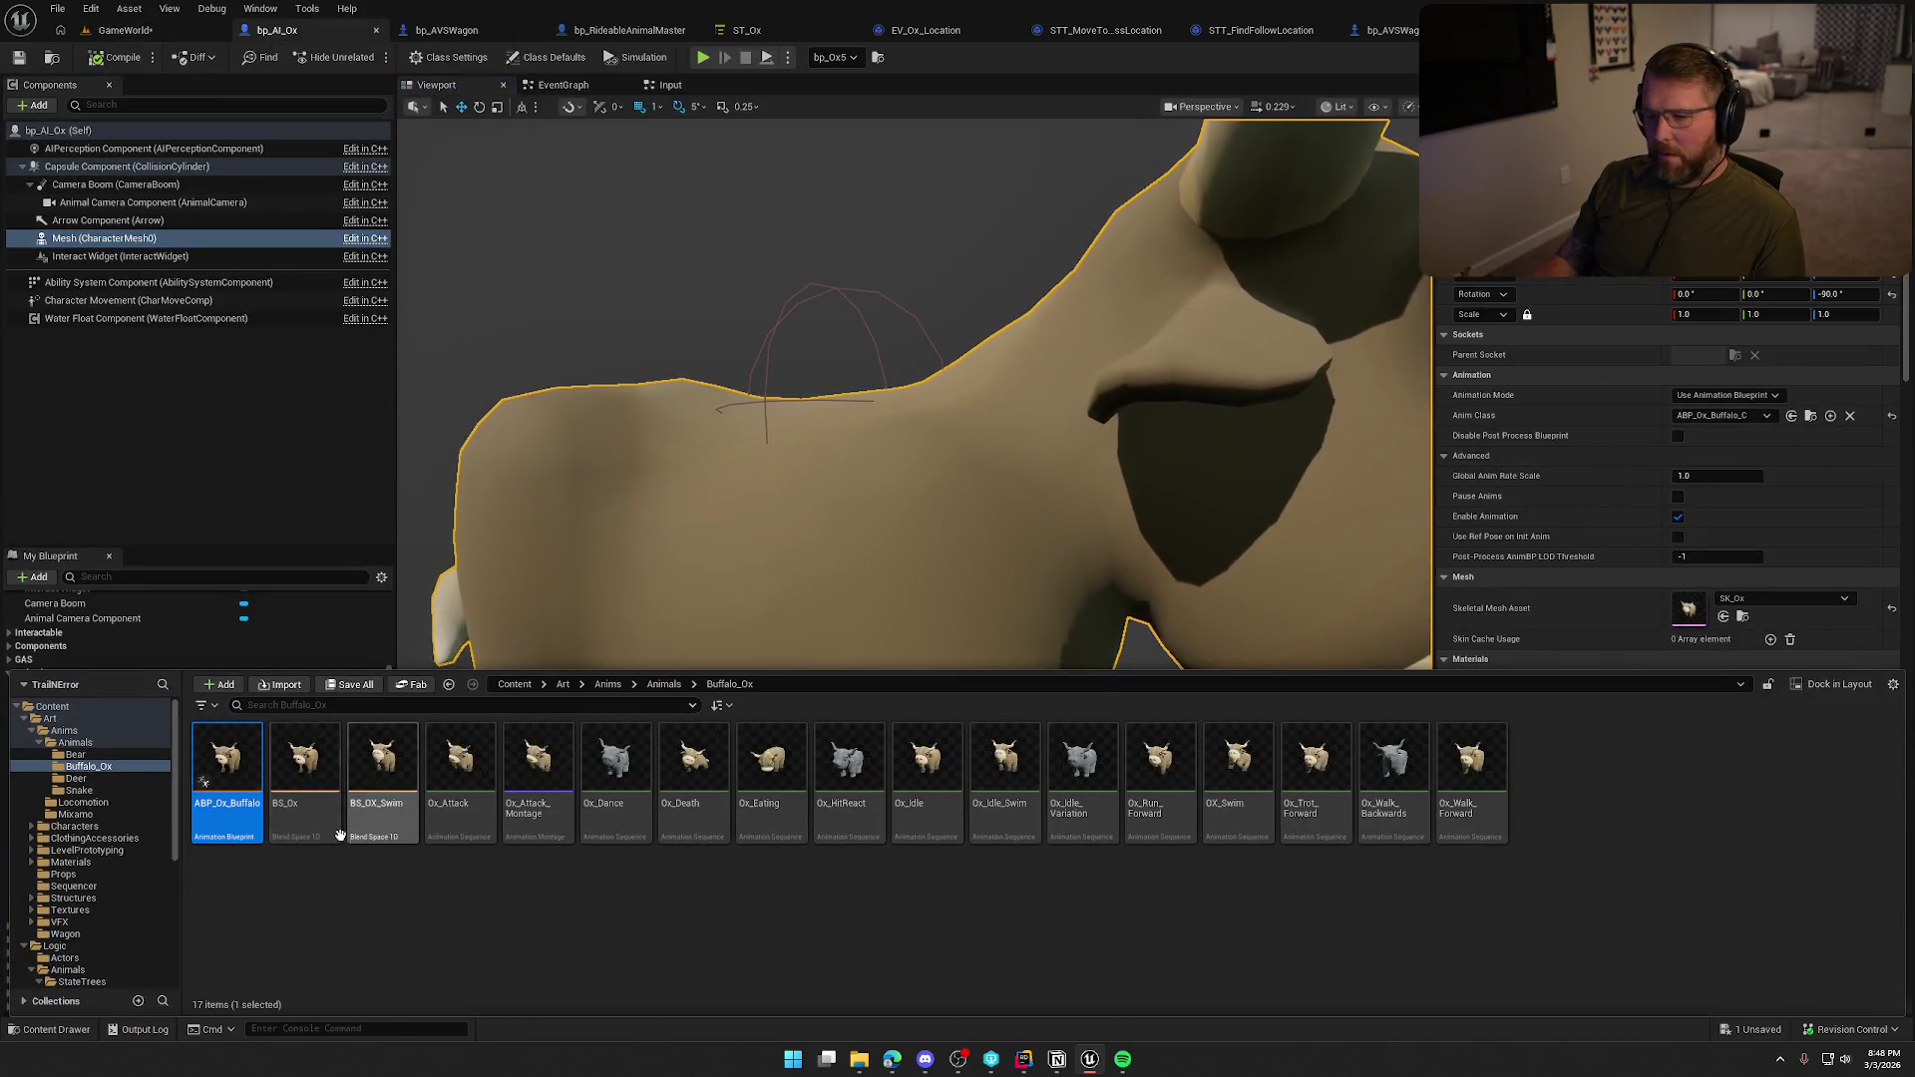
double_click(228, 758)
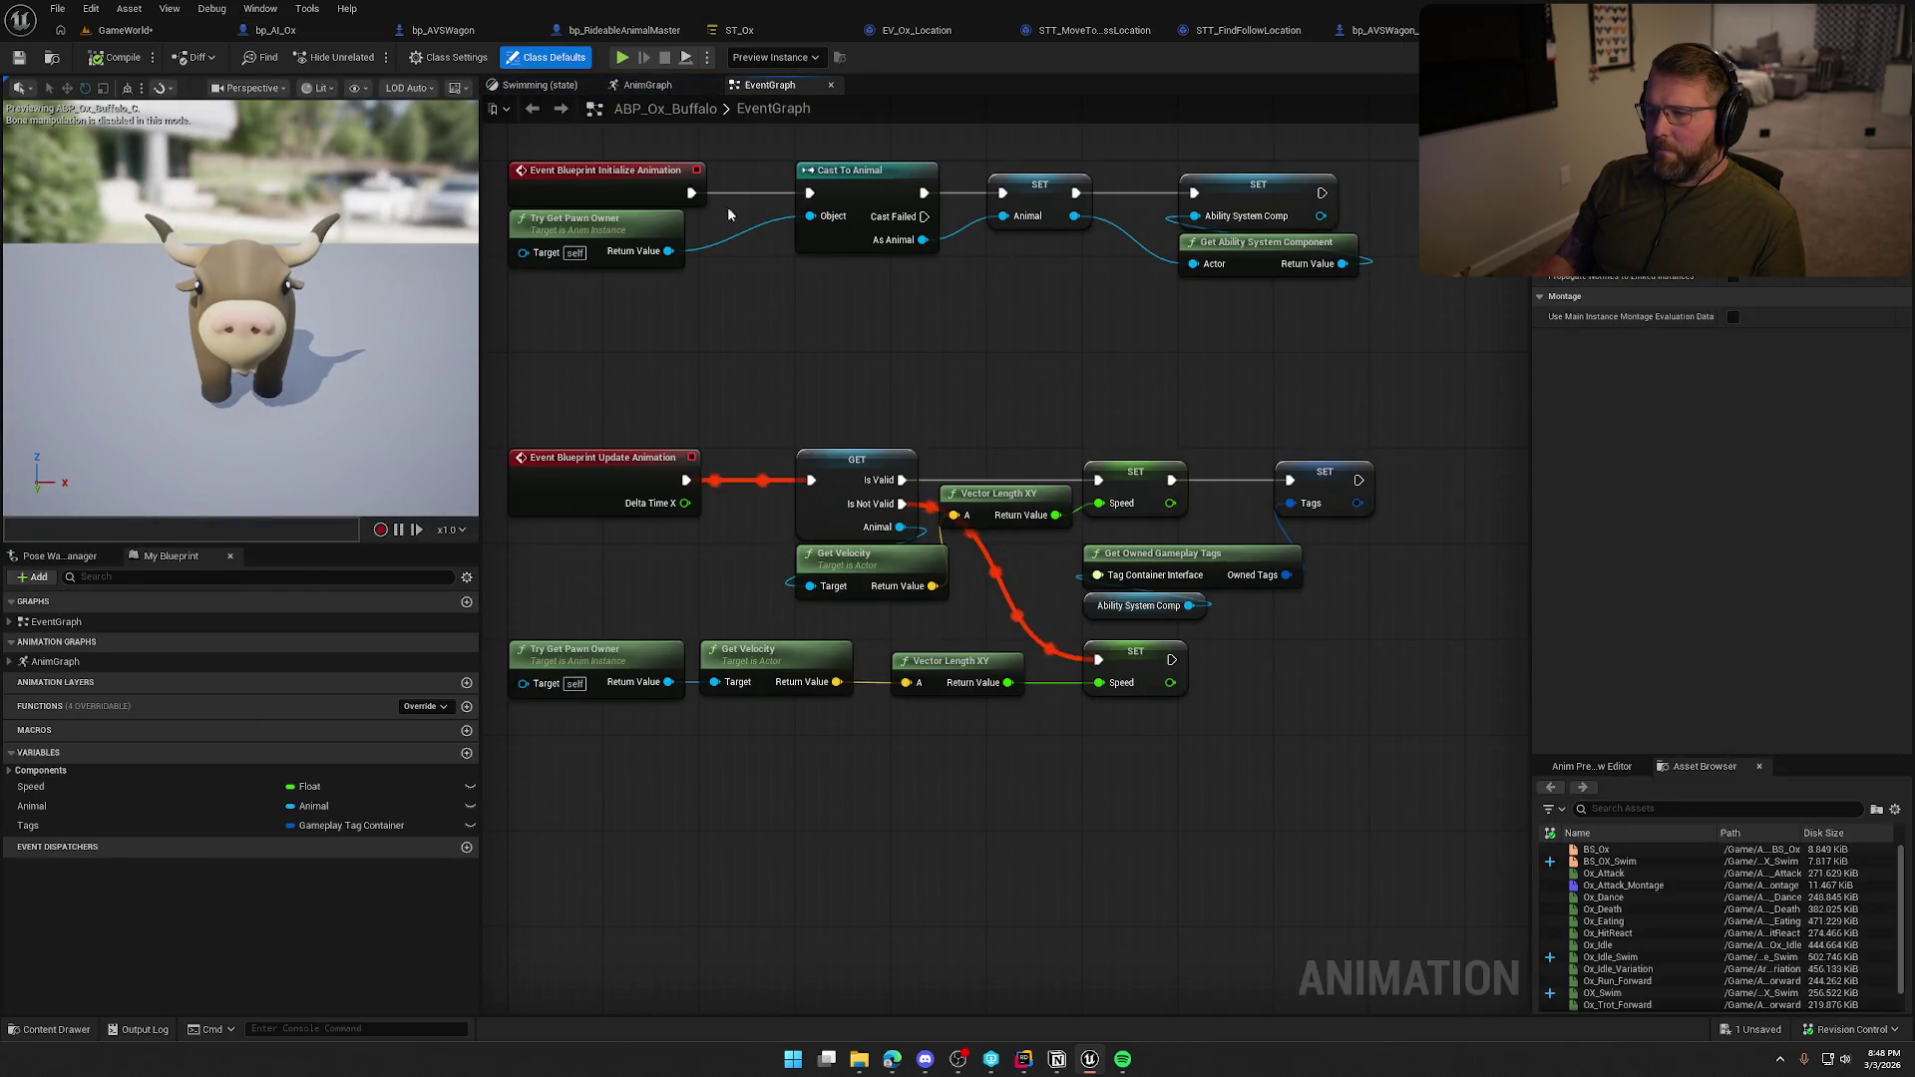
left_click(904, 569)
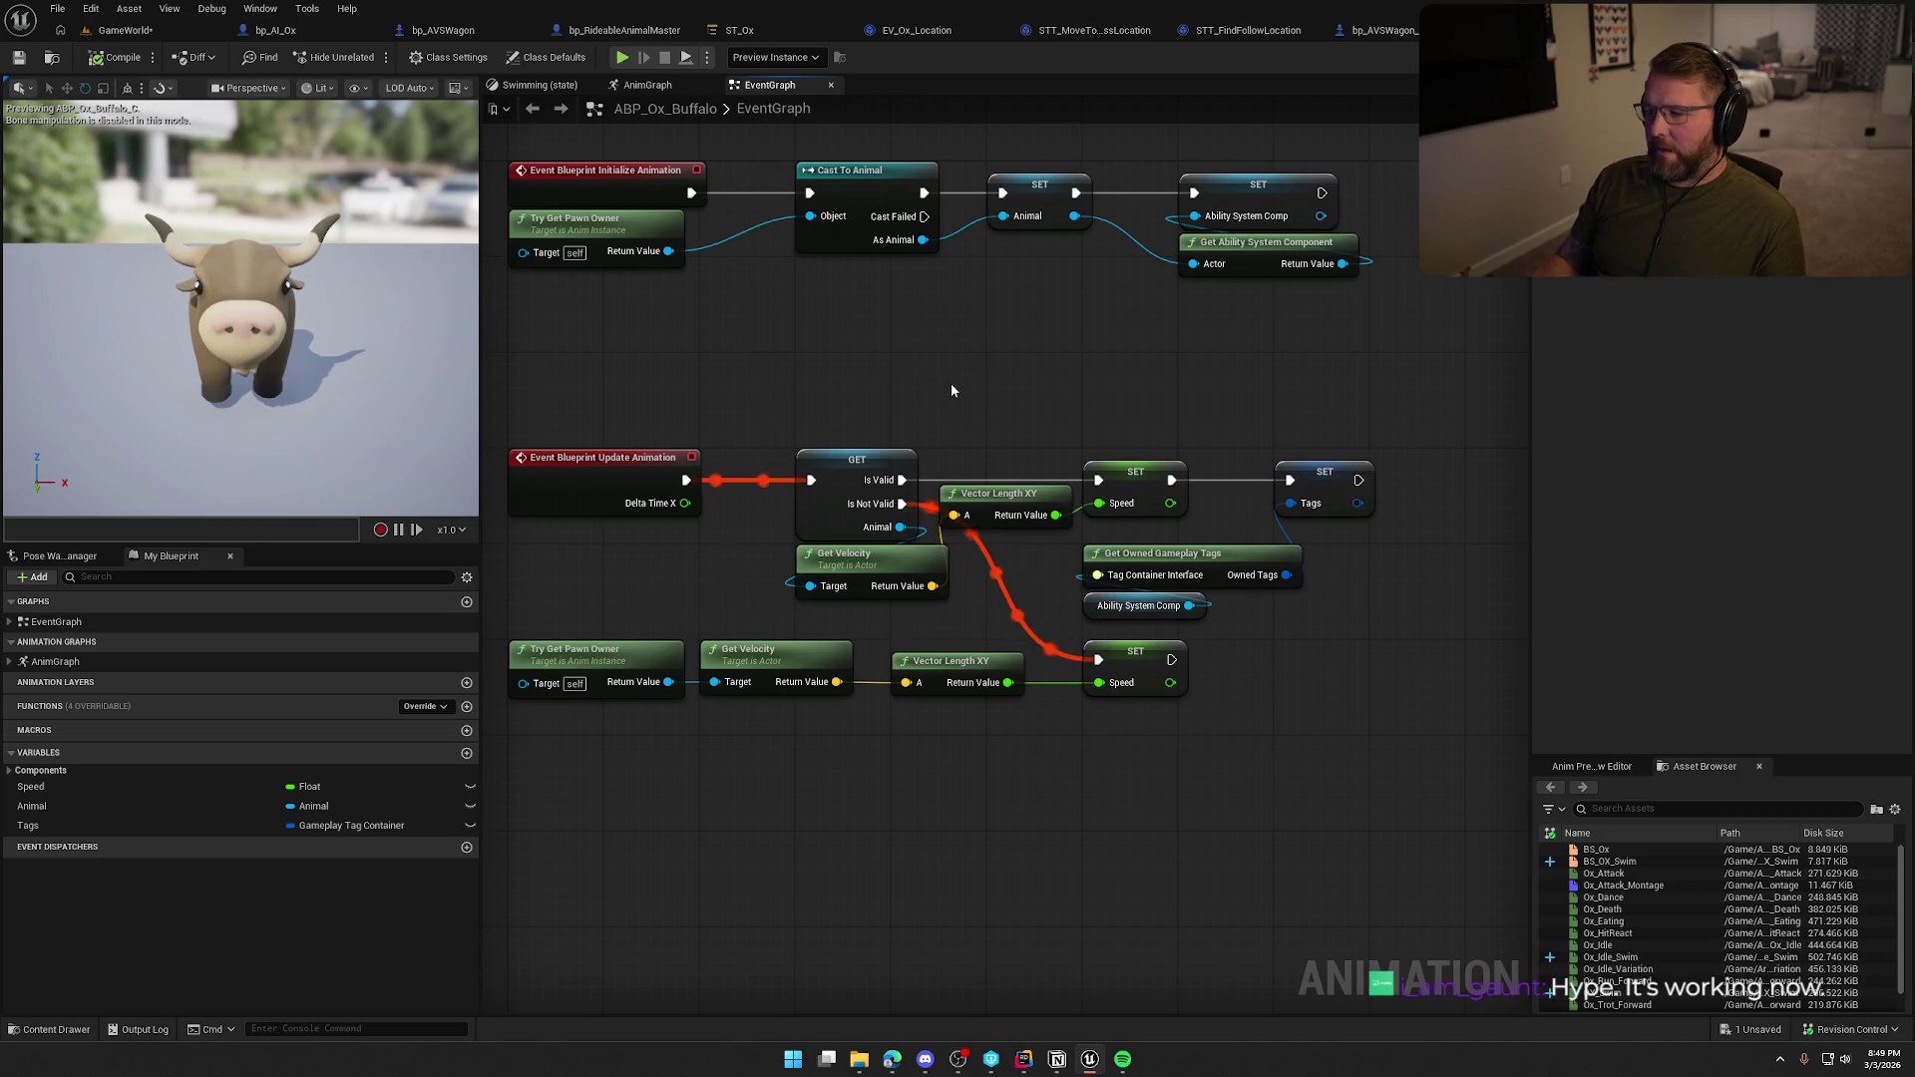
left_click_drag(1004, 386, 1027, 362)
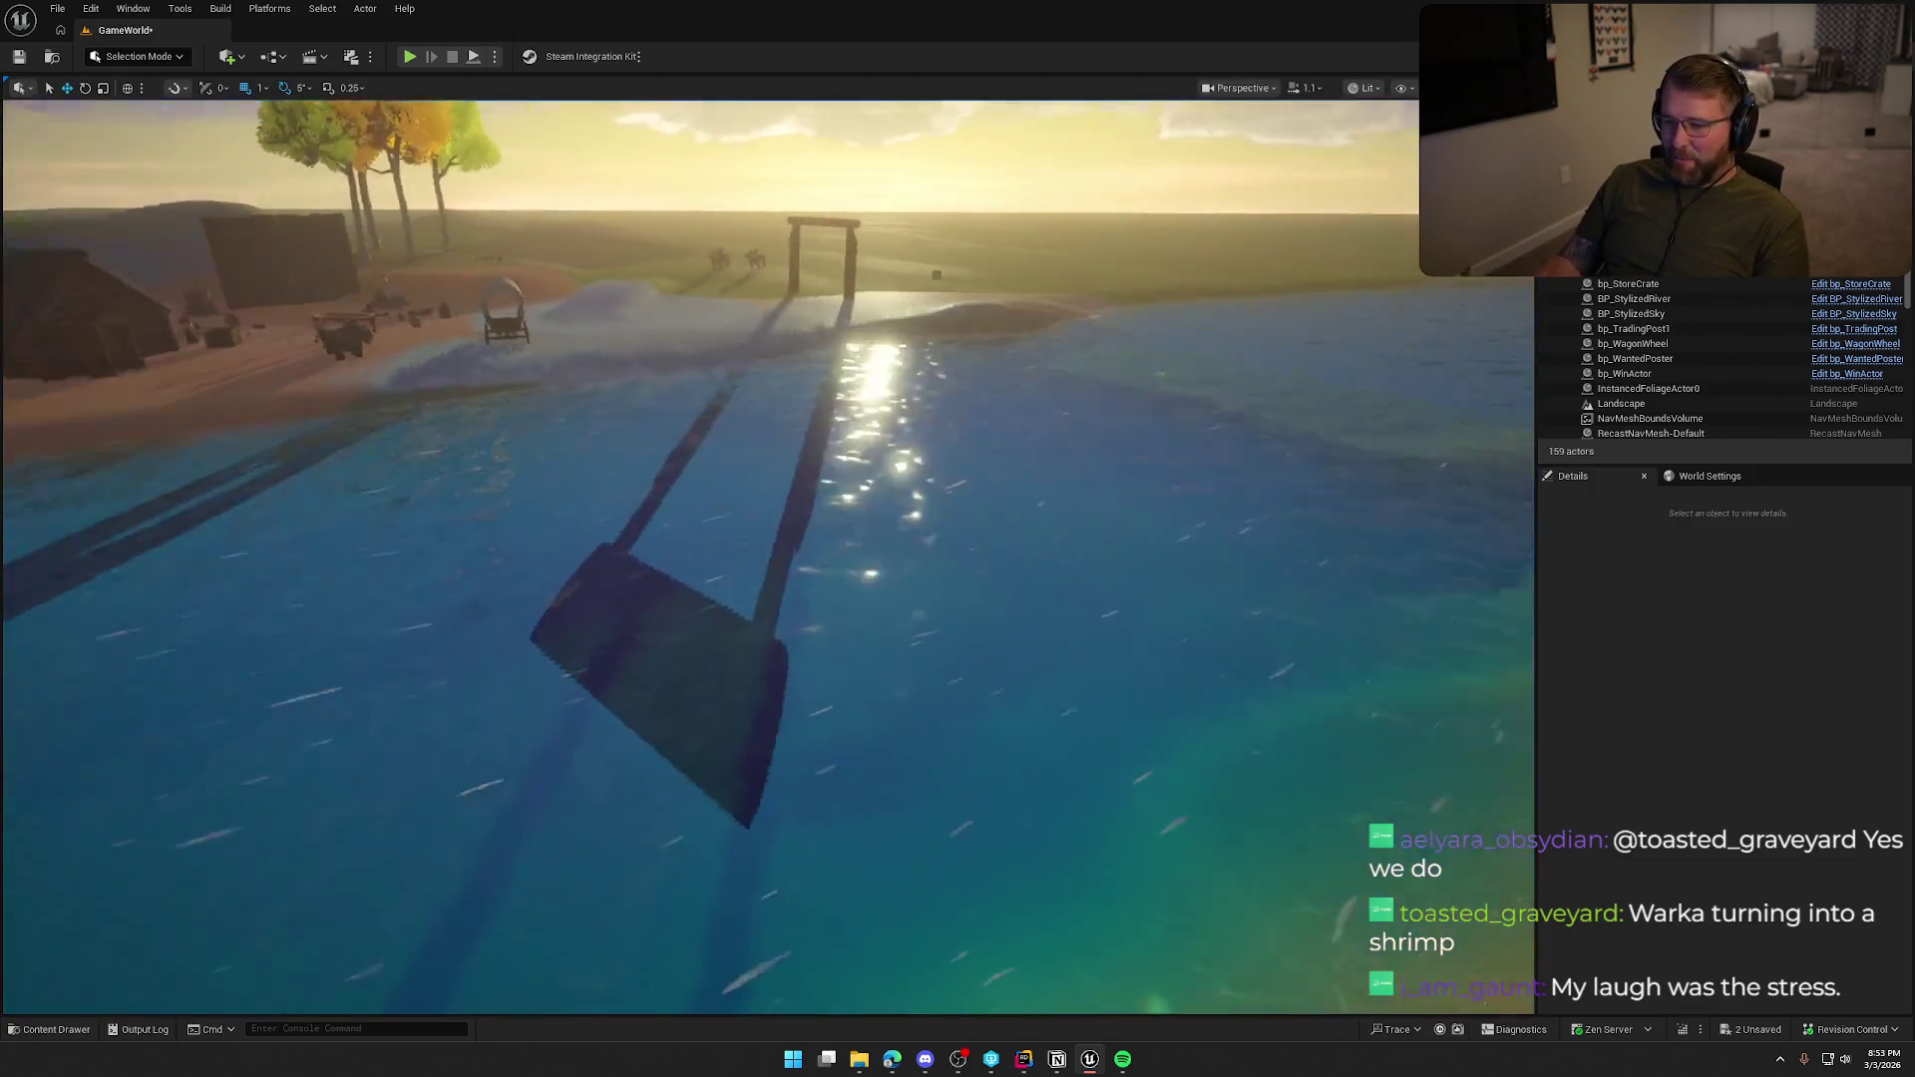
Save all unsaved changes with Ctrl+Shift+S.
left_click_drag(923, 534, 923, 535)
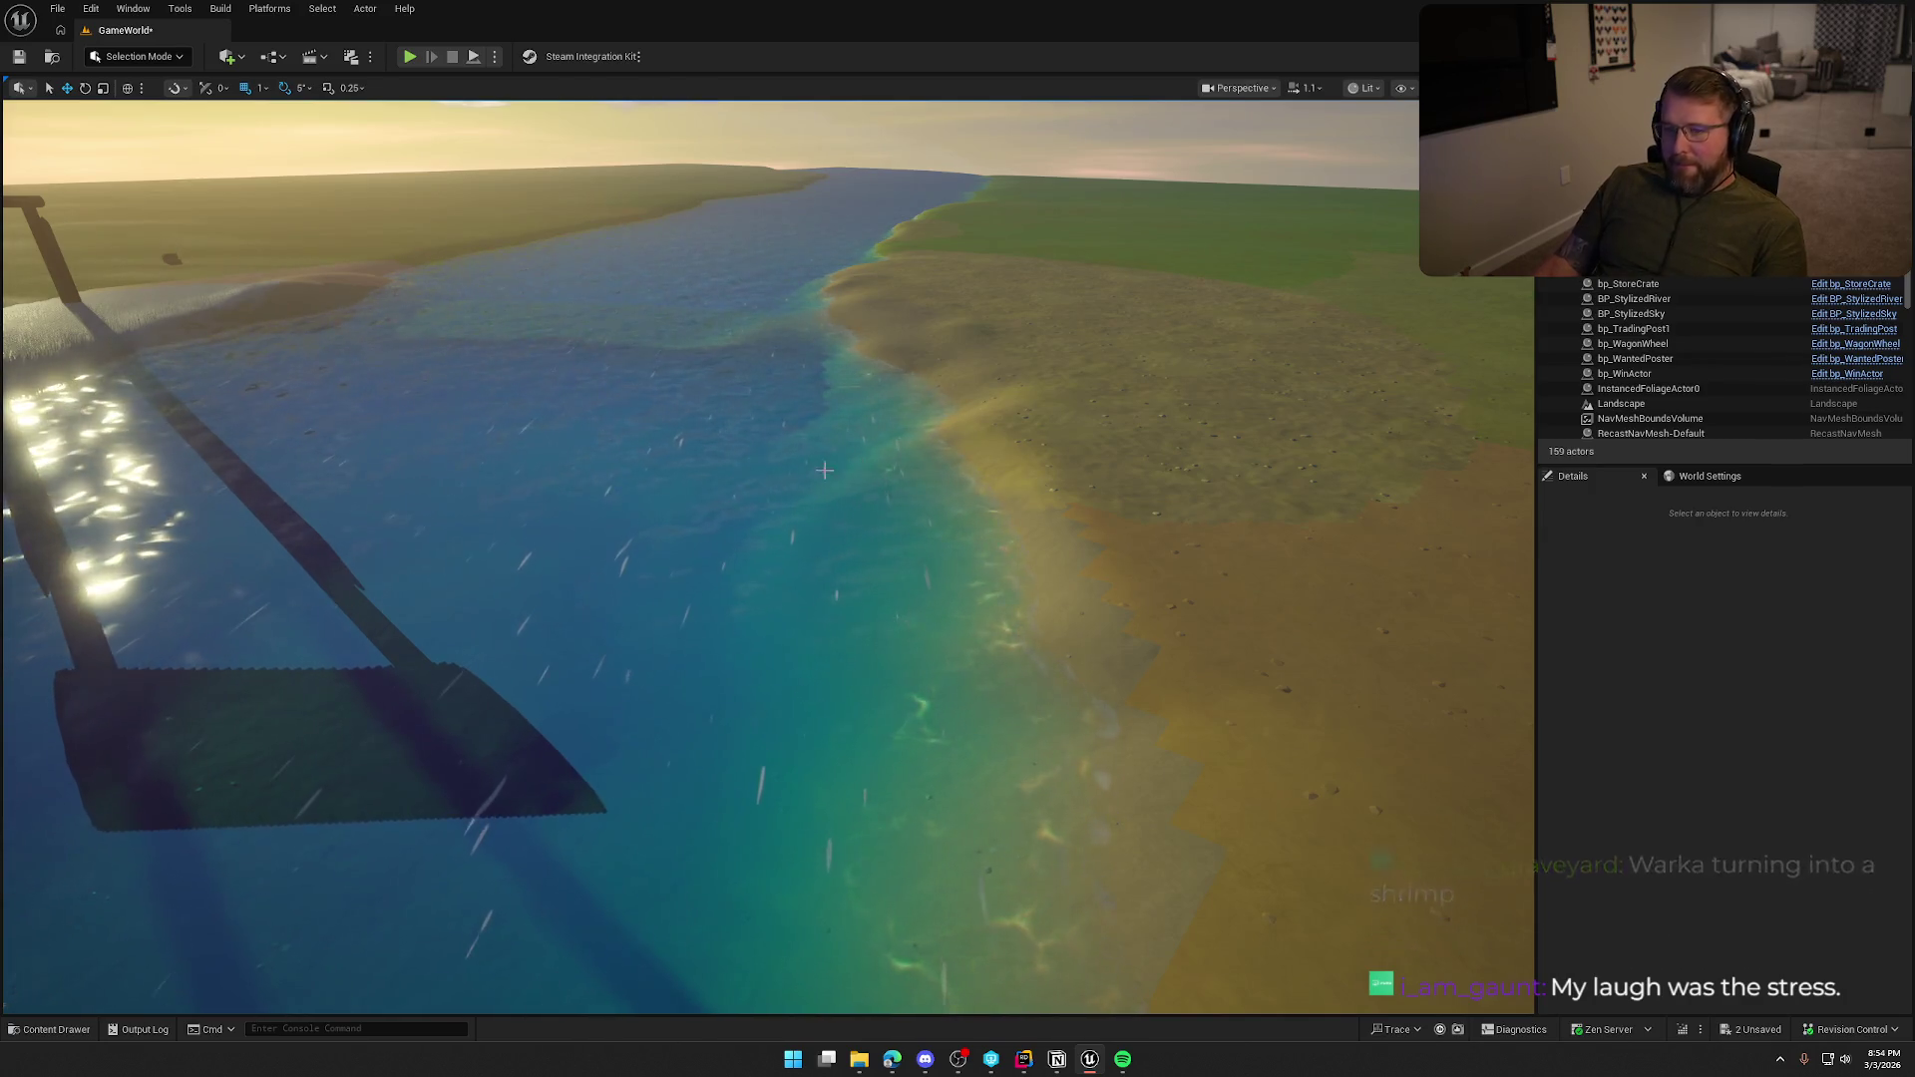
key("ctrl+space")
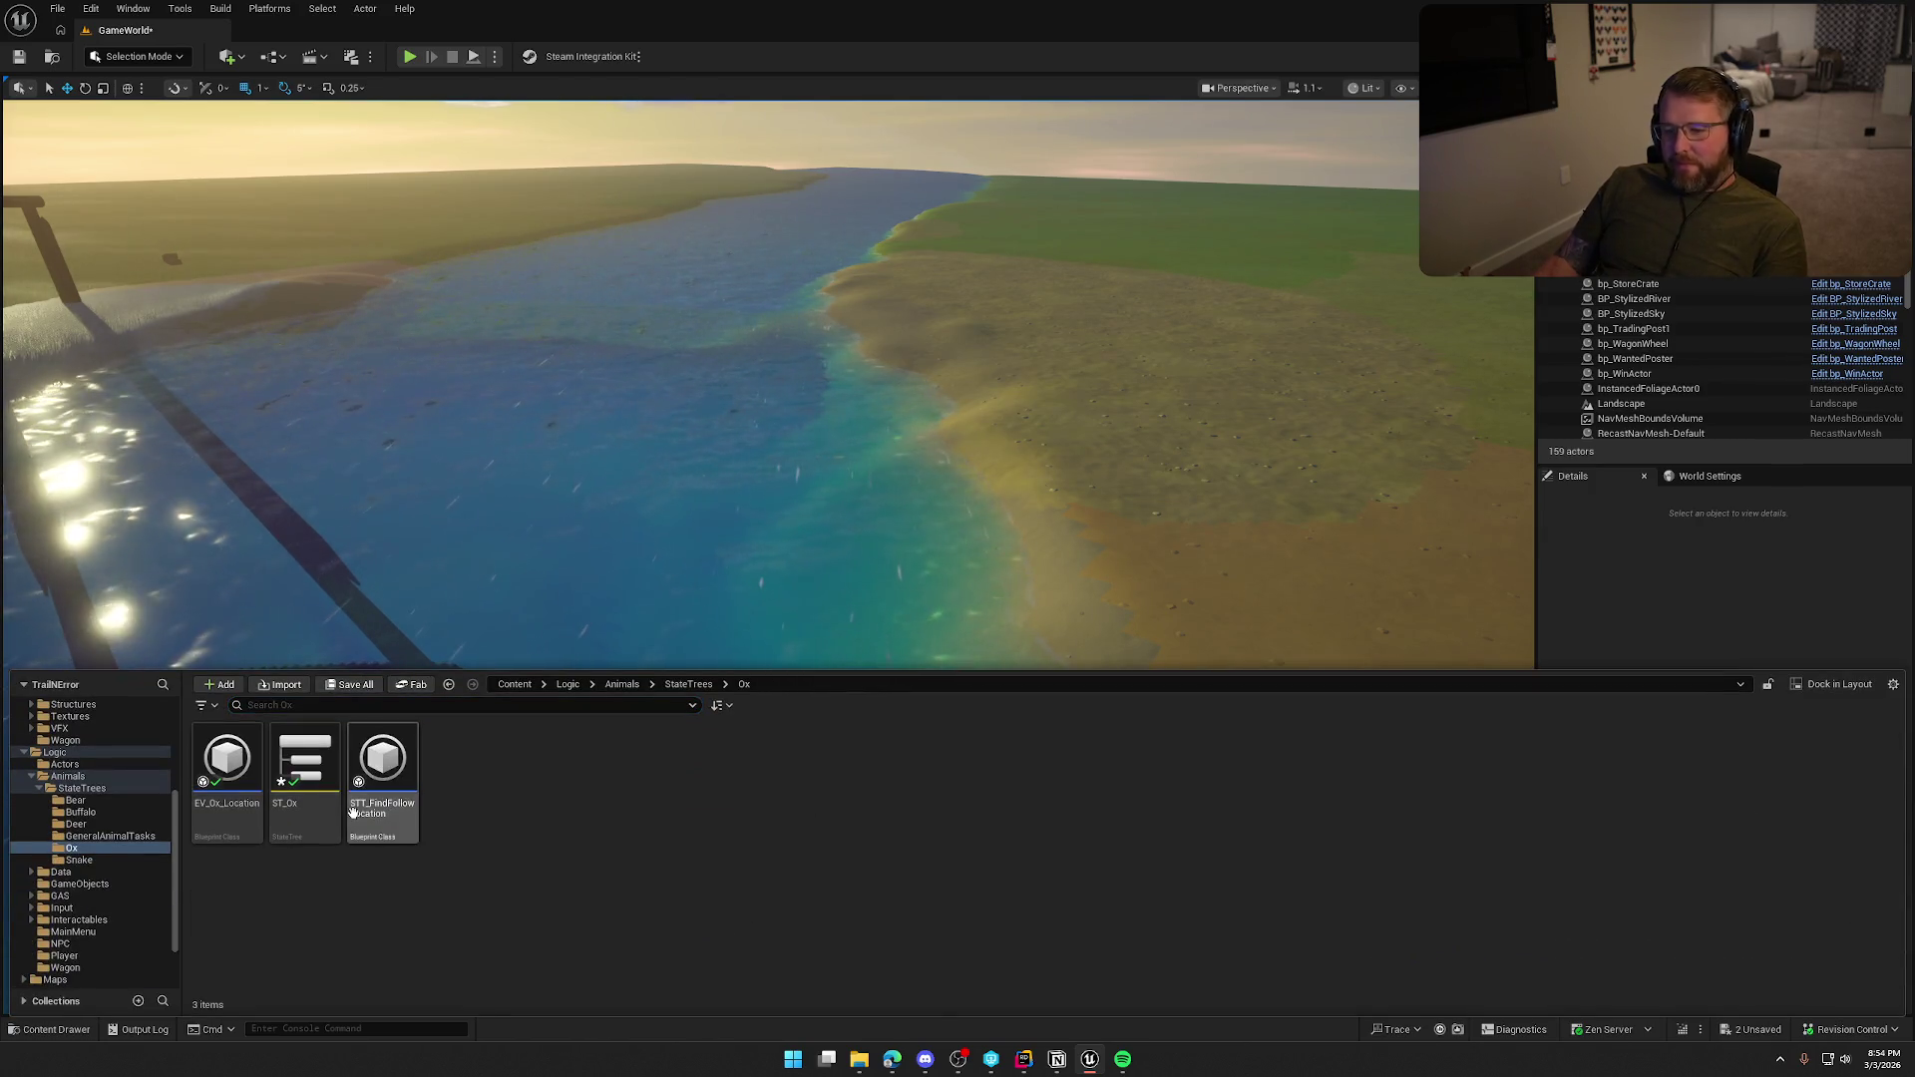
key("ctrl+shift+s")
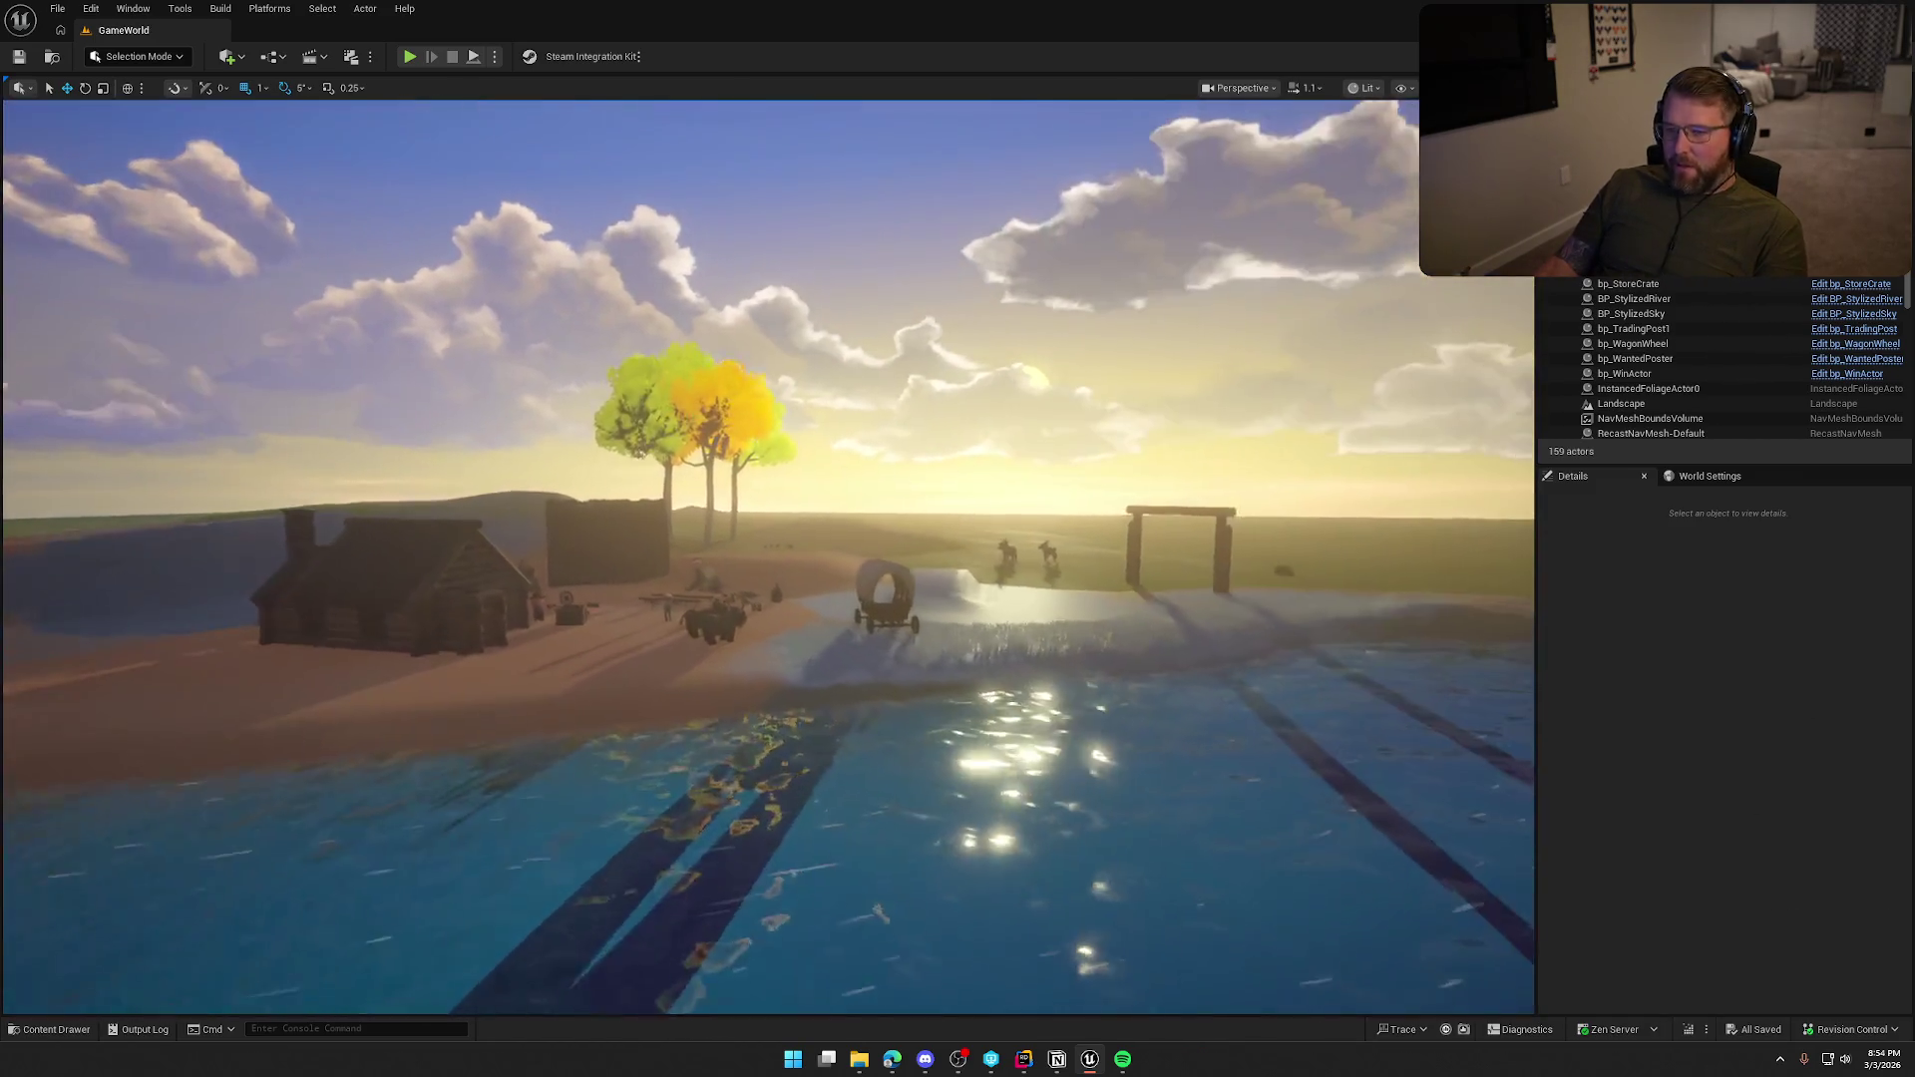
Select the ox bp_Ox4 in the level and open bp_AI_Ox at its overlap and attach-to-wagon nodes.
left_click(688, 638)
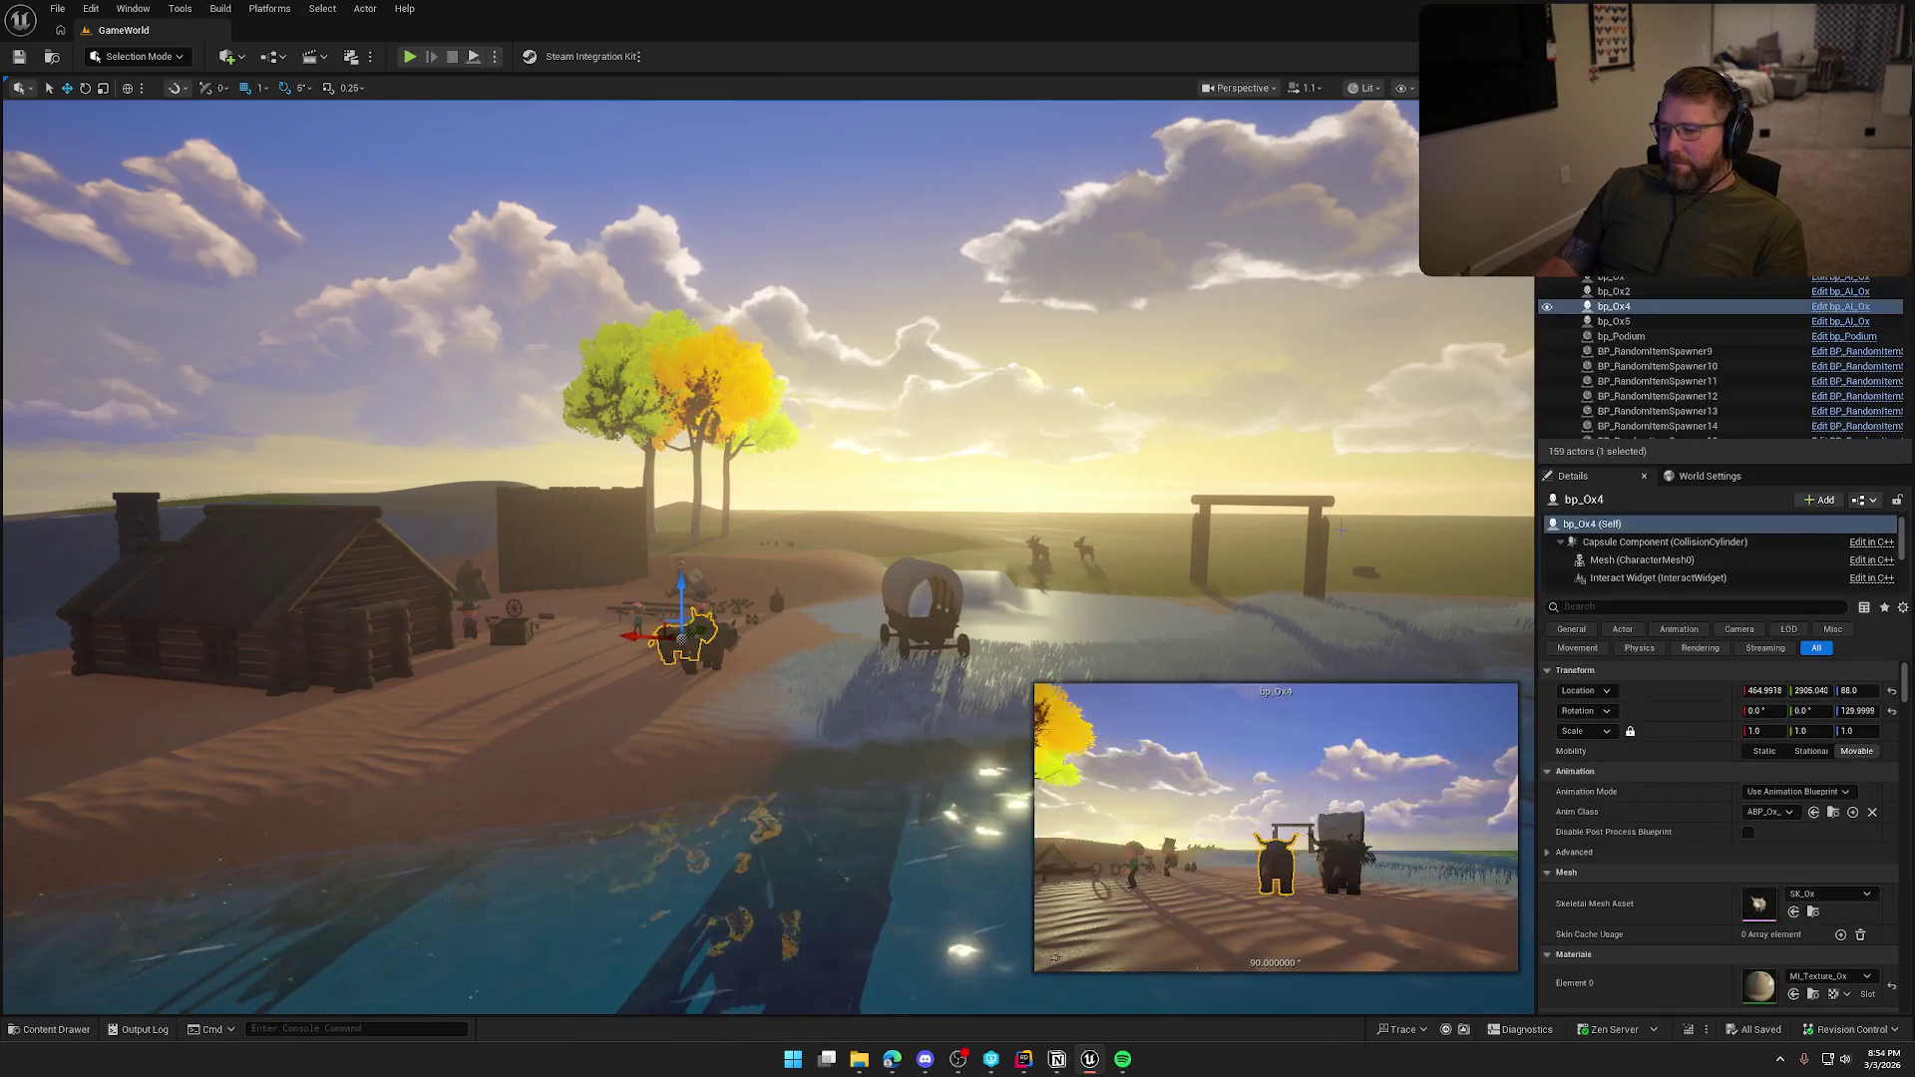
left_click(1839, 307)
left_click_drag(847, 692, 791, 828)
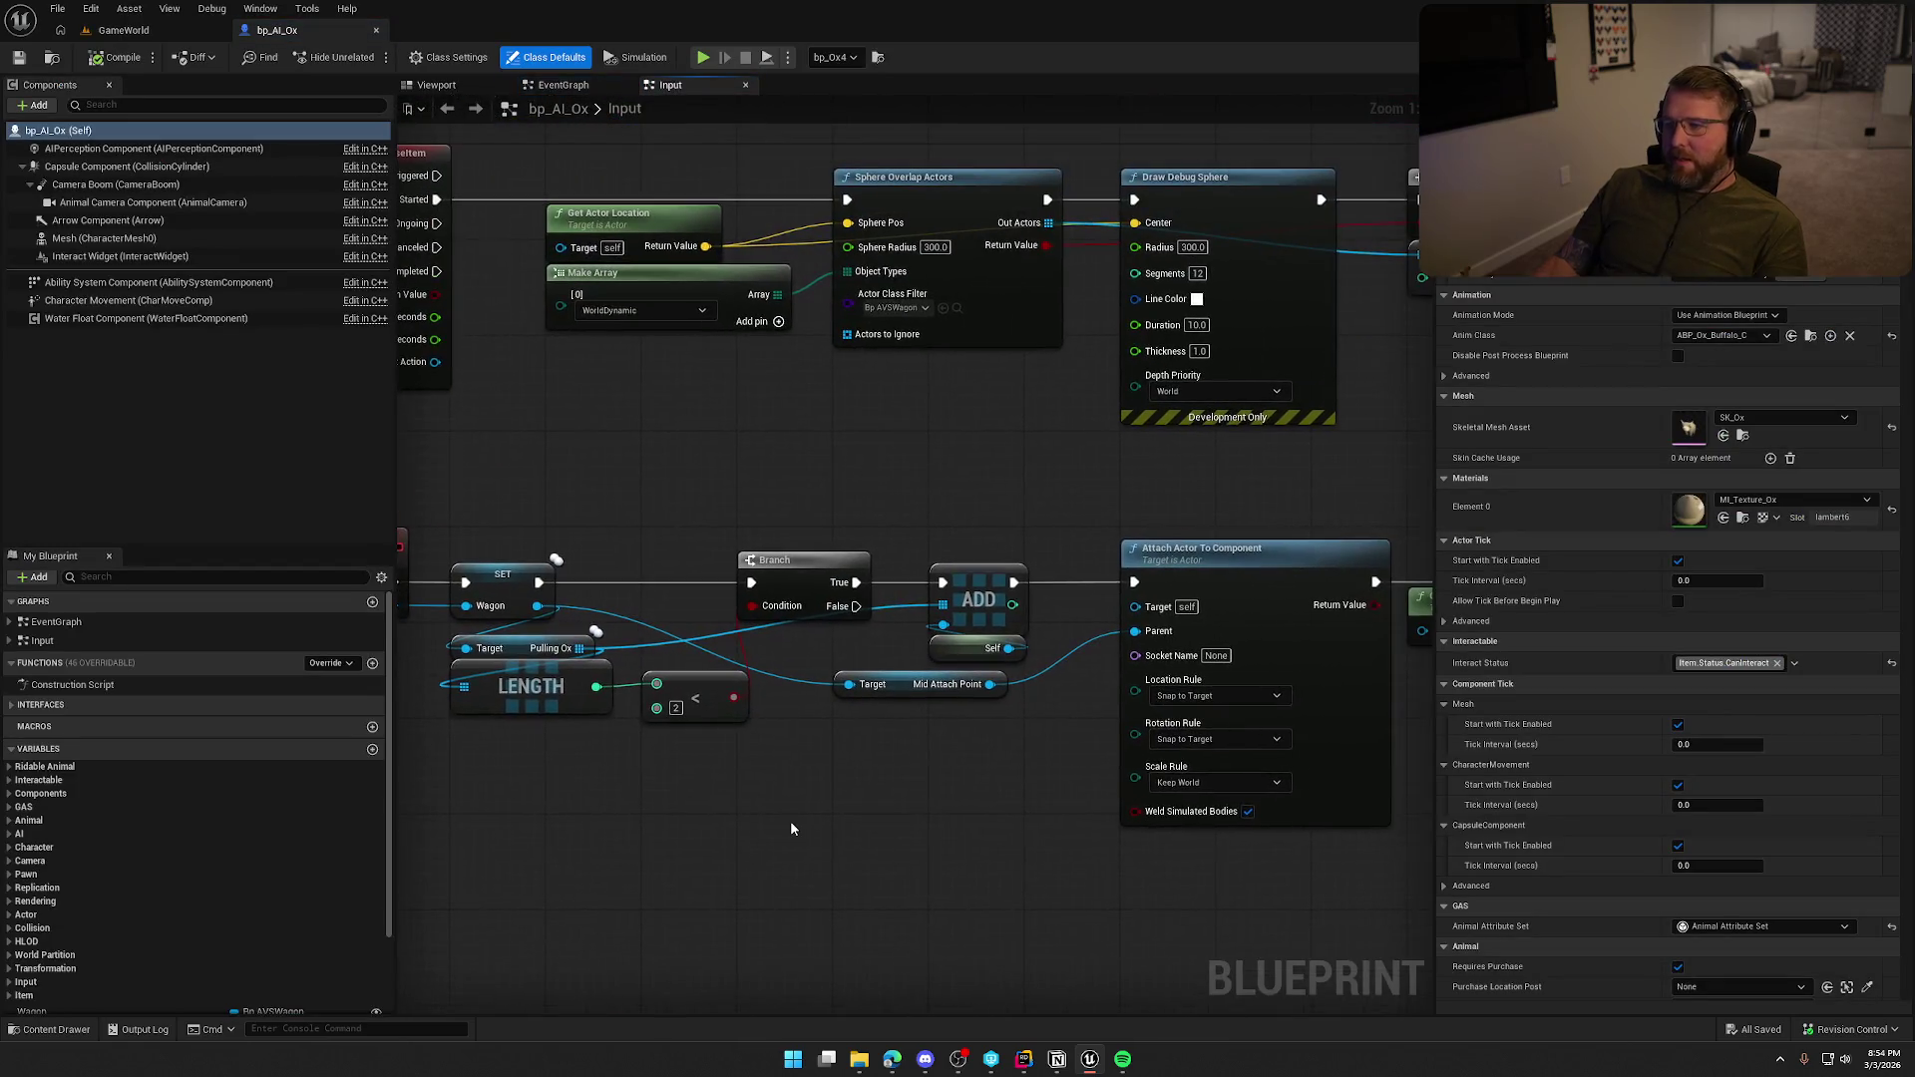
mouse_move(878, 490)
left_mouse_down()
mouse_move(1030, 643)
mouse_move(662, 625)
left_mouse_up()
Wire Sphere Overlap Actors straight to the Branch, delete Draw Debug Sphere and shift the following nodes left.
left_click_drag(497, 374, 874, 380)
left_click(758, 513)
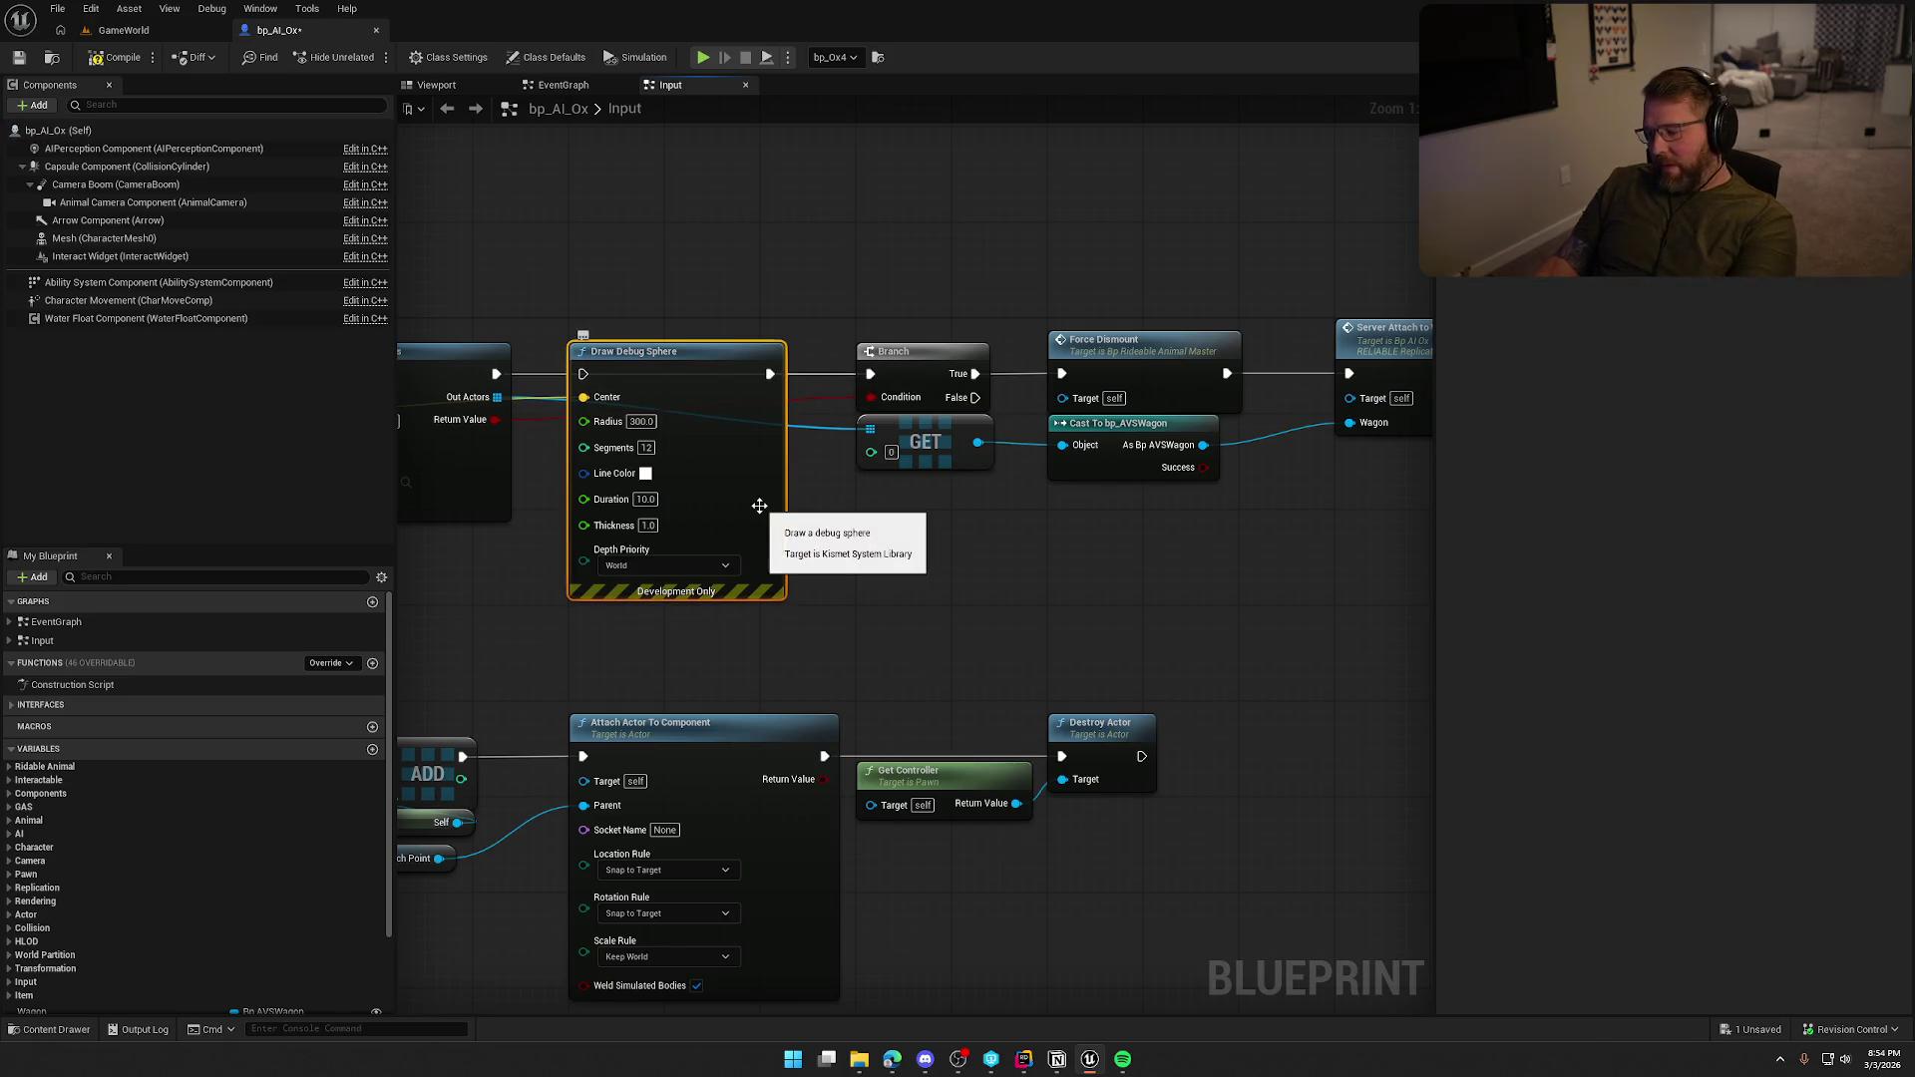
key("Delete")
scroll(699, 448, "down", 2)
left_click_drag(642, 339, 1341, 527)
scroll(970, 475, "up", 2)
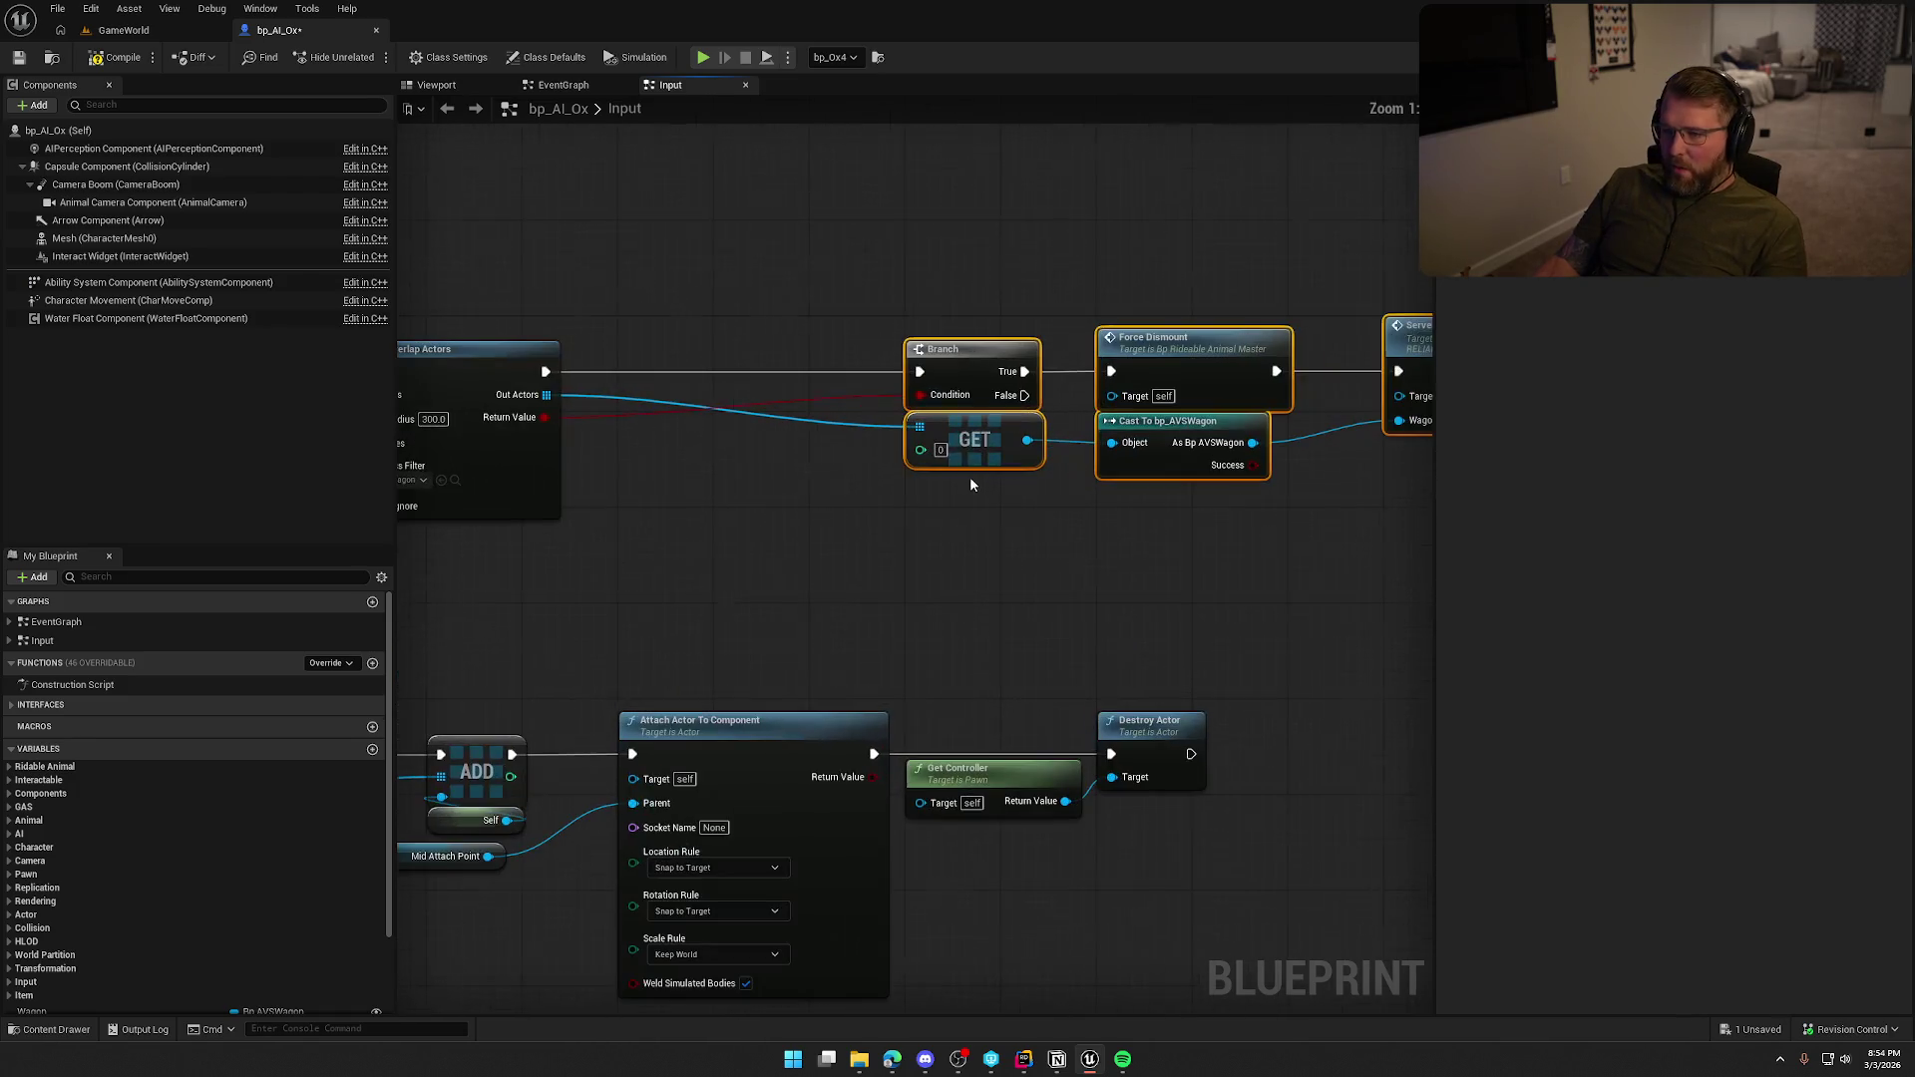
left_click_drag(966, 367, 686, 373)
left_click(710, 576)
Review the Attach Actor To Component and Destroy Actor nodes, then compile and save bp_AI_Ox.
left_click_drag(710, 577, 1266, 342)
mouse_move(798, 772)
left_mouse_down()
mouse_move(782, 686)
mouse_move(639, 628)
mouse_move(538, 624)
left_mouse_up()
left_click_drag(875, 697, 875, 770)
mouse_move(721, 723)
left_mouse_down()
mouse_move(956, 710)
mouse_move(1026, 684)
mouse_move(795, 676)
mouse_move(608, 705)
left_mouse_up()
left_click(115, 57)
mouse_move(680, 230)
left_mouse_down()
mouse_move(814, 263)
mouse_move(918, 254)
left_mouse_up()
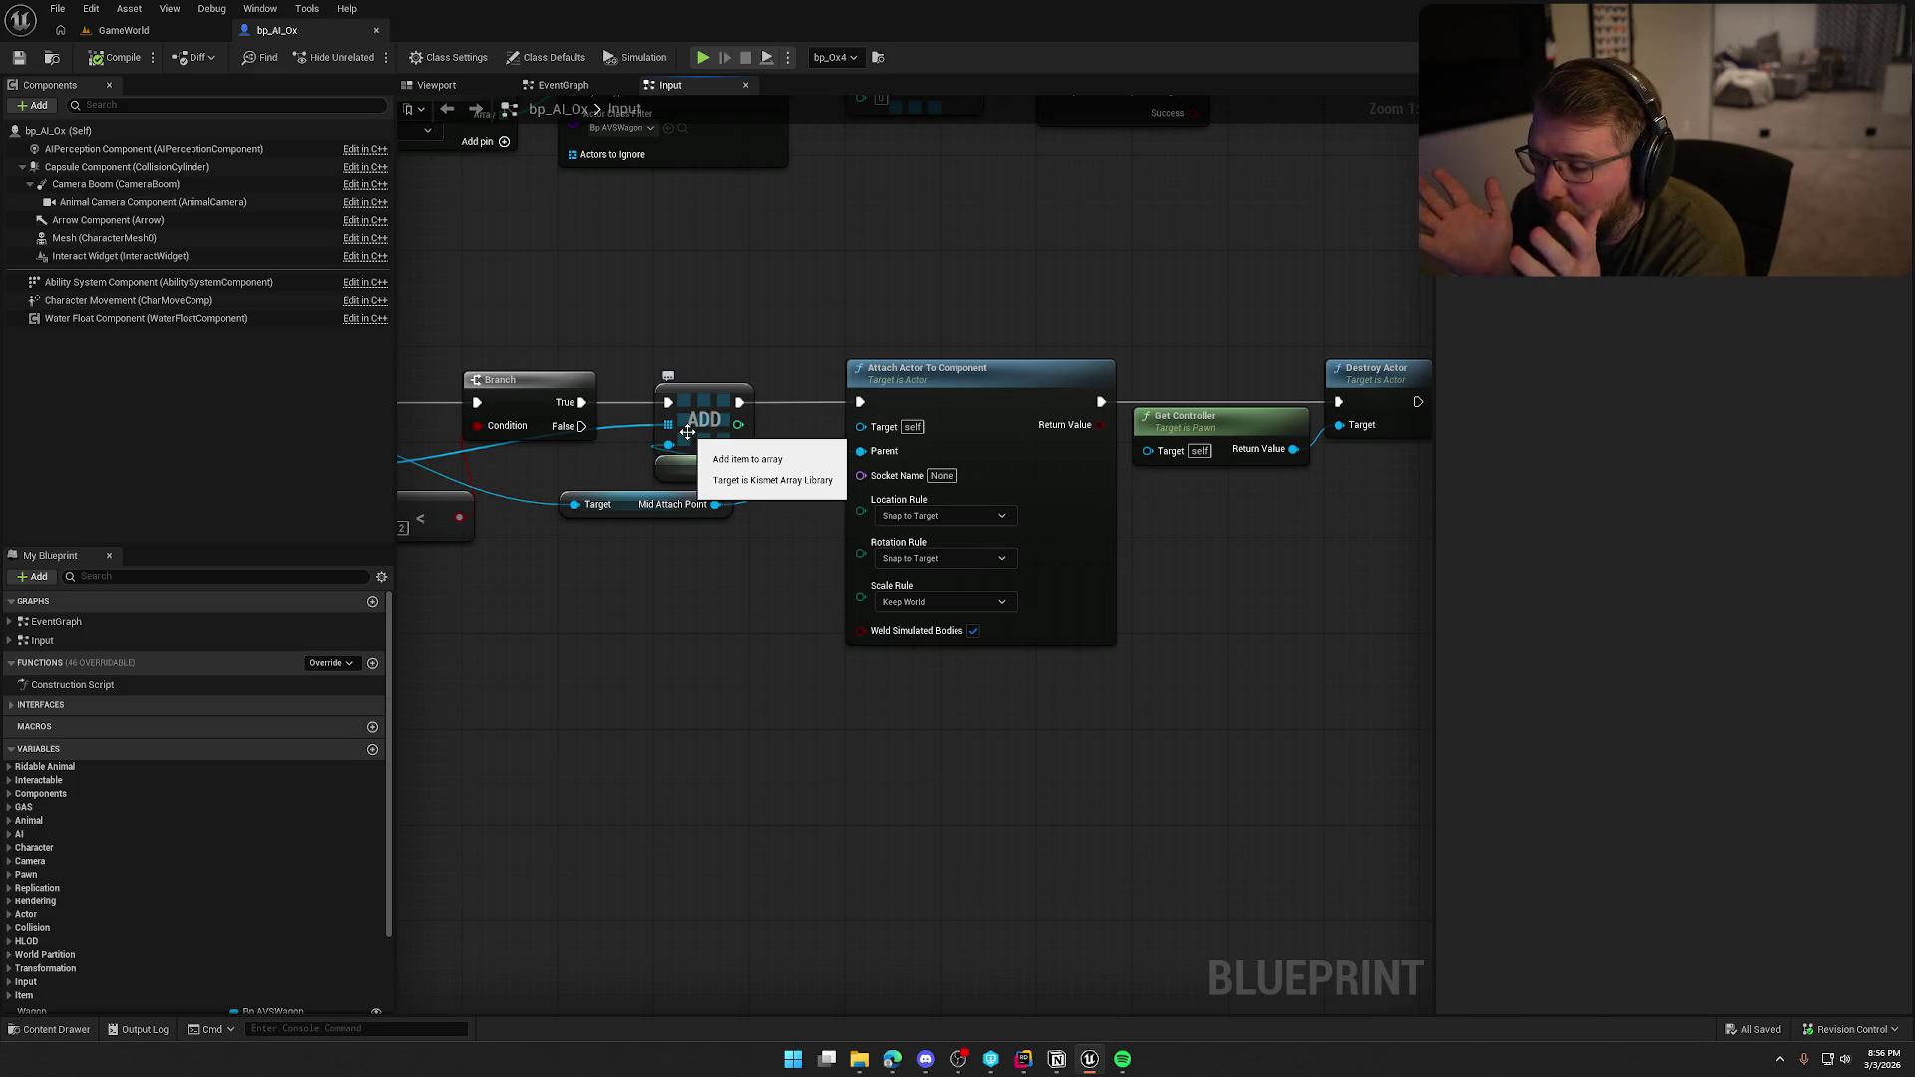
Turn off Weld Simulated Bodies on the Attach Actor To Component node and save bp_AI_Ox.
left_click(974, 632)
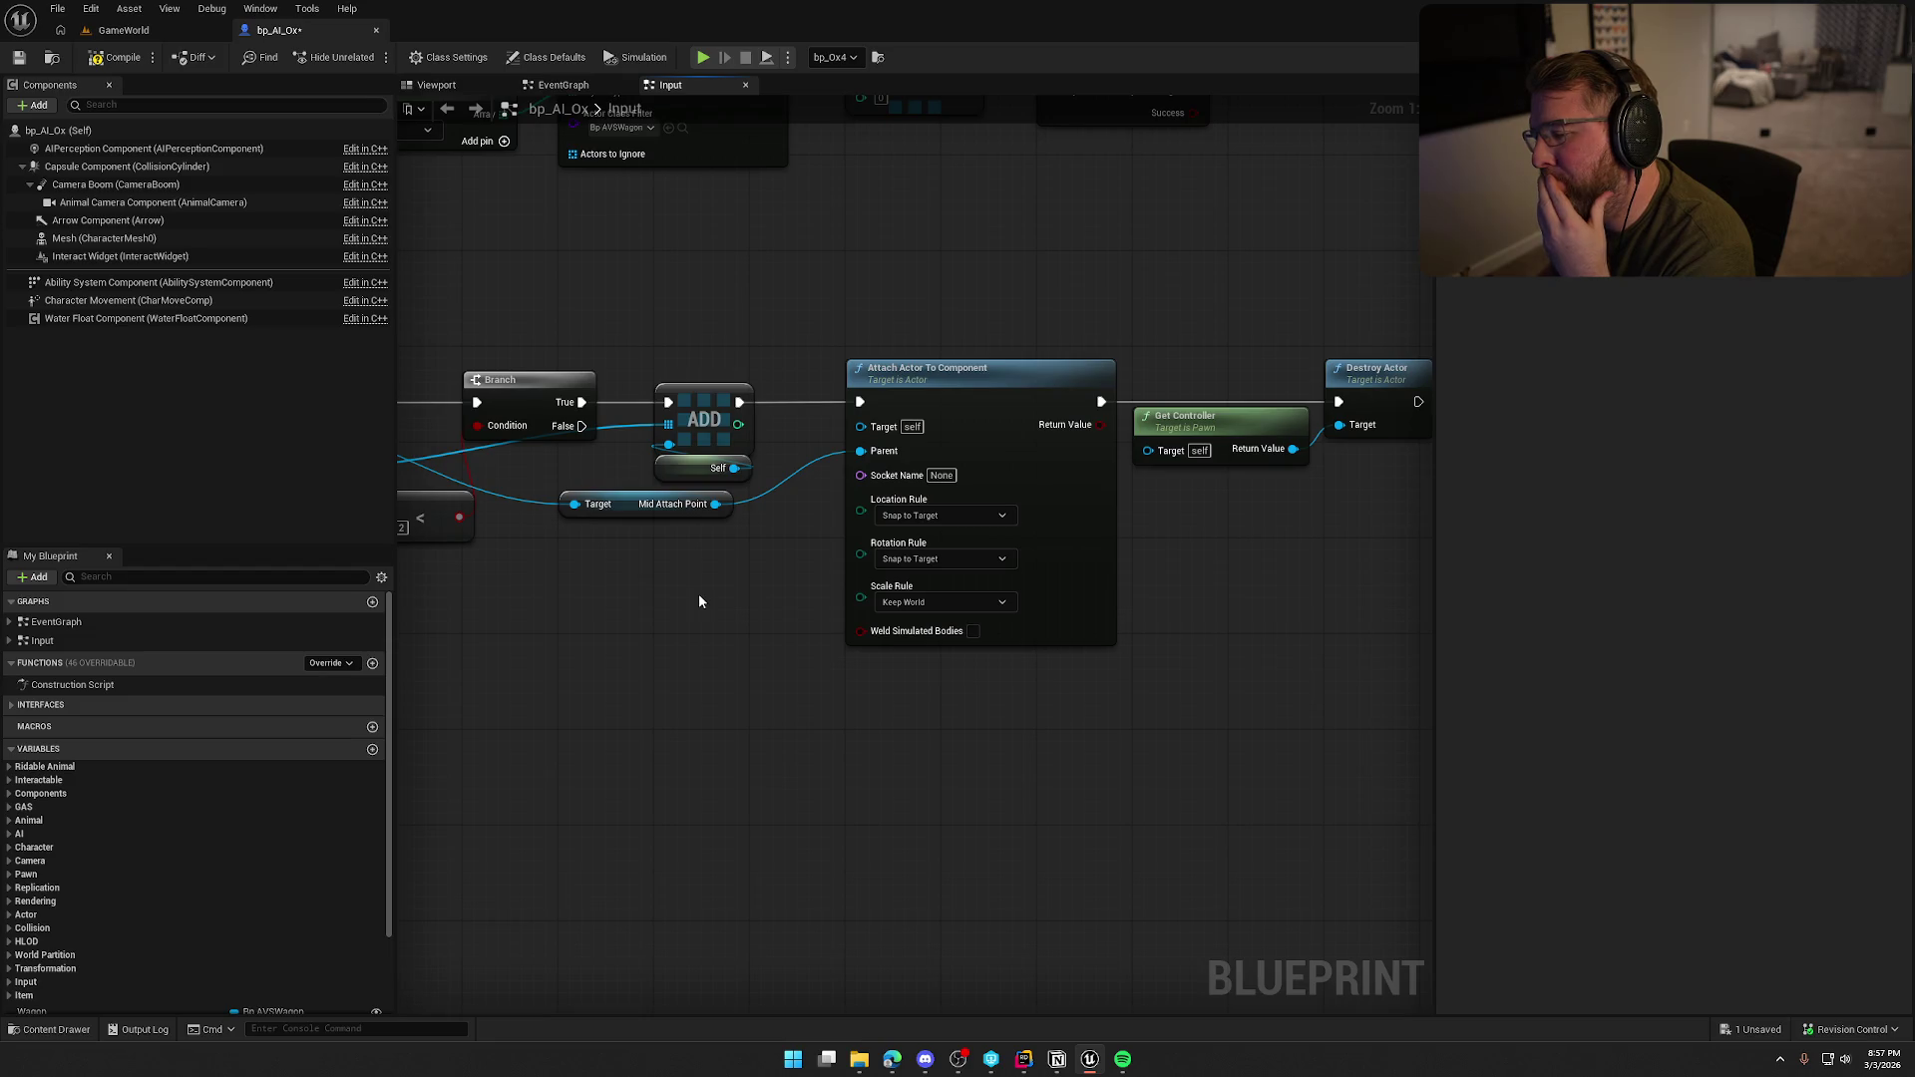
key("ctrl+s")
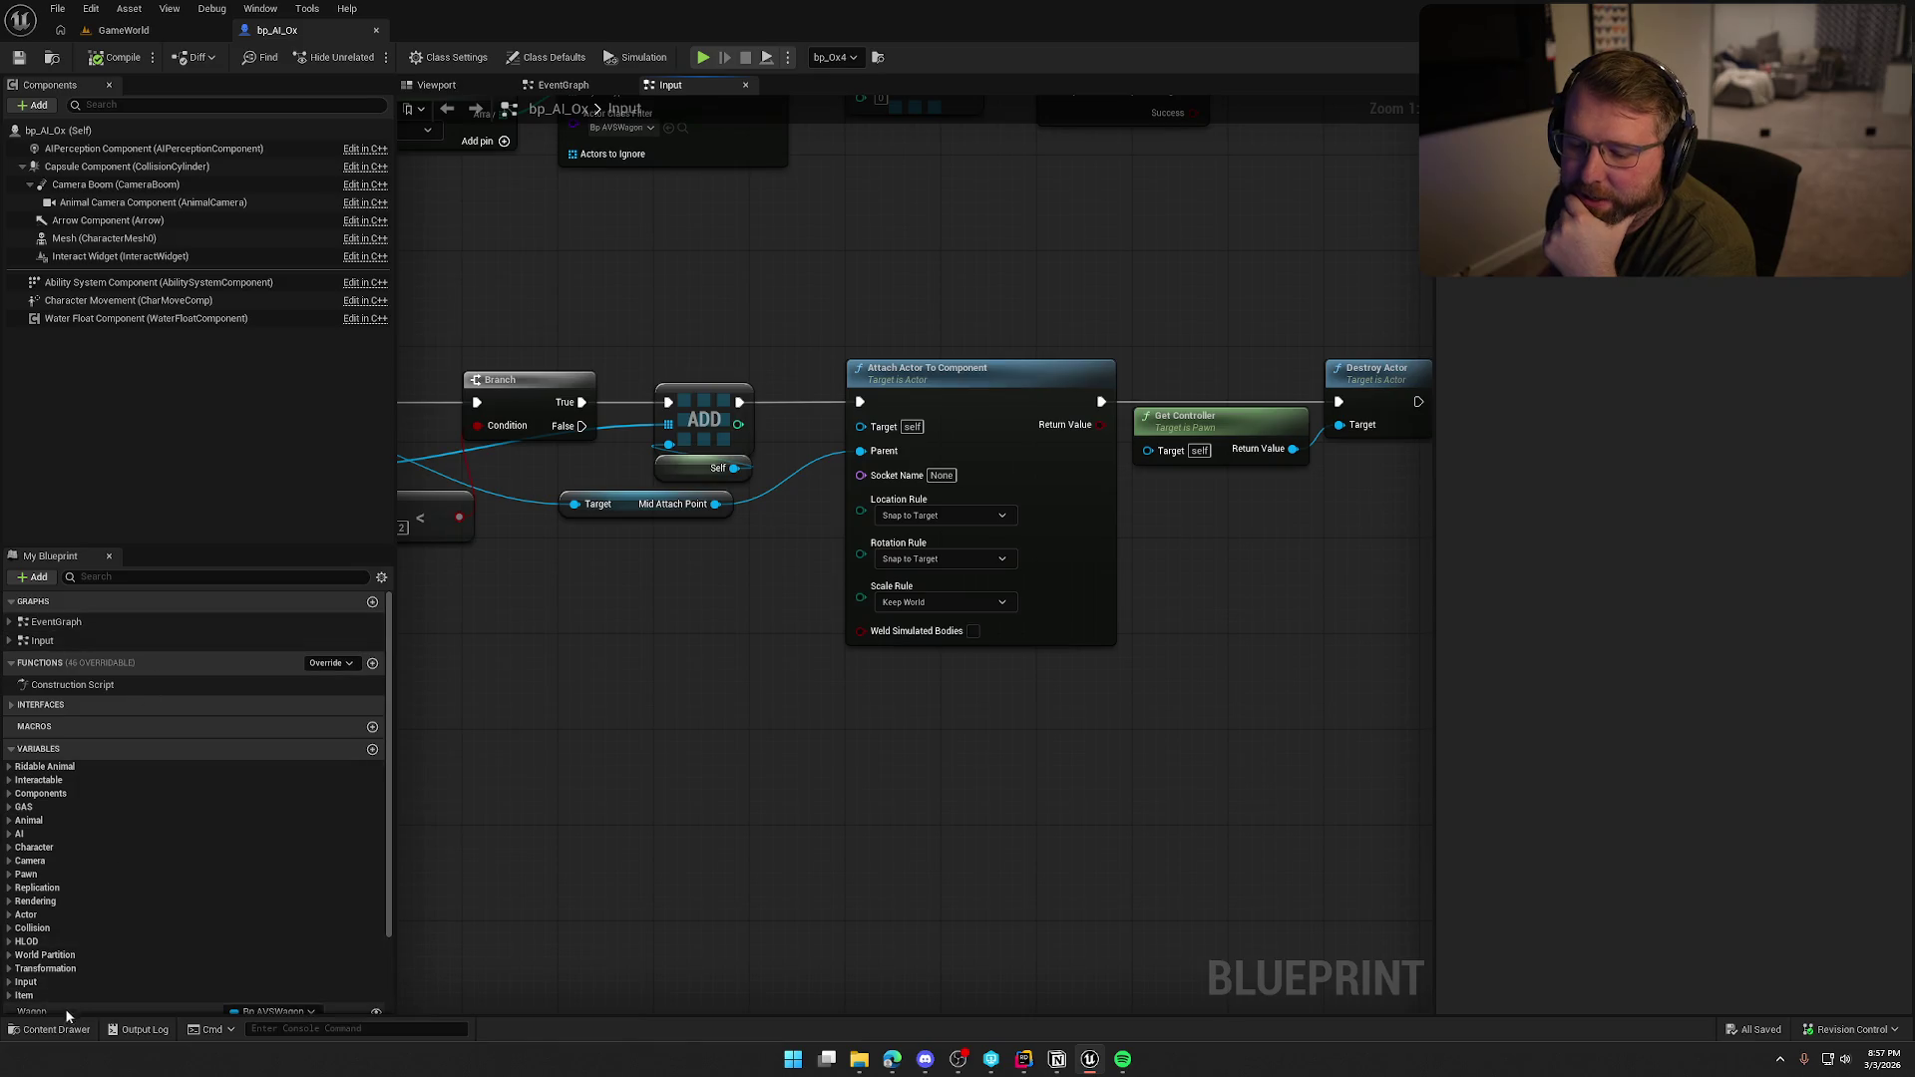
Open the bp_AVSWagon blueprint from the Wagon folder in the Content Drawer.
left_click(51, 1033)
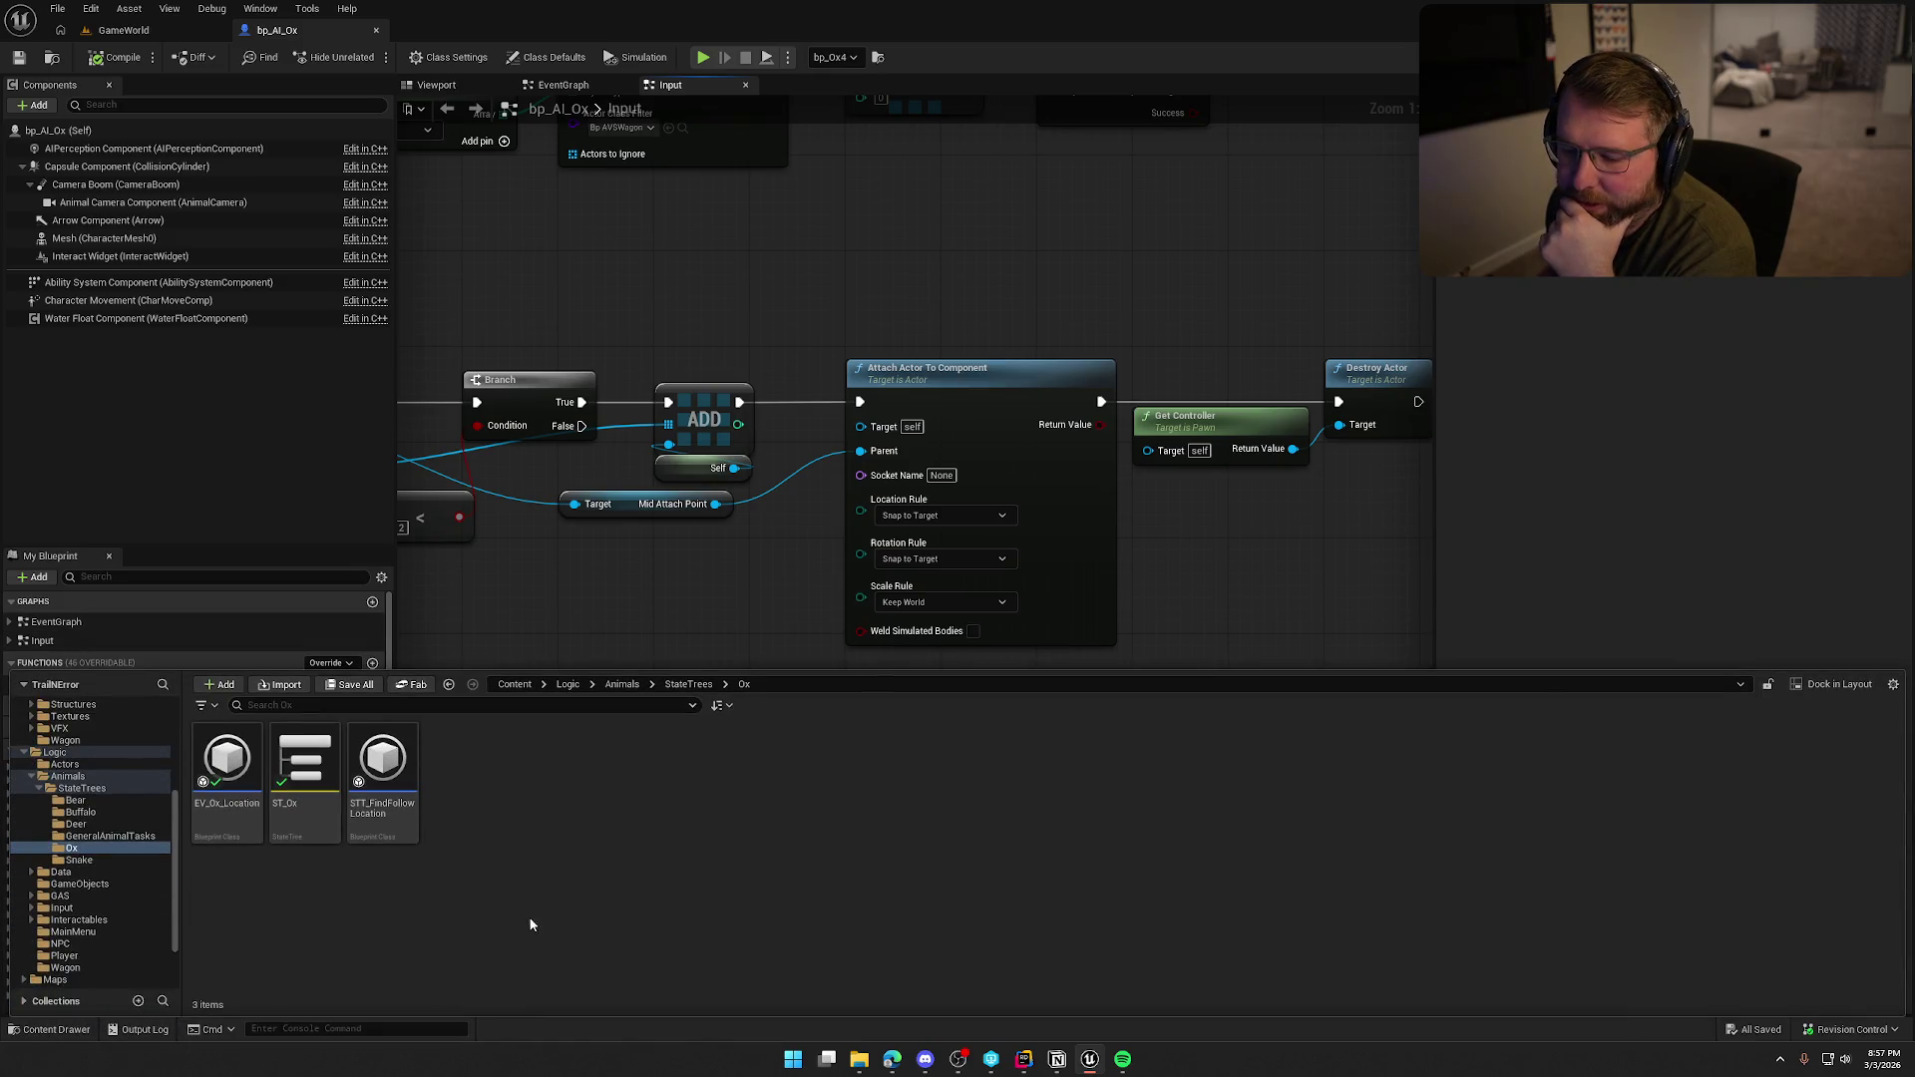
left_click(84, 966)
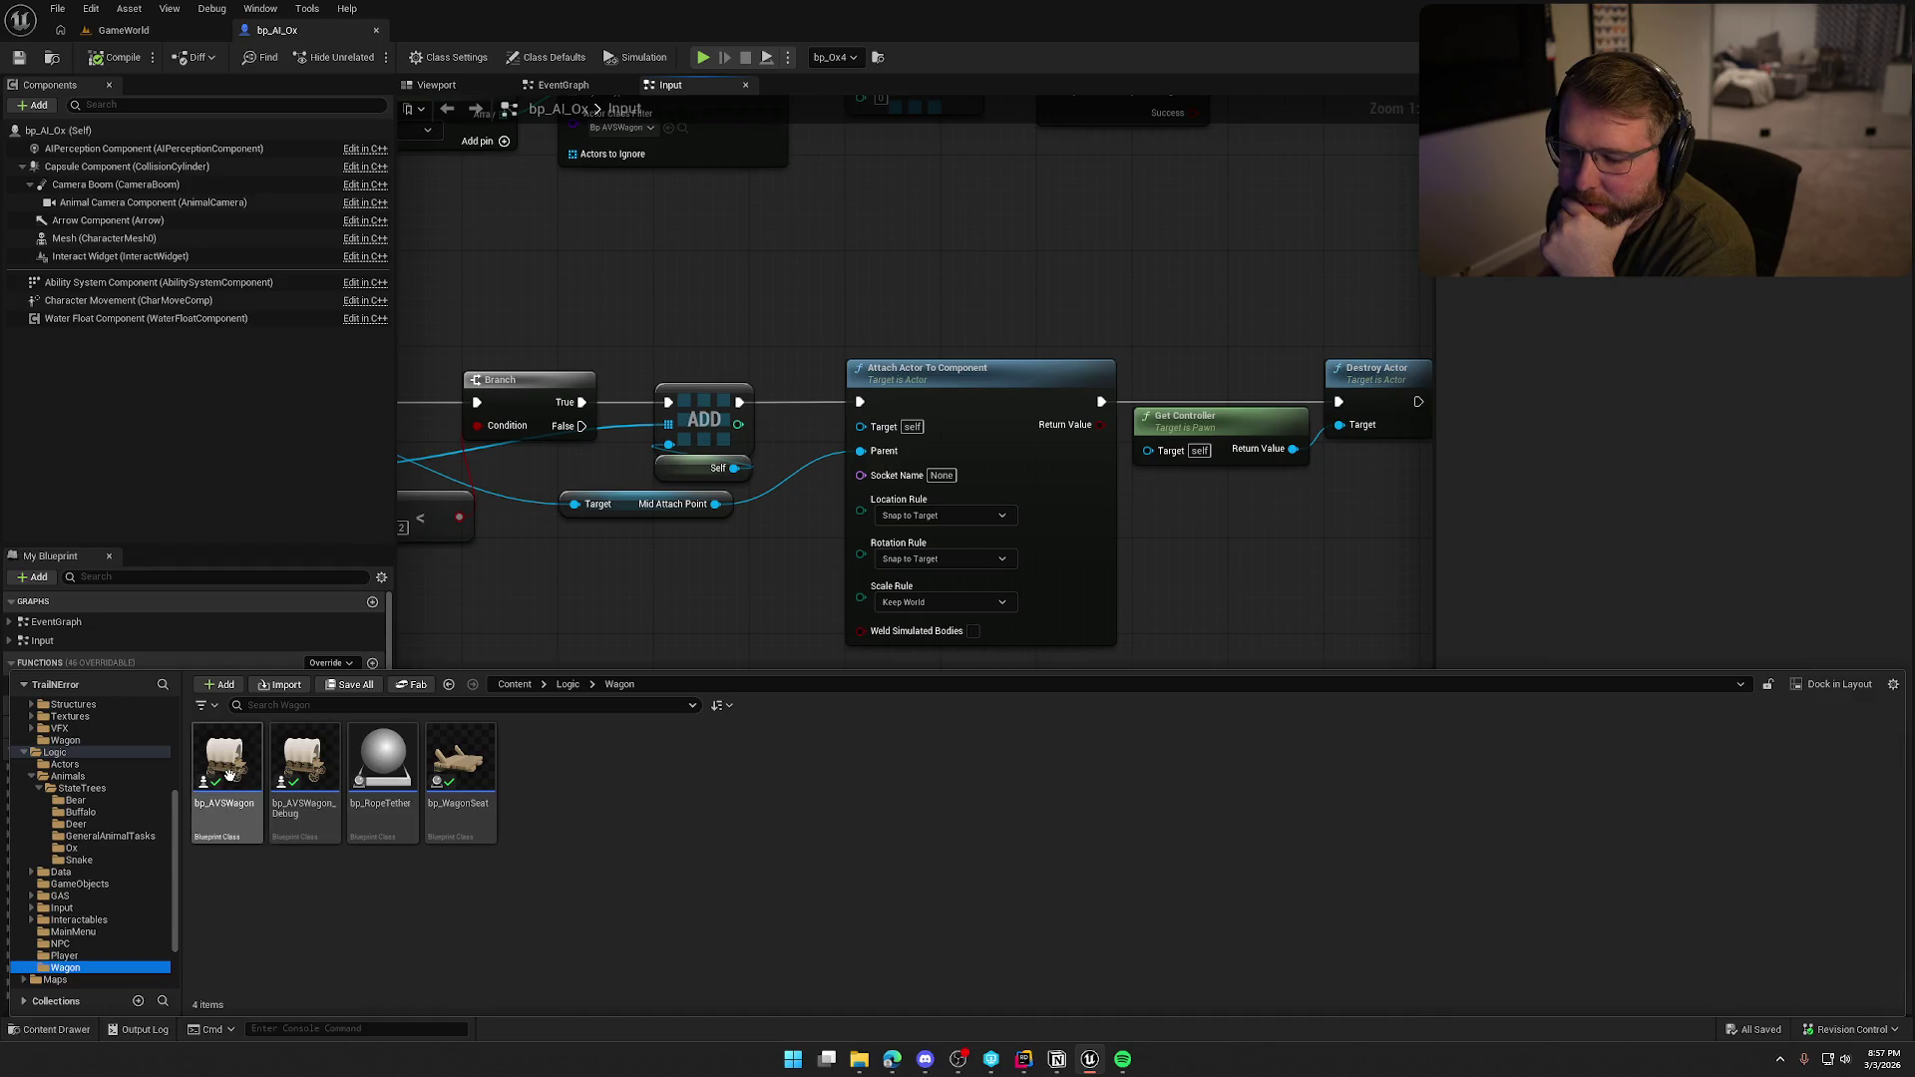
double_click(225, 763)
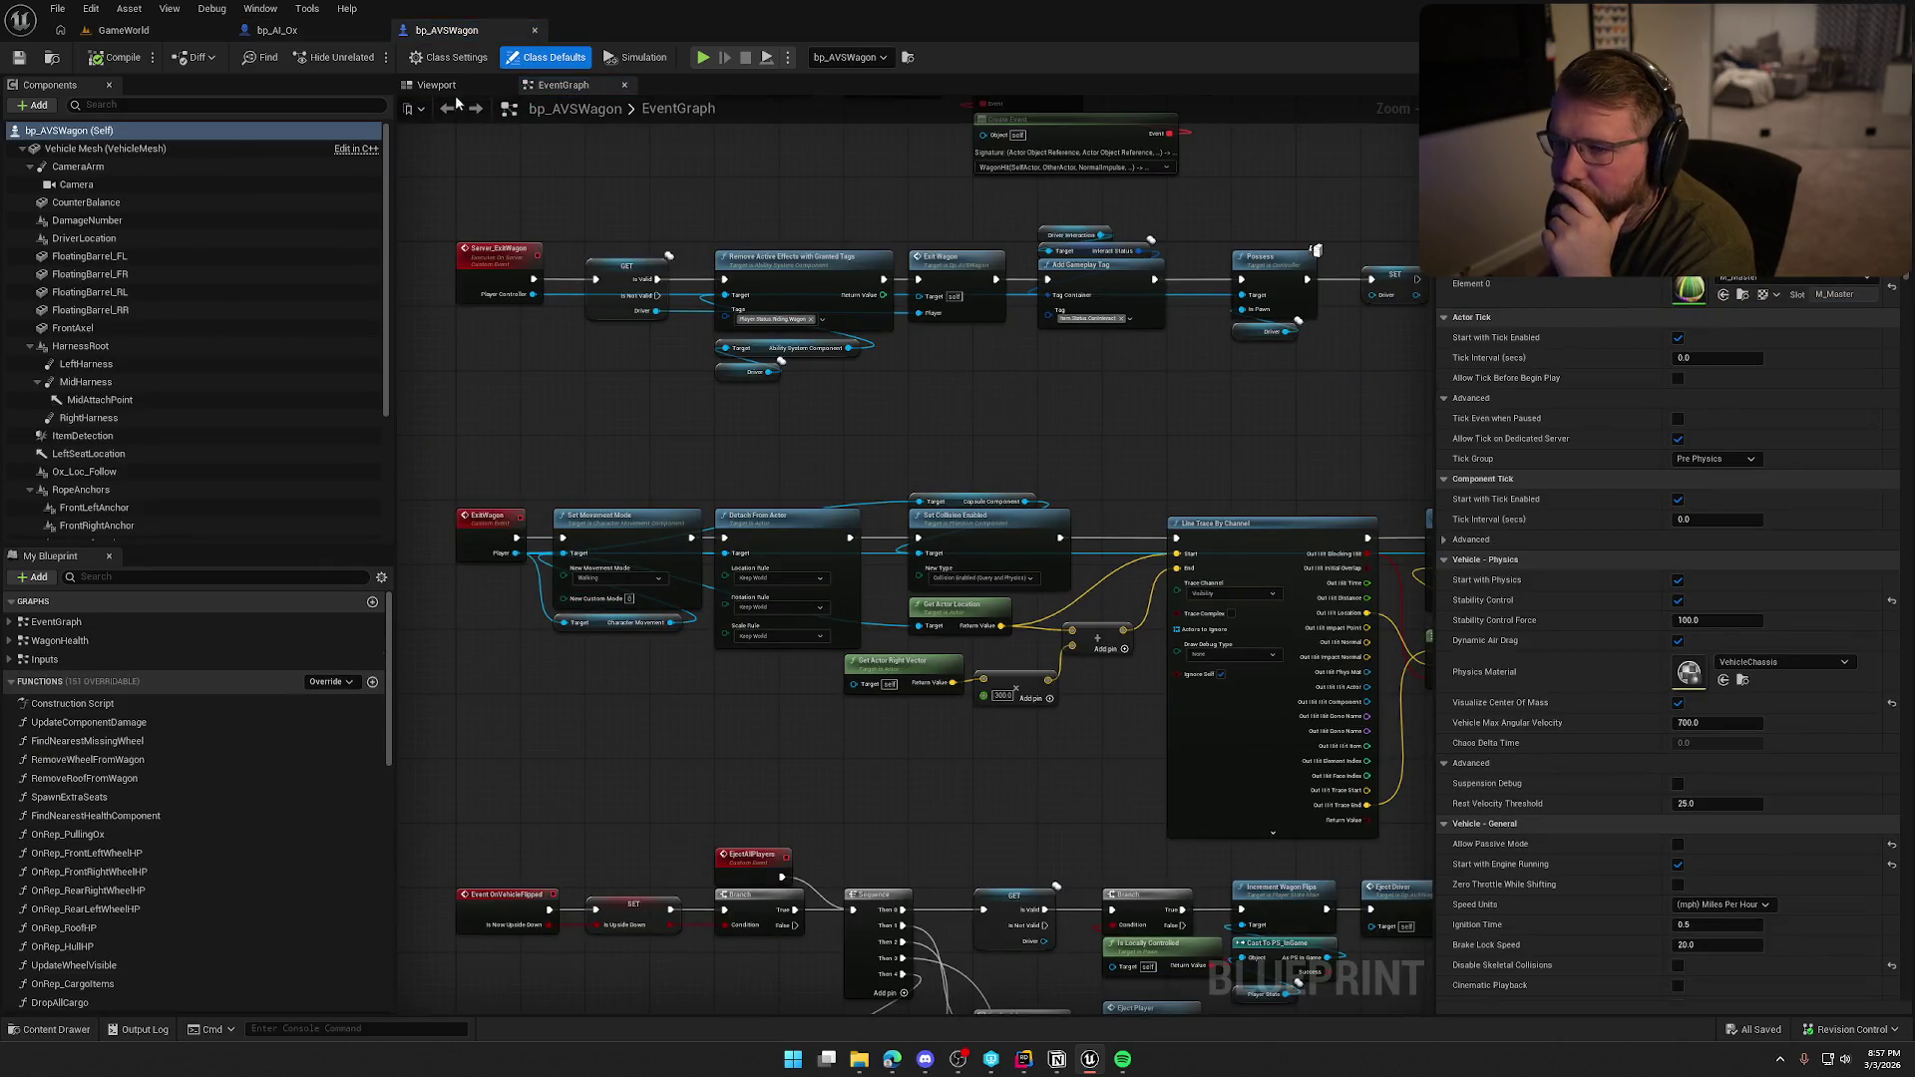
Inspect MidHarness in the wagon's Viewport and reparent MidAttachPoint directly under HarnessRoot.
left_click(447, 87)
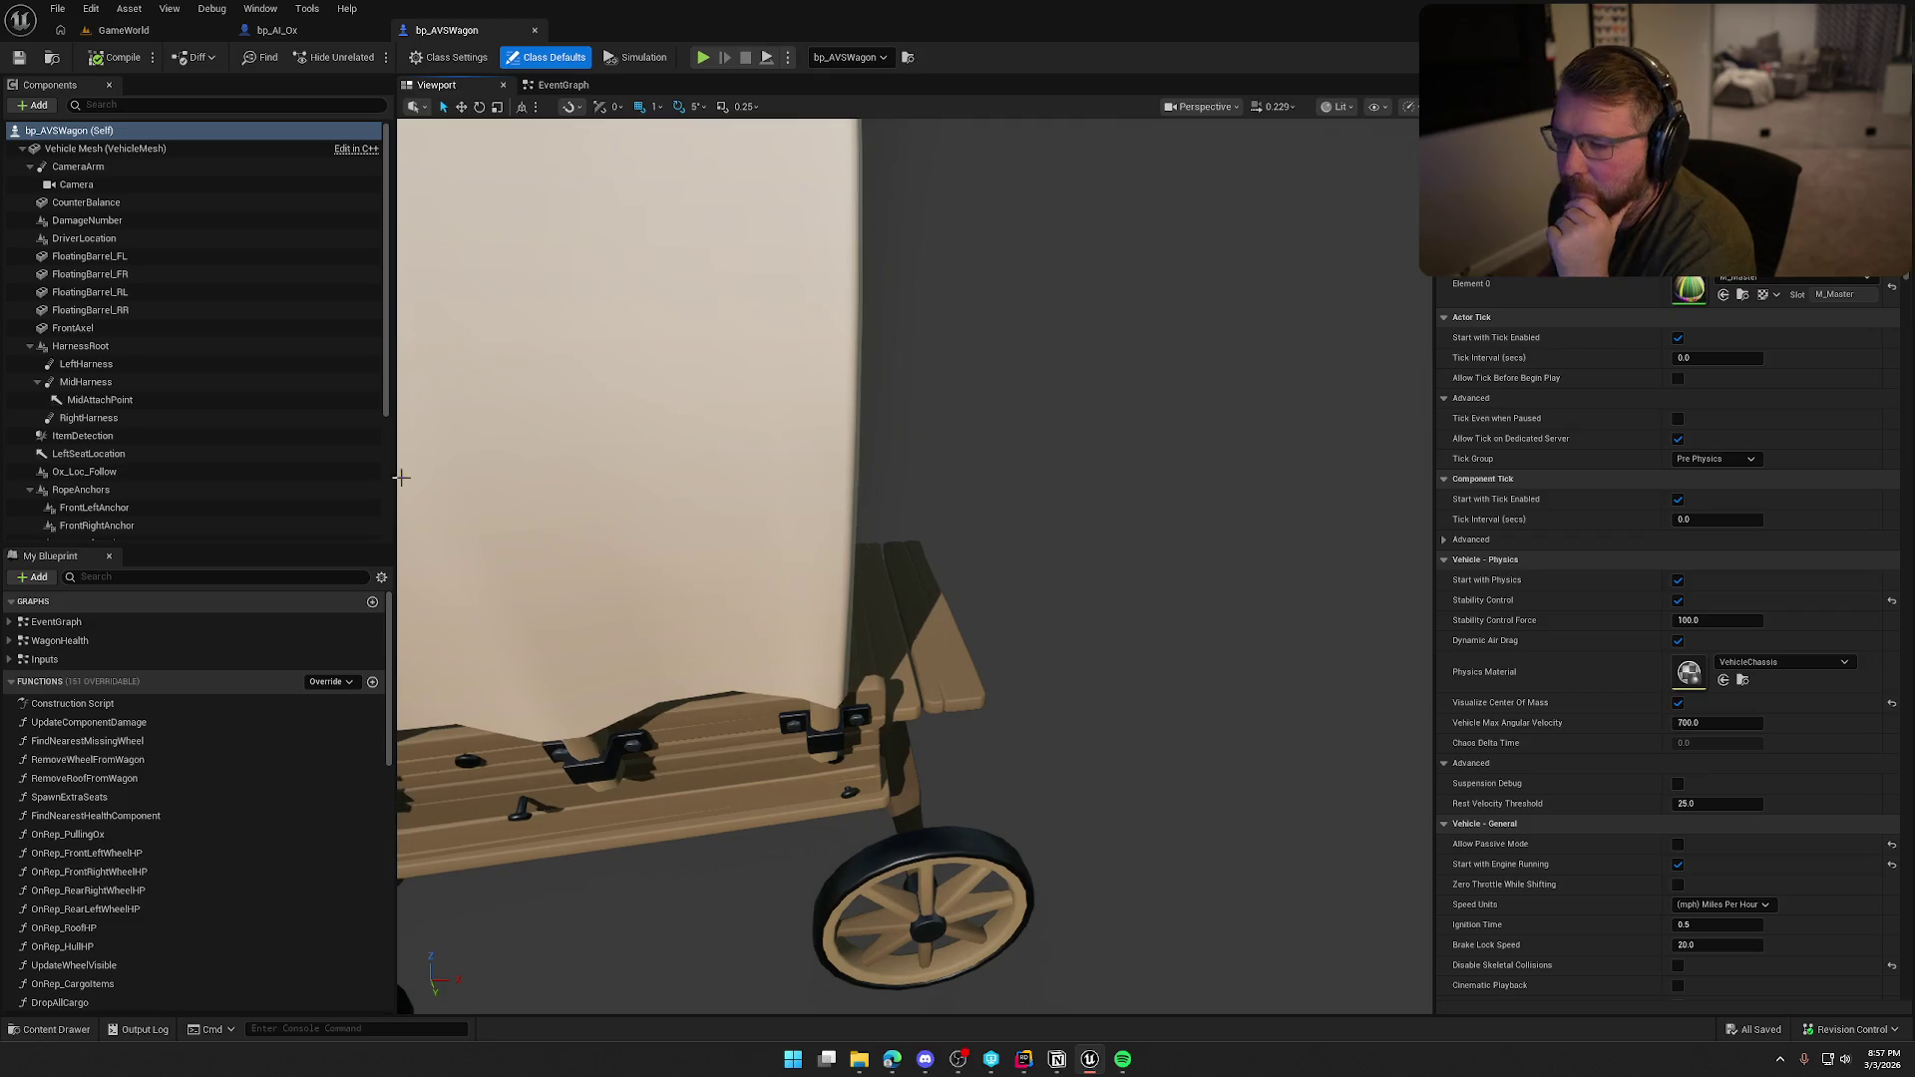
left_click(86, 382)
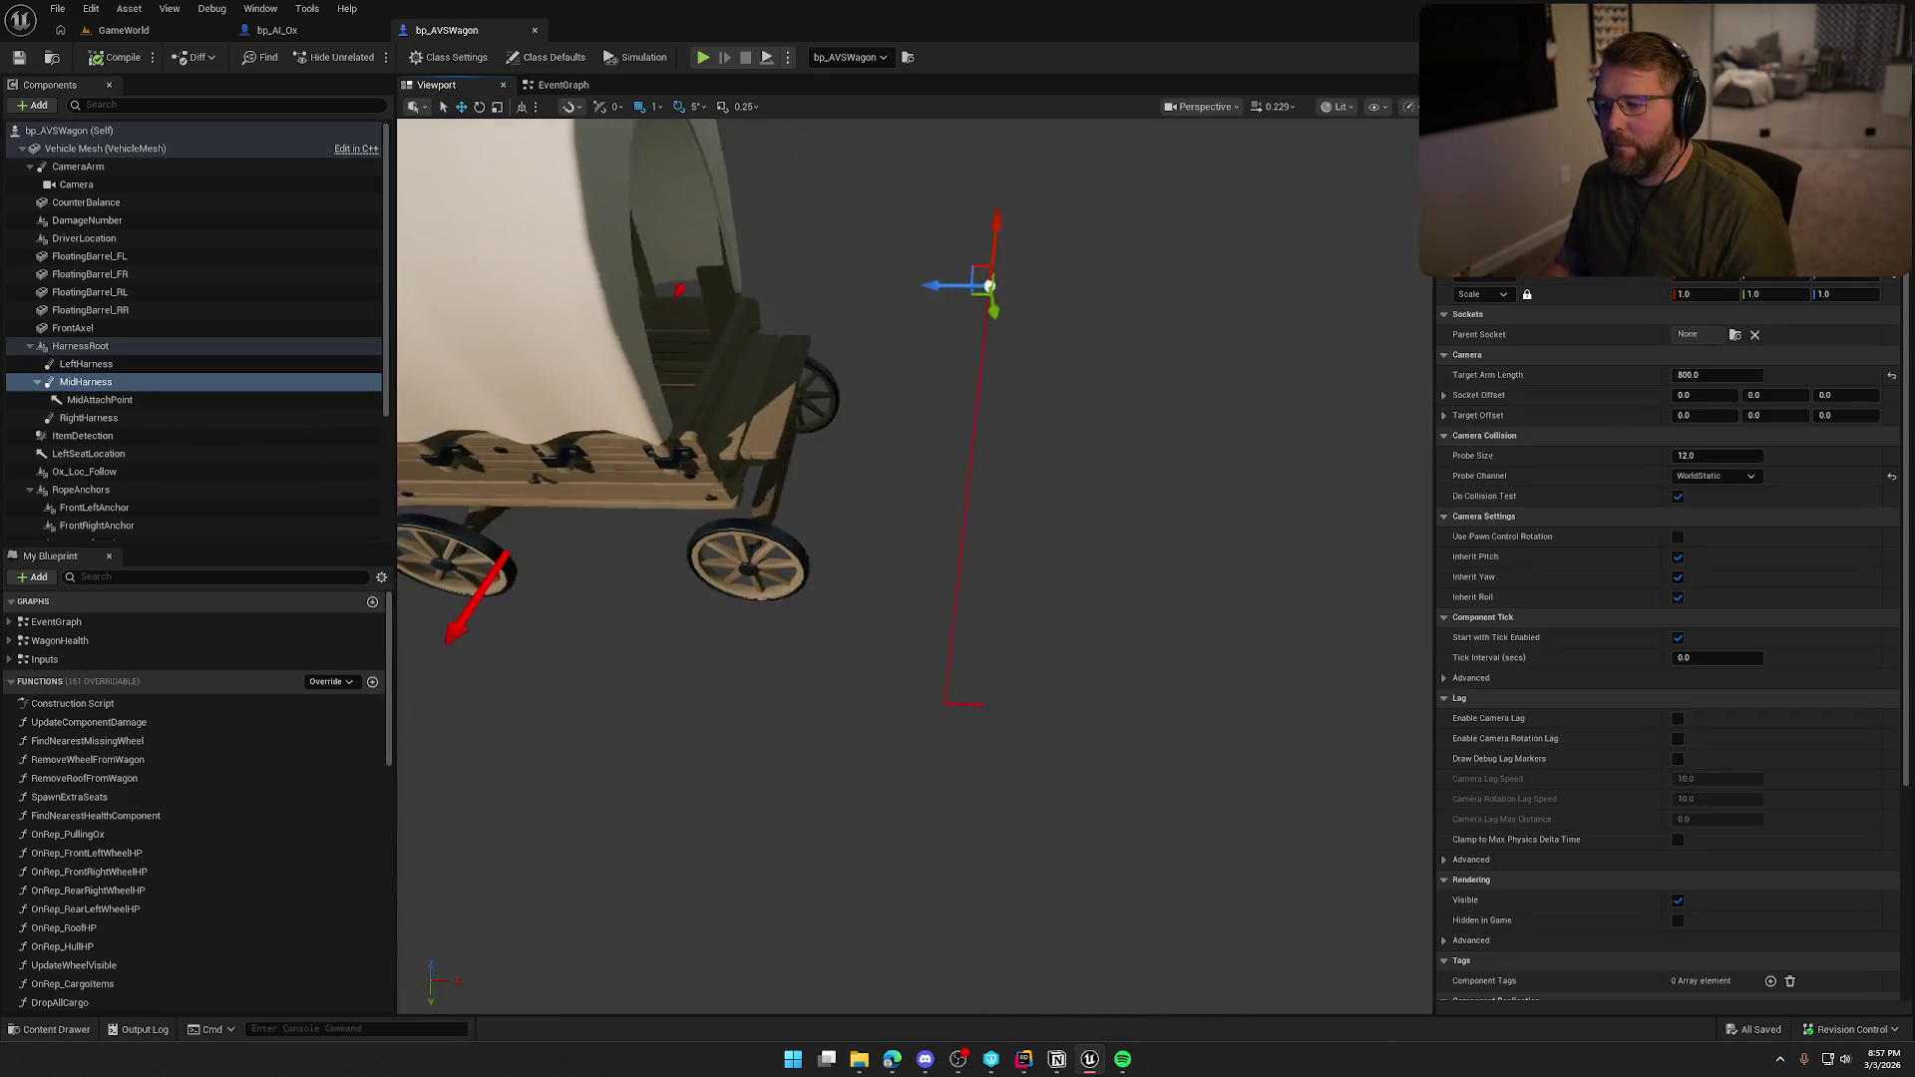
left_click_drag(848, 544, 830, 544)
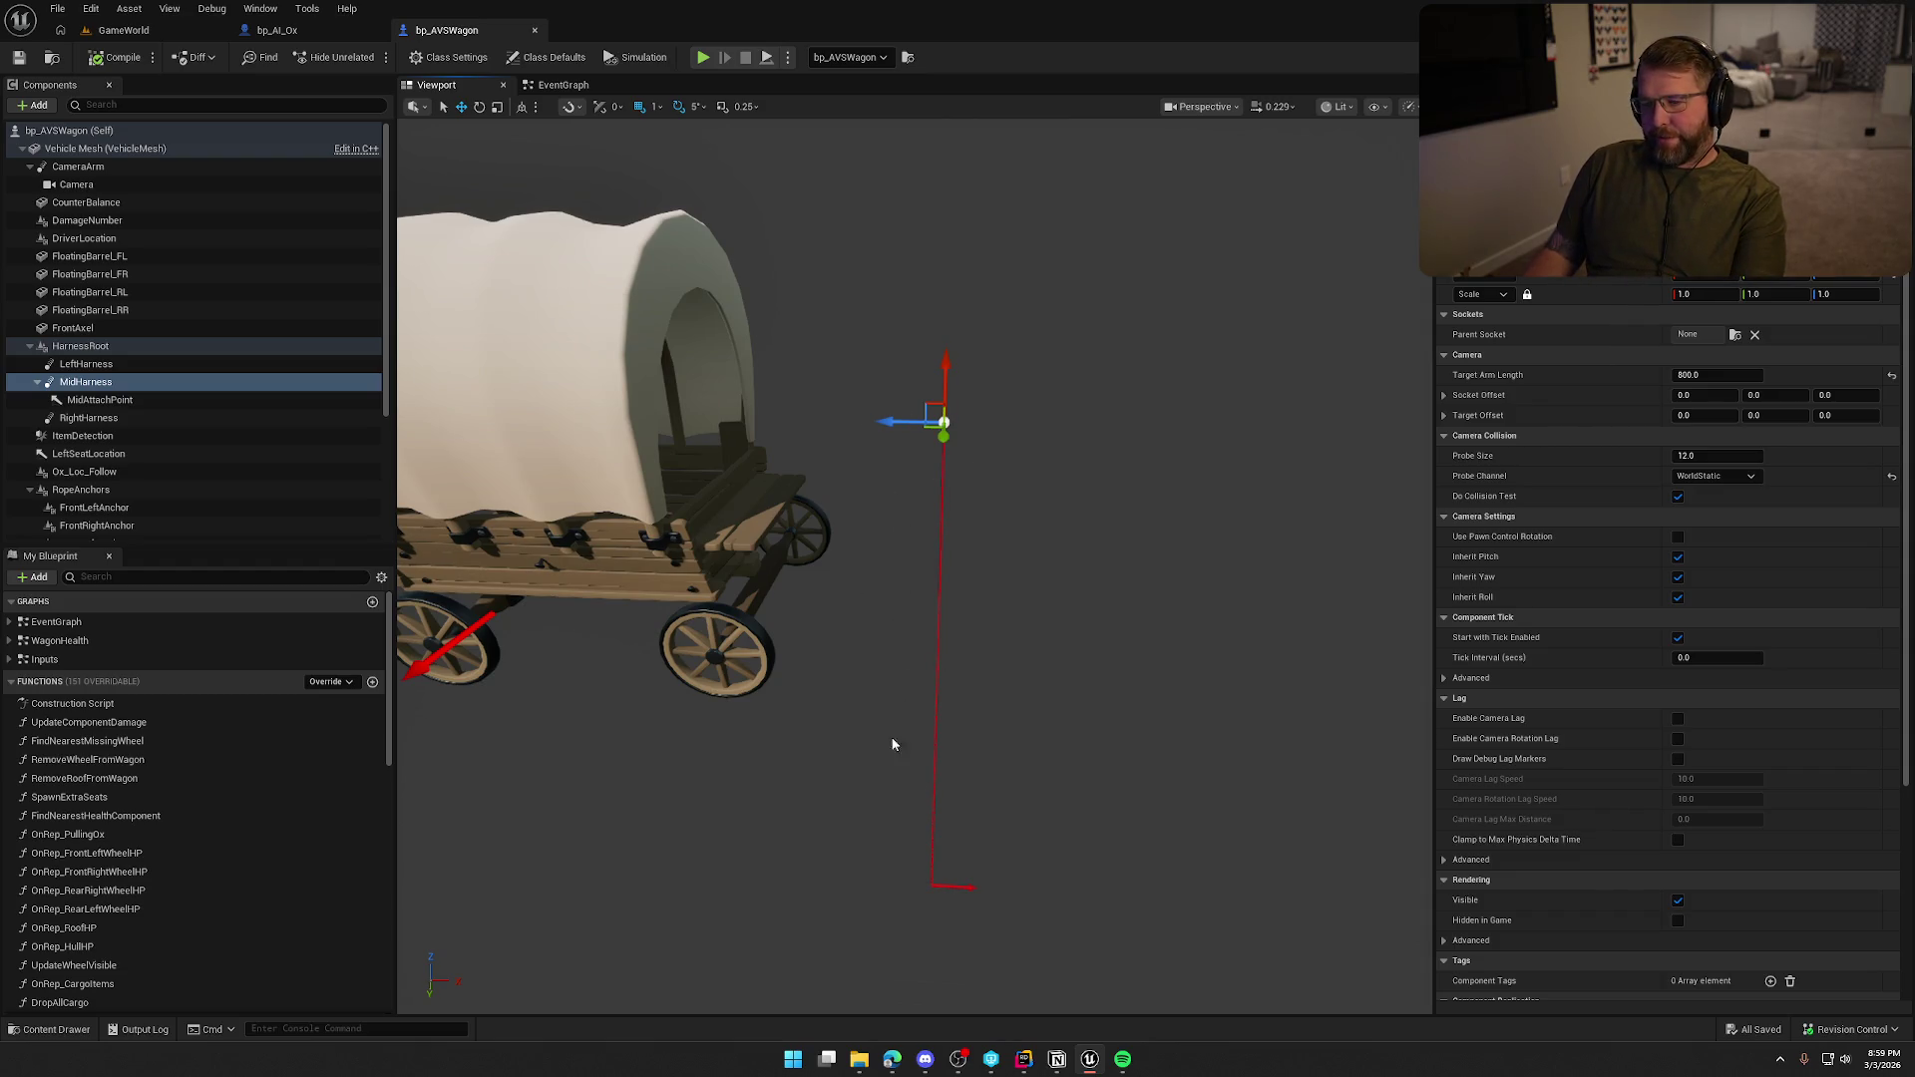
left_click_drag(64, 398, 95, 351)
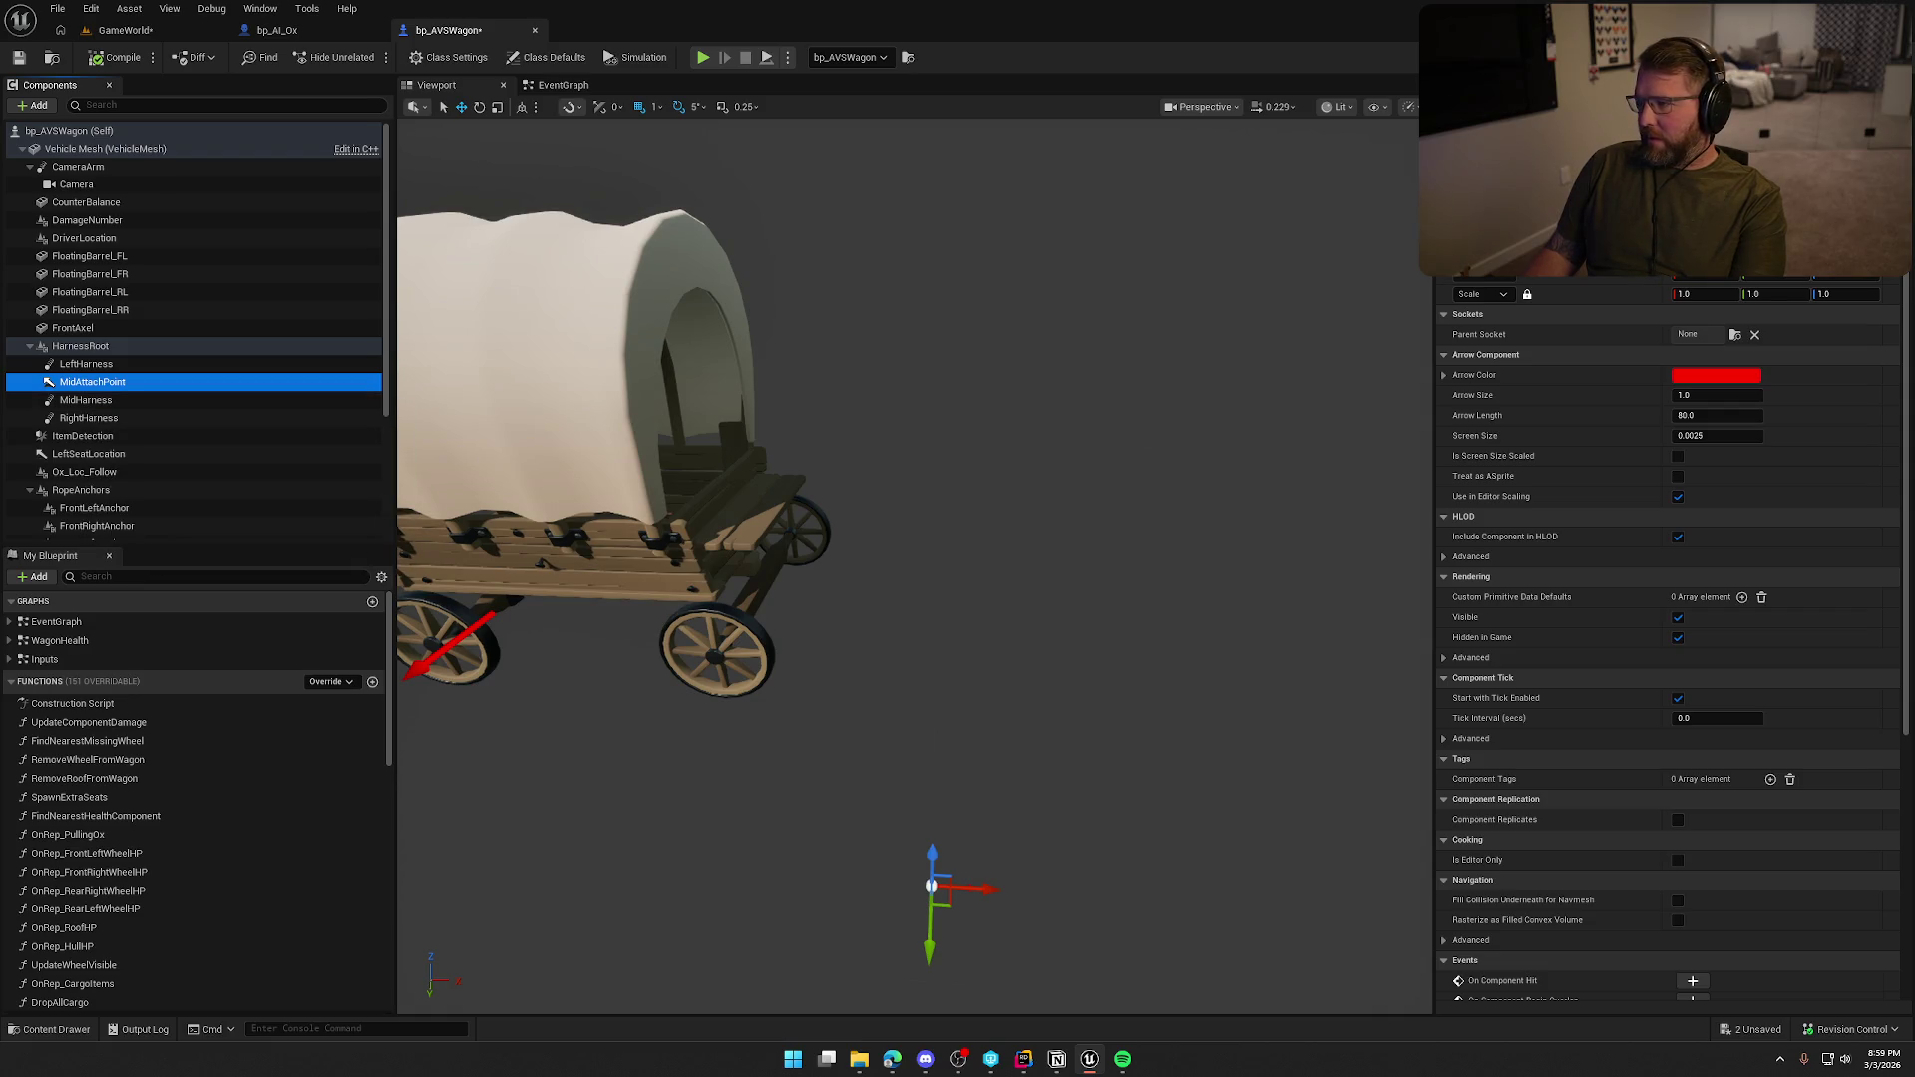
Check the MidHarness, HarnessRoot and MidAttachPoint components around the wagon, undoing the last component change.
left_click(82, 400)
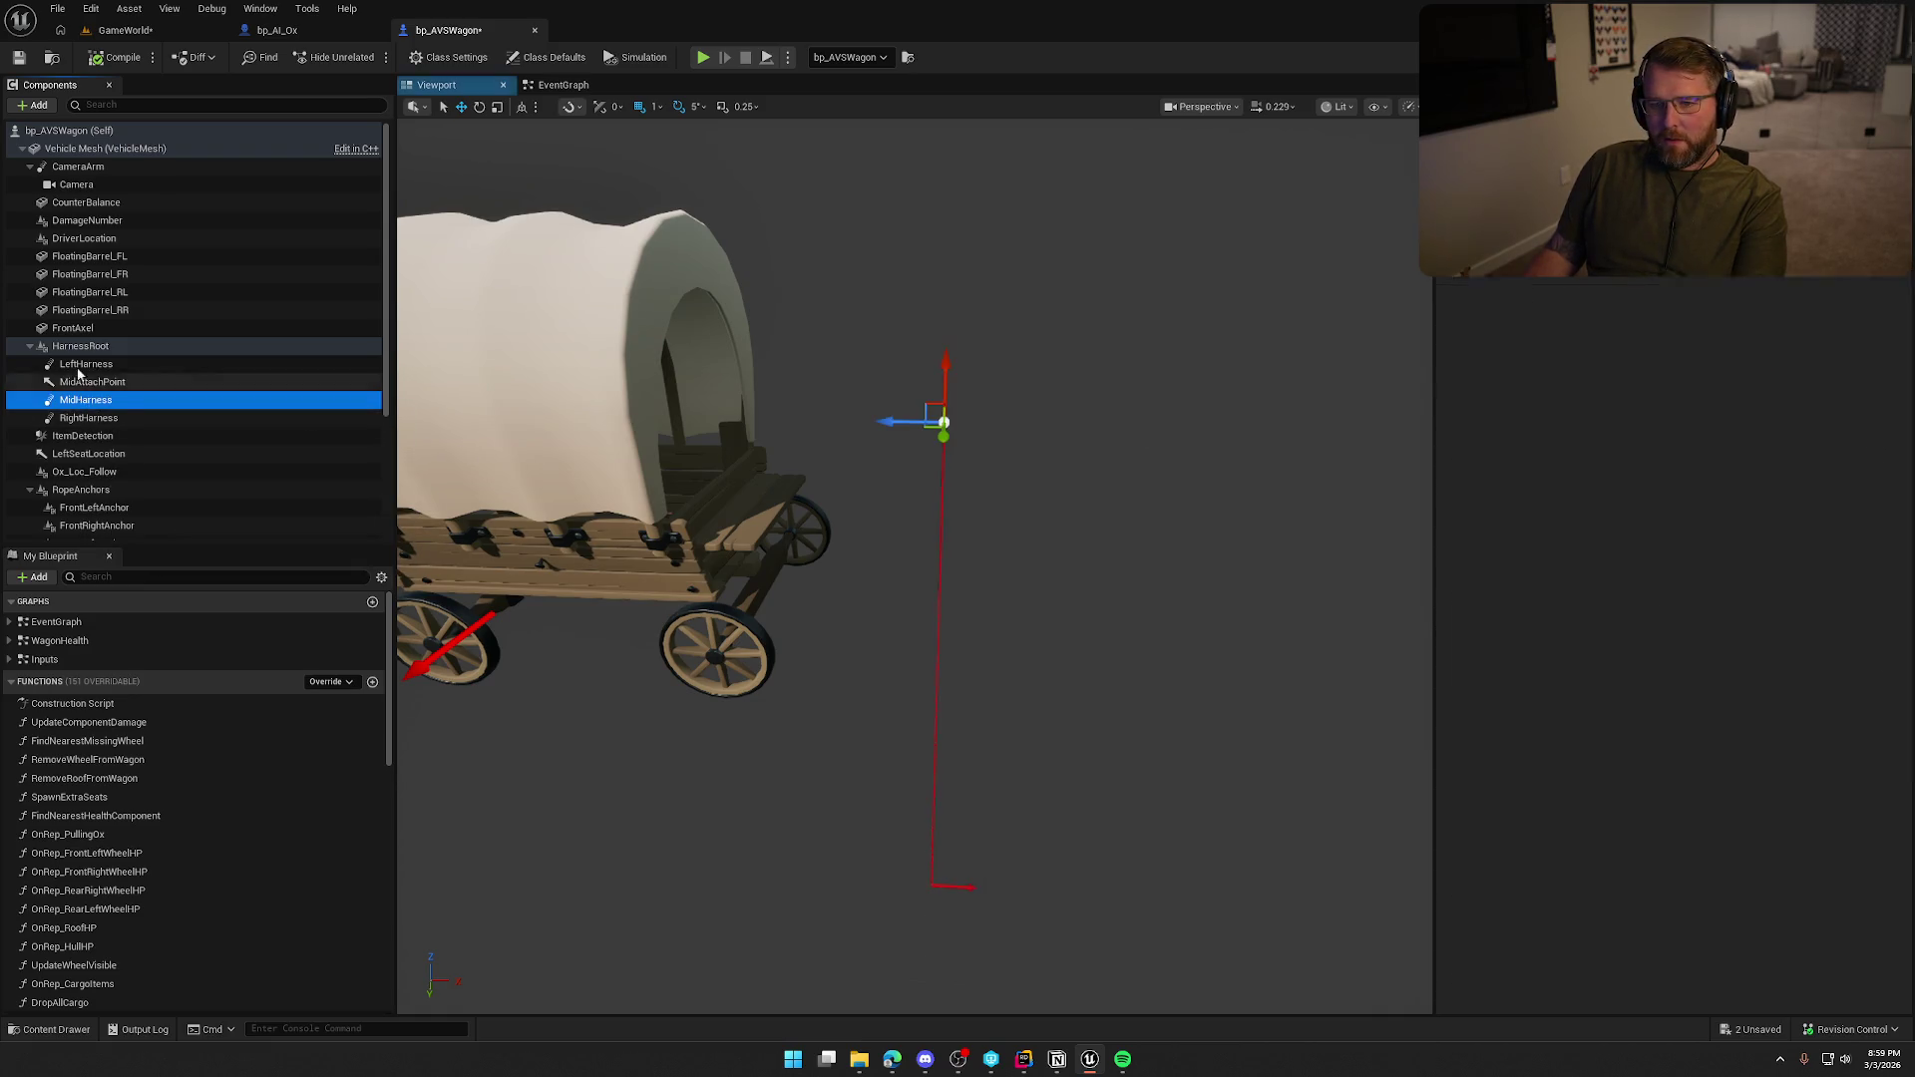
left_click(80, 346)
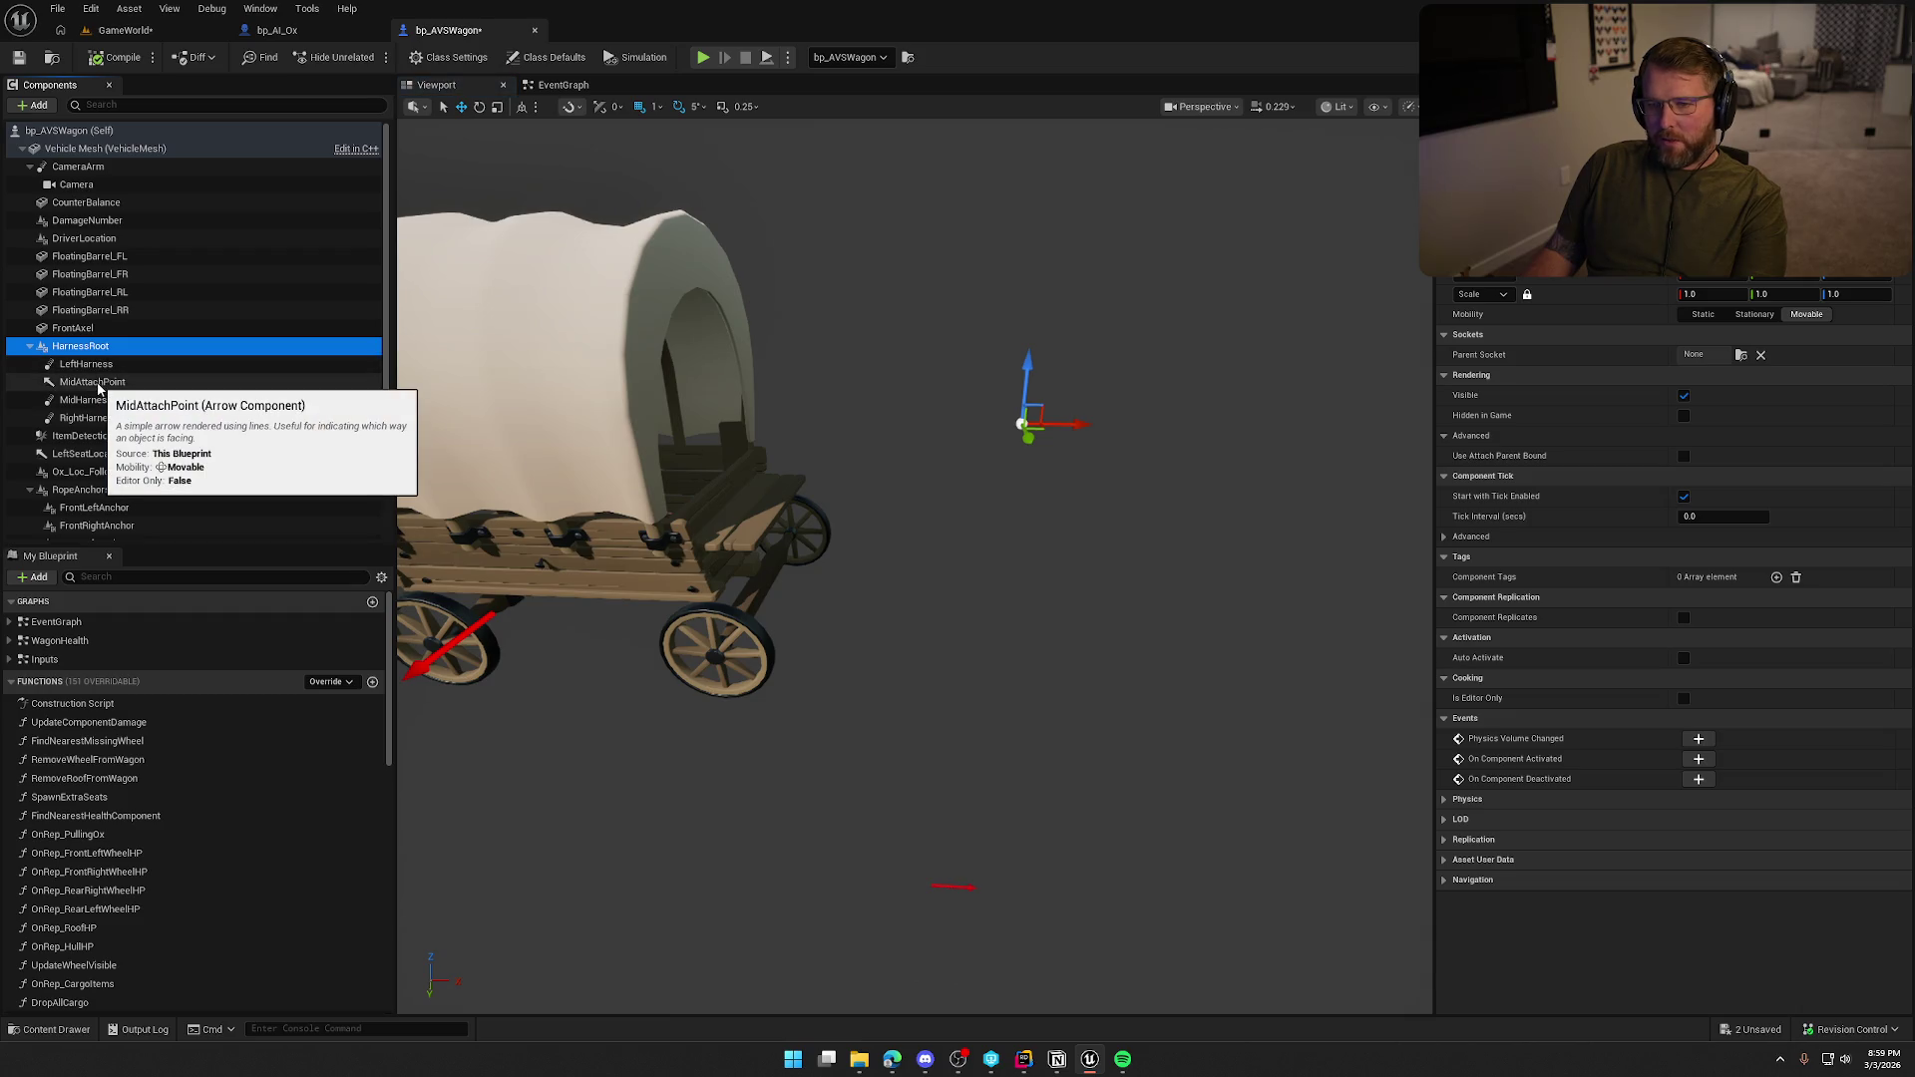
left_click(94, 383)
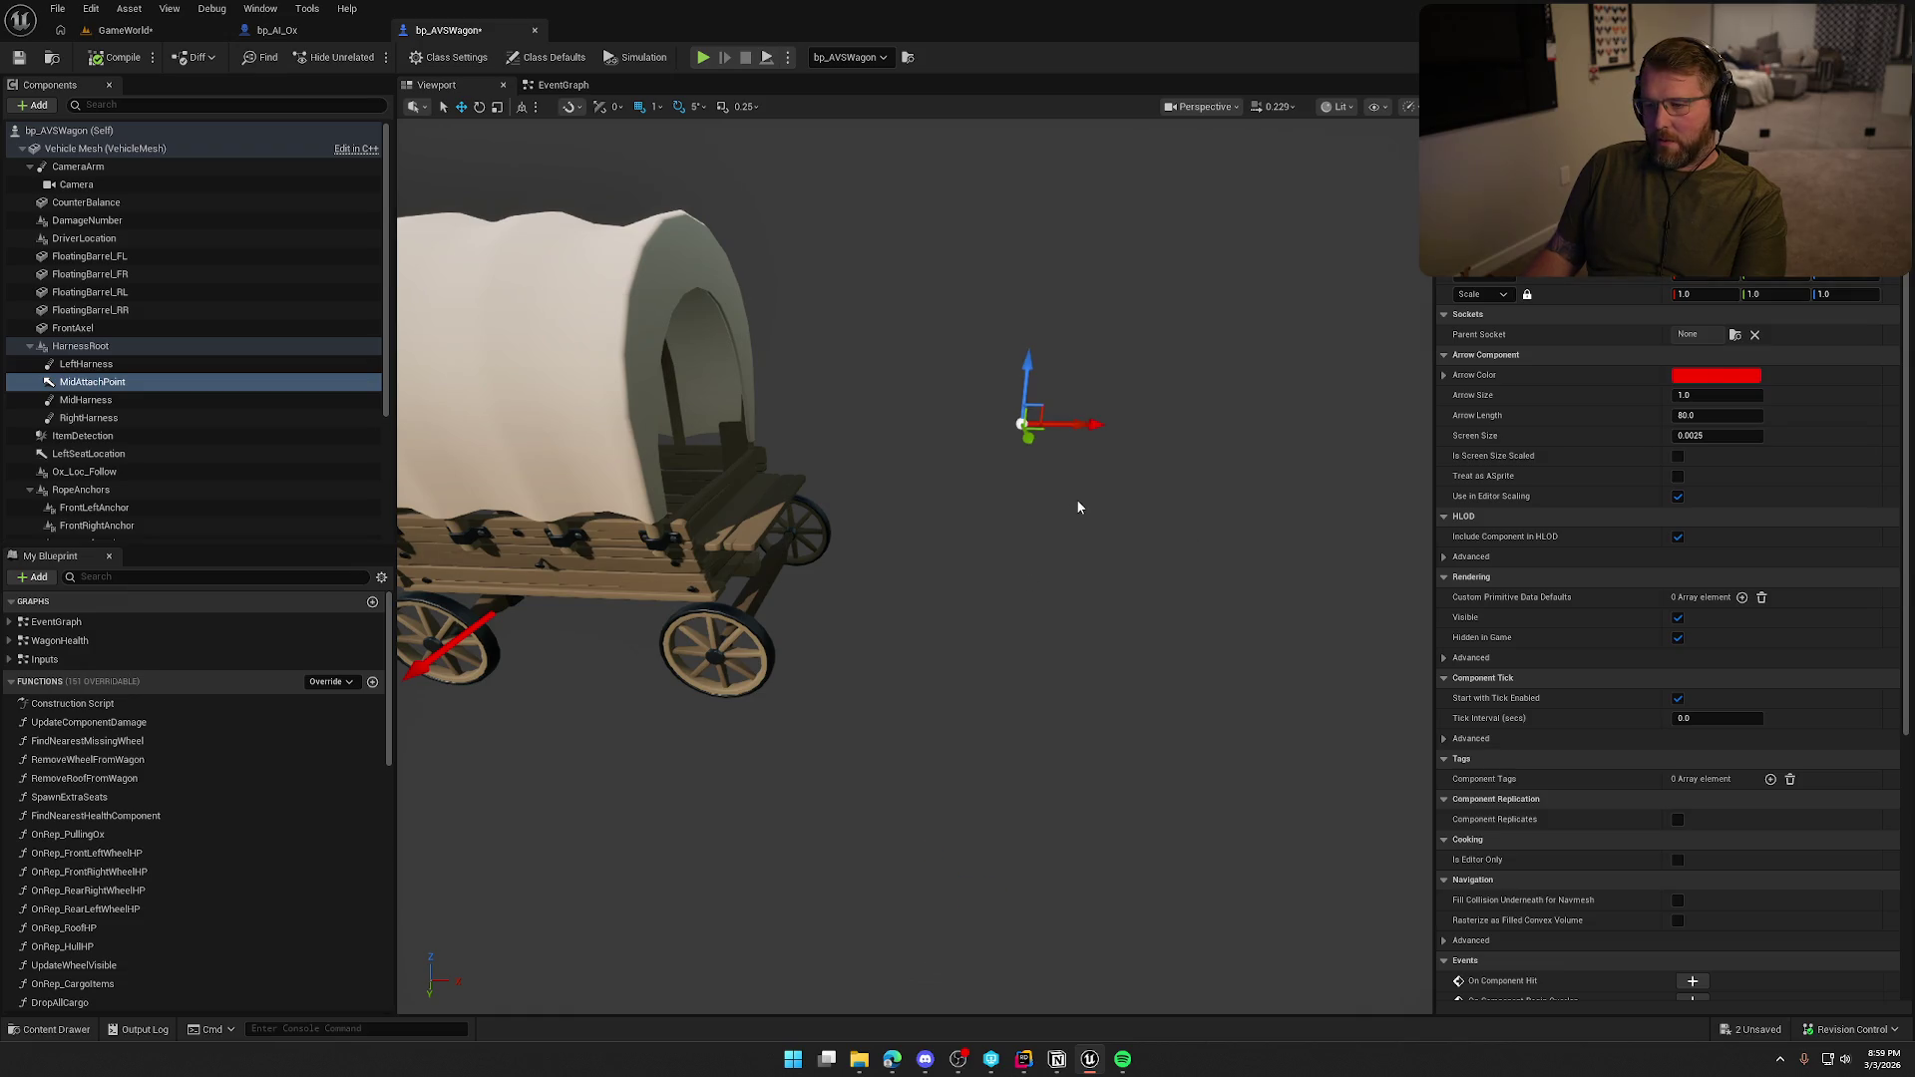
left_click_drag(1075, 499, 977, 504)
left_click_drag(1069, 442, 838, 446)
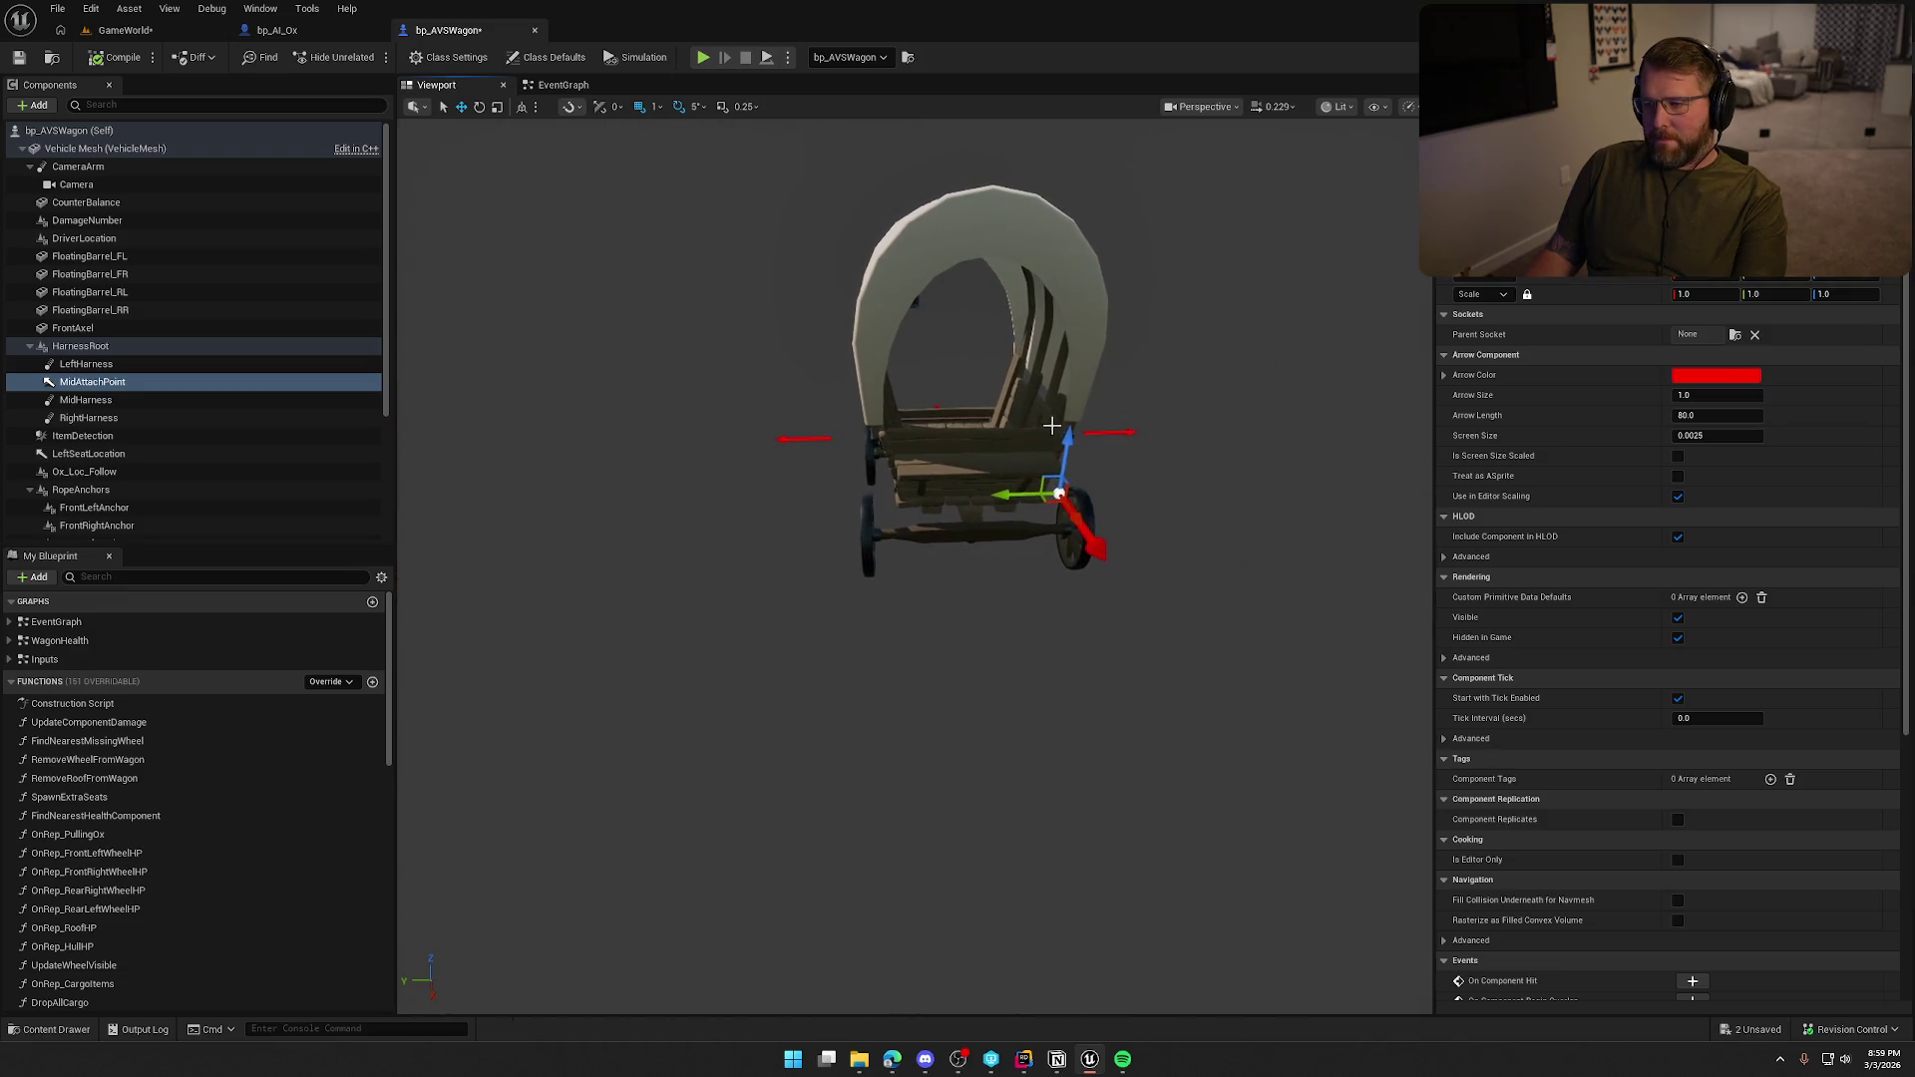
left_click_drag(1069, 442, 913, 533)
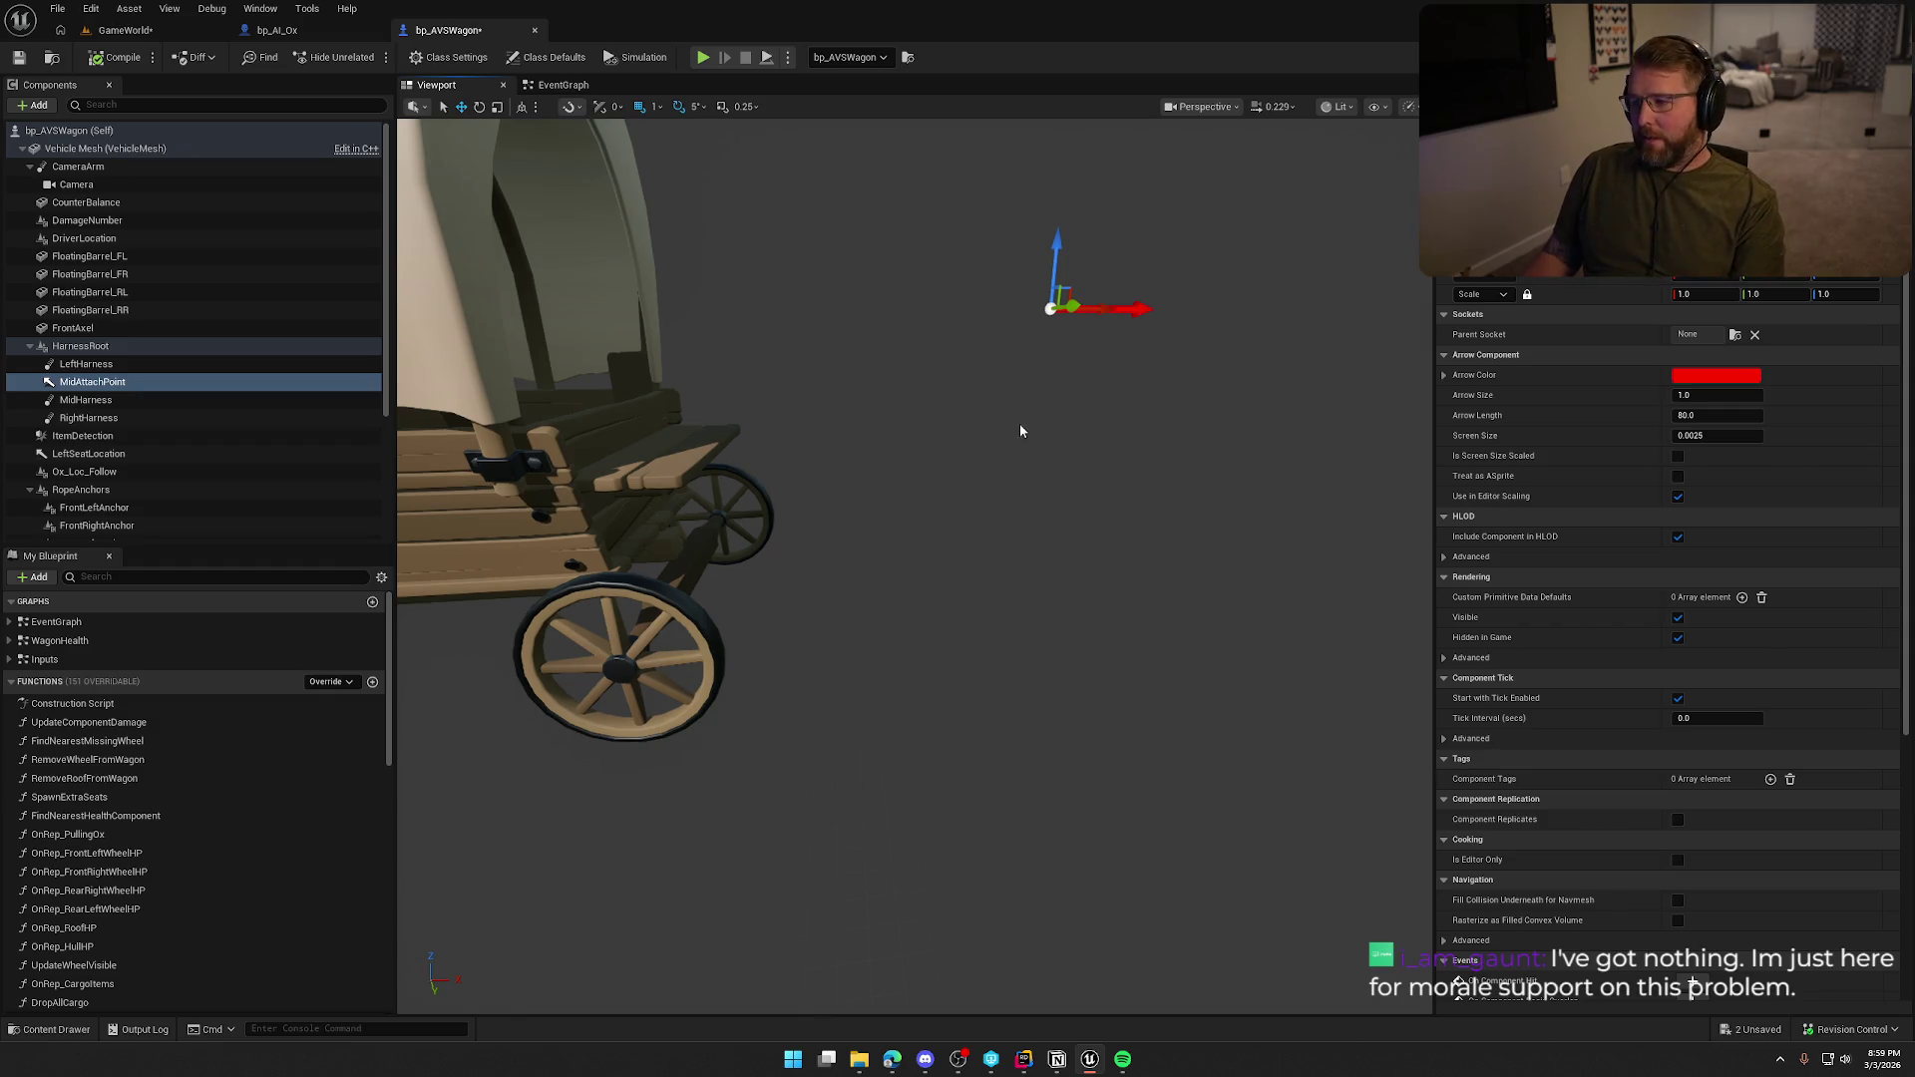
mouse_move(1079, 284)
left_mouse_down()
mouse_move(1079, 319)
mouse_move(1037, 359)
mouse_move(1113, 435)
left_mouse_up()
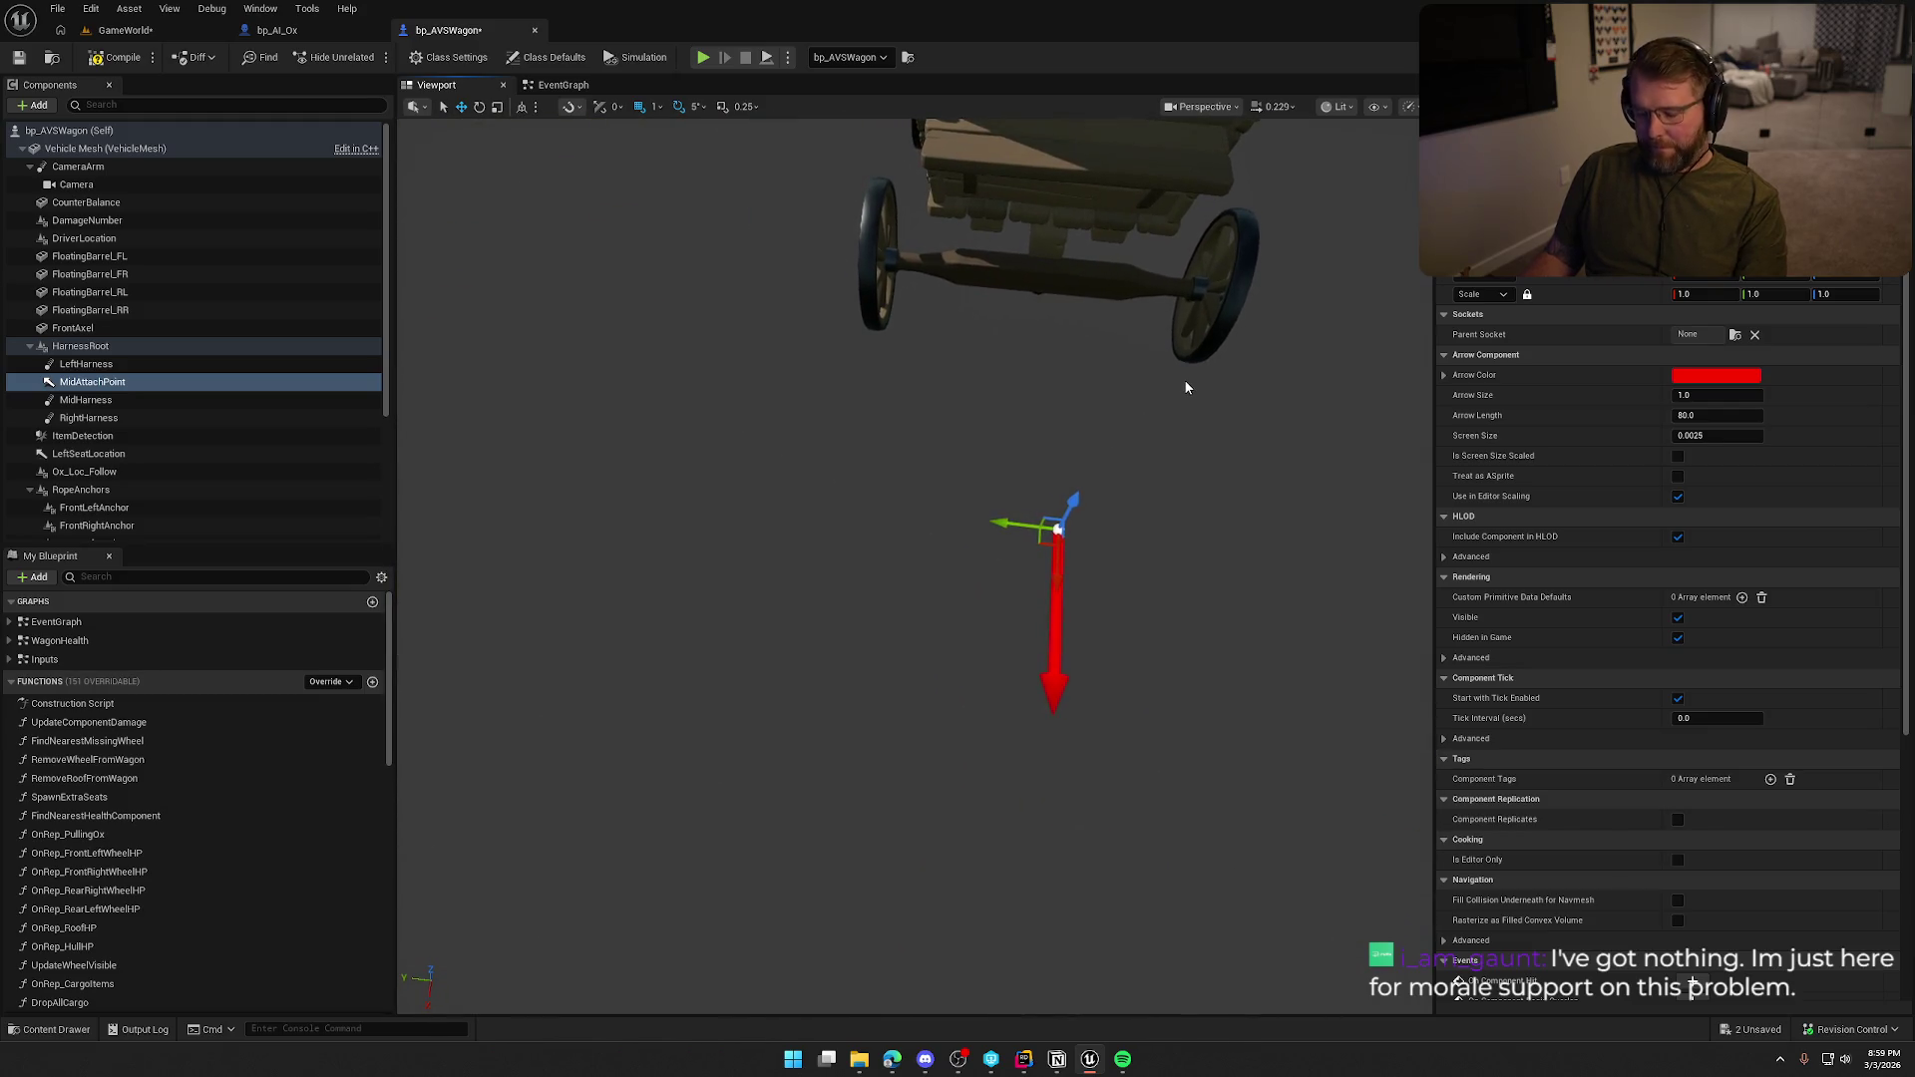
key("ctrl+z")
left_click_drag(1183, 379, 1147, 359)
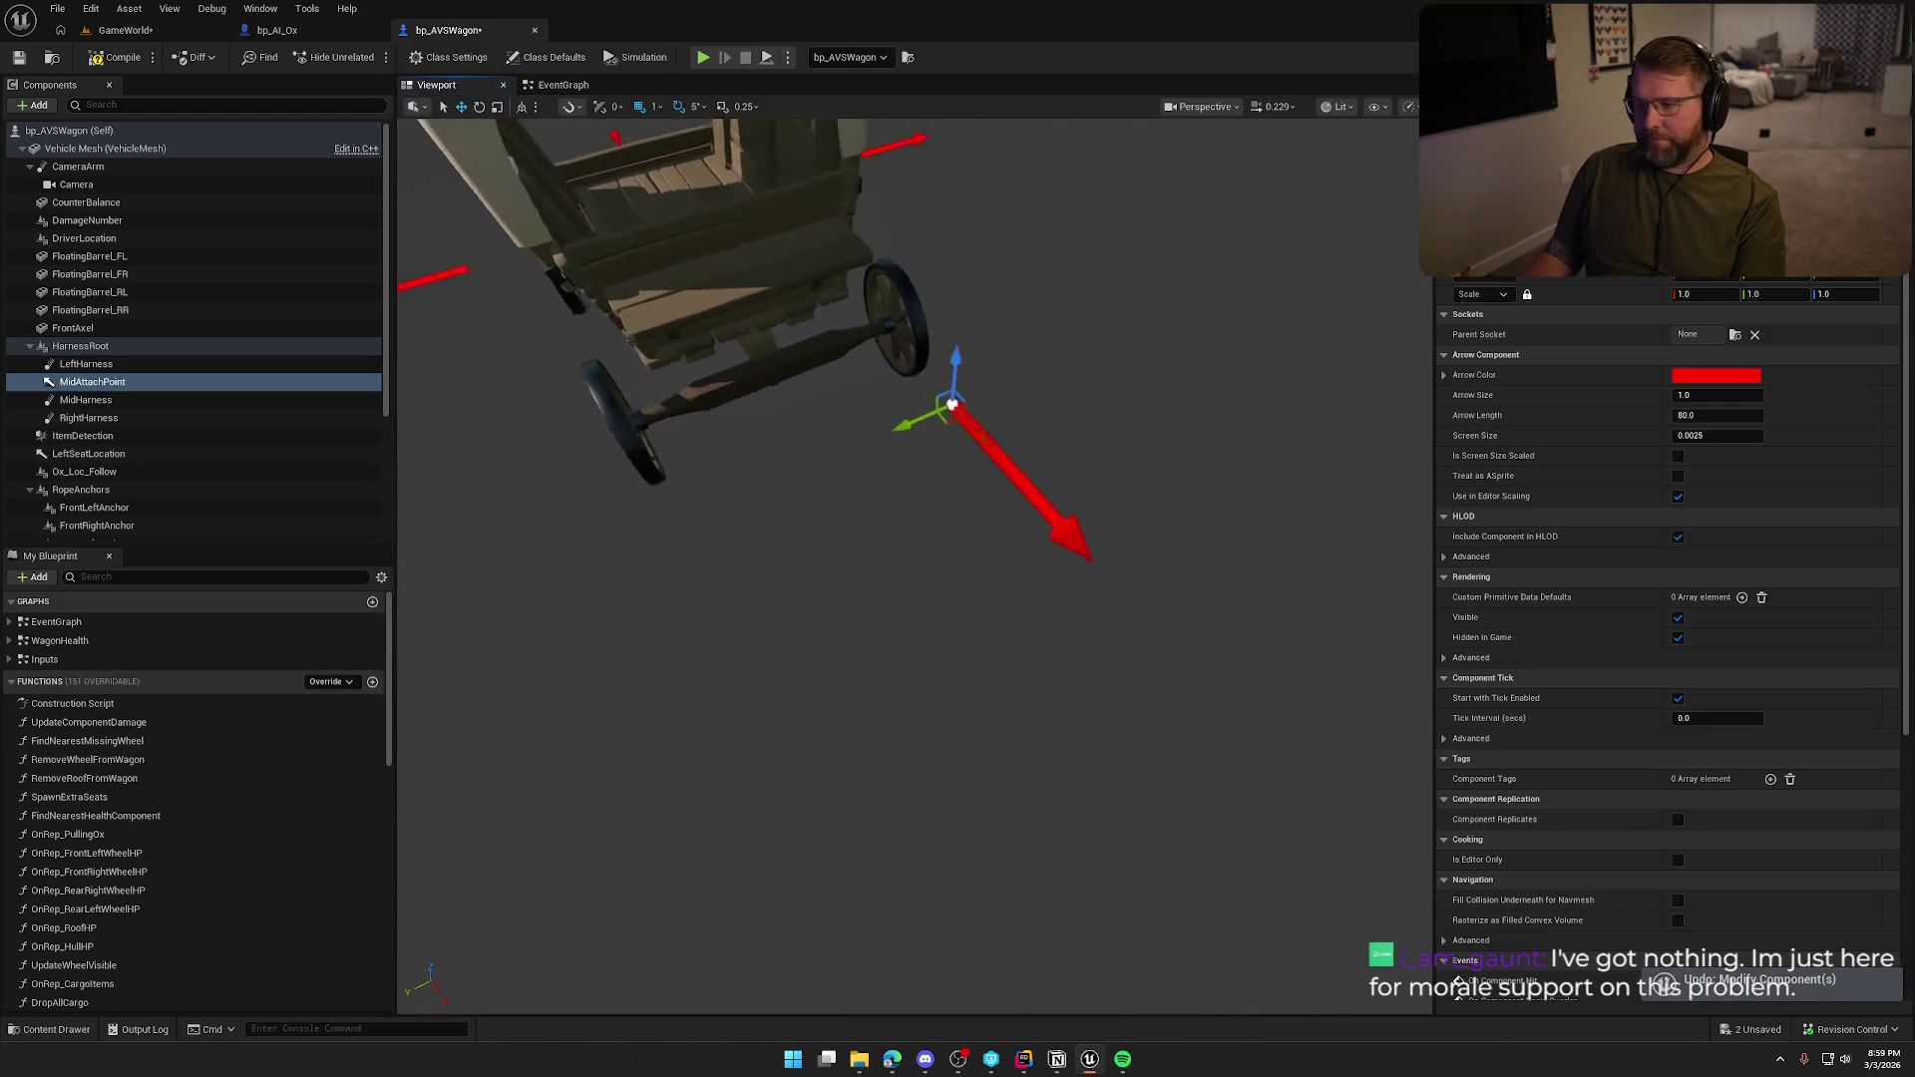
Select HarnessRoot and lower it along its vertical Z axis on the wagon.
left_click(201, 345)
left_click_drag(897, 499, 697, 437)
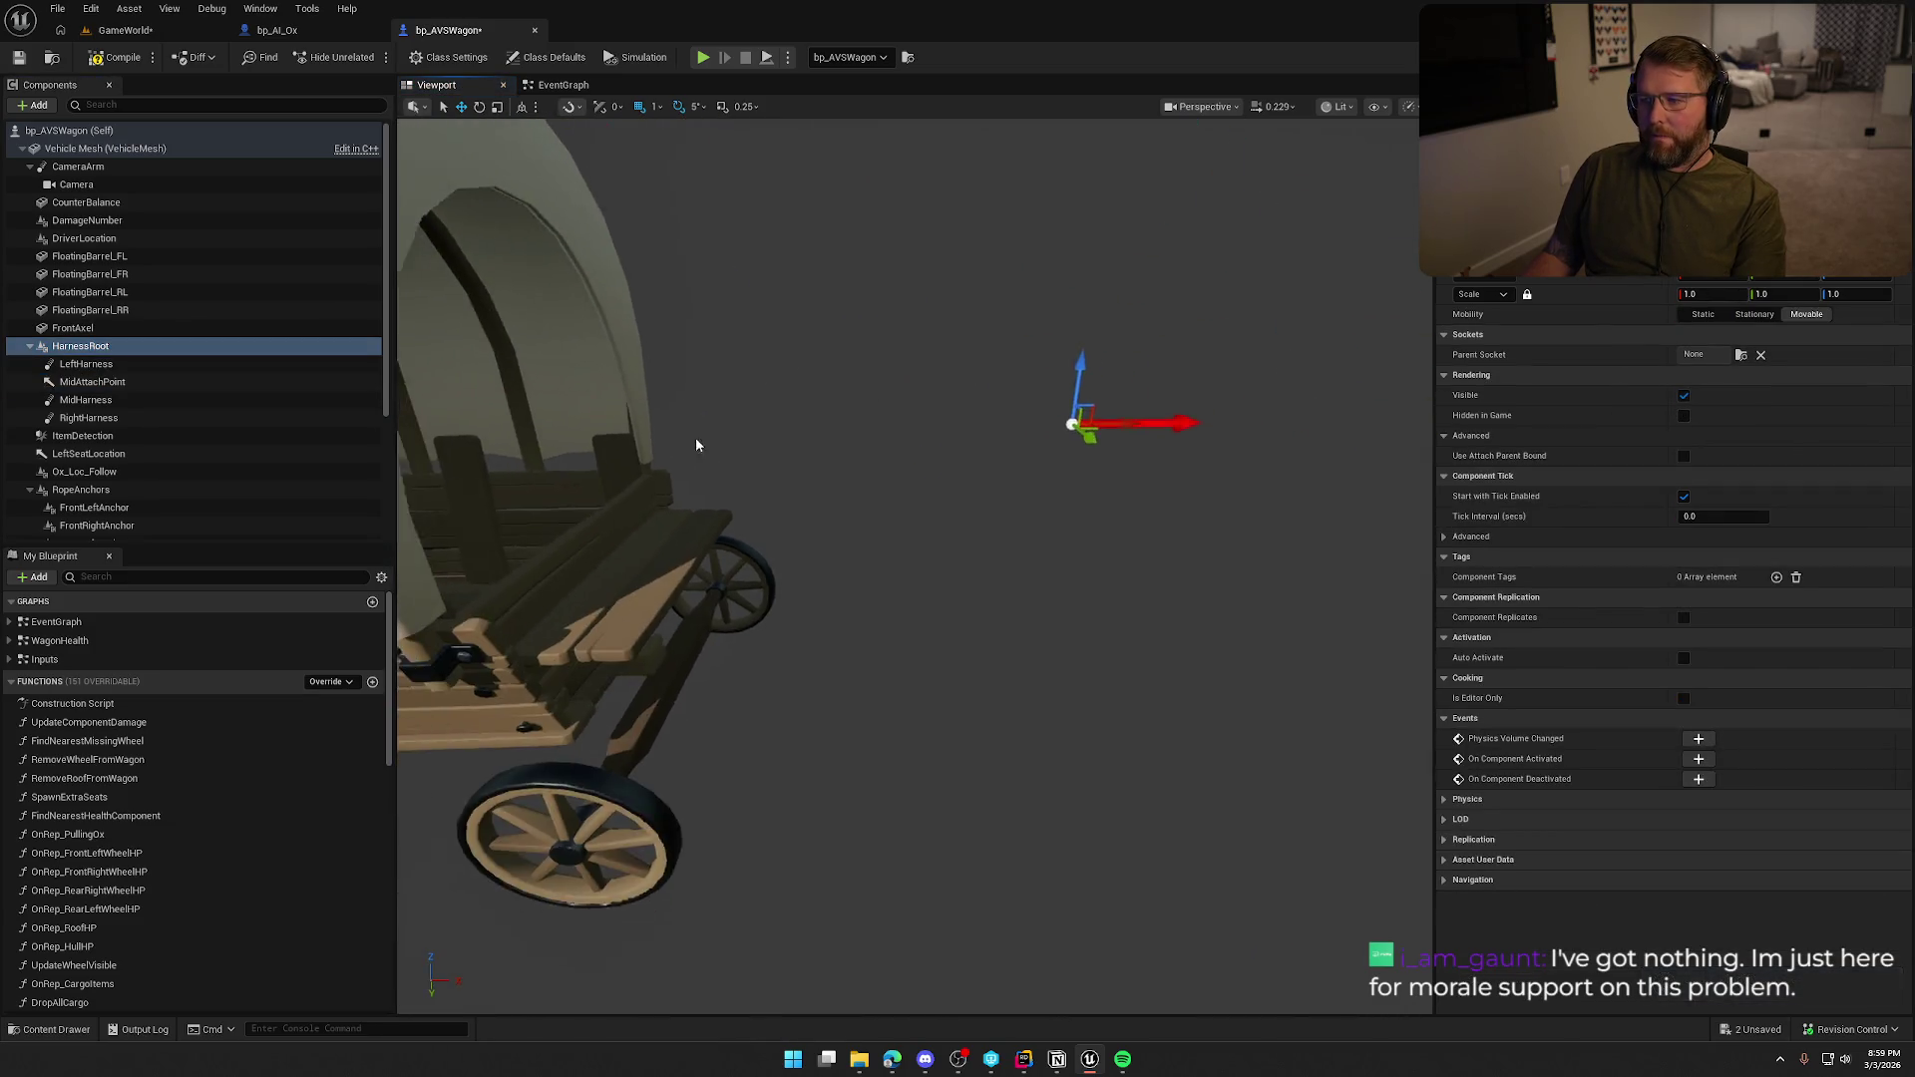
left_click_drag(1055, 373, 1059, 506)
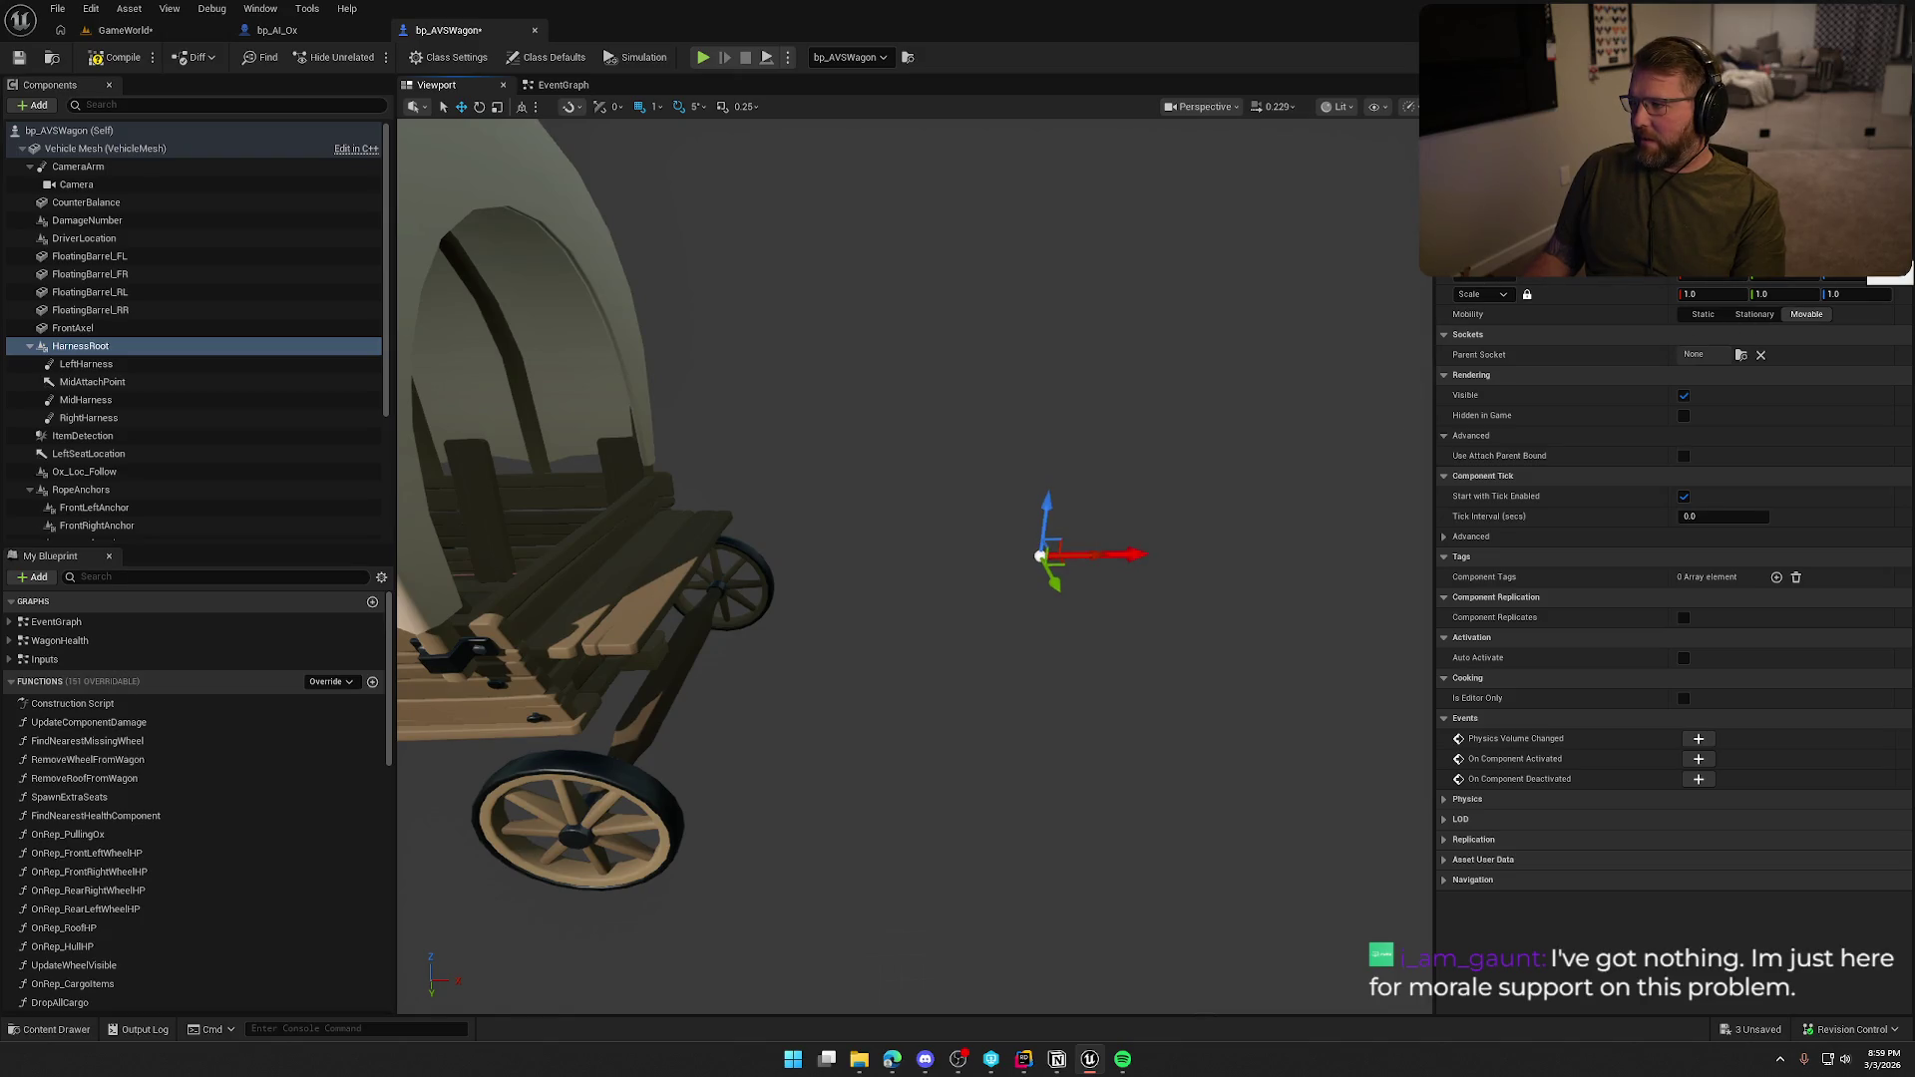
left_click_drag(1046, 519, 1046, 527)
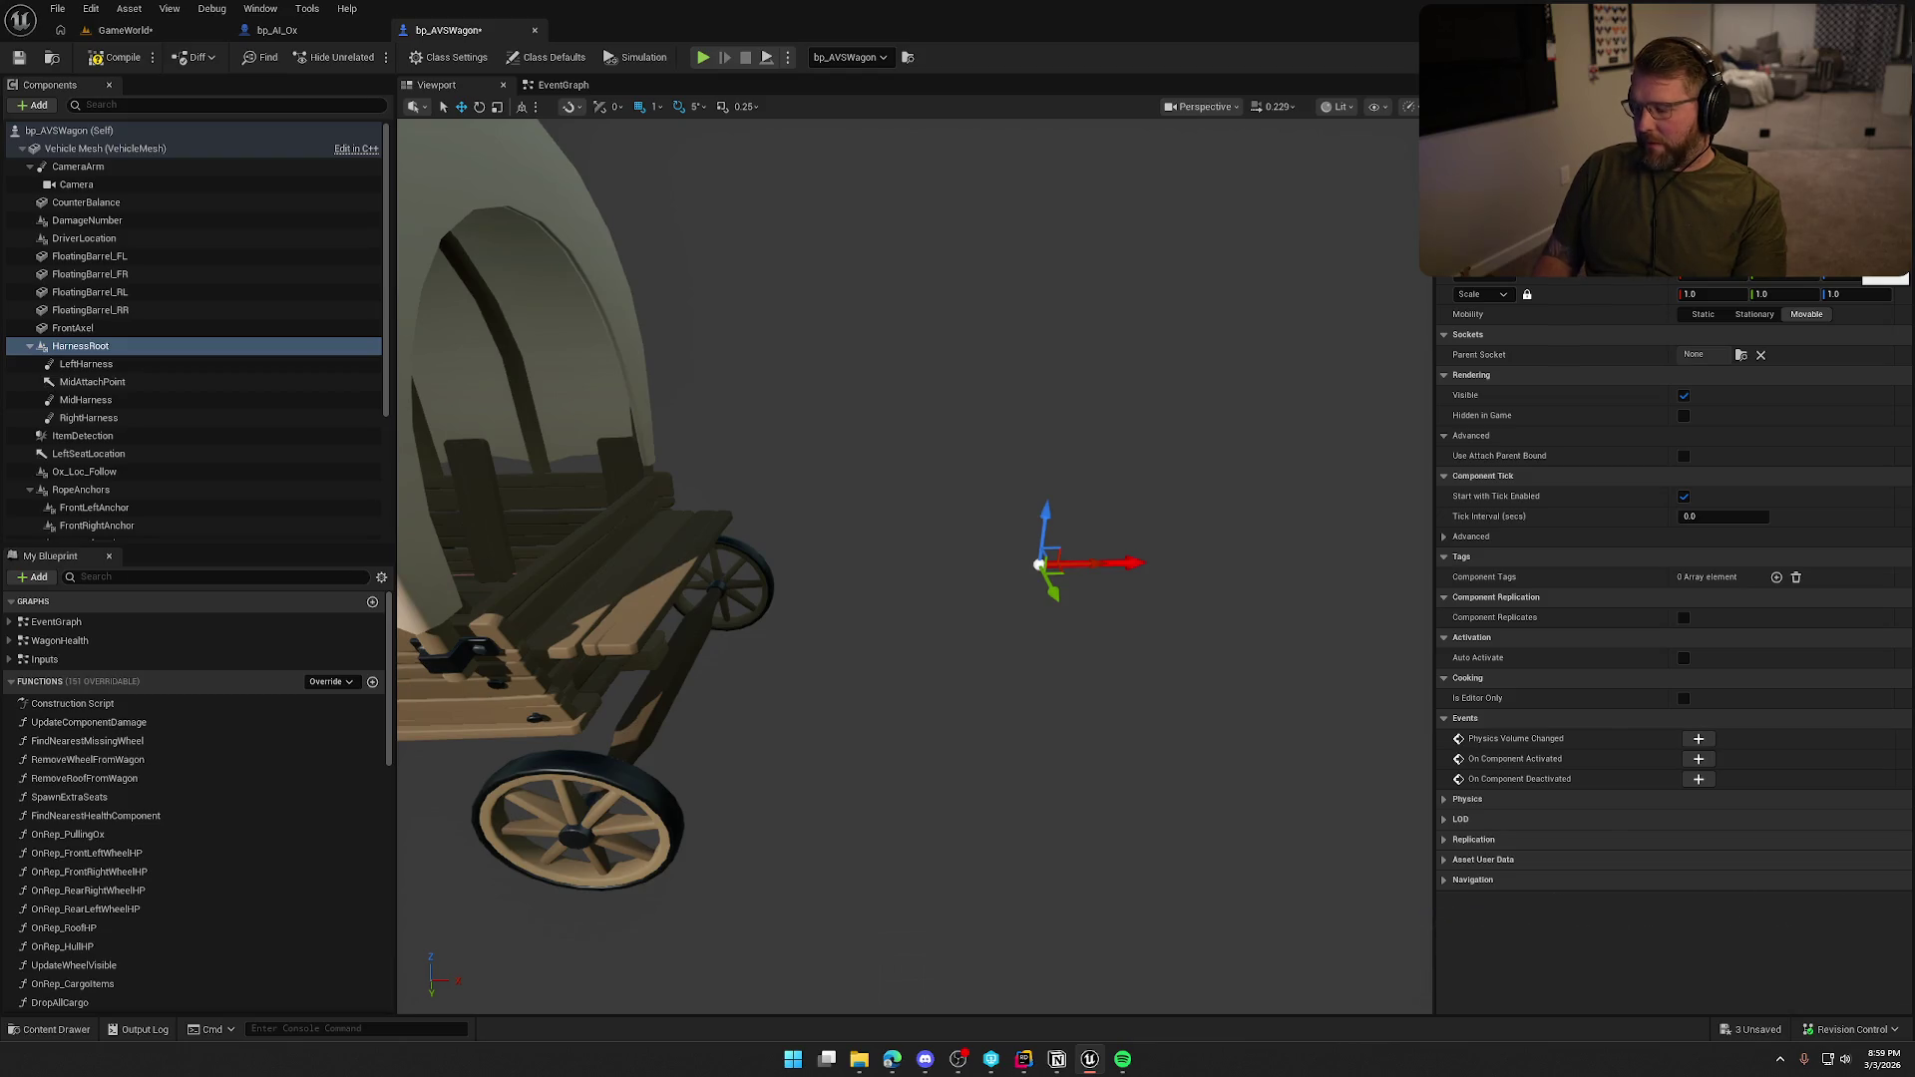
mouse_move(1047, 527)
left_mouse_down()
mouse_move(1097, 553)
mouse_move(1141, 513)
mouse_move(988, 536)
left_mouse_up()
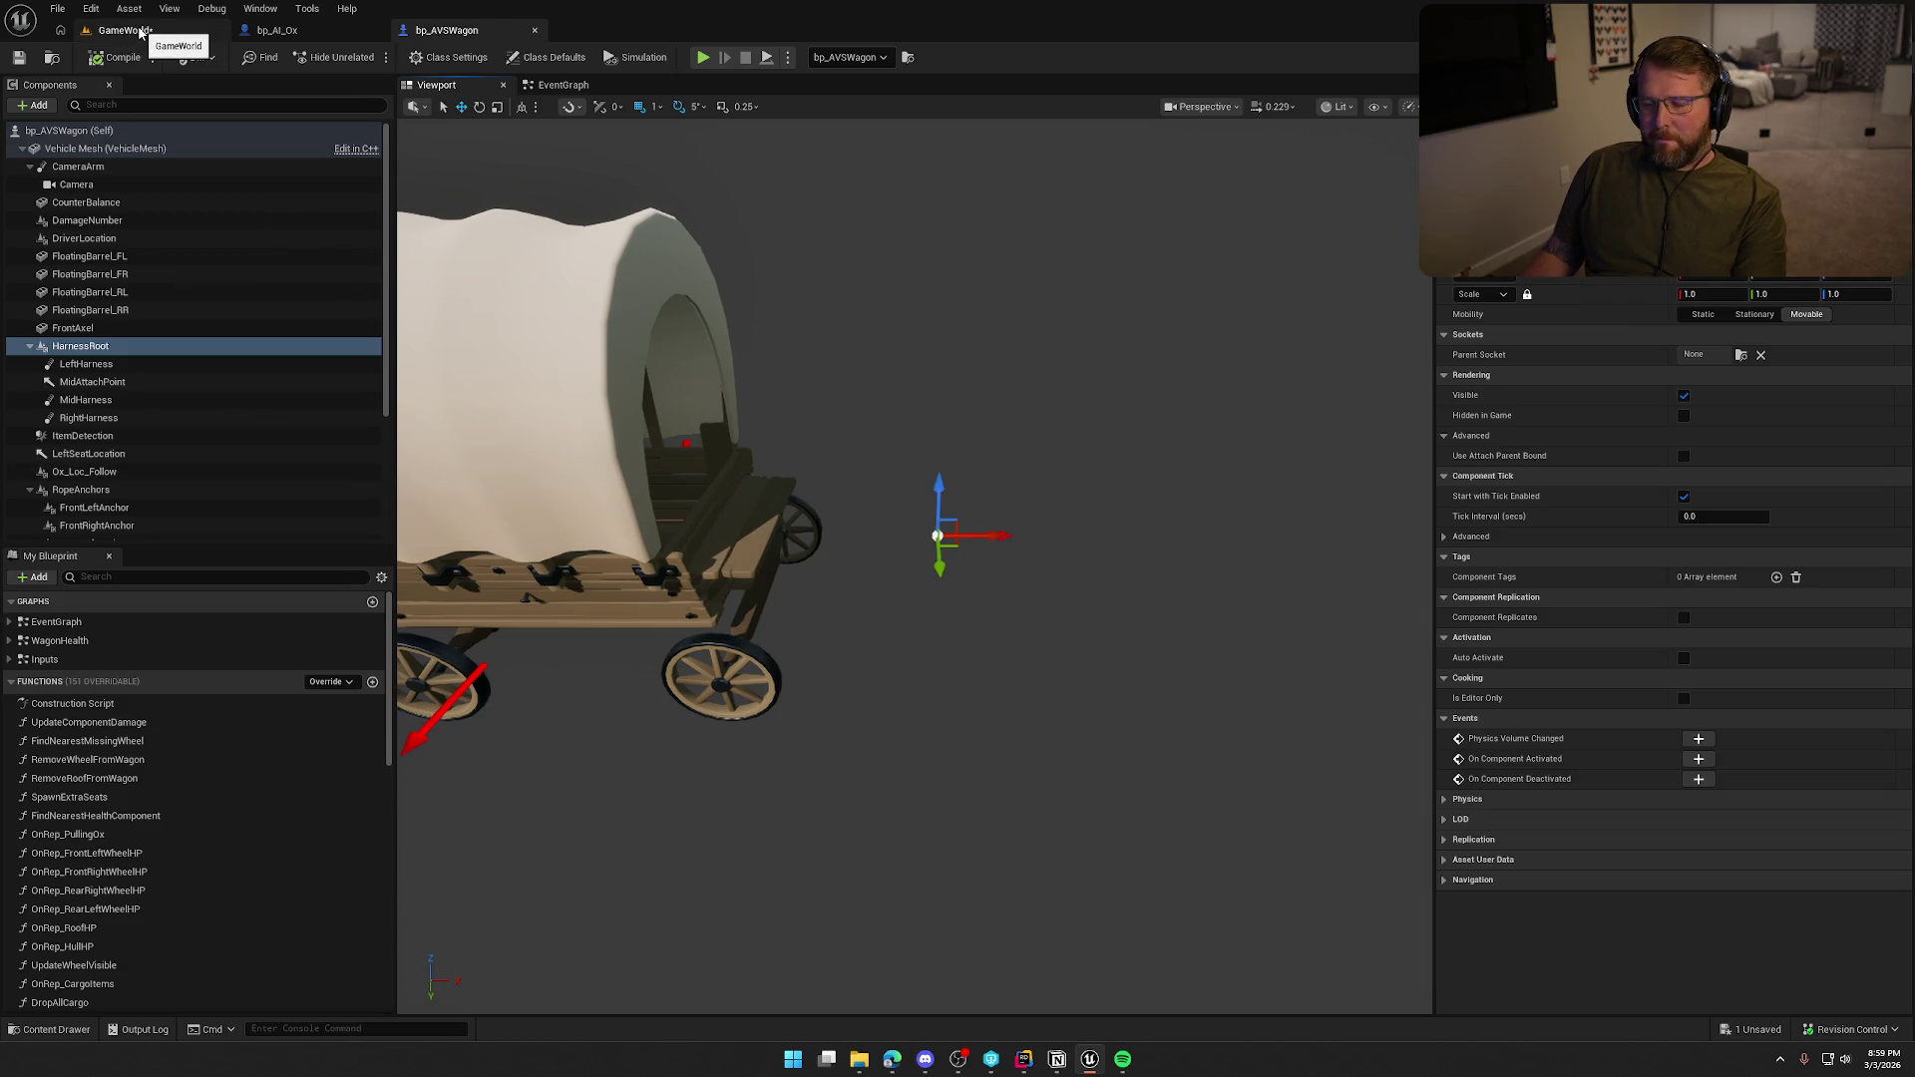
Start a play session in GameWorld and walk the character up to the wagon and ox.
left_click(135, 31)
left_click(410, 56)
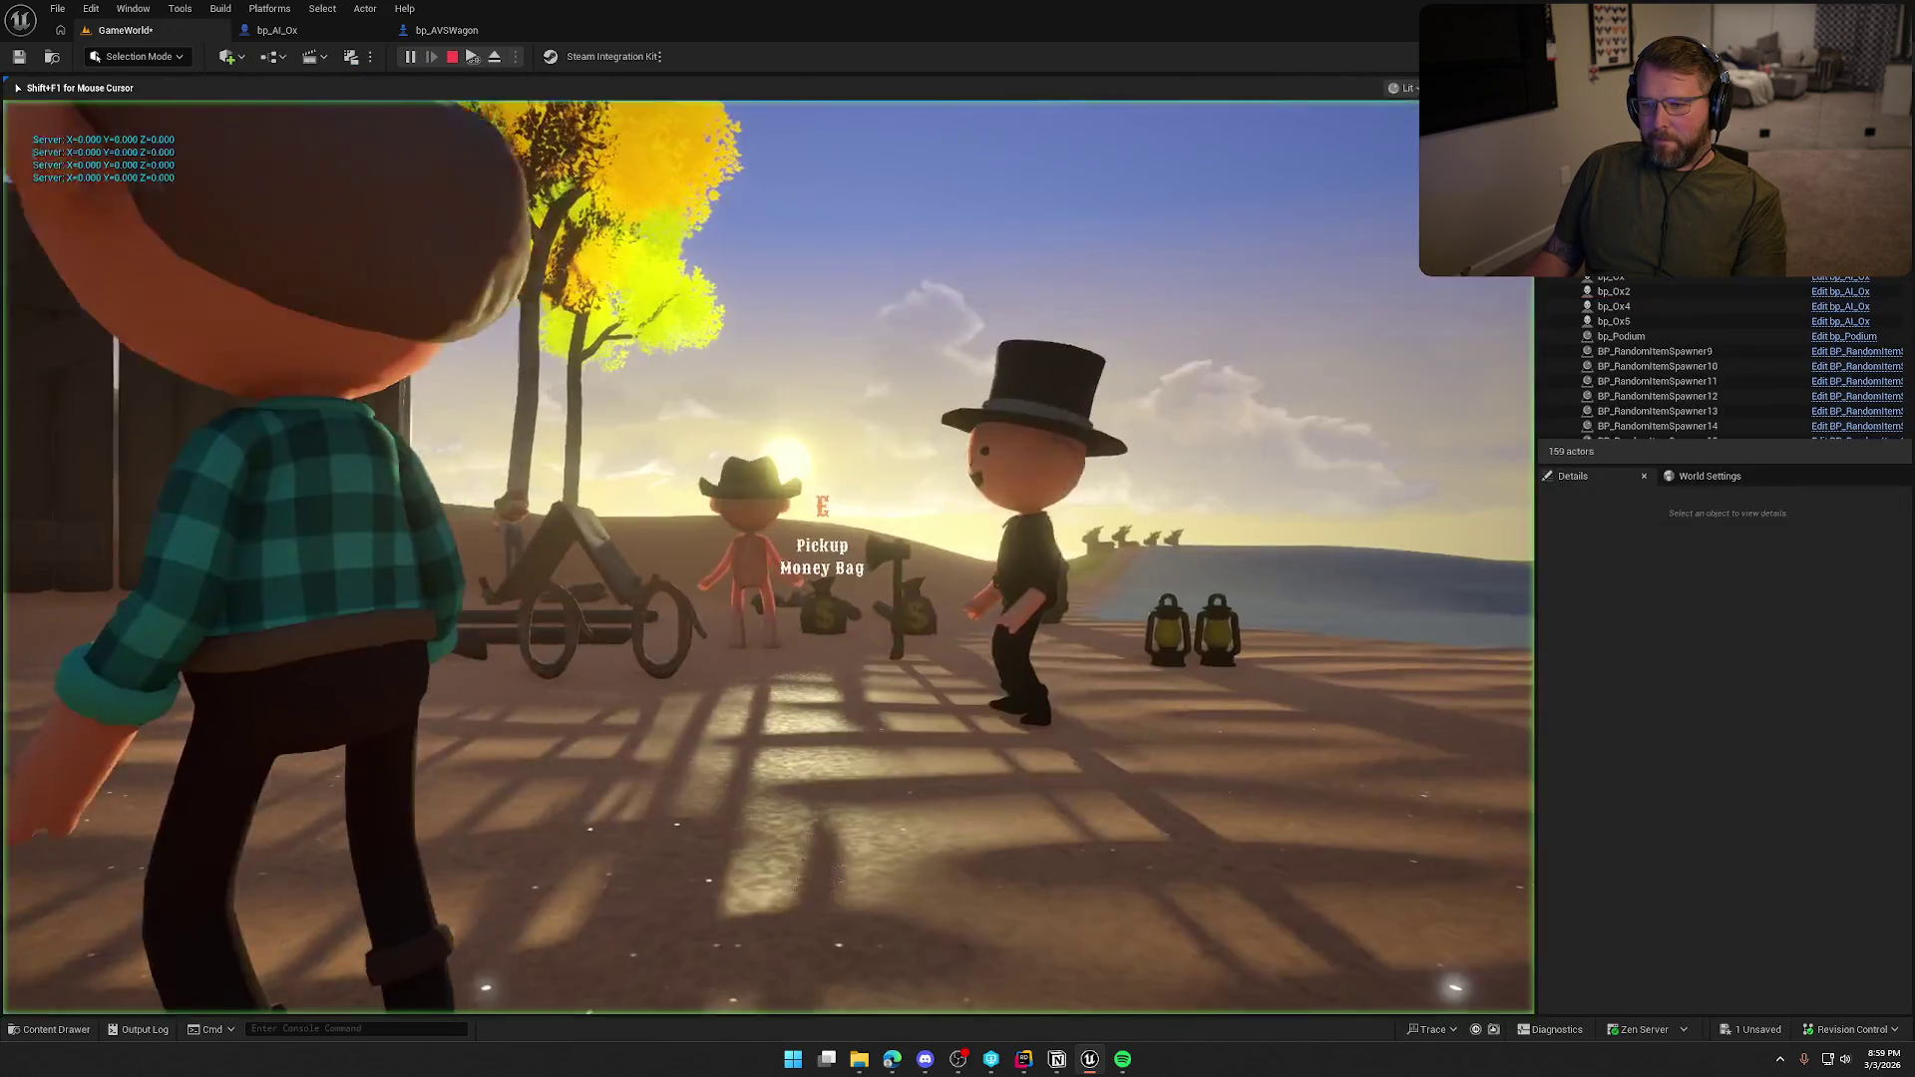
key("w")
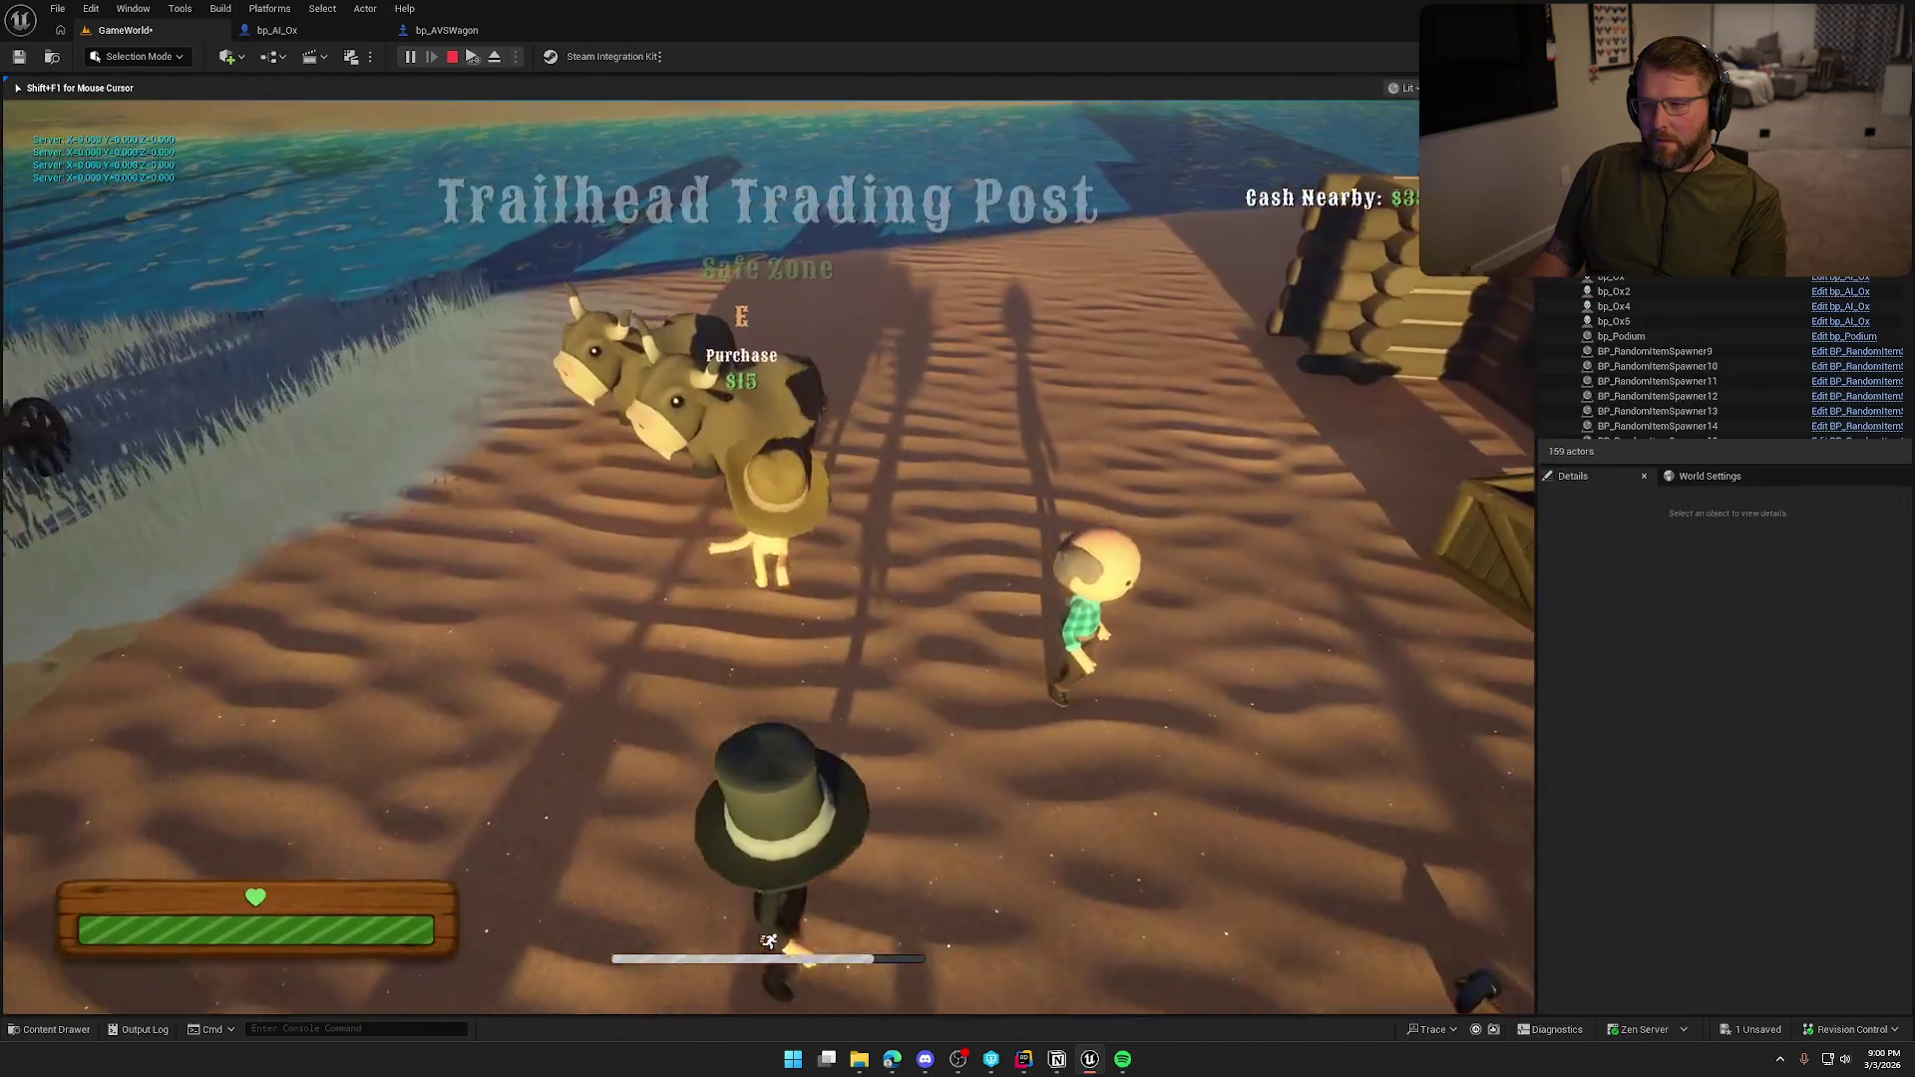
key("w")
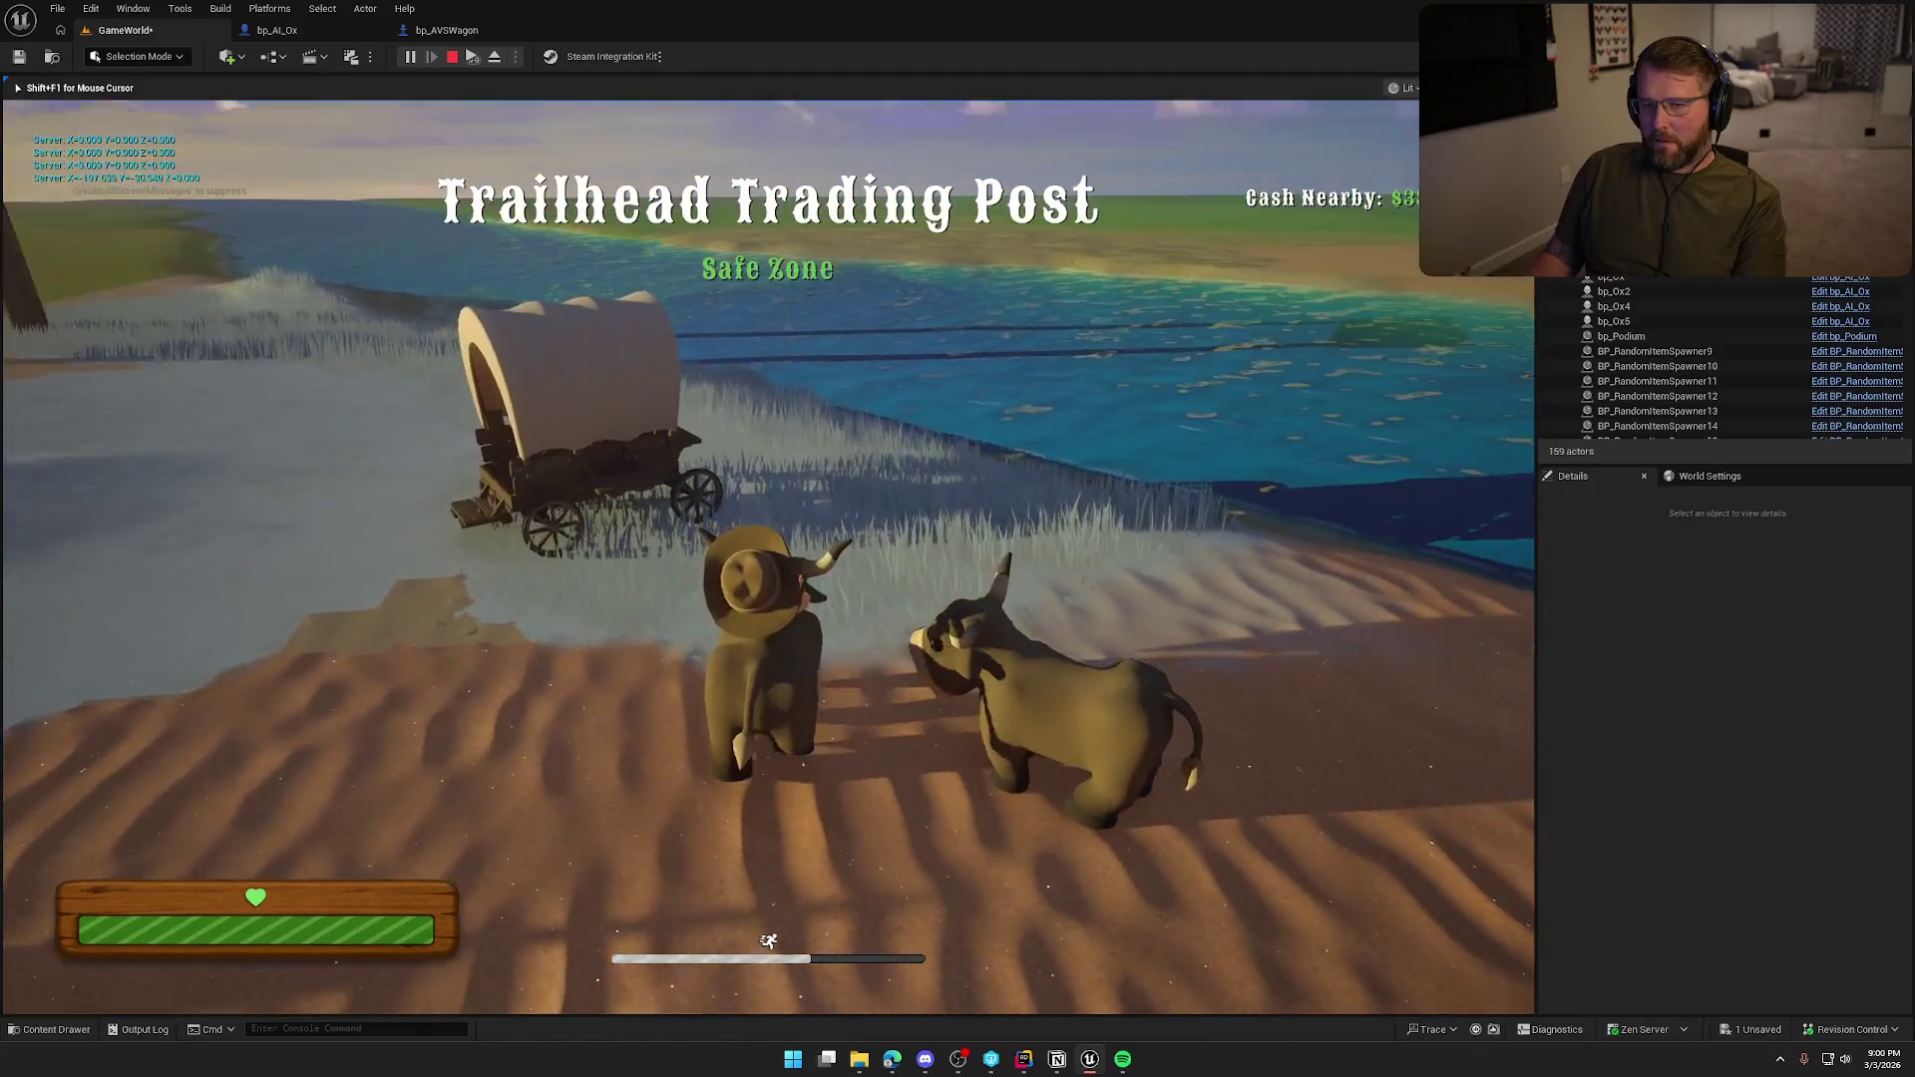
key("w")
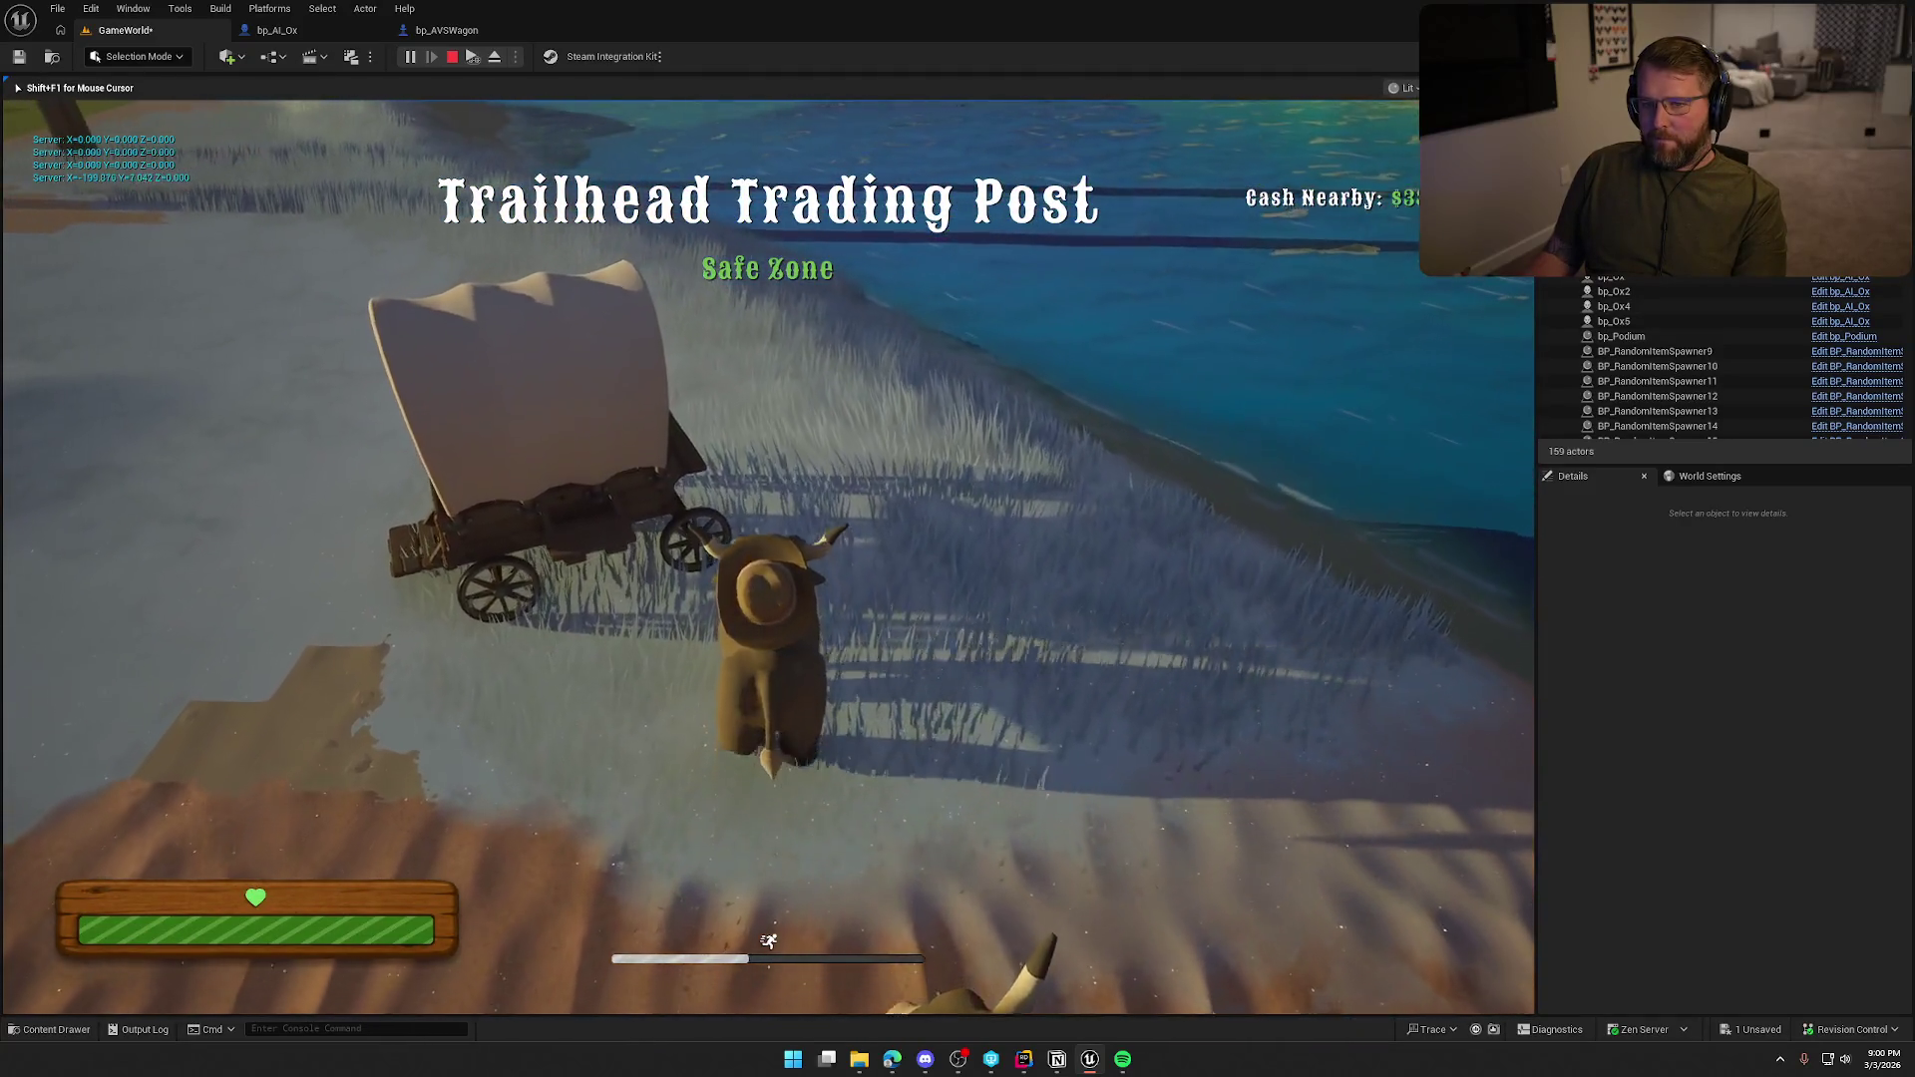
key("w")
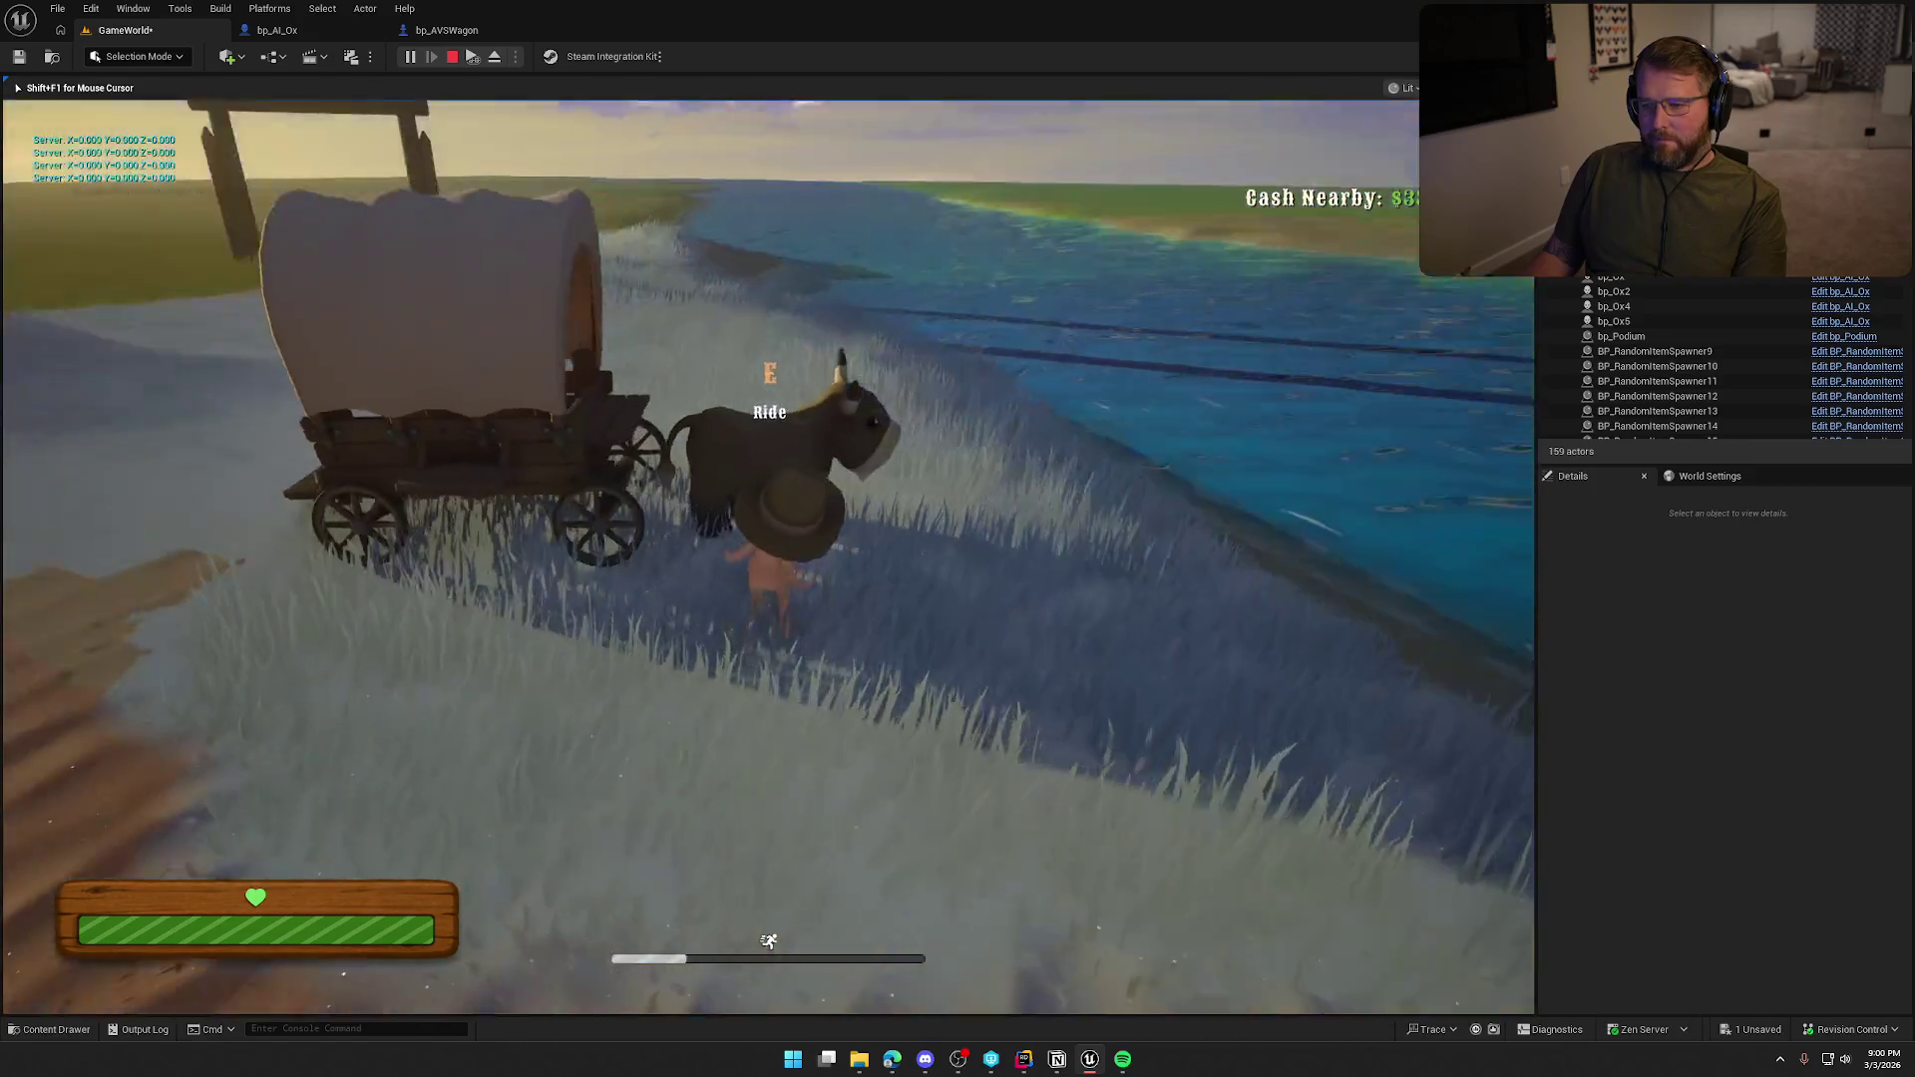
key("w")
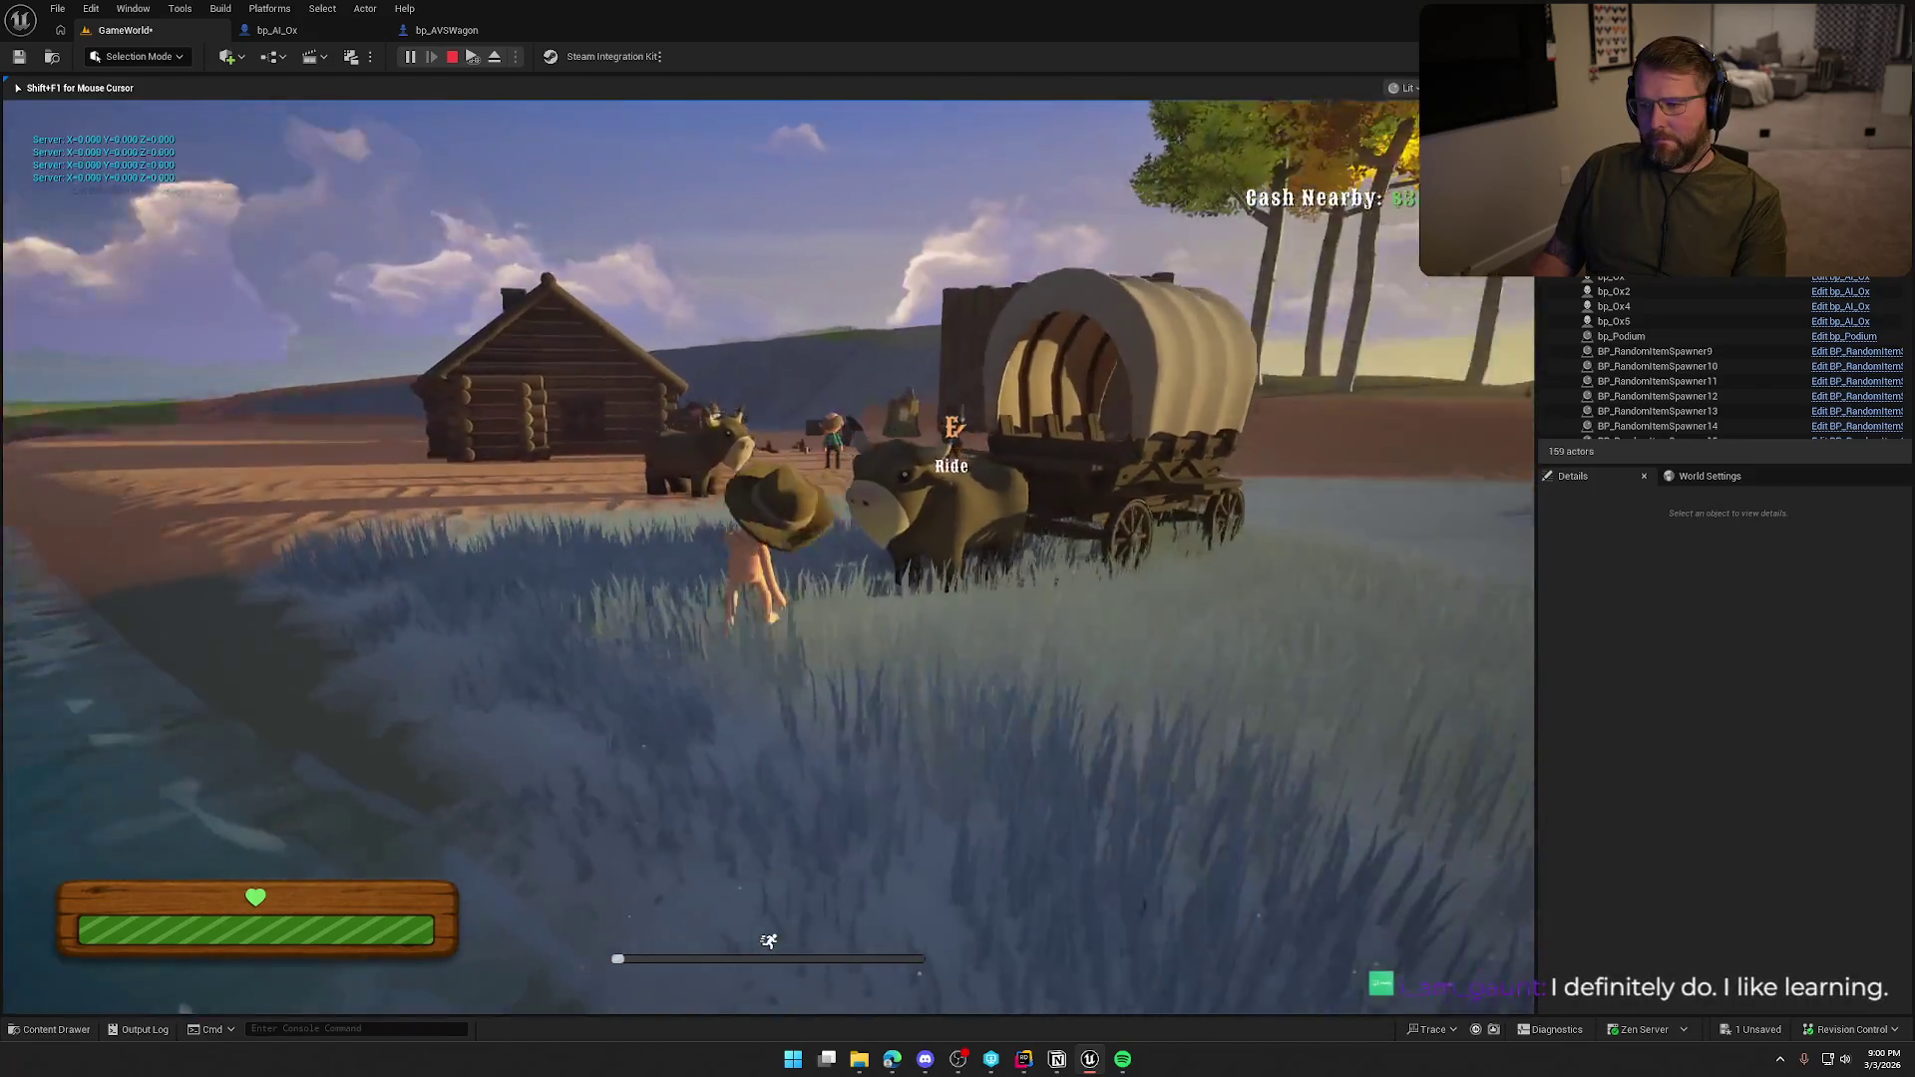
key("w")
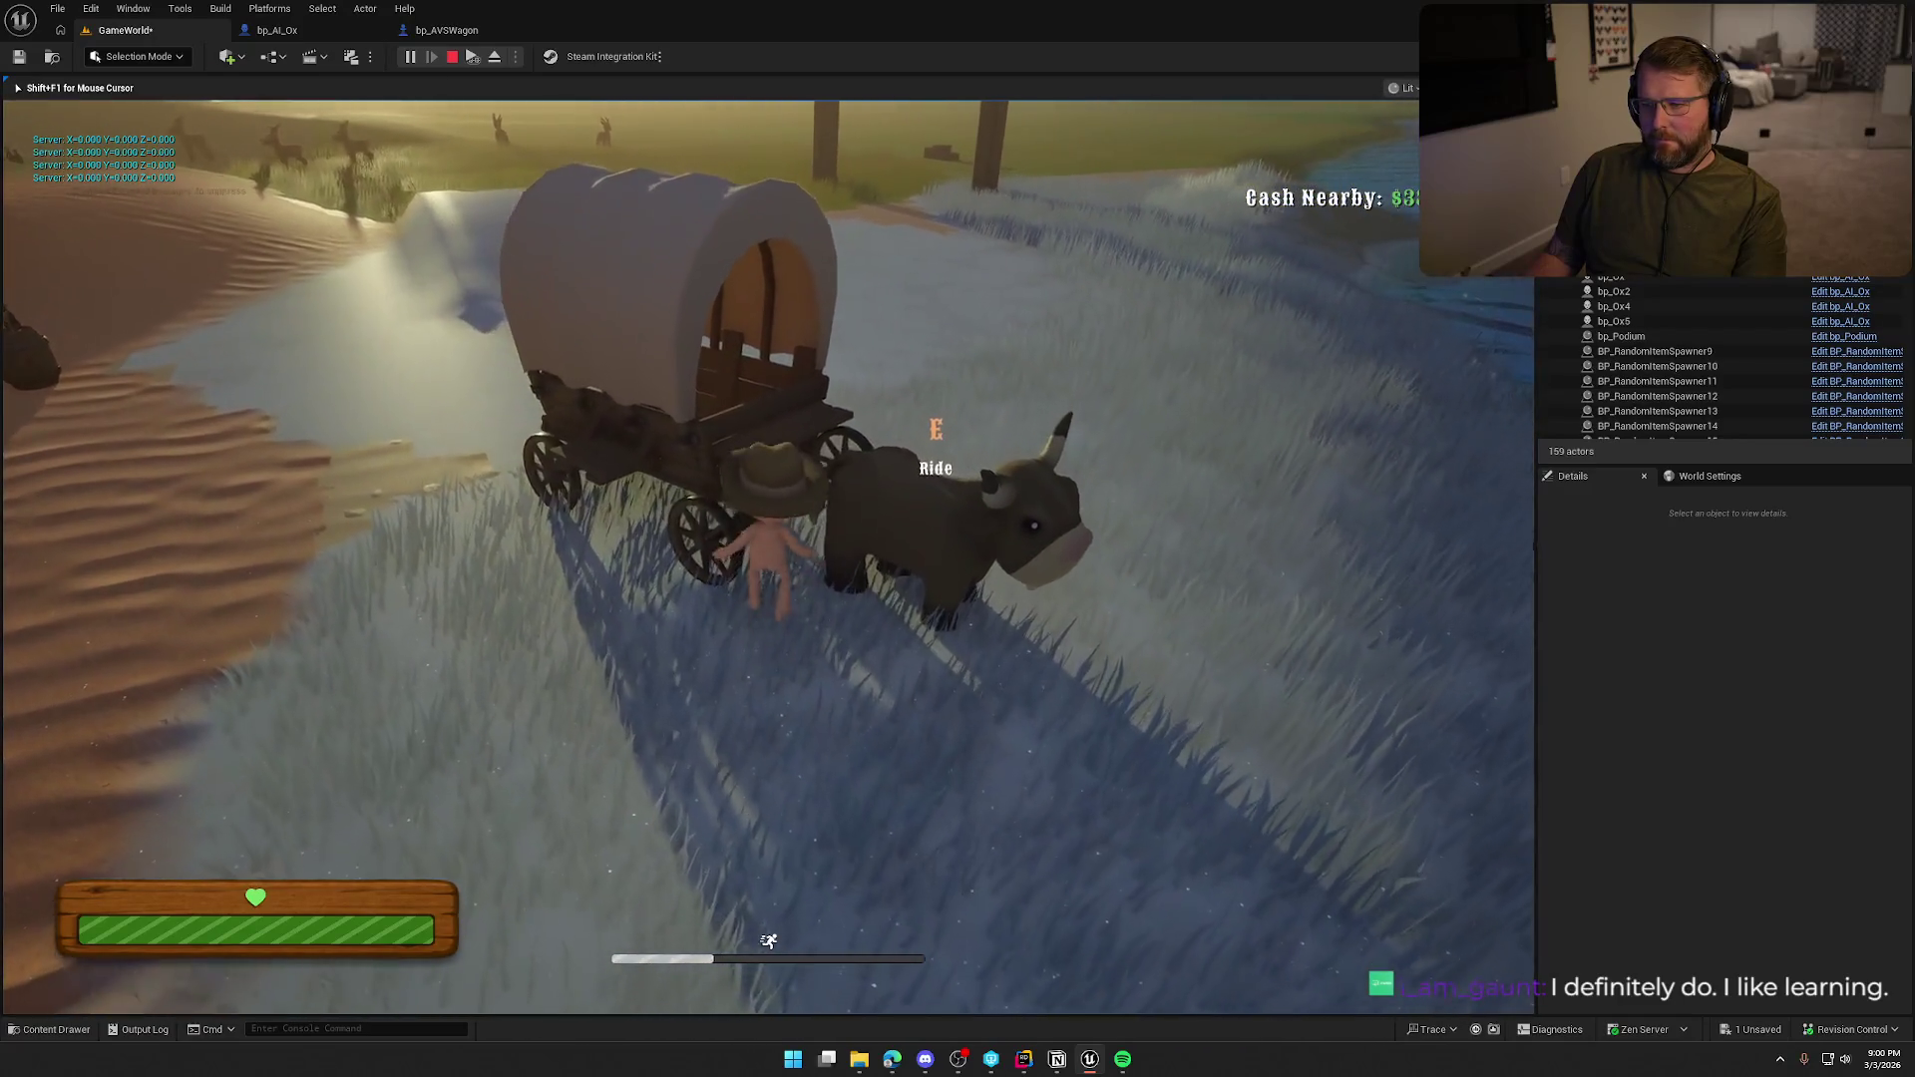
Board the wagon with E, drive the ox-drawn wagon toward camp, then stop play.
key("e")
key("w")
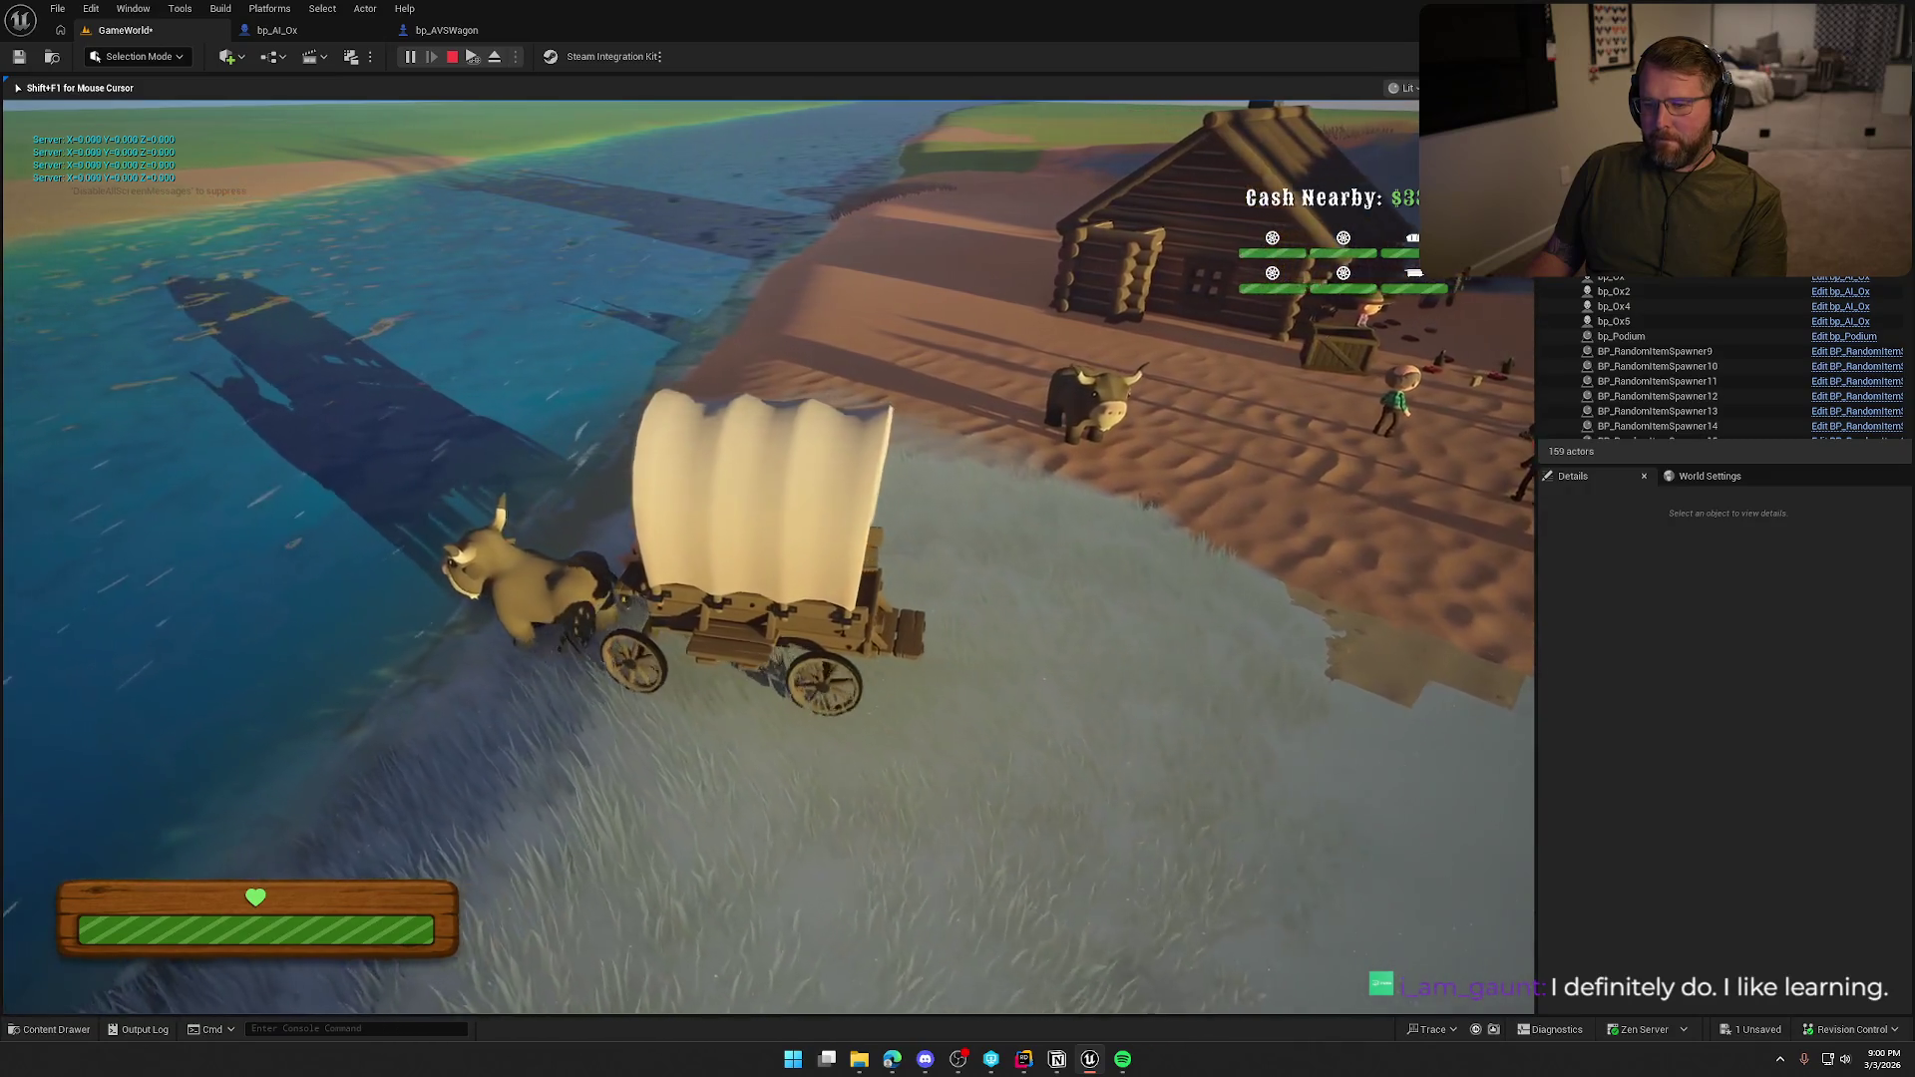
key("w")
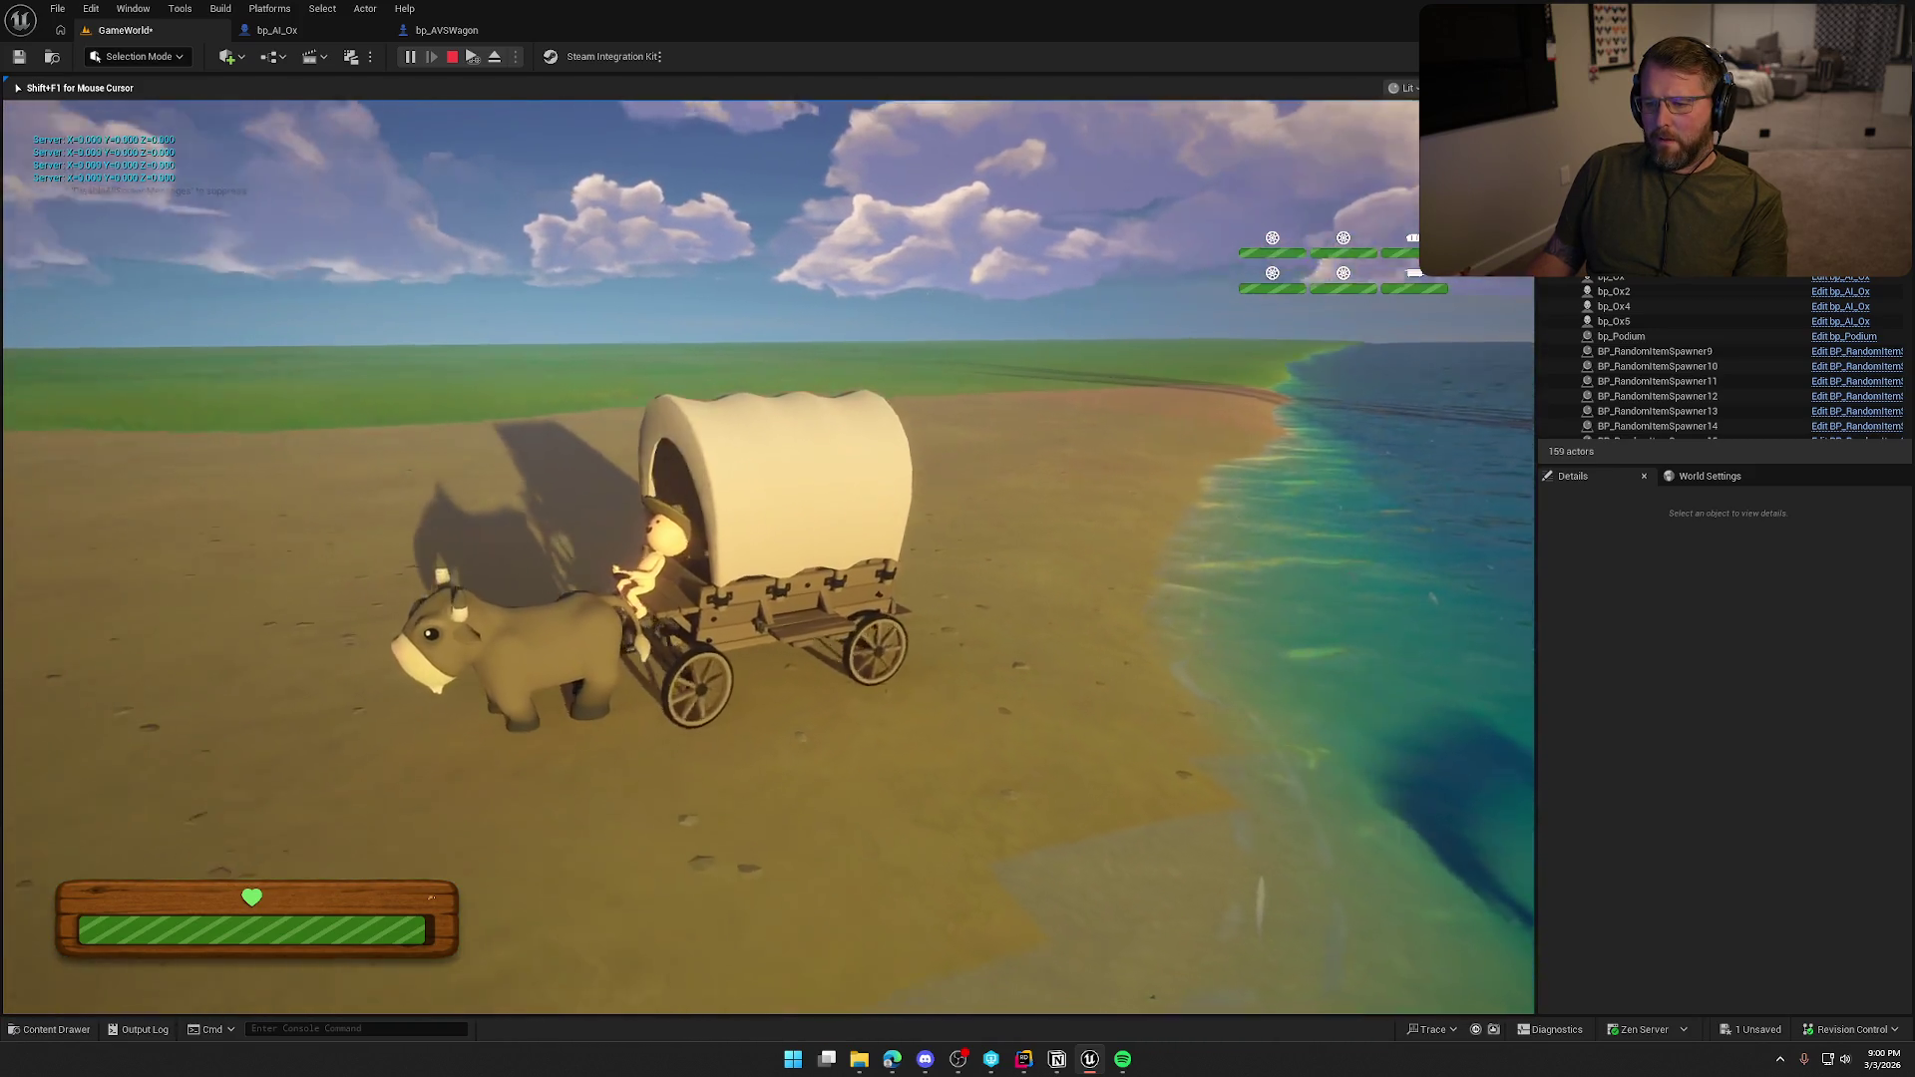
key("Escape")
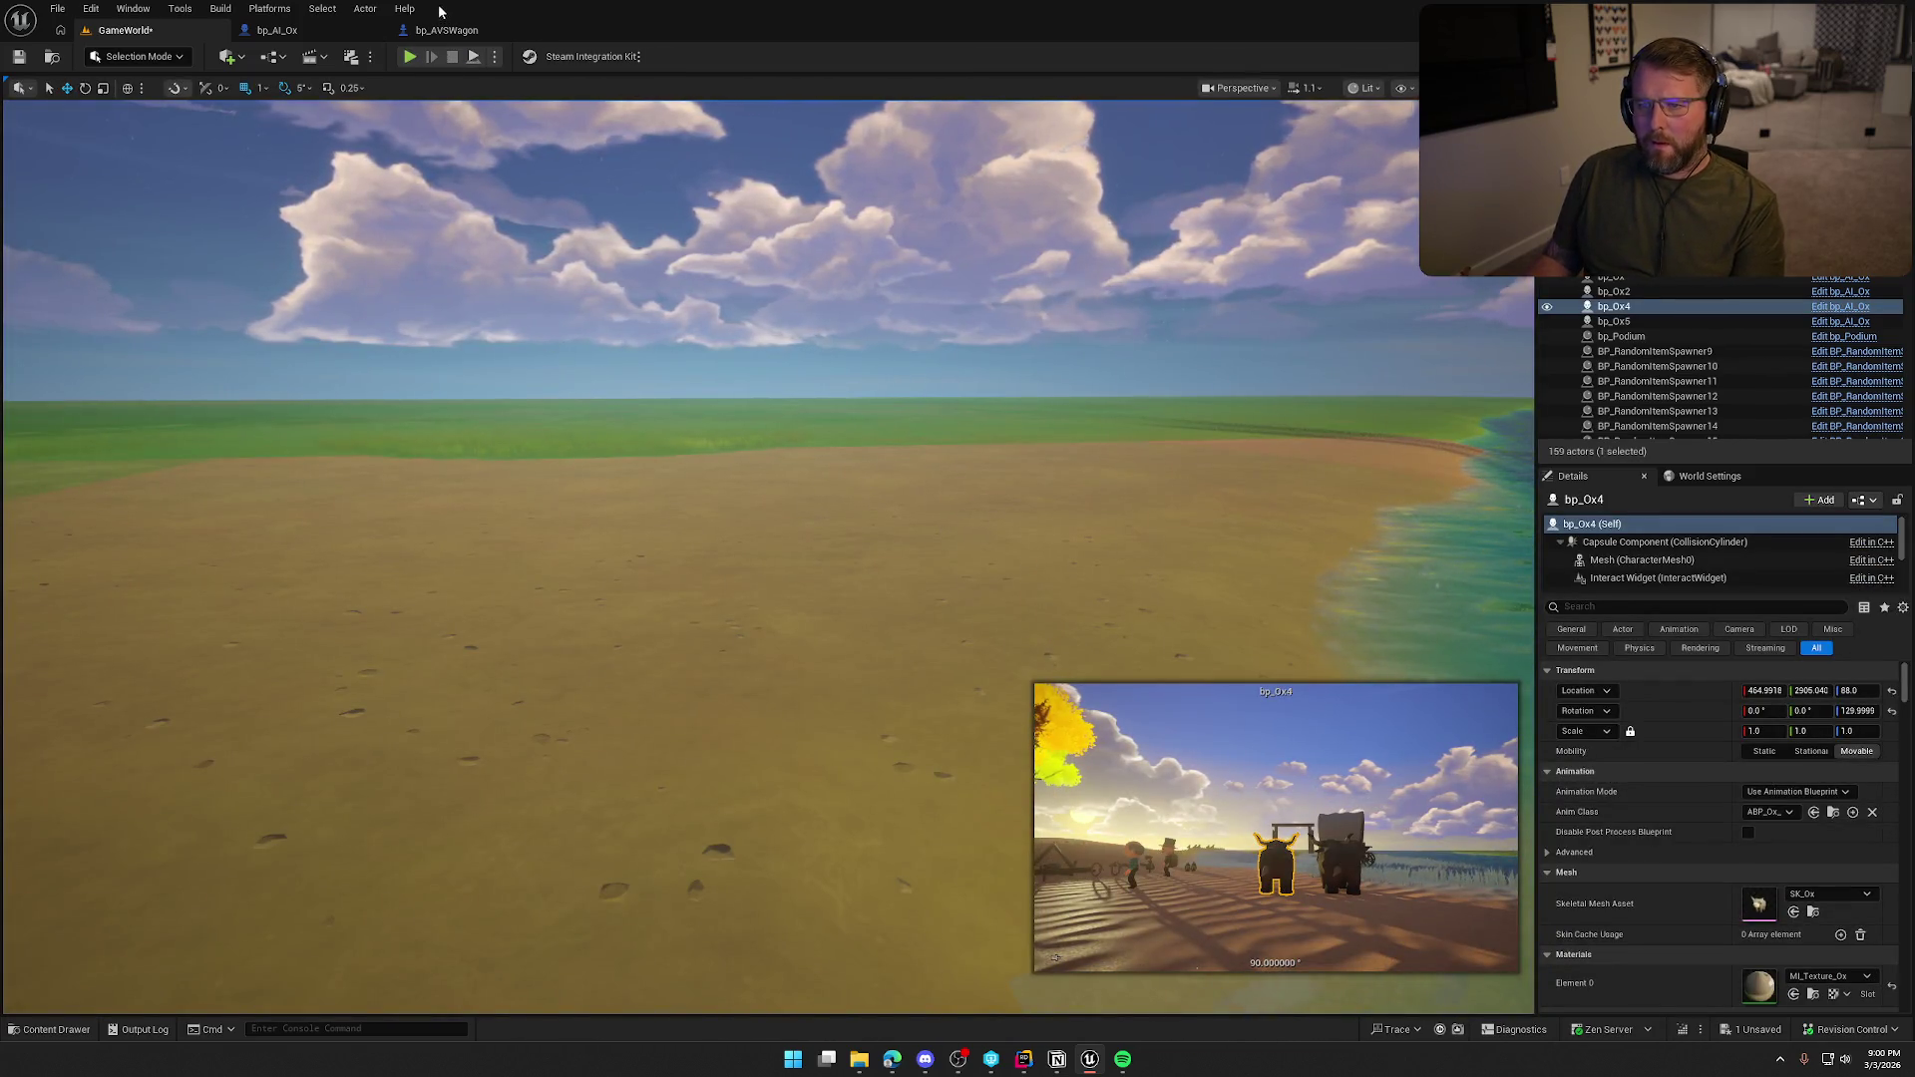
Return to bp_AVSWagon, adjust the viewport, and save the wagon blueprint.
left_click(446, 30)
left_click_drag(991, 537, 1013, 536)
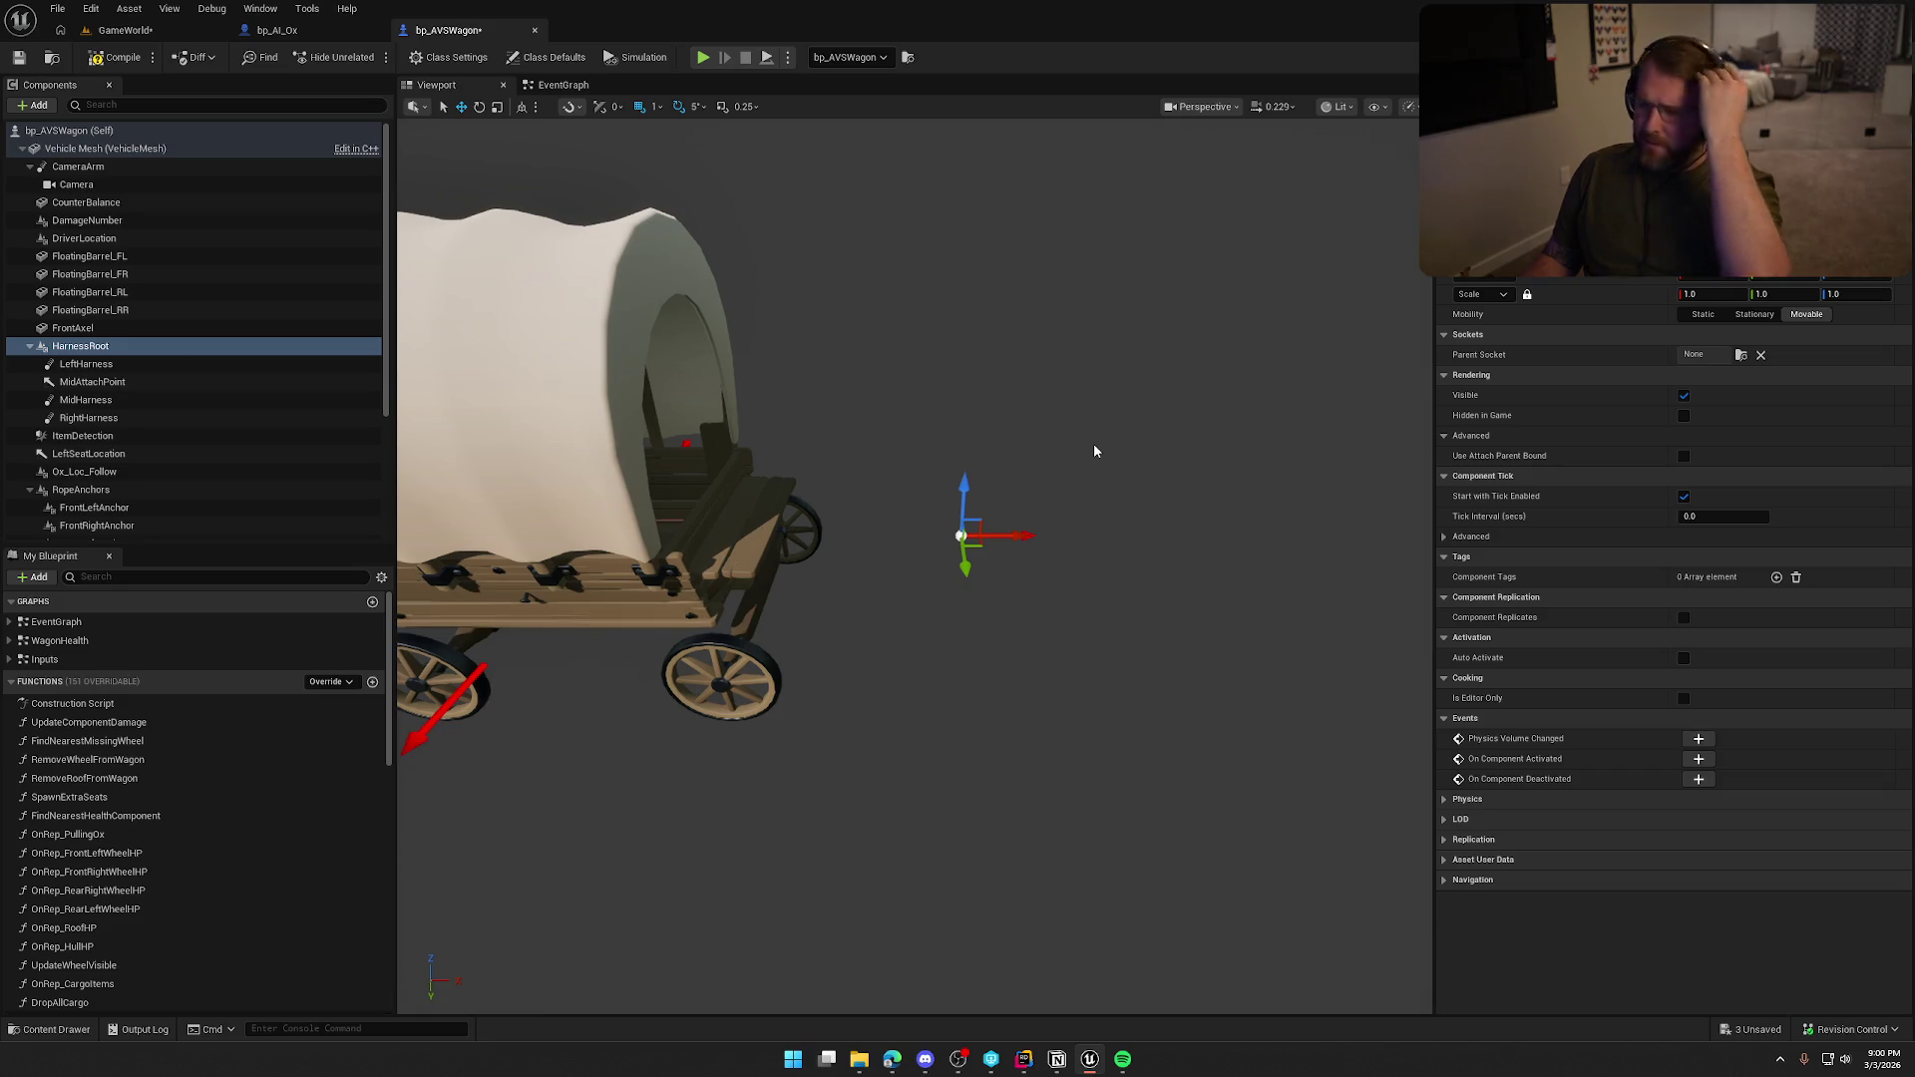
left_click(114, 57)
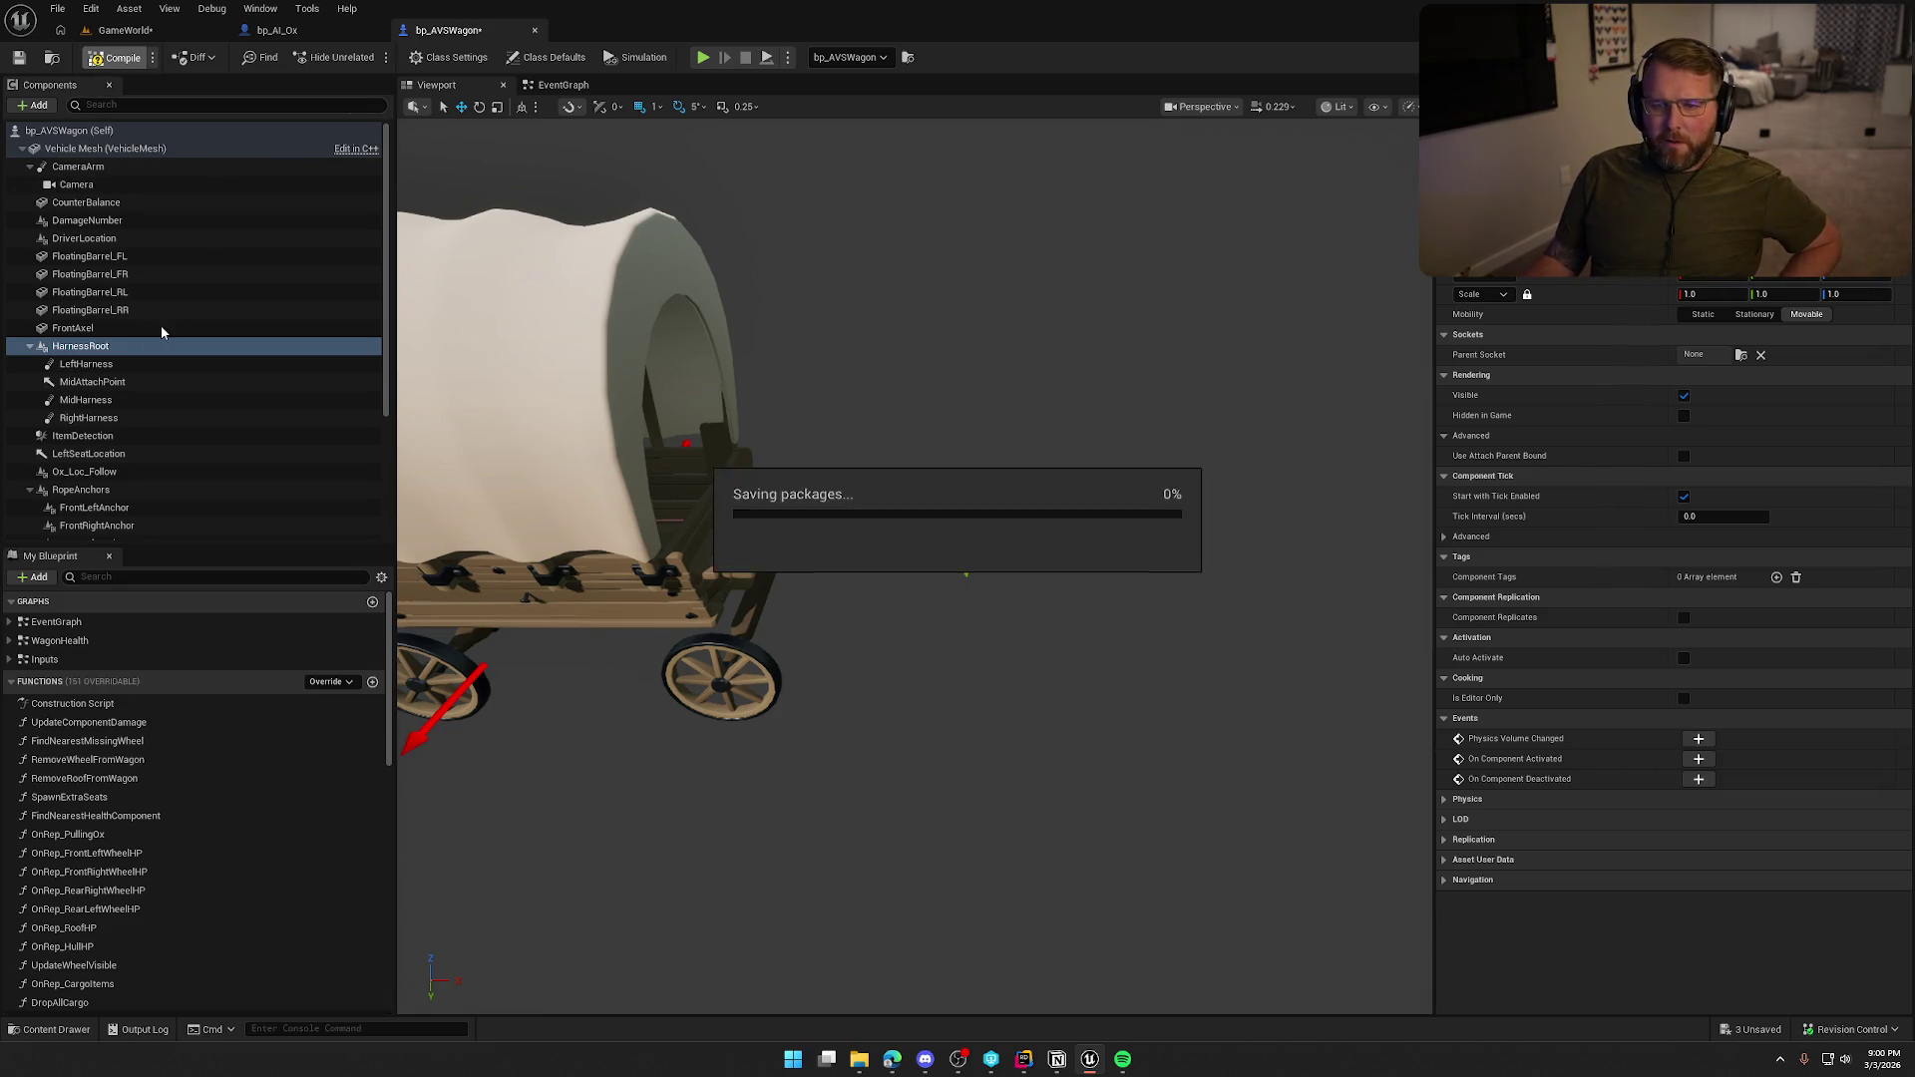
Delete the LeftHarness, MidHarness and RightHarness components, leaving MidAttachPoint under HarnessRoot.
left_click(133, 364)
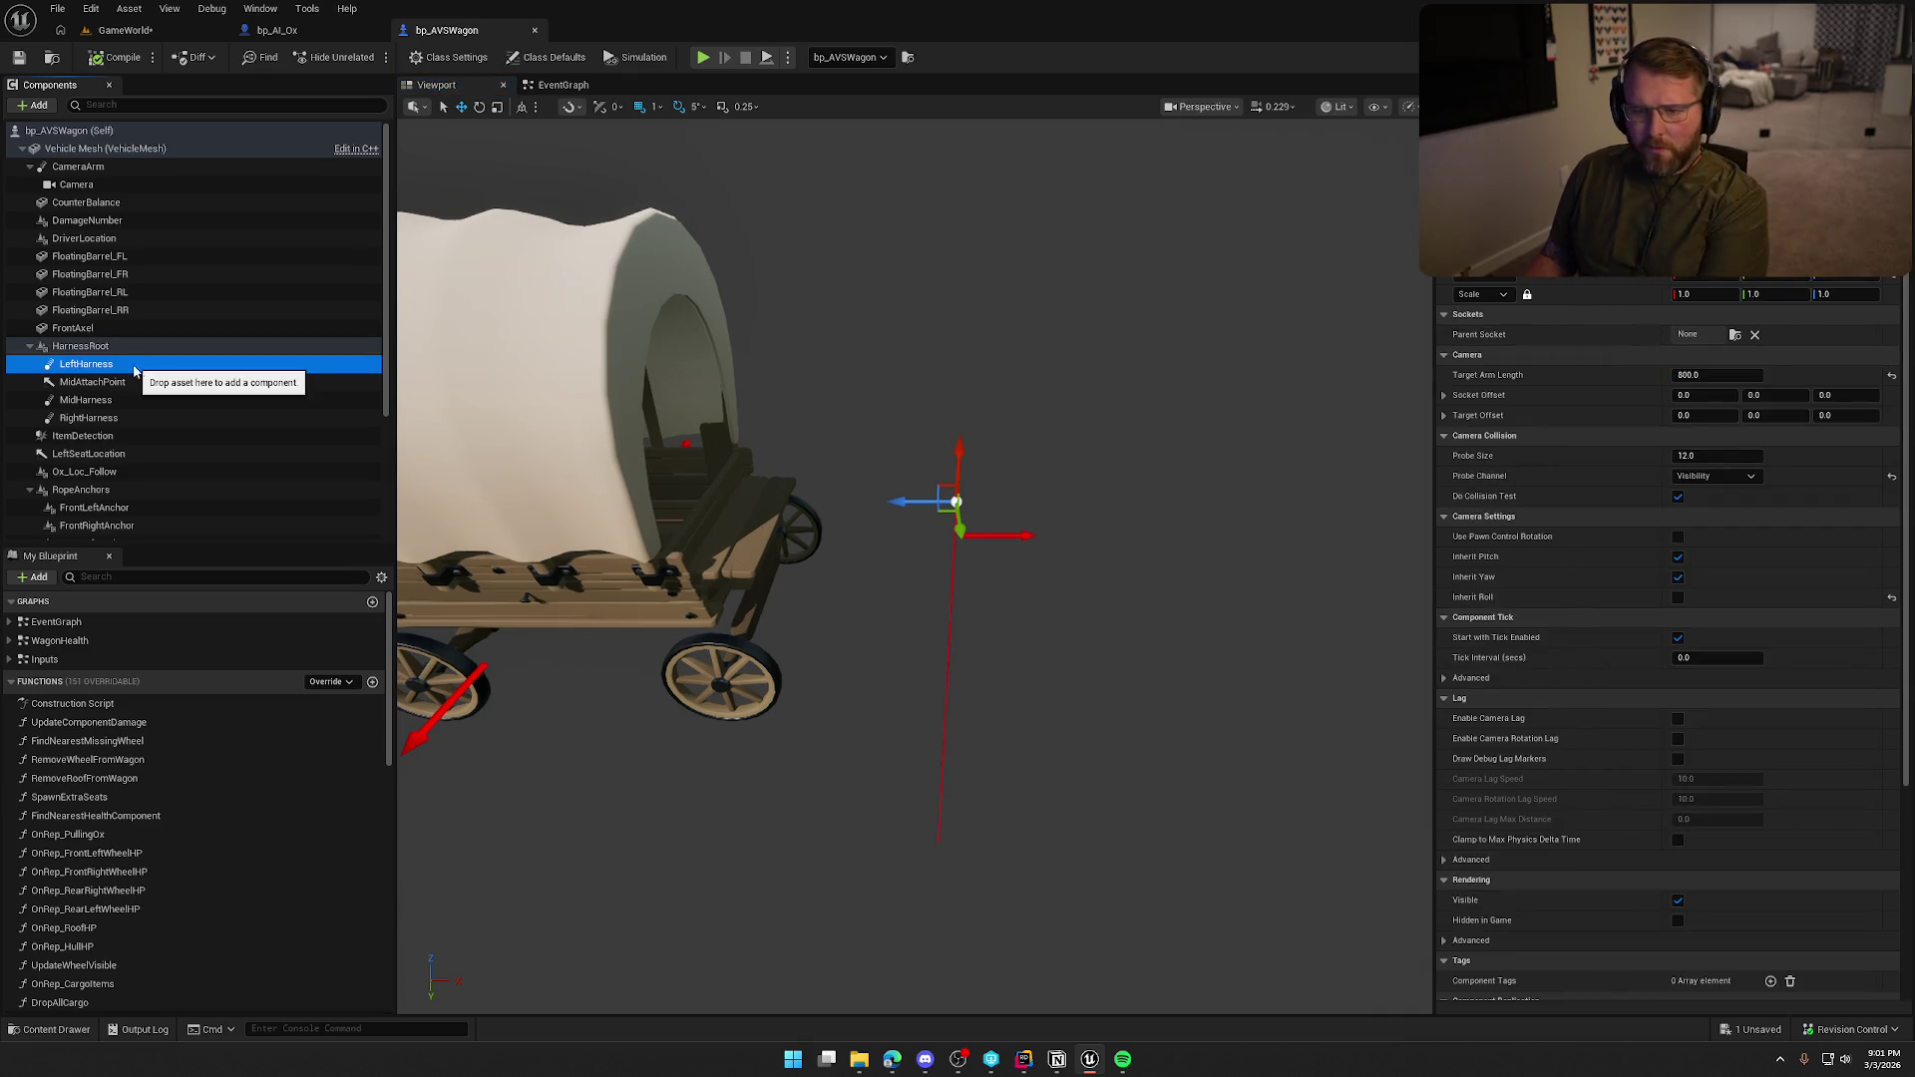
key("Delete")
left_click(125, 385)
key("Delete")
left_click(123, 381)
key("Delete")
left_click(104, 345)
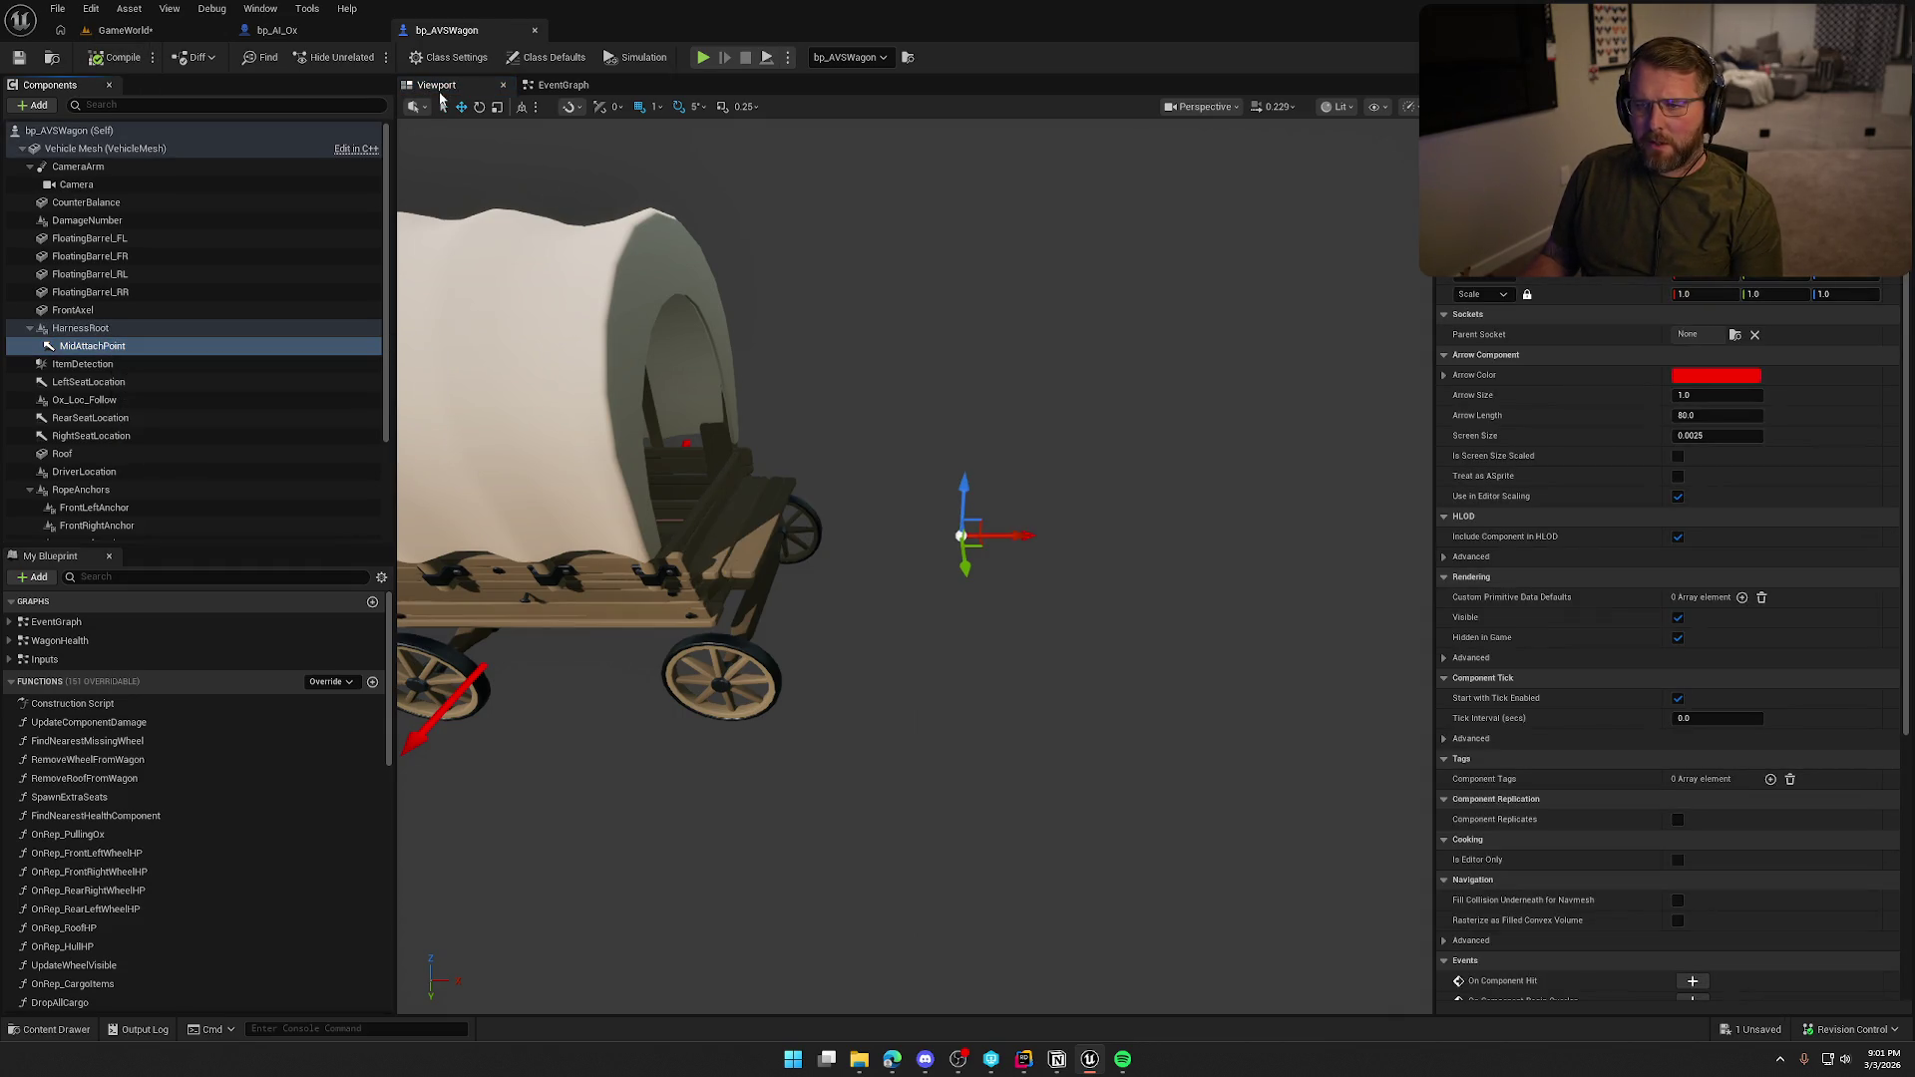
left_click(284, 30)
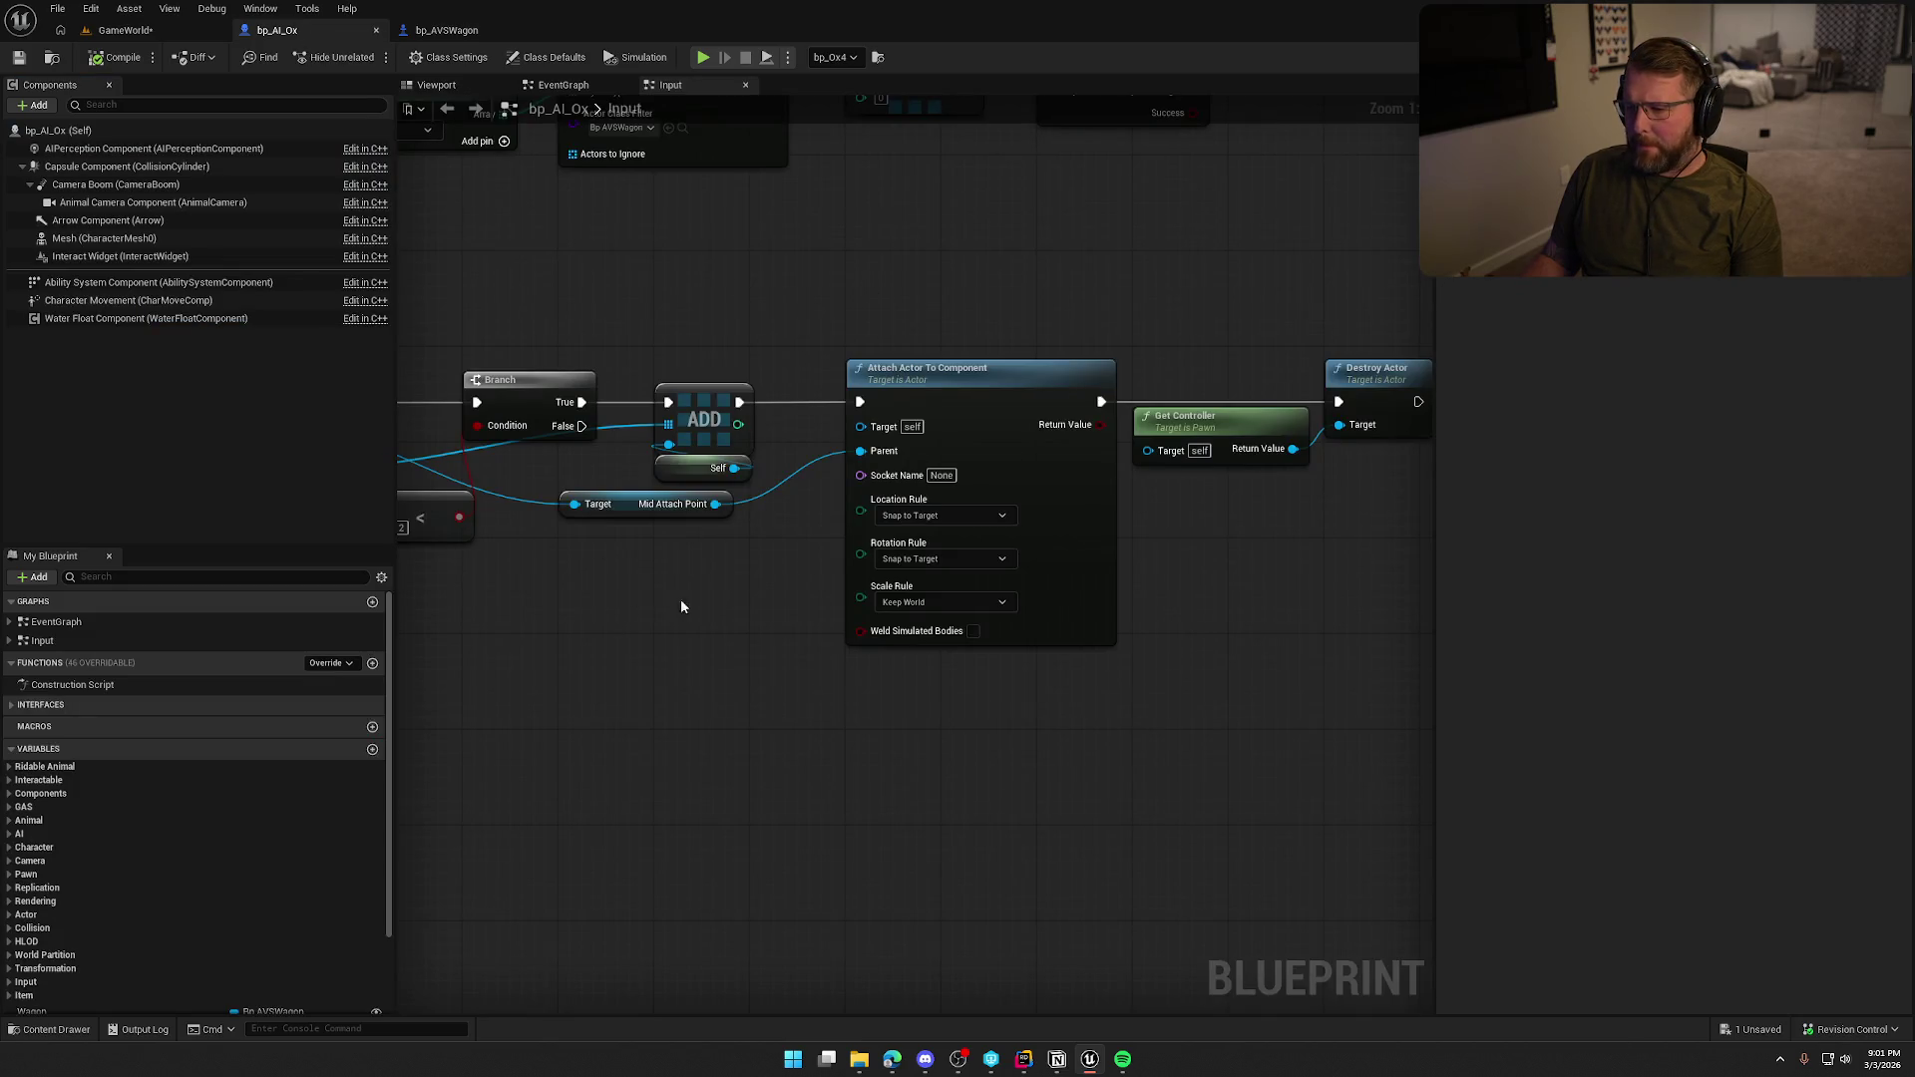
Save all modified assets from the GameWorld level, then go back to bp_AVSWagon.
left_click(125, 30)
key("ctrl+s")
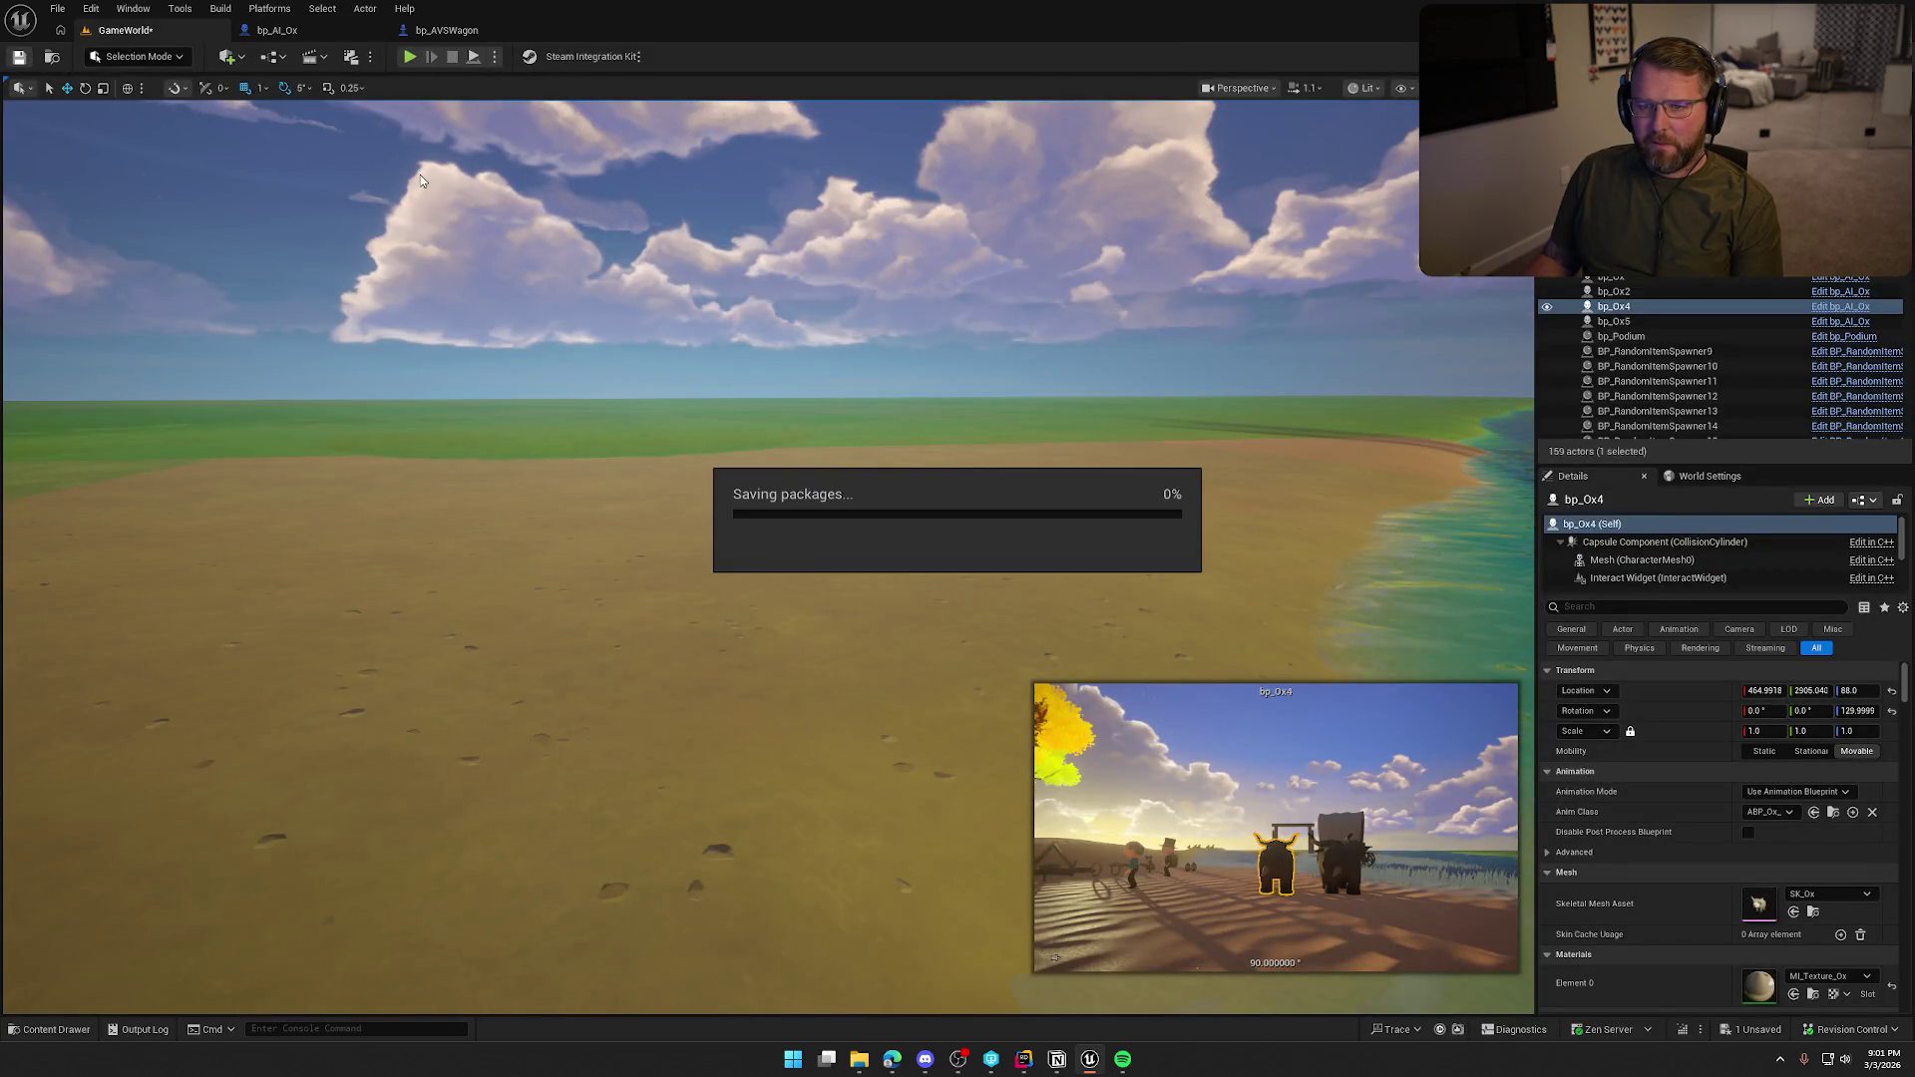
left_click(445, 30)
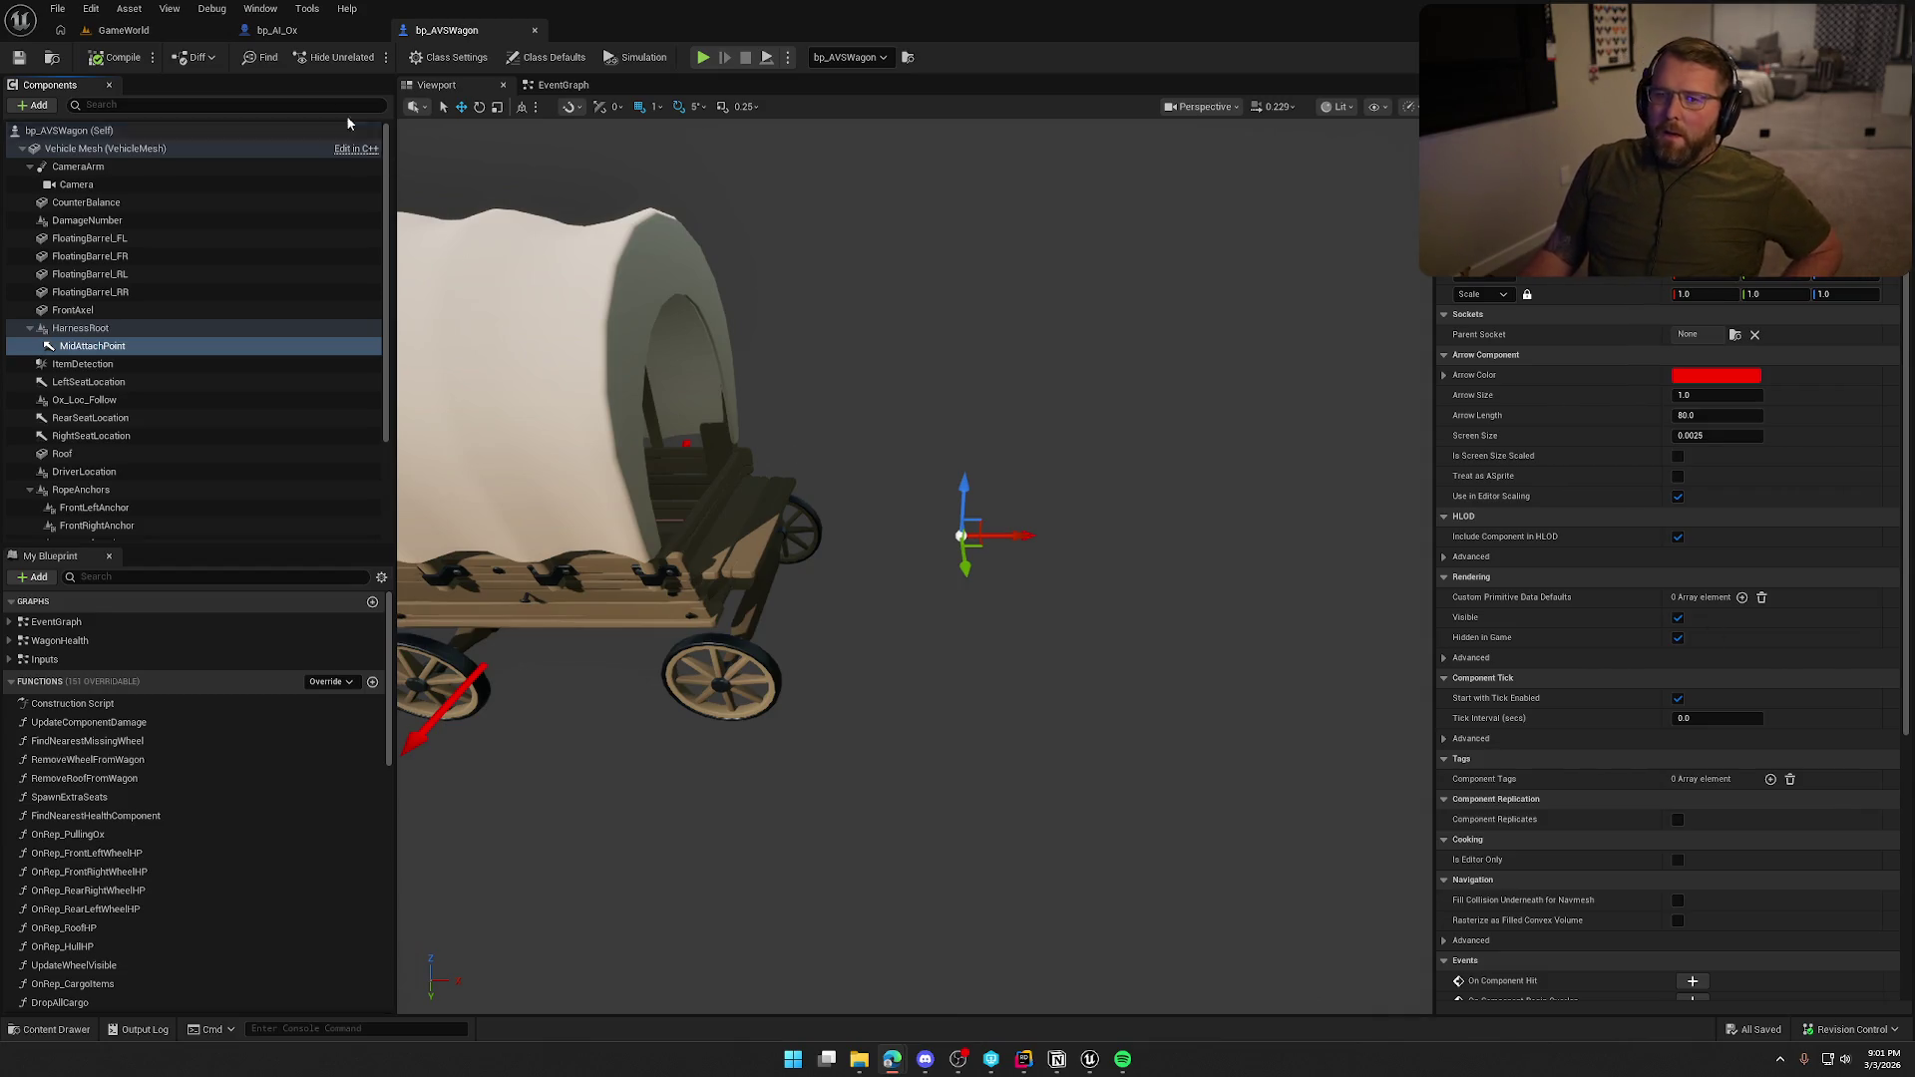
Review the Server_AttachToWagon logic in bp_AI_Ox's event graph.
left_click(267, 38)
left_click_drag(726, 610, 842, 609)
left_click_drag(811, 249, 1097, 696)
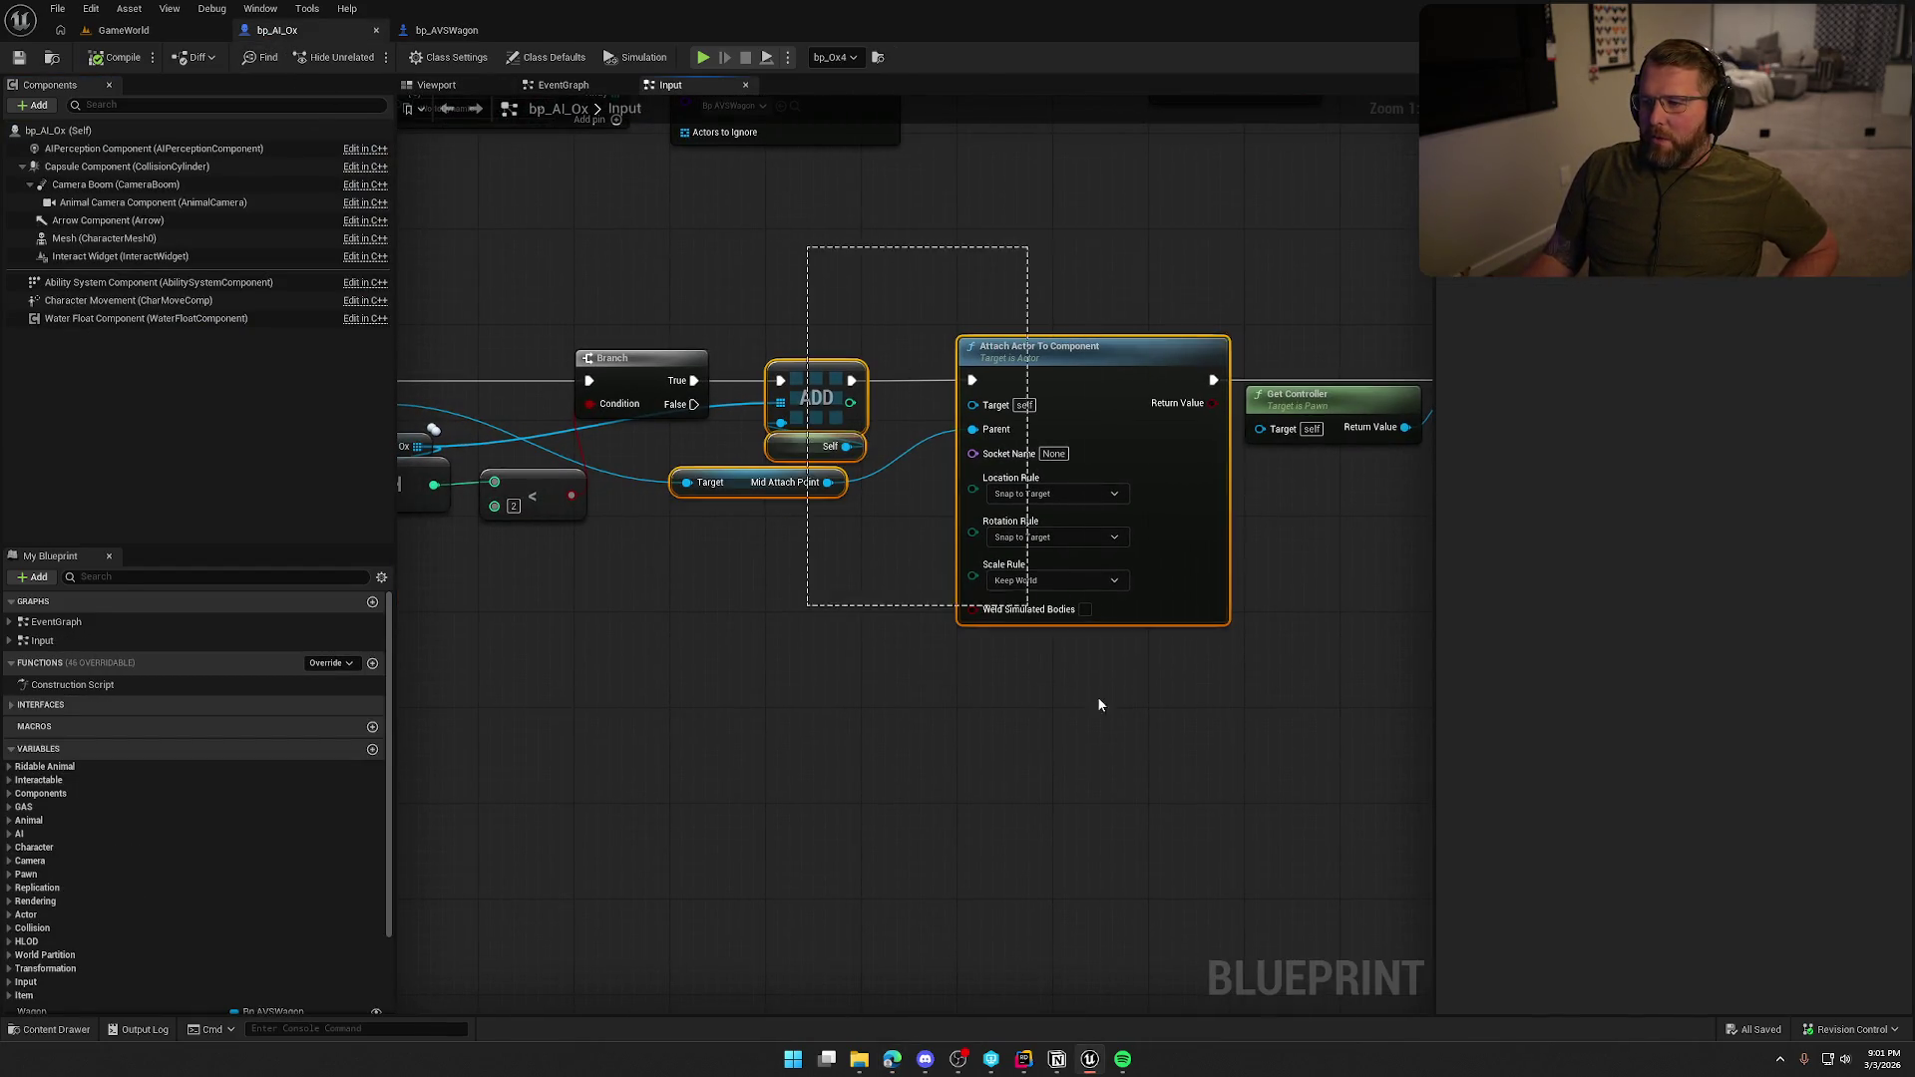
left_click_drag(813, 641, 1162, 641)
left_click_drag(623, 364, 884, 674)
left_click(829, 738)
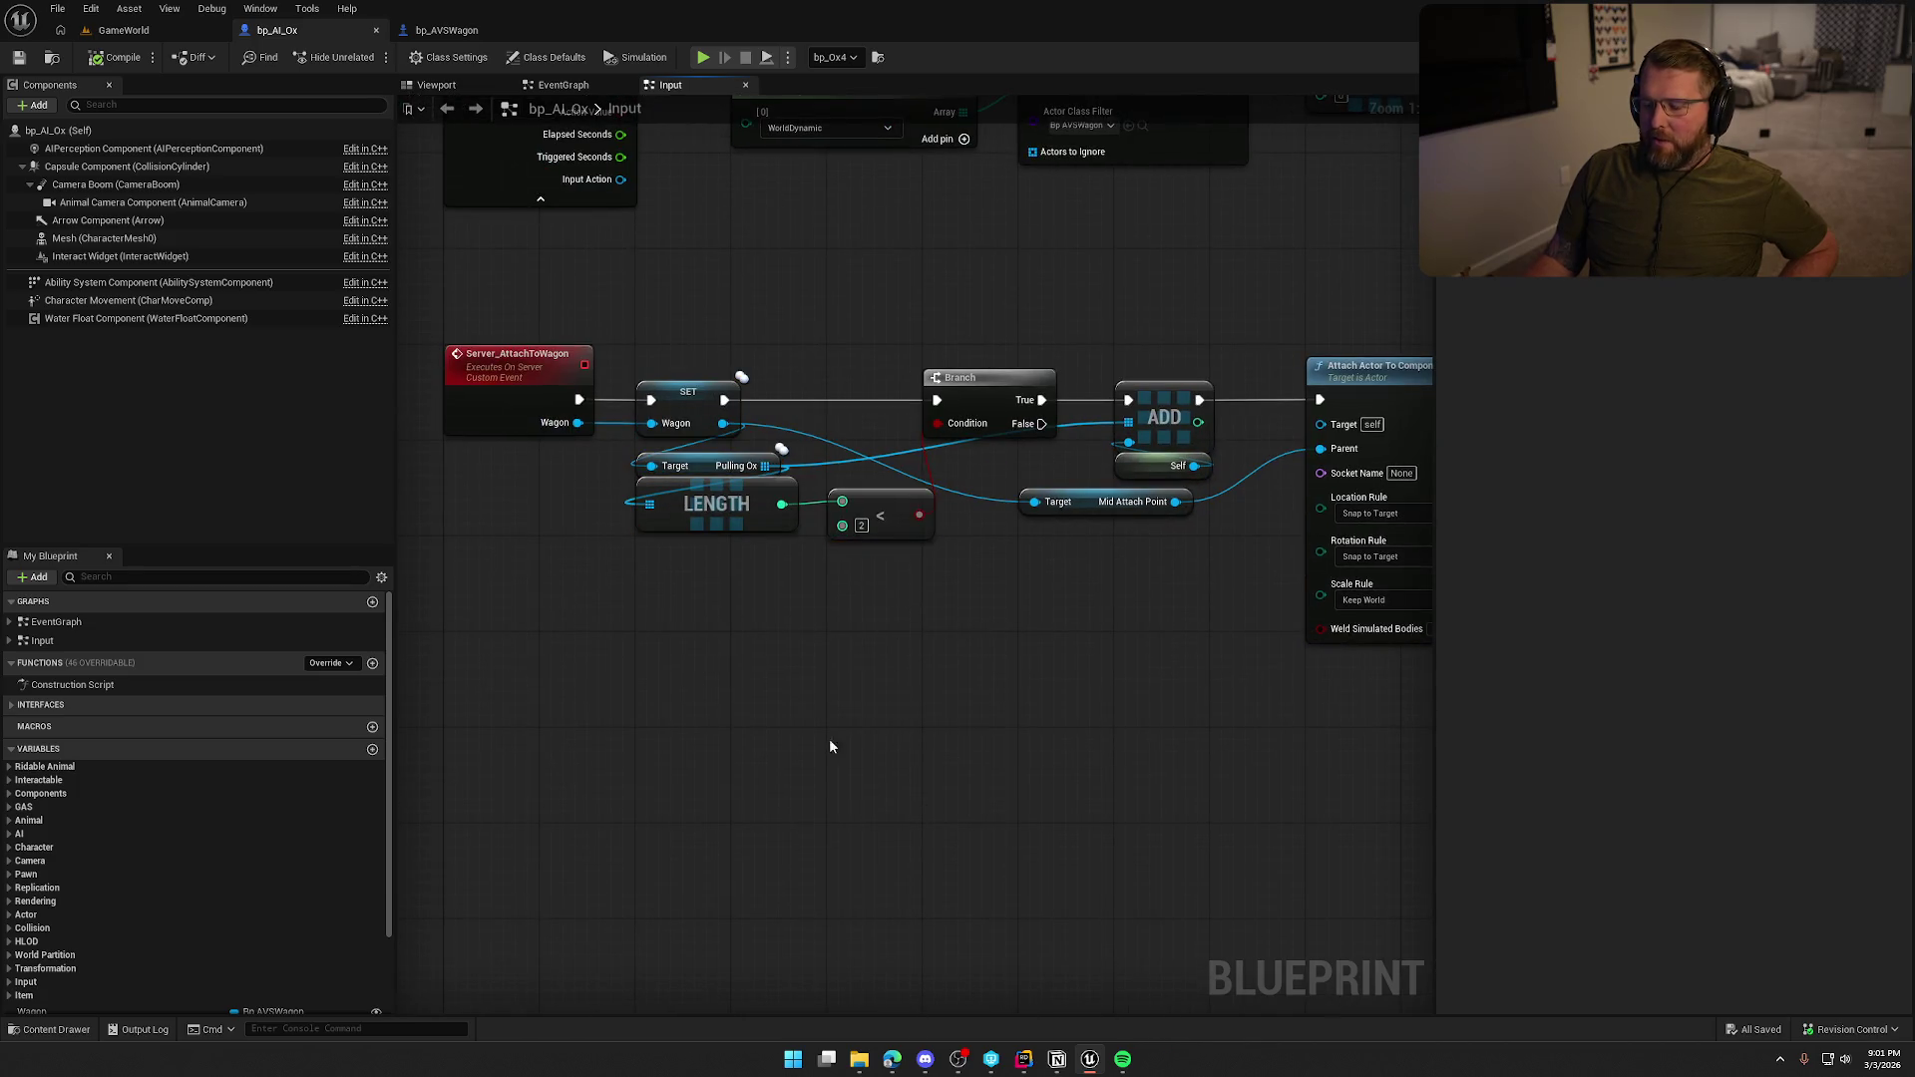
left_click(435, 33)
left_click(294, 32)
Select the ox's Mesh component, browse to its Anim Class, and open ABP_Ox_Buffalo.
left_click(250, 238)
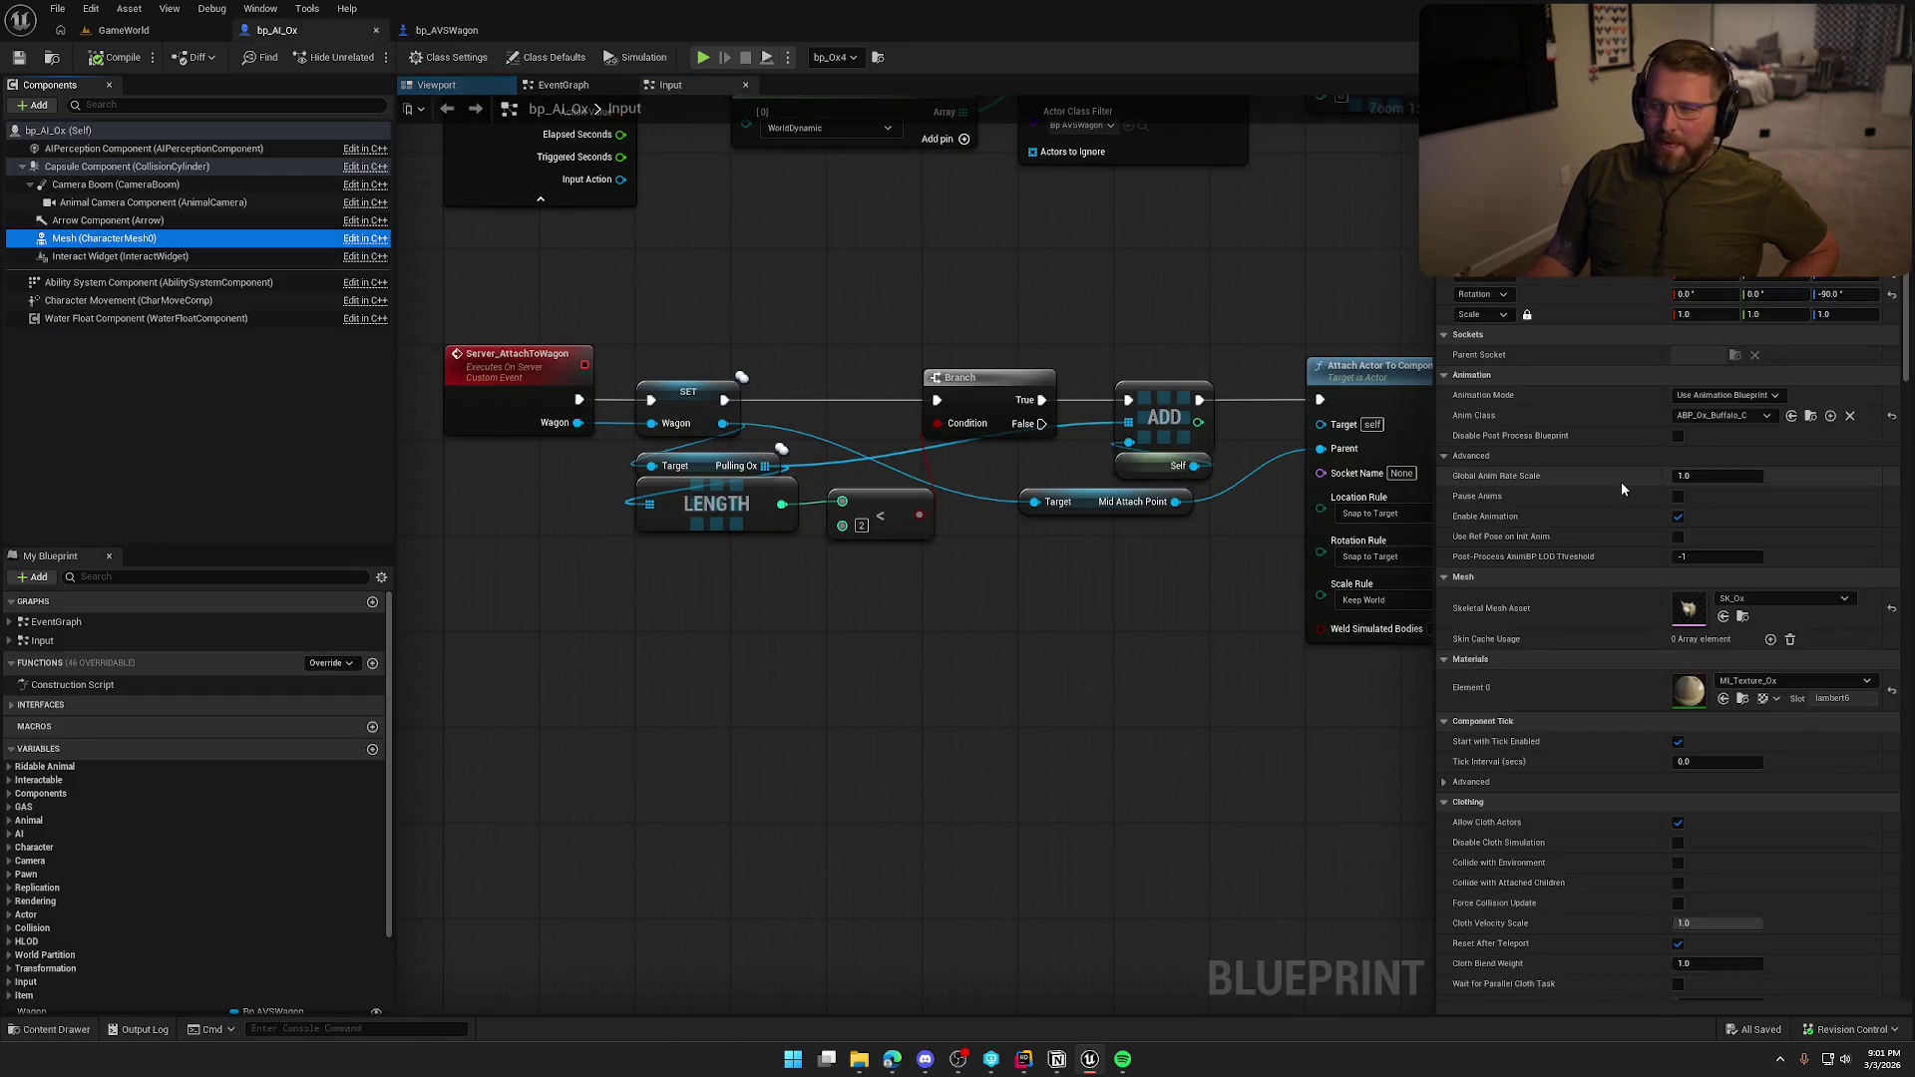
left_click(1811, 415)
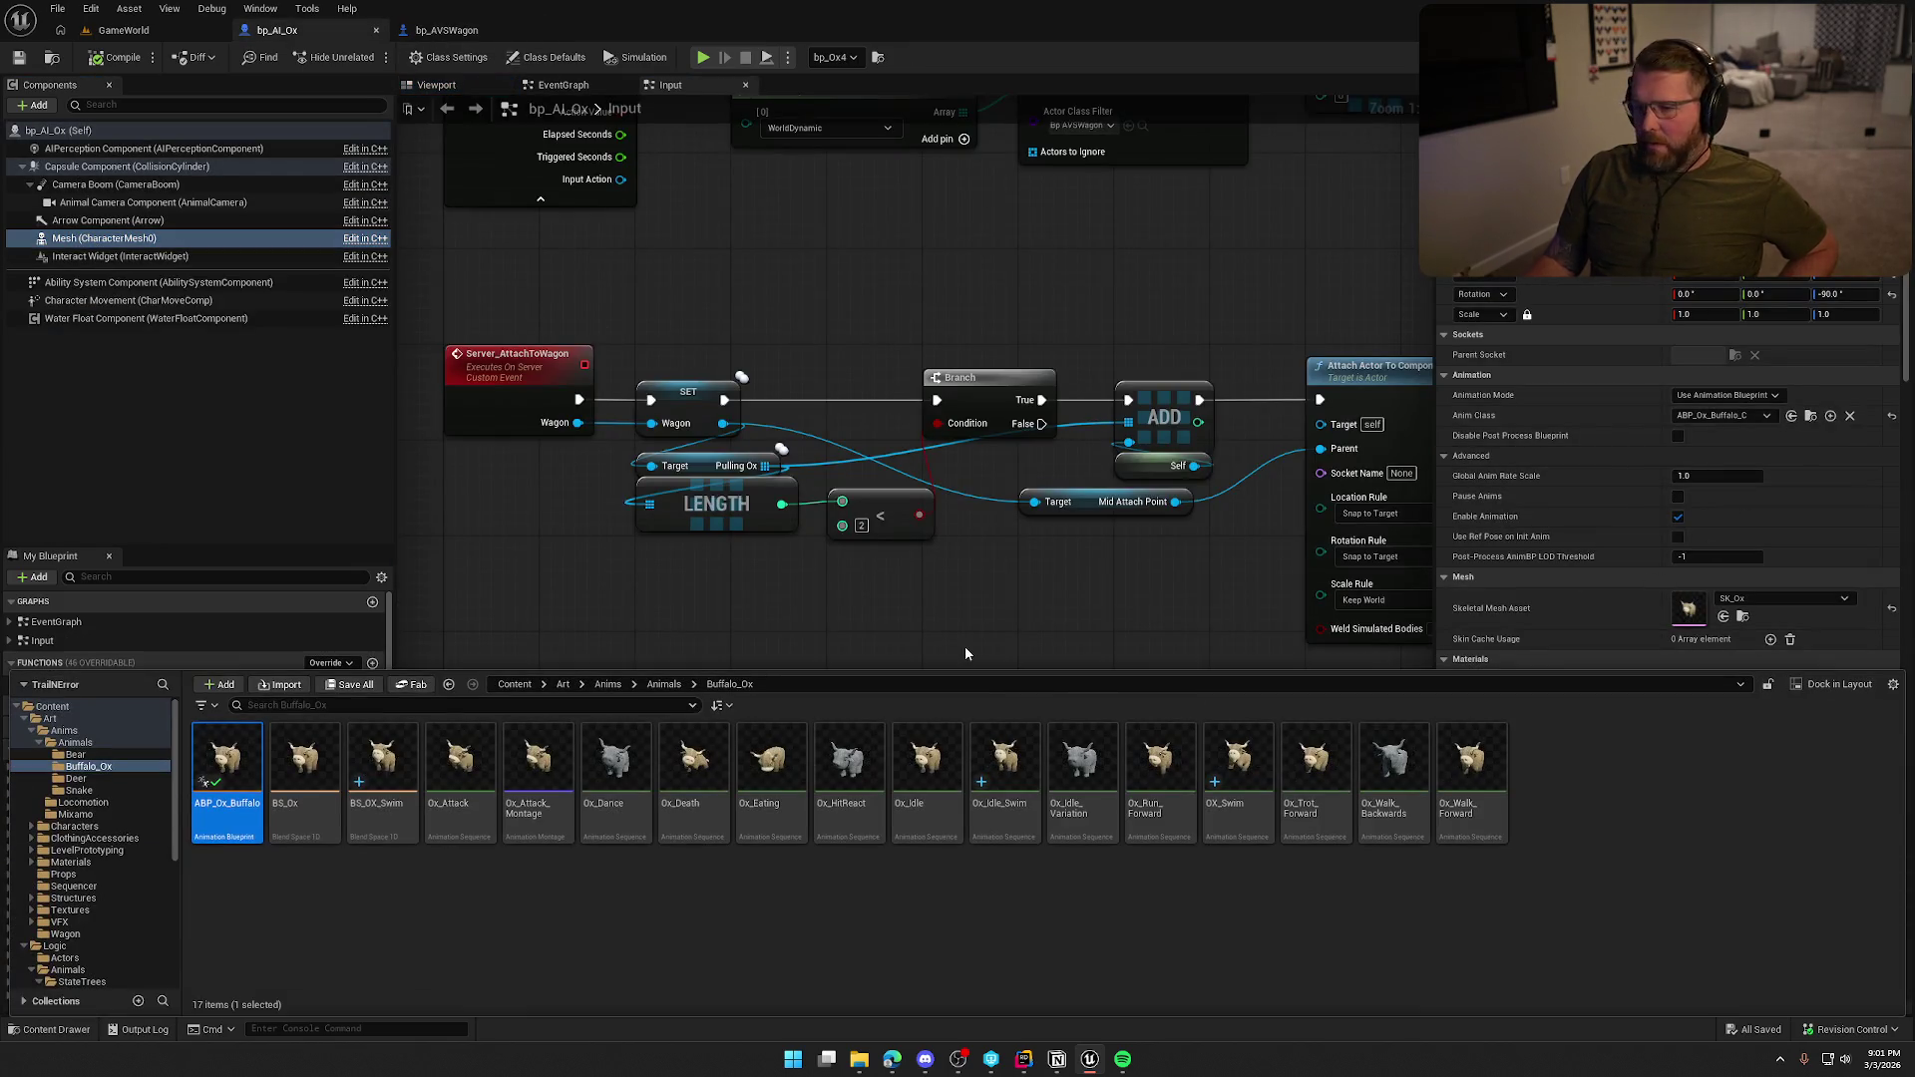
double_click(227, 763)
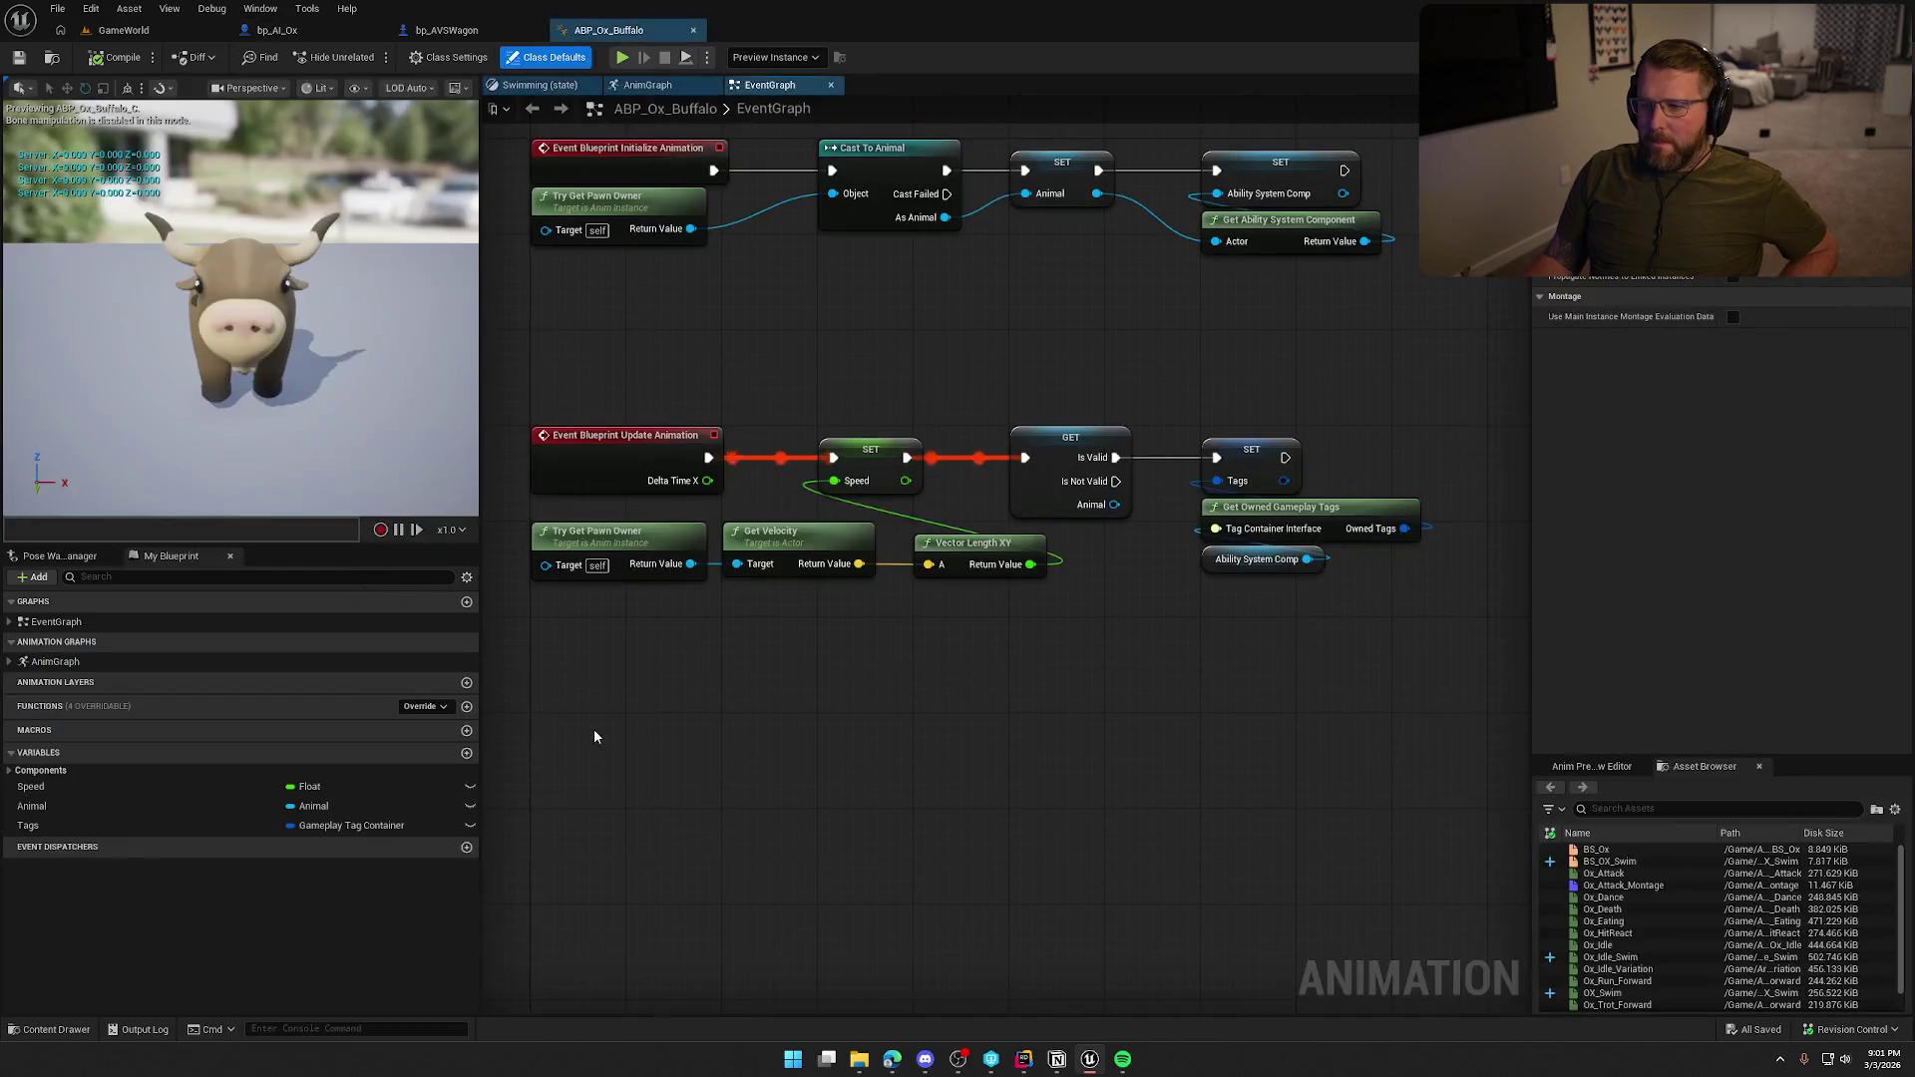
In ABP_Ox_Buffalo's EventGraph, search 'get wa' from Animal, cancel it, and drag from Animal again.
mouse_move(698, 722)
left_mouse_down()
mouse_move(751, 793)
mouse_move(817, 727)
mouse_move(893, 692)
left_mouse_up()
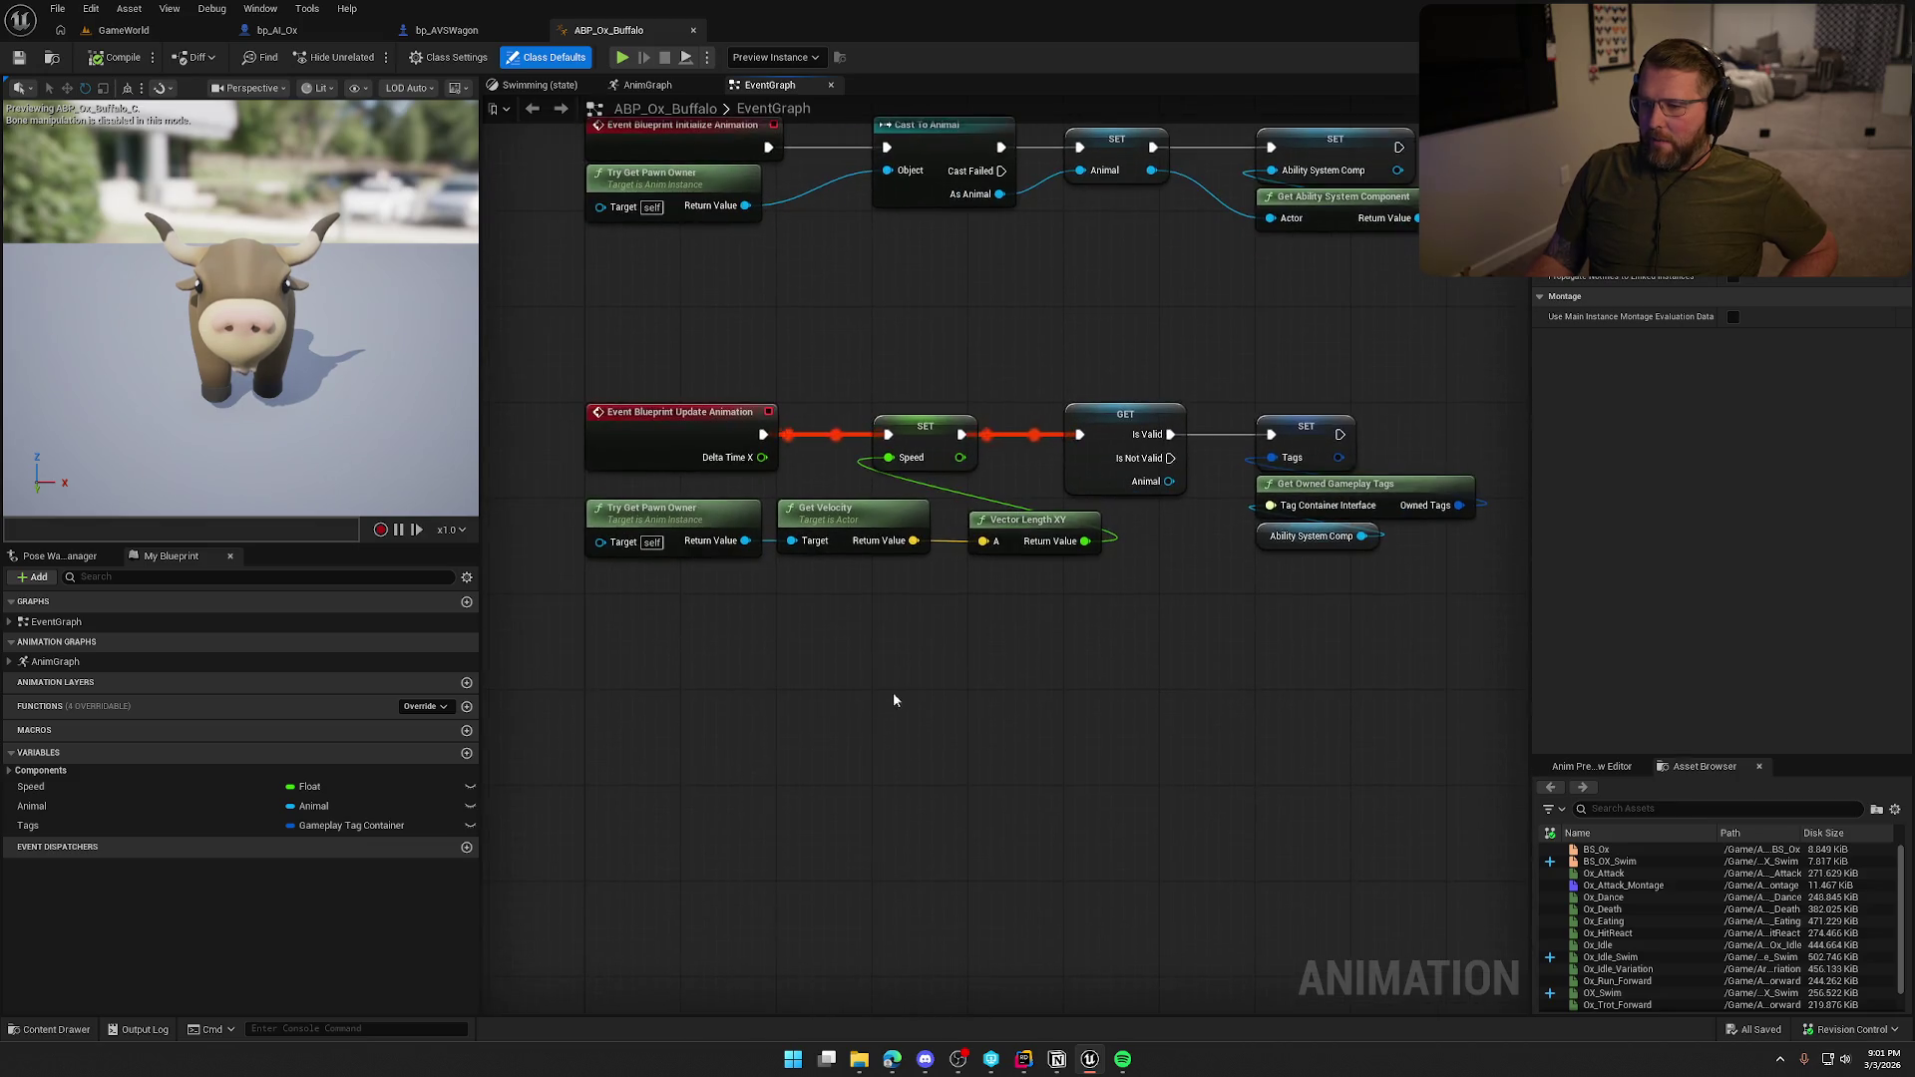
mouse_move(1158, 522)
left_mouse_down()
mouse_move(920, 512)
mouse_move(932, 475)
mouse_move(988, 596)
left_mouse_up()
type("get wa")
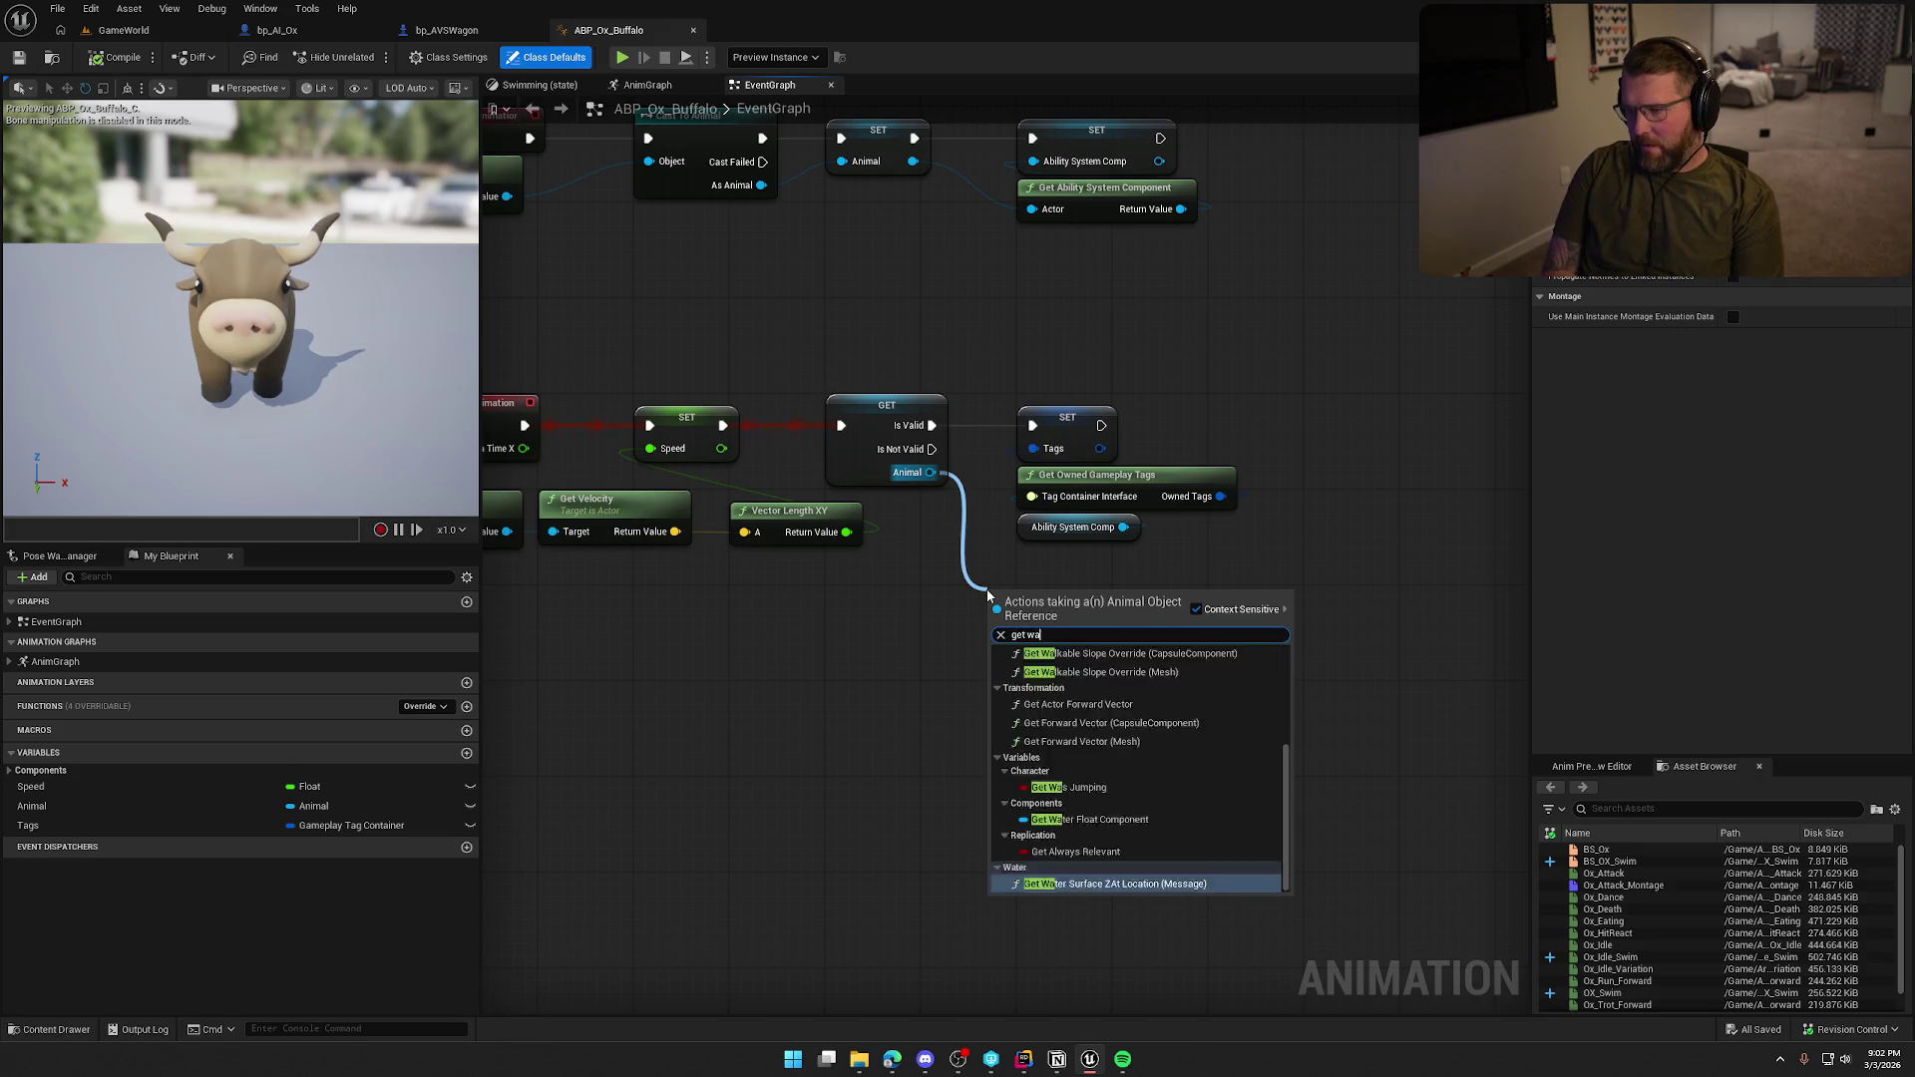
key("Escape")
key("Home")
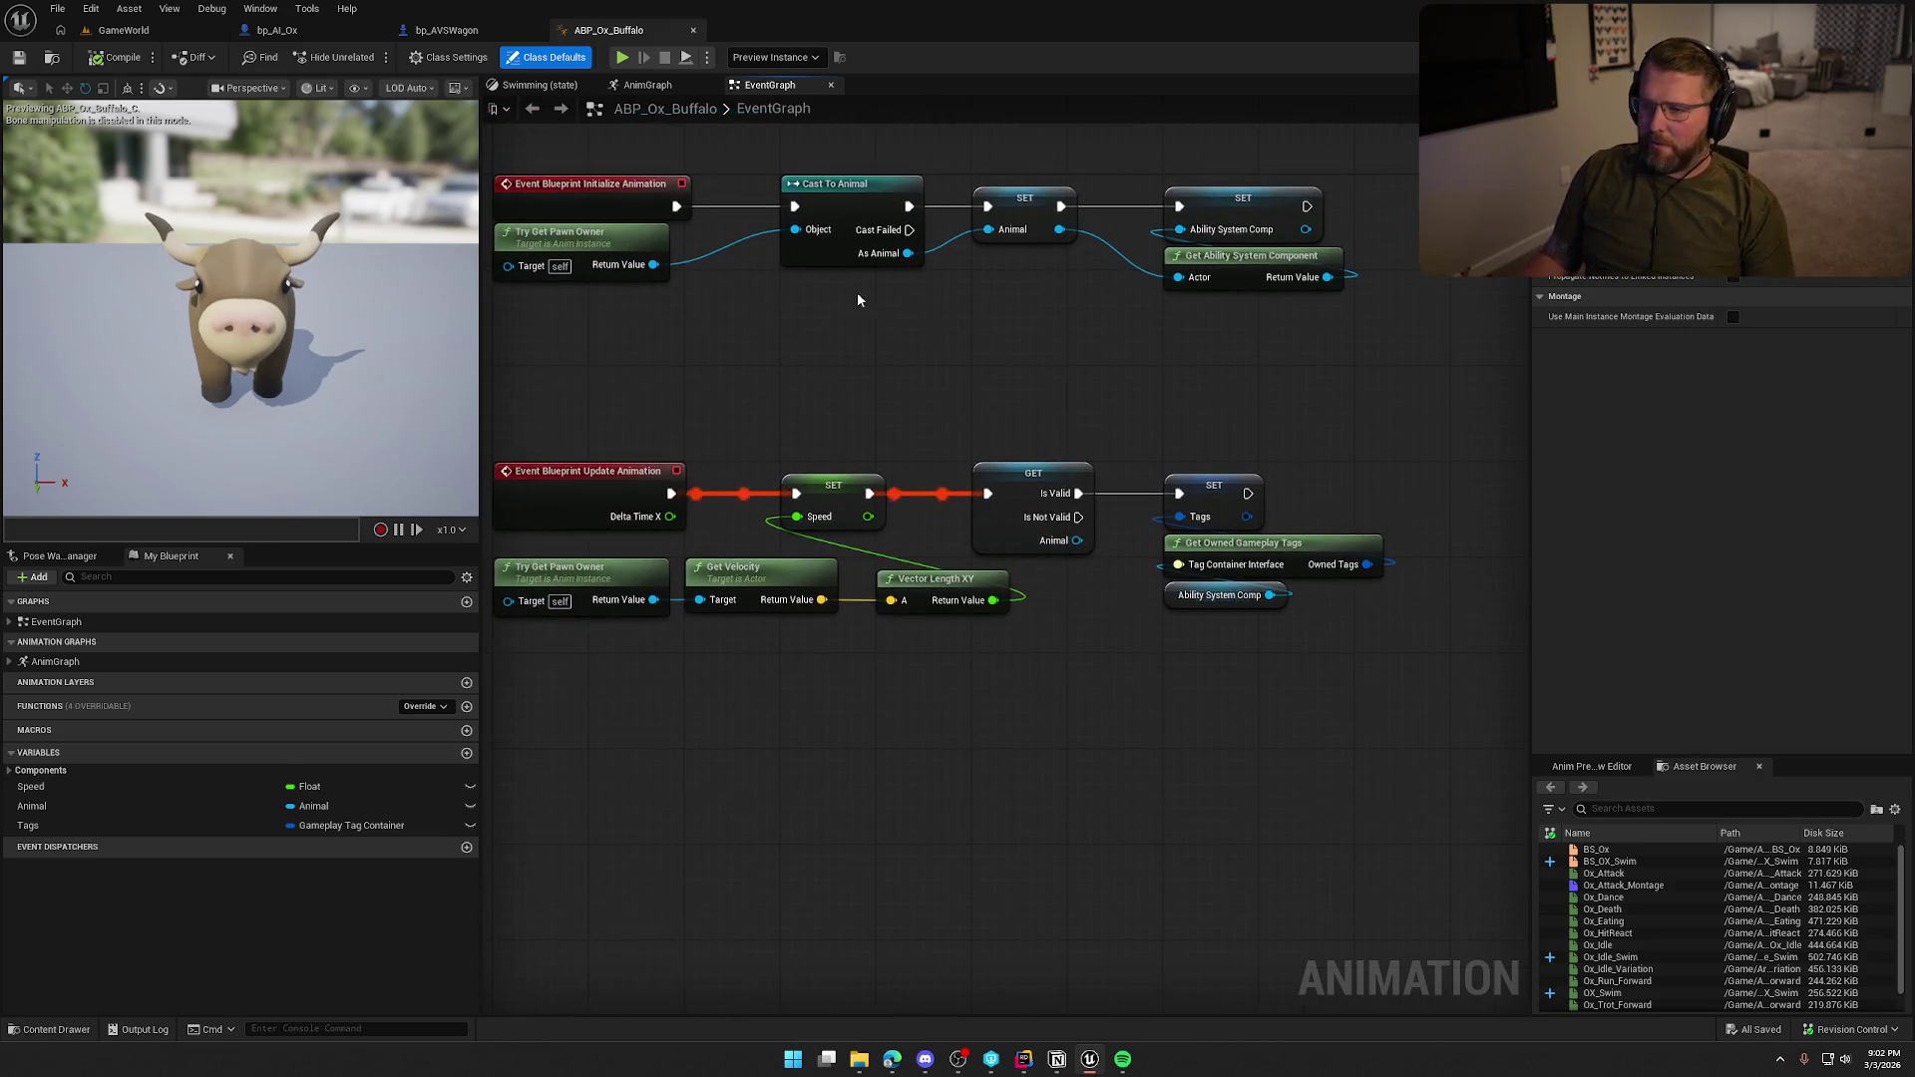
left_click(857, 300)
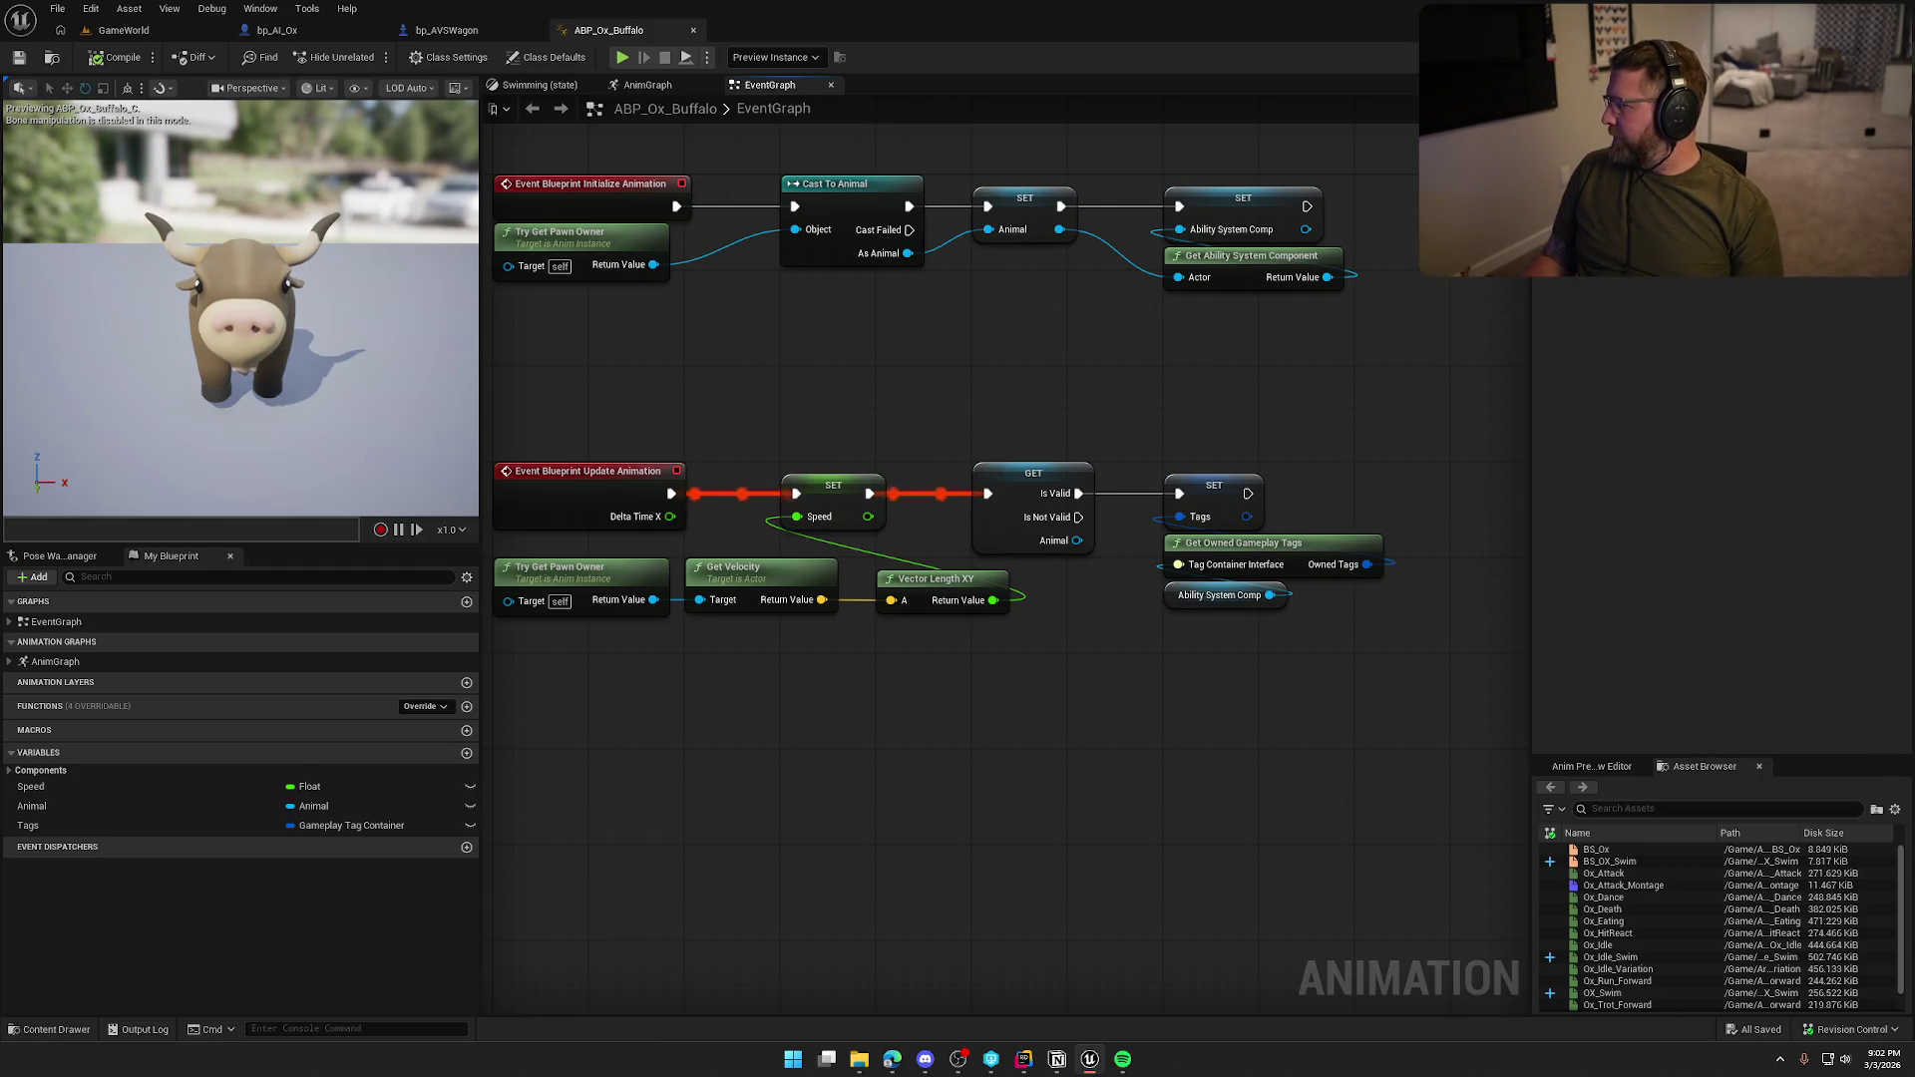
left_click_drag(1072, 499, 1068, 596)
Add a Get Attach Parent Actor node targeting Animal via a 'get attache' search.
type("get attach")
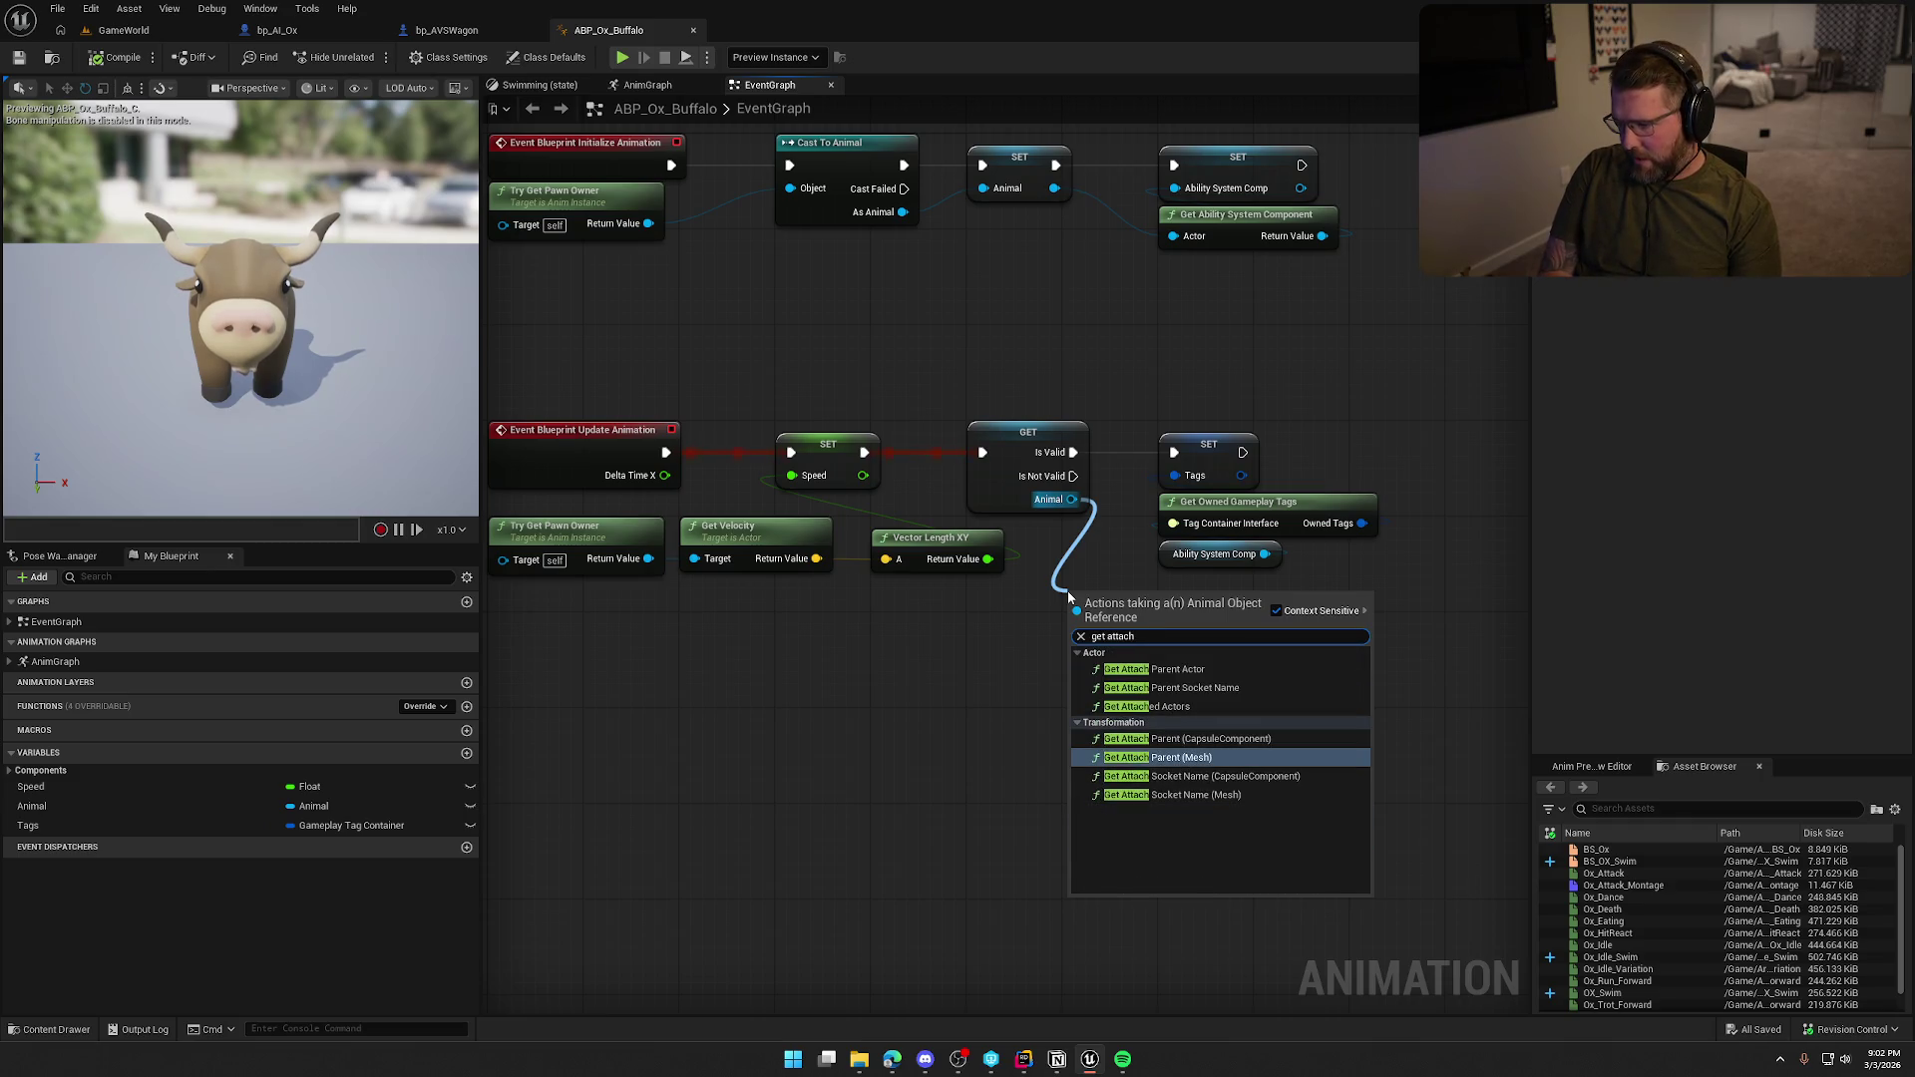
type("e")
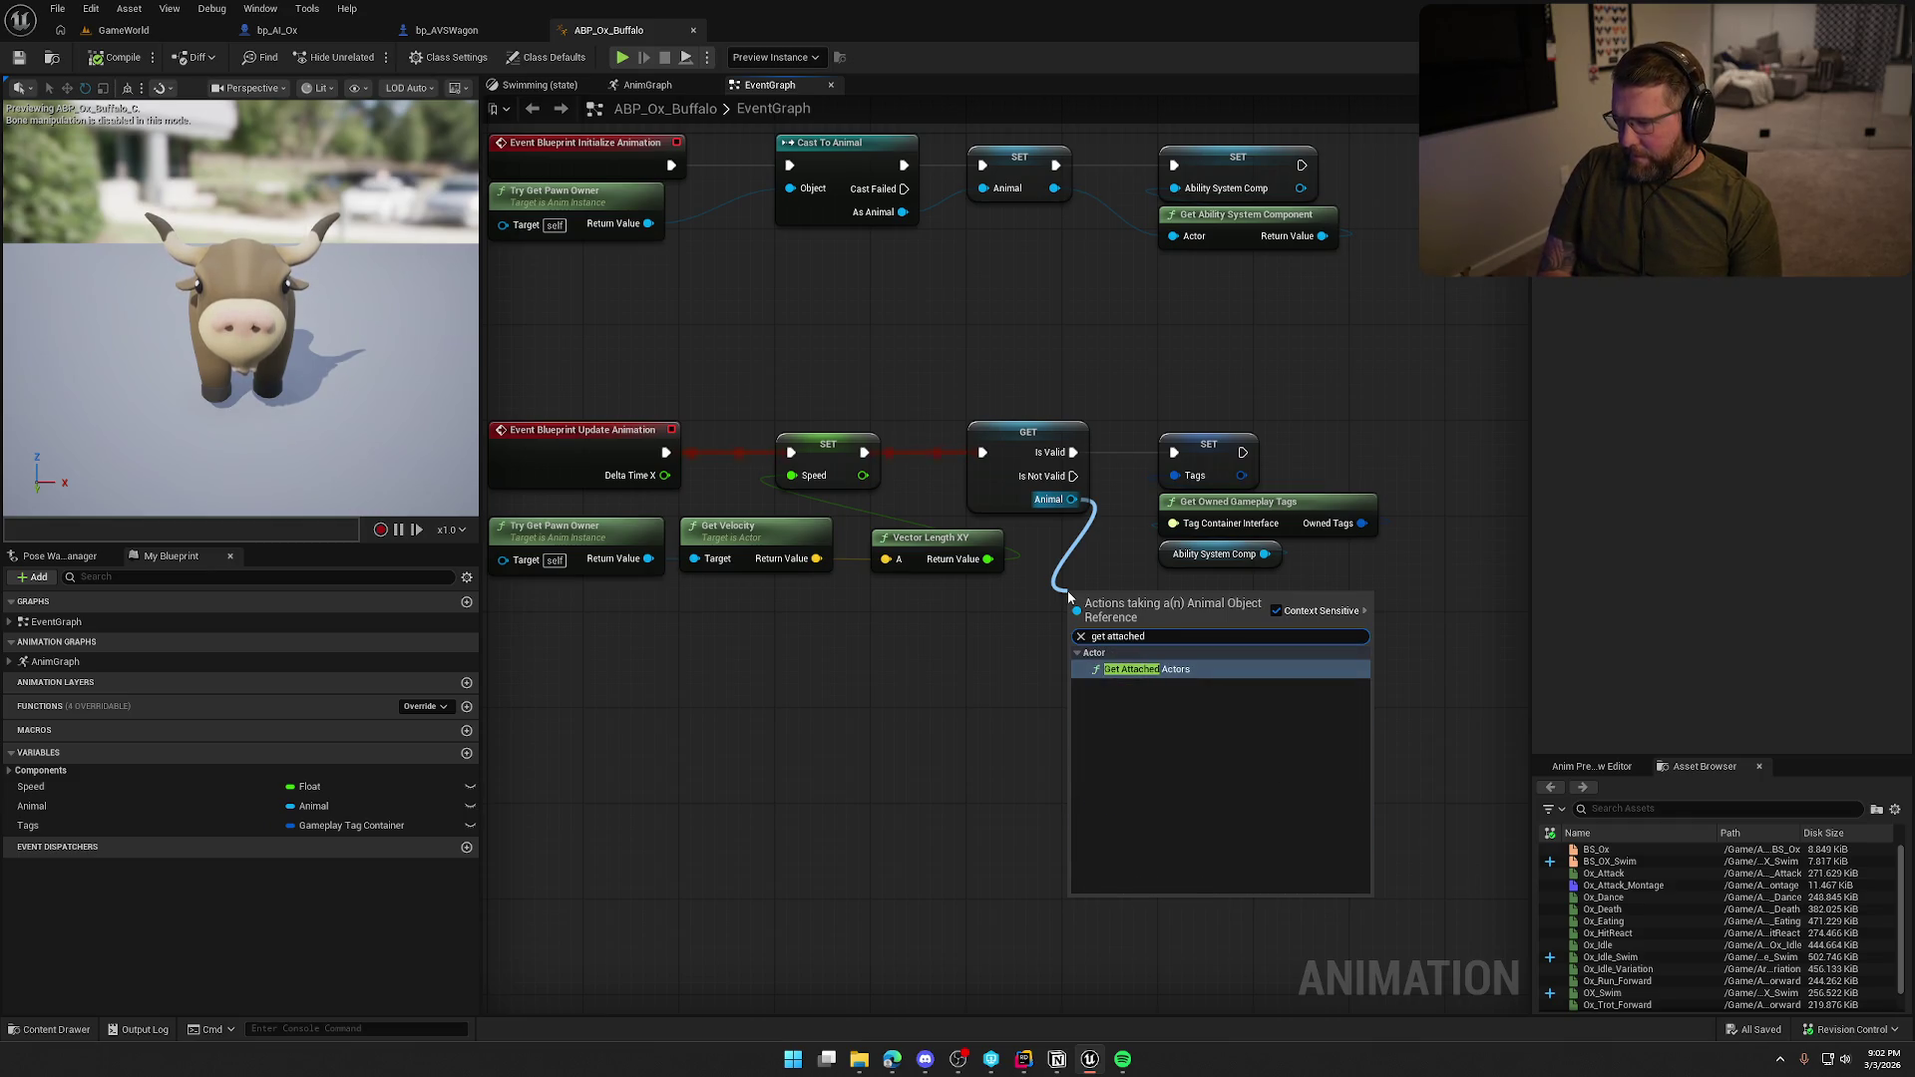
key("BackSpace")
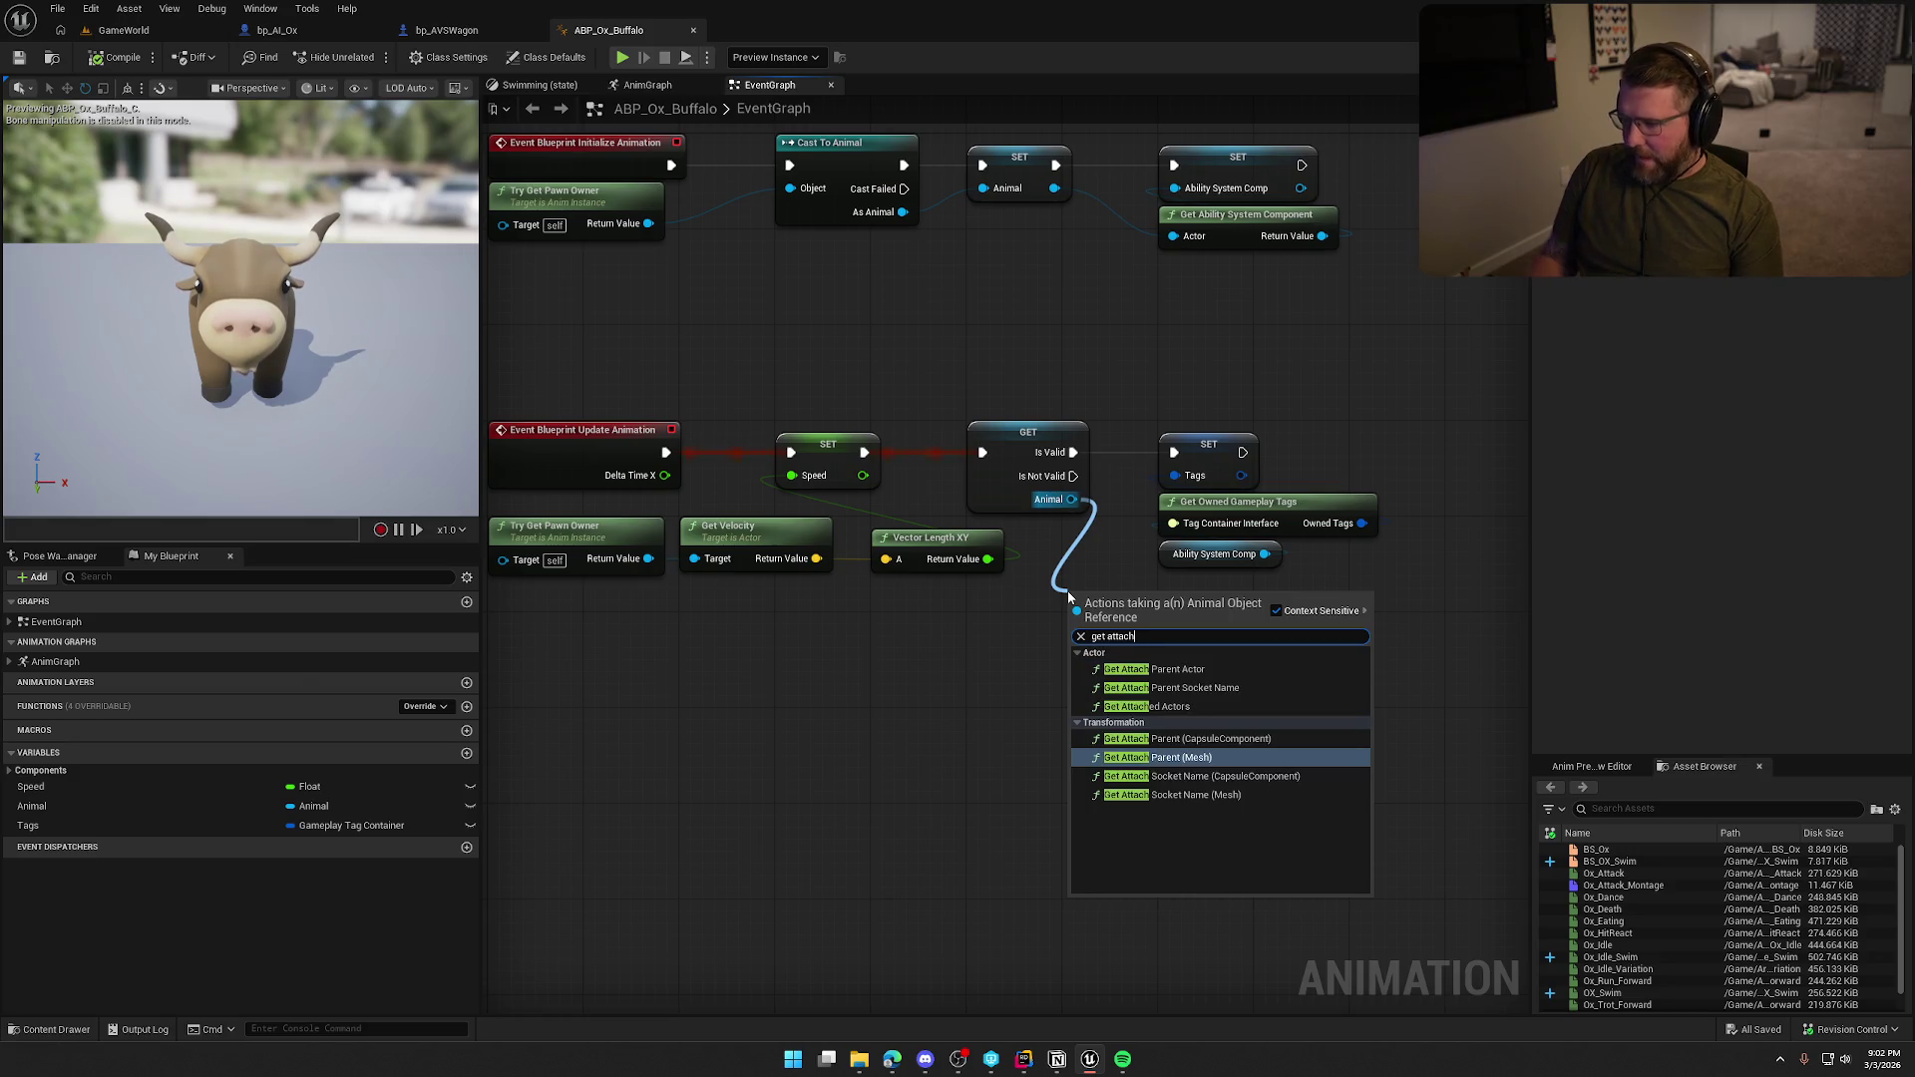
left_click(1157, 669)
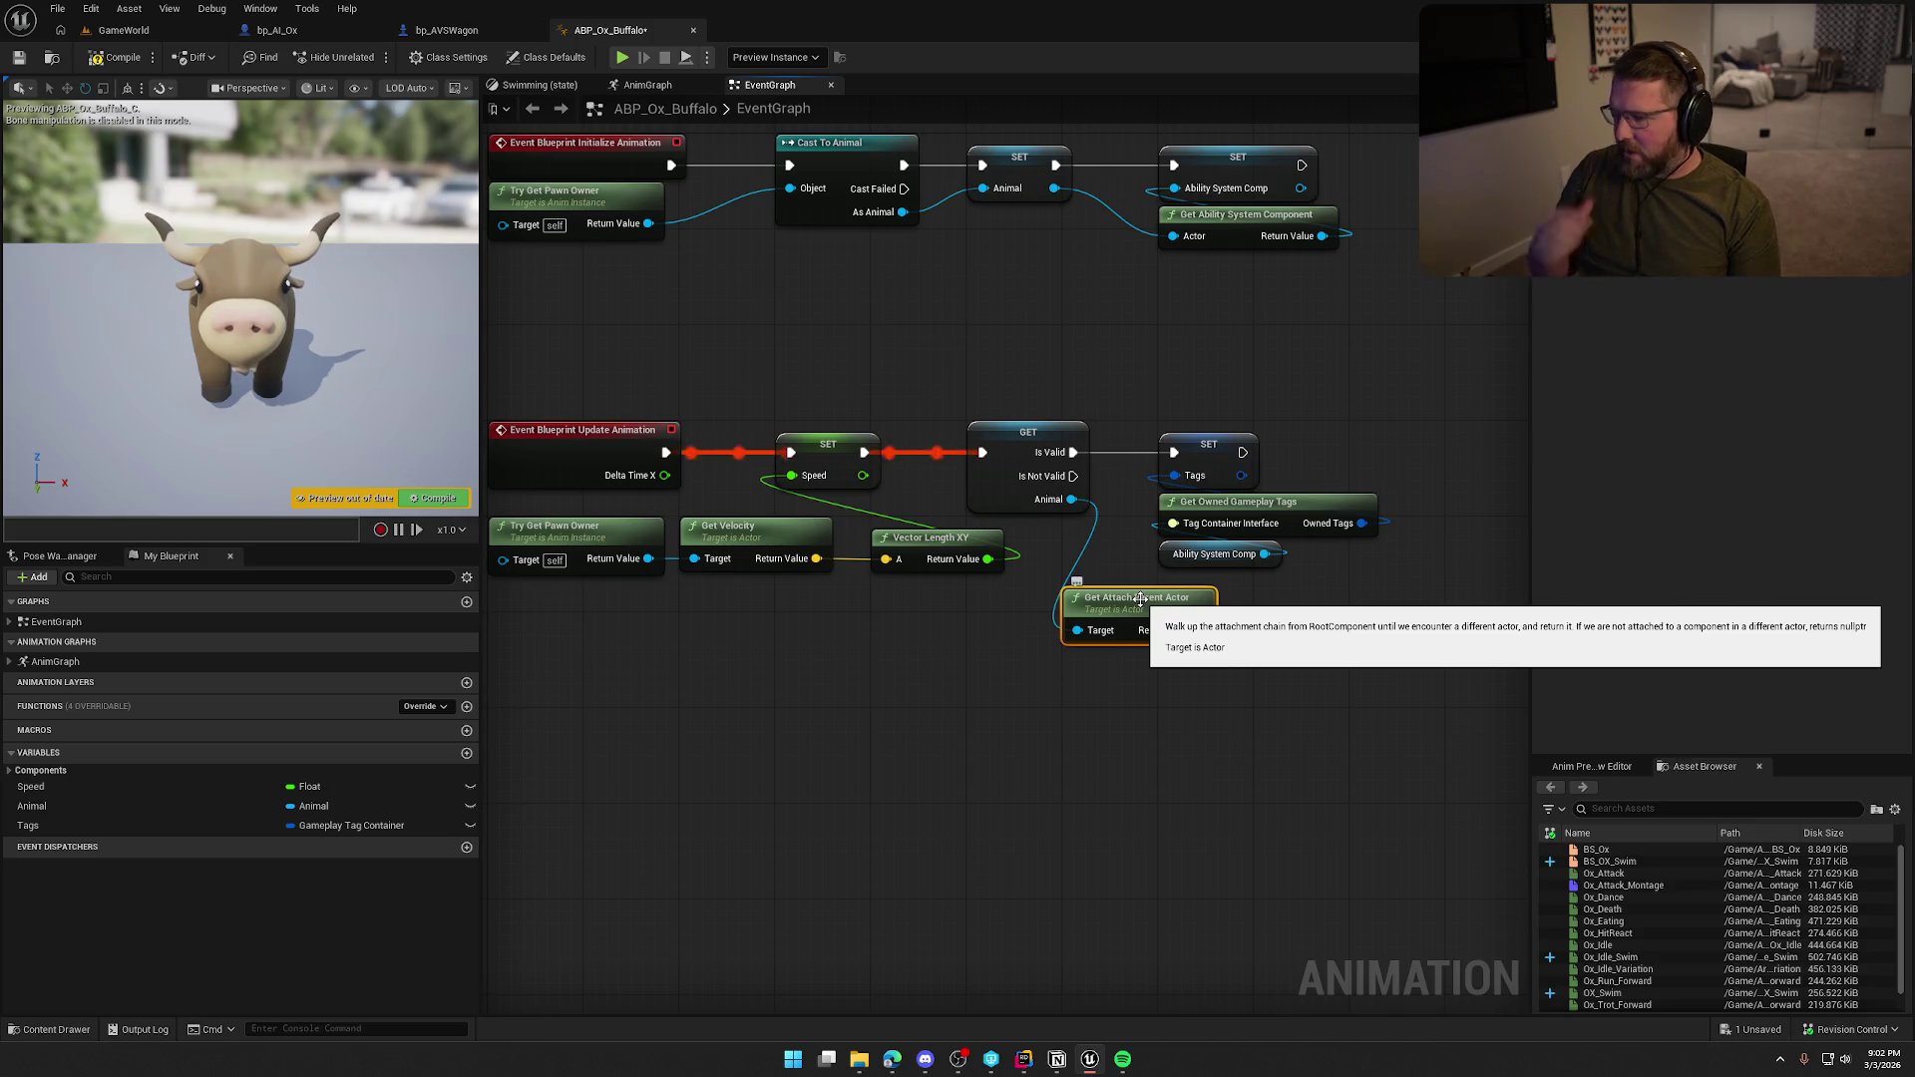
left_click_drag(1191, 715, 1105, 705)
left_click_drag(1076, 582, 1076, 606)
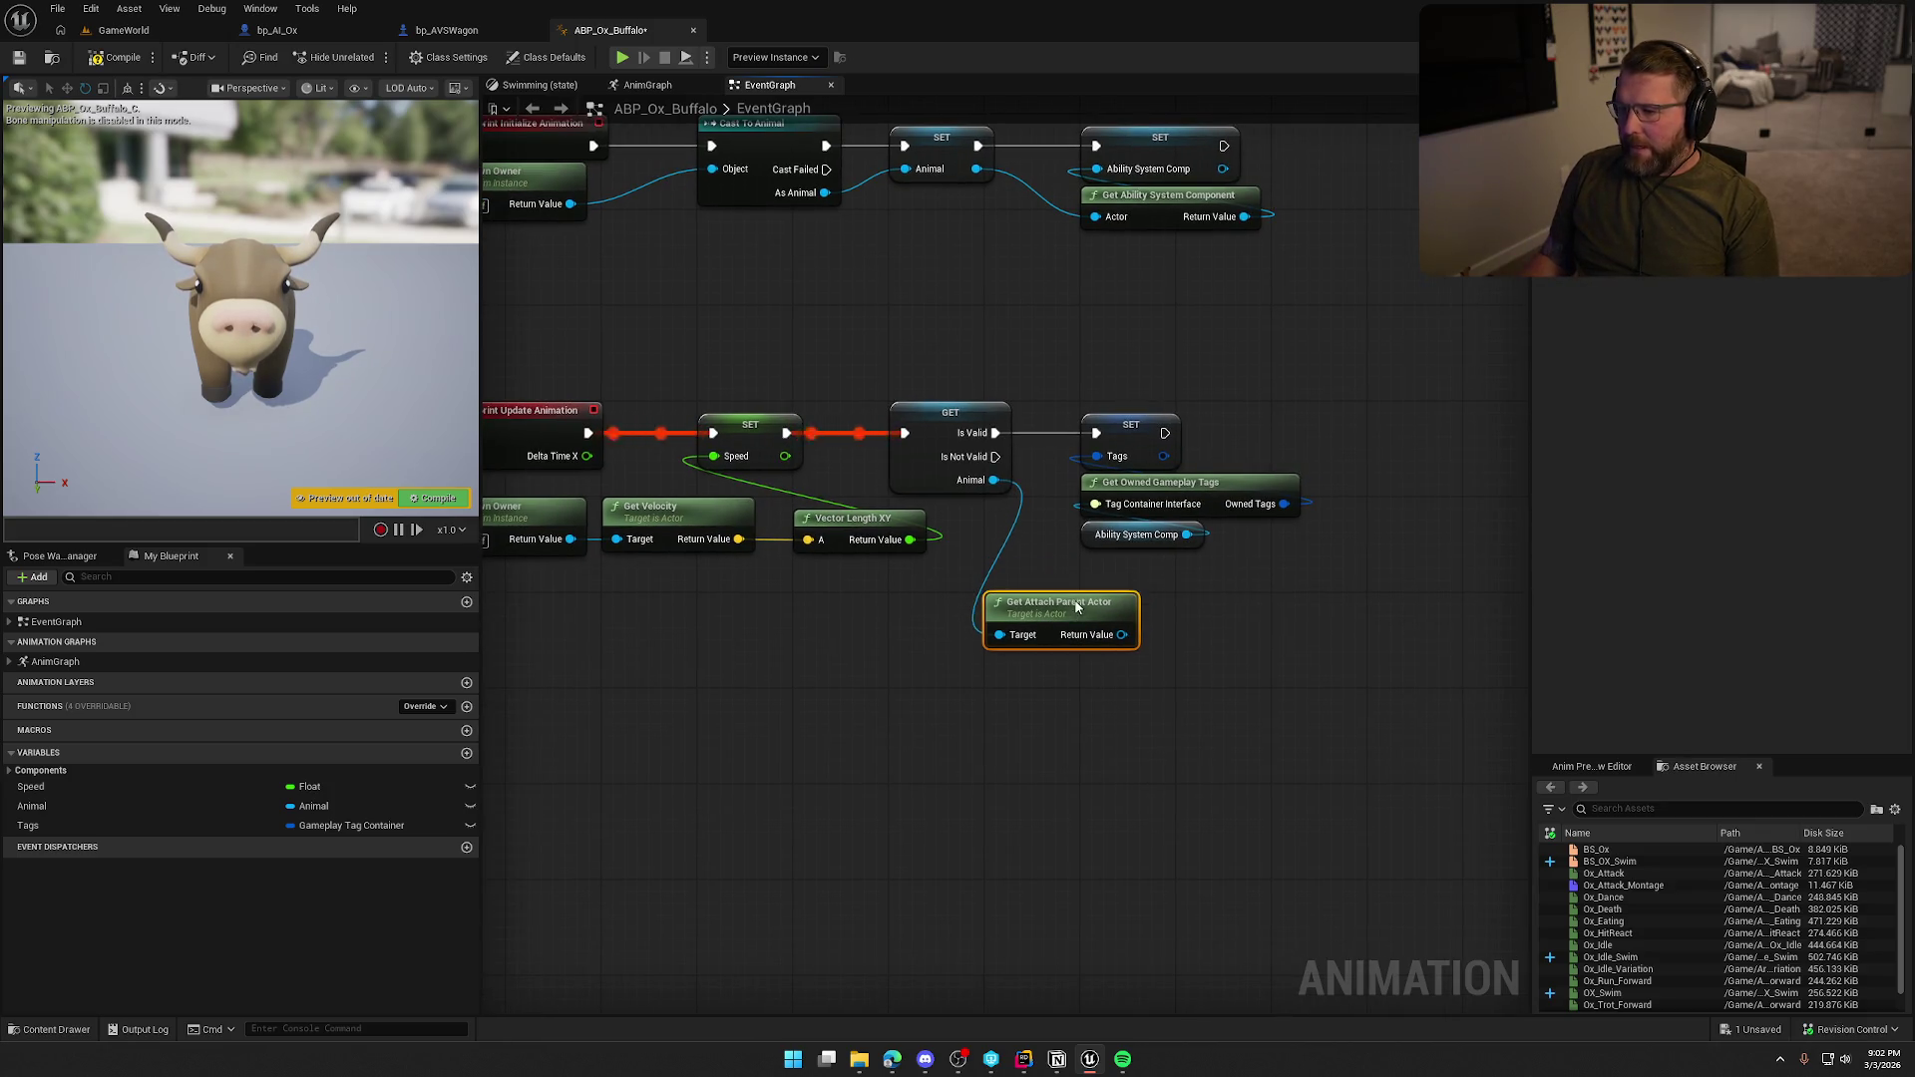
Move the speed nodes right and tags nodes left, placing Get Attach Parent Actor beside them.
left_click_drag(791, 608, 1004, 591)
mouse_move(1052, 383)
left_mouse_down()
mouse_move(803, 598)
mouse_move(856, 607)
mouse_move(764, 529)
left_mouse_up()
mouse_move(965, 431)
left_mouse_down()
mouse_move(953, 514)
mouse_move(976, 694)
mouse_move(1118, 416)
left_mouse_up()
left_click_drag(1123, 417, 933, 416)
left_click(1085, 571)
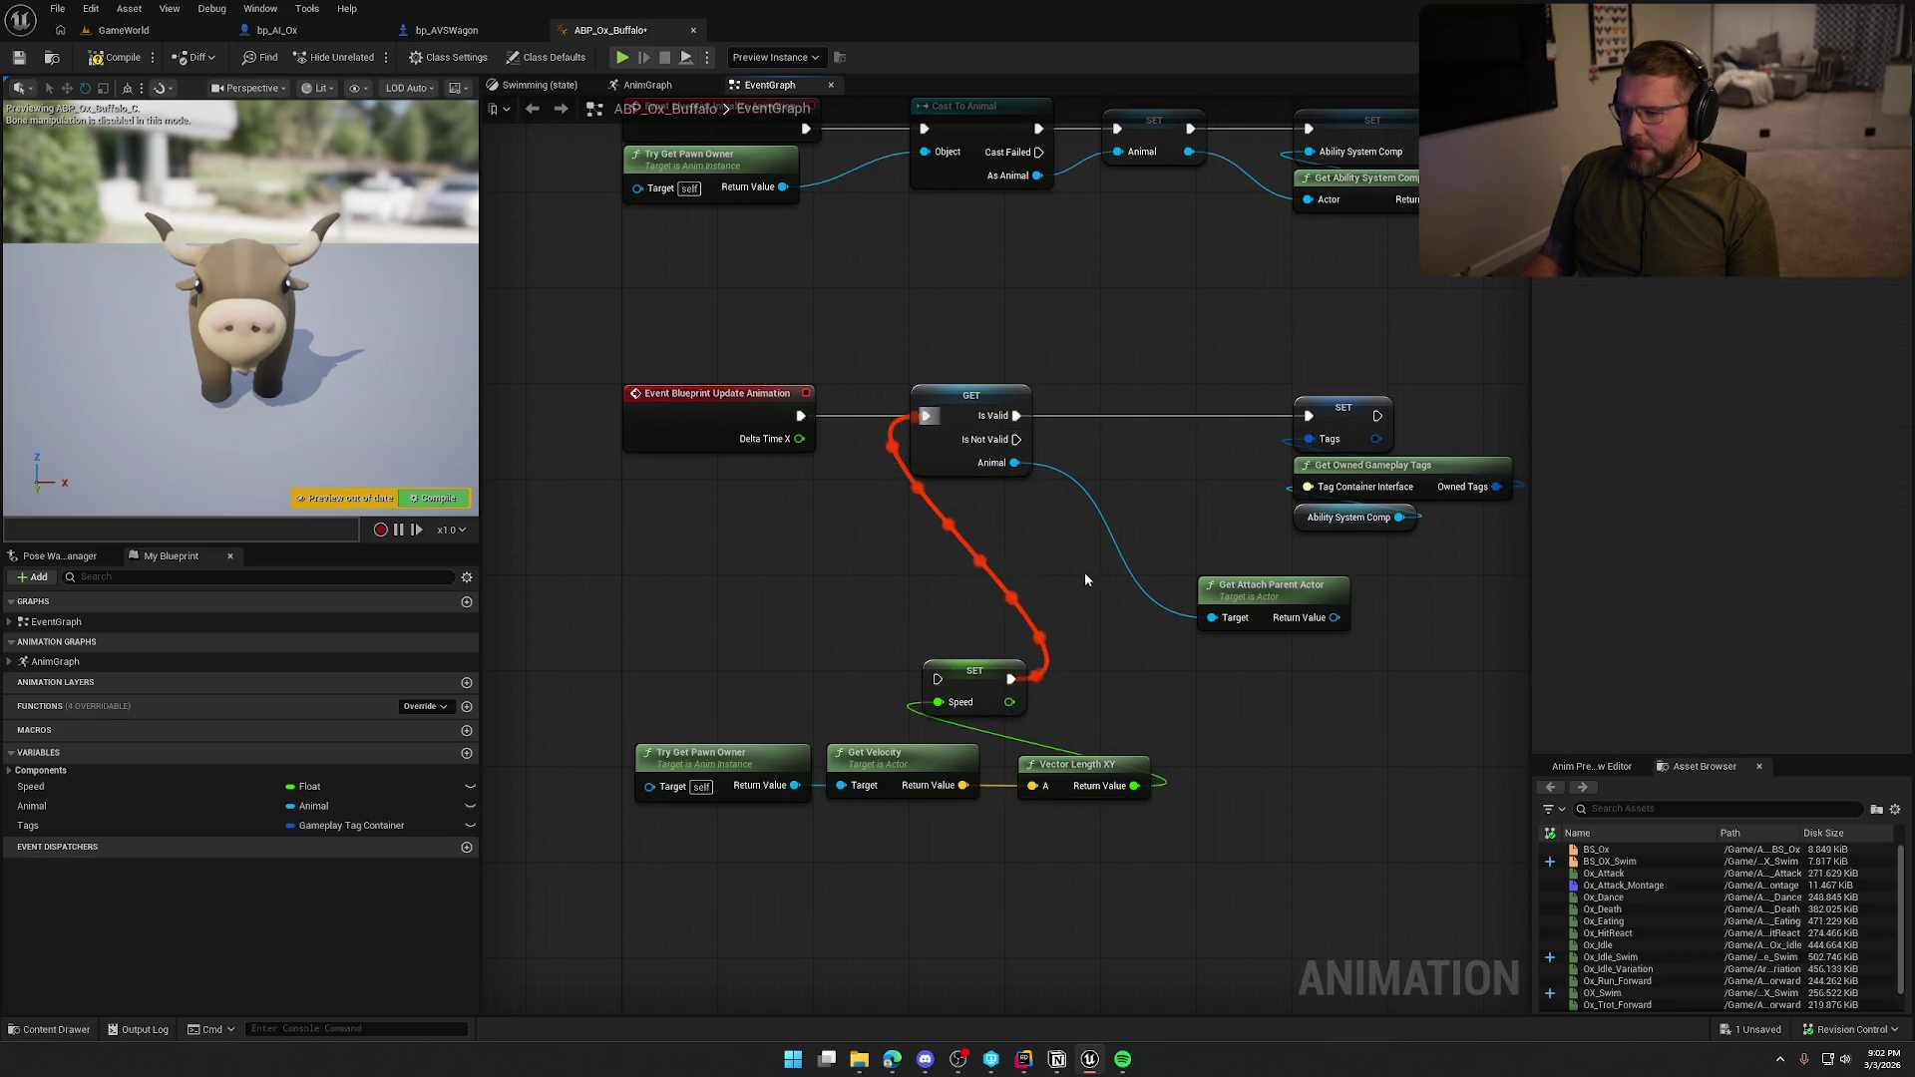
left_click_drag(983, 434, 902, 673)
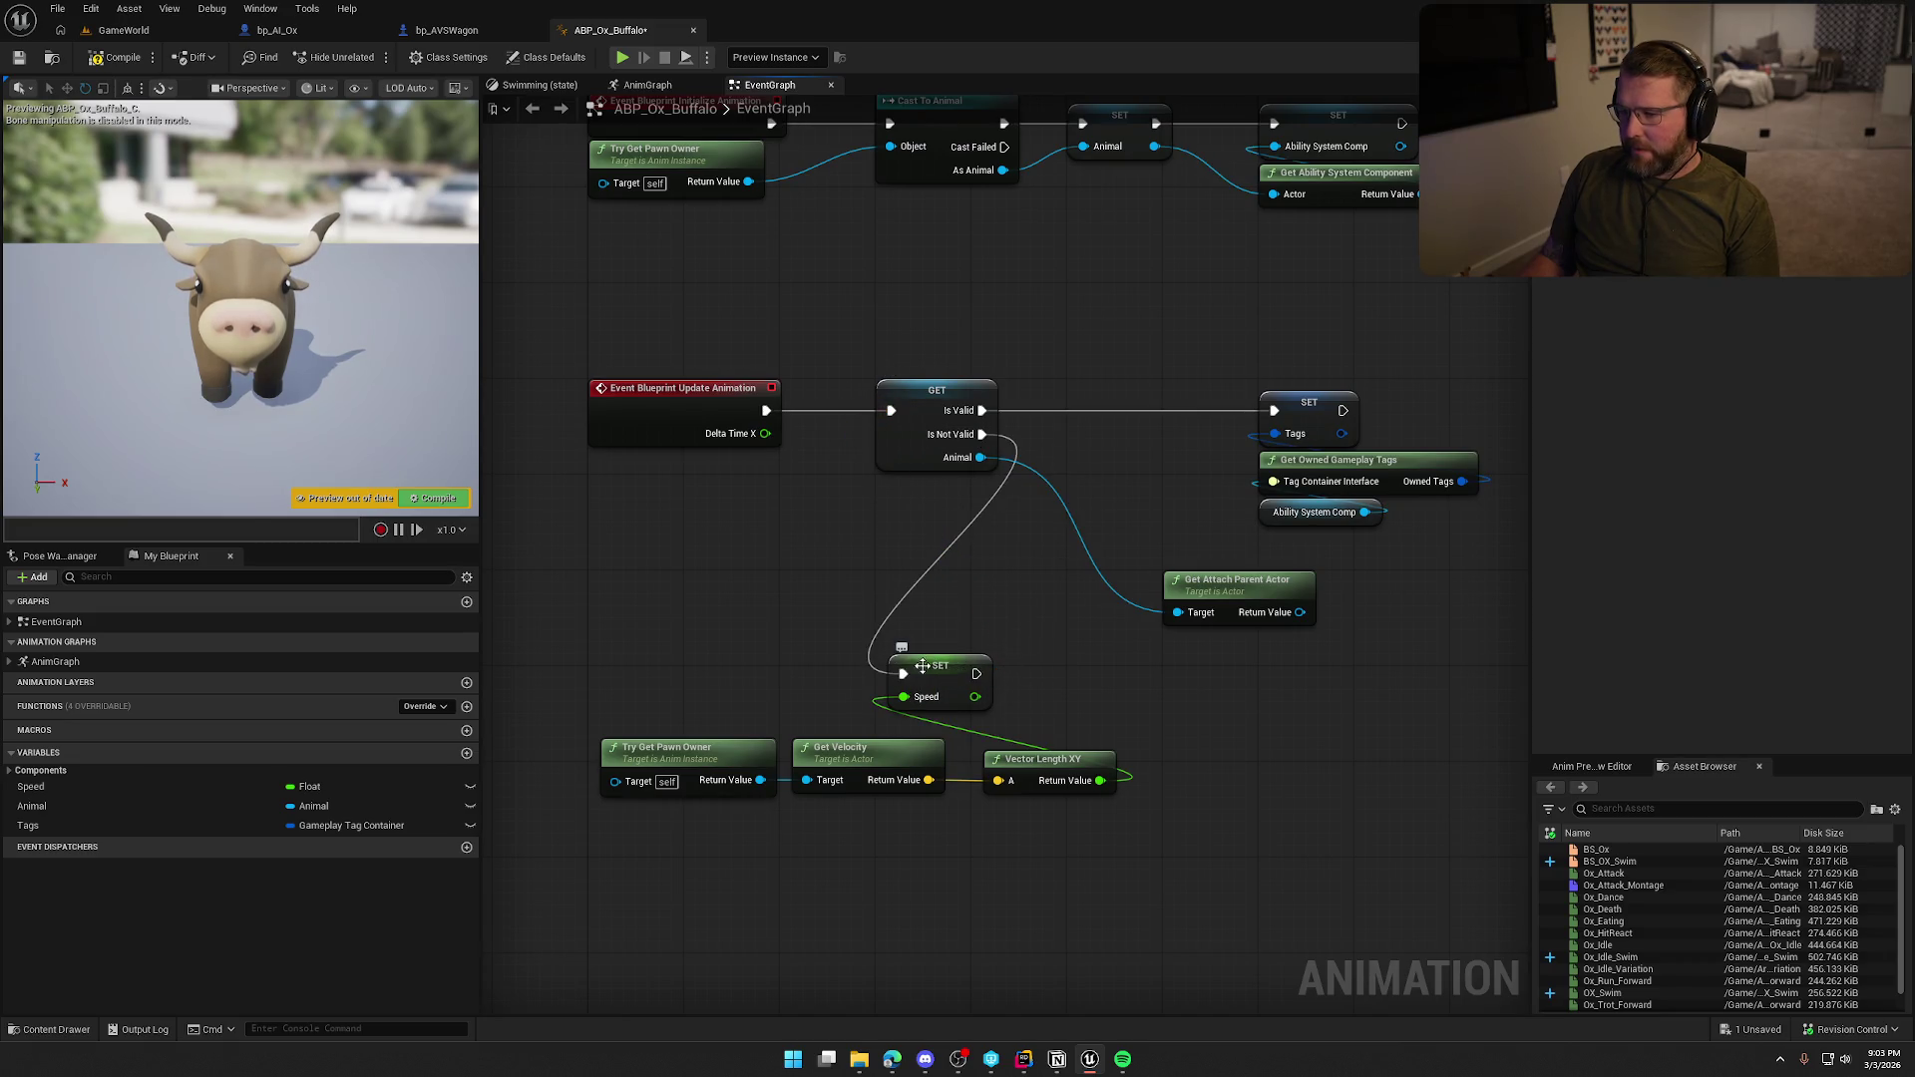
left_click_drag(686, 655, 1047, 868)
mouse_move(927, 673)
left_mouse_down()
mouse_move(946, 701)
mouse_move(1096, 752)
mouse_move(1104, 685)
left_mouse_up()
left_click_drag(1087, 394, 1247, 554)
left_click_drag(1152, 440, 960, 451)
mouse_move(1073, 613)
left_mouse_down()
mouse_move(977, 576)
mouse_move(1162, 599)
mouse_move(1084, 604)
mouse_move(1105, 616)
left_mouse_up()
Add an Is Valid node beside SET and search 'get' from the attach parent actor.
type("is valid")
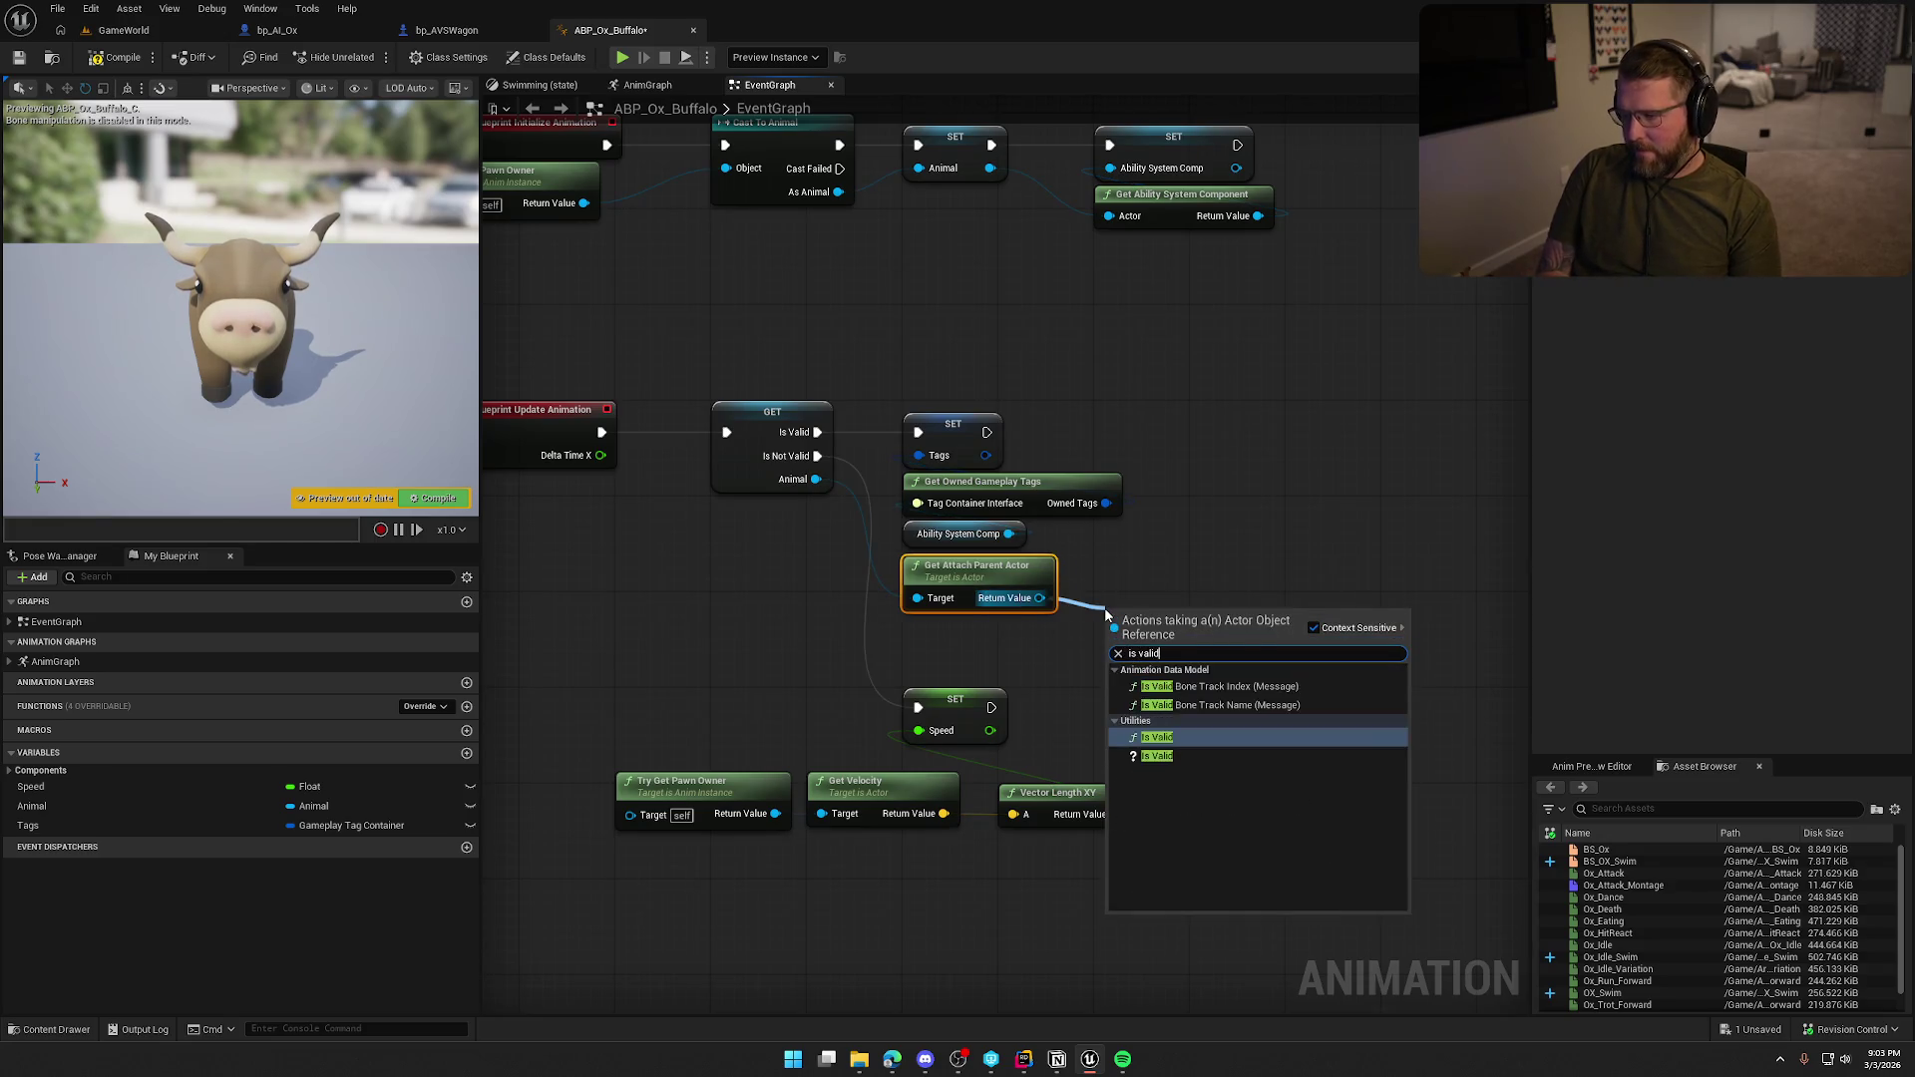
left_click(1181, 754)
mouse_move(987, 432)
left_mouse_down()
mouse_move(1109, 641)
mouse_move(1218, 429)
mouse_move(1169, 428)
left_mouse_up()
left_click_drag(1207, 548, 1051, 512)
left_click_drag(884, 562, 1041, 579)
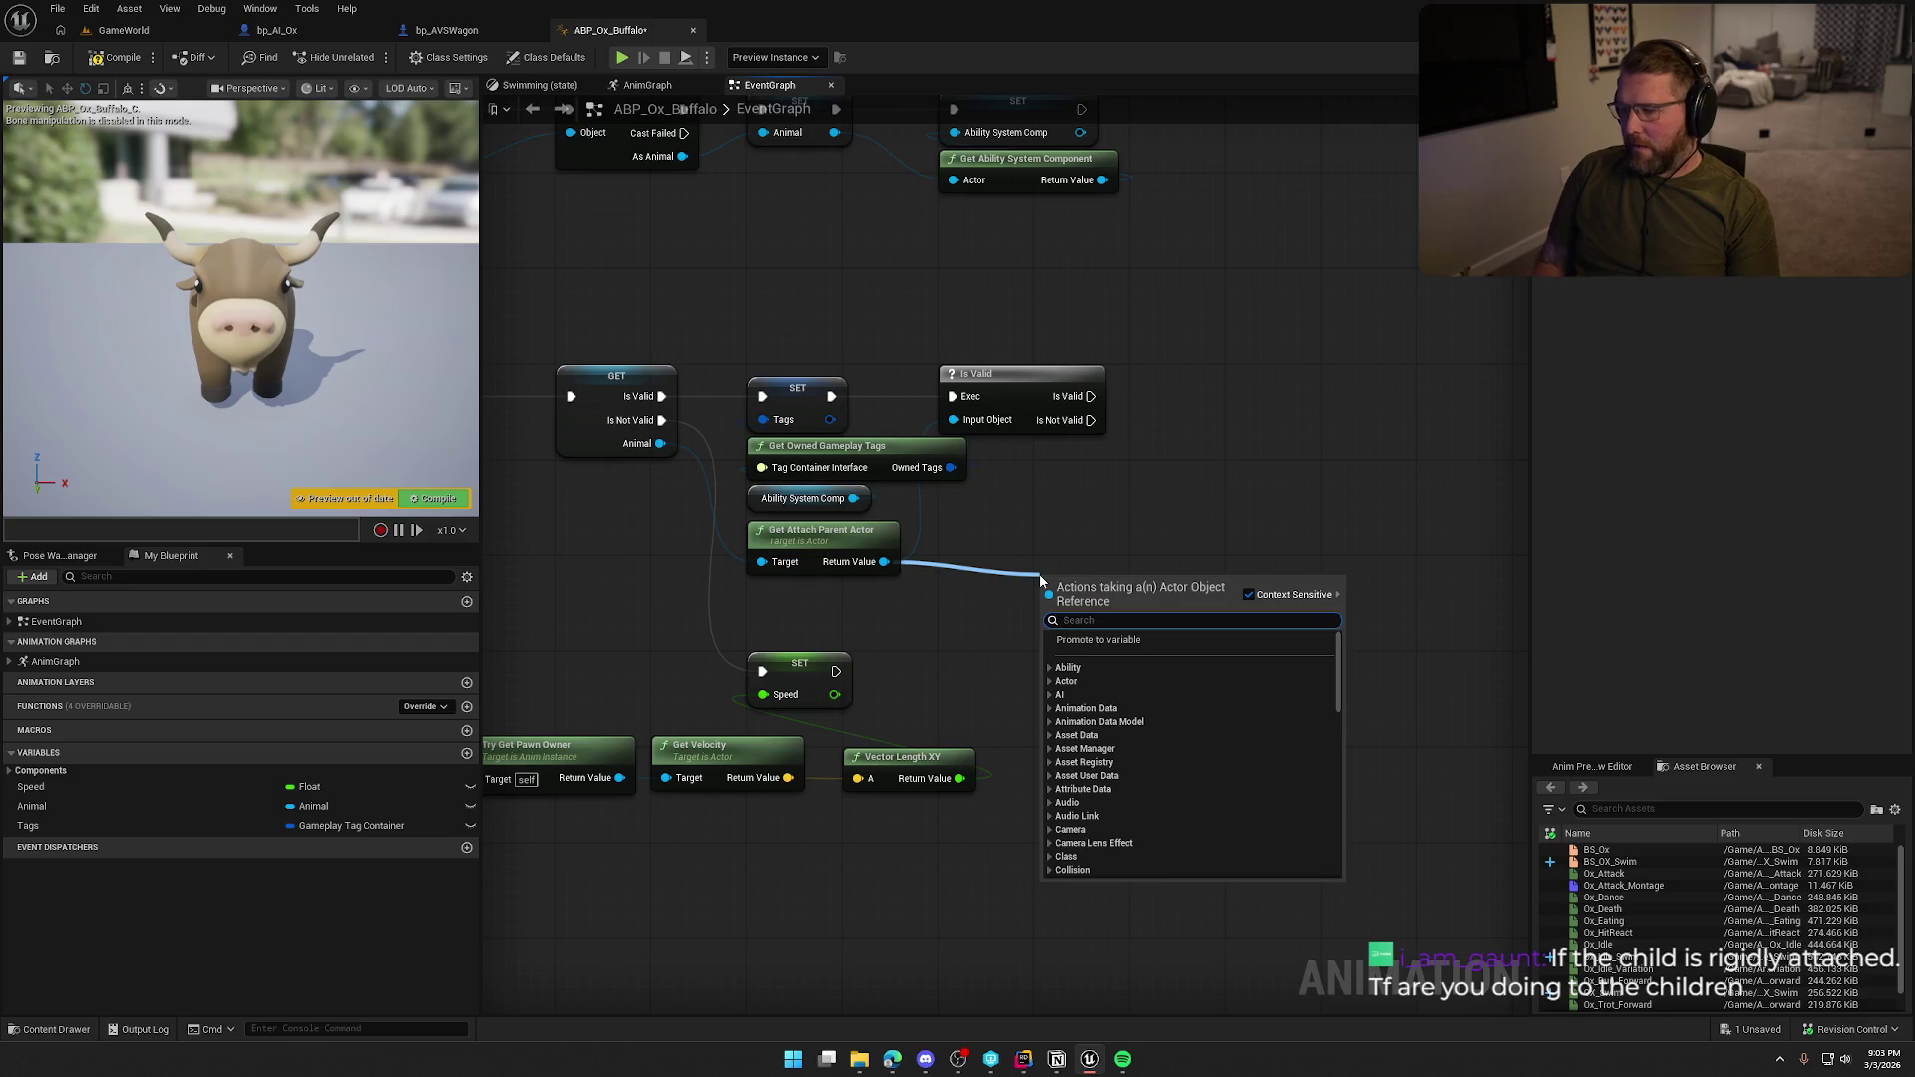
type("get")
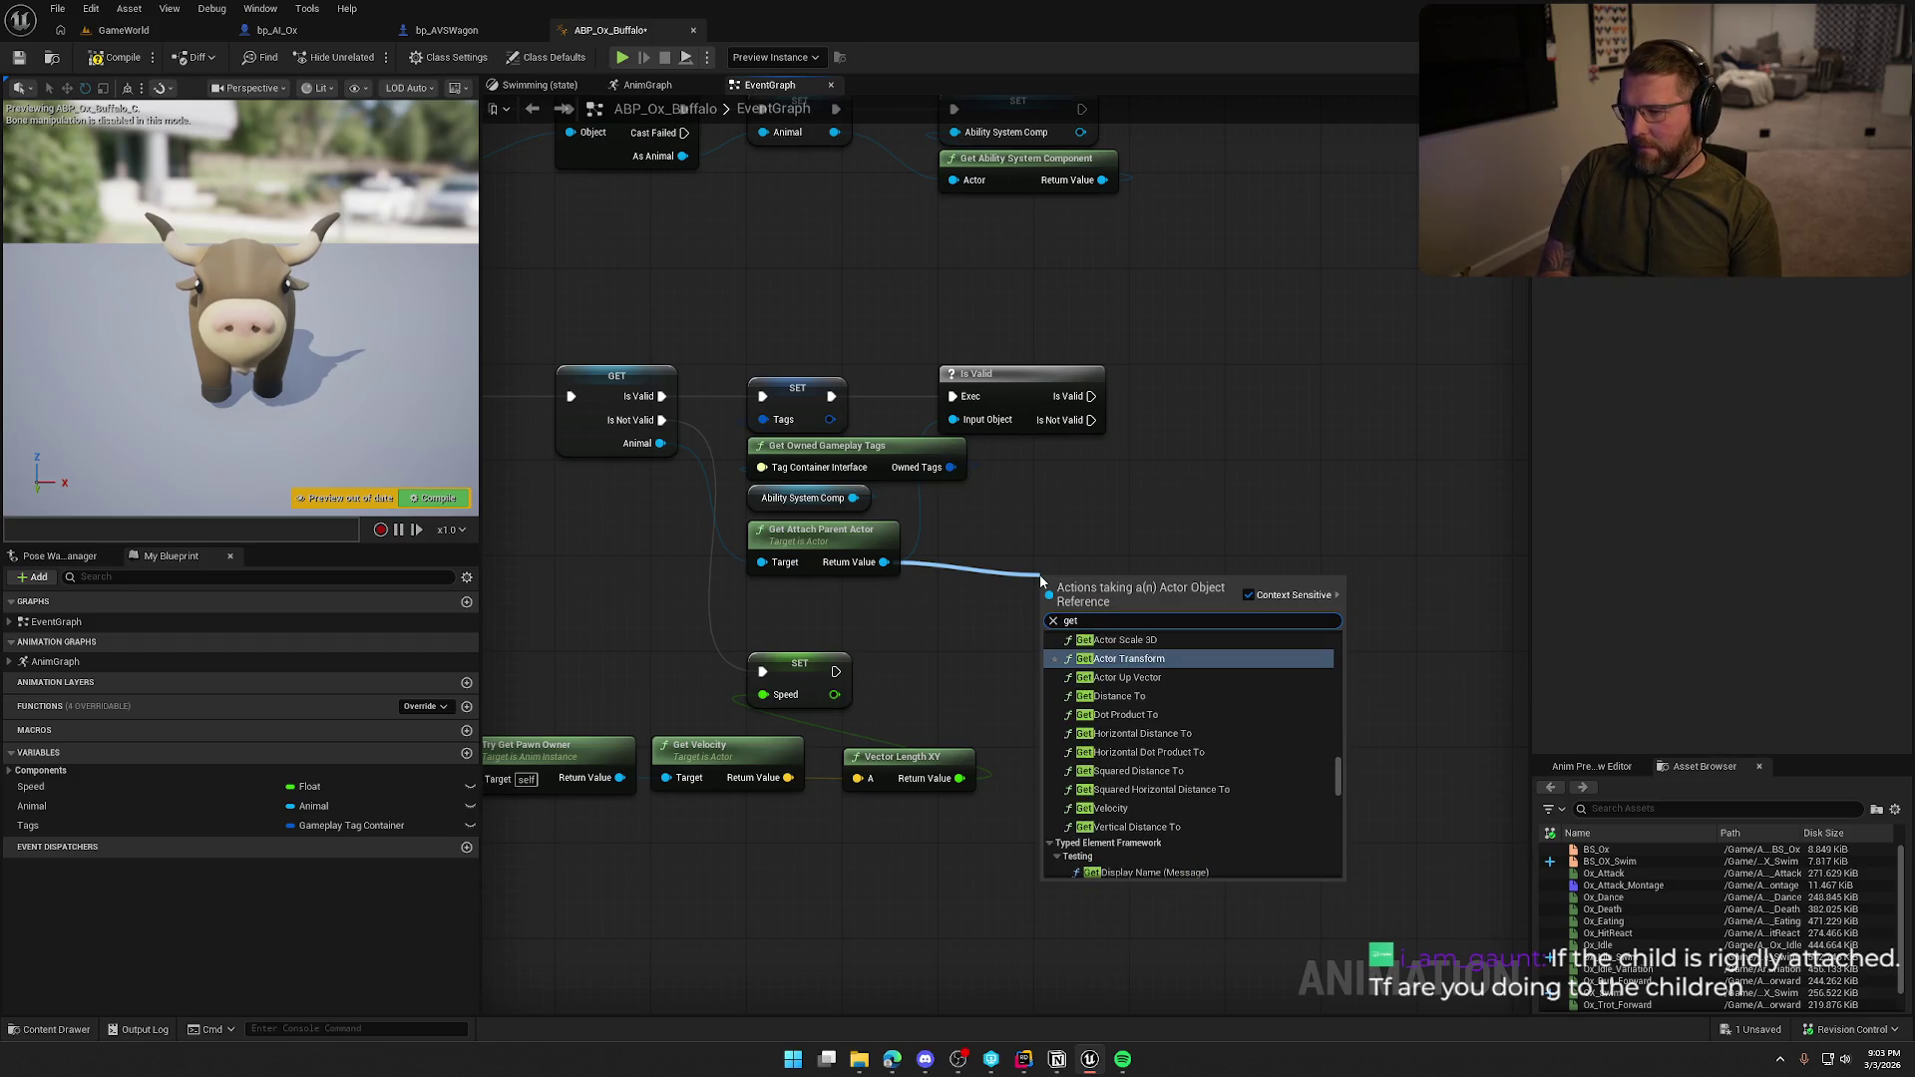
Duplicate Get Velocity and Vector Length XY, wiring the attach parent into the copy.
left_click_drag(896, 841, 769, 738)
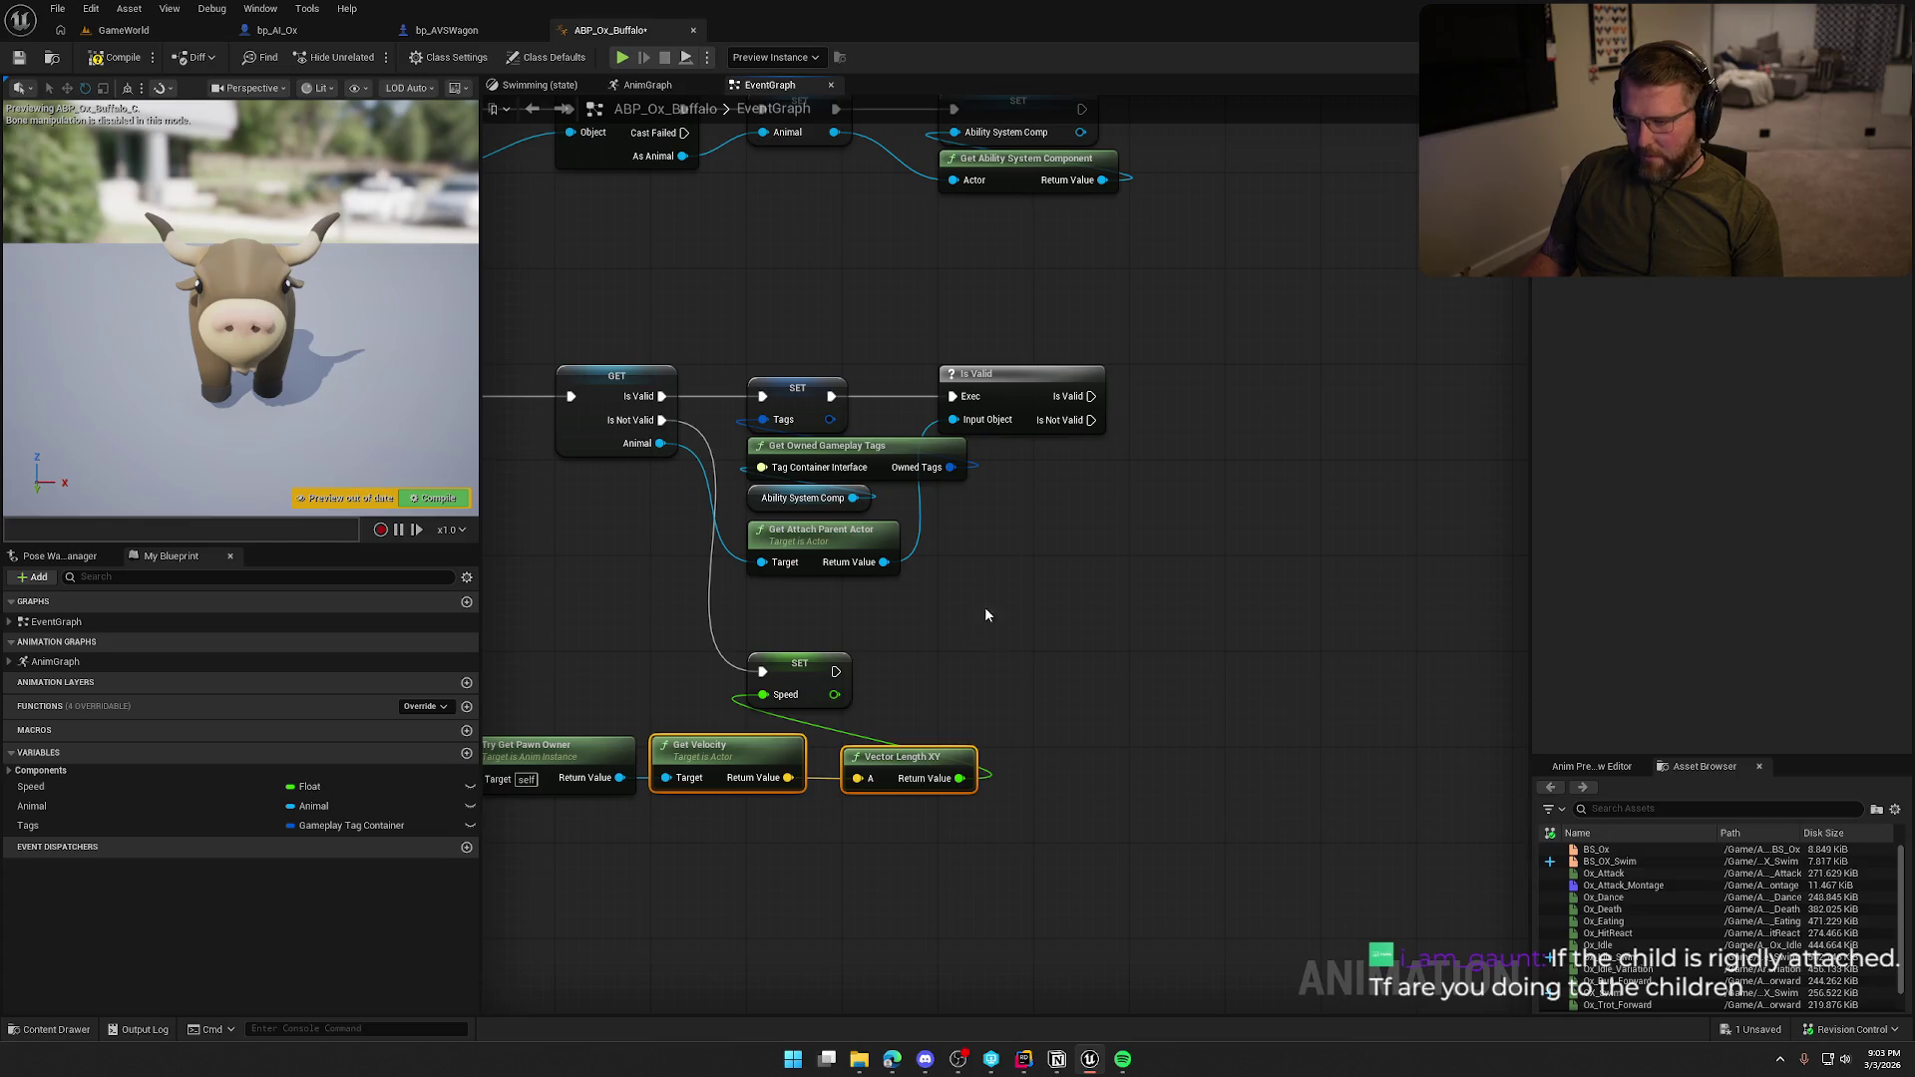
key("ctrl+c")
key("ctrl+v")
left_click_drag(884, 562, 915, 574)
left_click_drag(1023, 535, 1058, 524)
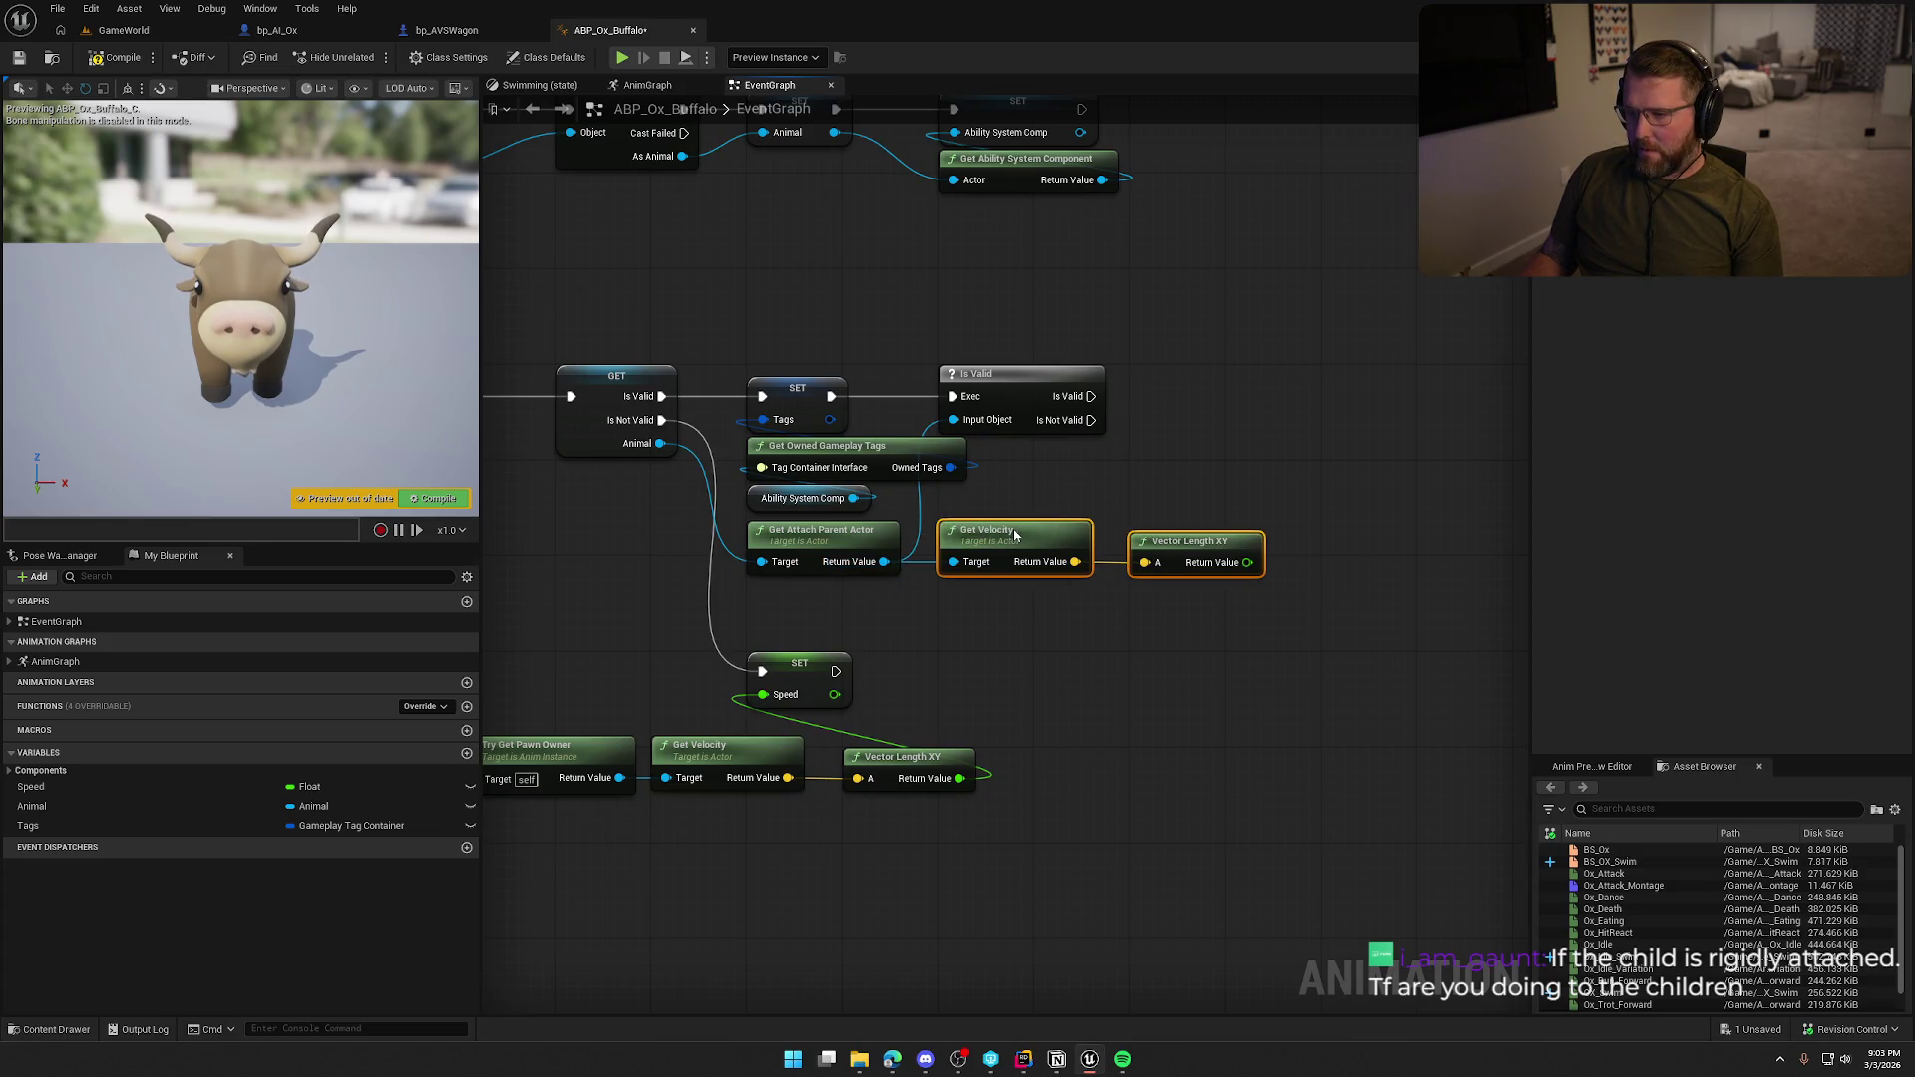
Duplicate the SET Speed node and run it after SET Tags.
left_click(799, 664)
key("ctrl+c")
key("ctrl+v")
mouse_move(1289, 385)
left_mouse_down()
mouse_move(1122, 417)
mouse_move(1120, 371)
left_mouse_up()
left_click(1119, 371)
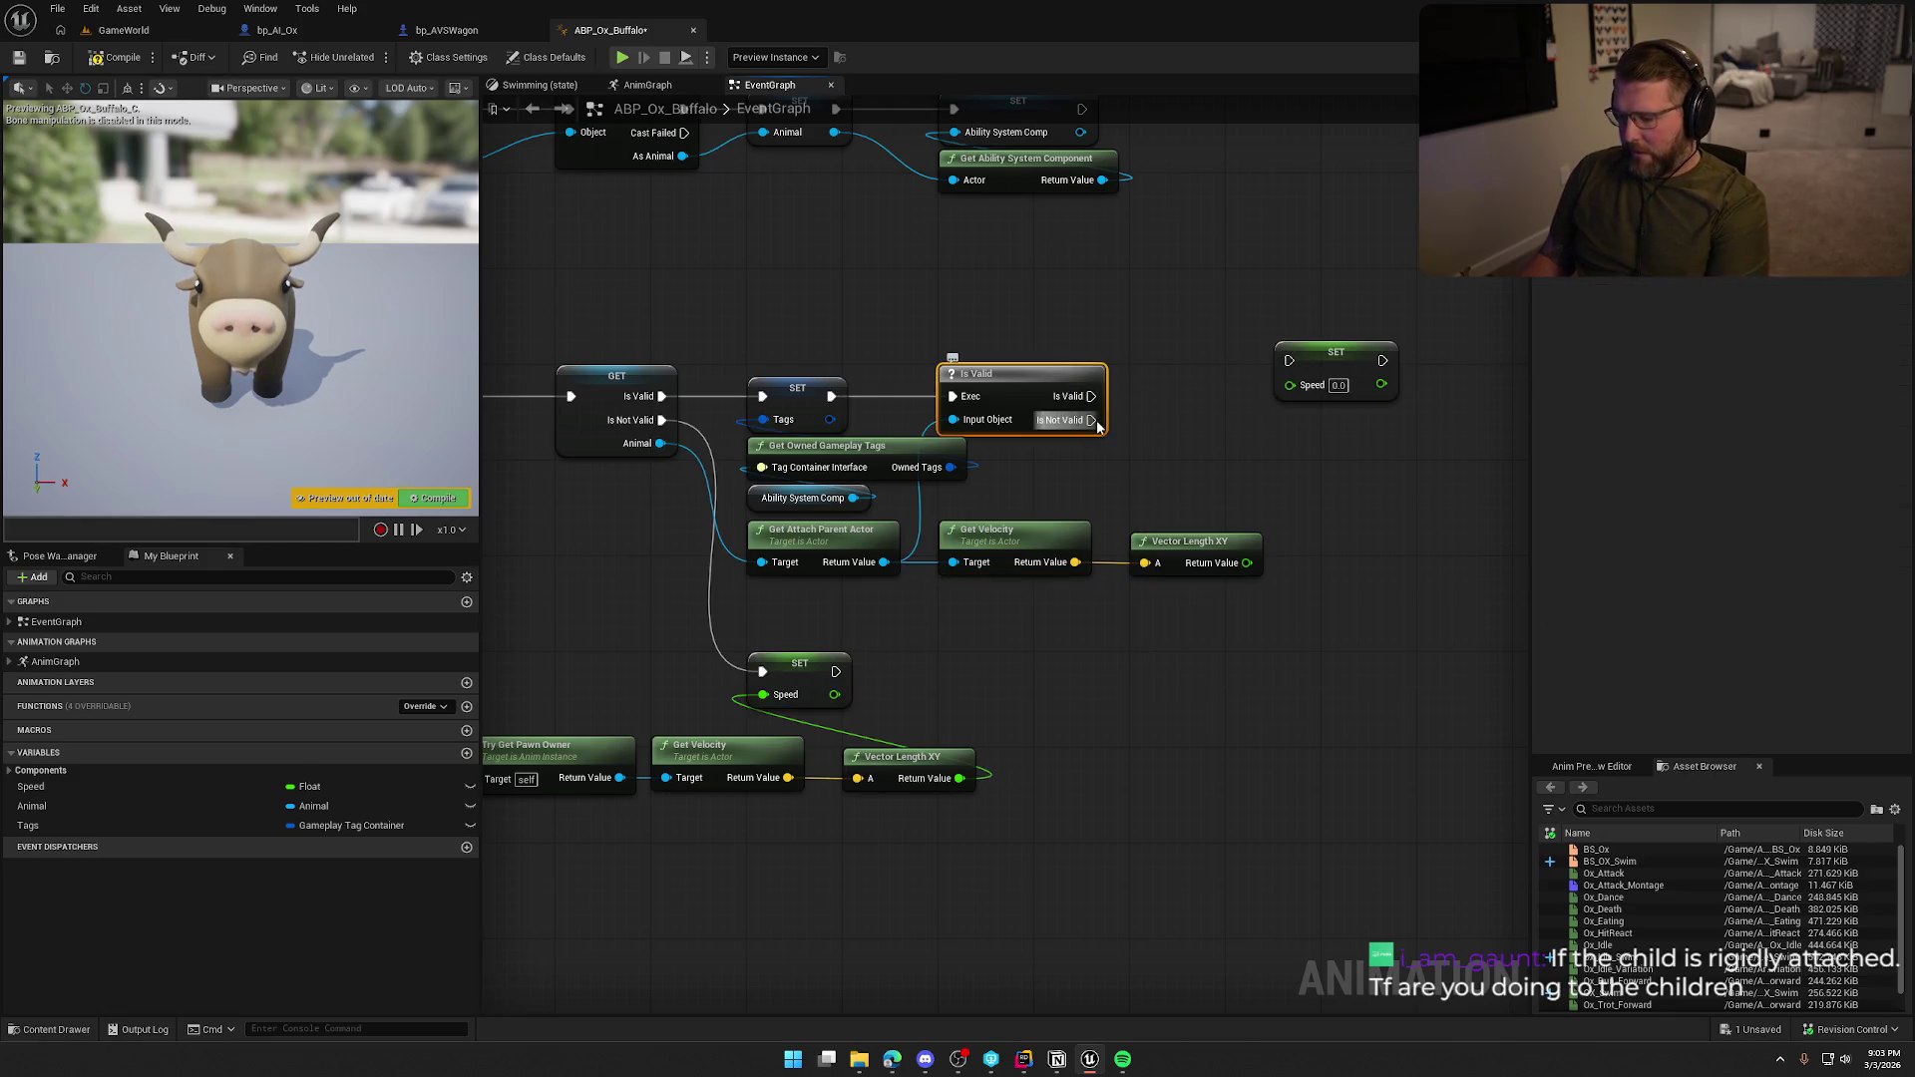
mouse_move(1289, 361)
left_mouse_down()
mouse_move(833, 396)
mouse_move(1382, 395)
left_mouse_up()
left_click(1222, 428)
Add an Is Valid check on the attach parent's return value.
mouse_move(883, 562)
left_mouse_down()
mouse_move(1117, 558)
mouse_move(1098, 489)
left_mouse_up()
type("is va")
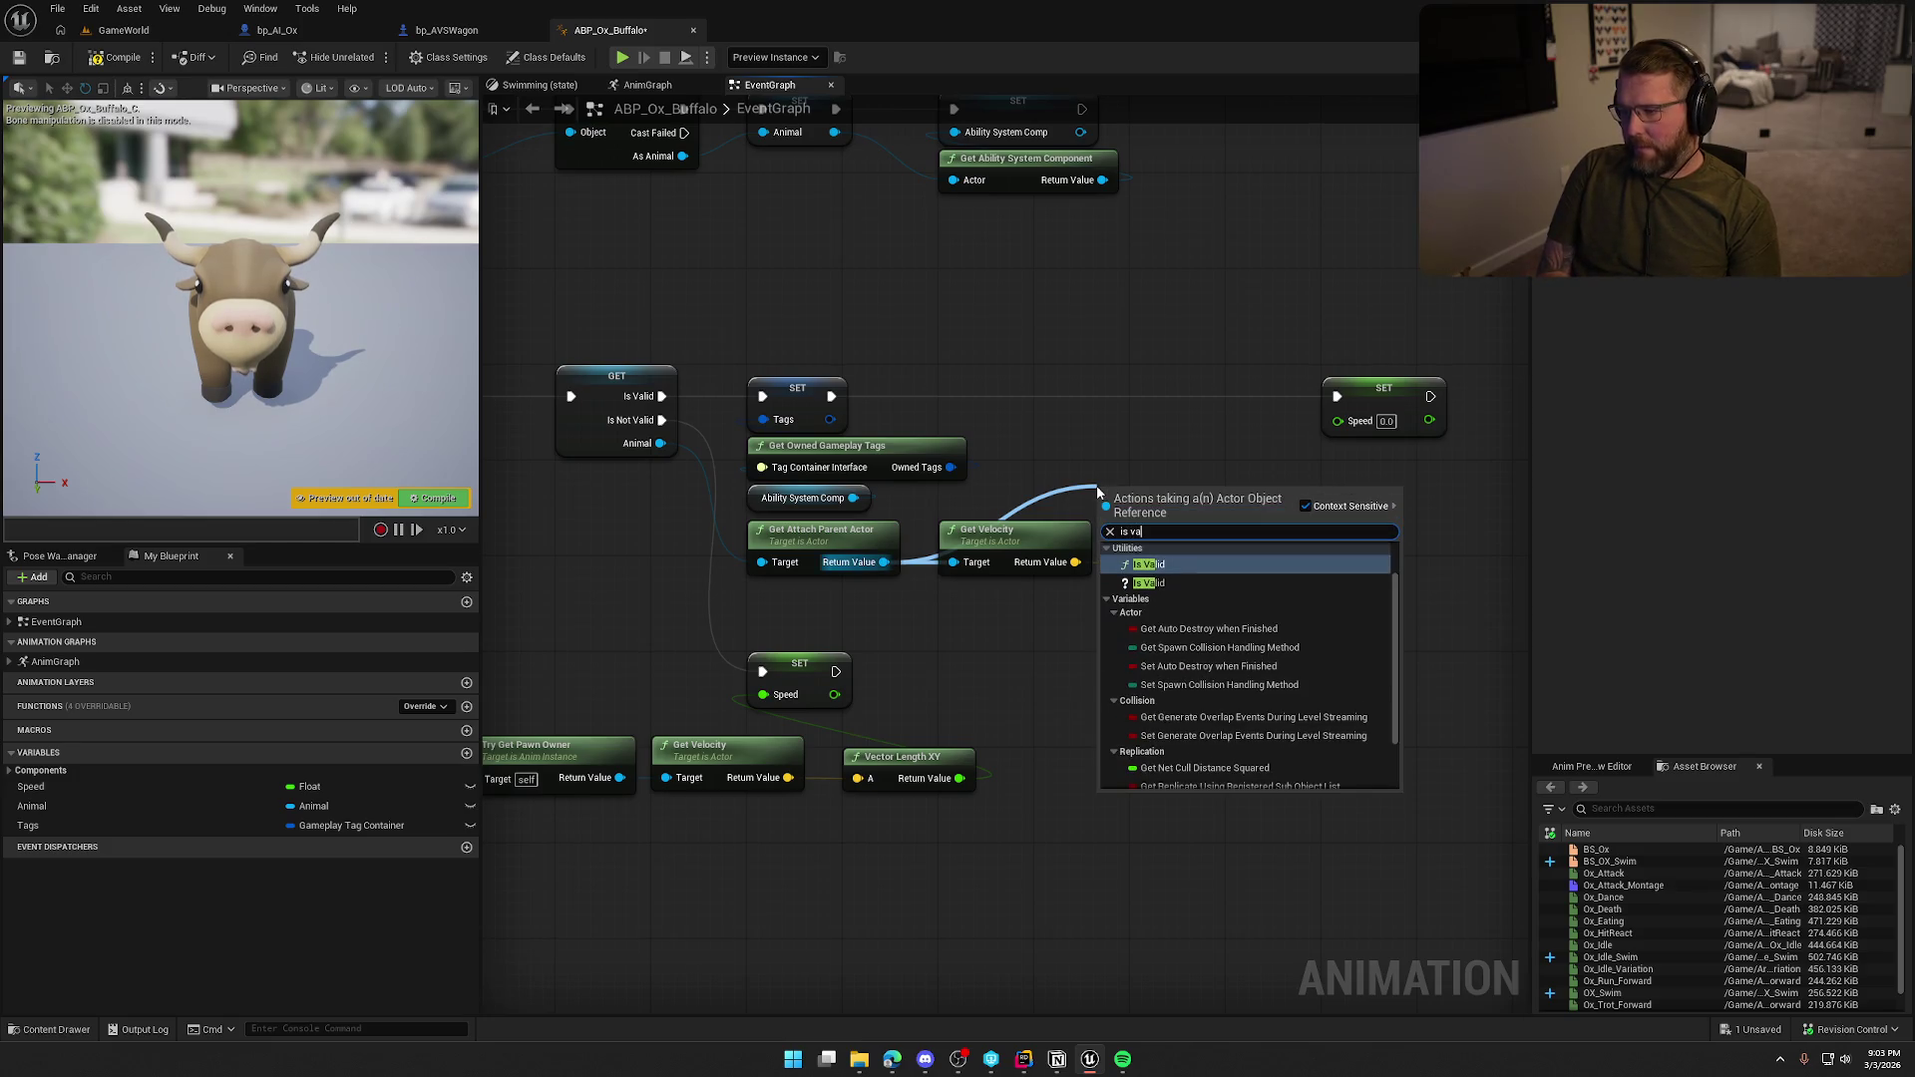
key("Return")
mouse_move(1145, 491)
left_mouse_down()
mouse_move(1001, 488)
mouse_move(1037, 489)
left_mouse_up()
left_click(1103, 435)
Rearrange the old speed nodes under SET and move the new SET Speed node up.
mouse_move(1115, 611)
left_mouse_down()
mouse_move(1154, 649)
mouse_move(1119, 662)
left_mouse_up()
mouse_move(1080, 818)
left_mouse_down()
mouse_move(1119, 838)
mouse_move(847, 774)
mouse_move(651, 592)
mouse_move(644, 687)
left_mouse_up()
left_click(917, 766)
left_click(1075, 660)
left_click_drag(1077, 664, 1077, 604)
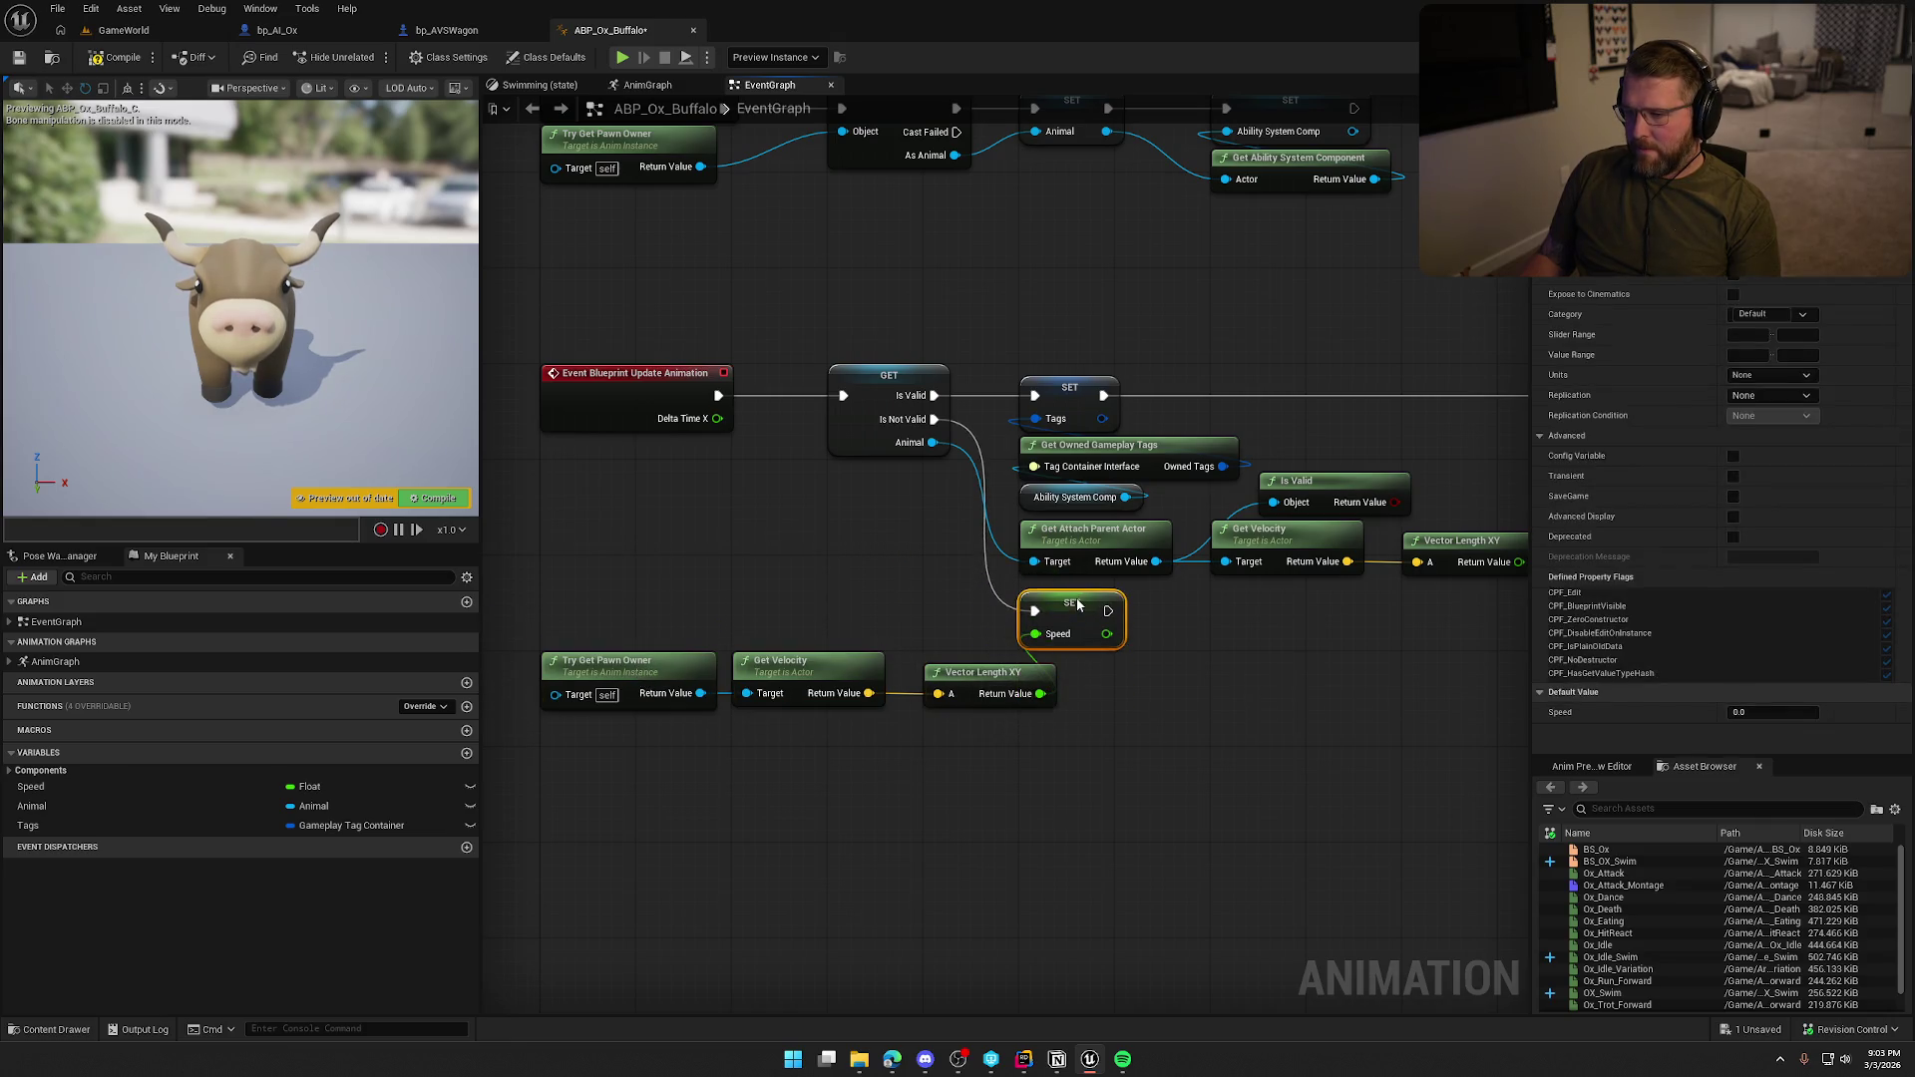
left_click(1181, 662)
left_click_drag(1181, 663, 914, 690)
Feed Speed from a Select node indexed by Is Valid, using the attach parent's speed when valid.
left_click_drag(1194, 469, 1147, 540)
type("selec")
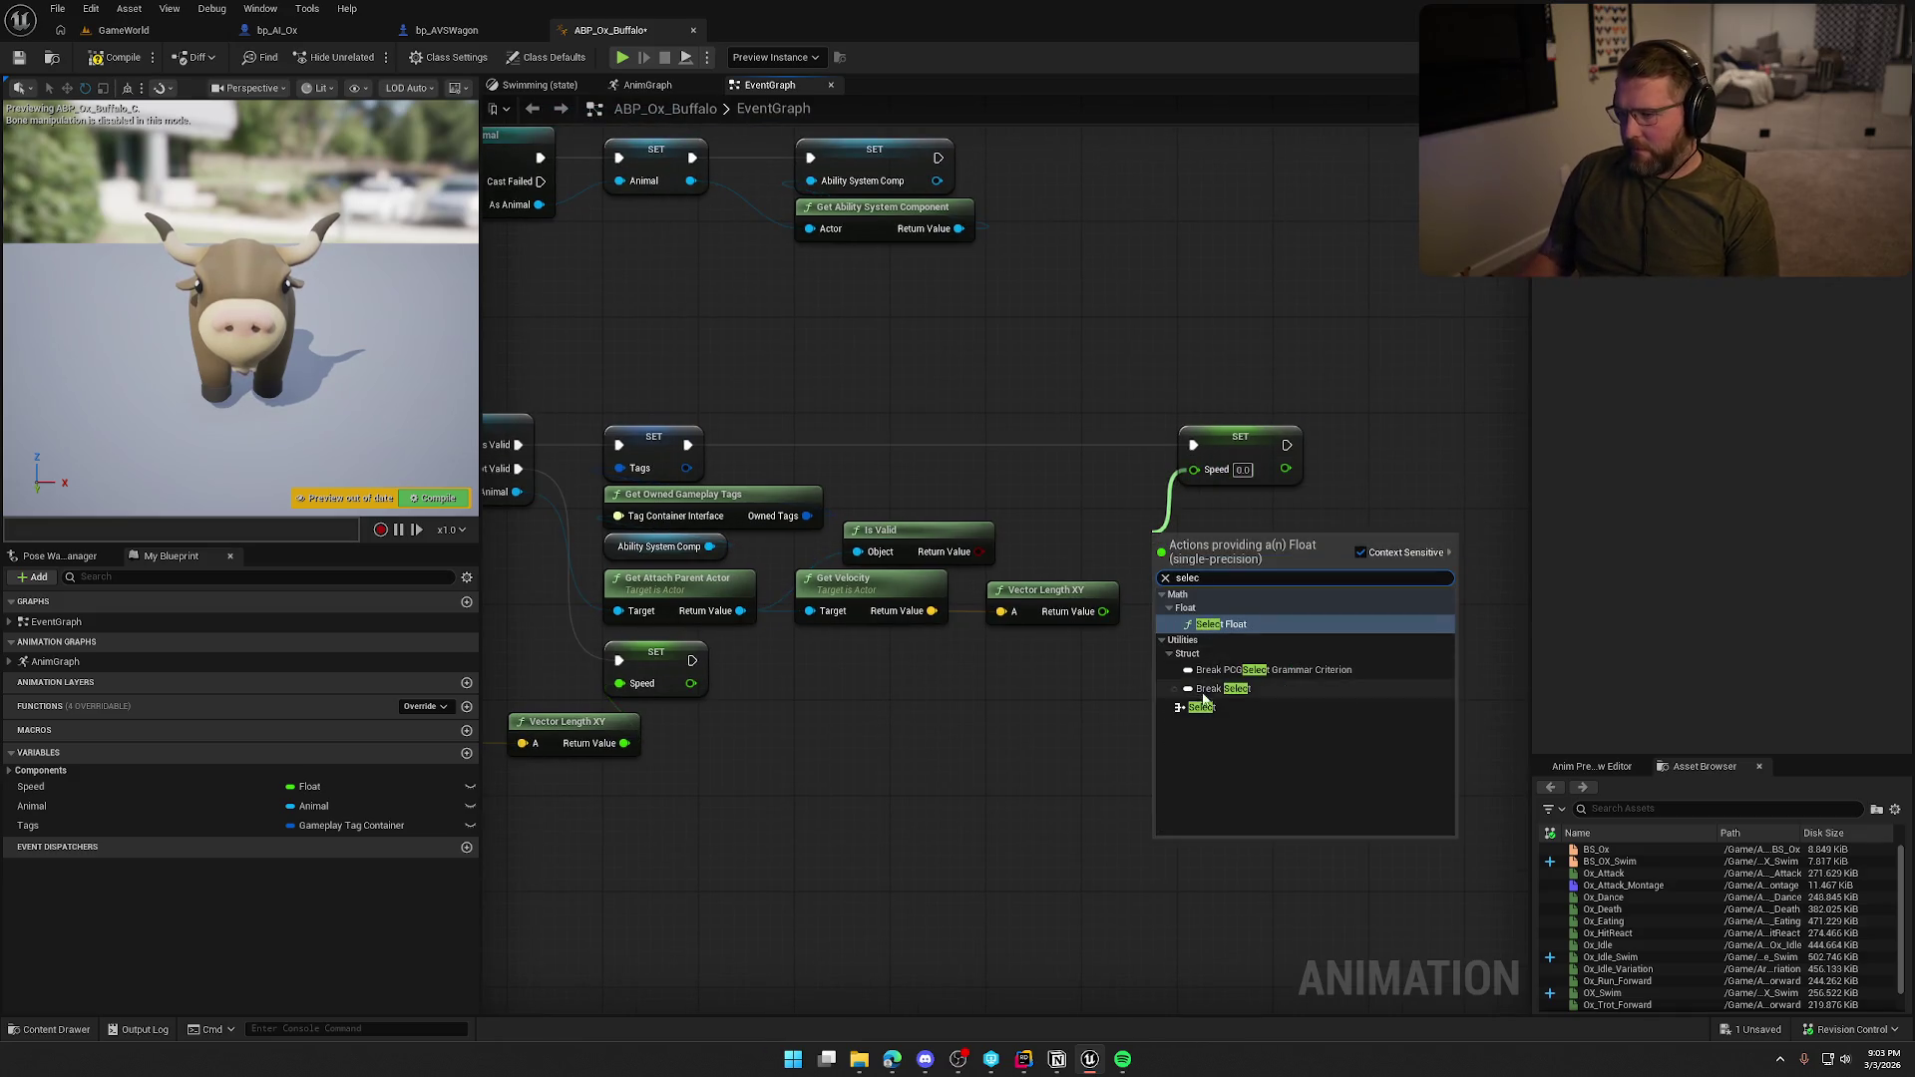
left_click(1201, 708)
mouse_move(981, 551)
left_mouse_down()
mouse_move(1145, 616)
mouse_move(1147, 592)
left_mouse_up()
mouse_move(1036, 662)
left_mouse_down()
mouse_move(1075, 676)
mouse_move(983, 628)
left_mouse_up()
Paste another Get Velocity and Vector Length pair measuring the ox's own velocity from Animal.
key("ctrl+c")
key("ctrl+v")
mouse_move(907, 505)
left_mouse_down()
mouse_move(703, 475)
mouse_move(555, 504)
left_mouse_up()
left_click(1107, 414)
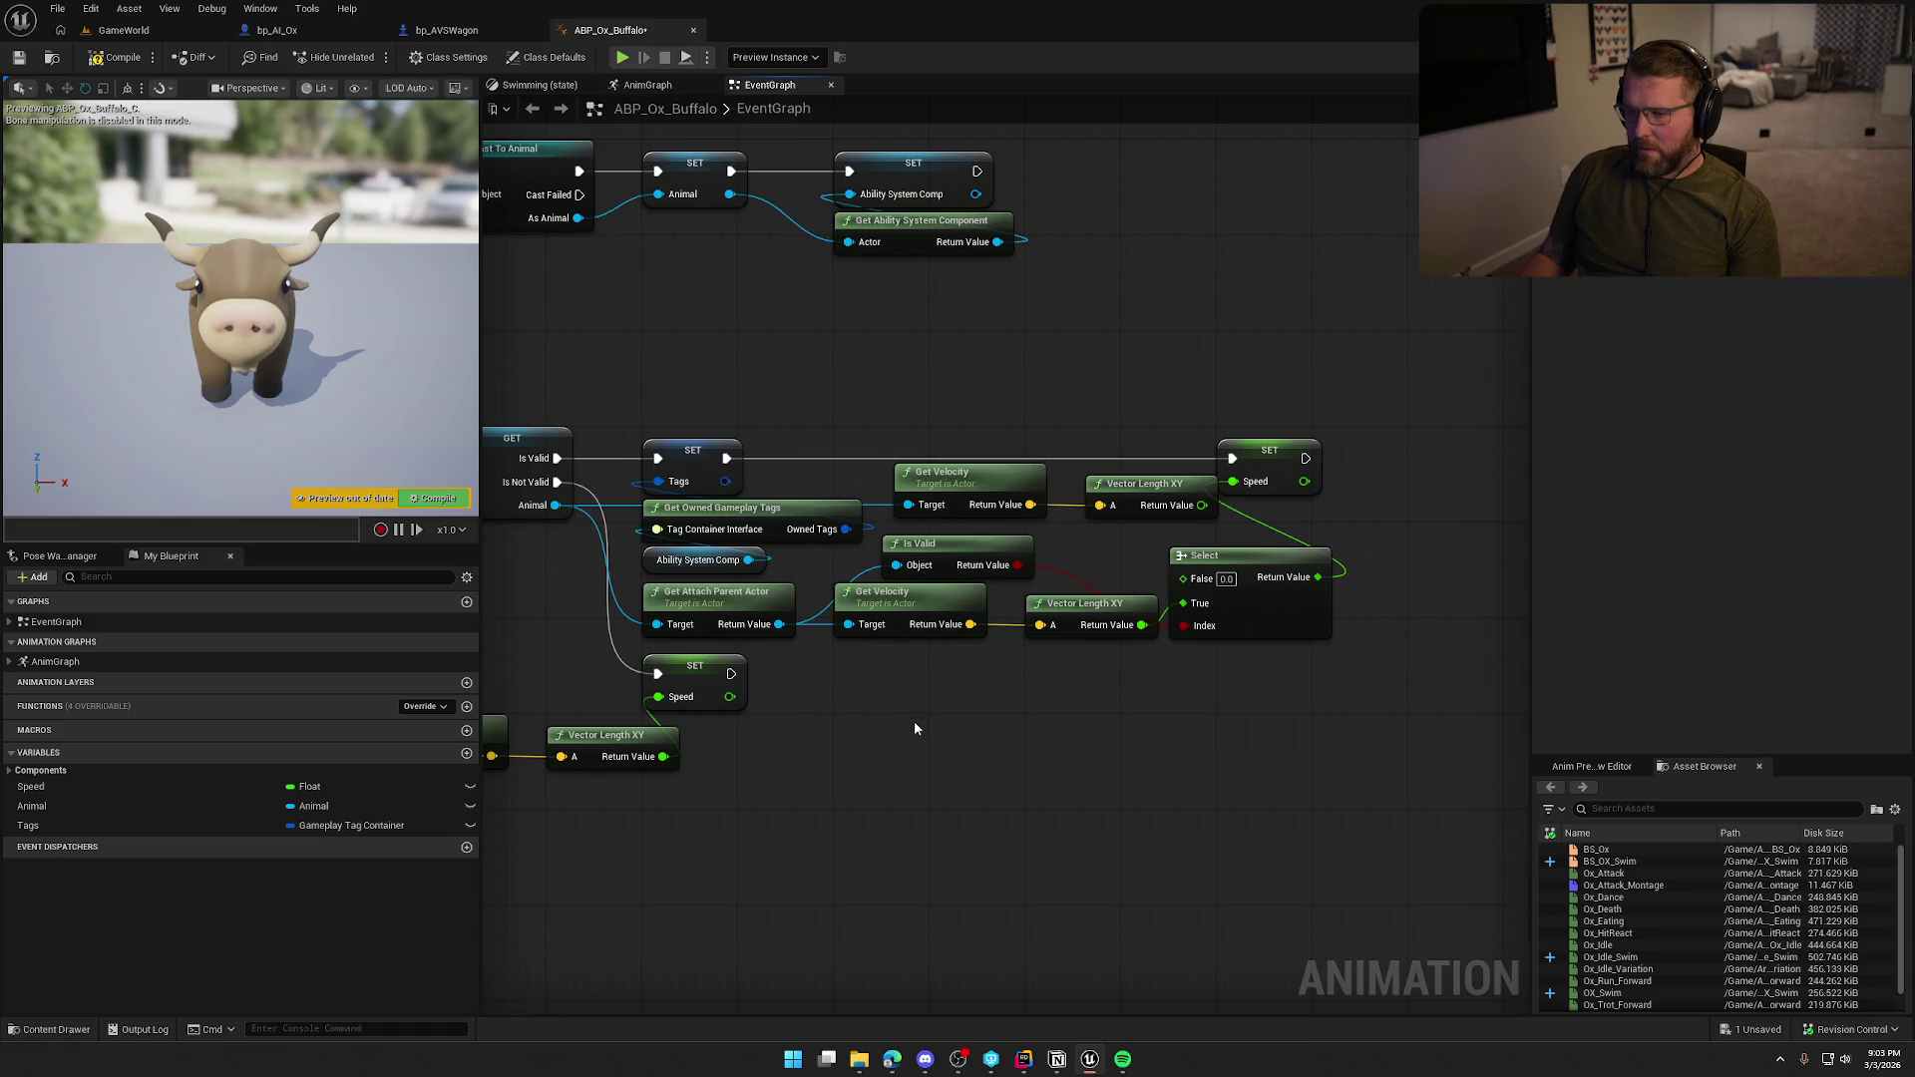
Rearrange the Select node, both velocity node rows and the Is Valid node into a tidy layout.
scroll(914, 728, "down", 1)
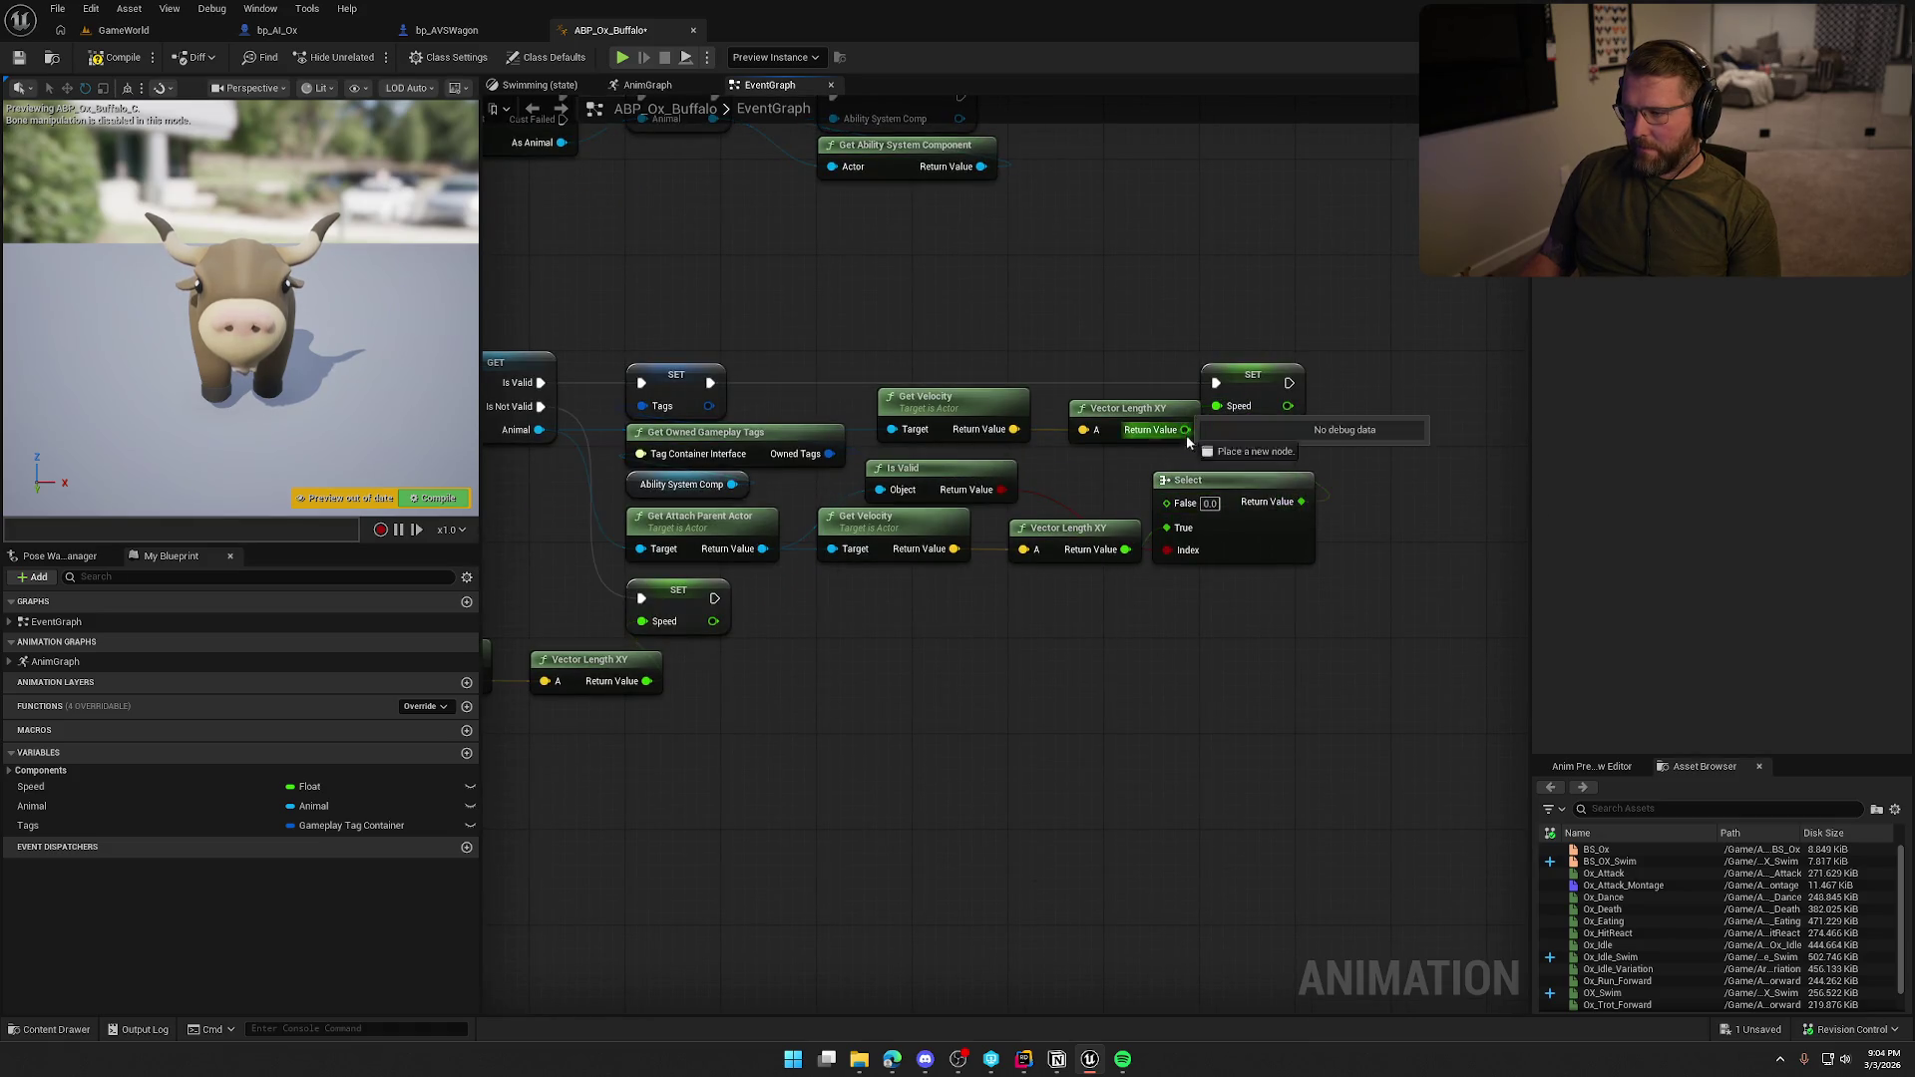
left_click_drag(1261, 445, 1212, 451)
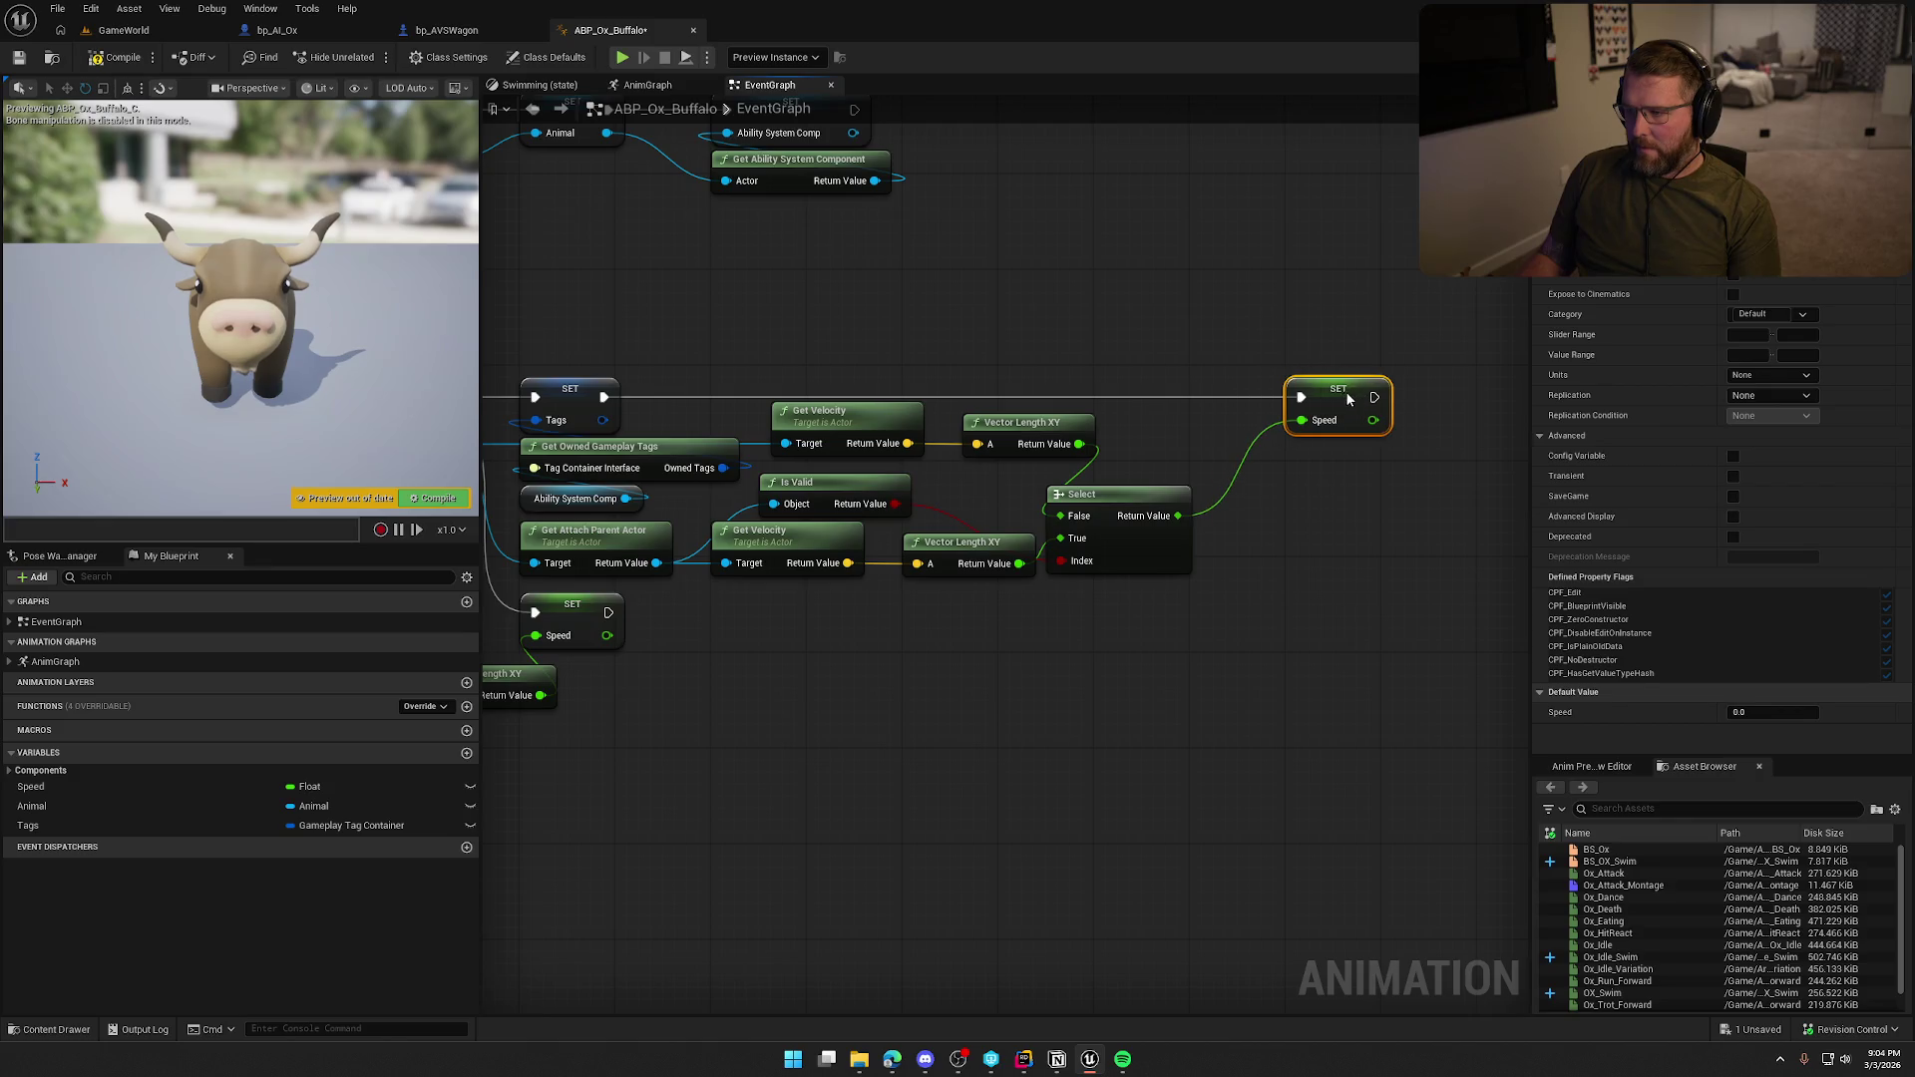
left_click(1291, 589)
left_click_drag(1127, 516, 1269, 492)
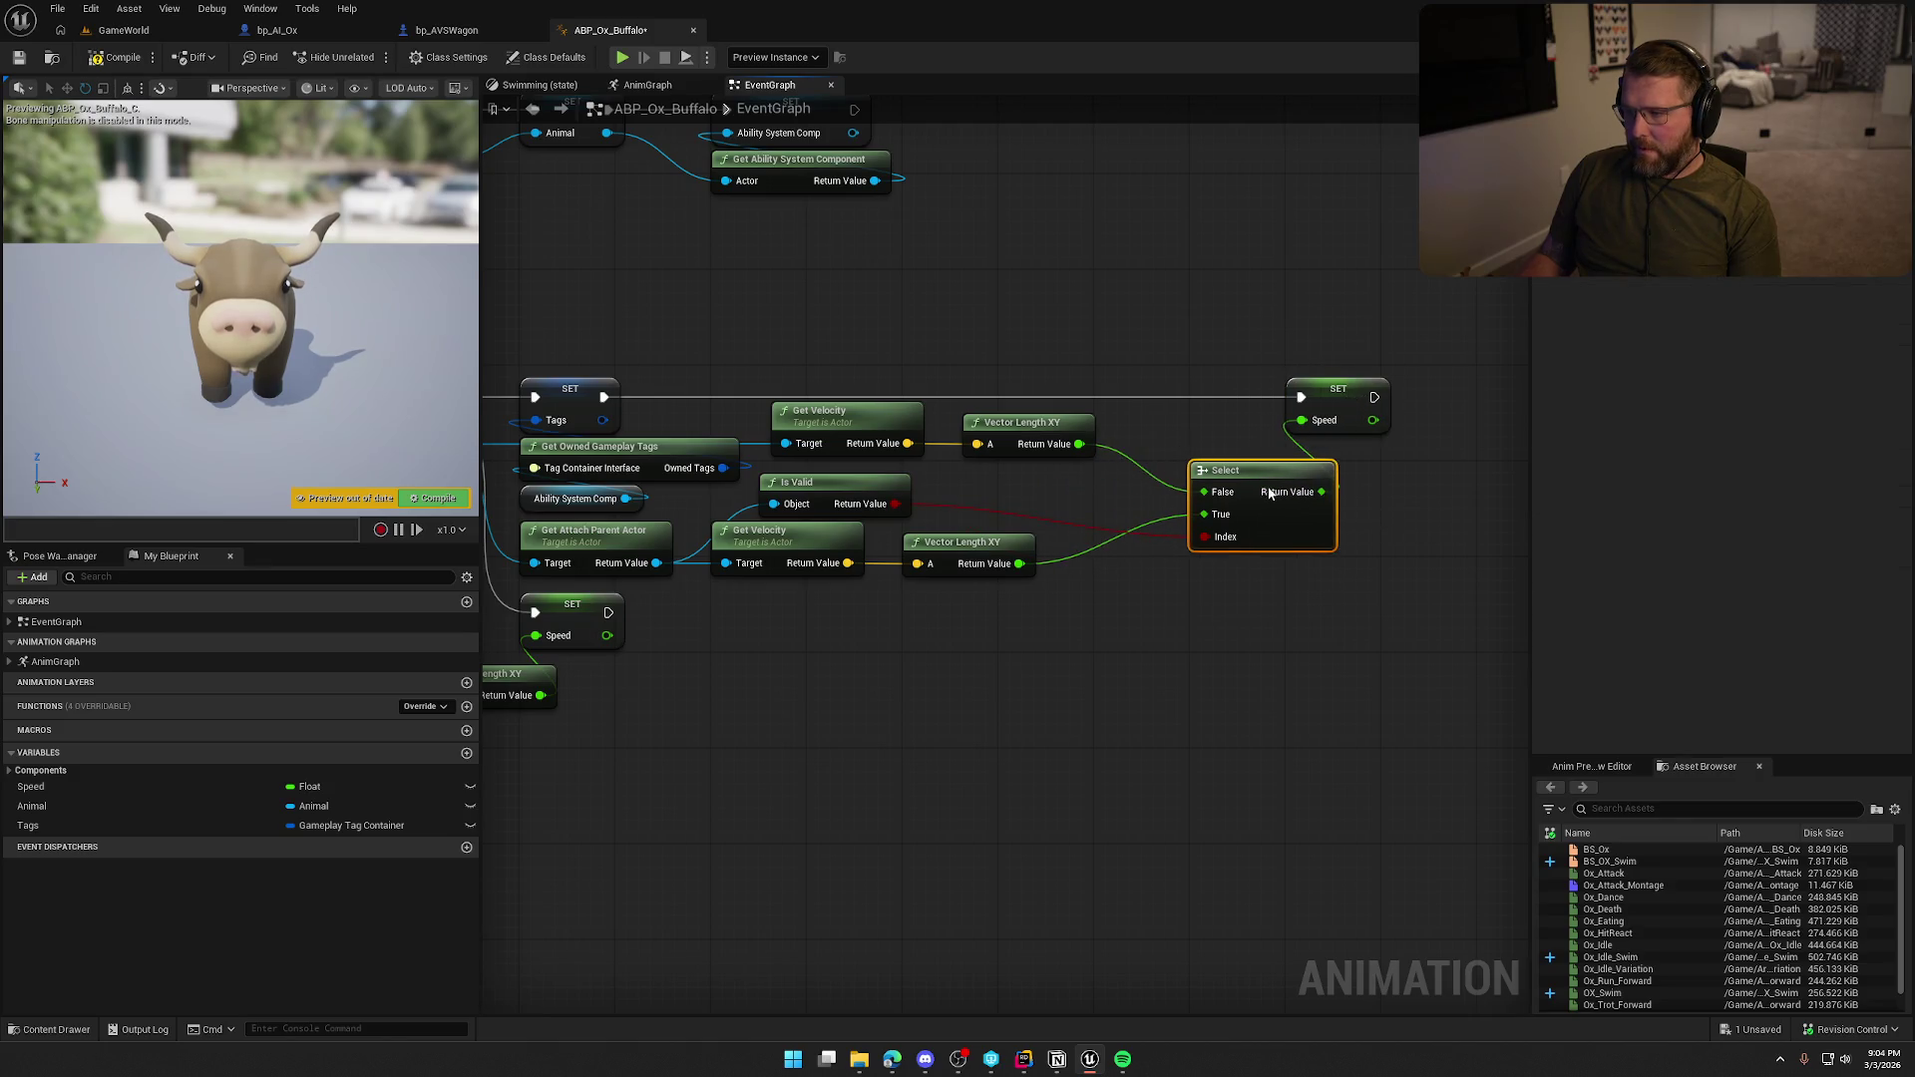
mouse_move(958, 634)
left_mouse_down()
mouse_move(843, 559)
mouse_move(863, 578)
left_mouse_up()
left_click_drag(996, 475, 882, 415)
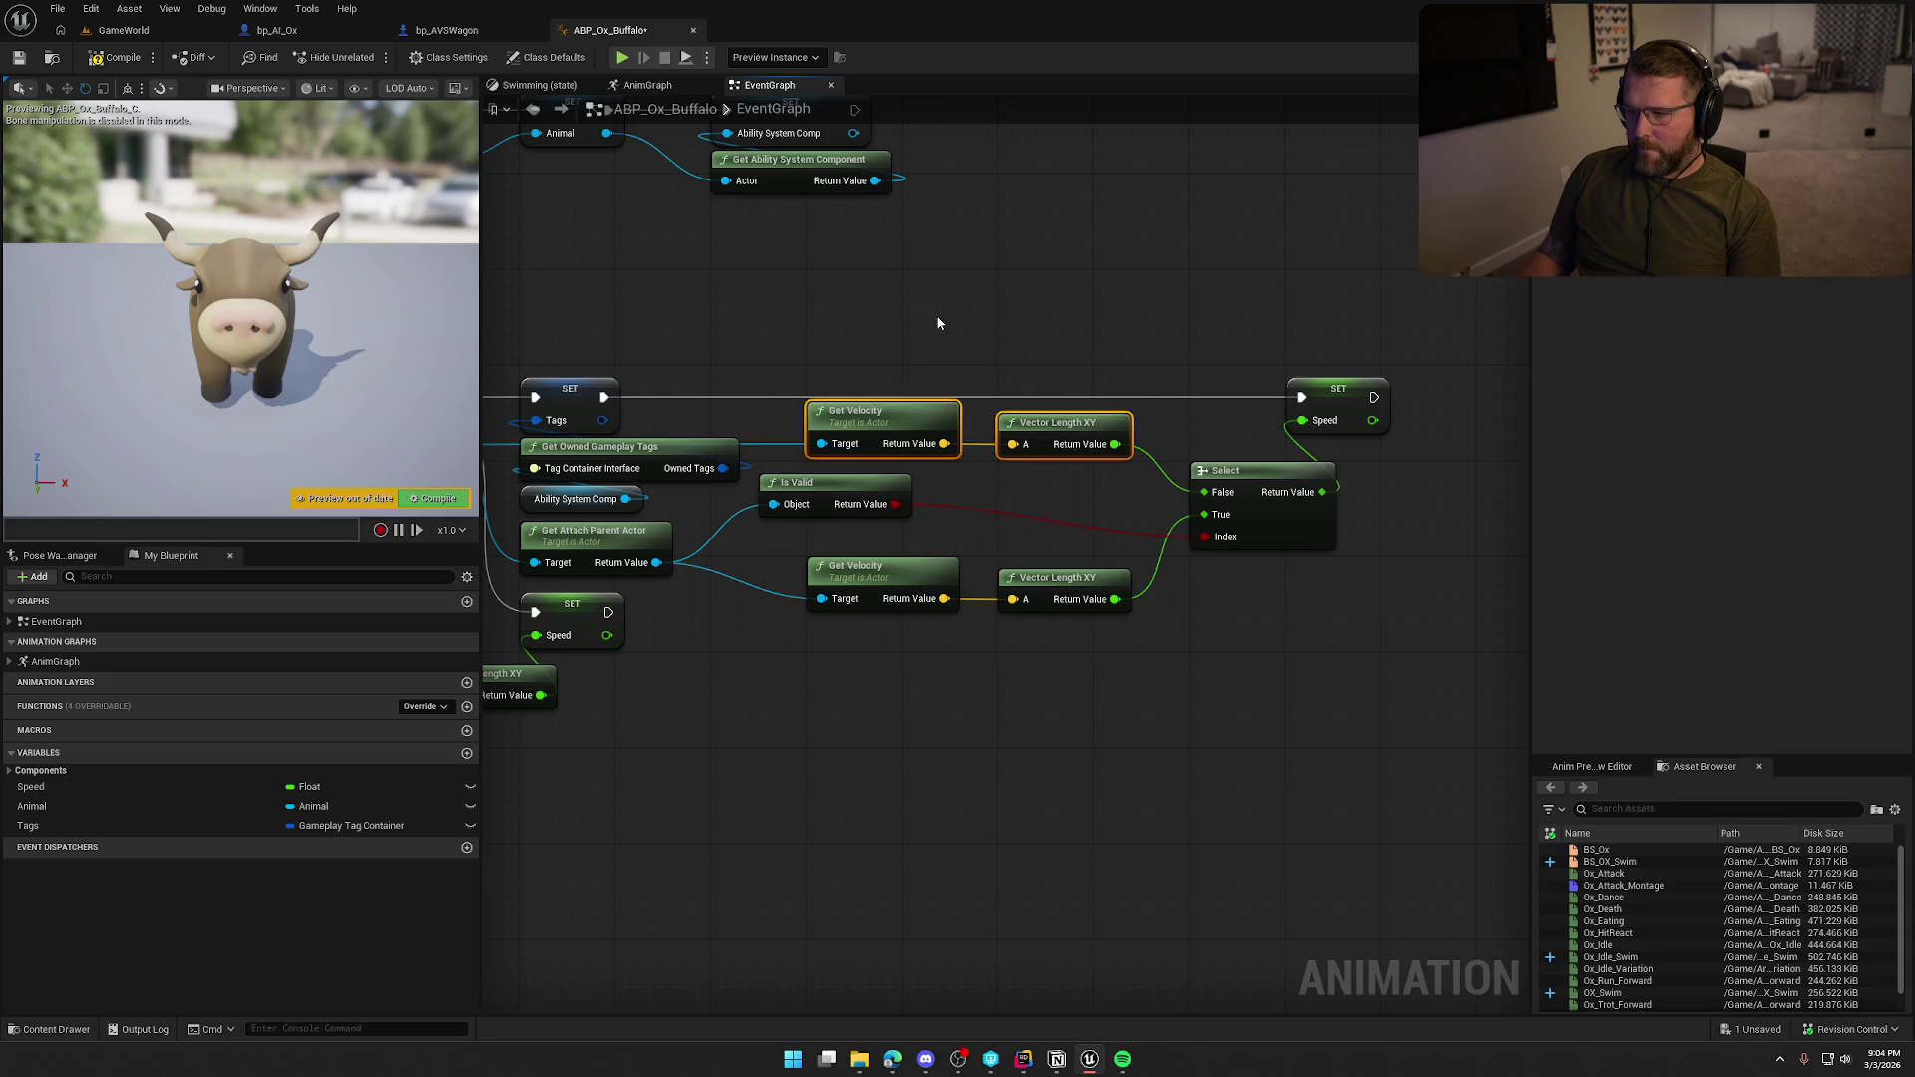
left_click_drag(848, 488, 906, 502)
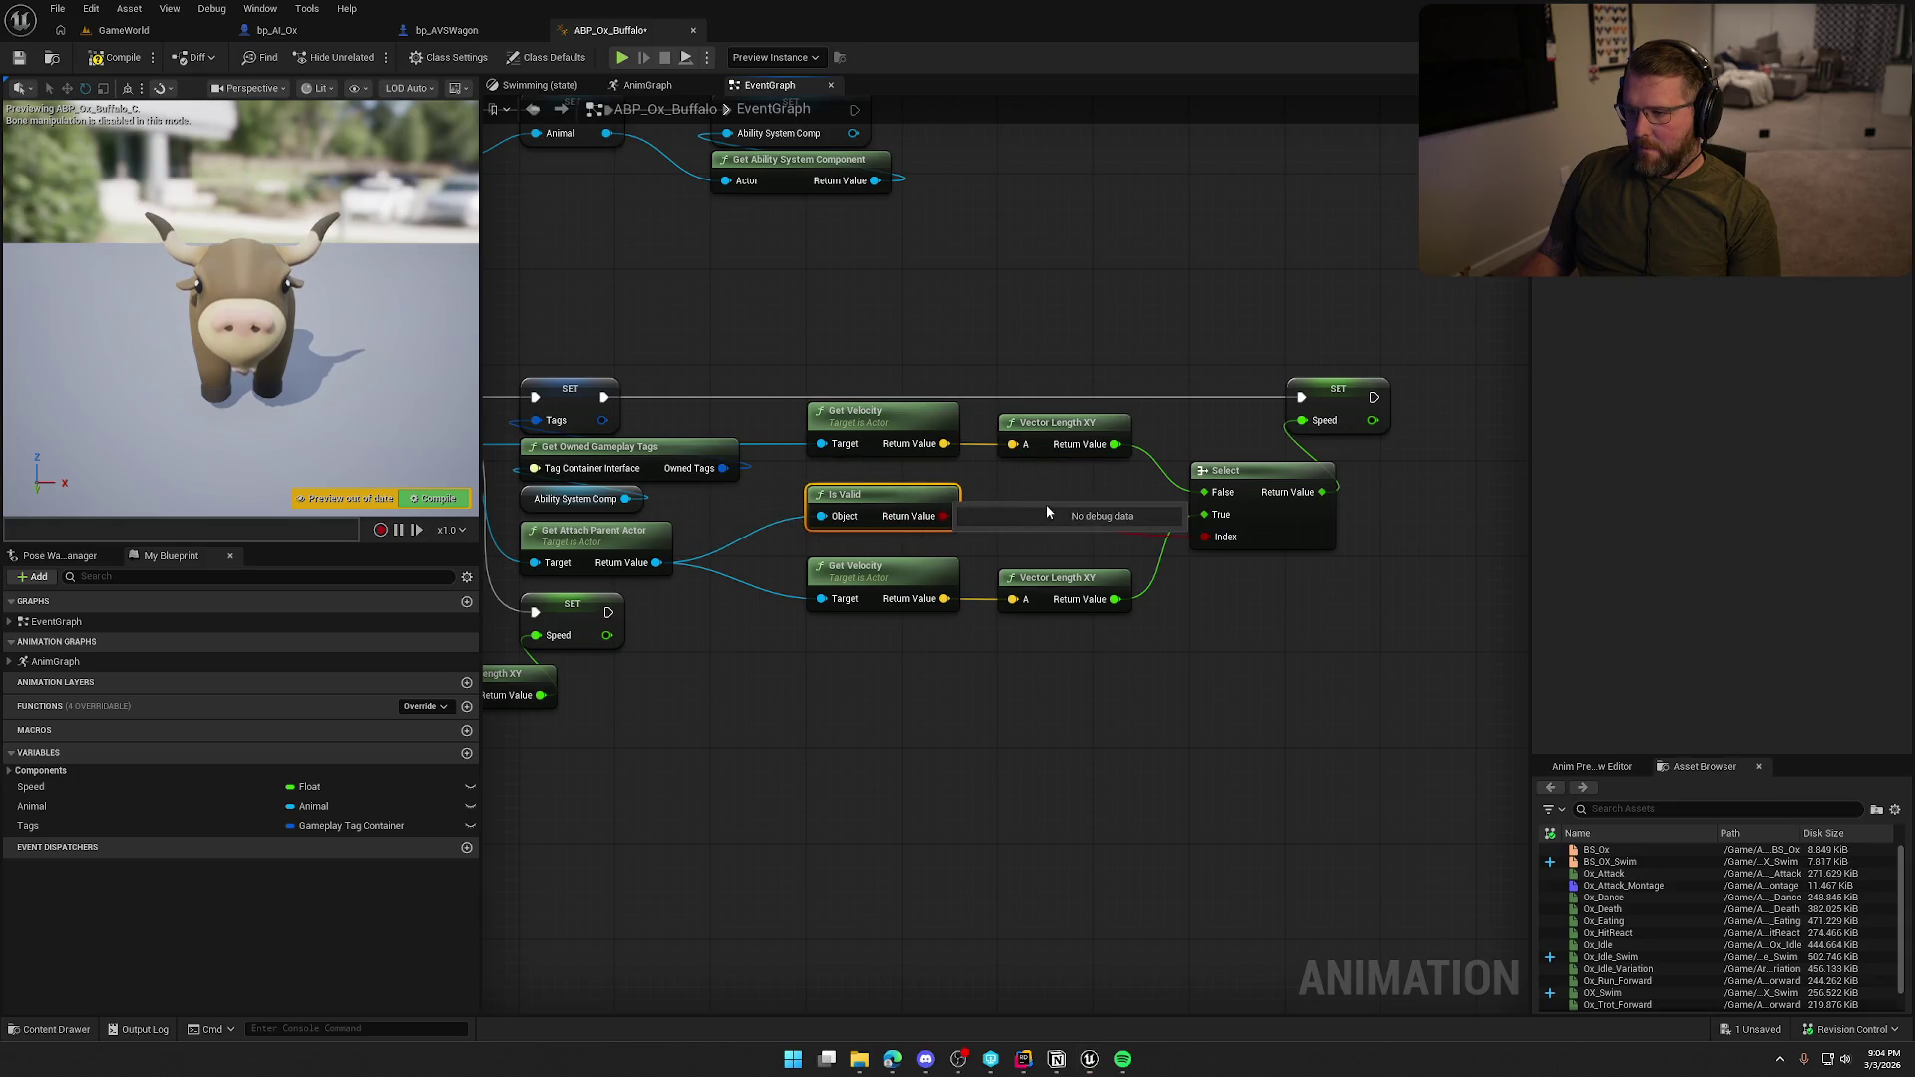
Park the old pawn velocity nodes under SET Speed and compile ABP_Ox_Buffalo.
left_click_drag(879, 765, 1191, 787)
mouse_move(1037, 741)
left_mouse_down()
mouse_move(1108, 728)
mouse_move(1303, 611)
left_mouse_up()
mouse_move(687, 561)
left_mouse_down()
mouse_move(1043, 678)
mouse_move(1047, 619)
mouse_move(1141, 573)
left_mouse_up()
left_click(858, 558, "ctrl")
left_click(1304, 598)
mouse_move(1304, 598)
left_mouse_down()
mouse_move(912, 668)
mouse_move(1157, 631)
left_mouse_up()
scroll(911, 669, "down", 2)
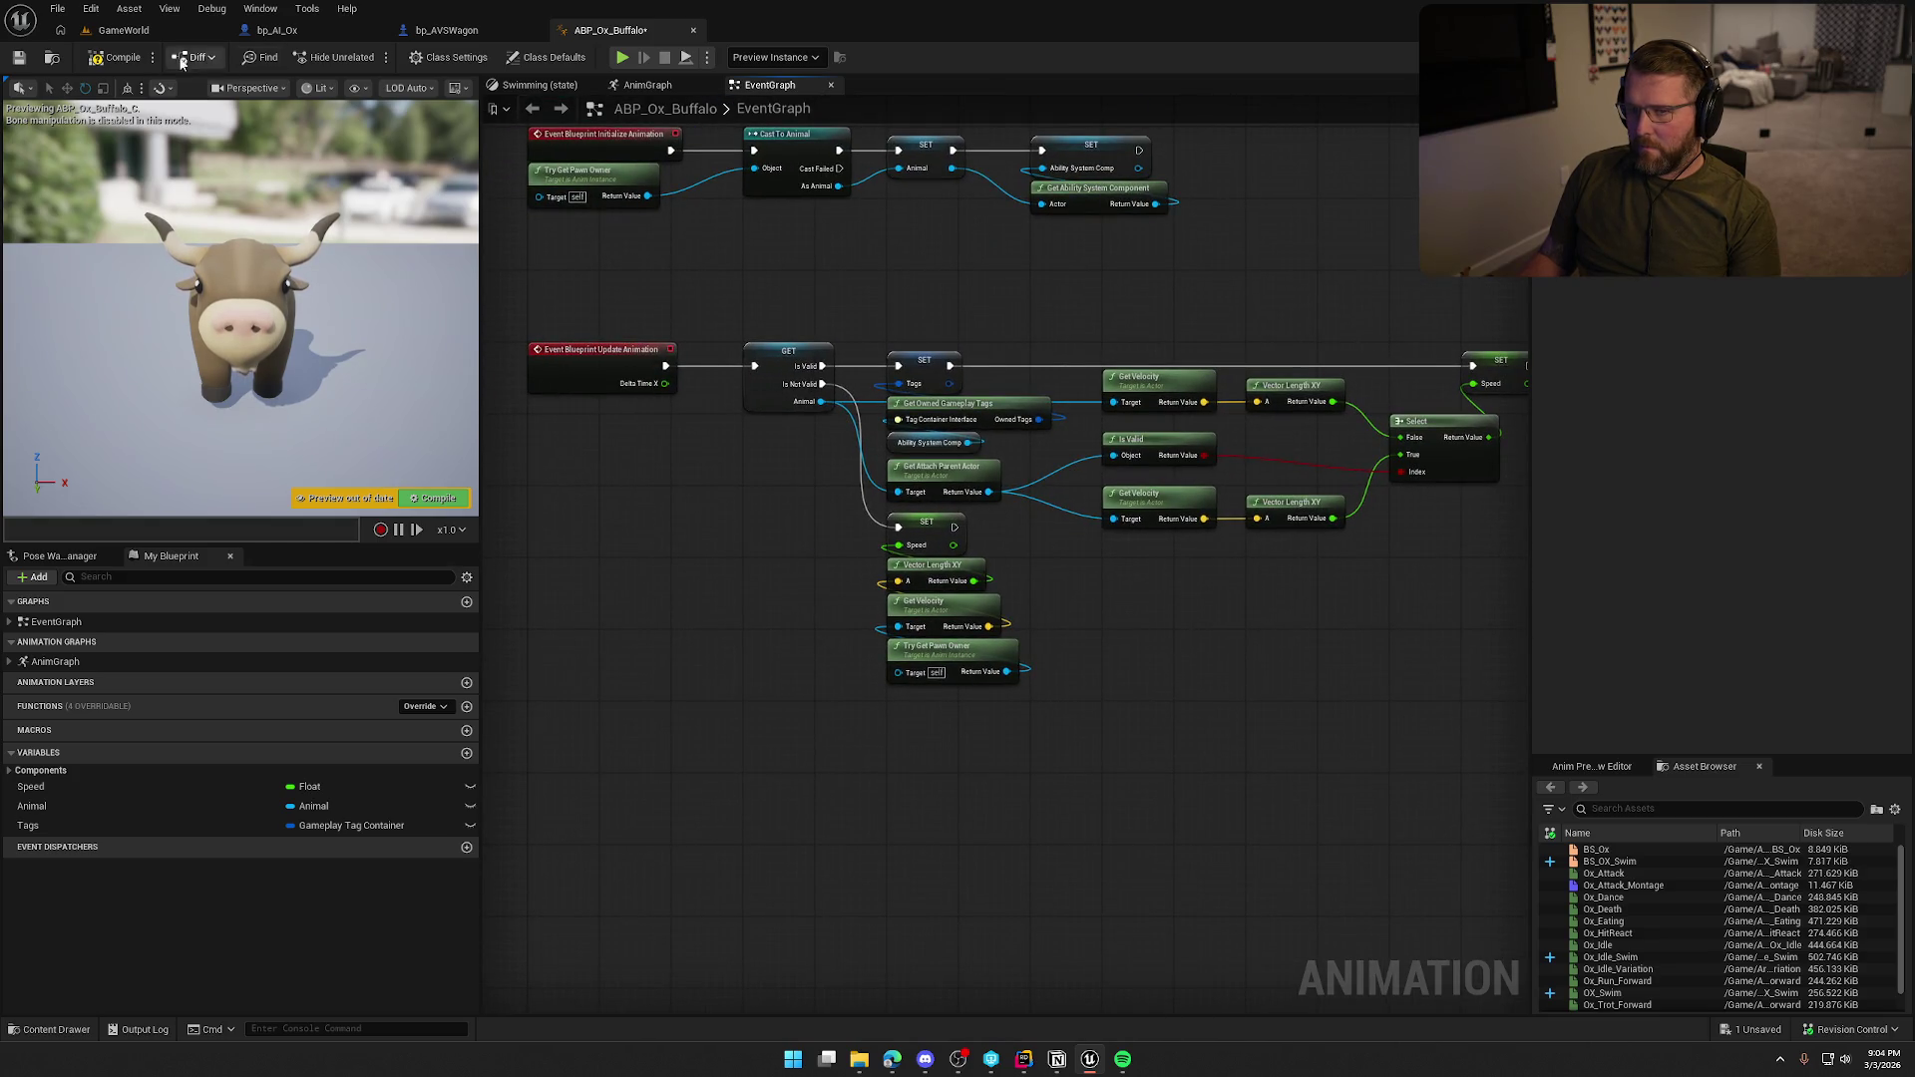
left_click(118, 56)
left_click(122, 30)
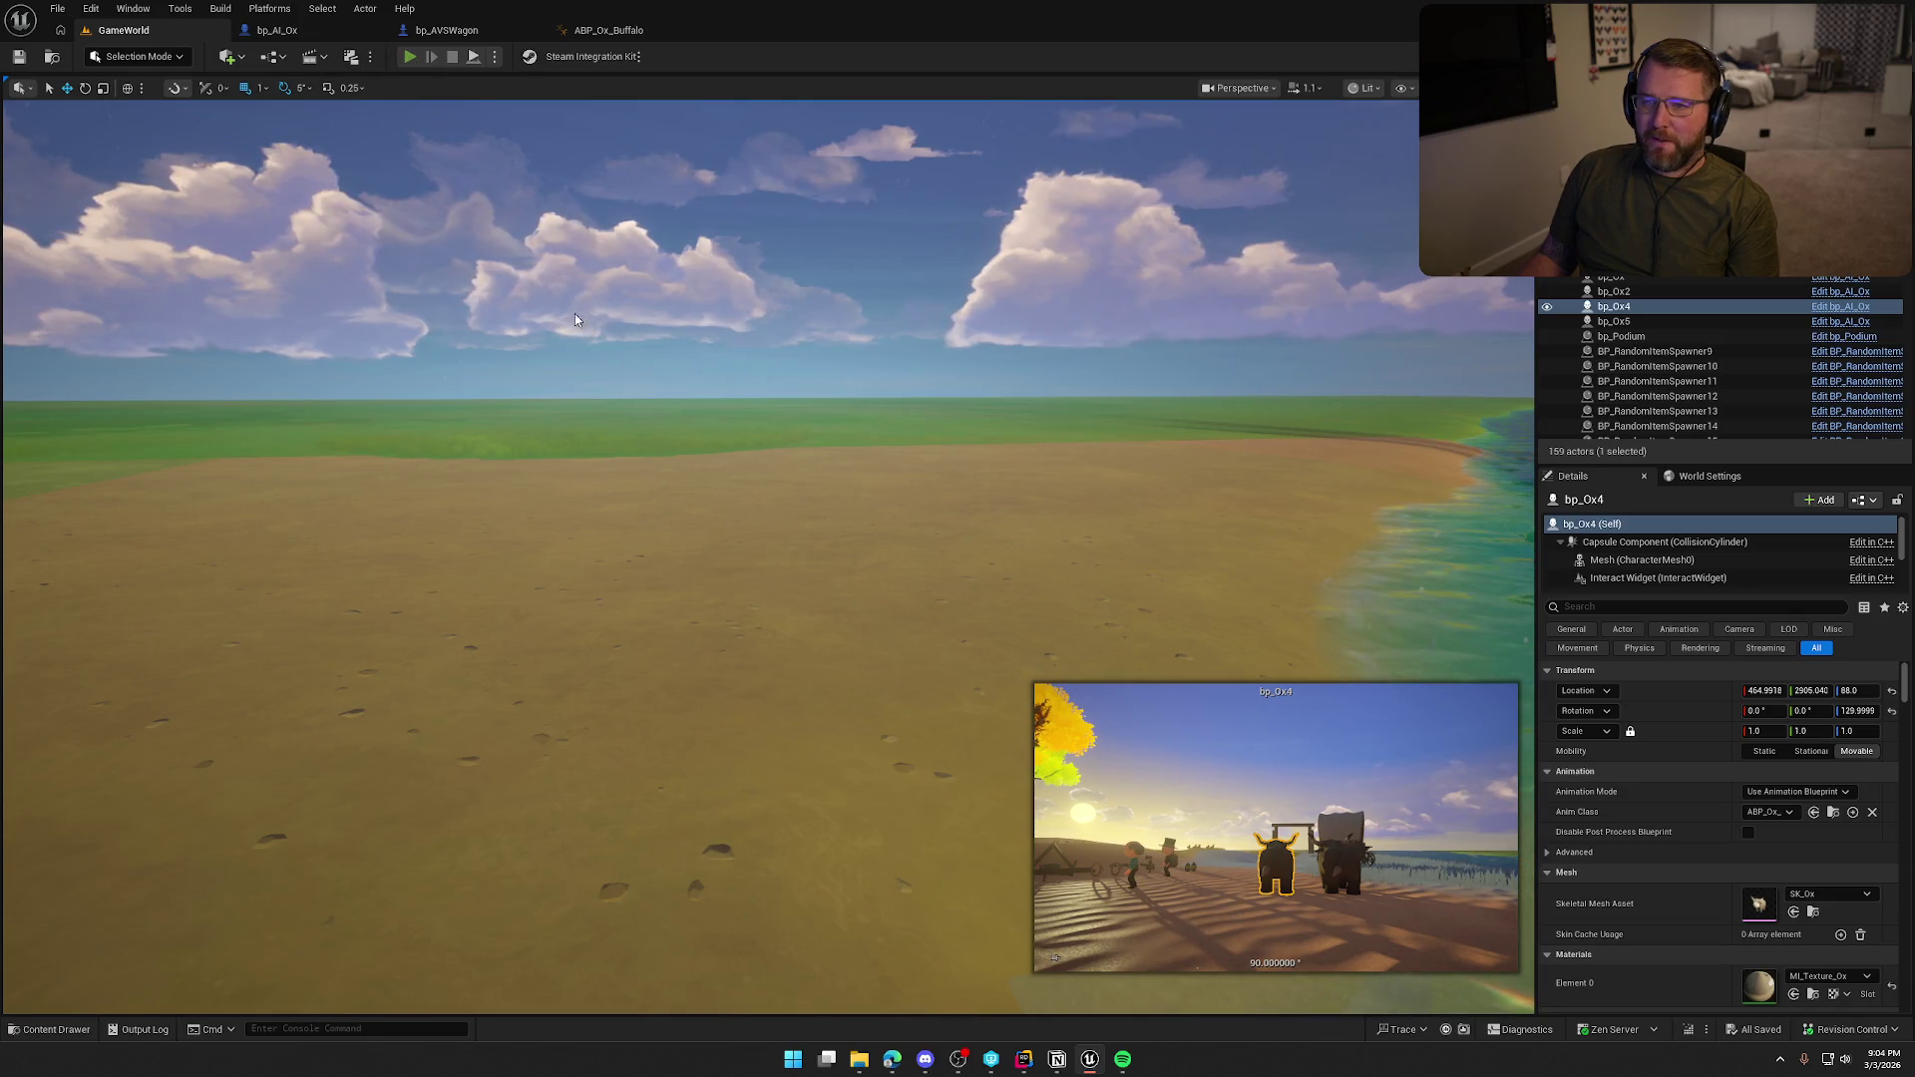
Play the GameWorld level, walk to the covered wagon and ride it to check the ox pulls it.
key("alt+p")
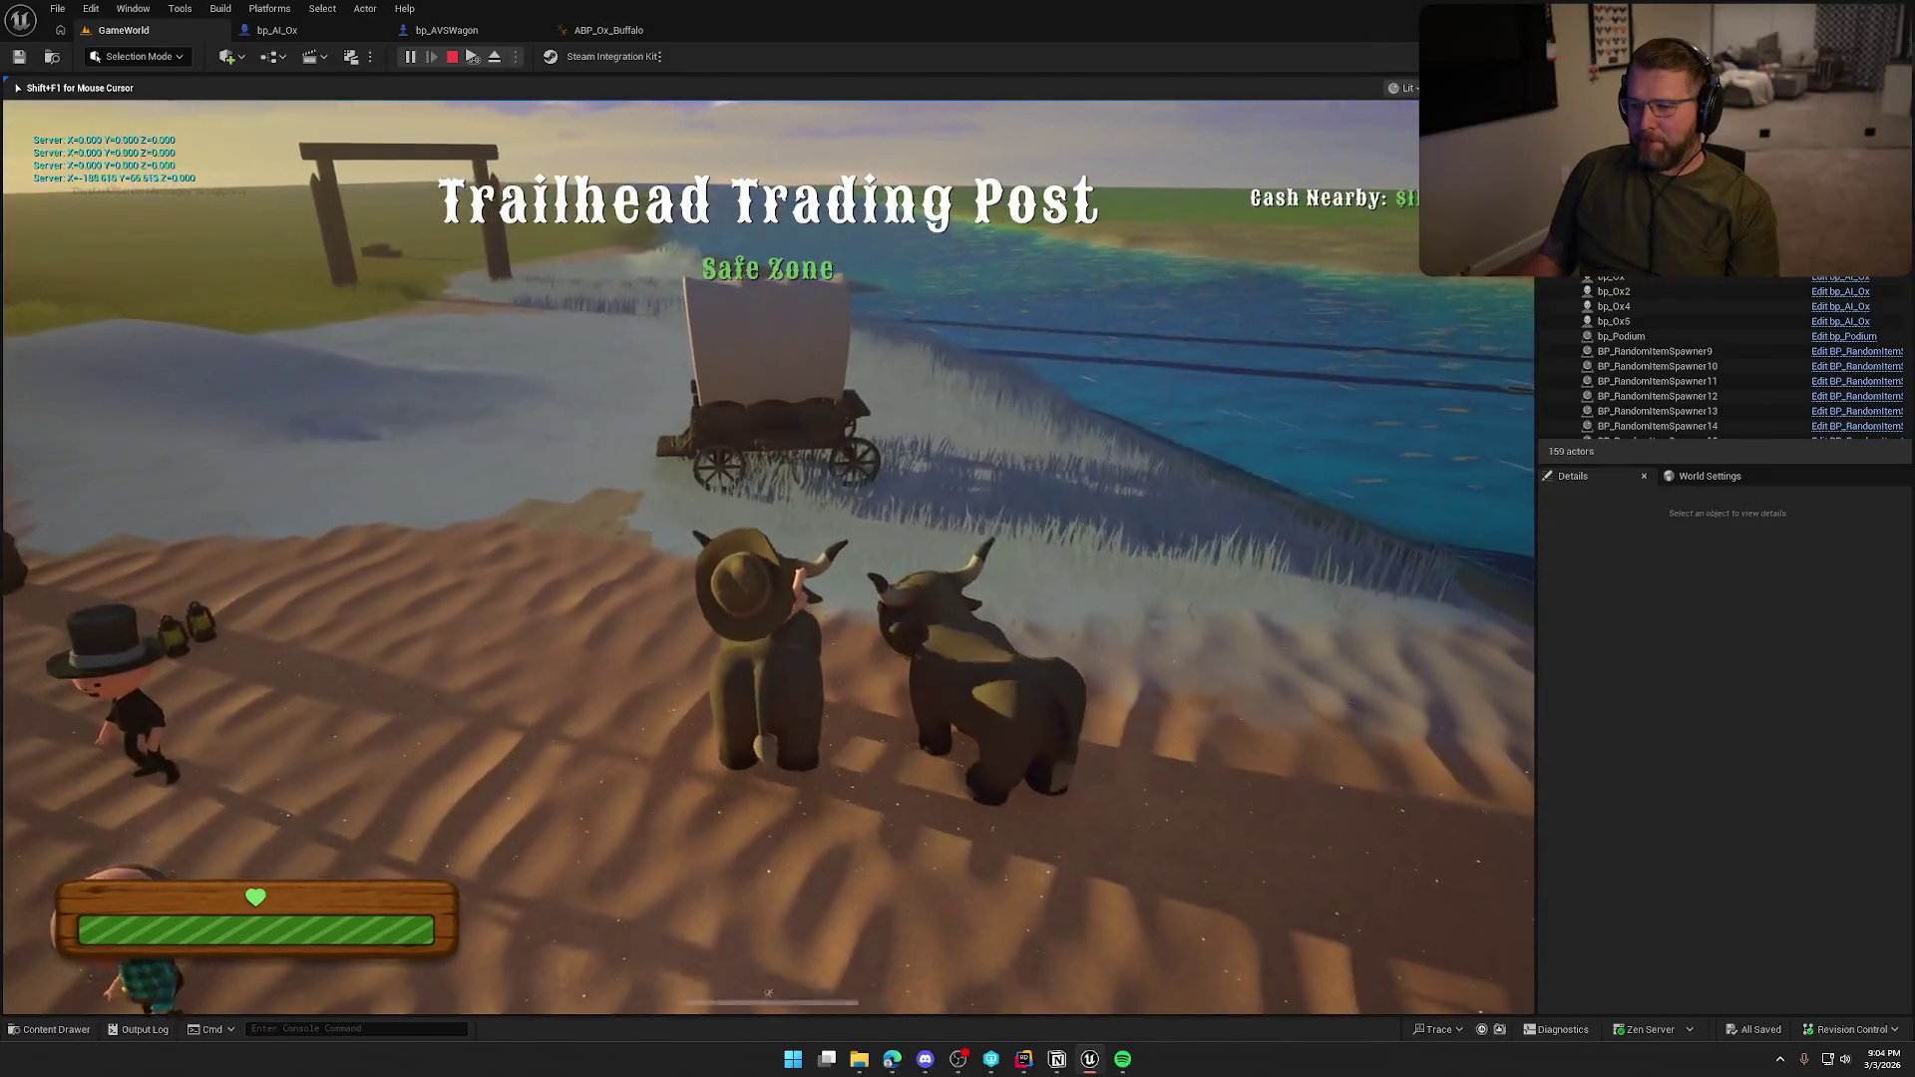
key("w")
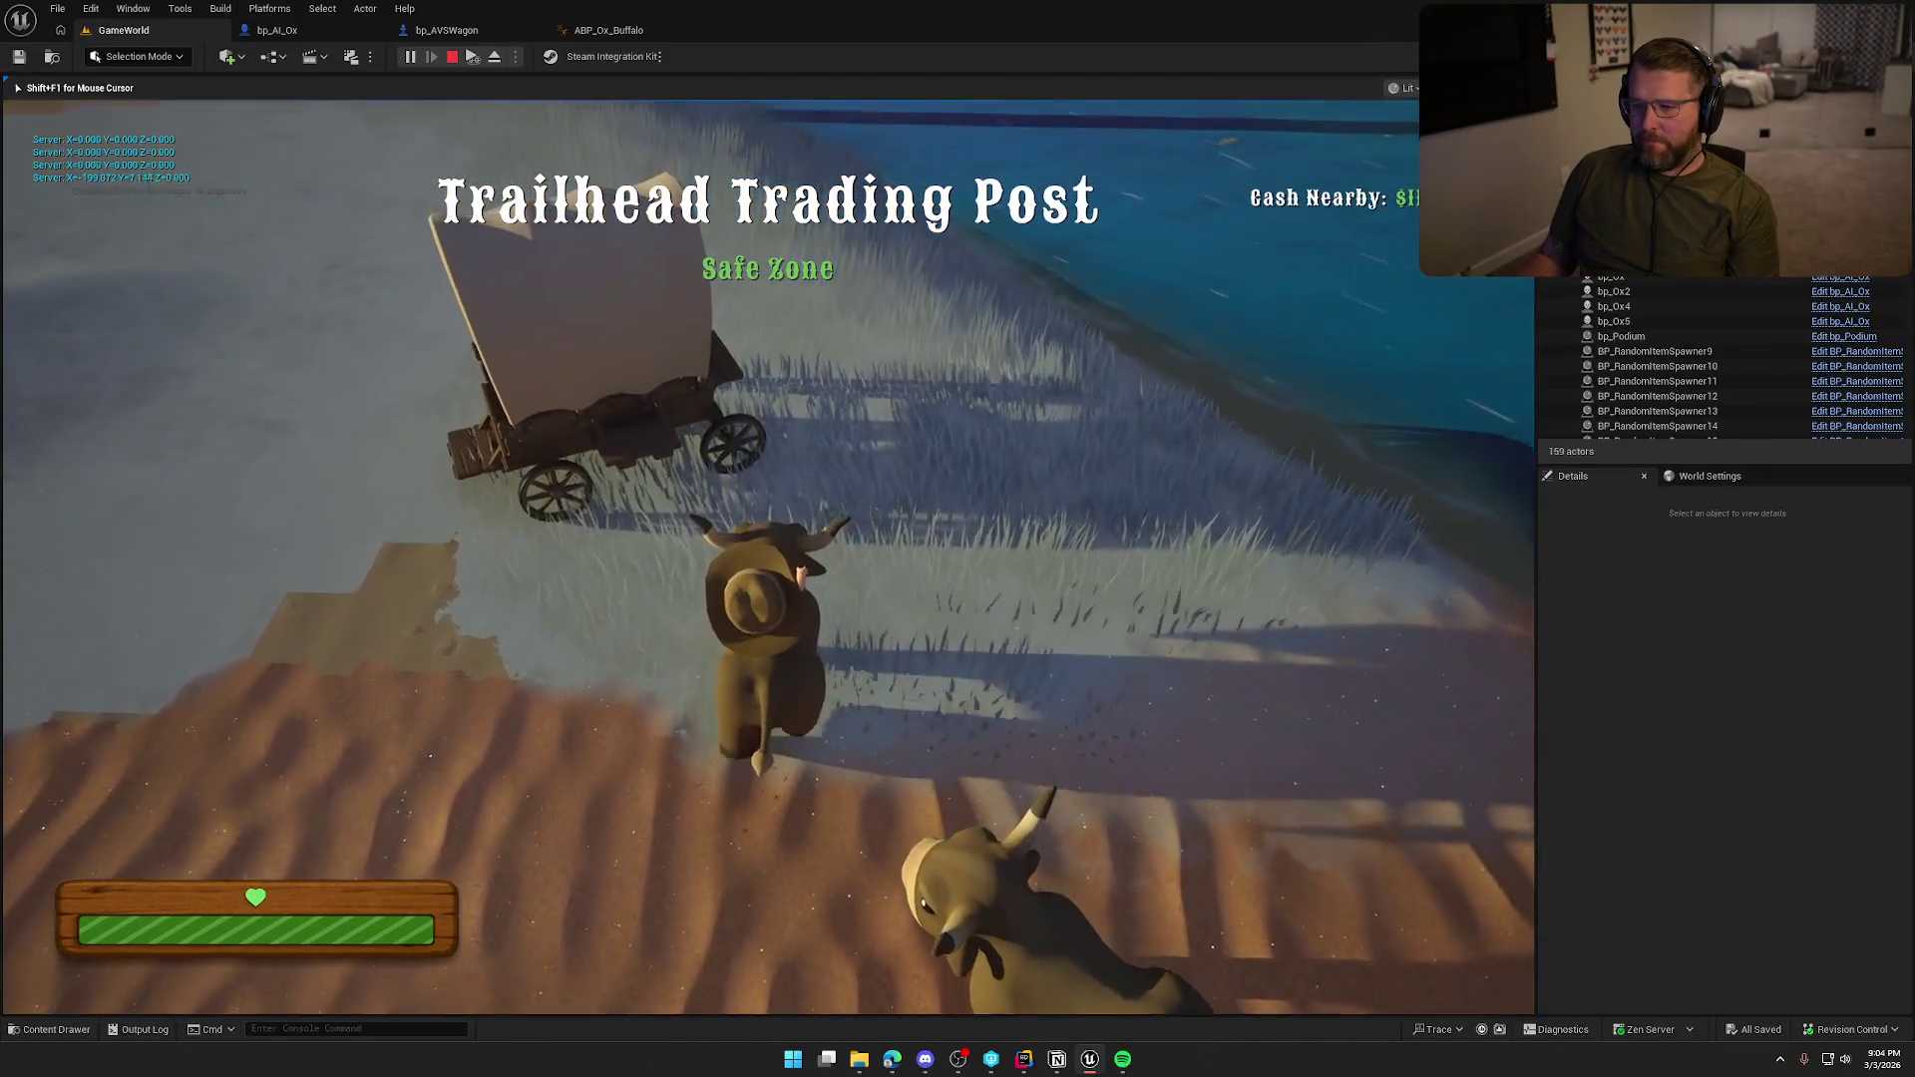
key("e")
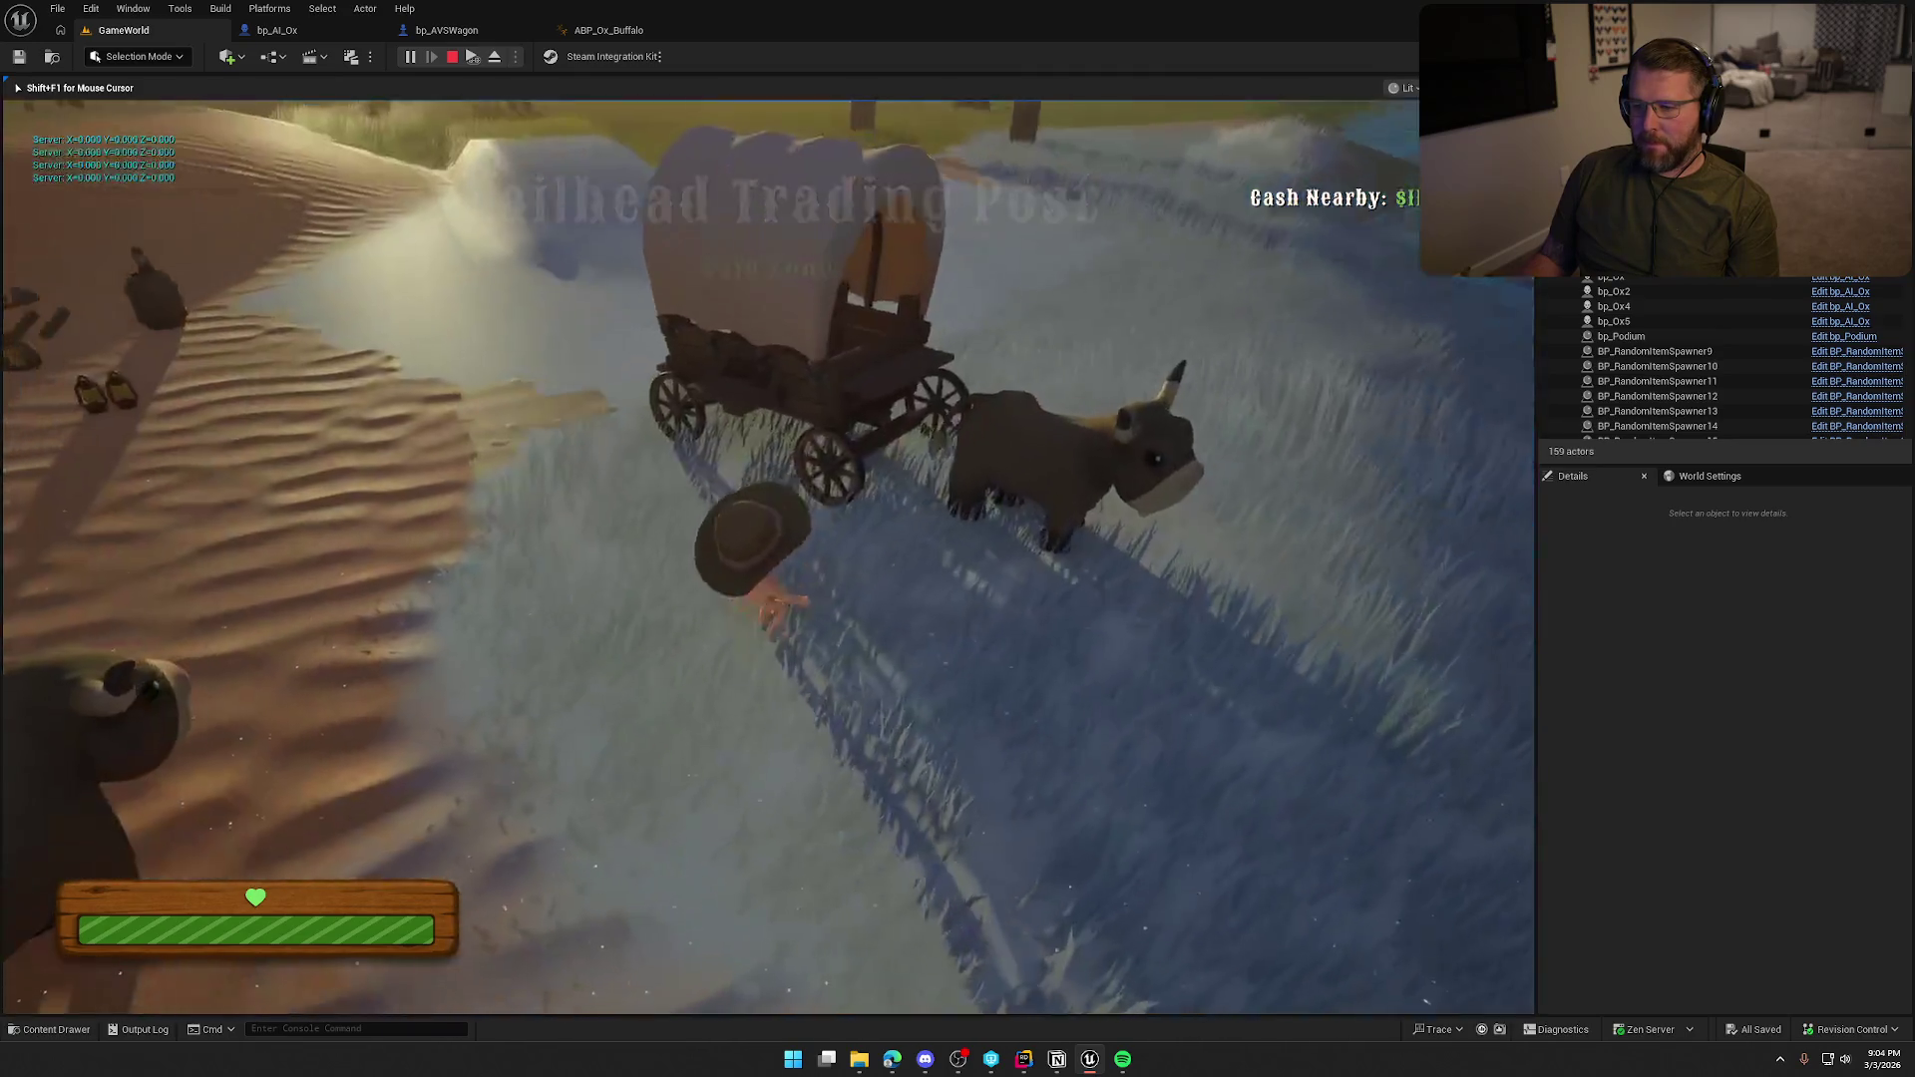
key("e")
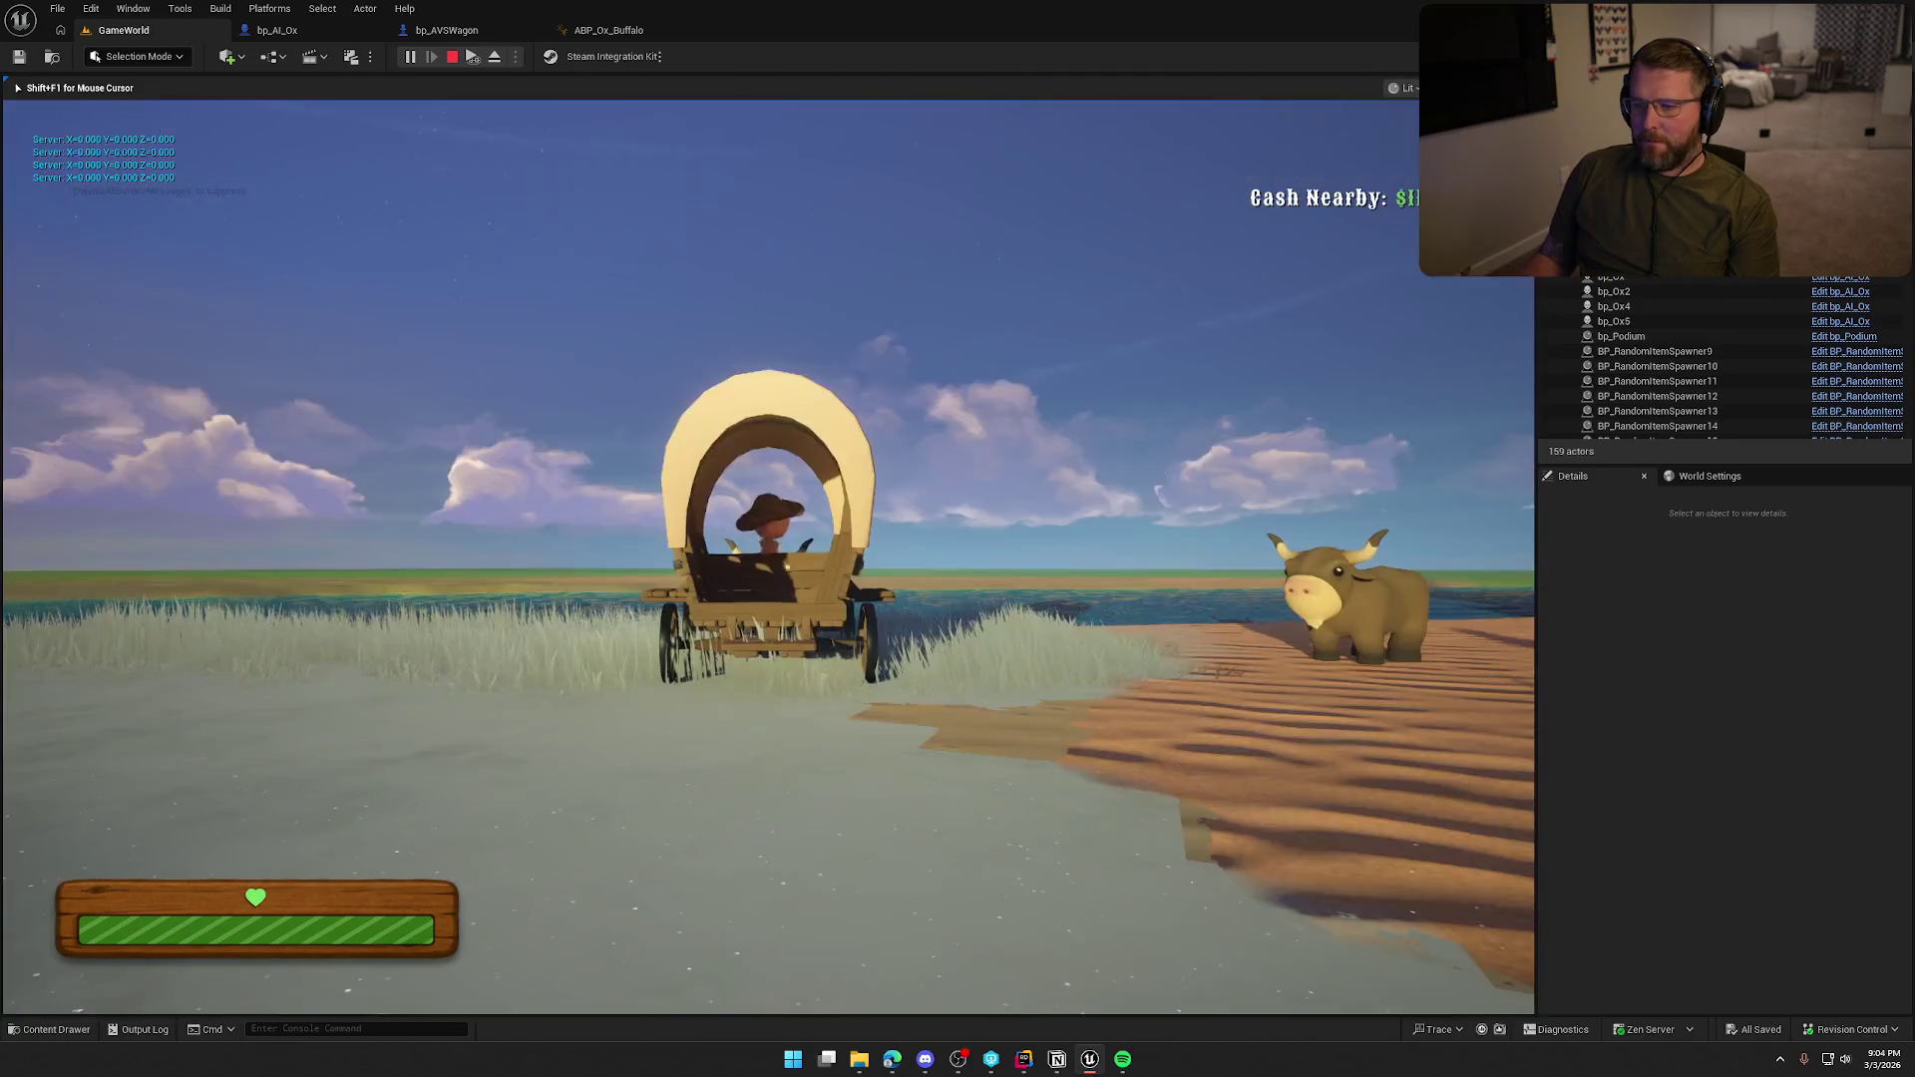
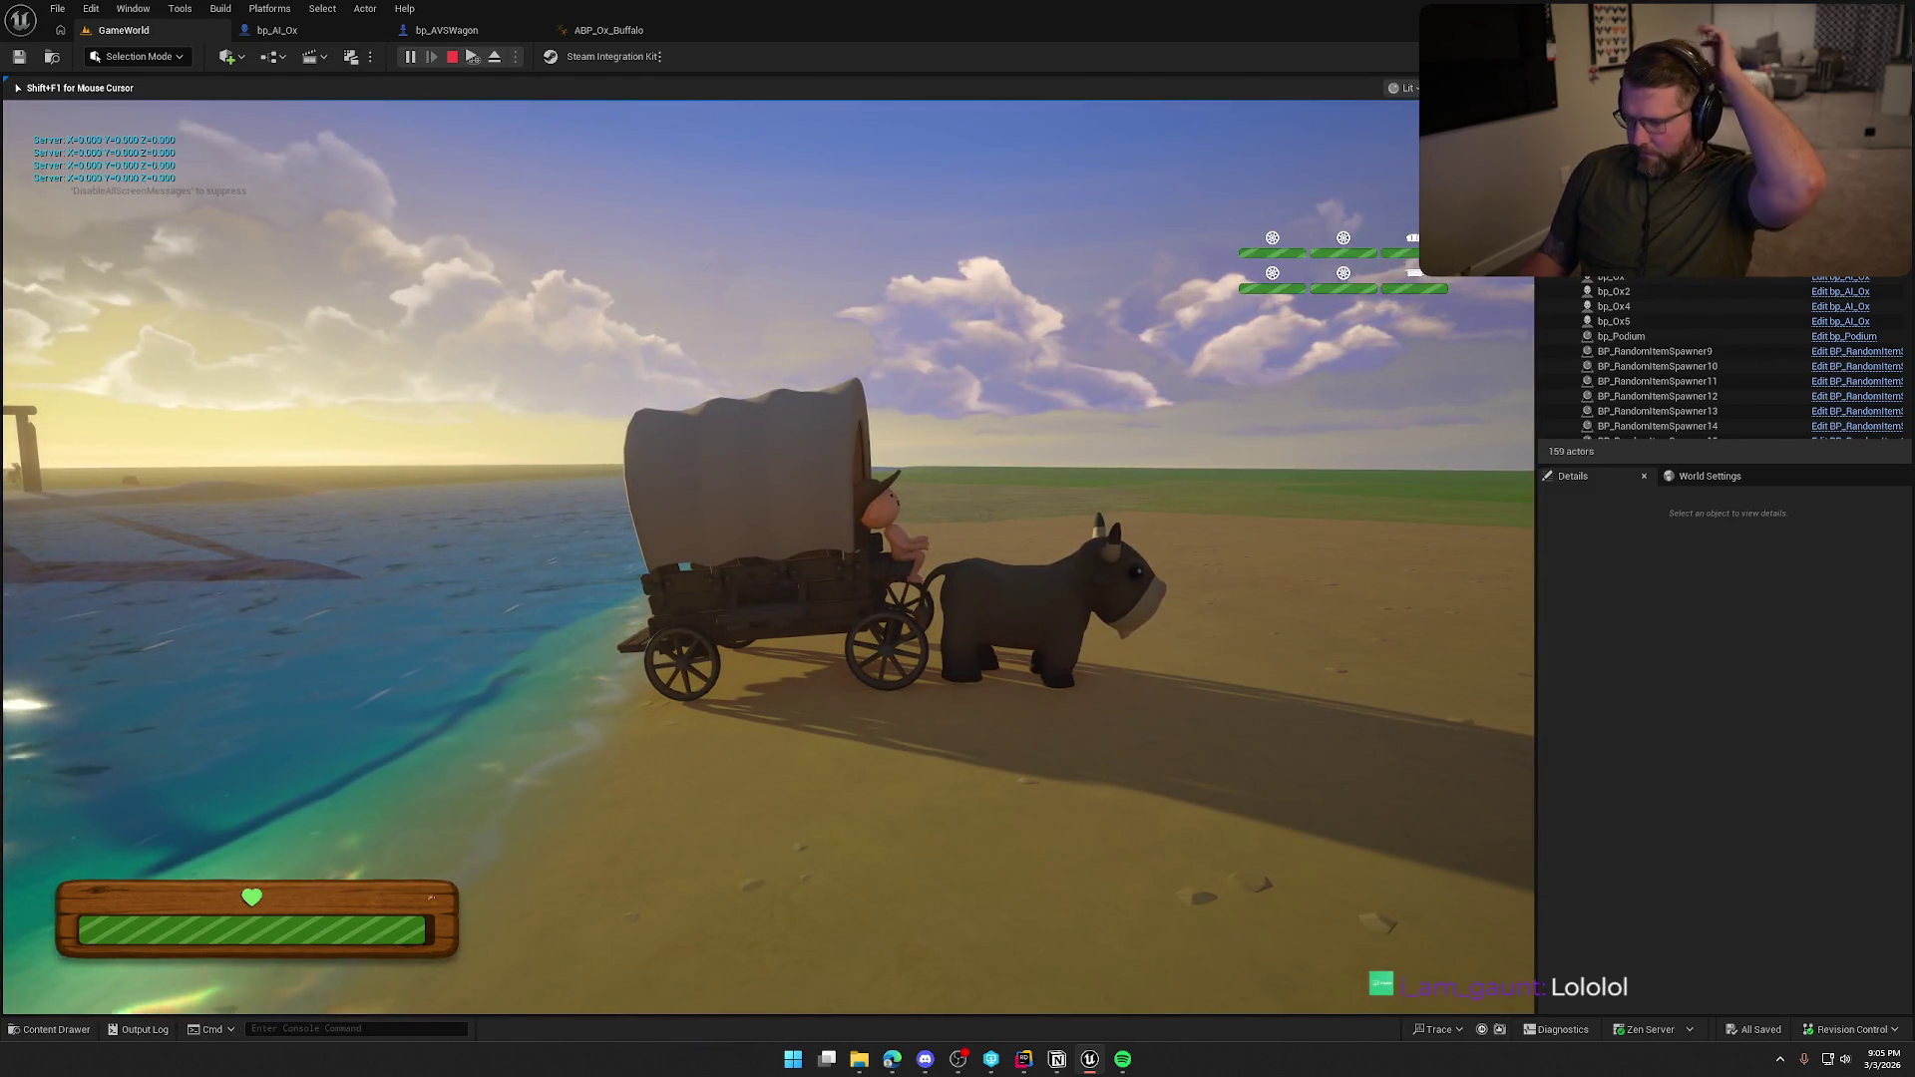
Stop the play test and trace the Accessed None errors to ABP_Ox_Buffalo's Set Speed node.
key("Escape")
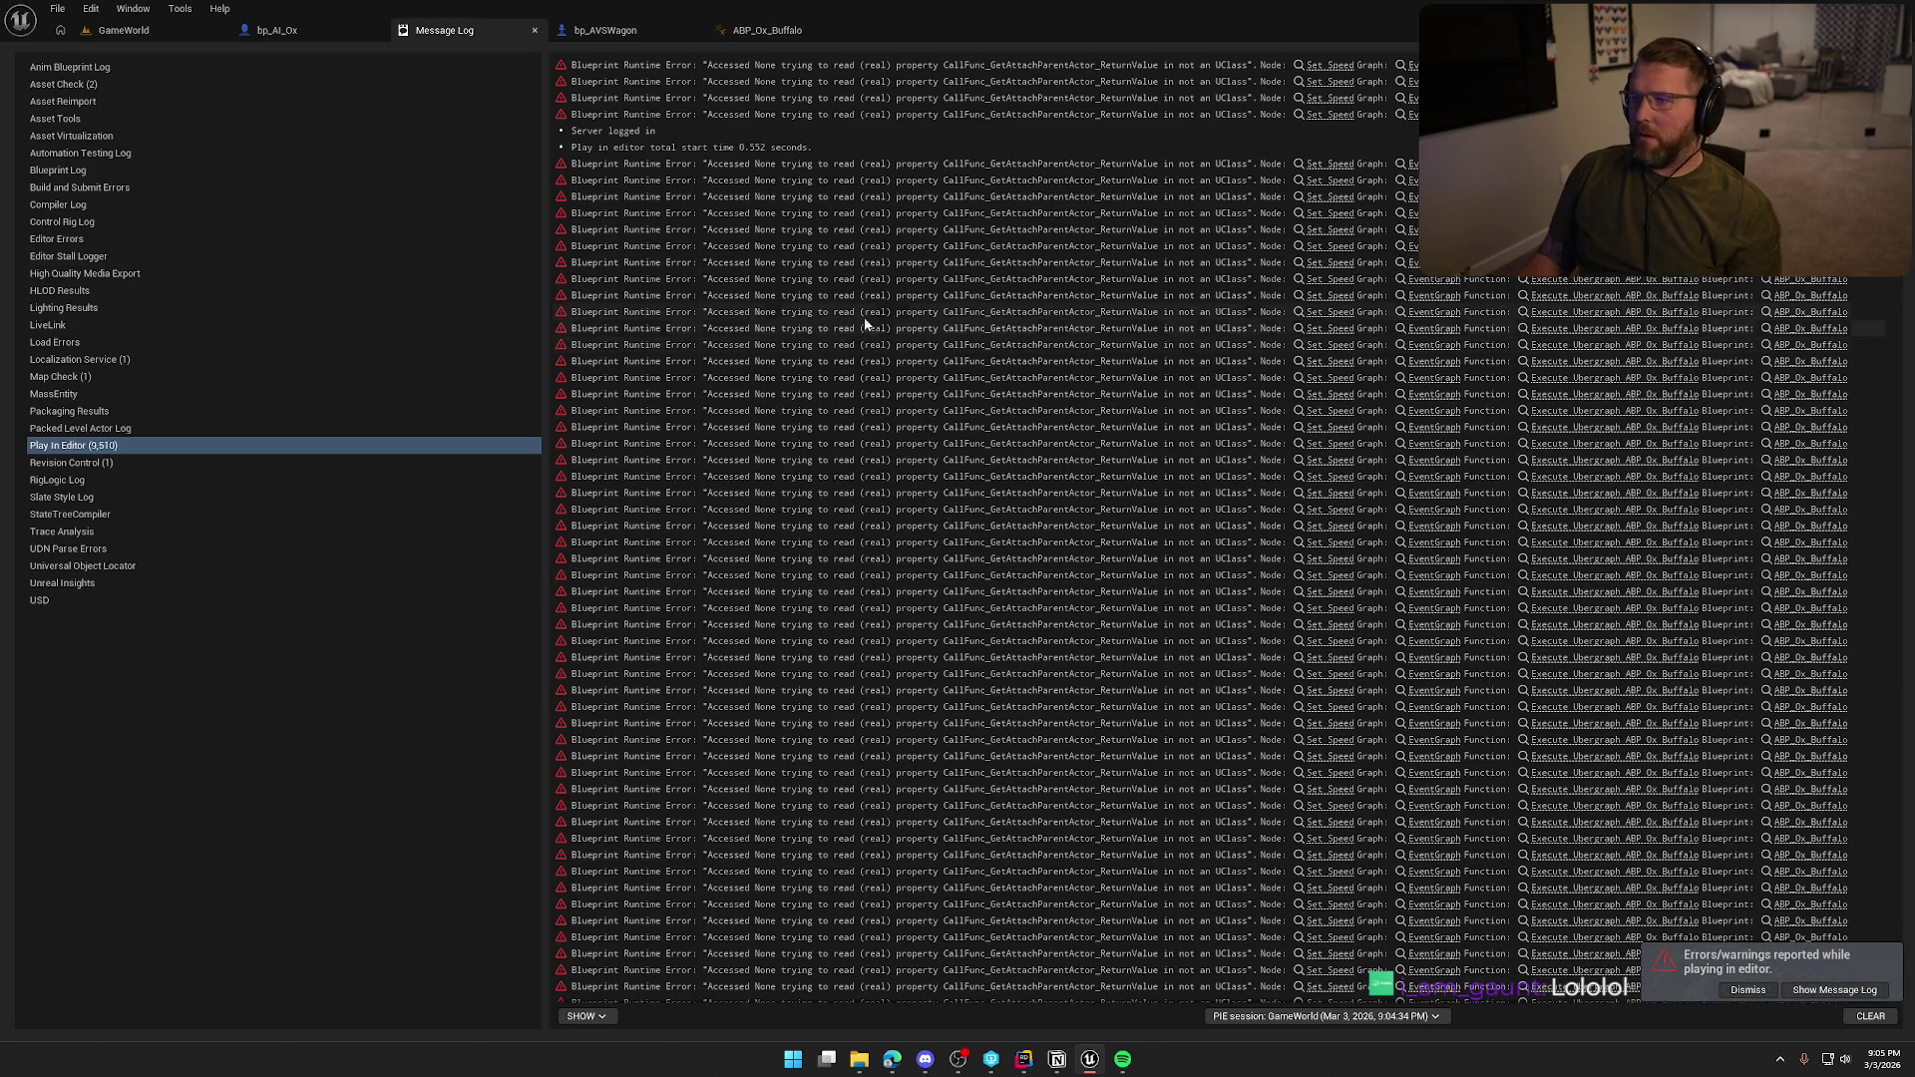
left_click(1322, 66)
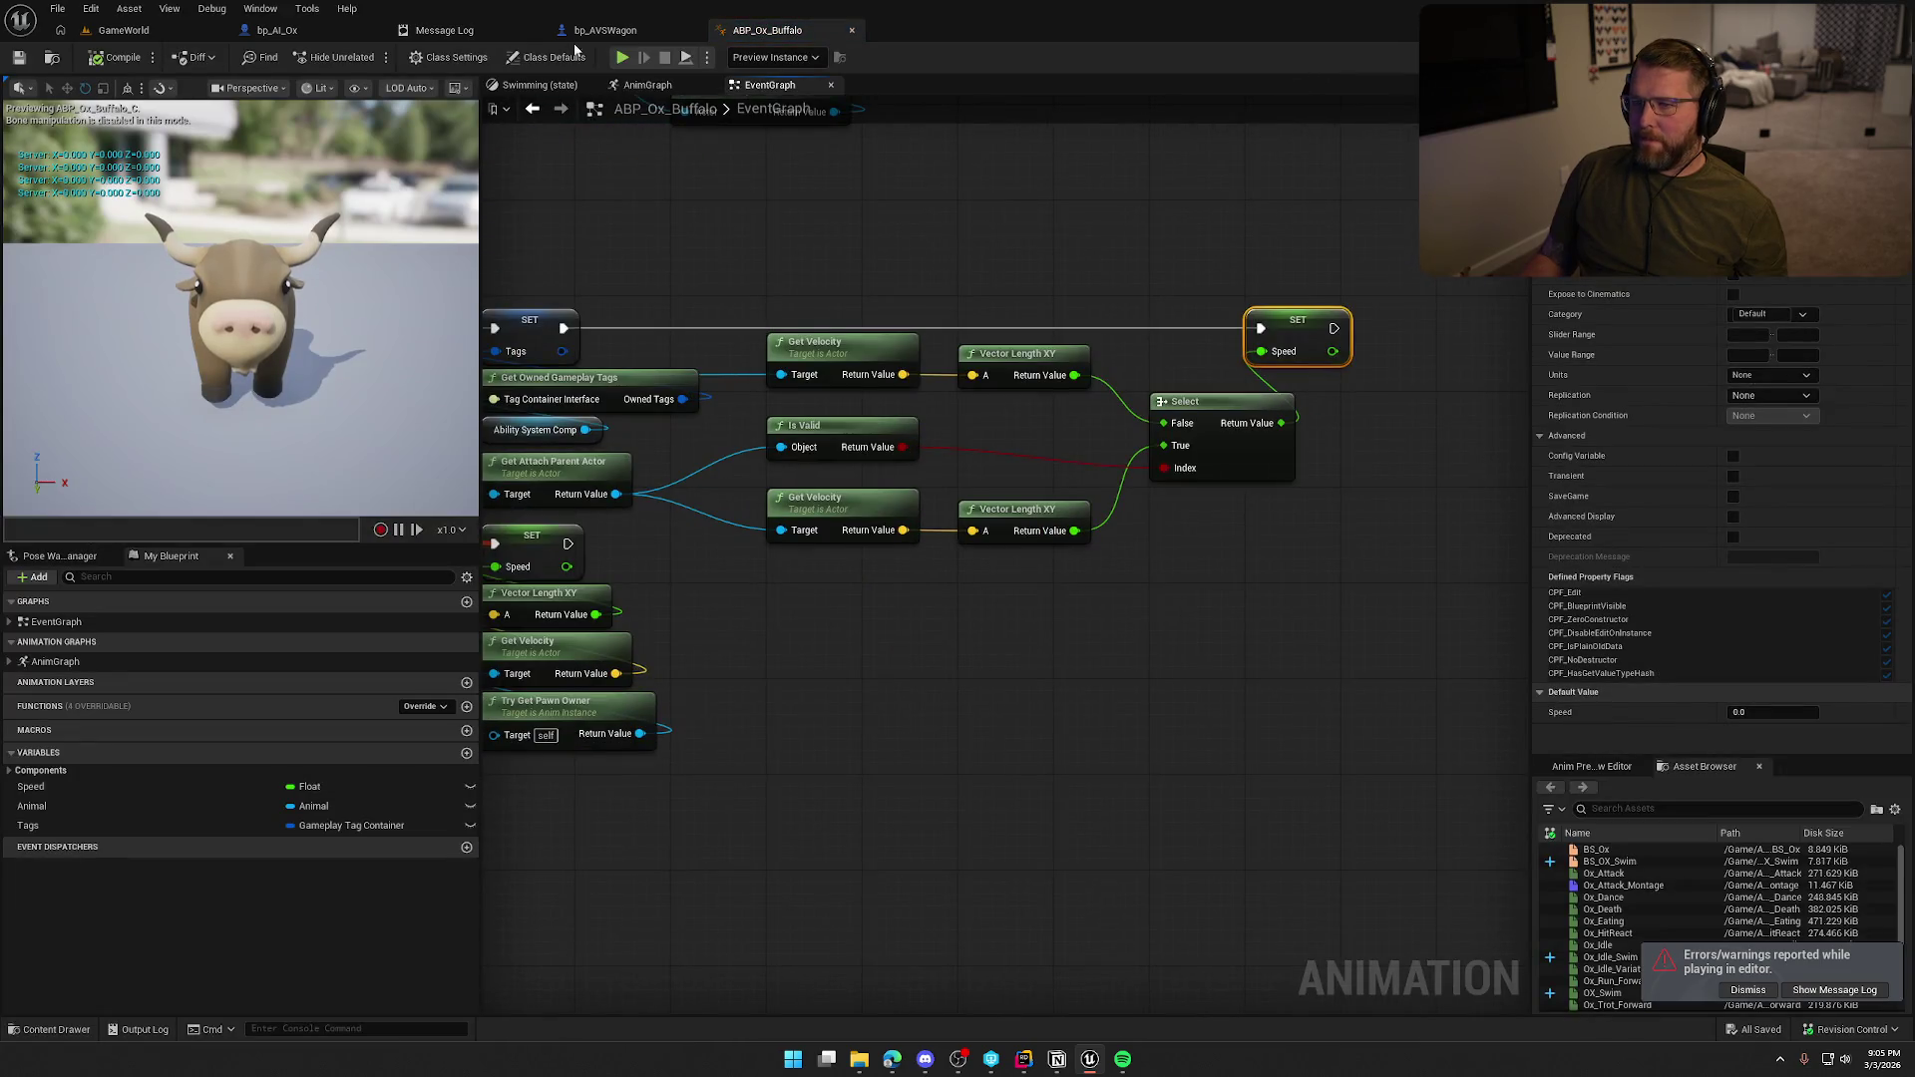
left_click(475, 38)
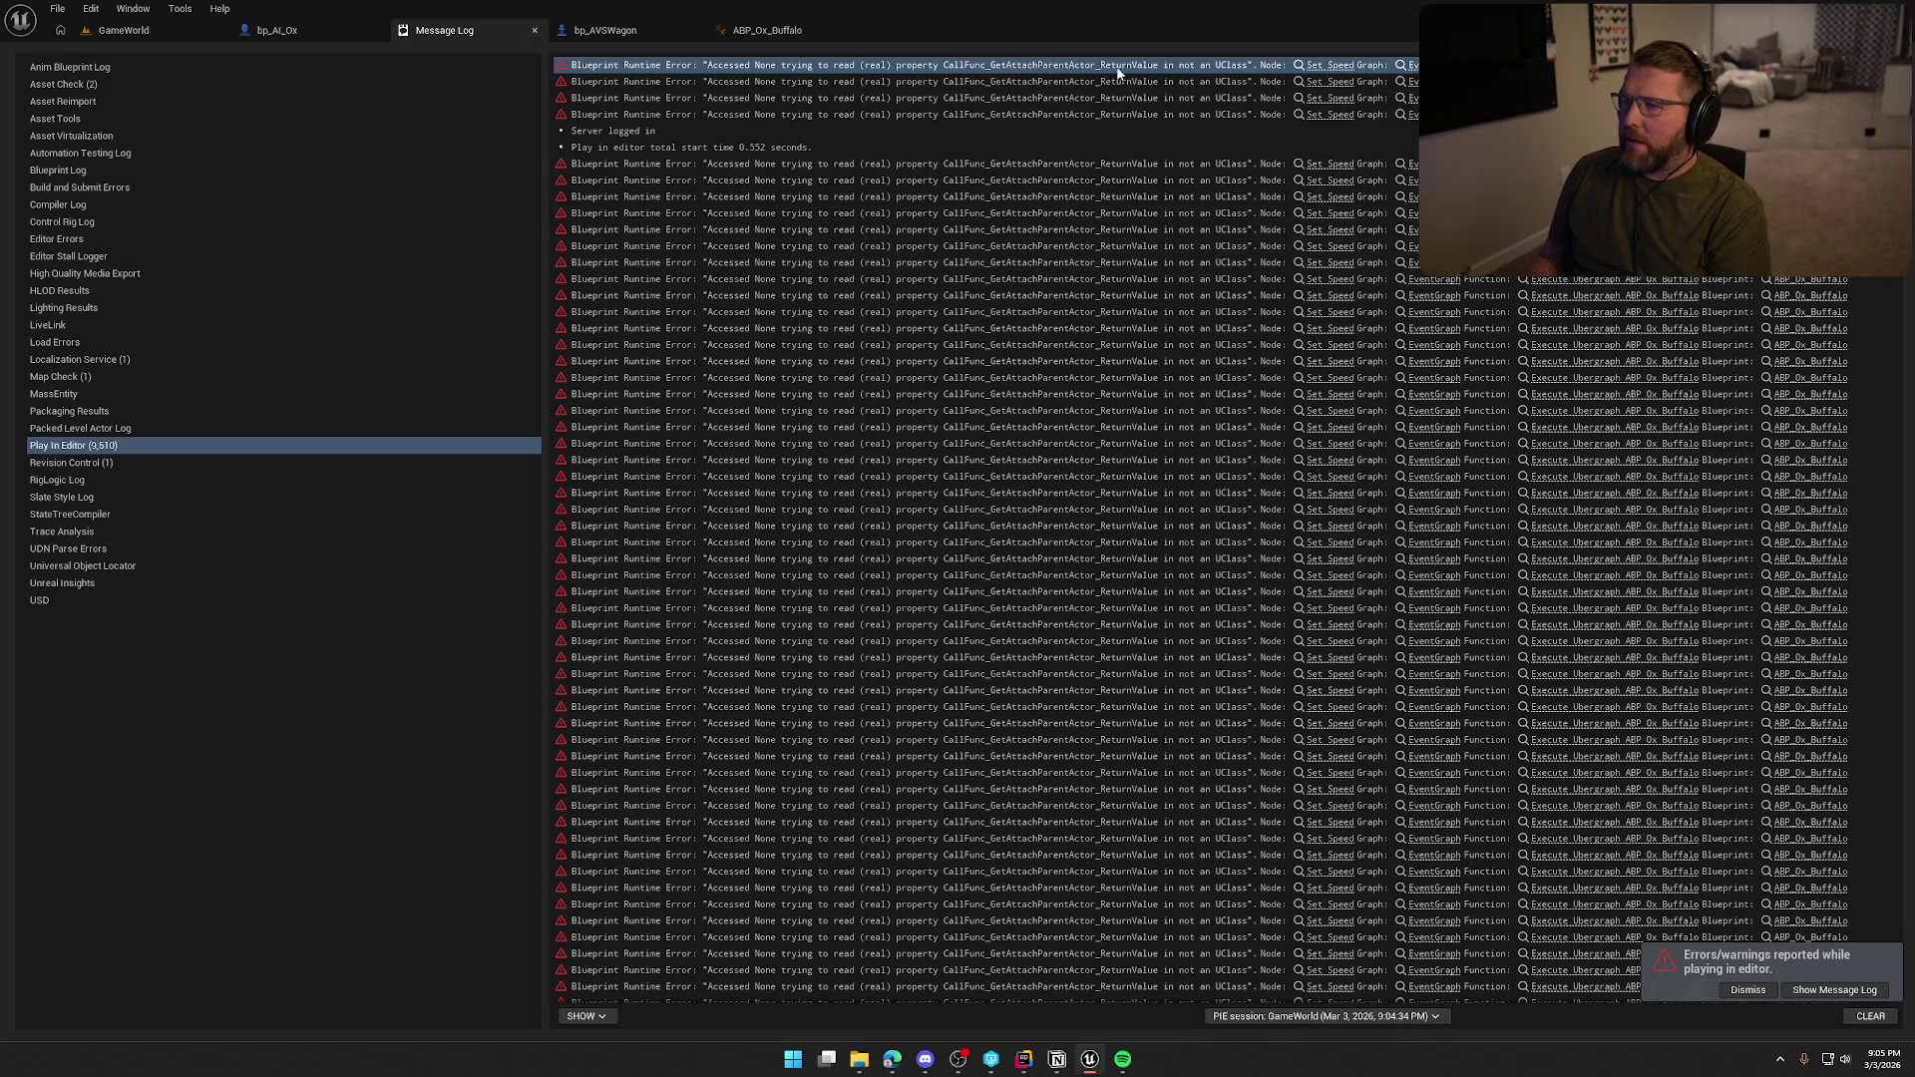
left_click(593, 34)
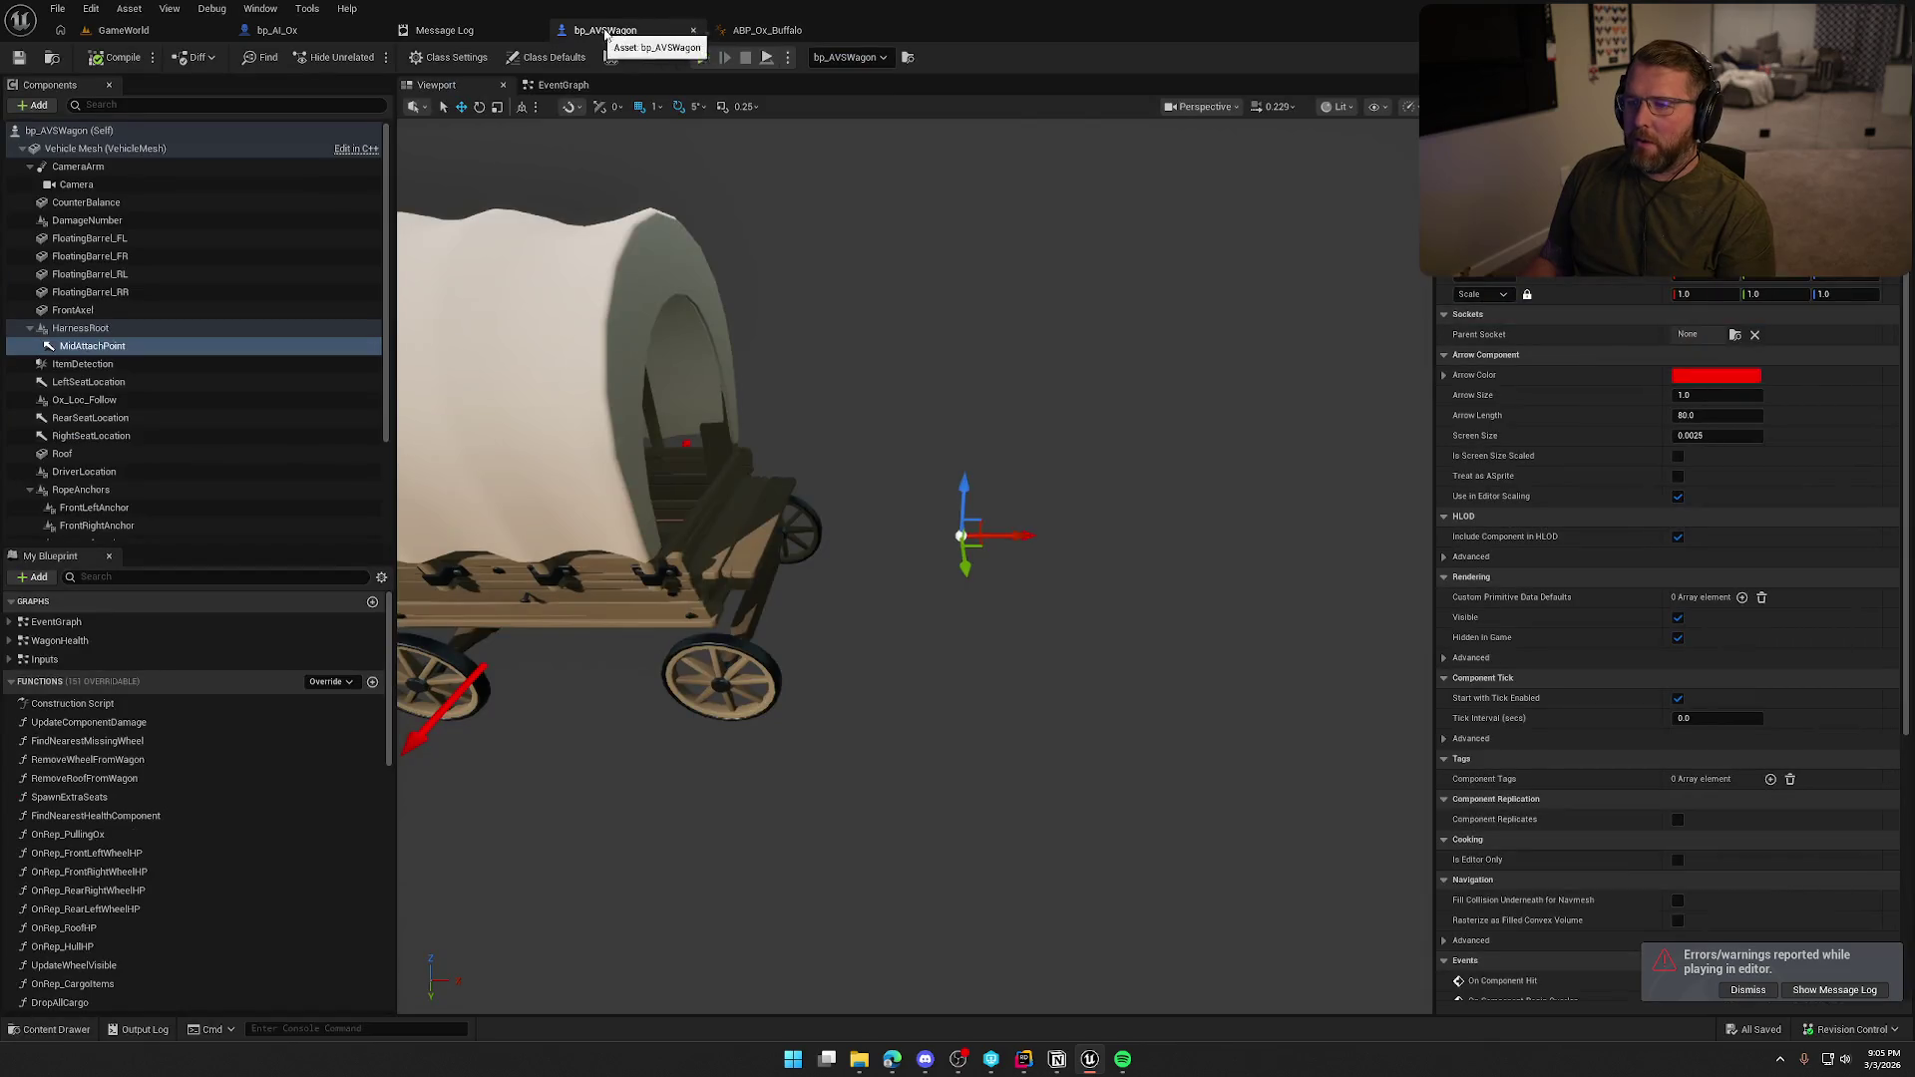
Inspect the Is Valid and Get Attach Parent Actor nodes in ABP_Ox_Buffalo's EventGraph.
left_click(767, 30)
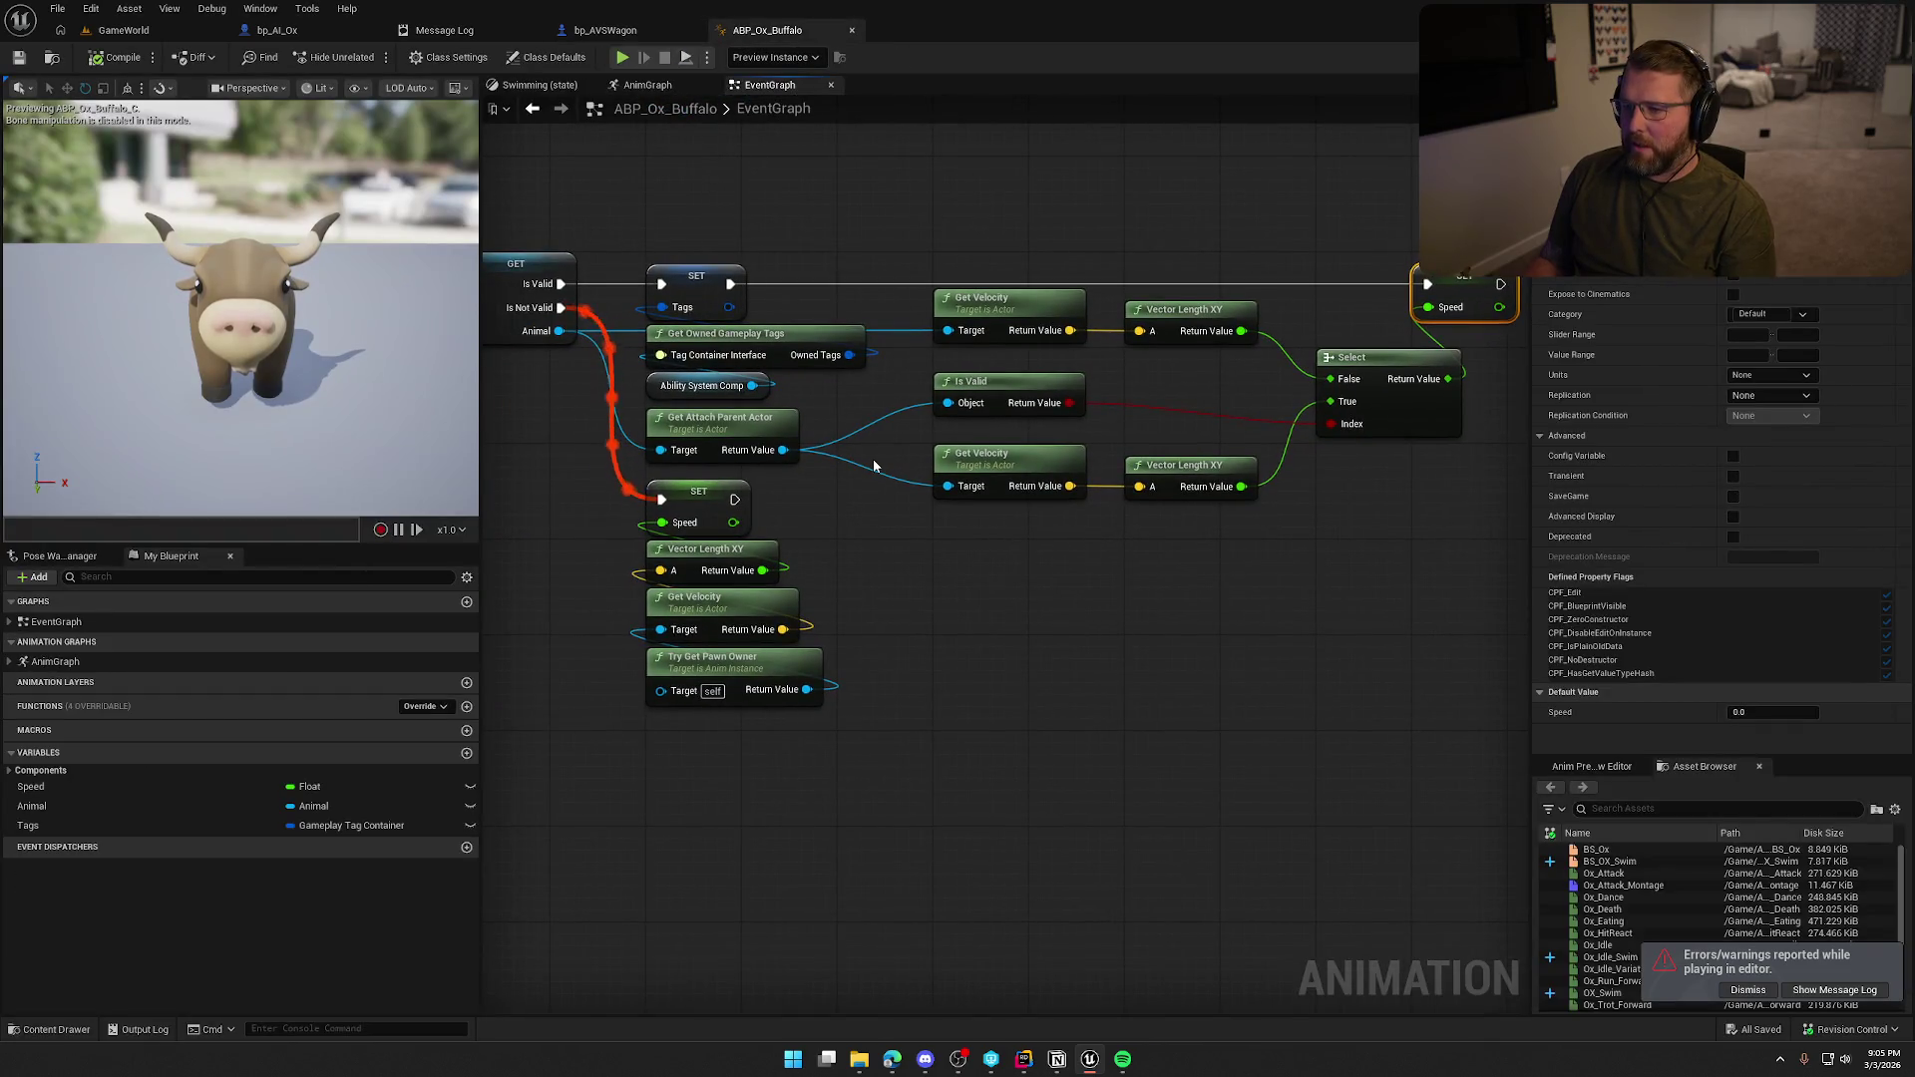
mouse_move(893, 379)
left_mouse_down()
mouse_move(777, 398)
mouse_move(788, 415)
left_mouse_up()
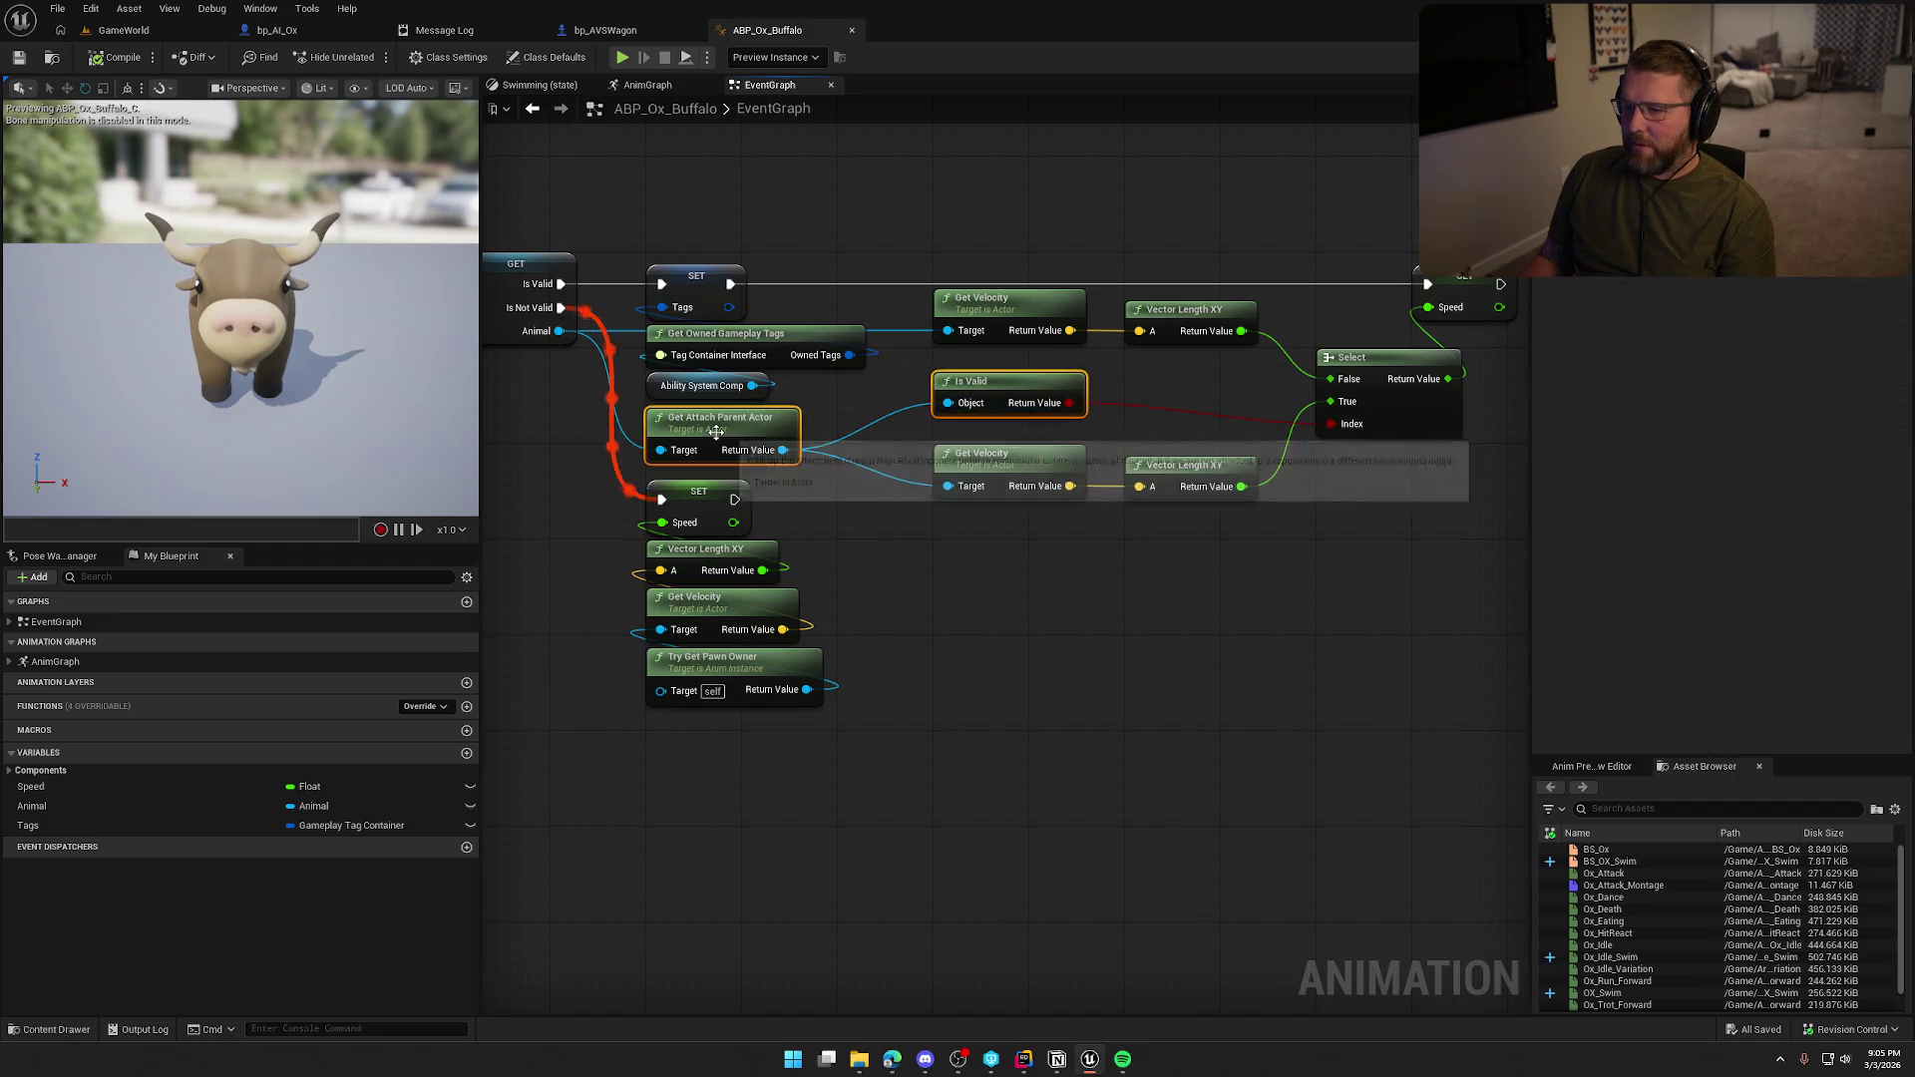
left_click(860, 592)
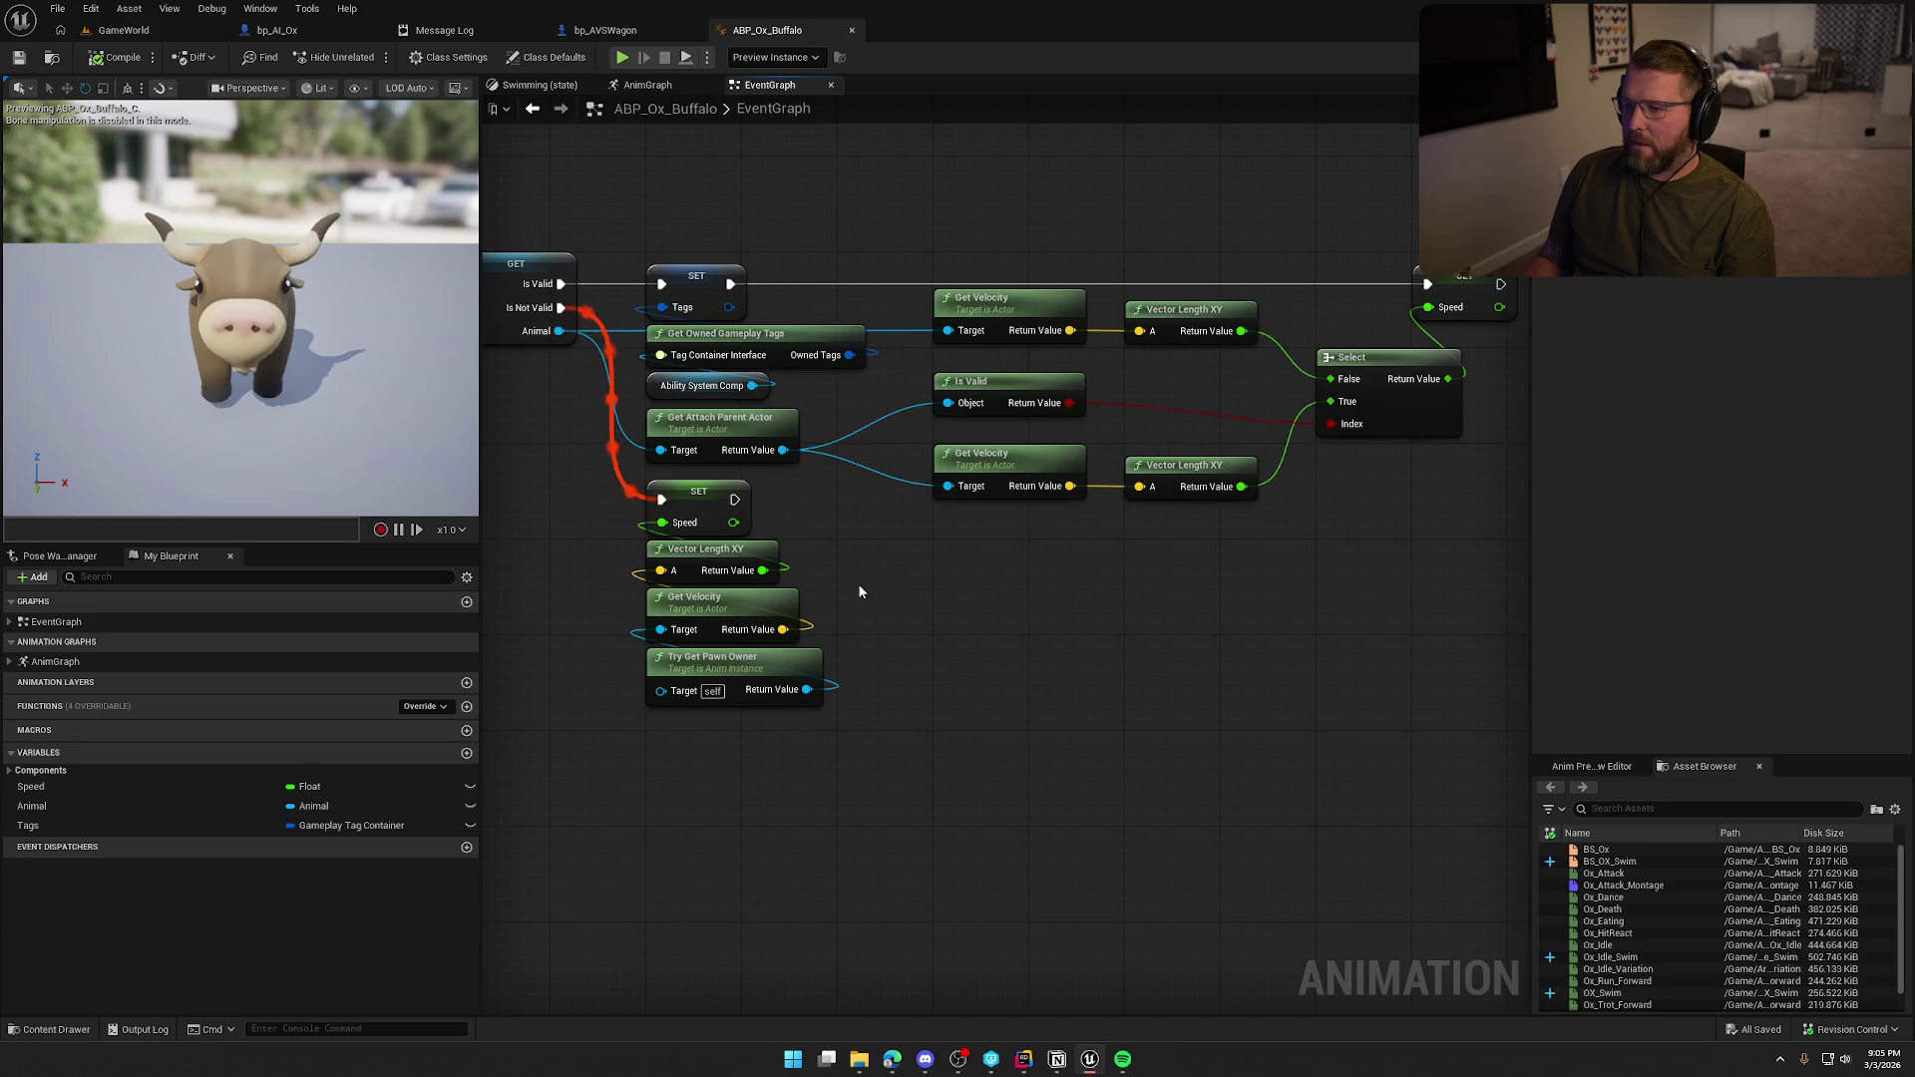
left_click(1379, 634)
left_click(942, 377)
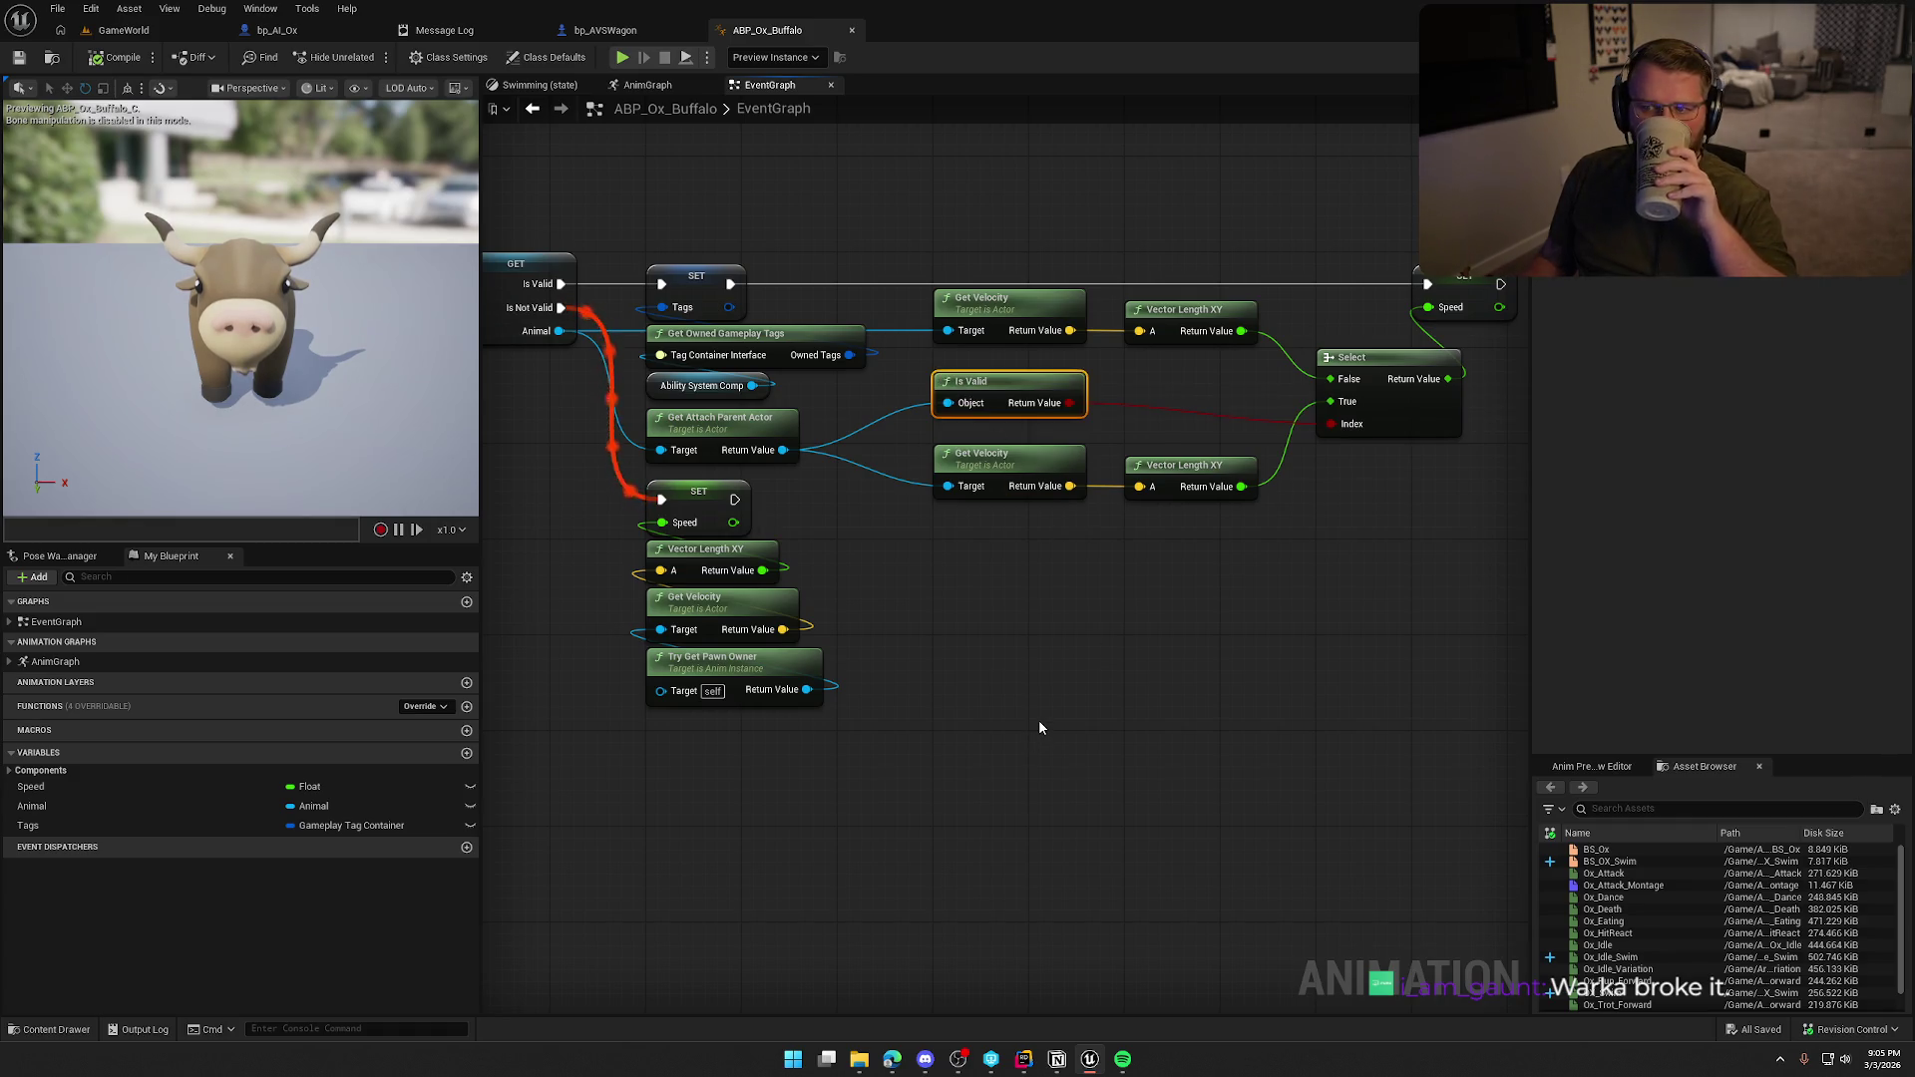
Close the Message Log and pan the graph to show the Animal output.
left_click(531, 30)
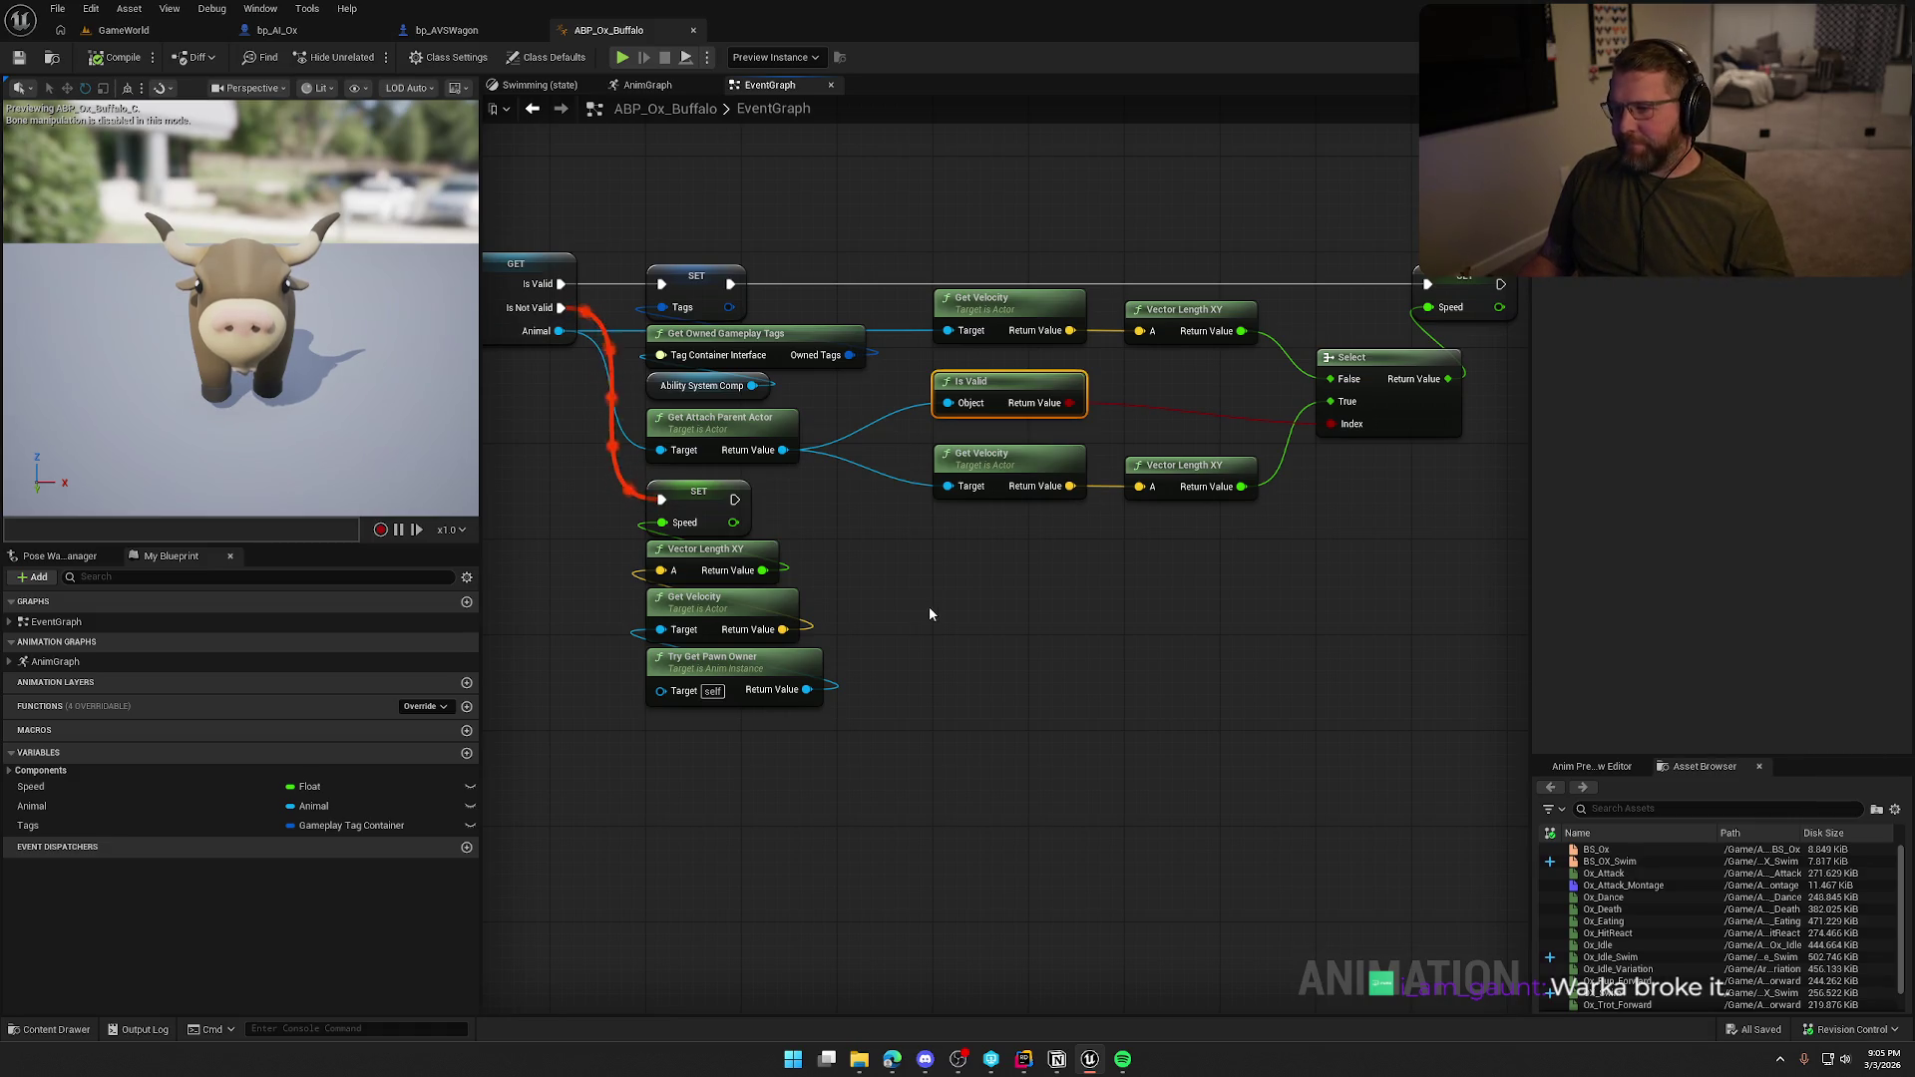
left_click_drag(967, 603, 1009, 586)
left_click(1009, 586)
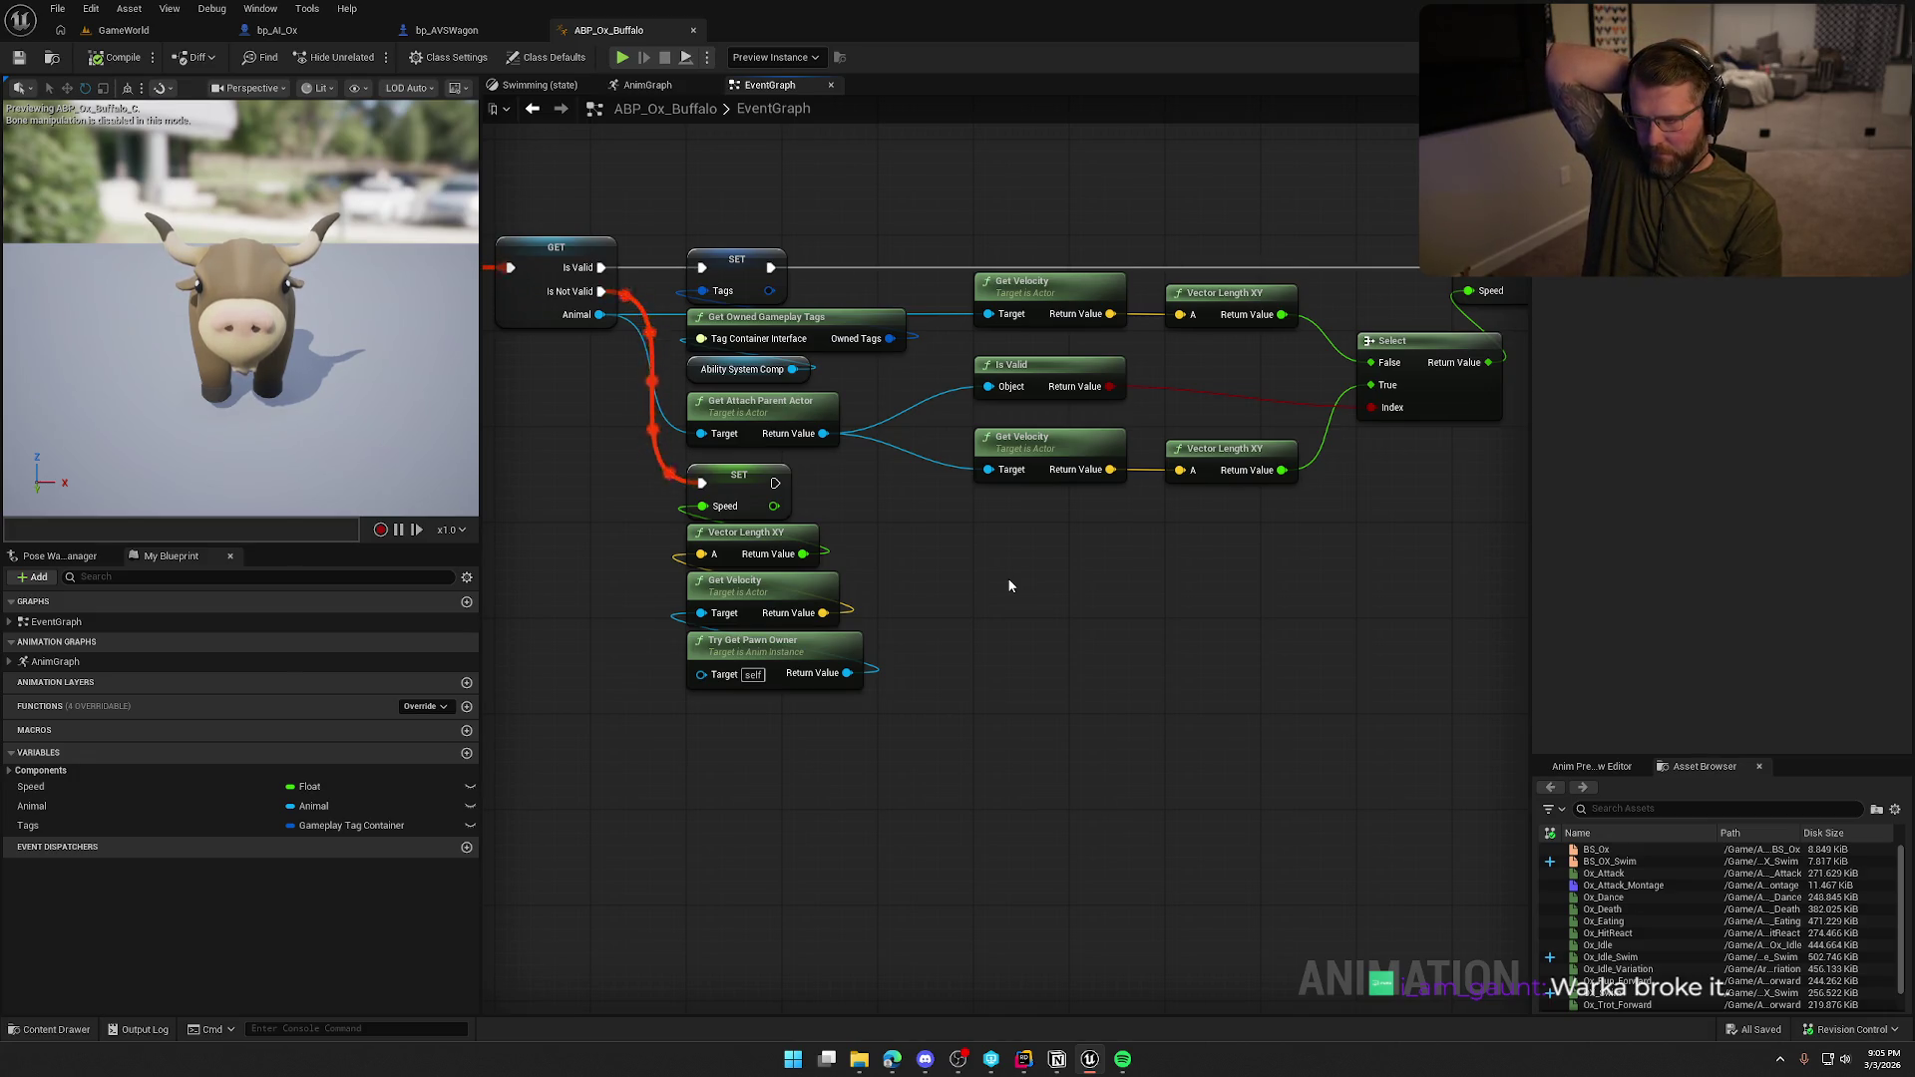
left_click_drag(1009, 587, 1099, 572)
Search 'attach' actions from the Animal reference, then dismiss the list.
left_click_drag(703, 331, 656, 463)
type("is attach")
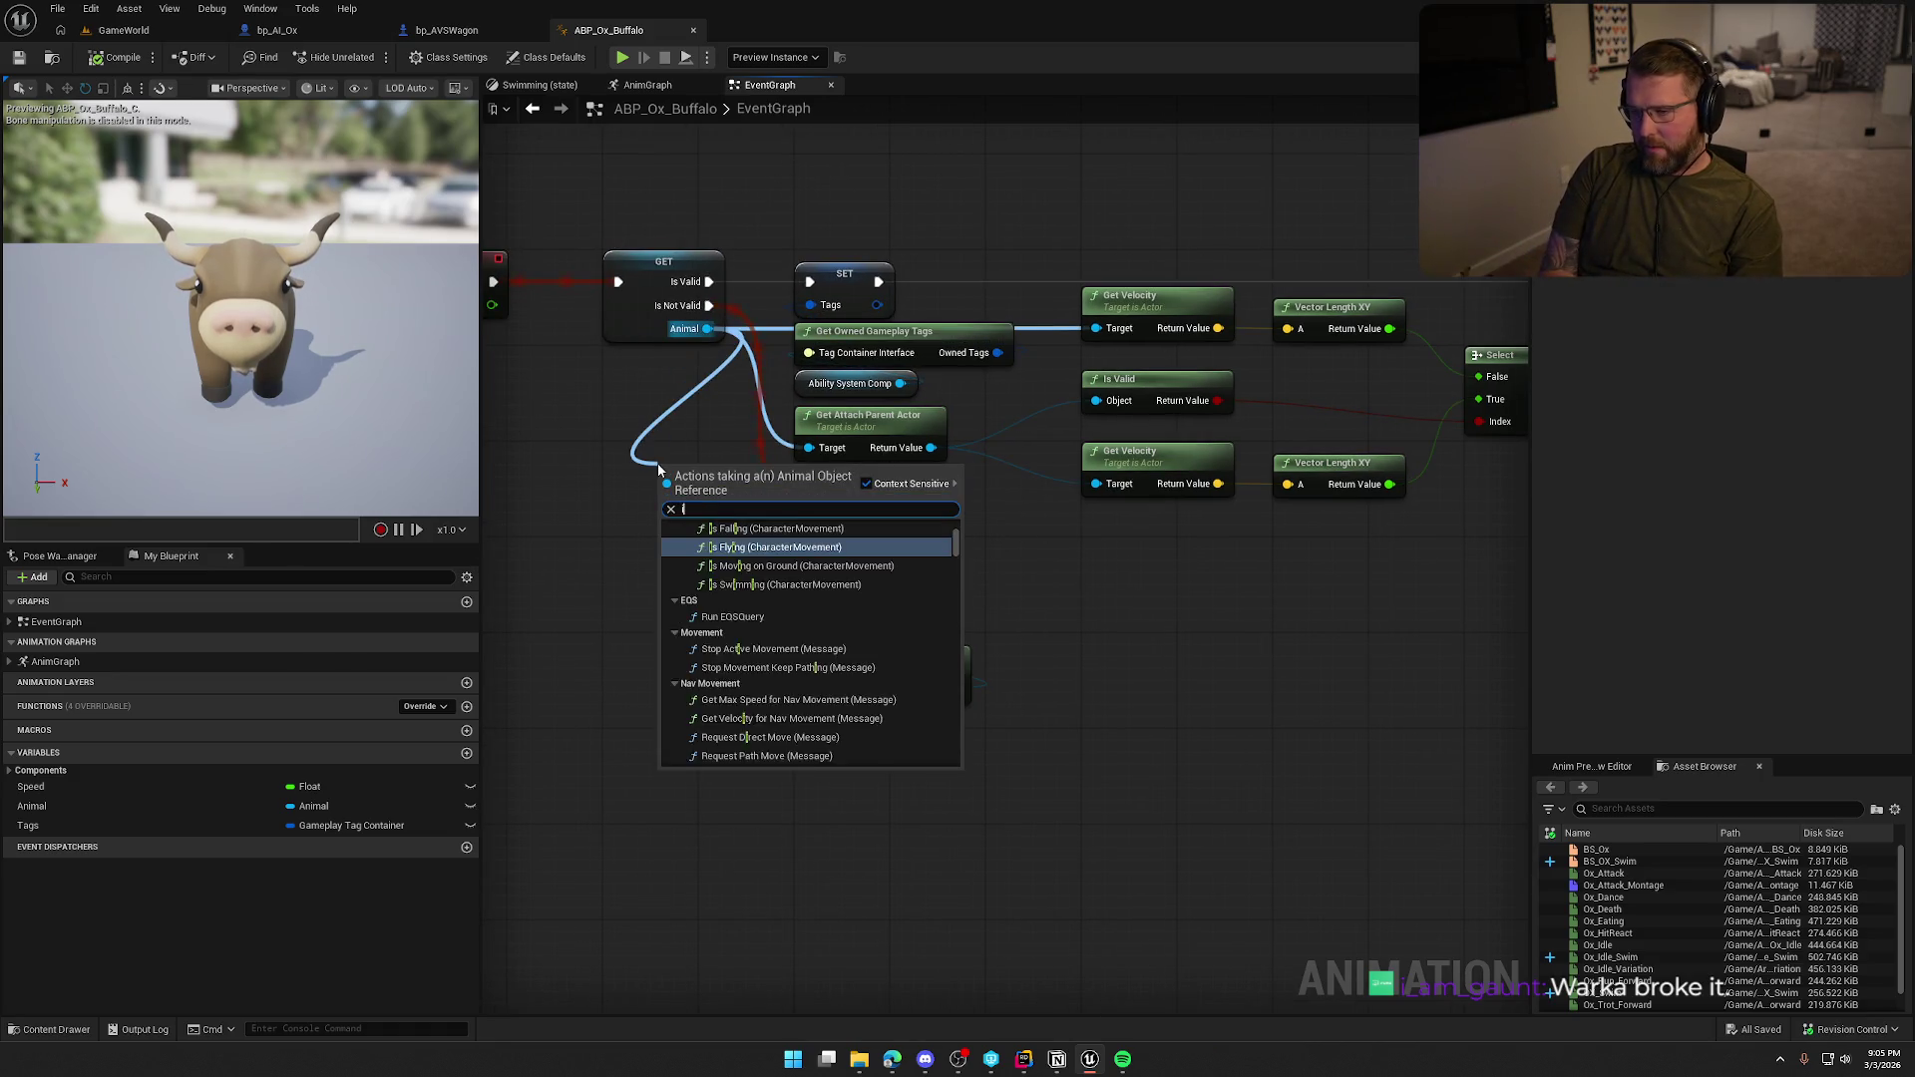
key("ctrl+a")
type("attach")
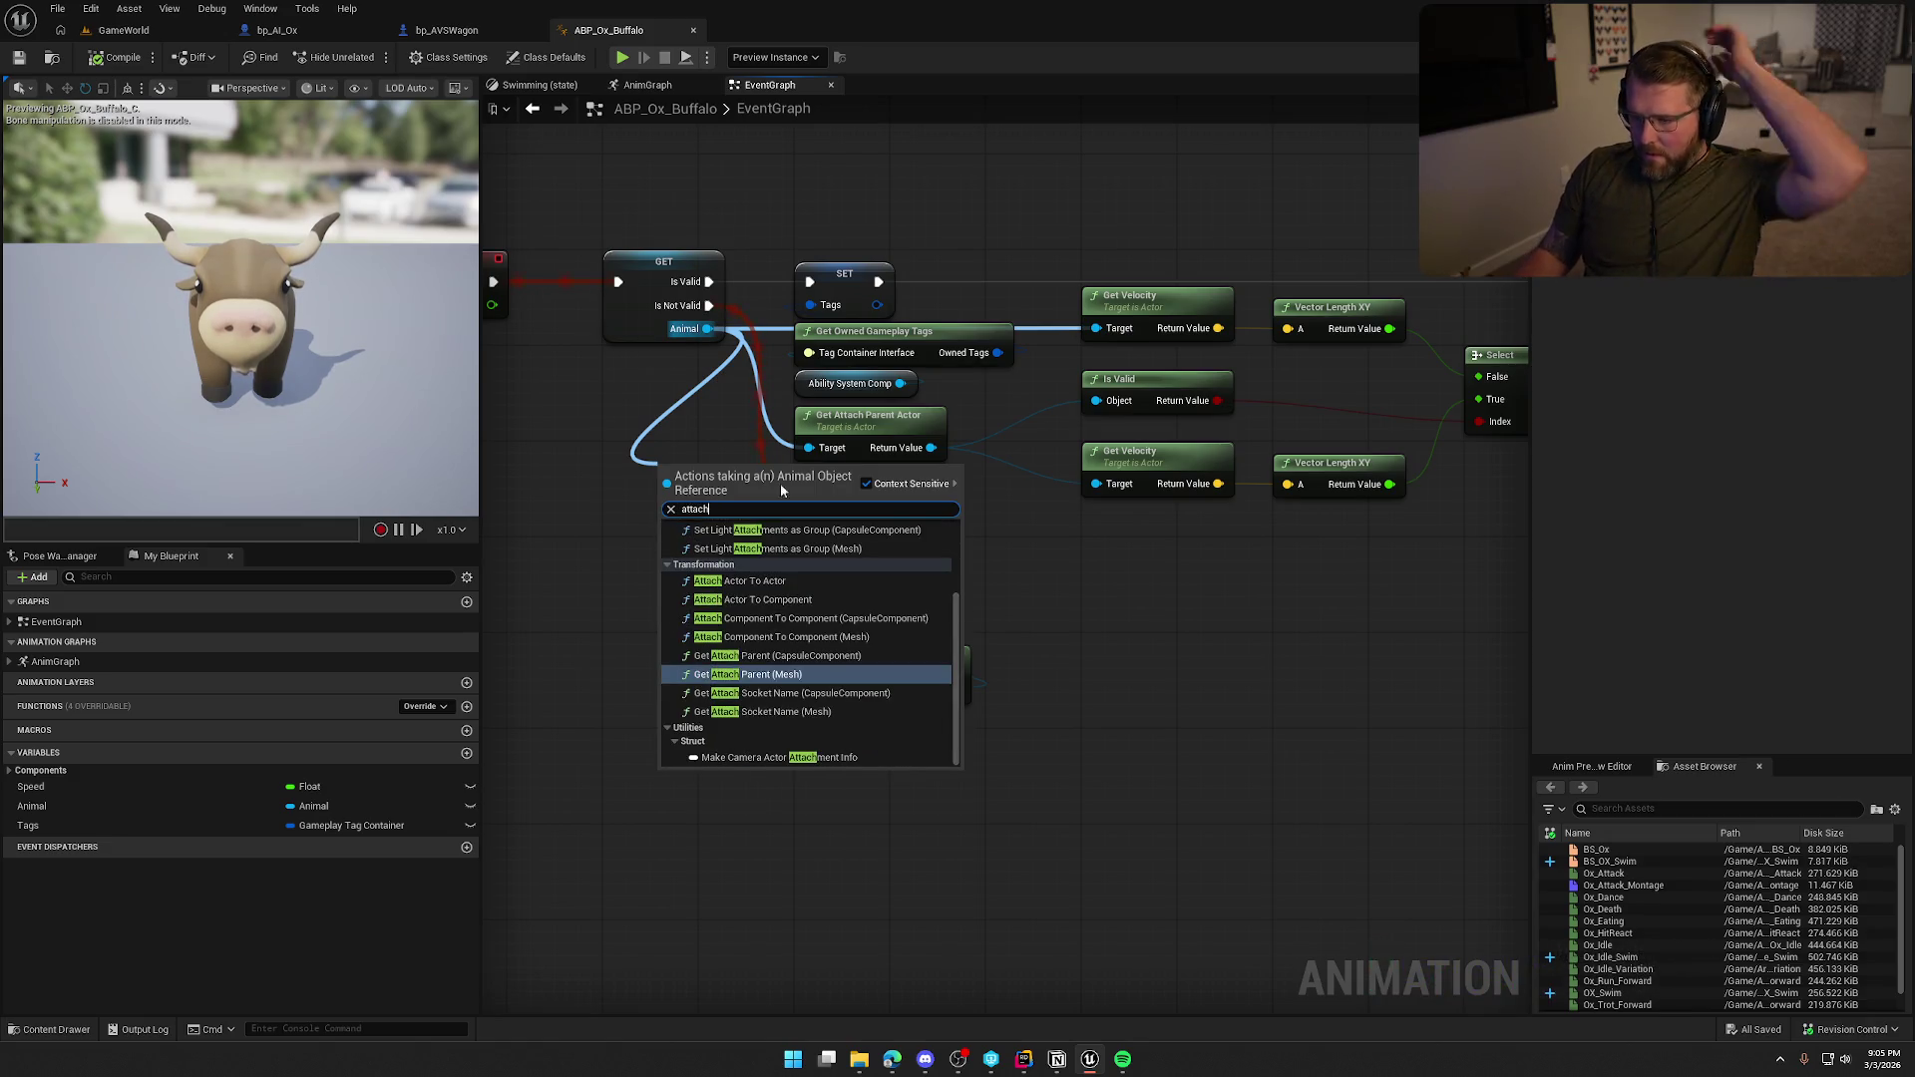
scroll(888, 693, "up", 3)
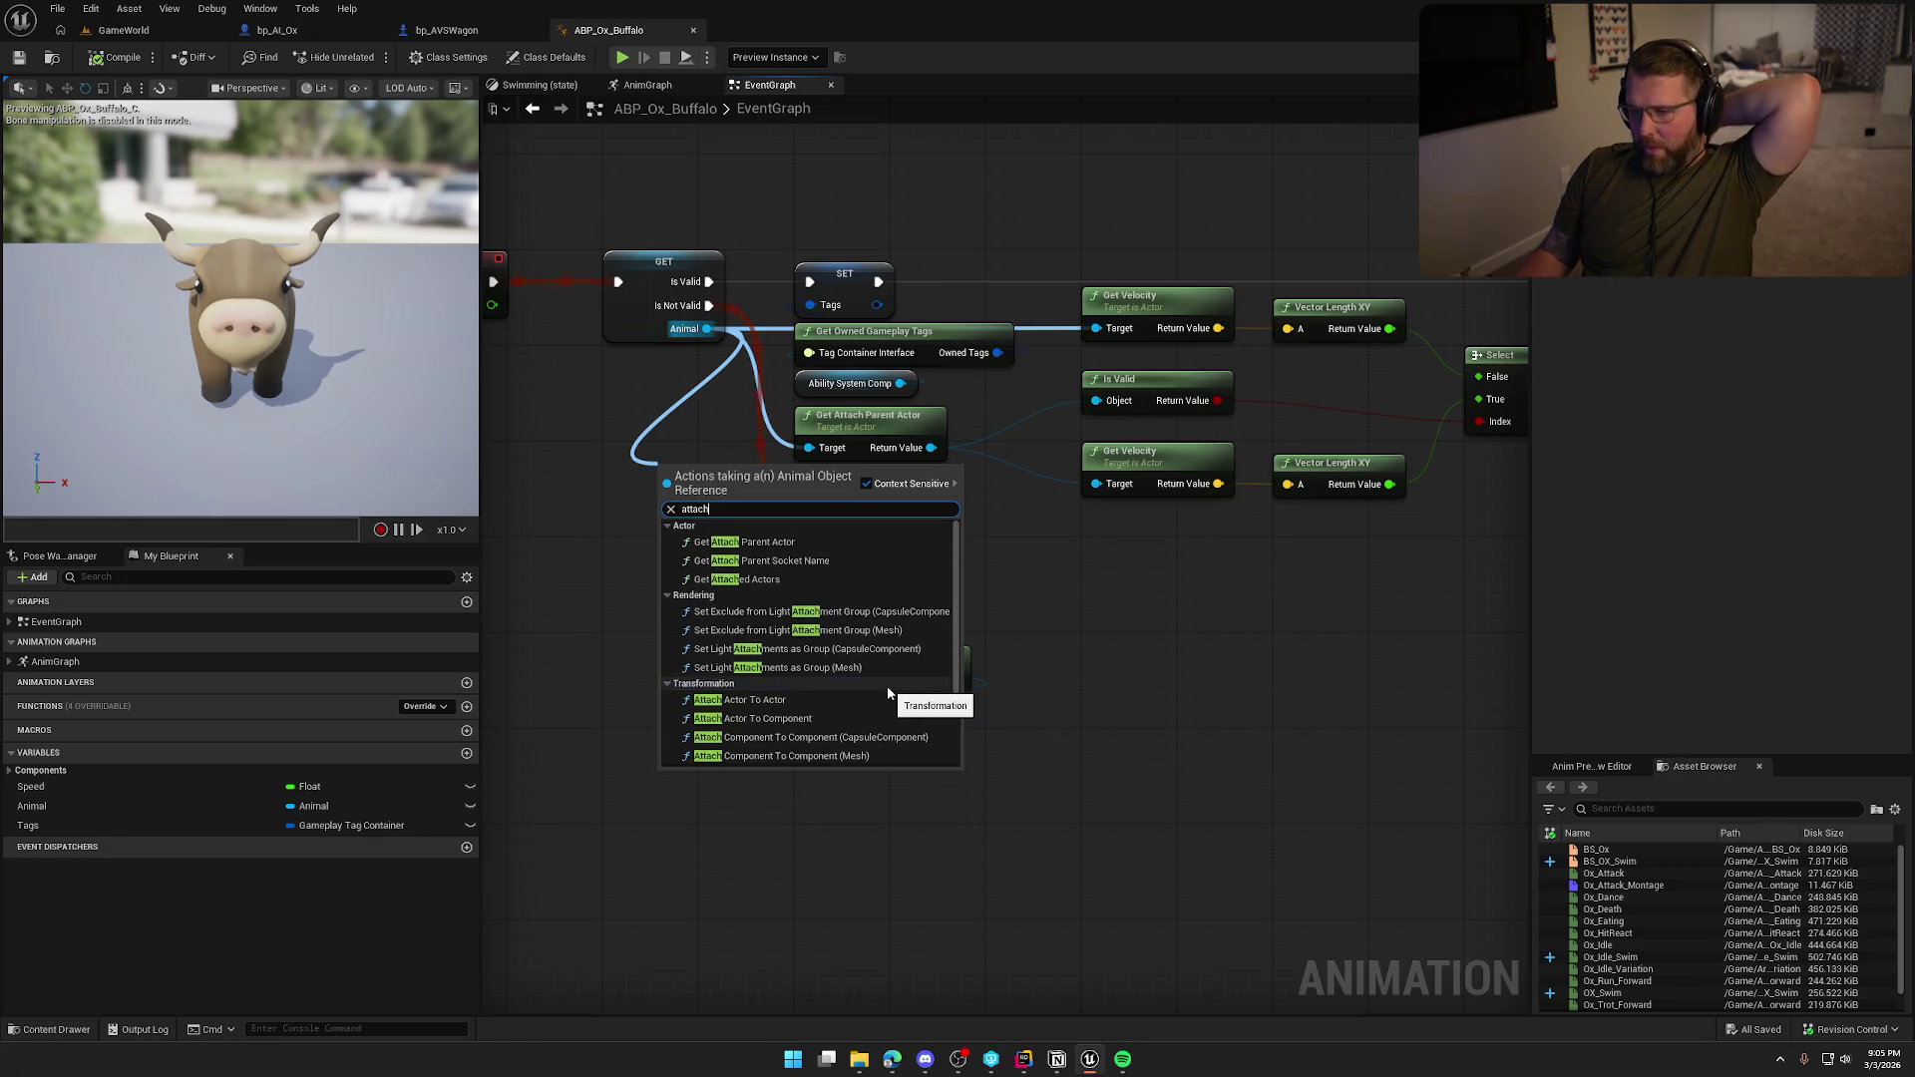
scroll(889, 693, "down", 3)
left_click_drag(1167, 649, 1175, 715)
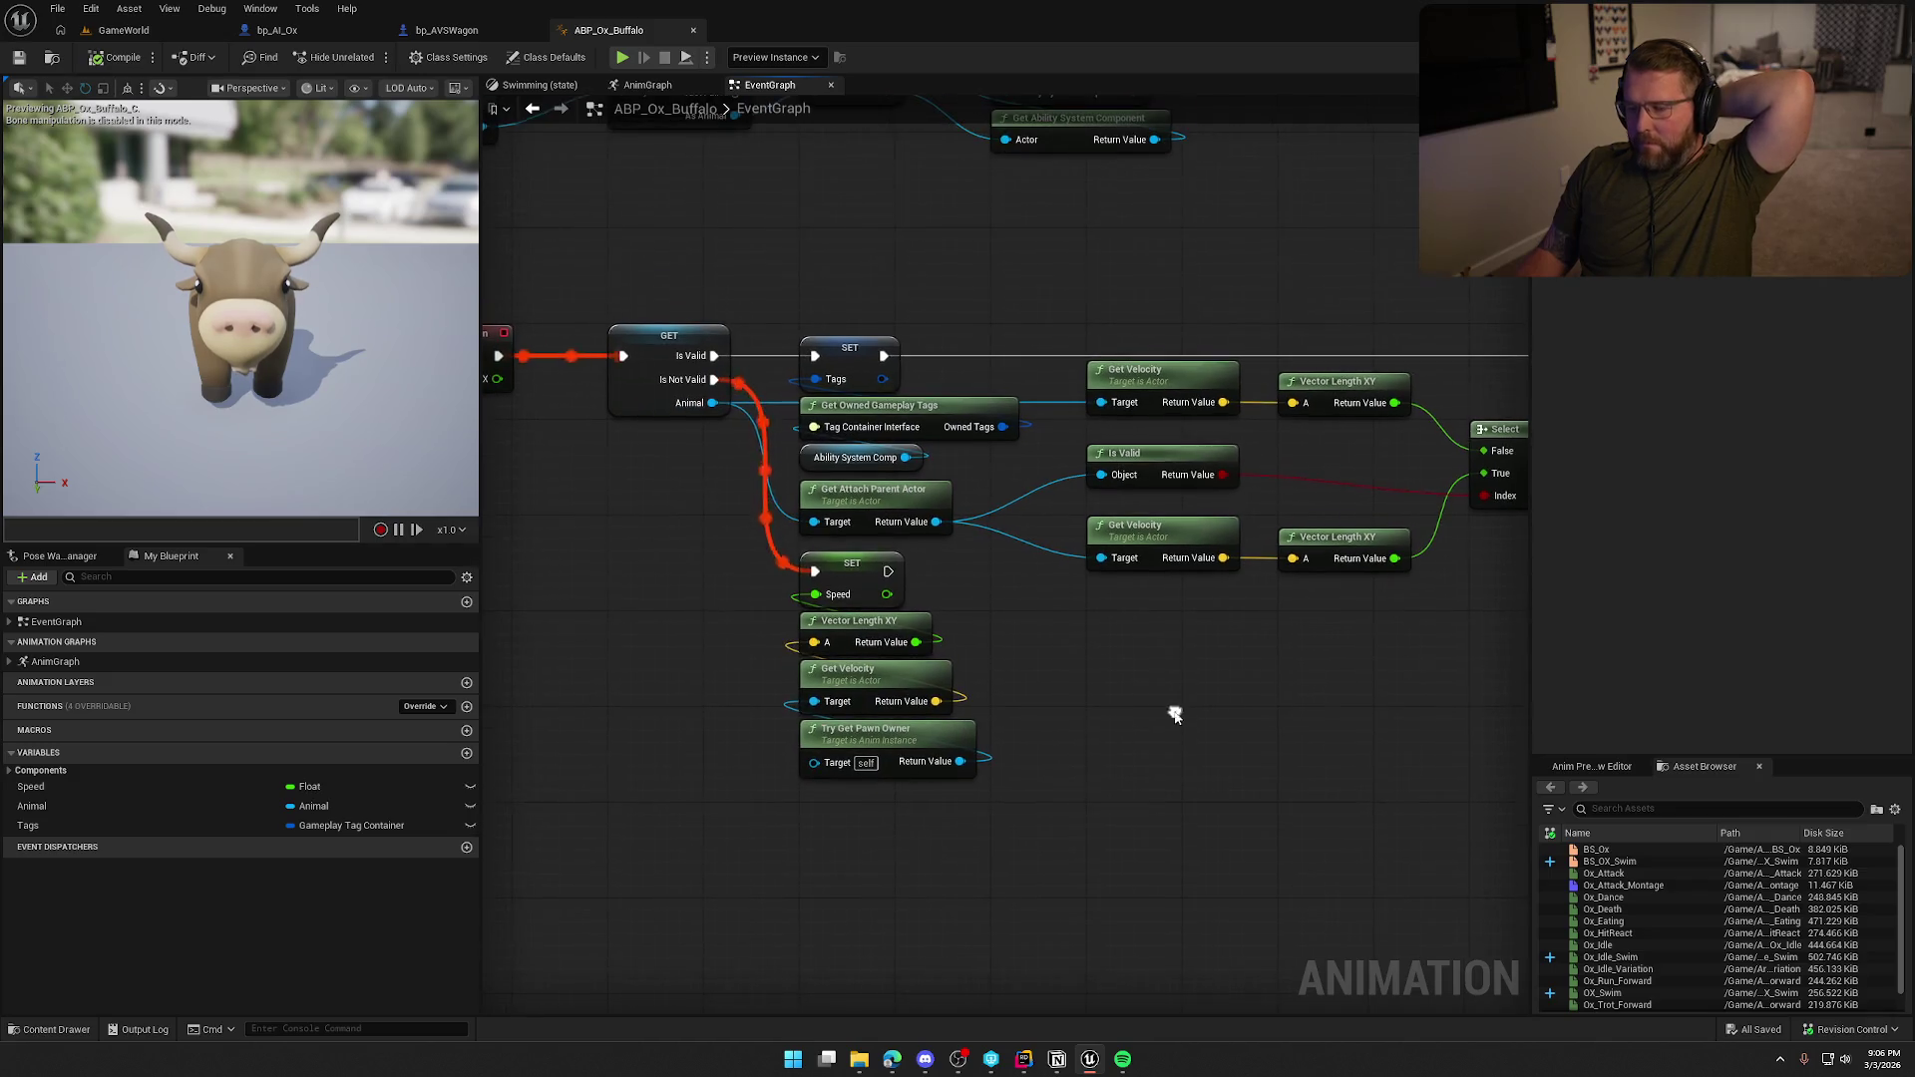
Search 'is valid' from the Get Attach Parent Actor return value.
mouse_move(873, 496)
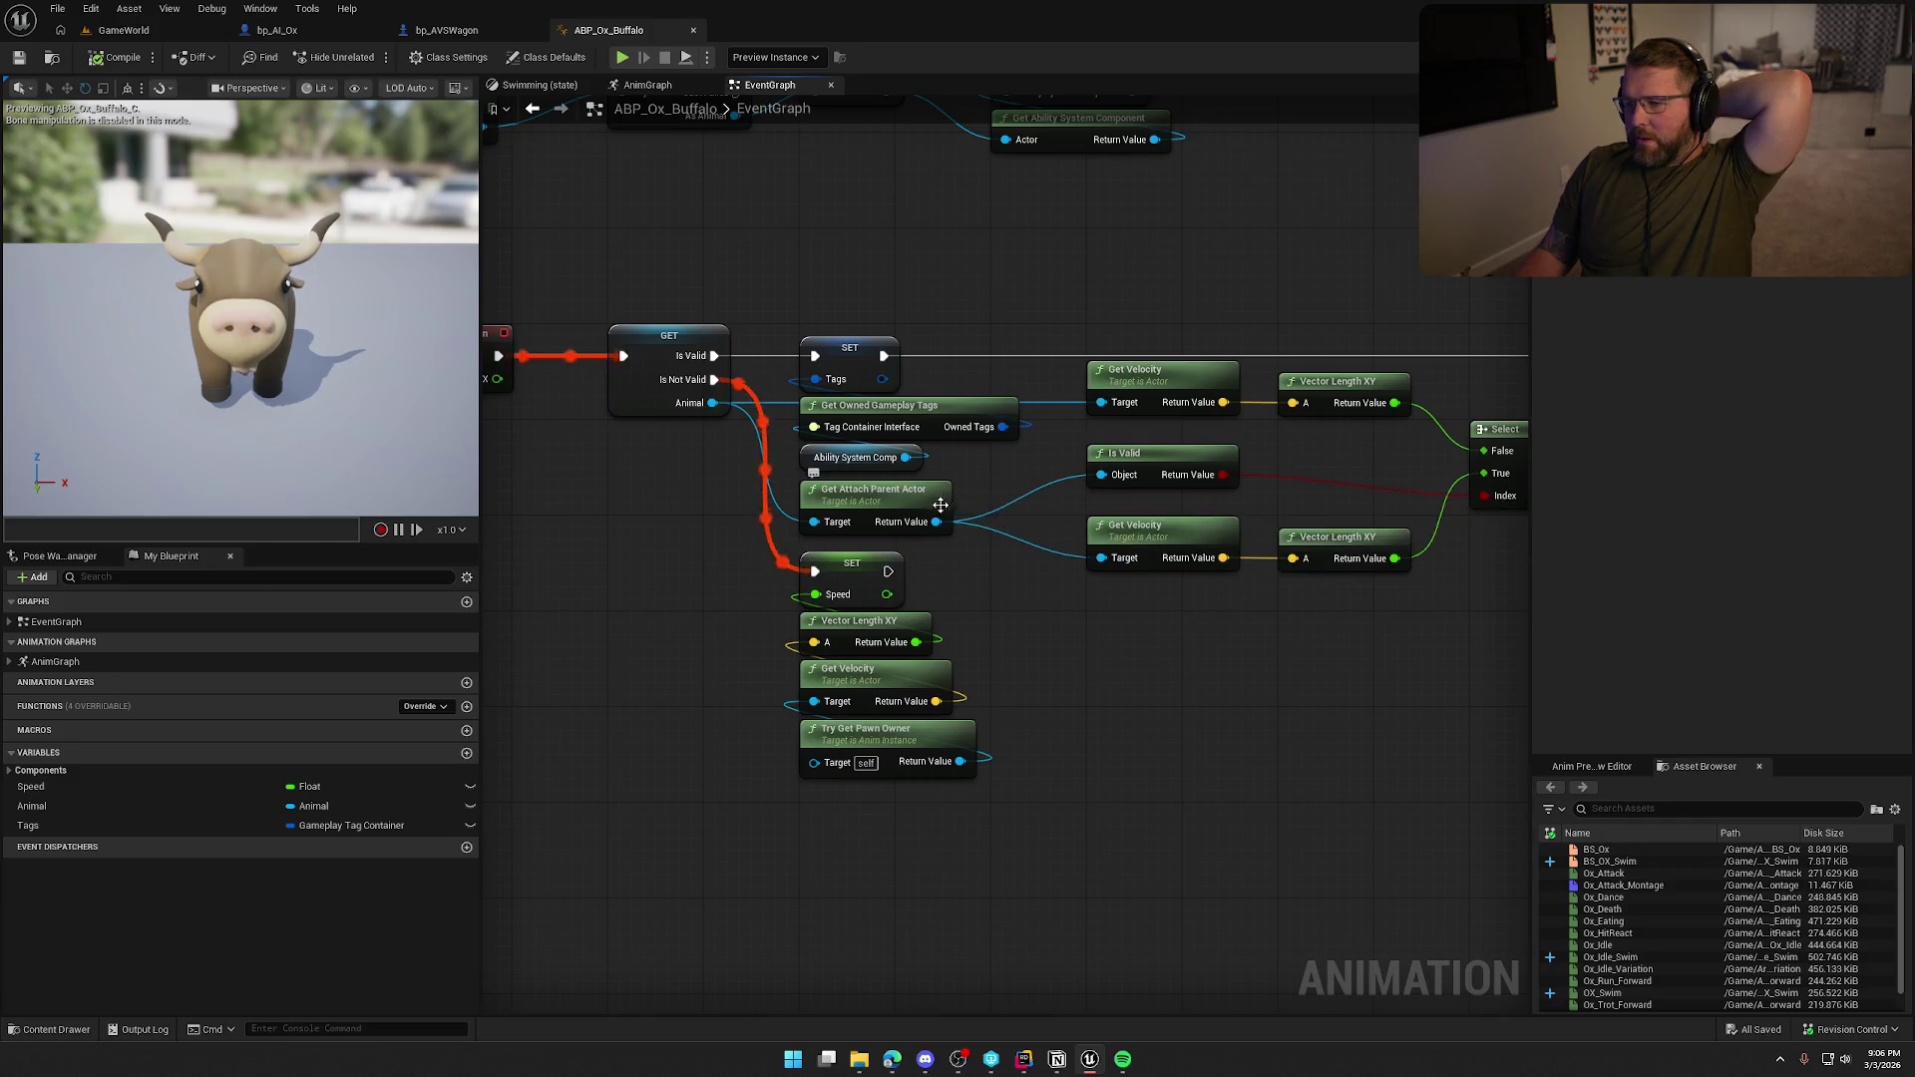
mouse_move(936, 527)
left_mouse_down()
mouse_move(906, 609)
mouse_move(810, 625)
left_mouse_up()
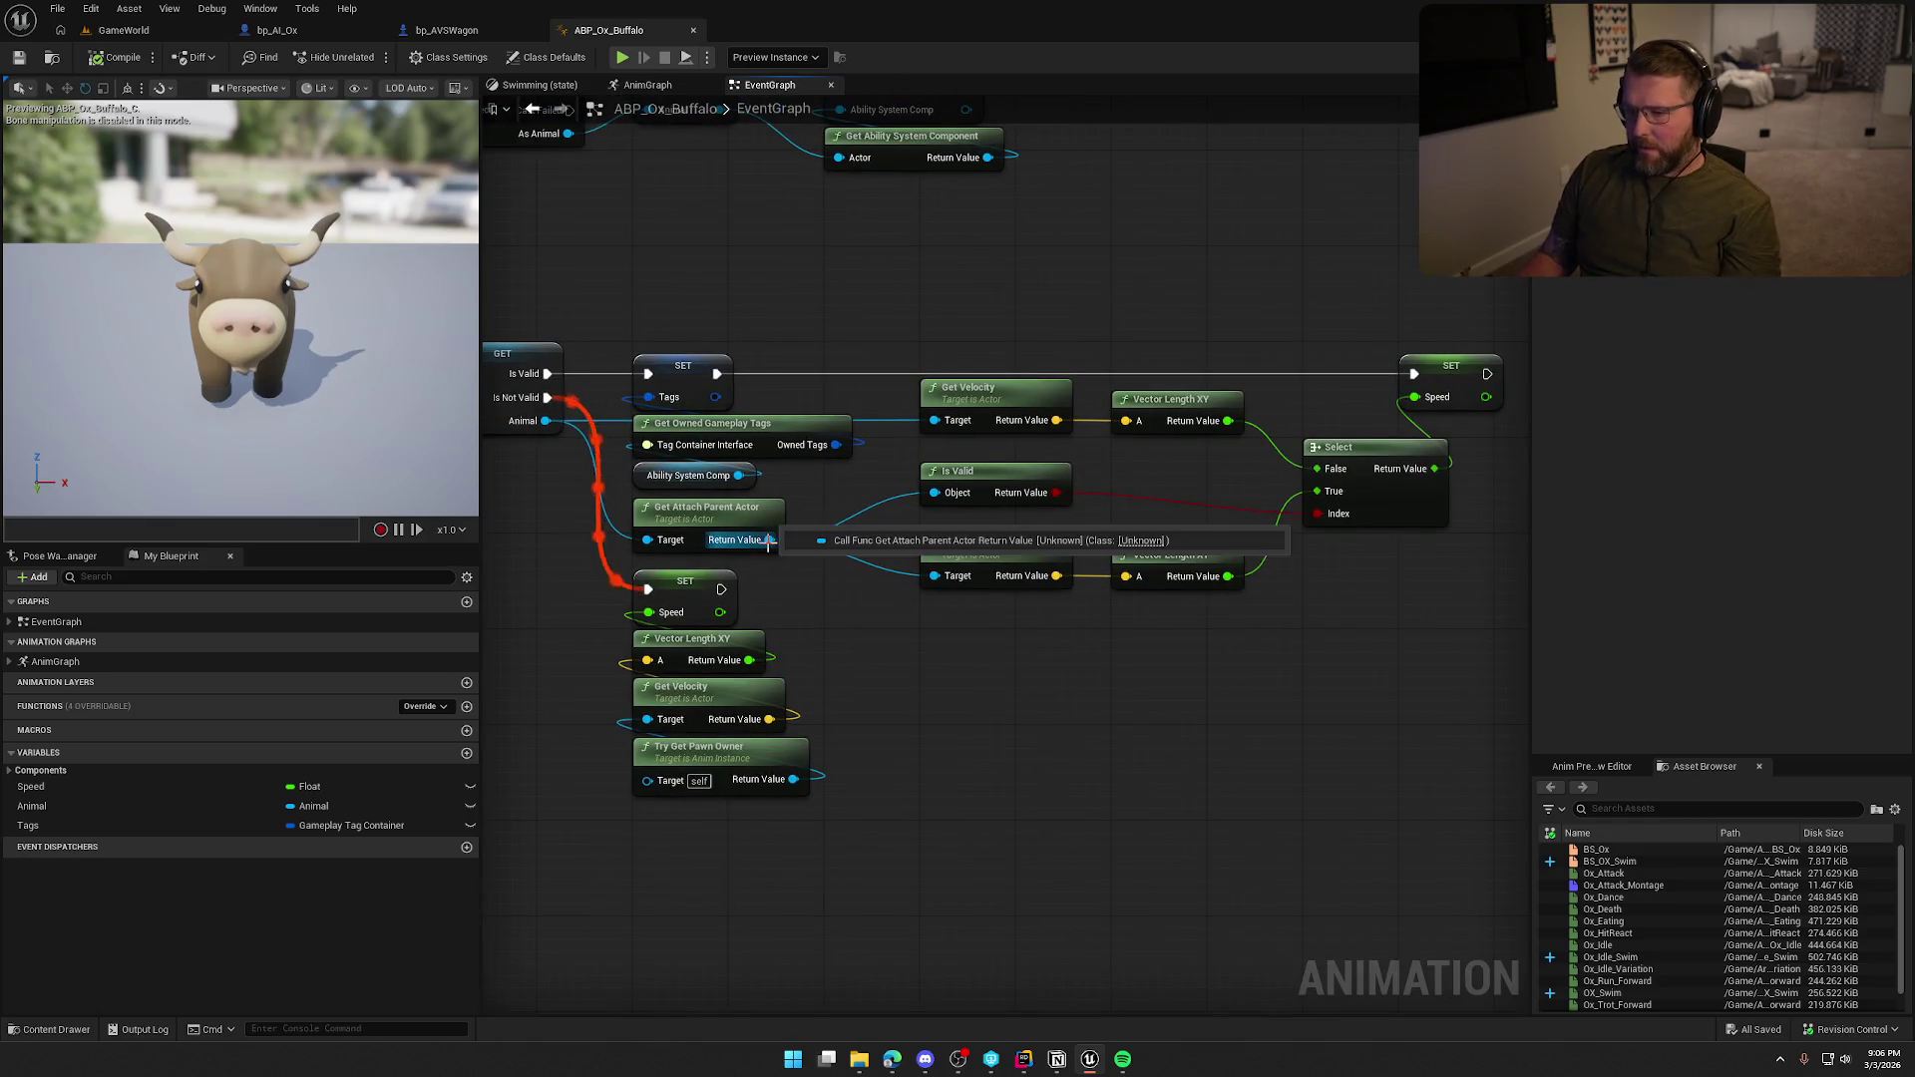
left_click_drag(769, 540, 922, 703)
type("is valid")
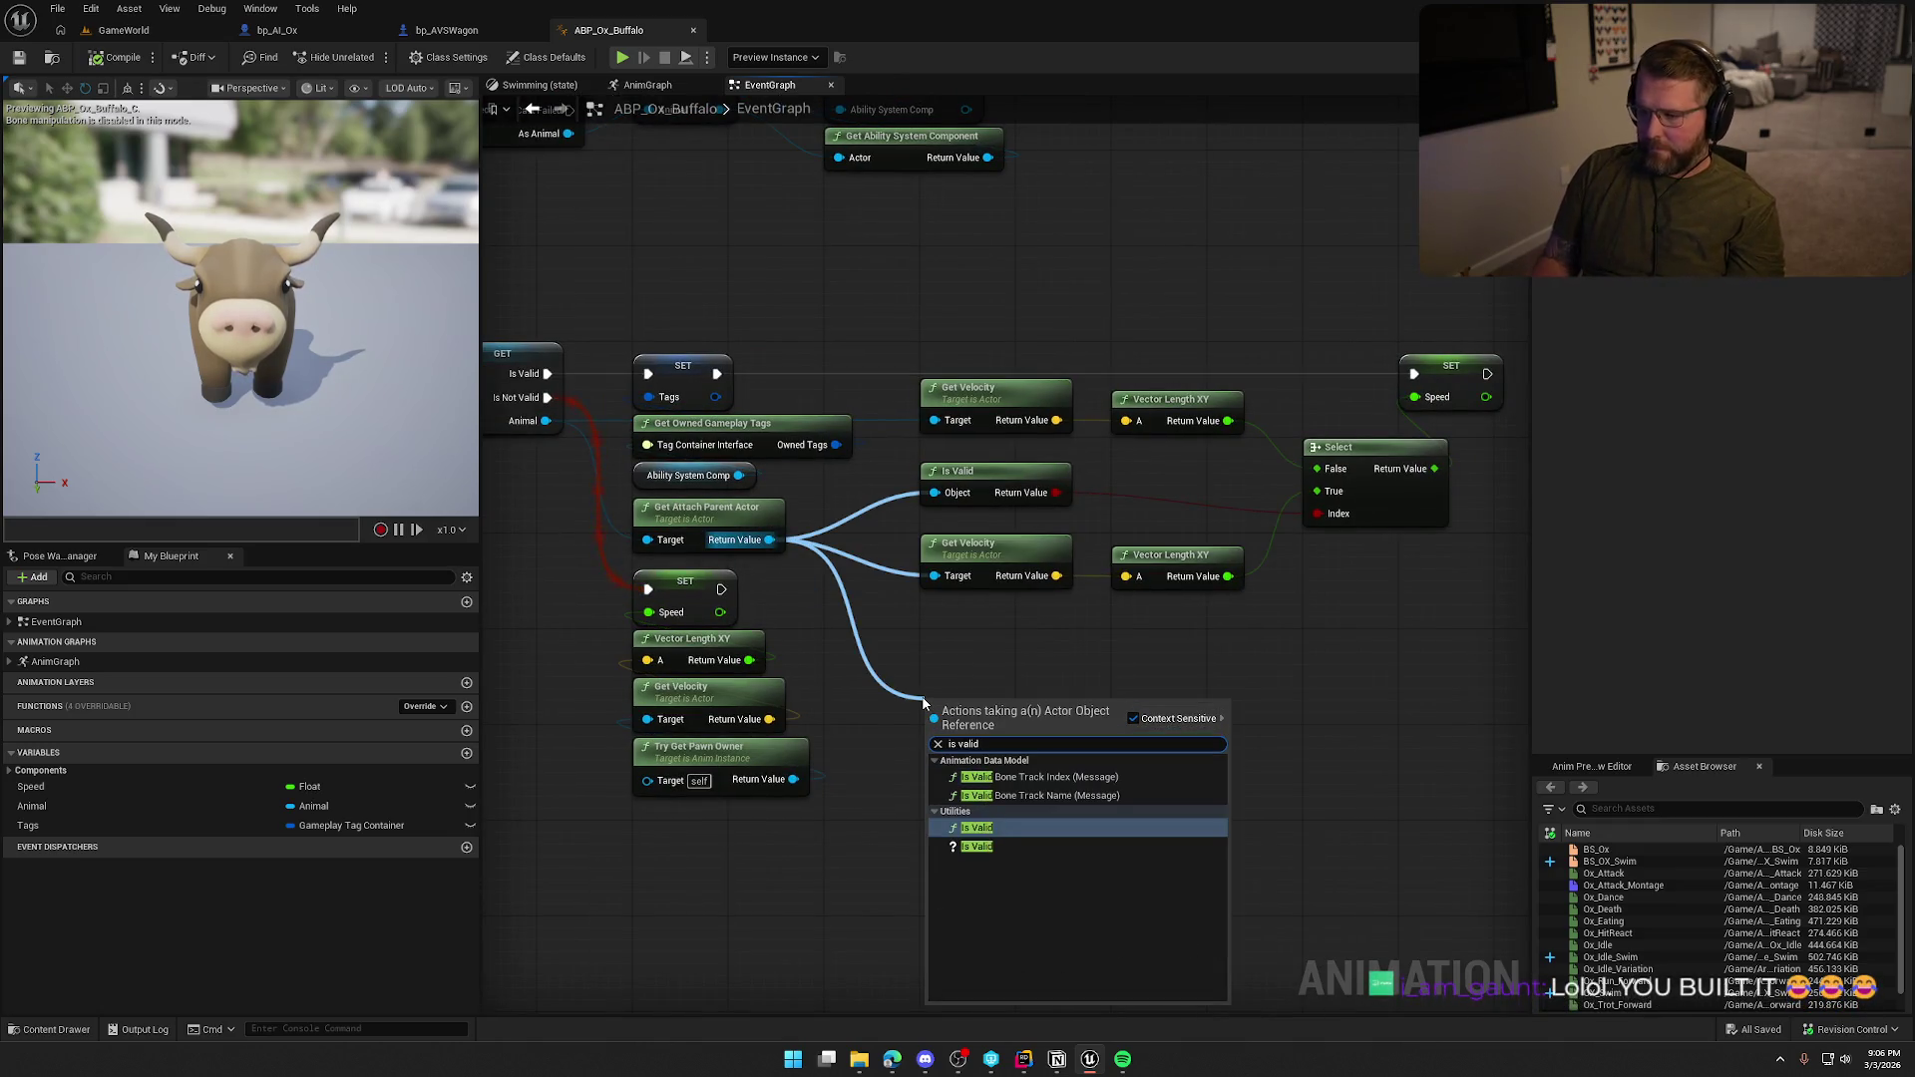
Add an Is Valid check on the attach parent after setting Tags, and delete the Select node.
left_click(977, 847)
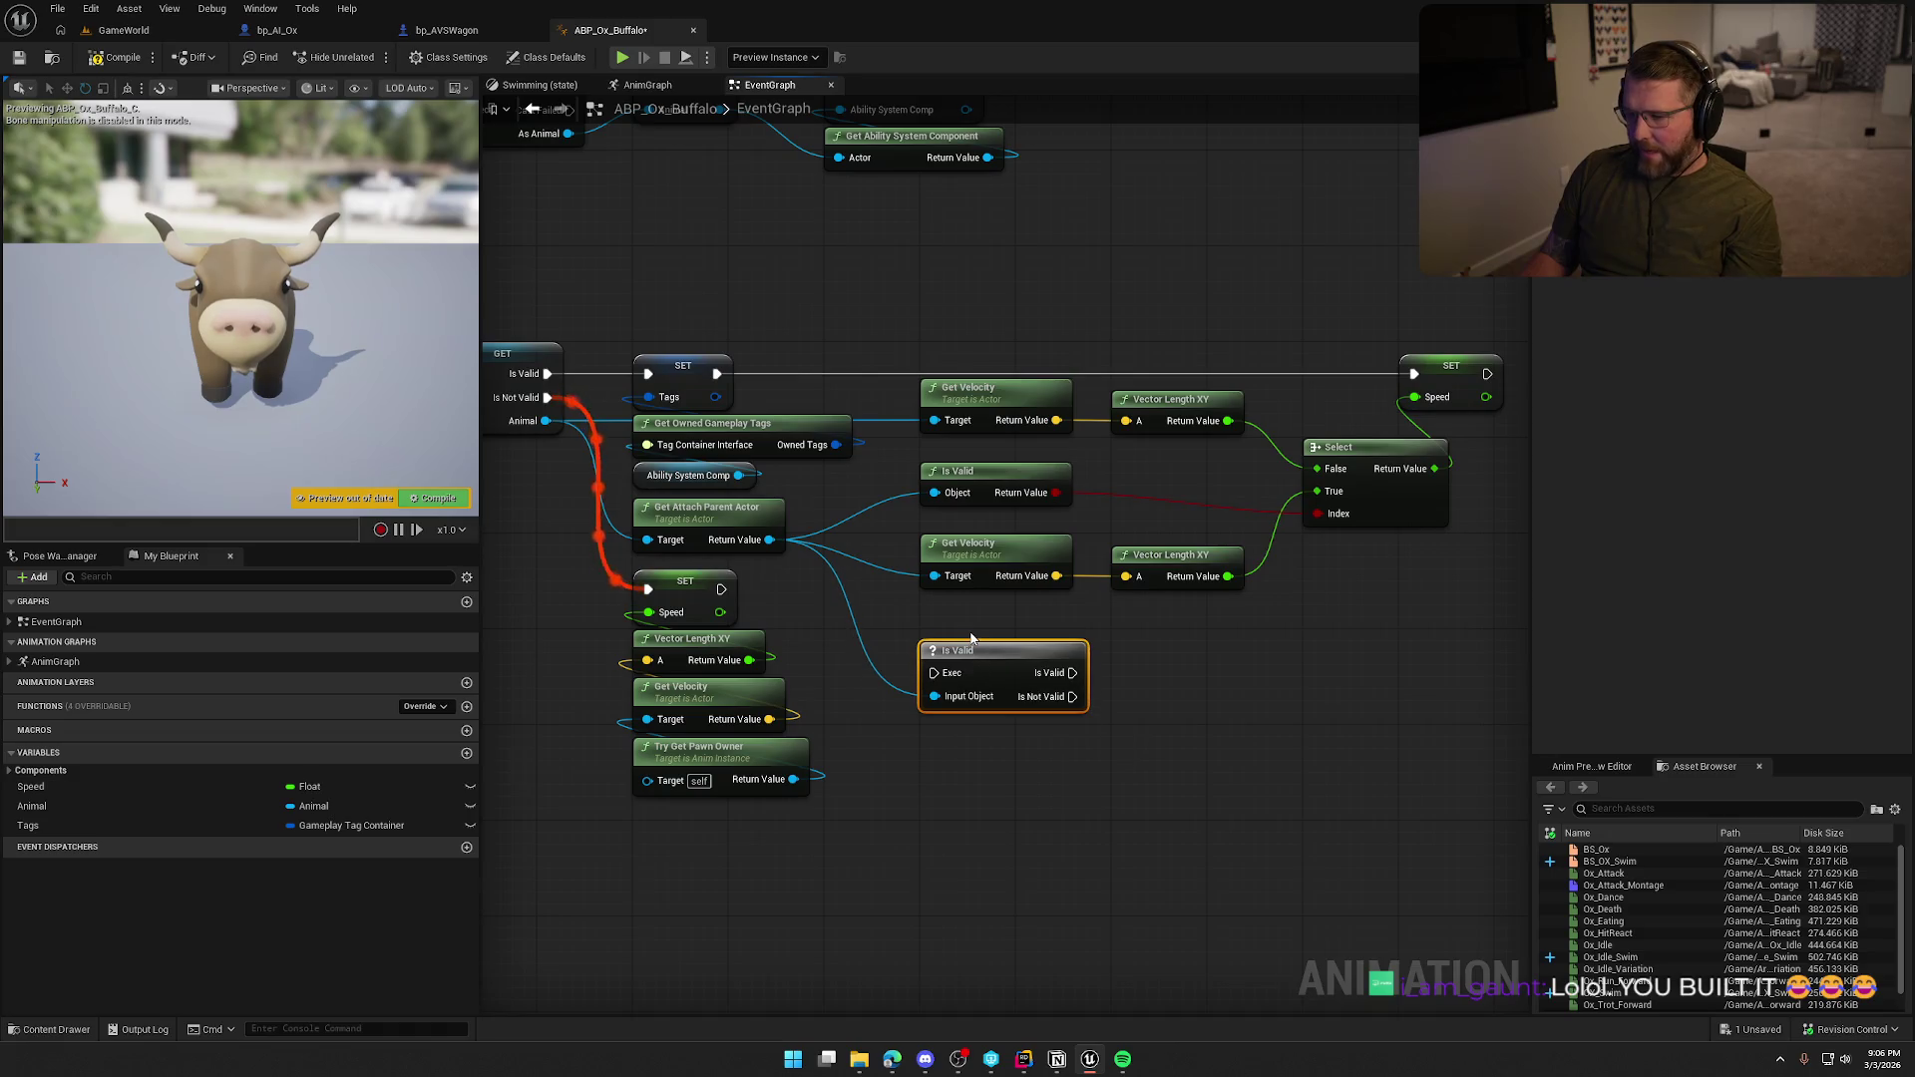
left_click_drag(935, 672, 715, 373)
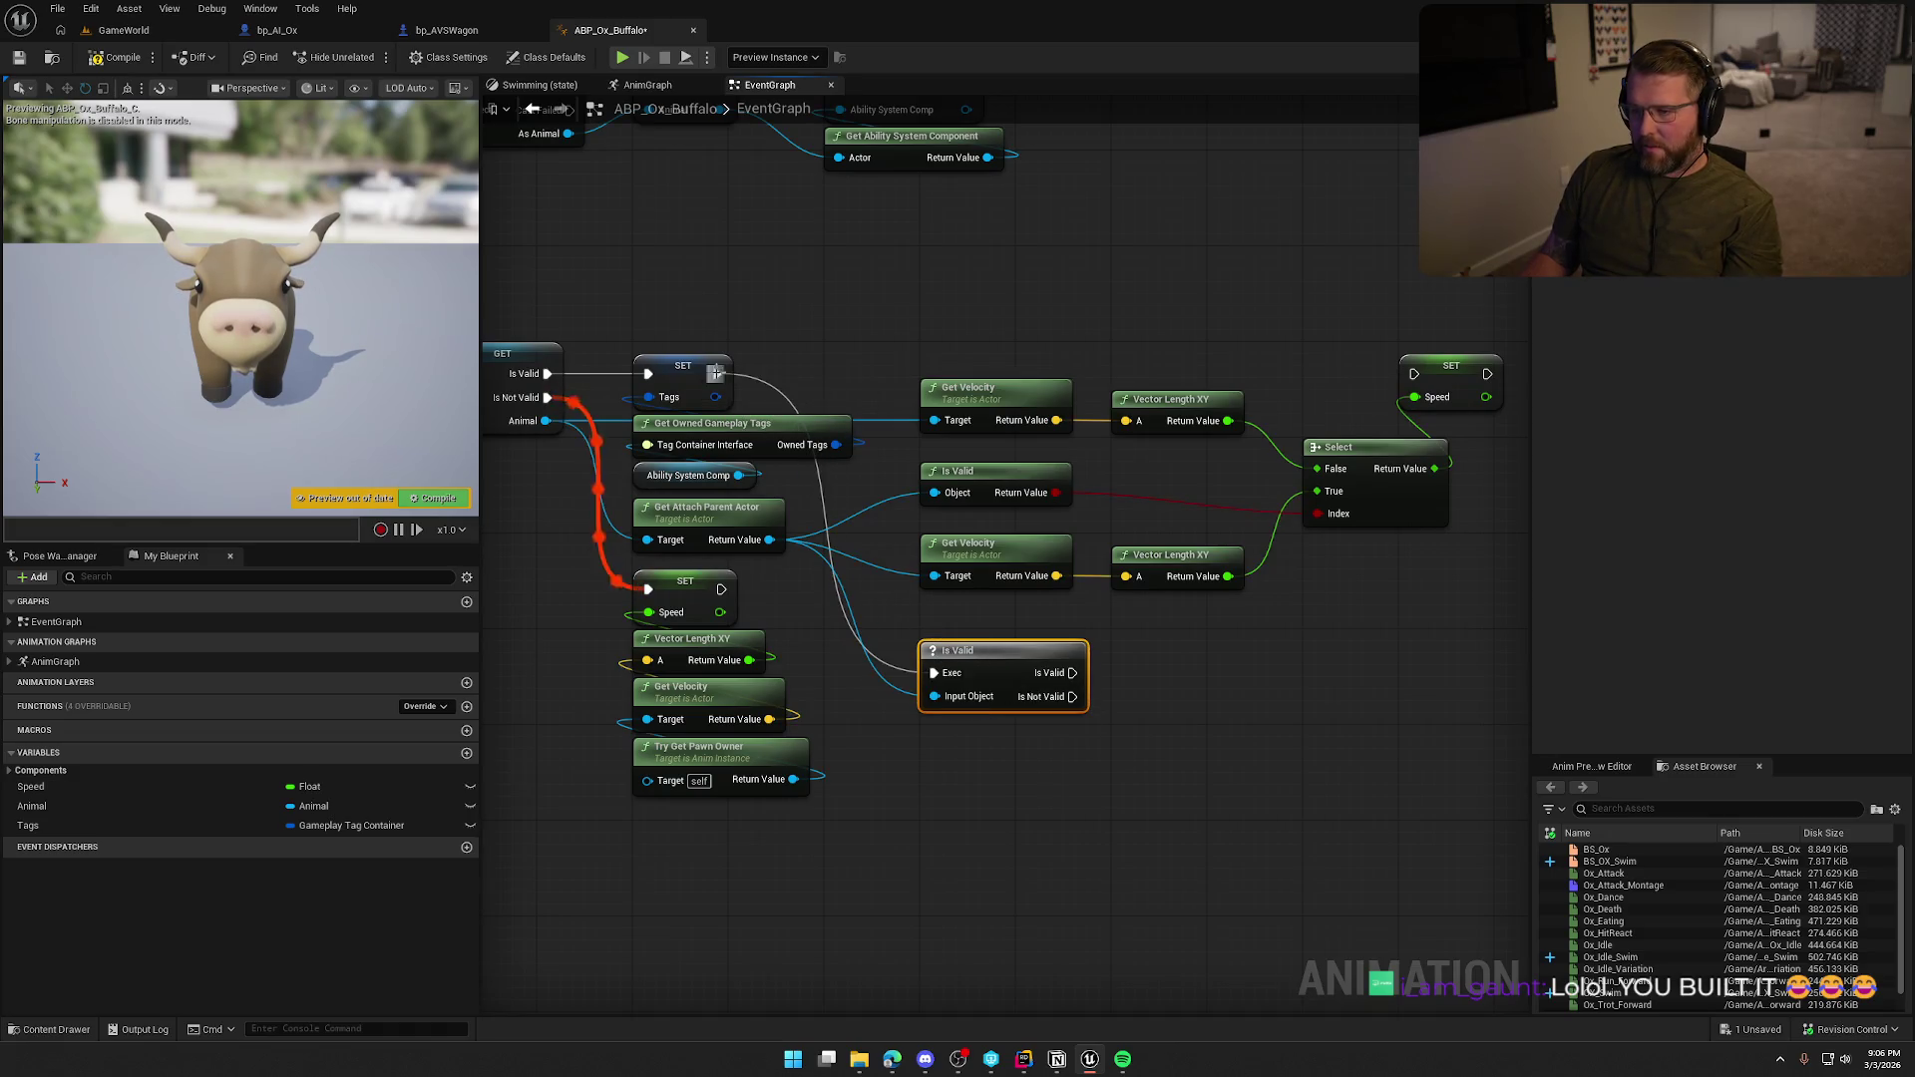
mouse_move(990, 678)
left_mouse_down()
mouse_move(990, 305)
mouse_move(993, 343)
left_mouse_up()
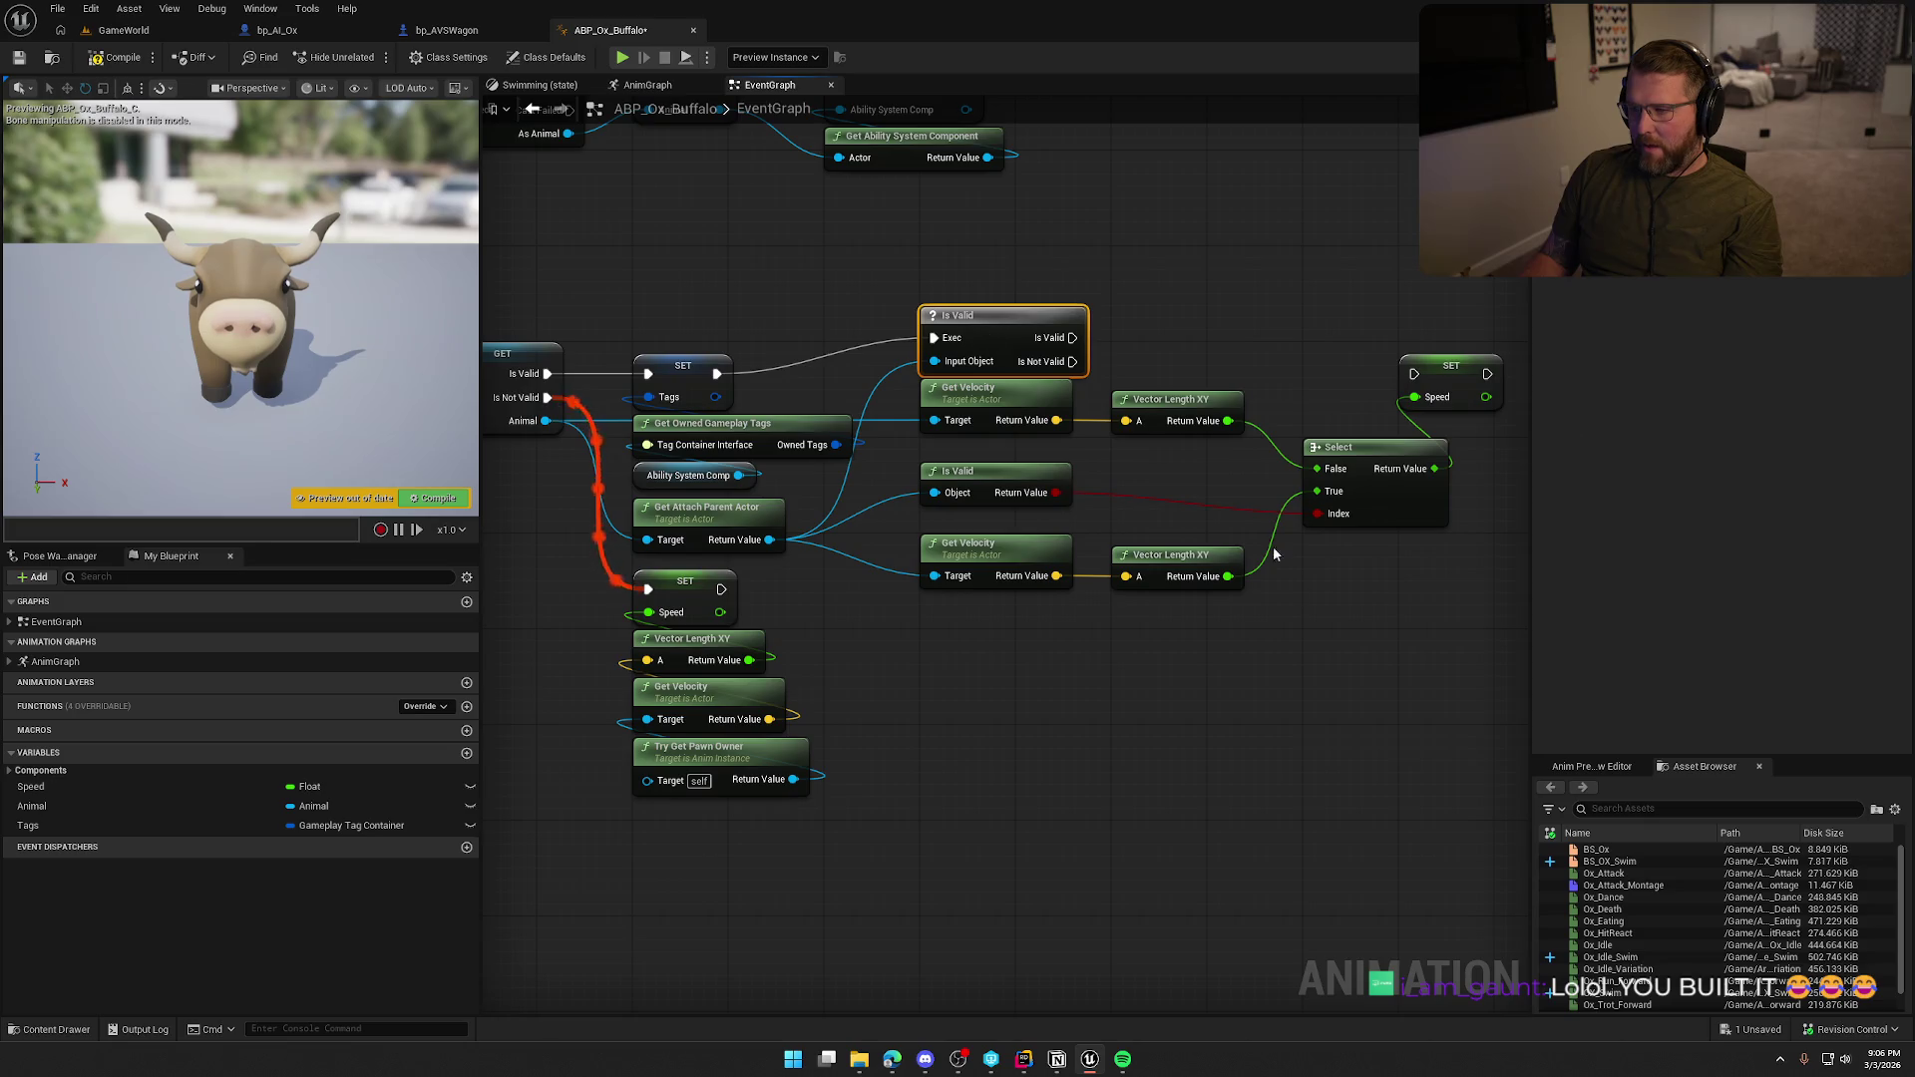
left_click(1207, 511)
key("Delete")
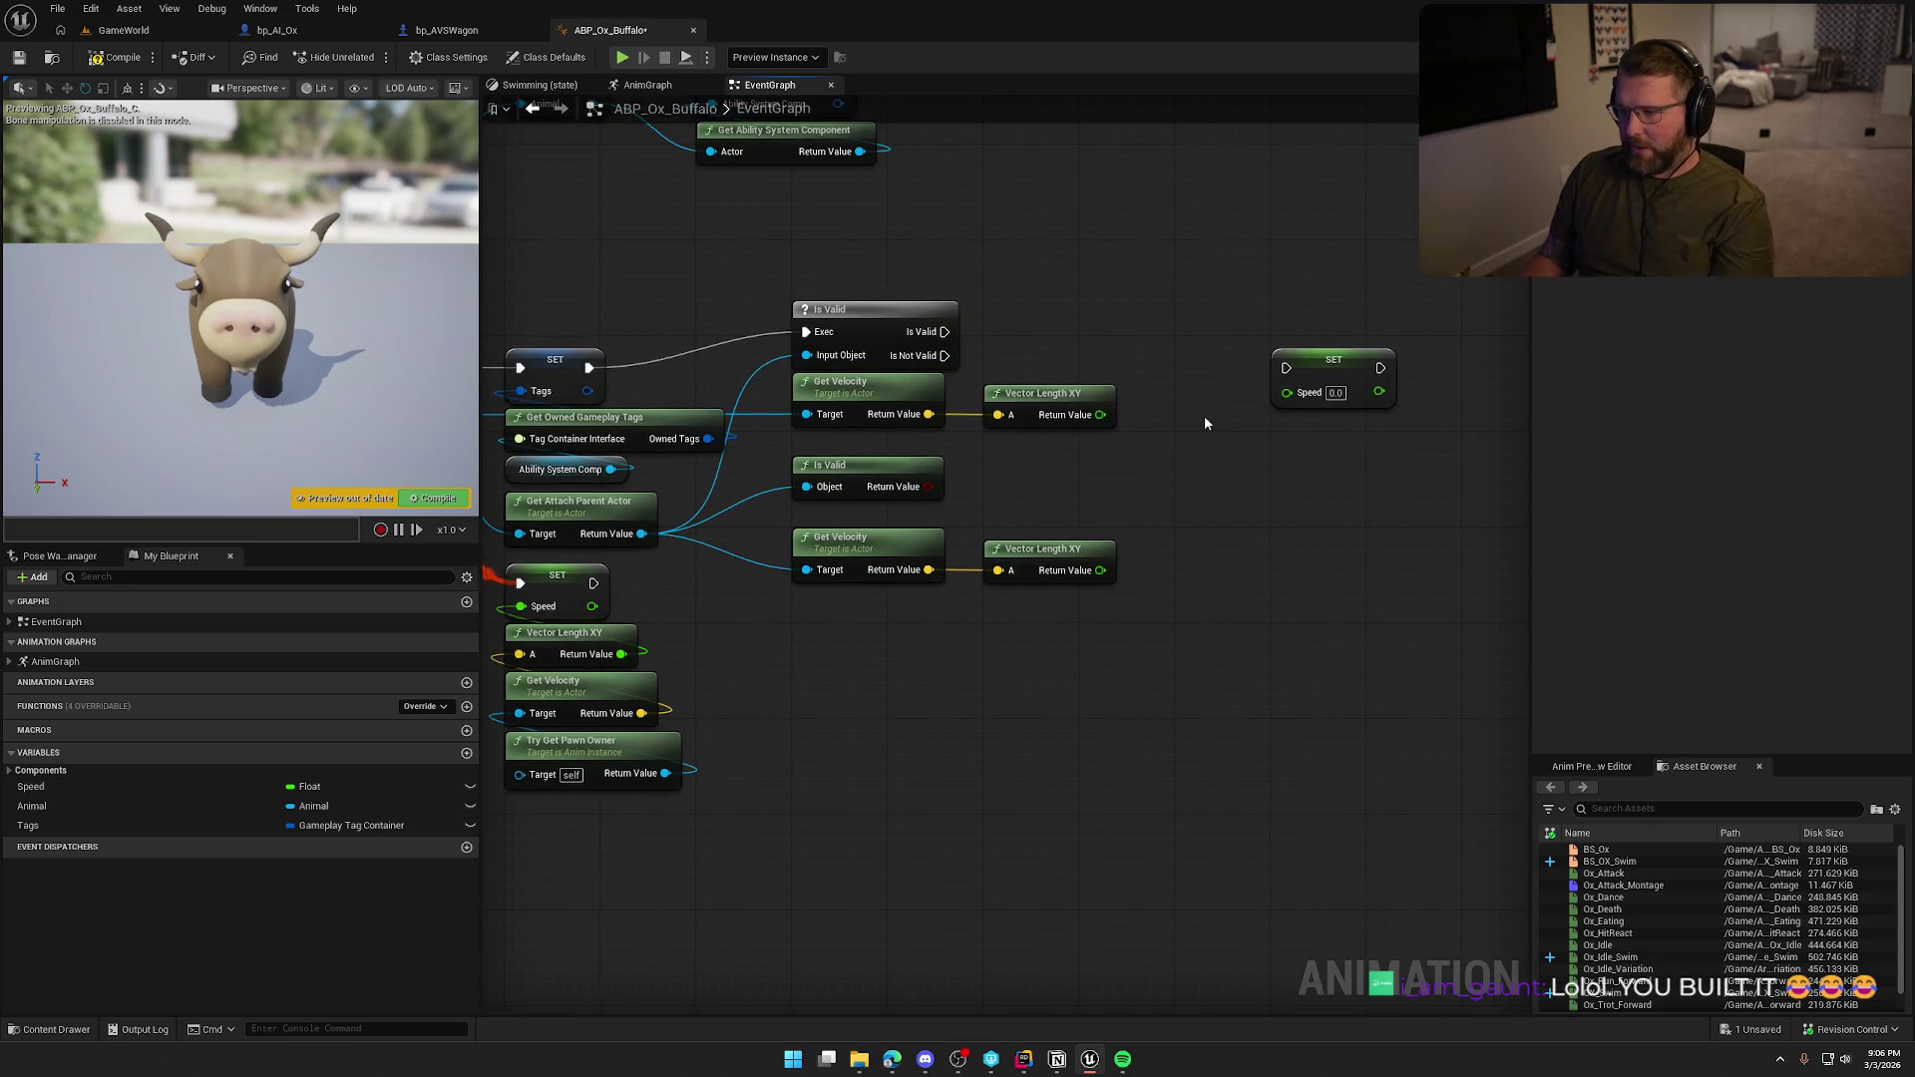
Wire SET Speed to run when the attach parent is valid.
mouse_move(1152, 679)
left_mouse_down()
mouse_move(855, 365)
mouse_move(888, 555)
left_mouse_up()
left_click(856, 330)
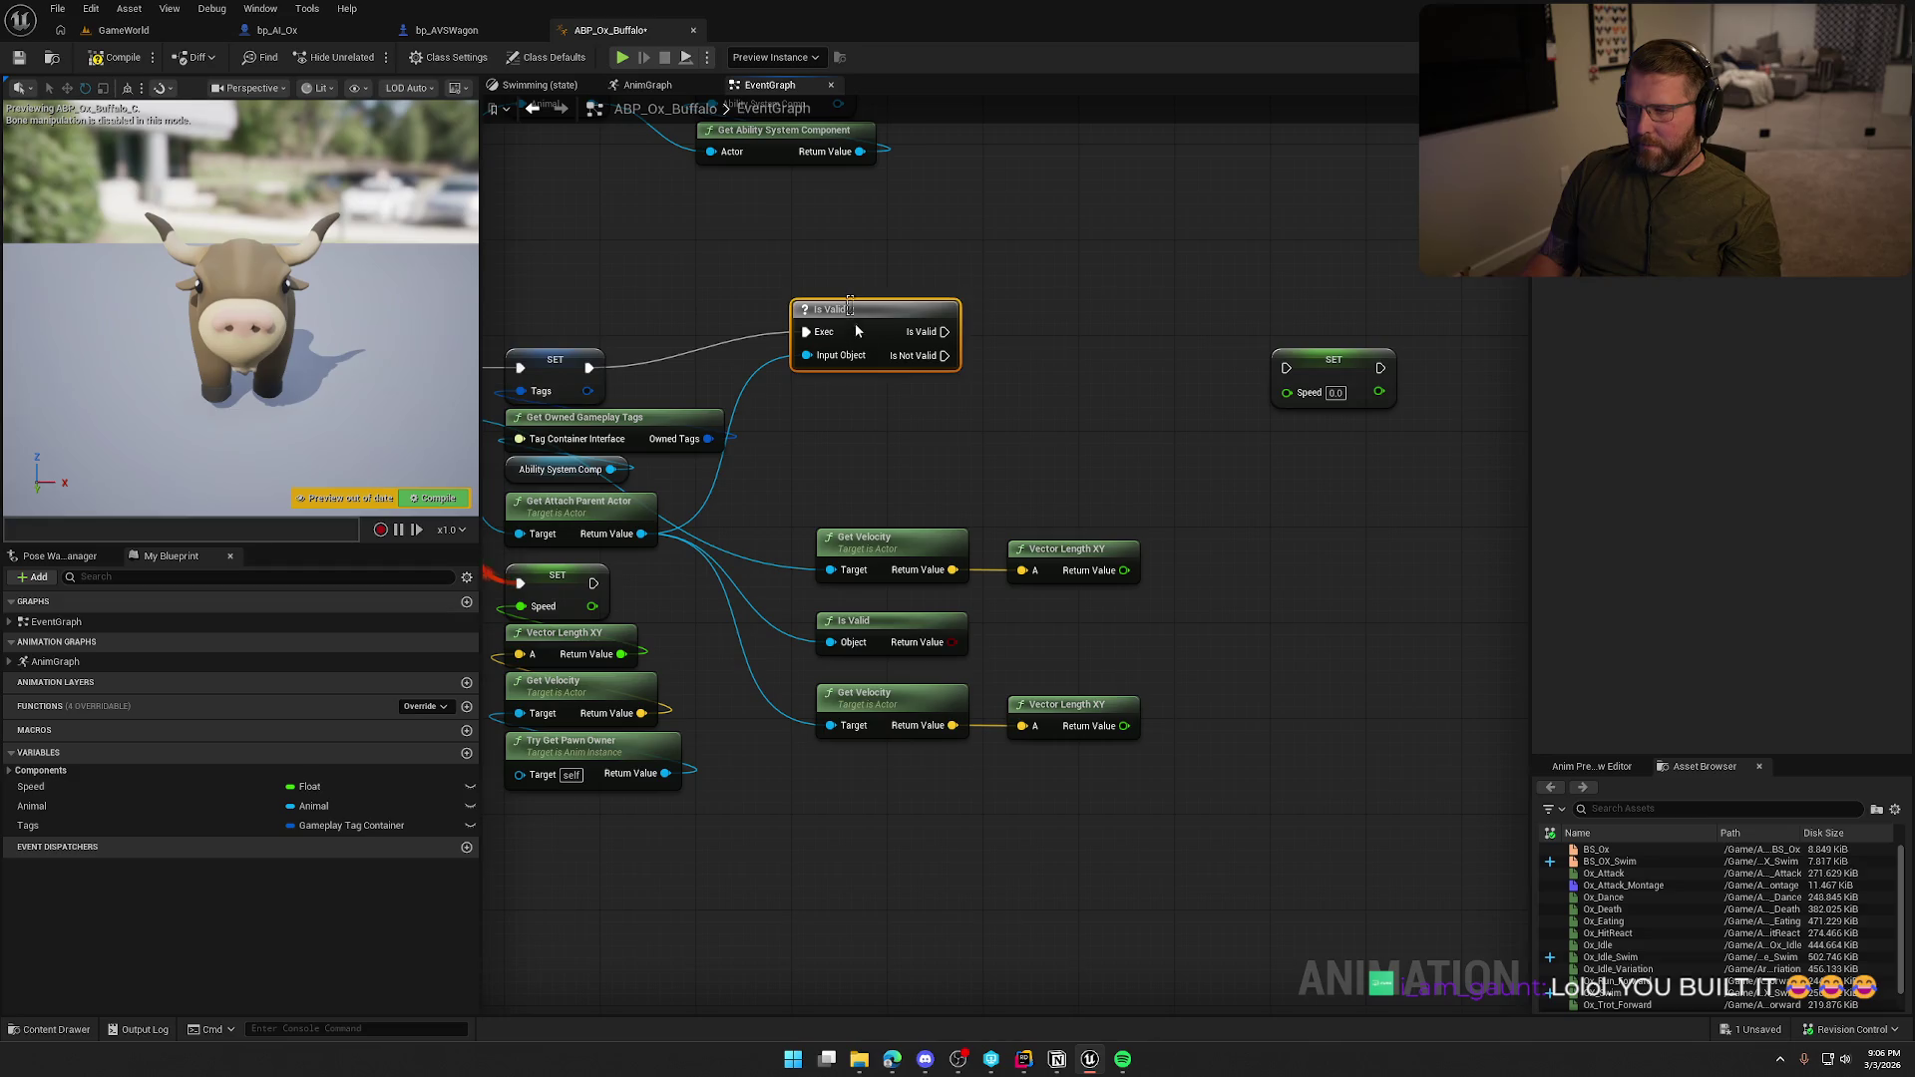
left_click_drag(850, 329, 852, 365)
left_click_drag(1285, 367, 945, 367)
mouse_move(1335, 371)
left_mouse_down()
mouse_move(1058, 368)
mouse_move(1152, 375)
left_mouse_up()
Duplicate SET Speed for the Is Not Valid branch, fed by the vector length.
key("ctrl+c")
key("ctrl+v")
mouse_move(1161, 461)
left_mouse_down()
mouse_move(946, 413)
mouse_move(1096, 472)
mouse_move(944, 391)
left_mouse_up()
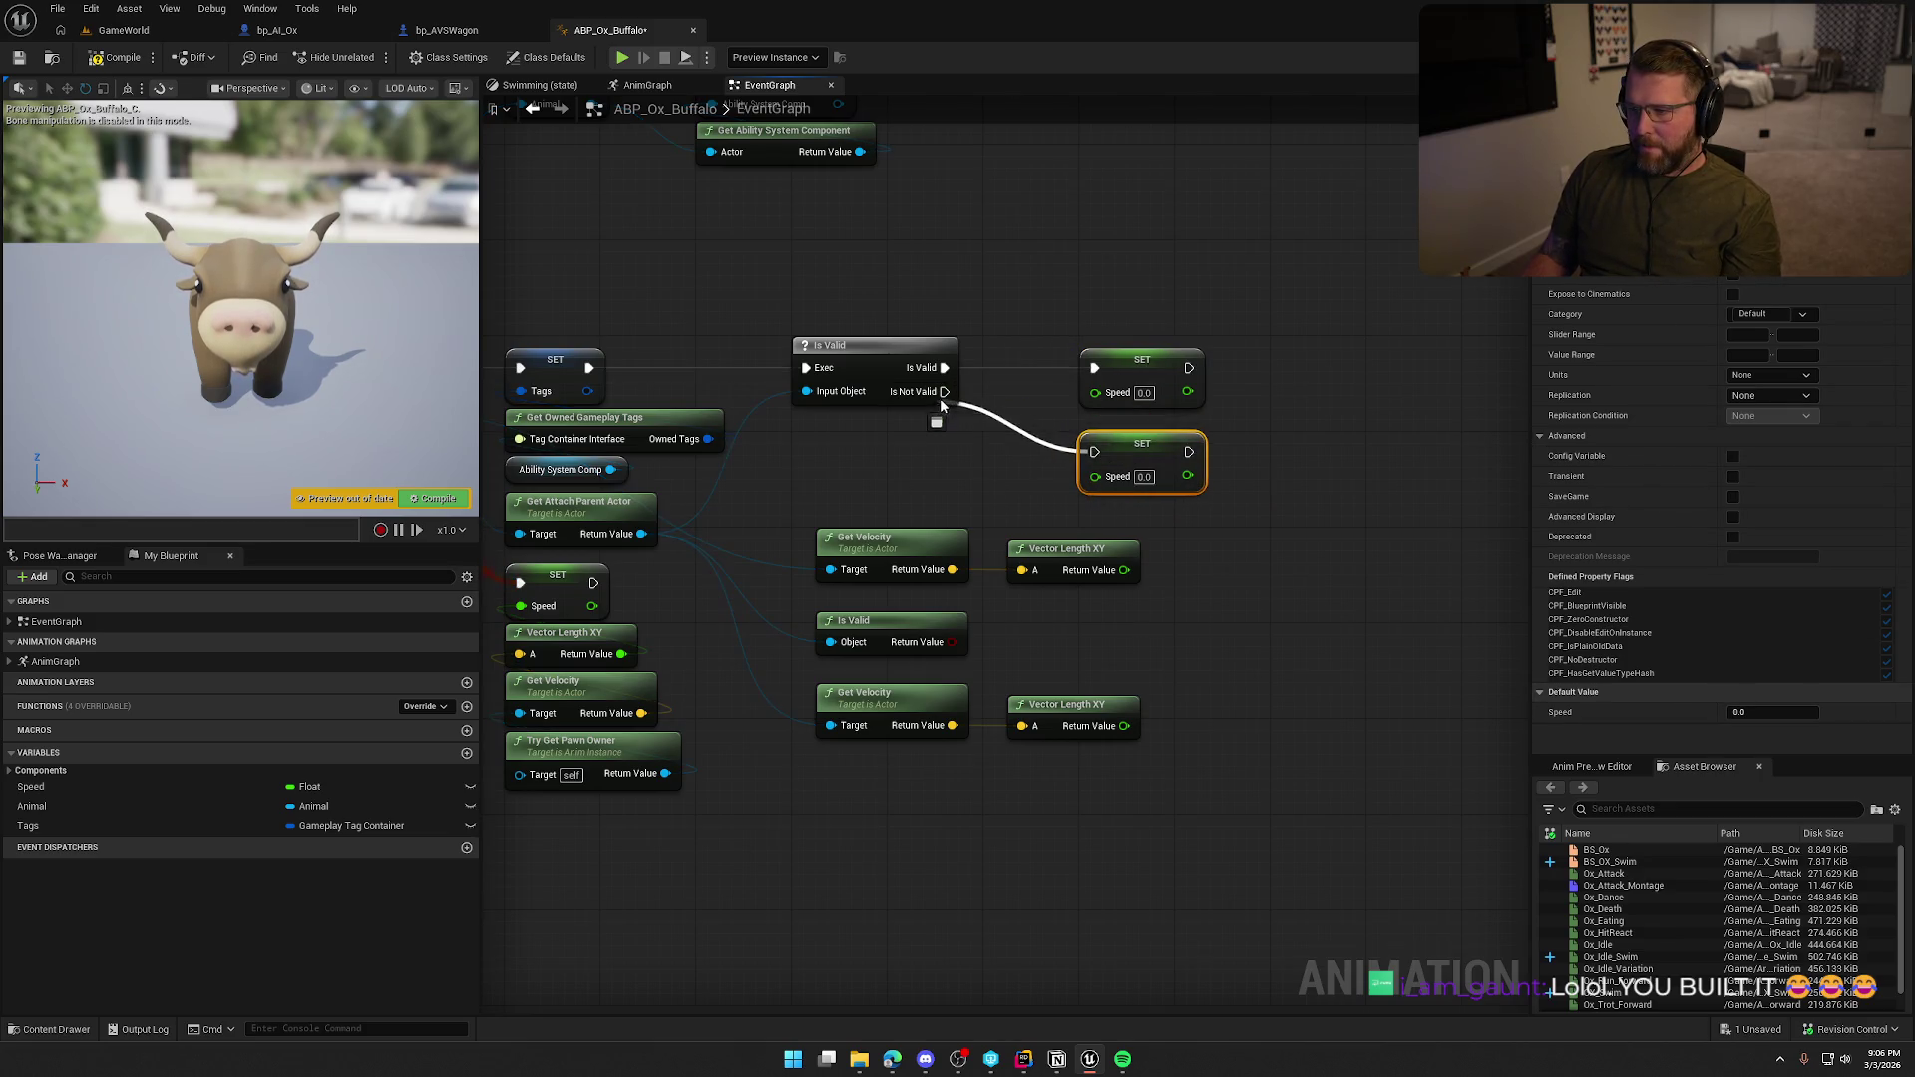
left_click(977, 450)
mouse_move(1124, 571)
left_mouse_down()
mouse_move(967, 476)
mouse_move(1234, 517)
mouse_move(1205, 445)
left_mouse_up()
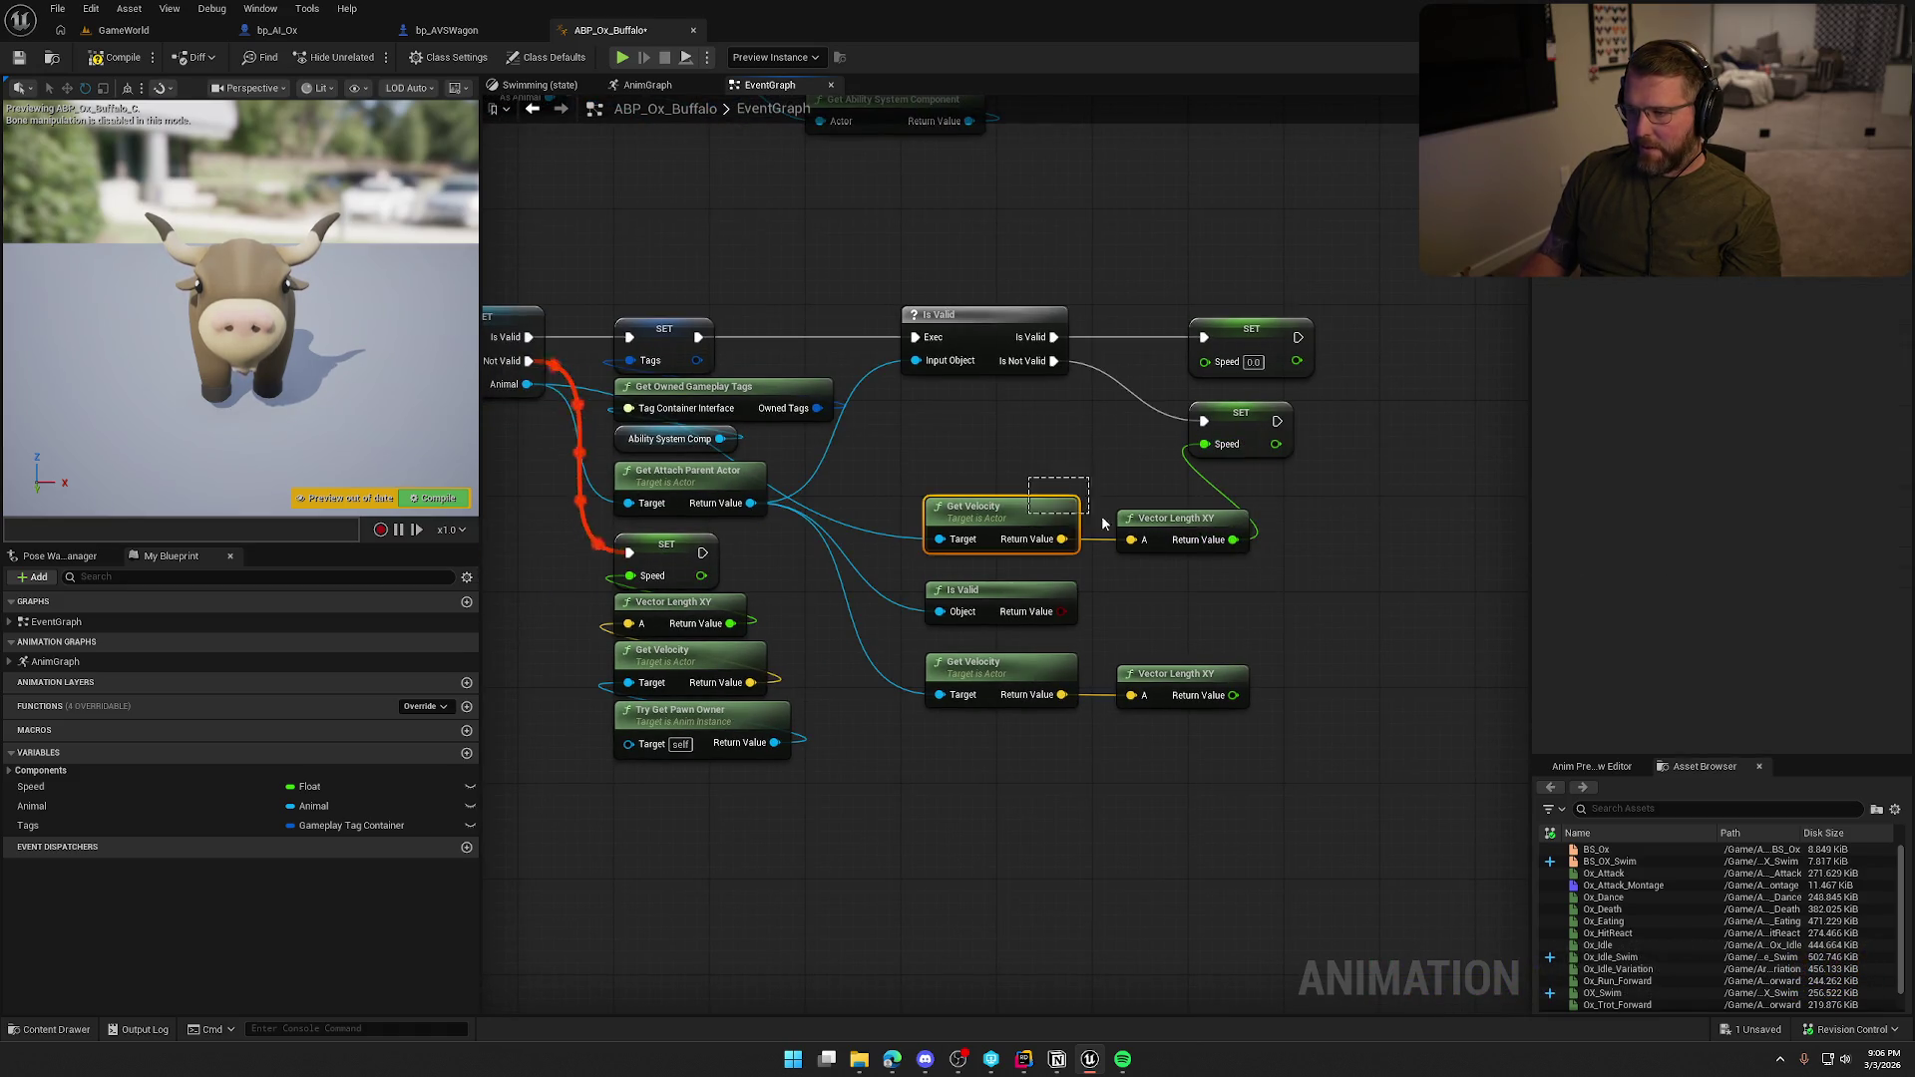
left_click_drag(1024, 518, 999, 425)
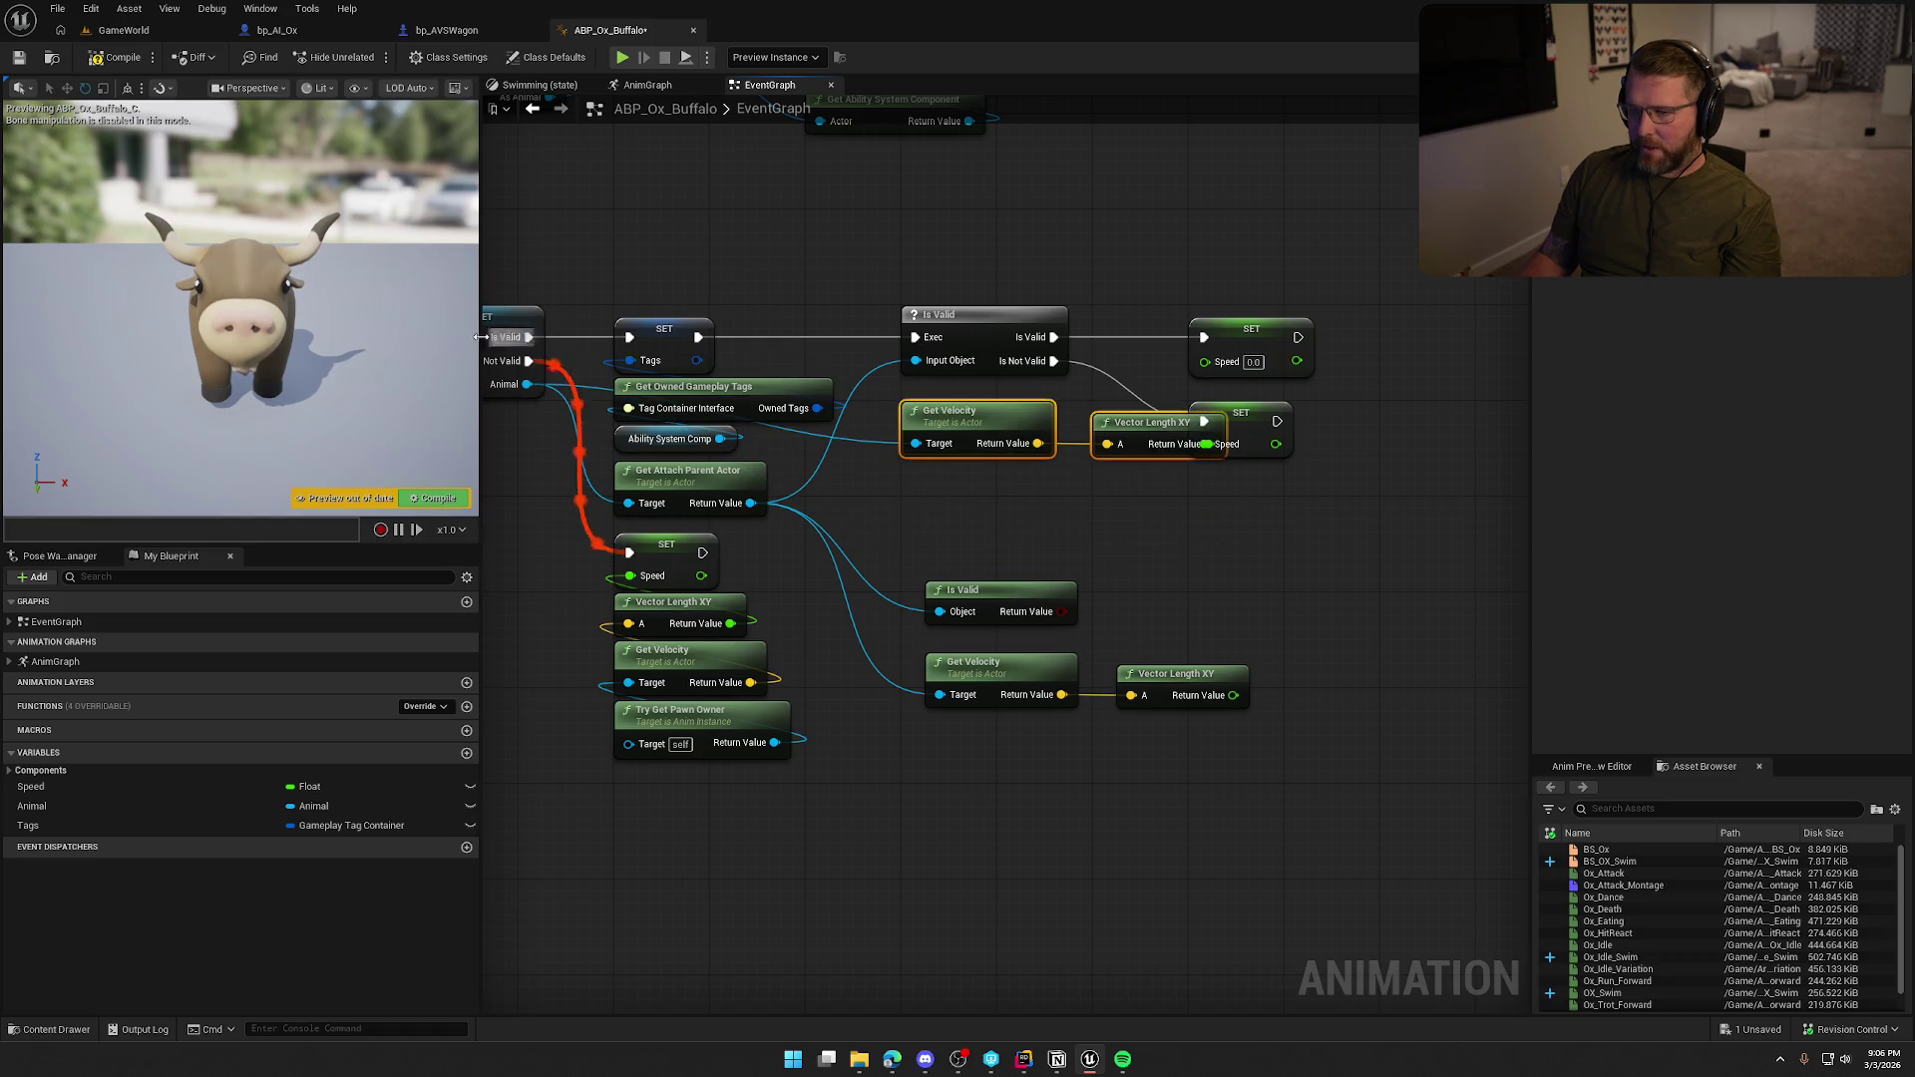
left_click_drag(1093, 252, 1181, 488)
left_click_drag(1128, 336, 1212, 330)
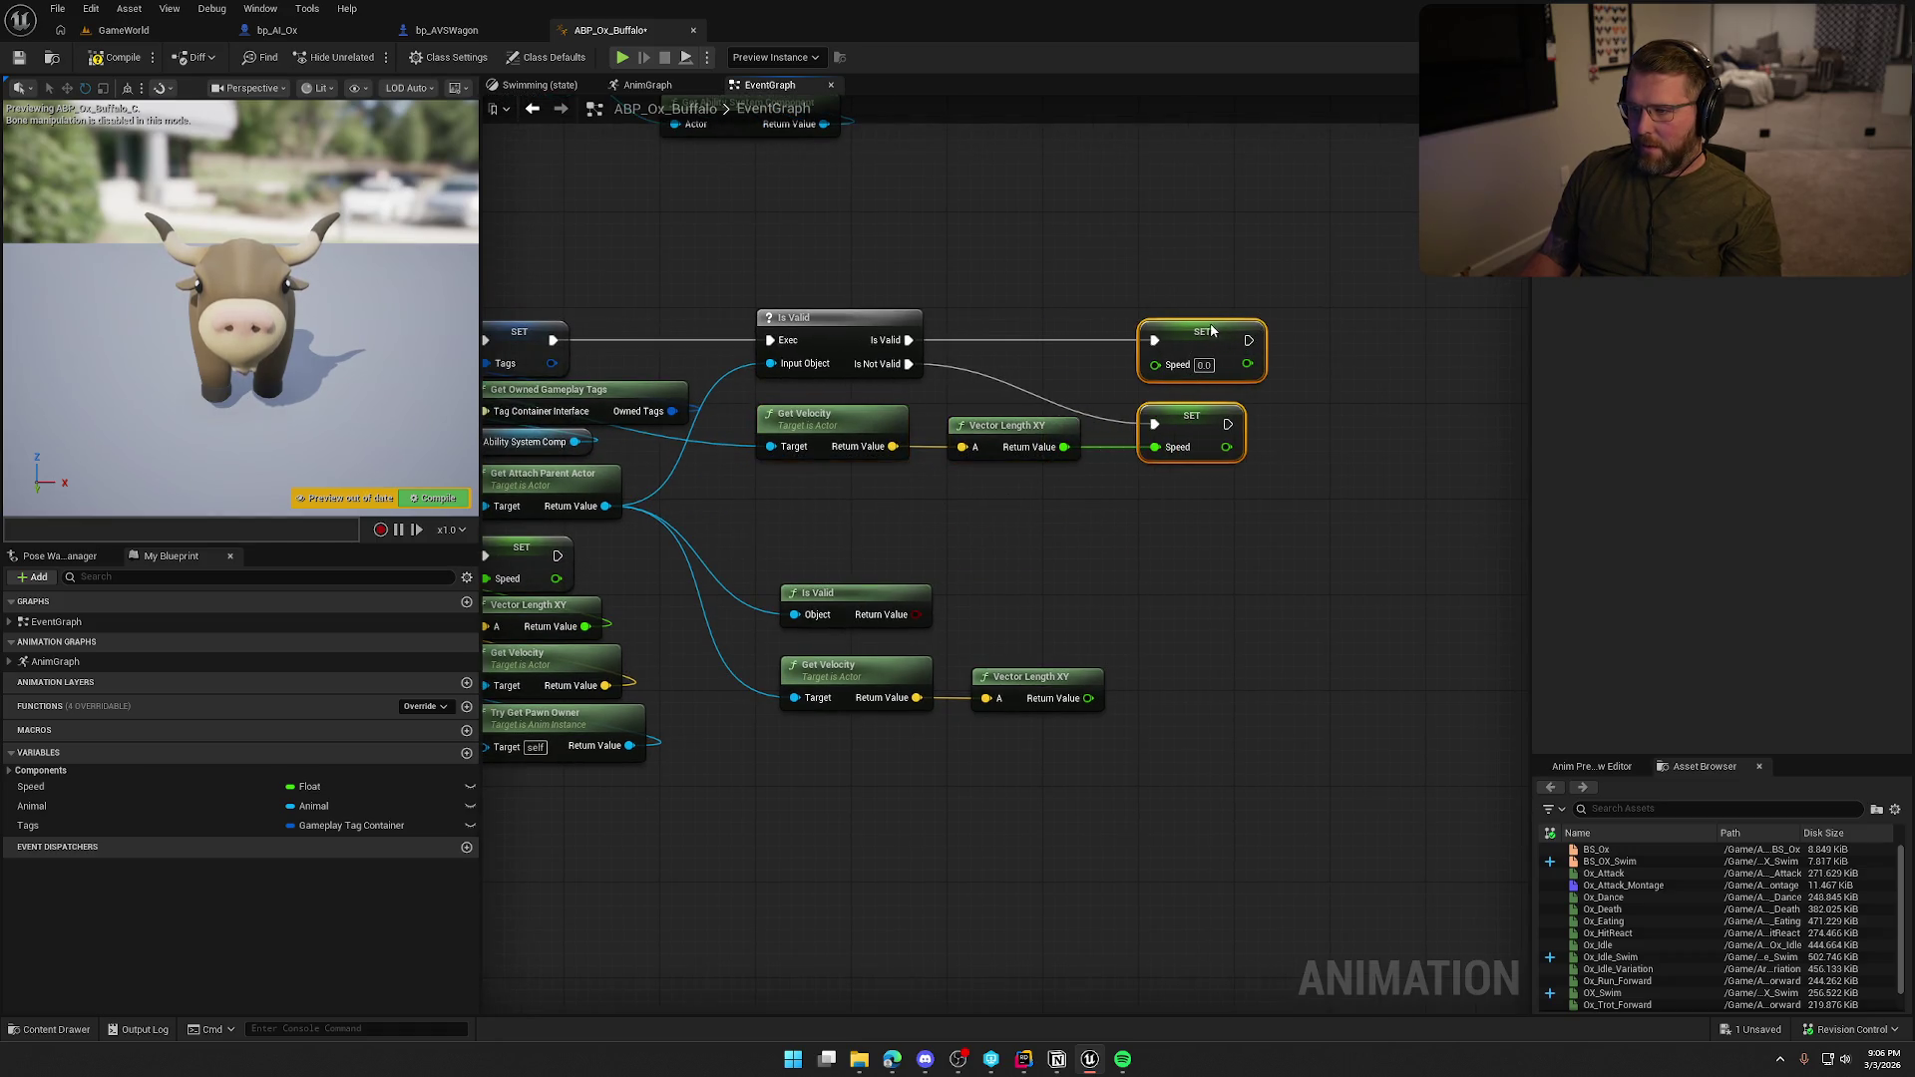
Delete the extra Is Valid node and feed a Get Velocity length into the upper Speed setter.
left_click_drag(842, 553, 960, 602)
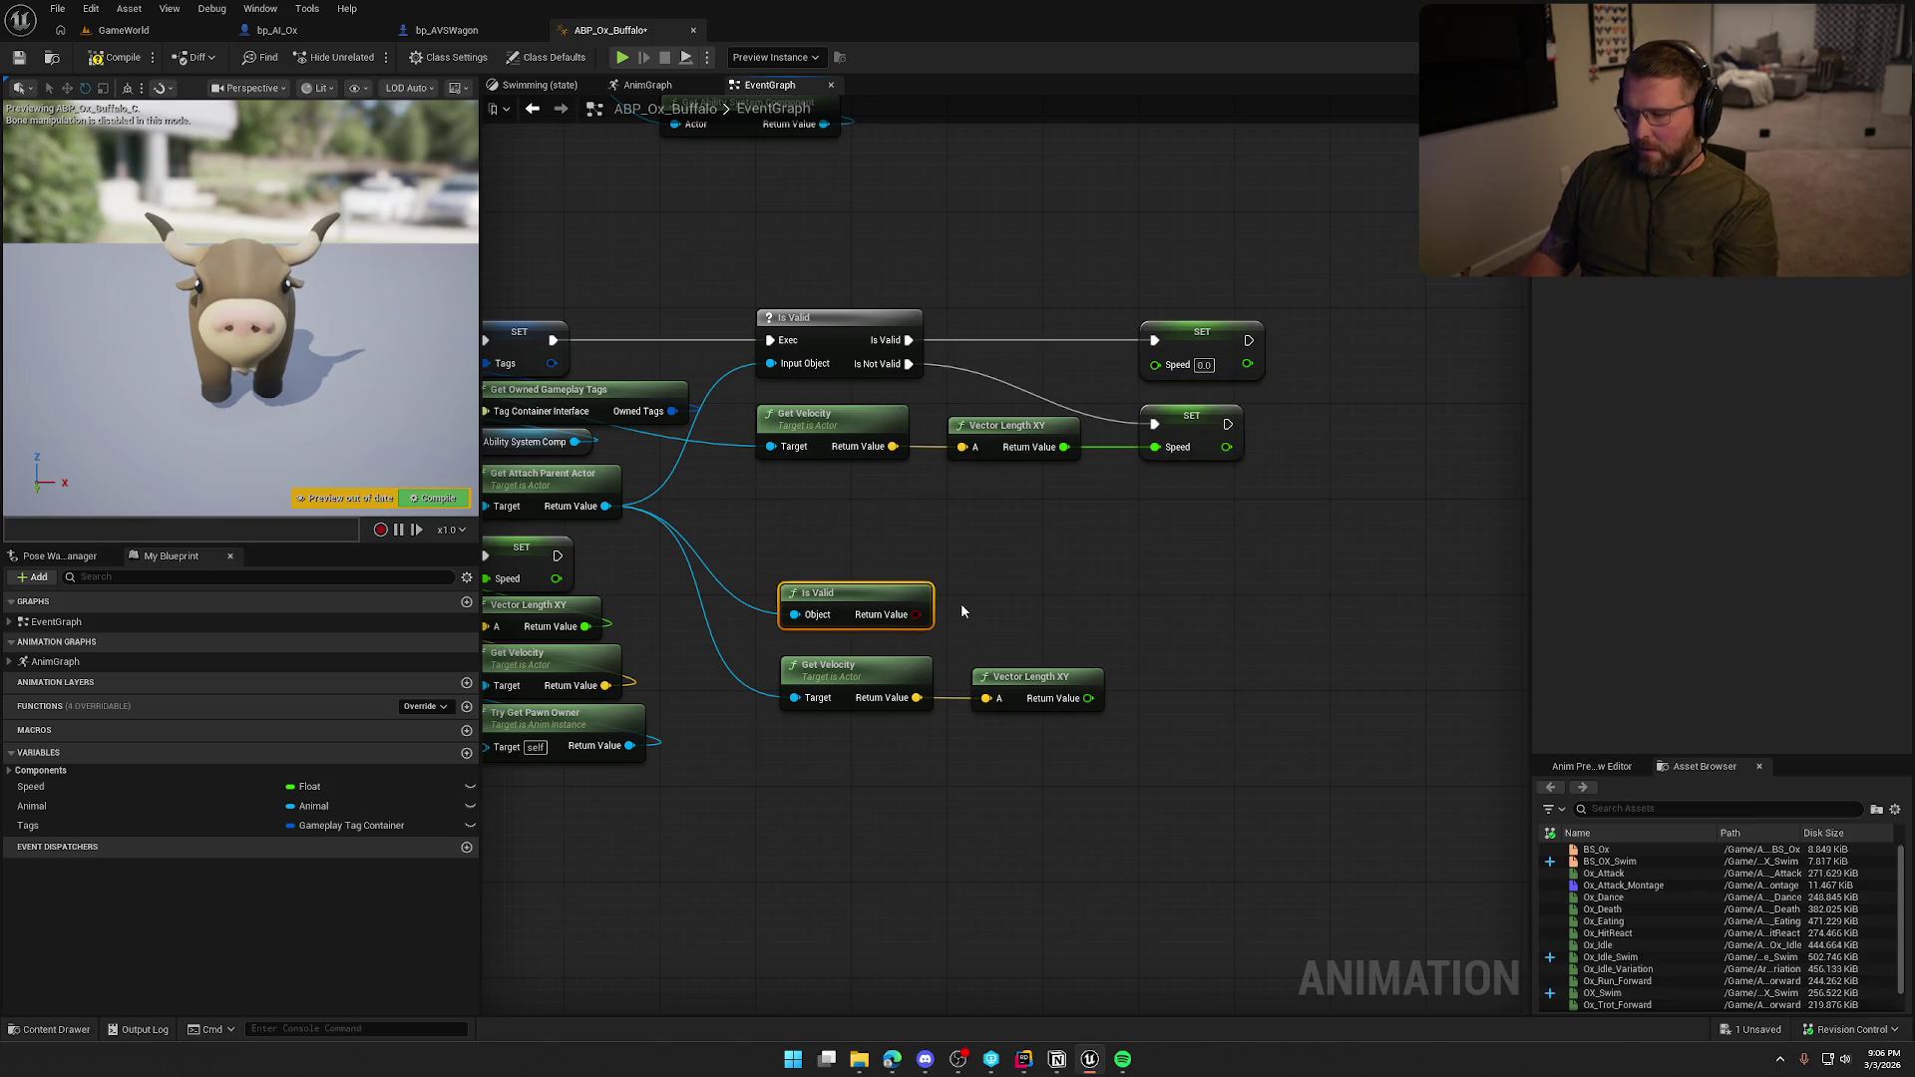
key("Delete")
mouse_move(1117, 718)
left_mouse_down()
mouse_move(818, 675)
mouse_move(794, 518)
left_mouse_up()
left_click_drag(1065, 542, 1154, 363)
mouse_move(1004, 496)
left_mouse_down()
mouse_move(743, 399)
mouse_move(818, 618)
mouse_move(818, 570)
left_mouse_up()
mouse_move(1097, 648)
left_mouse_down()
mouse_move(821, 522)
mouse_move(822, 403)
left_mouse_up()
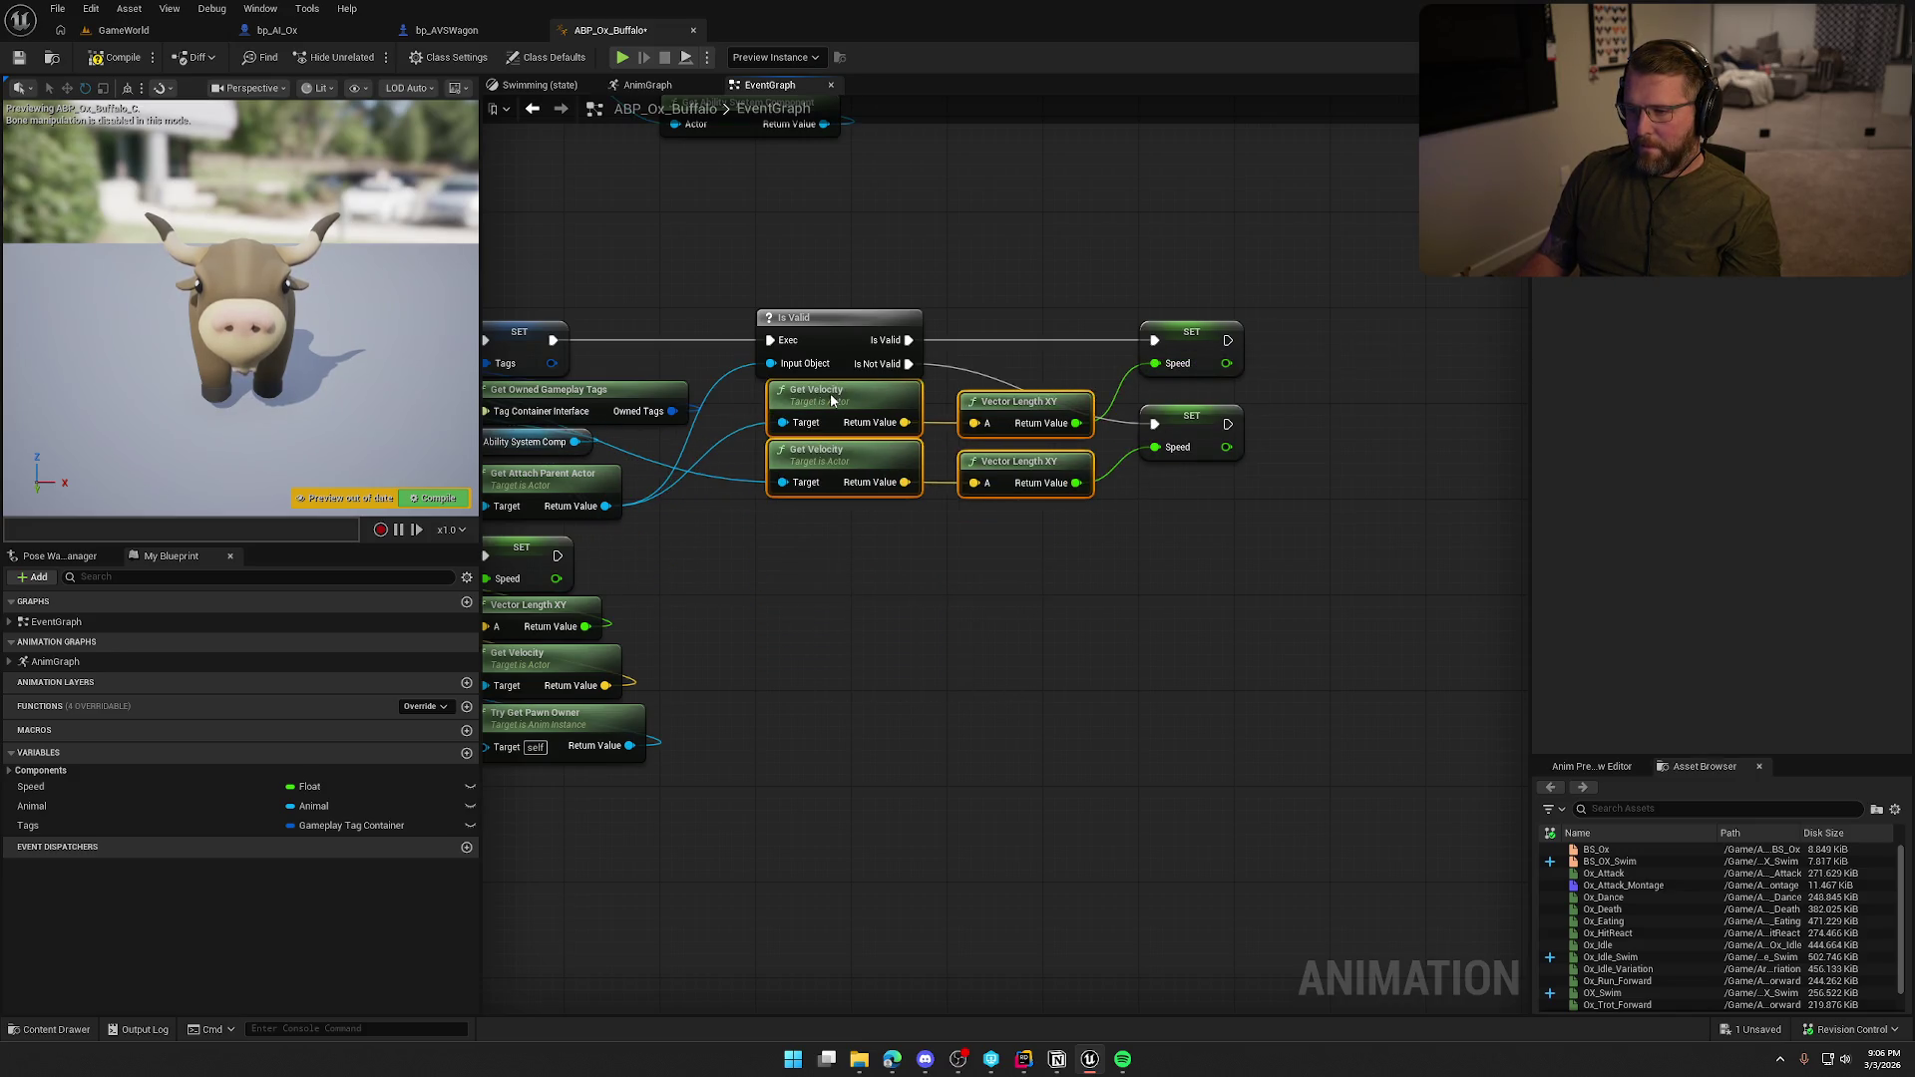
left_click_drag(862, 588, 1185, 650)
left_click_drag(1007, 809, 1102, 799)
left_click(123, 32)
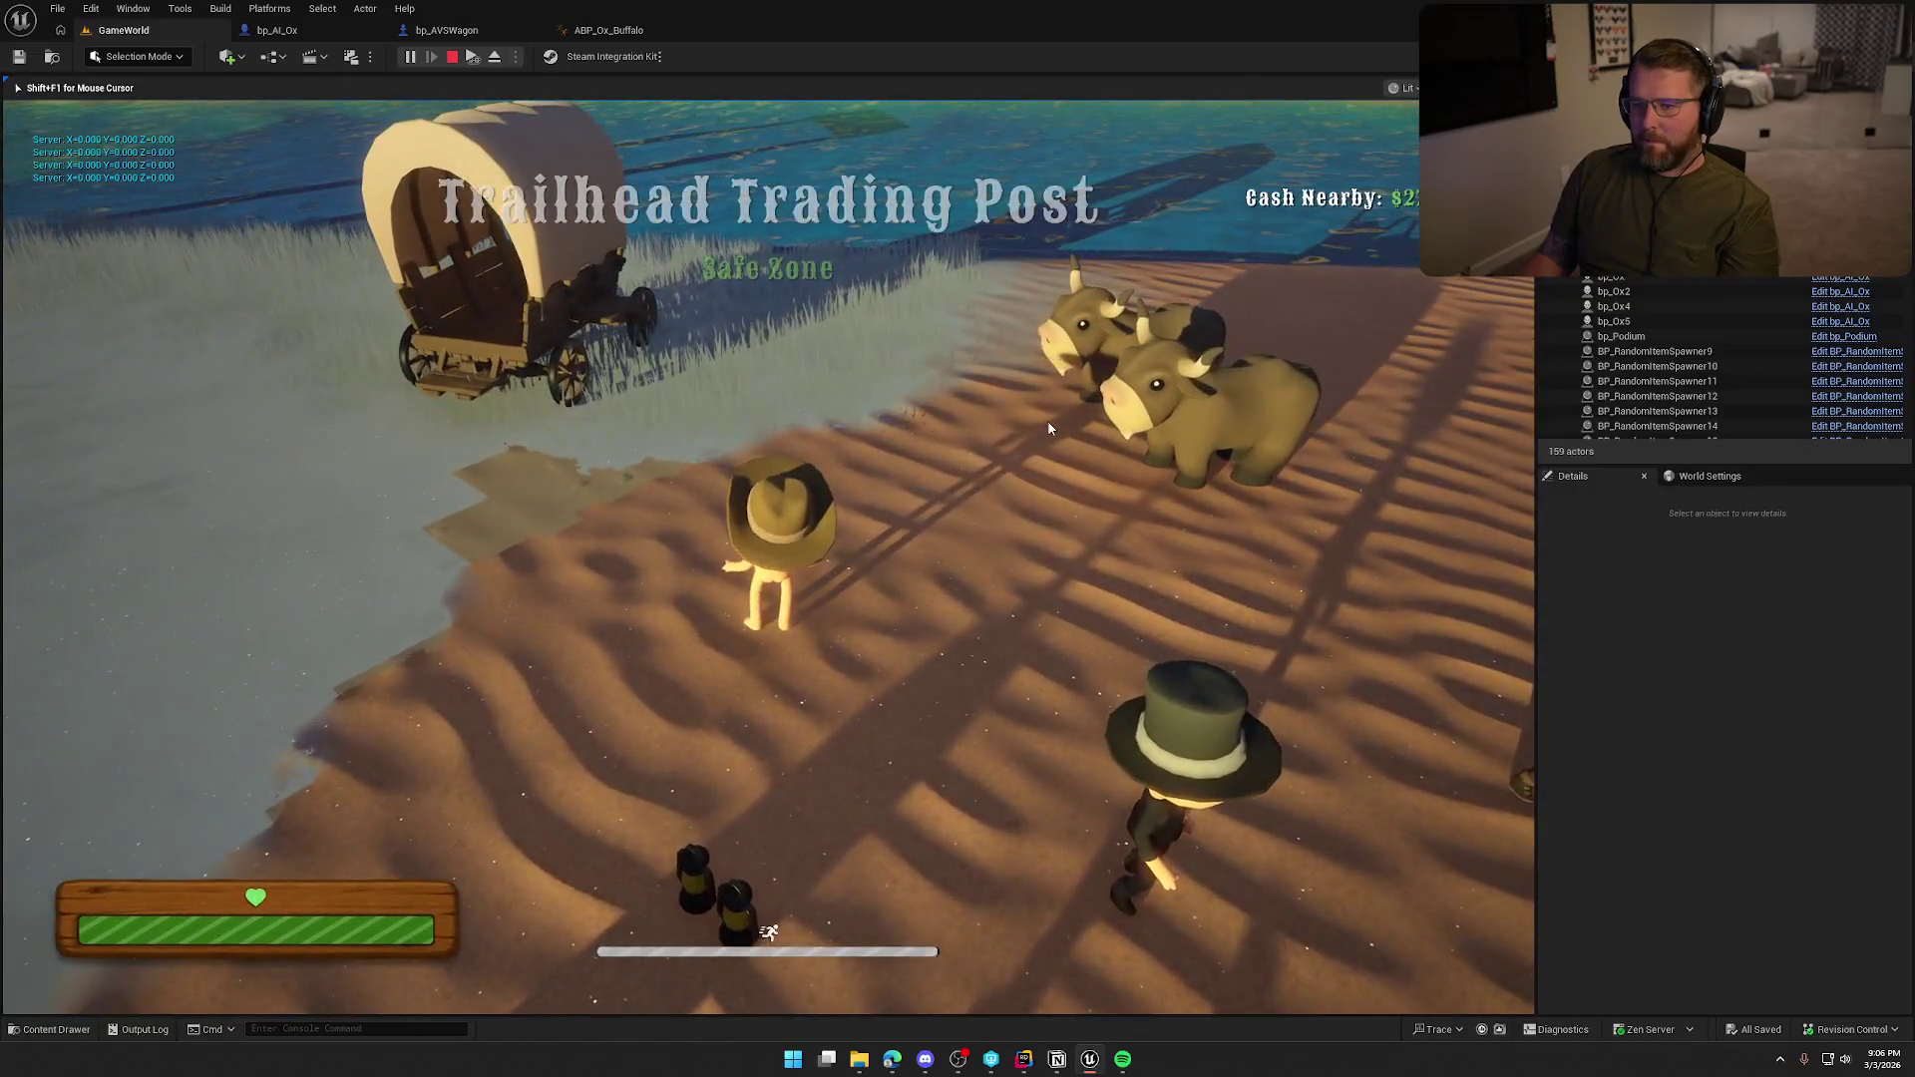
Restart the play test, drive the wagon with the hitched ox, then stop.
key("Escape")
key("alt+p")
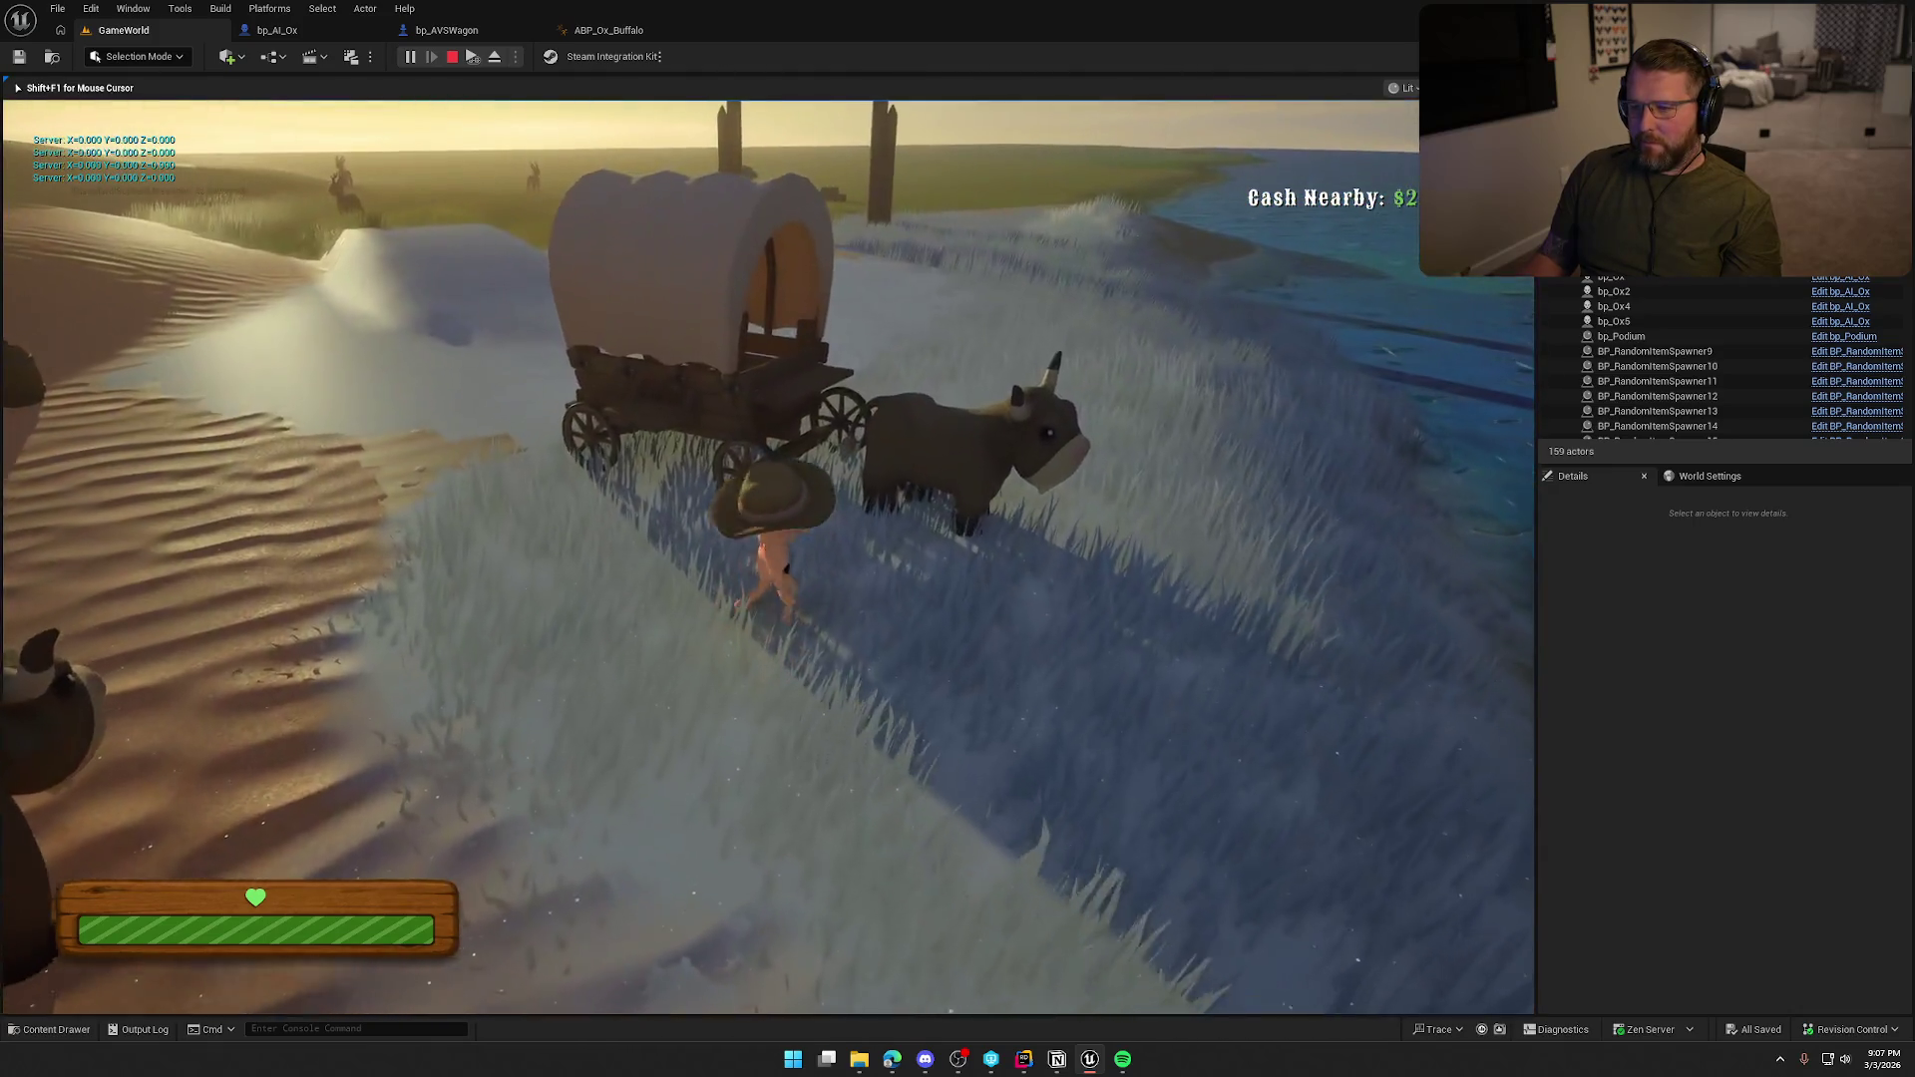
key("e")
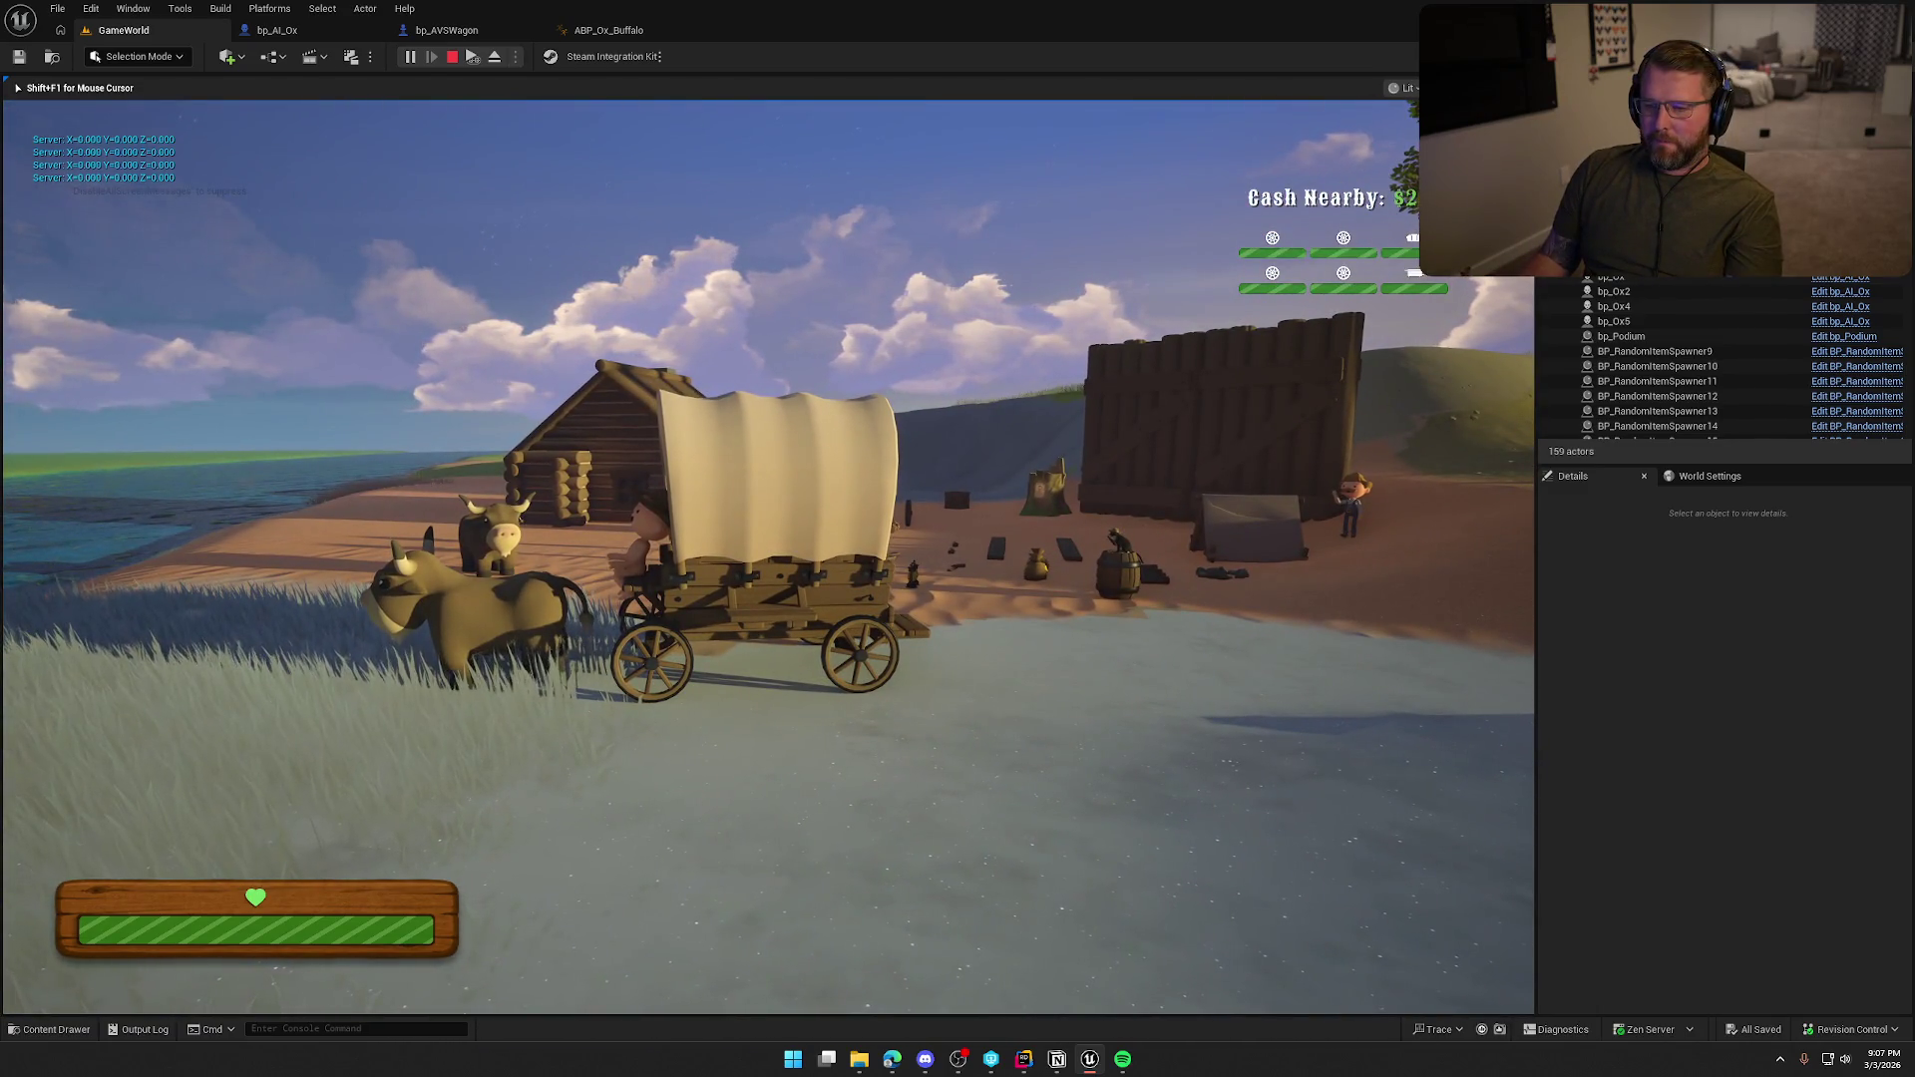
key("Escape")
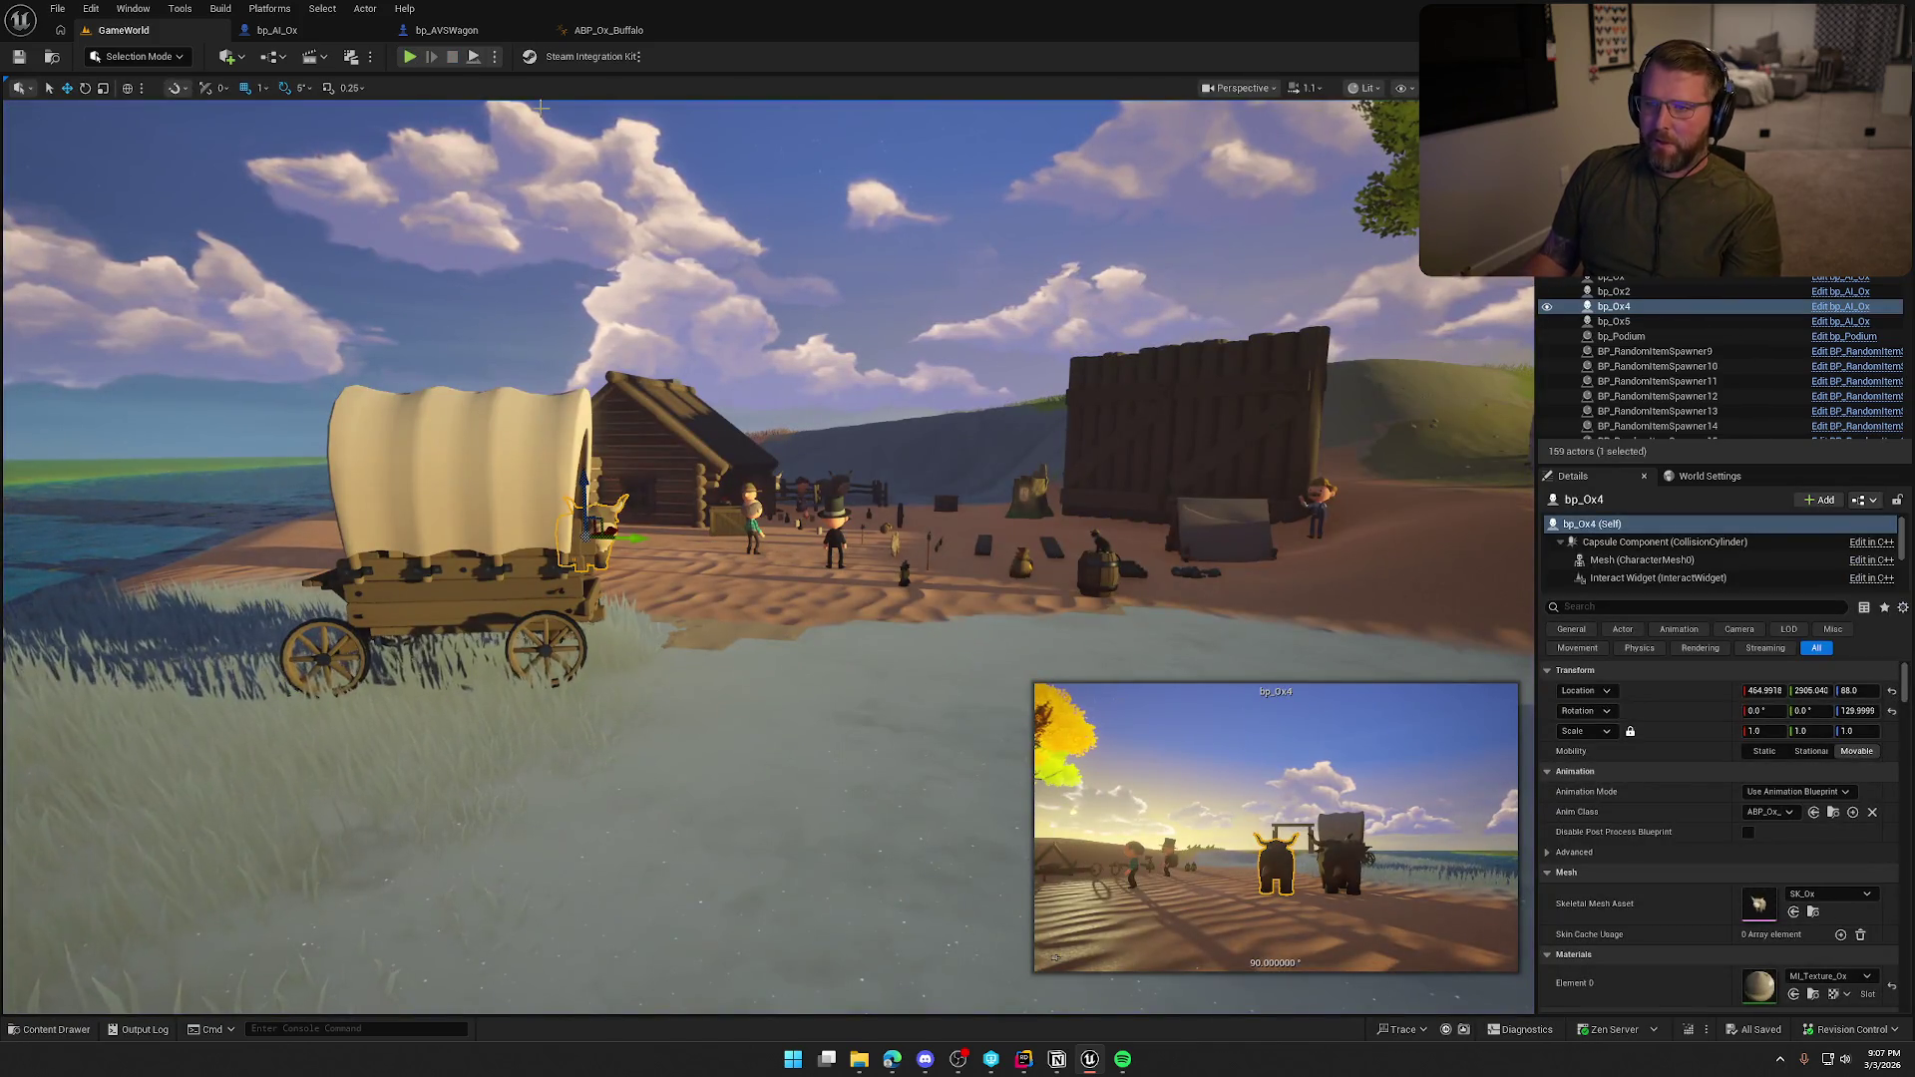
Push bp_AVSWagon's HarnessRoot farther forward along its X axis.
left_click(445, 30)
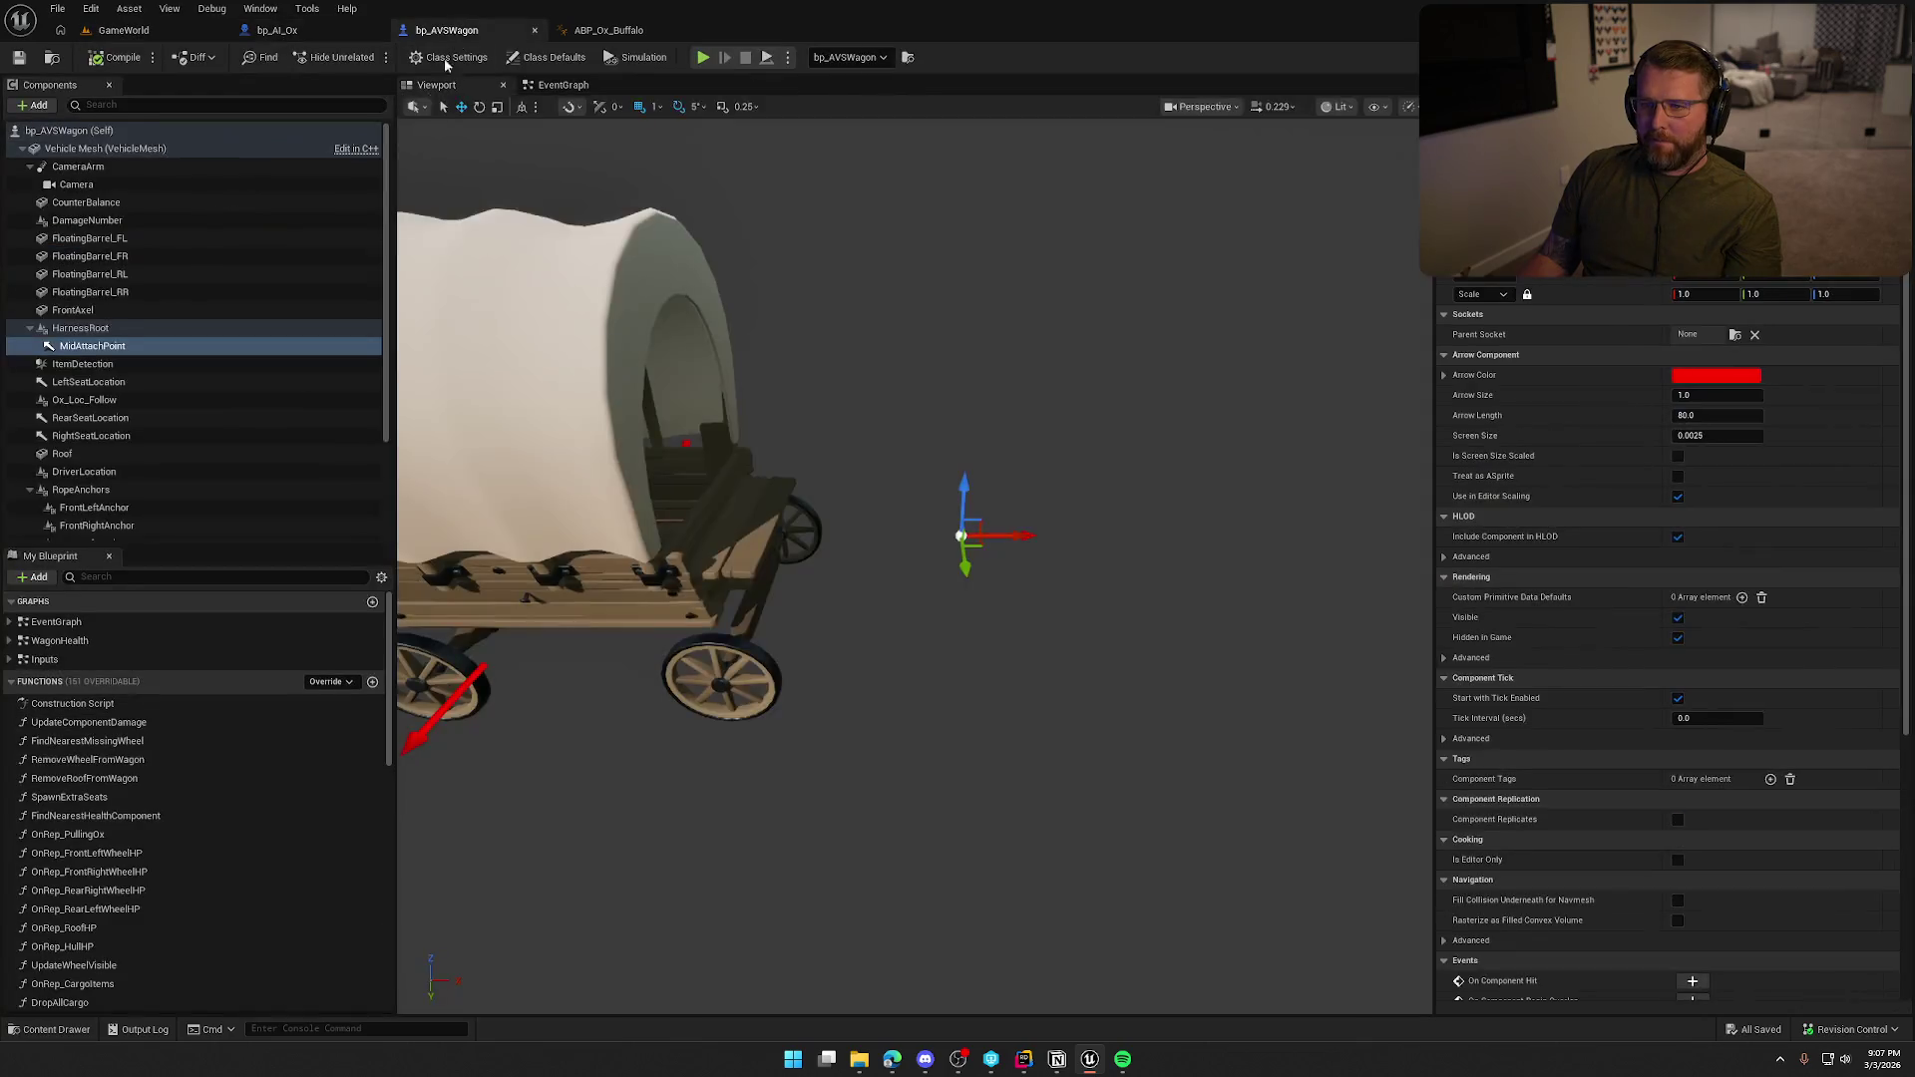
key("Up")
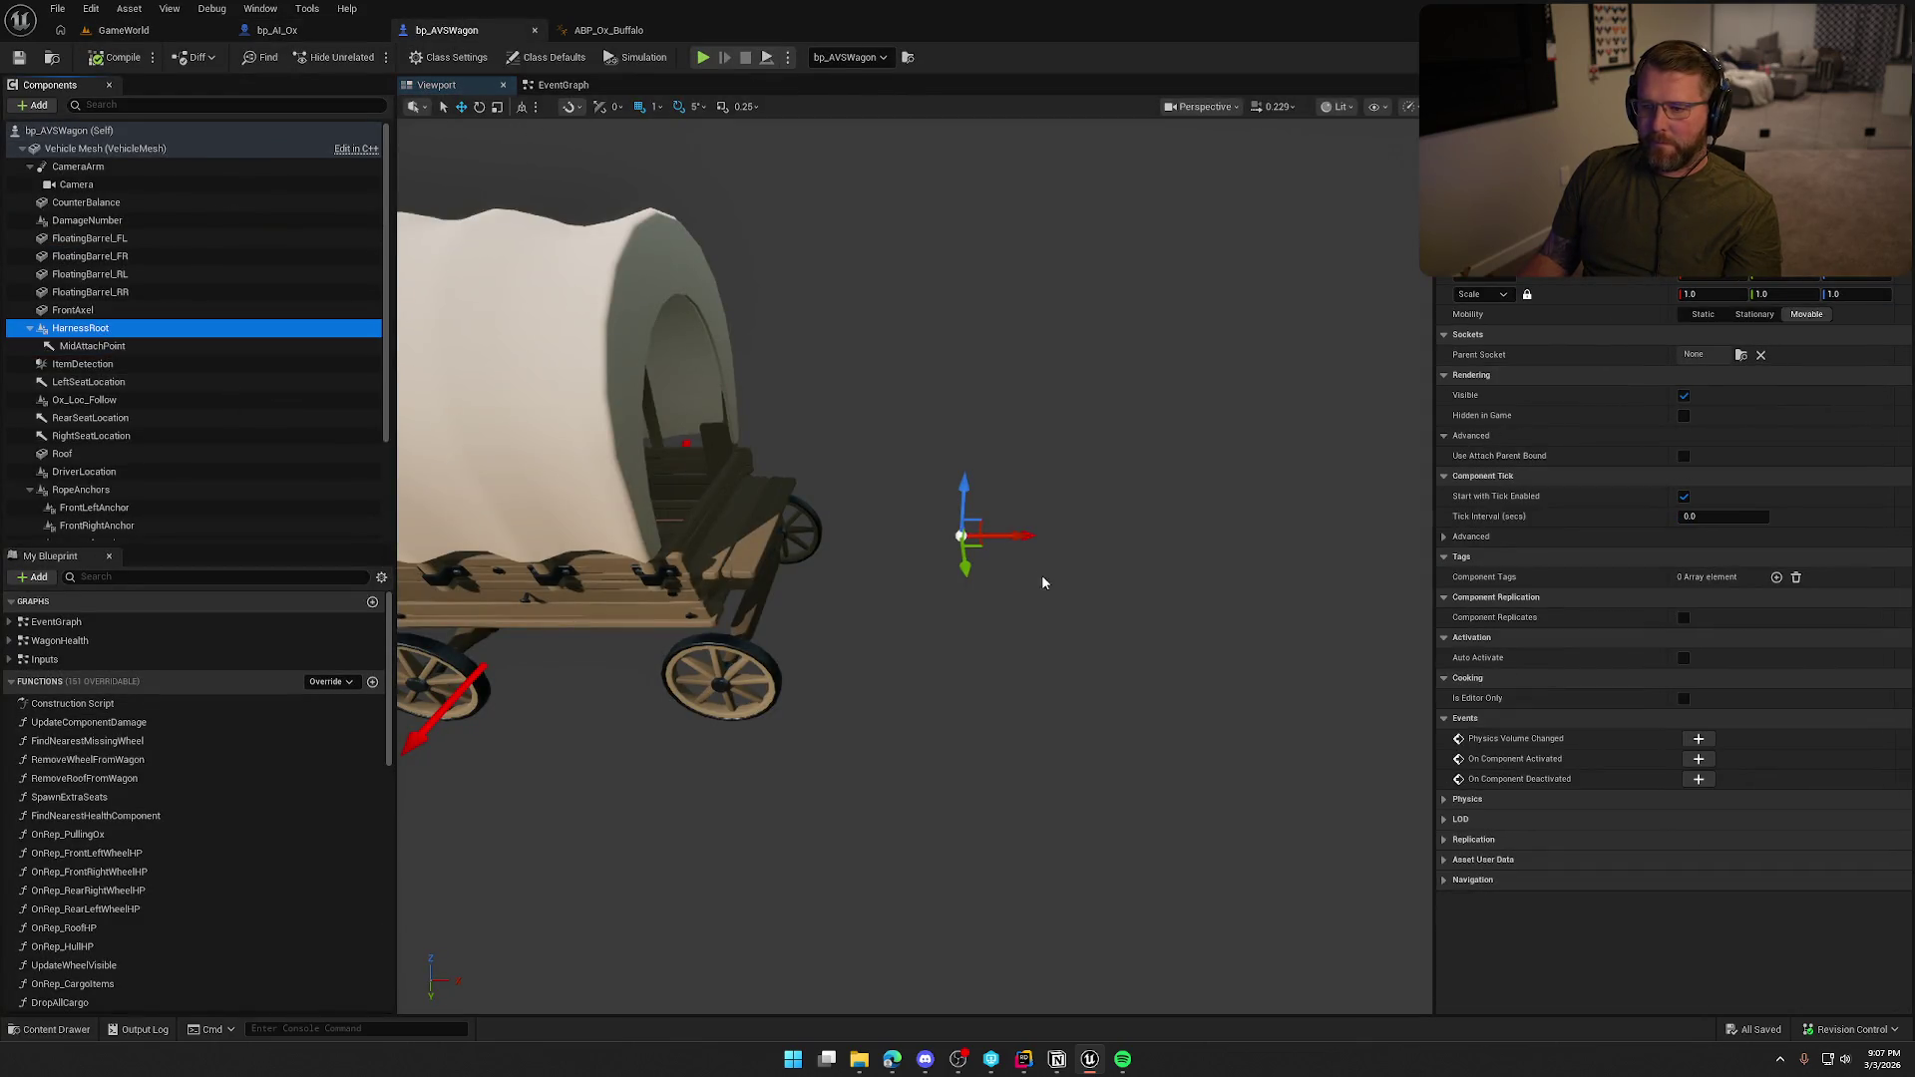
left_click_drag(1014, 535, 1037, 534)
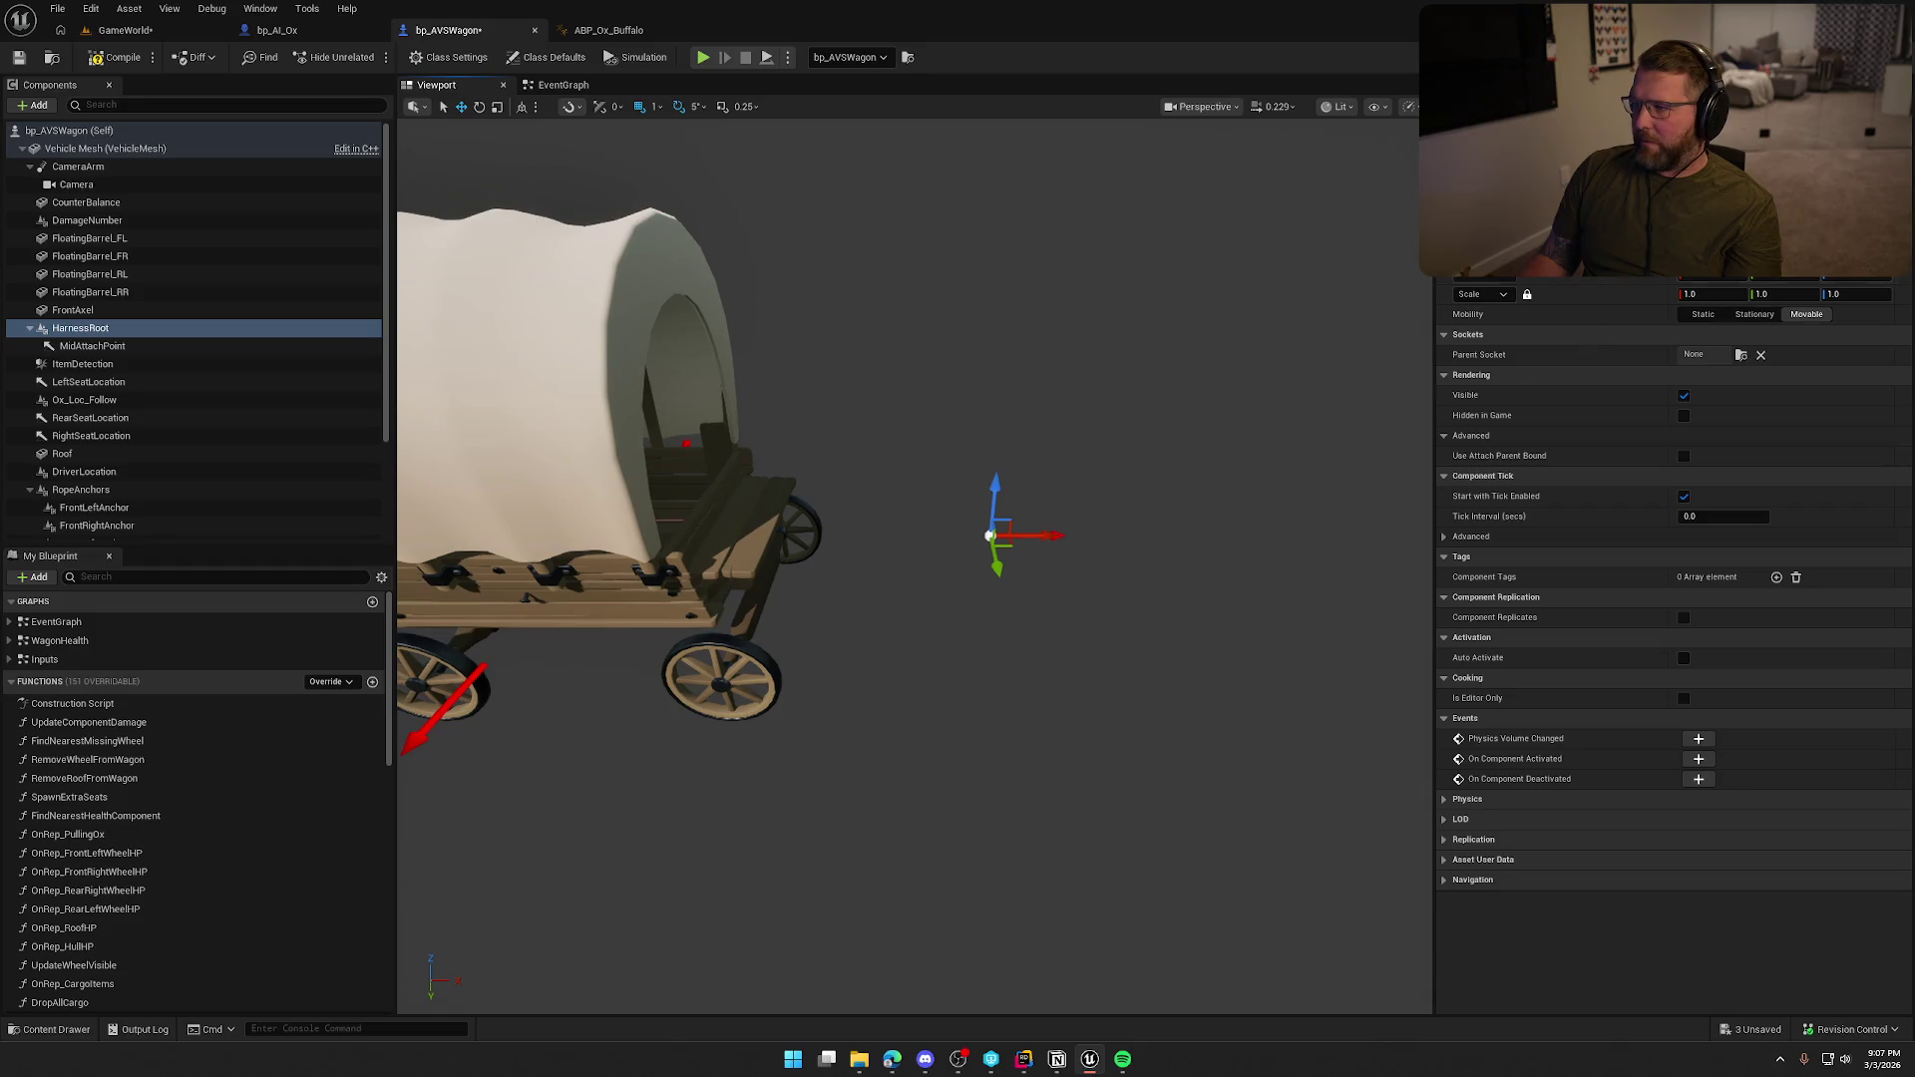
left_click_drag(1218, 419, 1085, 612)
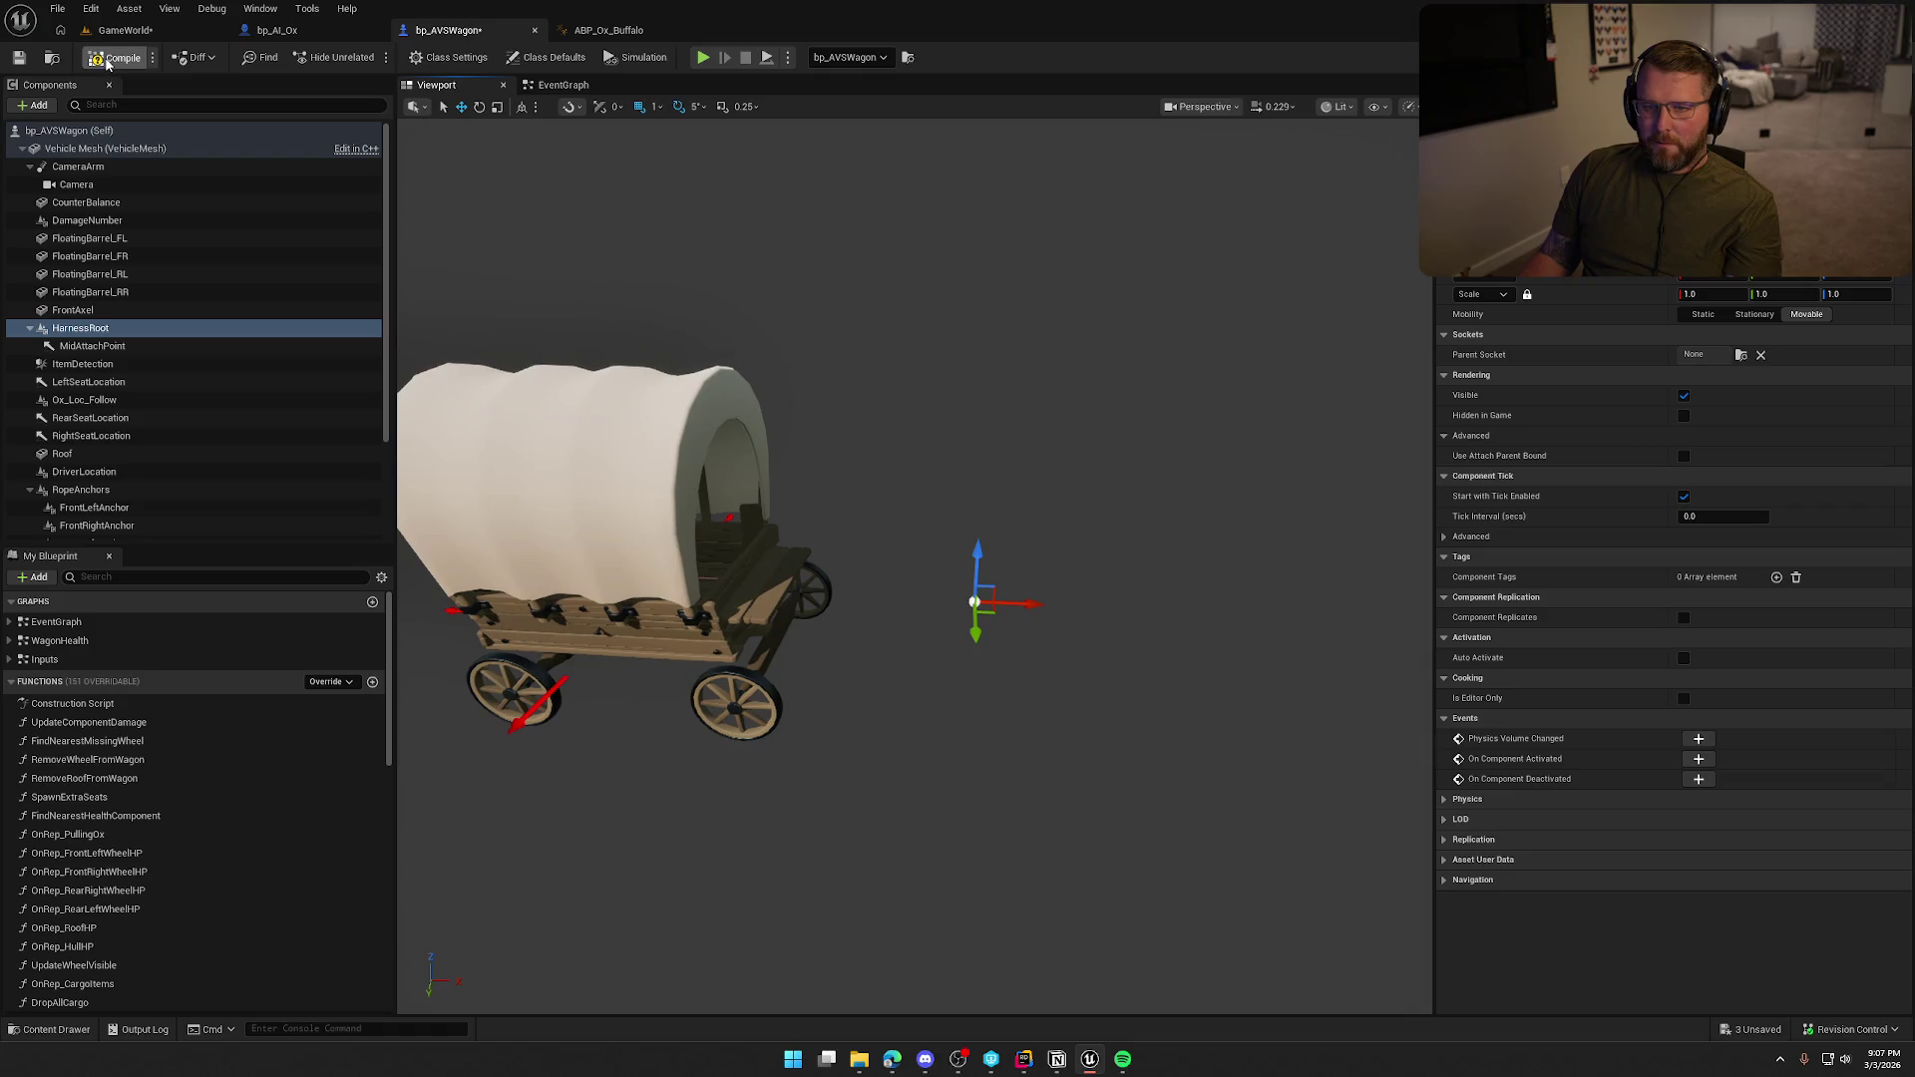
left_click(125, 30)
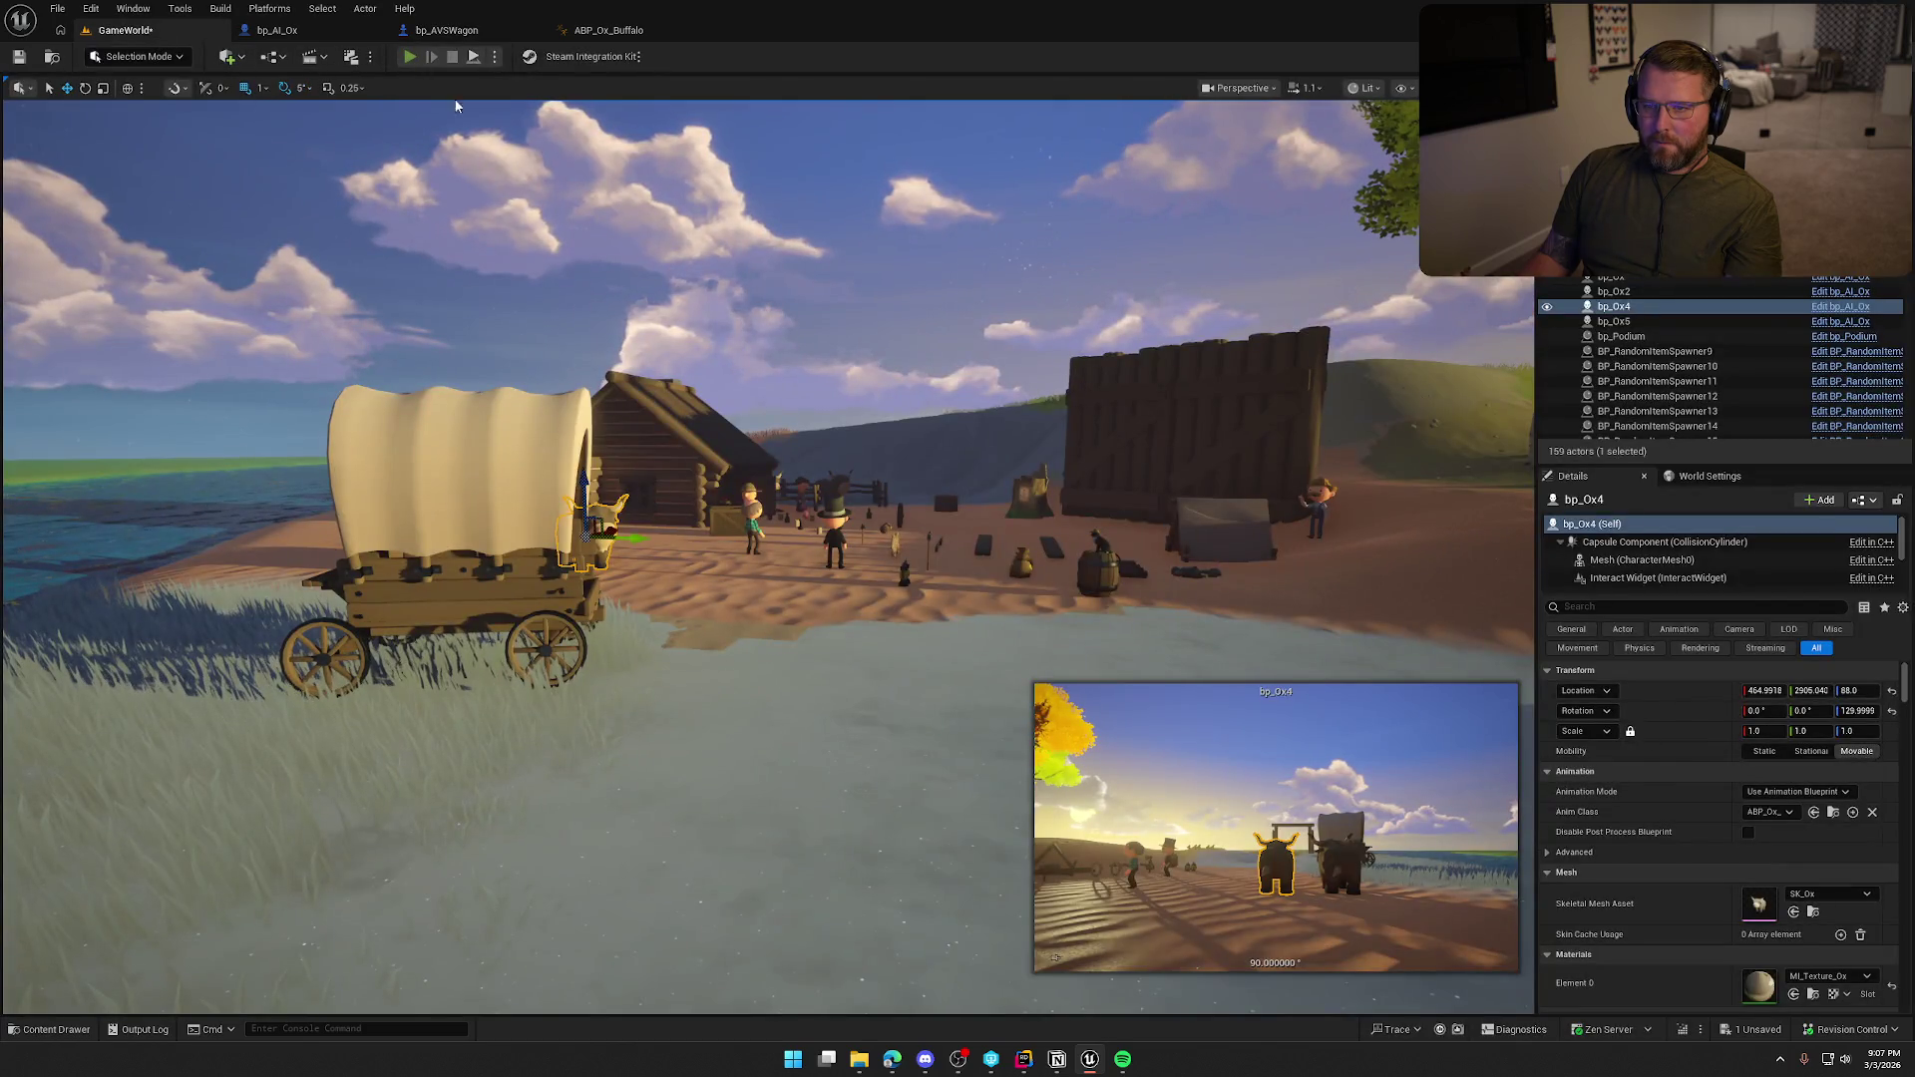
Start a play session, walk the cowboy to the wagon and begin driving it.
key("F8")
key("w")
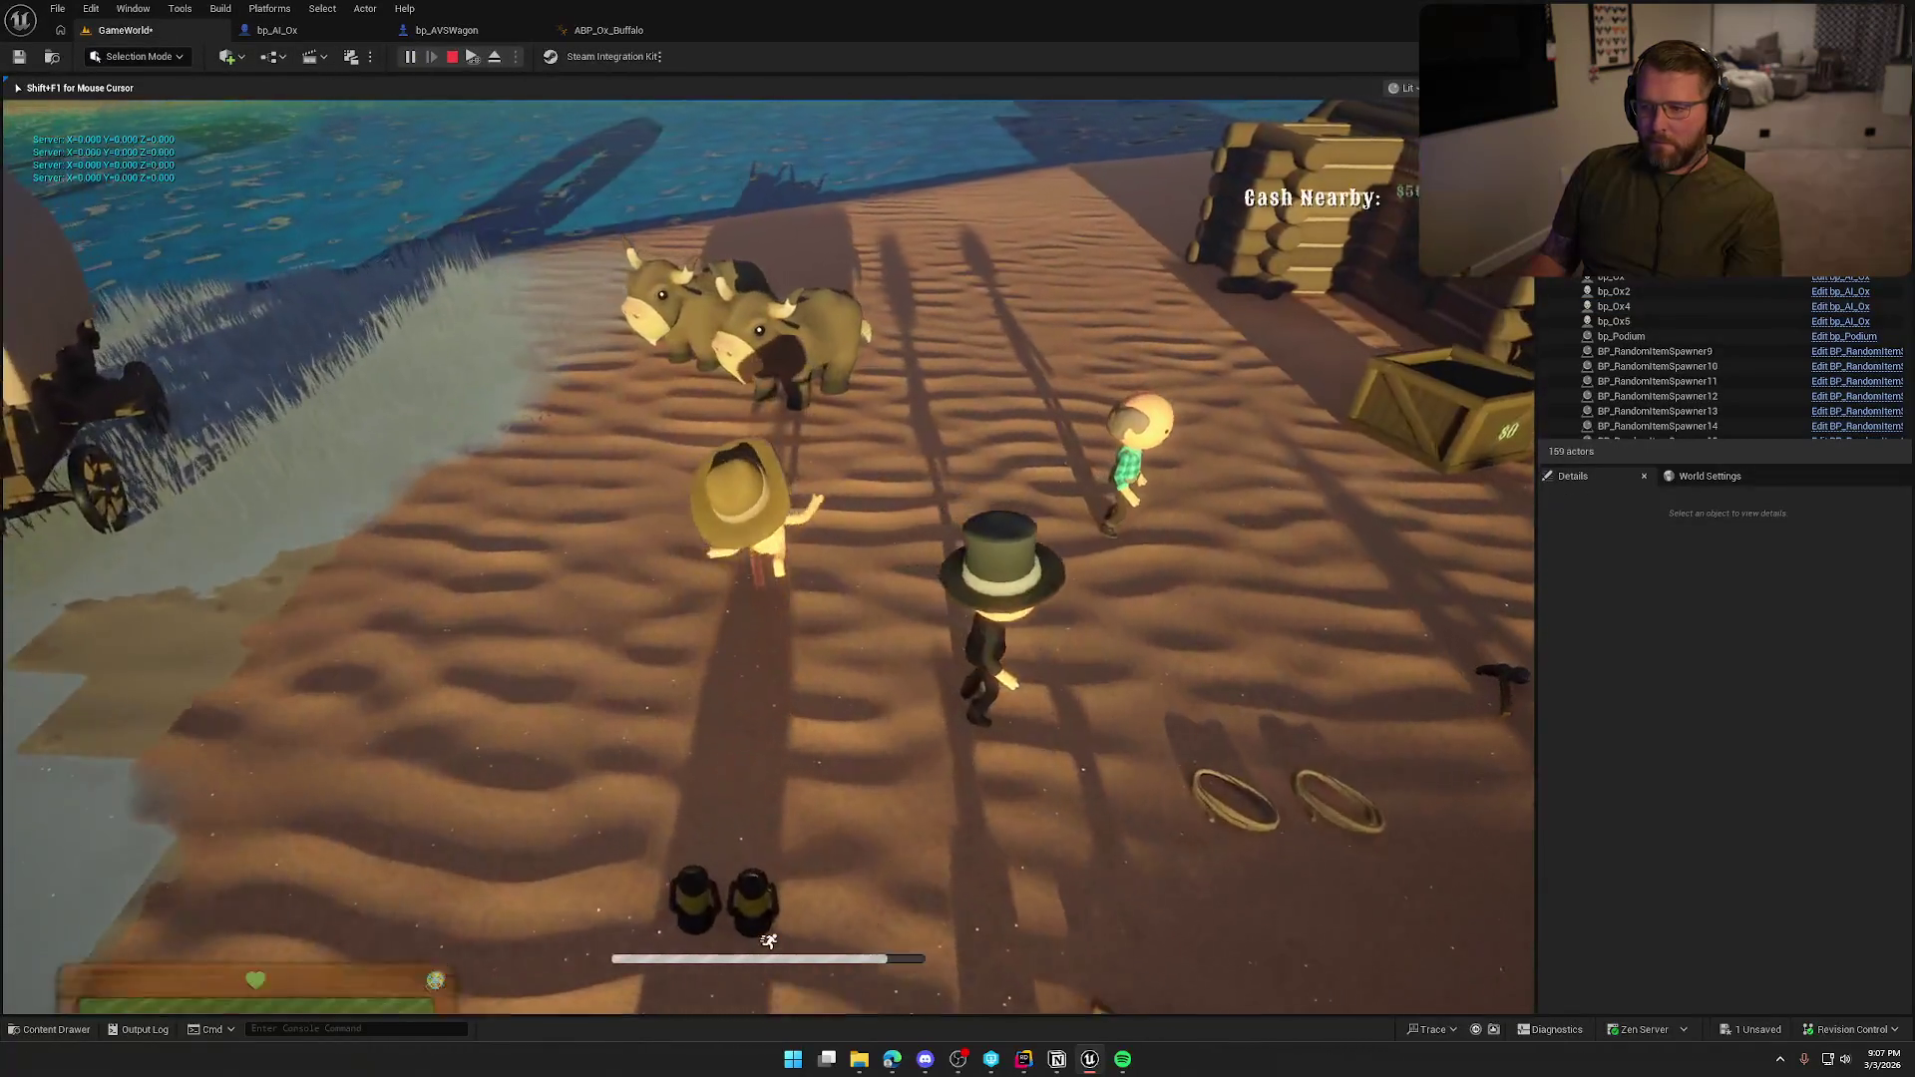
key("w")
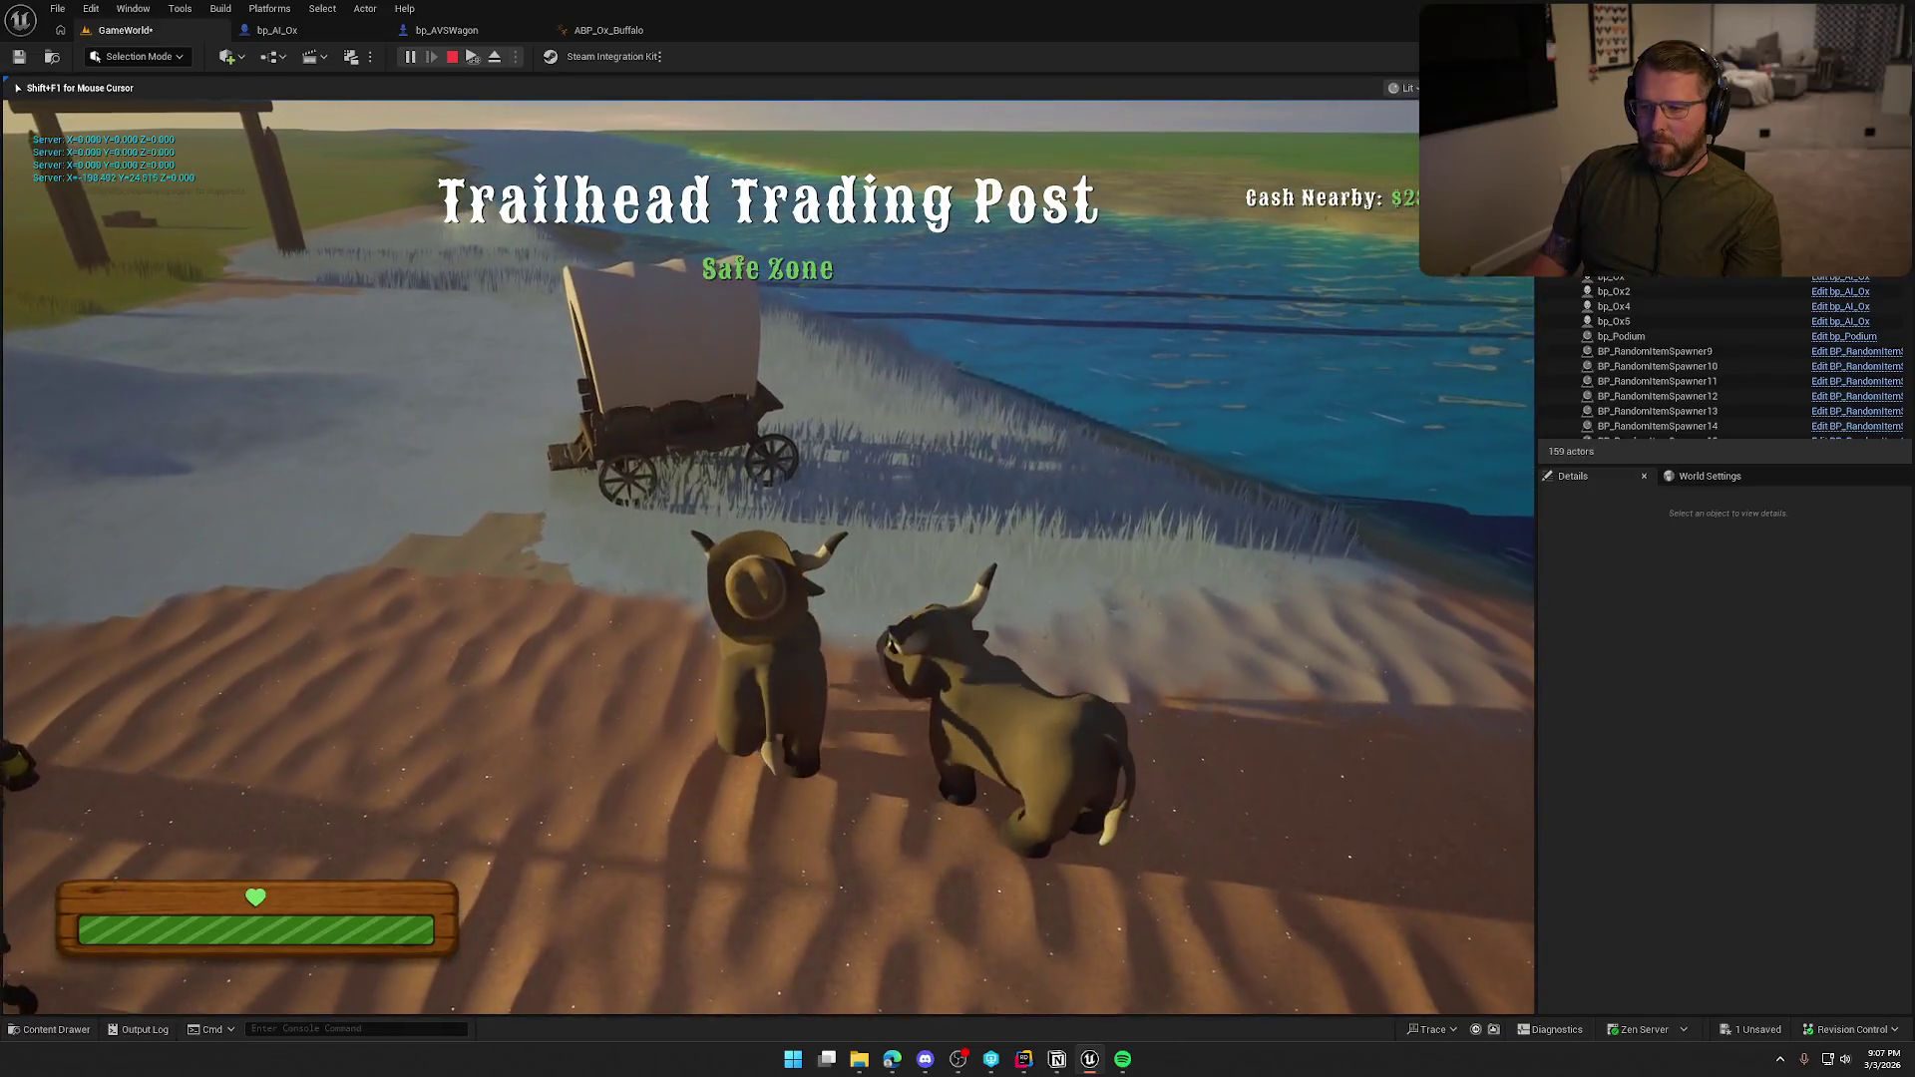
key("w")
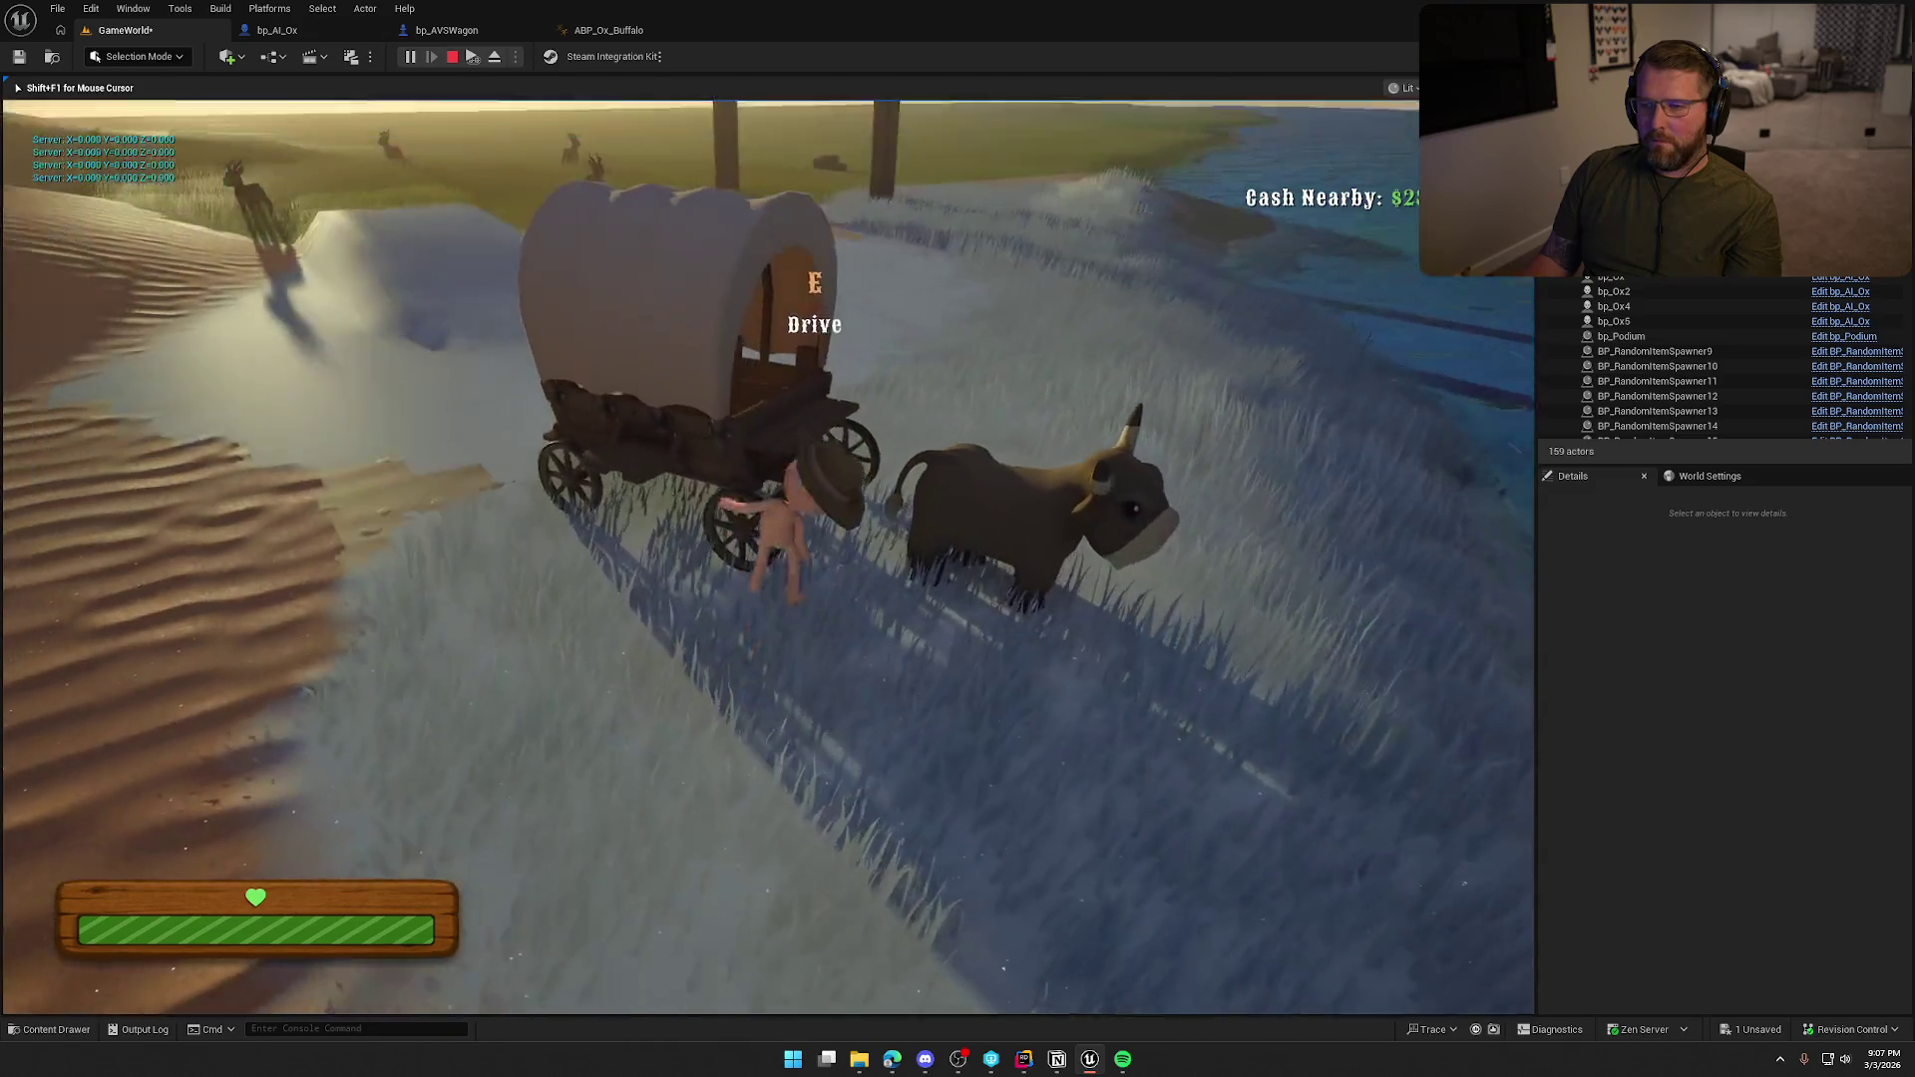
key("e")
Drive the ox wagon along the bank, through the river and onto the sandy shore, then stop.
key("w")
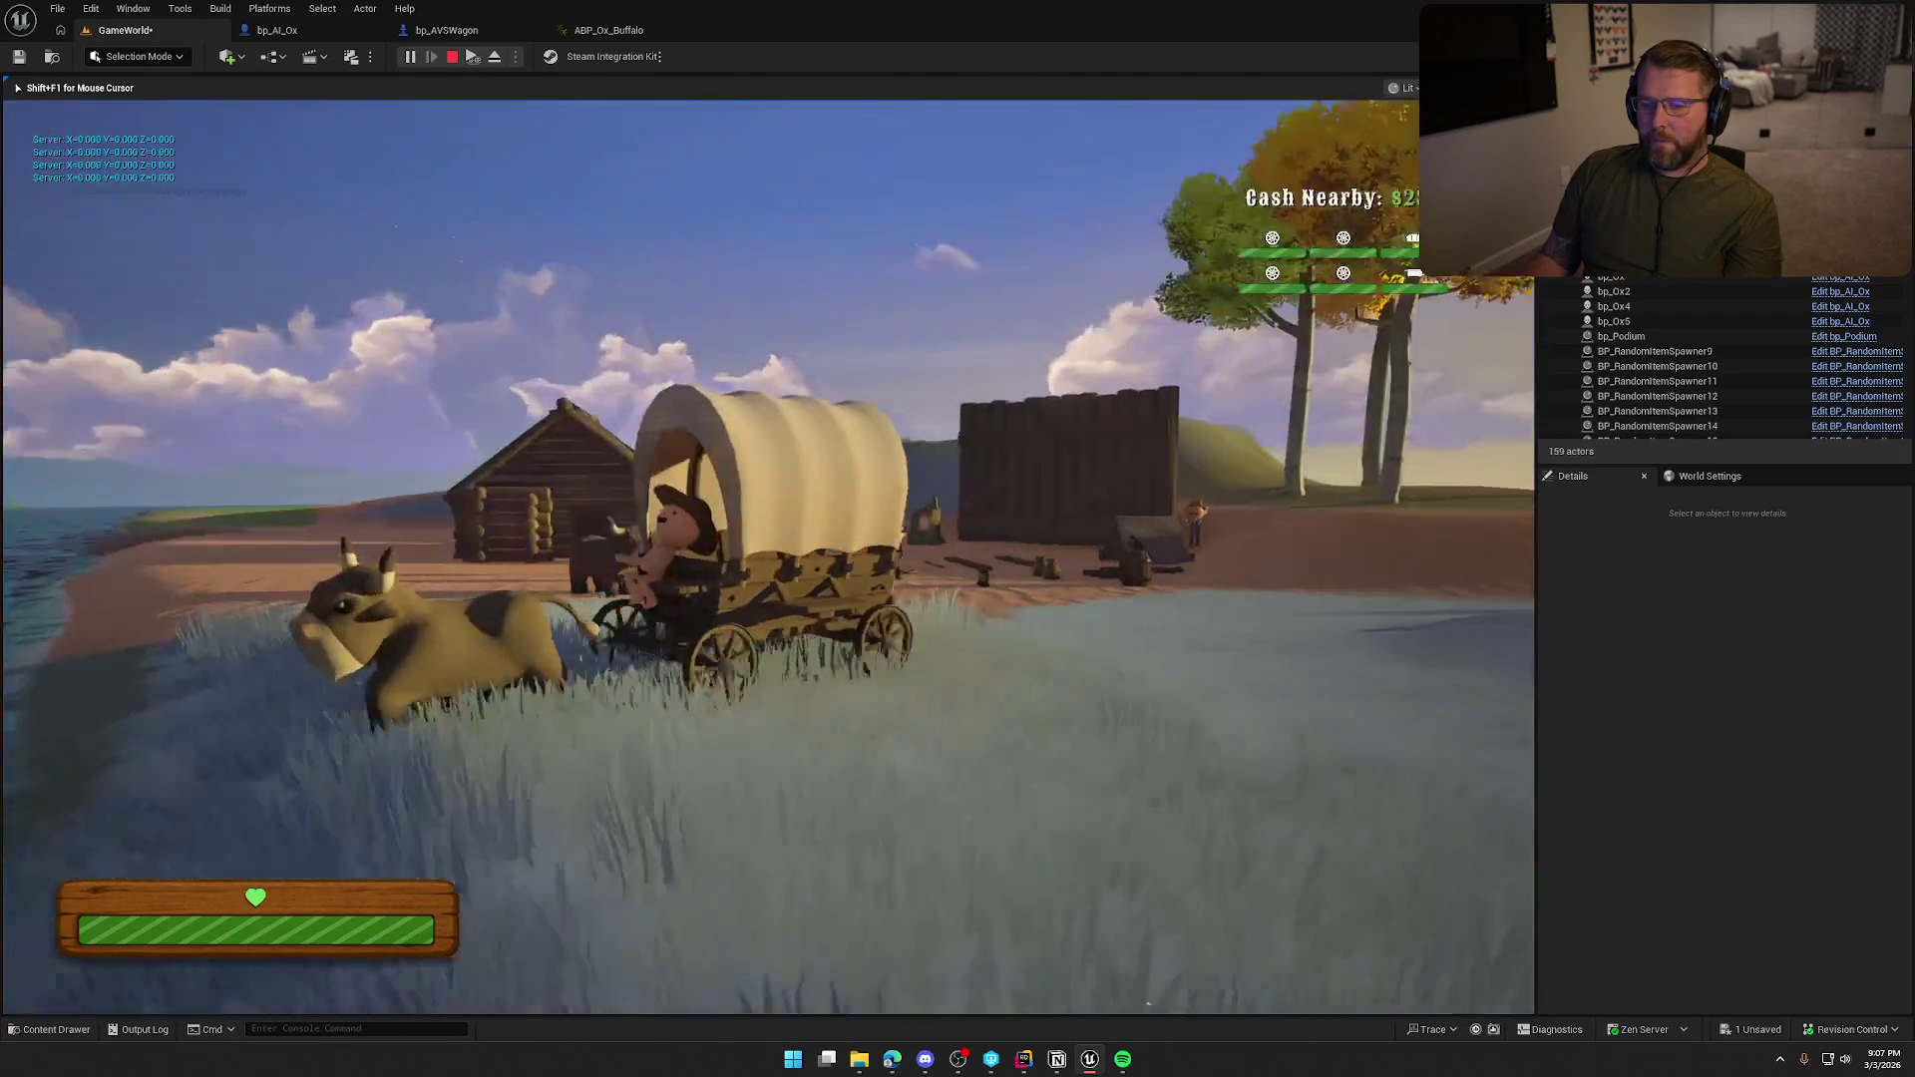
key("a")
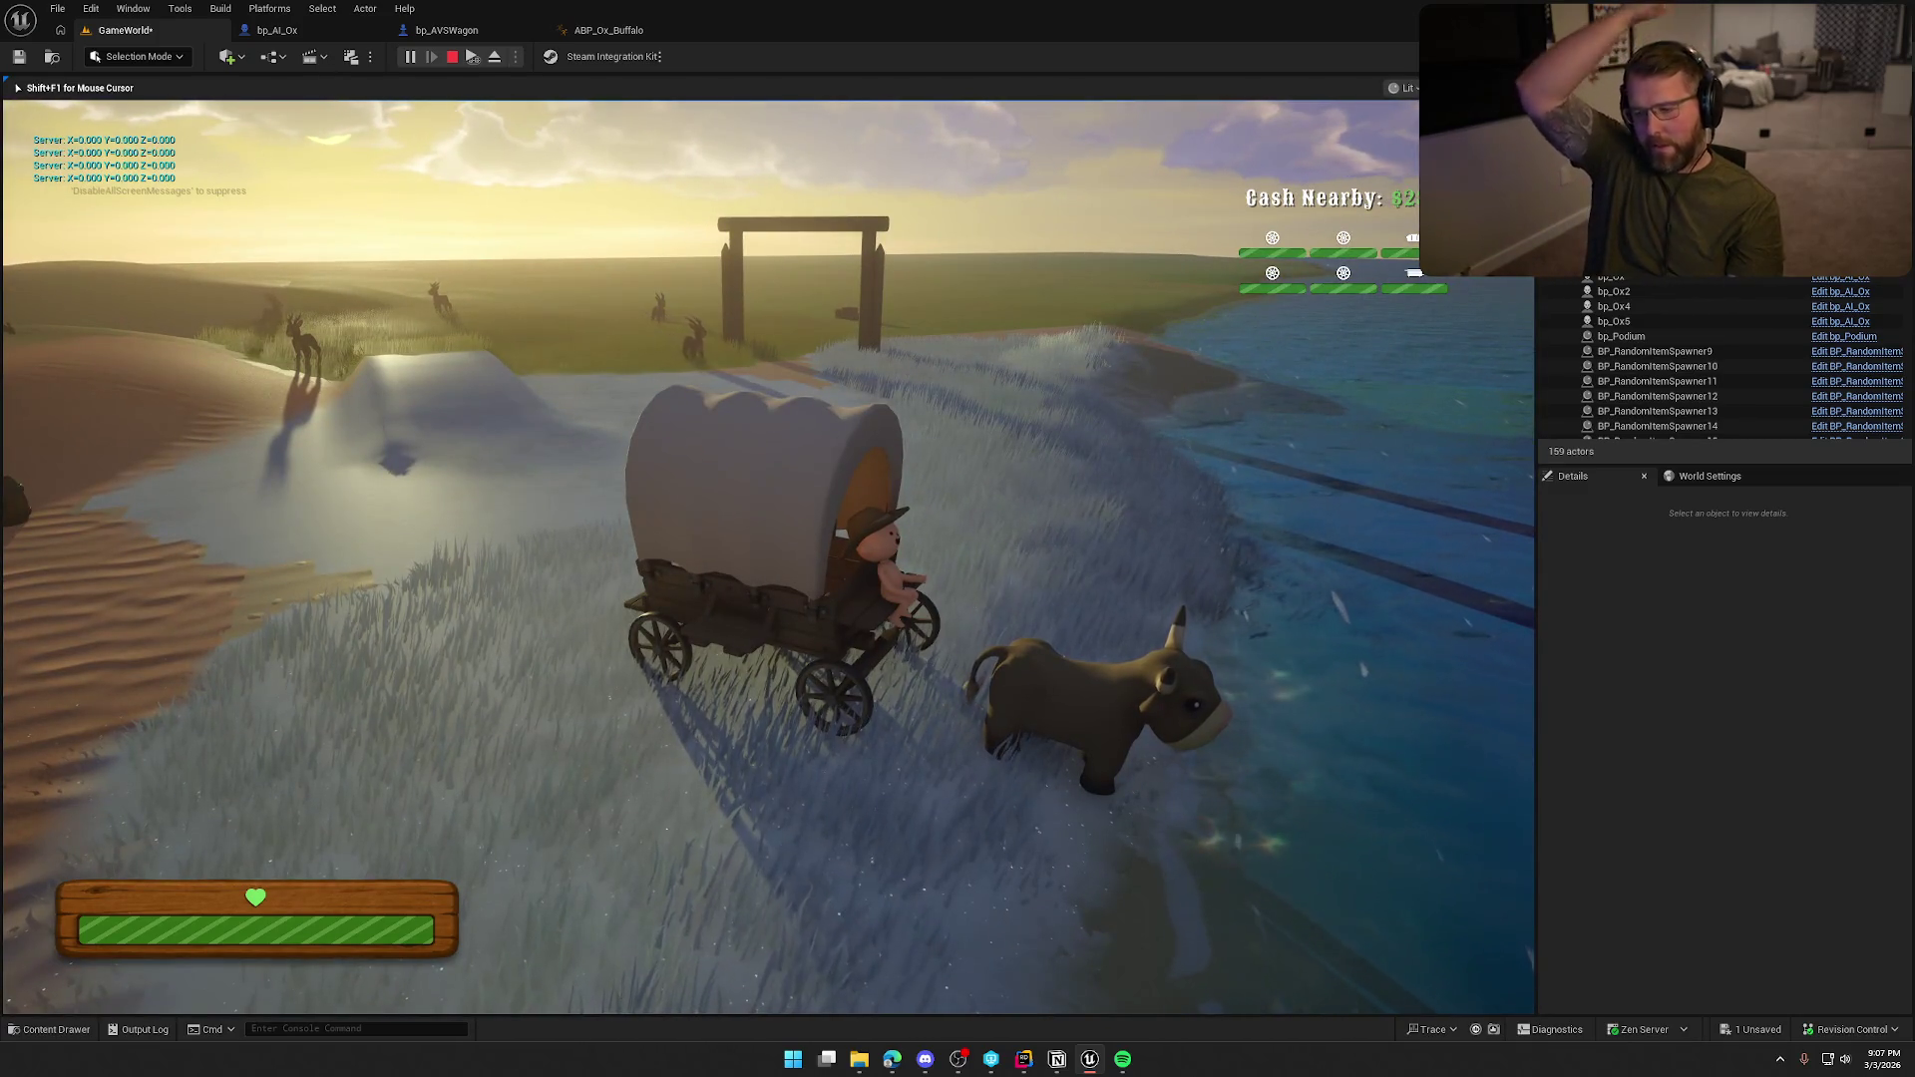
key("d")
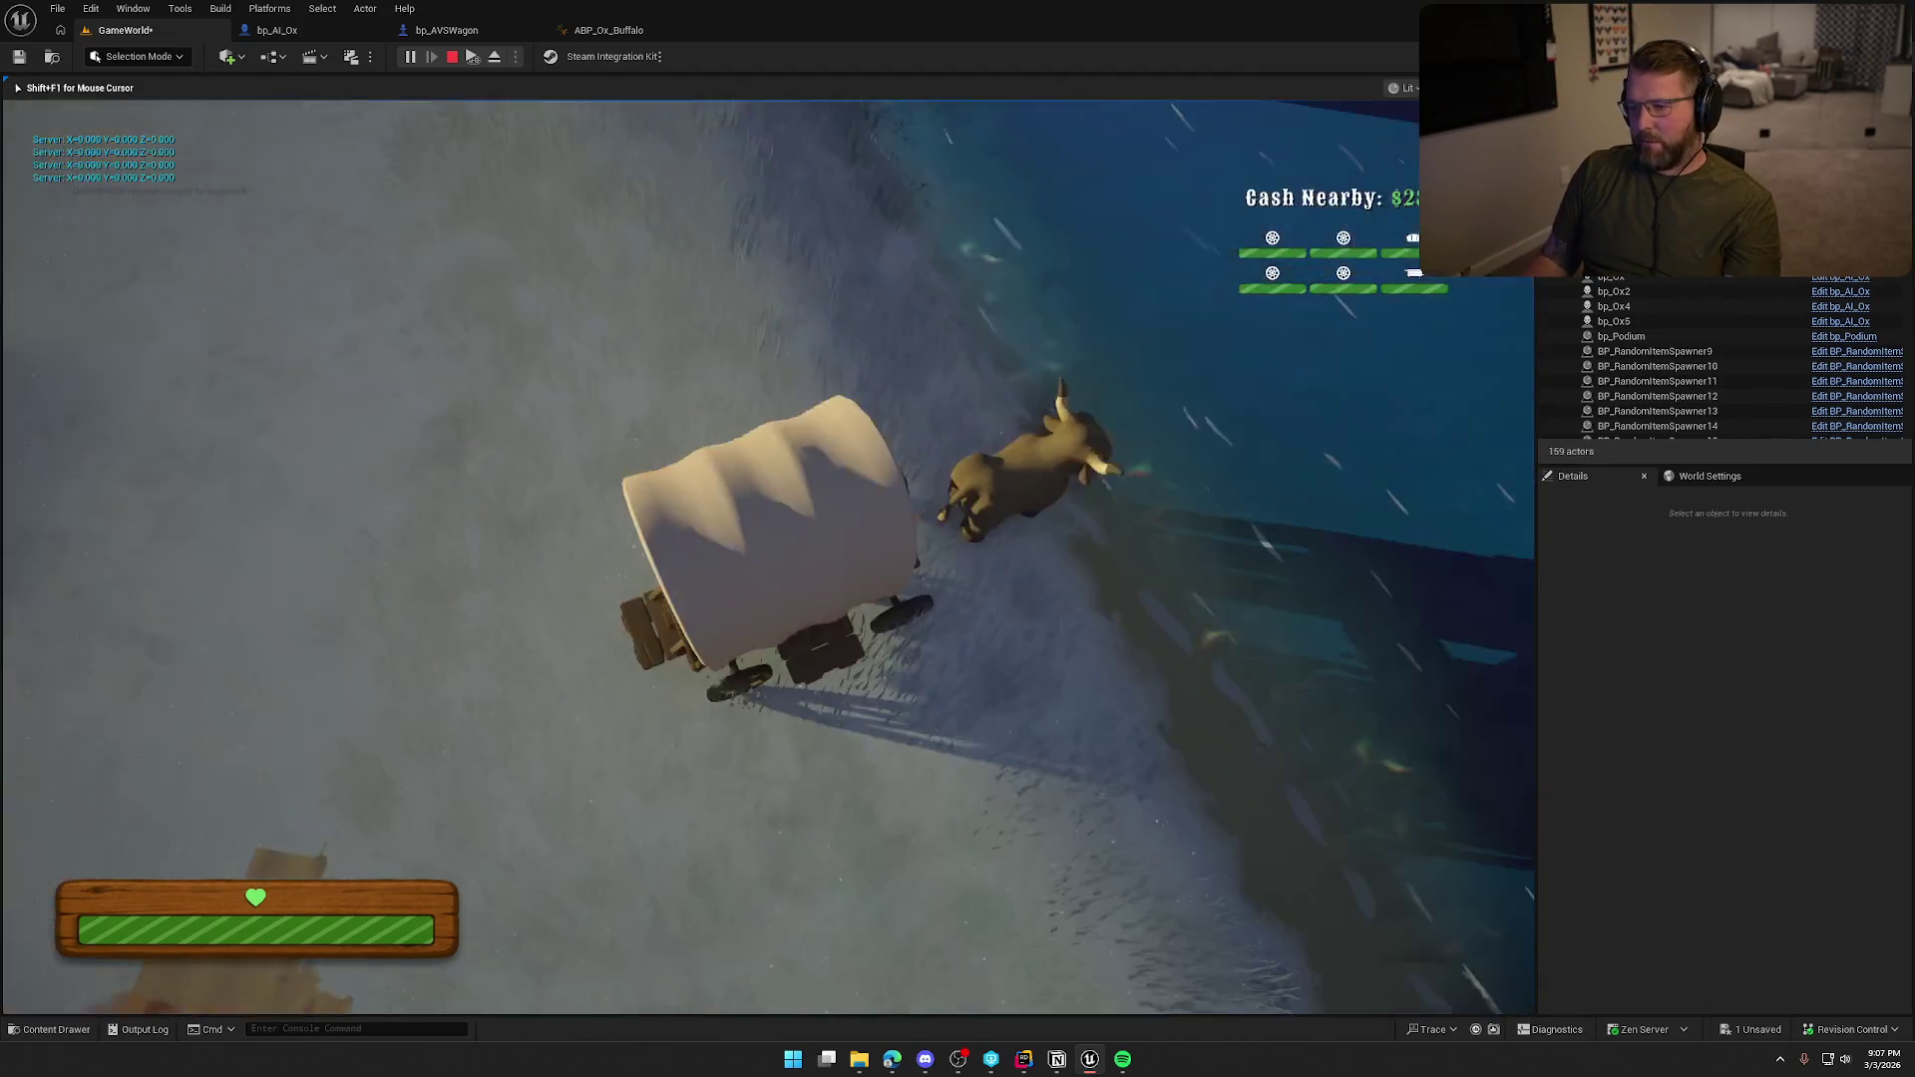
key("d")
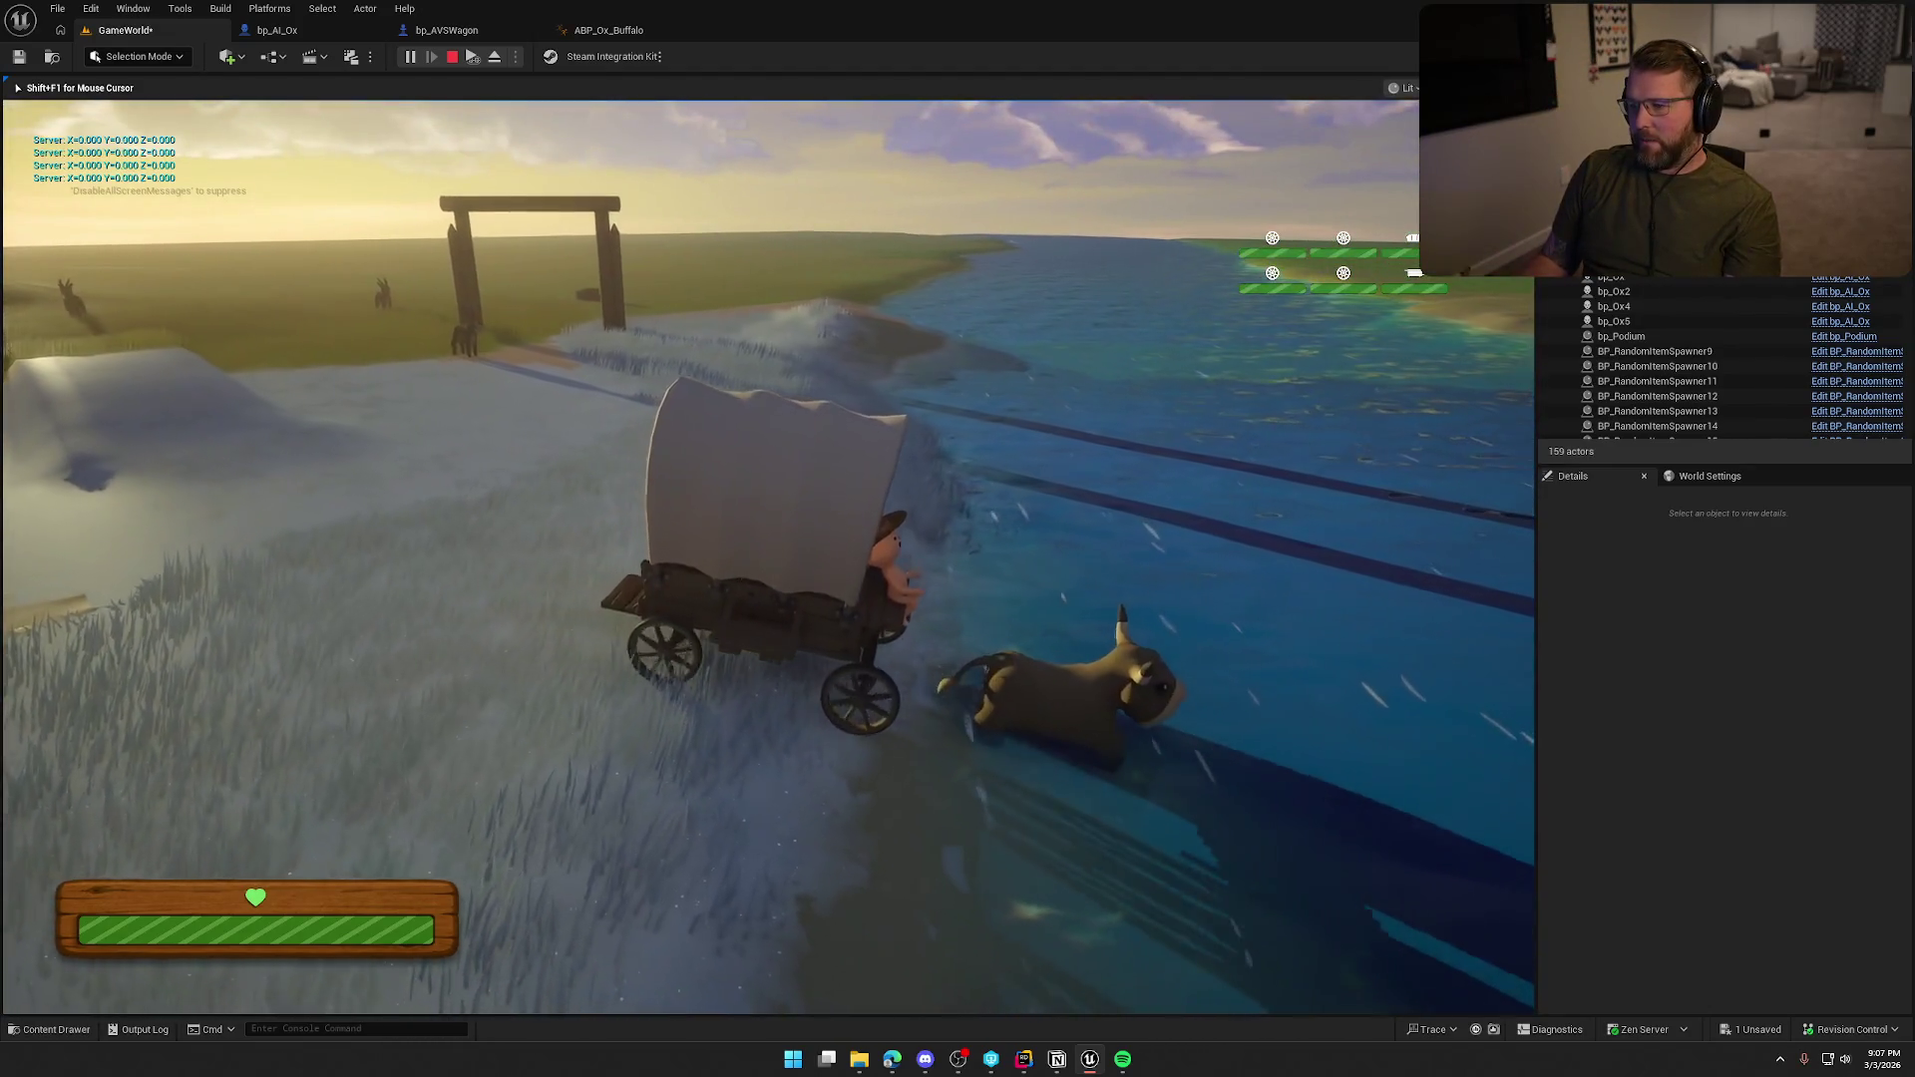
key("d")
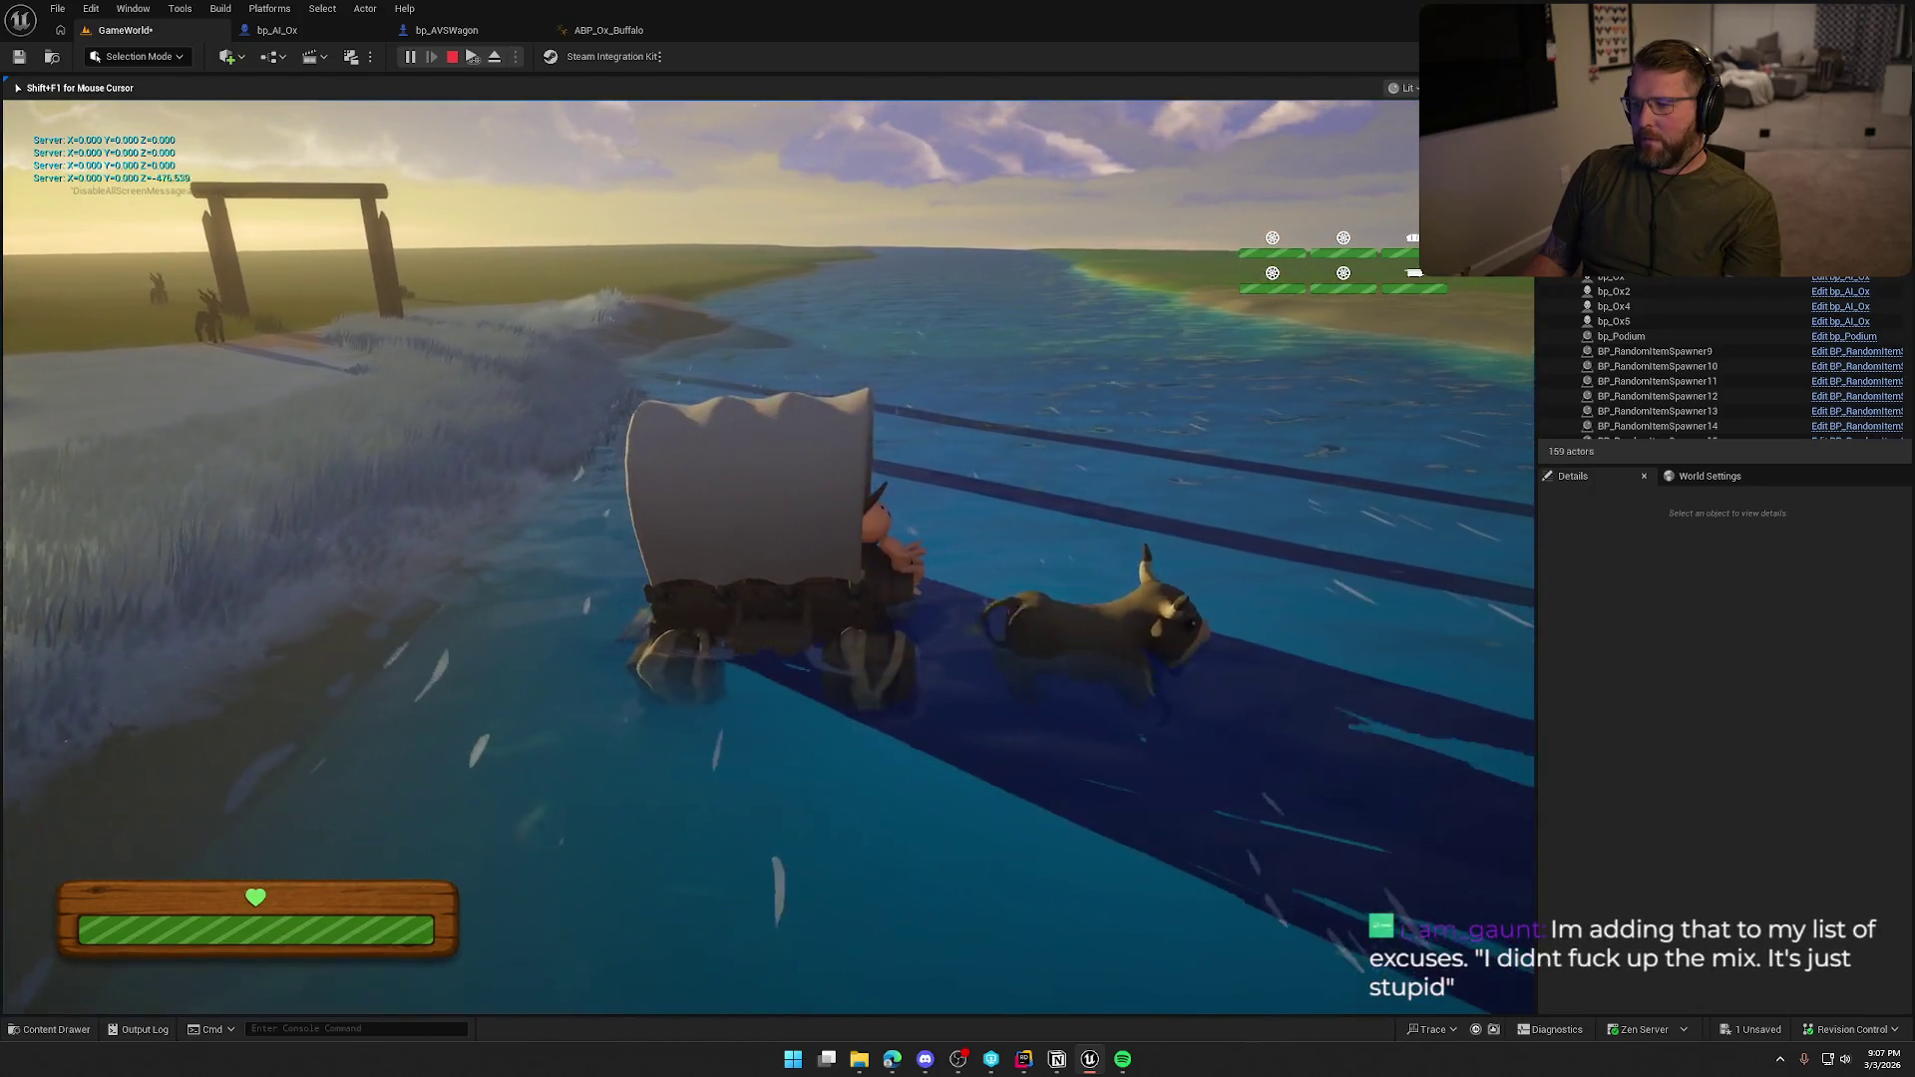
key("d")
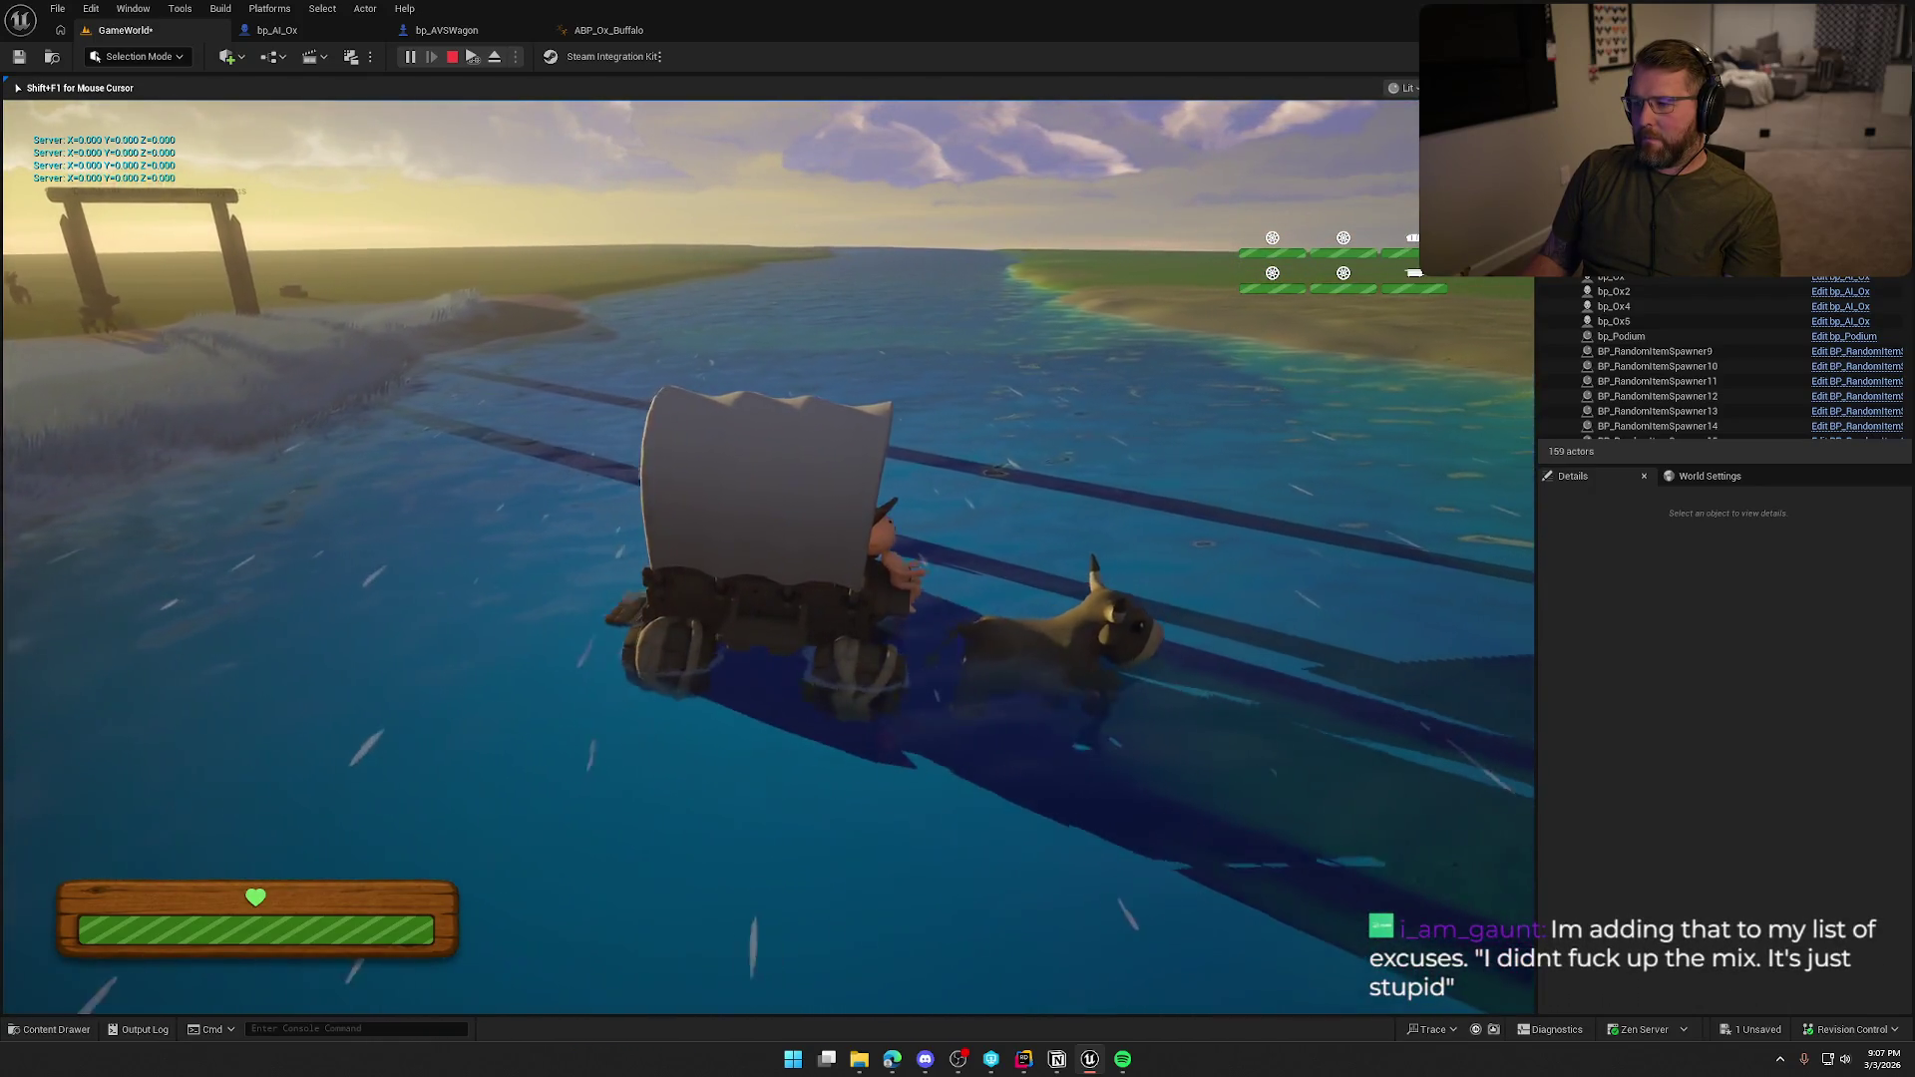
key("d")
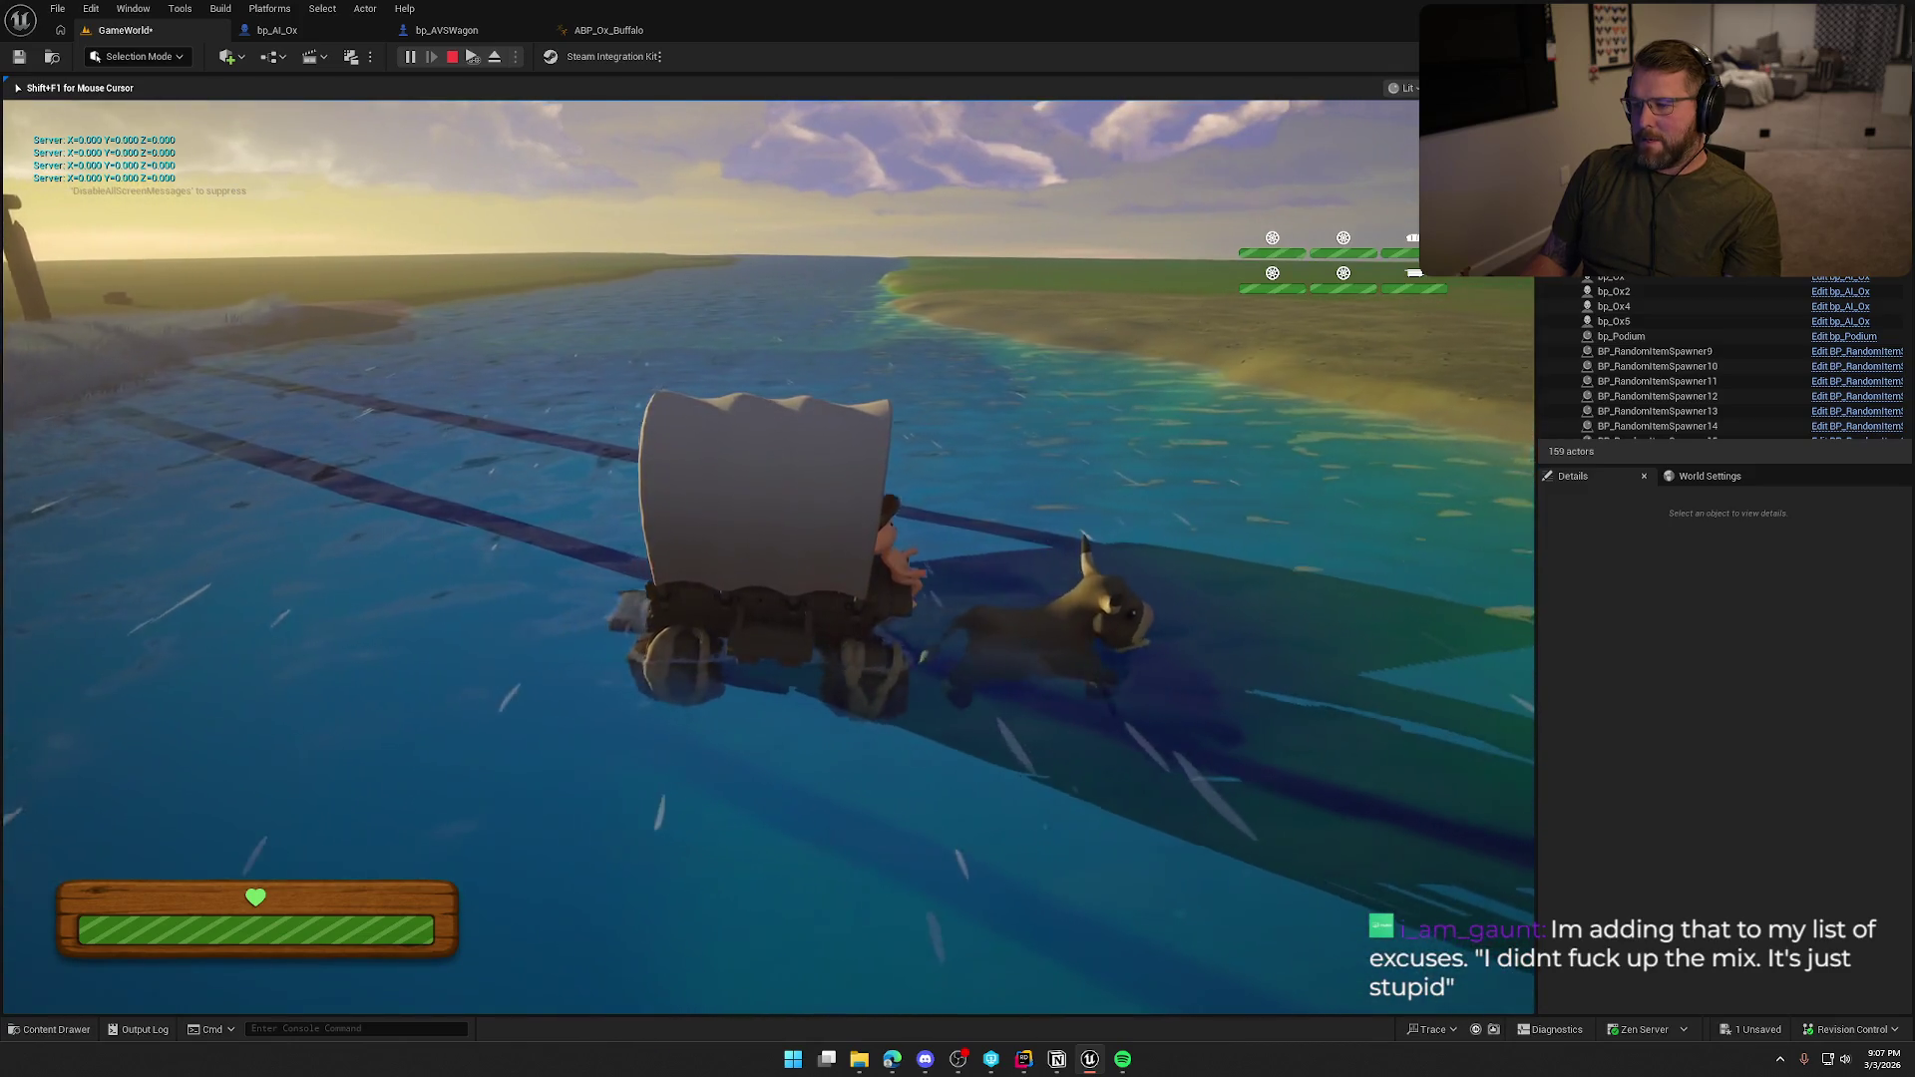
key("d")
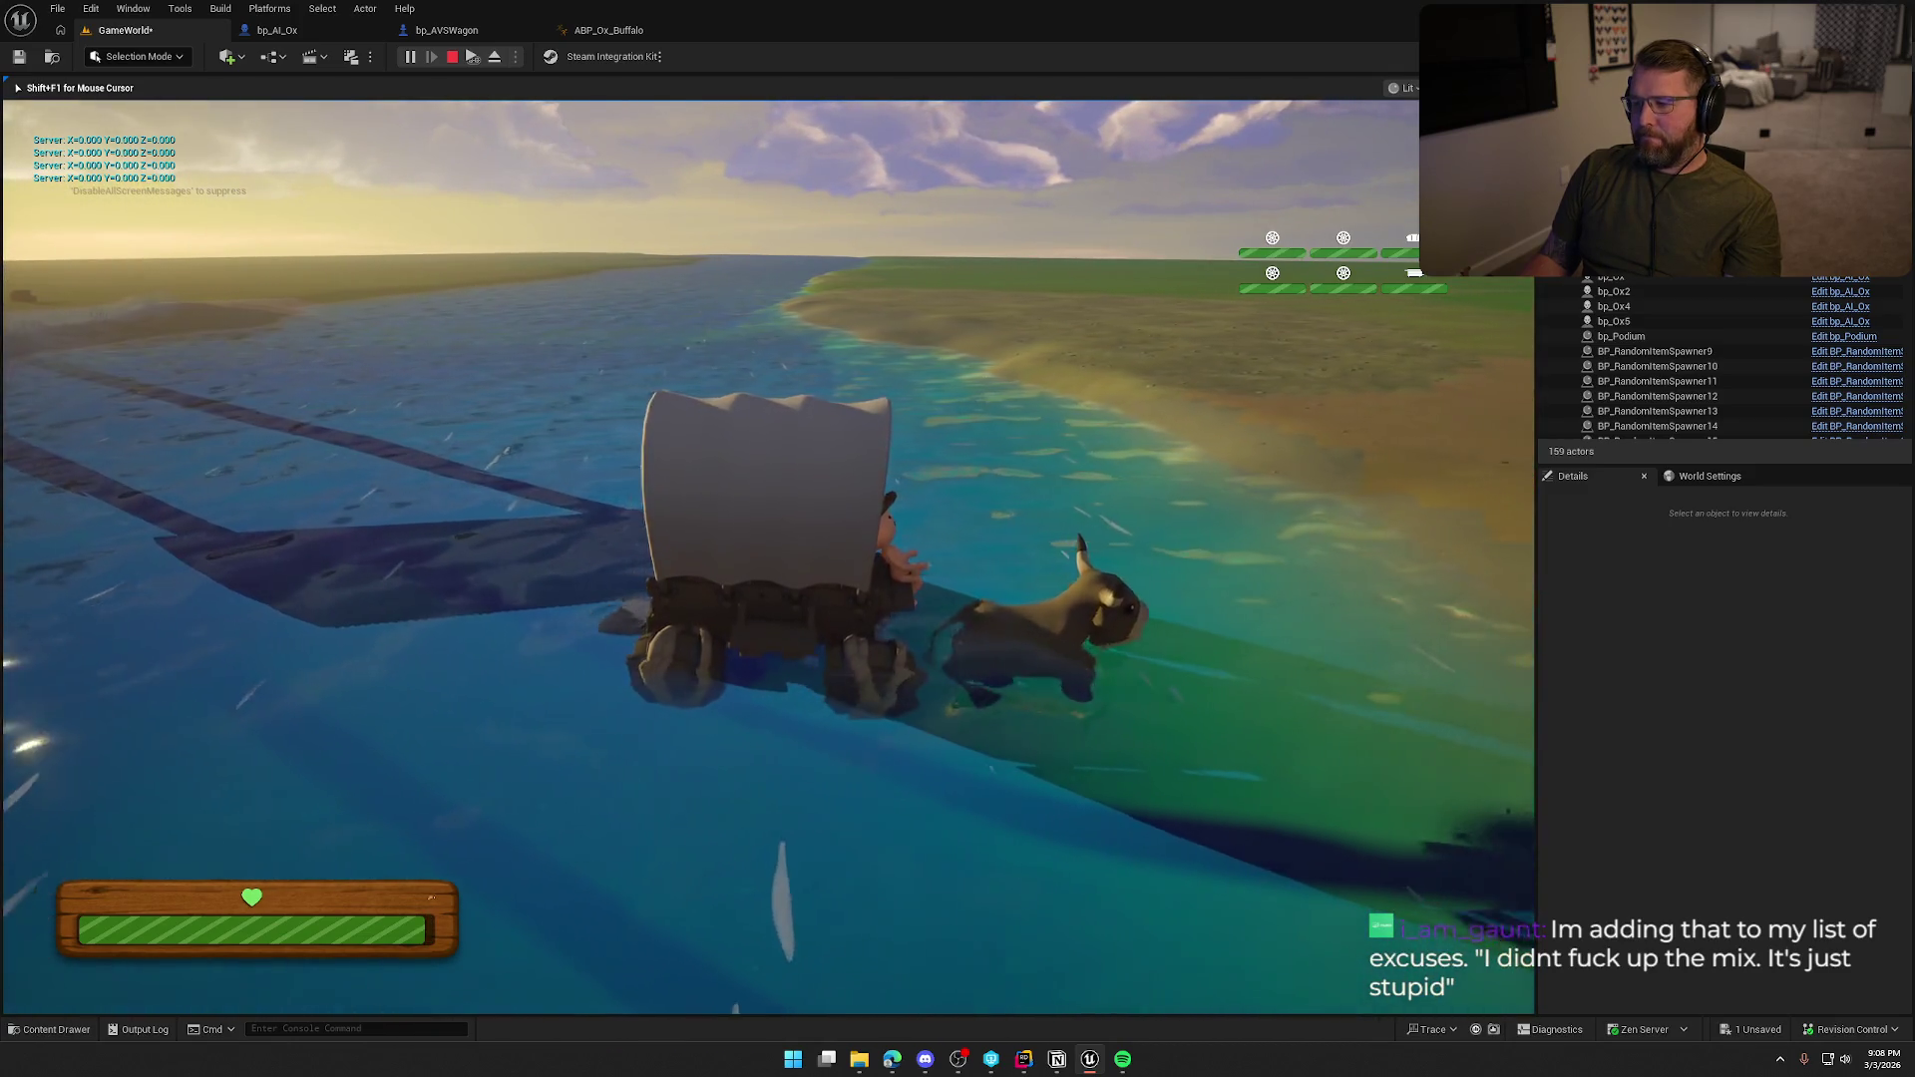
key("d")
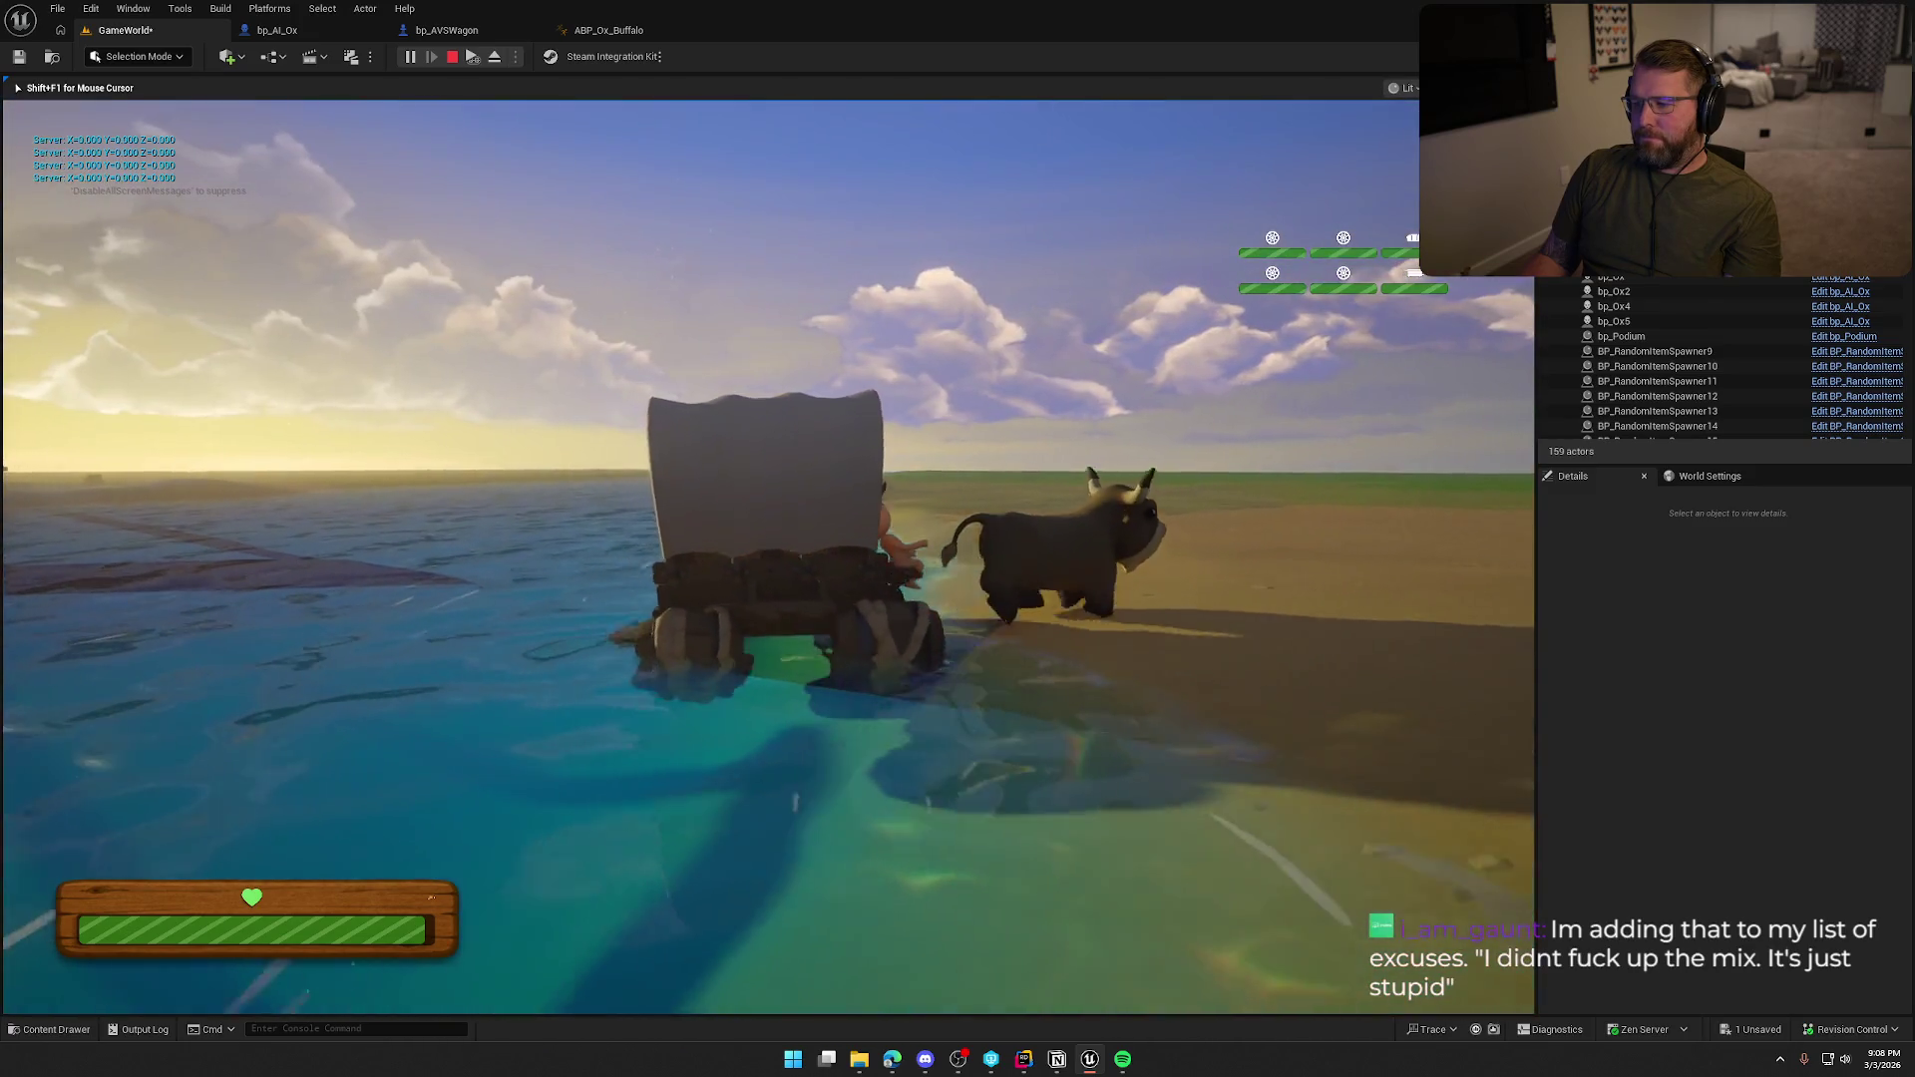
key("d")
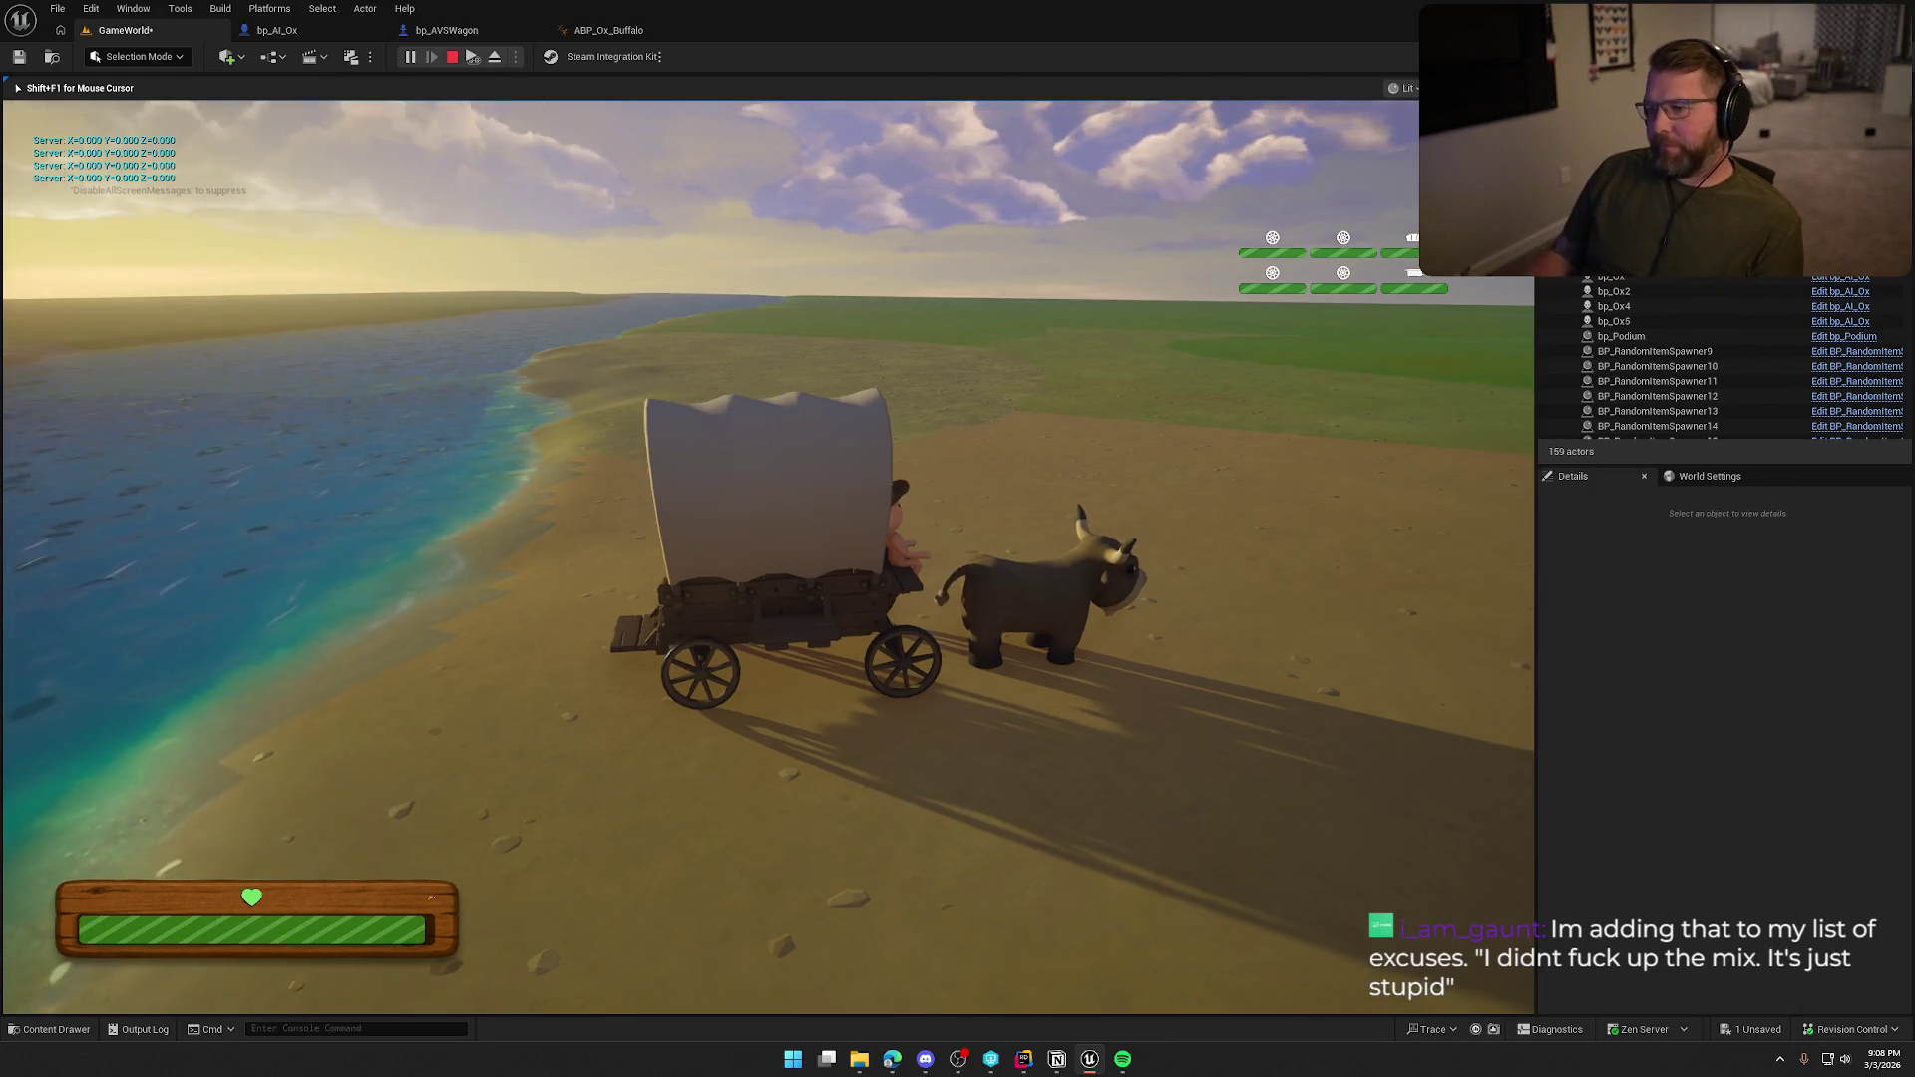
key("Escape")
Look over the ox and wagon Blueprints, ending in bp_AVSWagon.
left_click(276, 30)
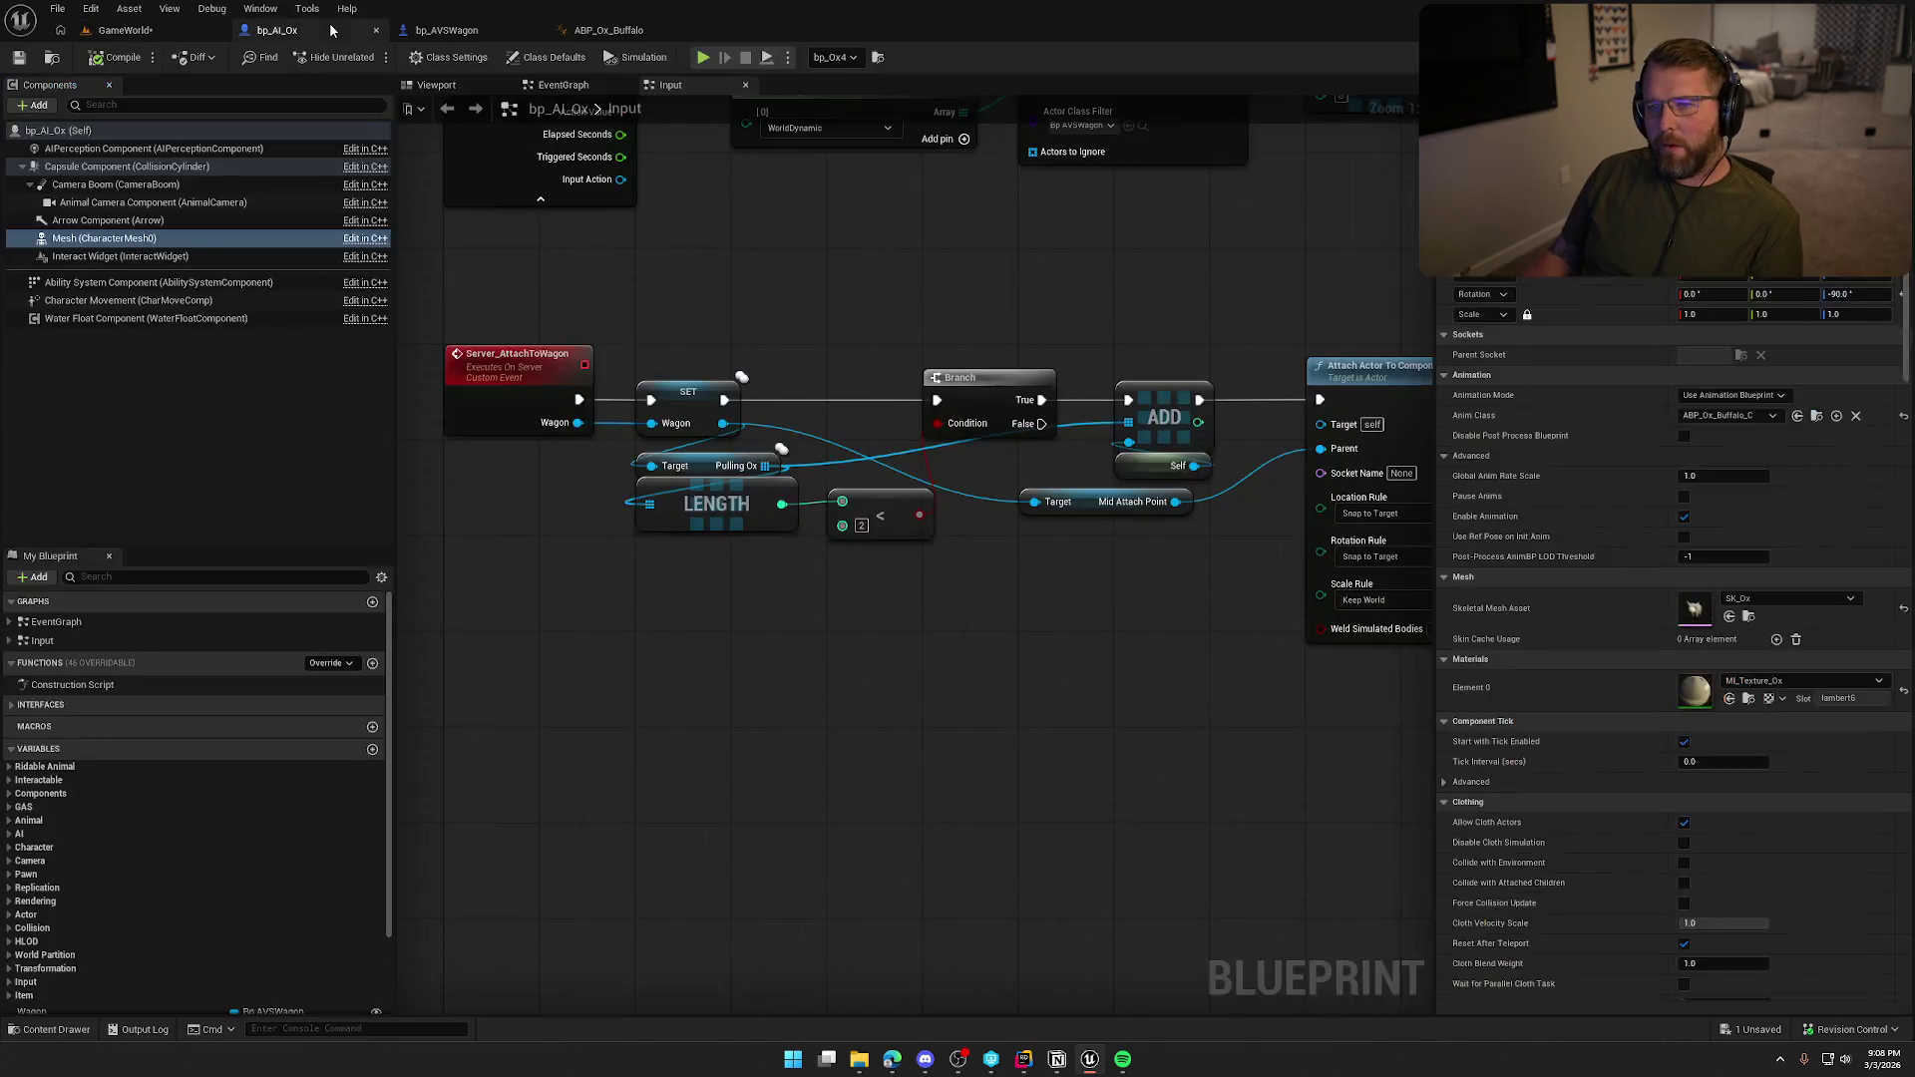
left_click(447, 30)
left_click(277, 30)
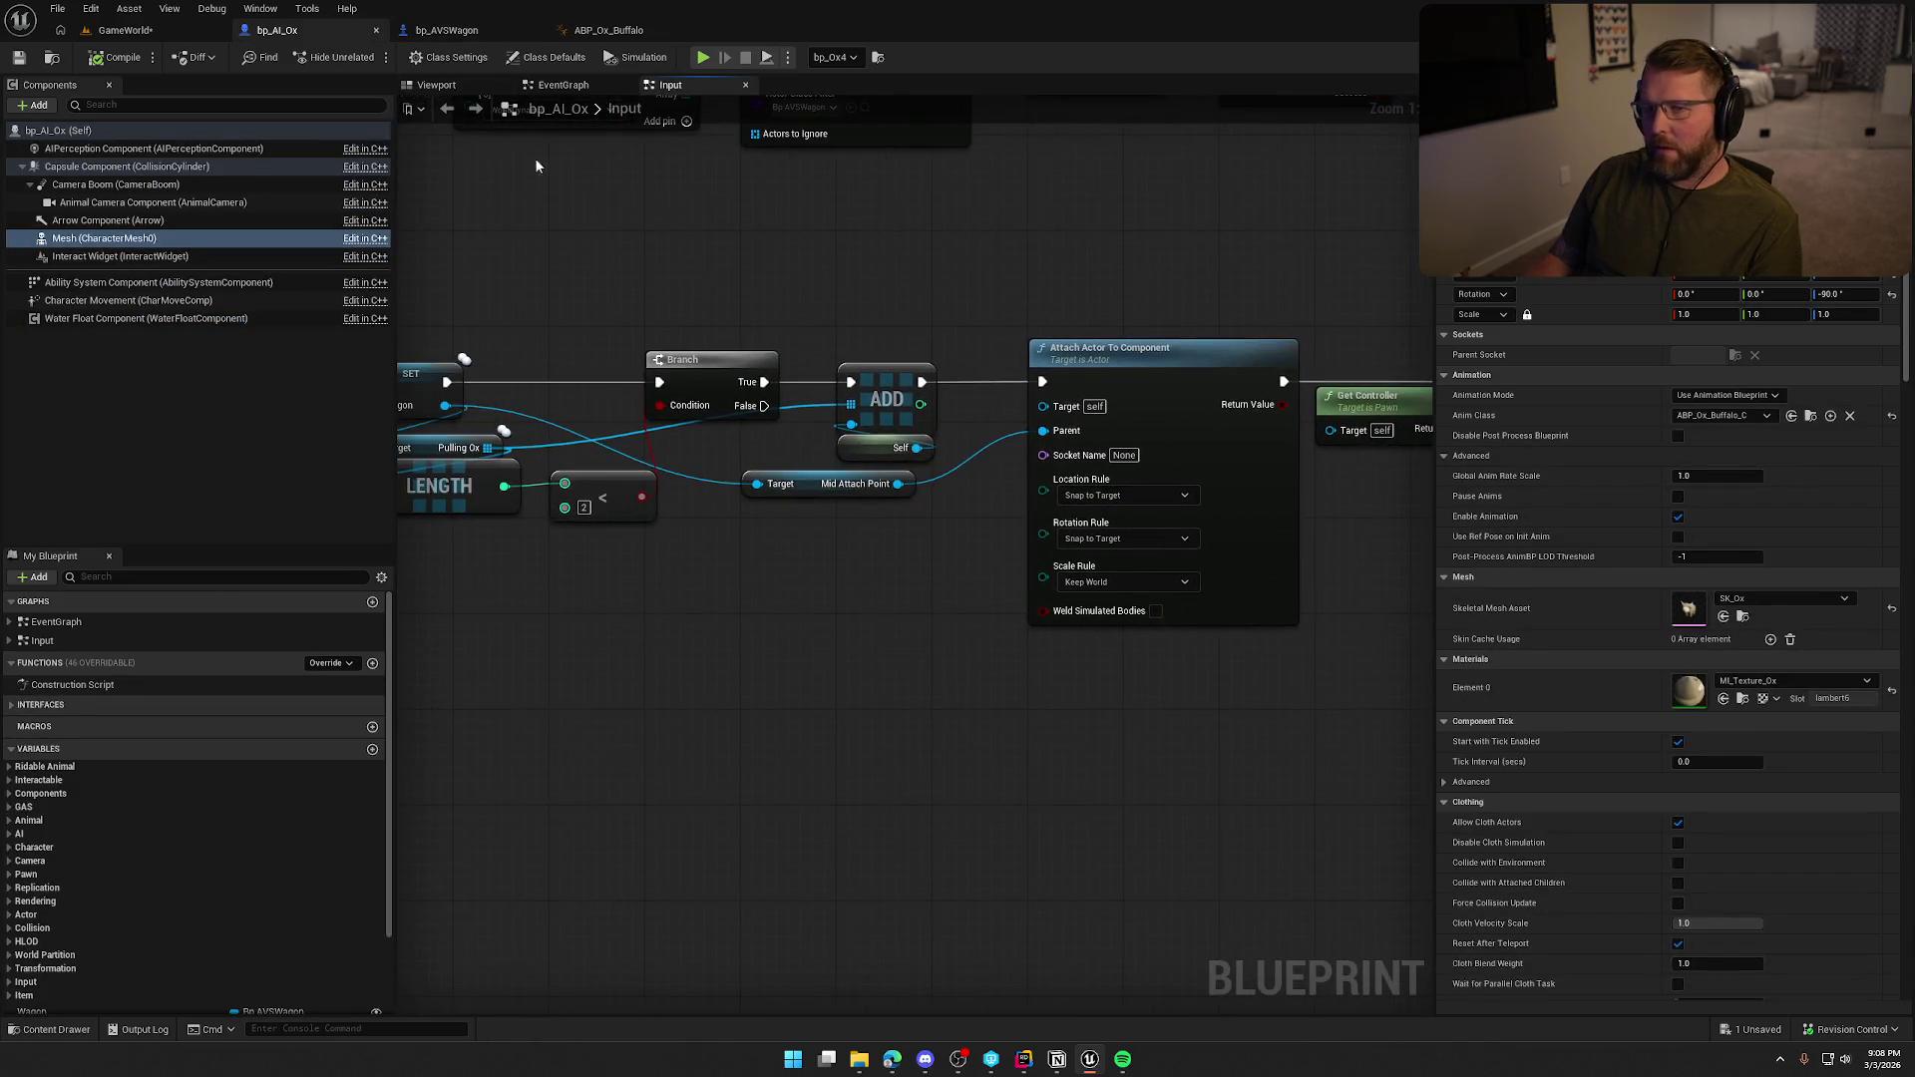
left_click(174, 36)
left_click(446, 30)
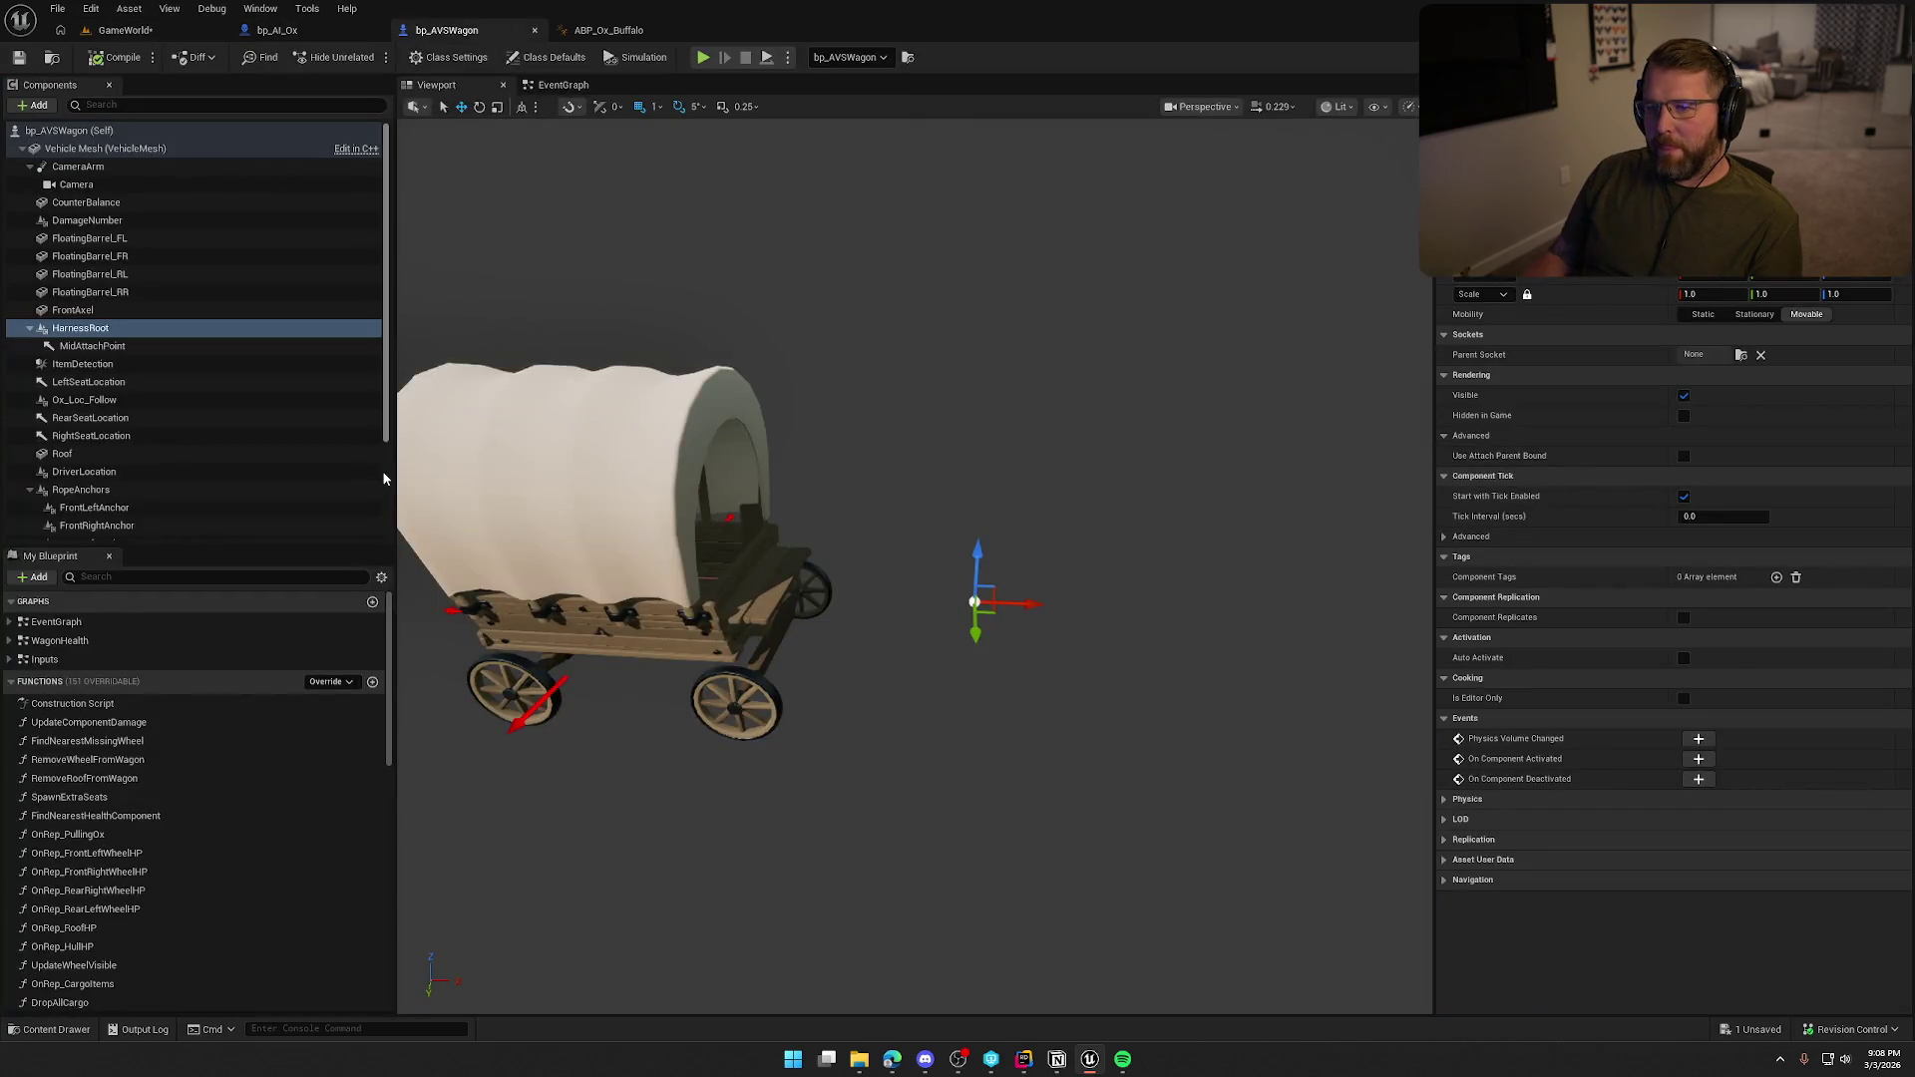
Inspect the MidAttachPoint and HarnessRoot component properties in bp_AVSWagon.
left_click(88, 346)
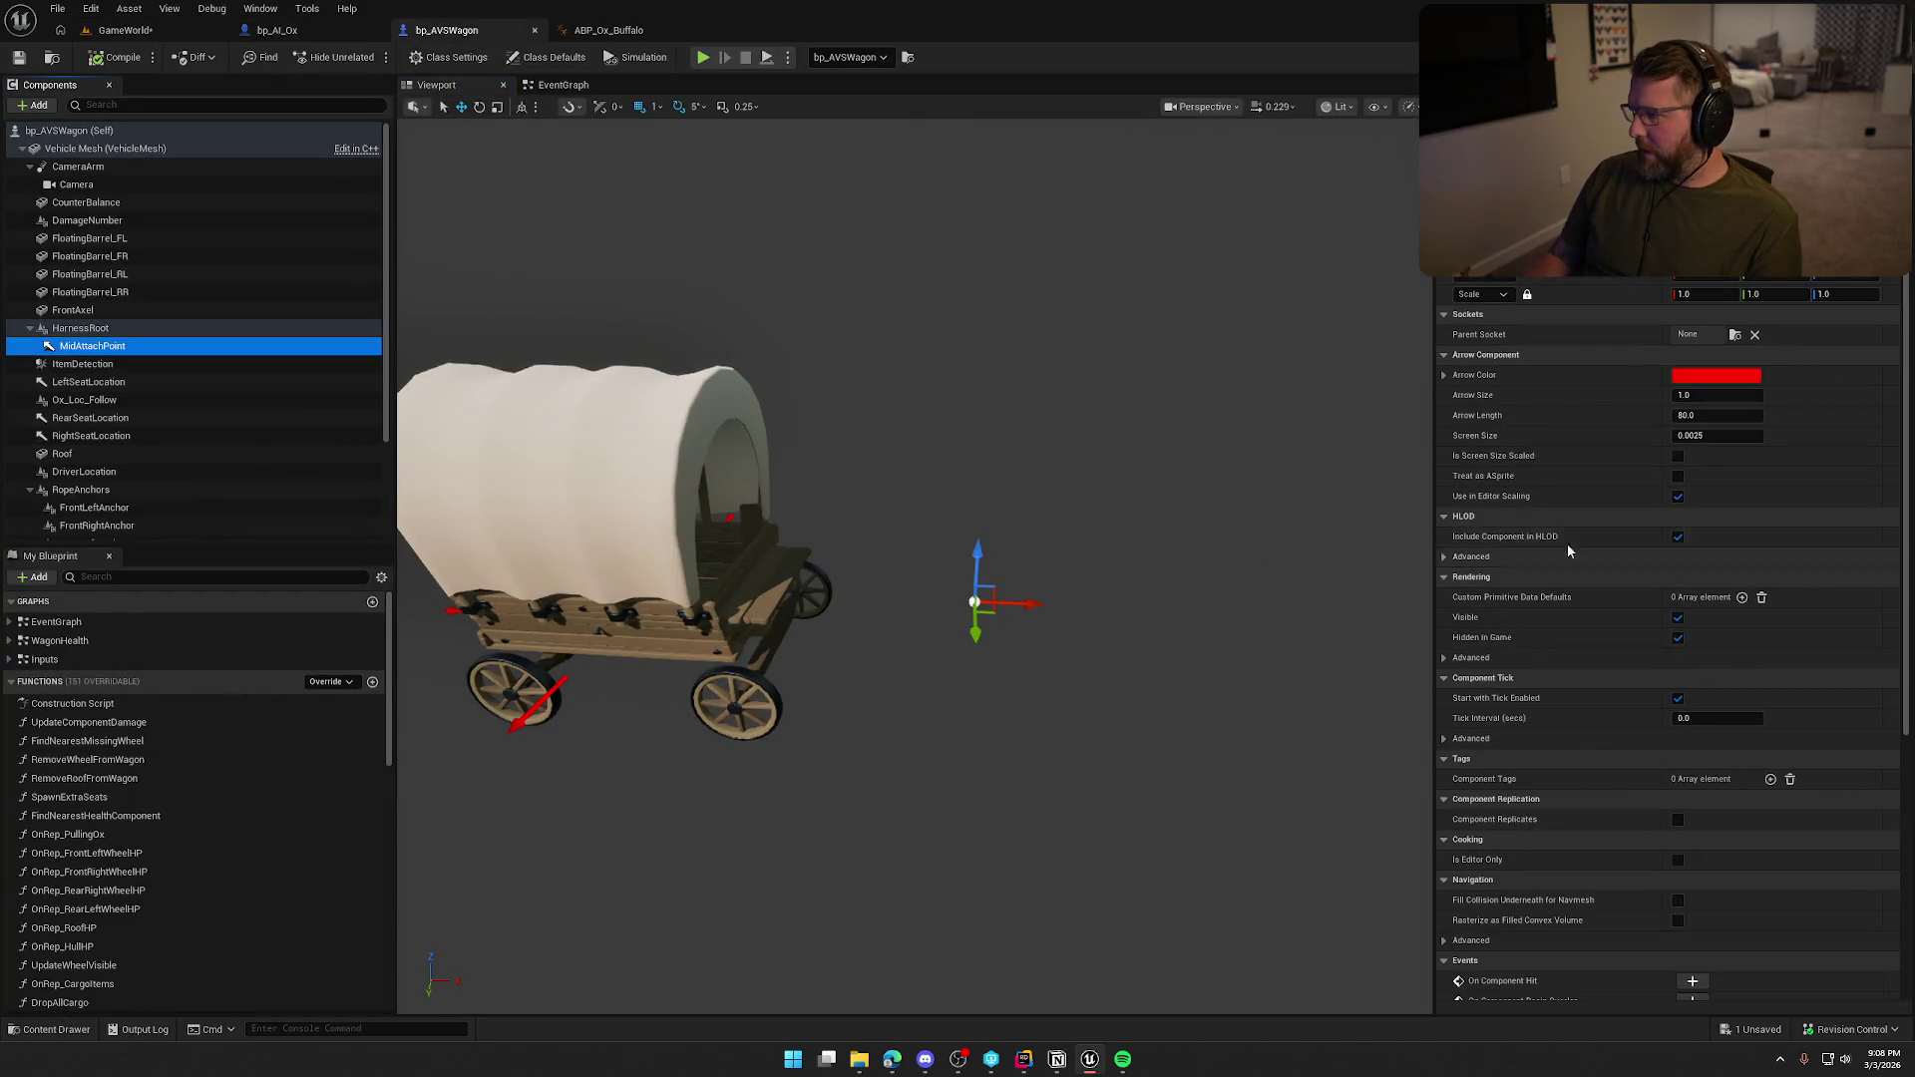
left_click(65, 333)
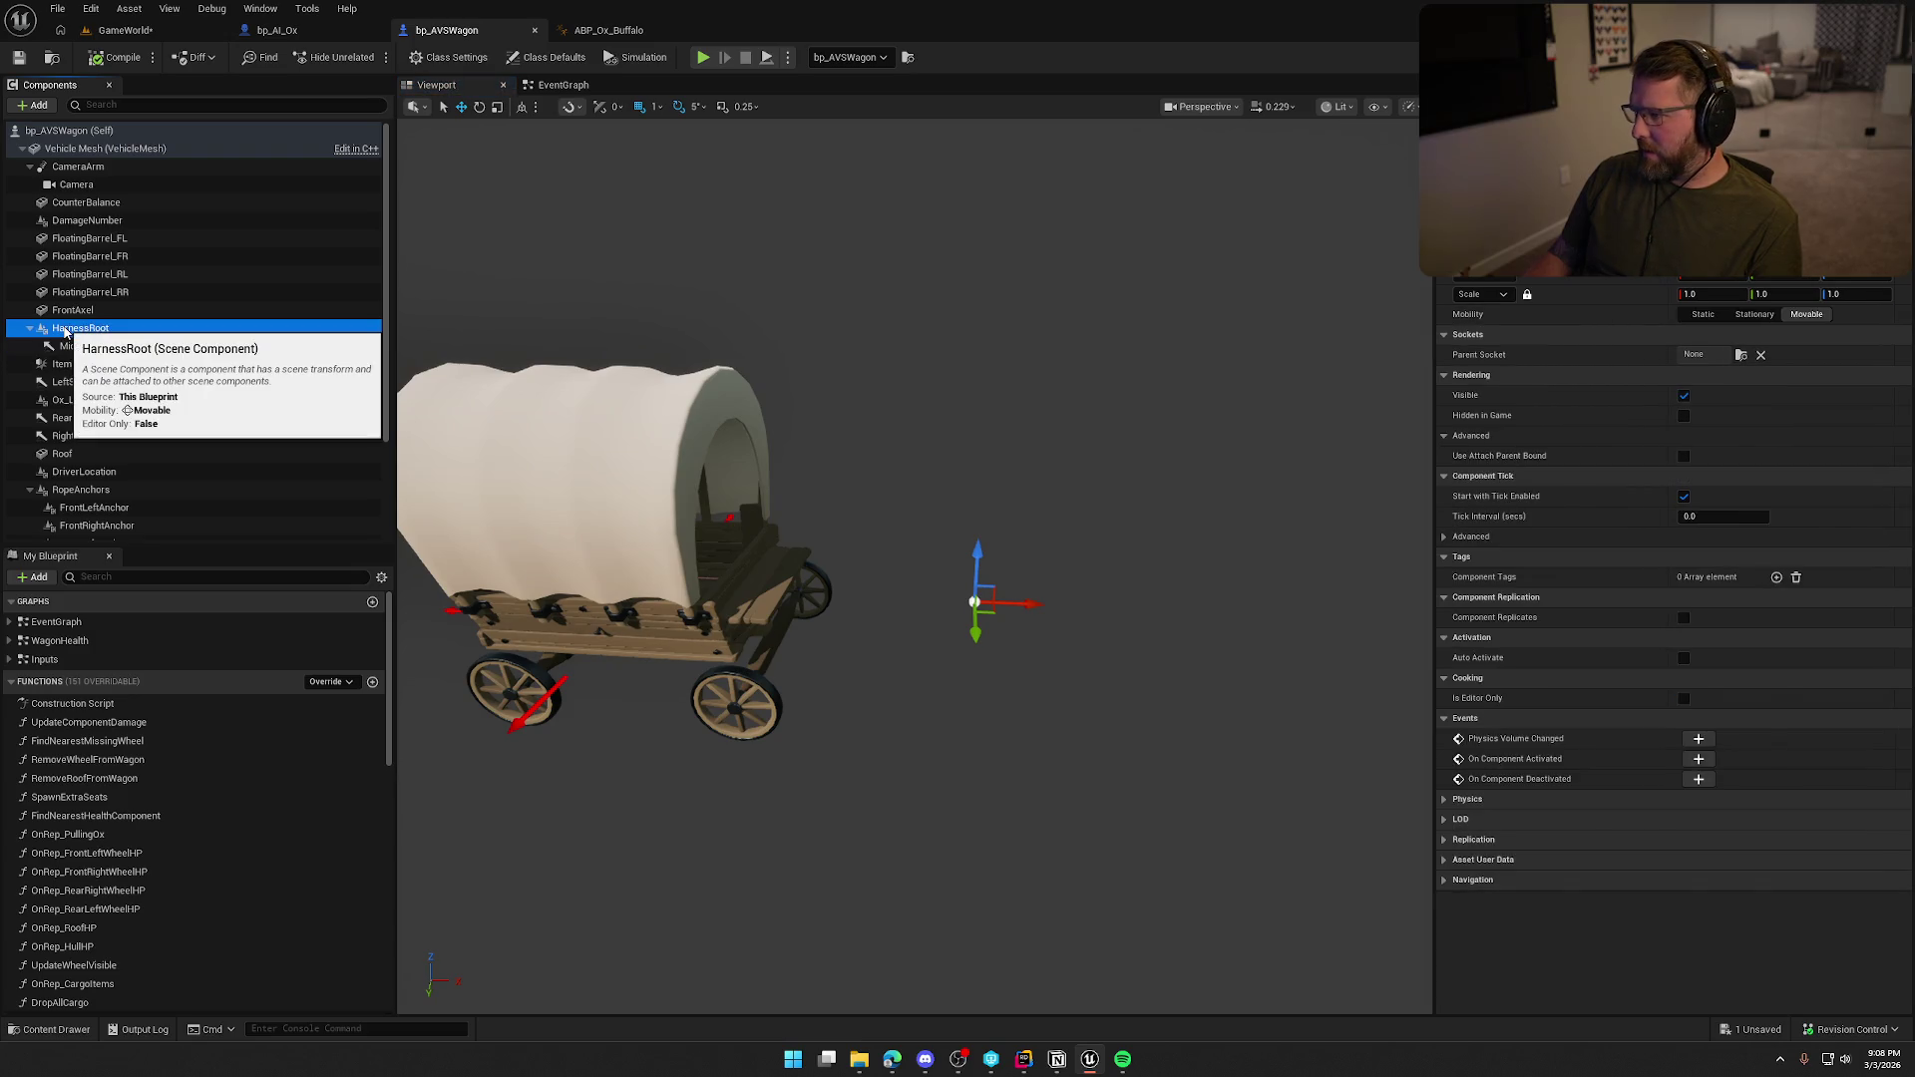
left_click(100, 346)
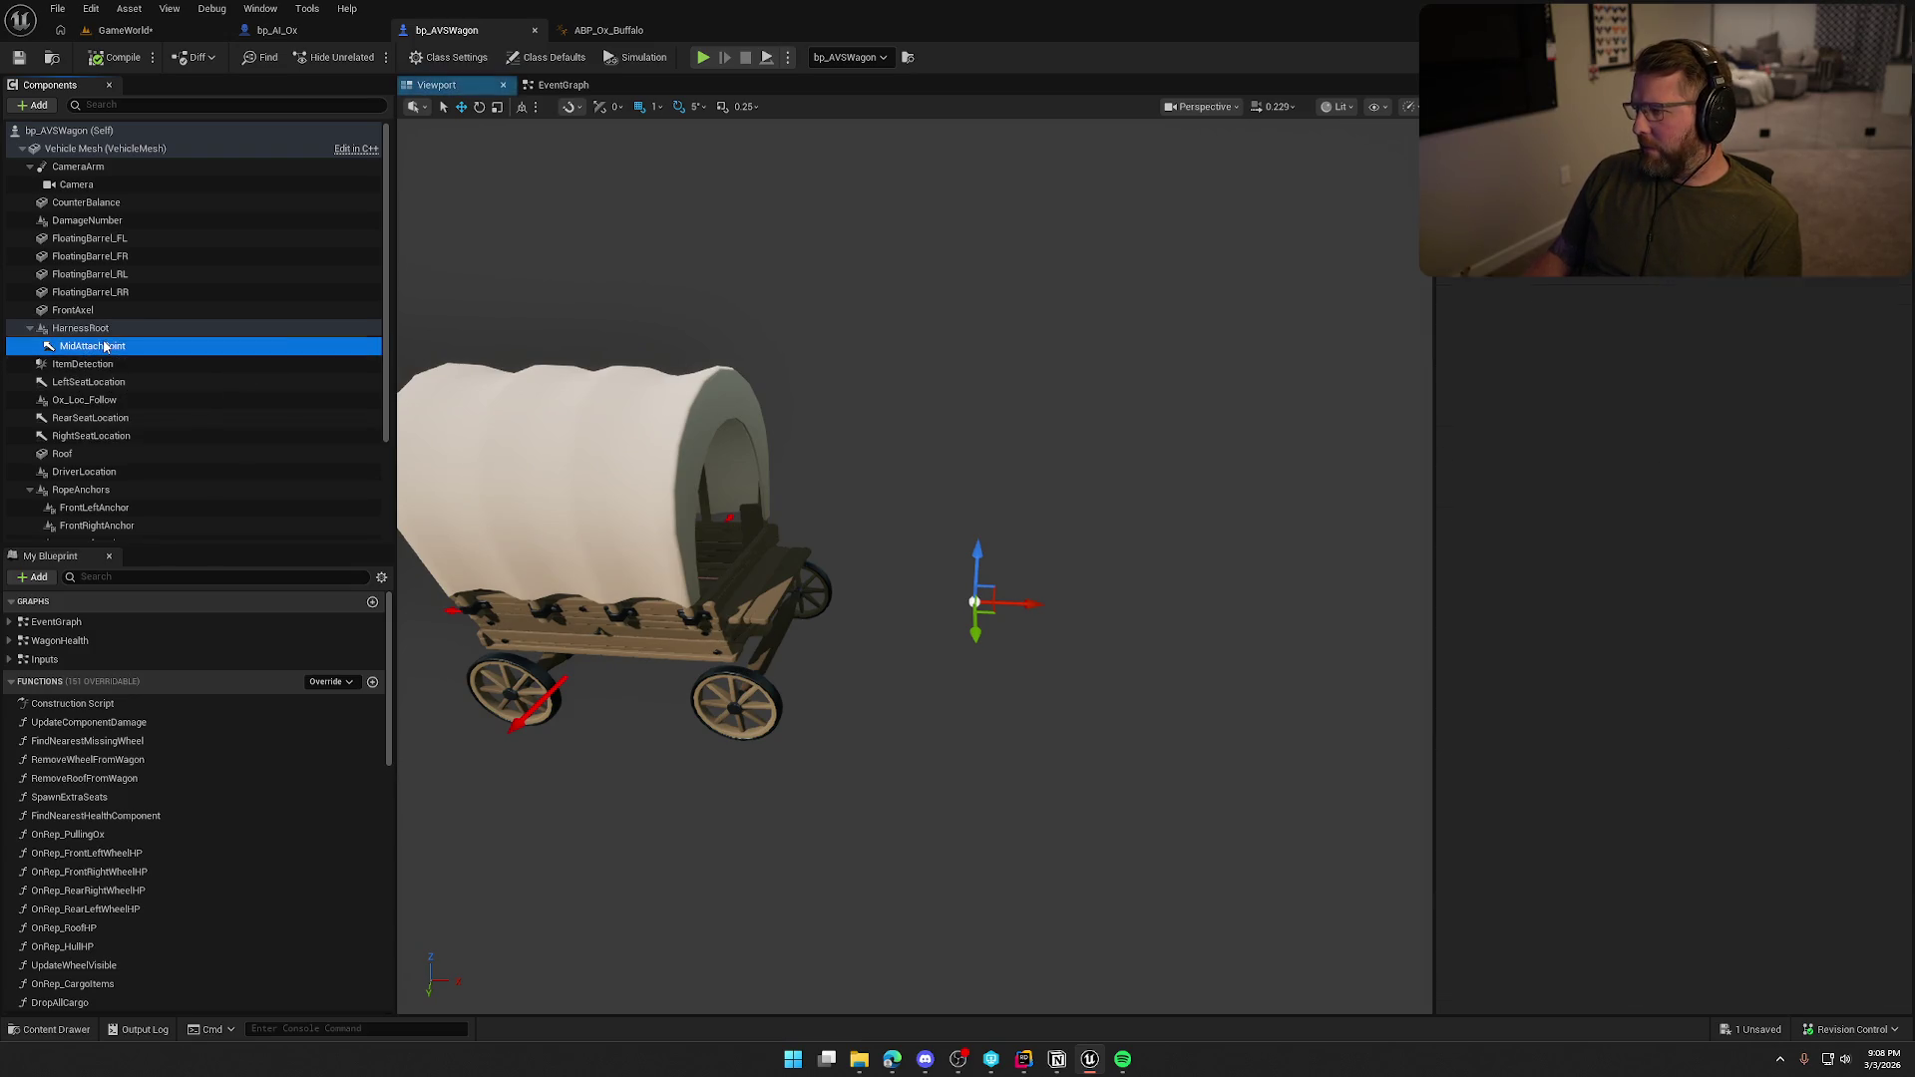
scroll(1596, 720, "down", 10)
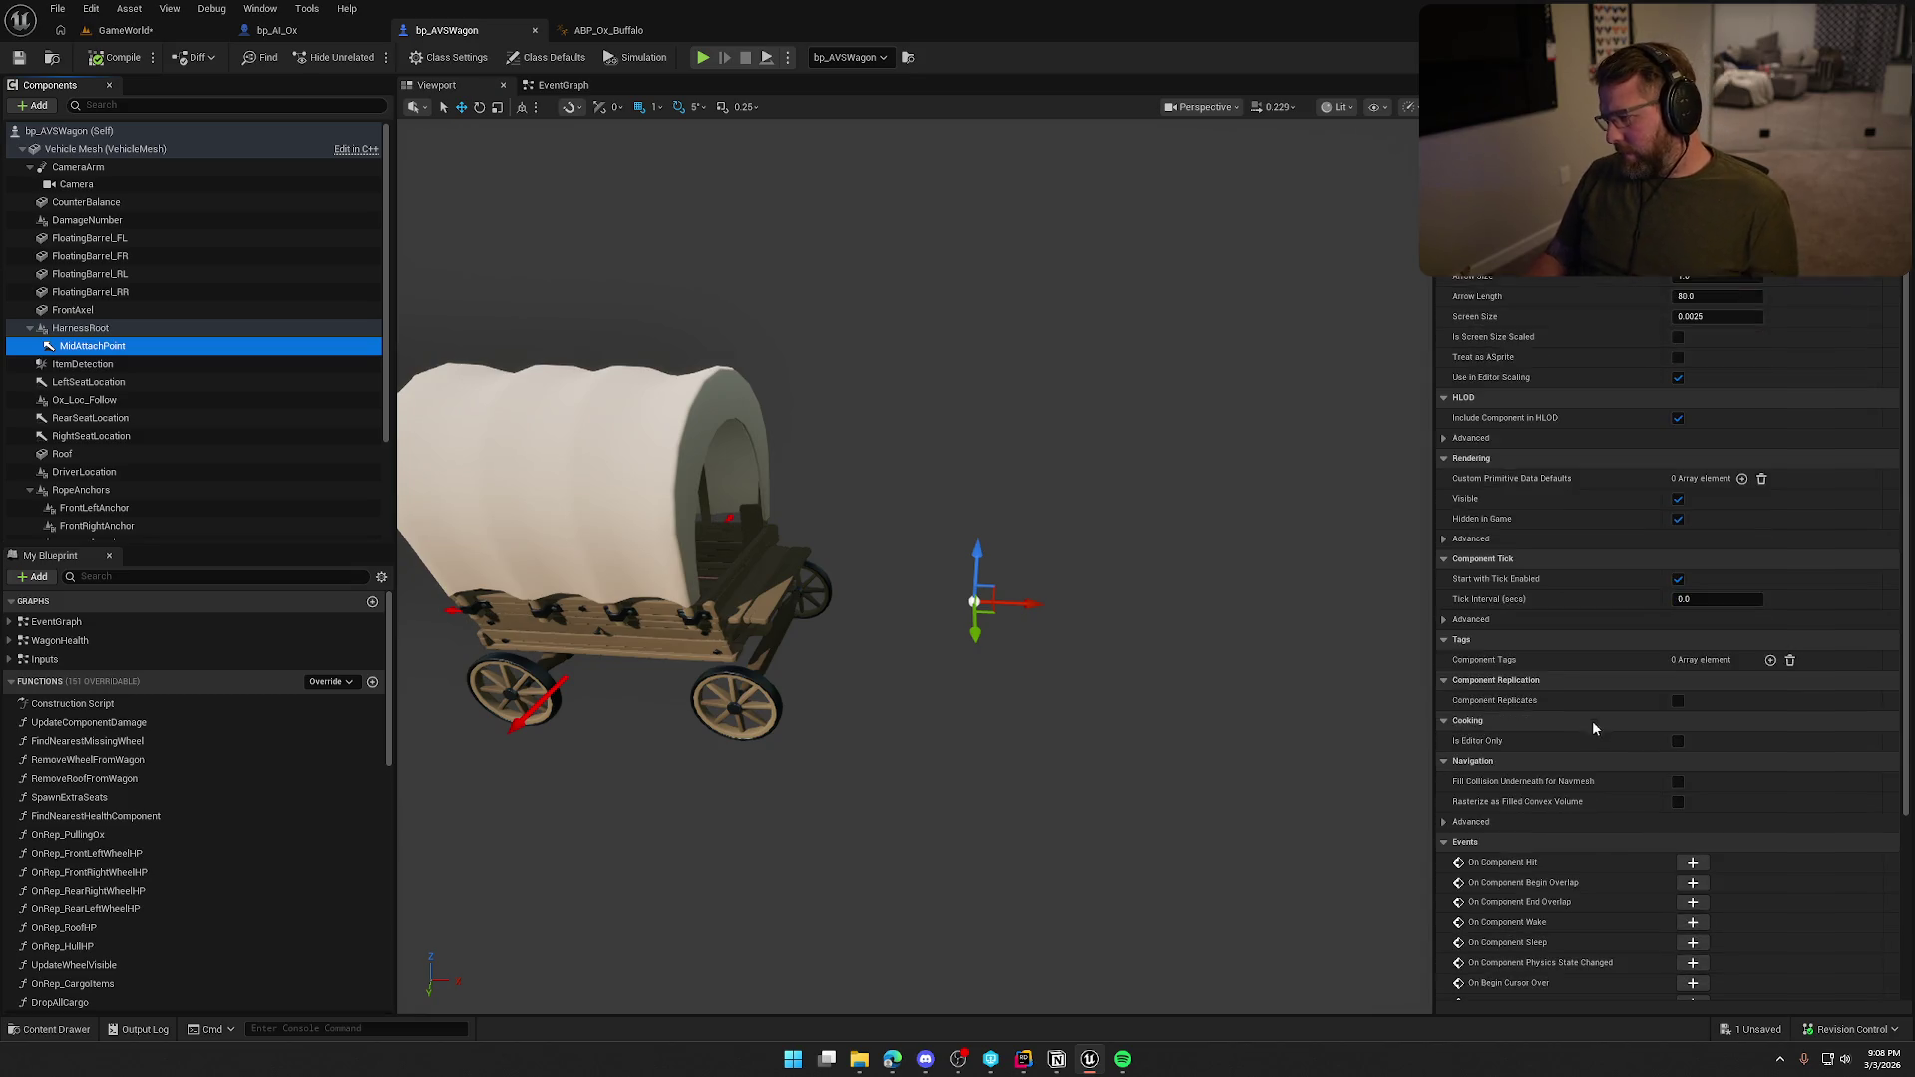
scroll(1613, 712, "up", 10)
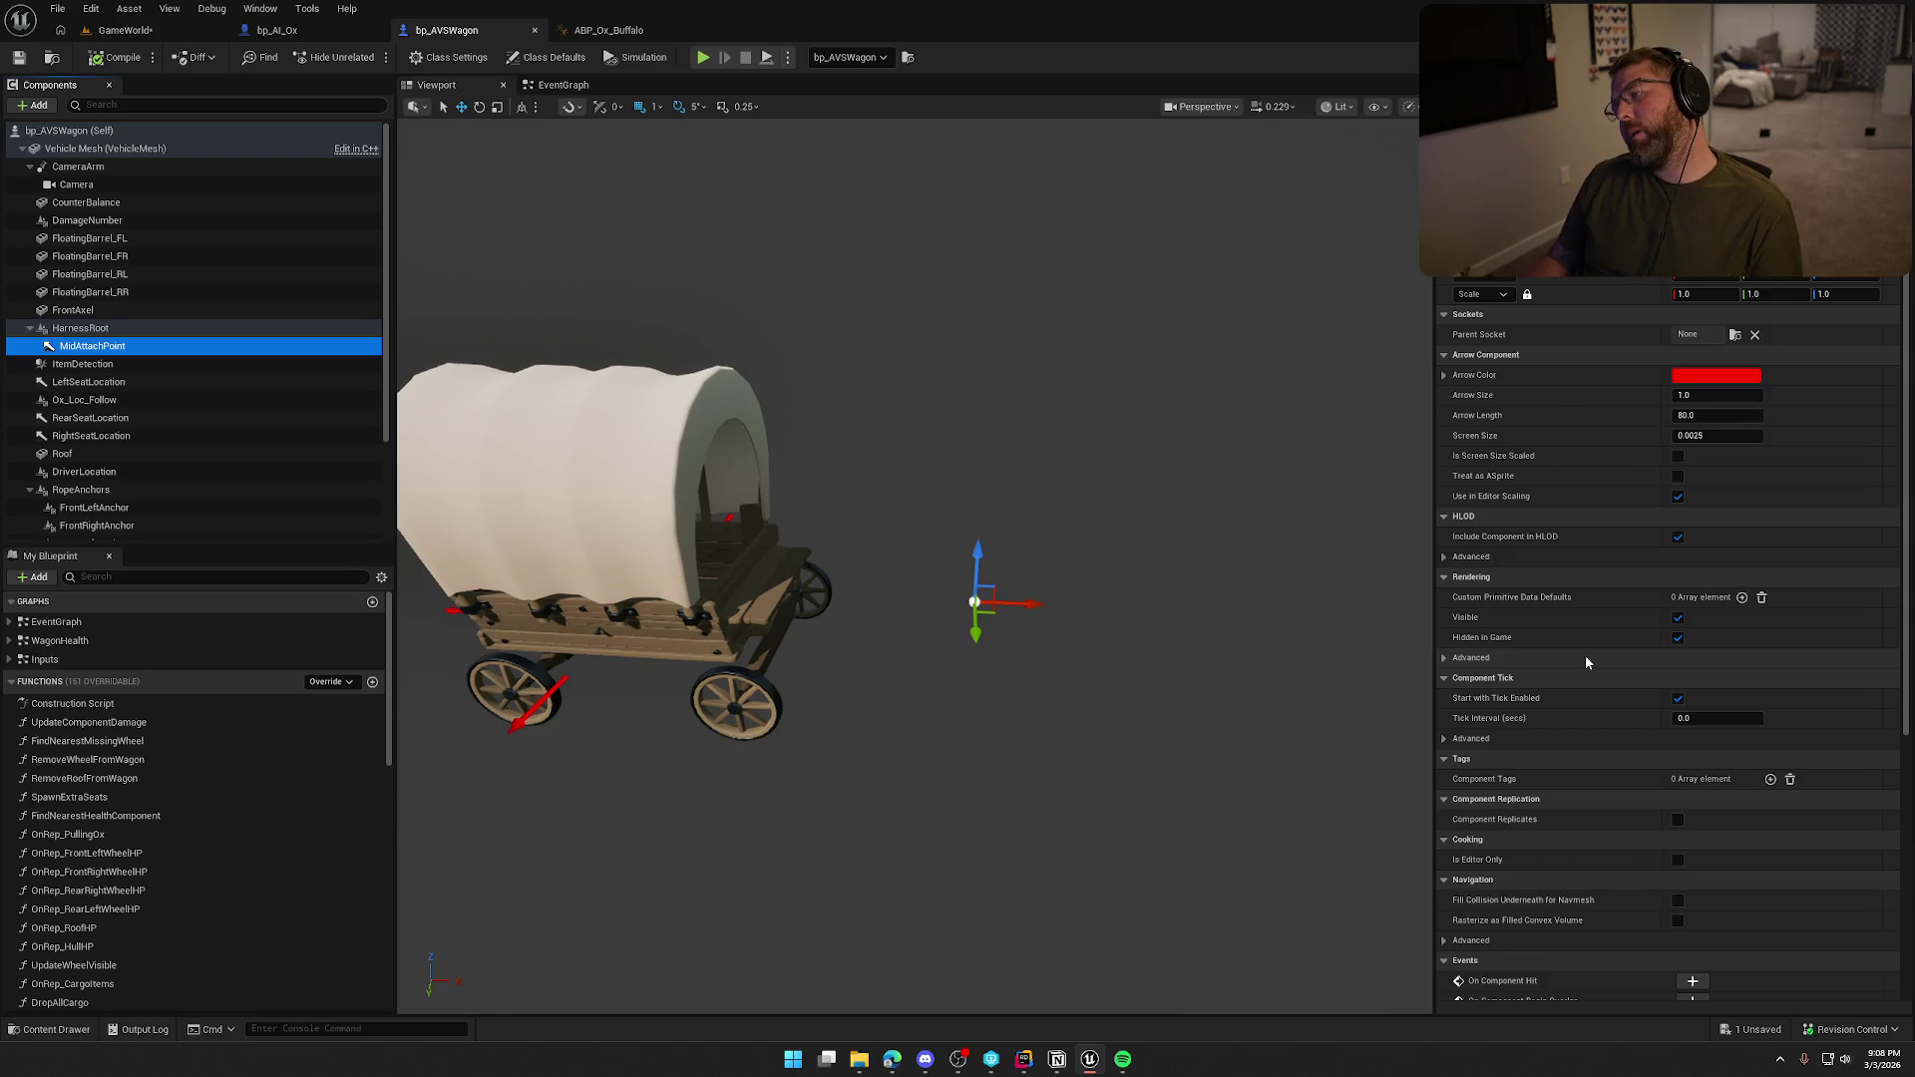
scroll(1586, 662, "down", 4)
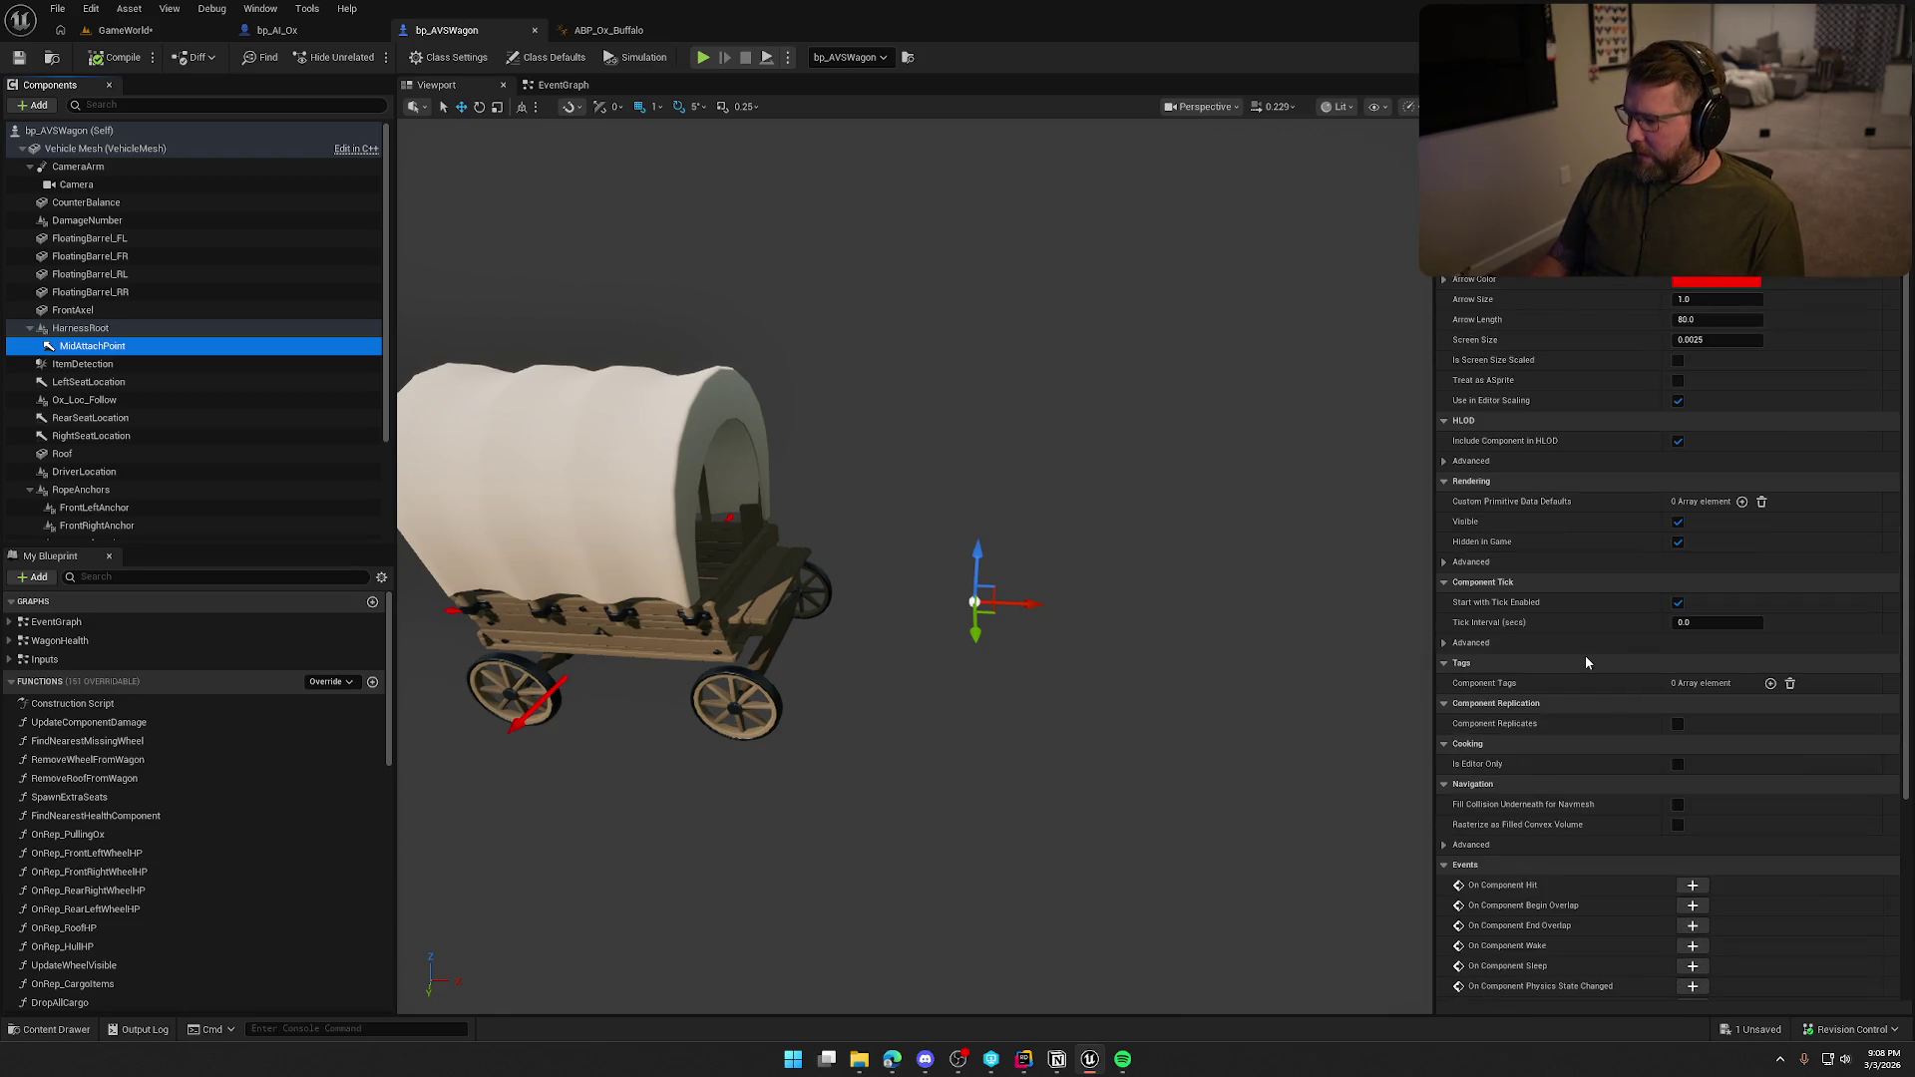
scroll(1585, 661, "up", 1)
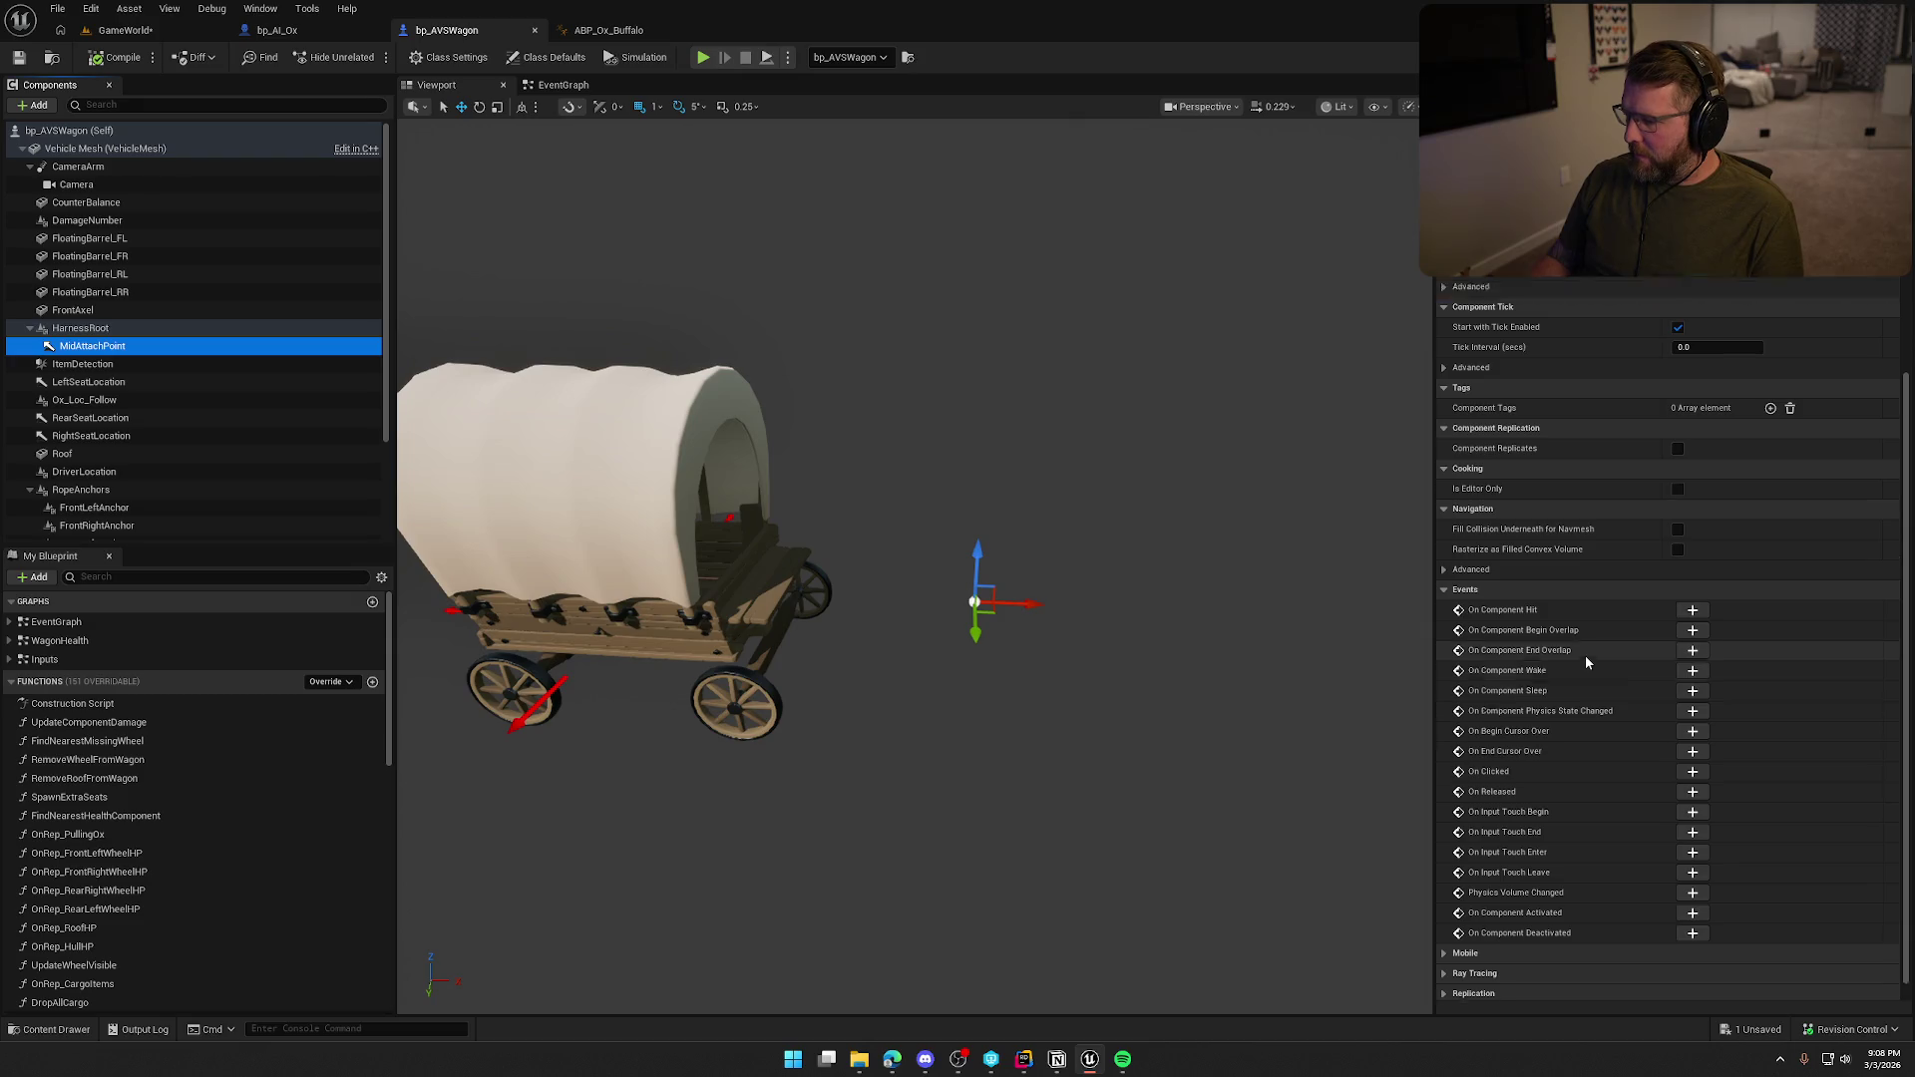
scroll(1586, 661, "up", 3)
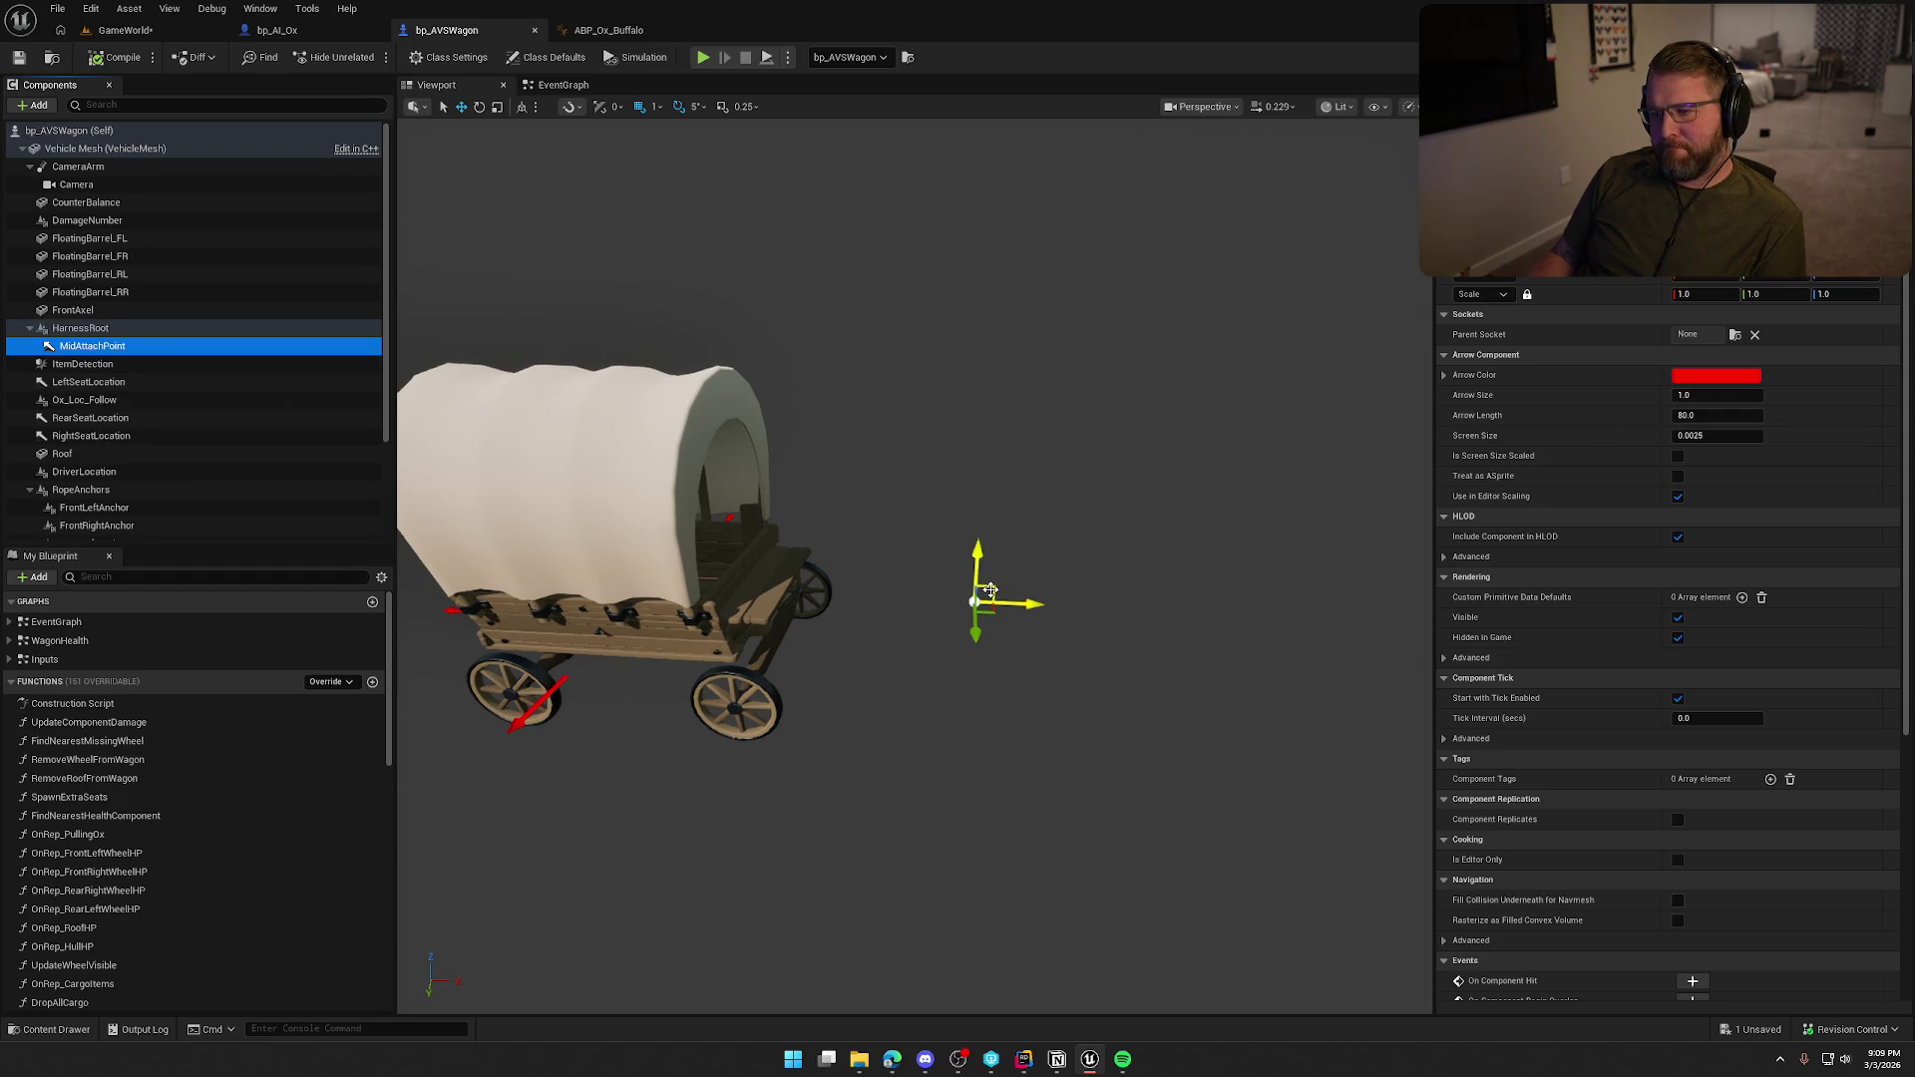
Nudge HarnessRoot slightly back toward the wagon in the viewport.
left_click(91, 328)
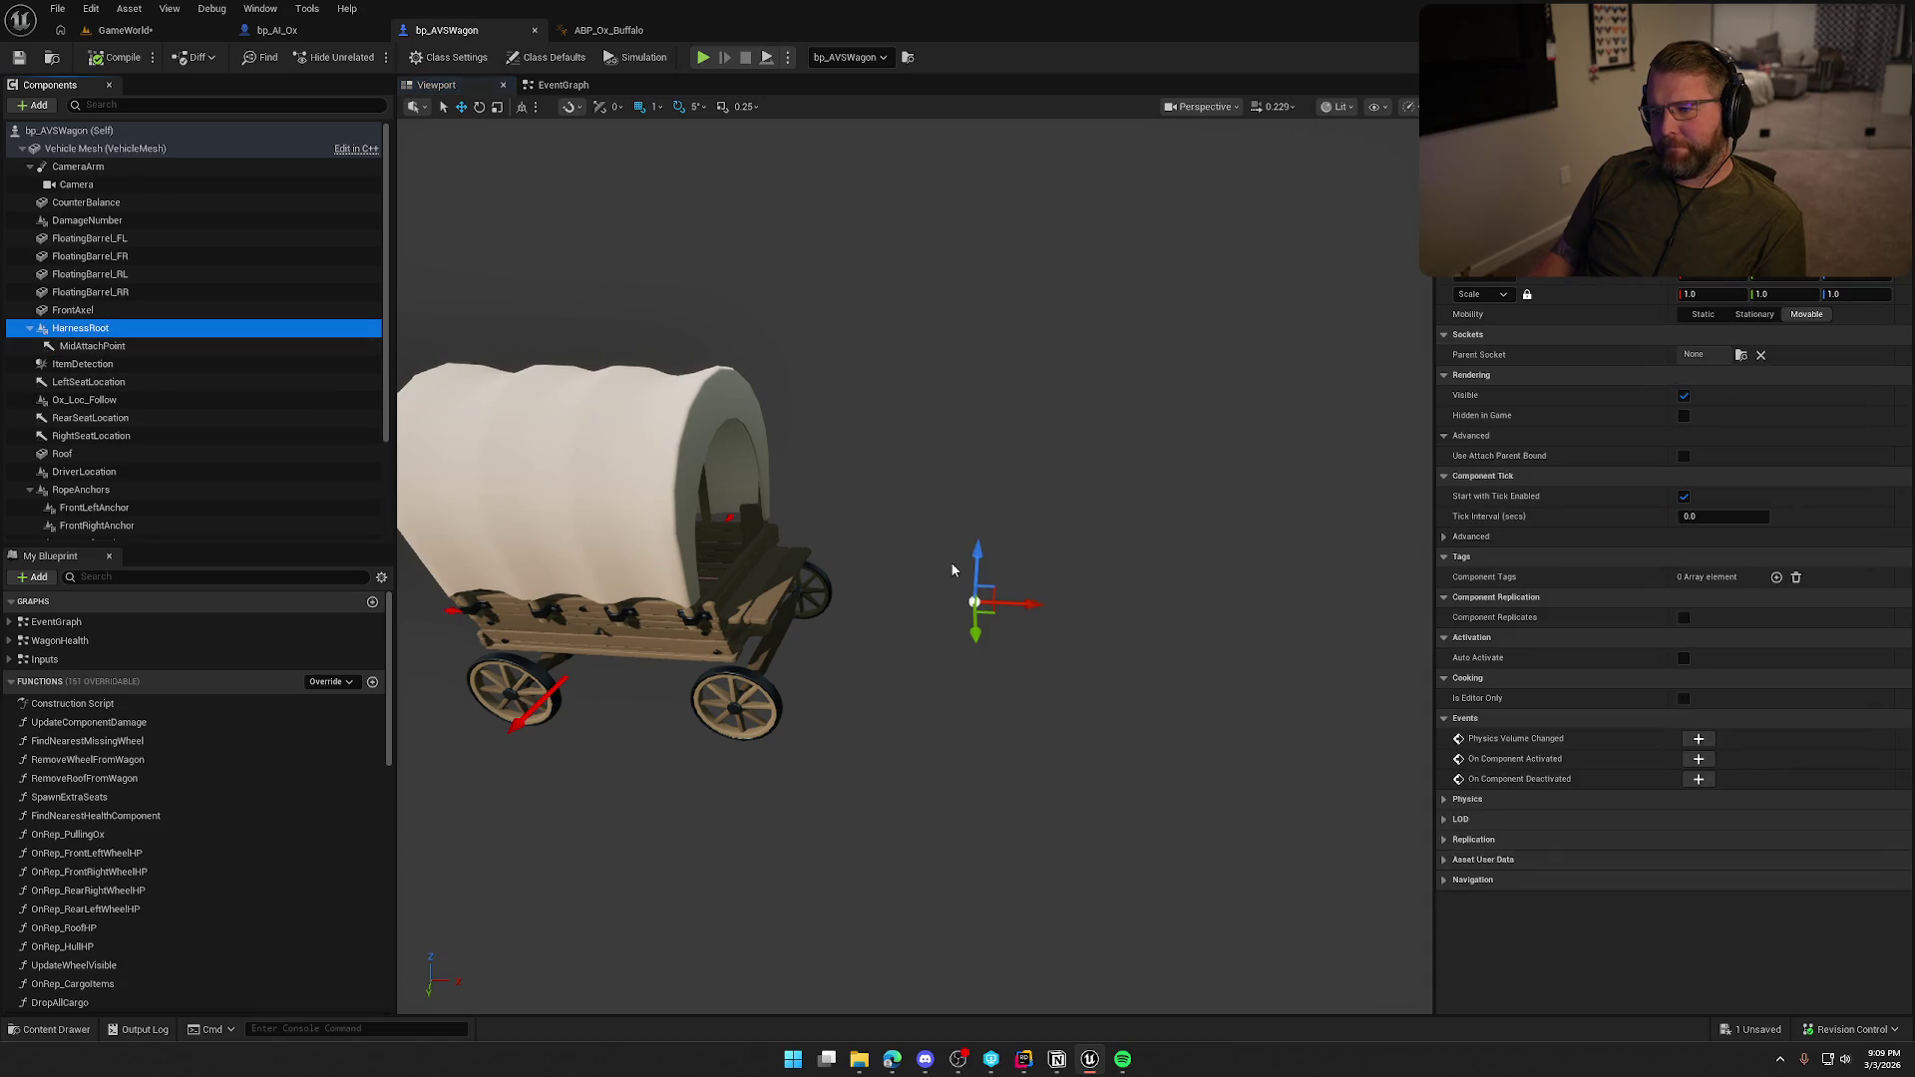
left_click(1741, 283)
left_click_drag(1740, 284, 1721, 283)
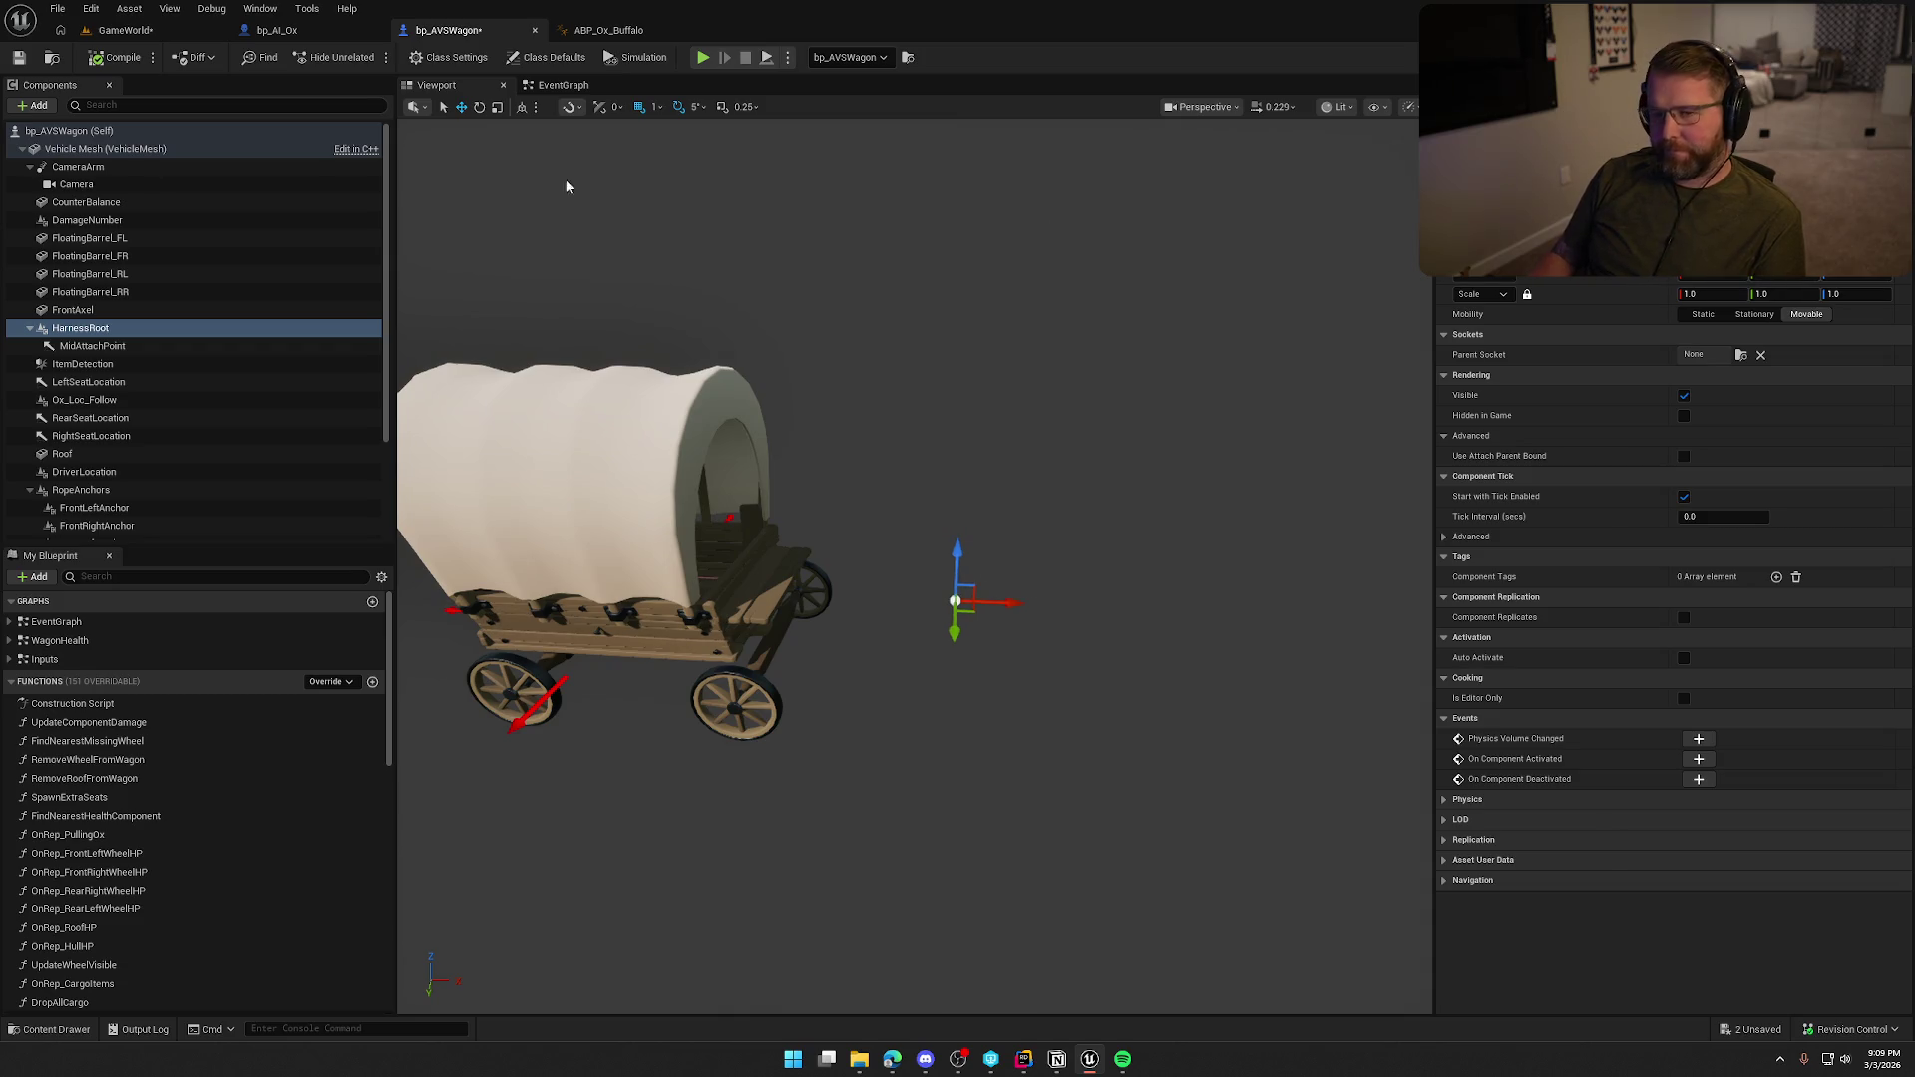
left_click(297, 38)
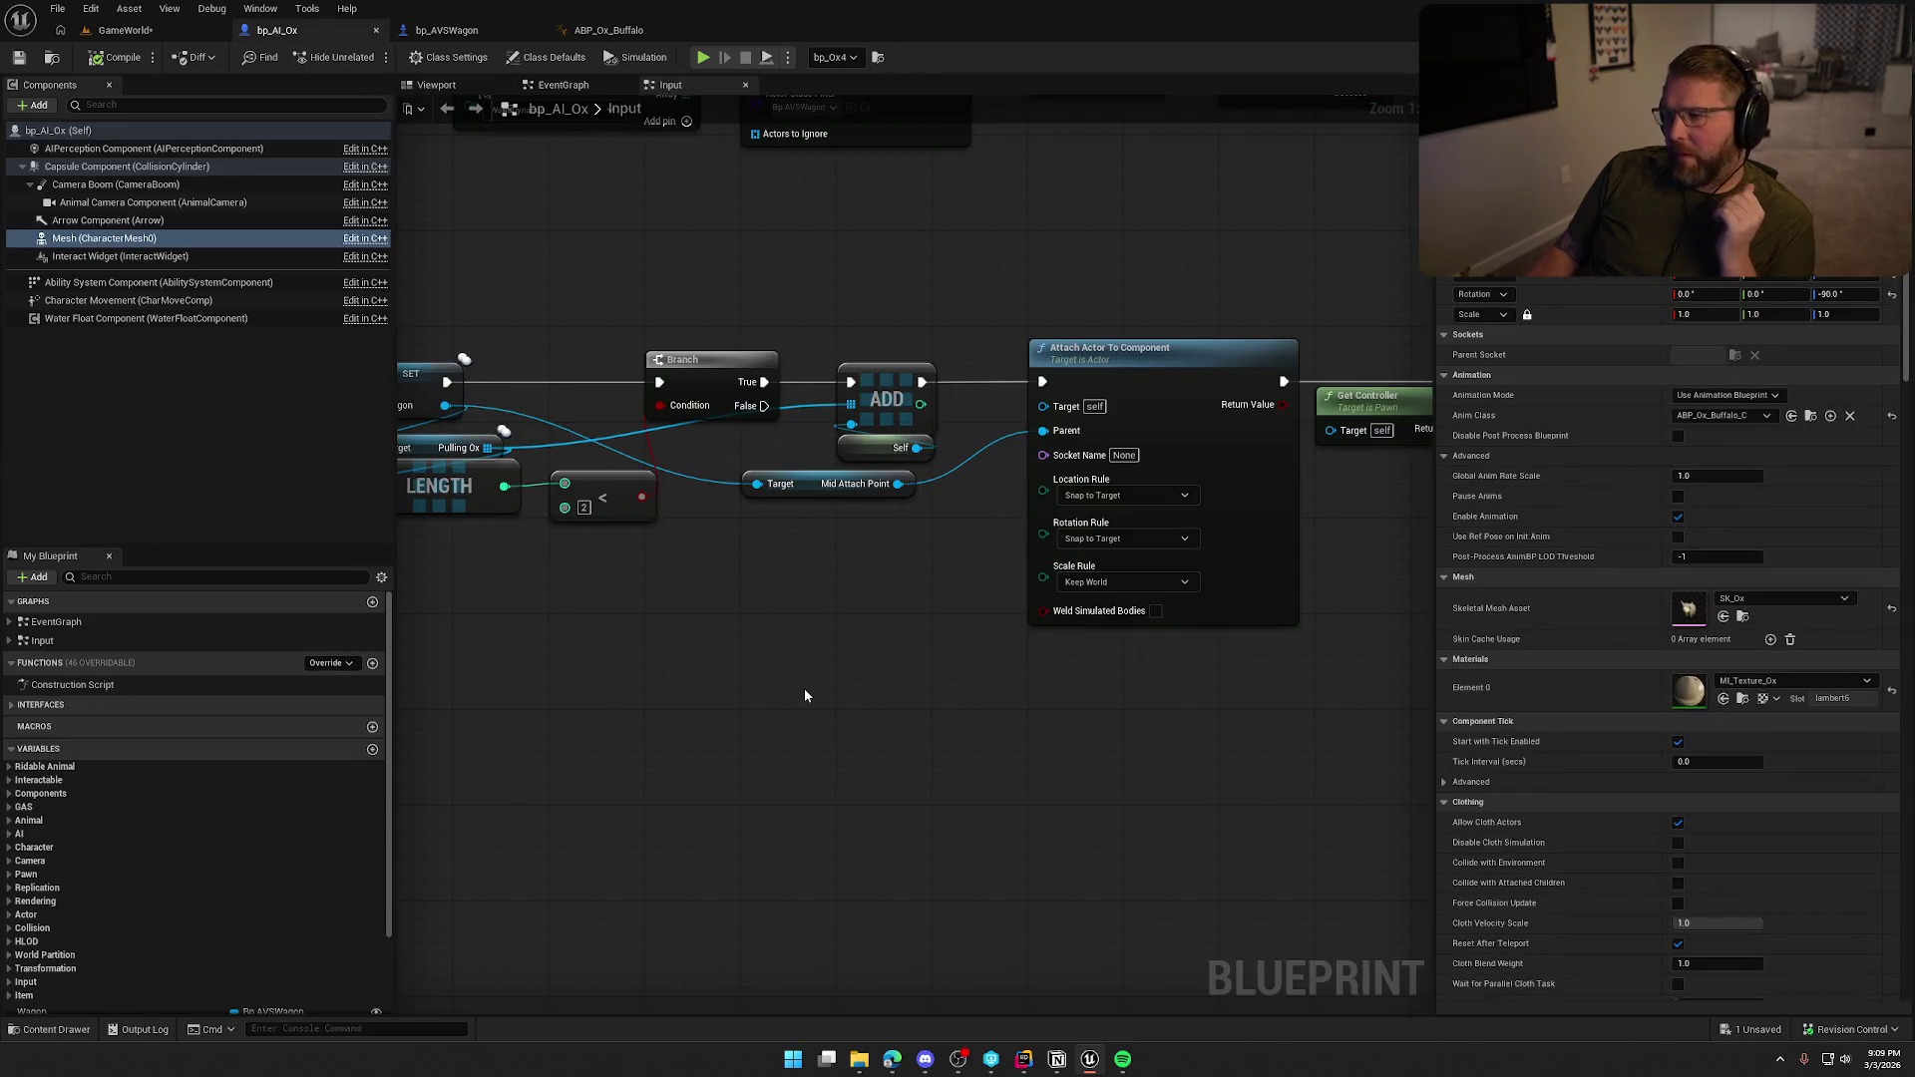
Pan bp_AI_Ox's Input graph to show IA_UseItem and the Server_AttachToWagon logic.
mouse_move(805, 689)
left_mouse_down()
mouse_move(987, 659)
mouse_move(953, 666)
mouse_move(1044, 744)
mouse_move(1080, 835)
mouse_move(1015, 1002)
left_mouse_up()
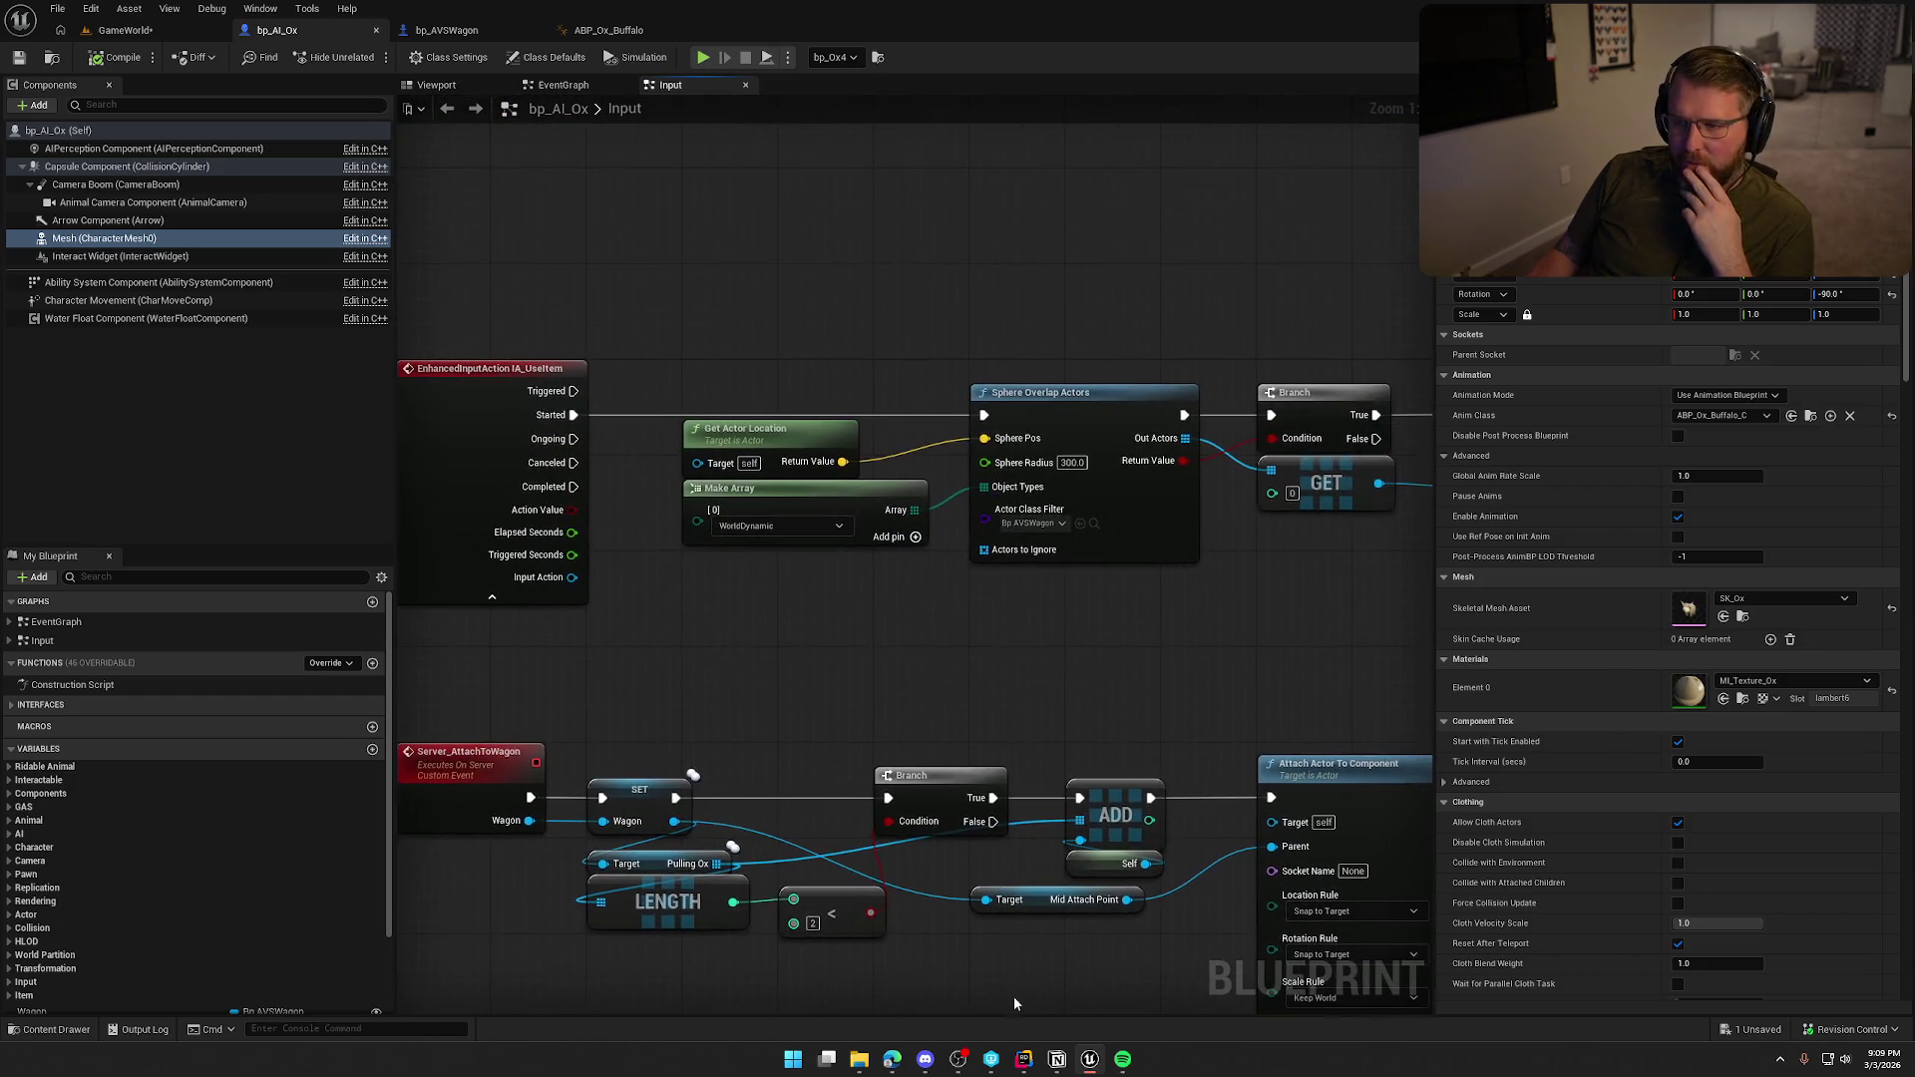
left_click_drag(976, 678, 993, 571)
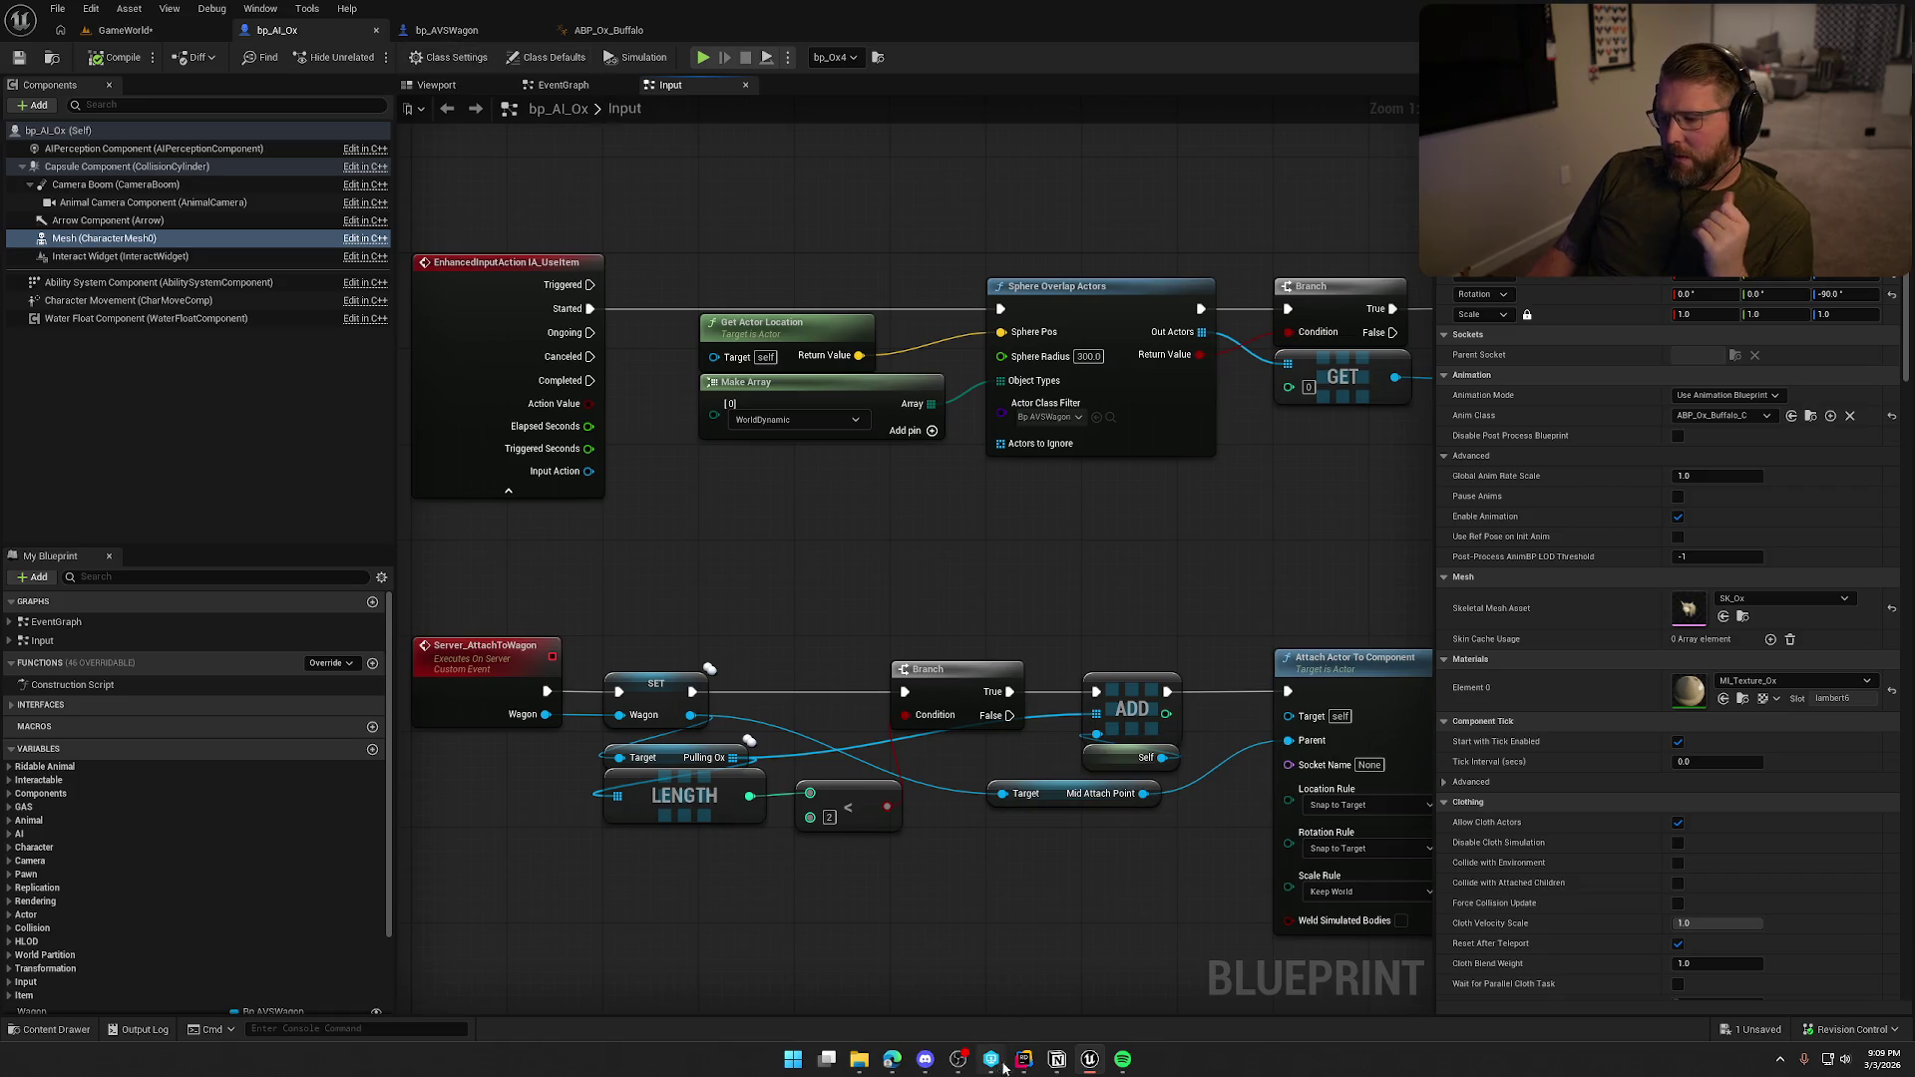
left_click(1023, 1059)
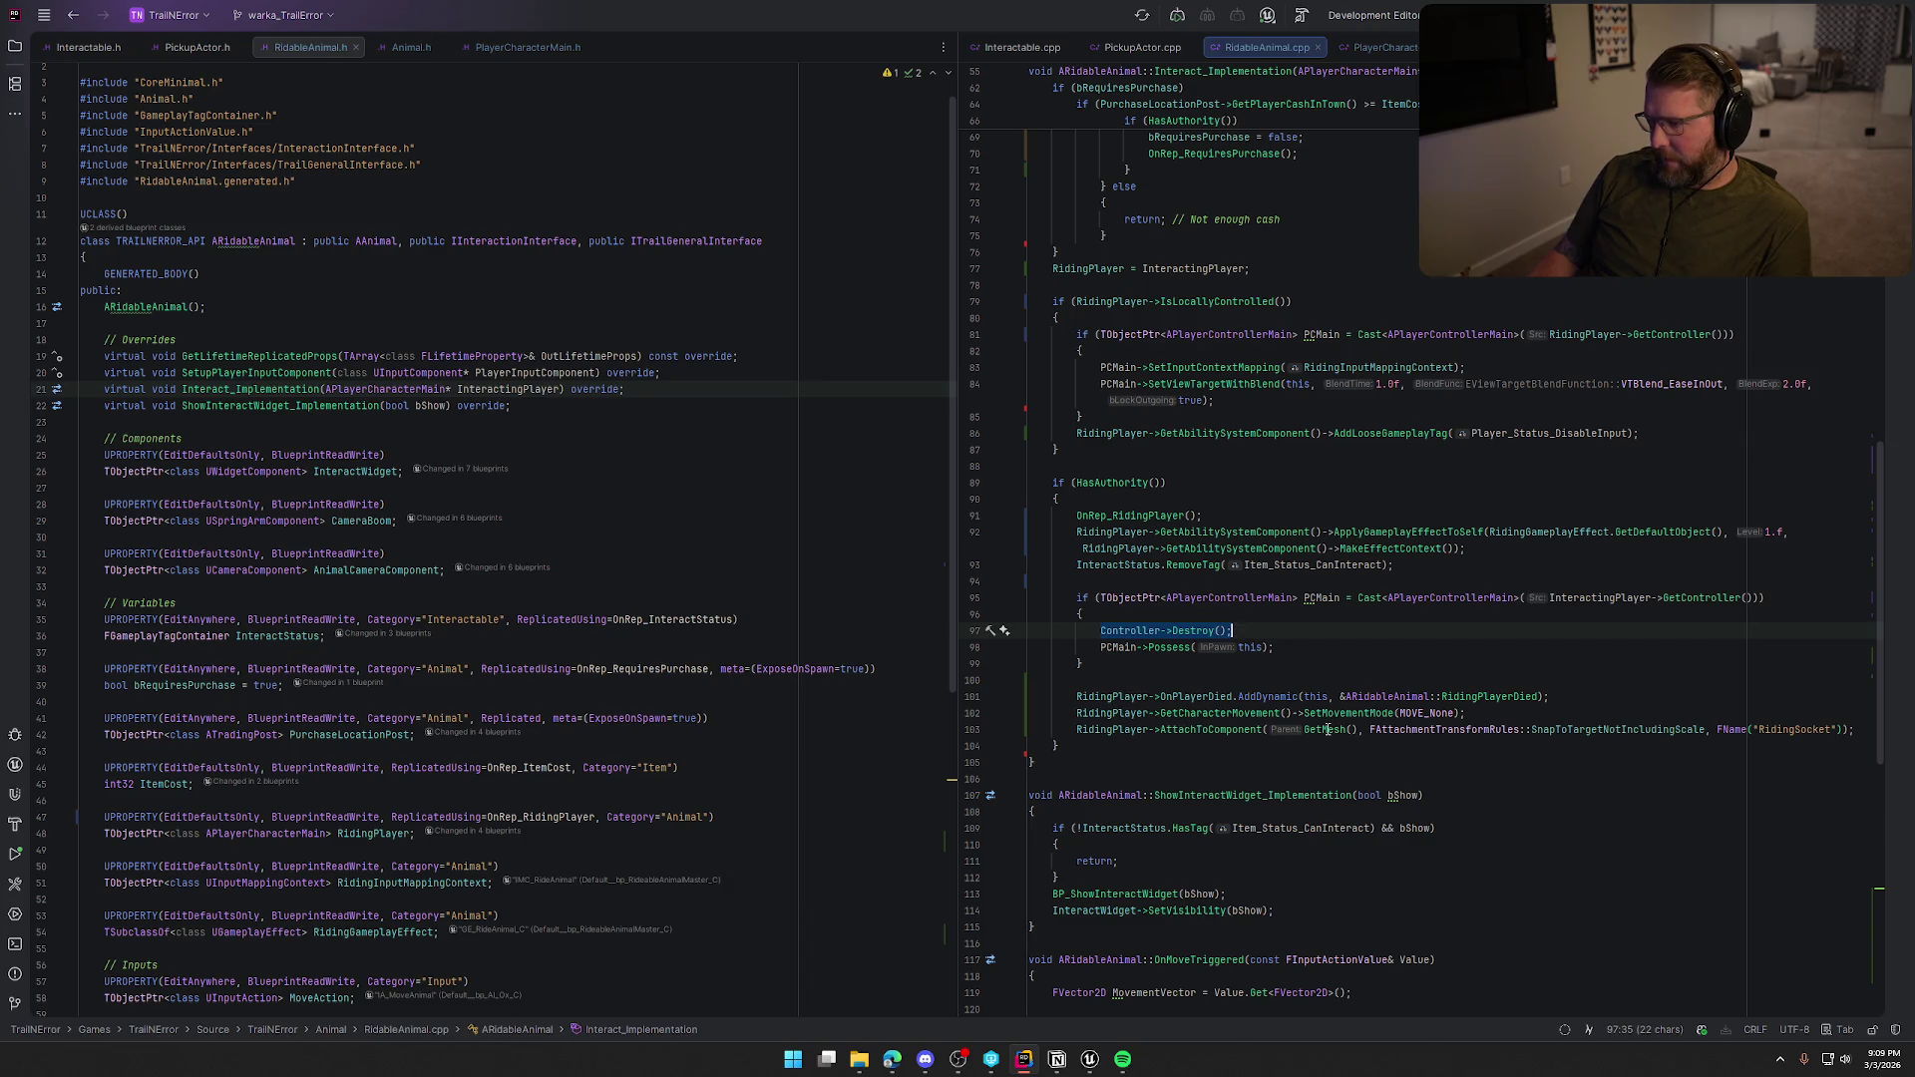
Add a DetachFromActor call on a new line after OnRep_RidingPlayer();.
left_click(1229, 513)
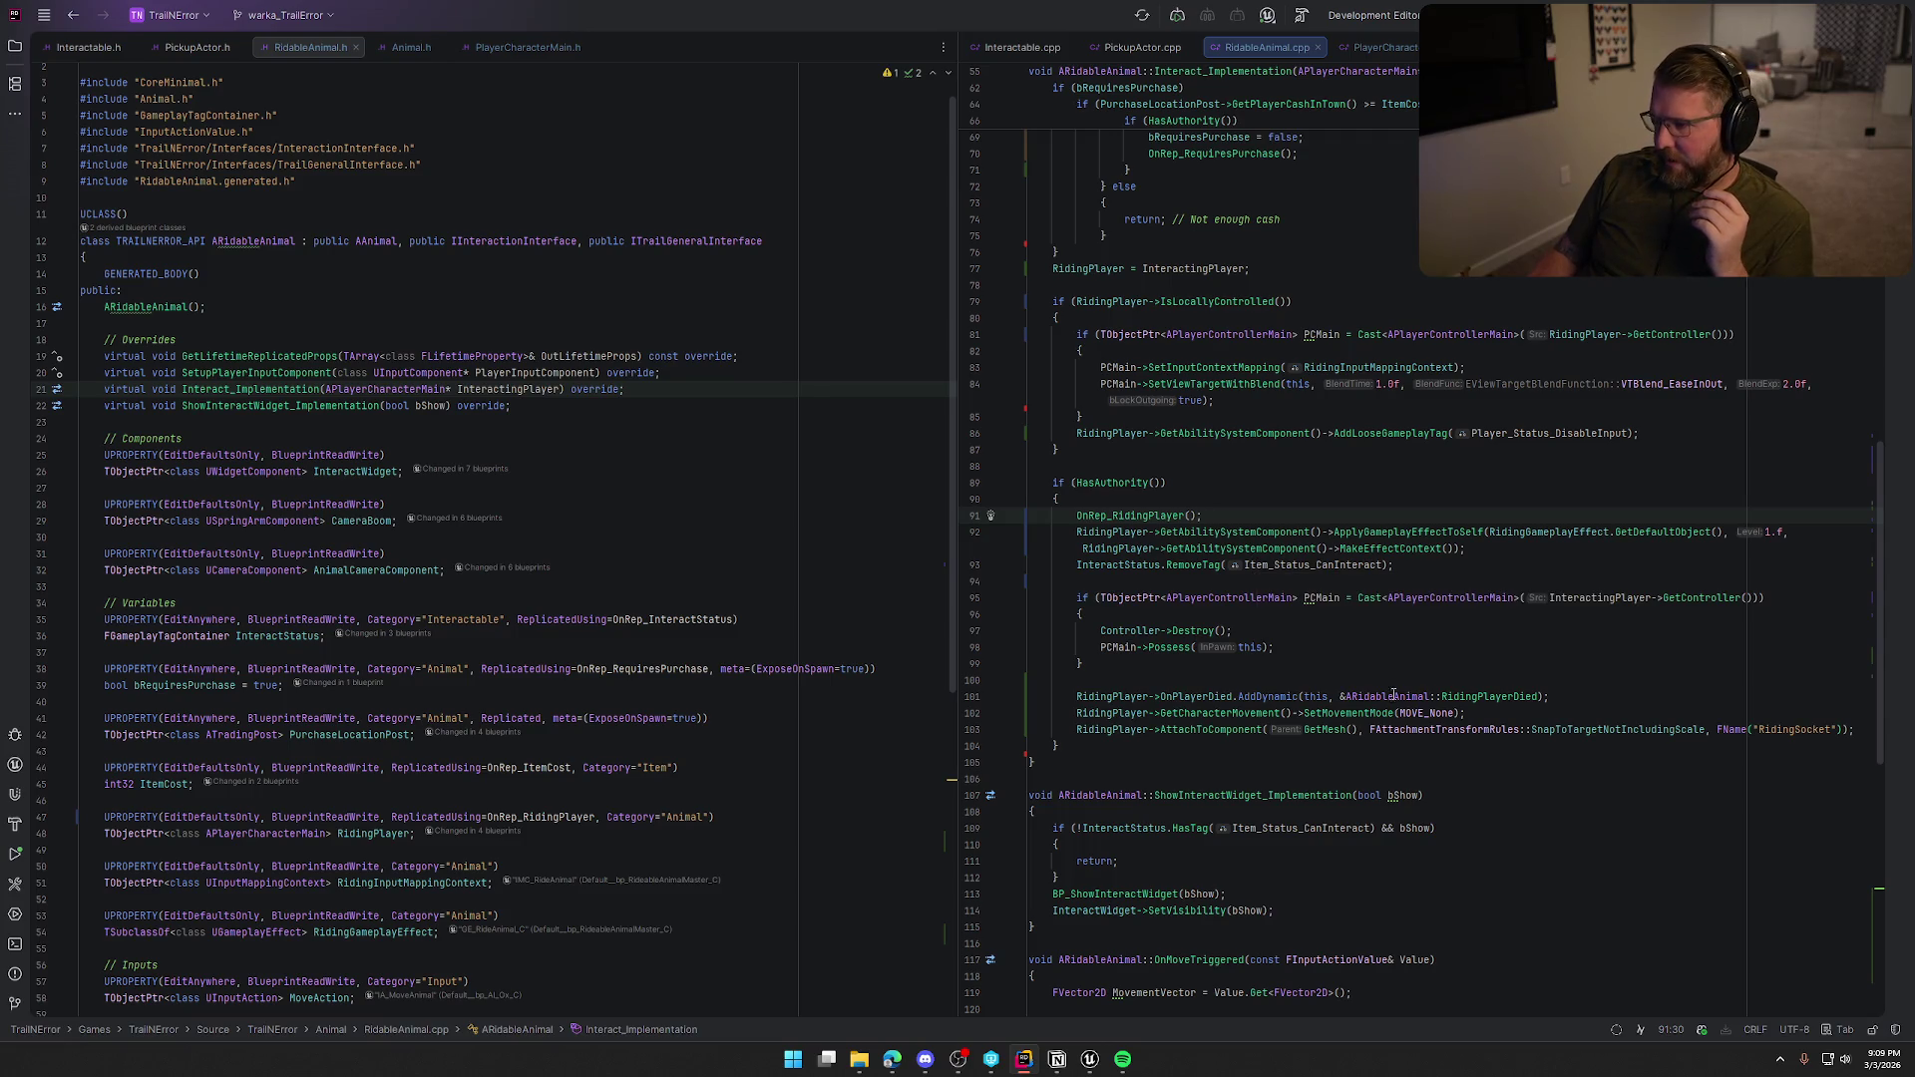
mouse_move(1406, 688)
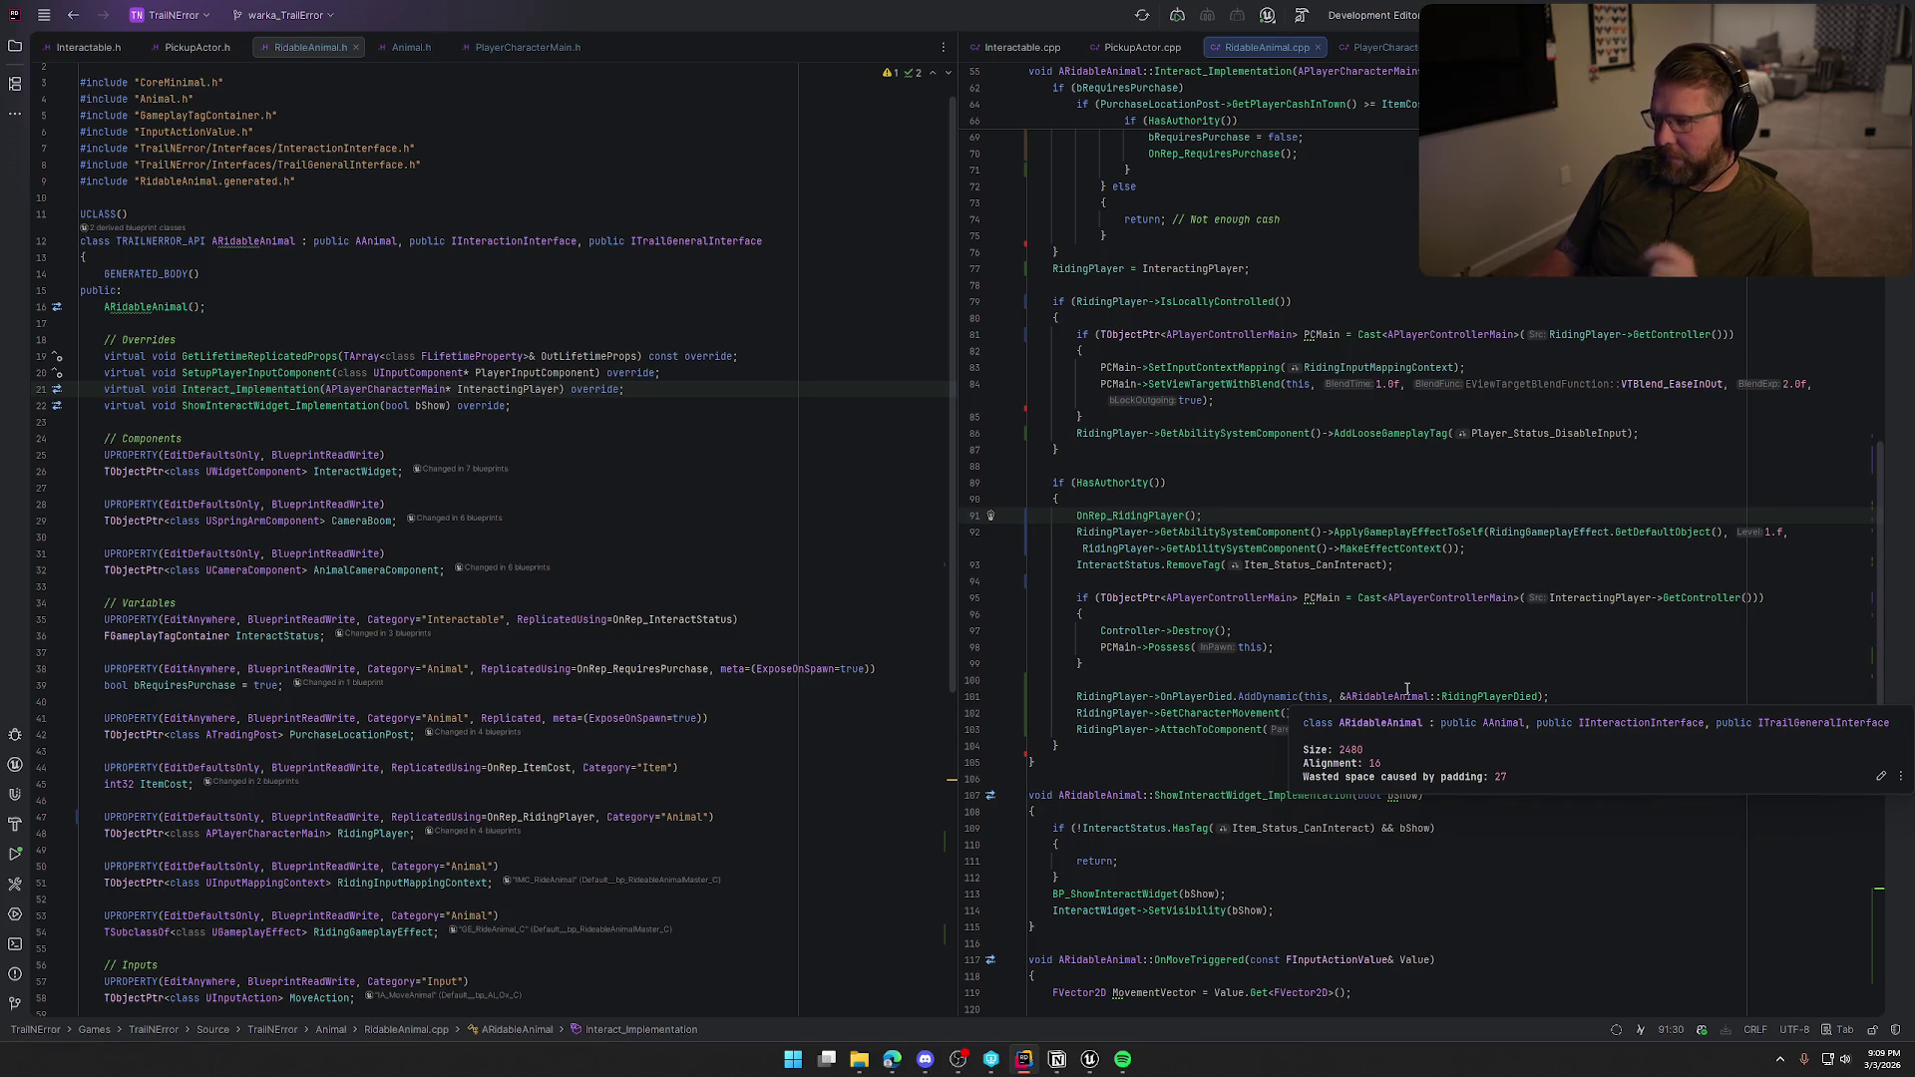
key("Return")
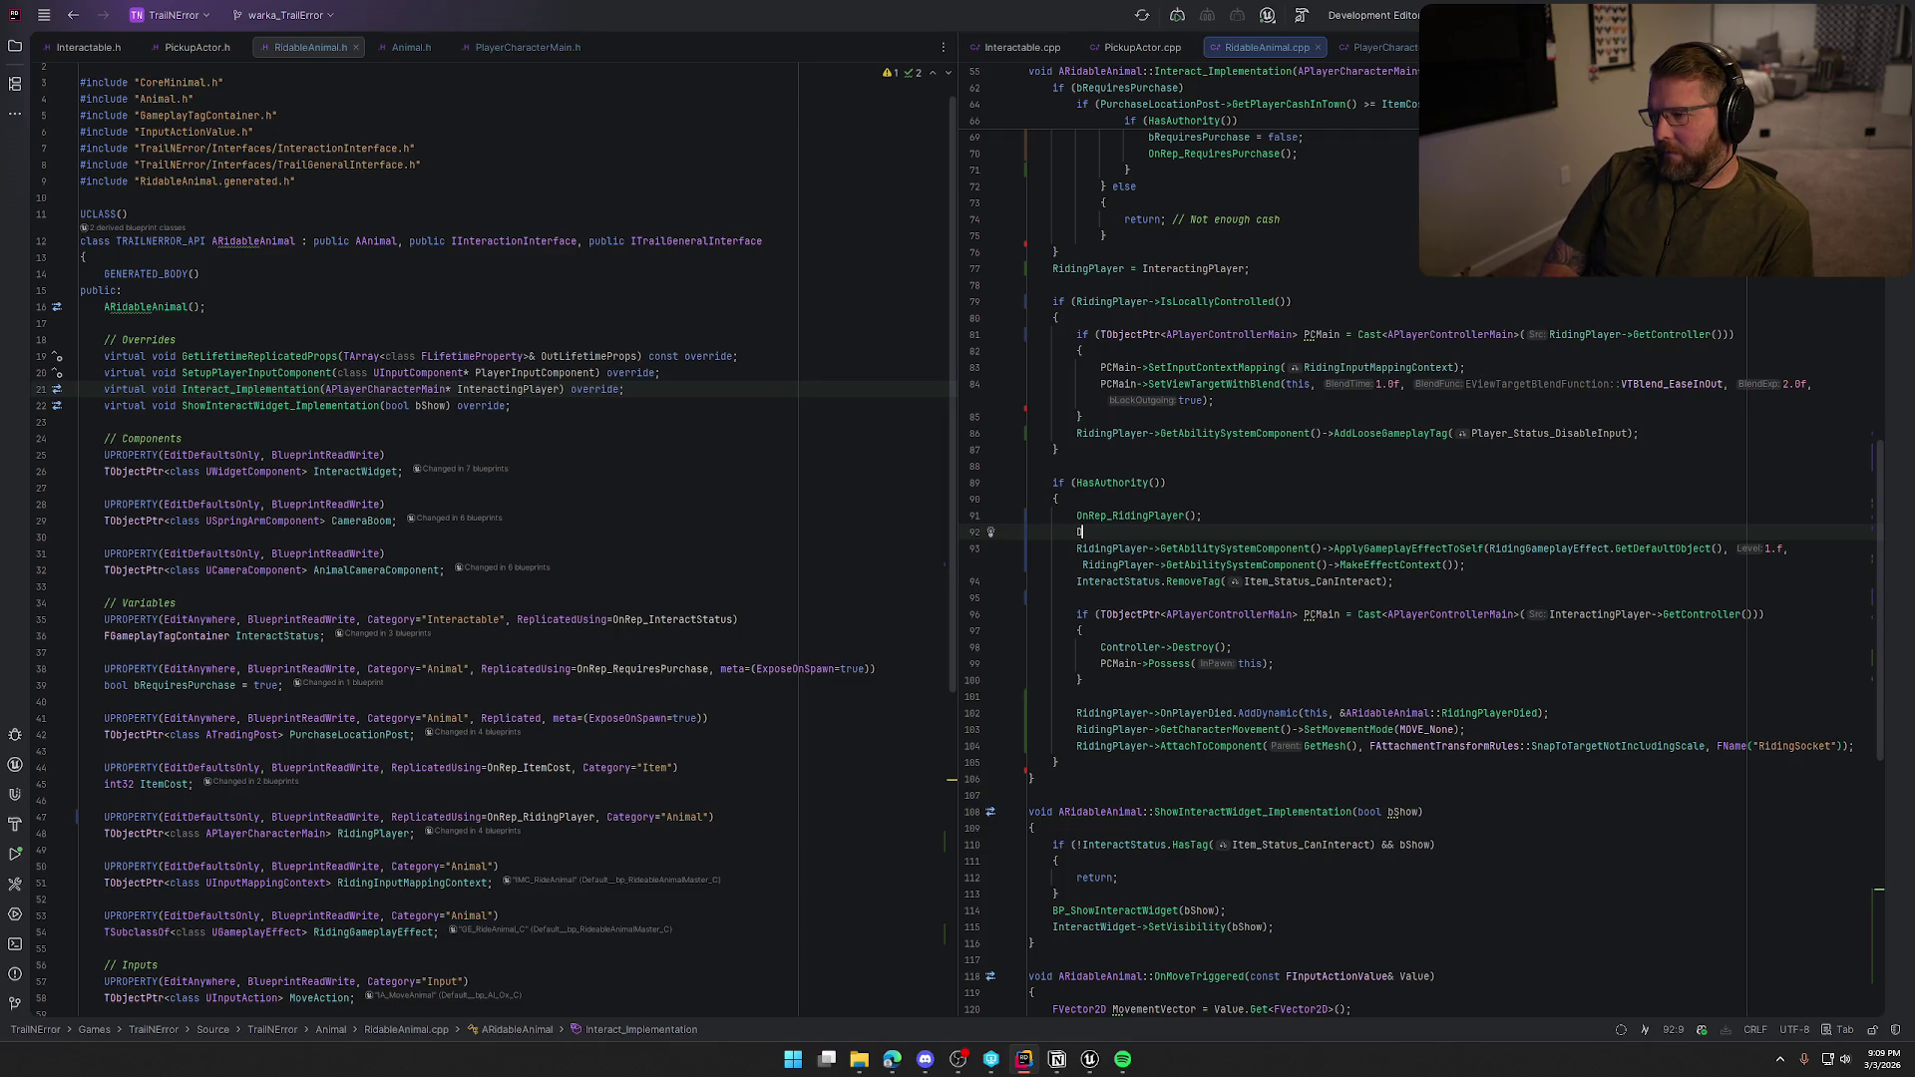
type("Detach")
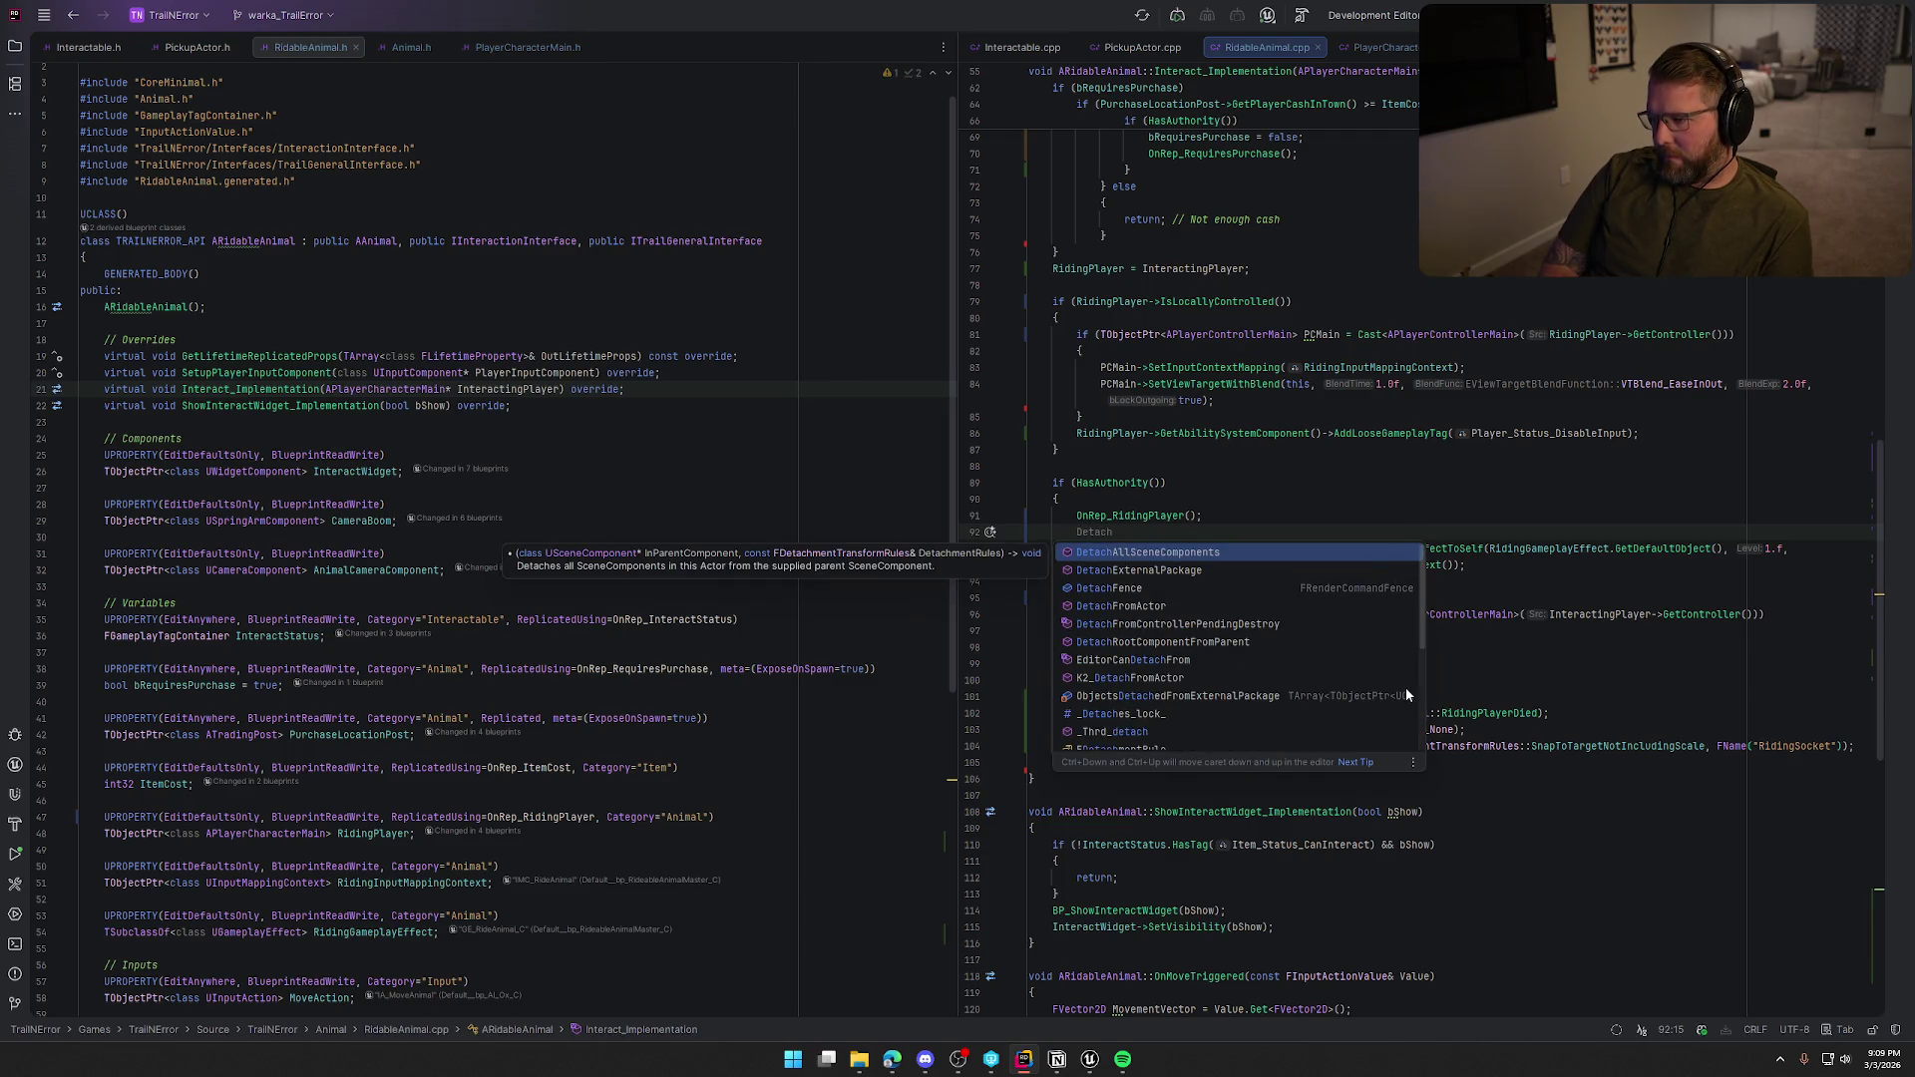
type("From")
key("Return")
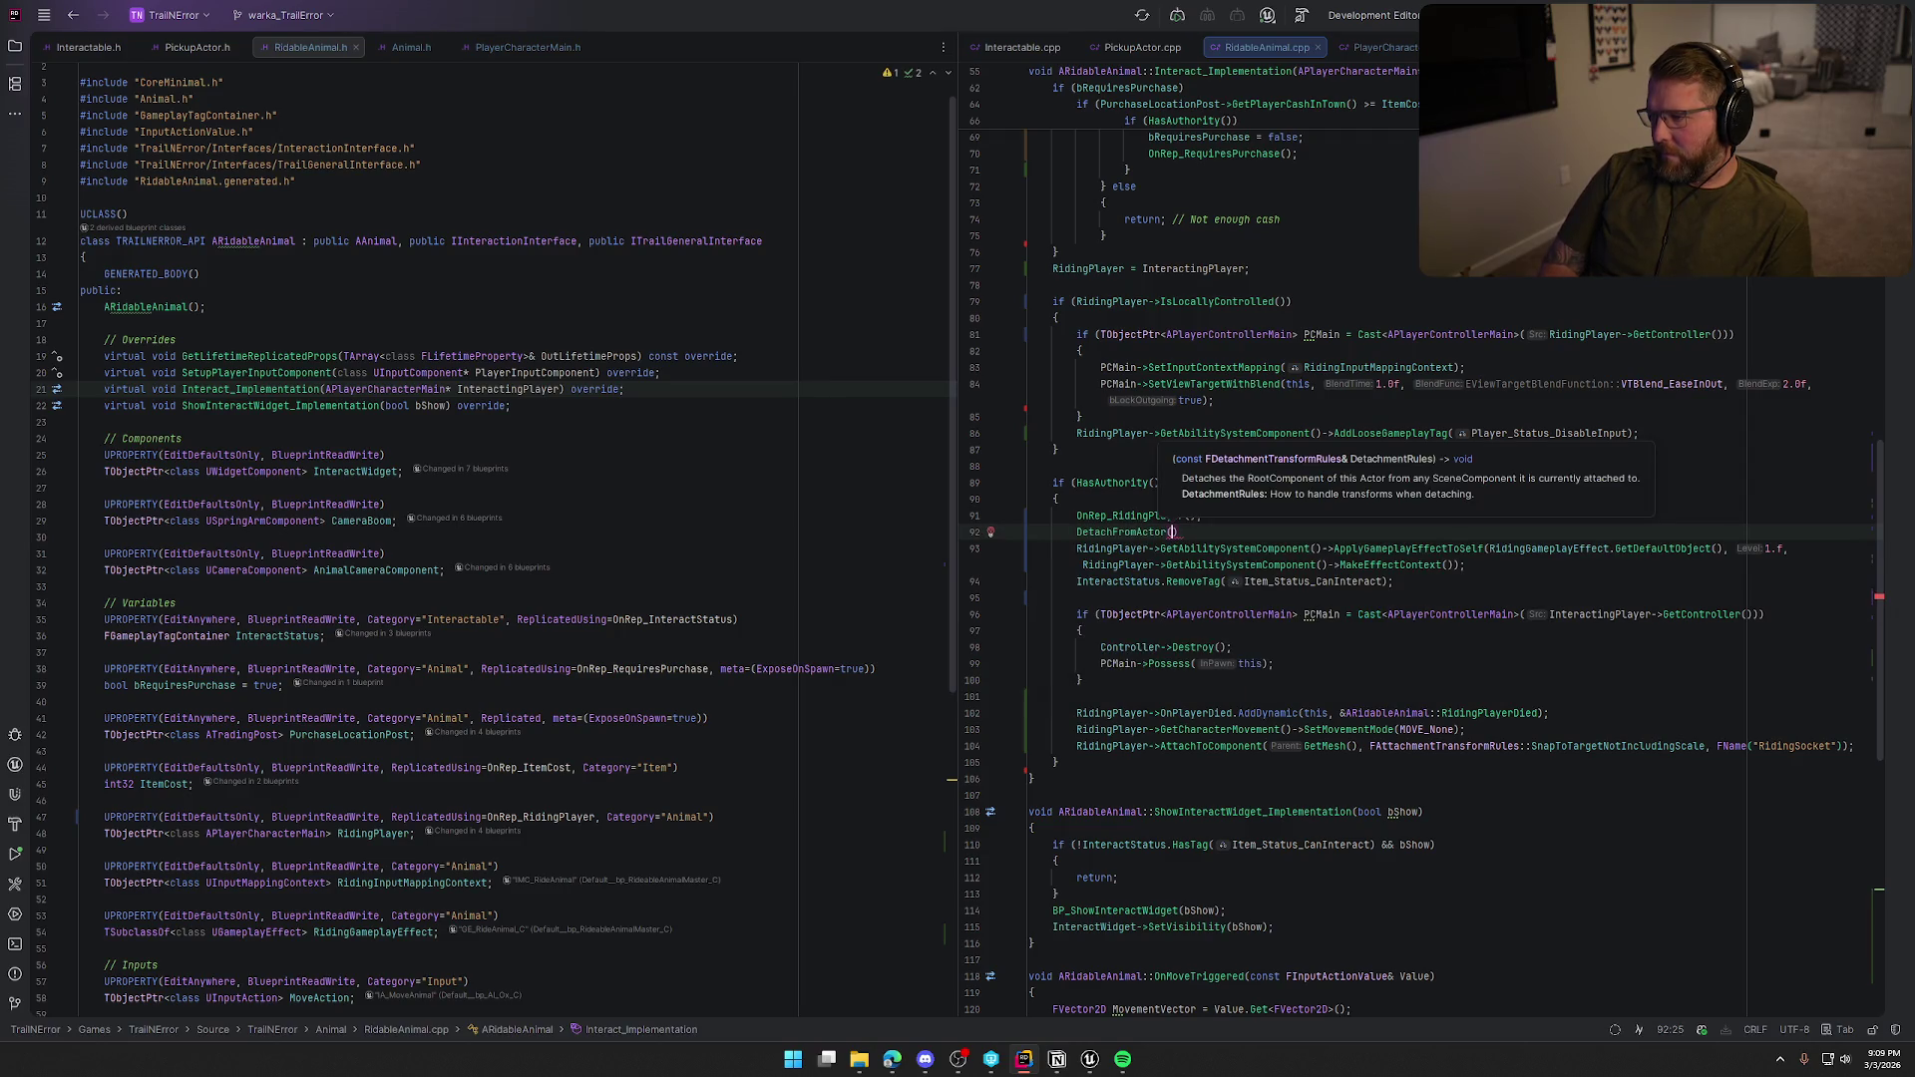
Pass FDetachmentTransformRules(EDetachmentRule::KeepWorld, ...) as the DetachFromActor argument.
type("F")
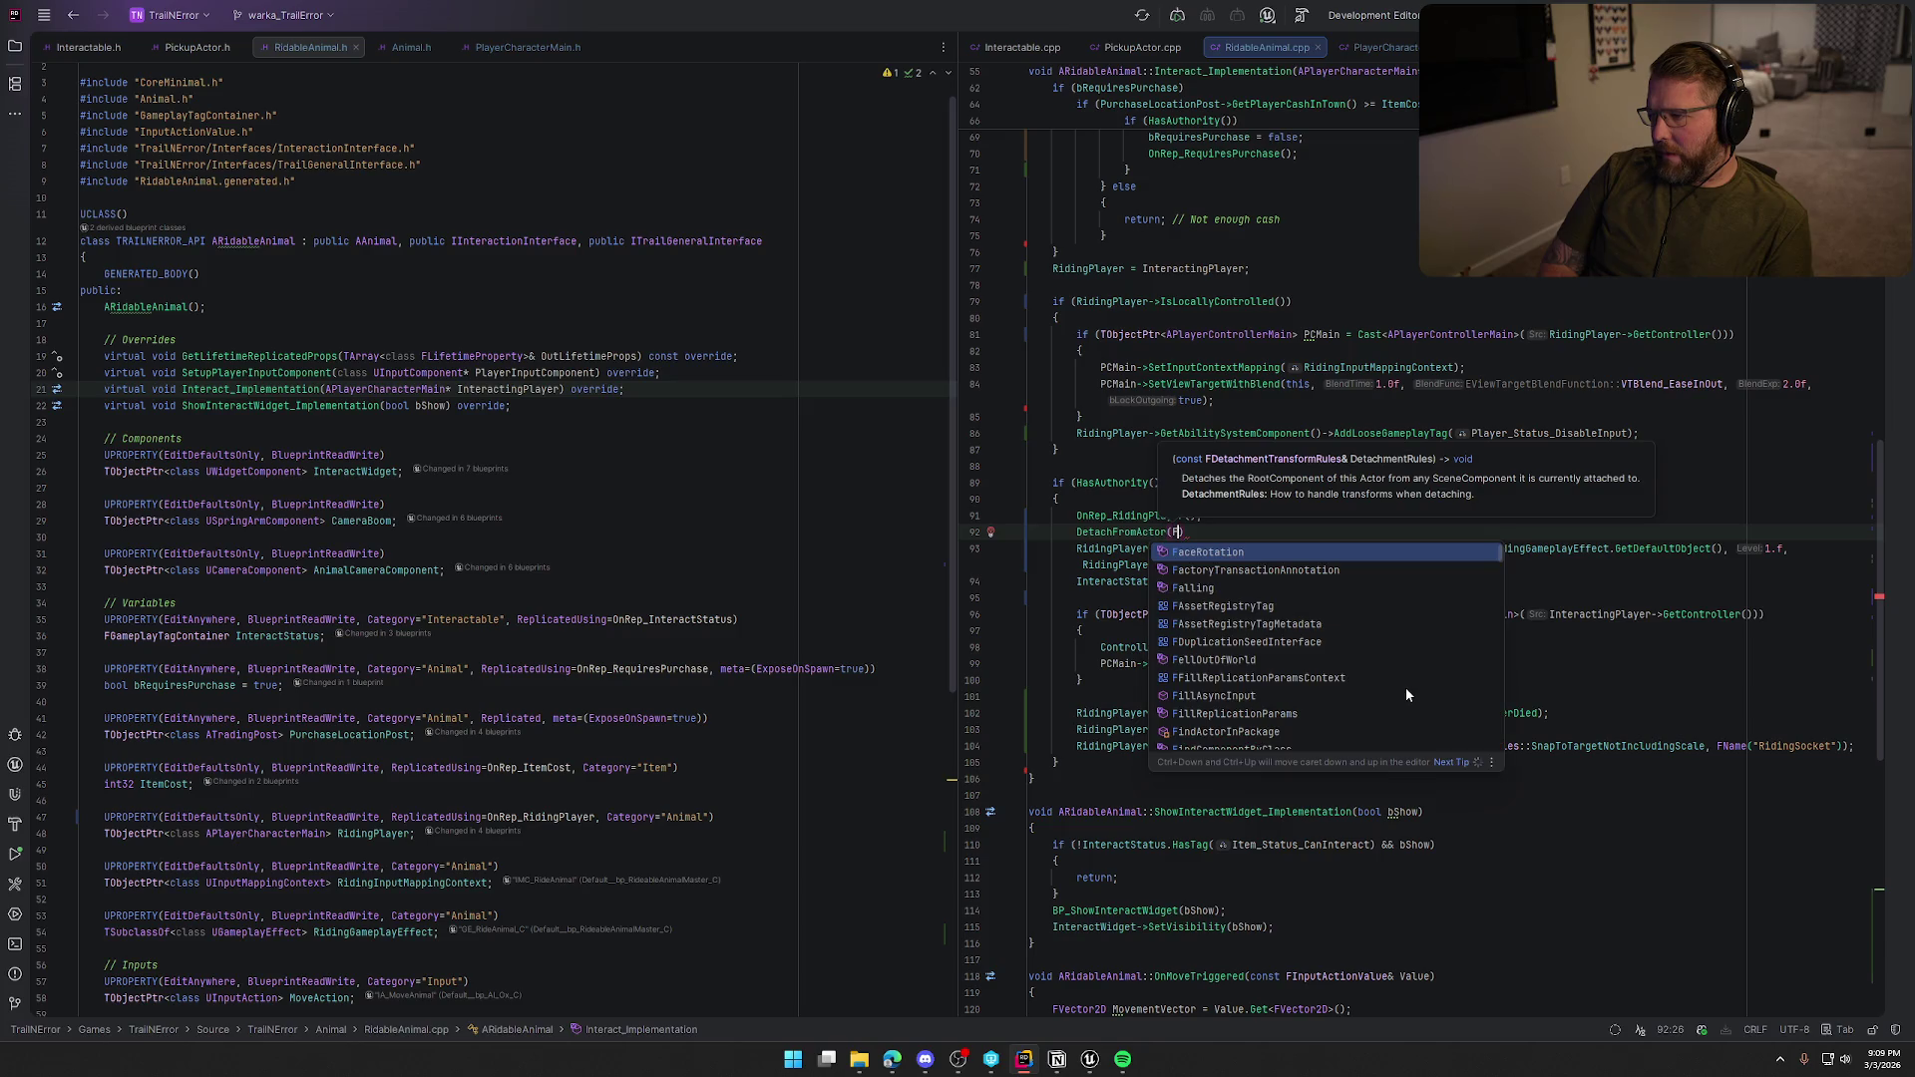
type("Detach")
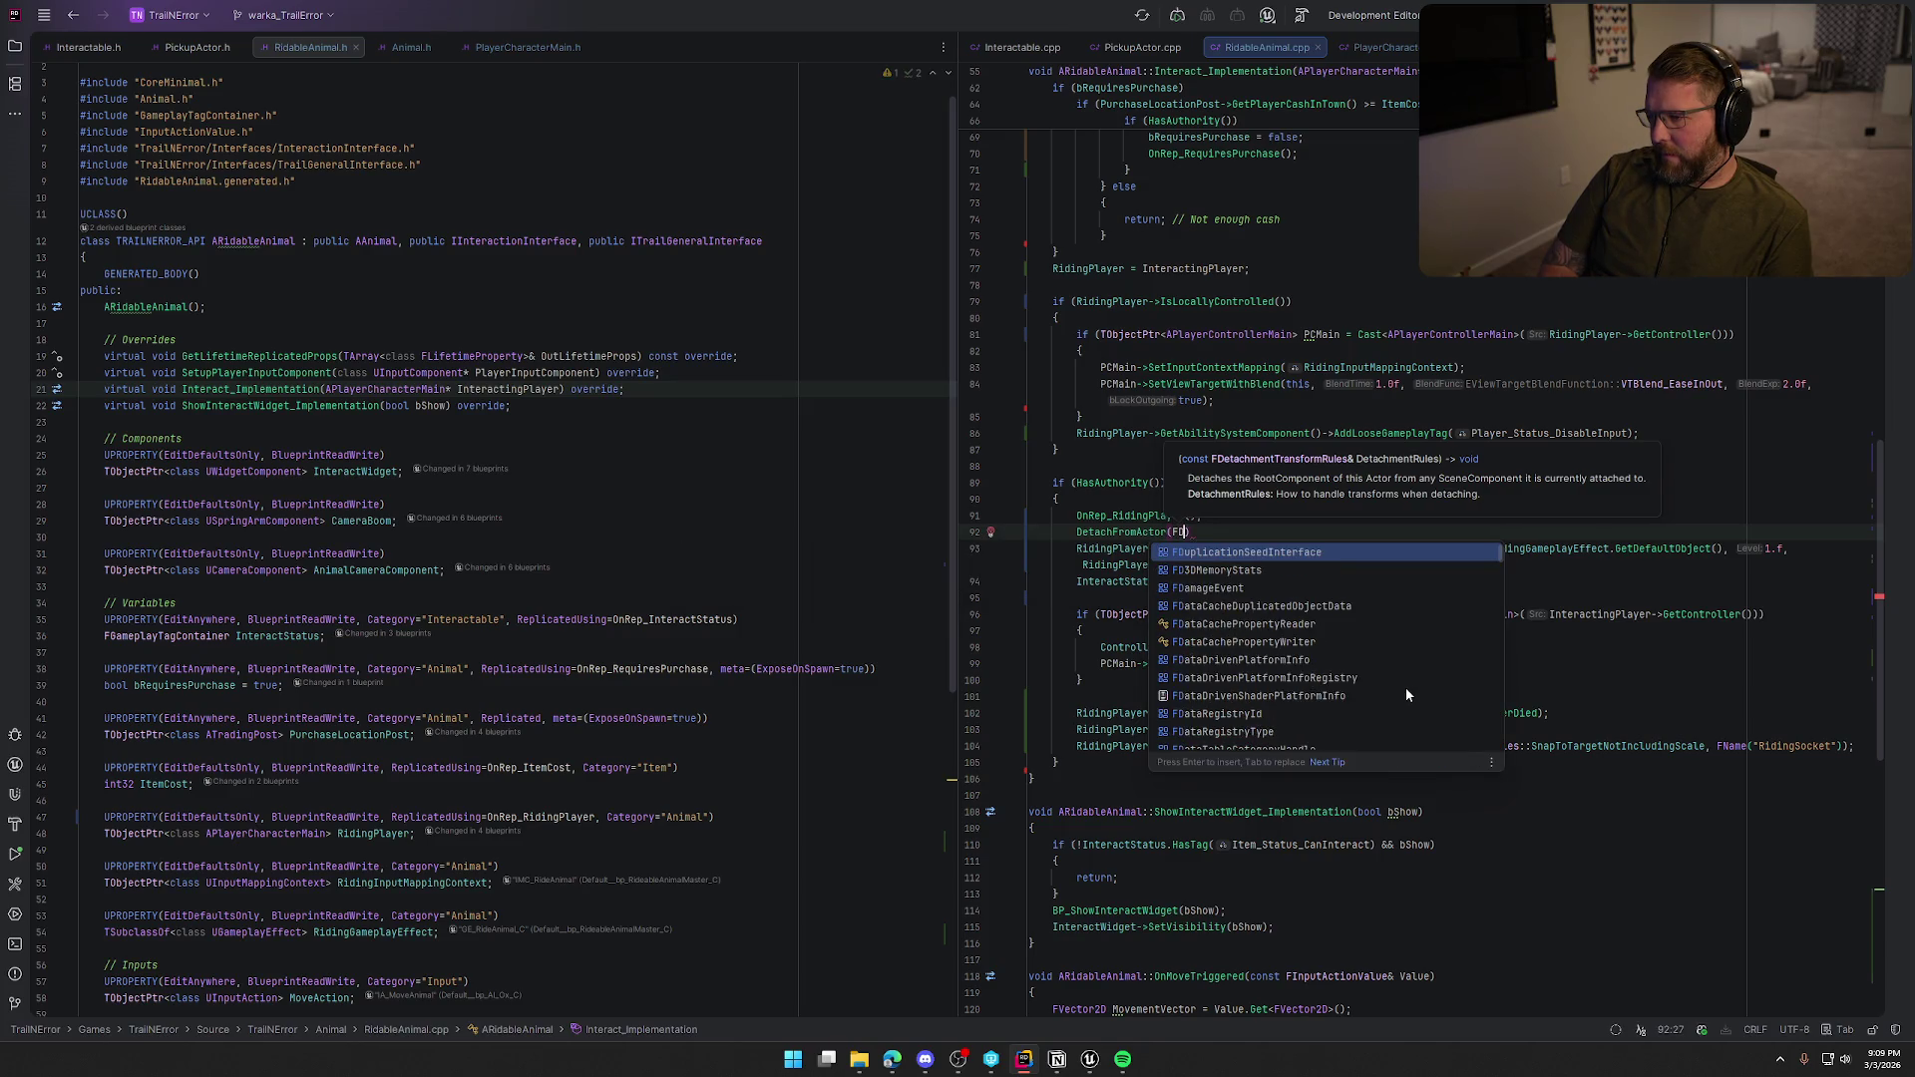
key("Return")
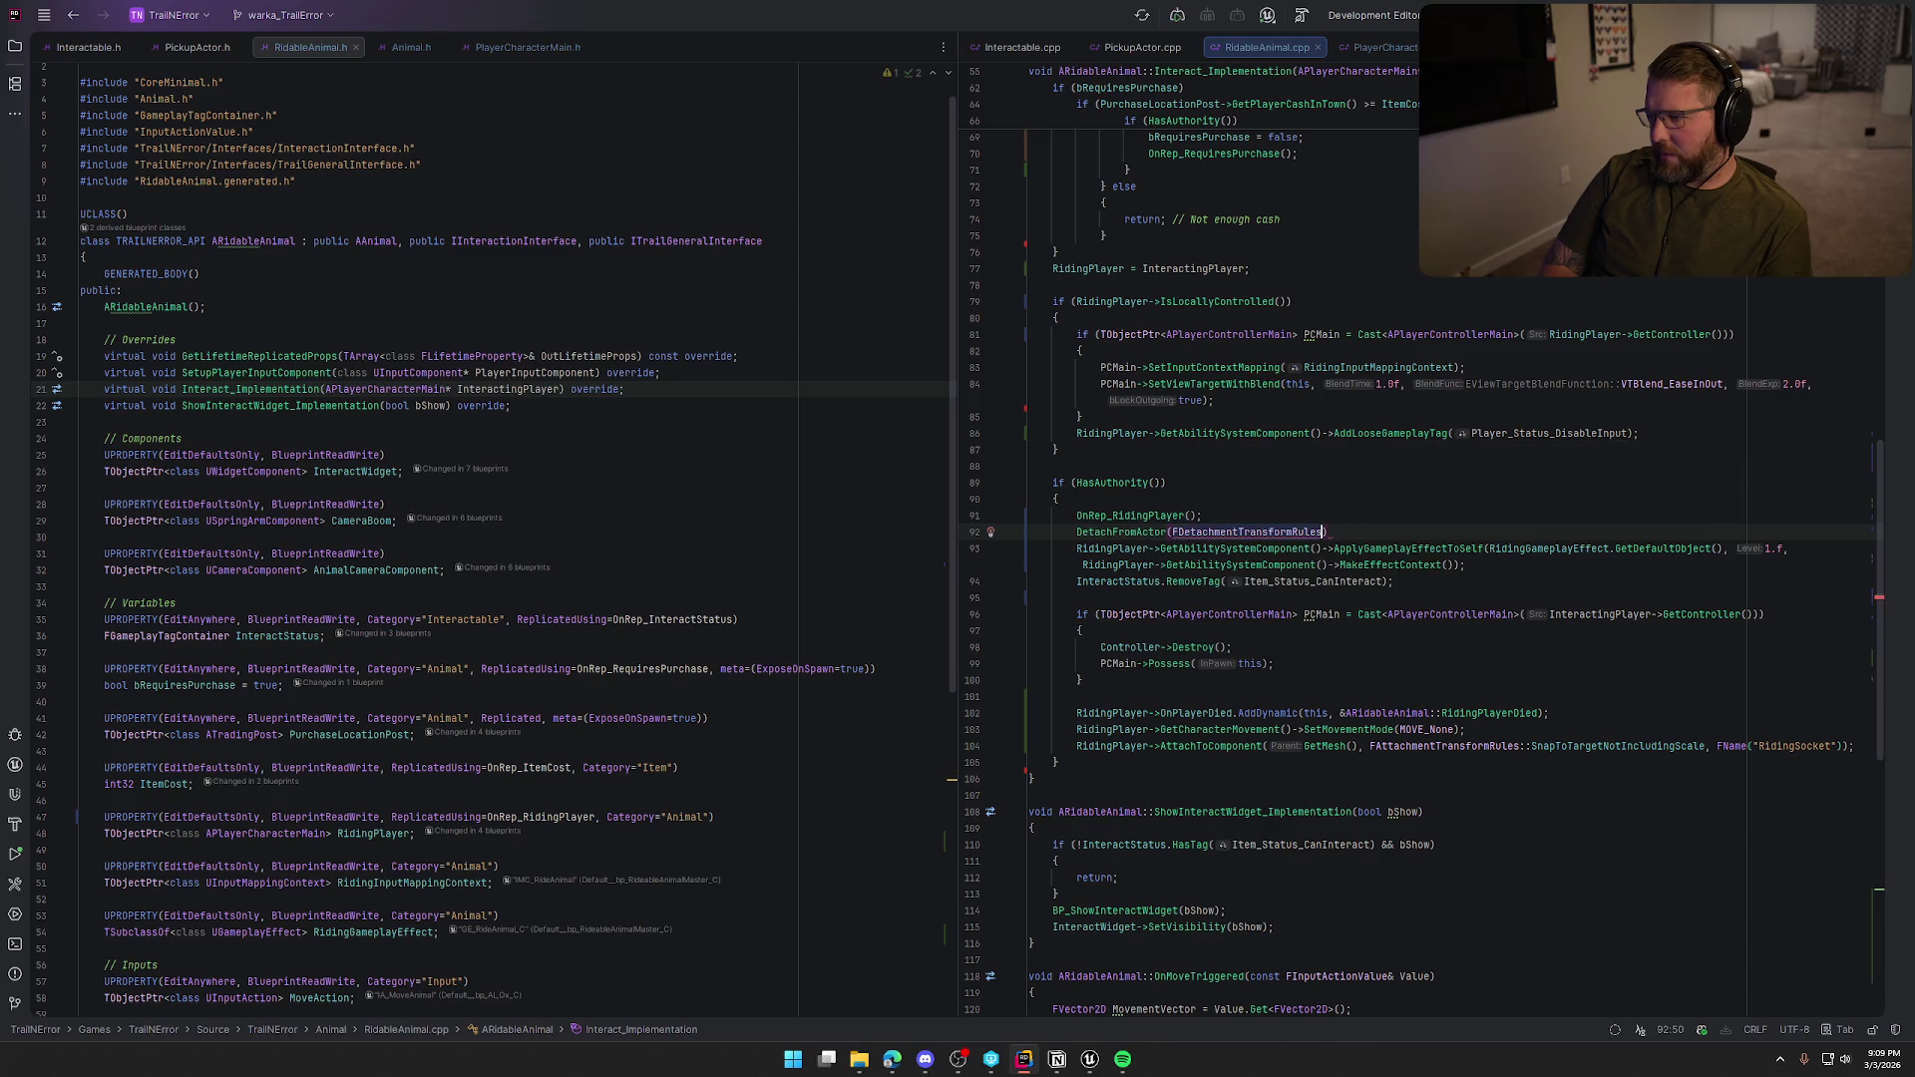
type("(")
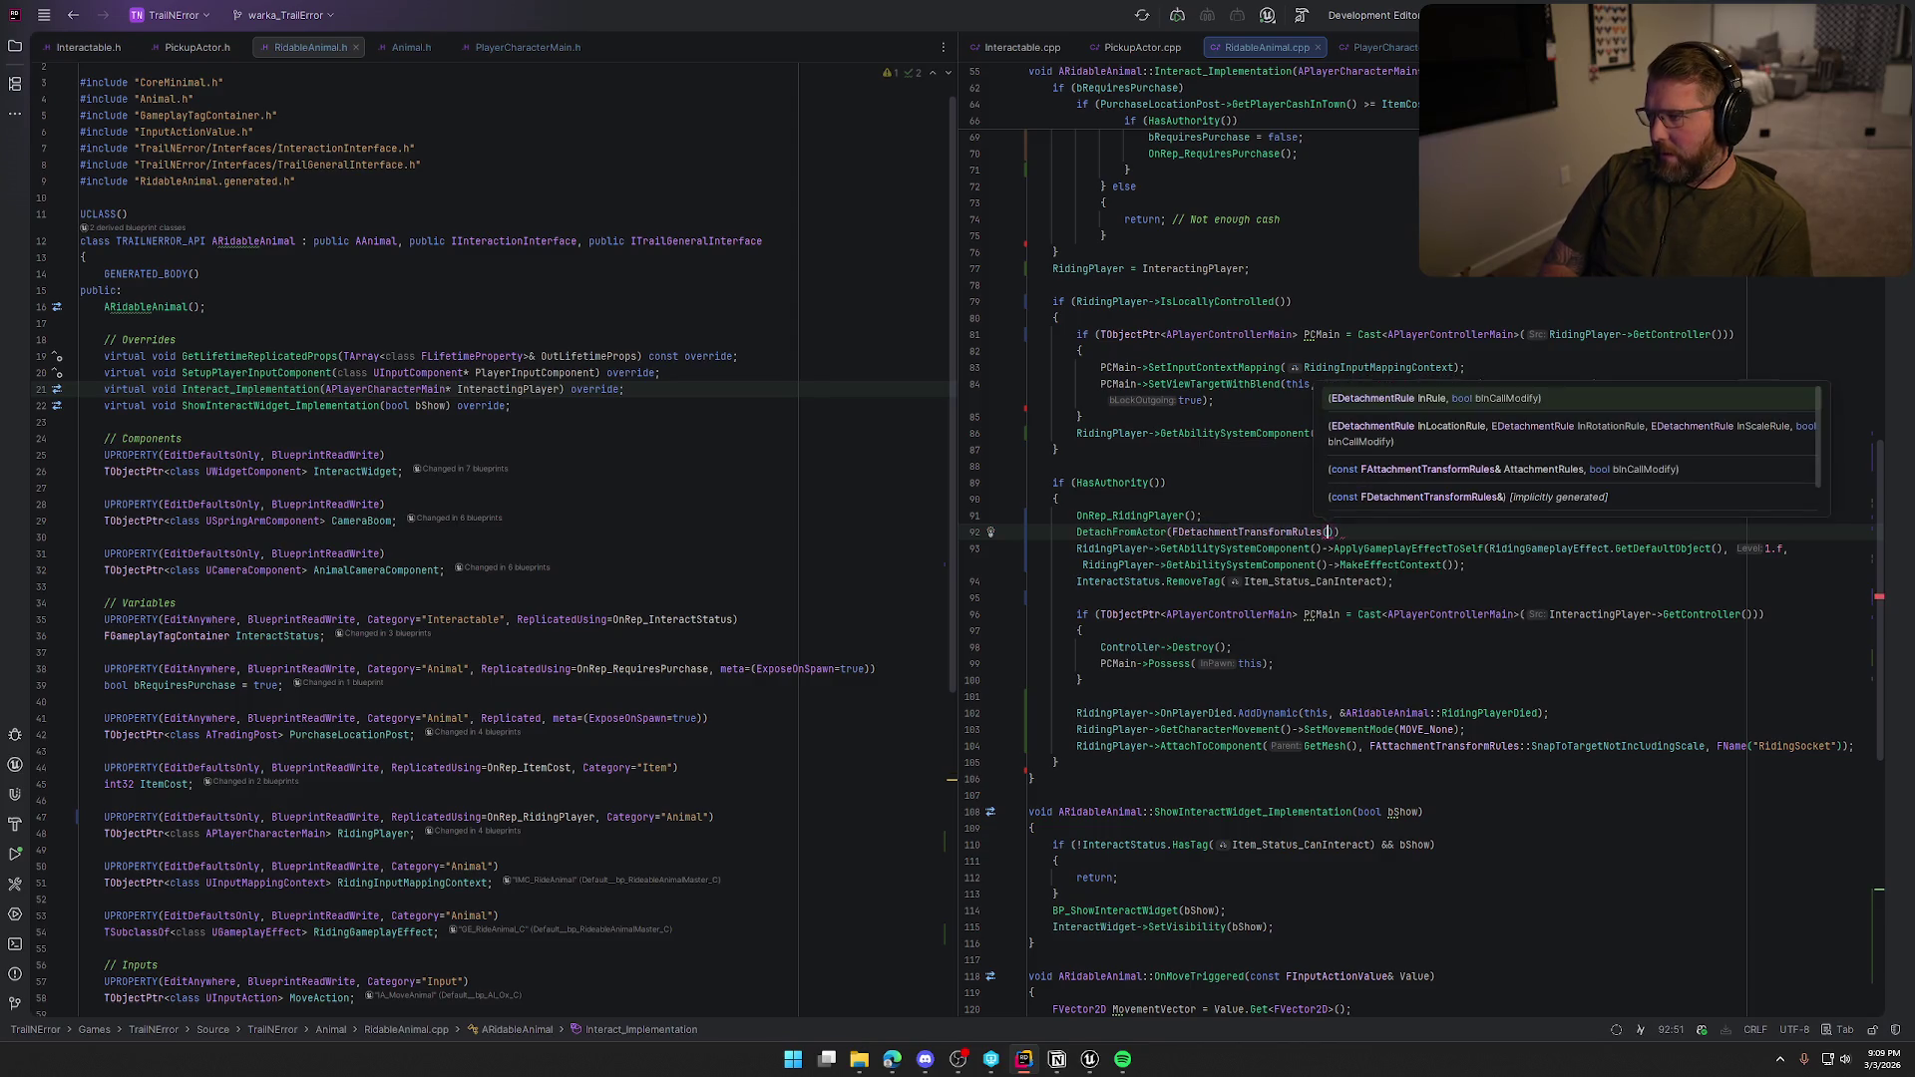
type("EDet")
key("Return")
type("::")
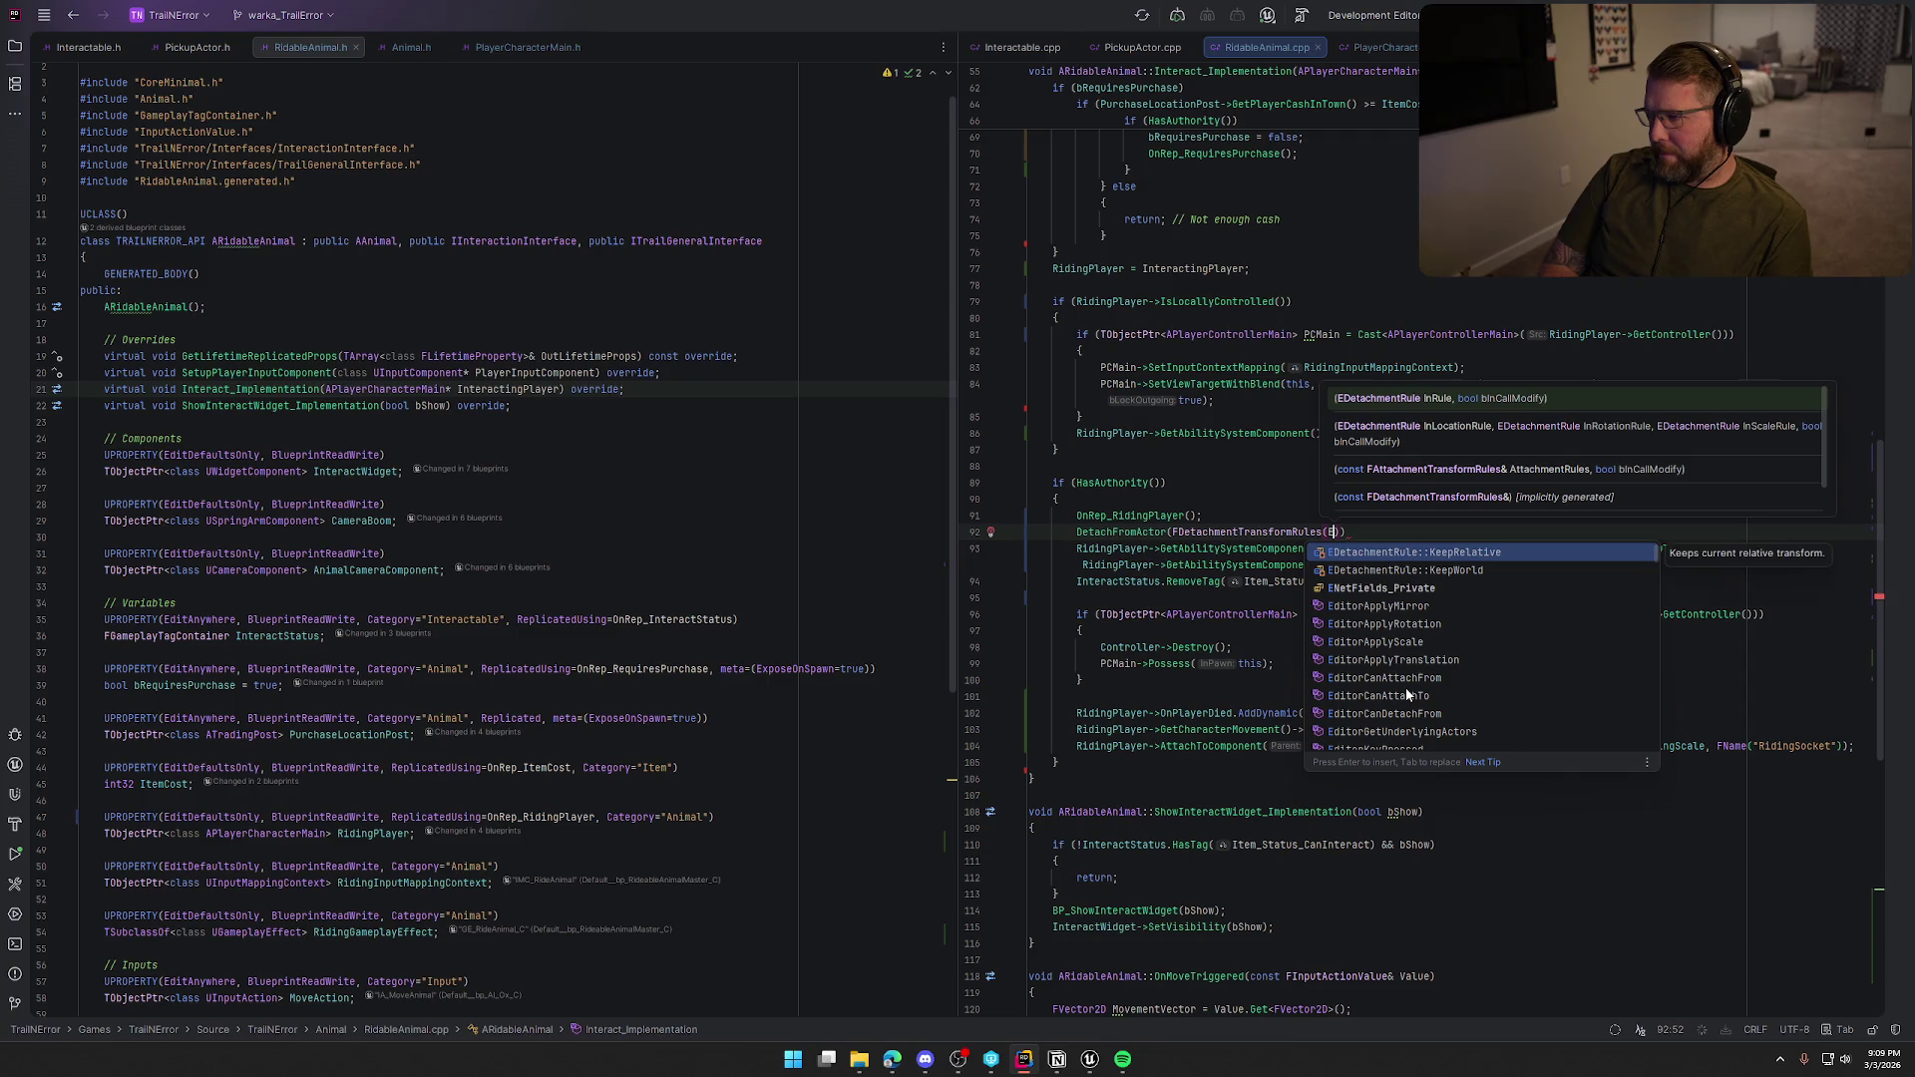
key("Down")
key("Return")
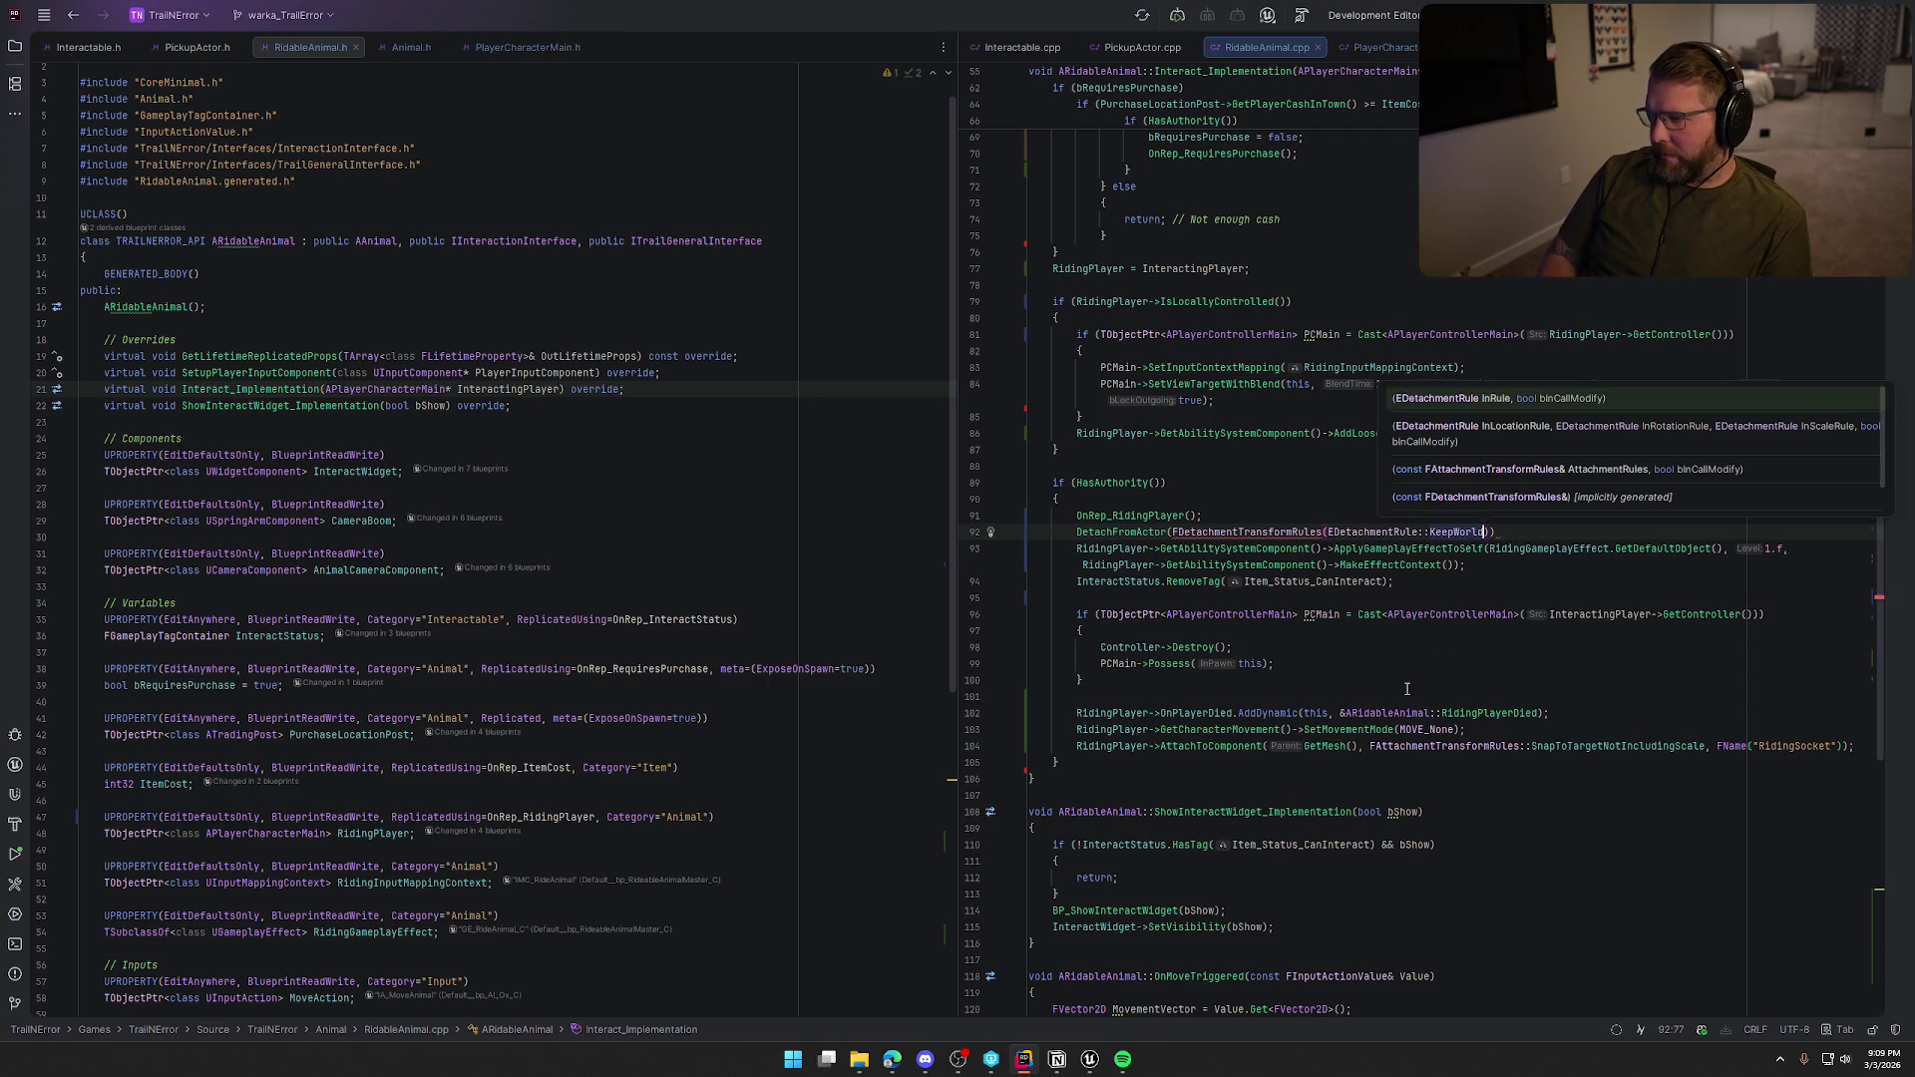
type(",")
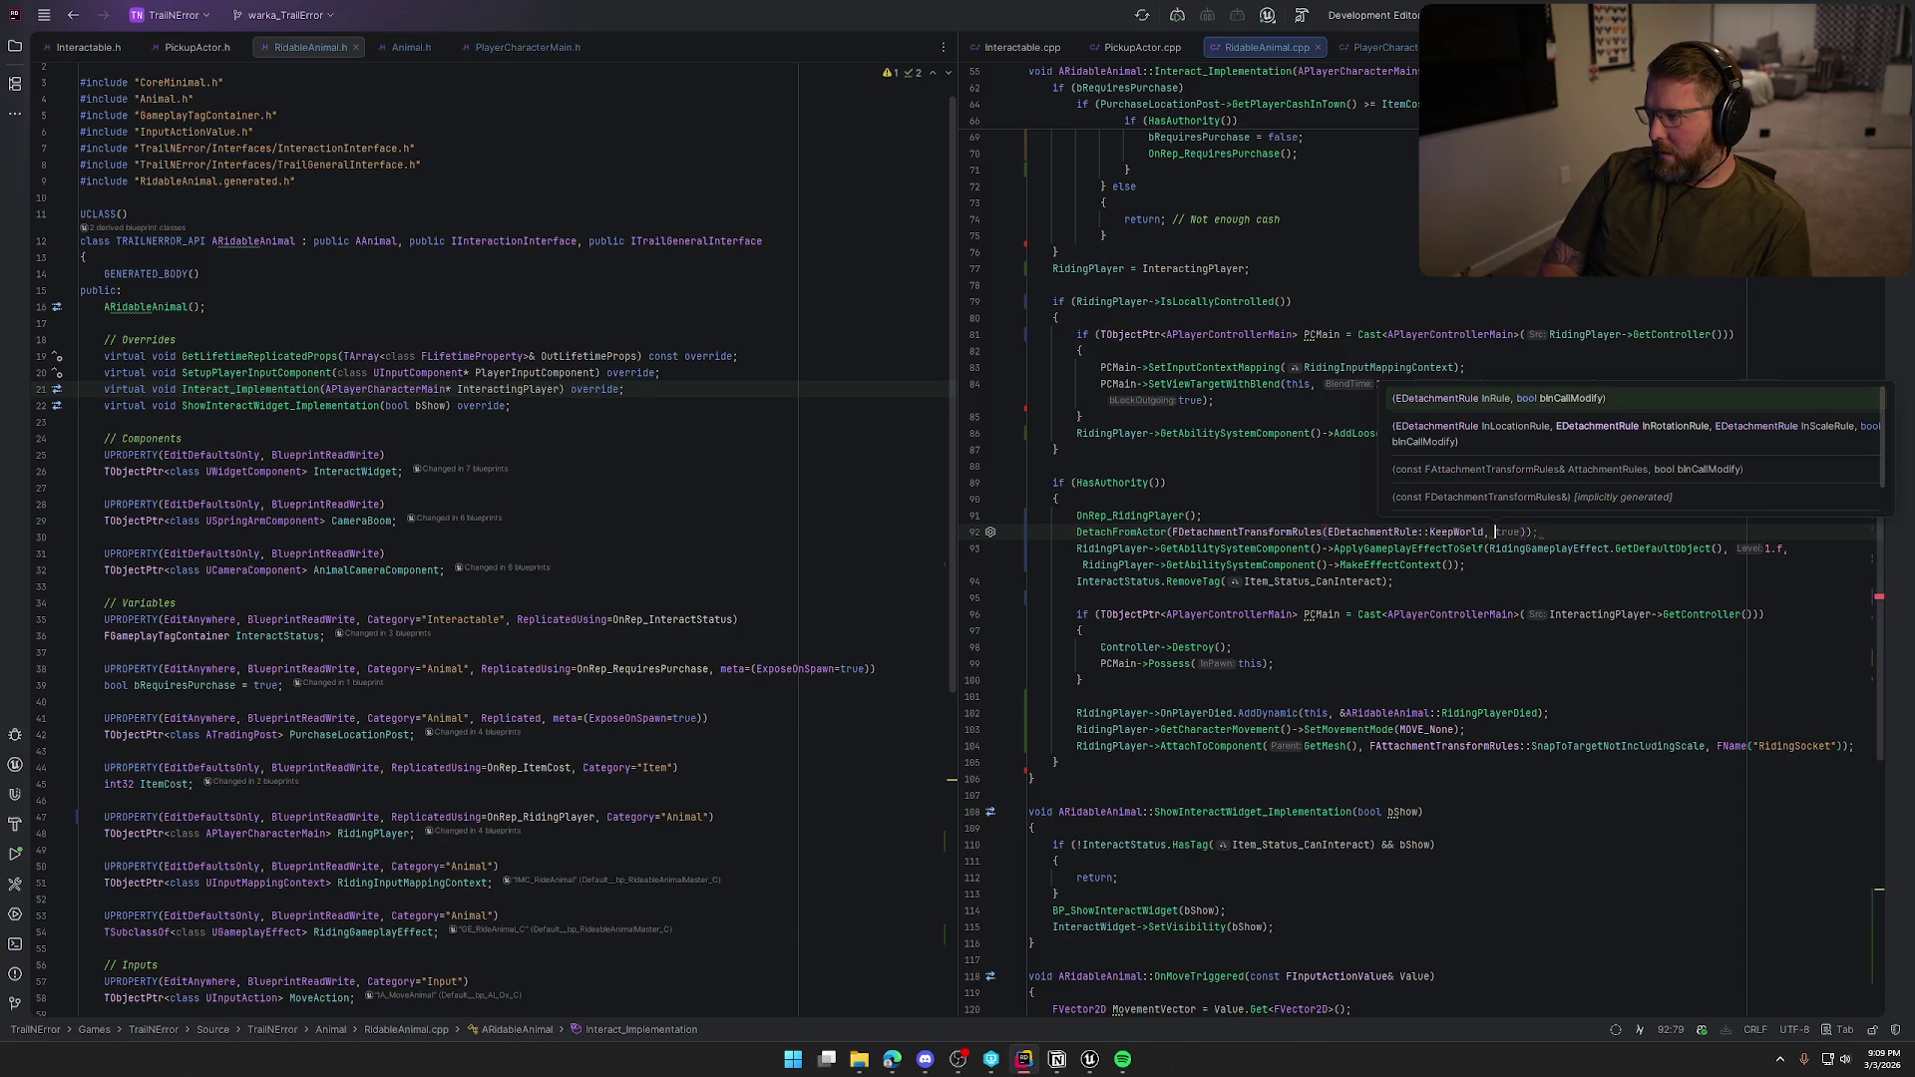